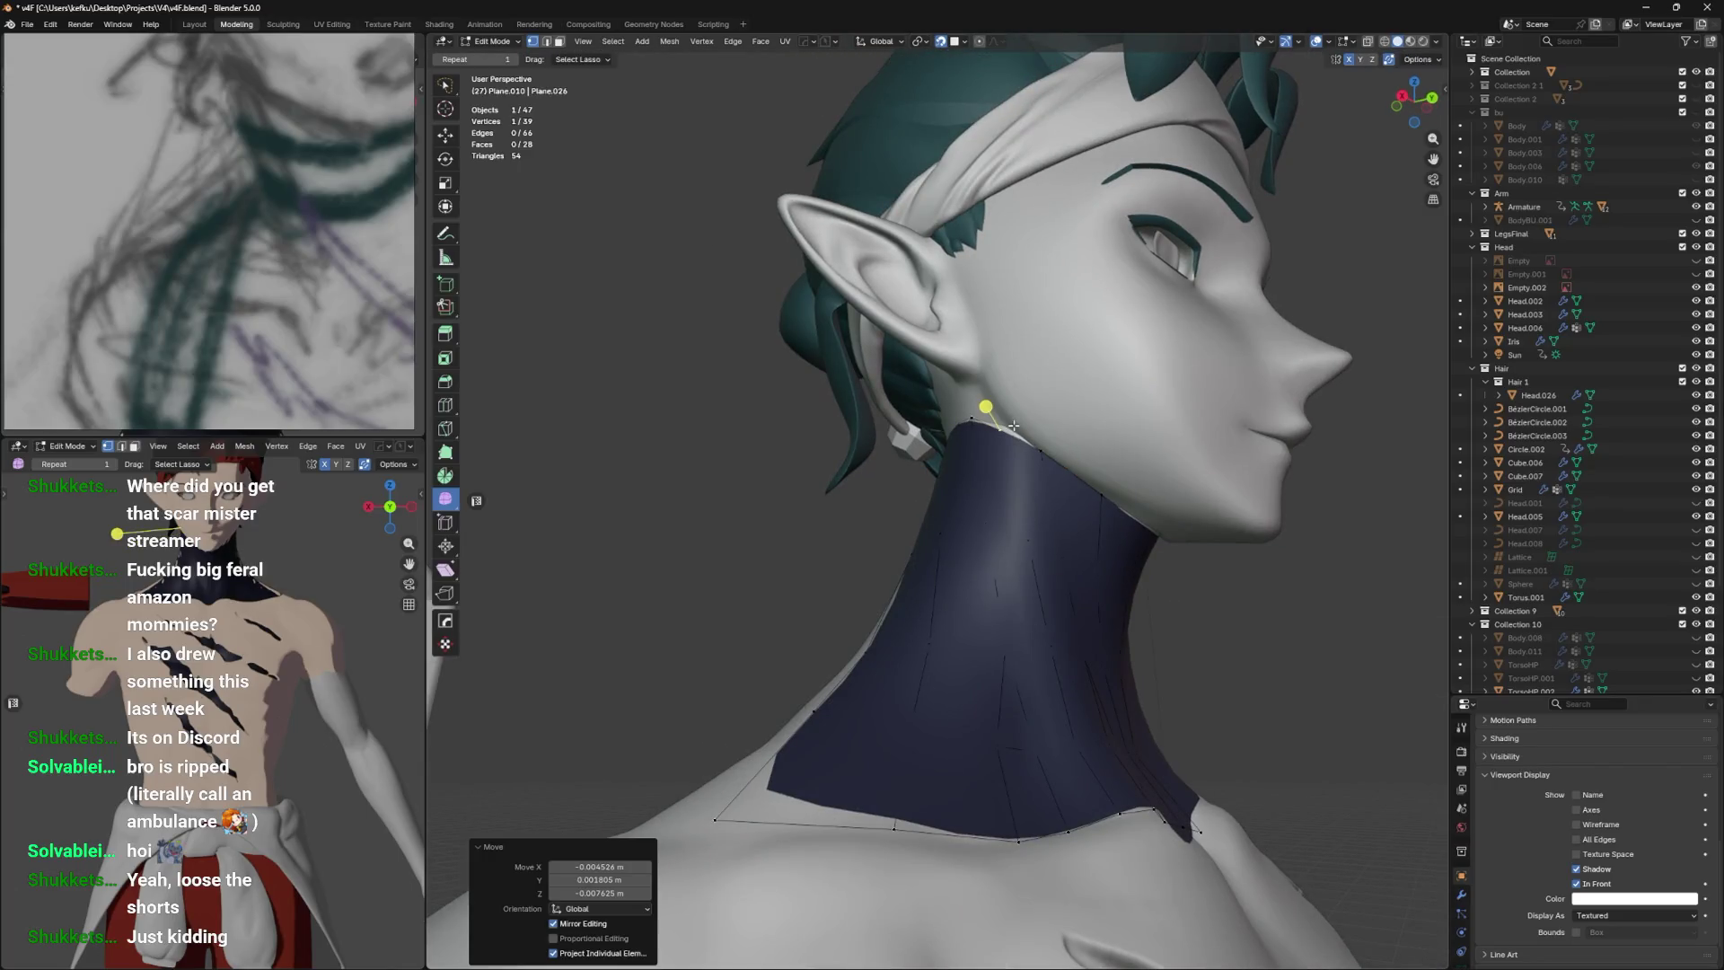
# Show the navy collar in X-ray and select a vertex path running down the neck.
pyautogui.hotkey('alt', 'z')
pyautogui.moveTo(1020, 421); pyautogui.dragTo(1052, 594)
pyautogui.press('Tab')
pyautogui.hotkey('alt', 'z')
pyautogui.hotkey('alt', 'z')
pyautogui.hotkey('alt', 'z')
pyautogui.press('Tab')
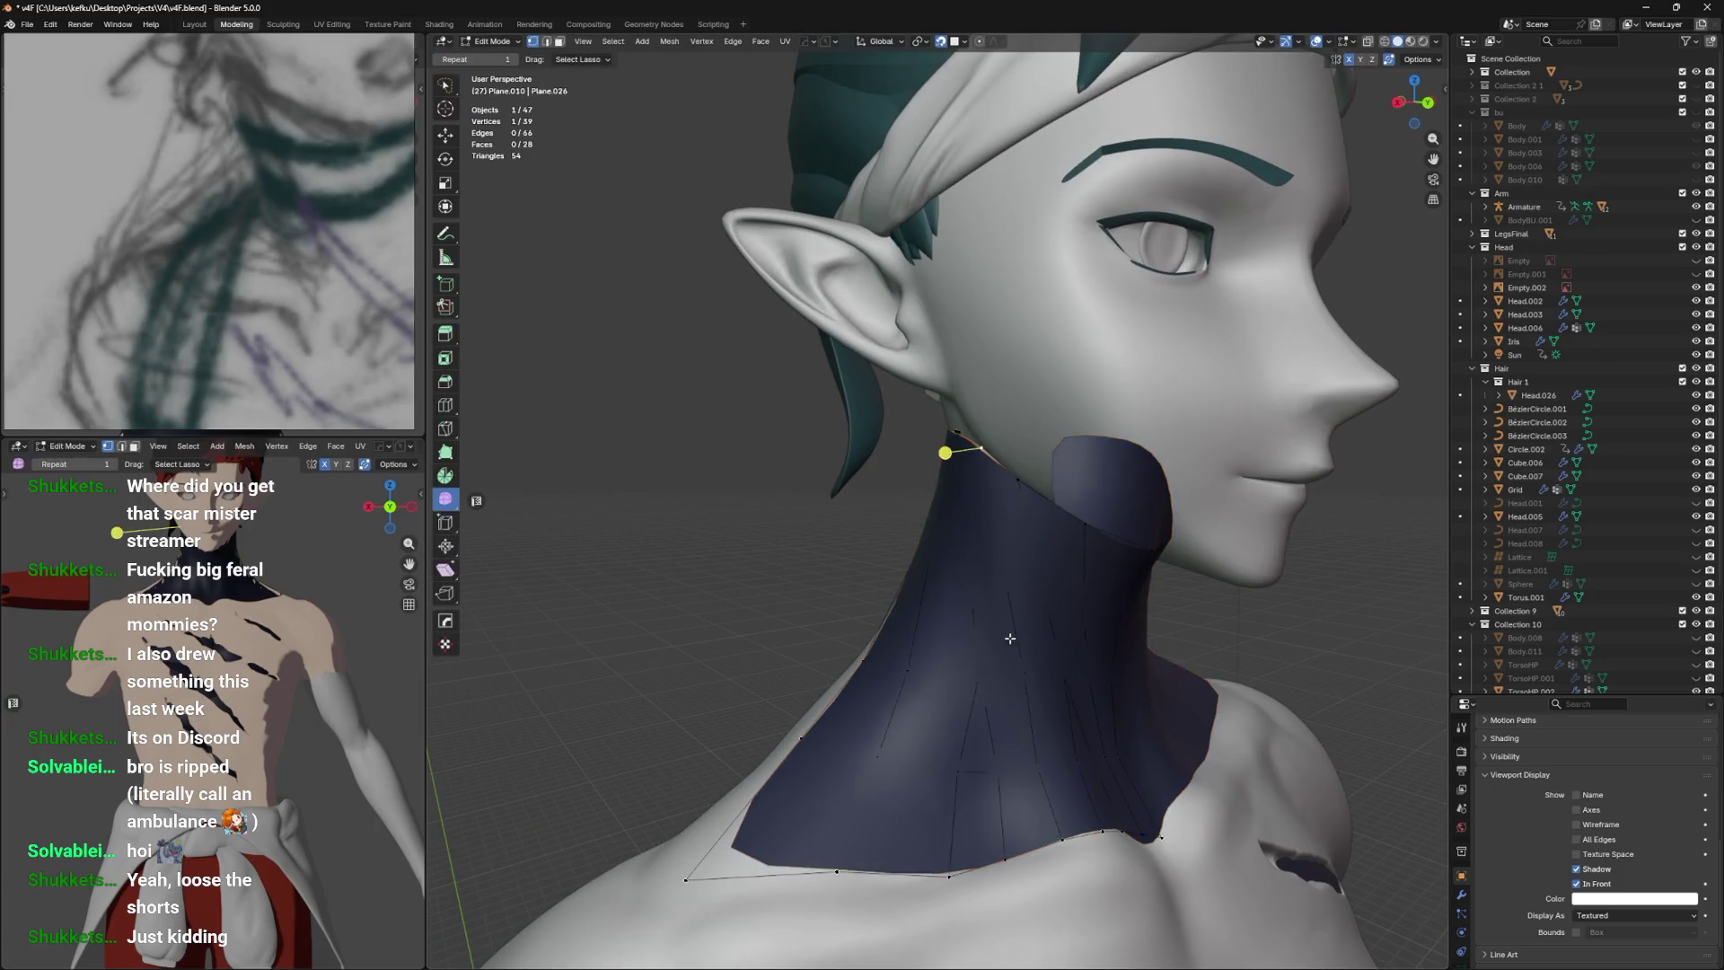
pyautogui.hotkey('alt', 'z')
pyautogui.click(997, 636)
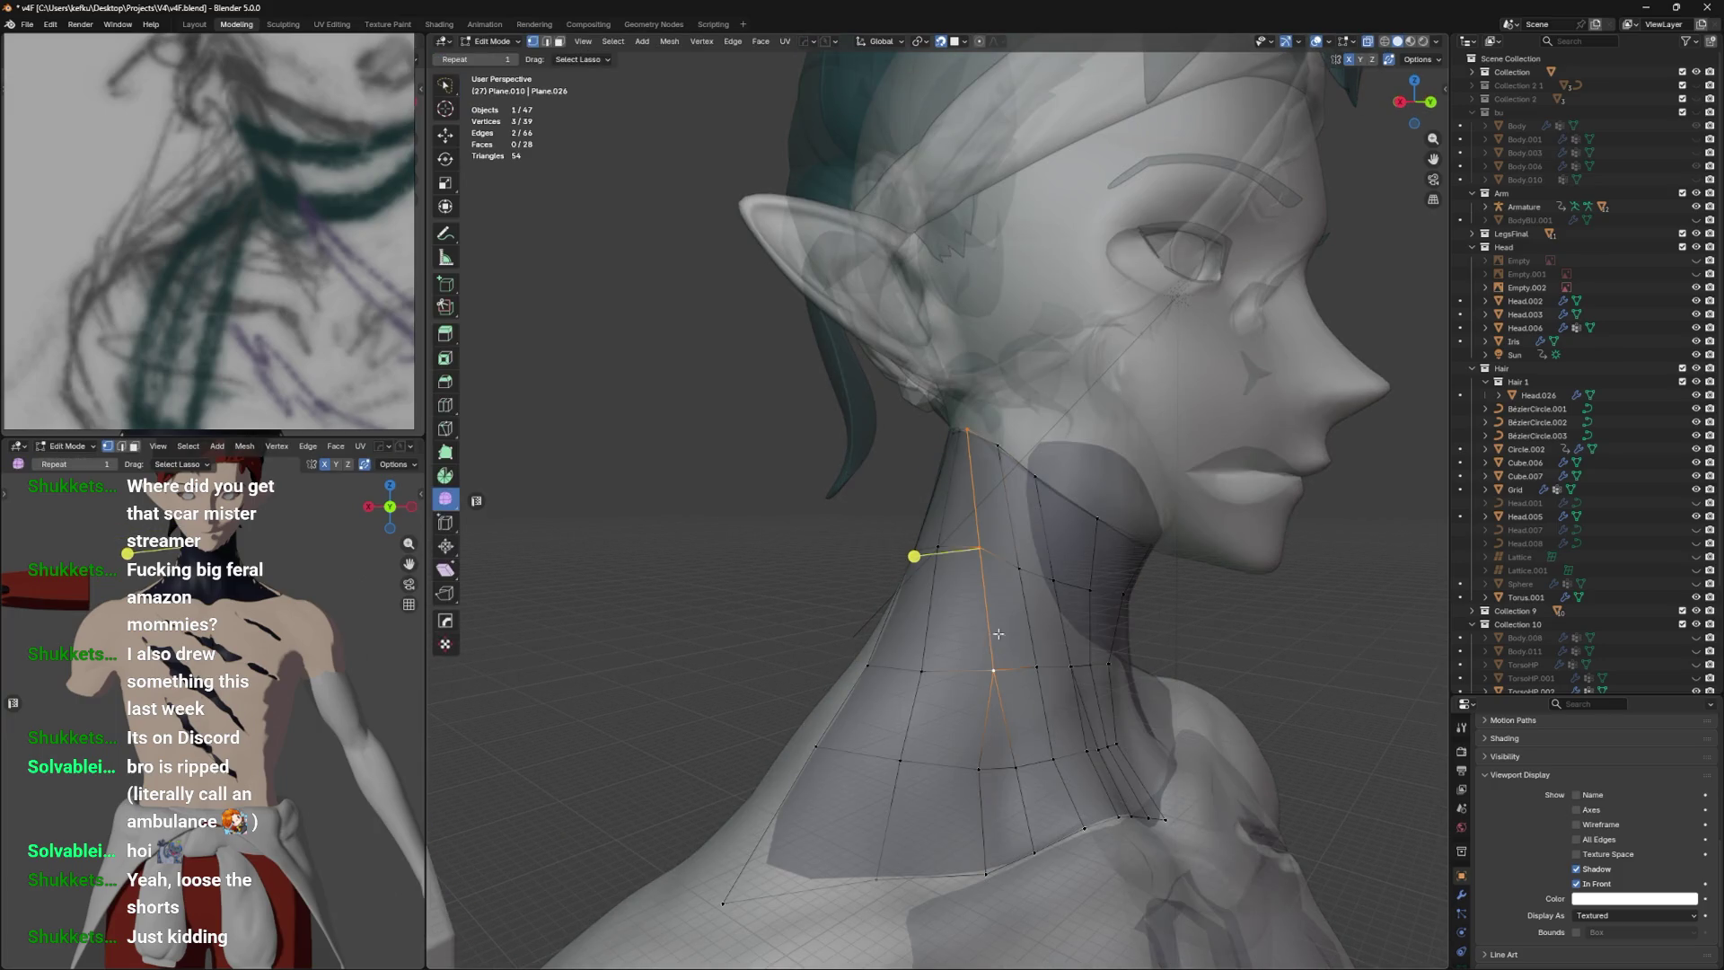
# Merge one vertex column of the collar into its neighbour and save.
pyautogui.press('Tab')
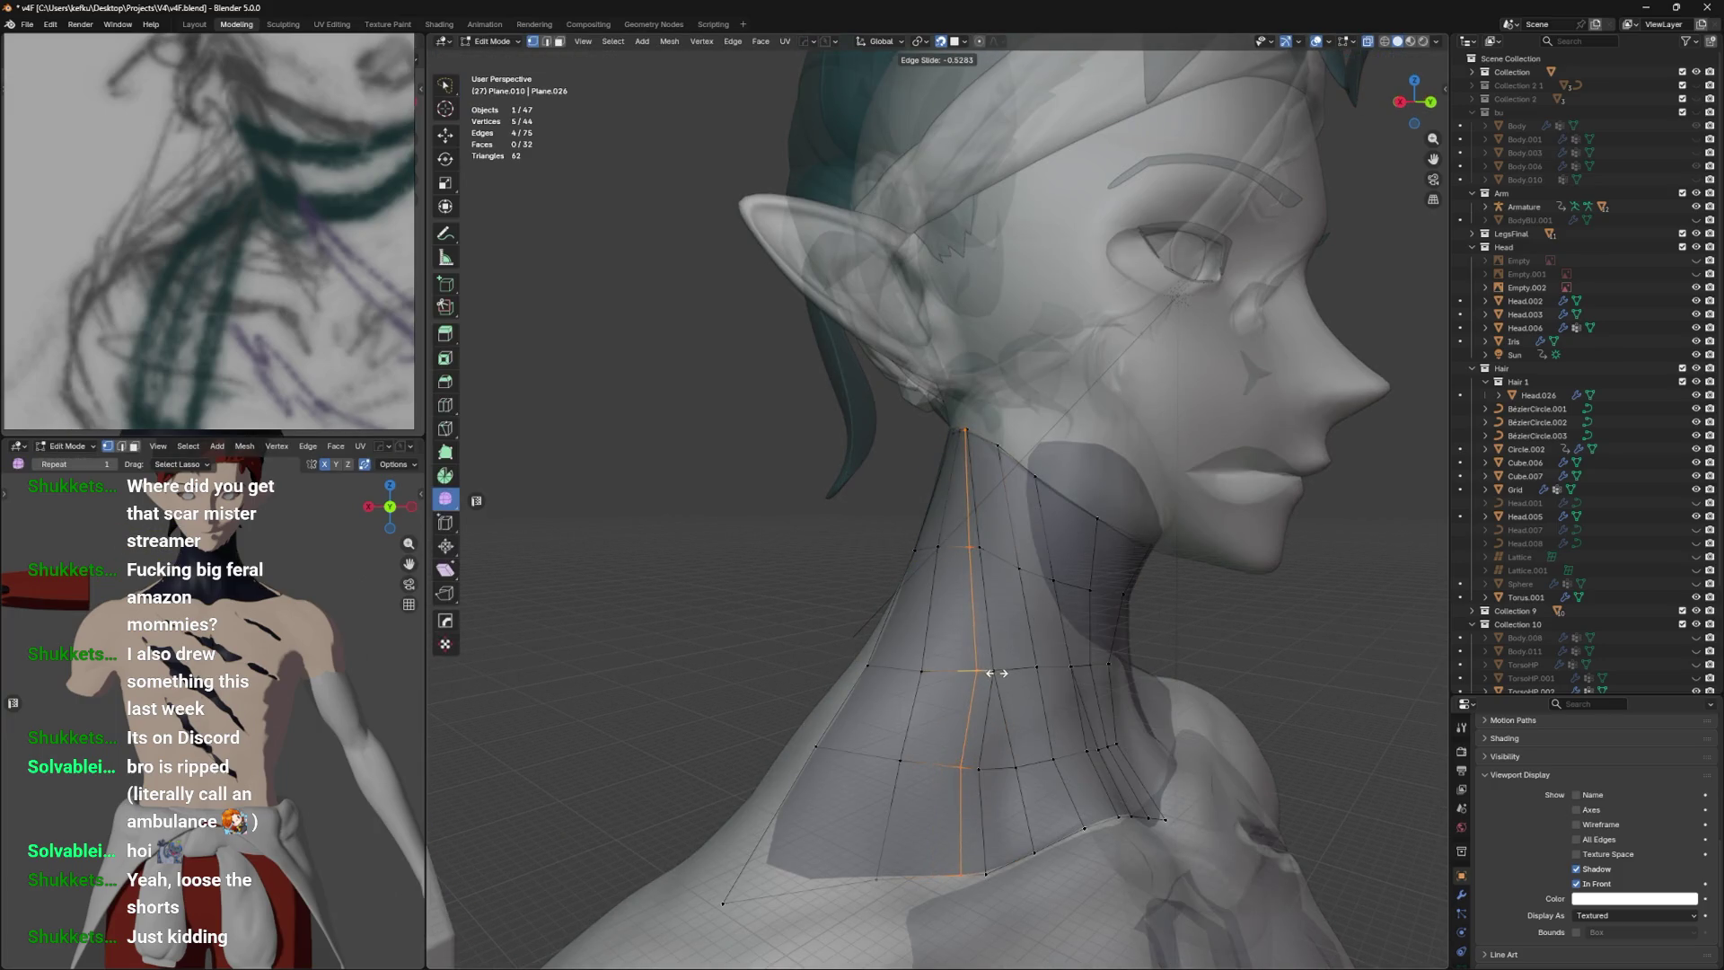
pyautogui.hotkey('alt', 'z')
pyautogui.press('Tab')
pyautogui.moveTo(962, 635); pyautogui.dragTo(1014, 647)
pyautogui.hotkey('alt', 'z')
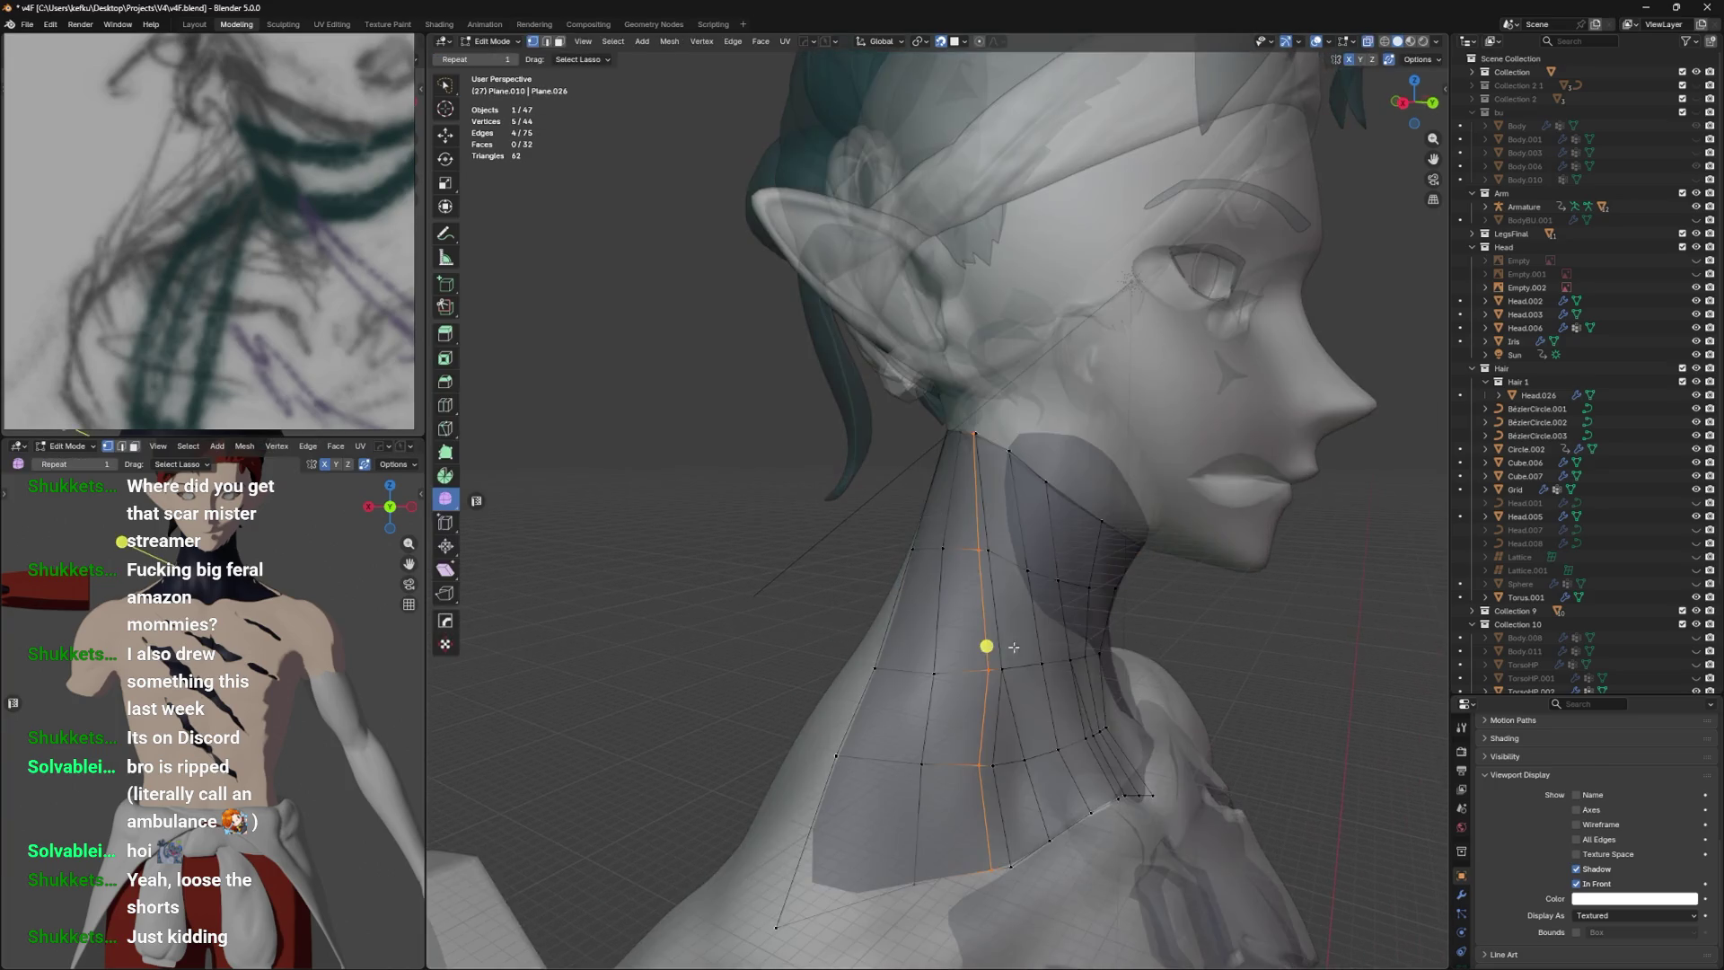
pyautogui.hotkey('ctrl', 'z')
pyautogui.hotkey('ctrl', 'z')
pyautogui.hotkey('ctrl', 'z')
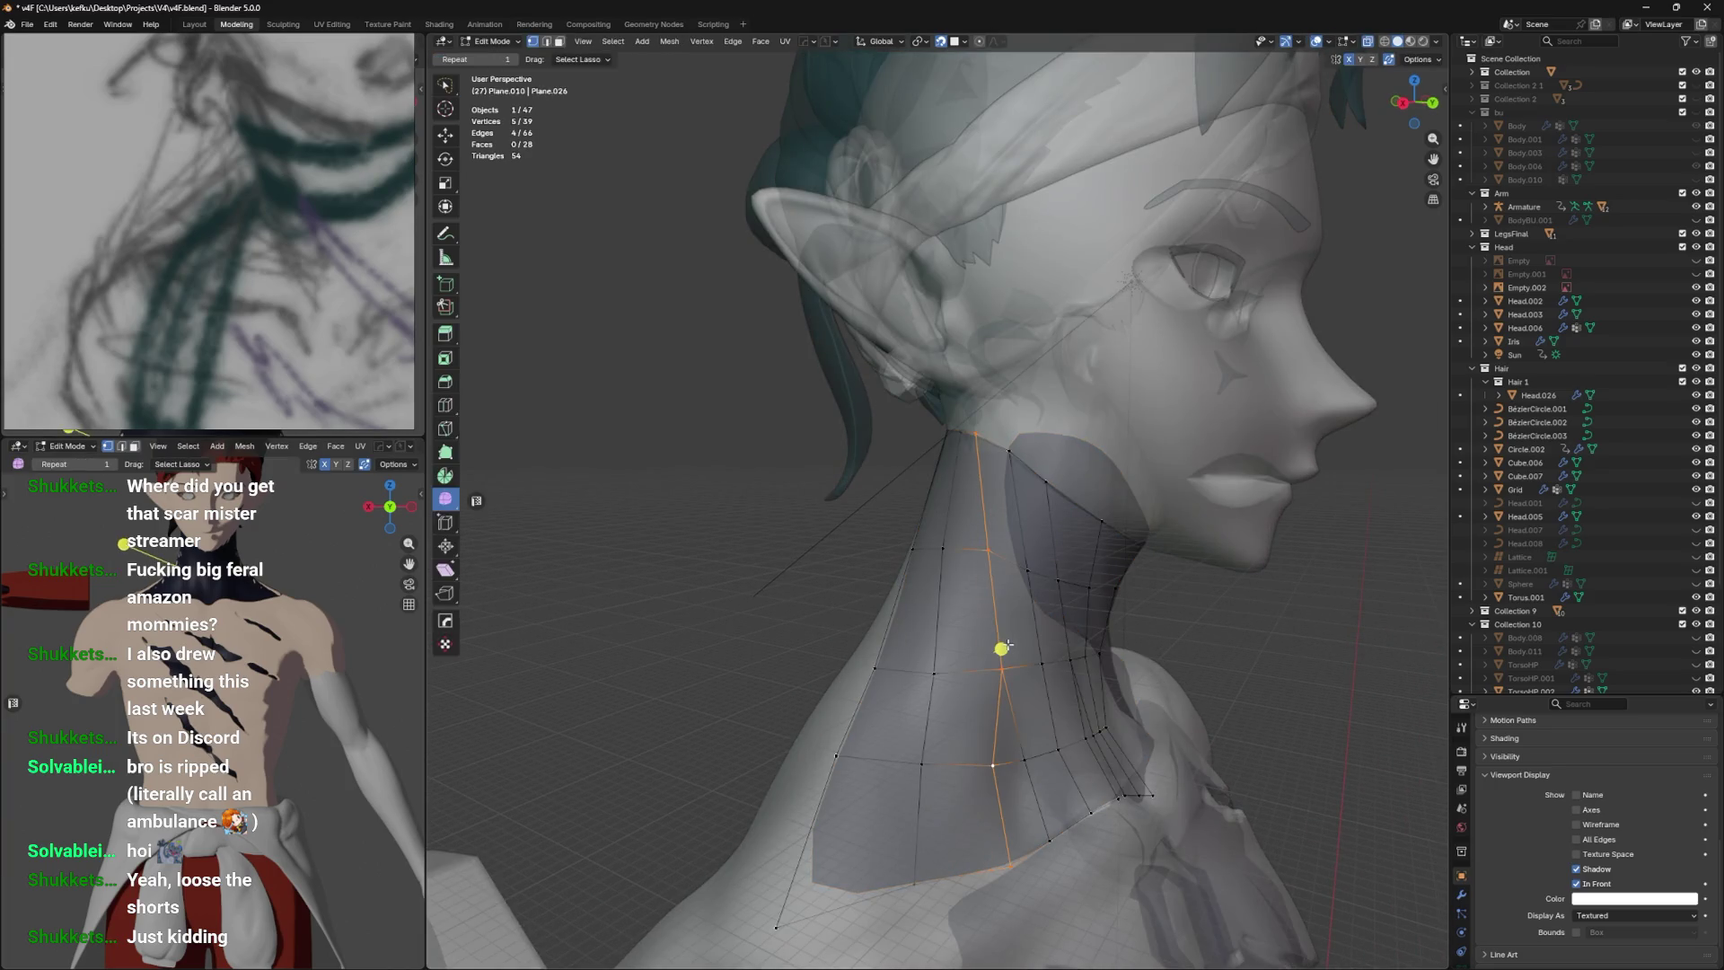
pyautogui.hotkey('ctrl', 's')
# Add a loop cut across the collar front and smooth the two faces around it.
pyautogui.moveTo(1021, 636); pyautogui.dragTo(1019, 599)
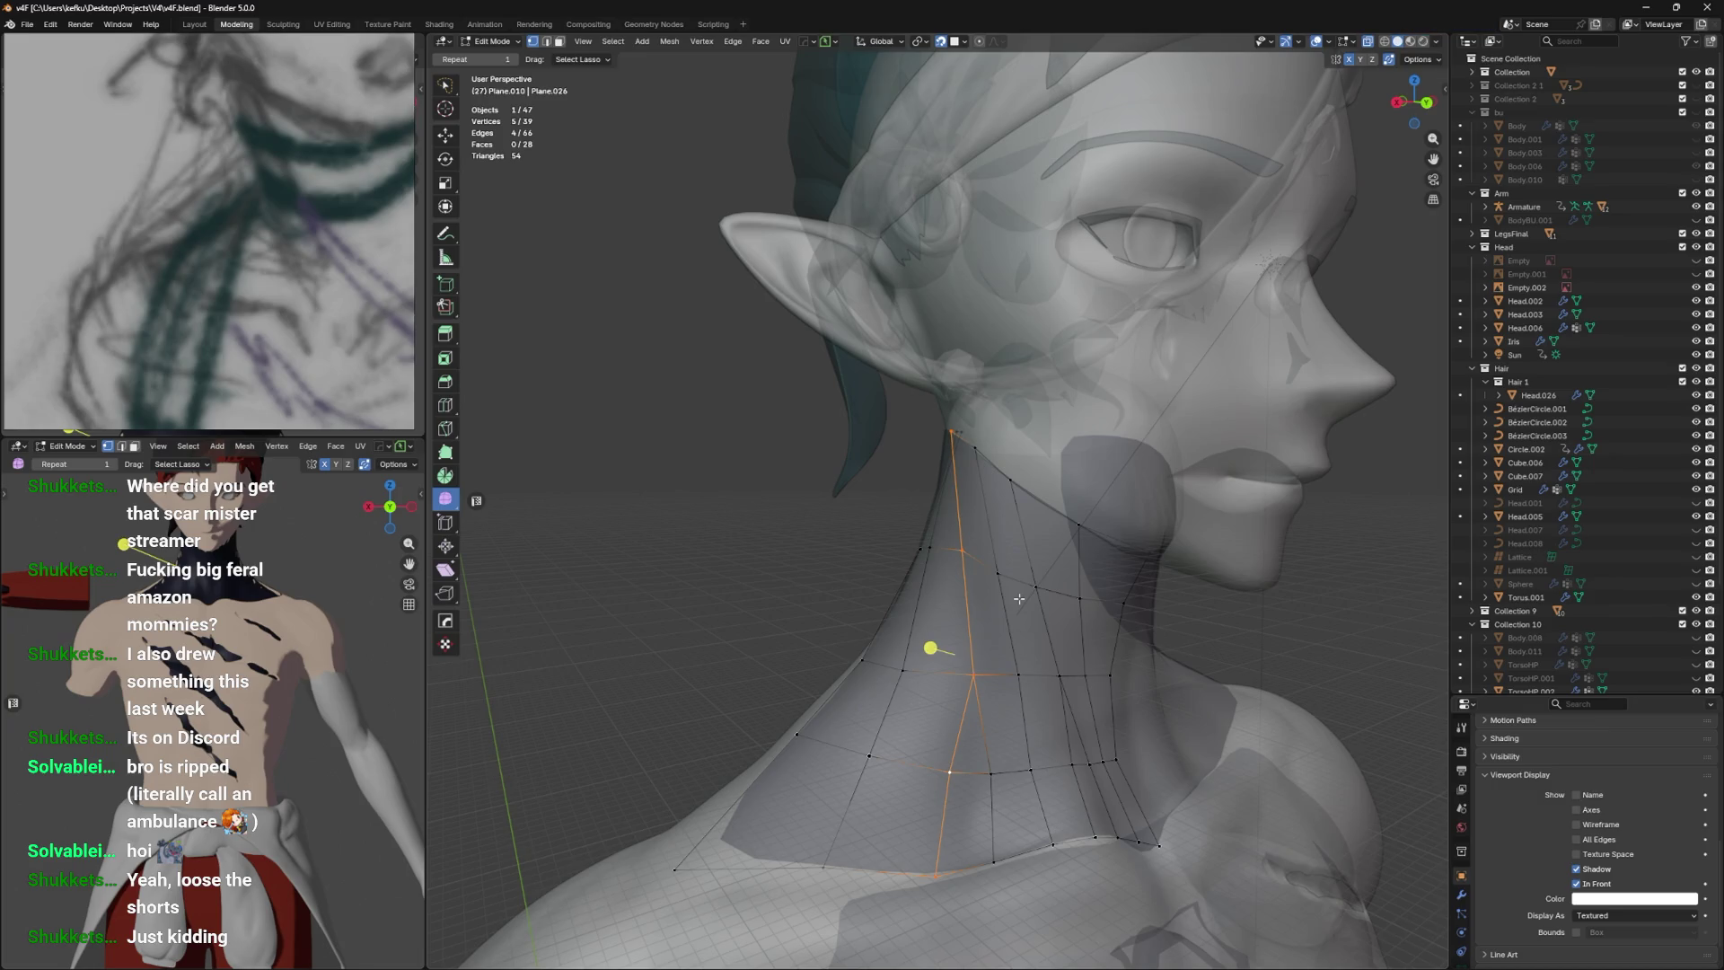
pyautogui.moveTo(1061, 744); pyautogui.dragTo(1049, 650)
pyautogui.click(961, 644)
pyautogui.hotkey('ctrl', 'r')
pyautogui.click(961, 584)
pyautogui.click(959, 605)
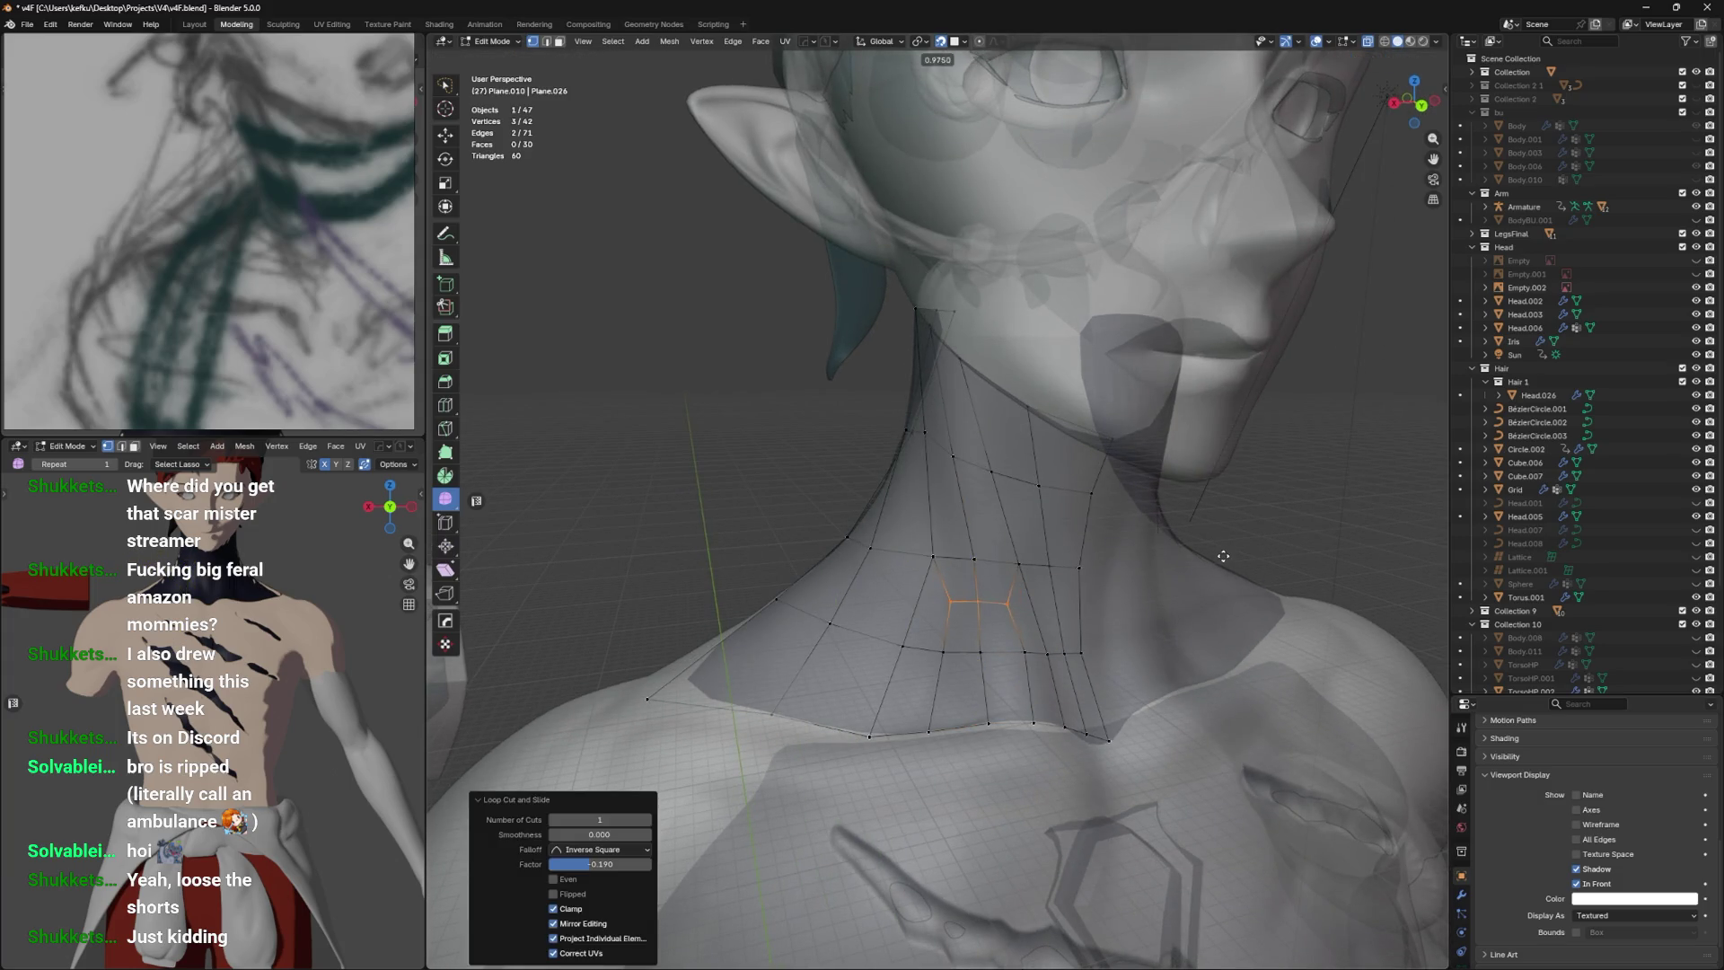
pyautogui.click(970, 635)
pyautogui.moveTo(969, 635); pyautogui.dragTo(1019, 642)
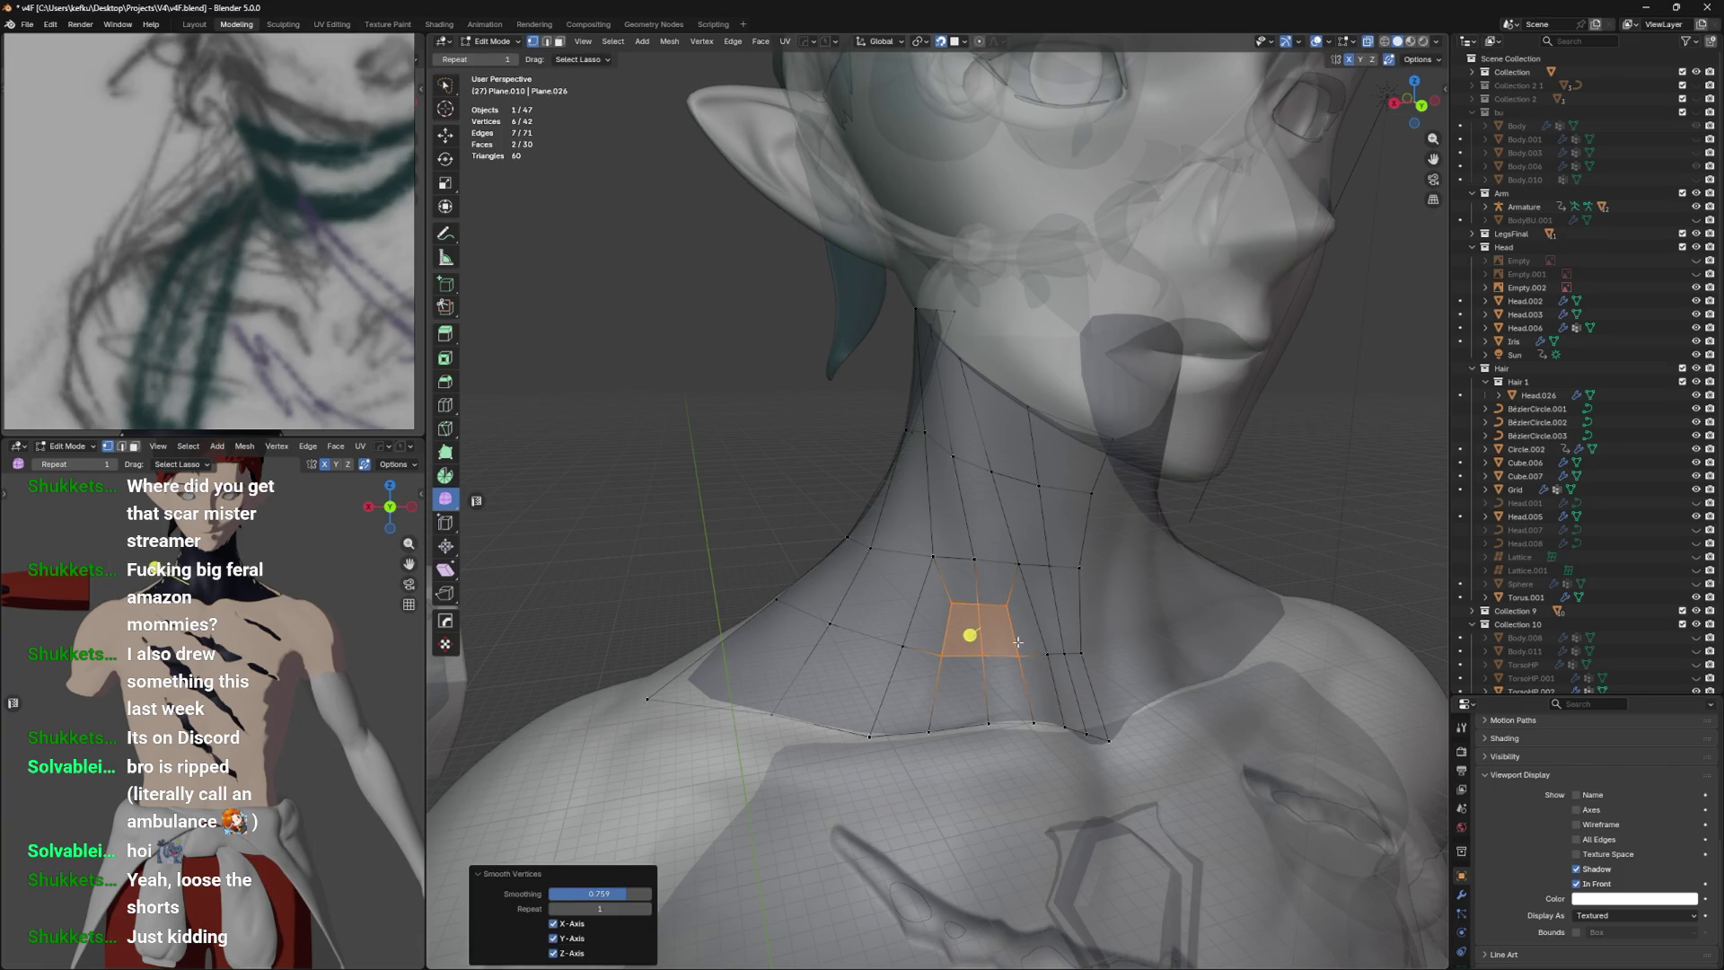
# Move a vertex on the collar's lower edge to the right.
pyautogui.click(994, 723)
pyautogui.press('g')
pyautogui.click(1022, 729)
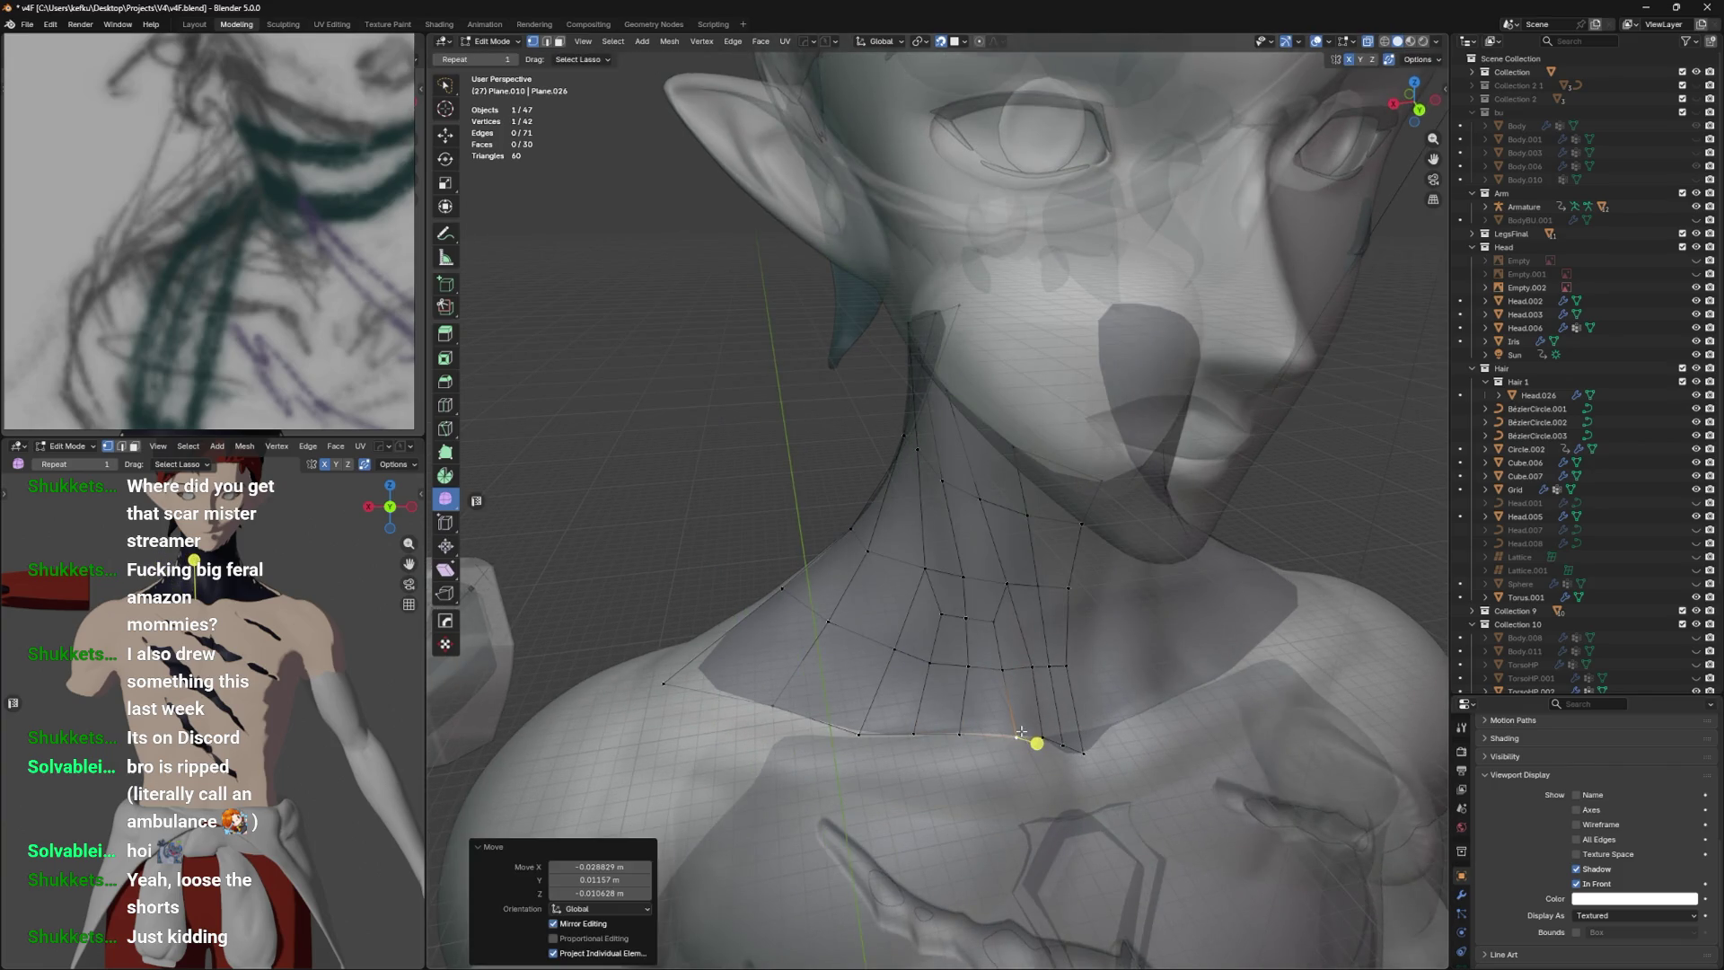
pyautogui.hotkey('alt', 'z')
pyautogui.moveTo(1033, 699); pyautogui.dragTo(997, 728)
pyautogui.hotkey('alt', 'z')
# Bevel a vertical loop into two segments and save v4F.blend.
pyautogui.click(997, 628)
pyautogui.moveTo(1010, 507); pyautogui.dragTo(1042, 476)
pyautogui.hotkey('ctrl', 'b')
pyautogui.click(1049, 462)
pyautogui.hotkey('ctrl', 's')
# Set the Shrinkwrap modifier's Vertex Group to Group.
pyautogui.press('a')
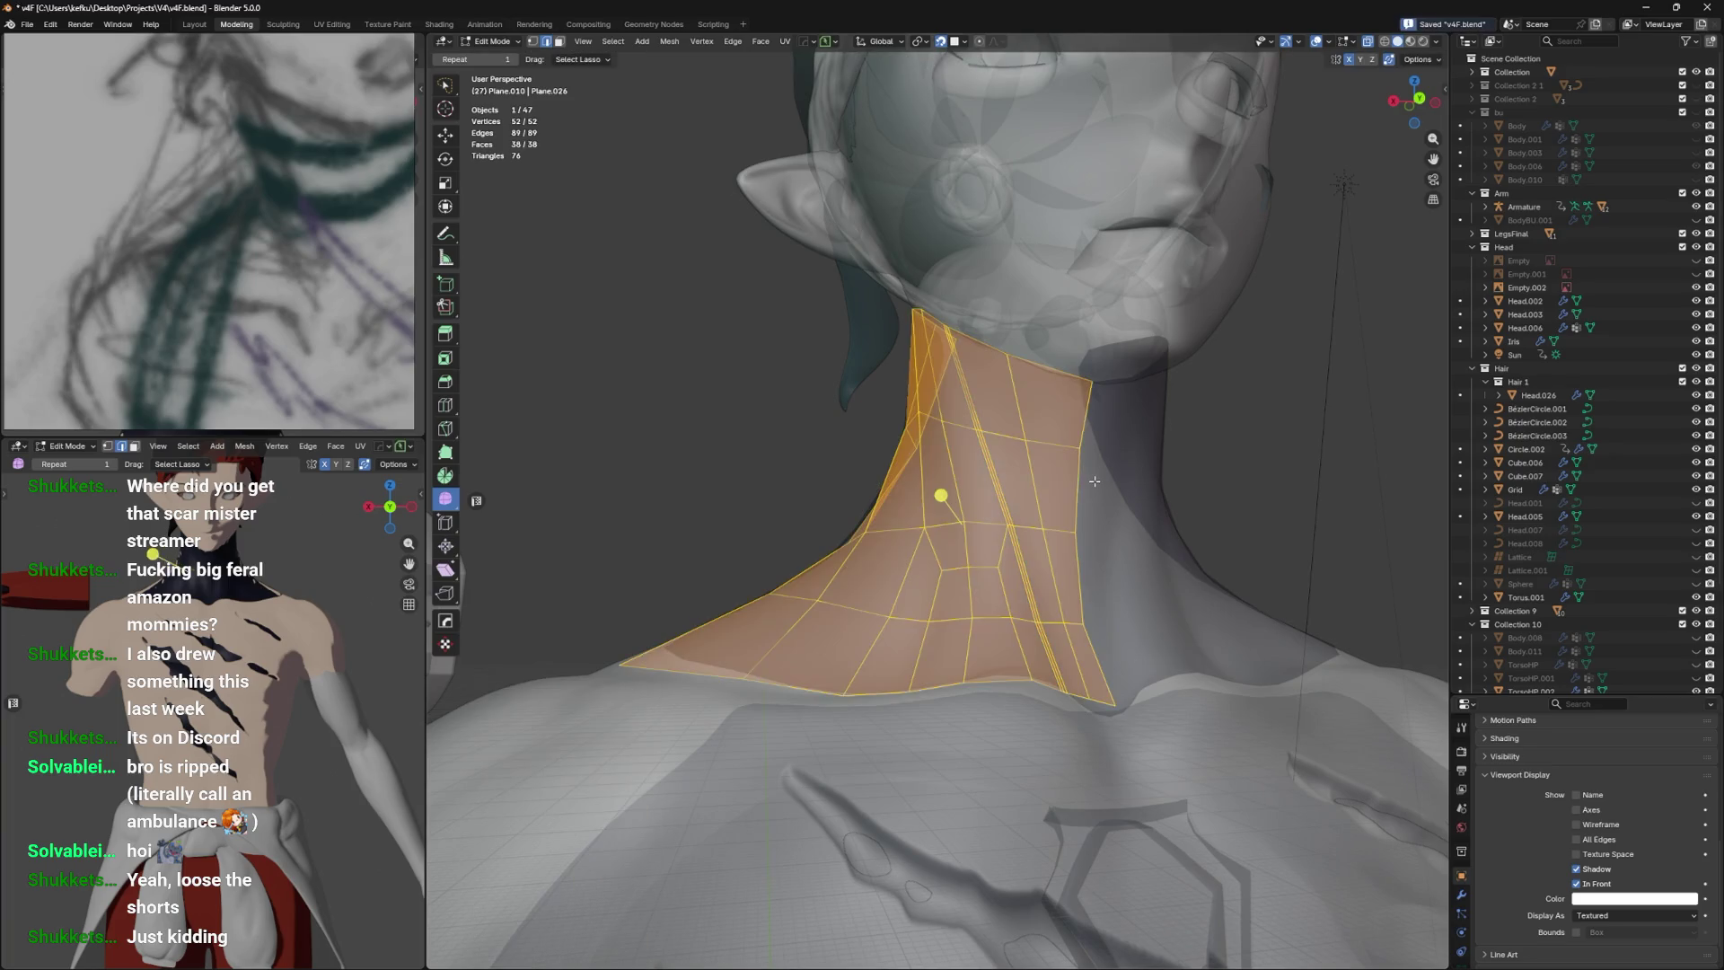
pyautogui.scroll(-3)
pyautogui.click(1461, 916)
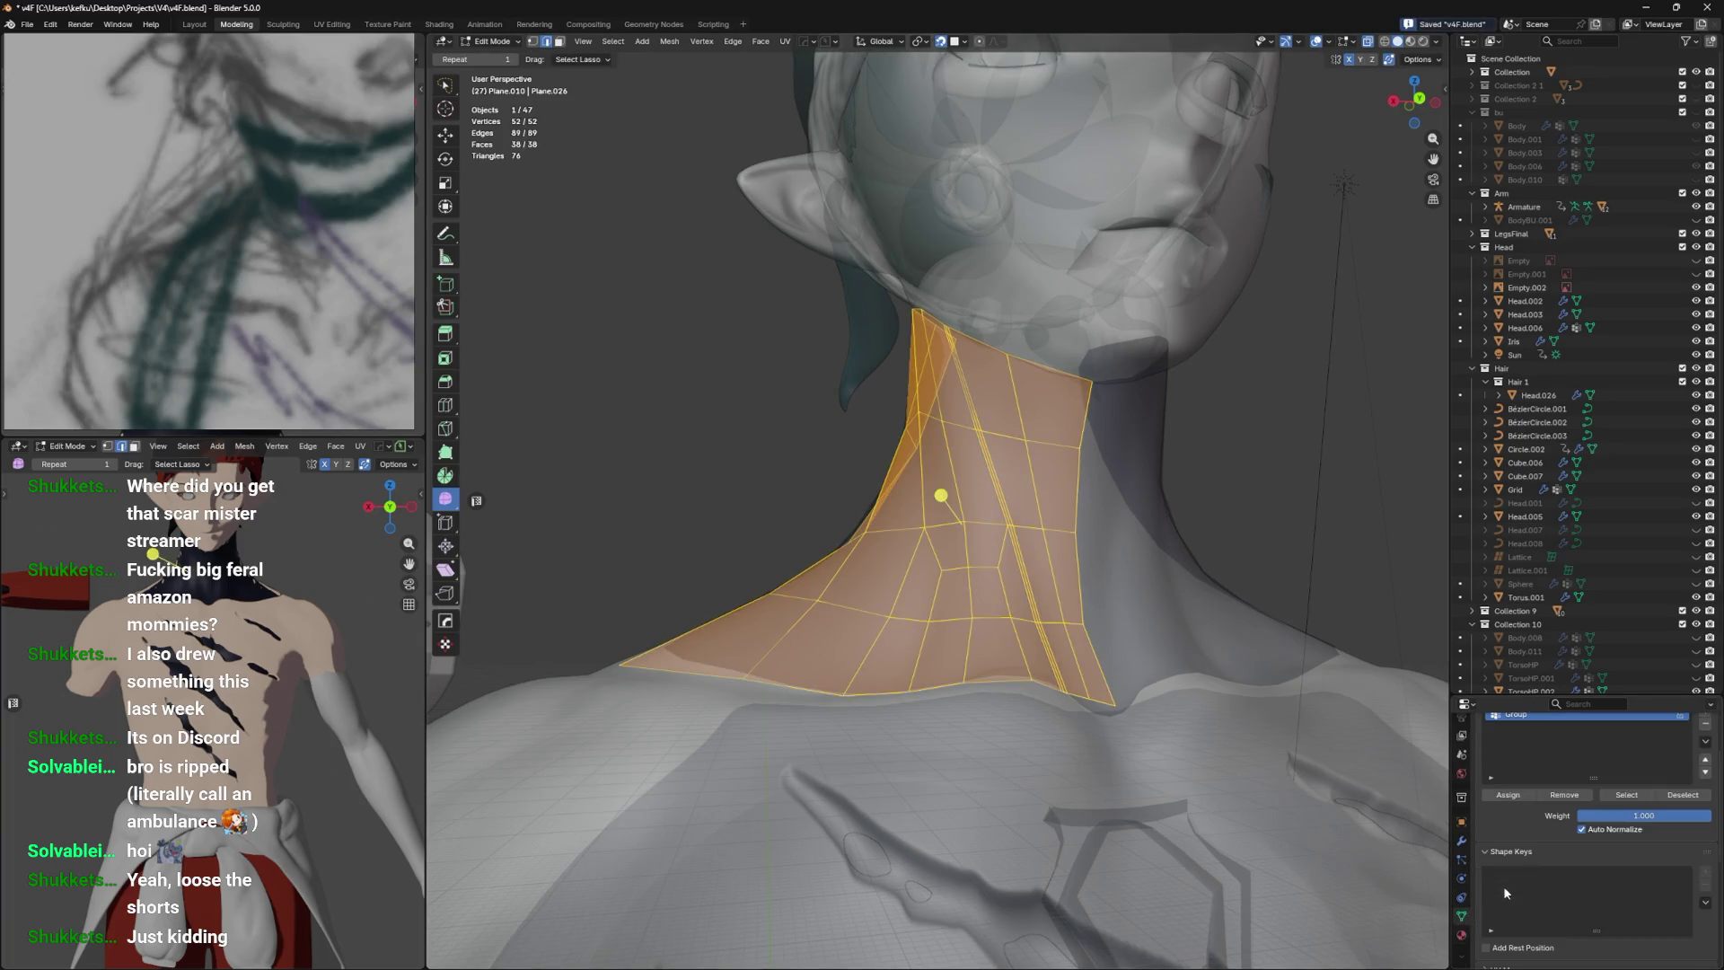
pyautogui.click(1462, 841)
pyautogui.click(1617, 955)
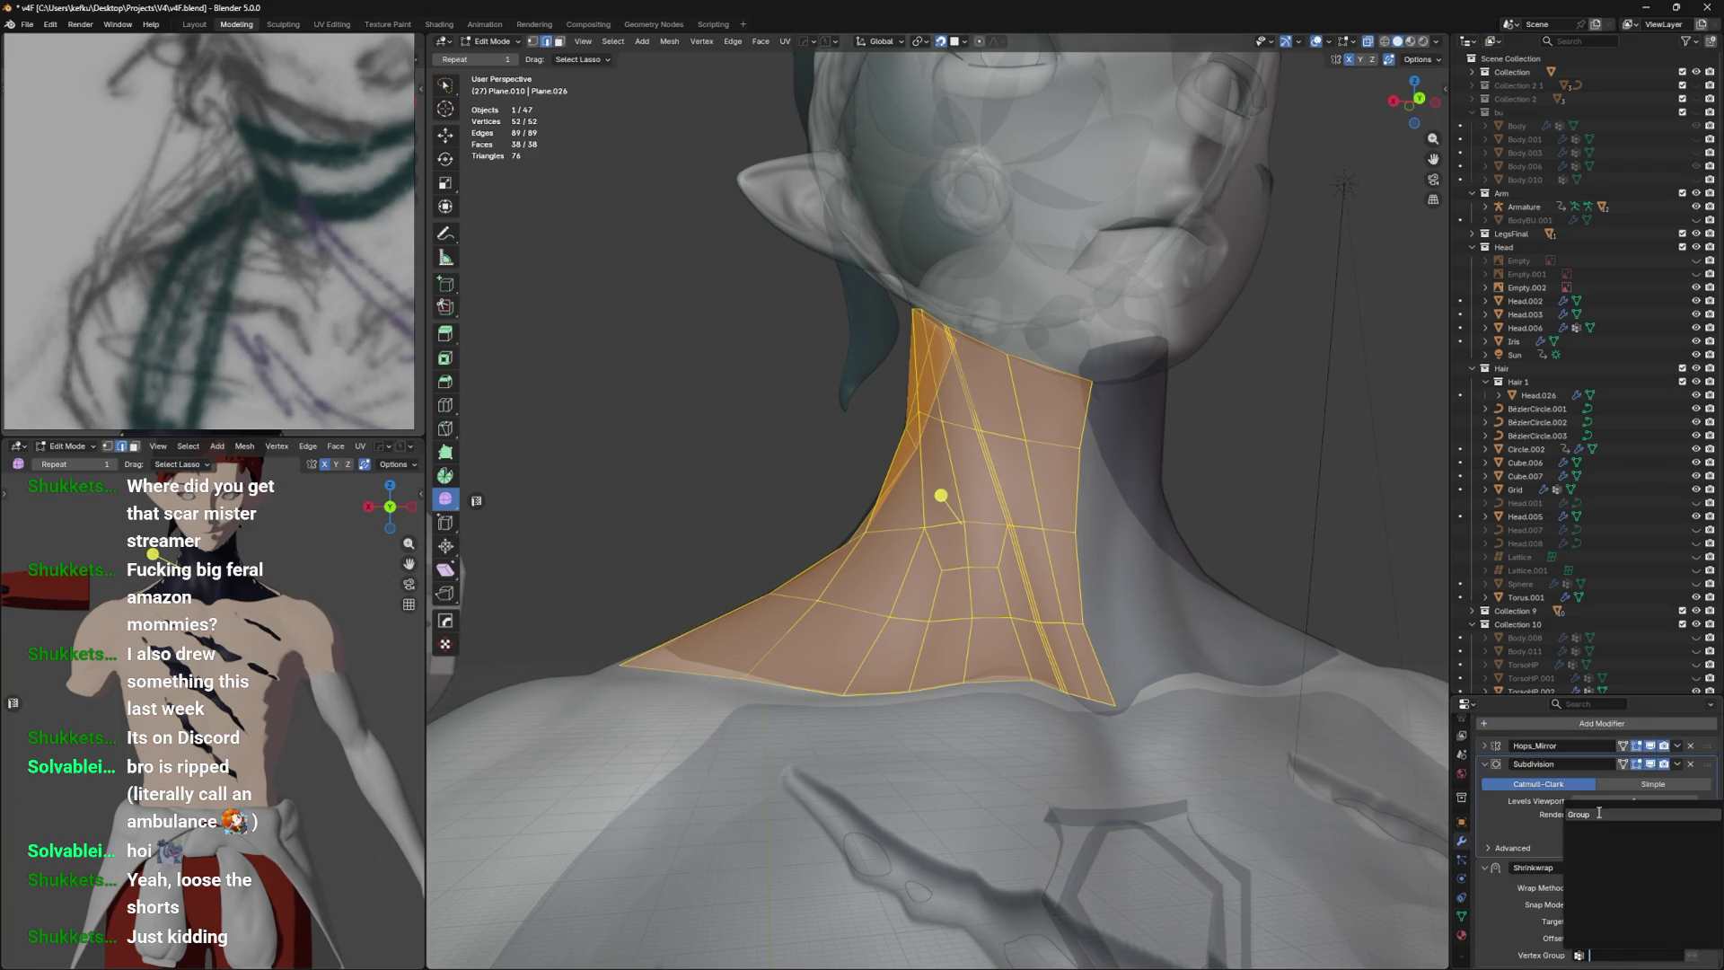
pyautogui.click(1599, 812)
# Save and show the Shrinkwrap result on the cage while editing.
pyautogui.moveTo(1078, 682); pyautogui.dragTo(1087, 664)
pyautogui.hotkey('ctrl', 's')
pyautogui.hotkey('alt', 'z')
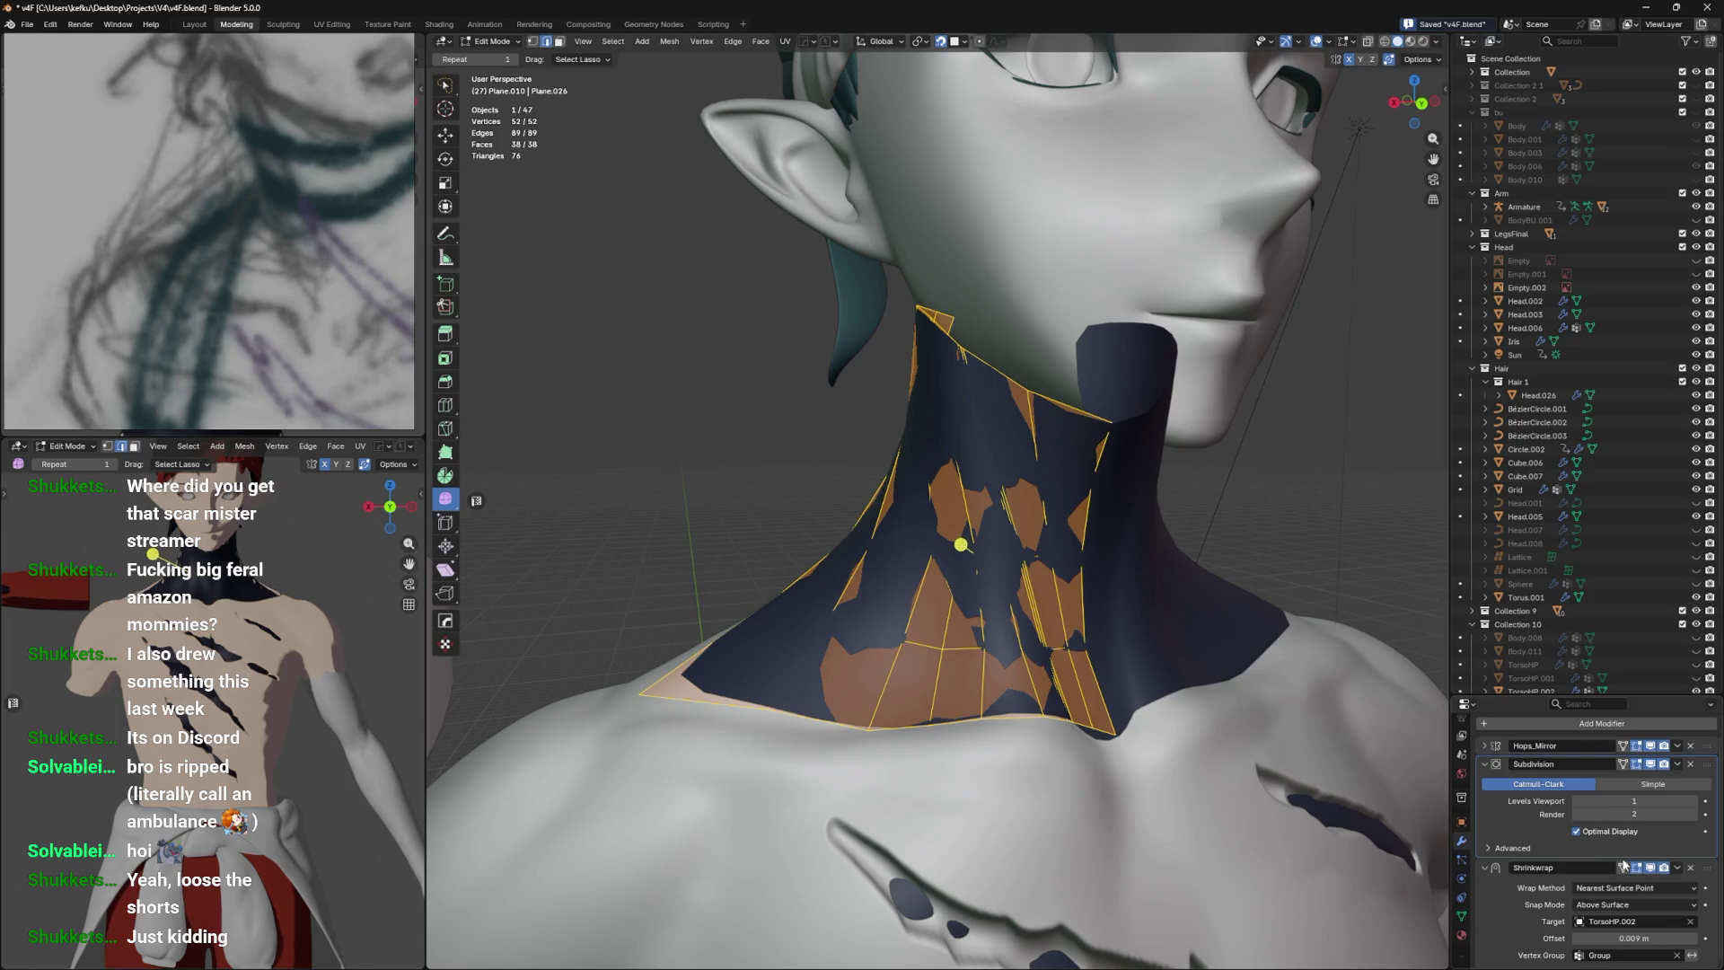
pyautogui.click(1624, 867)
# Select the wider vertical edge loop on the collar and open its vertex group settings.
pyautogui.moveTo(1168, 710); pyautogui.dragTo(1149, 713)
pyautogui.press('Tab')
pyautogui.press('Tab')
pyautogui.click(976, 647)
pyautogui.click(1063, 669)
pyautogui.click(1461, 916)
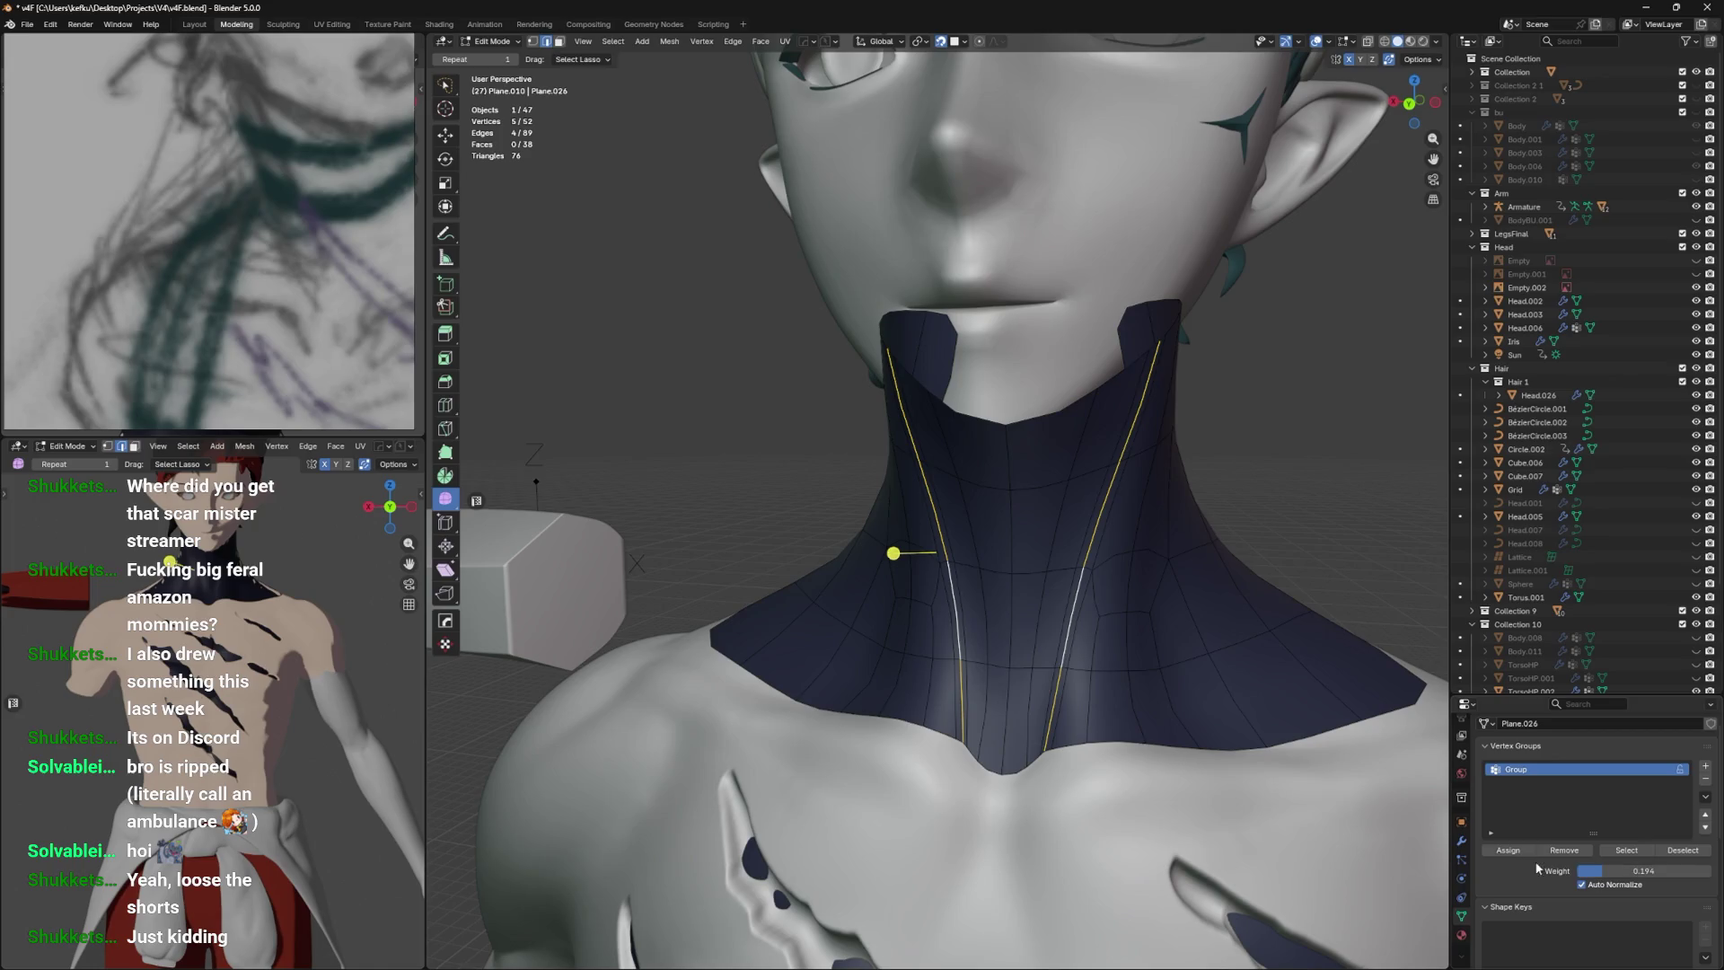
# Push the selected vertical loop outward along Y to form the first ridge.
pyautogui.moveTo(1122, 701); pyautogui.dragTo(1254, 703)
pyautogui.press('g')
pyautogui.press('y')
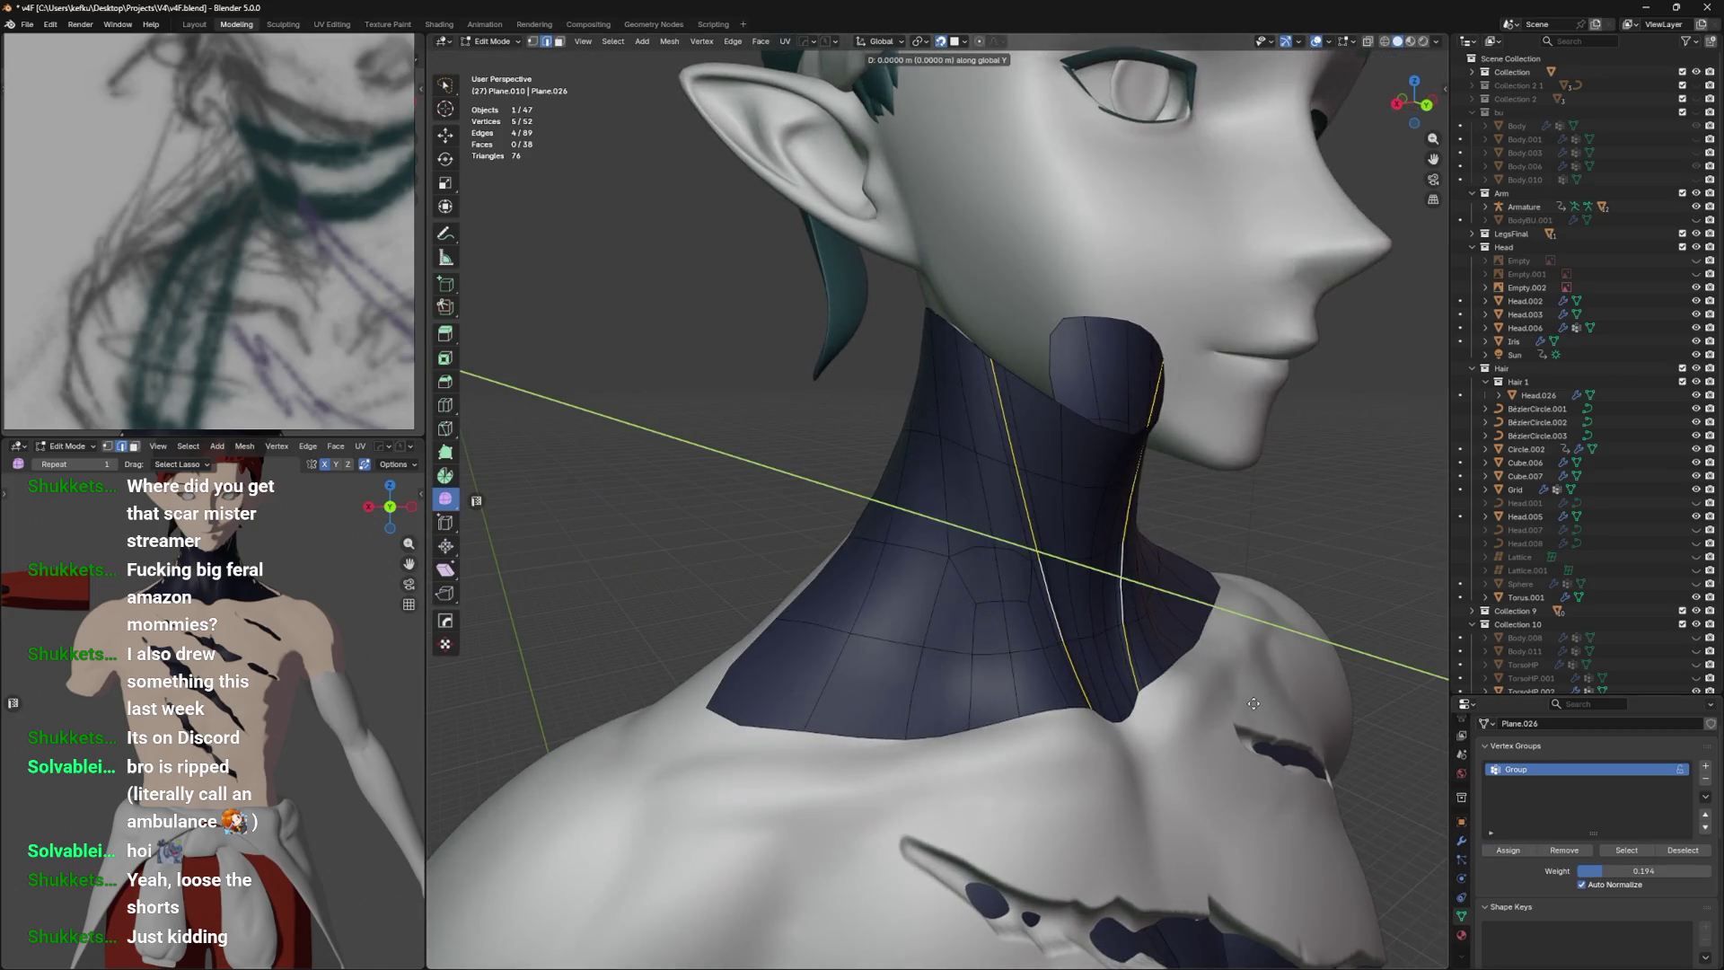
pyautogui.press('g')
# Check the collar from the front and nudge its top-right vertex upward.
pyautogui.press('g')
pyautogui.press('y')
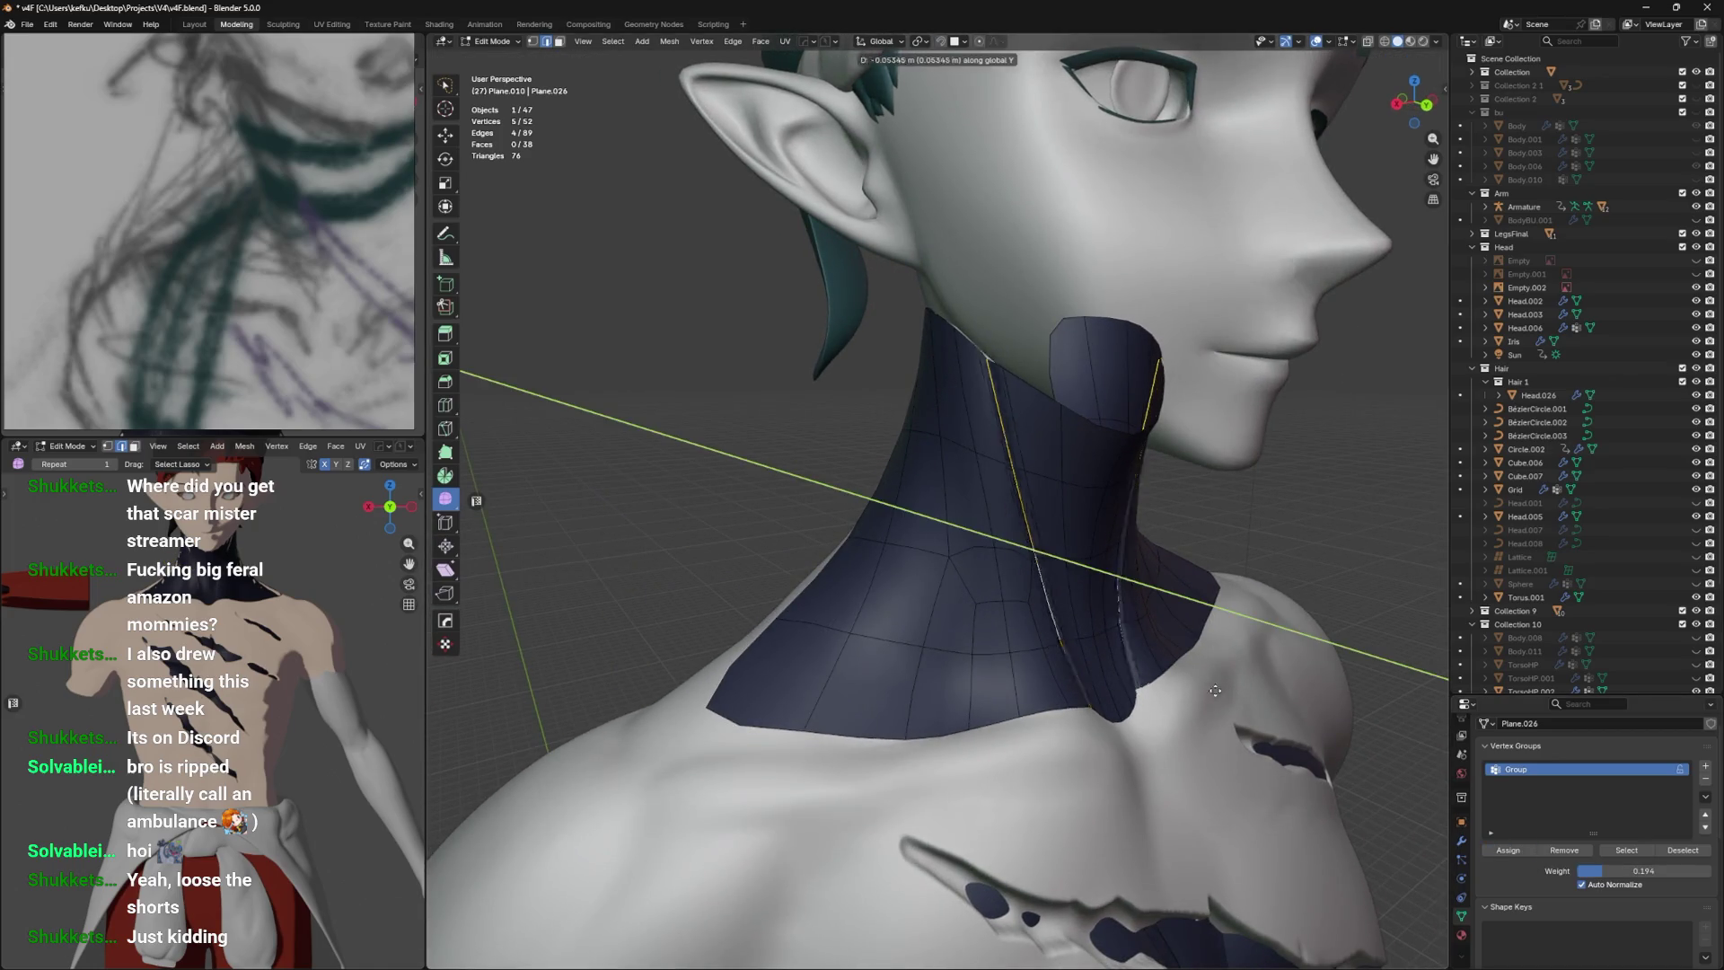
pyautogui.click(1208, 687)
pyautogui.press('Tab')
pyautogui.moveTo(1204, 684); pyautogui.dragTo(1032, 287)
pyautogui.press('Tab')
pyautogui.press('g')
pyautogui.press('g')
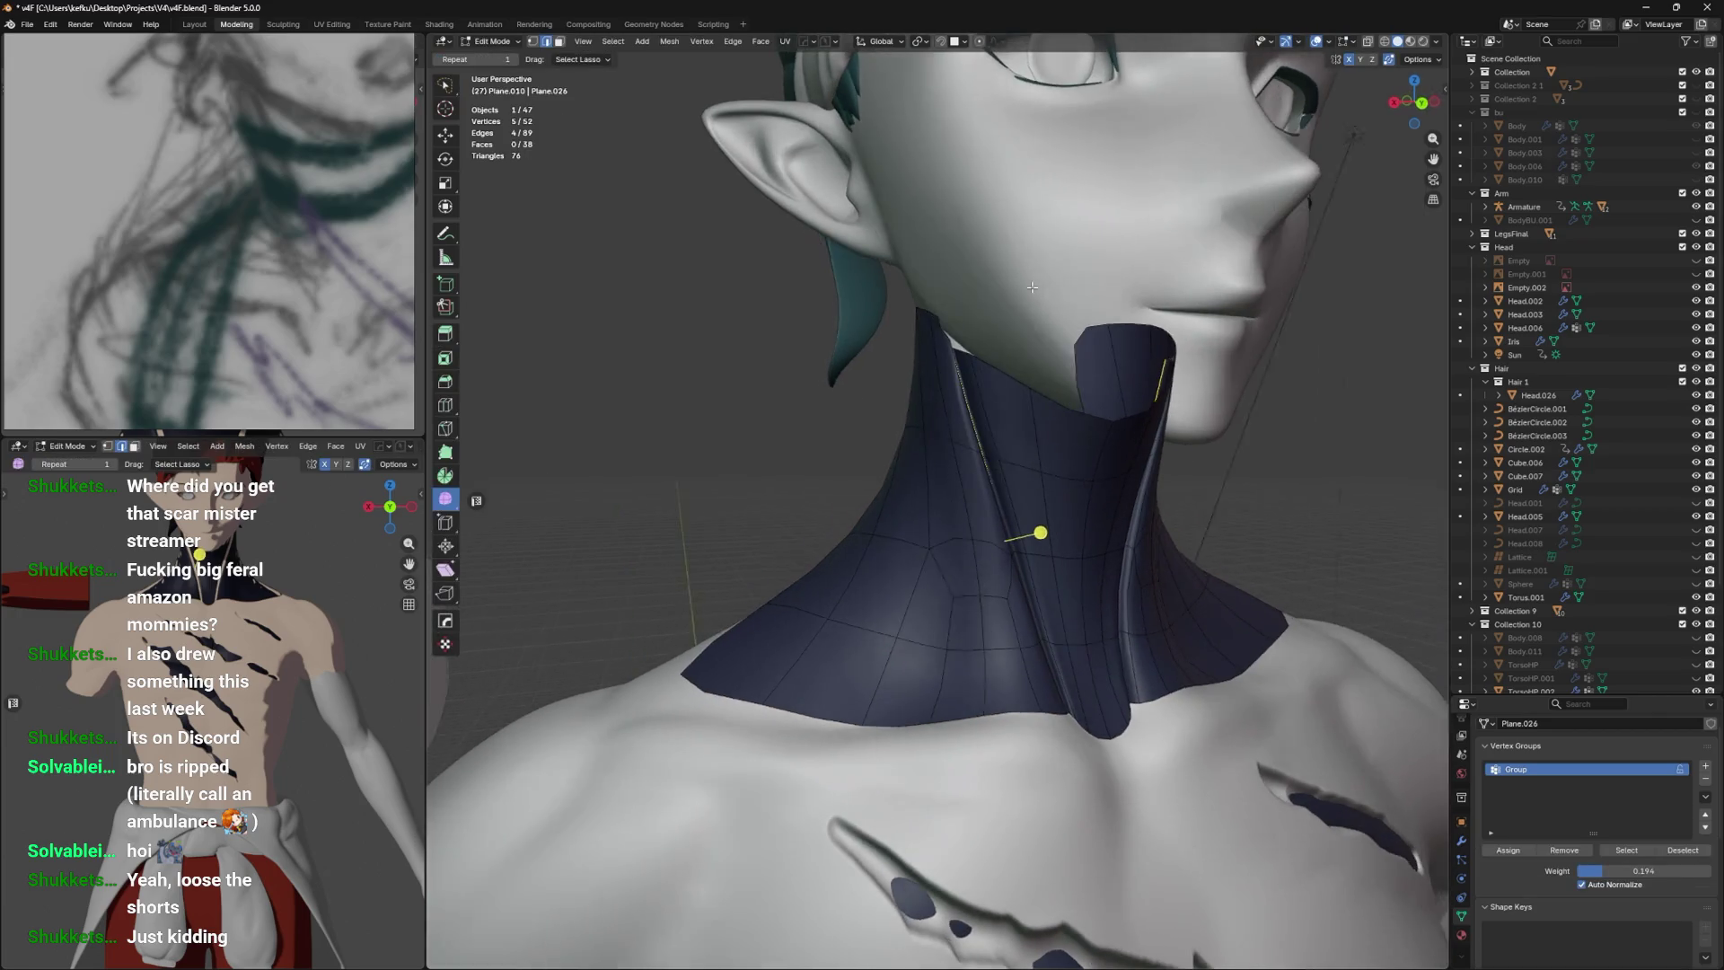
pyautogui.press('Escape')
pyautogui.click(1168, 329)
pyautogui.press('g')
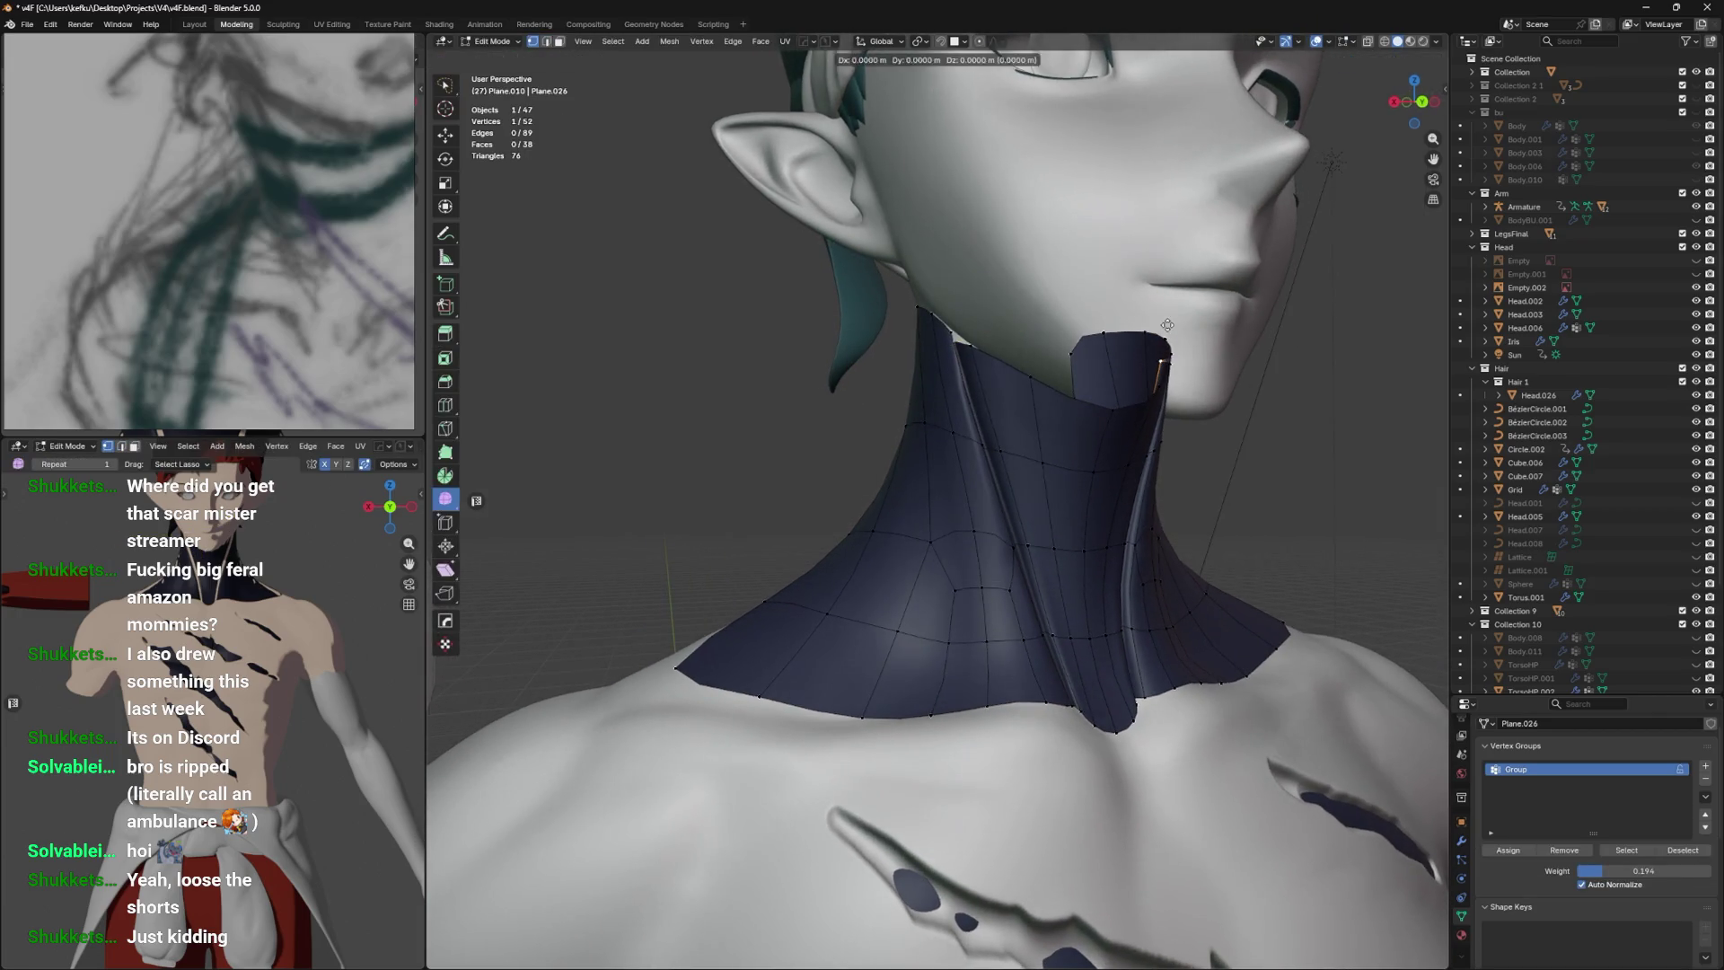
pyautogui.click(1171, 313)
# Bevel a second vertical edge loop on the neck into two bands.
pyautogui.press('Tab')
pyautogui.moveTo(1170, 313); pyautogui.dragTo(961, 476)
pyautogui.press('Tab')
pyautogui.click(915, 430)
pyautogui.hotkey('ctrl', 'b')
pyautogui.click(1040, 369)
# Push the bevelled seam's centre loop out along Y into a ridge, then save.
pyautogui.click(1020, 382)
pyautogui.click(964, 470)
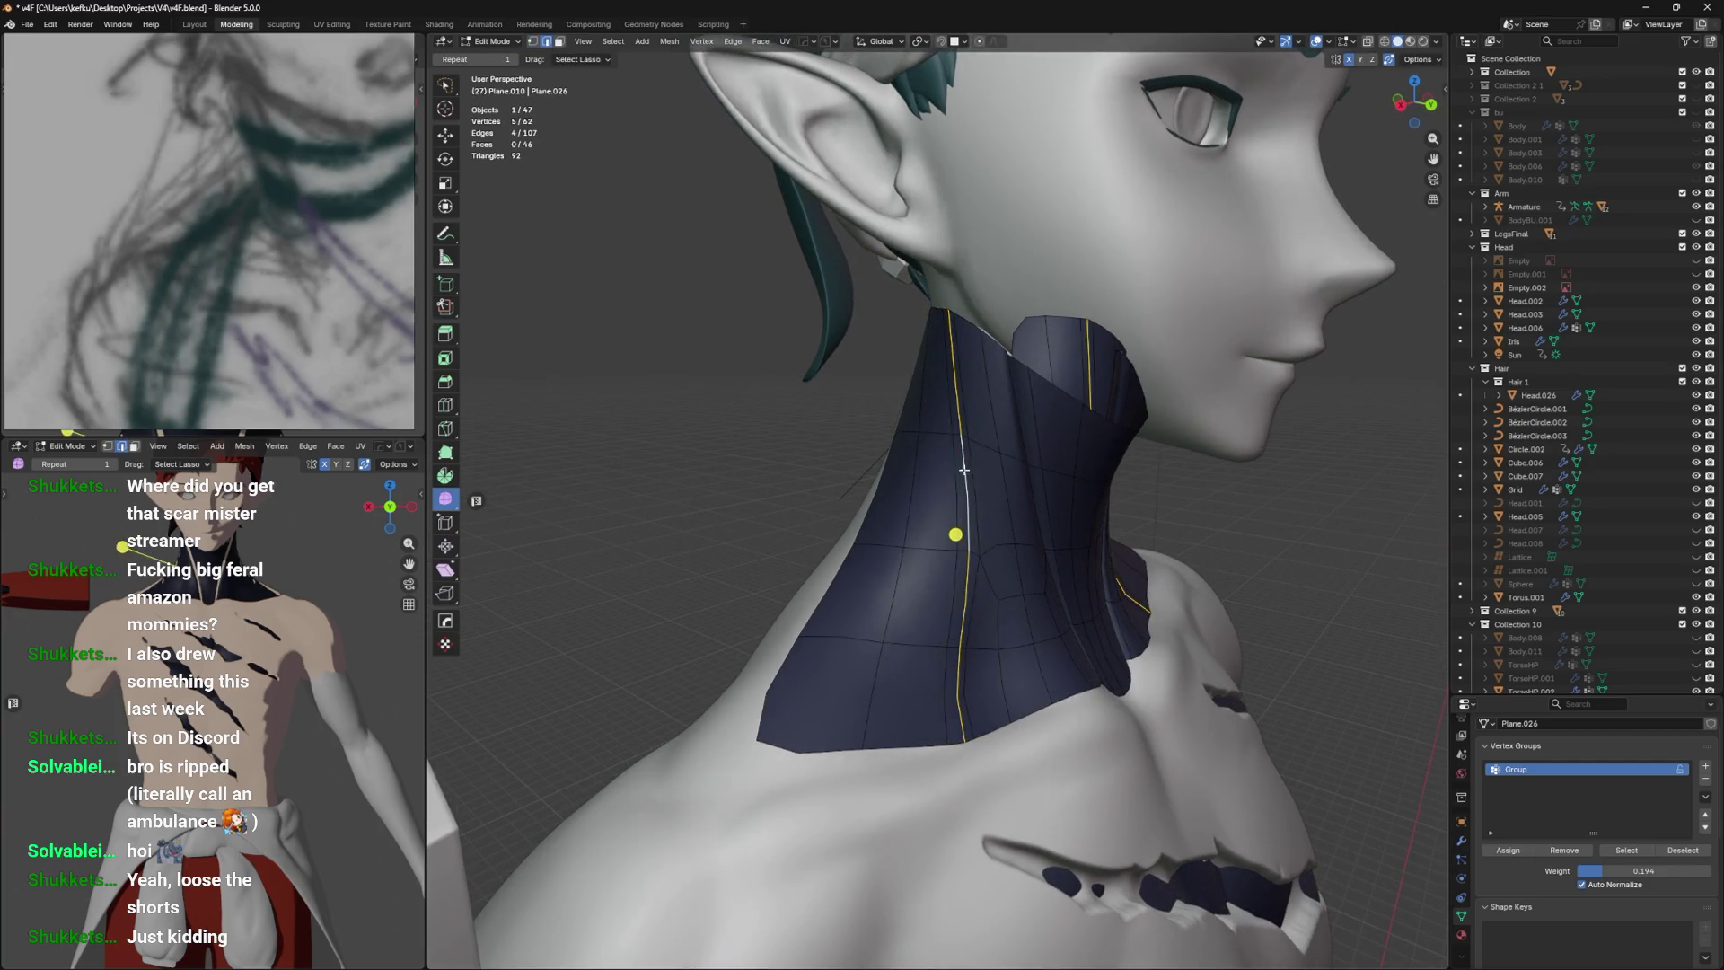
pyautogui.moveTo(1005, 574); pyautogui.dragTo(1050, 610)
pyautogui.press('g')
pyautogui.press('y')
pyautogui.click(1062, 626)
pyautogui.press('Tab')
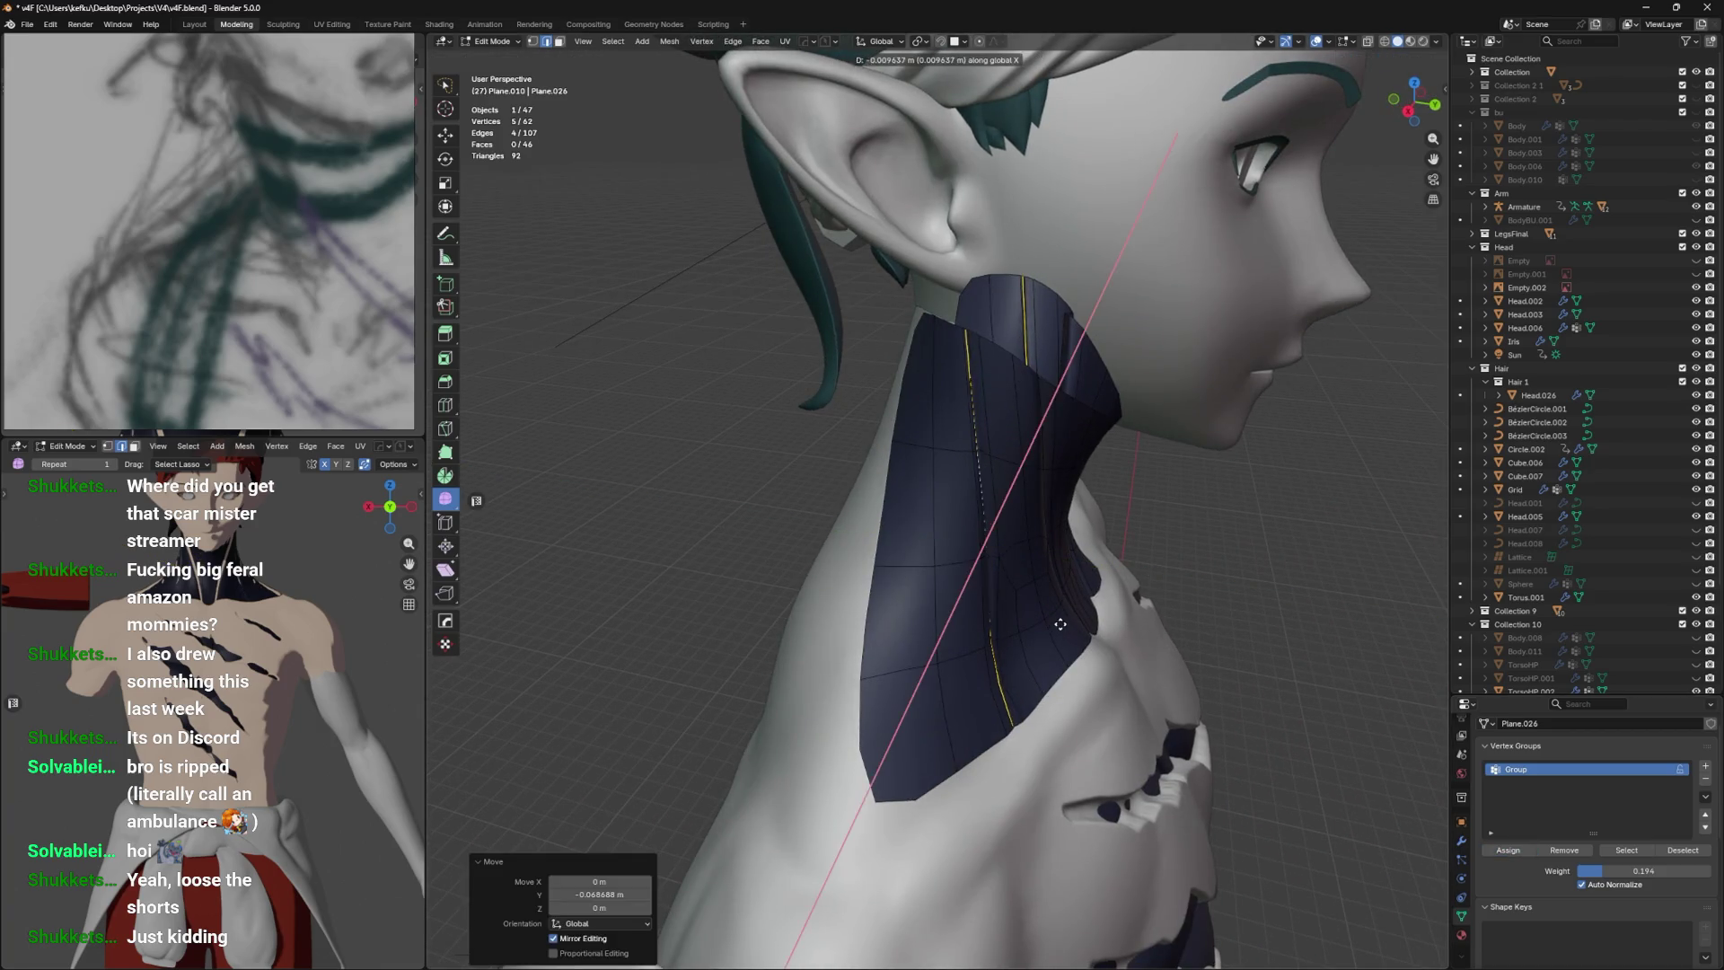
pyautogui.moveTo(1064, 622); pyautogui.dragTo(943, 608)
pyautogui.hotkey('ctrl', 's')
pyautogui.press('Tab')
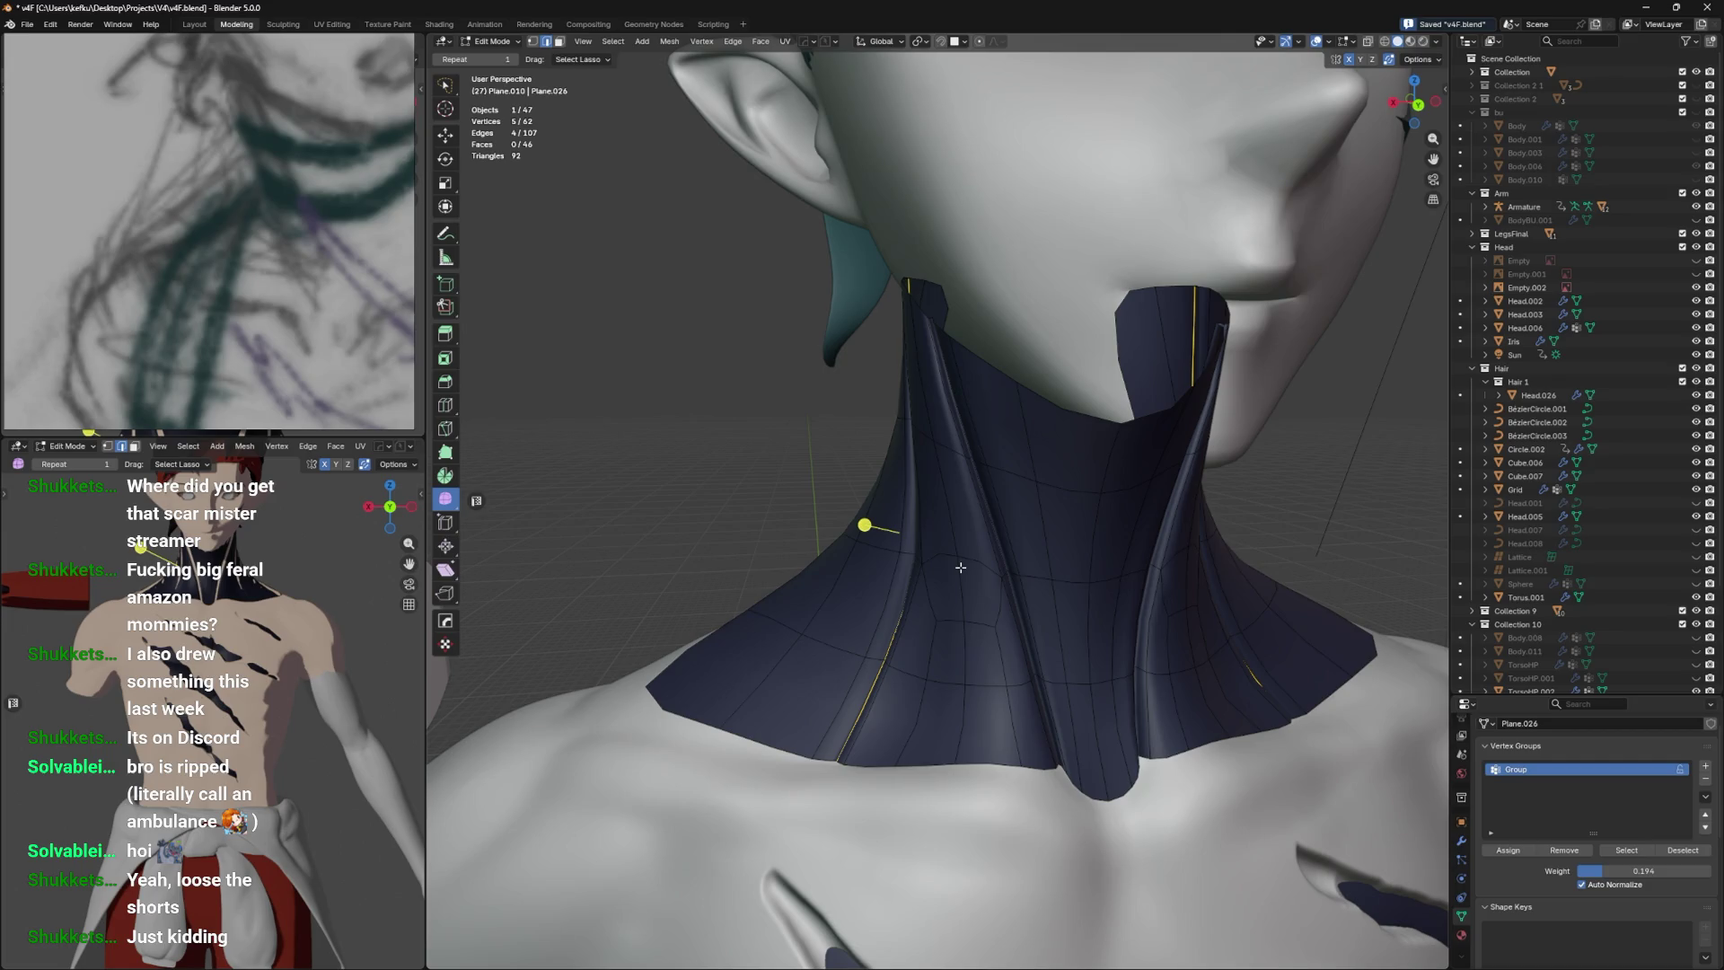
# Select two edges on the collar front and slide them along the mesh.
pyautogui.click(947, 626)
pyautogui.press('g')
pyautogui.press('g')
pyautogui.click(980, 624)
pyautogui.click(978, 628)
# Slide several vertices beside the ridge along their edges to shape the arch, then save.
pyautogui.press('g')
pyautogui.press('g')
pyautogui.click(982, 673)
pyautogui.press('1')
pyautogui.click(995, 653)
pyautogui.press('g')
pyautogui.press('g')
pyautogui.click(957, 685)
pyautogui.press('g')
pyautogui.press('g')
pyautogui.click(907, 678)
pyautogui.press('g')
pyautogui.press('g')
pyautogui.click(964, 661)
pyautogui.press('g')
pyautogui.press('g')
pyautogui.click(985, 610)
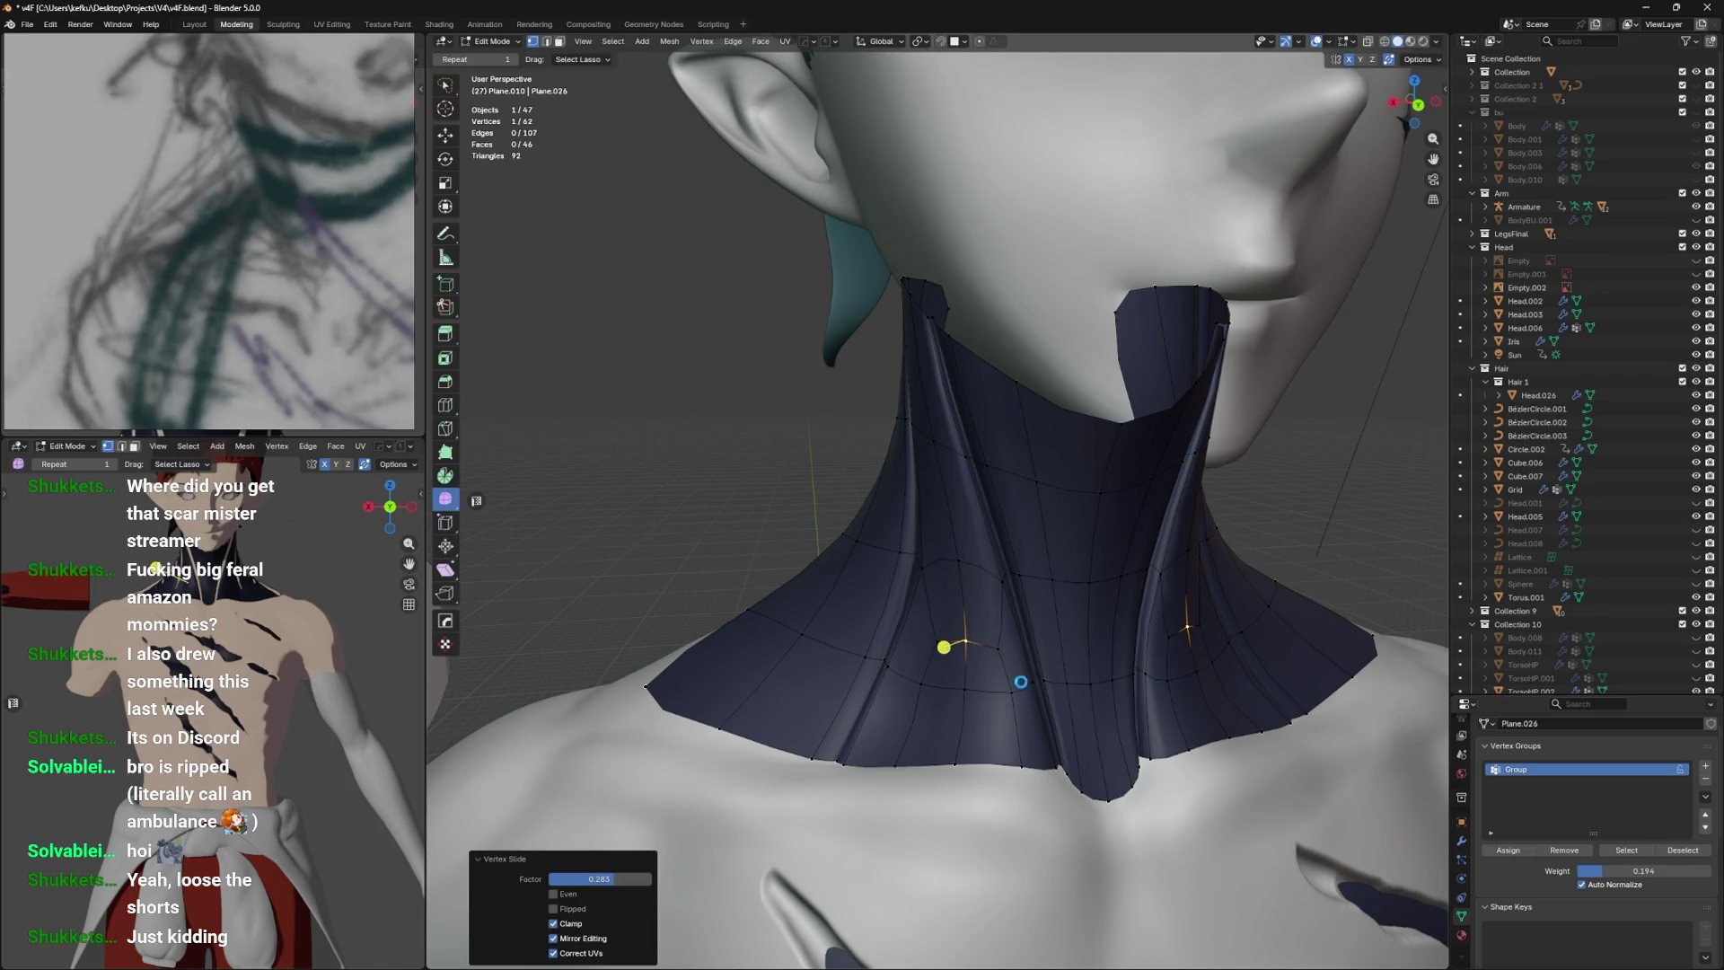
pyautogui.hotkey('ctrl', 's')
# Refine the left panel arch outline by sliding its vertices along their edges.
pyautogui.press('2')
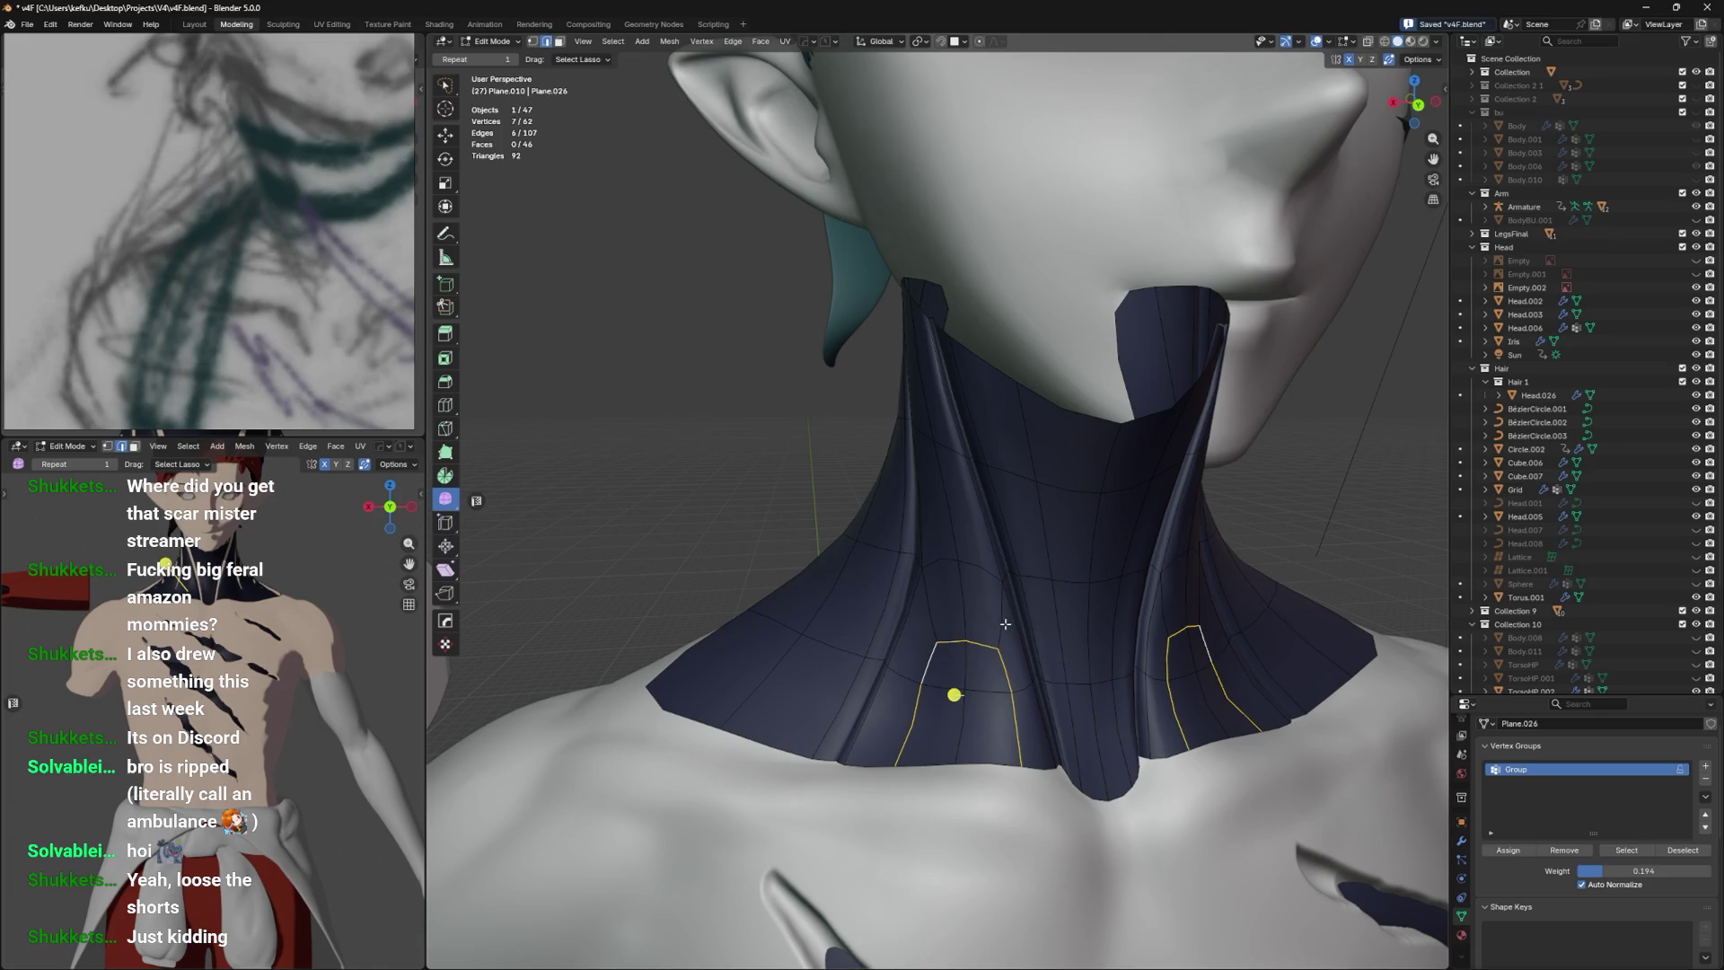
pyautogui.press('1')
pyautogui.click(941, 665)
pyautogui.press('g')
pyautogui.press('g')
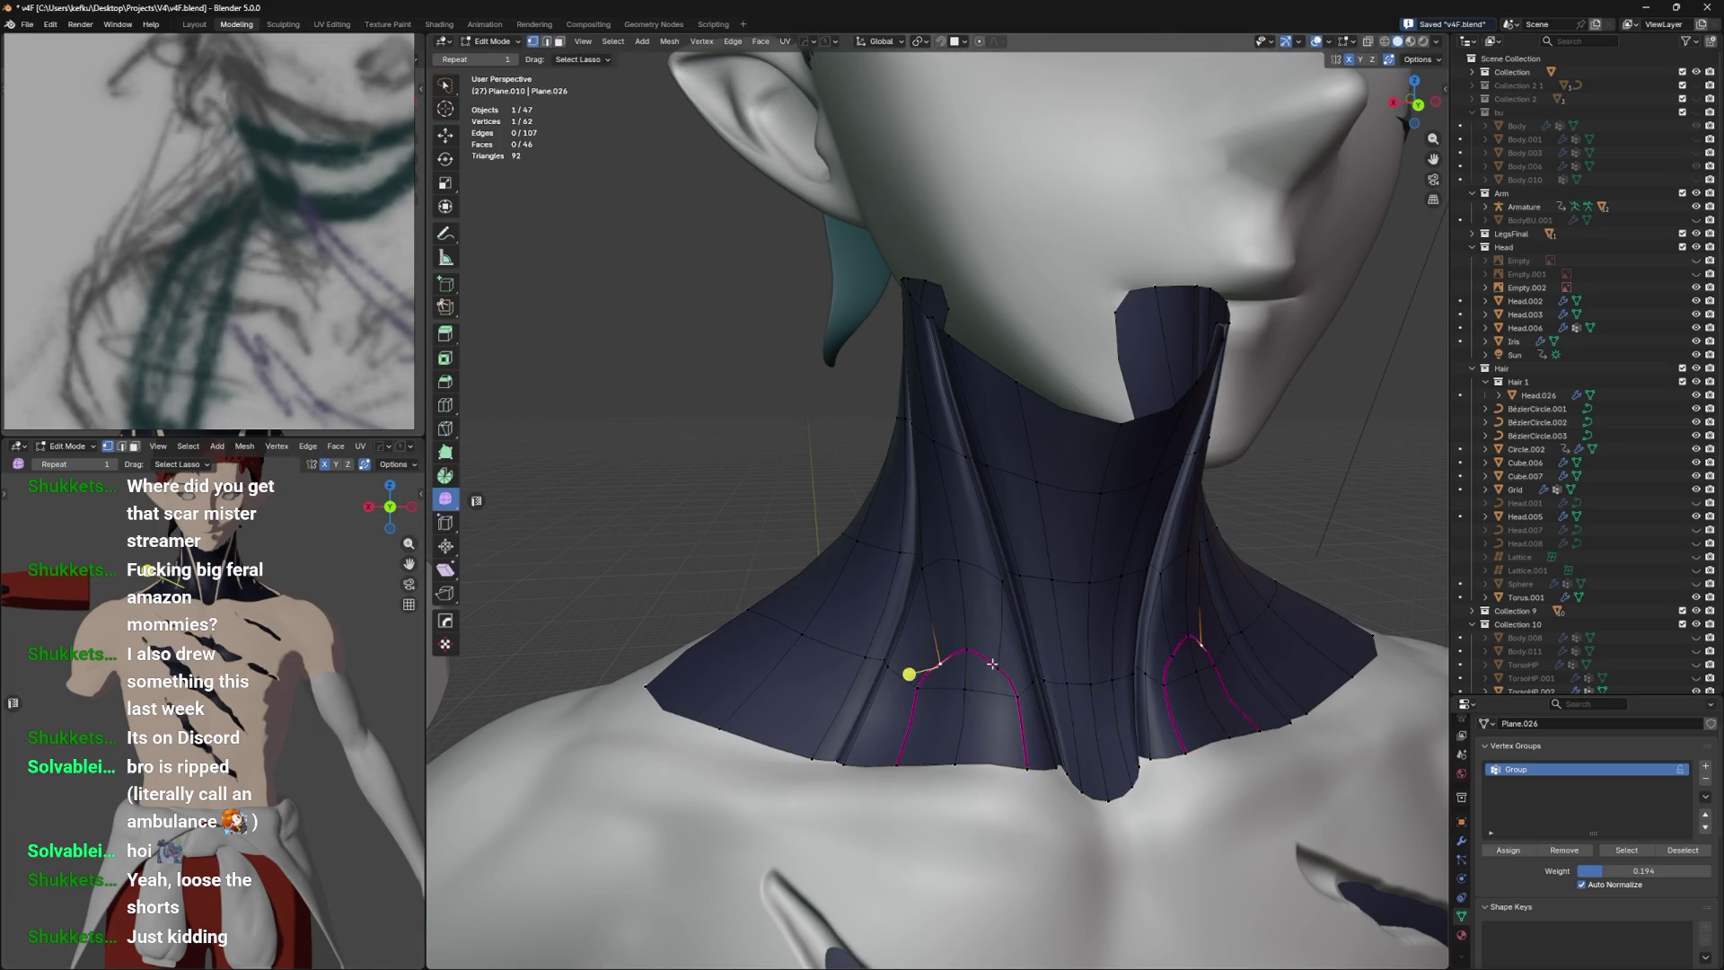
pyautogui.click(993, 662)
pyautogui.press('g')
pyautogui.press('g')
pyautogui.click(1003, 653)
pyautogui.click(941, 649)
pyautogui.press('g')
pyautogui.press('g')
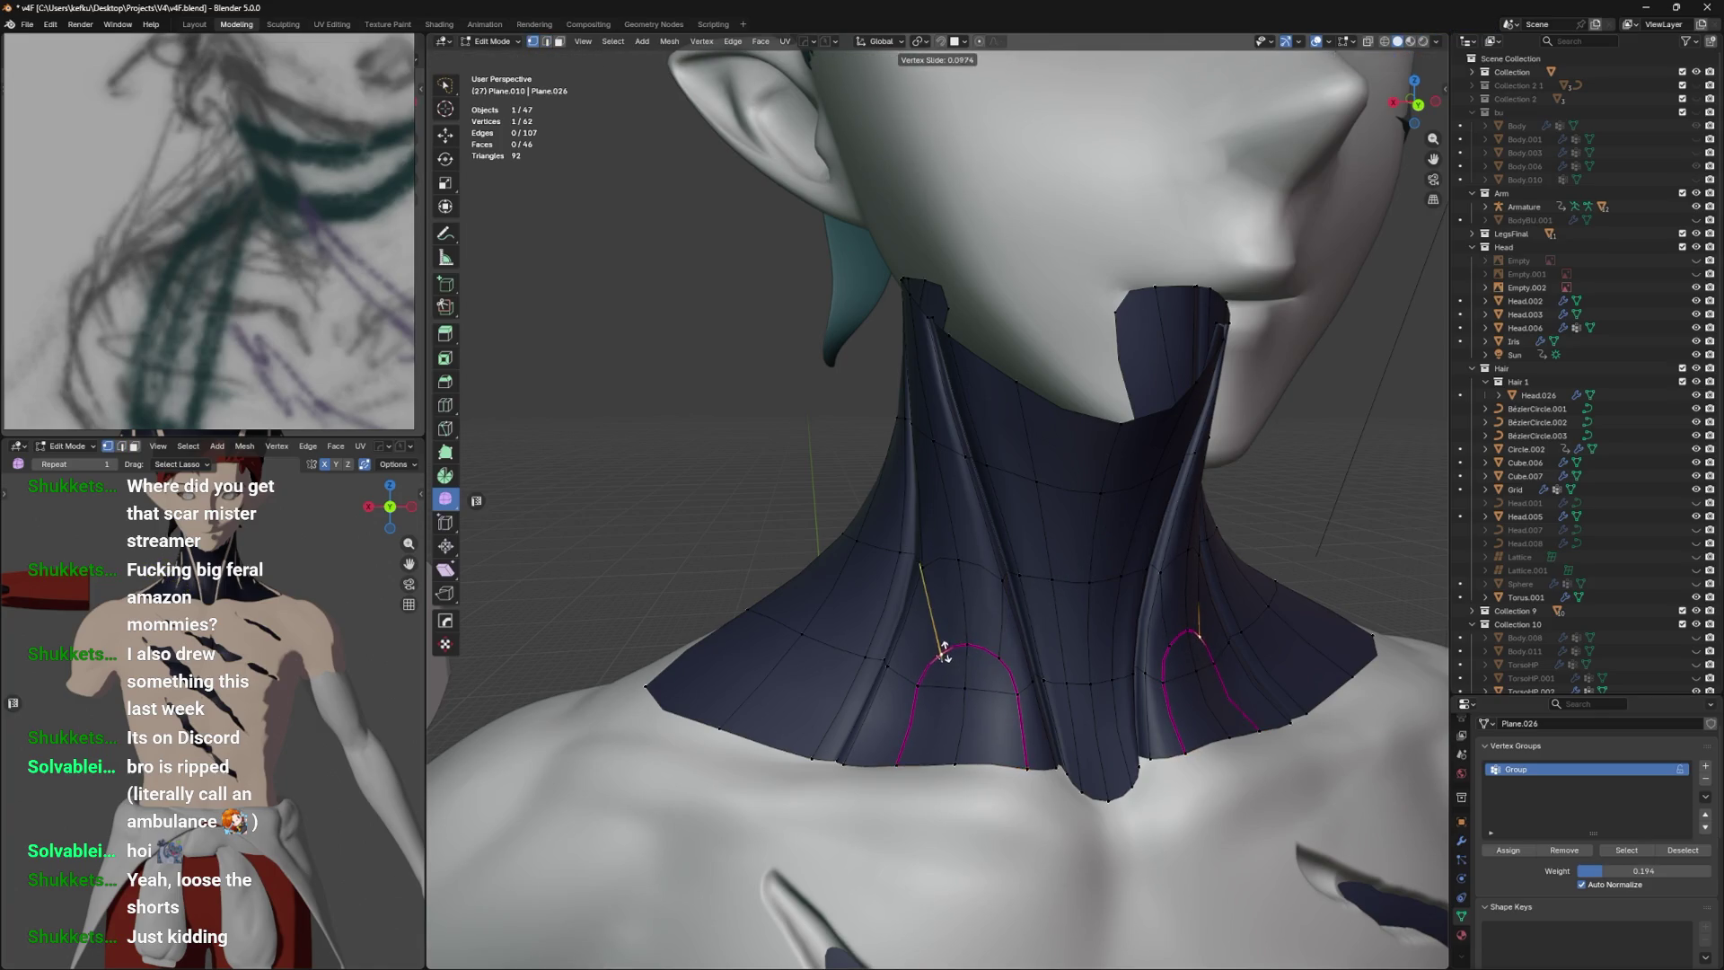
pyautogui.click(943, 654)
pyautogui.press('g')
pyautogui.press('g')
pyautogui.moveTo(957, 659); pyautogui.dragTo(925, 646)
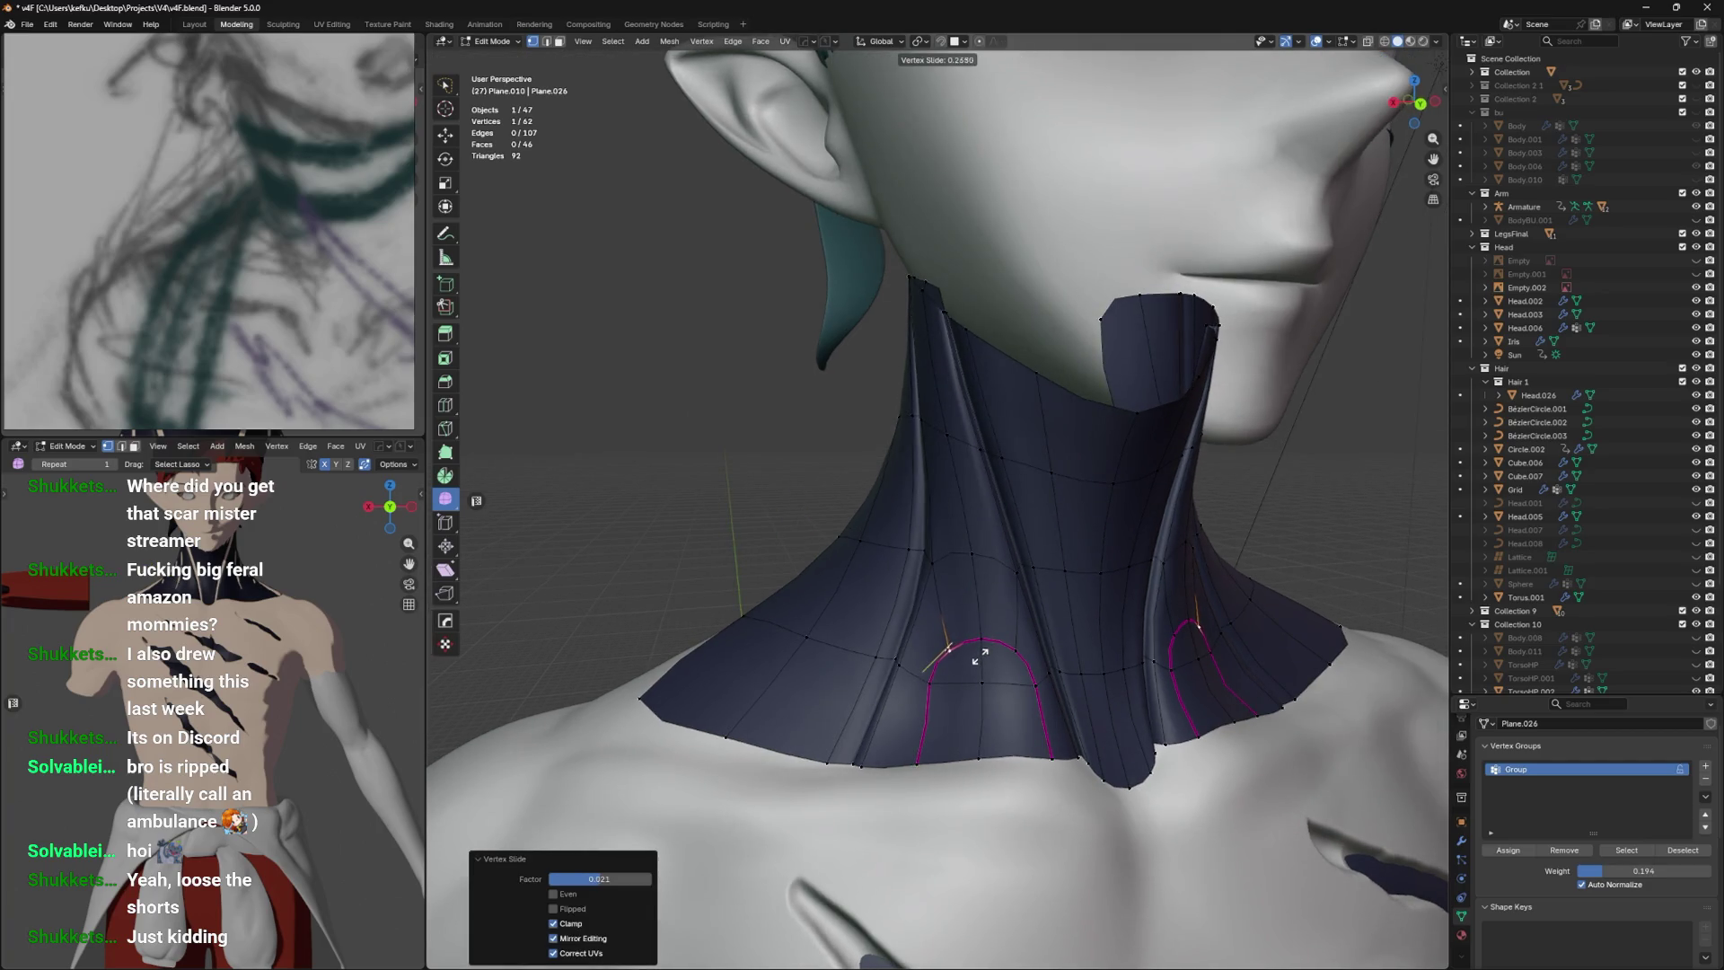
pyautogui.click(970, 637)
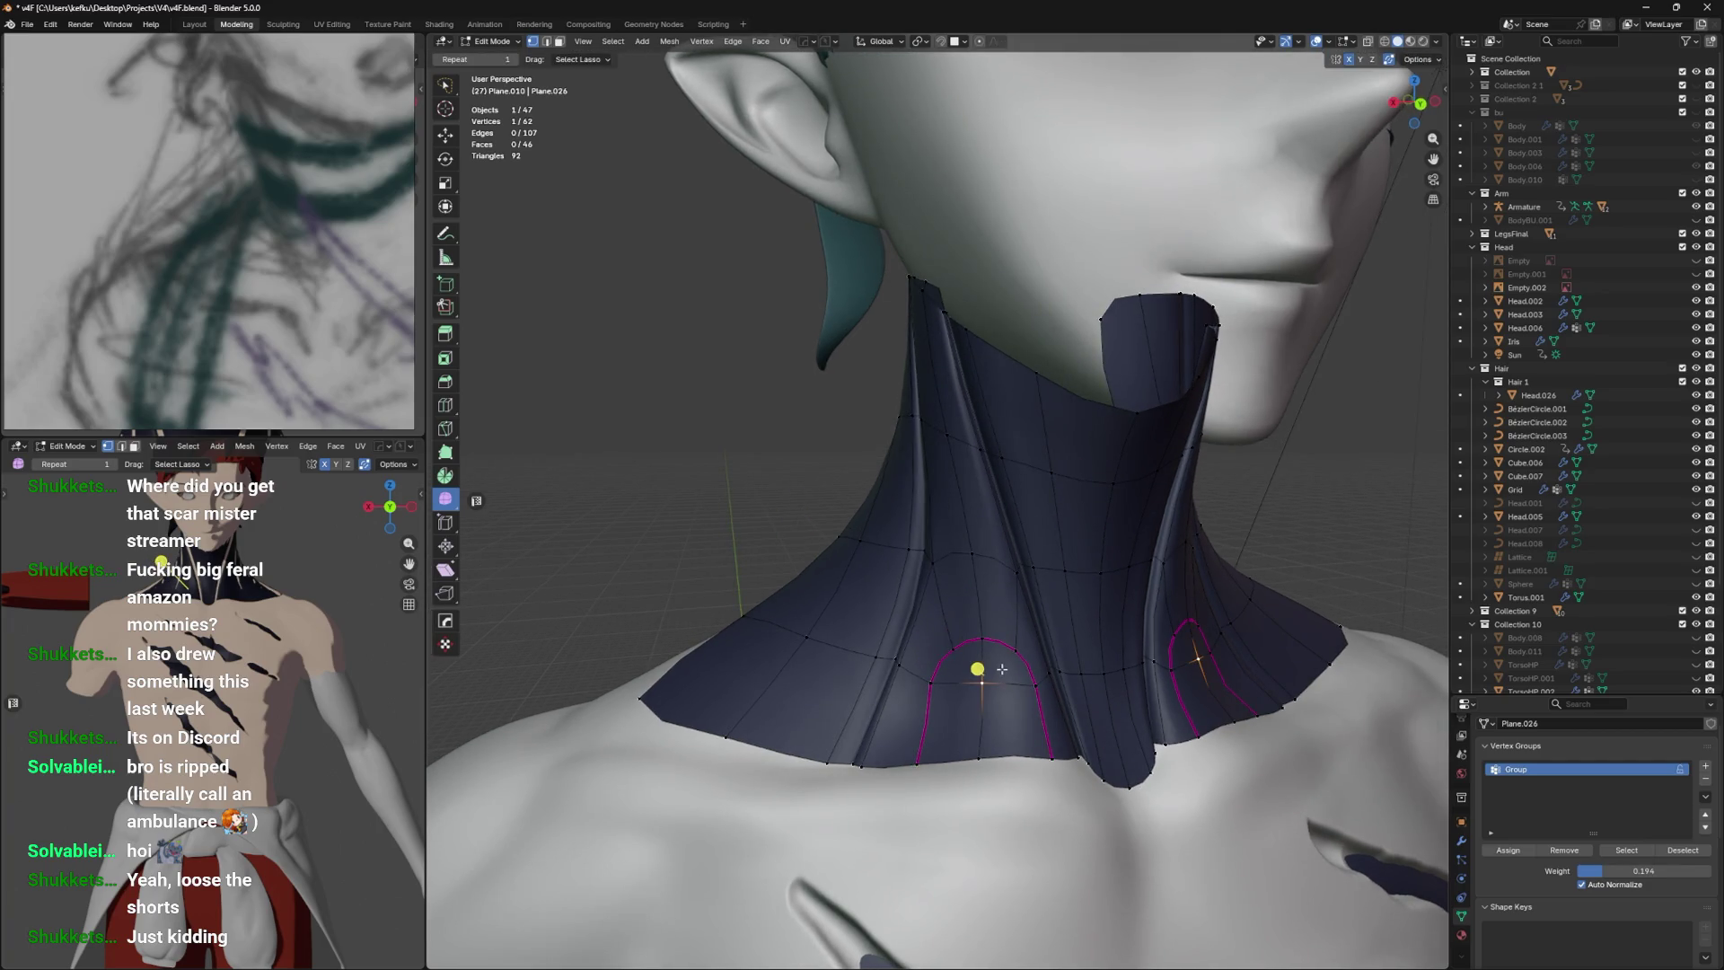
# Bevel the top edges of the arch panel loops into doubled outlines.
pyautogui.moveTo(1003, 644); pyautogui.dragTo(959, 641)
pyautogui.moveTo(959, 641); pyautogui.dragTo(994, 677)
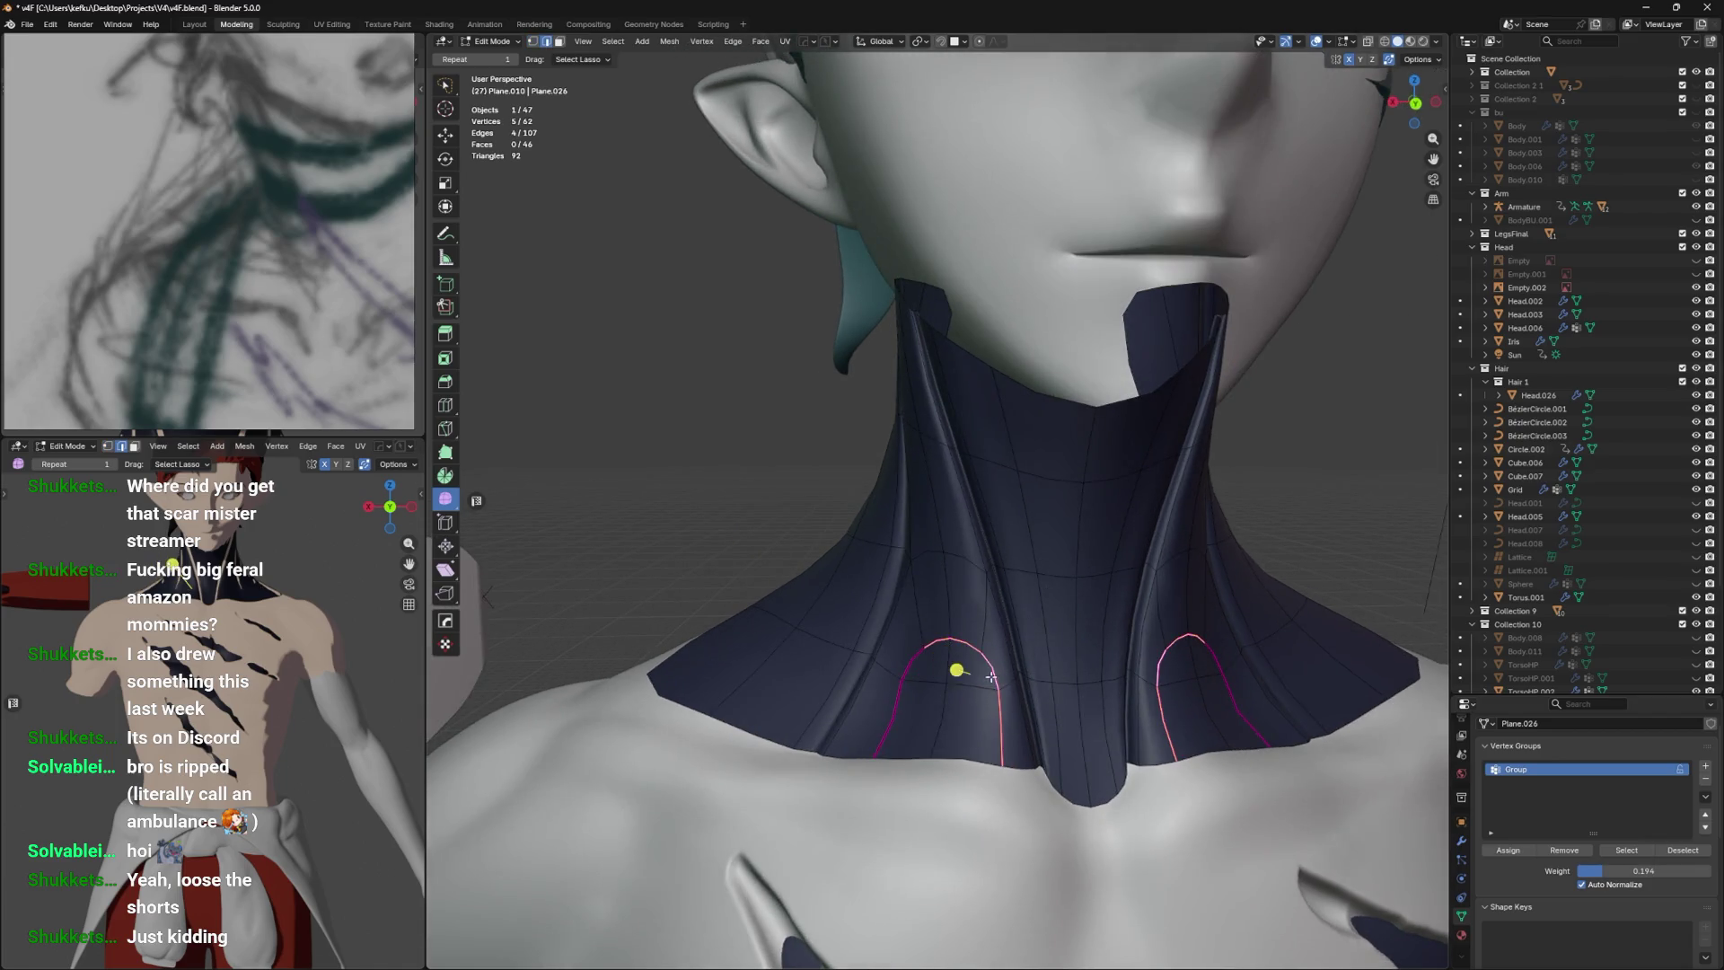
pyautogui.hotkey('ctrl', 'b')
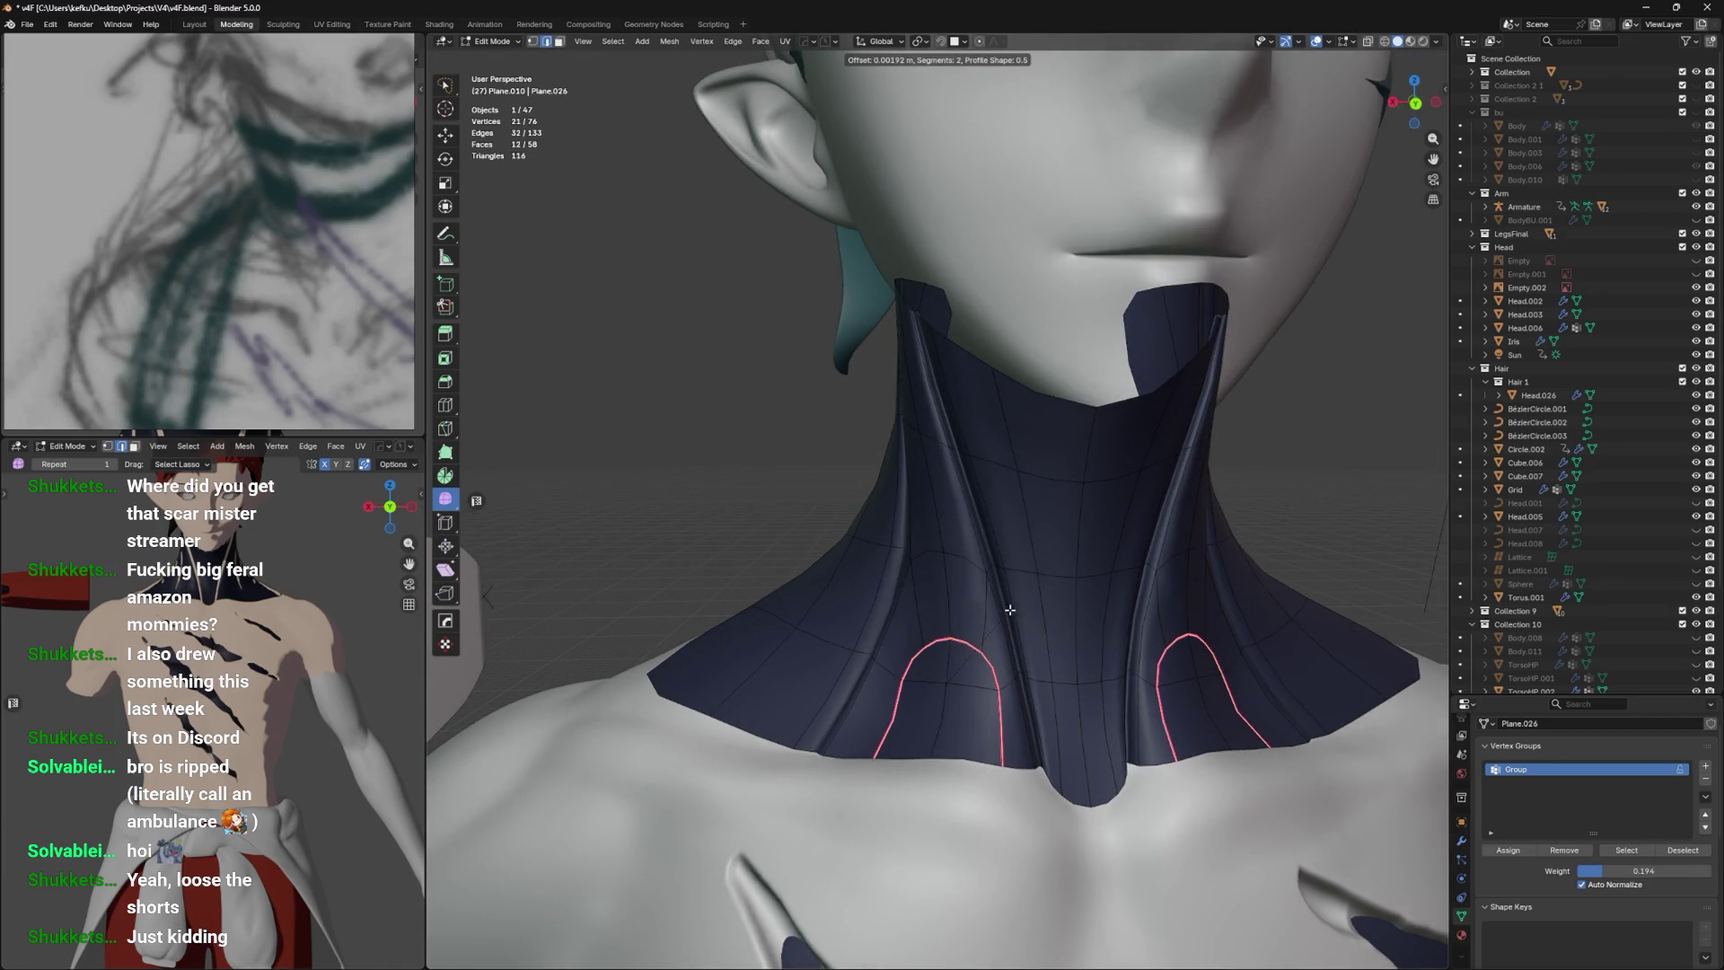
pyautogui.click(1002, 672)
pyautogui.moveTo(1002, 672); pyautogui.dragTo(1039, 615)
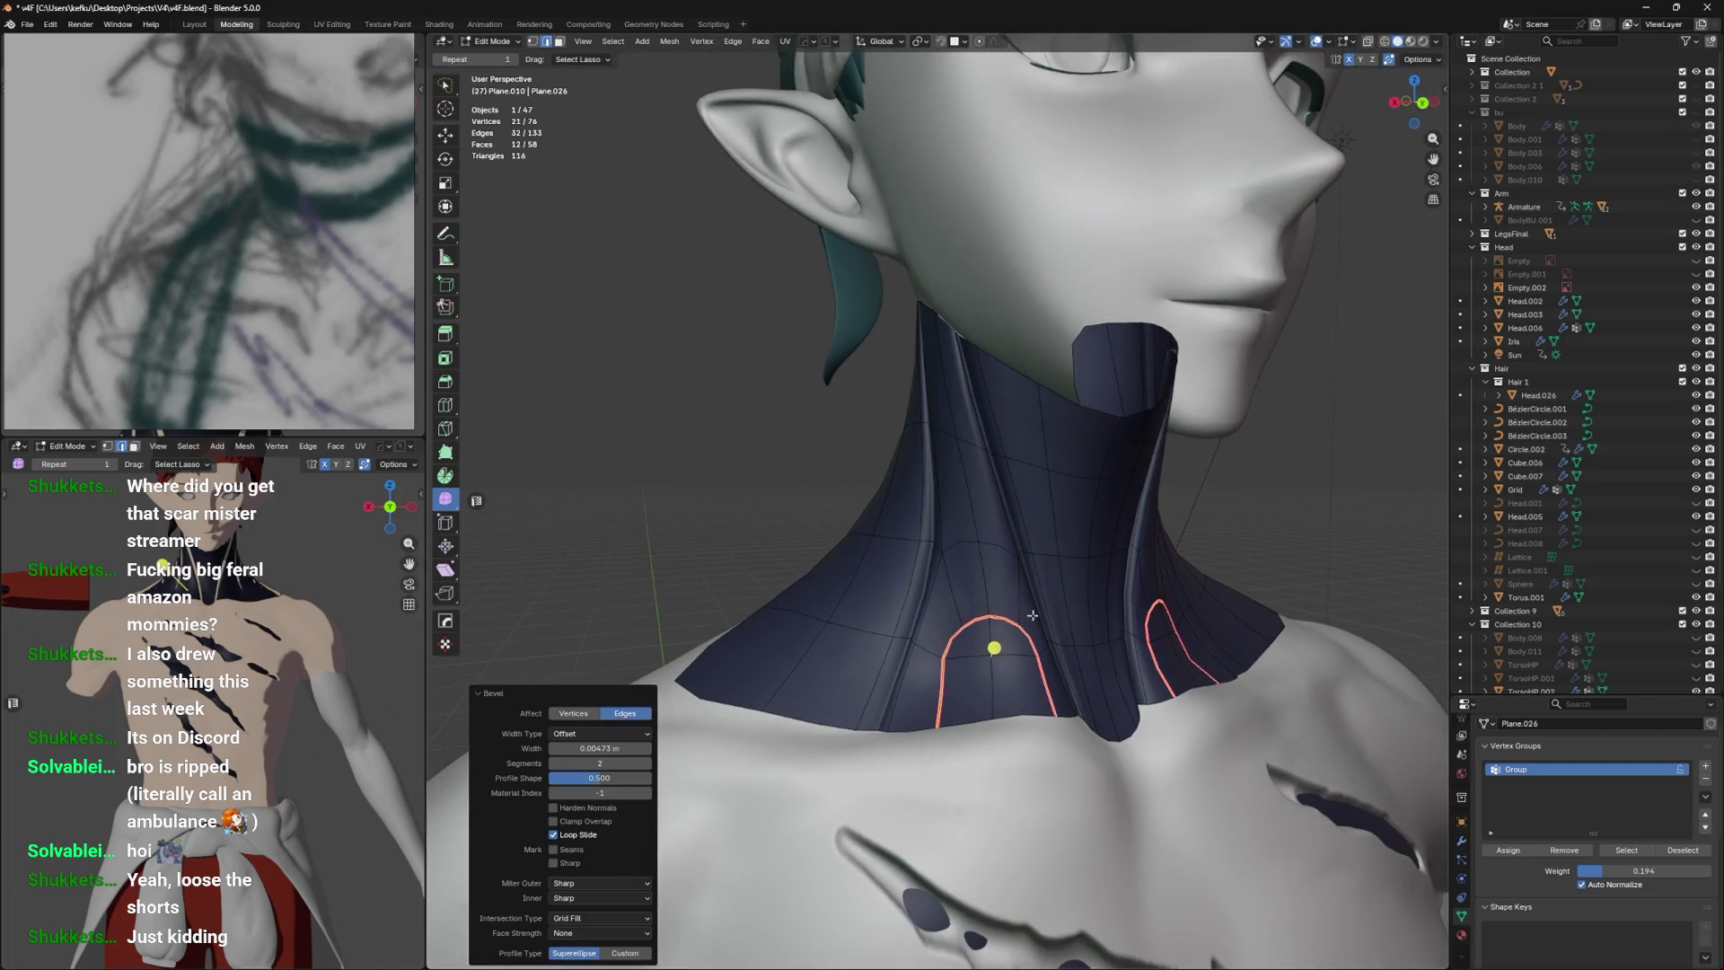
# Shift the selected panel-loop edges front-to-back along Y.
pyautogui.click(1023, 626)
pyautogui.hotkey('alt', 'z')
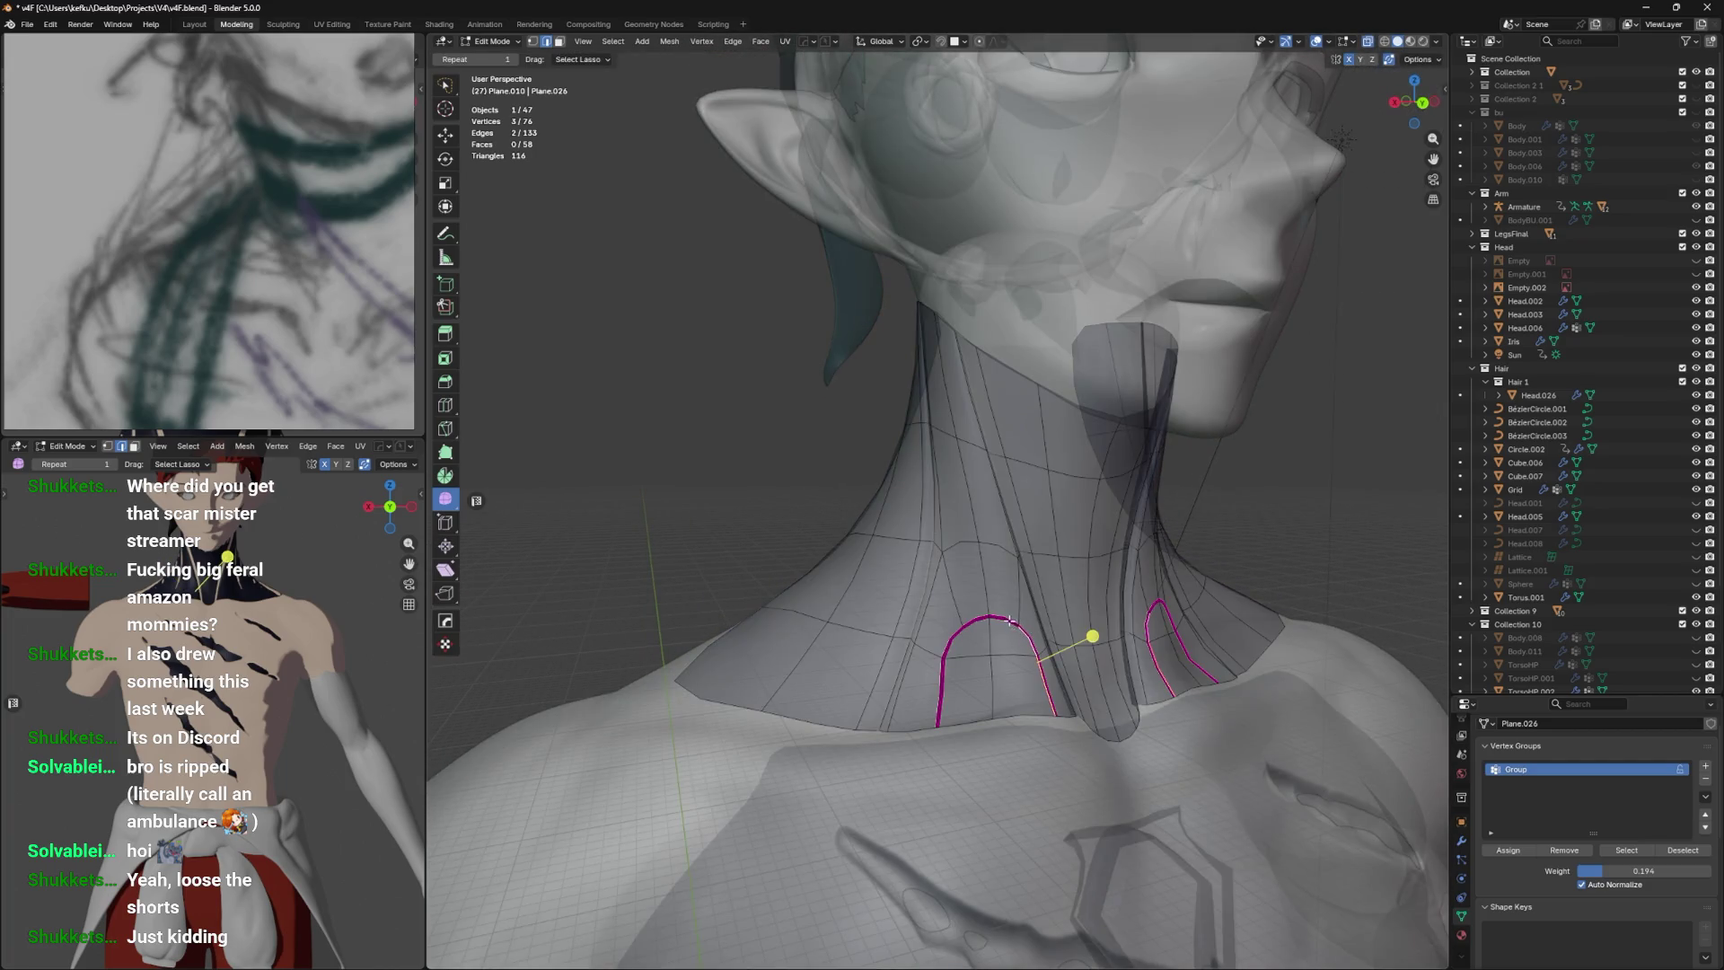
pyautogui.hotkey('alt', 'z')
pyautogui.moveTo(1013, 646); pyautogui.dragTo(1123, 619)
pyautogui.press('g')
pyautogui.press('y')
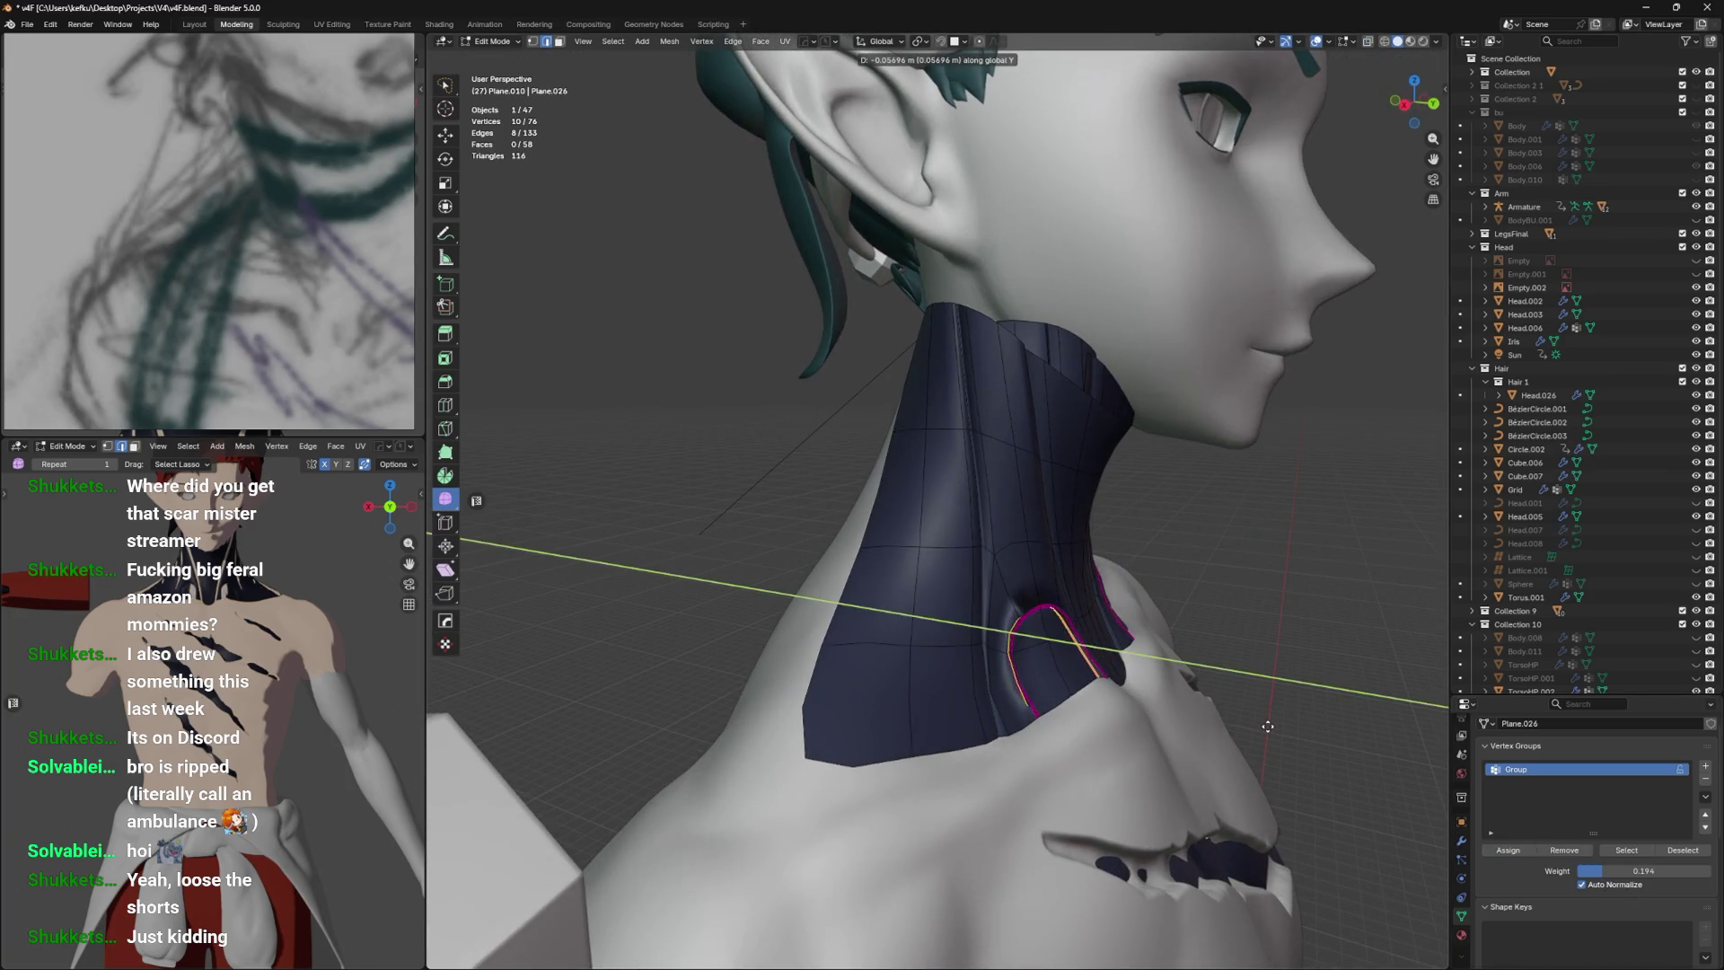
pyautogui.click(1245, 732)
# Cancel a trial sideways move and extend the selection to the full seam loops.
pyautogui.moveTo(1245, 733); pyautogui.dragTo(1153, 727)
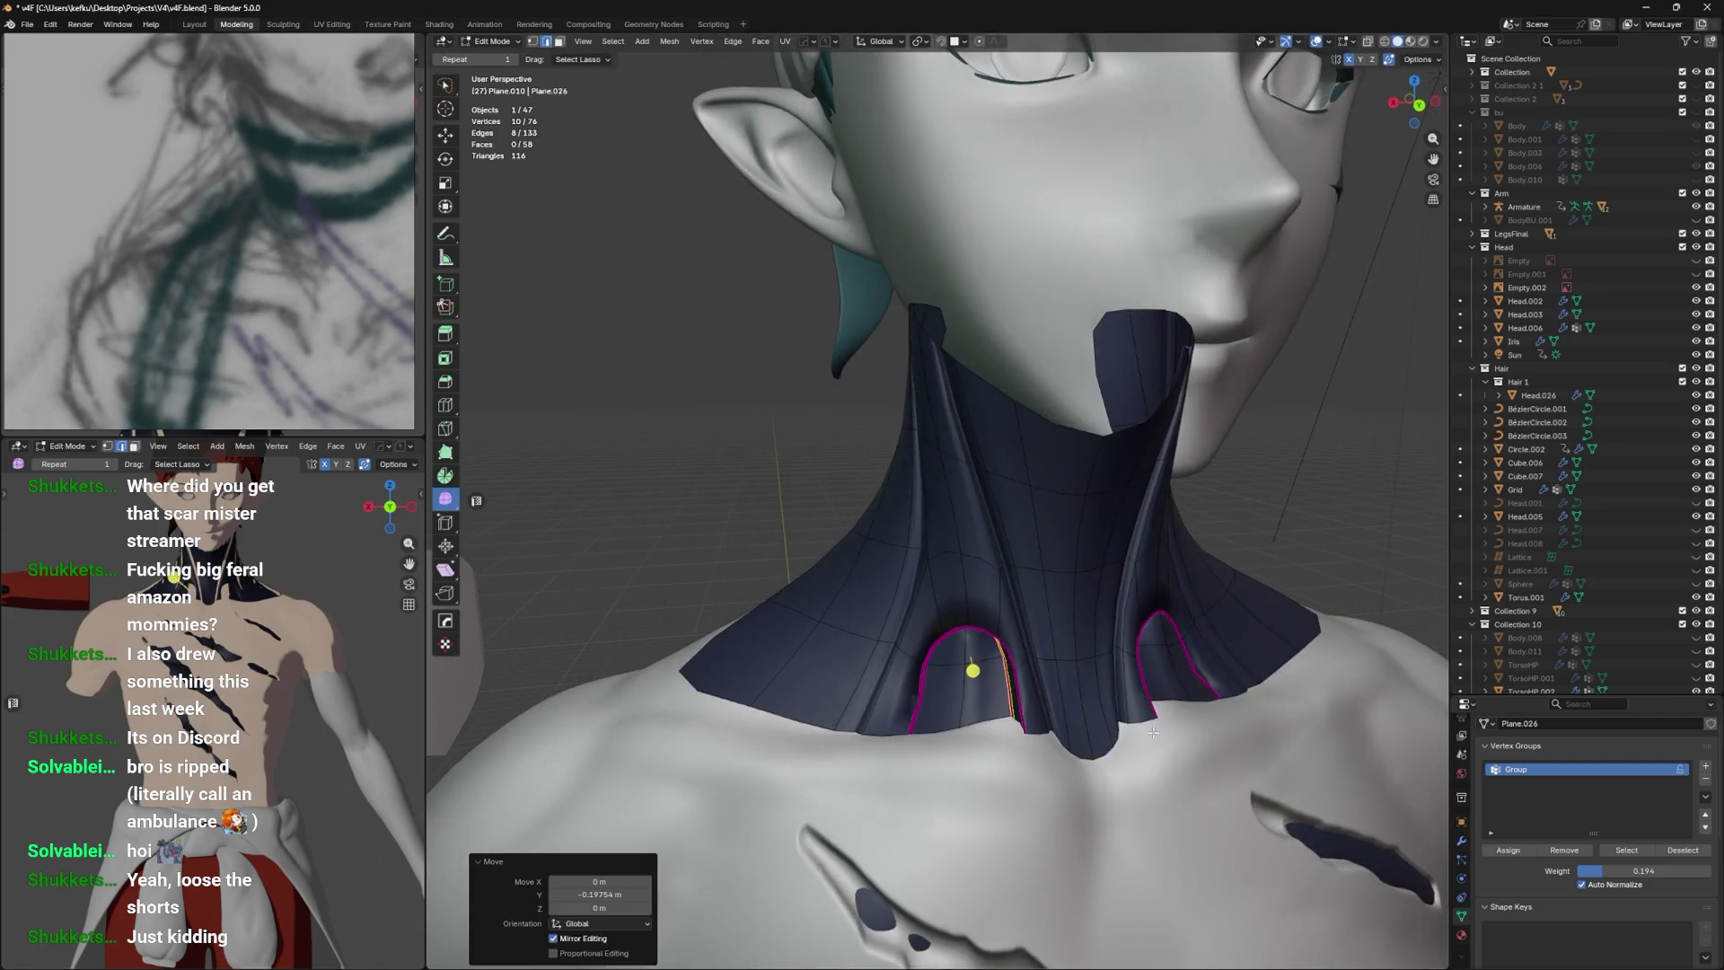
pyautogui.press('g')
pyautogui.press('x')
pyautogui.rightClick(1157, 727)
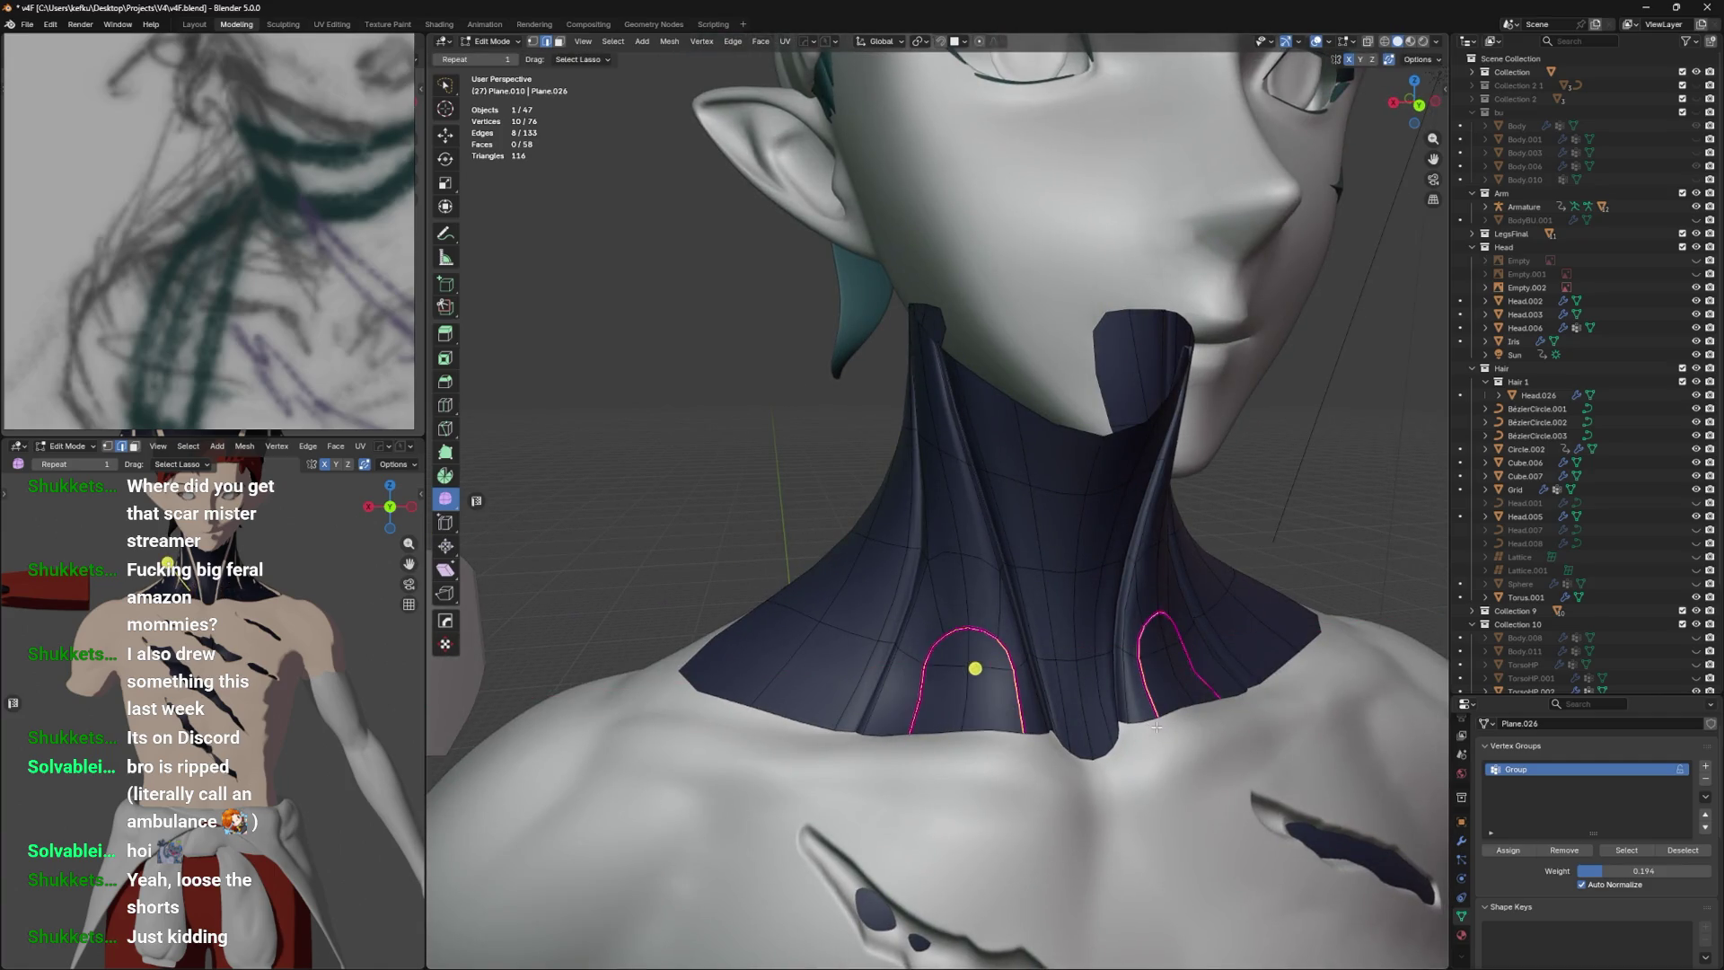
pyautogui.scroll(3)
pyautogui.hotkey('ctrl', 'l')
# Merge the doubled seam loops by distance into single lines and save.
pyautogui.press('m')
pyautogui.click(1073, 716)
pyautogui.scroll(-3)
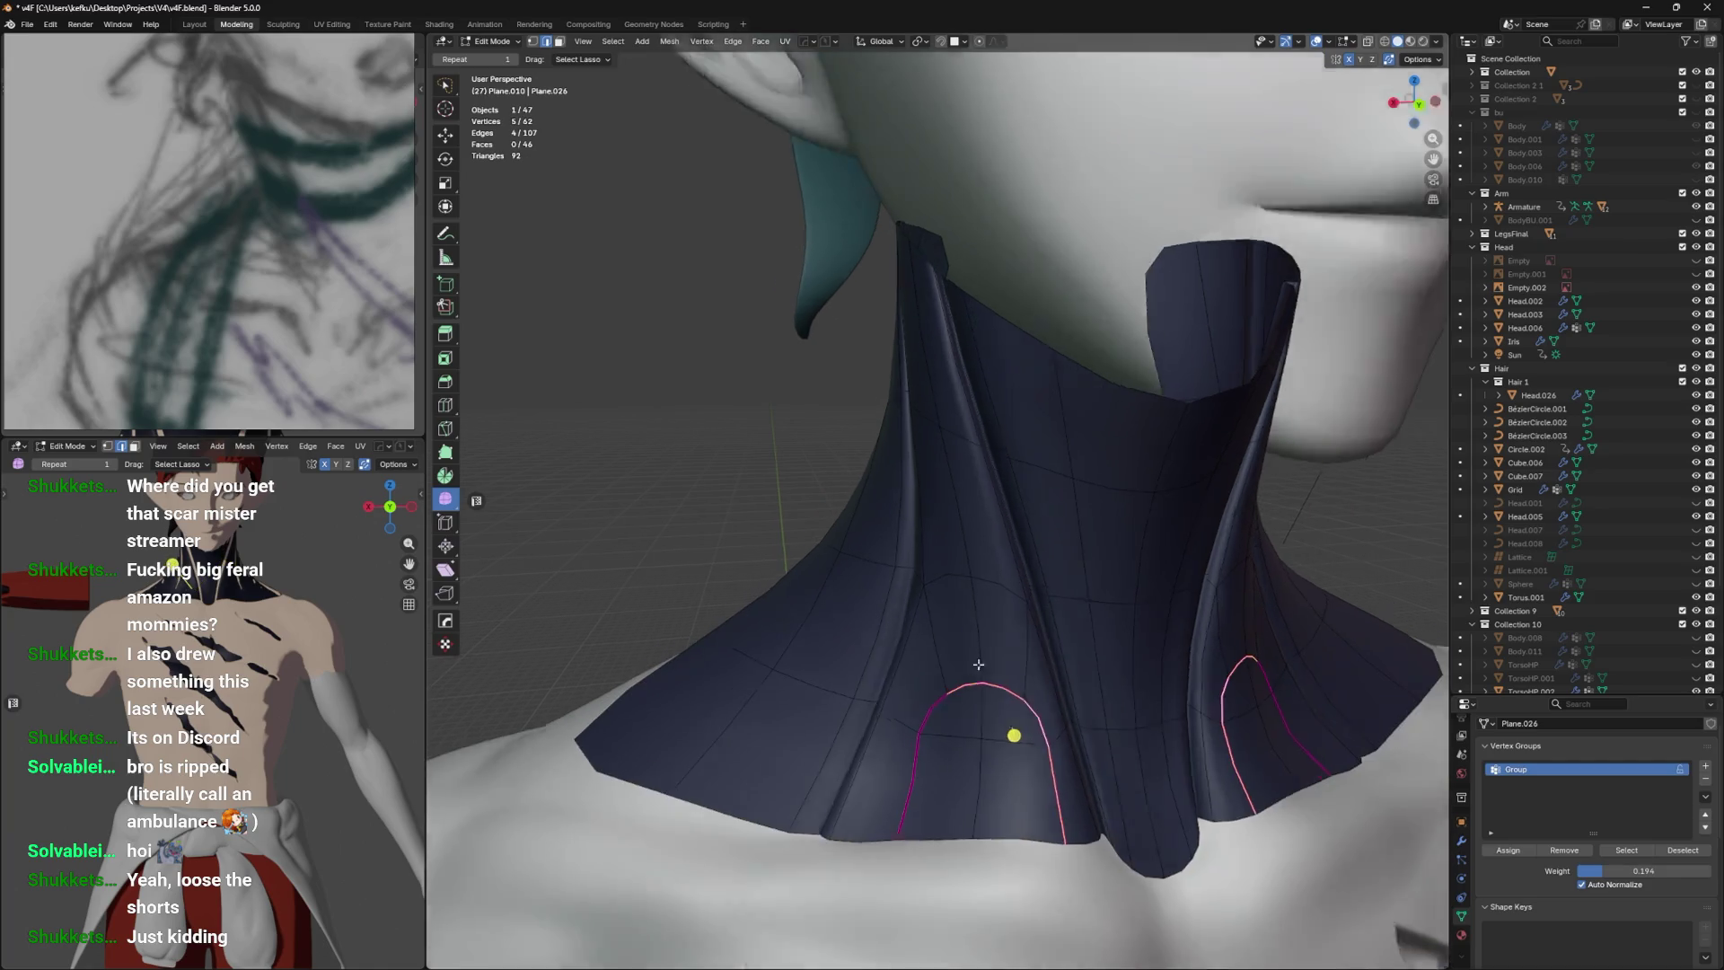
pyautogui.scroll(3)
pyautogui.hotkey('ctrl', 's')
# Slide three stray seam vertices onto their neighbours to merge them, then save.
pyautogui.click(943, 582)
pyautogui.press('g')
pyautogui.press('g')
pyautogui.click(899, 619)
pyautogui.press('g')
pyautogui.press('g')
pyautogui.click(990, 621)
pyautogui.press('g')
pyautogui.press('g')
pyautogui.click(983, 623)
pyautogui.hotkey('ctrl', 's')
# Slide two more stray seam vertices onto their neighbours to merge them.
pyautogui.press('g')
pyautogui.press('g')
pyautogui.click(876, 610)
pyautogui.press('g')
pyautogui.press('g')
pyautogui.click(1046, 625)
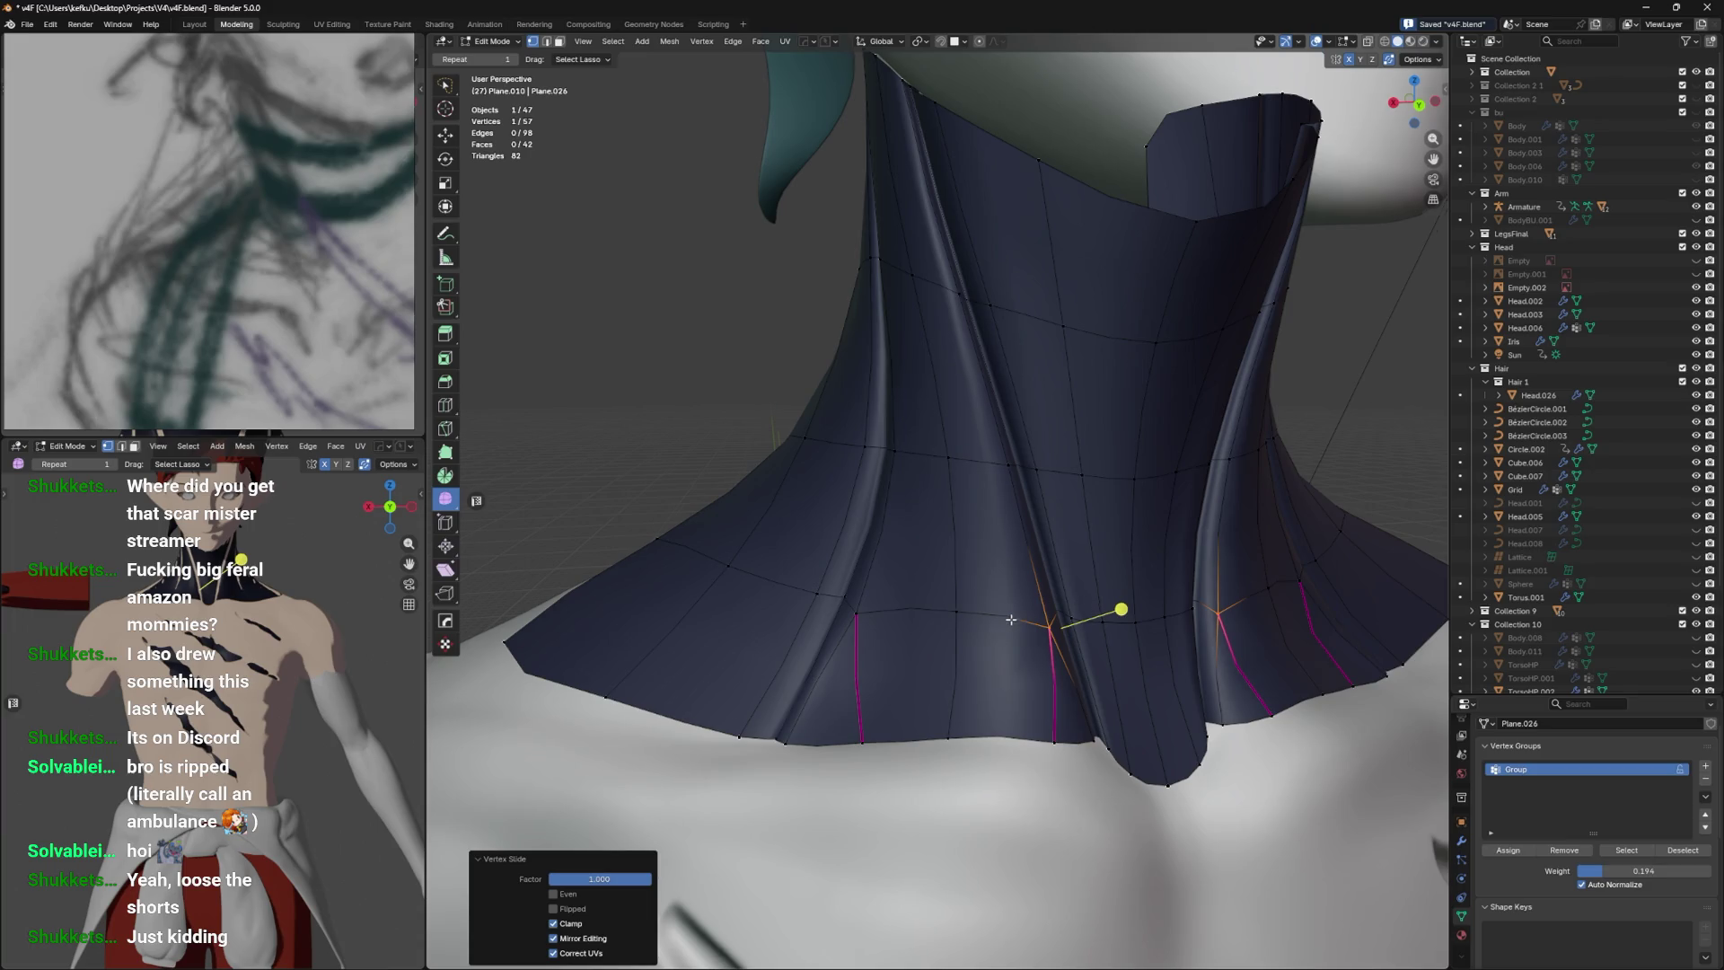
# Select the vertical ridge loops and test a full crease on them, then remove it.
pyautogui.scroll(-3)
pyautogui.click(996, 619)
pyautogui.scroll(3)
pyautogui.click(879, 632)
pyautogui.click(879, 632)
pyautogui.hotkey('shift', 'e')
pyautogui.click(1209, 373)
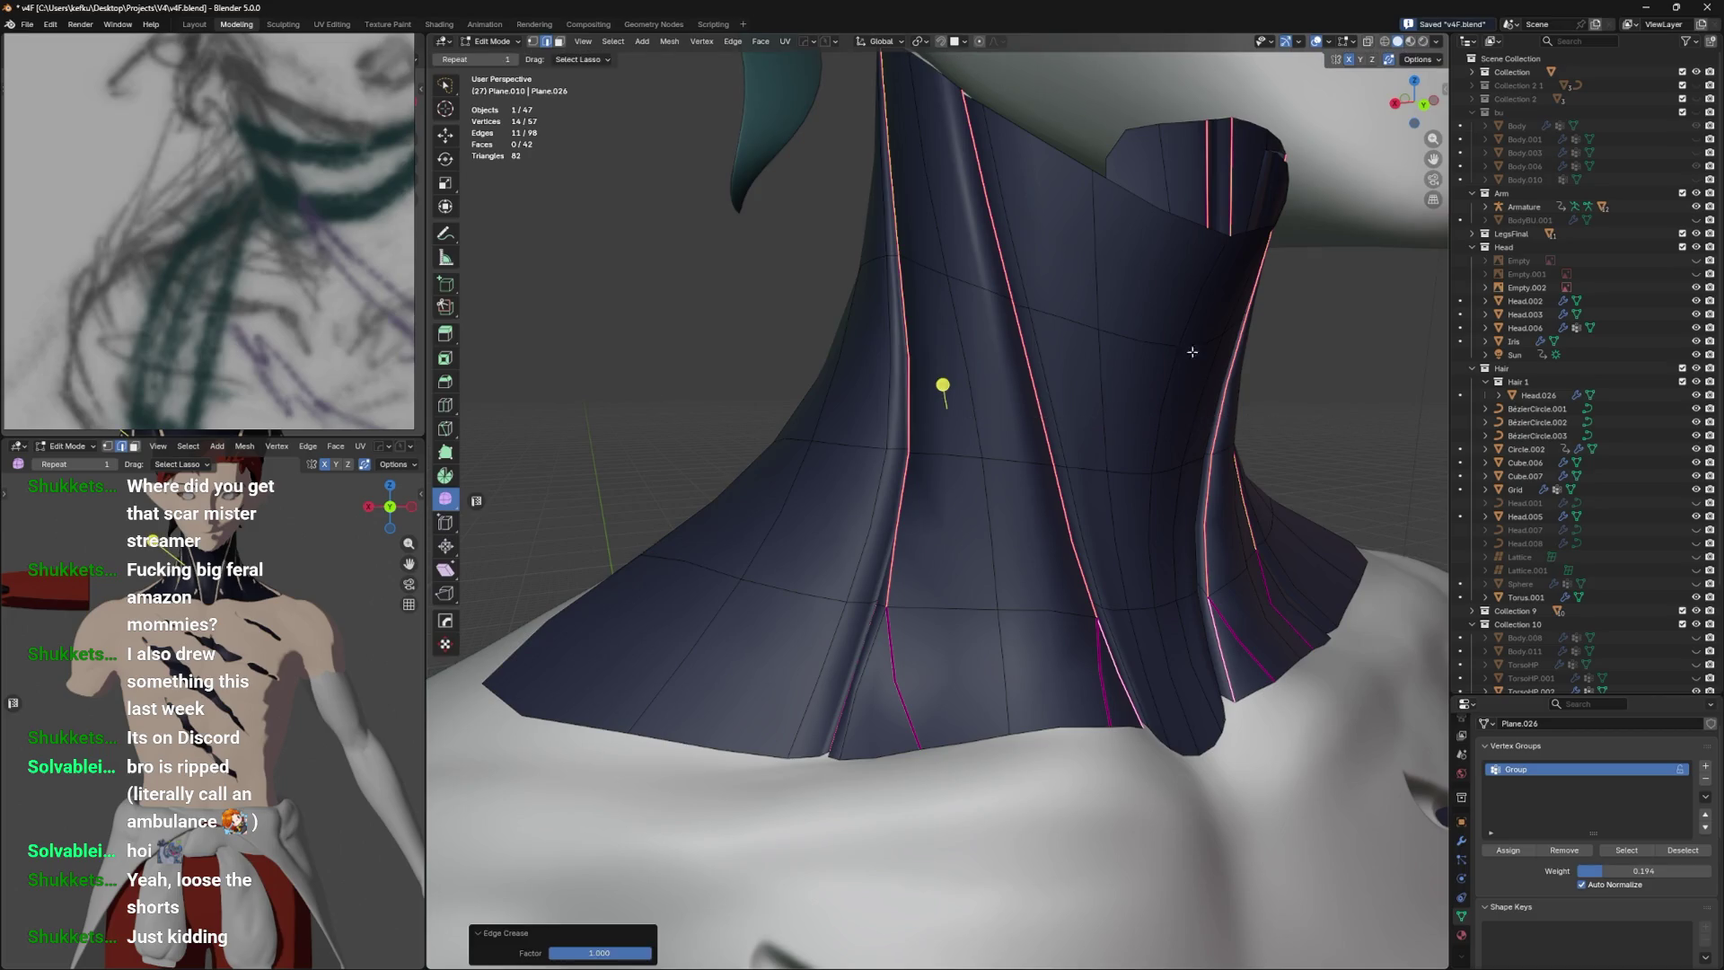
pyautogui.hotkey('shift', 'e')
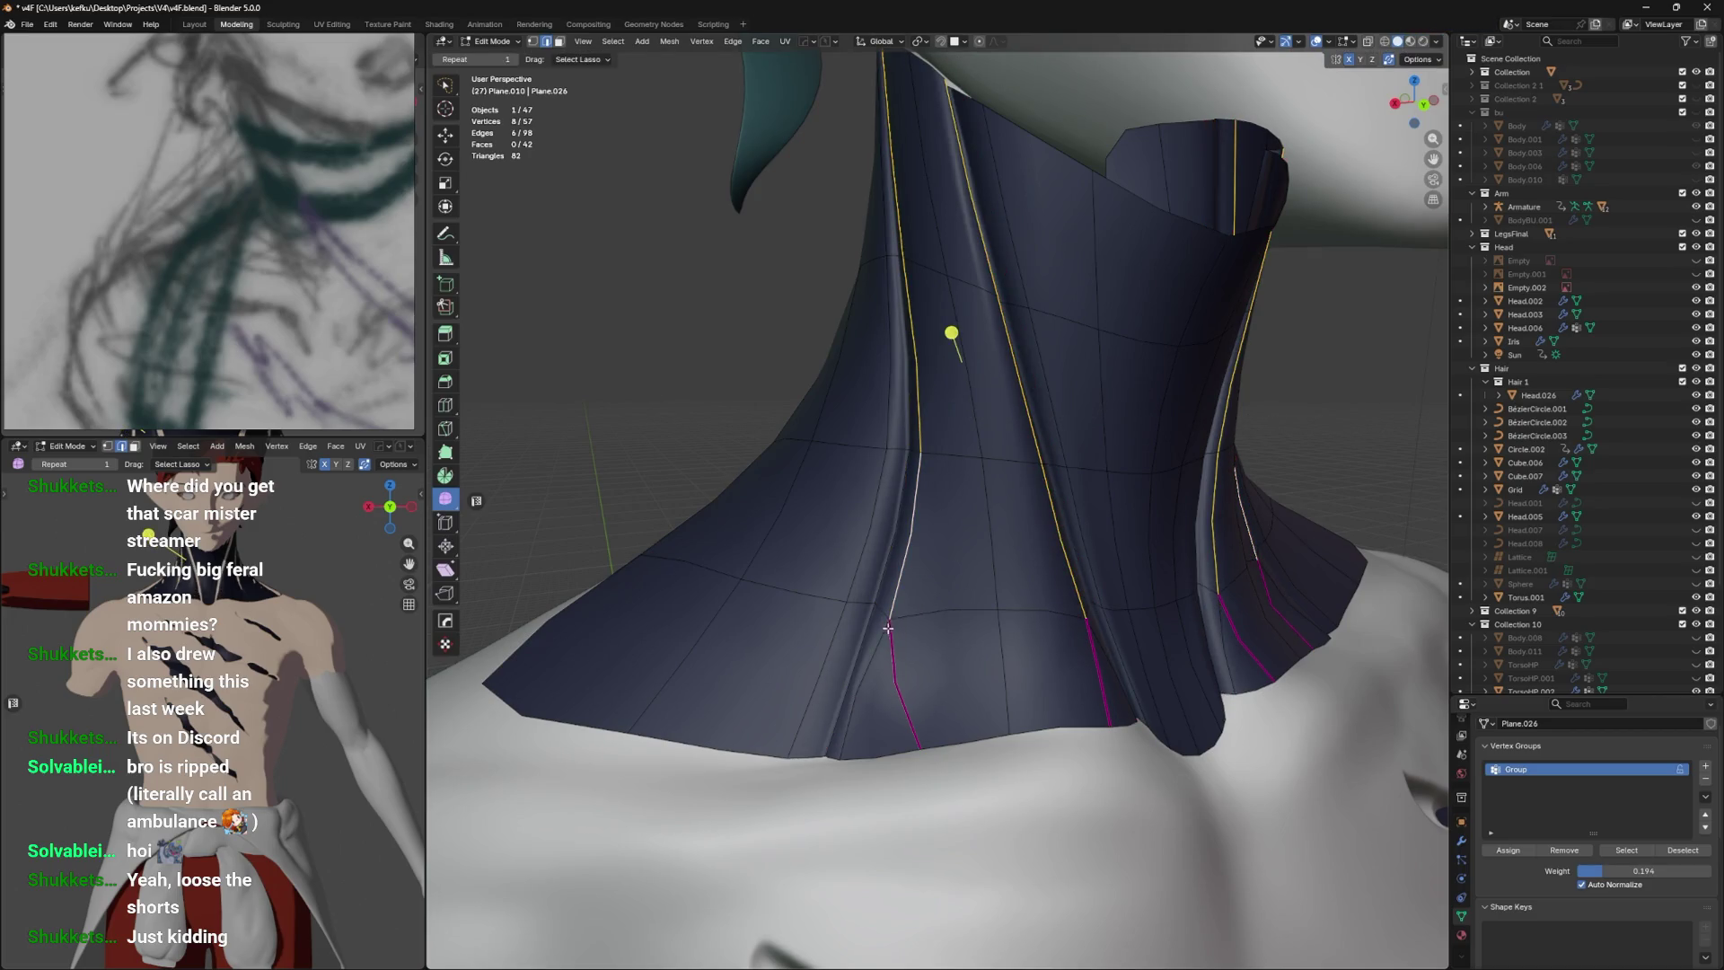
pyautogui.hotkey('shift', 'e')
pyautogui.click(1031, 806)
pyautogui.hotkey('shift', 'e')
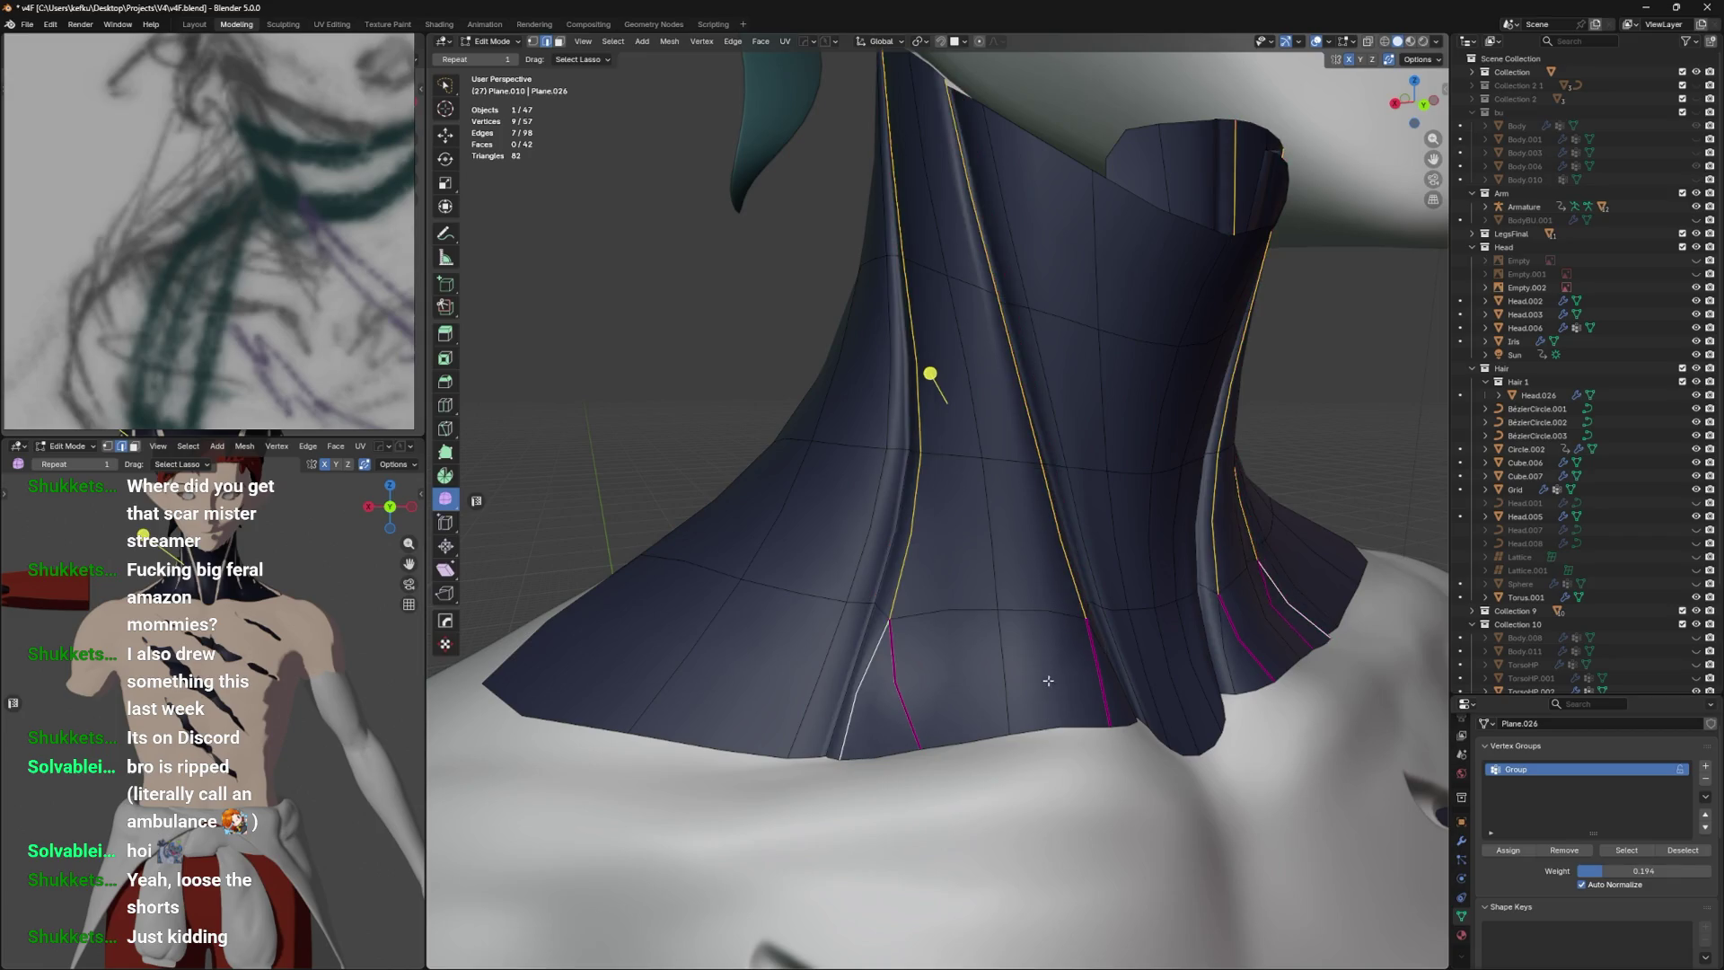
# Give the loop left of the ridge a partial crease, about half, then soften it.
pyautogui.moveTo(1082, 588); pyautogui.dragTo(1060, 597)
pyautogui.moveTo(1117, 655); pyautogui.dragTo(898, 538)
pyautogui.click(882, 551)
pyautogui.hotkey('shift', 'e')
pyautogui.click(1077, 539)
pyautogui.moveTo(1077, 539); pyautogui.dragTo(1107, 532)
pyautogui.hotkey('shift', 'e')
pyautogui.click(1185, 577)
# Try creasing the lower-left diagonal edge, undo it, and slightly crease the upper edge chain.
pyautogui.moveTo(1185, 576); pyautogui.dragTo(865, 611)
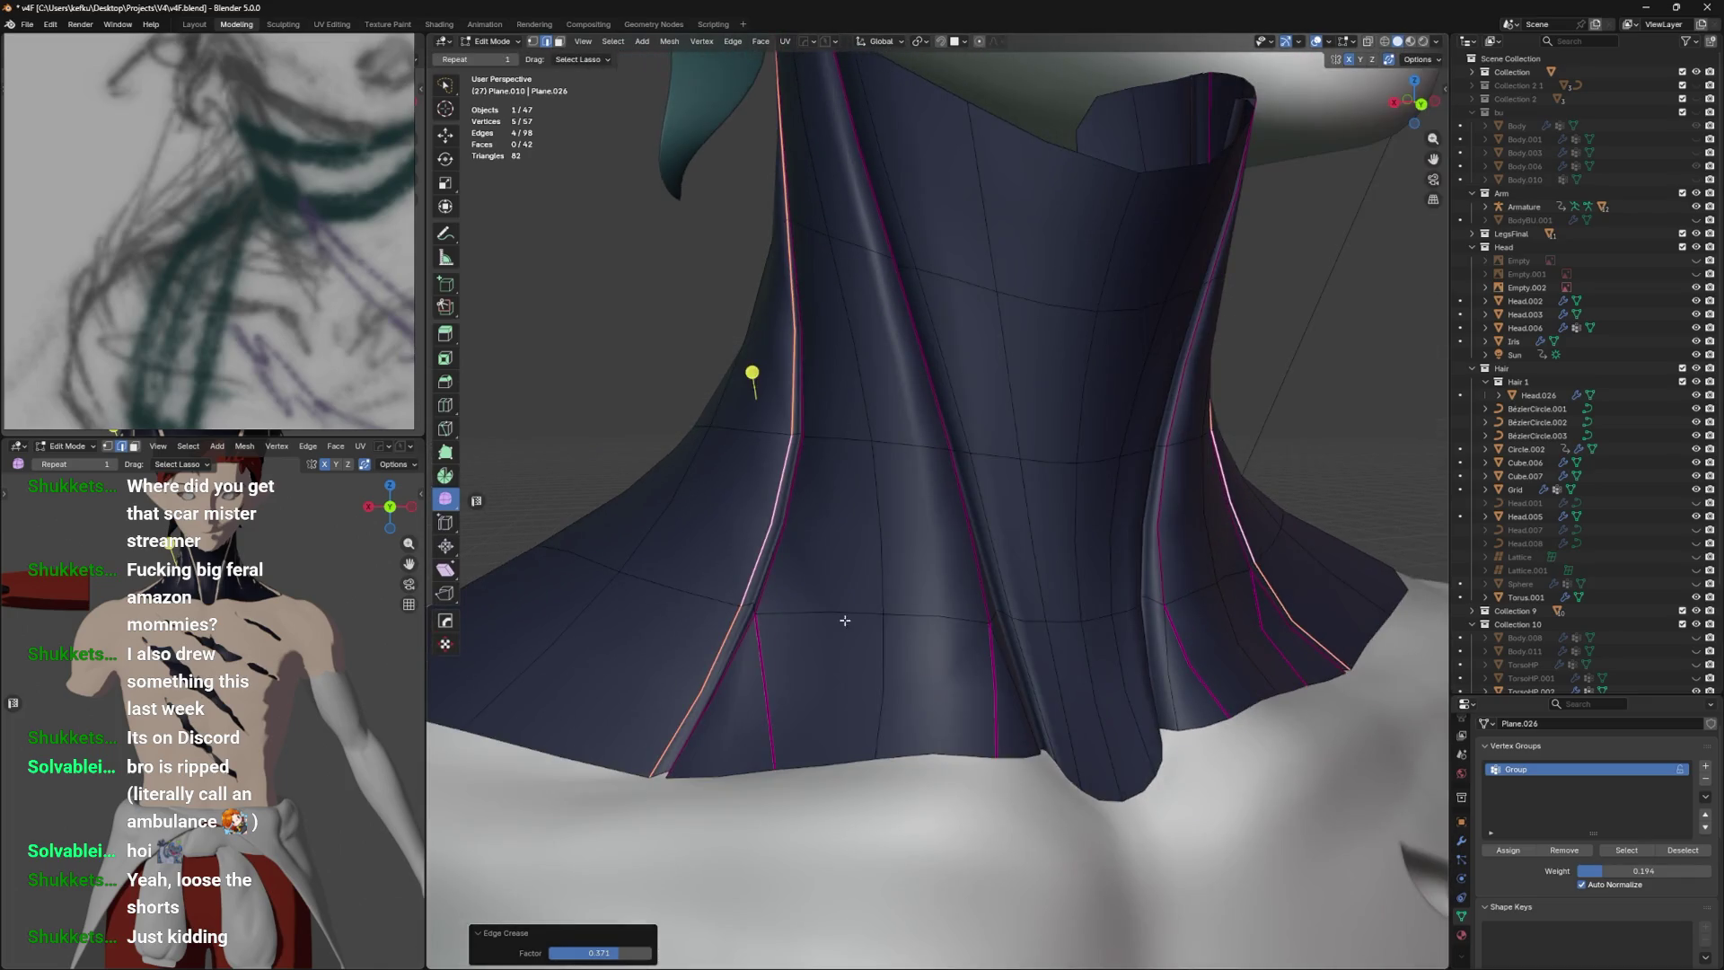
pyautogui.click(788, 613)
pyautogui.hotkey('shift', 'e')
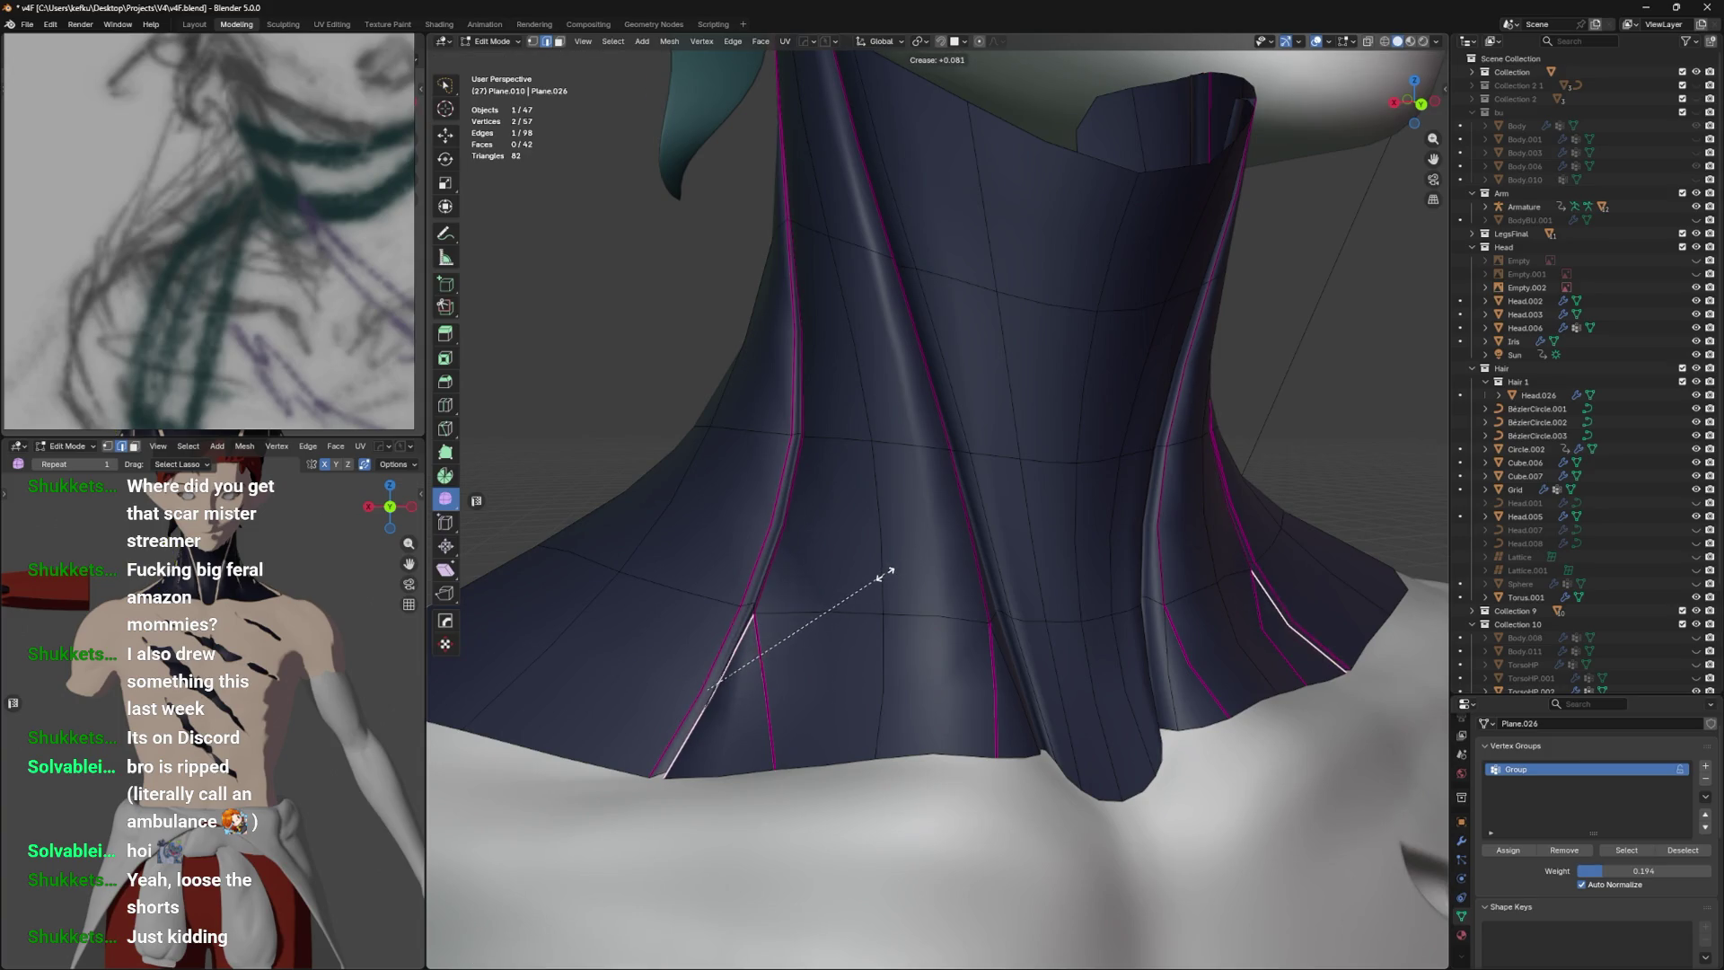
pyautogui.click(853, 567)
pyautogui.hotkey('ctrl', 'z')
pyautogui.hotkey('ctrl', 'z')
pyautogui.hotkey('shift', 'e')
pyautogui.moveTo(874, 558); pyautogui.dragTo(984, 560)
pyautogui.click(964, 566)
# Fully crease a single lower edge of the collar.
pyautogui.click(965, 555)
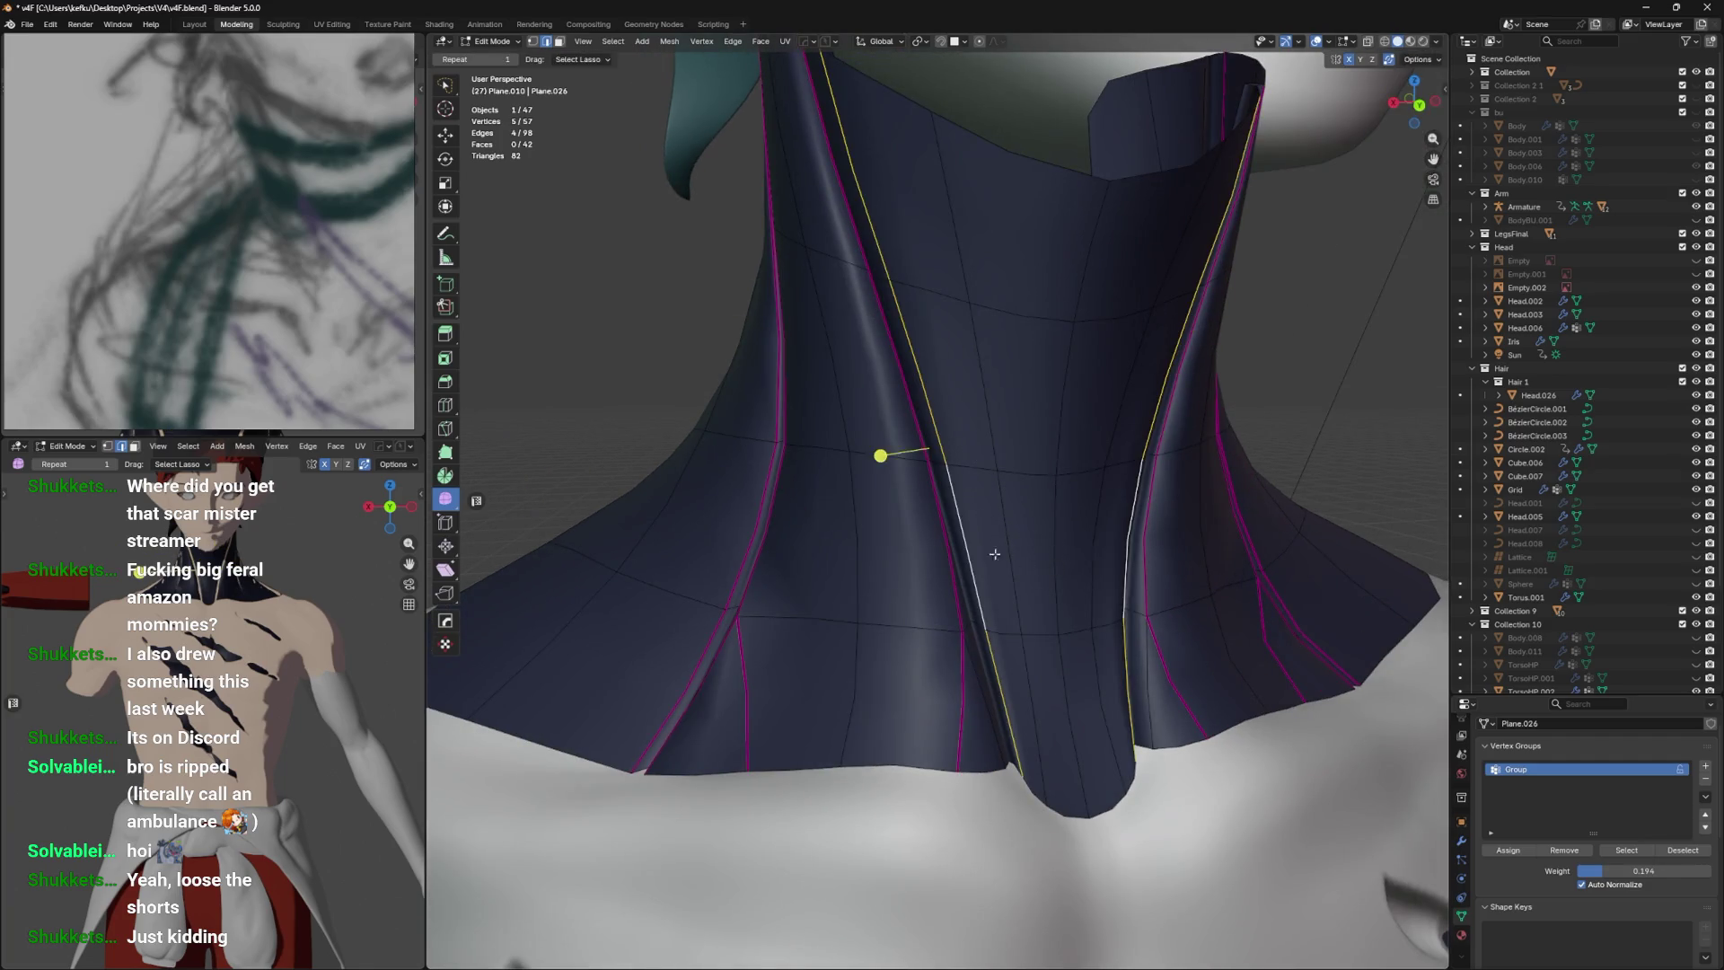
pyautogui.click(953, 669)
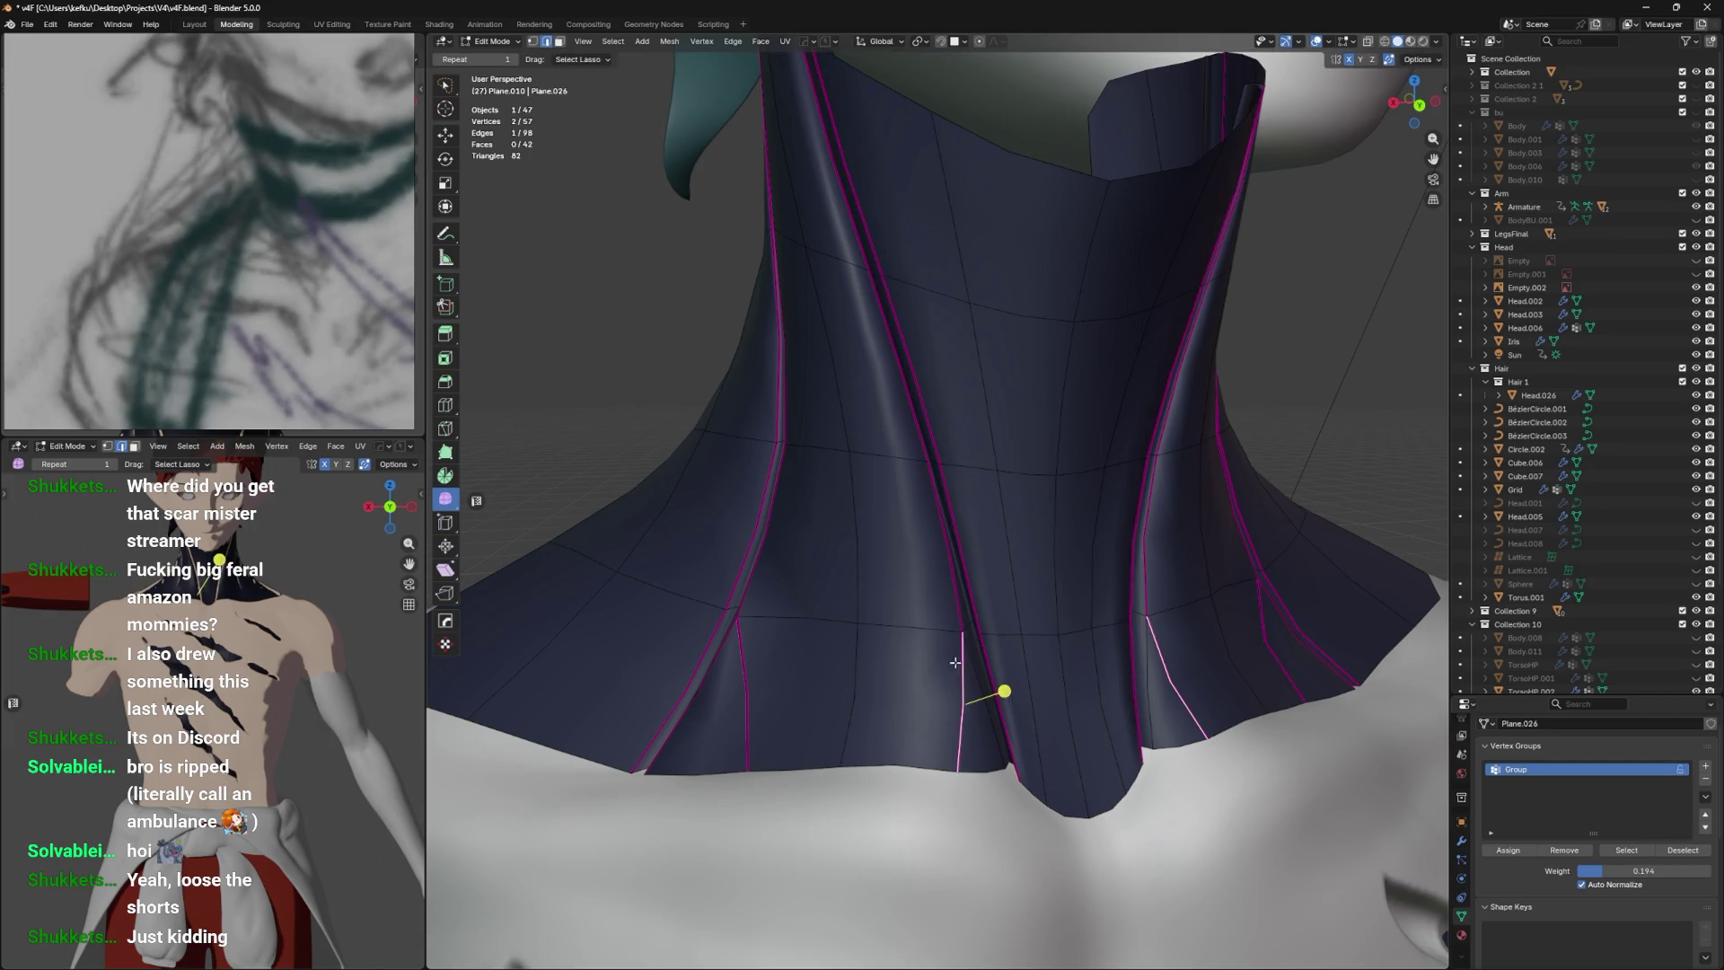
pyautogui.moveTo(953, 669); pyautogui.dragTo(965, 660)
pyautogui.hotkey('shift', 'e')
pyautogui.click(1117, 559)
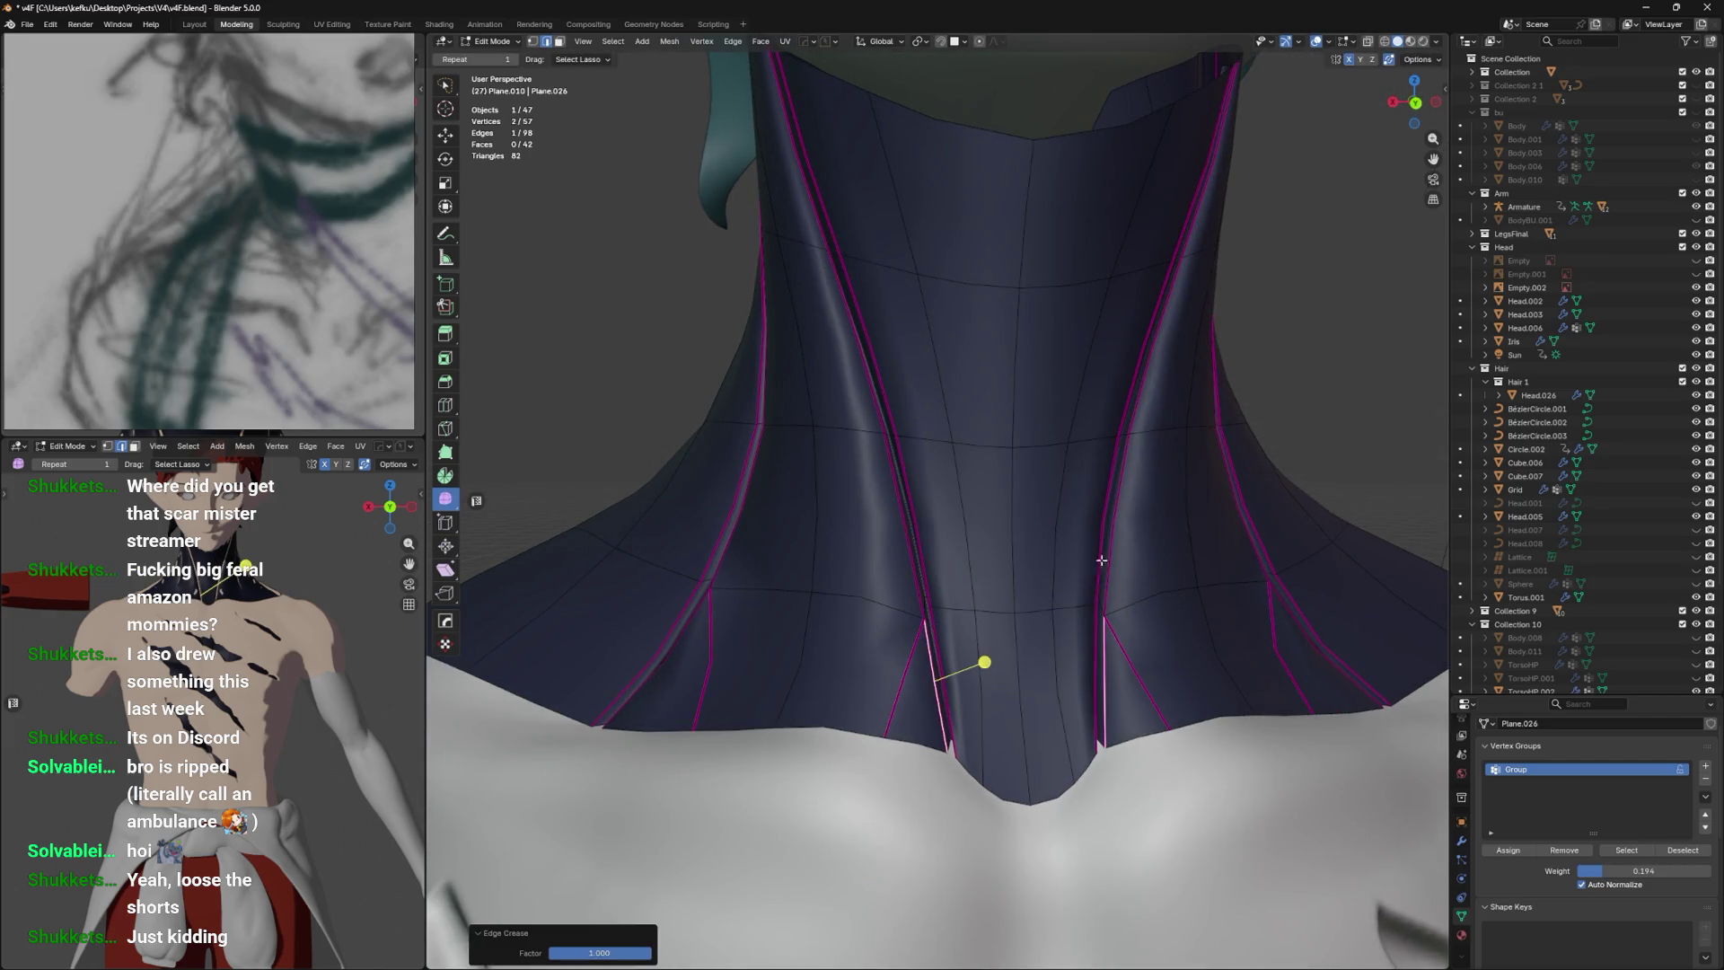
pyautogui.moveTo(1117, 560); pyautogui.dragTo(1060, 575)
# Soften the lower-left seam edges with a negative crease.
pyautogui.click(764, 691)
pyautogui.hotkey('shift', 'e')
pyautogui.click(808, 629)
pyautogui.click(852, 666)
pyautogui.hotkey('shift', 'e')
pyautogui.click(1096, 548)
pyautogui.hotkey('shift', 'e')
pyautogui.click(871, 669)
# Remove most of the crease from the right seam edge and lower one left seam edge's crease.
pyautogui.click(1024, 692)
pyautogui.hotkey('shift', 'e')
pyautogui.click(987, 674)
pyautogui.hotkey('shift', 'e')
pyautogui.click(916, 653)
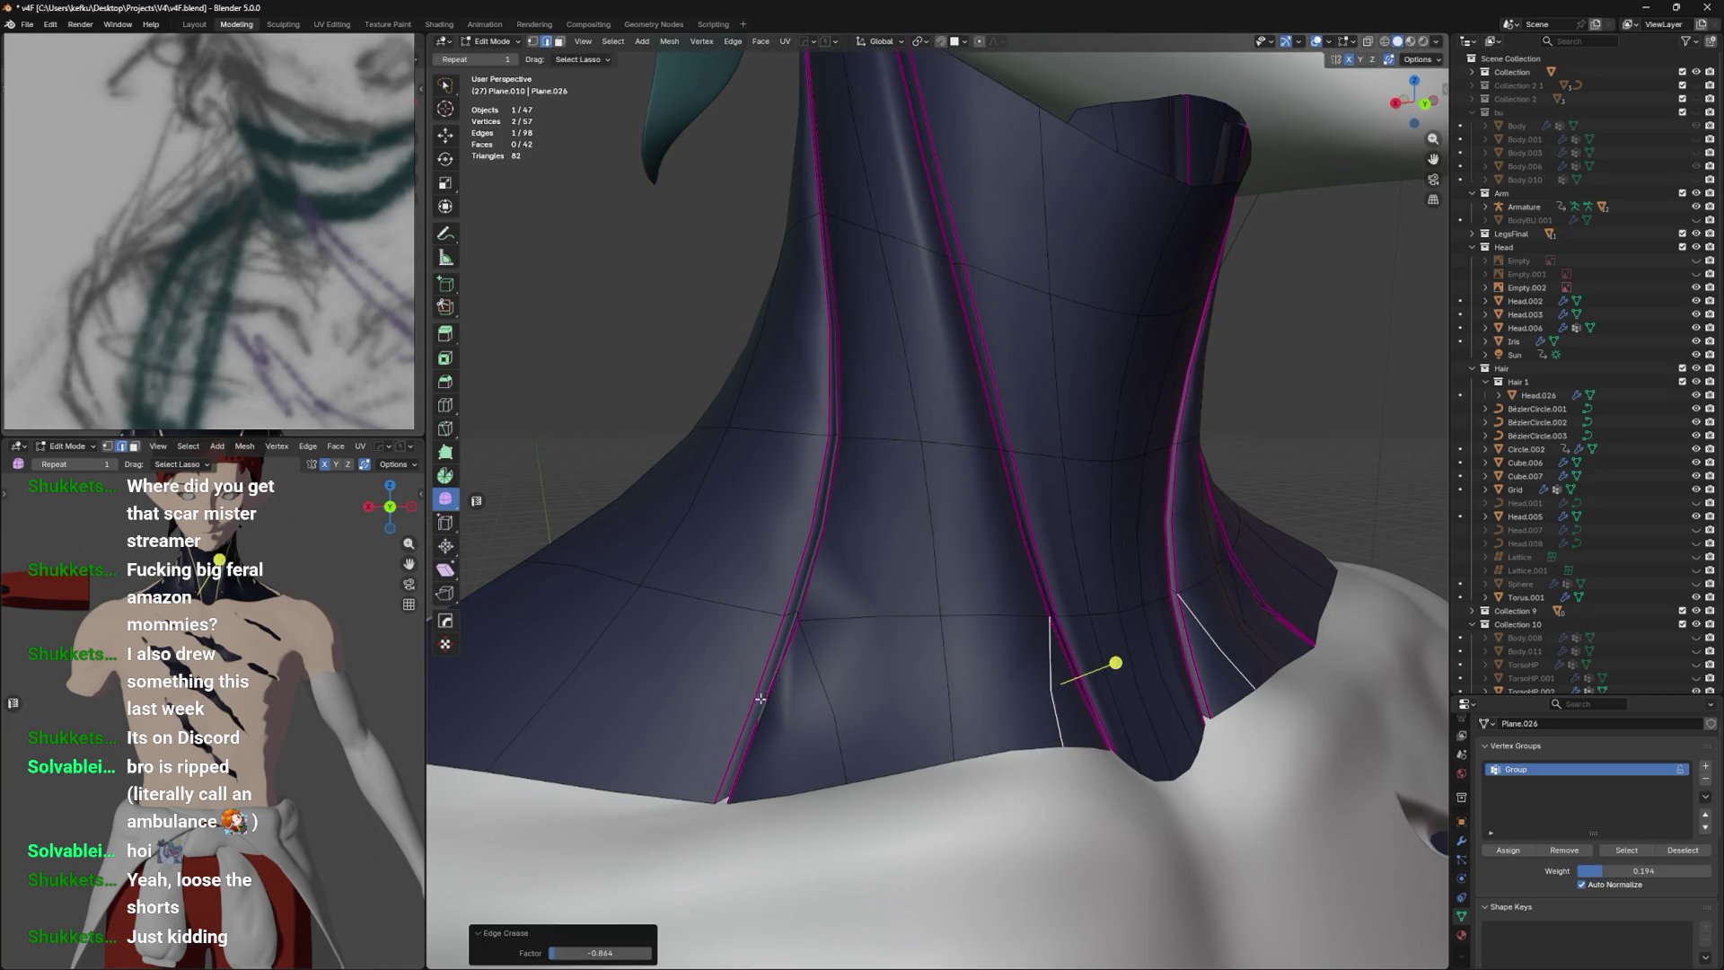
pyautogui.click(761, 694)
pyautogui.click(792, 651)
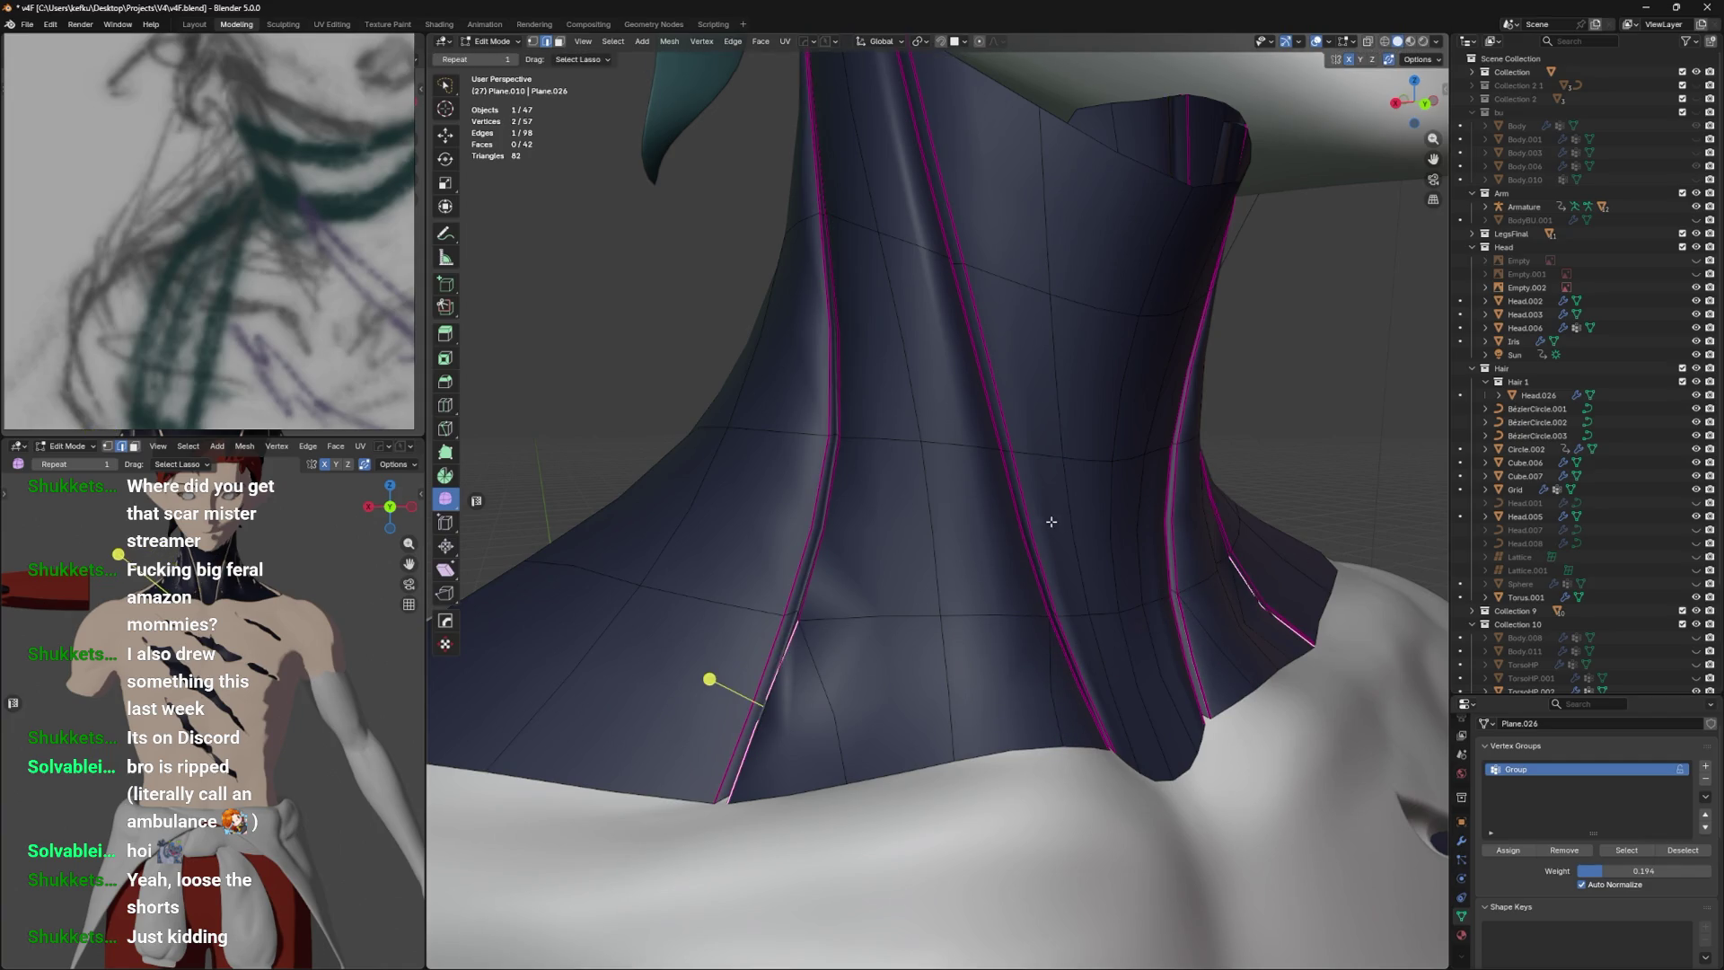
pyautogui.hotkey('shift', 'e')
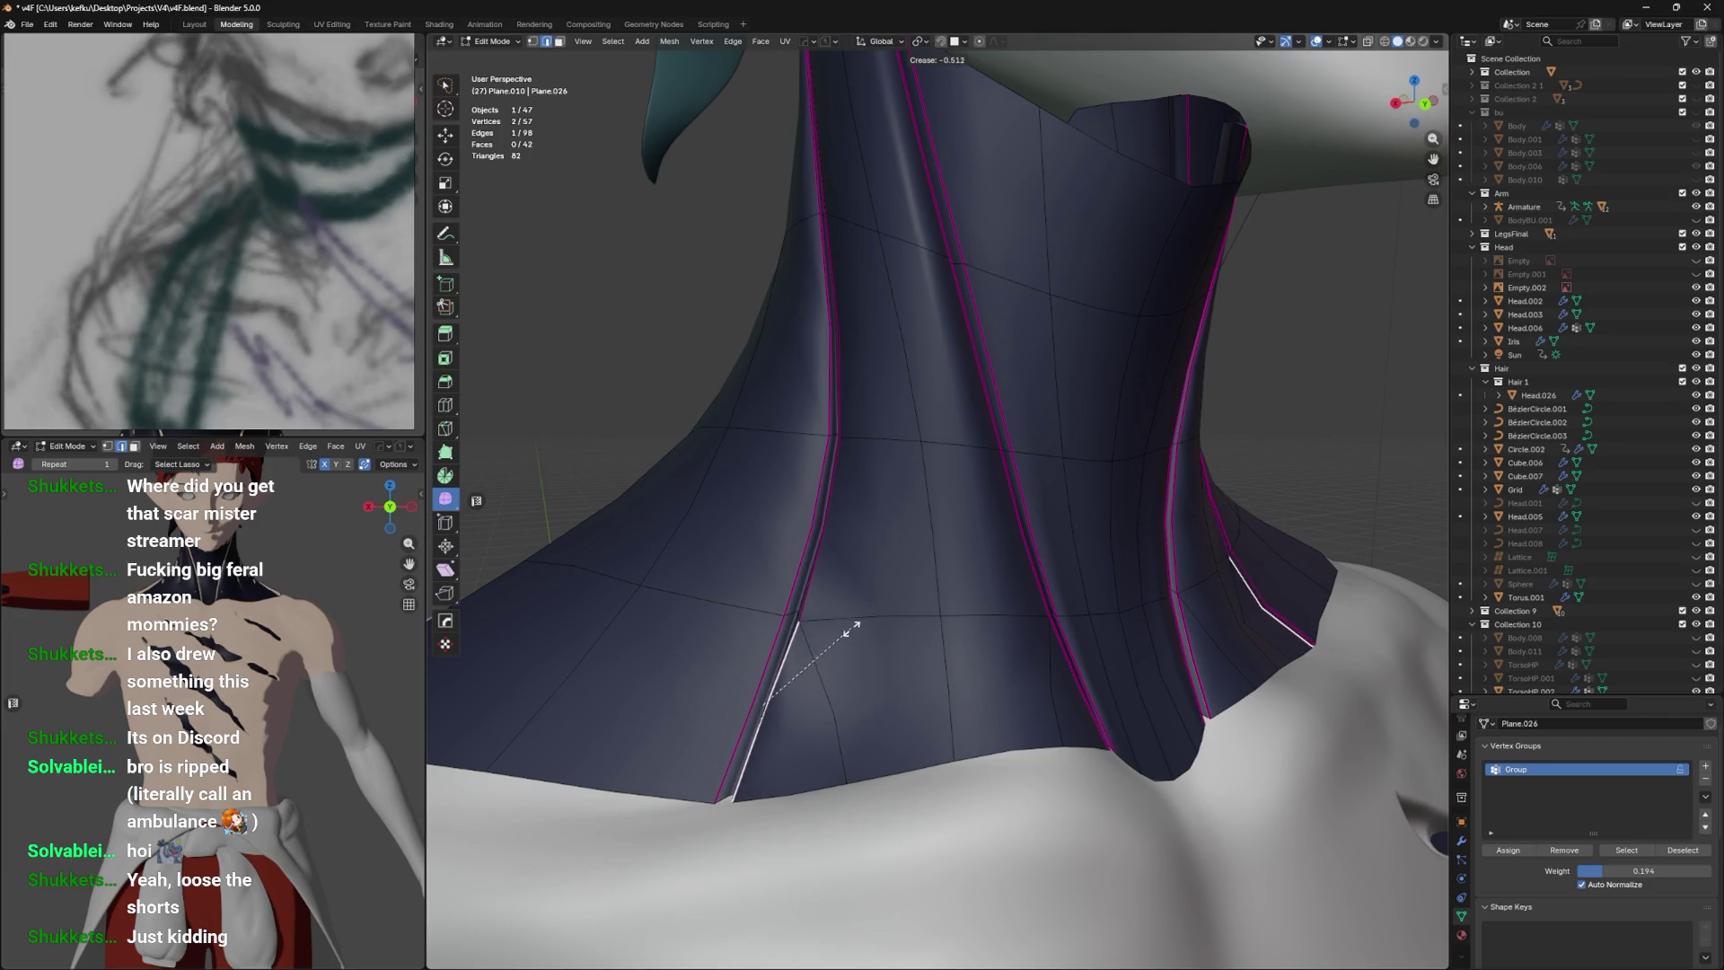
pyautogui.click(812, 660)
# Select the seam loops and mark them sharp.
pyautogui.click(813, 539)
pyautogui.click(824, 377)
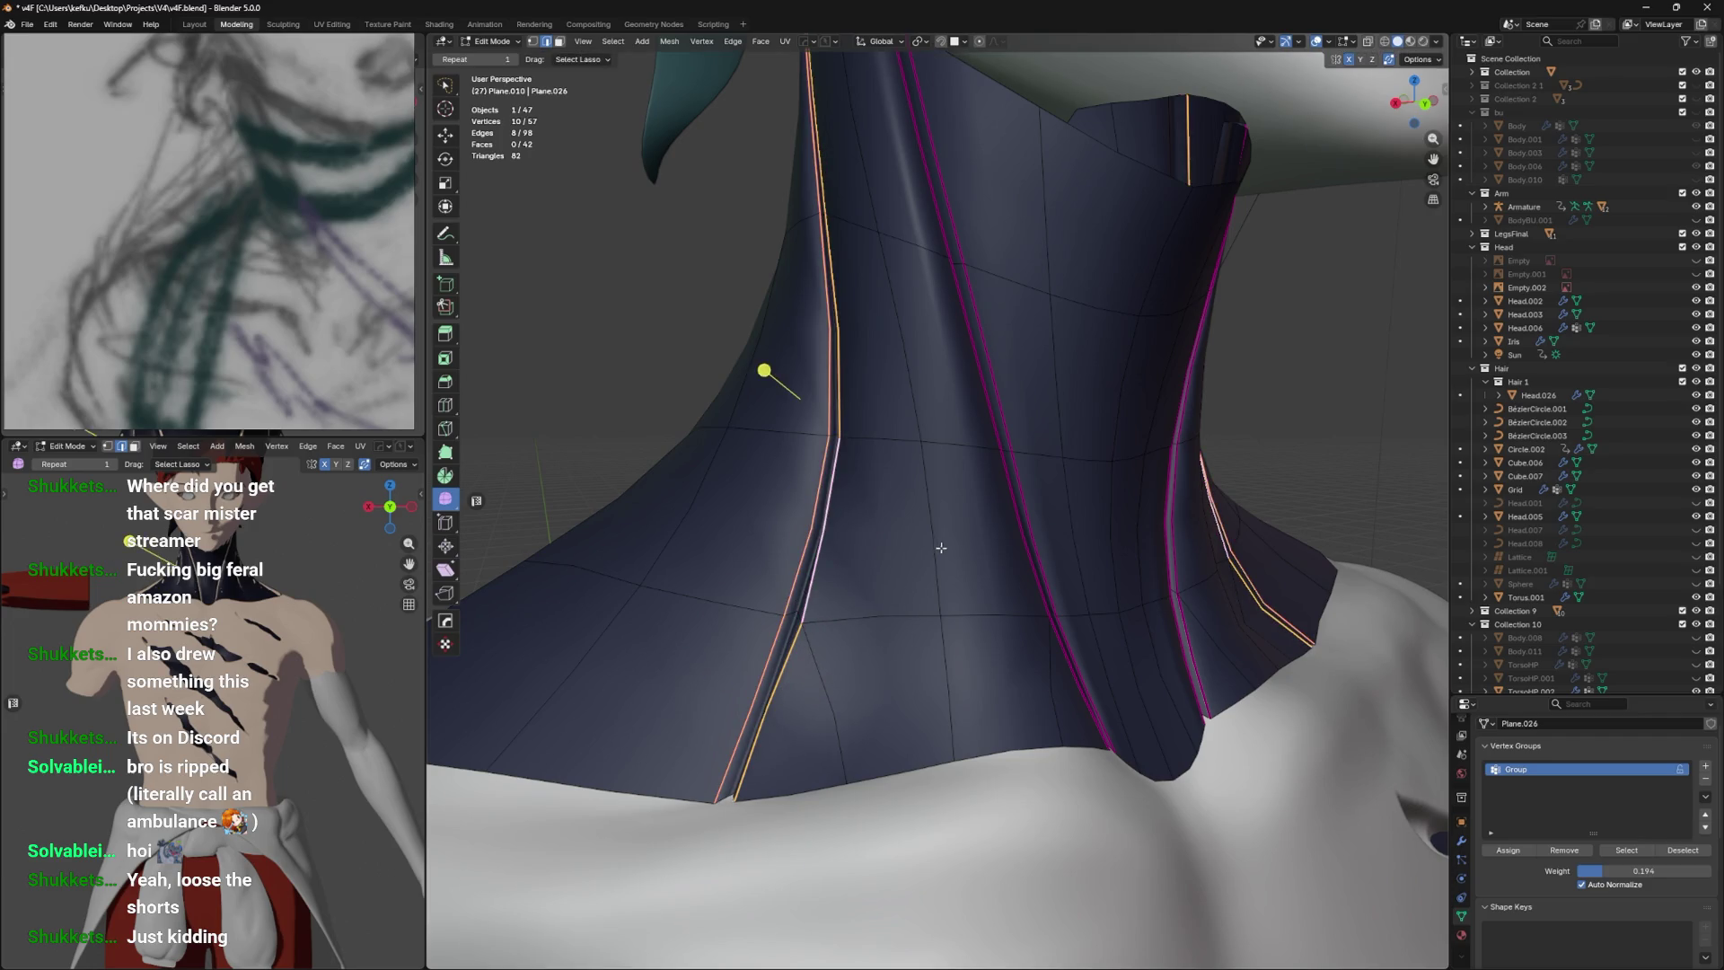
pyautogui.hotkey('ctrl', 'e')
pyautogui.click(944, 552)
pyautogui.scroll(-3)
# Preview the smoothed collar outside Edit Mode from several angles, then save.
pyautogui.press('Tab')
pyautogui.moveTo(1006, 539); pyautogui.dragTo(982, 482)
pyautogui.moveTo(1084, 525); pyautogui.dragTo(978, 558)
pyautogui.press('Tab')
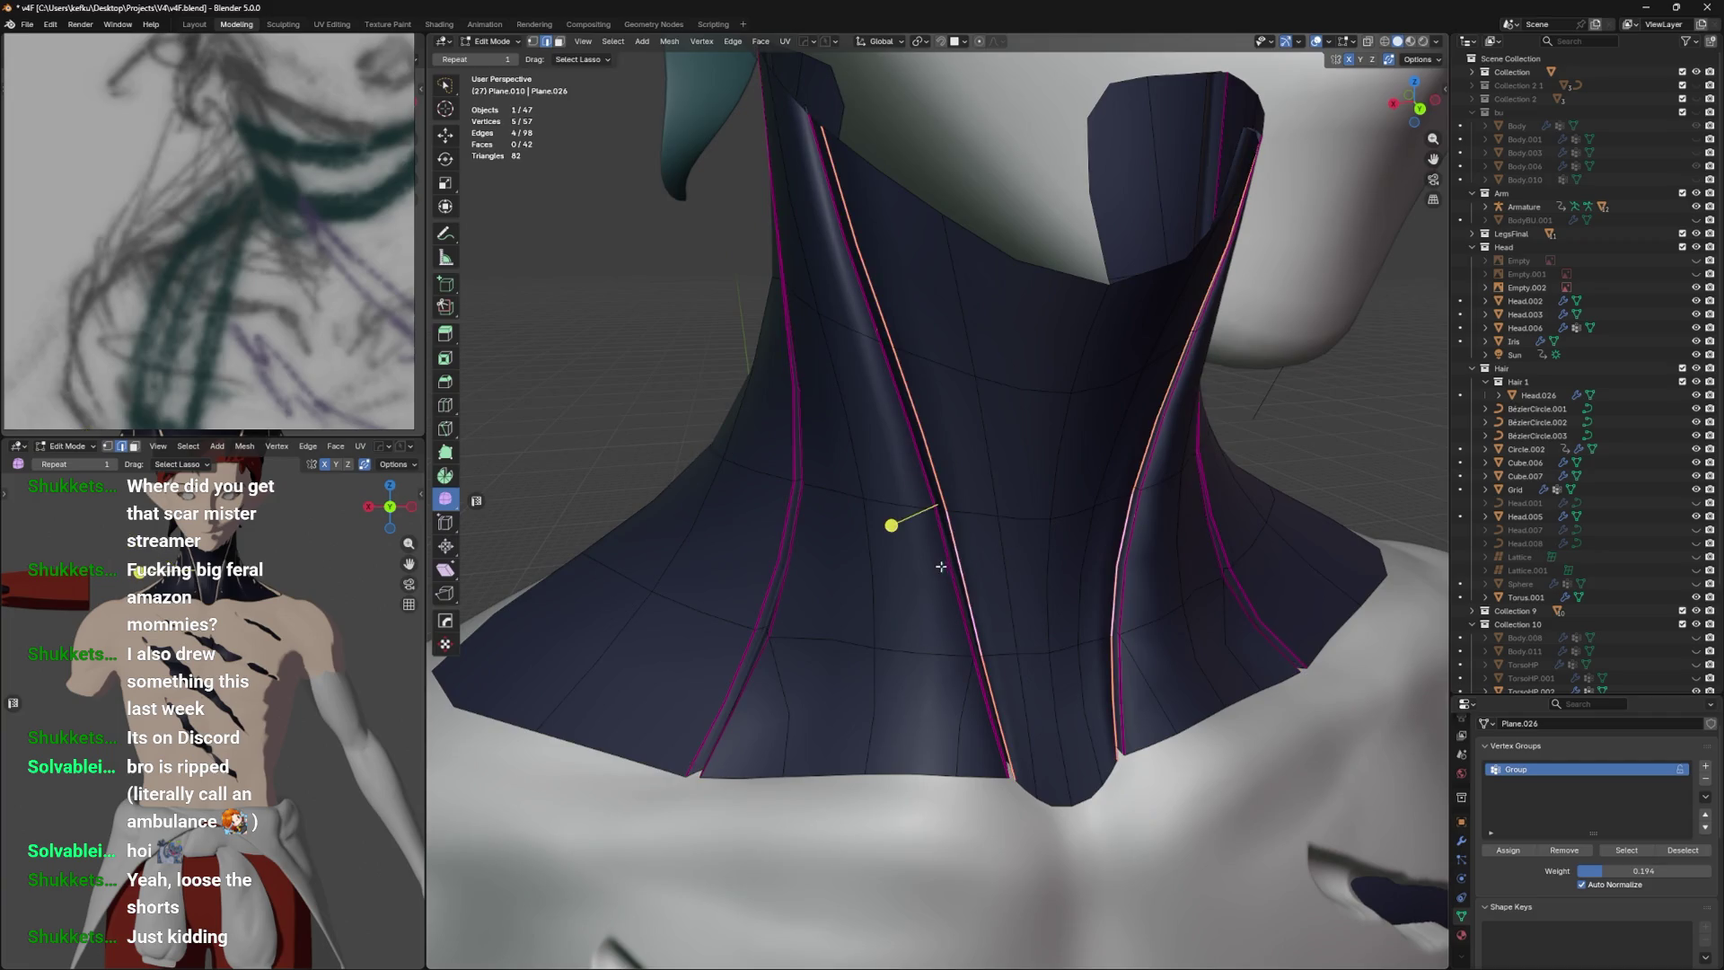
pyautogui.press('Tab')
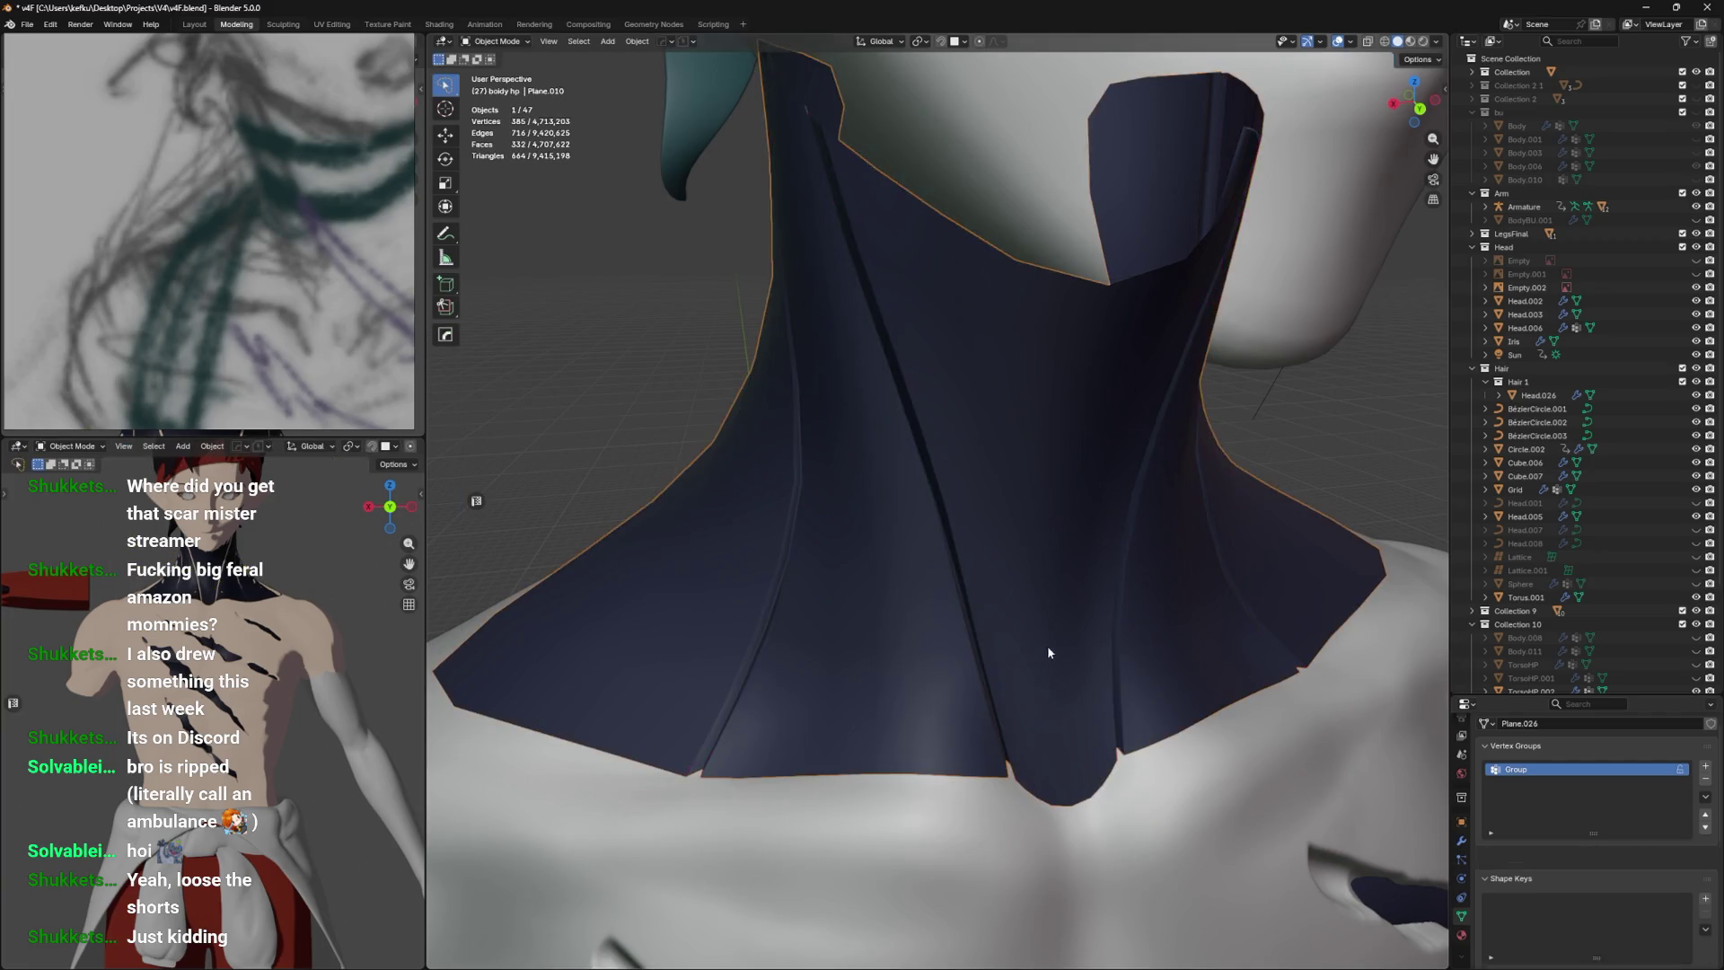
pyautogui.scroll(-3)
pyautogui.moveTo(1064, 618); pyautogui.dragTo(1035, 607)
pyautogui.scroll(3)
pyautogui.press('Tab')
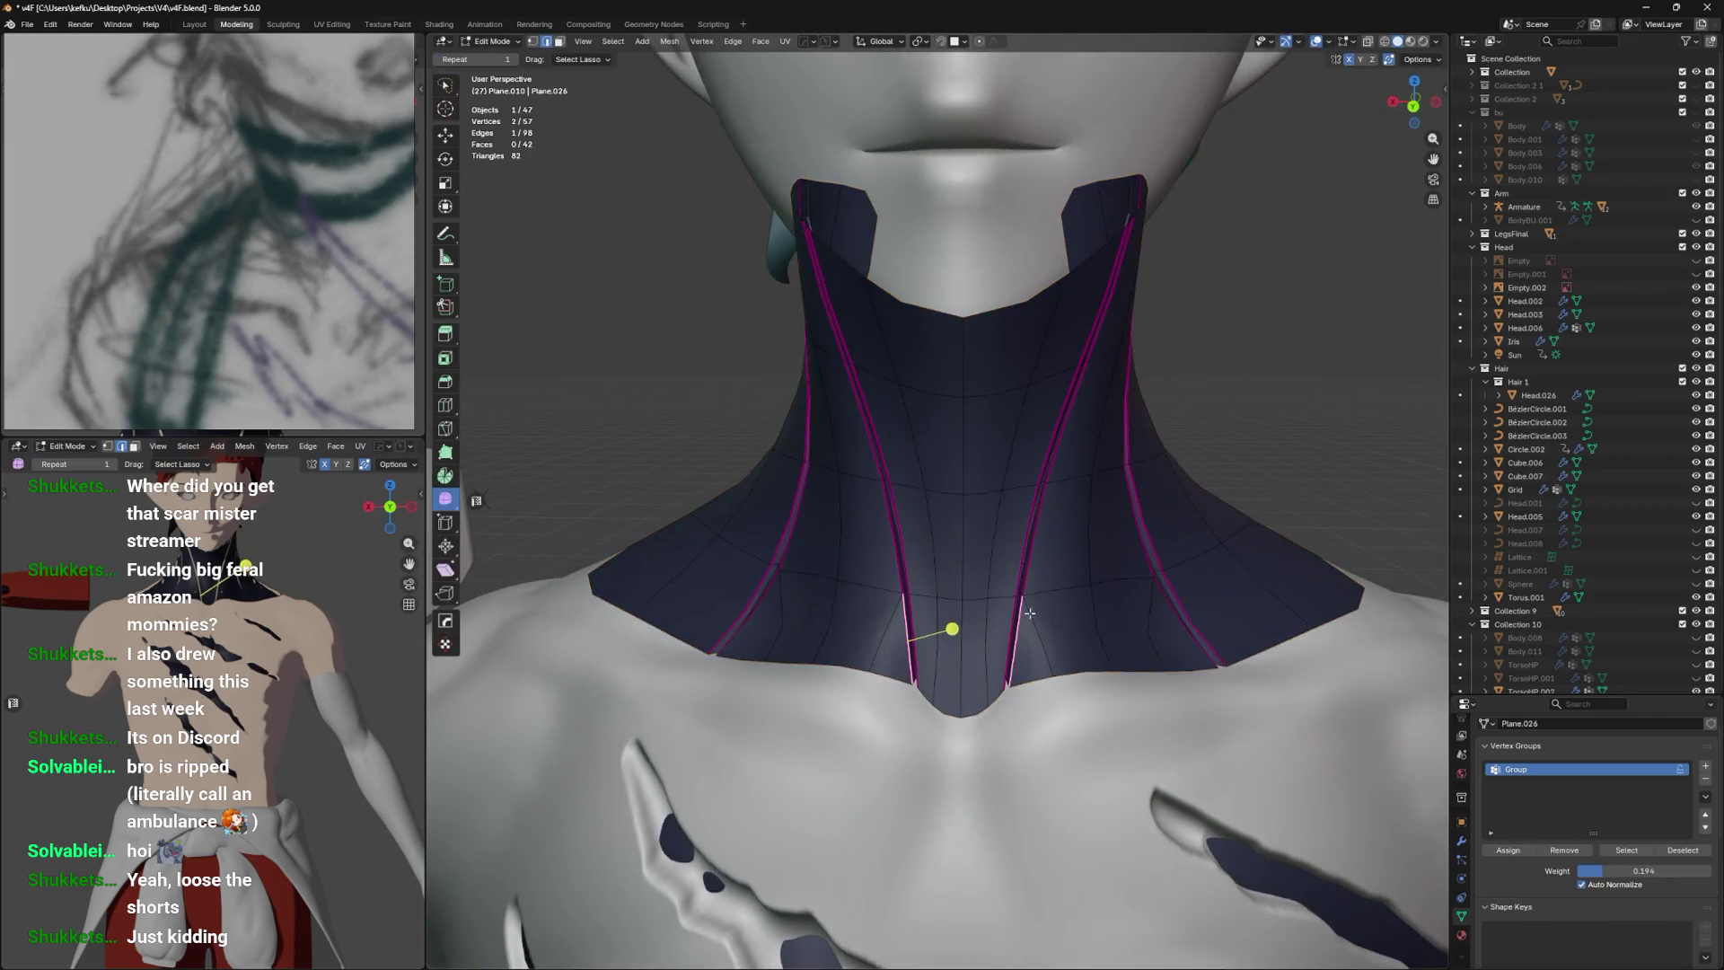
pyautogui.scroll(3)
pyautogui.hotkey('ctrl', 's')
pyautogui.scroll(3)
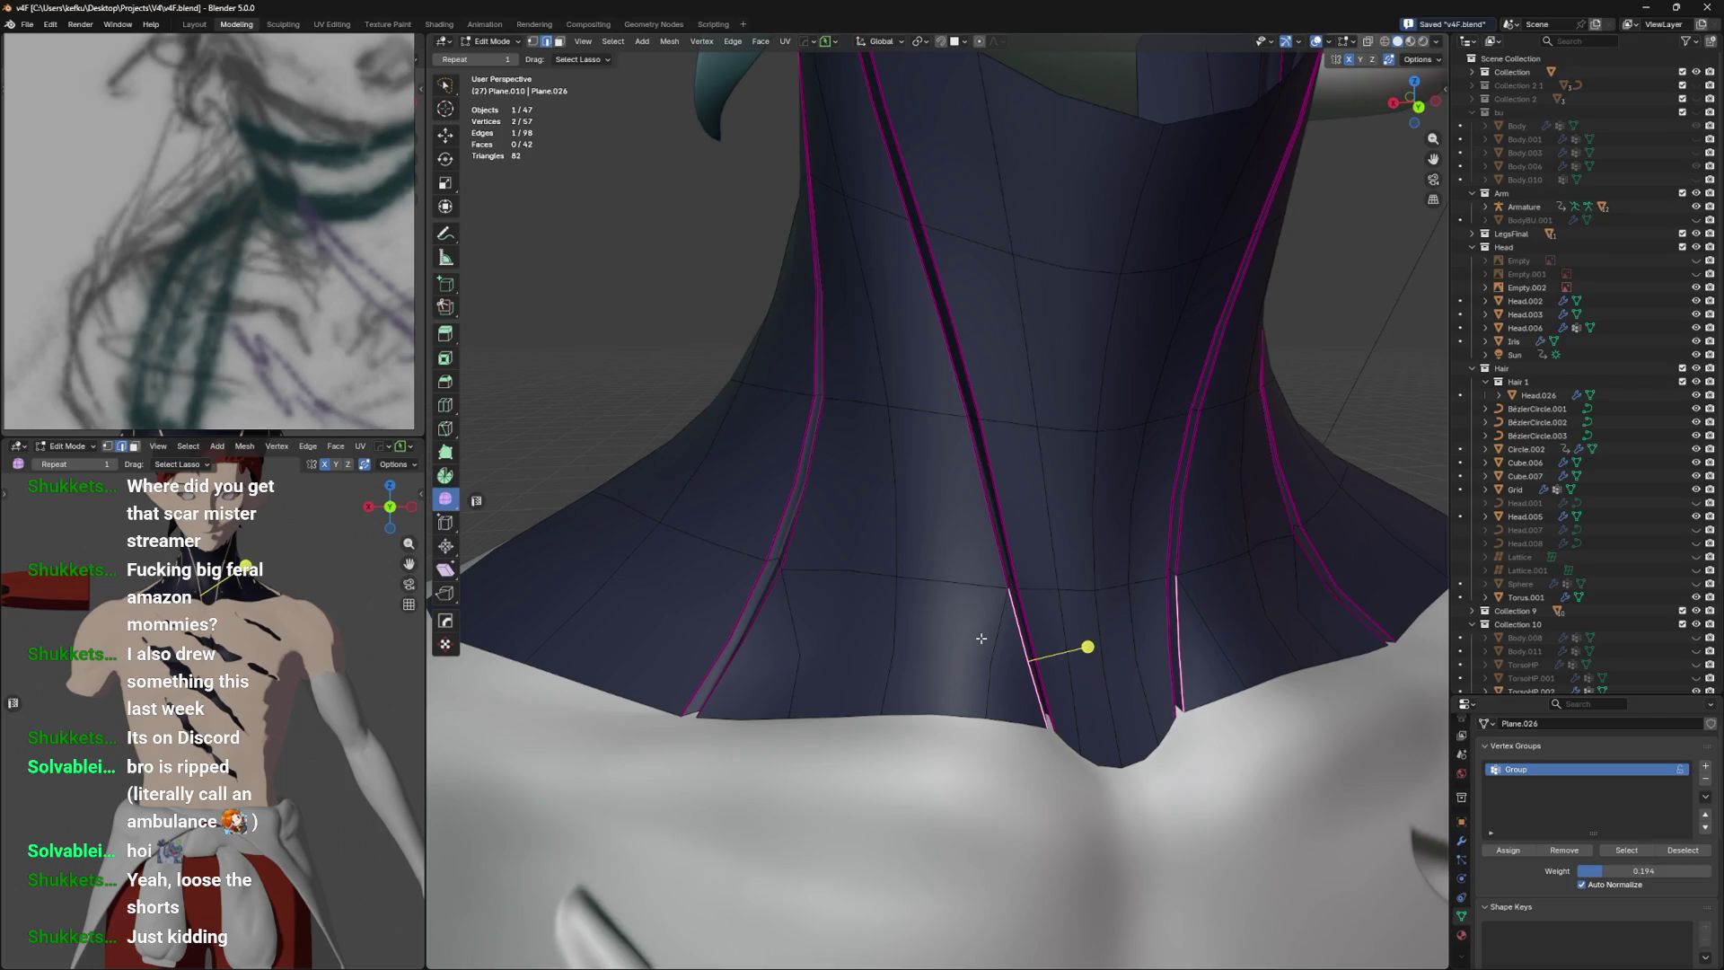
# Knife a new cut through the lower collar panels and slide the new vertex up its edge.
pyautogui.press('1')
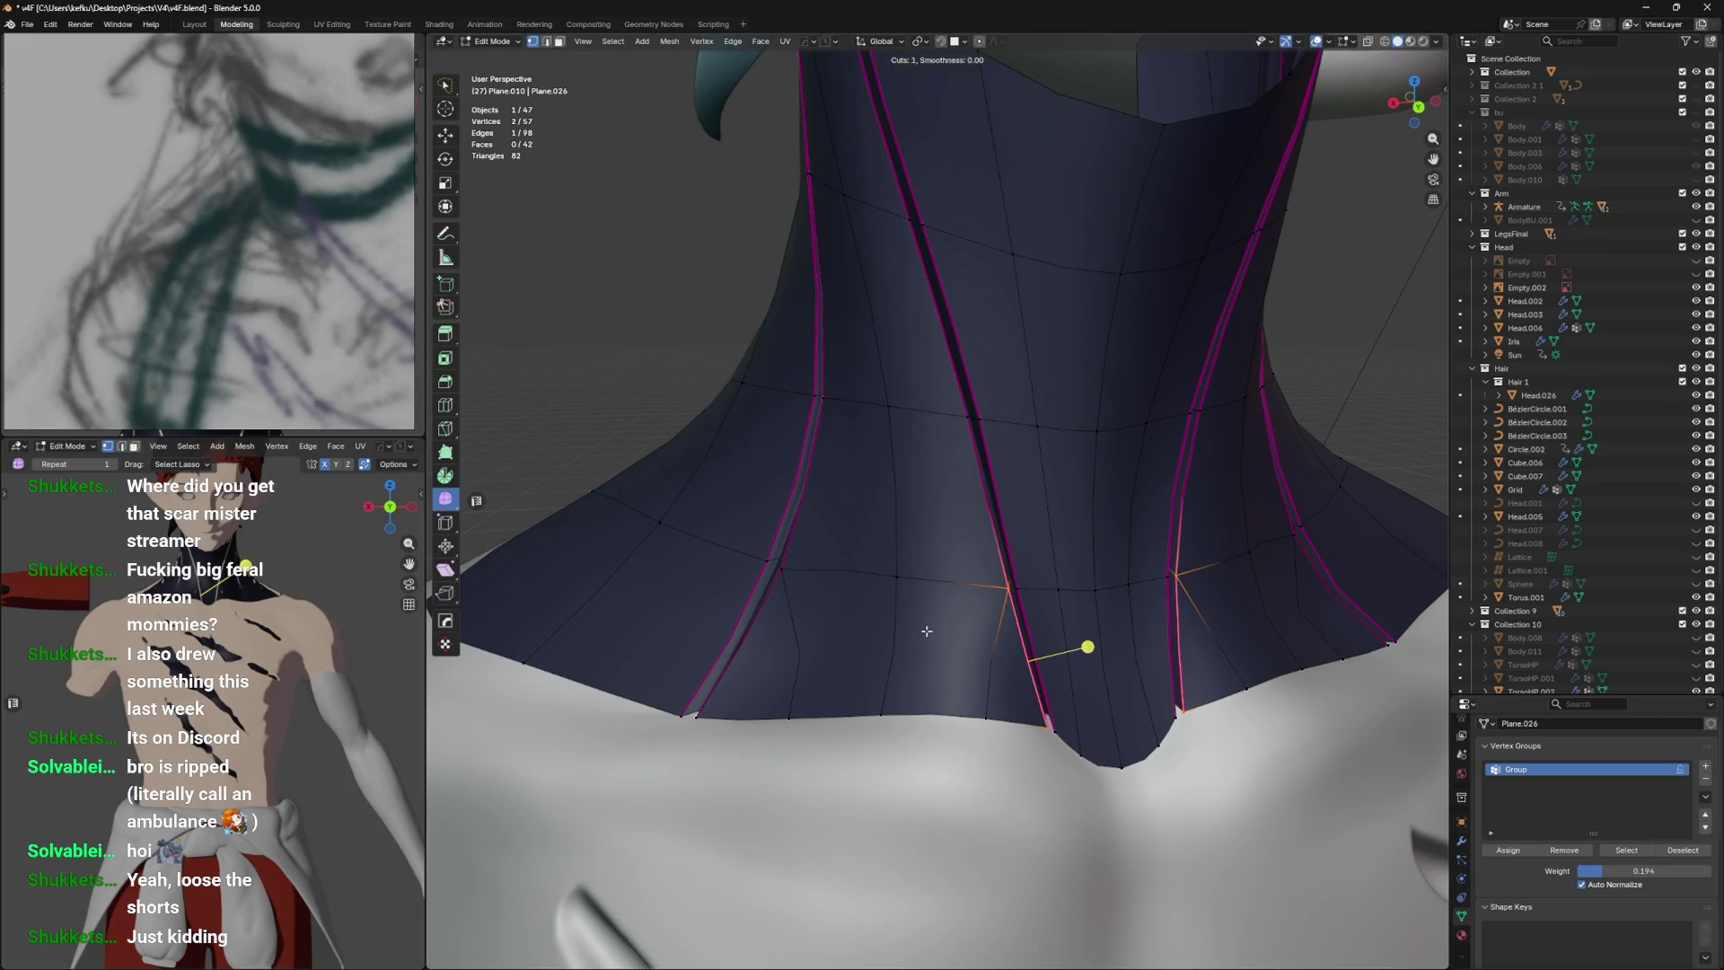
pyautogui.press('k')
pyautogui.click(812, 611)
pyautogui.click(984, 627)
pyautogui.press('Return')
pyautogui.click(895, 611)
pyautogui.press('g')
pyautogui.click(913, 600)
pyautogui.press('g')
pyautogui.press('g')
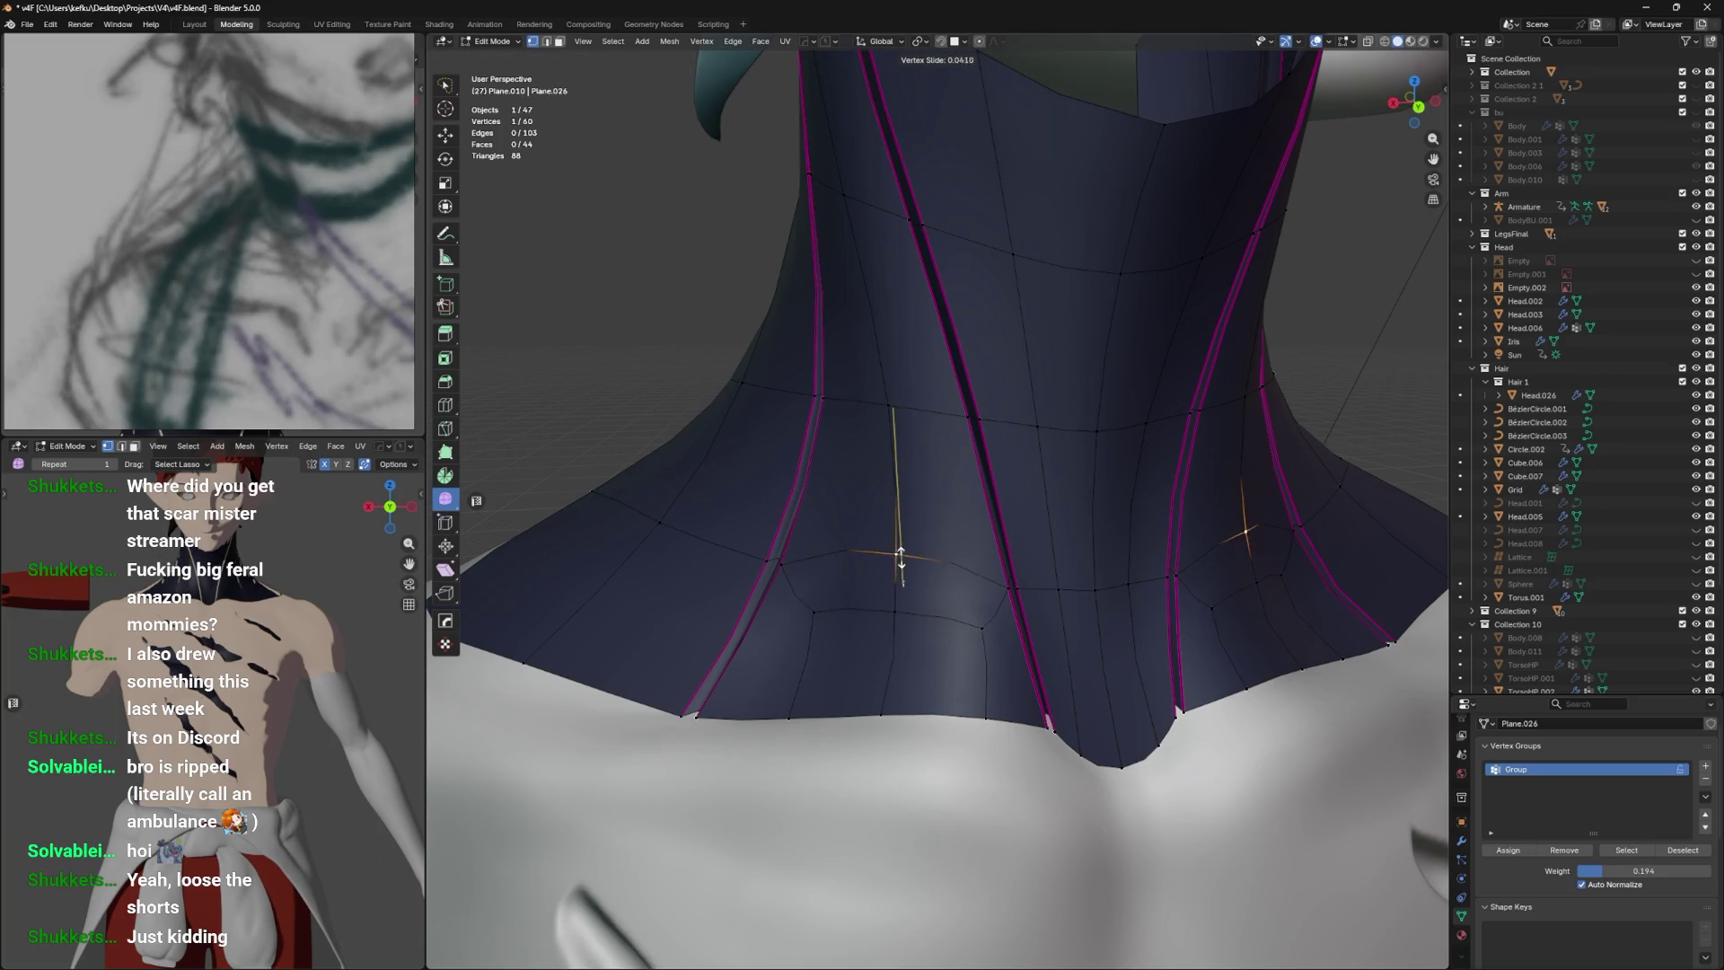
pyautogui.click(910, 493)
# Fully crease the newly selected edges.
pyautogui.click(928, 588)
pyautogui.click(936, 608)
pyautogui.hotkey('shift', 'e')
pyautogui.click(1206, 446)
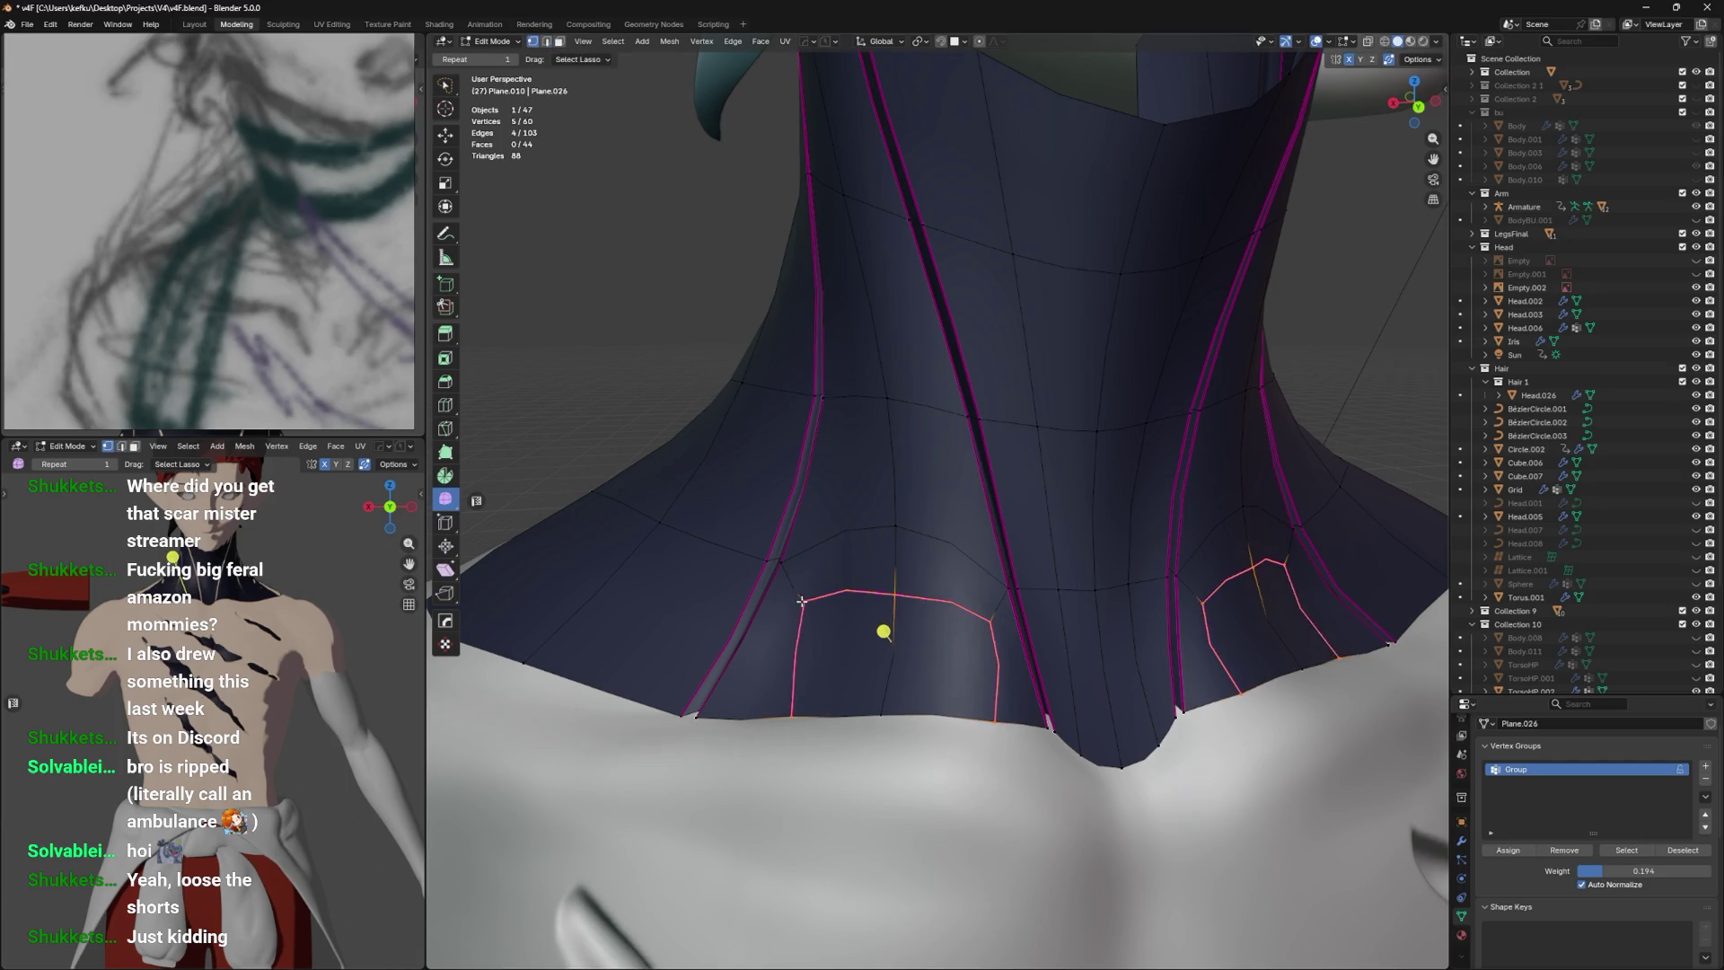
# Join lower and upper neck vertices with new edges, slide one vertex, and save.
pyautogui.click(923, 689)
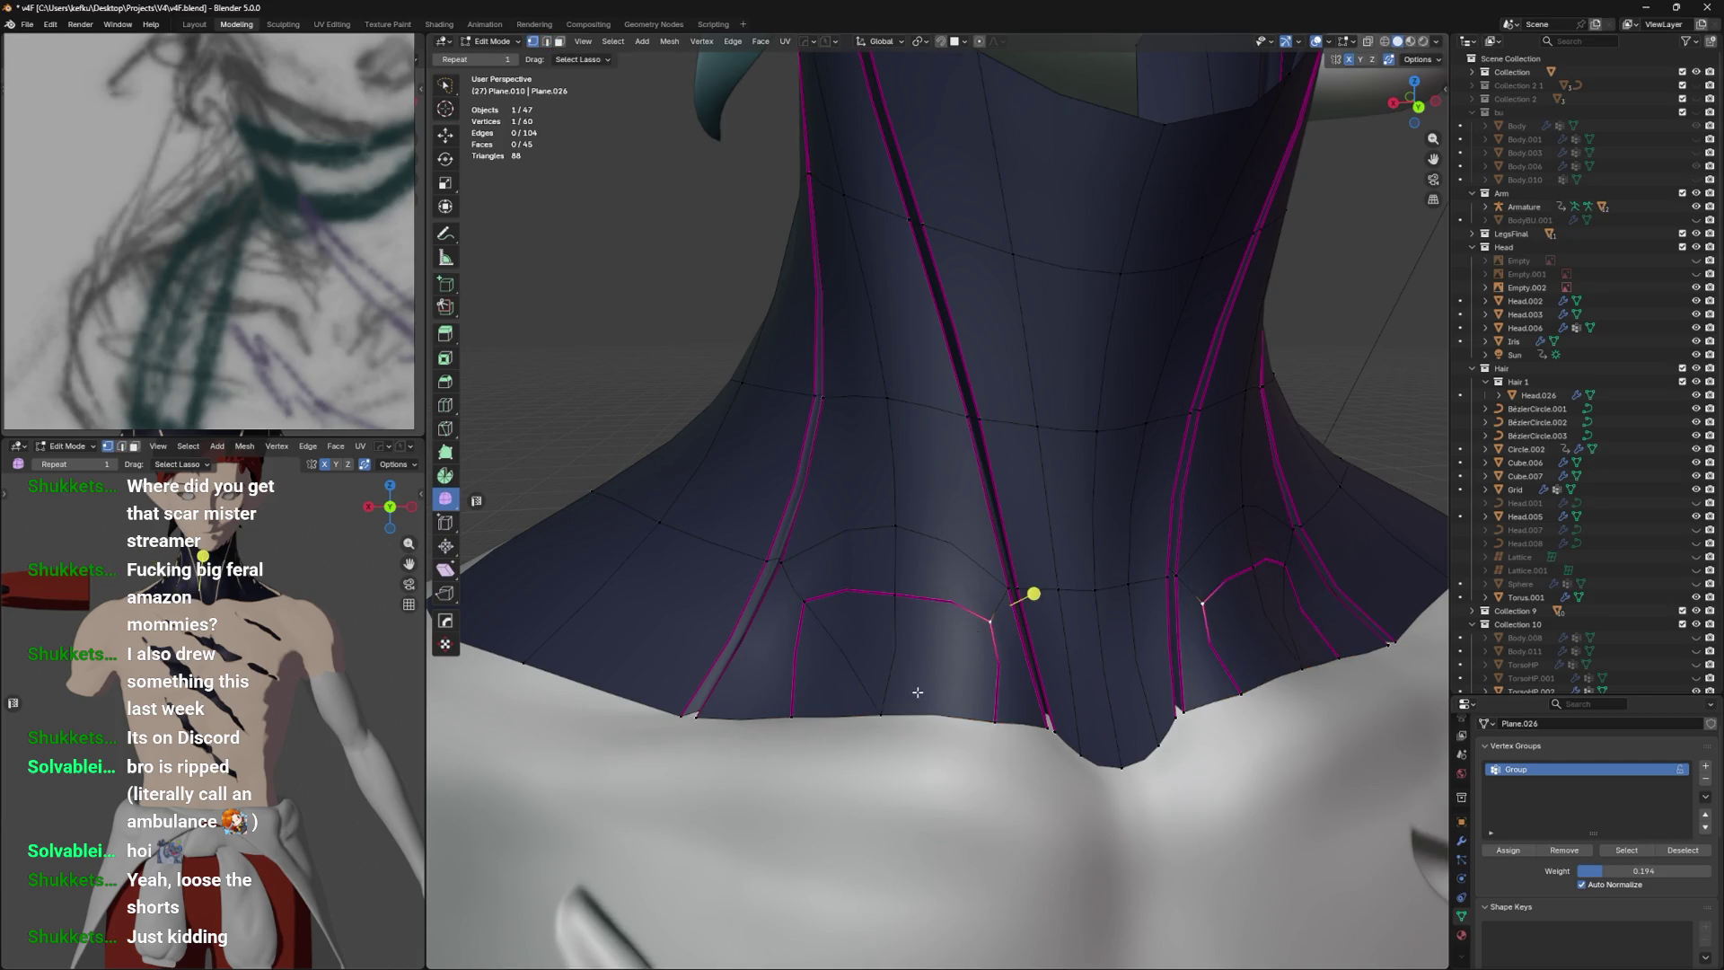
pyautogui.press('j')
pyautogui.click(991, 620)
pyautogui.click(804, 599)
pyautogui.press('j')
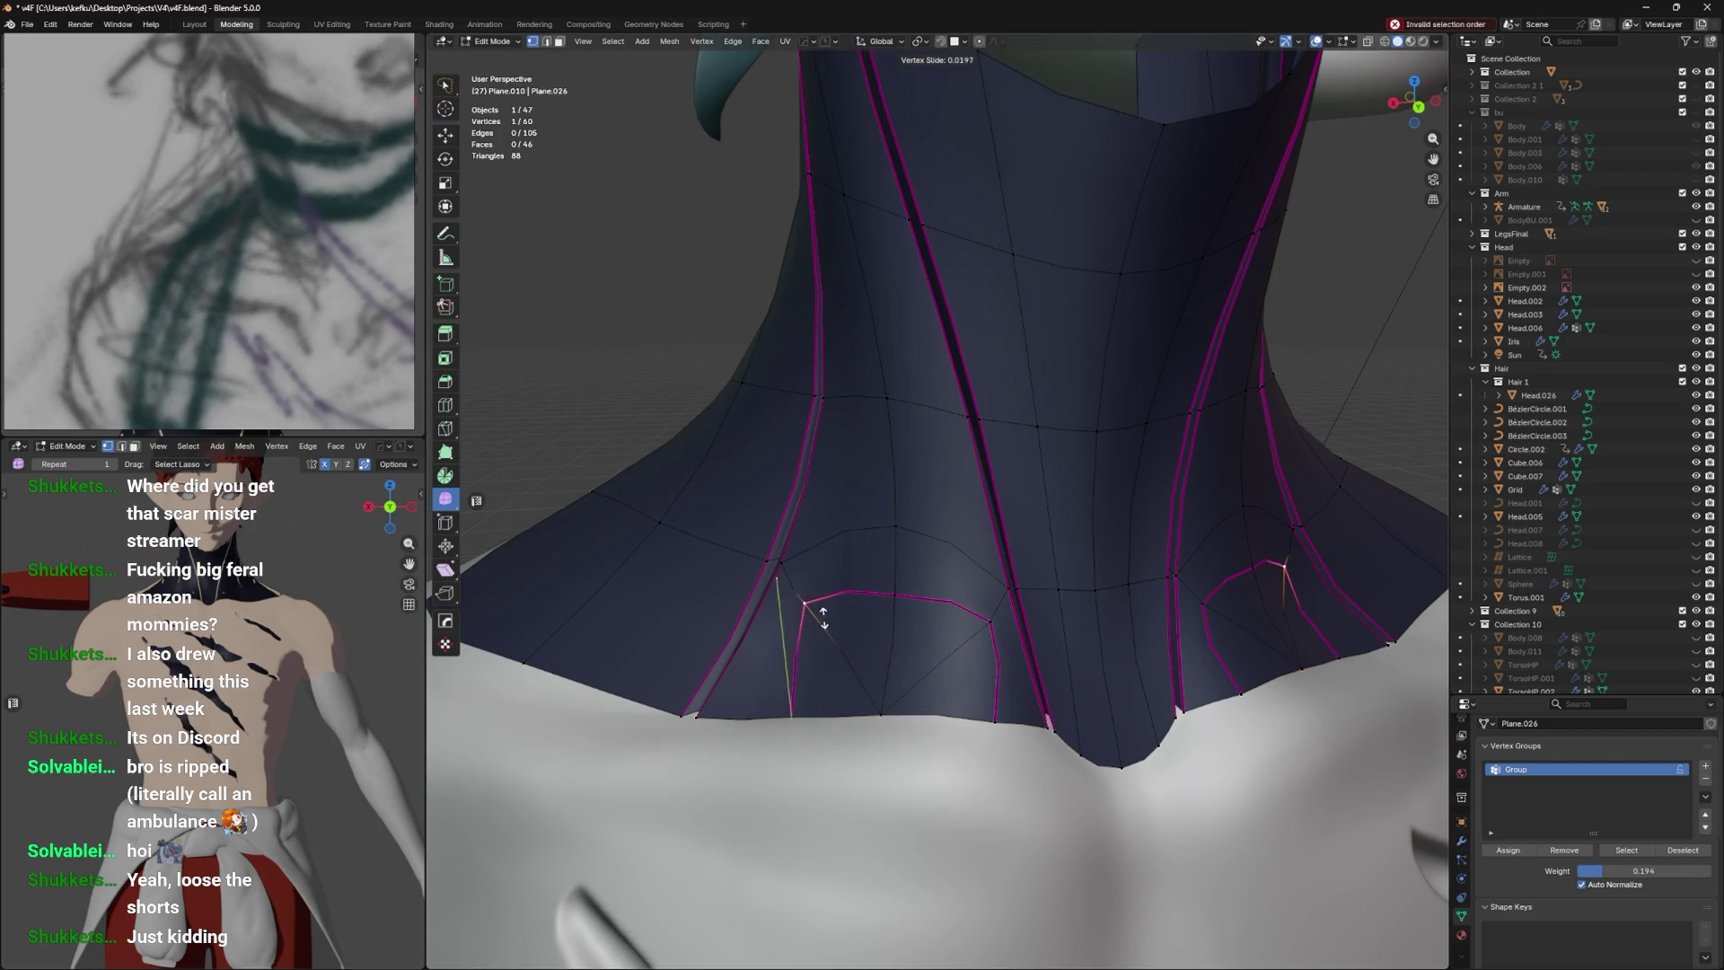
pyautogui.click(993, 618)
pyautogui.hotkey('shift', 'v')
pyautogui.click(763, 585)
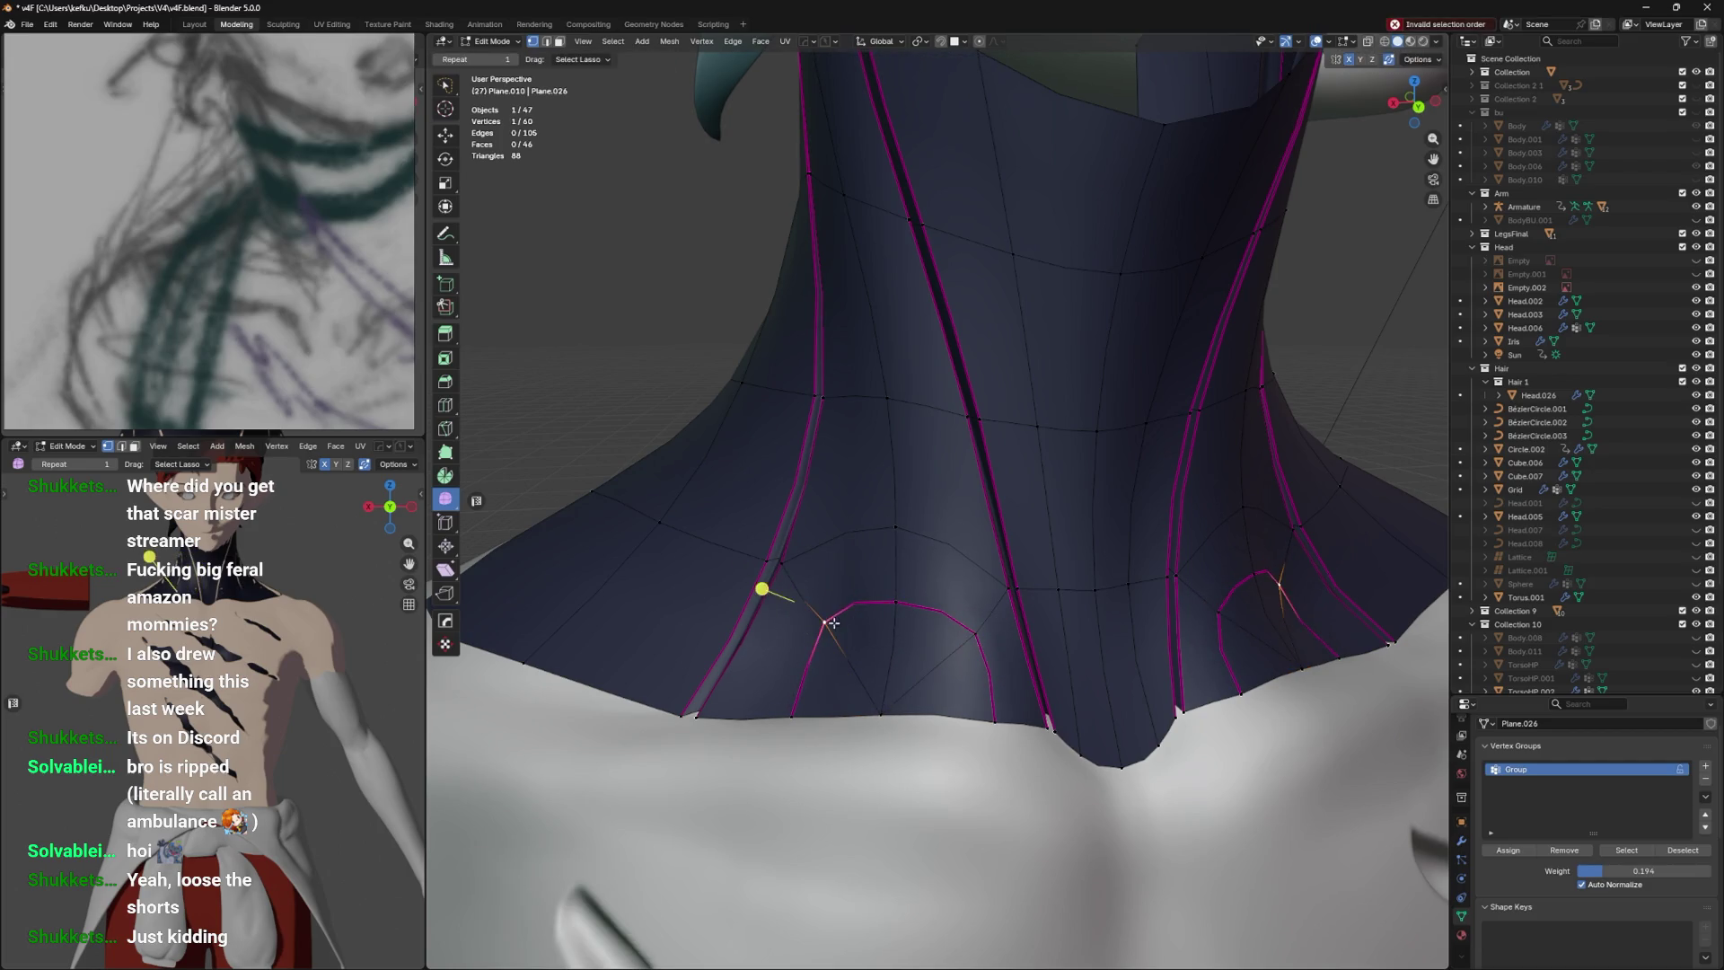
pyautogui.moveTo(770, 596); pyautogui.dragTo(974, 636)
pyautogui.hotkey('ctrl', 's')
# Vertex-slide the arch vertices, including the top one, to round out the arch curves.
pyautogui.hotkey('shift', 'v')
pyautogui.click(841, 745)
pyautogui.click(853, 675)
pyautogui.hotkey('shift', 'v')
pyautogui.click(839, 704)
pyautogui.hotkey('shift', 'v')
pyautogui.click(827, 688)
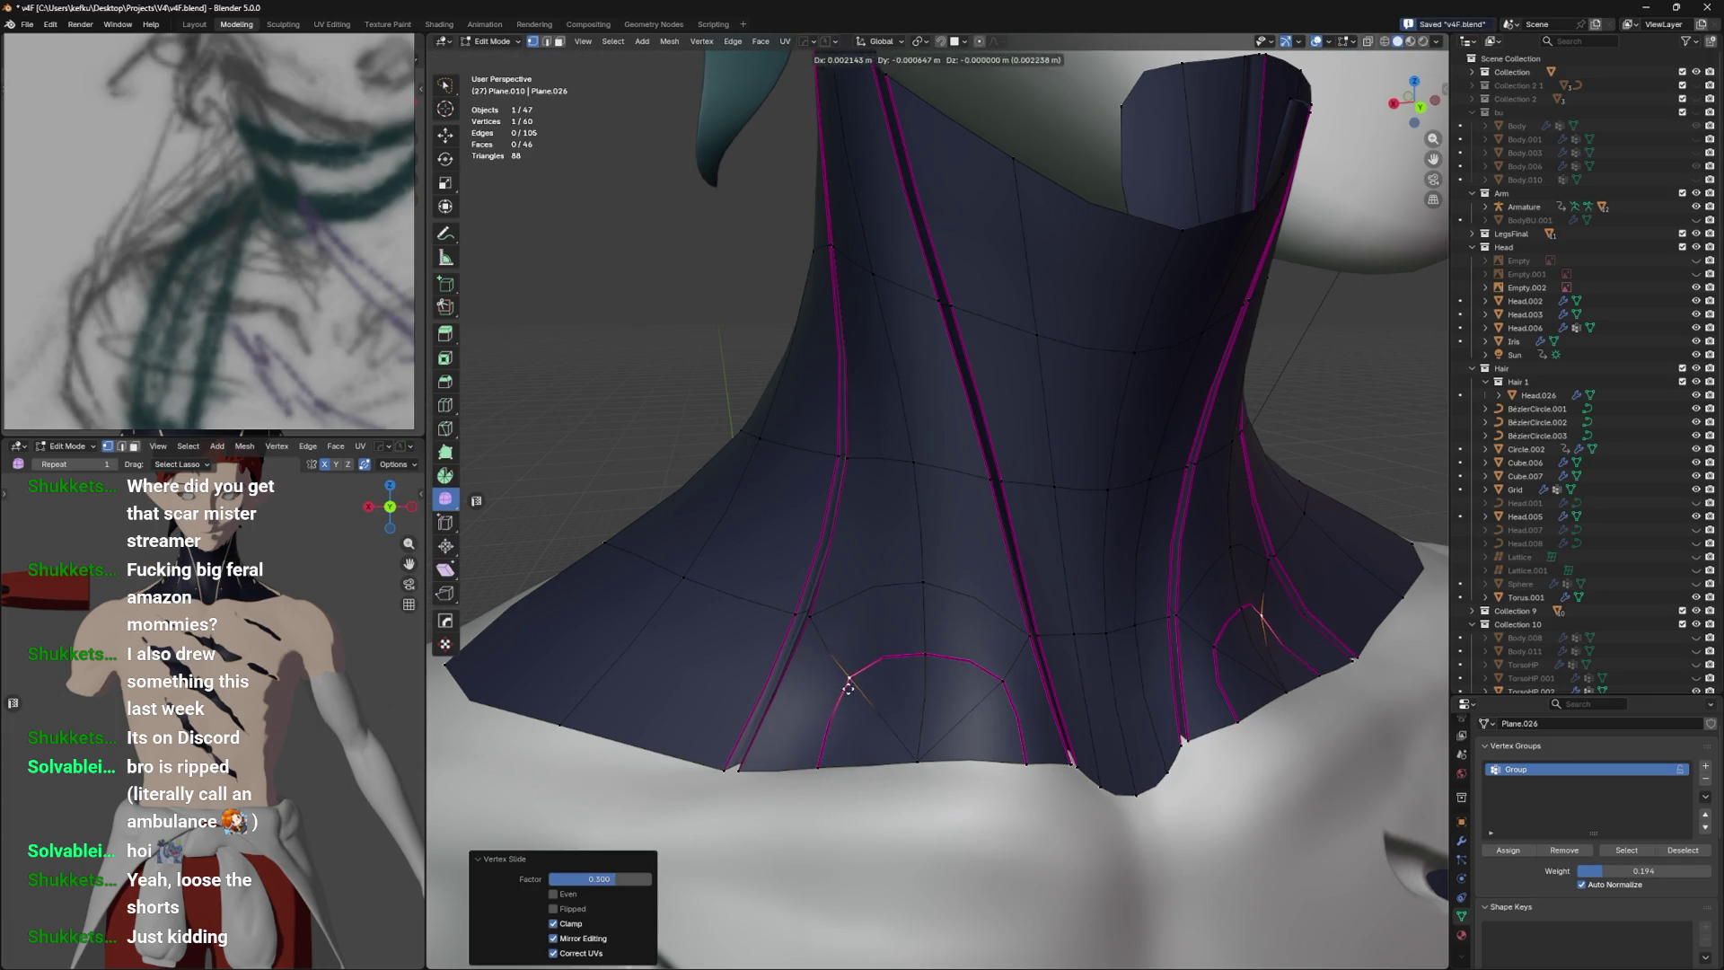
pyautogui.click(927, 652)
pyautogui.hotkey('shift', 'v')
pyautogui.click(937, 647)
# Apply a -0.881 edge crease to the arch edge loop.
pyautogui.click(912, 658)
pyautogui.hotkey('shift', 'e')
pyautogui.click(1088, 562)
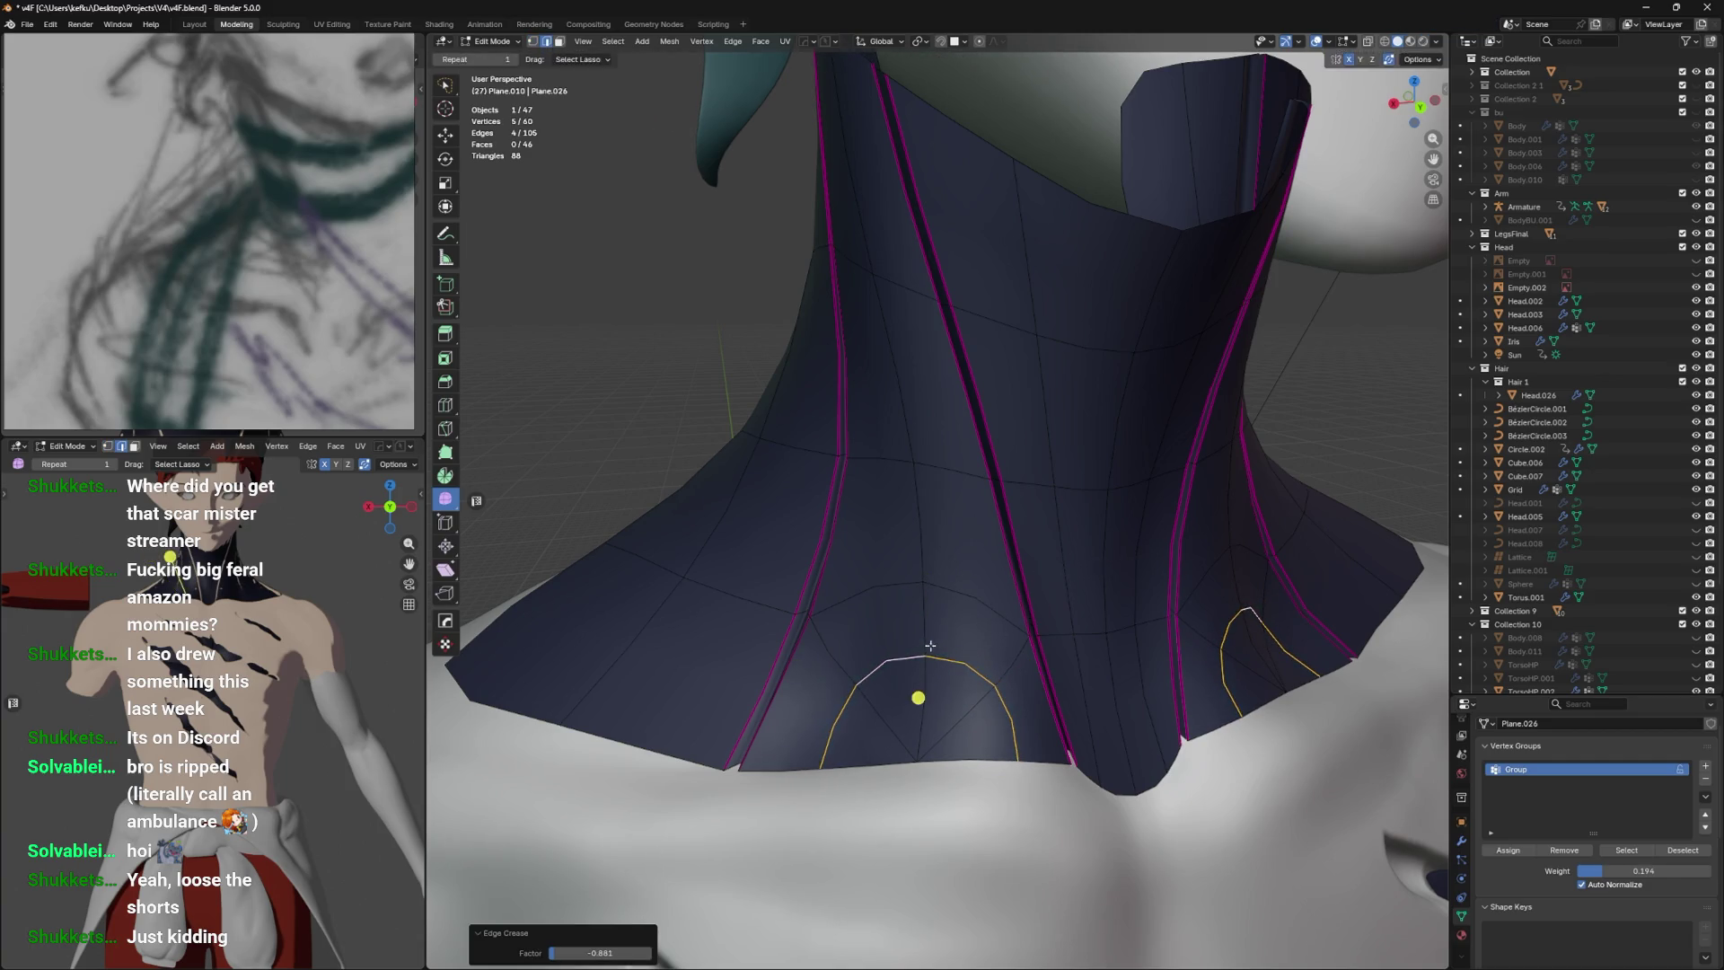
# Discard a trial arch bevel, shift the arch loop along Y, and lower the vertex-group weight to 0.060.
pyautogui.hotkey('ctrl', 'b')
pyautogui.click(961, 617)
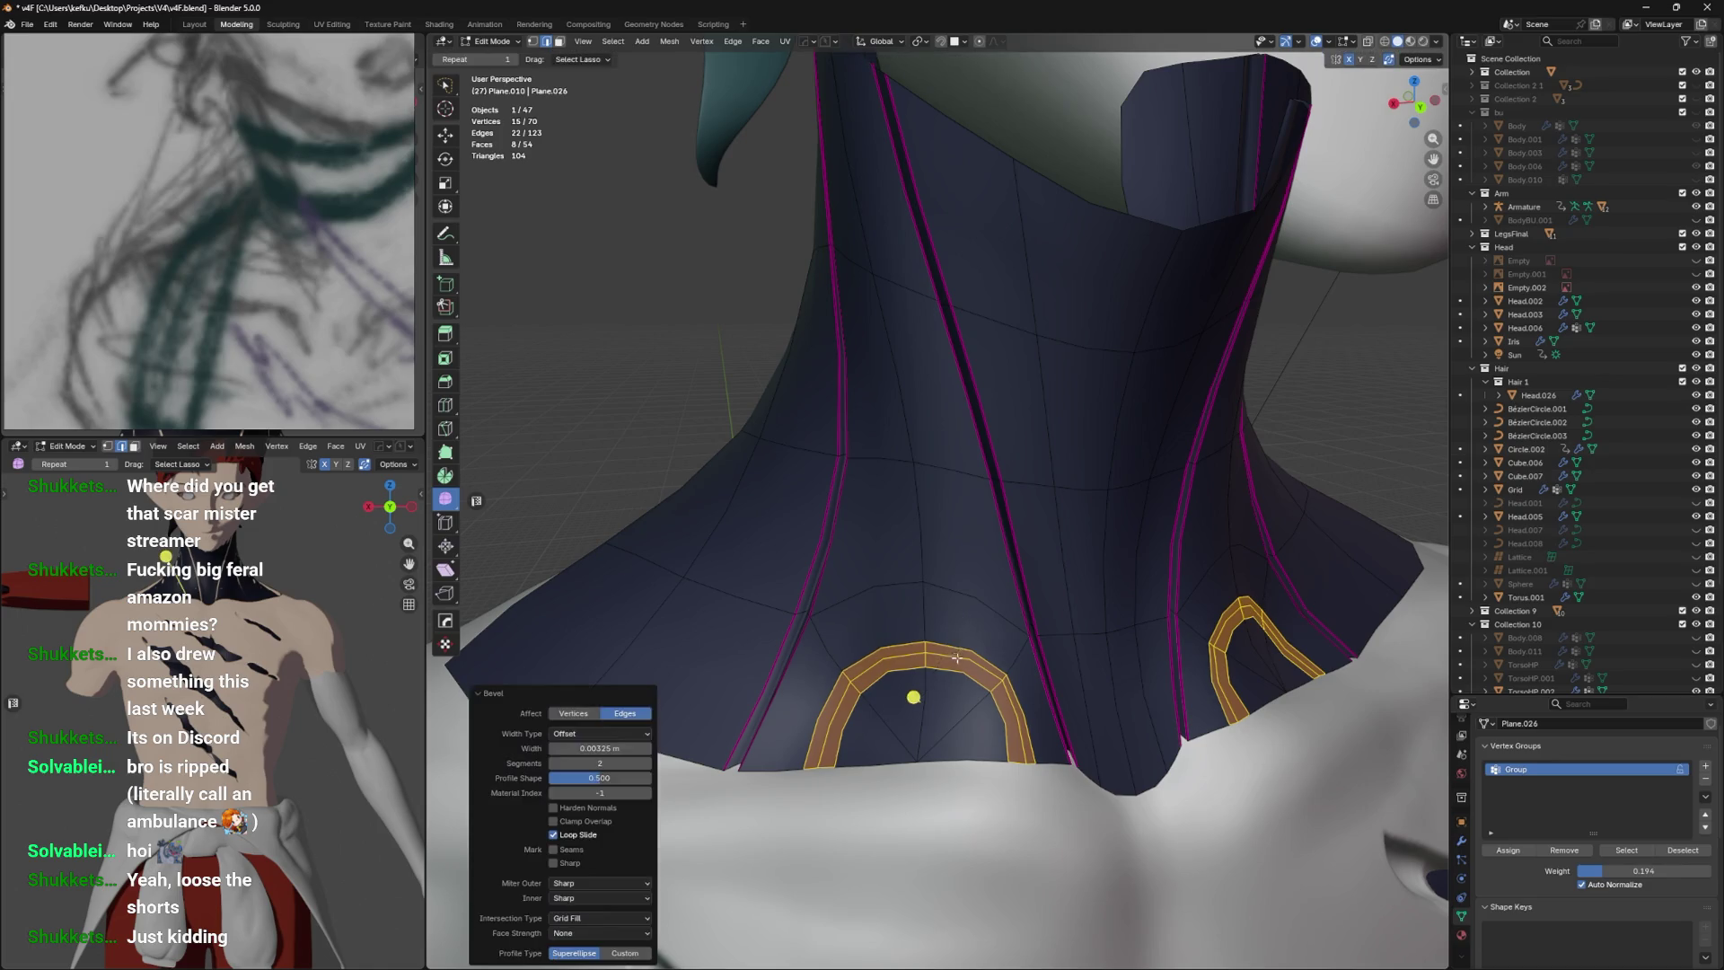
pyautogui.hotkey('ctrl', 'z')
pyautogui.moveTo(1168, 773); pyautogui.dragTo(1306, 737)
pyautogui.press('g')
pyautogui.press('y')
pyautogui.click(1258, 780)
pyautogui.moveTo(1612, 870); pyautogui.dragTo(1589, 870)
# Recess the arch loop by moving it along Y, down along Z, then sideways along X.
pyautogui.moveTo(1348, 778); pyautogui.dragTo(1195, 765)
pyautogui.press('g')
pyautogui.press('y')
pyautogui.click(1297, 754)
pyautogui.press('g')
pyautogui.press('z')
pyautogui.click(1192, 757)
pyautogui.press('g')
pyautogui.press('x')
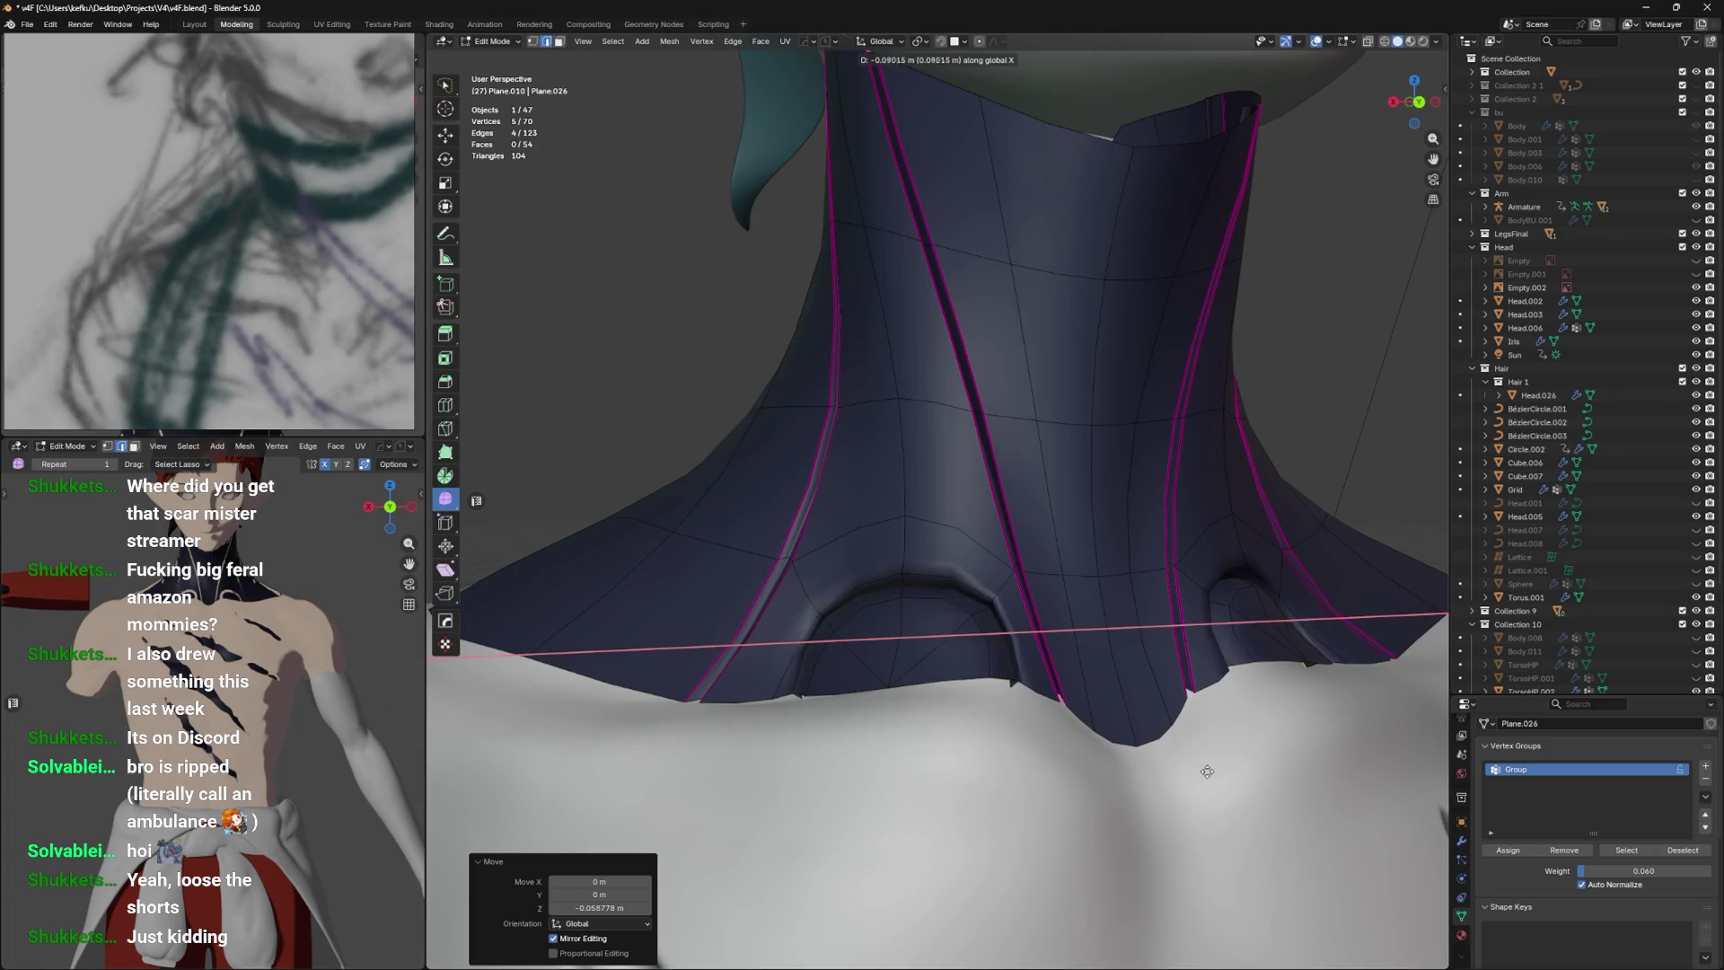
pyautogui.click(1042, 660)
pyautogui.moveTo(1041, 660); pyautogui.dragTo(1030, 667)
# Add the mirrored right arch loop and crease both arch loops to 1.0.
pyautogui.click(1244, 629)
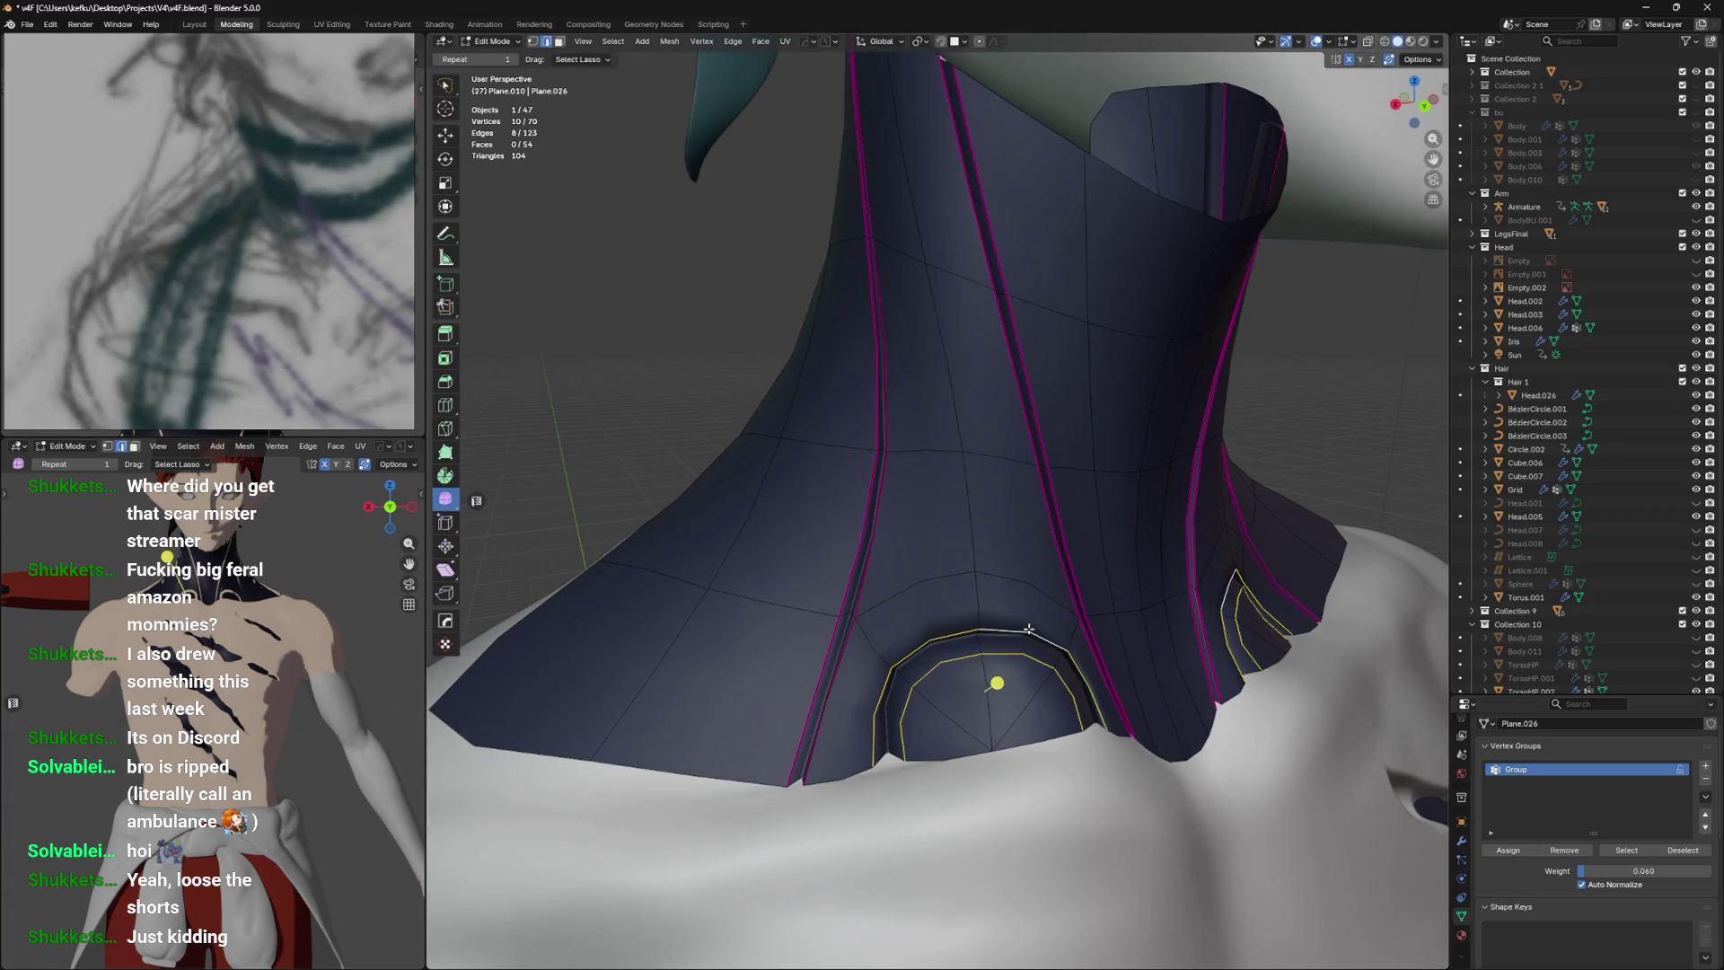
pyautogui.hotkey('shift', 'e')
pyautogui.press('1')
pyautogui.press('Return')
pyautogui.rightClick(1131, 592)
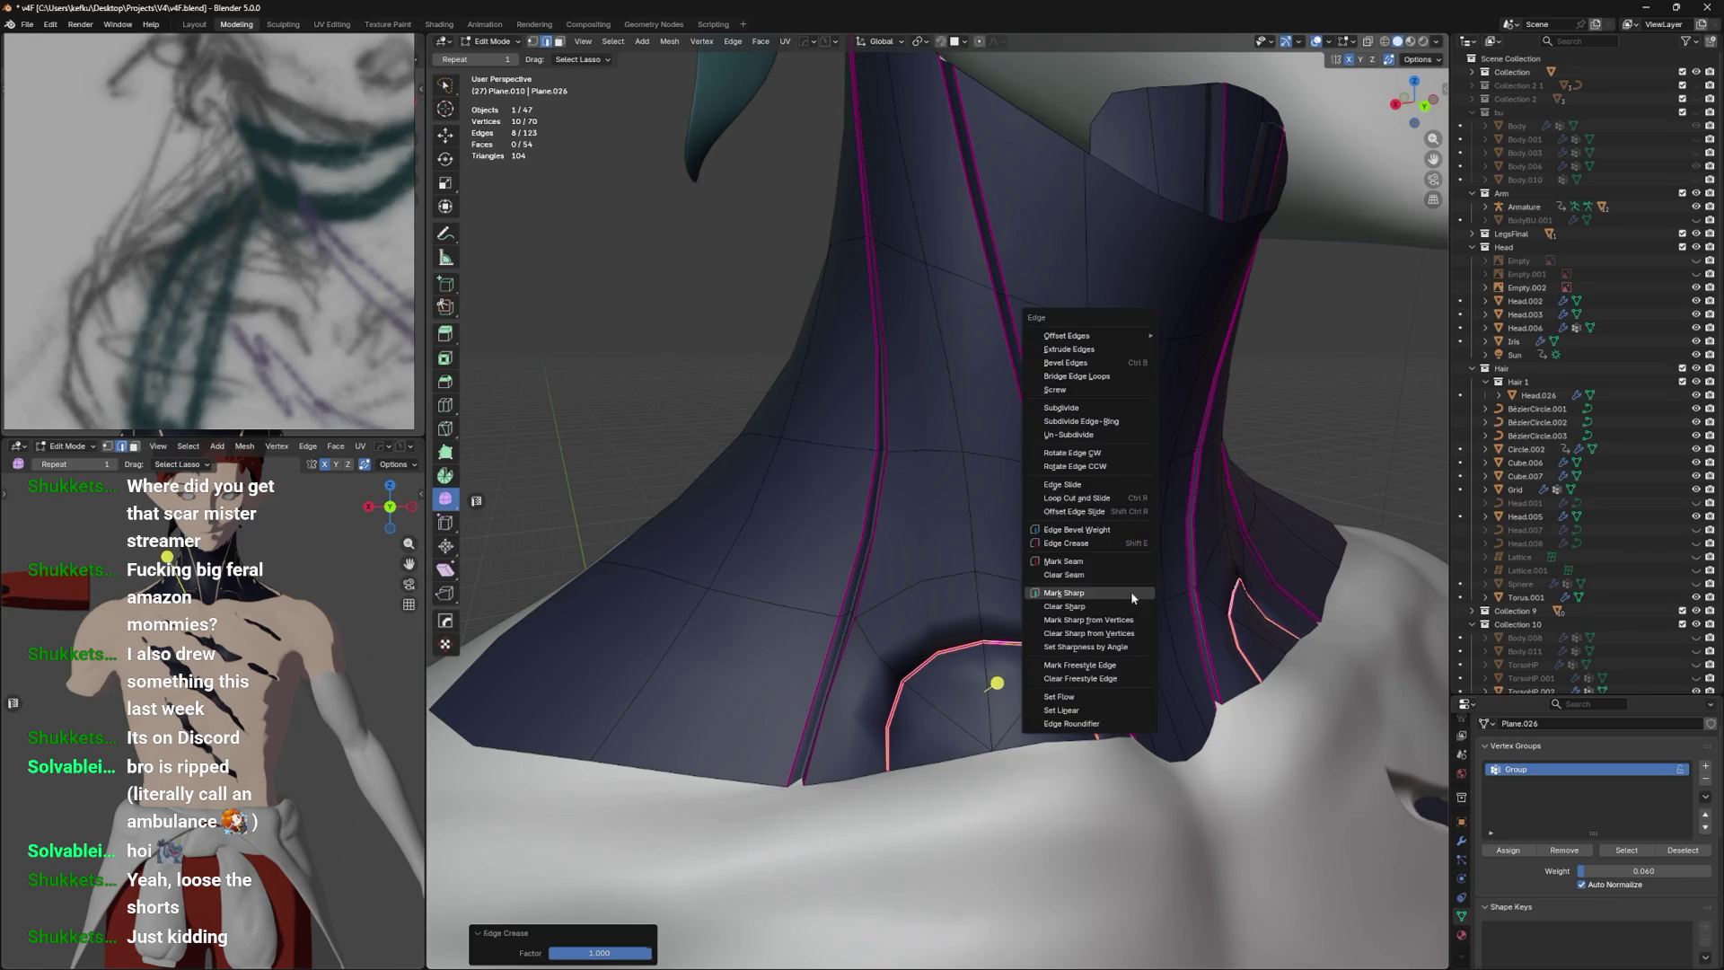
pyautogui.press('Escape')
# Preview the creased arches in Object Mode, then return with X-ray on and select one arch loop.
pyautogui.press('Tab')
pyautogui.moveTo(1157, 593); pyautogui.dragTo(1039, 608)
pyautogui.scroll(-3)
pyautogui.scroll(3)
pyautogui.press('Tab')
pyautogui.scroll(3)
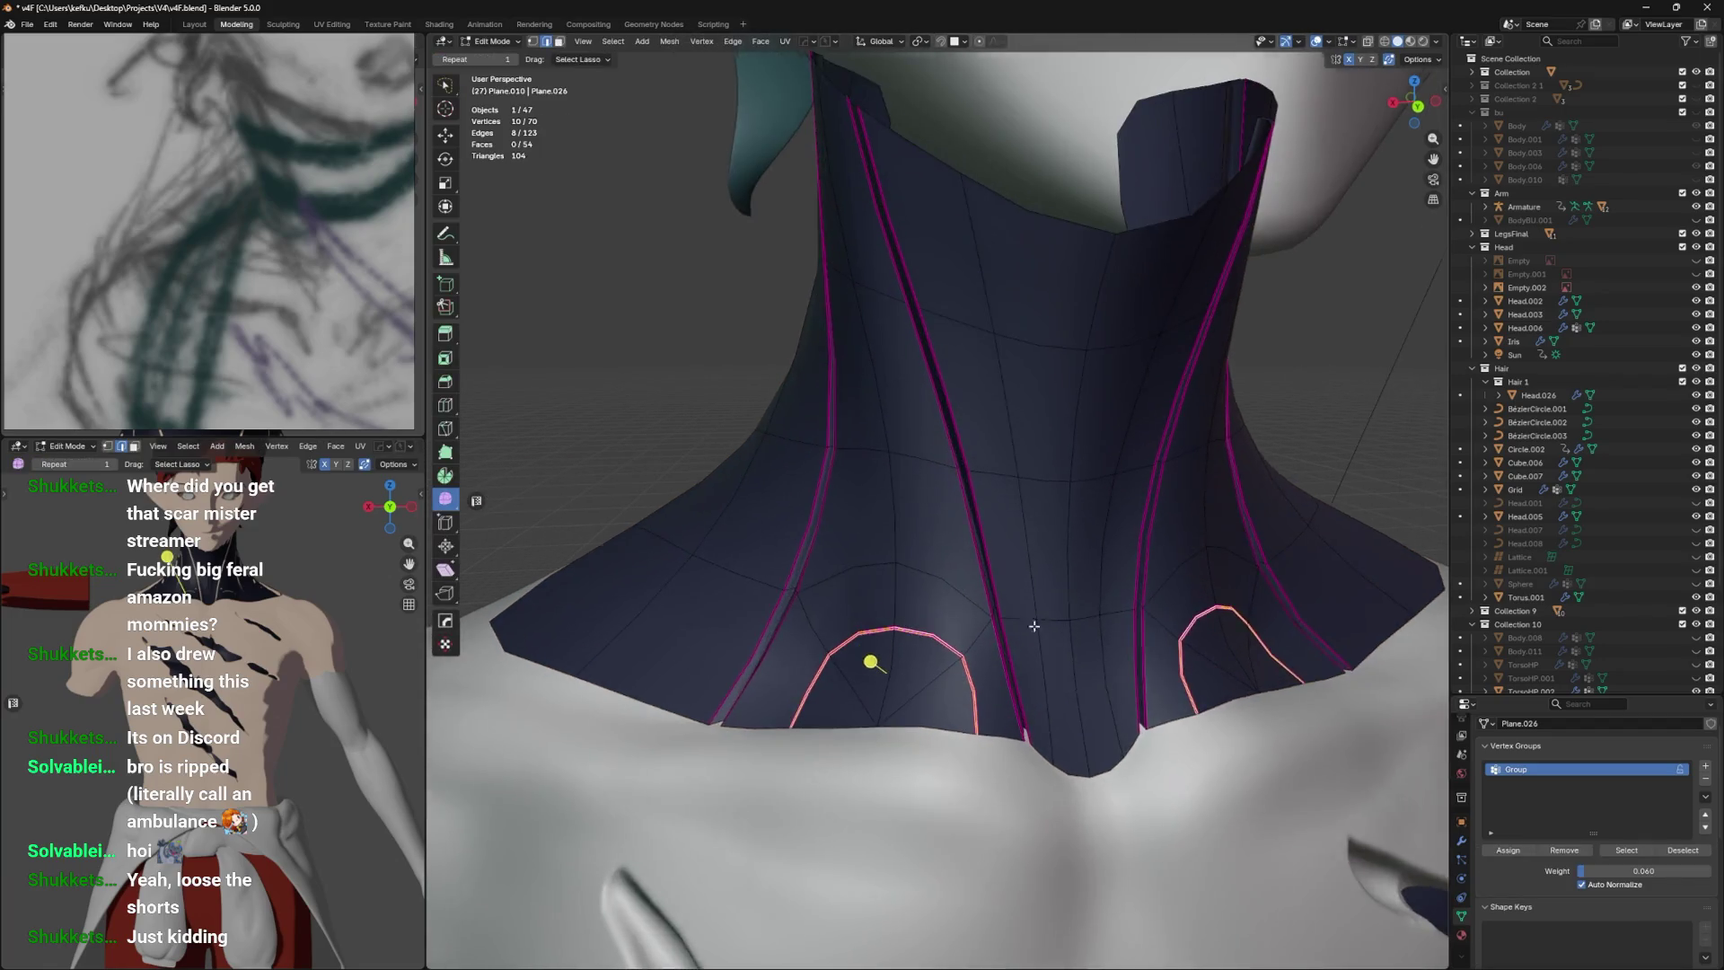
pyautogui.hotkey('alt', 'z')
pyautogui.click(978, 658)
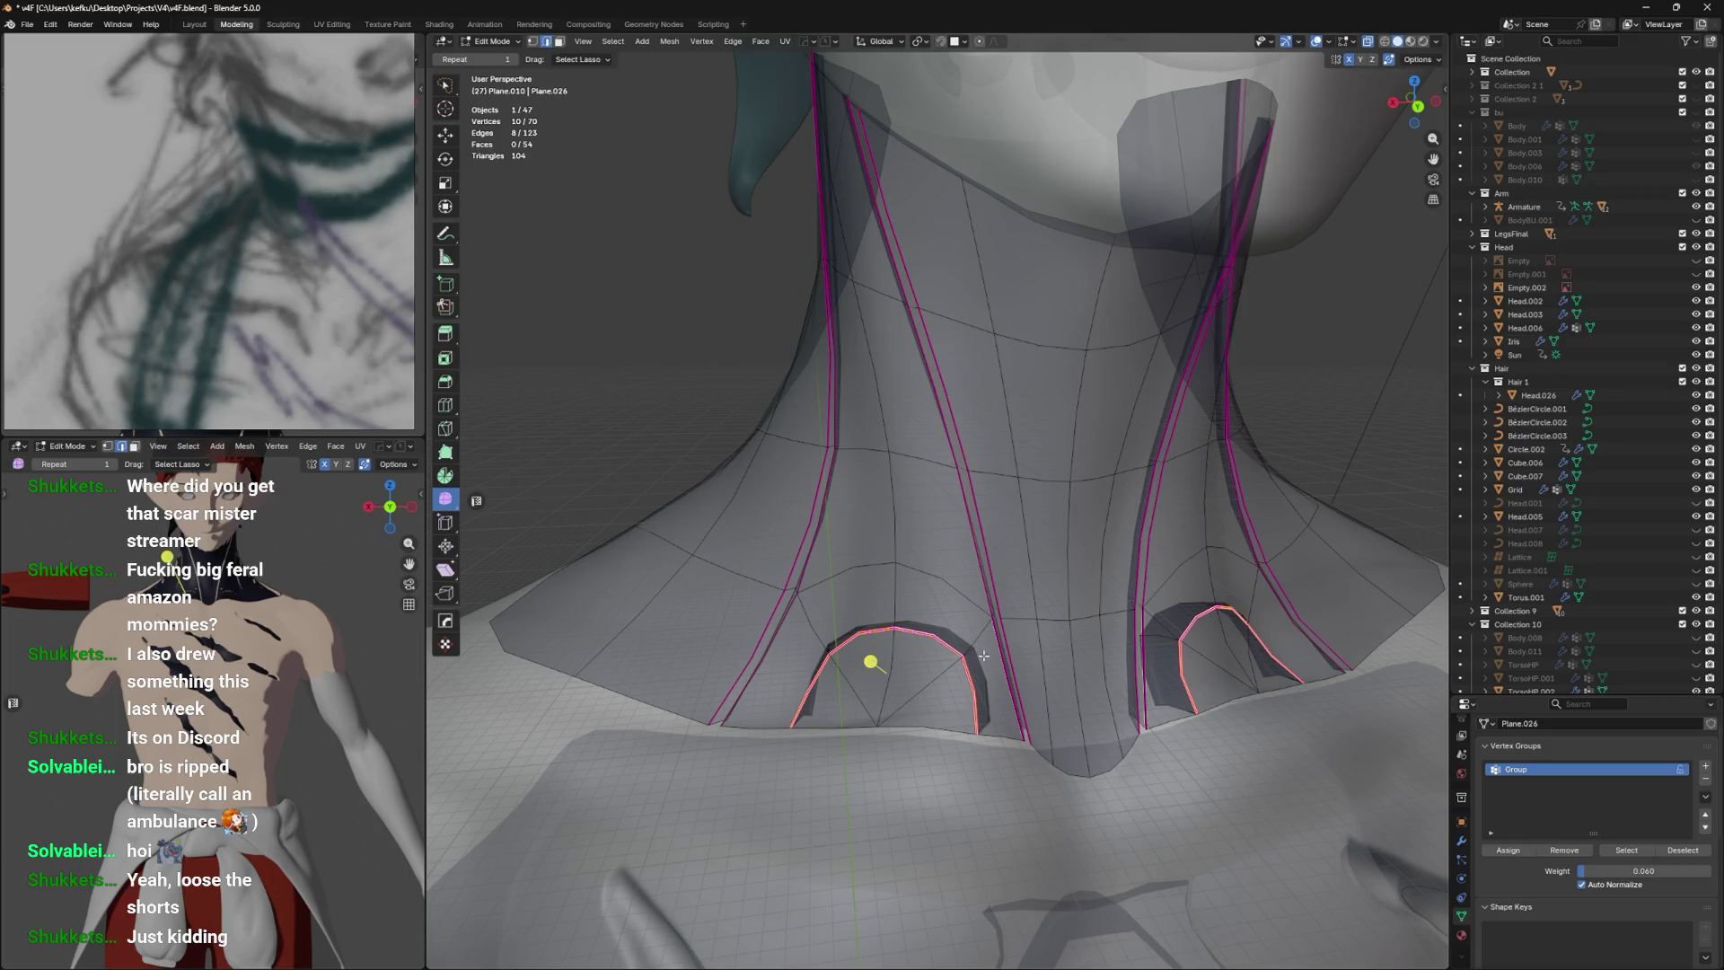
# Delete the arch face strips and slide a hole-edge vertex along its edge.
pyautogui.press('ctrl+KP_Add')
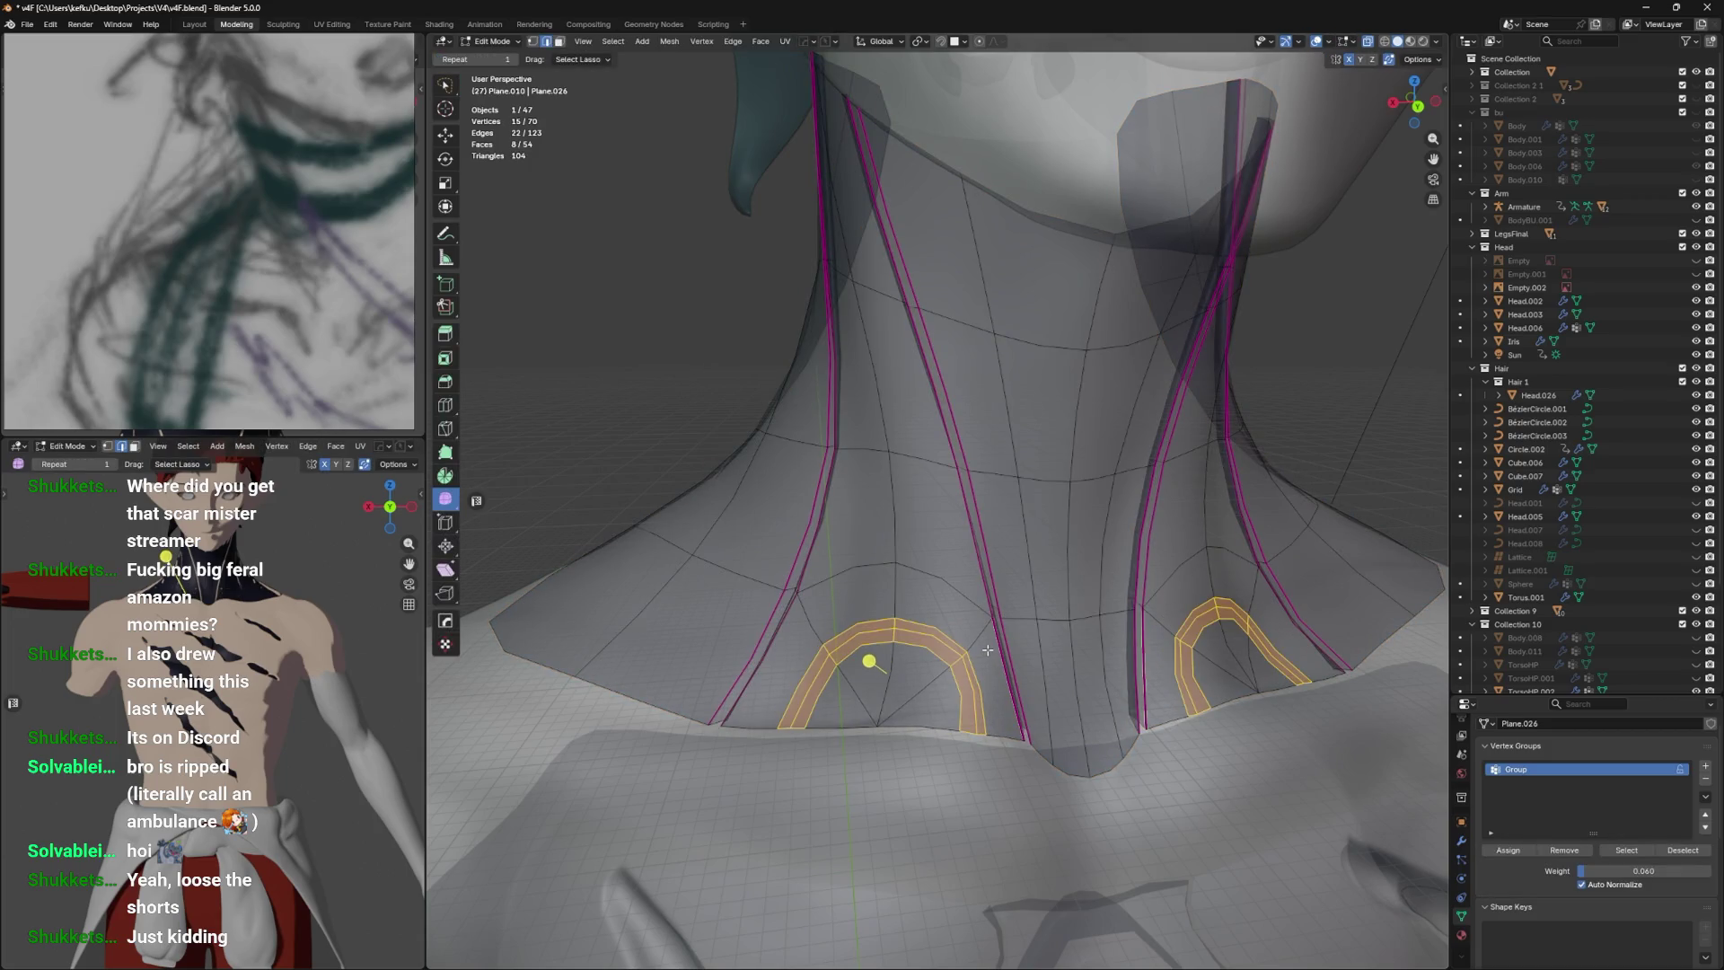
pyautogui.press('x')
pyautogui.press('f')
pyautogui.press('1')
pyautogui.click(943, 669)
pyautogui.hotkey('shift', 'v')
pyautogui.click(952, 725)
pyautogui.hotkey('shift', 'v')
pyautogui.click(935, 716)
# Slide the bottom-hem and arch-side vertices along their edges to tidy the opening.
pyautogui.click(792, 729)
pyautogui.hotkey('shift', 'v')
pyautogui.click(846, 728)
pyautogui.click(841, 669)
pyautogui.hotkey('shift', 'v')
pyautogui.click(849, 664)
pyautogui.hotkey('shift', 'v')
pyautogui.click(856, 680)
# Mark the loop around the neck hole as a seam.
pyautogui.press('2')
pyautogui.click(937, 647)
pyautogui.hotkey('ctrl', 'e')
# Slide the arch's side and bottom vertices to refine its curve.
pyautogui.press('1')
pyautogui.moveTo(1135, 481); pyautogui.dragTo(924, 697)
pyautogui.click(880, 689)
pyautogui.hotkey('shift', 'v')
pyautogui.click(884, 696)
pyautogui.click(934, 742)
pyautogui.hotkey('shift', 'v')
pyautogui.click(934, 738)
# Reposition the arch's top and left vertices to round it, then select the whole arch loop.
pyautogui.click(930, 663)
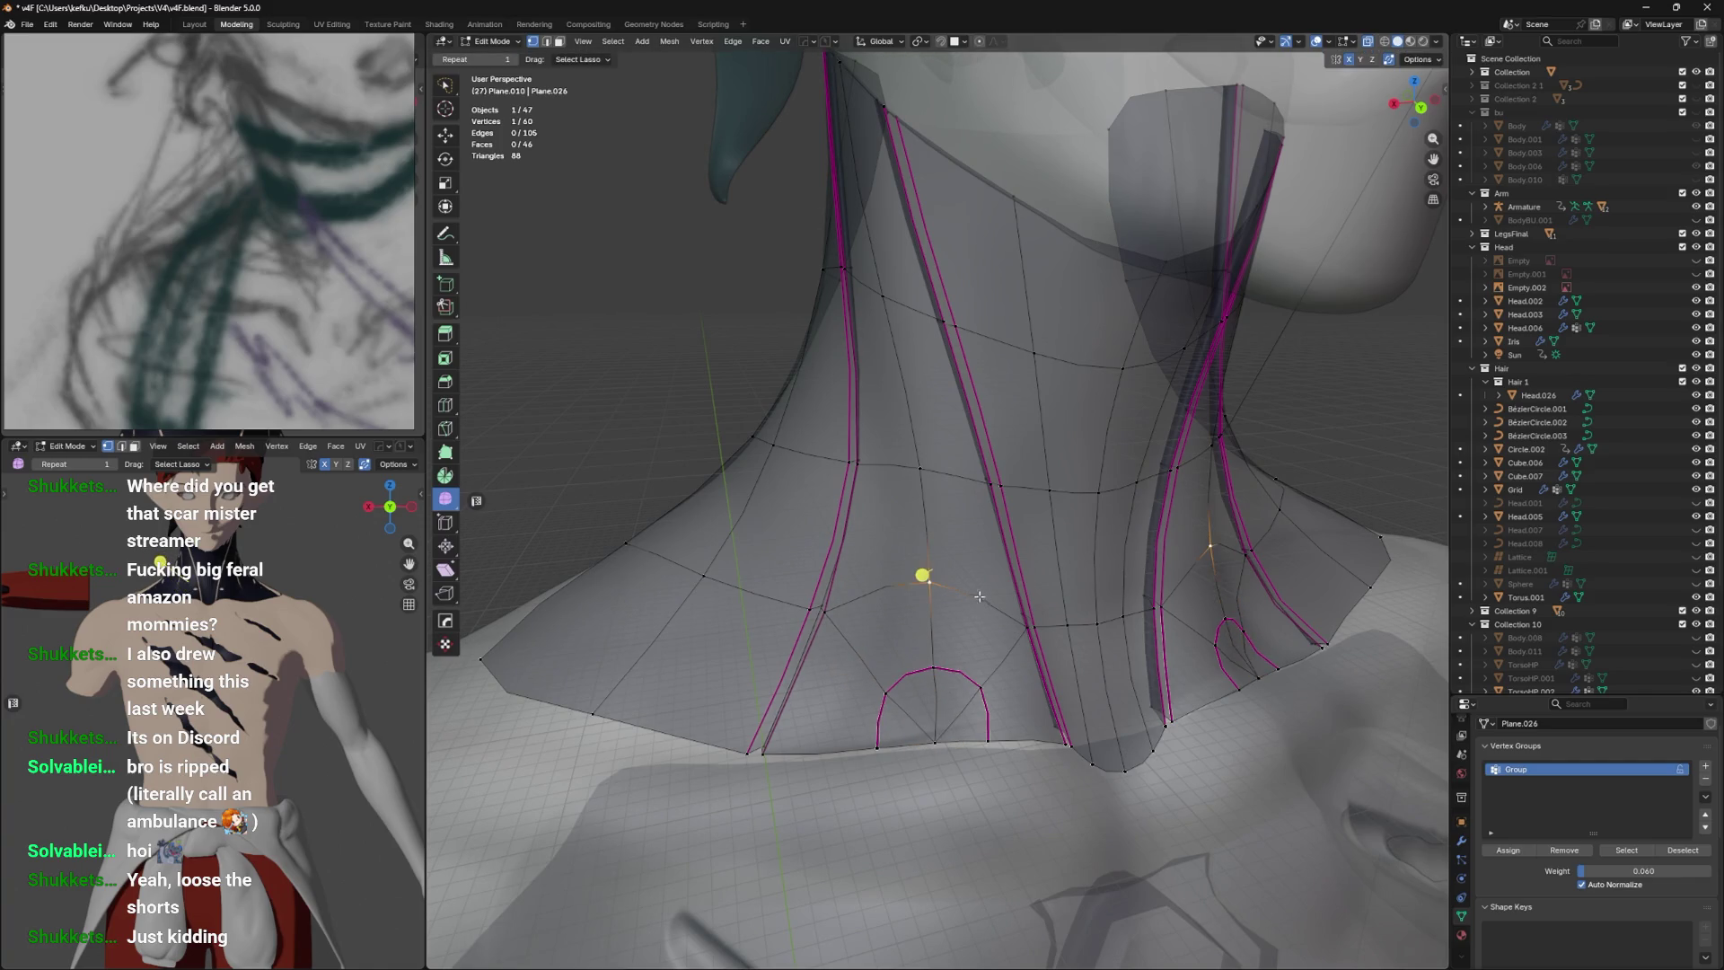
pyautogui.moveTo(979, 597); pyautogui.dragTo(983, 647)
pyautogui.press('g')
pyautogui.click(985, 664)
pyautogui.click(975, 675)
pyautogui.press('g')
pyautogui.click(986, 679)
pyautogui.click(975, 675)
pyautogui.press('g')
pyautogui.click(898, 674)
pyautogui.click(877, 682)
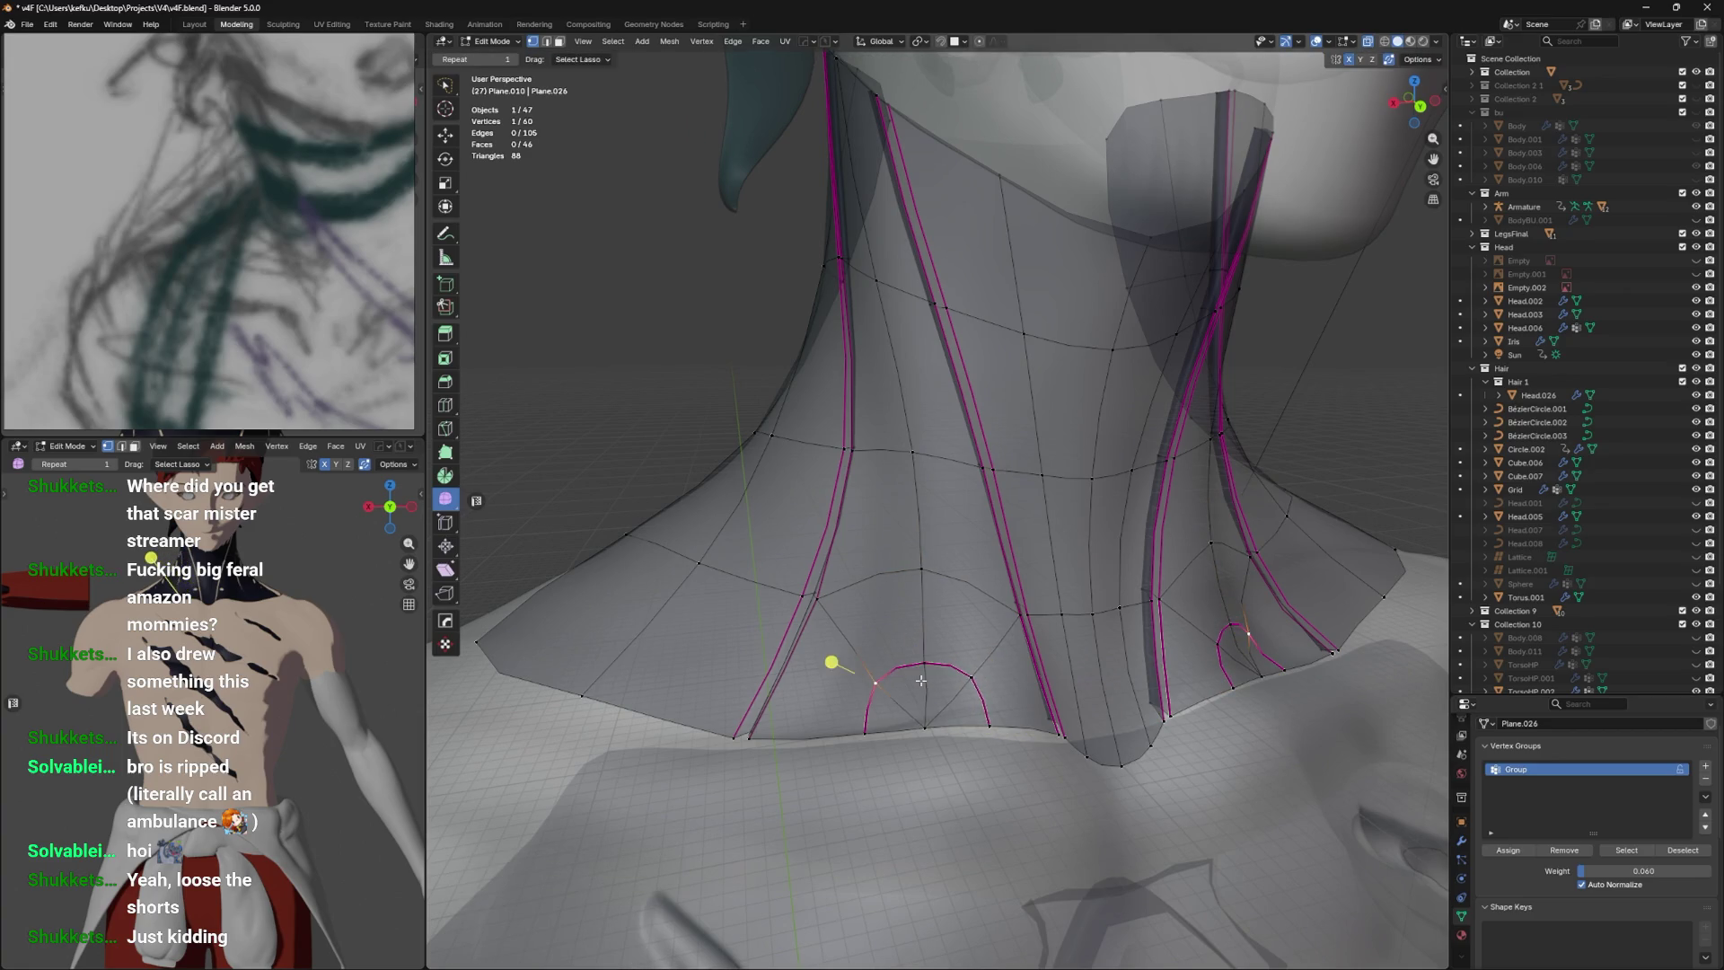
pyautogui.click(954, 670)
# Save the file, then fully crease and bevel the arch loop.
pyautogui.moveTo(1006, 639); pyautogui.dragTo(1012, 625)
pyautogui.hotkey('ctrl', 's')
pyautogui.hotkey('shift', 'e')
pyautogui.click(1106, 571)
pyautogui.hotkey('ctrl', 'b')
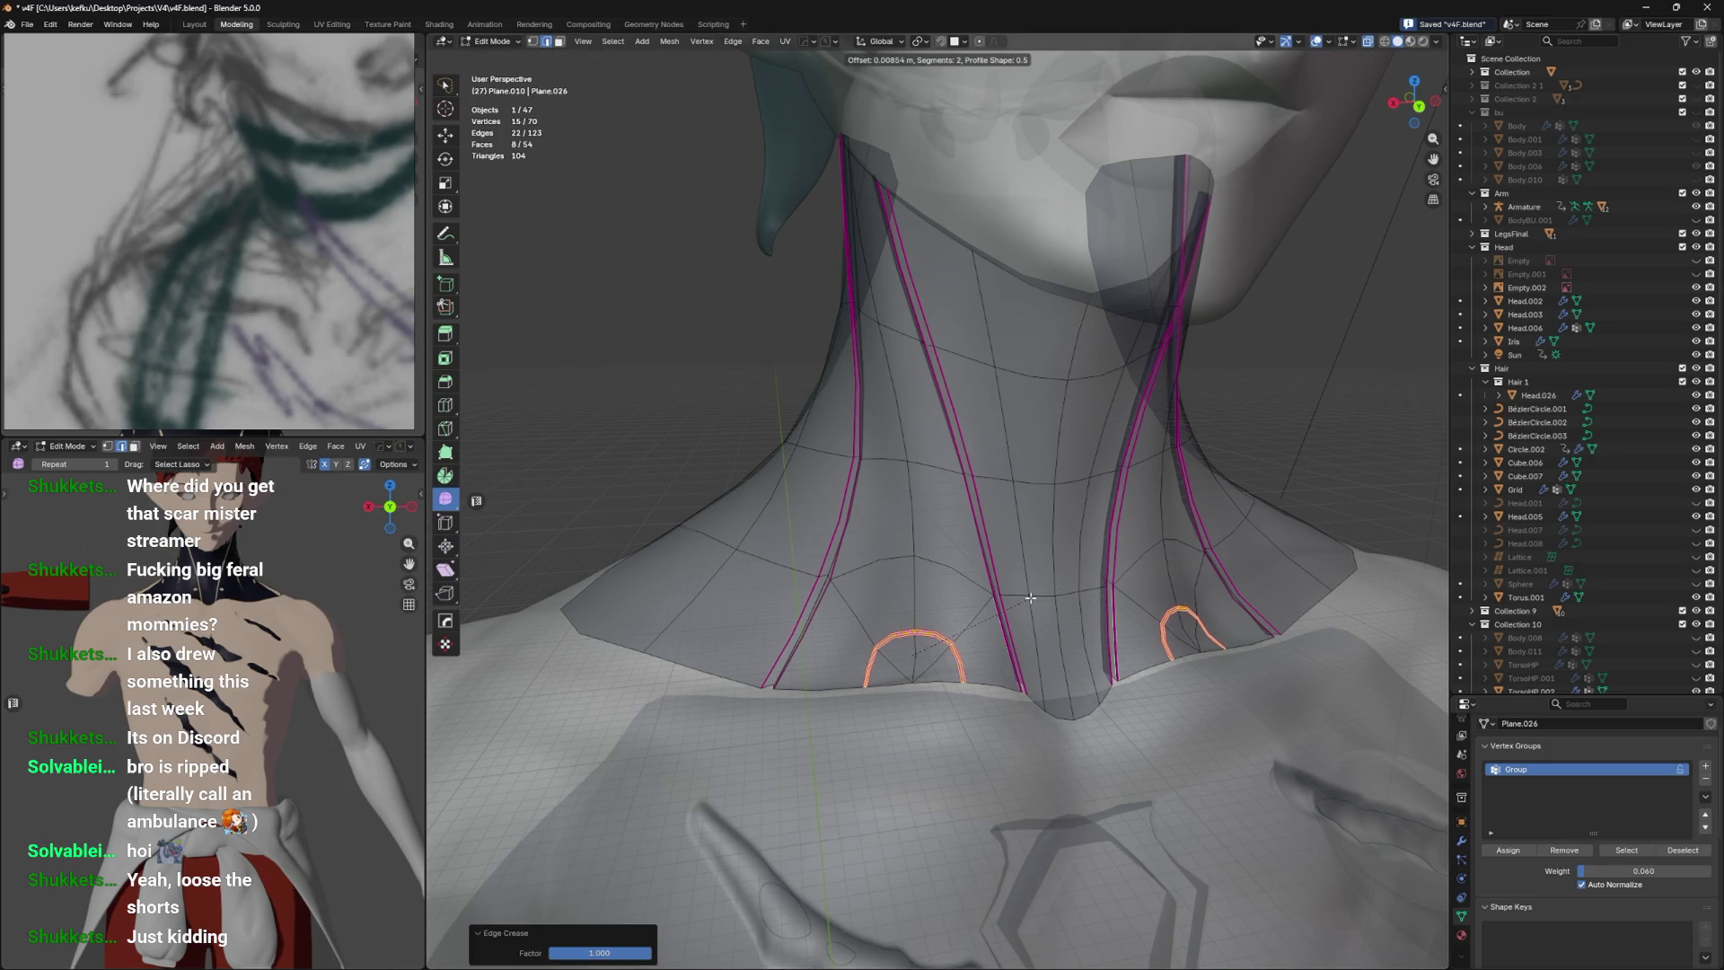
pyautogui.click(1031, 597)
# Sink the arch loop back into the neck along Y and lower it along Z.
pyautogui.scroll(3)
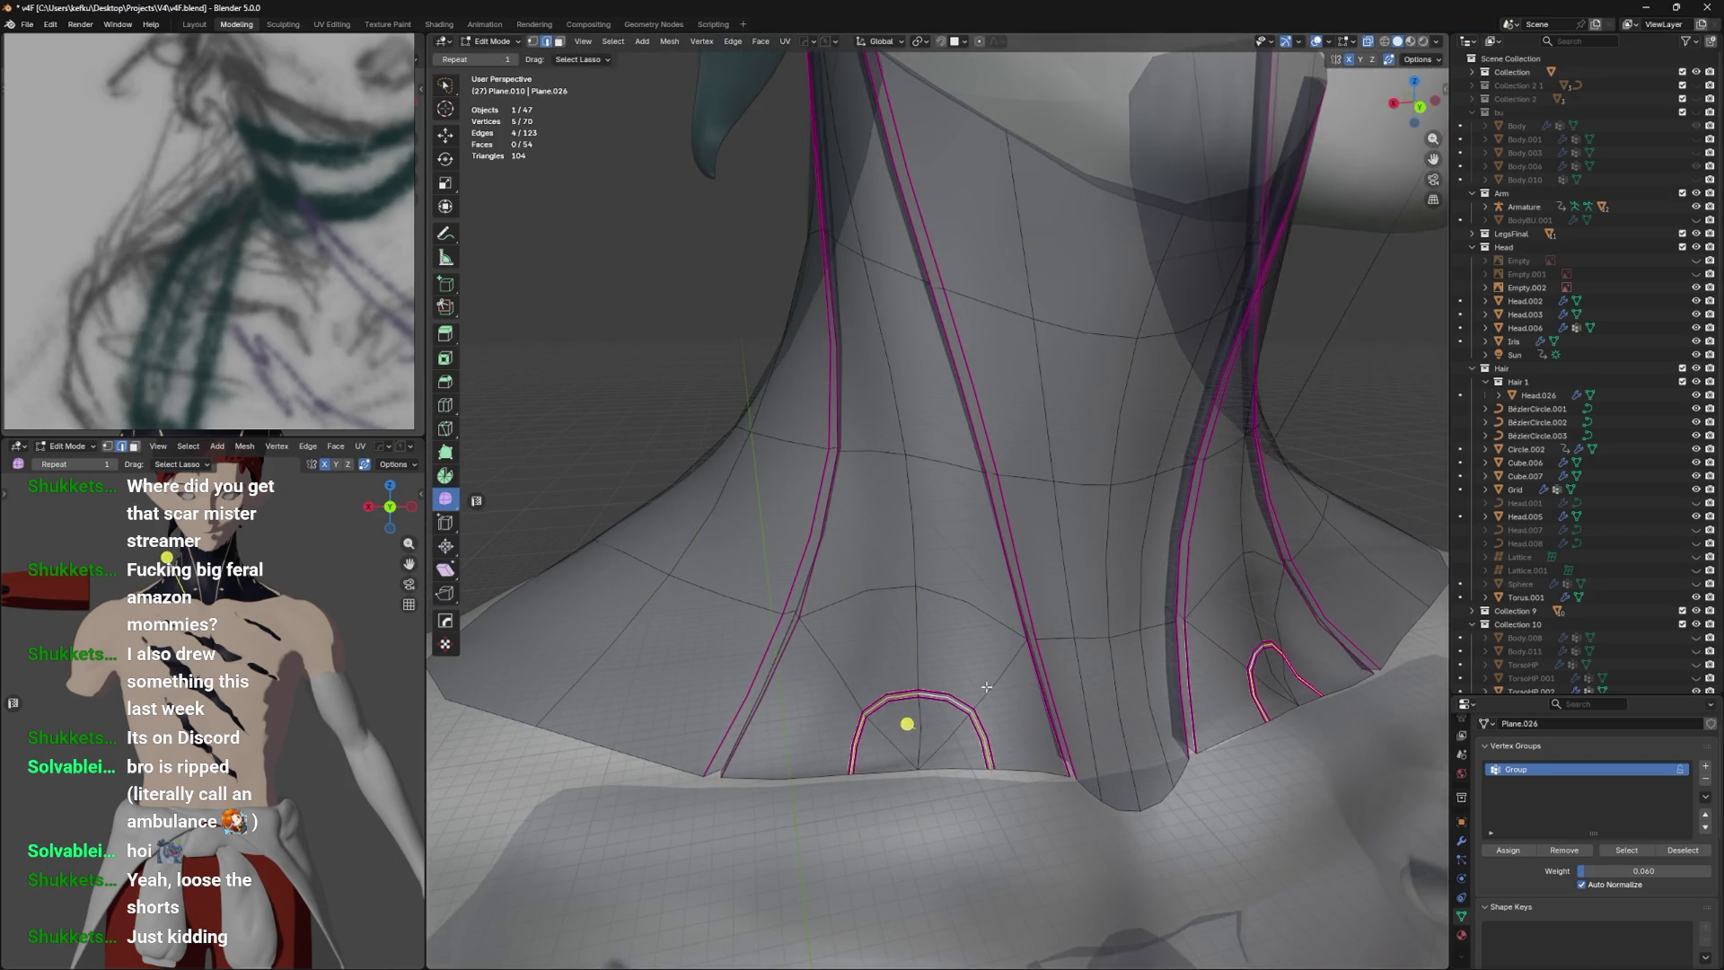
pyautogui.moveTo(893, 720); pyautogui.dragTo(1154, 660)
pyautogui.press('g')
pyautogui.press('y')
pyautogui.click(1249, 665)
pyautogui.press('g')
pyautogui.press('x')
pyautogui.press('z')
pyautogui.click(1144, 681)
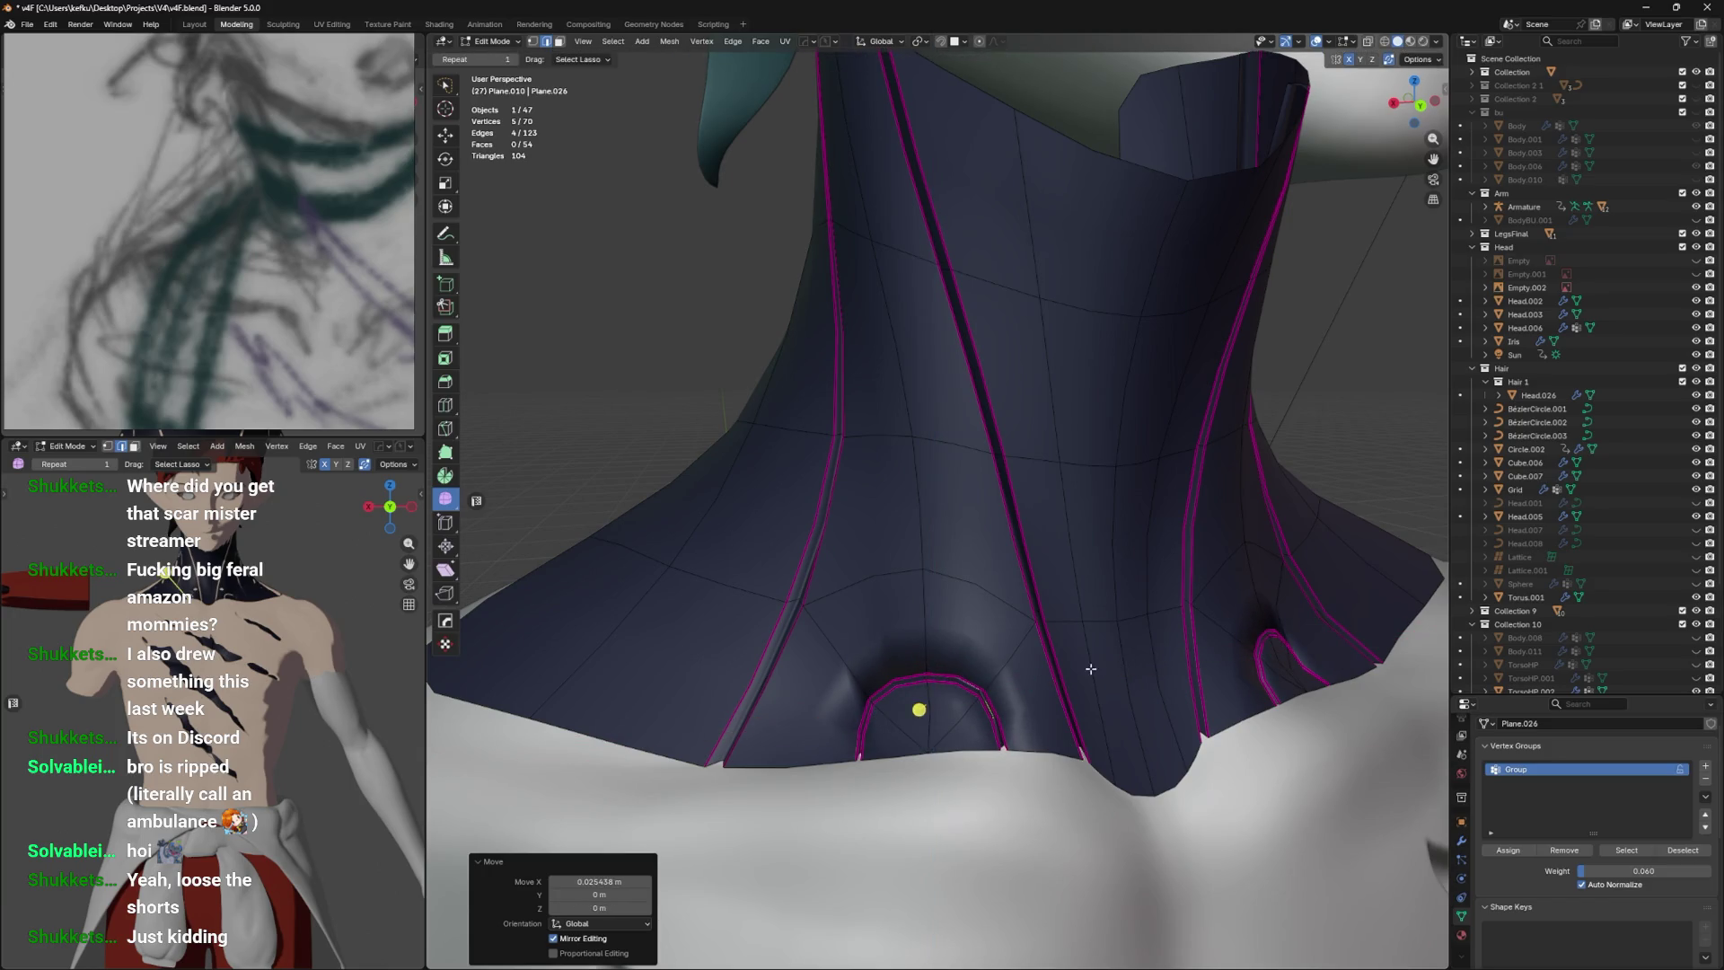
# Set the vertex-group weight to 0.124 and save v4F.blend.
pyautogui.press('Tab')
pyautogui.press('Tab')
pyautogui.click(1614, 871)
pyautogui.write('0')
pyautogui.press('Return')
pyautogui.moveTo(1614, 876); pyautogui.dragTo(1630, 874)
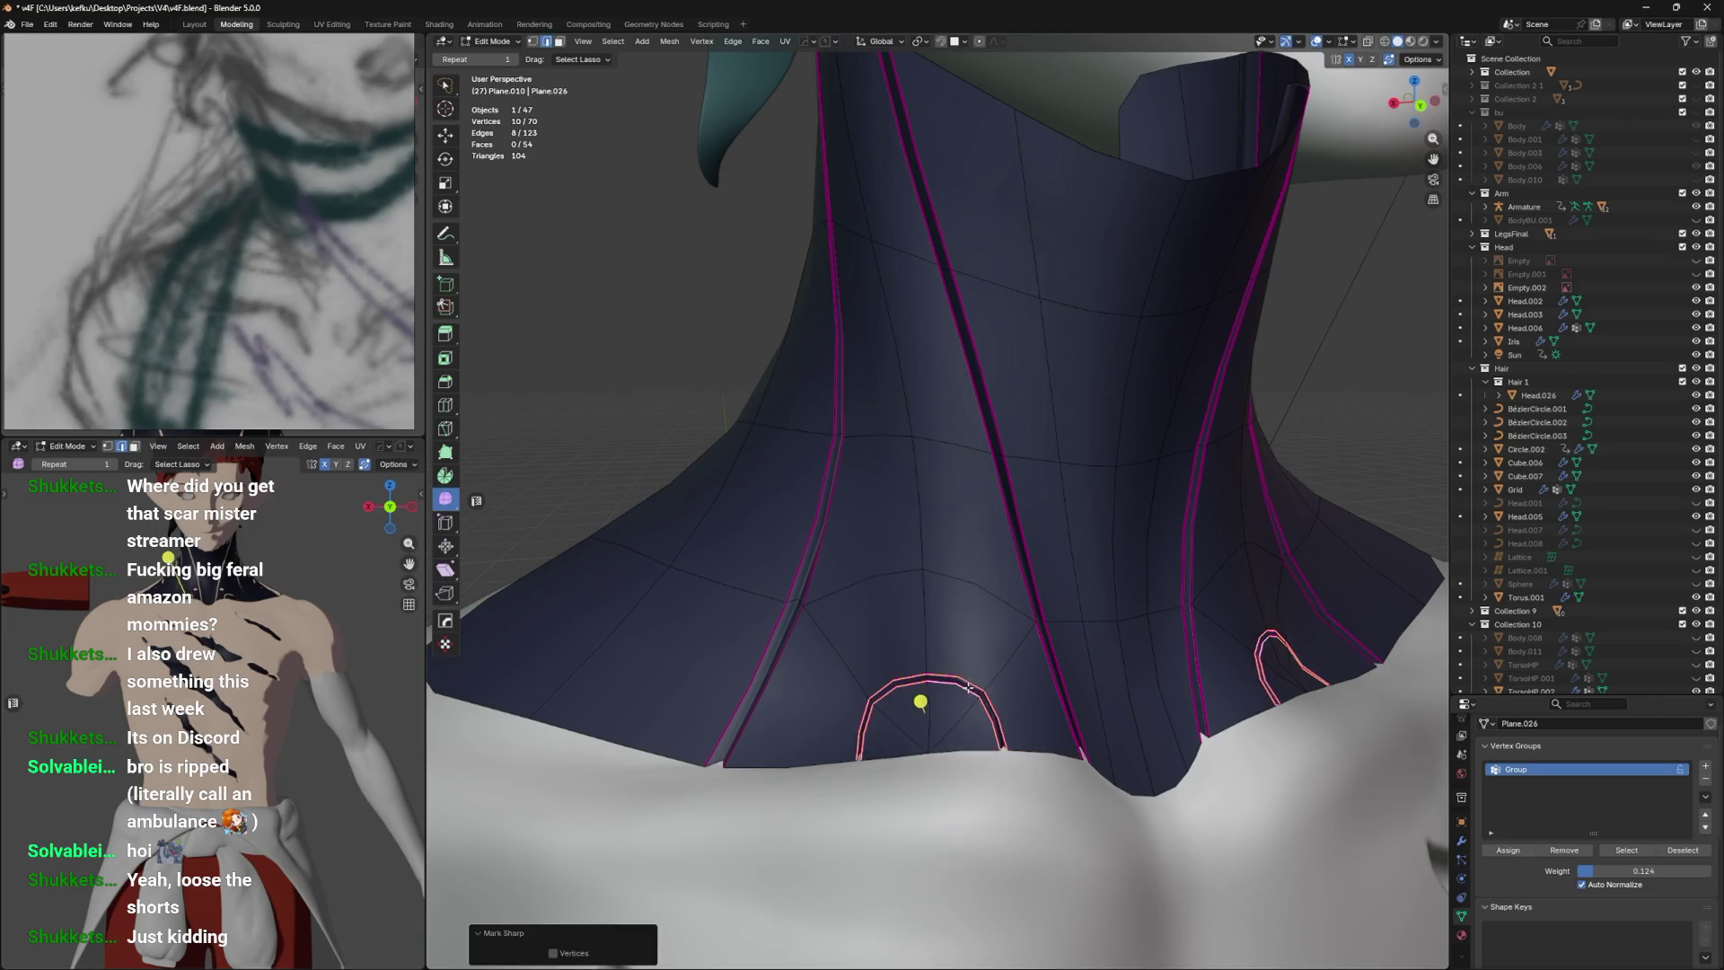
pyautogui.press('Tab')
pyautogui.scroll(-3)
pyautogui.hotkey('ctrl', 's')
# In edit mode, select the U-shaped edge path running up the neck front.
pyautogui.moveTo(1096, 389); pyautogui.dragTo(1004, 584)
pyautogui.scroll(3)
pyautogui.press('Tab')
pyautogui.click(993, 525)
pyautogui.click(986, 654)
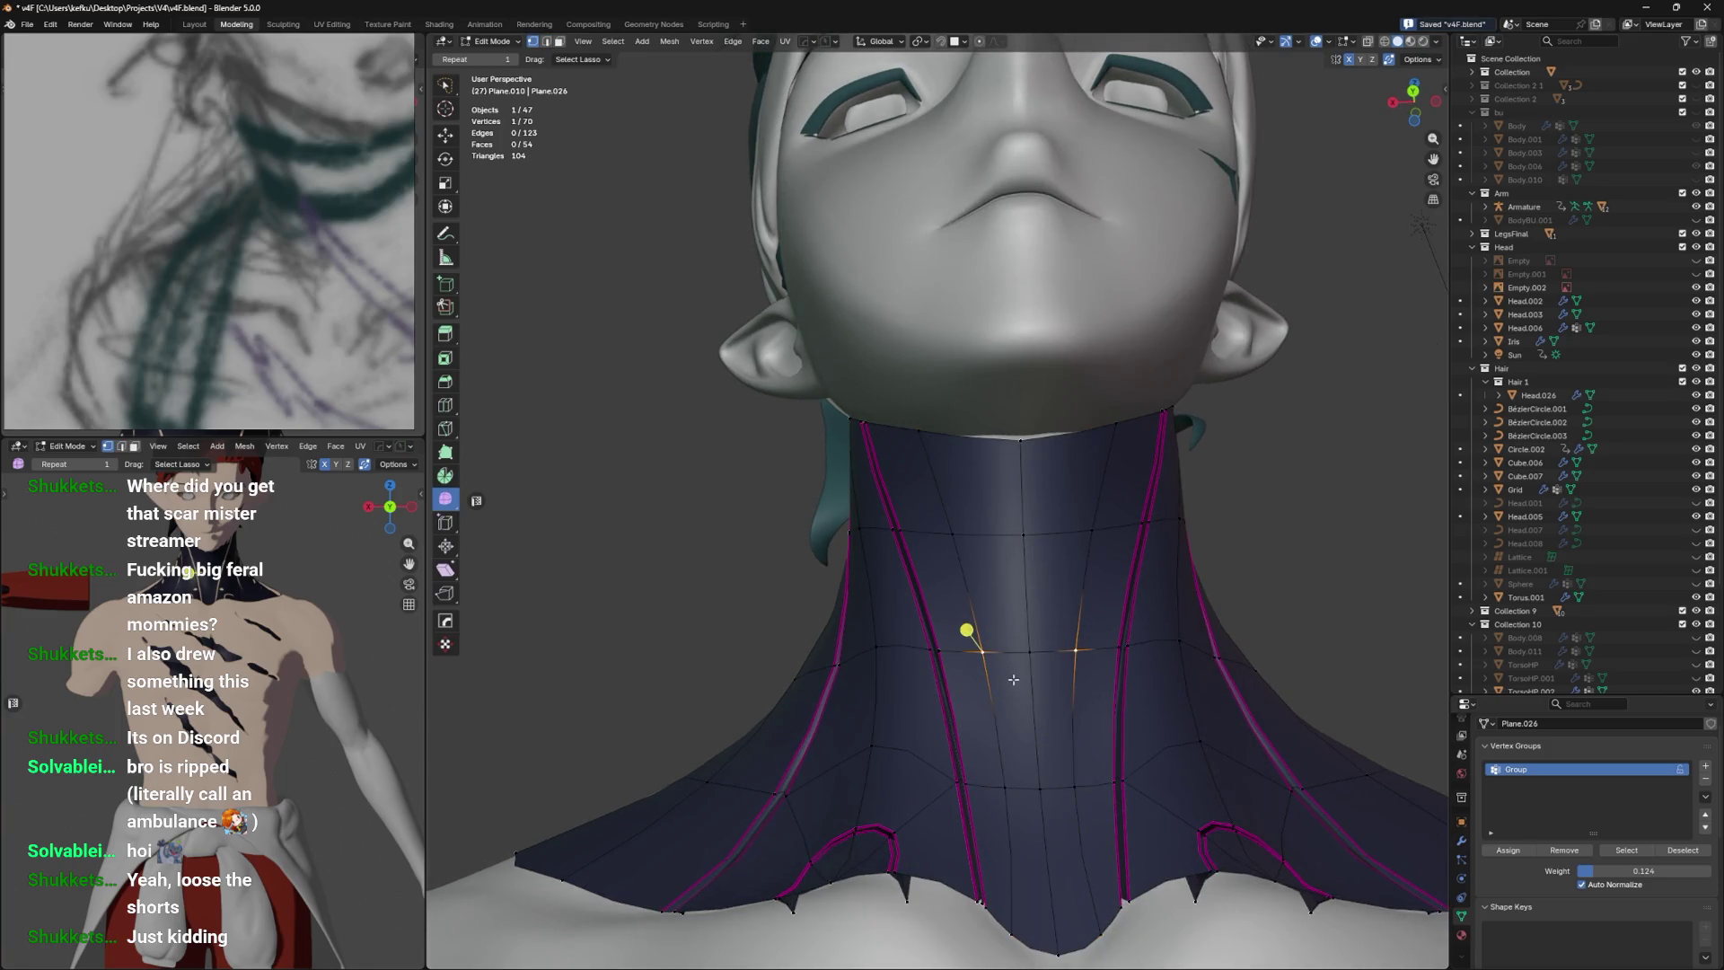
pyautogui.moveTo(1022, 653); pyautogui.dragTo(1004, 733)
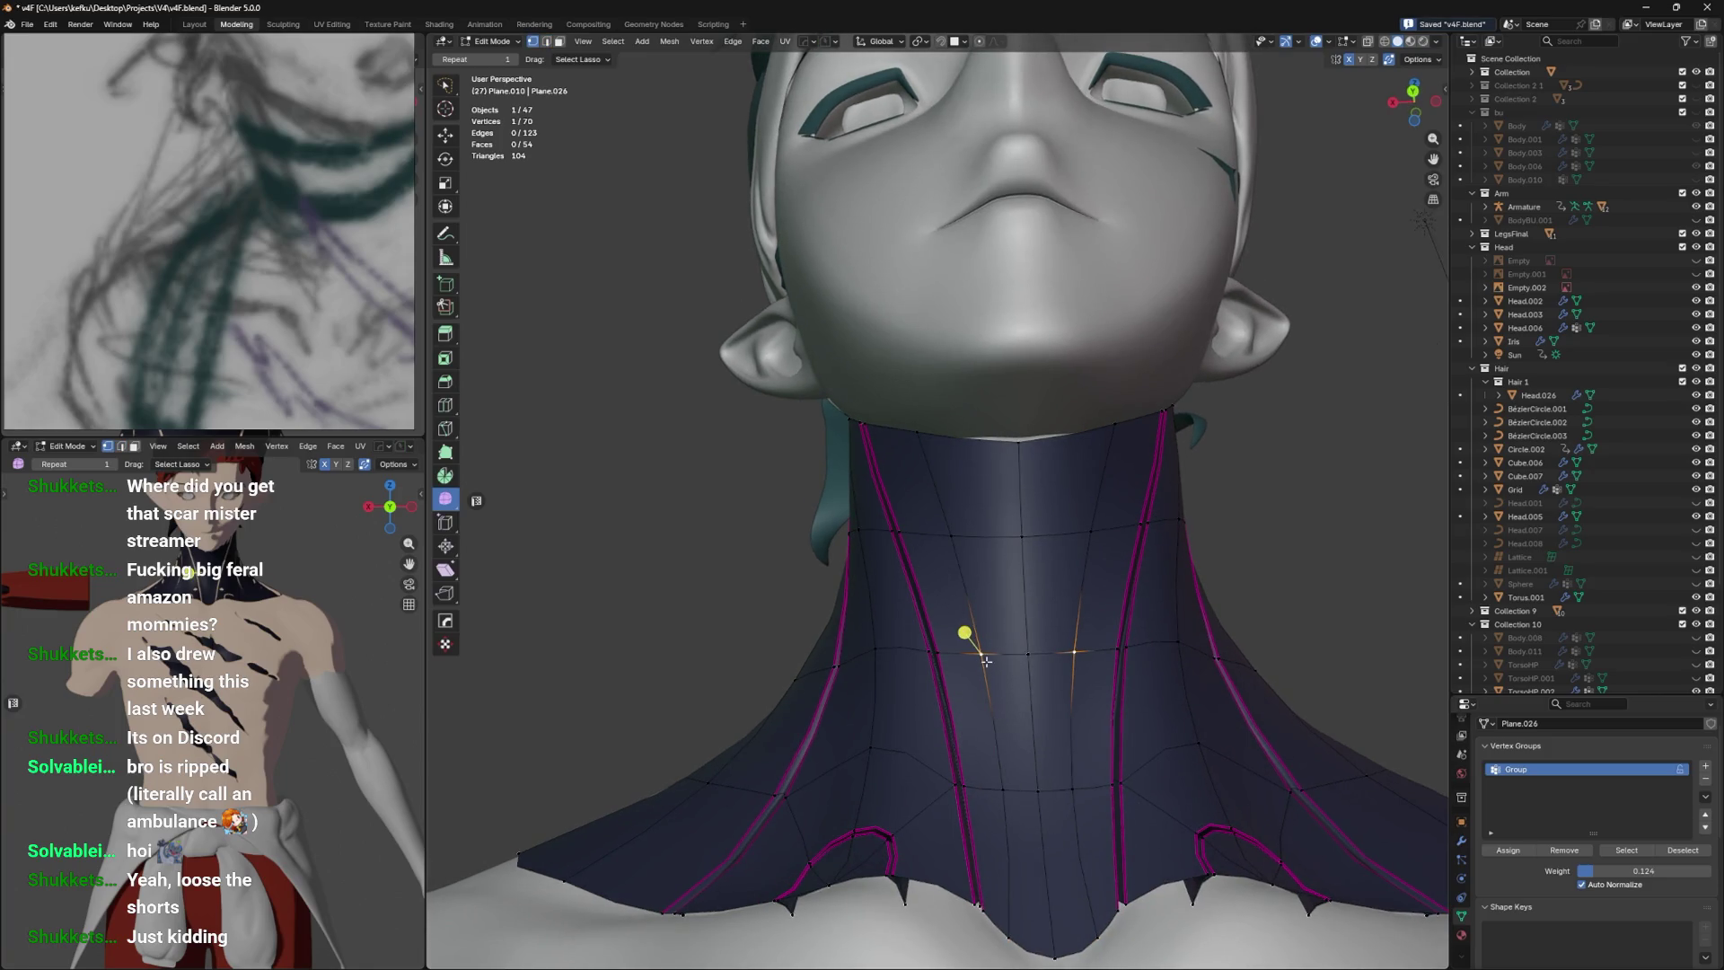
pyautogui.press('ctrl+shift+KP_Add')
pyautogui.press('ctrl+shift+KP_Add')
pyautogui.moveTo(984, 581); pyautogui.dragTo(1034, 536)
# Discard a trial bevel and push the U-shaped path back into the neck along Y.
pyautogui.hotkey('ctrl', 'b')
pyautogui.click(1036, 464)
pyautogui.hotkey('ctrl', 'z')
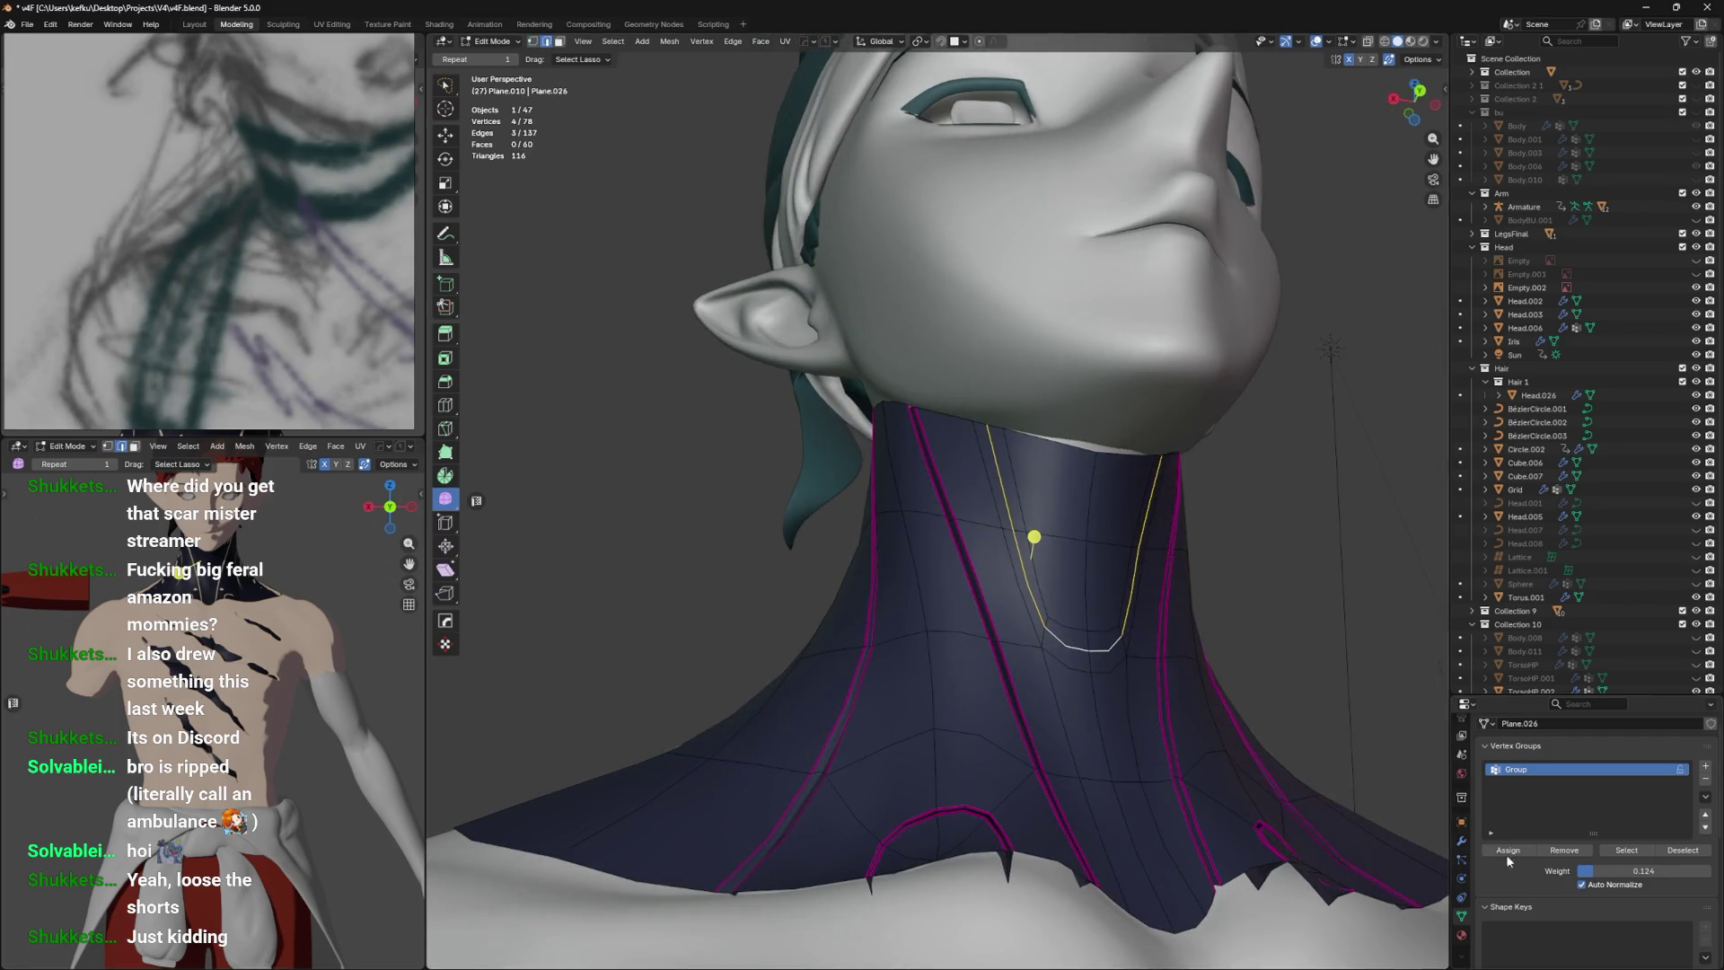
pyautogui.moveTo(1185, 646); pyautogui.dragTo(1112, 614)
pyautogui.press('g')
pyautogui.press('y')
pyautogui.click(1195, 633)
# Mark the U-shaped edges as sharp, leaving the bottom edge unselected afterward.
pyautogui.click(1110, 612)
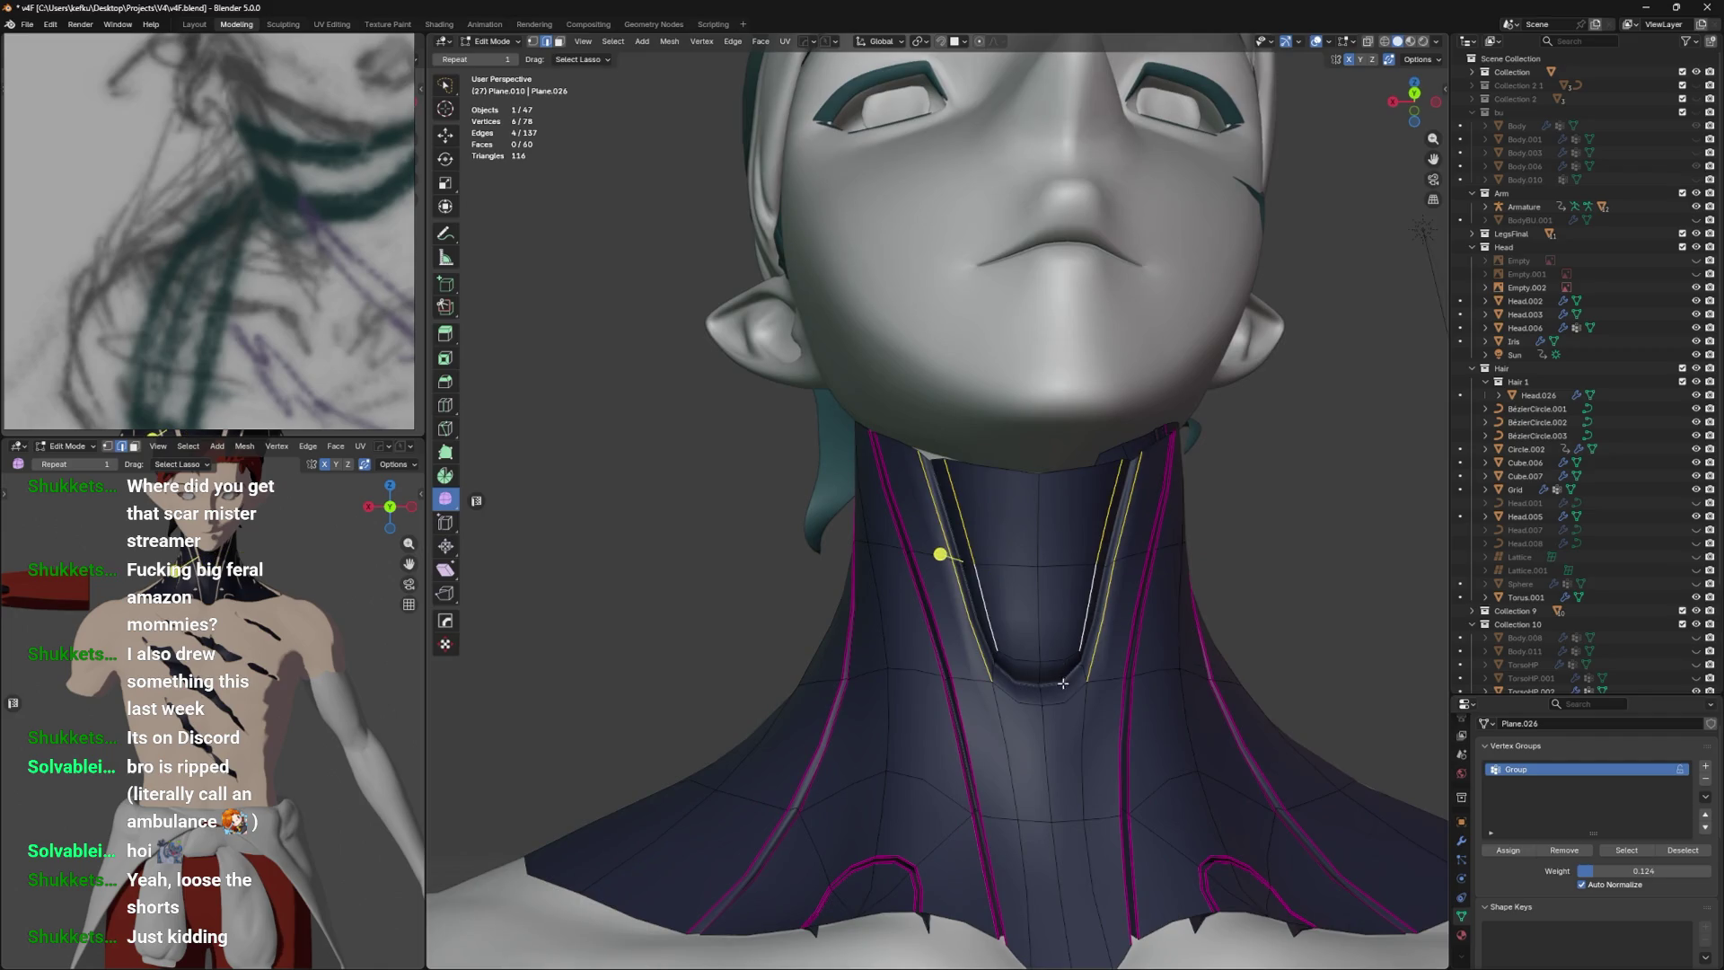
pyautogui.click(1063, 688)
pyautogui.rightClick(1103, 657)
pyautogui.click(1103, 657)
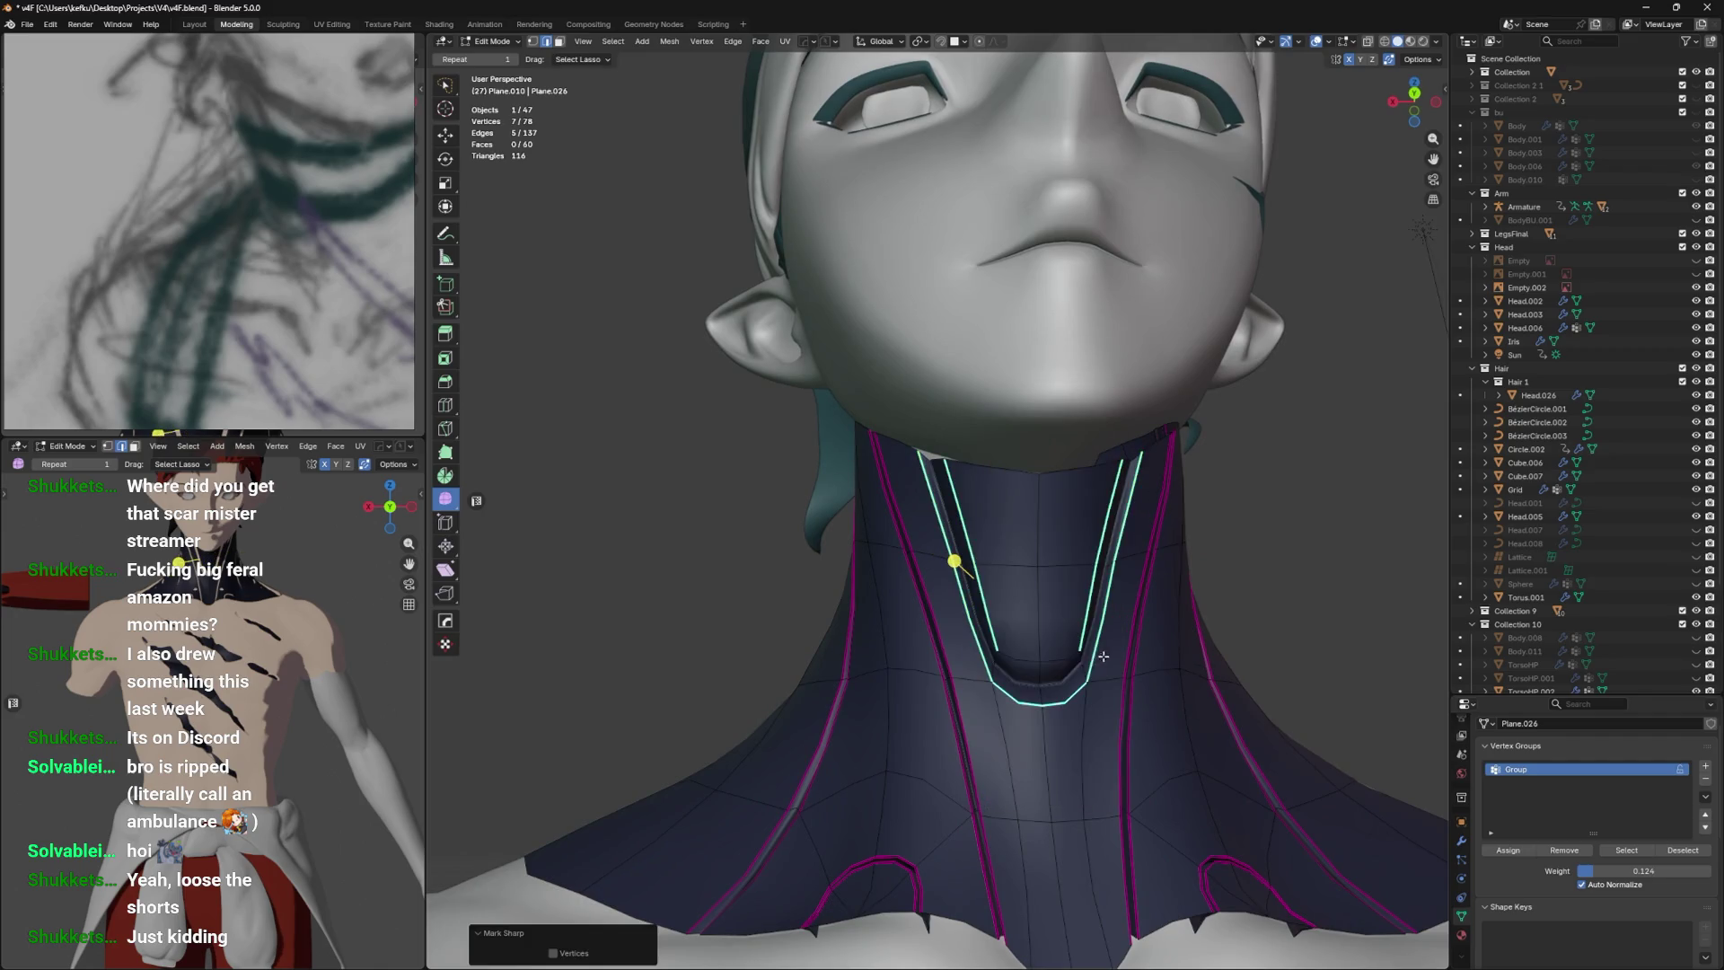
pyautogui.click(1062, 659)
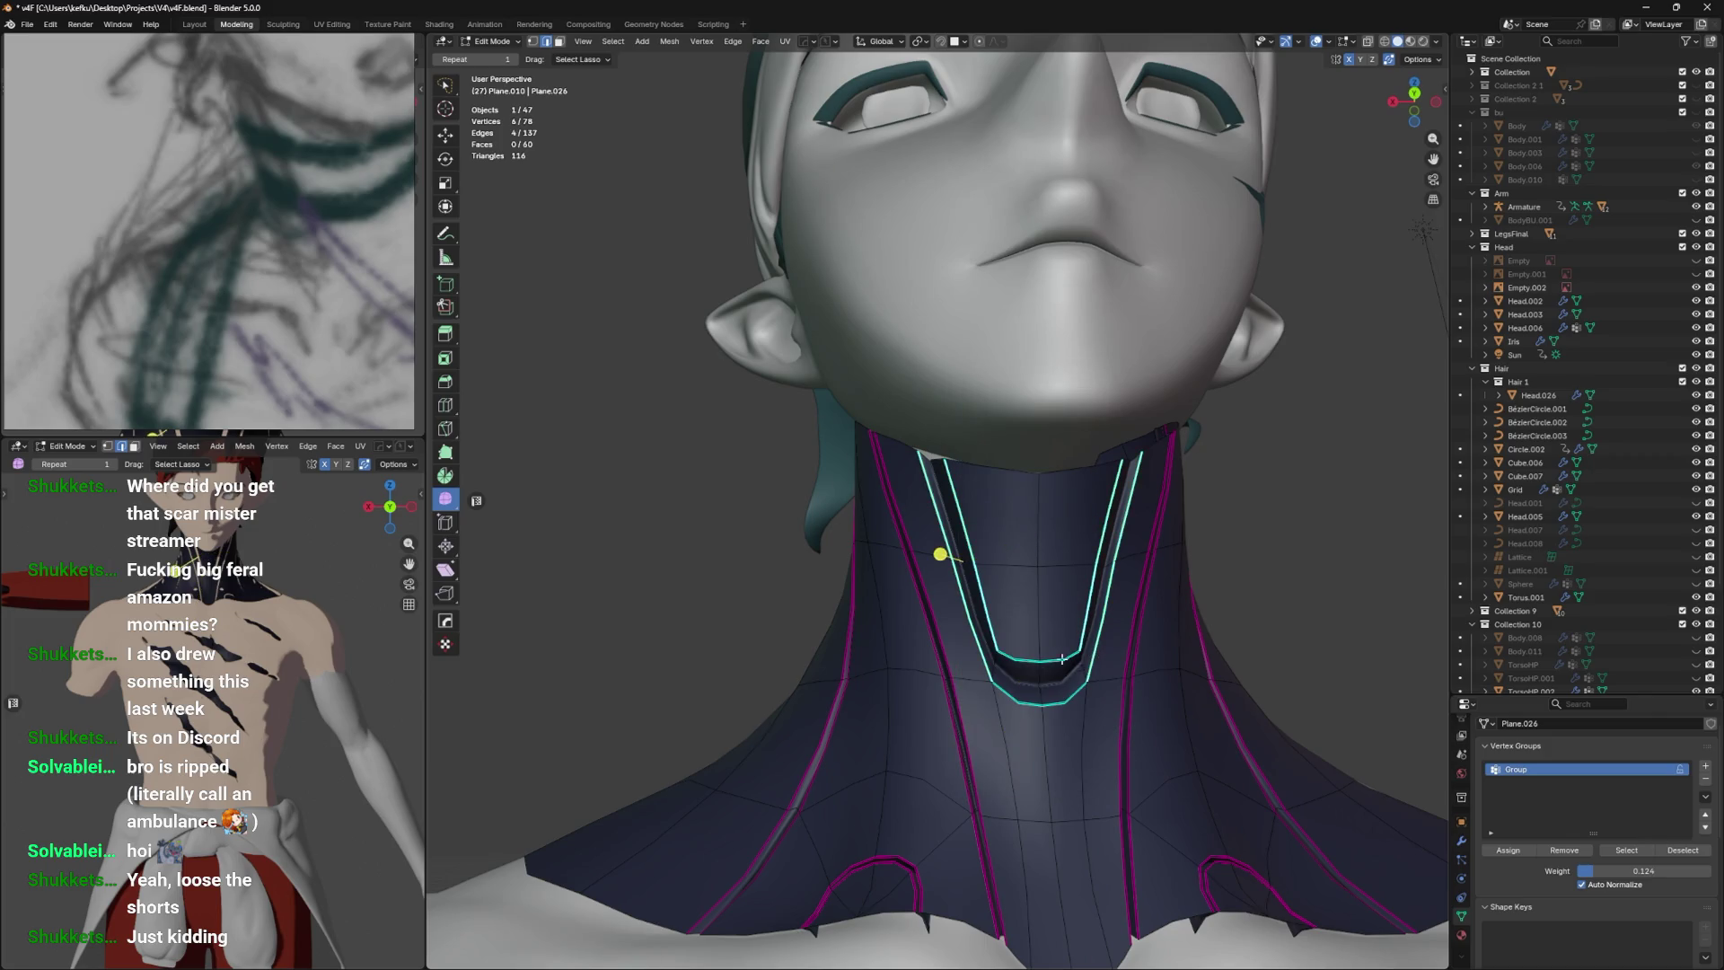
# Crease the U-shaped edges and preview the inset groove in Object Mode.
pyautogui.press('s')
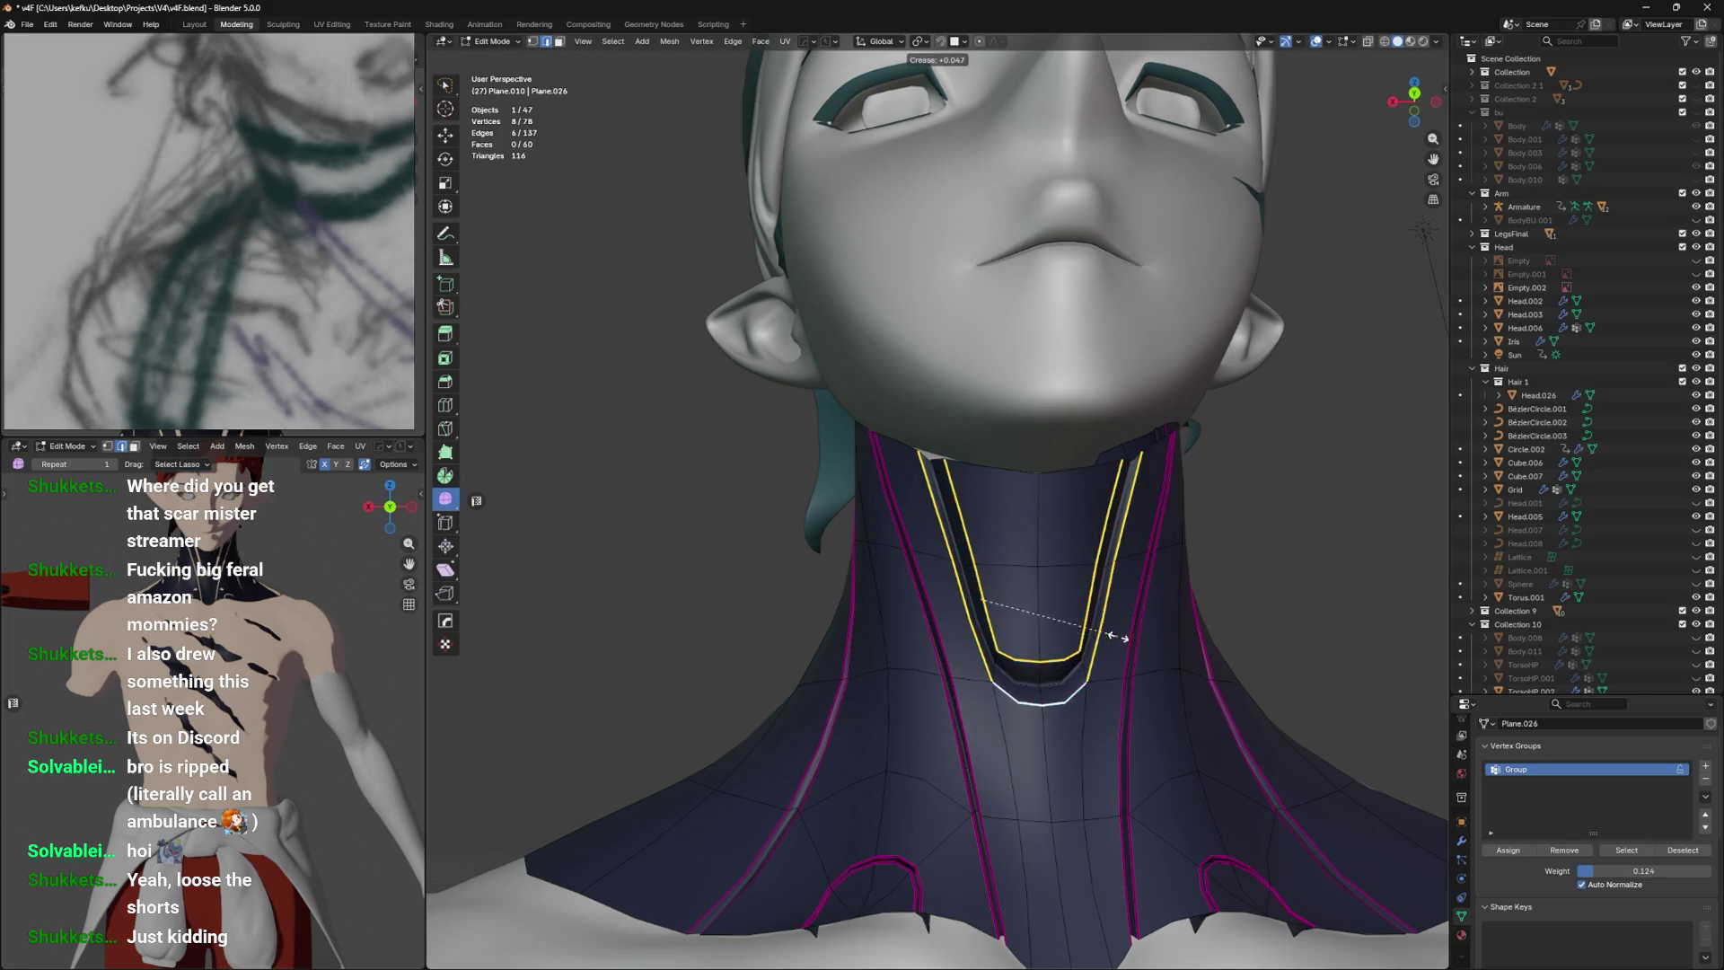
pyautogui.press('Escape')
pyautogui.press('Tab')
pyautogui.moveTo(1223, 567); pyautogui.dragTo(1159, 642)
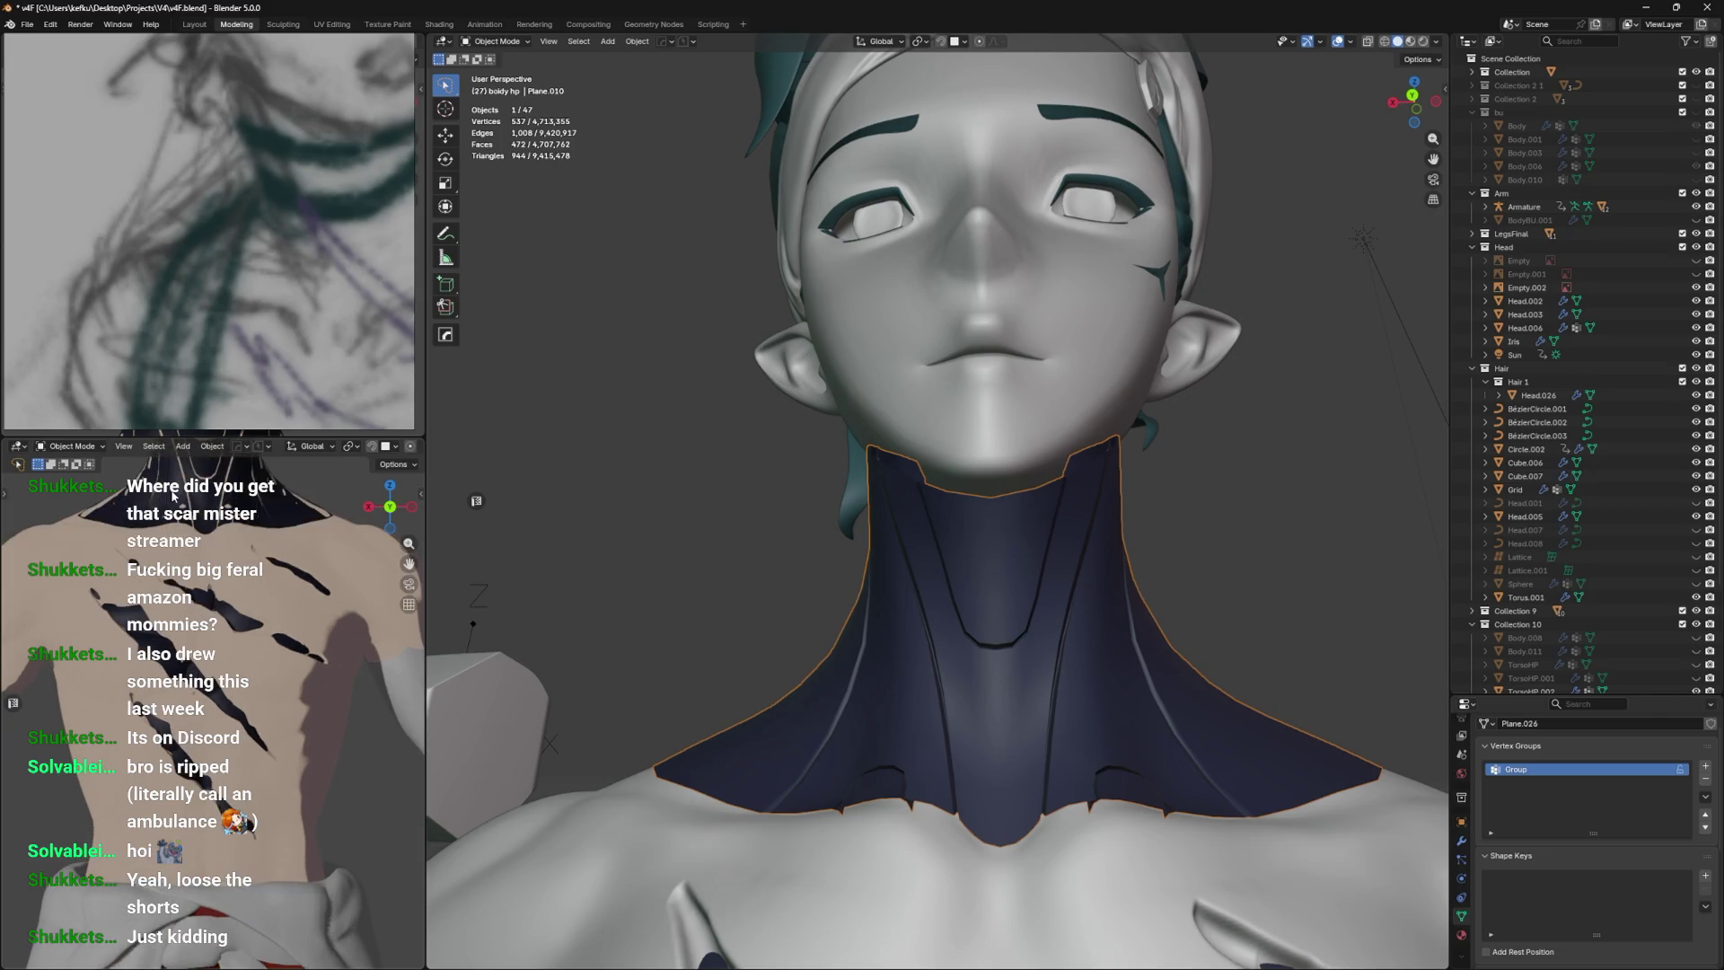
# Zoom and orbit the reference panel to a close-up of the sketched choker and collar.
pyautogui.moveTo(256, 537); pyautogui.dragTo(259, 691)
pyautogui.scroll(3)
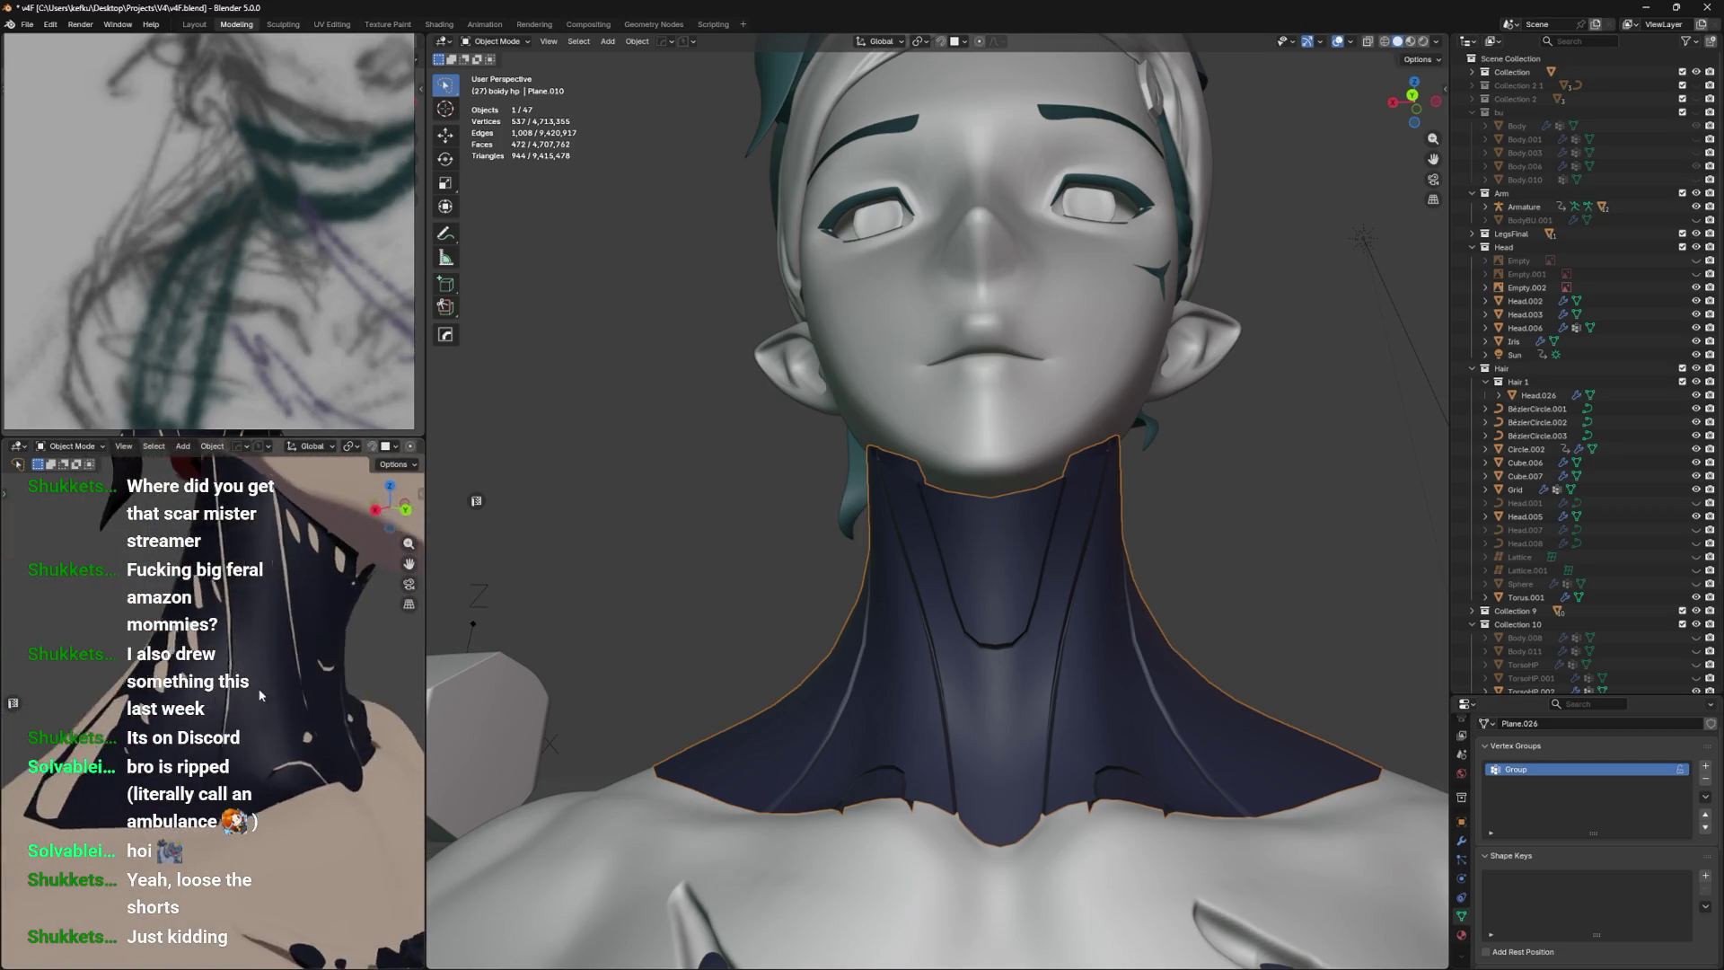
pyautogui.scroll(-3)
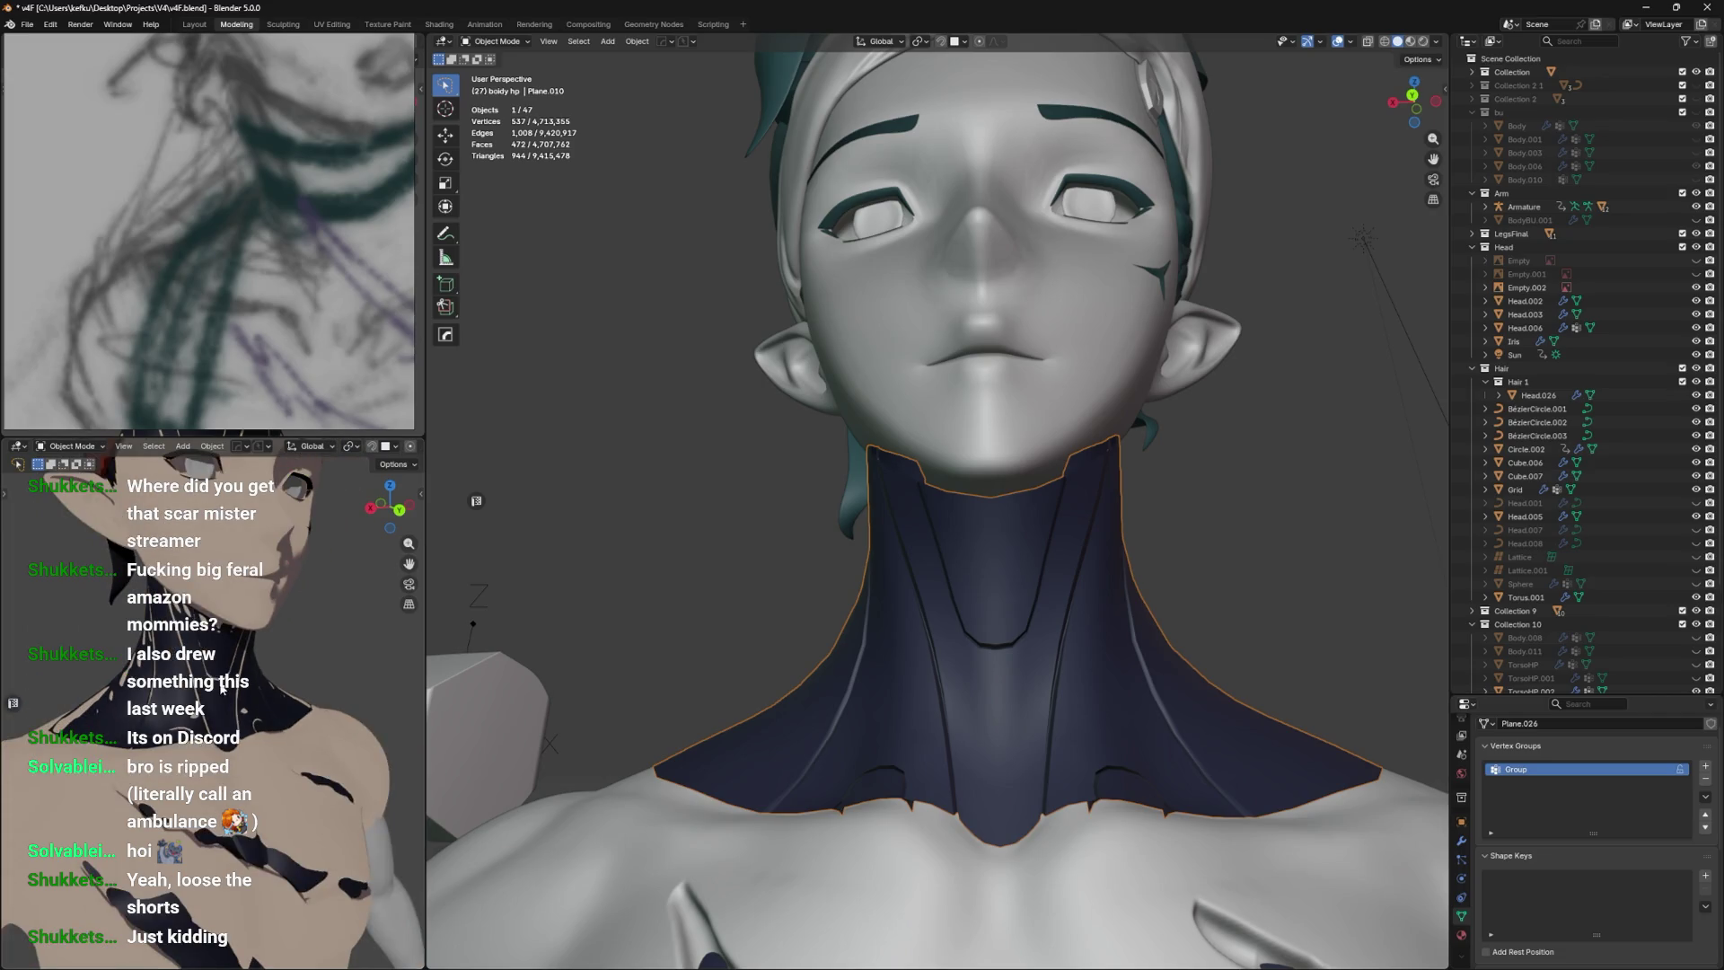
pyautogui.scroll(3)
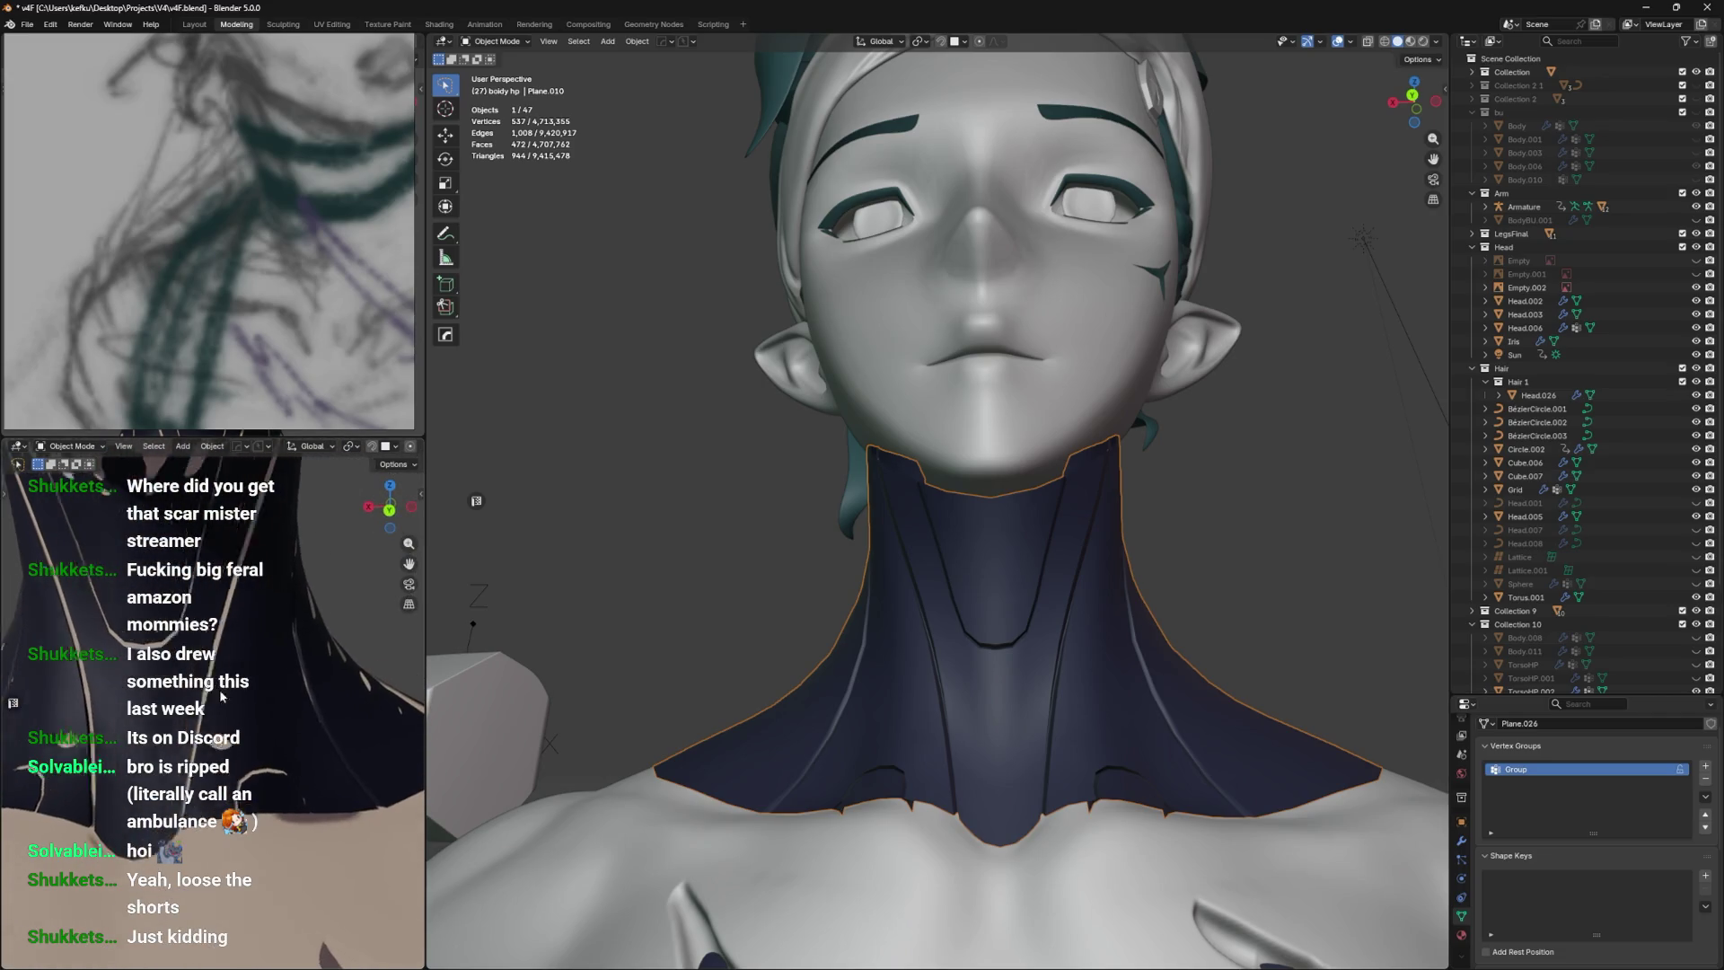
pyautogui.scroll(-3)
pyautogui.moveTo(203, 705); pyautogui.dragTo(256, 720)
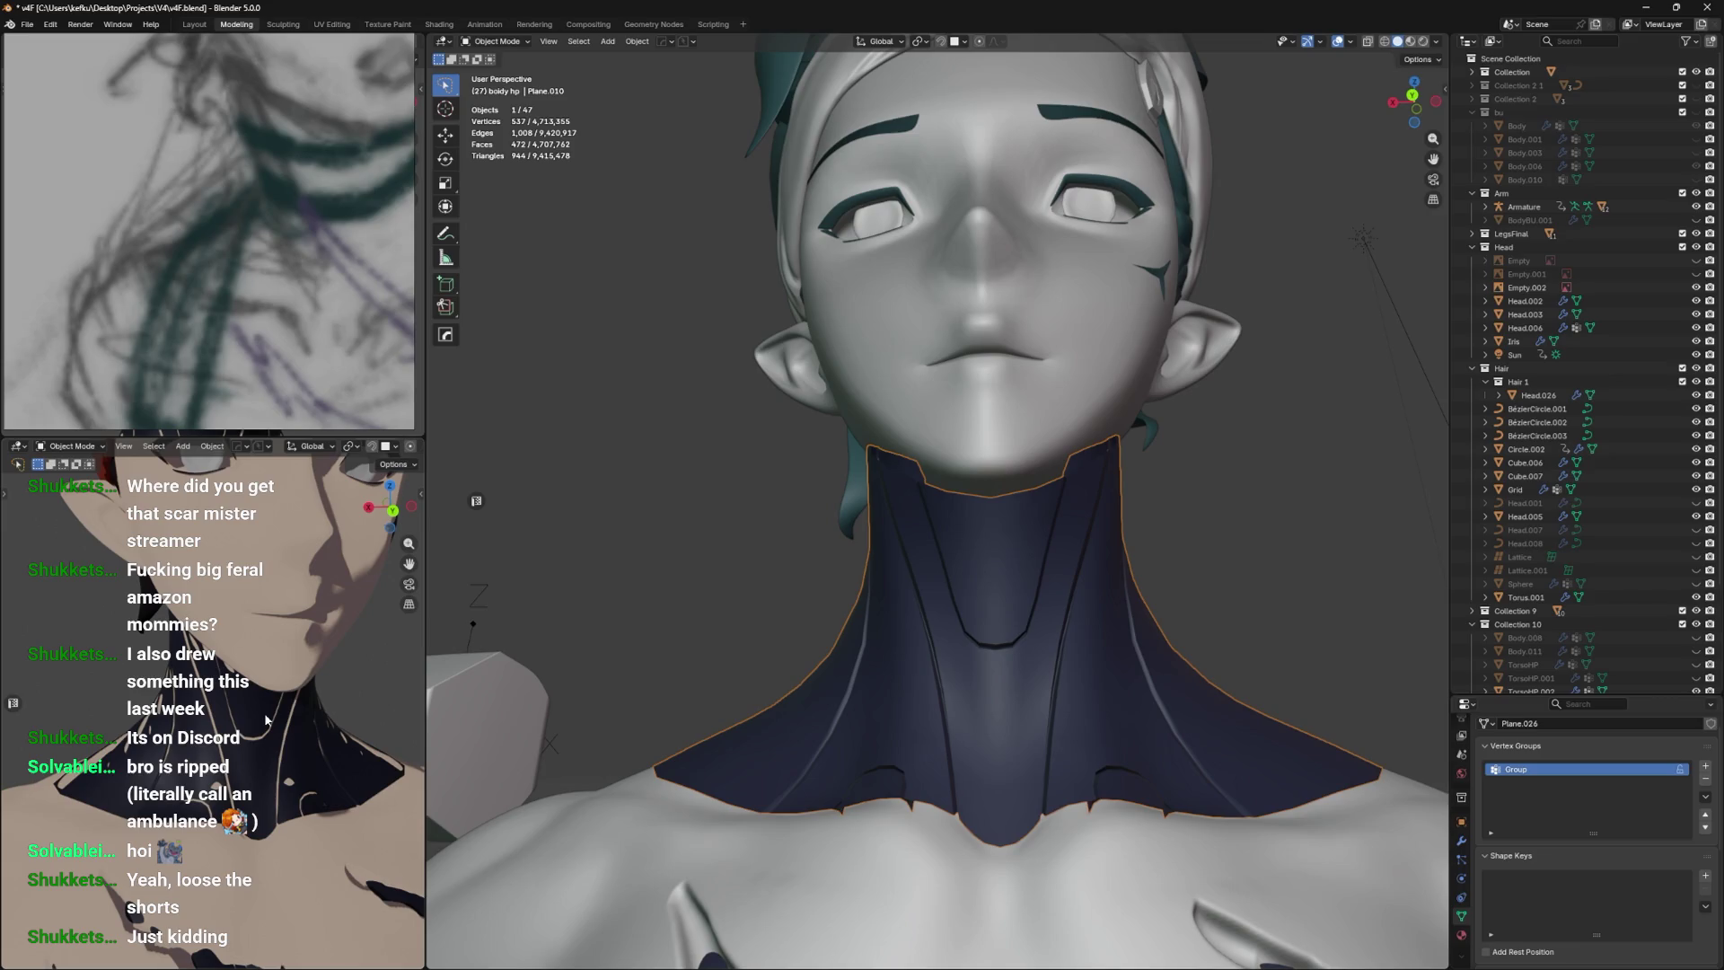
pyautogui.moveTo(266, 718); pyautogui.dragTo(251, 695)
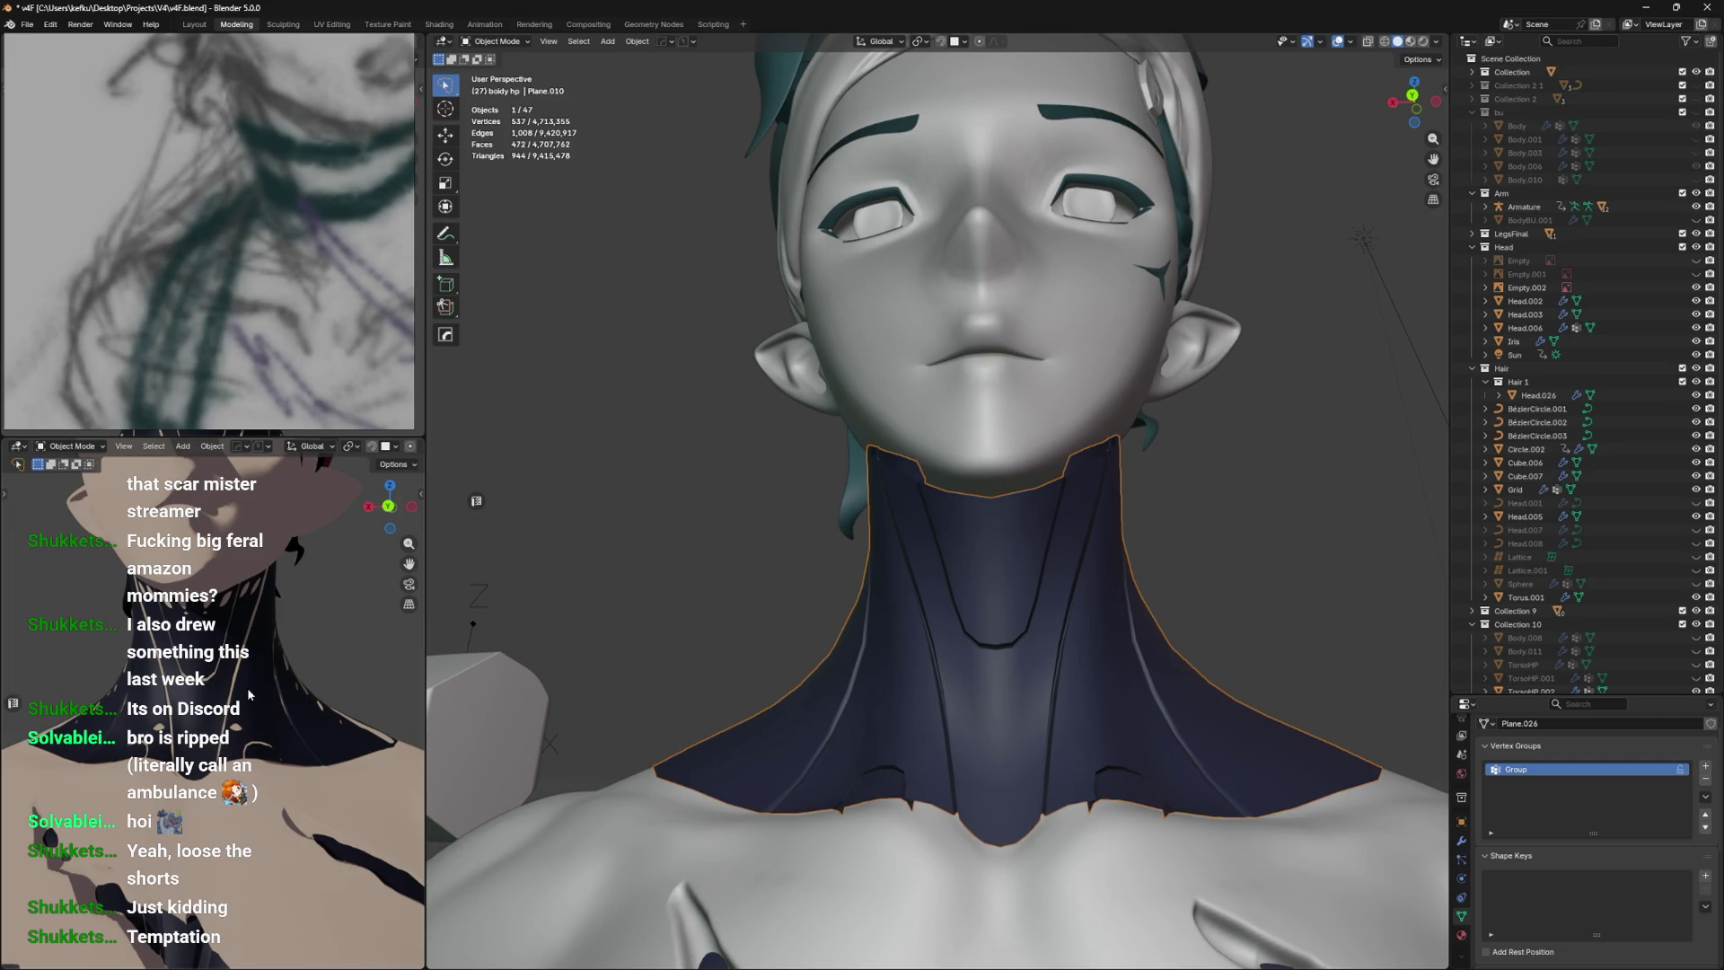
pyautogui.scroll(-3)
pyautogui.scroll(3)
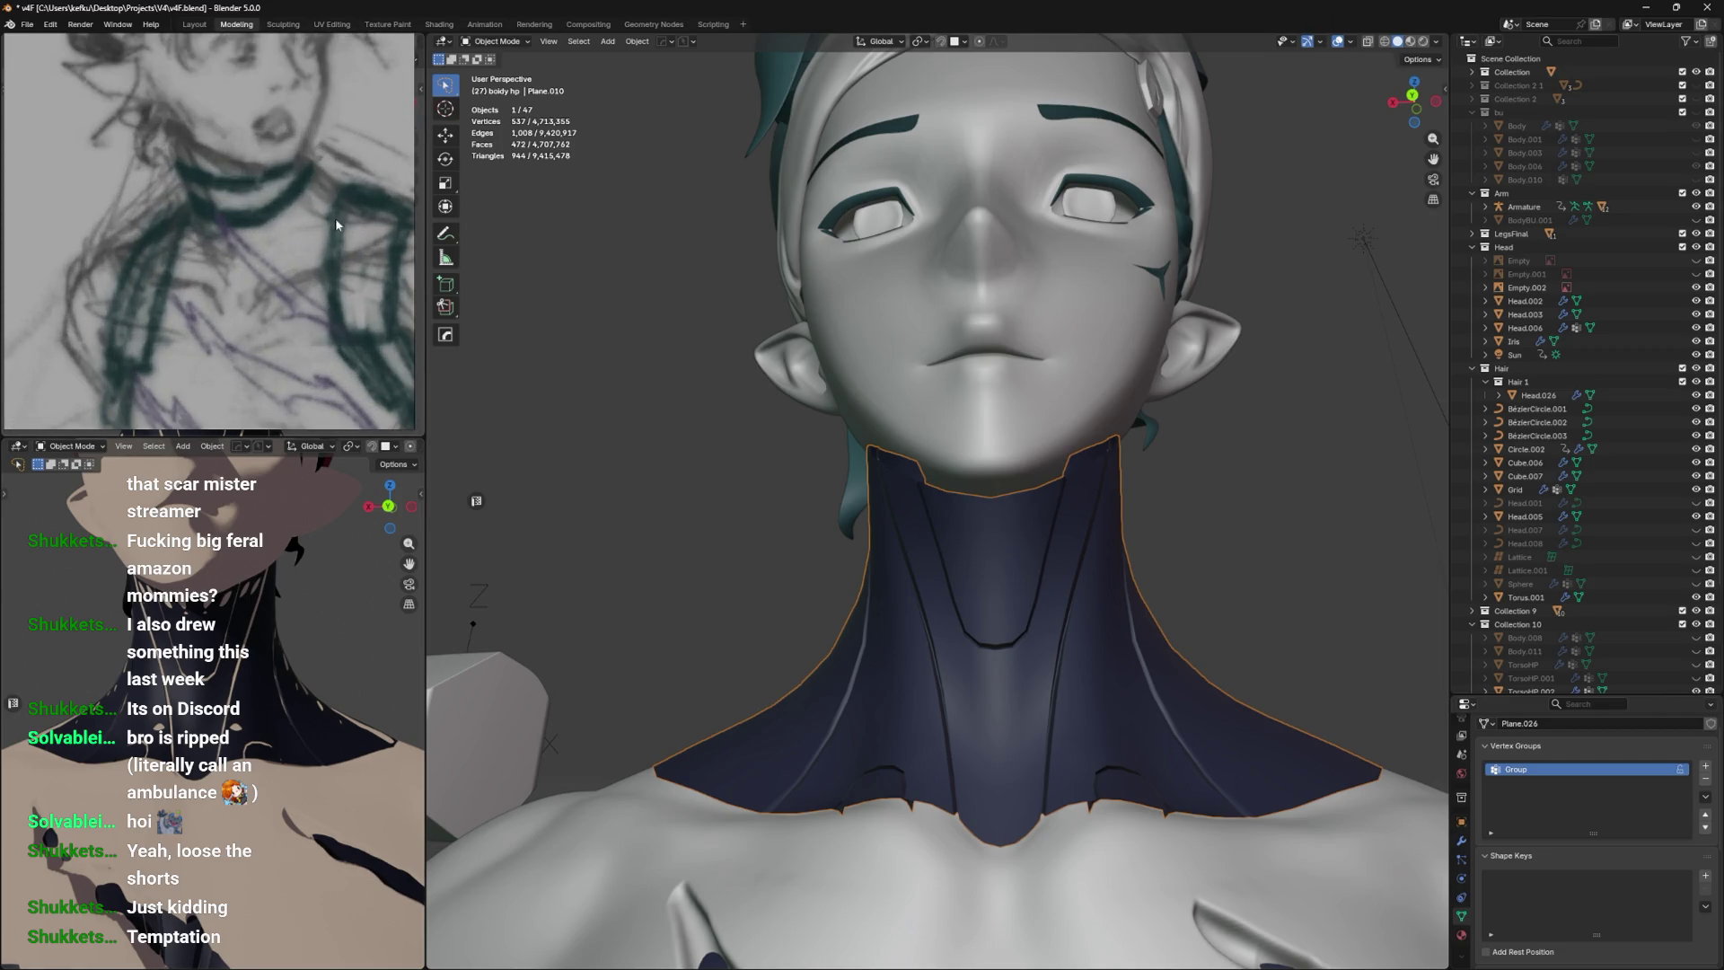
pyautogui.scroll(3)
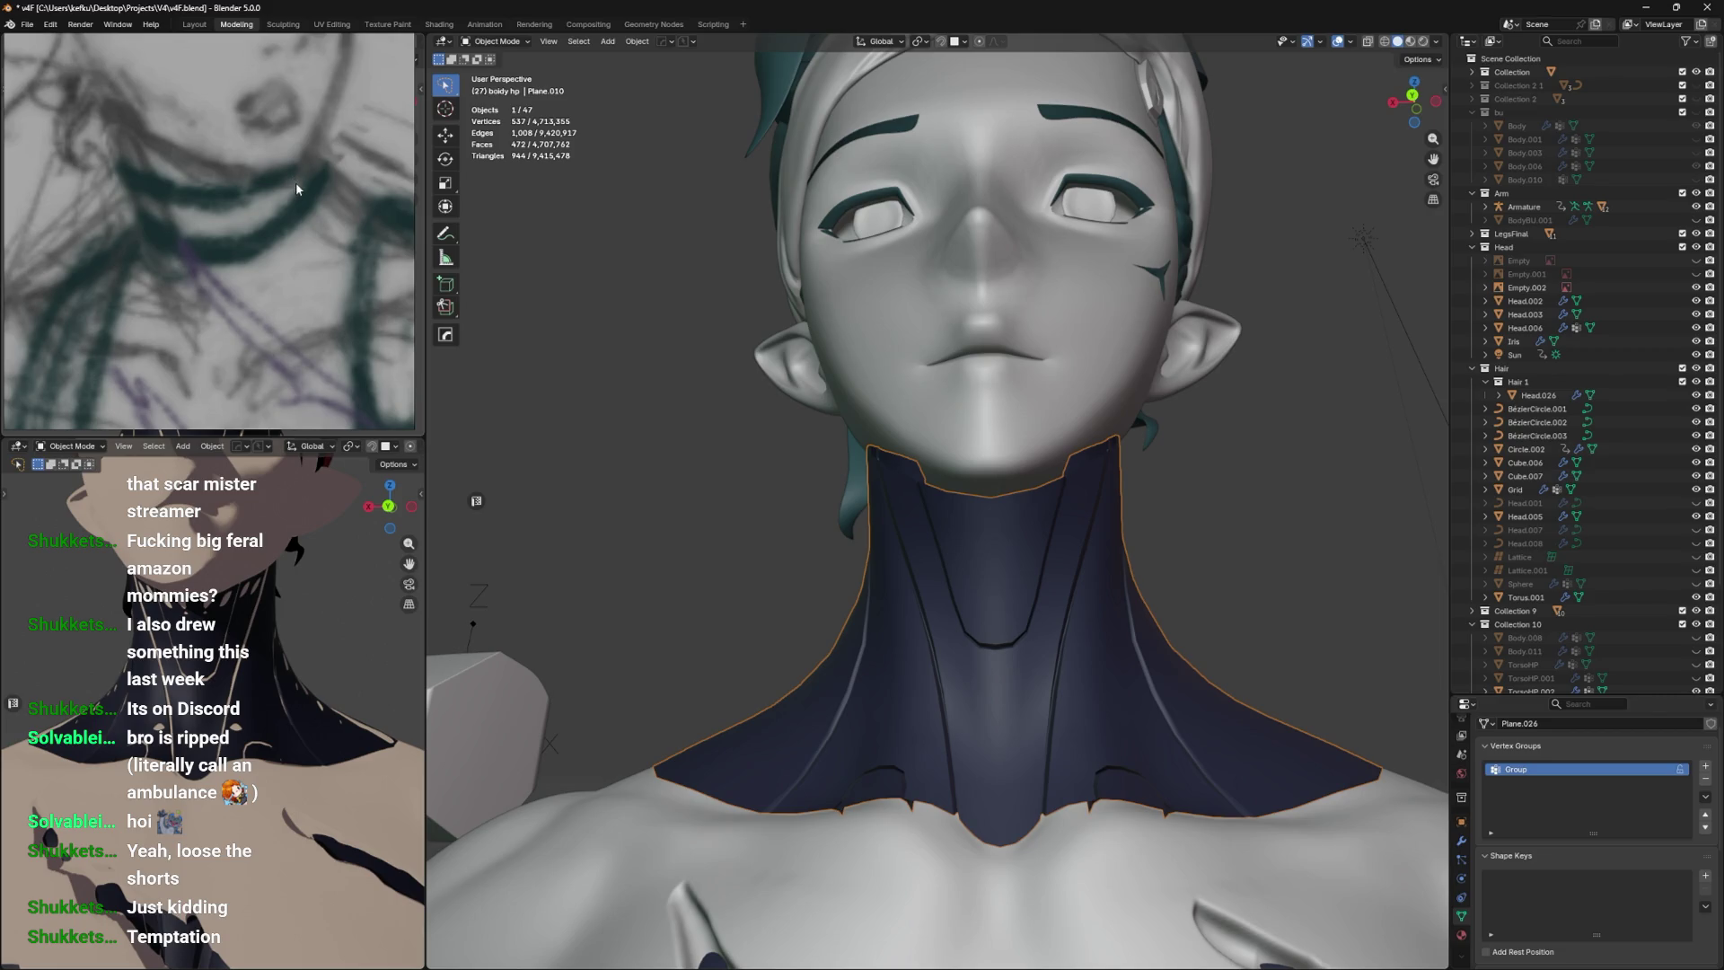
pyautogui.moveTo(896, 681); pyautogui.dragTo(911, 717)
# Save the file and reposition a vertex on the navy collar's left edge in Edit Mode.
pyautogui.scroll(3)
pyautogui.hotkey('ctrl', 's')
pyautogui.press('Tab')
pyautogui.scroll(3)
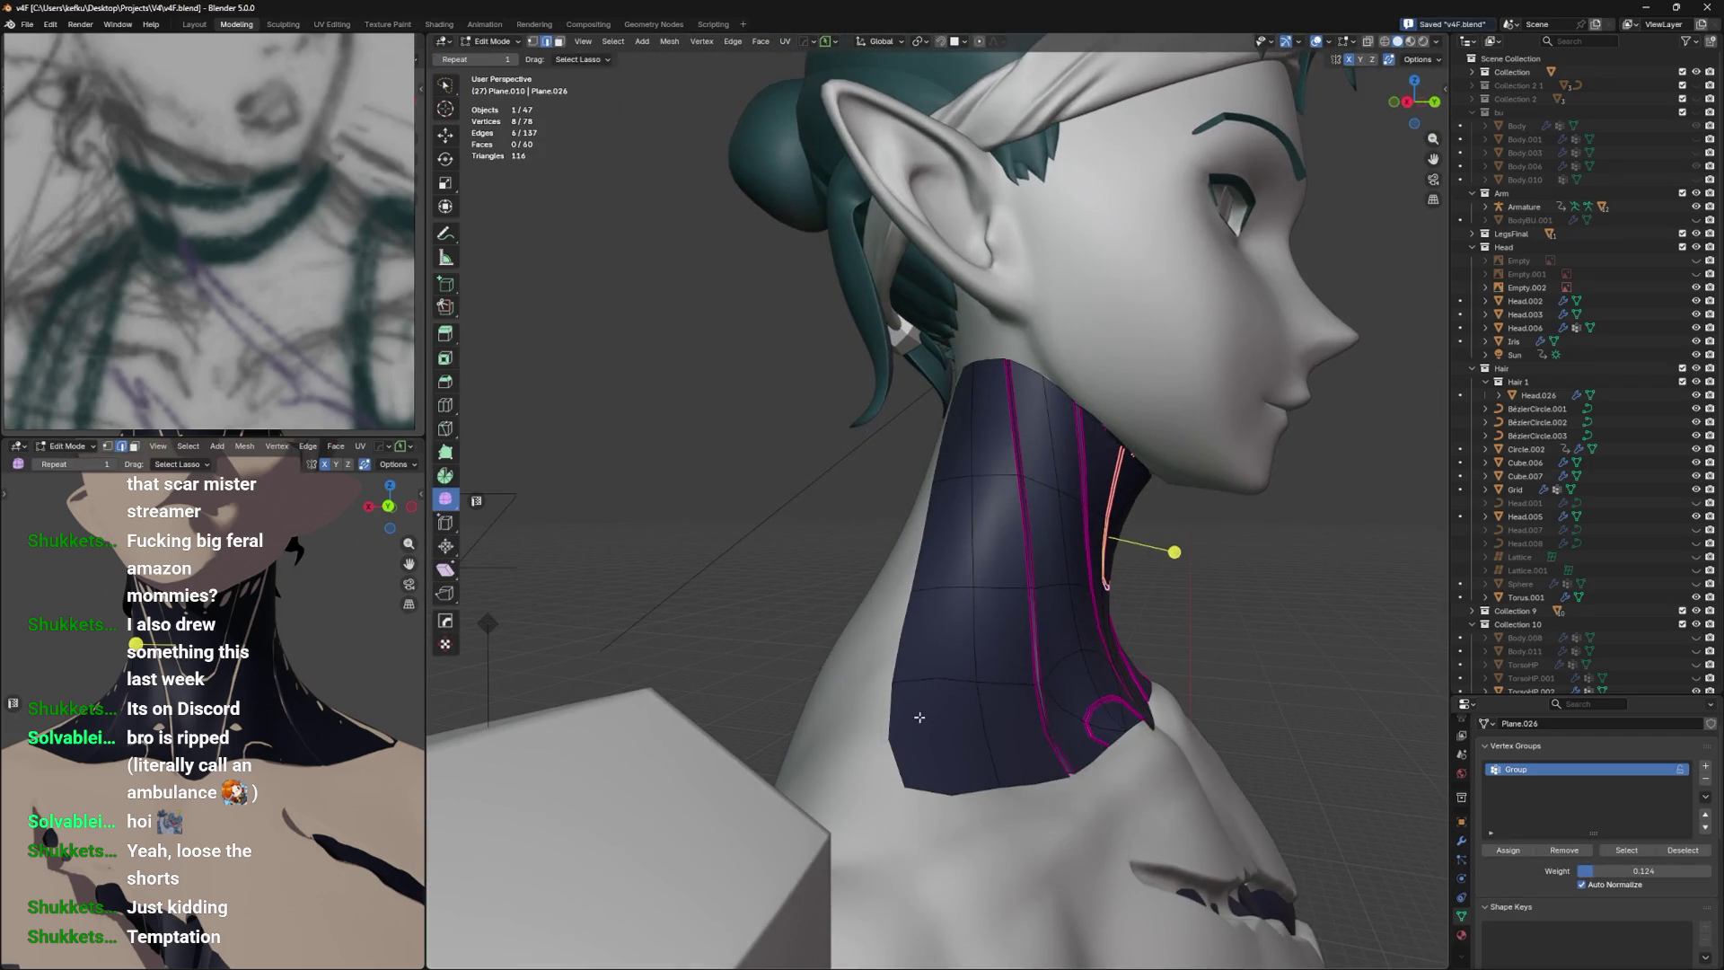
pyautogui.moveTo(920, 716); pyautogui.dragTo(909, 710)
pyautogui.moveTo(909, 710); pyautogui.dragTo(962, 616)
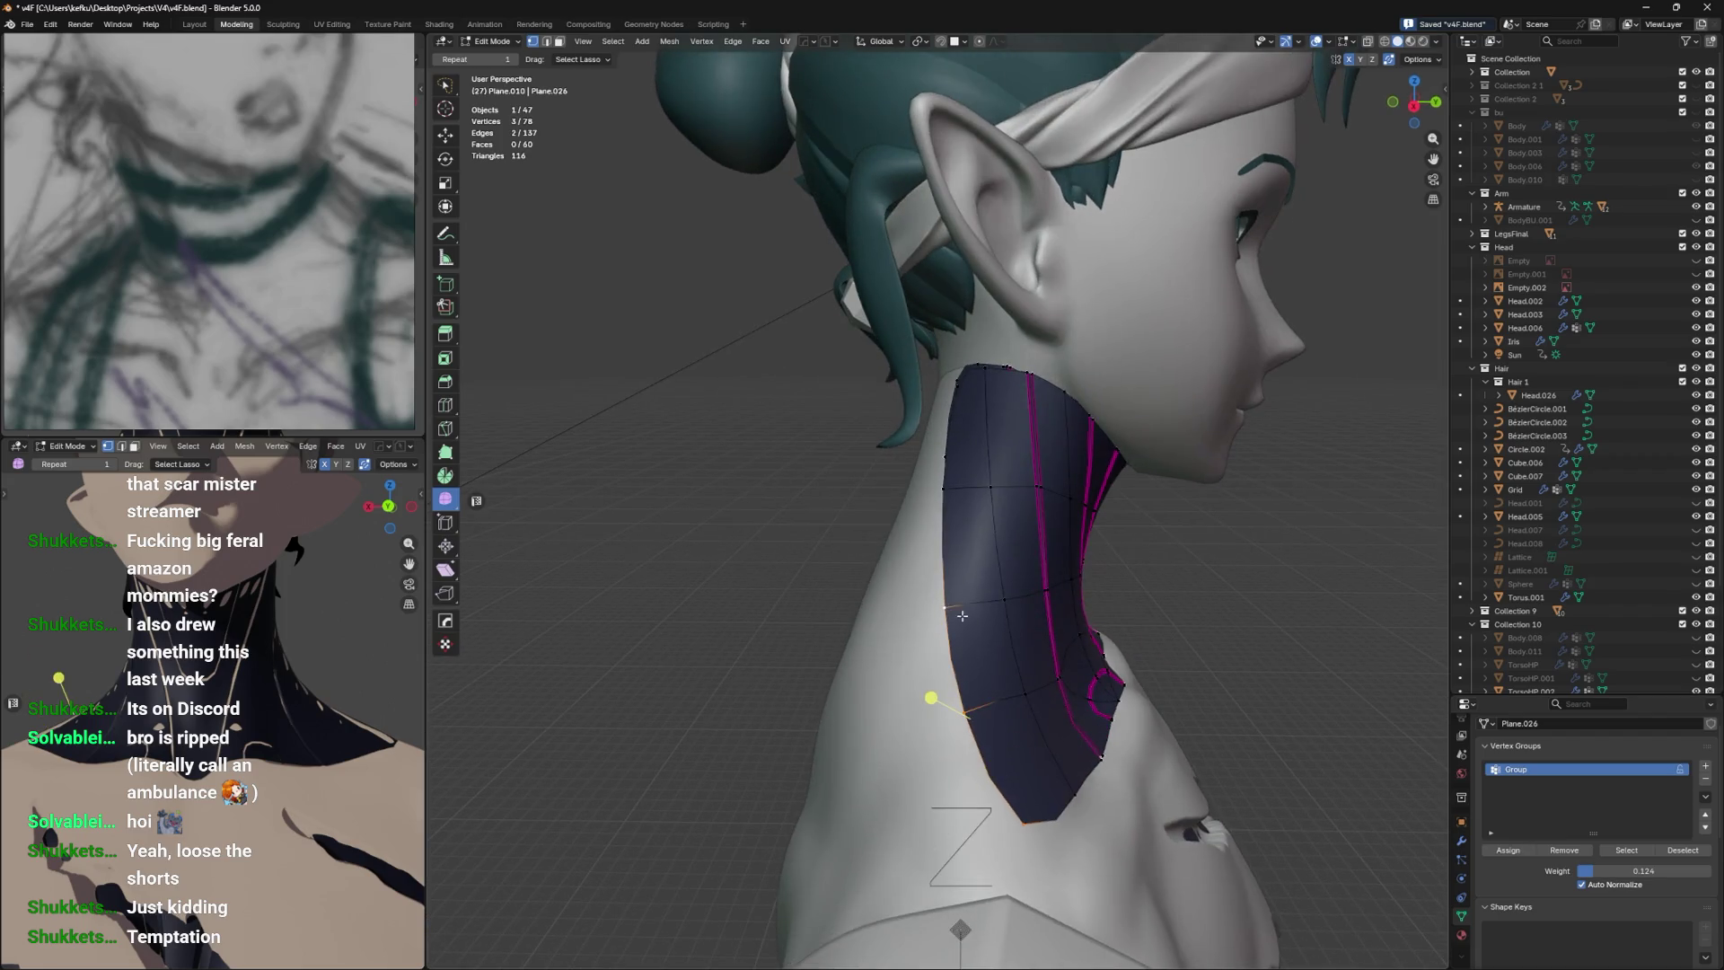
pyautogui.moveTo(950, 756); pyautogui.dragTo(898, 820)
pyautogui.click(898, 820)
pyautogui.press('g')
pyautogui.click(886, 866)
# Turn on surface snapping and snap the collar's edge vertices against the left side of the neck.
pyautogui.hotkey('shift', 'Tab')
pyautogui.press('g')
pyautogui.click(931, 735)
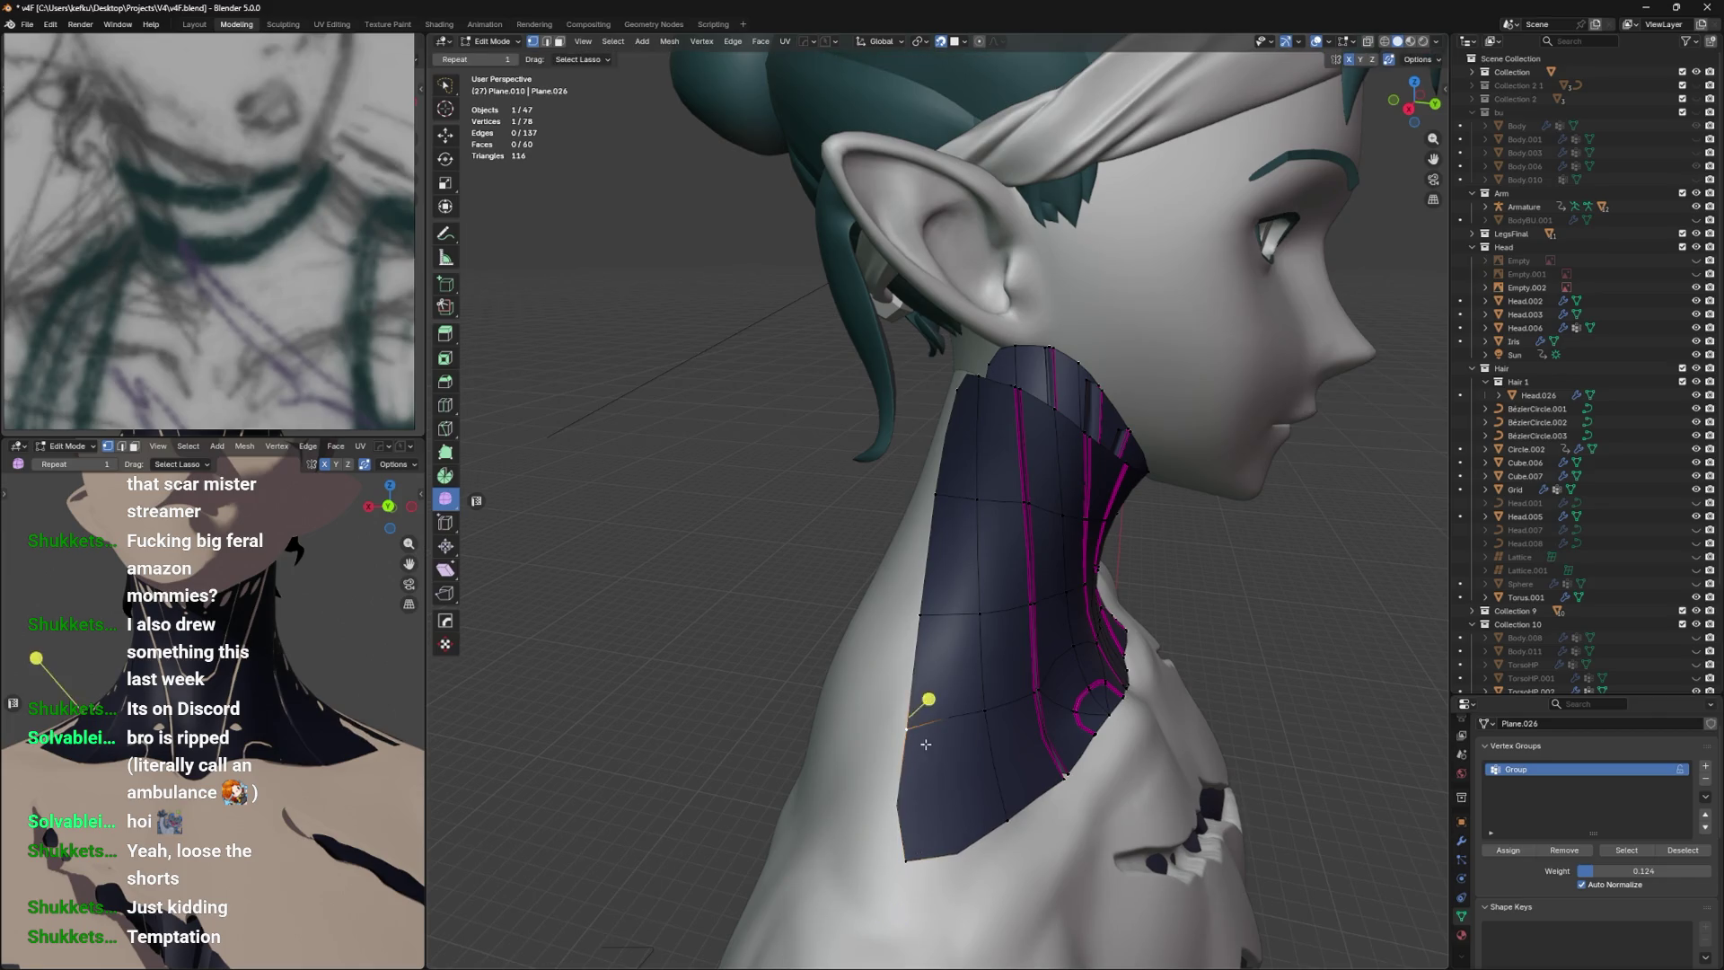
pyautogui.moveTo(930, 734); pyautogui.dragTo(1035, 636)
pyautogui.press('g')
pyautogui.click(938, 709)
# Extrude the collar's left boundary edge into a new strip heading toward the back of the neck.
pyautogui.moveTo(1022, 617); pyautogui.dragTo(979, 444)
pyautogui.press('e')
pyautogui.click(1014, 635)
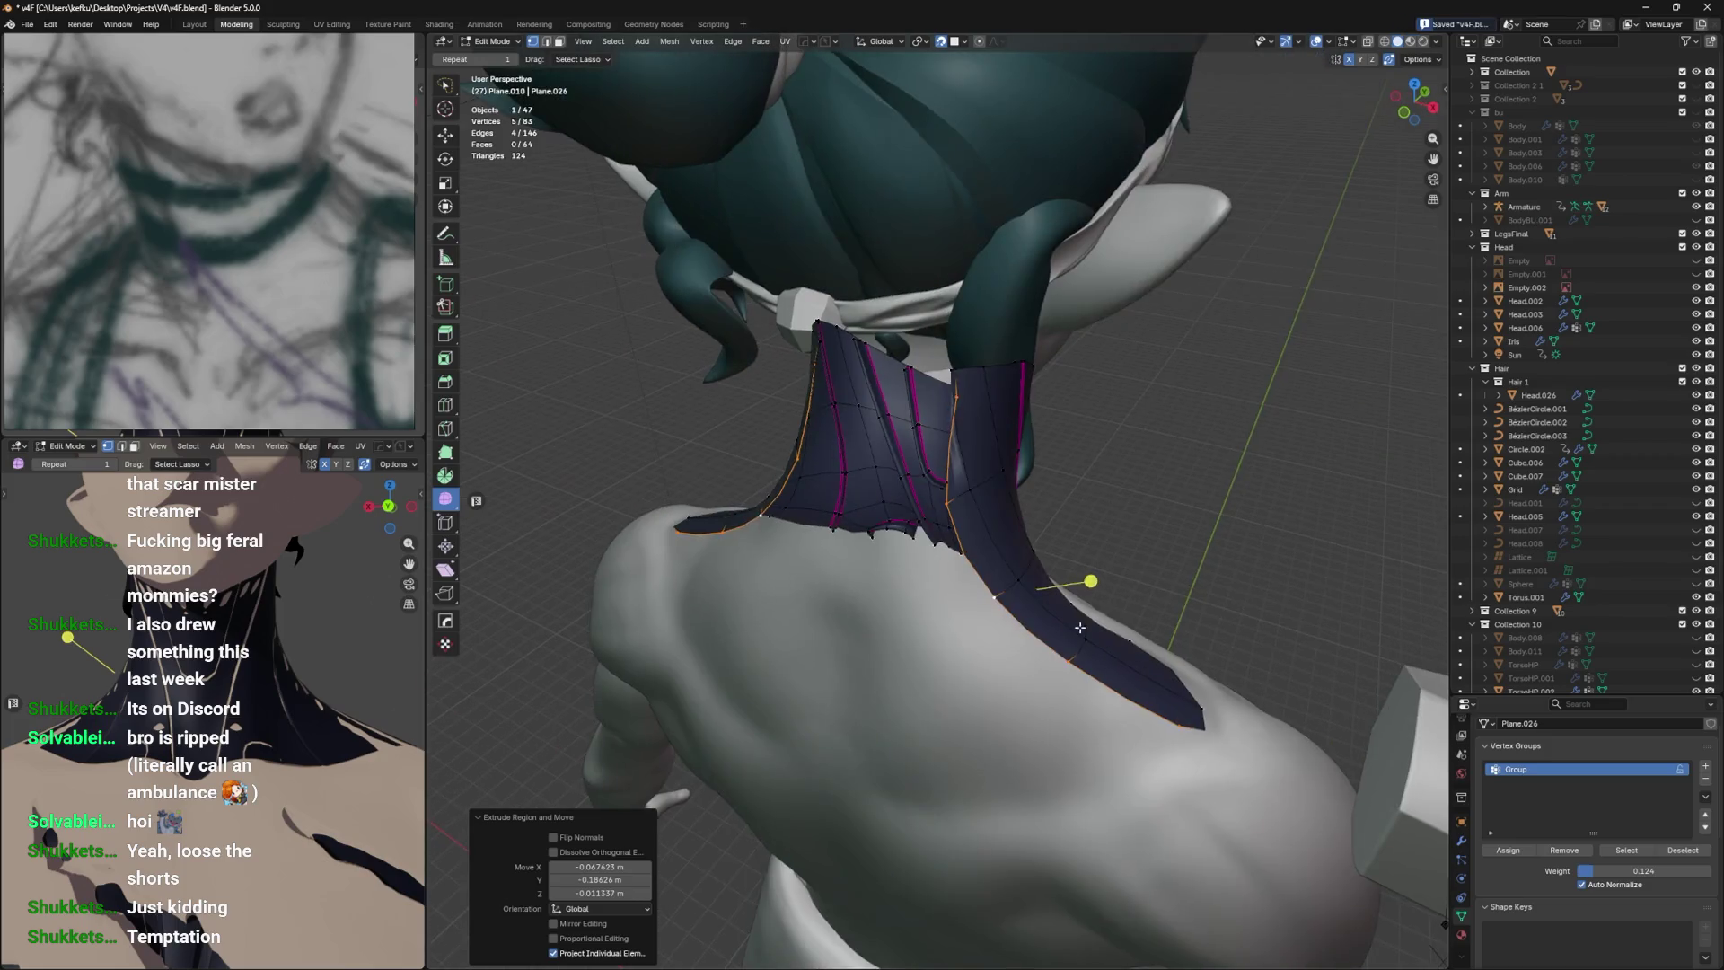
pyautogui.click(963, 384)
pyautogui.moveTo(963, 384); pyautogui.dragTo(996, 767)
pyautogui.press('g')
pyautogui.click(963, 382)
# Adjust the new strip's vertices so the collar wraps around the back of the neck.
pyautogui.press('g')
pyautogui.click(935, 504)
pyautogui.press('g')
pyautogui.click(992, 718)
pyautogui.press('g')
pyautogui.click(996, 766)
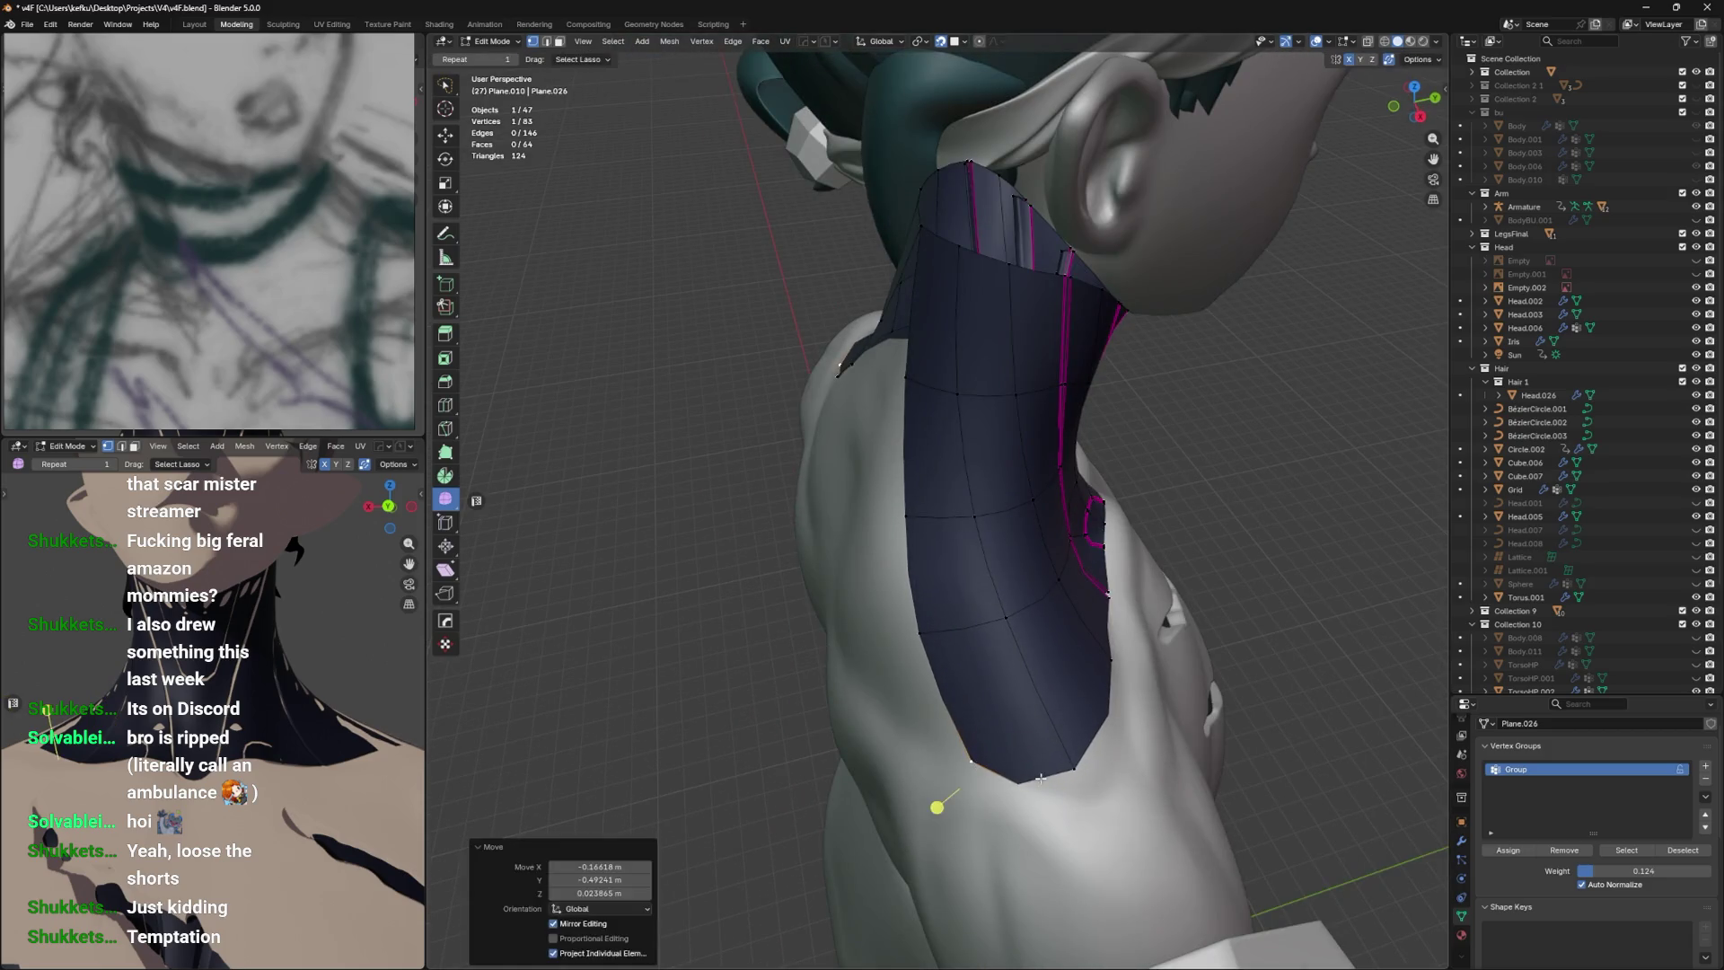
# Show the collar's modifier stack and fine-tune two more back-hem vertices against the shoulders.
pyautogui.moveTo(1105, 797); pyautogui.dragTo(1224, 704)
pyautogui.click(1461, 843)
pyautogui.moveTo(1122, 719); pyautogui.dragTo(1069, 588)
pyautogui.press('g')
pyautogui.click(1025, 749)
pyautogui.press('g')
pyautogui.click(1024, 737)
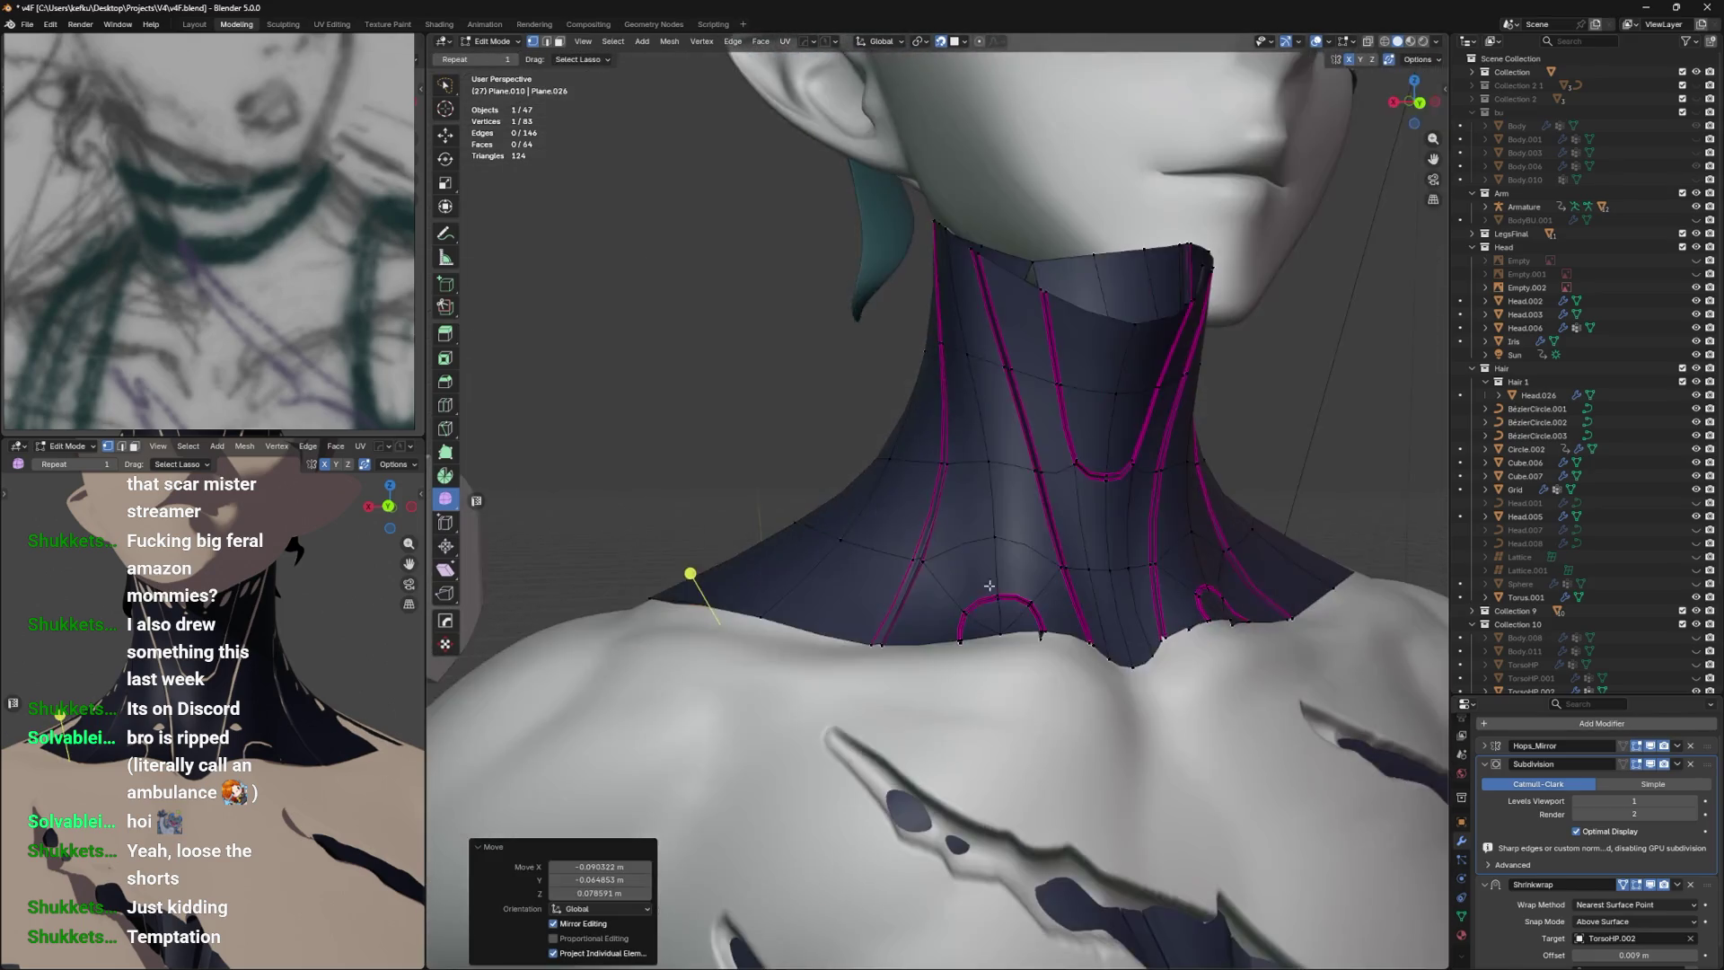
# Save v4F.blend, review the collar in Object Mode, then select a front collar vertex in Edit Mode.
pyautogui.hotkey('ctrl', 's')
pyautogui.hotkey('ctrl', 'Tab')
pyautogui.click(993, 631)
pyautogui.moveTo(993, 631); pyautogui.dragTo(988, 790)
pyautogui.press('Tab')
pyautogui.press('2')
pyautogui.scroll(3)
pyautogui.press('1')
pyautogui.click(981, 789)
# Save and select the vertex at the base of the collar's arch, discarding an extra centre vertex.
pyautogui.hotkey('ctrl', 's')
pyautogui.scroll(3)
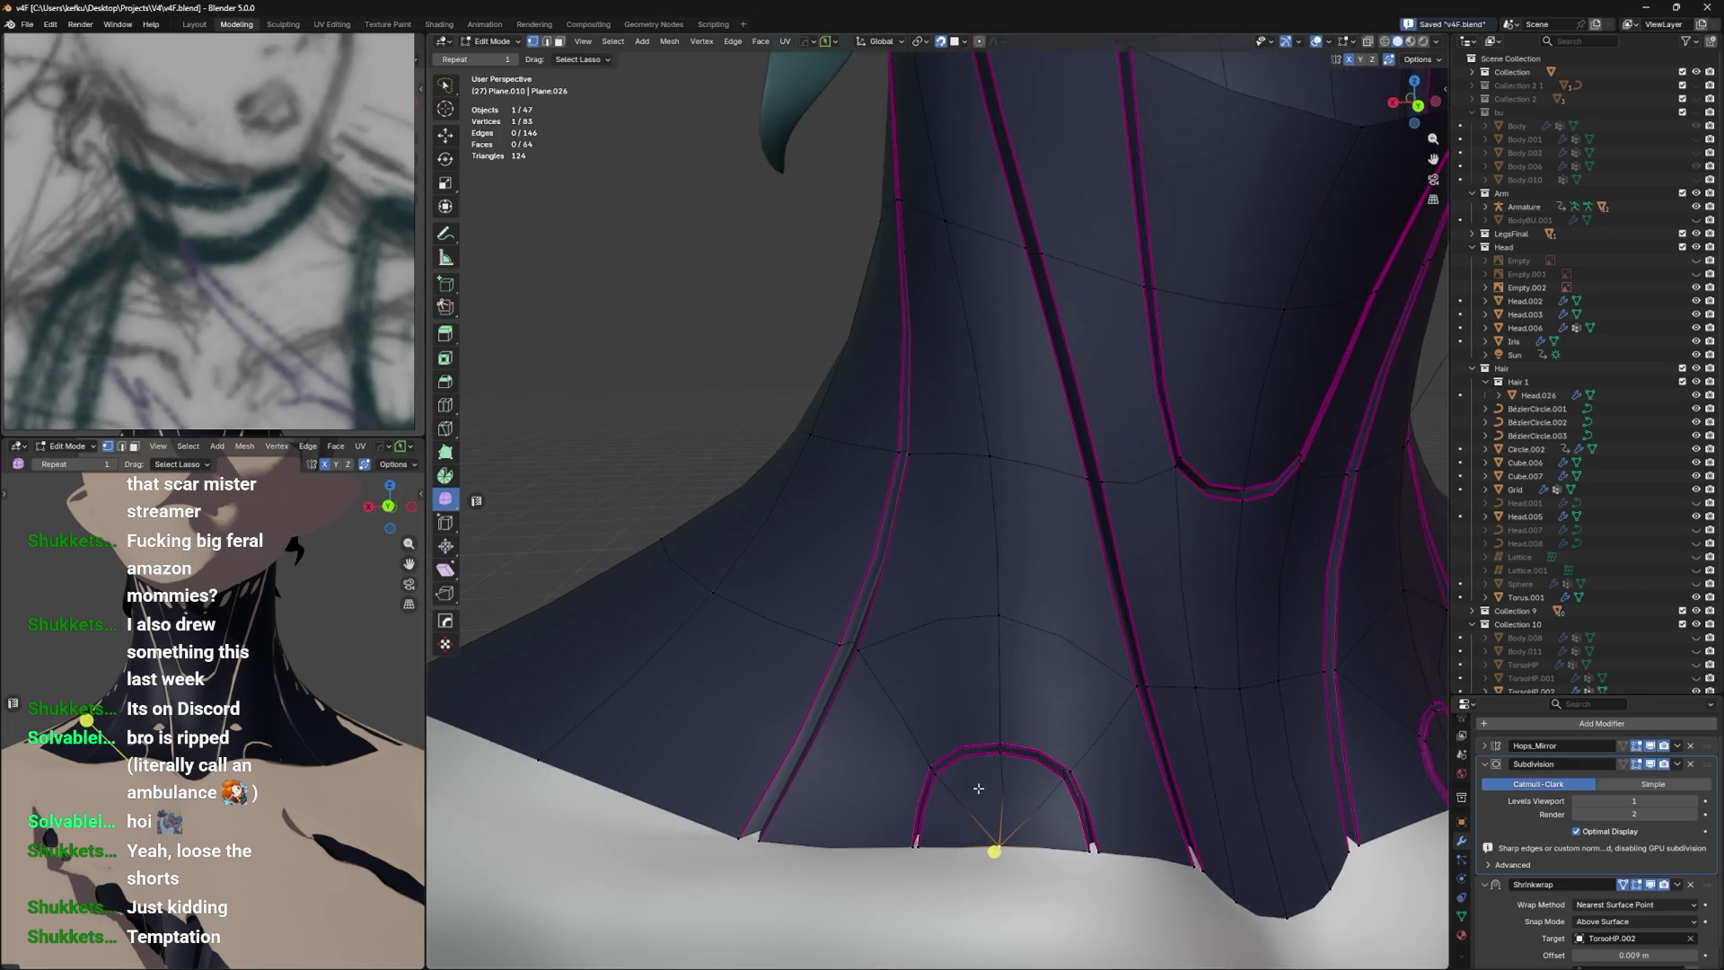
pyautogui.press('3')
pyautogui.click(979, 797)
pyautogui.click(1009, 791)
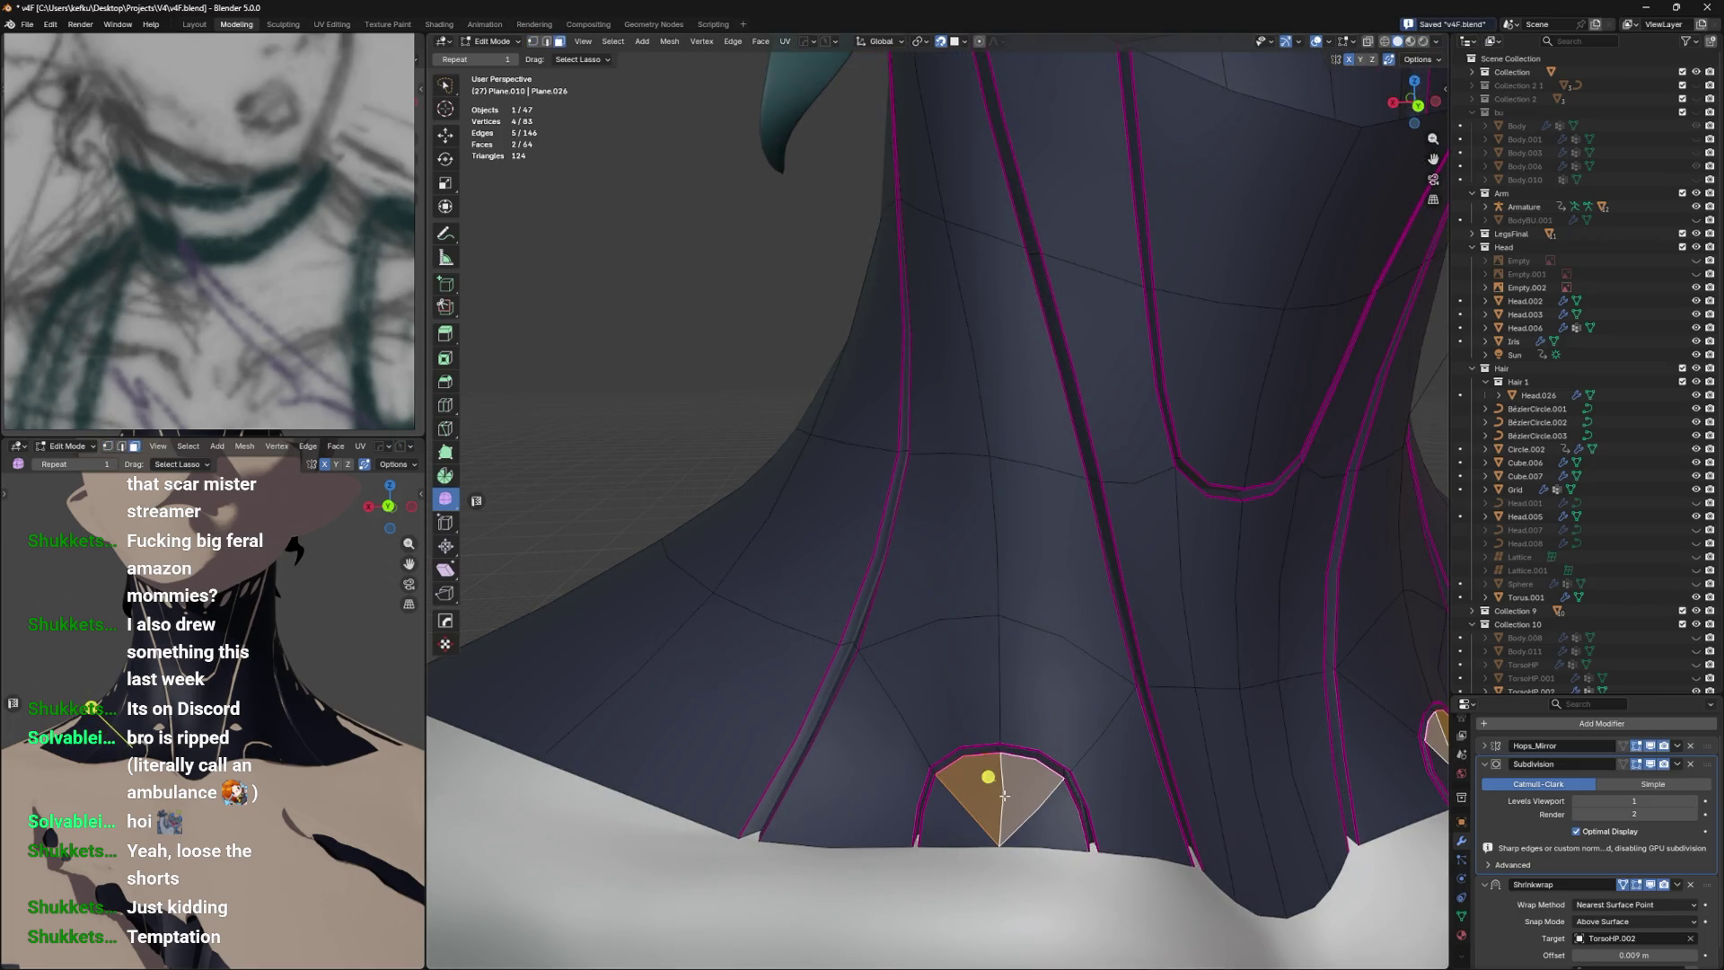
pyautogui.press('1')
pyautogui.click(1044, 753)
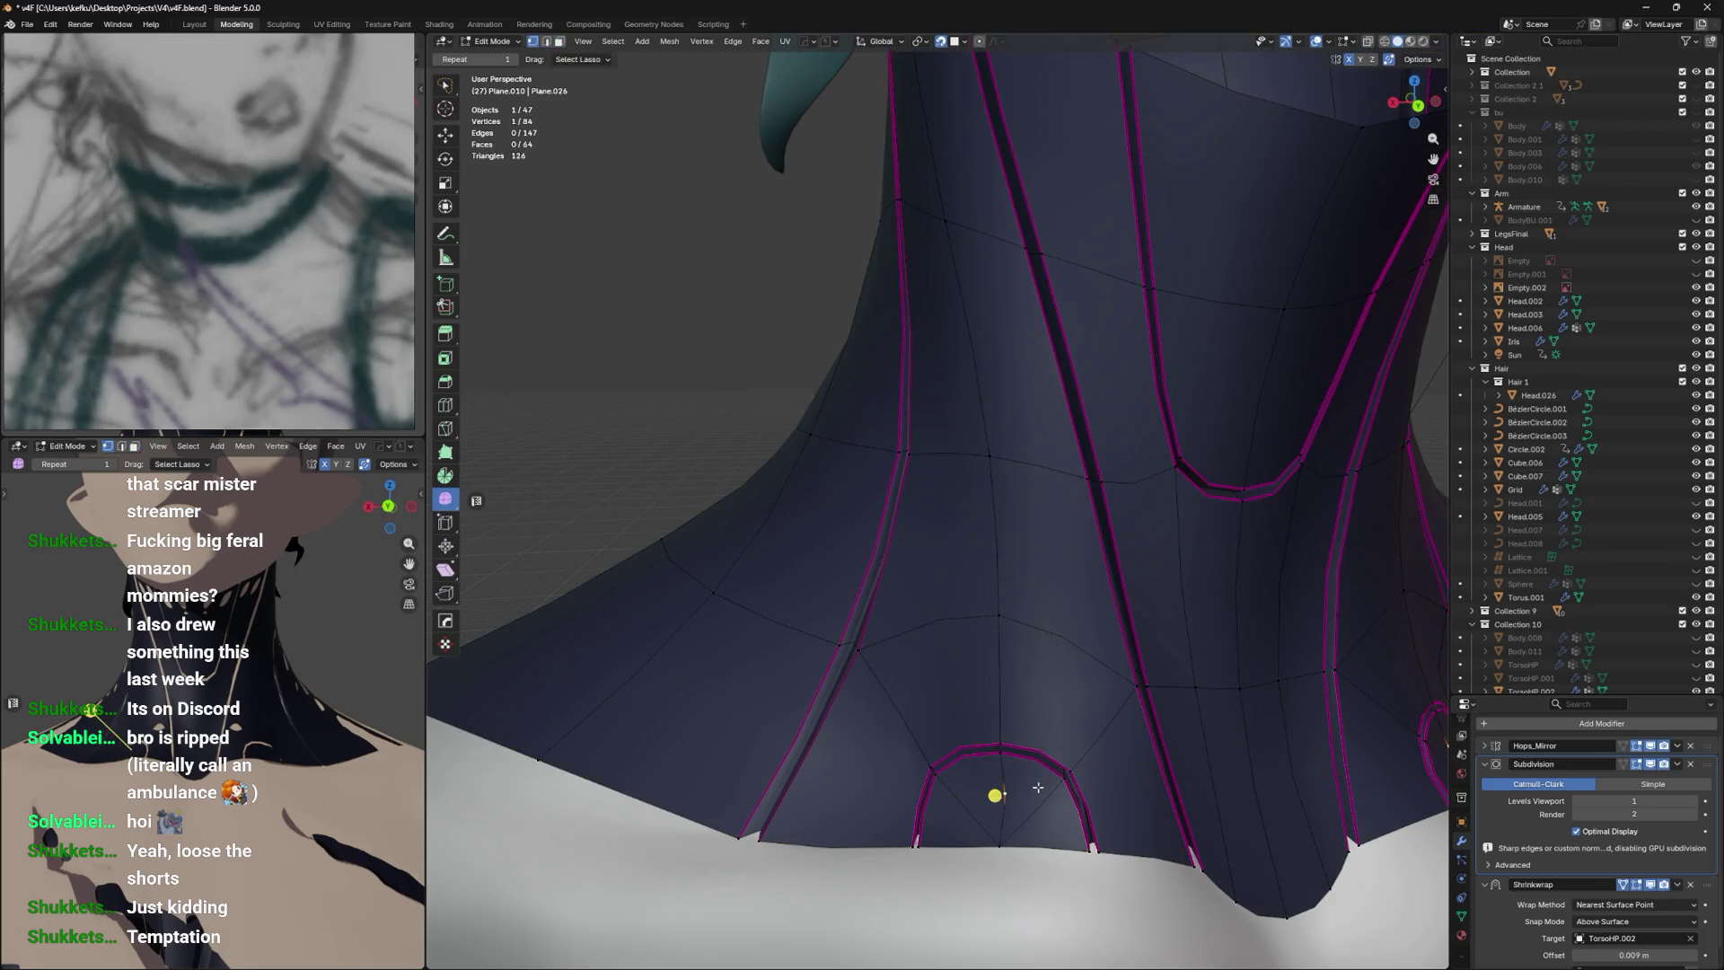
pyautogui.click(1027, 785)
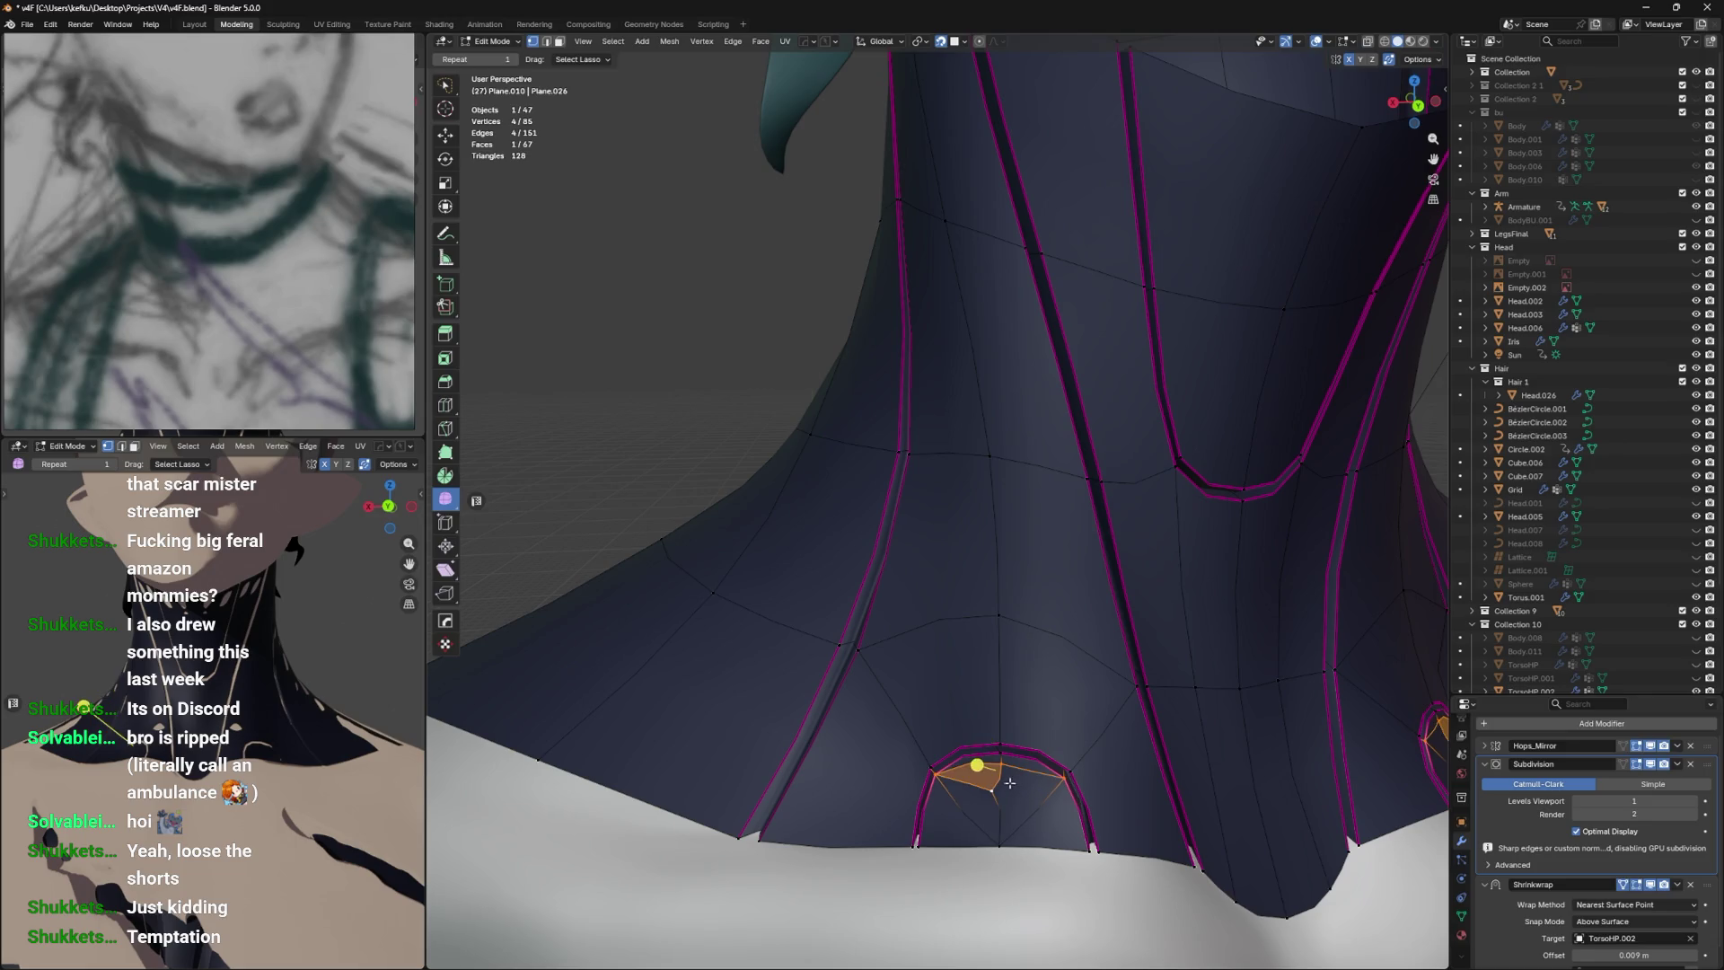
pyautogui.hotkey('ctrl', 'z')
# Join the arch vertex to the arch's left and right corners.
pyautogui.click(1067, 772)
pyautogui.click(995, 794)
pyautogui.click(934, 770)
pyautogui.press('Return')
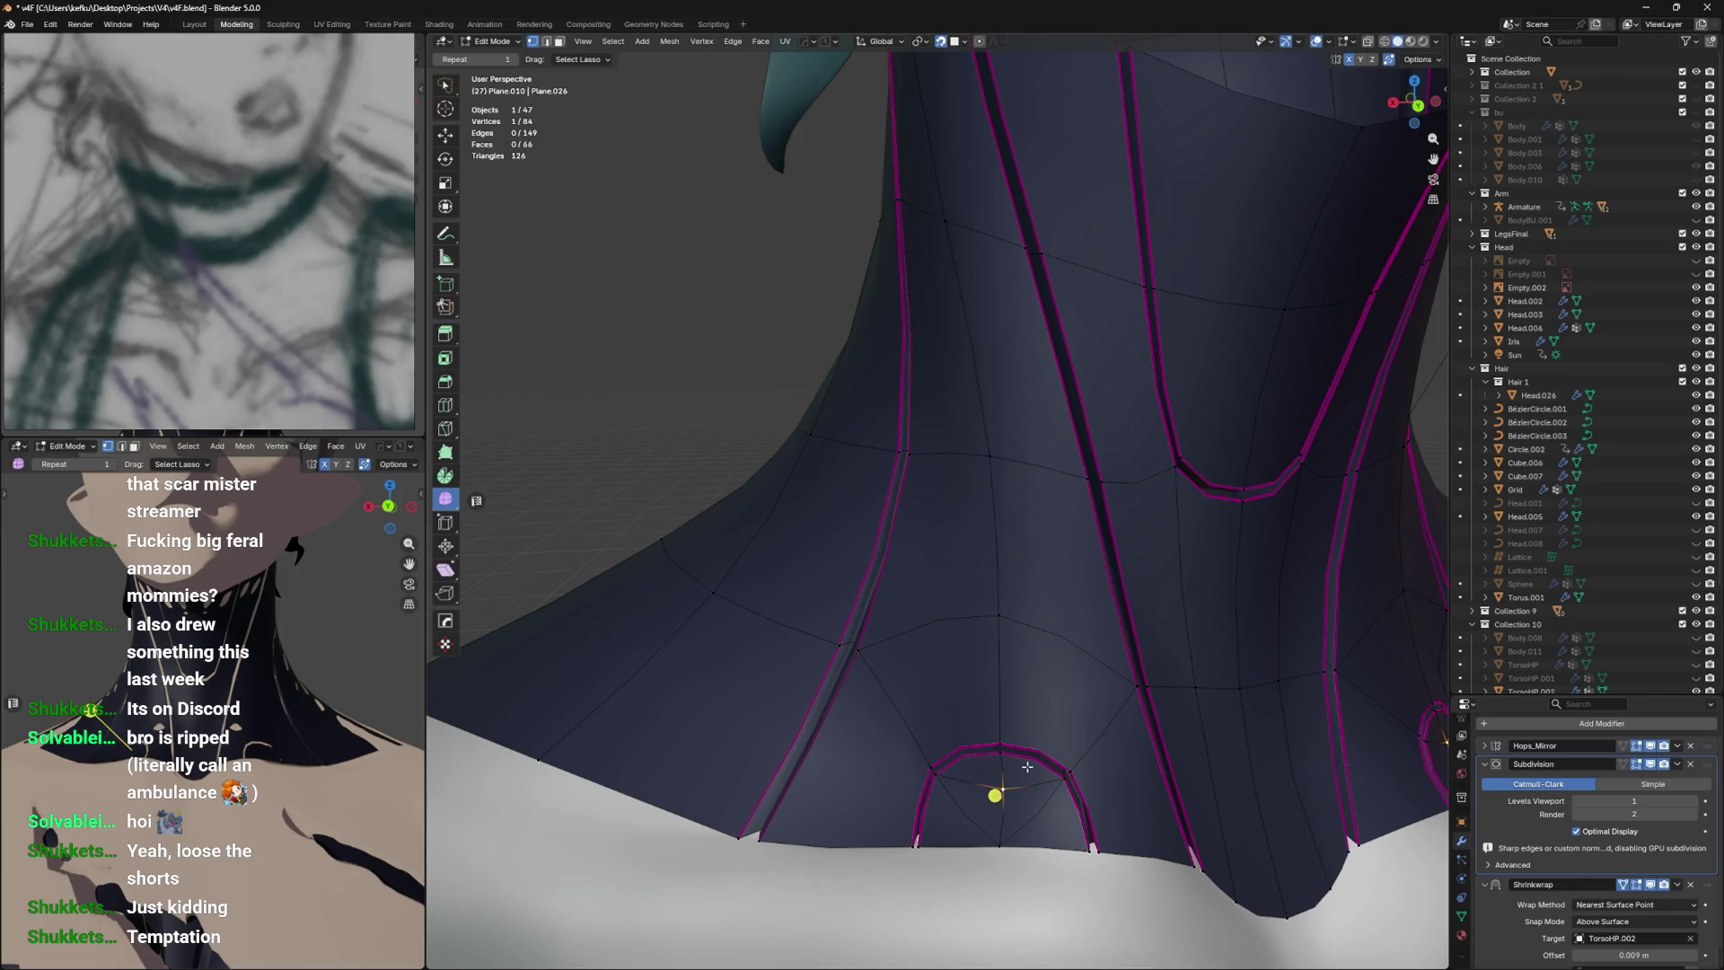
# Bevel the vertex into a 5-segment patch about 0.045 m wide with a star-shaped profile.
pyautogui.hotkey('ctrl', 'shift', 'b')
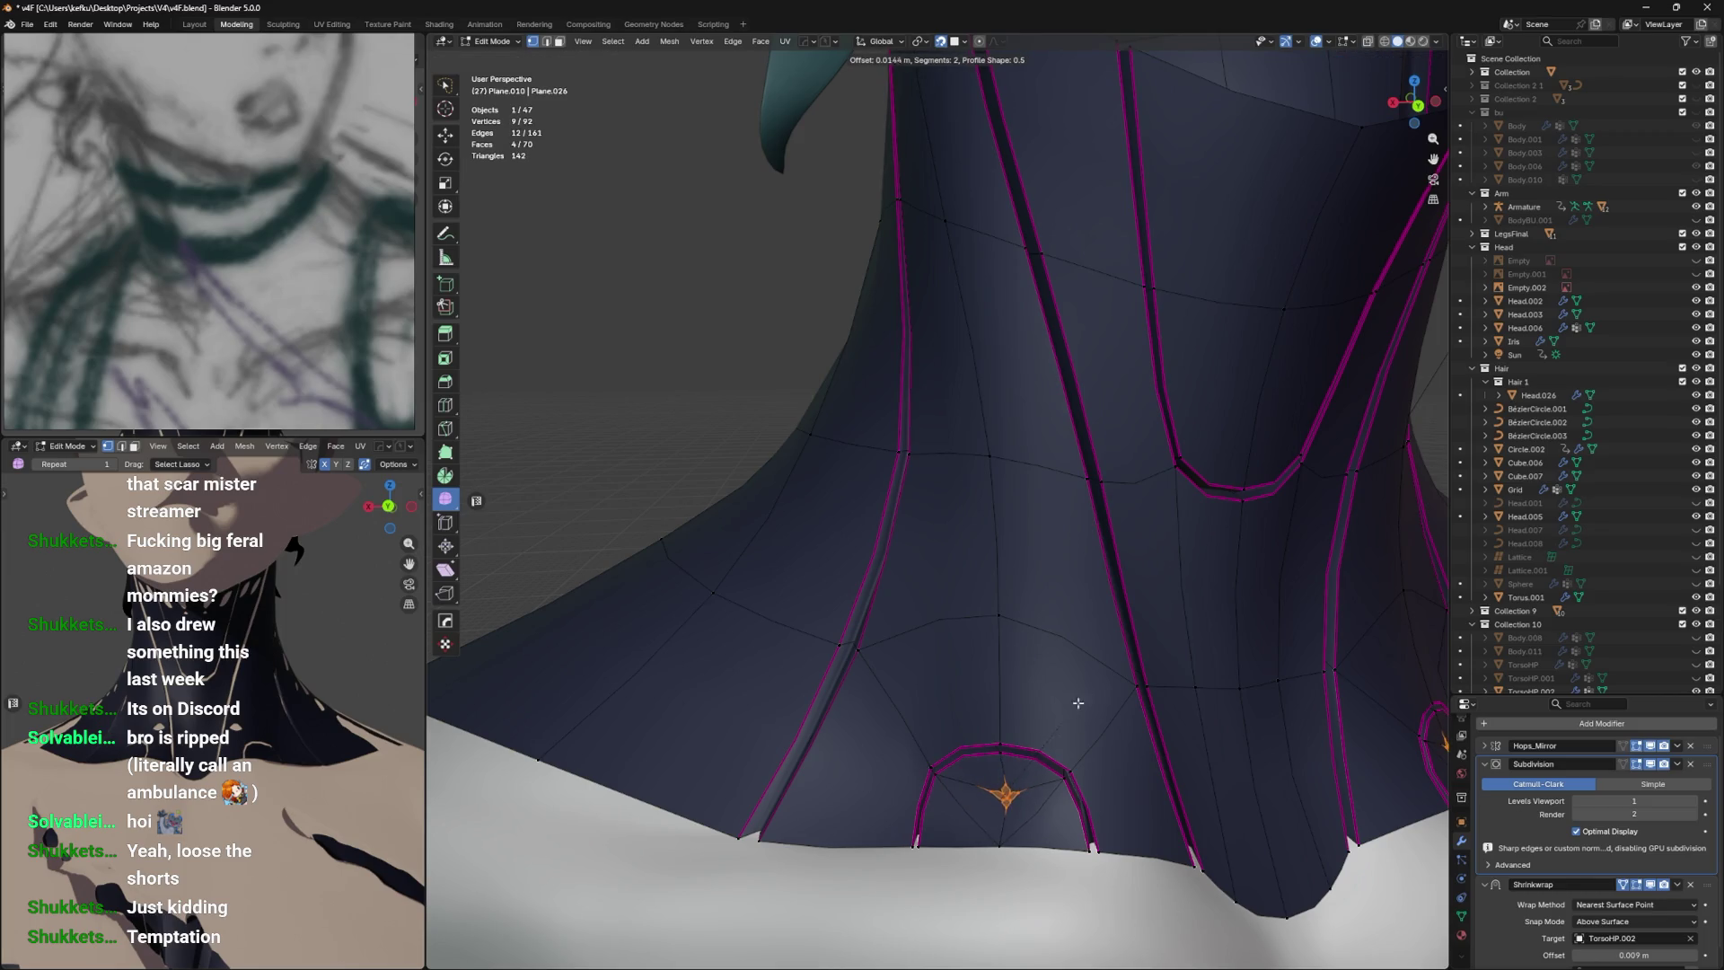
pyautogui.click(1088, 702)
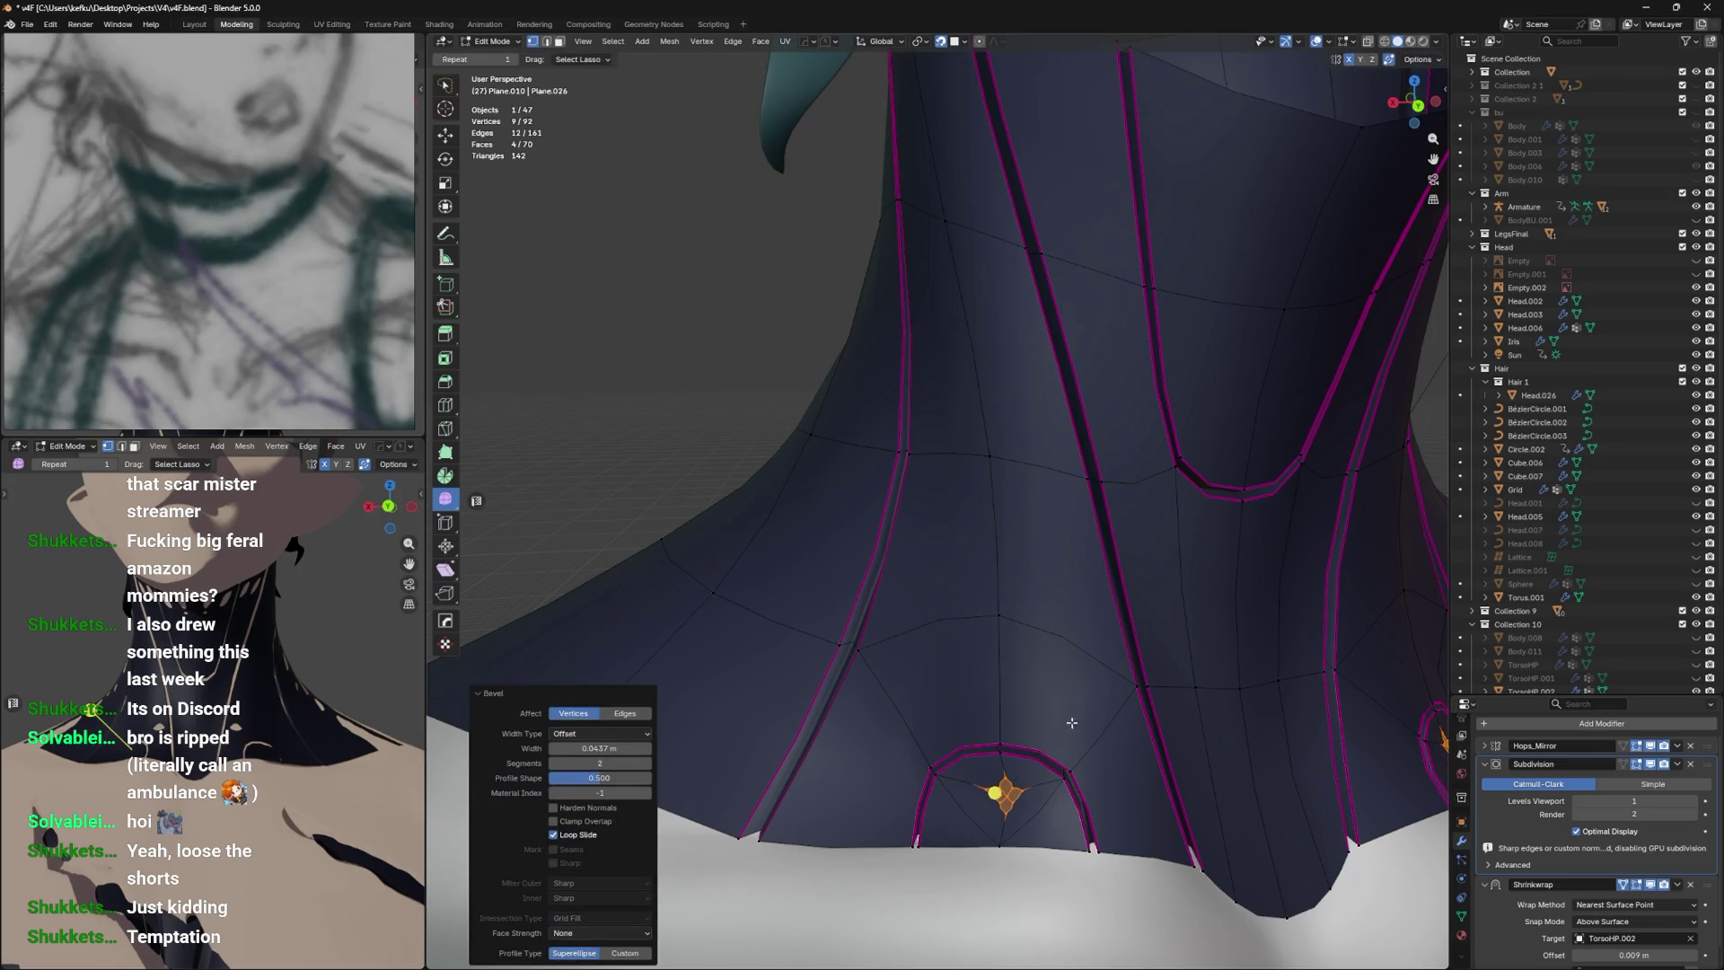
pyautogui.scroll(3)
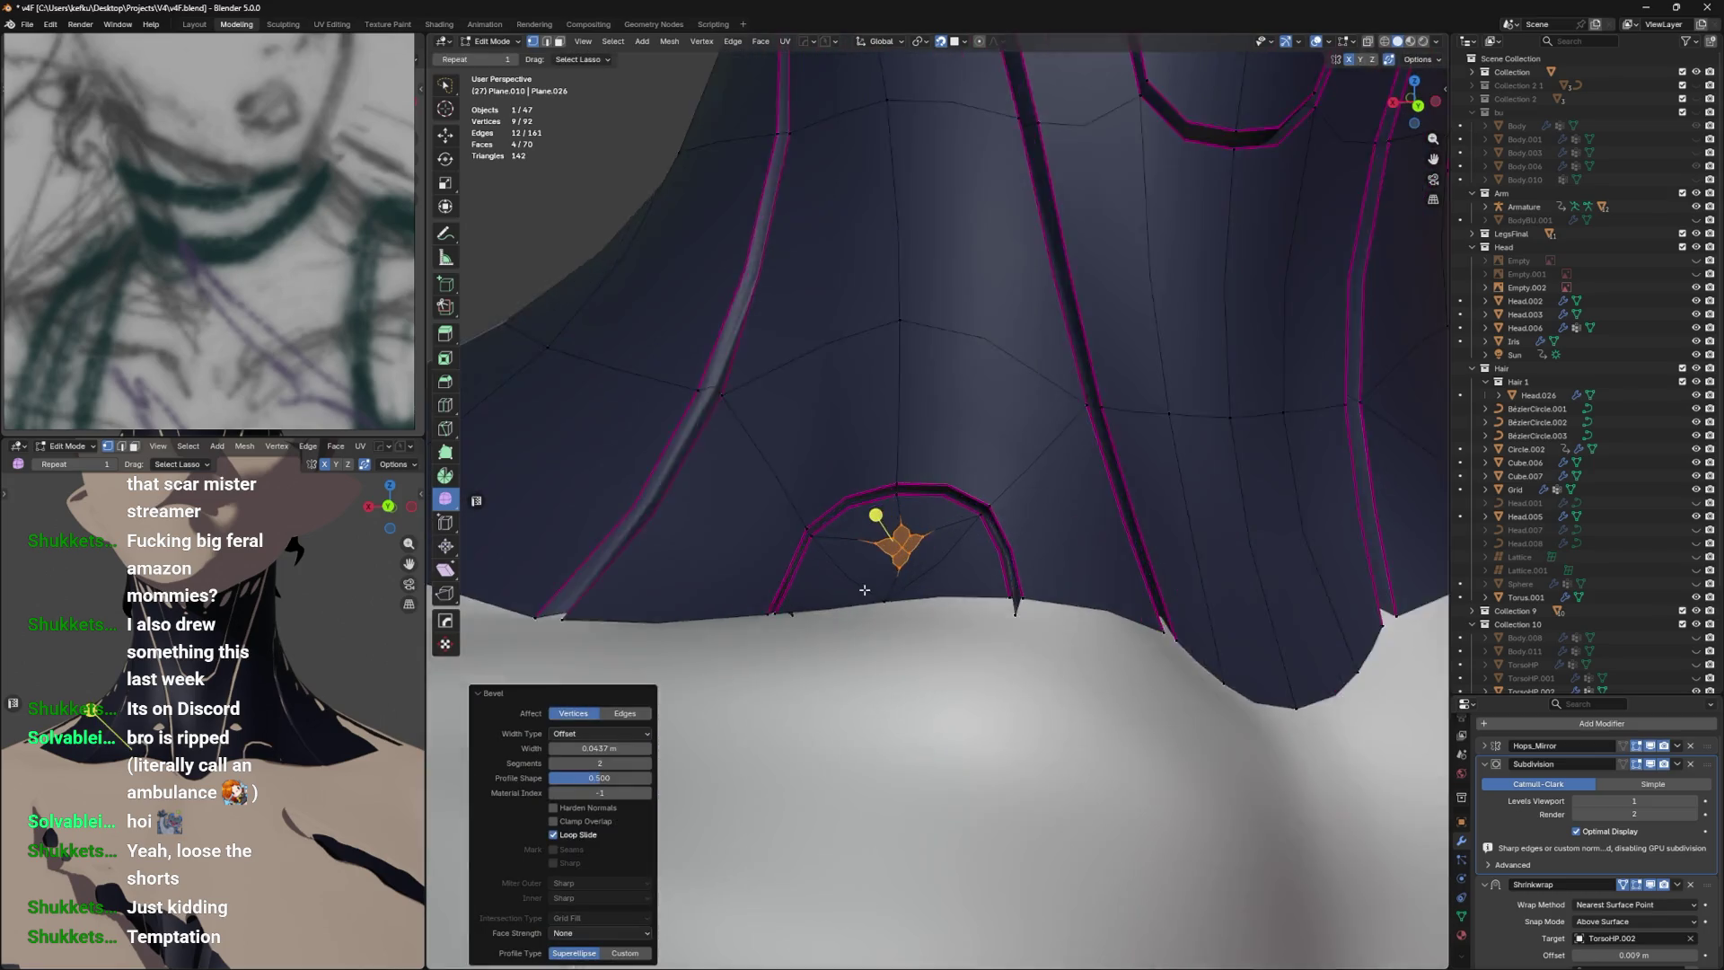
pyautogui.moveTo(866, 662); pyautogui.dragTo(877, 680)
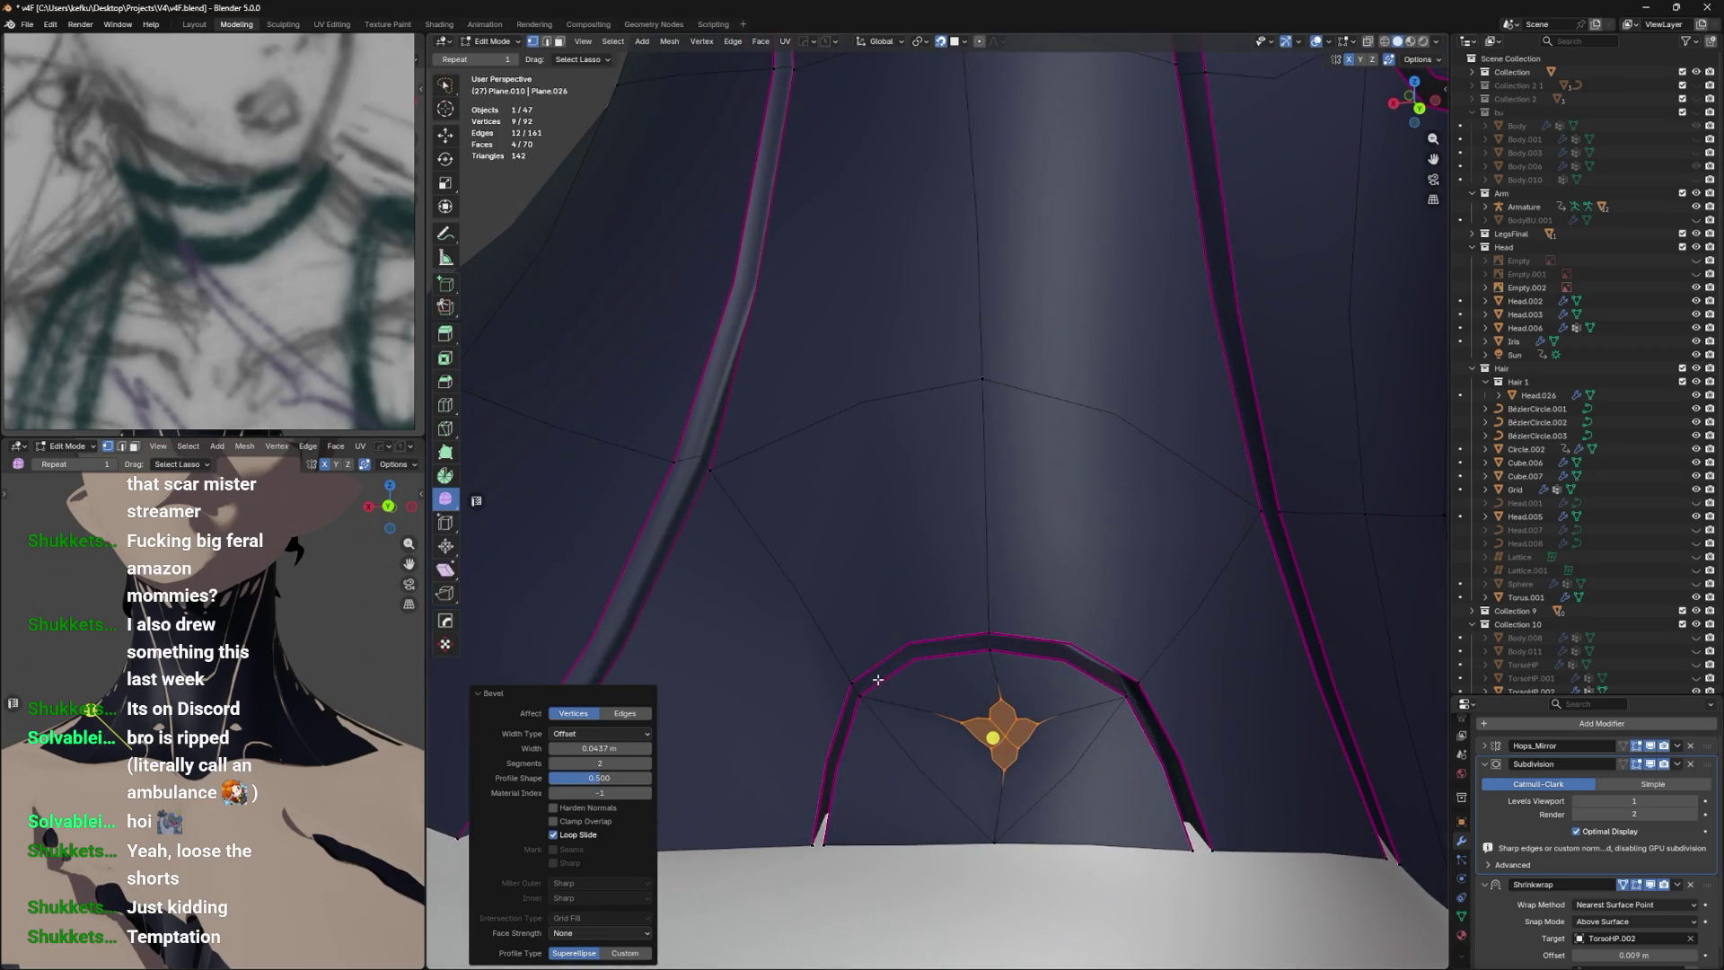
pyautogui.moveTo(600, 777); pyautogui.dragTo(599, 778)
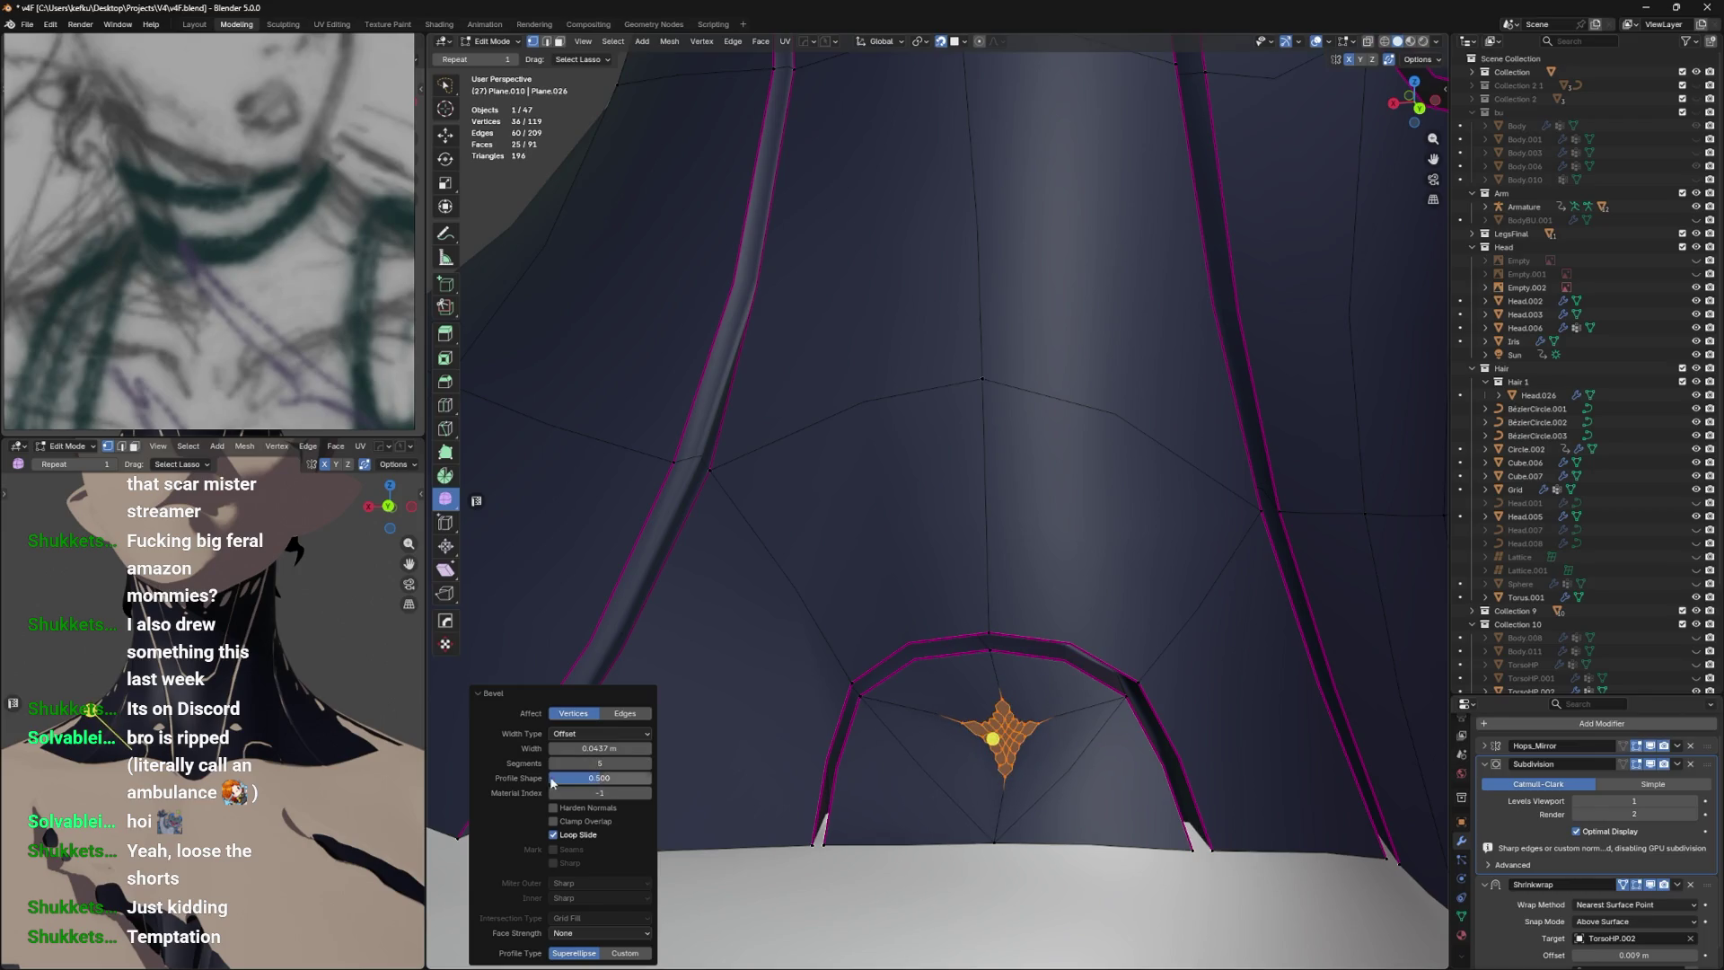
pyautogui.moveTo(1039, 751); pyautogui.dragTo(1042, 762)
# Try the Circle command from the F3 search on the bevelled patch, then cancel it.
pyautogui.press('F3')
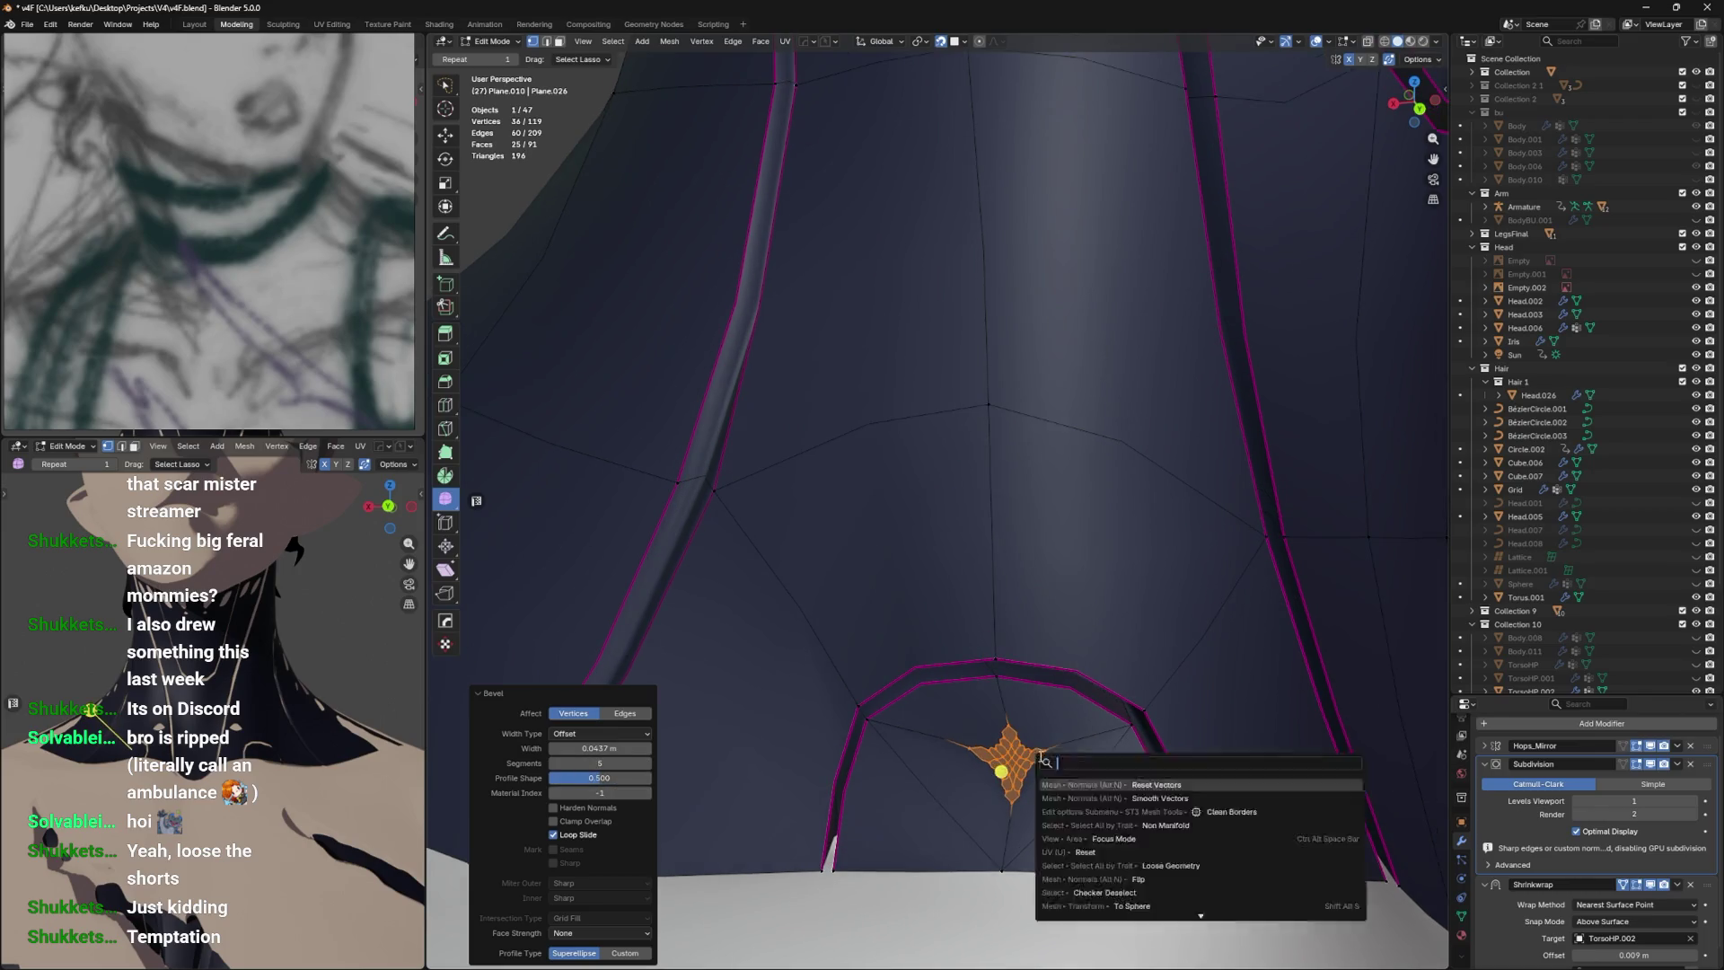
pyautogui.press('F3')
pyautogui.write('cir')
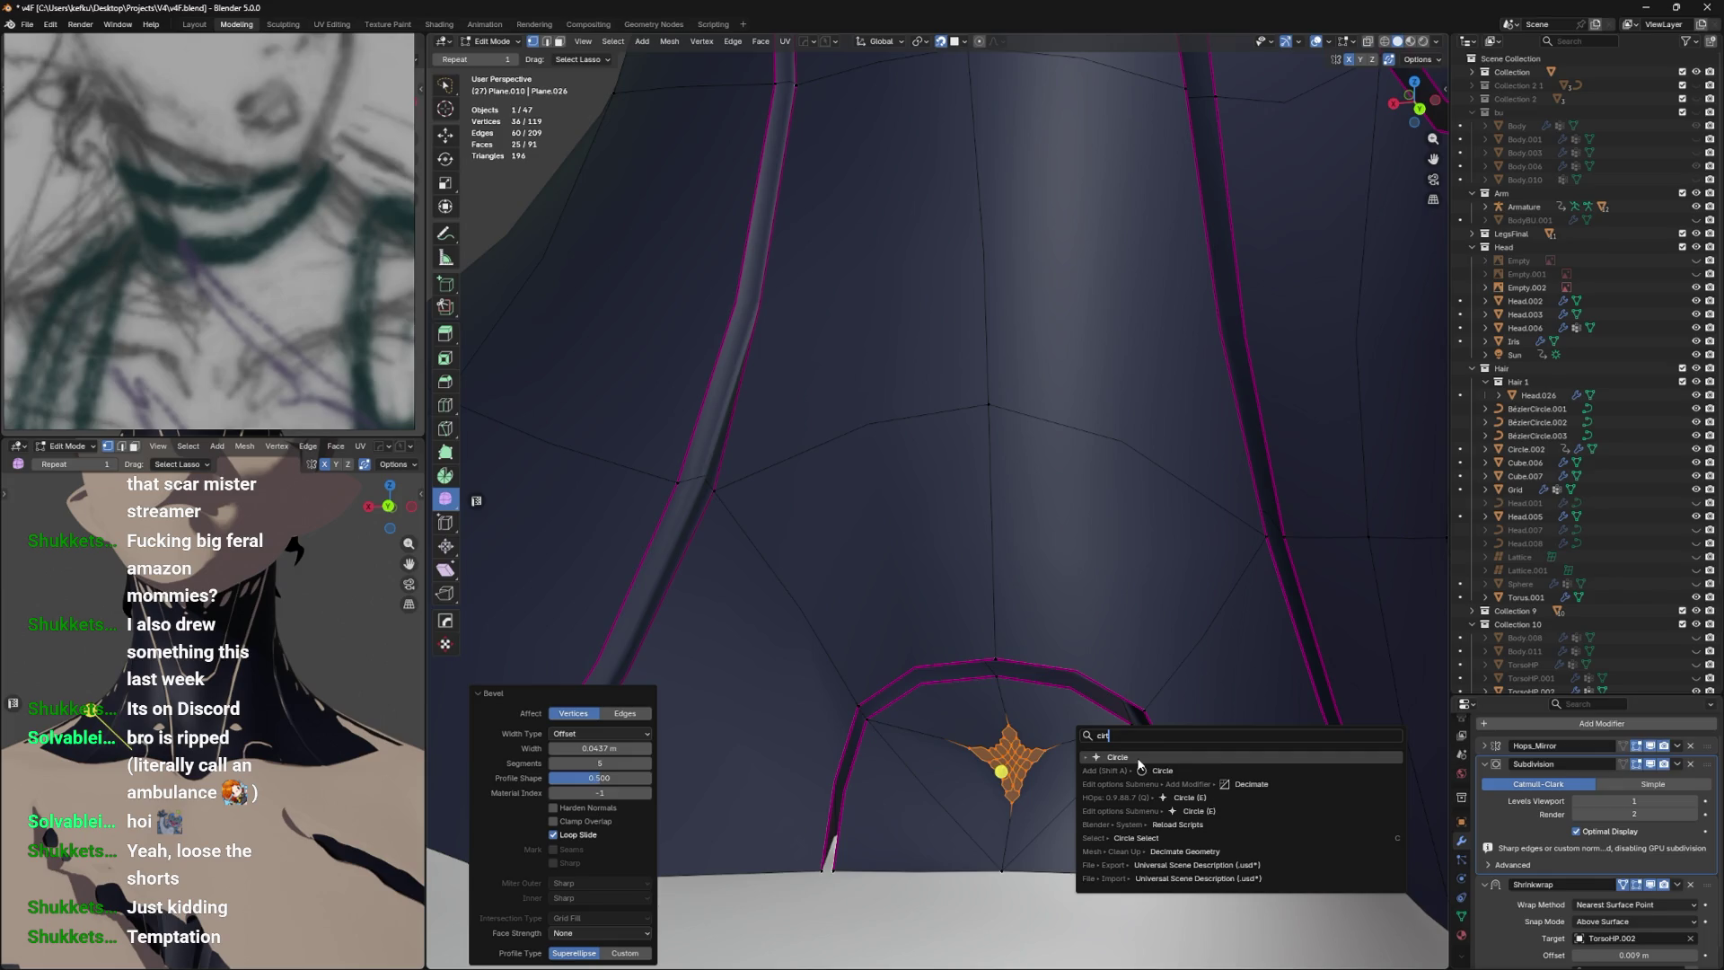
pyautogui.press('Return')
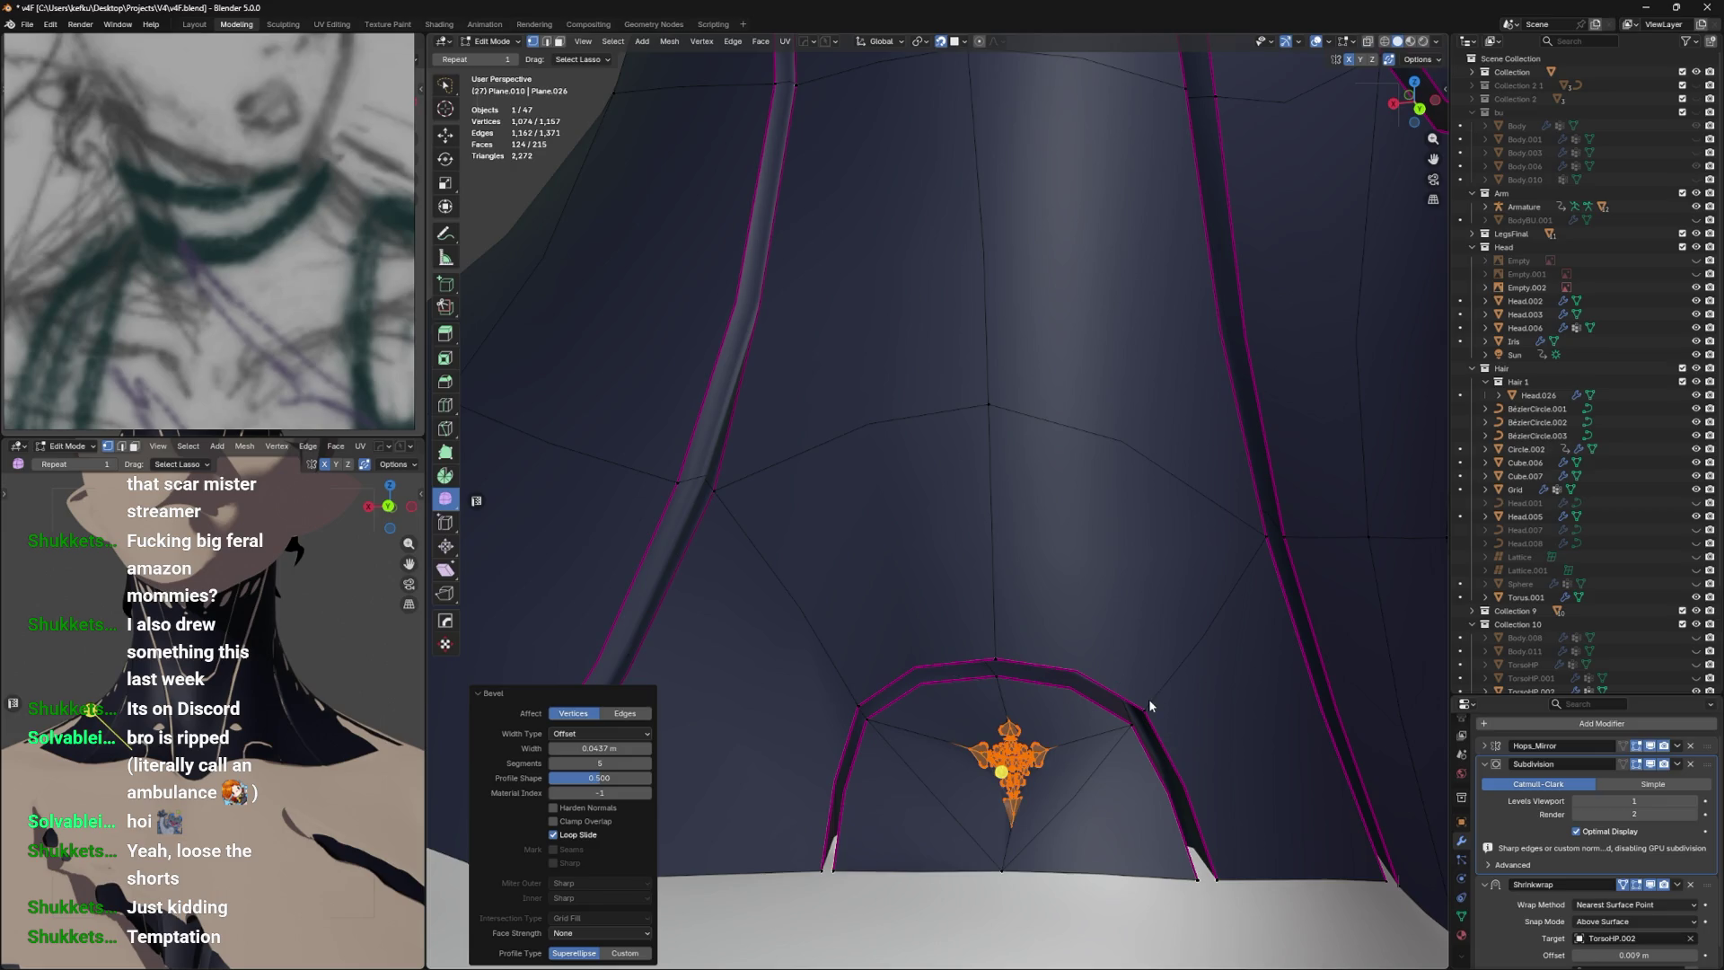
pyautogui.hotkey('alt', 'c')
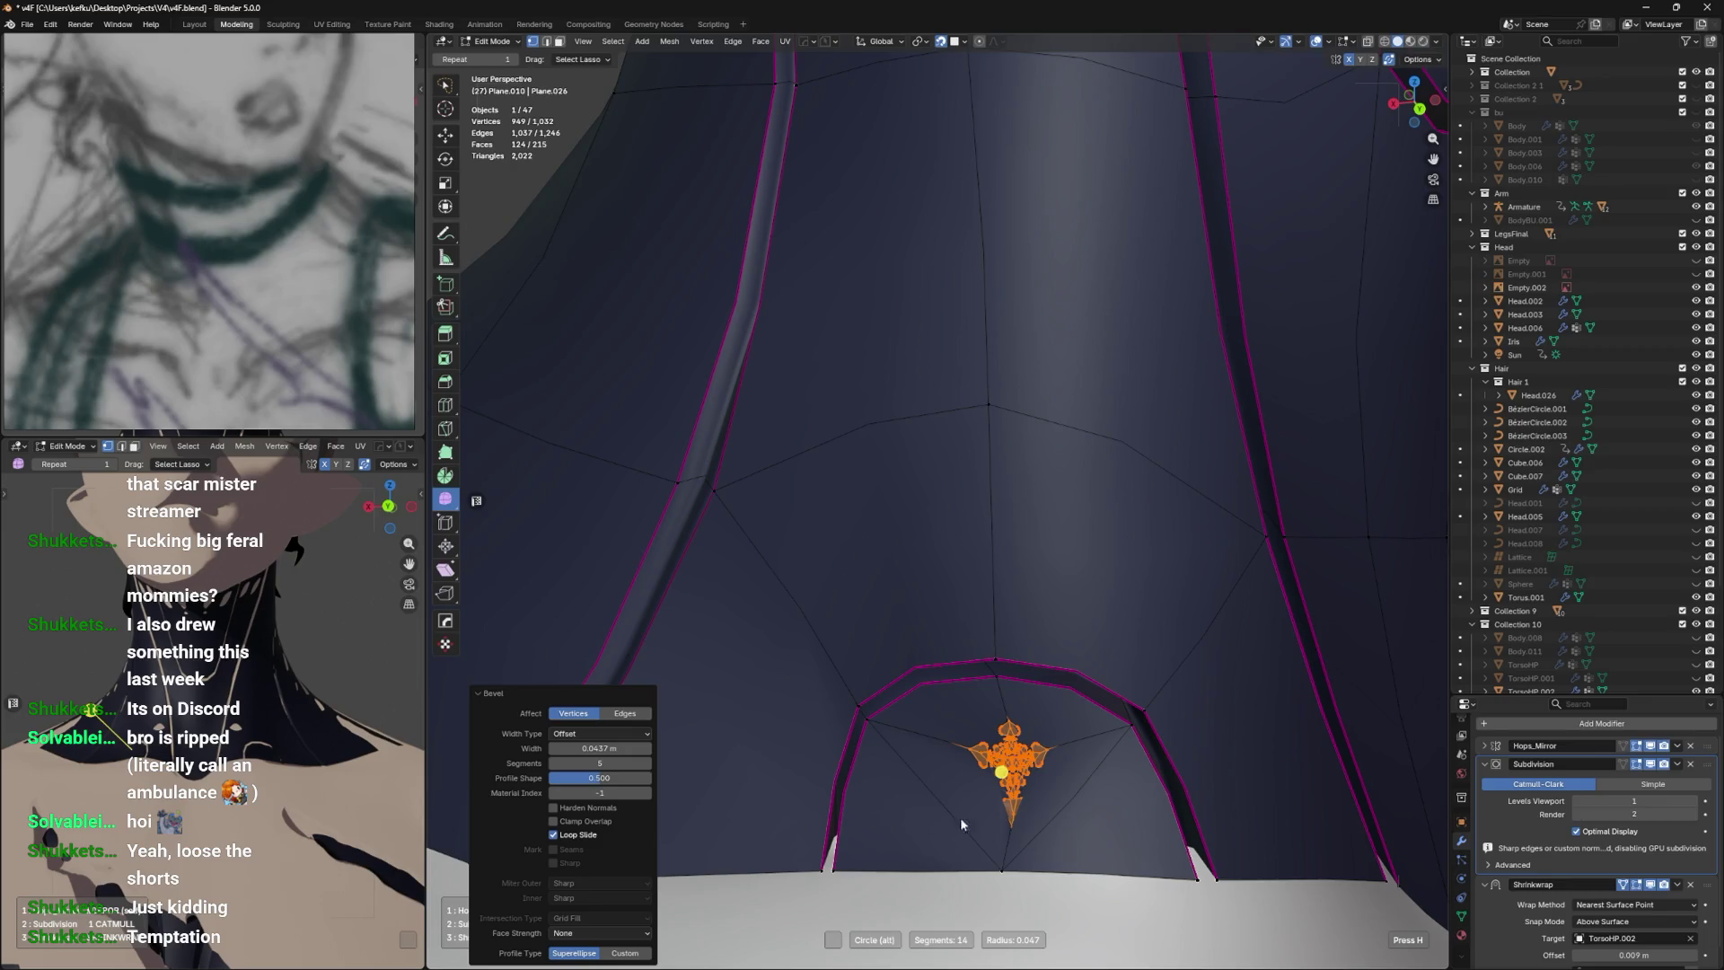
pyautogui.press('Escape')
# Undo the vertex bevel so a single centre vertex remains joined to the arch corners.
pyautogui.scroll(-3)
pyautogui.scroll(3)
pyautogui.scroll(-3)
pyautogui.hotkey('ctrl', 'z')
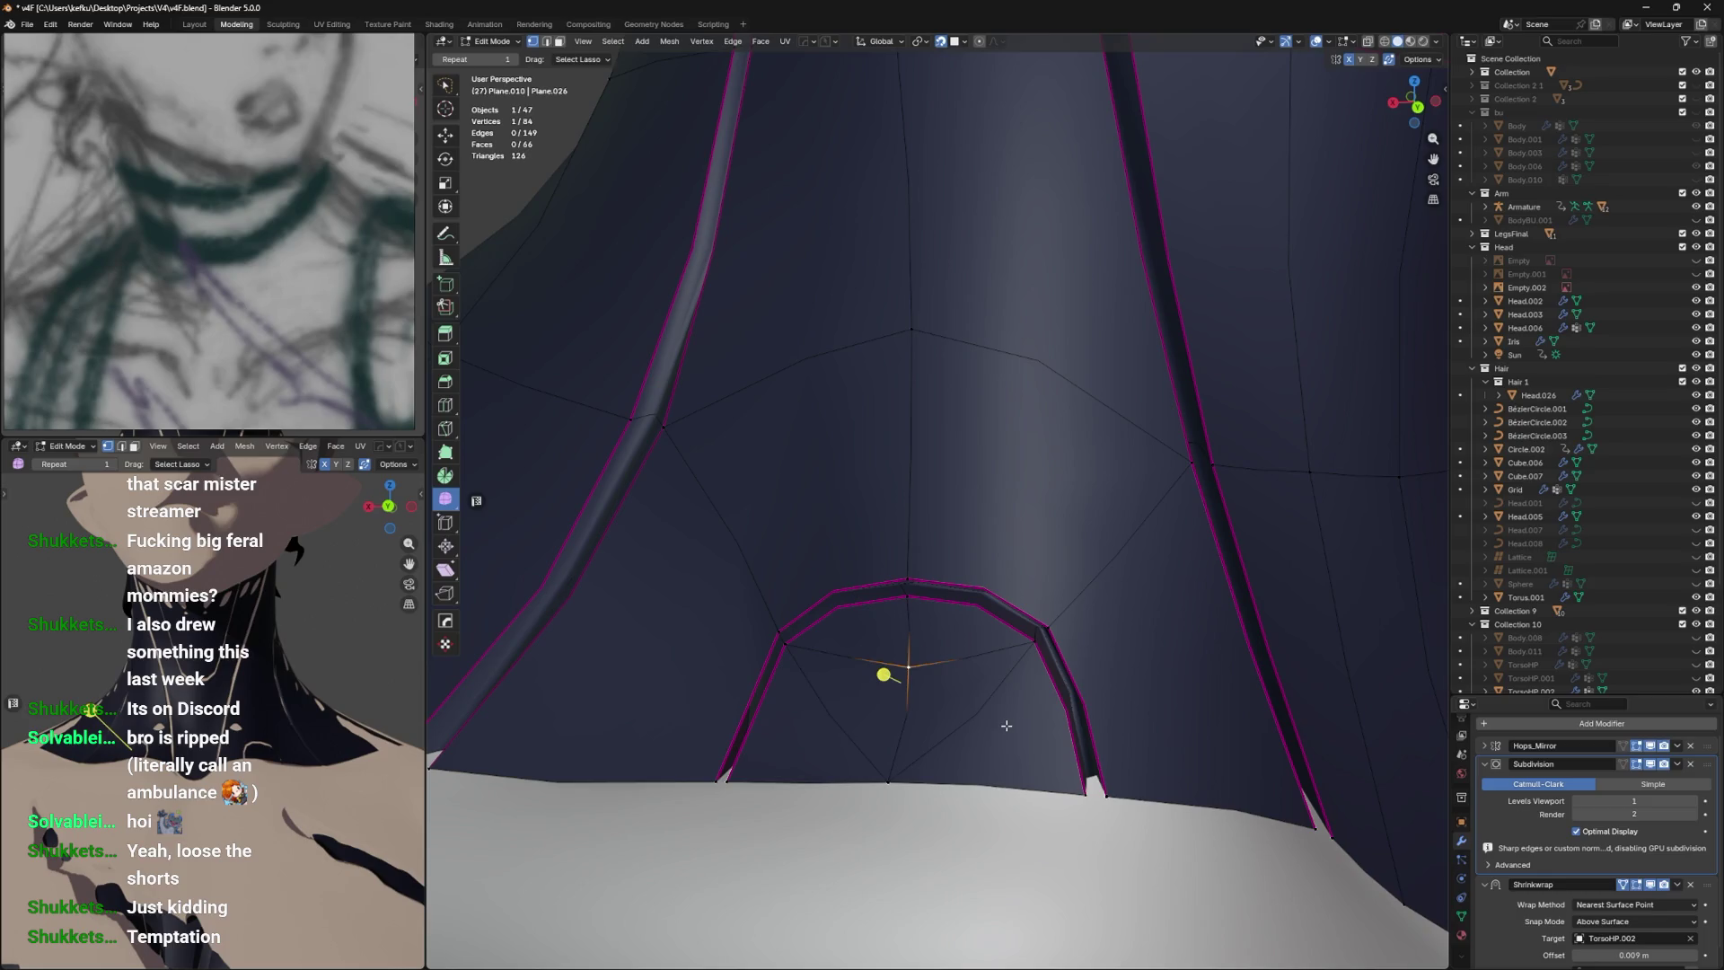
# Turn the arch vertex into a small 14-segment circle, discarding a trial vertex smoothing.
pyautogui.press('F3')
pyautogui.click(1073, 747)
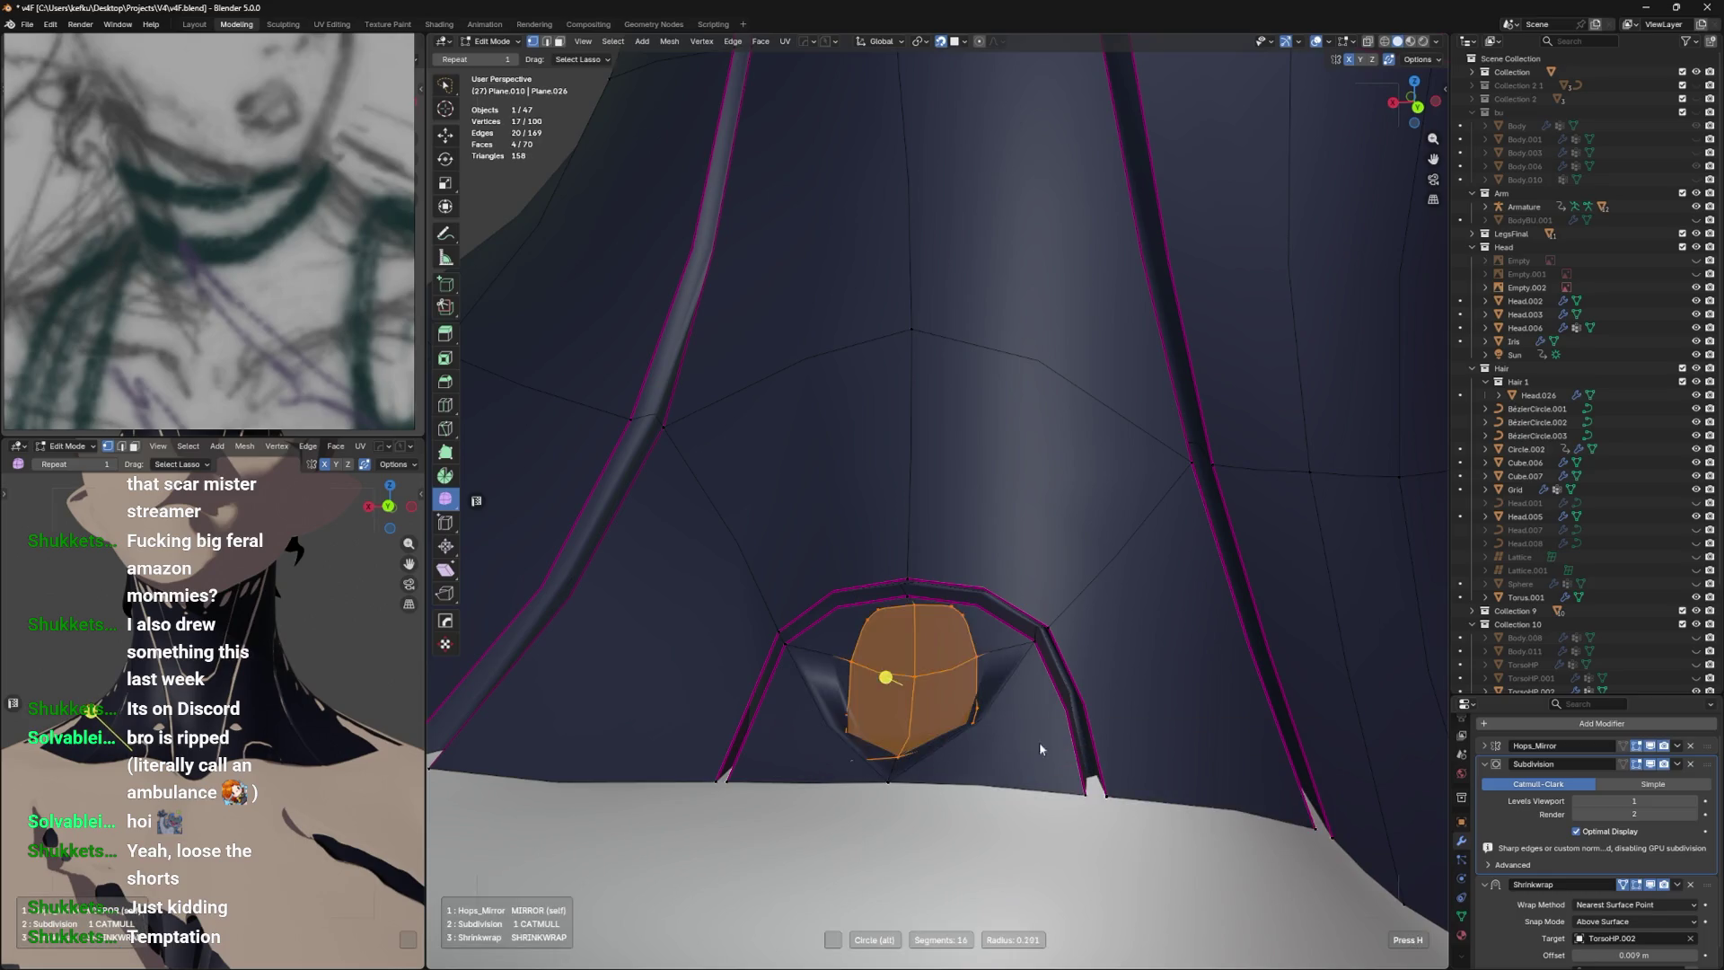
pyautogui.click(891, 679)
pyautogui.hotkey('shift', 'v')
pyautogui.hotkey('ctrl', 'z')
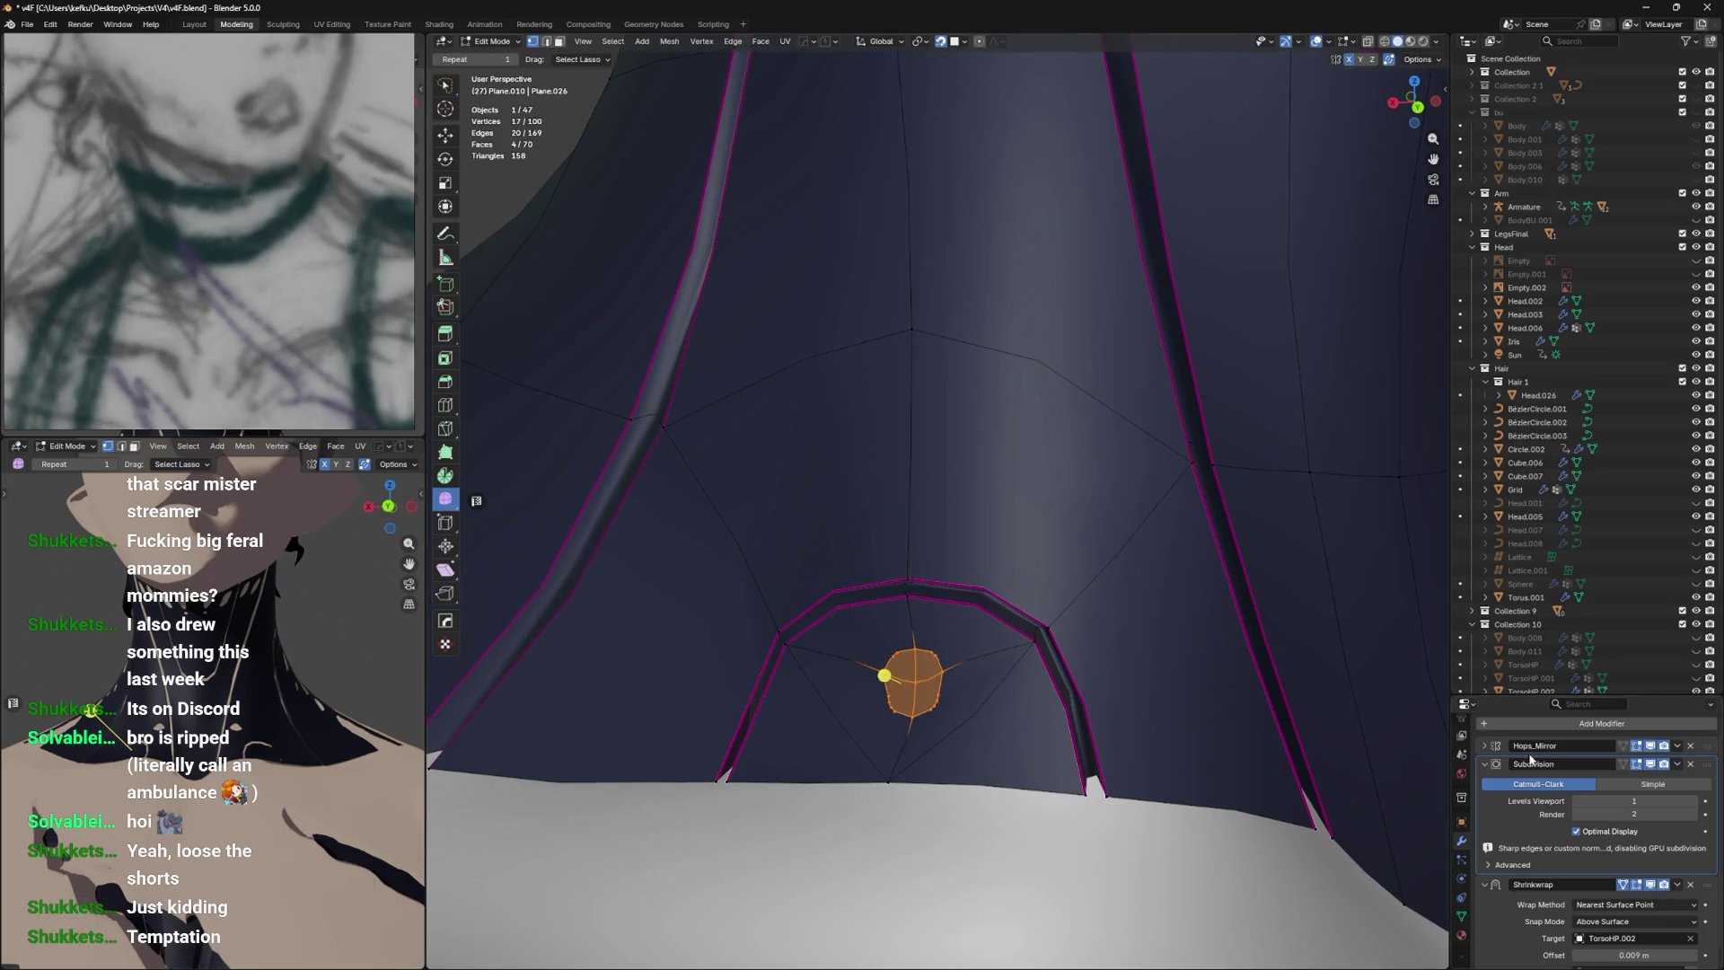
# Hide the Subdivision modifier's edit-mode display and nudge the circle slightly into place.
pyautogui.click(1650, 765)
pyautogui.moveTo(1178, 707); pyautogui.dragTo(1158, 731)
pyautogui.press('g')
pyautogui.click(1178, 710)
pyautogui.press('g')
pyautogui.click(1178, 714)
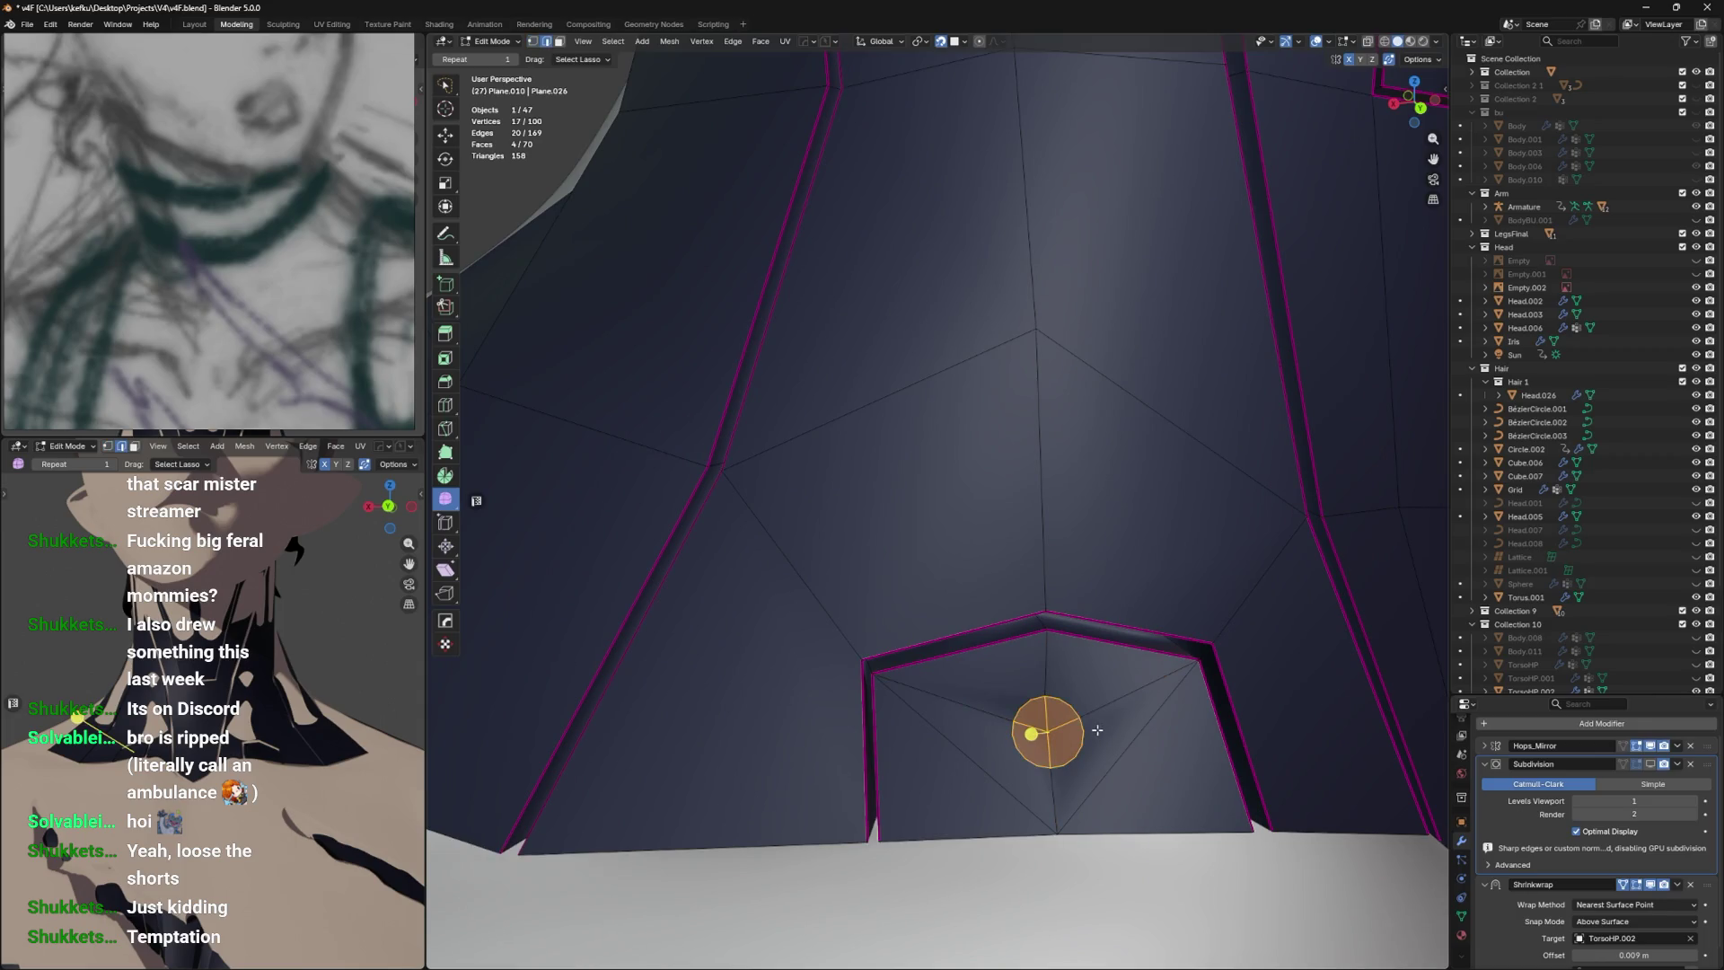
# Knife-cut edges linking the circle to the arch's corners and bottom.
pyautogui.click(1167, 677)
pyautogui.click(1067, 701)
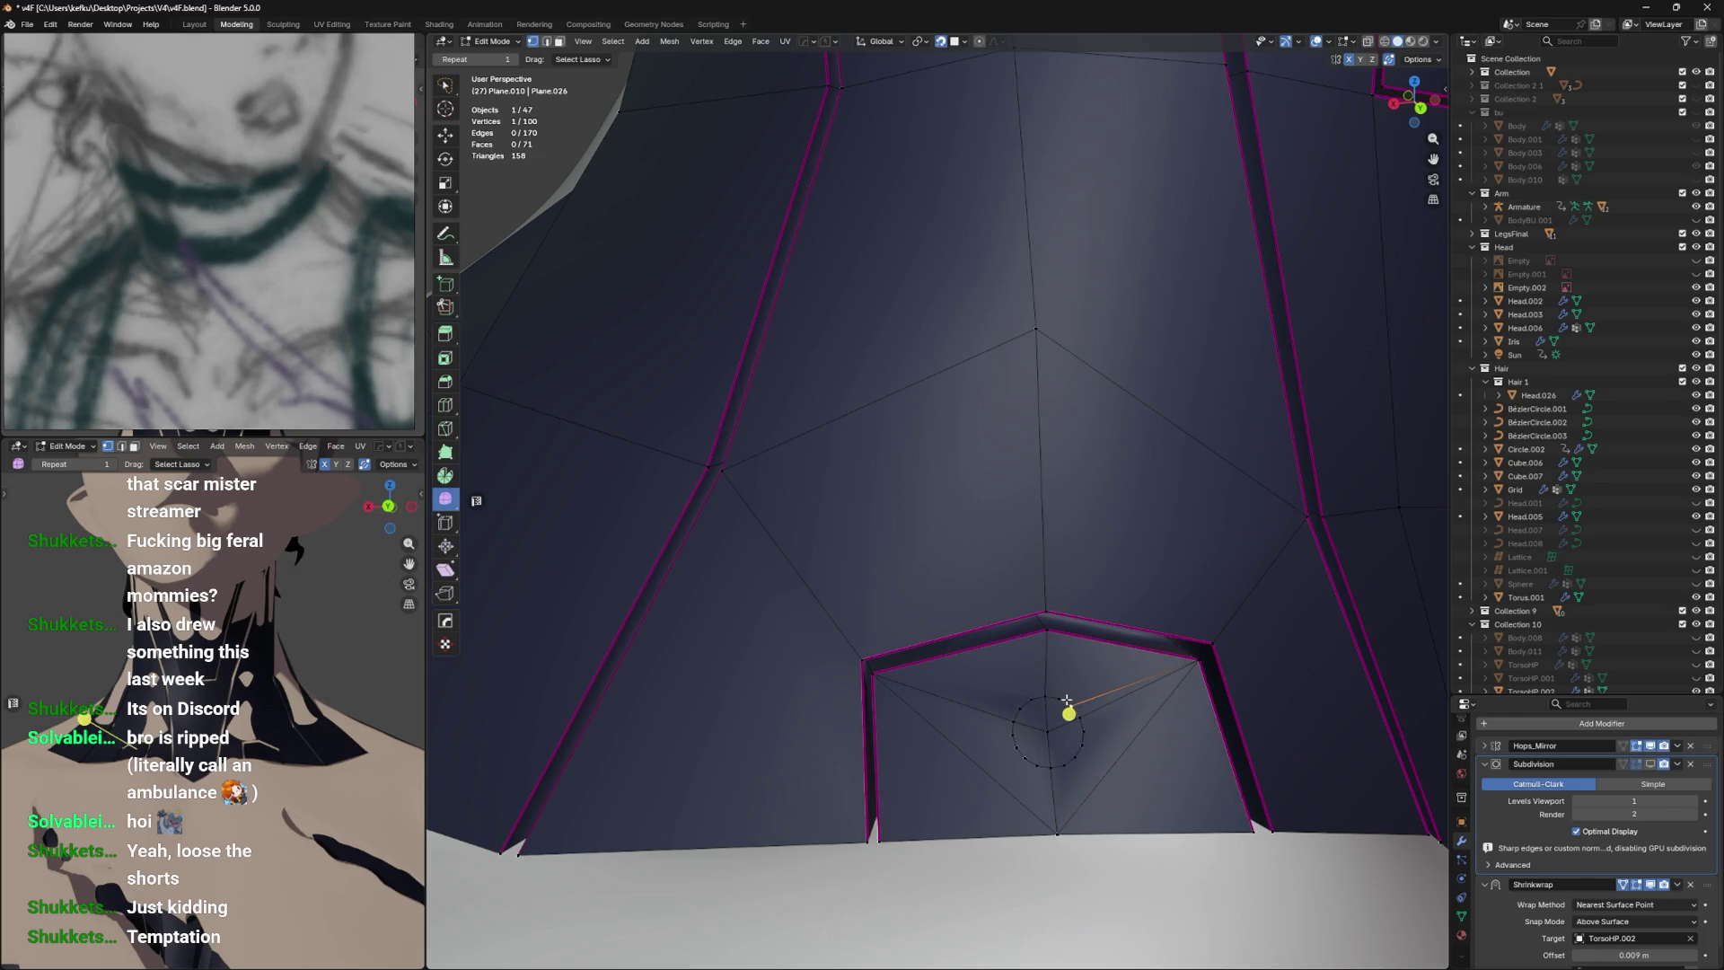
pyautogui.click(1062, 694)
pyautogui.click(871, 673)
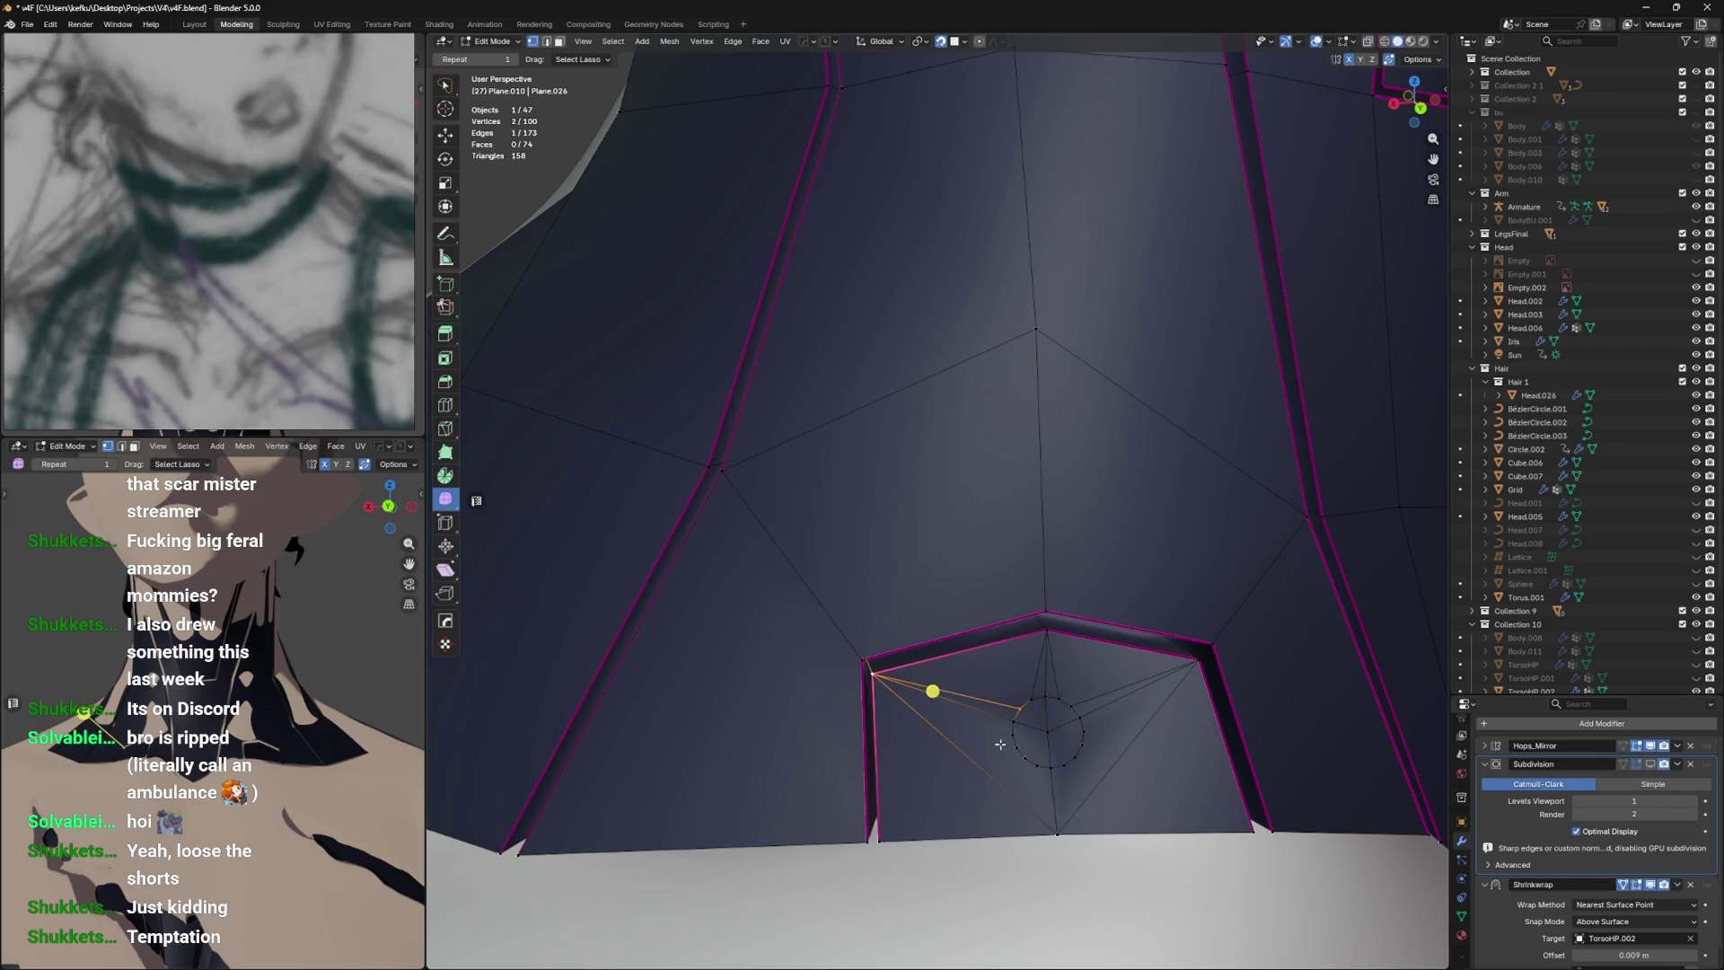
pyautogui.click(1057, 833)
pyautogui.press('Return')
pyautogui.click(879, 840)
pyautogui.click(989, 807)
pyautogui.click(1023, 759)
pyautogui.press('Return')
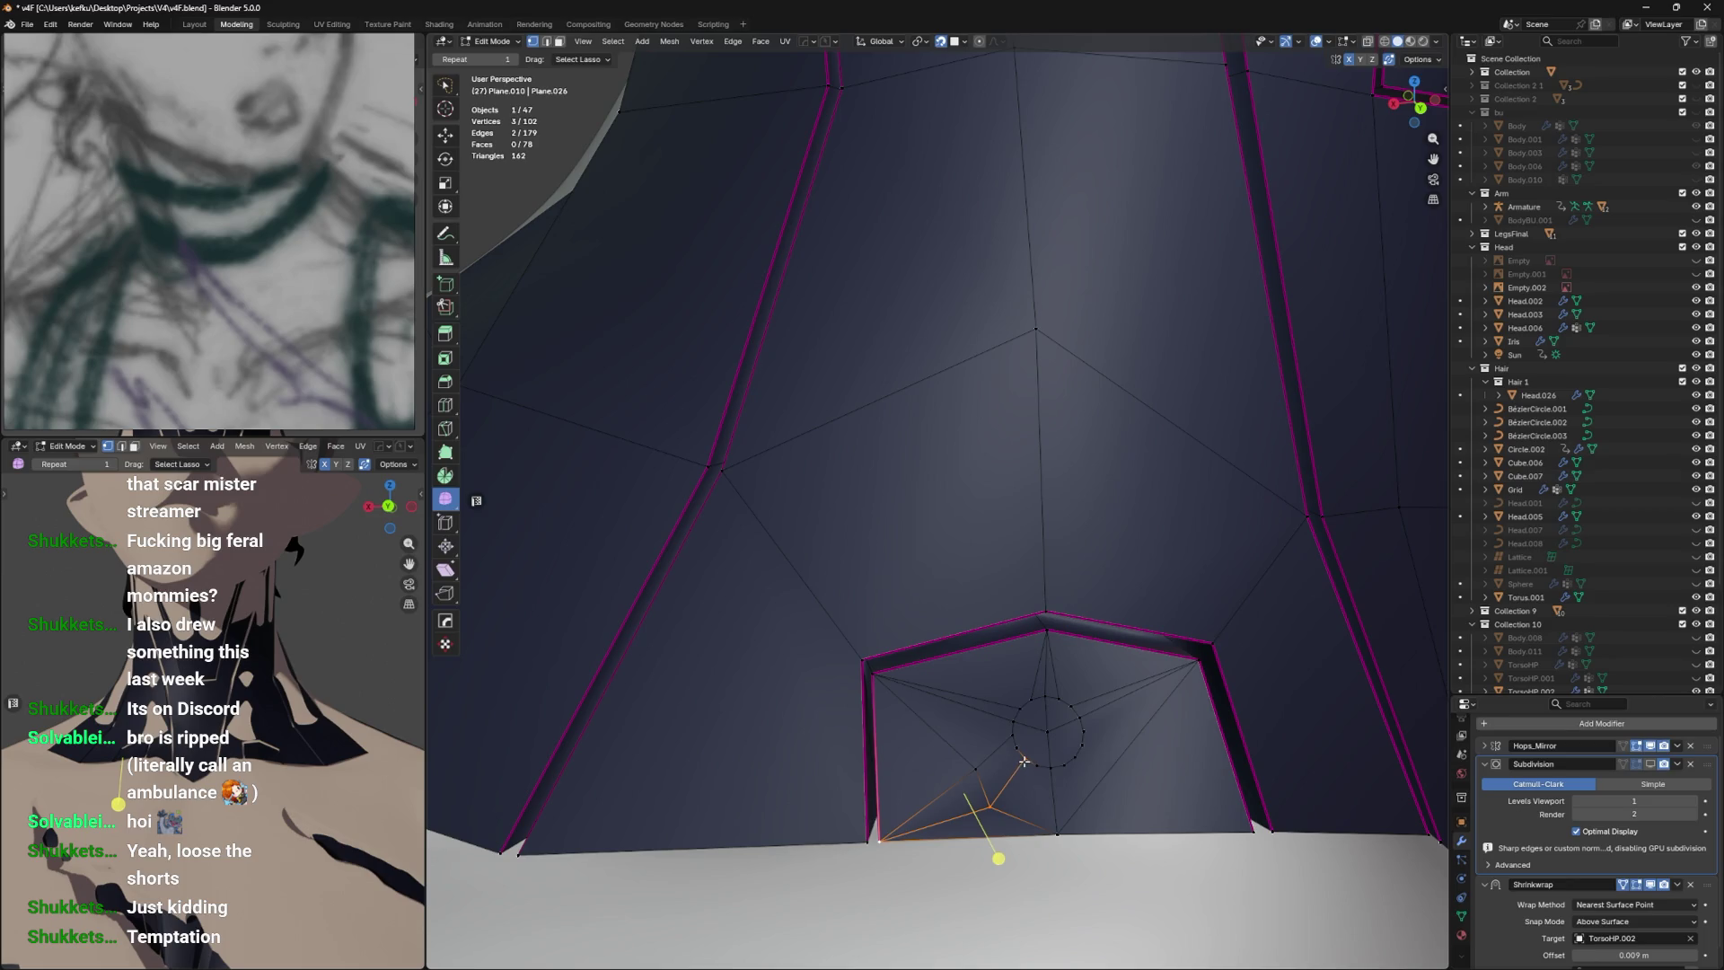
# Connect circle vertices to the bottom vertex and the lower-right corner with J.
pyautogui.click(1023, 762)
pyautogui.click(1055, 832)
pyautogui.press('j')
pyautogui.click(1082, 746)
pyautogui.click(1258, 831)
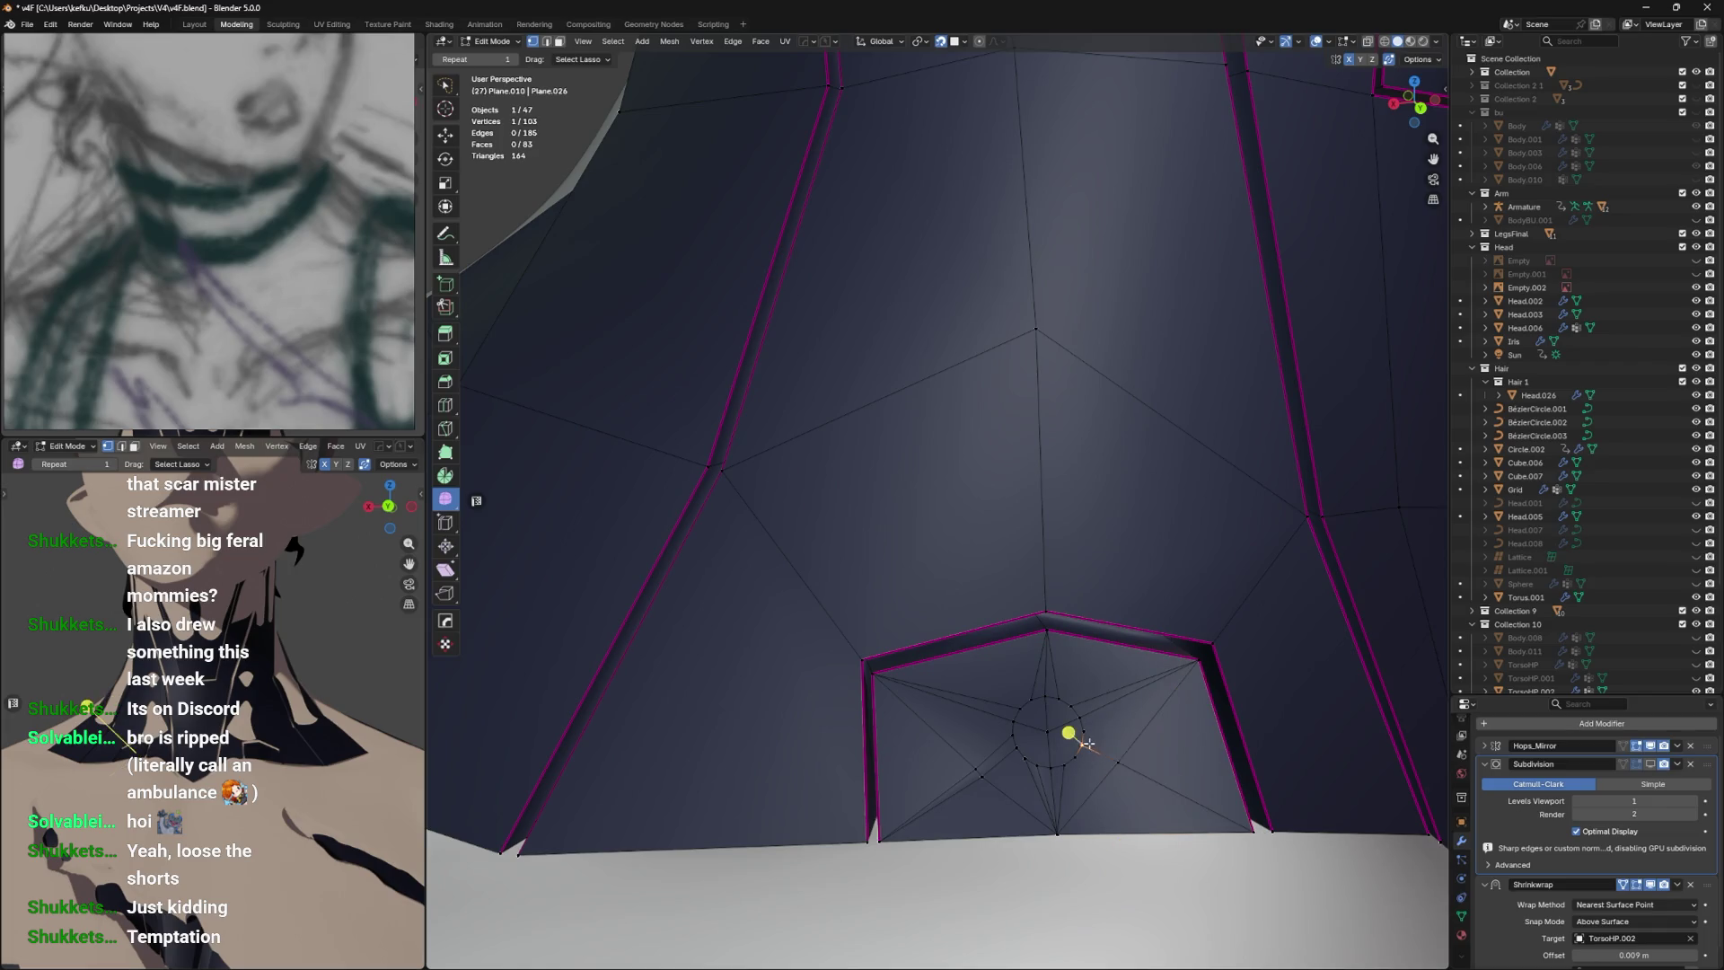
pyautogui.click(1190, 817)
pyautogui.press('j')
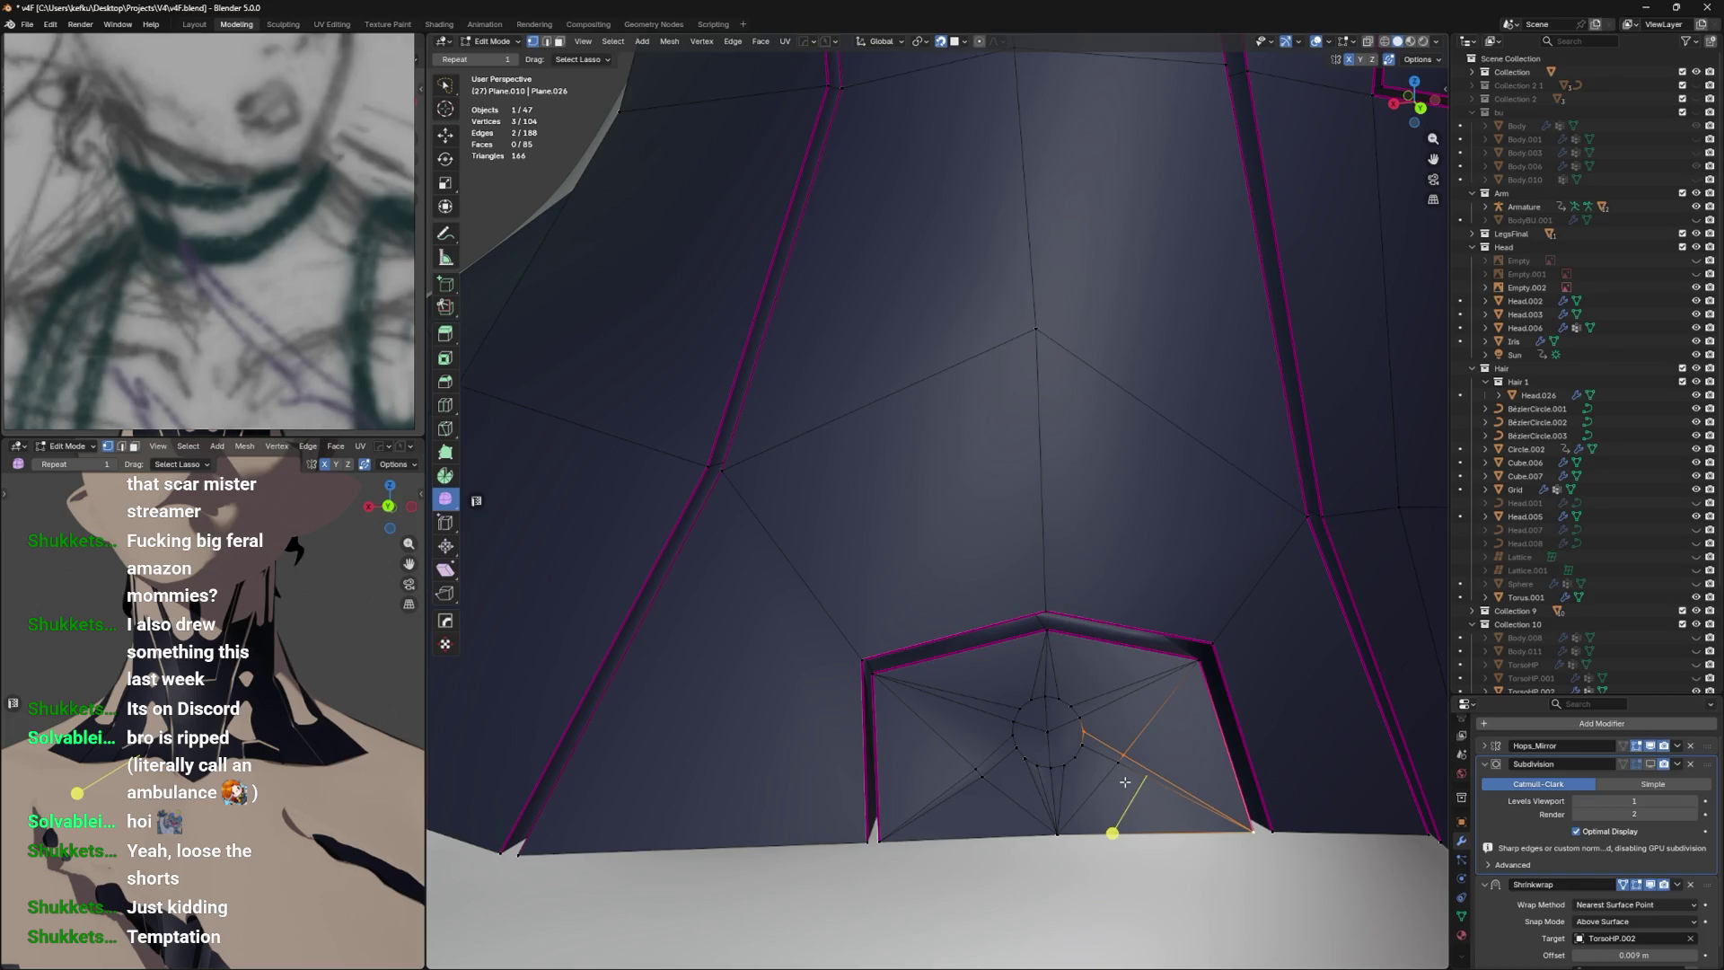
# Dissolve the surplus edges beside the circle, save, and start dissolving the circle's centre vertex.
pyautogui.click(986, 766)
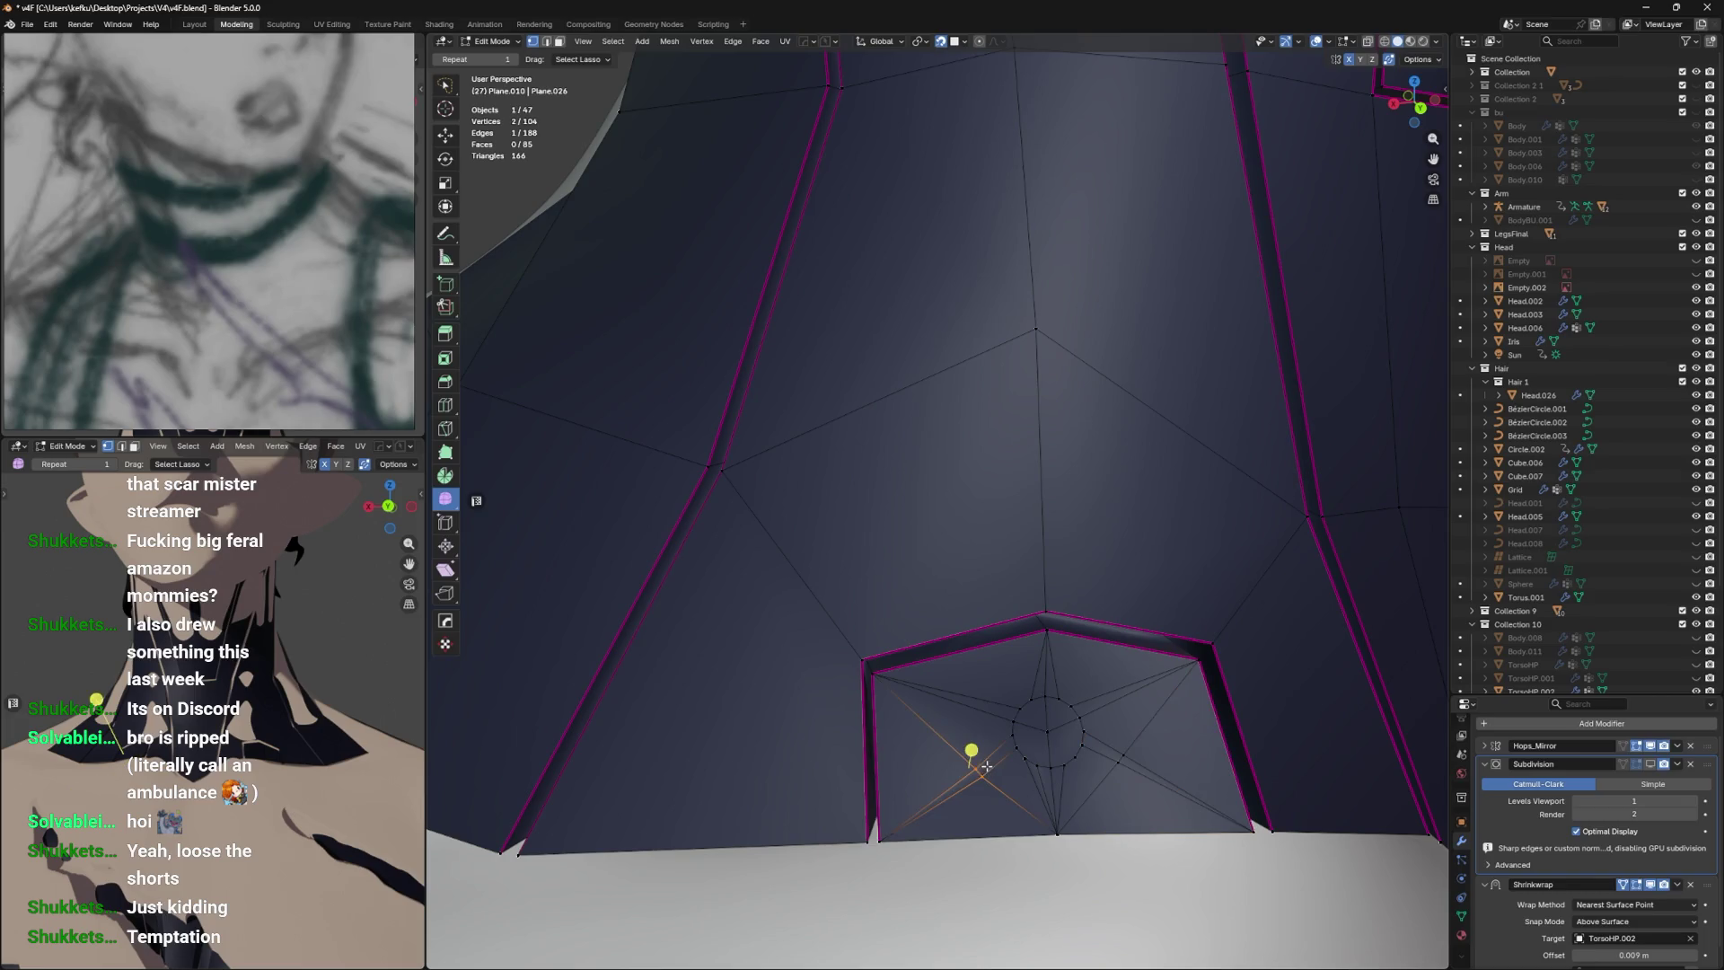
pyautogui.hotkey('ctrl', 'x')
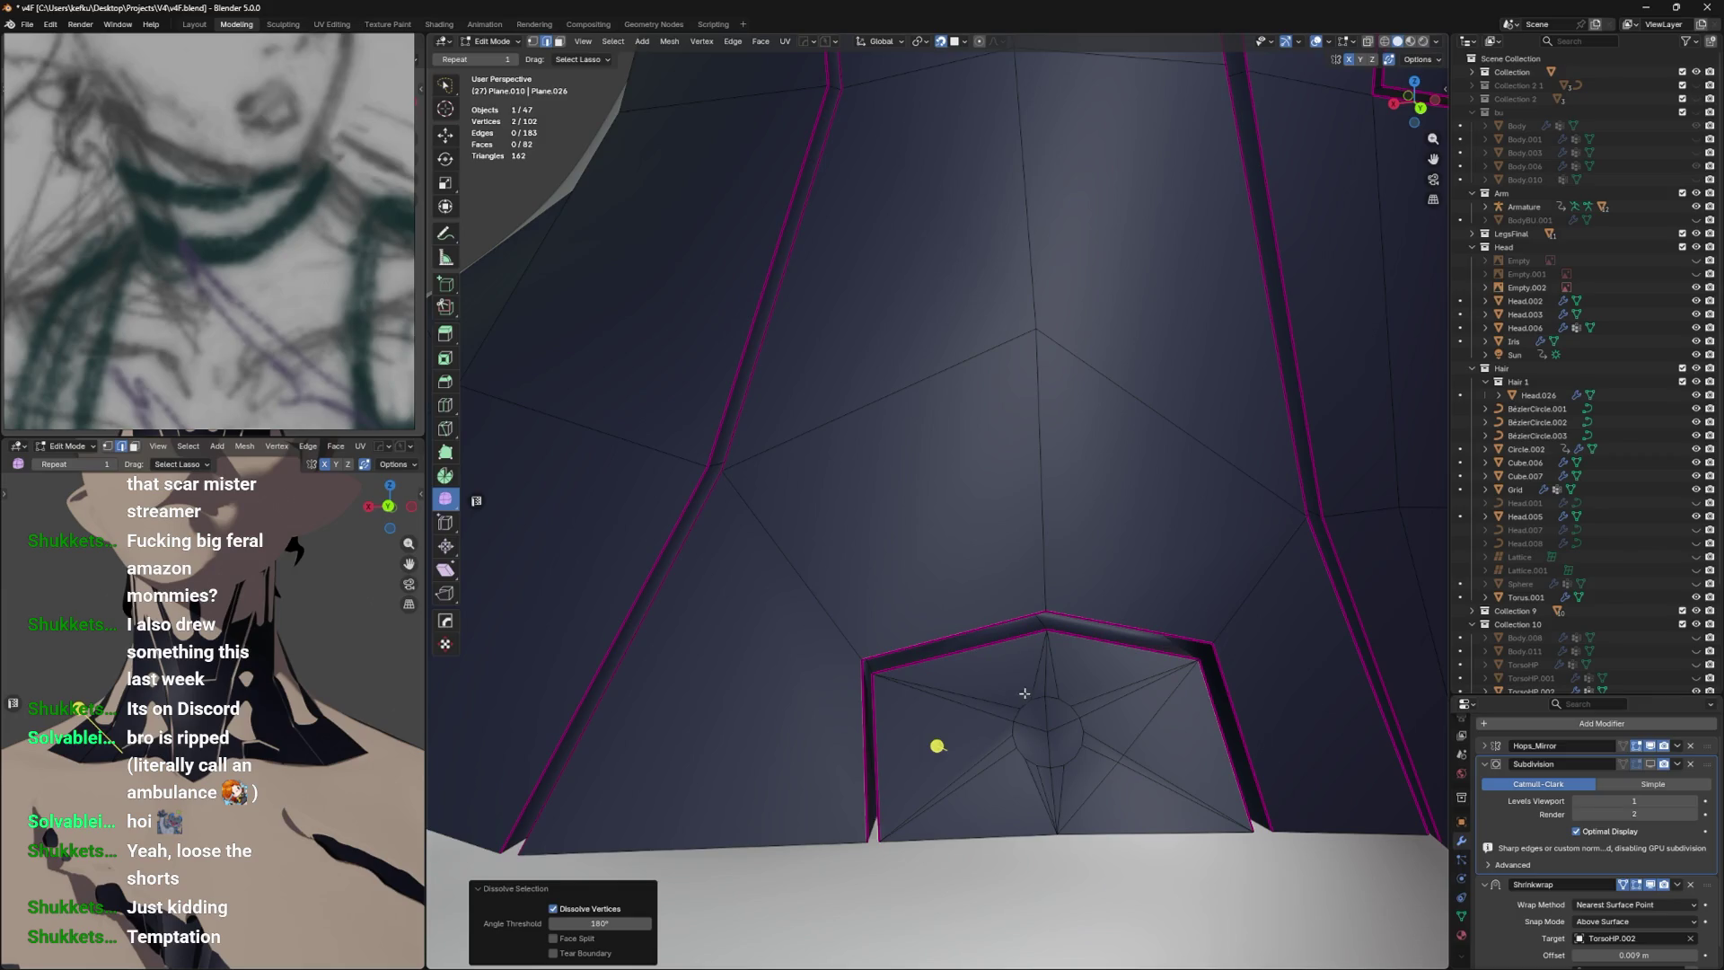
pyautogui.hotkey('ctrl', 'x')
pyautogui.hotkey('ctrl', 's')
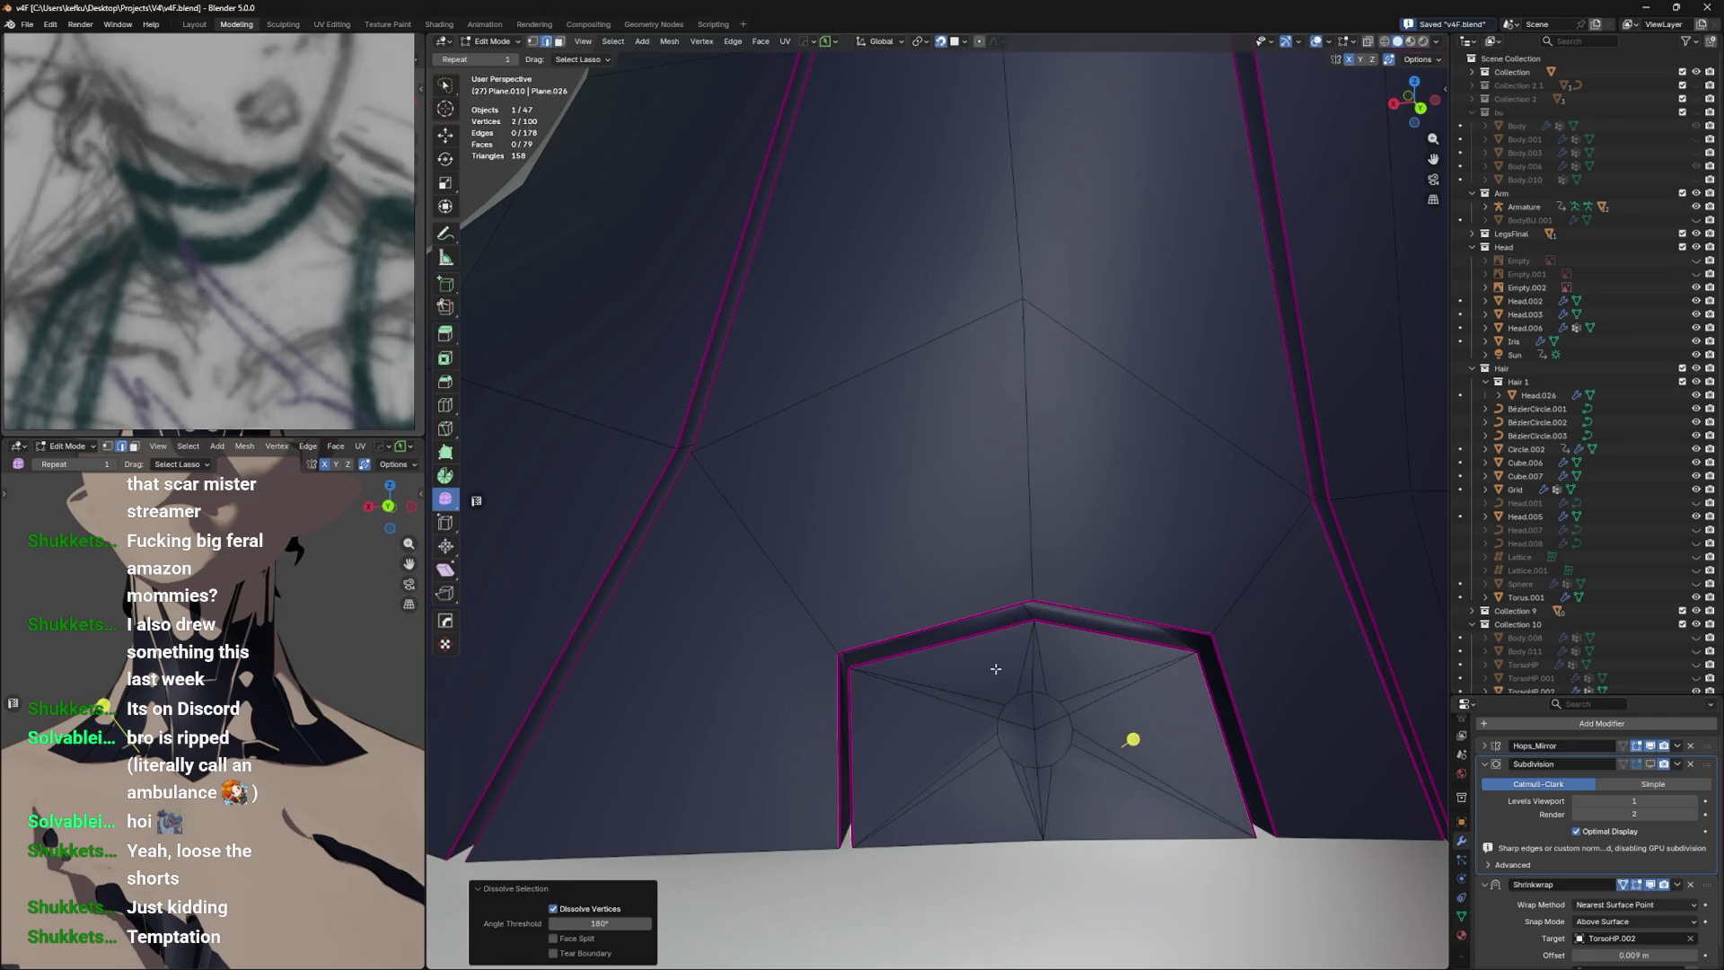
pyautogui.press('1')
pyautogui.click(1004, 714)
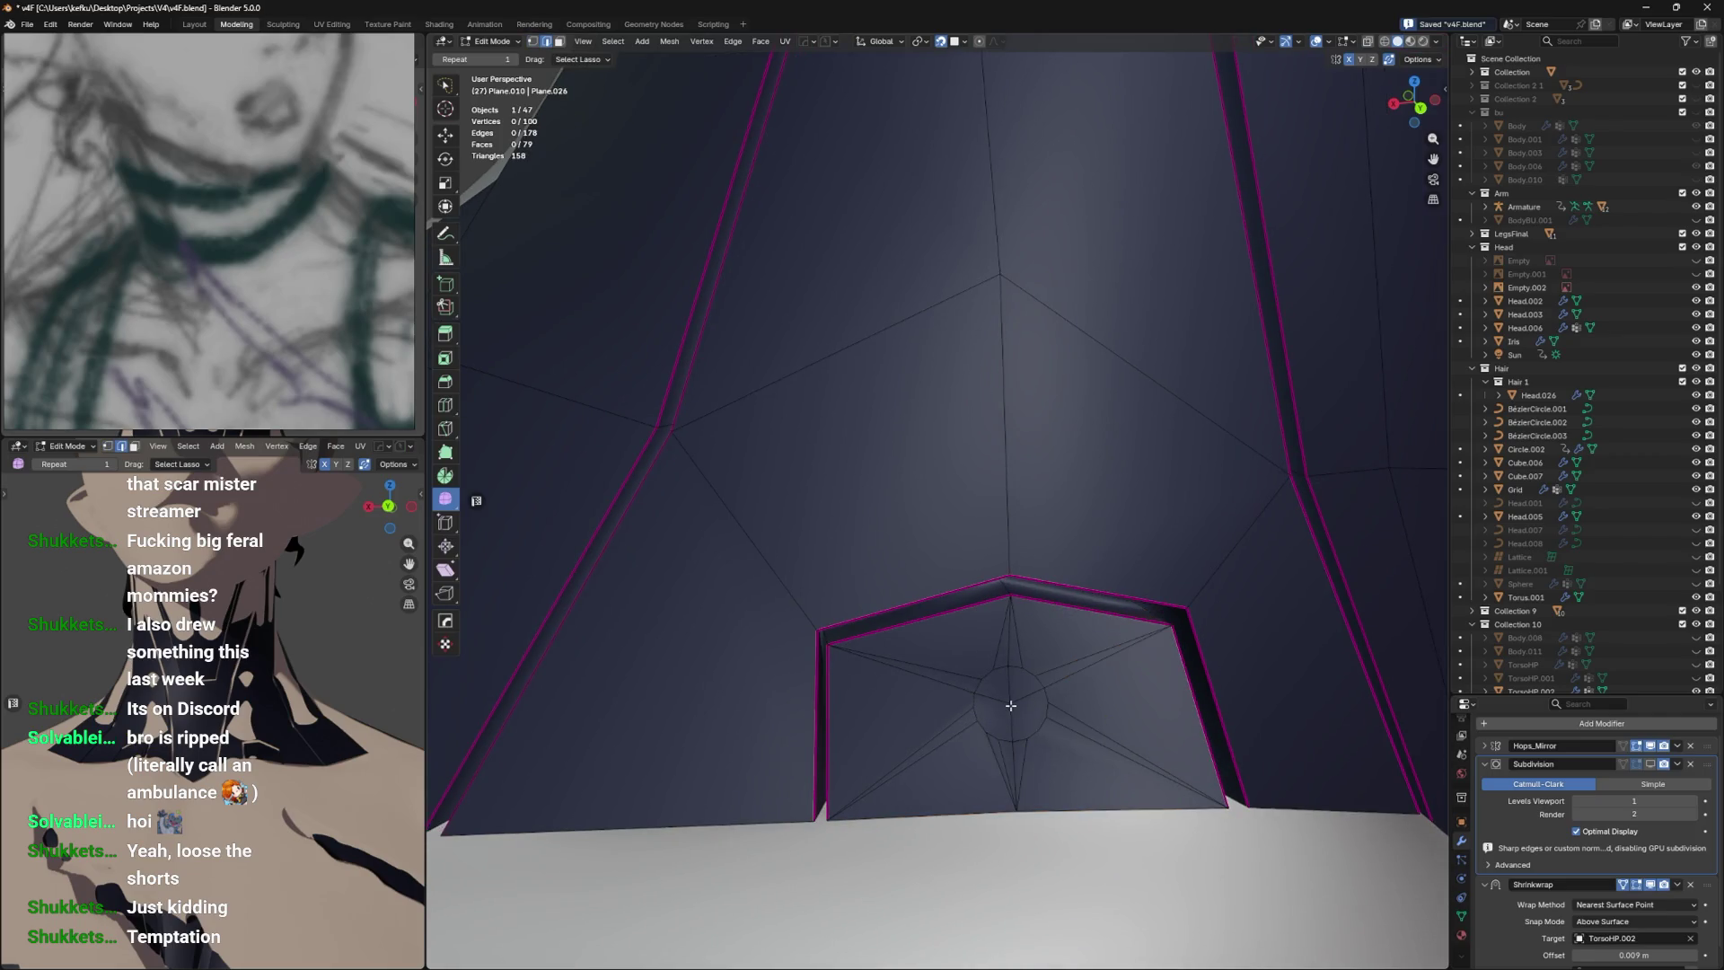
pyautogui.rightClick(1024, 693)
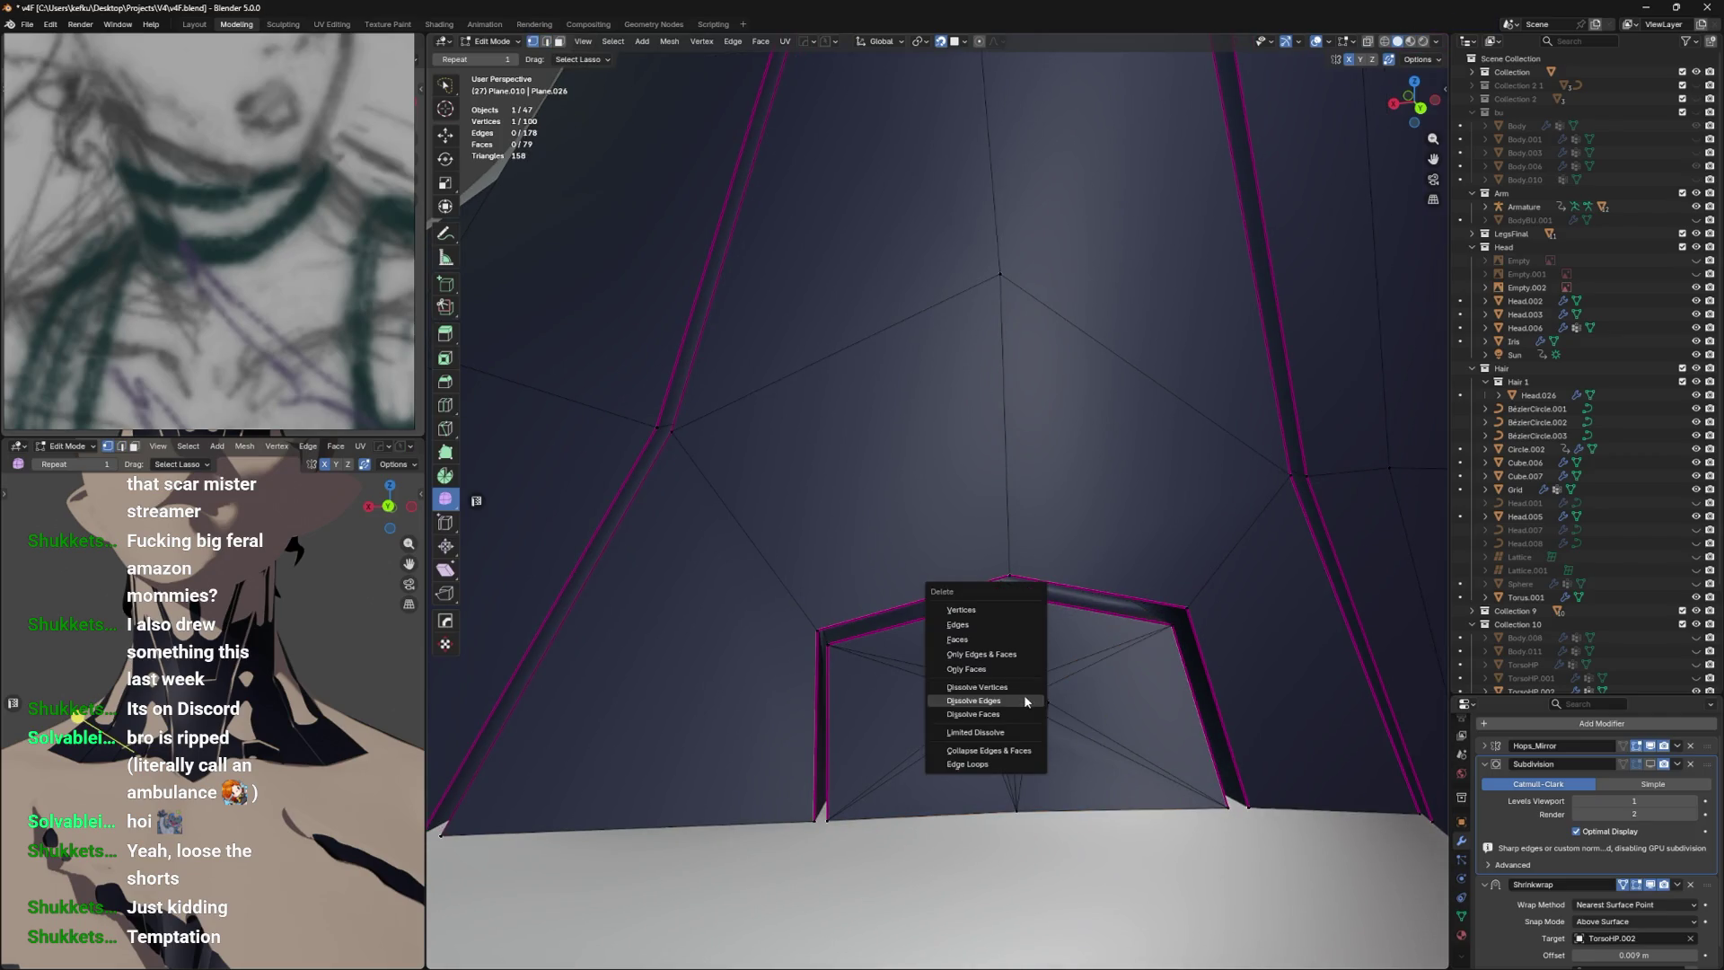
# Dissolve the centre vertex into one face, triangulate it, and inset the circle.
pyautogui.click(1024, 695)
pyautogui.hotkey('ctrl', 't')
pyautogui.hotkey('ctrl', 'z')
pyautogui.hotkey('ctrl', 't')
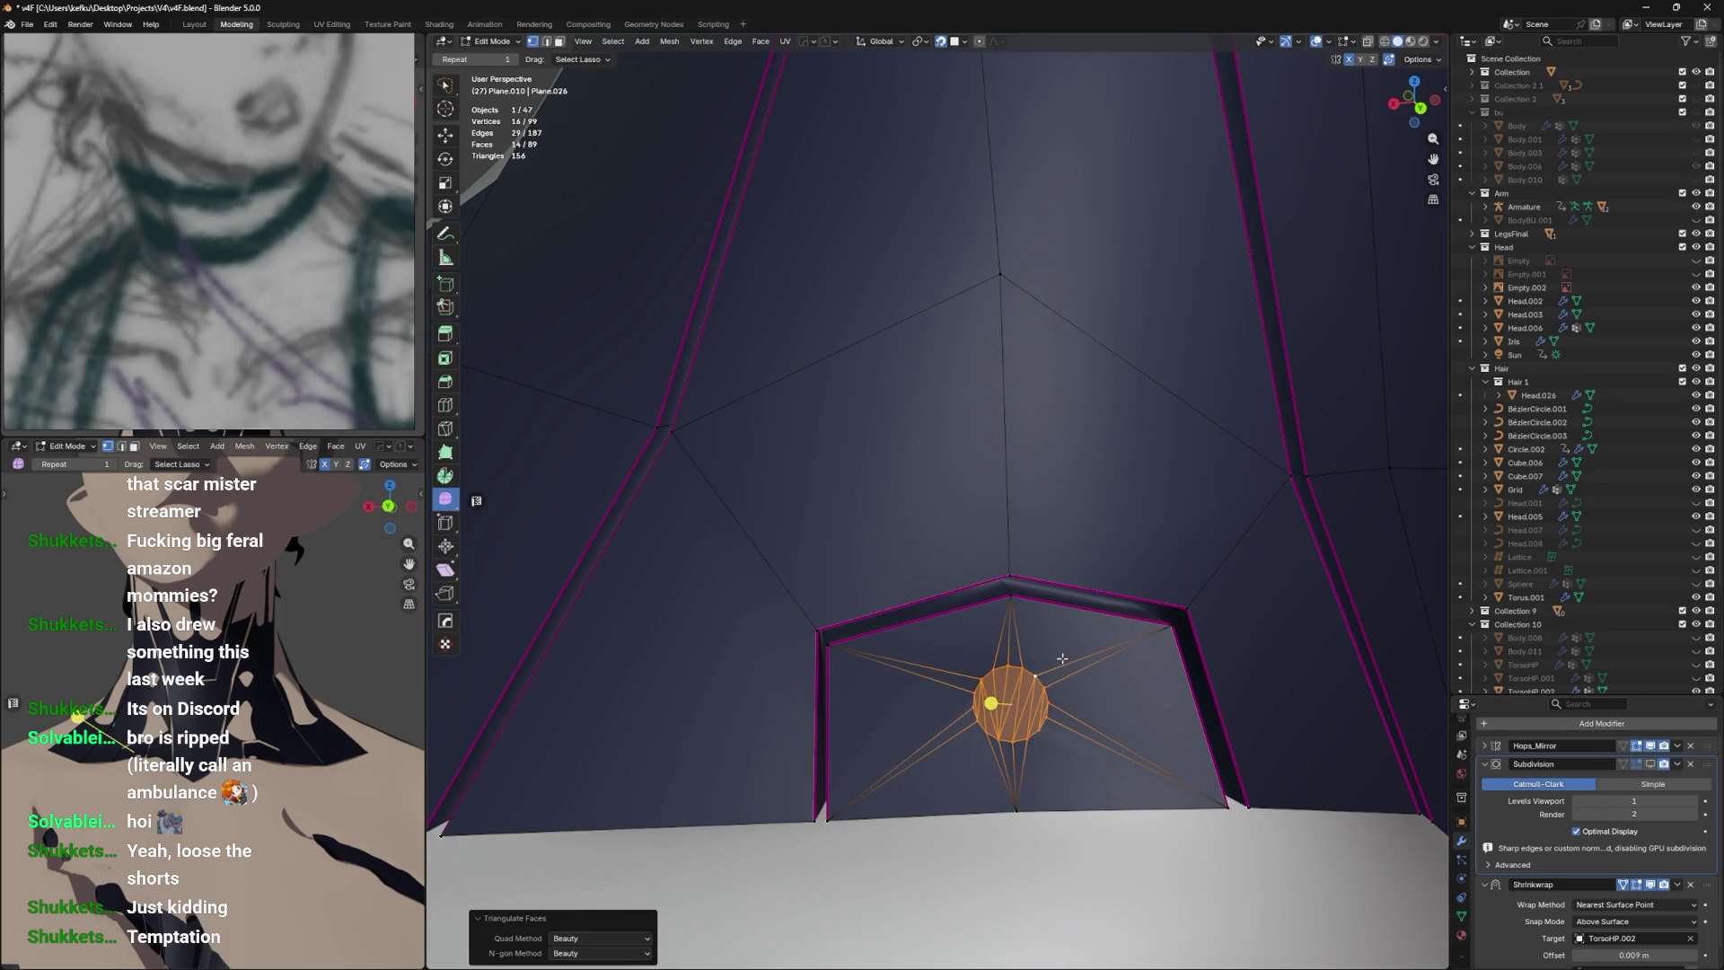
pyautogui.press('i')
pyautogui.click(1059, 661)
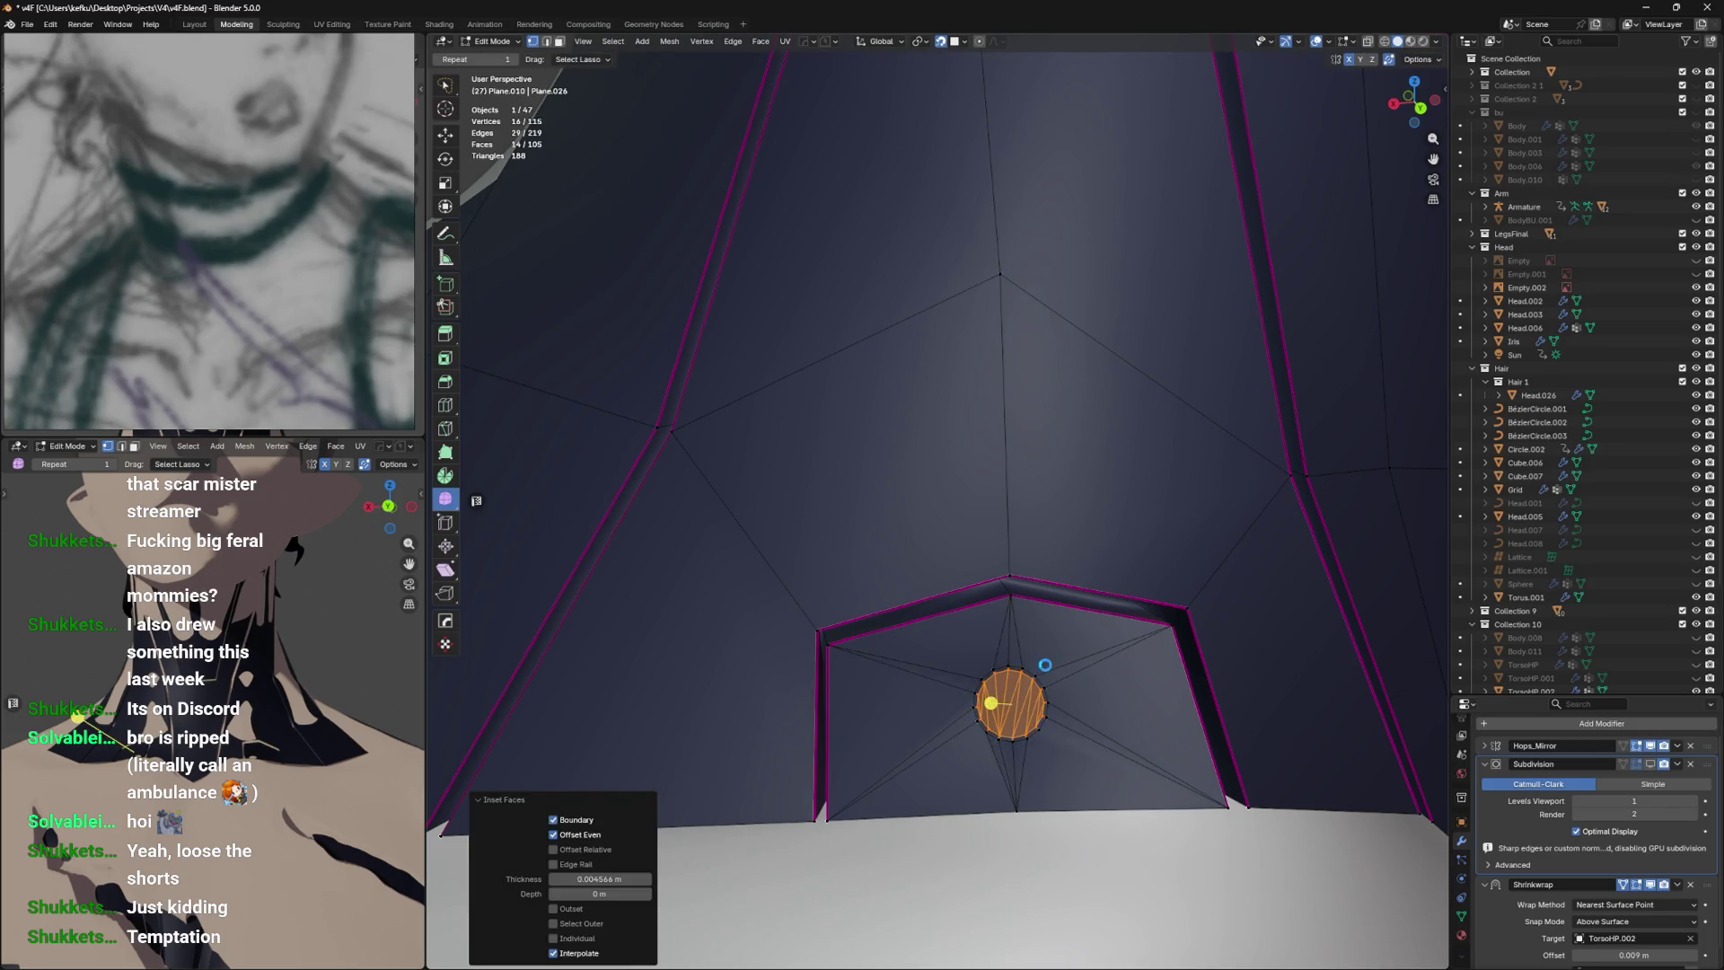
# Save and crease the inset circle's boundary ring at full strength.
pyautogui.hotkey('ctrl', 's')
pyautogui.click(1040, 677)
pyautogui.hotkey('shift', 'e')
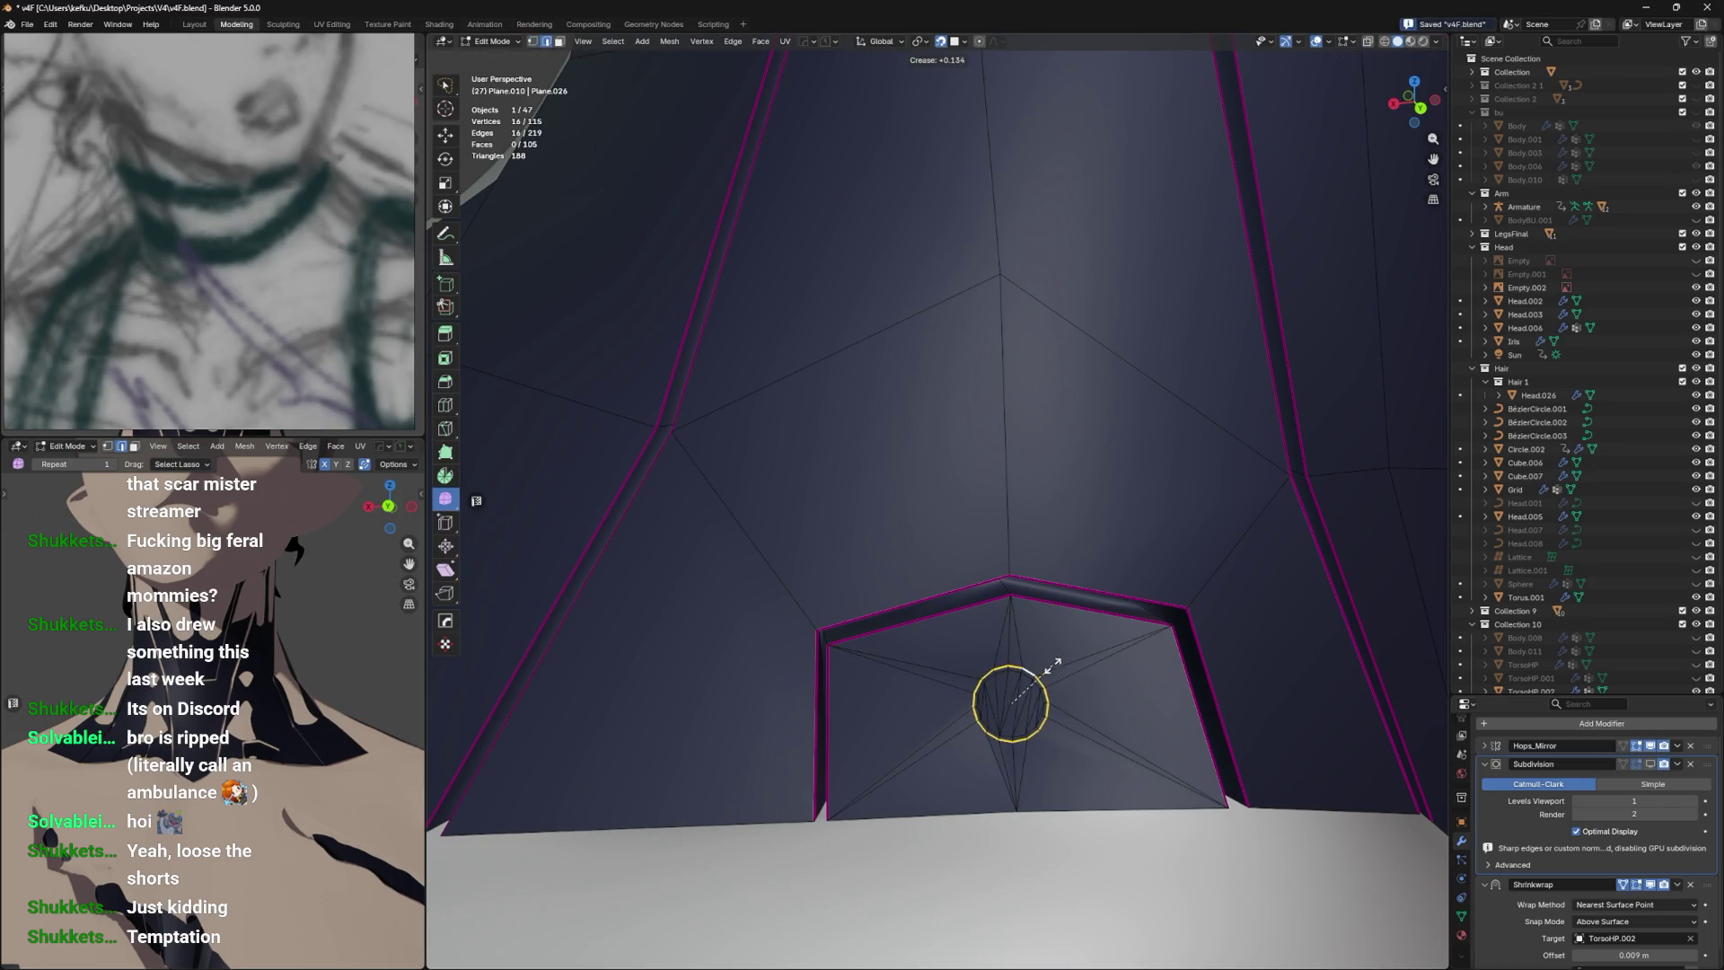
pyautogui.press('1')
pyautogui.press('Return')
pyautogui.scroll(3)
# Loop-cut inside the circular hole, crease the new loop at 0.563, and show subdivision in the viewport.
pyautogui.click(1053, 724)
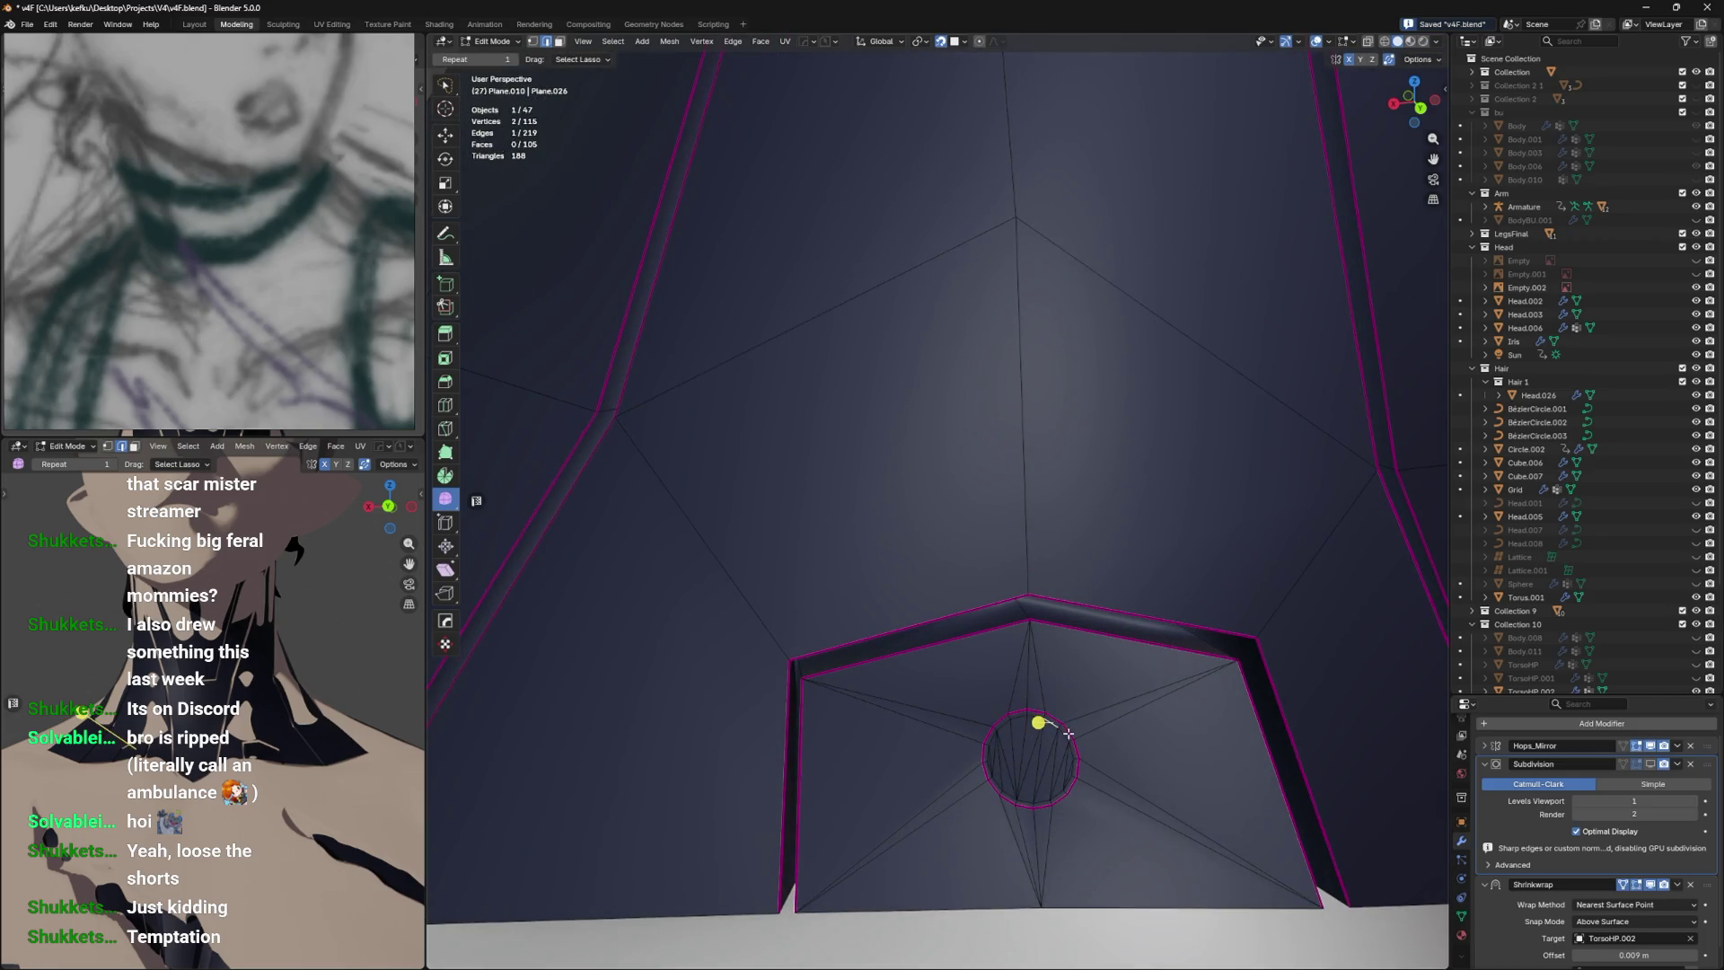
pyautogui.hotkey('ctrl', 'r')
pyautogui.click(1062, 745)
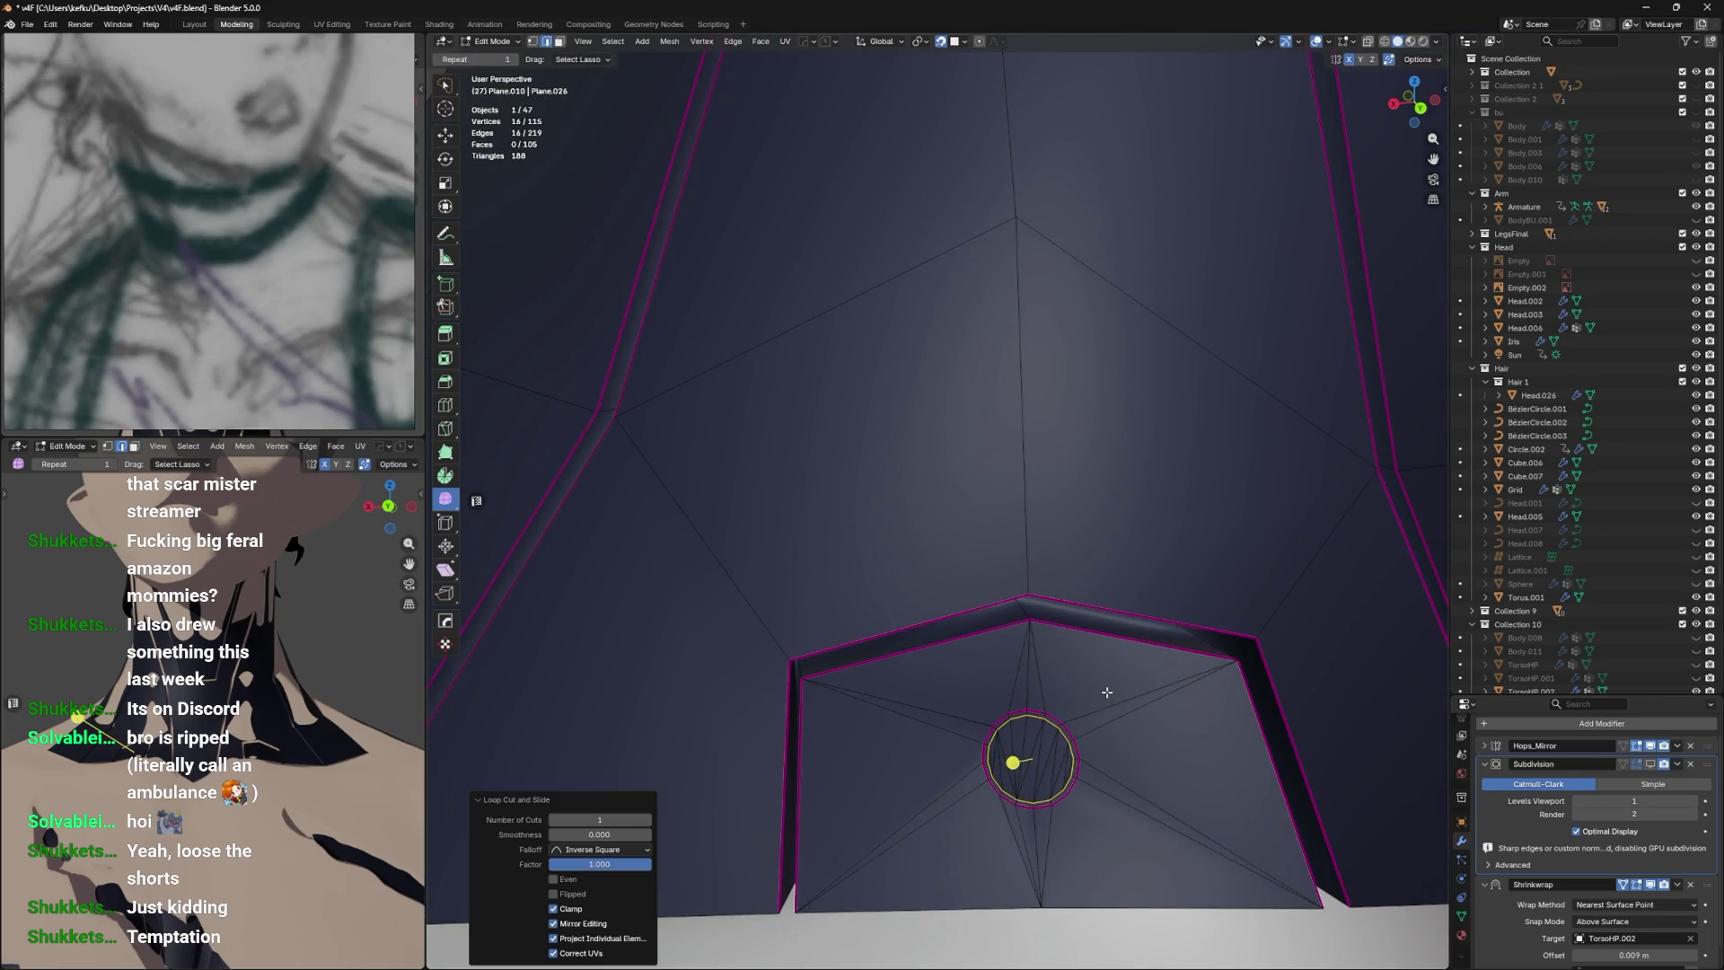
pyautogui.hotkey('shift', 'e')
pyautogui.click(1127, 629)
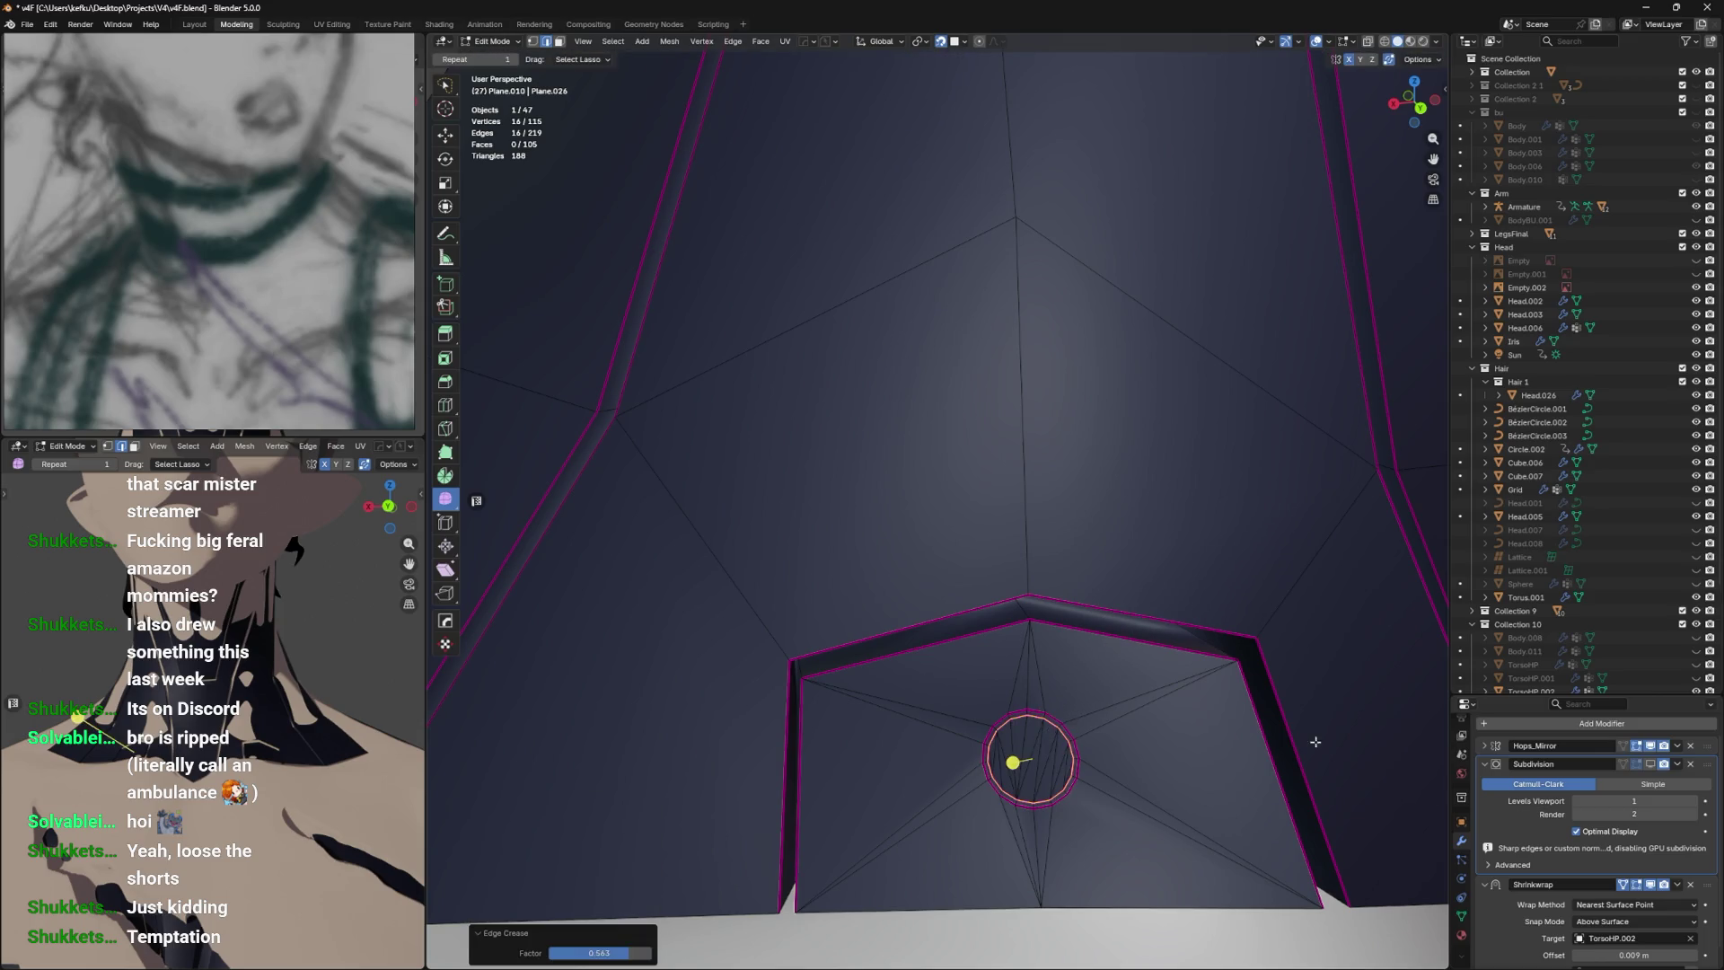
pyautogui.click(1650, 765)
pyautogui.moveTo(1042, 661); pyautogui.dragTo(1006, 673)
pyautogui.hotkey('ctrl', 's')
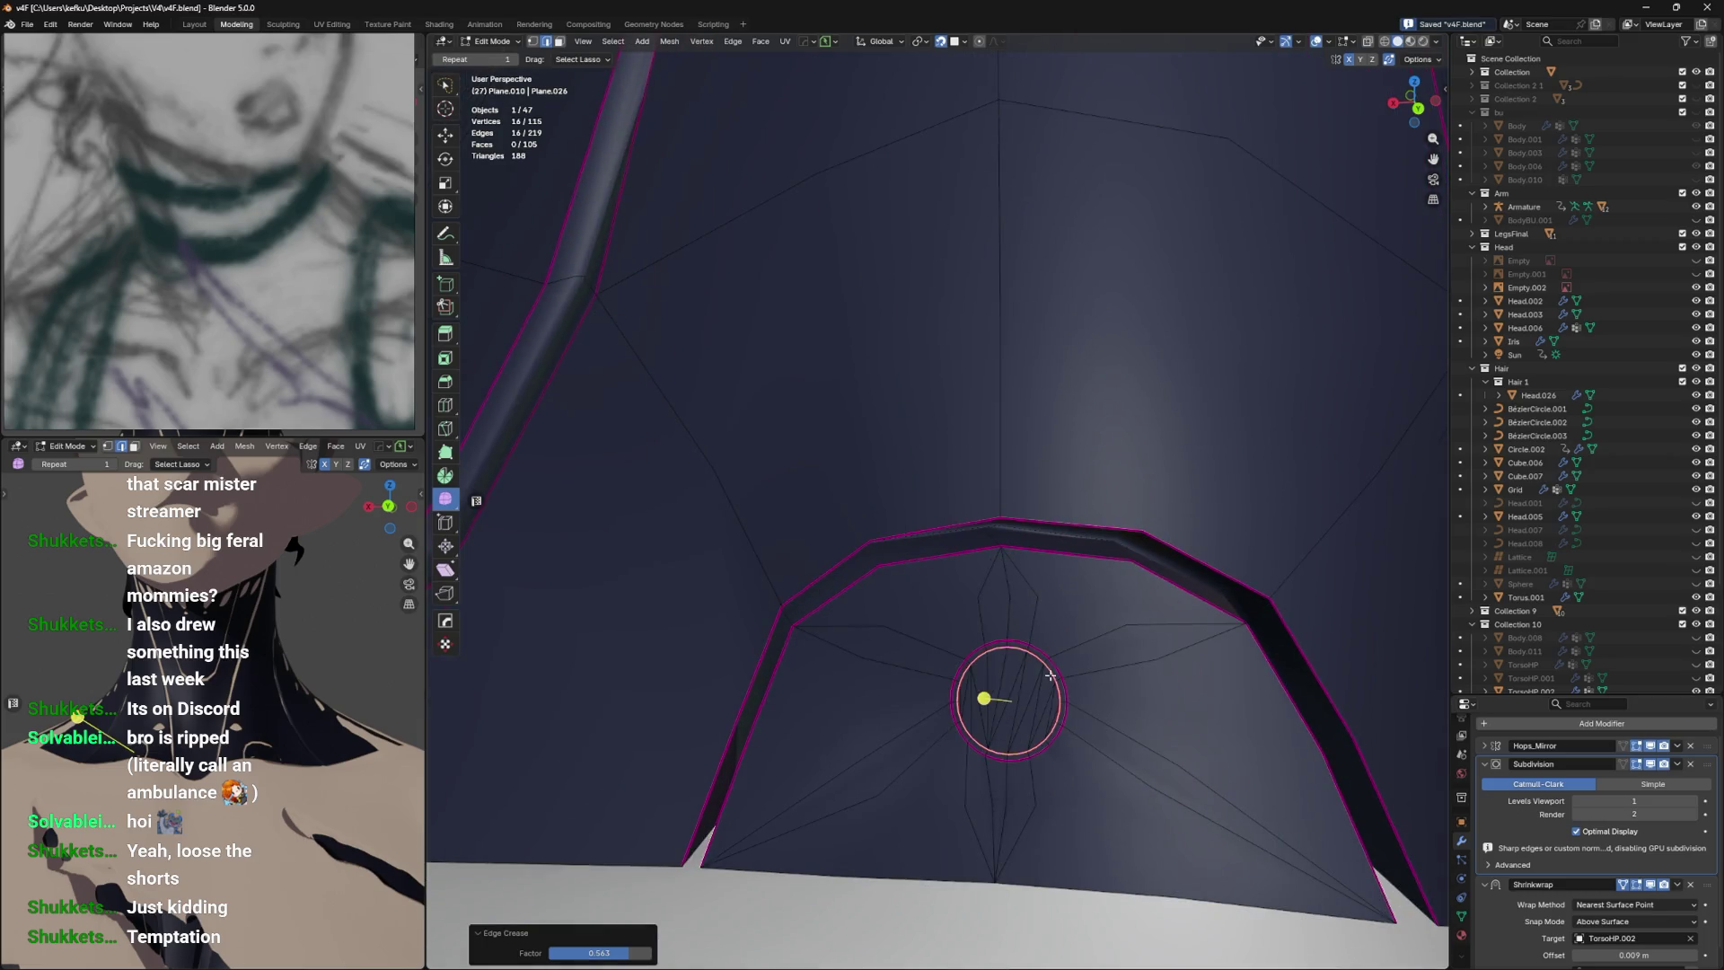
# Add another edge loop around the hole, undoing a trial Y-axis move.
pyautogui.click(1050, 675)
pyautogui.rightClick(1051, 676)
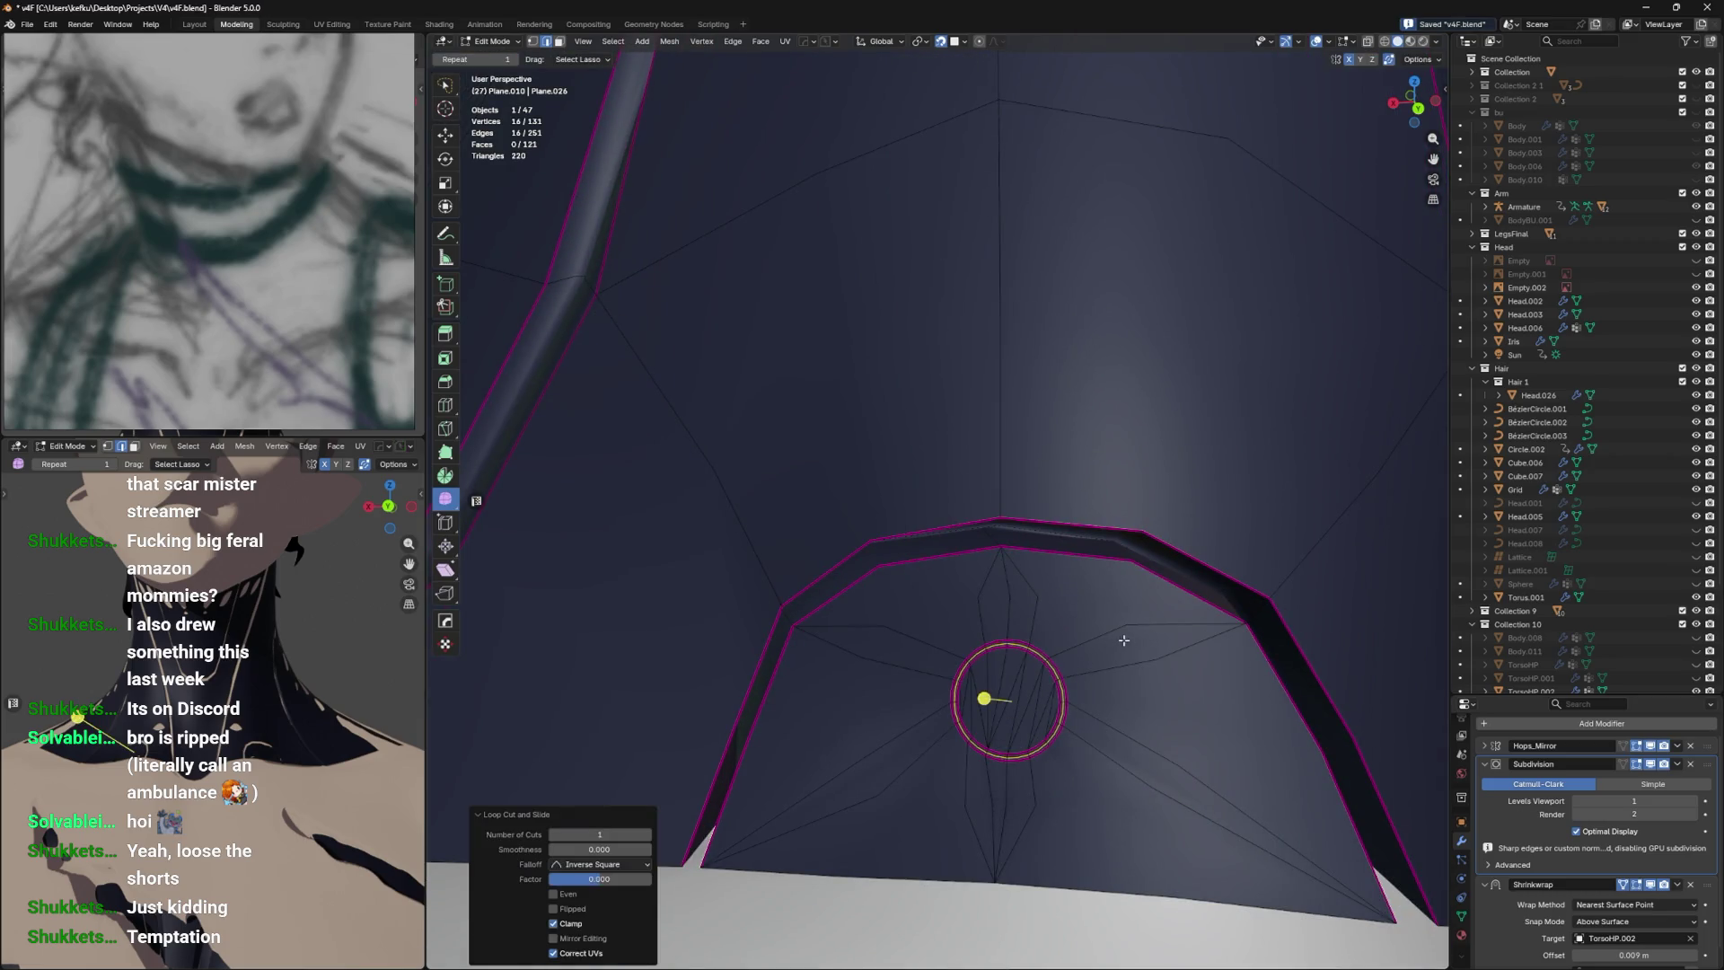
pyautogui.press('g')
pyautogui.press('y')
pyautogui.click(1178, 612)
pyautogui.hotkey('ctrl', 'z')
pyautogui.click(1460, 916)
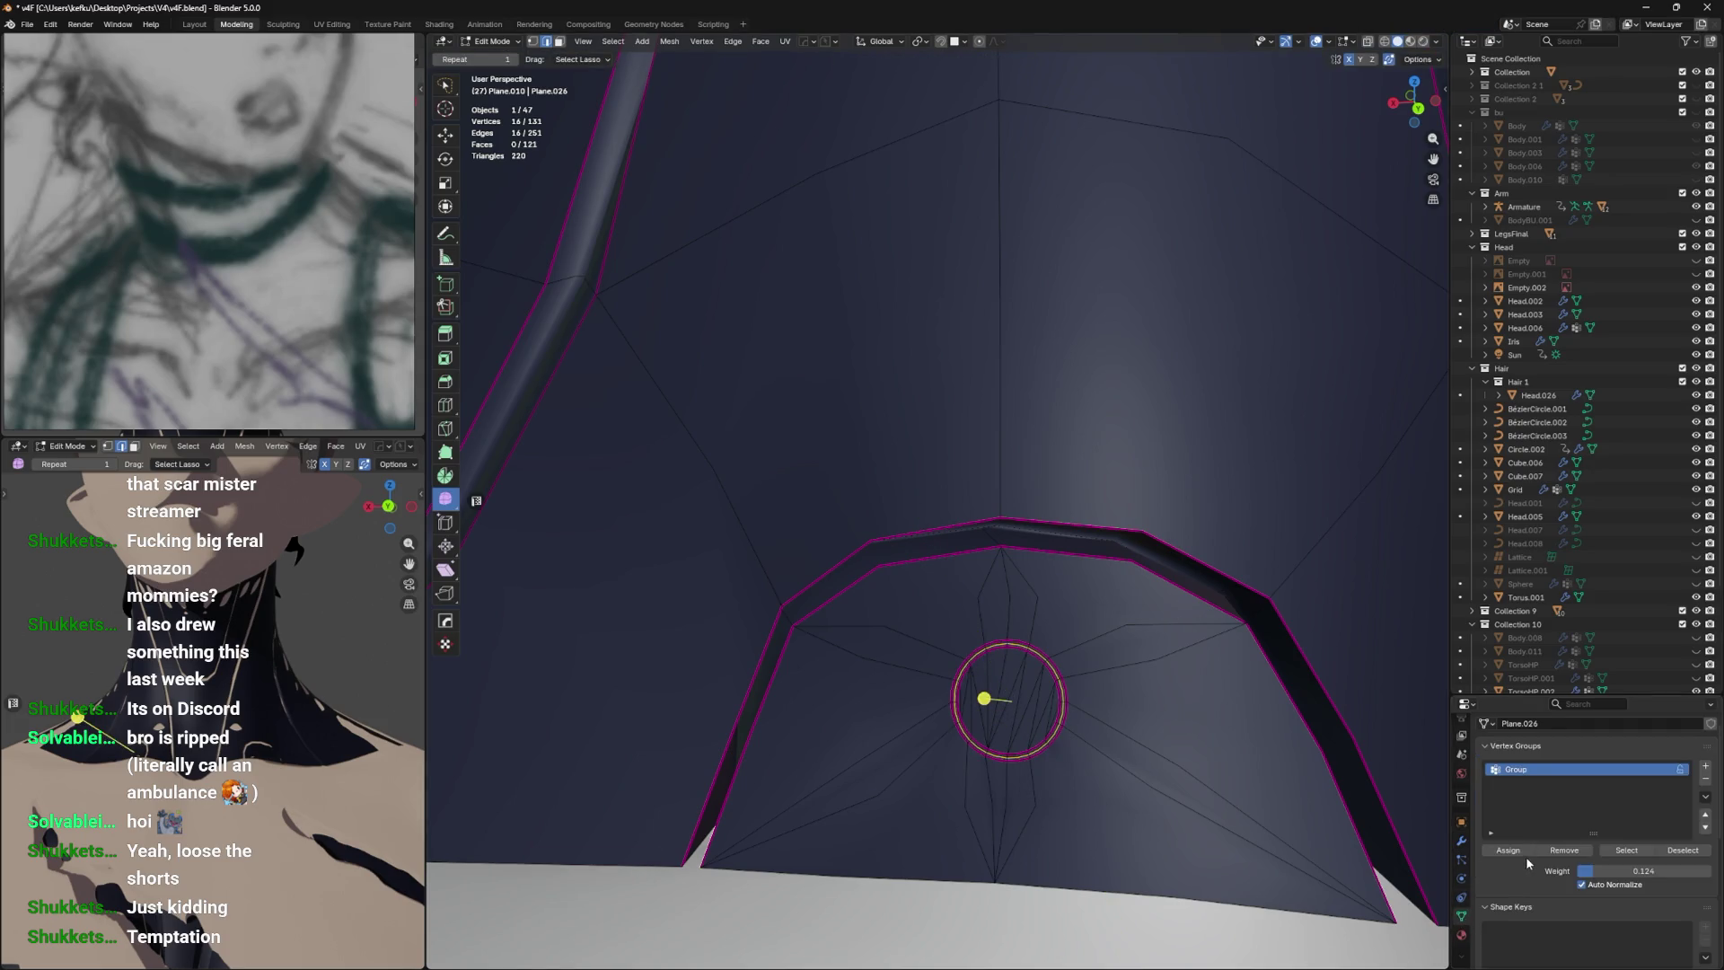
pyautogui.click(1527, 851)
pyautogui.press('g')
pyautogui.press('y')
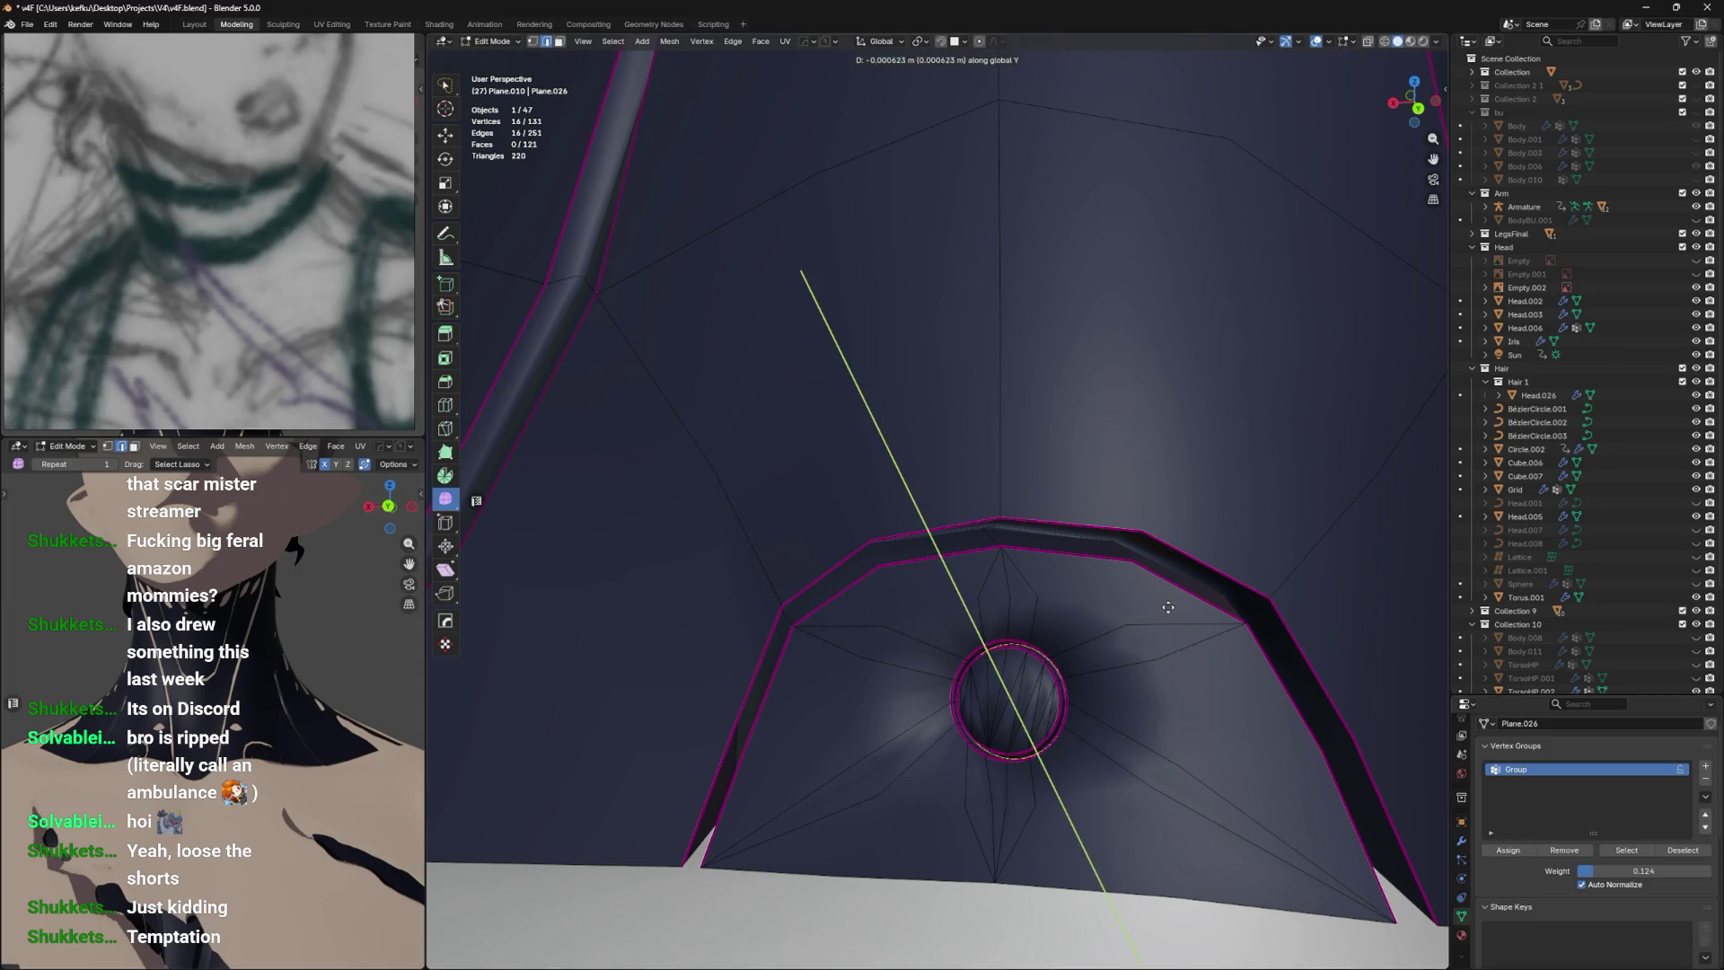
pyautogui.click(1200, 569)
pyautogui.press('g')
pyautogui.press('x')
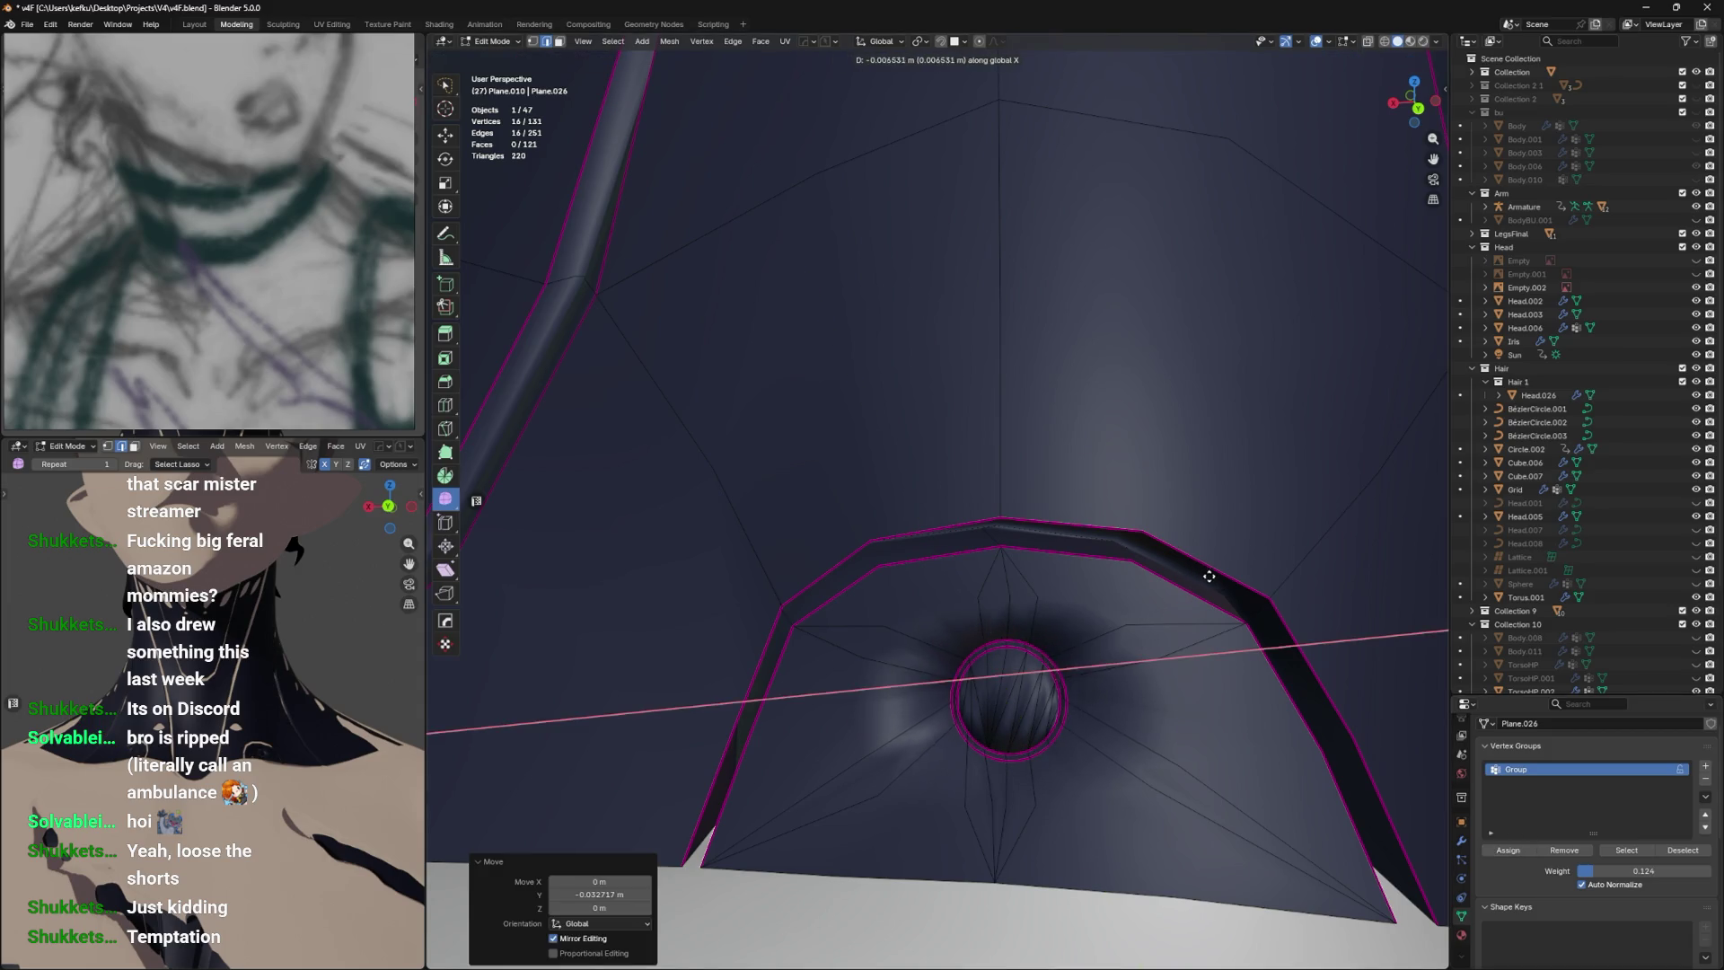
pyautogui.press('z')
pyautogui.click(1210, 577)
pyautogui.moveTo(1211, 577); pyautogui.dragTo(1219, 583)
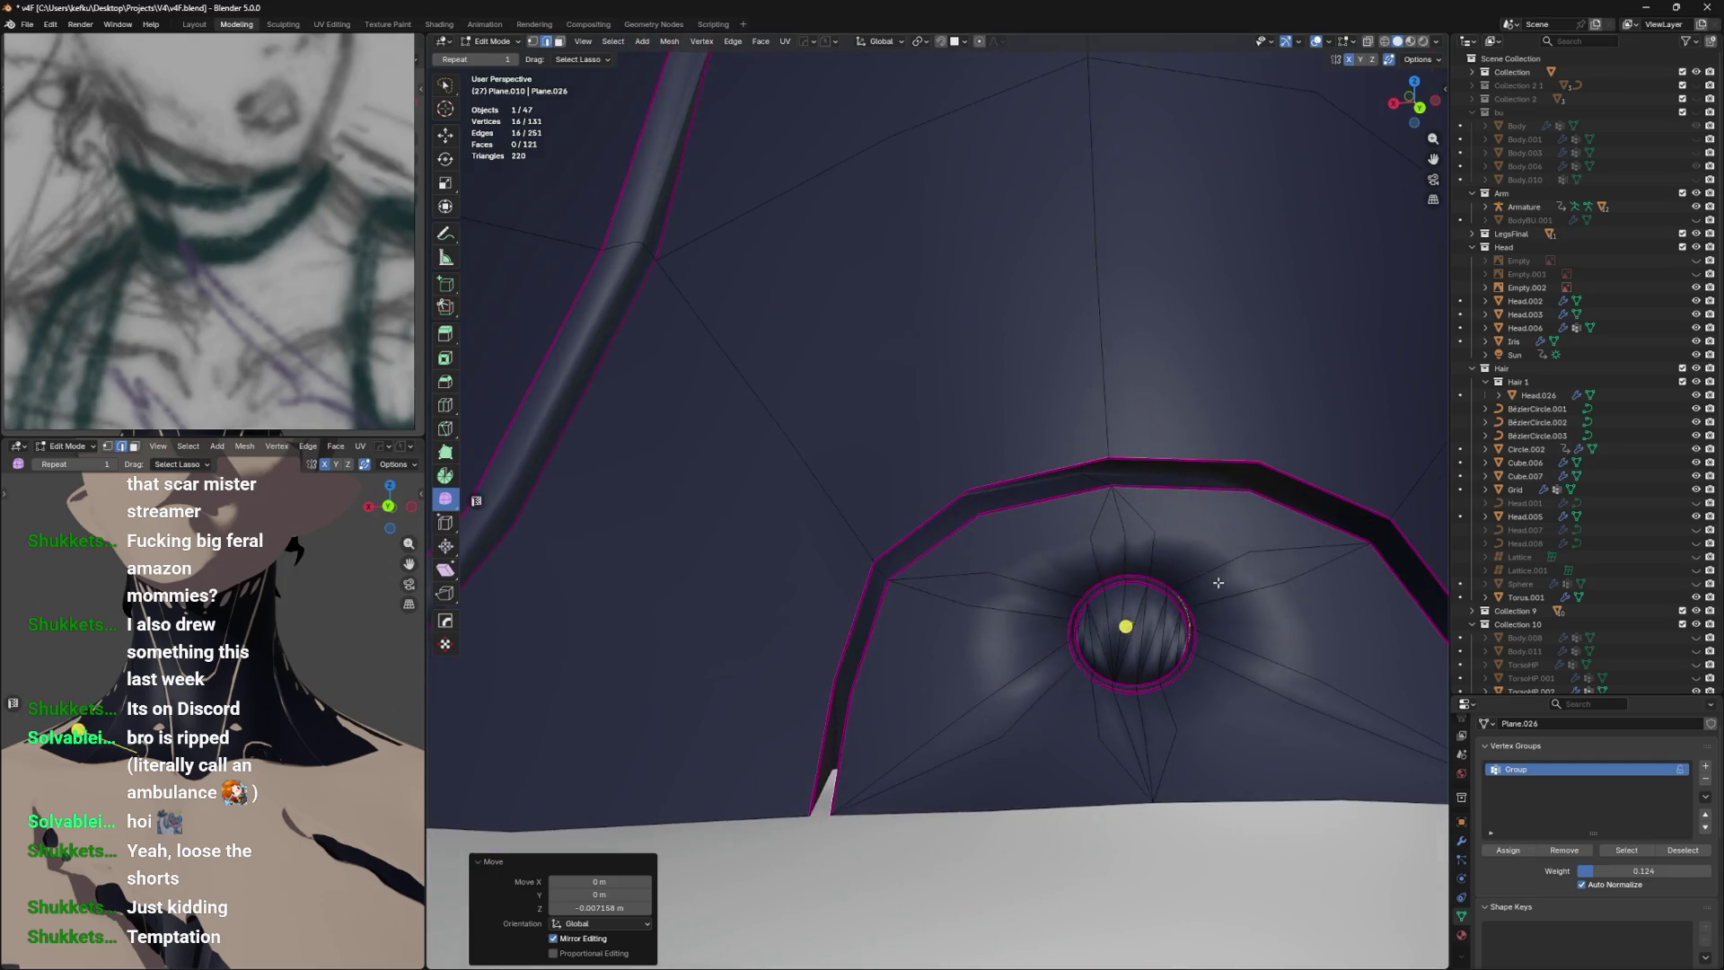
pyautogui.hotkey('ctrl', 'z')
pyautogui.click(880, 41)
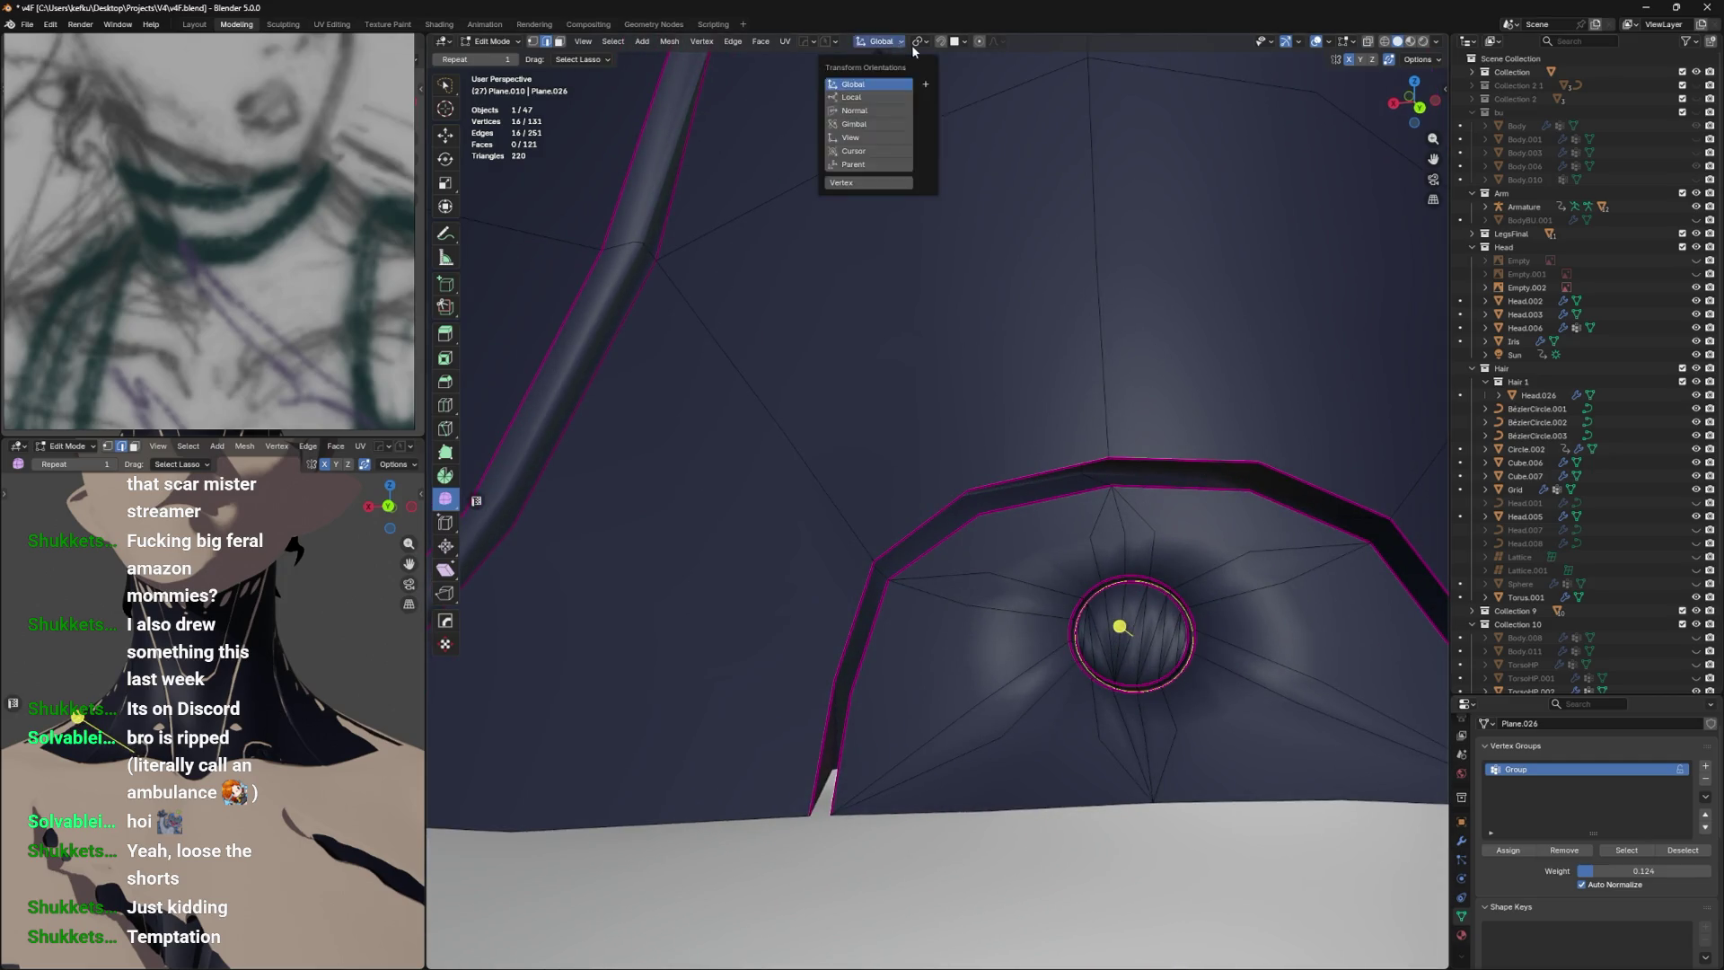
pyautogui.click(925, 85)
pyautogui.click(890, 182)
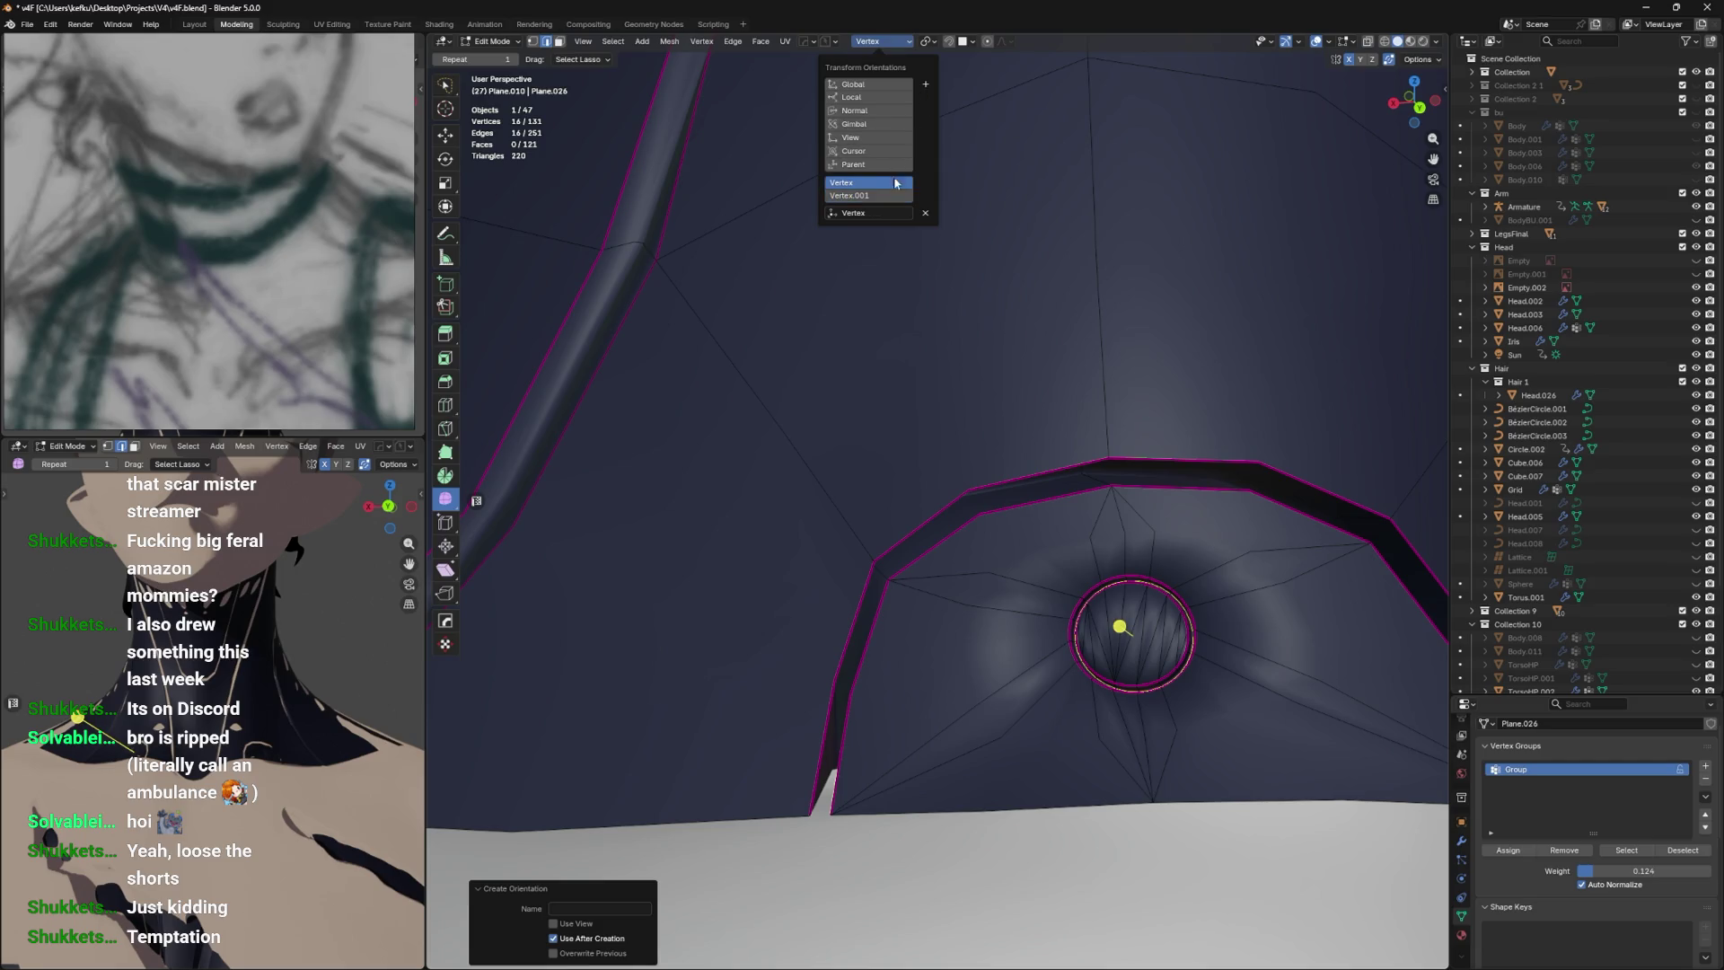
pyautogui.click(925, 212)
pyautogui.click(895, 183)
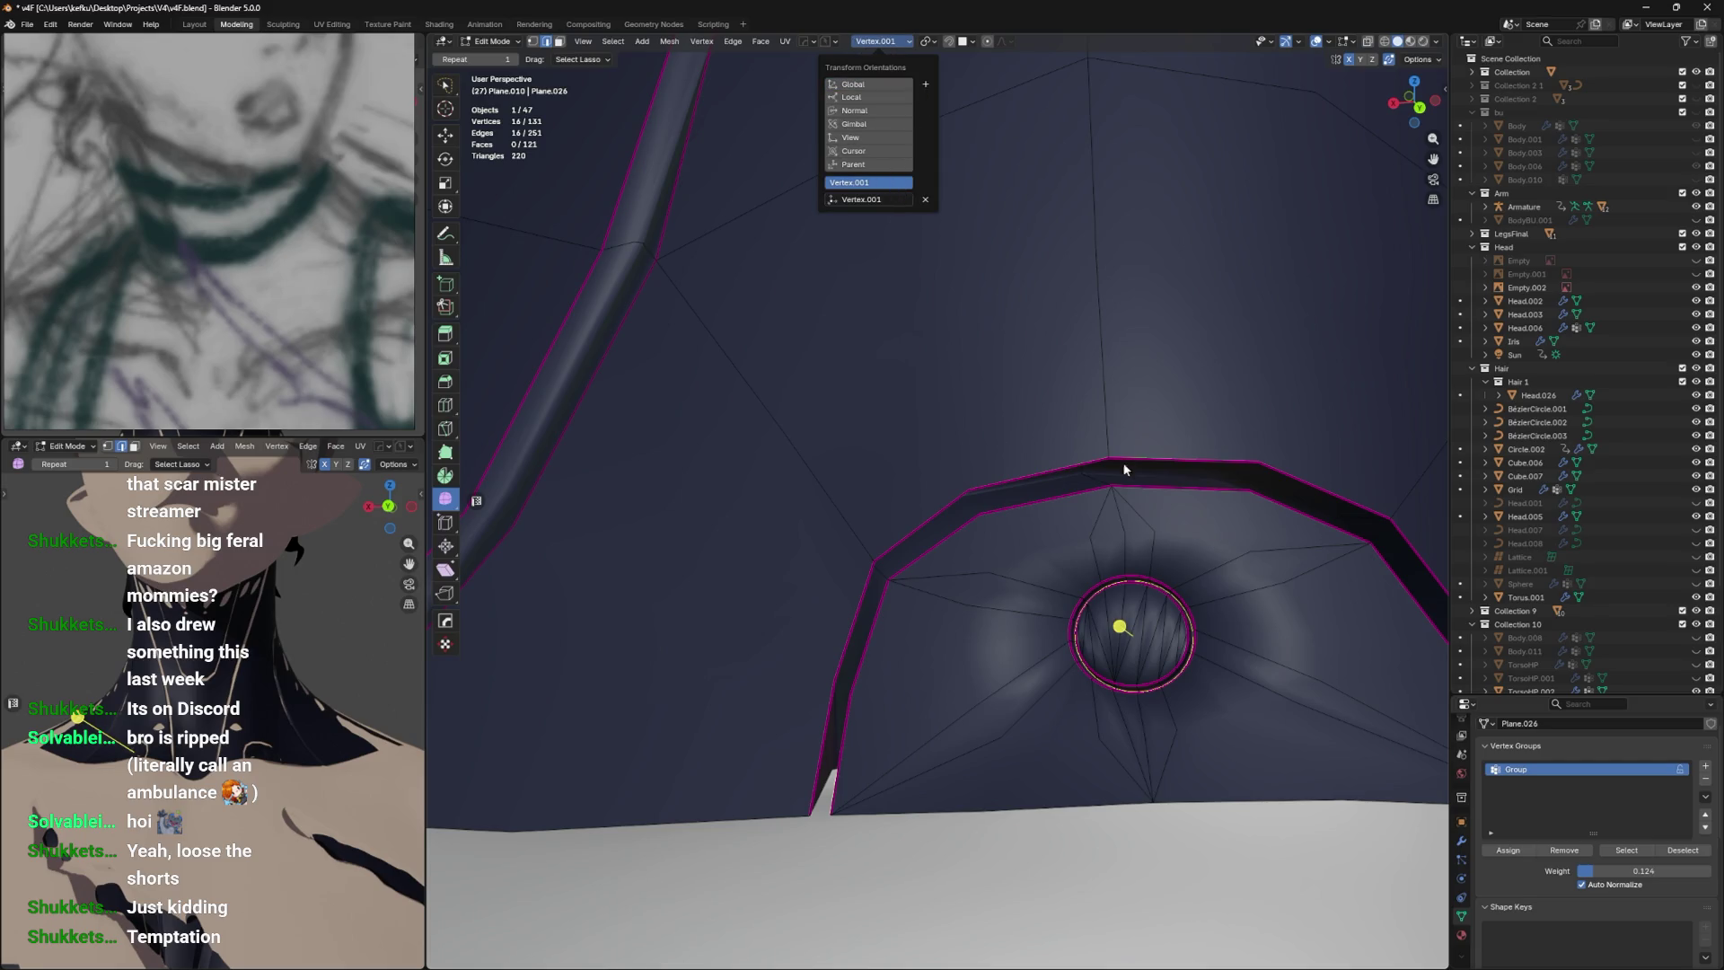
pyautogui.press('g')
pyautogui.press('z')
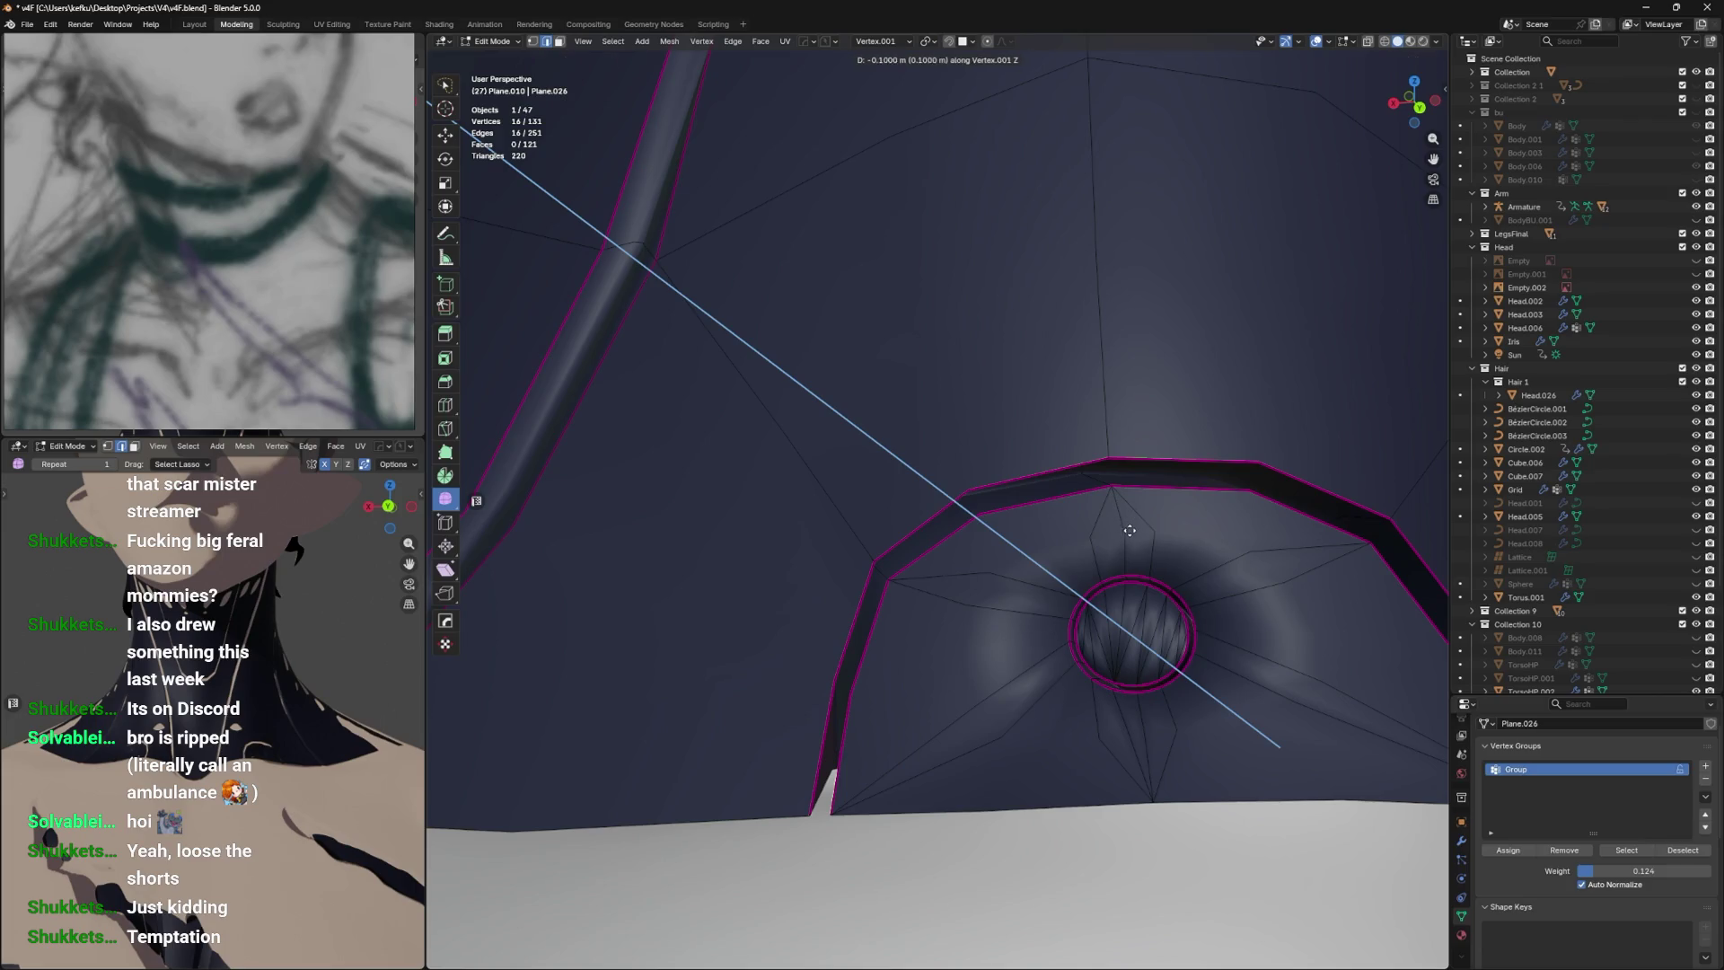
pyautogui.click(1130, 530)
pyautogui.moveTo(1130, 530); pyautogui.dragTo(1080, 649)
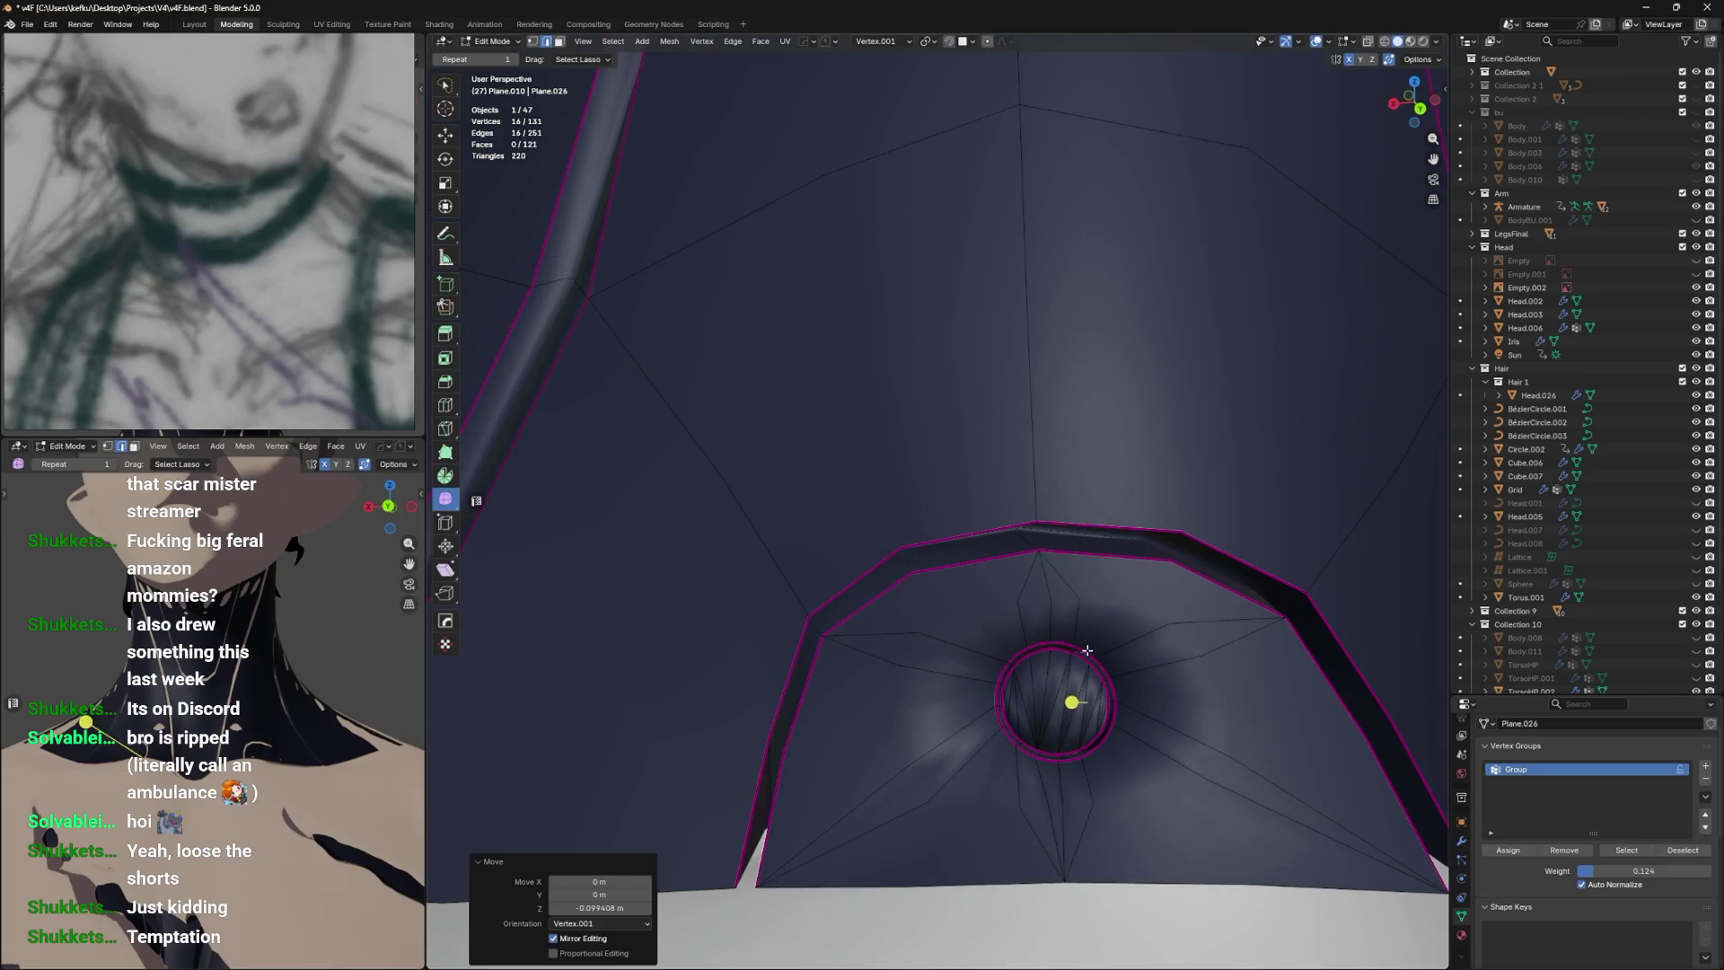
pyautogui.click(1087, 654)
pyautogui.rightClick(1091, 666)
pyautogui.click(1091, 663)
pyautogui.moveTo(1097, 635); pyautogui.dragTo(1168, 640)
pyautogui.click(1178, 652)
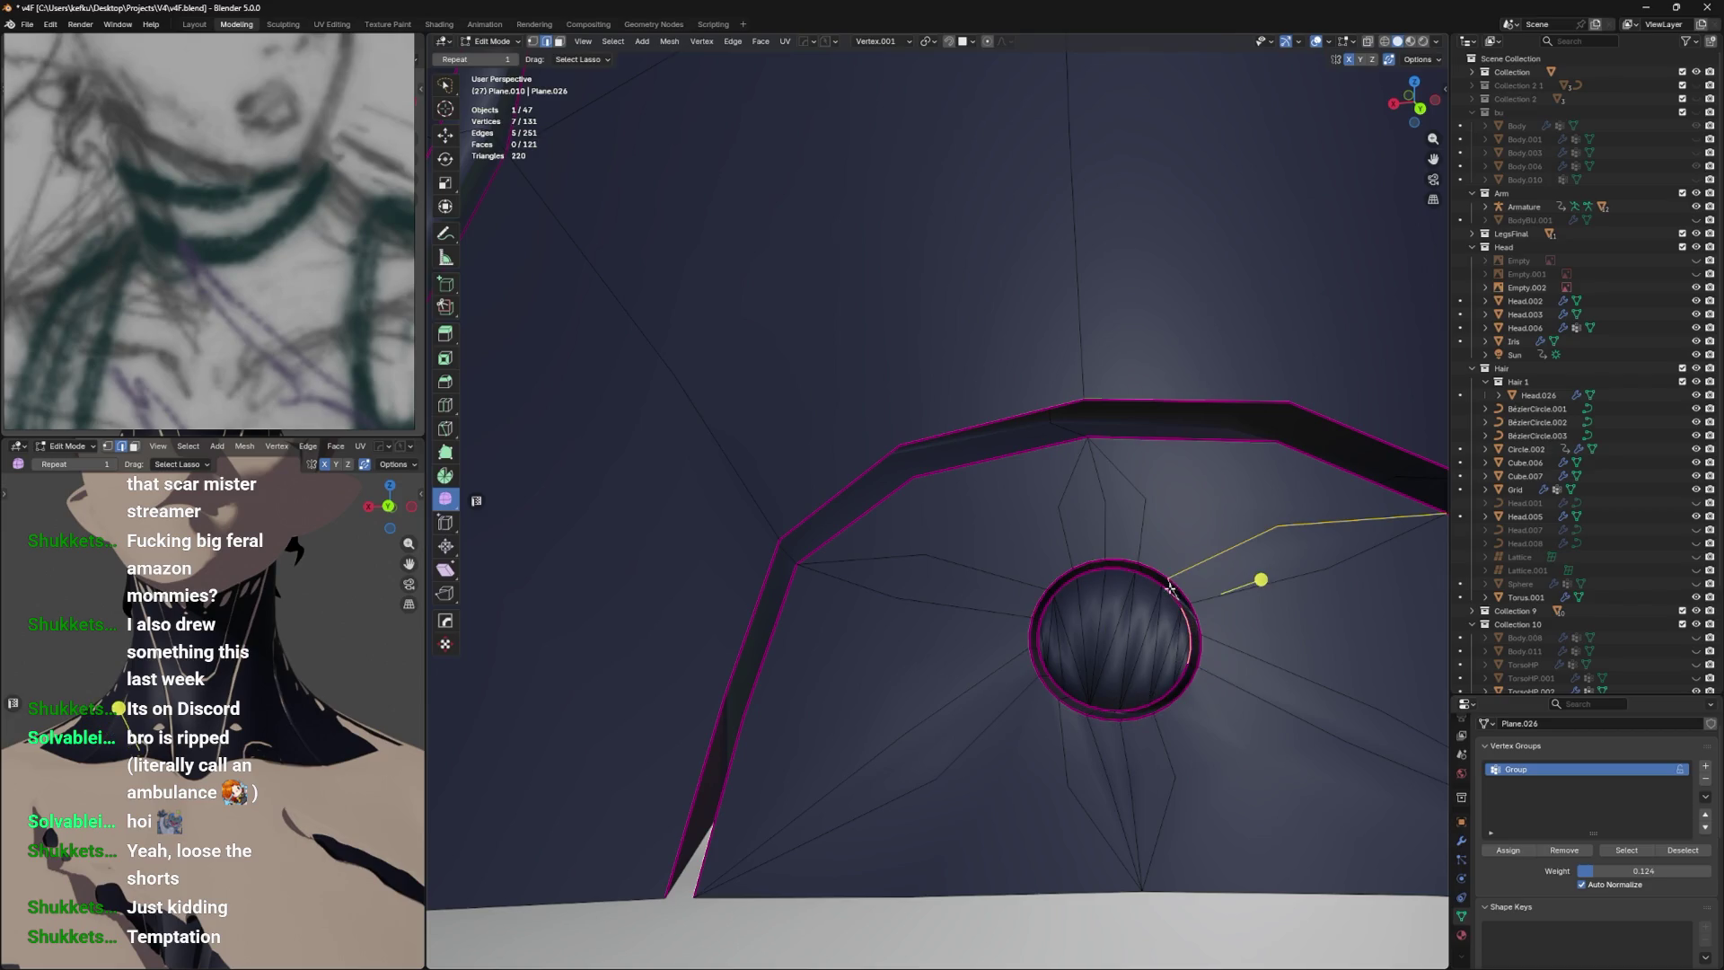
pyautogui.moveTo(1094, 580); pyautogui.dragTo(1072, 593)
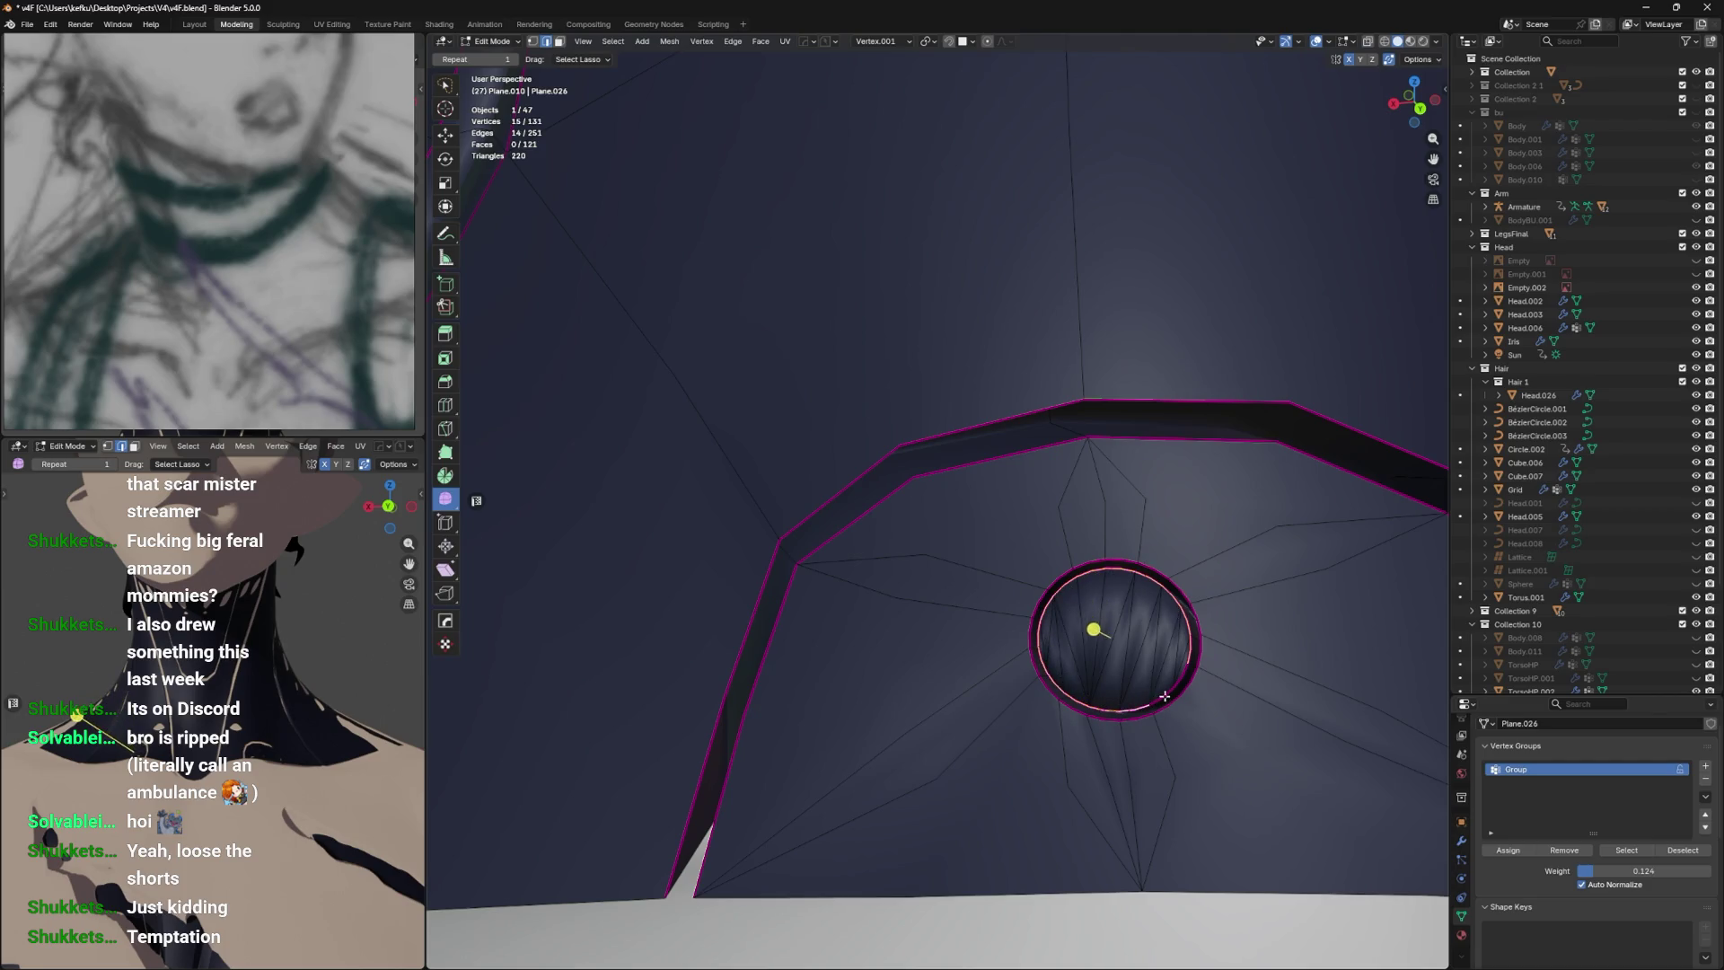
pyautogui.rightClick(1177, 685)
pyautogui.click(1176, 685)
pyautogui.press('Tab')
pyautogui.scroll(-3)
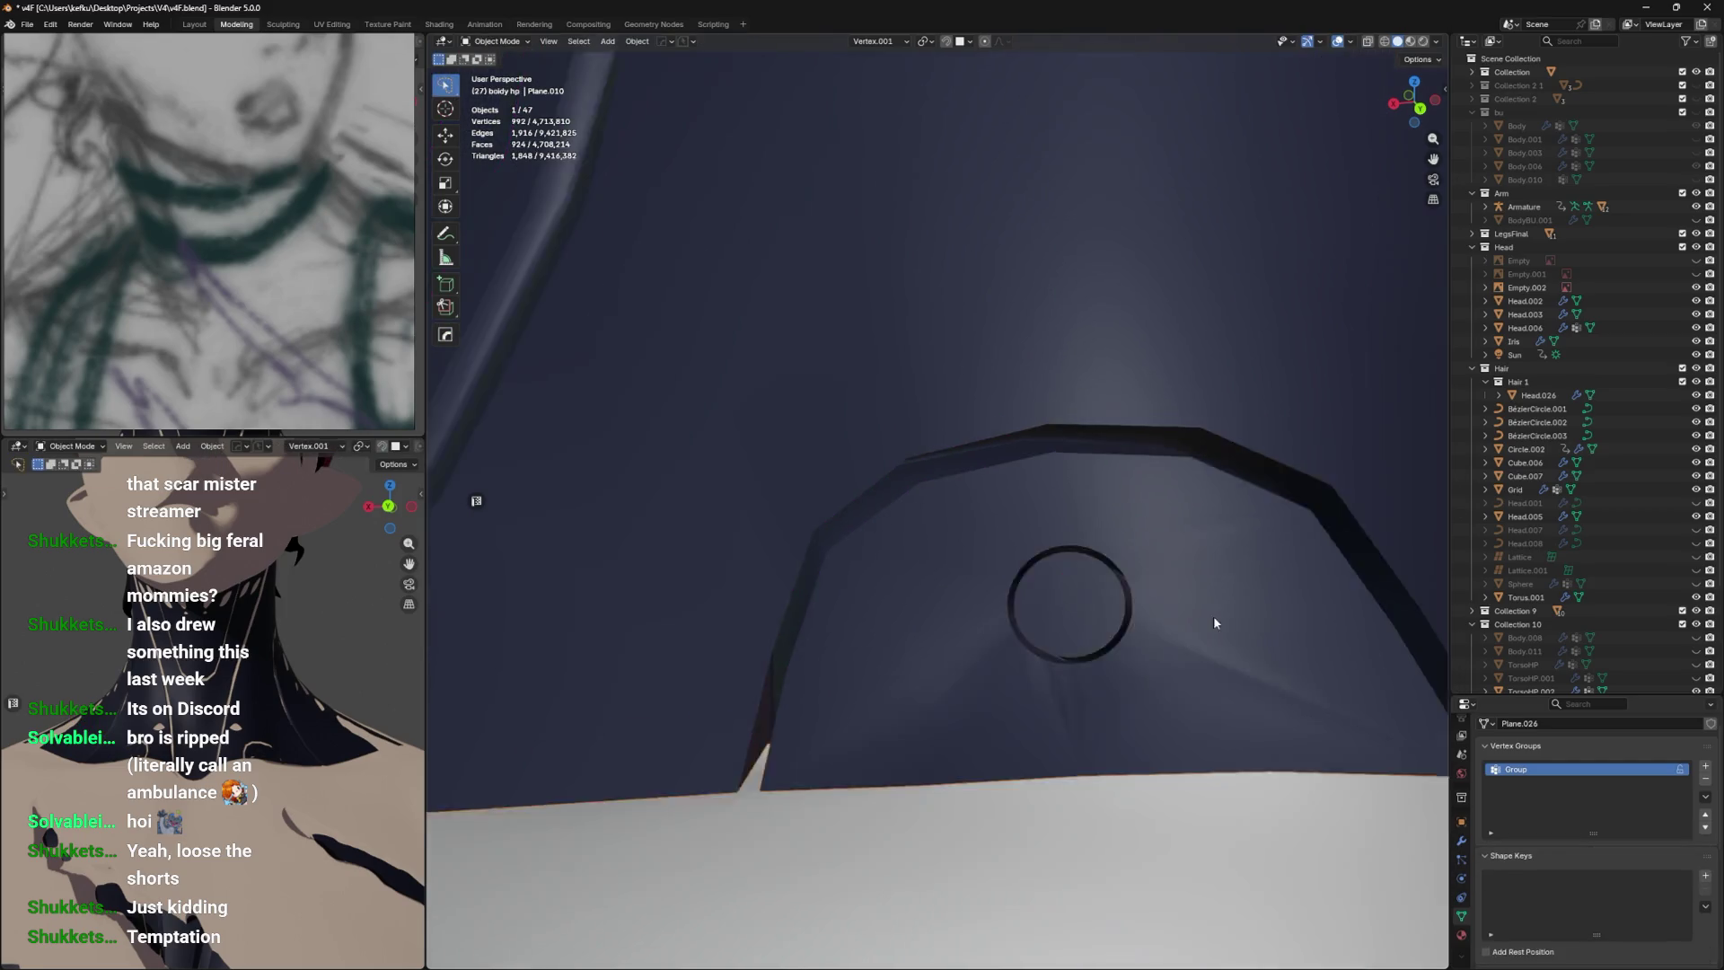
pyautogui.press('Tab')
pyautogui.scroll(3)
pyautogui.hotkey('ctrl', 's')
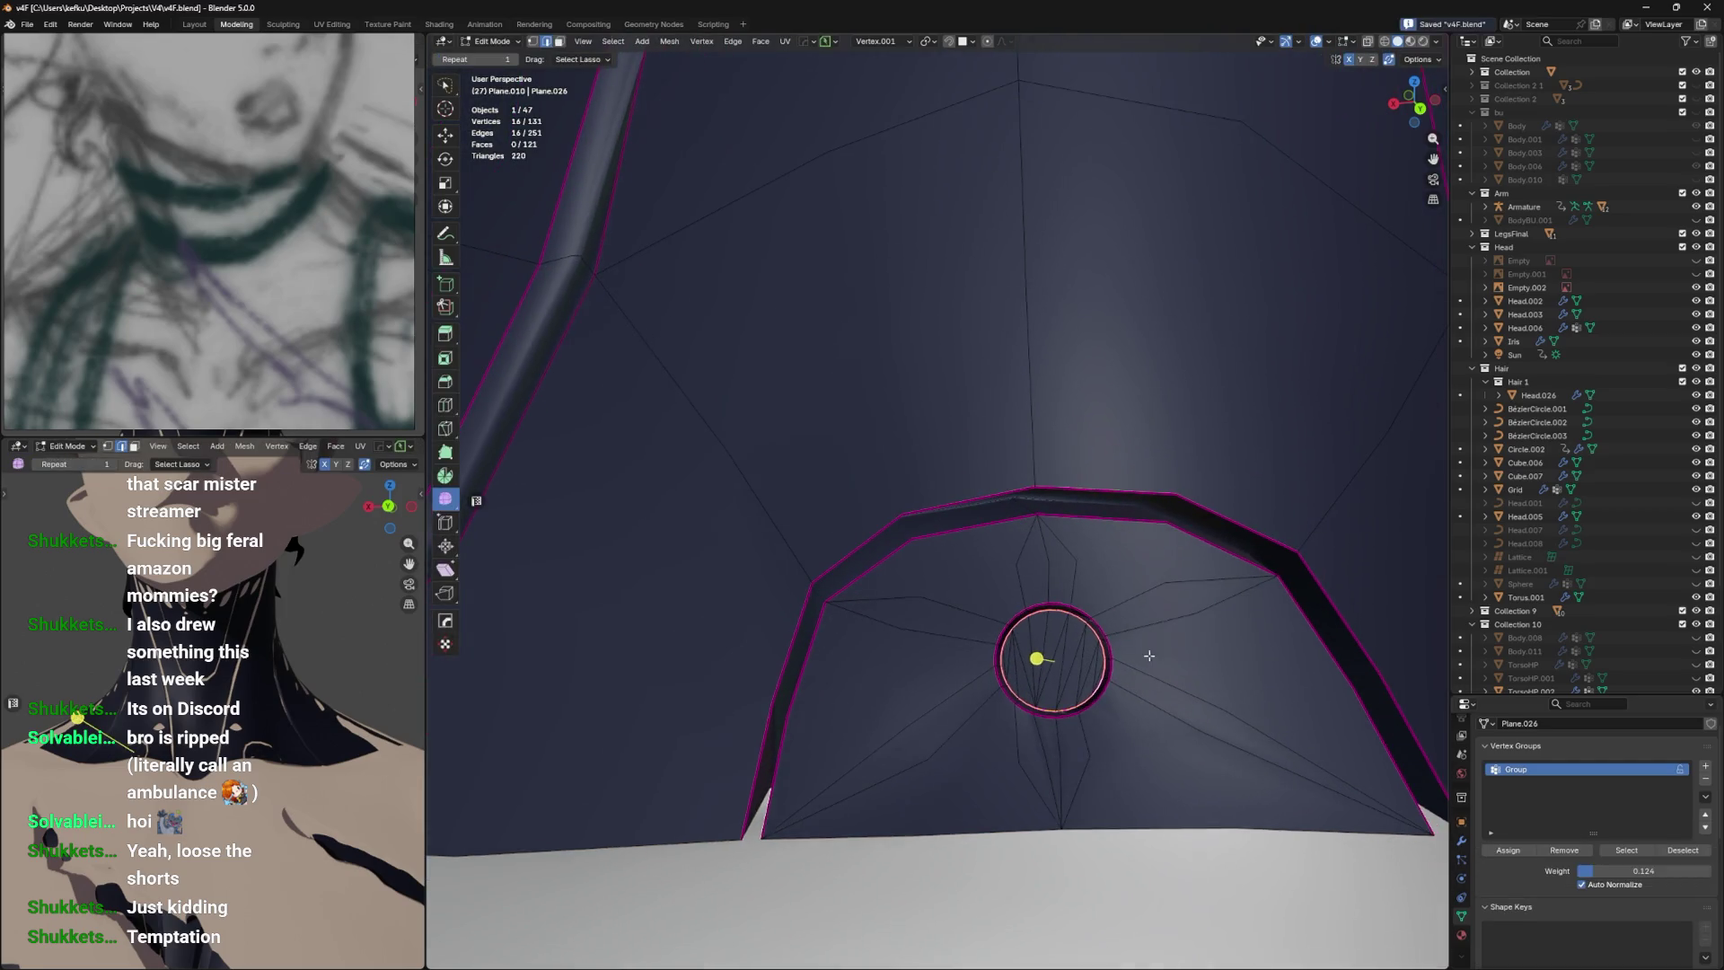
pyautogui.moveTo(1137, 658); pyautogui.dragTo(1128, 608)
pyautogui.hotkey('ctrl', 'r')
pyautogui.click(1184, 564)
pyautogui.rightClick(1188, 557)
pyautogui.hotkey('ctrl', 'z')
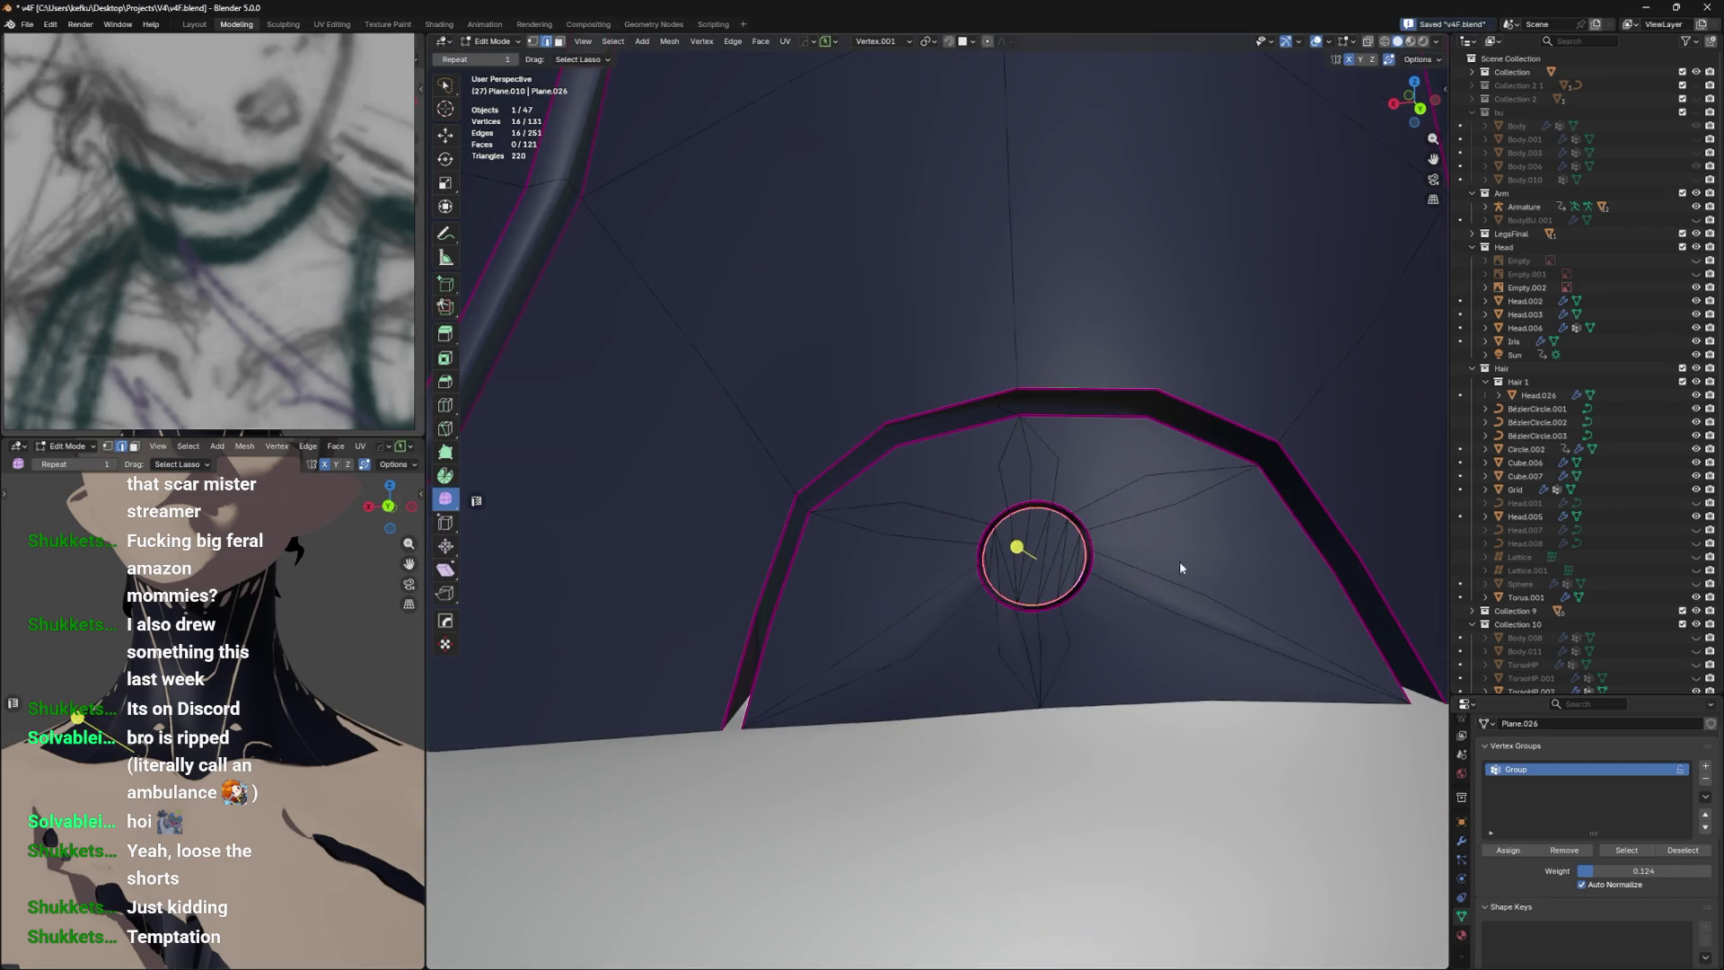
pyautogui.press('Tab')
pyautogui.hotkey('ctrl', 'Tab')
pyautogui.press('Escape')
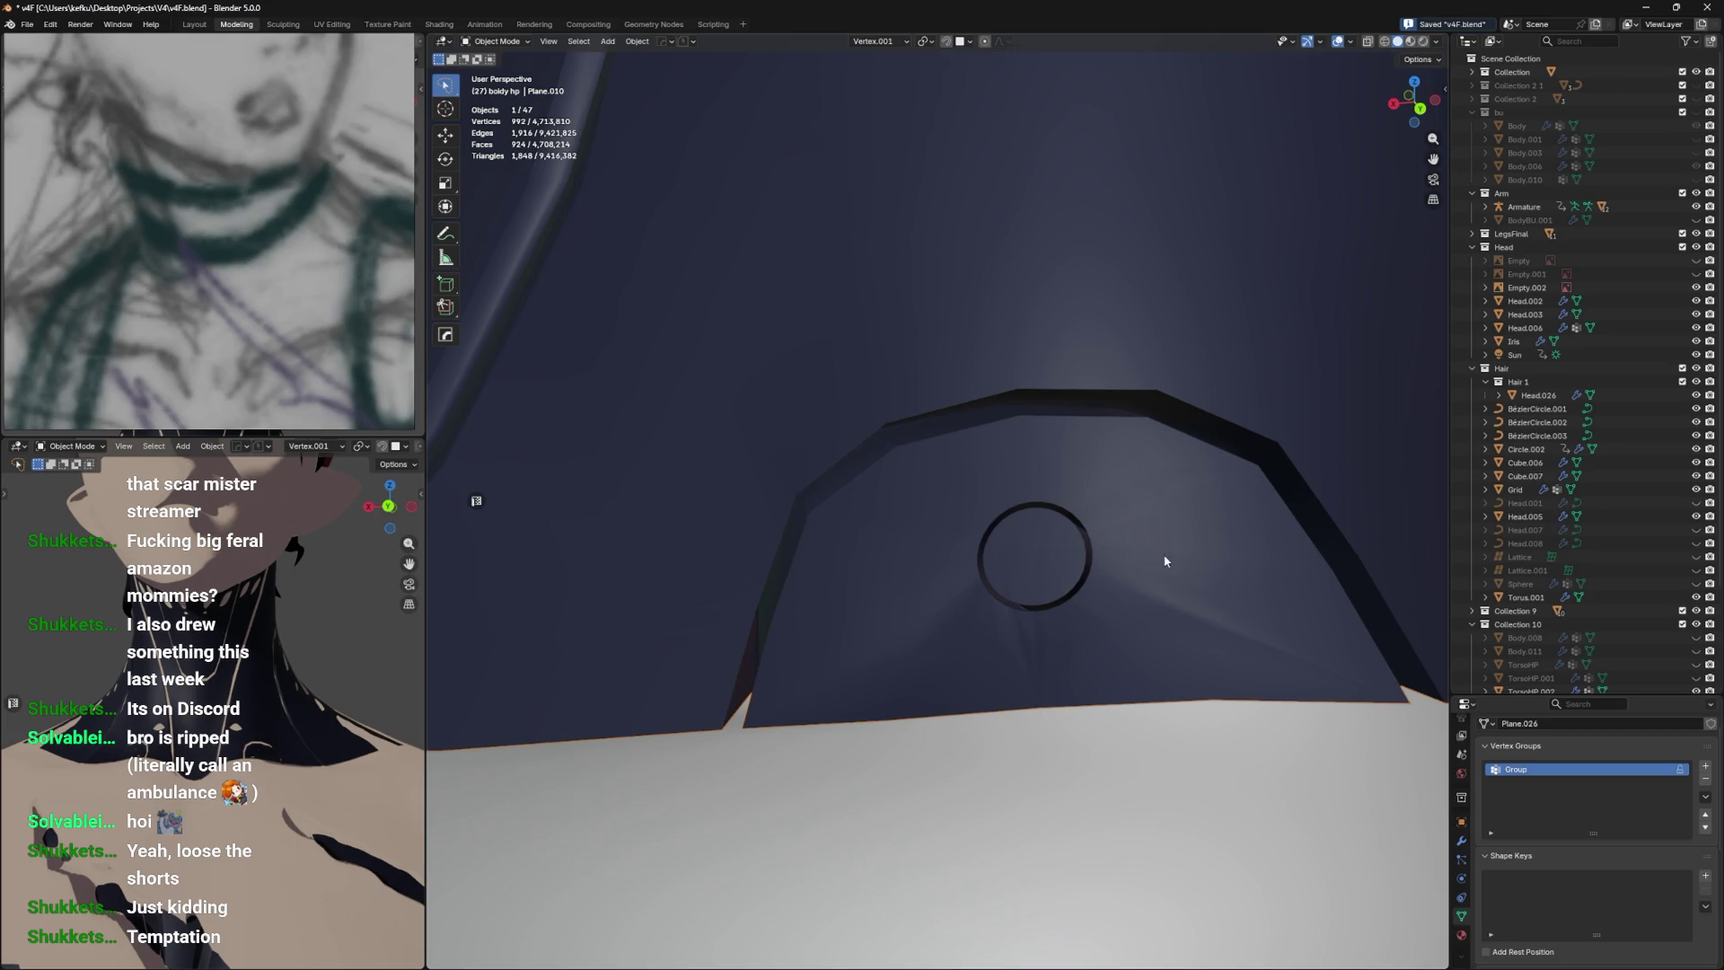
pyautogui.click(1165, 561)
pyautogui.scroll(-3)
pyautogui.scroll(-3)
pyautogui.moveTo(1194, 554); pyautogui.dragTo(1116, 570)
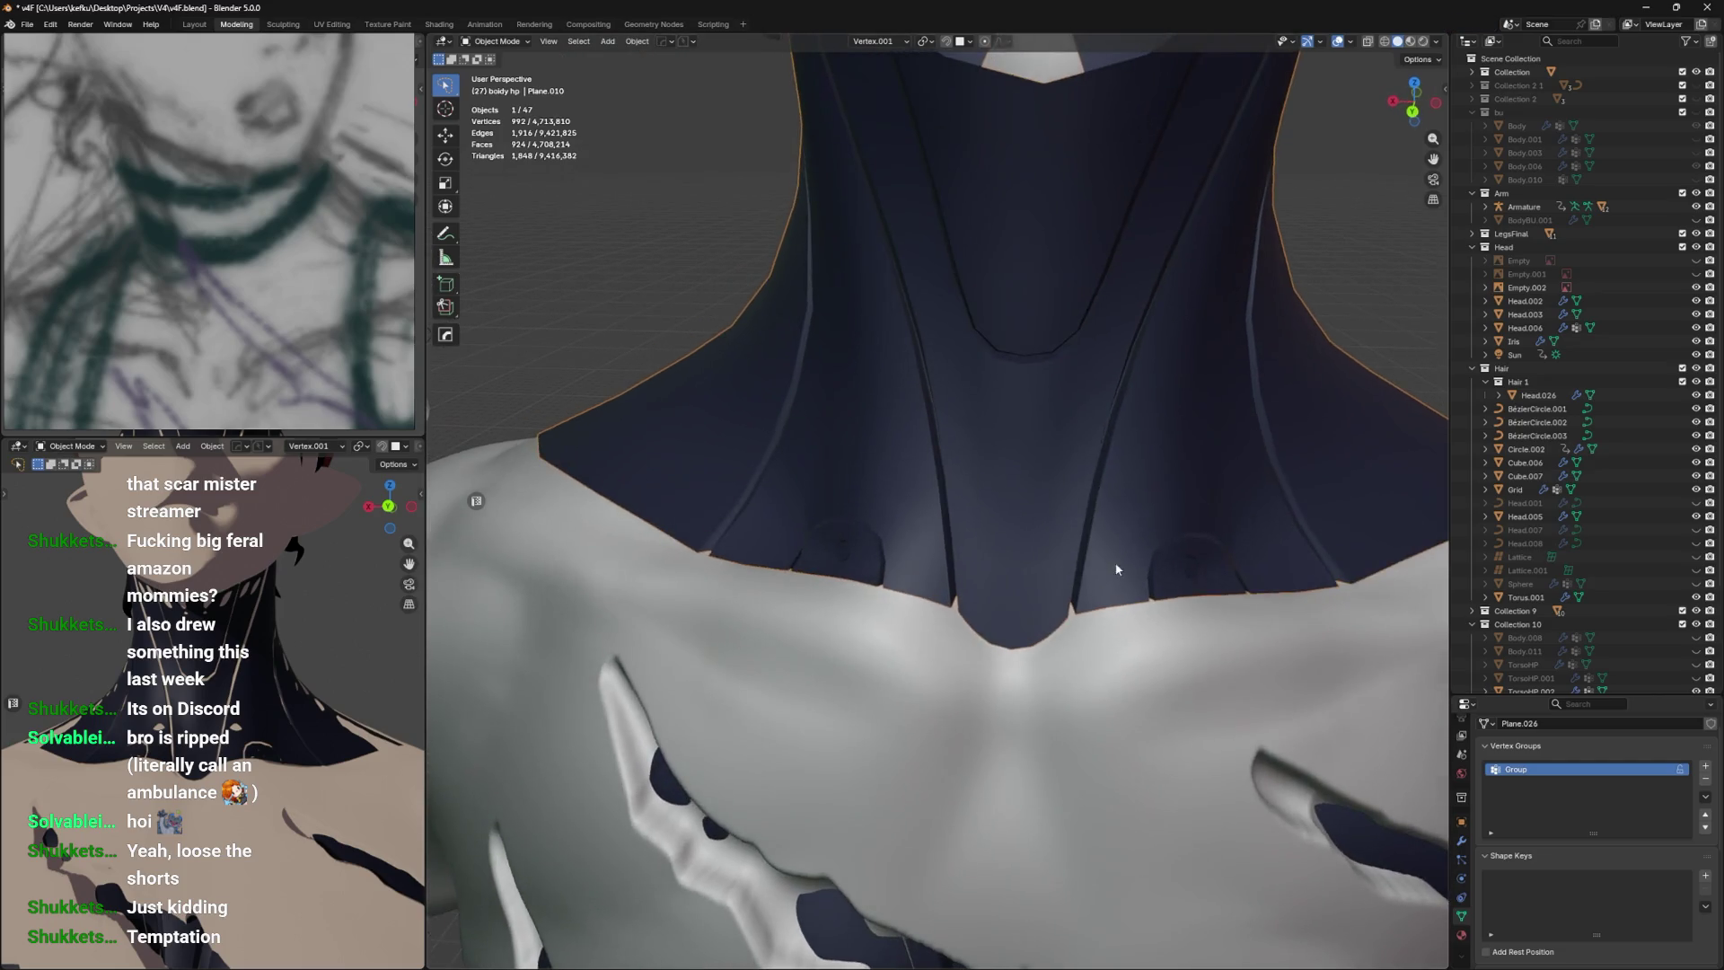
pyautogui.scroll(3)
pyautogui.moveTo(958, 569); pyautogui.dragTo(984, 548)
pyautogui.scroll(-3)
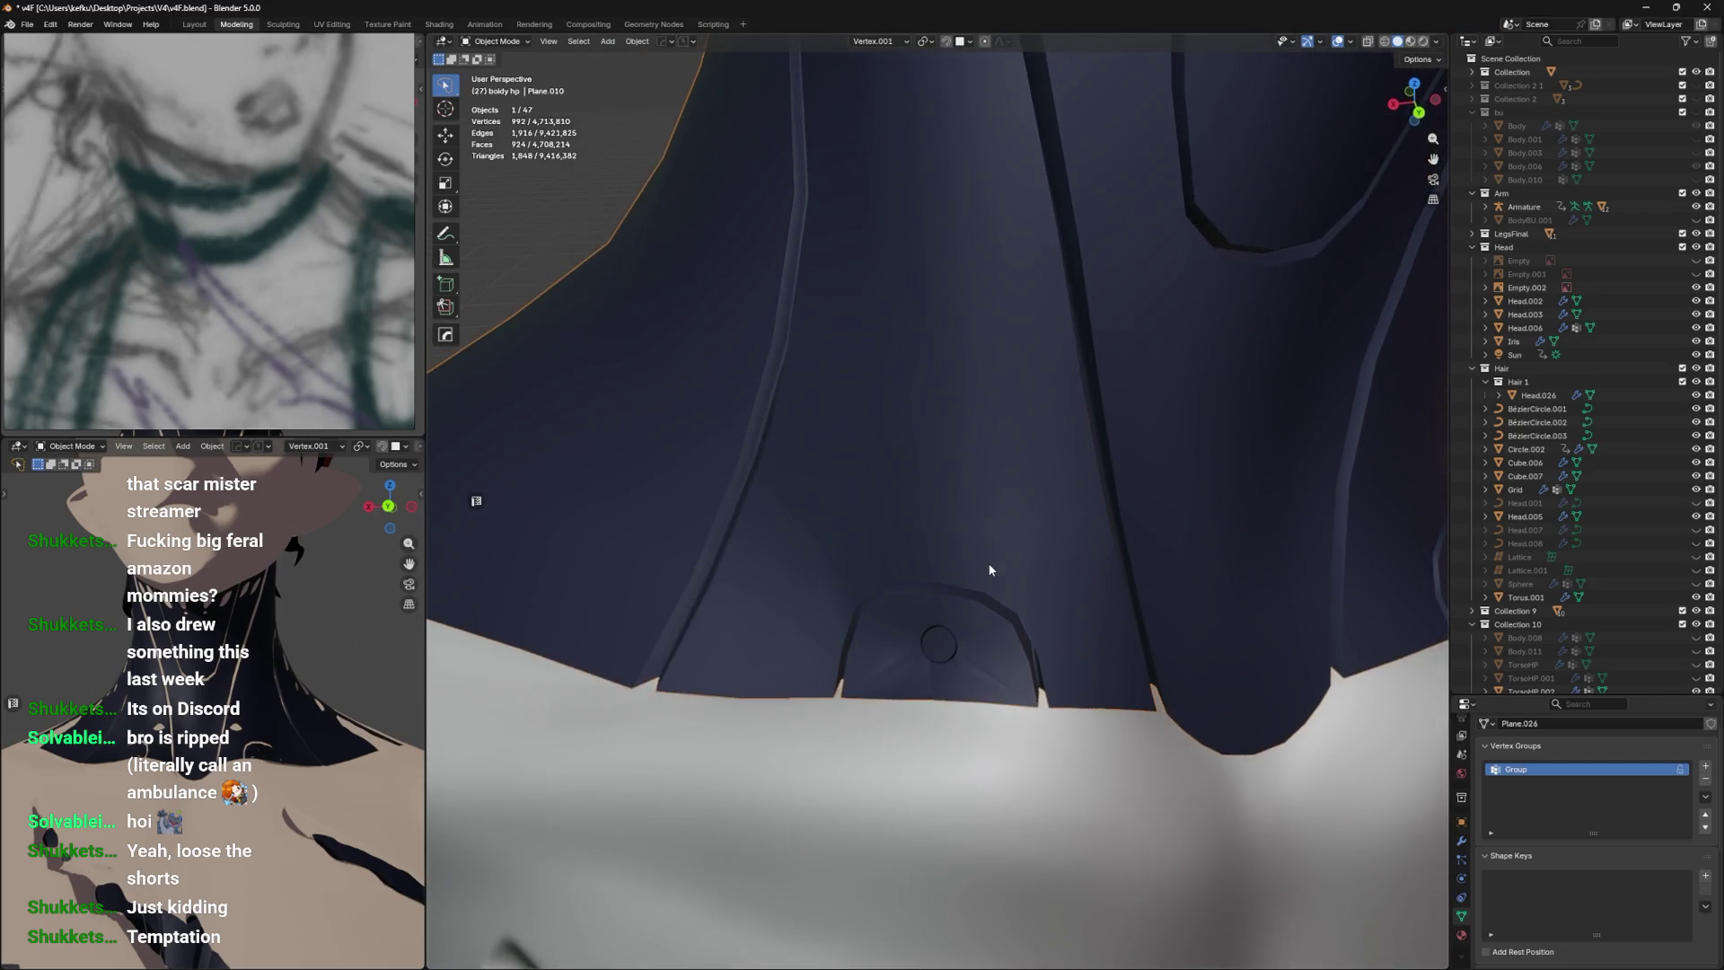
pyautogui.scroll(3)
pyautogui.scroll(-3)
pyautogui.scroll(3)
pyautogui.press('Tab')
pyautogui.scroll(3)
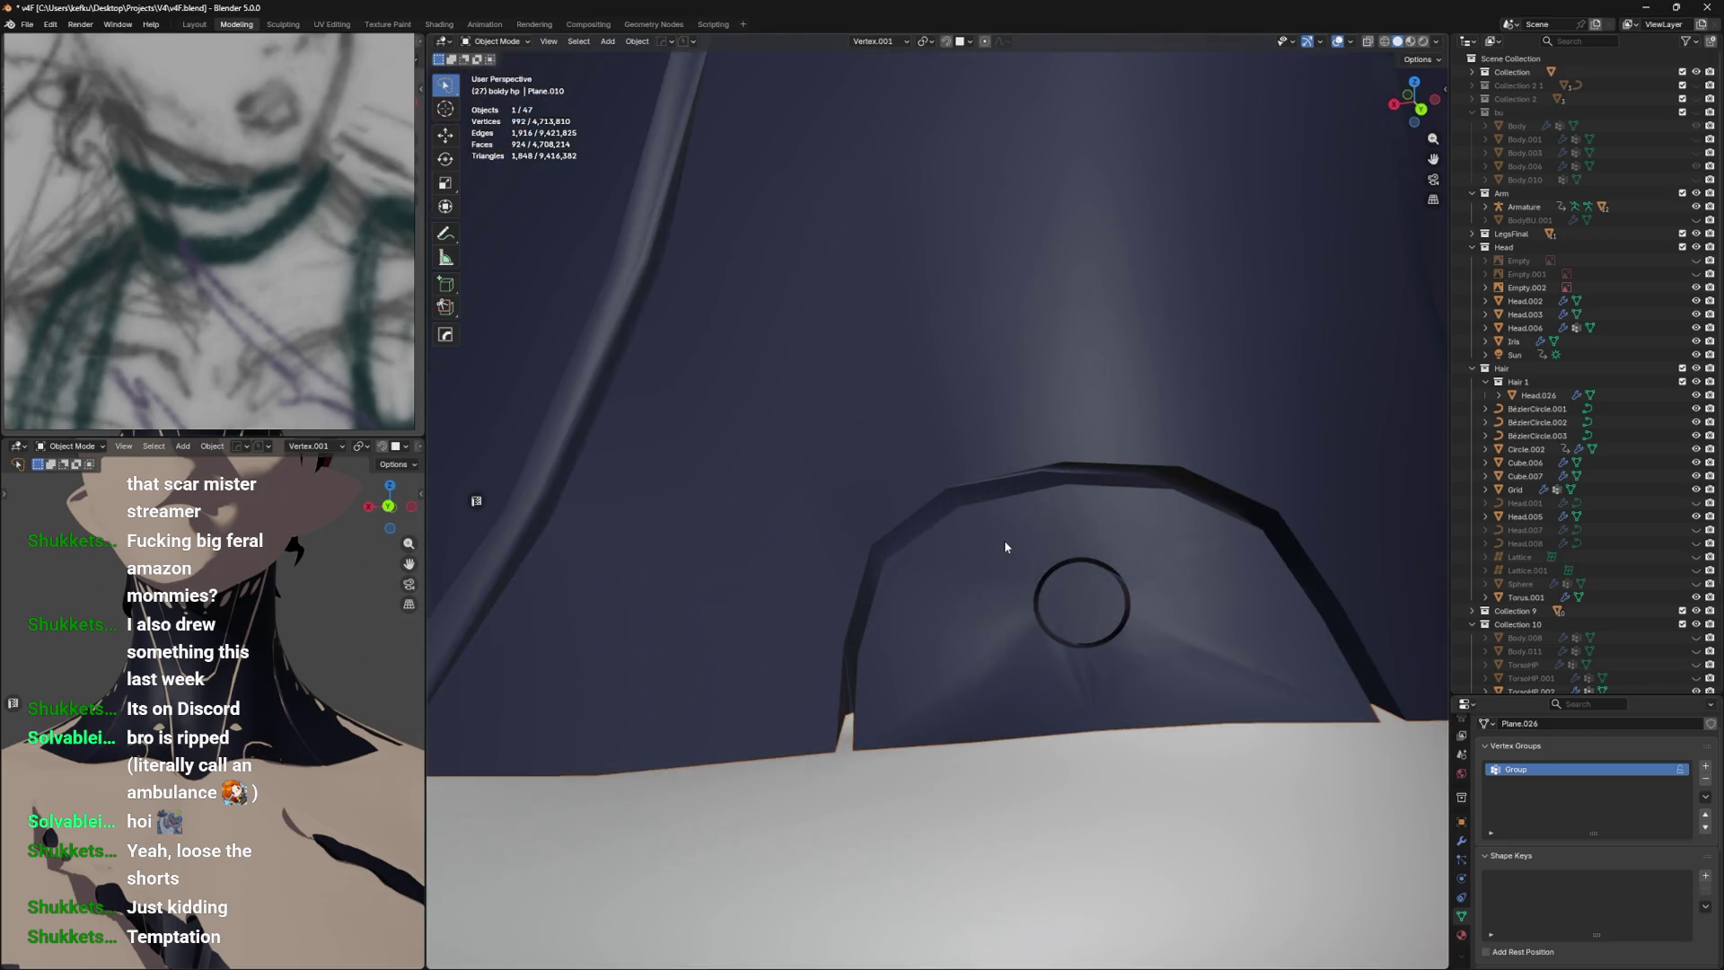
pyautogui.scroll(-3)
pyautogui.hotkey('ctrl', 'r')
# Add two centred loop cuts across the collar arch and cancel a third.
pyautogui.click(934, 634)
pyautogui.rightClick(934, 634)
pyautogui.hotkey('ctrl', 'r')
pyautogui.click(1061, 634)
pyautogui.rightClick(1061, 634)
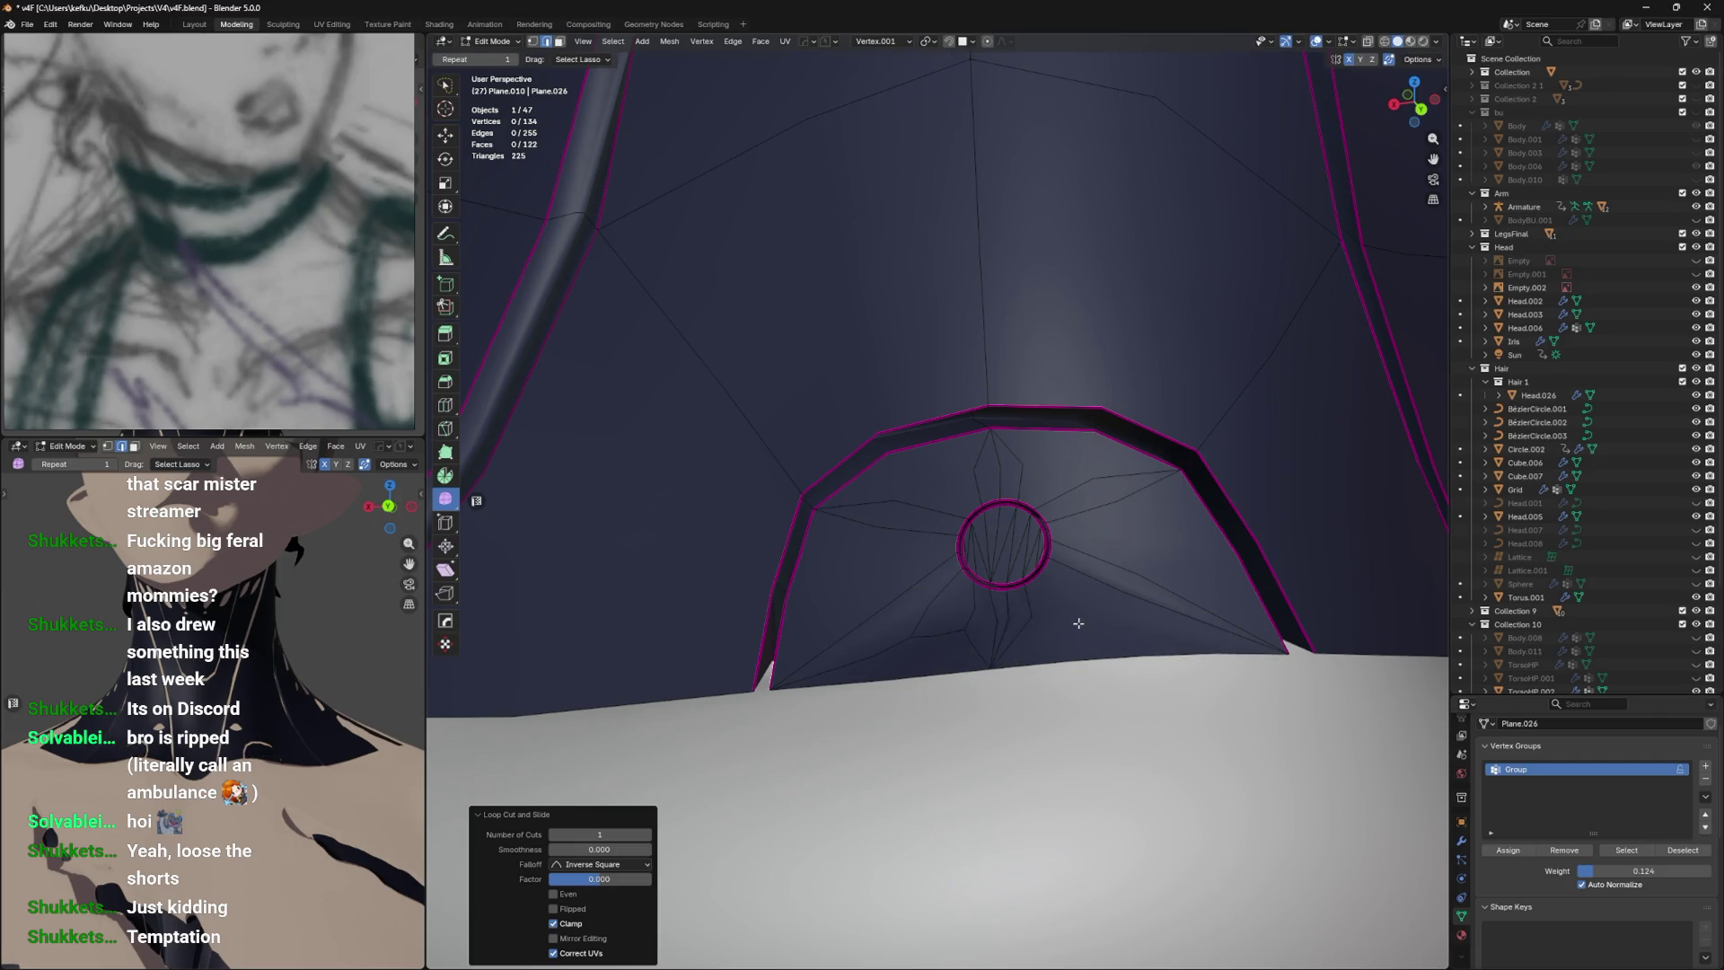
pyautogui.hotkey('ctrl', 'r')
pyautogui.rightClick(1108, 605)
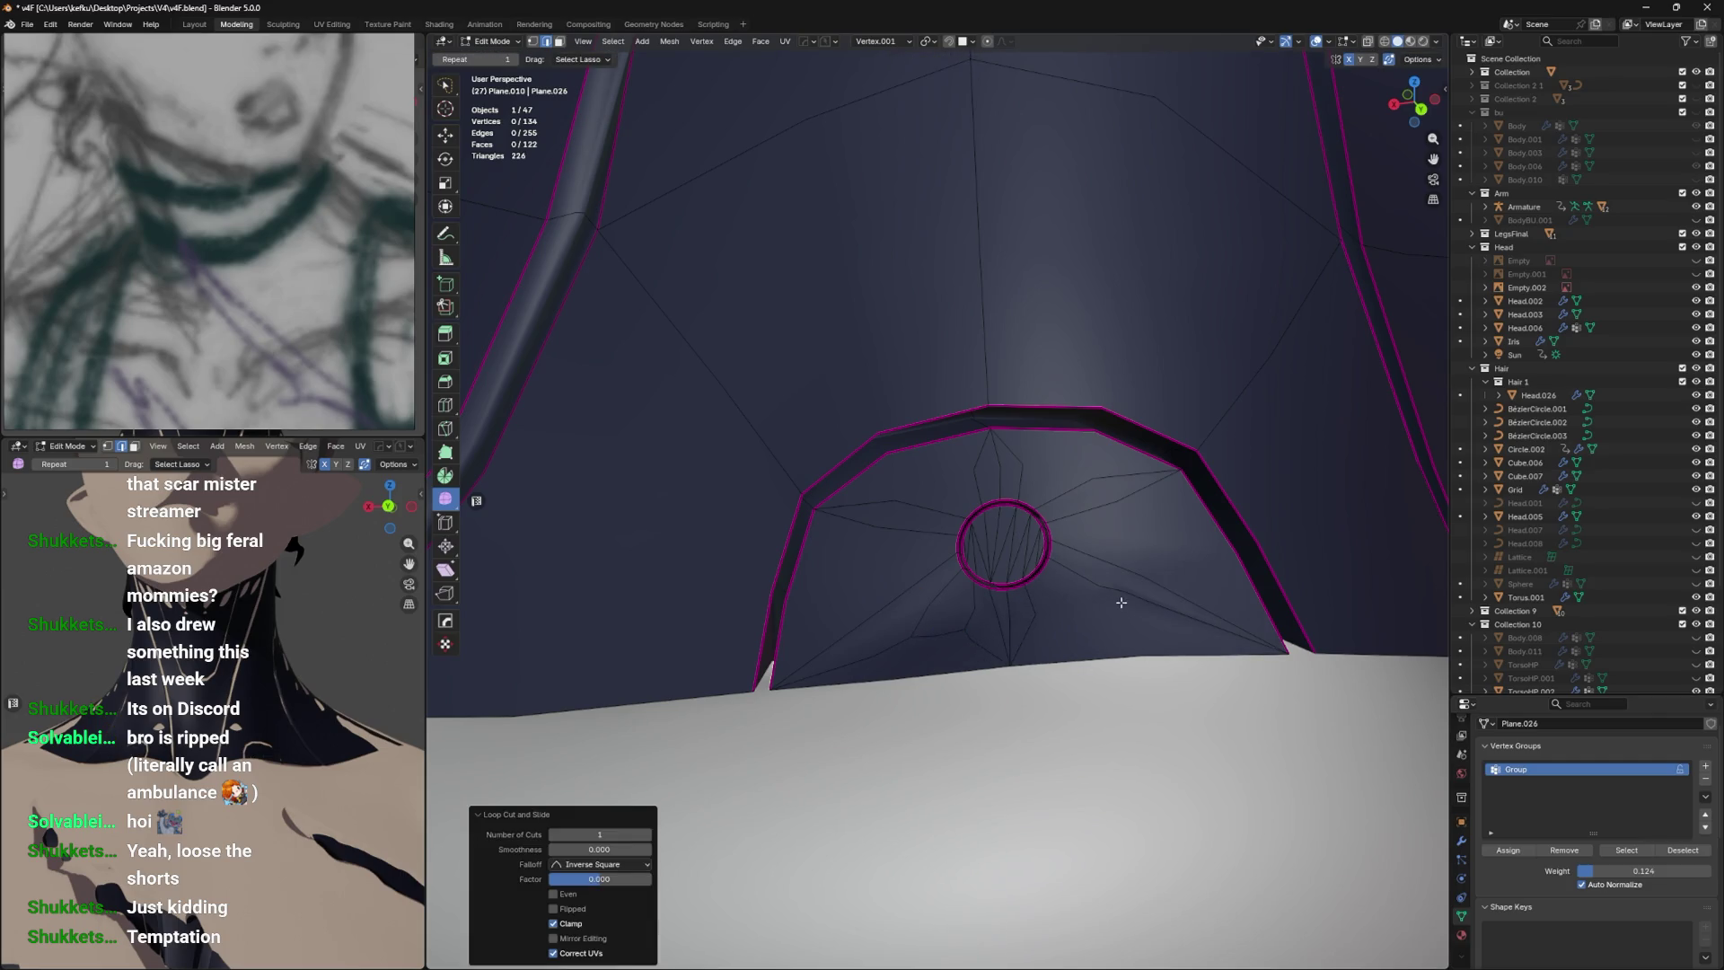
# Undo the loop cuts and the ring's fan geometry back to the selected circle, saving partway.
pyautogui.hotkey('ctrl', 'z')
pyautogui.hotkey('ctrl', 'z')
pyautogui.scroll(-3)
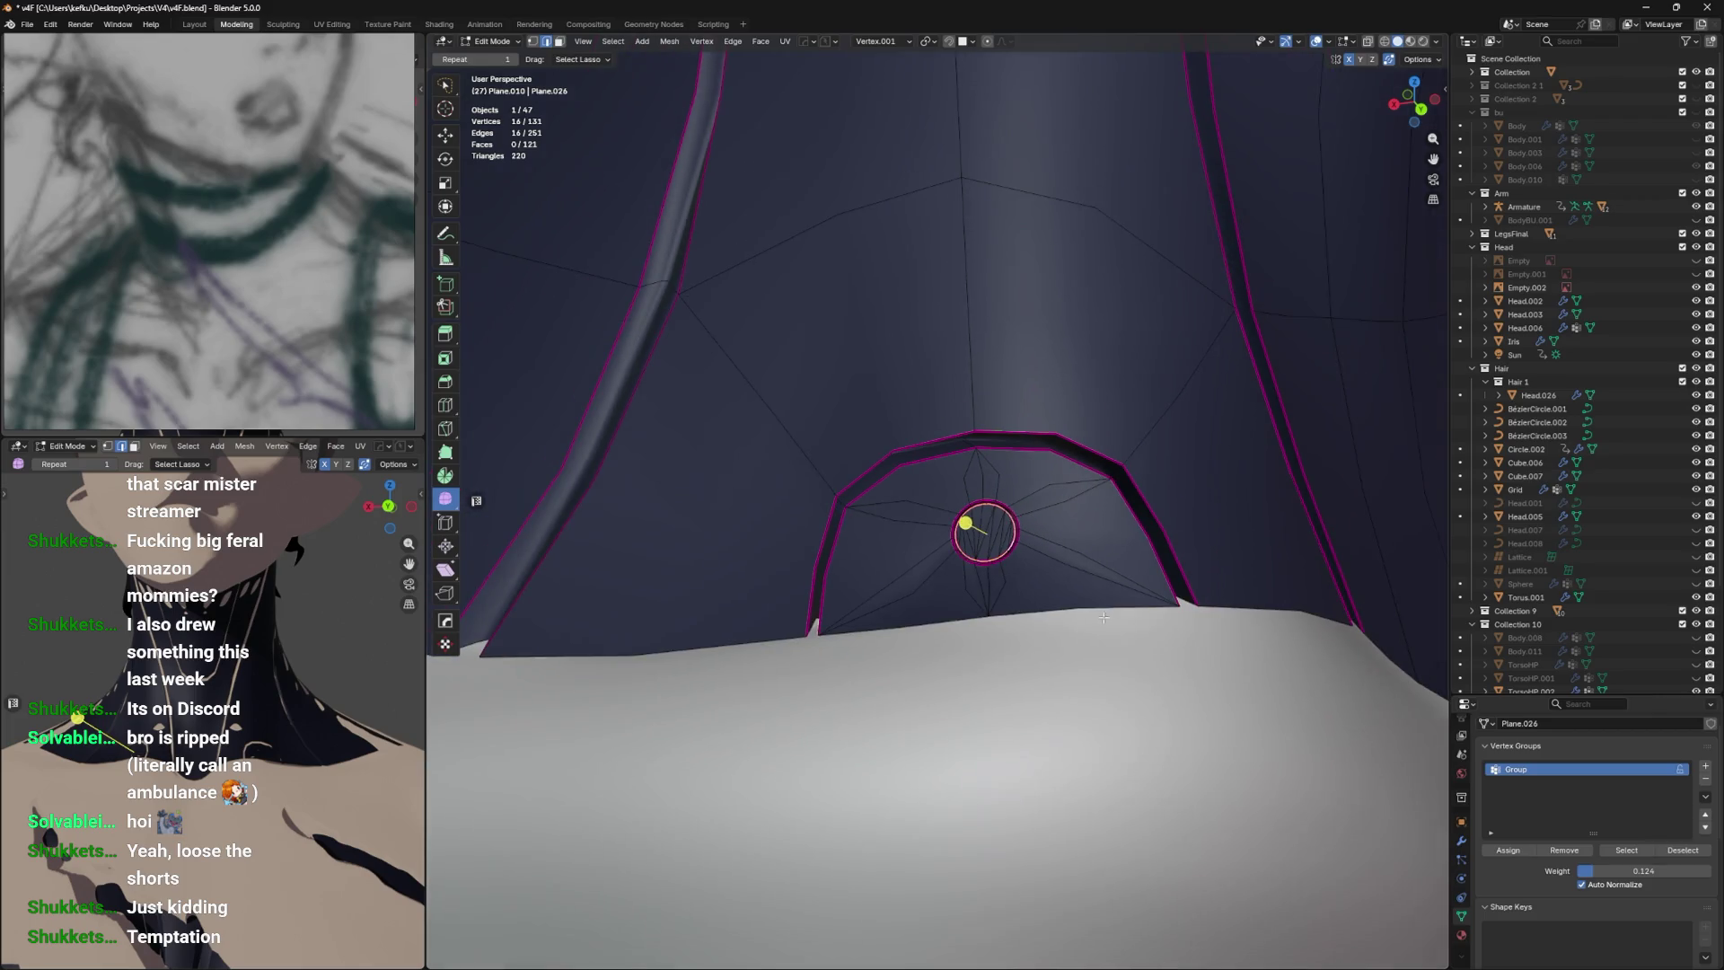
pyautogui.hotkey('ctrl', 'z')
pyautogui.hotkey('ctrl', 'z')
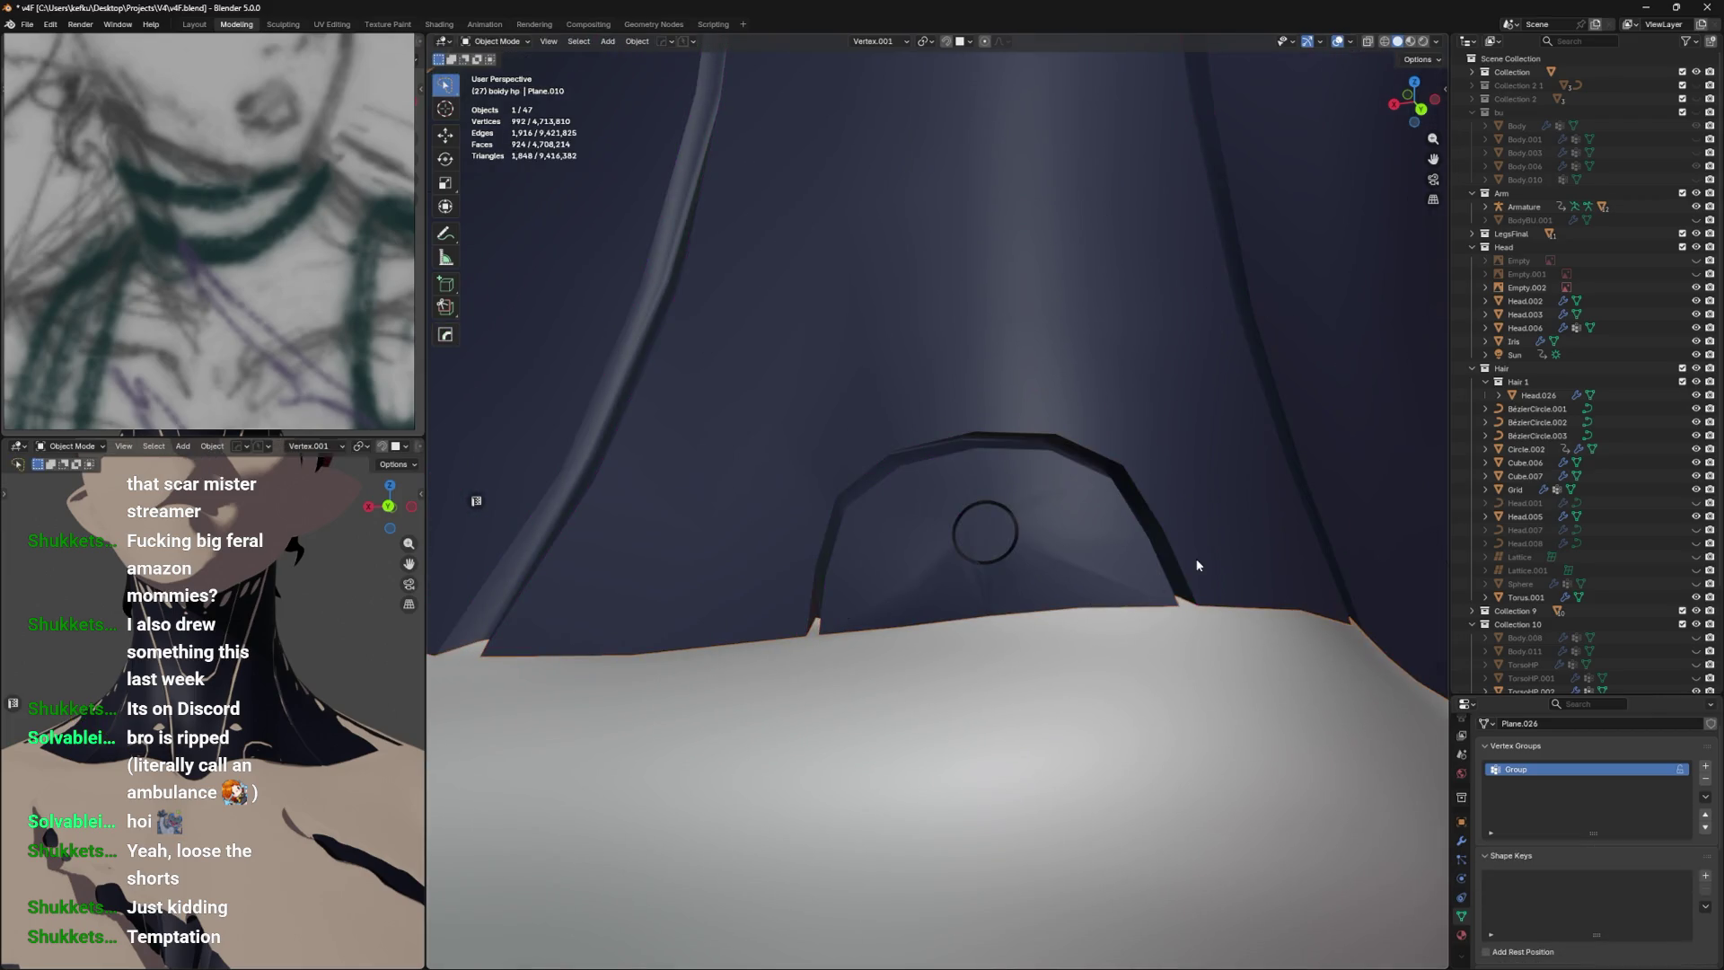
pyautogui.hotkey('ctrl', 'z')
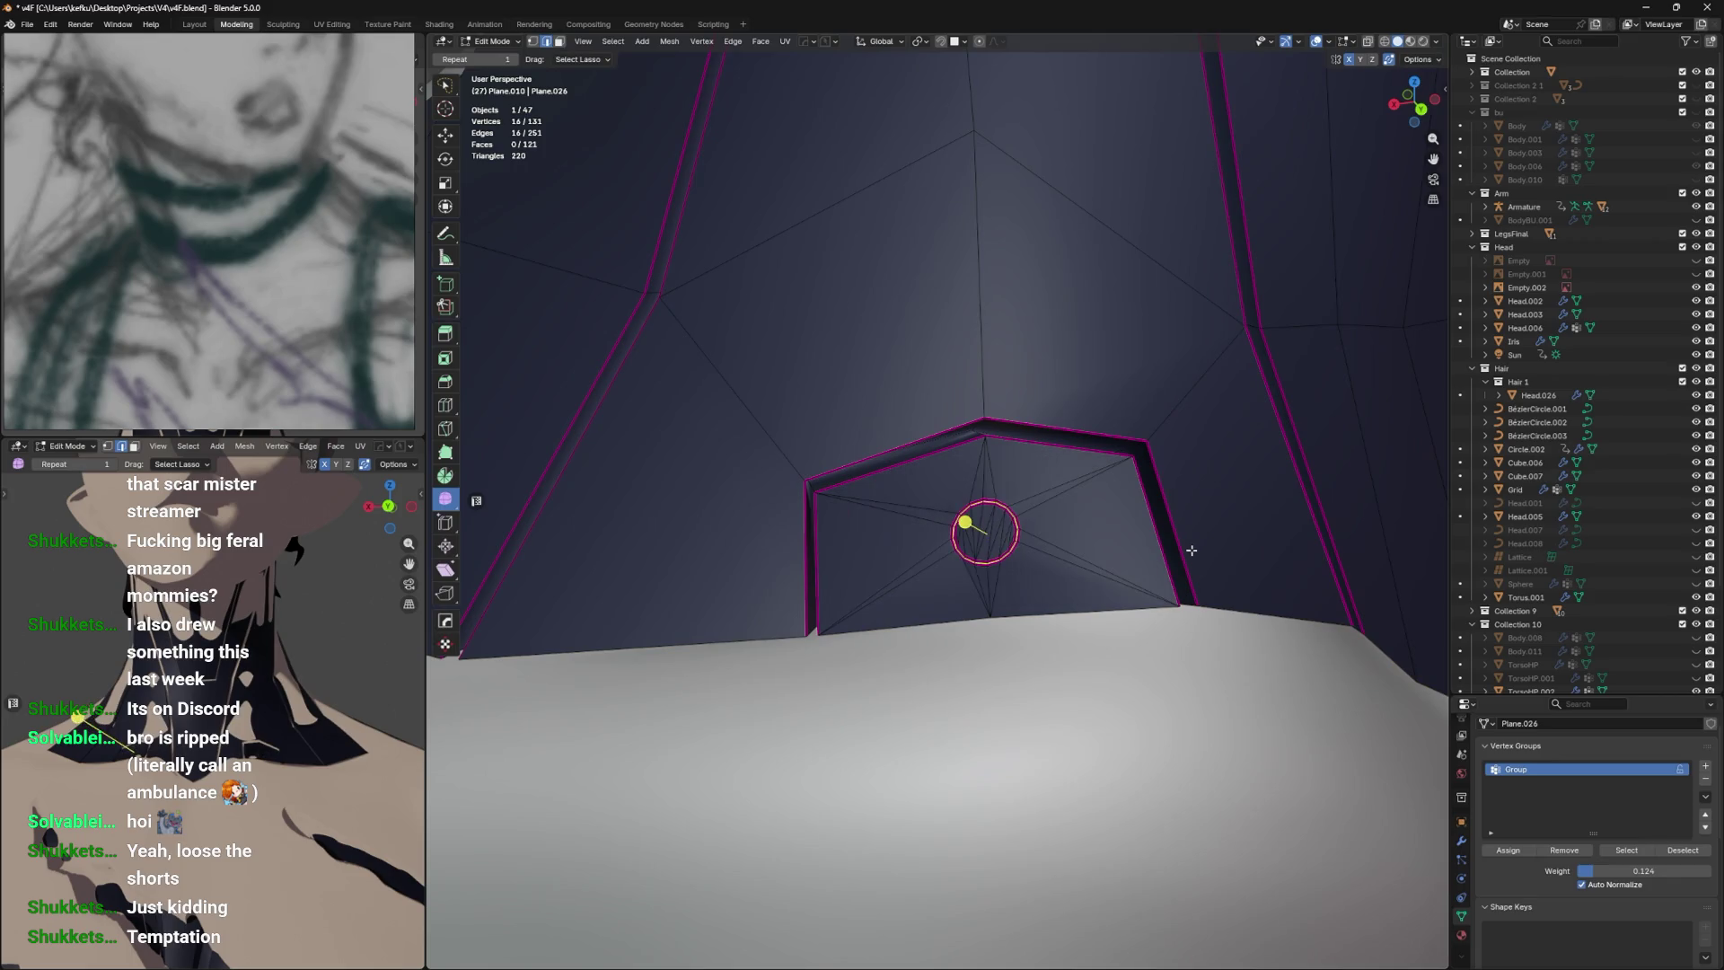
pyautogui.hotkey('ctrl', 'z')
pyautogui.hotkey('ctrl', 'z')
pyautogui.hotkey('ctrl', 'z')
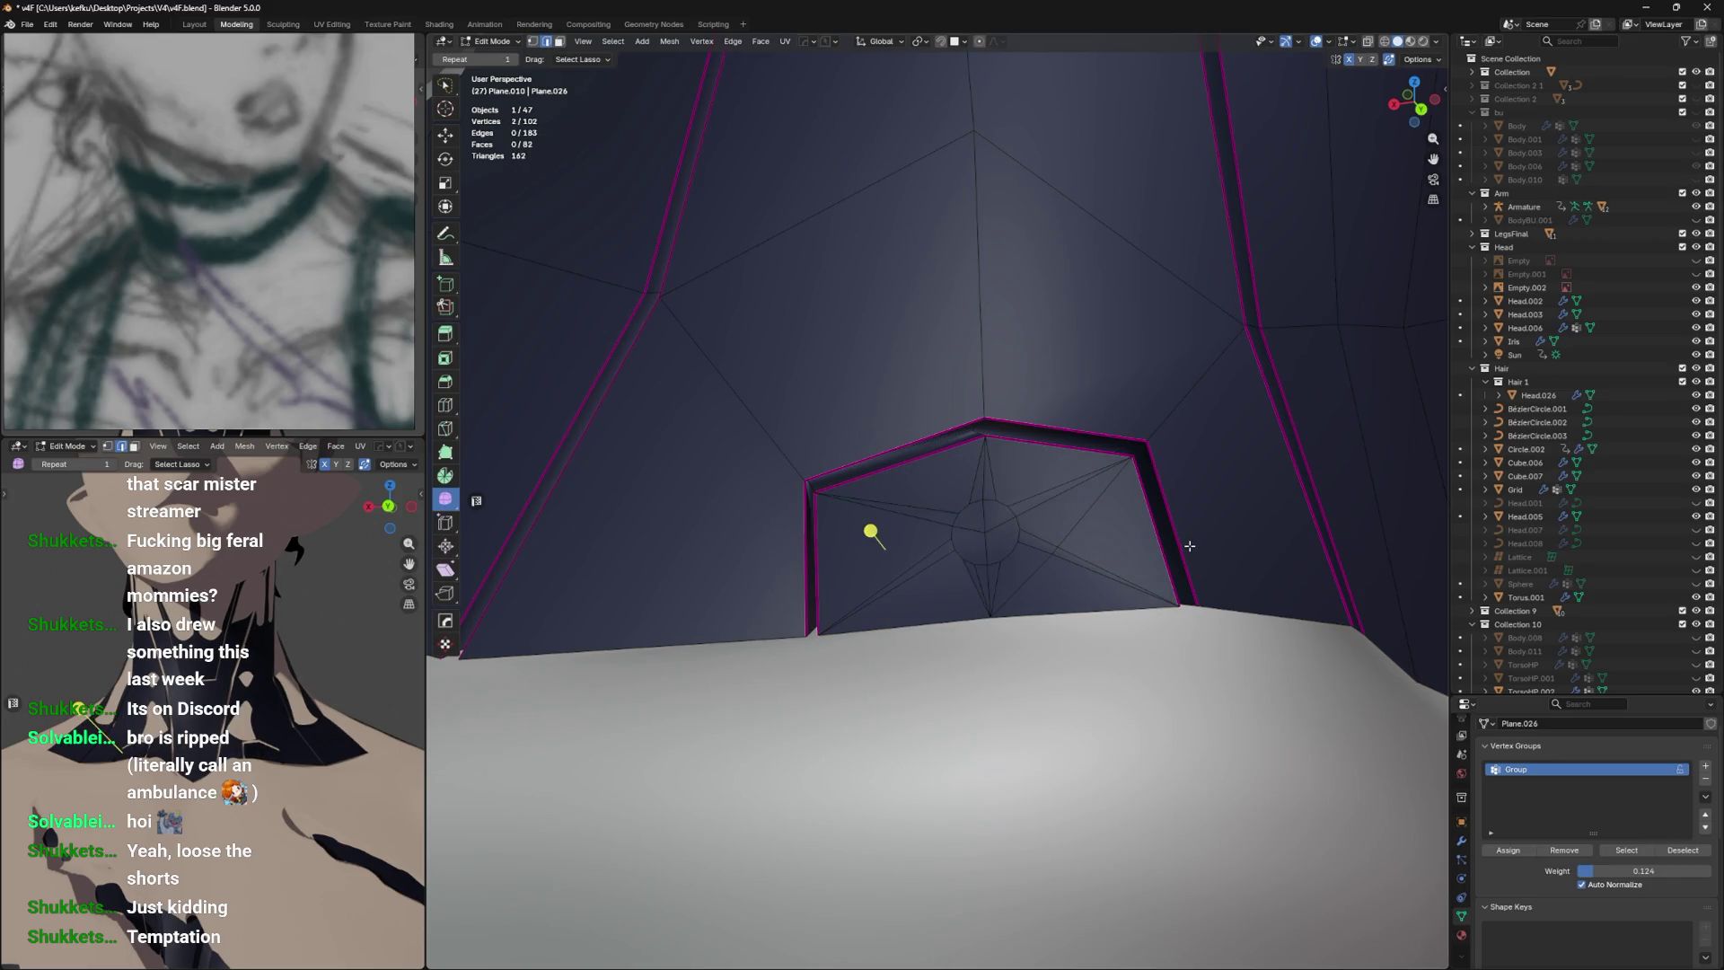
pyautogui.hotkey('ctrl', 'z')
pyautogui.hotkey('ctrl', 'z')
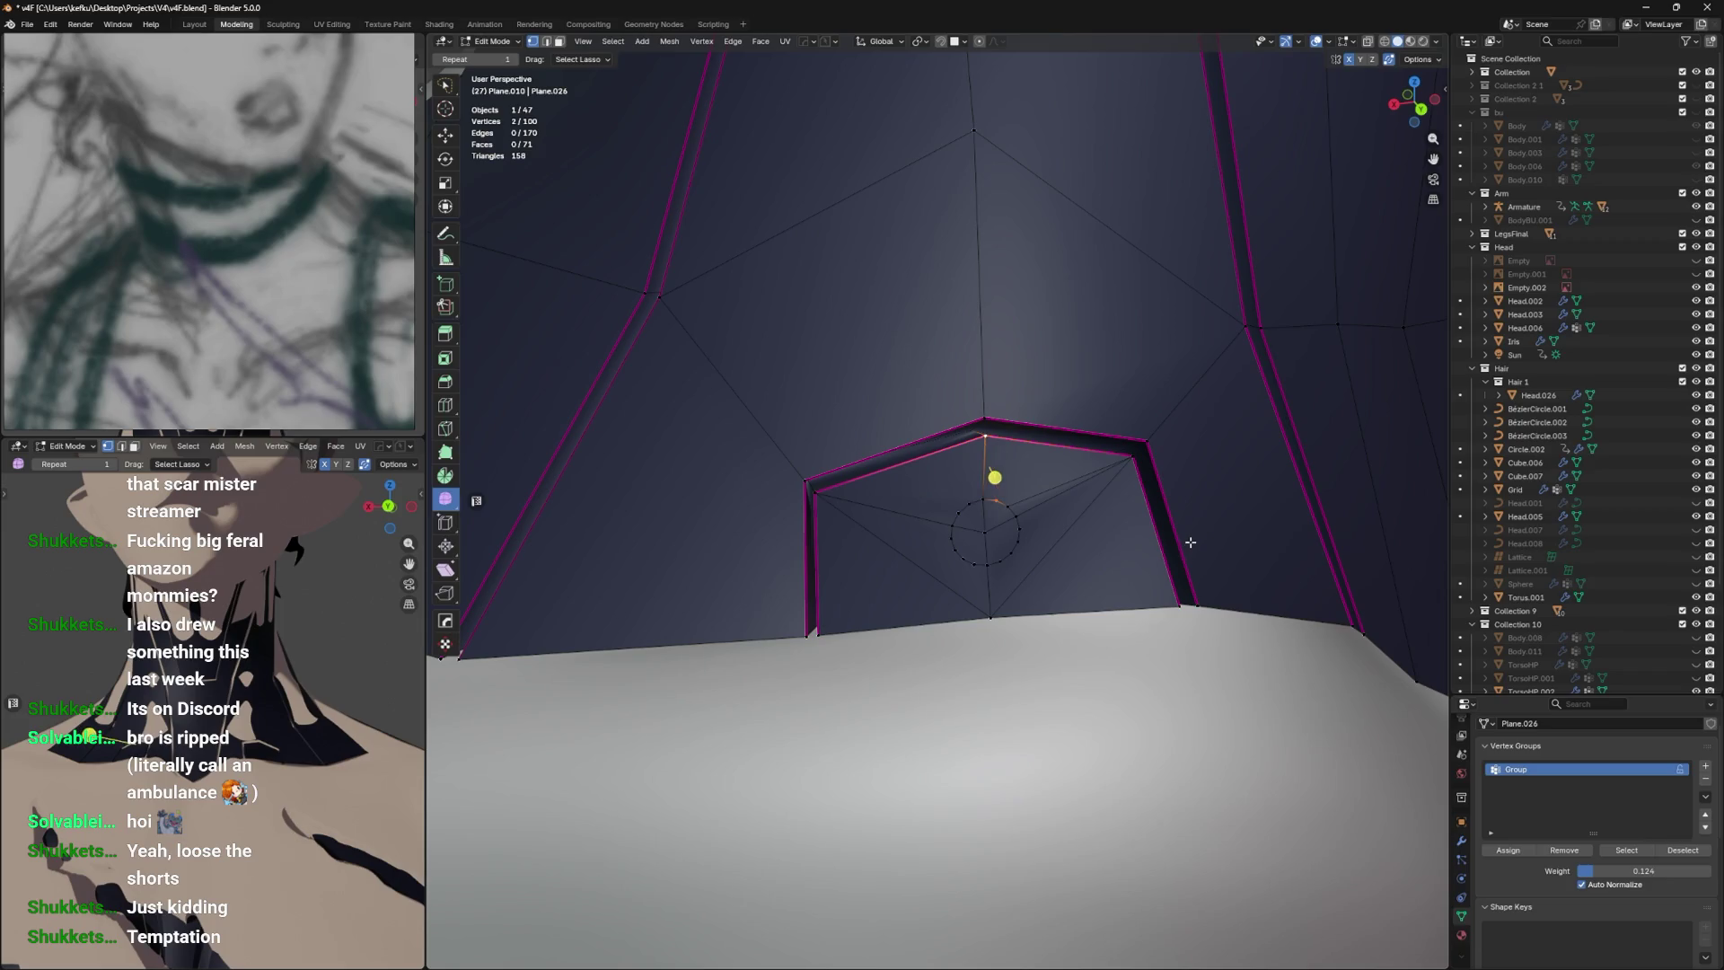
pyautogui.hotkey('ctrl', 'z')
pyautogui.hotkey('ctrl', 's')
pyautogui.hotkey('ctrl', 'z')
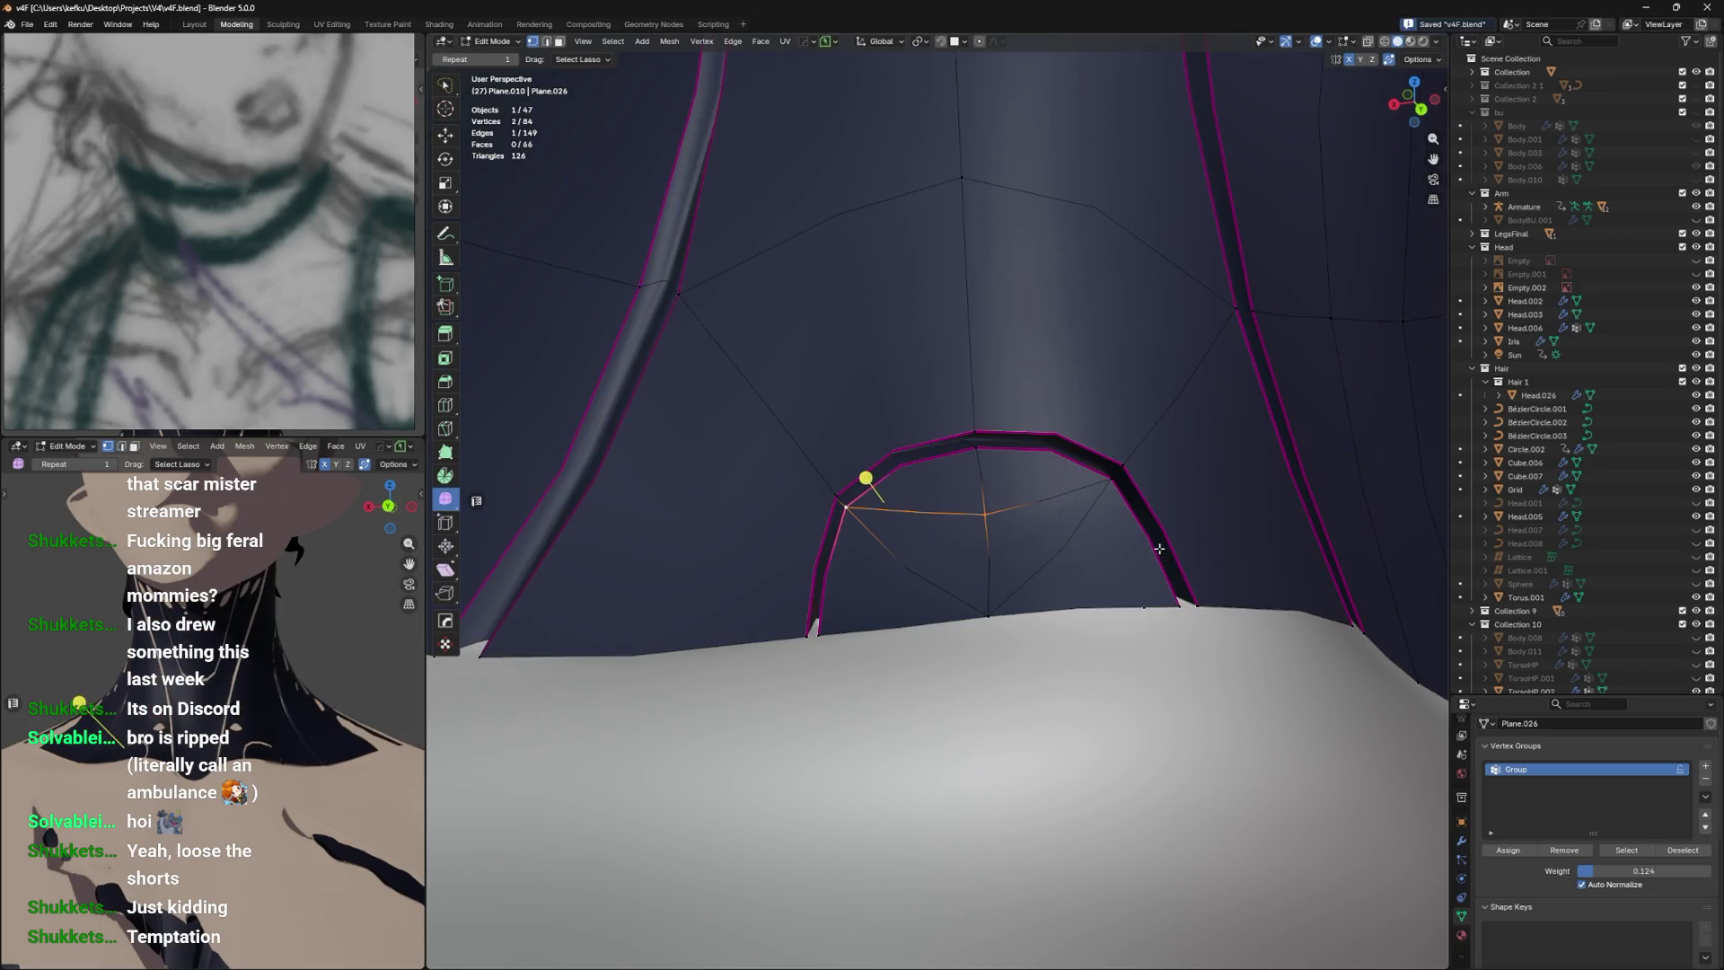
# Dissolve the leftover edges inside the collar arch, then return to Object Mode.
pyautogui.press('2')
pyautogui.press('x')
pyautogui.click(1026, 564)
pyautogui.hotkey('ctrl', 'z')
pyautogui.press('x')
pyautogui.click(1026, 566)
pyautogui.hotkey('ctrl', 'z')
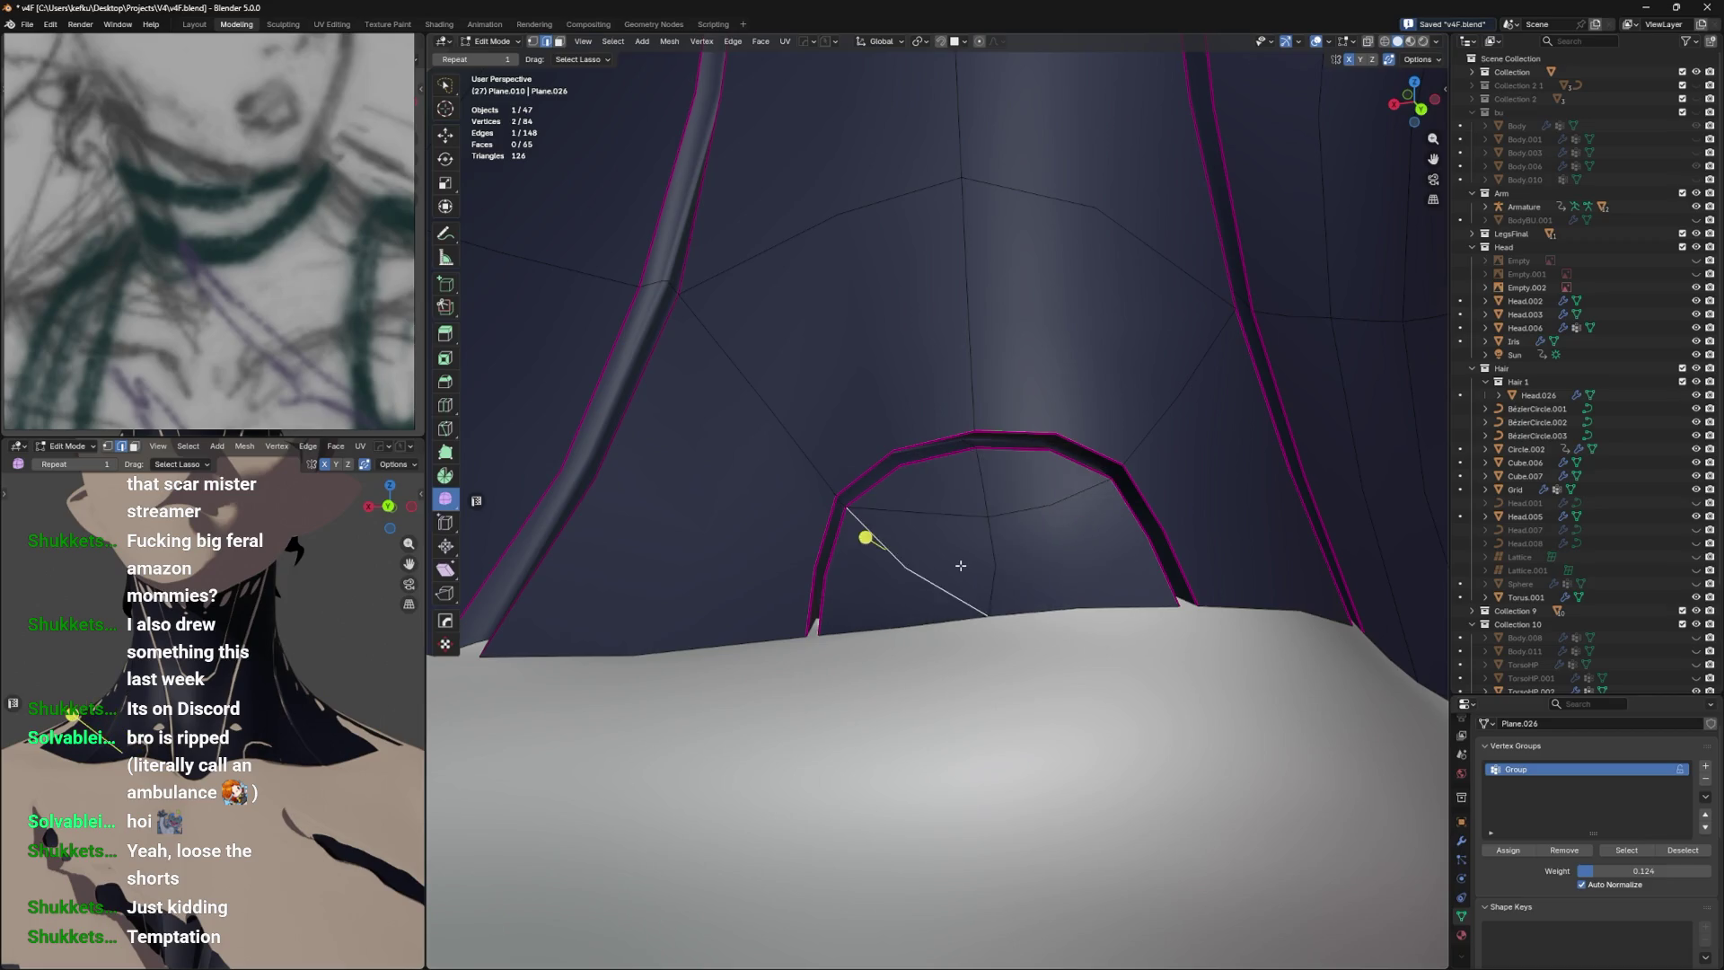
pyautogui.press('x')
pyautogui.click(957, 566)
pyautogui.scroll(-3)
pyautogui.press('Tab')
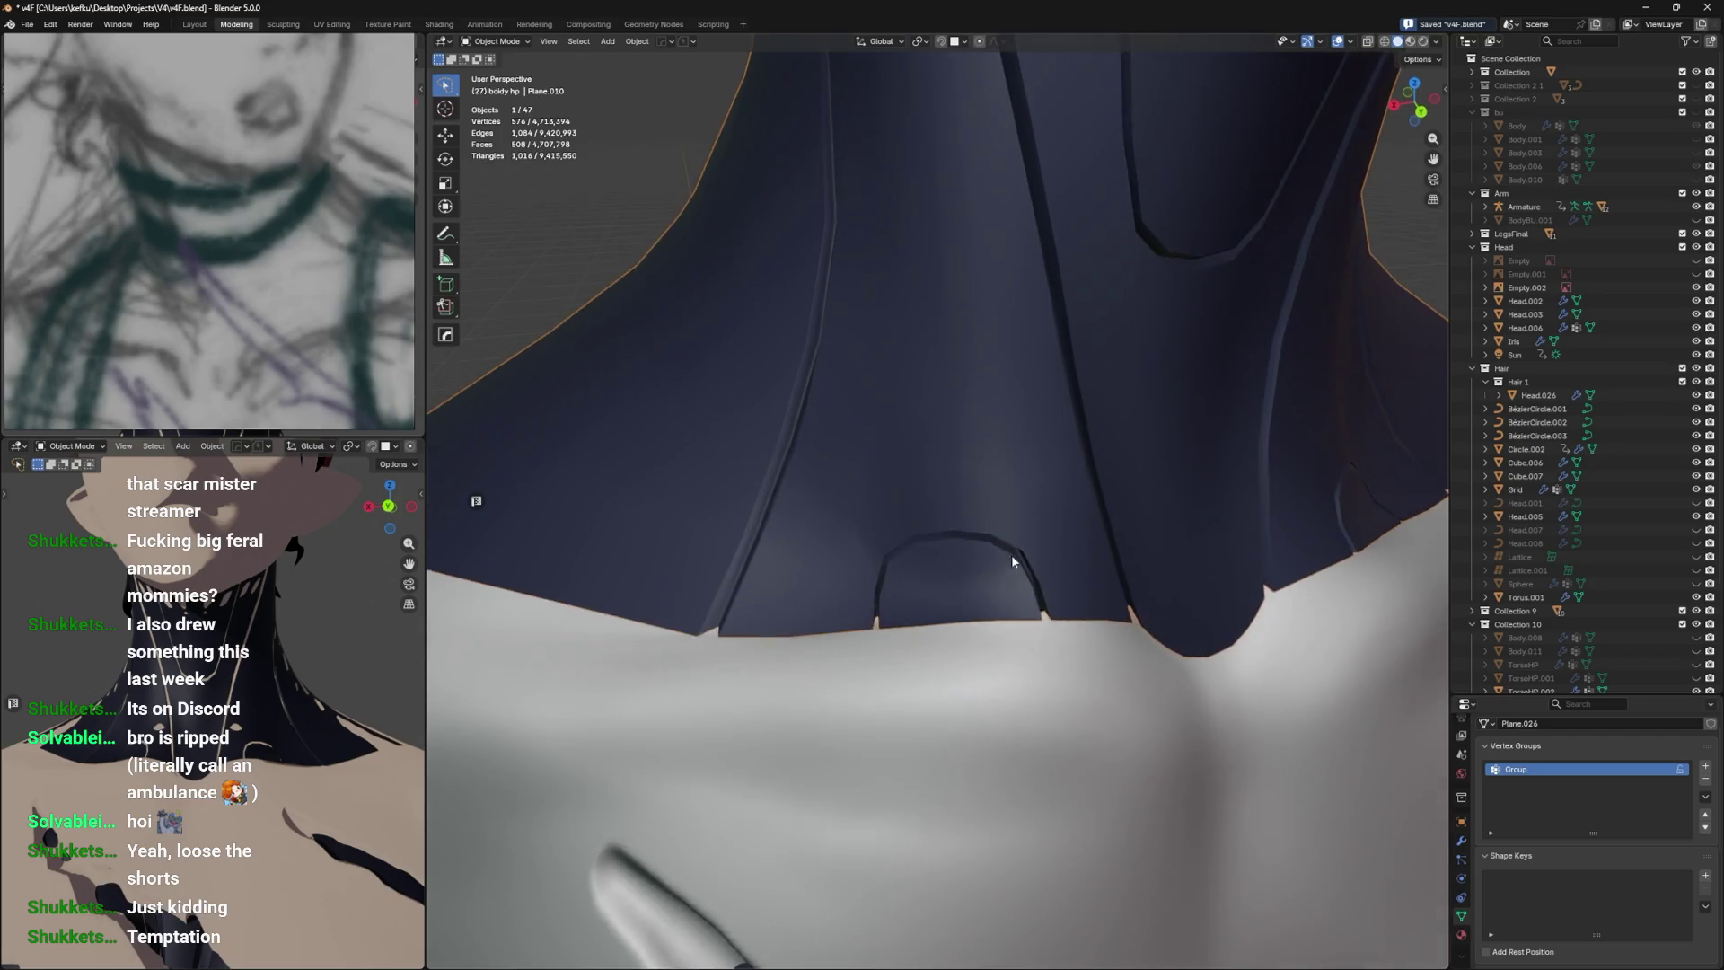
# Inspect the collar's modifier stack from behind and front, then save the file.
pyautogui.click(1462, 844)
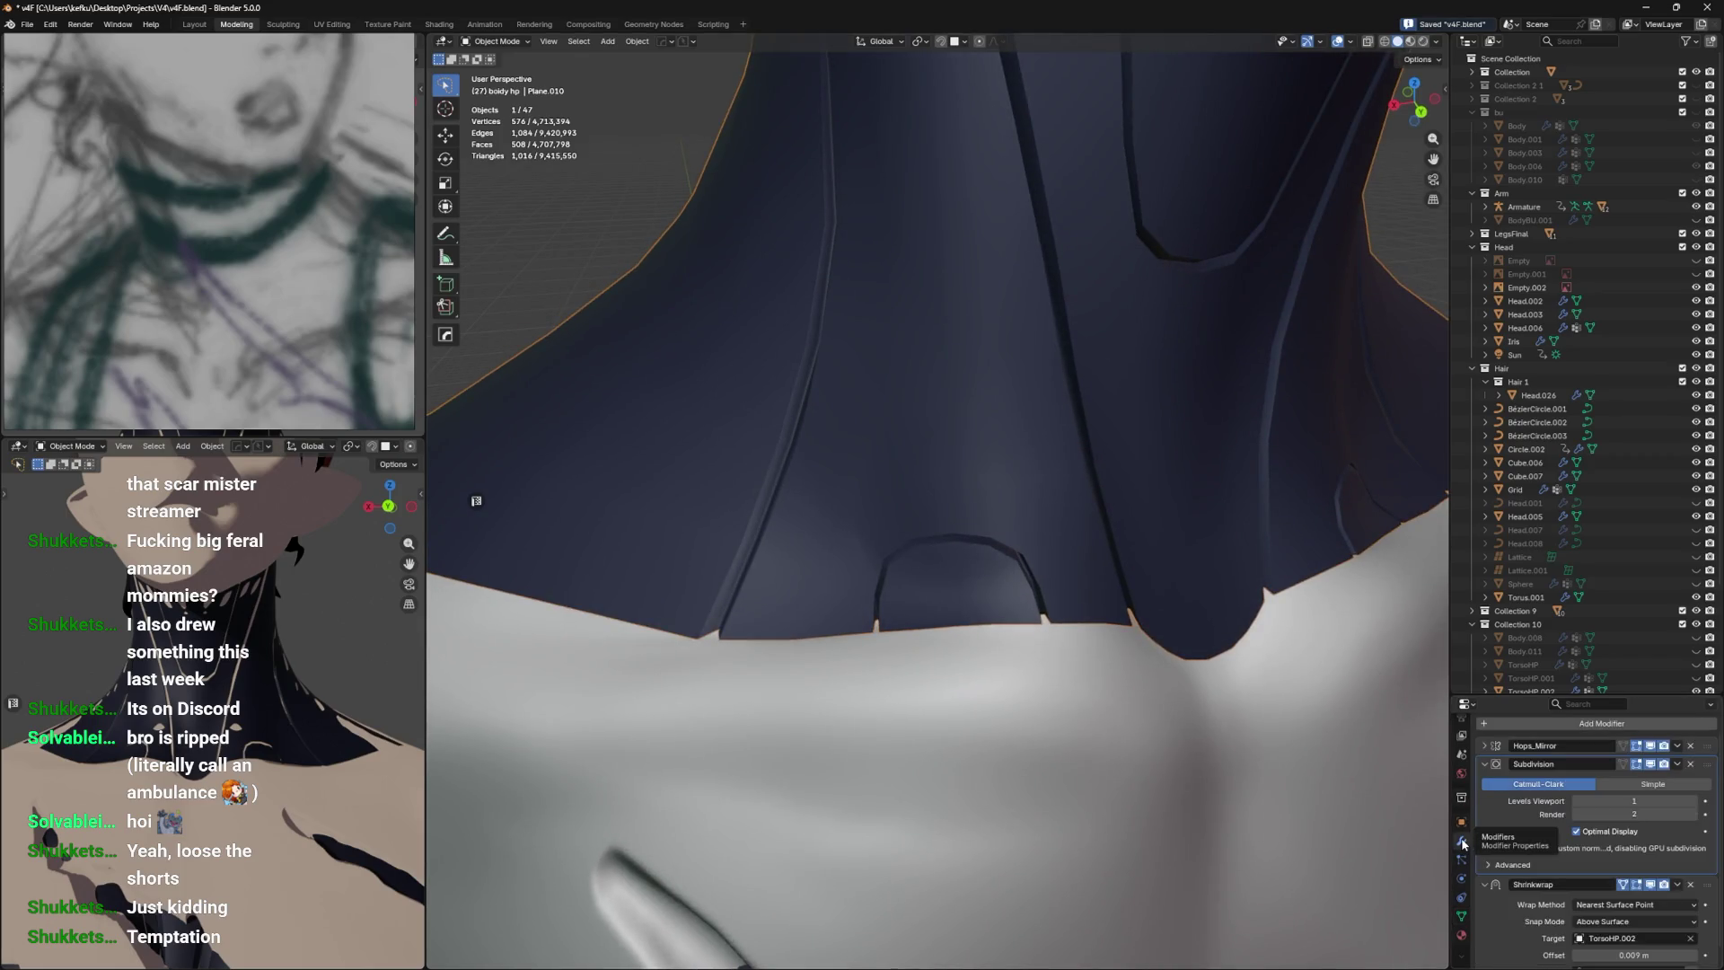
pyautogui.scroll(-3)
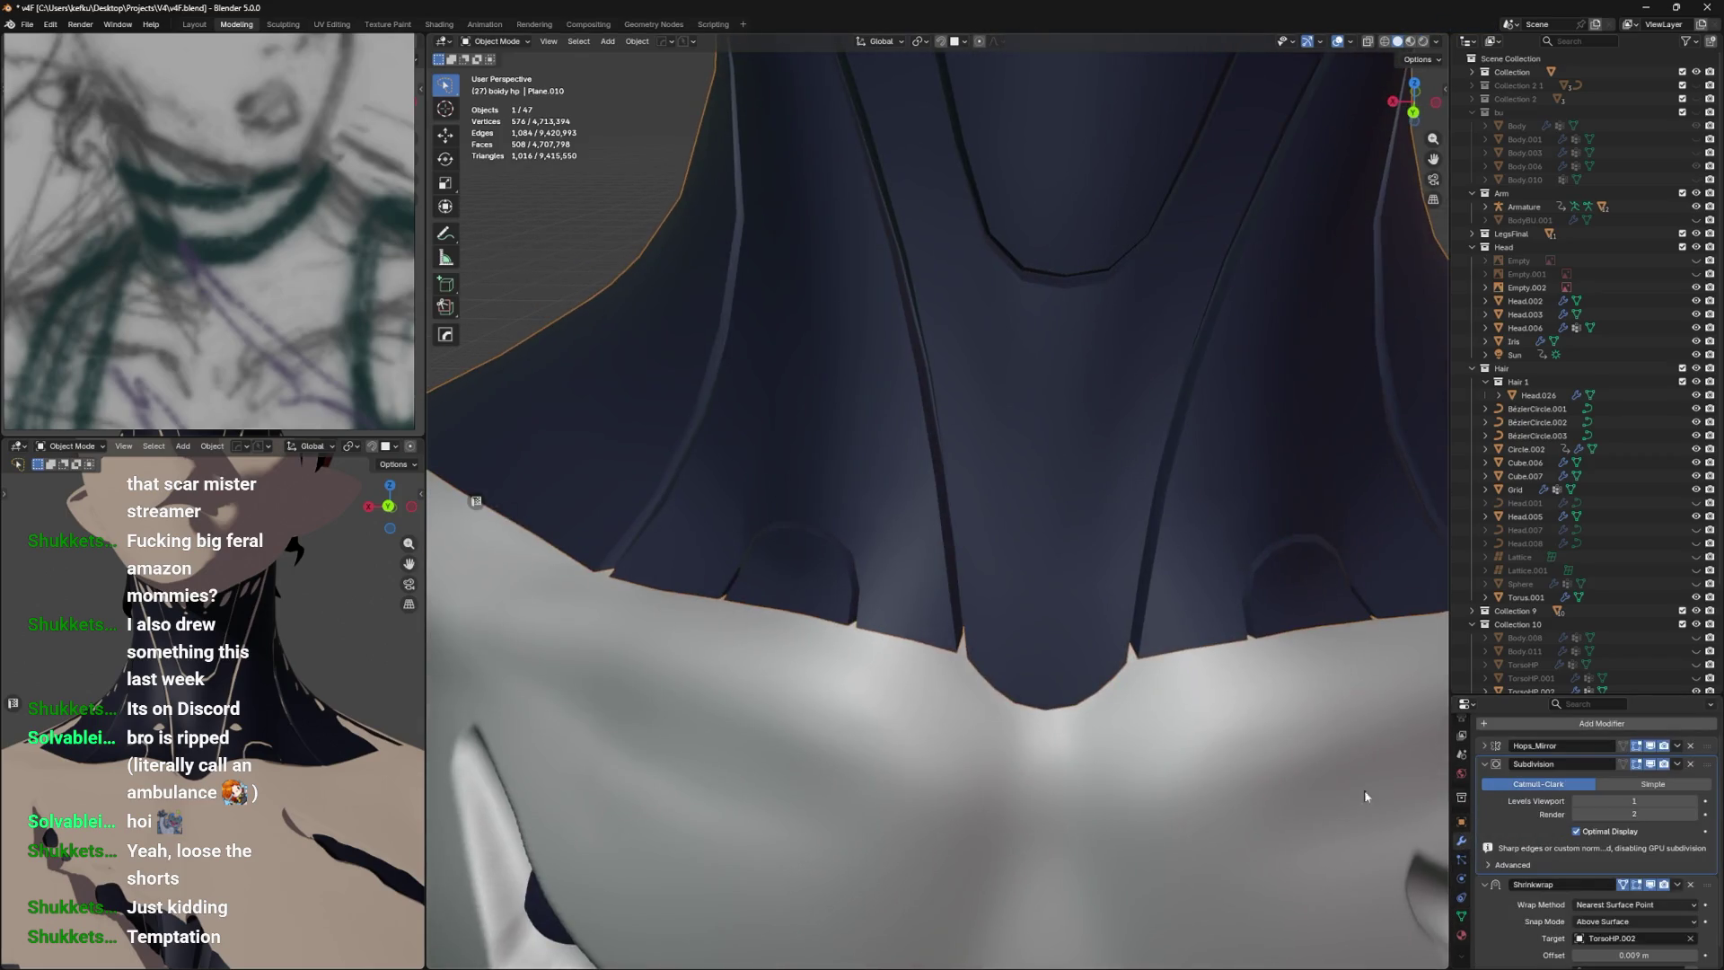
pyautogui.moveTo(1039, 685); pyautogui.dragTo(977, 656)
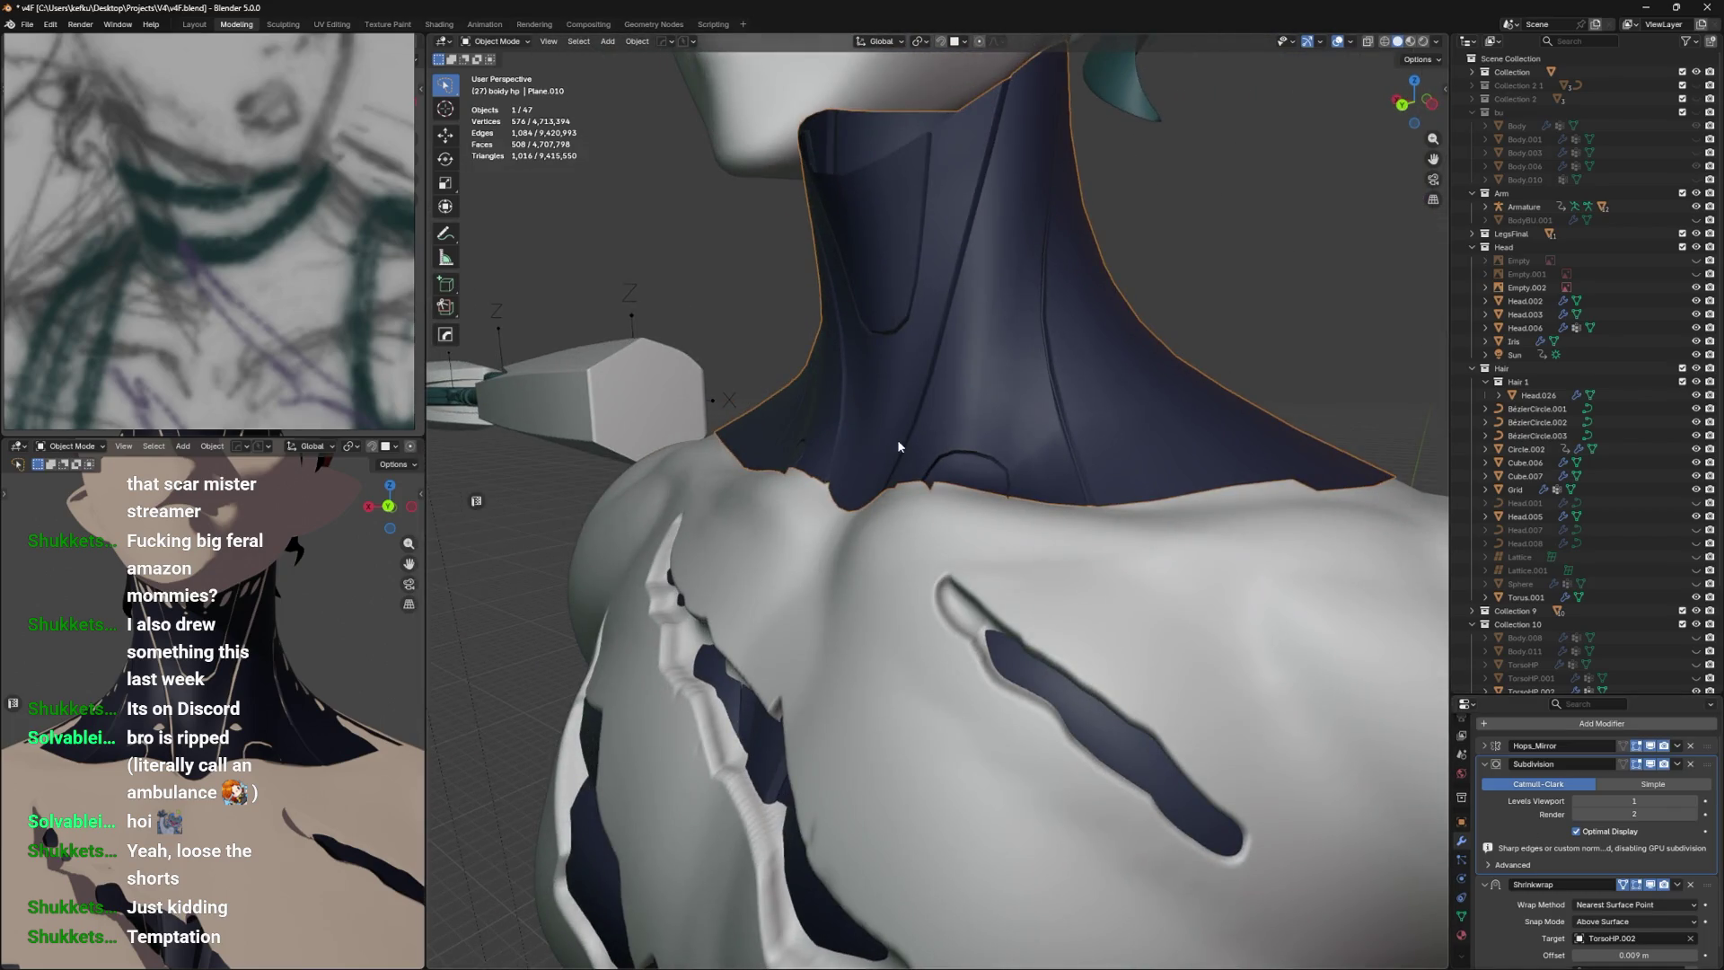
pyautogui.moveTo(899, 433); pyautogui.dragTo(1039, 431)
pyautogui.hotkey('ctrl', 's')
# Add a second material slot to the collar holding a new material, test 2.
pyautogui.click(1462, 935)
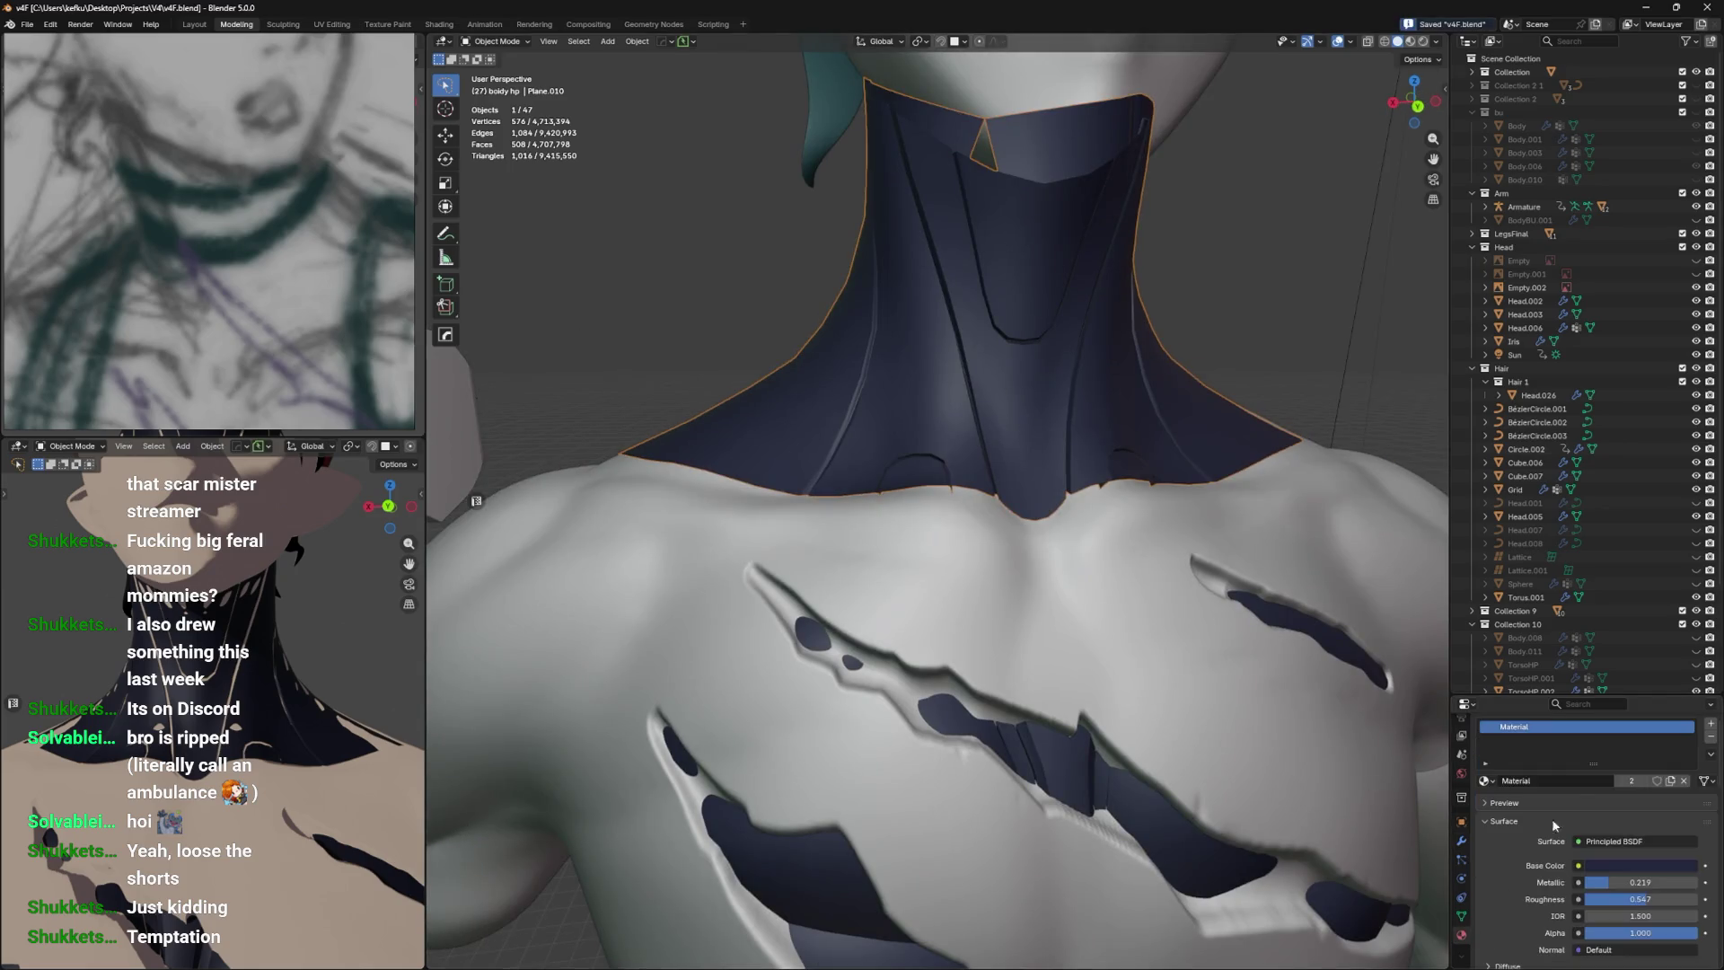
pyautogui.click(1483, 783)
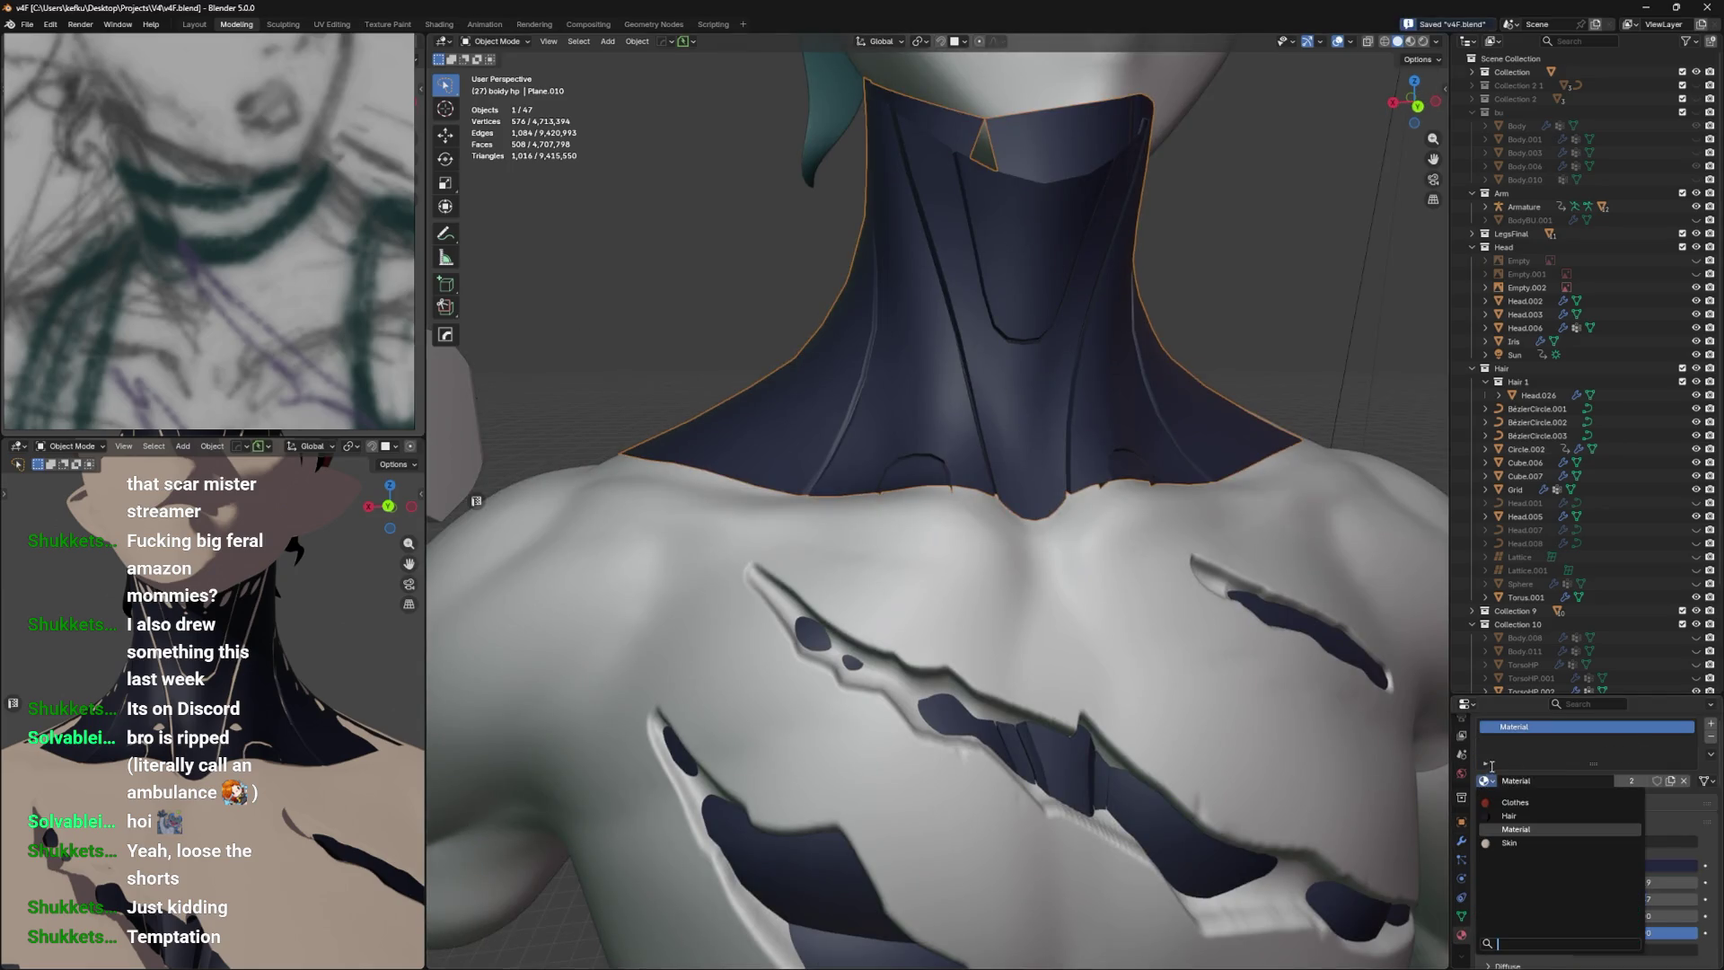
pyautogui.click(1548, 776)
pyautogui.write('test')
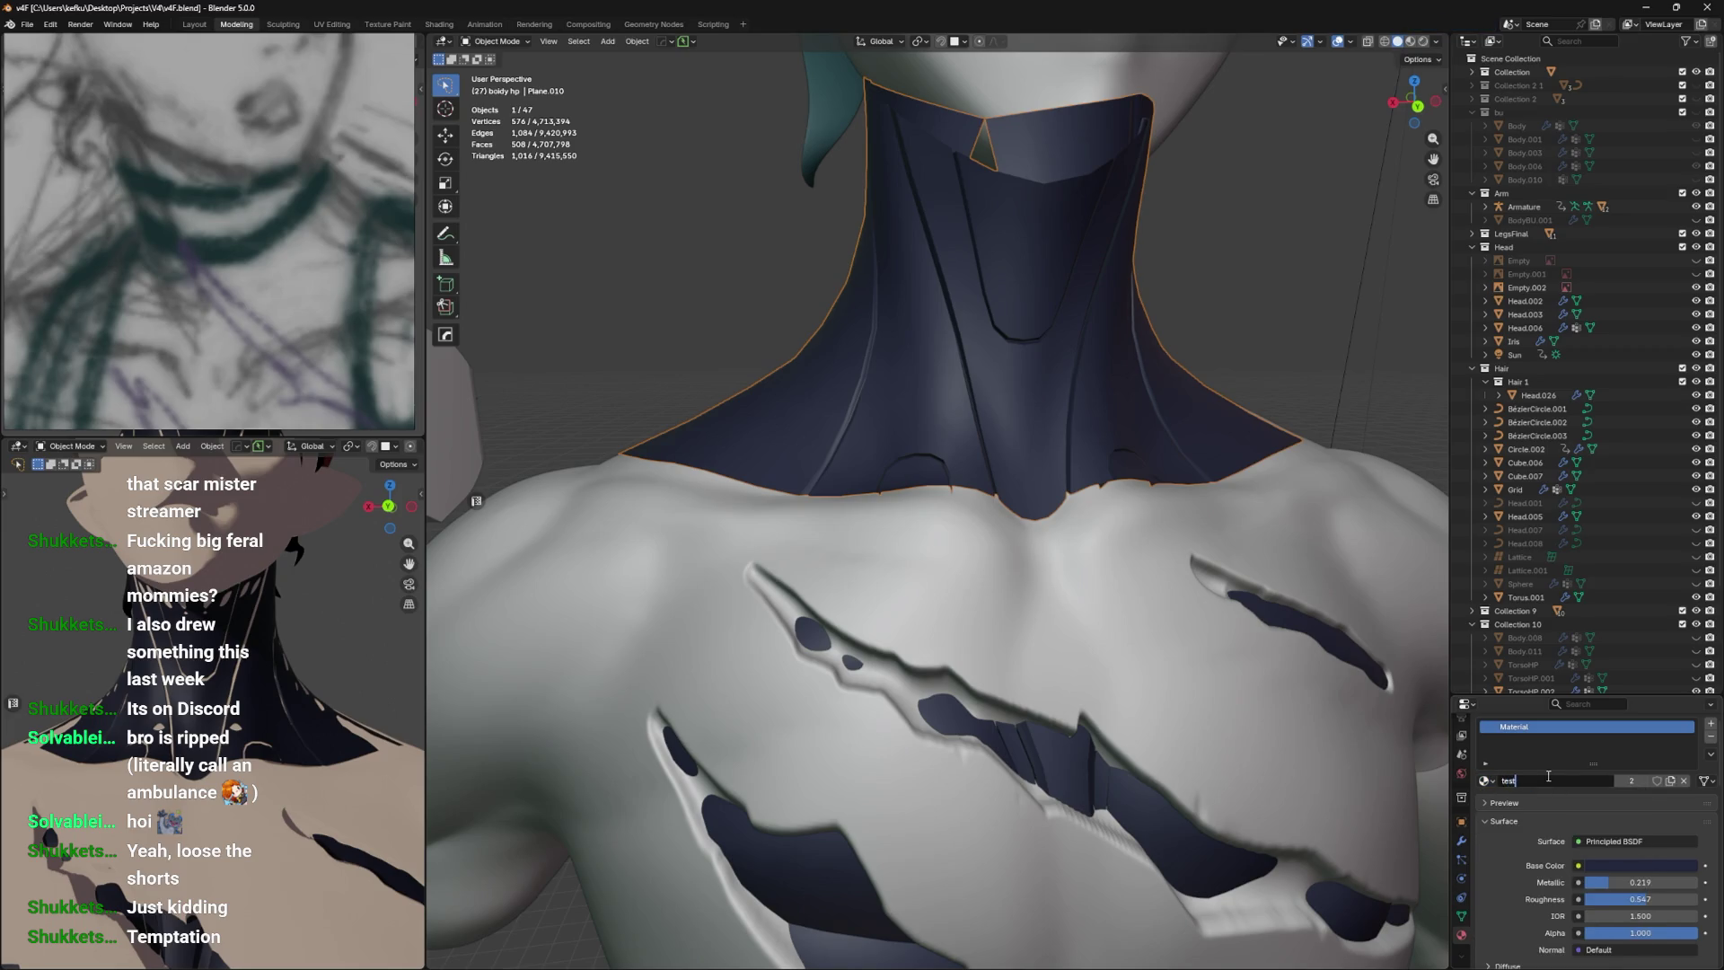
pyautogui.click(1710, 729)
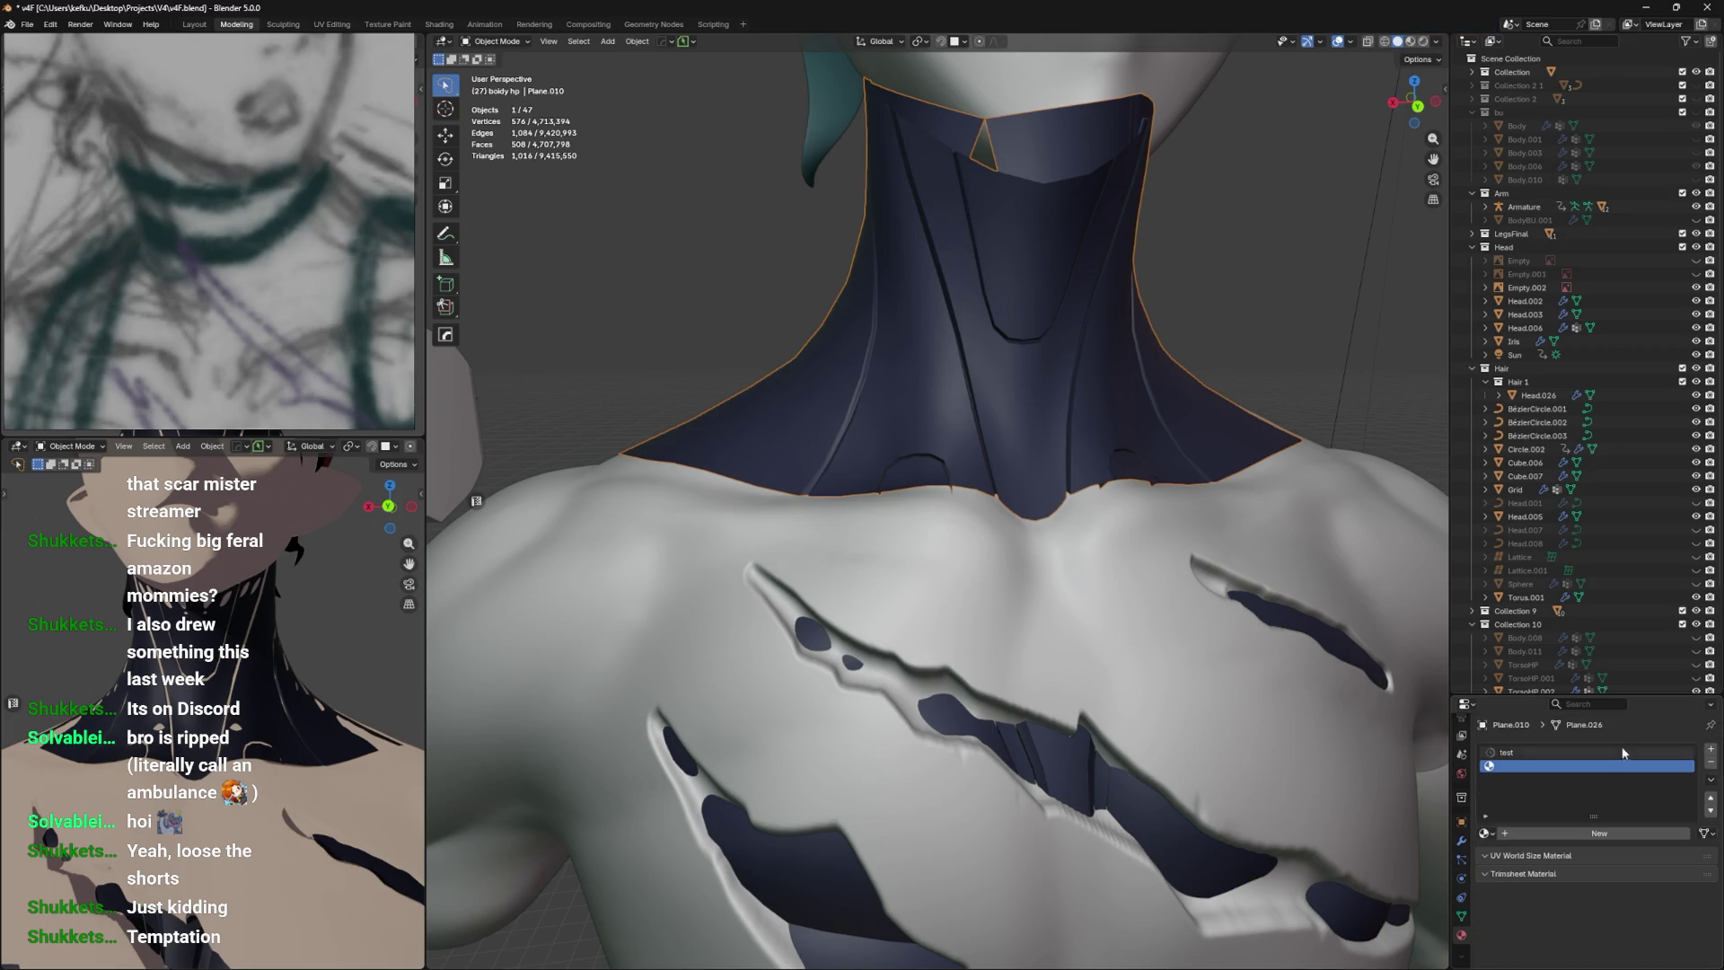
pyautogui.click(1485, 833)
pyautogui.click(1506, 843)
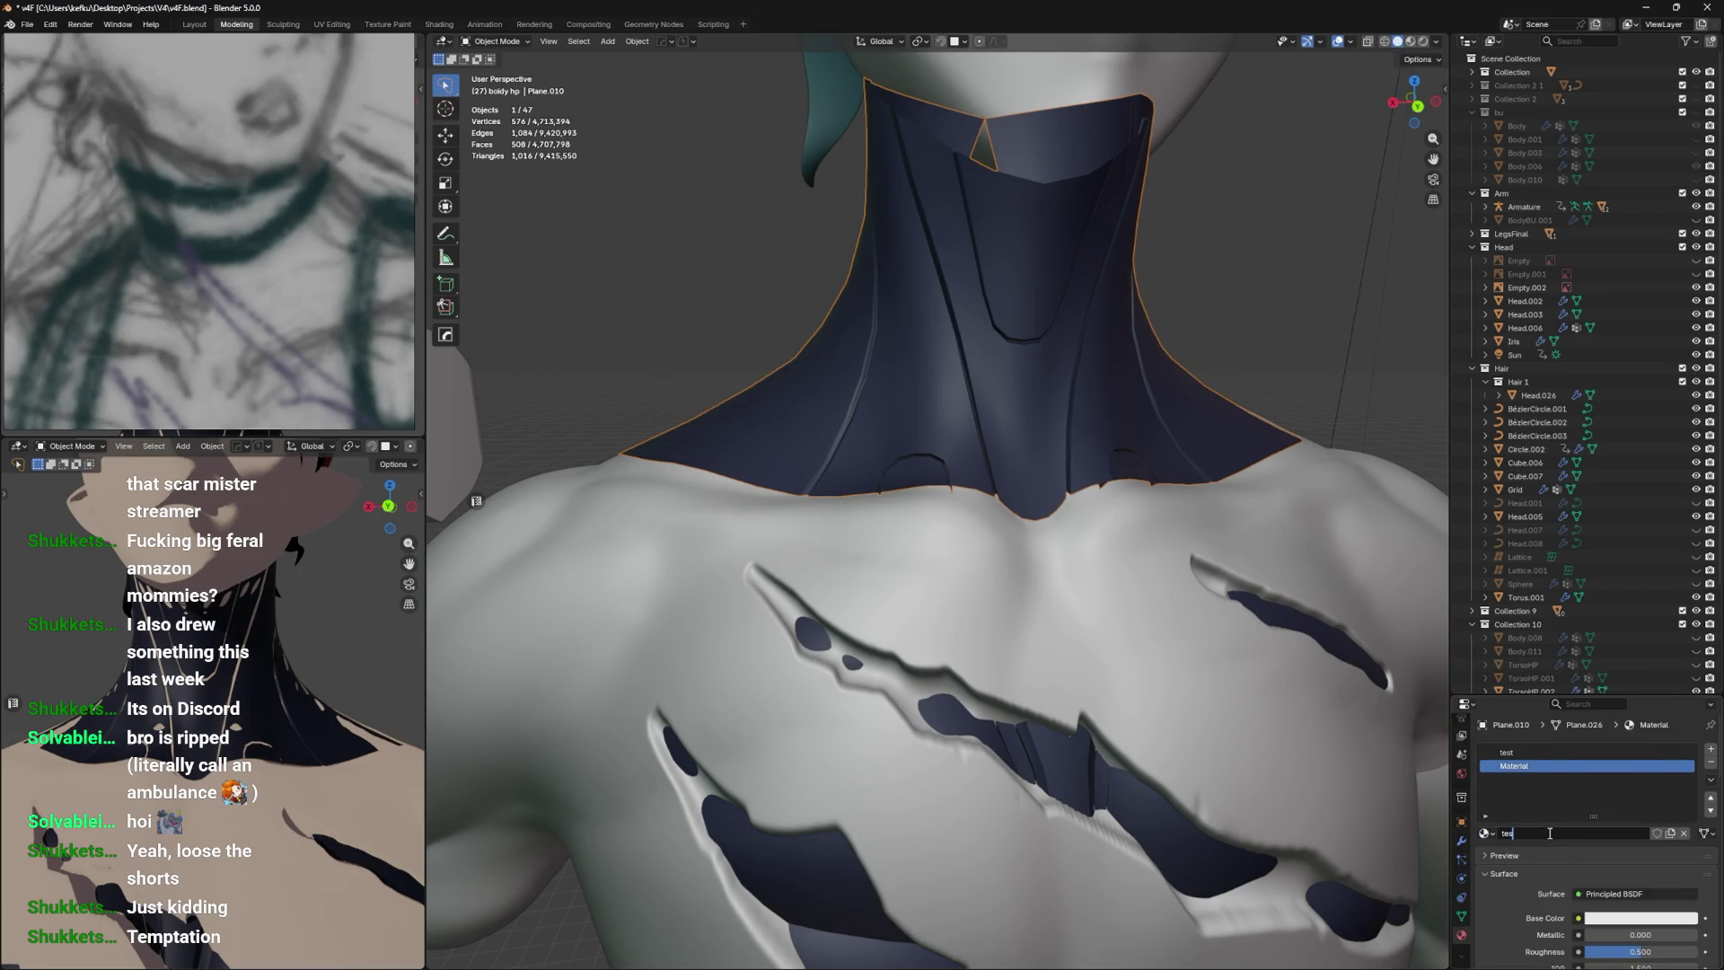
pyautogui.scroll(-3)
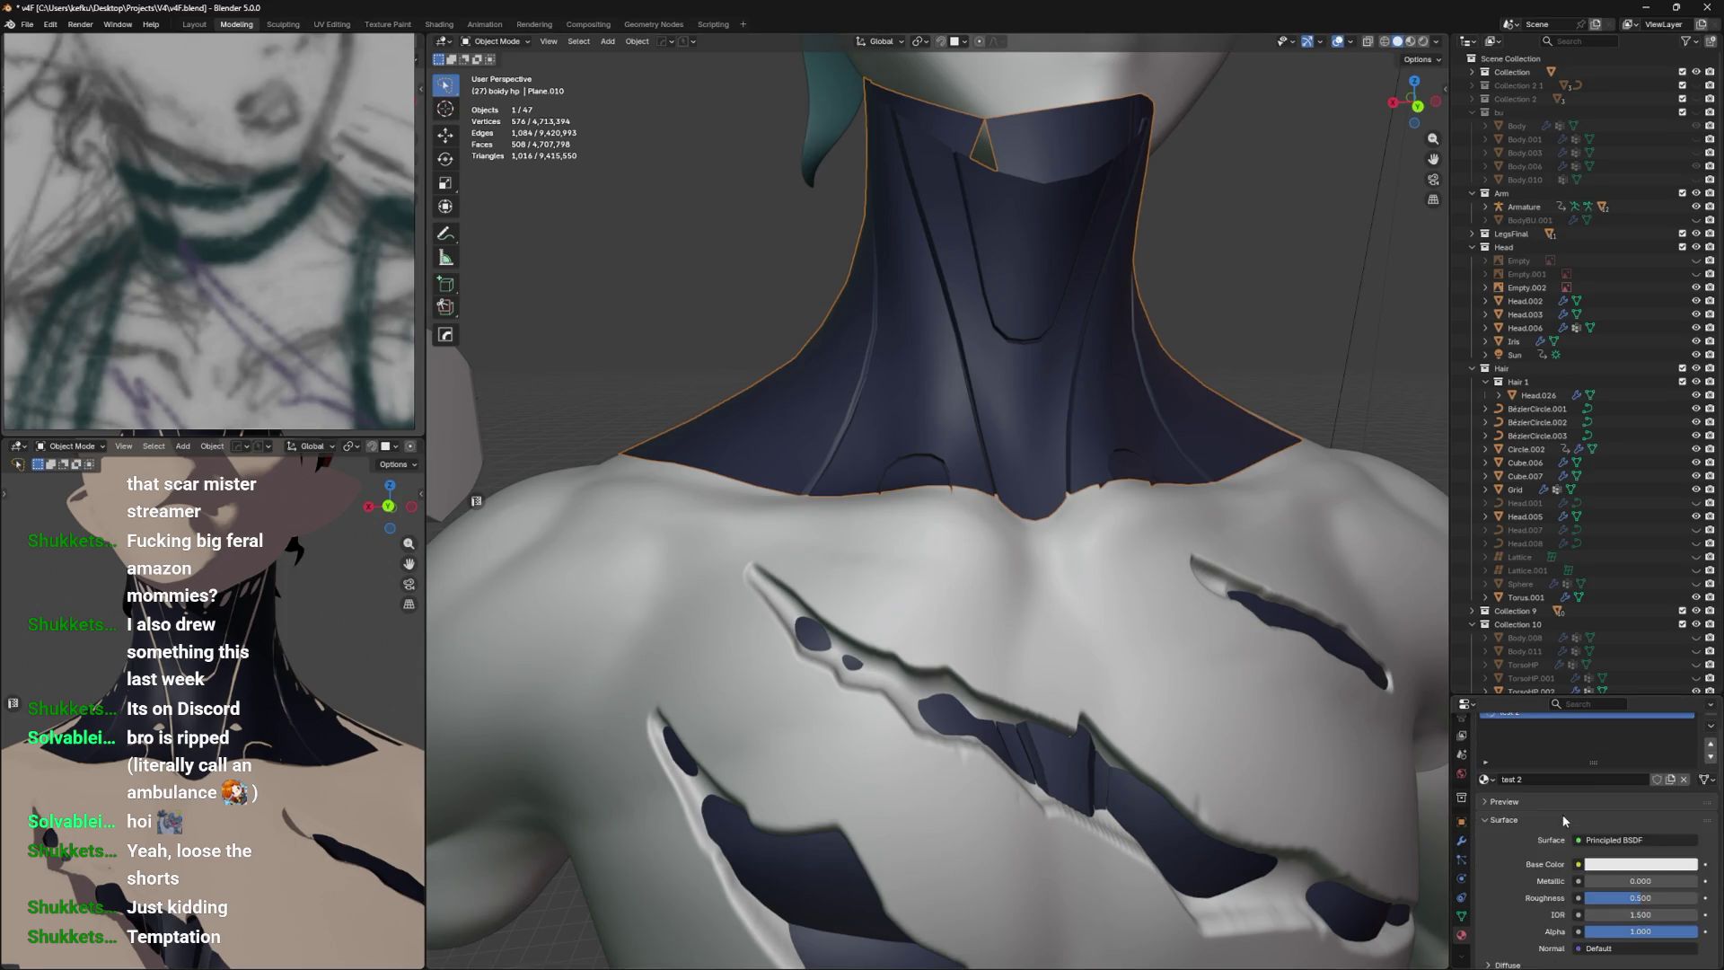
pyautogui.scroll(3)
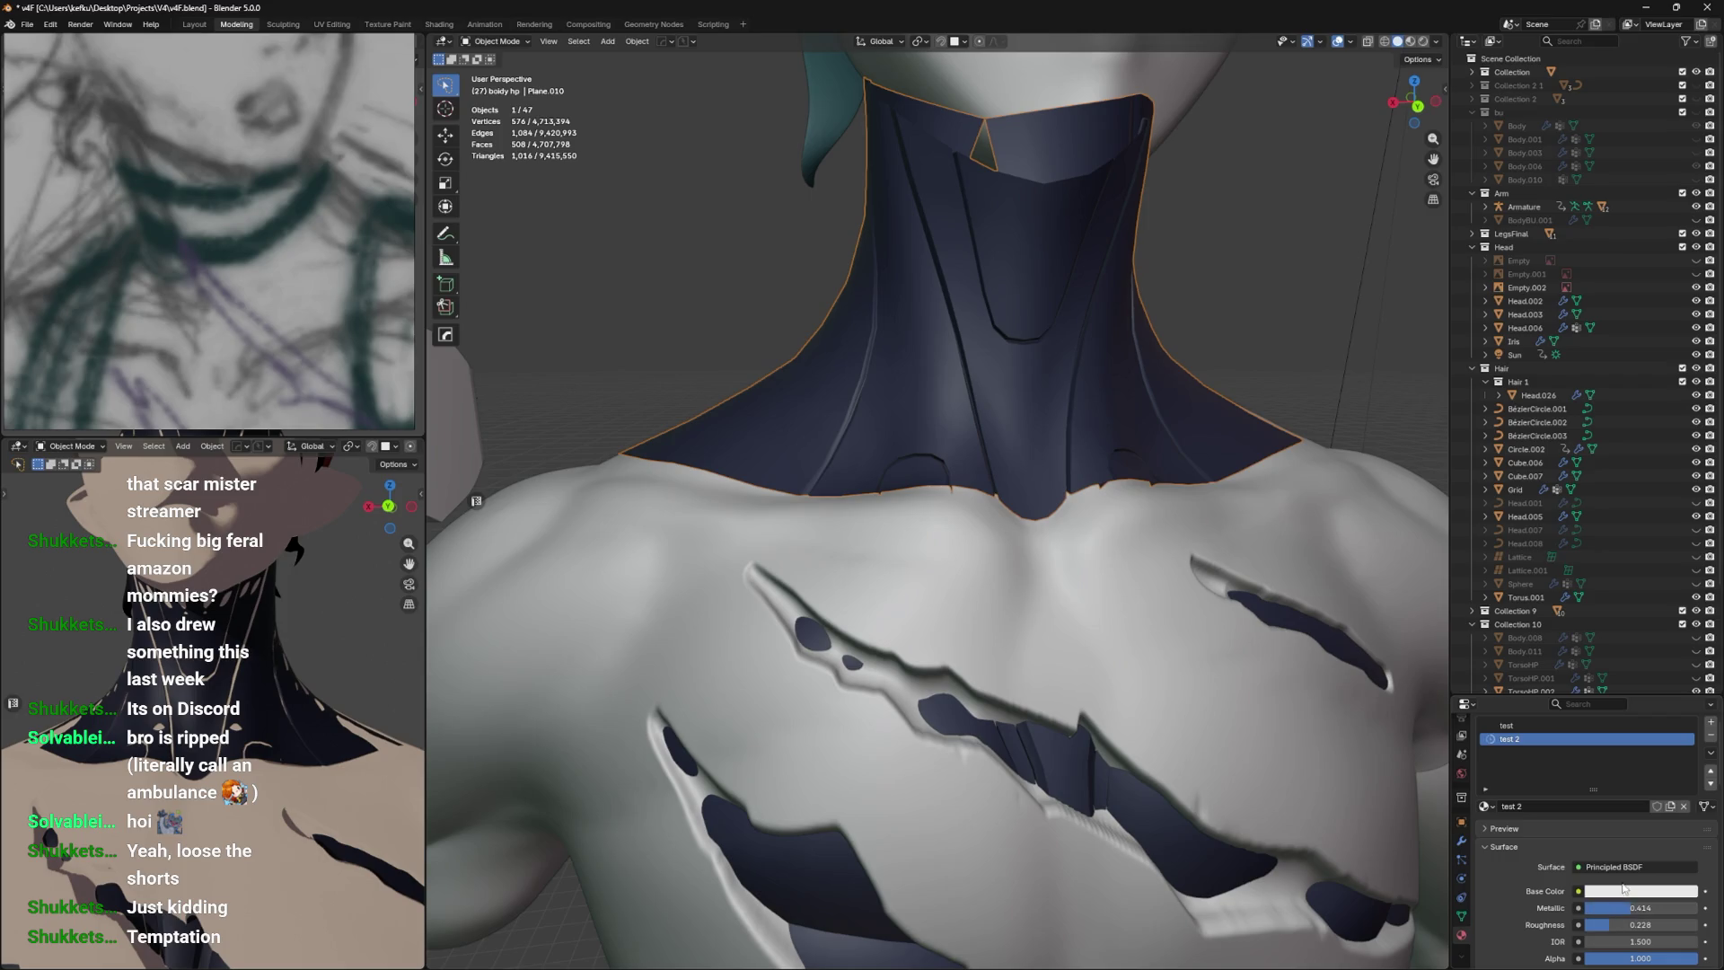
pyautogui.scroll(3)
# Assign test 2 to the two small notch patches on the collar's lower edge.
pyautogui.press('Tab')
pyautogui.click(923, 539)
pyautogui.click(1595, 823)
pyautogui.click(1511, 821)
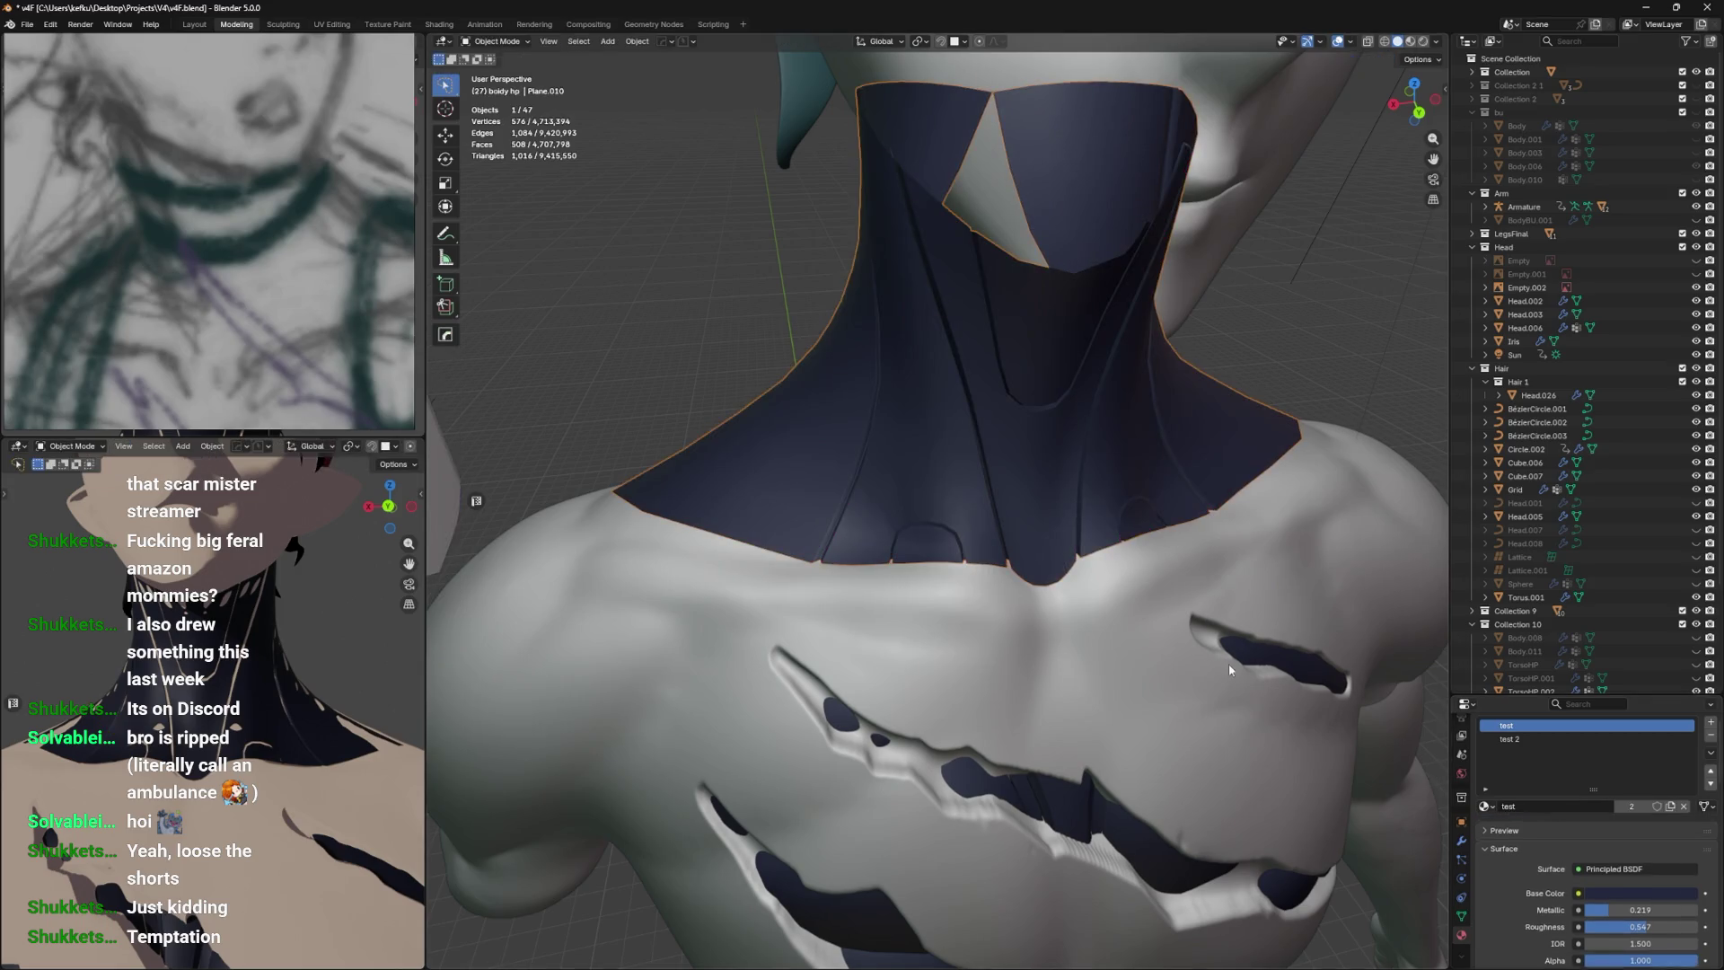
pyautogui.click(1527, 738)
pyautogui.click(1524, 826)
pyautogui.press('Tab')
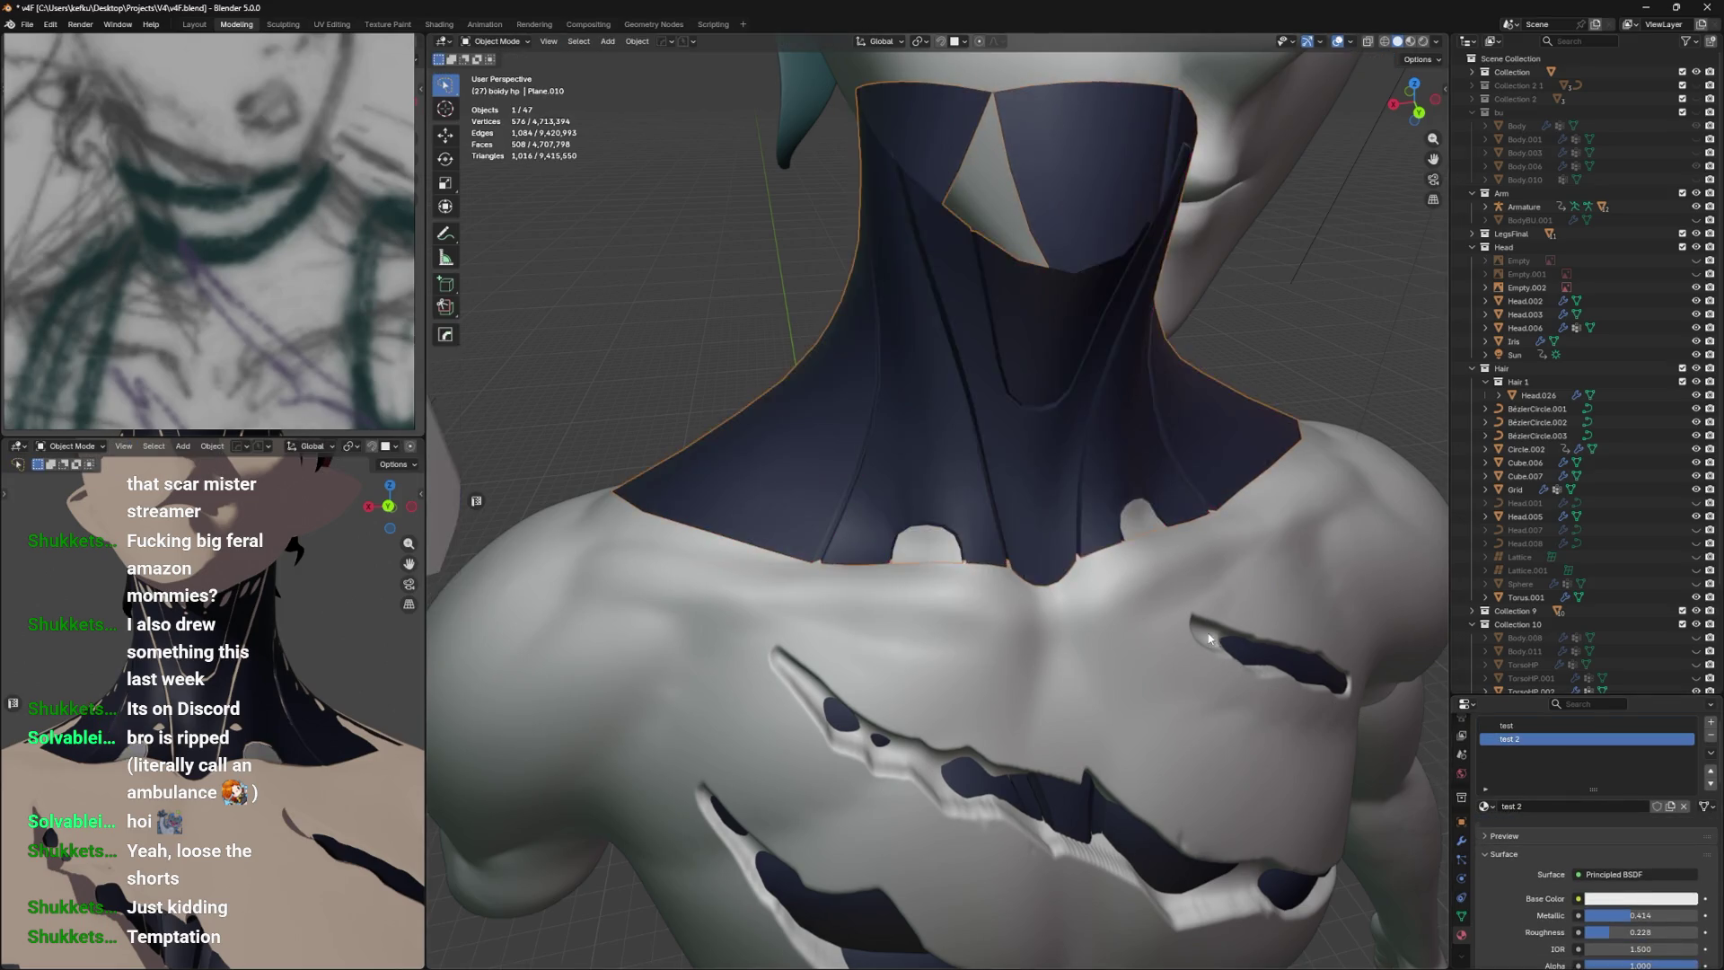
pyautogui.scroll(-3)
pyautogui.press('Tab')
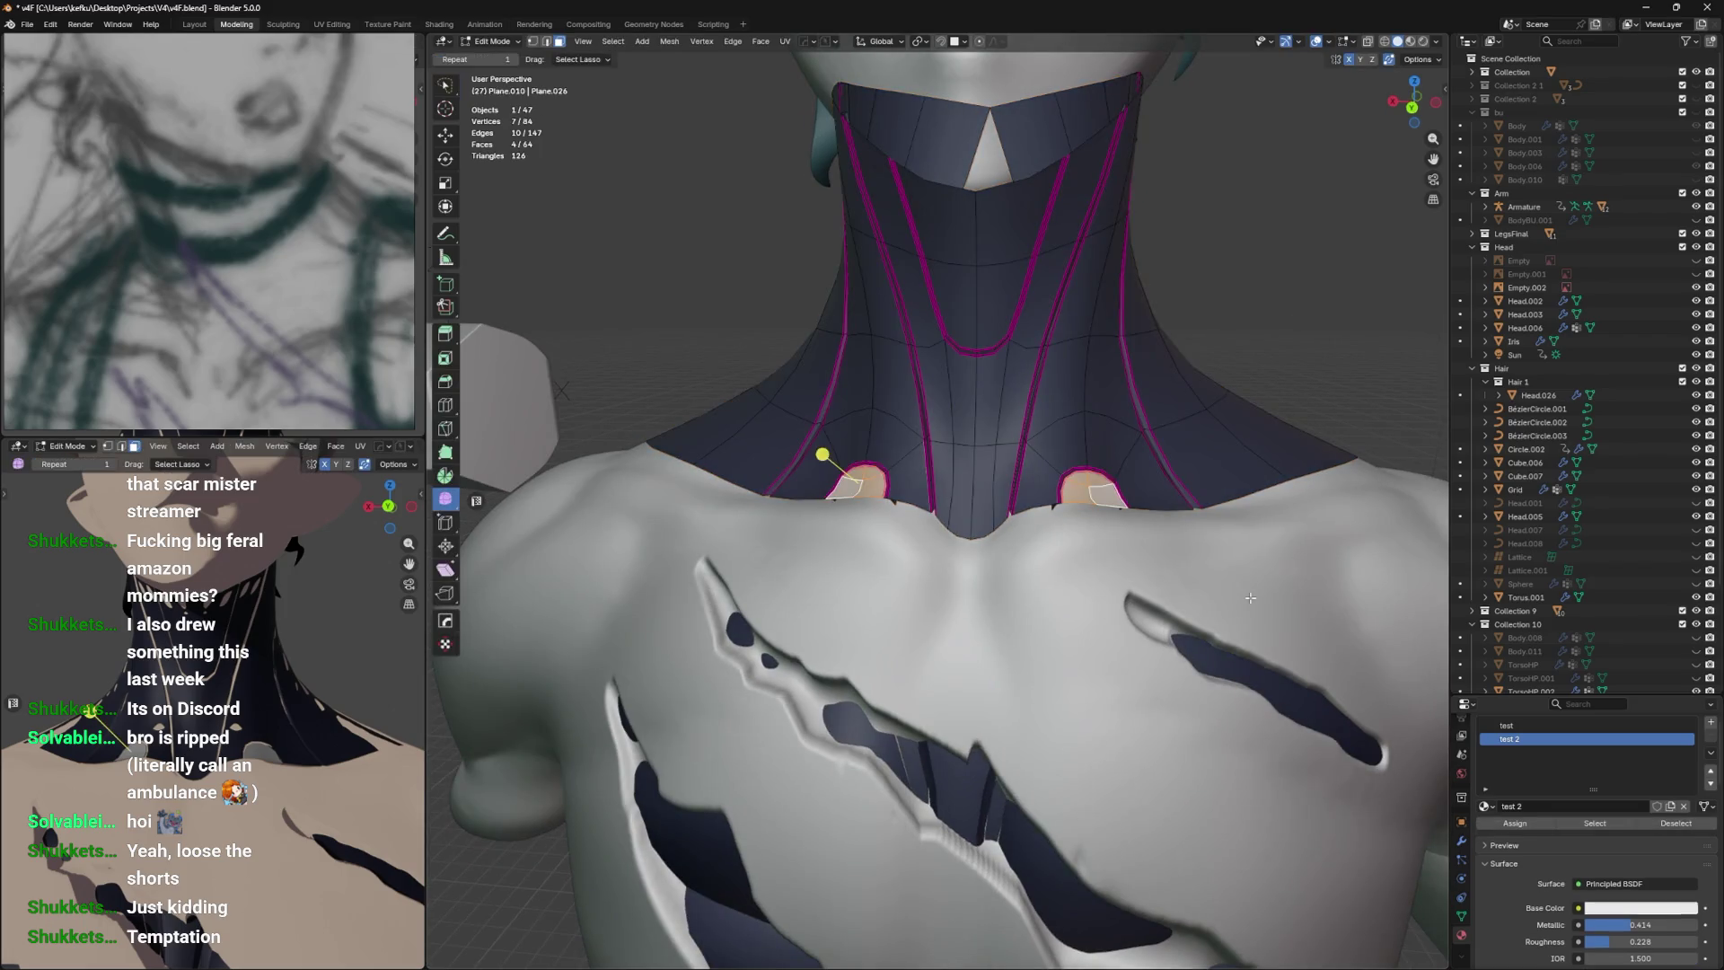
# Tint test 2's base colour teal and adjust its viewport display colour.
pyautogui.click(1609, 907)
pyautogui.click(1619, 714)
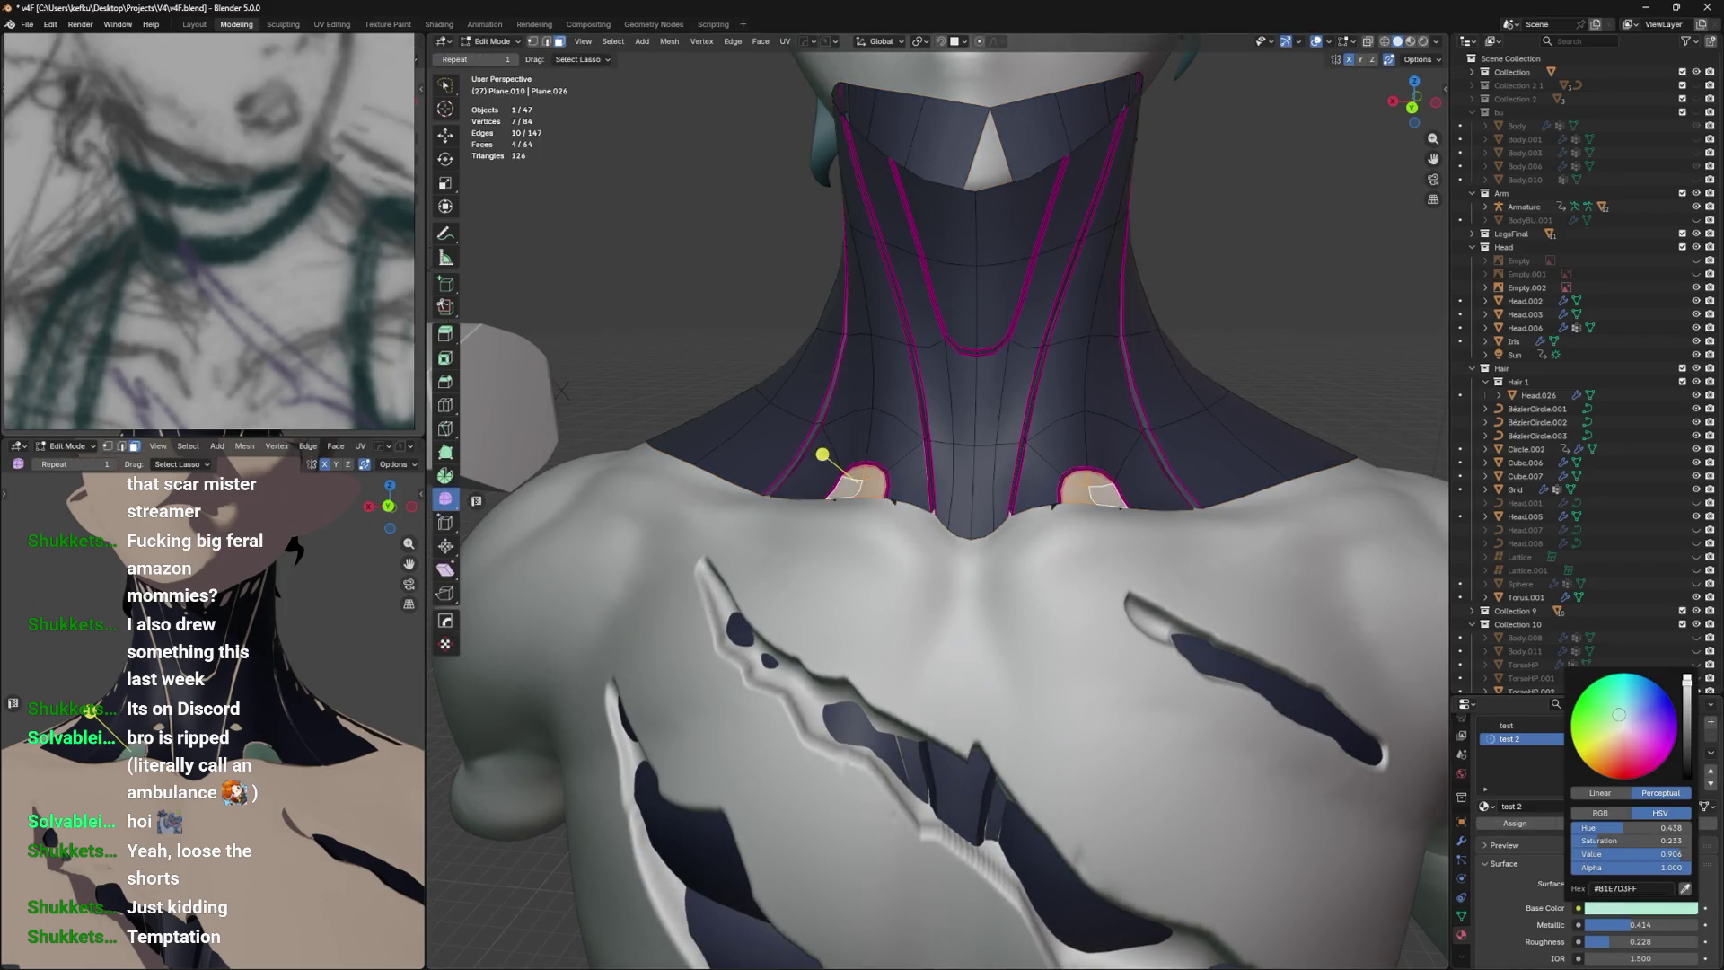
pyautogui.moveTo(1686, 689); pyautogui.dragTo(1687, 705)
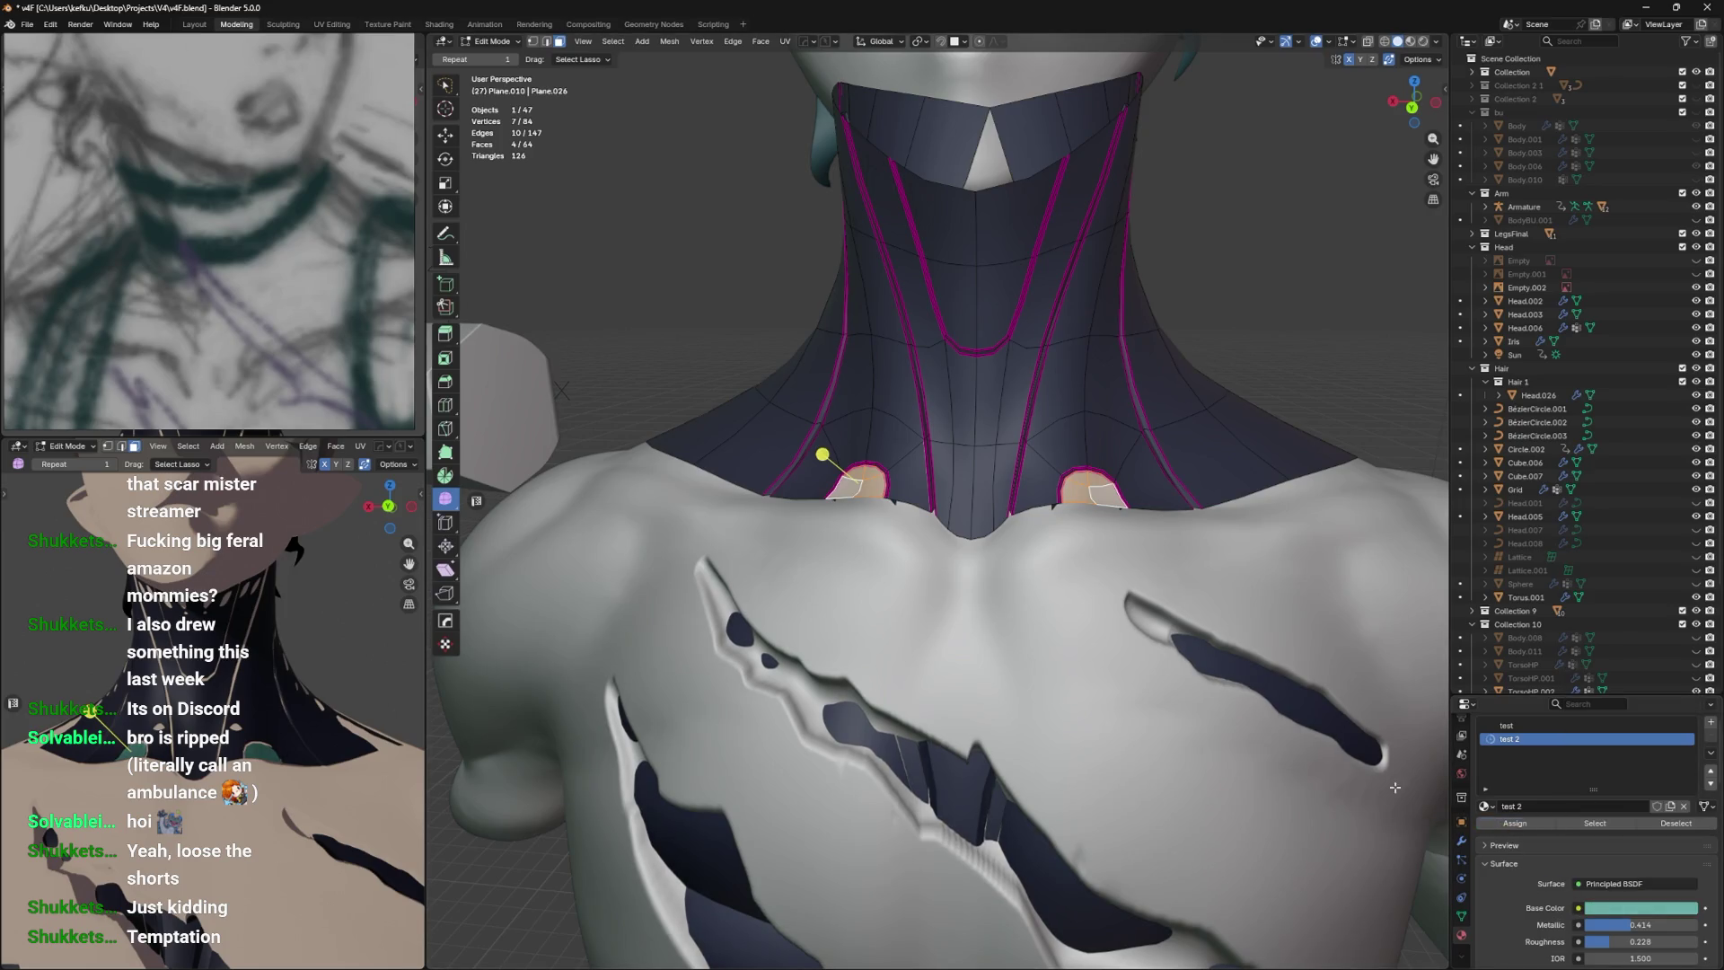
pyautogui.moveTo(1225, 698); pyautogui.dragTo(1275, 692)
pyautogui.scroll(-3)
pyautogui.scroll(-3)
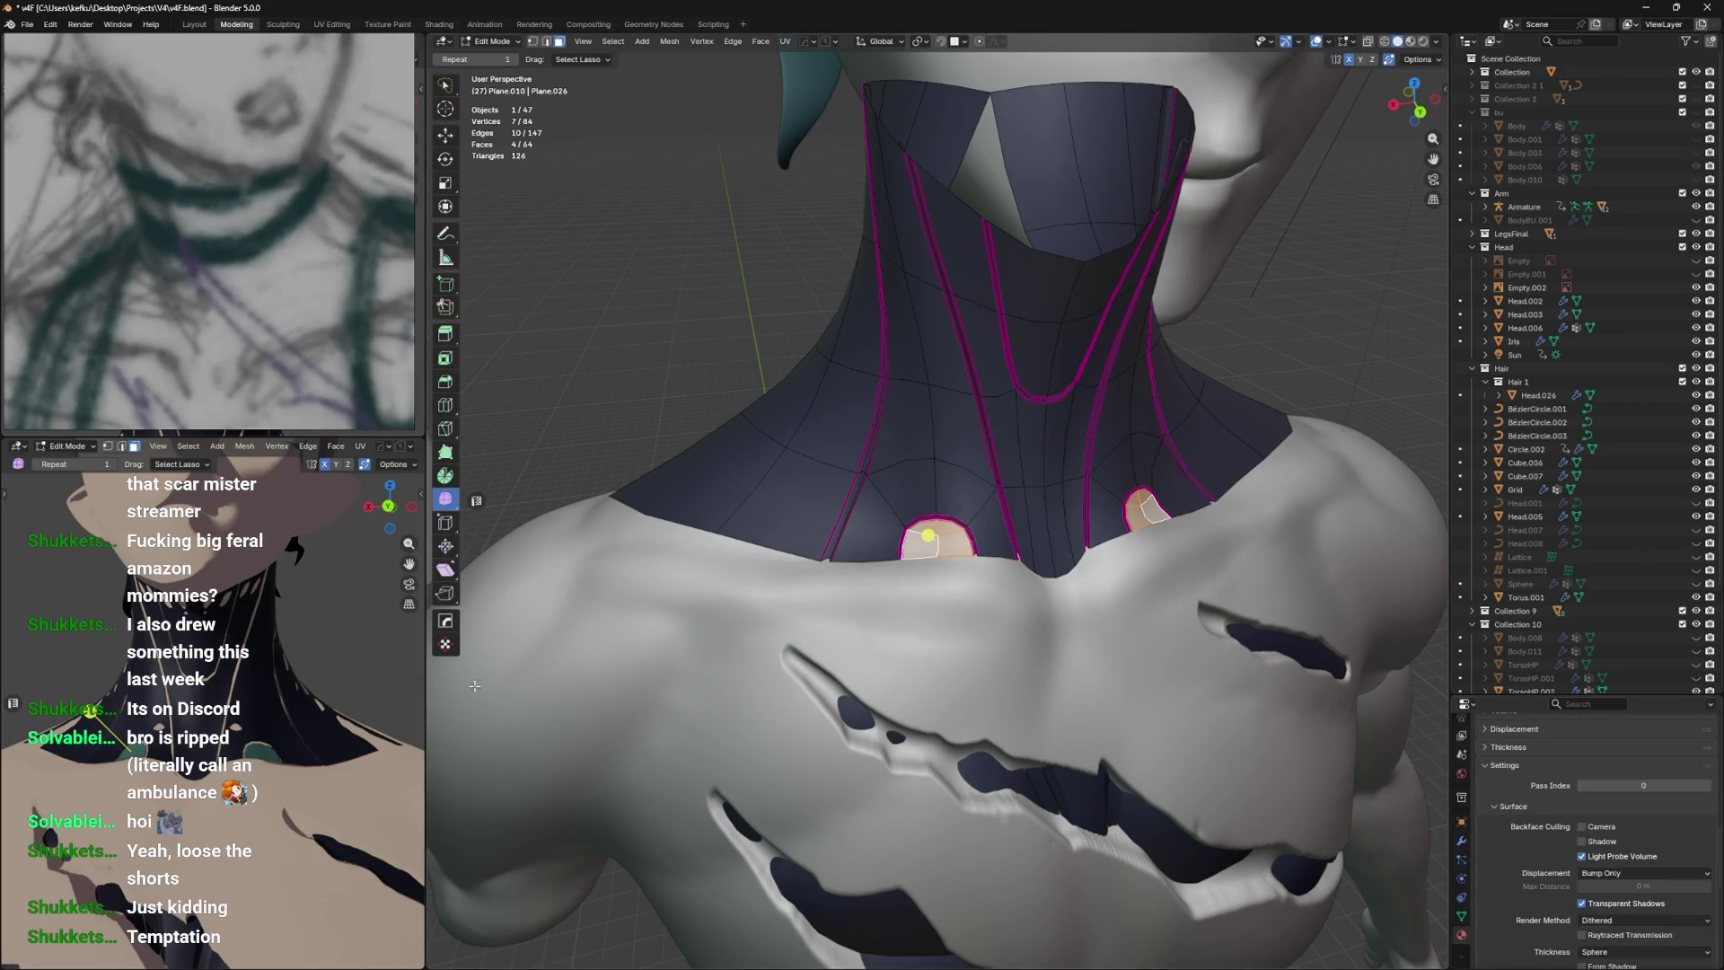
pyautogui.scroll(-3)
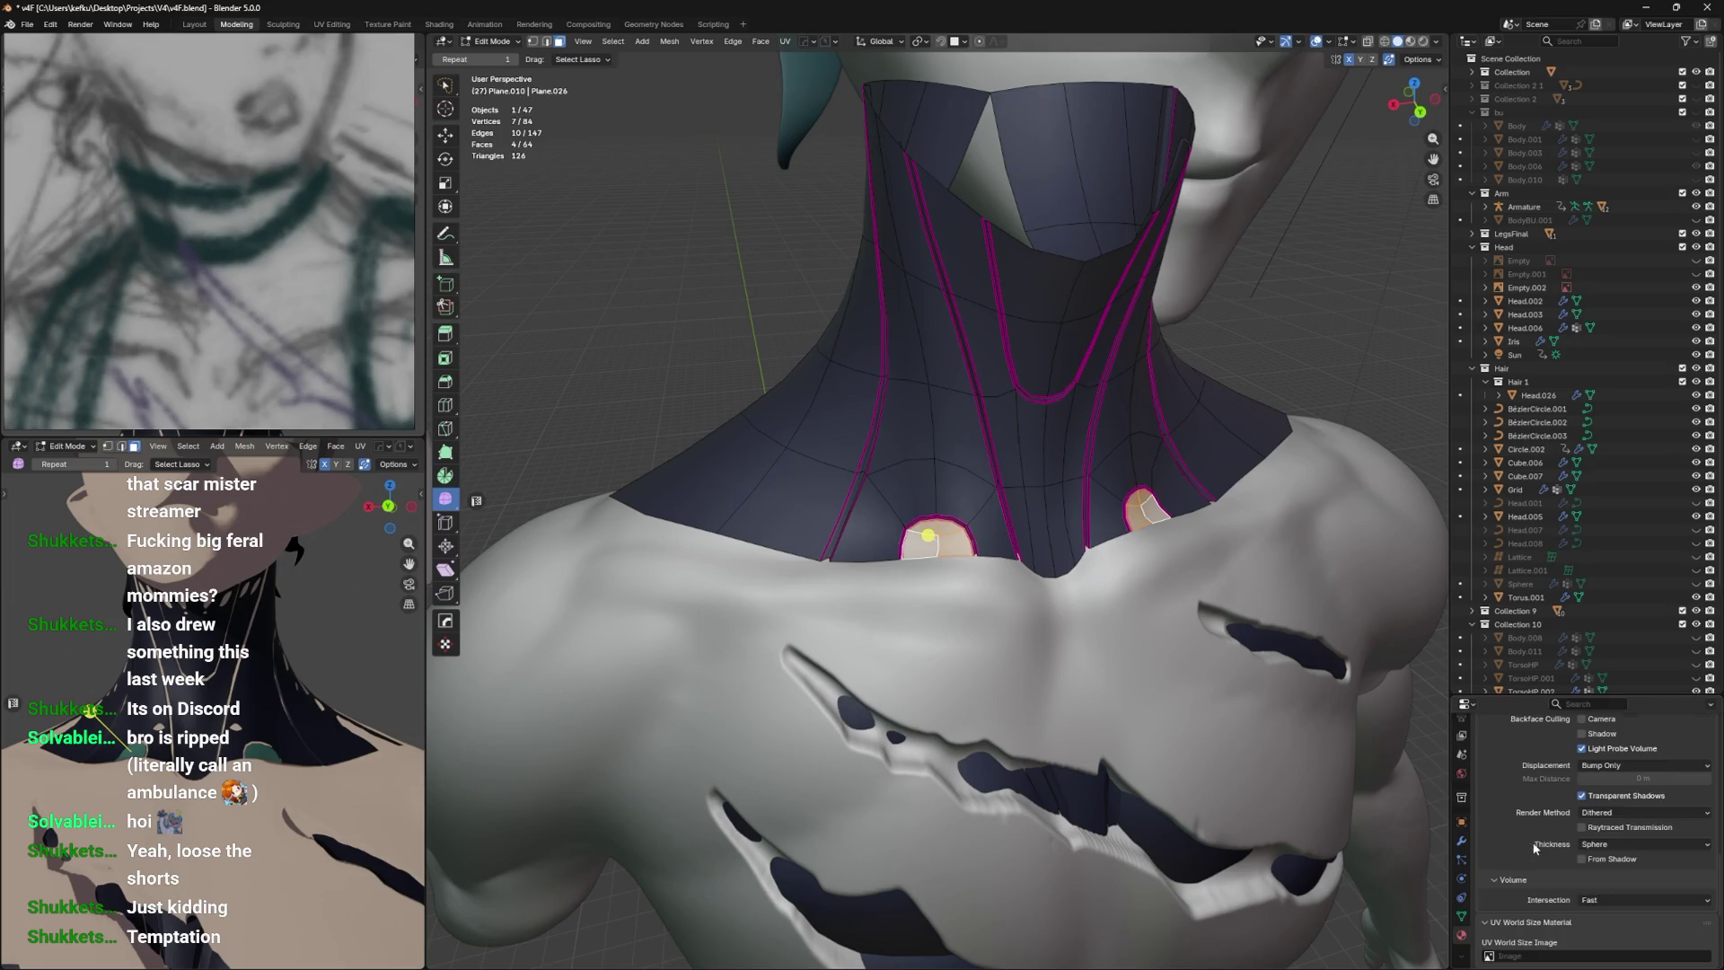
pyautogui.click(1623, 895)
pyautogui.moveTo(1623, 702); pyautogui.dragTo(1687, 712)
# Save the file and select the front collar and lower front neck faces.
pyautogui.moveTo(1069, 585); pyautogui.dragTo(991, 426)
pyautogui.press('Tab')
pyautogui.press('Tab')
pyautogui.hotkey('ctrl', 's')
pyautogui.click(991, 426)
pyautogui.click(989, 471)
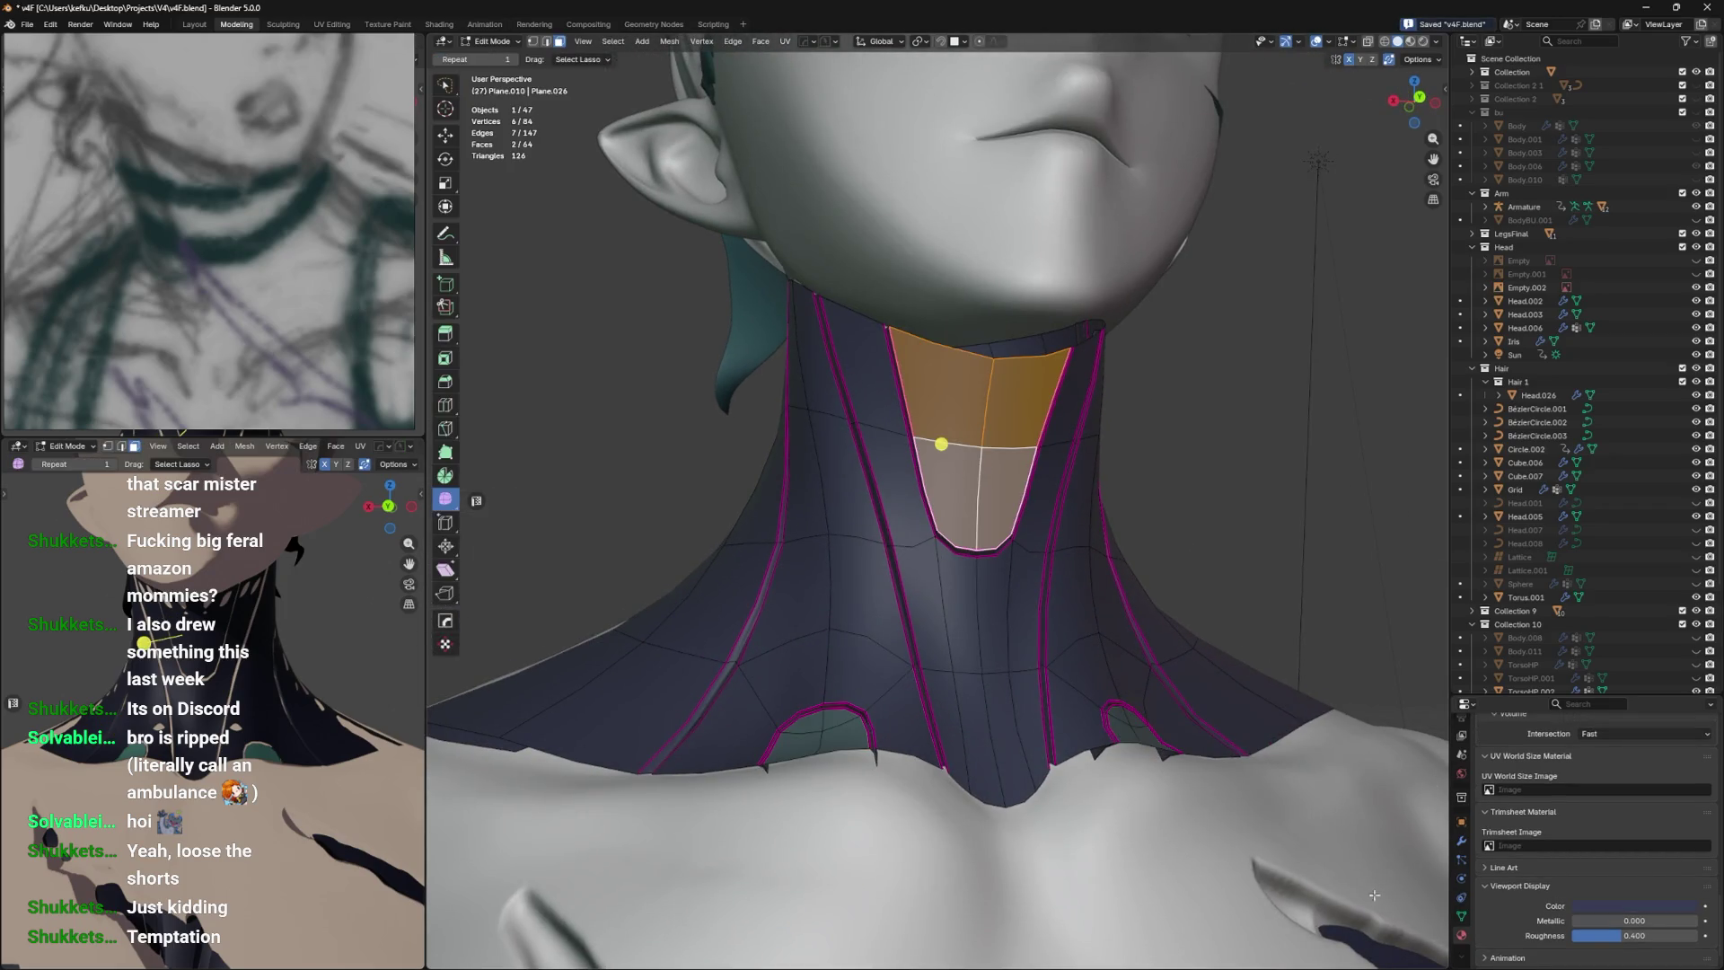
pyautogui.click(1461, 934)
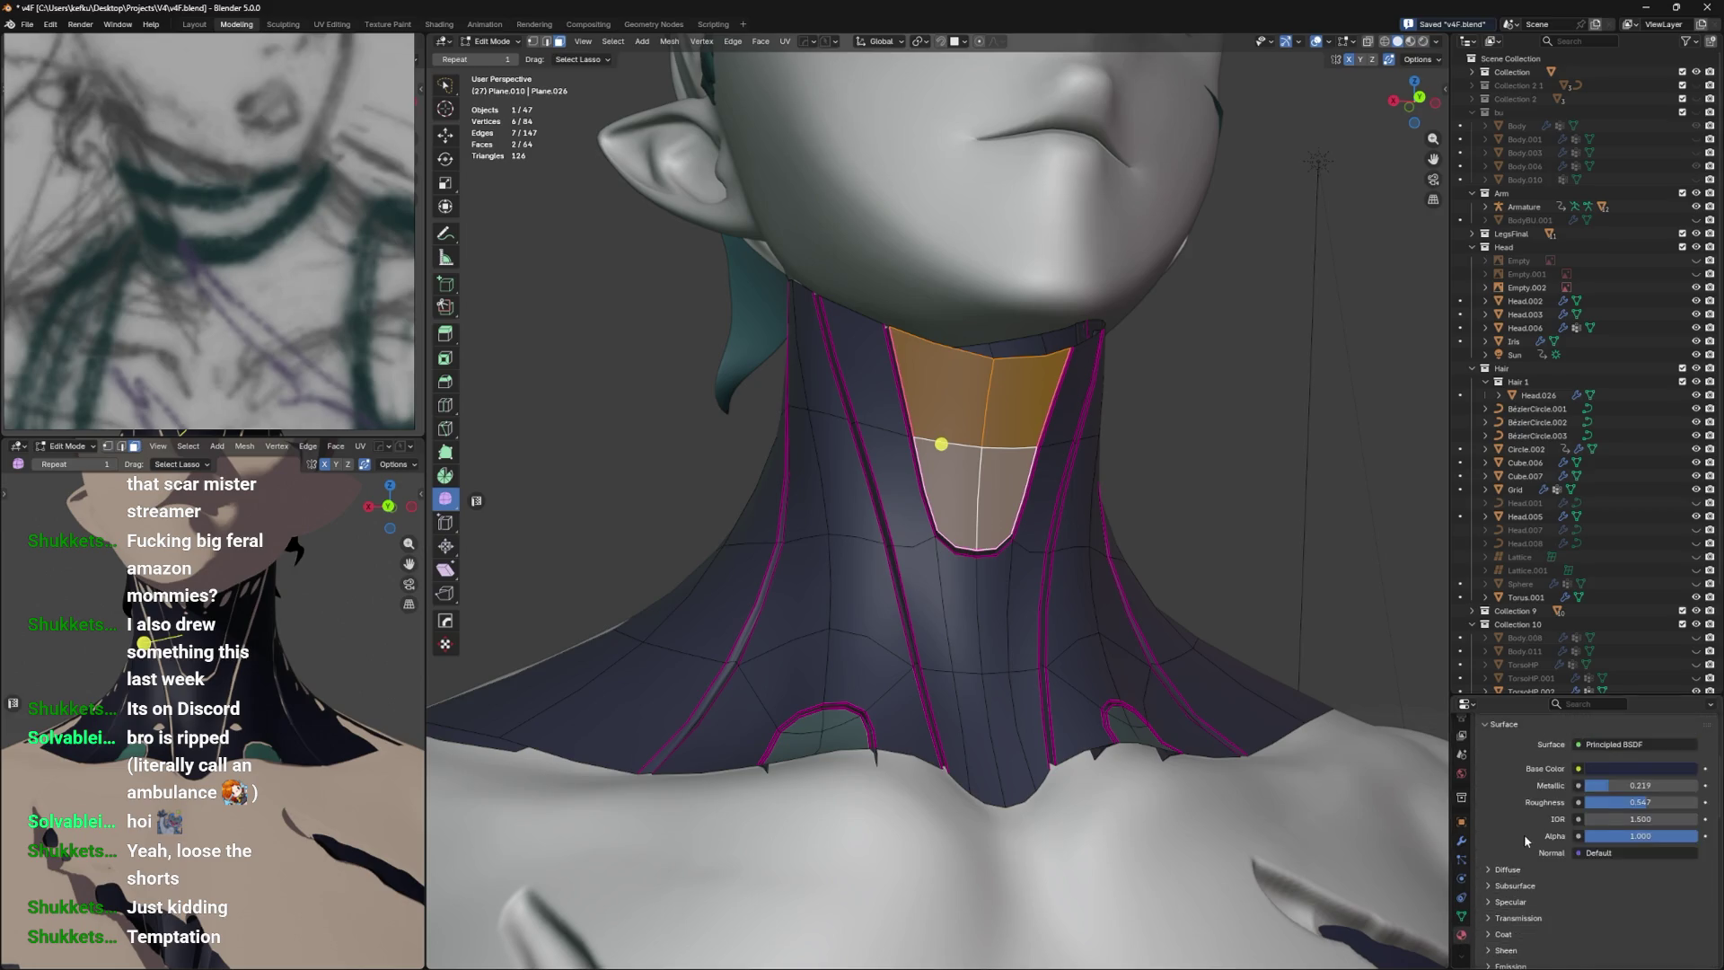
# Assign the teal test 2 material to the selected front neck faces.
pyautogui.scroll(3)
pyautogui.click(1517, 734)
pyautogui.click(1515, 818)
pyautogui.press('Tab')
pyautogui.moveTo(1207, 652); pyautogui.dragTo(943, 612)
pyautogui.scroll(-3)
pyautogui.scroll(3)
pyautogui.press('Tab')
# Assign test 2 to three vertical side strips on the collar and save the file.
pyautogui.click(943, 612)
pyautogui.click(961, 575)
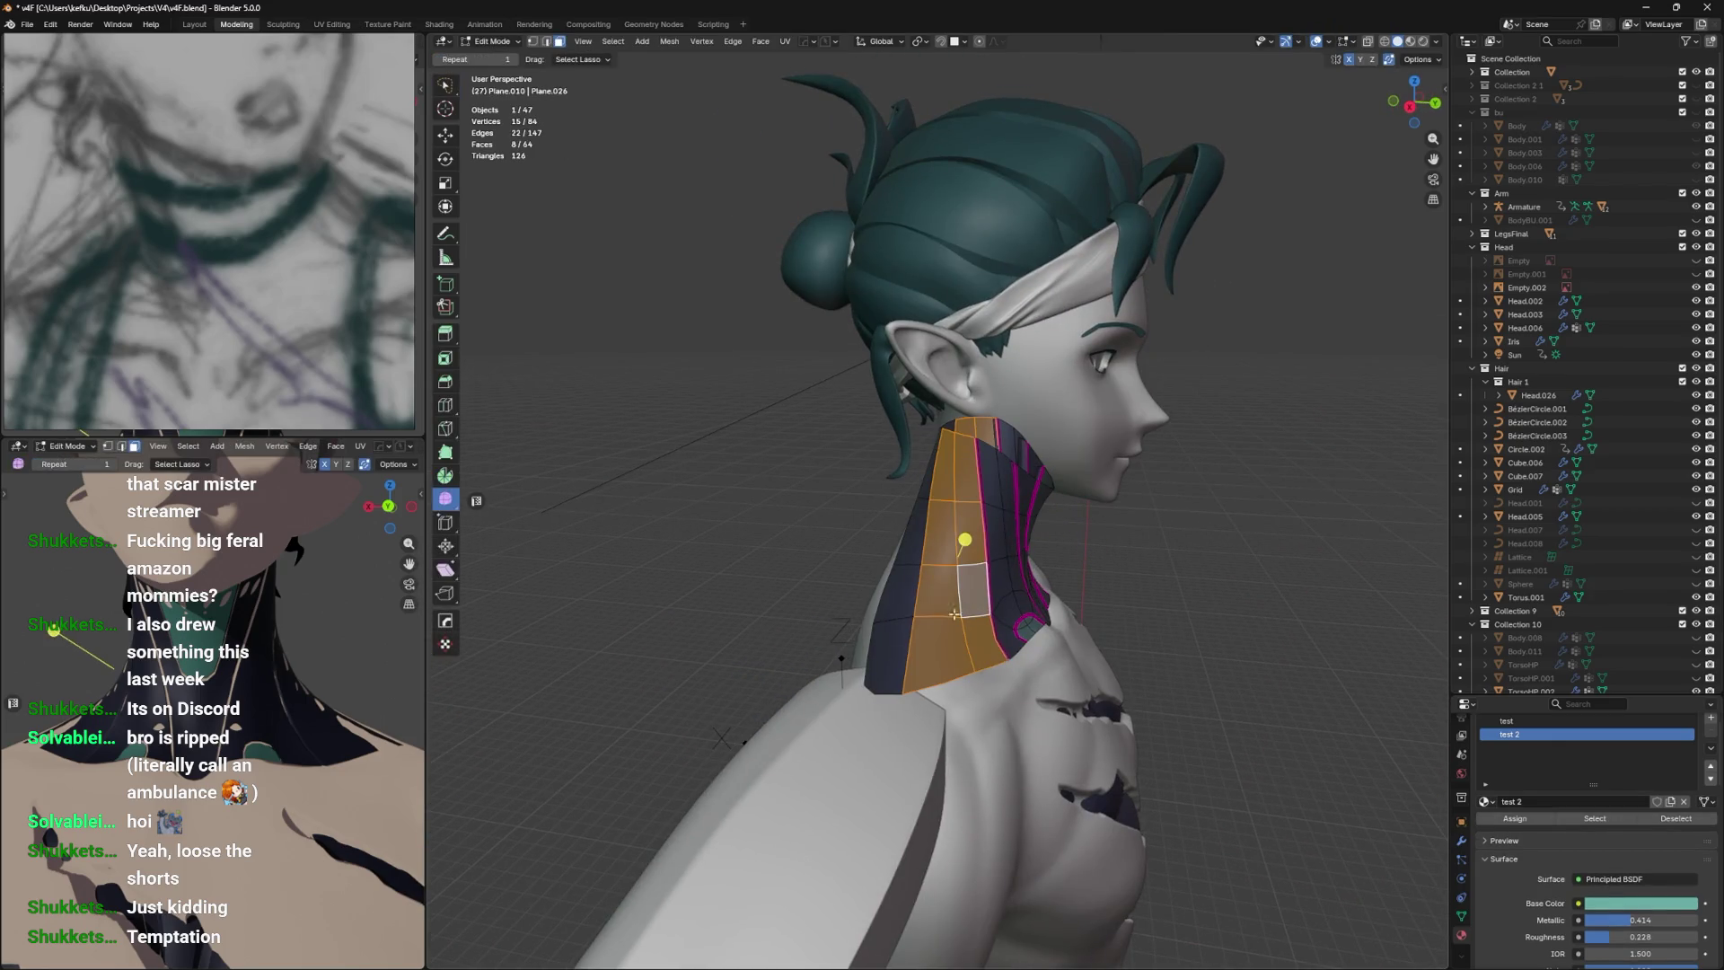
pyautogui.click(900, 615)
pyautogui.click(1527, 819)
pyautogui.press('Tab')
pyautogui.moveTo(1140, 671); pyautogui.dragTo(941, 615)
pyautogui.press('Tab')
pyautogui.hotkey('ctrl', 's')
# Select the seam loop running down the neck.
pyautogui.scroll(3)
pyautogui.scroll(3)
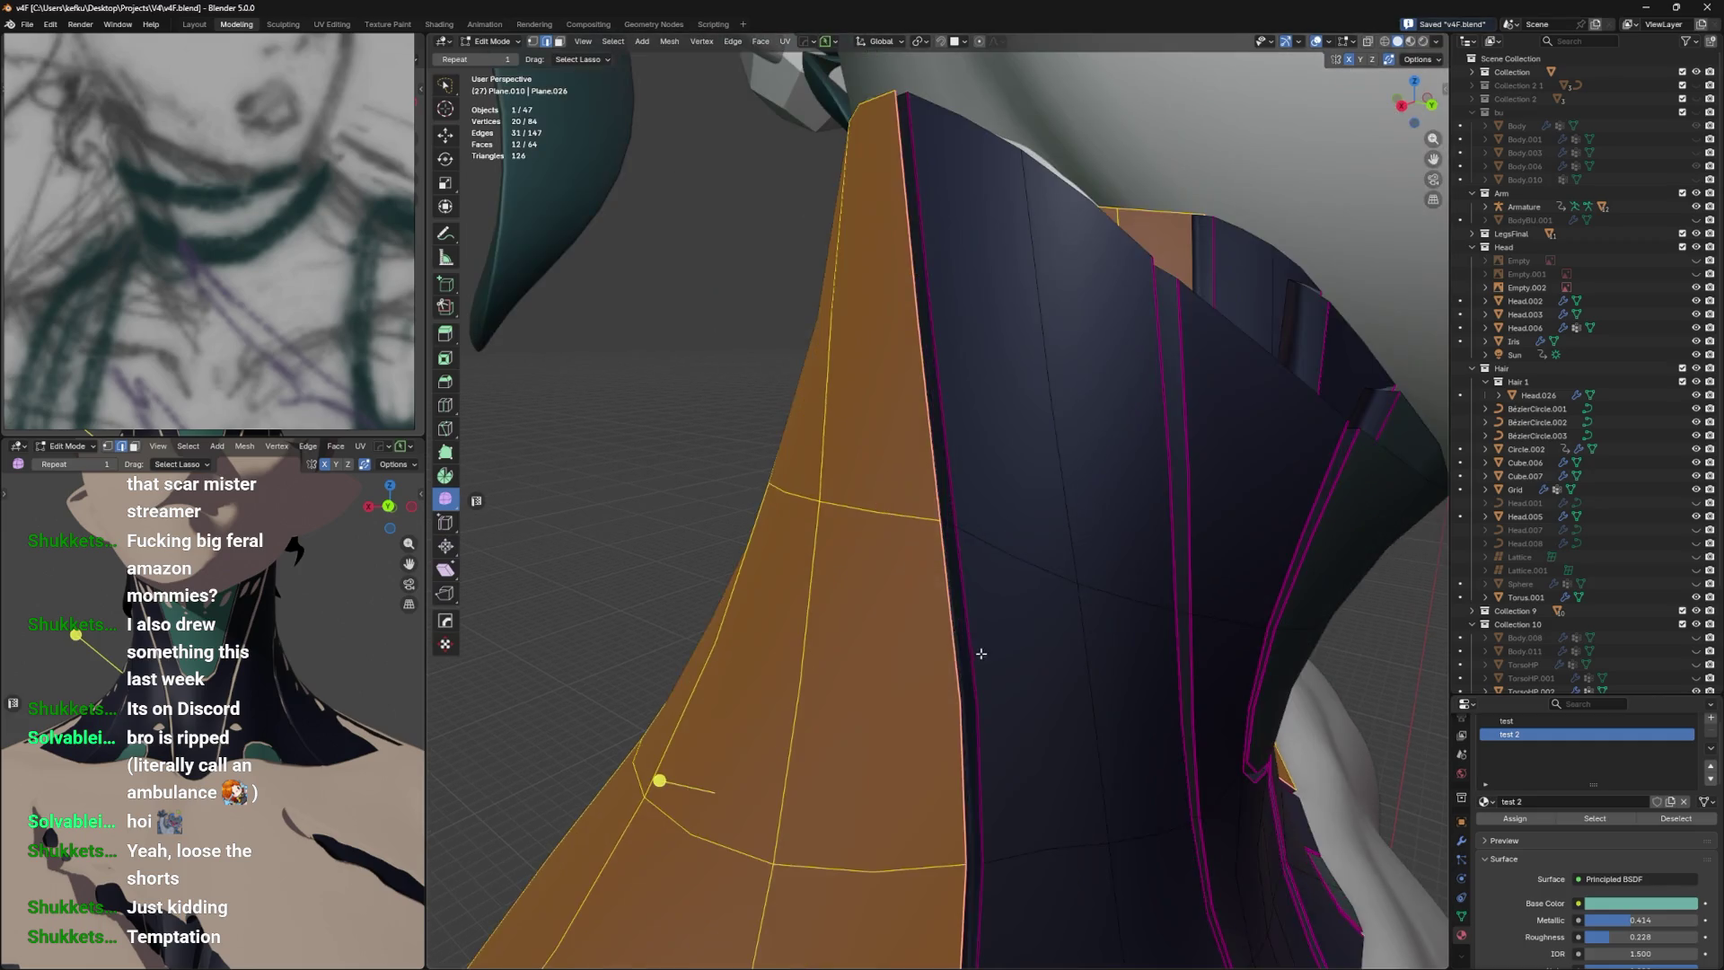
pyautogui.click(915, 514)
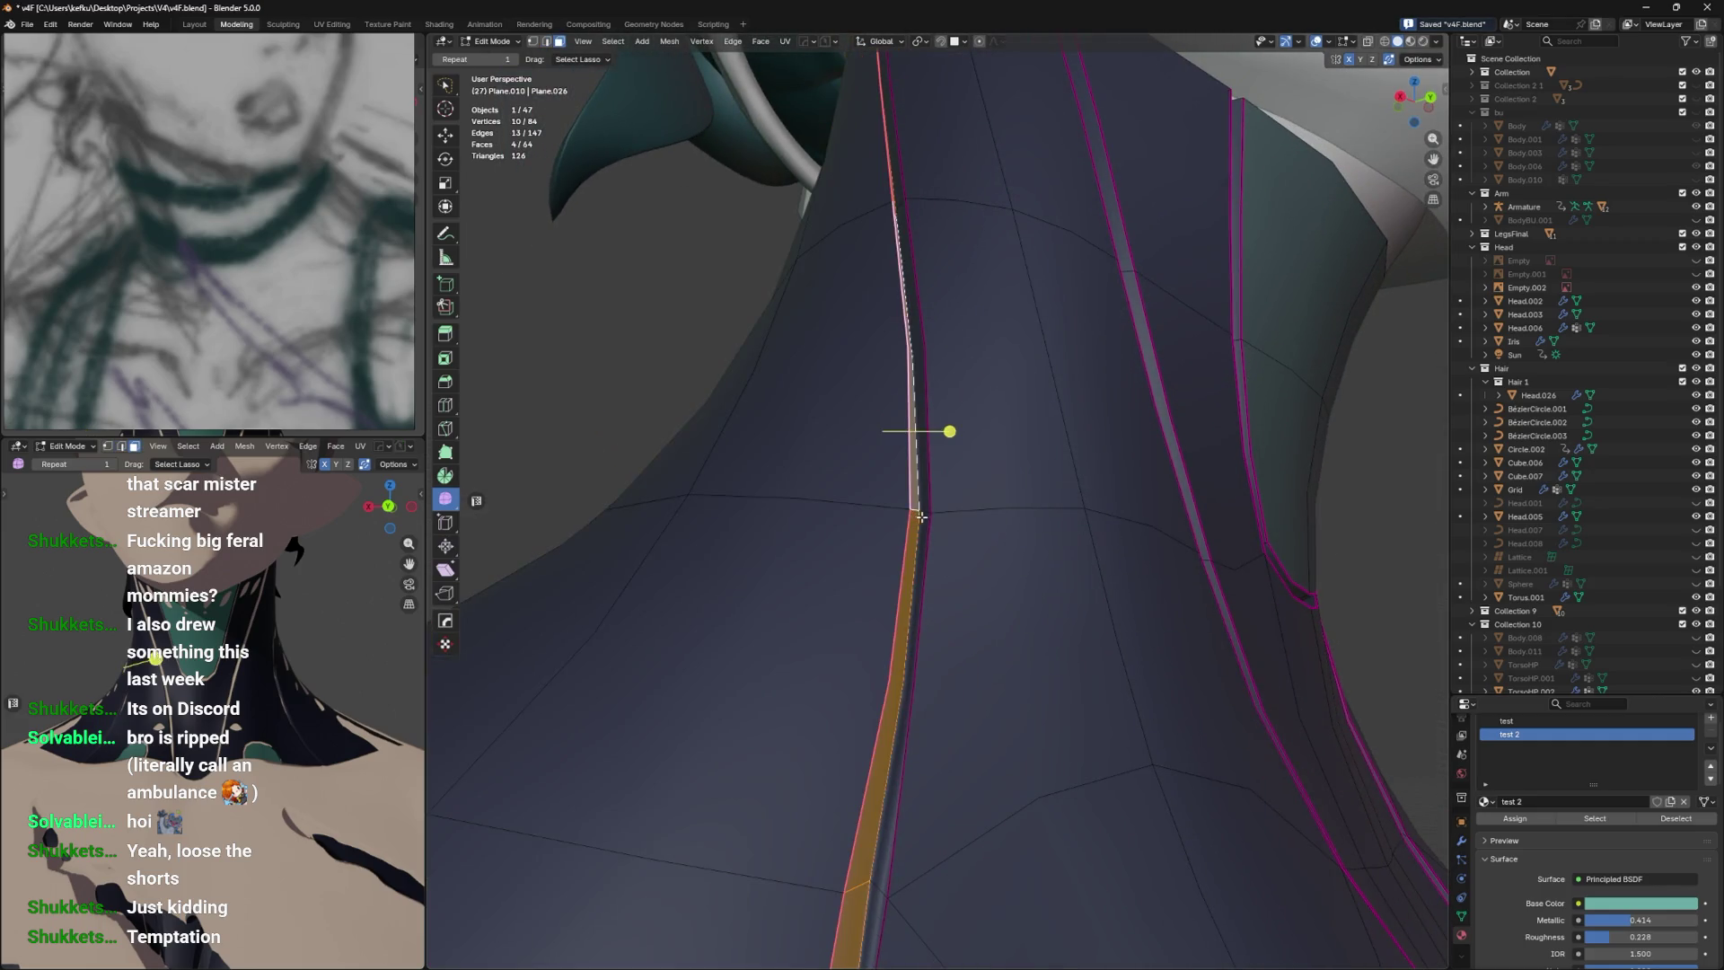
# Fully crease the selected neck seam edges to 1 with Shift+E.
pyautogui.press('Tab')
pyautogui.click(1184, 699)
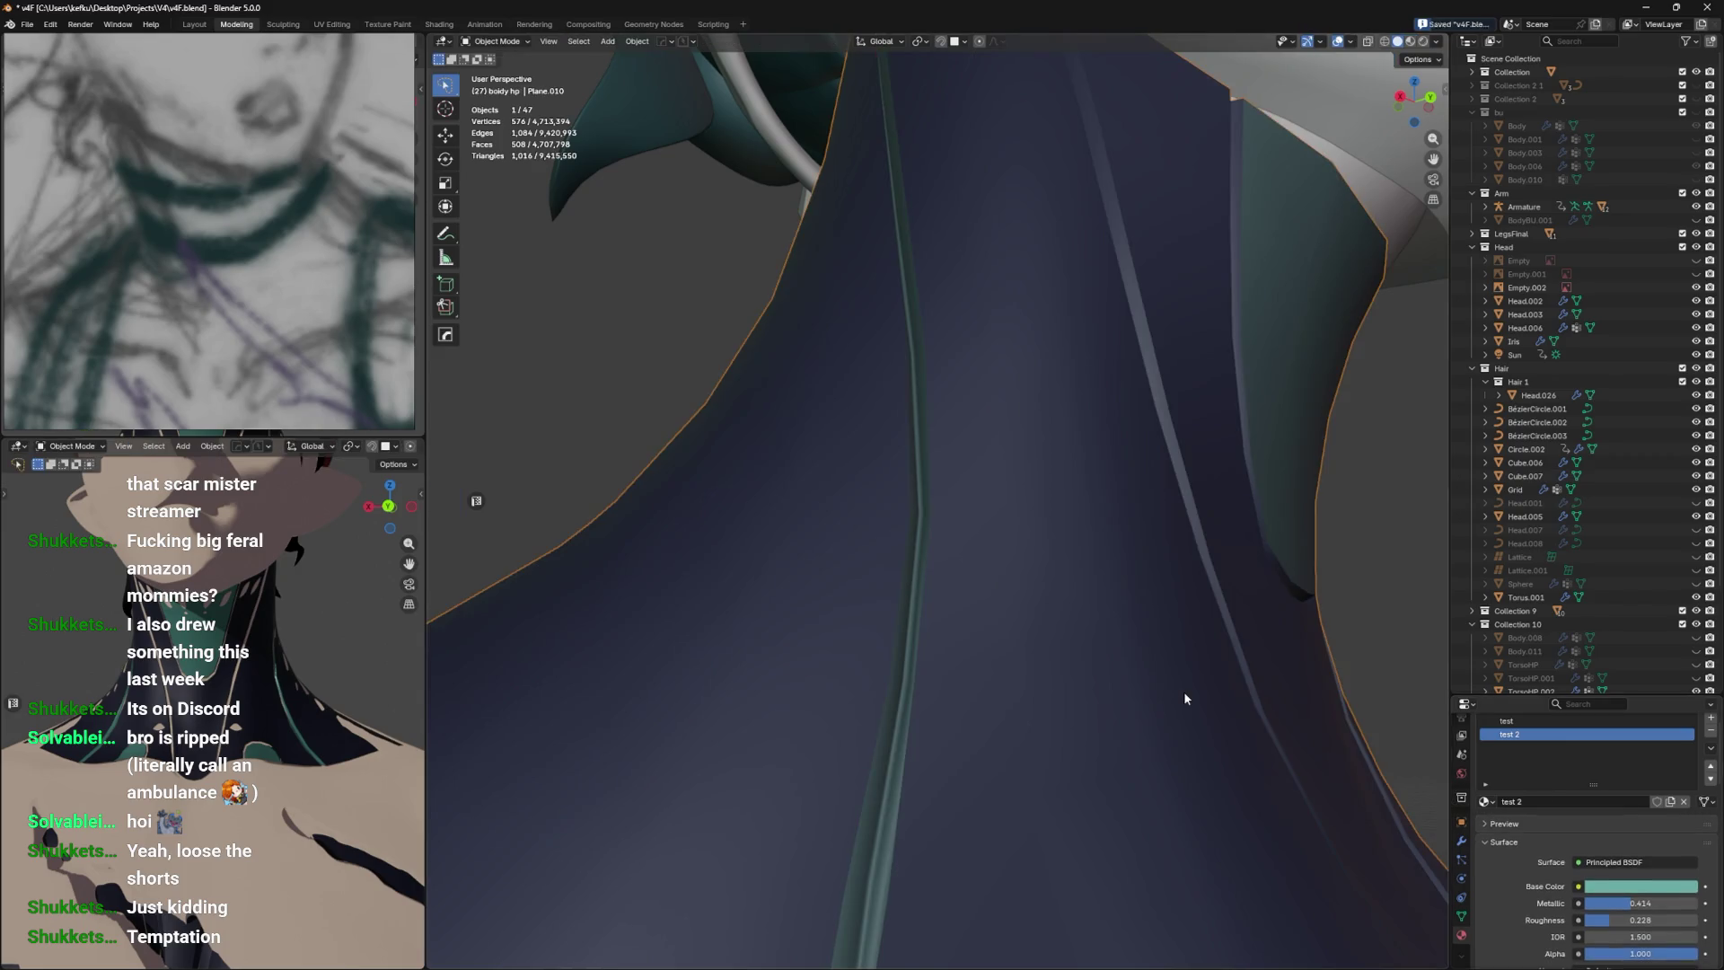
pyautogui.press('Tab')
pyautogui.hotkey('alt', 'z')
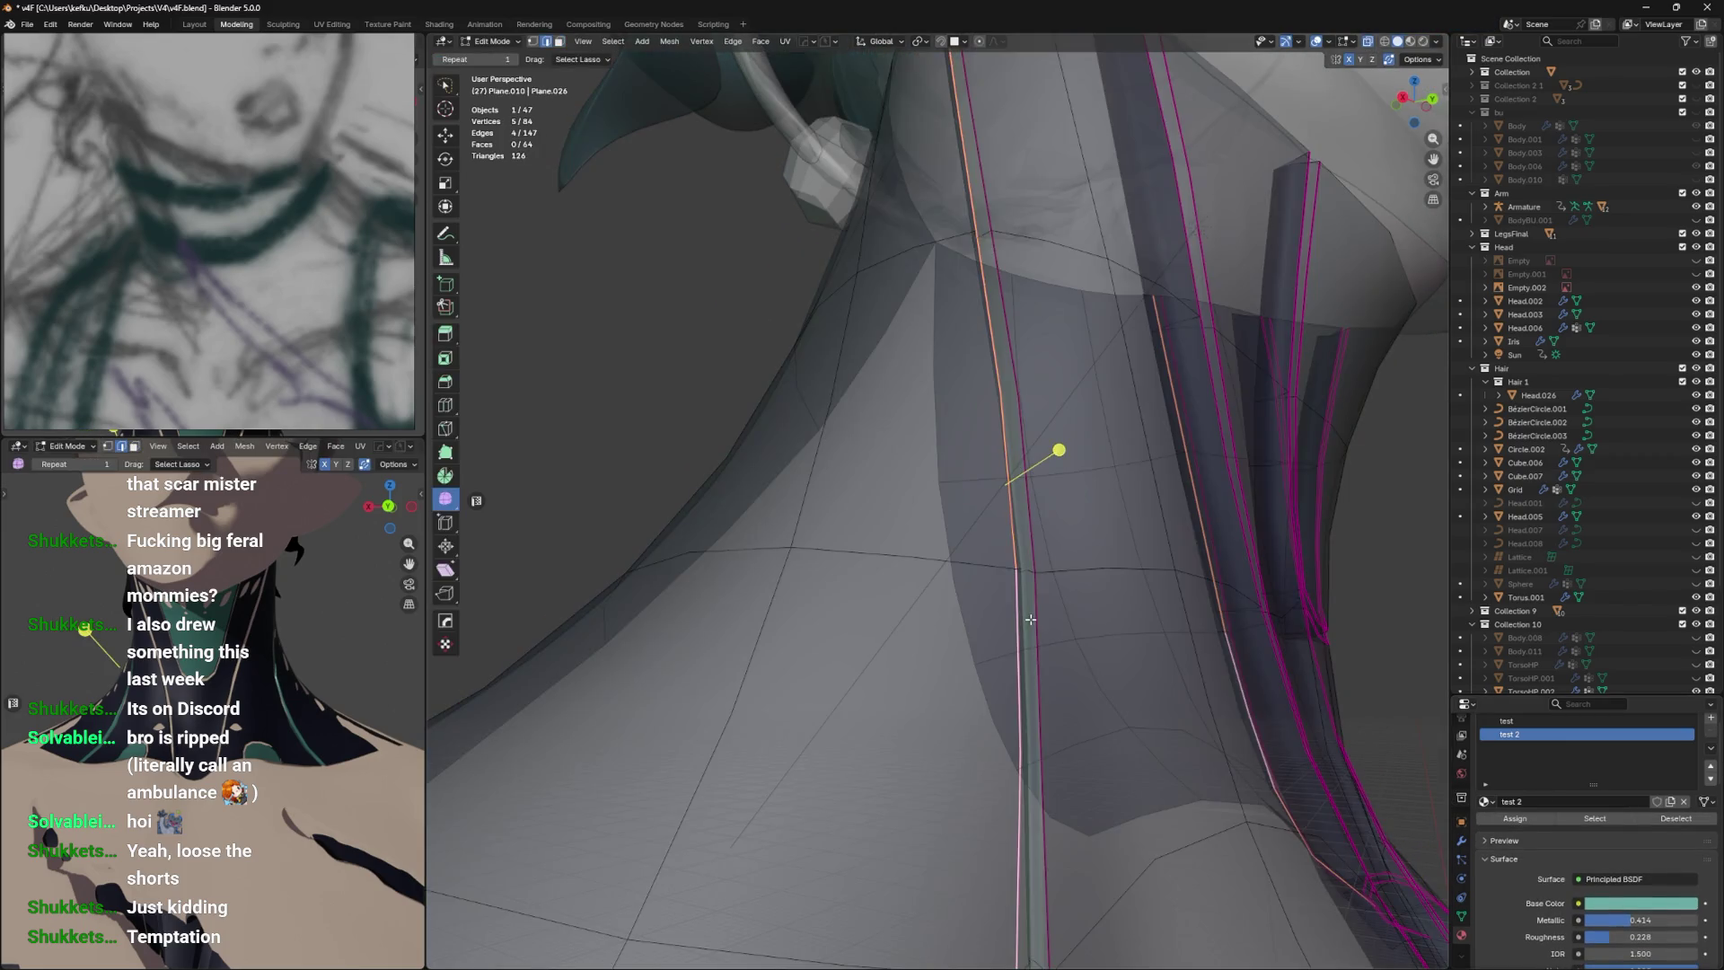
pyautogui.hotkey('shift', 'e')
pyautogui.click(498, 647)
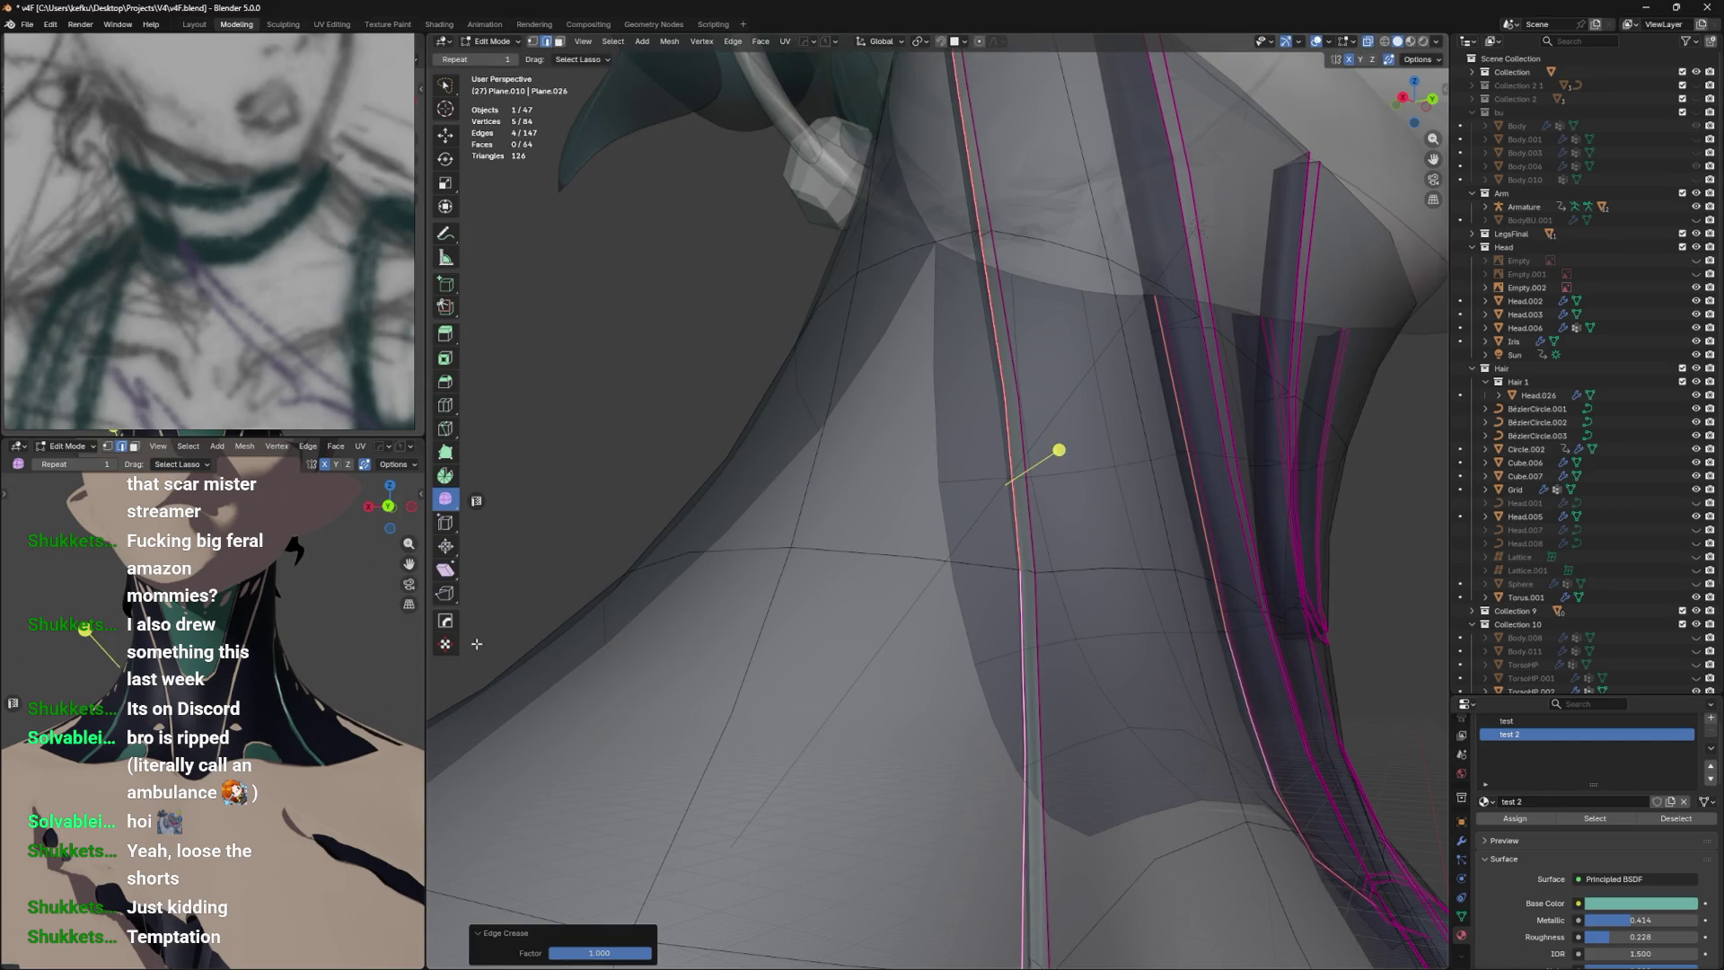
pyautogui.scroll(-3)
pyautogui.moveTo(529, 649); pyautogui.dragTo(808, 718)
pyautogui.scroll(3)
pyautogui.hotkey('alt', 'z')
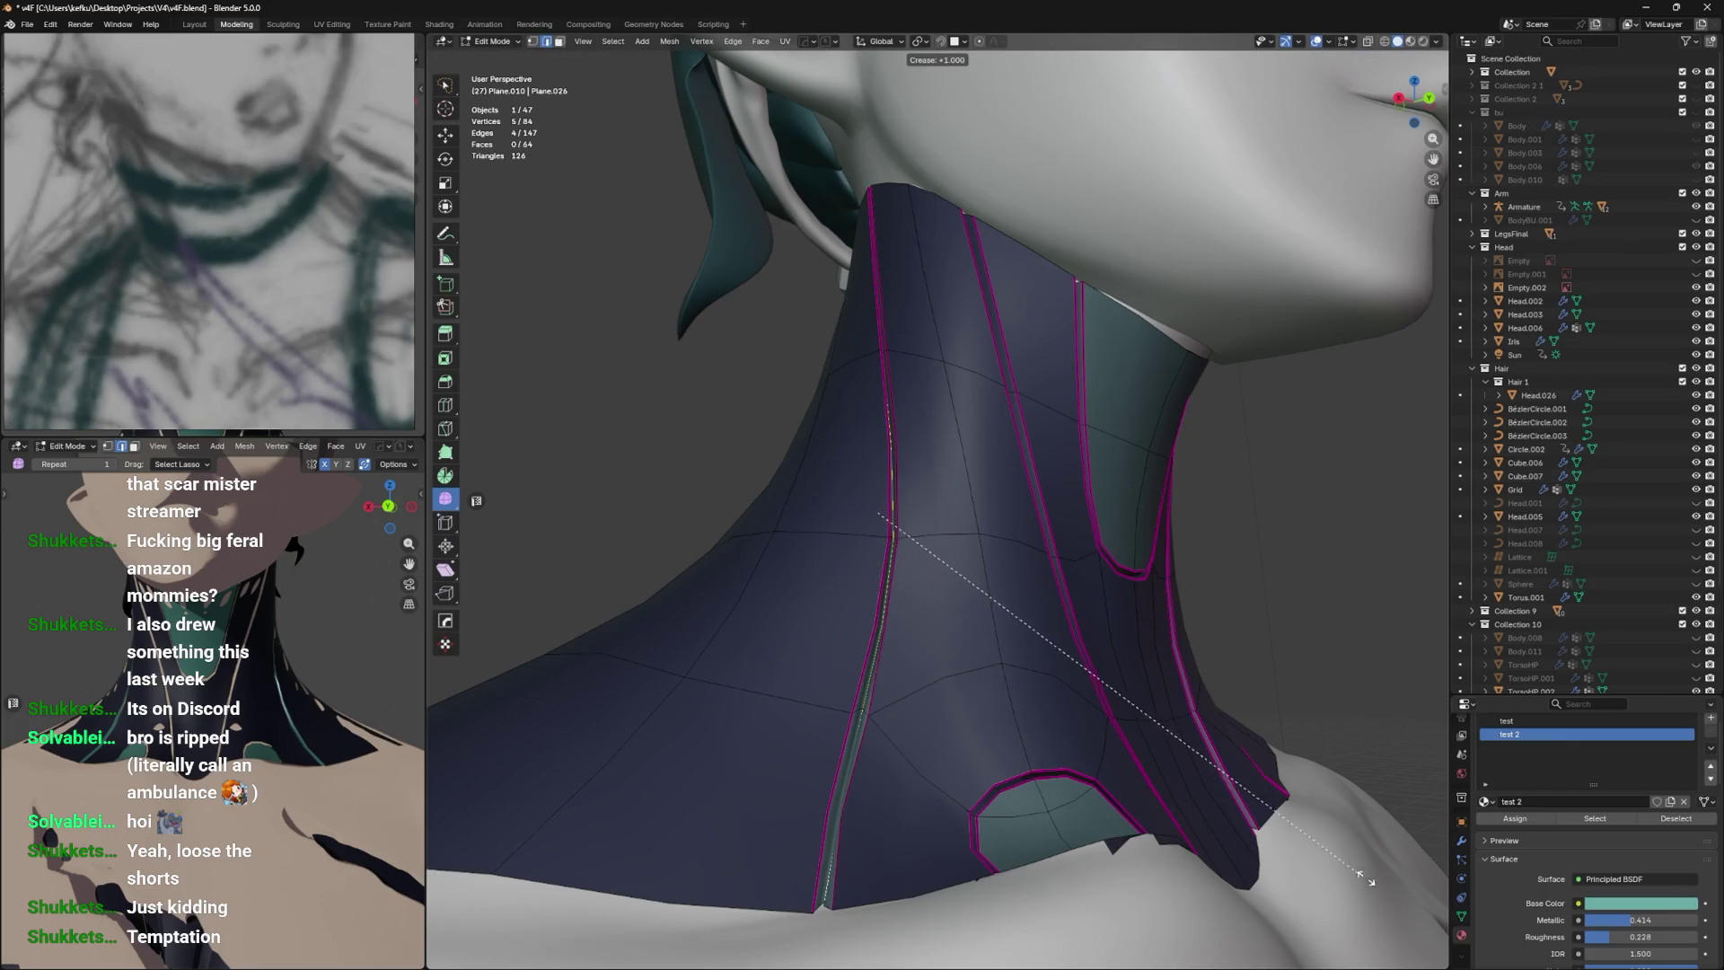
# Mark the seam edges as sharp and save the file.
pyautogui.moveTo(1208, 802); pyautogui.dragTo(1174, 752)
pyautogui.press('q')
pyautogui.press('Escape')
pyautogui.press('q')
pyautogui.press('Escape')
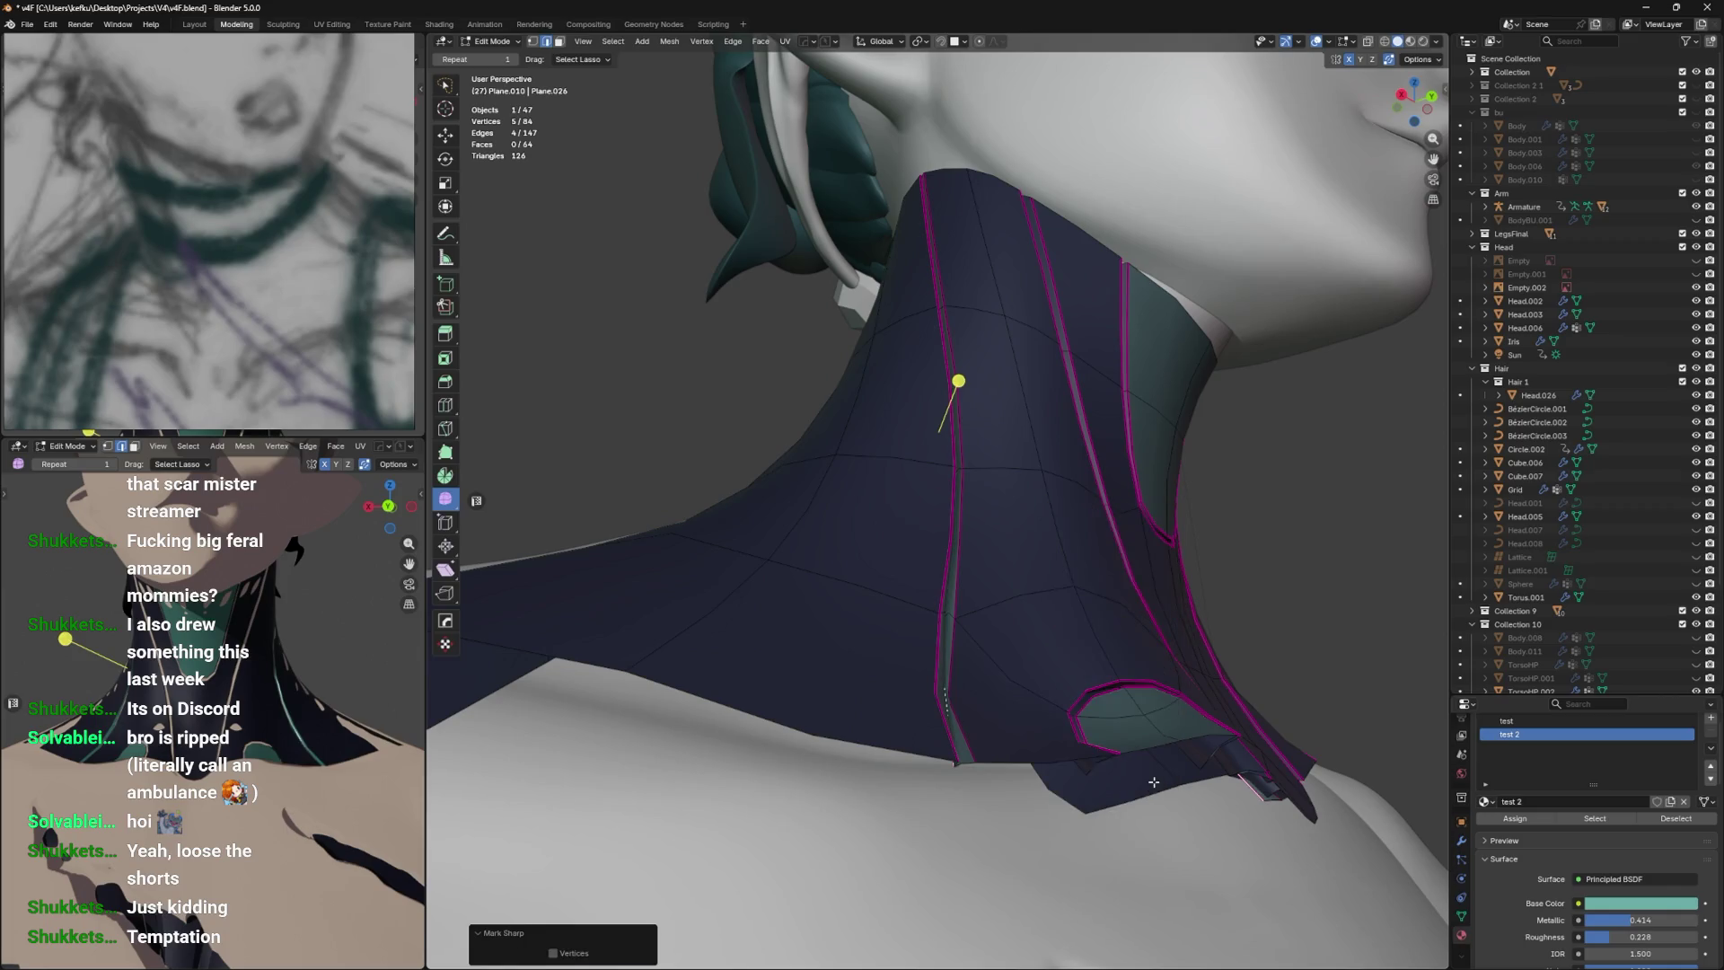
pyautogui.press('Tab')
pyautogui.moveTo(1155, 789); pyautogui.dragTo(1044, 791)
pyautogui.hotkey('ctrl', 's')
# Give the chest bodysuit a second material slot holding test 2.
pyautogui.scroll(-3)
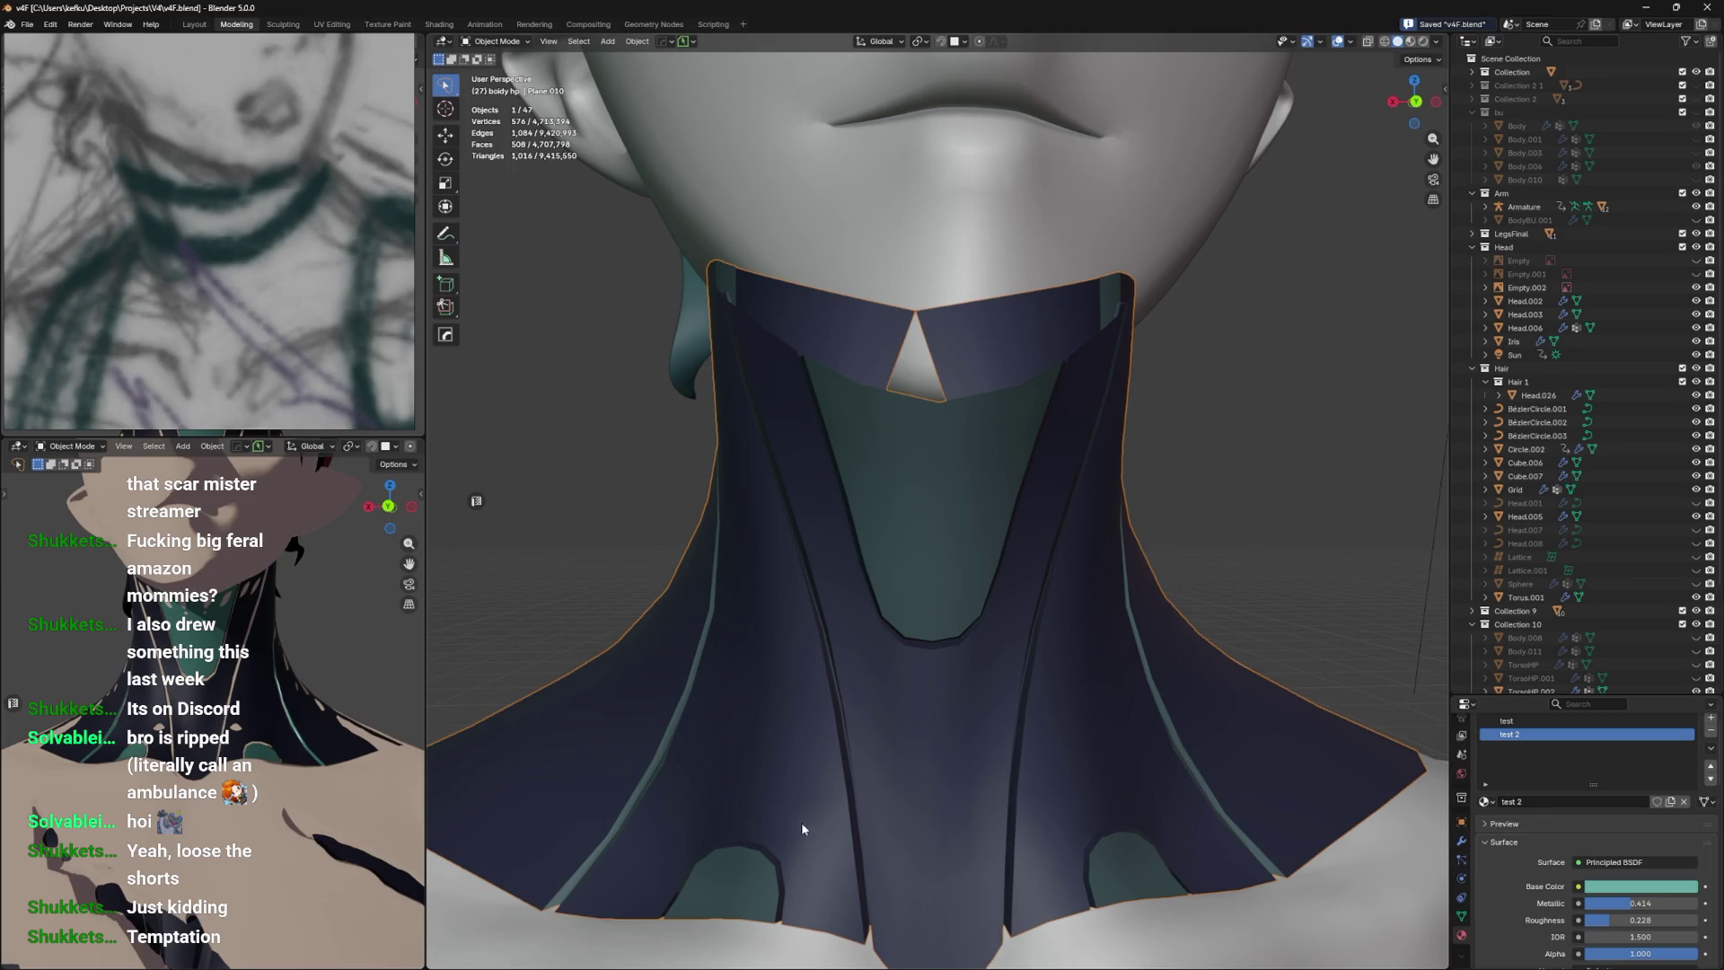
pyautogui.scroll(-3)
pyautogui.scroll(-3)
pyautogui.click(909, 685)
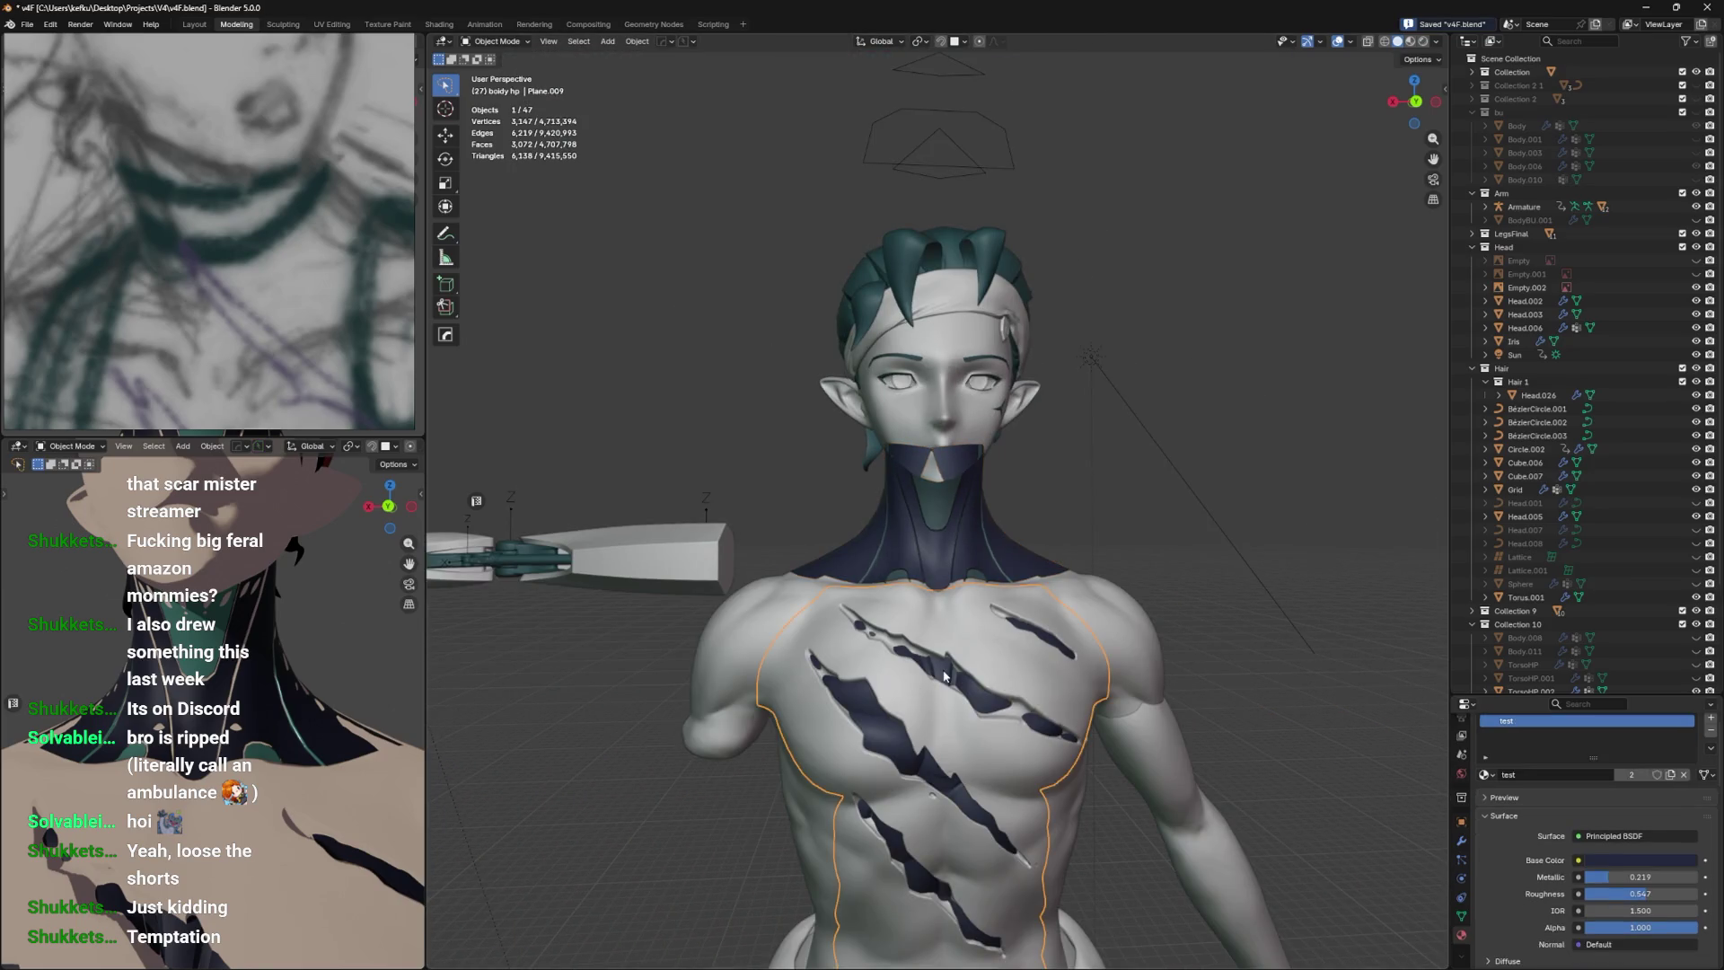
pyautogui.click(1487, 775)
pyautogui.click(1509, 837)
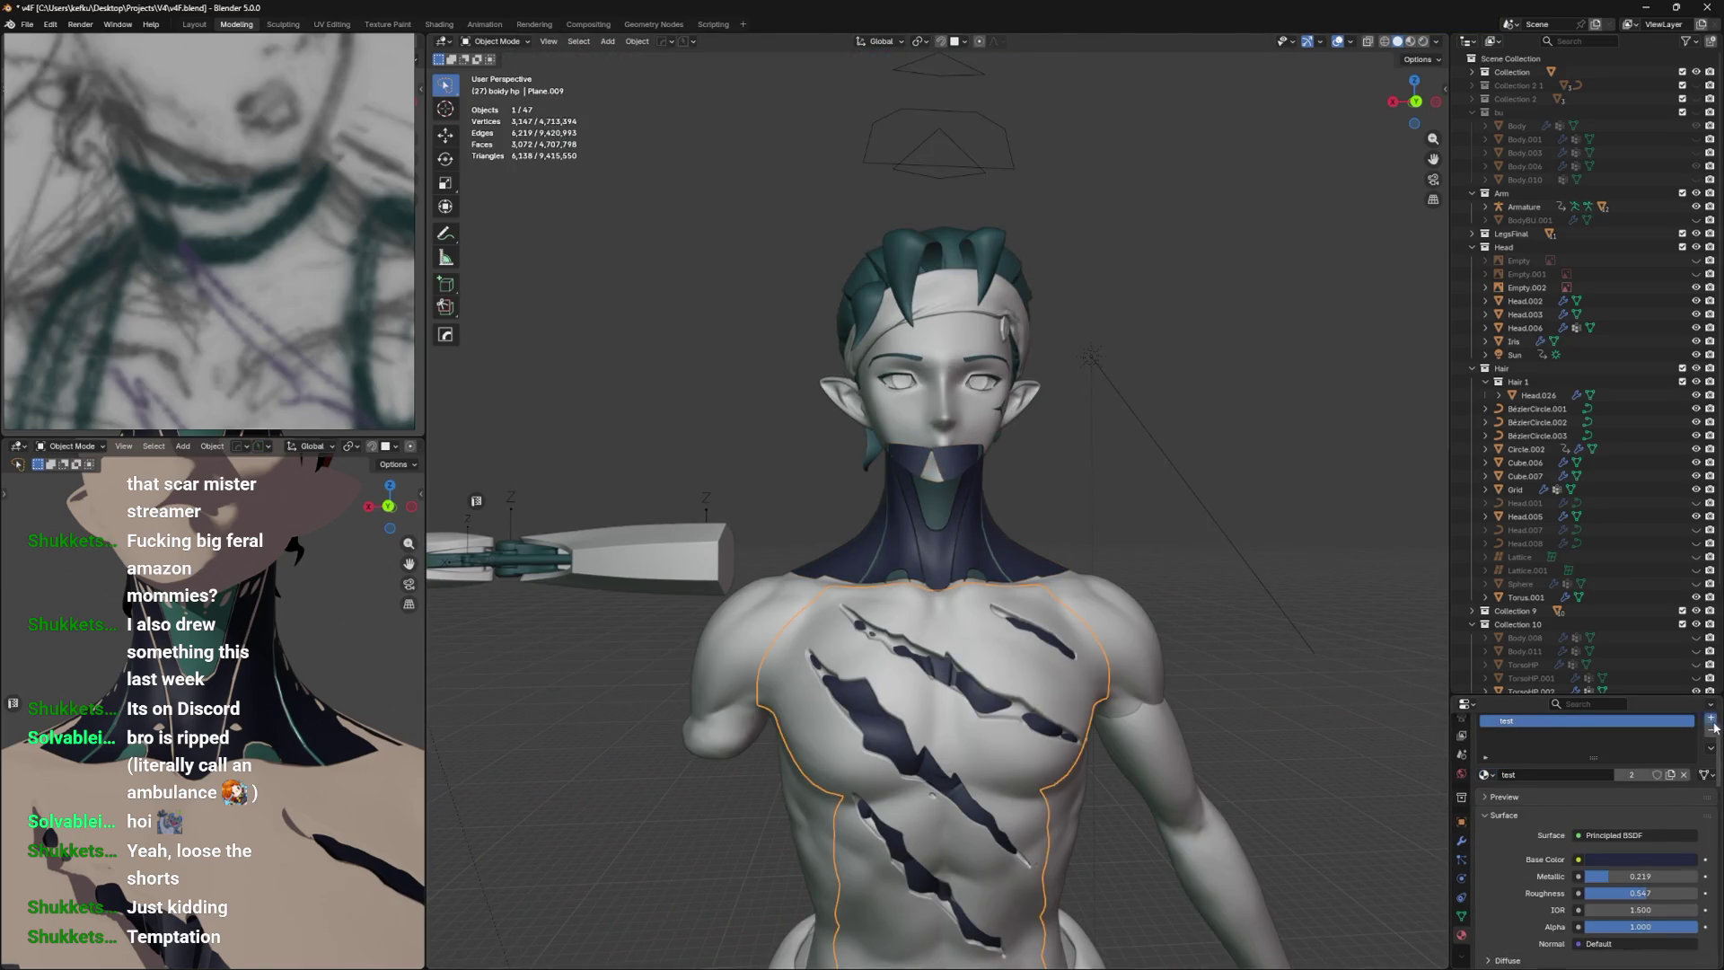
pyautogui.click(1712, 719)
pyautogui.click(1487, 795)
pyautogui.click(1526, 714)
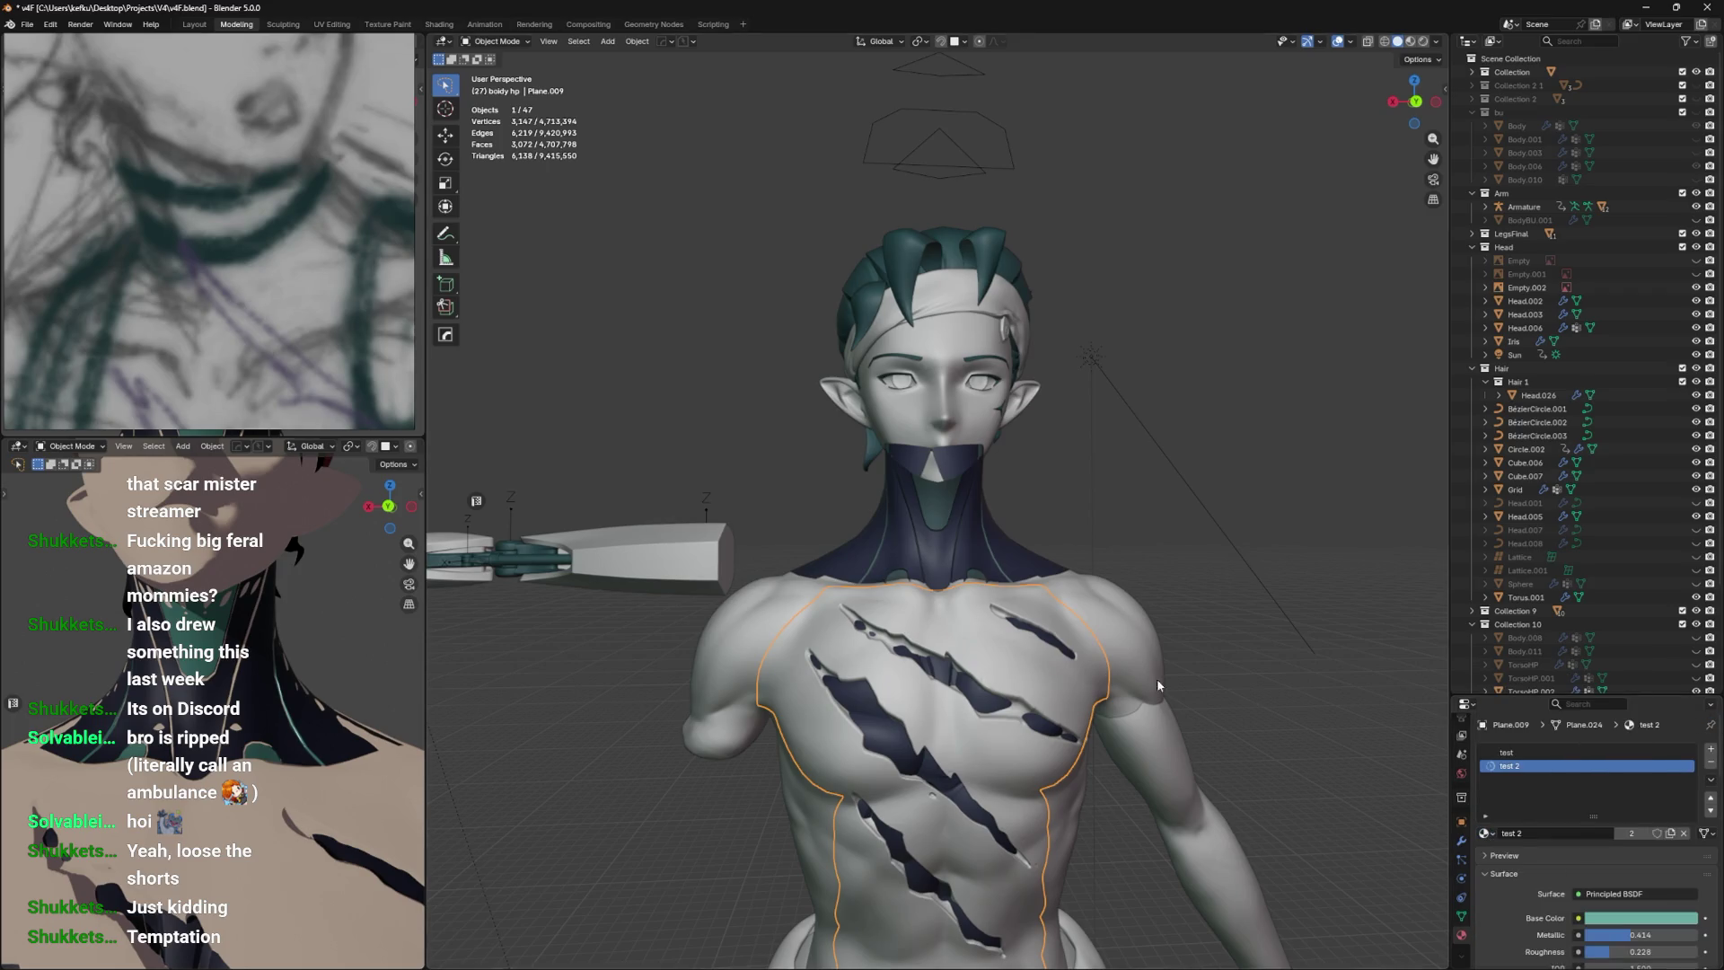
pyautogui.scroll(3)
pyautogui.moveTo(1253, 697); pyautogui.dragTo(1077, 665)
# Reveal all hidden parts of the bodysuit mesh, deselect everything, and save.
pyautogui.press('Tab')
pyautogui.hotkey('alt', 'z')
pyautogui.scroll(3)
pyautogui.moveTo(970, 616); pyautogui.dragTo(1002, 572)
pyautogui.hotkey('alt', 'h')
pyautogui.hotkey('alt', 'a')
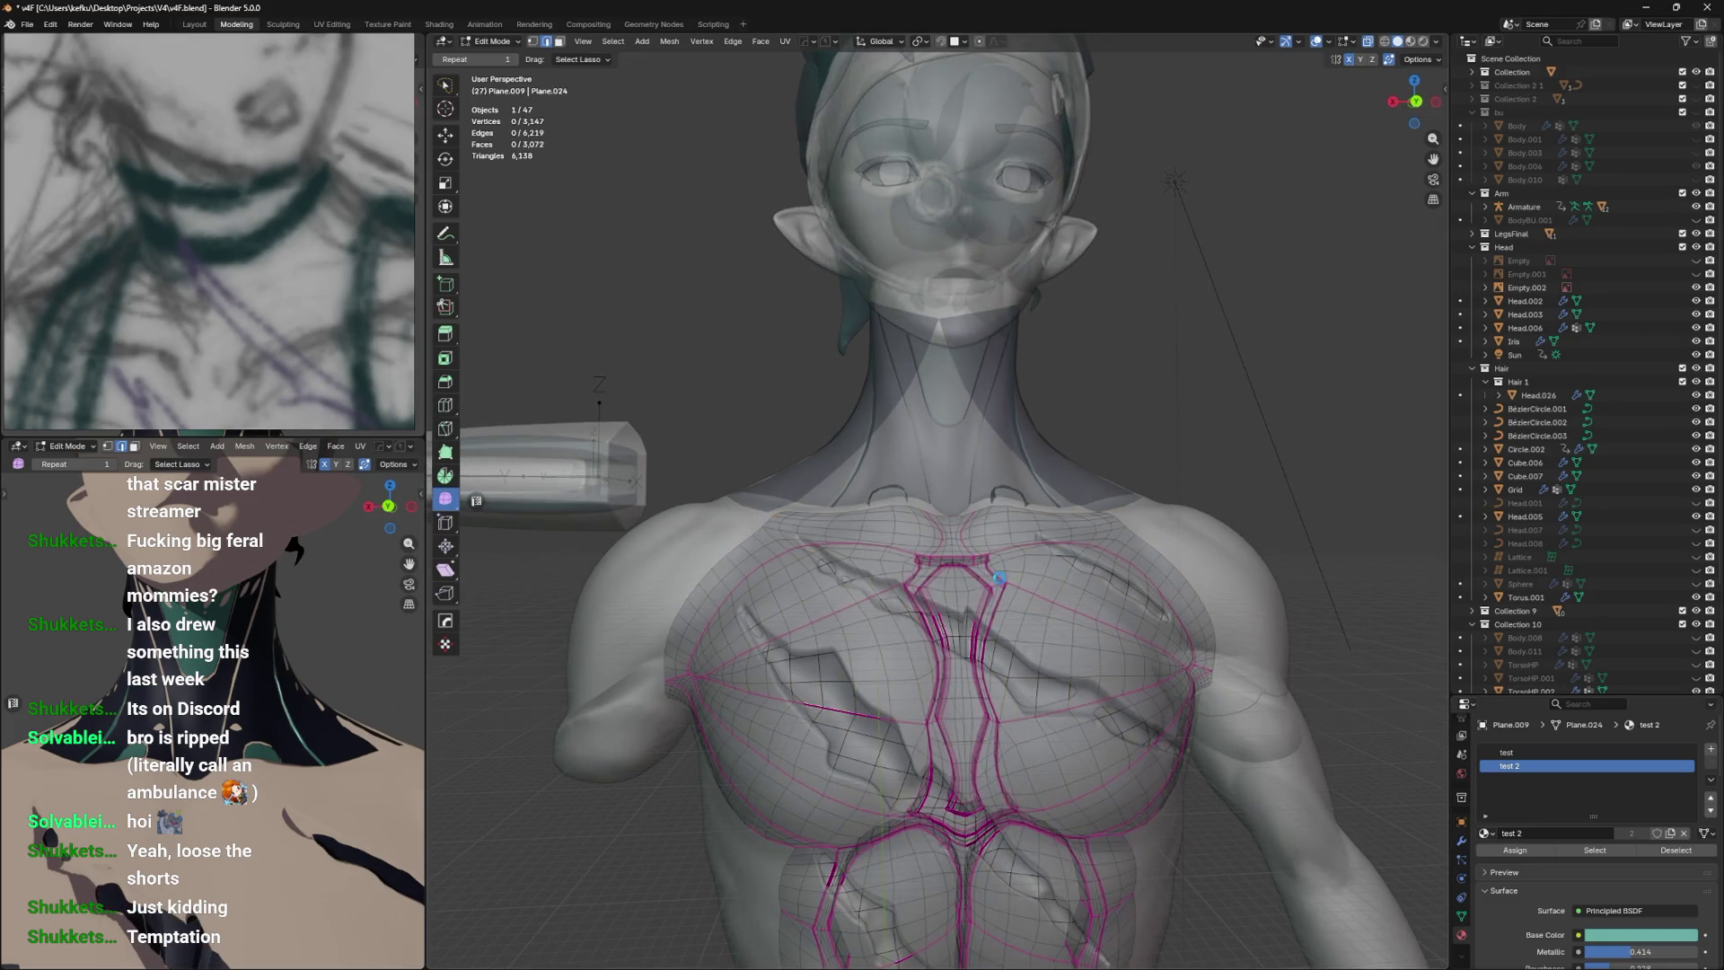
pyautogui.hotkey('ctrl', 's')
pyautogui.scroll(3)
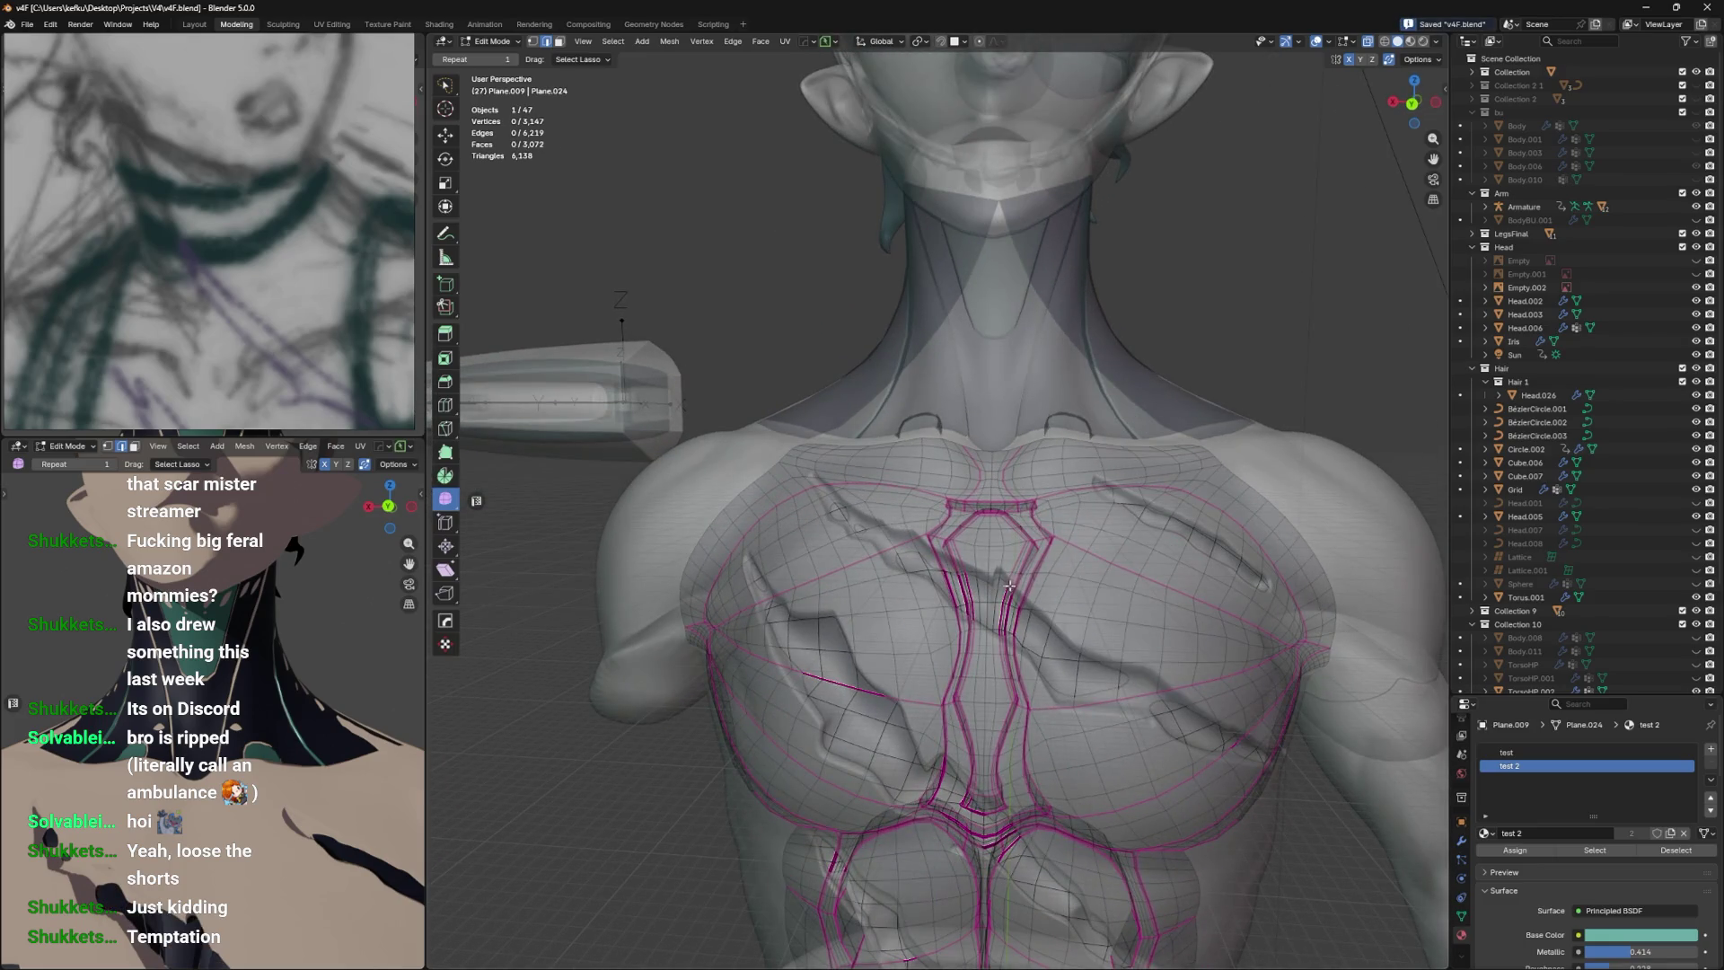
pyautogui.press('Tab')
pyautogui.hotkey('alt', 'z')
pyautogui.scroll(3)
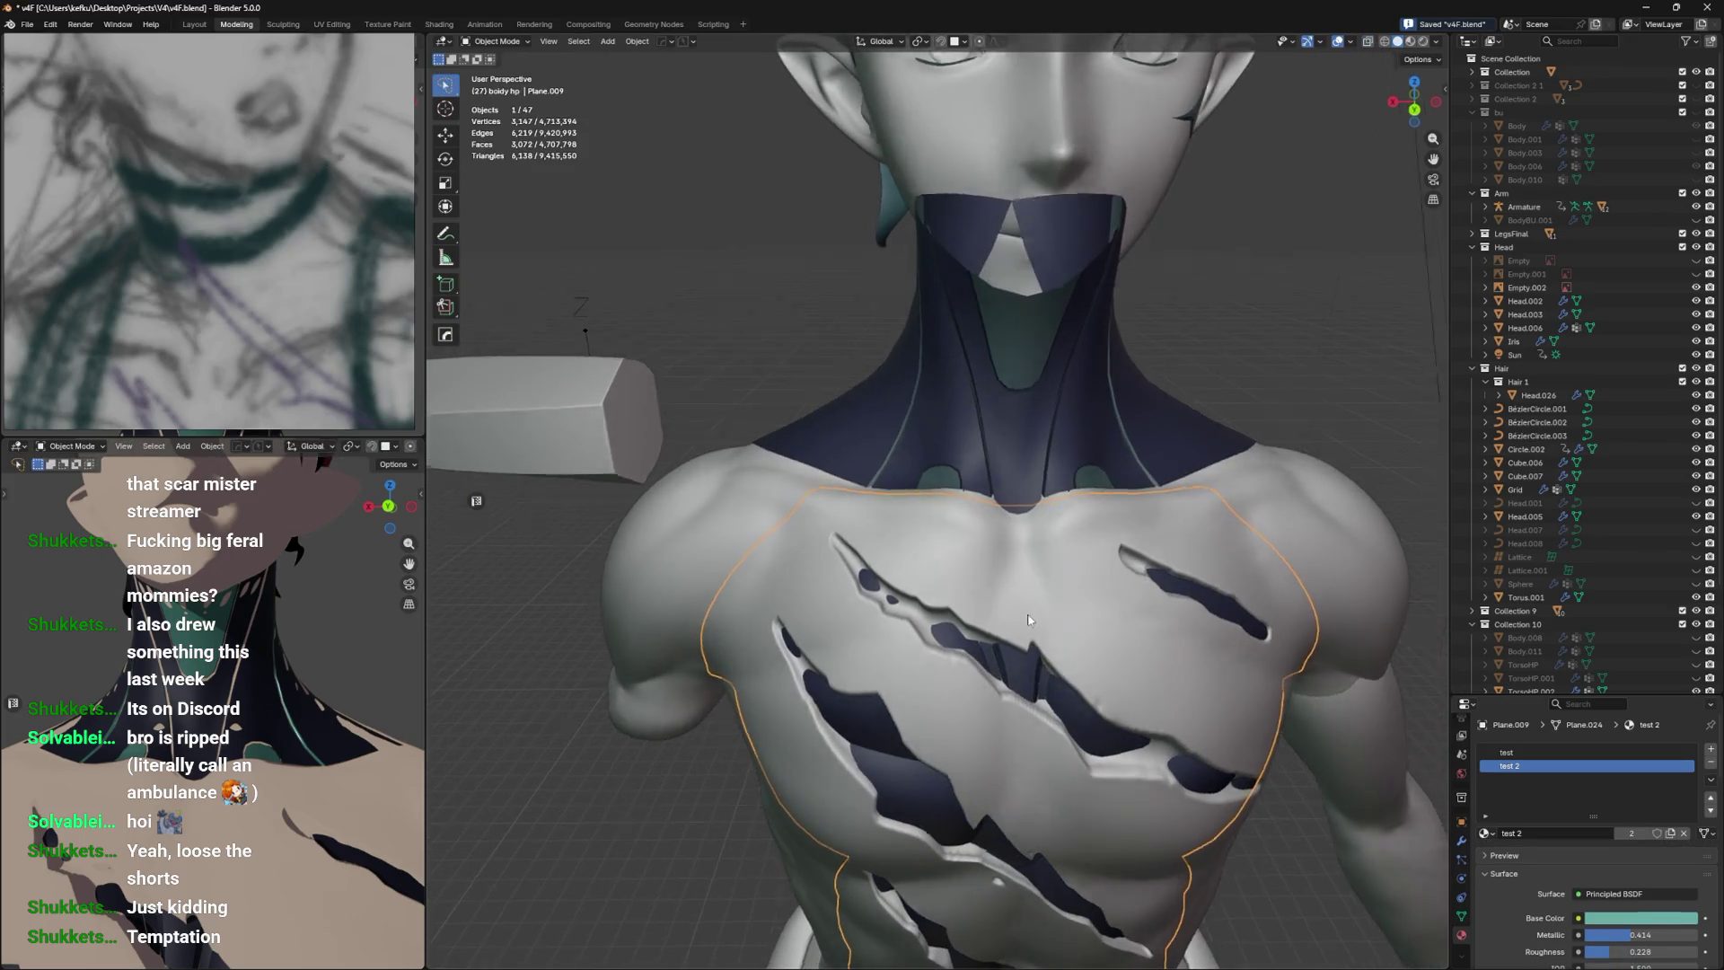
pyautogui.scroll(-3)
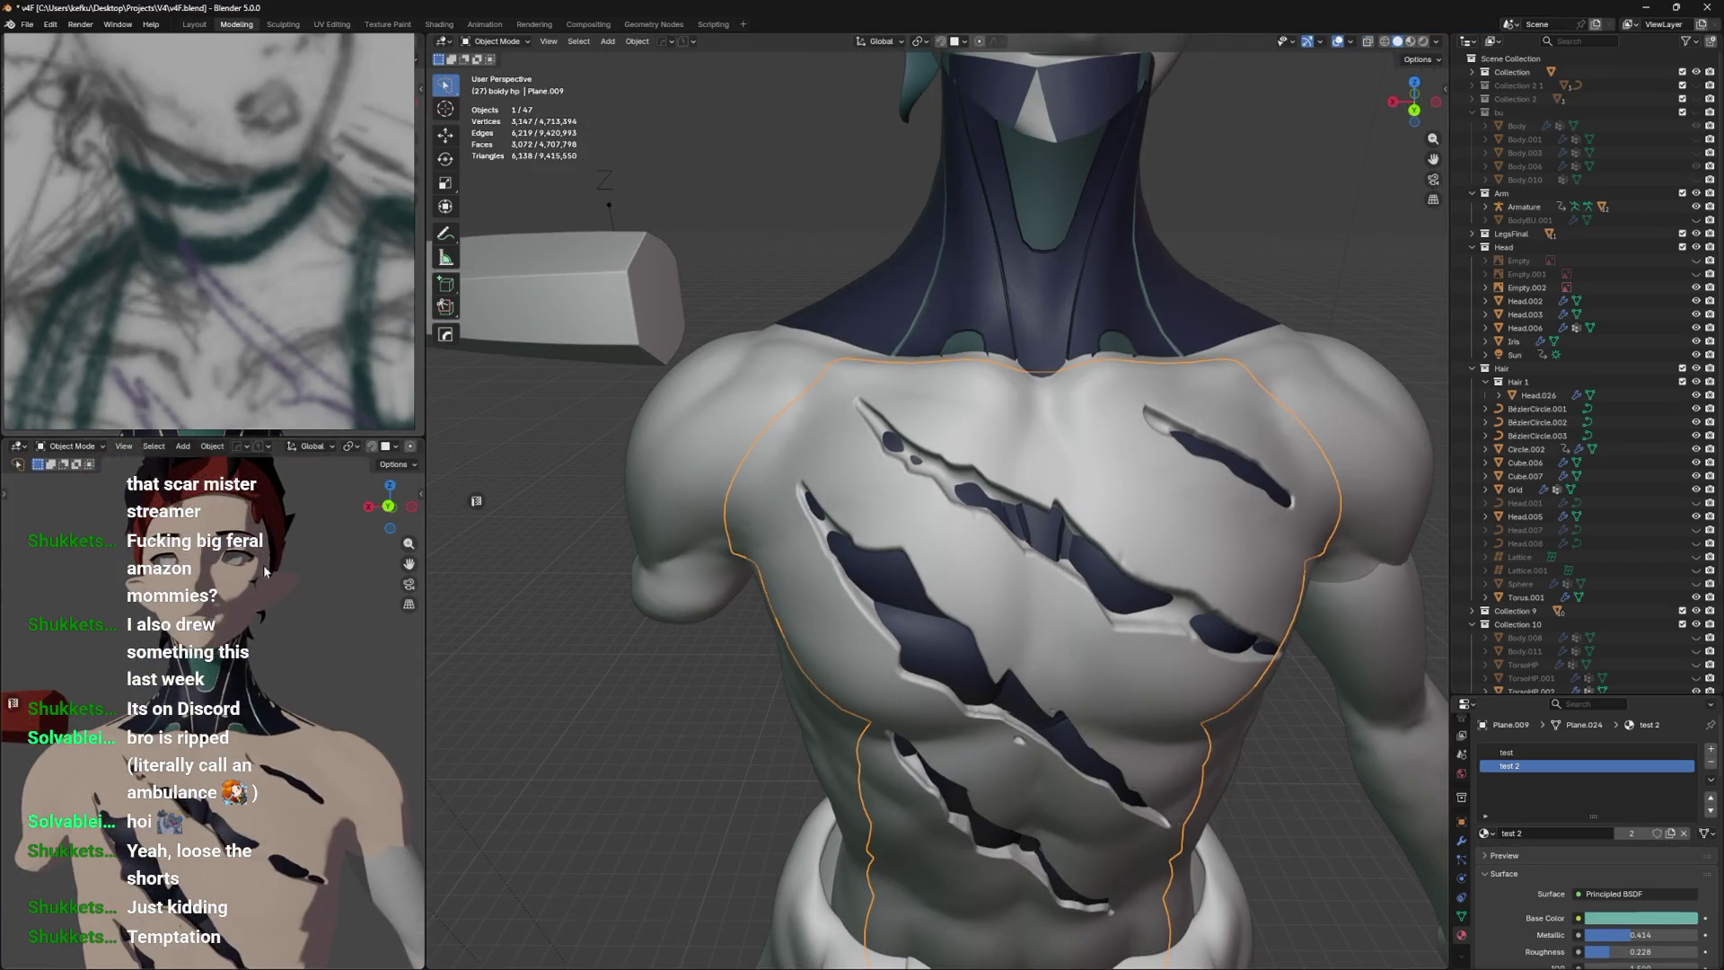
# Select an inner chest panel strip and a face below the sternum panel.
pyautogui.press('Tab')
pyautogui.hotkey('alt', 'z')
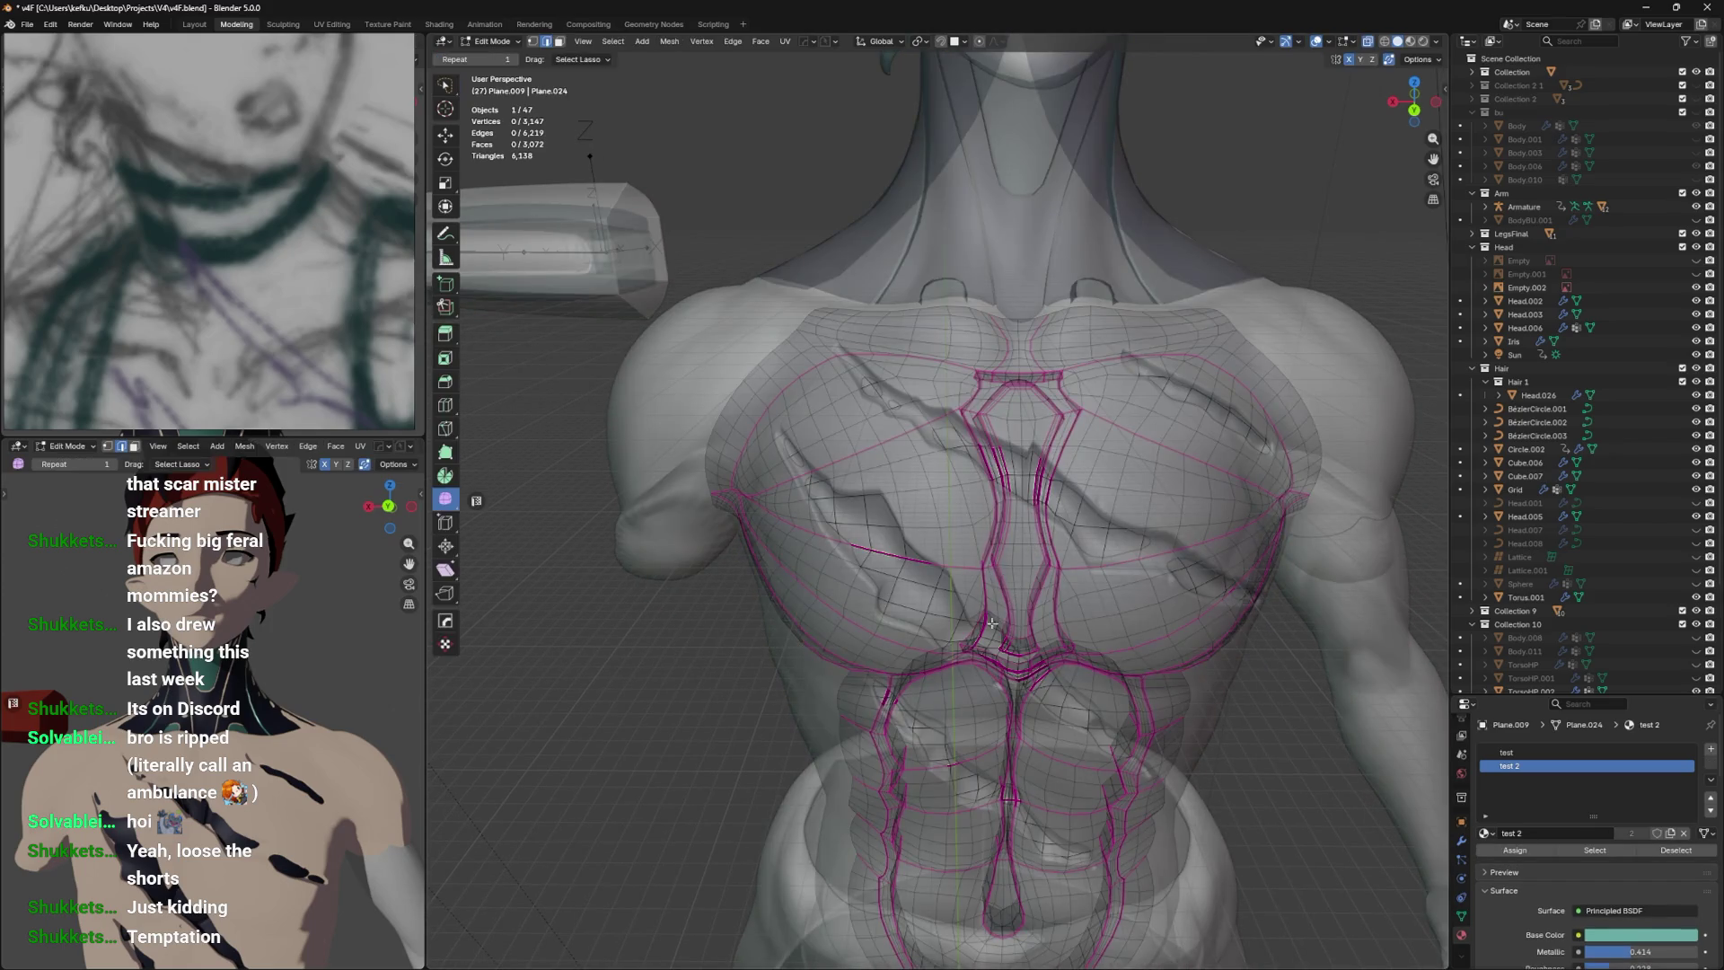
pyautogui.hotkey('alt', 'z')
pyautogui.hotkey('ctrl', 'l')
pyautogui.scroll(3)
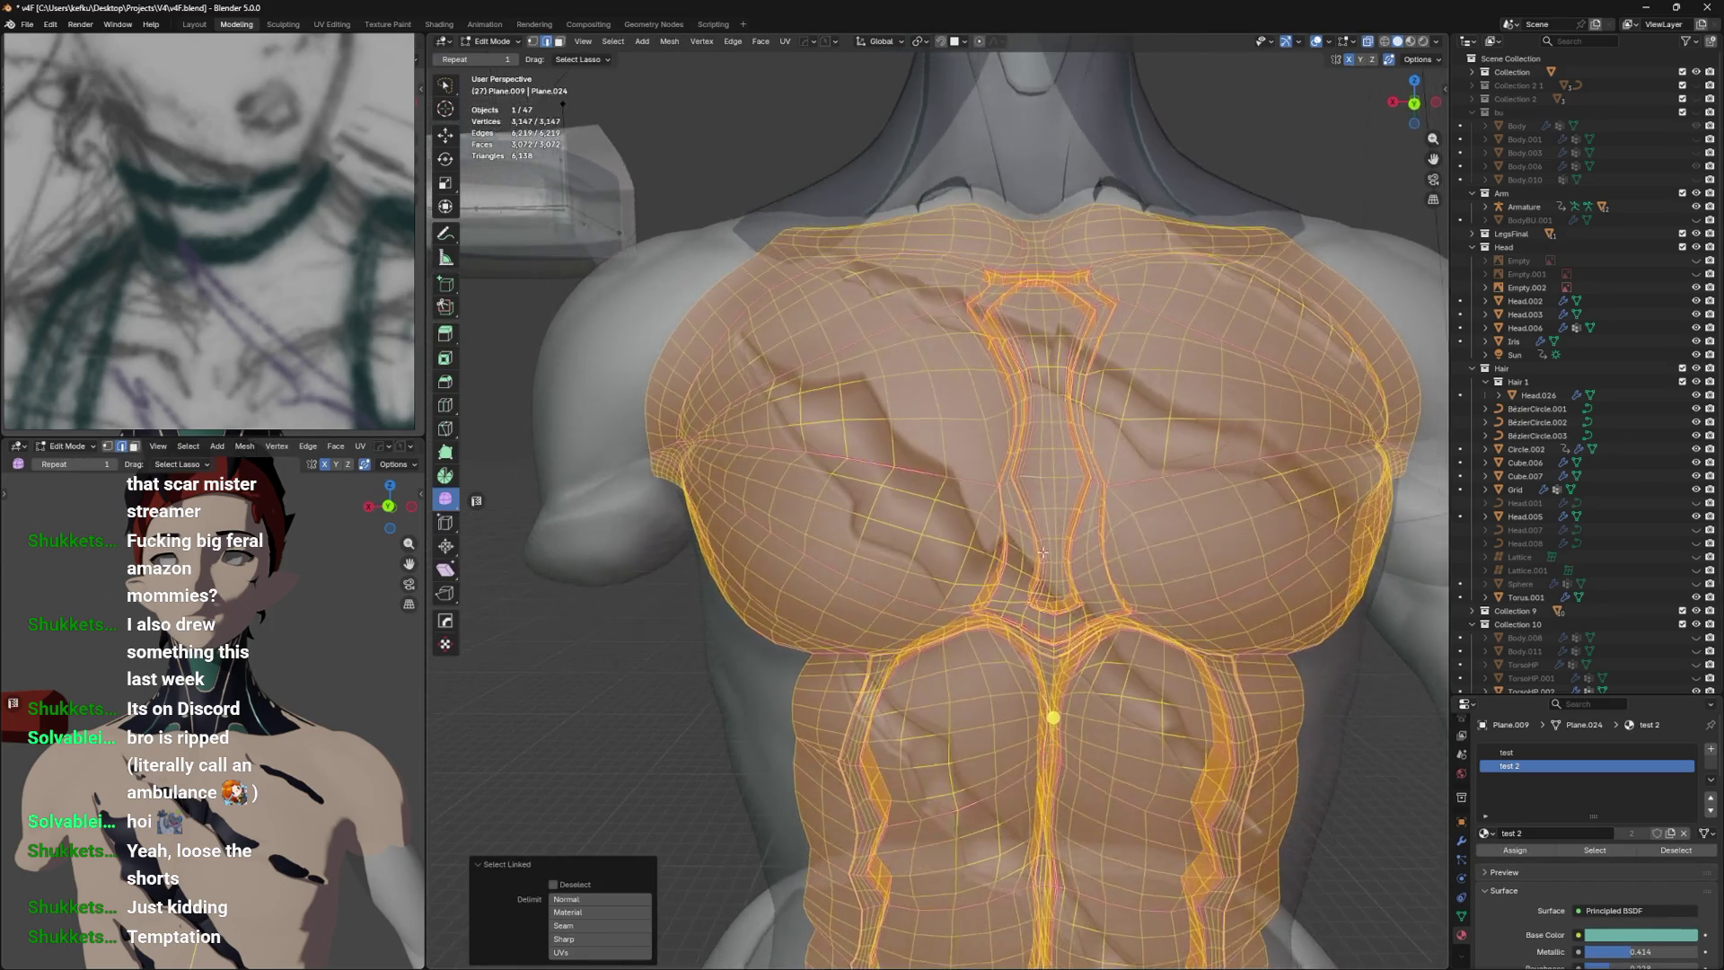
pyautogui.scroll(-3)
pyautogui.hotkey('alt', 'z')
pyautogui.scroll(3)
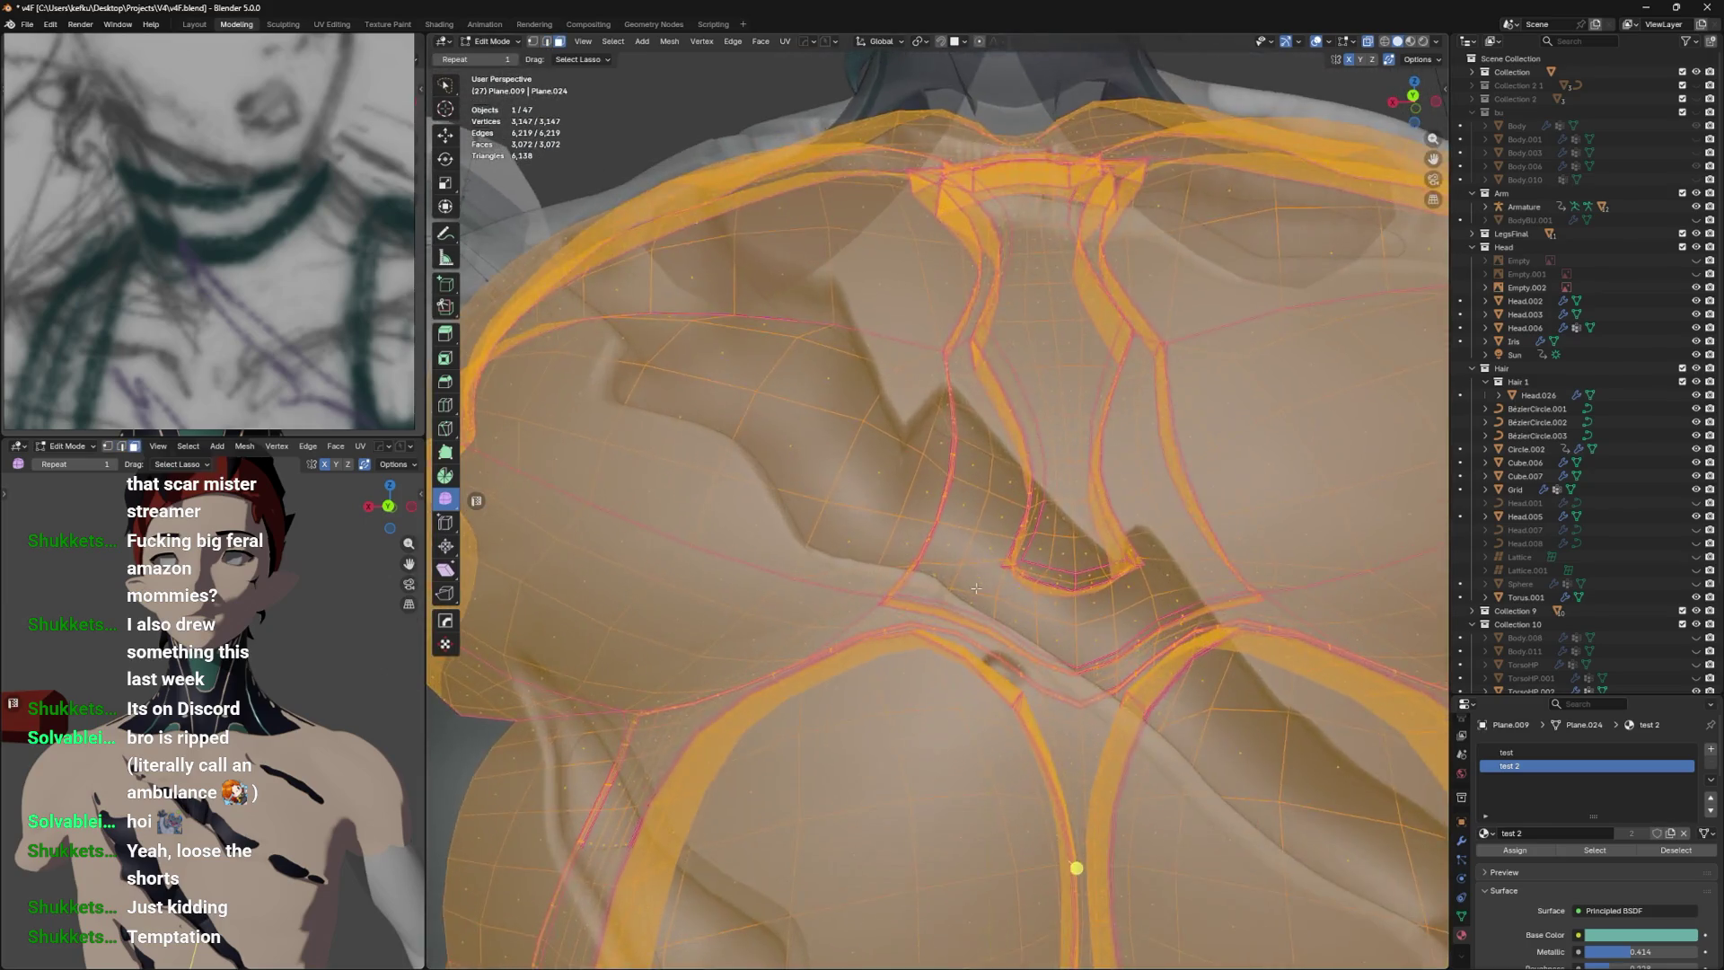
pyautogui.click(976, 572)
pyautogui.click(972, 600)
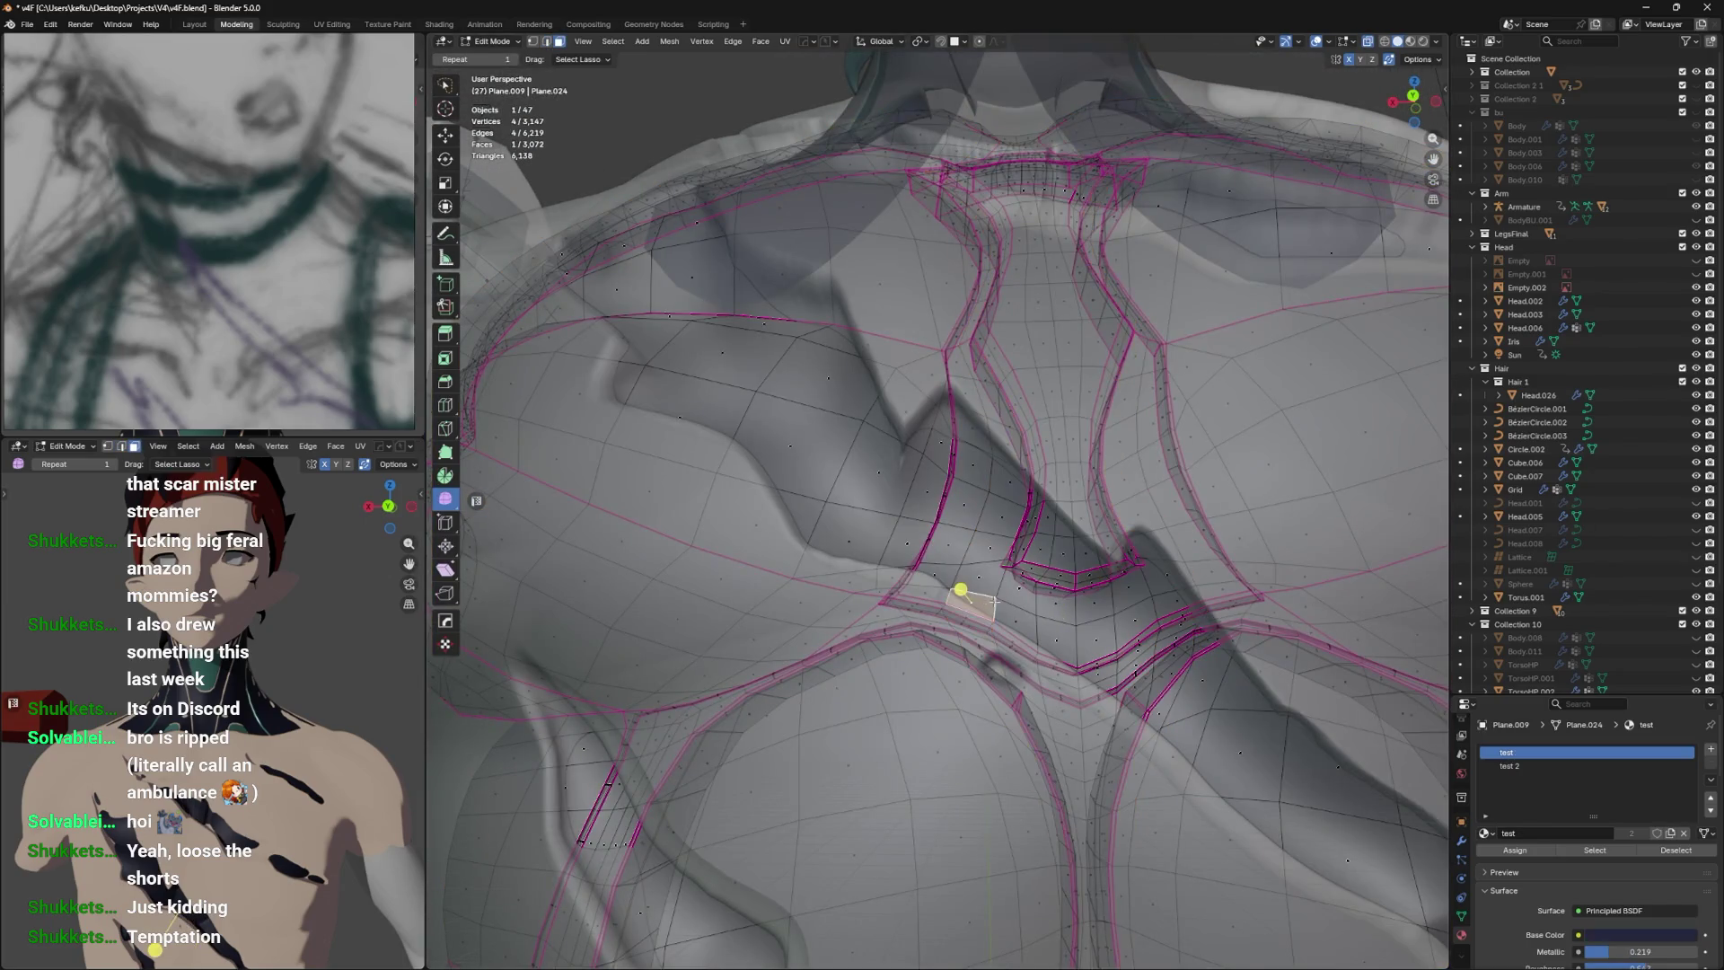
# Isolate the bodysuit and select the faces running along the chest strip.
pyautogui.press('KP_Divide')
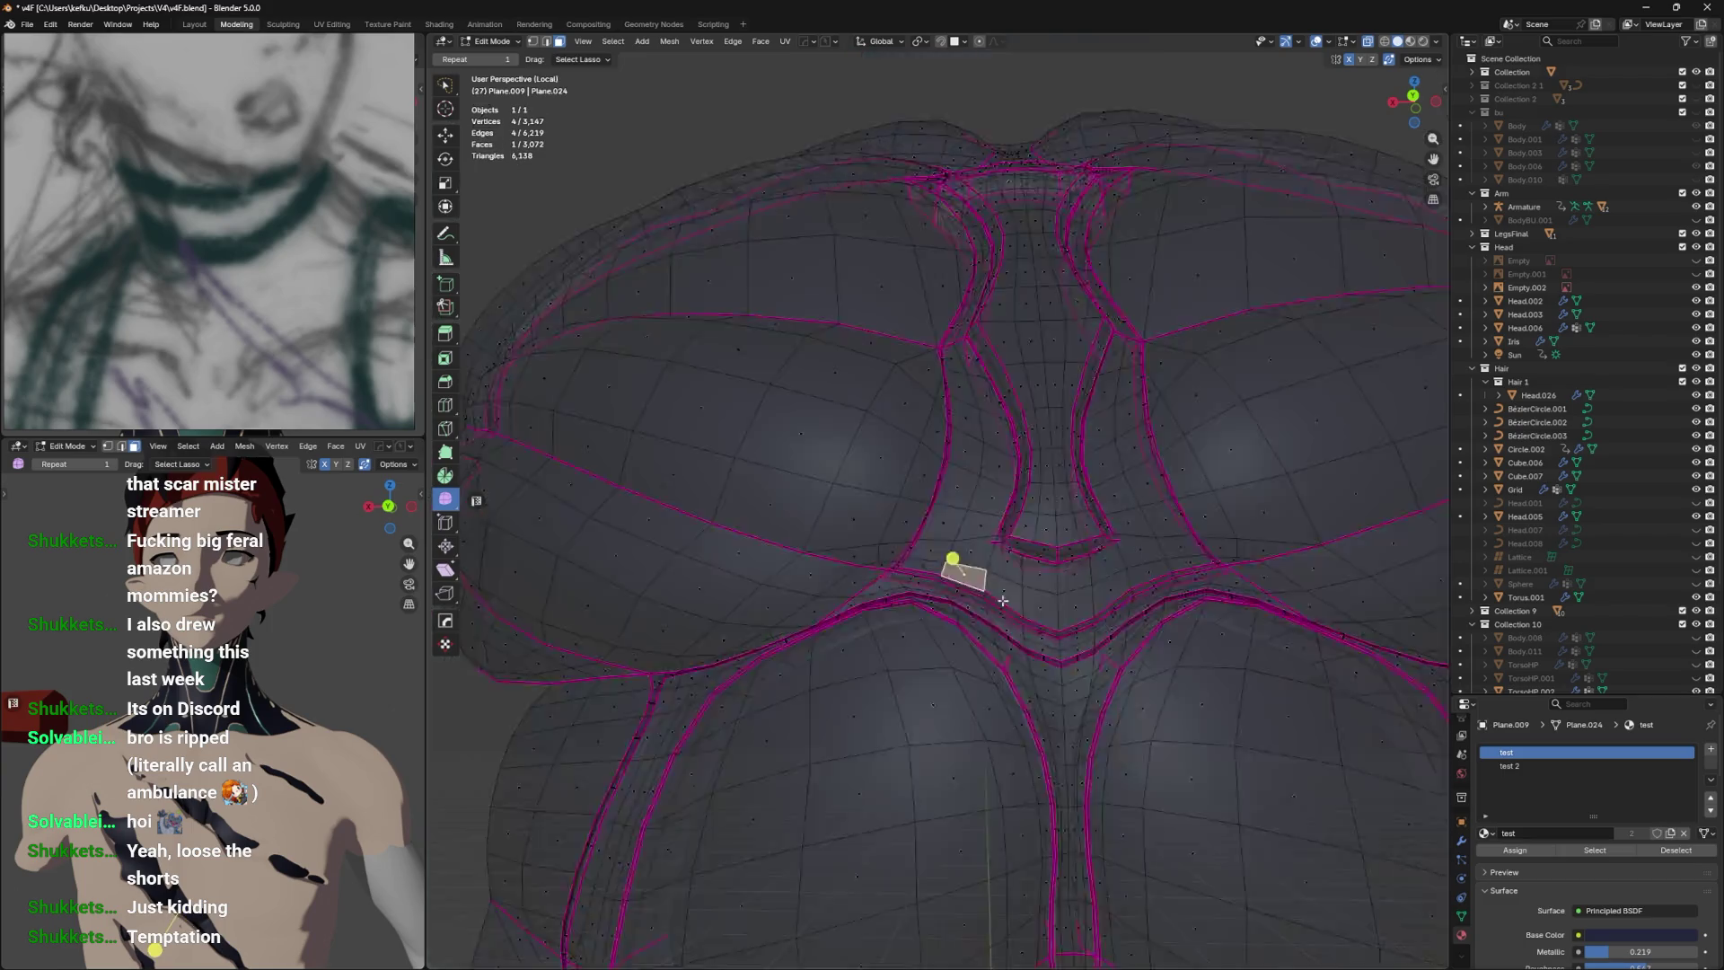
pyautogui.hotkey('alt', 'z')
pyautogui.scroll(-3)
pyautogui.moveTo(1047, 567); pyautogui.dragTo(1052, 555)
pyautogui.click(1024, 539)
pyautogui.click(1113, 566)
pyautogui.click(1259, 542)
pyautogui.click(1127, 566)
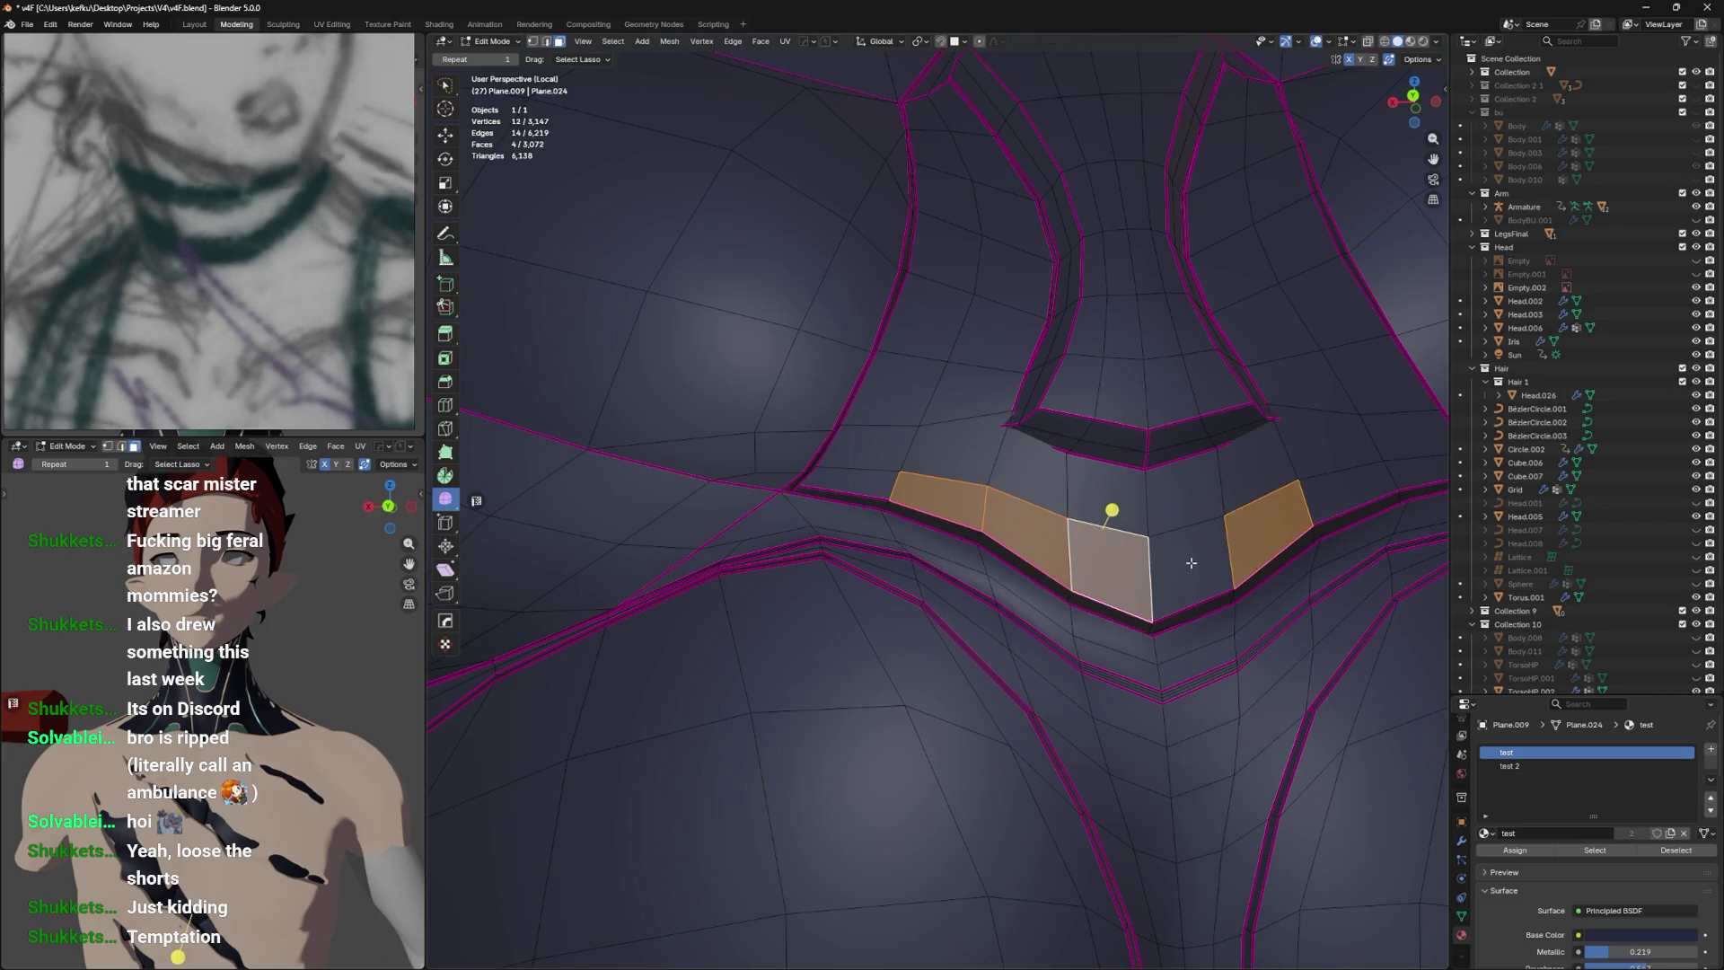
pyautogui.click(1186, 561)
pyautogui.moveTo(1185, 562); pyautogui.dragTo(1167, 548)
pyautogui.press('c')
pyautogui.moveTo(1127, 525); pyautogui.dragTo(1019, 439)
pyautogui.moveTo(1033, 486); pyautogui.dragTo(898, 530)
# In vertex mode, slide and move strip-edge vertices to smooth the seam.
pyautogui.press('1')
pyautogui.click(880, 540)
pyautogui.hotkey('shift', 'v')
pyautogui.click(989, 493)
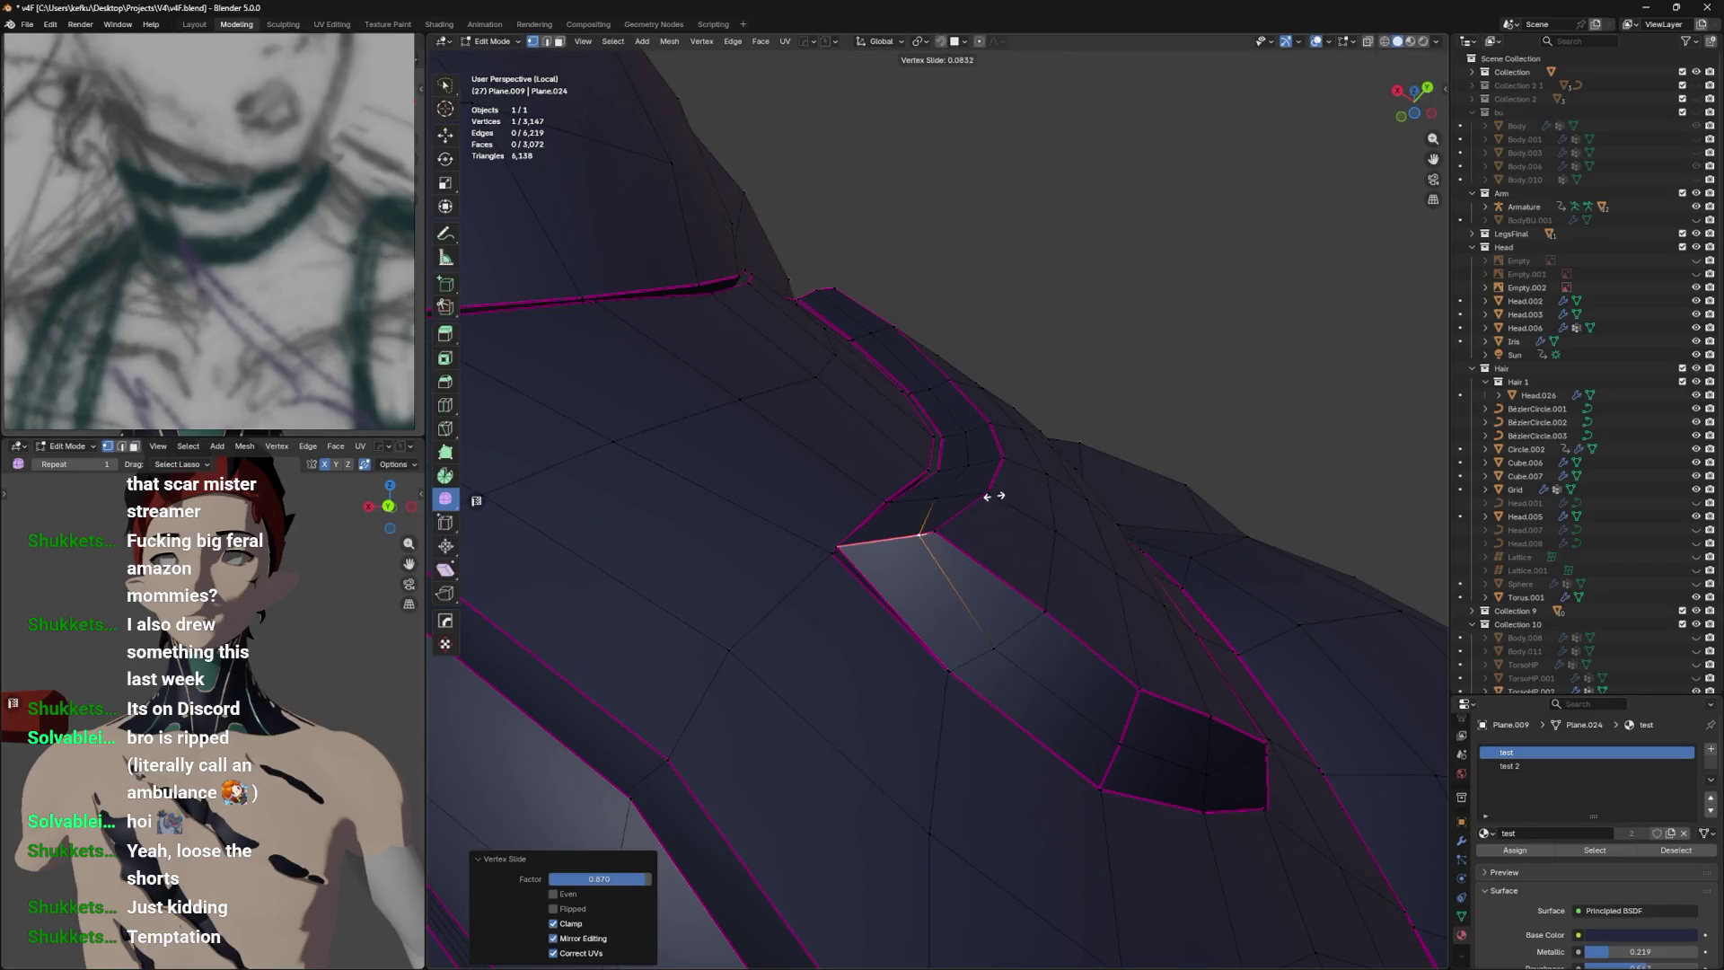
pyautogui.moveTo(1078, 359); pyautogui.dragTo(1017, 475)
pyautogui.hotkey('shift', 'v')
pyautogui.click(985, 404)
pyautogui.press('g')
pyautogui.moveTo(1008, 479); pyautogui.dragTo(881, 493)
pyautogui.hotkey('shift', 'v')
pyautogui.click(738, 575)
pyautogui.press('g')
pyautogui.click(819, 641)
# Slide more strip vertices along their edges and save the file.
pyautogui.press('k')
pyautogui.click(832, 616)
pyautogui.click(865, 514)
pyautogui.click(813, 586)
pyautogui.hotkey('shift', 'v')
pyautogui.moveTo(932, 519); pyautogui.dragTo(921, 606)
pyautogui.click(912, 539)
pyautogui.hotkey('shift', 'v')
pyautogui.hotkey('ctrl', 's')
# Slide and reposition another vertex near the strap.
pyautogui.press('Tab')
pyautogui.press('Tab')
pyautogui.moveTo(957, 500); pyautogui.dragTo(916, 562)
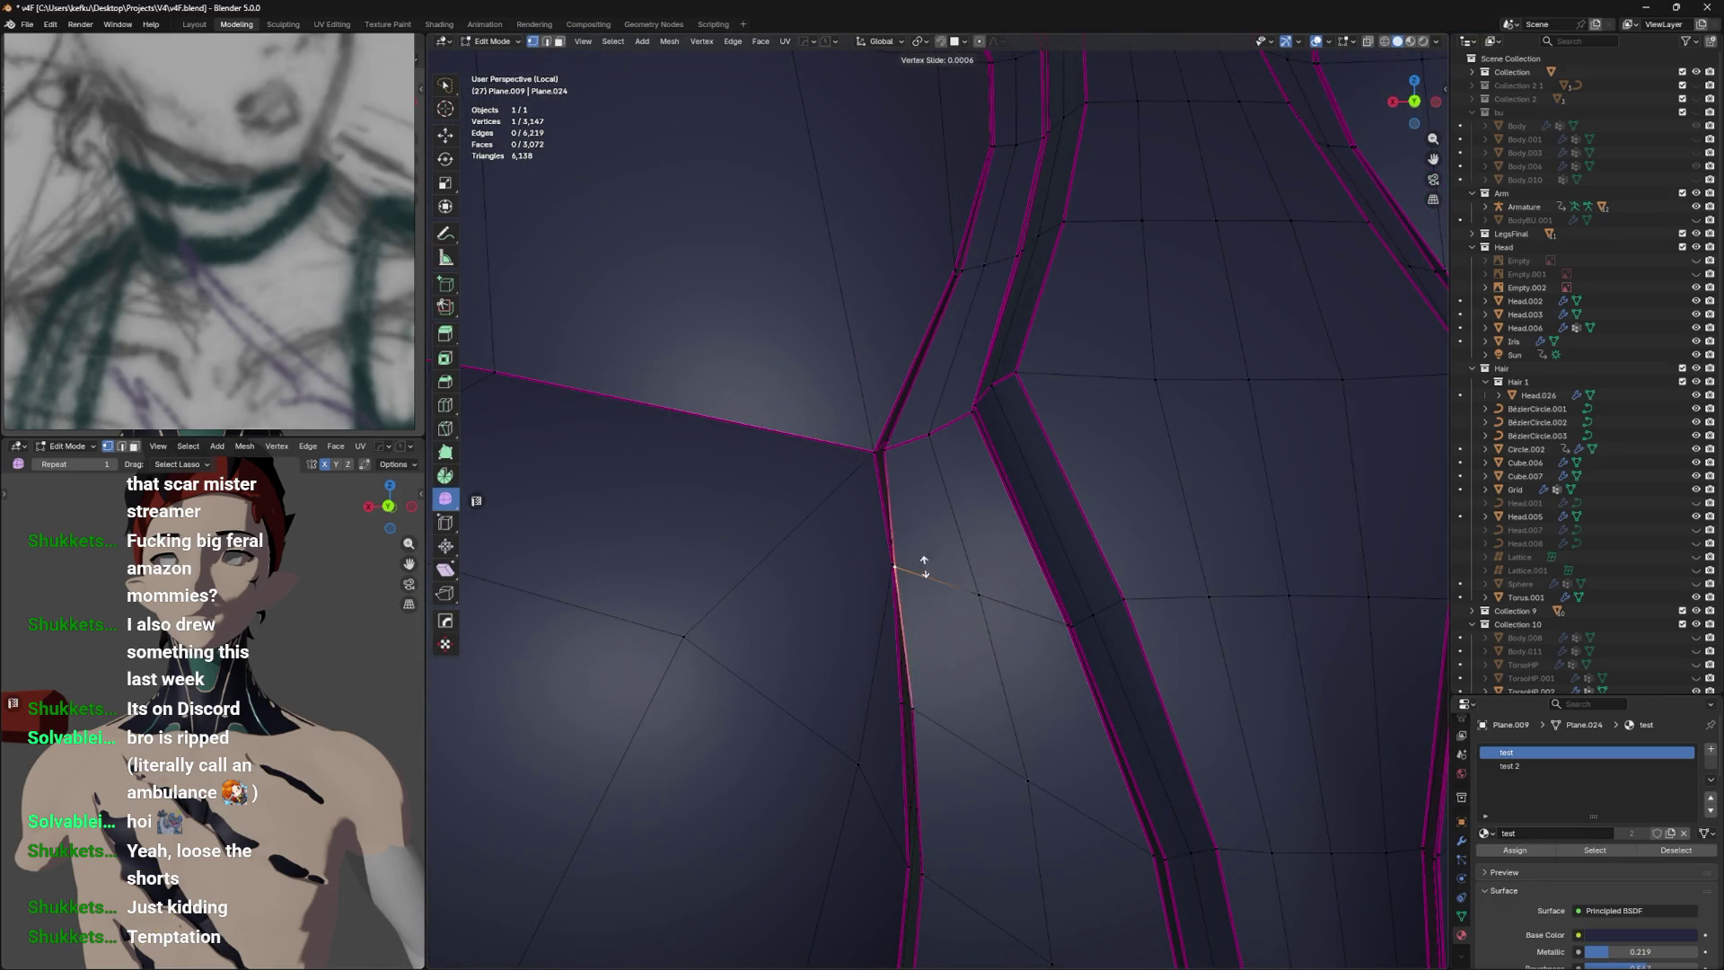
pyautogui.click(920, 569)
pyautogui.press('g')
pyautogui.press('g')
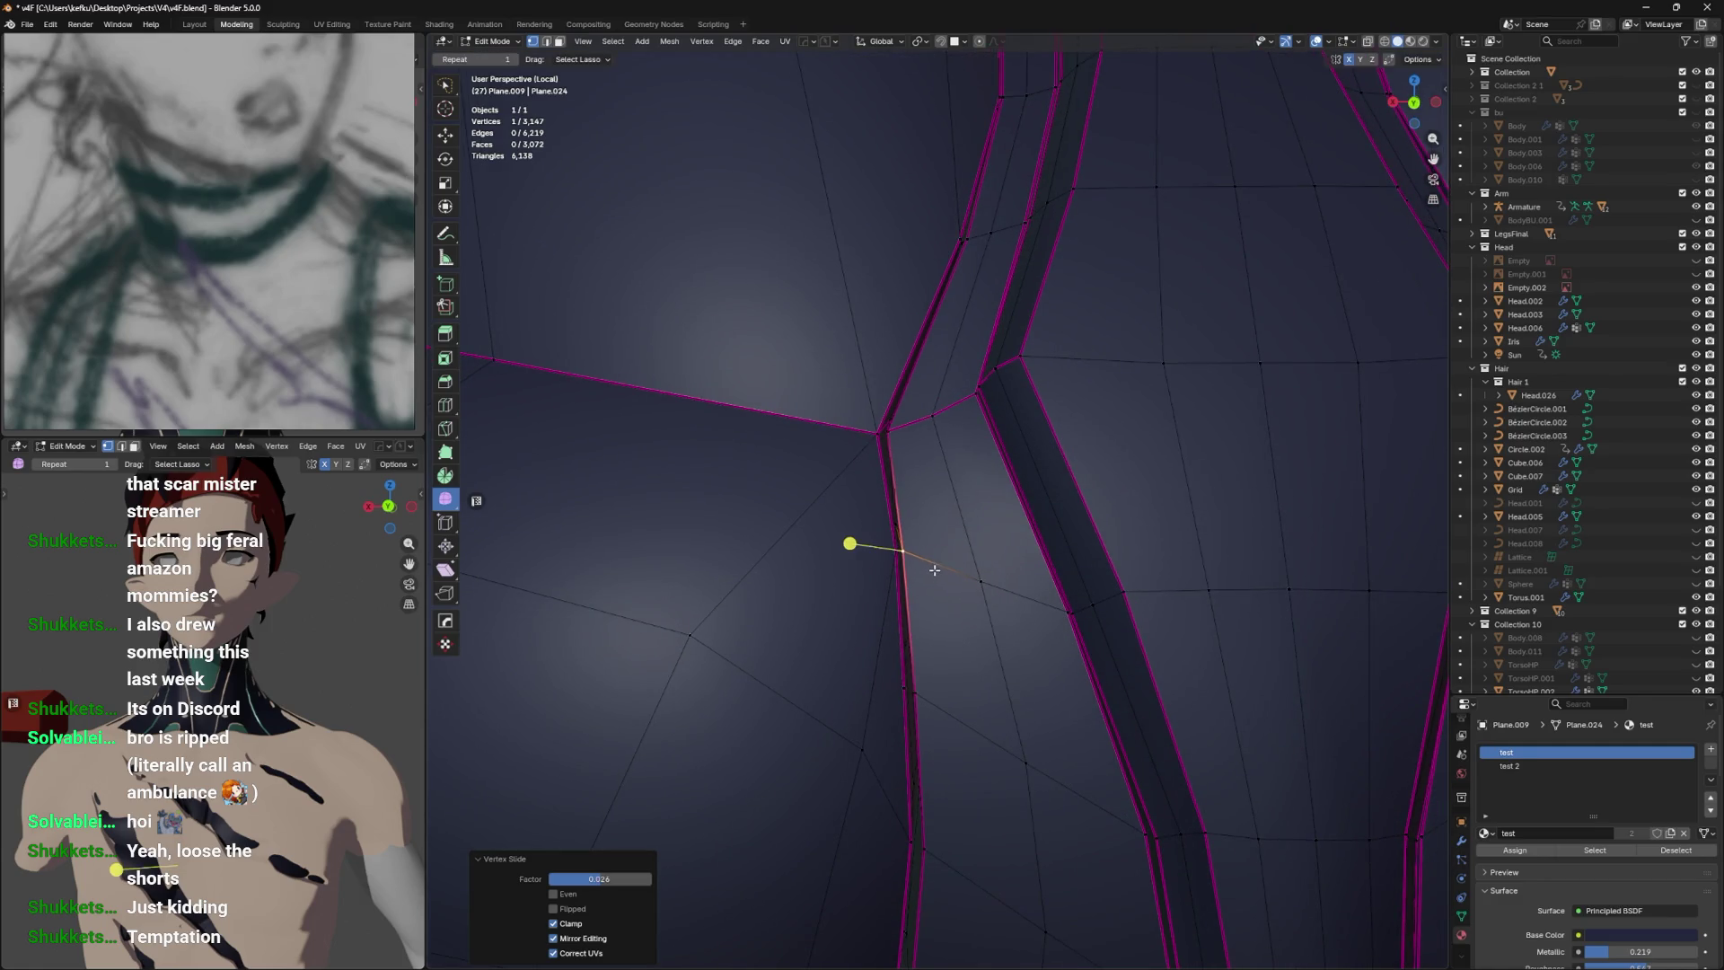
pyautogui.click(942, 564)
pyautogui.moveTo(942, 564); pyautogui.dragTo(1048, 677)
pyautogui.scroll(3)
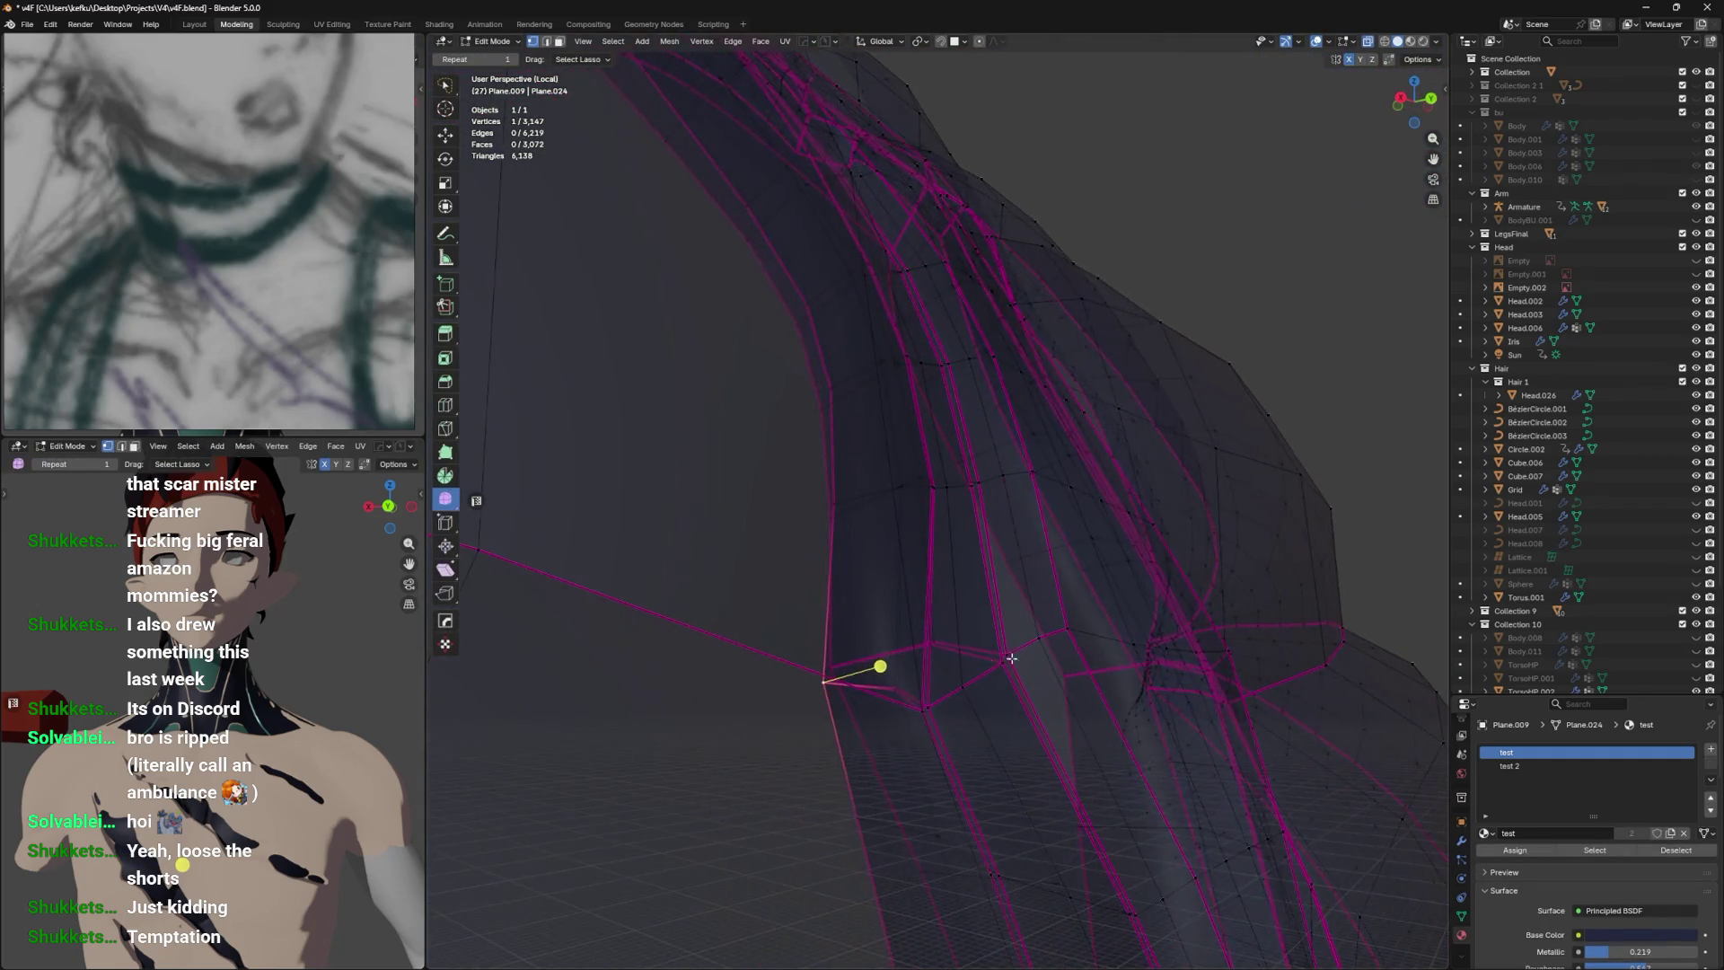
# Dissolve the two doubled edge loops along the strap and save.
pyautogui.click(905, 673)
pyautogui.scroll(-3)
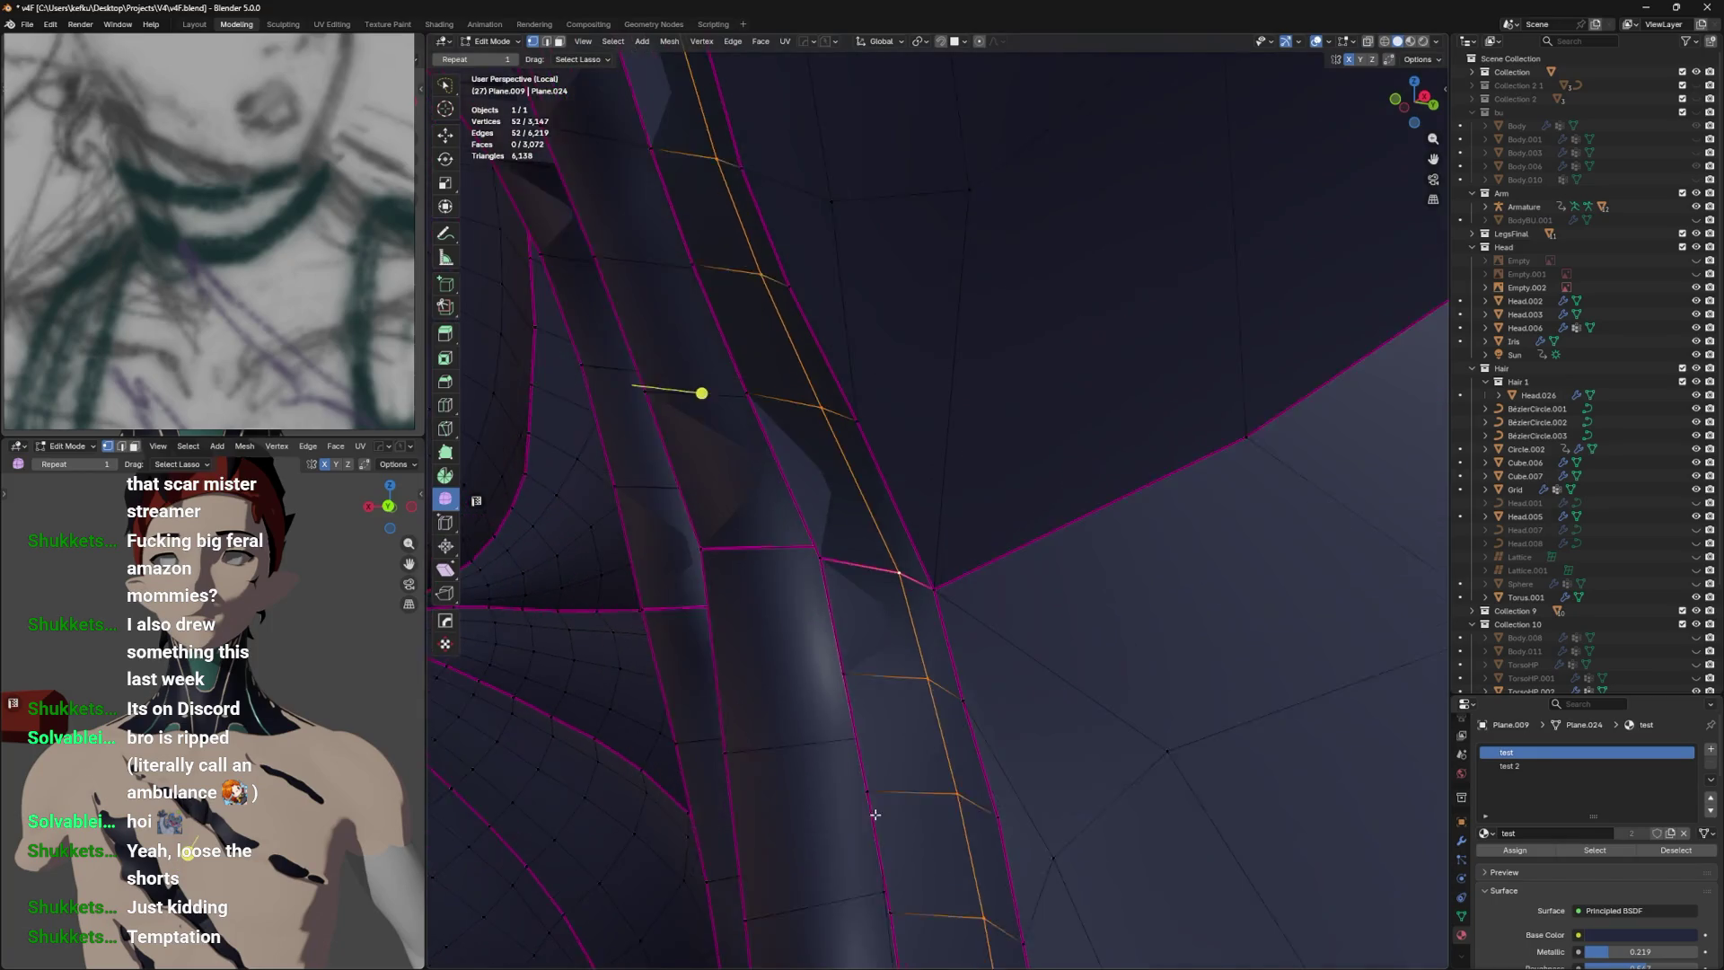
pyautogui.scroll(3)
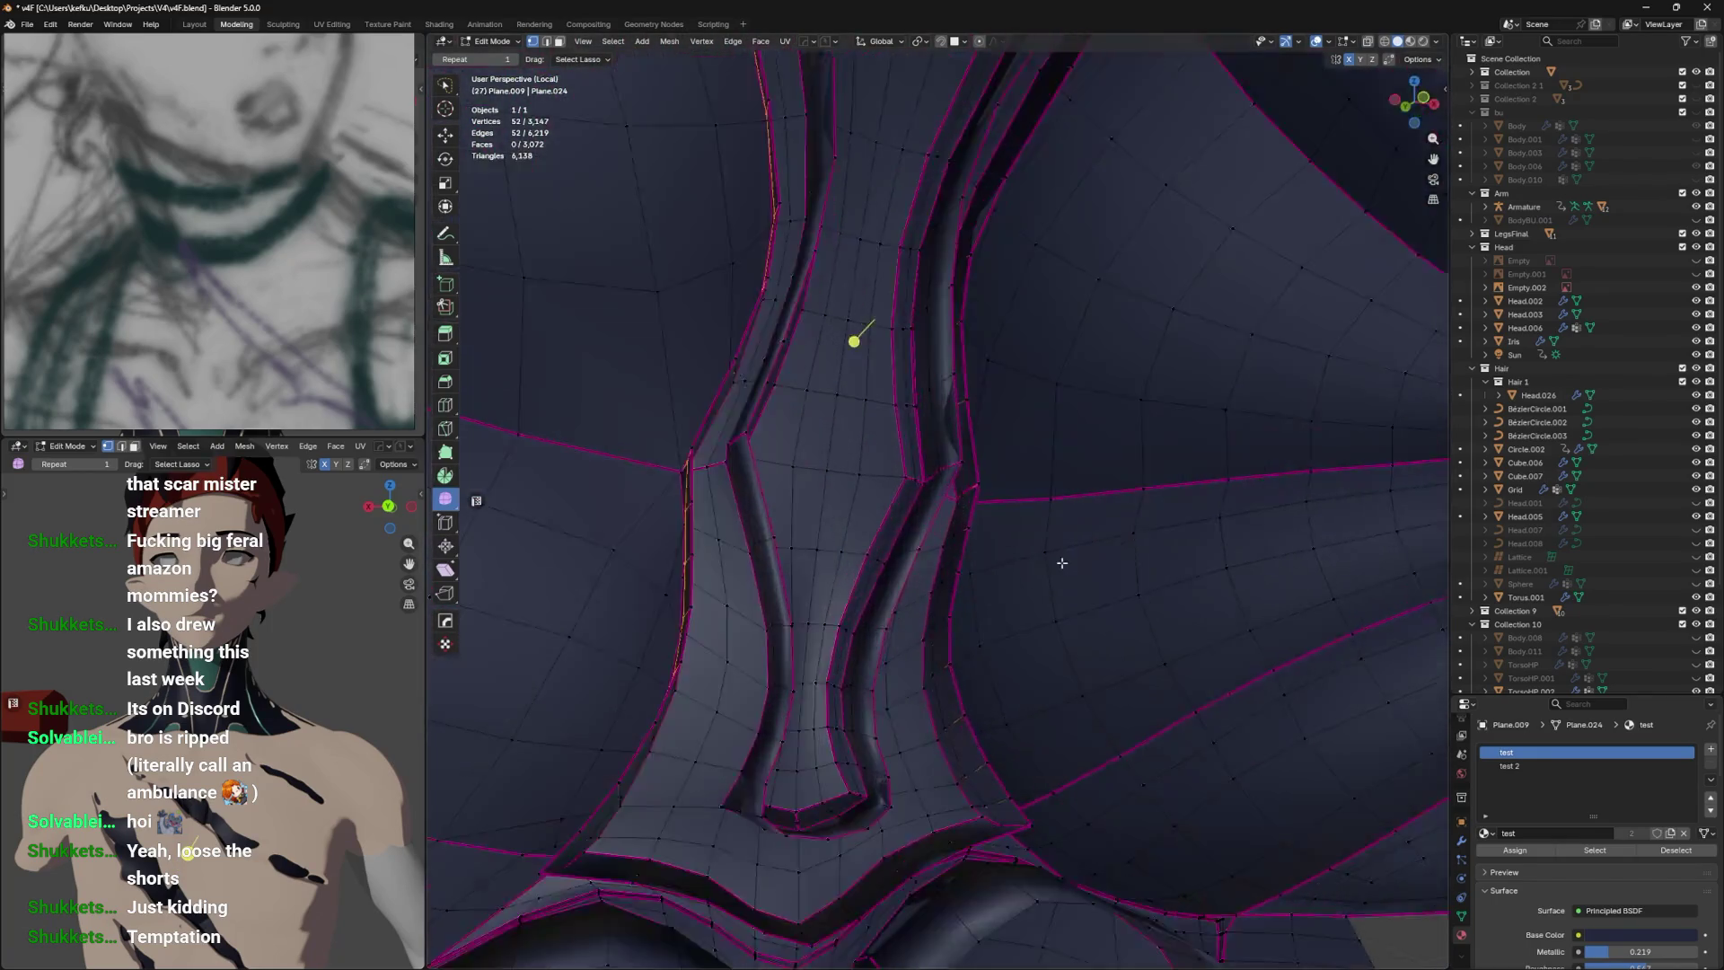
pyautogui.click(934, 705)
pyautogui.press('x')
pyautogui.click(945, 708)
pyautogui.moveTo(945, 708); pyautogui.dragTo(966, 574)
pyautogui.hotkey('ctrl', 's')
# Slide the strap junction vertex into place, leave Edit Mode and save.
pyautogui.click(856, 501)
pyautogui.hotkey('shift', 'v')
pyautogui.click(957, 536)
pyautogui.press('g')
pyautogui.click(939, 467)
pyautogui.press('Tab')
pyautogui.press('Tab')
pyautogui.hotkey('ctrl', 's')
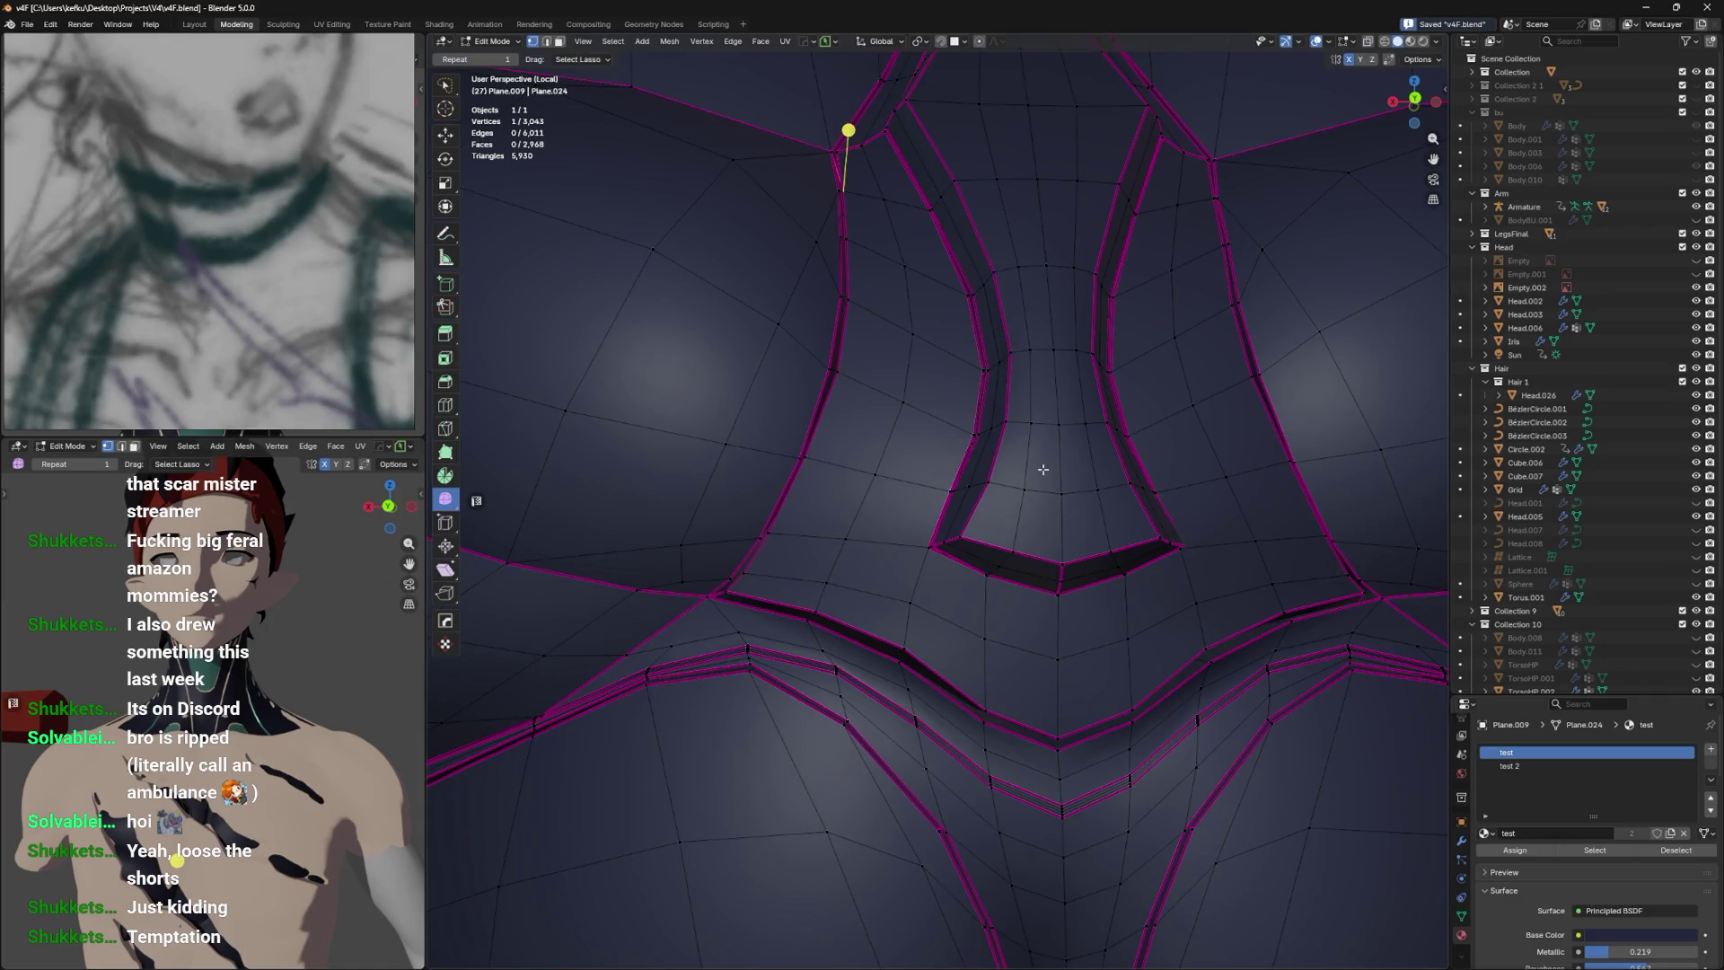
# Start the inner panel band by selecting faces along the lower chest opening.
pyautogui.press('Tab')
pyautogui.moveTo(970, 437); pyautogui.dragTo(923, 618)
pyautogui.press('Tab')
pyautogui.click(923, 617)
pyautogui.click(845, 615)
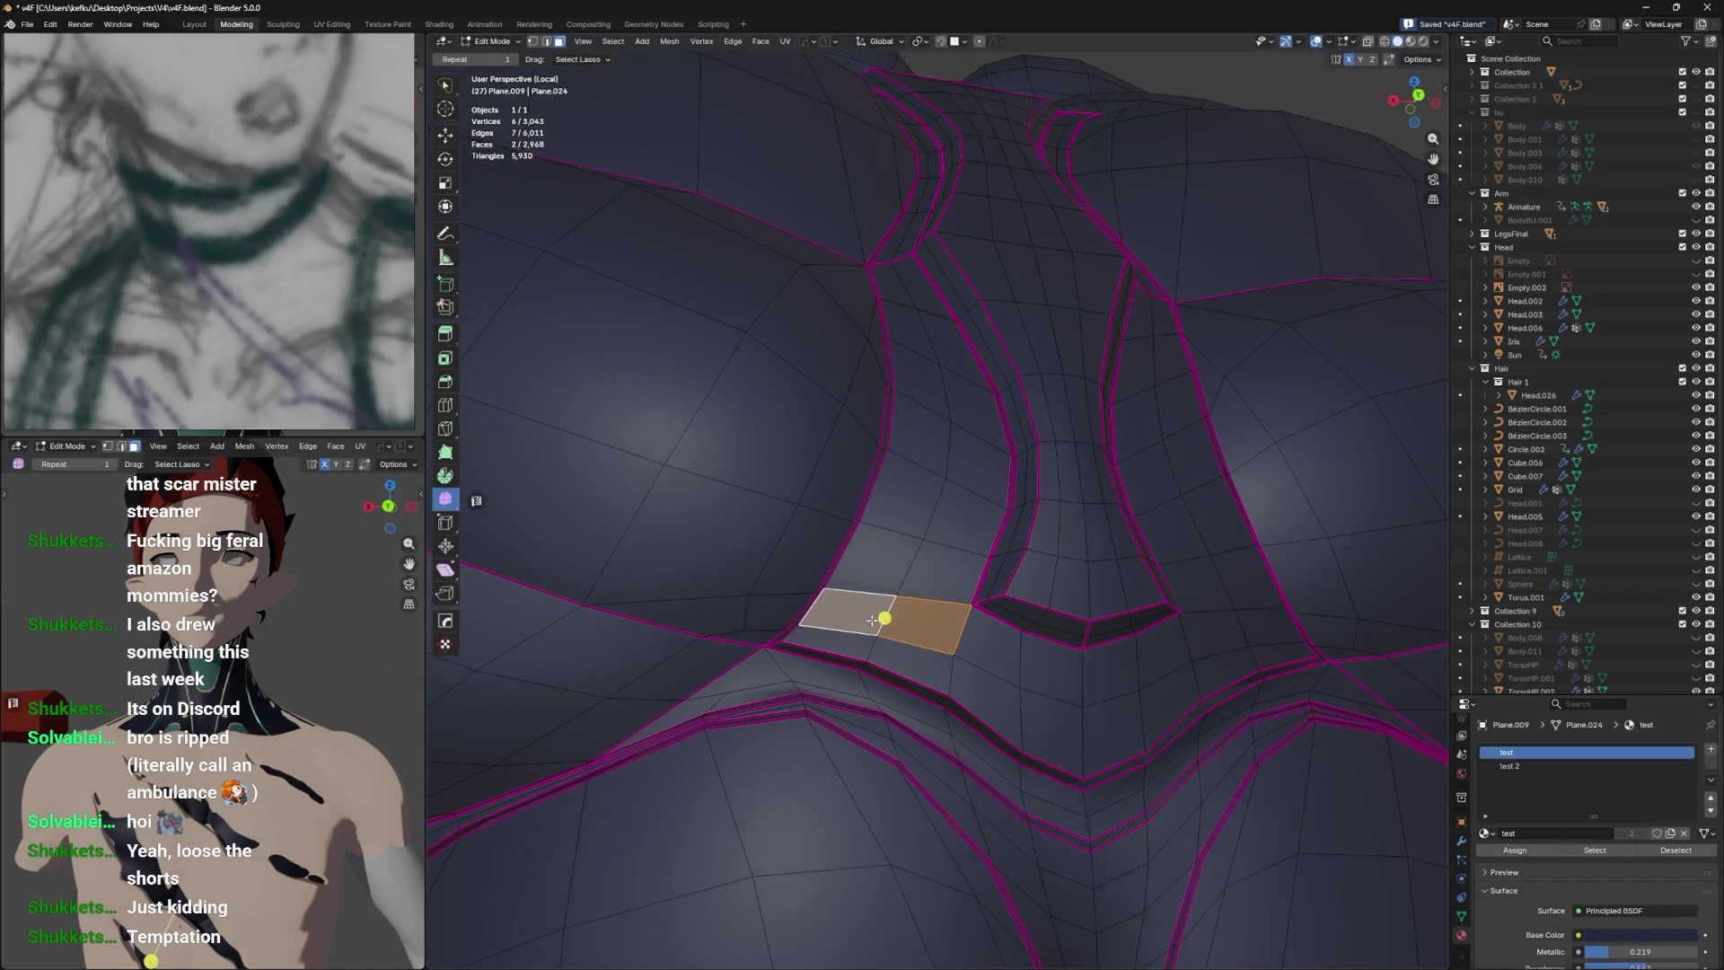
pyautogui.click(831, 641)
pyautogui.click(909, 665)
pyautogui.moveTo(984, 672); pyautogui.dragTo(962, 648)
pyautogui.click(963, 651)
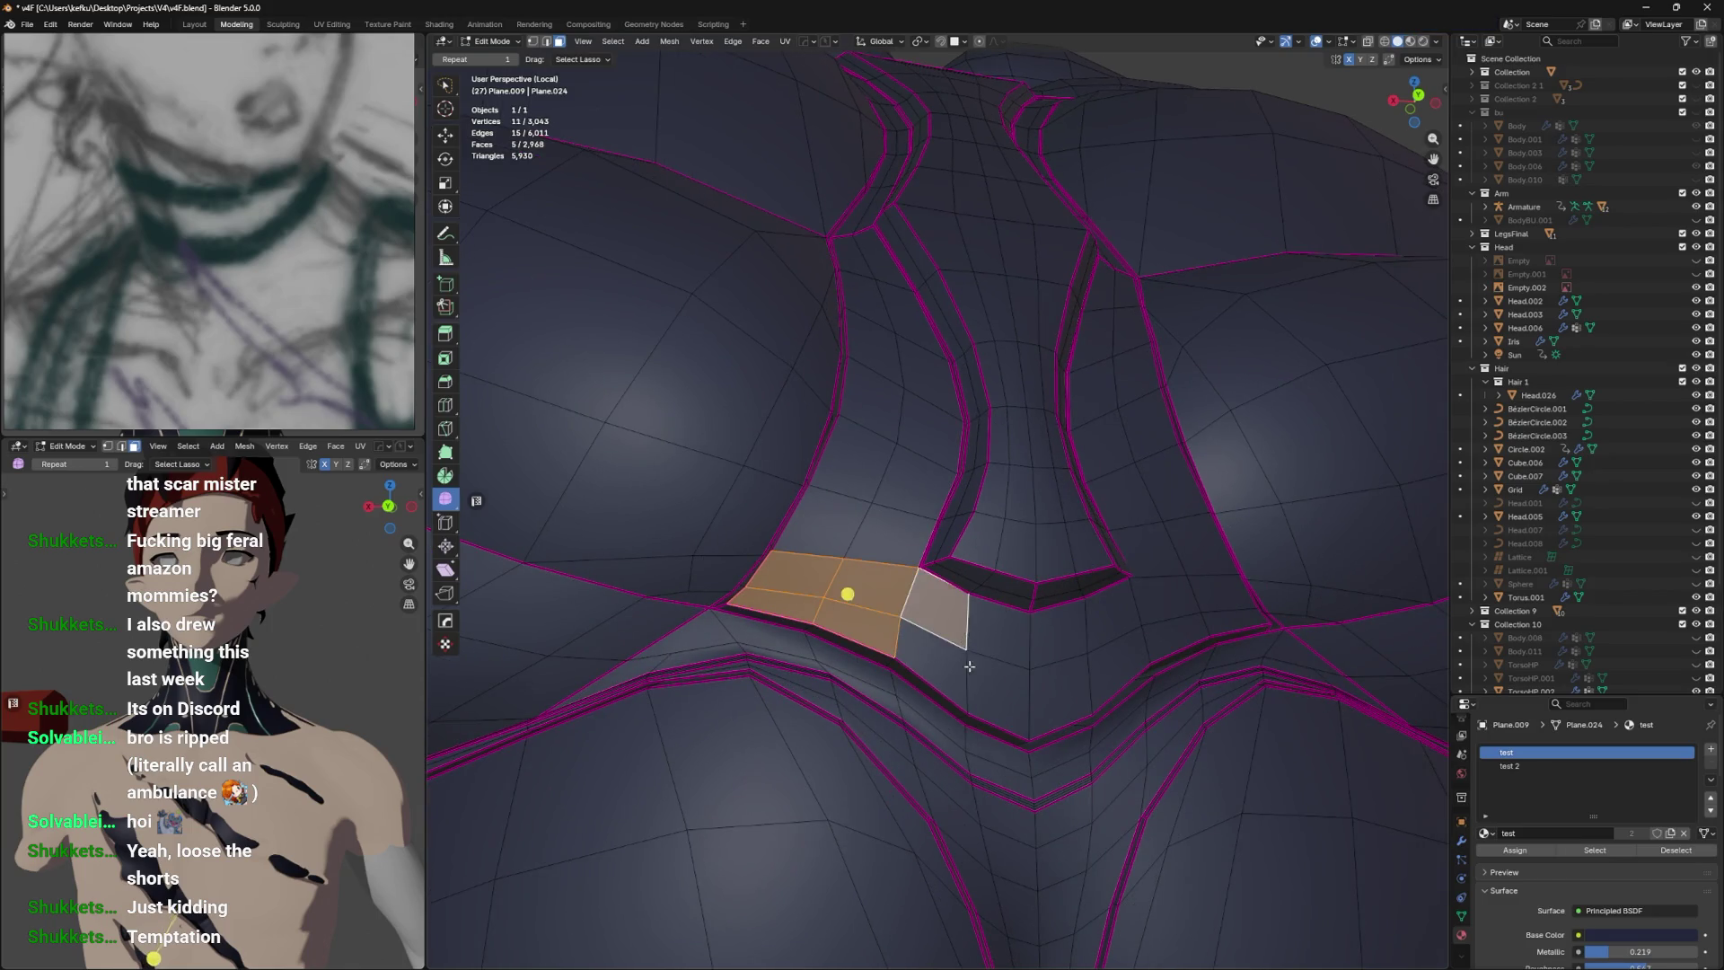
pyautogui.click(997, 669)
pyautogui.click(997, 620)
pyautogui.click(1064, 696)
pyautogui.click(1060, 633)
pyautogui.click(1118, 666)
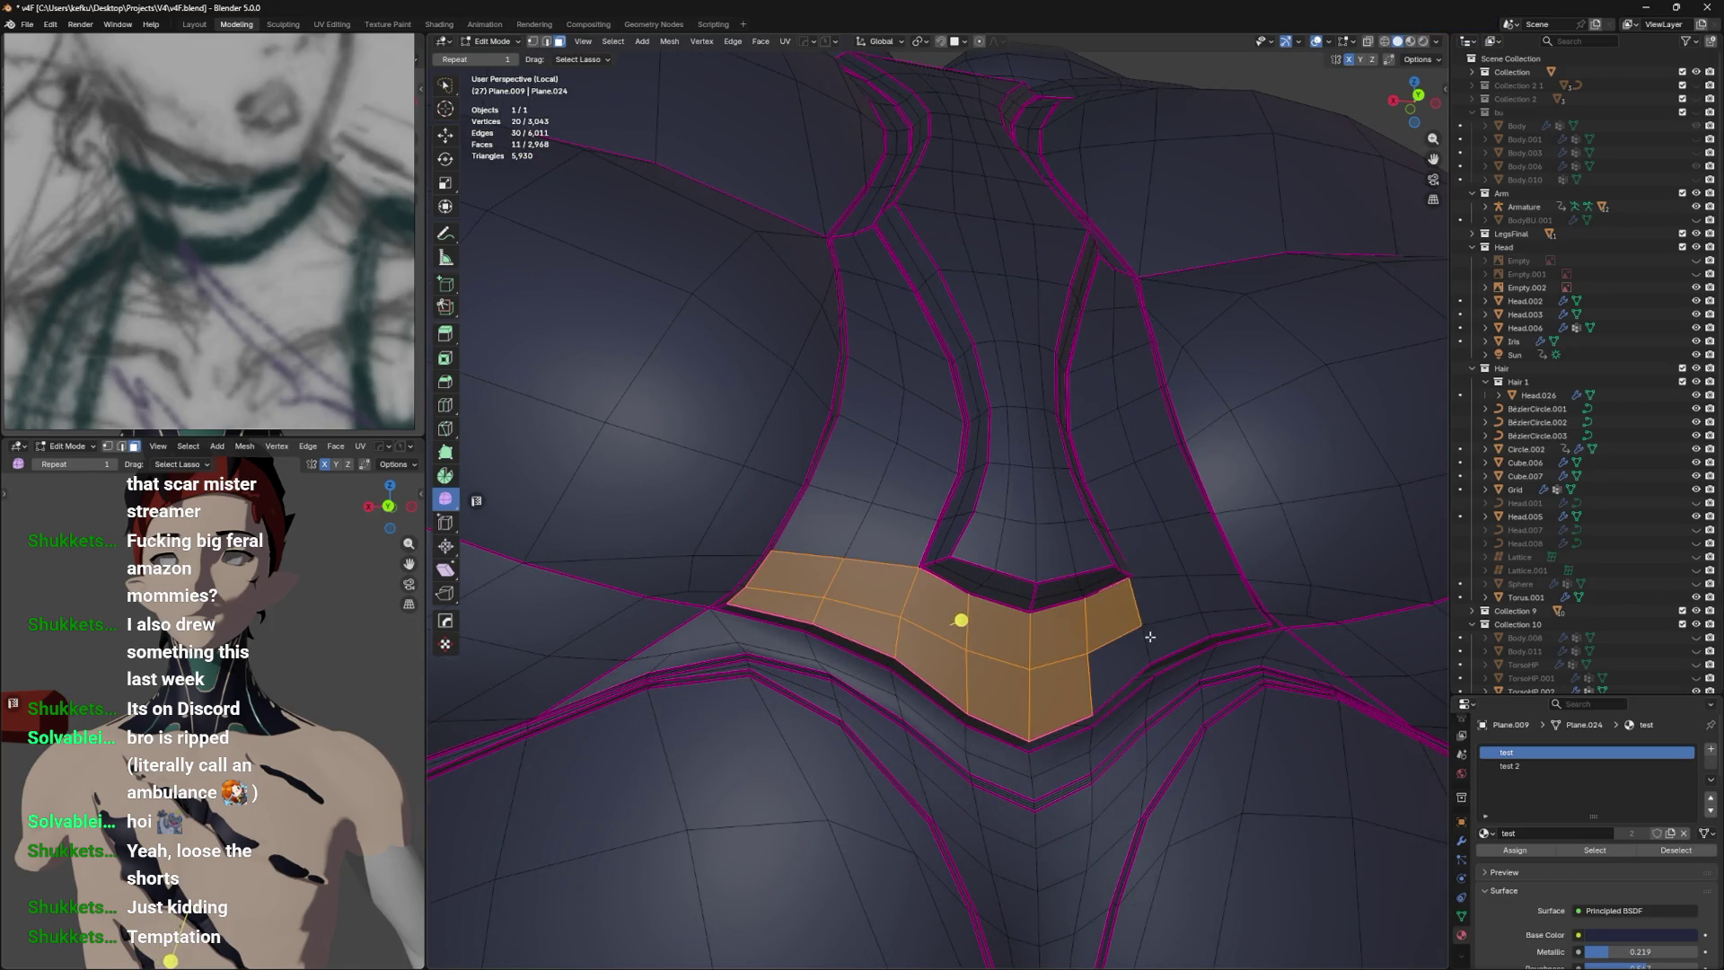
pyautogui.click(1121, 665)
pyautogui.hotkey('ctrl', 'z')
# Extend the lower band selection further right to the right-side corner.
pyautogui.click(1113, 600)
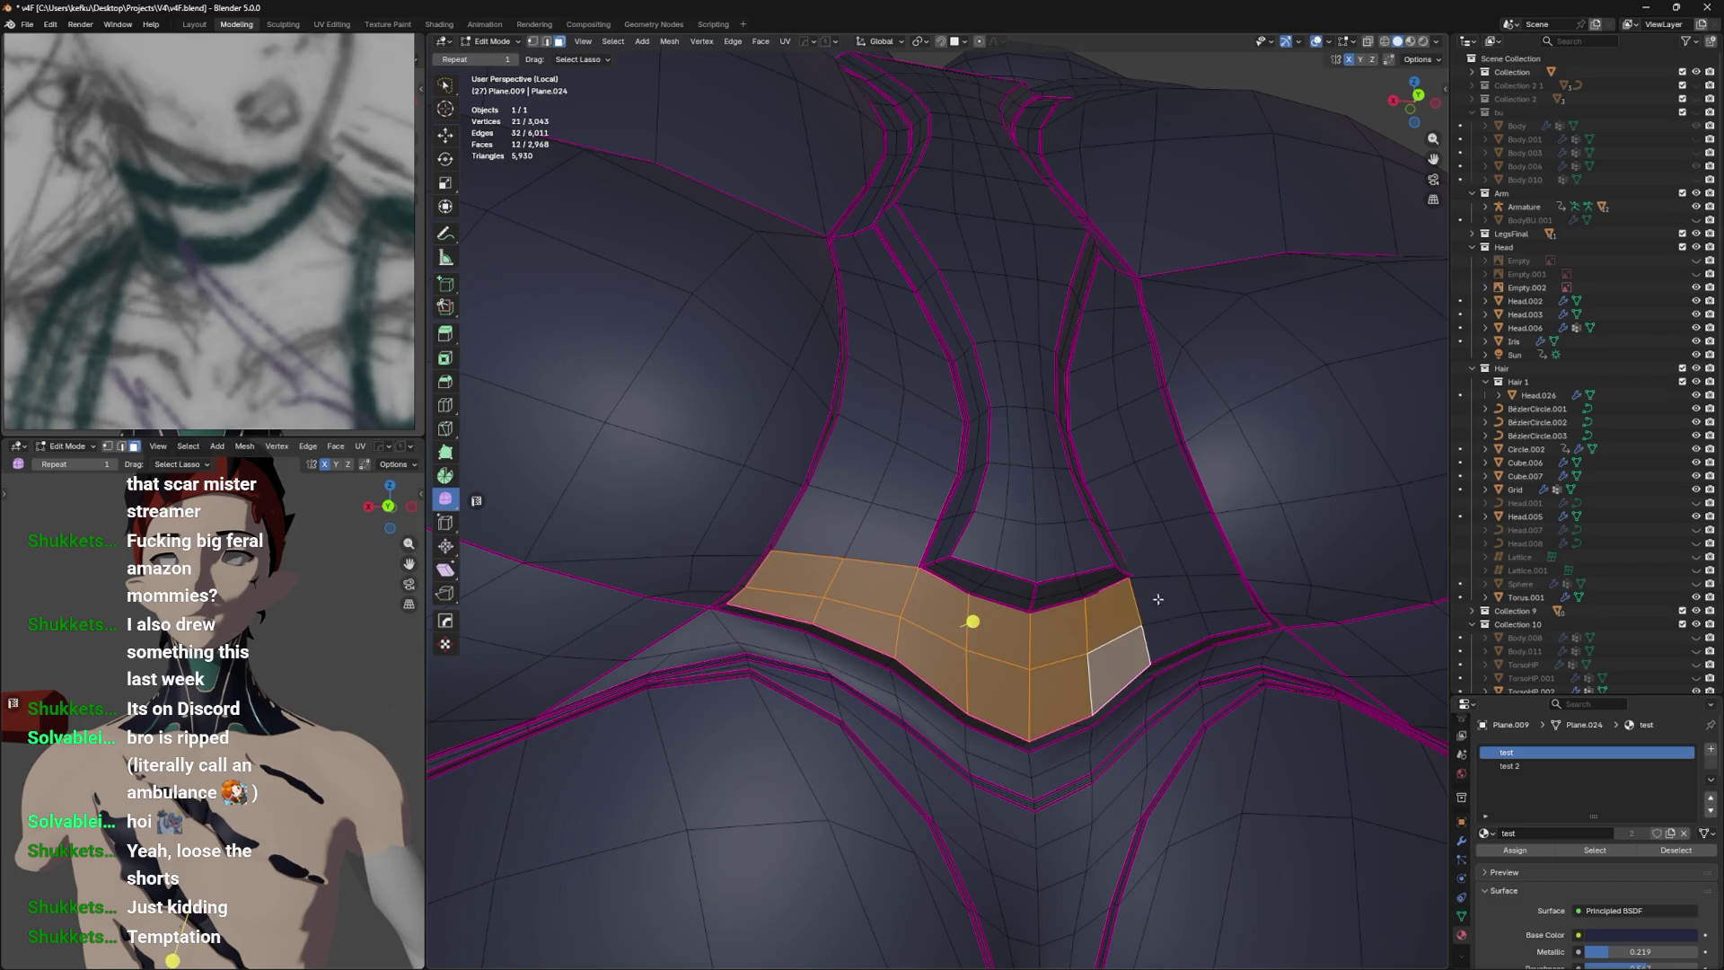
pyautogui.click(1163, 593)
pyautogui.click(1172, 636)
pyautogui.click(1231, 624)
pyautogui.click(1213, 593)
pyautogui.press('c')
pyautogui.moveTo(1195, 575); pyautogui.dragTo(1190, 446)
pyautogui.hotkey('ctrl', 'z')
pyautogui.hotkey('ctrl', 'z')
pyautogui.hotkey('ctrl', 'shift', 'z')
# Add faces climbing the right inner strip.
pyautogui.click(1199, 552)
pyautogui.click(1162, 489)
pyautogui.click(1154, 463)
pyautogui.click(1143, 415)
pyautogui.click(1103, 444)
pyautogui.click(1143, 395)
pyautogui.moveTo(1143, 396); pyautogui.dragTo(1040, 660)
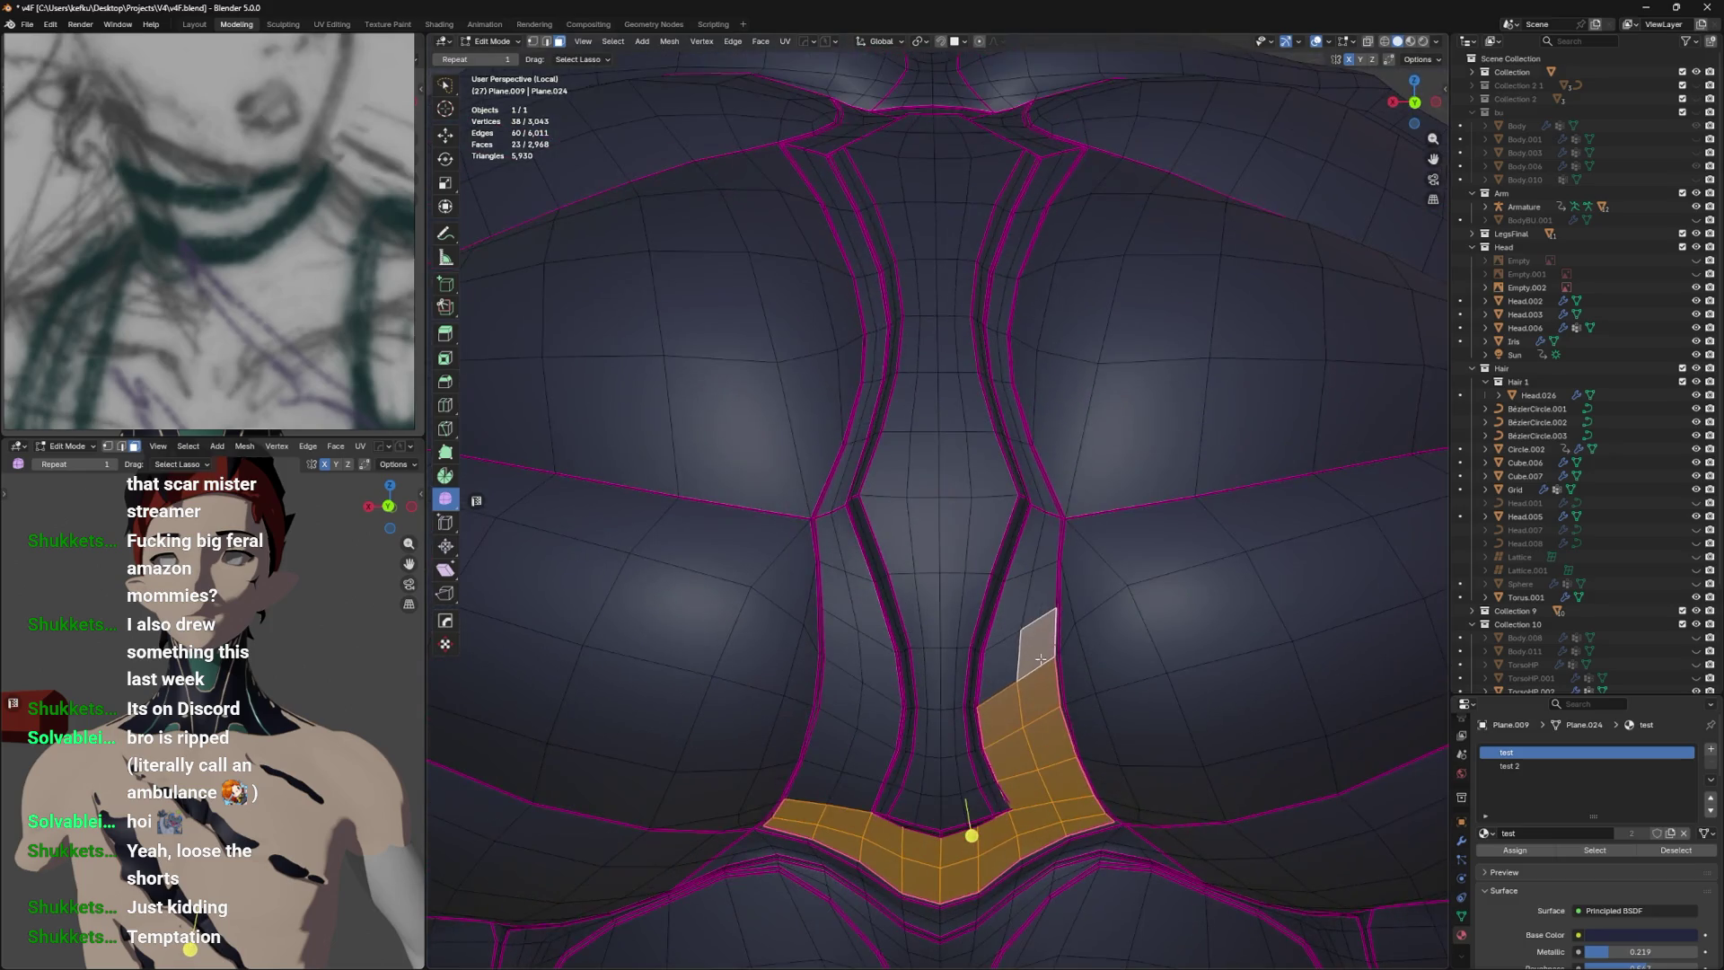
# Continue adding faces up the strip, including the thin upper face.
pyautogui.click(1033, 615)
pyautogui.click(1031, 589)
pyautogui.click(1031, 561)
pyautogui.click(1032, 539)
pyautogui.click(1033, 517)
pyautogui.moveTo(1033, 516); pyautogui.dragTo(1029, 577)
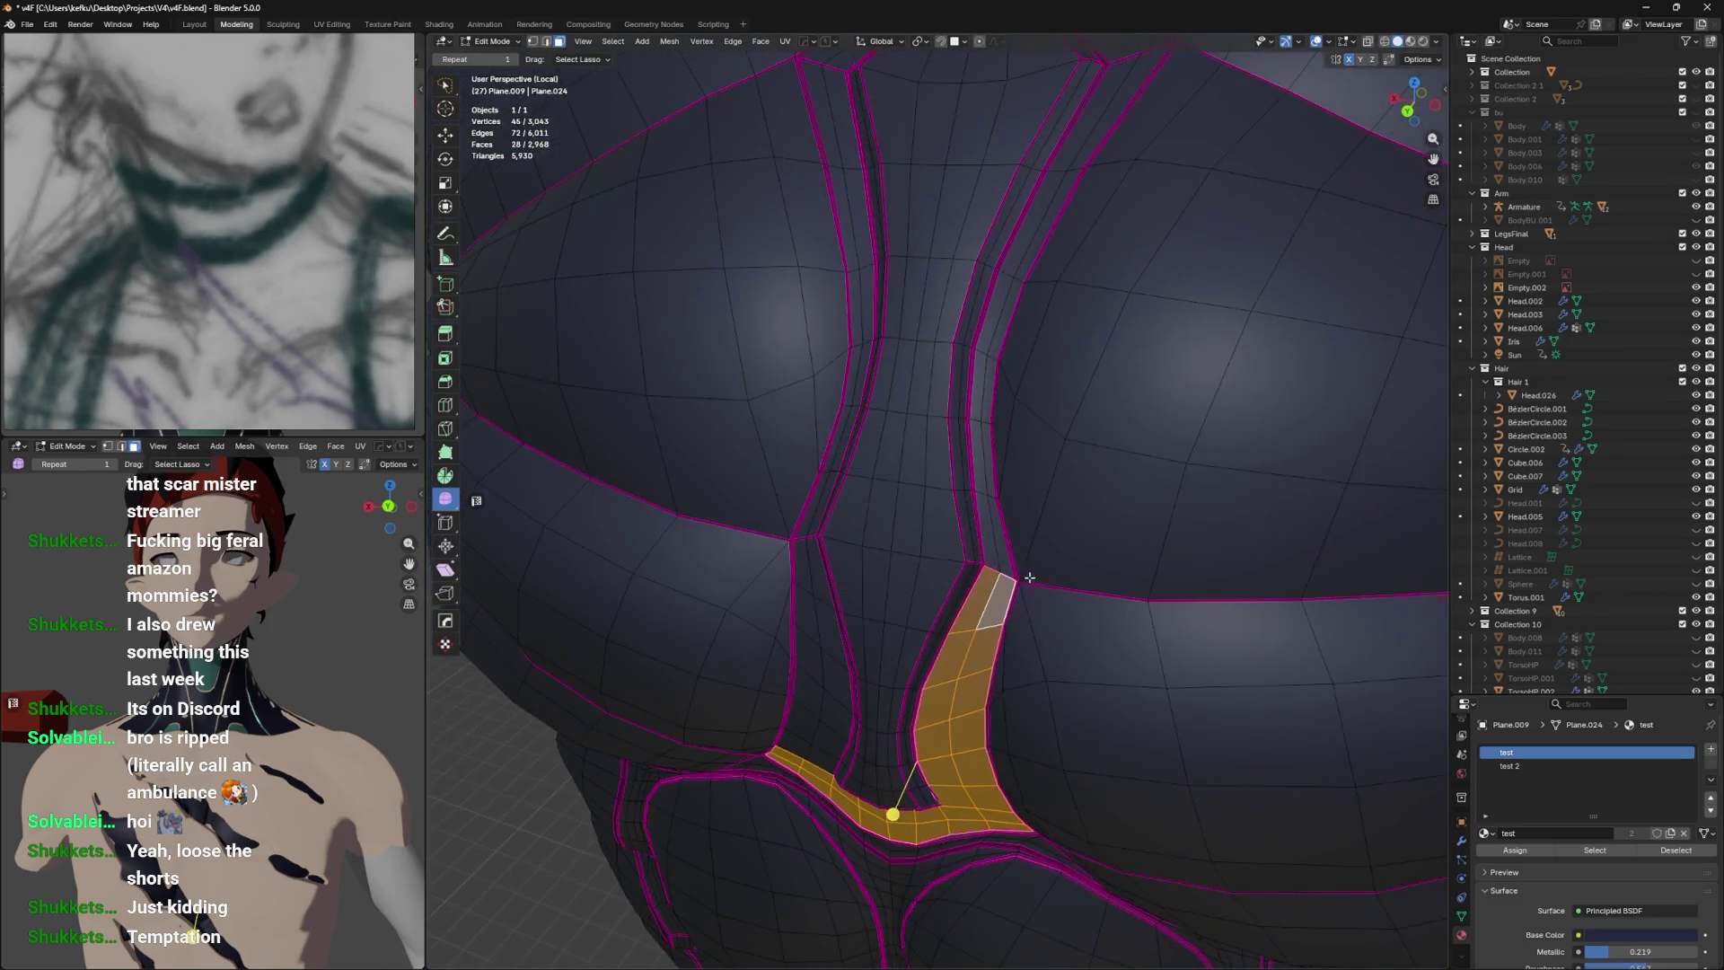
pyautogui.click(999, 552)
pyautogui.click(993, 525)
pyautogui.click(989, 494)
pyautogui.click(984, 431)
pyautogui.click(985, 359)
pyautogui.moveTo(996, 372); pyautogui.dragTo(961, 593)
# Extend the selection to the top of the strip, adding the top faces.
pyautogui.click(974, 575)
pyautogui.click(992, 521)
pyautogui.click(1015, 467)
pyautogui.click(1041, 422)
pyautogui.click(1033, 377)
pyautogui.click(1055, 377)
pyautogui.click(1033, 337)
pyautogui.click(996, 323)
pyautogui.moveTo(991, 318); pyautogui.dragTo(1053, 453)
pyautogui.click(997, 301)
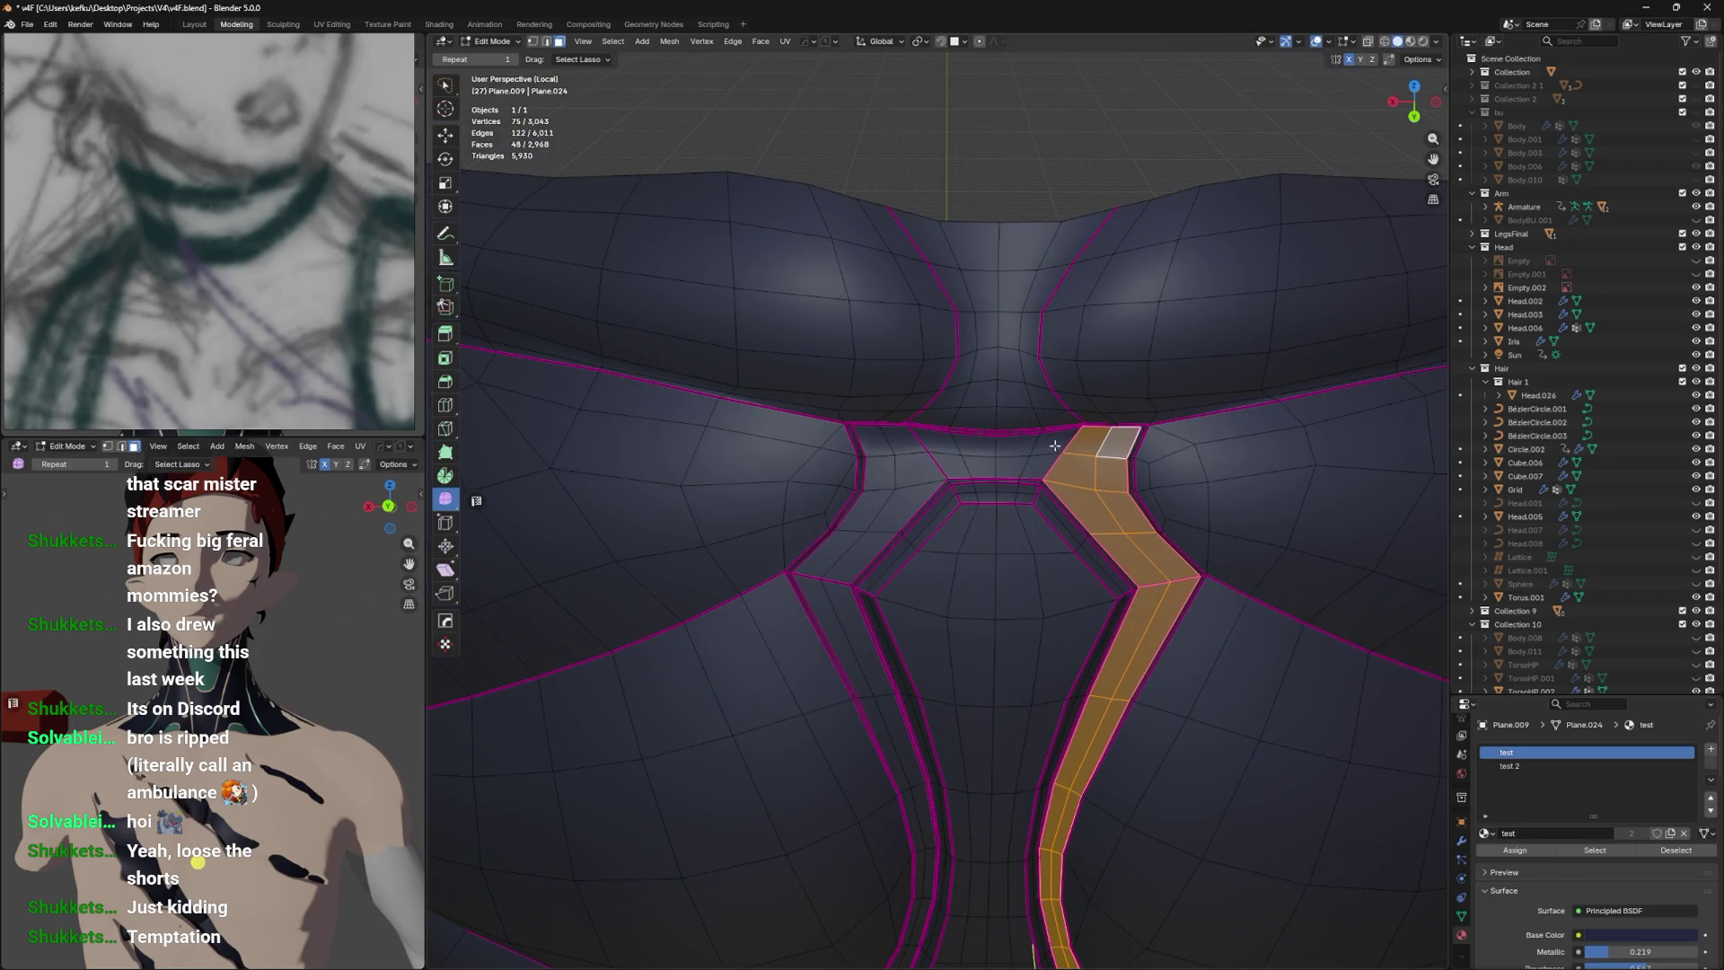
# Carry the selection left across the top, including the top centre face.
pyautogui.click(1055, 446)
pyautogui.click(1028, 449)
pyautogui.click(1001, 449)
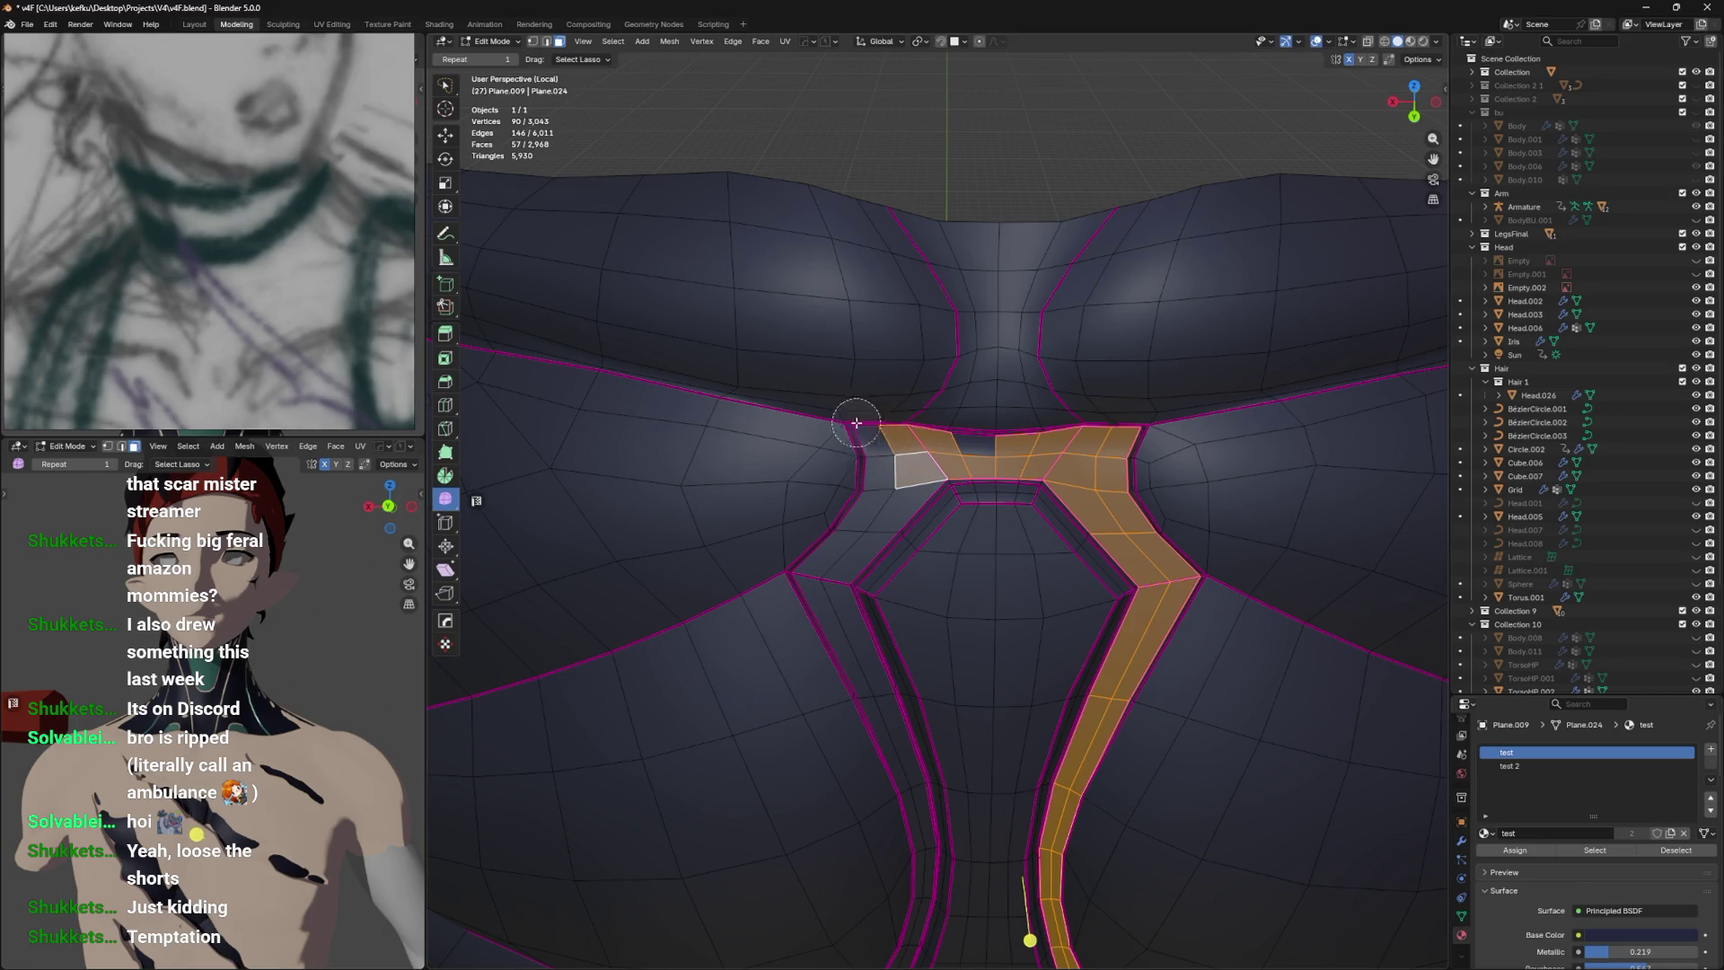
pyautogui.moveTo(889, 461); pyautogui.dragTo(887, 712)
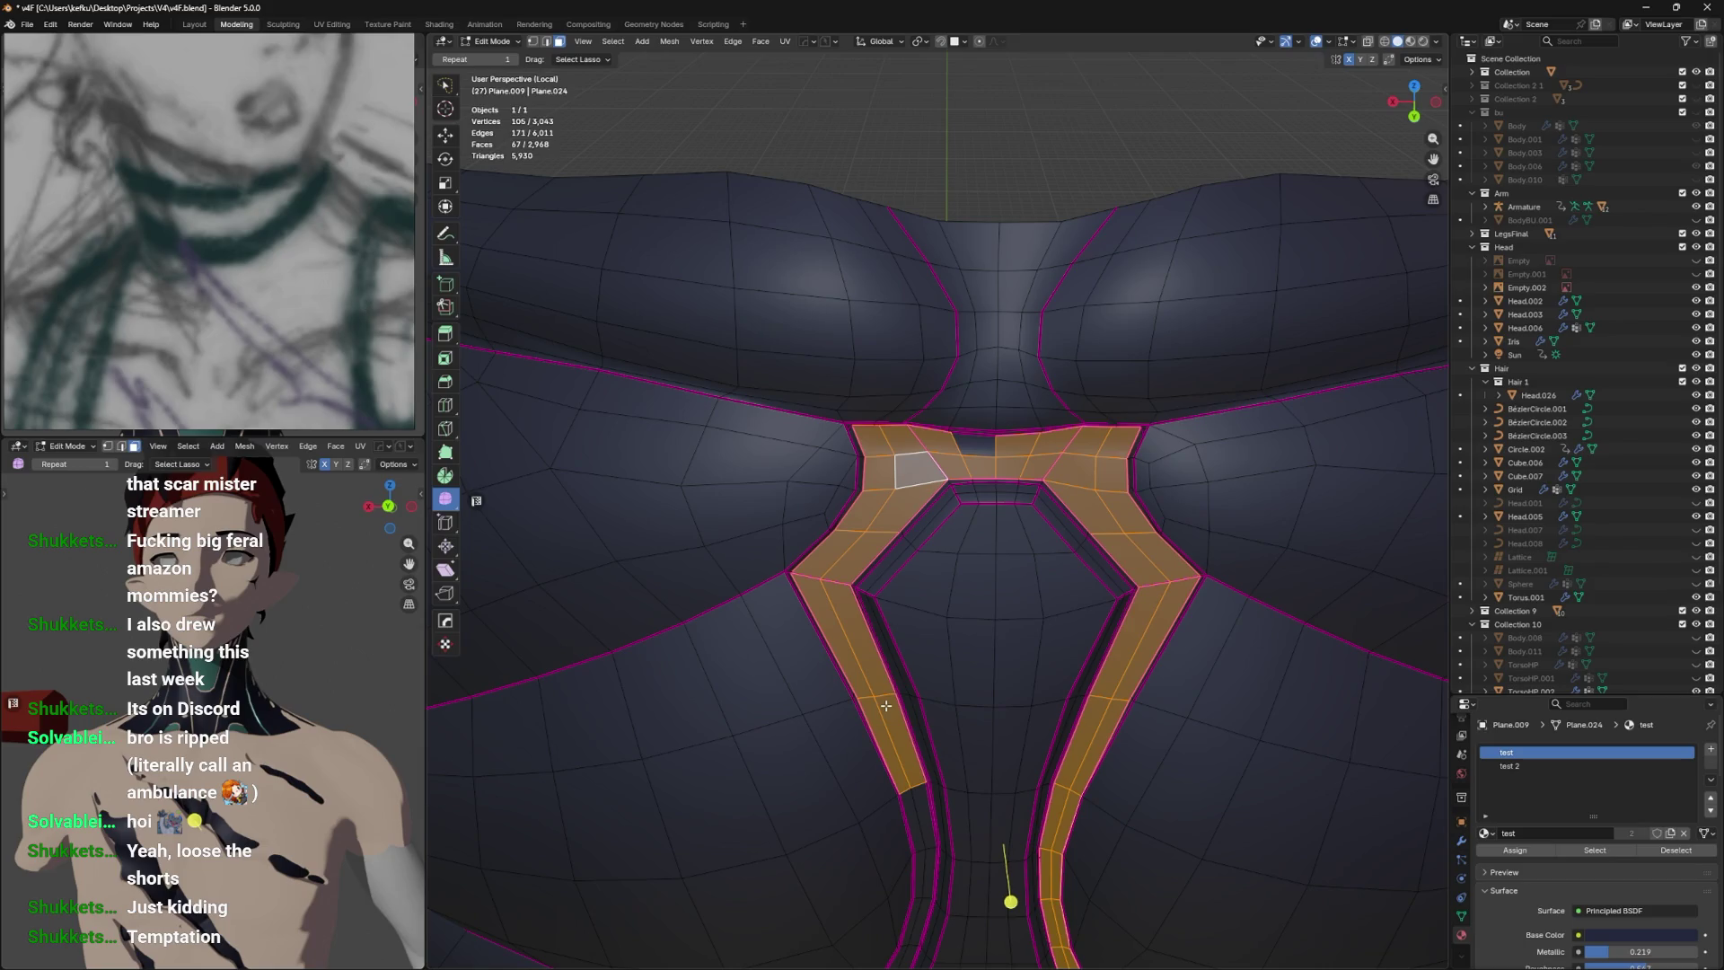
pyautogui.click(981, 462)
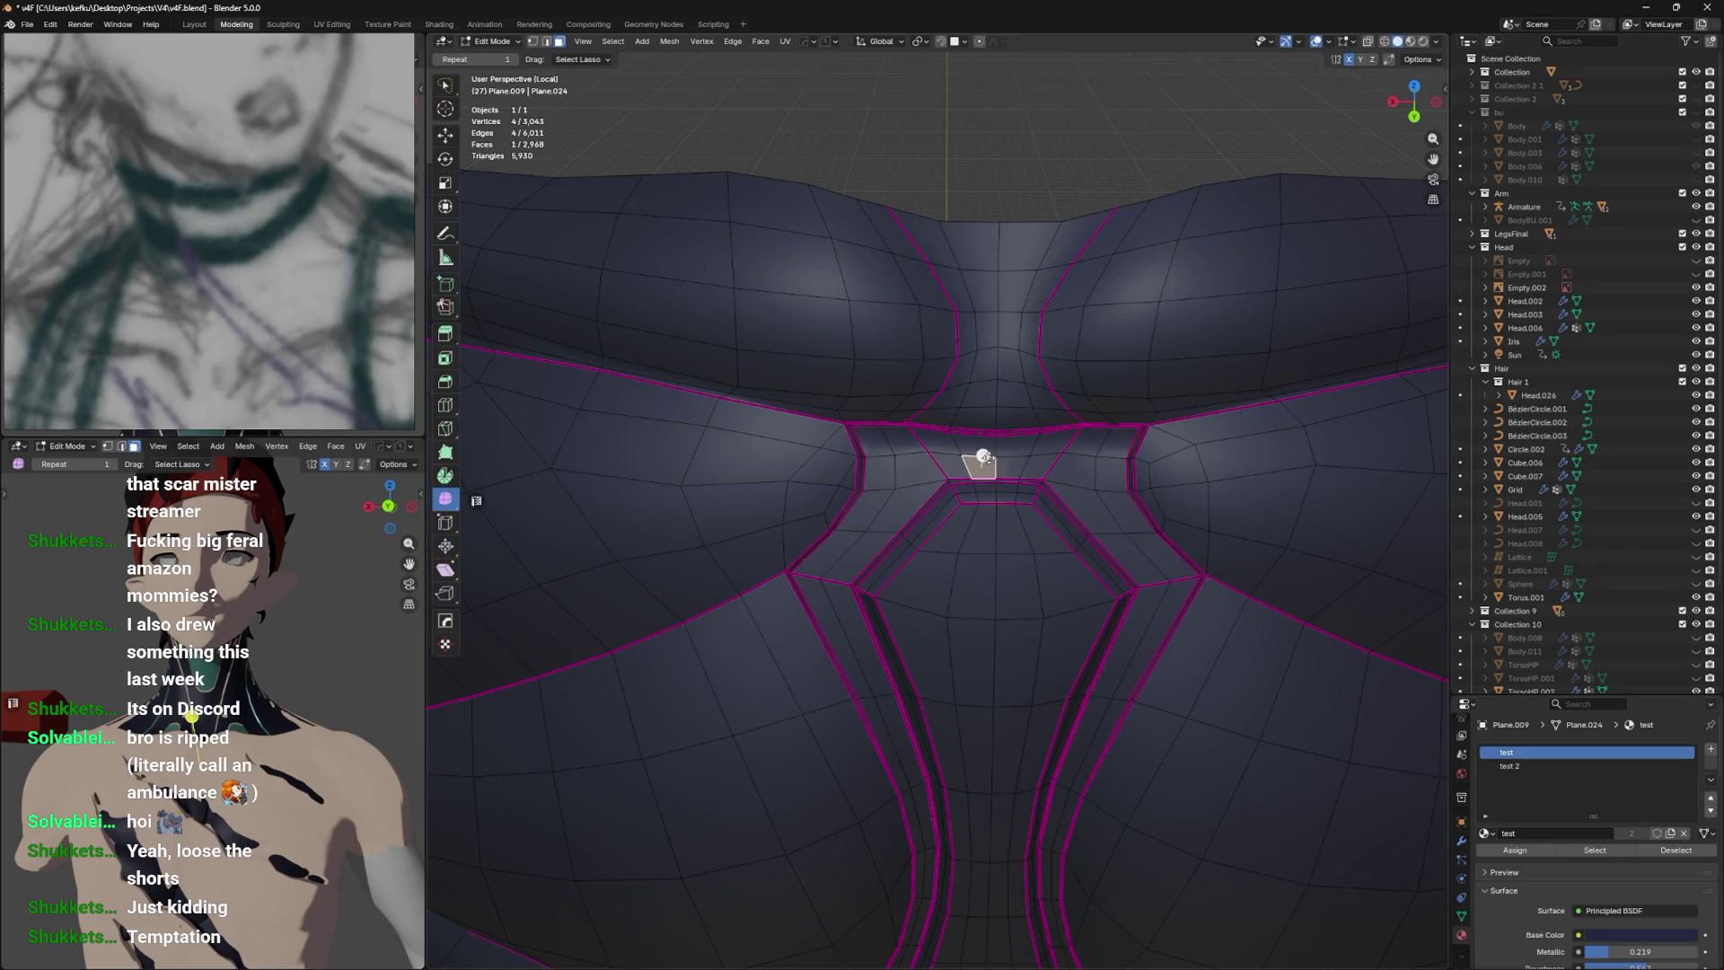
pyautogui.hotkey('ctrl', 'z')
pyautogui.click(993, 446)
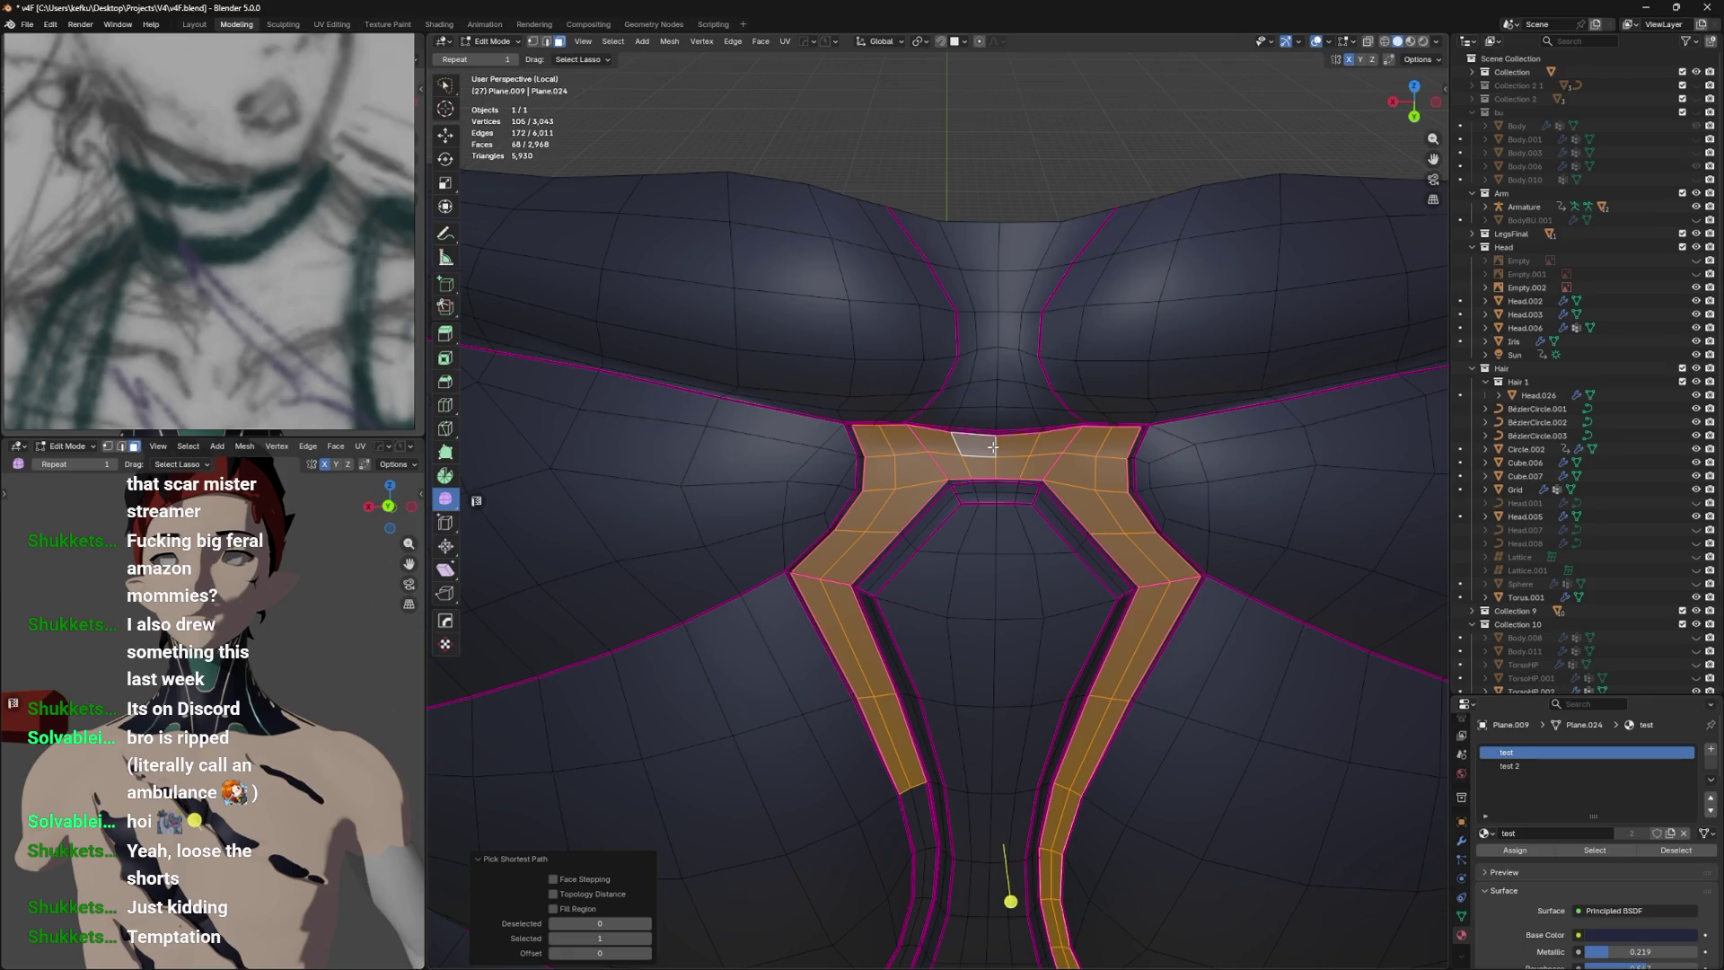
pyautogui.moveTo(1003, 472); pyautogui.dragTo(913, 611)
# Extend the left strip down to the bottom, closing the band.
pyautogui.click(915, 641)
pyautogui.rightClick(917, 651)
pyautogui.press('Escape')
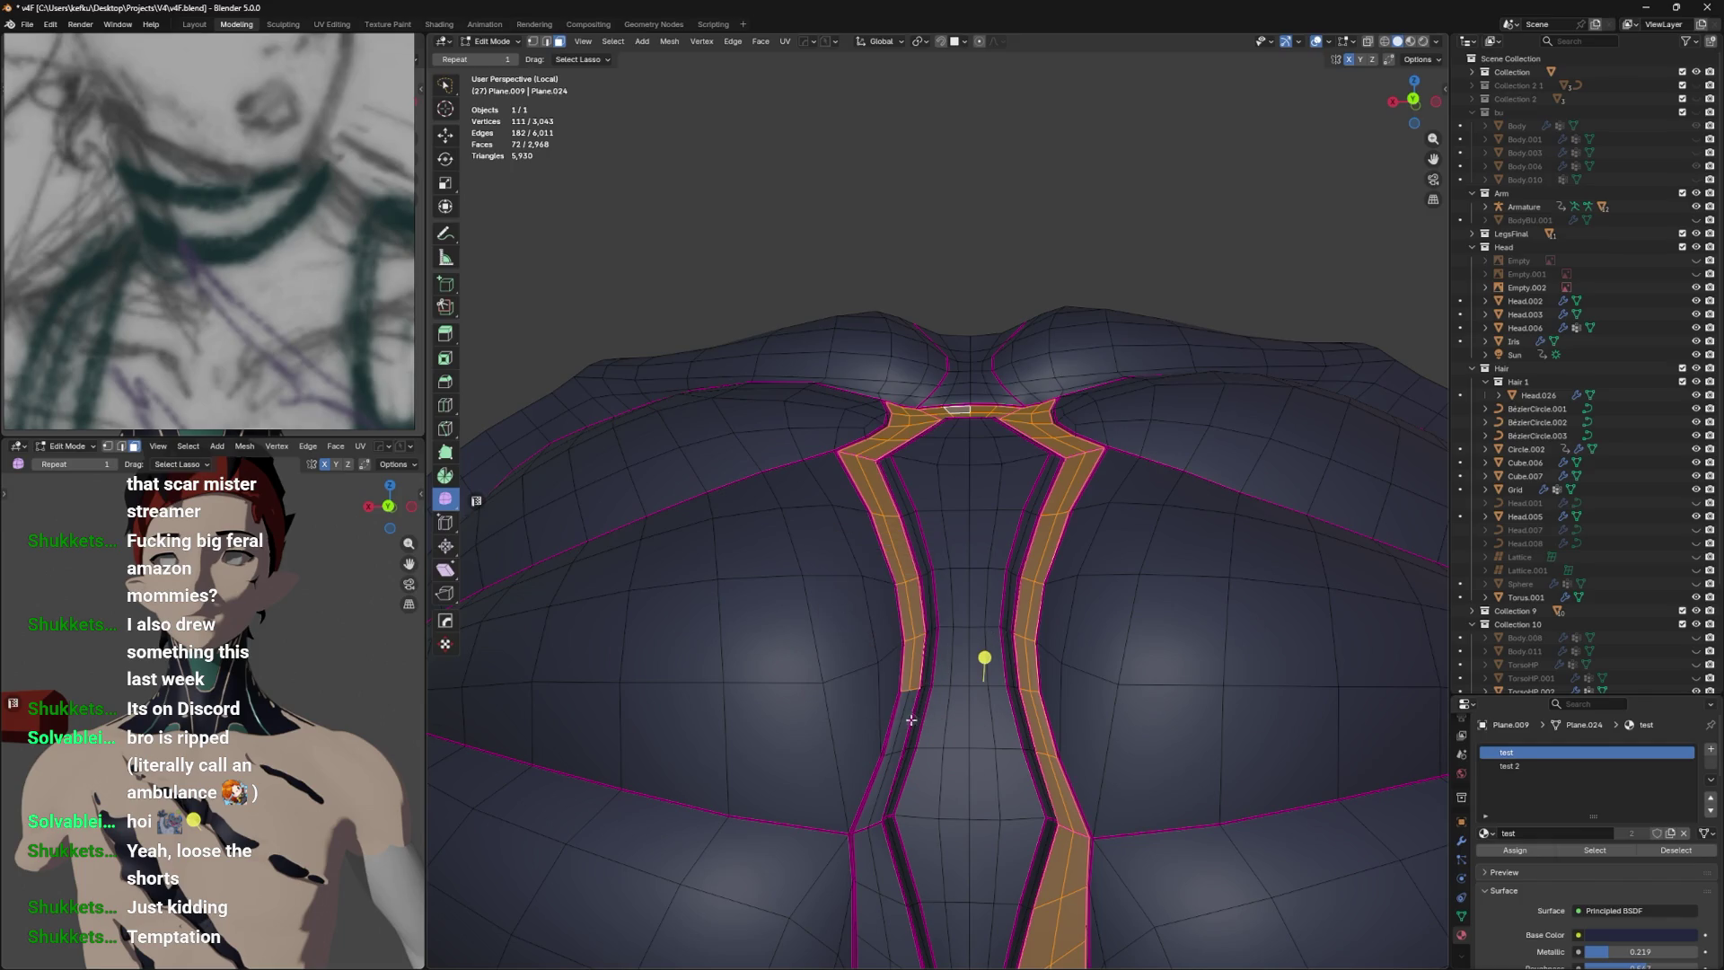
pyautogui.click(898, 742)
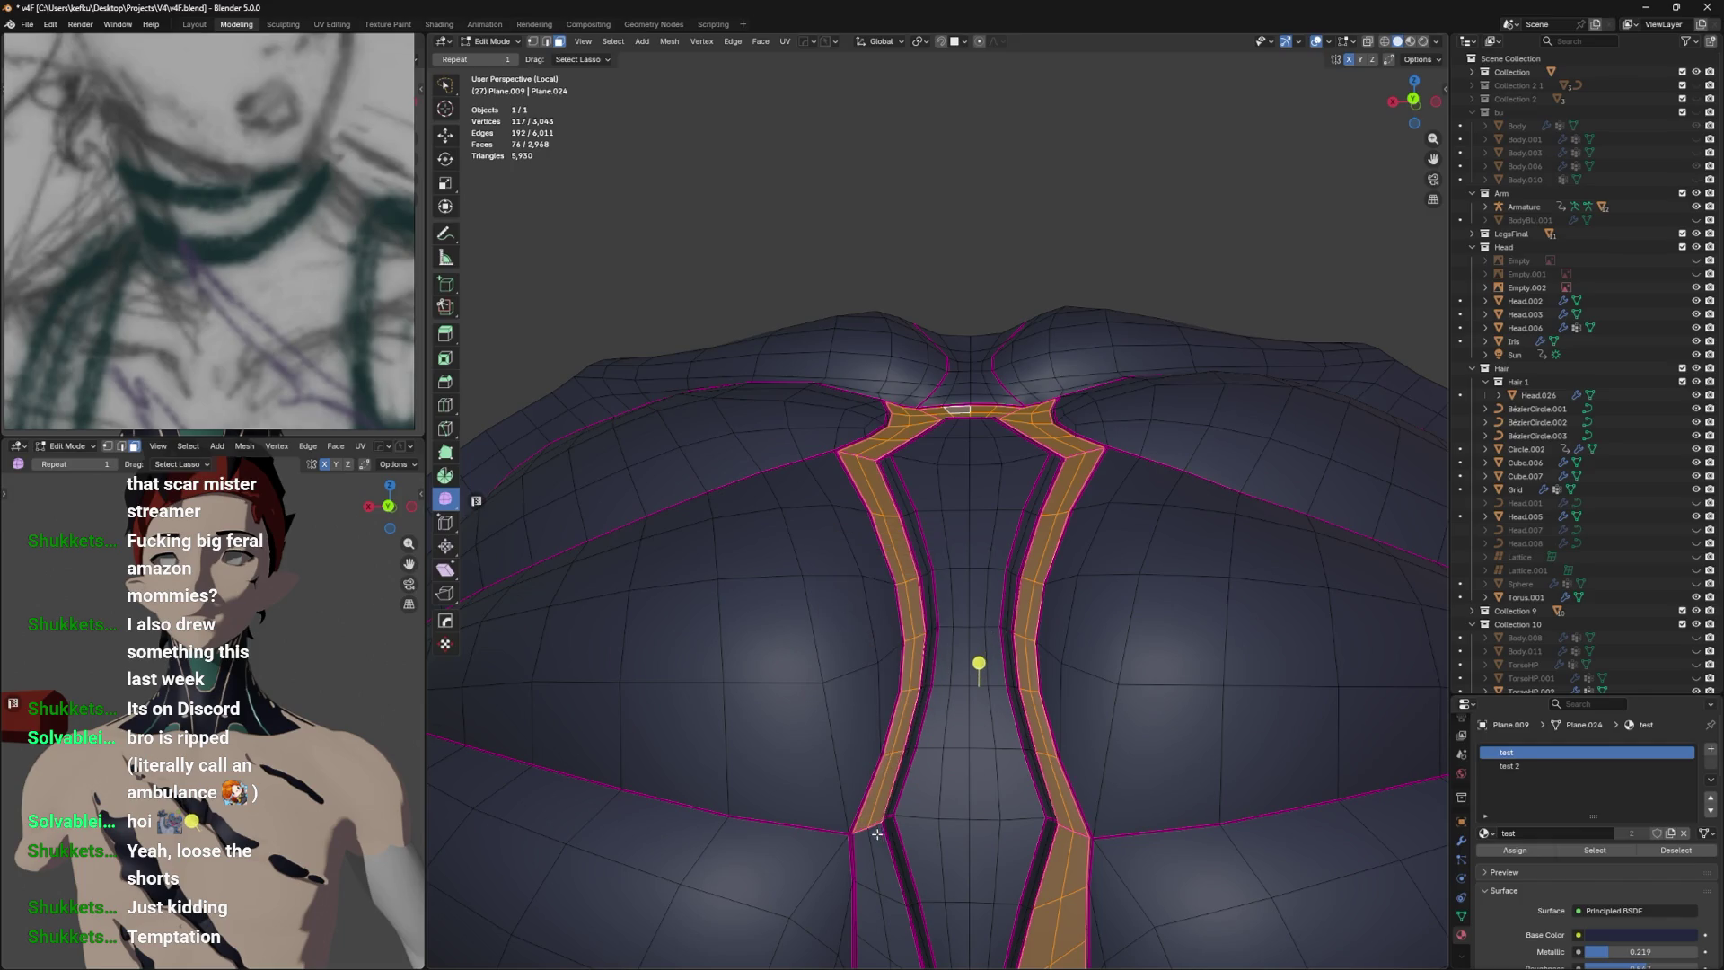
pyautogui.click(873, 850)
pyautogui.scroll(-3)
pyautogui.moveTo(894, 854); pyautogui.dragTo(914, 665)
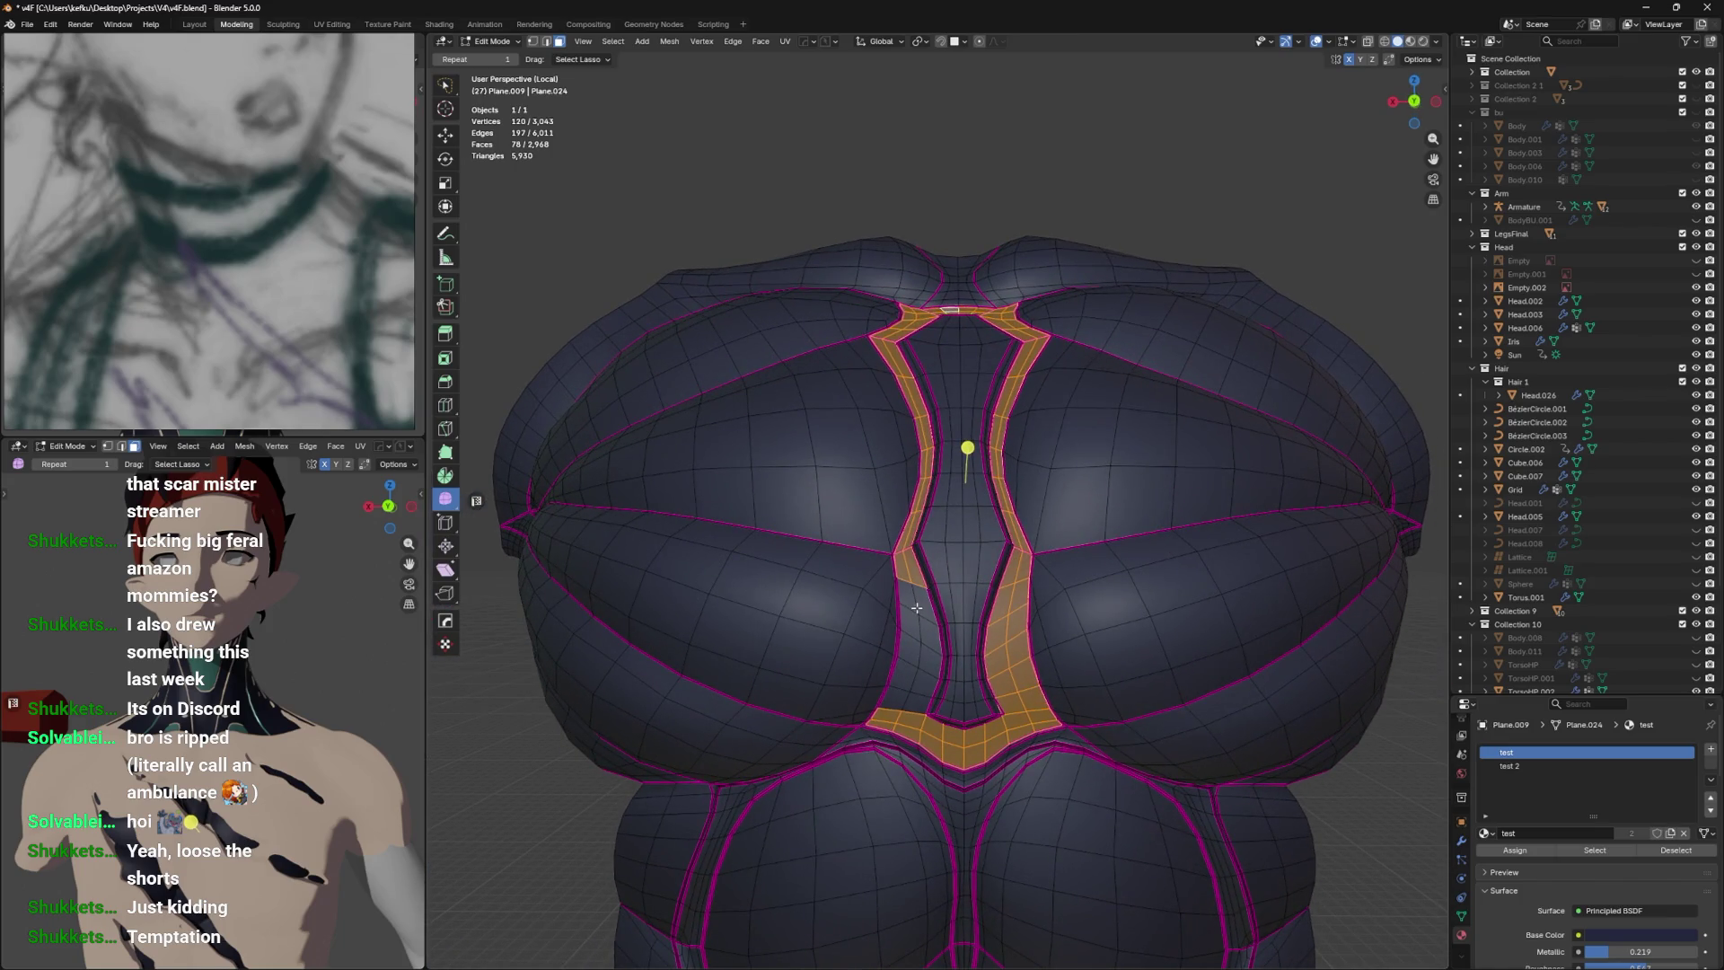
pyautogui.click(919, 644)
pyautogui.moveTo(930, 683); pyautogui.dragTo(953, 713)
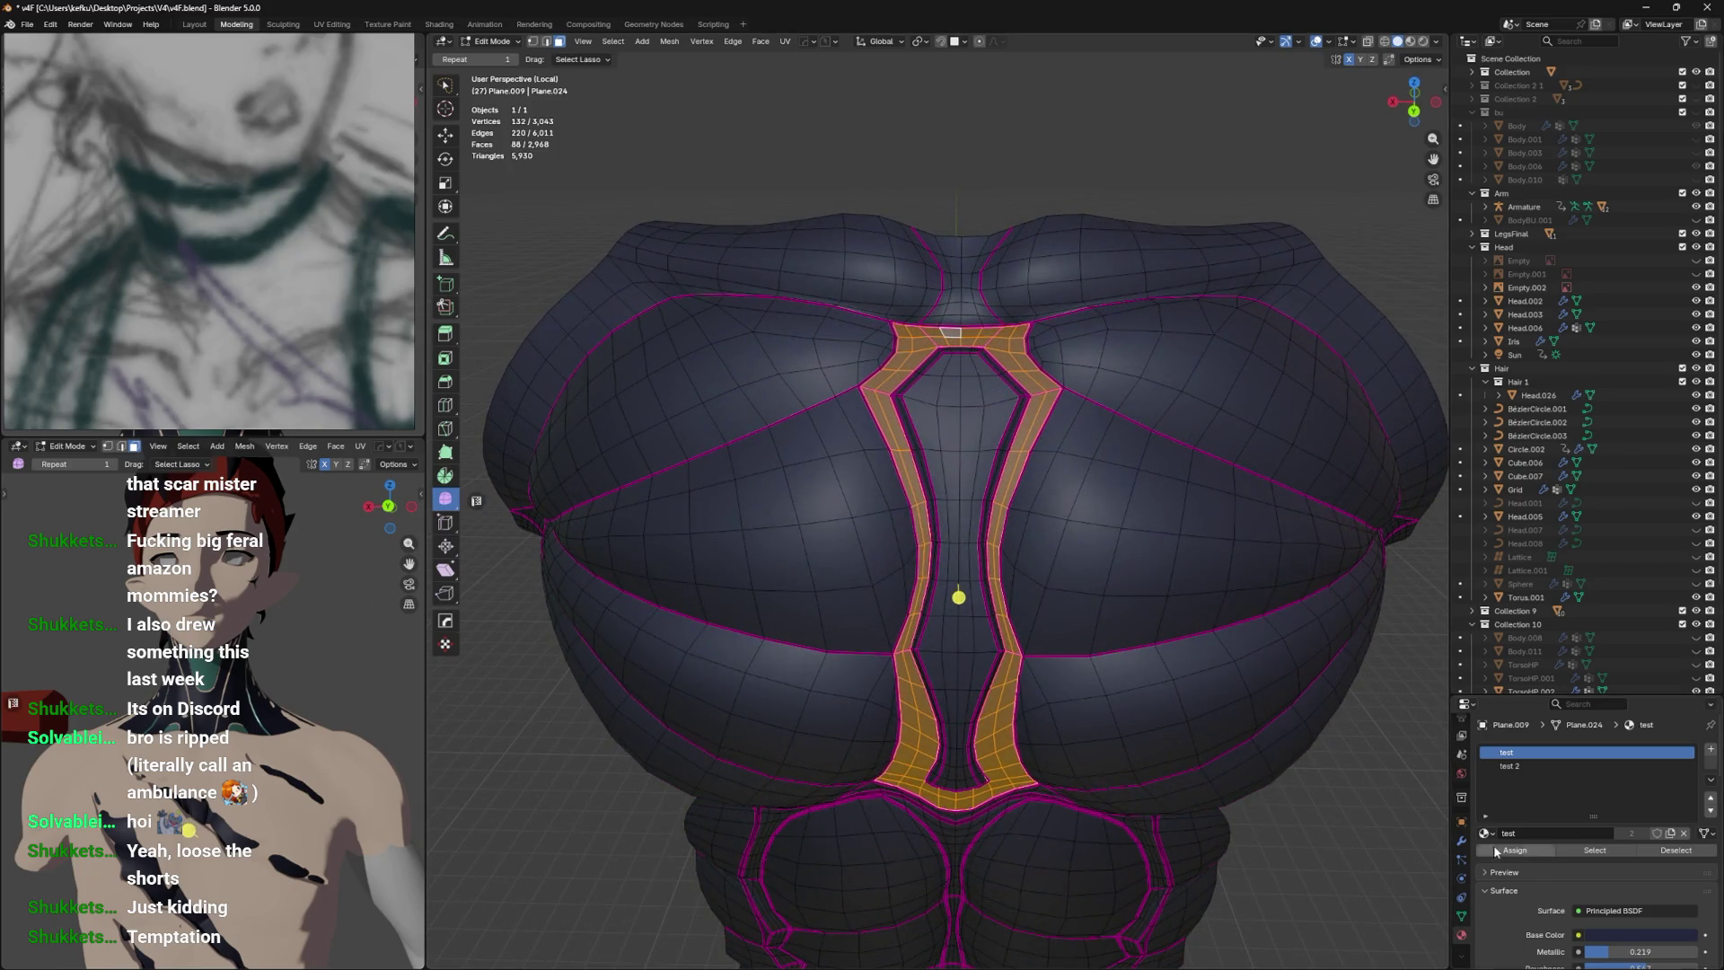
# Assign the teal test 2 material to the selected chest strip faces.
pyautogui.click(1509, 765)
pyautogui.click(1515, 851)
pyautogui.scroll(3)
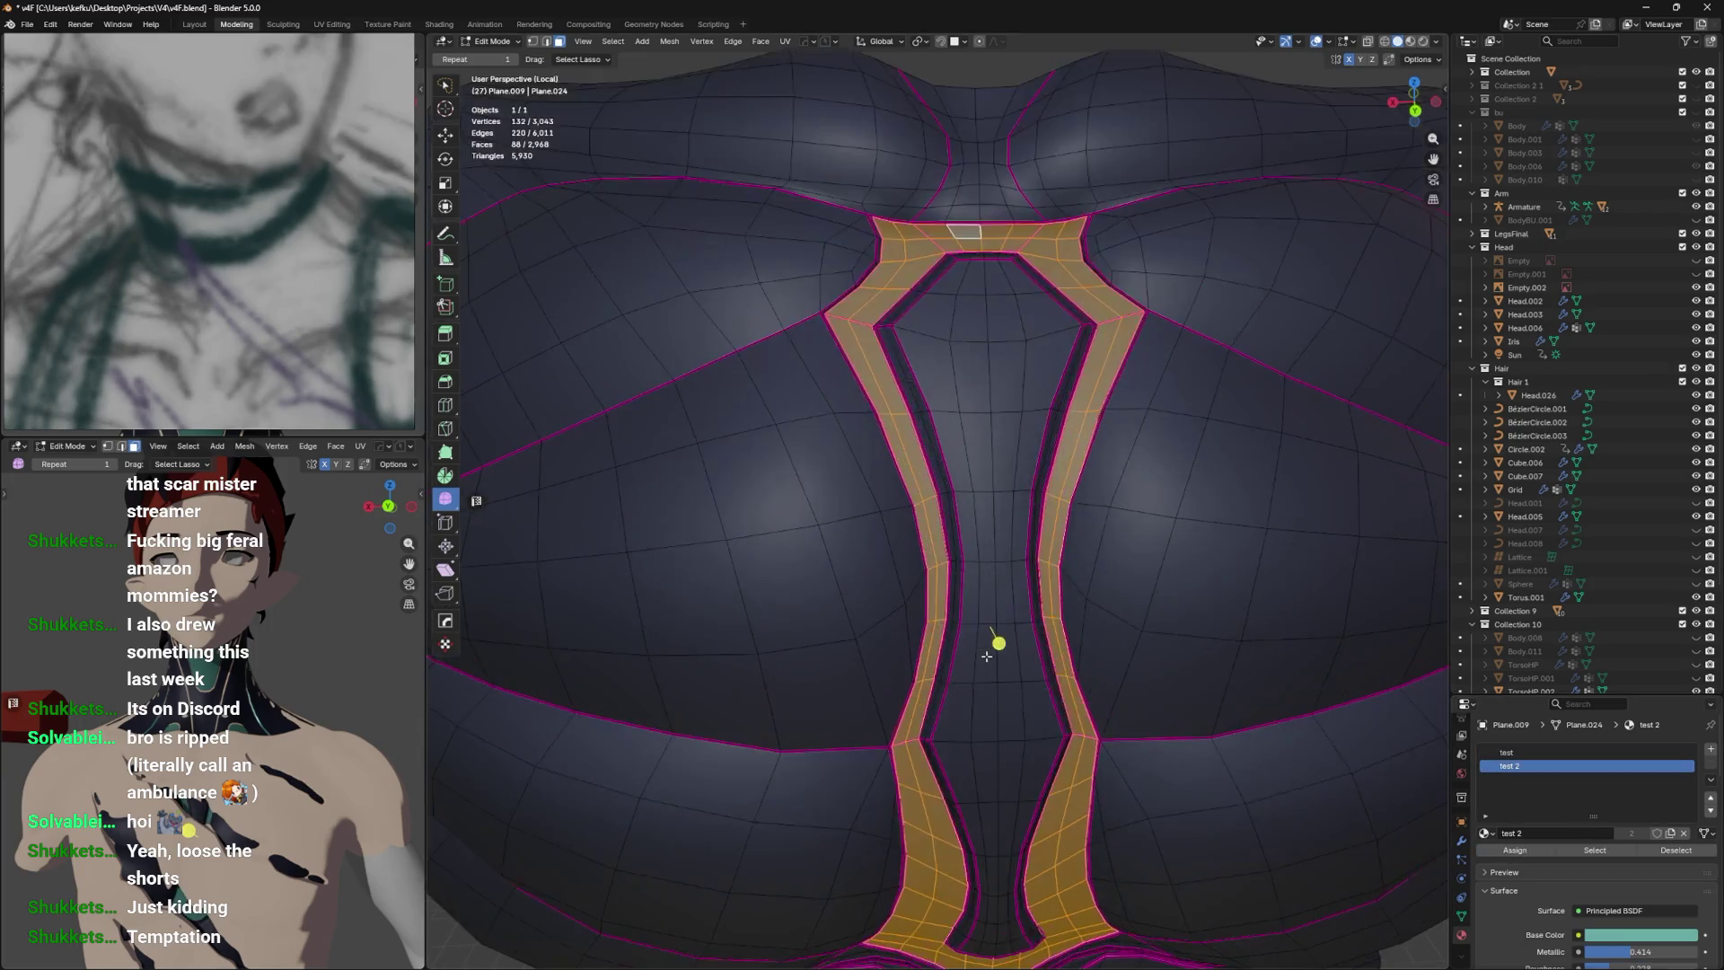
pyautogui.moveTo(986, 668); pyautogui.dragTo(991, 583)
# Give the two-face inner-edge strip the test 2 material and preview it in Object Mode.
pyautogui.click(997, 639)
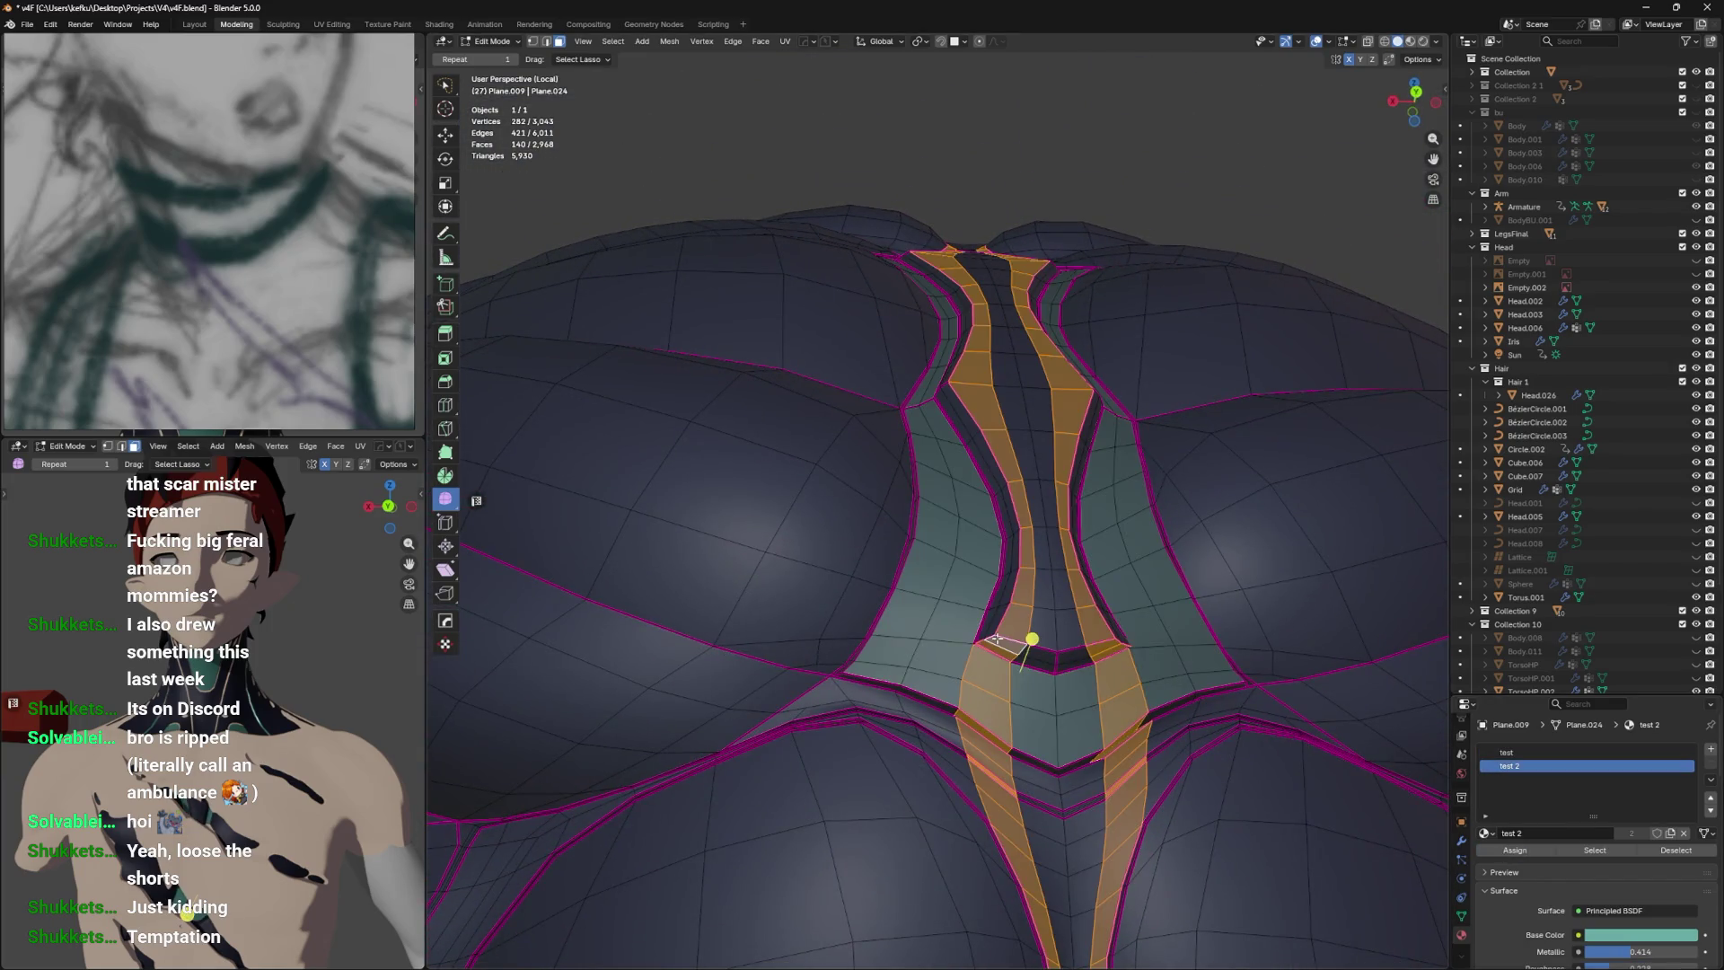
pyautogui.click(992, 638)
pyautogui.click(987, 639)
pyautogui.click(985, 639)
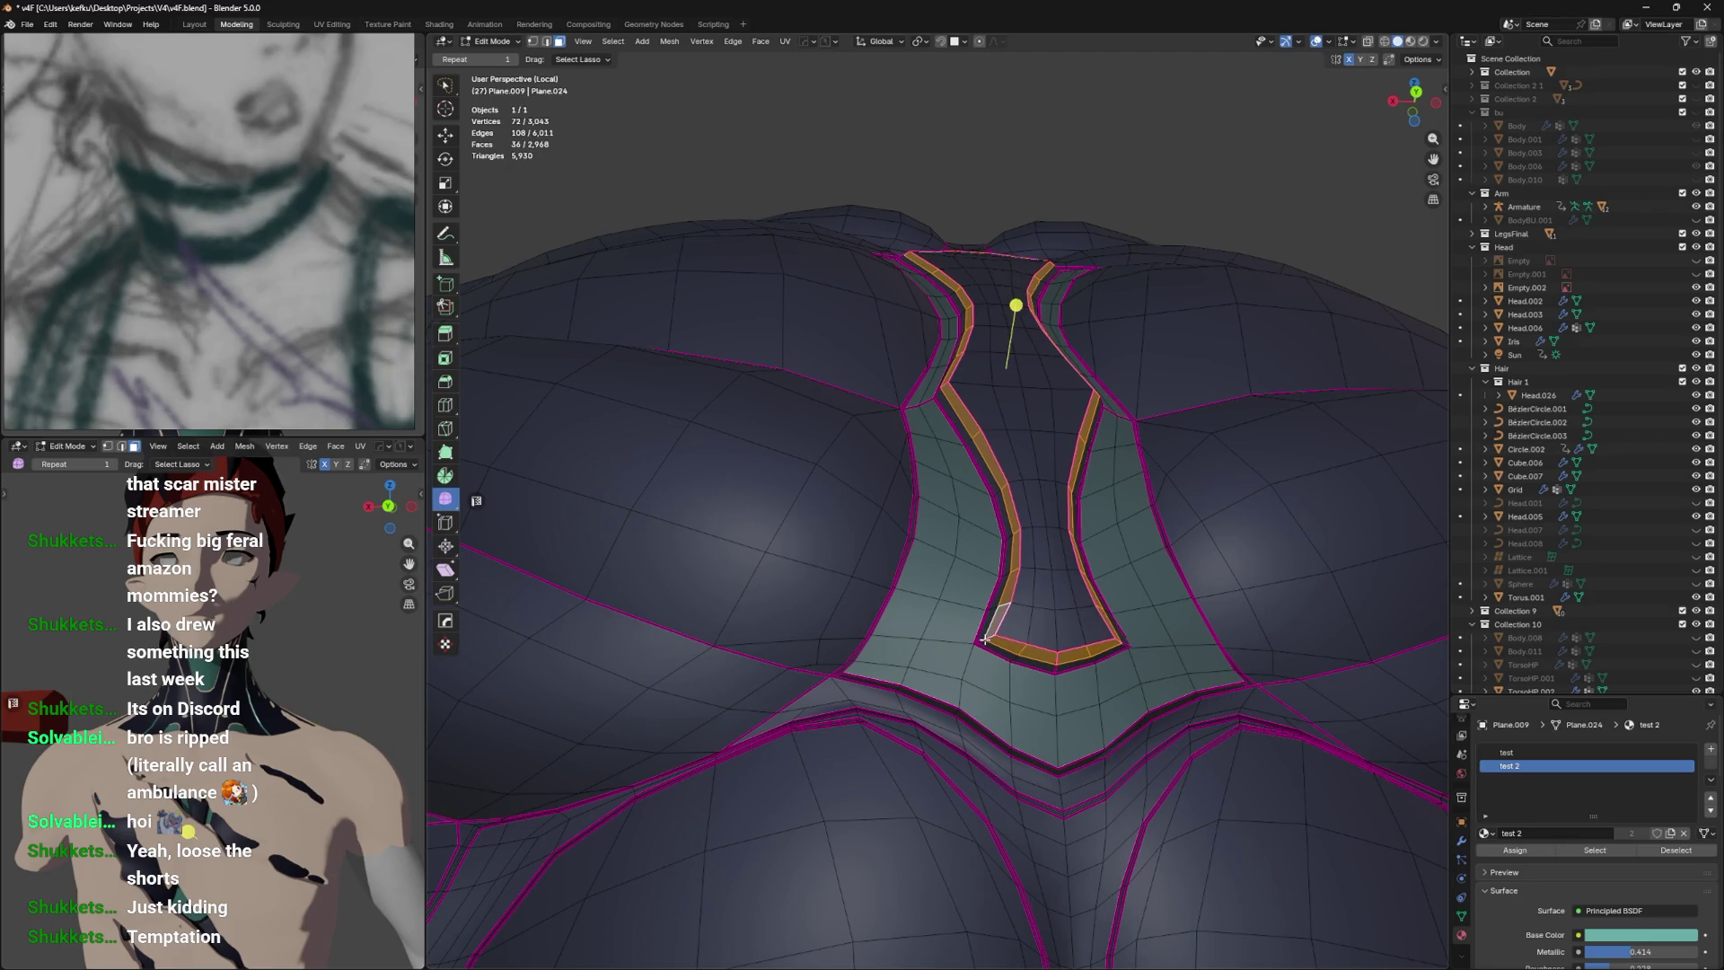
pyautogui.click(985, 639)
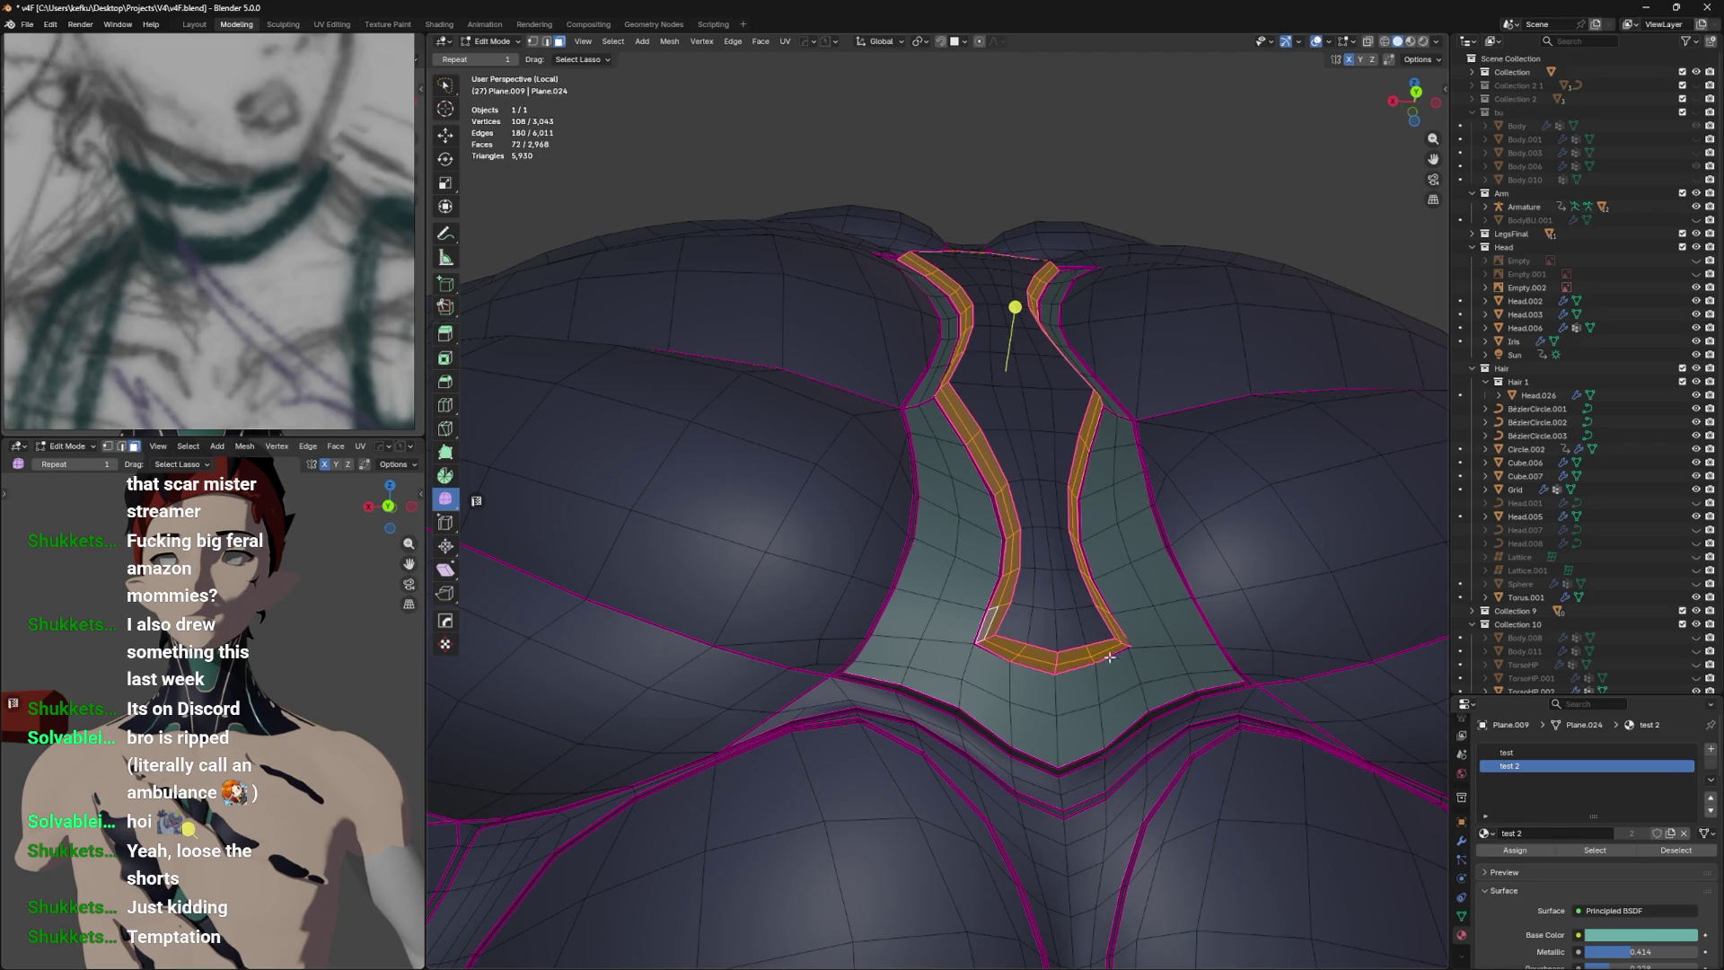
pyautogui.click(1526, 850)
pyautogui.press('Tab')
pyautogui.moveTo(1147, 646); pyautogui.dragTo(1033, 629)
# Assign test 2 to two more inner loops, then view the shaded chest from the front.
pyautogui.press('Tab')
pyautogui.scroll(3)
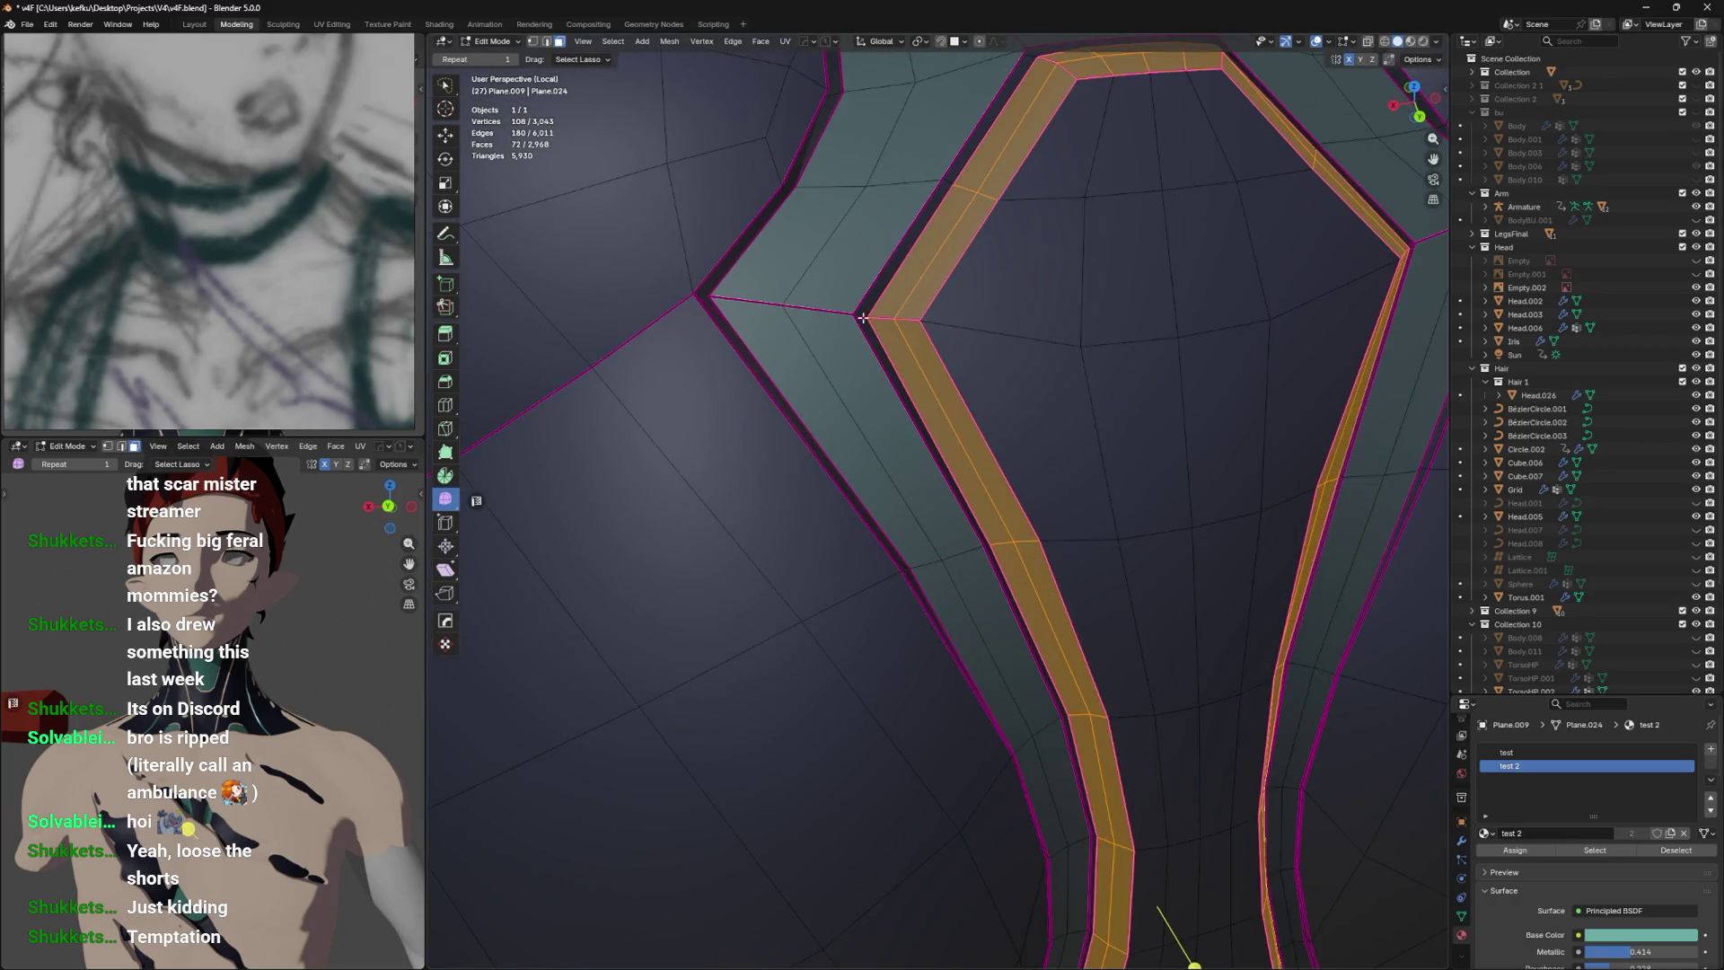
pyautogui.click(862, 318)
pyautogui.moveTo(862, 319); pyautogui.dragTo(802, 324)
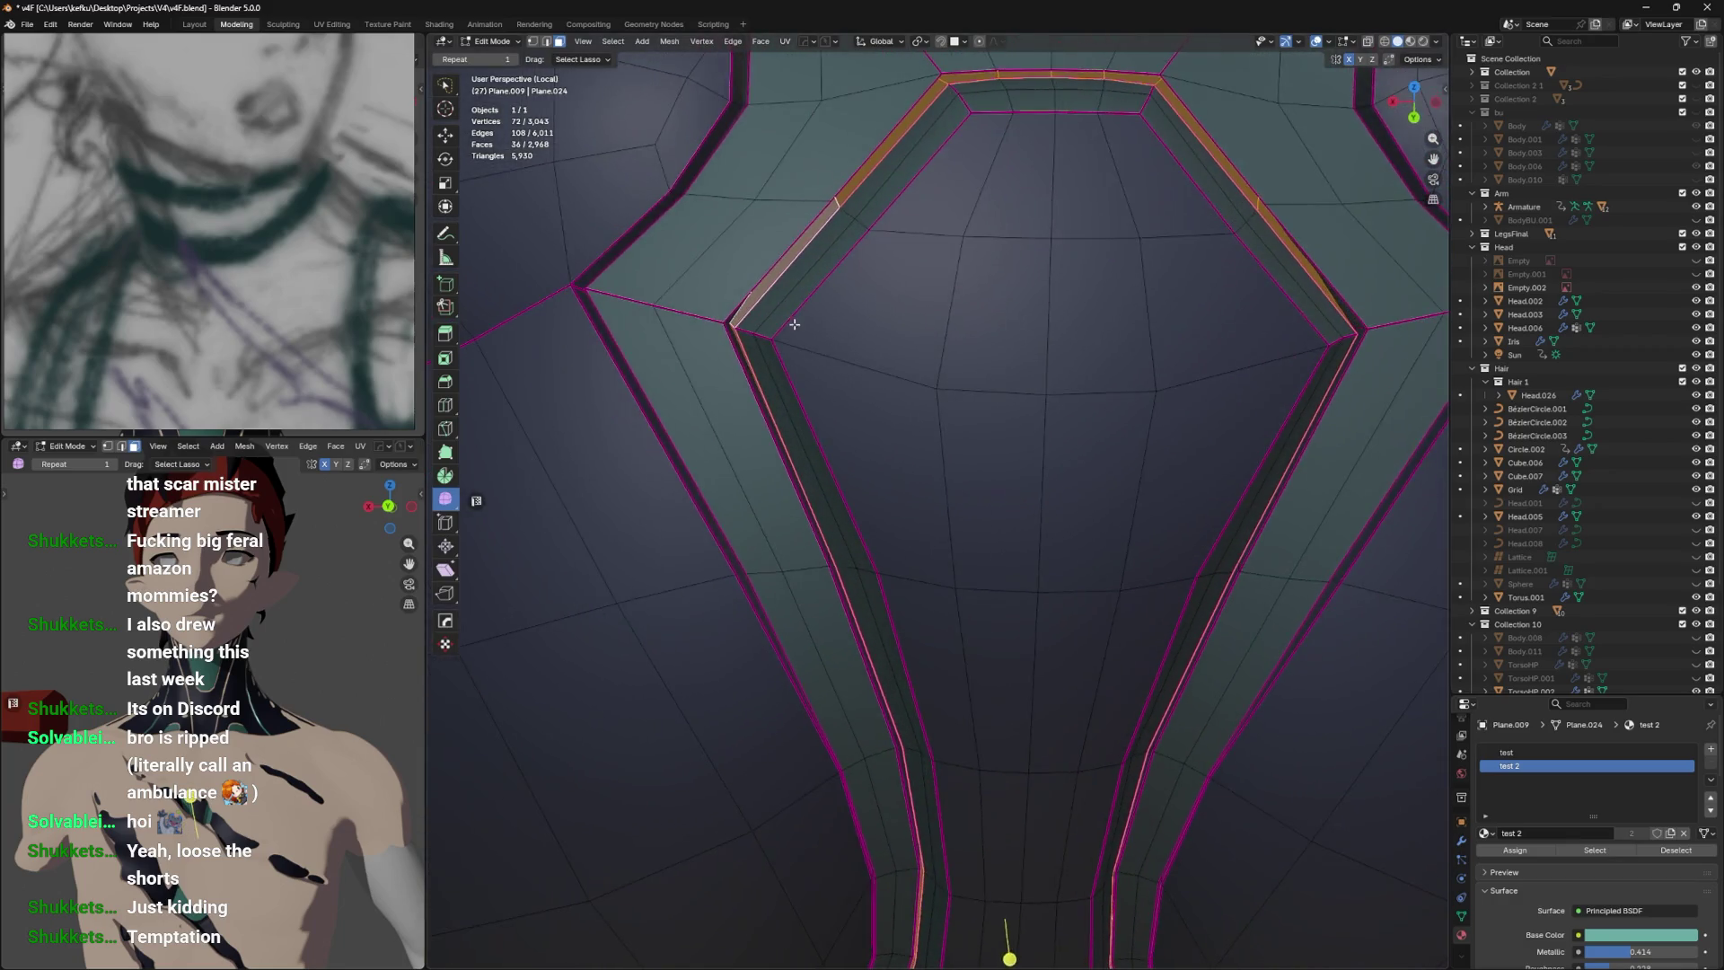
pyautogui.scroll(3)
pyautogui.click(582, 182)
pyautogui.click(1518, 848)
pyautogui.scroll(-3)
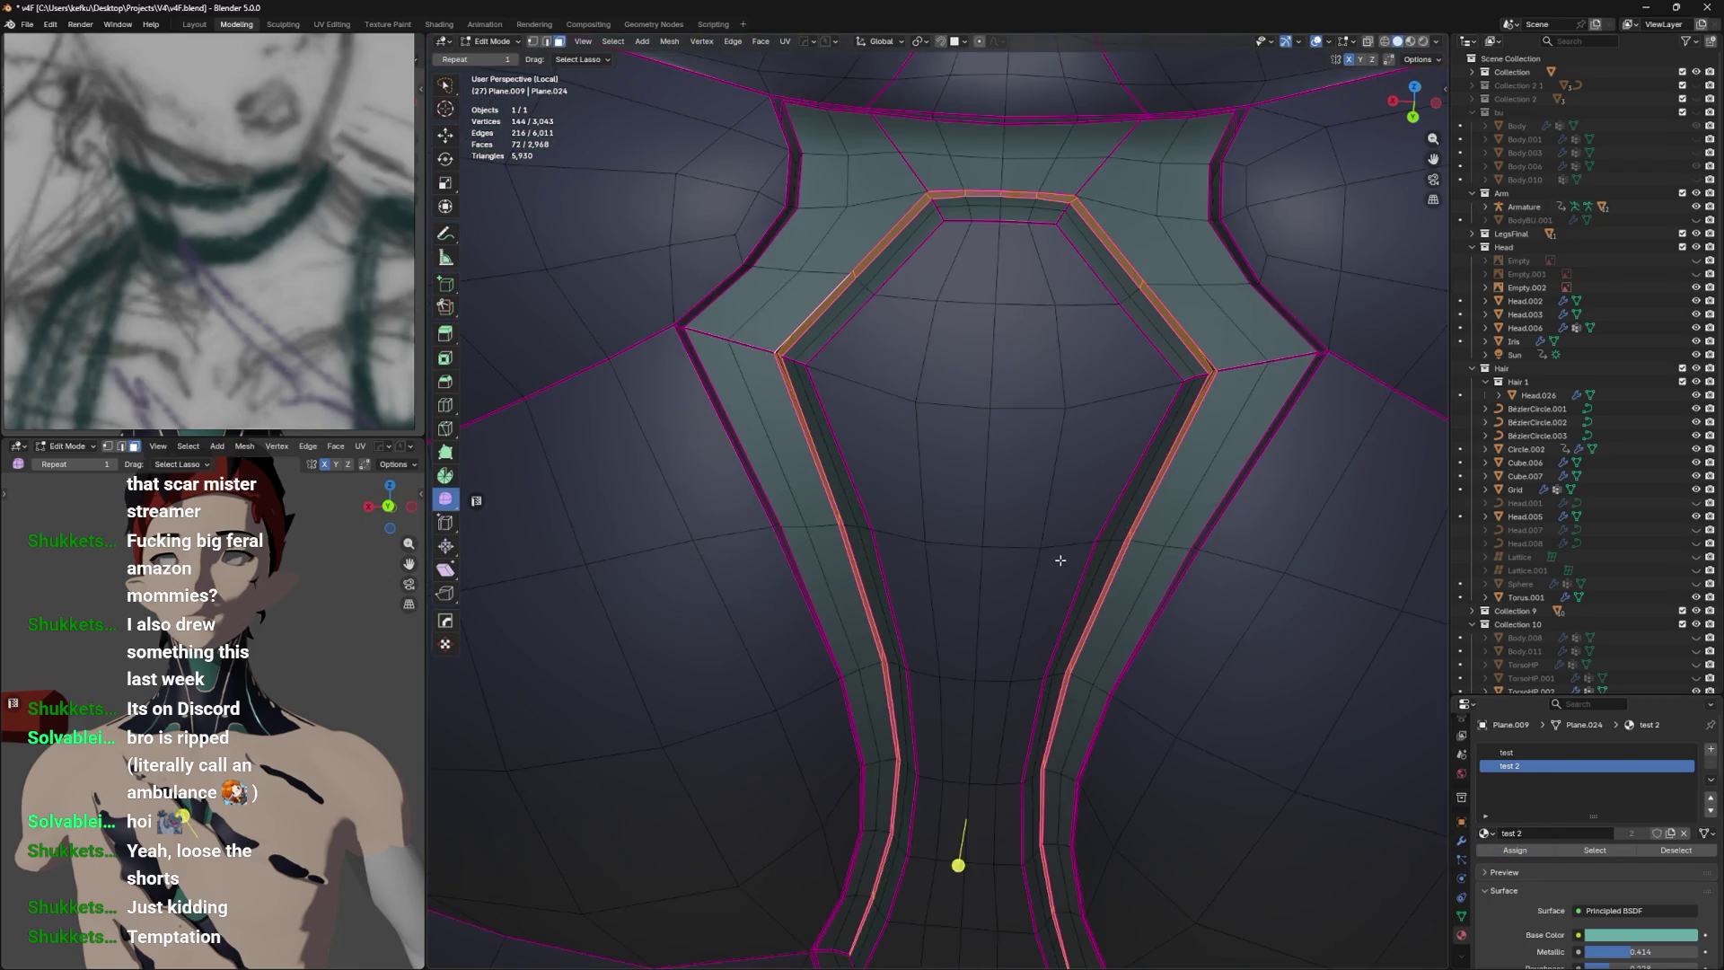
pyautogui.press('Tab')
pyautogui.moveTo(1044, 501); pyautogui.dragTo(1010, 415)
pyautogui.scroll(-3)
# In Edit Mode, circle-select the upper chest faces on the left, then the right shoulder.
pyautogui.press('Tab')
pyautogui.moveTo(822, 311); pyautogui.dragTo(833, 334)
pyautogui.moveTo(876, 328); pyautogui.dragTo(900, 312)
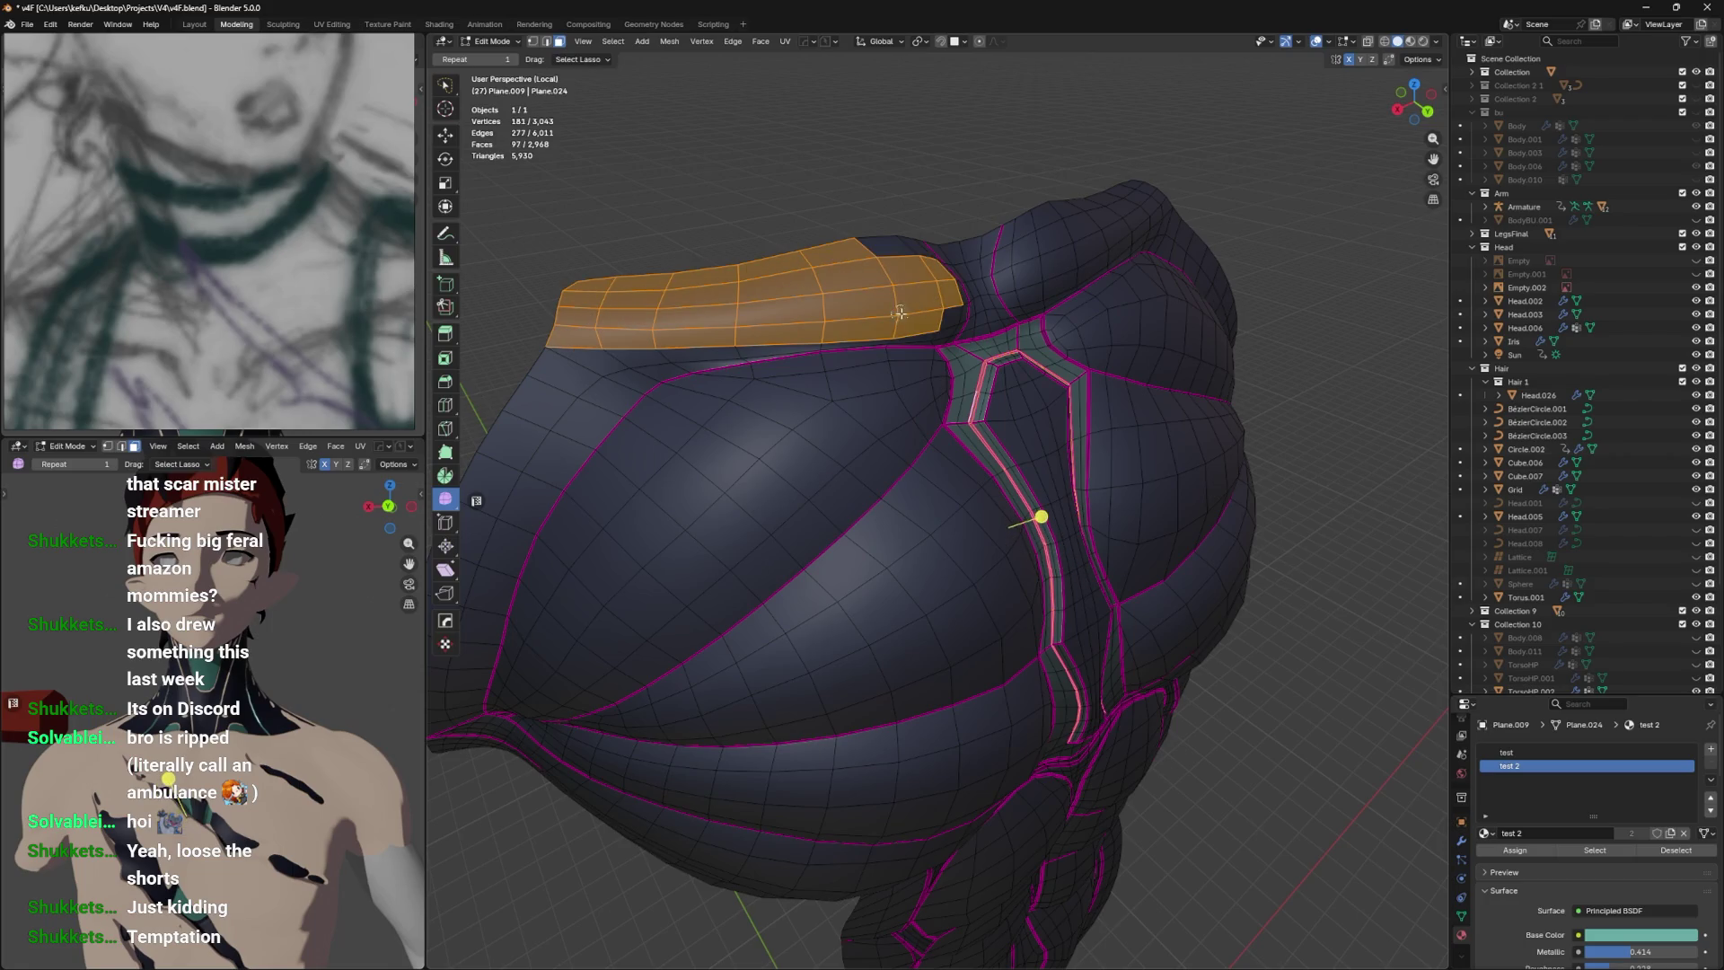
pyautogui.moveTo(914, 312); pyautogui.dragTo(878, 275)
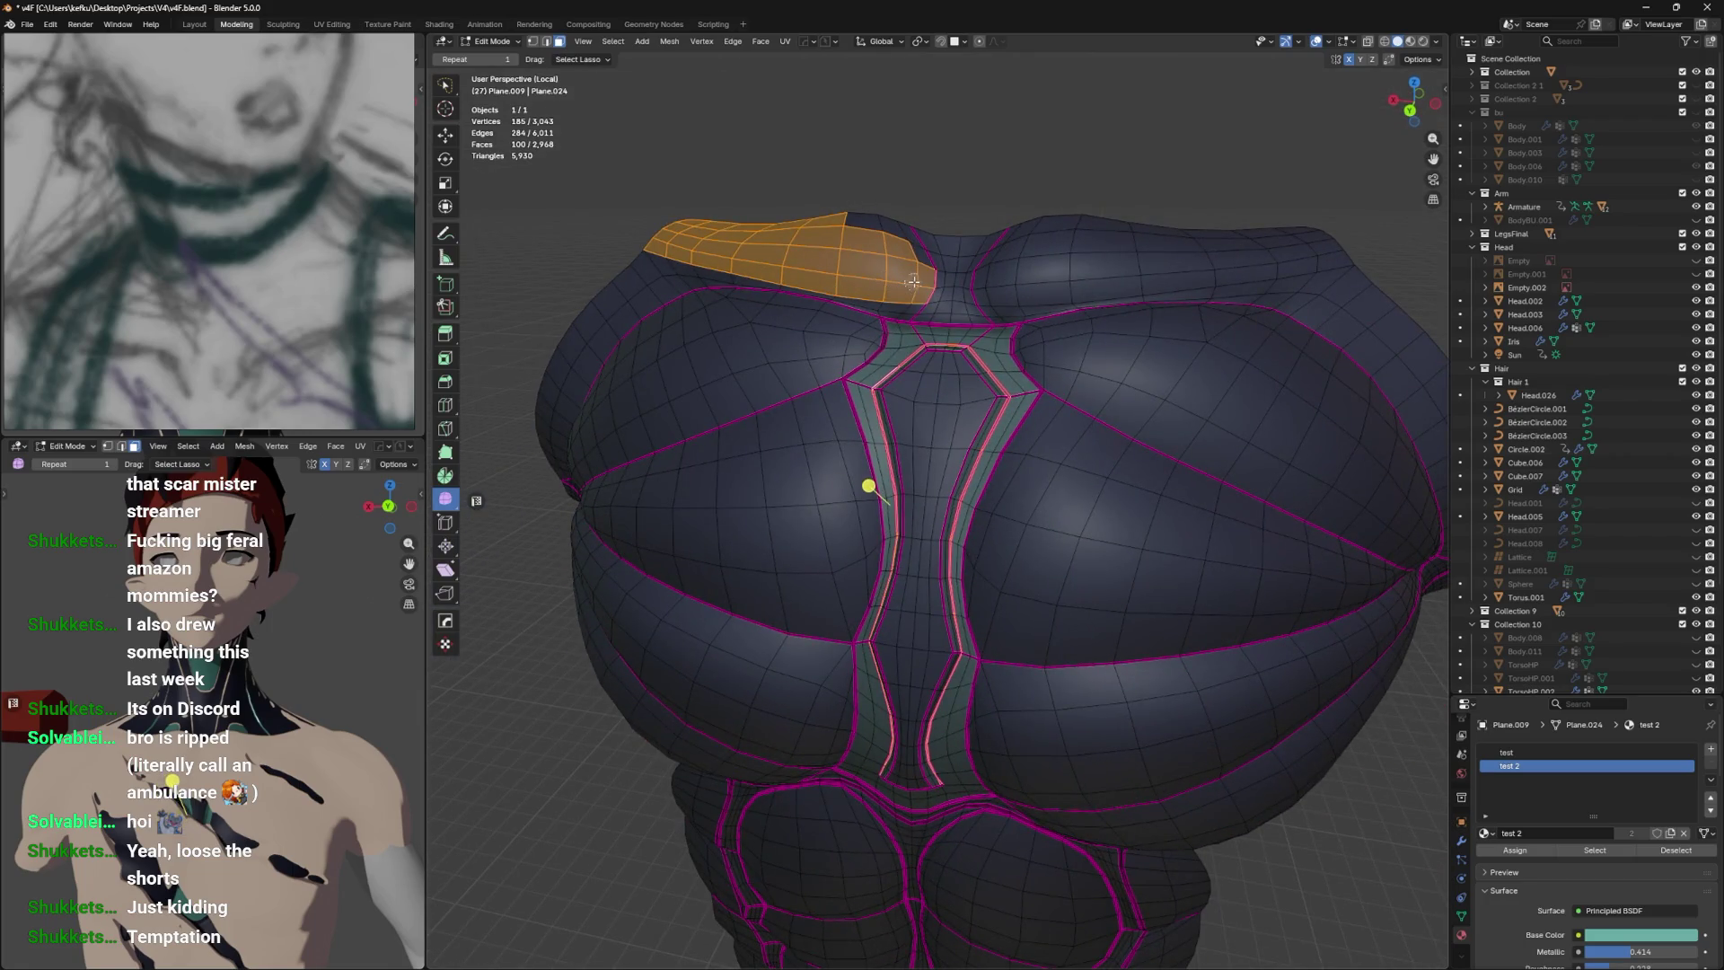
pyautogui.moveTo(981, 245); pyautogui.dragTo(1031, 261)
pyautogui.moveTo(1031, 261); pyautogui.dragTo(1305, 253)
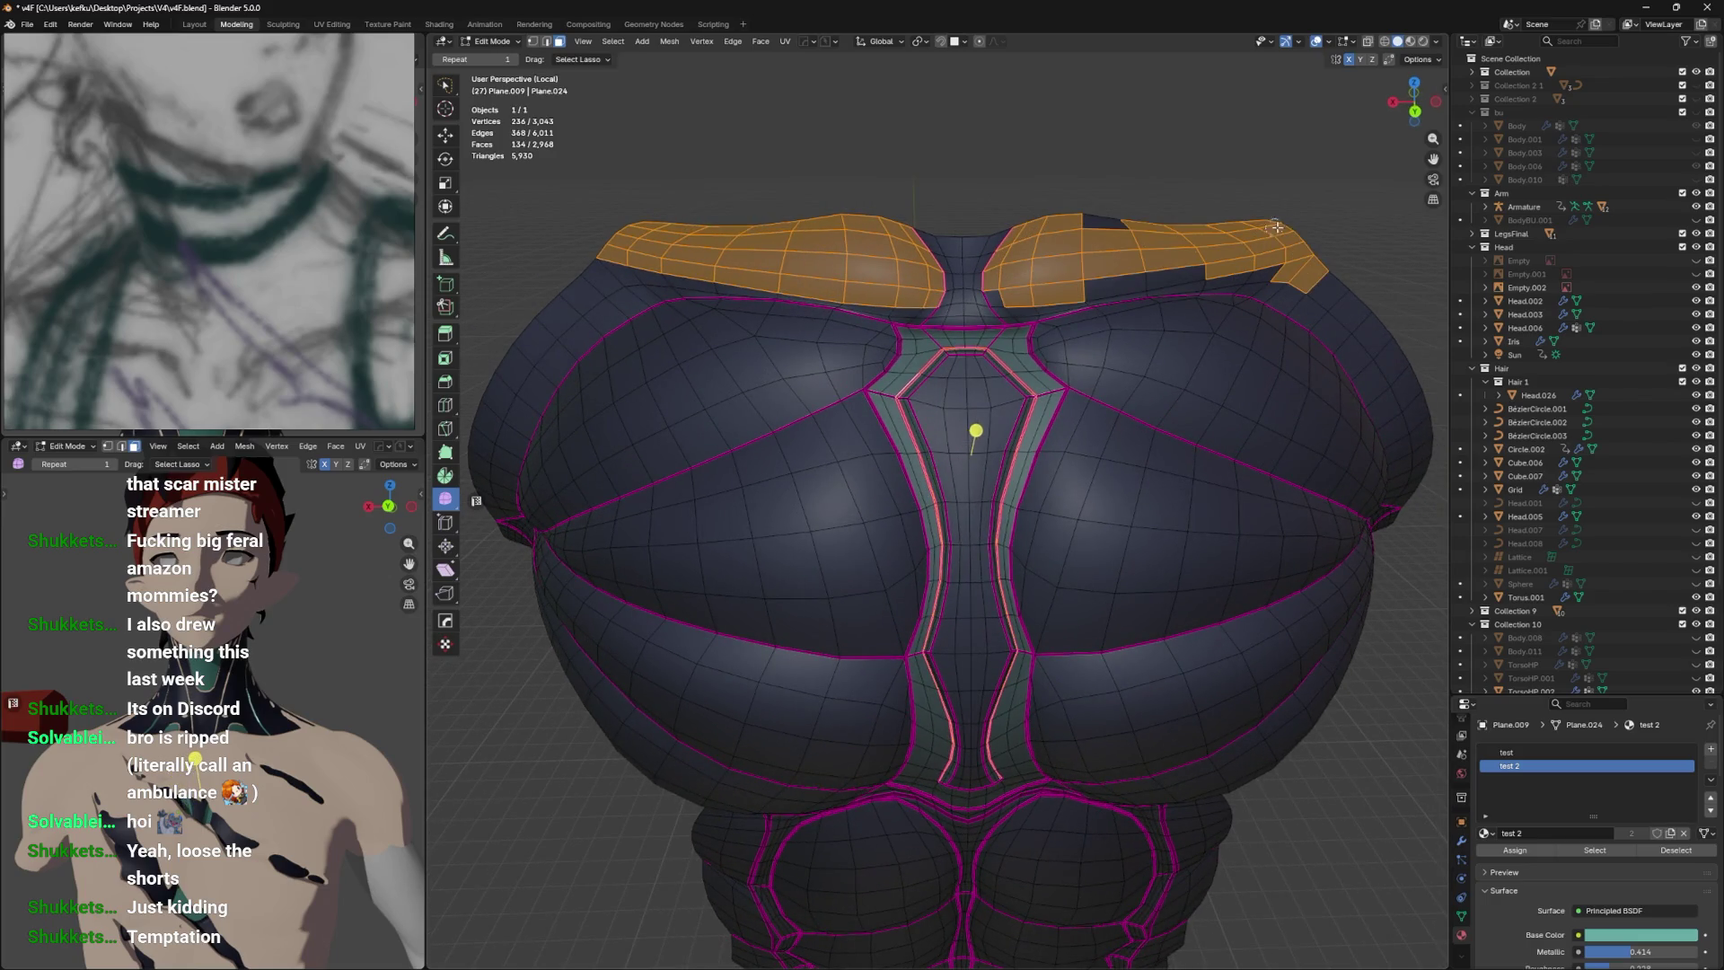
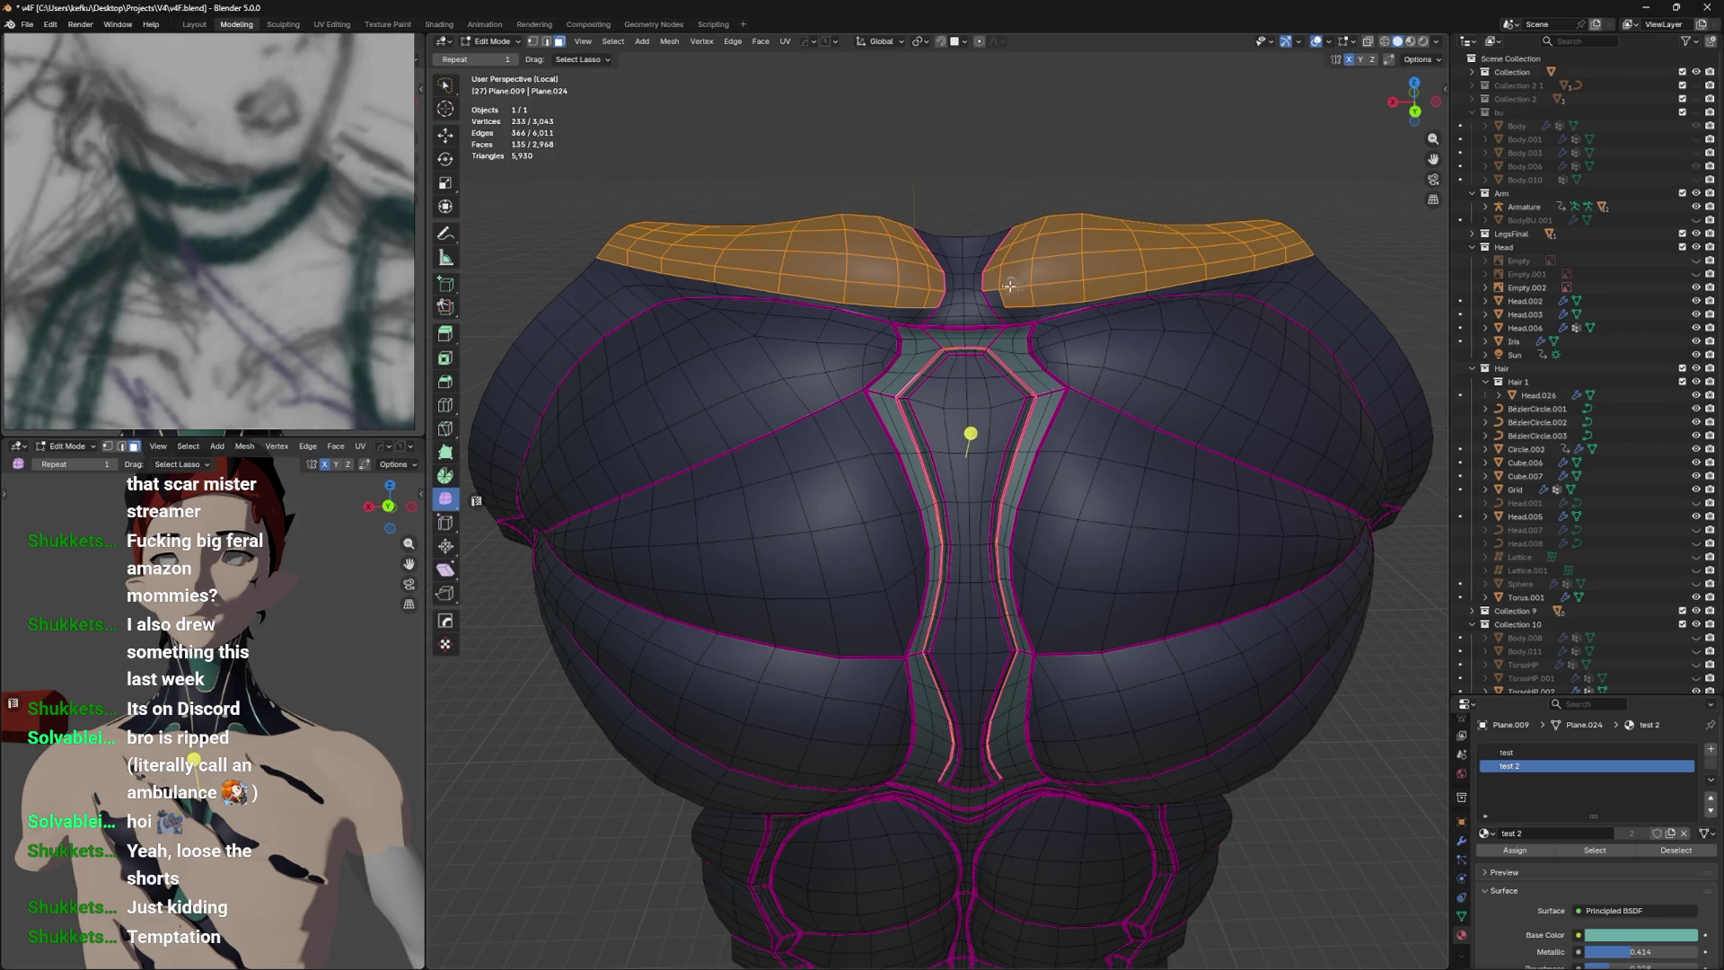
# Deselect the lower face strip and both shoulder-edge strips from the collar selection.
pyautogui.scroll(3)
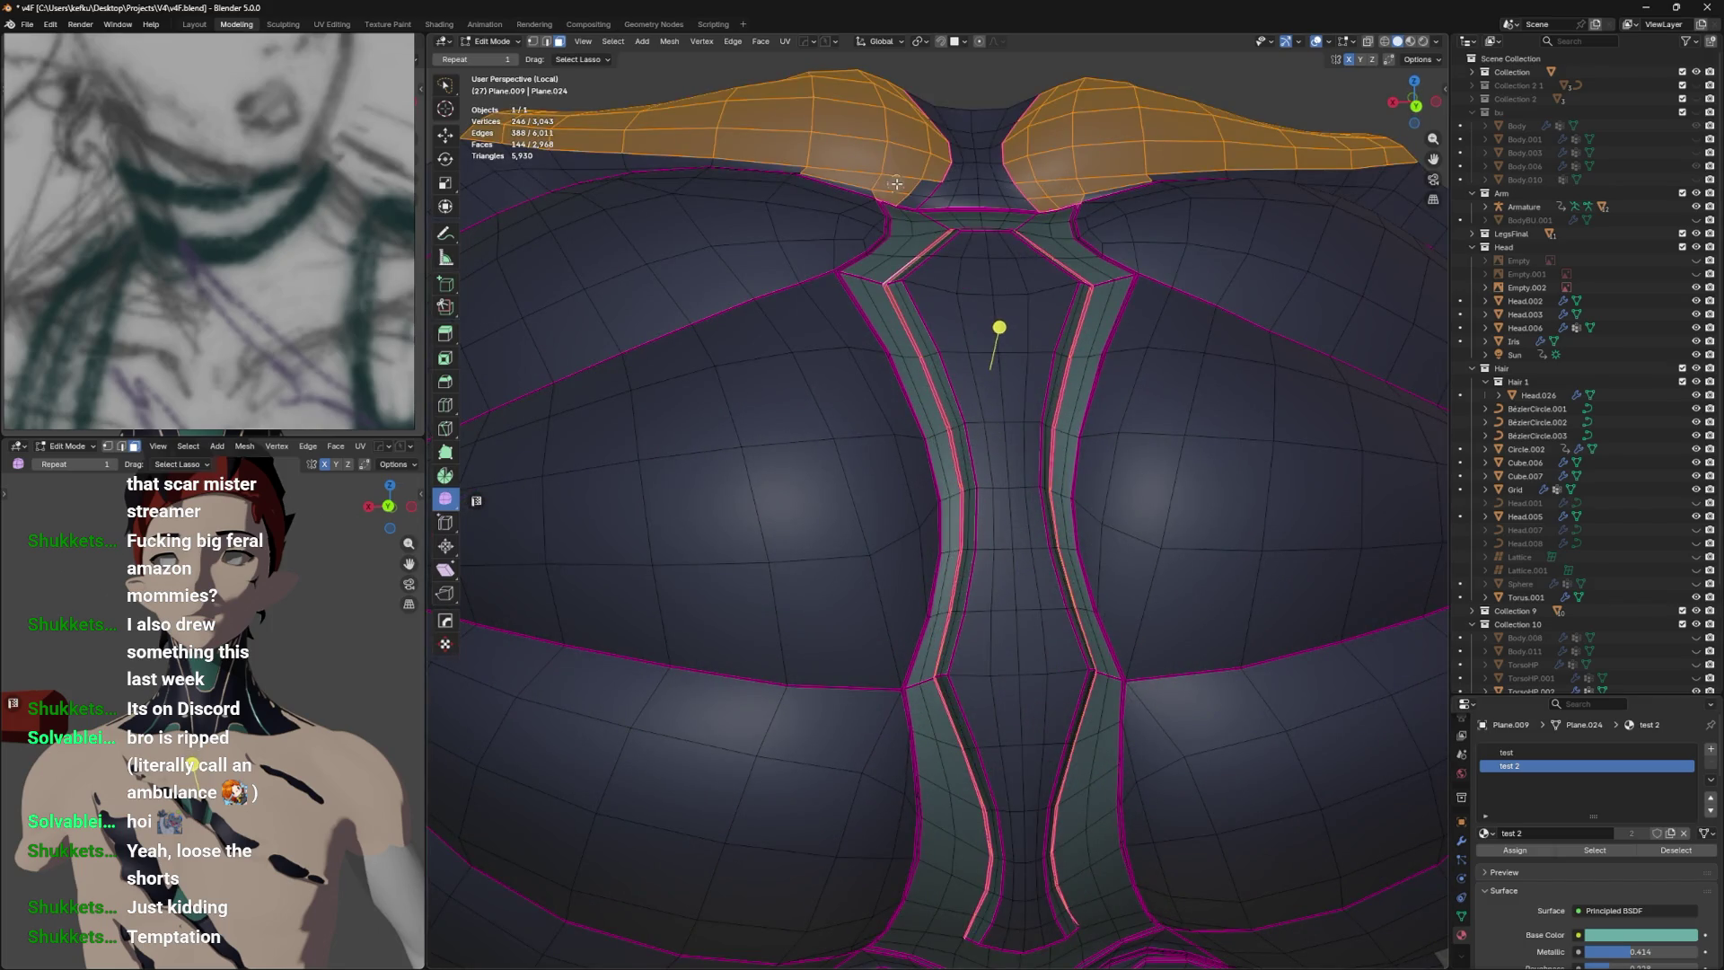
pyautogui.moveTo(909, 187); pyautogui.dragTo(852, 313)
pyautogui.click(821, 233)
pyautogui.moveTo(821, 232); pyautogui.dragTo(1064, 253)
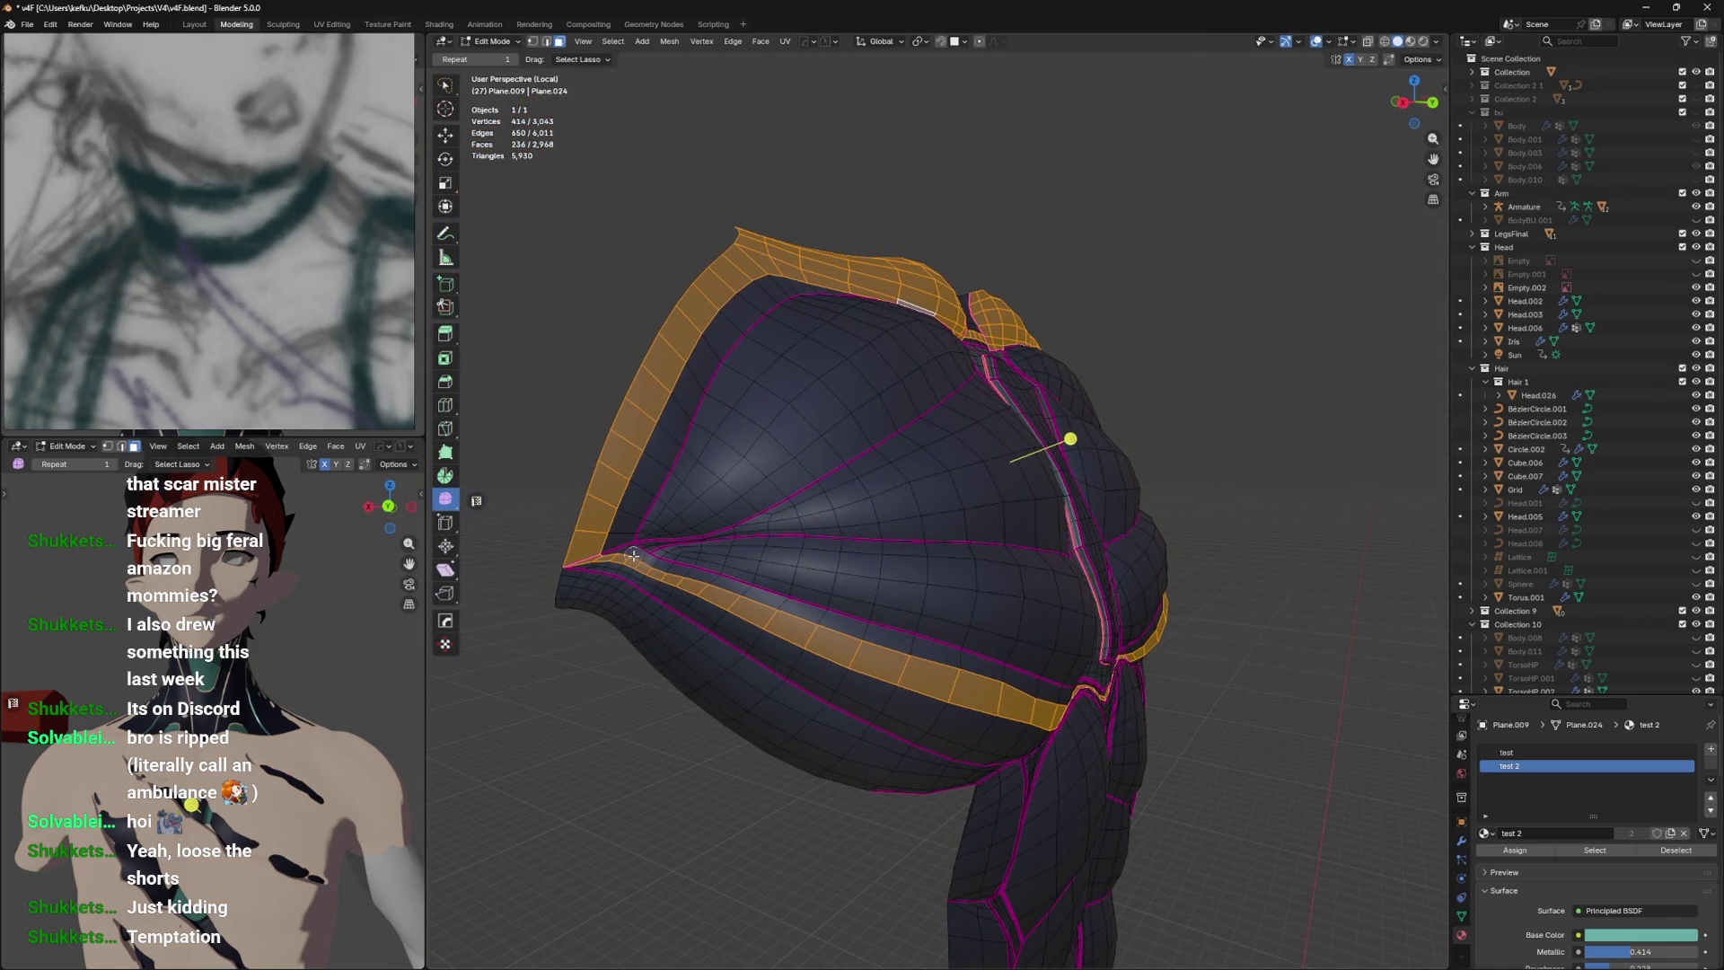
pyautogui.moveTo(636, 570); pyautogui.dragTo(982, 677)
pyautogui.moveTo(1174, 585); pyautogui.dragTo(1102, 607)
pyautogui.scroll(-3)
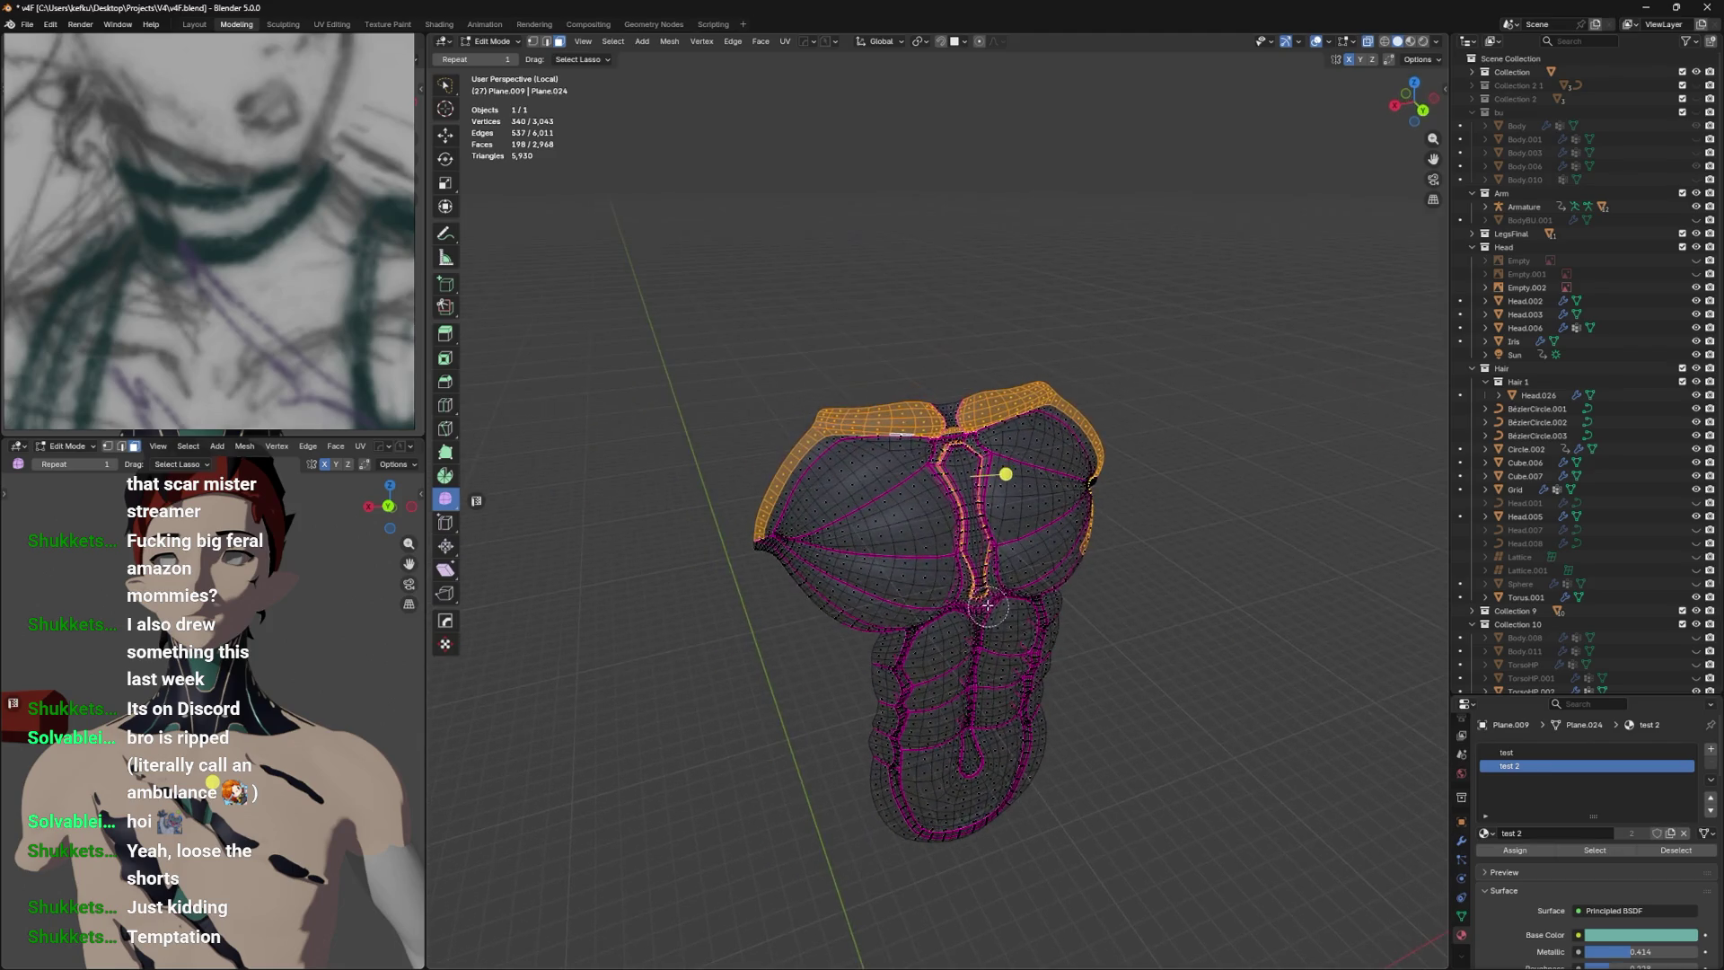
pyautogui.moveTo(1090, 505); pyautogui.dragTo(1104, 424)
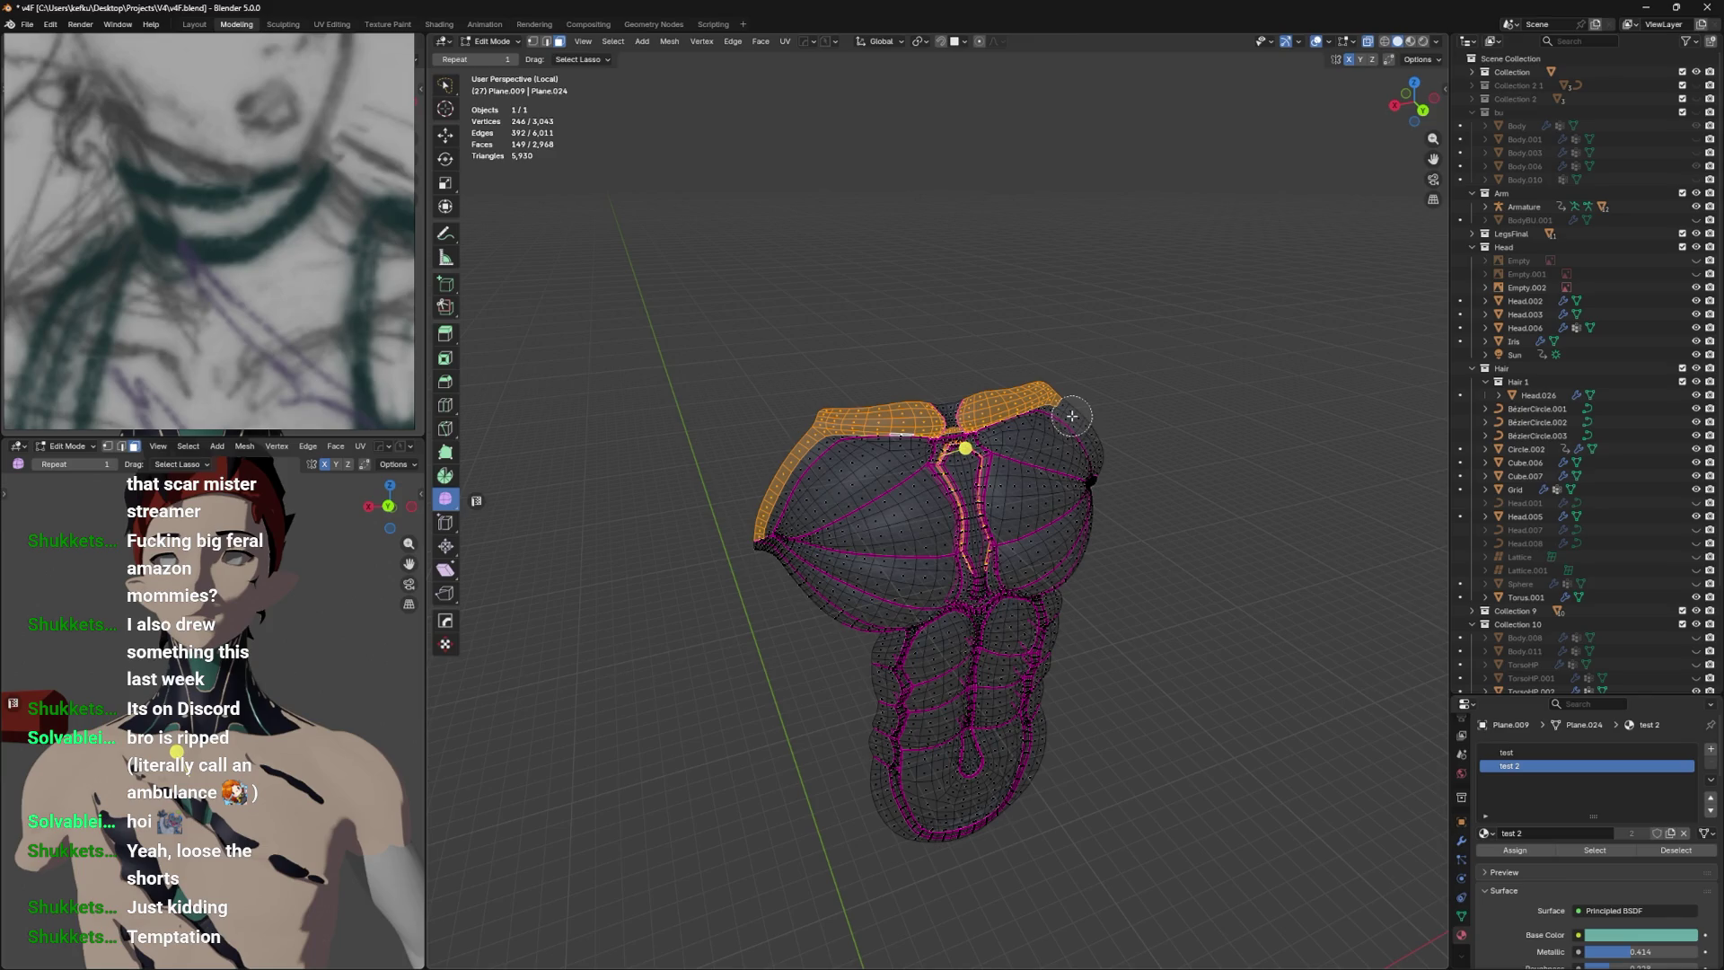
pyautogui.moveTo(780, 553); pyautogui.dragTo(778, 476)
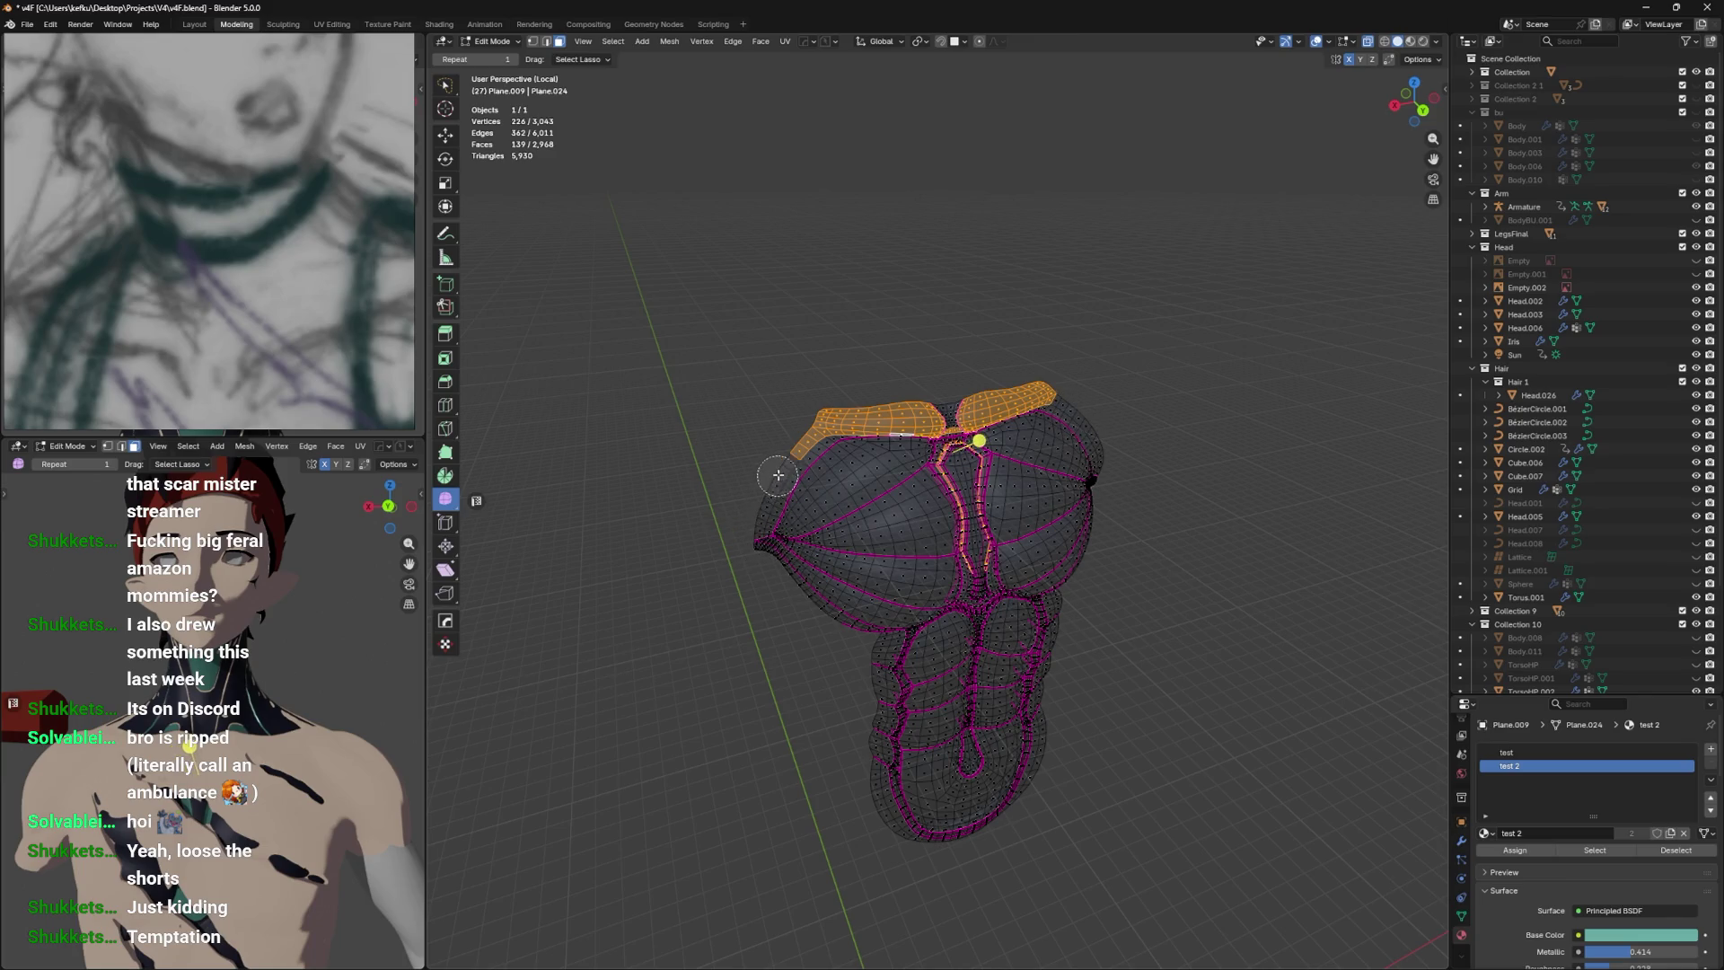
# Deselect the leftover side-strip faces with X-ray off, leaving only the collar faces selected.
pyautogui.moveTo(807, 449); pyautogui.dragTo(894, 490)
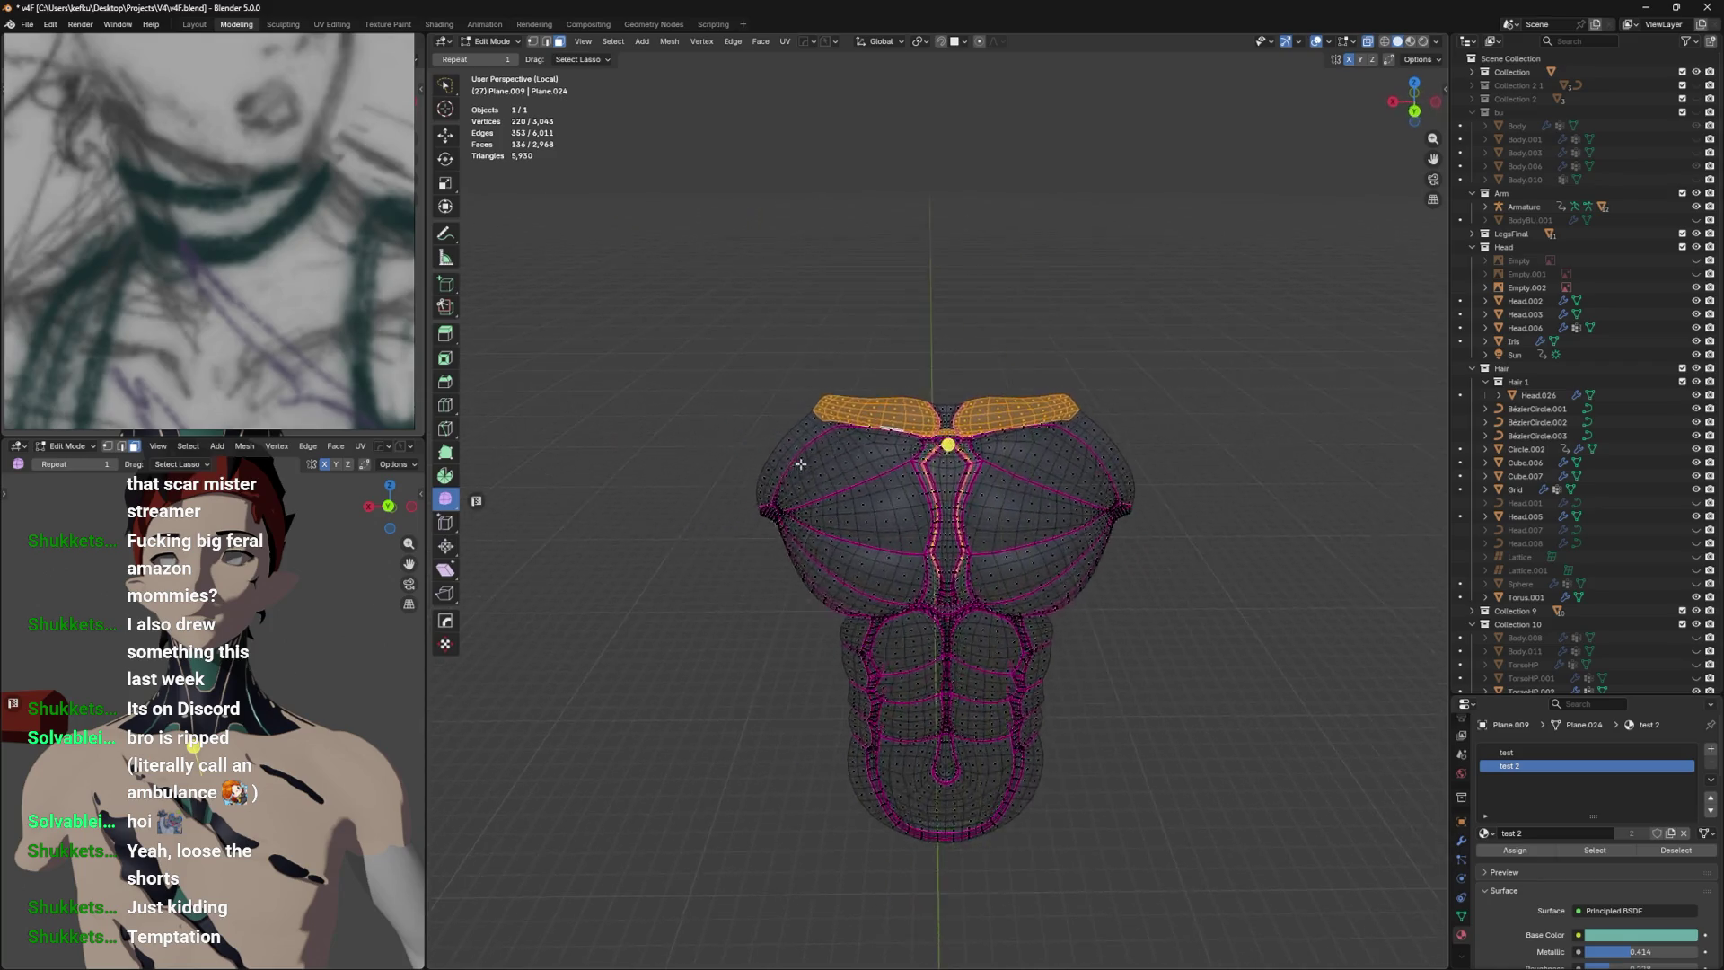
pyautogui.scroll(3)
pyautogui.scroll(3)
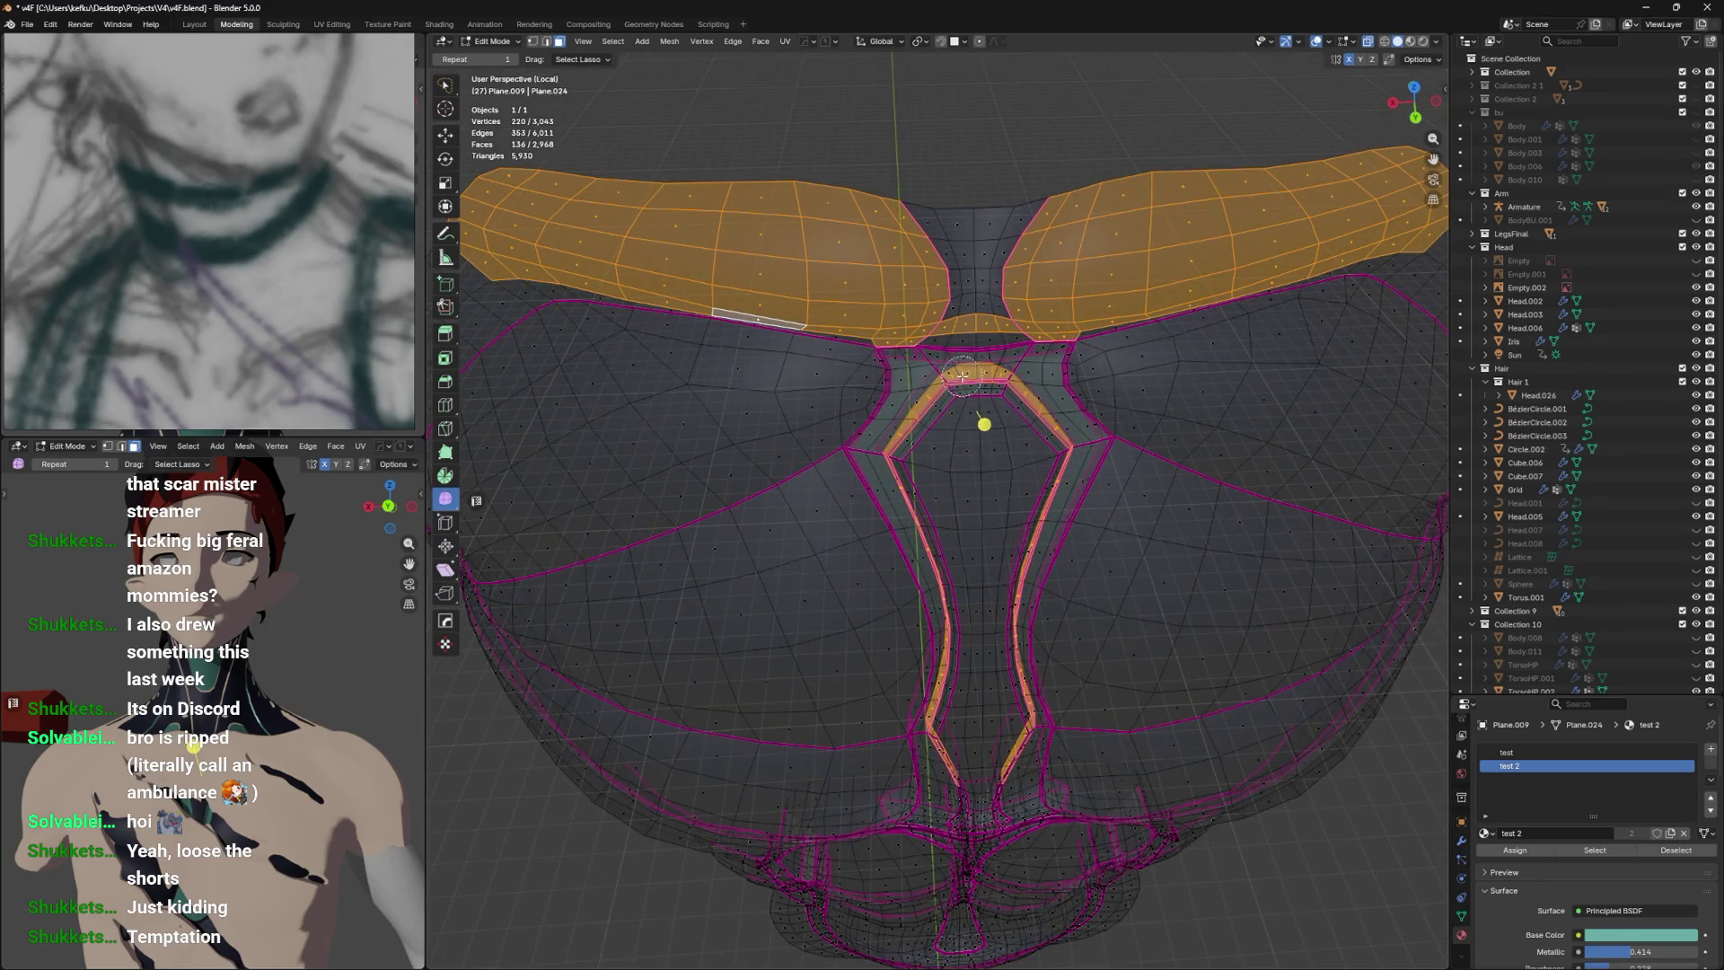
pyautogui.moveTo(984, 343); pyautogui.dragTo(1047, 512)
pyautogui.hotkey('alt', 'z')
pyautogui.moveTo(1032, 527); pyautogui.dragTo(1062, 275)
pyautogui.moveTo(877, 211); pyautogui.dragTo(965, 273)
# Assign the teal test 2 material to the collar pieces and return to Object Mode.
pyautogui.click(1541, 850)
pyautogui.click(1513, 766)
pyautogui.moveTo(1167, 584); pyautogui.dragTo(1477, 791)
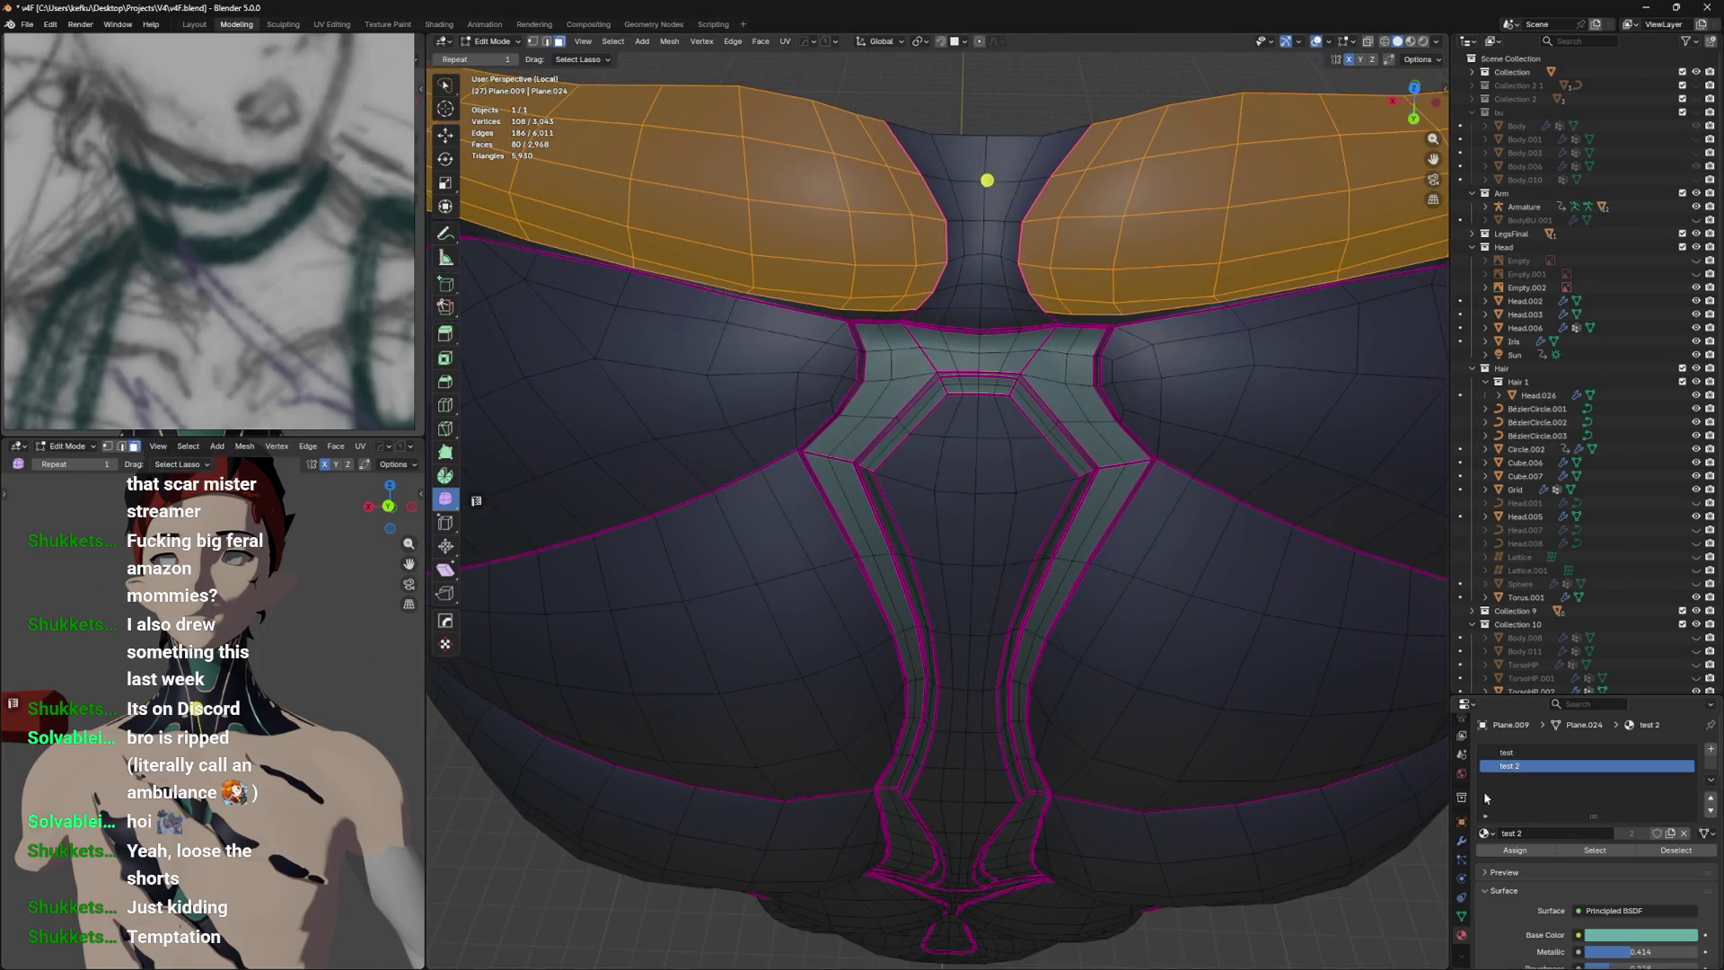
pyautogui.scroll(-3)
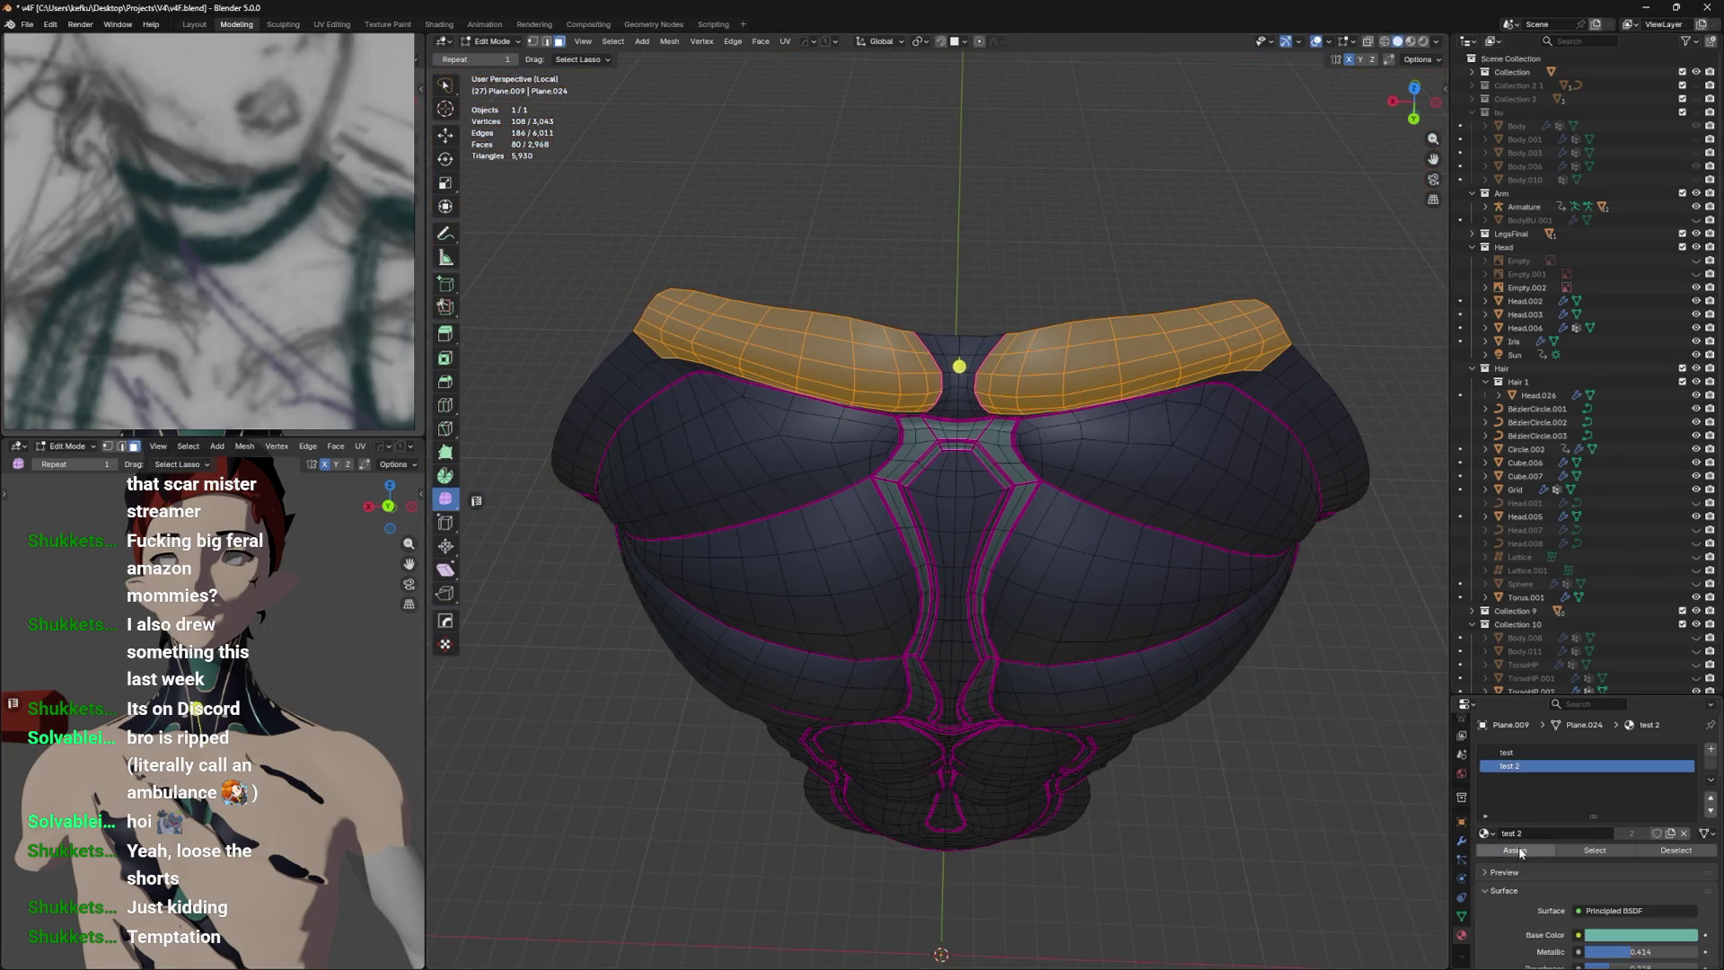
pyautogui.hotkey('ctrl', 'Tab')
pyautogui.click(905, 547)
pyautogui.scroll(3)
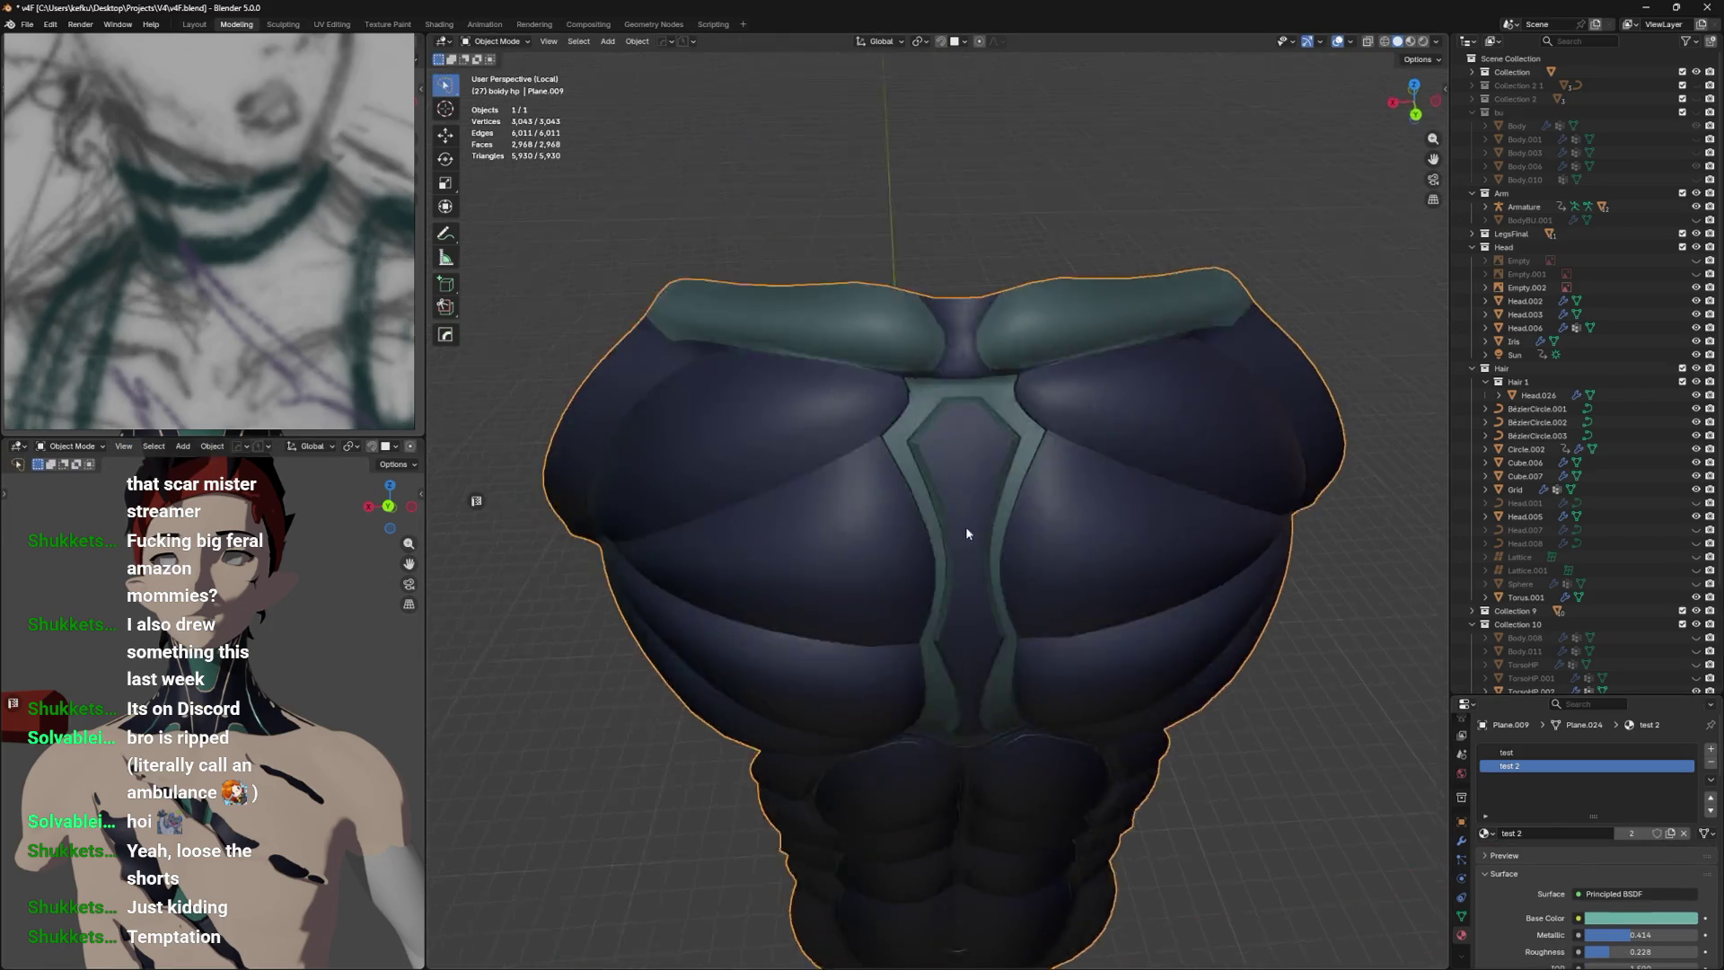
# Switch the torso into Edit Mode from the mode pie menu.
pyautogui.moveTo(992, 485); pyautogui.dragTo(898, 504)
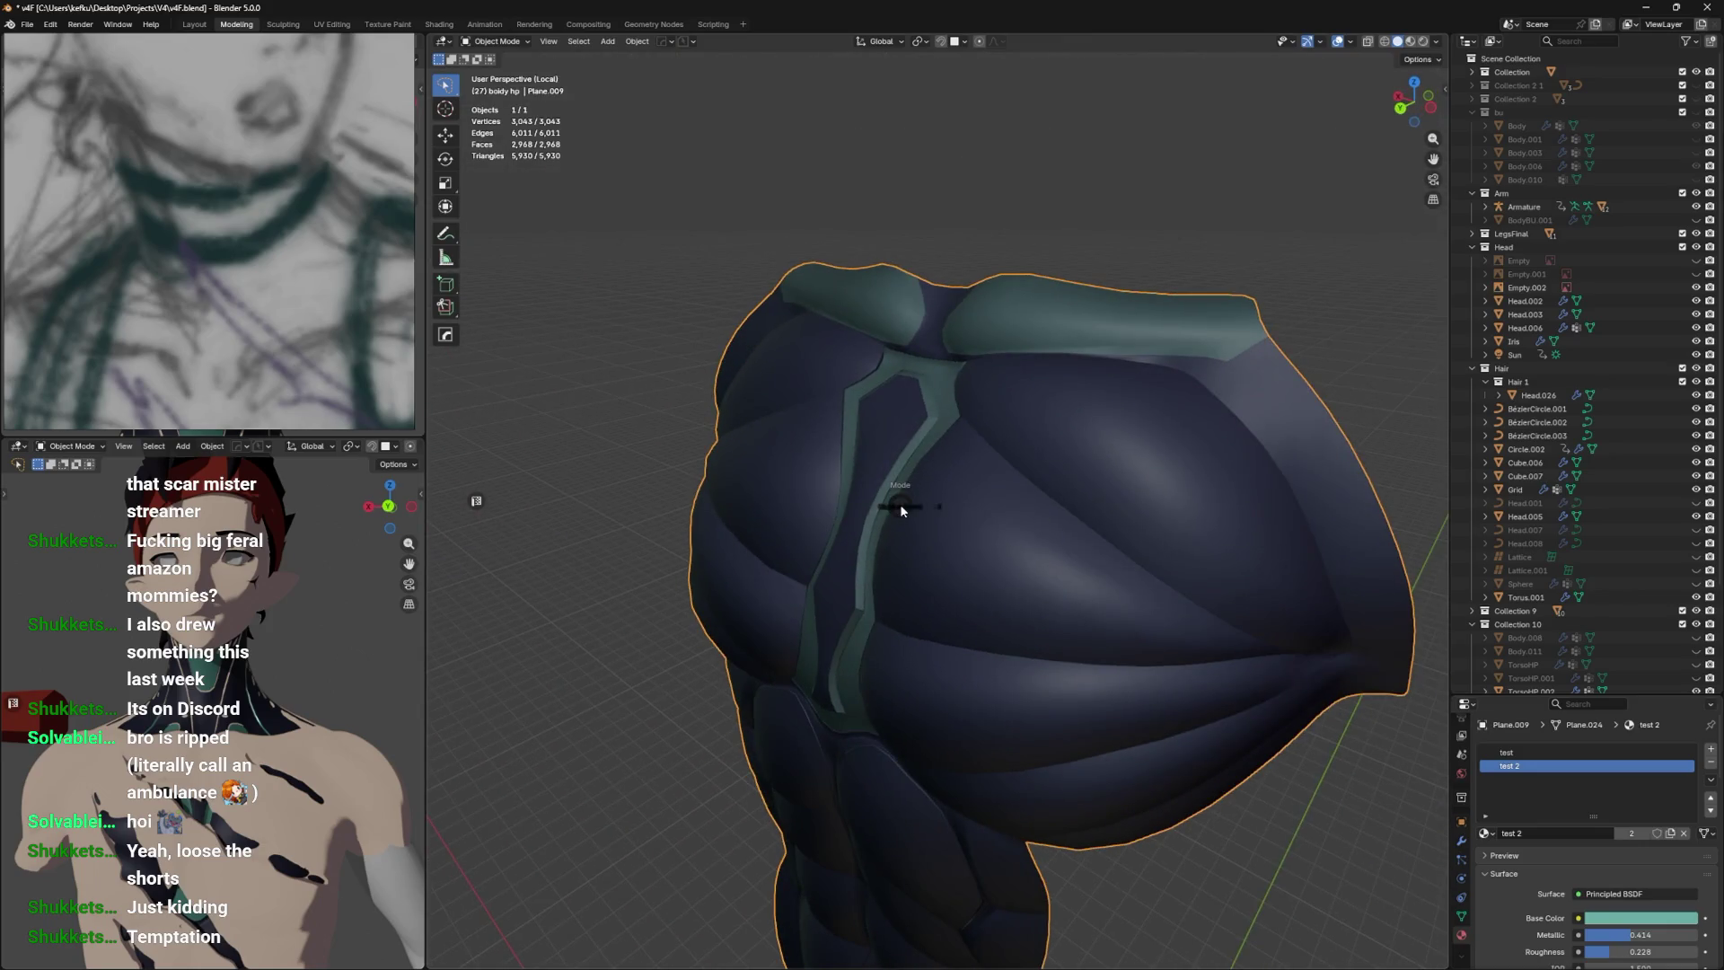
pyautogui.hotkey('ctrl', 'Tab')
pyautogui.click(912, 580)
pyautogui.hotkey('ctrl', 'Tab')
pyautogui.click(790, 569)
pyautogui.moveTo(790, 570); pyautogui.dragTo(914, 563)
# Select the outer rim face loop, make the navy test slot active, and toggle back into Edit Mode.
pyautogui.click(1228, 428)
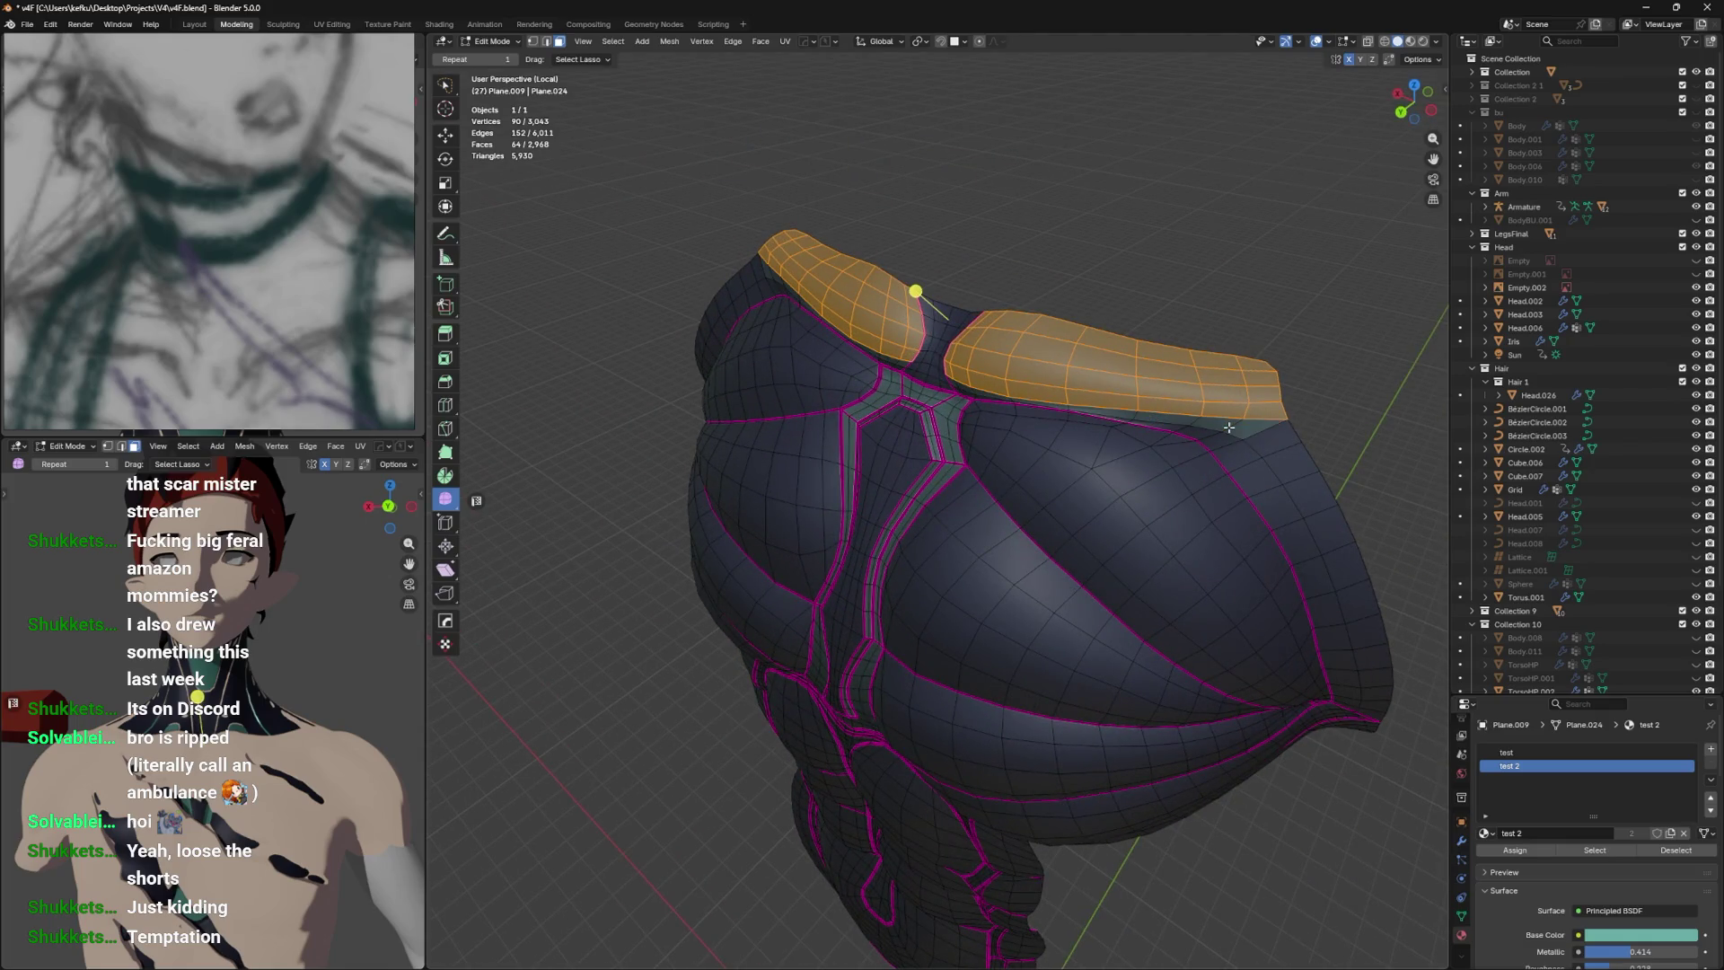
pyautogui.click(1228, 428)
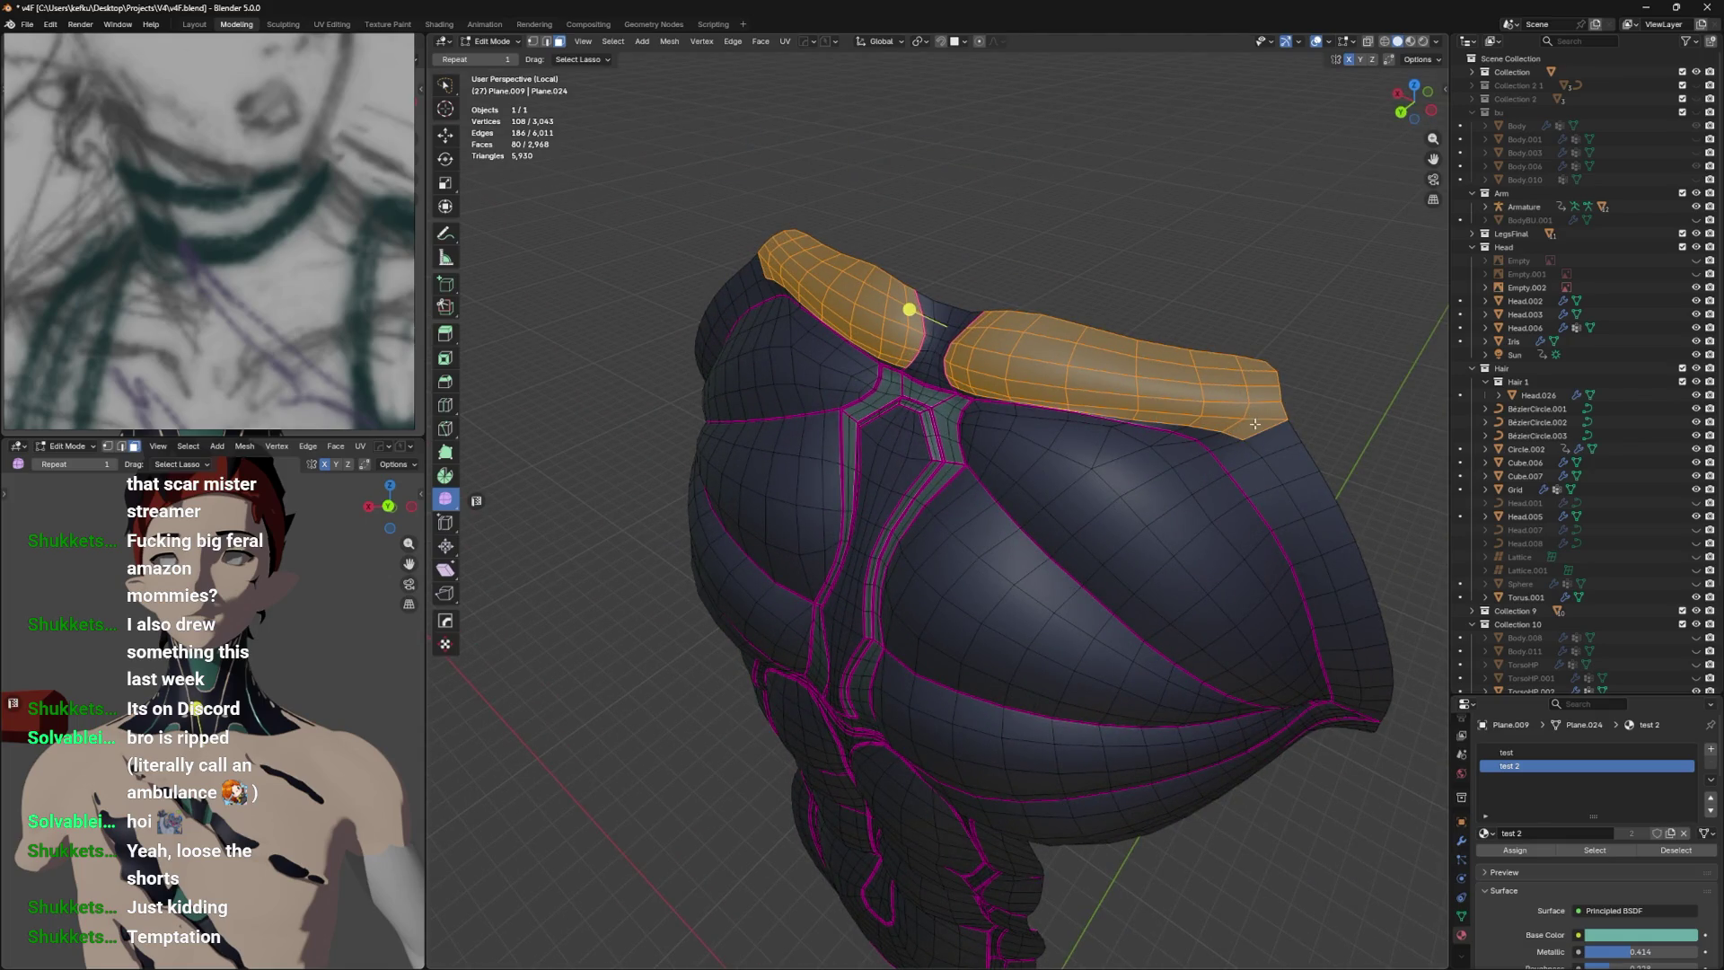
pyautogui.click(1235, 427)
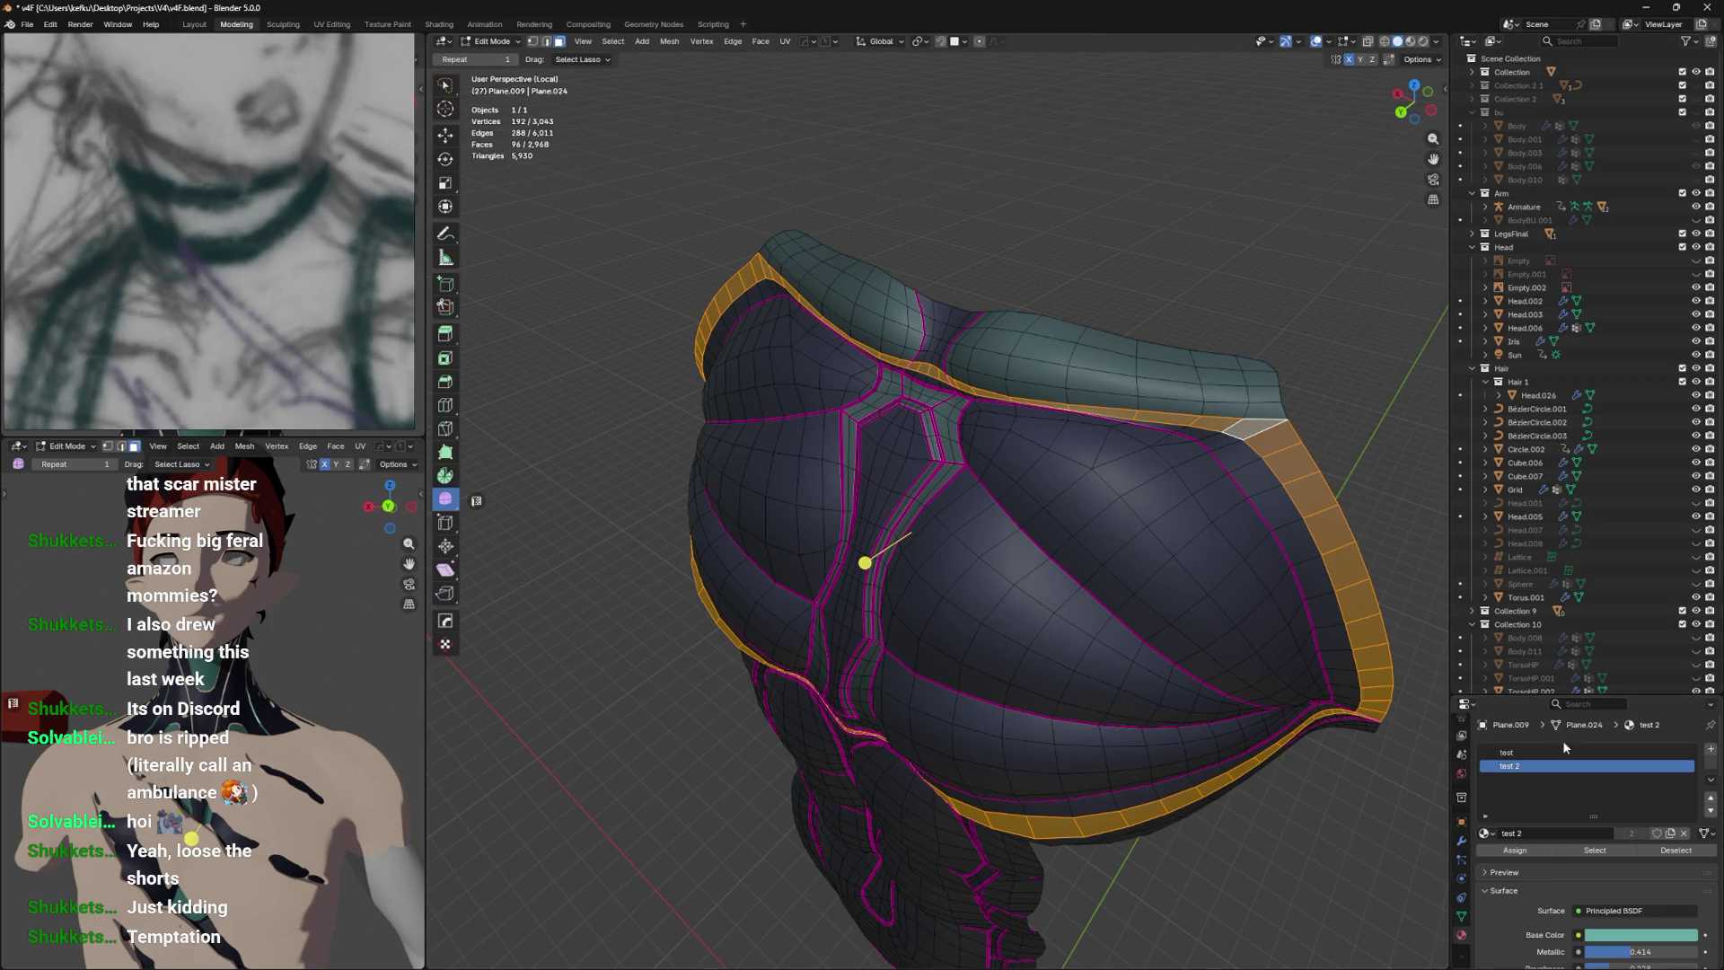
pyautogui.click(1563, 750)
pyautogui.hotkey('ctrl', 'Tab')
pyautogui.moveTo(1134, 488); pyautogui.dragTo(1212, 496)
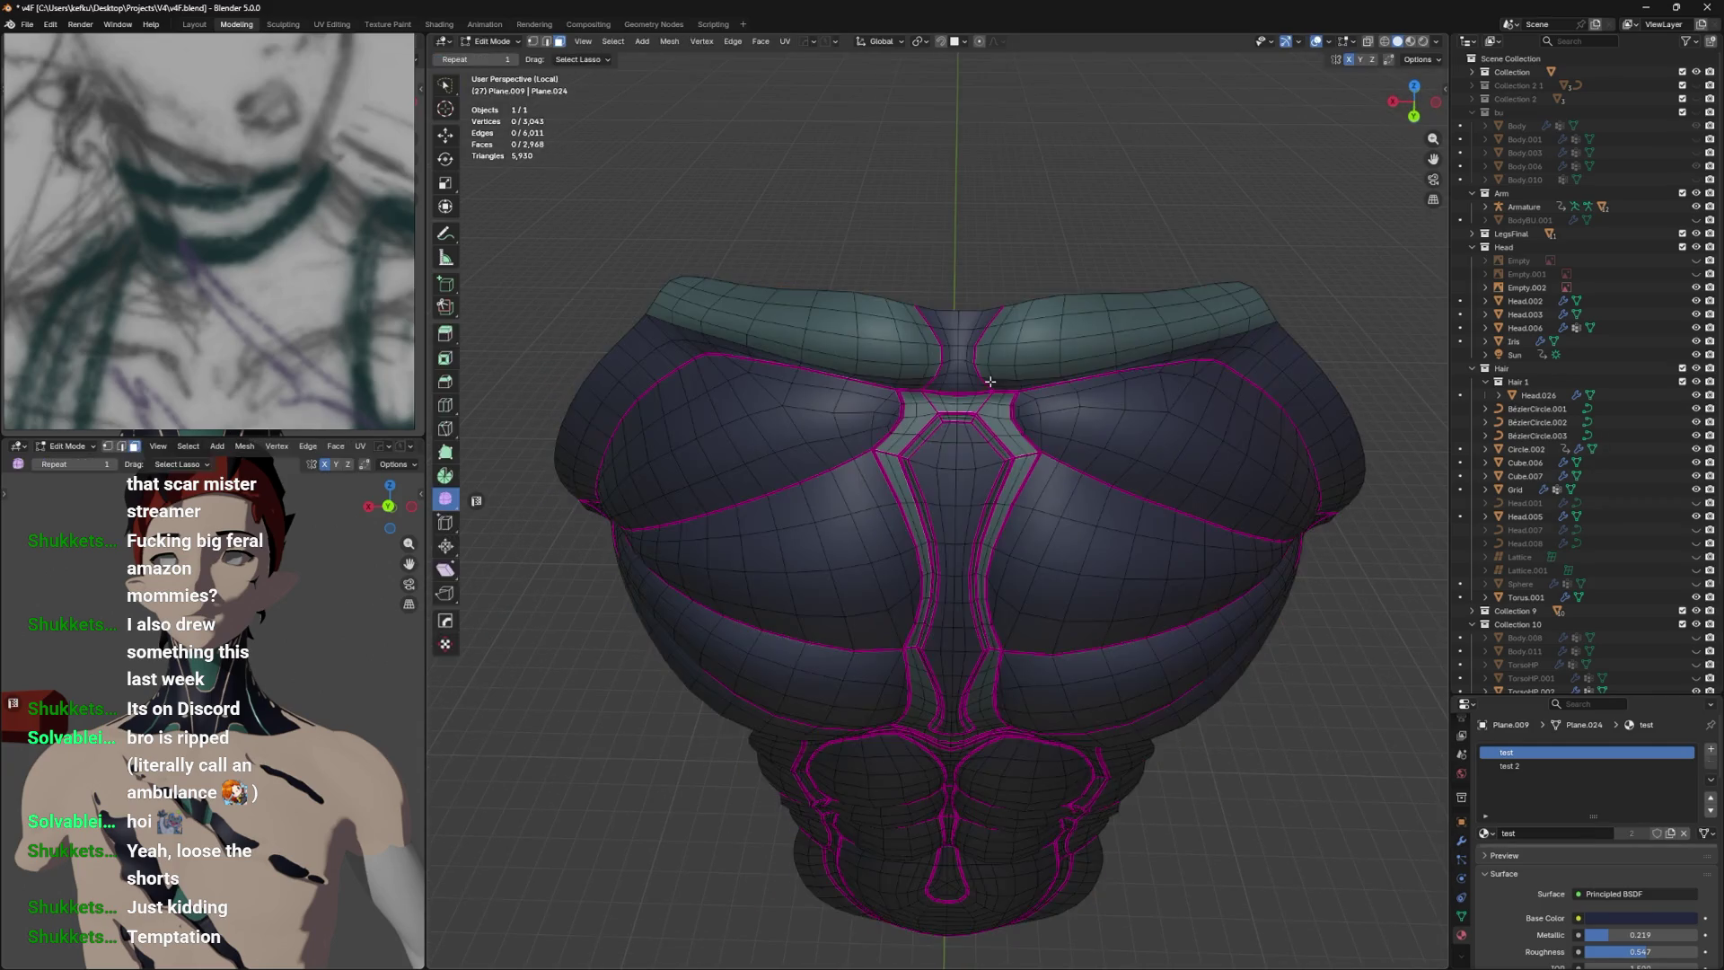
pyautogui.press('Tab')
pyautogui.scroll(3)
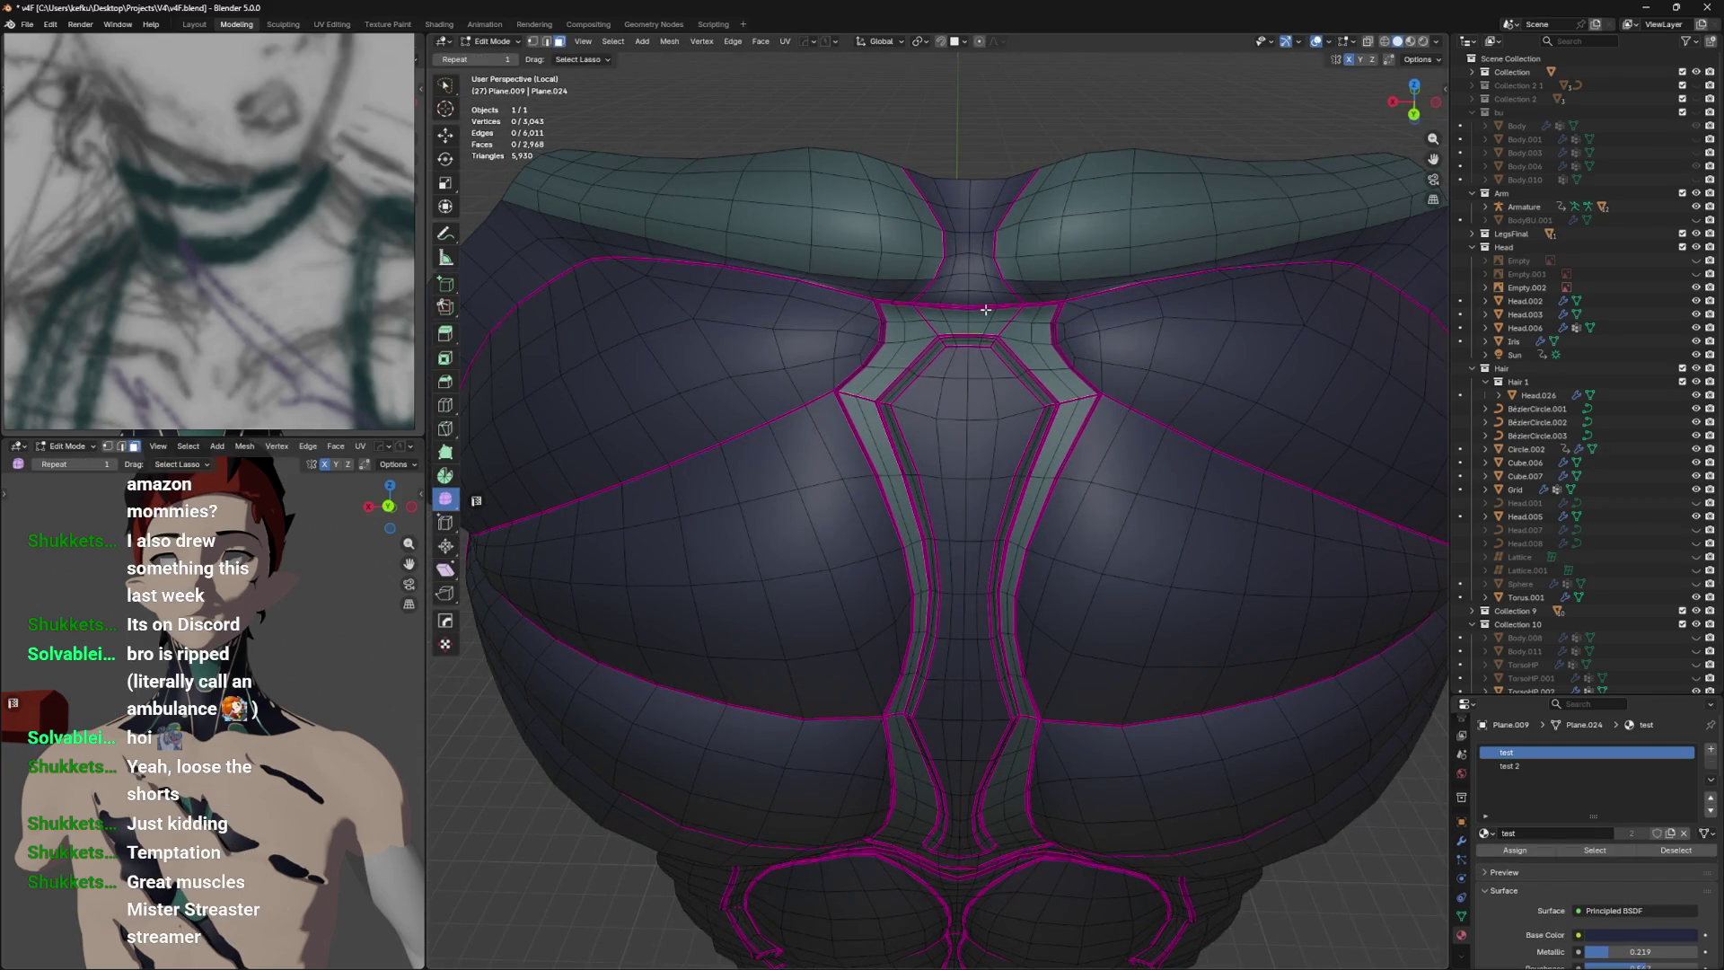
# Save the file and toggle see-through shading on and back off.
pyautogui.moveTo(985, 309); pyautogui.dragTo(821, 653)
pyautogui.hotkey('ctrl', 's')
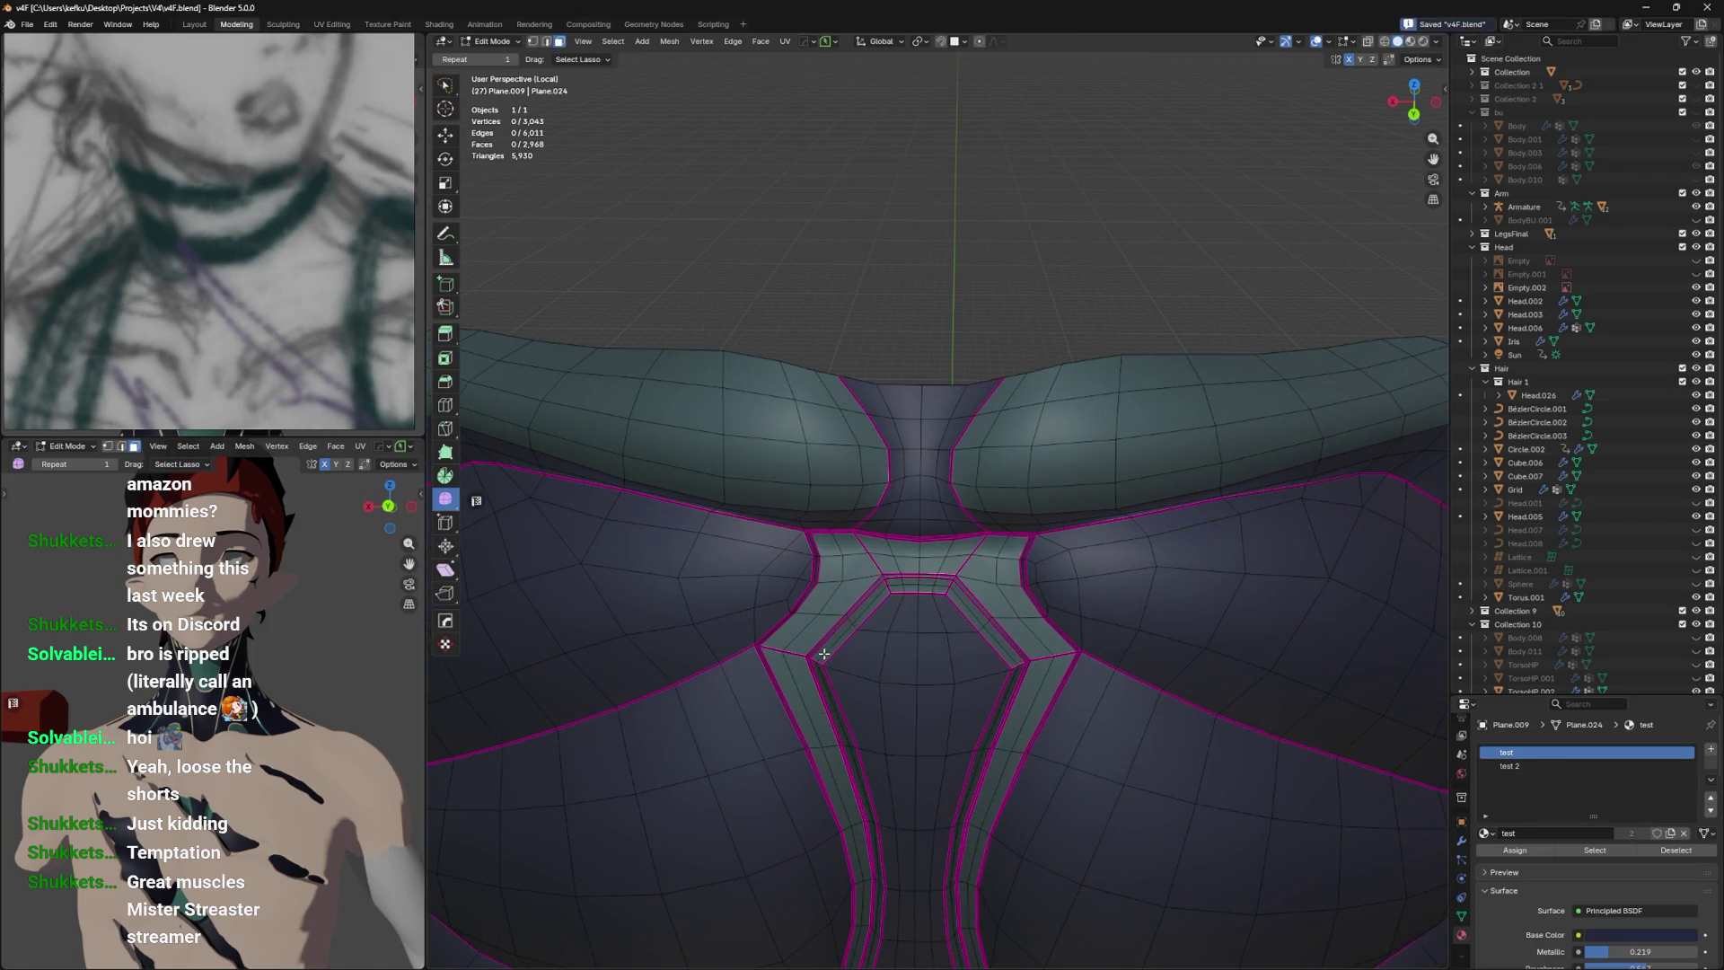
pyautogui.hotkey('alt', 'z')
pyautogui.hotkey('alt', 'z')
pyautogui.scroll(3)
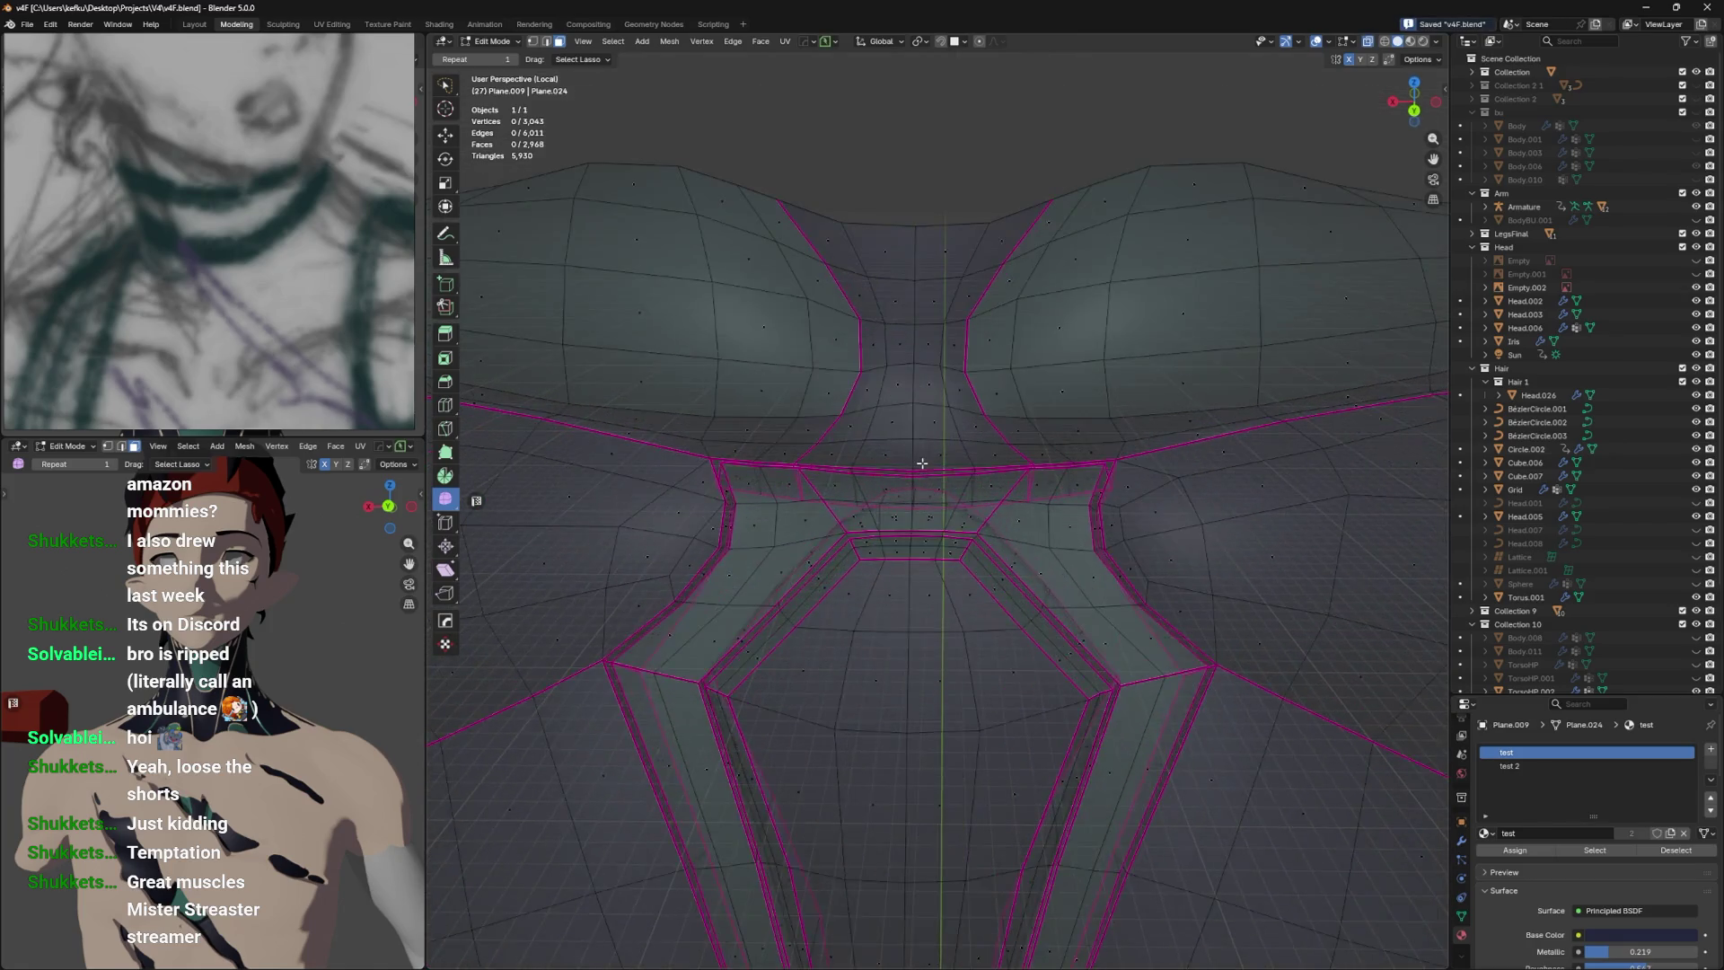
pyautogui.scroll(-3)
pyautogui.hotkey('alt', 'z')
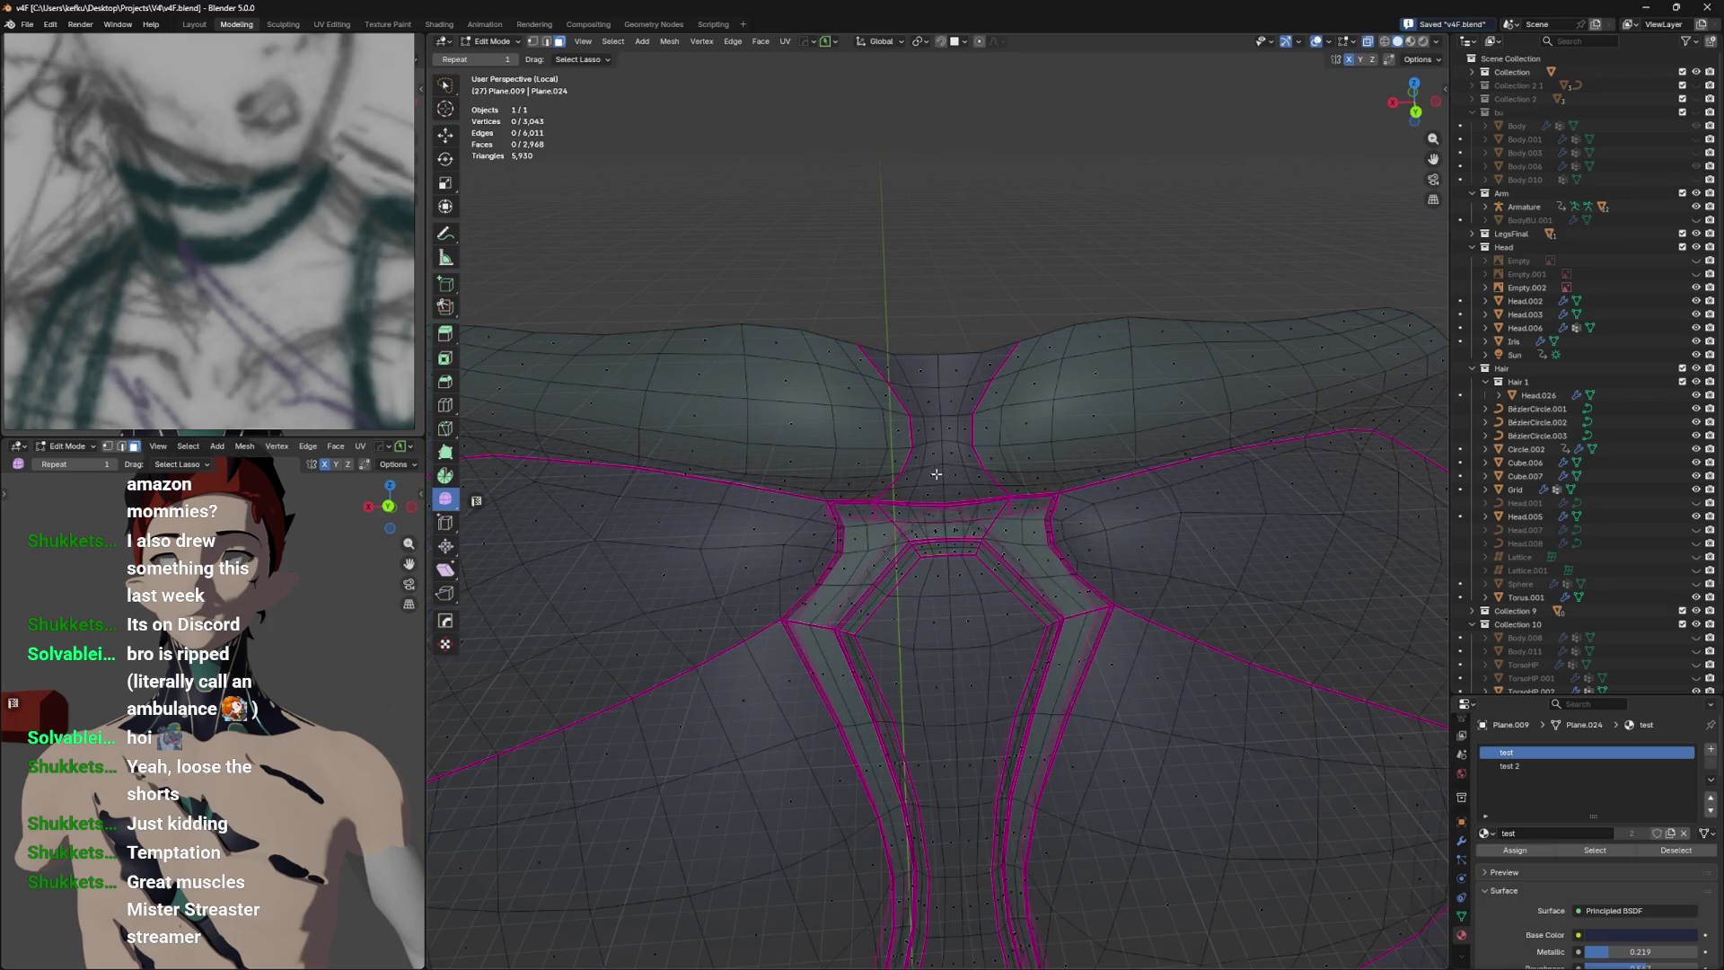
# Select the neck faces up to the upper chest and make the teal test 2 slot active.
pyautogui.moveTo(944, 448); pyautogui.dragTo(972, 321)
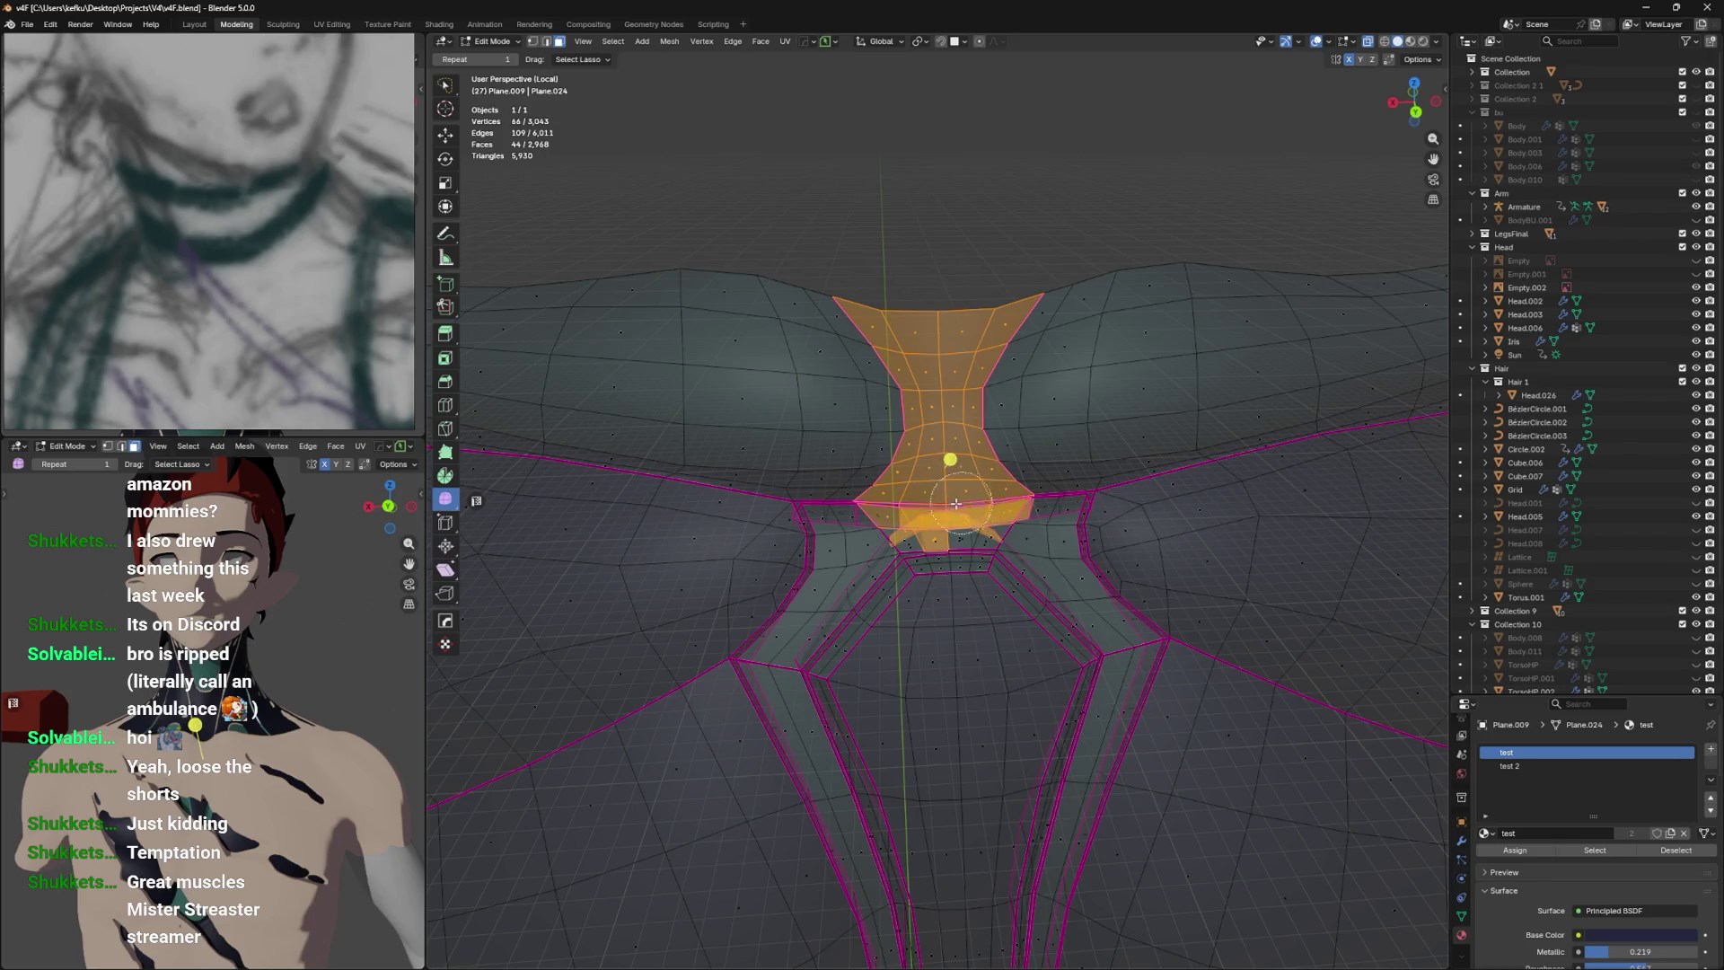
pyautogui.moveTo(904, 518); pyautogui.dragTo(957, 575)
pyautogui.click(1509, 766)
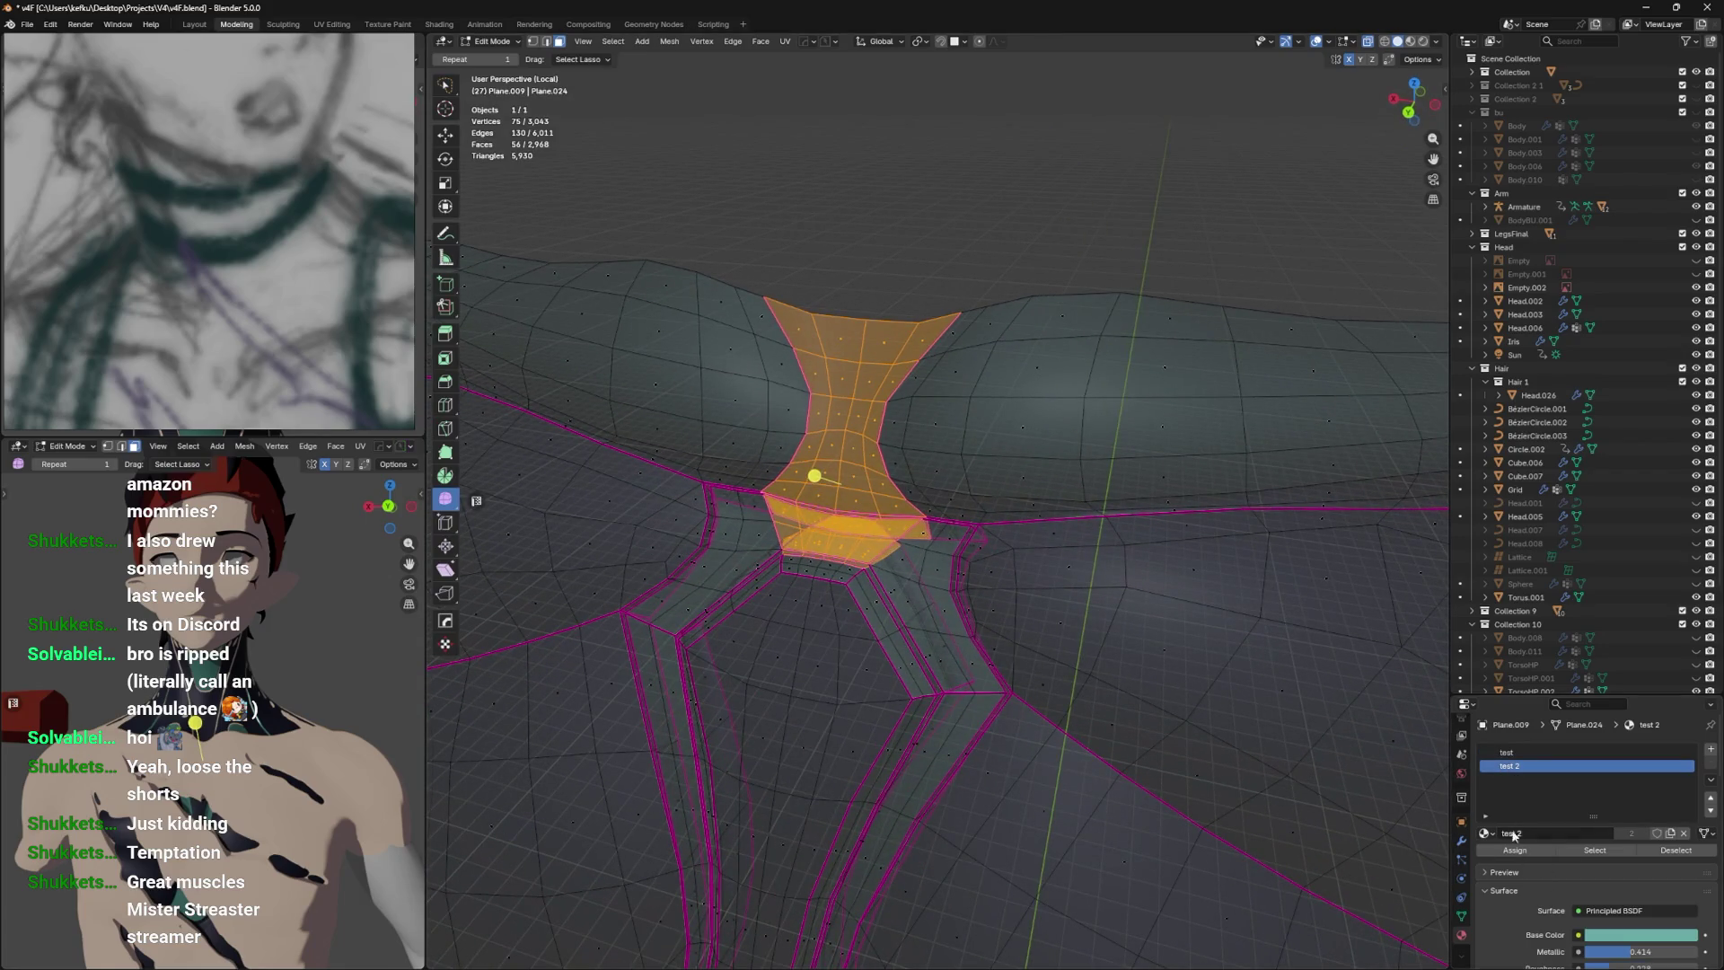
pyautogui.moveTo(1398, 797); pyautogui.dragTo(1022, 624)
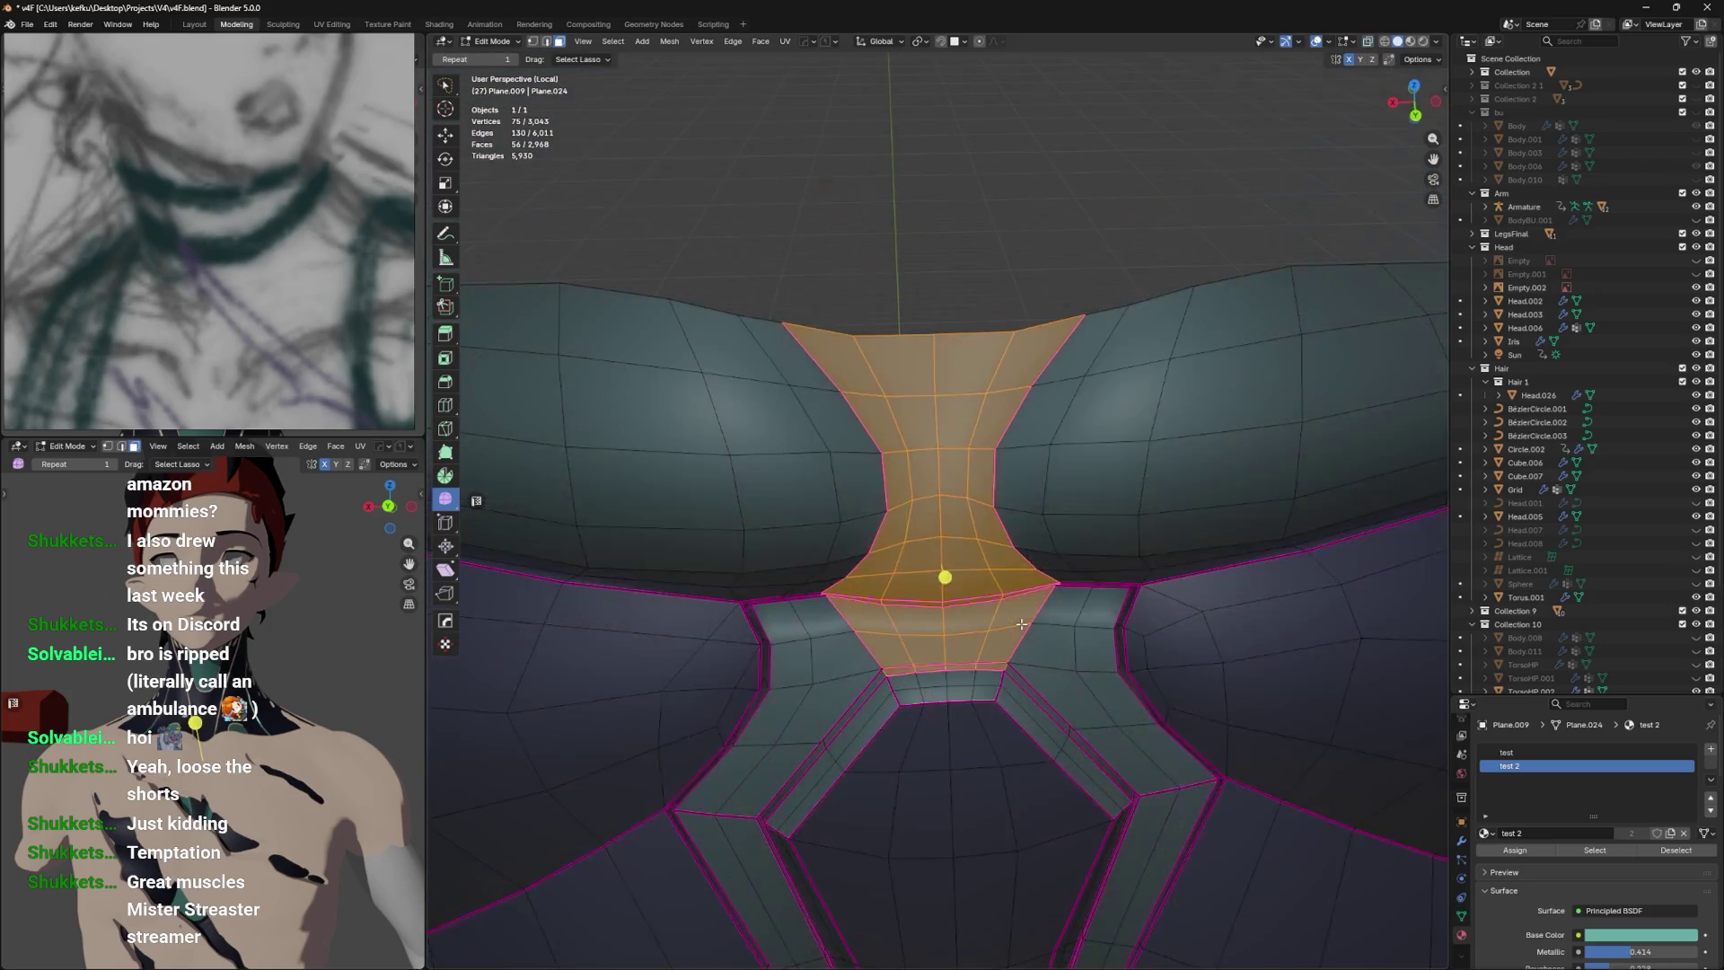
pyautogui.scroll(3)
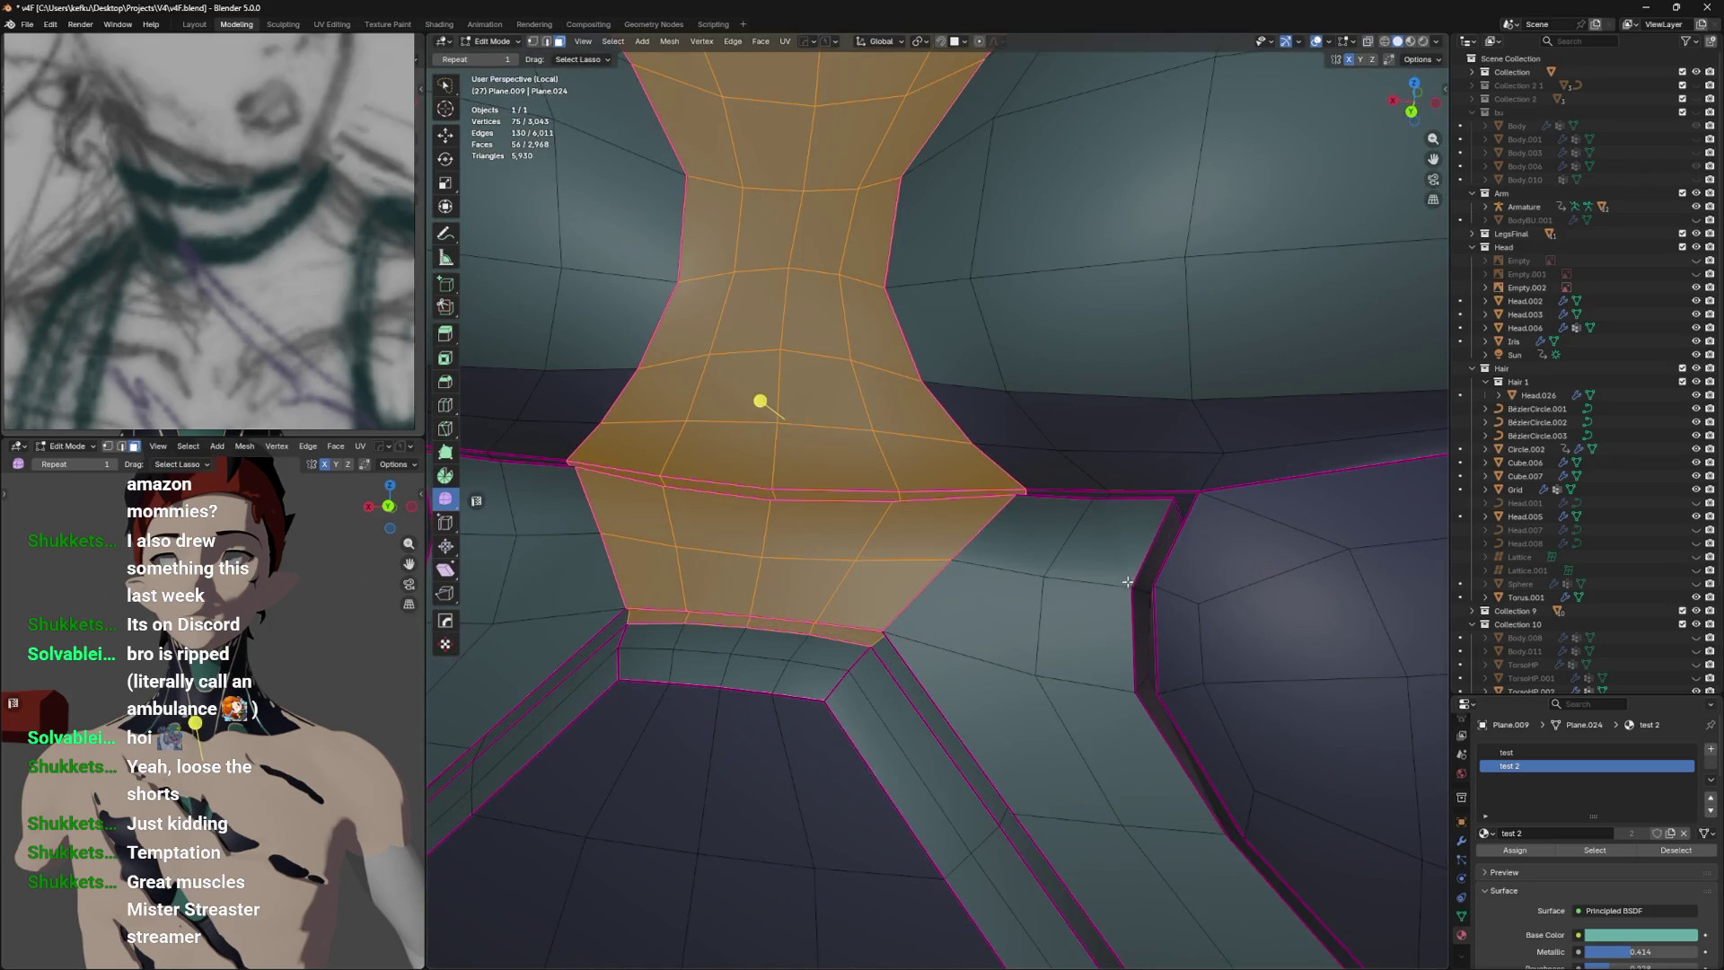
# Select the thin face loop along the collar seam and leave Edit Mode to preview.
pyautogui.click(1139, 588)
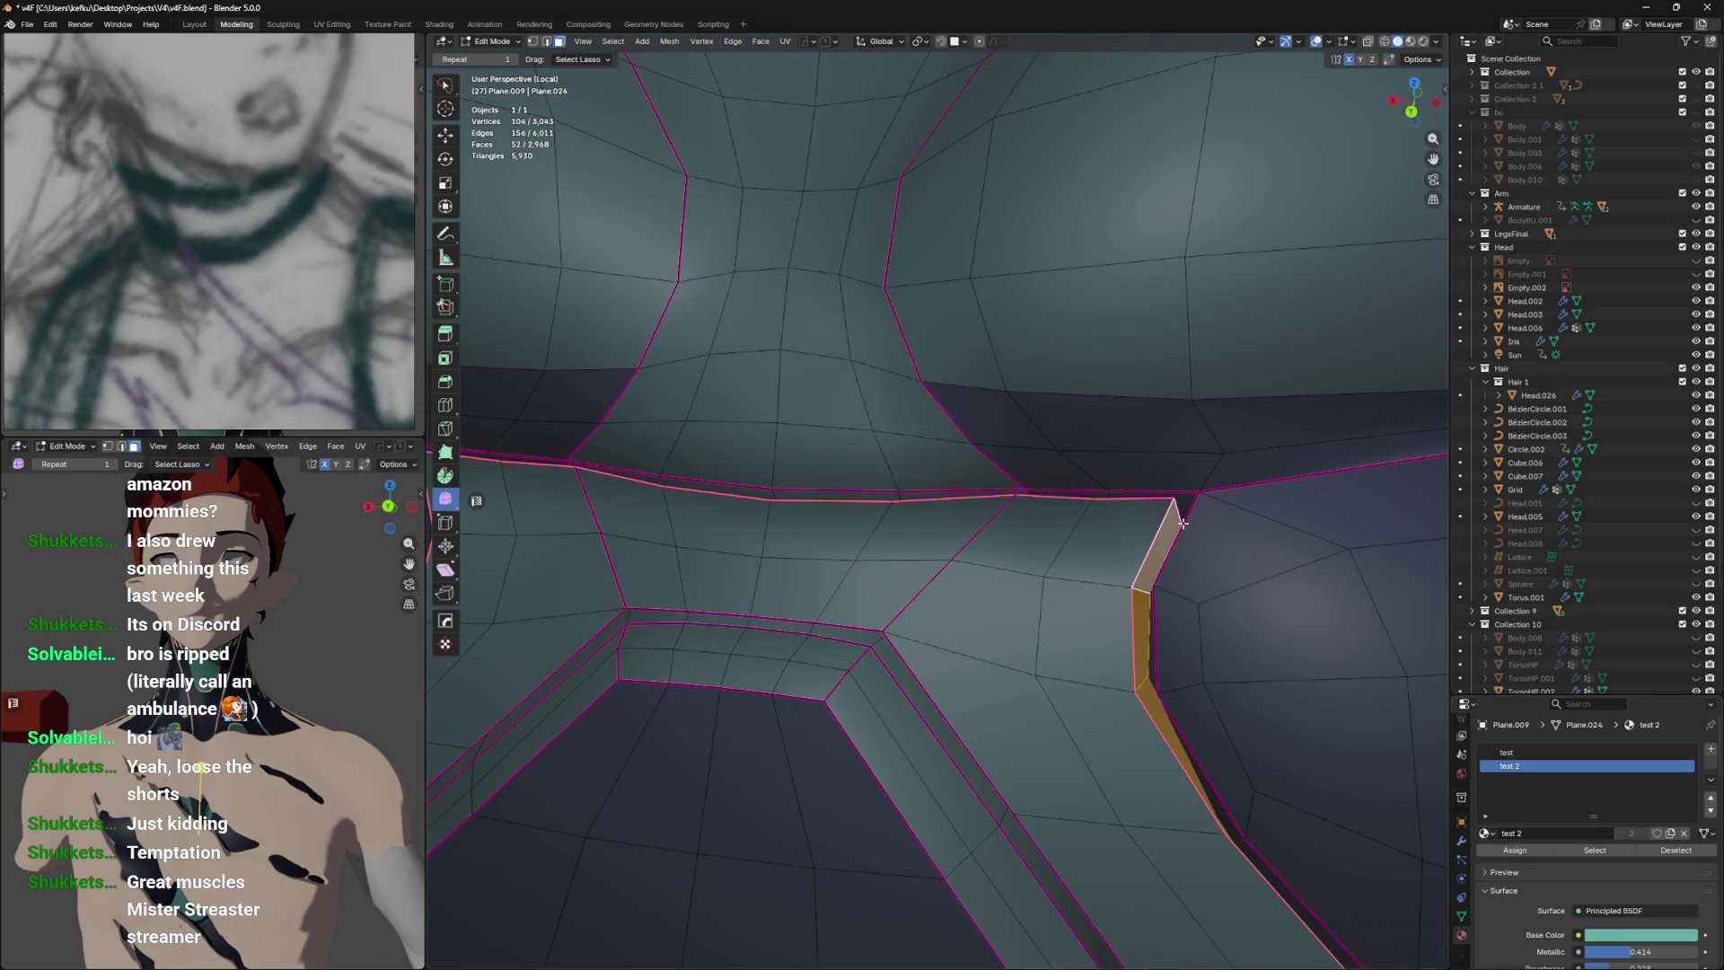
pyautogui.click(1185, 503)
pyautogui.moveTo(1190, 496); pyautogui.dragTo(1356, 501)
pyautogui.click(1356, 500)
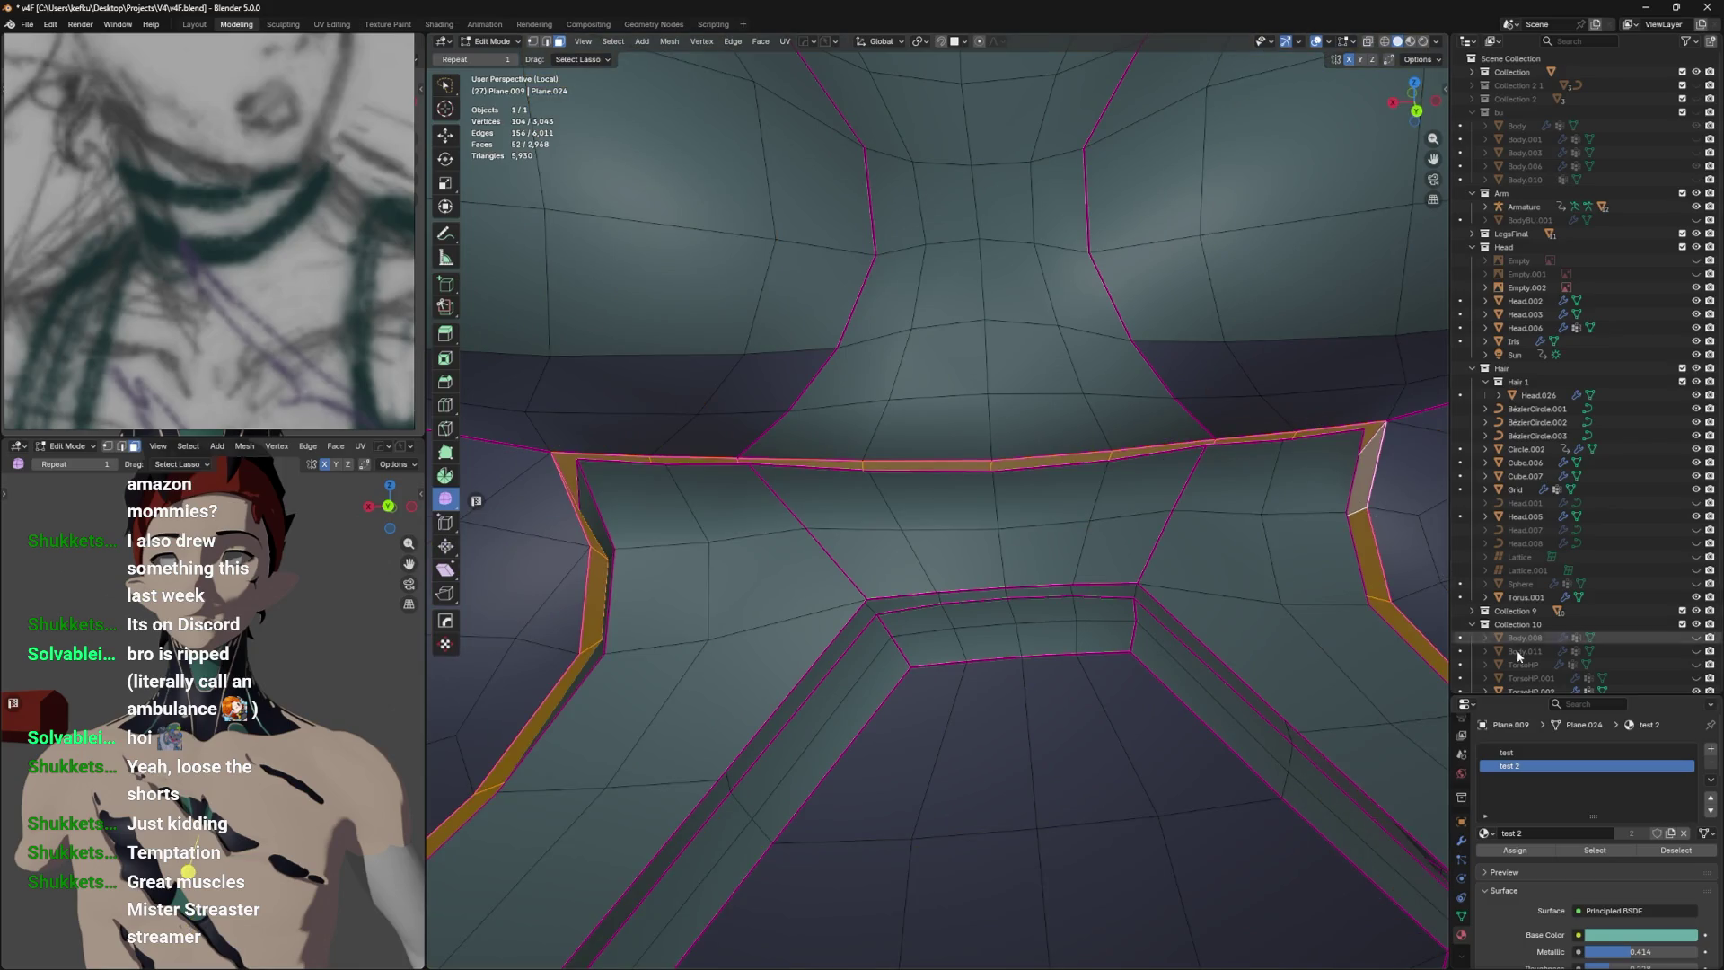
pyautogui.moveTo(1401, 781); pyautogui.dragTo(1188, 644)
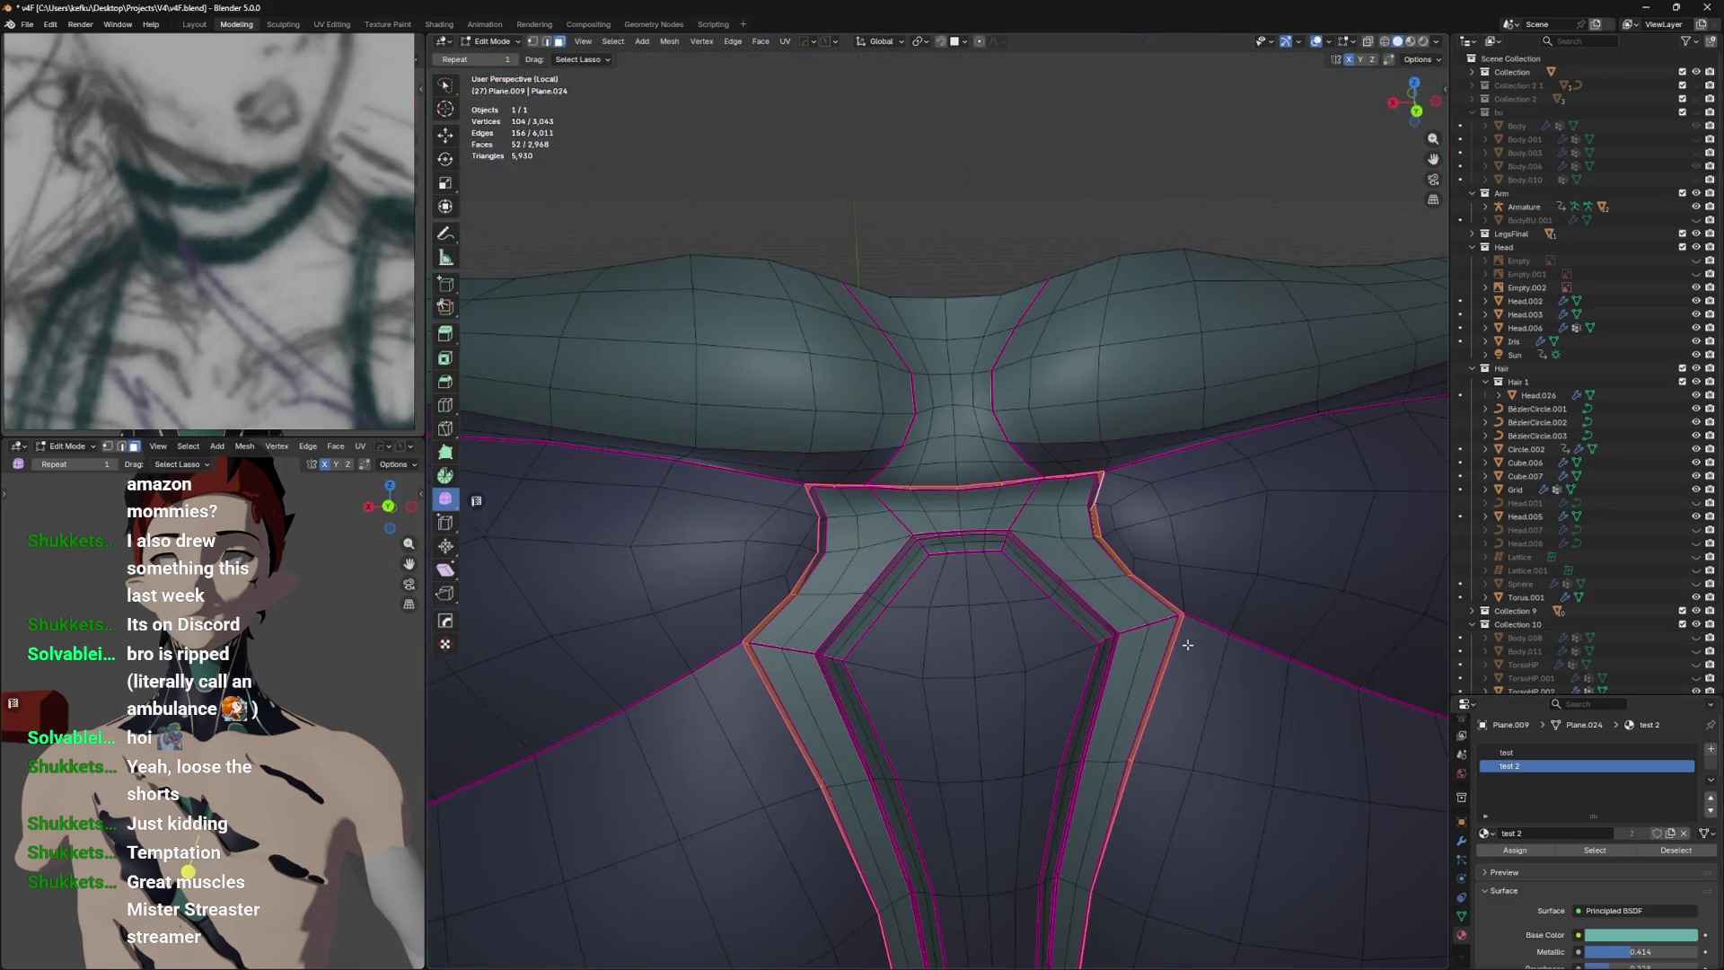
pyautogui.press('Tab')
pyautogui.scroll(-3)
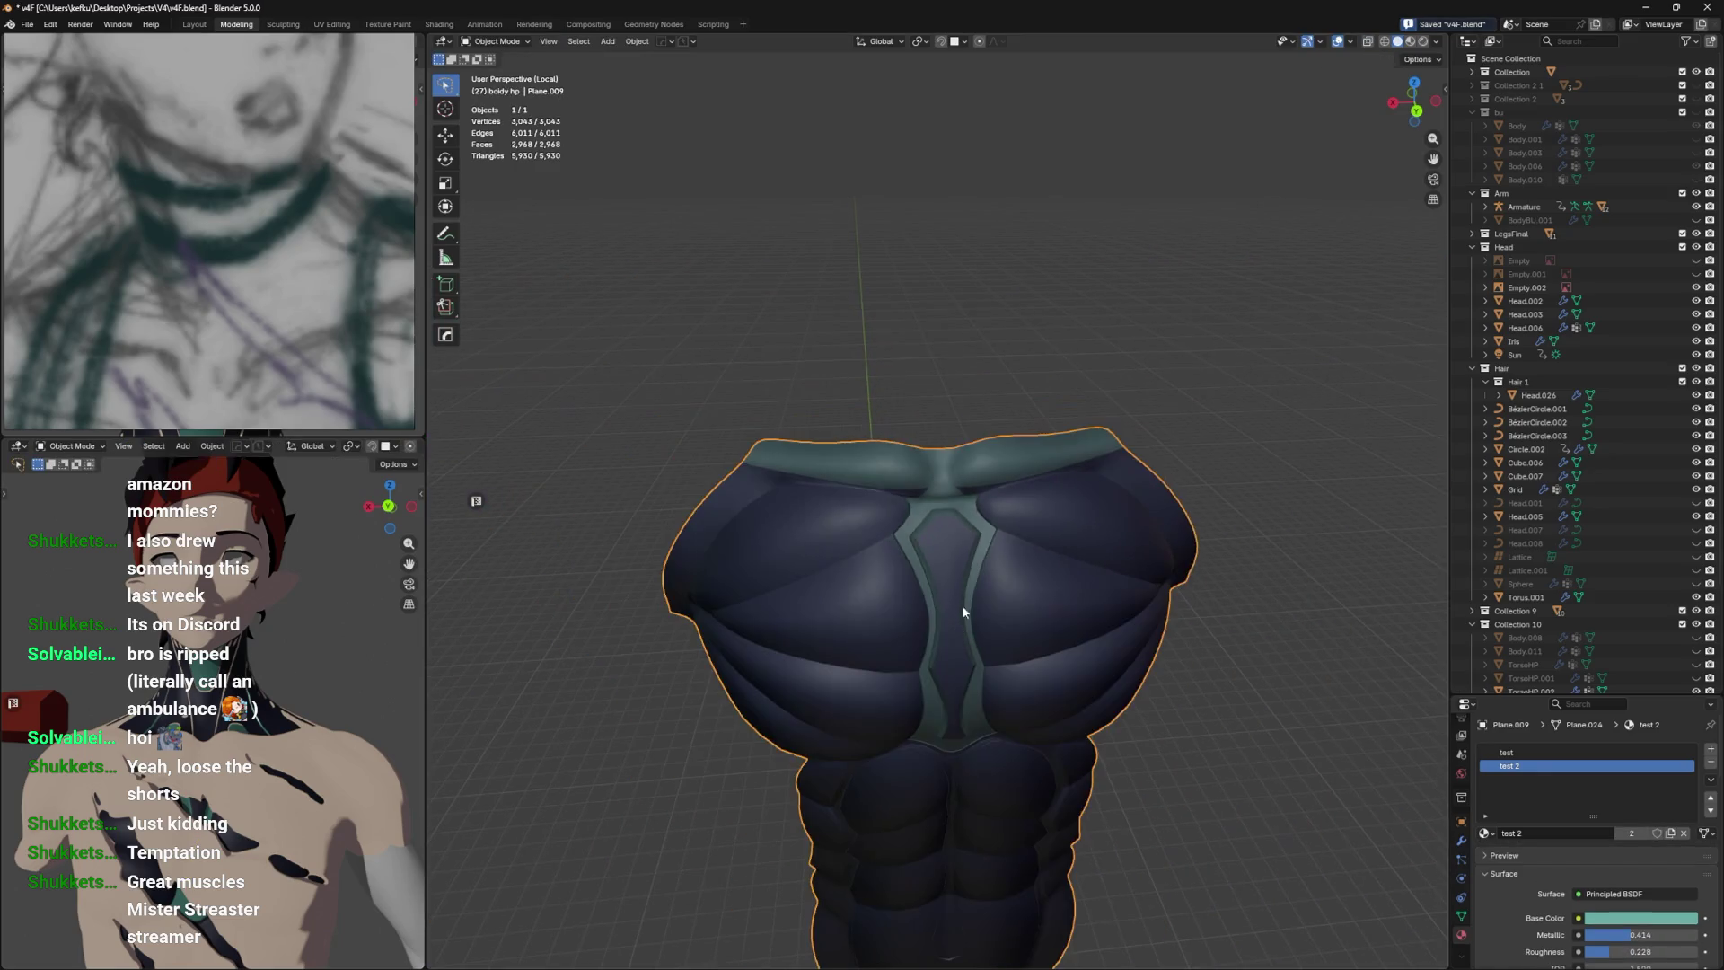
# Edge-slide and vertex-slide the seam below the chest to reshape it.
pyautogui.press('Tab')
pyautogui.scroll(3)
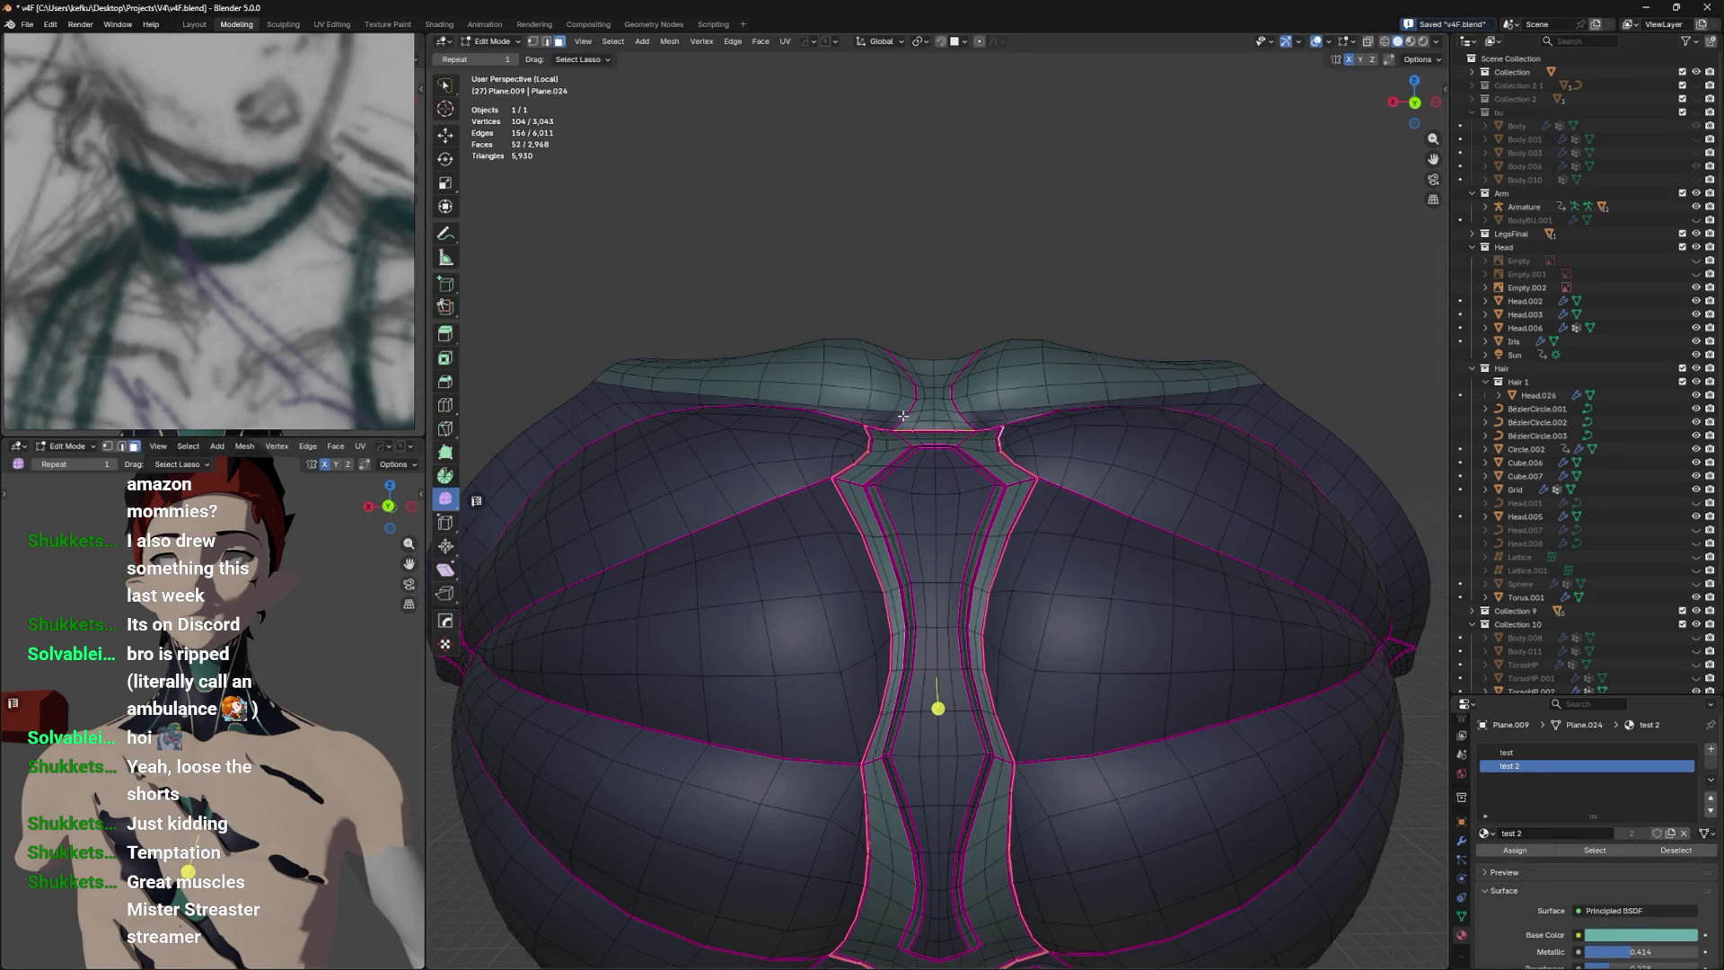
pyautogui.scroll(3)
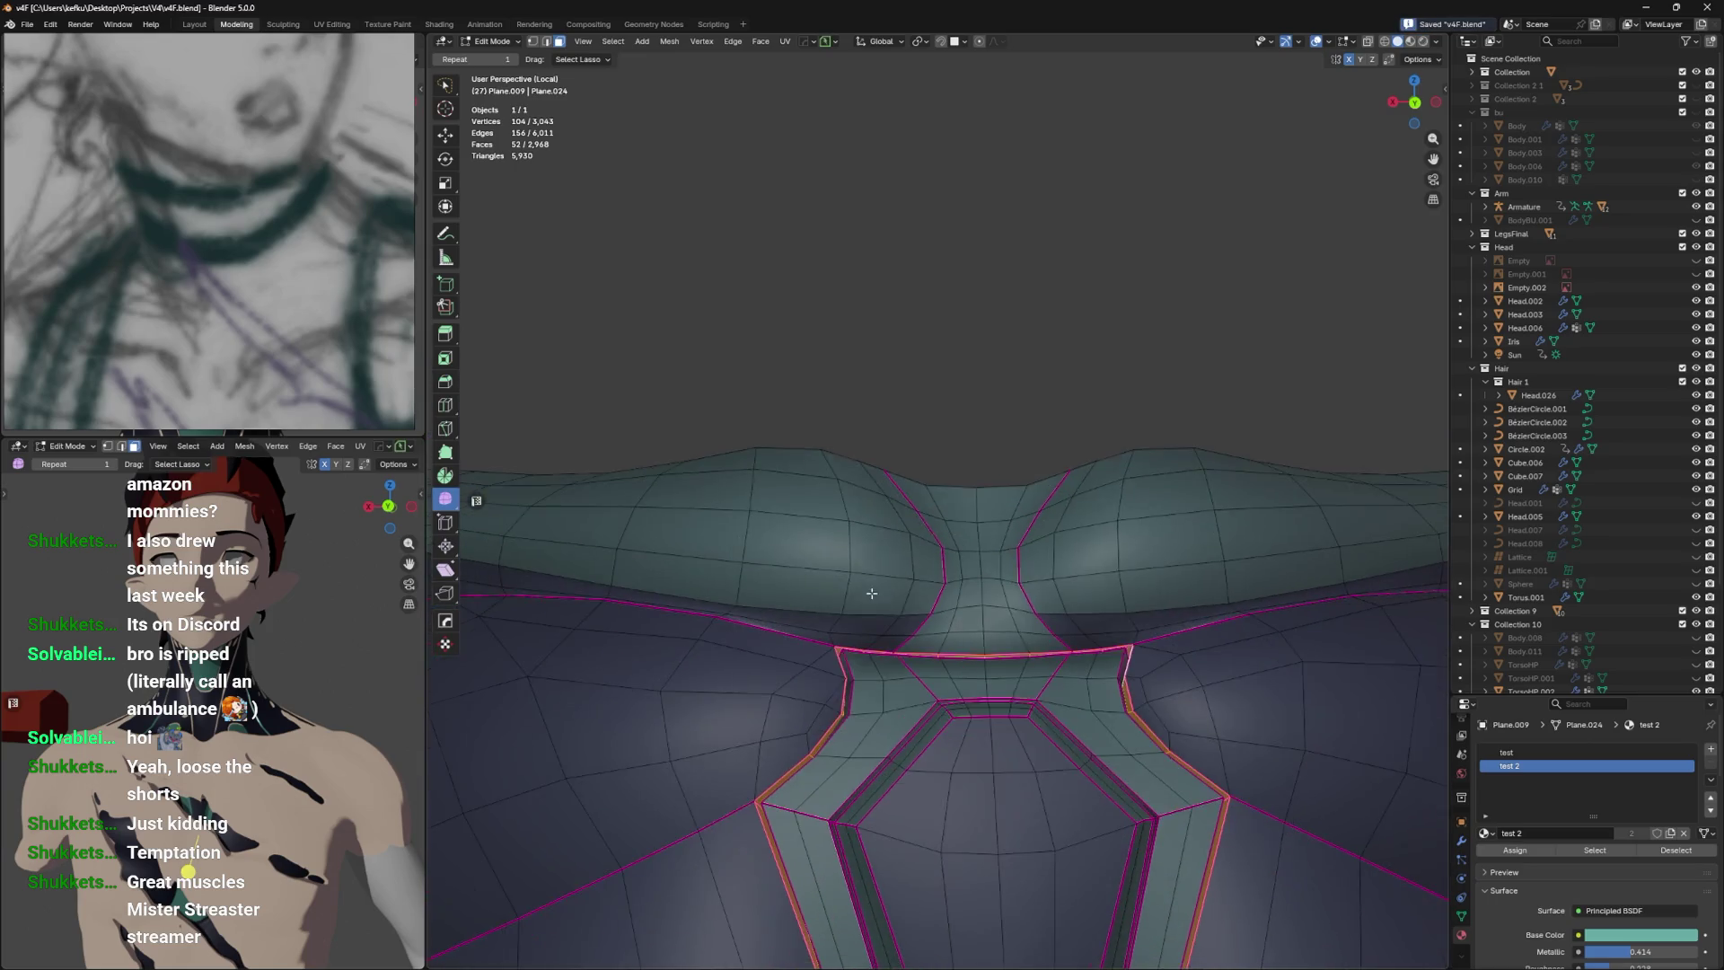
pyautogui.press('1')
pyautogui.click(883, 569)
pyautogui.press('g')
pyautogui.press('g')
pyautogui.click(882, 573)
pyautogui.press('g')
pyautogui.press('g')
pyautogui.click(860, 572)
pyautogui.click(882, 599)
pyautogui.press('g')
pyautogui.press('g')
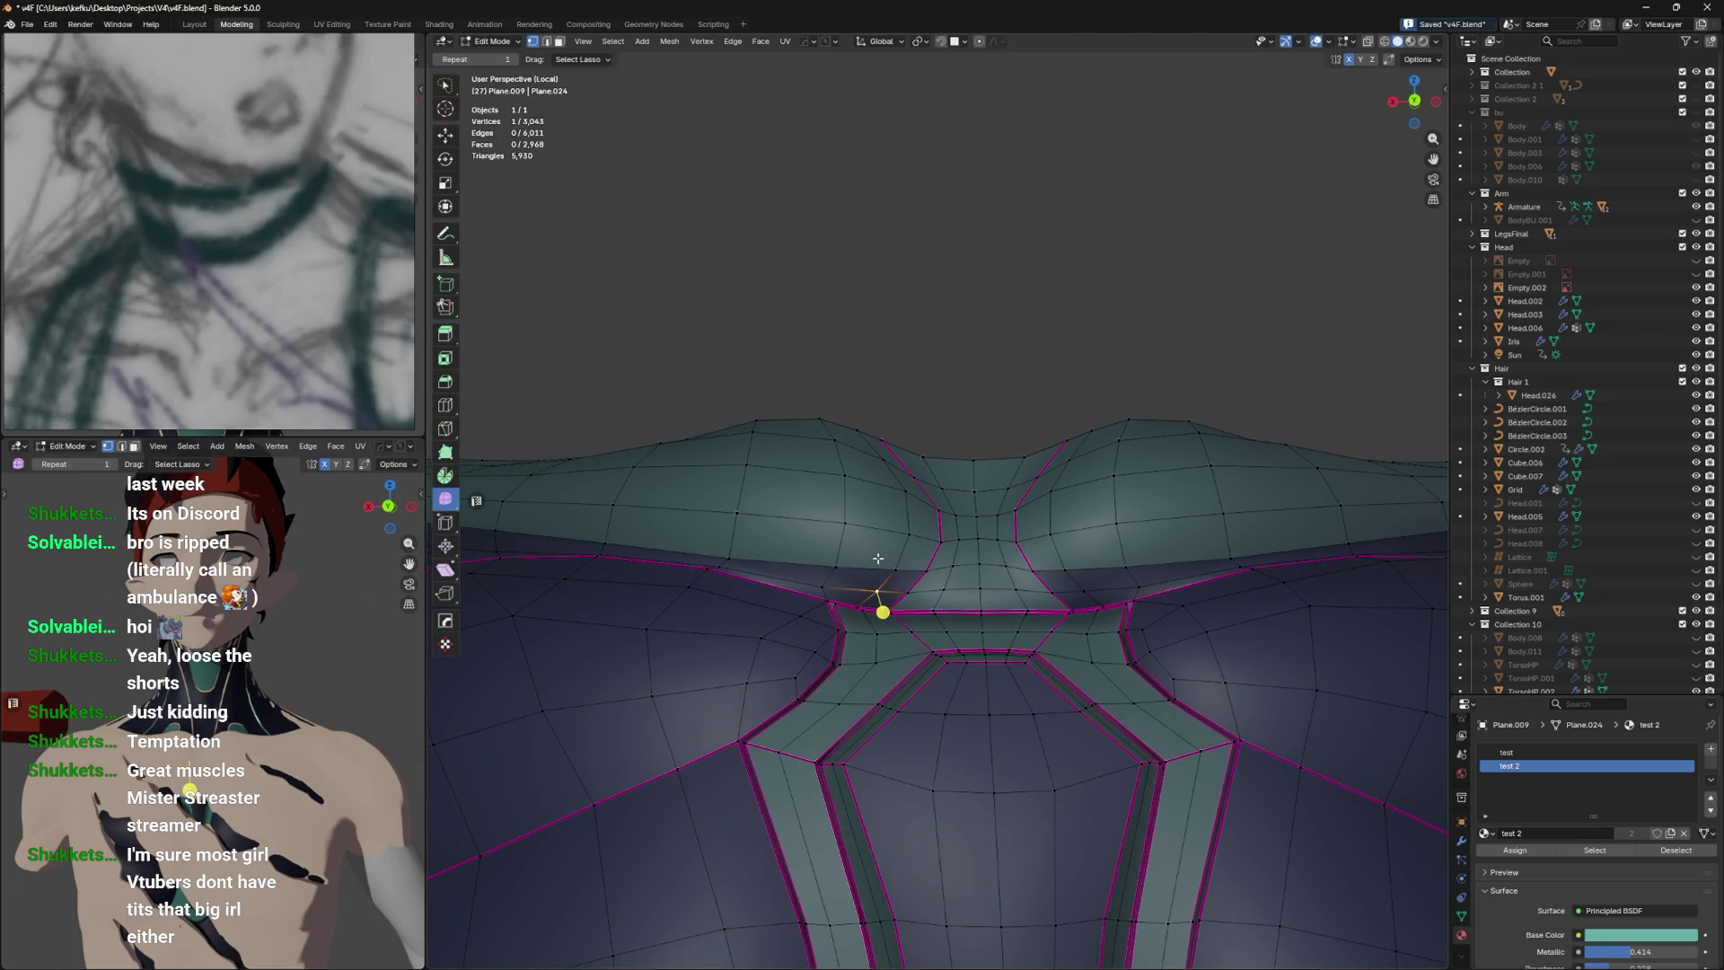
pyautogui.click(859, 573)
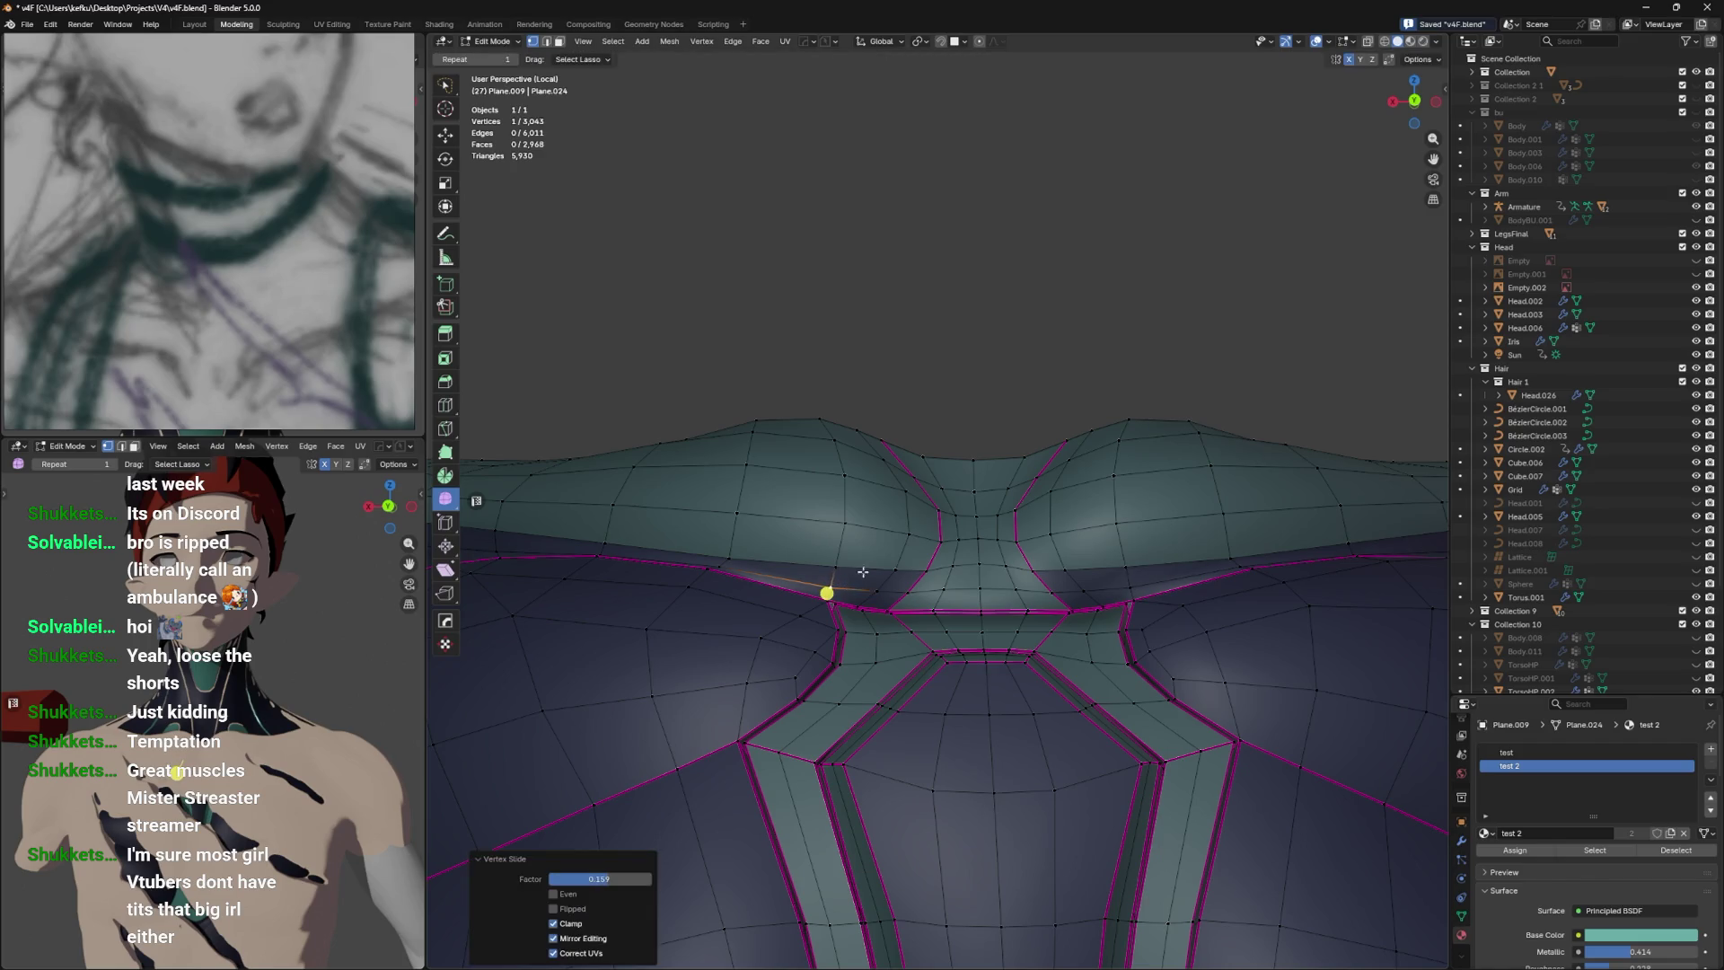
# Check the reshaped seam, select faces below the chest, and split one with a new edge (J).
pyautogui.press('Tab')
pyautogui.moveTo(891, 541); pyautogui.dragTo(914, 478)
pyautogui.press('Tab')
pyautogui.moveTo(922, 386); pyautogui.dragTo(956, 557)
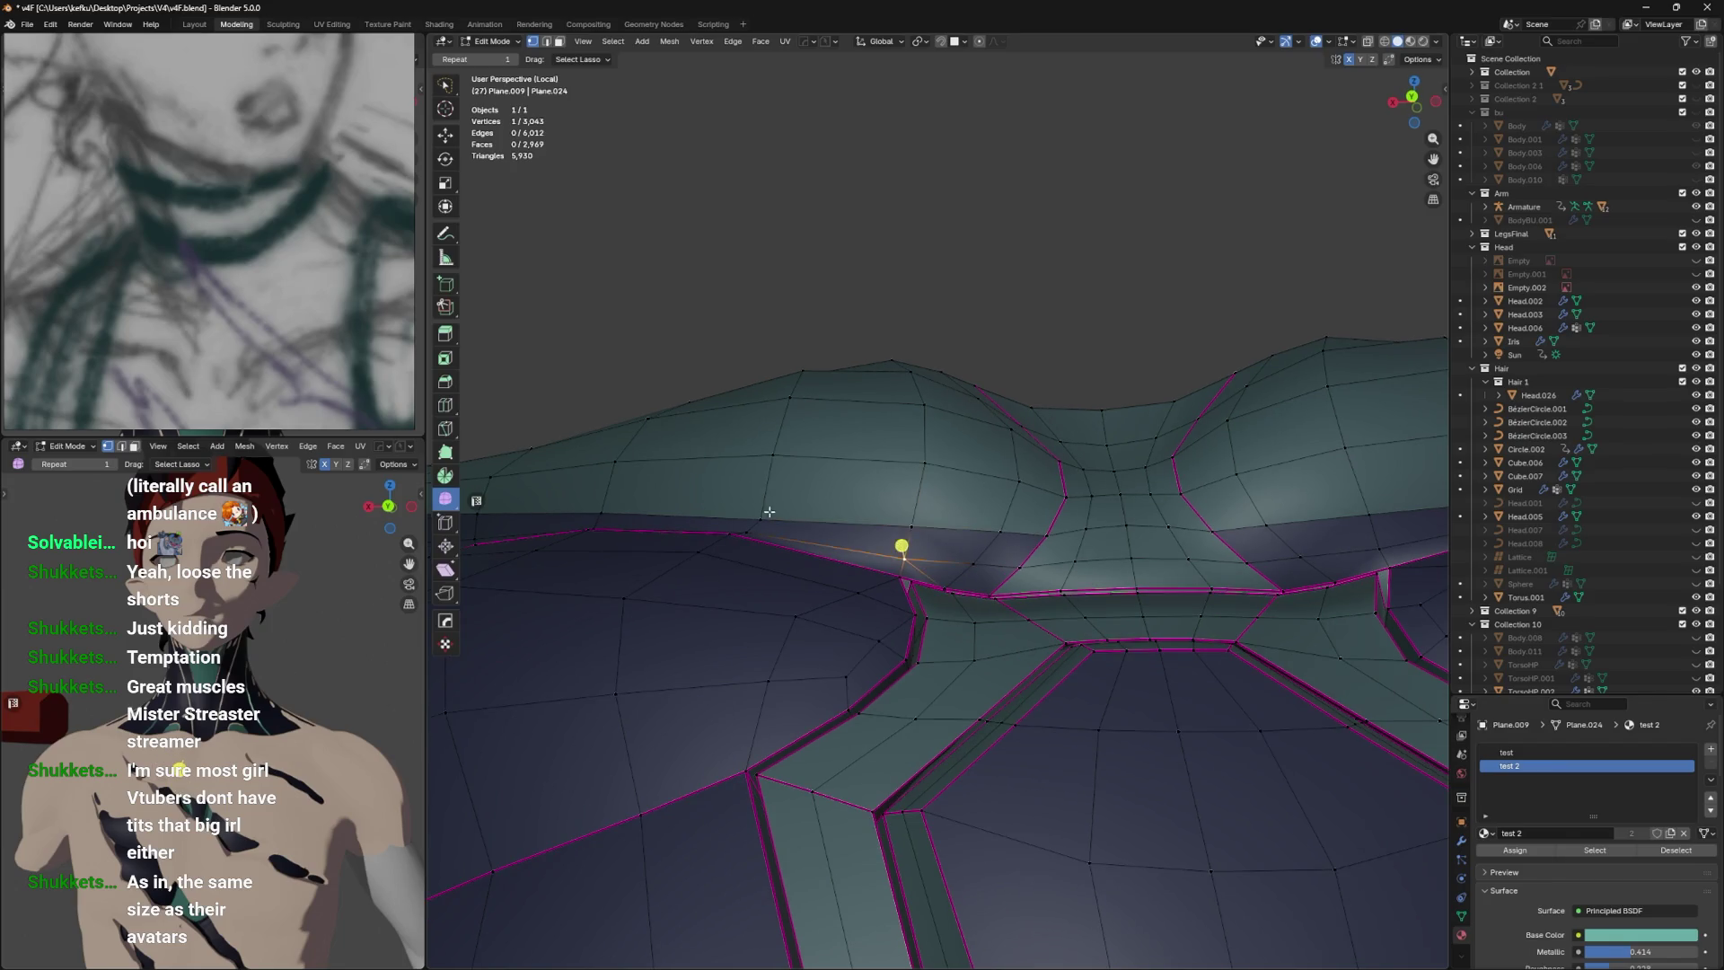
pyautogui.click(927, 536)
pyautogui.click(947, 537)
pyautogui.moveTo(995, 553); pyautogui.dragTo(1113, 593)
pyautogui.press('1')
pyautogui.click(1154, 612)
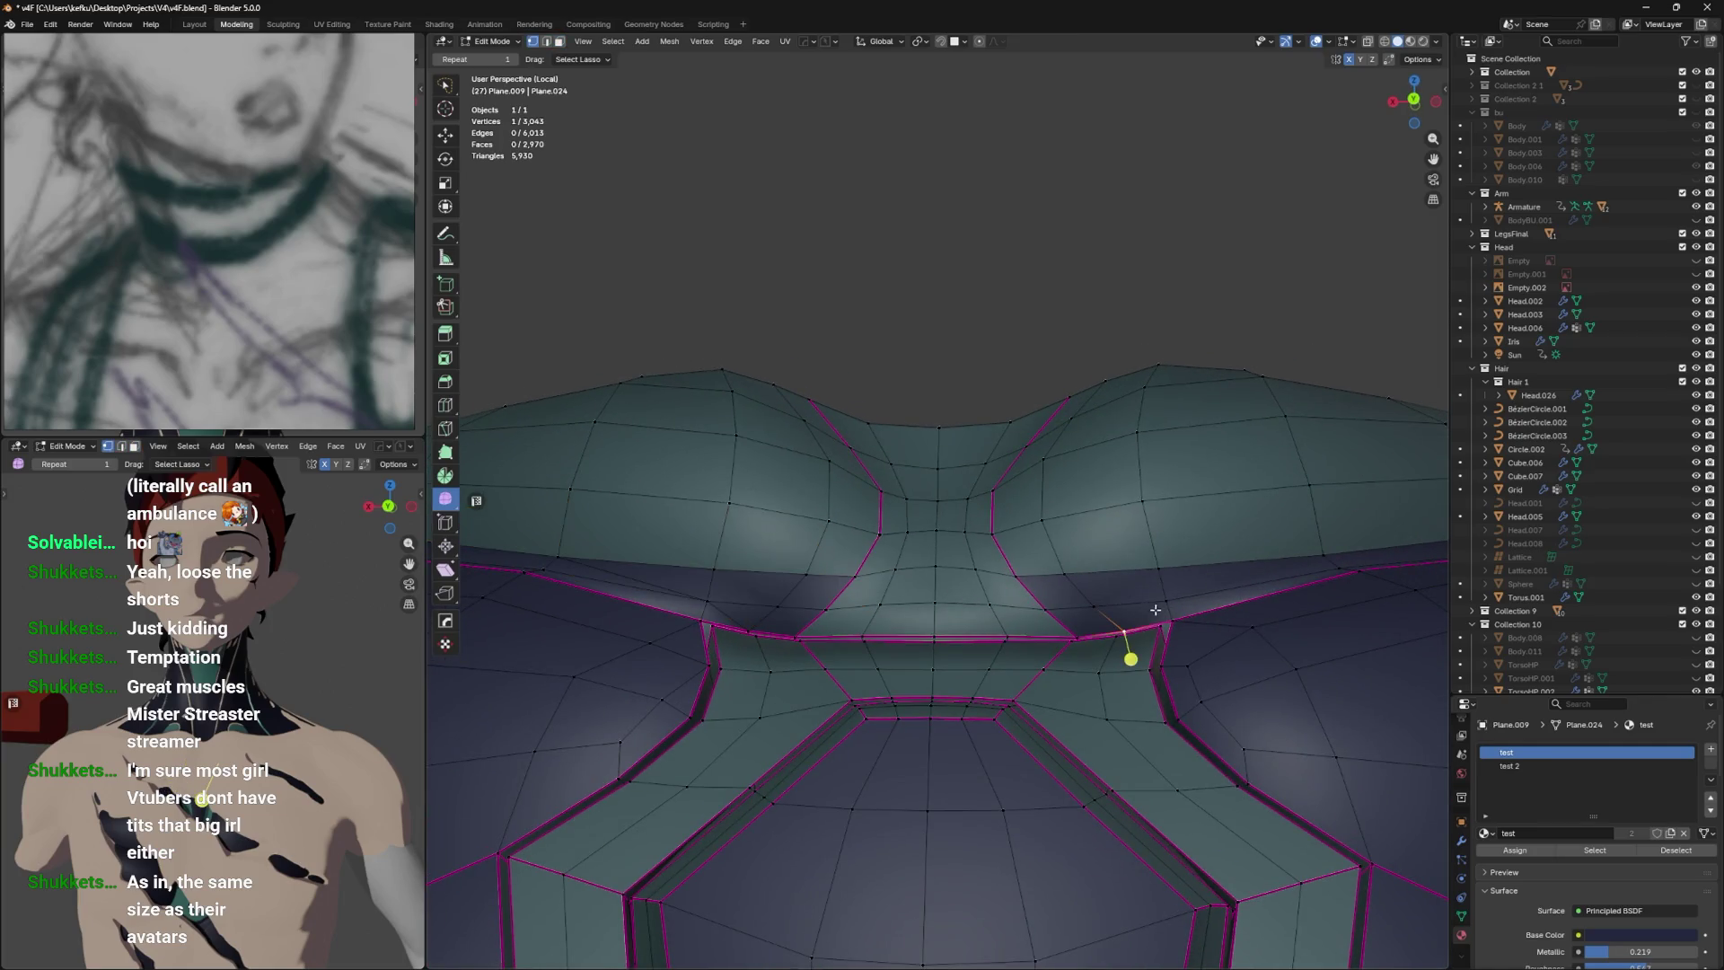
pyautogui.press('j')
pyautogui.moveTo(1303, 542); pyautogui.dragTo(1051, 588)
# Select the strip of faces under both sides of the chest.
pyautogui.press('3')
pyautogui.click(1050, 588)
pyautogui.click(964, 636)
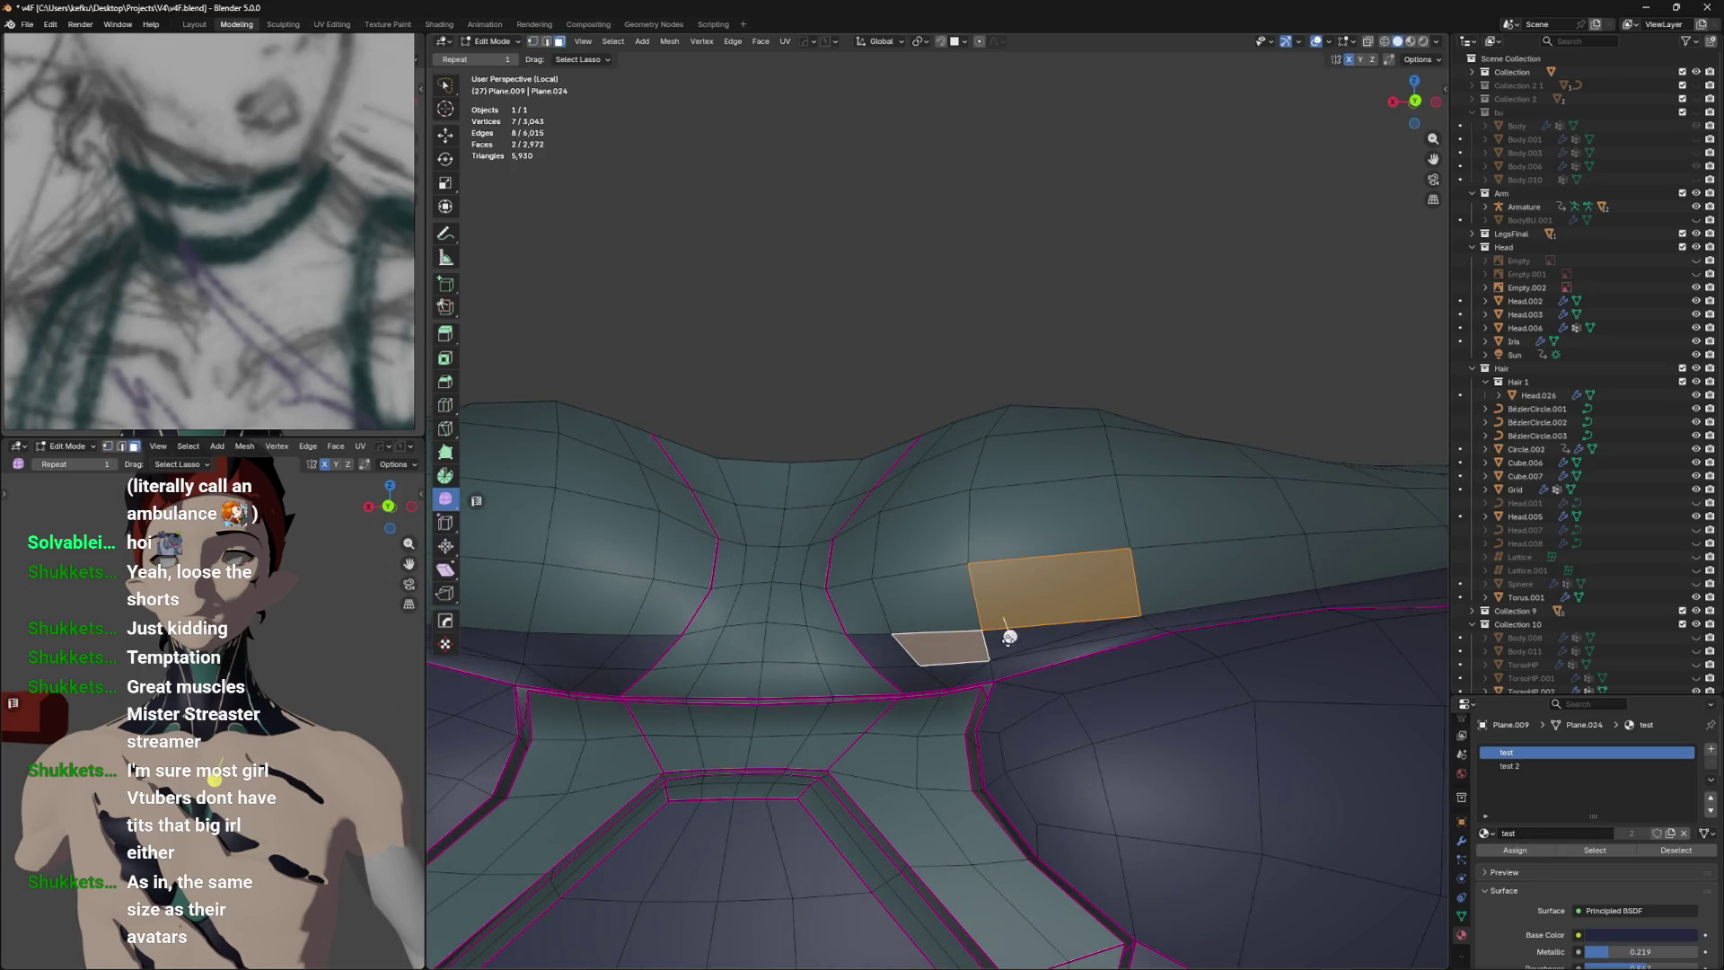
pyautogui.click(989, 670)
pyautogui.click(936, 682)
pyautogui.moveTo(936, 682); pyautogui.dragTo(798, 692)
pyautogui.click(785, 705)
pyautogui.click(709, 723)
pyautogui.click(557, 710)
pyautogui.click(747, 707)
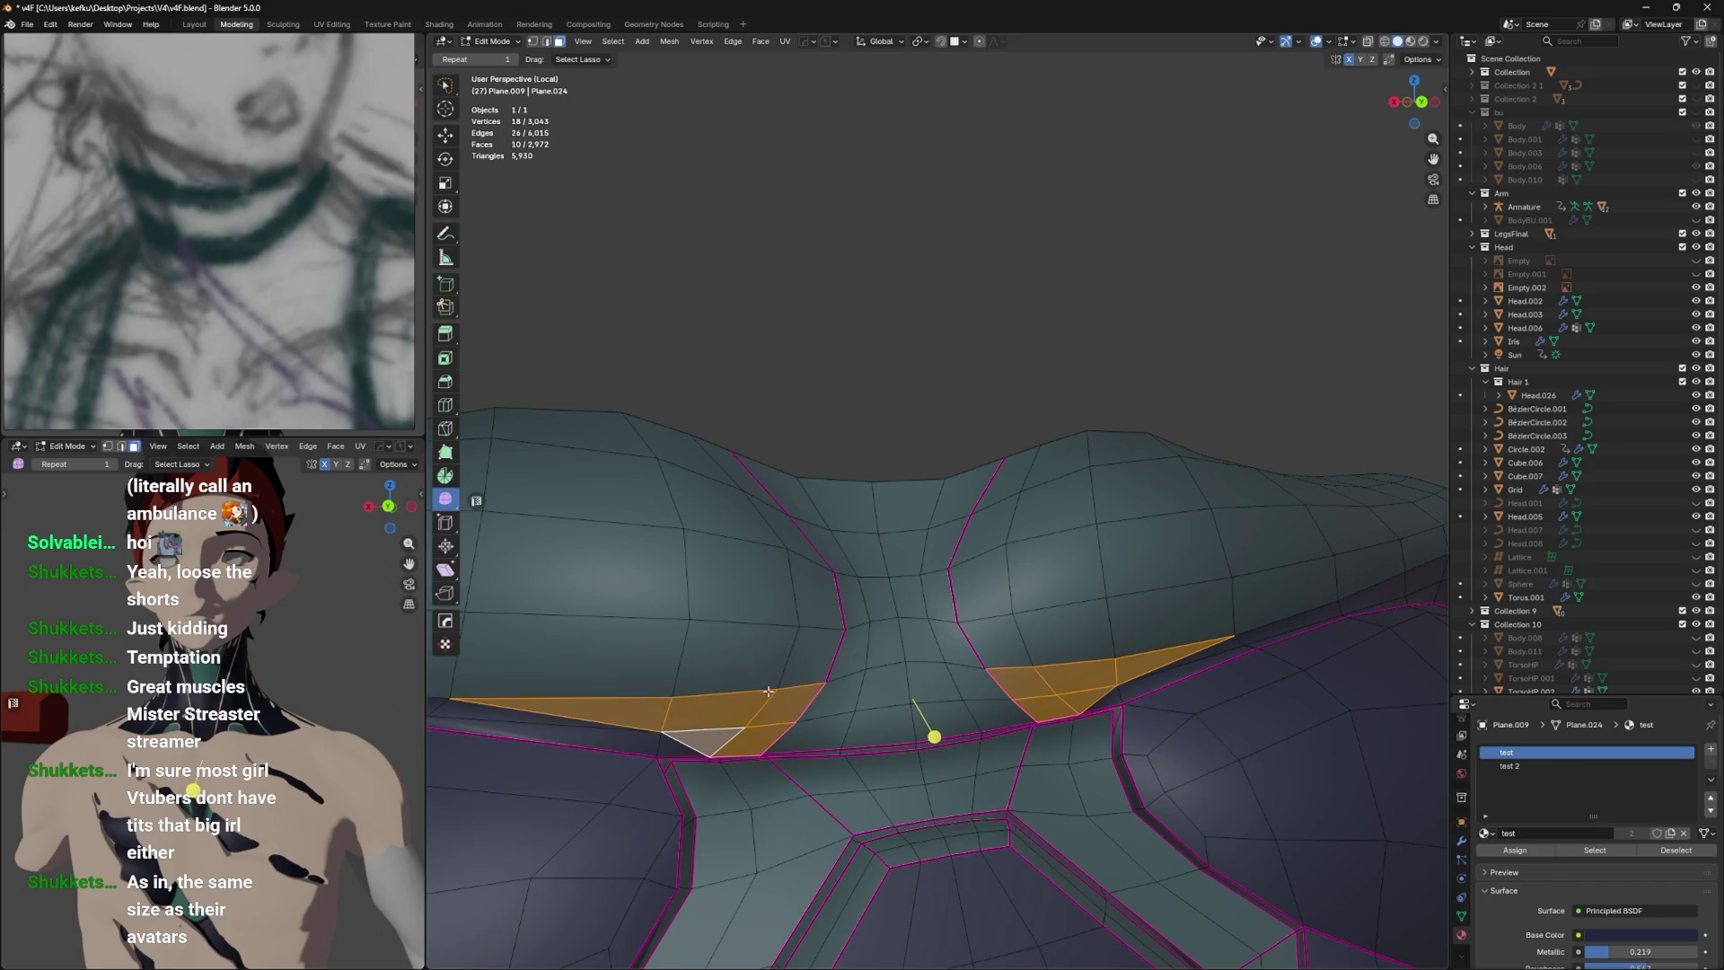
# Assign the teal test 2 material to the faces under the chest and preview the result.
pyautogui.click(1505, 766)
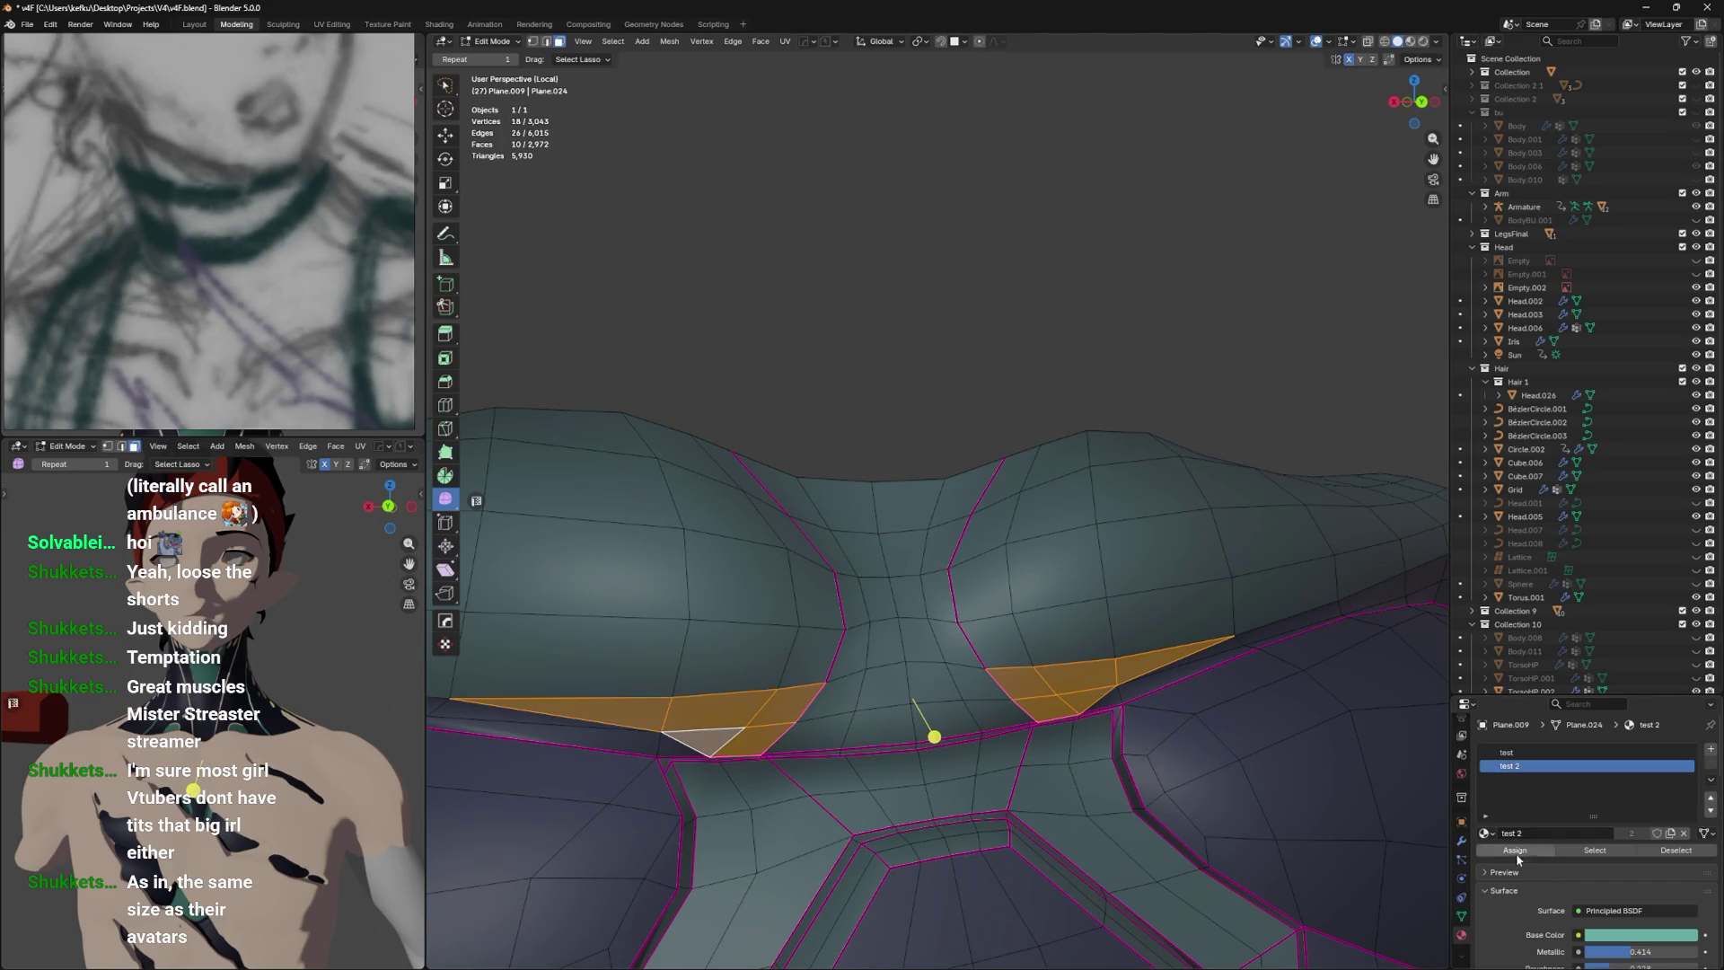
pyautogui.click(1518, 857)
pyautogui.press('Tab')
pyautogui.moveTo(1167, 809); pyautogui.dragTo(1069, 790)
pyautogui.press('Tab')
pyautogui.press('Tab')
pyautogui.moveTo(1006, 503); pyautogui.dragTo(1155, 693)
pyautogui.press('Tab')
# Select two edges at the neck opening and bring up the edge operations menu.
pyautogui.press('2')
pyautogui.click(999, 665)
pyautogui.click(660, 699)
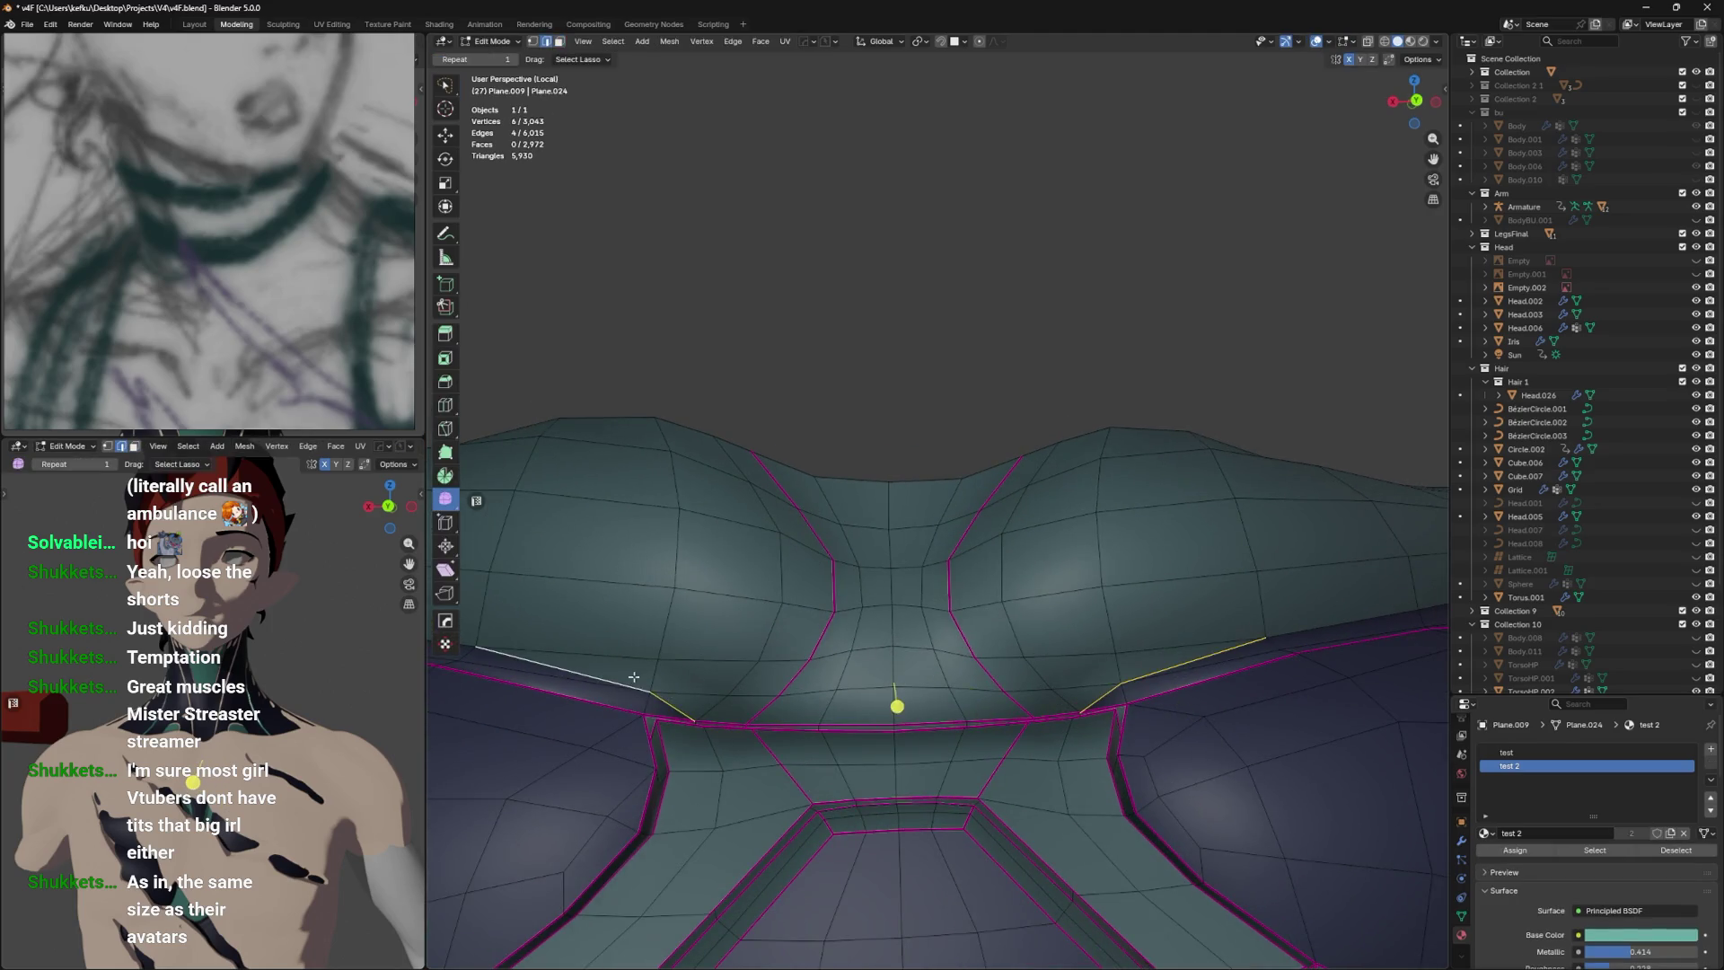
pyautogui.moveTo(628, 679); pyautogui.dragTo(746, 696)
pyautogui.rightClick(788, 673)
pyautogui.press('Tab')
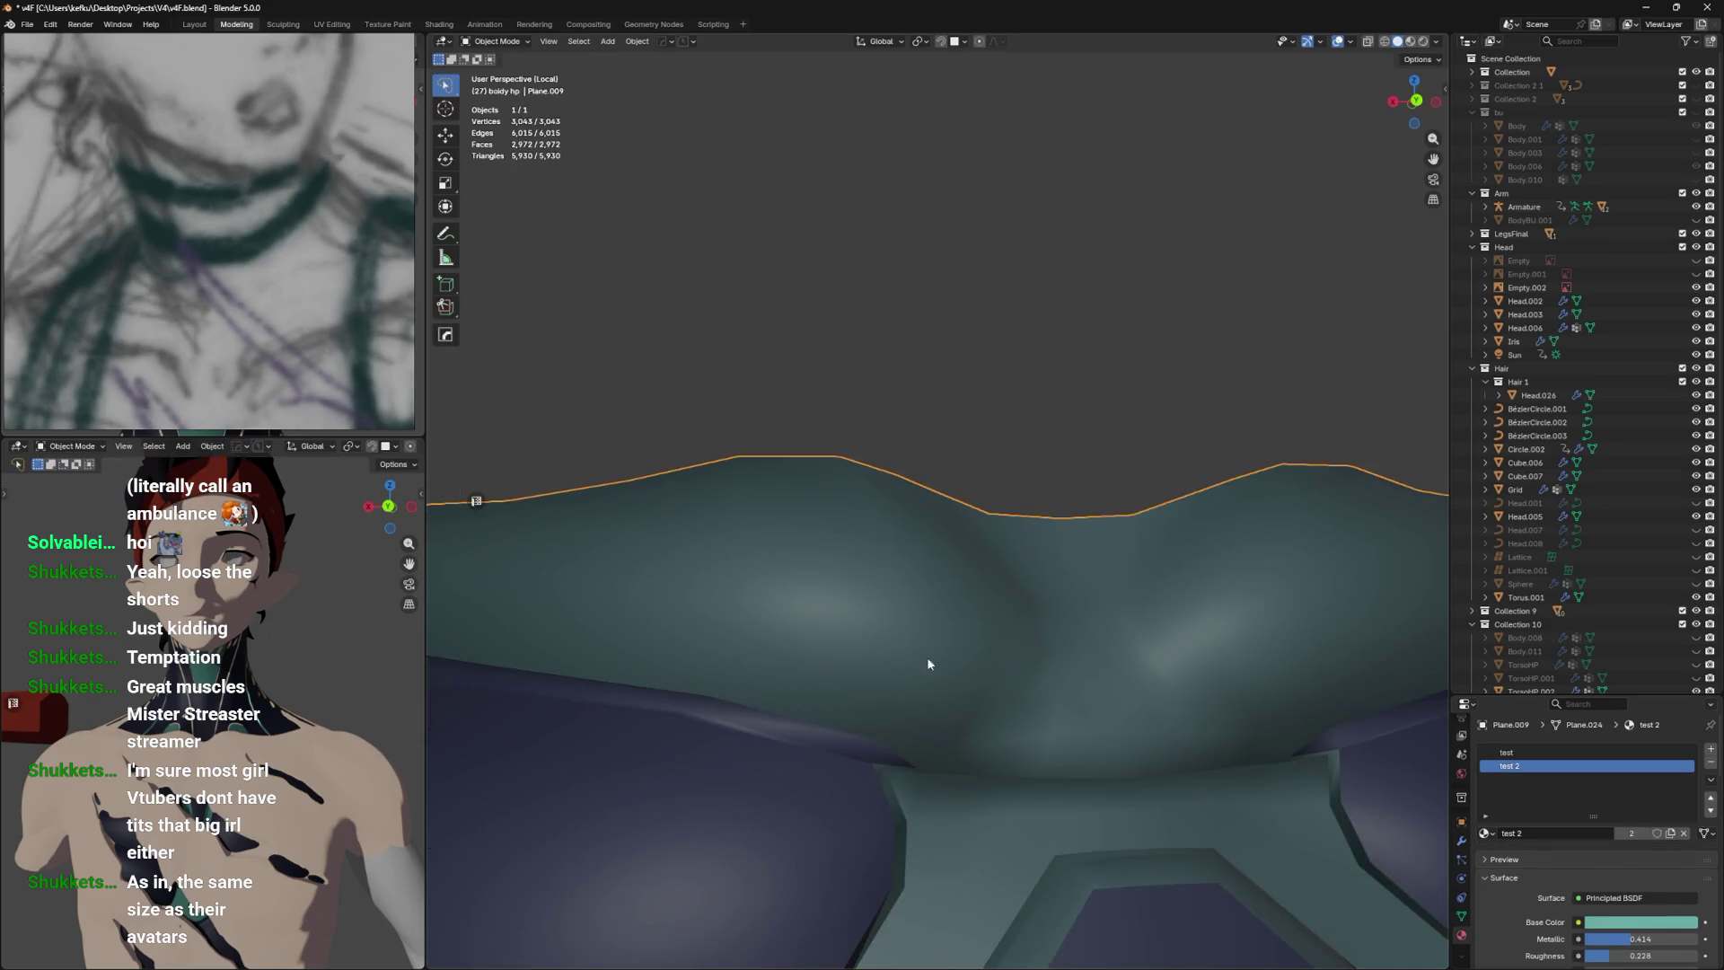
# Save the file and start selecting the strip faces under the left side of the chest.
pyautogui.moveTo(954, 645); pyautogui.dragTo(987, 653)
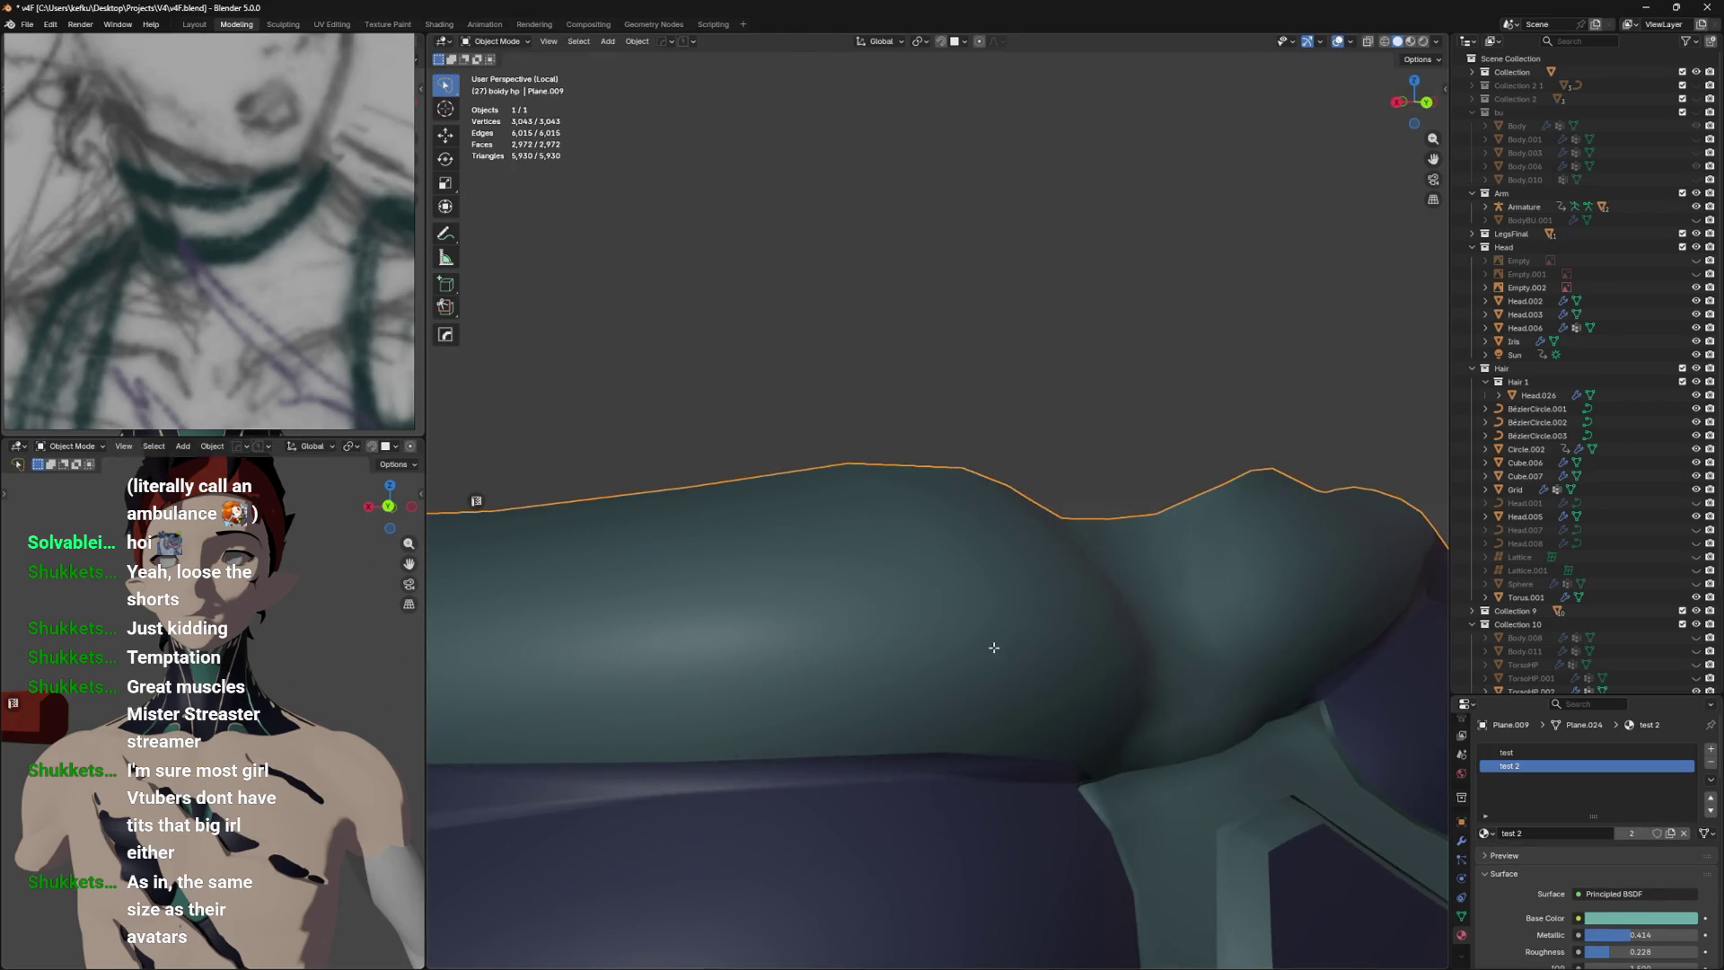
pyautogui.press('Tab')
pyautogui.press('Tab')
pyautogui.press('Tab')
pyautogui.hotkey('ctrl', 's')
pyautogui.moveTo(992, 632); pyautogui.dragTo(765, 674)
pyautogui.click(673, 704)
pyautogui.click(585, 677)
pyautogui.moveTo(585, 678); pyautogui.dragTo(714, 673)
pyautogui.click(539, 663)
pyautogui.moveTo(539, 663); pyautogui.dragTo(750, 683)
pyautogui.click(851, 694)
# Extend the selection along the rest of the underside strip and make test 2 the active slot.
pyautogui.click(876, 692)
pyautogui.moveTo(876, 691); pyautogui.dragTo(907, 655)
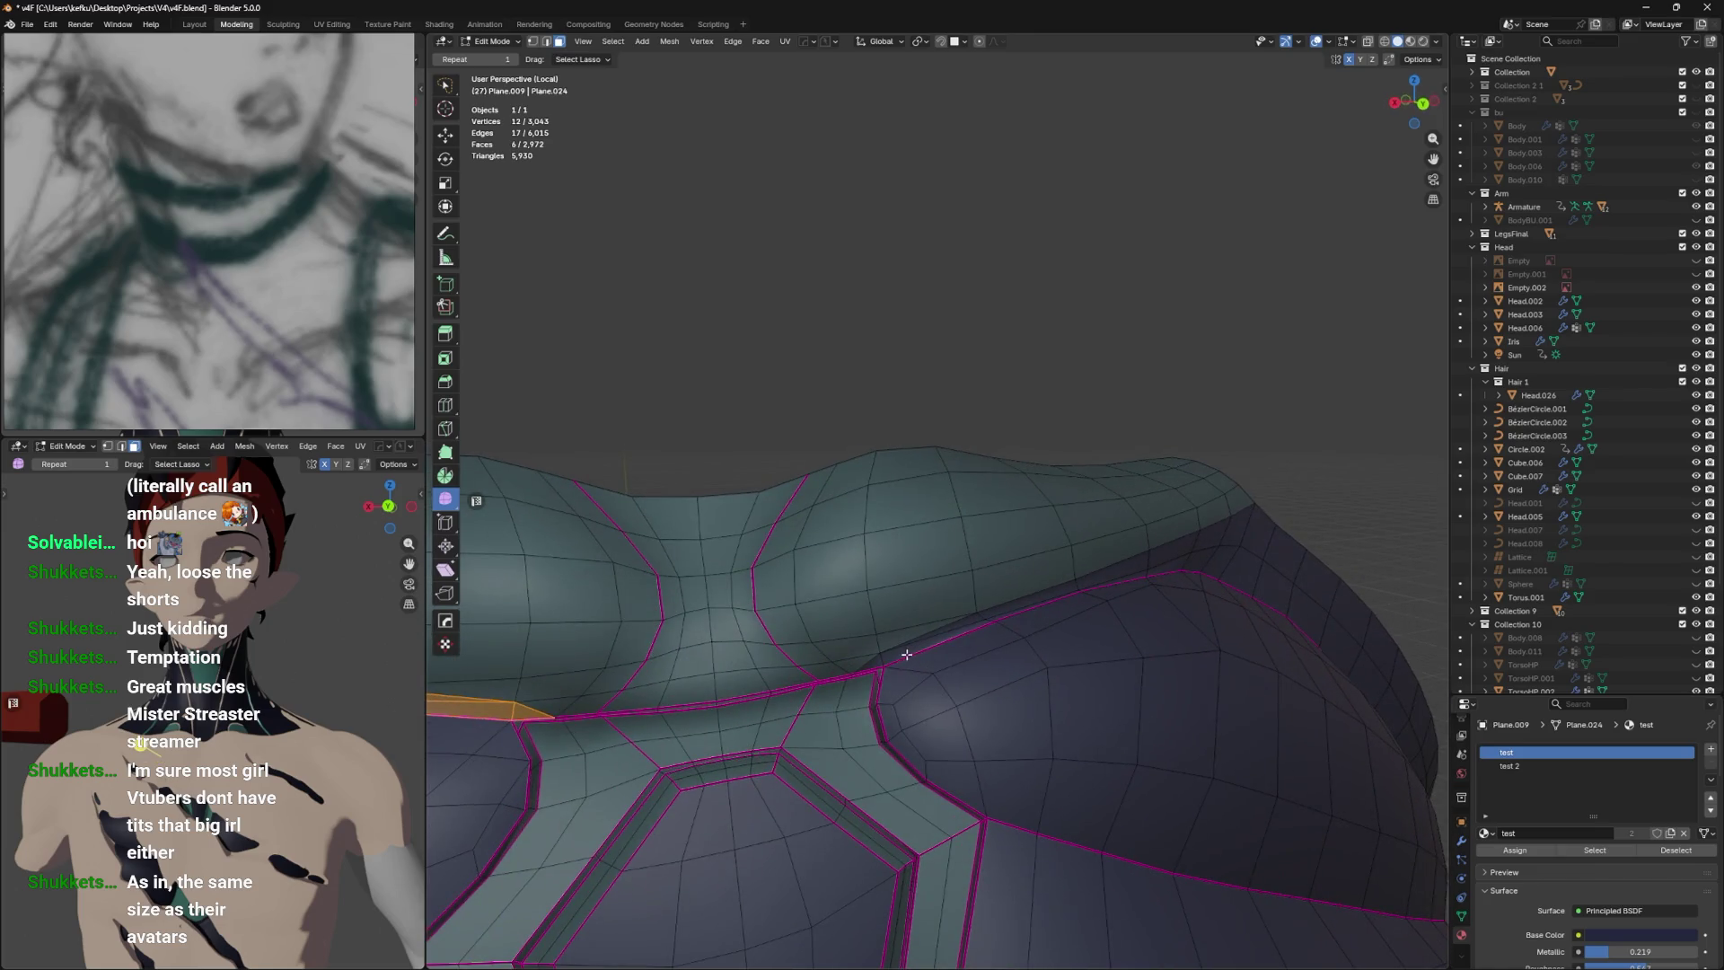
pyautogui.click(954, 621)
pyautogui.moveTo(954, 621); pyautogui.dragTo(1105, 598)
pyautogui.click(1067, 601)
pyautogui.click(1114, 595)
pyautogui.moveTo(951, 590); pyautogui.dragTo(959, 594)
pyautogui.click(857, 784)
pyautogui.moveTo(858, 784); pyautogui.dragTo(992, 644)
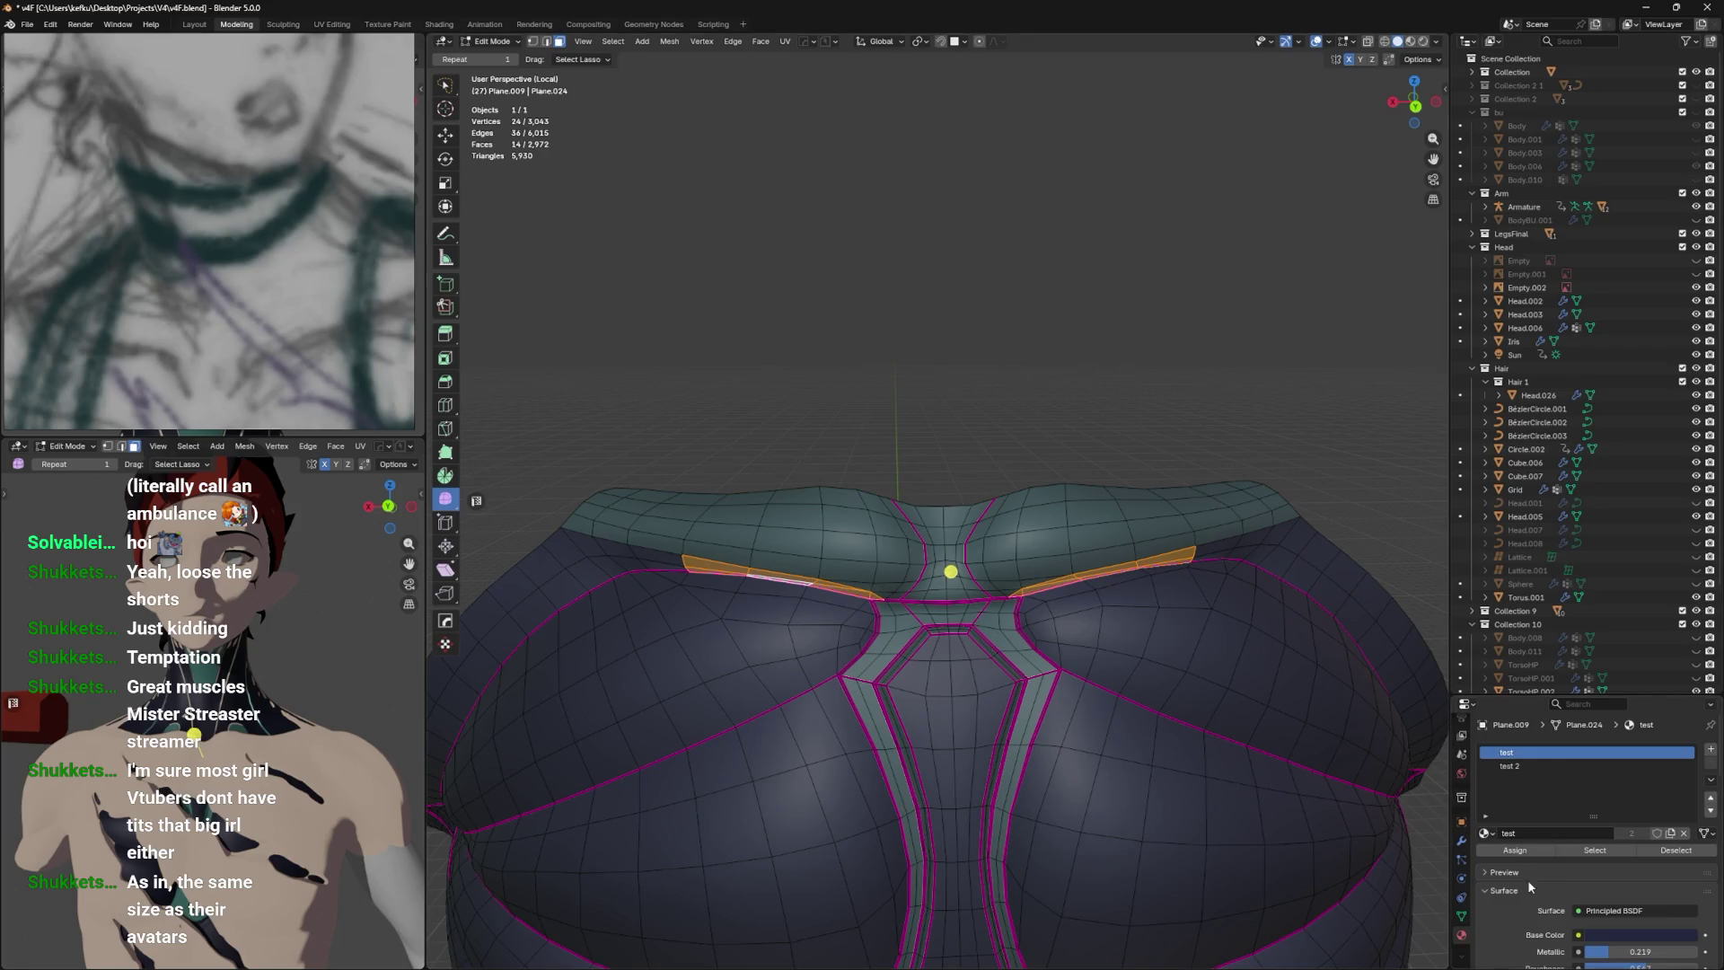
pyautogui.click(1511, 769)
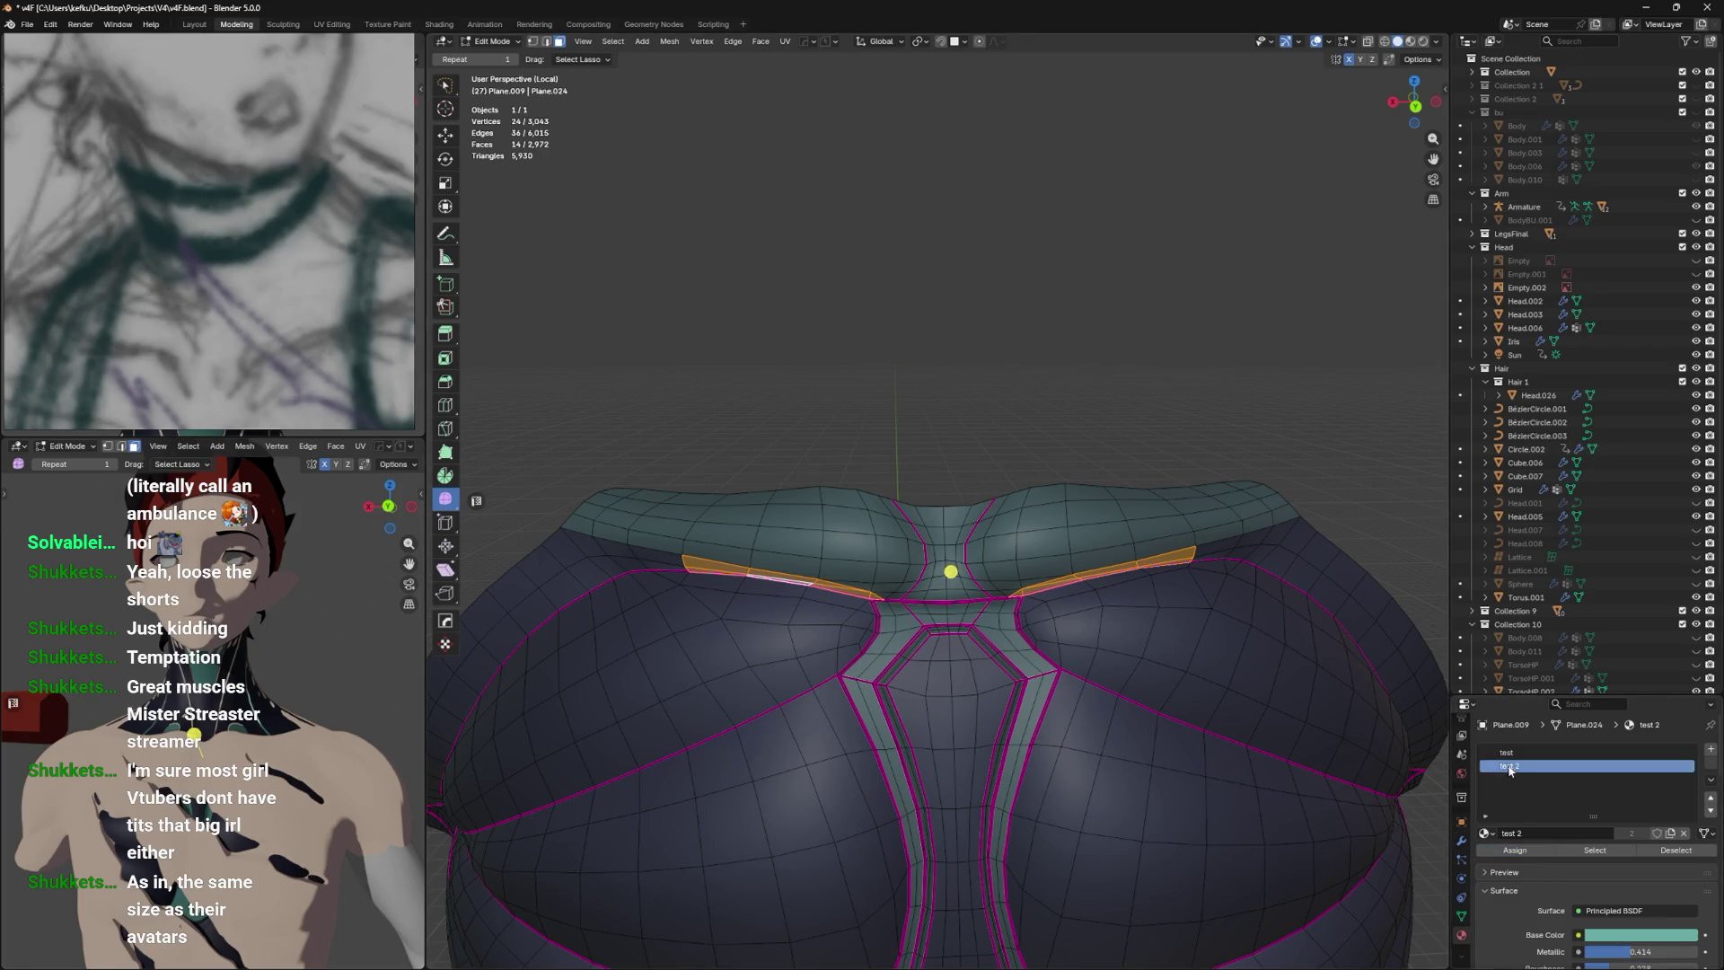
# Connect two vertices on the strip with a new edge (J) to split the face.
pyautogui.moveTo(1103, 720); pyautogui.dragTo(848, 598)
pyautogui.press('1')
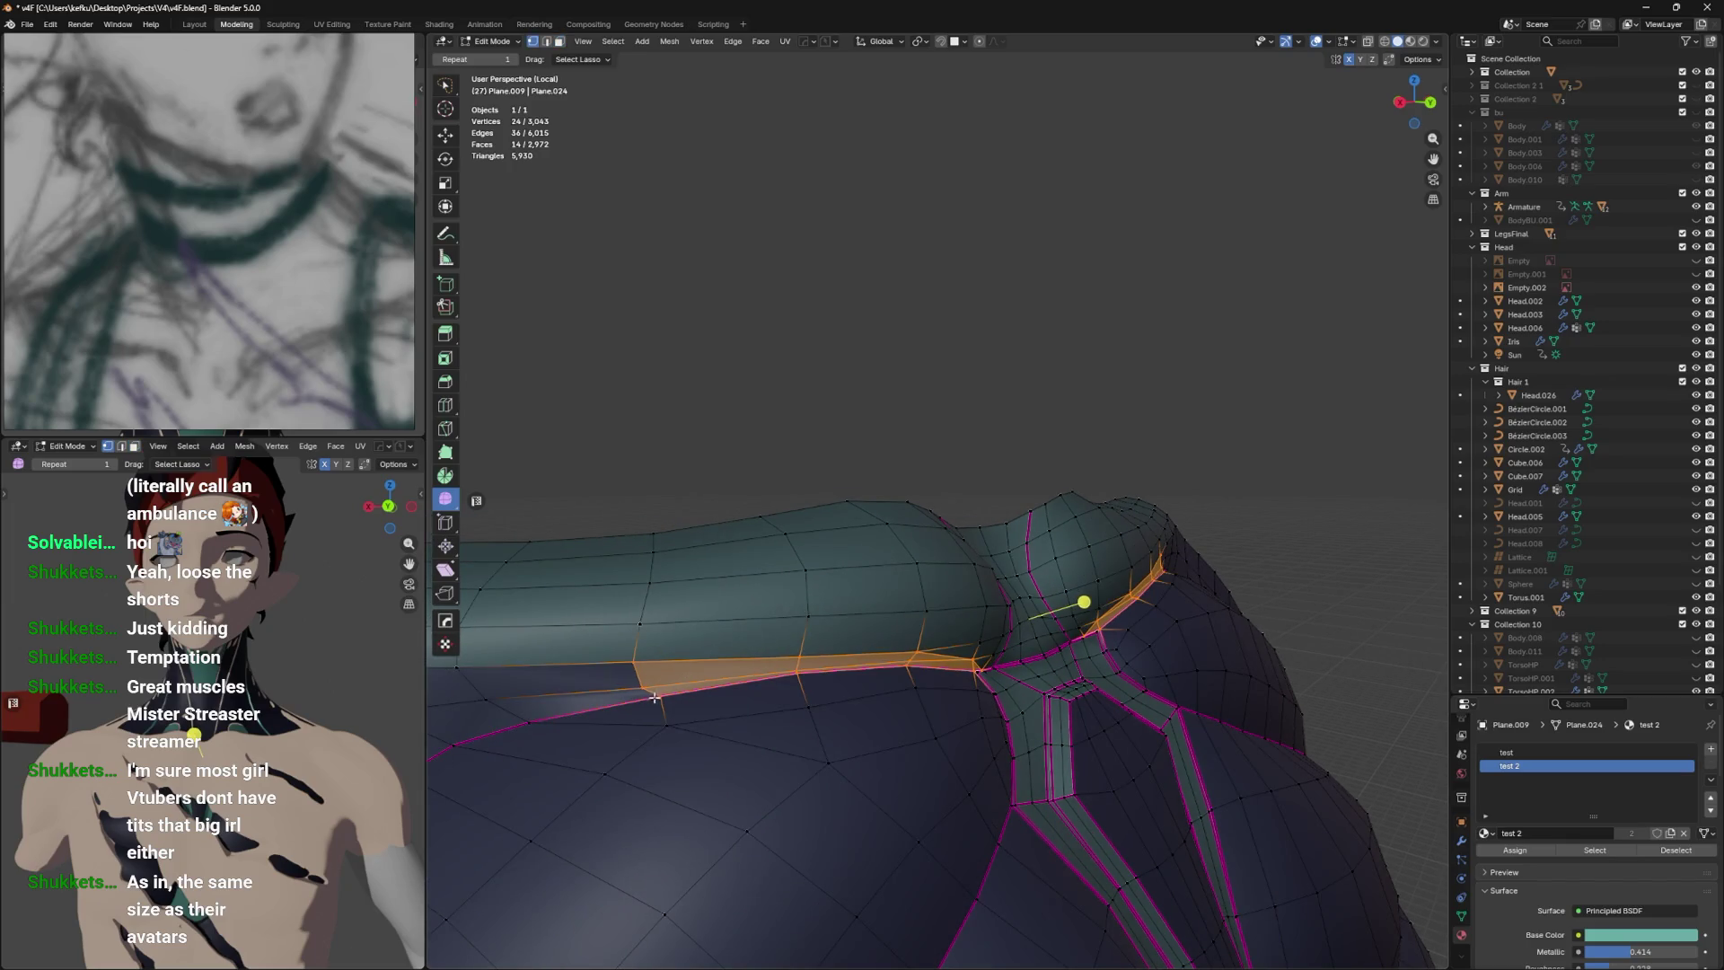
pyautogui.click(649, 692)
pyautogui.click(497, 707)
pyautogui.moveTo(497, 707); pyautogui.dragTo(959, 628)
pyautogui.press('j')
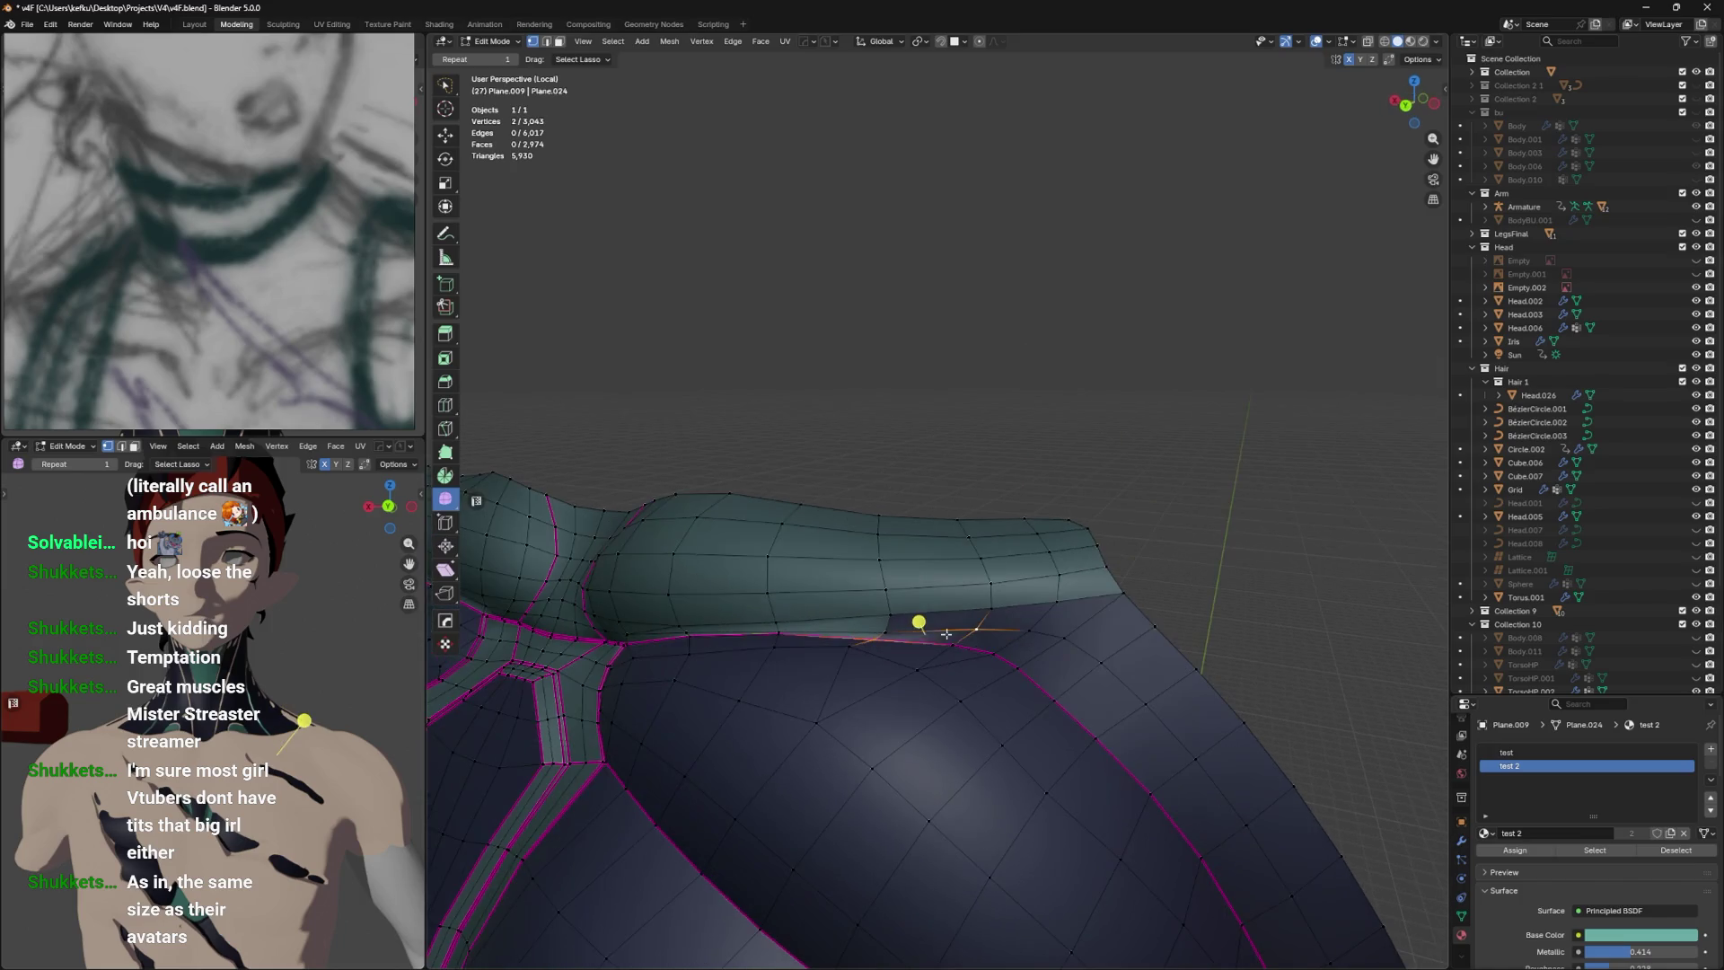
# Assign test 2 to the small triangle, thin strip and neighbouring quad faces, then return to Object Mode.
pyautogui.click(995, 618)
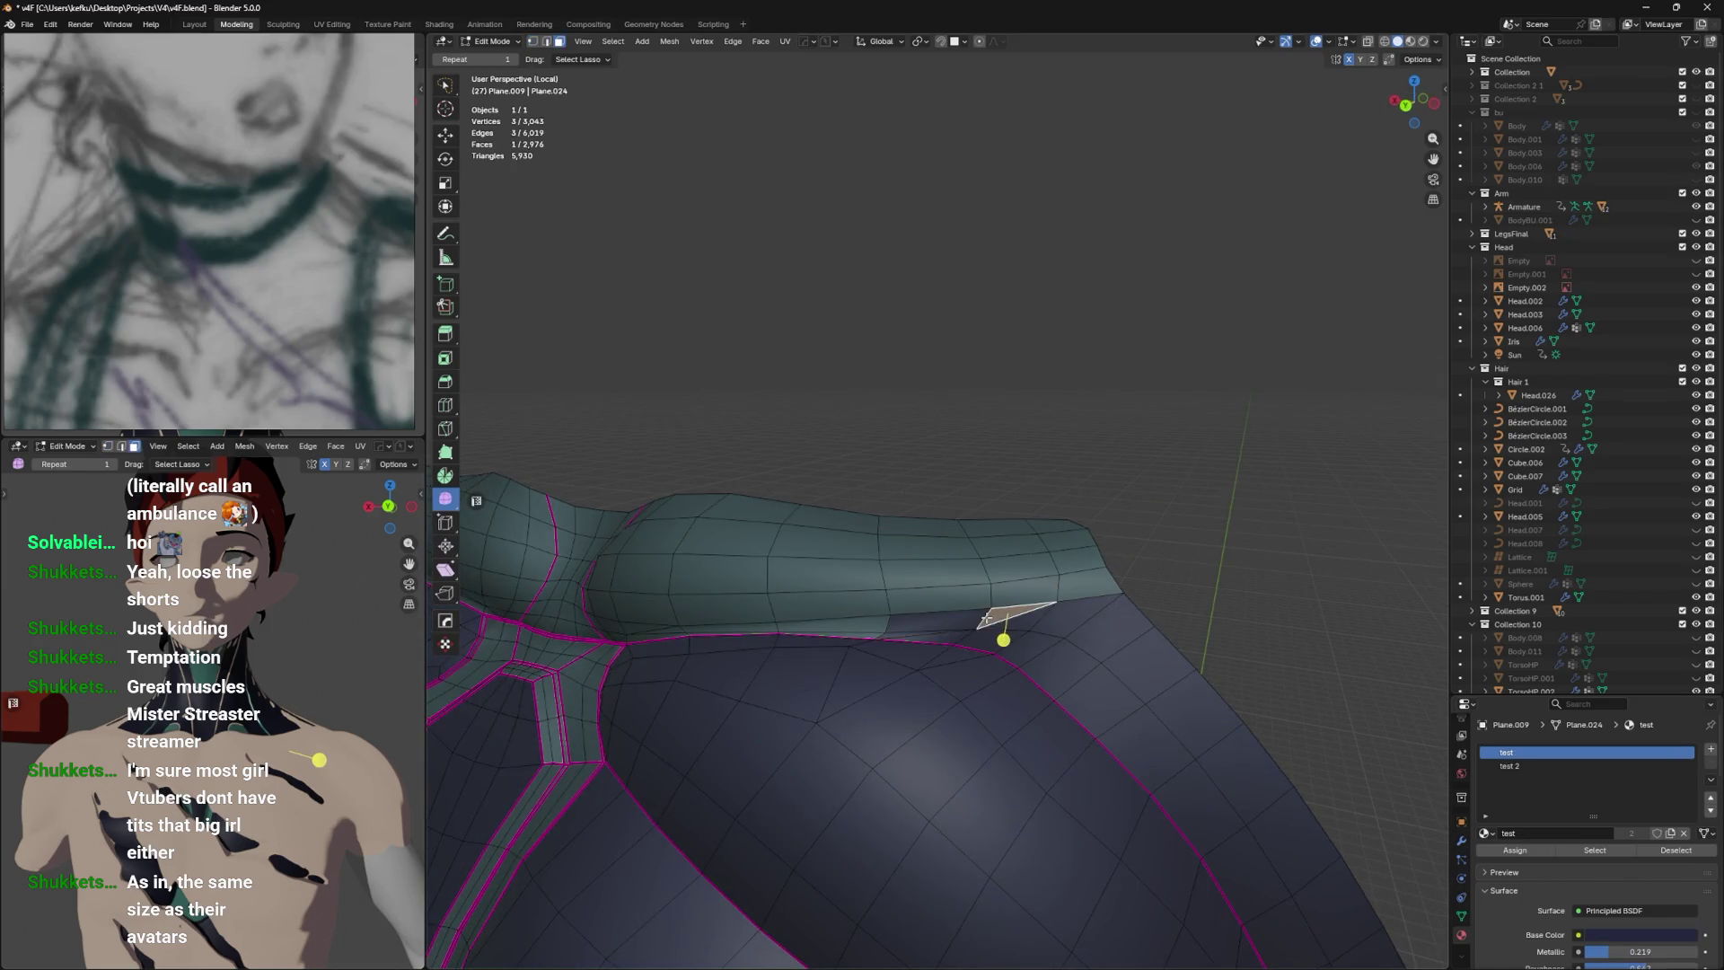
pyautogui.moveTo(889, 634); pyautogui.dragTo(1138, 627)
pyautogui.click(1138, 627)
pyautogui.click(1069, 593)
pyautogui.click(884, 575)
pyautogui.click(1551, 766)
pyautogui.click(1516, 851)
pyautogui.press('Tab')
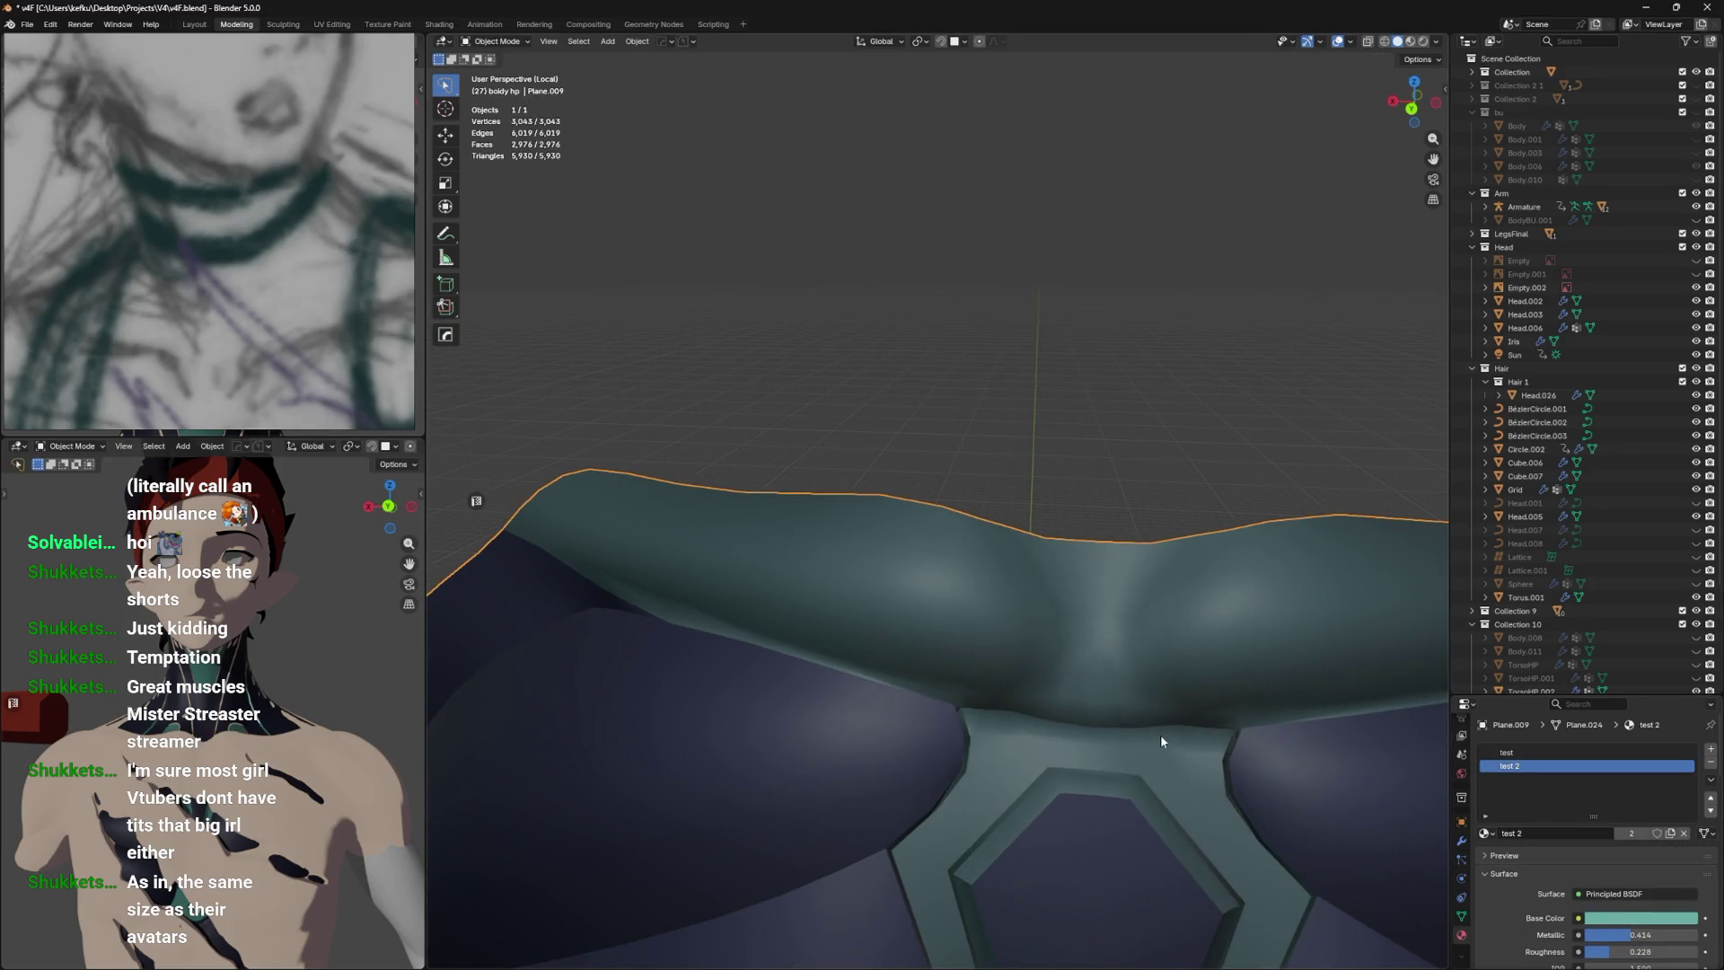
# Save the file and mark the first two seam edges along the teal band sharp.
pyautogui.hotkey('ctrl', 's')
pyautogui.press('Tab')
pyautogui.moveTo(1160, 734); pyautogui.dragTo(1174, 708)
pyautogui.click(820, 580)
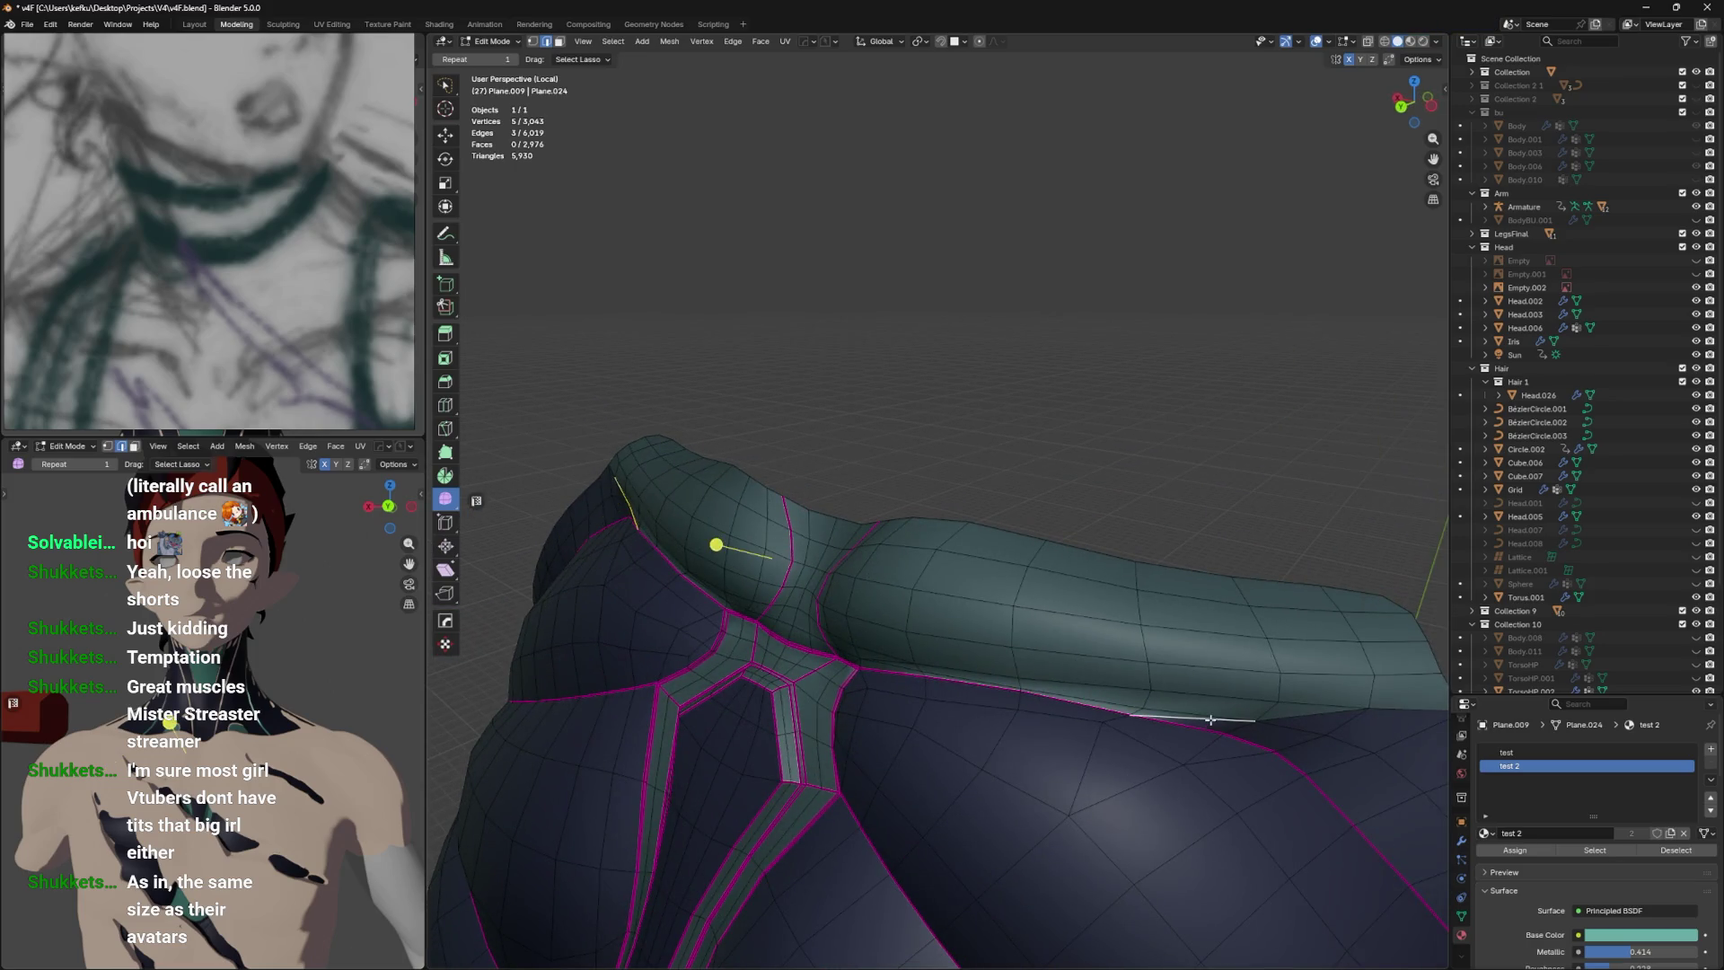
pyautogui.click(1293, 710)
pyautogui.rightClick(1293, 709)
pyautogui.click(1294, 710)
# Mark the remaining band seam edges sharp and preview the band outside Edit Mode.
pyautogui.click(1386, 705)
pyautogui.rightClick(1386, 705)
pyautogui.click(1386, 705)
pyautogui.moveTo(928, 635); pyautogui.dragTo(933, 609)
pyautogui.rightClick(928, 518)
pyautogui.click(928, 518)
pyautogui.scroll(3)
pyautogui.rightClick(967, 700)
pyautogui.click(967, 699)
pyautogui.press('Tab')
pyautogui.moveTo(966, 699); pyautogui.dragTo(1010, 648)
pyautogui.press('Tab')
# Nudge one seam vertex slightly along Y and preview the reshaped seam.
pyautogui.press('1')
pyautogui.click(987, 639)
pyautogui.press('g')
pyautogui.press('y')
pyautogui.click(983, 672)
pyautogui.press('Tab')
pyautogui.moveTo(997, 664); pyautogui.dragTo(1047, 604)
pyautogui.press('Tab')
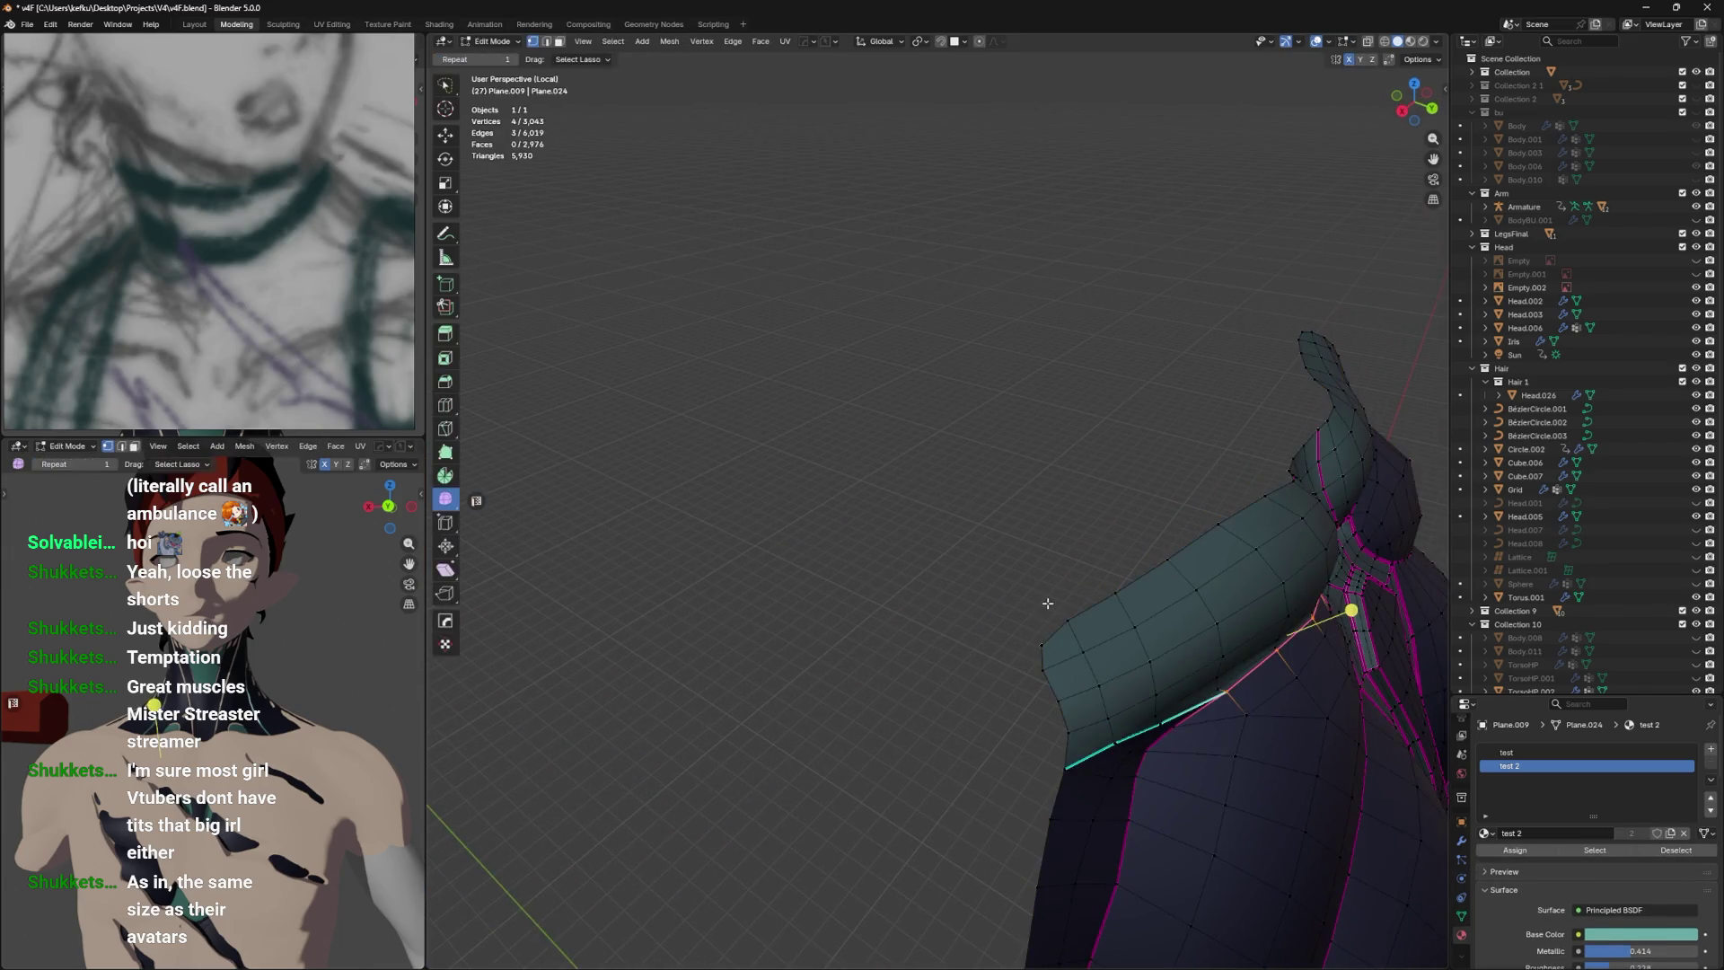
# Grow and trim the face selection around the band, frame it, and save.
pyautogui.scroll(3)
pyautogui.moveTo(1173, 724); pyautogui.dragTo(1187, 604)
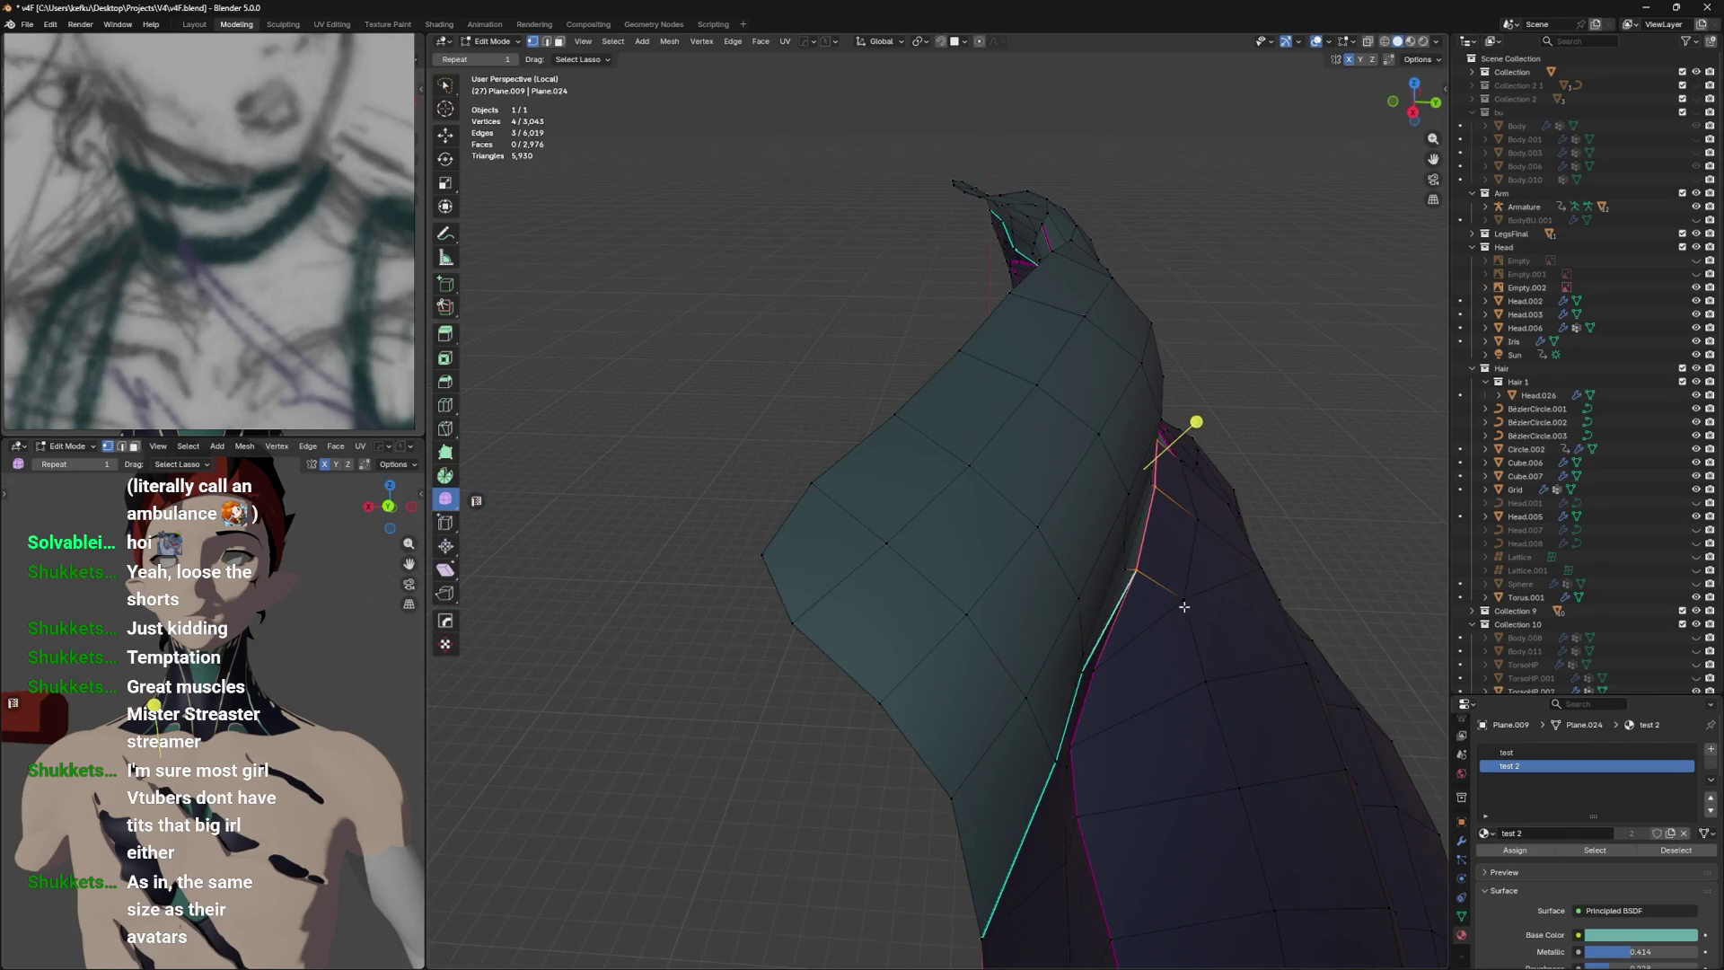
pyautogui.press('Tab')
pyautogui.press('Tab')
pyautogui.press('ctrl+KP_Add')
pyautogui.press('KP_Decimal')
pyautogui.moveTo(1180, 609); pyautogui.dragTo(1170, 605)
pyautogui.press('ctrl+KP_Subtract')
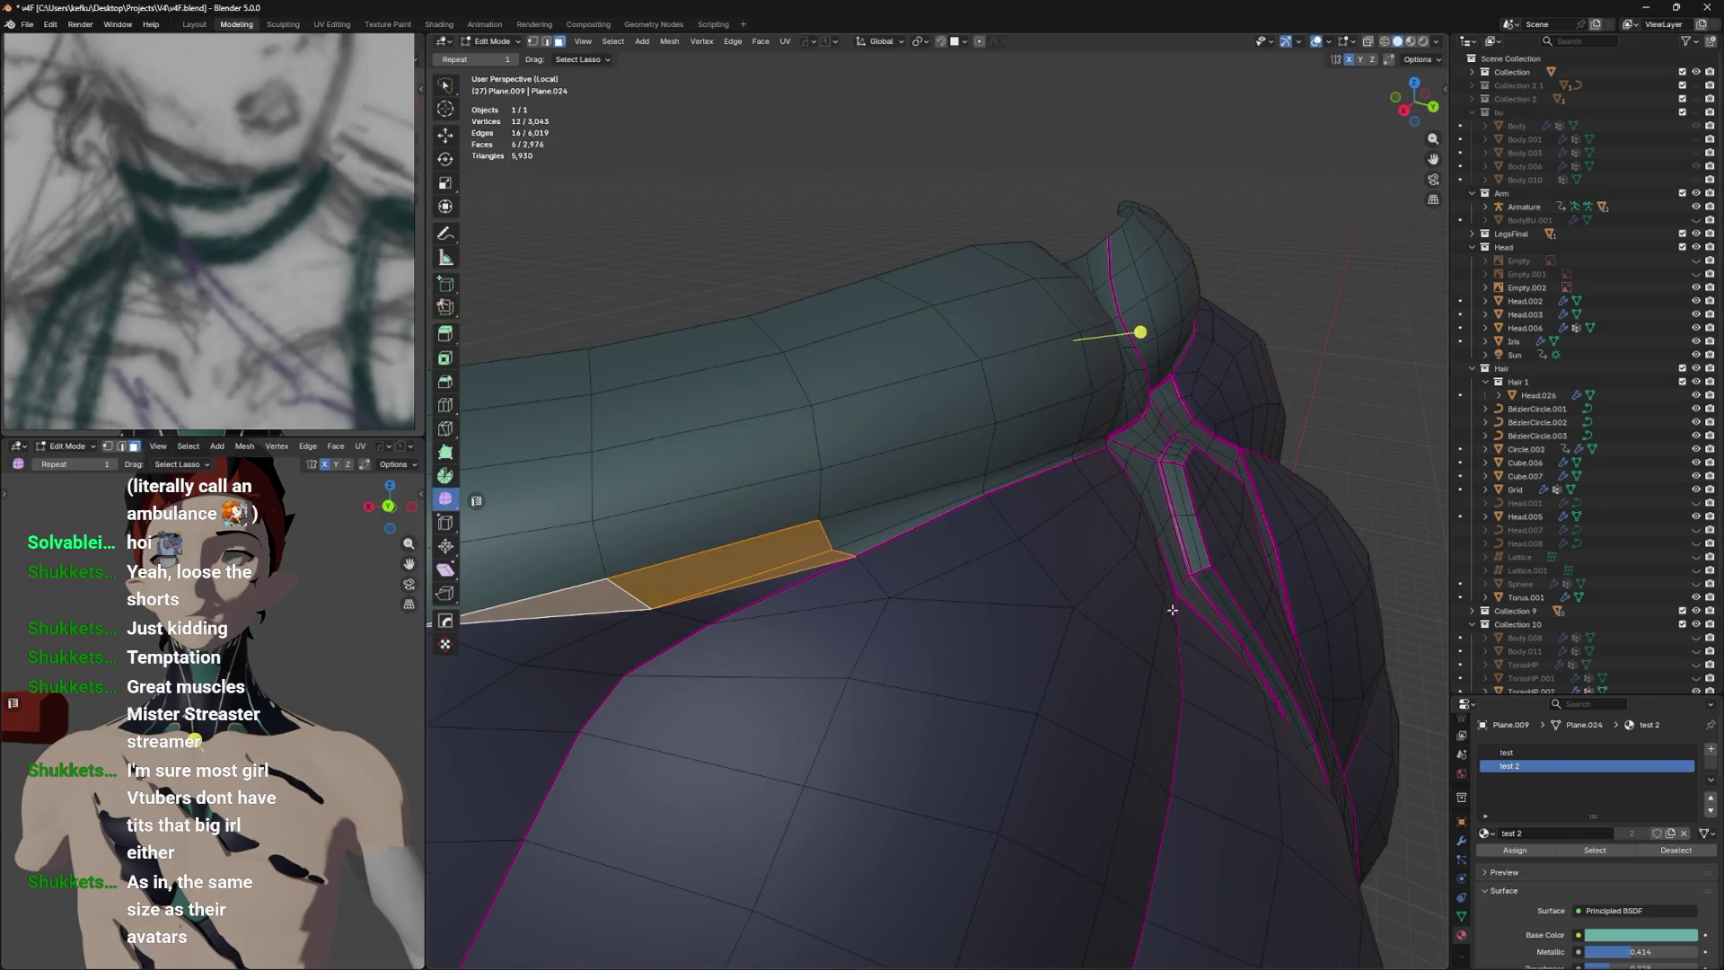
pyautogui.press('Tab')
pyautogui.hotkey('ctrl', 's')
# Dissolve the surplus edges on the band's lower border and save the file.
pyautogui.scroll(3)
pyautogui.press('Tab')
pyautogui.moveTo(1139, 617); pyautogui.dragTo(1068, 620)
pyautogui.press('x')
pyautogui.click(973, 548)
pyautogui.press('x')
pyautogui.click(1109, 513)
pyautogui.hotkey('ctrl', 's')
# In X-ray, select a lower-border edge and move it along Y, then along Z.
pyautogui.hotkey('alt', 'z')
pyautogui.moveTo(966, 604); pyautogui.dragTo(934, 603)
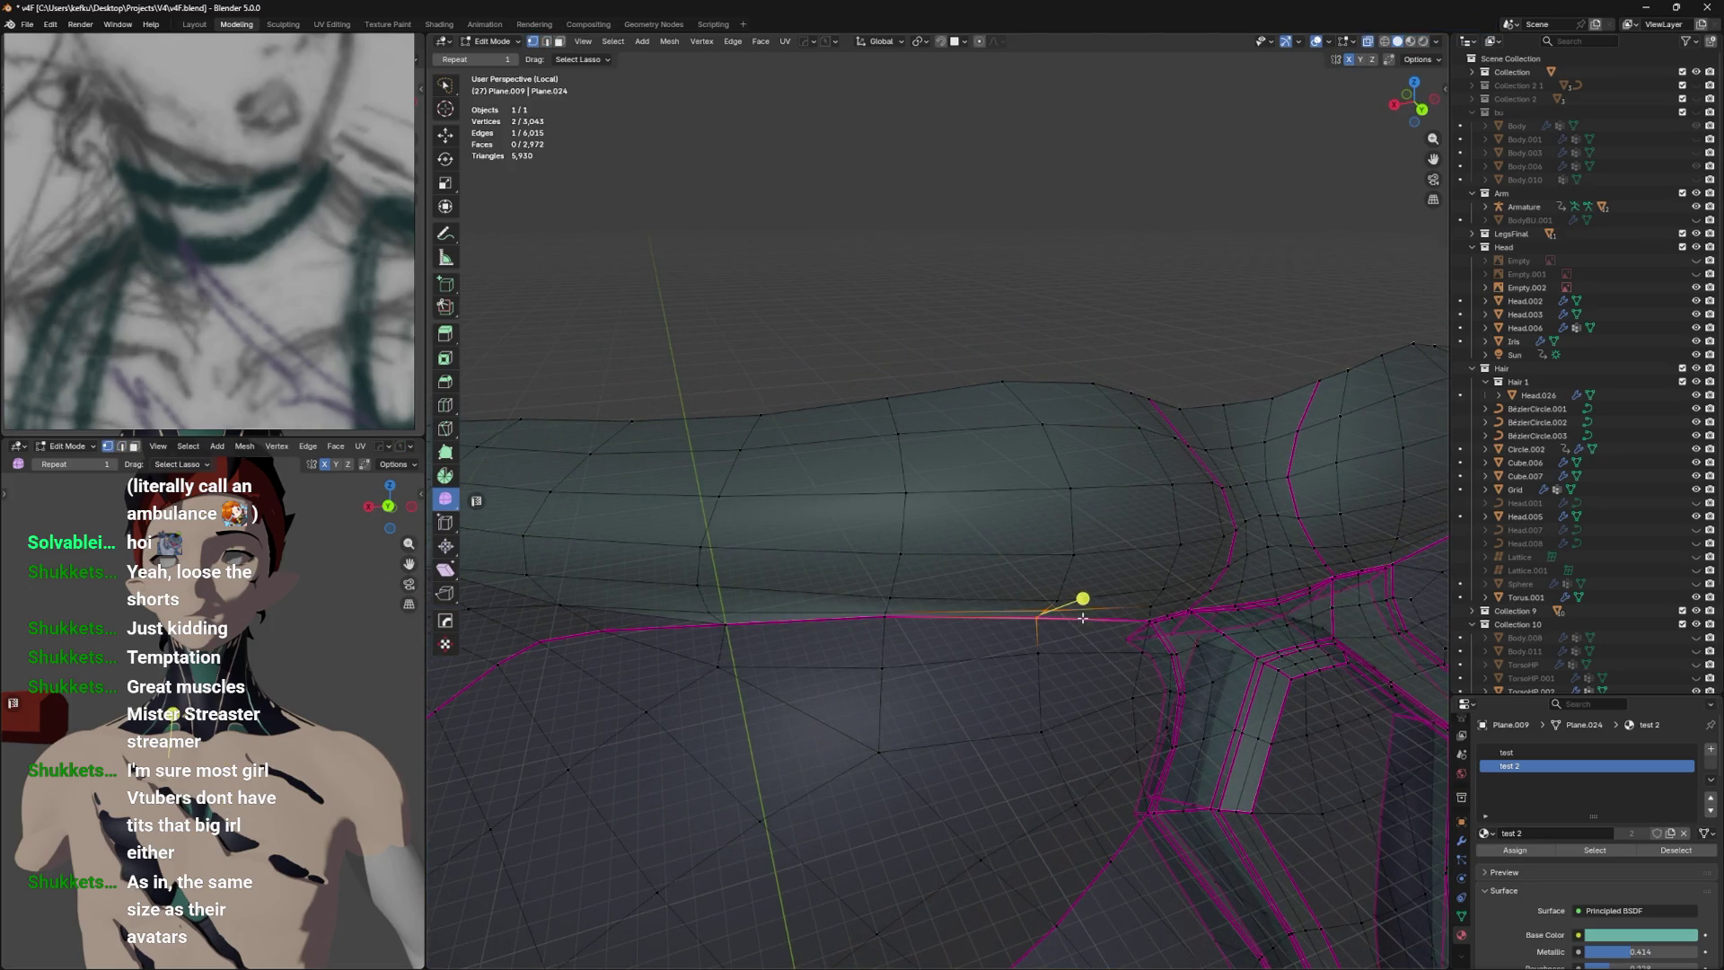
pyautogui.moveTo(948, 619); pyautogui.dragTo(1002, 615)
pyautogui.hotkey('alt', 'z')
pyautogui.press('g')
pyautogui.press('y')
pyautogui.click(1088, 598)
pyautogui.press('g')
pyautogui.press('z')
pyautogui.click(1088, 601)
# Select another border edge and shift it along Z.
pyautogui.hotkey('alt', 'z')
pyautogui.click(830, 592)
pyautogui.press('g')
pyautogui.press('z')
pyautogui.click(838, 588)
pyautogui.press('g')
pyautogui.press('Escape')
pyautogui.hotkey('alt', 'z')
pyautogui.moveTo(844, 583); pyautogui.dragTo(1128, 529)
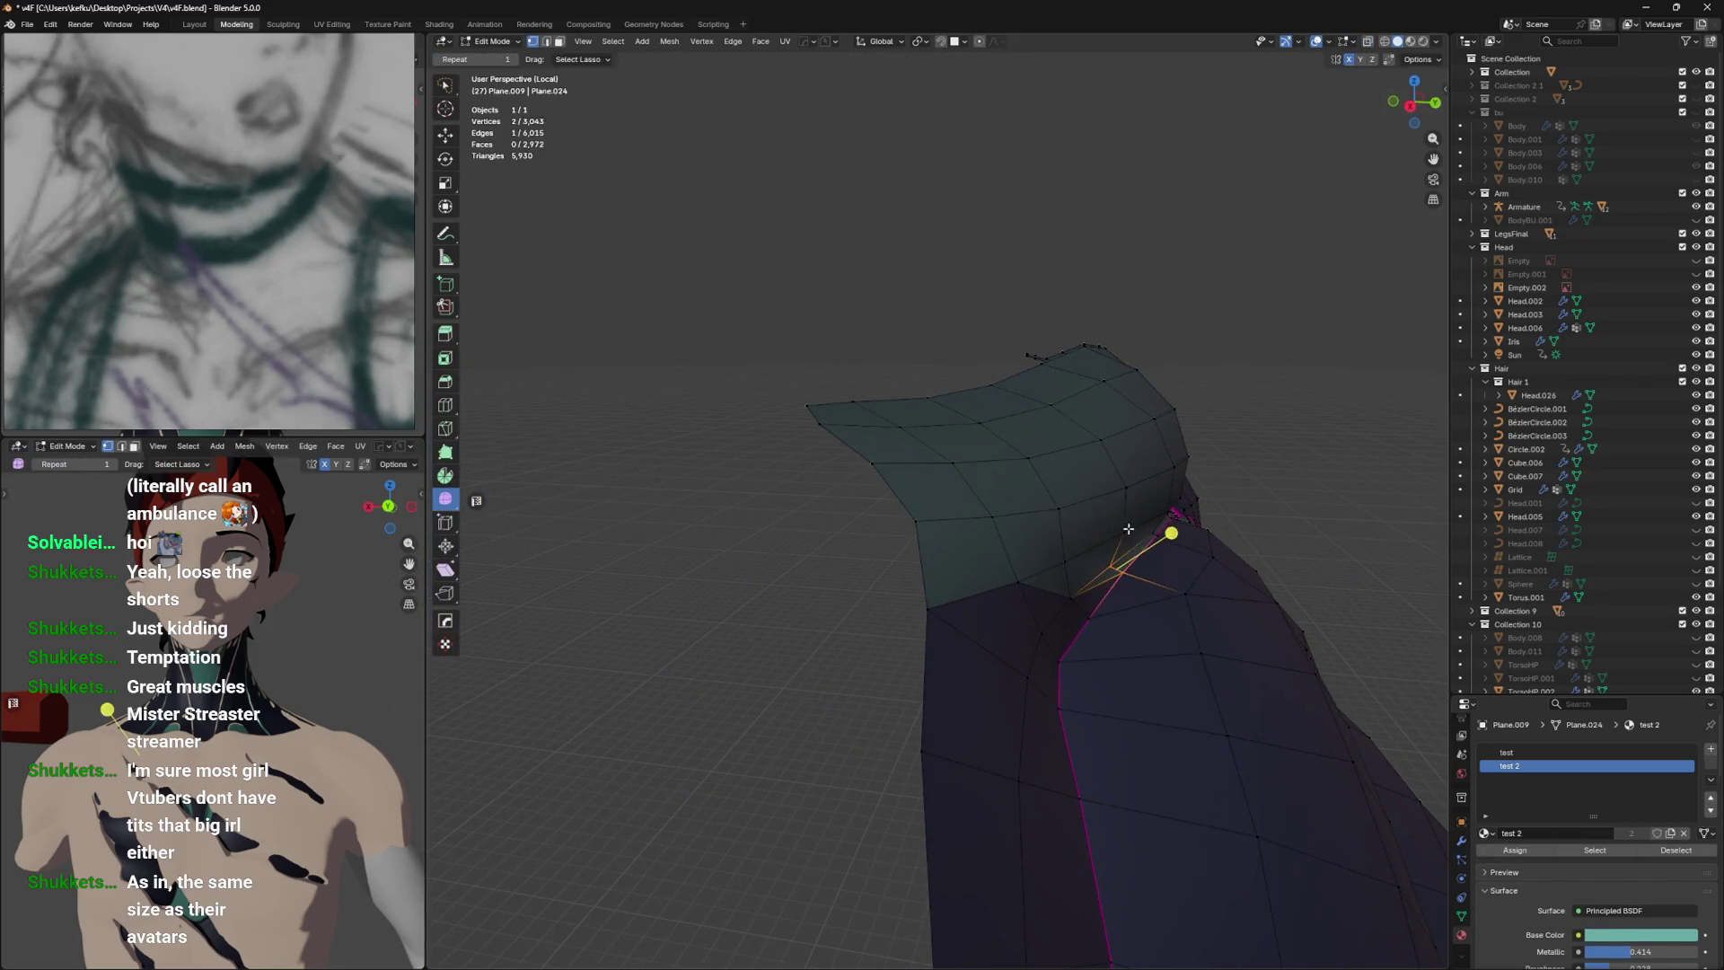
# Move the border vertices along Z to smooth the seam, then save.
pyautogui.press('g')
pyautogui.press('z')
pyautogui.click(1090, 551)
pyautogui.click(1071, 566)
pyautogui.press('g')
pyautogui.press('z')
pyautogui.click(1073, 566)
pyautogui.moveTo(1073, 566); pyautogui.dragTo(1059, 601)
pyautogui.hotkey('ctrl', 's')
# Select a border vertex and slide it along its edge with Shift+V.
pyautogui.press('2')
pyautogui.click(1081, 592)
pyautogui.press('1')
pyautogui.click(1025, 604)
pyautogui.hotkey('shift', 'v')
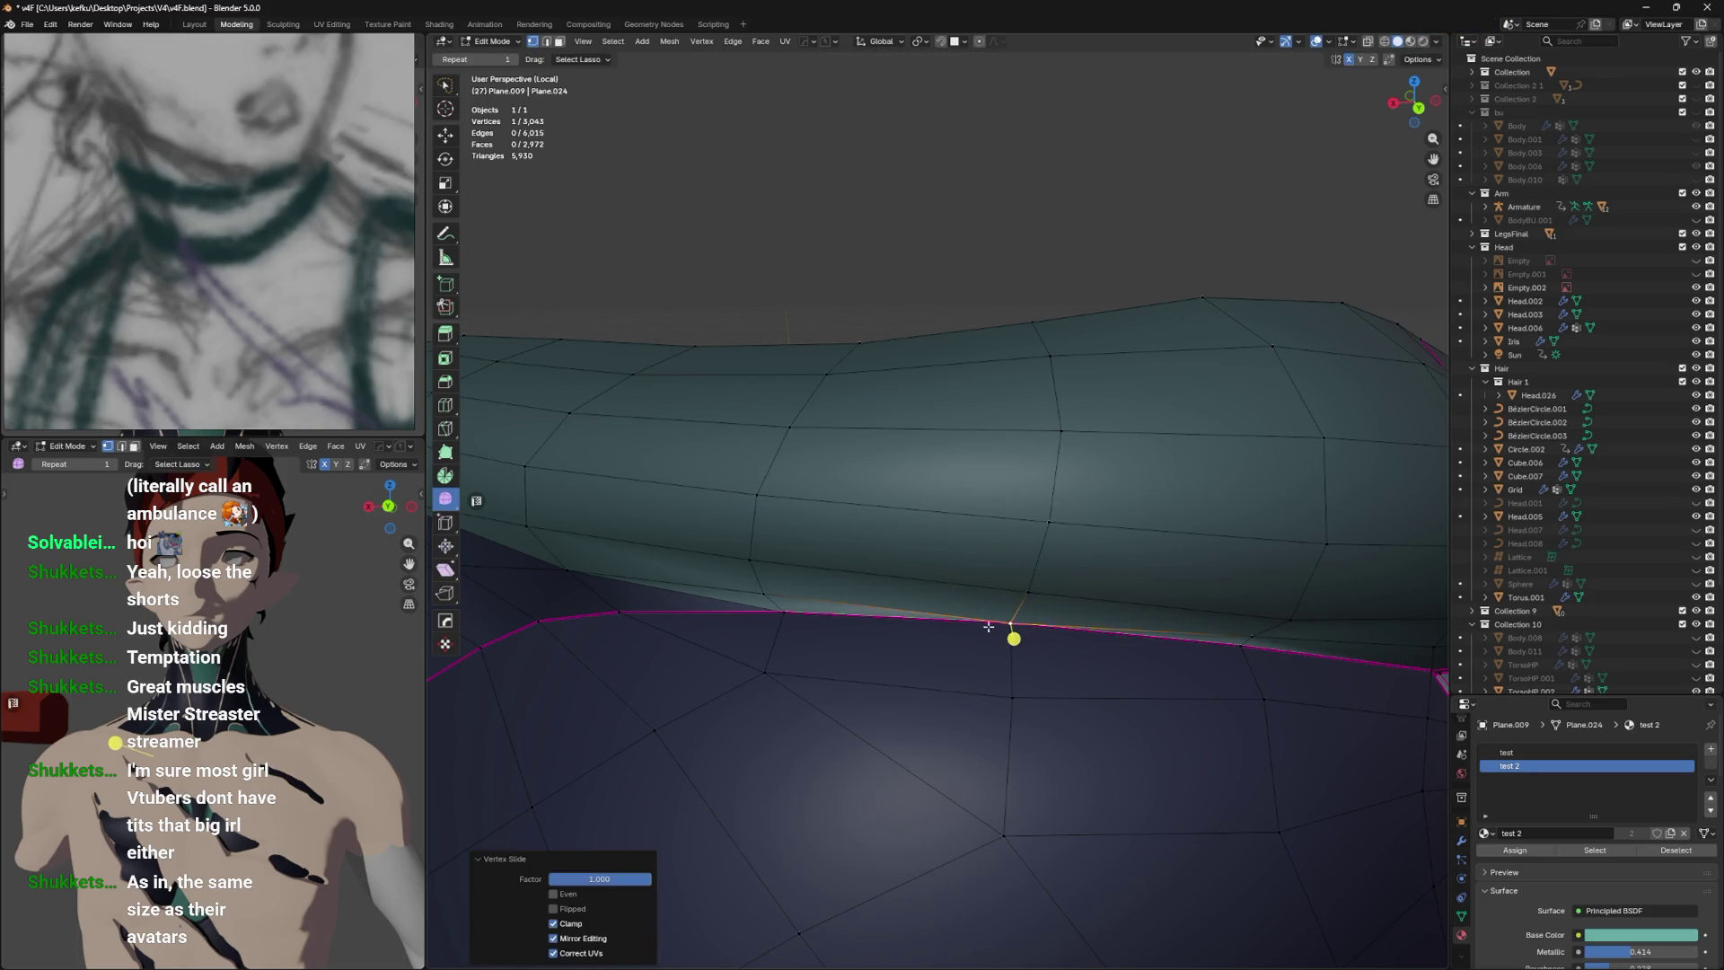
# Confirm the vertex slide at factor 1.000 and select the seam's border edge loop.
pyautogui.click(834, 643)
pyautogui.moveTo(897, 635); pyautogui.dragTo(997, 629)
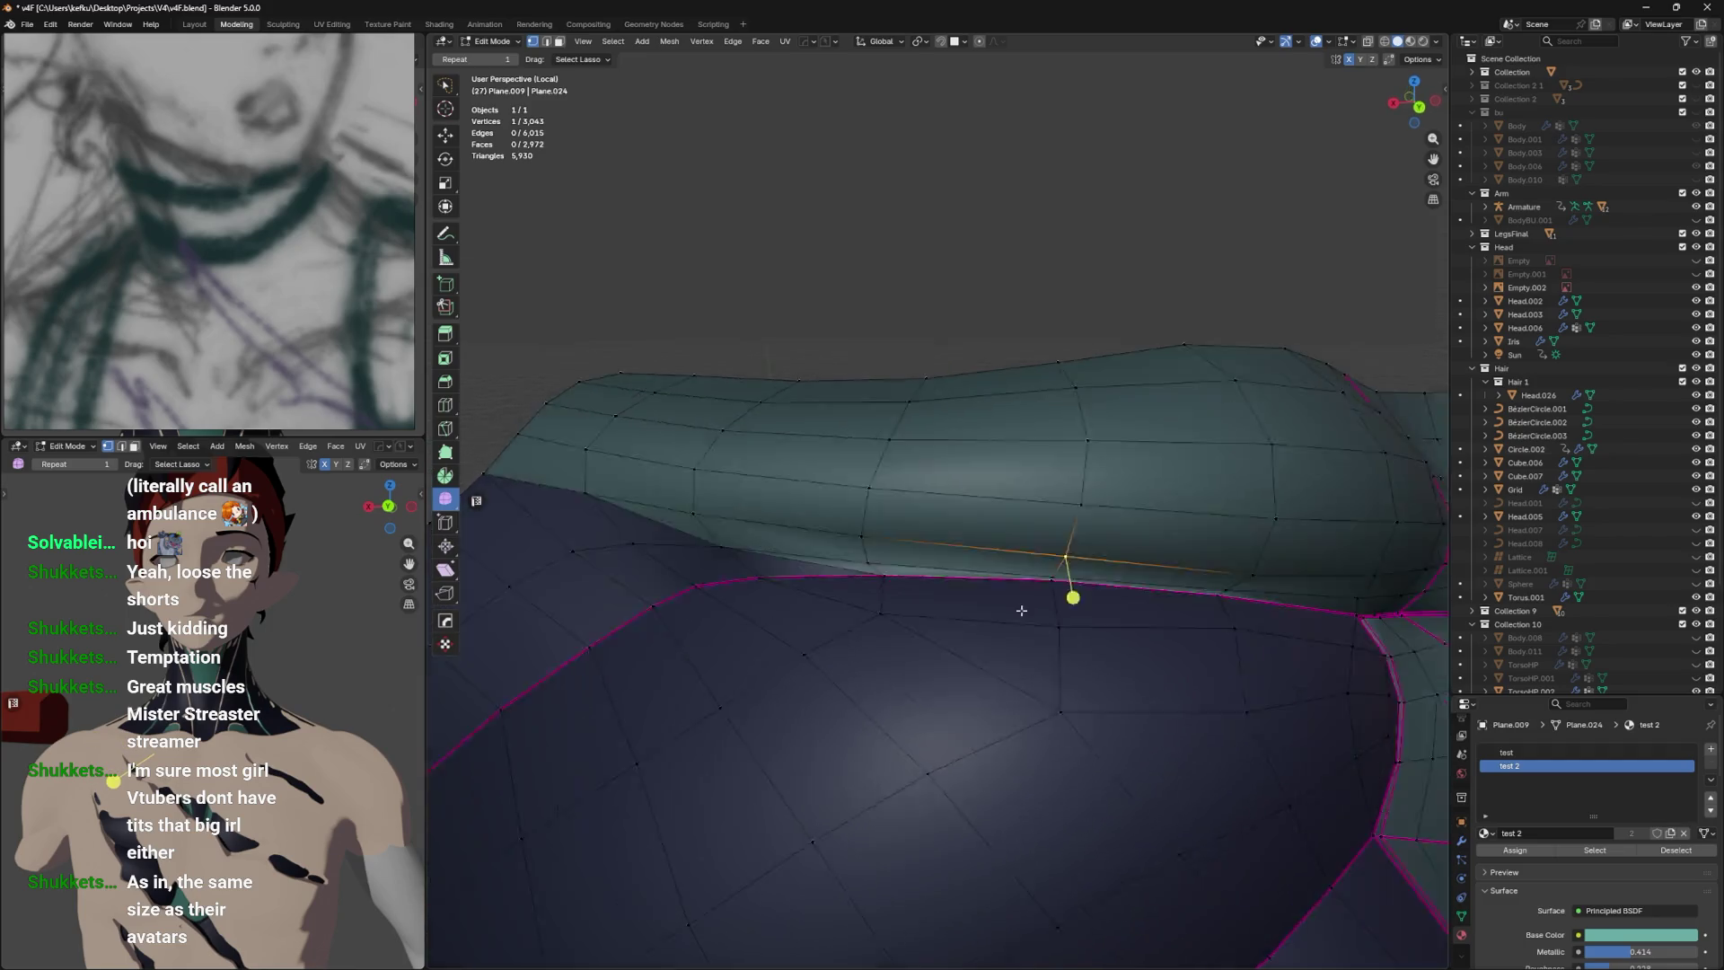
pyautogui.scroll(3)
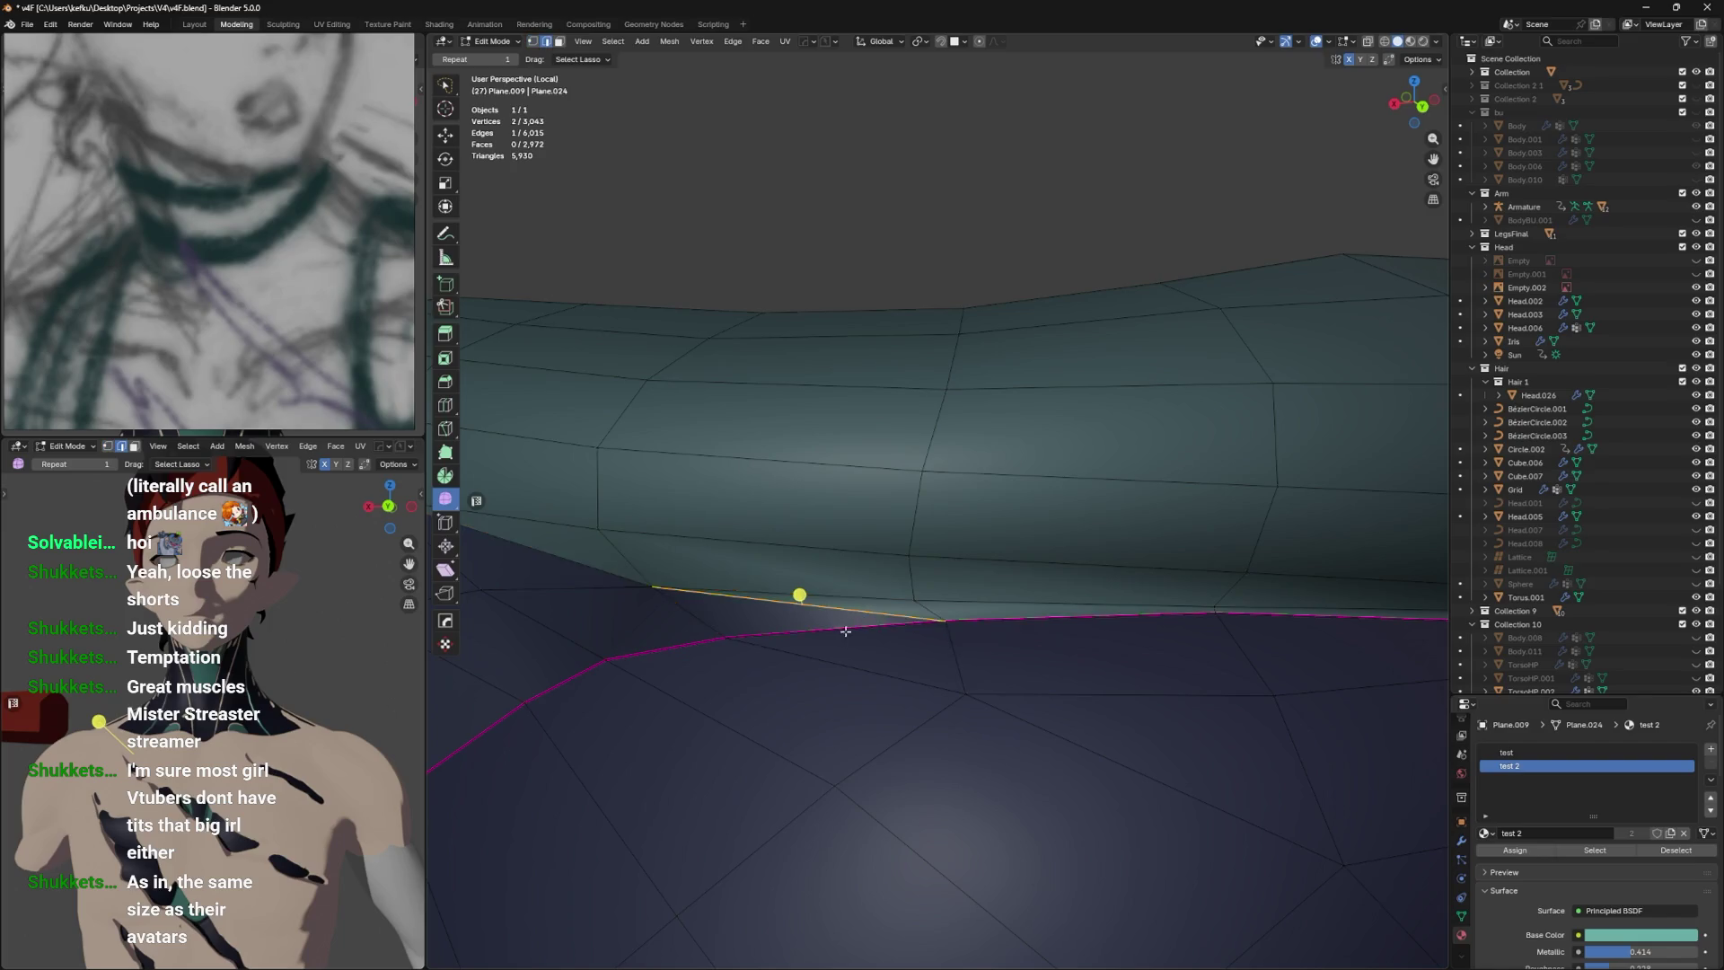
pyautogui.moveTo(845, 631); pyautogui.dragTo(1000, 604)
pyautogui.hotkey('alt', 'z')
pyautogui.click(1059, 591)
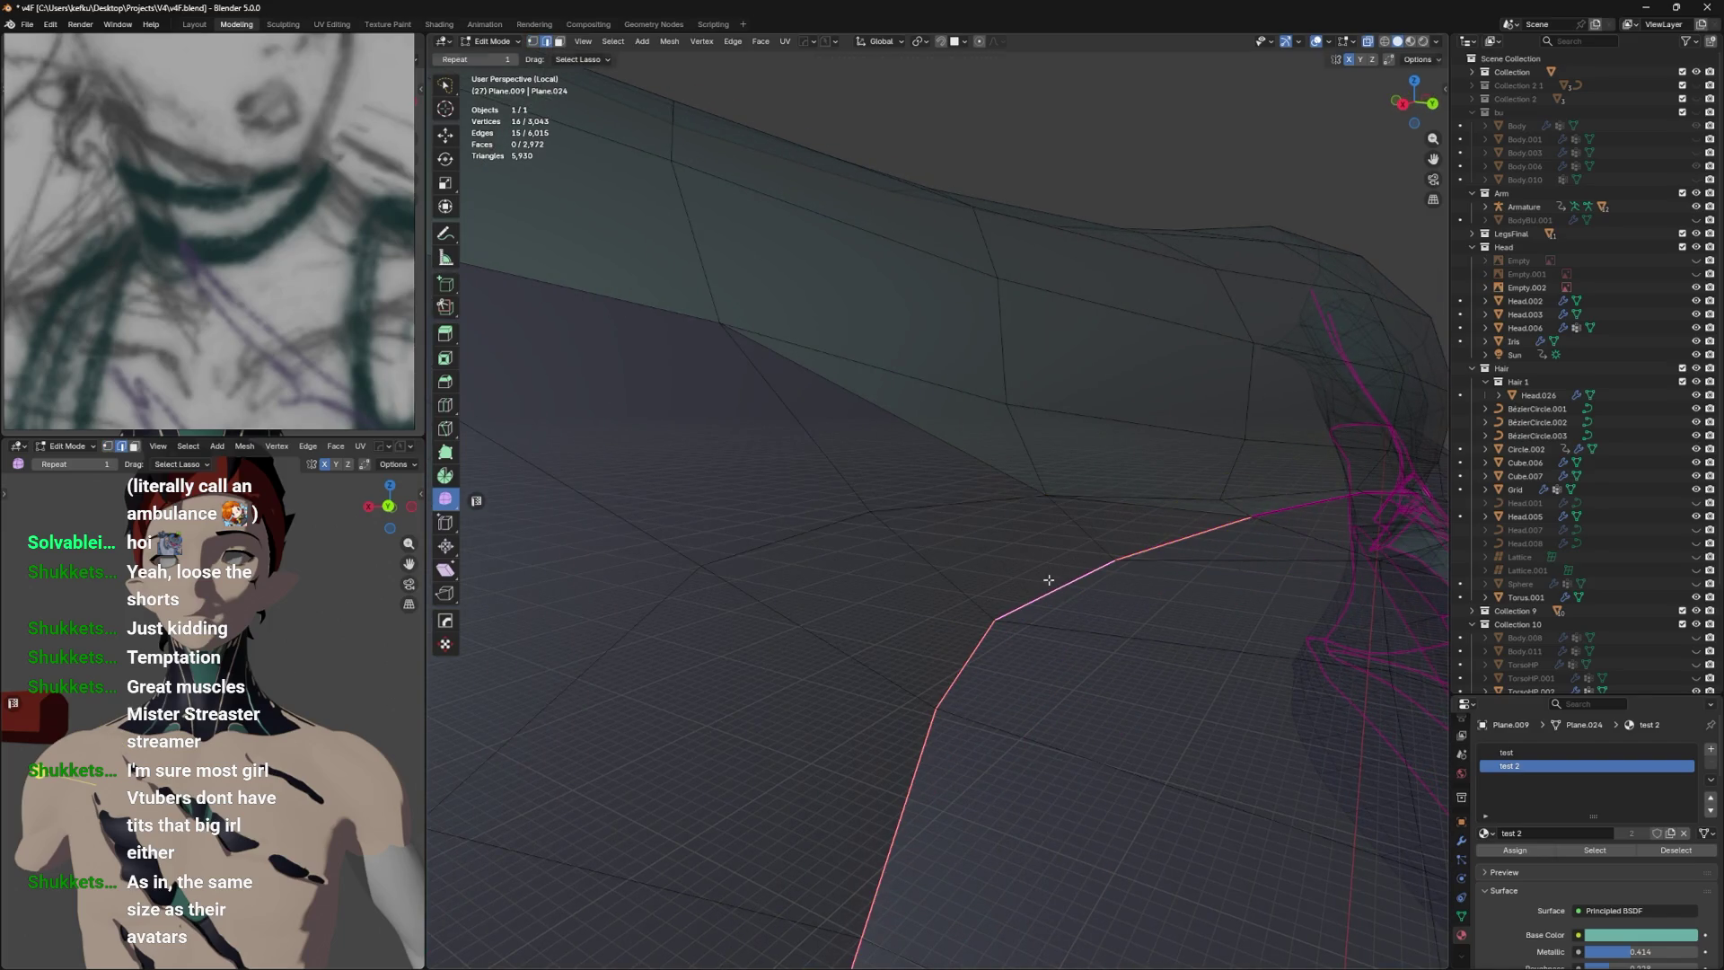
pyautogui.hotkey('alt', 'z')
pyautogui.moveTo(1135, 578); pyautogui.dragTo(938, 613)
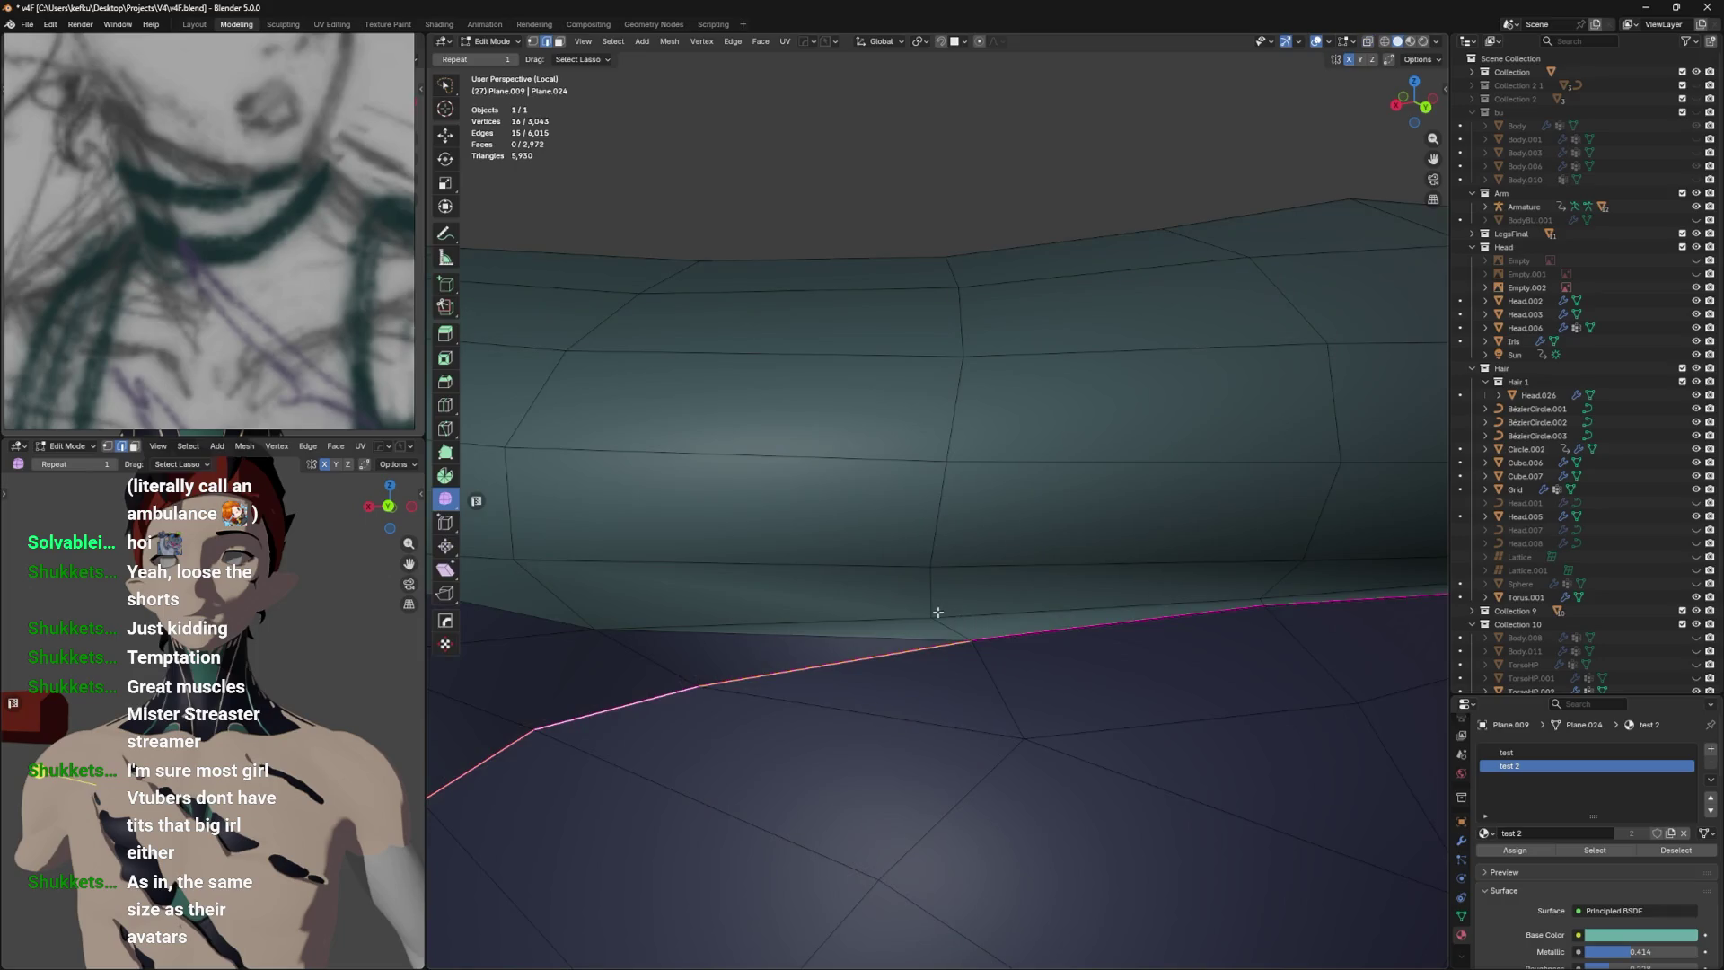
# Dissolve two stray seam vertices and two extra seam edges.
pyautogui.hotkey('alt', 'a')
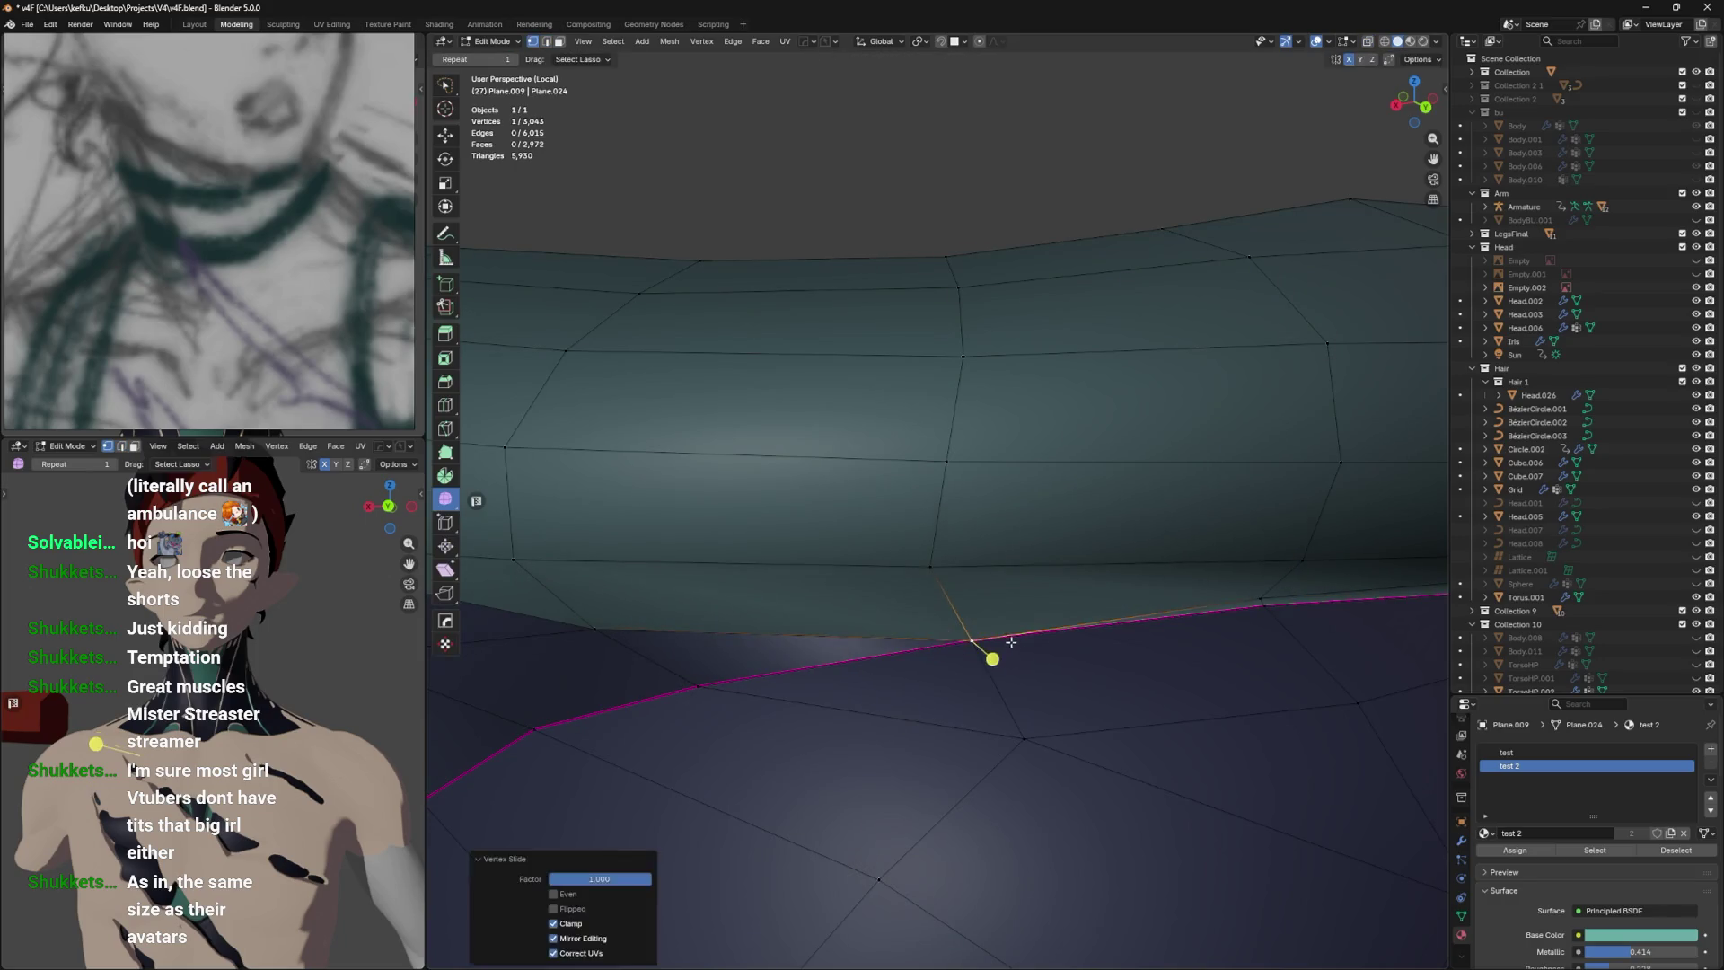
pyautogui.hotkey('ctrl', 'x')
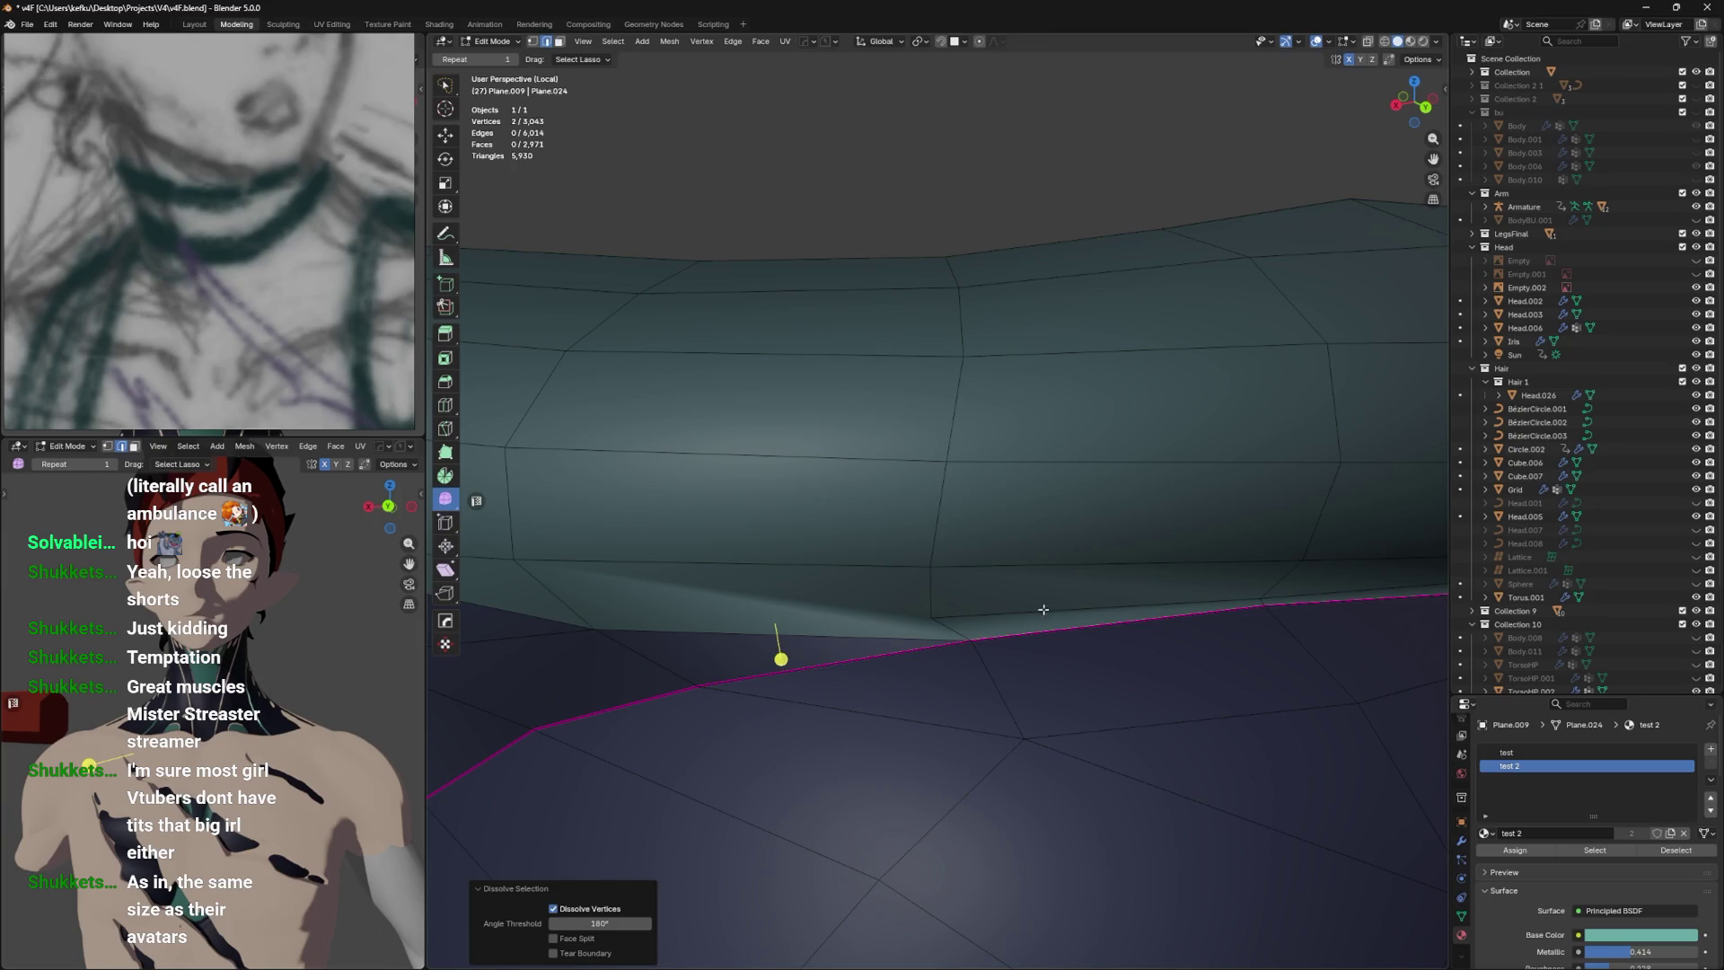
pyautogui.moveTo(1135, 600); pyautogui.dragTo(1002, 567)
pyautogui.hotkey('ctrl', 'x')
pyautogui.click(1075, 592)
pyautogui.hotkey('ctrl', 'x')
pyautogui.click(1029, 554)
pyautogui.hotkey('ctrl', 'x')
# Dissolve a leftover seam vertex and select the next extra seam vertices and edge.
pyautogui.hotkey('ctrl', 'x')
pyautogui.click(974, 603)
pyautogui.click(993, 593)
pyautogui.hotkey('ctrl', 'x')
pyautogui.click(1027, 584)
pyautogui.click(1070, 575)
pyautogui.click(1127, 585)
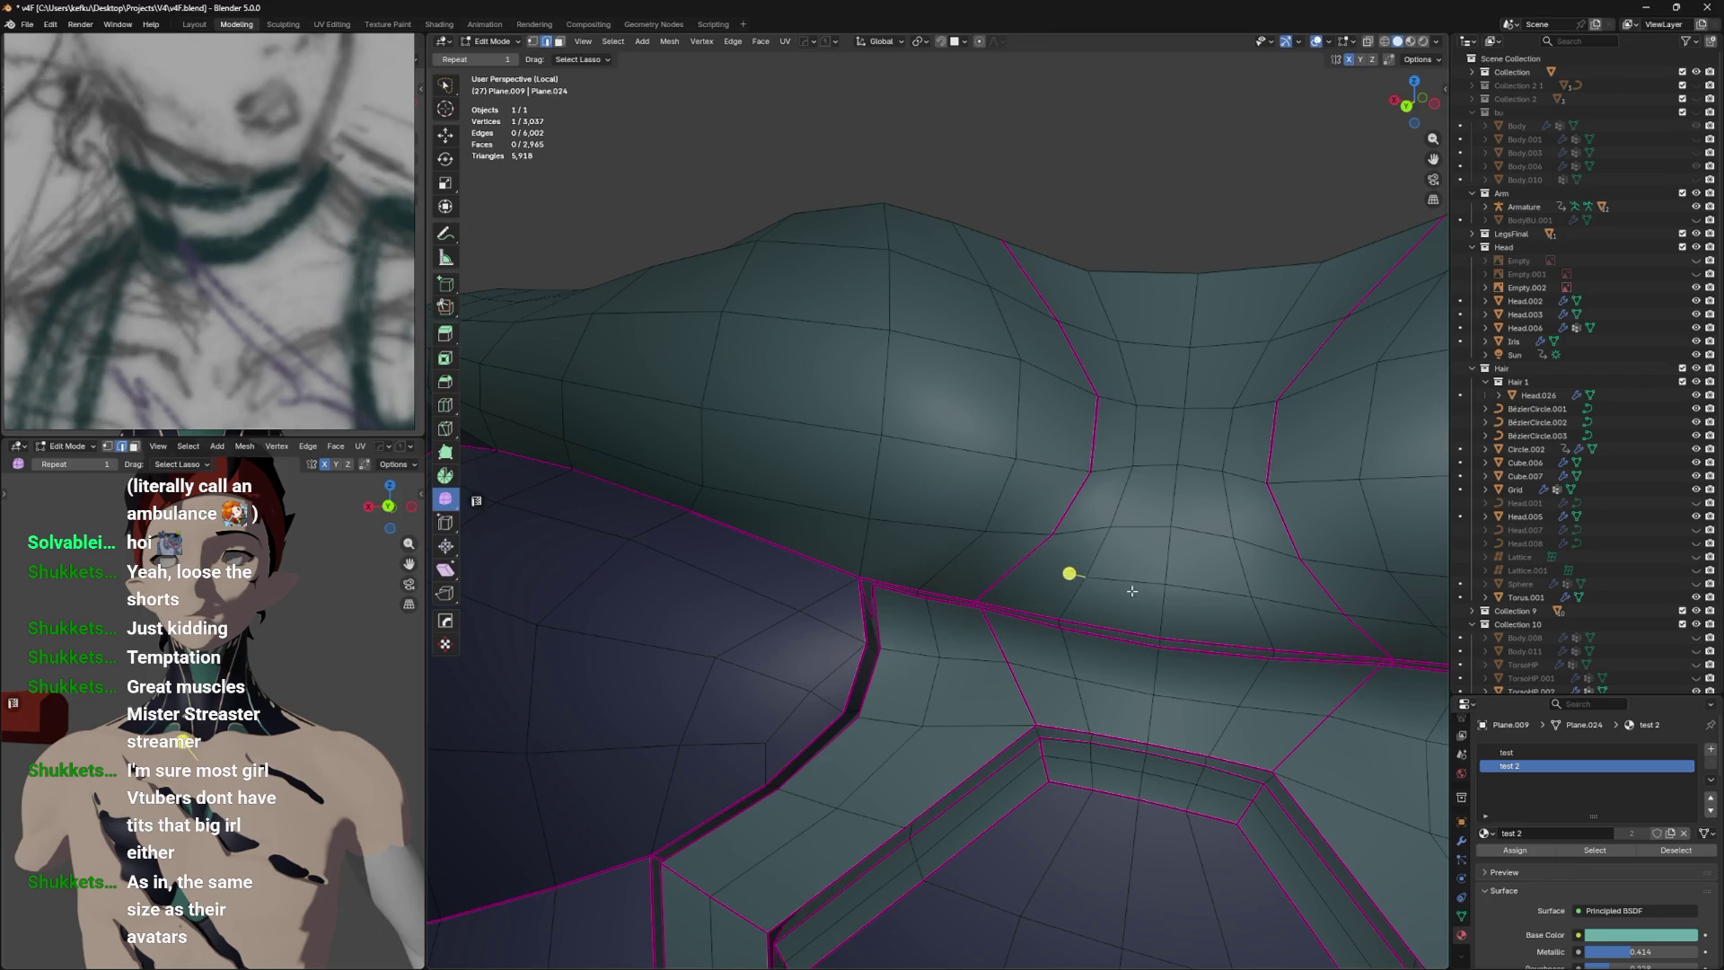
# Dissolve the remaining extra seam edge and vertices, then save the file.
pyautogui.moveTo(1078, 585); pyautogui.dragTo(939, 549)
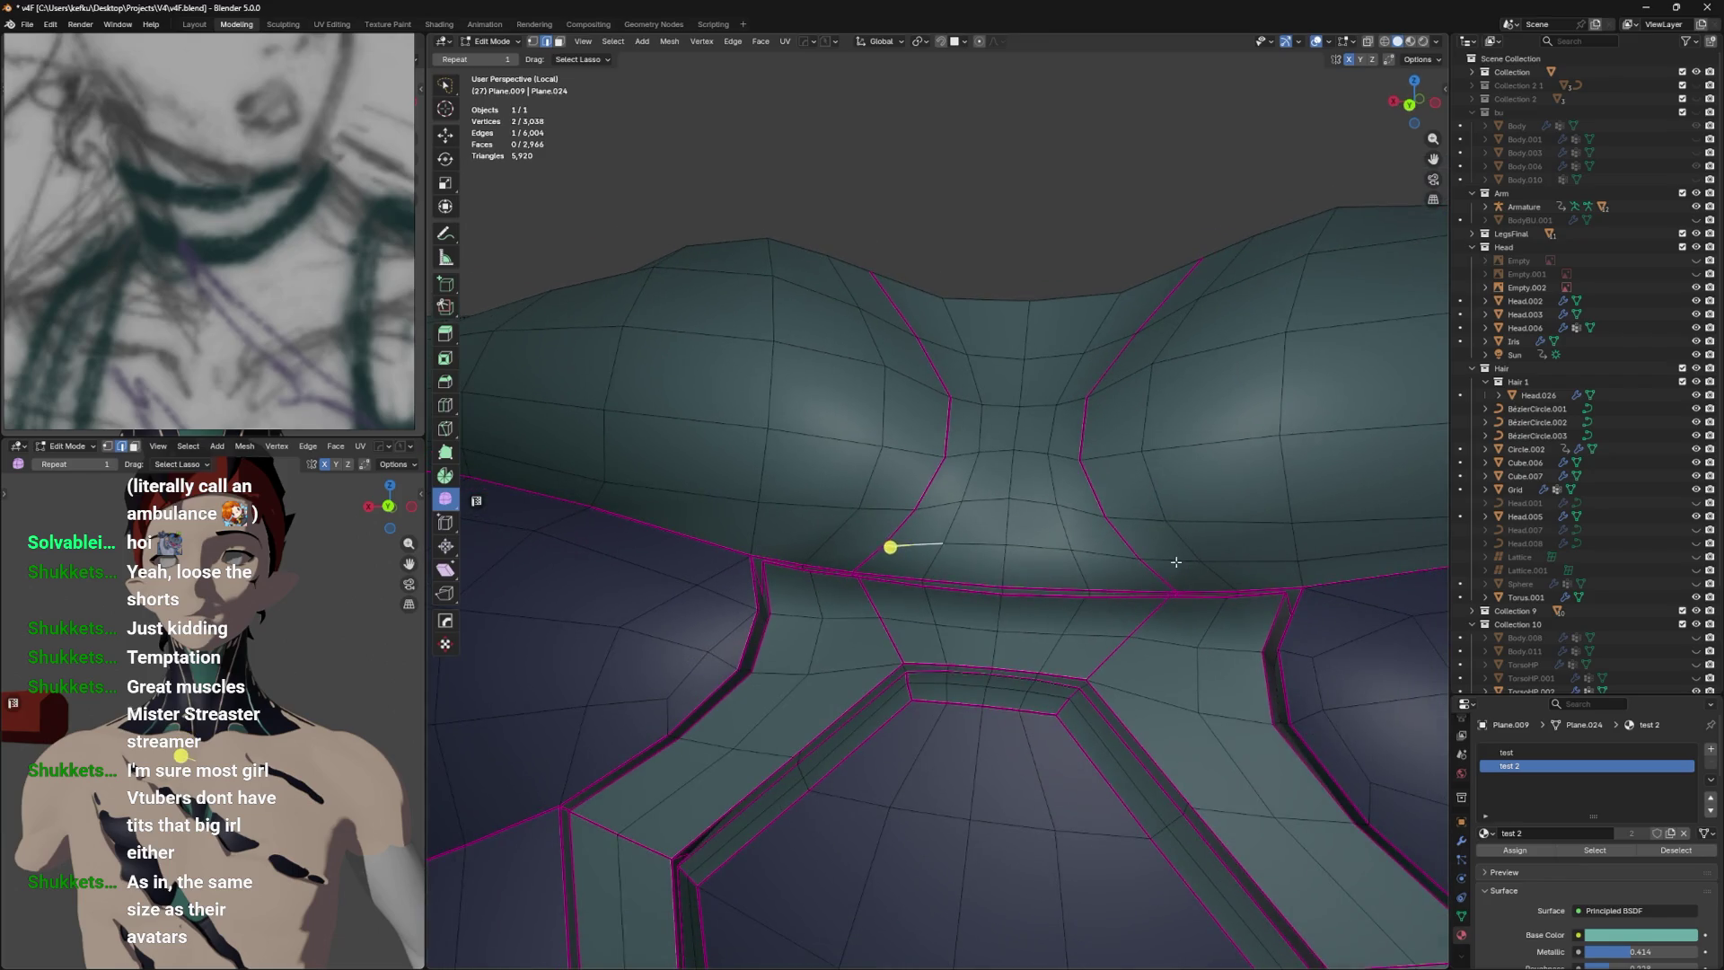
pyautogui.hotkey('ctrl', 'x')
pyautogui.hotkey('ctrl', 'x')
pyautogui.scroll(3)
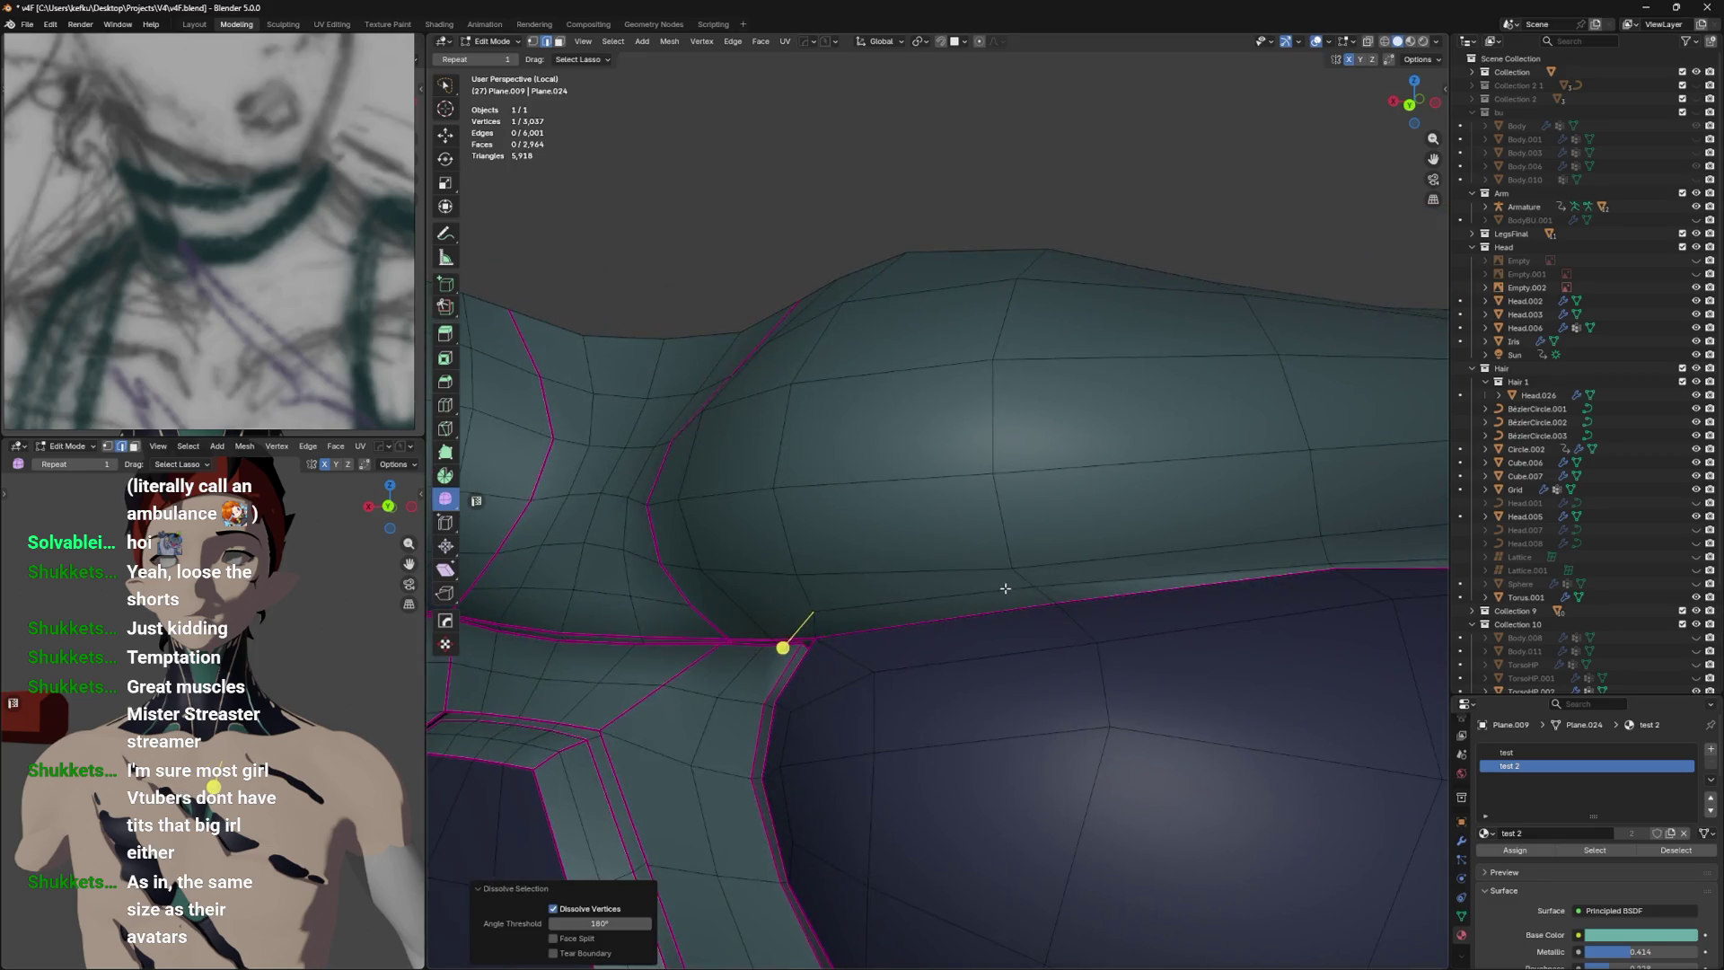
pyautogui.click(1122, 583)
pyautogui.moveTo(1122, 583); pyautogui.dragTo(1161, 571)
pyautogui.hotkey('ctrl', 'x')
pyautogui.moveTo(1089, 516); pyautogui.dragTo(1061, 570)
pyautogui.hotkey('ctrl', 's')
# Slide seam vertices along their edges so they line up evenly.
pyautogui.moveTo(949, 576); pyautogui.dragTo(997, 547)
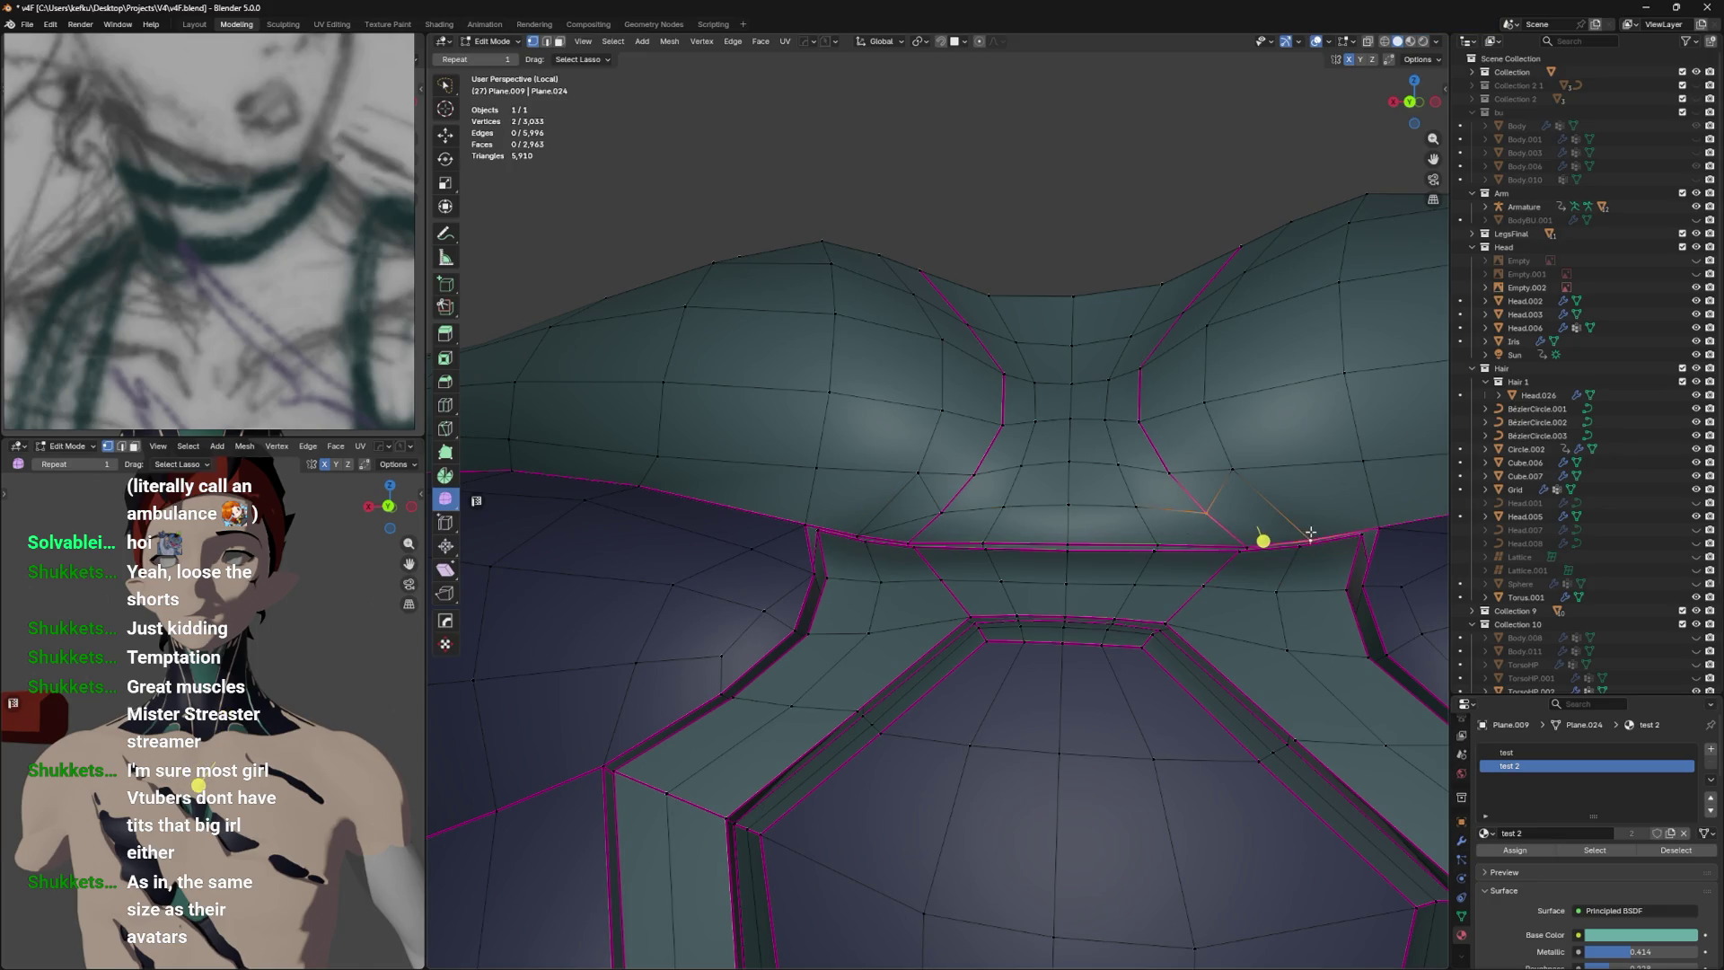
pyautogui.moveTo(1299, 535); pyautogui.dragTo(973, 655)
pyautogui.hotkey('ctrl', 's')
pyautogui.click(975, 654)
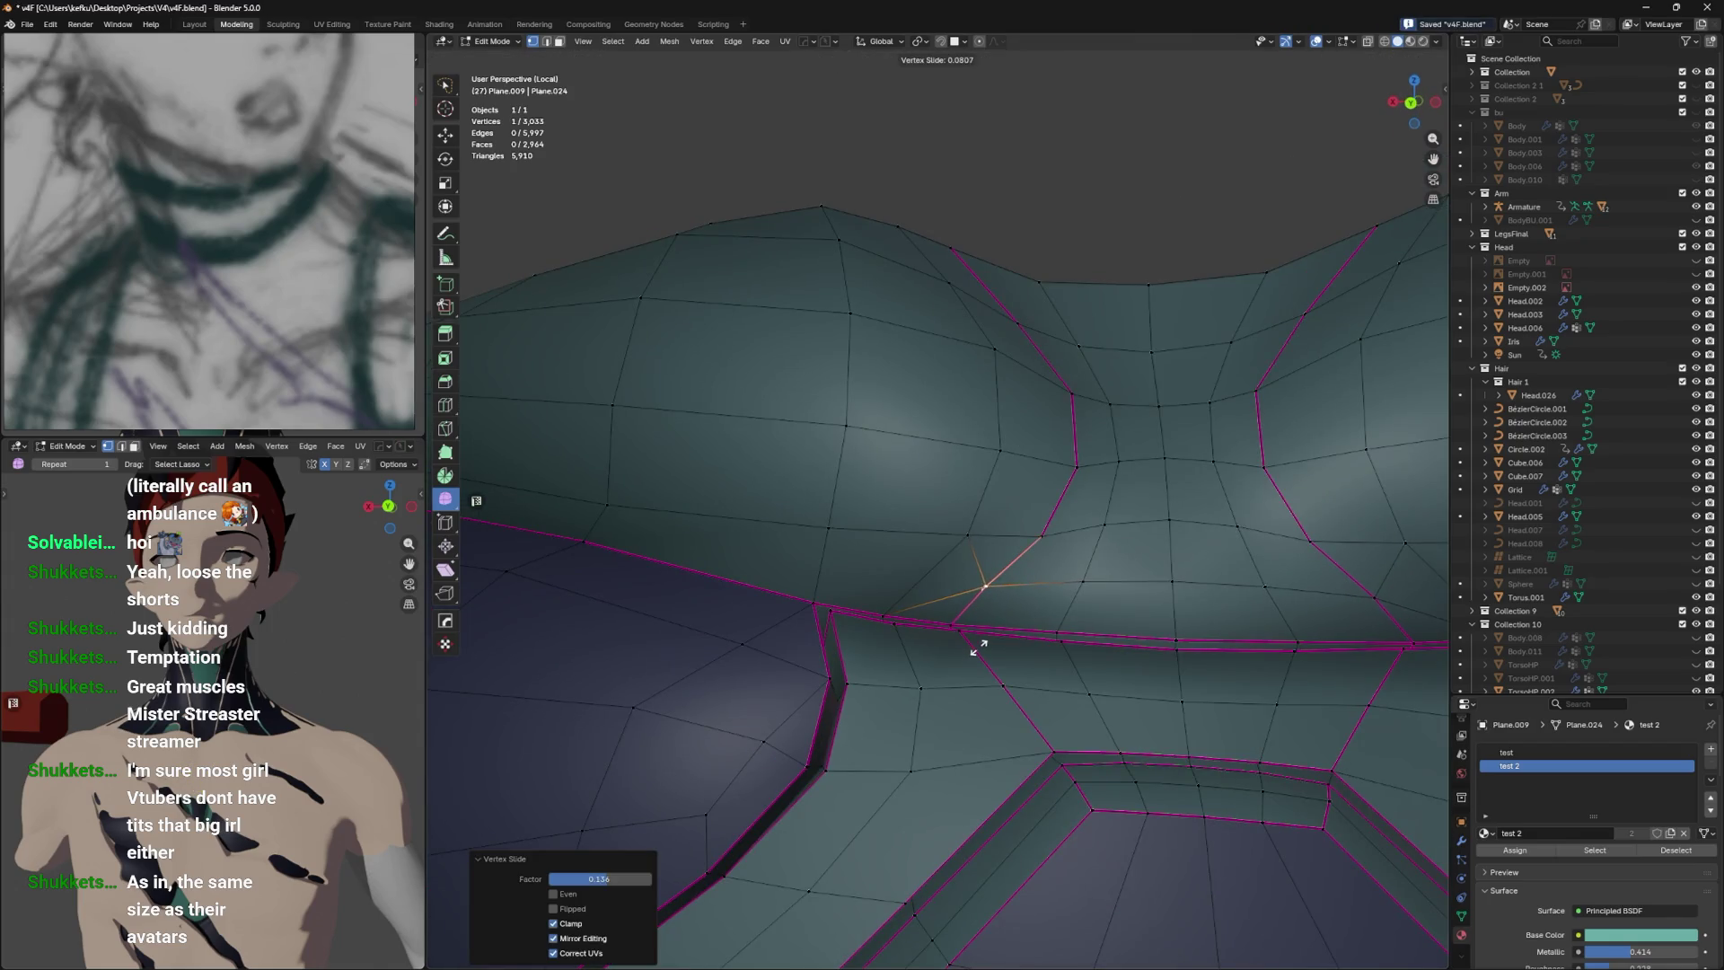
pyautogui.click(973, 586)
pyautogui.press('g')
pyautogui.click(986, 597)
pyautogui.press('g')
# Slide another seam vertex left along its edge and preview the mesh.
pyautogui.press('g')
pyautogui.click(982, 608)
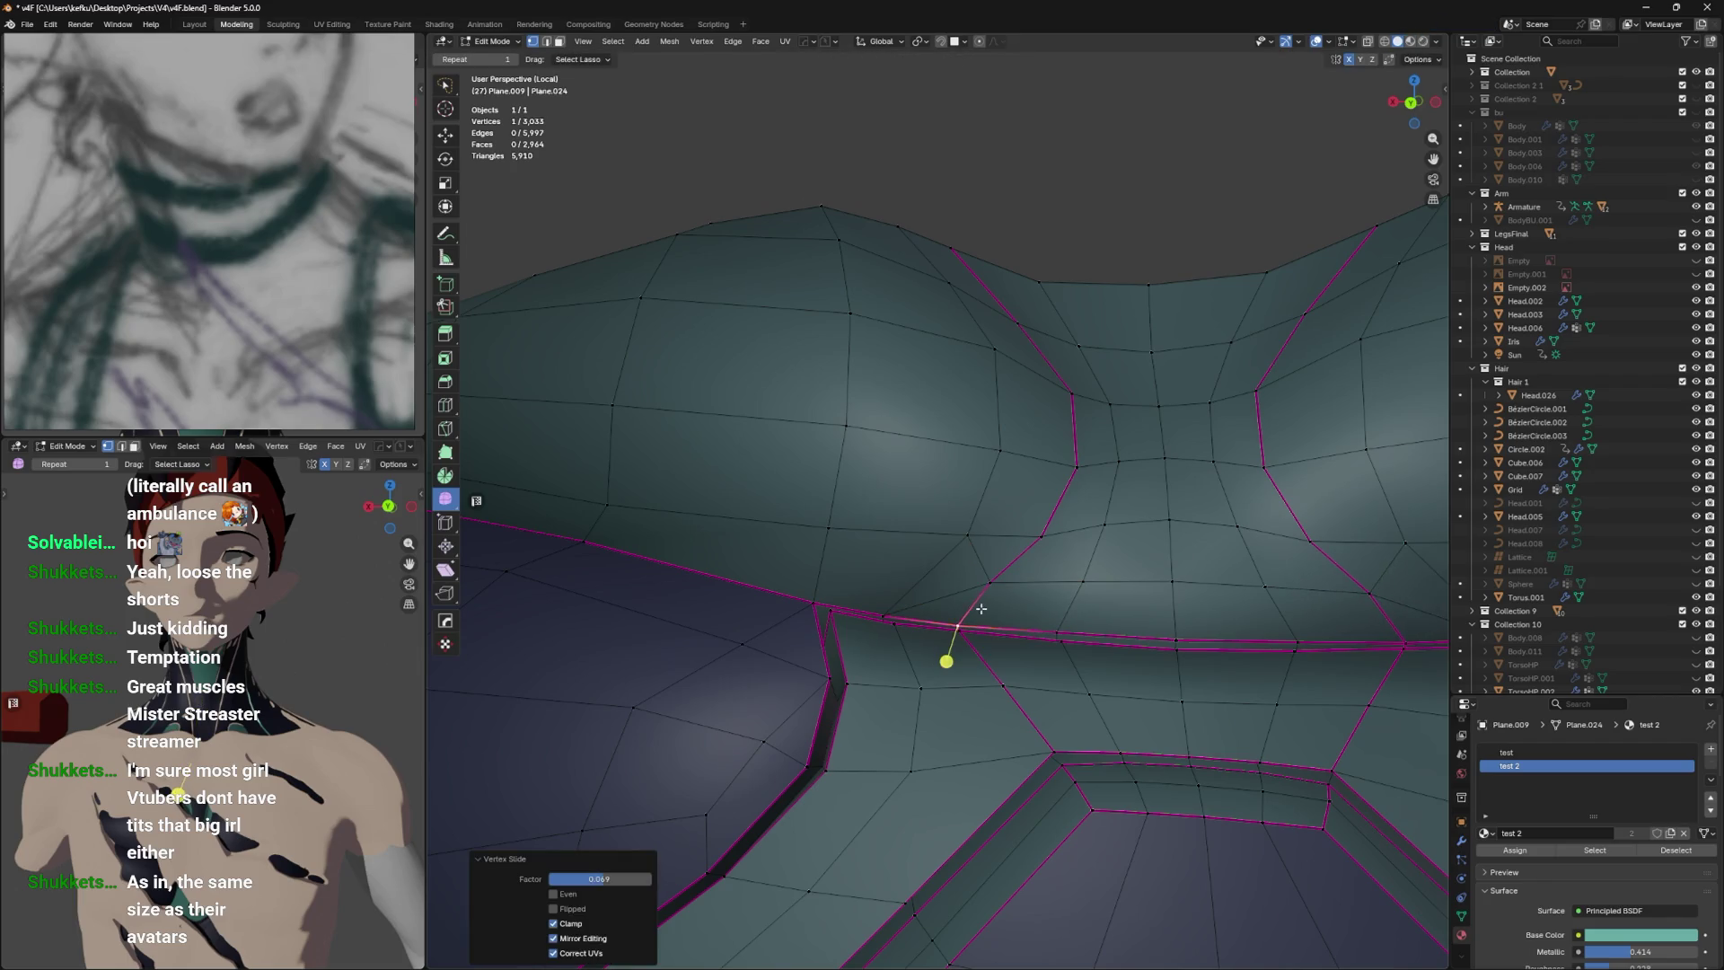
pyautogui.hotkey('ctrl', 's')
pyautogui.press('g')
pyautogui.press('g')
pyautogui.click(915, 604)
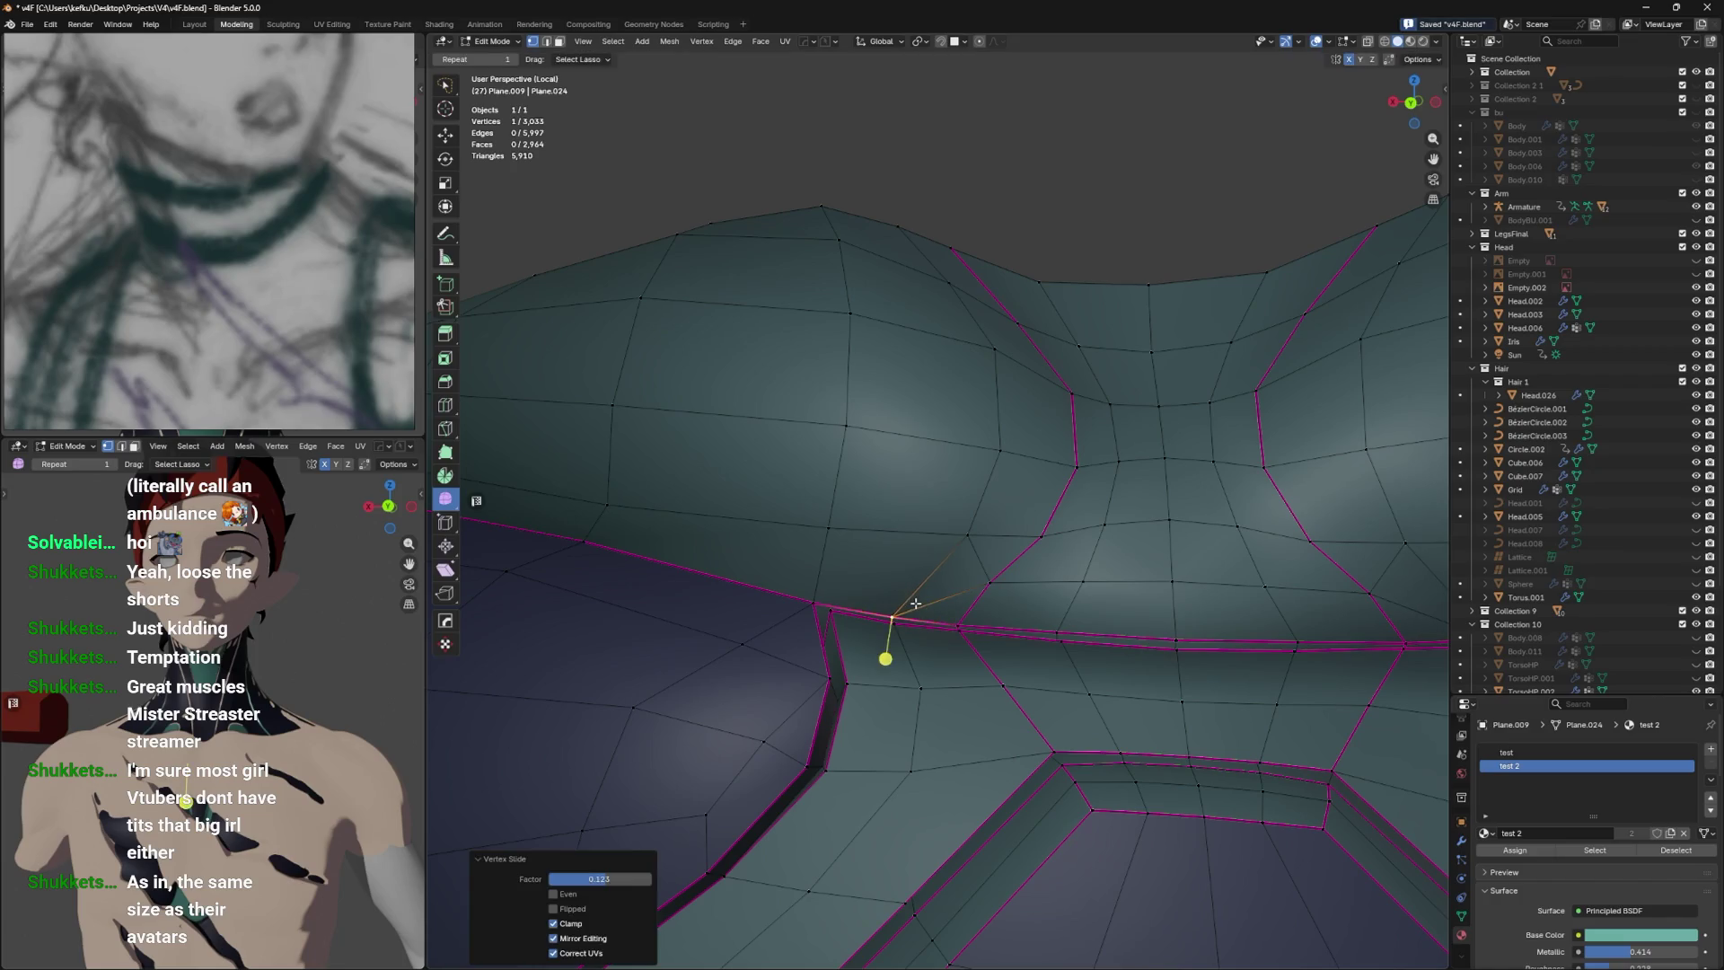
pyautogui.click(920, 602)
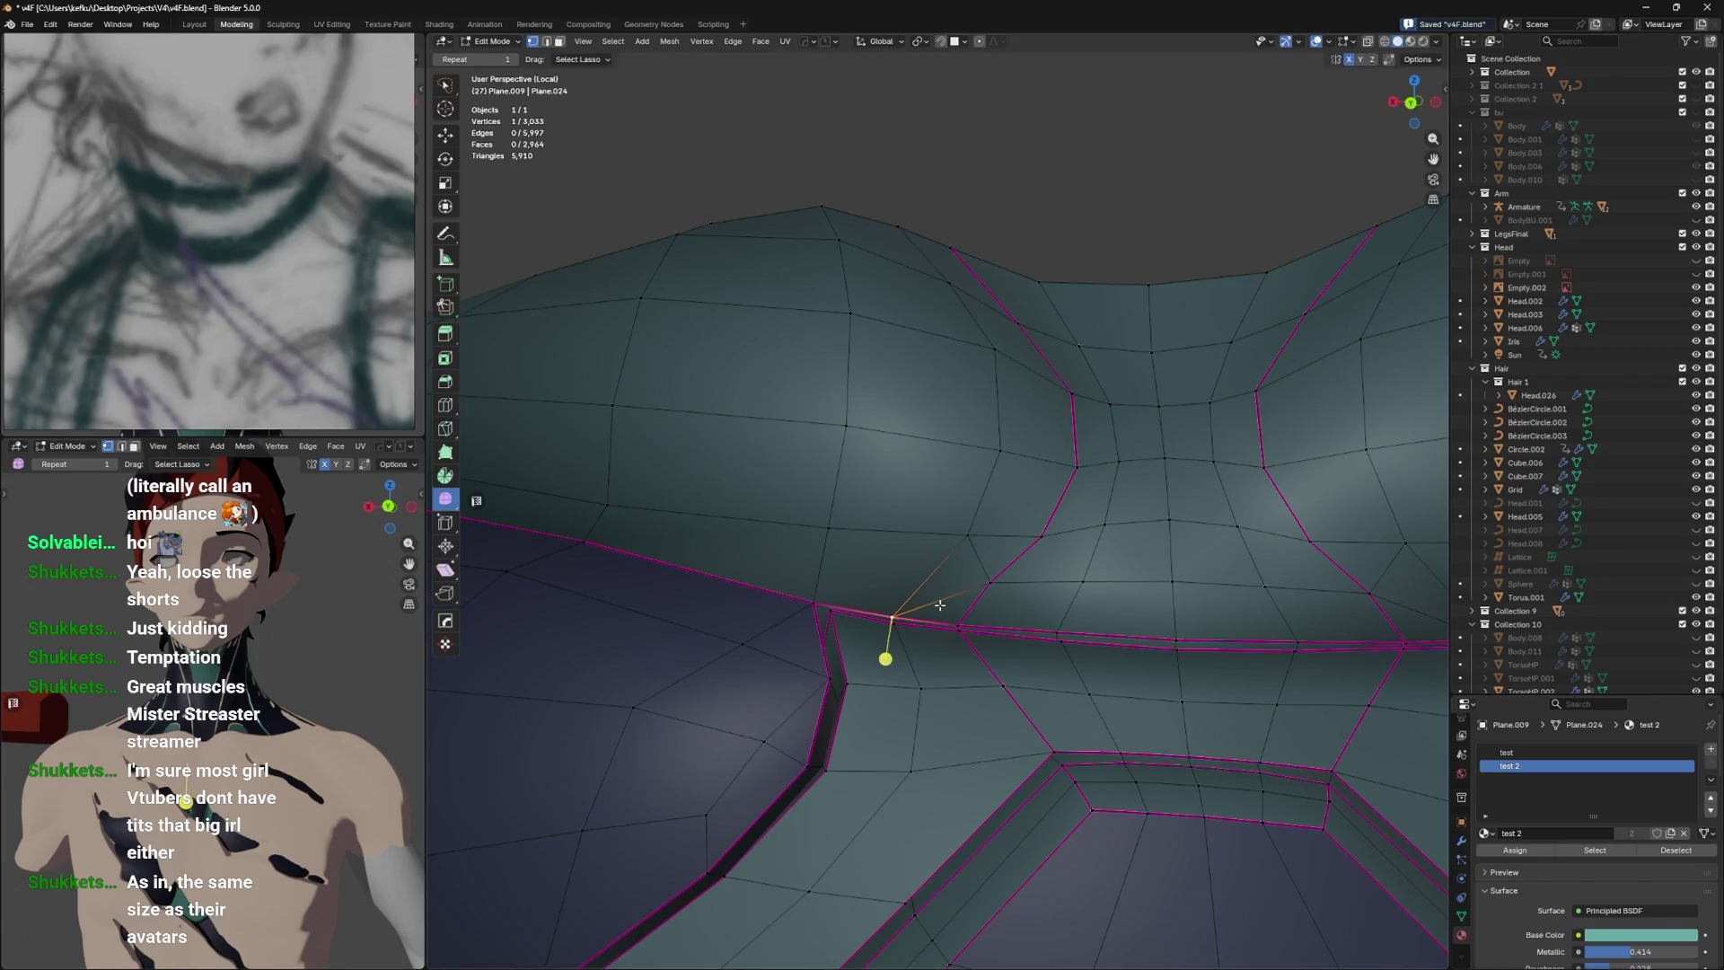
pyautogui.press('Tab')
pyautogui.moveTo(1036, 497); pyautogui.dragTo(1027, 601)
pyautogui.press('Tab')
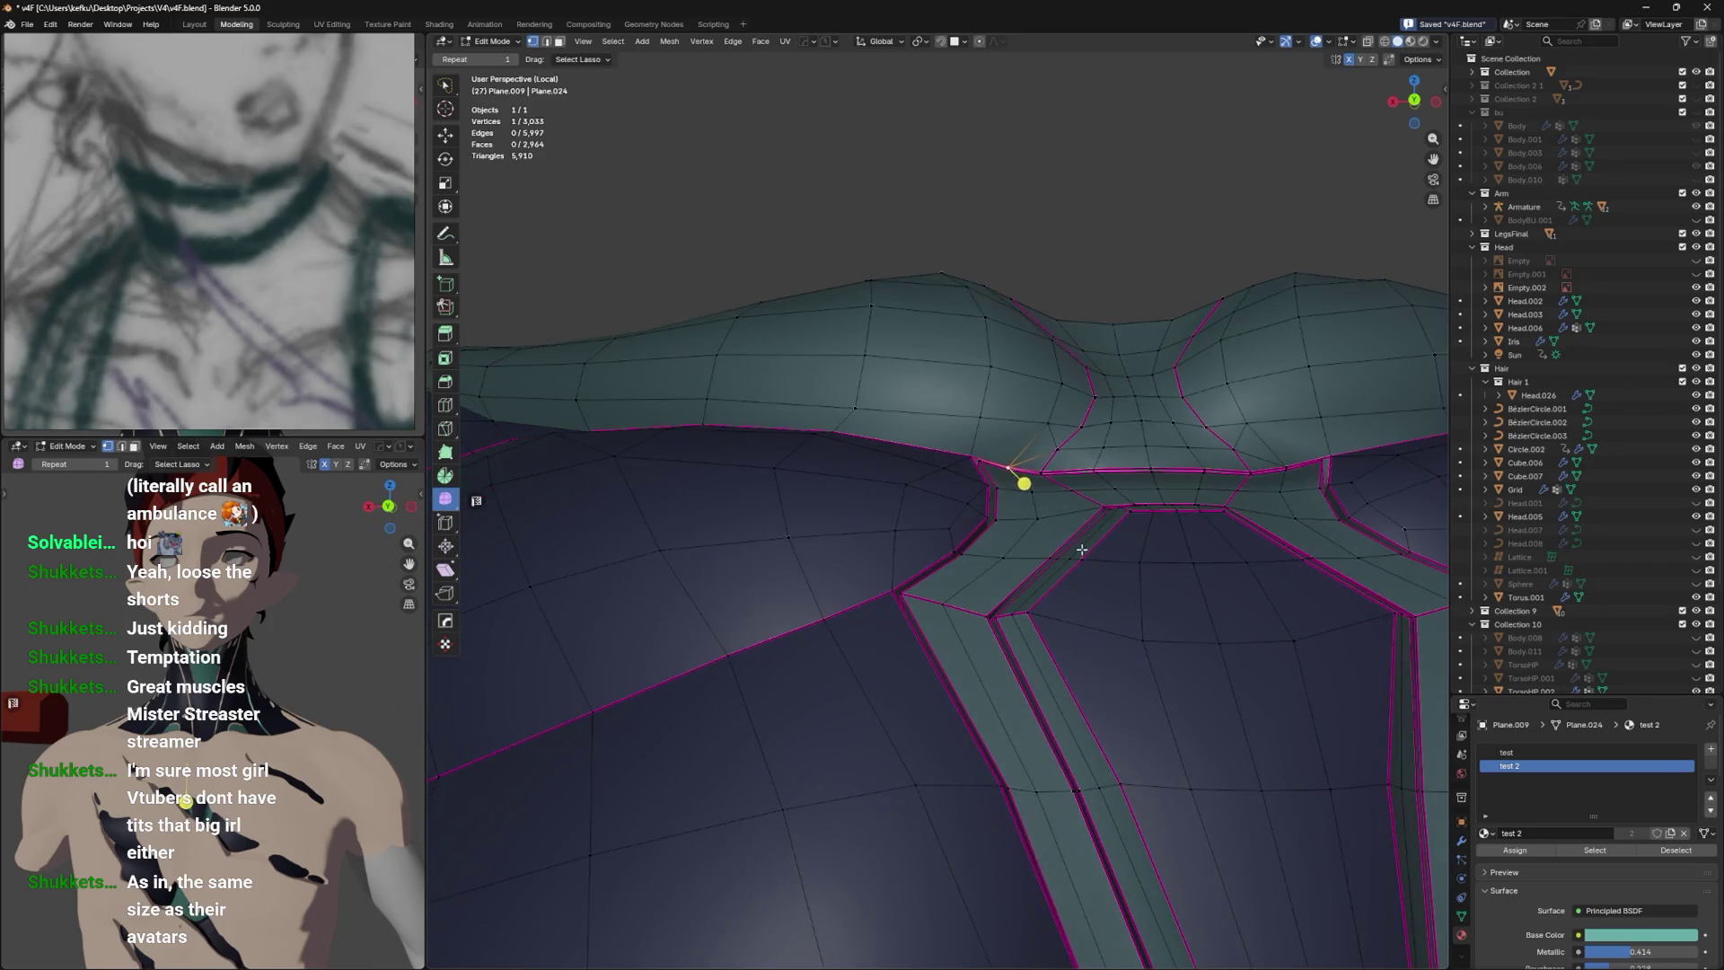
# Give the under-chest seam edge a 1.000 crease and mark it sharp.
pyautogui.press('2')
pyautogui.scroll(3)
pyautogui.hotkey('shift', 'e')
pyautogui.click(1317, 458)
pyautogui.hotkey('shift', 'e')
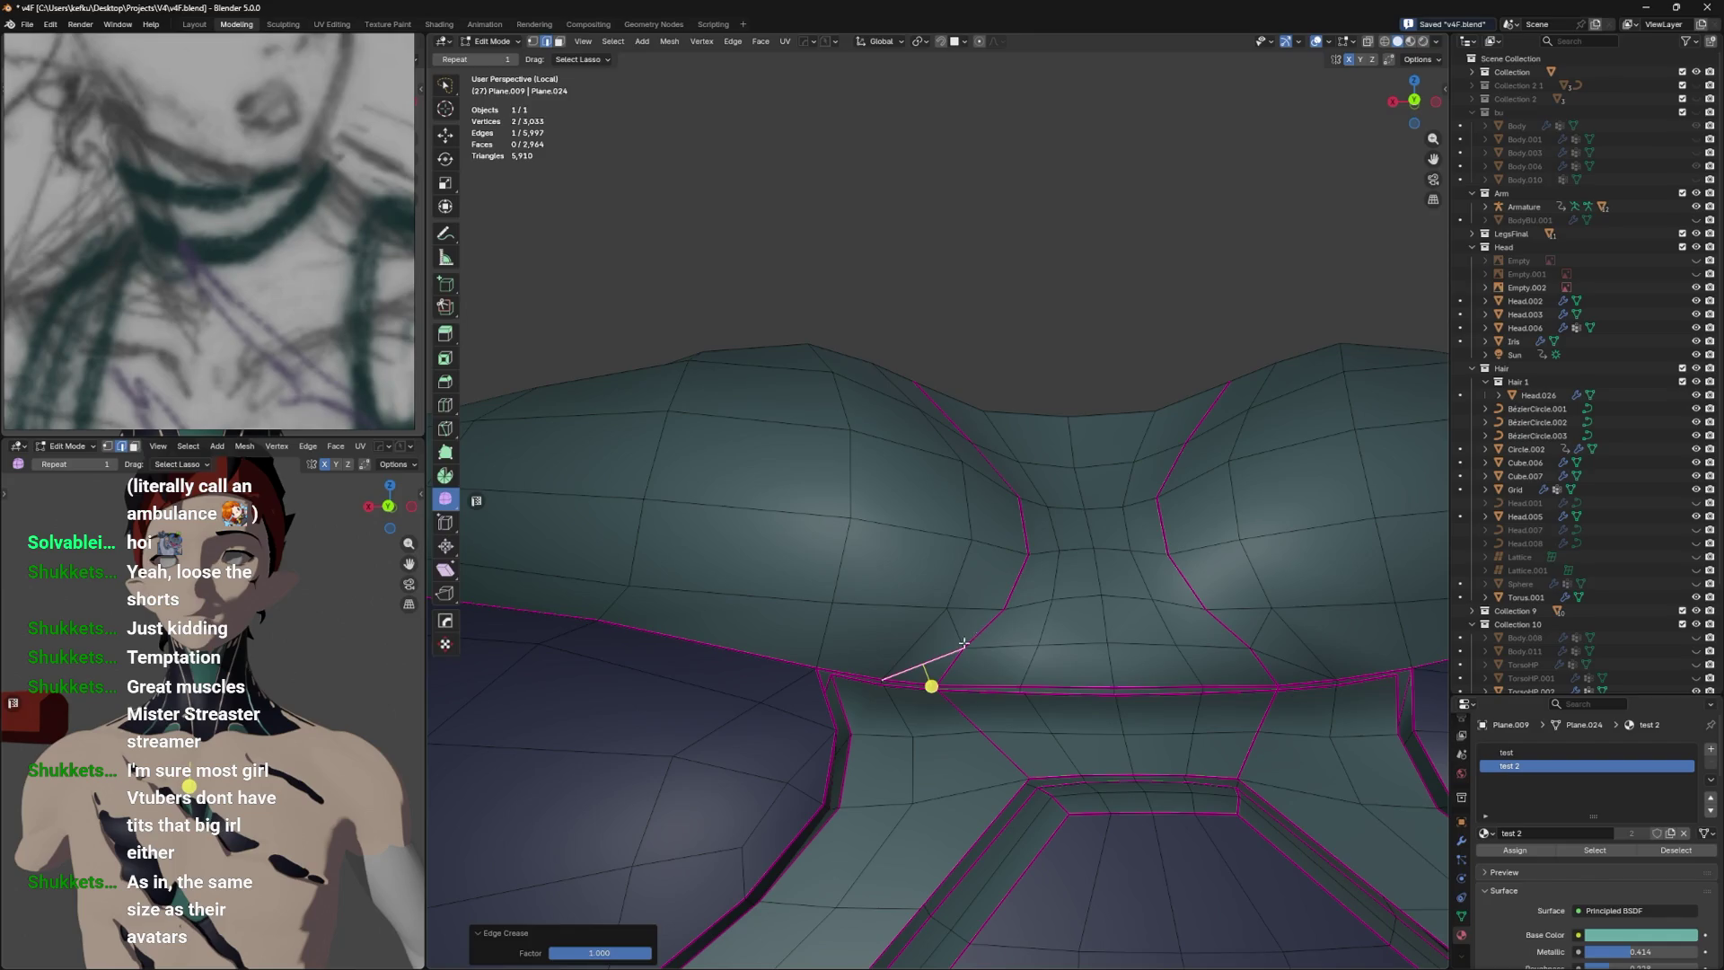
pyautogui.hotkey('ctrl', 'e')
pyautogui.click(968, 665)
# Apply further Edge-menu settings to the remaining seam edges and preview the result.
pyautogui.hotkey('ctrl', 'e')
pyautogui.click(946, 658)
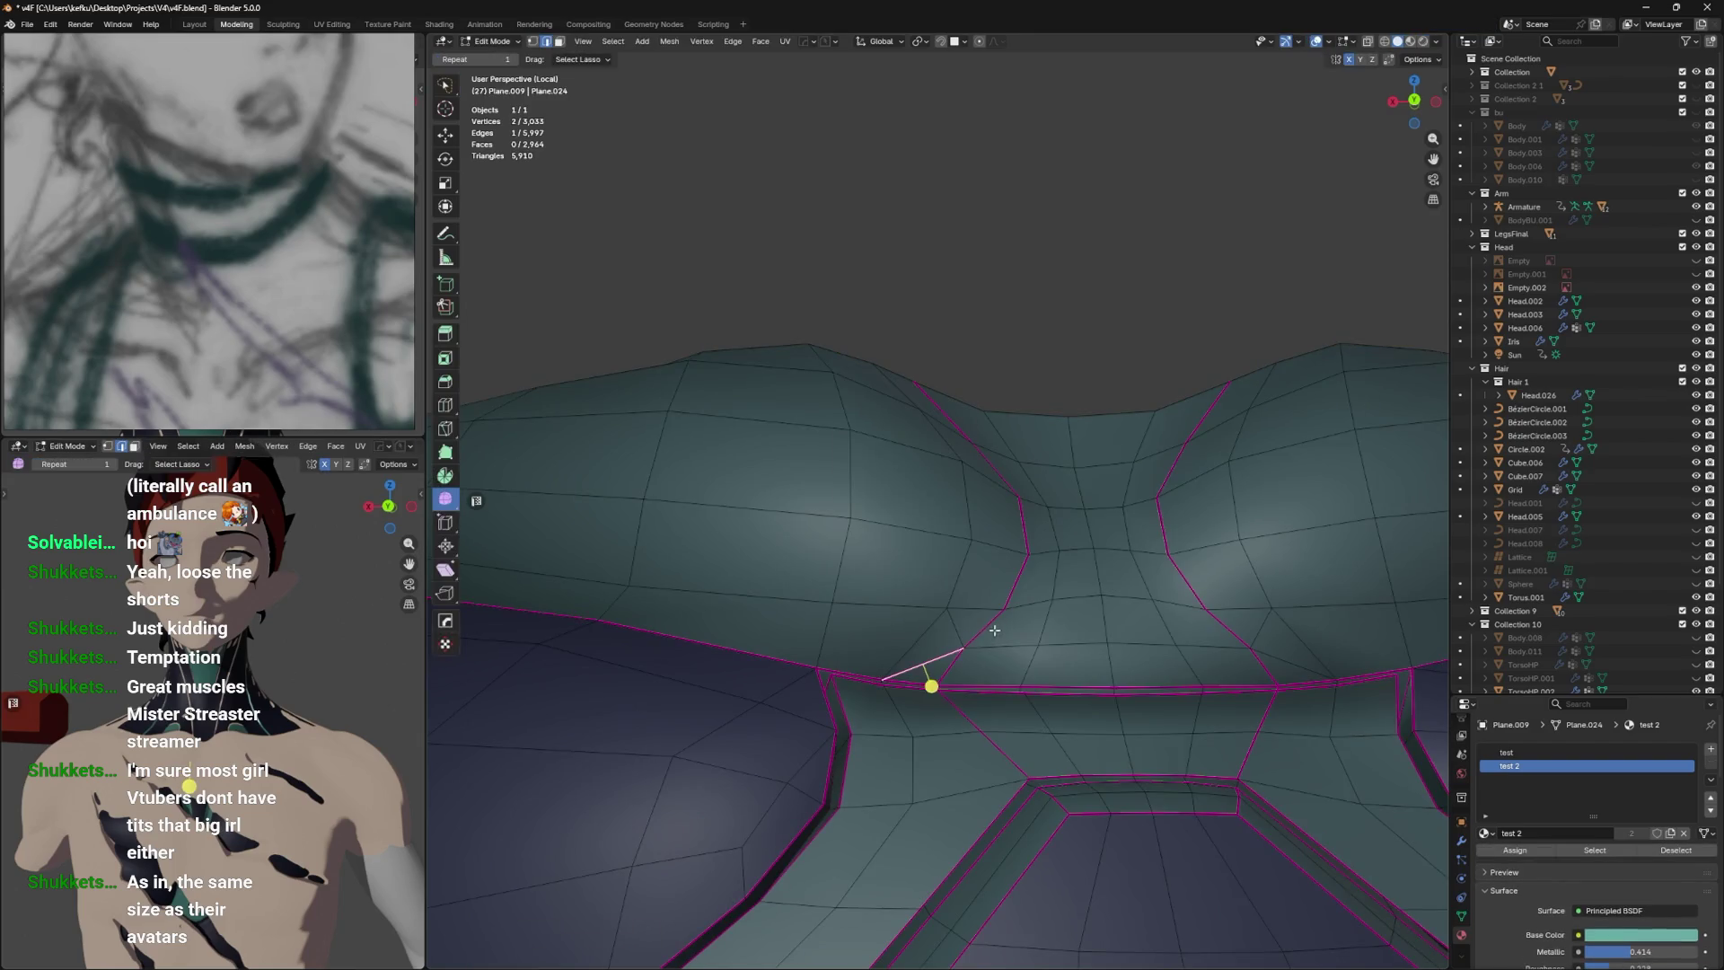
pyautogui.hotkey('ctrl', 'e')
pyautogui.click(1020, 575)
pyautogui.press('Tab')
pyautogui.moveTo(1021, 574); pyautogui.dragTo(1240, 637)
pyautogui.press('Tab')
pyautogui.hotkey('ctrl', 'e')
pyautogui.click(953, 693)
pyautogui.press('Tab')
pyautogui.press('Tab')
# Add the next seam edge, mark the edges sharp and crease them at full 1.0.
pyautogui.click(1306, 685)
pyautogui.hotkey('ctrl', 'e')
pyautogui.click(1303, 692)
pyautogui.hotkey('ctrl', 'e')
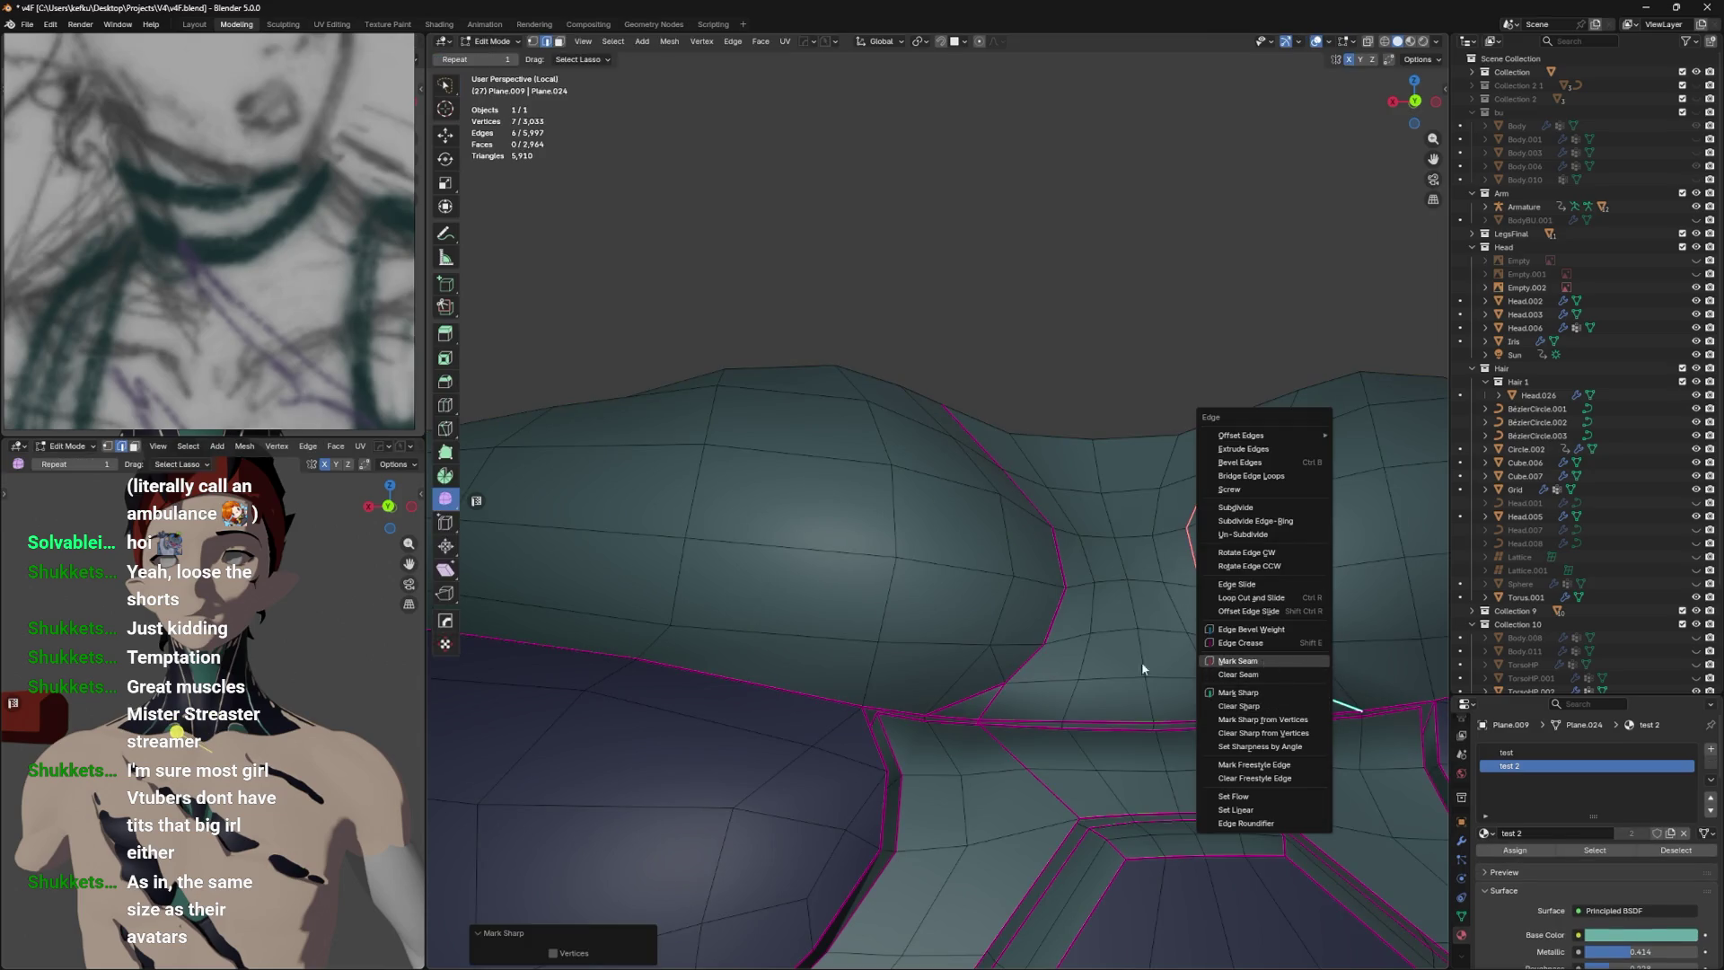
pyautogui.click(1240, 644)
pyautogui.click(1363, 448)
pyautogui.press('1')
pyautogui.press('Return')
# Reduce the crease on a single seam edge with a negative crease value.
pyautogui.click(1270, 712)
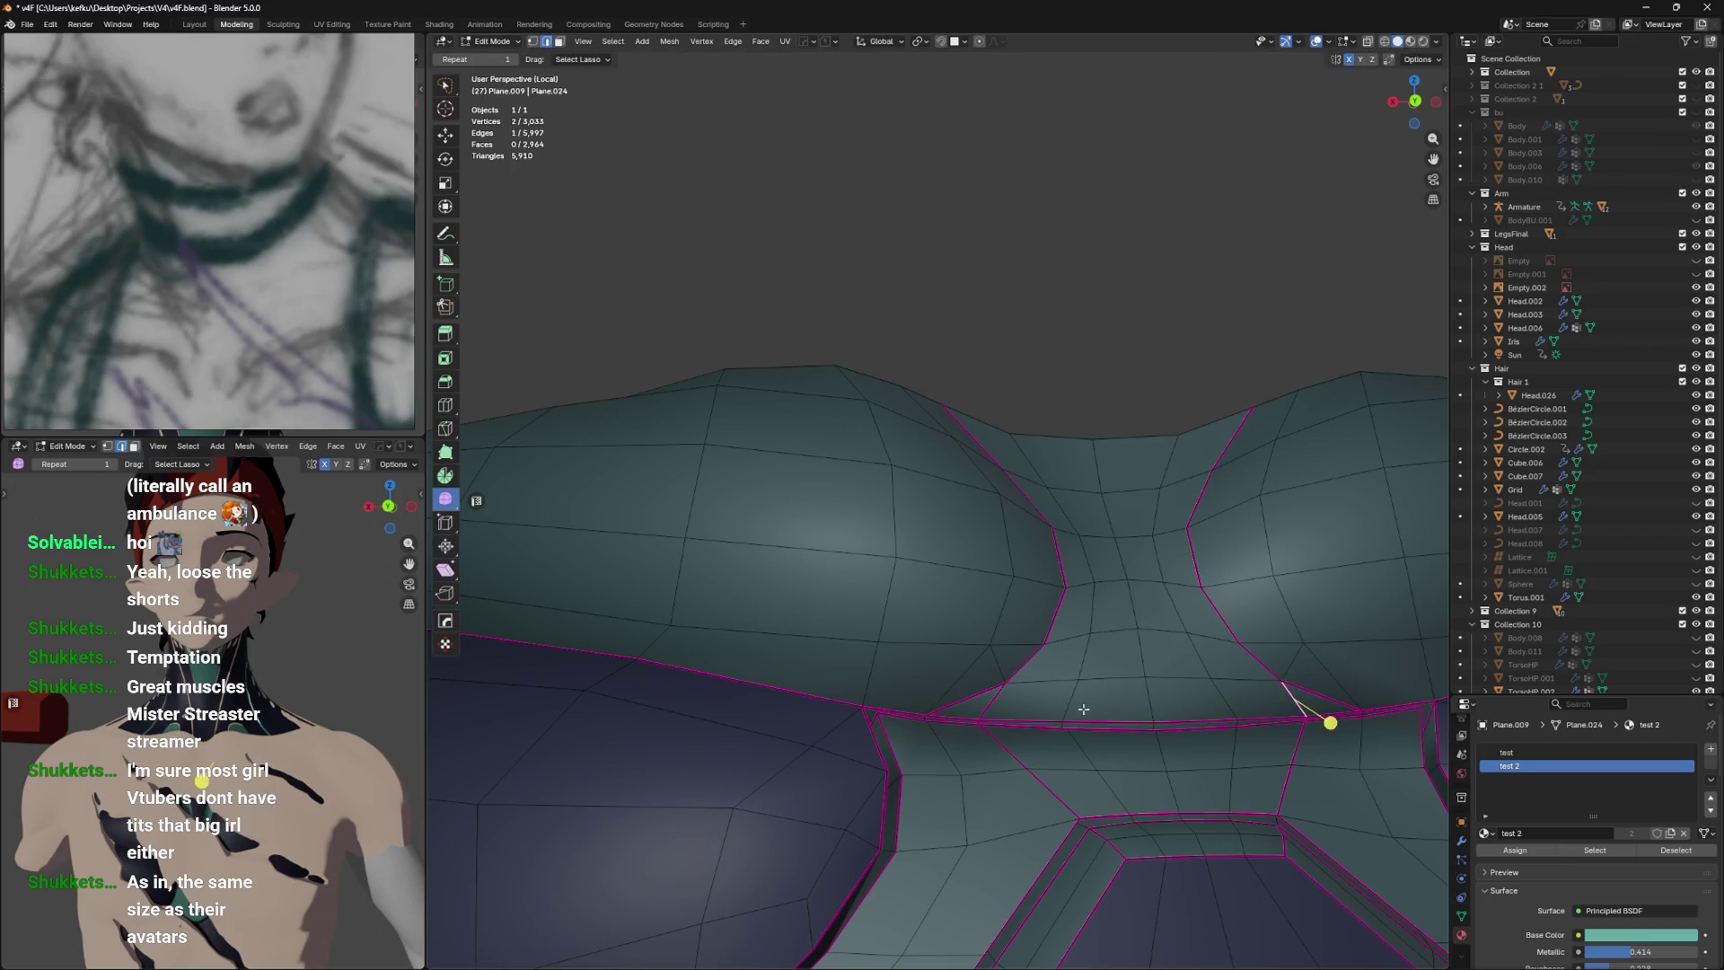
pyautogui.hotkey('shift', 'e')
pyautogui.click(1327, 543)
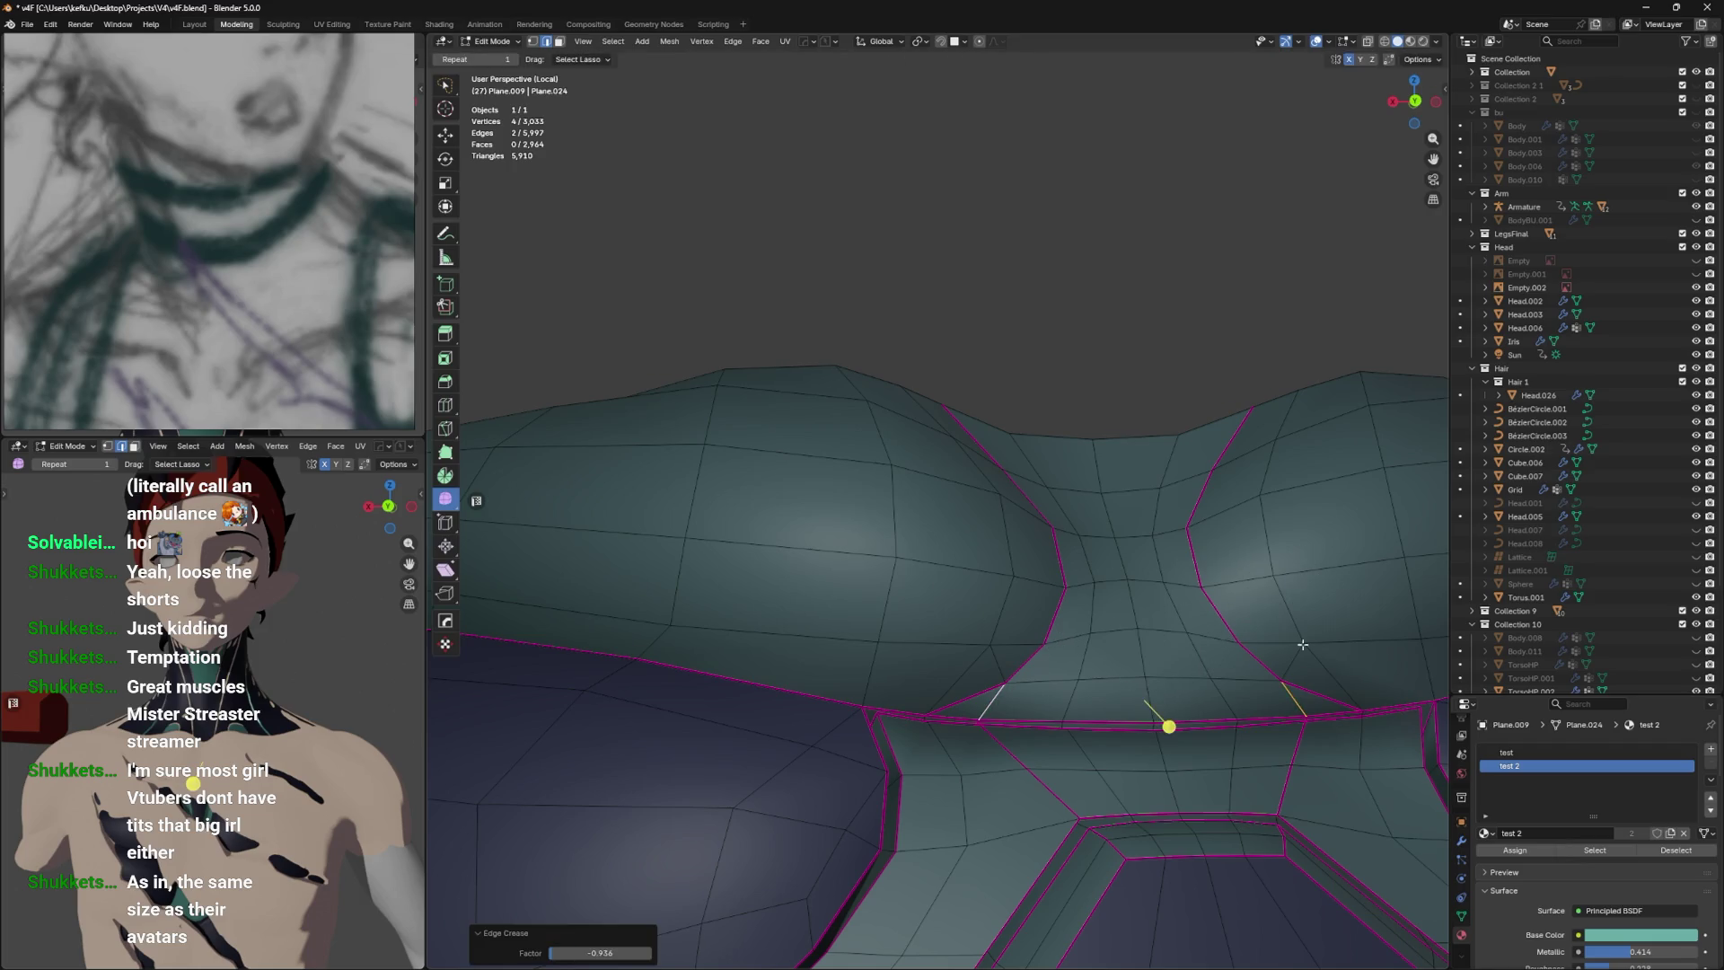
pyautogui.moveTo(1212, 671); pyautogui.dragTo(883, 704)
pyautogui.rightClick(918, 686)
pyautogui.click(920, 686)
# Preview the mesh, save the blend file, and crease more selected seam edges.
pyautogui.press('Tab')
pyautogui.hotkey('ctrl', 's')
pyautogui.press('Tab')
pyautogui.moveTo(1070, 724); pyautogui.dragTo(984, 615)
pyautogui.rightClick(1124, 638)
pyautogui.click(1129, 639)
pyautogui.press('Tab')
pyautogui.press('Tab')
# Nudge a seam vertex into place and check the torso from a frontal view.
pyautogui.press('g')
pyautogui.click(961, 603)
pyautogui.press('2')
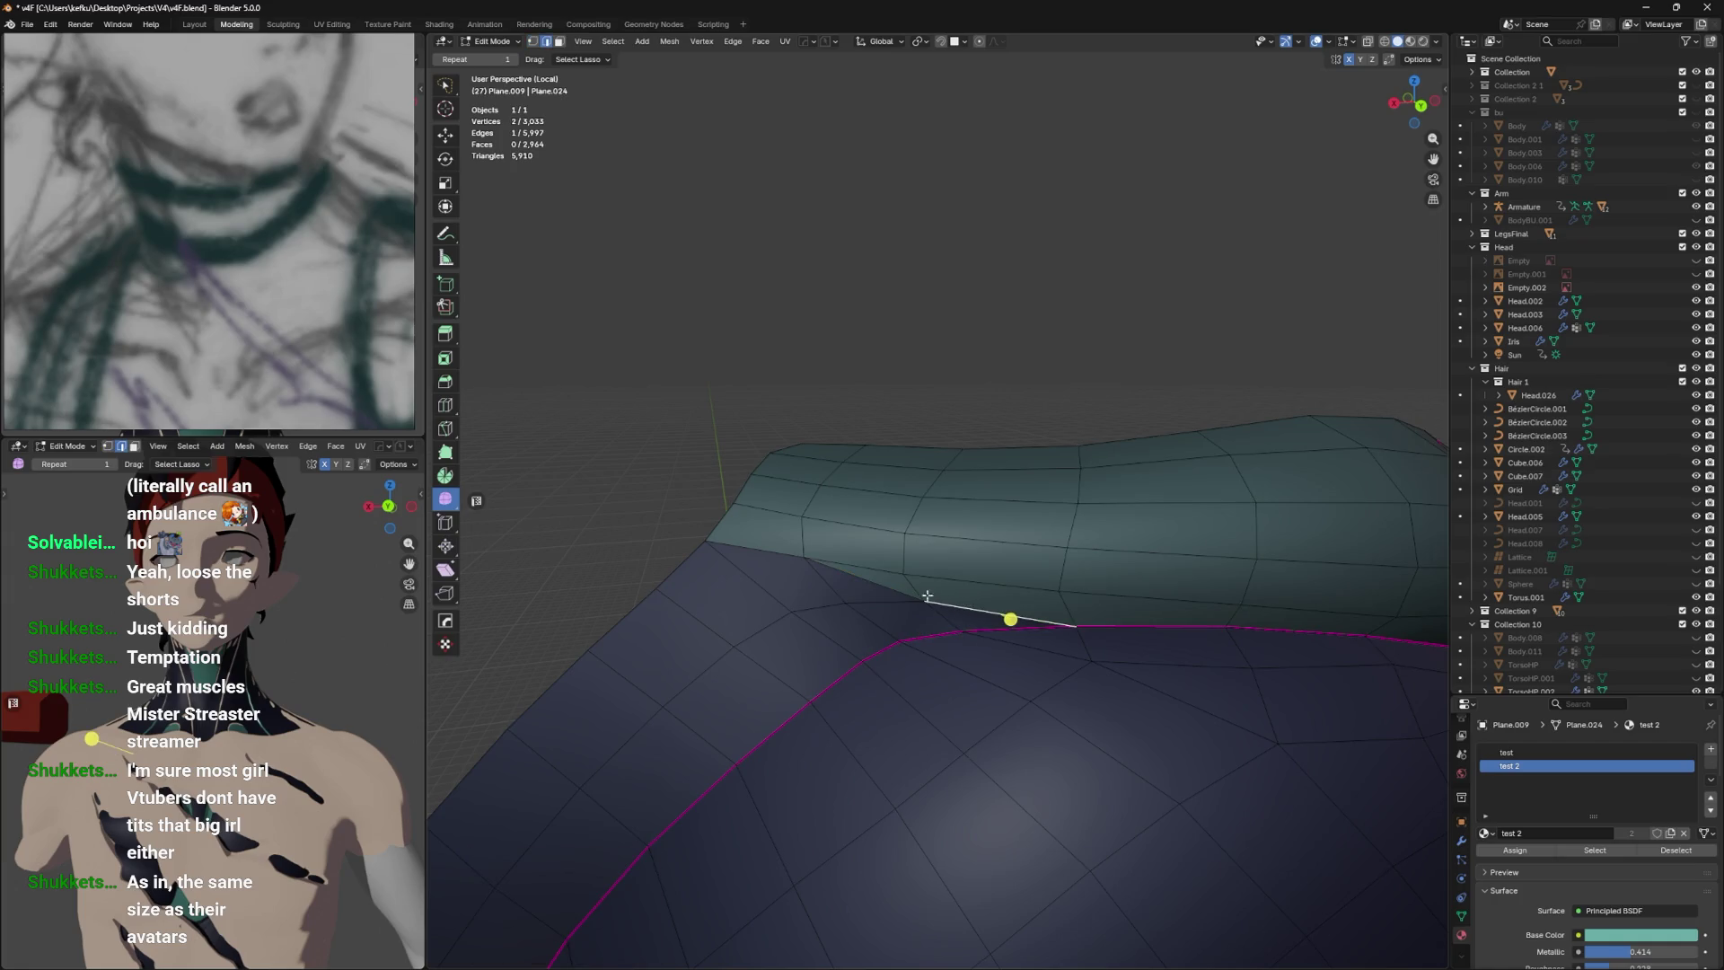
pyautogui.rightClick(805, 539)
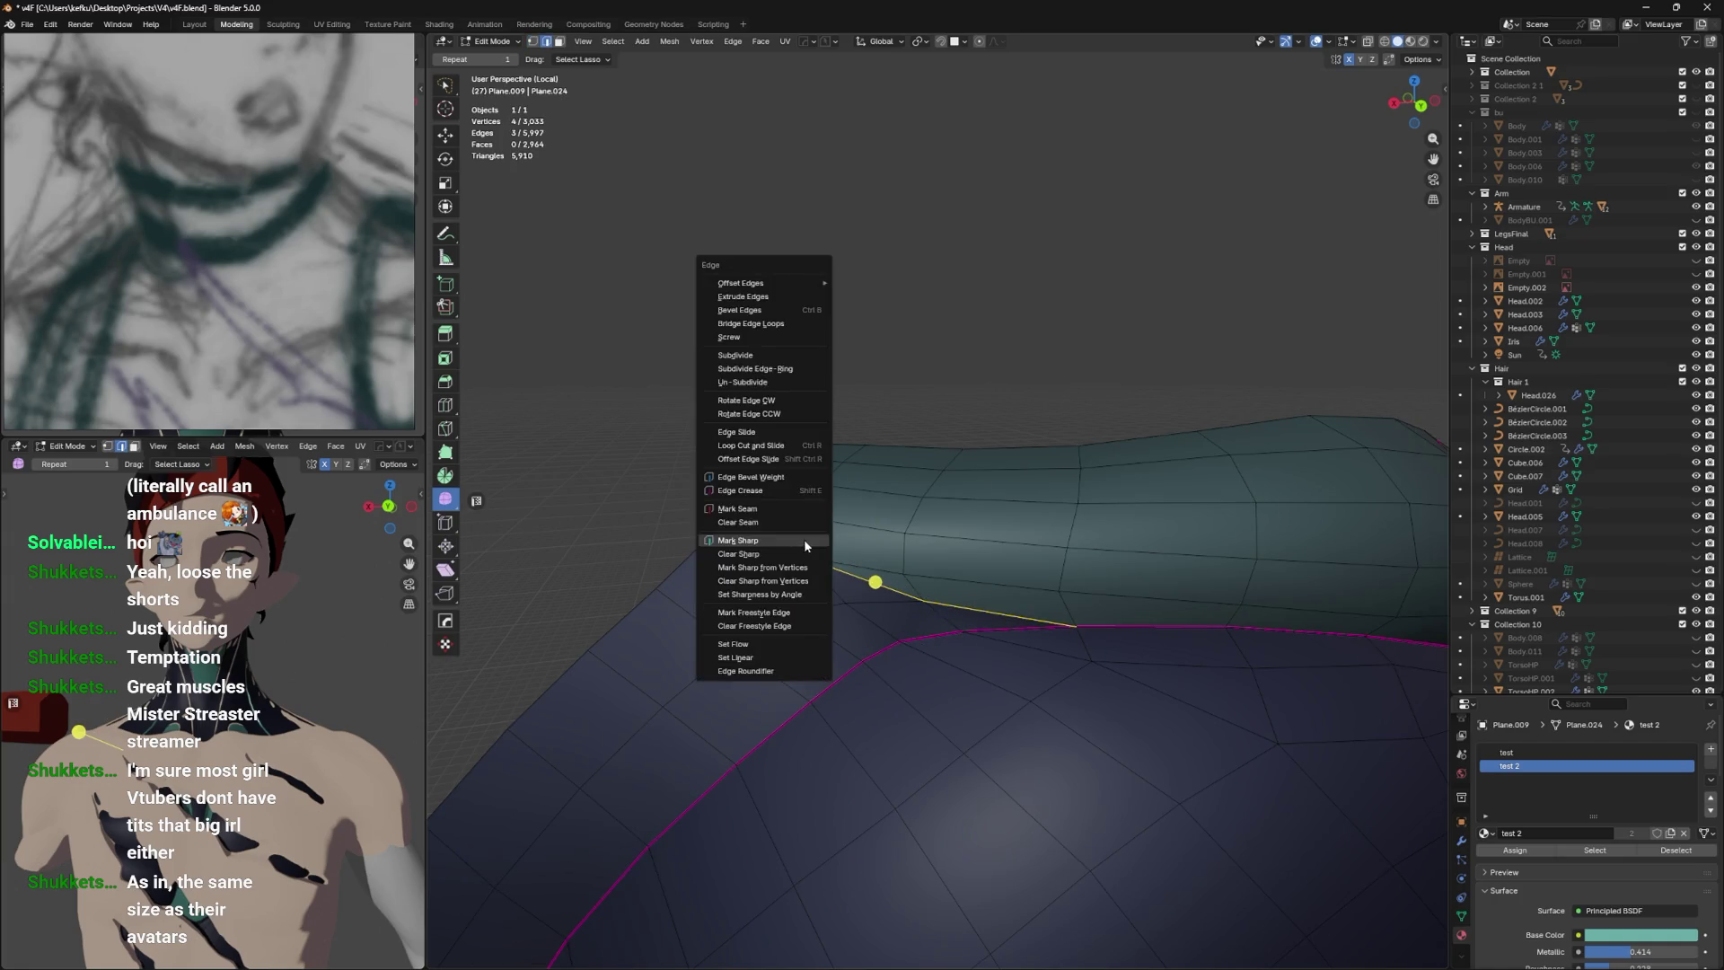
pyautogui.press('Tab')
pyautogui.moveTo(981, 521); pyautogui.dragTo(1153, 497)
pyautogui.press('Tab')
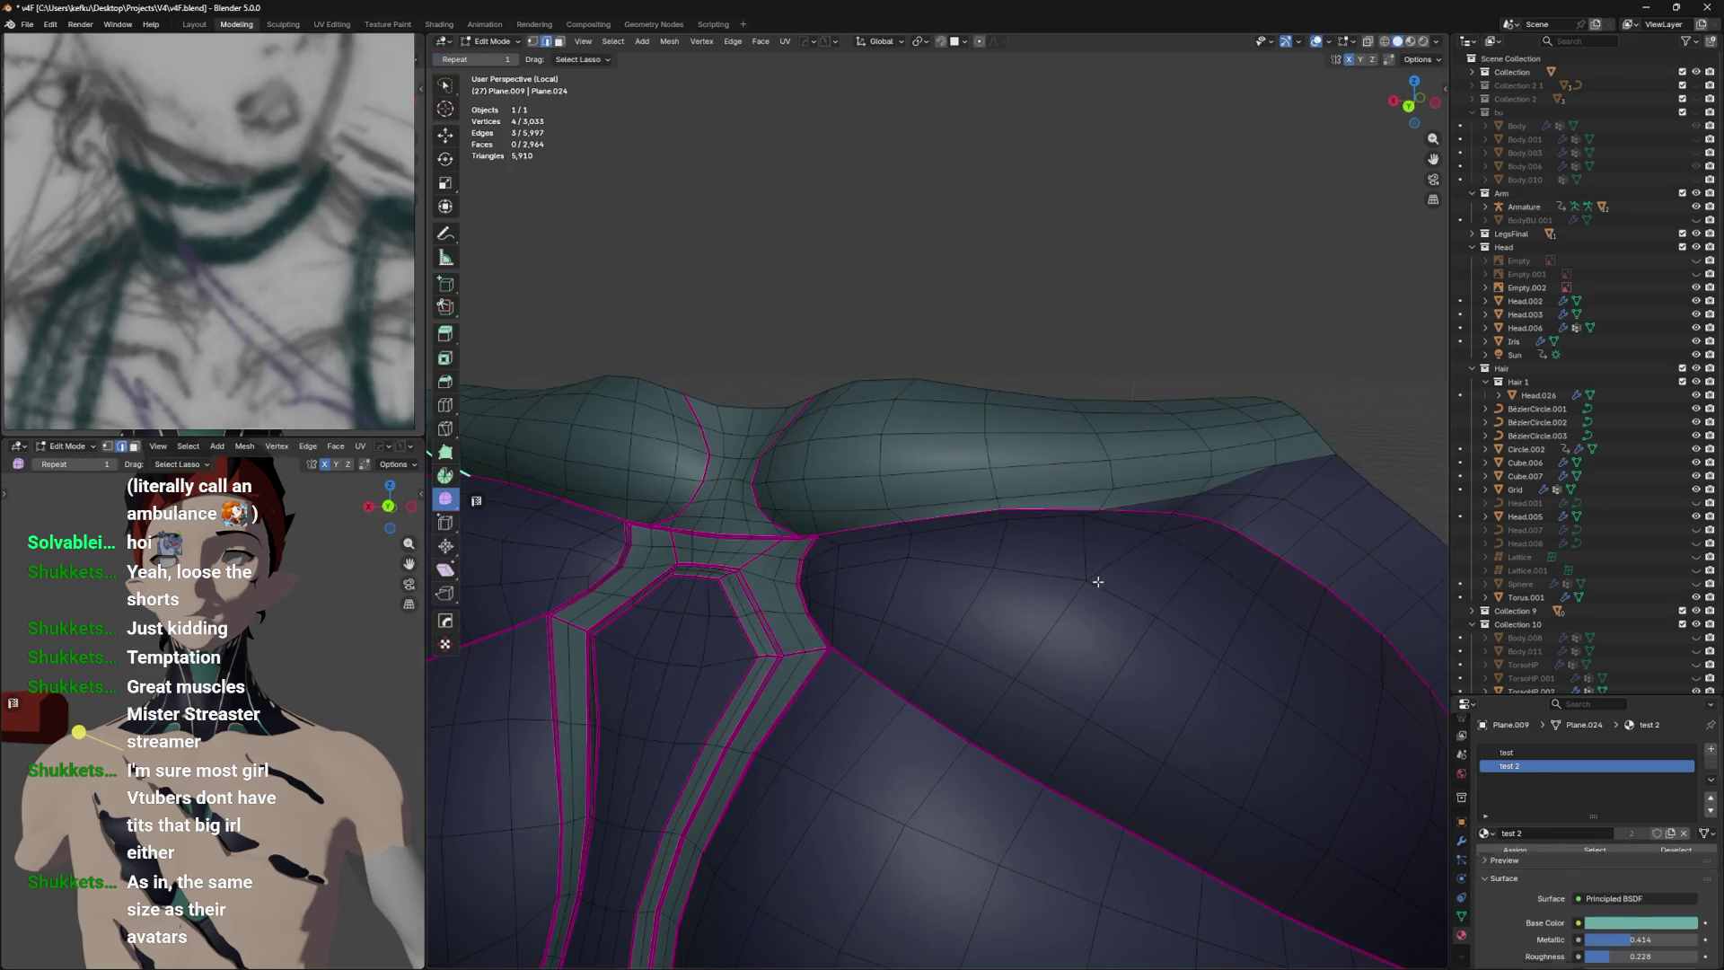
pyautogui.moveTo(1299, 459); pyautogui.dragTo(1148, 504)
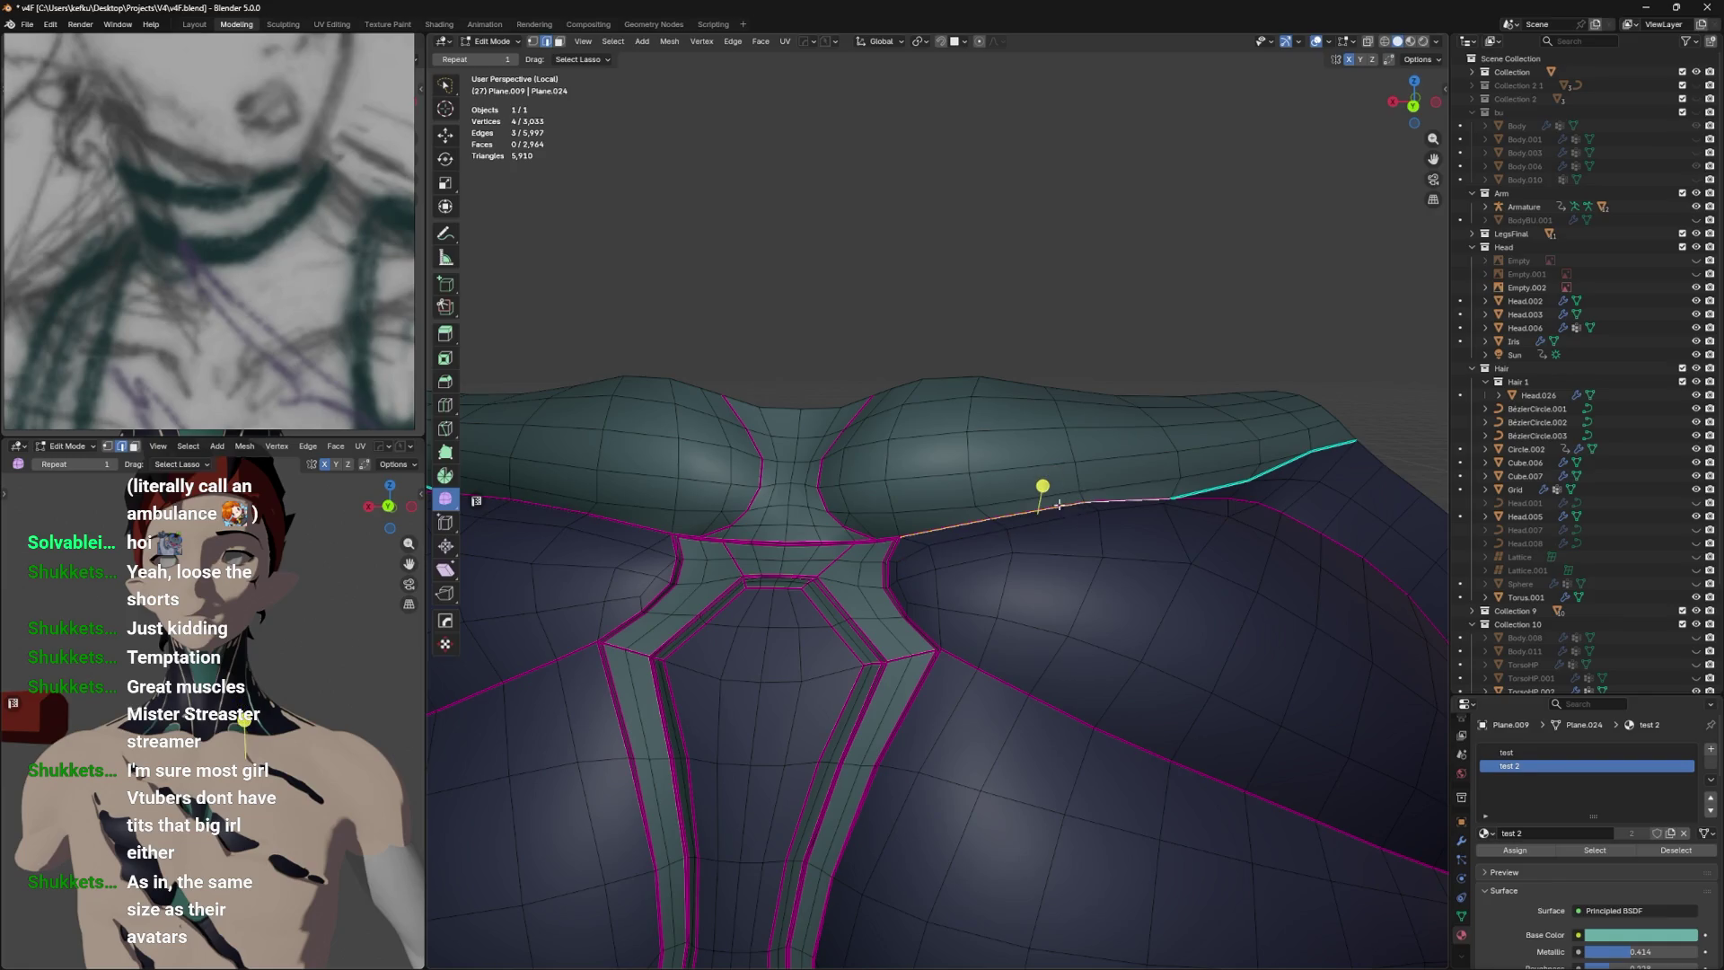
# Preview the mesh outside edit mode and save the blend file.
pyautogui.press('Tab')
pyautogui.press('Tab')
pyautogui.press('Tab')
pyautogui.press('Tab')
pyautogui.rightClick(1047, 509)
pyautogui.press('Escape')
pyautogui.press('Tab')
pyautogui.press('Tab')
pyautogui.rightClick(908, 575)
pyautogui.press('Escape')
pyautogui.press('Tab')
pyautogui.hotkey('ctrl', 's')
pyautogui.moveTo(1124, 542); pyautogui.dragTo(824, 663)
pyautogui.press('Tab')
# Turn off X-ray with Alt+Z, save, and slide the first seam vertex along its edge.
pyautogui.scroll(3)
pyautogui.scroll(3)
pyautogui.hotkey('alt', 'z')
pyautogui.hotkey('ctrl', 's')
pyautogui.hotkey('shift', 'v')
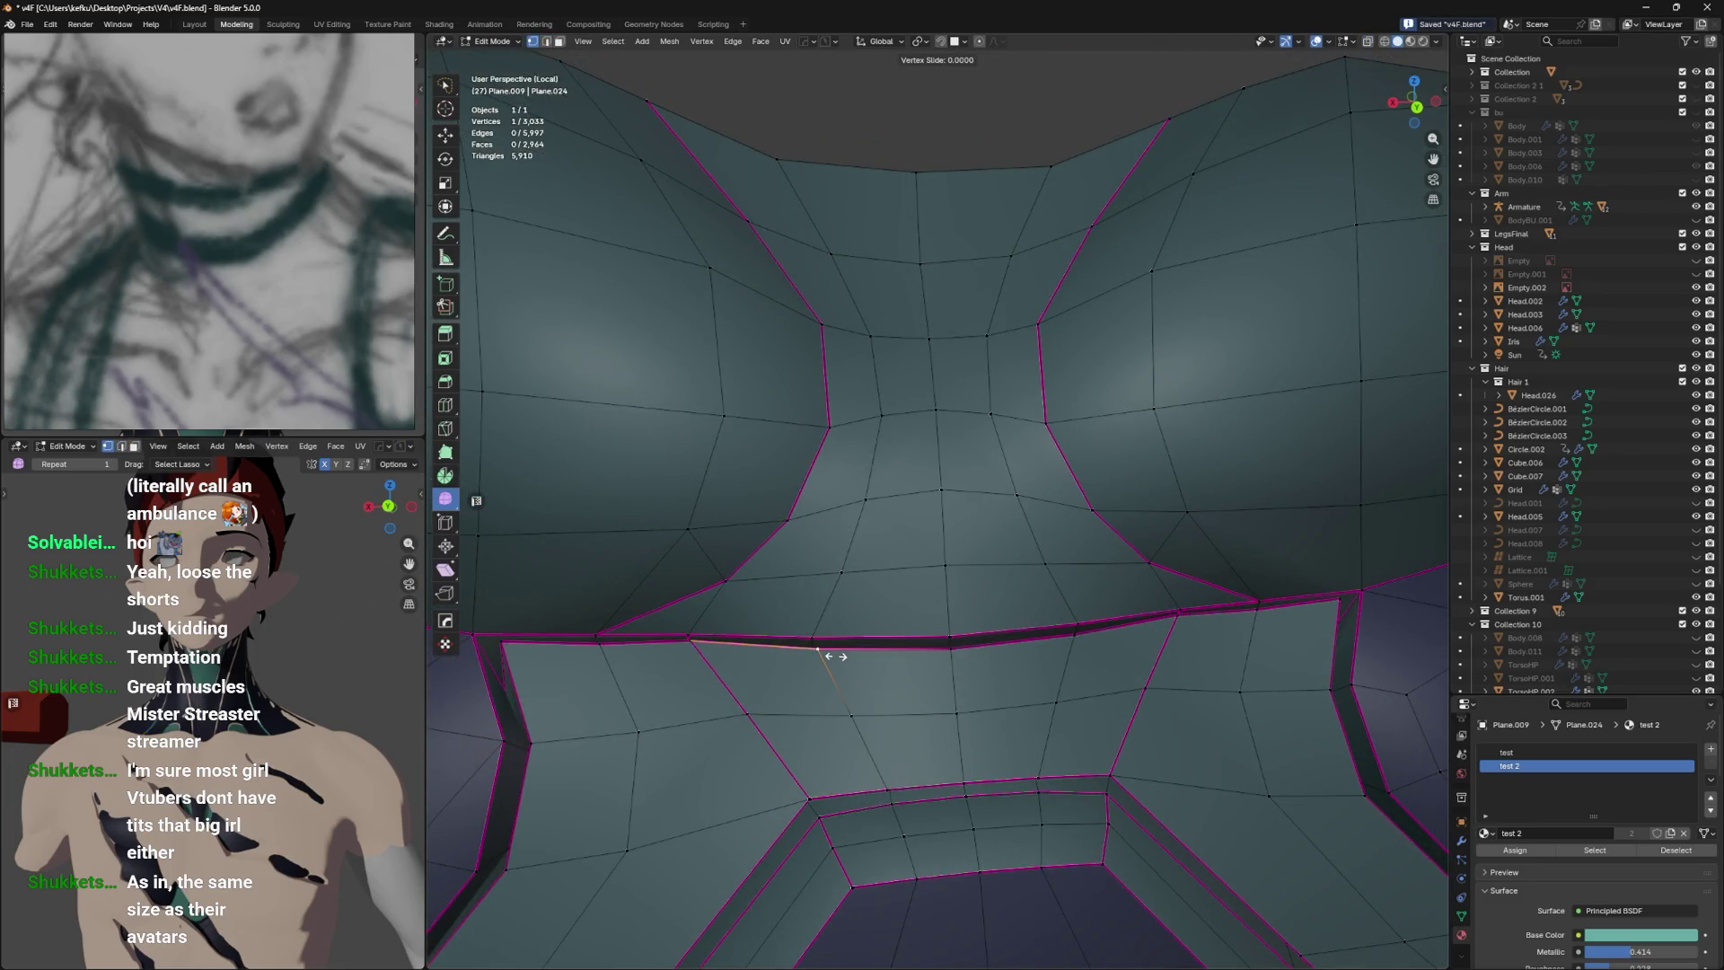
pyautogui.click(830, 656)
# Slide the next under-chest seam vertex along its edge, cancelling a repeat slide.
pyautogui.click(702, 644)
pyautogui.hotkey('shift', 'v')
pyautogui.click(706, 647)
pyautogui.hotkey('shift', 'v')
pyautogui.rightClick(745, 674)
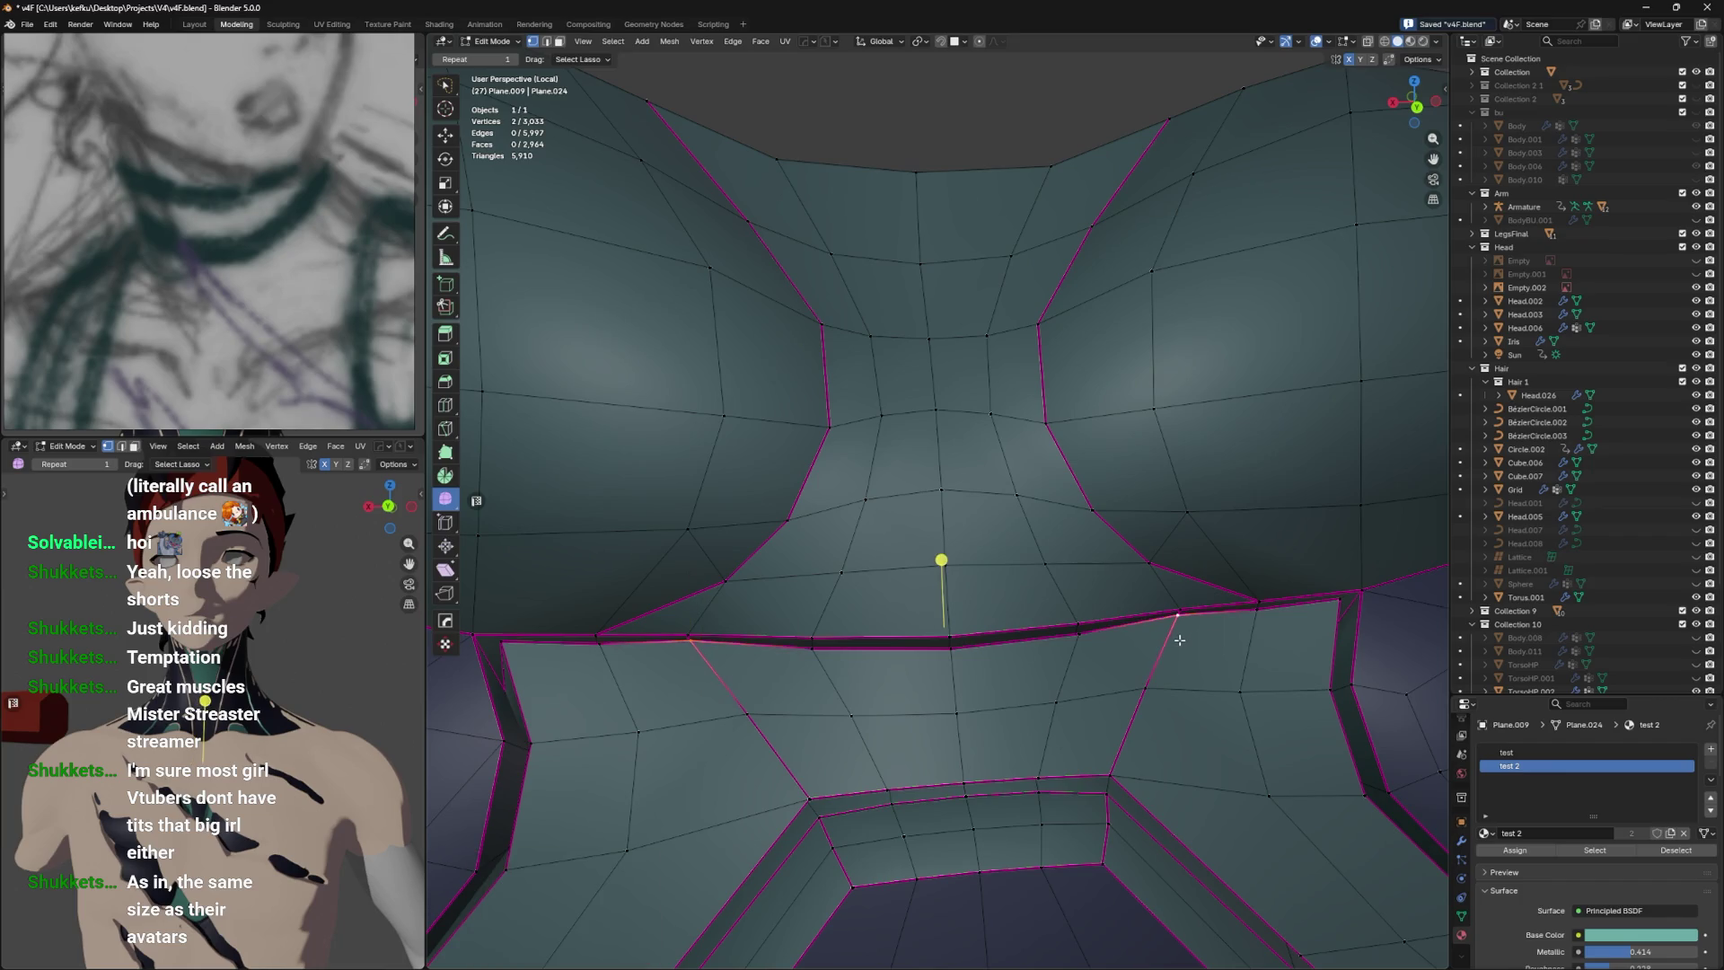
# Move a seam vertex downward, then undo the stray move.
pyautogui.press('g')
pyautogui.click(718, 646)
pyautogui.hotkey('ctrl', 'z')
pyautogui.click(1178, 612)
pyautogui.press('g')
pyautogui.click(1180, 667)
pyautogui.hotkey('ctrl', 'z')
# Slide the selected seam vertices along their edges and preview the whole body.
pyautogui.hotkey('shift', 'v')
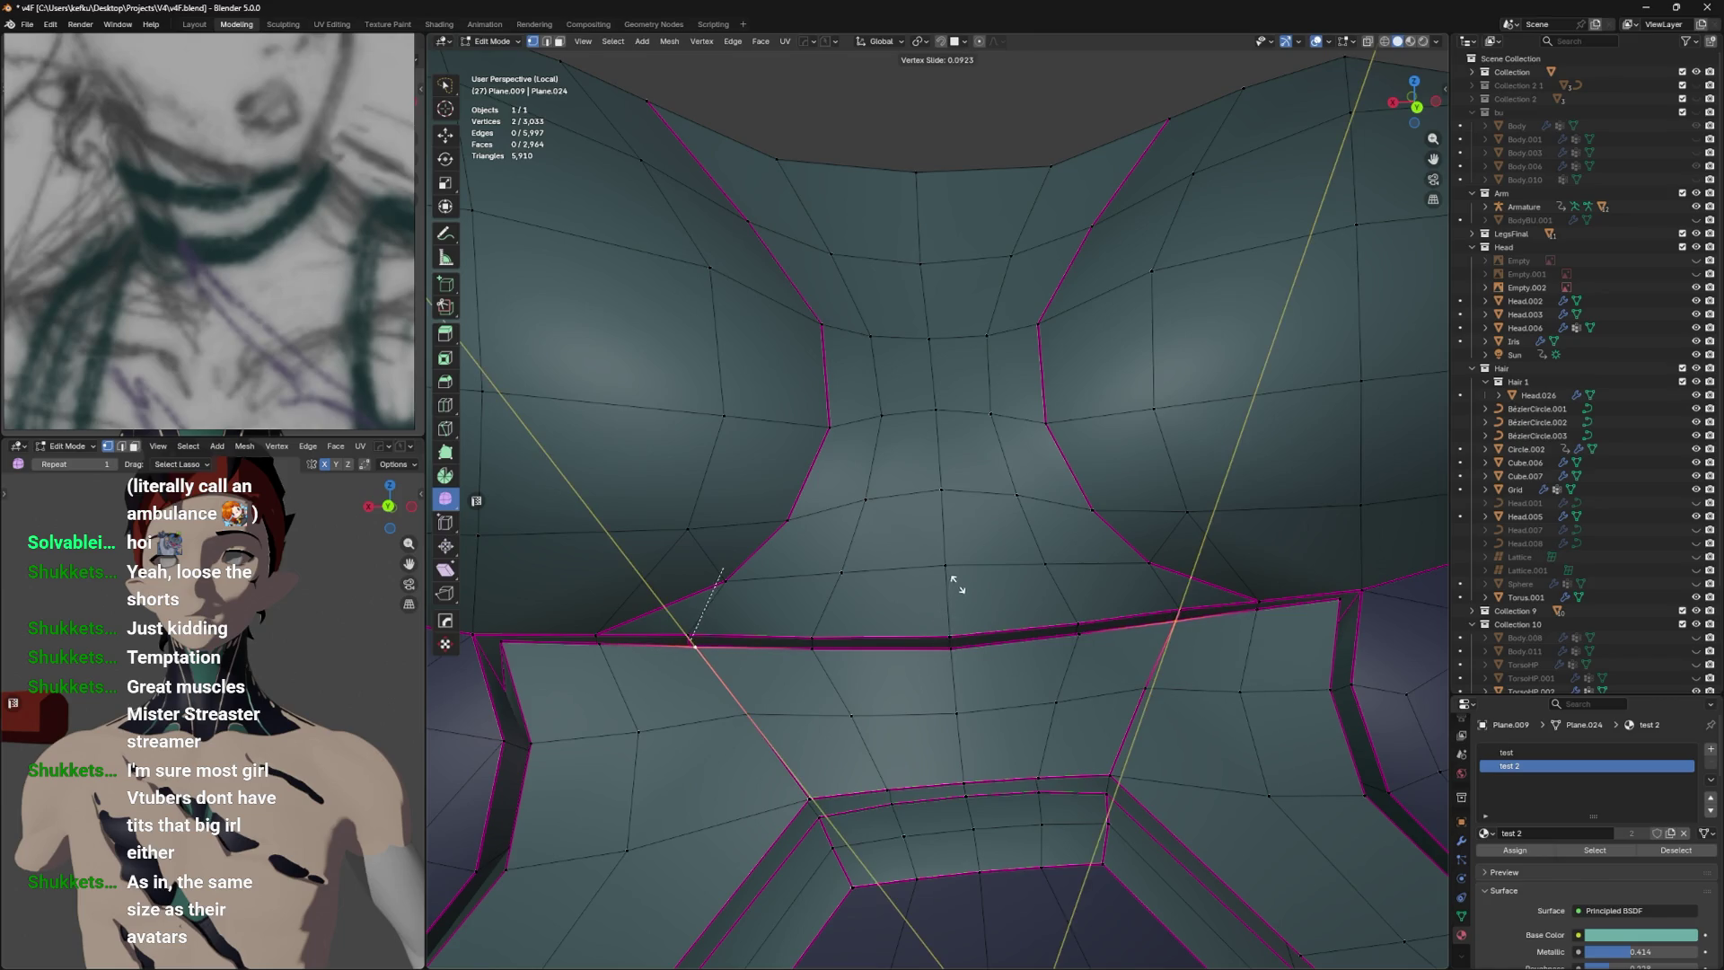
pyautogui.click(978, 554)
pyautogui.scroll(3)
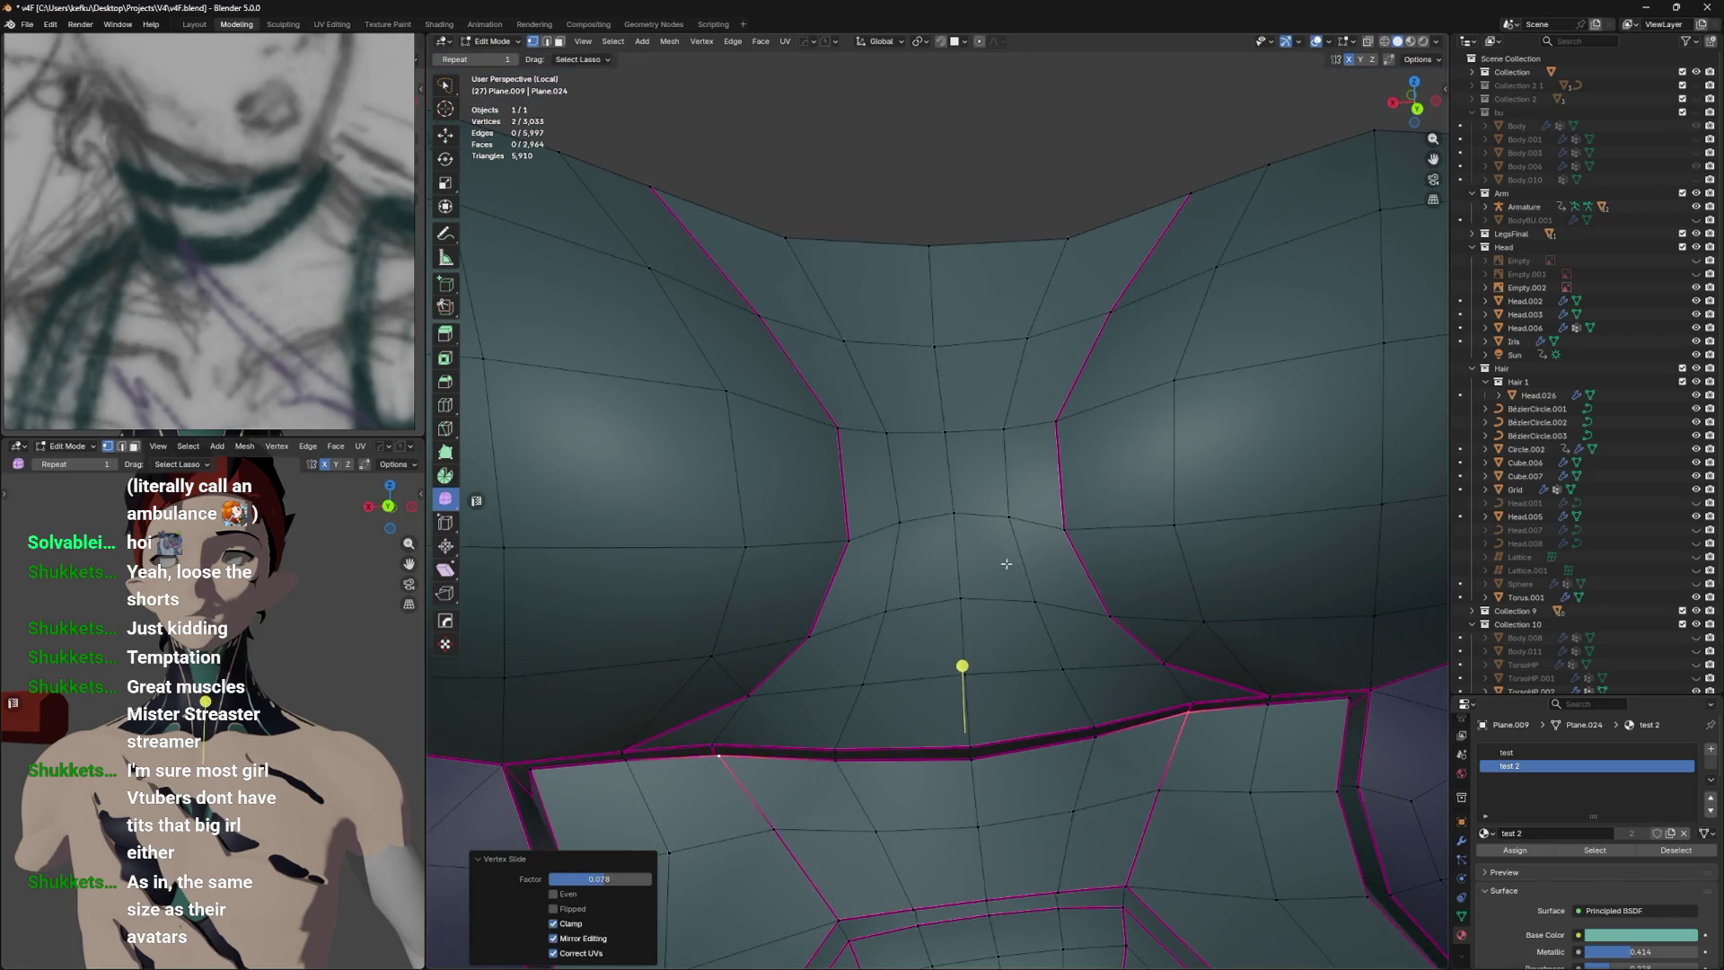
pyautogui.press('Tab')
pyautogui.scroll(-3)
pyautogui.moveTo(1008, 604); pyautogui.dragTo(974, 623)
pyautogui.press('Tab')
# Save, switch to face select and pick the face loop along the chest band.
pyautogui.hotkey('ctrl', 's')
pyautogui.press('3')
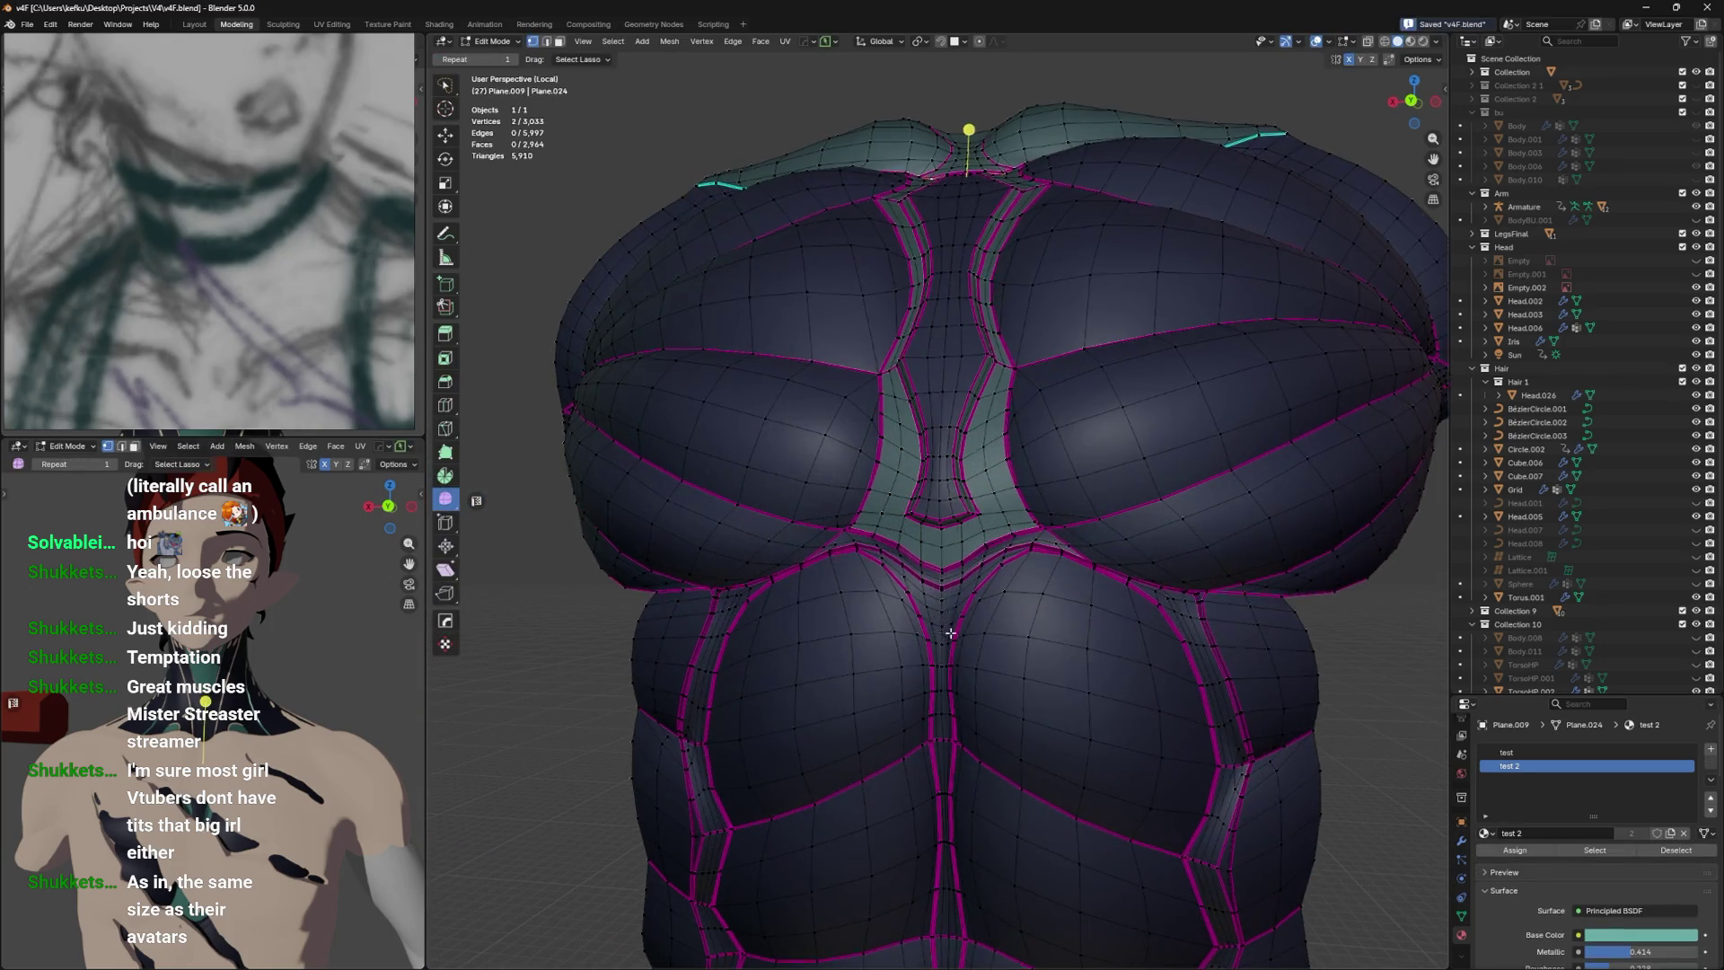
pyautogui.scroll(3)
pyautogui.click(934, 710)
pyautogui.click(954, 714)
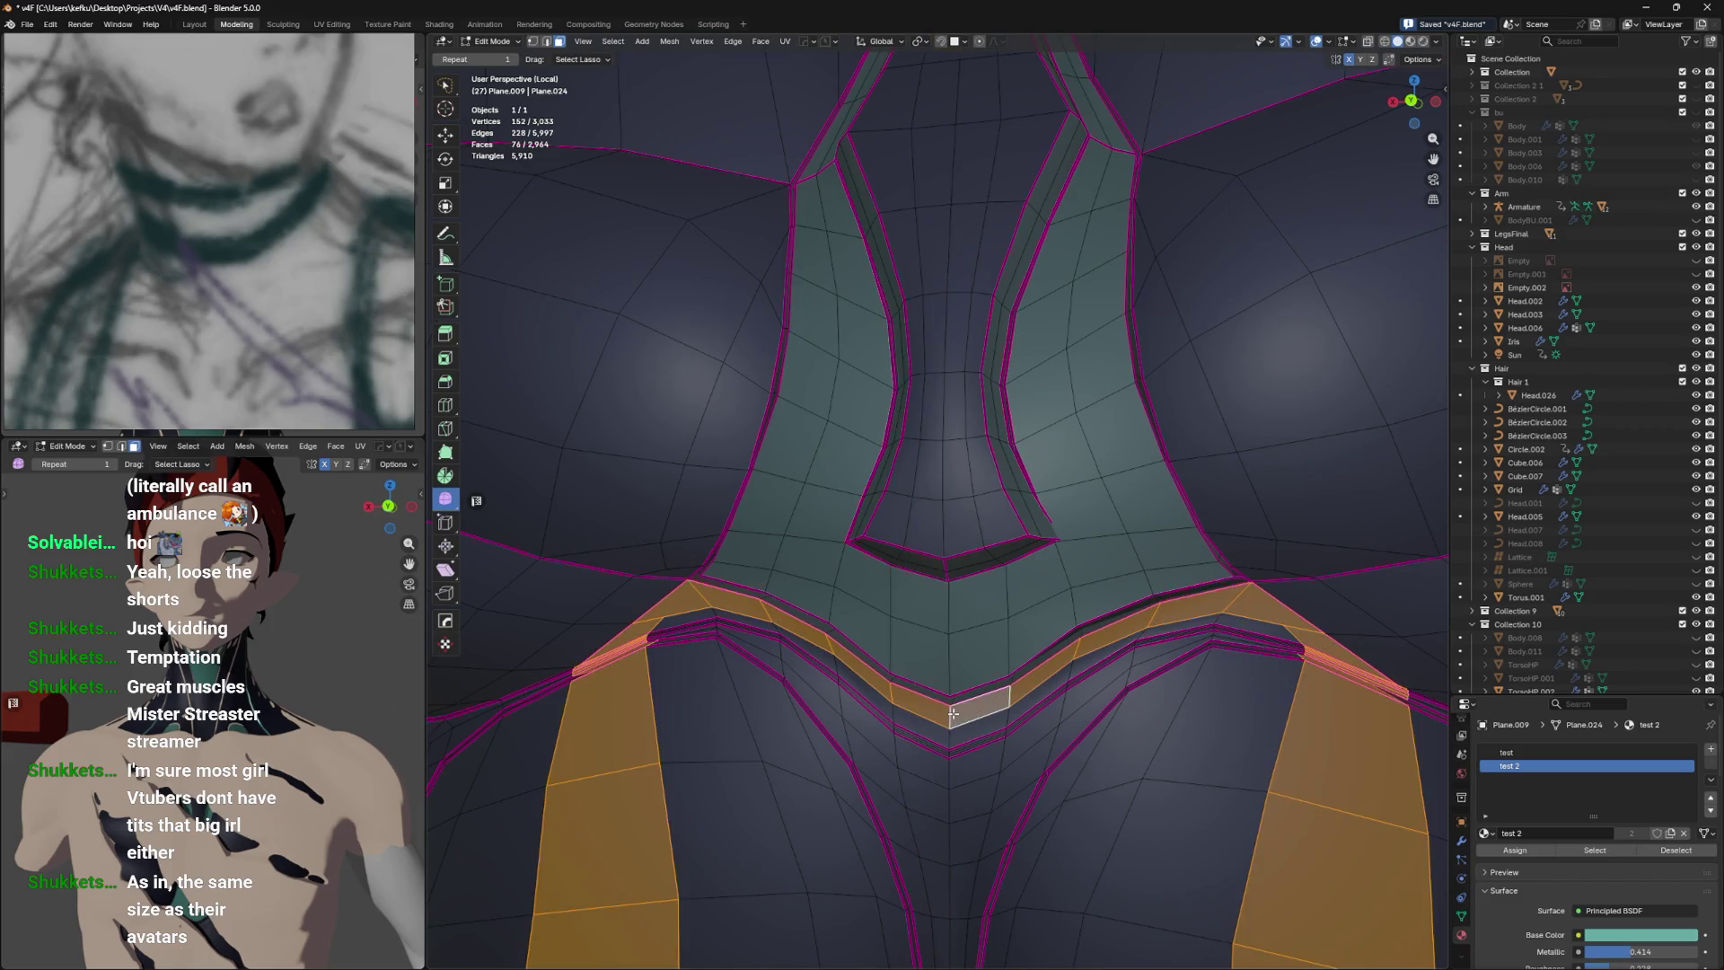
pyautogui.moveTo(976, 688); pyautogui.dragTo(898, 664)
pyautogui.click(732, 657)
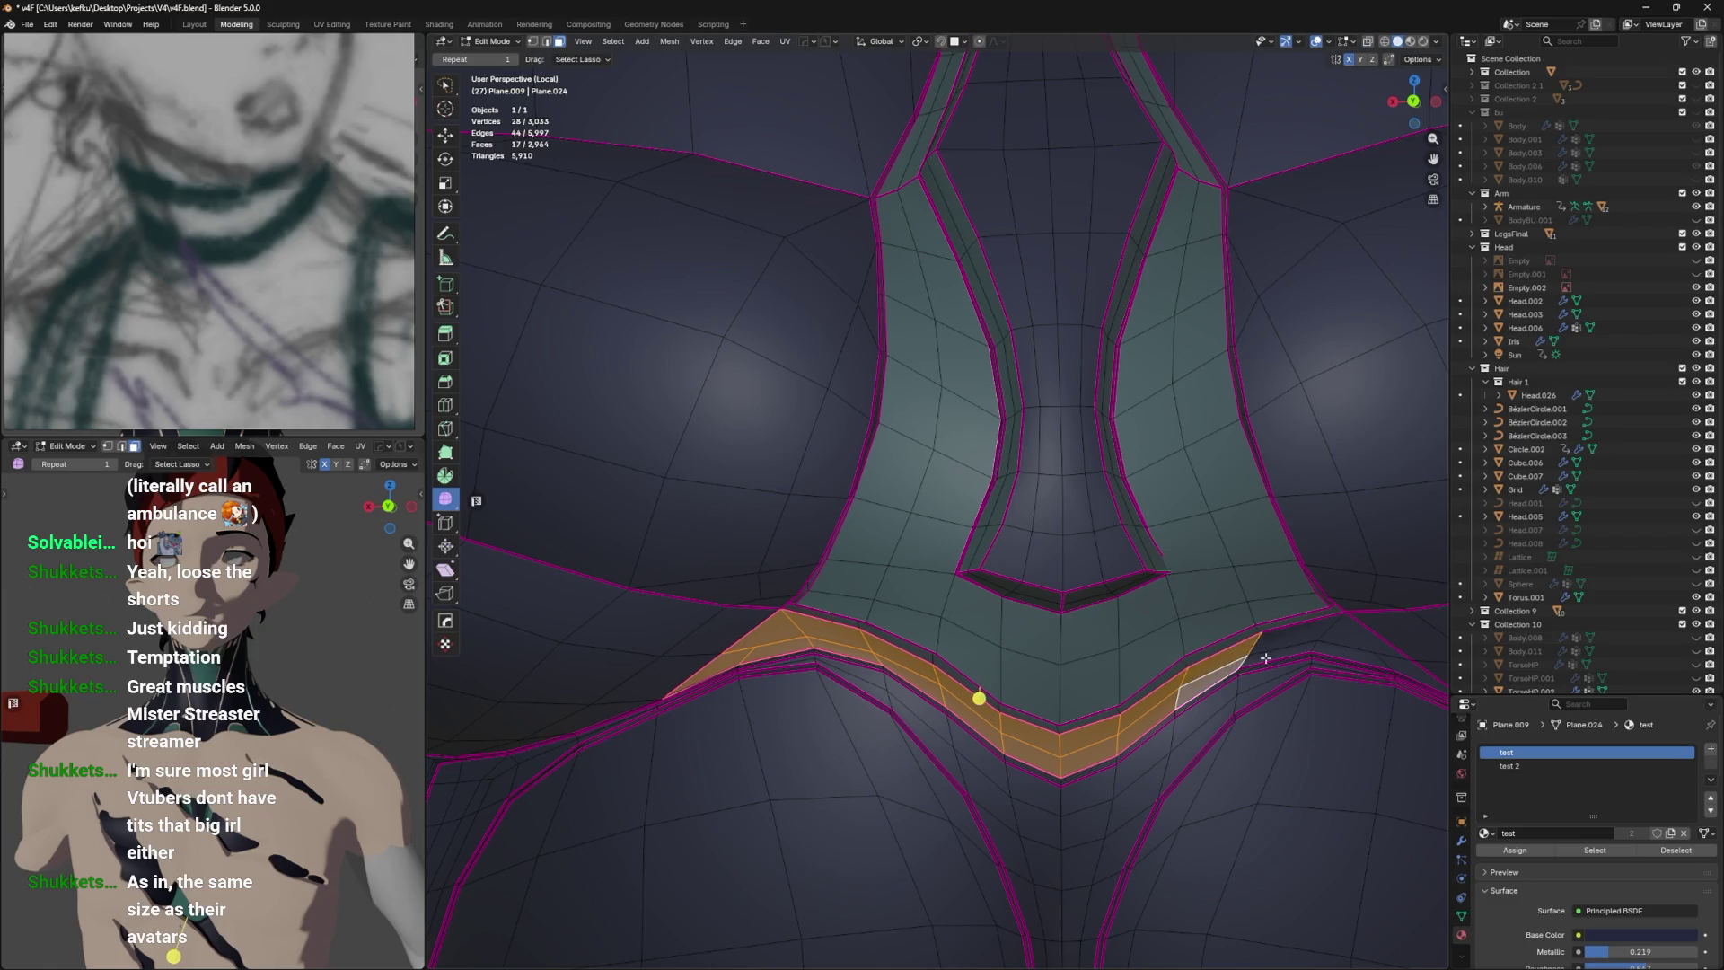
# Refine the band selection in wireframe view, keeping the band's right-end faces.
pyautogui.hotkey('shift', 'z')
pyautogui.moveTo(1313, 646); pyautogui.dragTo(1311, 648)
pyautogui.hotkey('shift', 'z')
pyautogui.moveTo(1315, 647); pyautogui.dragTo(1195, 608)
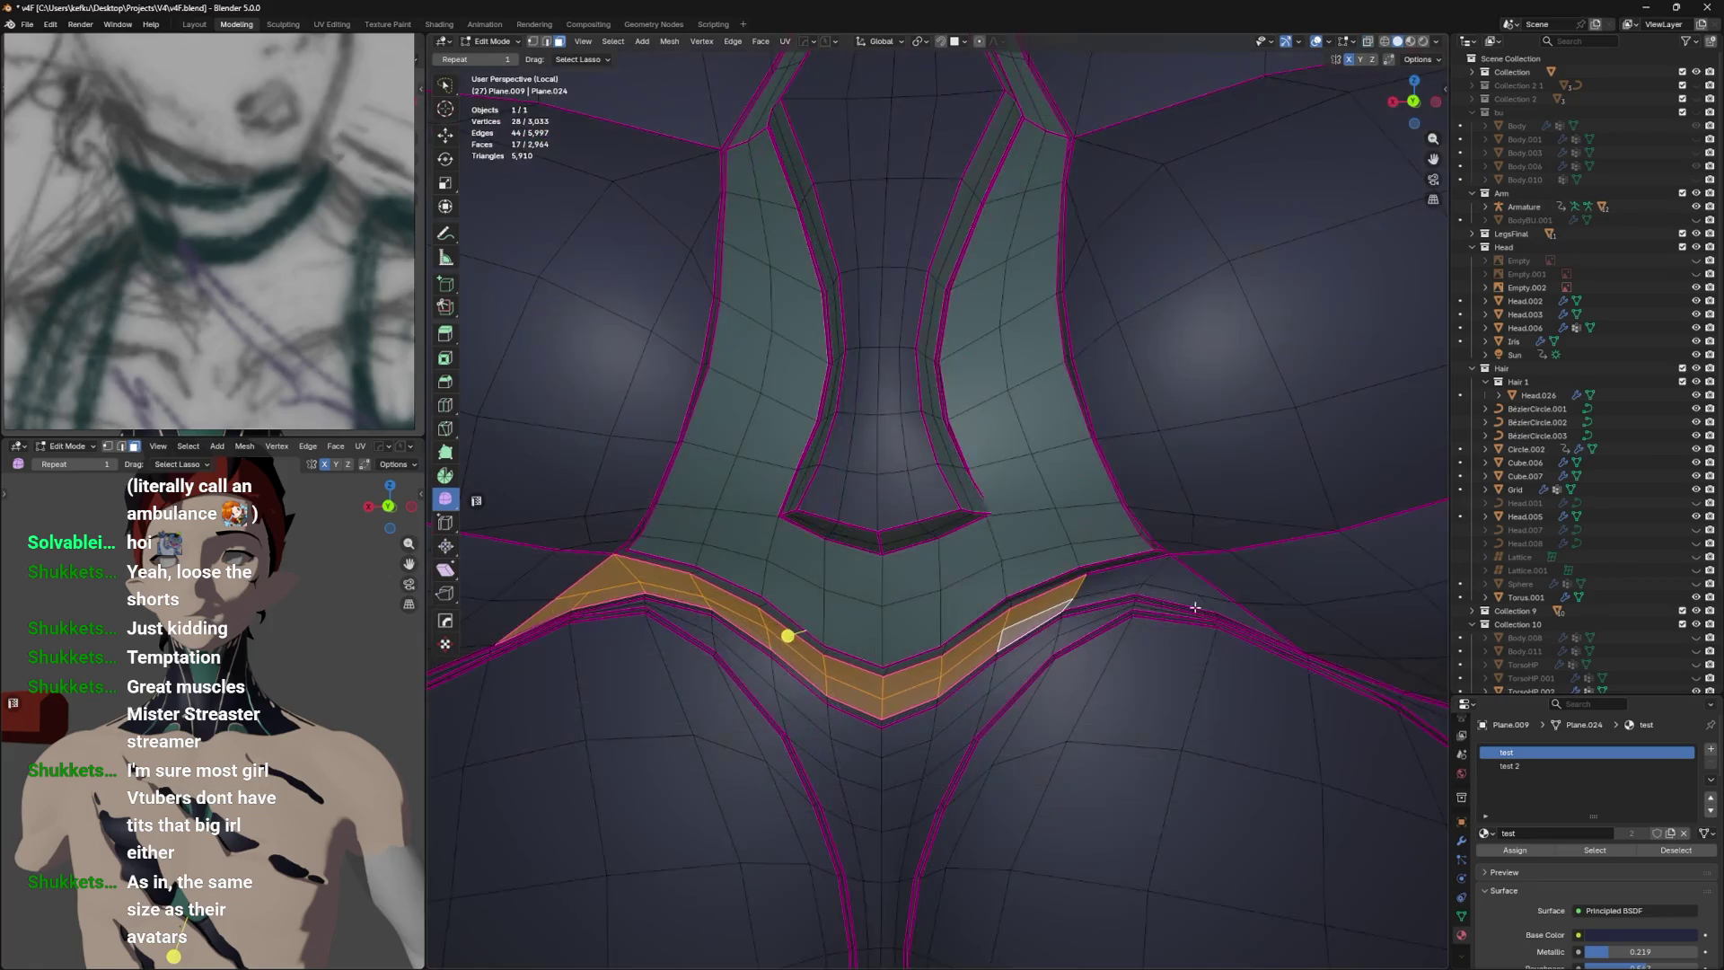
pyautogui.moveTo(1117, 590); pyautogui.dragTo(1168, 604)
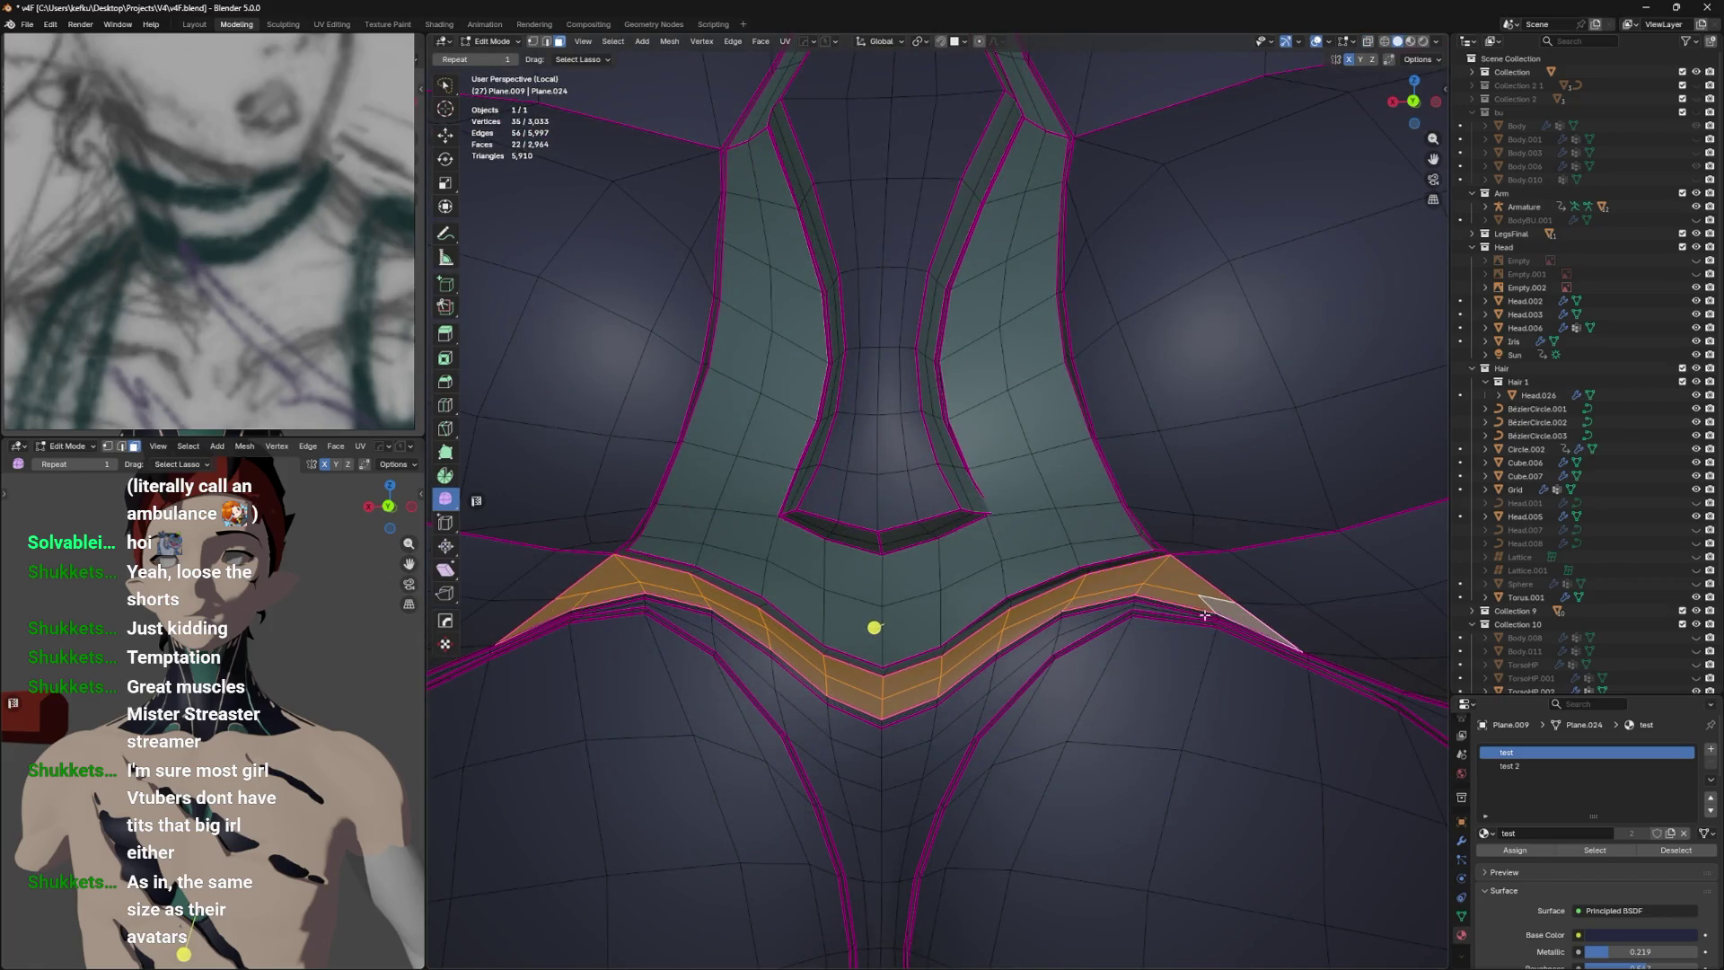
pyautogui.moveTo(1167, 603); pyautogui.dragTo(1177, 599)
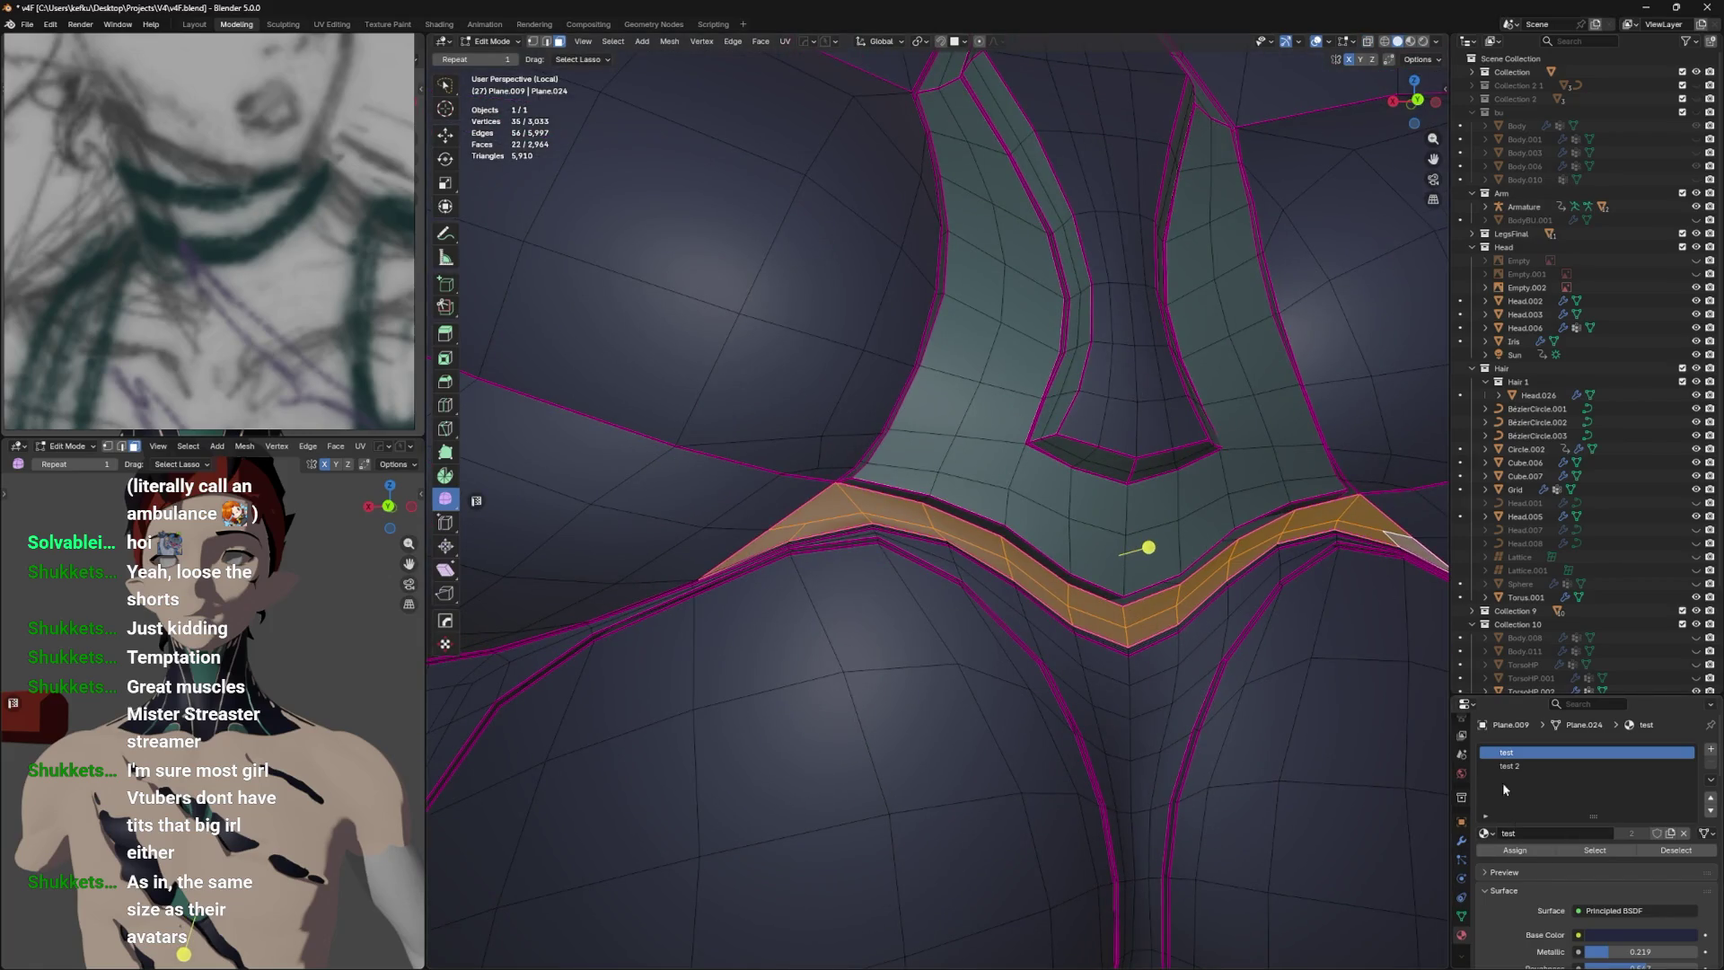
# Assign the teal test 2 material to the selected band and preview it.
pyautogui.click(1508, 766)
pyautogui.click(1515, 851)
pyautogui.moveTo(1218, 741); pyautogui.dragTo(1204, 730)
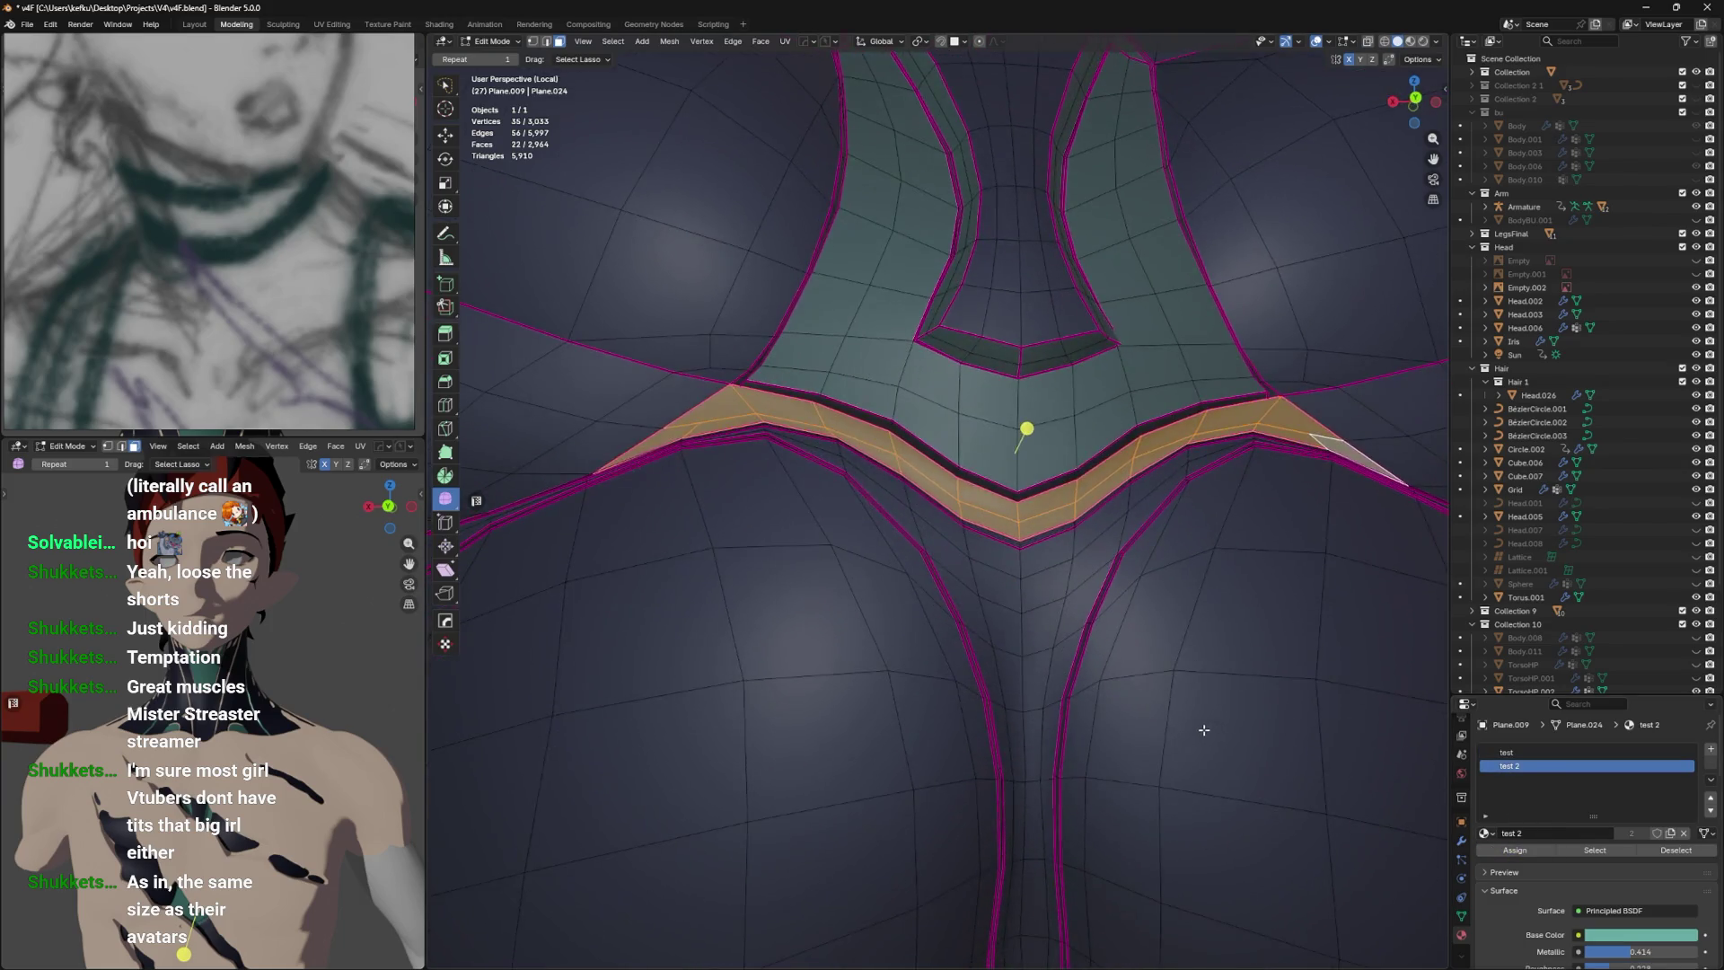
pyautogui.press('Tab')
pyautogui.scroll(-3)
pyautogui.moveTo(1102, 677); pyautogui.dragTo(1063, 685)
pyautogui.scroll(3)
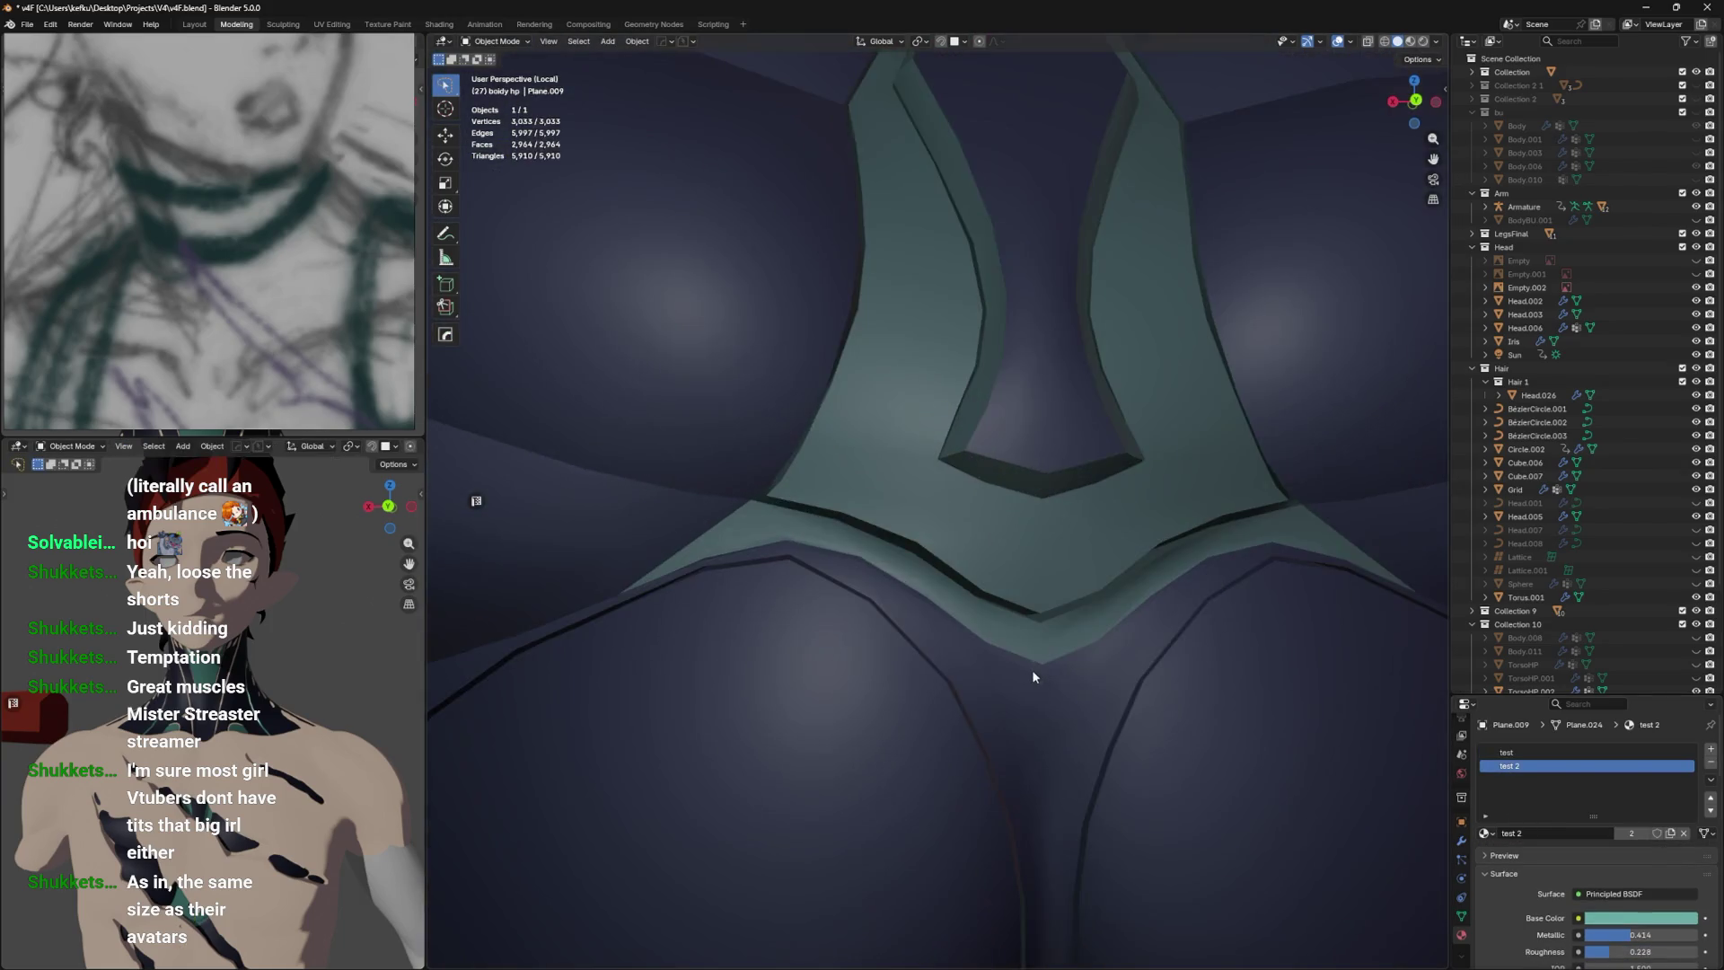
# Pick a face at the band's lower-left edge and select everything linked to it.
pyautogui.press('Tab')
pyautogui.click(993, 693)
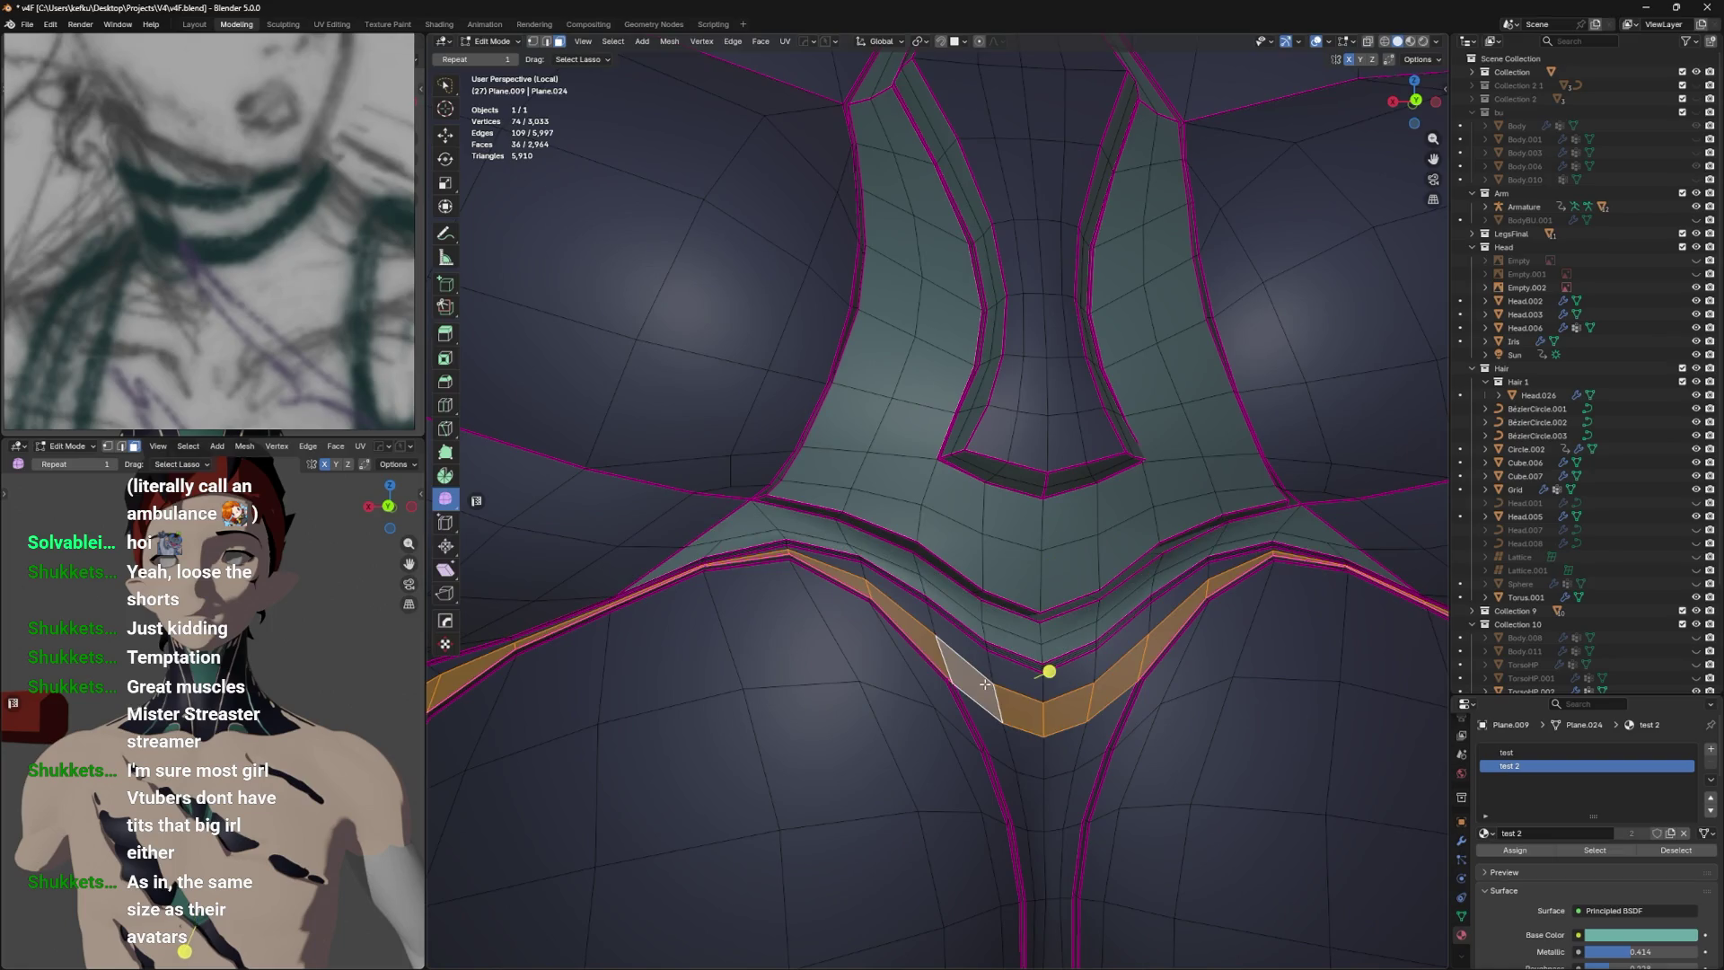
pyautogui.click(988, 683)
pyautogui.press('g')
pyautogui.click(732, 472)
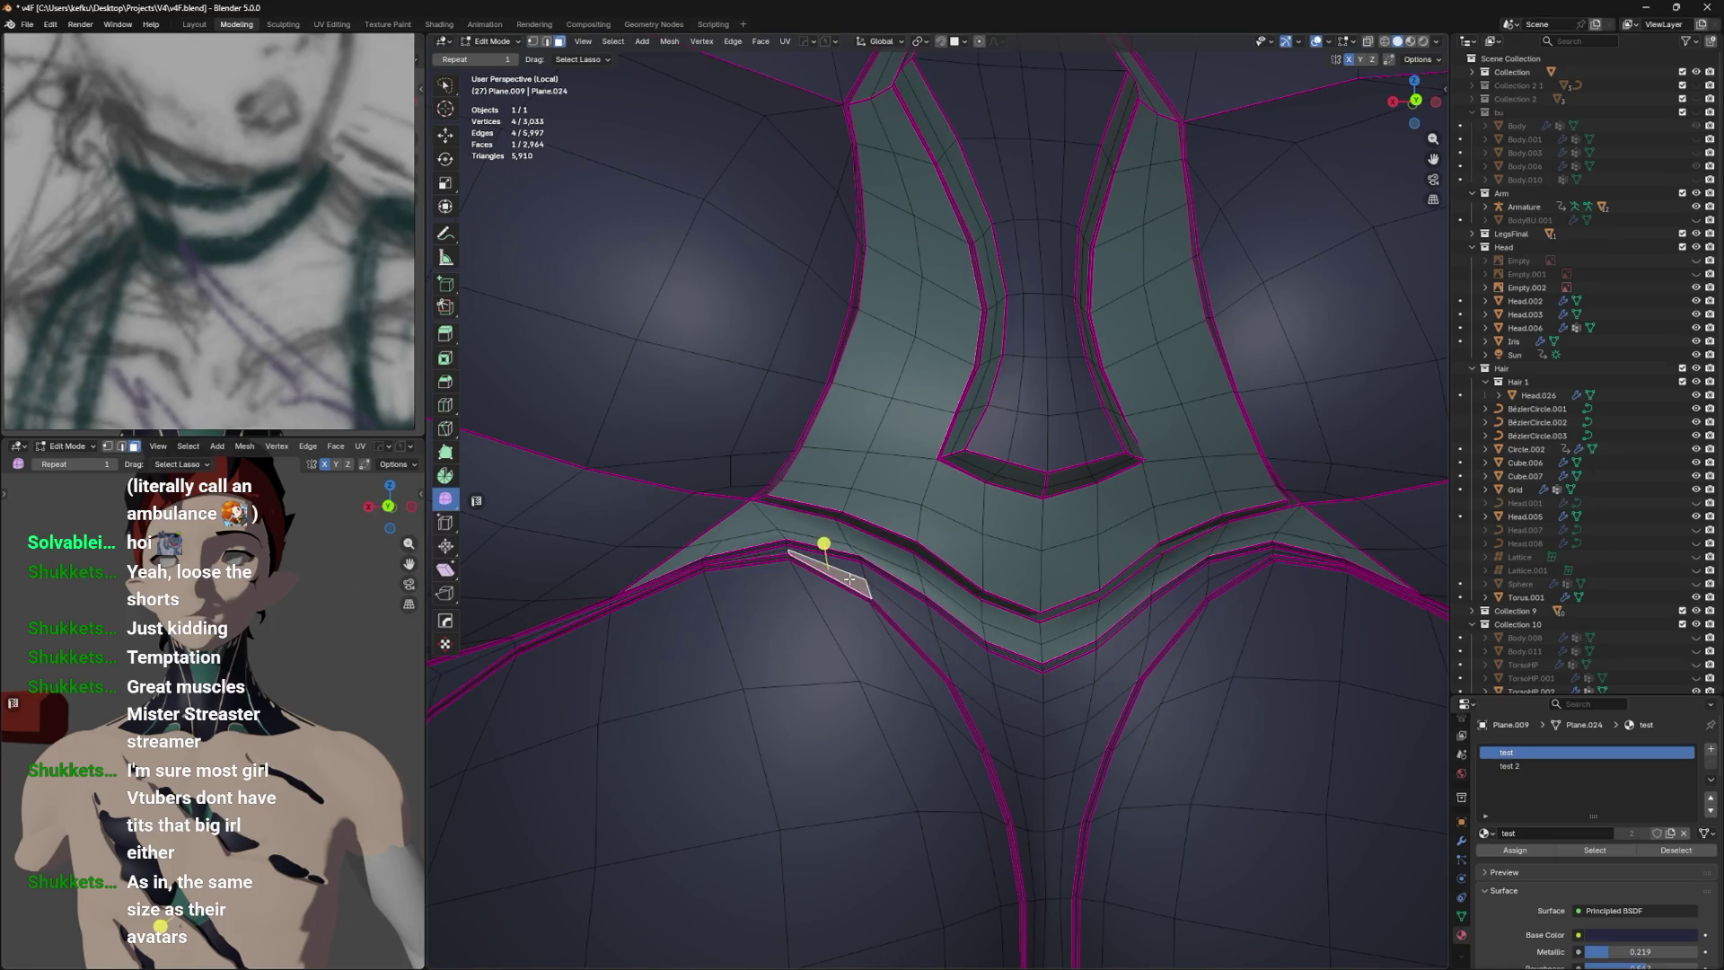
pyautogui.scroll(-3)
pyautogui.hotkey('ctrl', 'l')
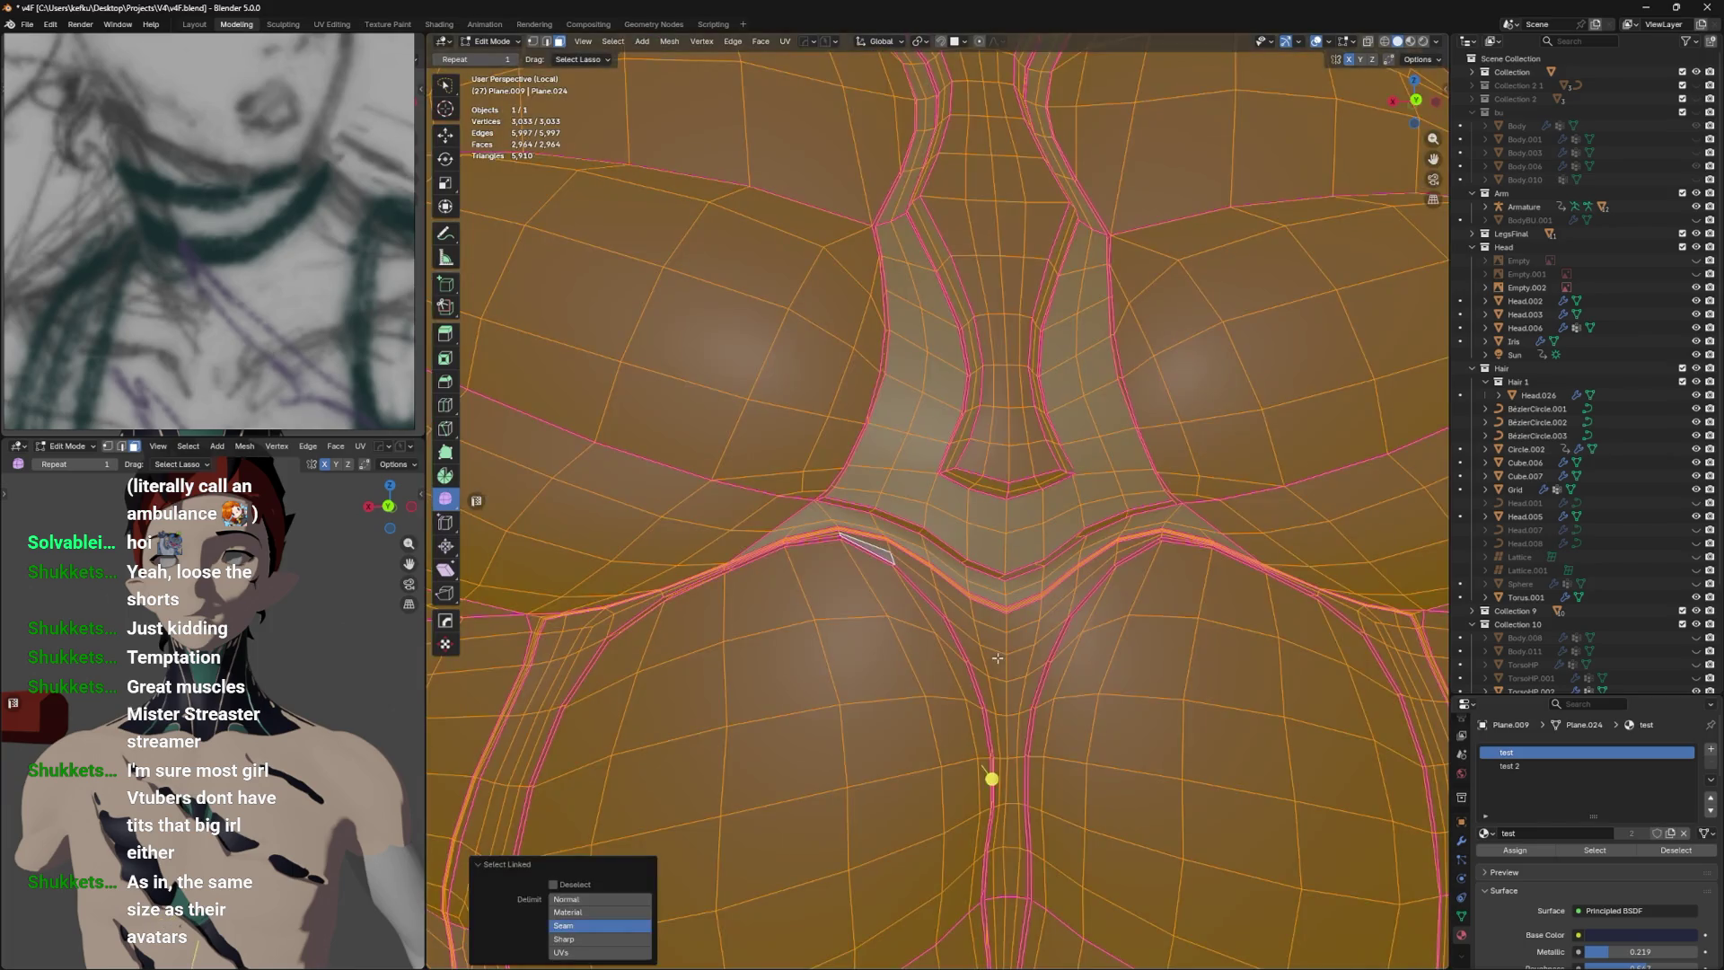
# Limit Select Linked to Sharp edges and assign teal test 2 to the chest strips.
pyautogui.click(595, 939)
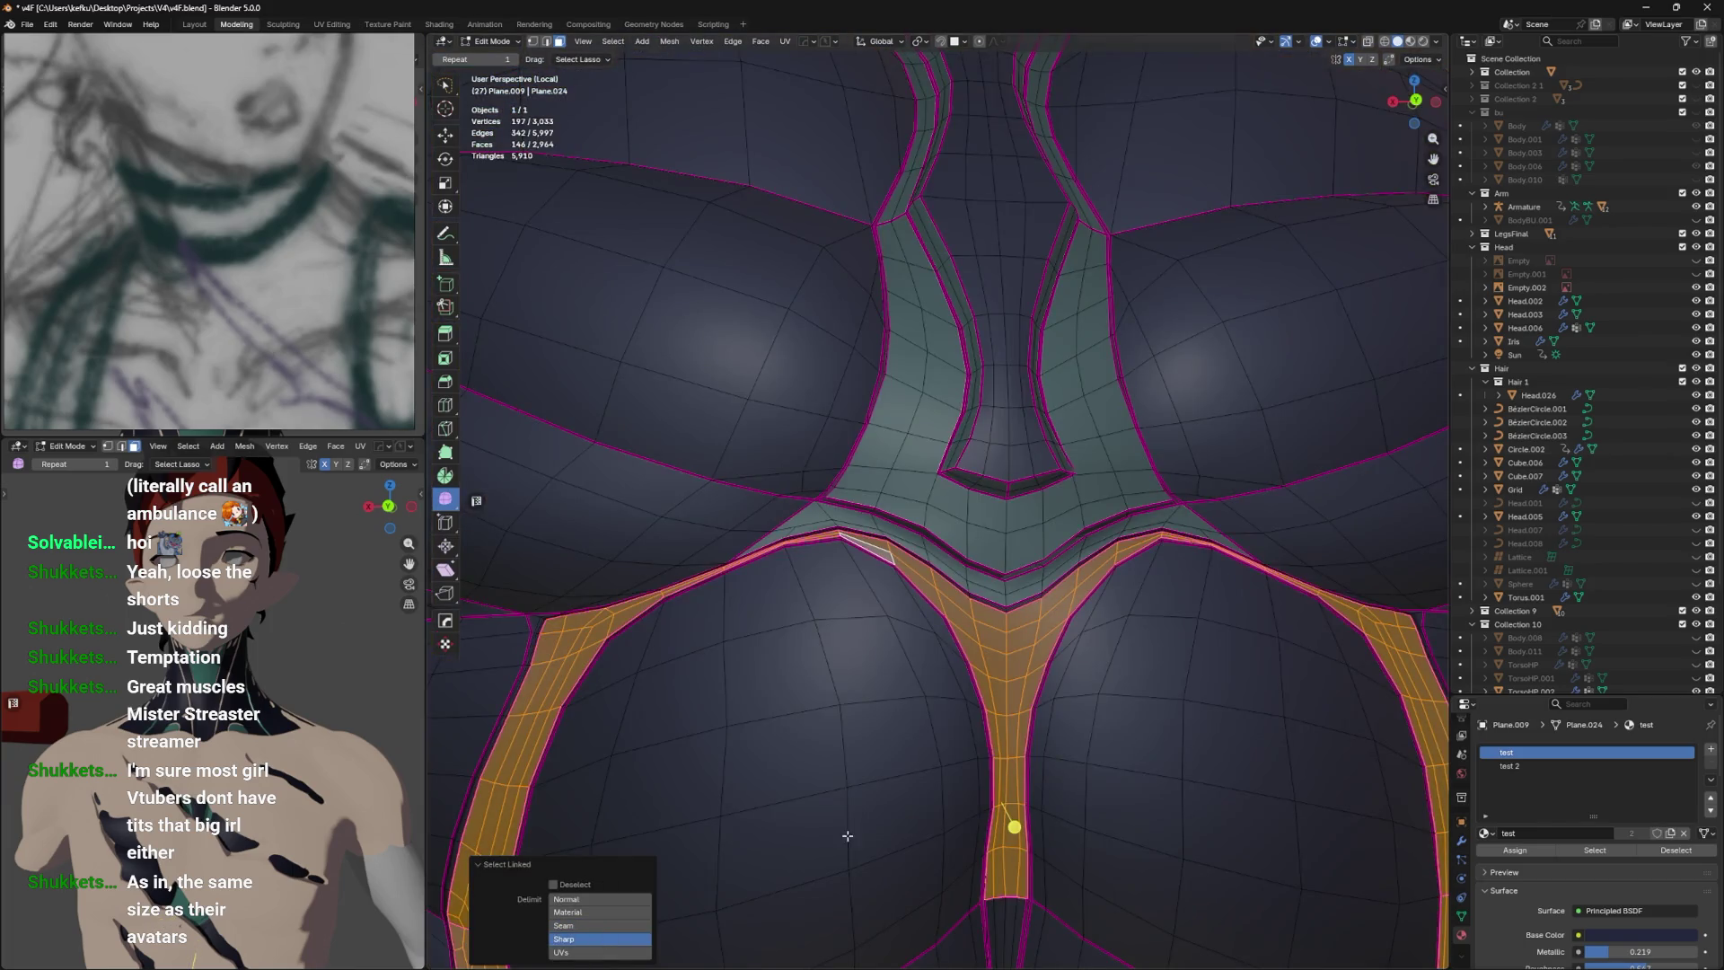
pyautogui.scroll(-3)
pyautogui.scroll(3)
pyautogui.moveTo(939, 732); pyautogui.dragTo(978, 717)
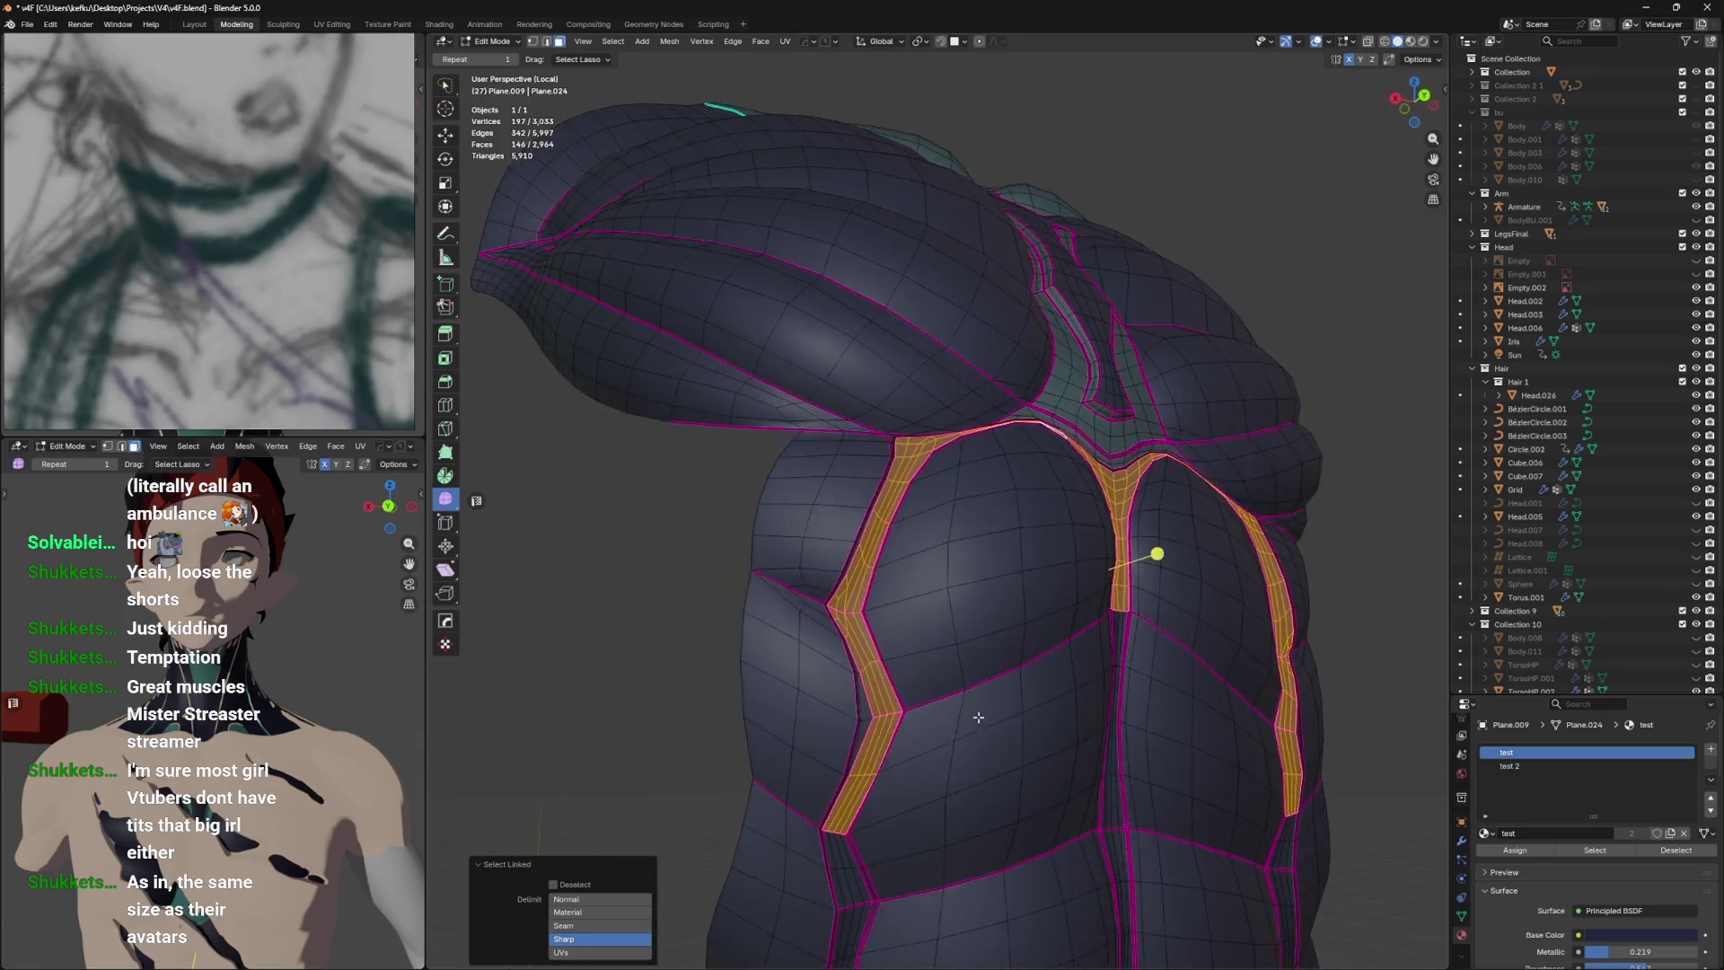
pyautogui.scroll(3)
pyautogui.scroll(3)
pyautogui.click(1529, 850)
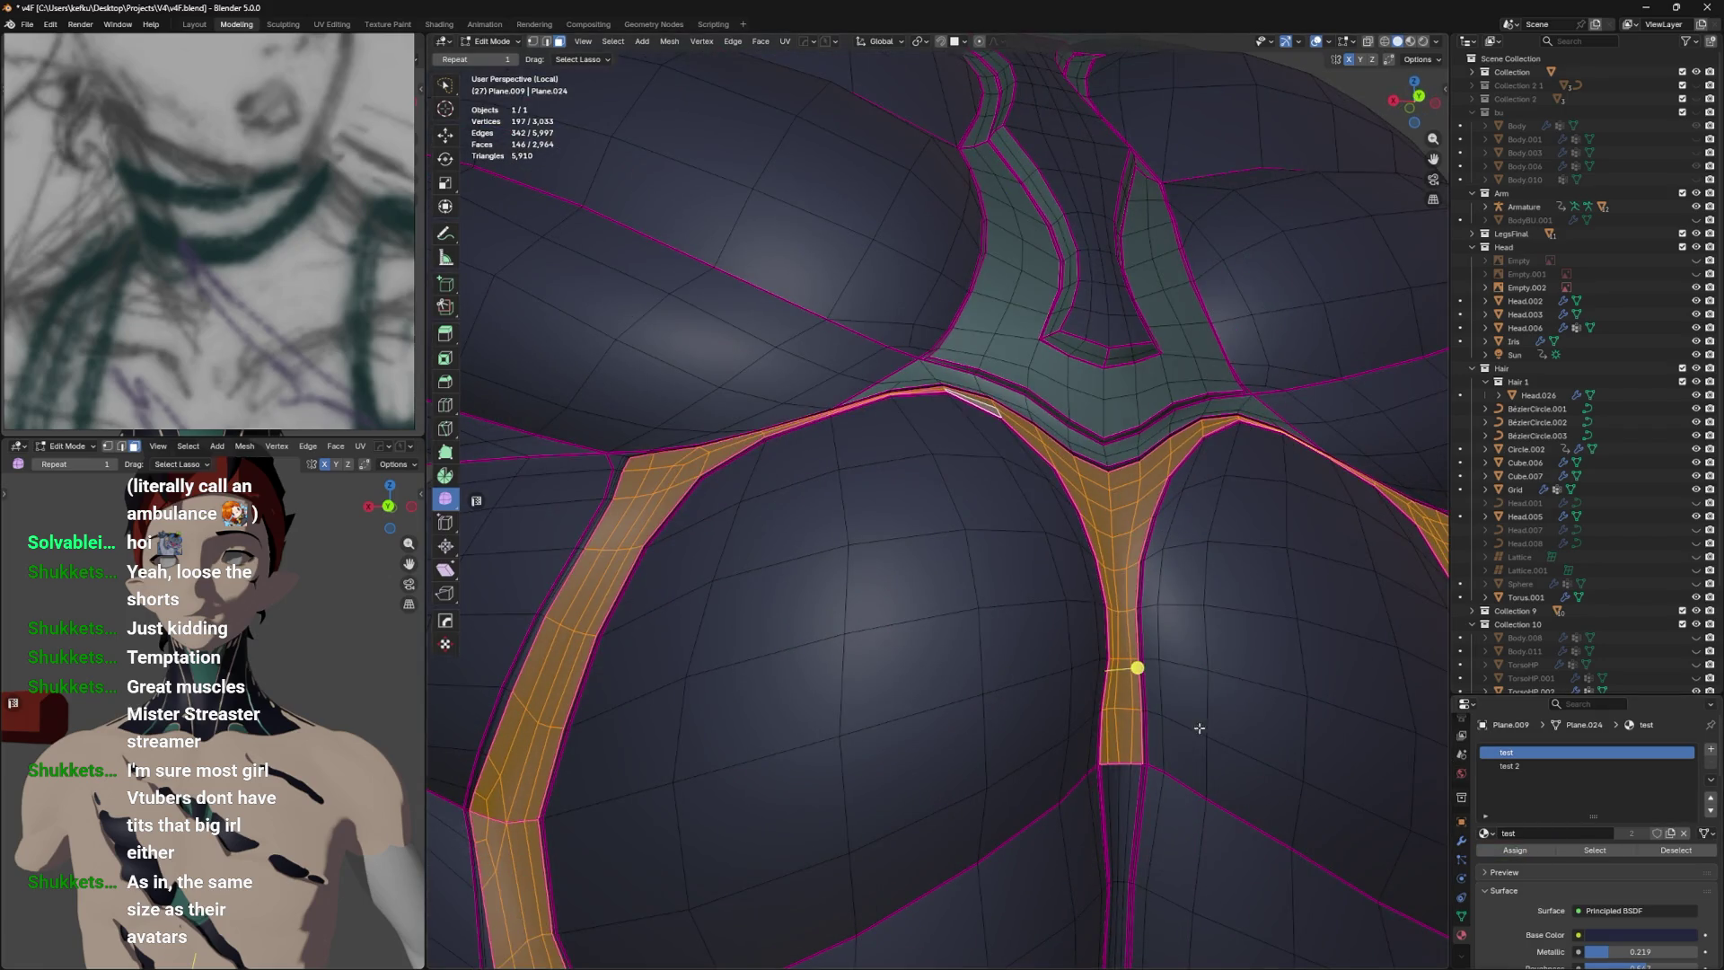
pyautogui.scroll(-3)
pyautogui.click(1518, 766)
pyautogui.click(1515, 850)
# Extend the linked selection down the centre strip, undoing the extra side strips.
pyautogui.press('l')
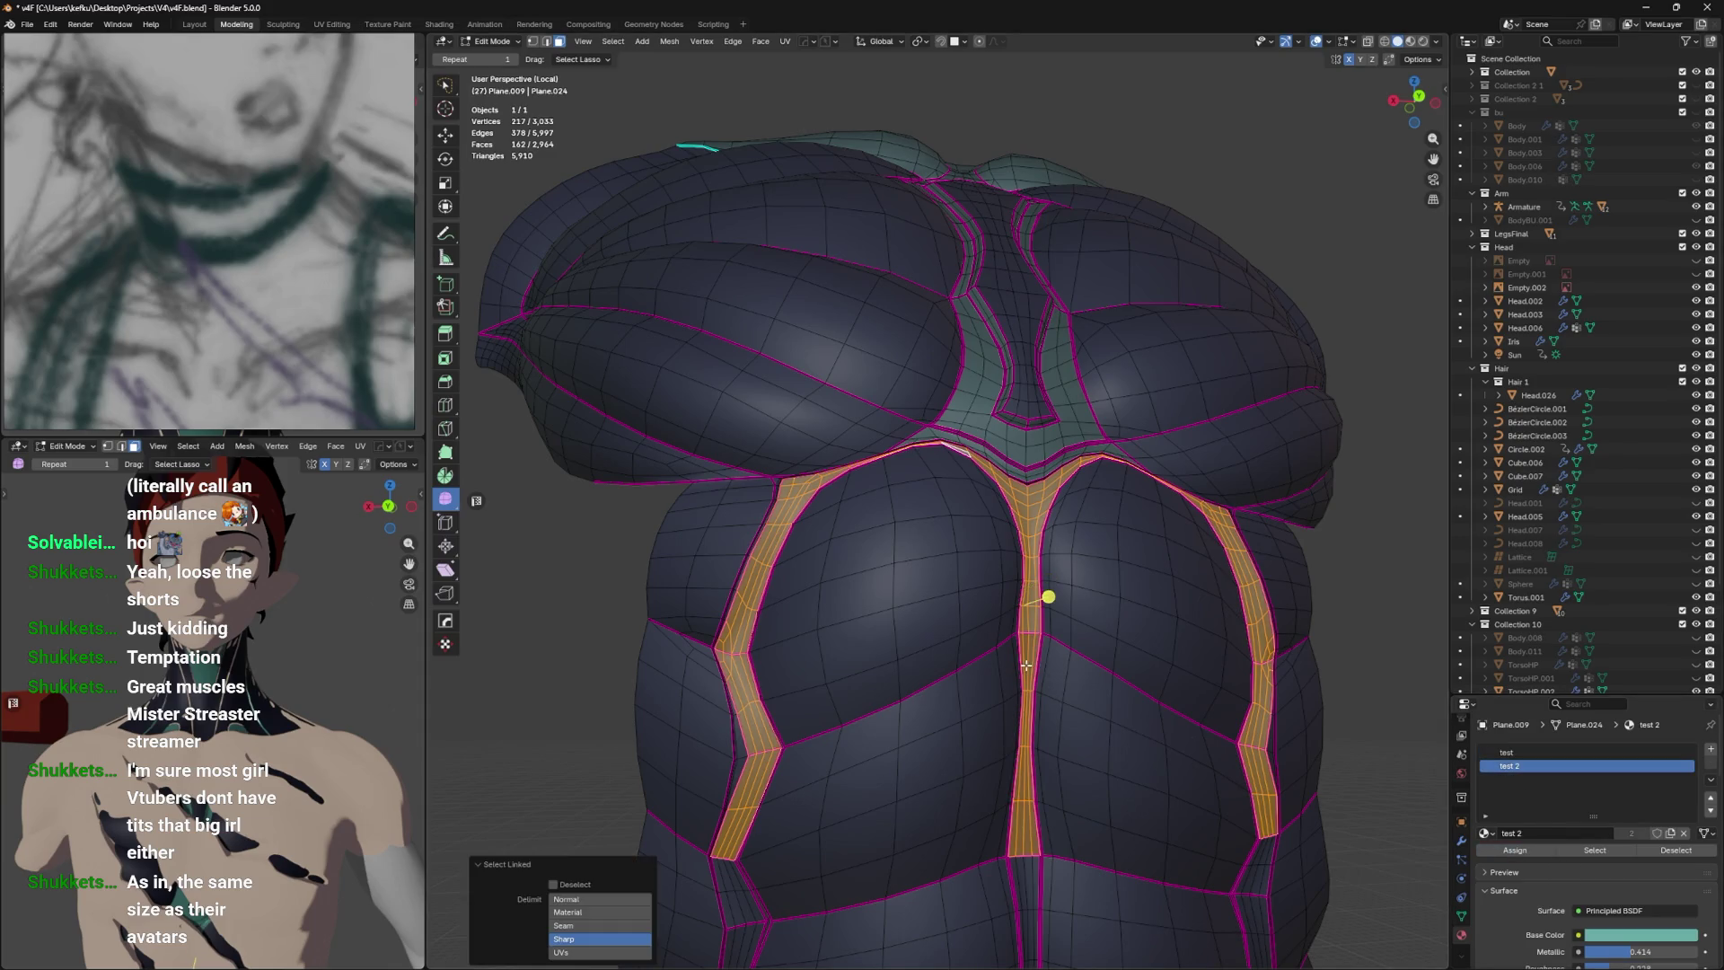
pyautogui.scroll(-3)
pyautogui.press('l')
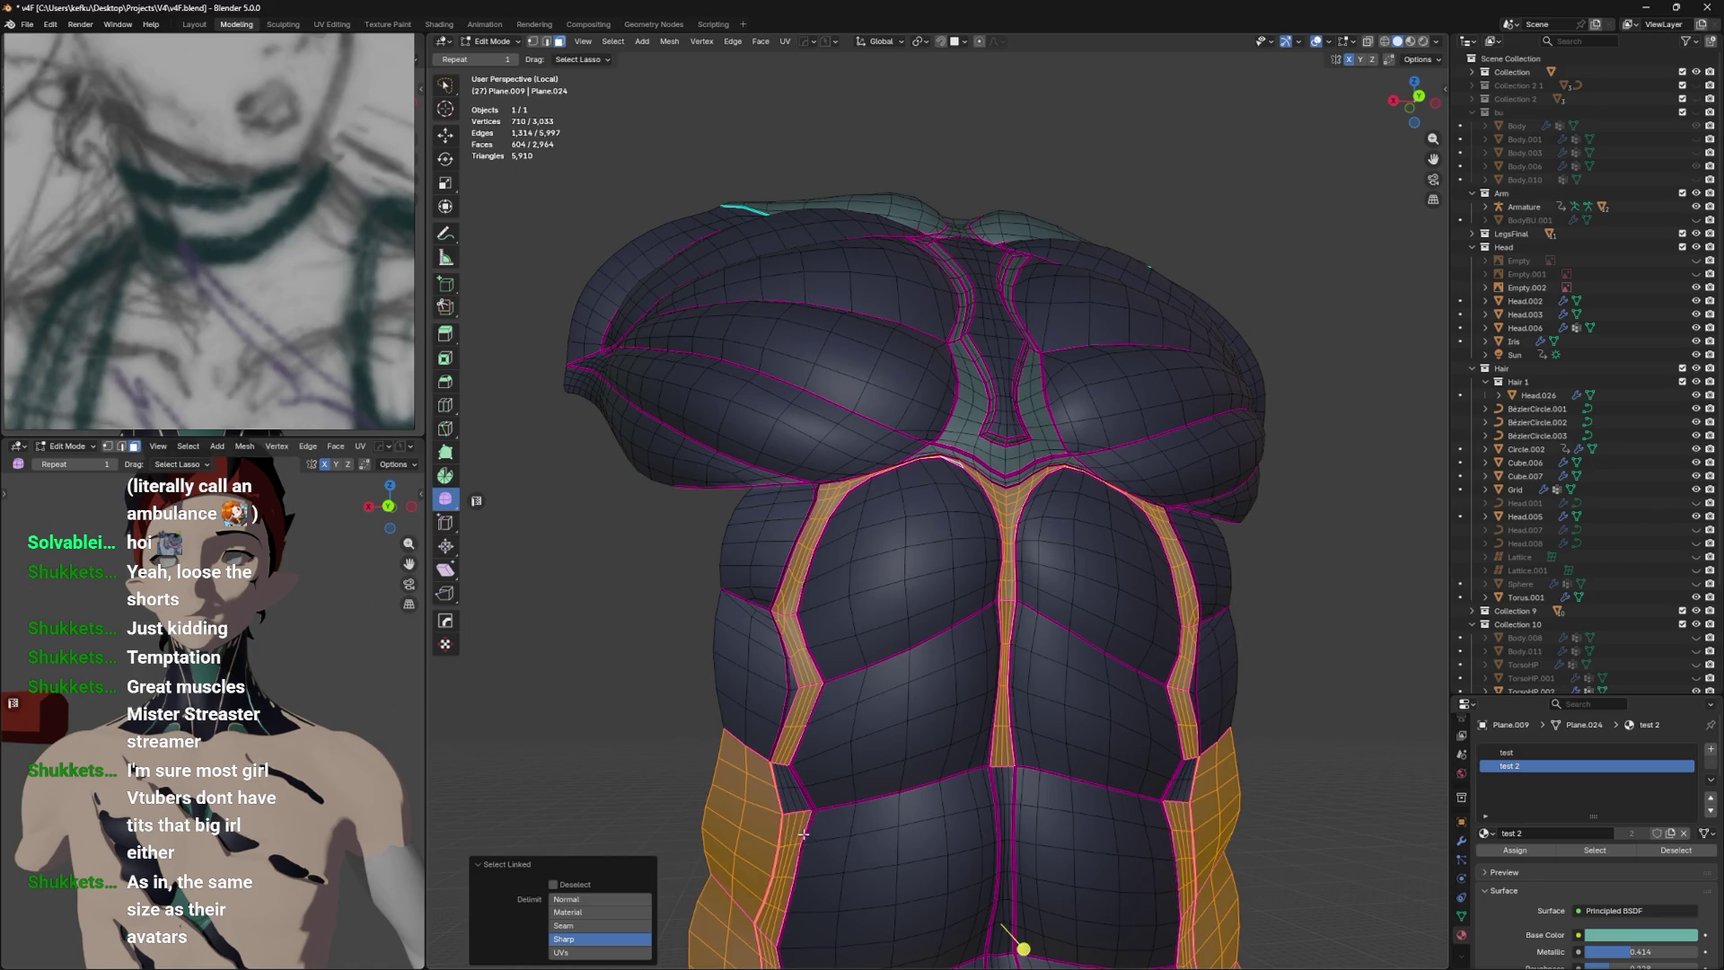
pyautogui.moveTo(804, 835); pyautogui.dragTo(859, 606)
pyautogui.hotkey('ctrl', 'z')
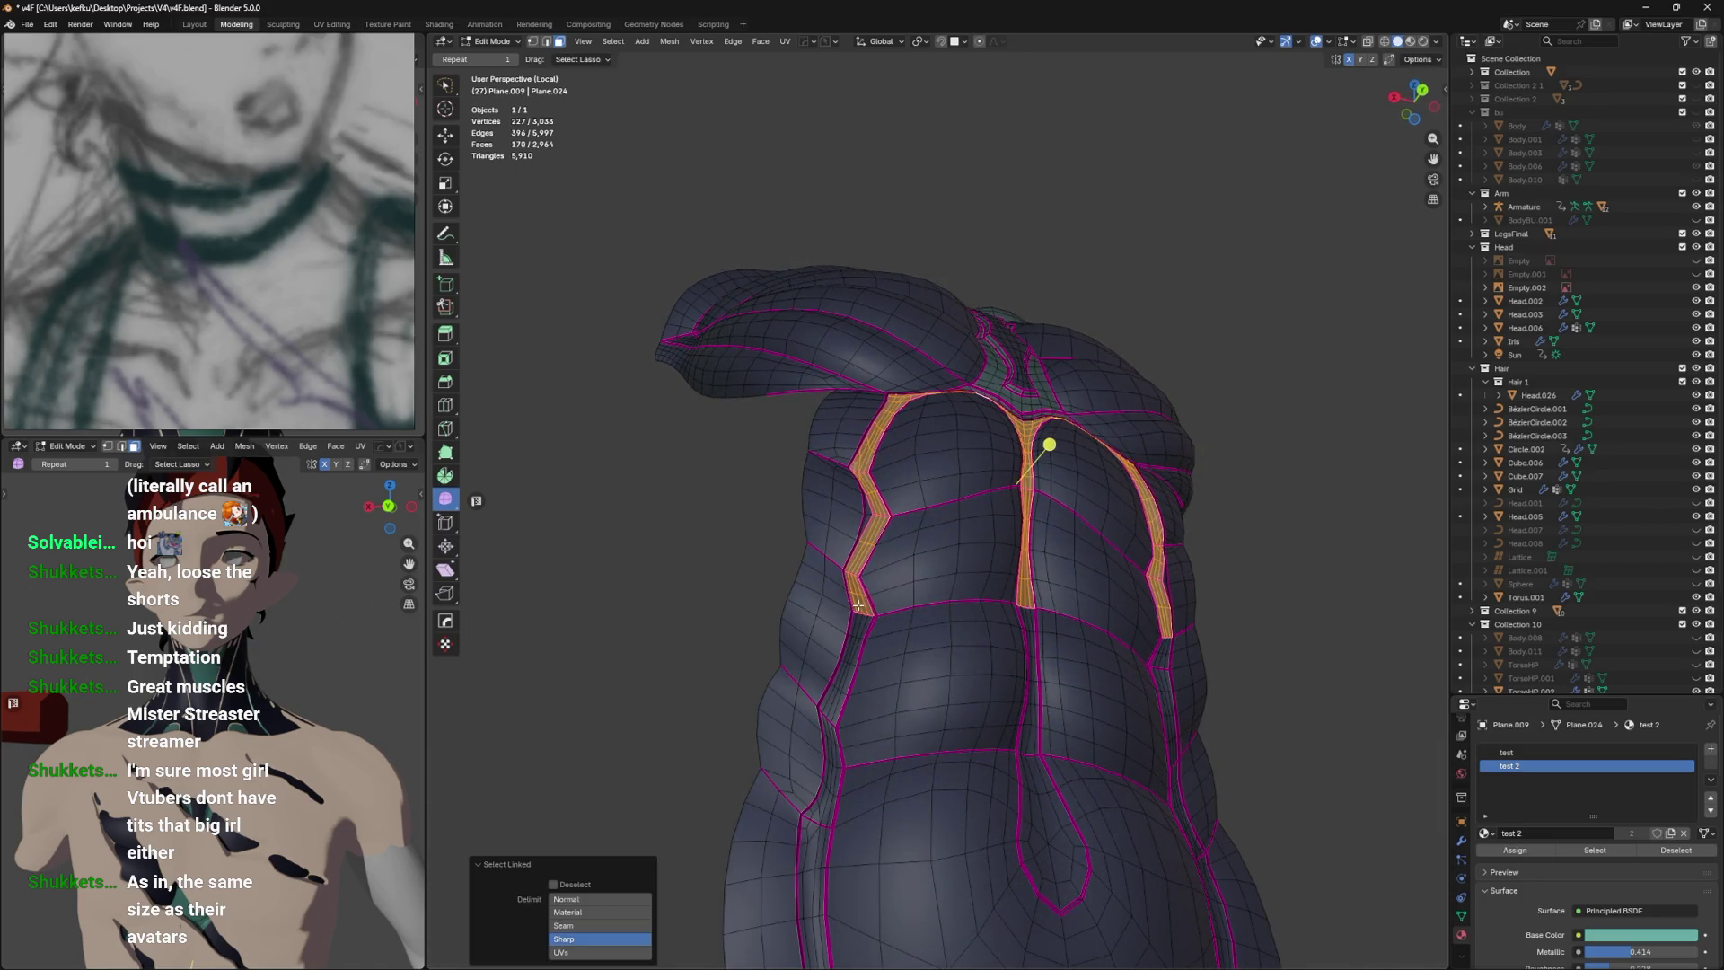
pyautogui.press('l')
pyautogui.hotkey('ctrl', 'z')
pyautogui.scroll(3)
# Drop two stray faces and assign teal test 2 to the selected strips.
pyautogui.moveTo(874, 669); pyautogui.dragTo(992, 439)
pyautogui.click(1073, 358)
pyautogui.click(1072, 360)
pyautogui.hotkey('ctrl', 'z')
pyautogui.hotkey('ctrl', 'z')
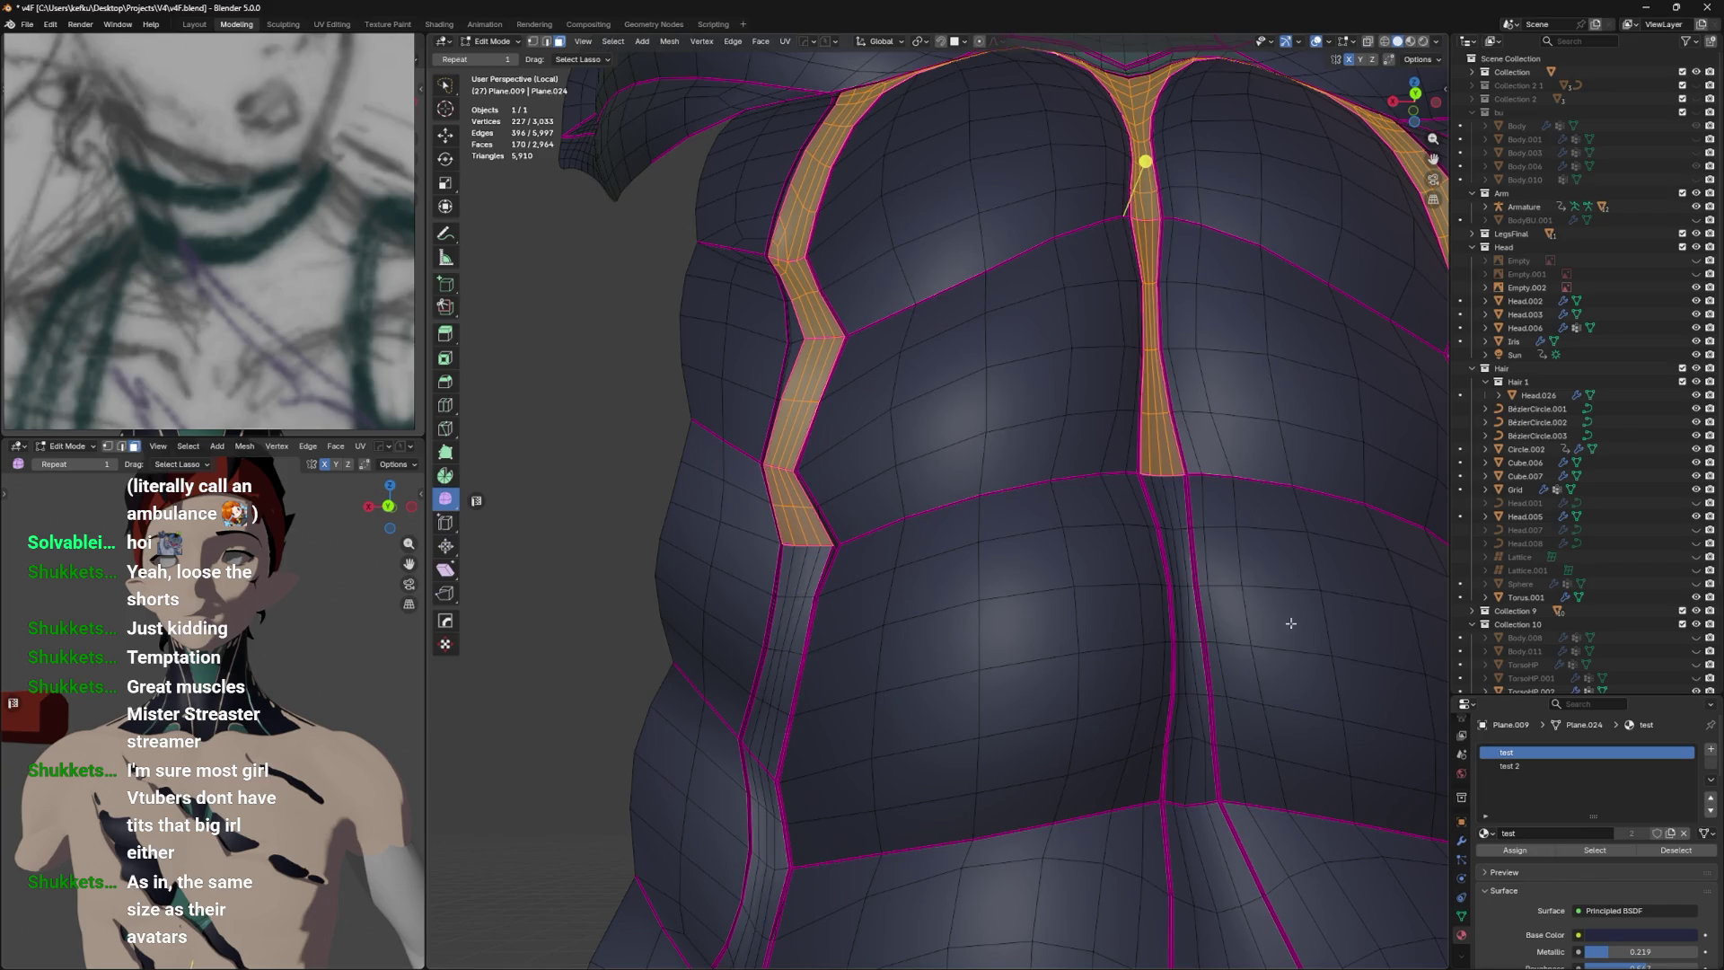
pyautogui.click(1517, 767)
pyautogui.click(1515, 850)
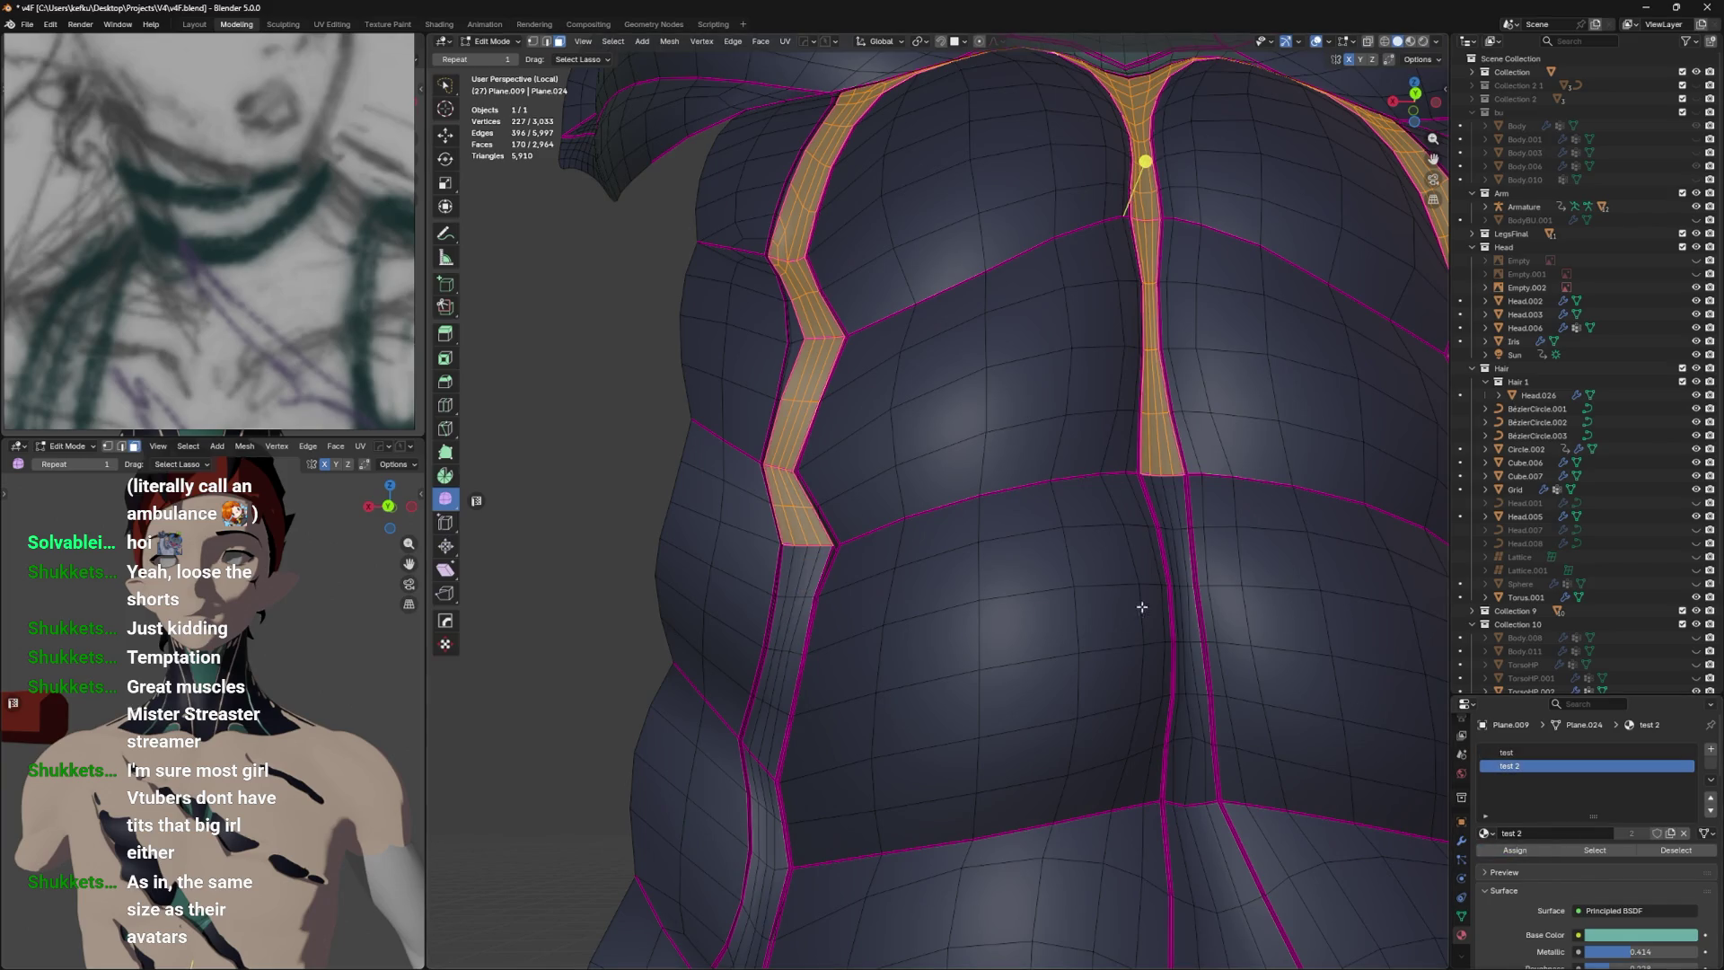
# Select the teardrop tip at the centre strip's end and give it teal test 2.
pyautogui.press('Tab')
pyautogui.scroll(-3)
pyautogui.press('Tab')
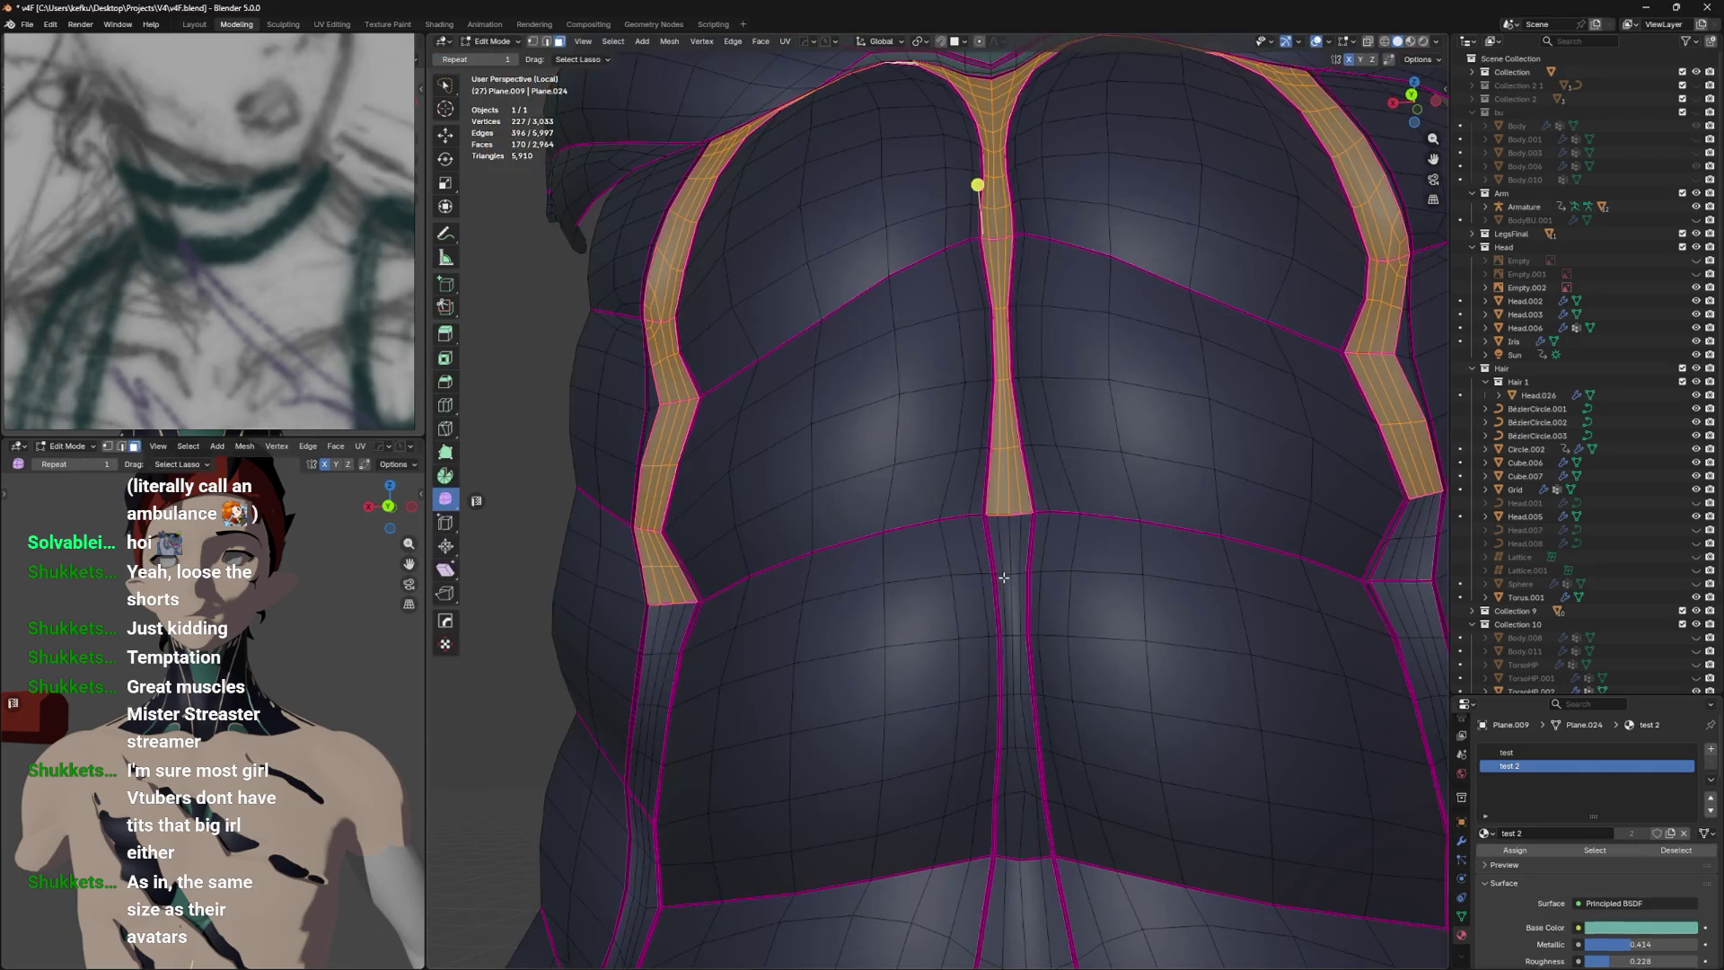
pyautogui.moveTo(1003, 575); pyautogui.dragTo(1010, 409)
pyautogui.press('l')
pyautogui.press('l')
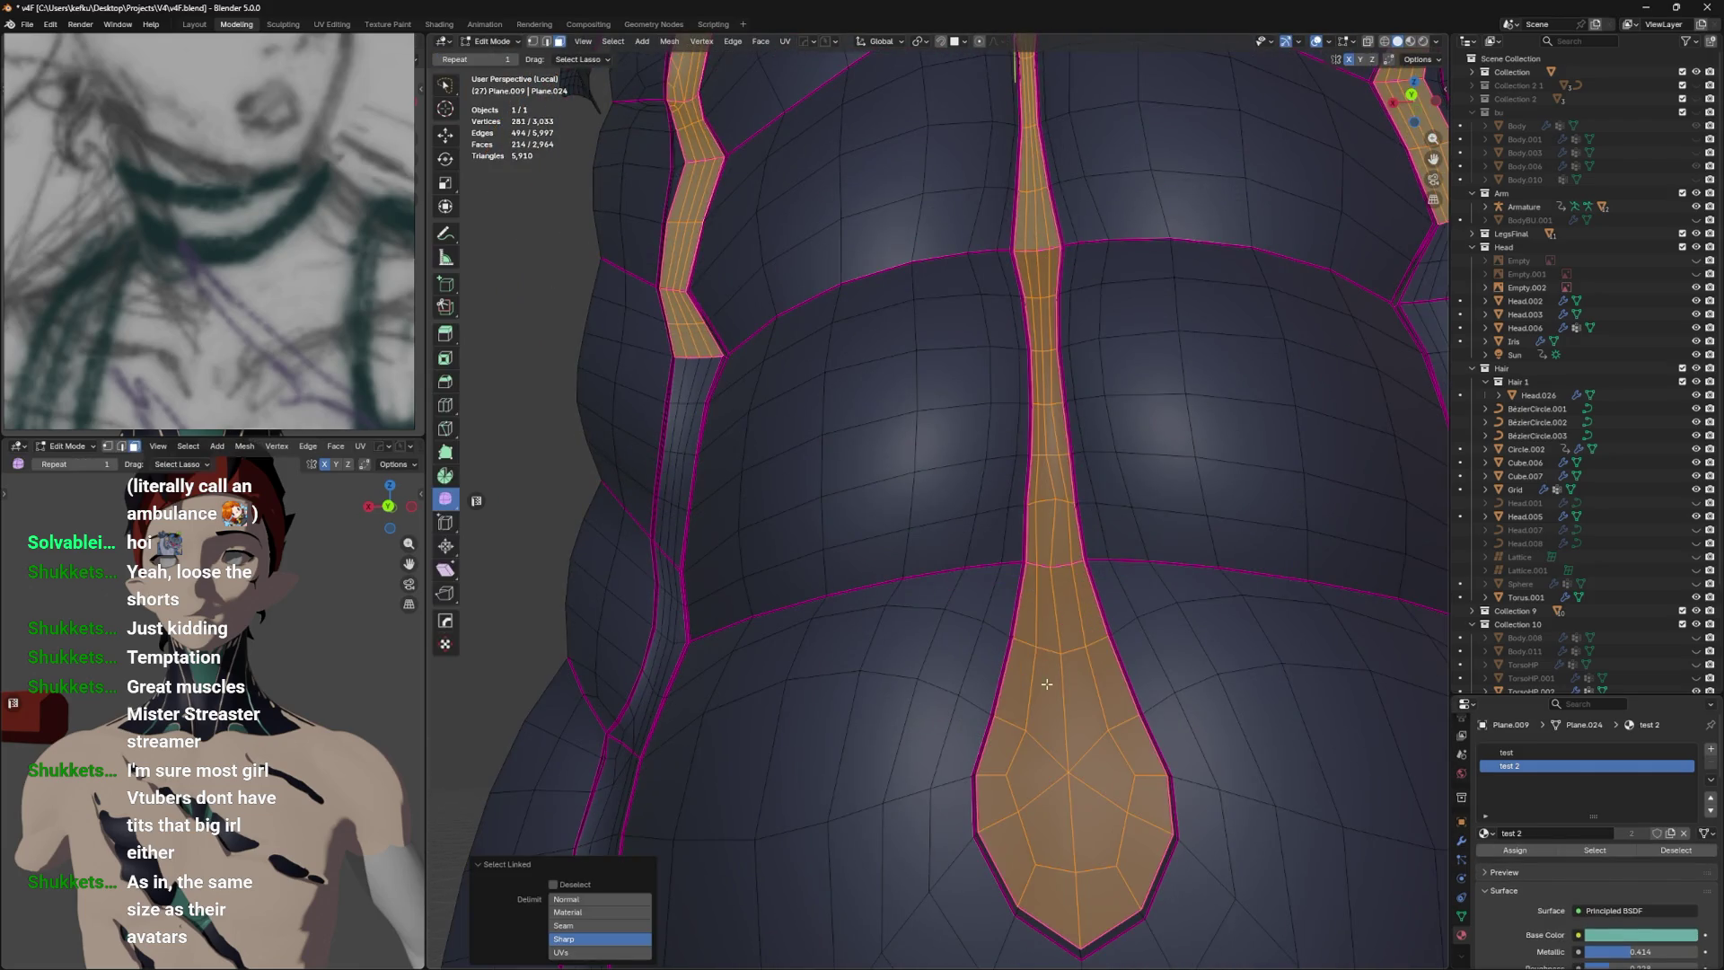
pyautogui.moveTo(1051, 745); pyautogui.dragTo(1060, 653)
pyautogui.click(1515, 850)
pyautogui.moveTo(889, 611); pyautogui.dragTo(976, 608)
pyautogui.press('l')
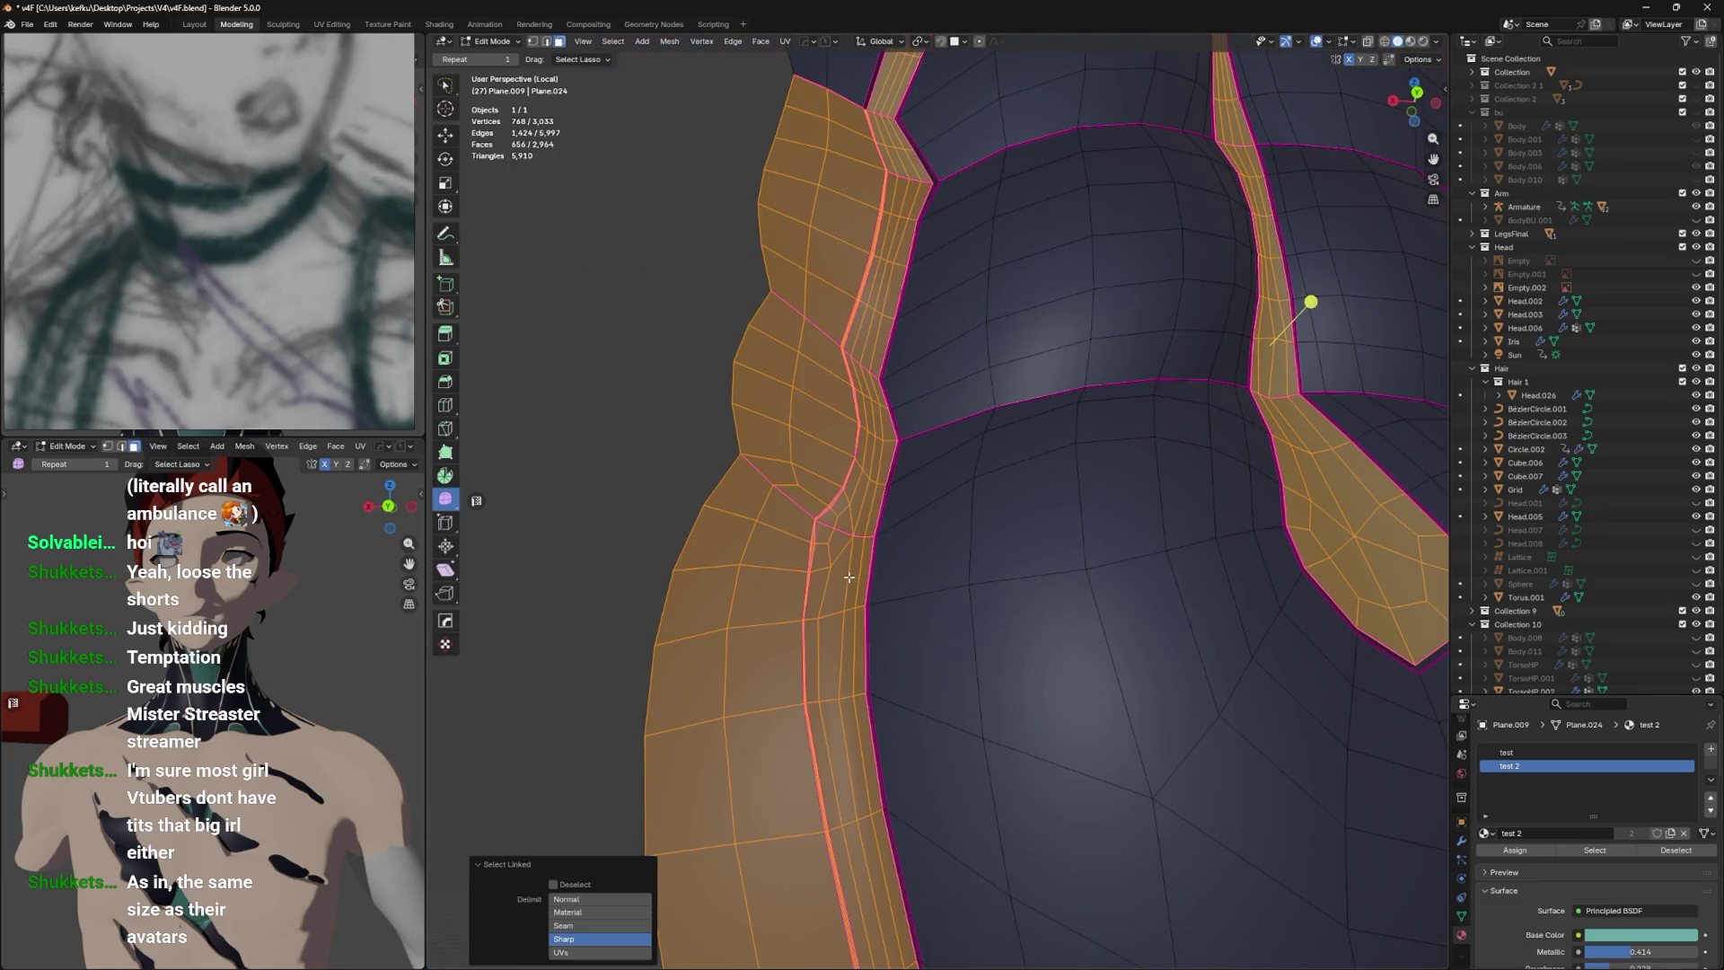
pyautogui.scroll(3)
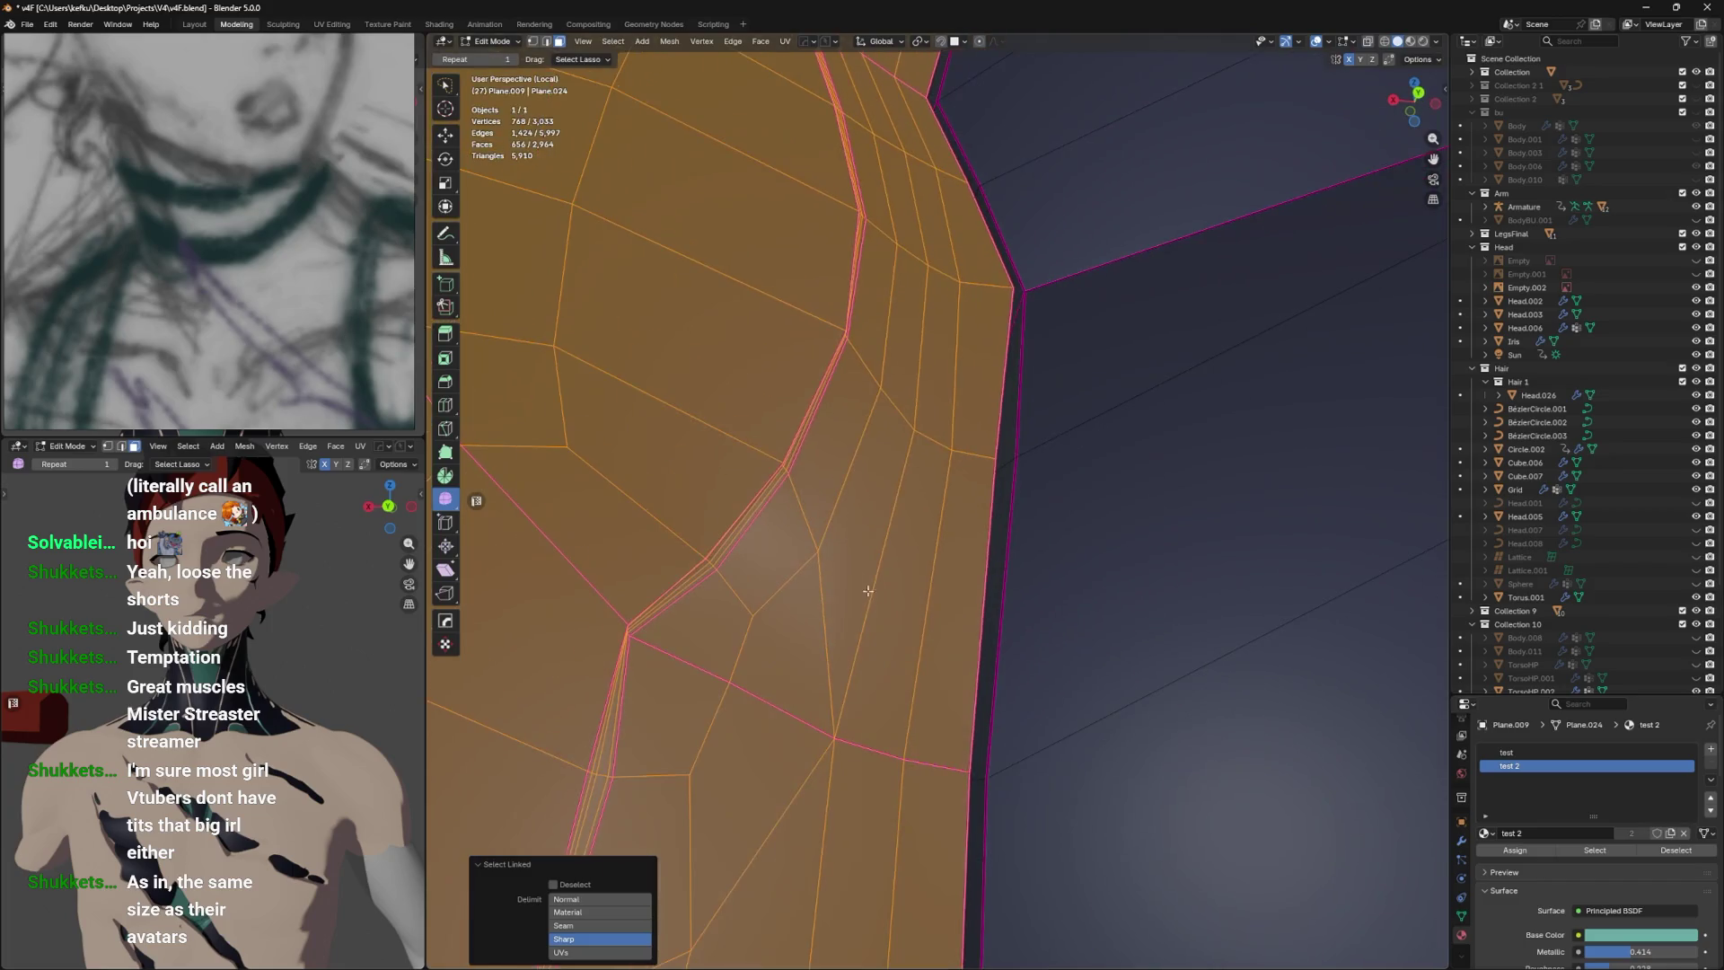
# Pick a vertex on the side seam, preview the torso and save v4F.blend.
pyautogui.press('1')
pyautogui.click(638, 778)
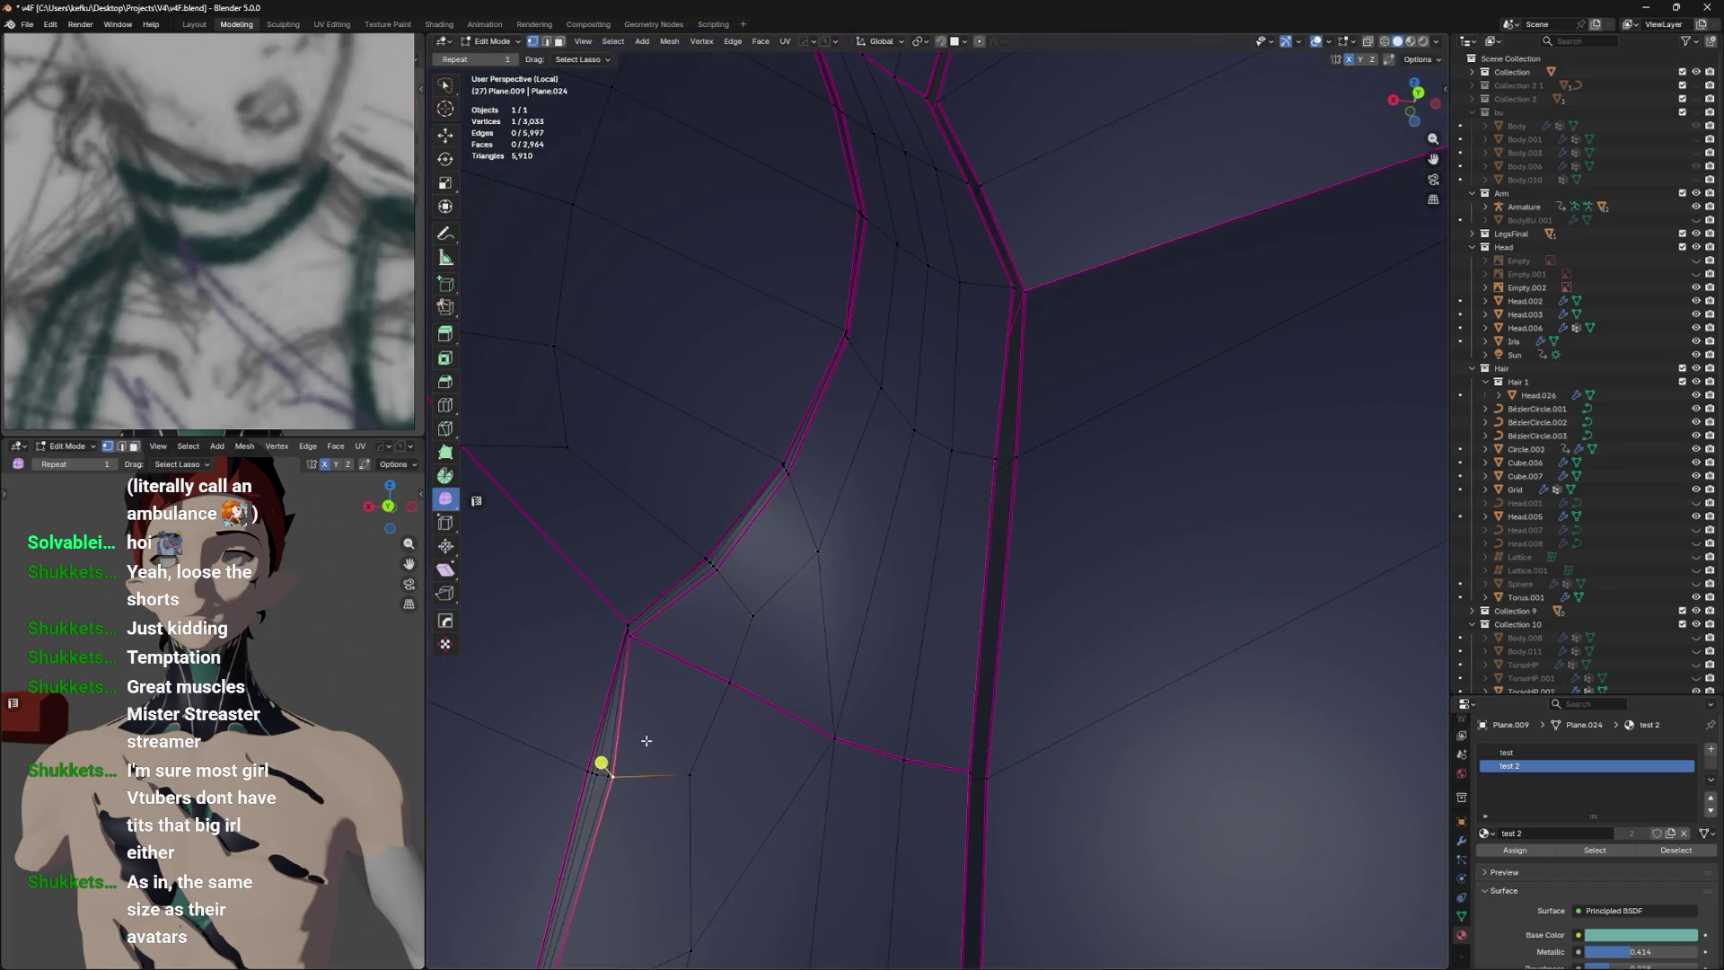
pyautogui.press('Tab')
pyautogui.press('Tab')
pyautogui.moveTo(701, 728); pyautogui.dragTo(927, 562)
pyautogui.hotkey('ctrl', 's')
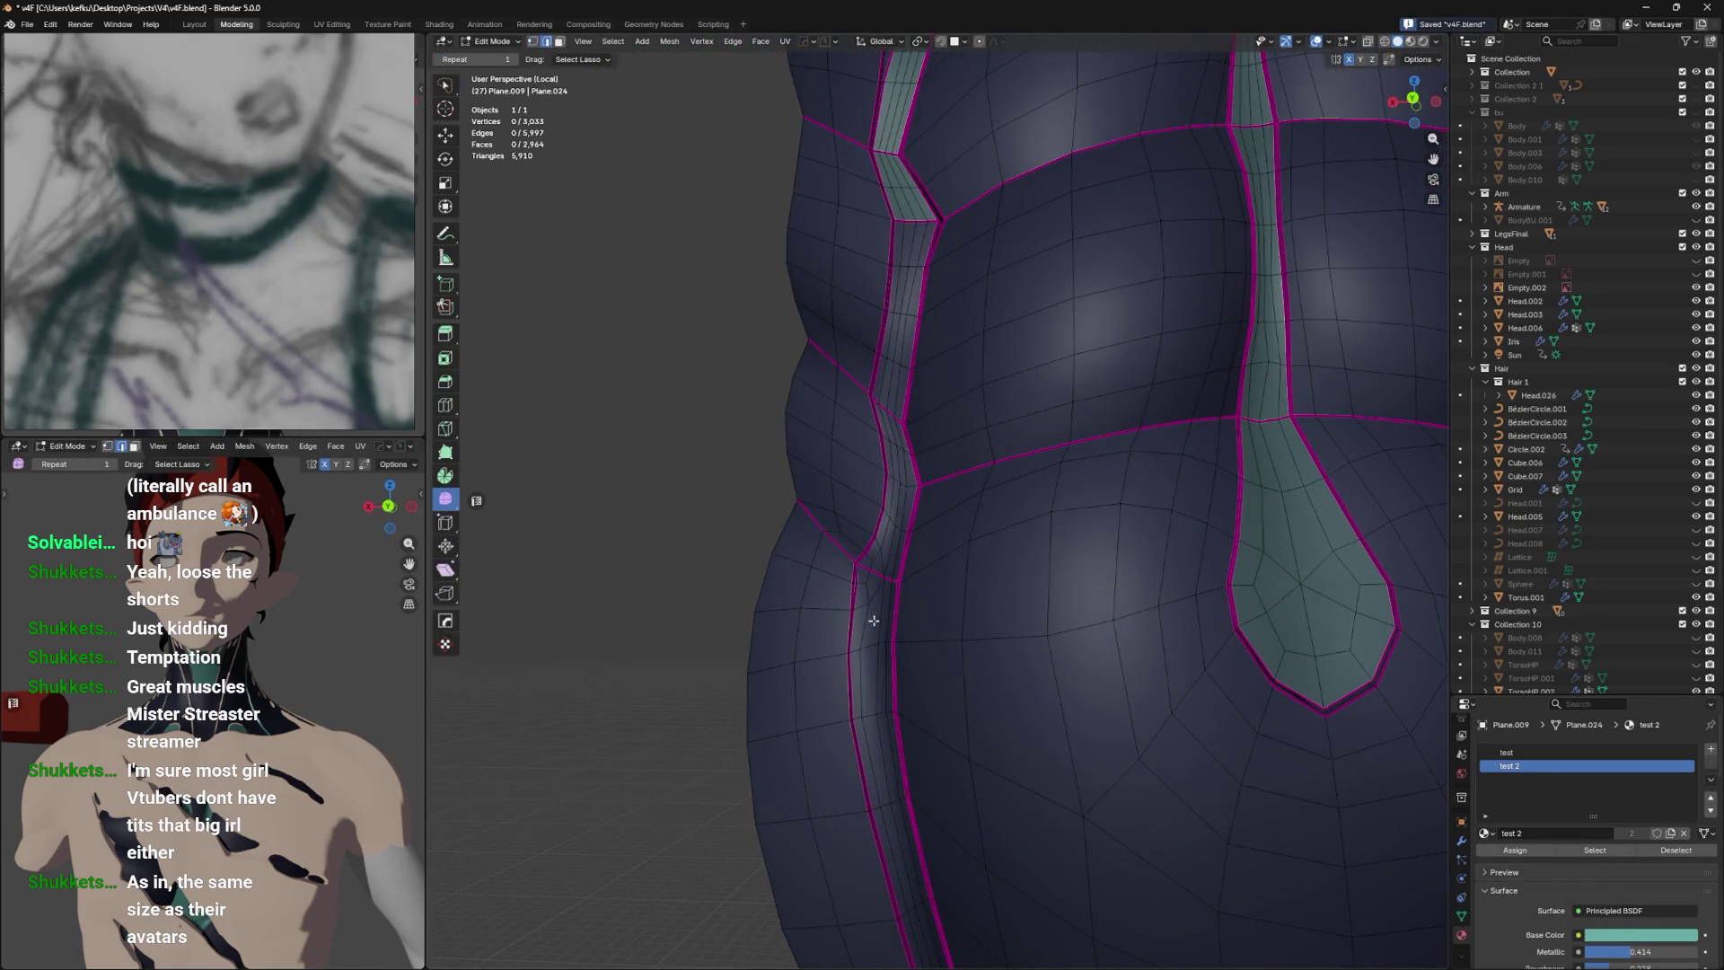
# Select the face rings of the belly seam strip, then view the shaded torso in Object Mode.
pyautogui.click(874, 640)
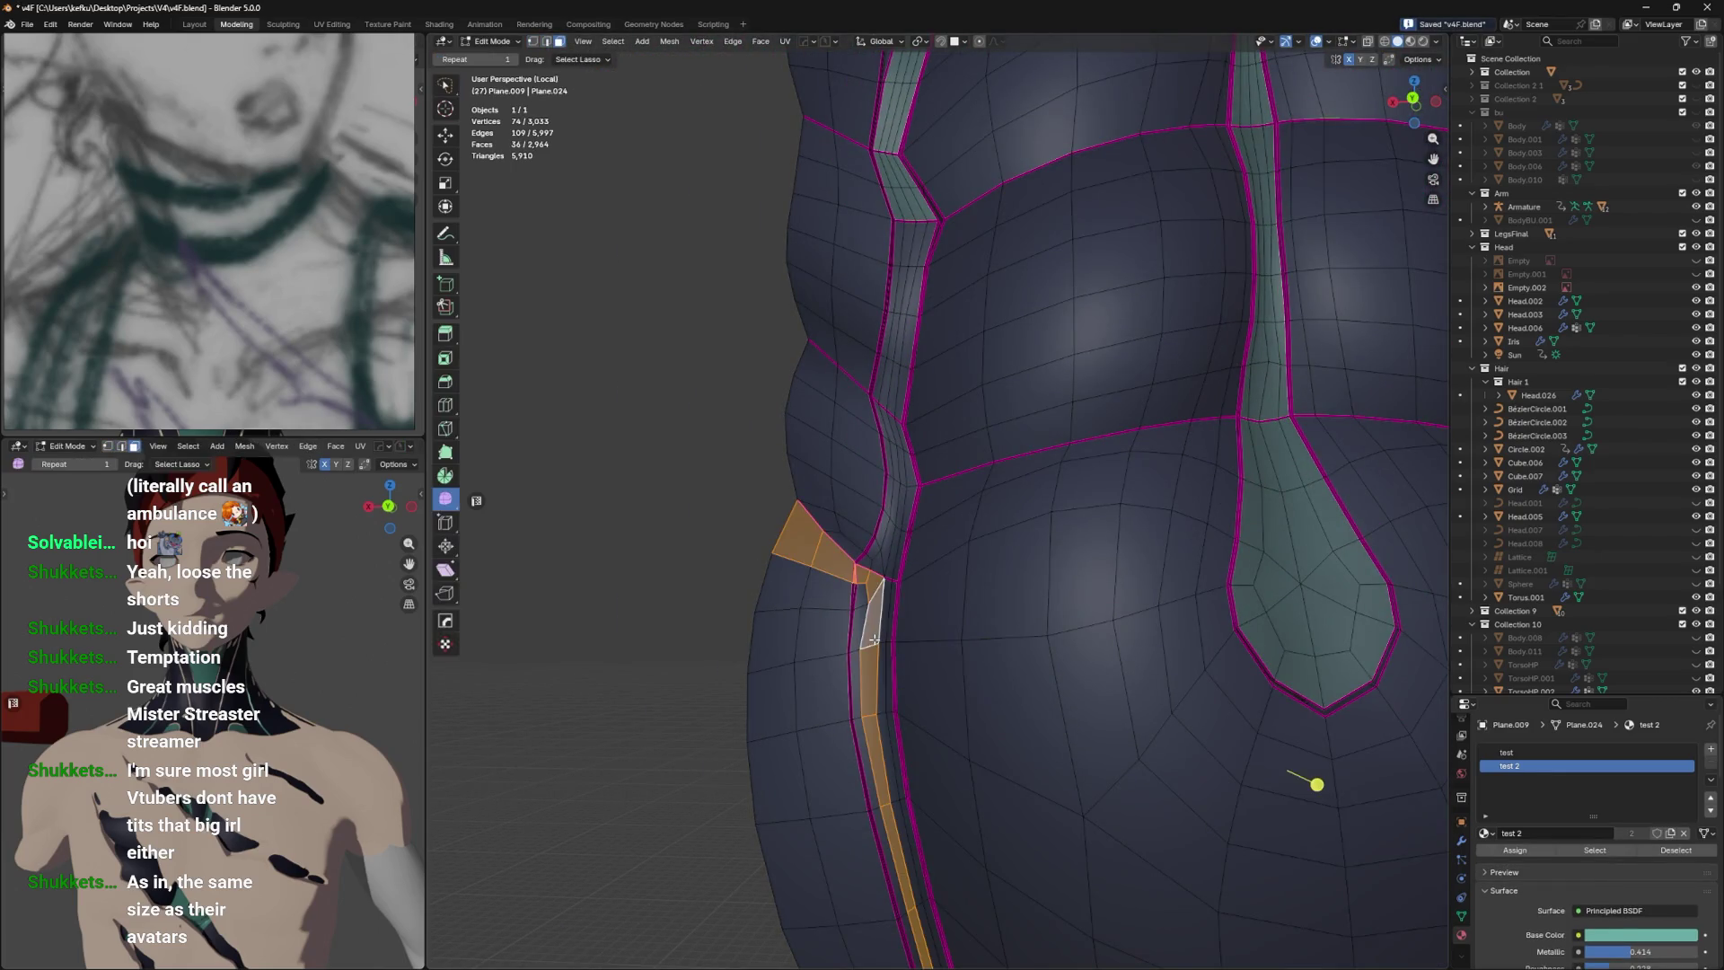
pyautogui.click(860, 649)
pyautogui.click(886, 643)
pyautogui.scroll(-3)
pyautogui.moveTo(944, 549); pyautogui.dragTo(1146, 576)
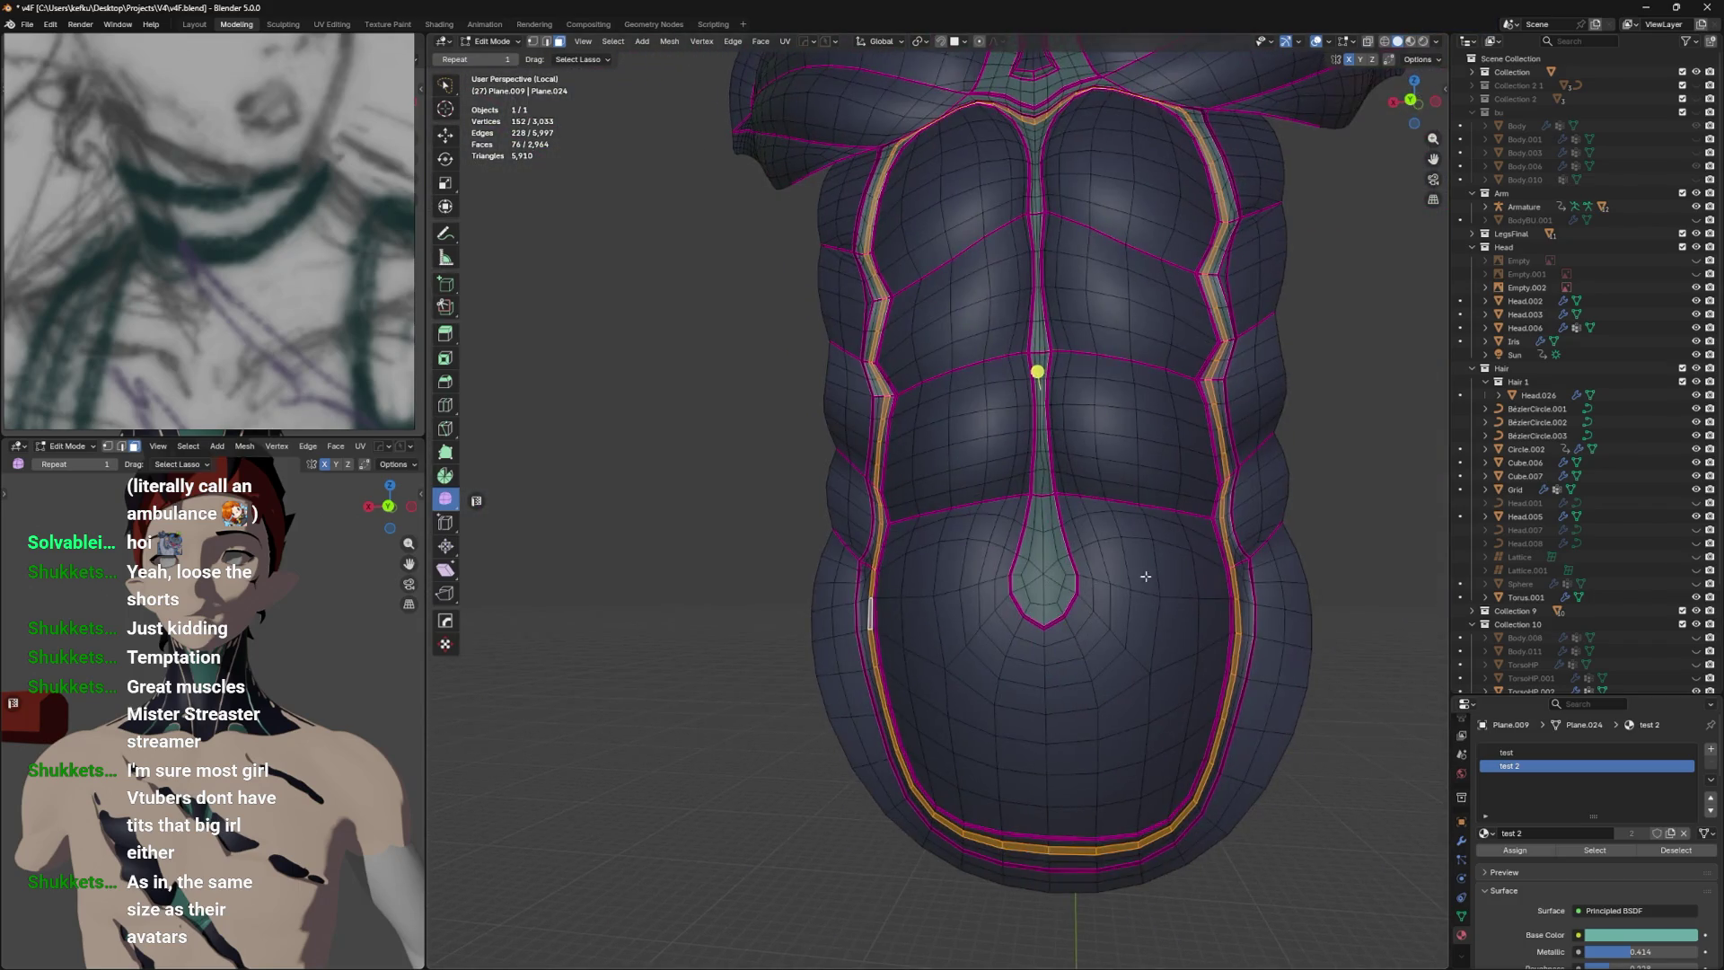
pyautogui.press('Tab')
pyautogui.moveTo(1259, 704); pyautogui.dragTo(1277, 704)
pyautogui.scroll(3)
pyautogui.scroll(3)
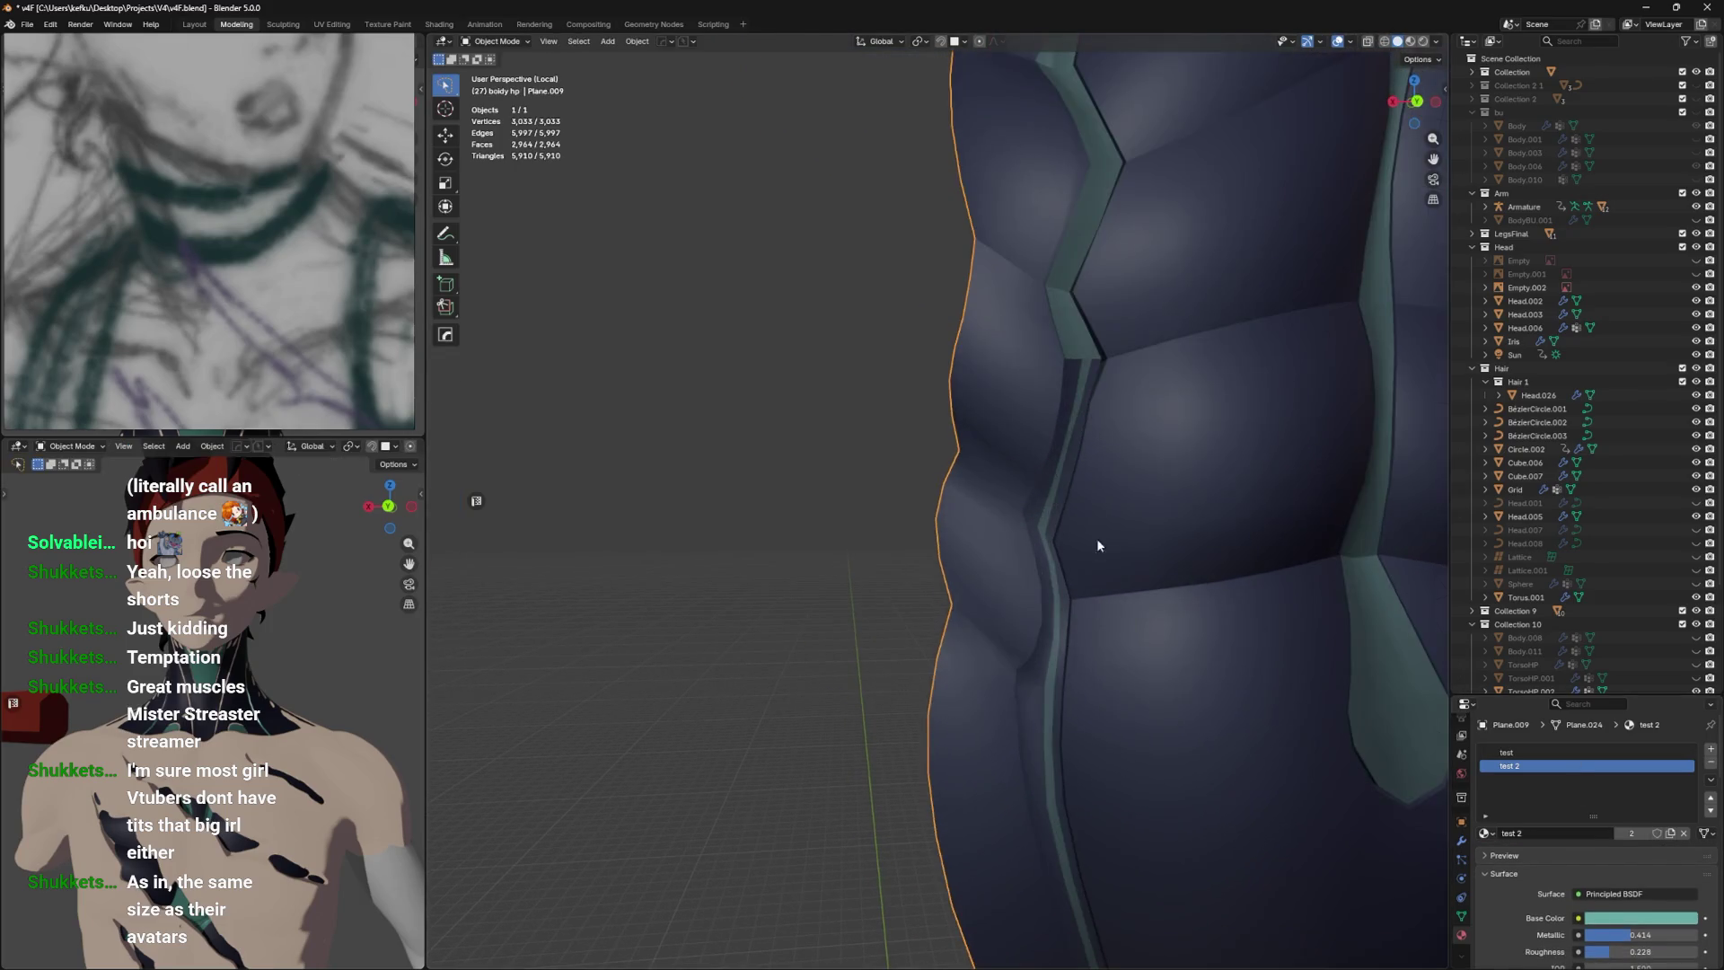
# Orbit around the shaded navy suit to inspect it, then put the torso back into Edit Mode.
pyautogui.press('Tab')
pyautogui.press('Tab')
pyautogui.scroll(-3)
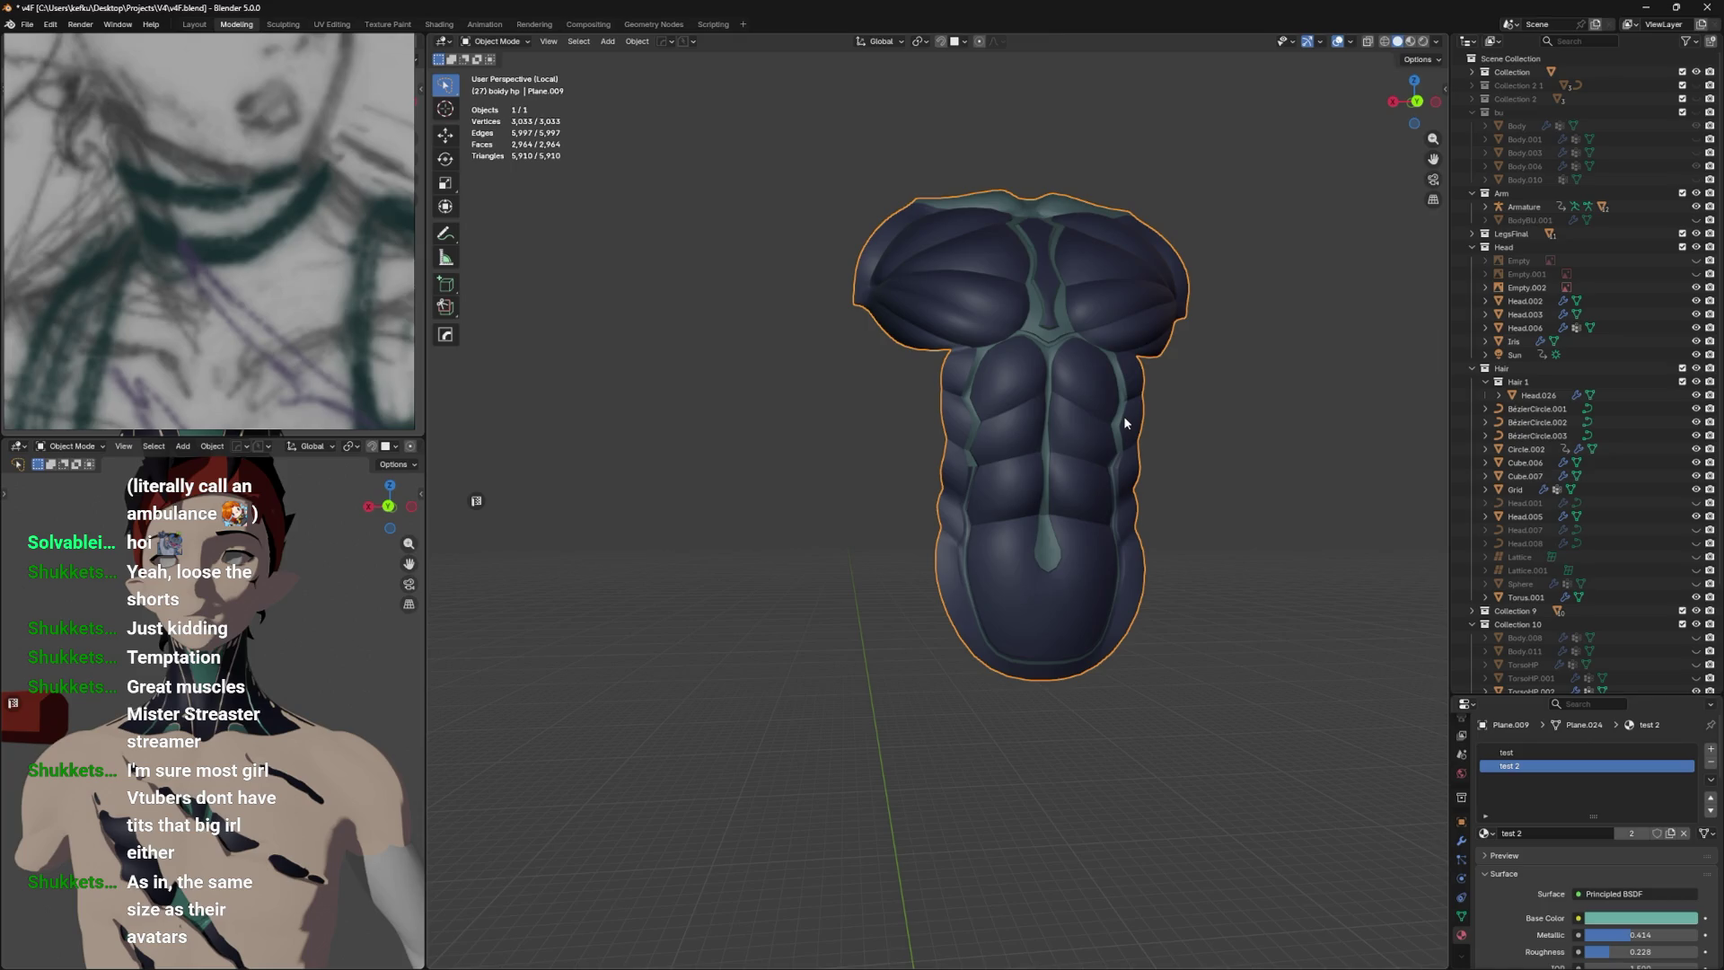
pyautogui.moveTo(943, 526); pyautogui.dragTo(1031, 585)
pyautogui.scroll(3)
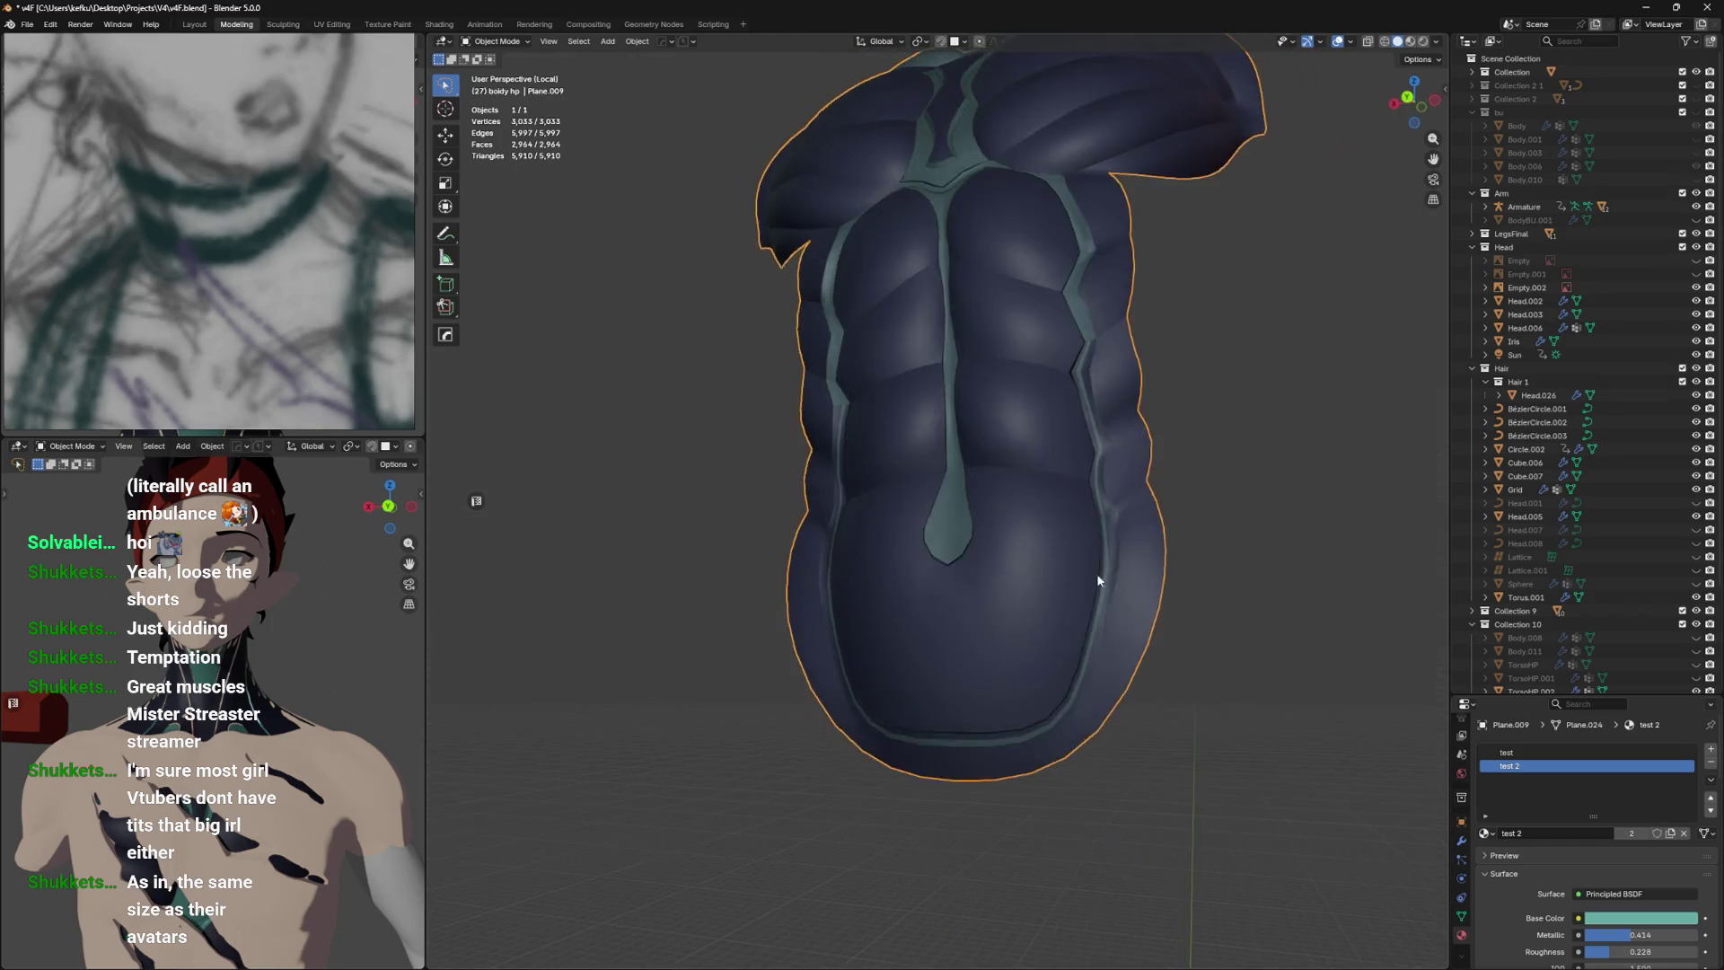
pyautogui.press('Tab')
pyautogui.scroll(3)
# Circle-select faces up the strip beside the left side seam, undoing stray picks.
pyautogui.press('c')
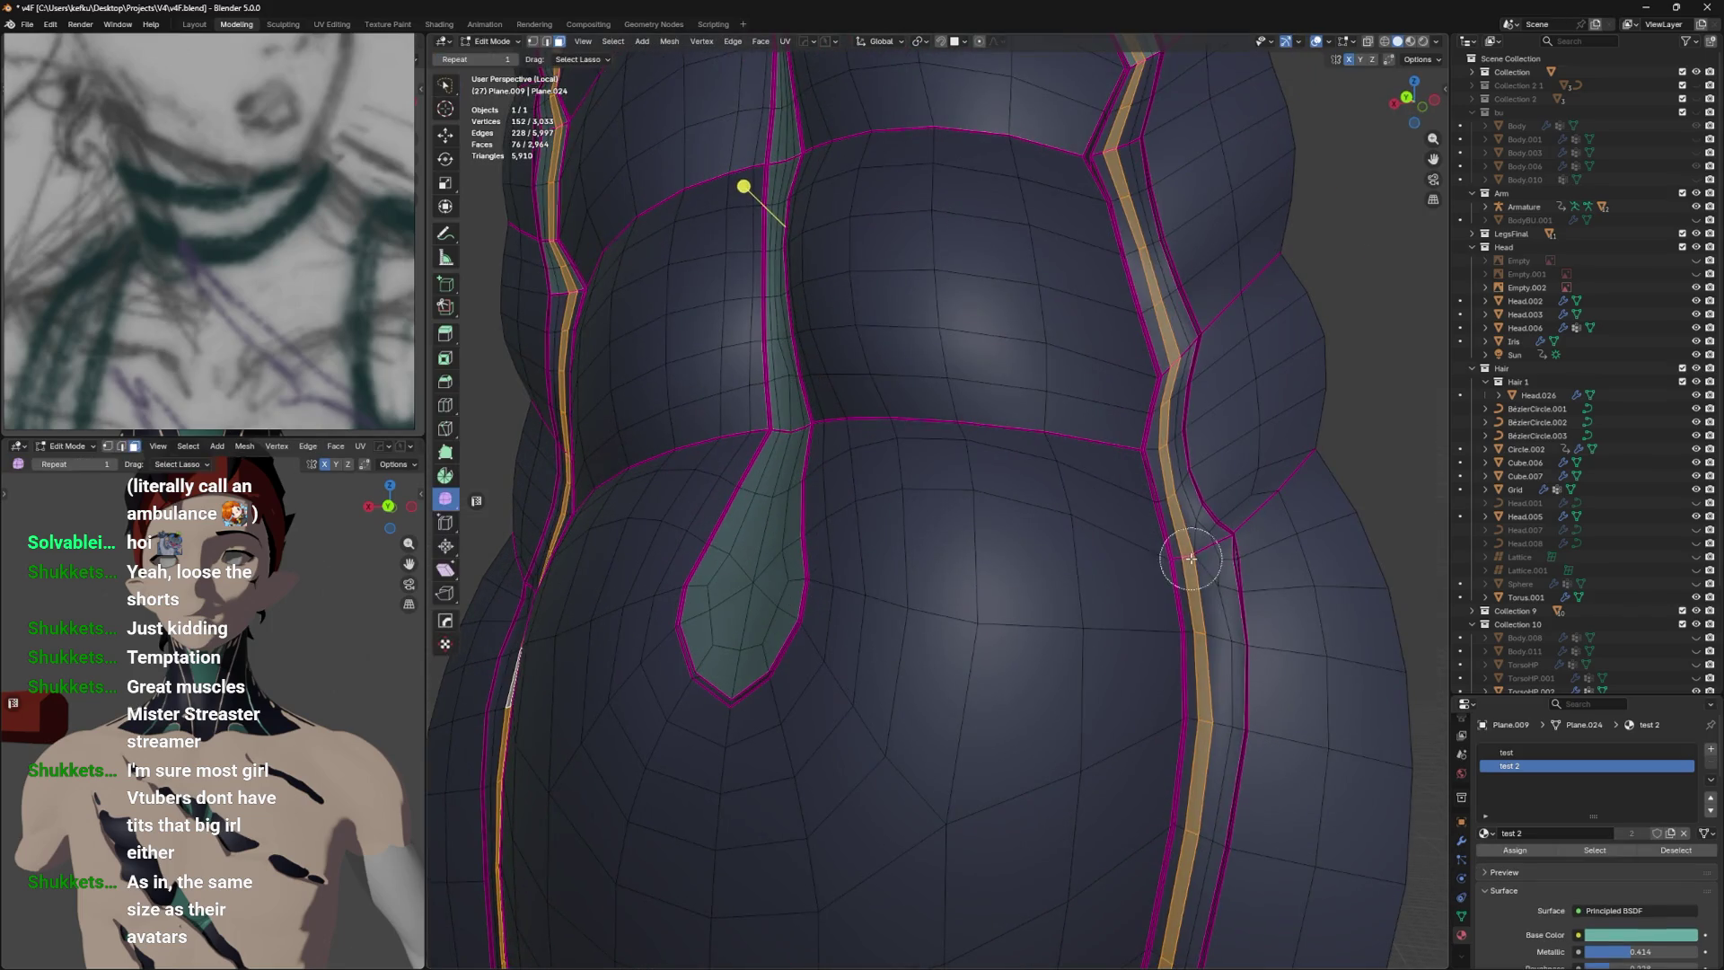
pyautogui.click(1213, 550)
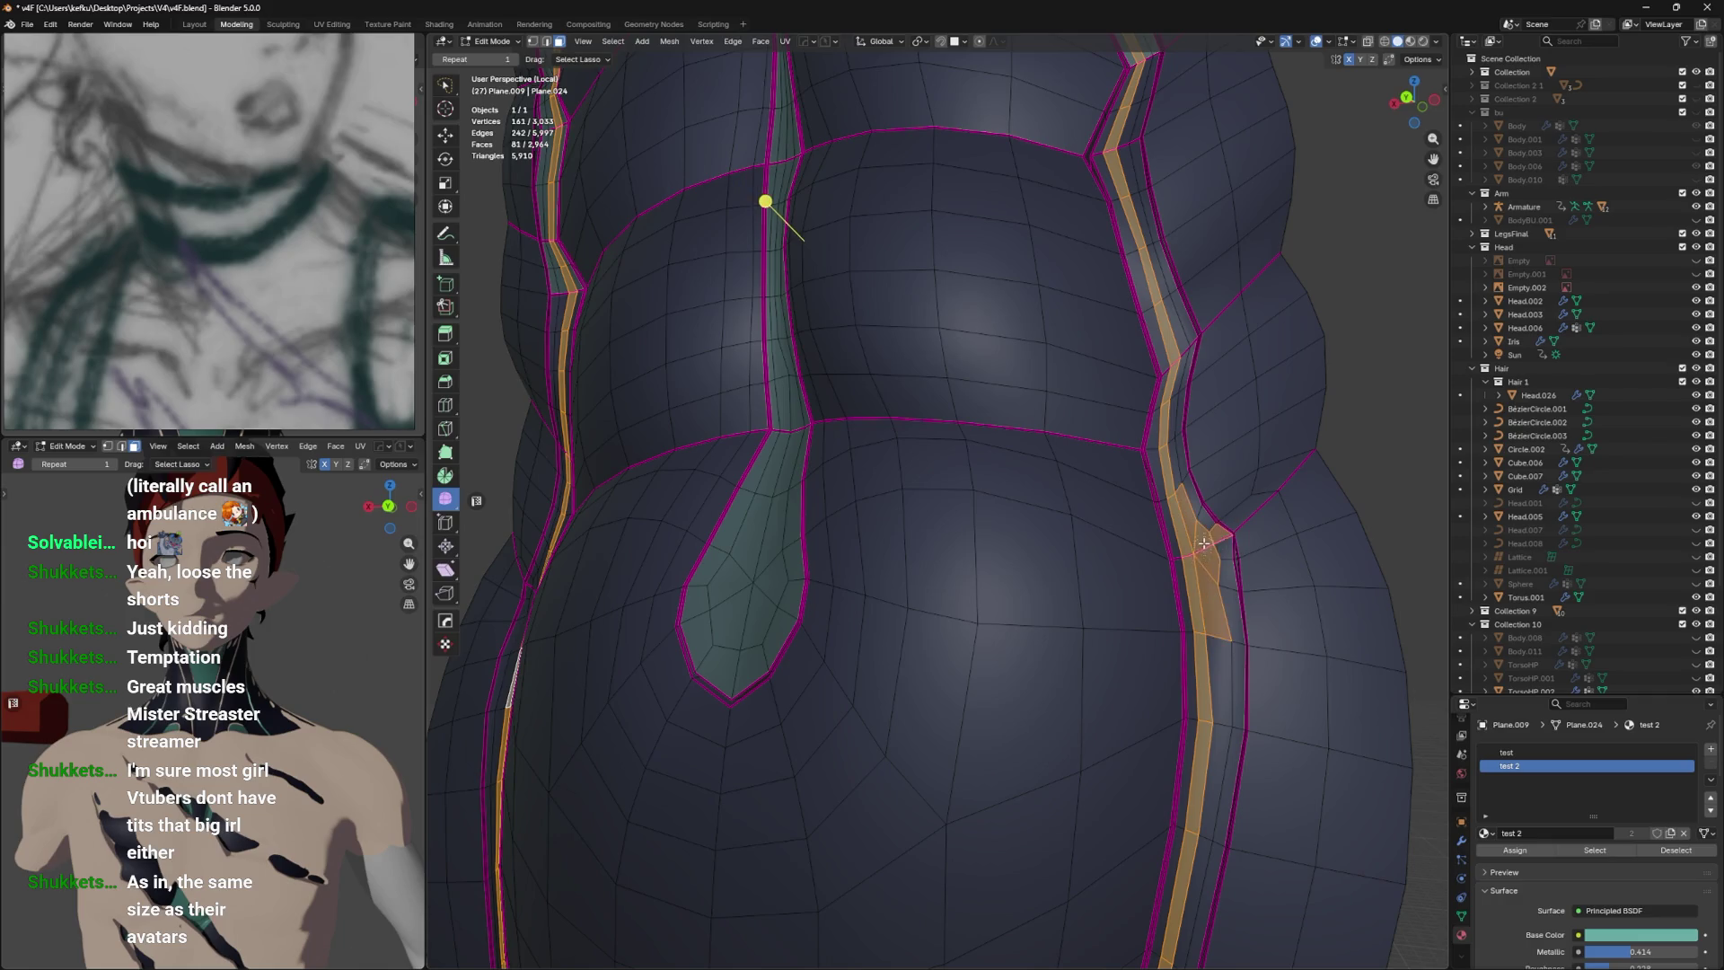
pyautogui.moveTo(1213, 550); pyautogui.dragTo(1168, 435)
pyautogui.hotkey('ctrl', 'z')
pyautogui.moveTo(1167, 435); pyautogui.dragTo(1076, 532)
pyautogui.moveTo(1072, 543); pyautogui.dragTo(1022, 301)
pyautogui.moveTo(1022, 300); pyautogui.dragTo(1095, 378)
pyautogui.moveTo(1095, 378); pyautogui.dragTo(1124, 394)
pyautogui.moveTo(1123, 393); pyautogui.dragTo(1098, 365)
pyautogui.moveTo(980, 319); pyautogui.dragTo(965, 404)
pyautogui.scroll(3)
pyautogui.hotkey('ctrl', 'z')
# Add the seam edge loop and neighbouring face loops along the torso's left side.
pyautogui.click(890, 337)
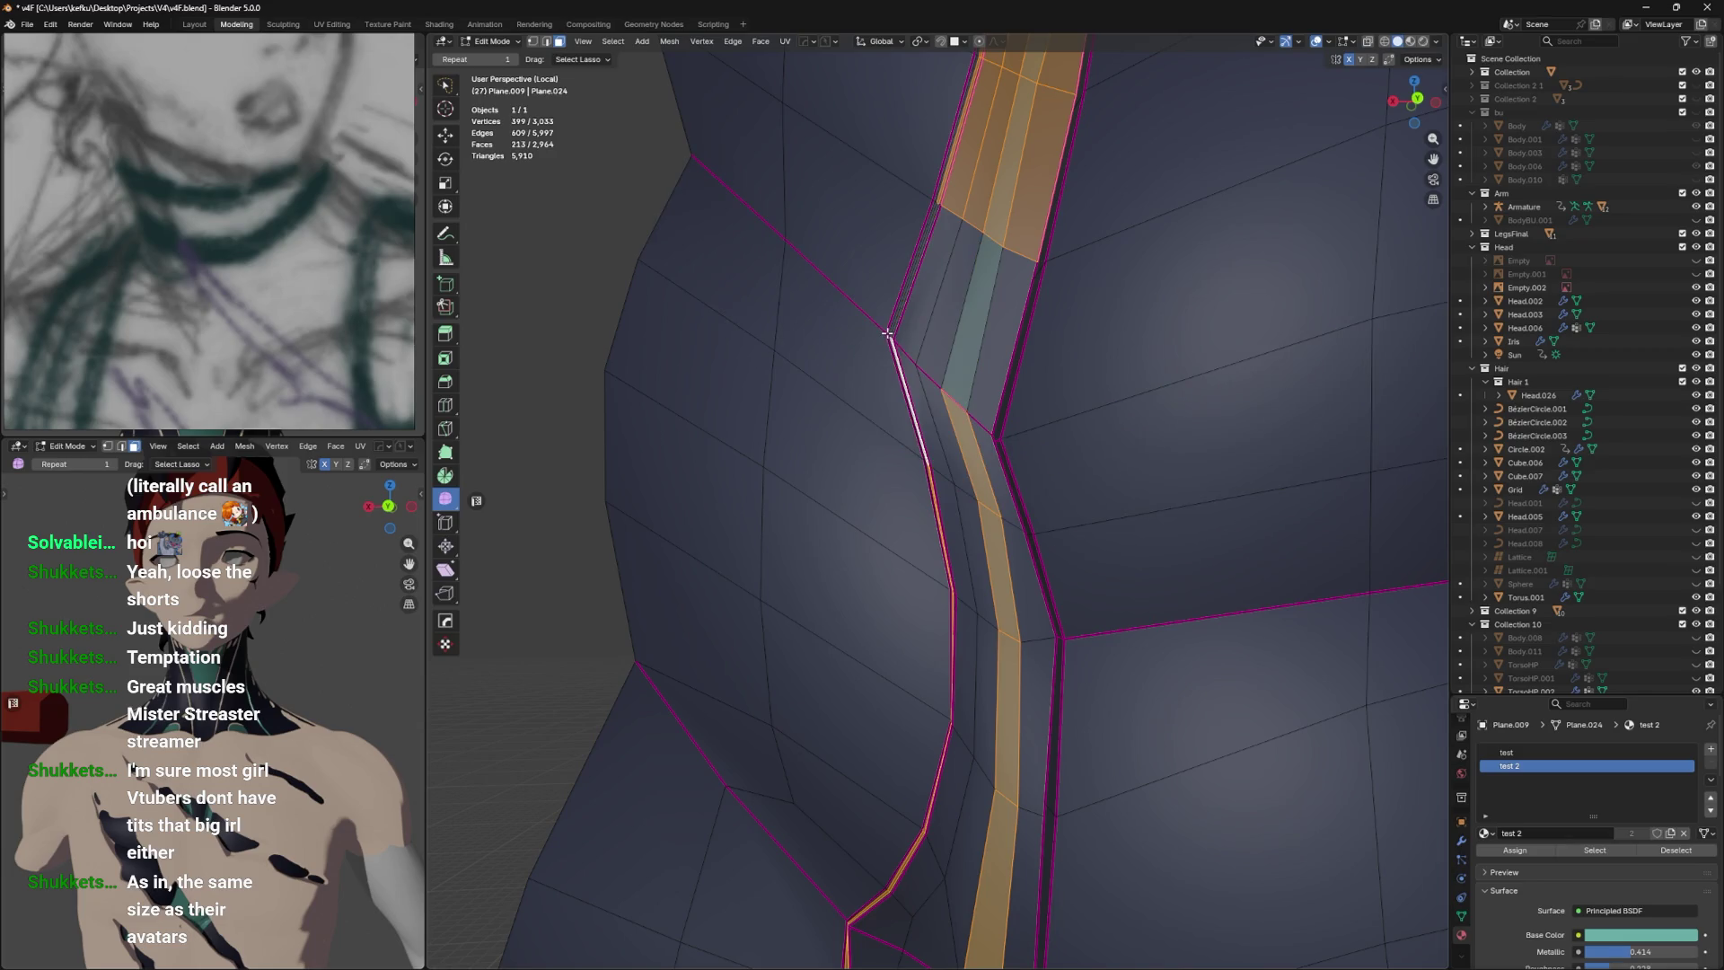
pyautogui.click(895, 336)
pyautogui.moveTo(895, 336); pyautogui.dragTo(912, 341)
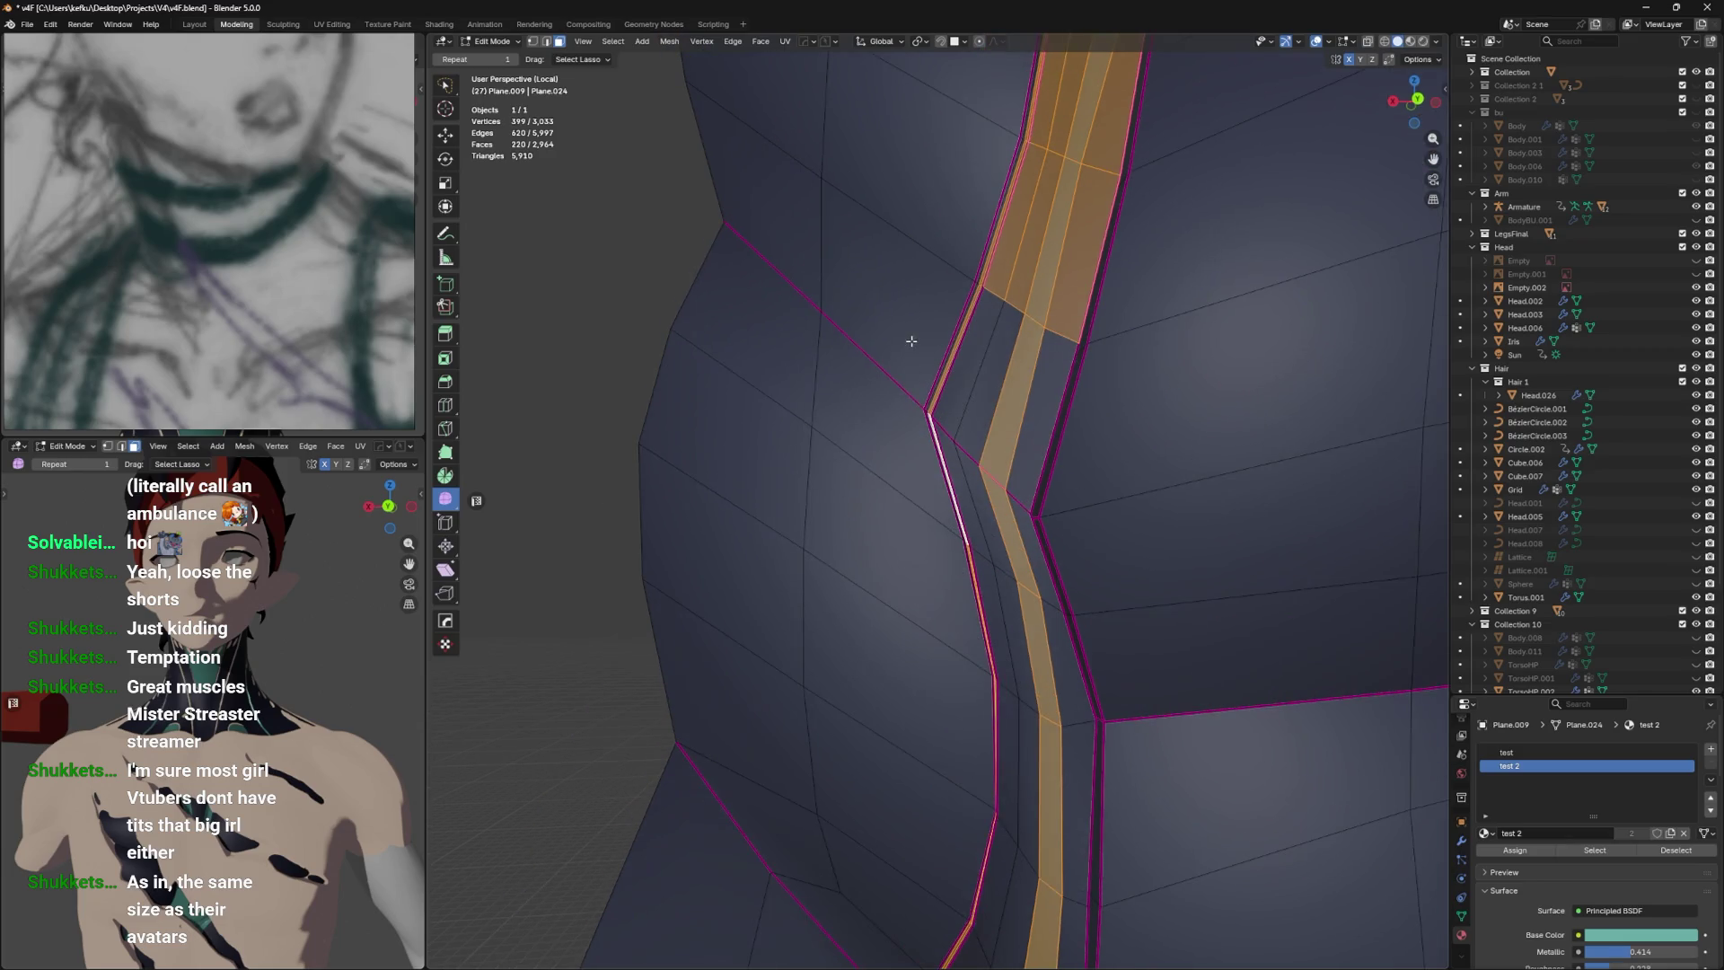
pyautogui.scroll(3)
pyautogui.scroll(3)
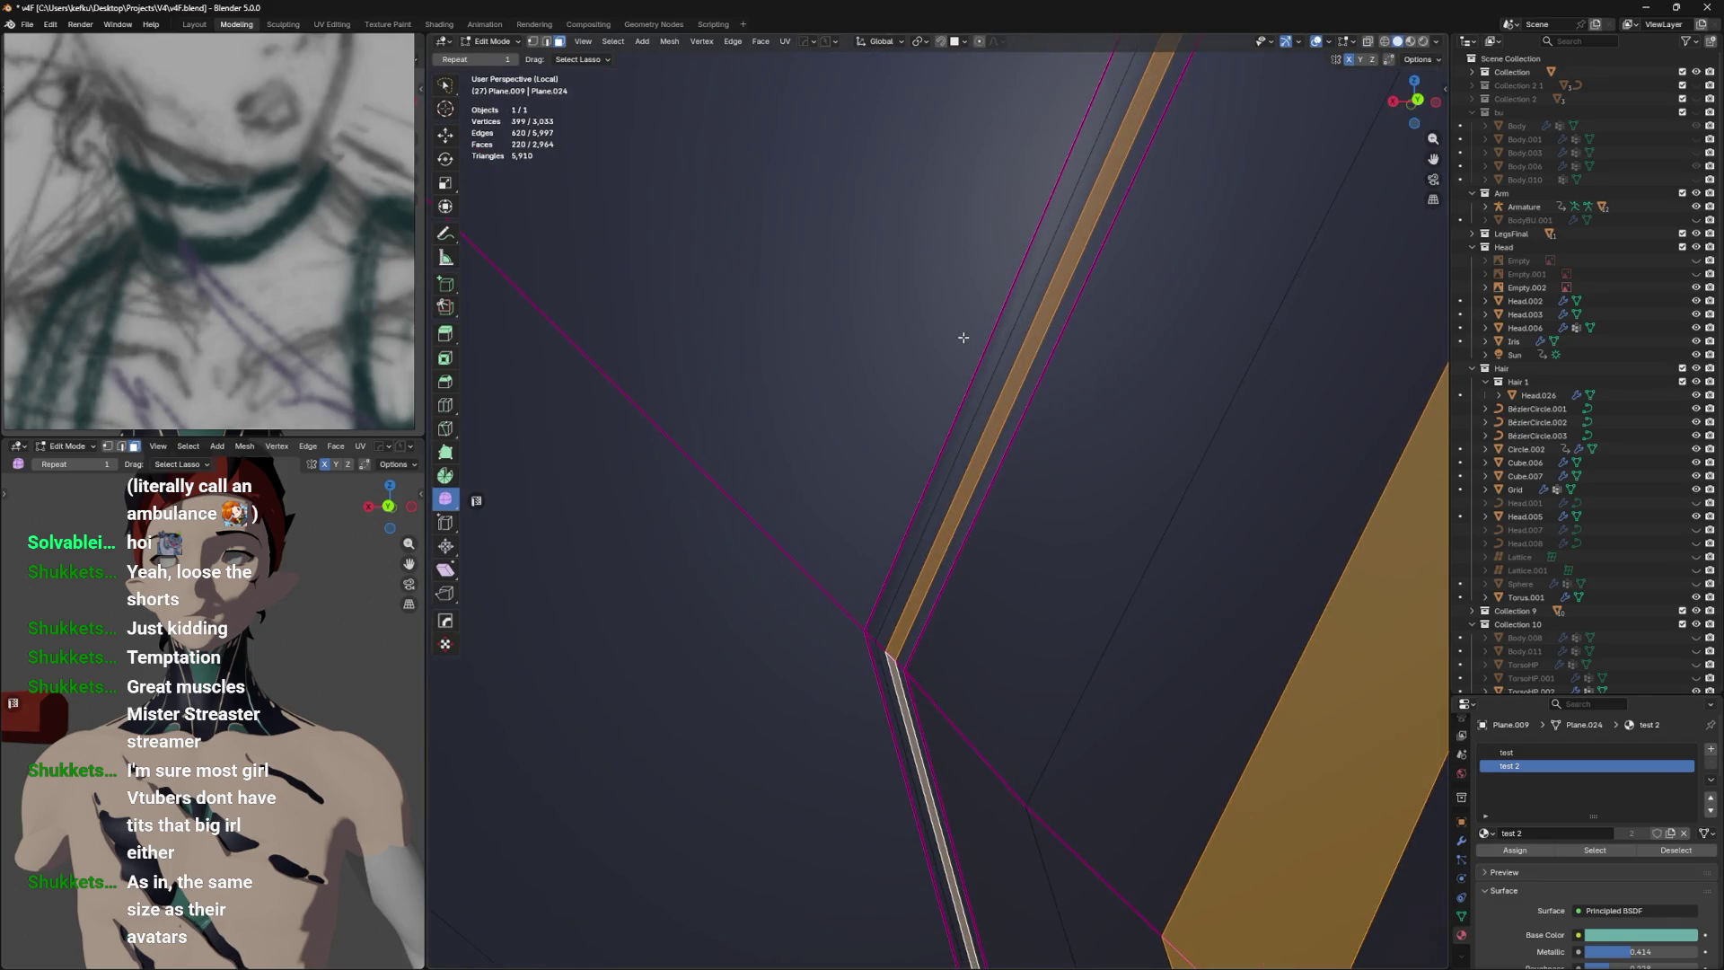
pyautogui.click(904, 599)
pyautogui.click(910, 651)
pyautogui.scroll(-3)
pyautogui.scroll(3)
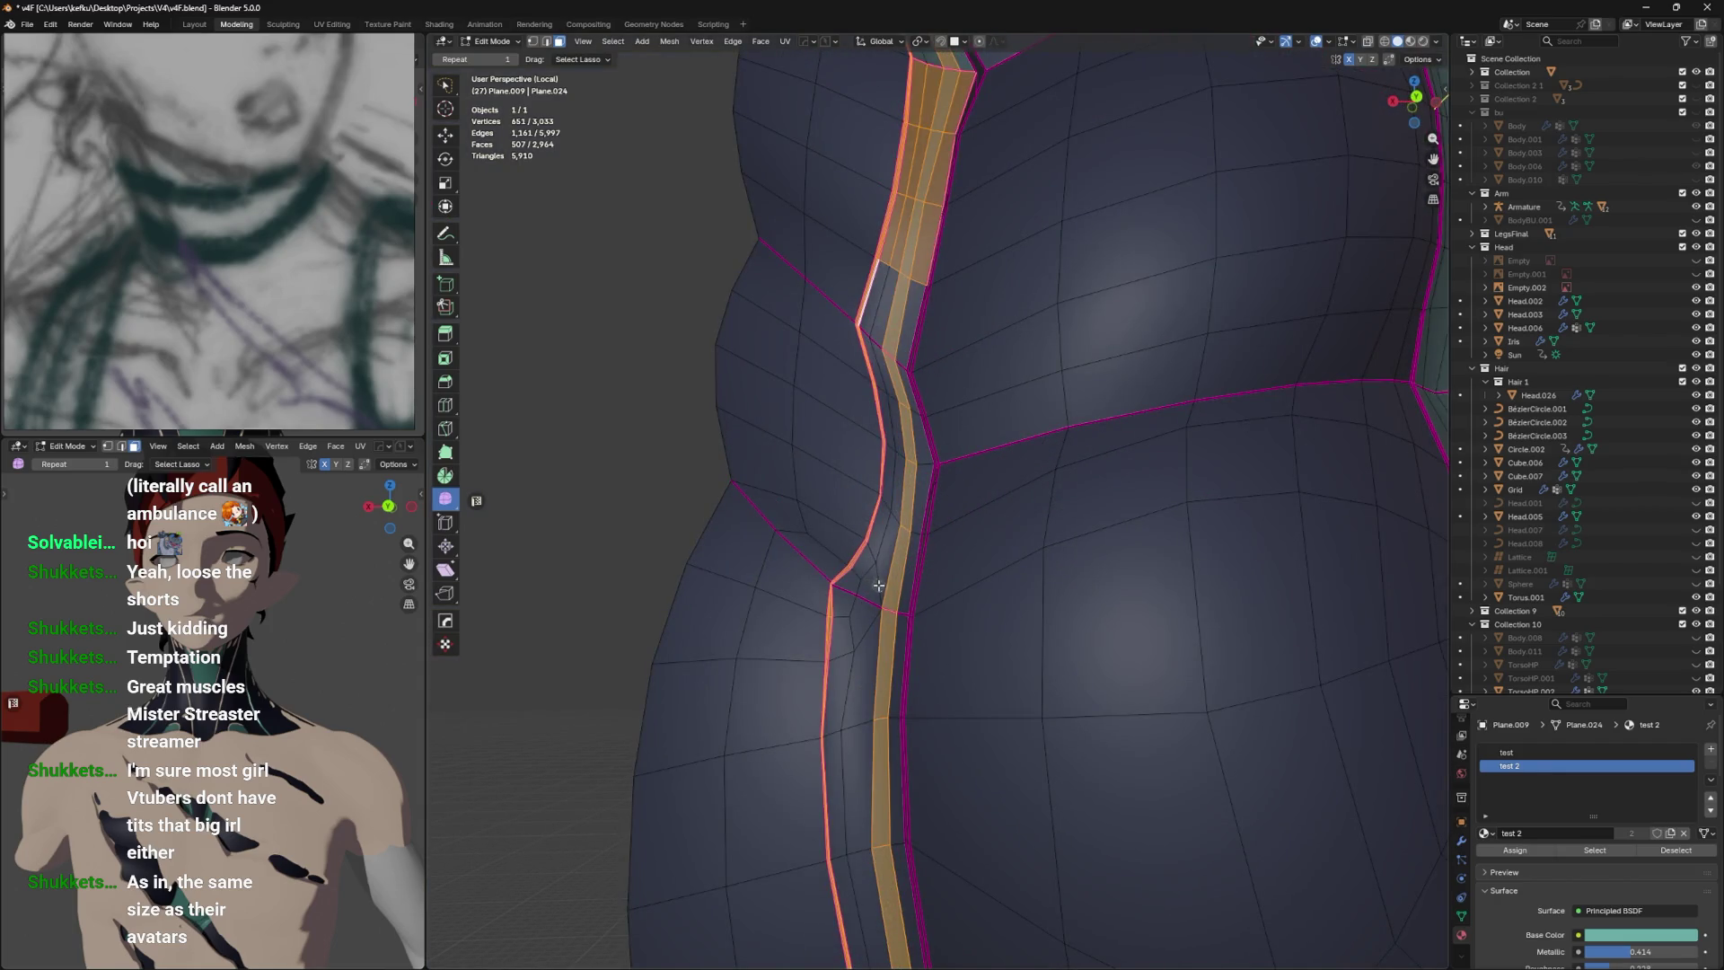
pyautogui.scroll(3)
# Extend the selection down the full left side strip, deselecting a stray face.
pyautogui.moveTo(972, 588); pyautogui.dragTo(954, 354)
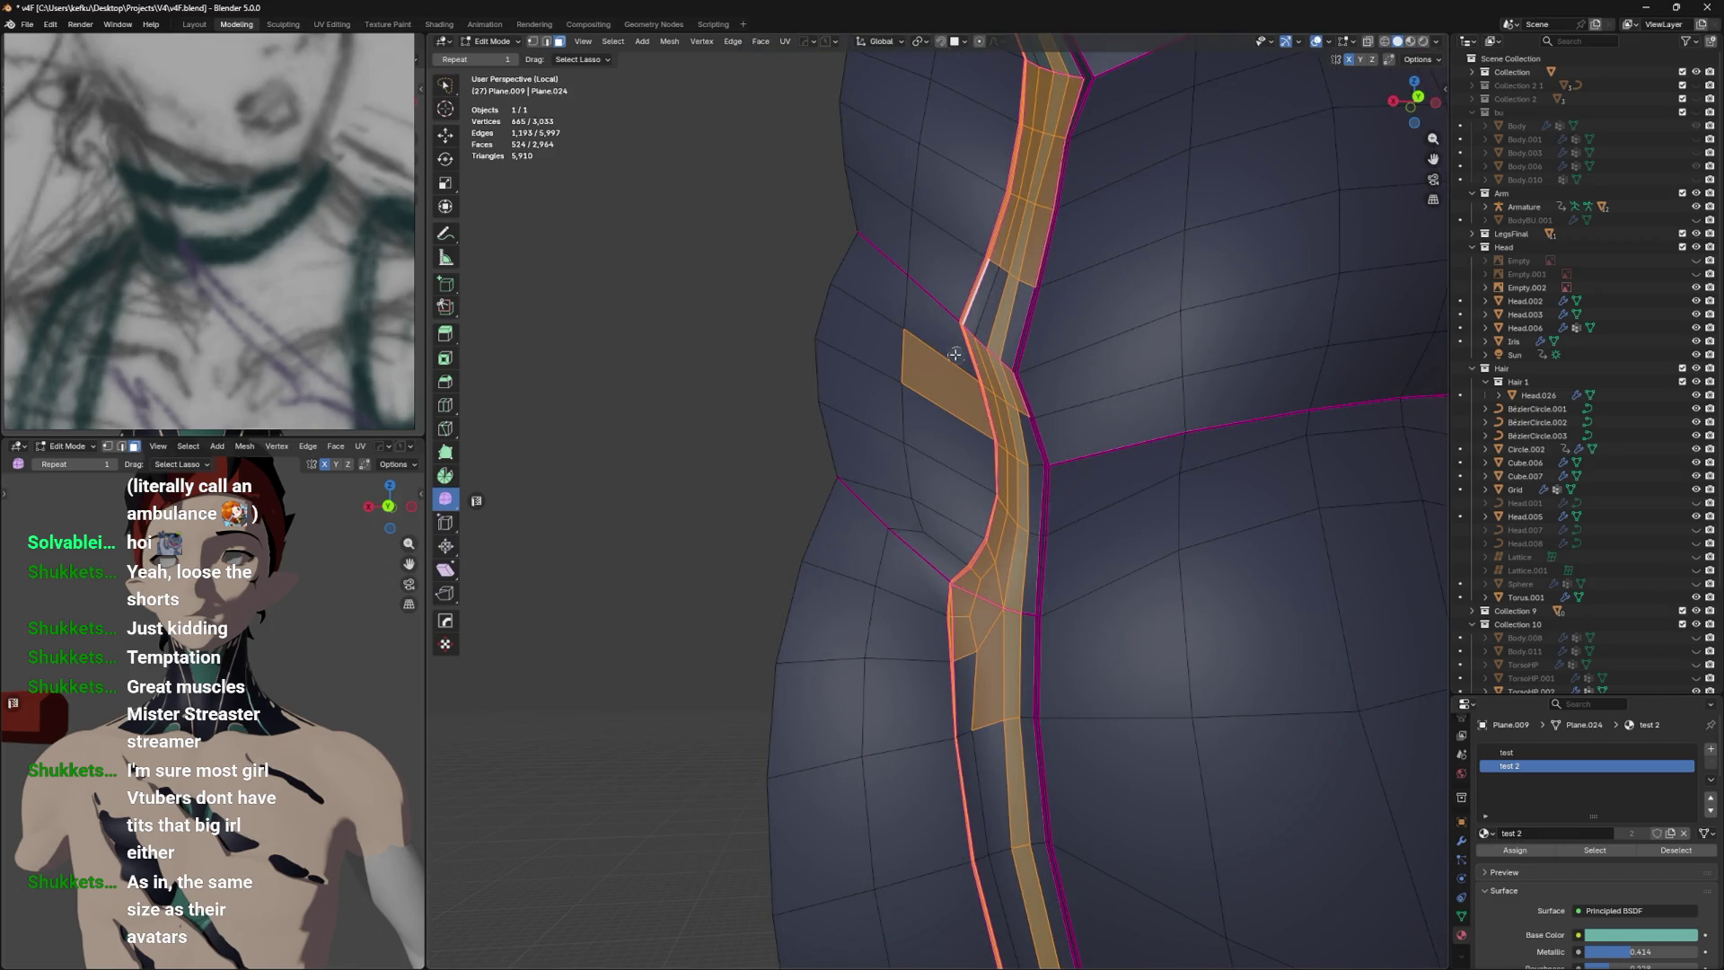
pyautogui.rightClick(937, 358)
pyautogui.press('Escape')
pyautogui.click(932, 384)
pyautogui.moveTo(931, 384); pyautogui.dragTo(954, 395)
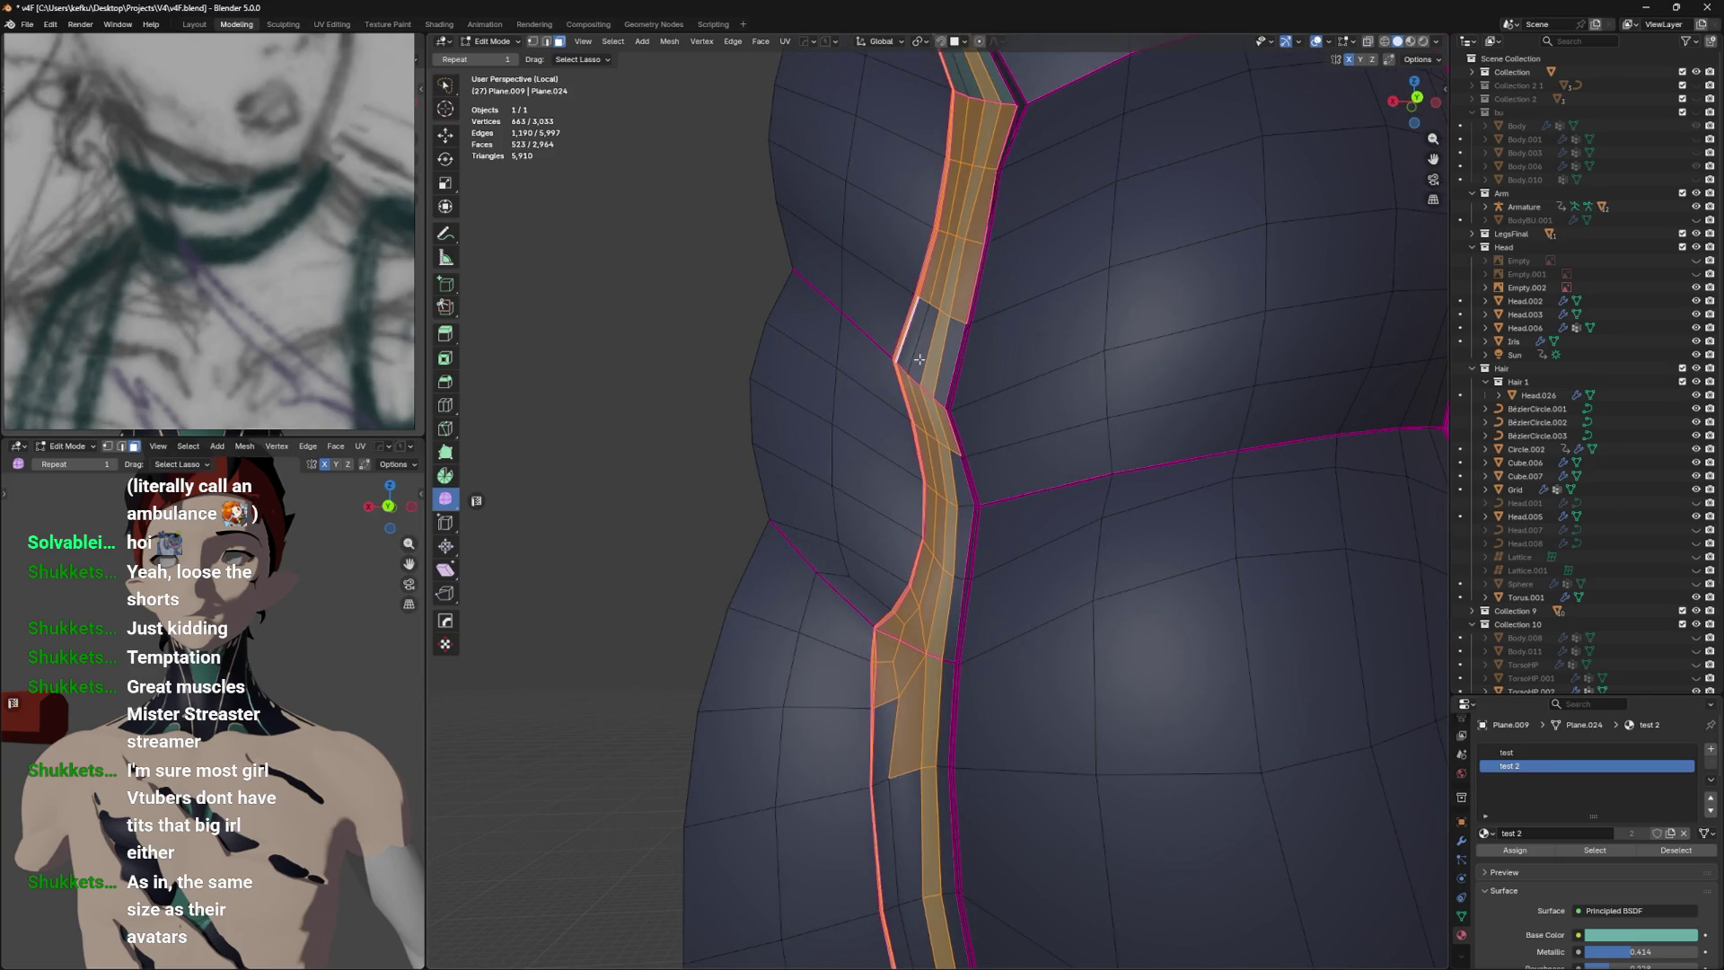
pyautogui.moveTo(932, 315); pyautogui.dragTo(927, 778)
pyautogui.scroll(-3)
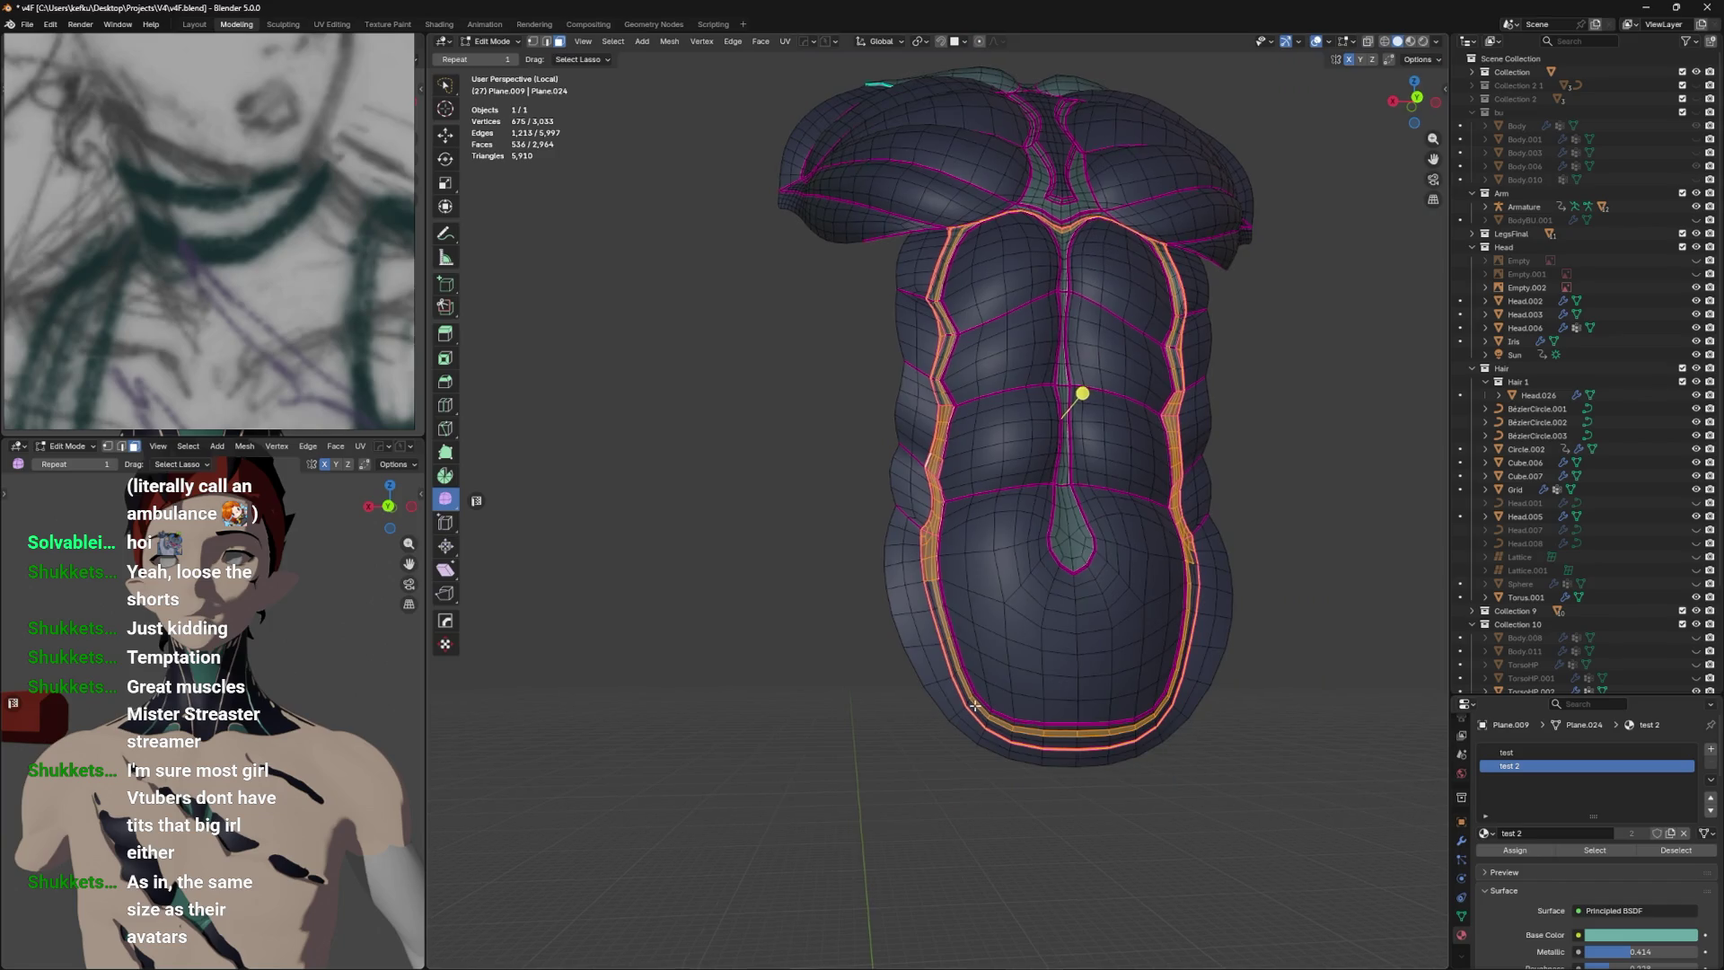
# Extend the left strip selection down around its bend into the lower hem band.
pyautogui.scroll(3)
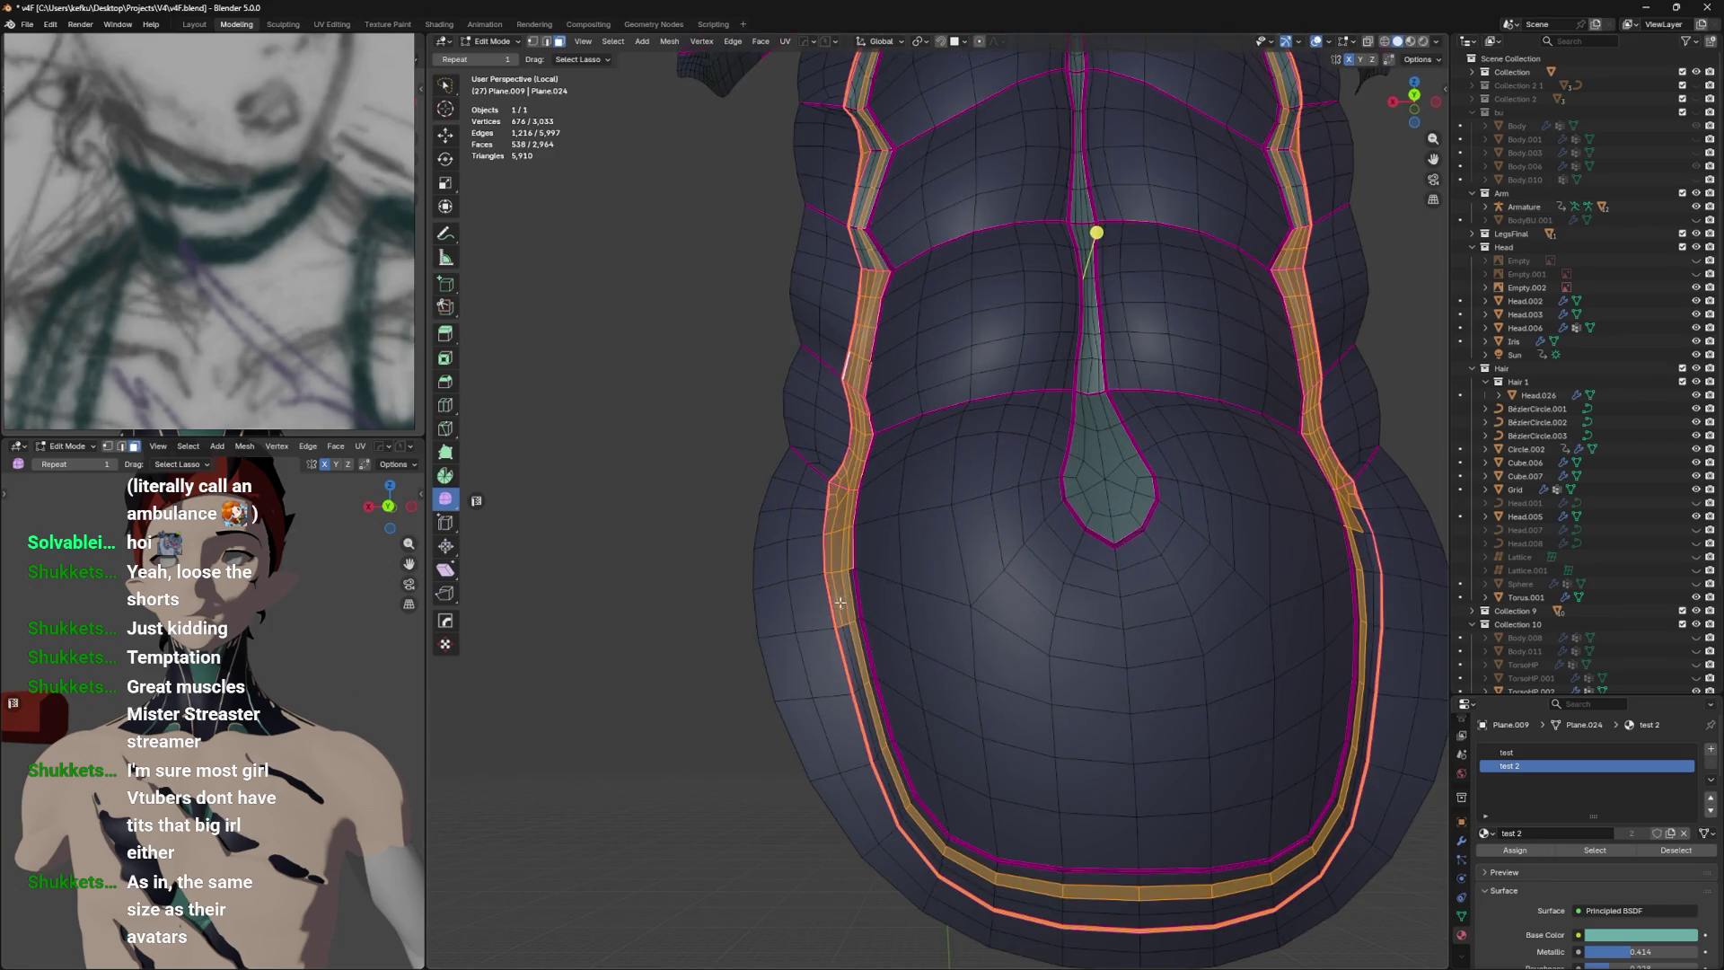
pyautogui.moveTo(845, 619); pyautogui.dragTo(865, 688)
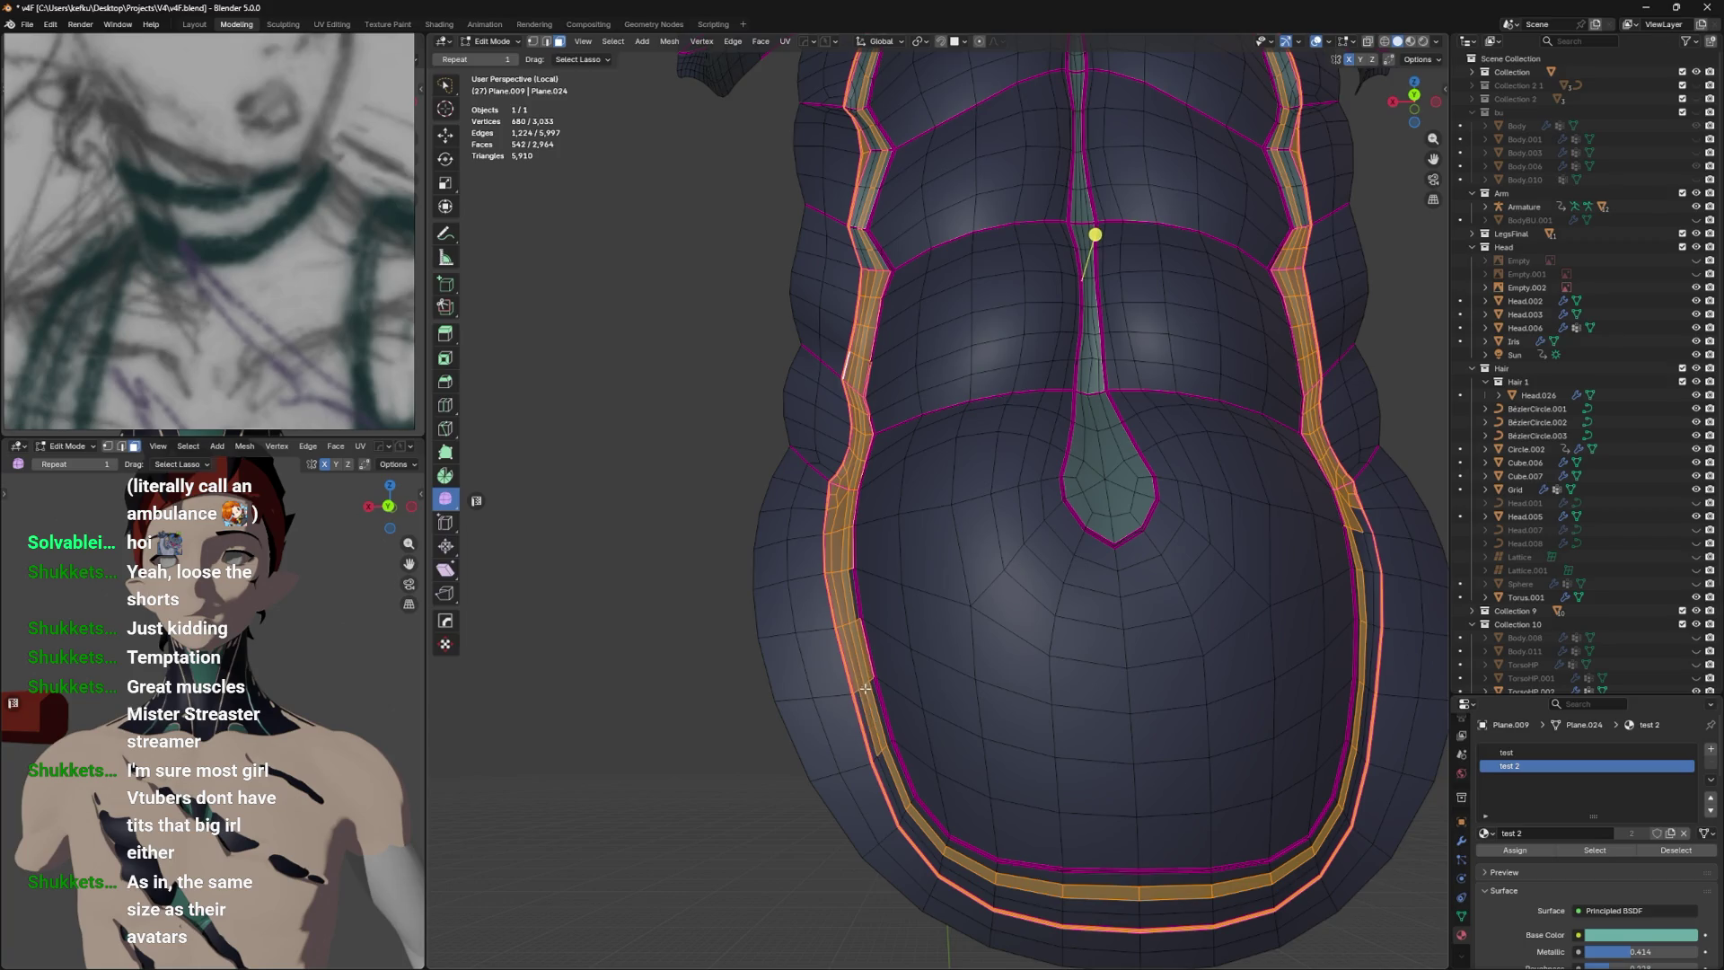
pyautogui.moveTo(894, 657); pyautogui.dragTo(920, 623)
pyautogui.scroll(3)
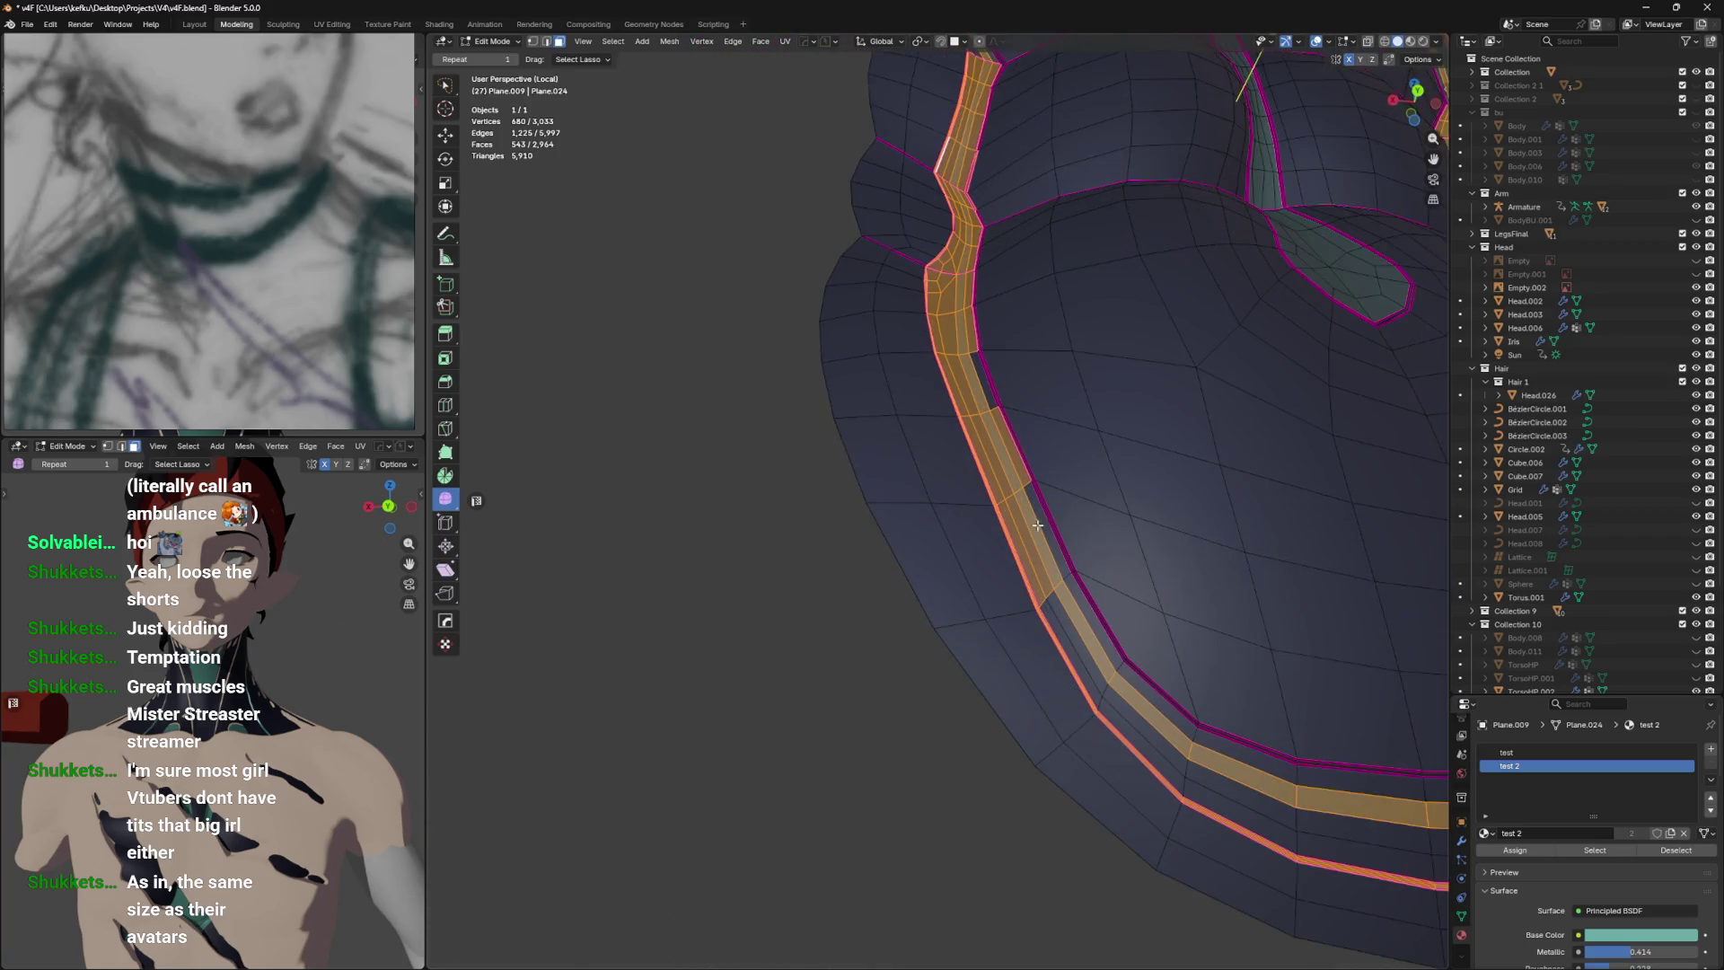
pyautogui.moveTo(987, 407); pyautogui.dragTo(1059, 616)
pyautogui.click(1114, 696)
pyautogui.click(1158, 710)
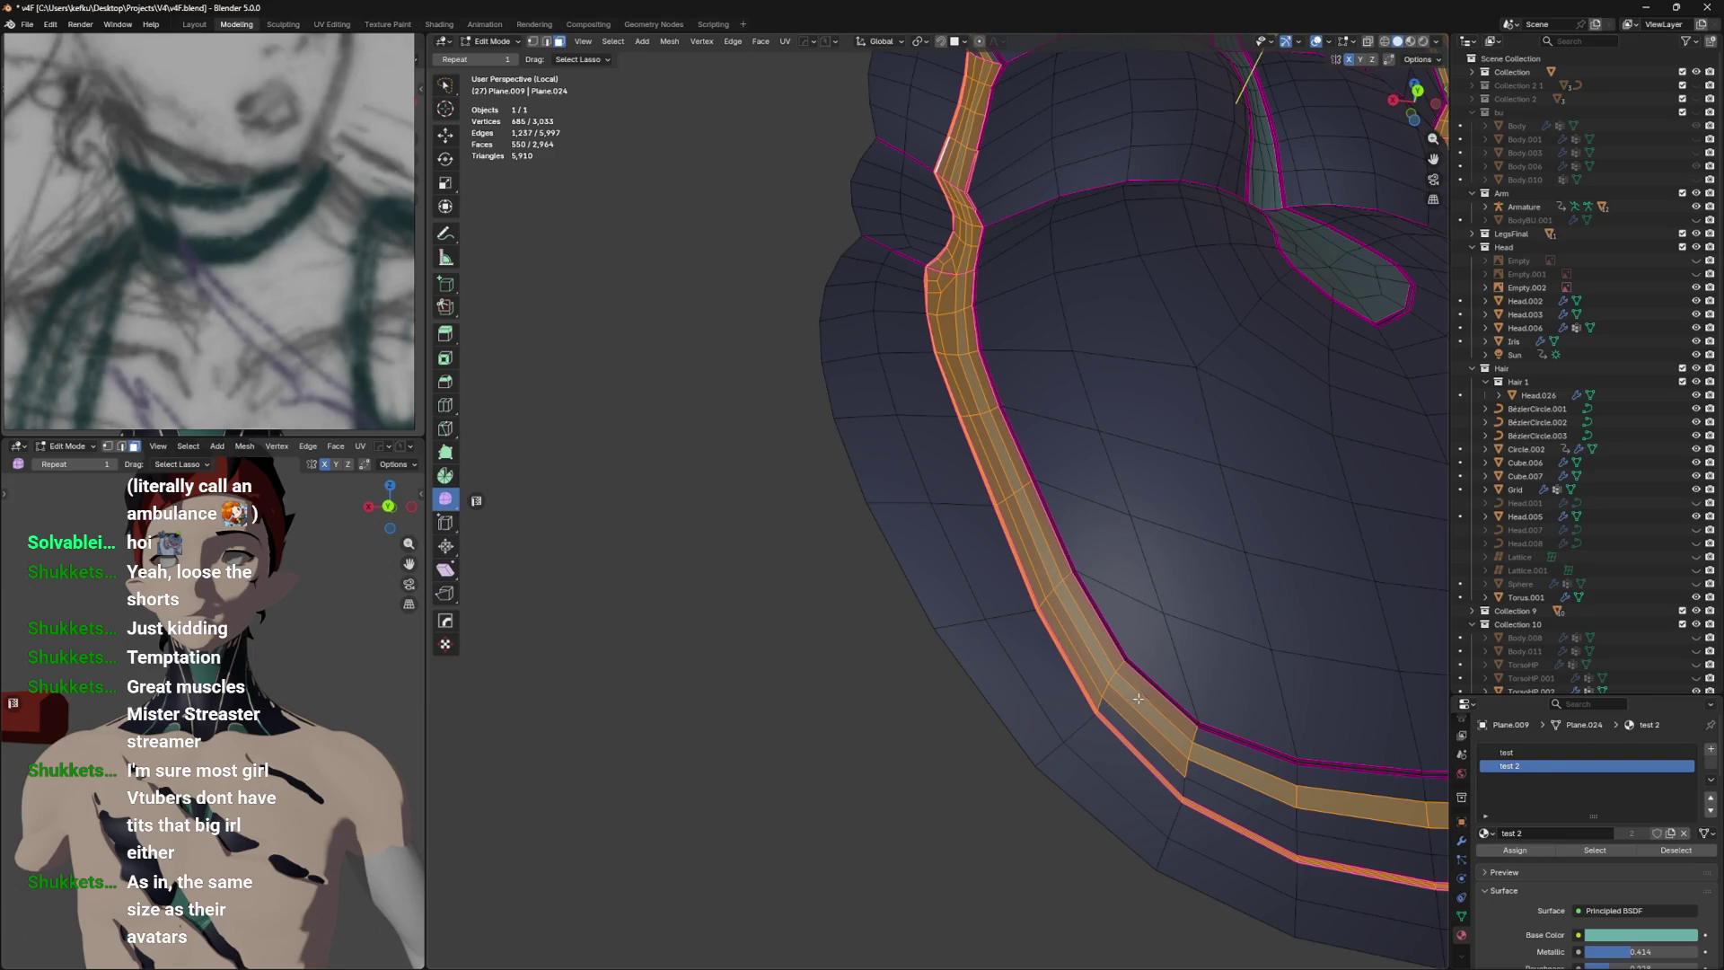
pyautogui.click(1150, 759)
pyautogui.click(1208, 761)
pyautogui.click(1239, 782)
pyautogui.click(1244, 818)
pyautogui.click(1336, 837)
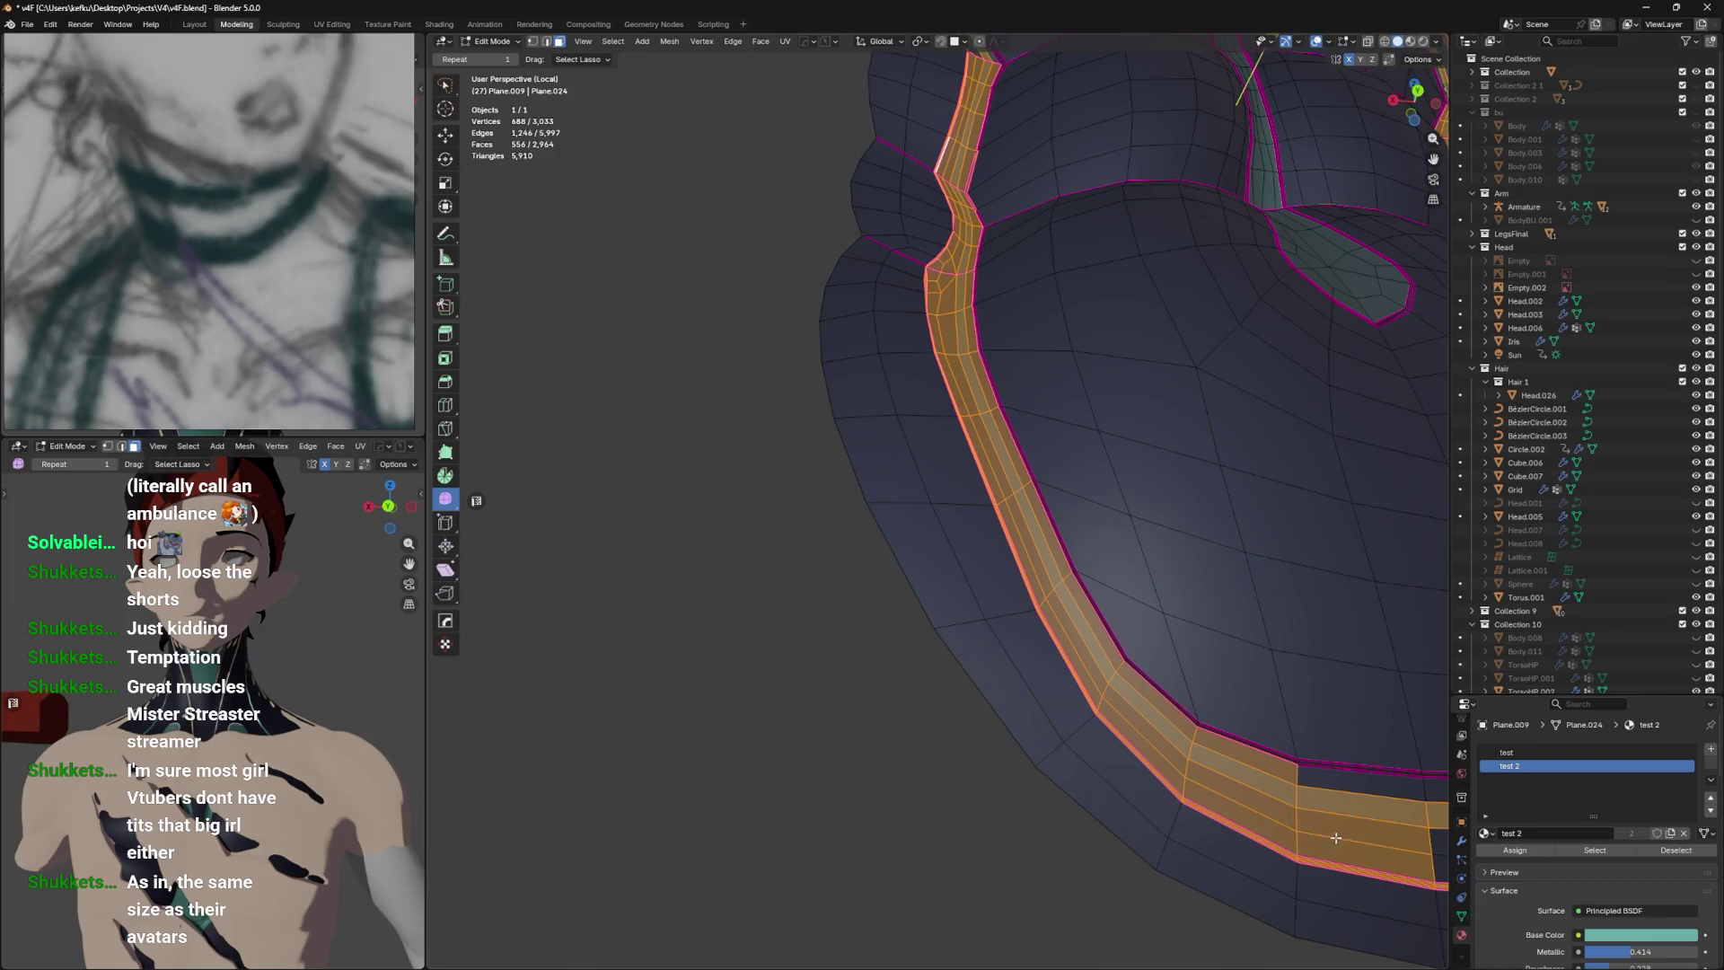
pyautogui.click(1372, 788)
# Add the remaining lower hem band faces, including the band's lower-right corner.
pyautogui.moveTo(1362, 775); pyautogui.dragTo(1302, 779)
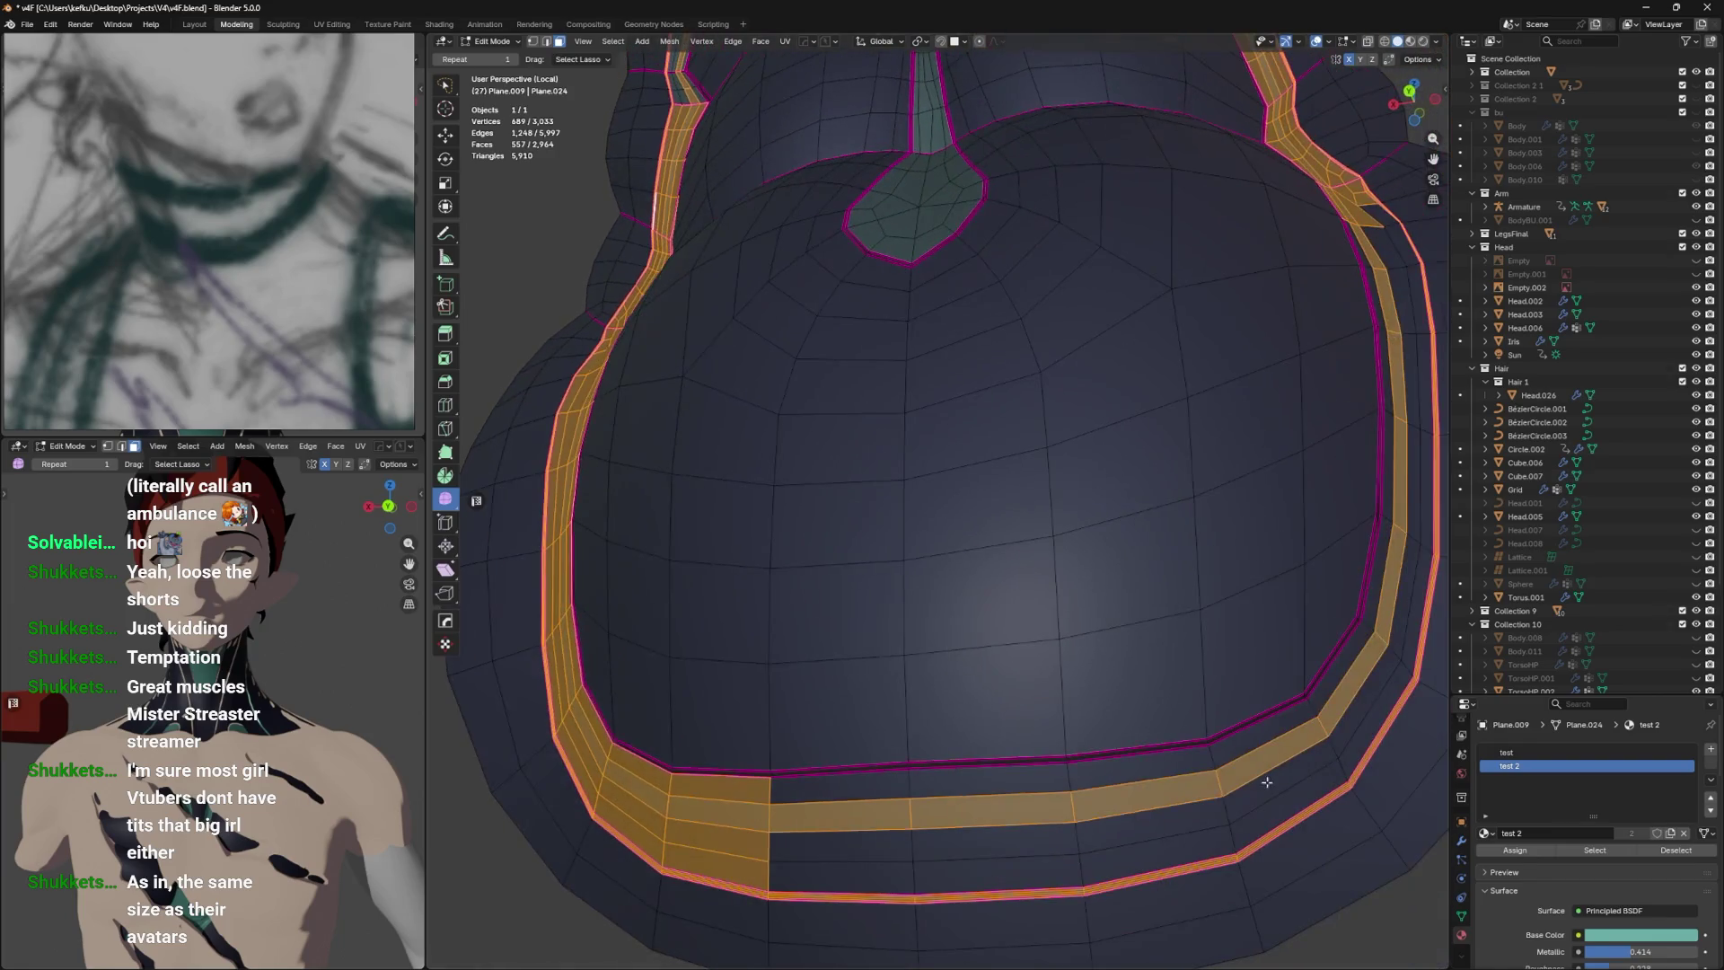
pyautogui.click(840, 789)
pyautogui.click(995, 839)
pyautogui.click(840, 846)
pyautogui.click(840, 875)
pyautogui.click(996, 871)
pyautogui.click(1154, 848)
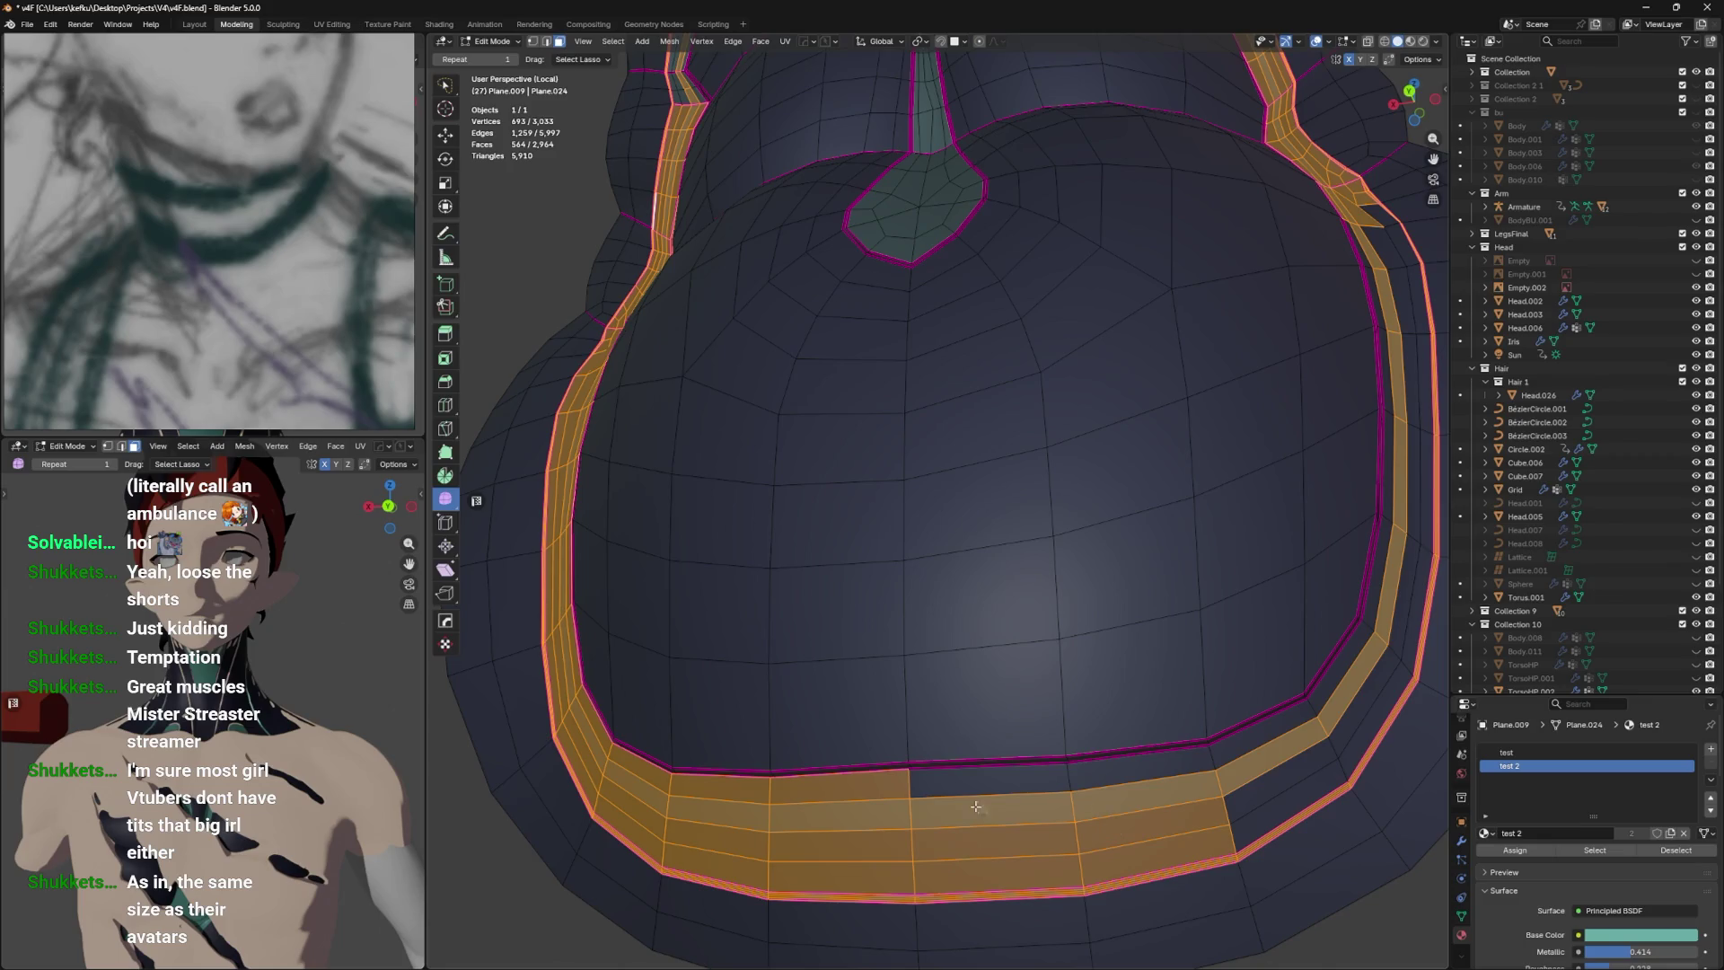
pyautogui.click(988, 774)
pyautogui.click(1201, 770)
pyautogui.click(1271, 768)
pyautogui.click(1280, 795)
pyautogui.click(1289, 822)
pyautogui.click(1388, 692)
pyautogui.click(1361, 705)
pyautogui.click(1327, 703)
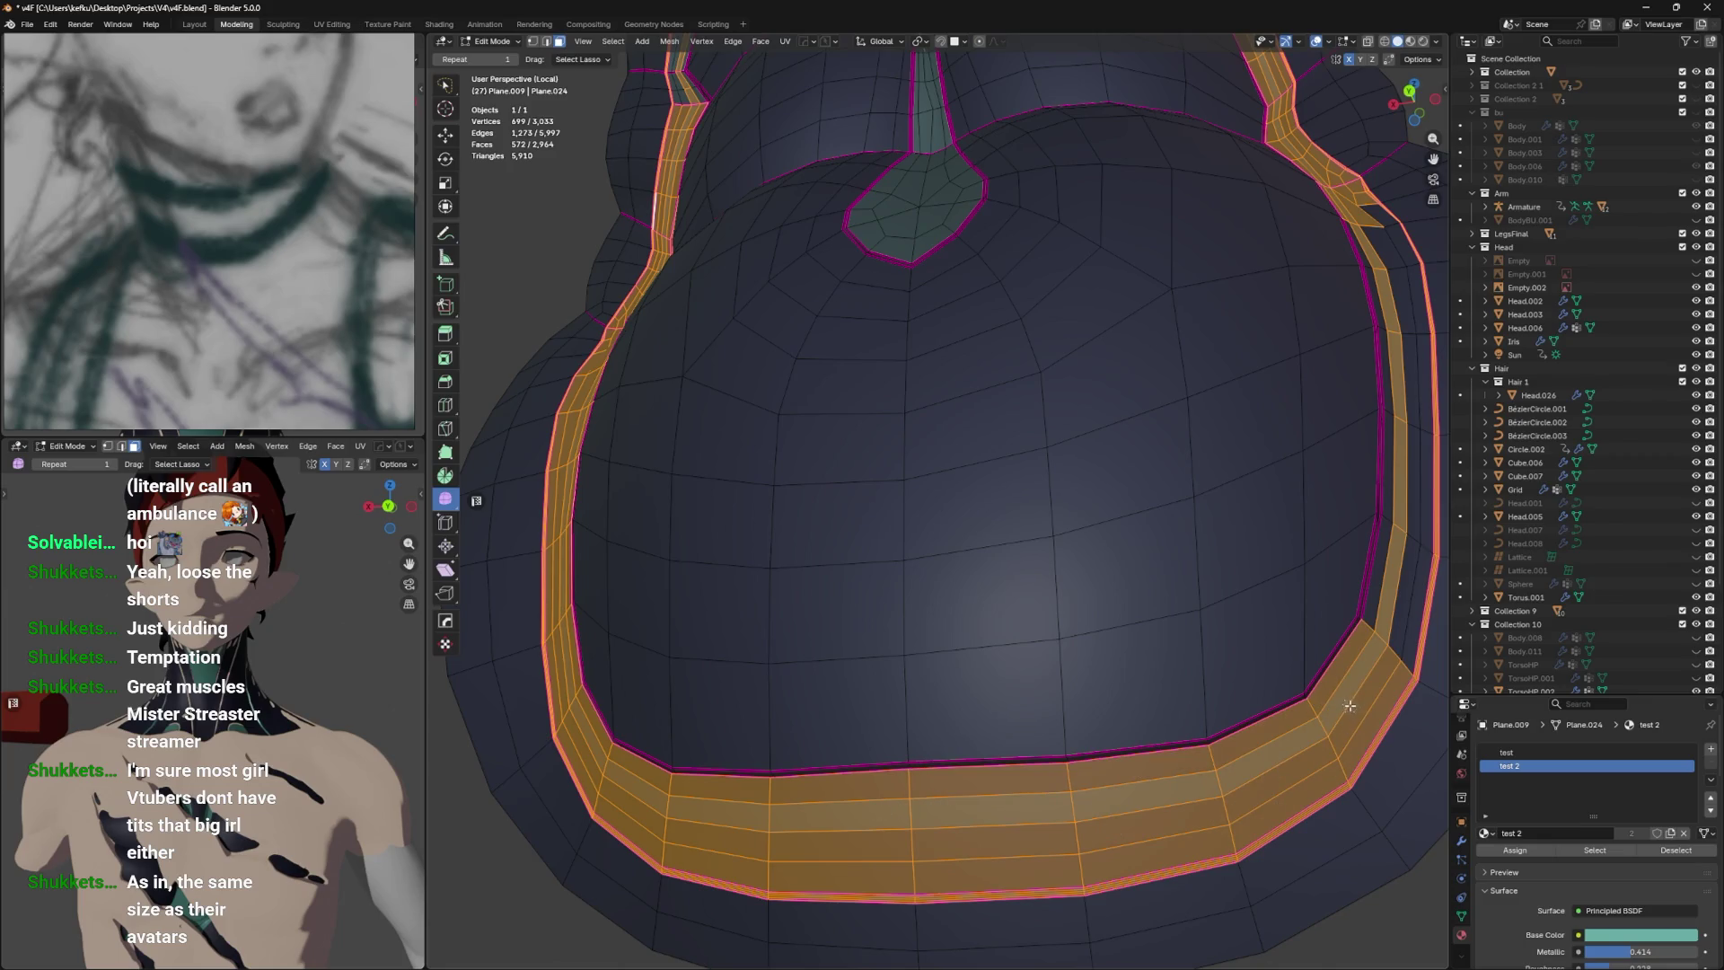
# Select faces all the way up the right side strip.
pyautogui.scroll(-3)
pyautogui.moveTo(1257, 718); pyautogui.dragTo(1168, 790)
pyautogui.scroll(3)
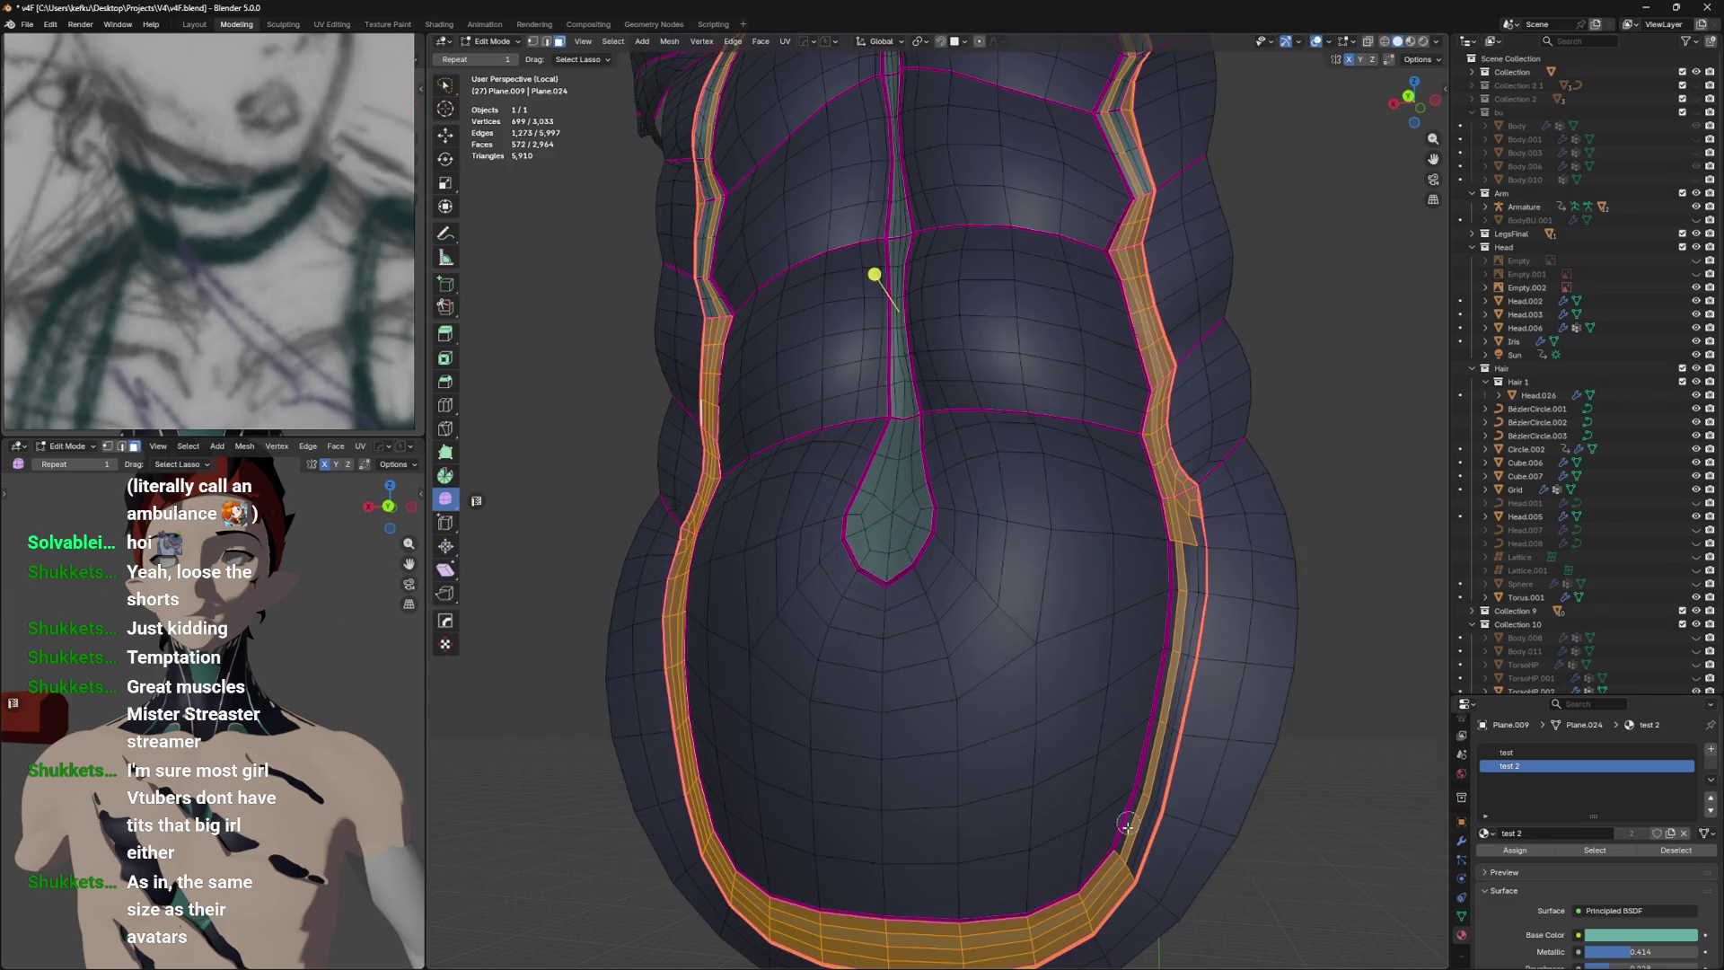
pyautogui.click(1133, 833)
pyautogui.click(1150, 790)
pyautogui.click(1159, 755)
pyautogui.click(1167, 712)
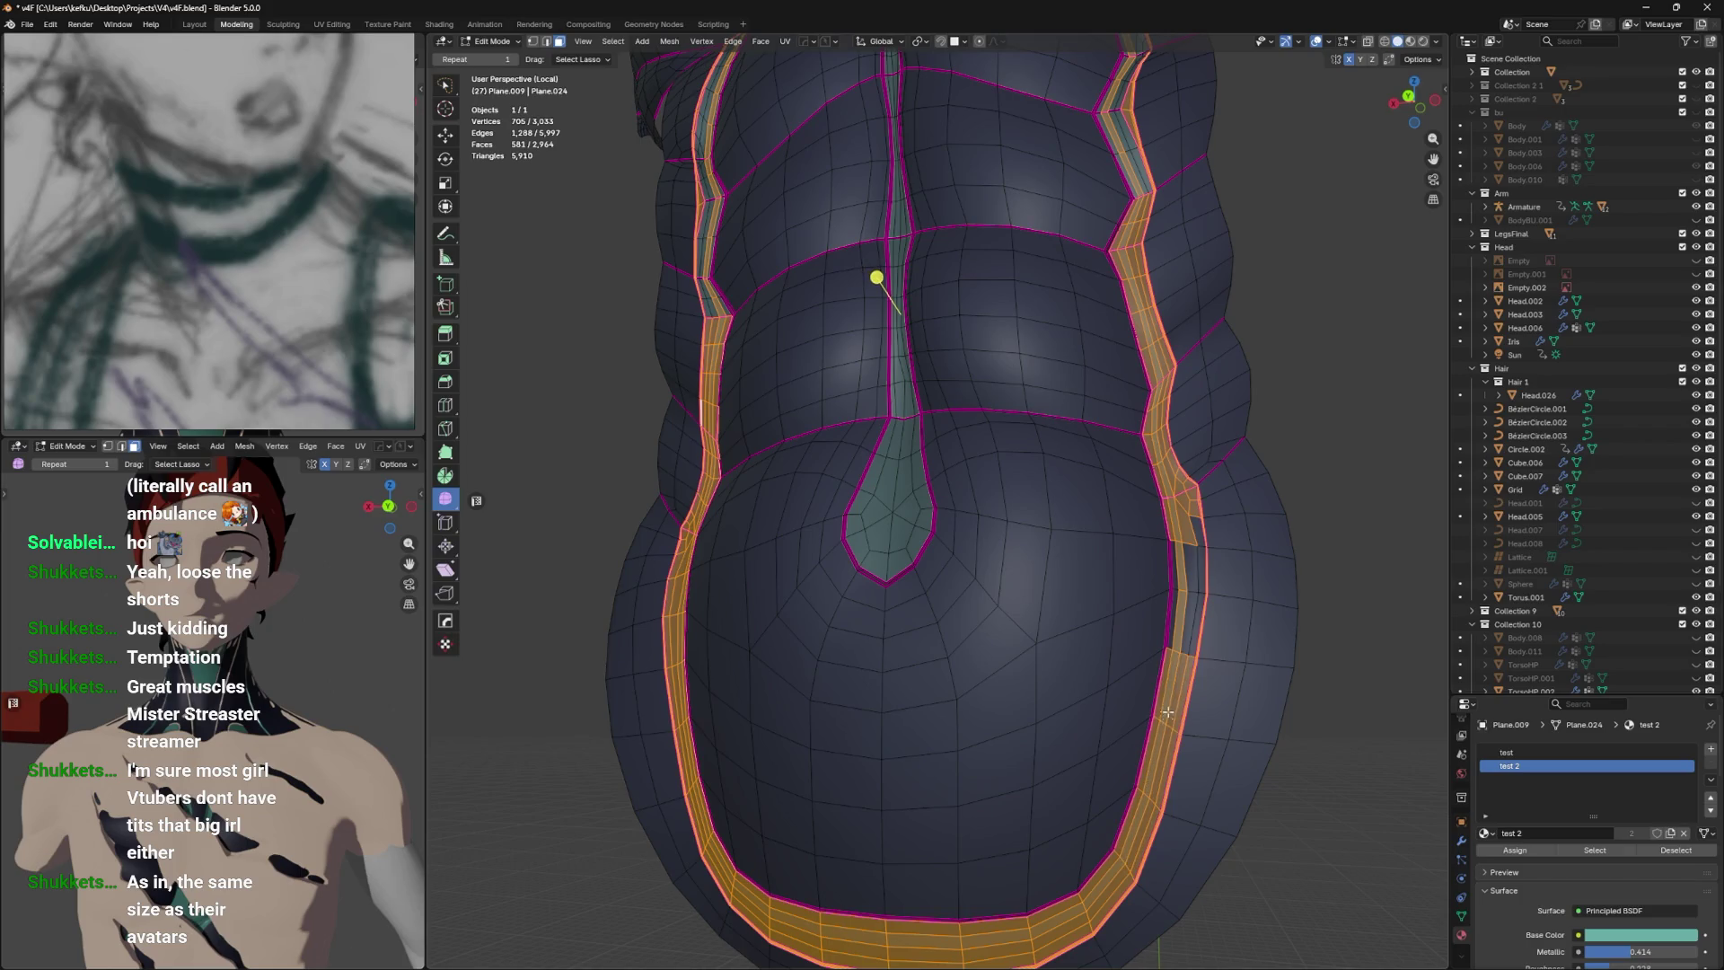
pyautogui.click(1178, 654)
pyautogui.click(1180, 633)
pyautogui.click(1182, 615)
pyautogui.click(1184, 600)
pyautogui.click(1185, 590)
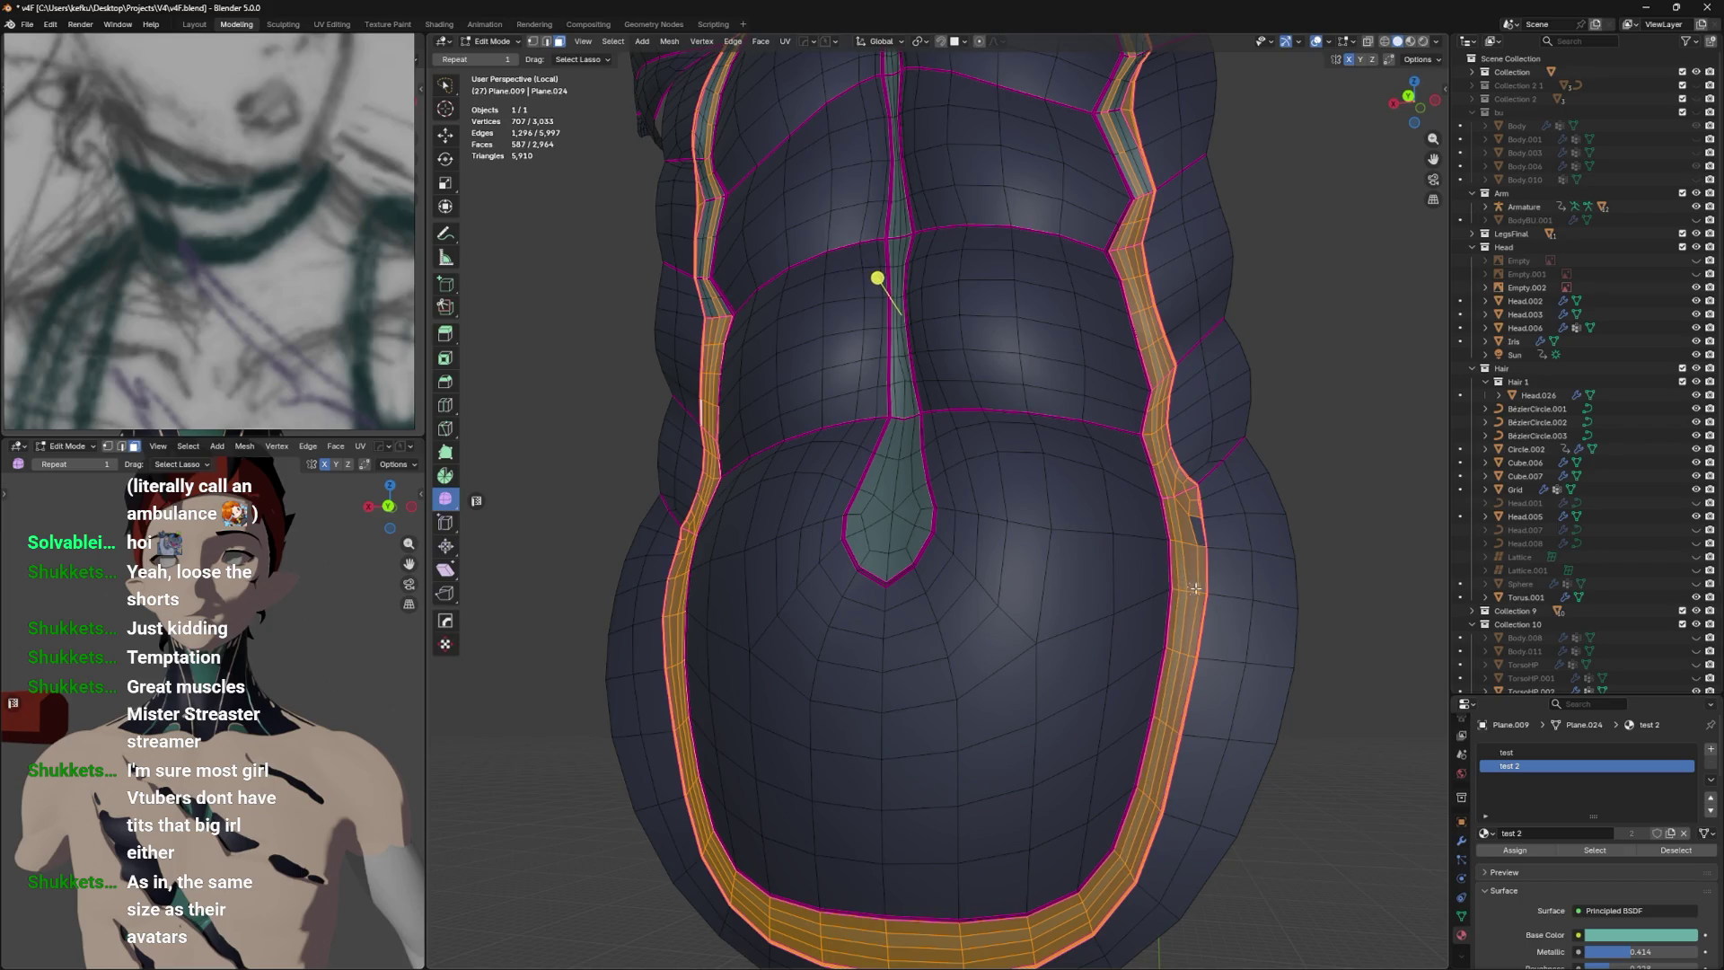
pyautogui.scroll(-3)
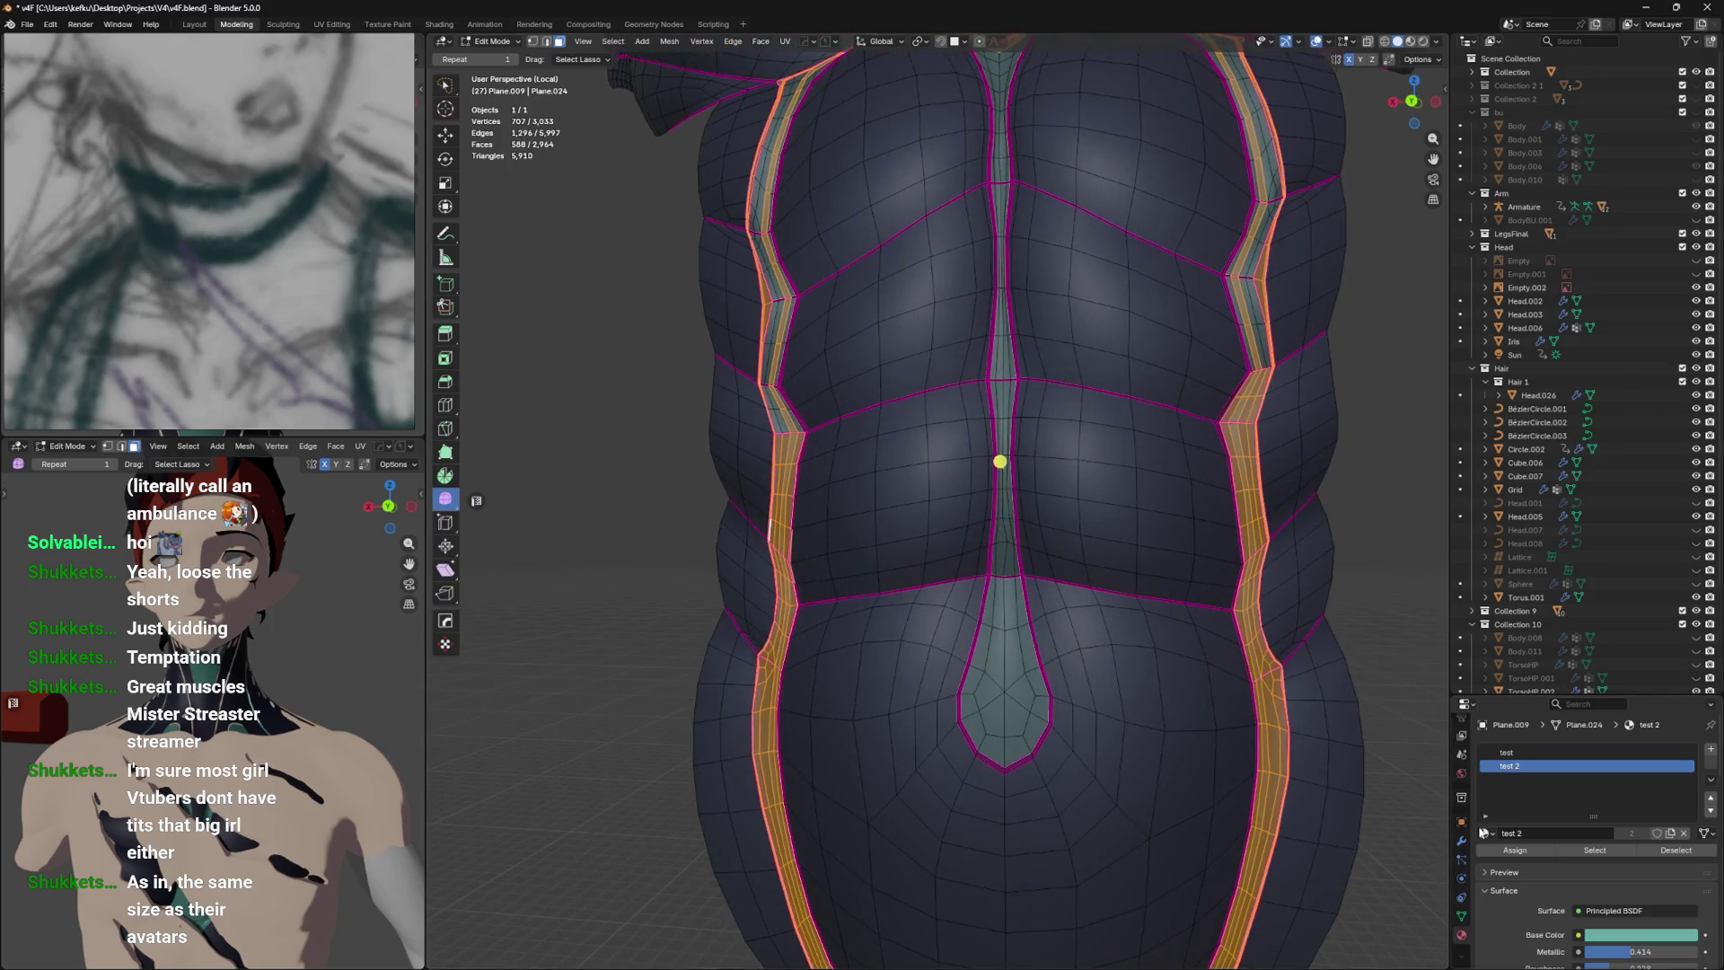
# Preview the smoothed torso in Object Mode and save v4F.blend.
pyautogui.press('Tab')
pyautogui.moveTo(1250, 729); pyautogui.dragTo(1039, 504)
pyautogui.hotkey('ctrl', 's')
pyautogui.press('Tab')
pyautogui.scroll(3)
pyautogui.scroll(-3)
pyautogui.hotkey('ctrl', 's')
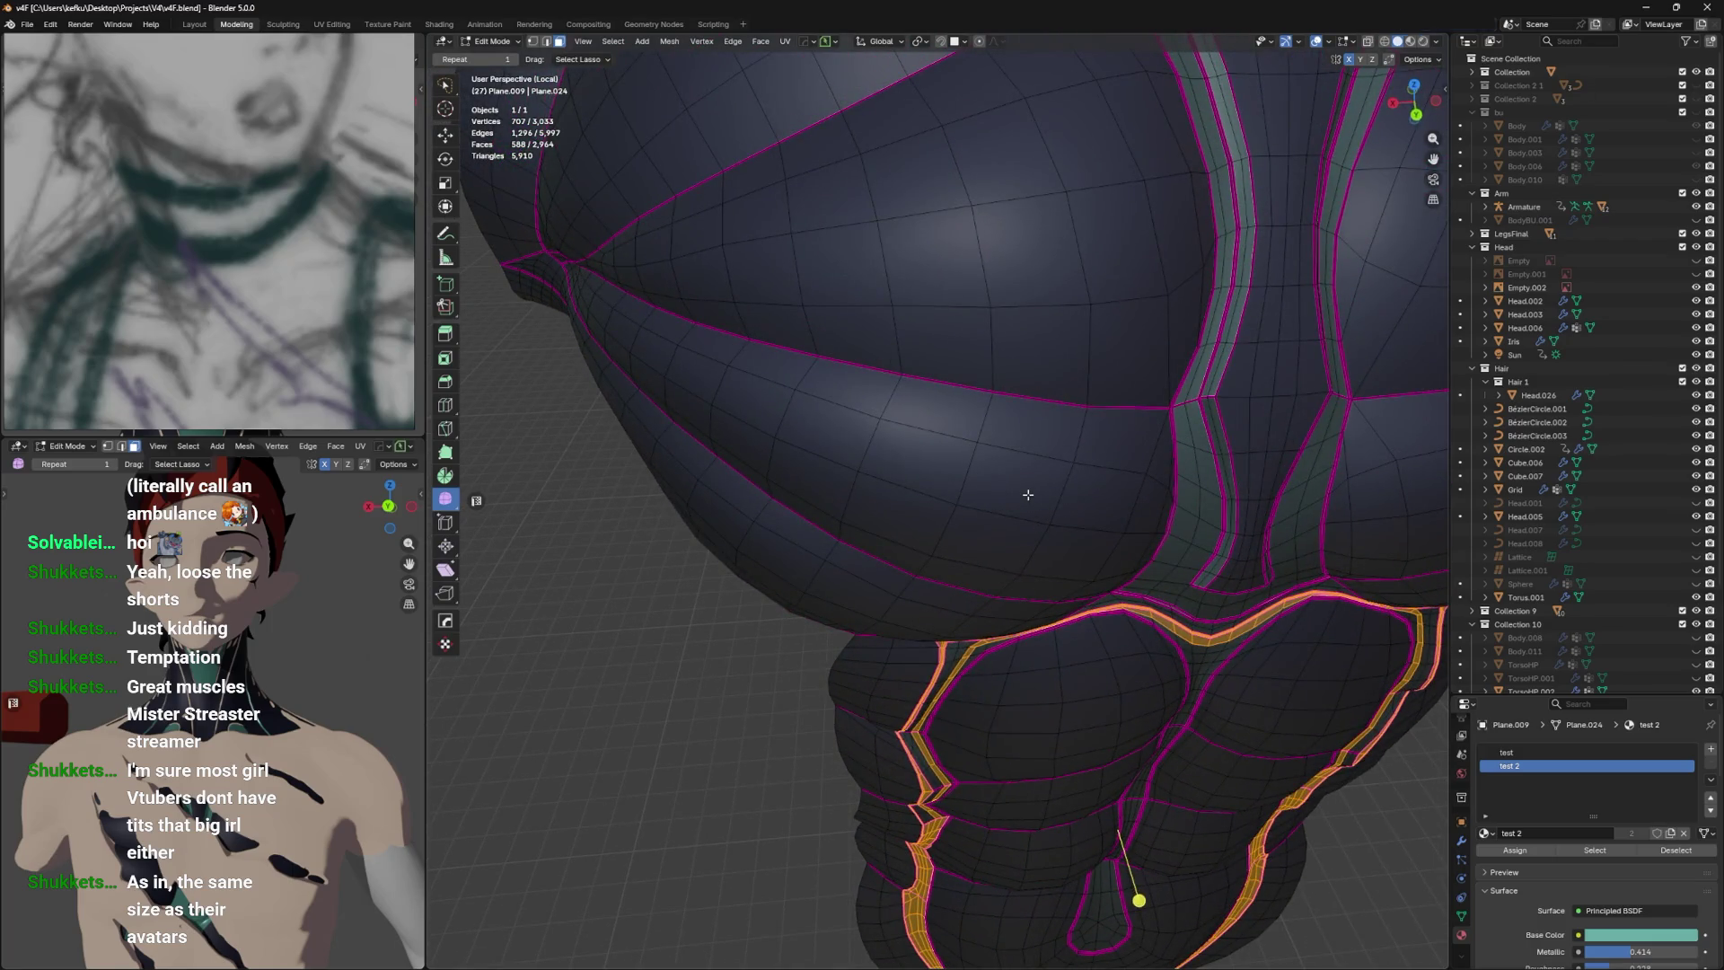
pyautogui.scroll(3)
# Cut a new edge loop around the chest and preview the smoothed result.
pyautogui.hotkey('ctrl', 'r')
pyautogui.click(1001, 418)
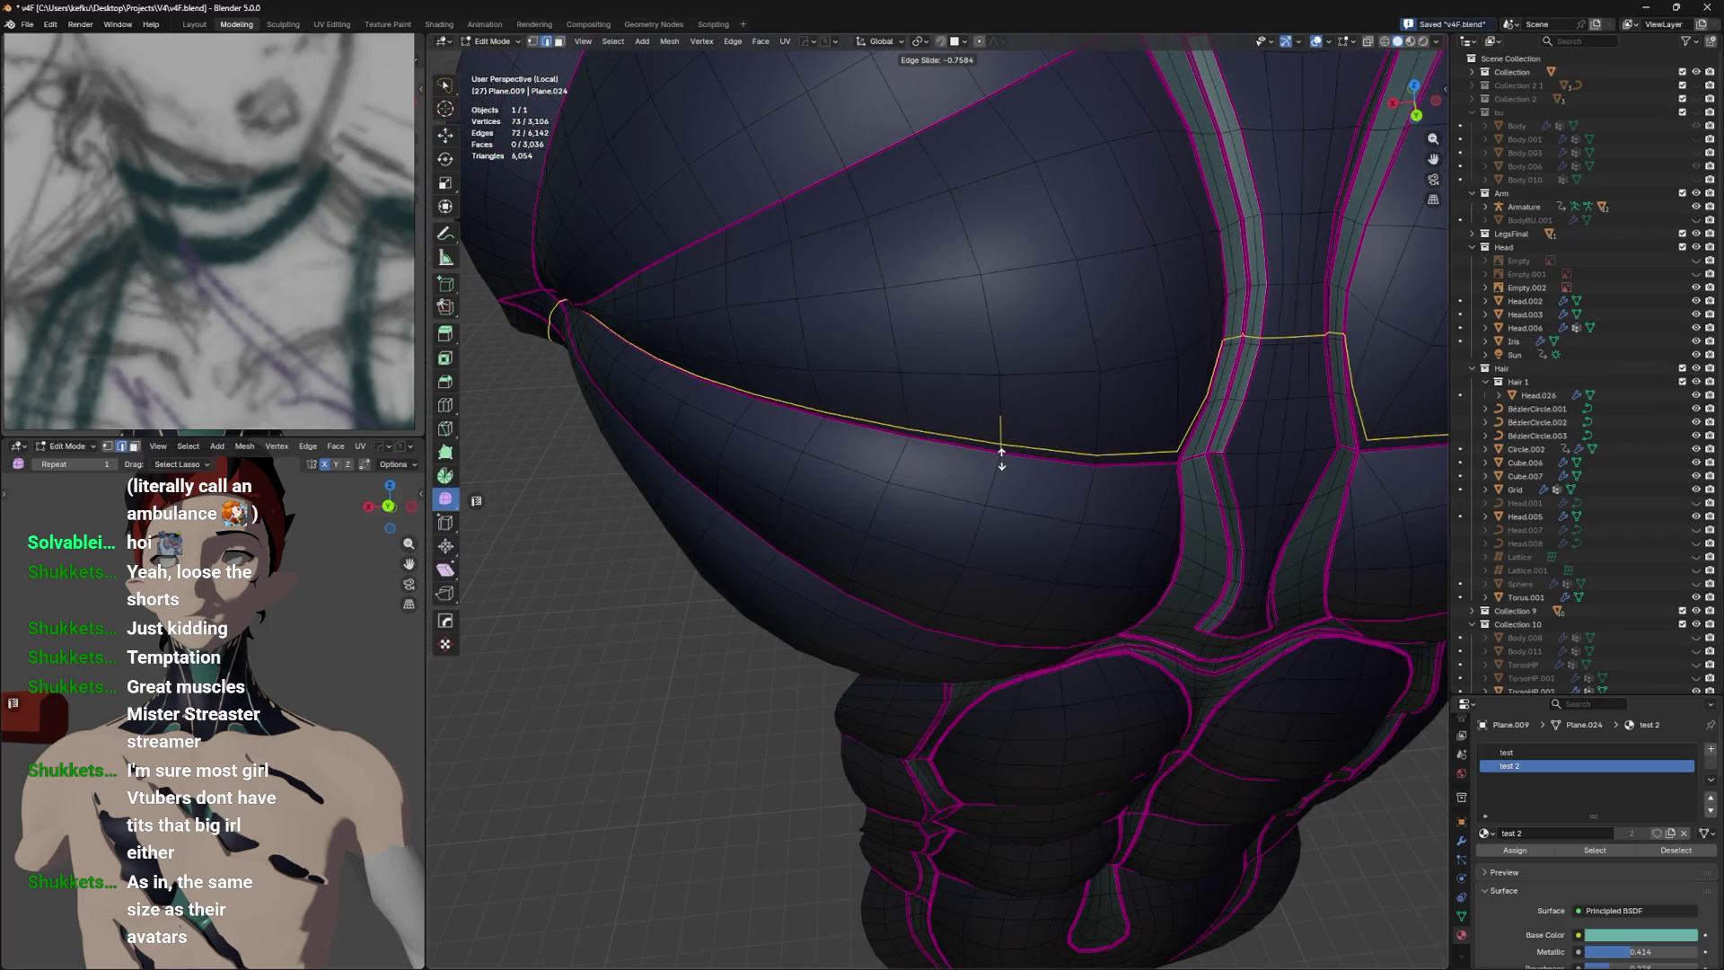
pyautogui.click(1019, 483)
pyautogui.press('Tab')
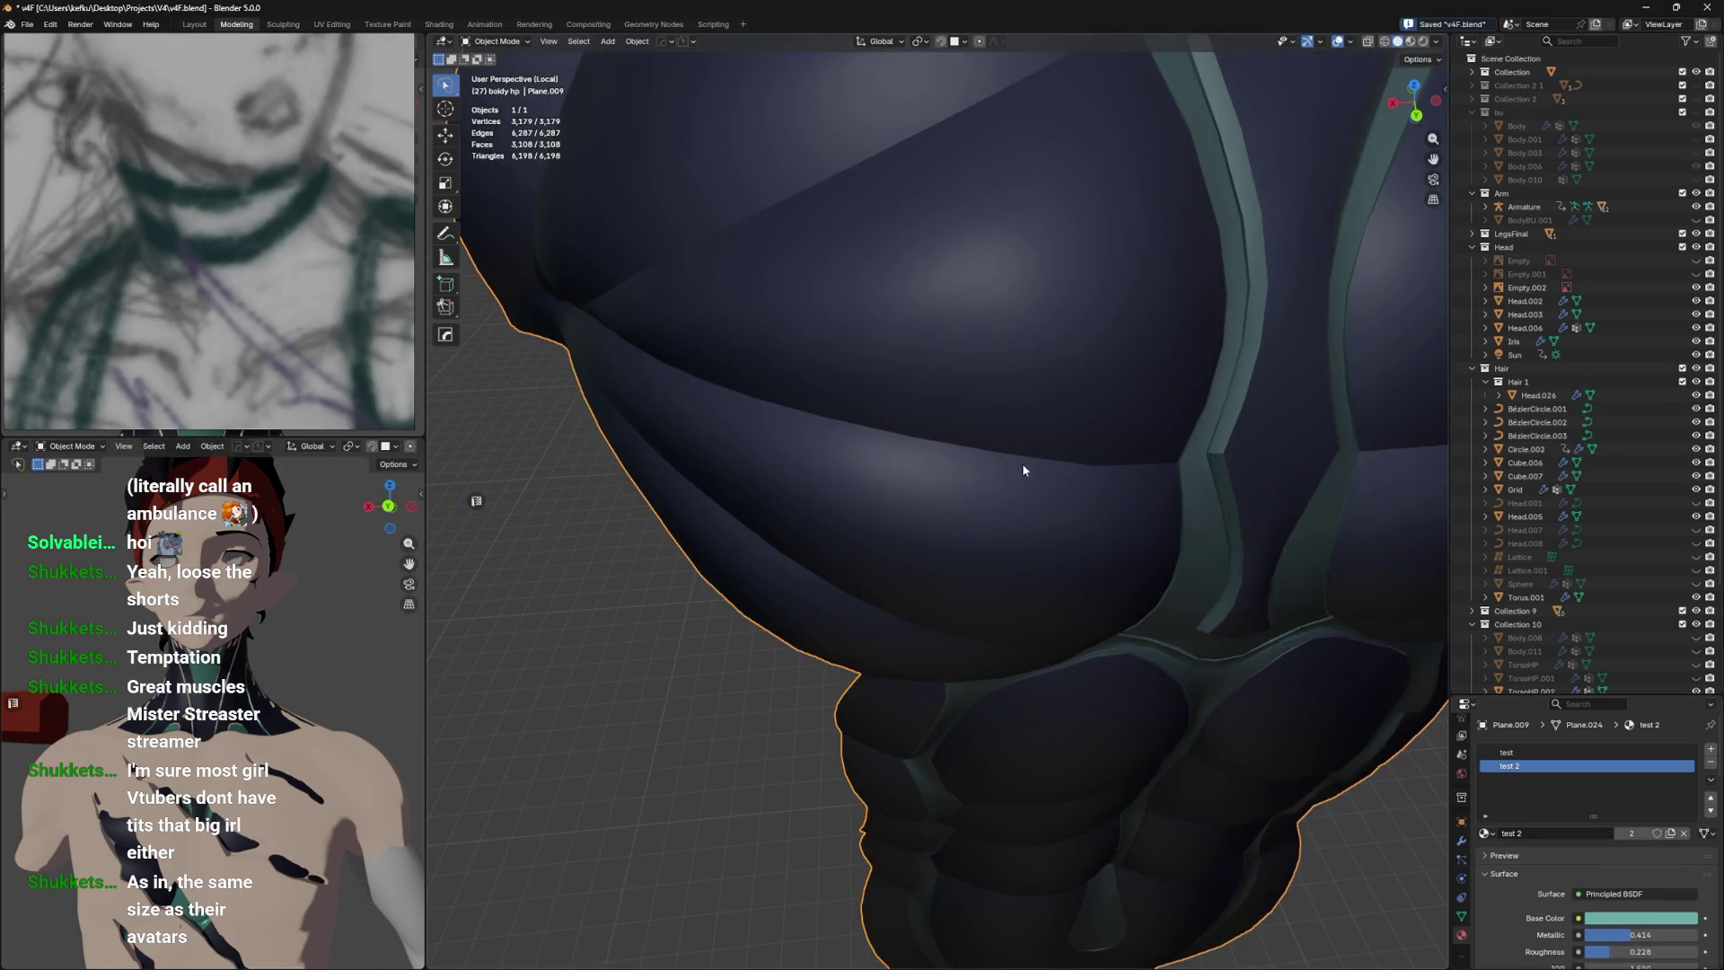
# Select the horizontal face loops across the chest and strap, then check the smoothed chest.
pyautogui.press('Tab')
pyautogui.moveTo(1032, 413); pyautogui.dragTo(1055, 532)
pyautogui.scroll(3)
pyautogui.click(1064, 492)
pyautogui.click(1062, 488)
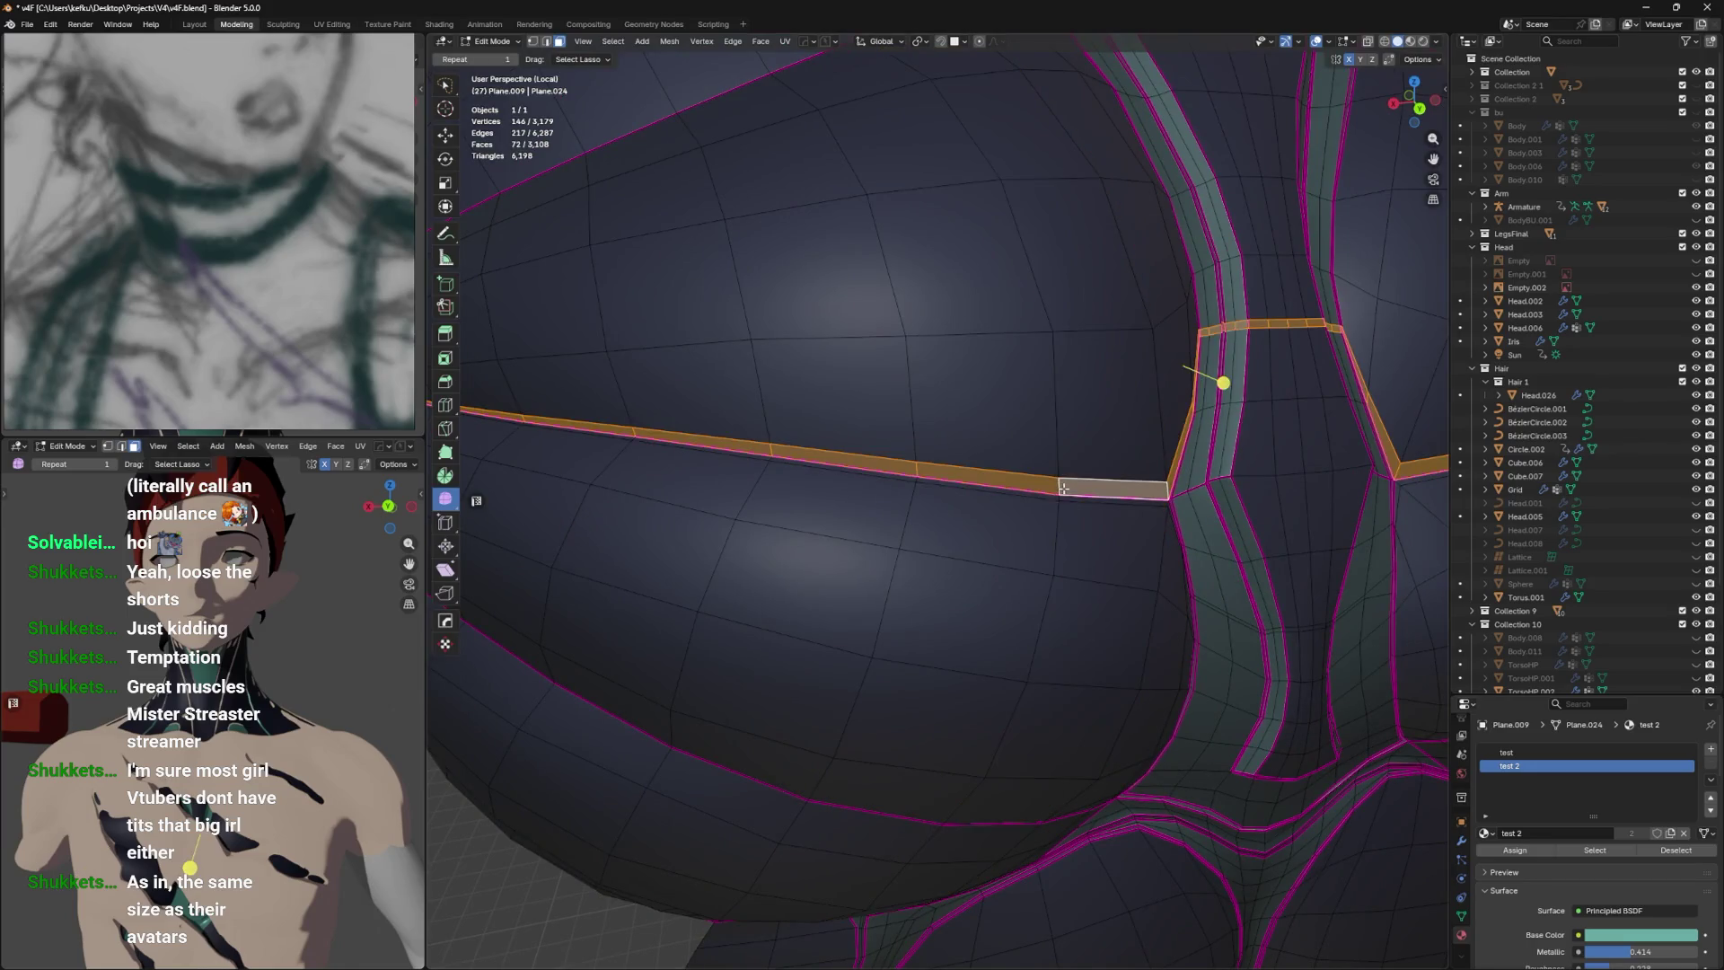
pyautogui.click(1057, 497)
pyautogui.click(1059, 501)
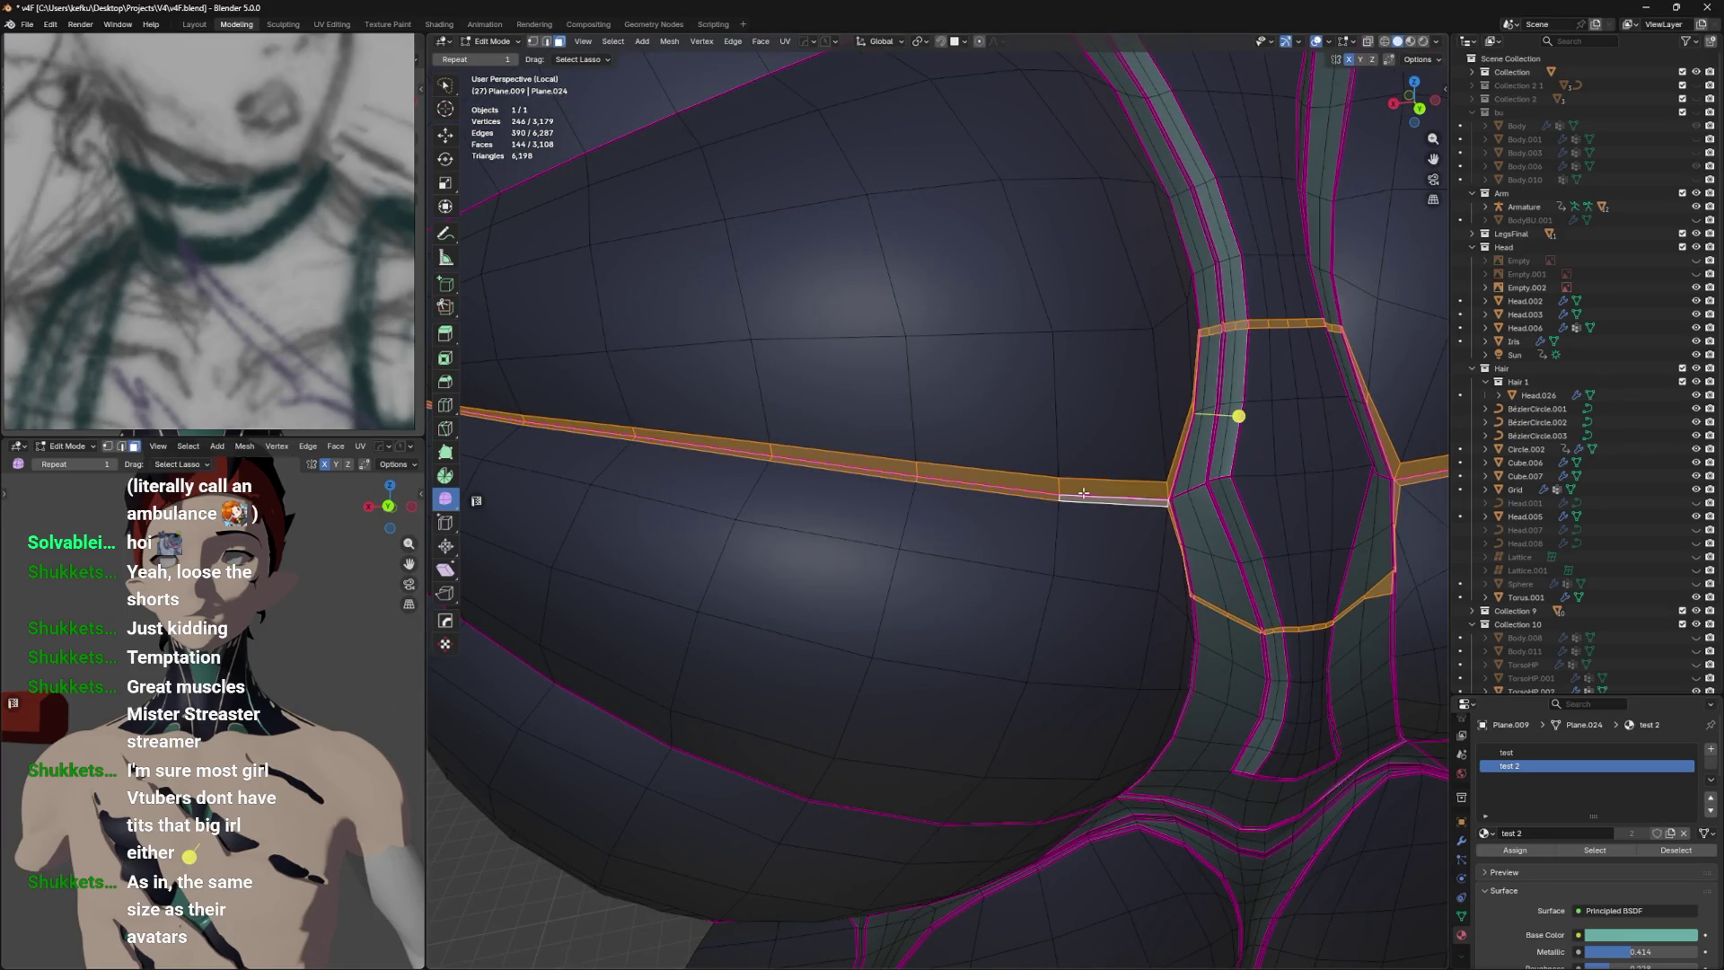
pyautogui.press('Tab')
pyautogui.scroll(-3)
pyautogui.moveTo(1142, 689); pyautogui.dragTo(1128, 612)
pyautogui.press('Tab')
# Select the edge loop across the left chest and save the file.
pyautogui.hotkey('ctrl', 'z')
pyautogui.hotkey('ctrl', 'z')
pyautogui.hotkey('ctrl', 'z')
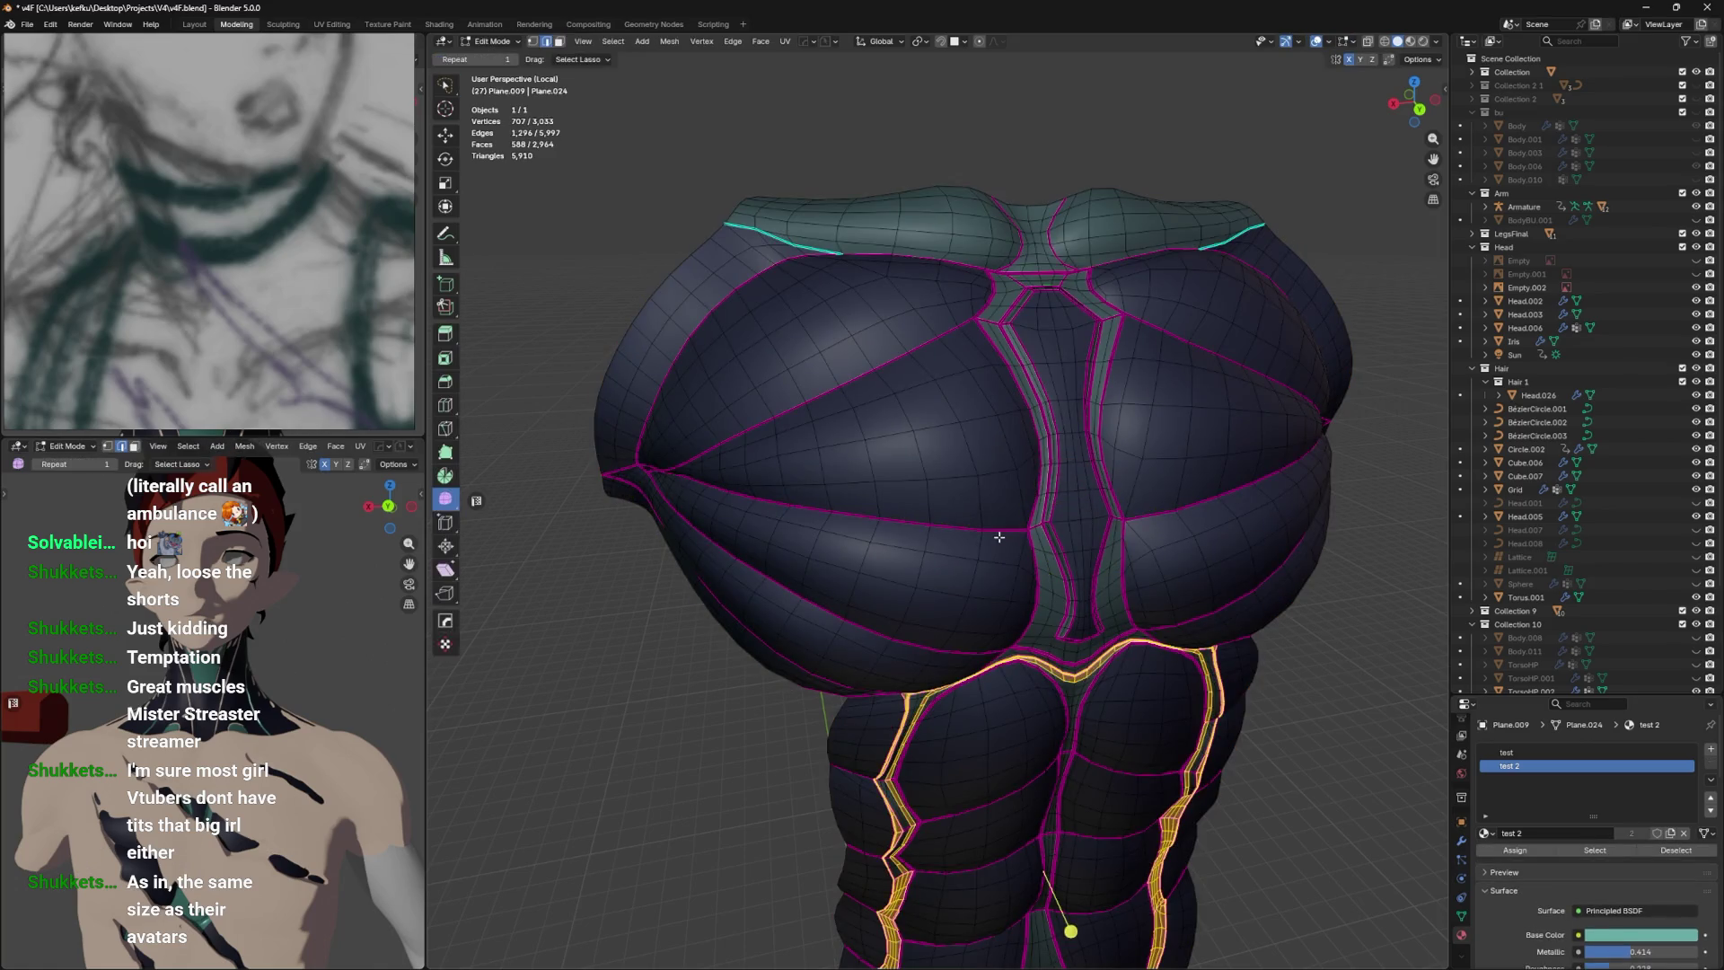
pyautogui.click(999, 533)
pyautogui.moveTo(1000, 533); pyautogui.dragTo(997, 512)
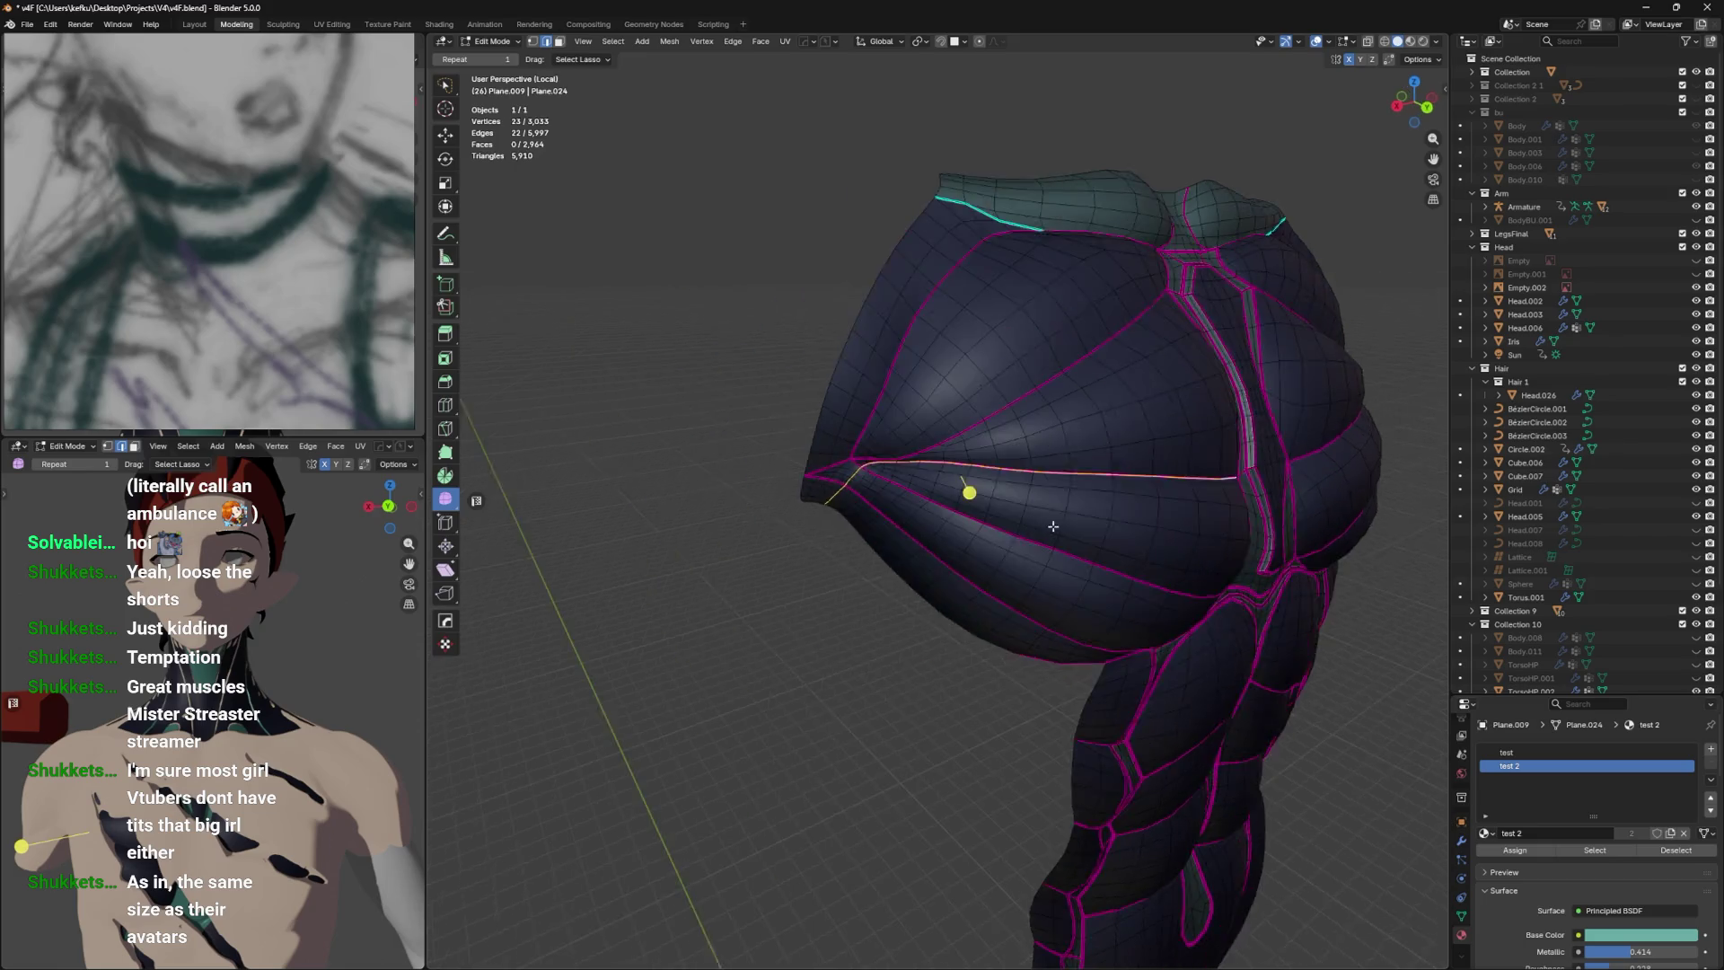
pyautogui.scroll(3)
pyautogui.hotkey('ctrl', 's')
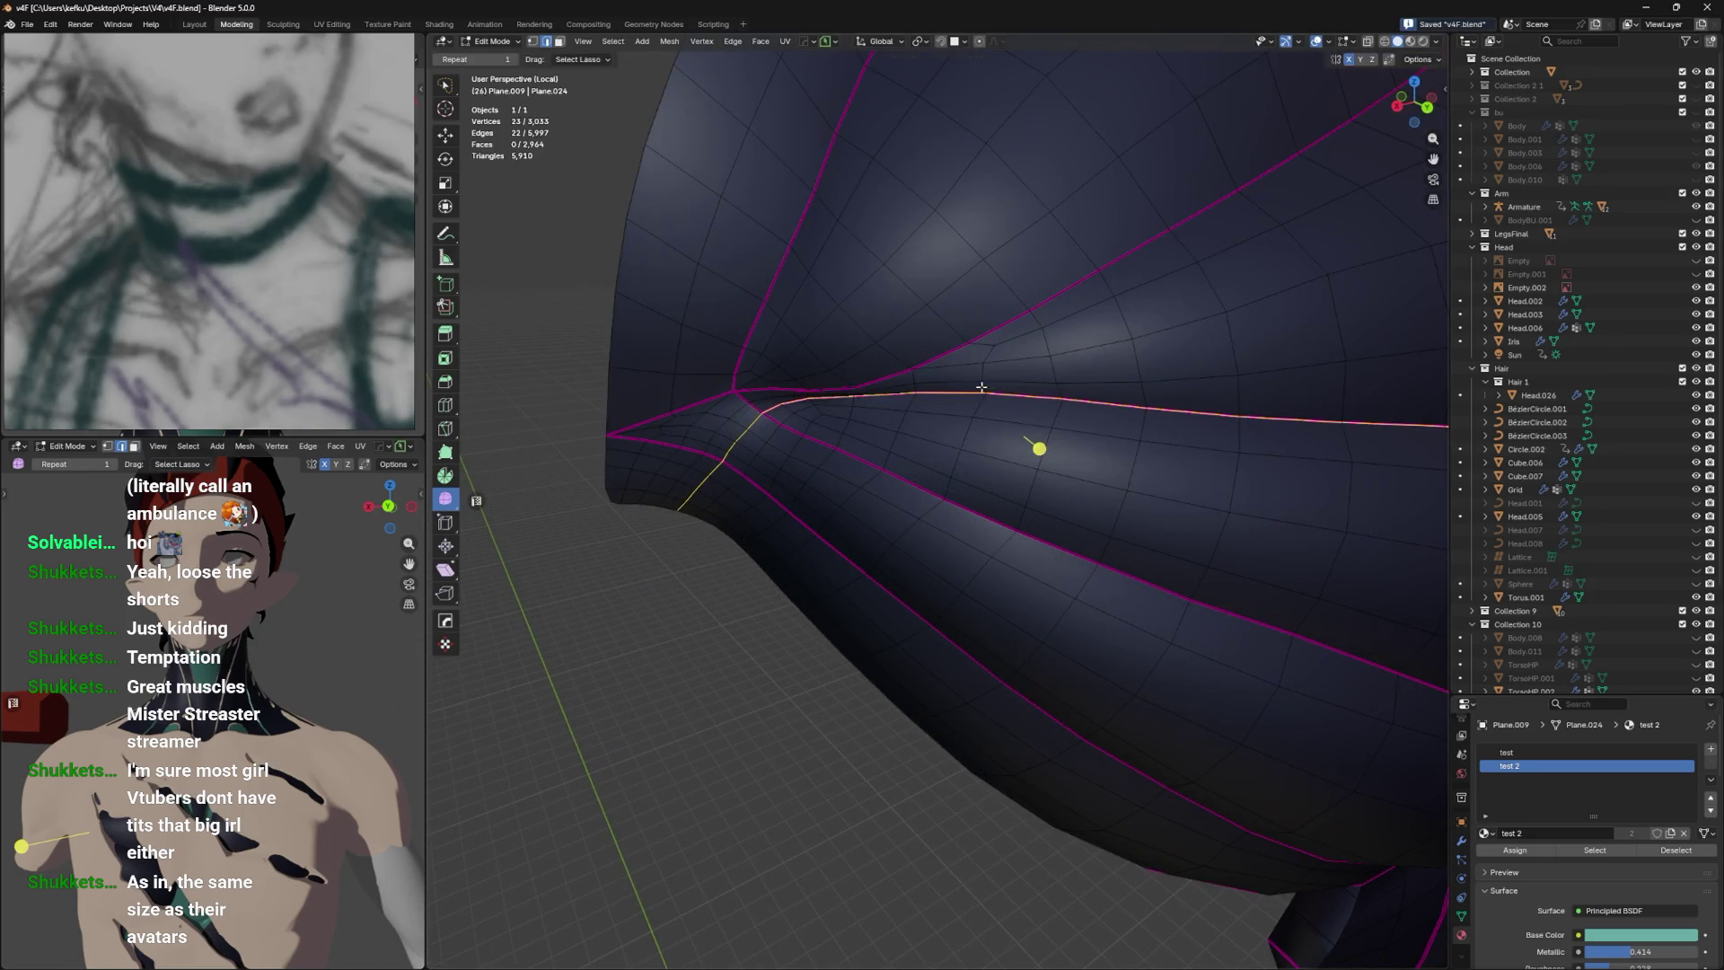
pyautogui.moveTo(1035, 450); pyautogui.dragTo(1046, 423)
pyautogui.scroll(3)
pyautogui.scroll(-3)
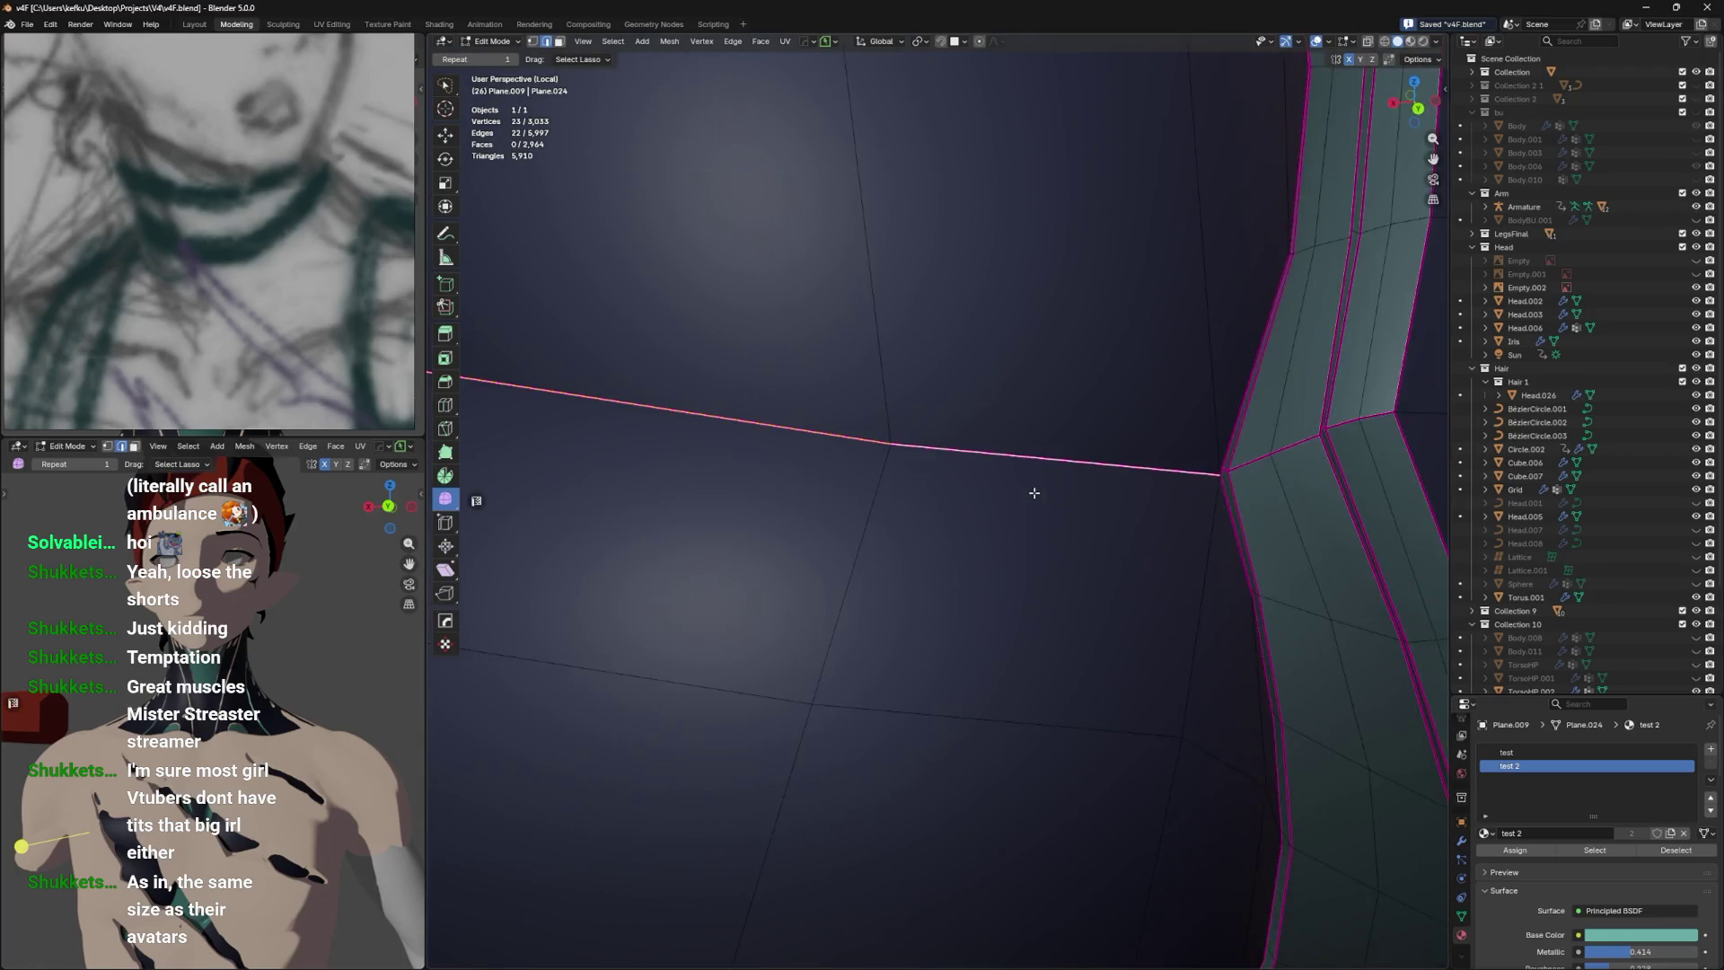
# Cut two new edge loops, one beside the chest seam and one along the strap.
pyautogui.hotkey('ctrl', 'r')
pyautogui.click(1147, 454)
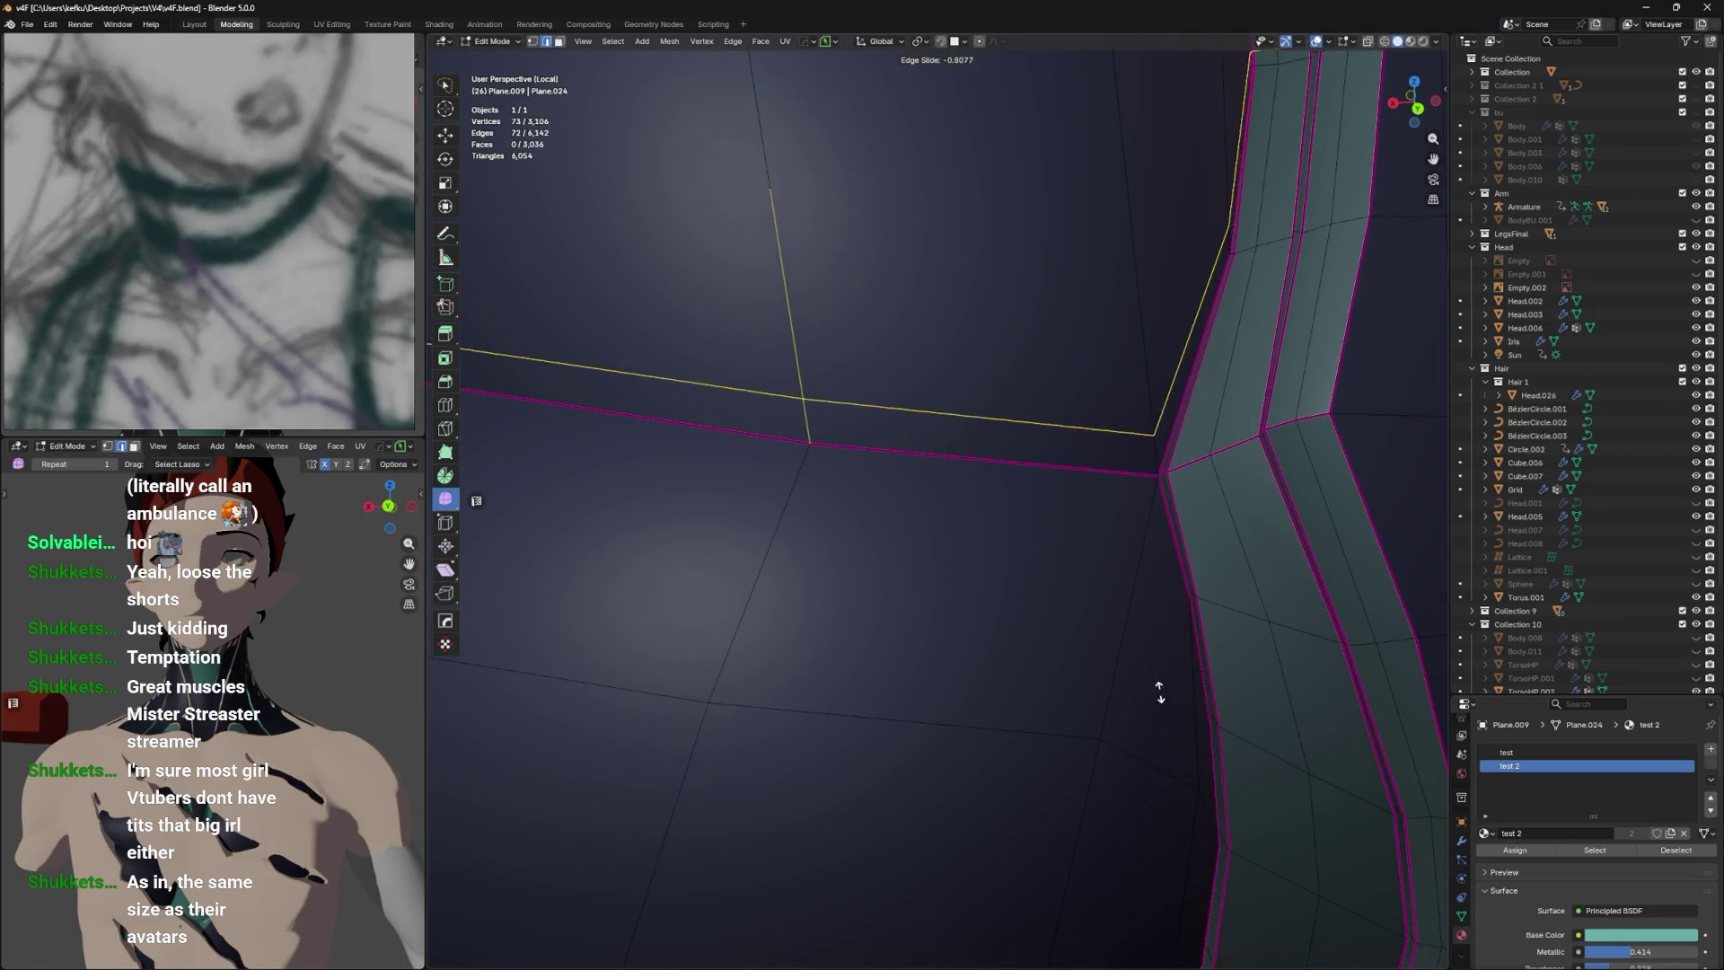
pyautogui.click(1166, 709)
pyautogui.hotkey('ctrl', 'r')
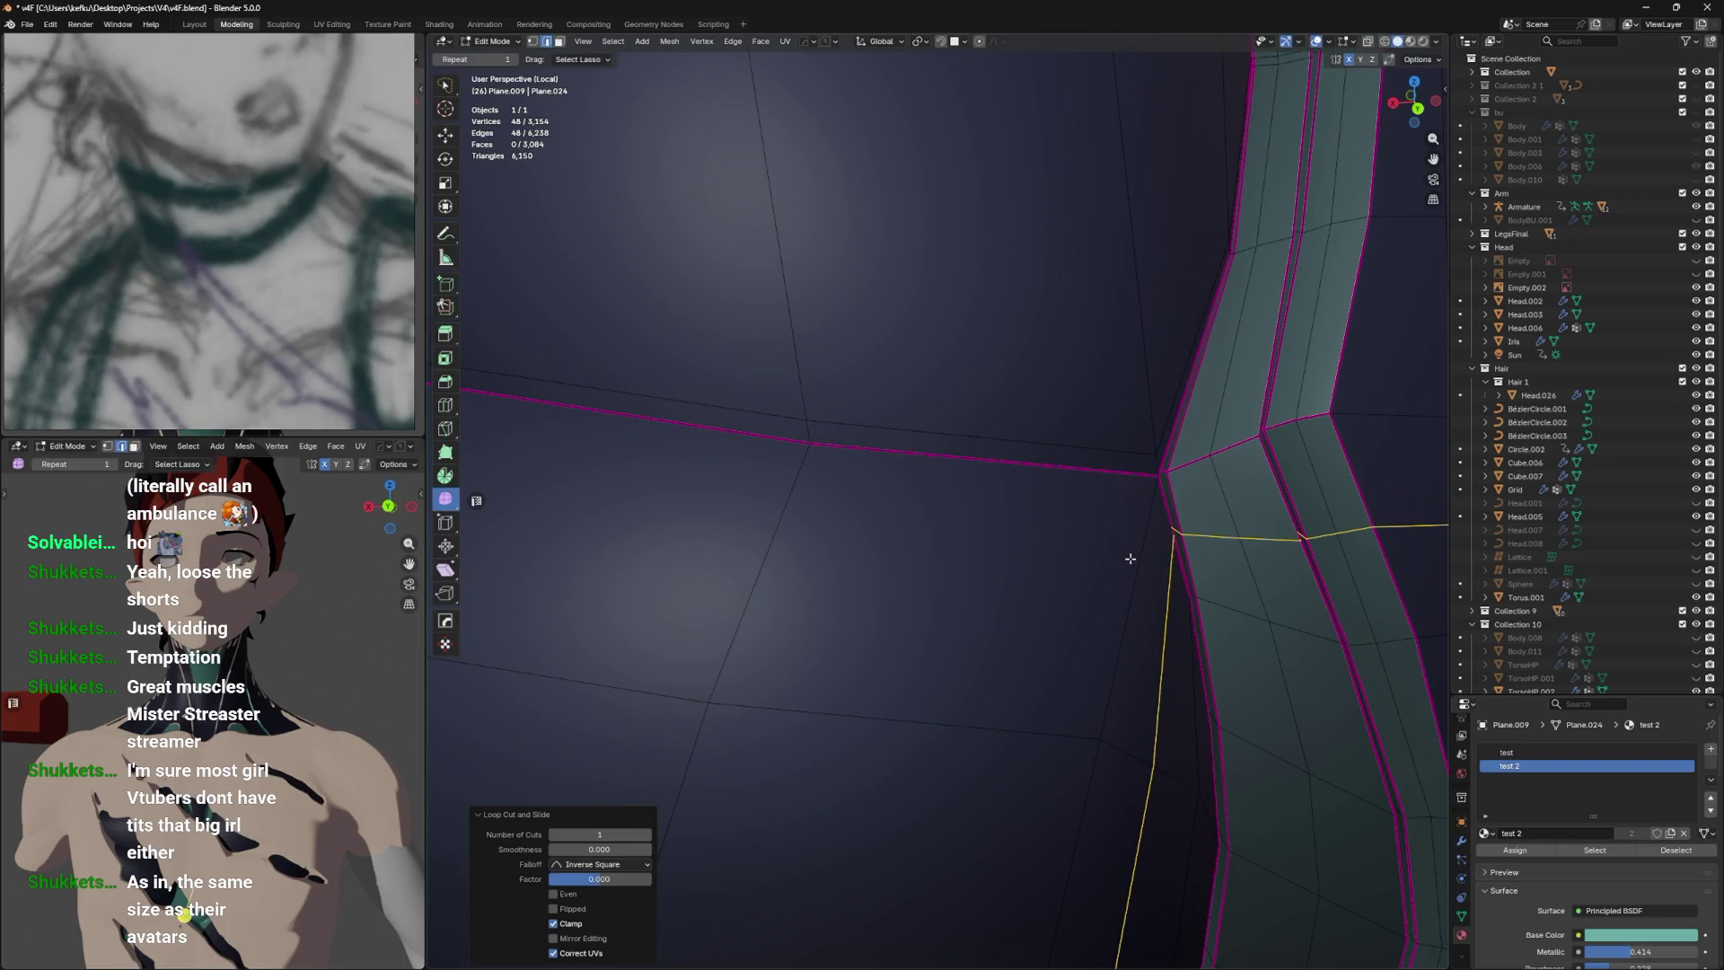
pyautogui.click(1131, 559)
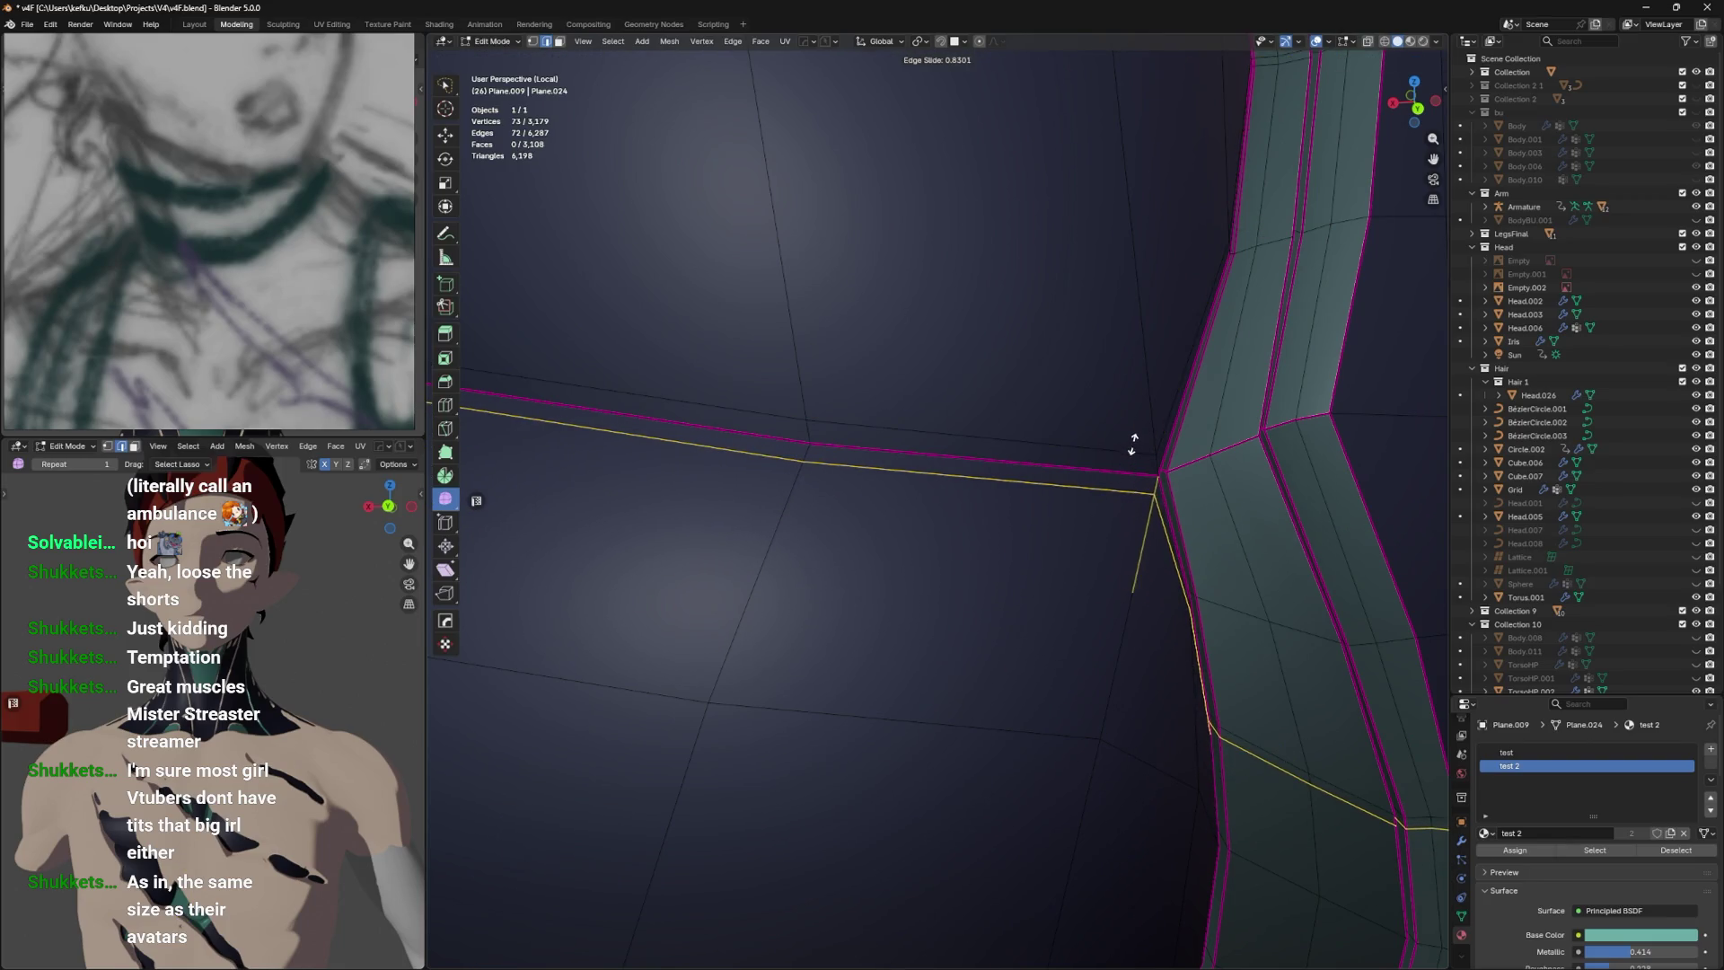
pyautogui.click(1132, 444)
pyautogui.scroll(-3)
pyautogui.moveTo(1128, 474); pyautogui.dragTo(1162, 503)
pyautogui.scroll(3)
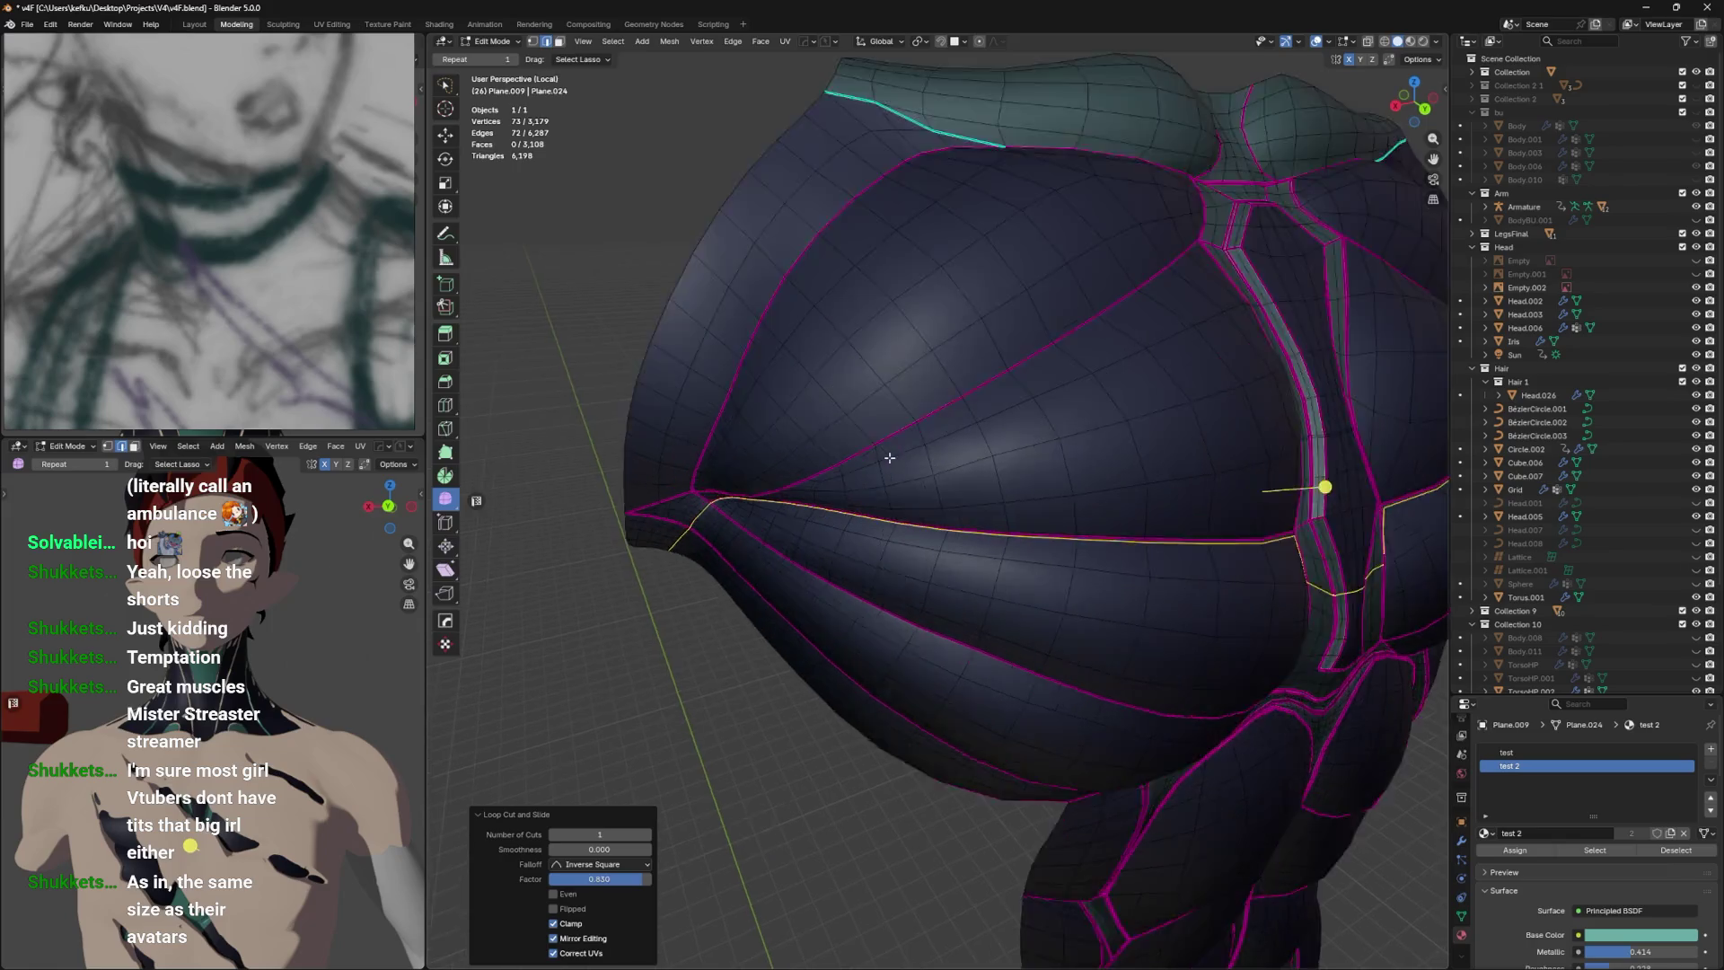
pyautogui.scroll(3)
# Add a loop across the torso near the hip, slide it upward, and cut another near the collar.
pyautogui.moveTo(892, 455); pyautogui.dragTo(1040, 854)
pyautogui.click(865, 537)
pyautogui.scroll(-3)
pyautogui.scroll(3)
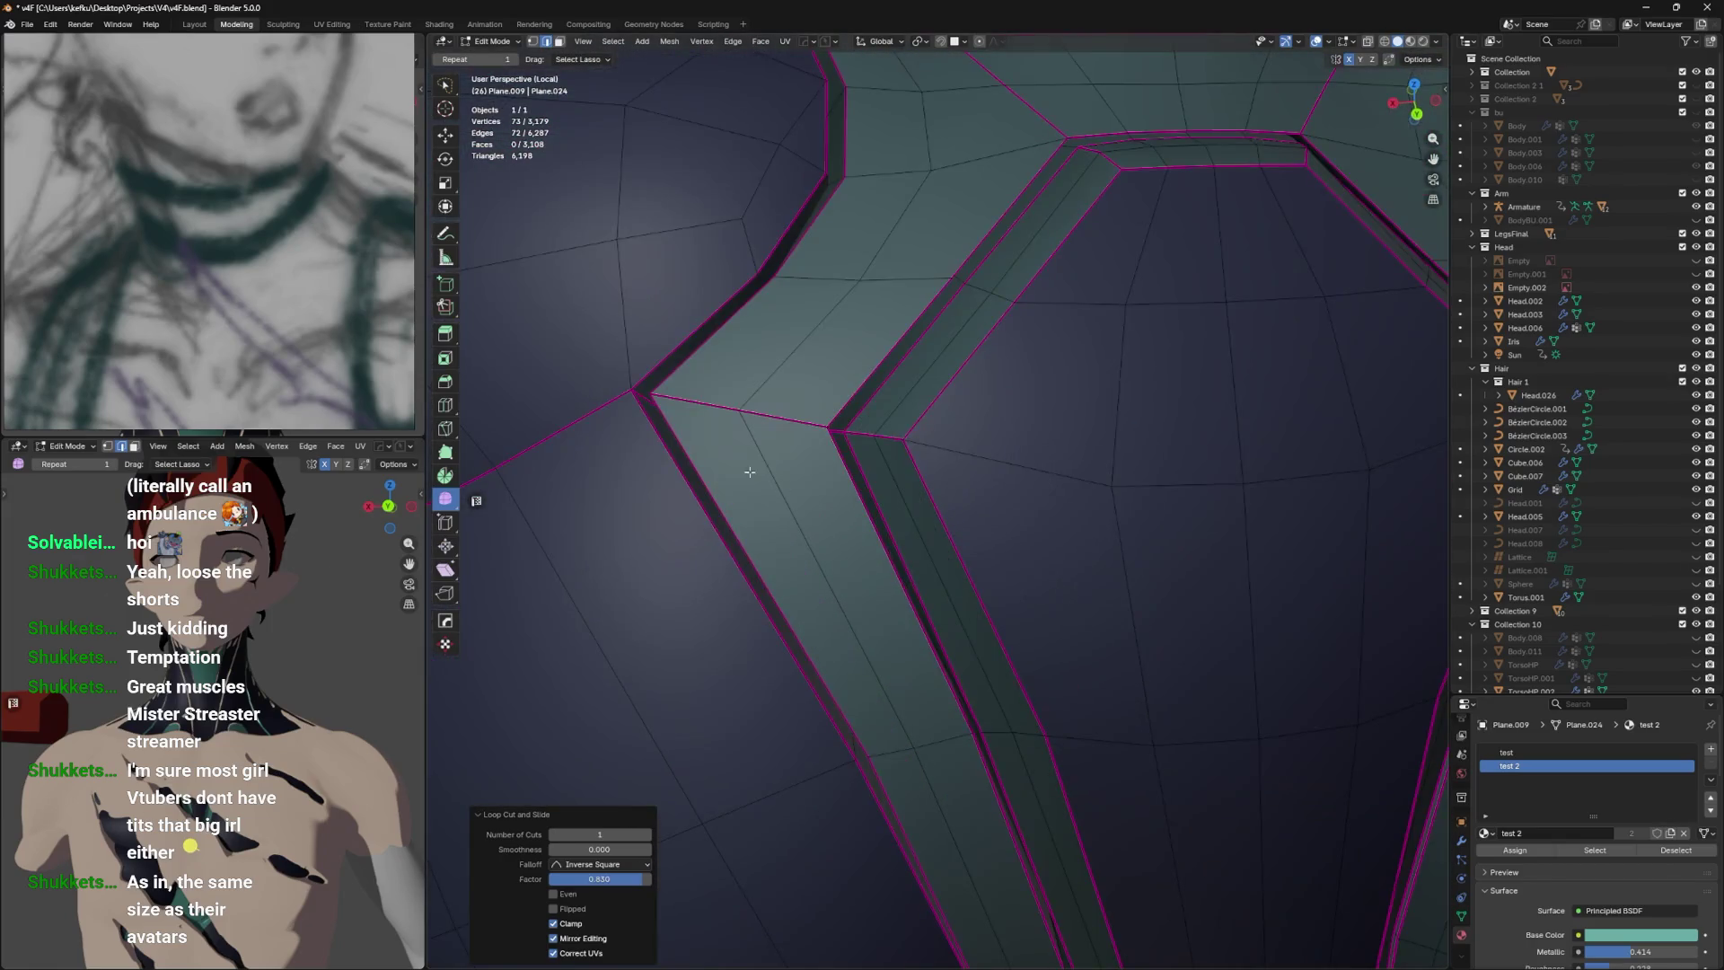
pyautogui.press('g')
pyautogui.press('g')
pyautogui.moveTo(685, 343); pyautogui.dragTo(936, 487)
pyautogui.hotkey('ctrl', 'r')
pyautogui.click(927, 536)
pyautogui.scroll(-3)
pyautogui.scroll(3)
pyautogui.click(914, 286)
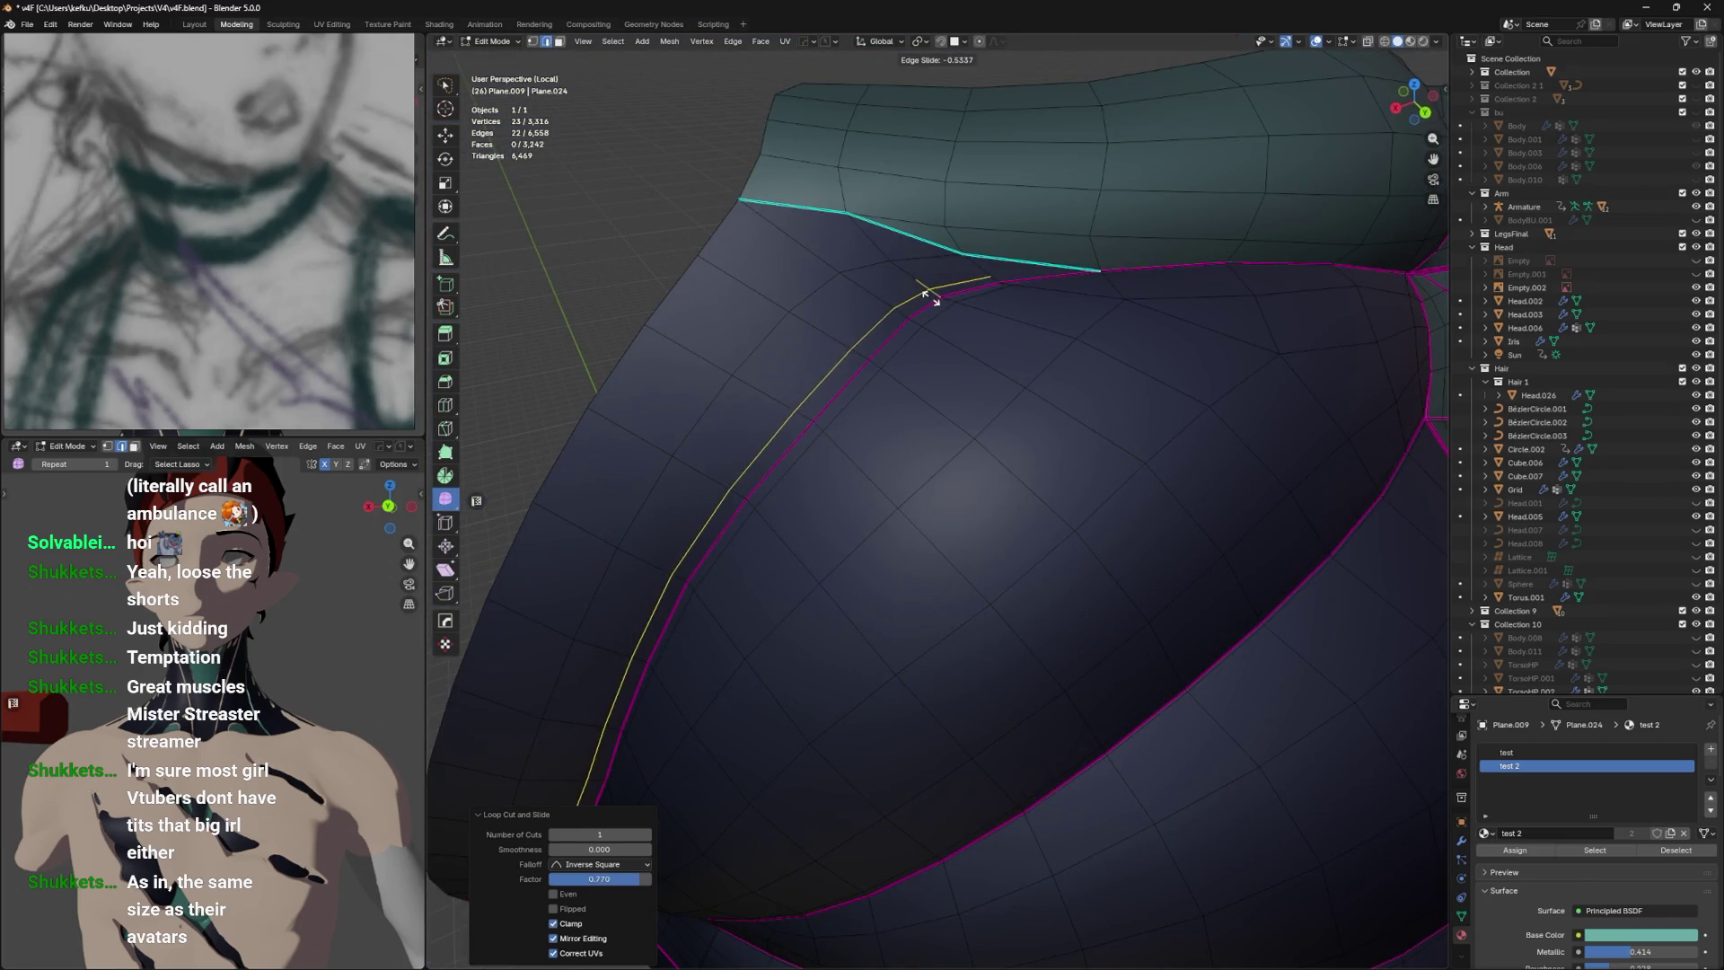
pyautogui.scroll(-3)
pyautogui.scroll(3)
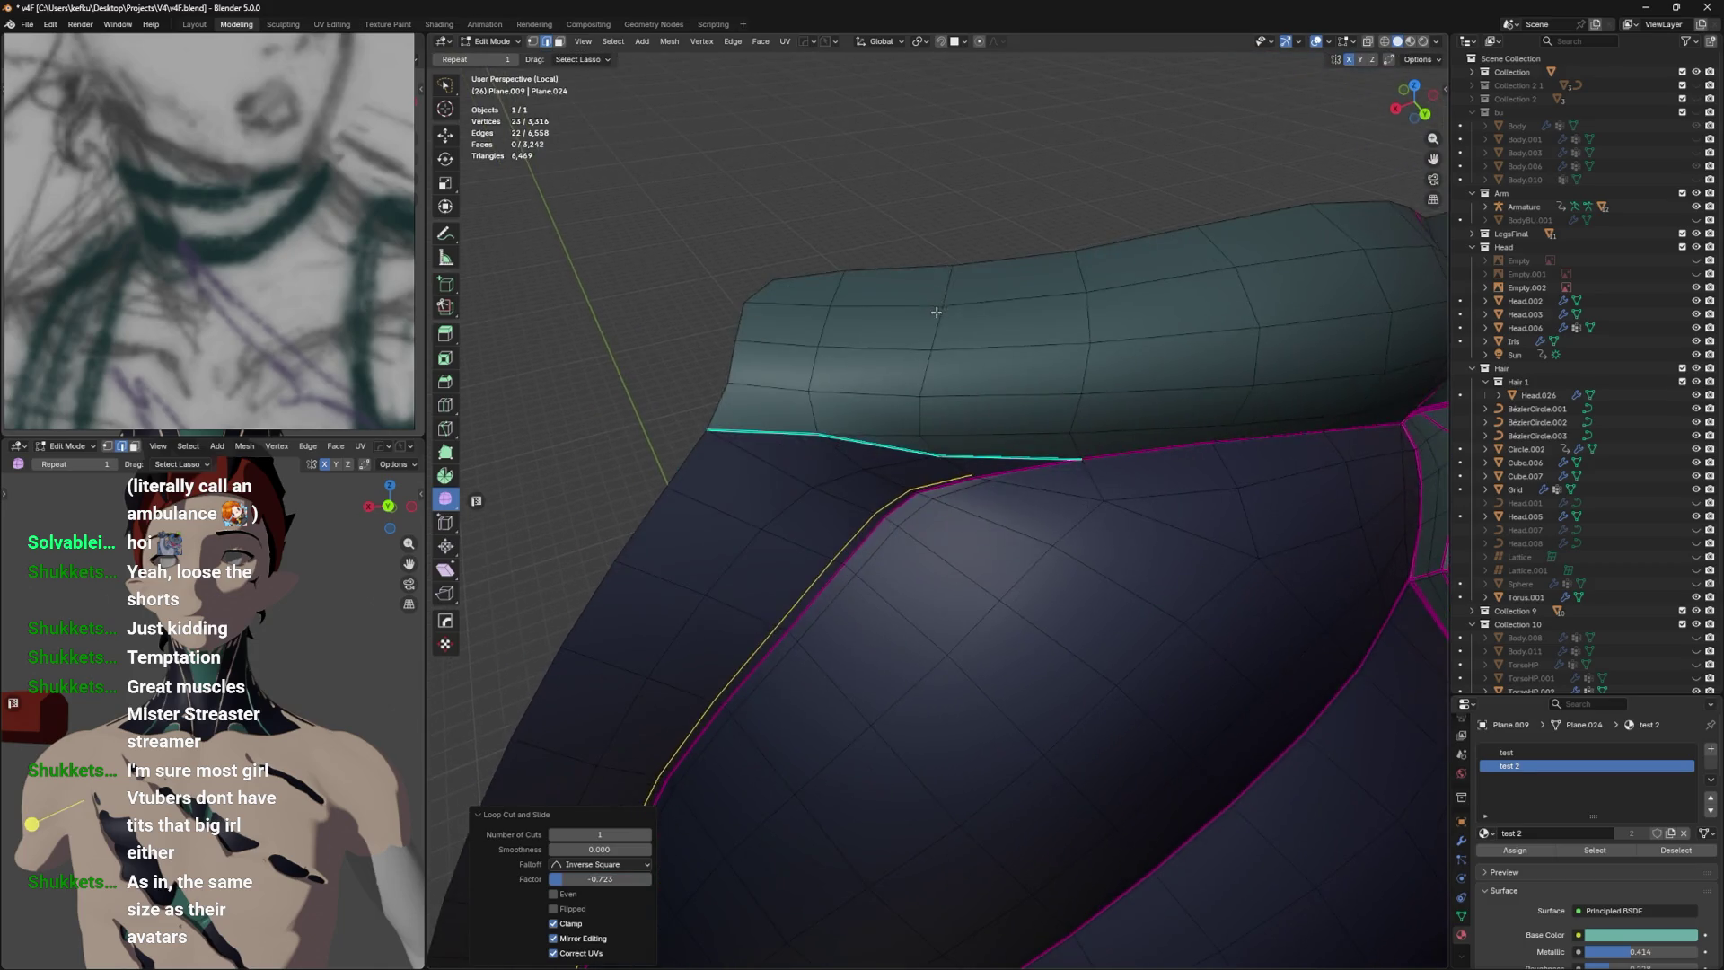
# Slide a vertex below the collar and join it to another vertex with a new edge.
pyautogui.click(1045, 409)
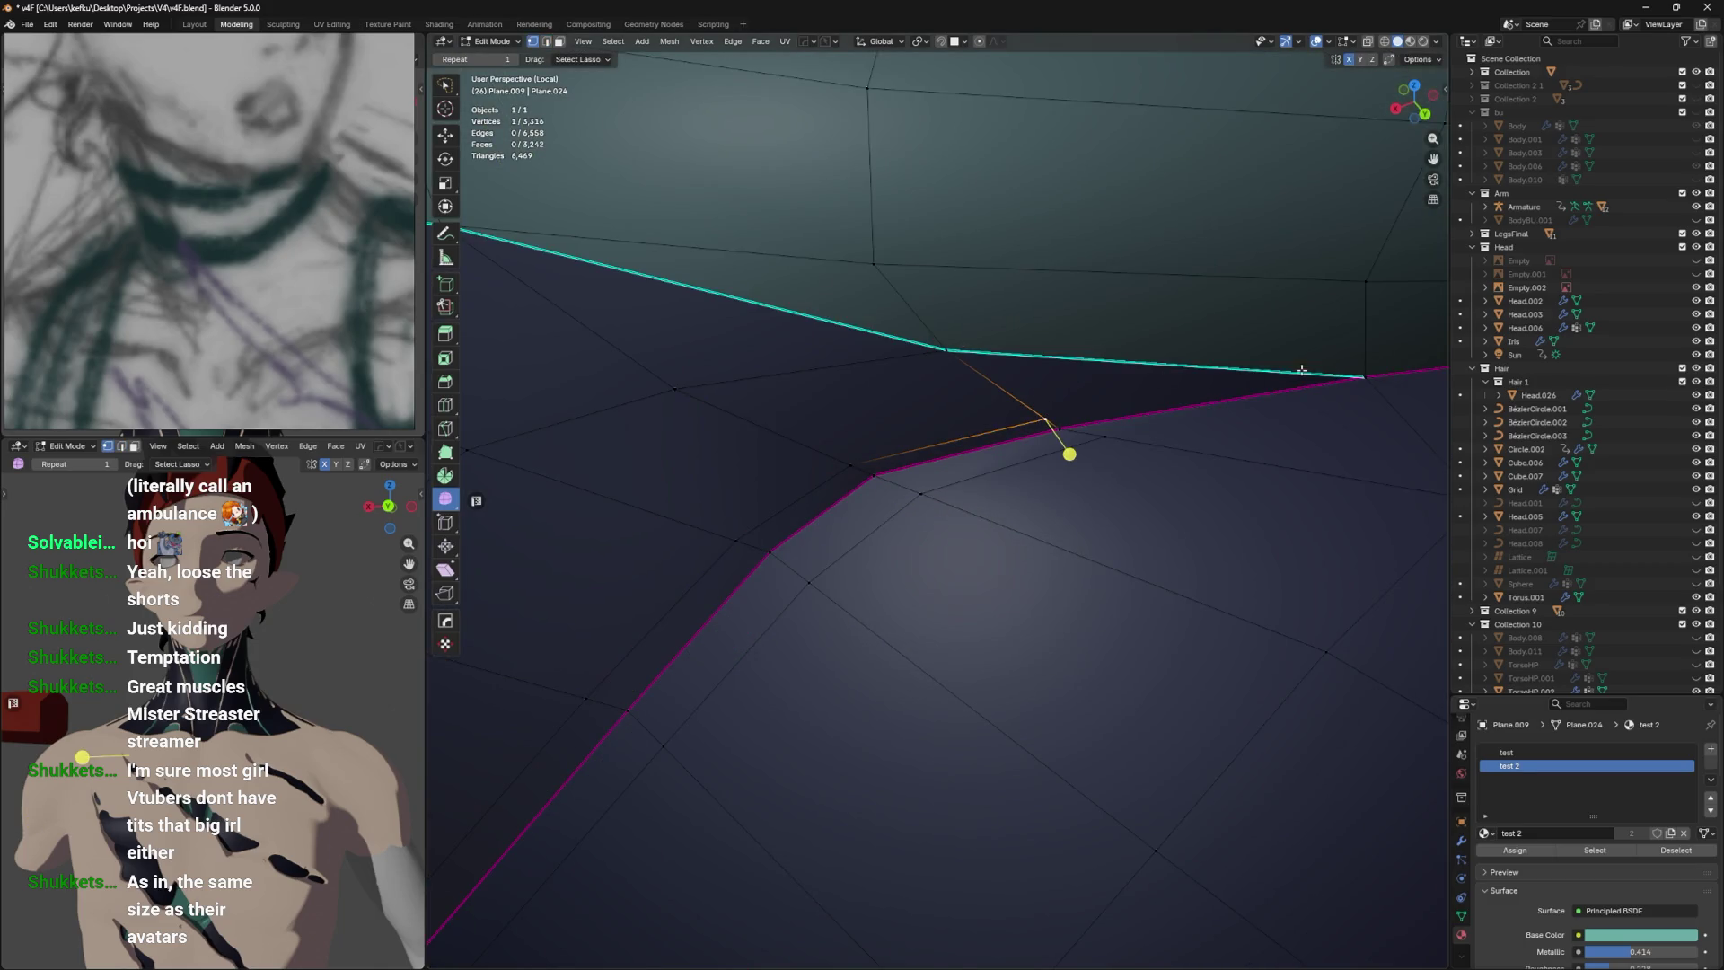
pyautogui.click(1069, 393)
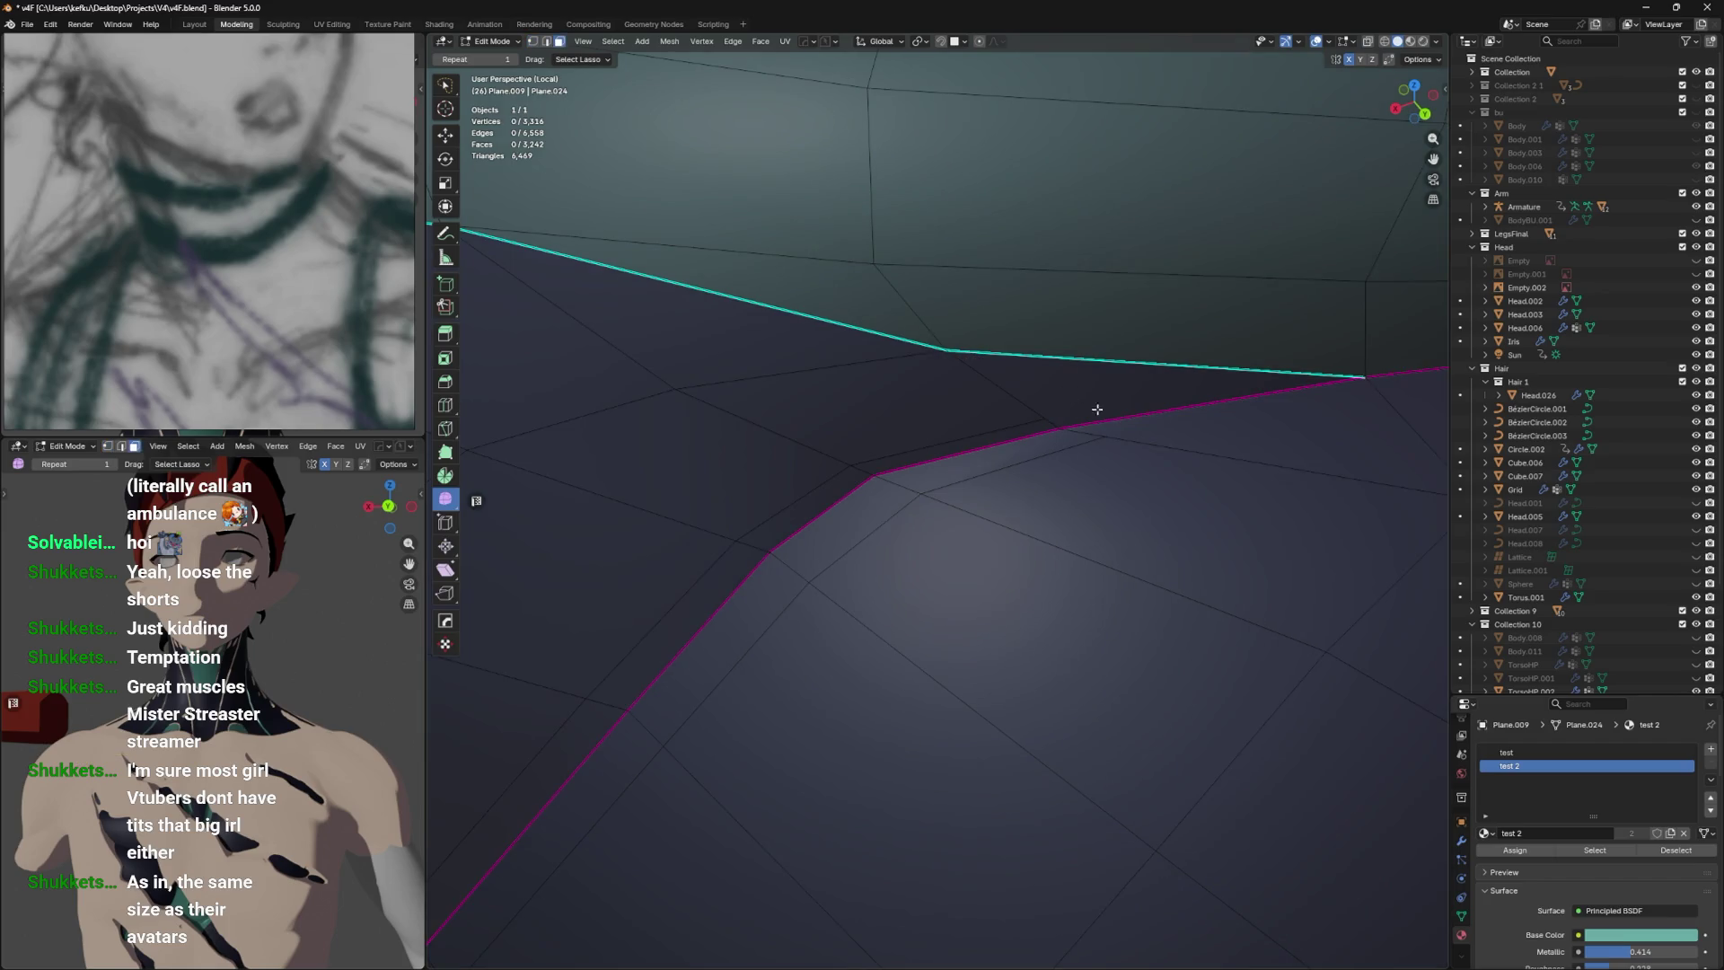
pyautogui.press('j')
pyautogui.scroll(-3)
pyautogui.moveTo(1231, 489); pyautogui.dragTo(987, 571)
pyautogui.scroll(3)
pyautogui.scroll(-3)
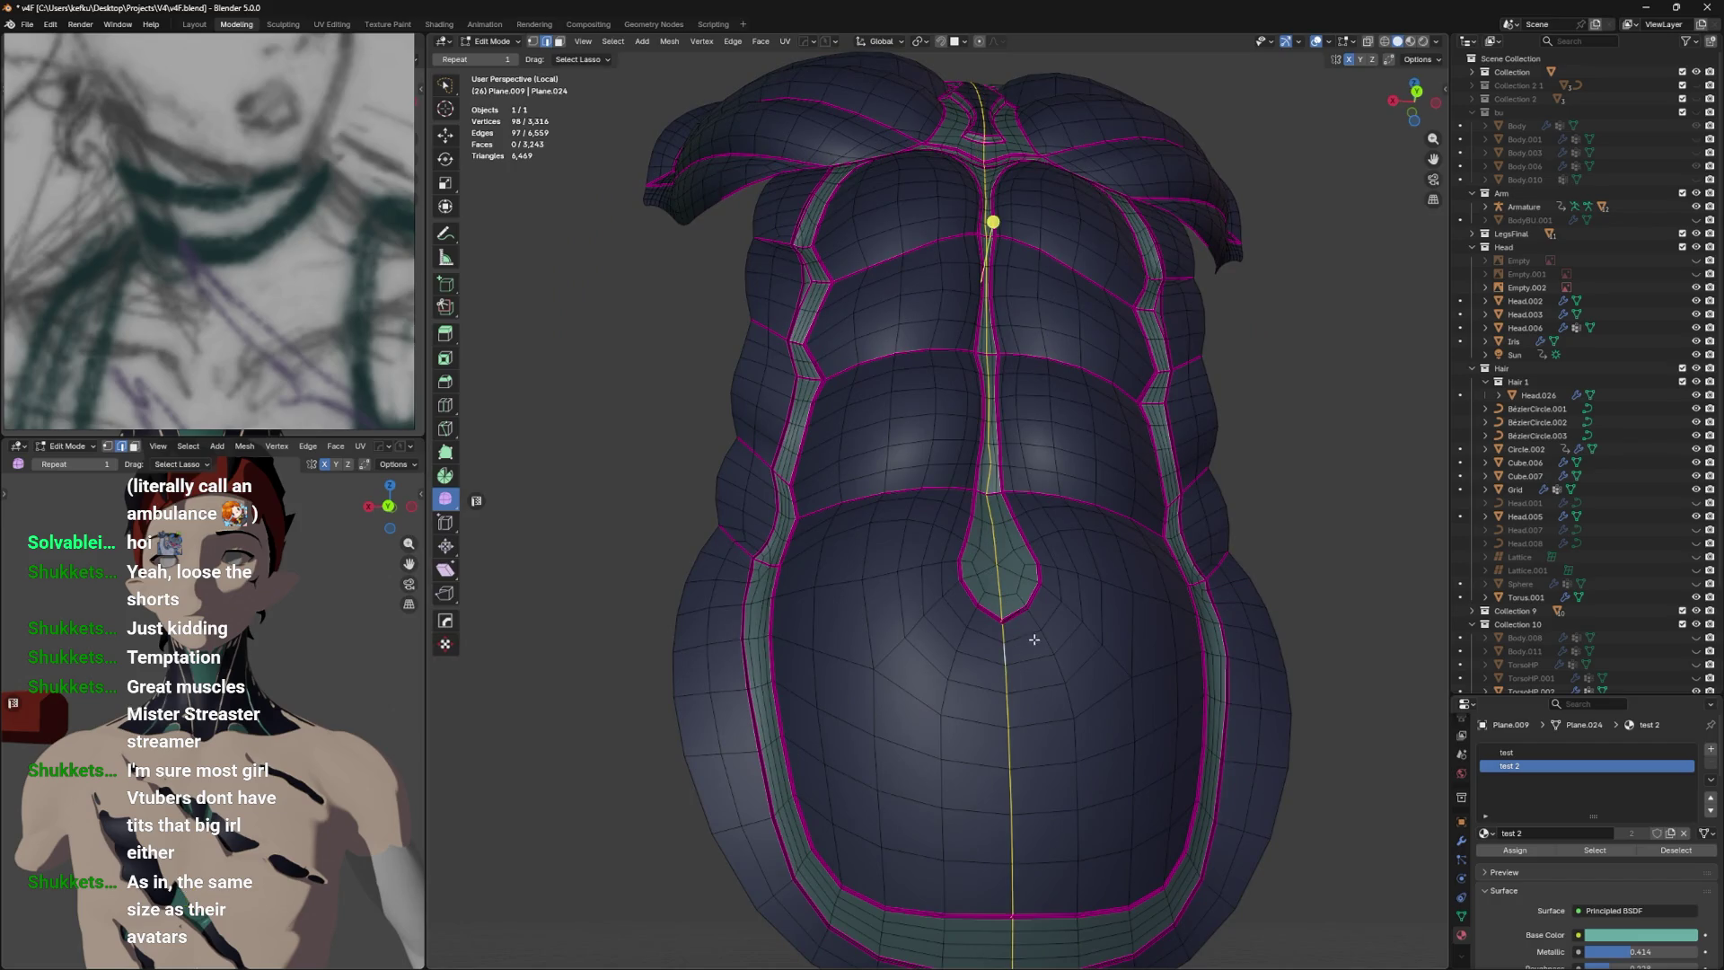
# Select the whole connected torso mesh and frame the chest and its seam from the front.
pyautogui.press('v')
pyautogui.click(1110, 639)
pyautogui.press('l')
pyautogui.moveTo(1126, 566); pyautogui.dragTo(1319, 588)
pyautogui.scroll(-3)
pyautogui.moveTo(1203, 512); pyautogui.dragTo(1153, 440)
pyautogui.scroll(3)
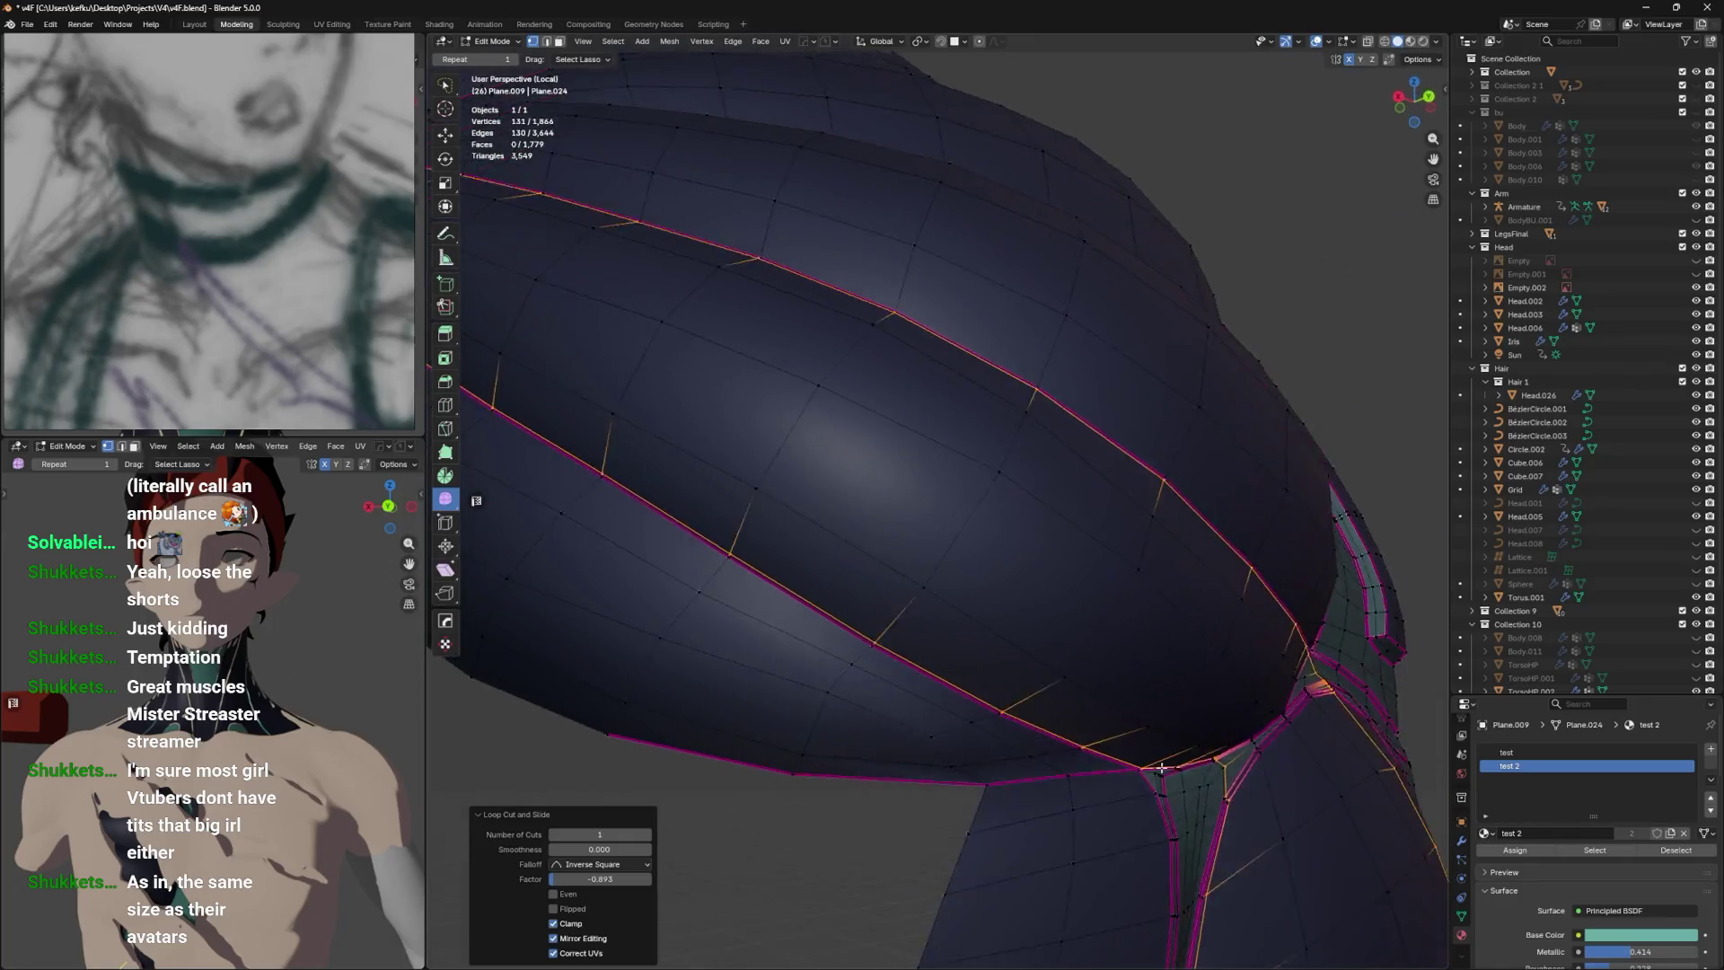
pyautogui.scroll(-3)
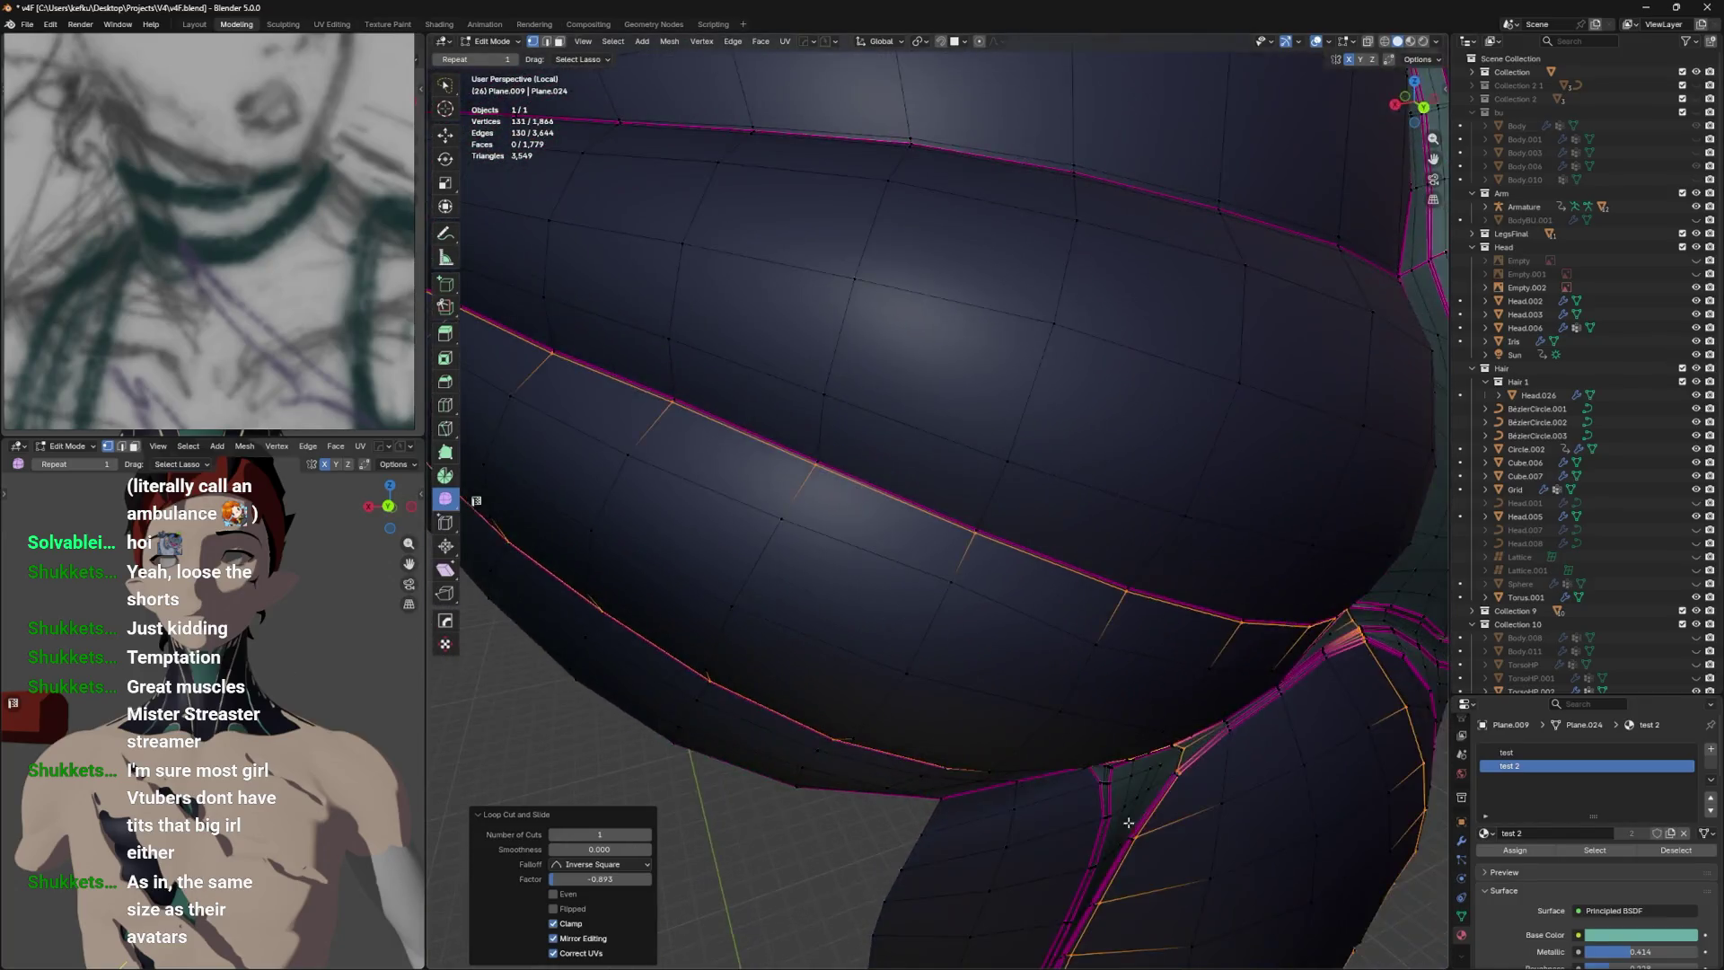
pyautogui.moveTo(1116, 778); pyautogui.dragTo(1117, 799)
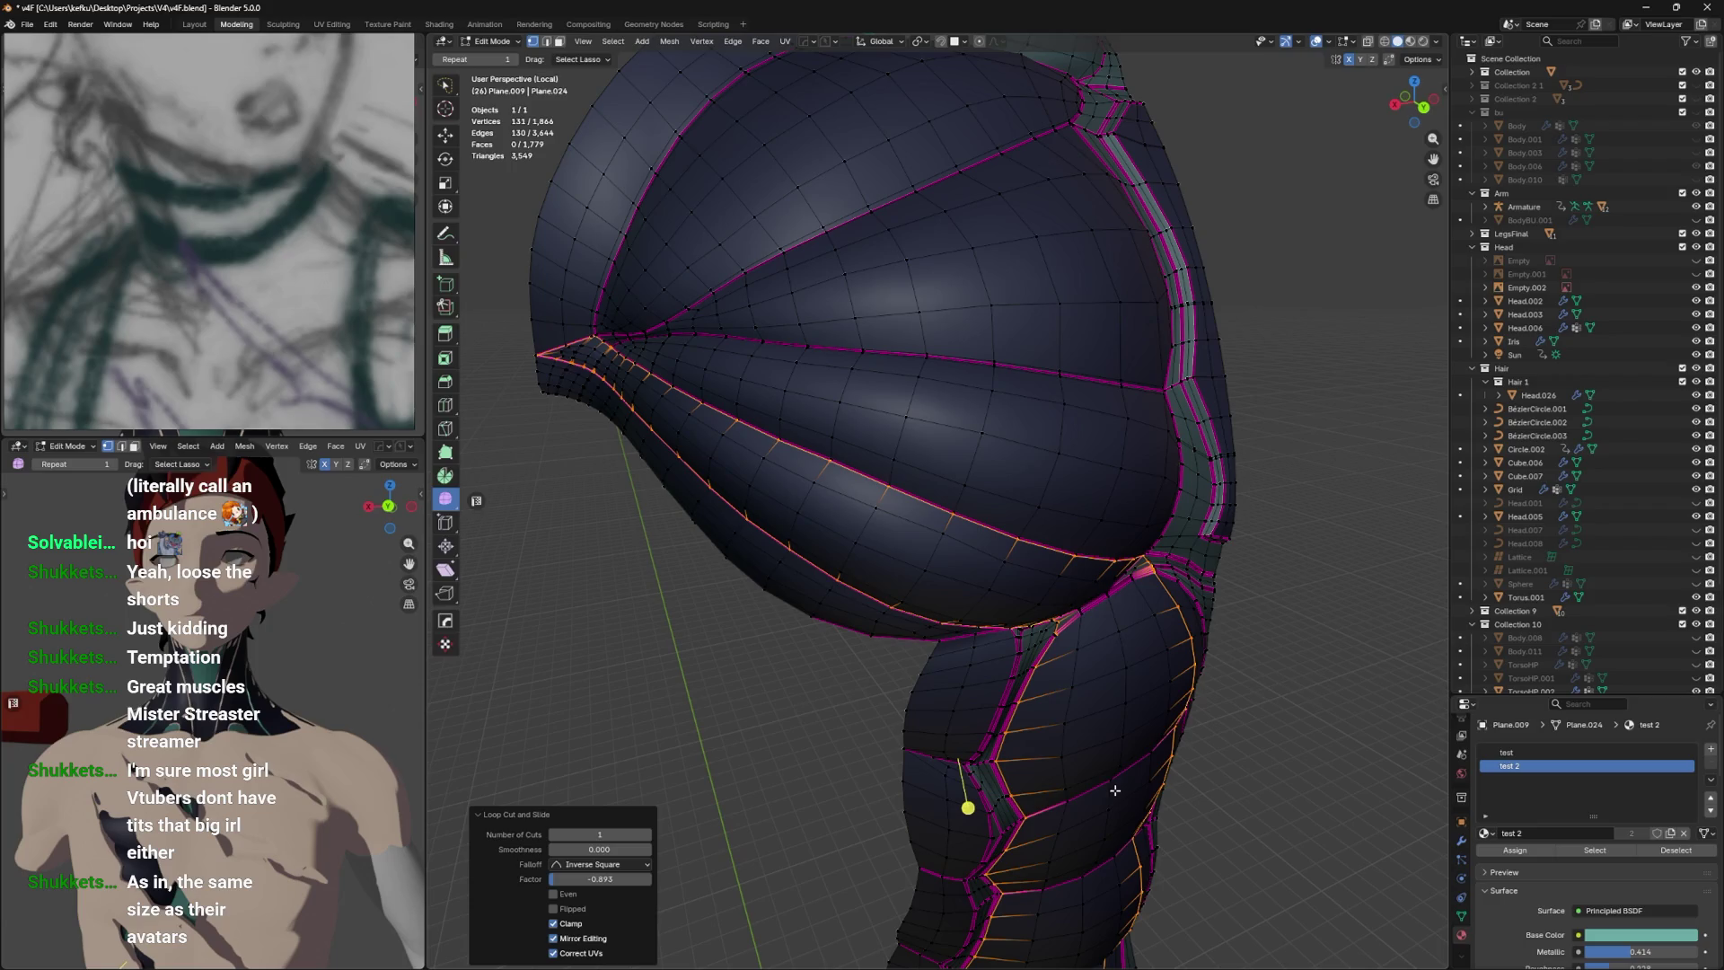
# Step back through the latest chest loop cuts to the earlier mirrored torso, redoing one step.
pyautogui.hotkey('ctrl', 'z')
pyautogui.hotkey('ctrl', 'z')
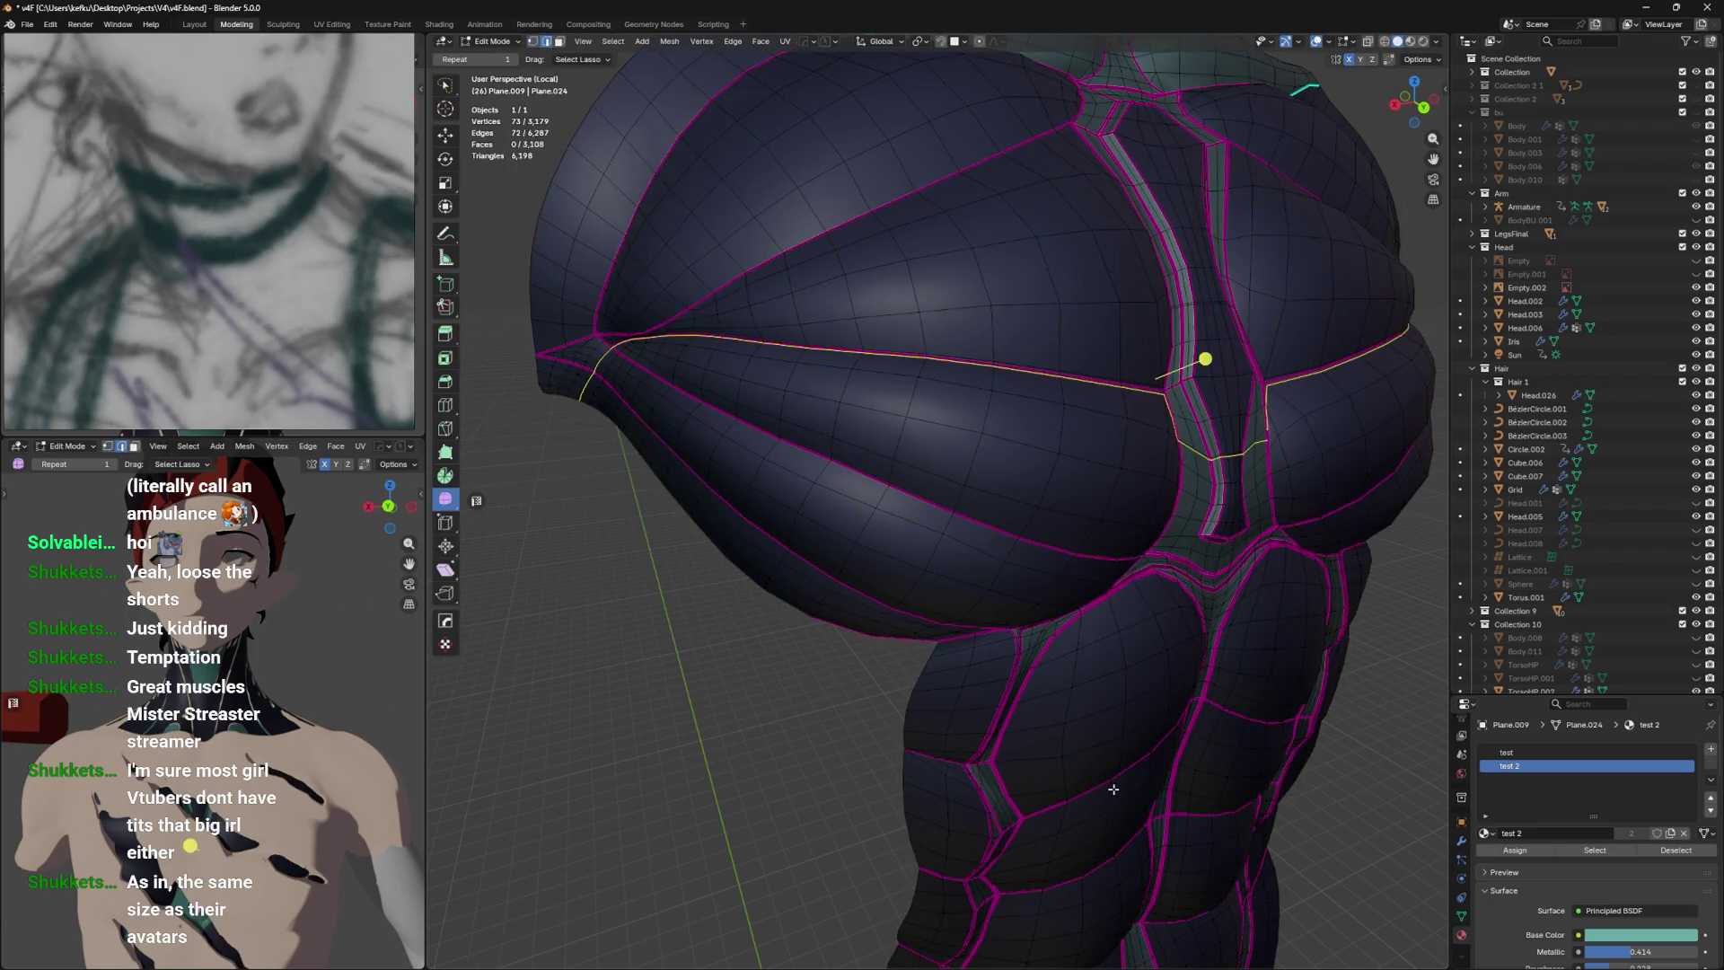
pyautogui.hotkey('ctrl', 'z')
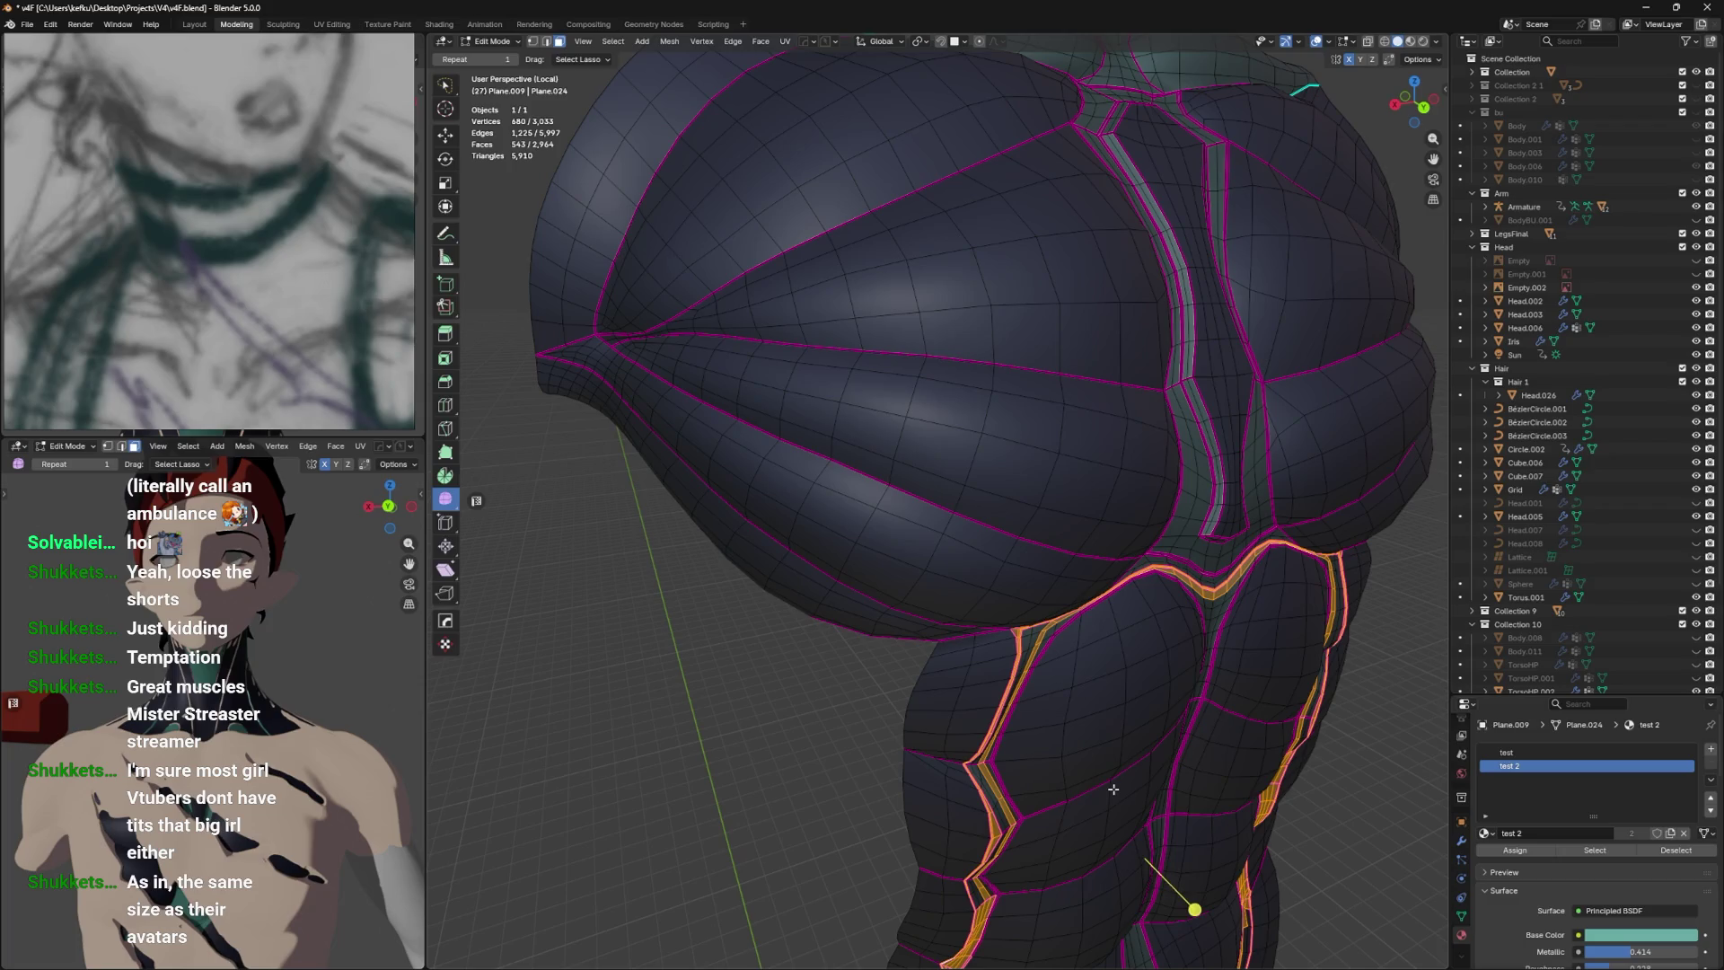
pyautogui.hotkey('ctrl', 'z')
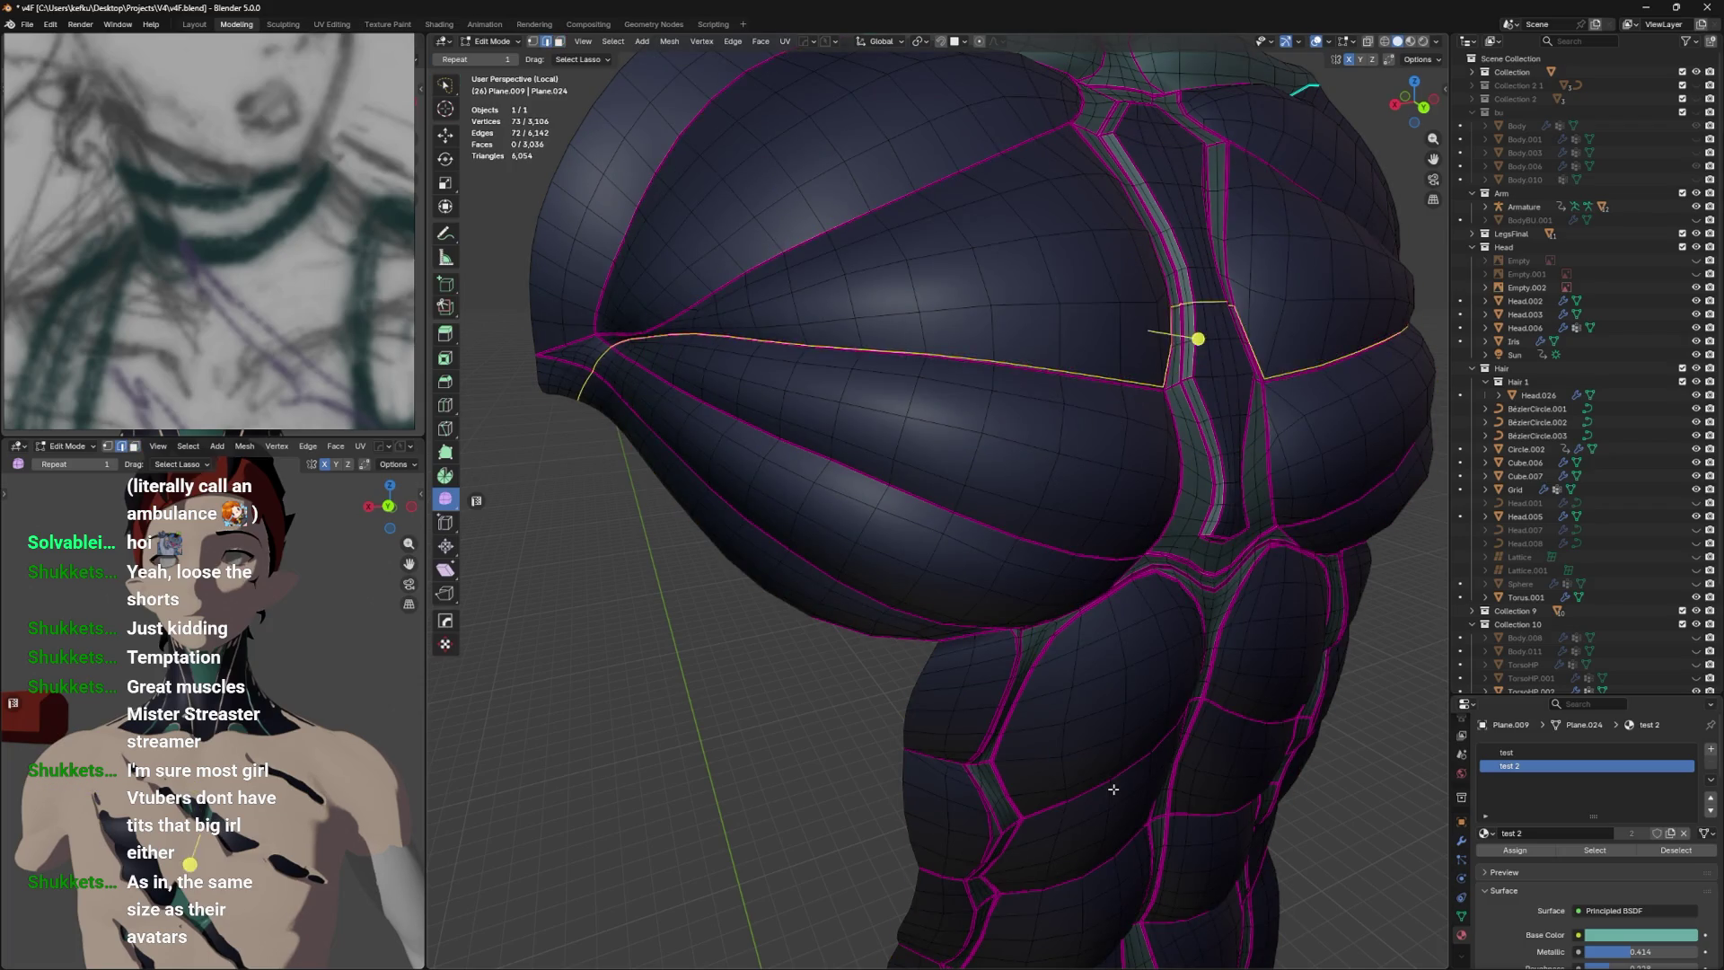
pyautogui.hotkey('ctrl', 'z')
# Select the linked pec region from a chest-panel face and view it from the lower left.
pyautogui.click(1033, 289)
pyautogui.hotkey('ctrl', 'l')
pyautogui.scroll(3)
pyautogui.moveTo(1012, 302); pyautogui.dragTo(777, 649)
# Inspect the selected pec from below and limit linked selection to seam-bounded regions.
pyautogui.moveTo(1053, 528); pyautogui.dragTo(789, 645)
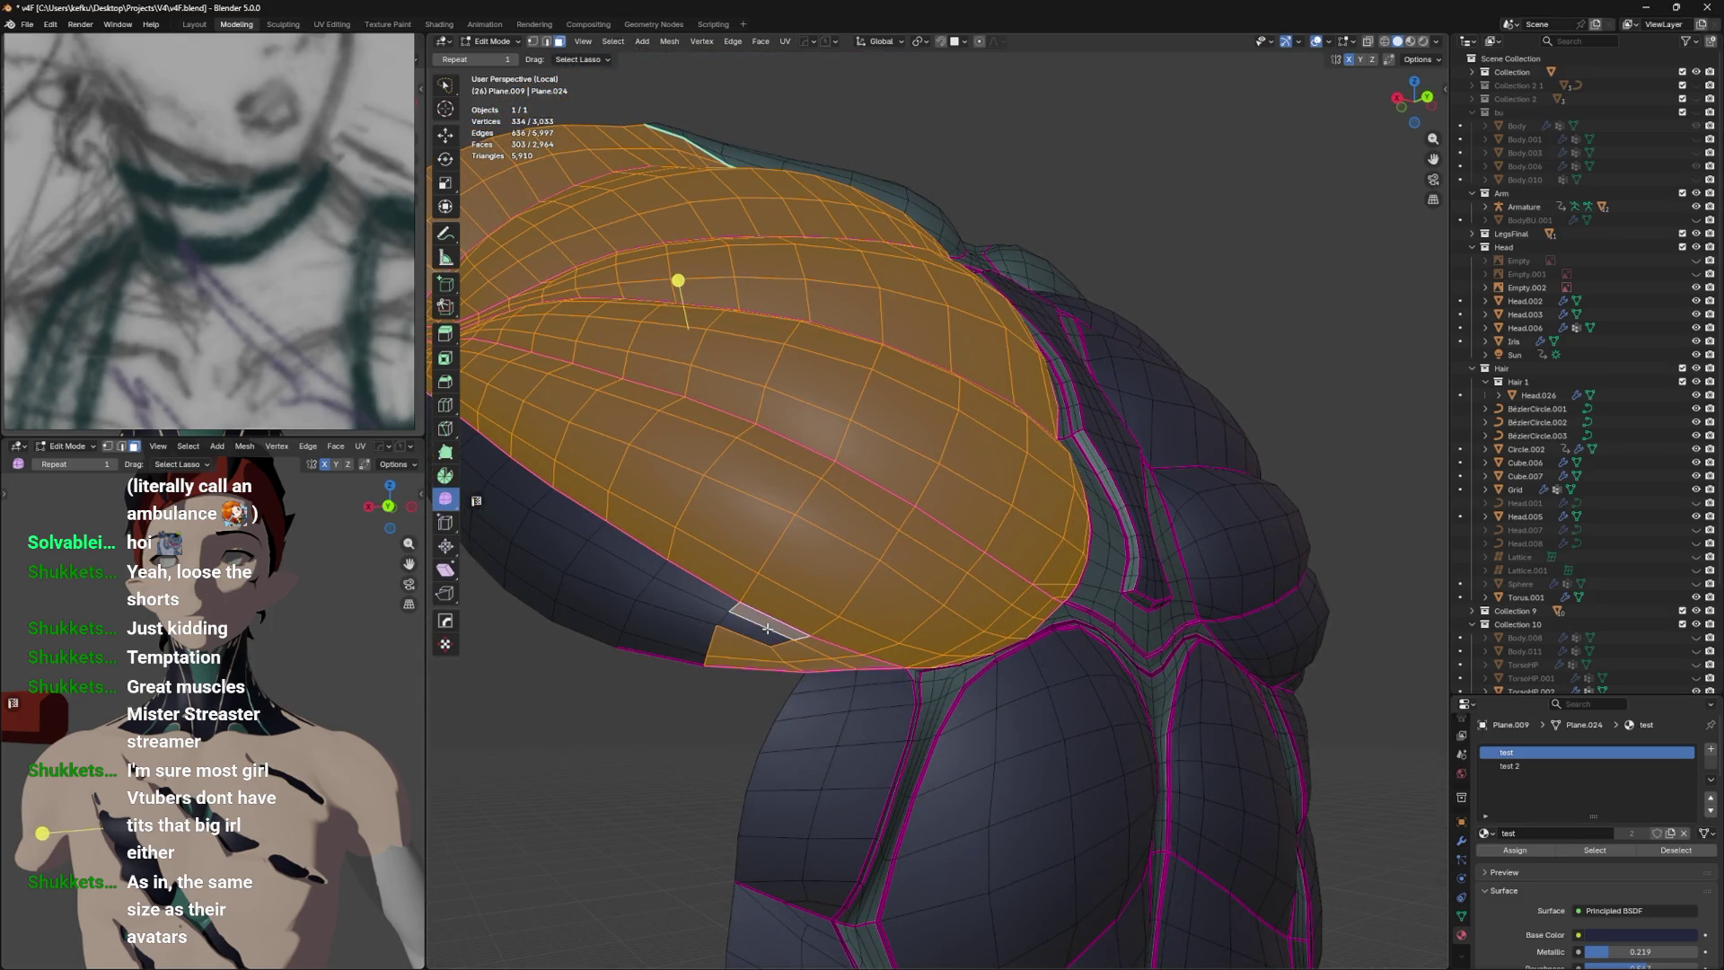
pyautogui.moveTo(787, 613); pyautogui.dragTo(847, 637)
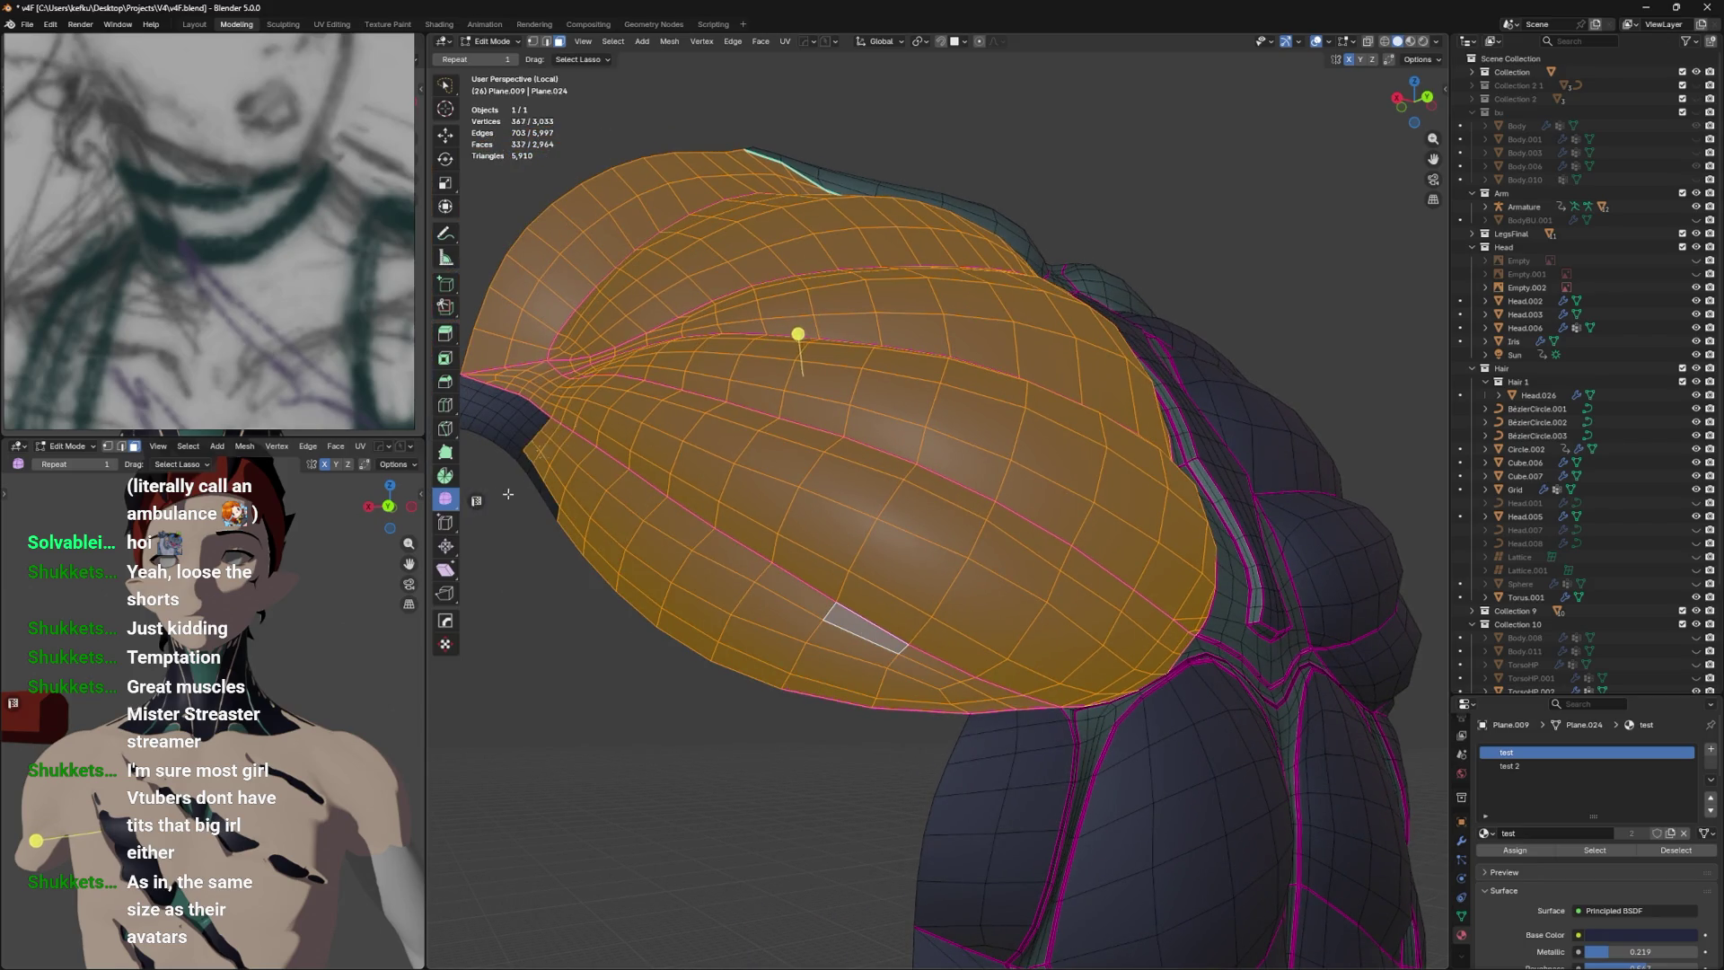
pyautogui.moveTo(573, 501); pyautogui.dragTo(861, 497)
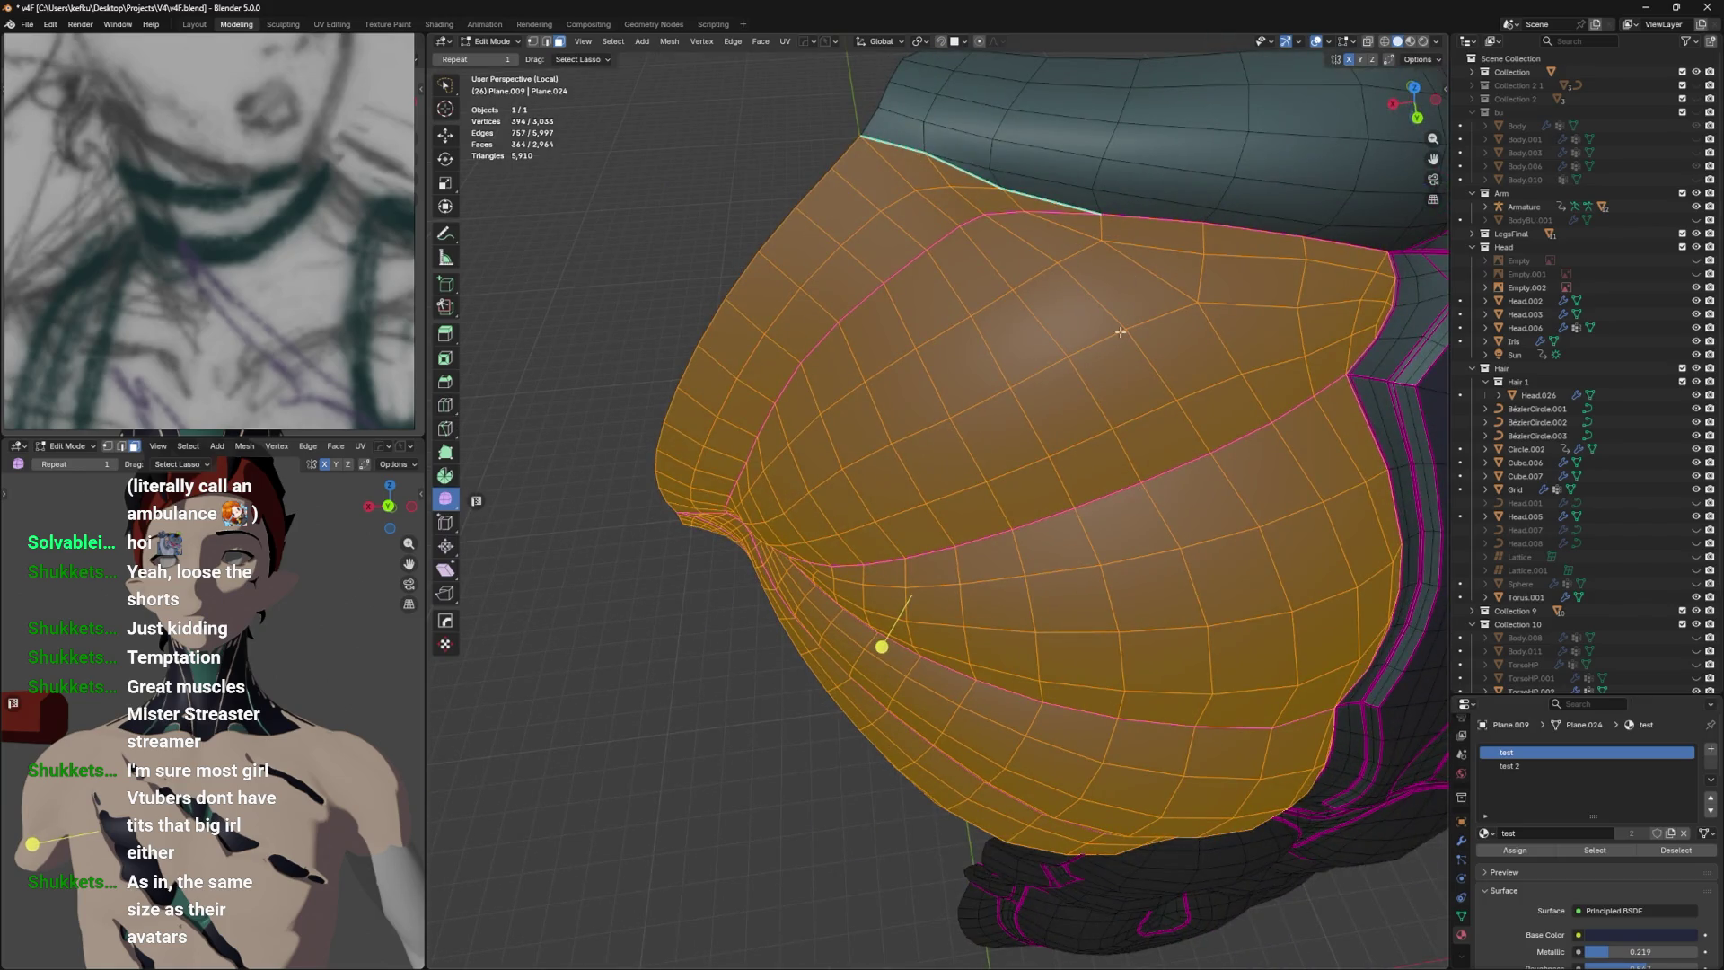
pyautogui.rightClick(1056, 433)
pyautogui.click(1056, 433)
# In edge mode, select all chest edges sharing the same crease via Select Similar.
pyautogui.press('2')
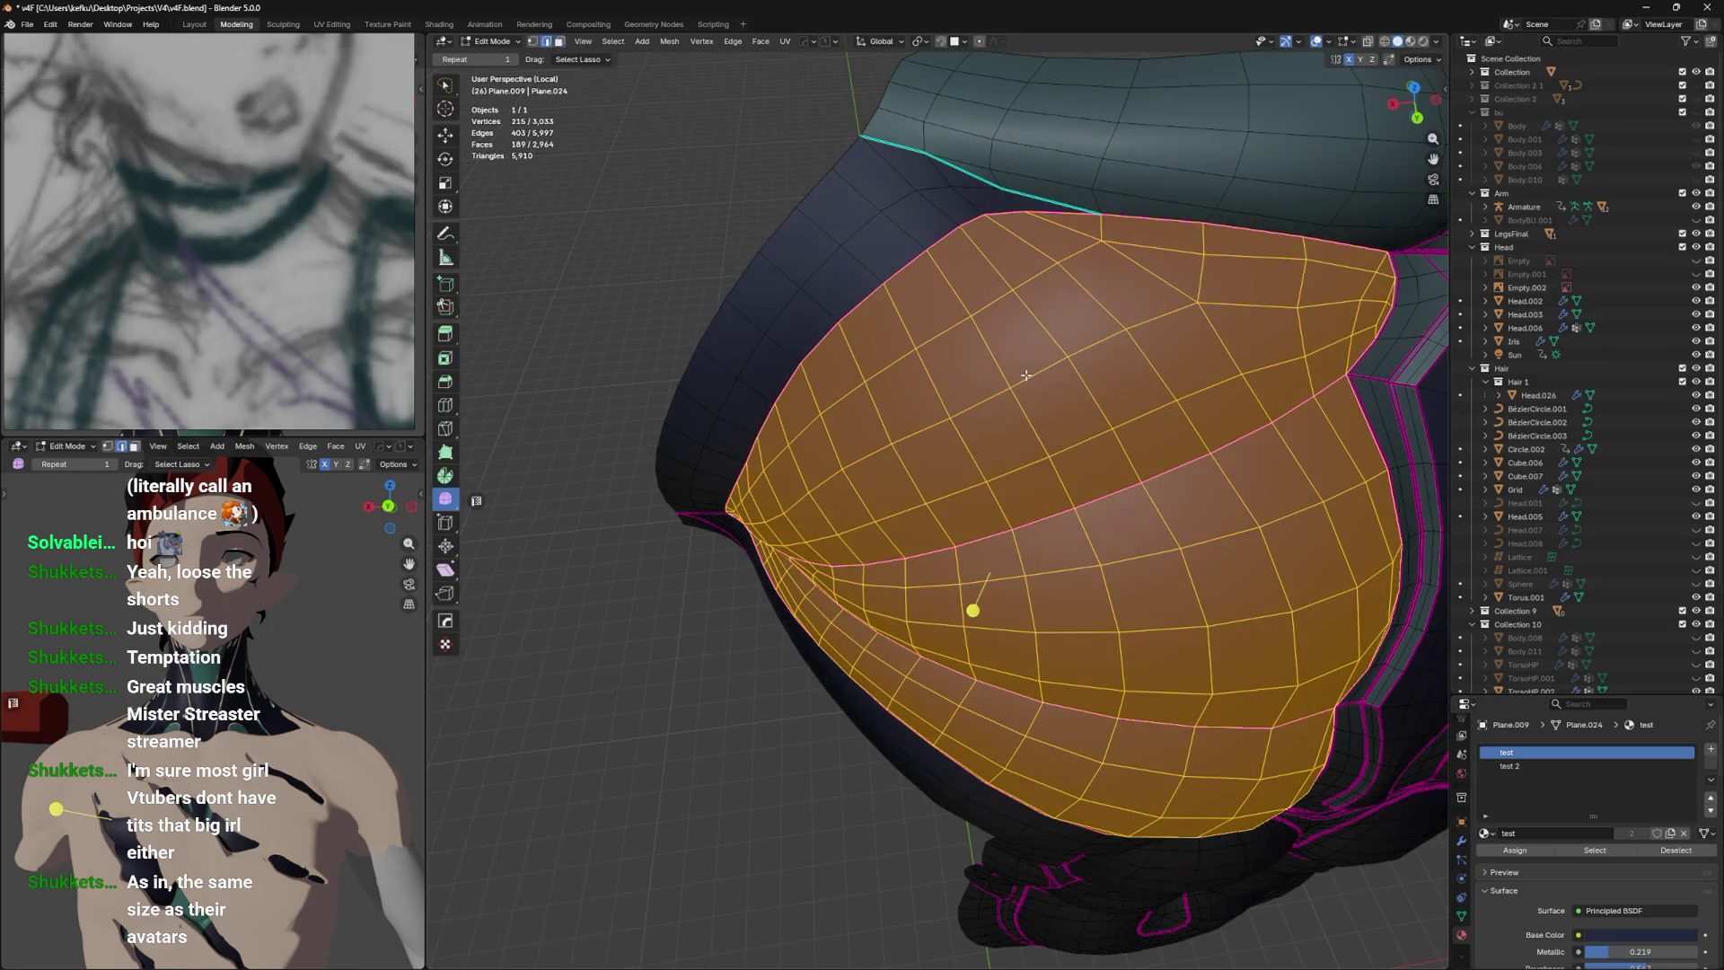
pyautogui.press('l')
pyautogui.click(1026, 375)
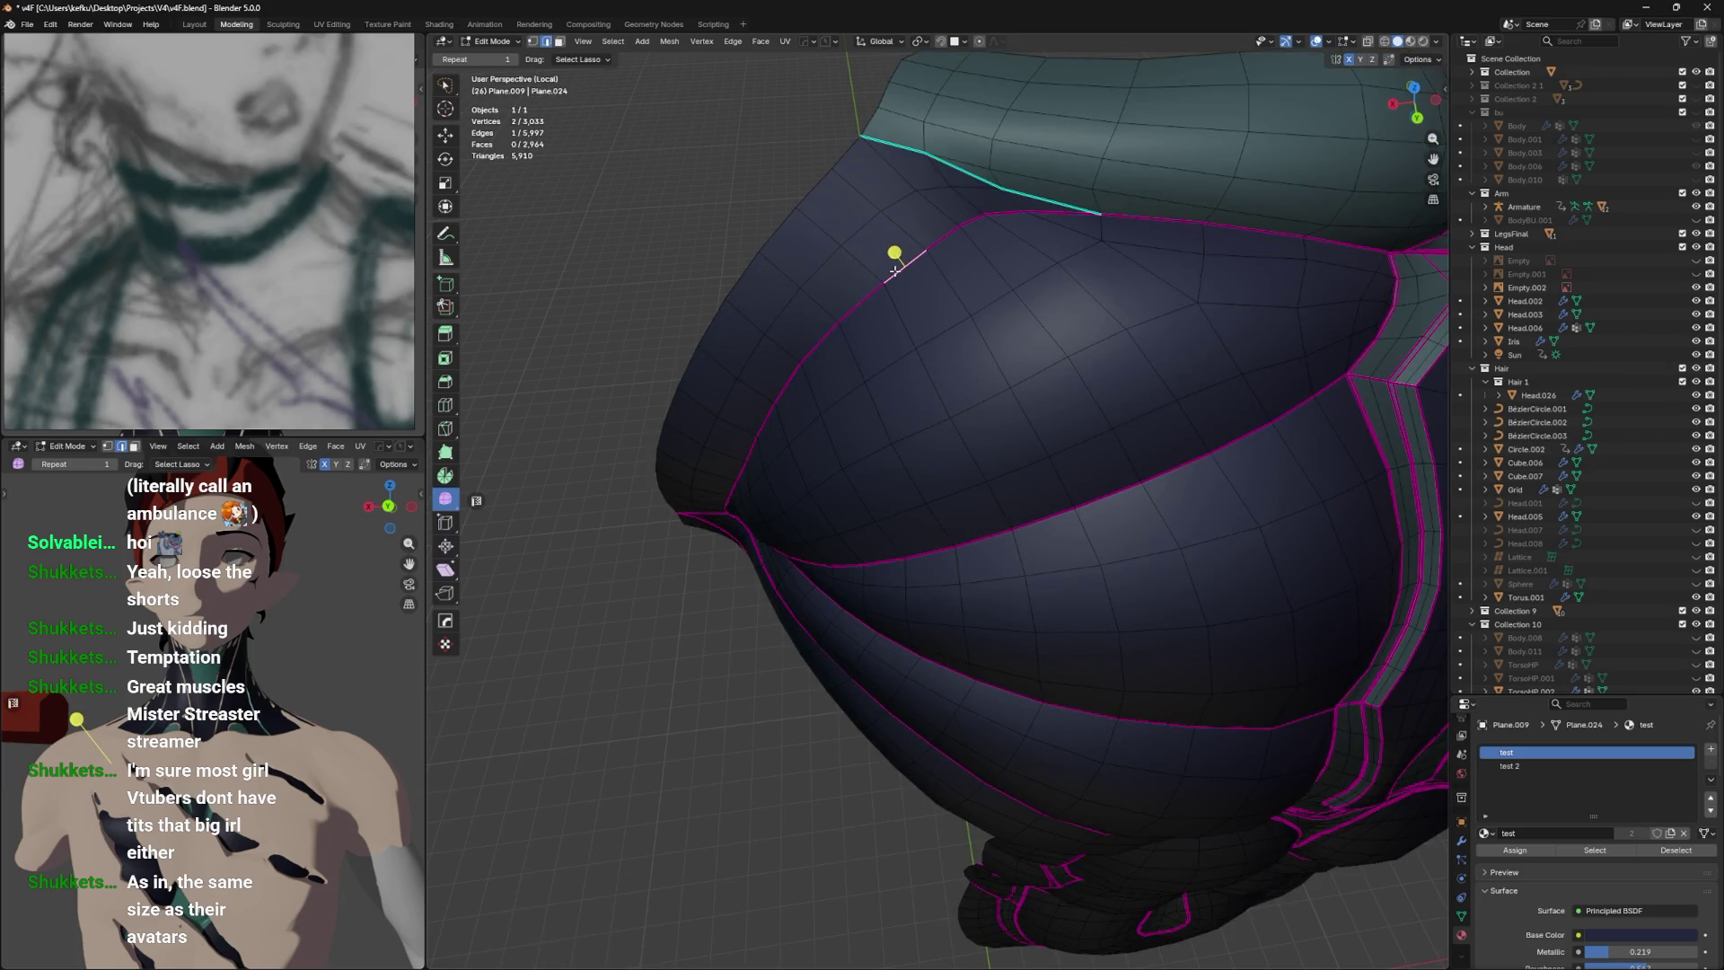
pyautogui.hotkey('shift', 'g')
pyautogui.click(896, 276)
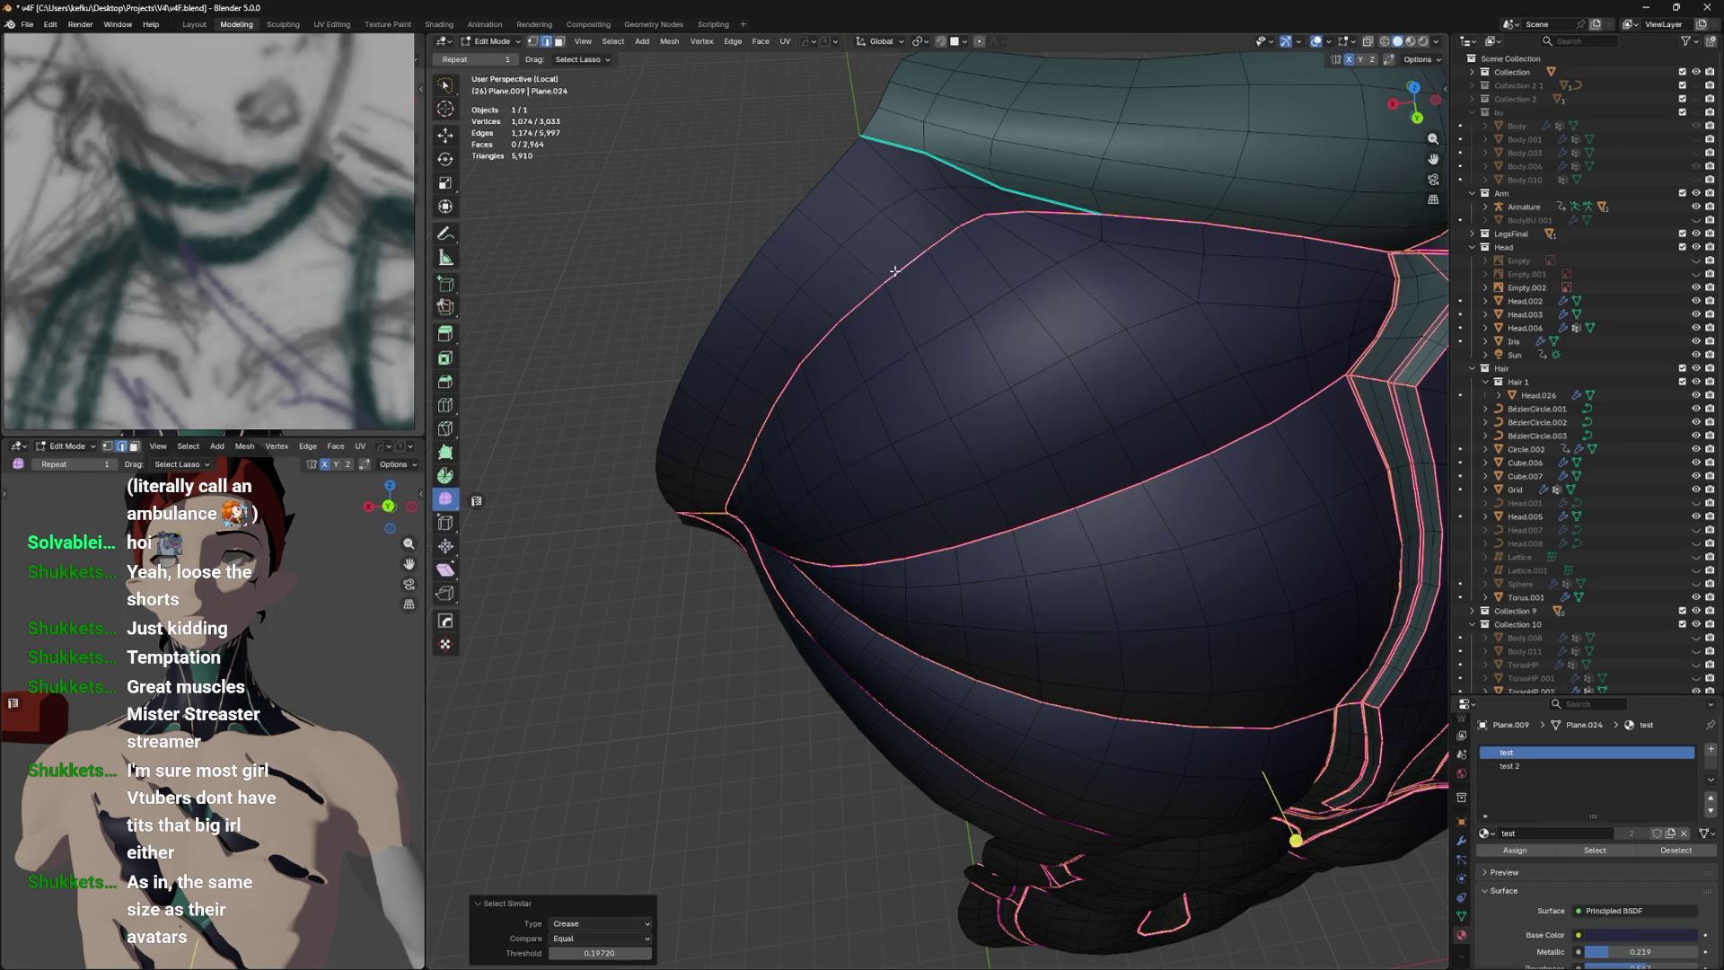
pyautogui.rightClick(918, 289)
pyautogui.press('Escape')
# Select the seam-bounded chest island from a single edge and save the file.
pyautogui.click(981, 334)
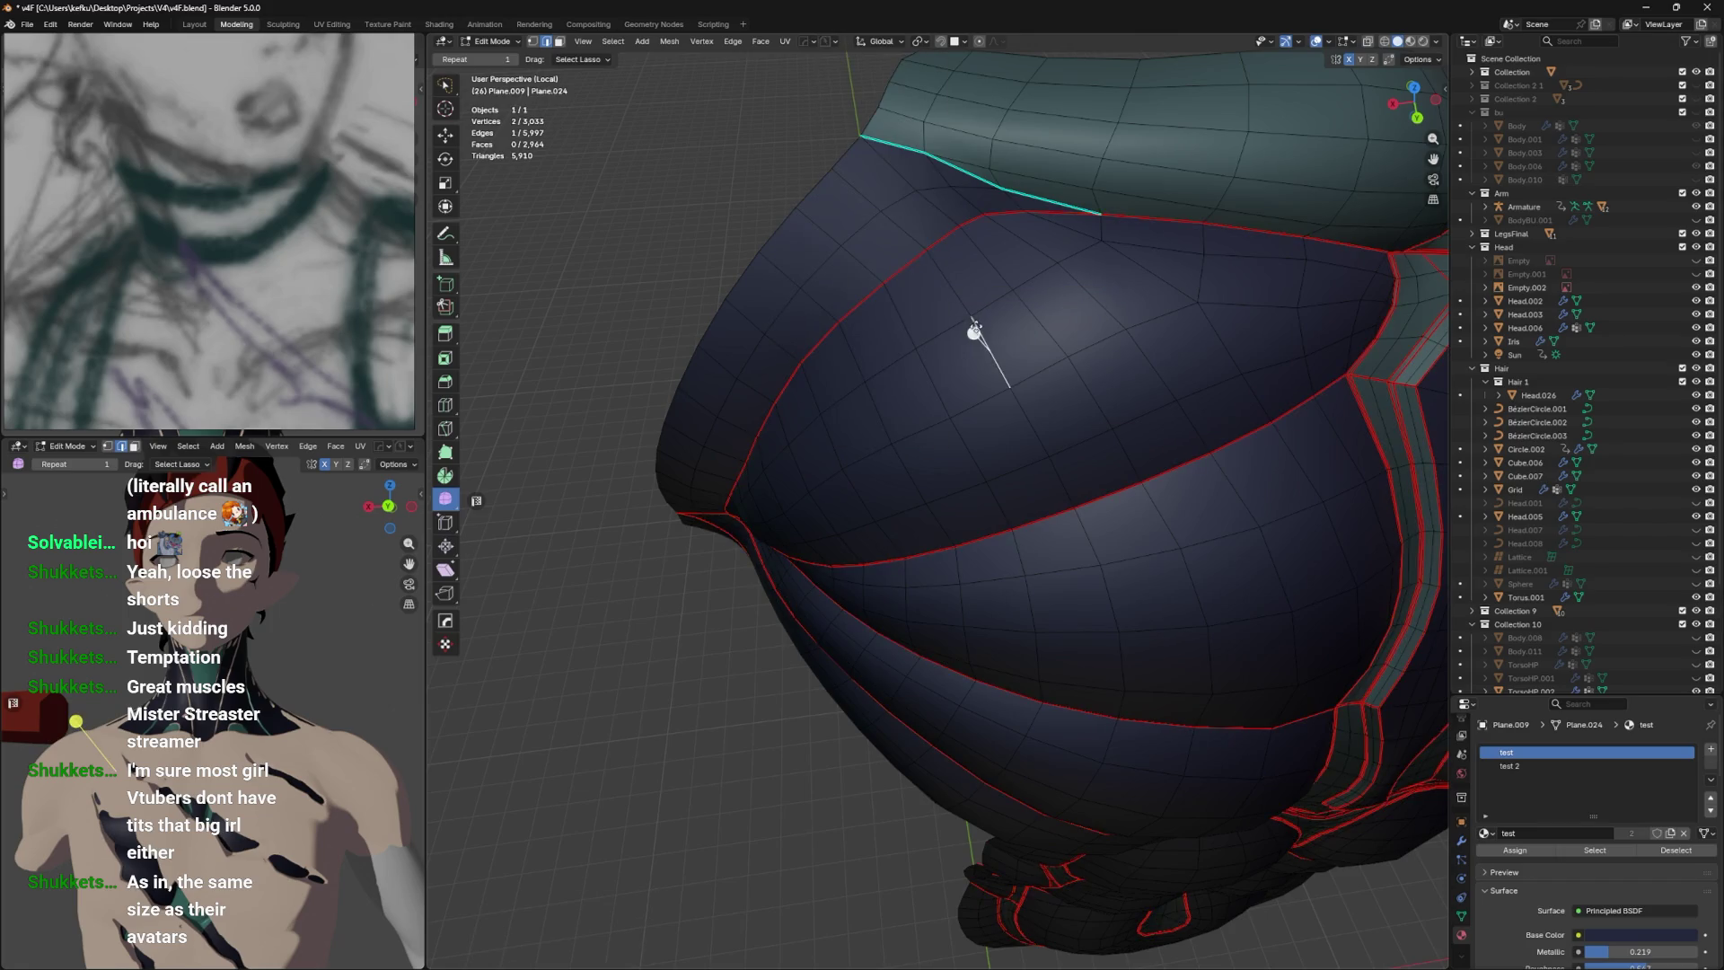
pyautogui.press('l')
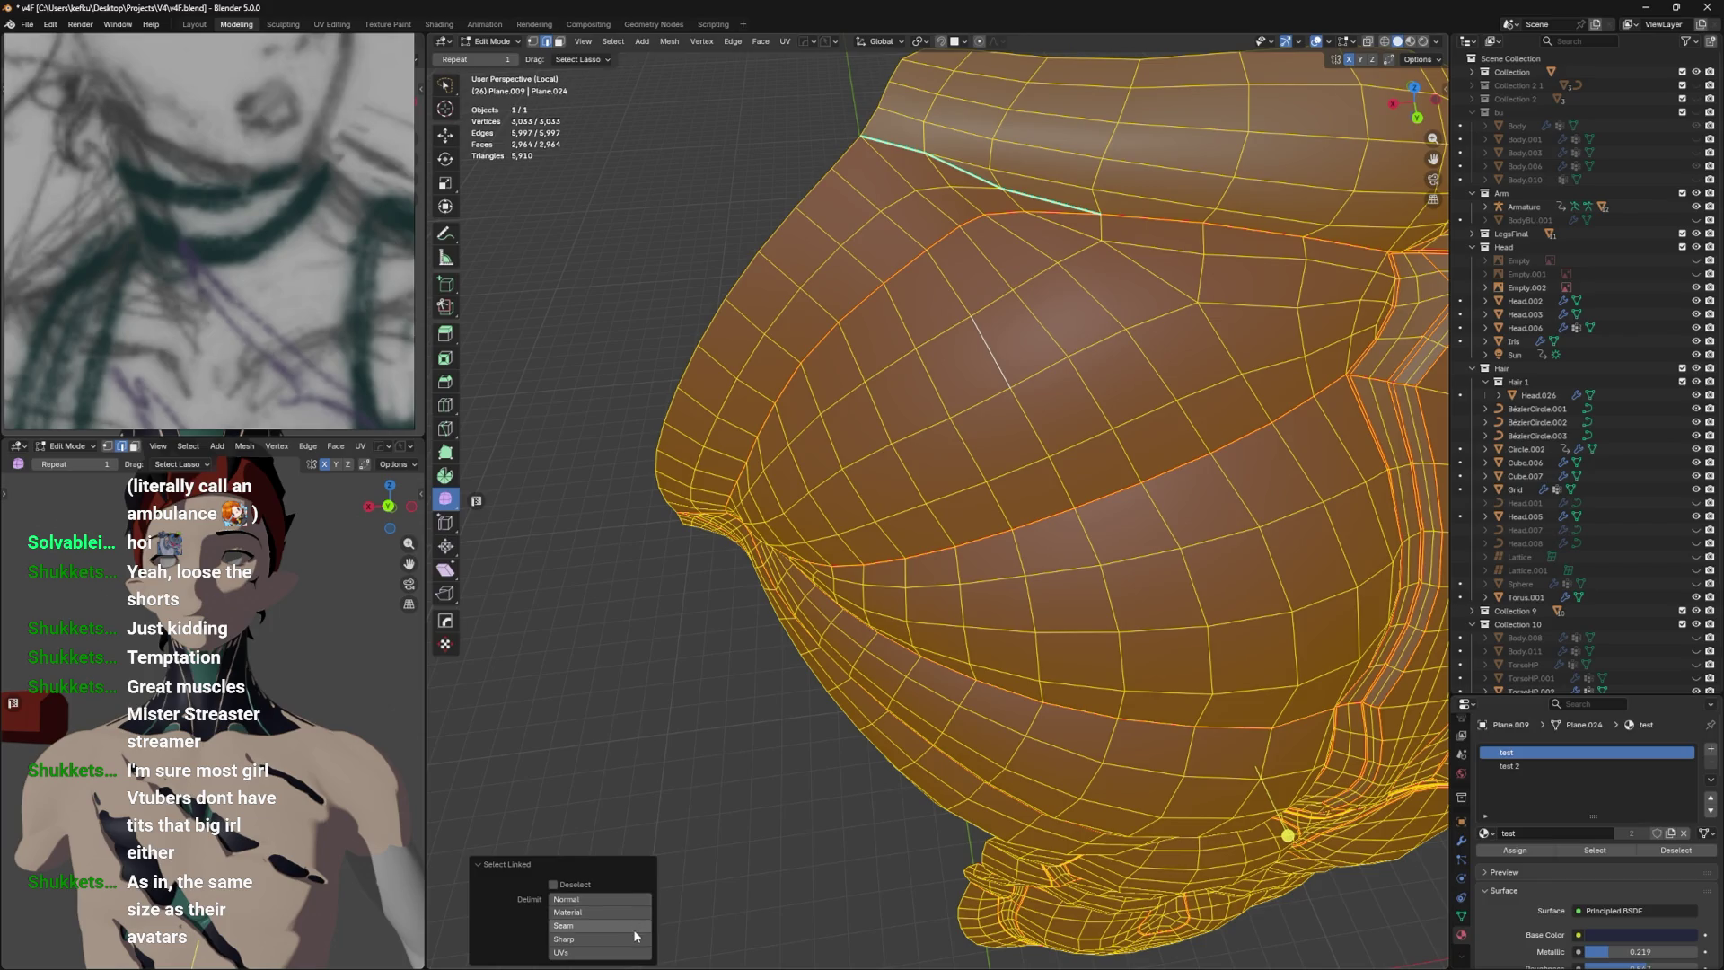
pyautogui.click(633, 927)
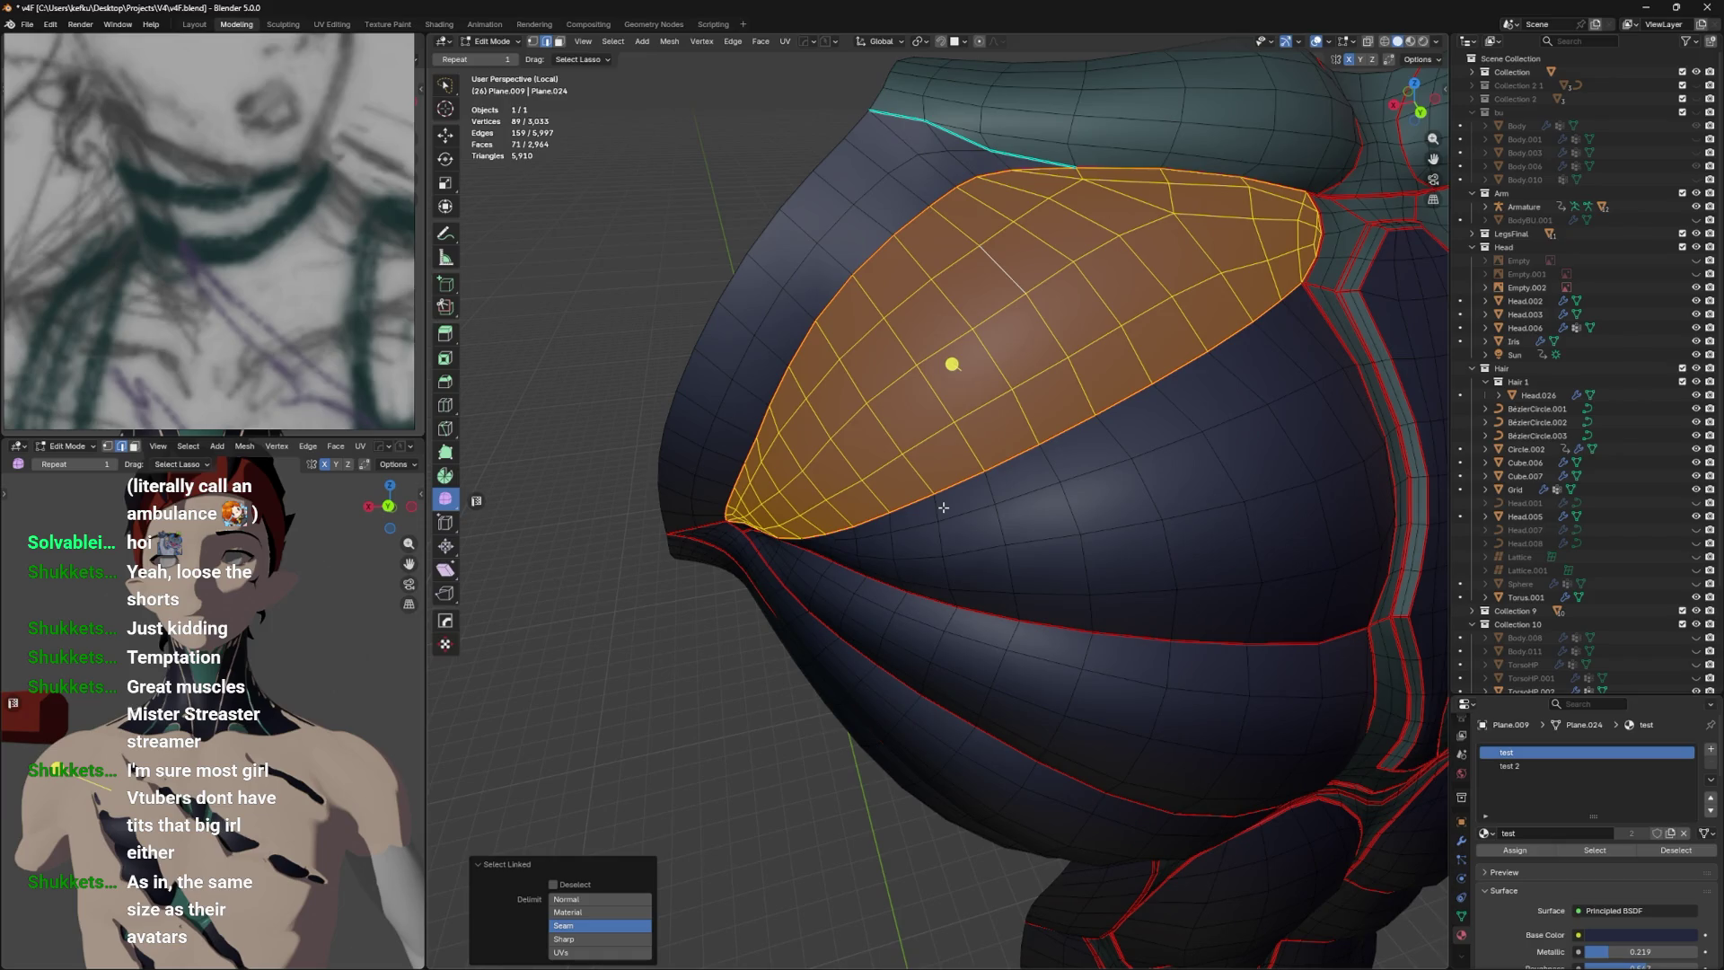
pyautogui.hotkey('ctrl', 's')
# Enlarge the outliner and switch the torso back to Object Mode.
pyautogui.moveTo(1115, 396); pyautogui.dragTo(1118, 467)
pyautogui.moveTo(1472, 697); pyautogui.dragTo(1472, 906)
pyautogui.press('Tab')
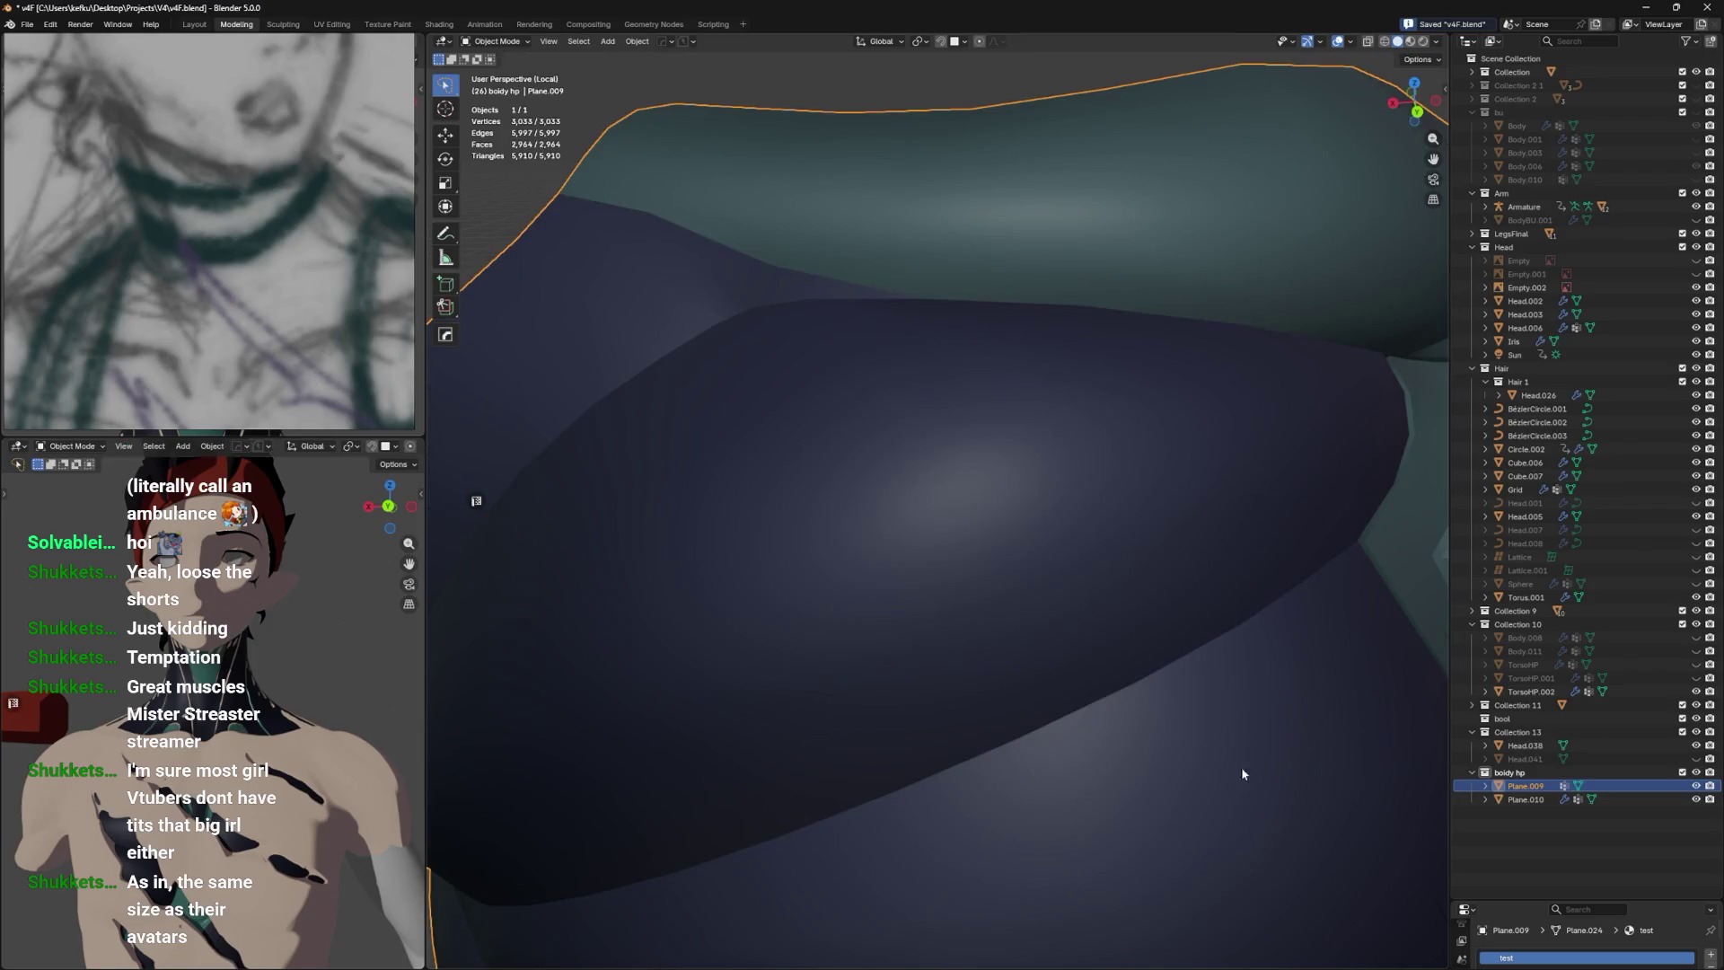
# Duplicate Plane.010 in place, hide Plane.009, and edit the copy.
pyautogui.click(1200, 747)
pyautogui.moveTo(1199, 747); pyautogui.dragTo(1265, 751)
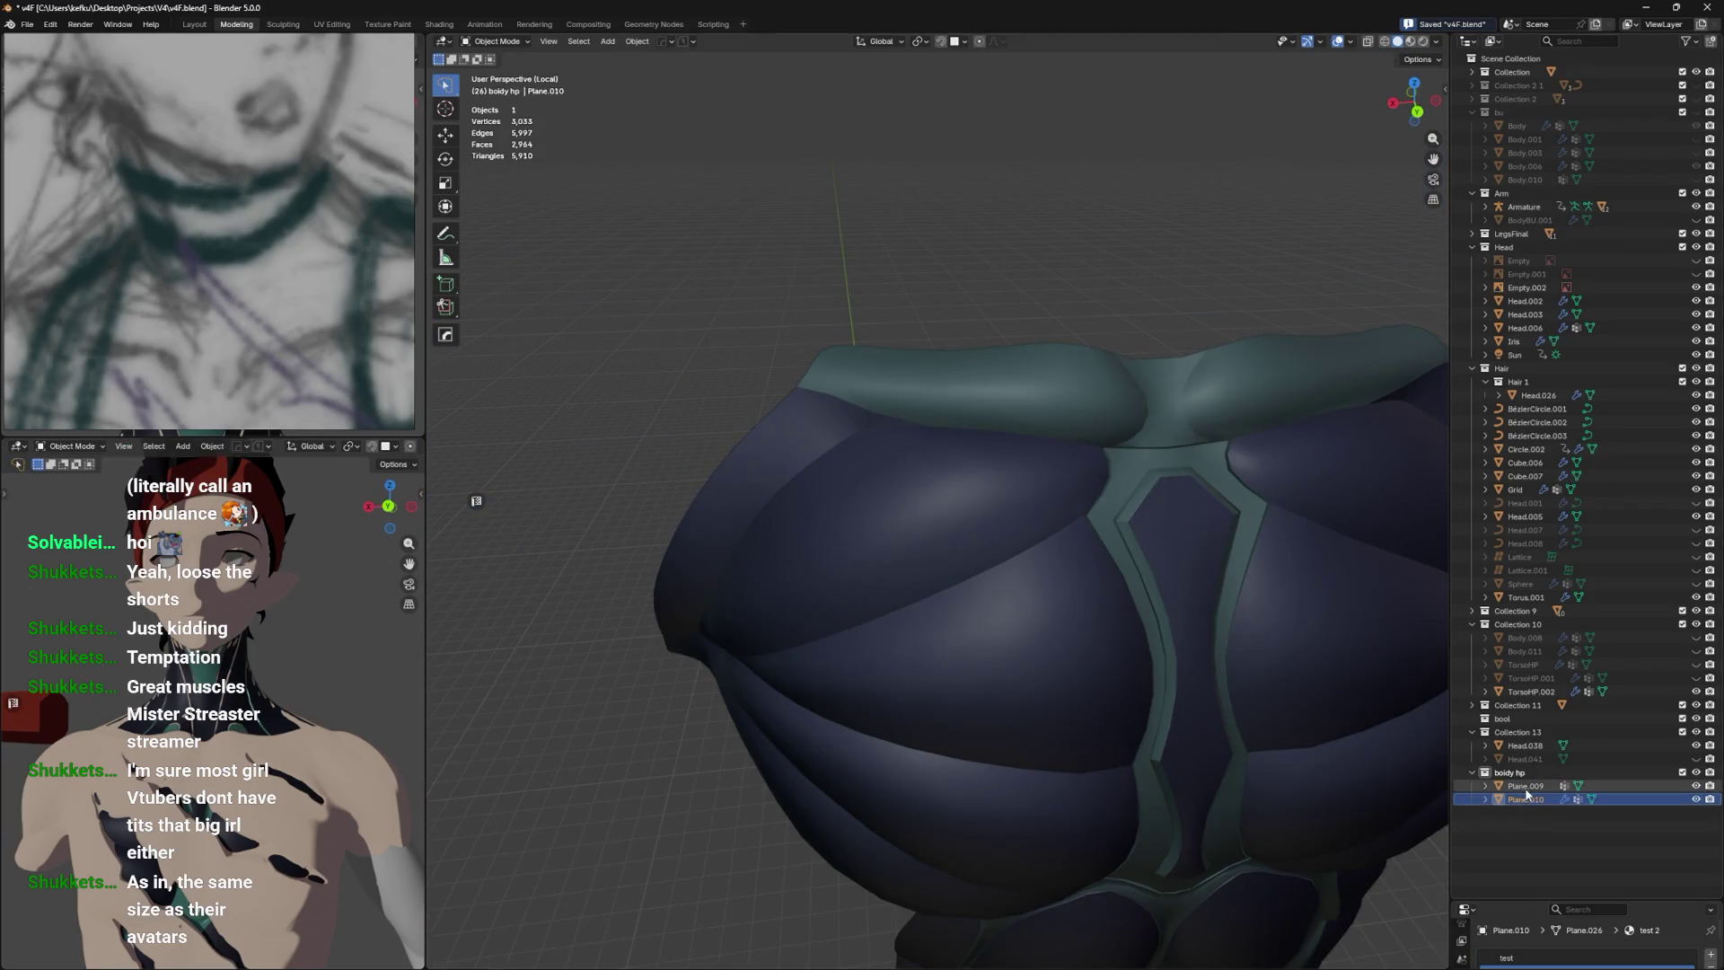
pyautogui.click(1526, 794)
pyautogui.hotkey('shift', 'd')
pyautogui.press('Escape')
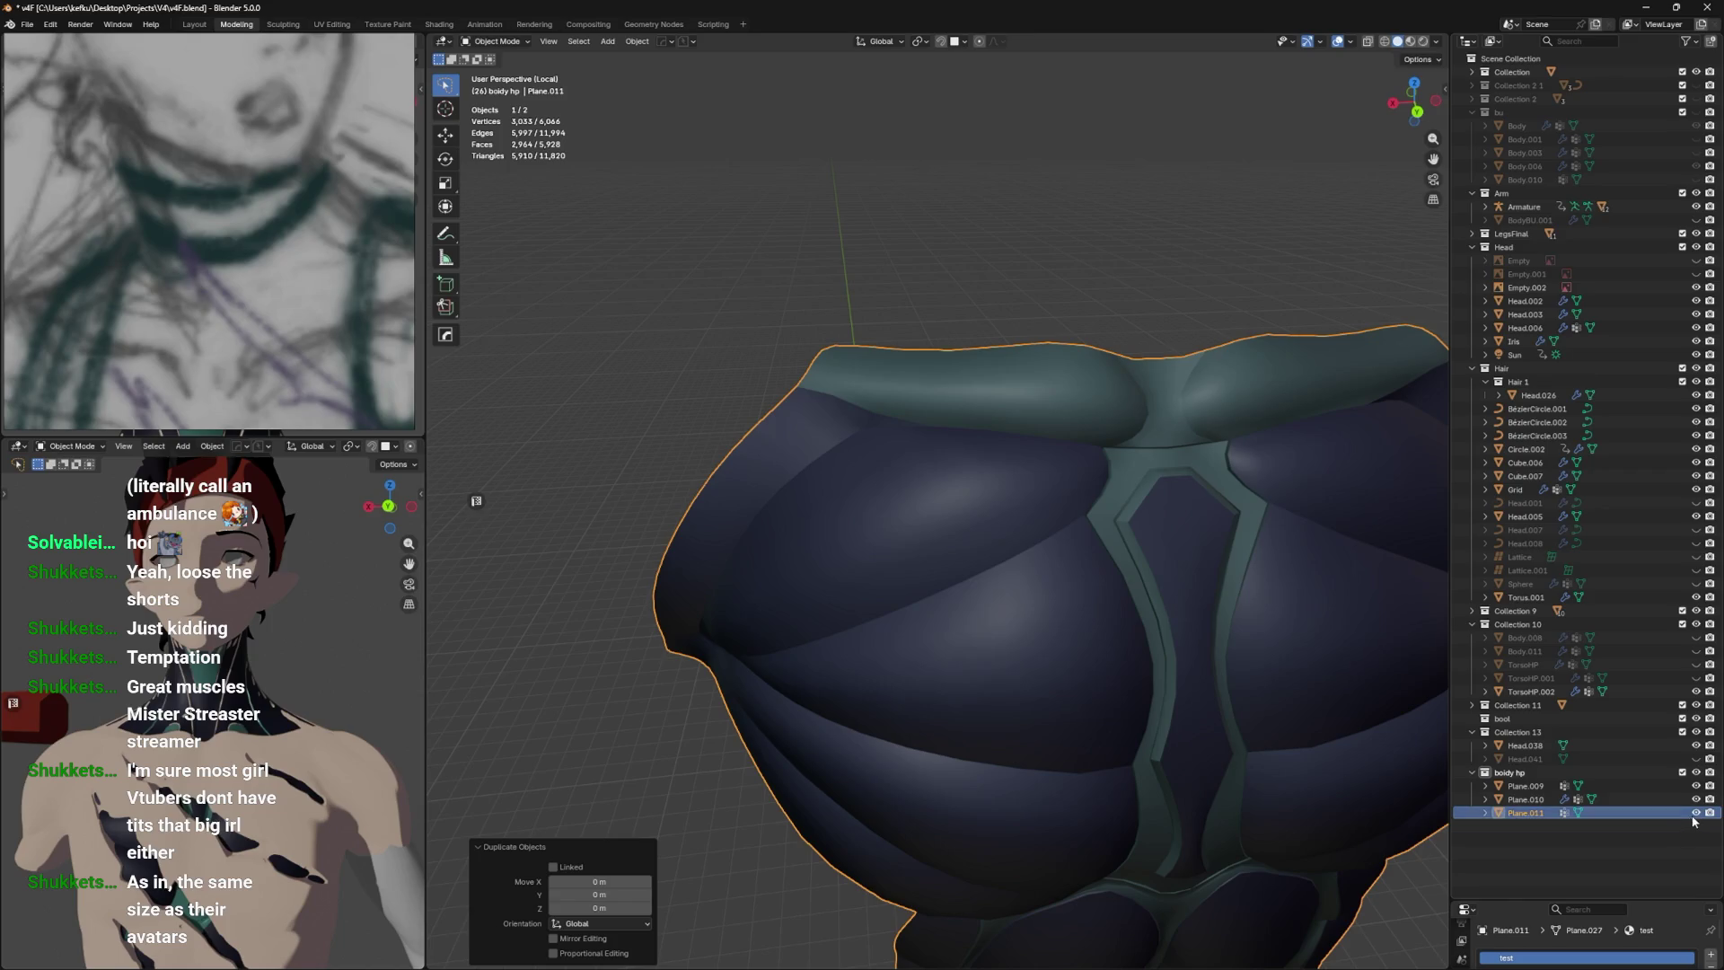
pyautogui.click(1695, 788)
pyautogui.press('Tab')
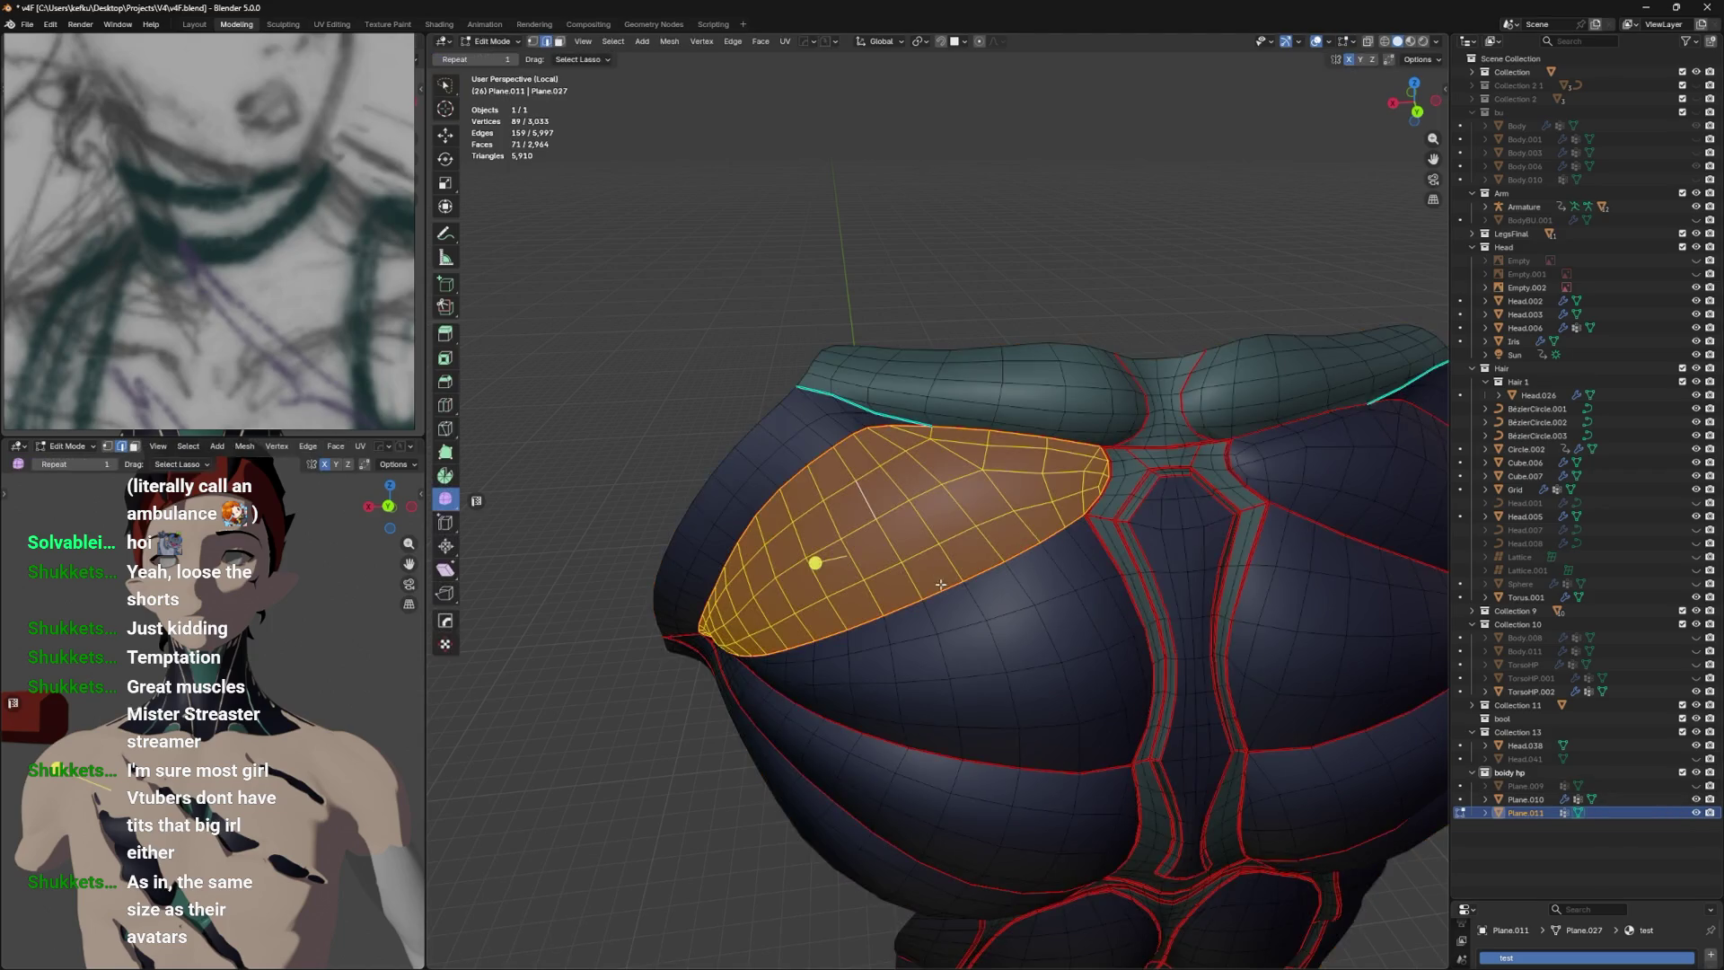
# Inset the chest patch and select the seam-bounded triangular region.
pyautogui.scroll(3)
pyautogui.scroll(3)
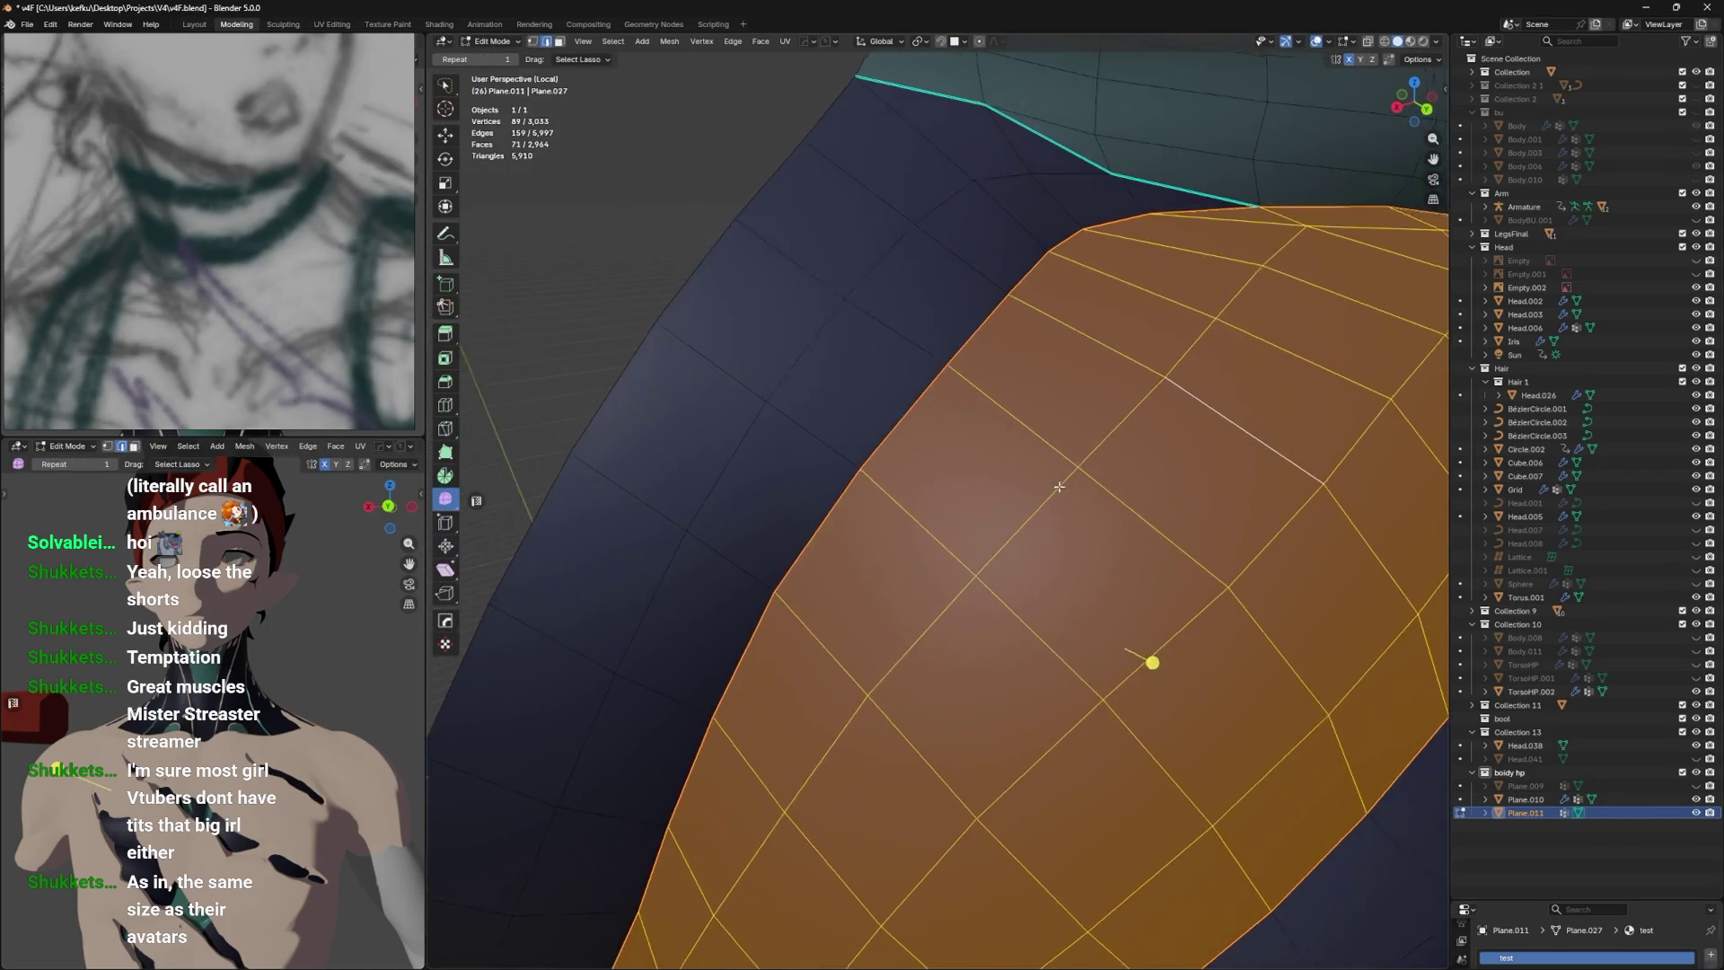
pyautogui.click(1151, 666)
pyautogui.moveTo(1151, 666); pyautogui.dragTo(746, 573)
pyautogui.moveTo(1056, 502); pyautogui.dragTo(1305, 408)
pyautogui.click(957, 605)
pyautogui.press('l')
# Inset the seam-bounded patch under the chest and the lower strand's patch.
pyautogui.click(1055, 616)
pyautogui.hotkey('ctrl', 'l')
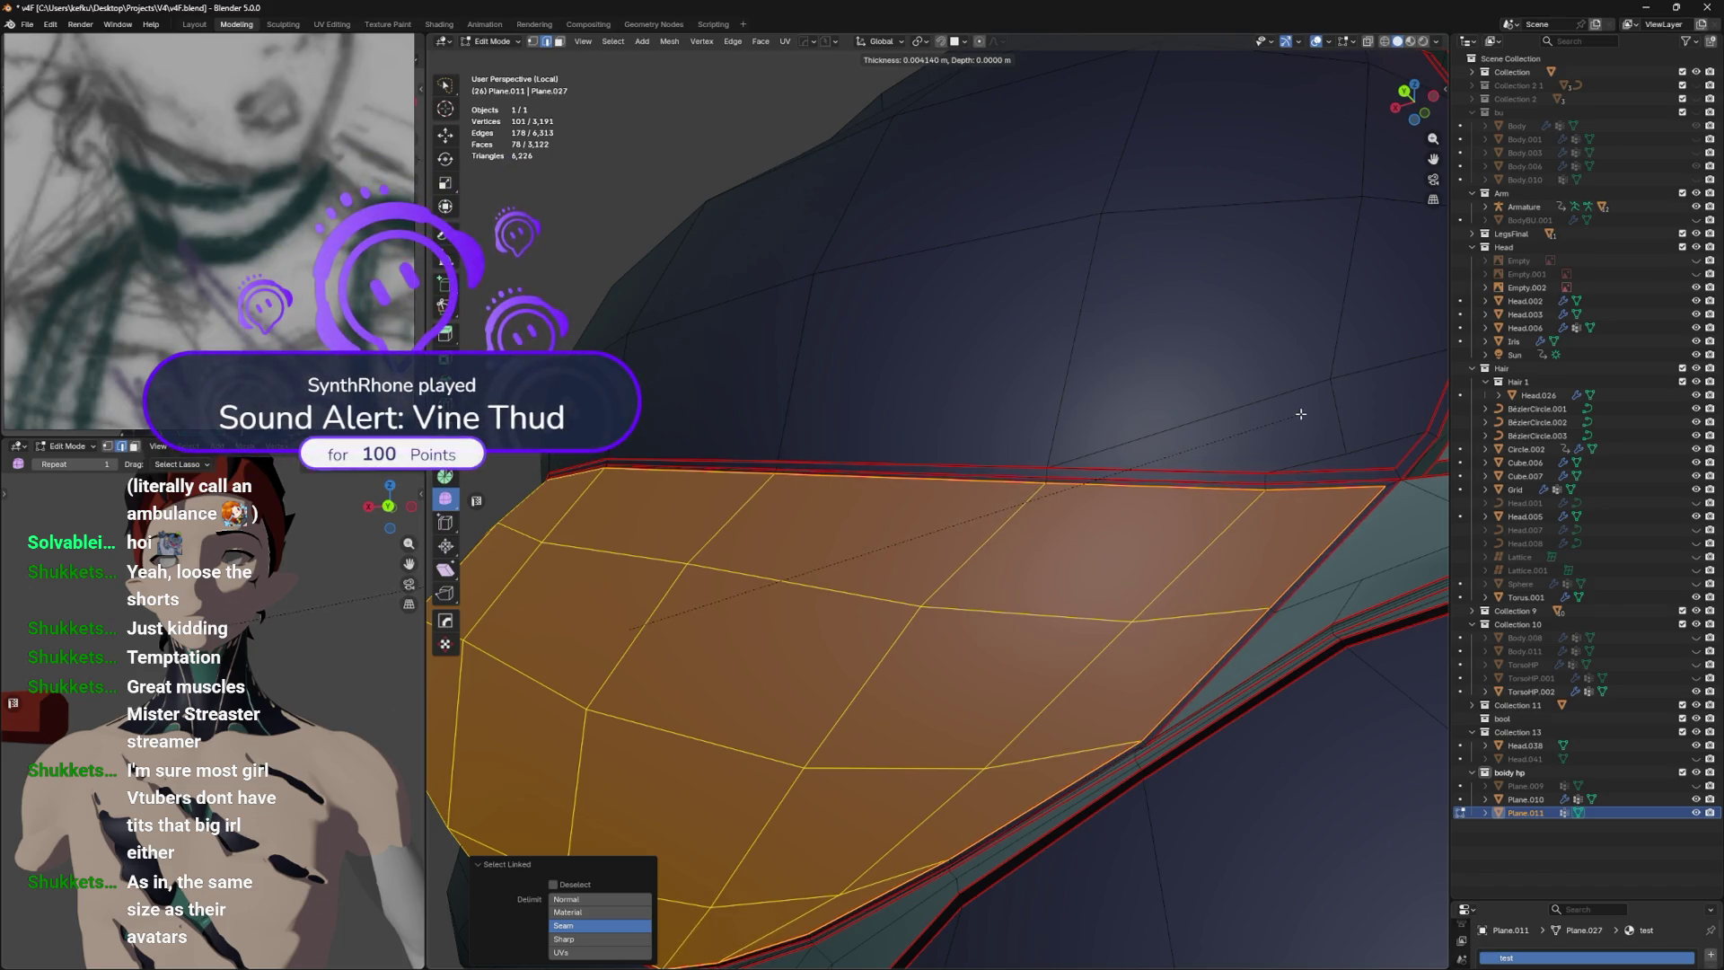
pyautogui.click(1296, 416)
pyautogui.moveTo(1297, 415); pyautogui.dragTo(1099, 371)
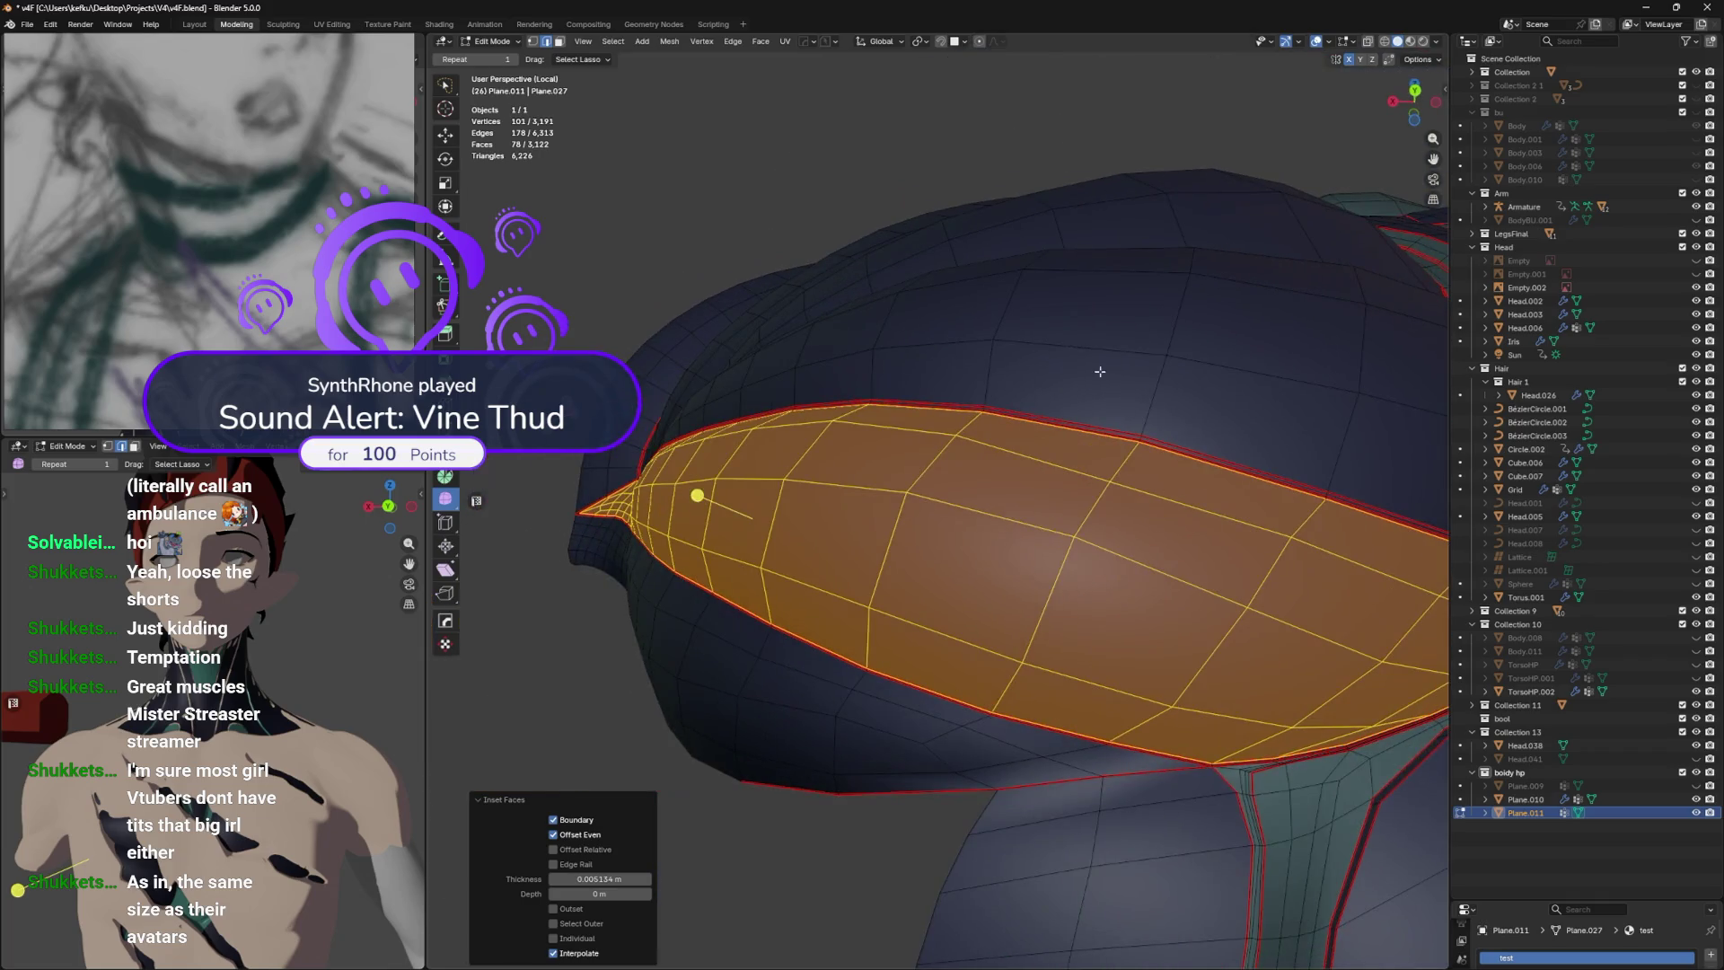
pyautogui.moveTo(1022, 506); pyautogui.dragTo(978, 574)
pyautogui.click(898, 665)
pyautogui.hotkey('ctrl', 'l')
pyautogui.moveTo(898, 665); pyautogui.dragTo(1042, 769)
pyautogui.click(949, 589)
# Select the seam-bounded belly panel and inset it by 0.0108 m.
pyautogui.click(1008, 532)
pyautogui.press('l')
pyautogui.press('l')
pyautogui.press('l')
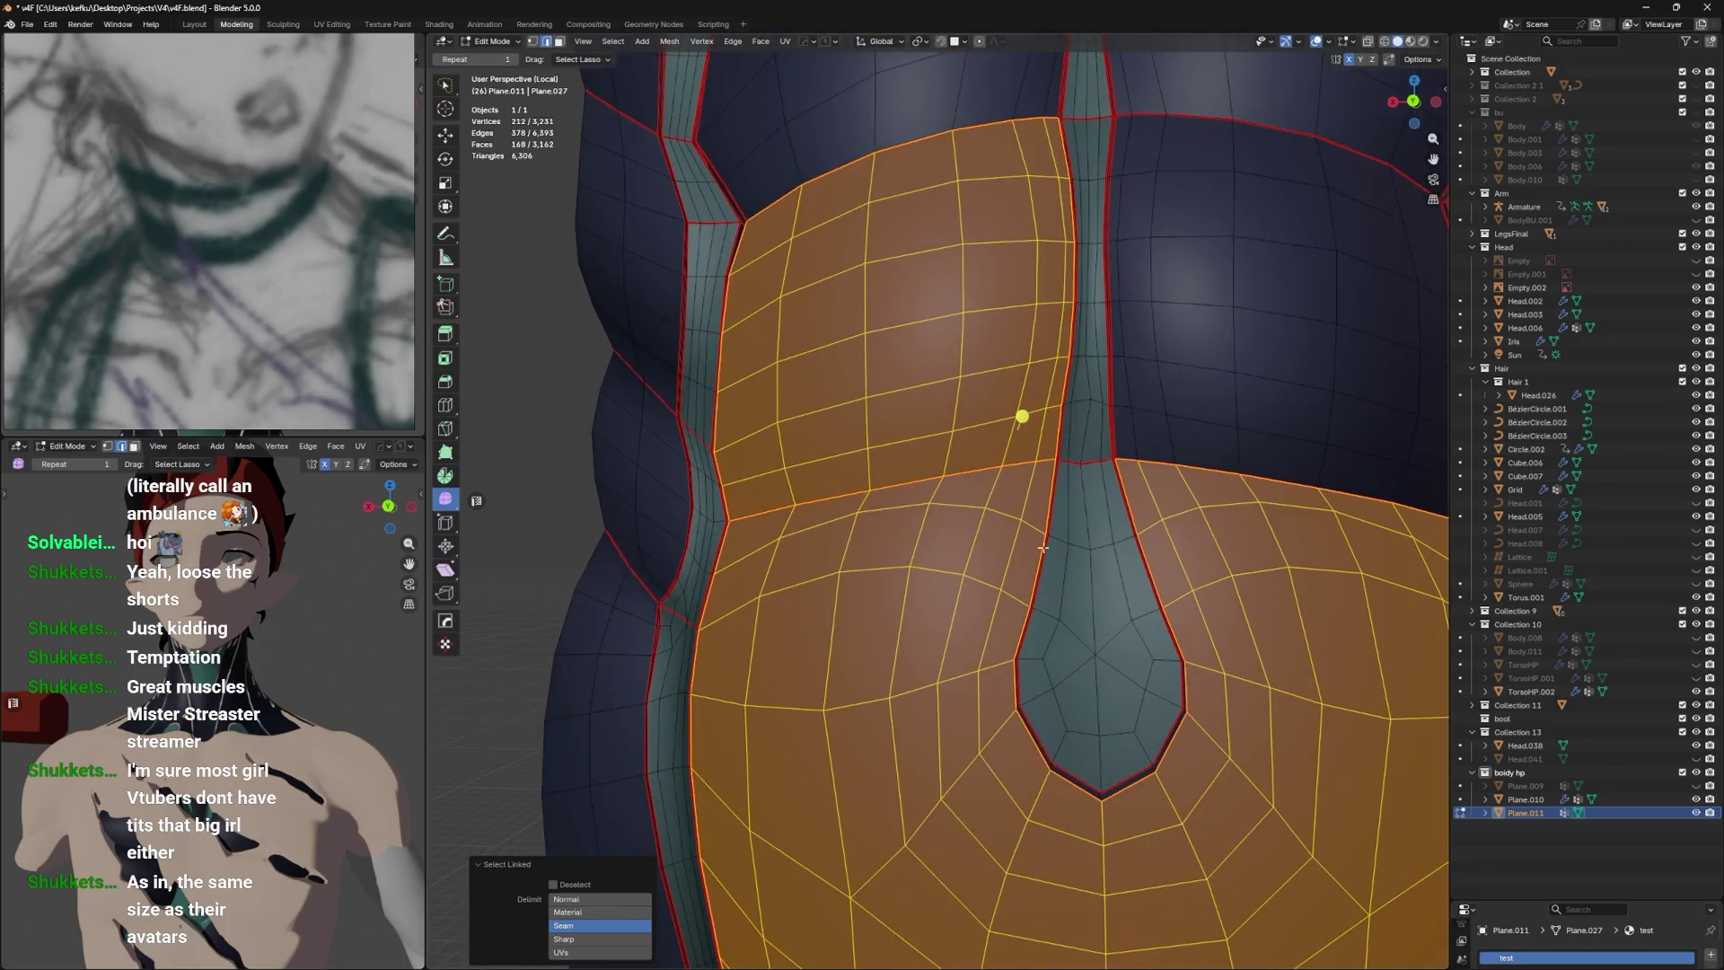
pyautogui.hotkey('shift', 'l')
pyautogui.moveTo(1026, 549); pyautogui.dragTo(1200, 459)
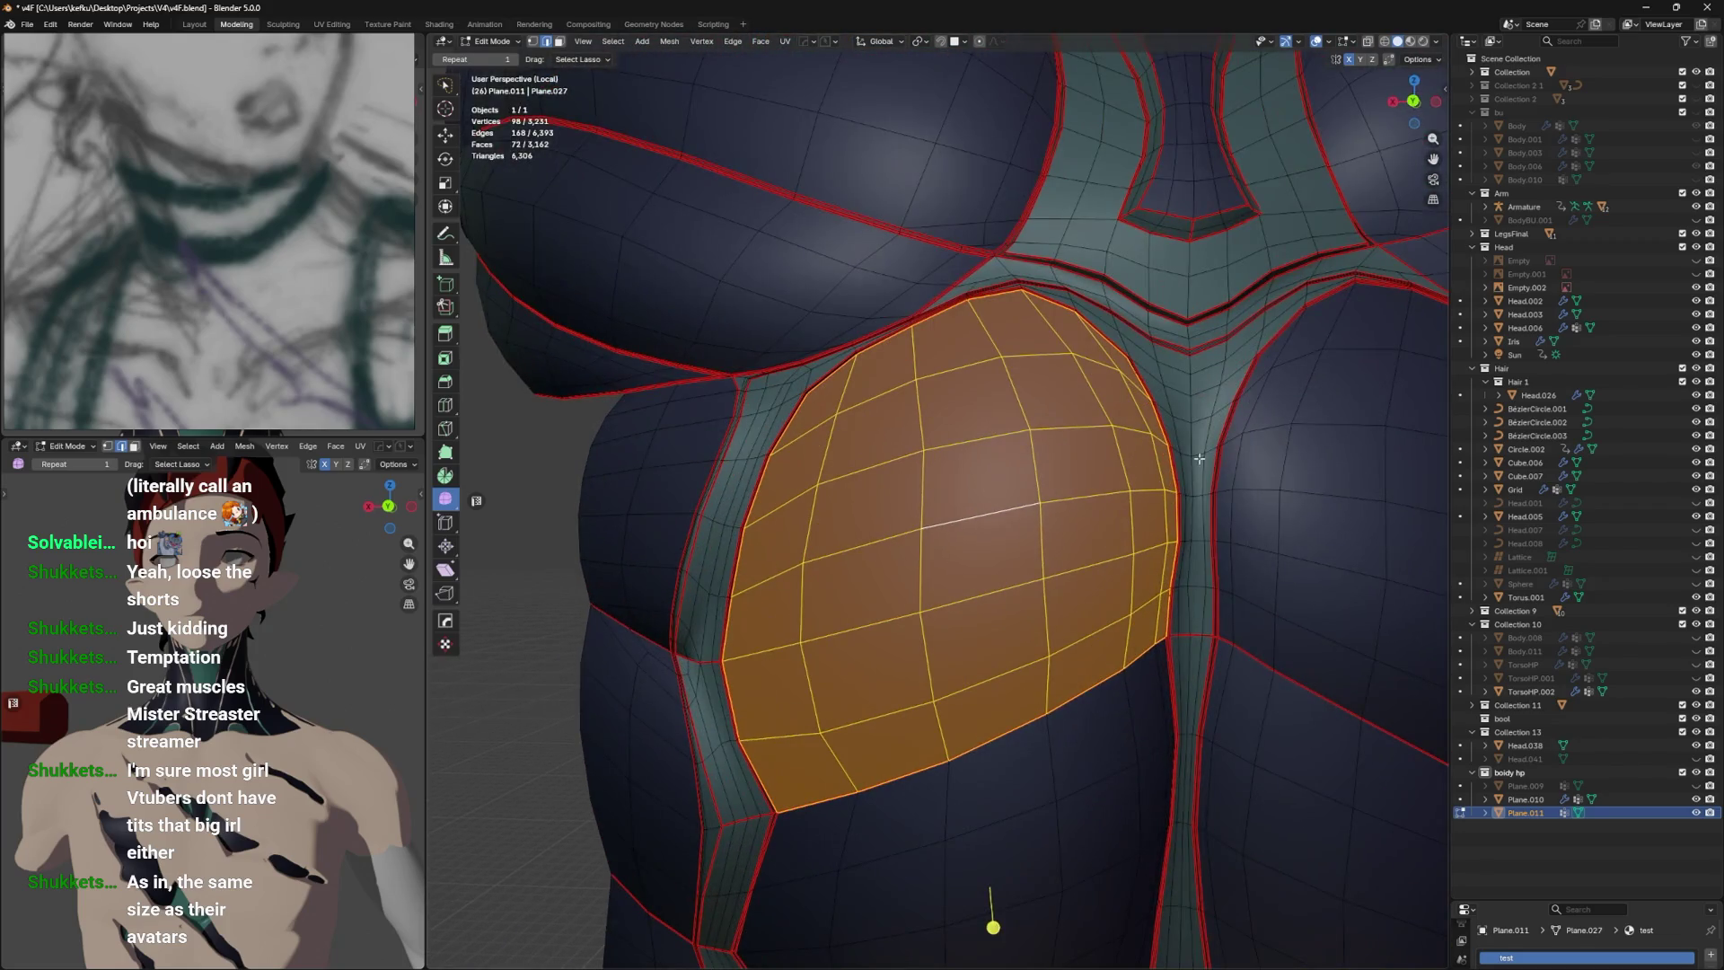
pyautogui.moveTo(993, 913); pyautogui.dragTo(974, 604)
pyautogui.click(974, 604)
pyautogui.press('l')
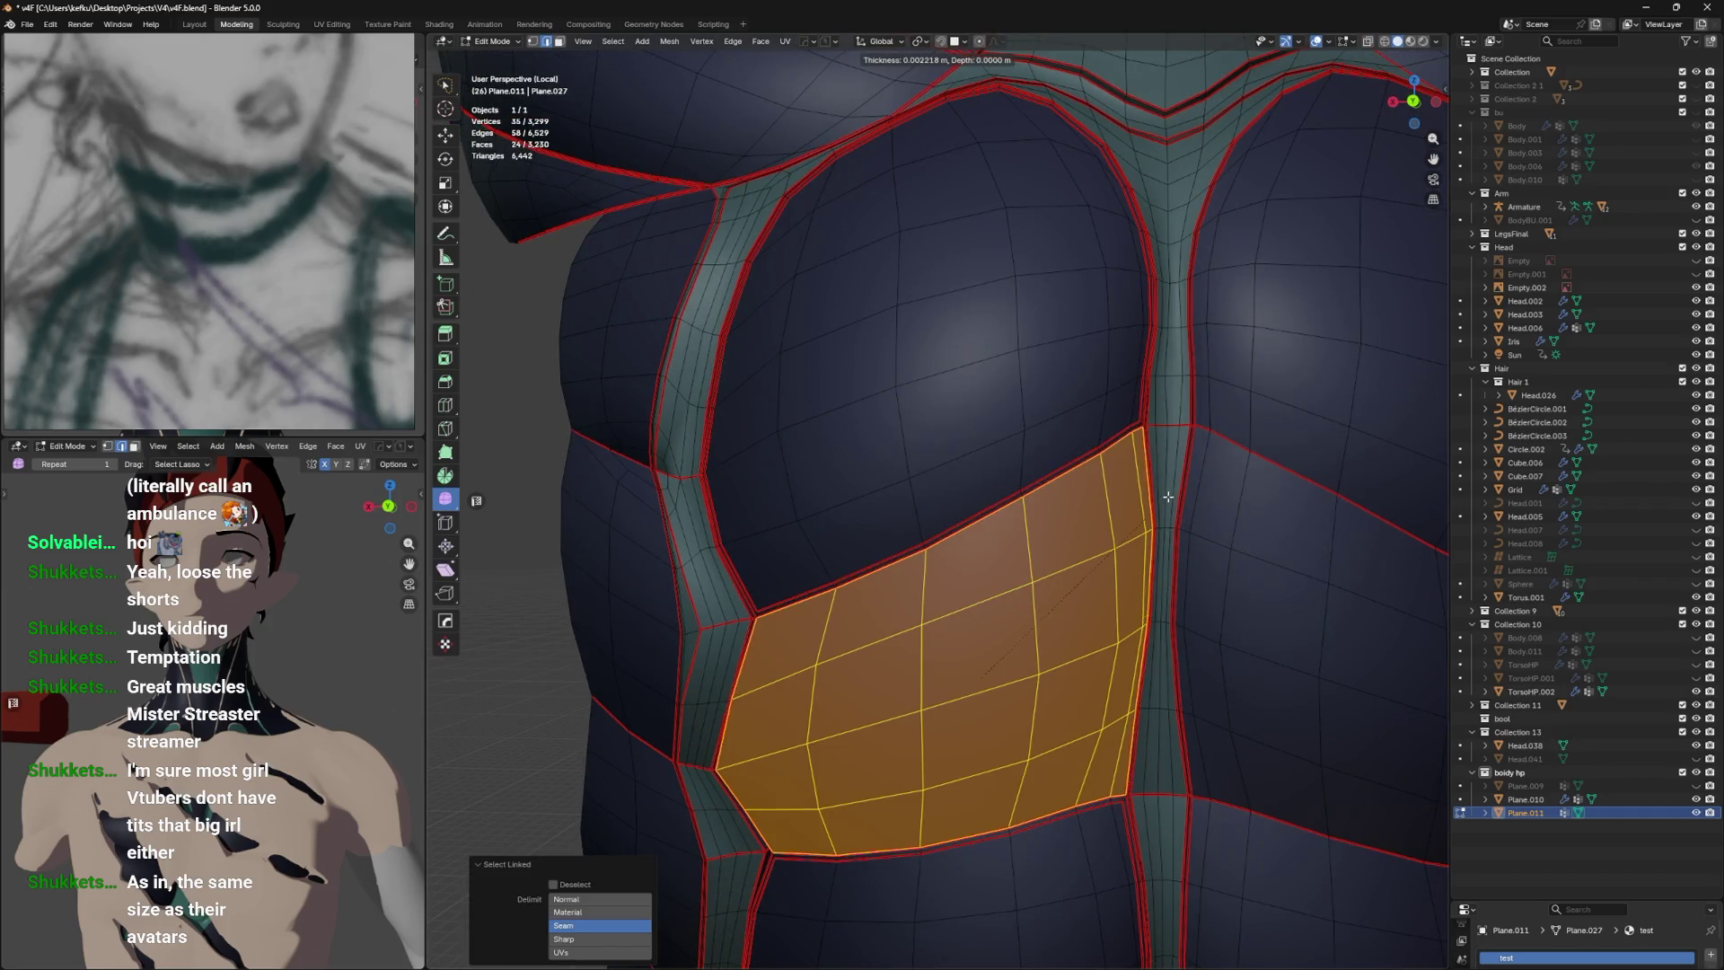
pyautogui.scroll(-3)
pyautogui.click(1127, 523)
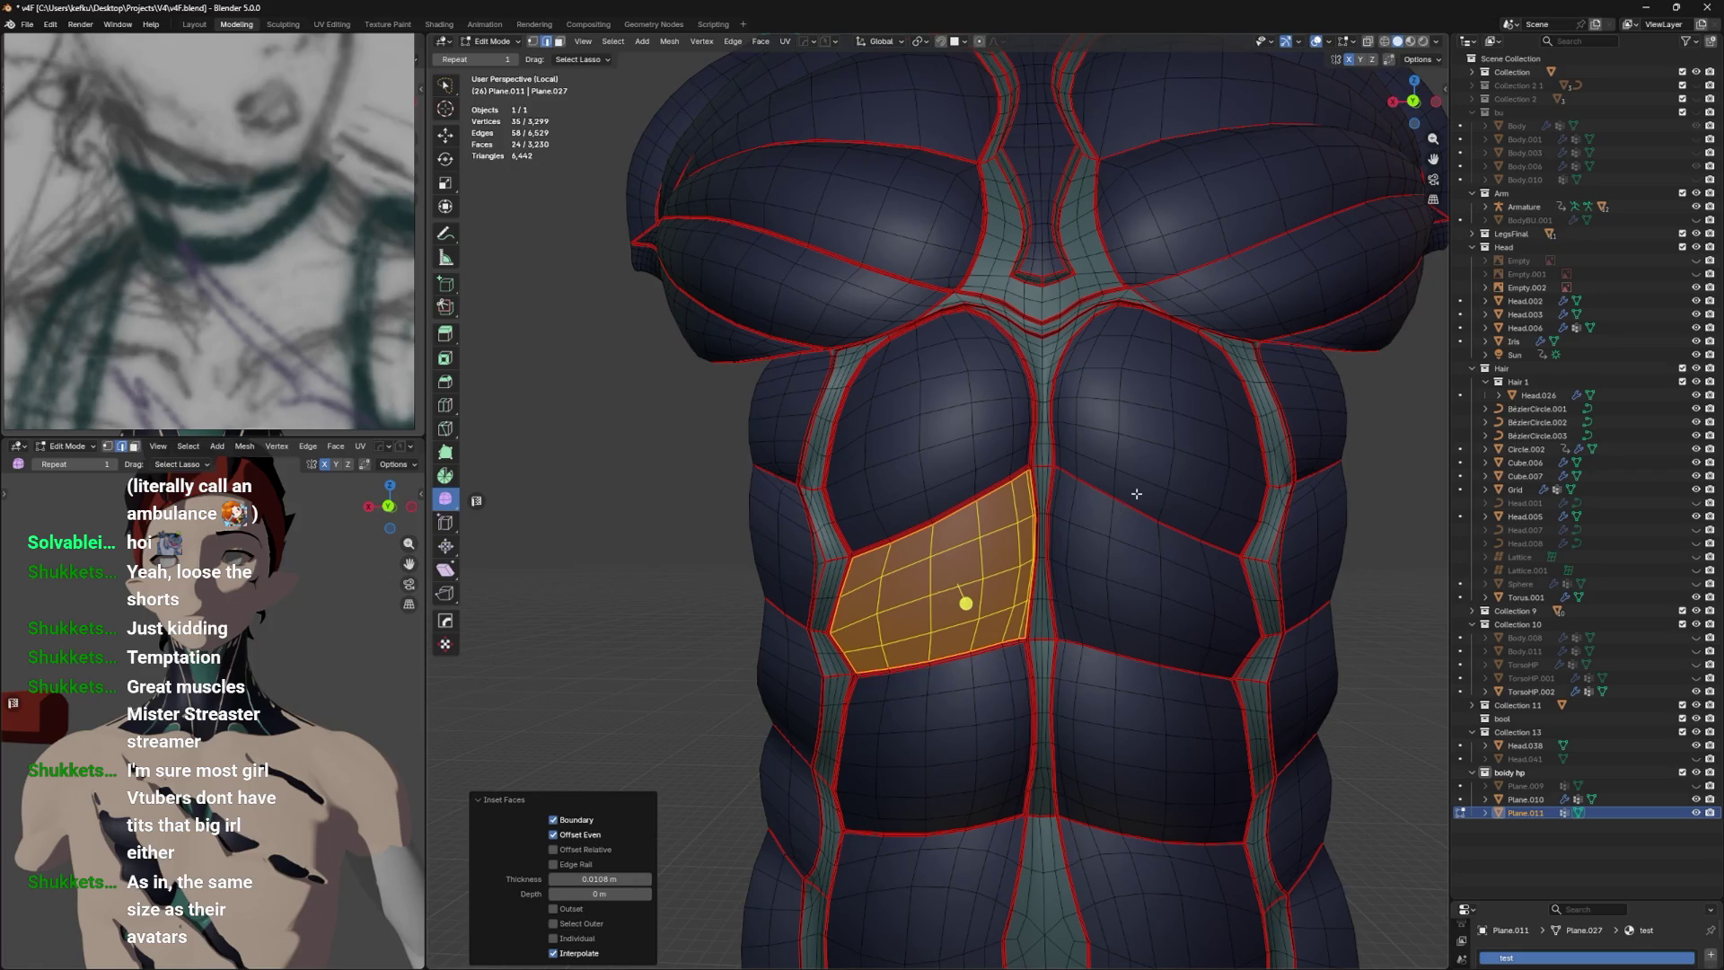
# Select the centre edge loop and rip the strip down the torso.
pyautogui.moveTo(1136, 494); pyautogui.dragTo(1124, 460)
pyautogui.click(1002, 419)
pyautogui.scroll(-3)
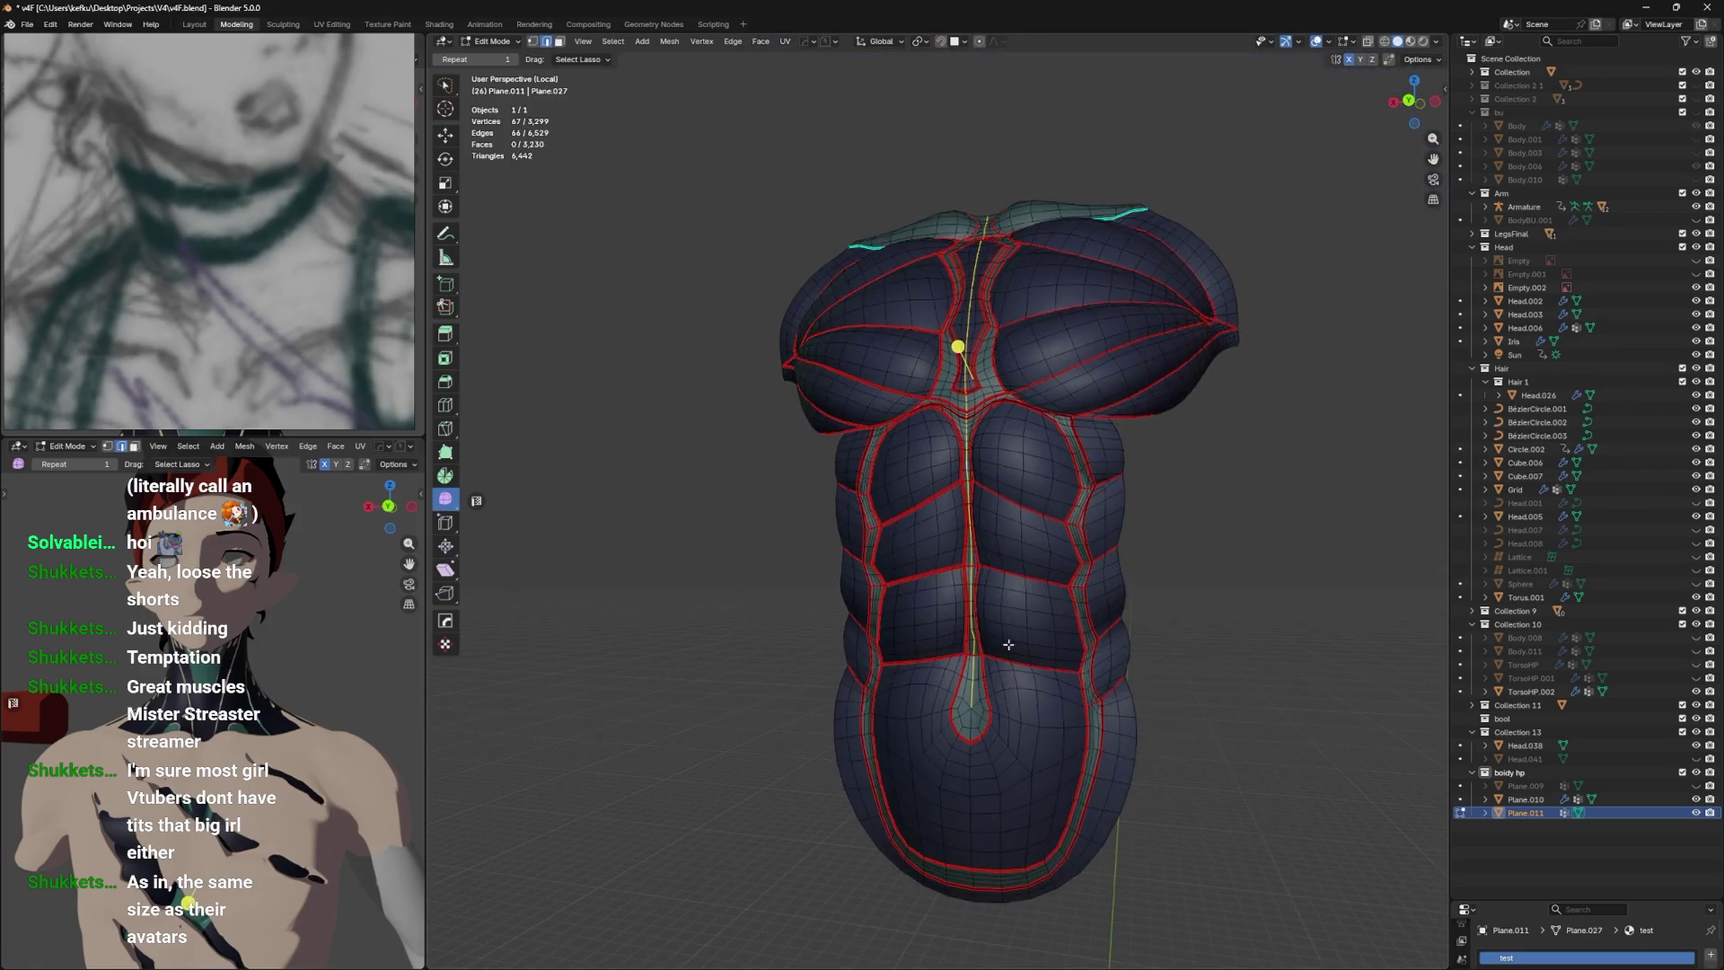
pyautogui.moveTo(1097, 579); pyautogui.dragTo(1035, 527)
pyautogui.scroll(3)
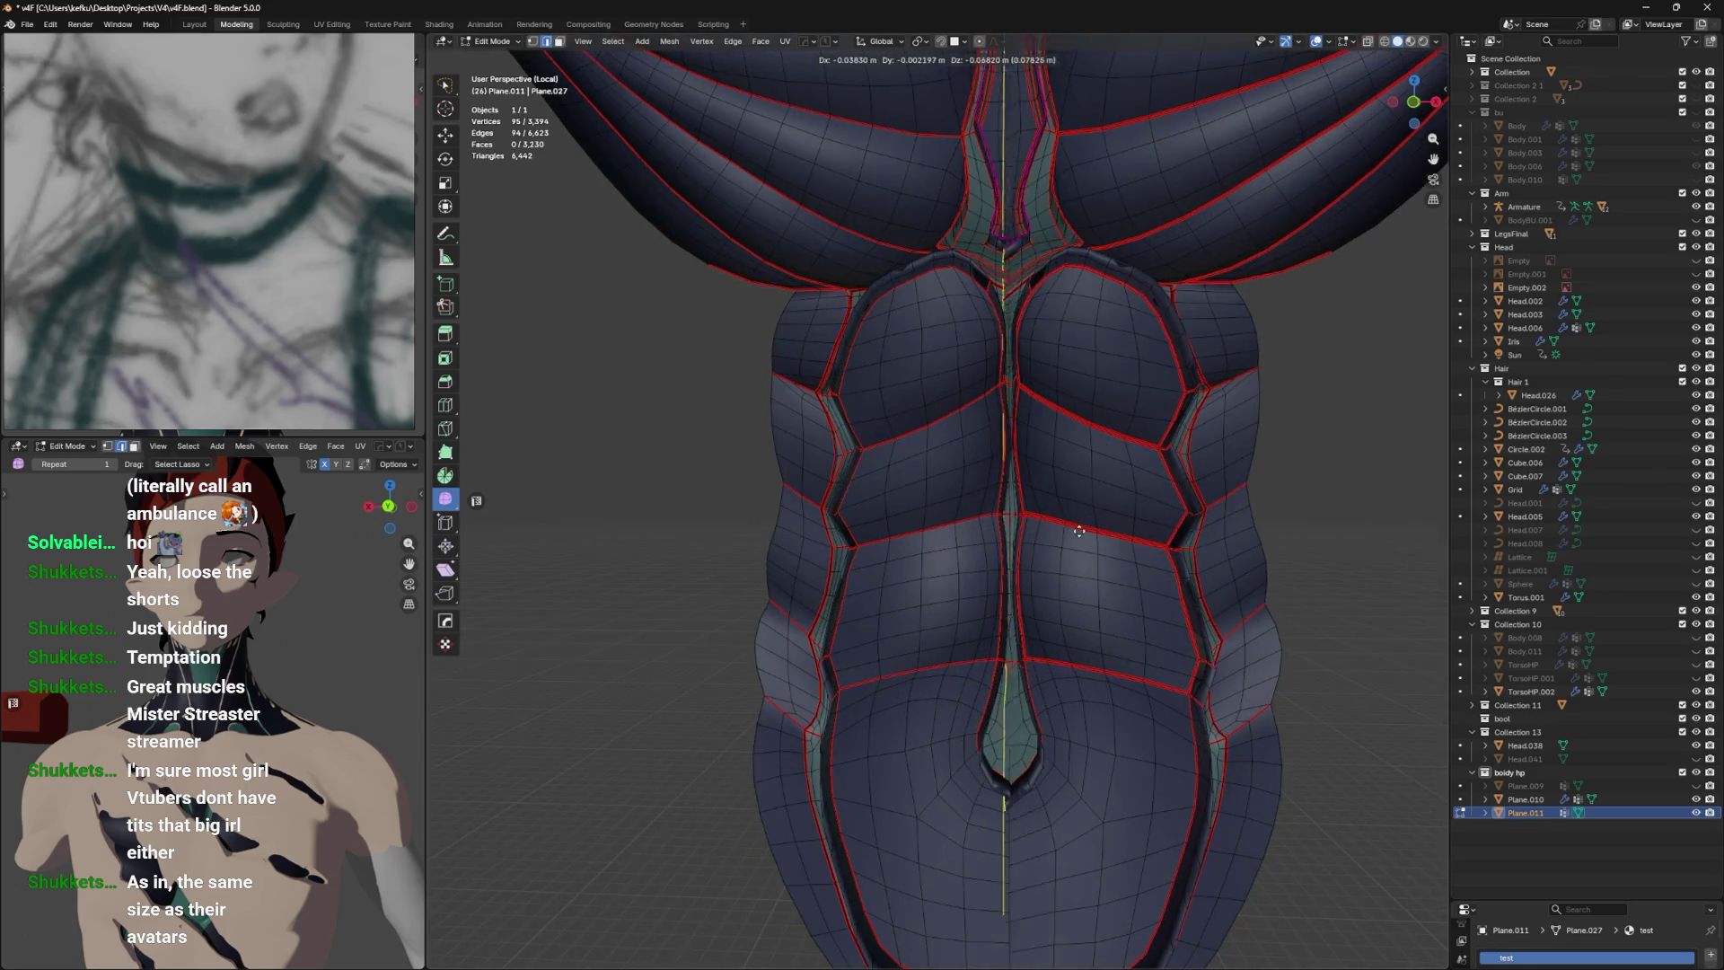
pyautogui.click(893, 539)
pyautogui.moveTo(893, 539); pyautogui.dragTo(812, 620)
# Try moving a strip vertex and its linked region, then undo to the inset mesh.
pyautogui.press('l')
pyautogui.scroll(3)
pyautogui.scroll(3)
pyautogui.click(923, 597)
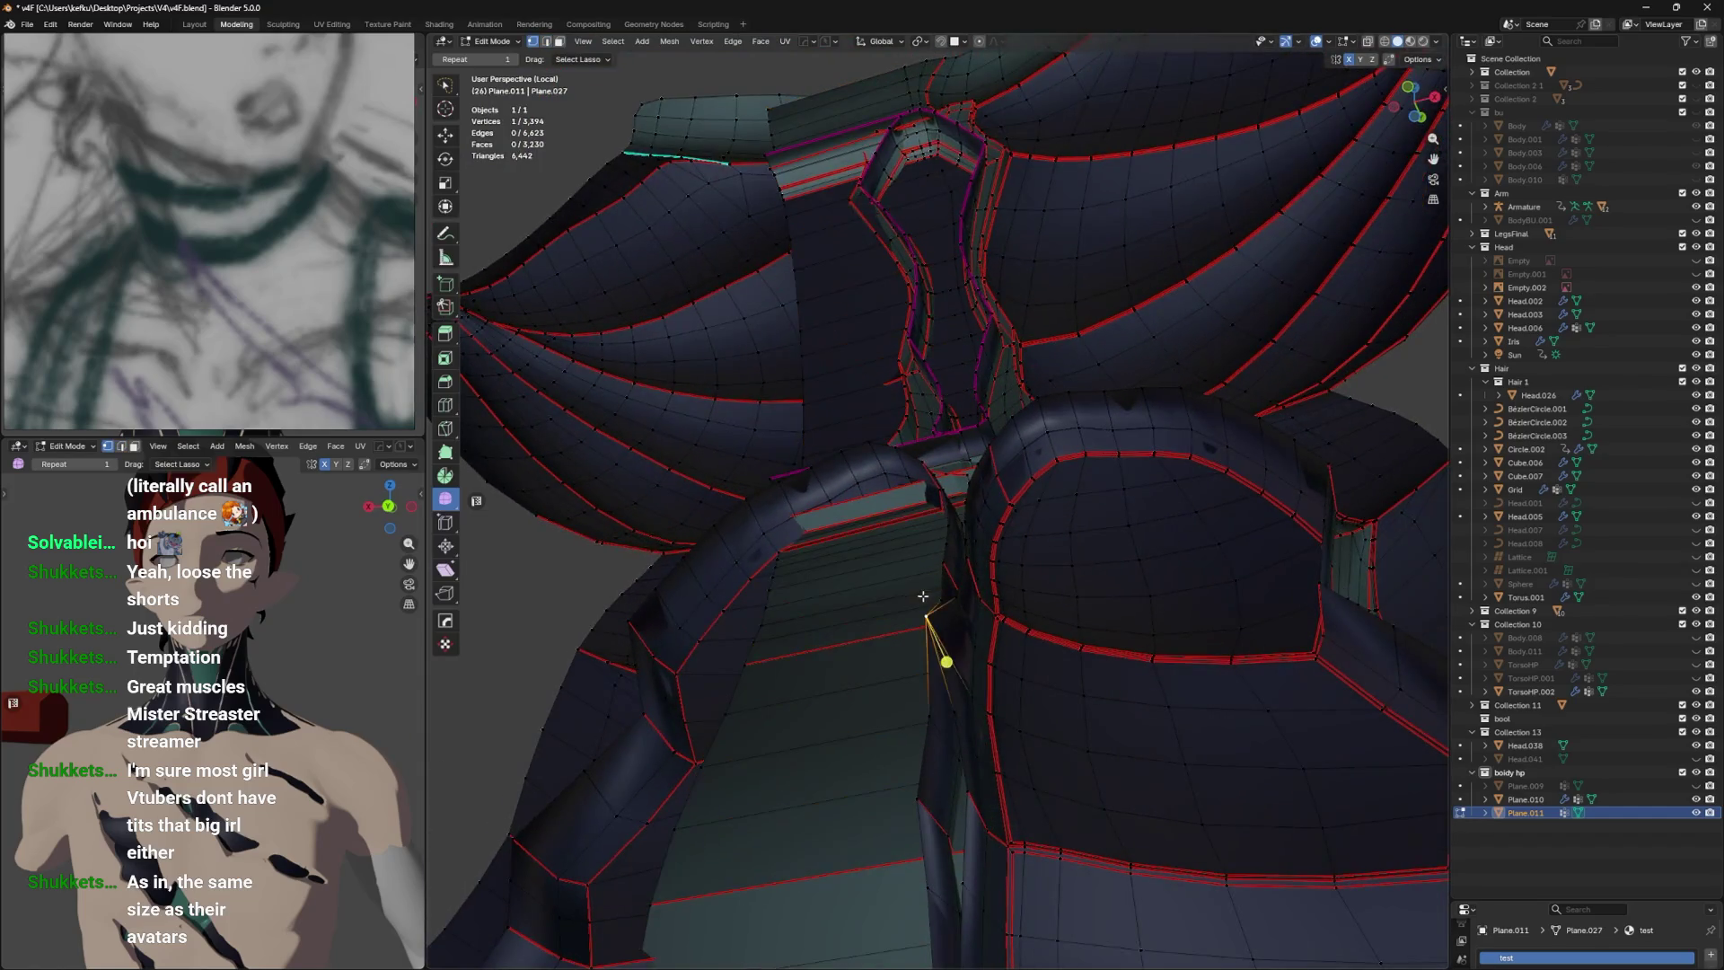
pyautogui.click(910, 603)
pyautogui.scroll(-3)
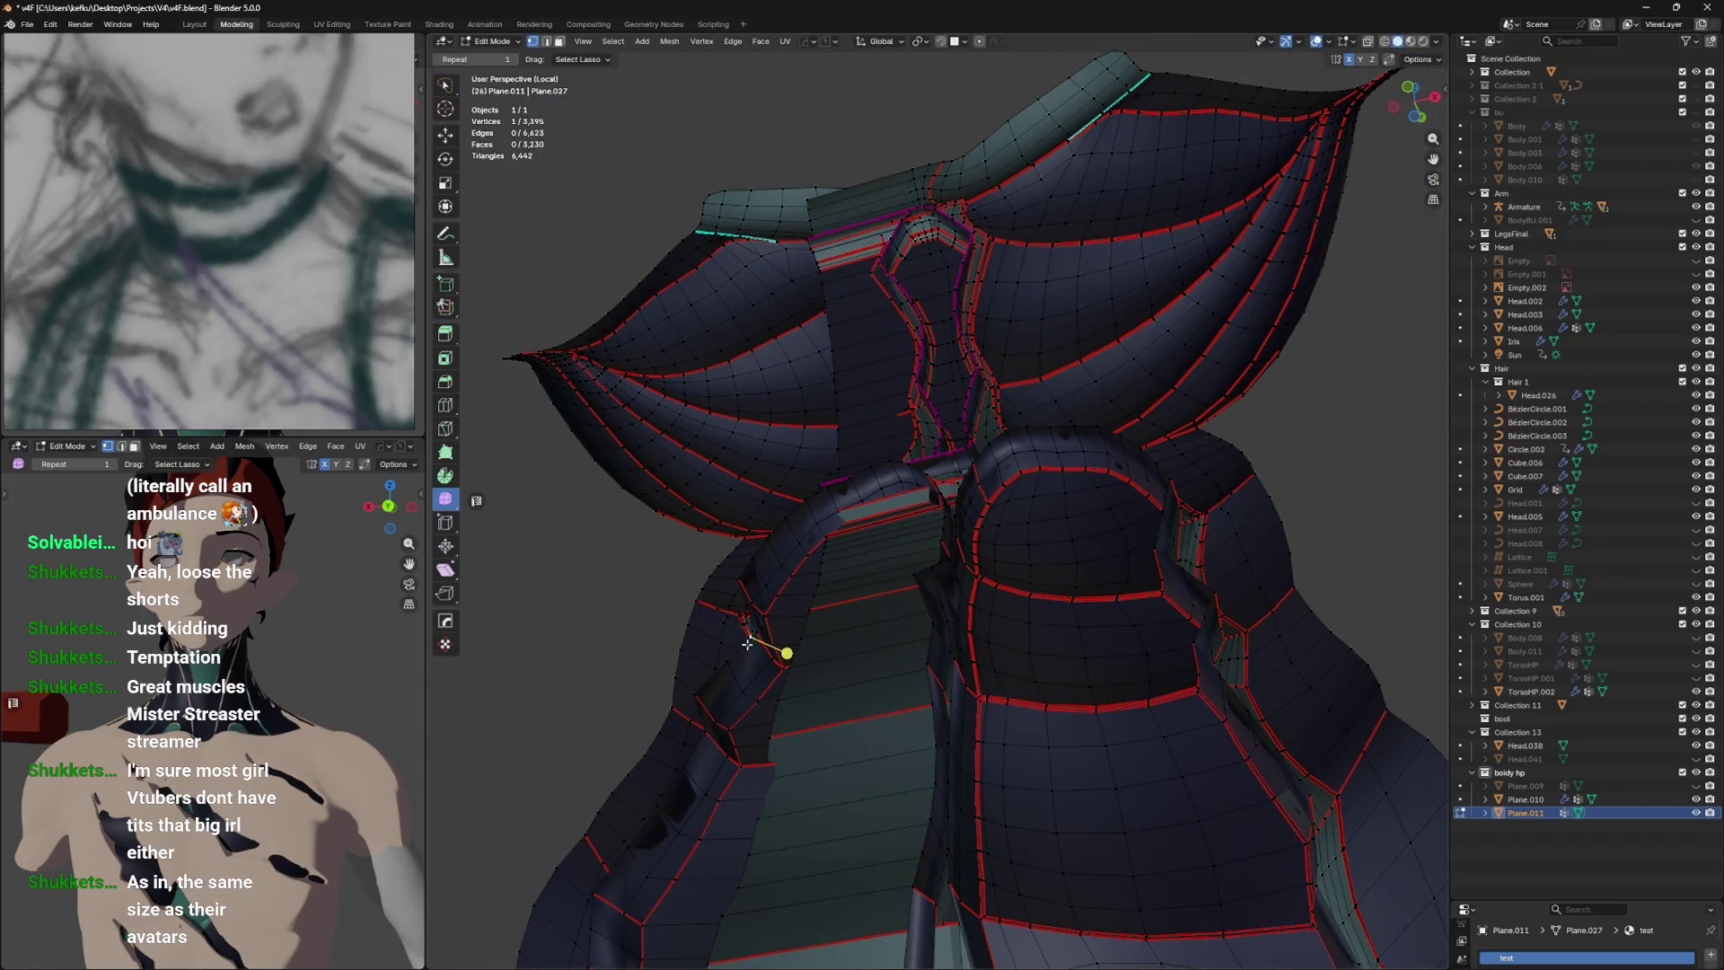
pyautogui.press('l')
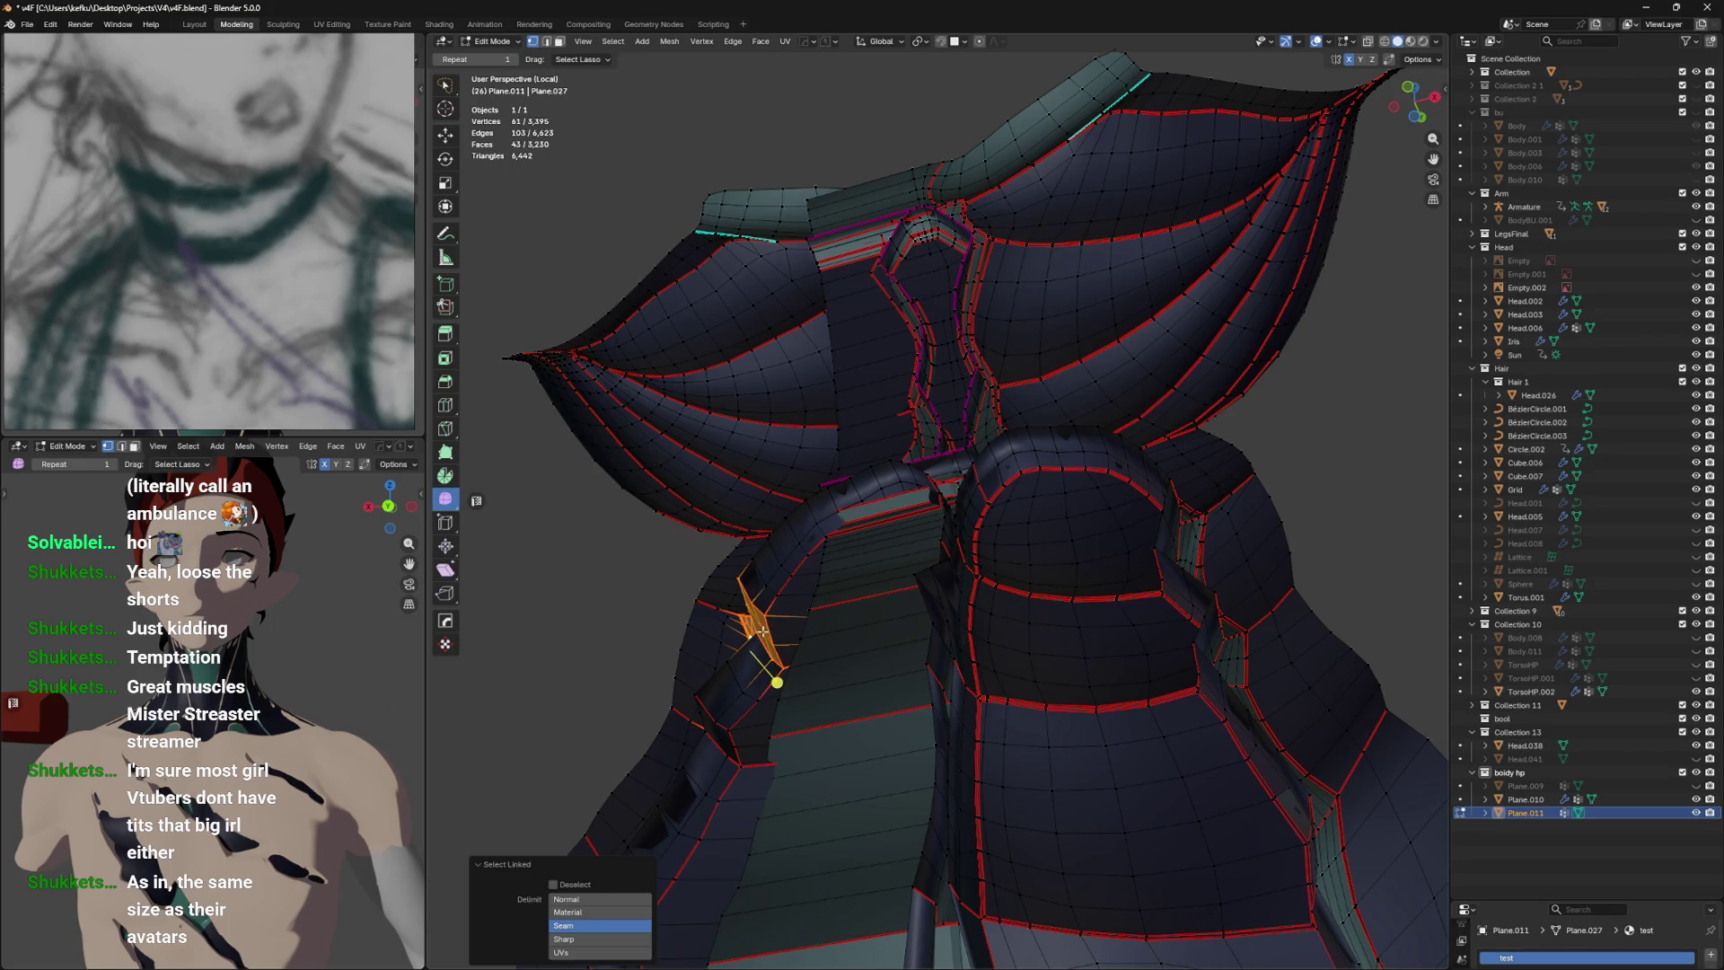
pyautogui.scroll(-3)
pyautogui.moveTo(765, 629); pyautogui.dragTo(1005, 631)
pyautogui.click(566, 899)
pyautogui.hotkey('ctrl', 'alt', 'z')
pyautogui.click(1017, 656)
pyautogui.hotkey('ctrl', 'z')
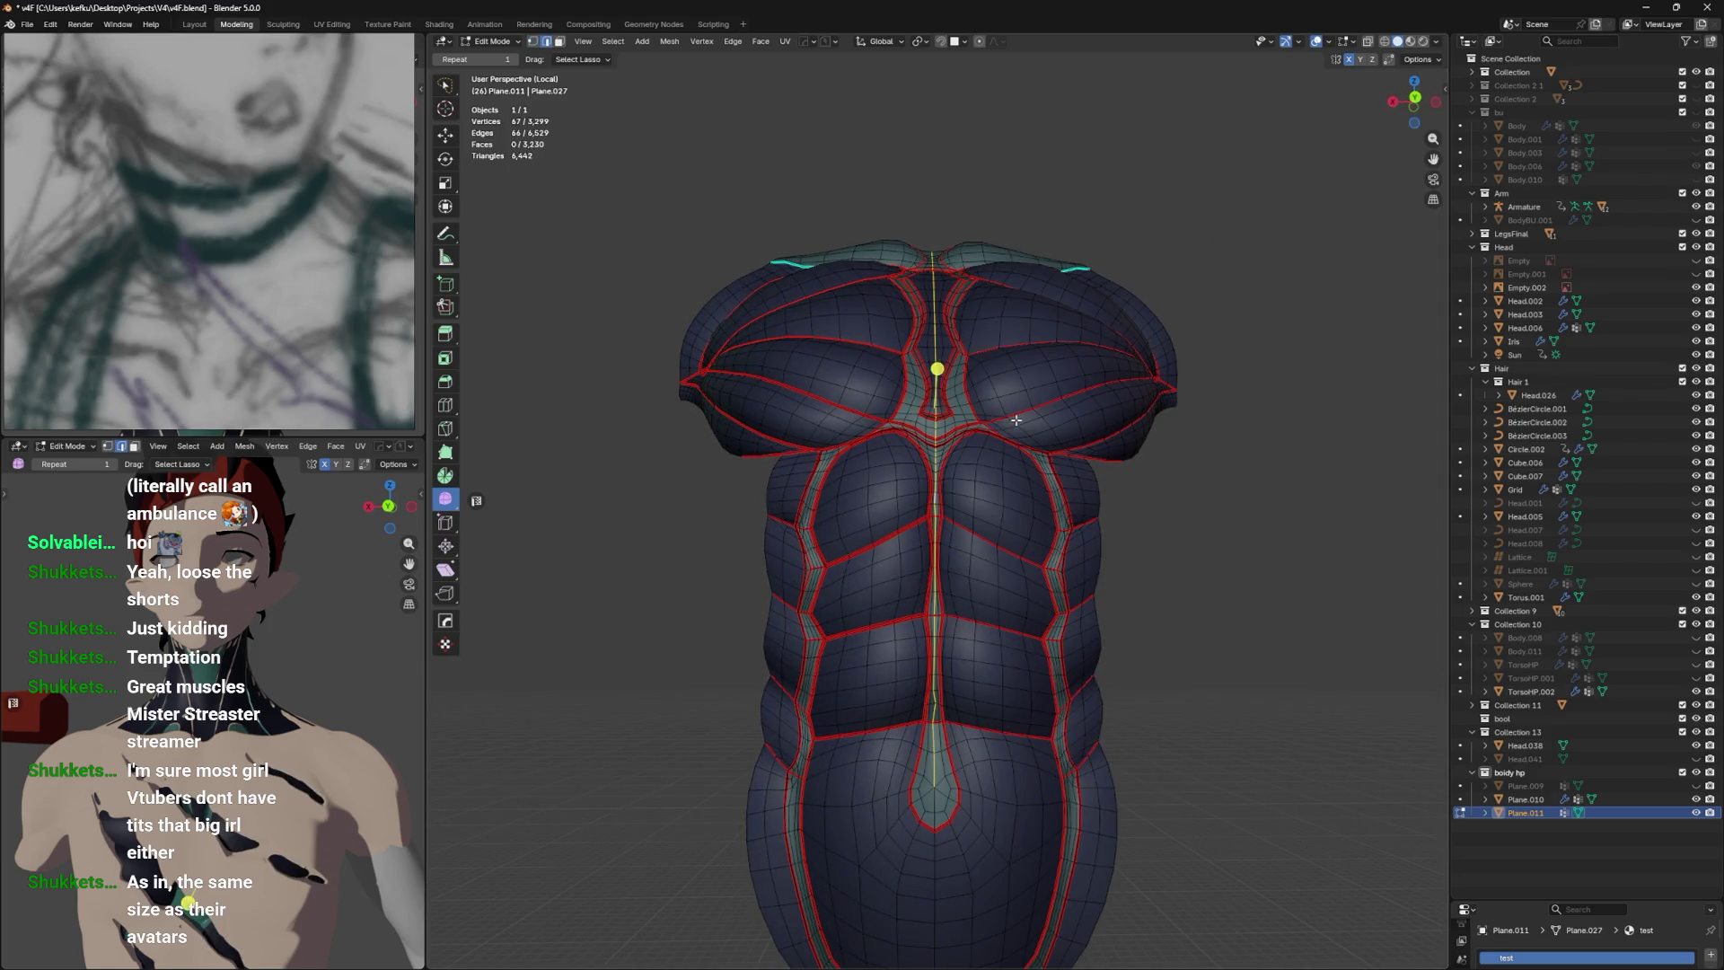
# Extrude the centre edge loop and reposition a single vertex.
pyautogui.moveTo(1065, 455); pyautogui.dragTo(1235, 446)
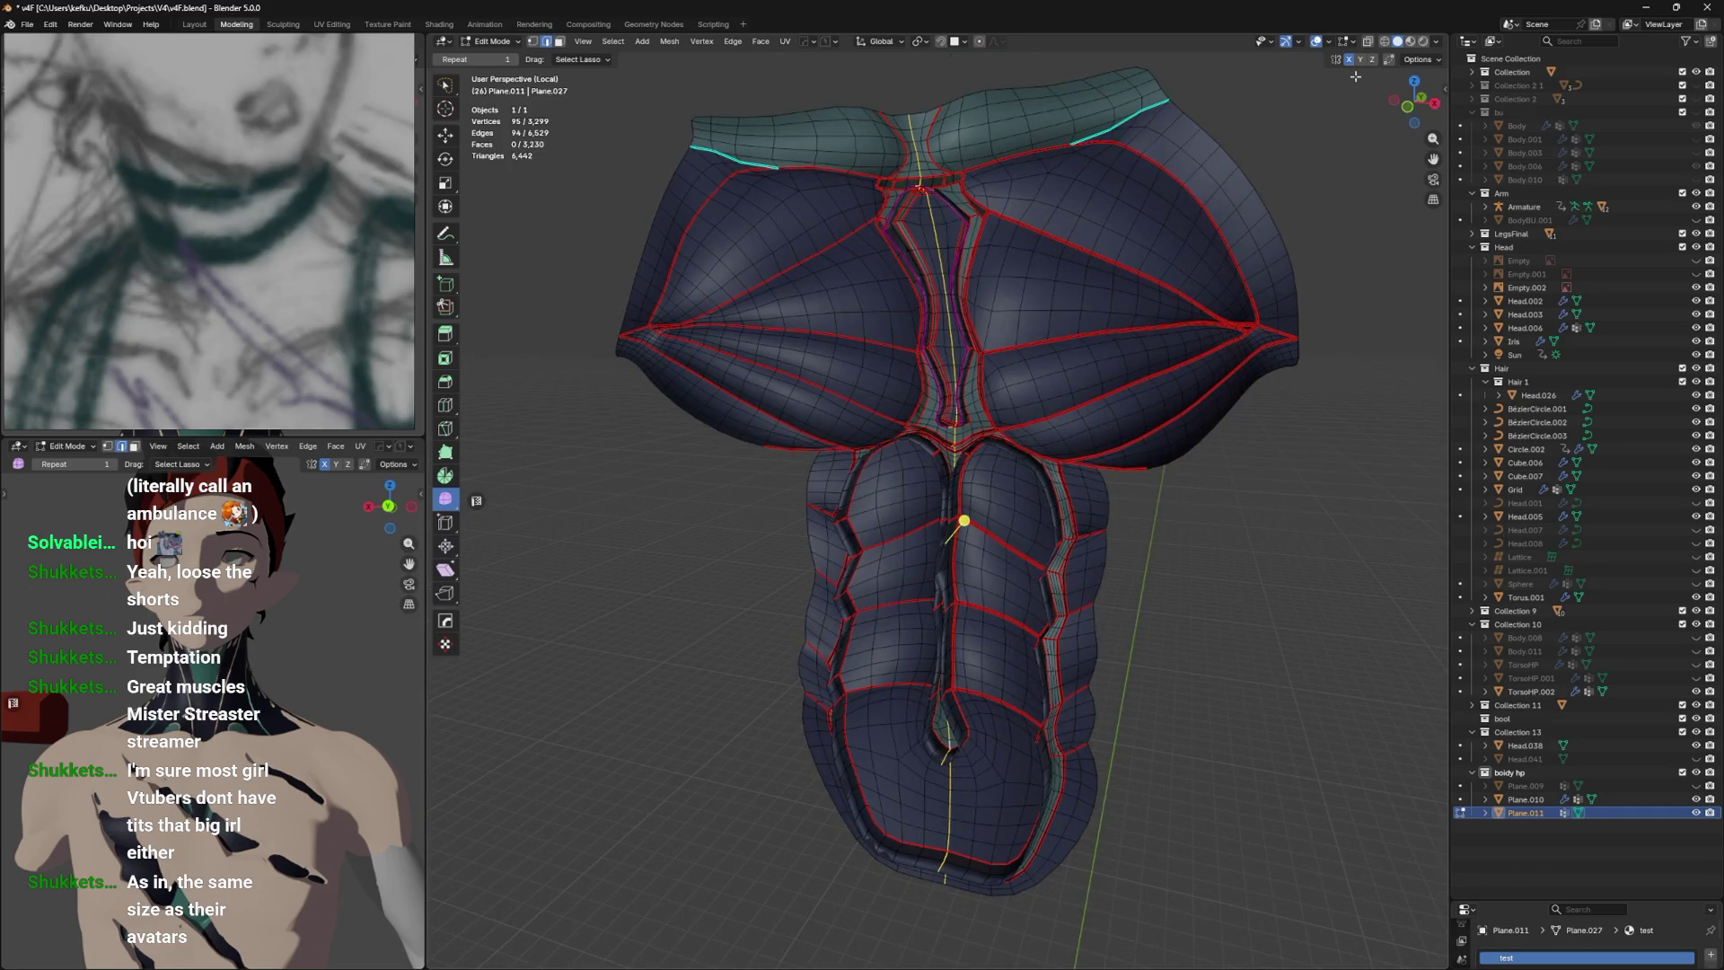
pyautogui.moveTo(1349, 79); pyautogui.dragTo(1078, 269)
pyautogui.scroll(3)
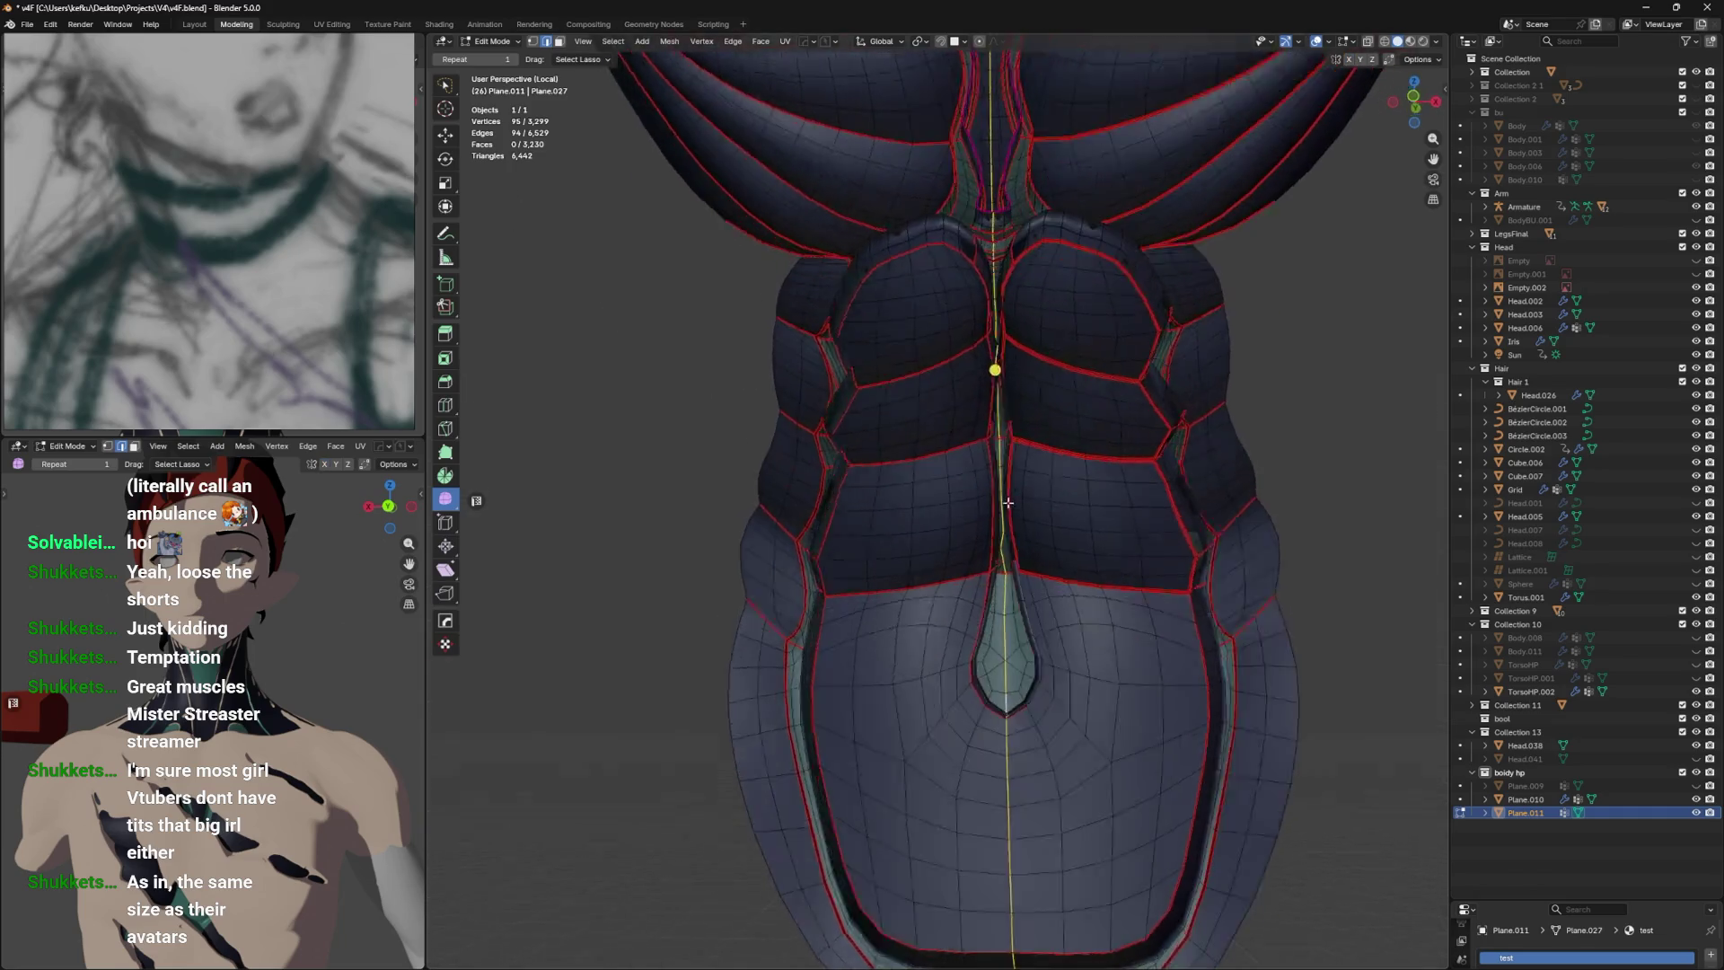
pyautogui.press('e')
pyautogui.click(854, 542)
pyautogui.click(904, 347)
pyautogui.moveTo(904, 347); pyautogui.dragTo(878, 447)
pyautogui.click(872, 395)
# Delete the linked half of the torso with X > Vertices, check it, and save.
pyautogui.press('l')
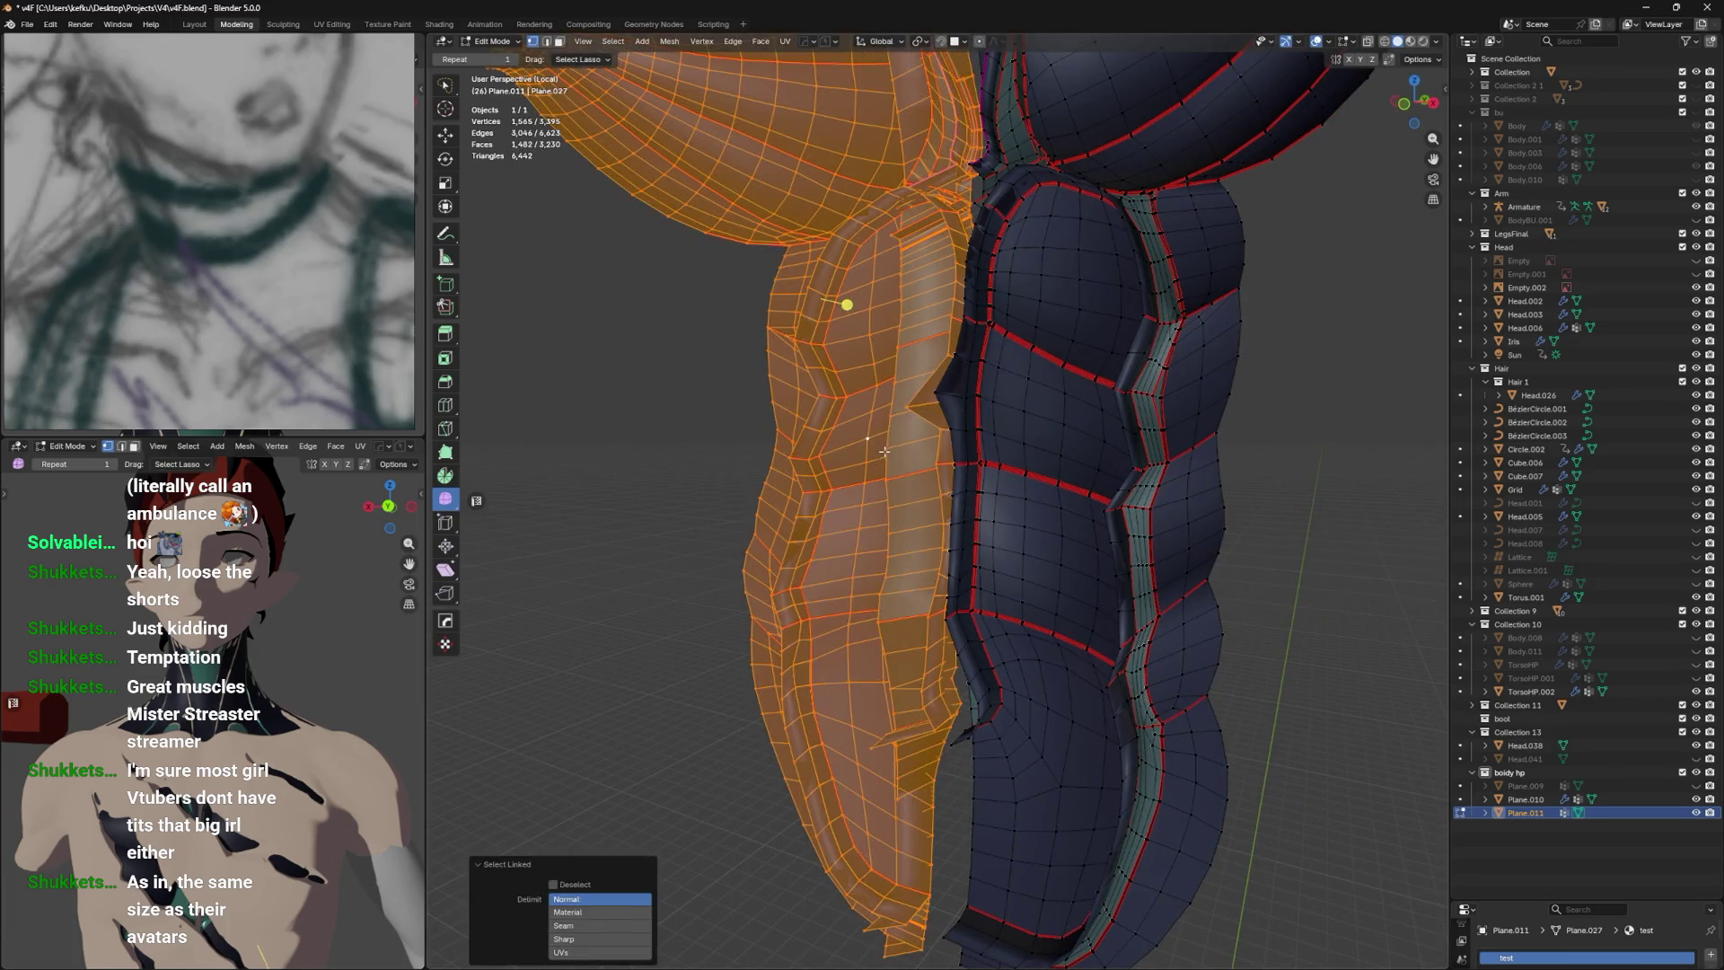
pyautogui.moveTo(847, 296); pyautogui.dragTo(921, 471)
pyautogui.press('x')
pyautogui.click(798, 492)
pyautogui.press('Tab')
pyautogui.moveTo(798, 492); pyautogui.dragTo(1204, 524)
pyautogui.press('Tab')
pyautogui.hotkey('ctrl', 's')
# Select three seam-bounded chest strips and pick the teal test 2 material slot.
pyautogui.click(1160, 764)
pyautogui.hotkey('alt', 'a')
pyautogui.press('l')
pyautogui.scroll(3)
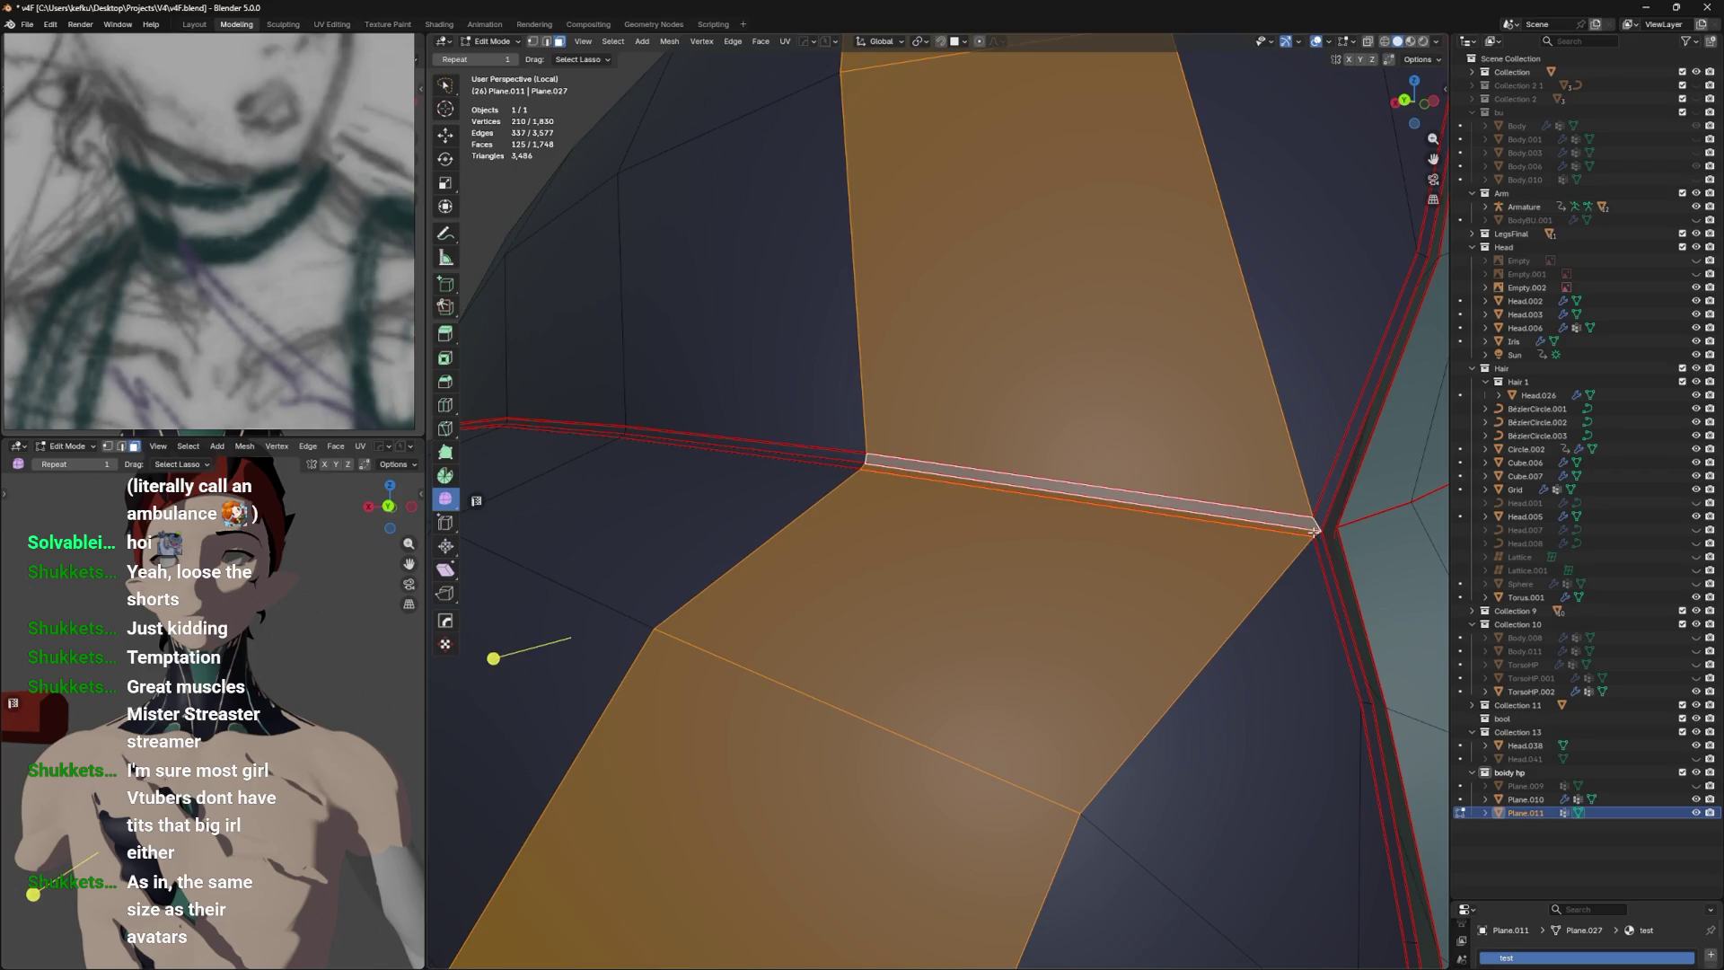
pyautogui.press('l')
pyautogui.scroll(-3)
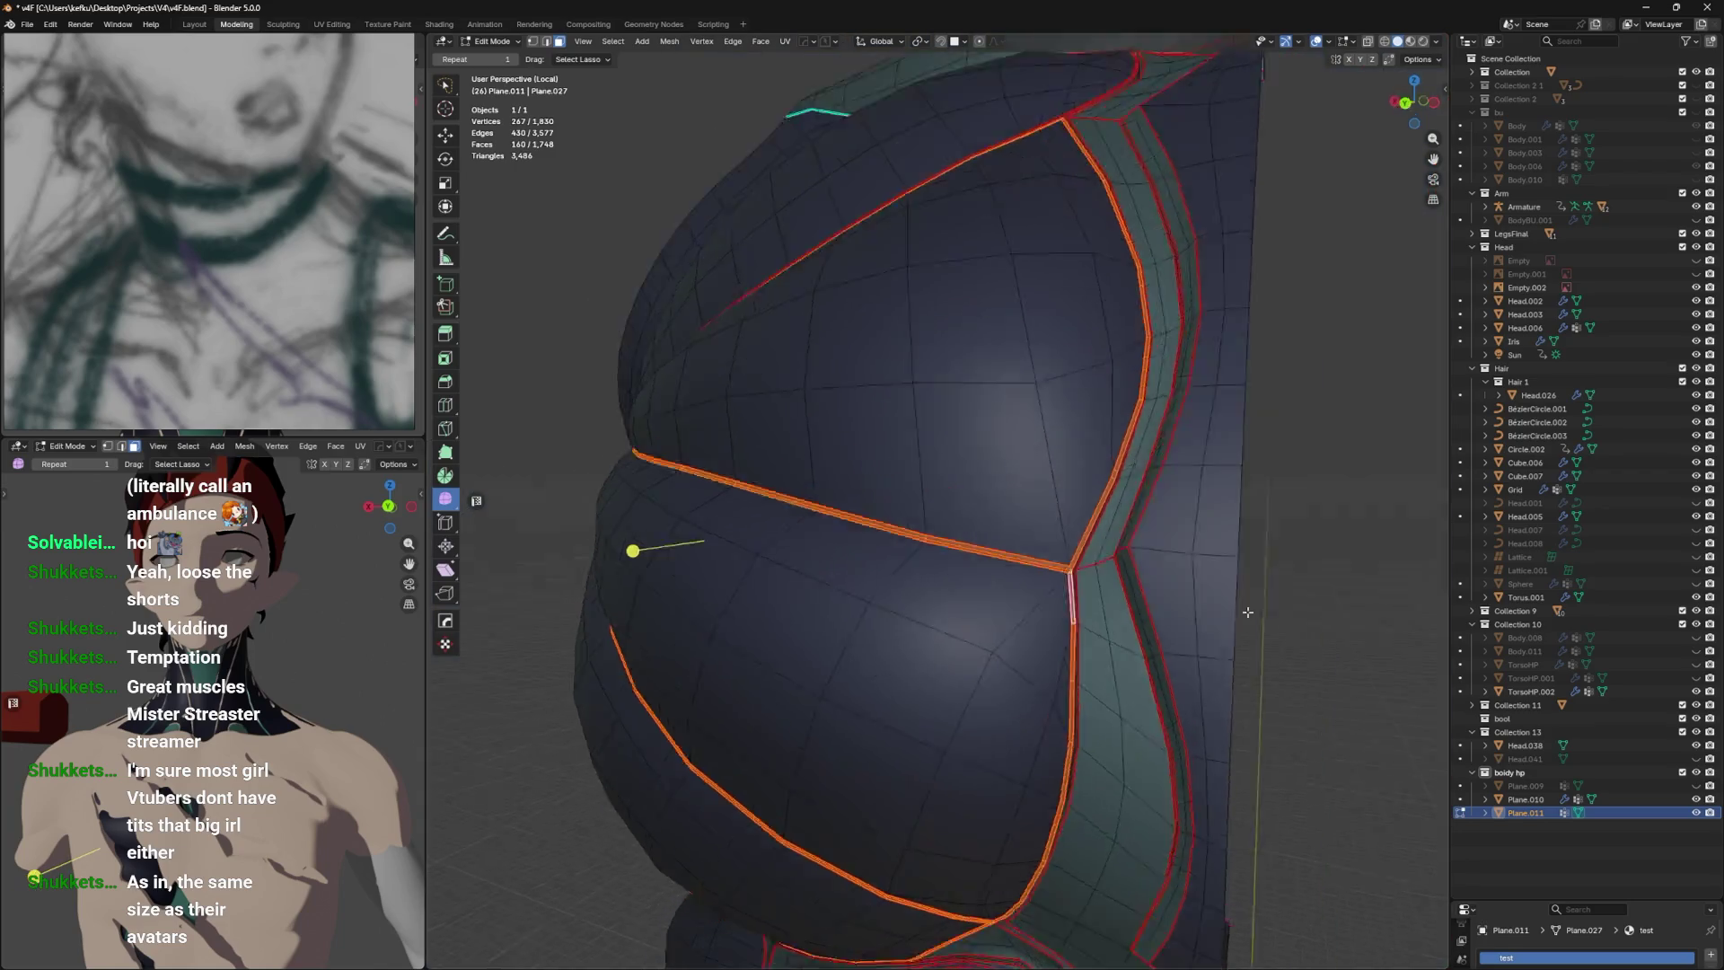
pyautogui.scroll(3)
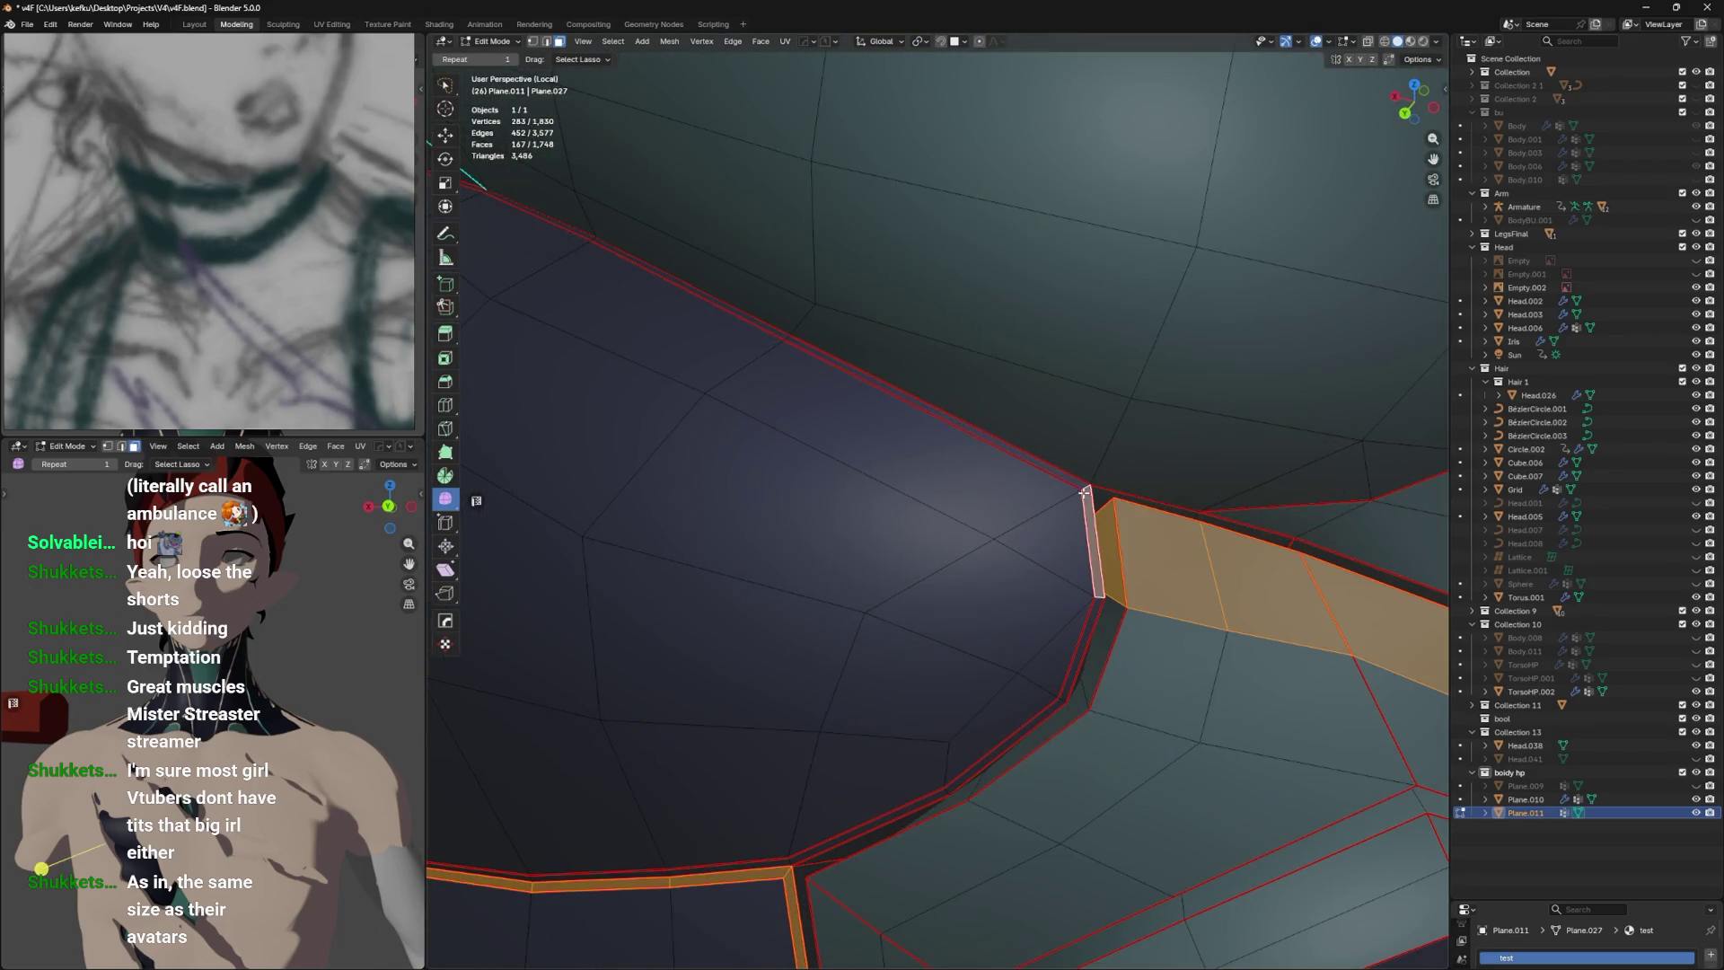
pyautogui.press('l')
pyautogui.scroll(-3)
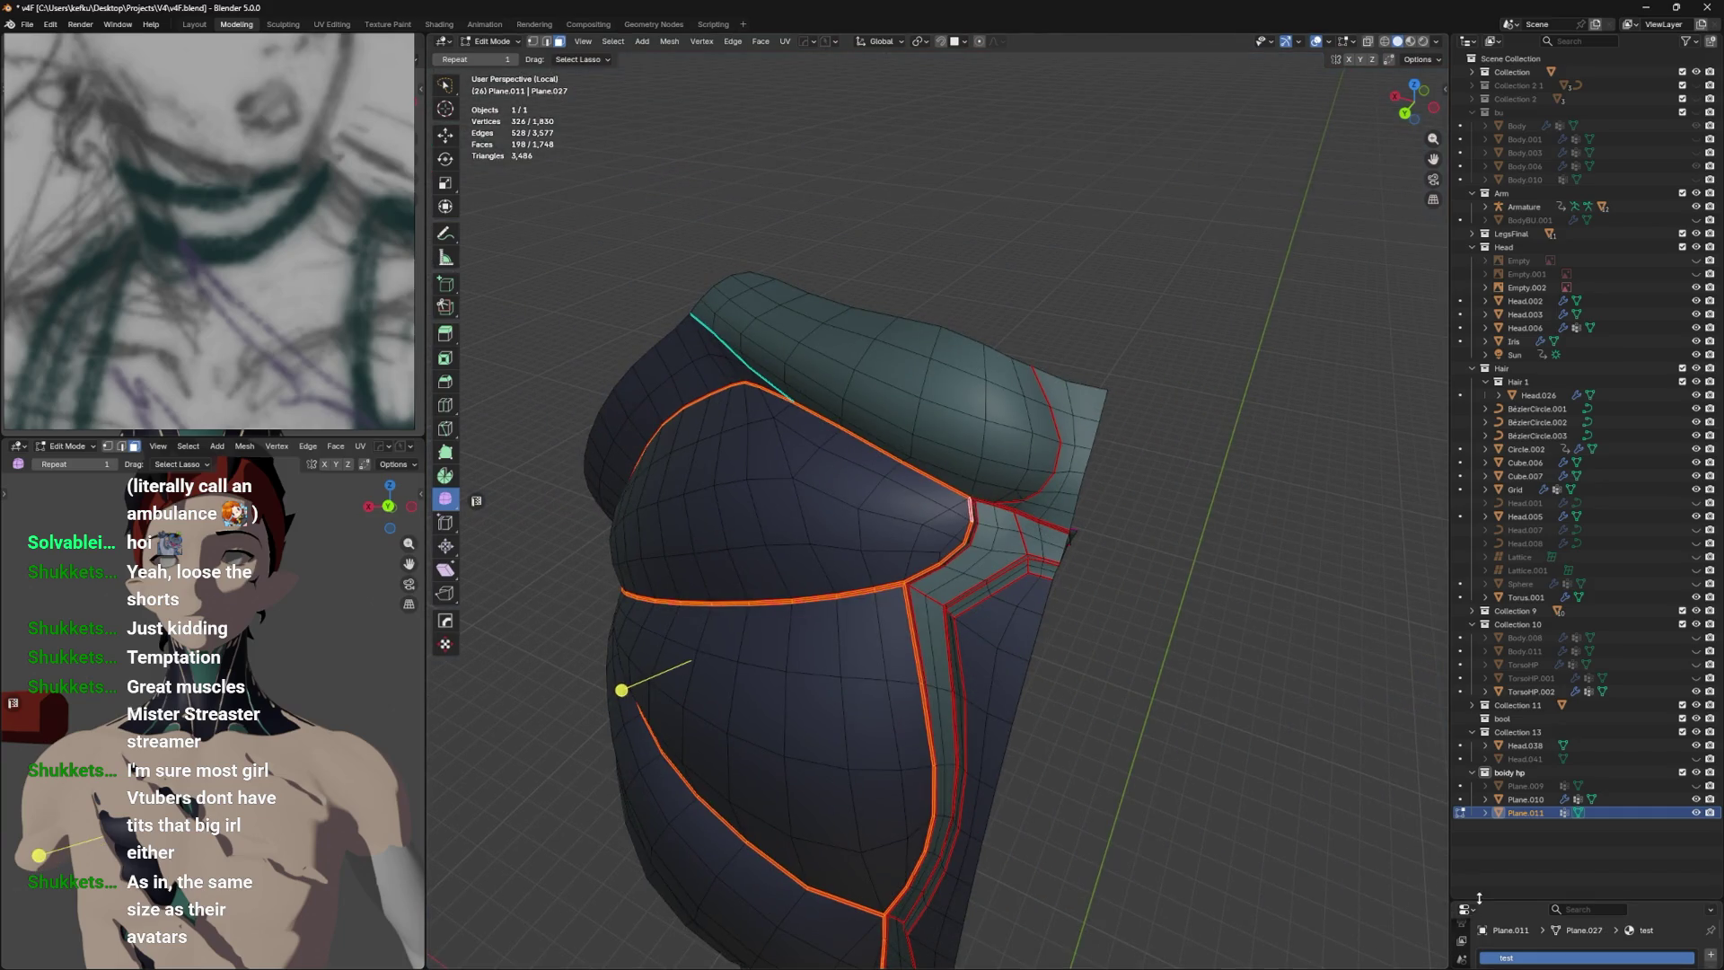
pyautogui.moveTo(1479, 898); pyautogui.dragTo(1480, 621)
pyautogui.click(1518, 691)
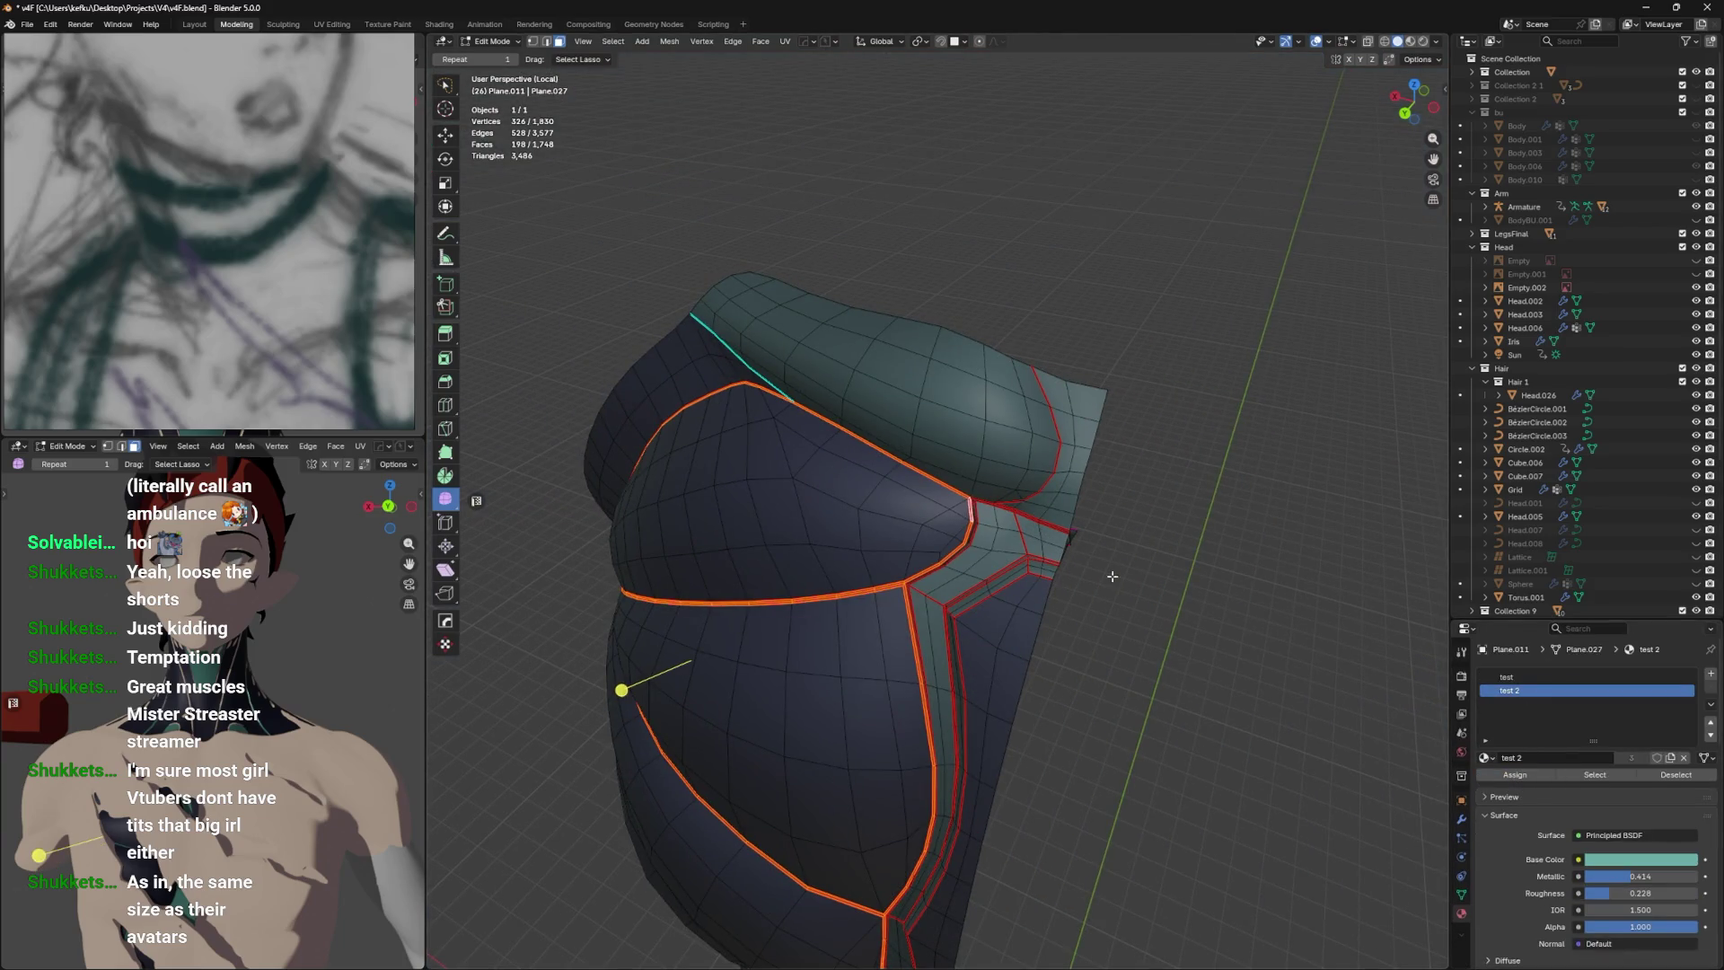
# Assign teal test 2 to the chest seam strips, preview the smoothed body, and save.
pyautogui.click(1538, 774)
pyautogui.press('Tab')
pyautogui.moveTo(1057, 573); pyautogui.dragTo(1105, 500)
pyautogui.press('Tab')
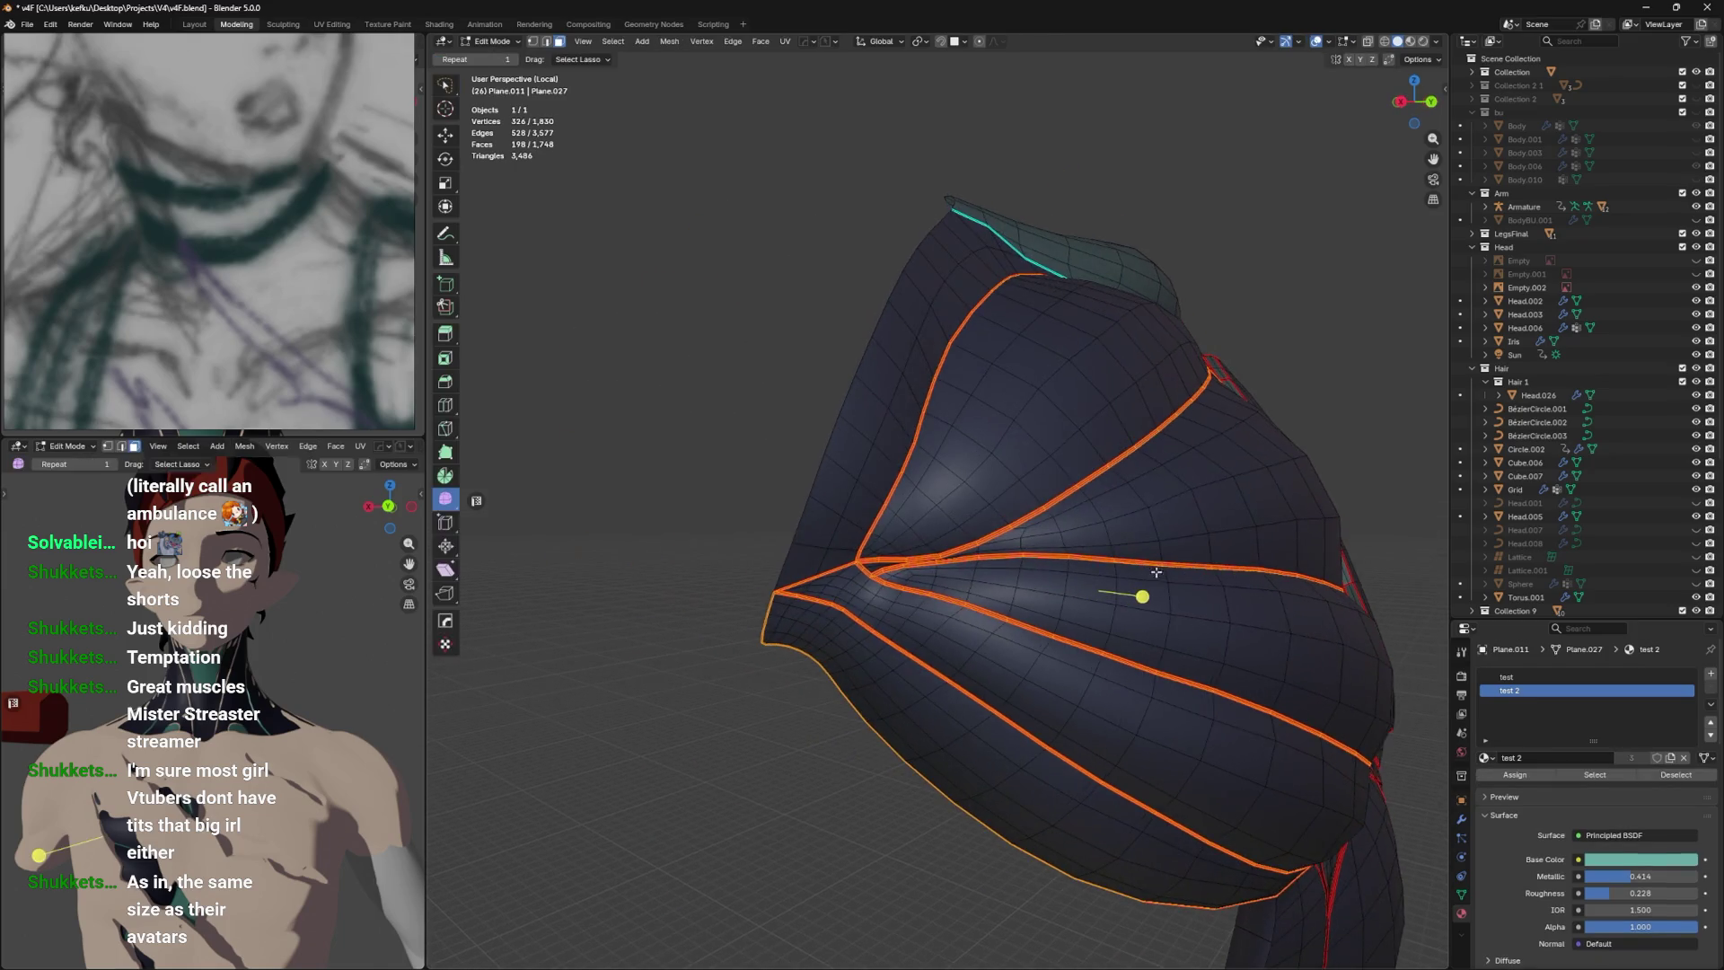
pyautogui.scroll(3)
pyautogui.press('Tab')
pyautogui.scroll(-3)
pyautogui.moveTo(818, 630); pyautogui.dragTo(1110, 552)
pyautogui.hotkey('ctrl', 's')
# Select the wedges of faces where the chest fan panels converge.
pyautogui.press('Tab')
pyautogui.press('Tab')
pyautogui.scroll(3)
pyautogui.press('Tab')
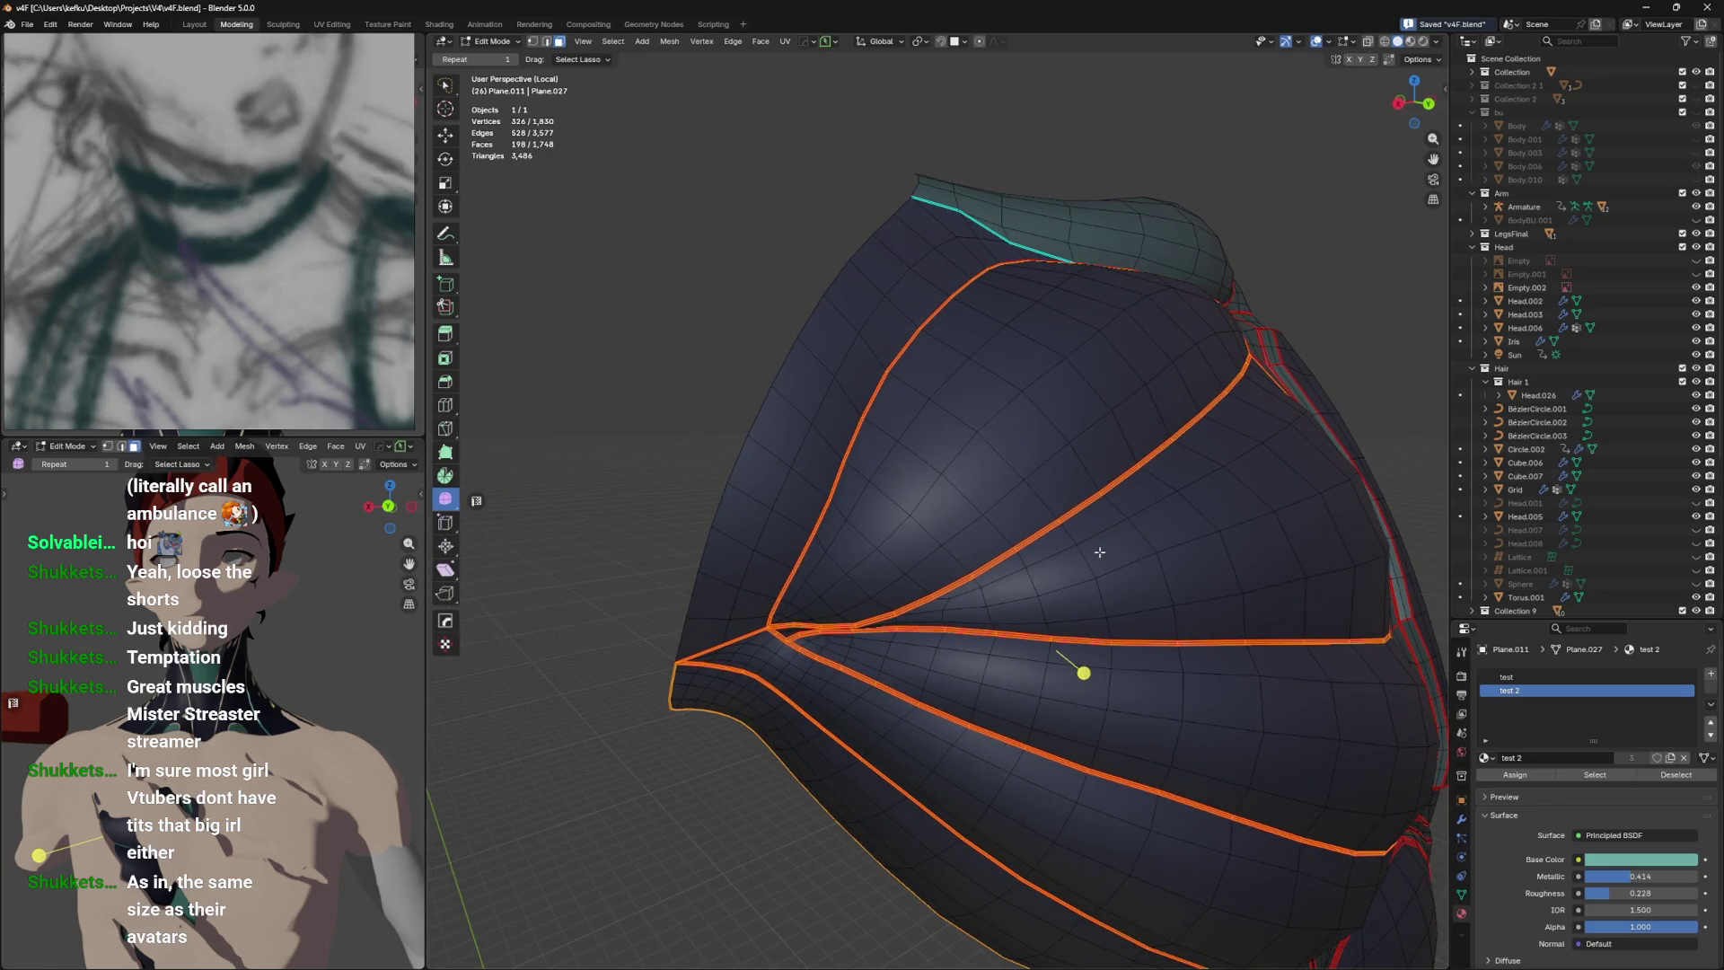
pyautogui.moveTo(815, 563); pyautogui.dragTo(843, 605)
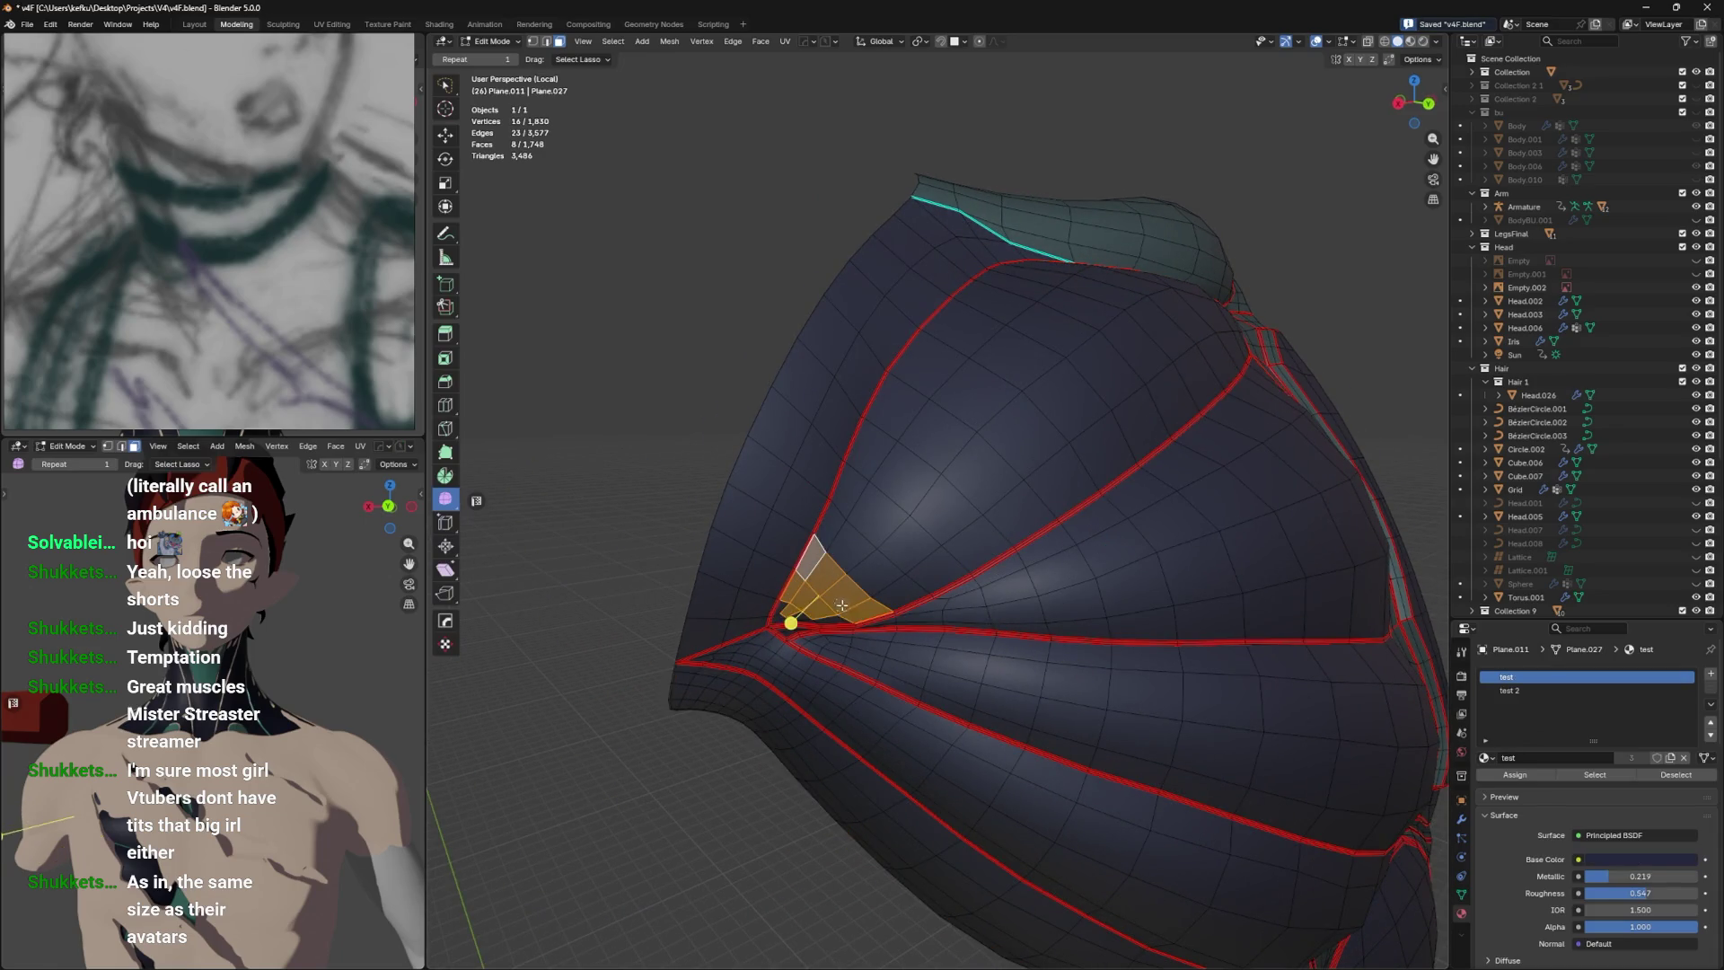
pyautogui.moveTo(1388, 757); pyautogui.dragTo(898, 575)
pyautogui.moveTo(898, 575); pyautogui.dragTo(889, 653)
pyautogui.moveTo(944, 564); pyautogui.dragTo(953, 540)
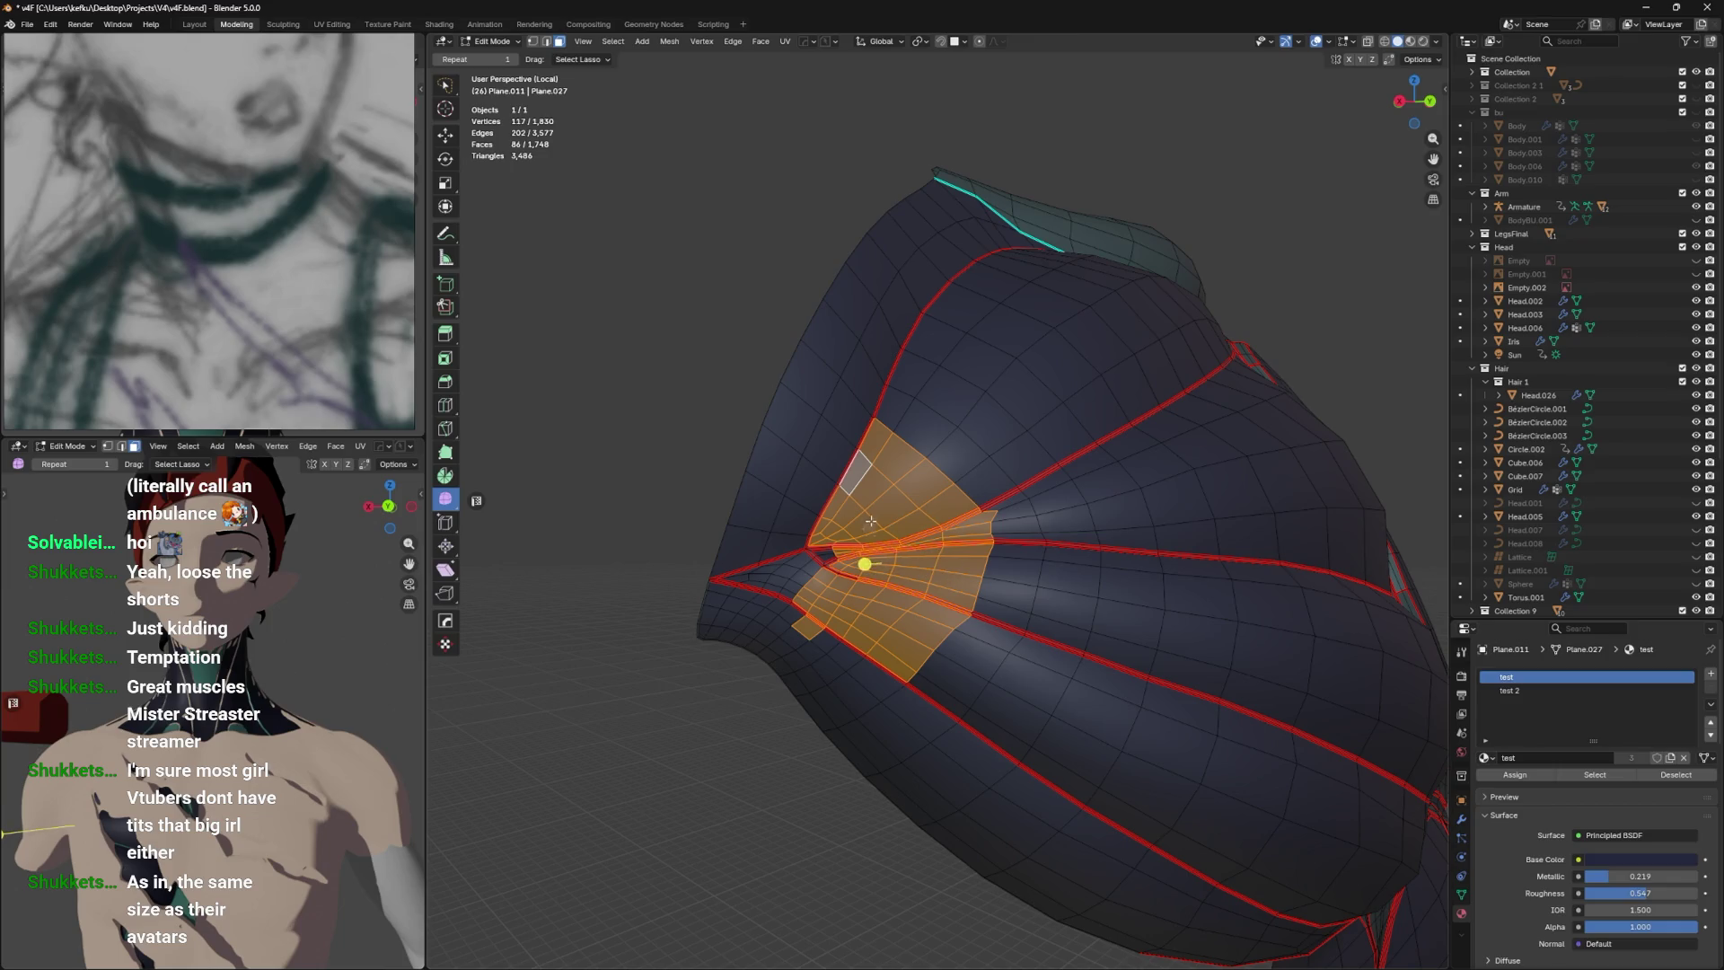
pyautogui.moveTo(811, 611); pyautogui.dragTo(865, 658)
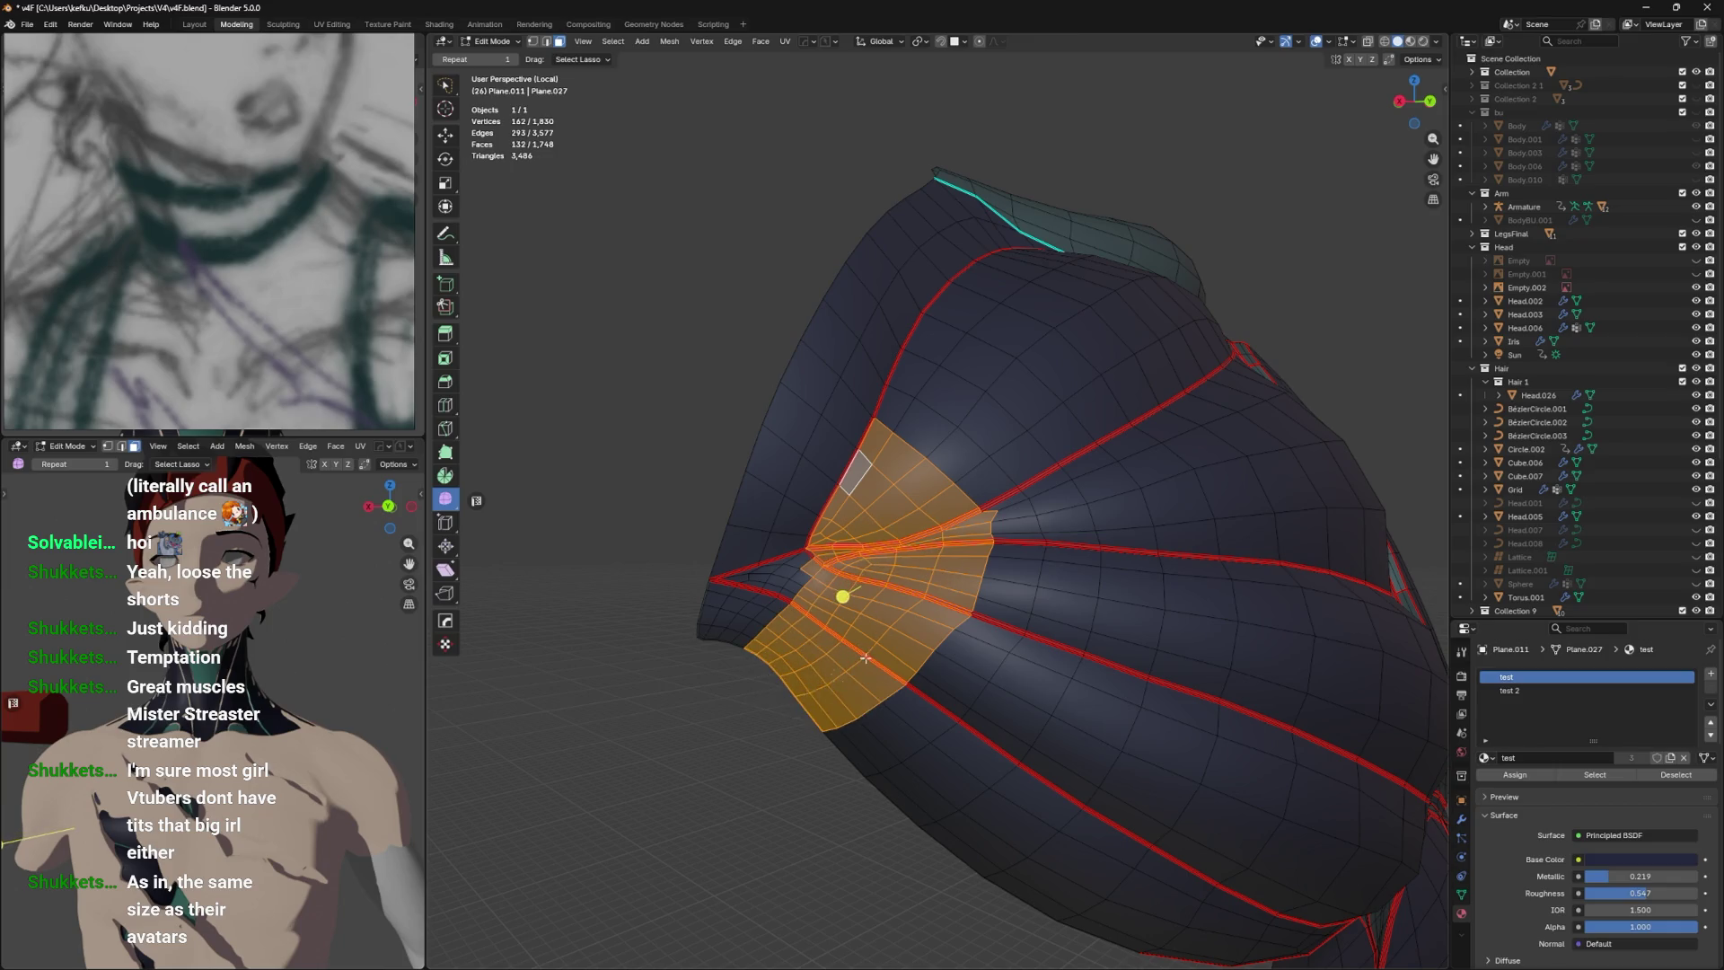
# Assign teal test 2 to the fan-tip faces and view the shaded result.
pyautogui.click(1526, 691)
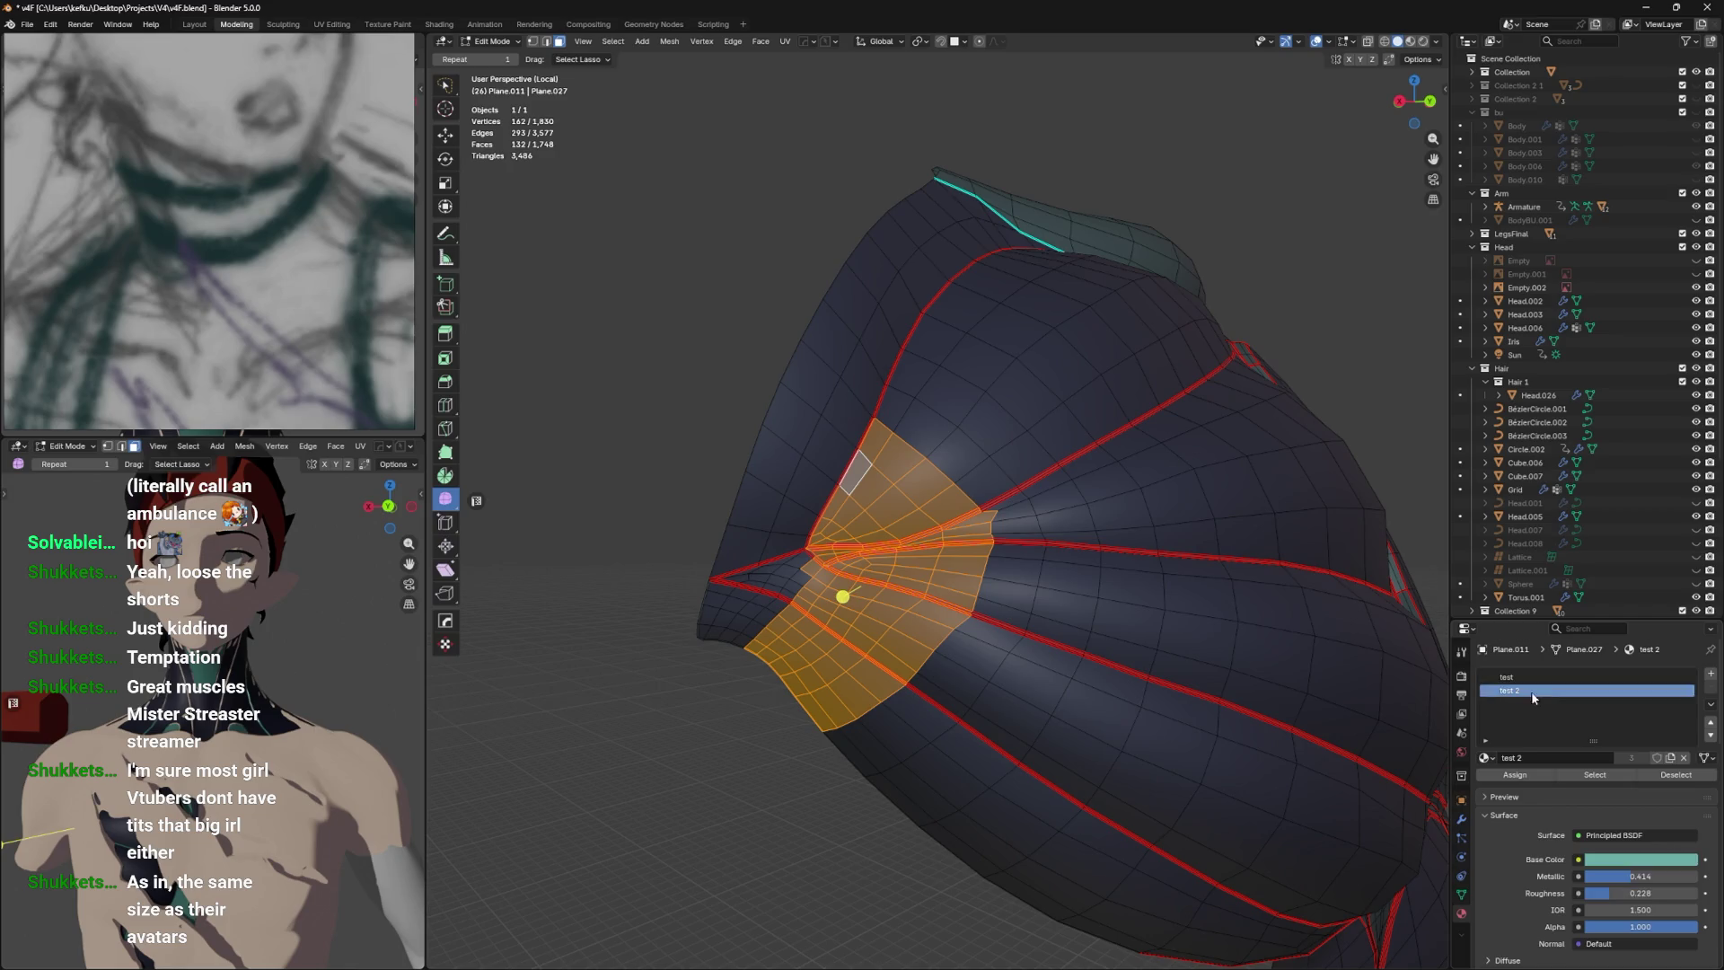
pyautogui.click(1516, 776)
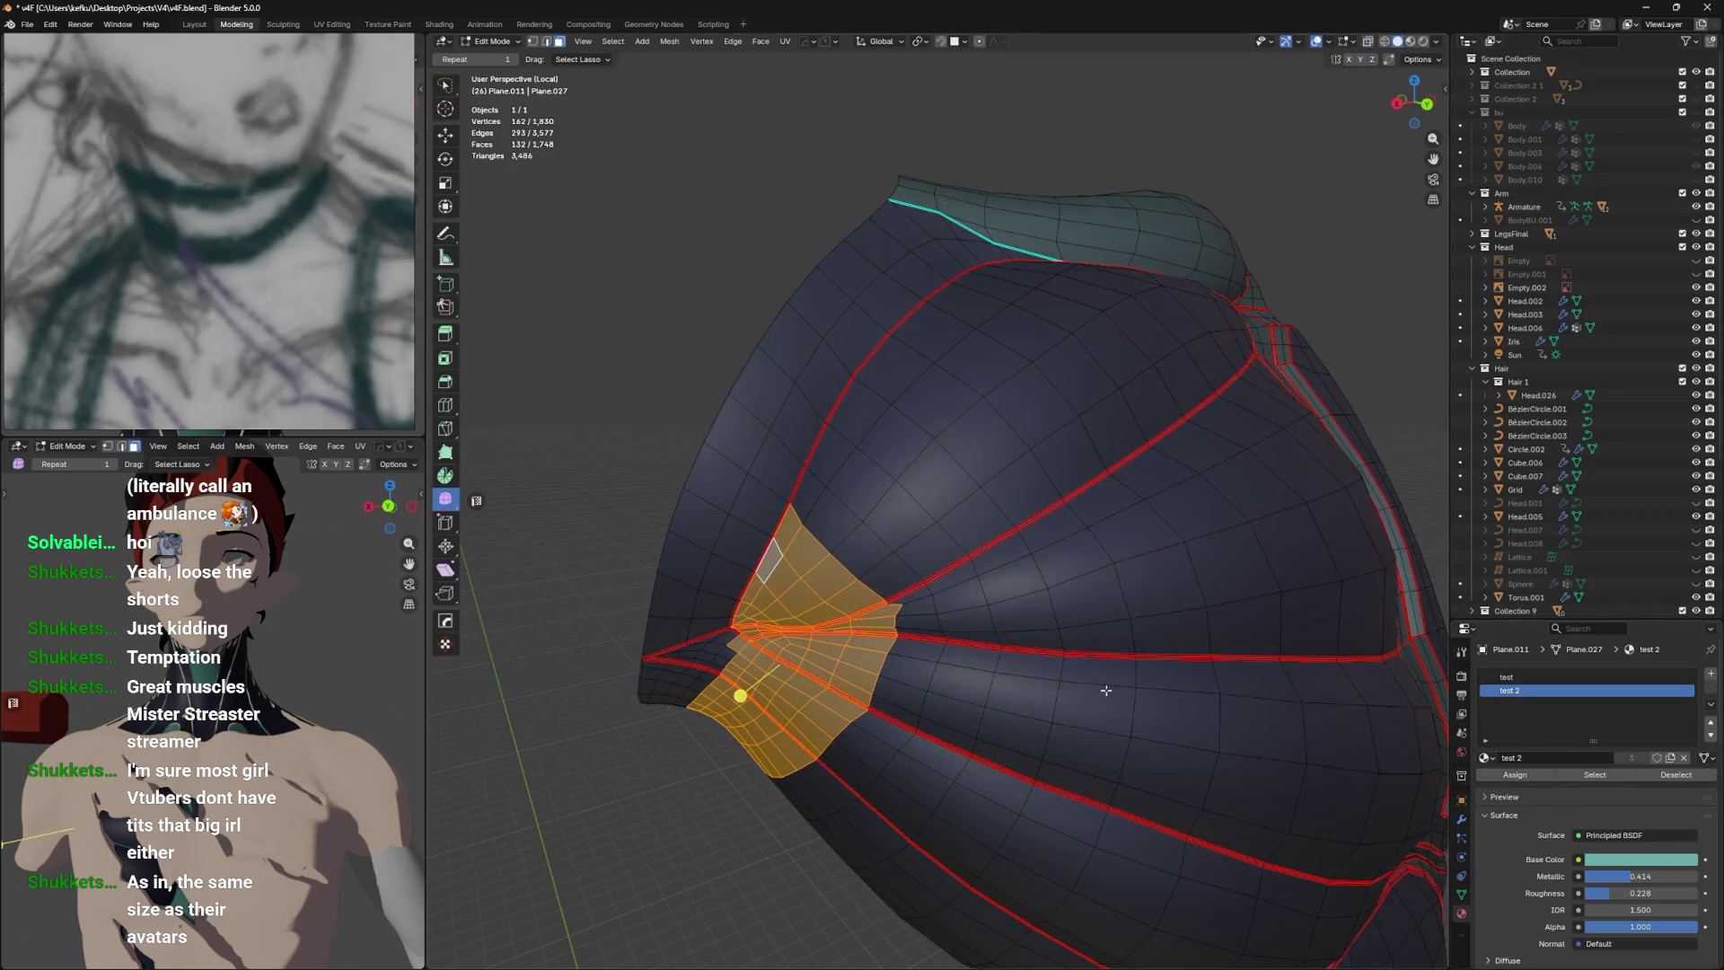
pyautogui.press('Tab')
pyautogui.moveTo(934, 655); pyautogui.dragTo(978, 691)
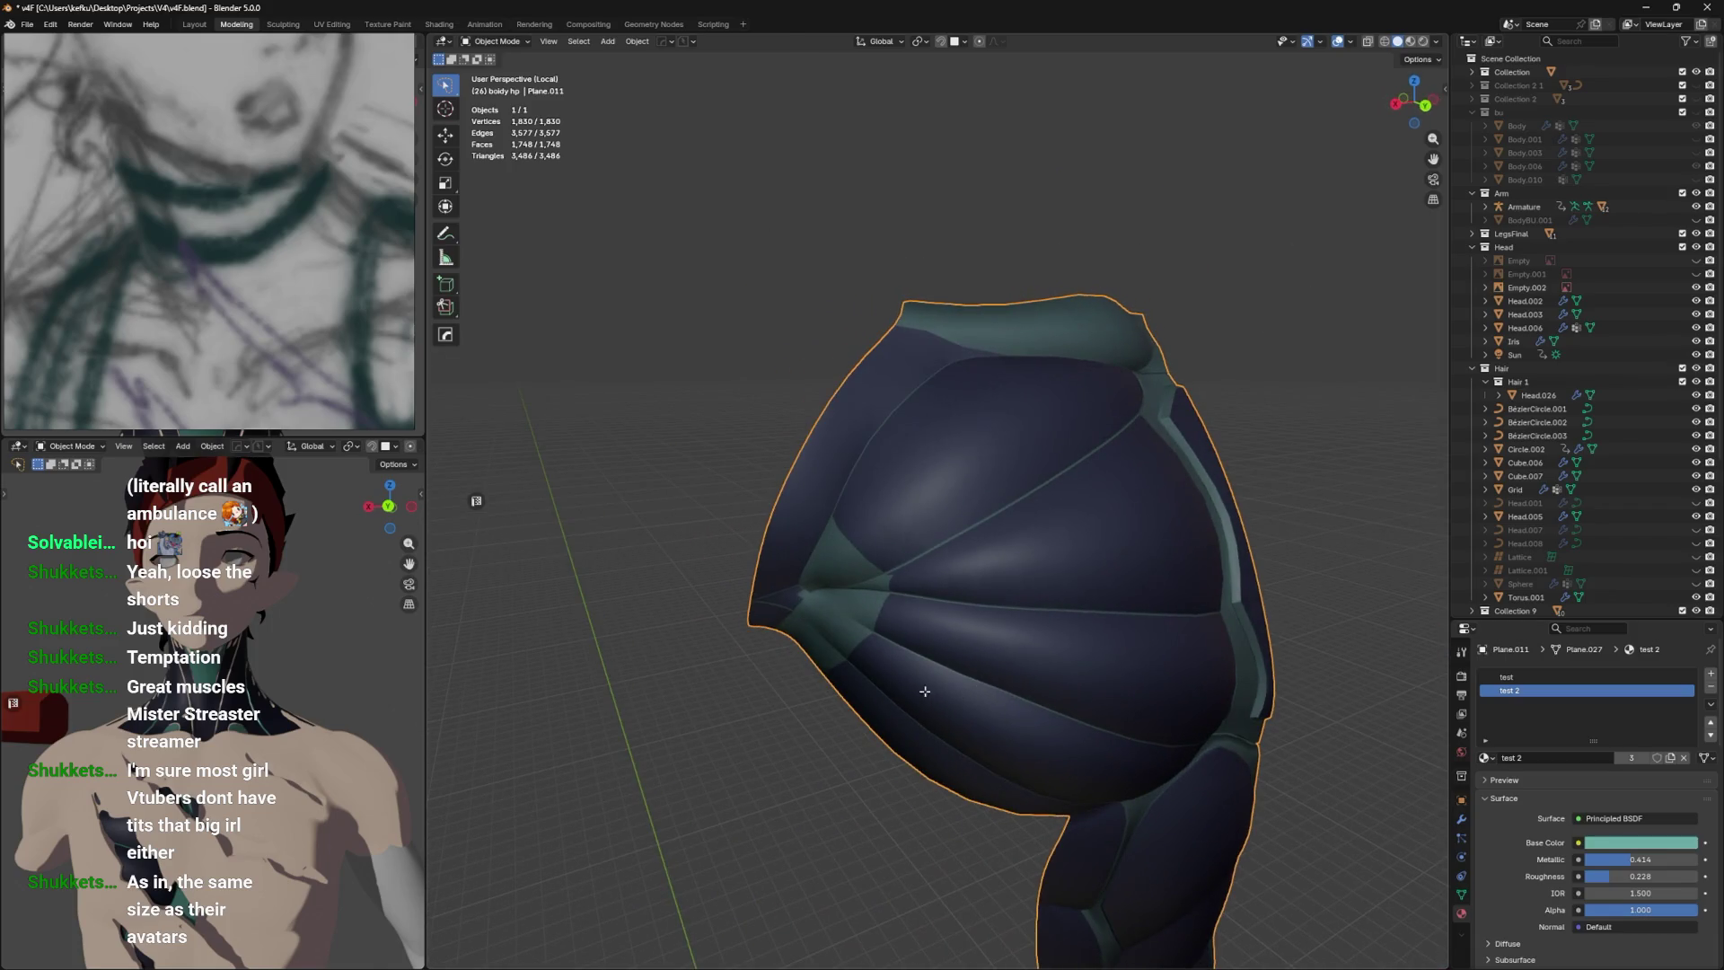
# Save the file, then select edge loops across the chest fan.
pyautogui.press('Tab')
pyautogui.hotkey('ctrl', 's')
pyautogui.scroll(3)
pyautogui.moveTo(917, 587); pyautogui.dragTo(905, 508)
pyautogui.click(903, 521)
pyautogui.click(941, 519)
pyautogui.scroll(-3)
pyautogui.click(870, 551)
pyautogui.click(876, 550)
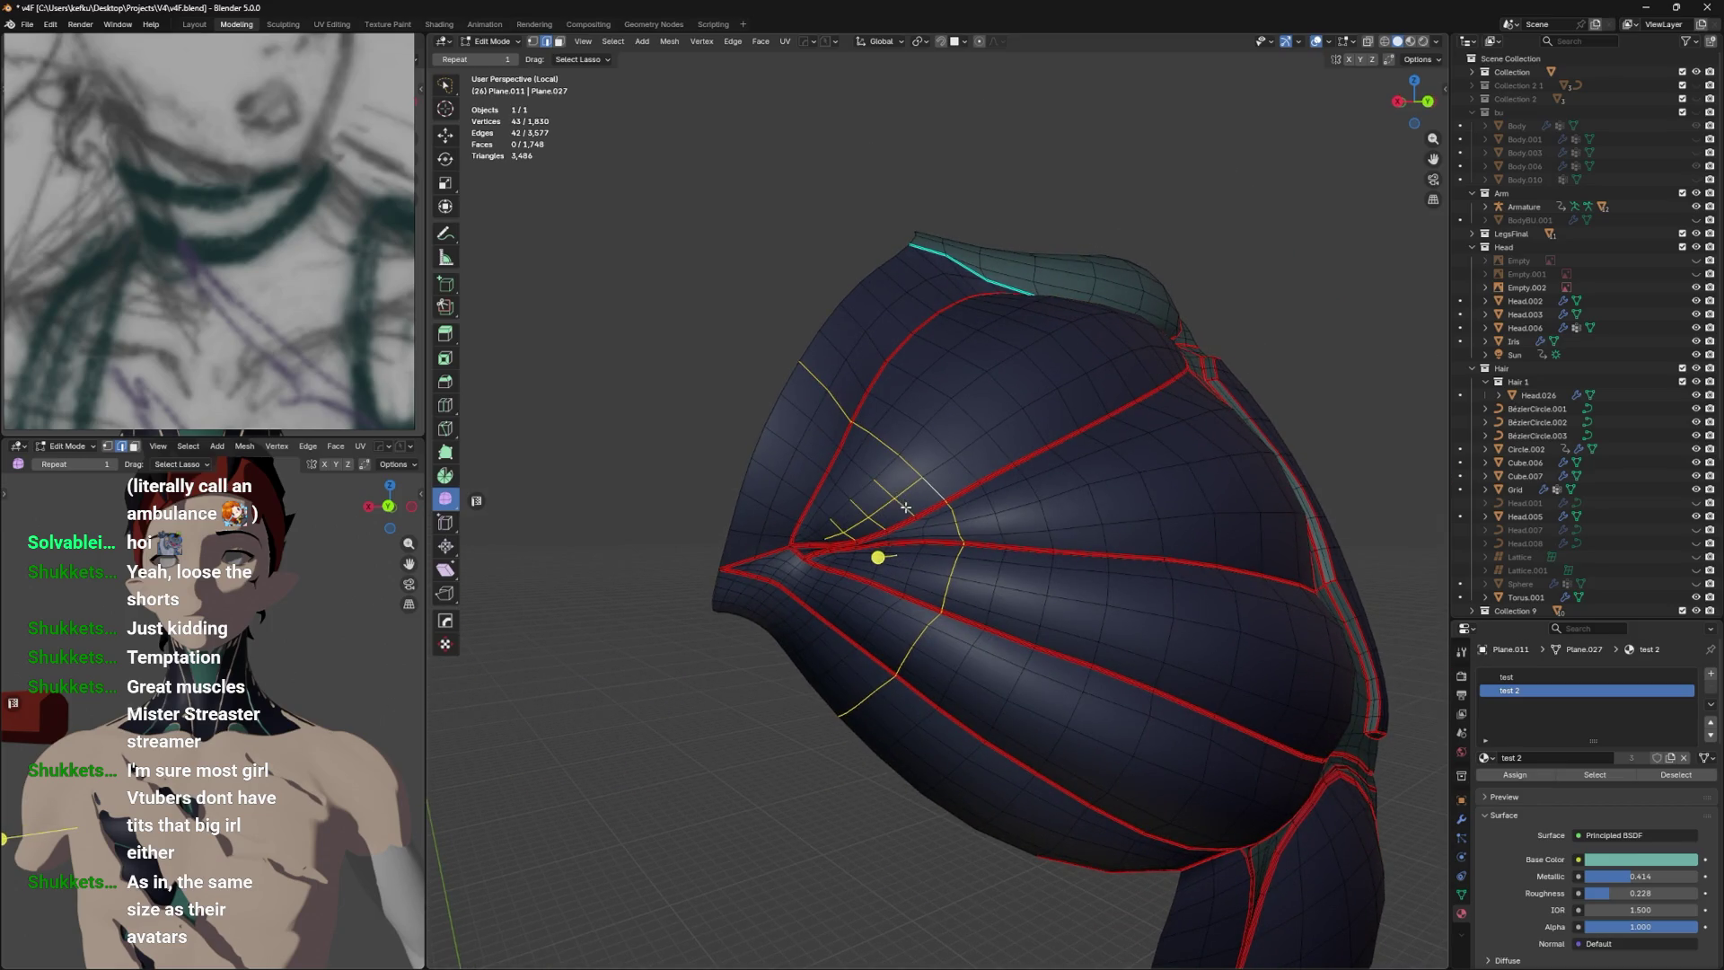
# In face mode, select the fan-tip faces and the strip running beside them.
pyautogui.press('3')
pyautogui.click(896, 494)
pyautogui.click(815, 526)
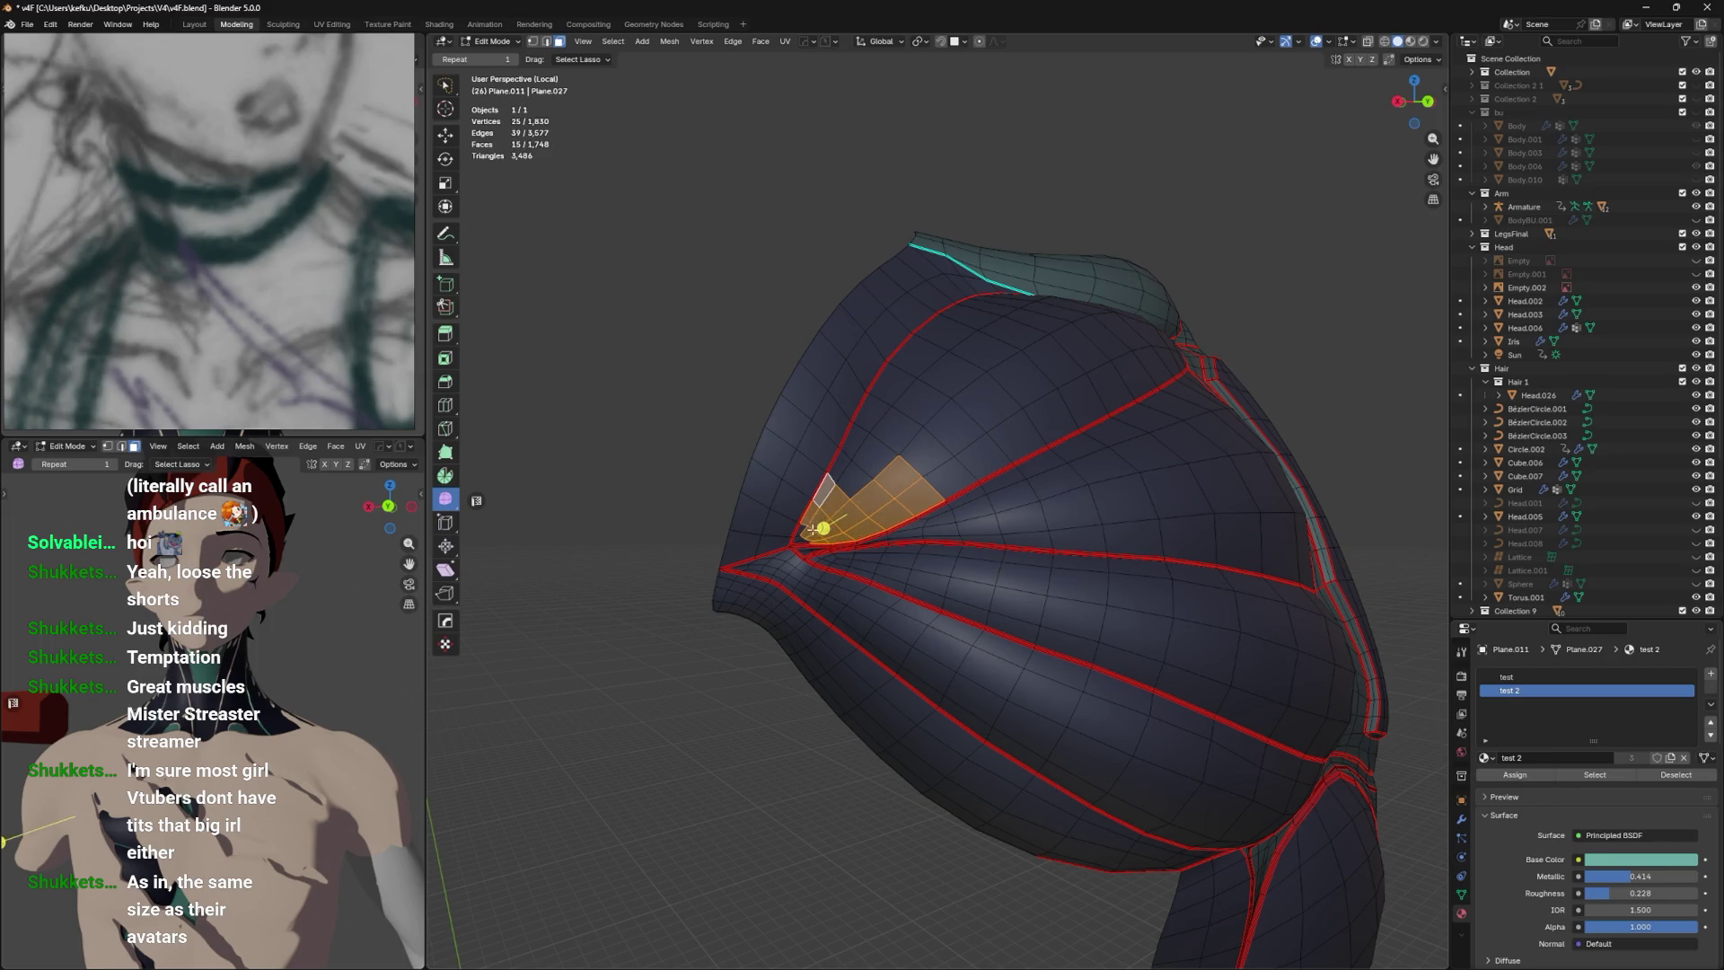
pyautogui.click(841, 470)
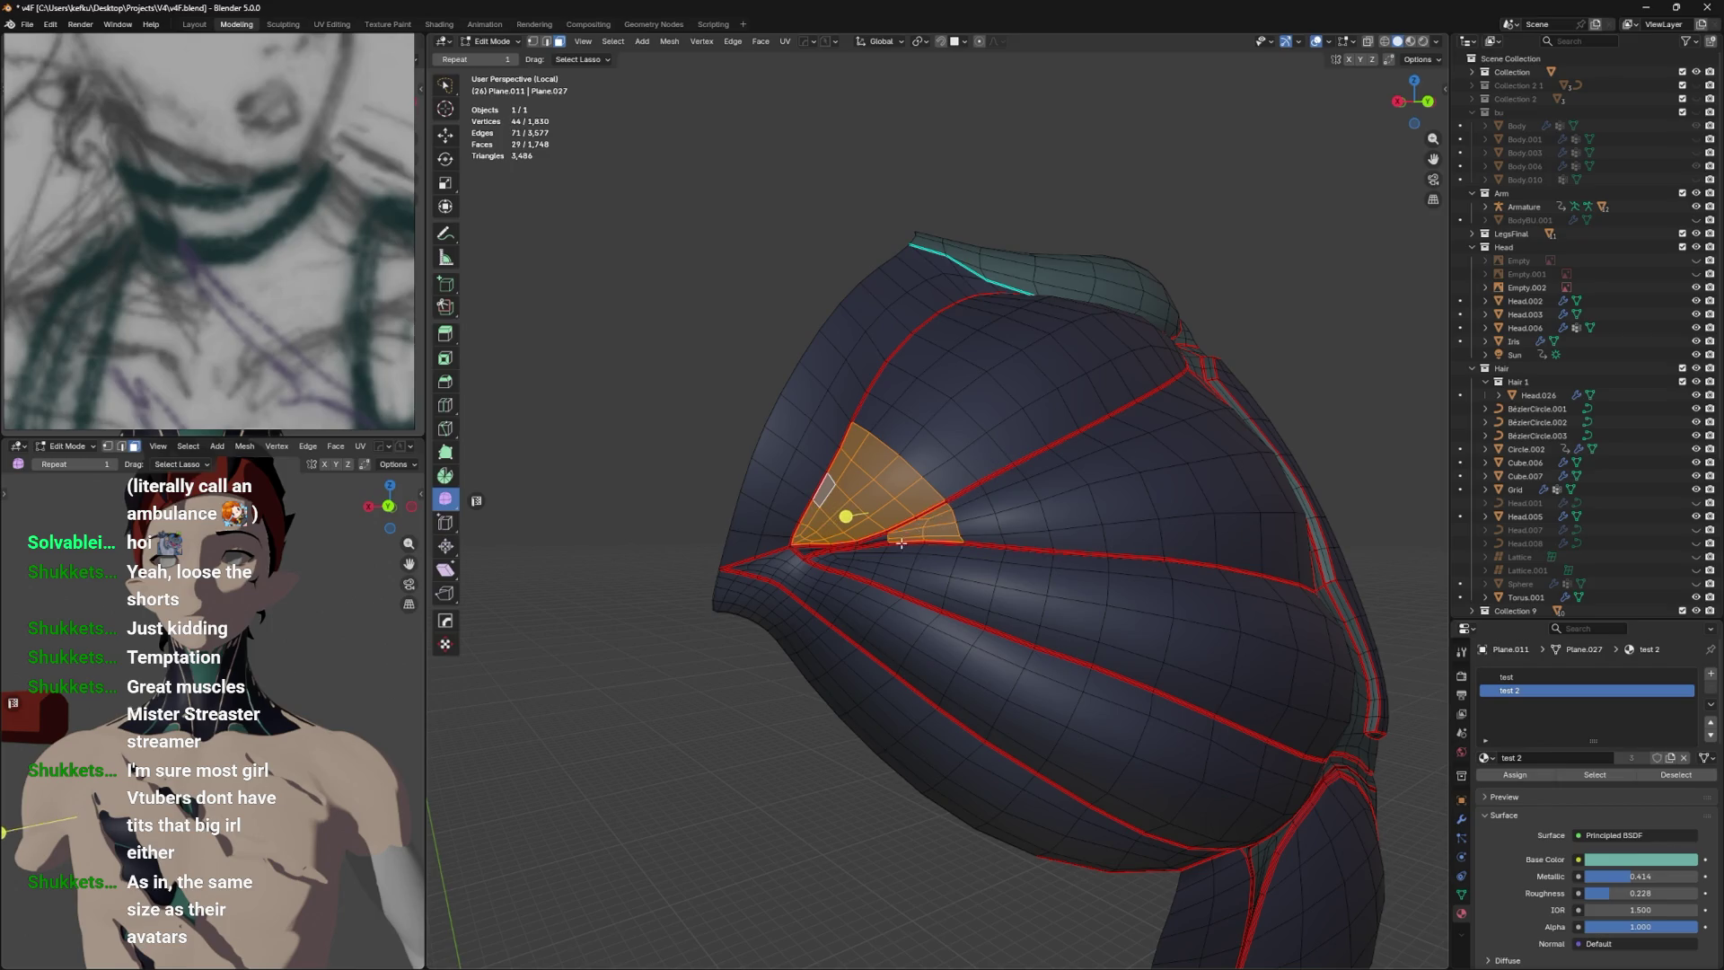
pyautogui.scroll(3)
pyautogui.click(1083, 702)
pyautogui.click(1083, 702)
pyautogui.moveTo(1083, 702); pyautogui.dragTo(1019, 665)
pyautogui.click(1001, 460)
pyautogui.click(927, 467)
pyautogui.click(842, 471)
pyautogui.click(803, 472)
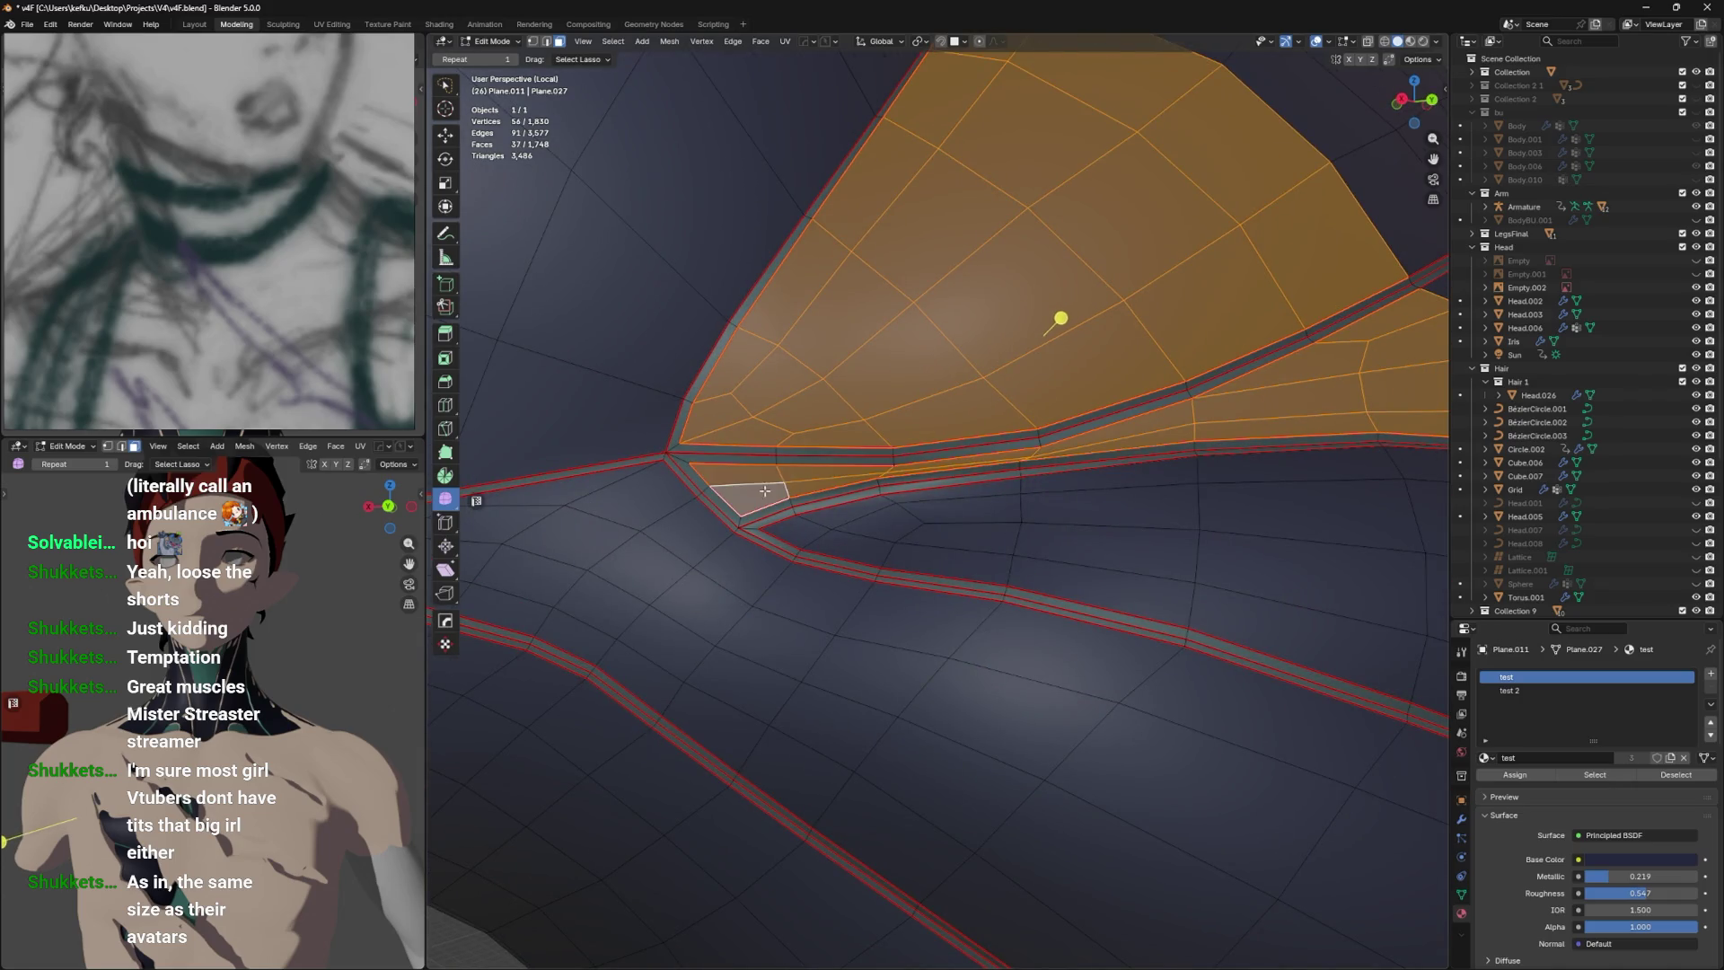
pyautogui.click(737, 499)
# Add the faces below the strip and below the red seam to the panel selection.
pyautogui.scroll(-3)
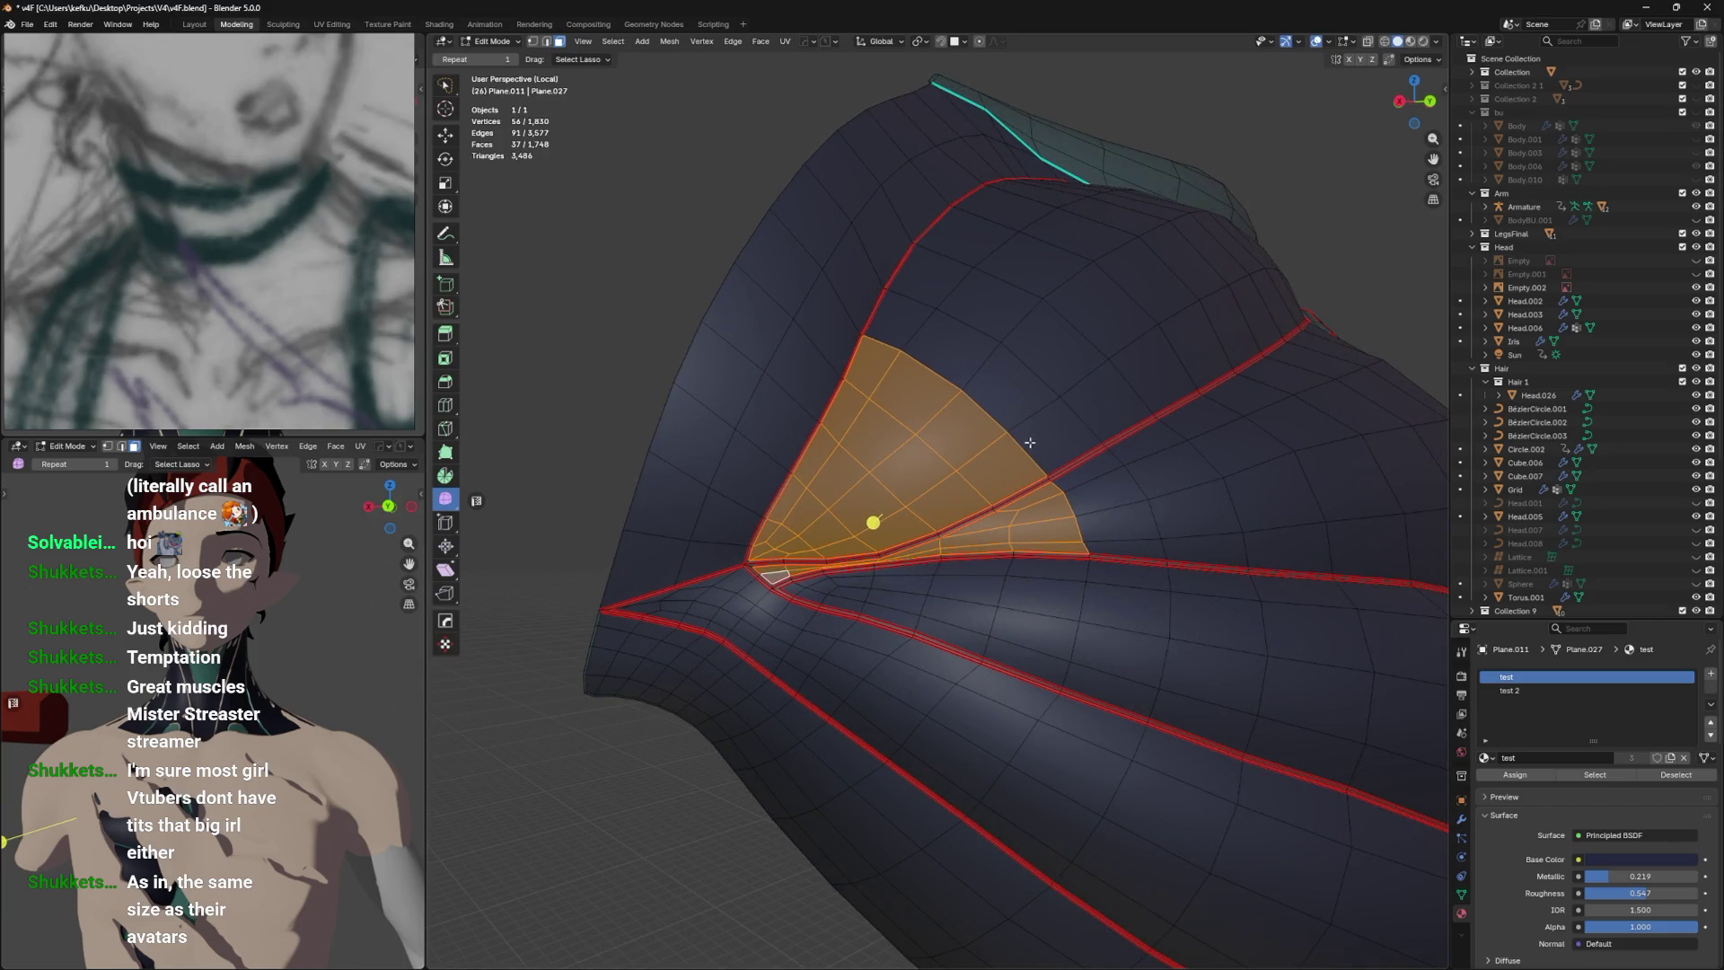
pyautogui.scroll(3)
pyautogui.click(1073, 615)
pyautogui.click(1065, 729)
pyautogui.click(979, 638)
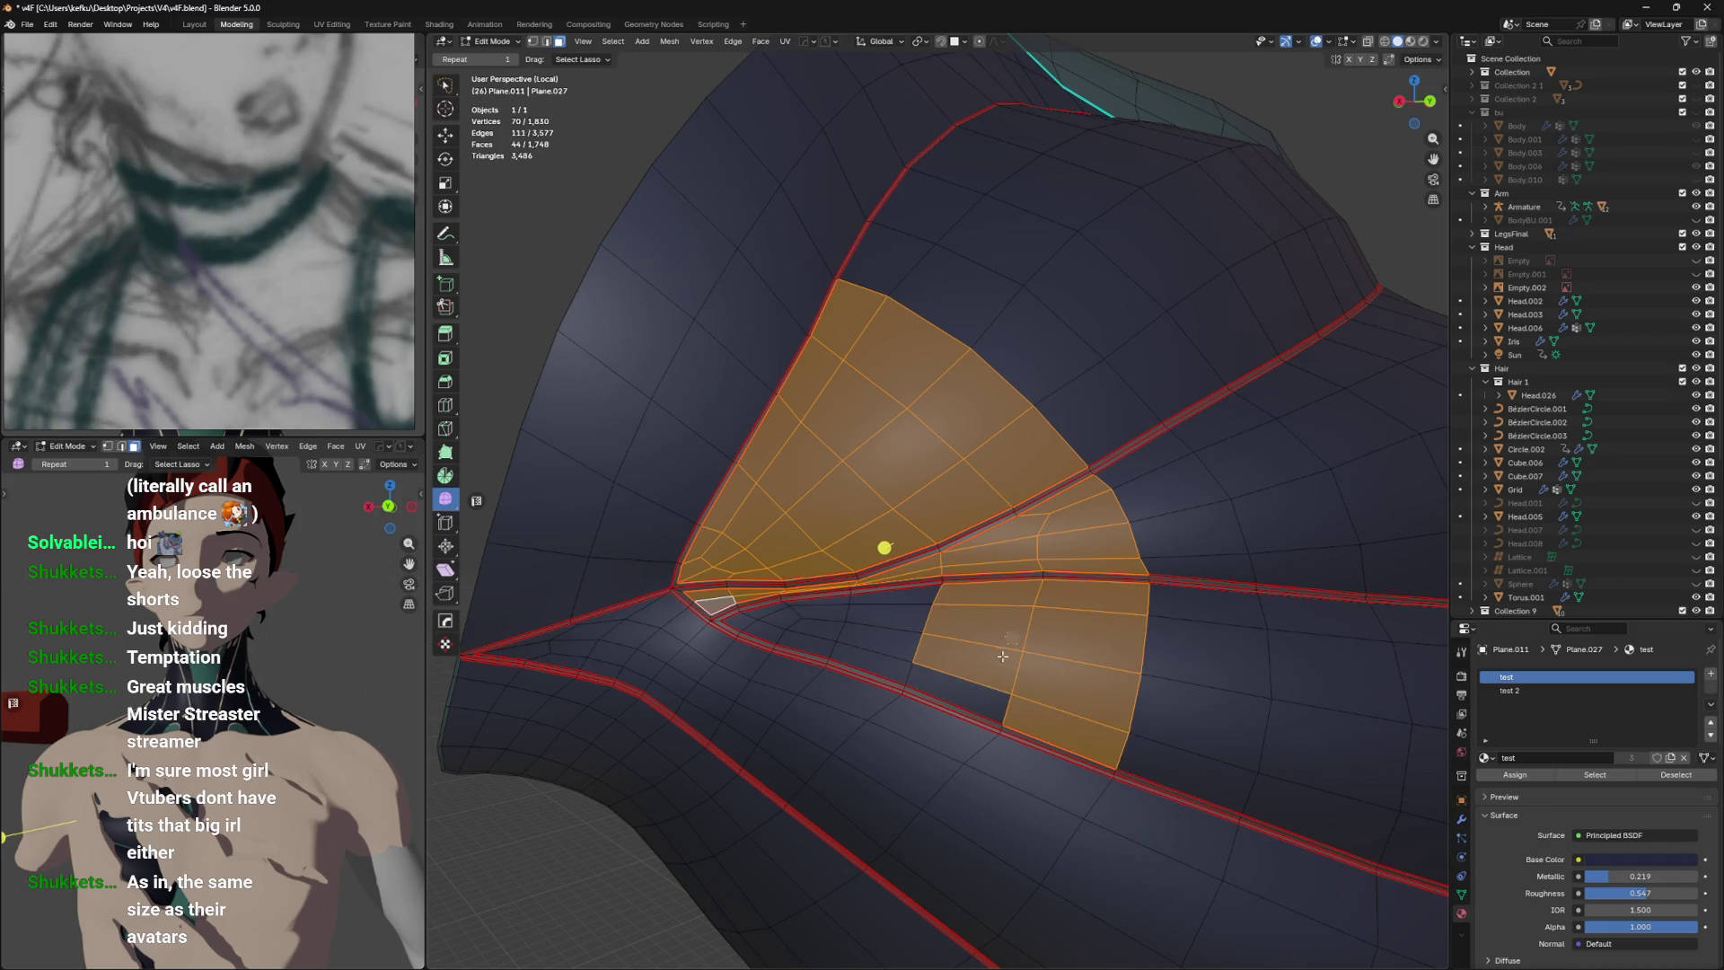
pyautogui.click(957, 693)
pyautogui.click(884, 633)
pyautogui.click(871, 665)
pyautogui.click(817, 636)
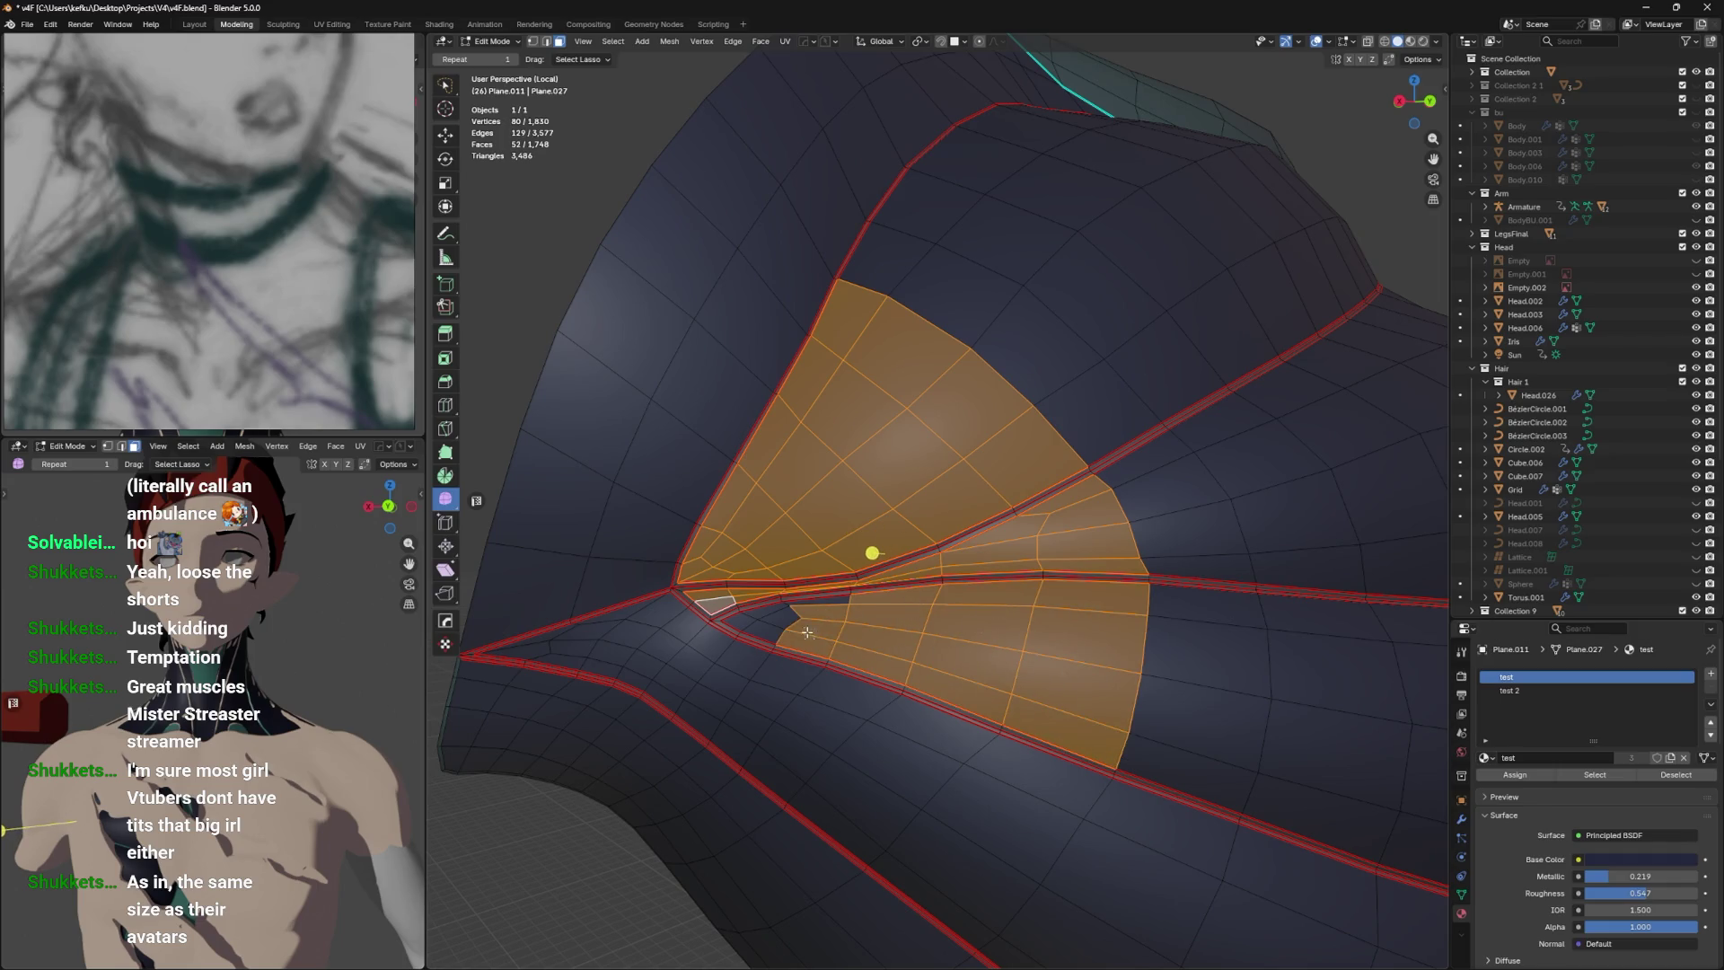
pyautogui.click(988, 835)
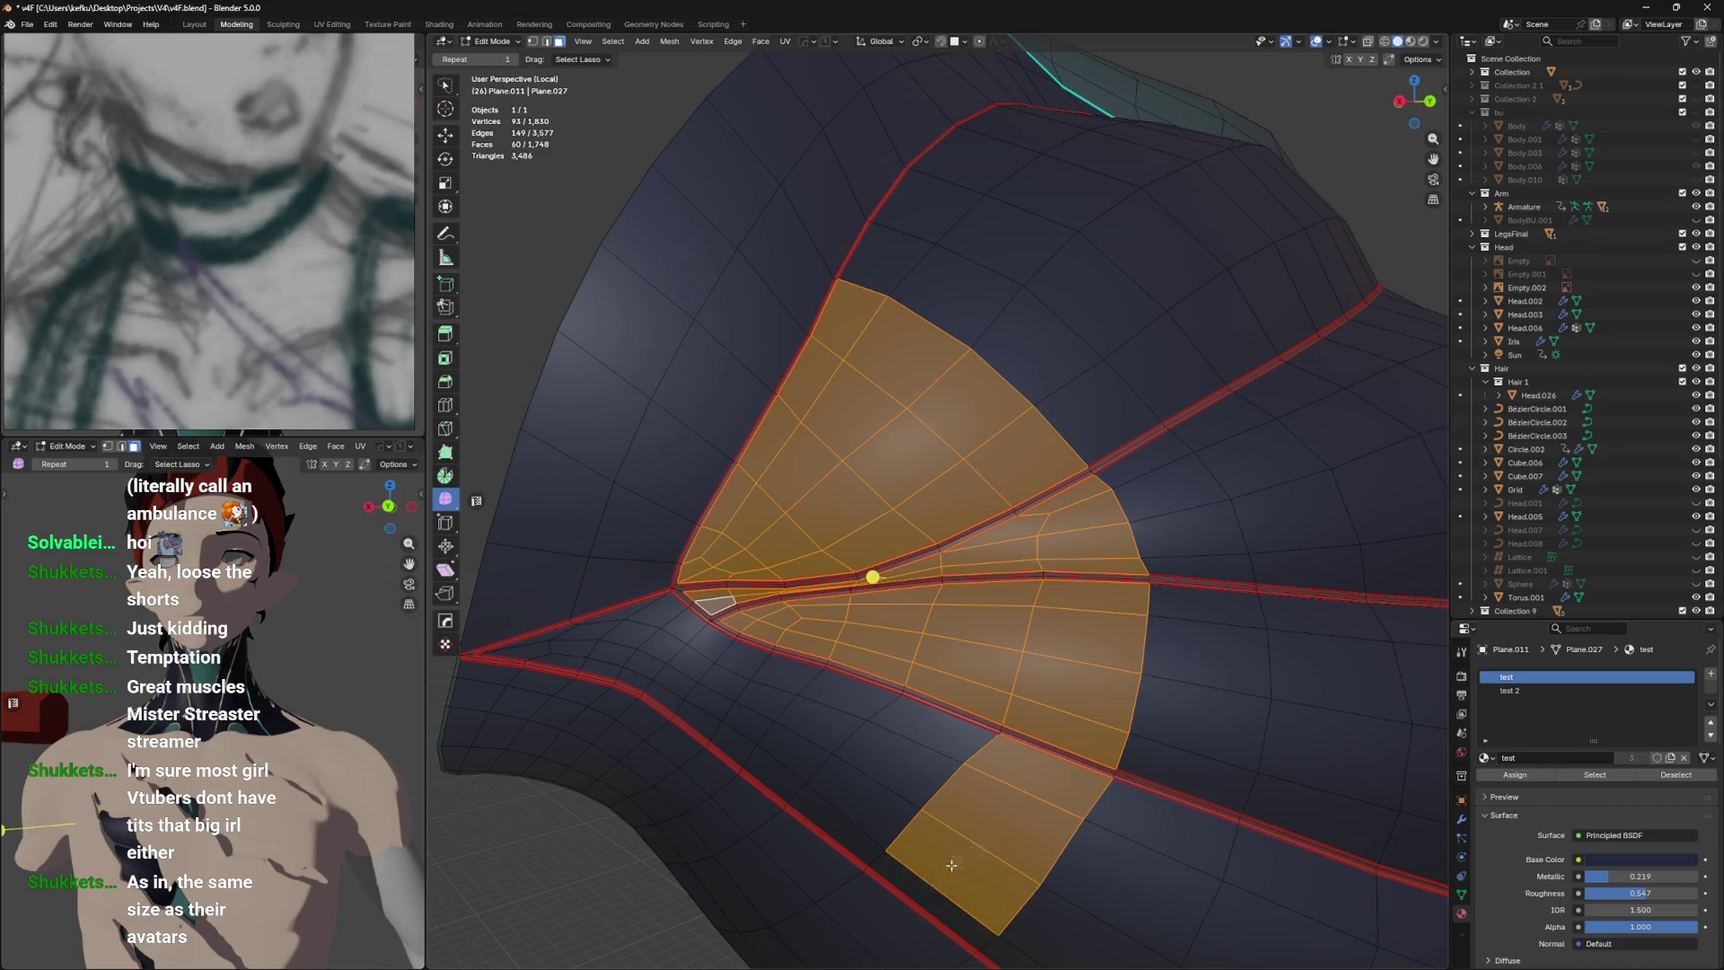
pyautogui.click(862, 804)
pyautogui.click(835, 813)
pyautogui.click(860, 722)
# Extend the panel selection across the lower-left face groups toward the left tip.
pyautogui.click(777, 772)
pyautogui.click(785, 686)
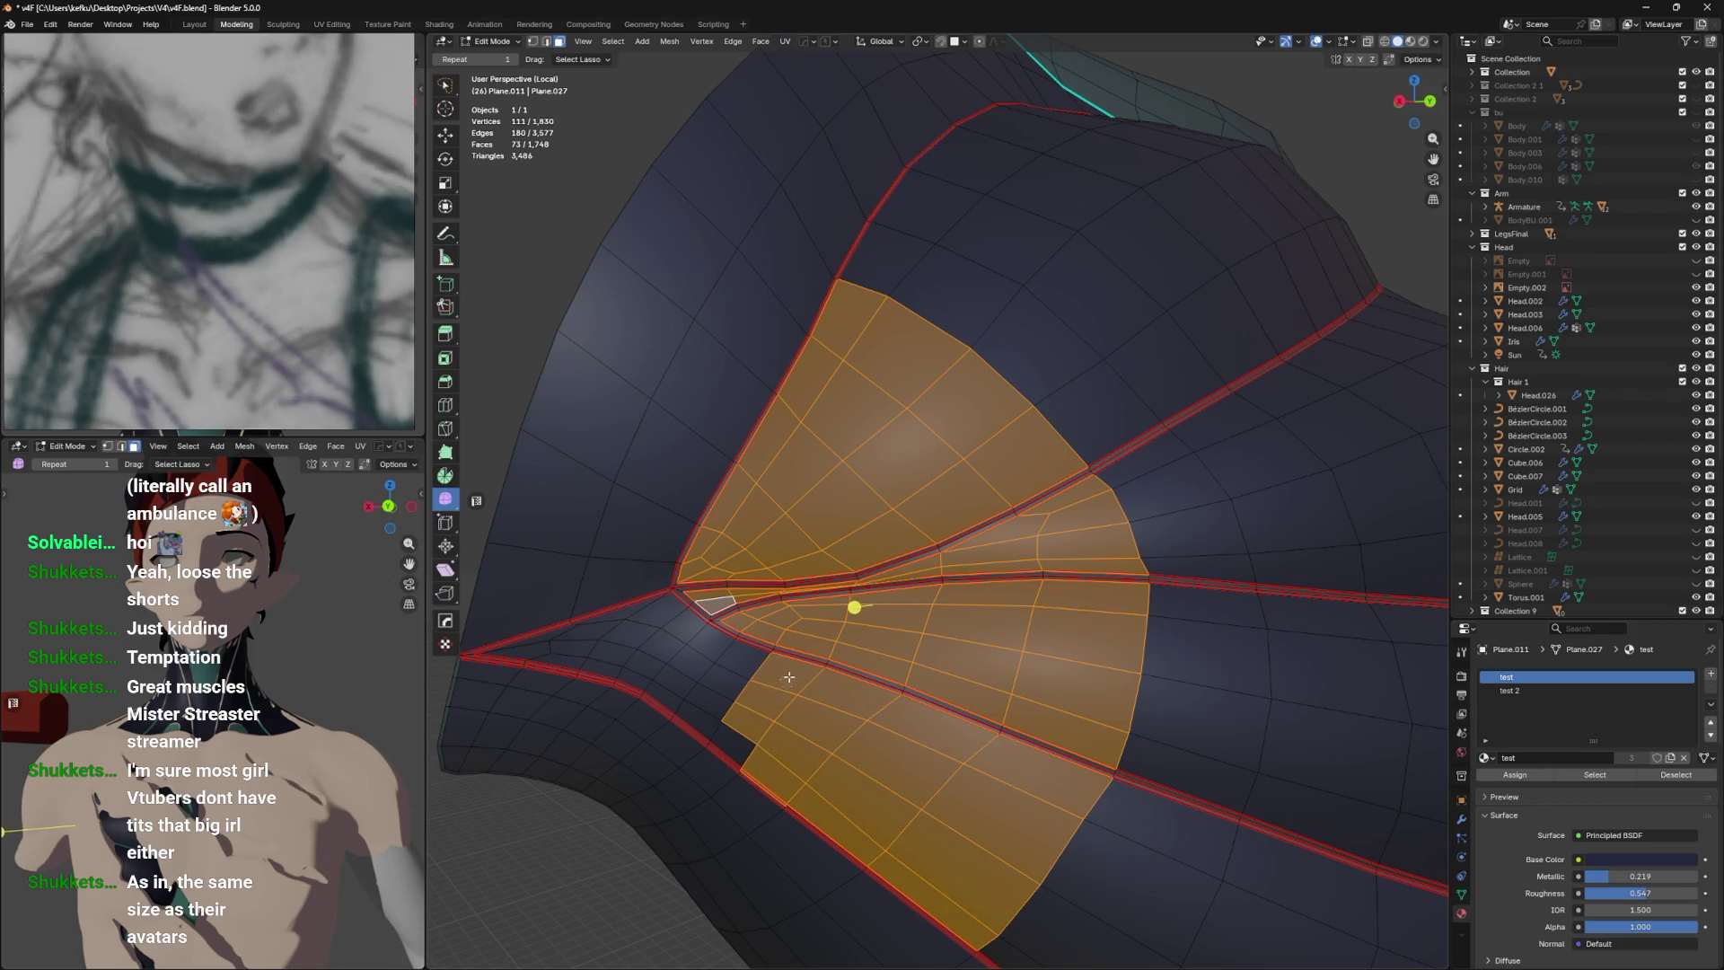
pyautogui.click(723, 687)
pyautogui.click(682, 669)
pyautogui.click(665, 642)
pyautogui.click(640, 627)
pyautogui.click(593, 636)
pyautogui.click(558, 649)
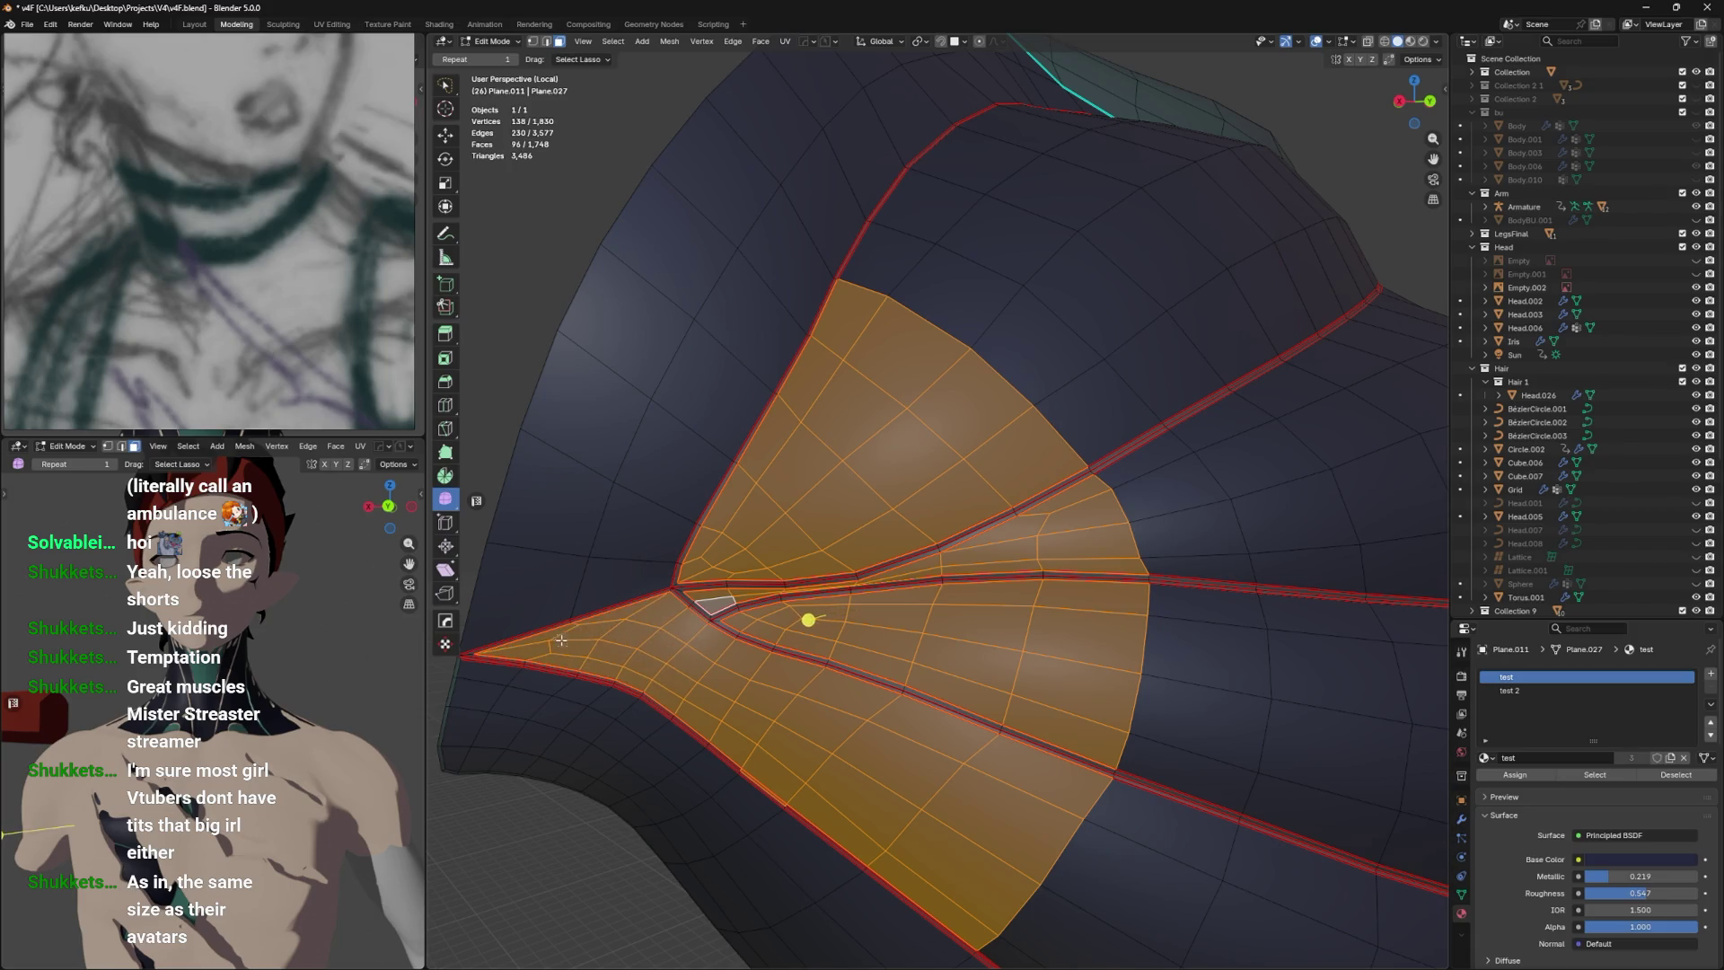
pyautogui.scroll(-3)
# Add the lower-left strip and remaining left-tip faces to the panel selection.
pyautogui.moveTo(747, 653); pyautogui.dragTo(871, 629)
pyautogui.click(870, 629)
pyautogui.click(839, 588)
pyautogui.click(808, 557)
pyautogui.click(790, 521)
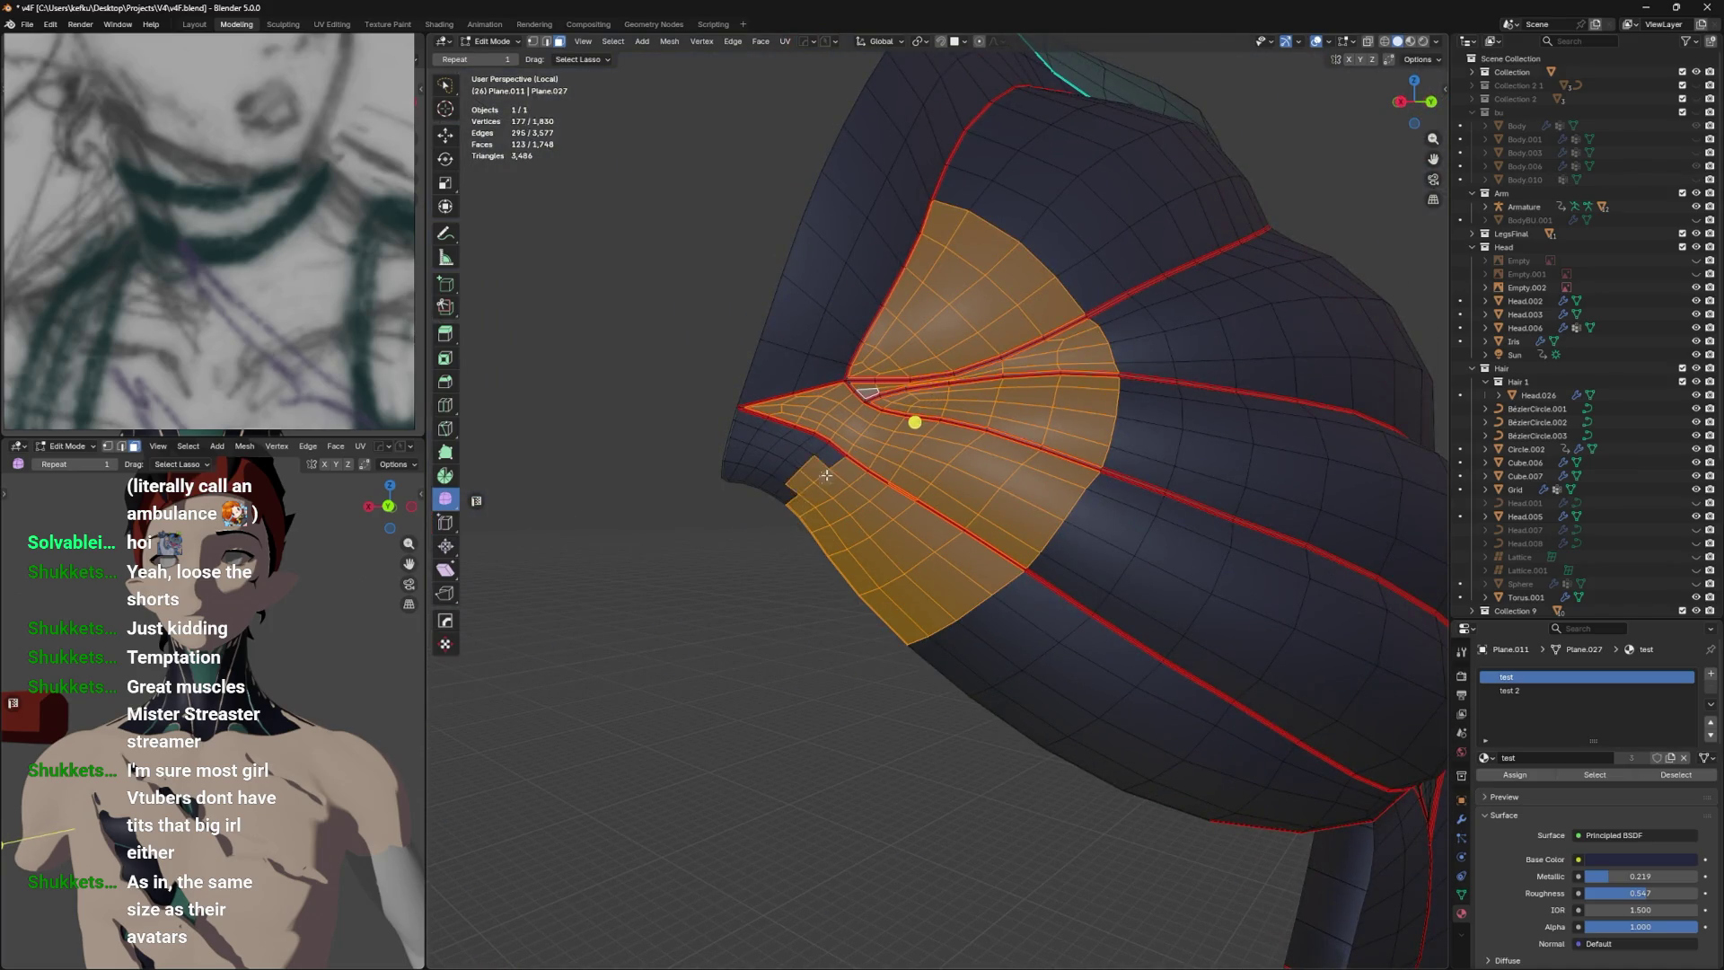
pyautogui.click(773, 489)
pyautogui.click(750, 476)
pyautogui.click(725, 472)
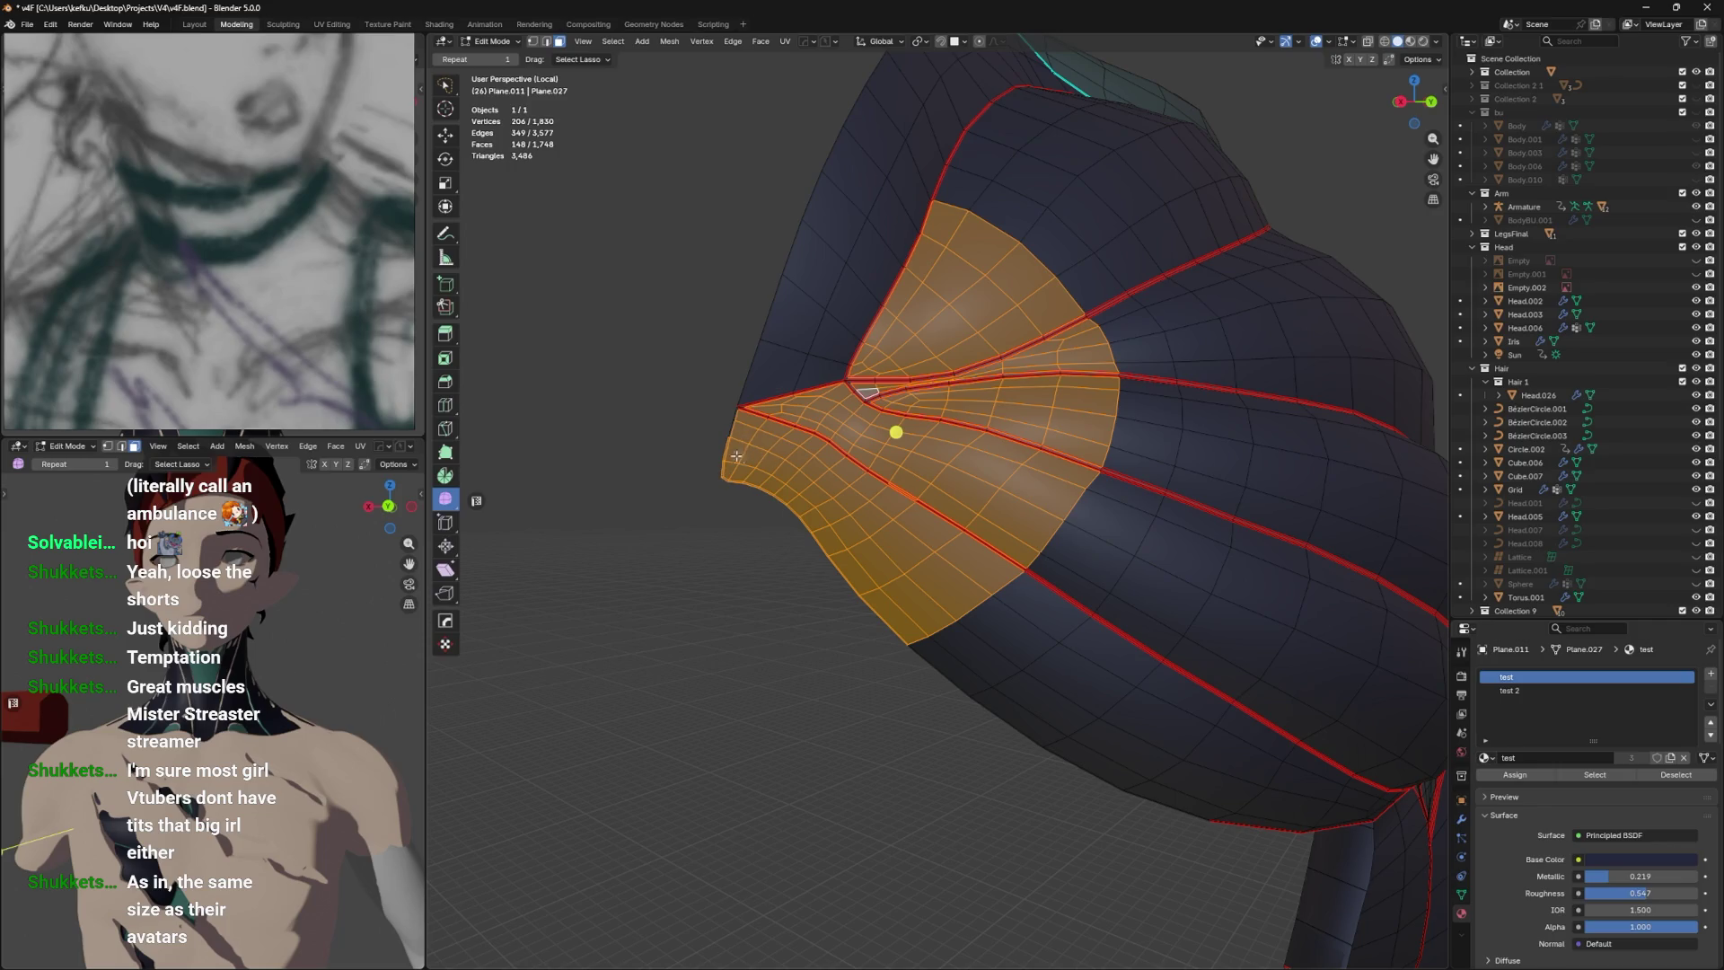
# Assign teal test 2 to the selected faces, preview in Object Mode, then reselect the border loop.
pyautogui.scroll(-3)
pyautogui.moveTo(867, 433); pyautogui.dragTo(813, 678)
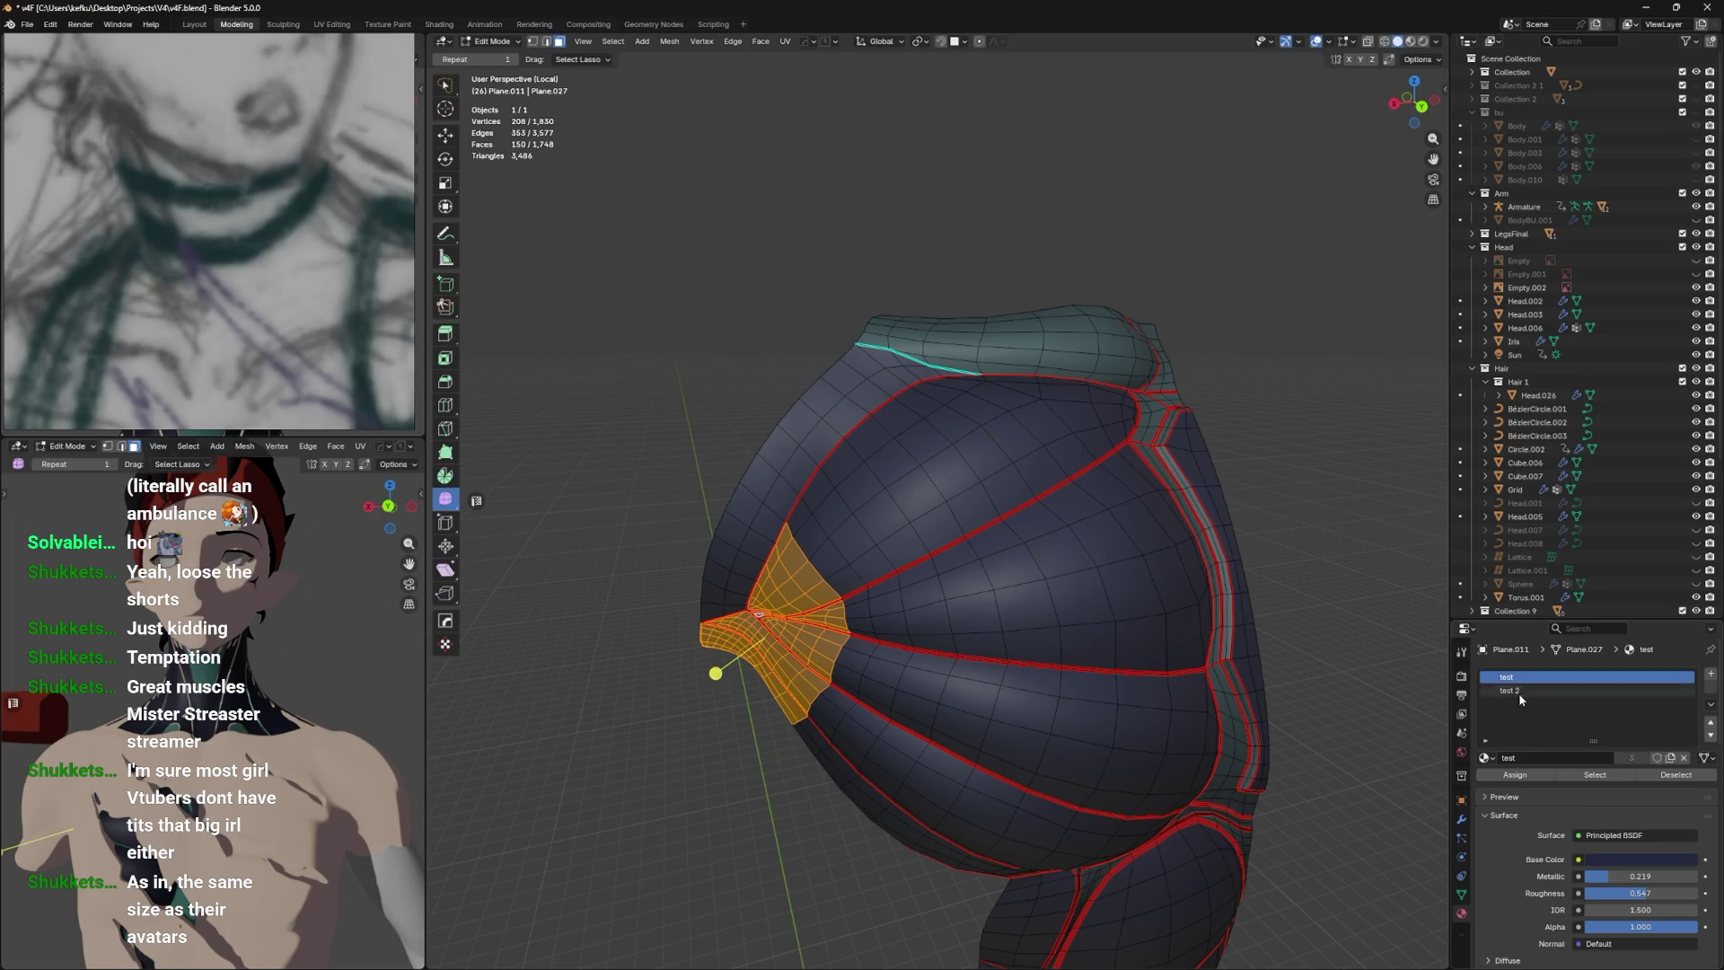
pyautogui.click(1518, 693)
pyautogui.press('Tab')
pyautogui.moveTo(1400, 747); pyautogui.dragTo(993, 632)
pyautogui.scroll(3)
pyautogui.press('Tab')
pyautogui.click(864, 567)
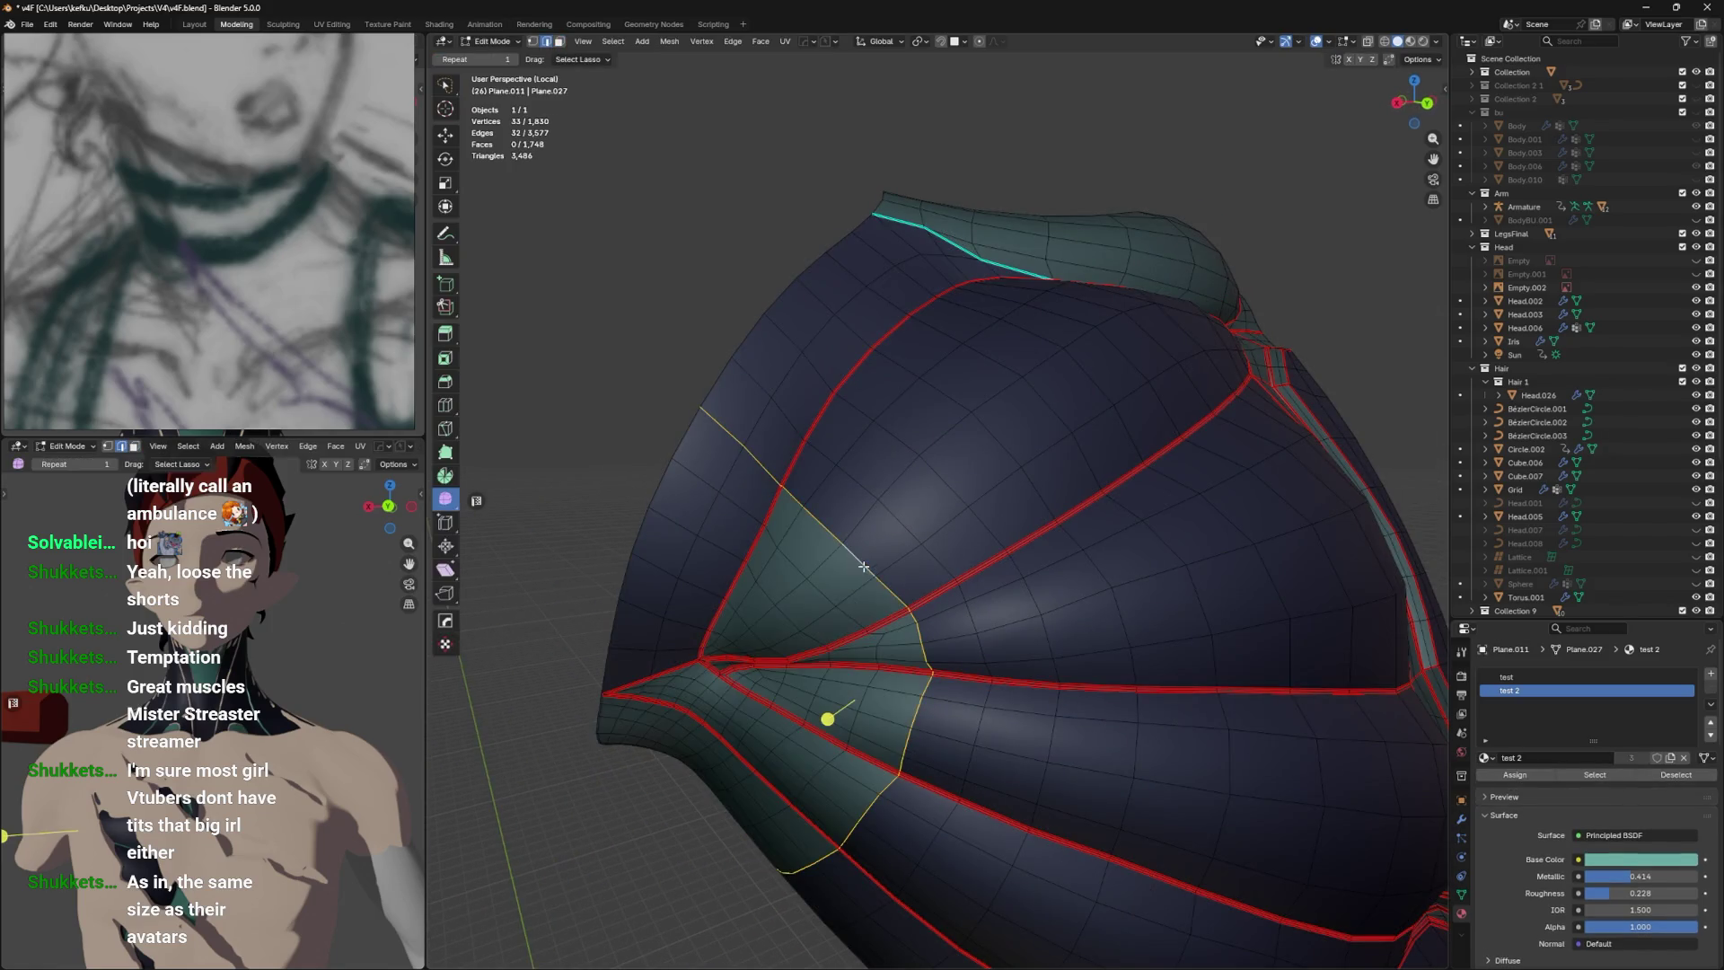
# Bevel the panel's border edge loop into 2 segments.
pyautogui.moveTo(917, 575); pyautogui.dragTo(813, 462)
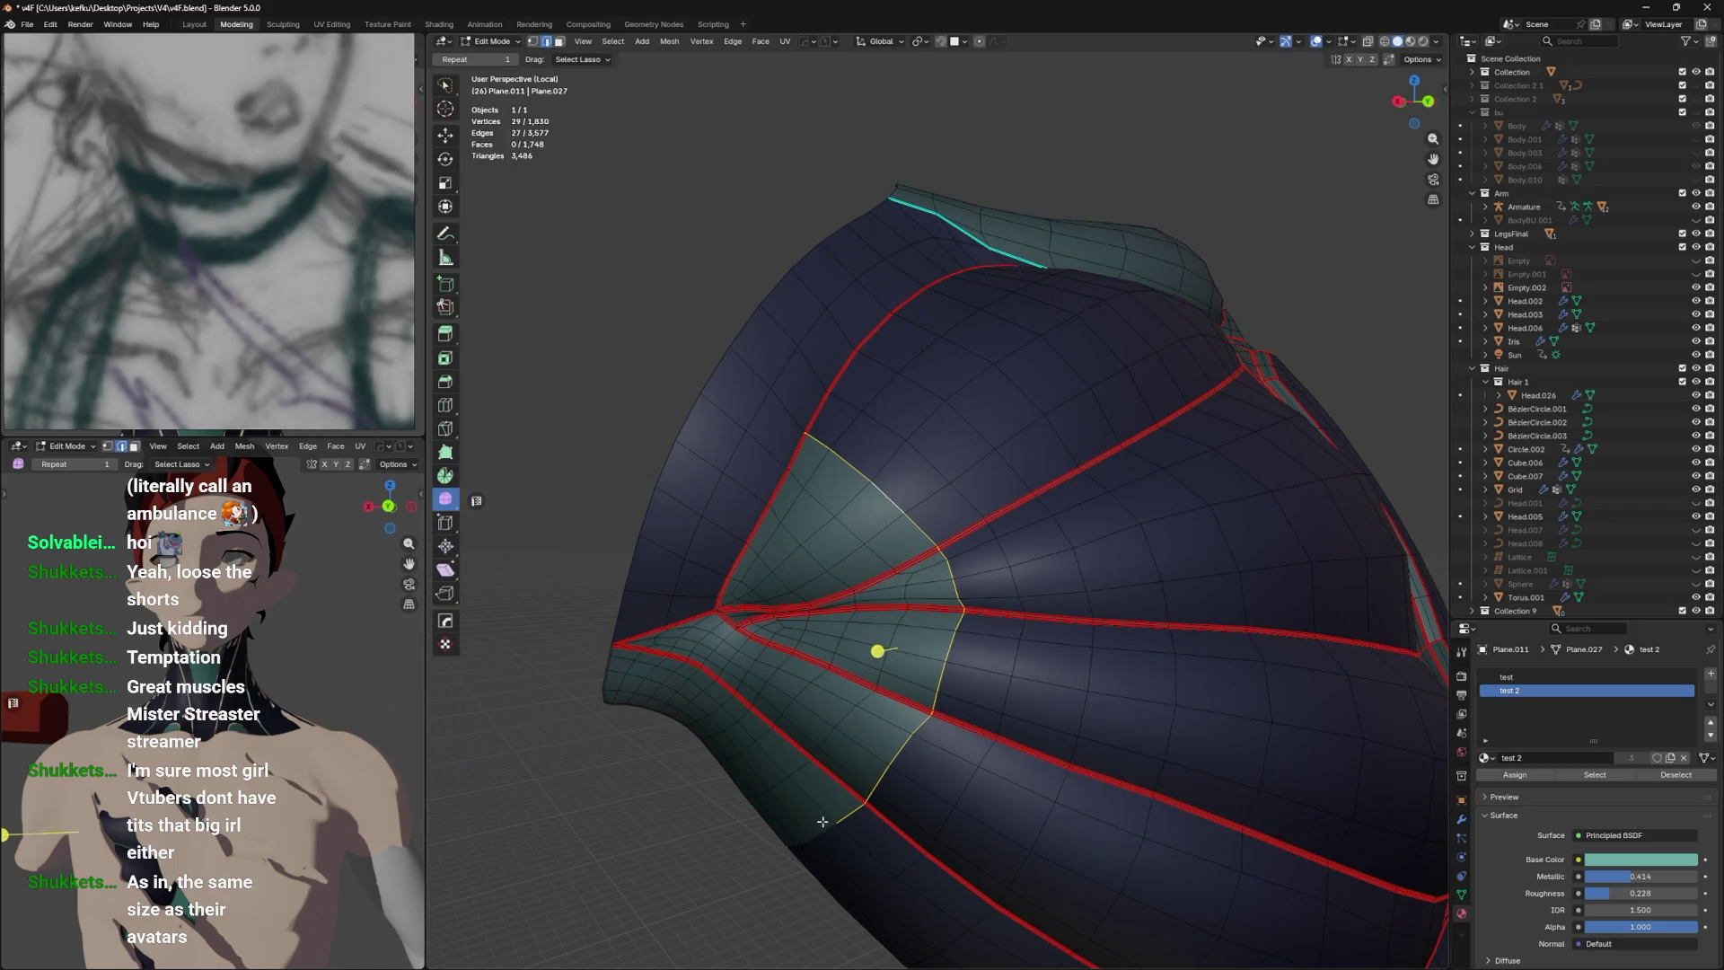
pyautogui.hotkey('ctrl', 'b')
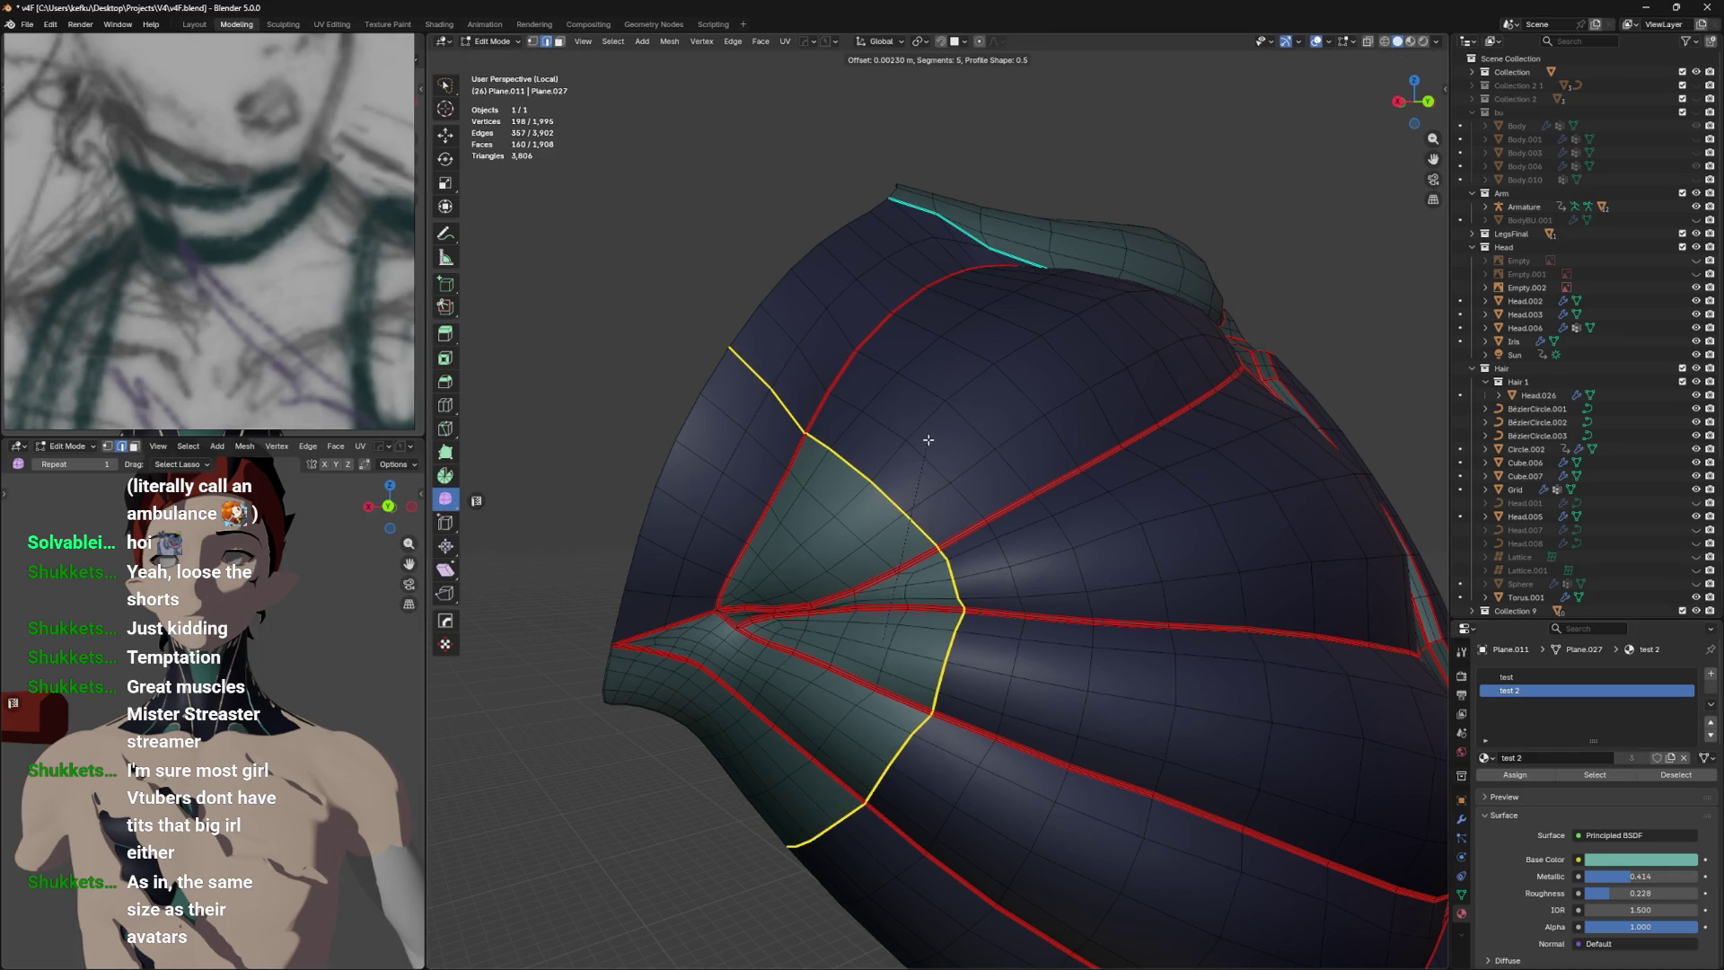
pyautogui.scroll(-3)
pyautogui.scroll(3)
pyautogui.click(916, 539)
pyautogui.scroll(3)
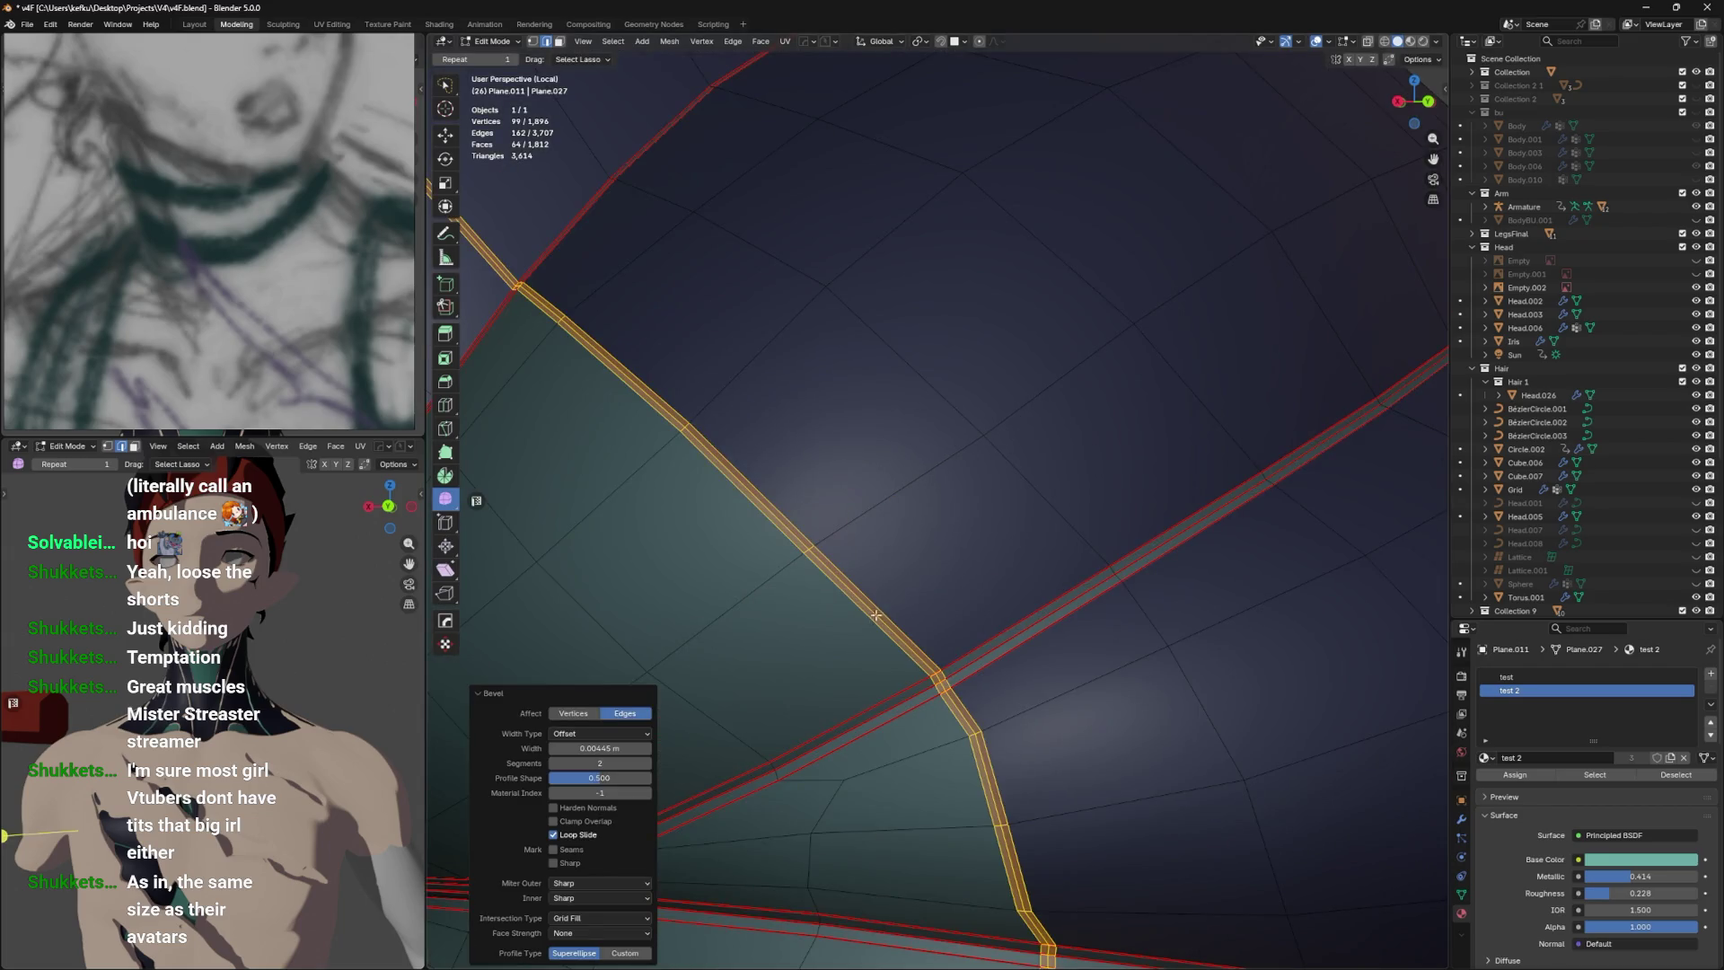
# Select the bevel's middle loop and push it inward along Y.
pyautogui.click(876, 615)
pyautogui.scroll(-3)
pyautogui.press('g')
pyautogui.press('y')
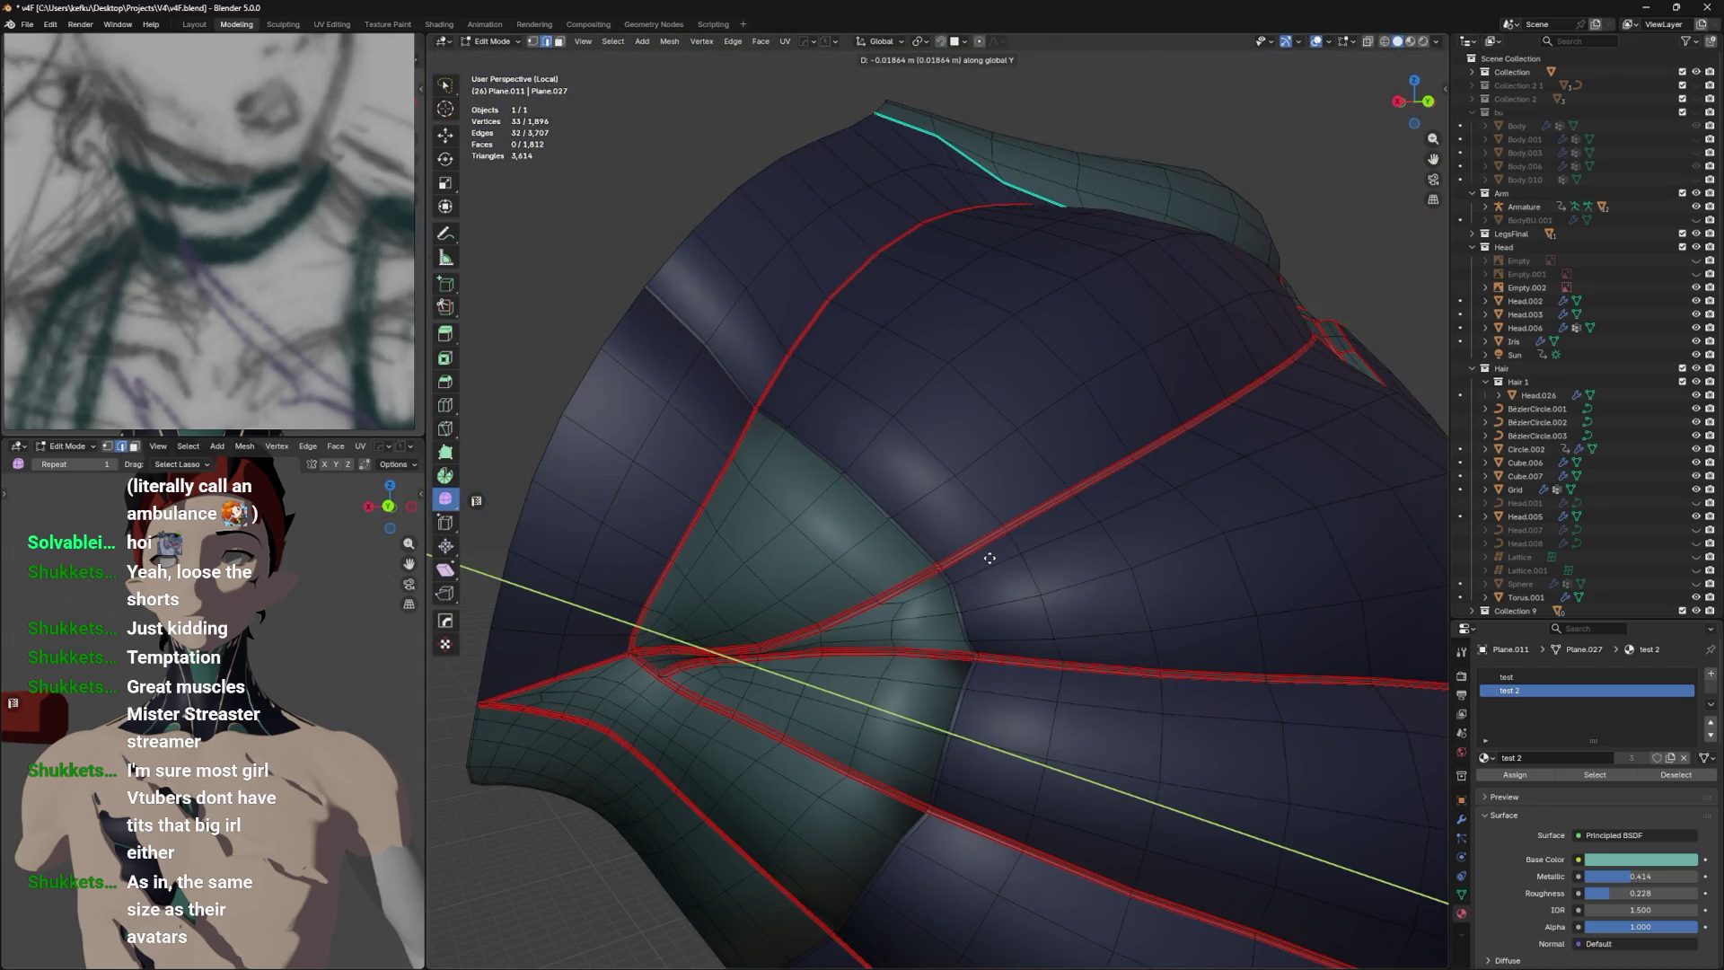
pyautogui.click(990, 558)
# Push the second groove loop inward along Y and add it to the selection.
pyautogui.moveTo(993, 558); pyautogui.dragTo(943, 578)
pyautogui.press('g')
pyautogui.press('x')
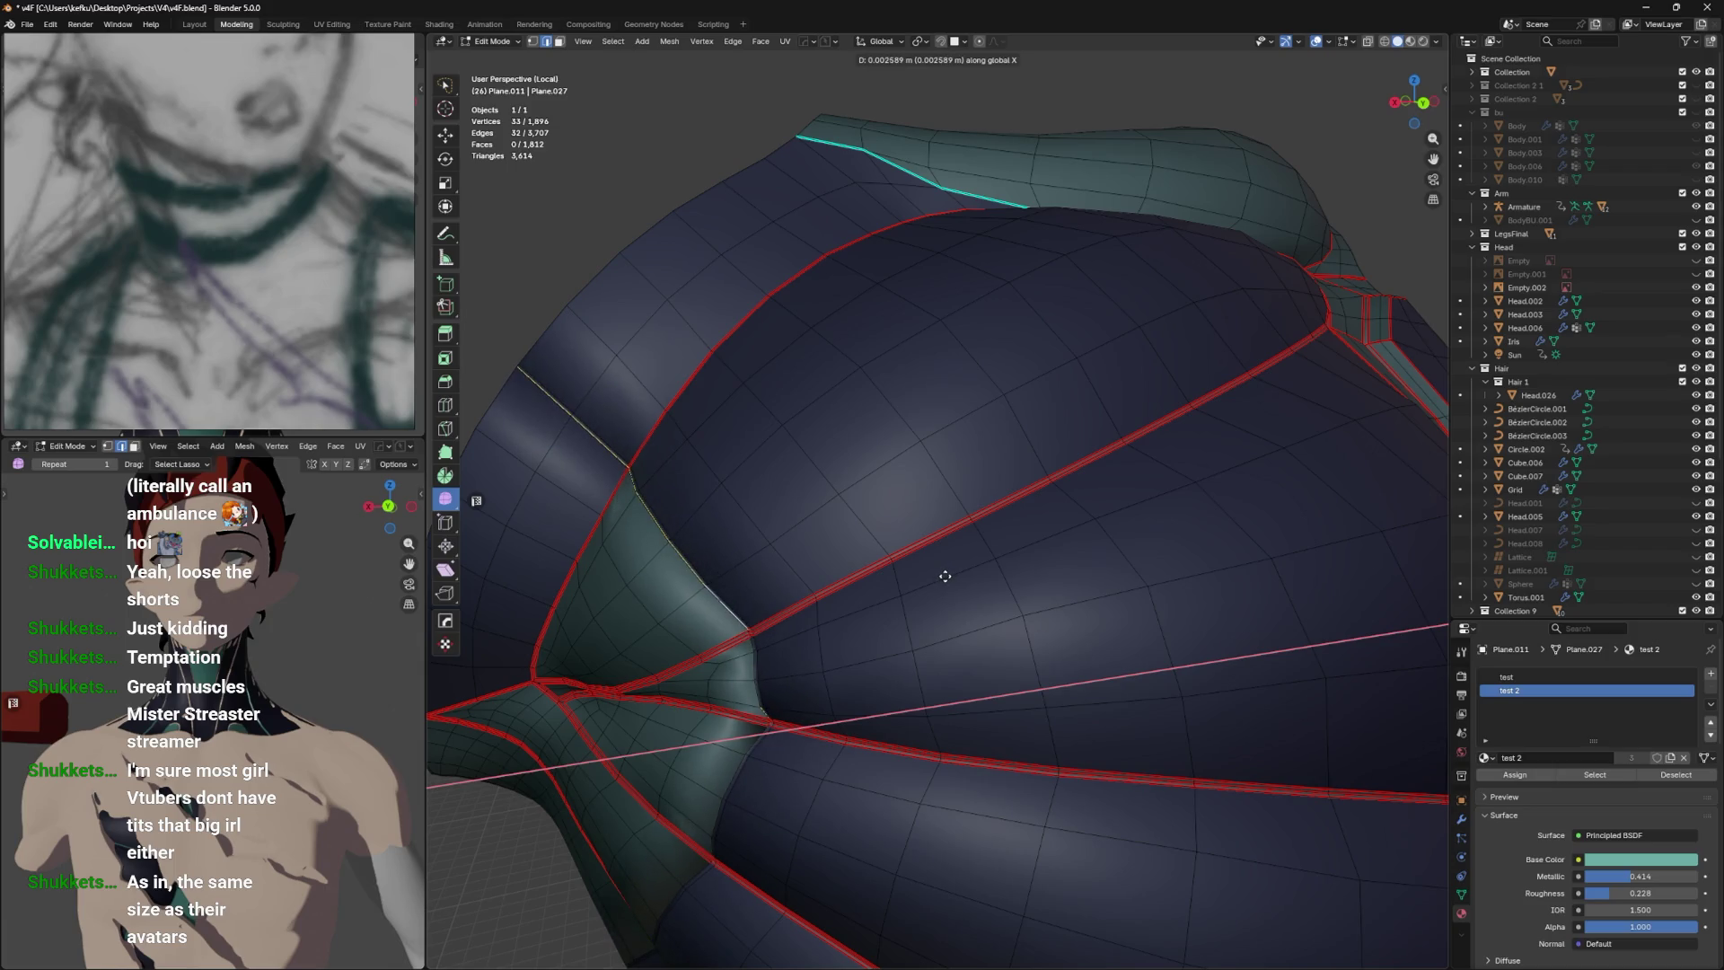
pyautogui.press('y')
pyautogui.click(944, 575)
pyautogui.moveTo(945, 576); pyautogui.dragTo(973, 558)
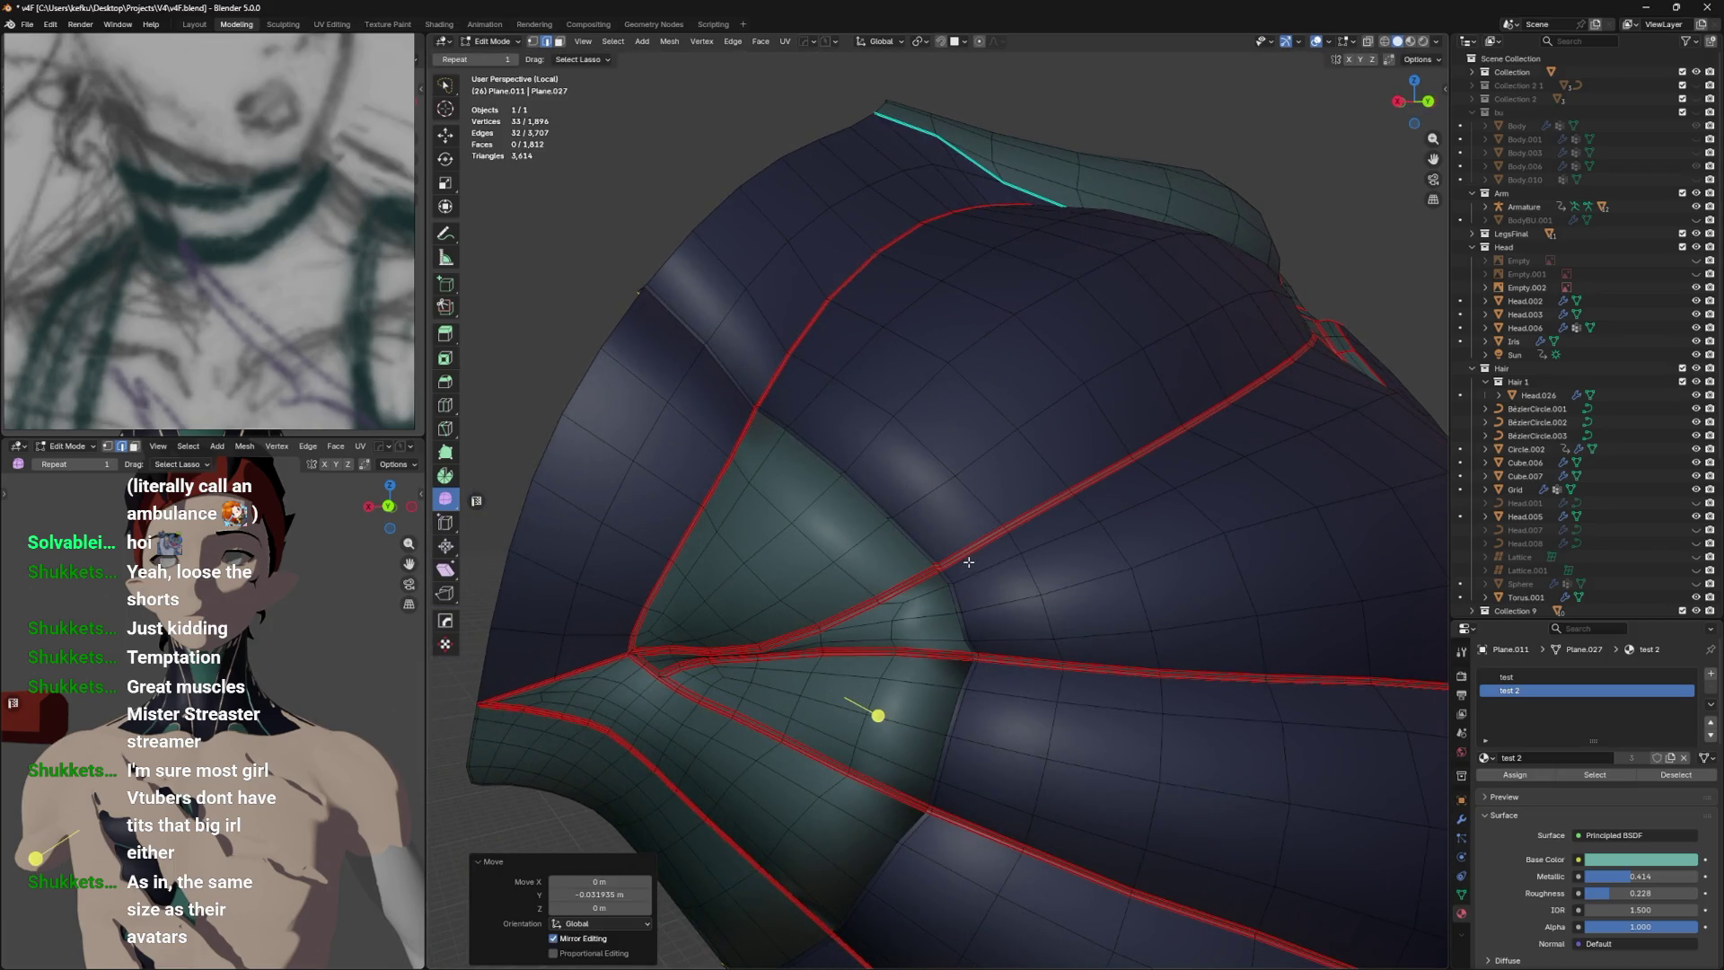
pyautogui.click(928, 550)
pyautogui.hotkey('ctrl', 'e')
# Mark the groove loops as seams and sharp edges, then inspect the creases in Object Mode.
pyautogui.click(915, 551)
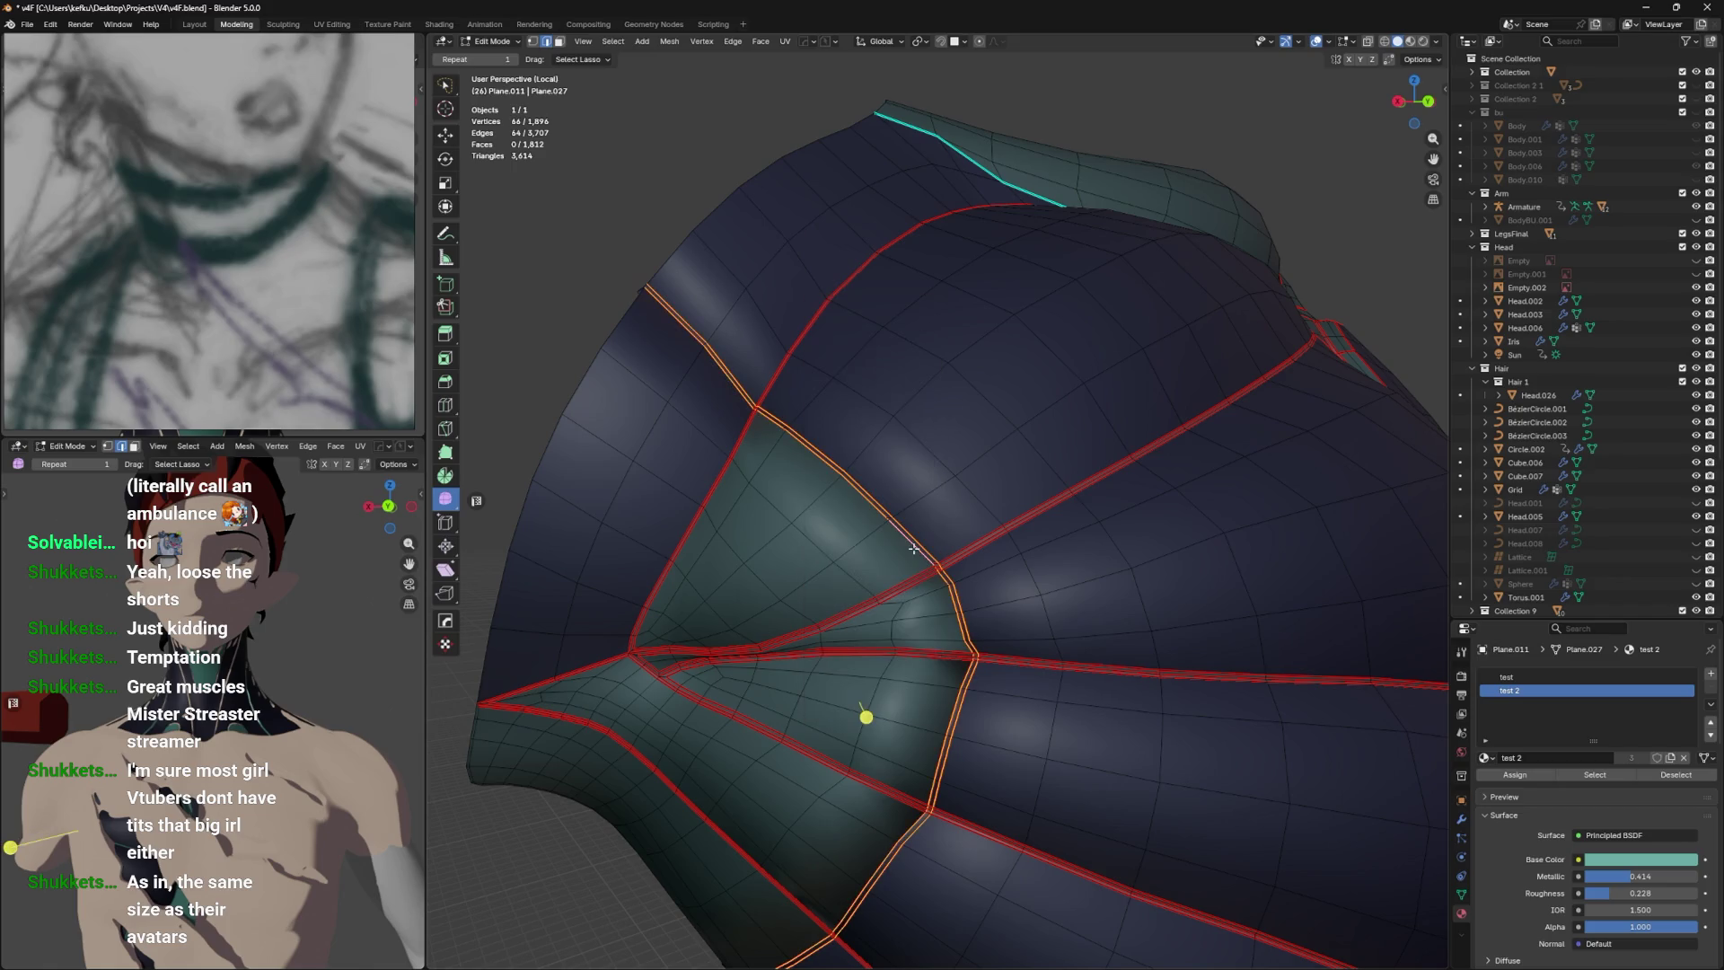
pyautogui.hotkey('ctrl', 'e')
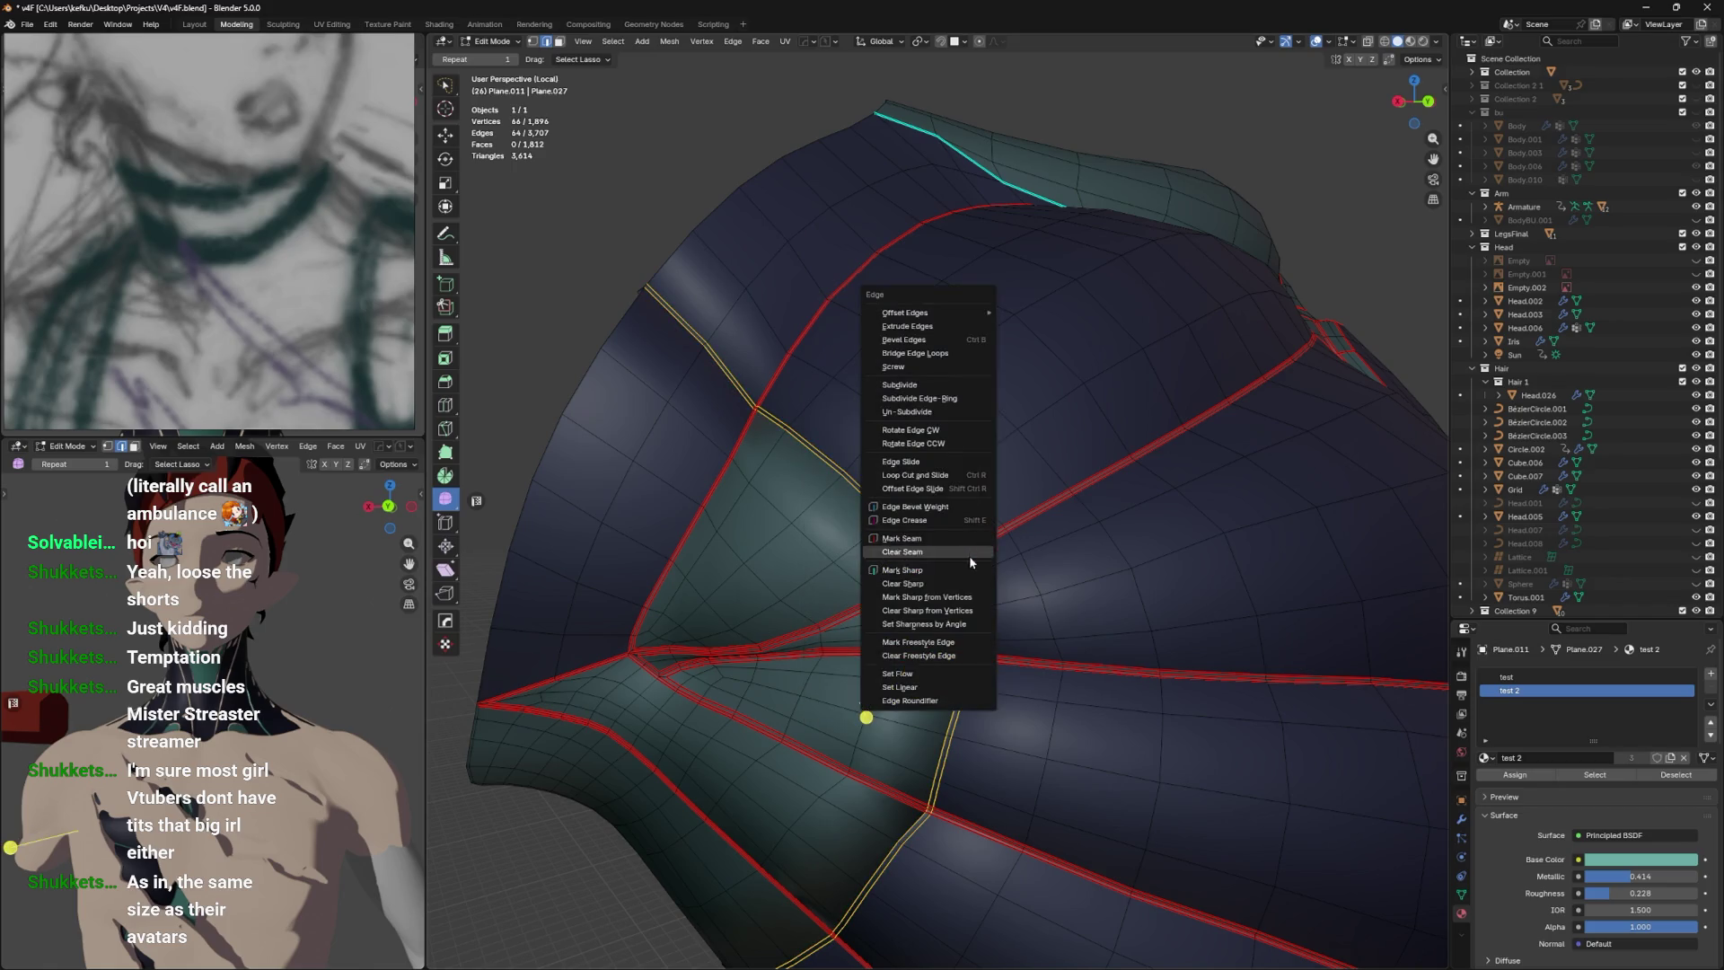
pyautogui.click(968, 567)
pyautogui.press('Tab')
pyautogui.moveTo(983, 567); pyautogui.dragTo(967, 560)
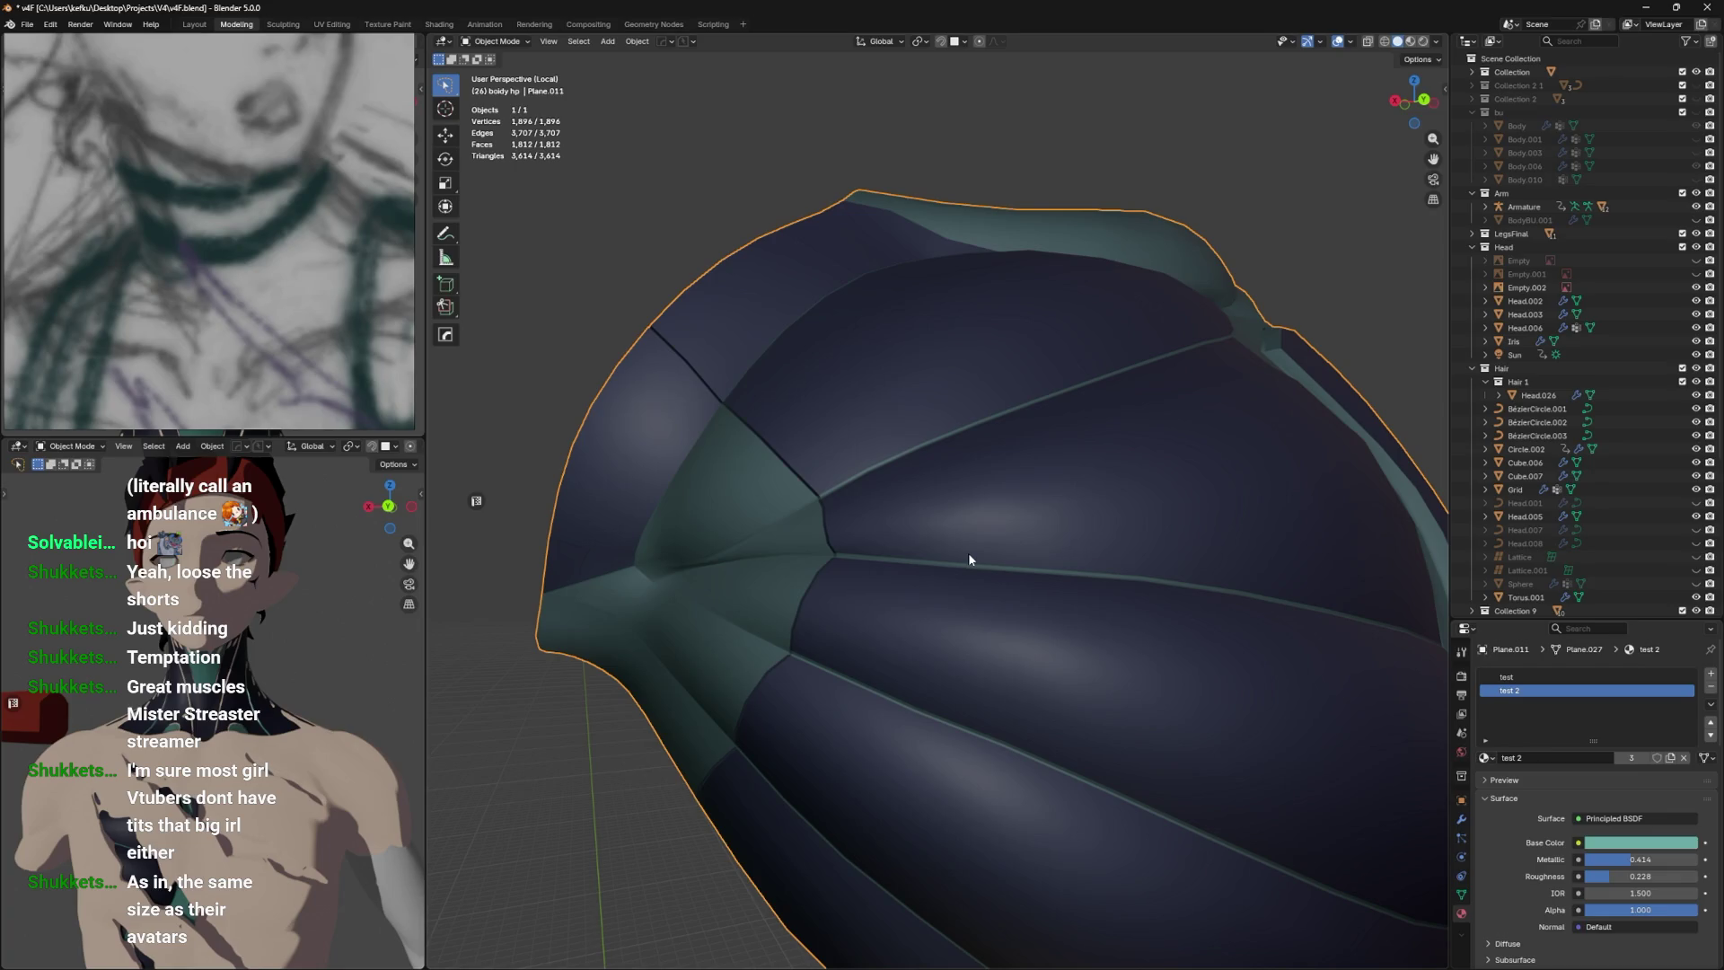
# Back in Edit Mode, save v4F.blend and undo back to the upper panel strip.
pyautogui.press('Tab')
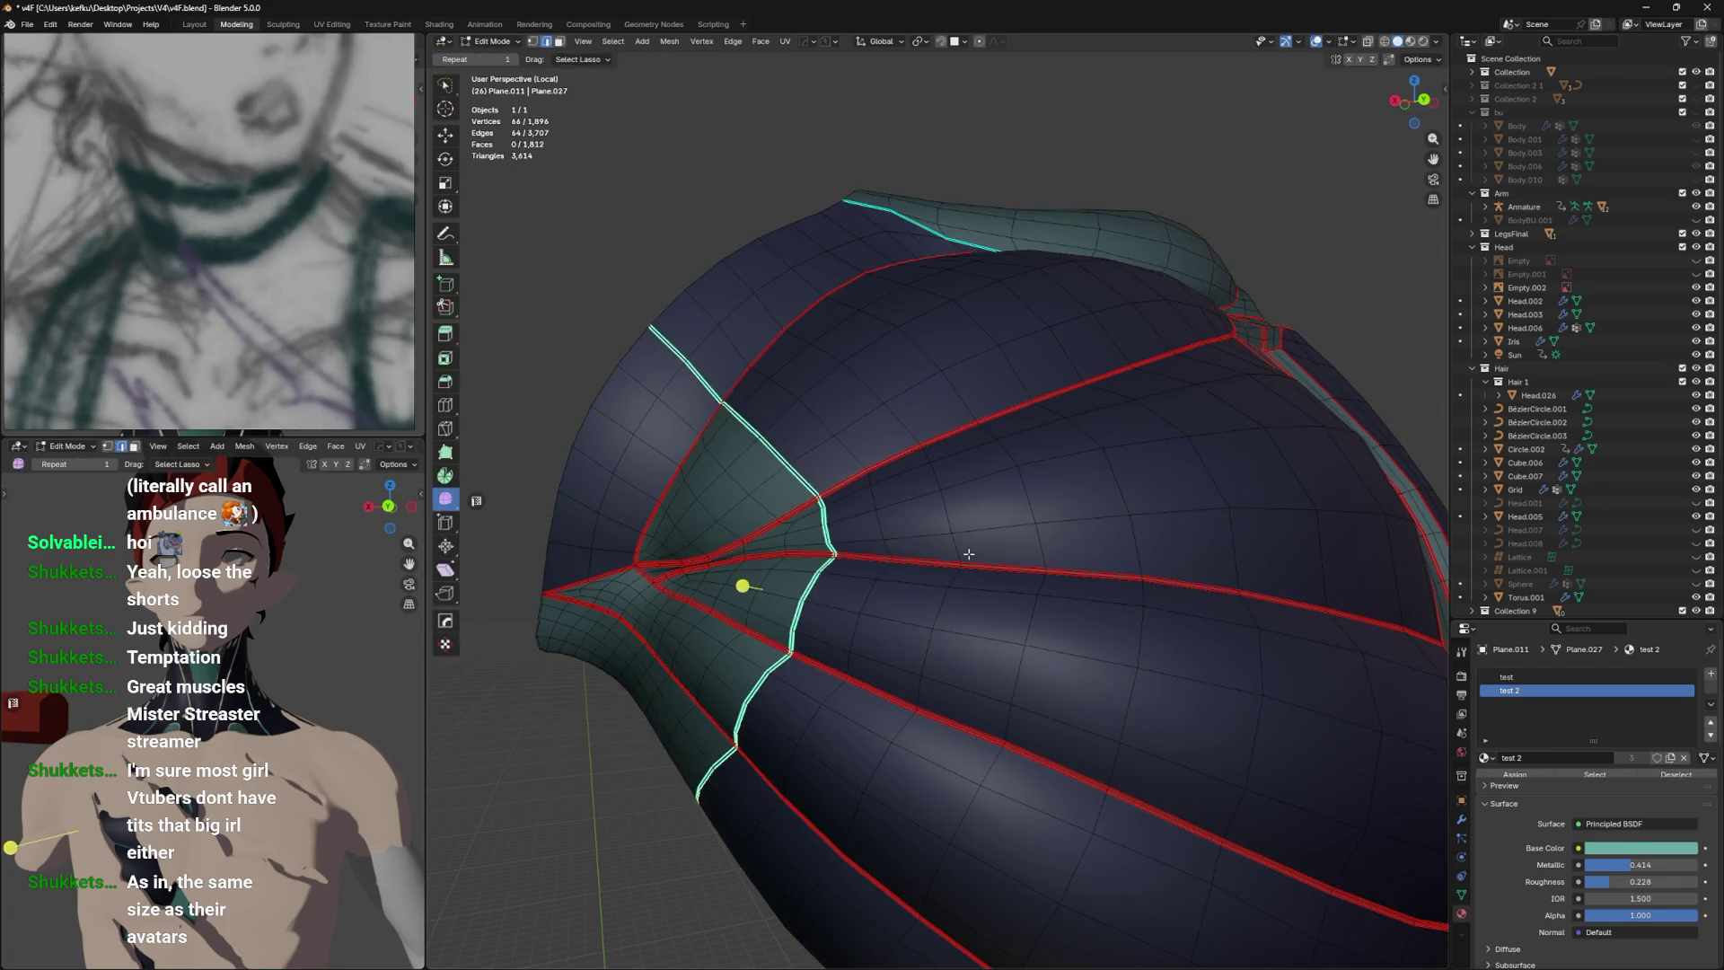
pyautogui.hotkey('ctrl', 's')
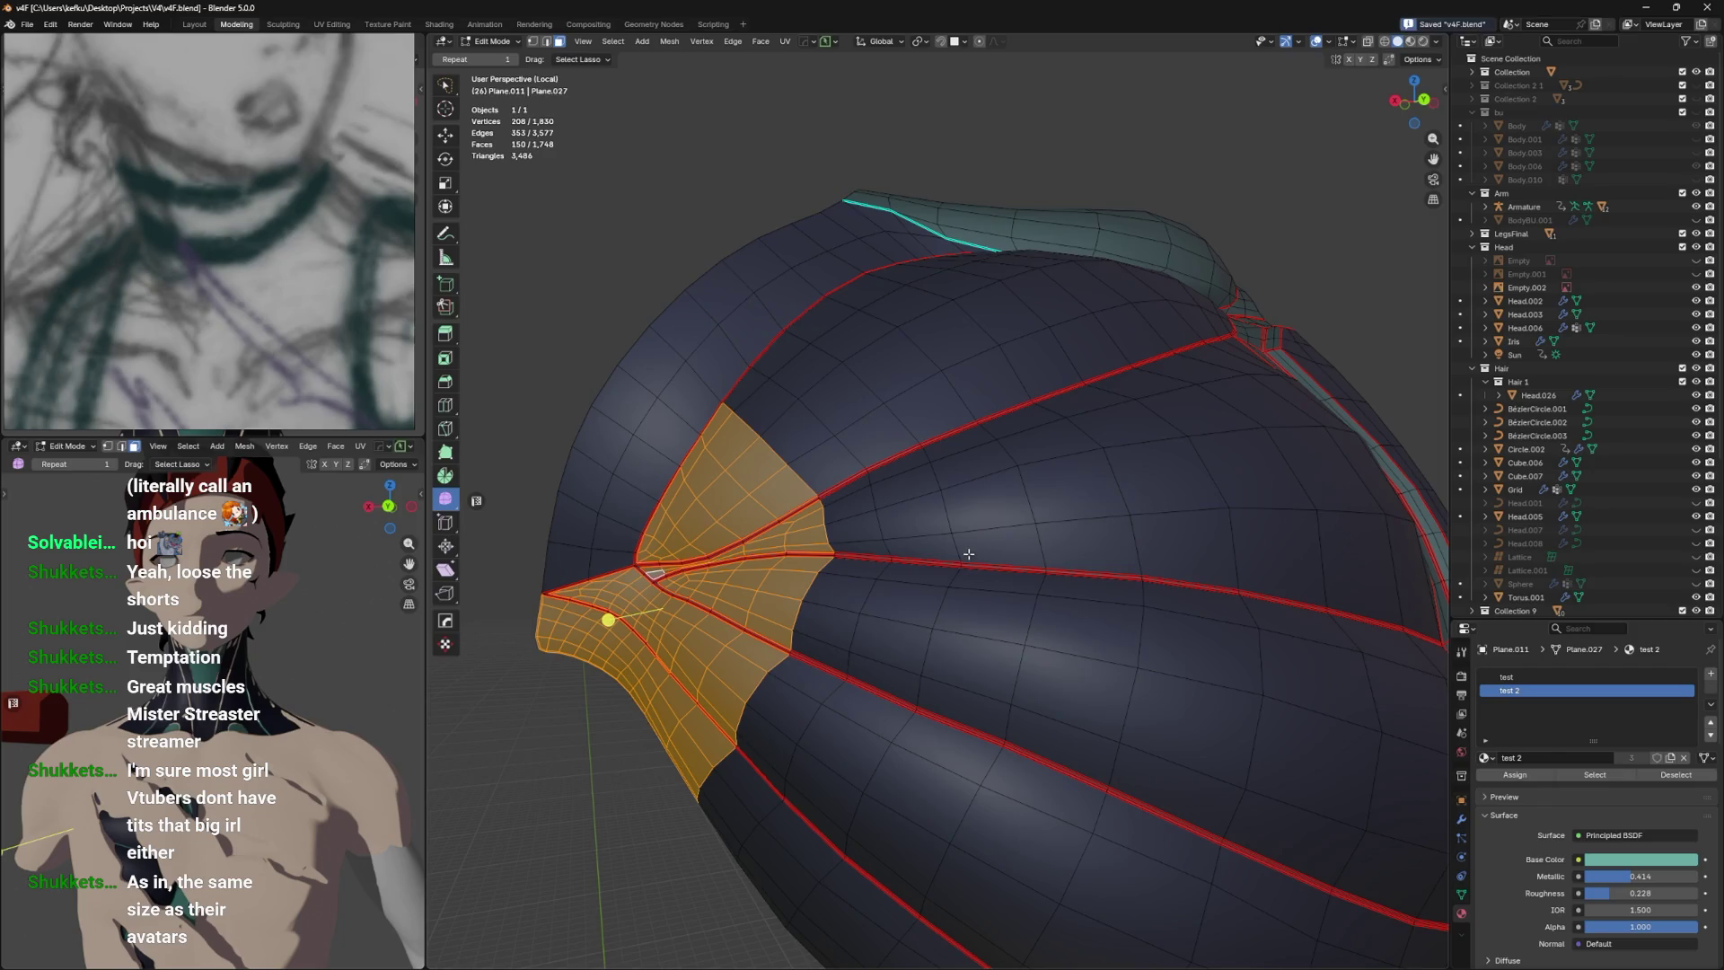
pyautogui.scroll(-3)
pyautogui.scroll(3)
pyautogui.hotkey('ctrl', 'z')
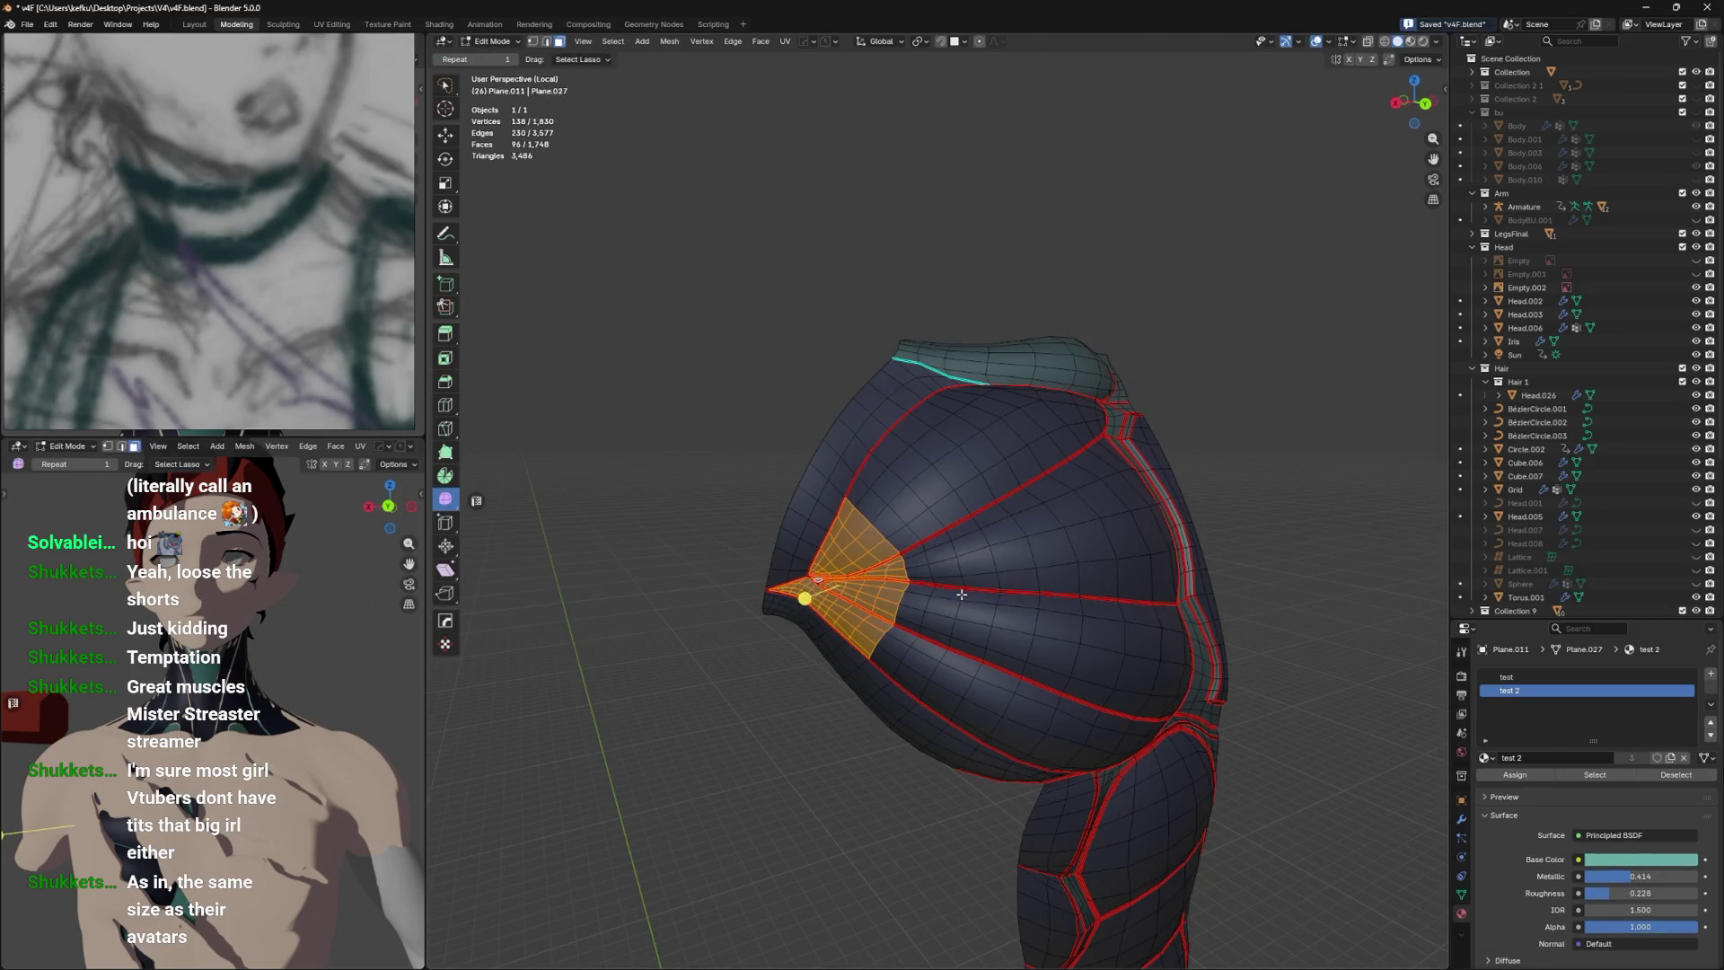
pyautogui.moveTo(967, 591); pyautogui.dragTo(985, 531)
pyautogui.scroll(3)
pyautogui.scroll(3)
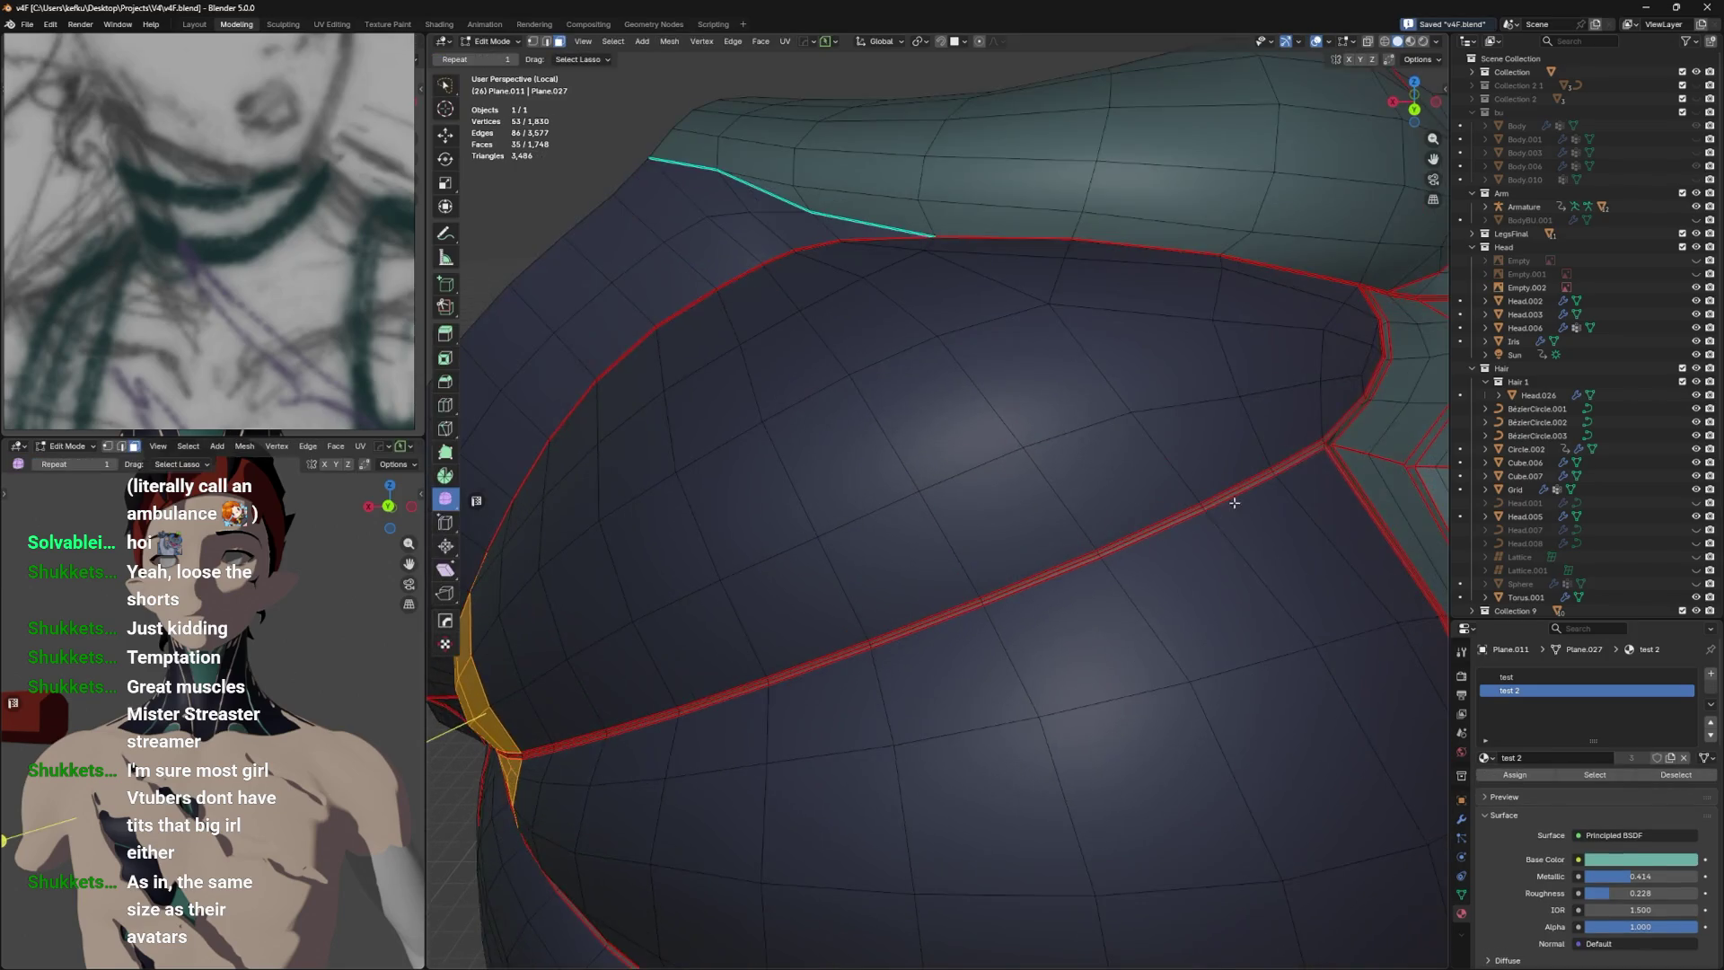
pyautogui.hotkey('ctrl', 'r')
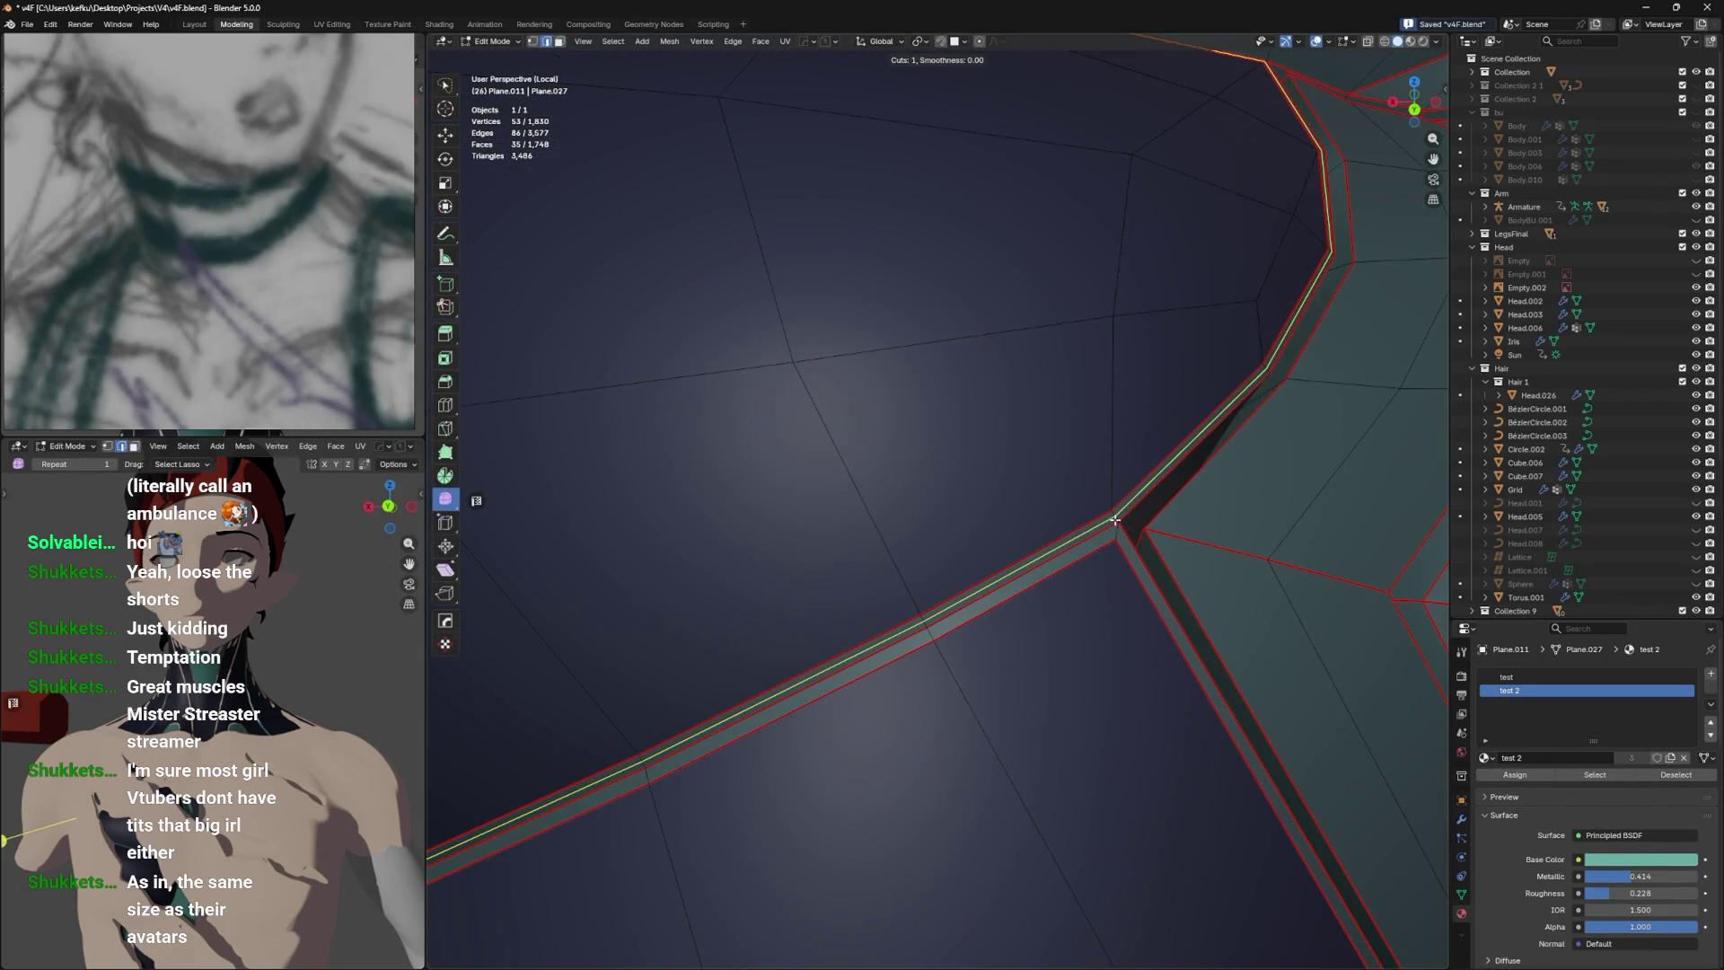
# Place a centred loop cut through the strip and add another edge loop to the selection.
pyautogui.click(1117, 527)
pyautogui.rightClick(1119, 529)
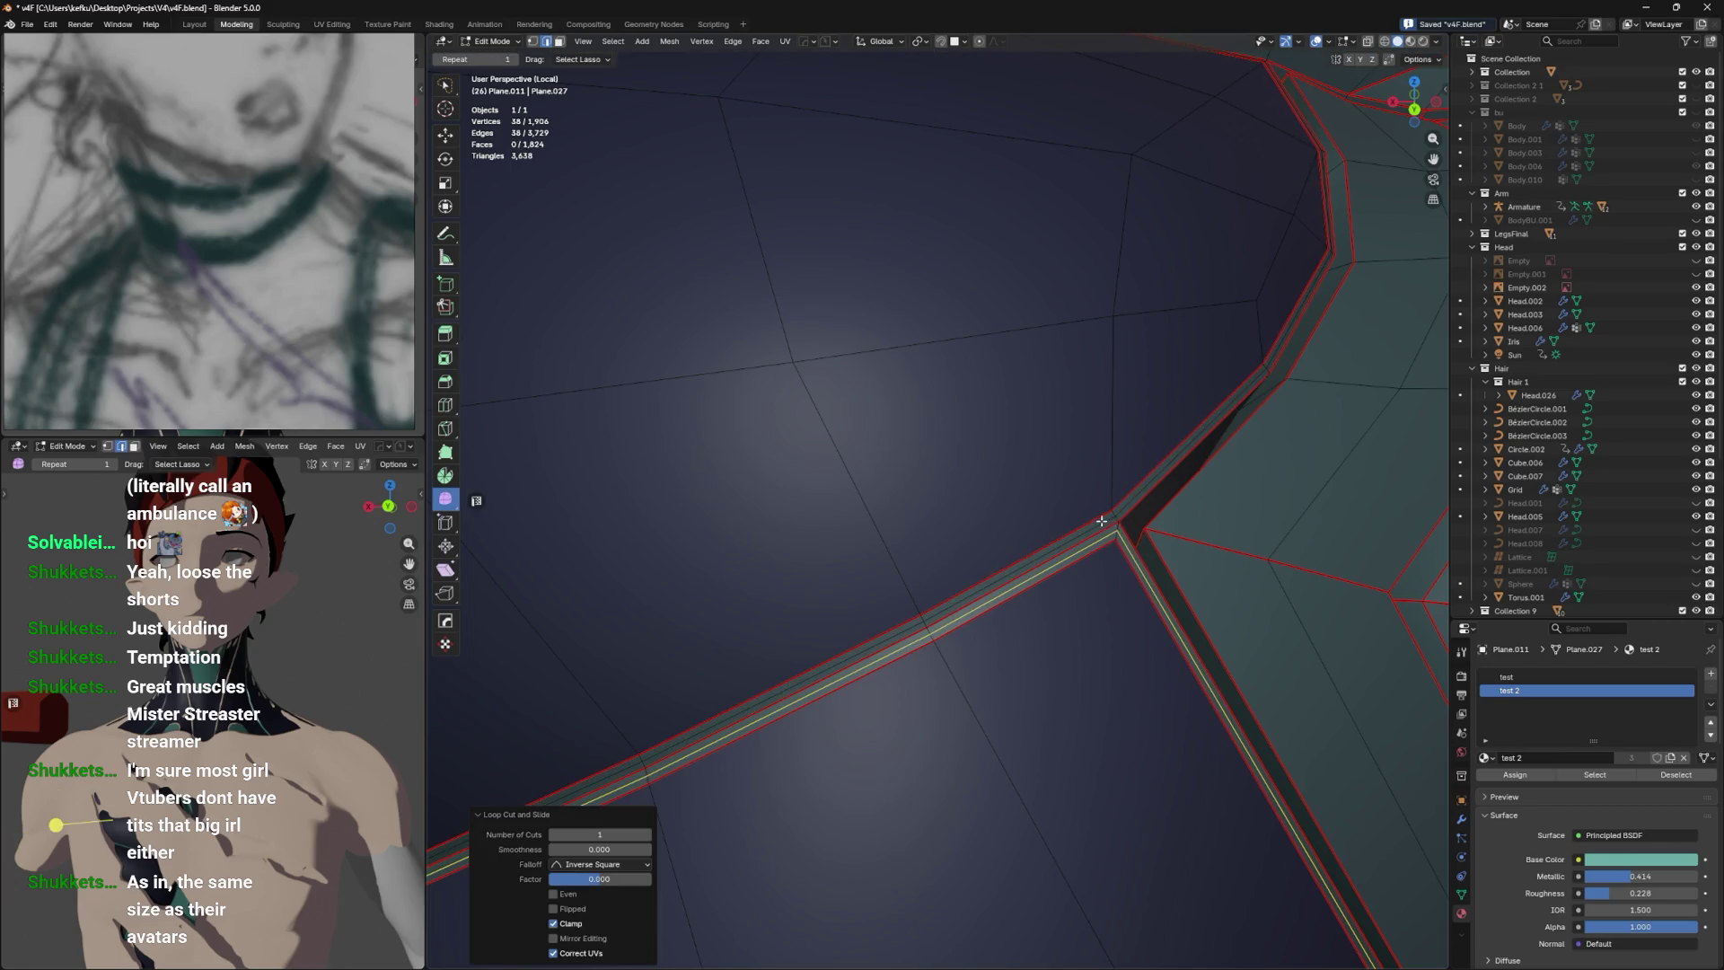
pyautogui.scroll(-3)
pyautogui.click(1090, 531)
pyautogui.moveTo(1089, 531); pyautogui.dragTo(1066, 537)
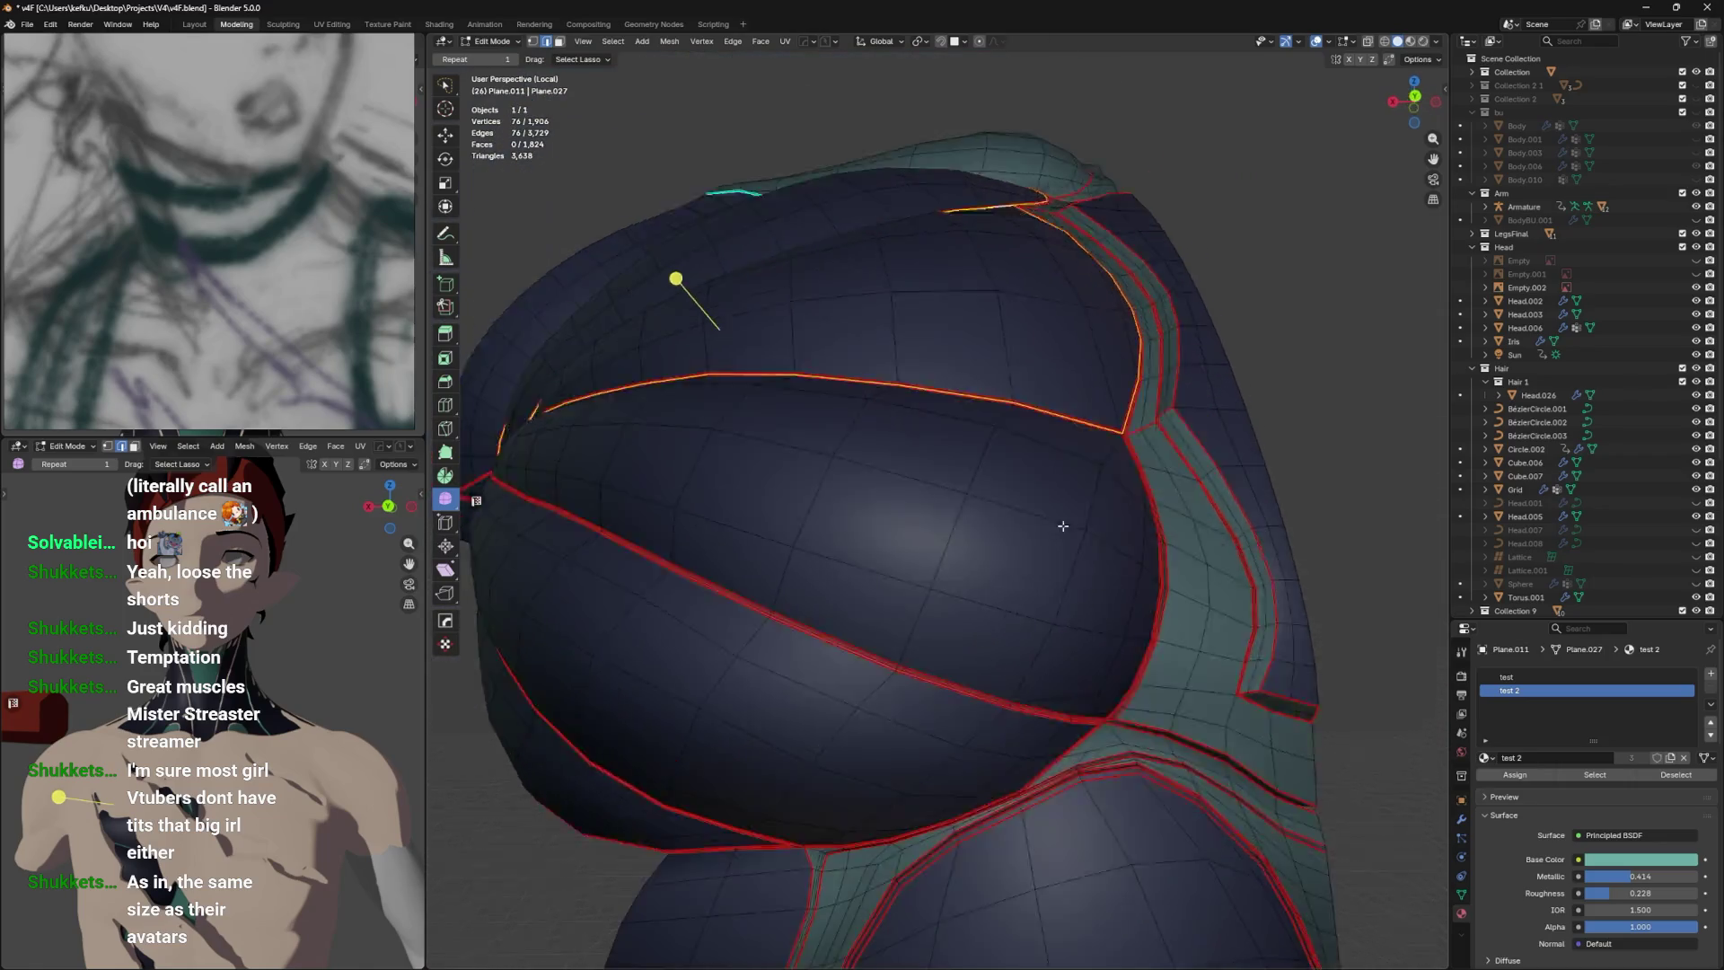
pyautogui.scroll(3)
# Undo a misplaced loop cut and redo it as a centred cut on the shell edge.
pyautogui.hotkey('ctrl', 'r')
pyautogui.click(1062, 605)
pyautogui.rightClick(973, 564)
pyautogui.hotkey('ctrl', 'z')
pyautogui.hotkey('ctrl', 'r')
pyautogui.click(963, 572)
pyautogui.rightClick(963, 572)
pyautogui.scroll(-3)
# Add a centred loop cut beside the next chest seam.
pyautogui.moveTo(922, 616); pyautogui.dragTo(998, 666)
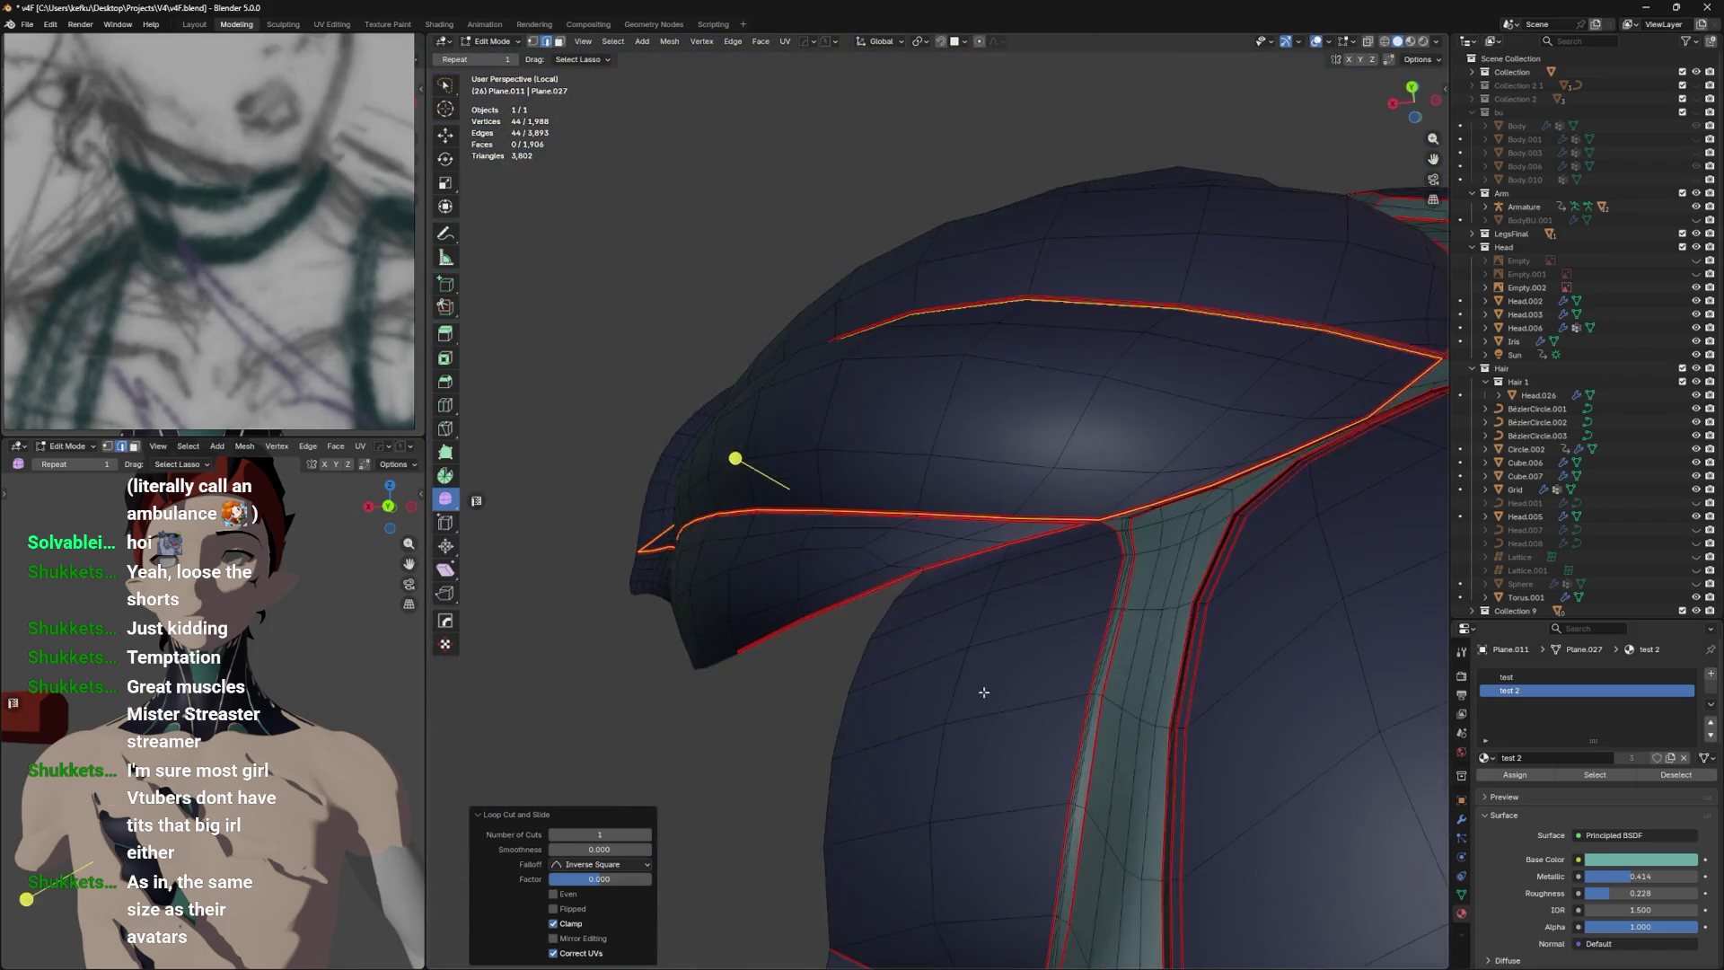
pyautogui.scroll(3)
pyautogui.hotkey('ctrl', 'r')
pyautogui.click(696, 600)
pyautogui.rightClick(705, 616)
pyautogui.moveTo(705, 616); pyautogui.dragTo(921, 595)
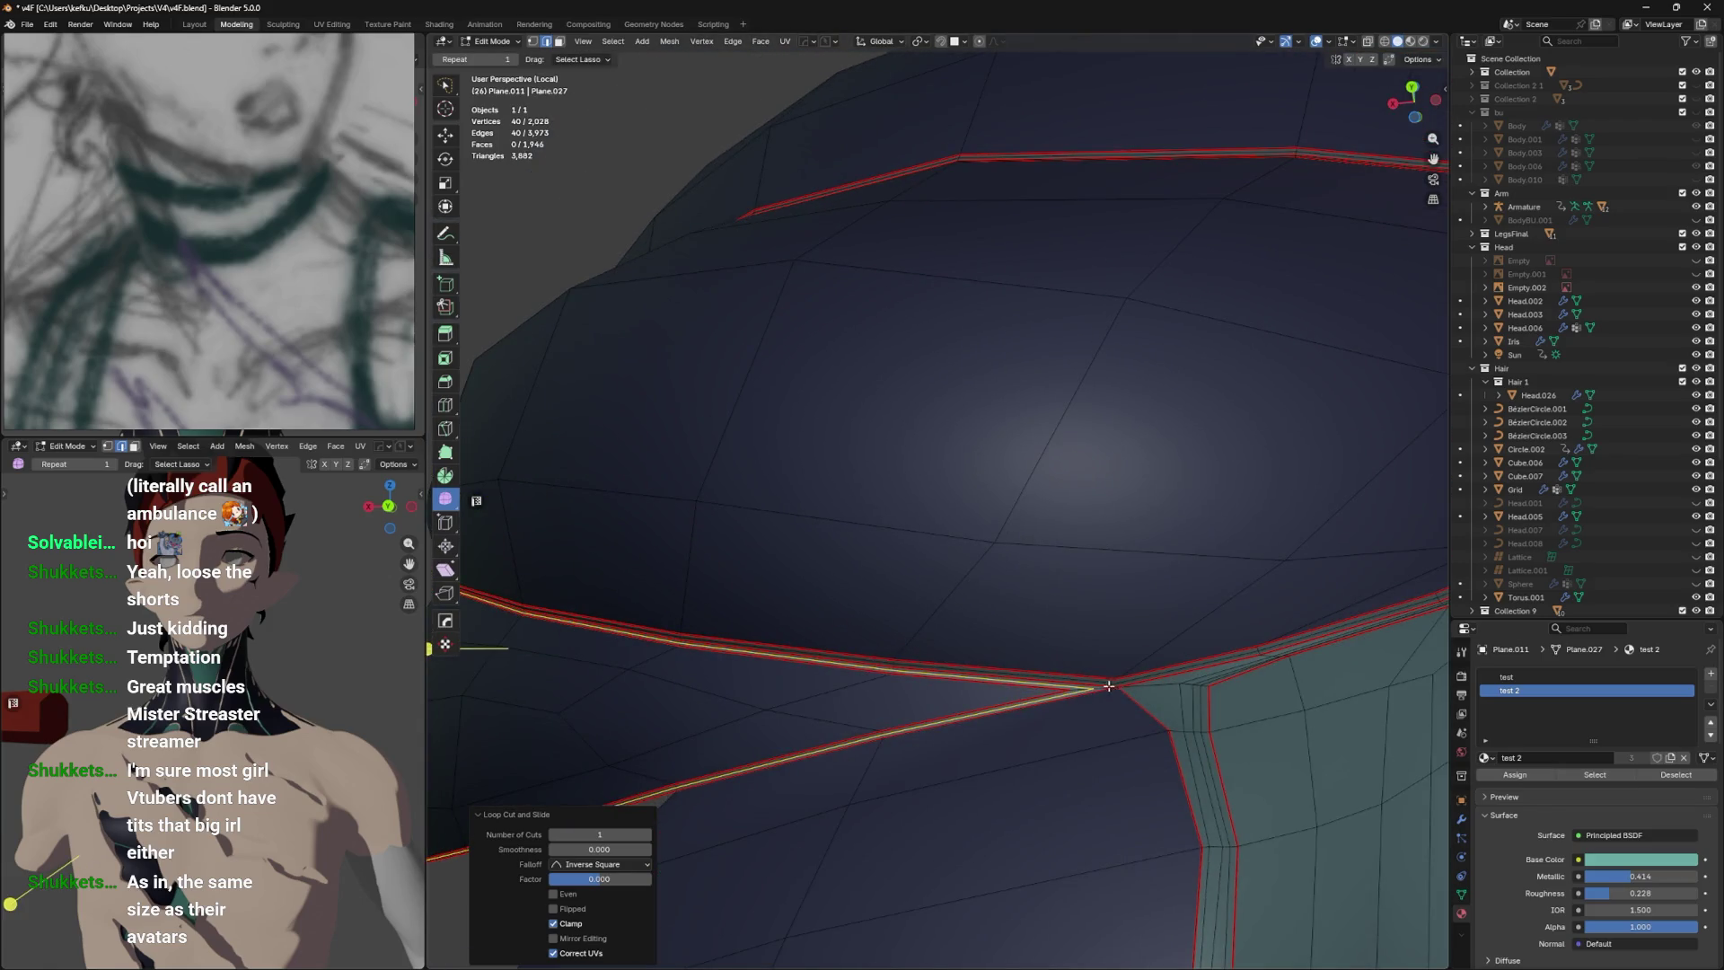
# Add four chest seam loops, including the vertical one, to the selection.
pyautogui.click(1108, 688)
pyautogui.moveTo(1109, 688); pyautogui.dragTo(1041, 607)
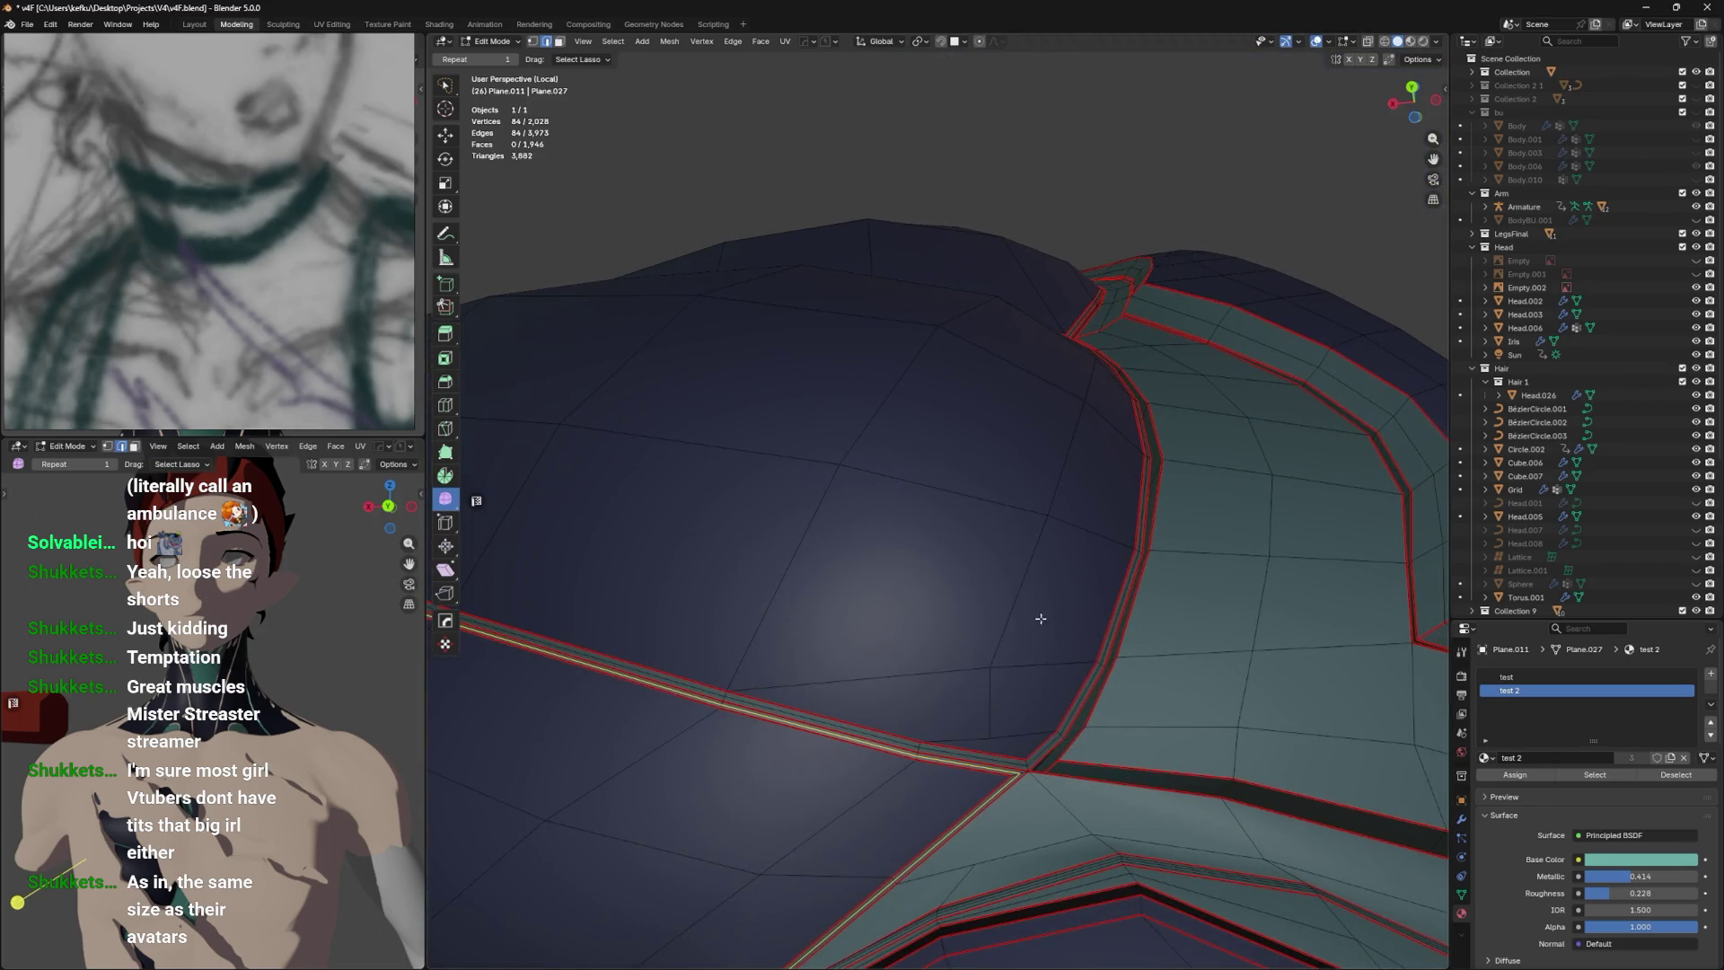
pyautogui.click(1027, 759)
pyautogui.moveTo(1029, 728); pyautogui.dragTo(1116, 718)
pyautogui.click(1026, 738)
pyautogui.moveTo(1077, 572); pyautogui.dragTo(1100, 656)
pyautogui.click(1147, 578)
pyautogui.moveTo(1146, 577); pyautogui.dragTo(1201, 493)
pyautogui.scroll(-3)
# Cancel a Y-axis move and set the transform orientation to Vertex.
pyautogui.press('g')
pyautogui.press('y')
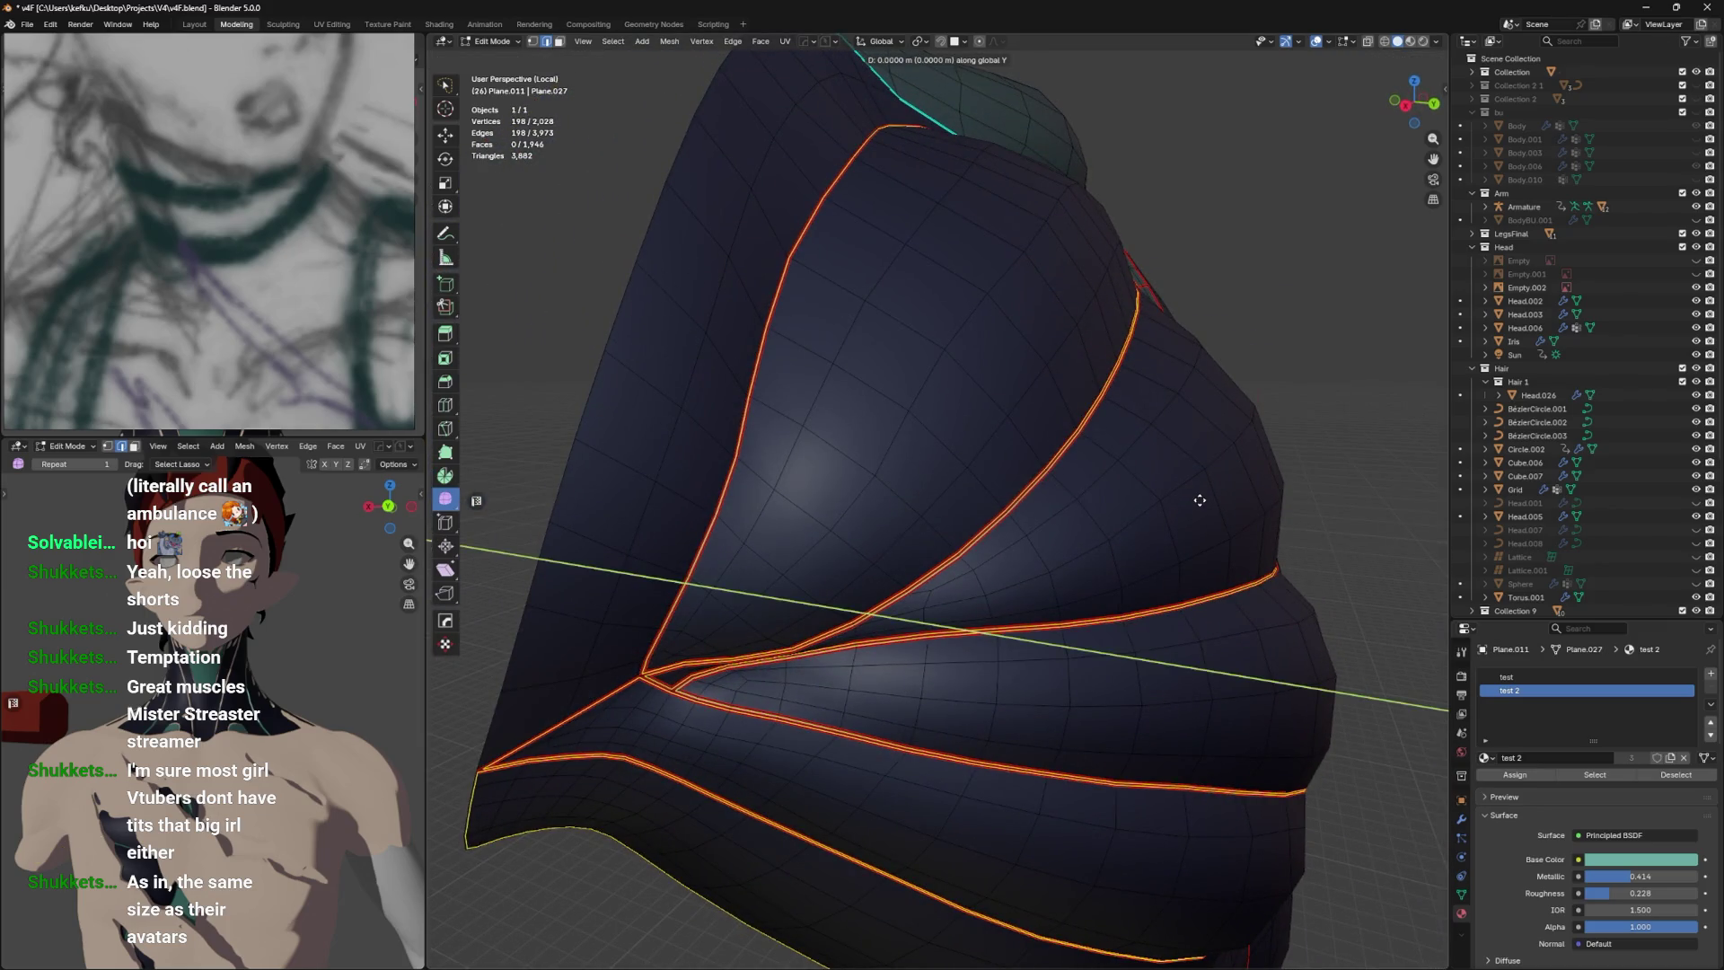
pyautogui.press('Escape')
pyautogui.click(920, 41)
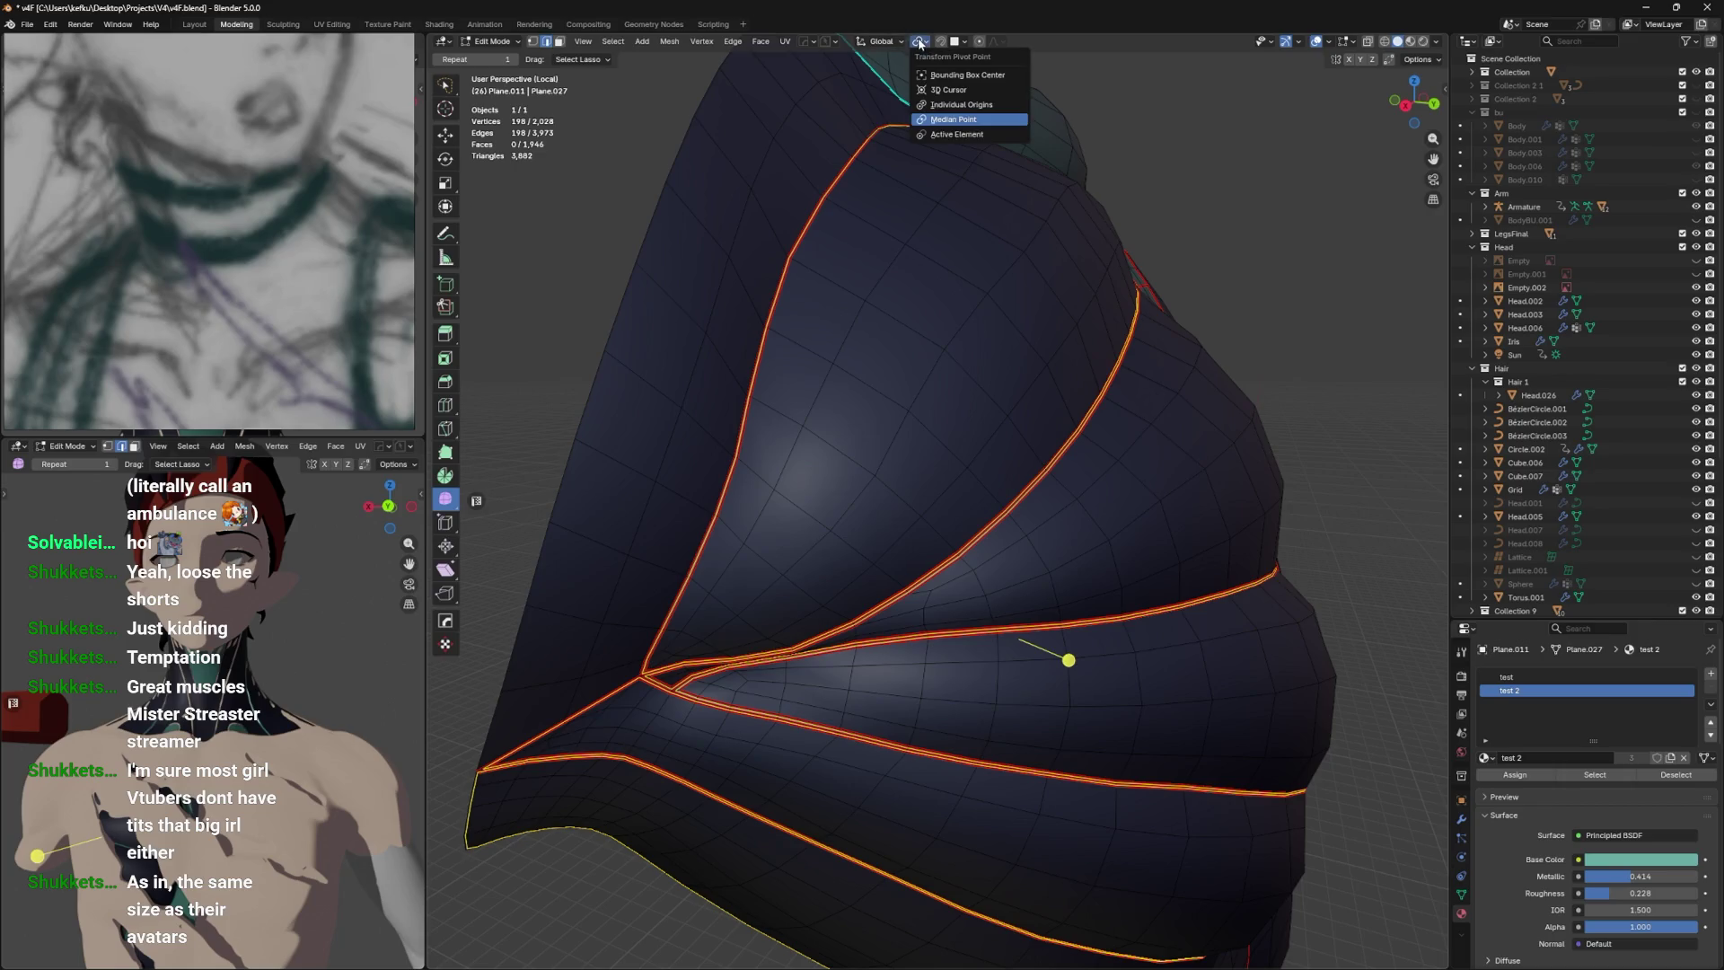
pyautogui.click(882, 41)
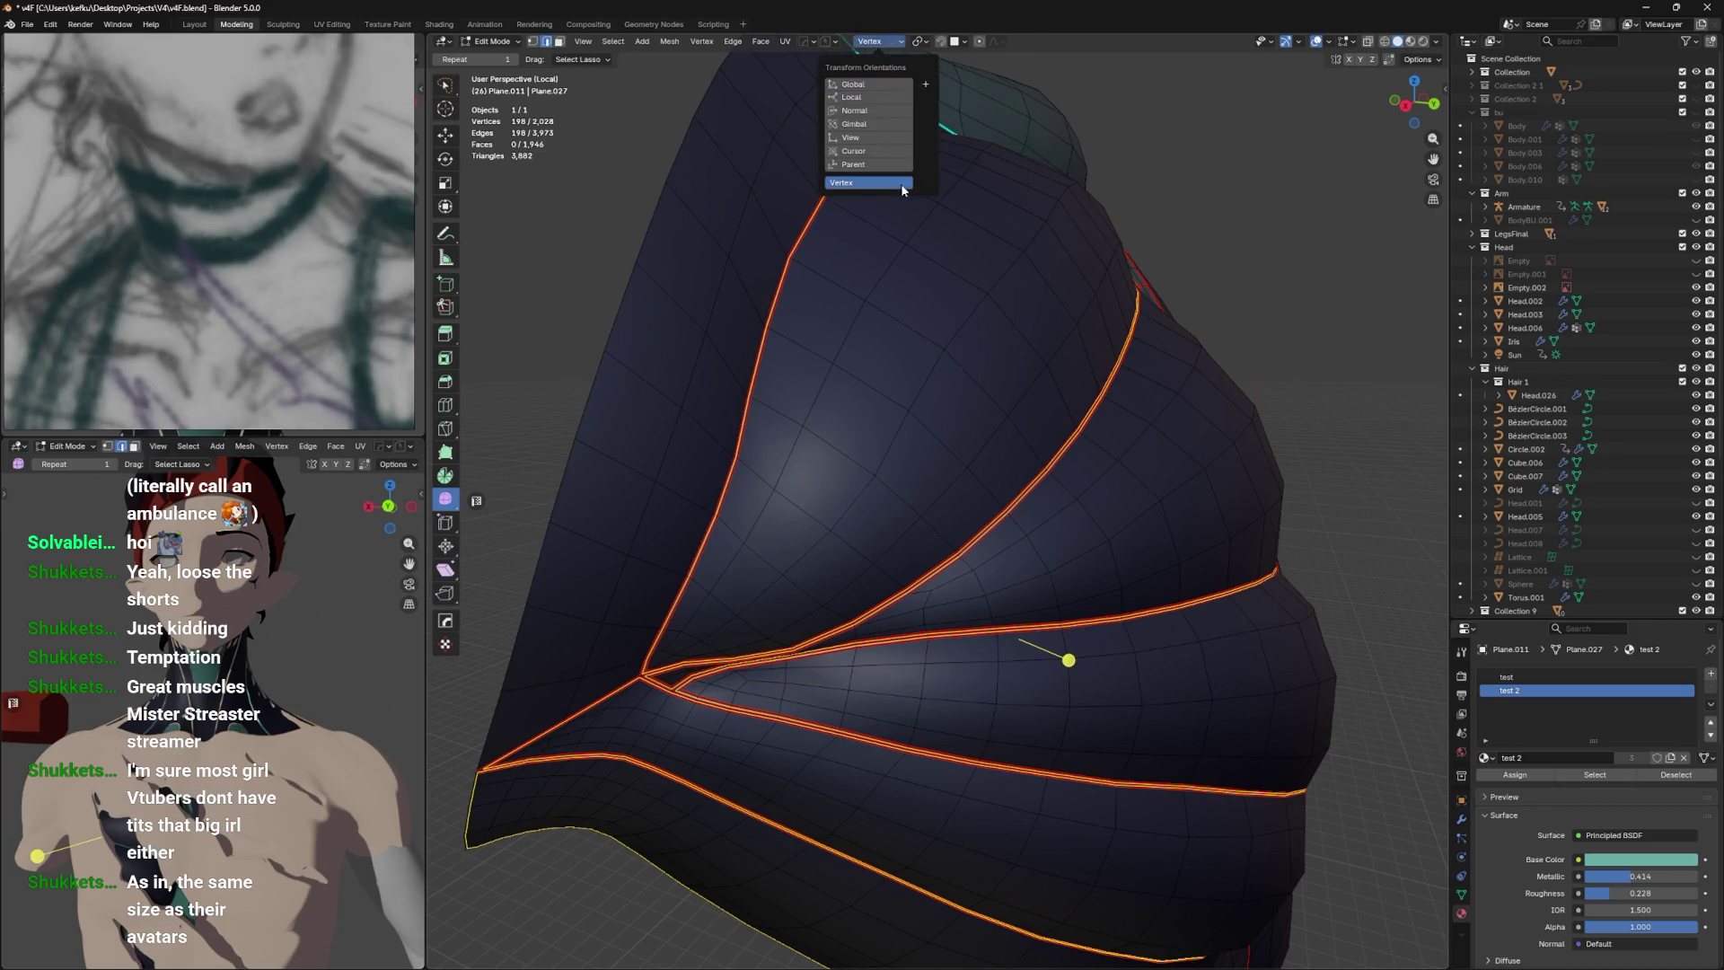
pyautogui.click(901, 183)
# Push the chest seam loops inward along their vertex Z axis in two moves.
pyautogui.moveTo(1024, 165); pyautogui.dragTo(1089, 179)
pyautogui.press('g')
pyautogui.press('z')
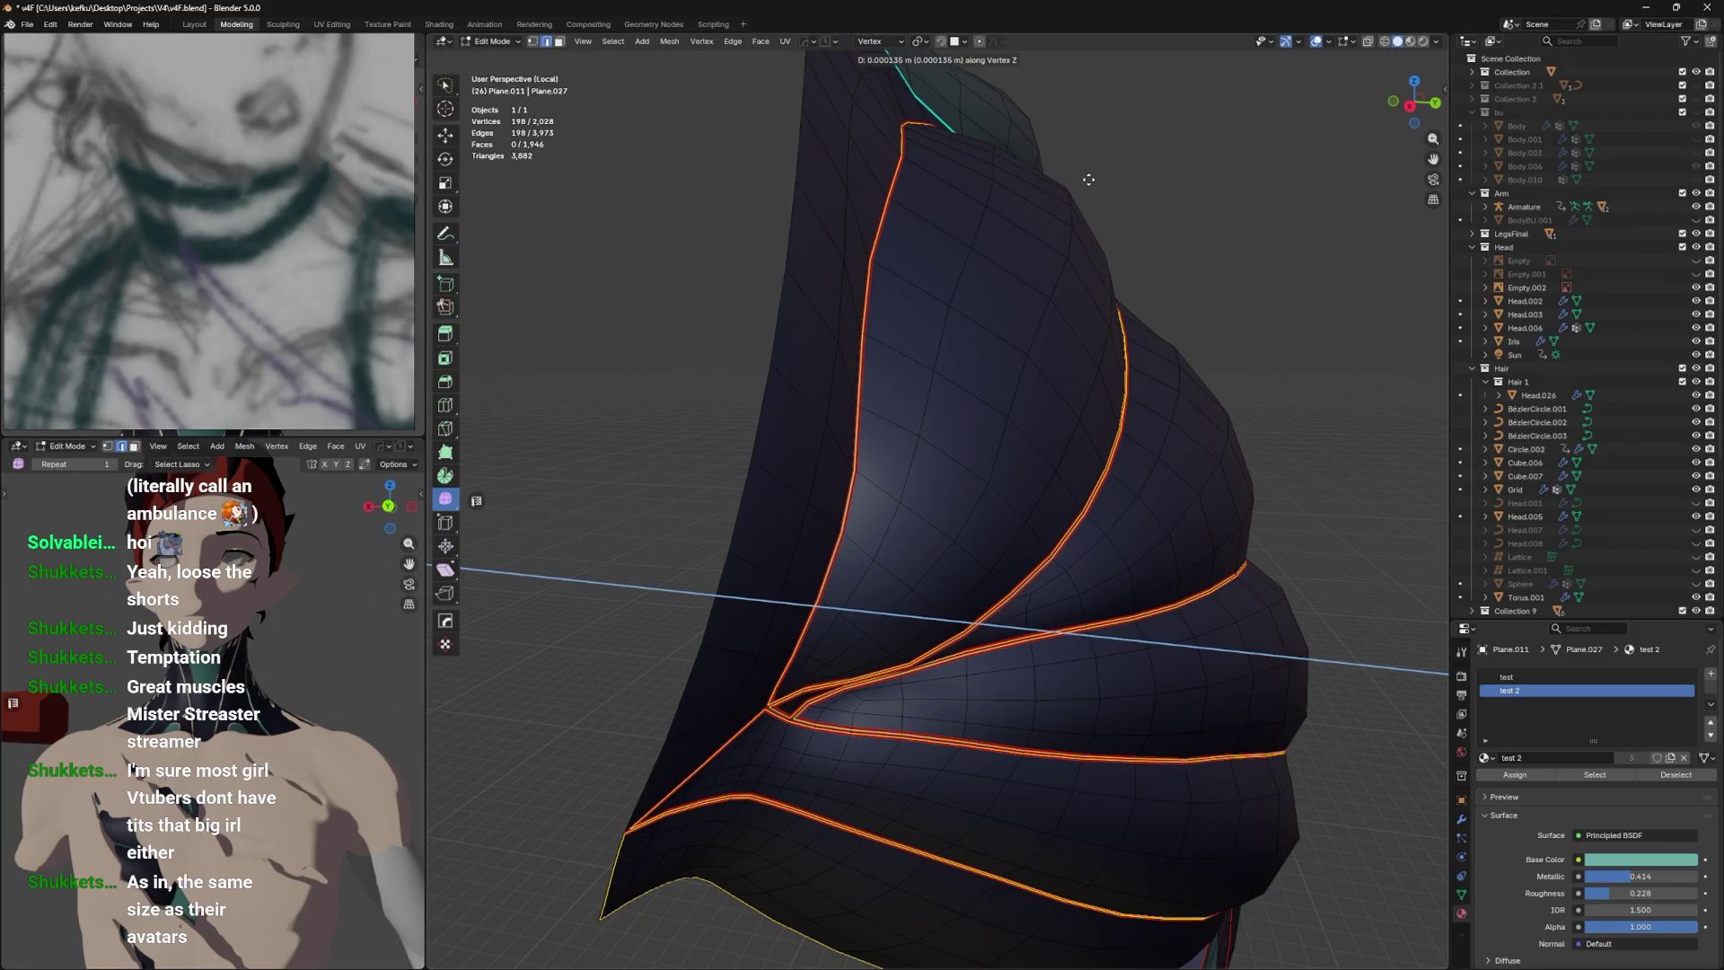
pyautogui.click(1069, 179)
pyautogui.moveTo(1069, 178); pyautogui.dragTo(793, 215)
pyautogui.press('g')
pyautogui.press('z')
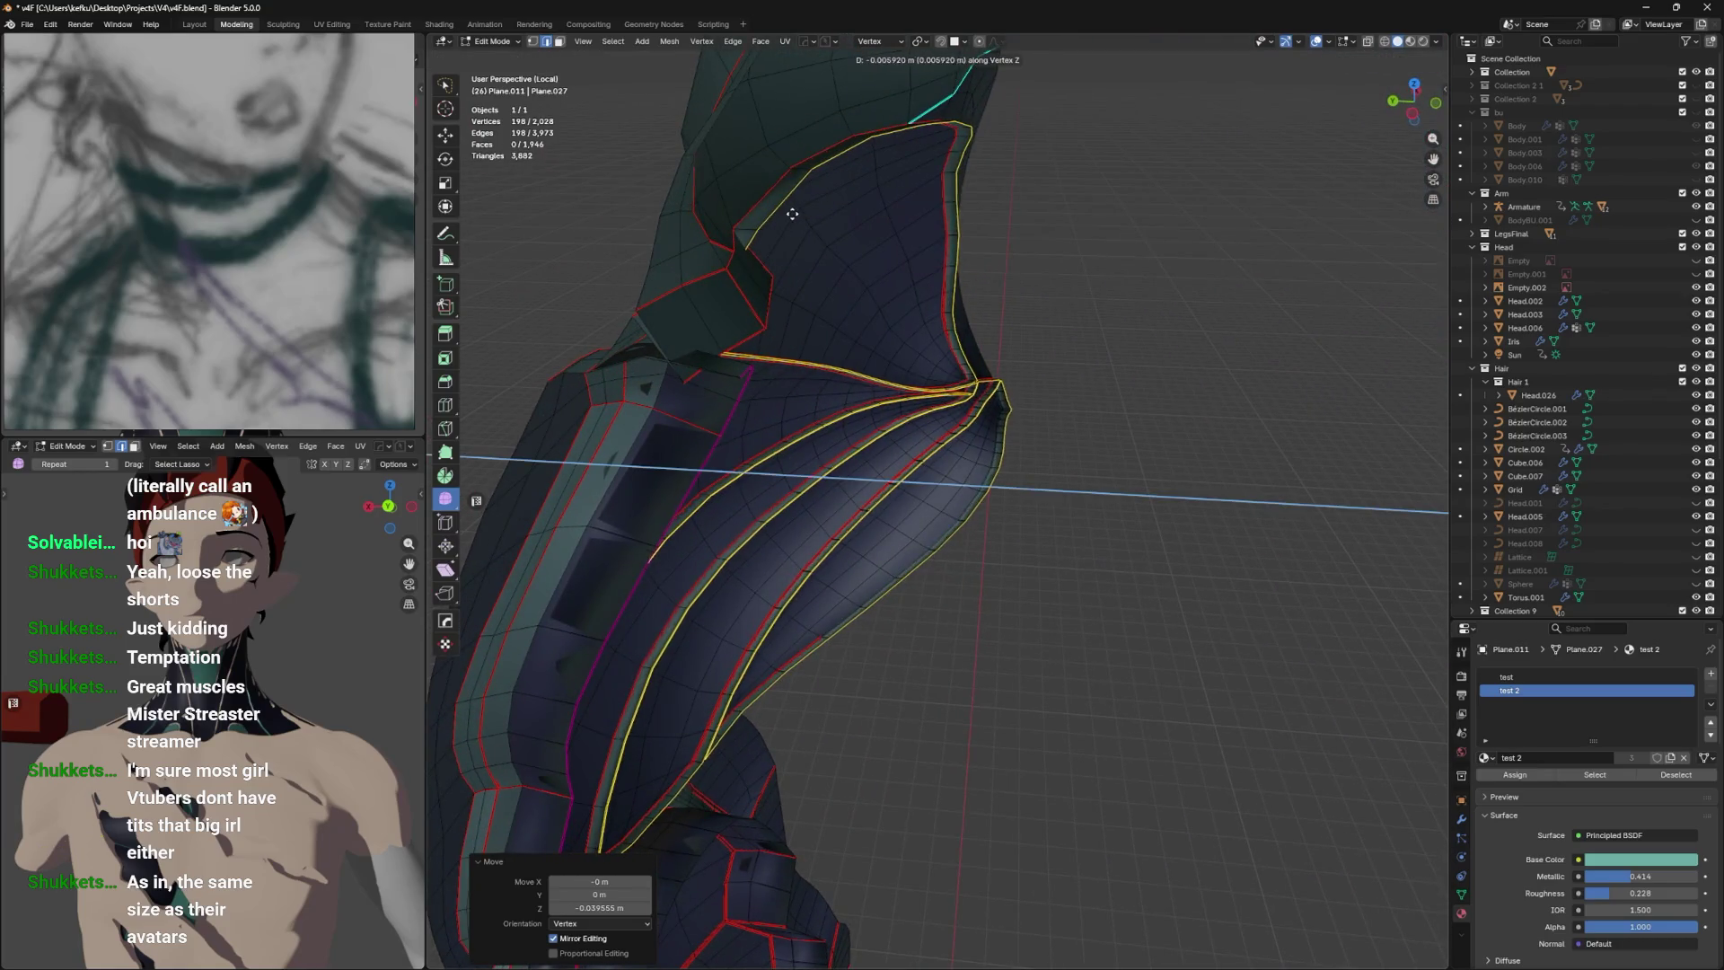
pyautogui.click(868, 223)
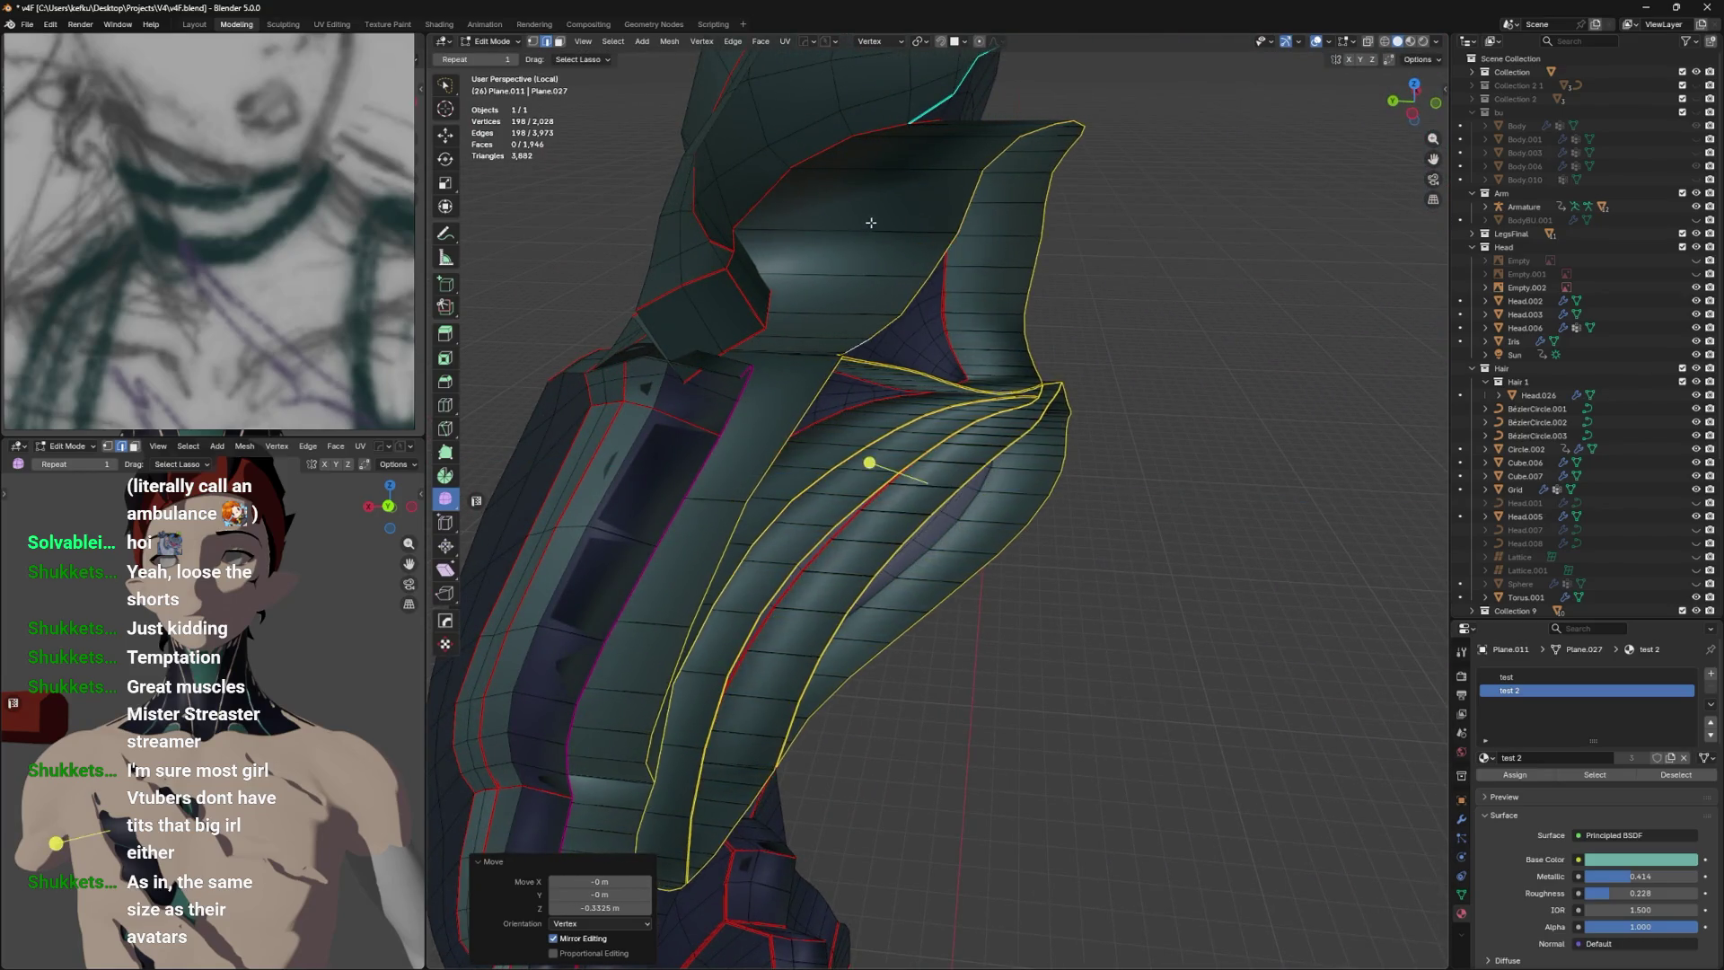
pyautogui.moveTo(868, 223); pyautogui.dragTo(934, 226)
# Preview the recessed seam grooves in Object Mode, then return to Edit Mode.
pyautogui.press('Tab')
pyautogui.moveTo(1133, 605); pyautogui.dragTo(1216, 640)
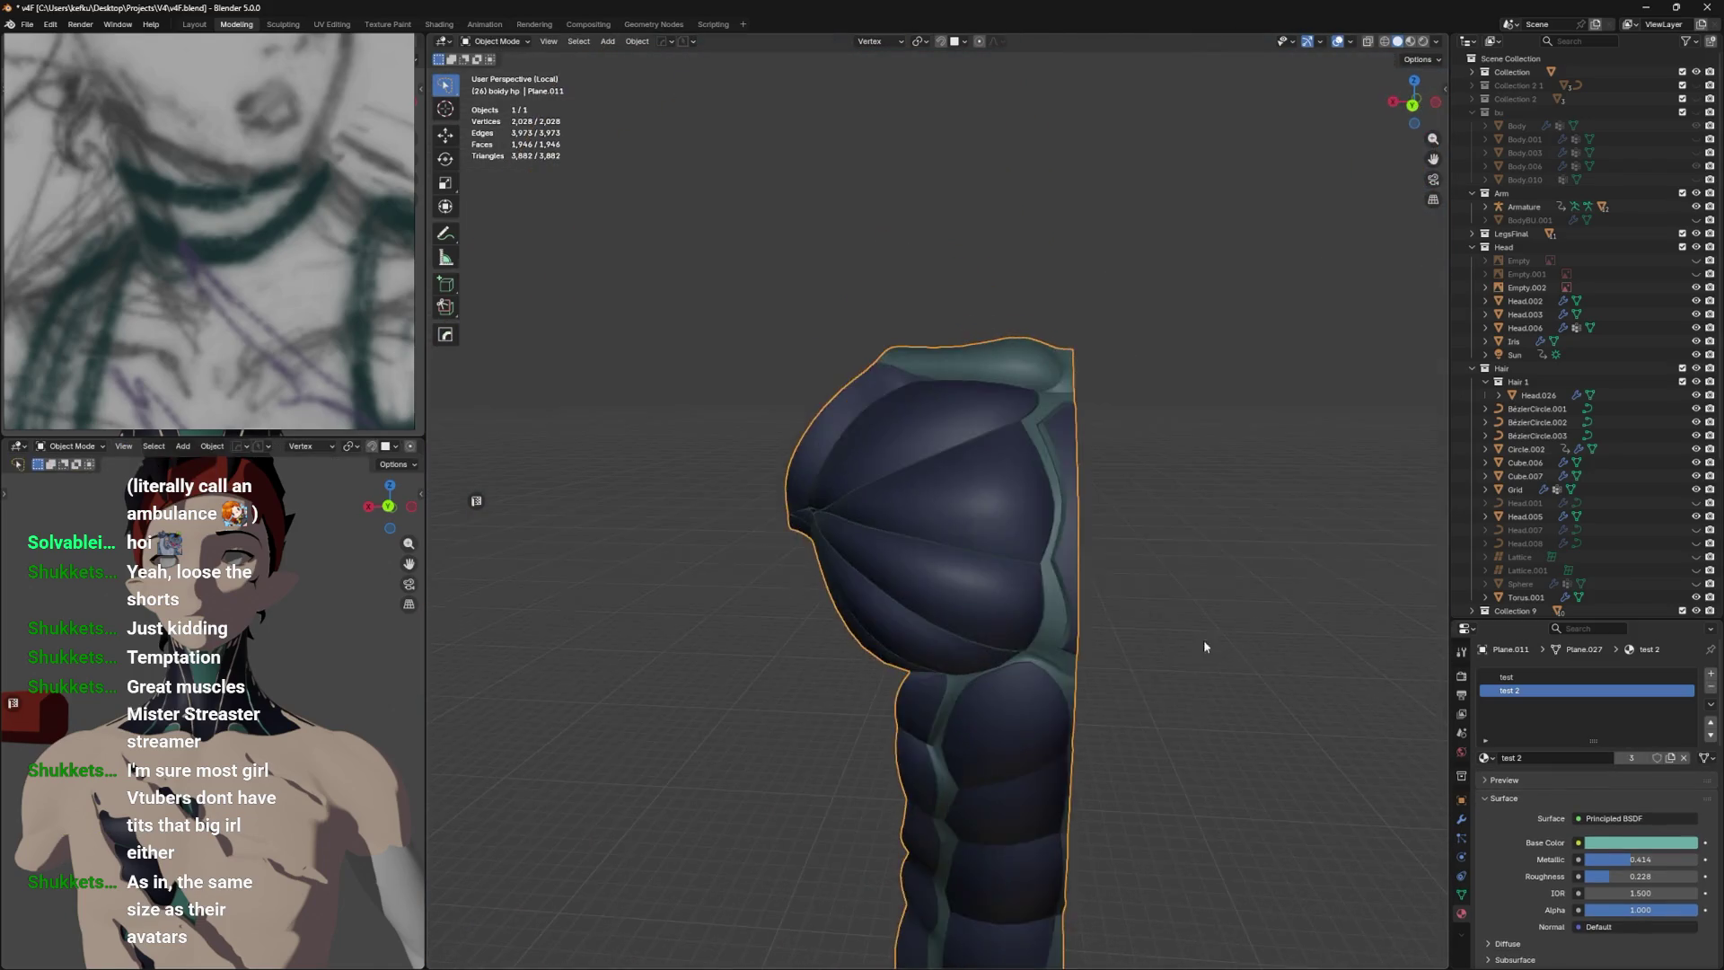
pyautogui.scroll(3)
pyautogui.press('Tab')
pyautogui.scroll(3)
# Check the Edge menu for the selected seam and preview the chest in Object Mode.
pyautogui.moveTo(1122, 525); pyautogui.dragTo(1077, 656)
pyautogui.scroll(3)
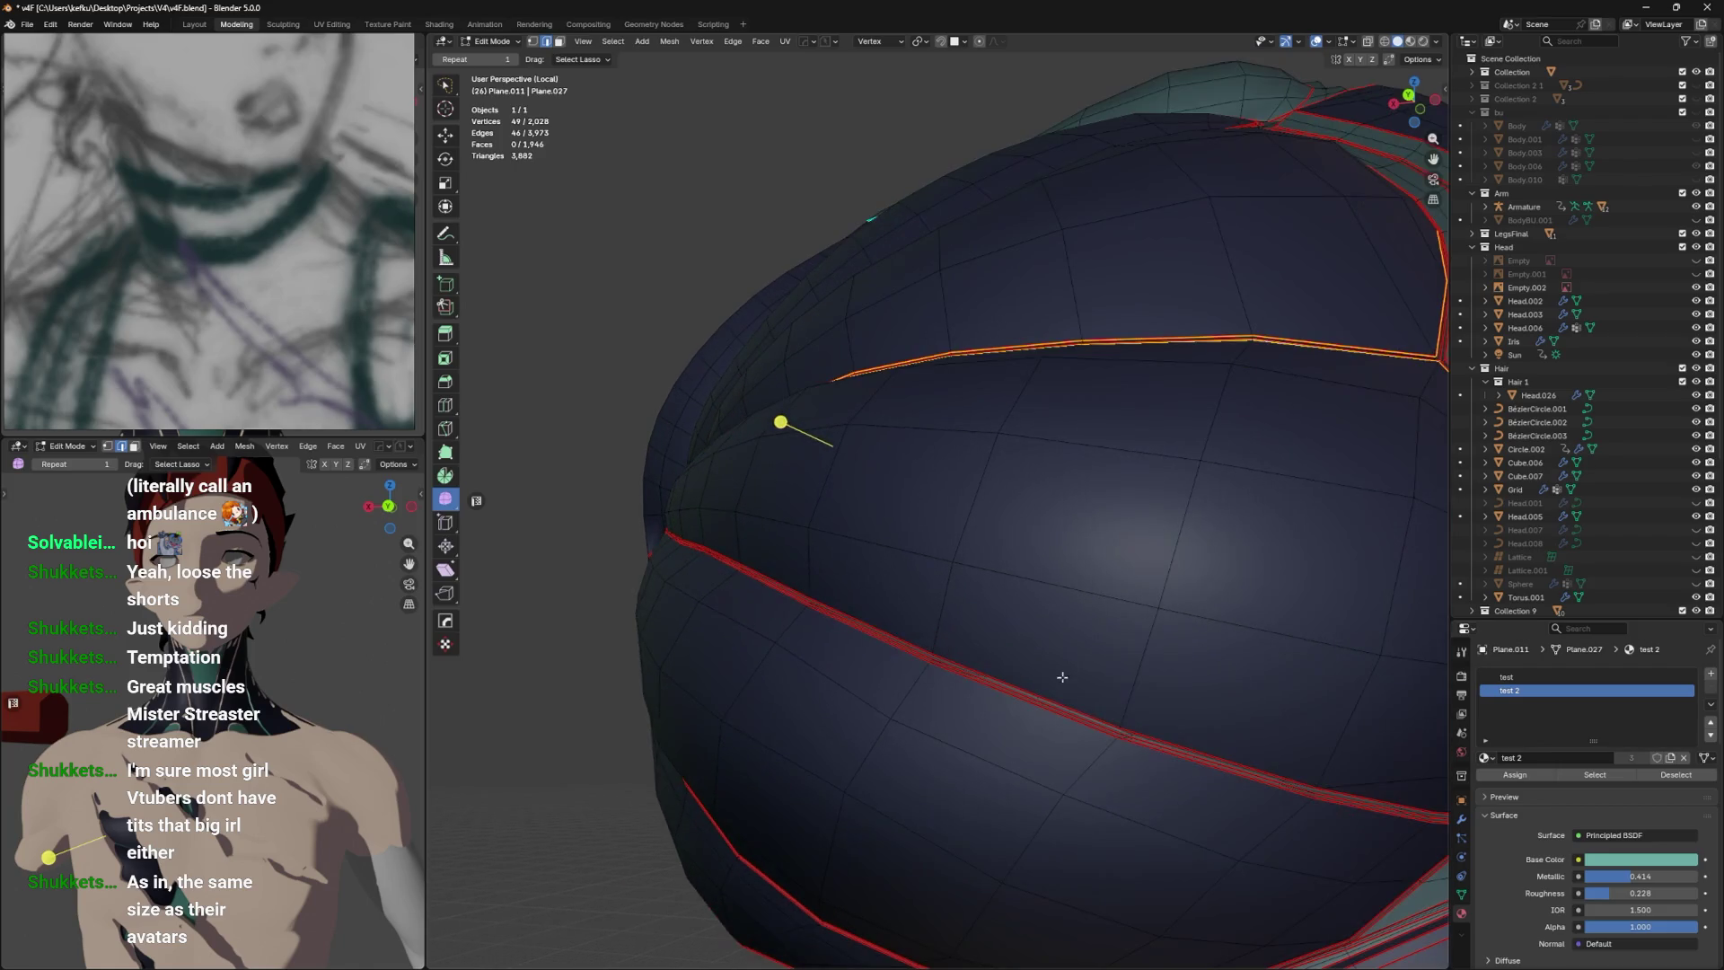
pyautogui.scroll(-3)
pyautogui.rightClick(950, 773)
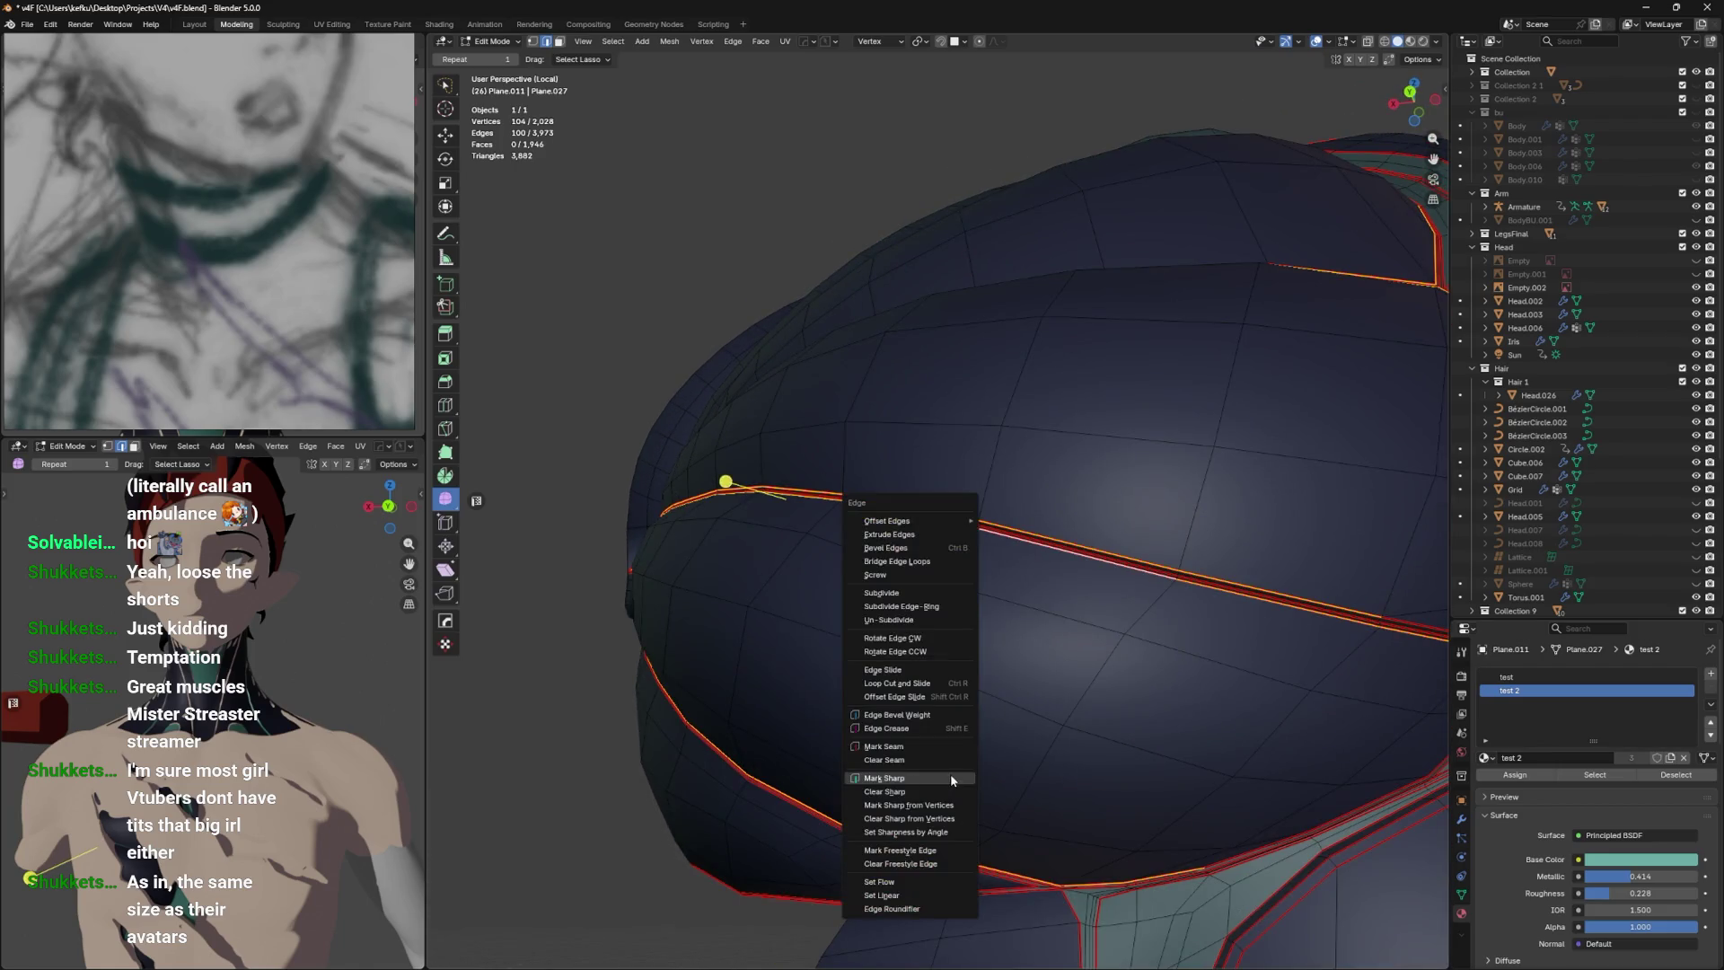
pyautogui.press('Escape')
pyautogui.press('Tab')
pyautogui.moveTo(1030, 740); pyautogui.dragTo(1005, 773)
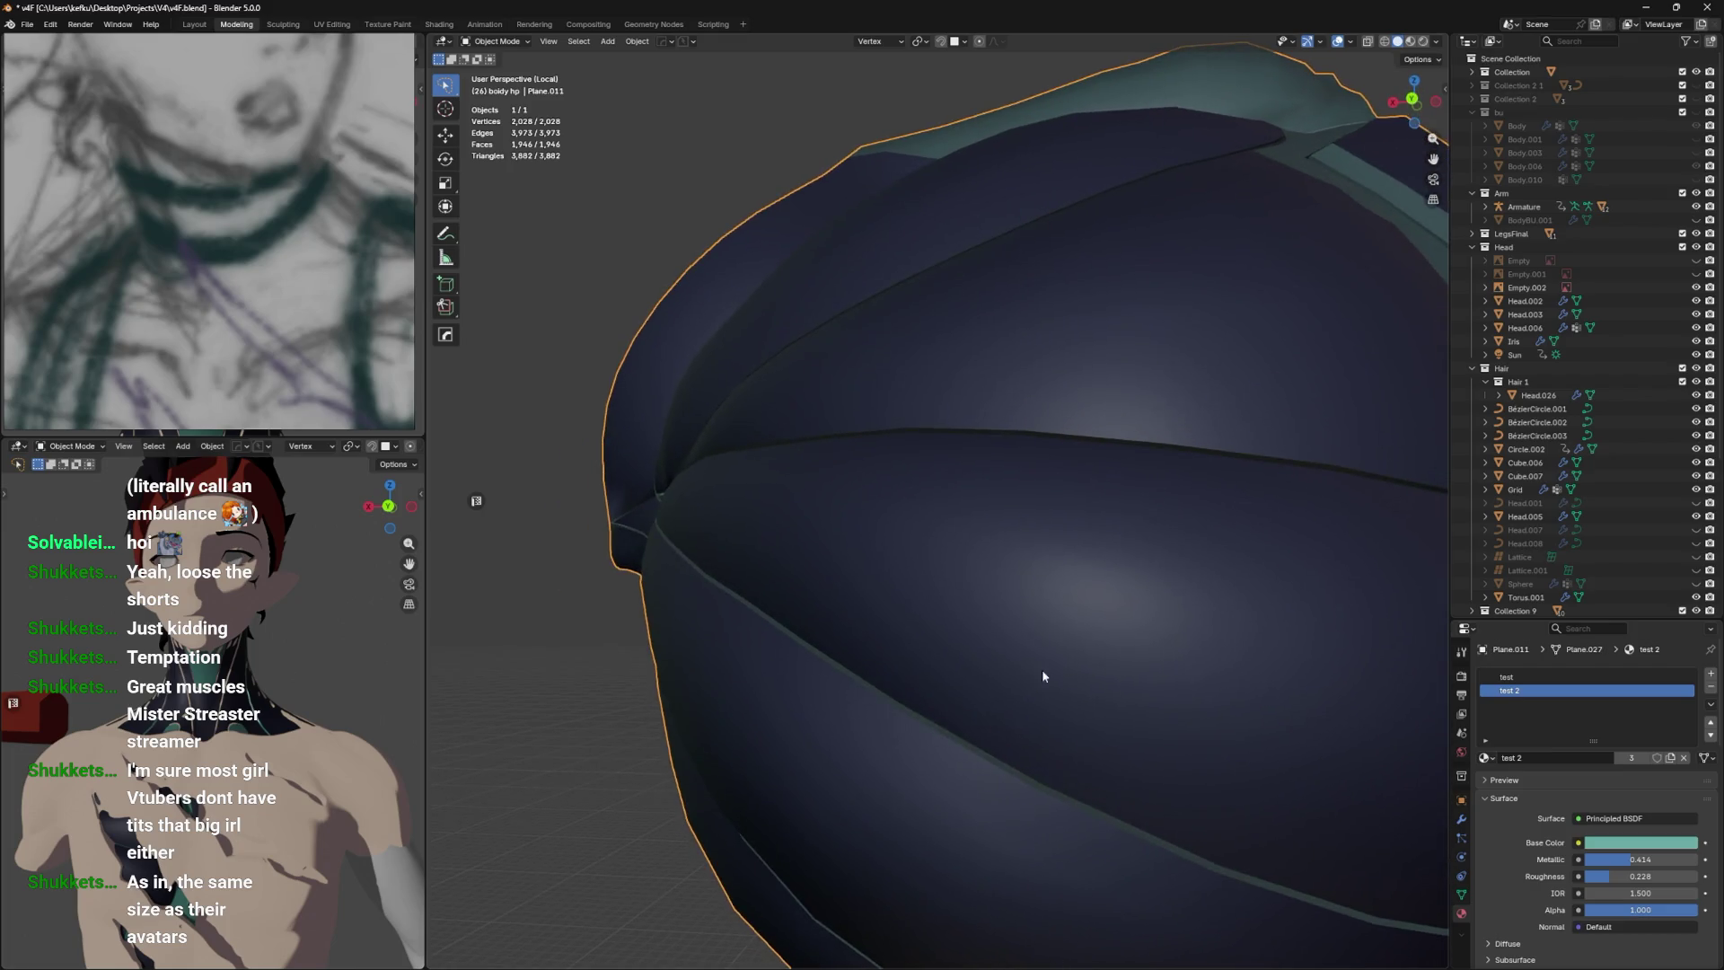
pyautogui.press('Tab')
pyautogui.scroll(-3)
# Undo recent seam edits back to the selected edge path and save the file.
pyautogui.hotkey('ctrl', 'z')
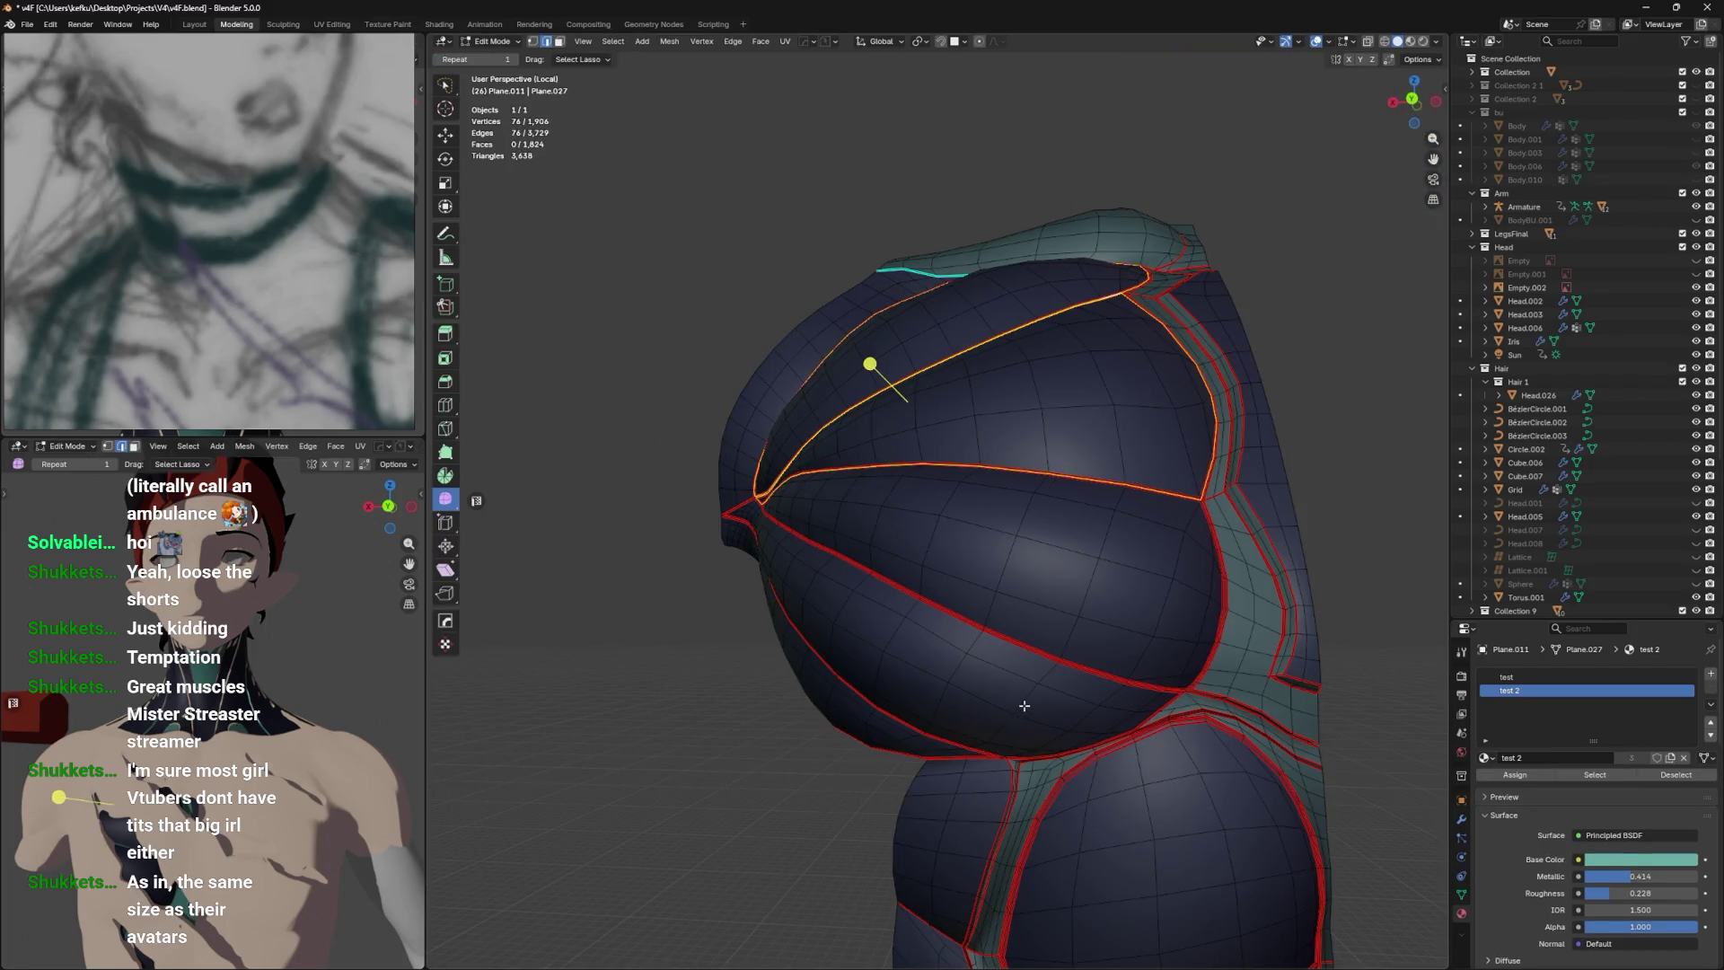
pyautogui.hotkey('ctrl', 'z')
pyautogui.hotkey('ctrl', 'z')
pyautogui.moveTo(1033, 695); pyautogui.dragTo(1071, 730)
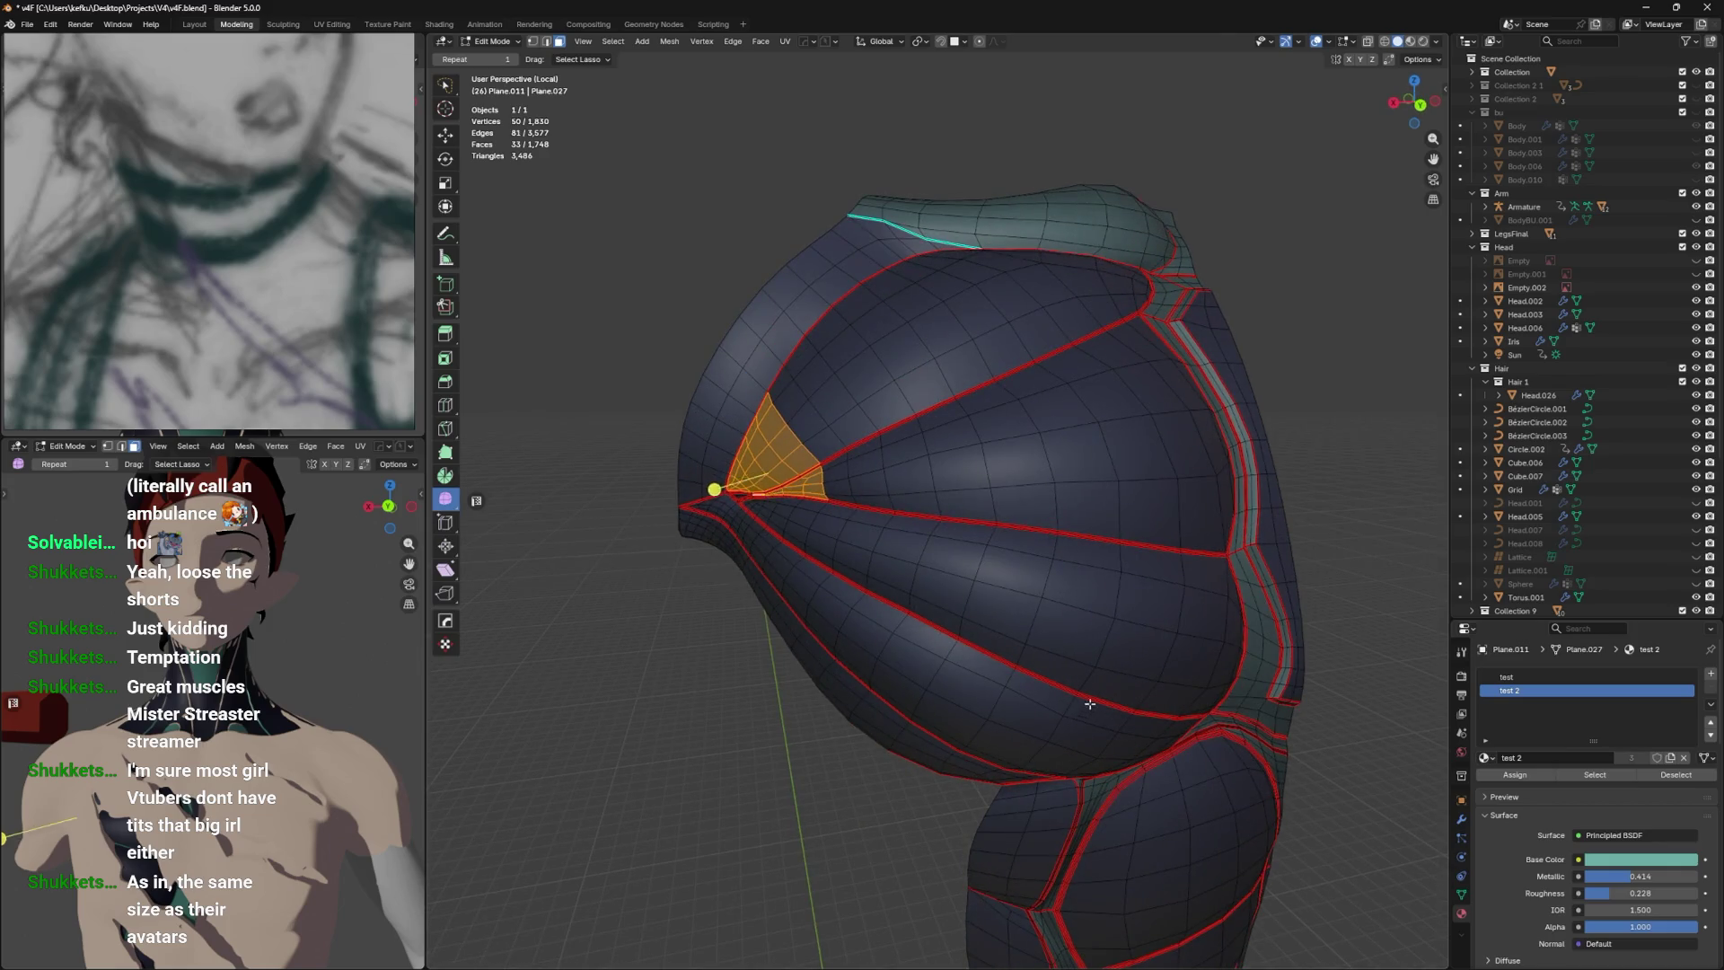
pyautogui.hotkey('ctrl', 'z')
pyautogui.scroll(3)
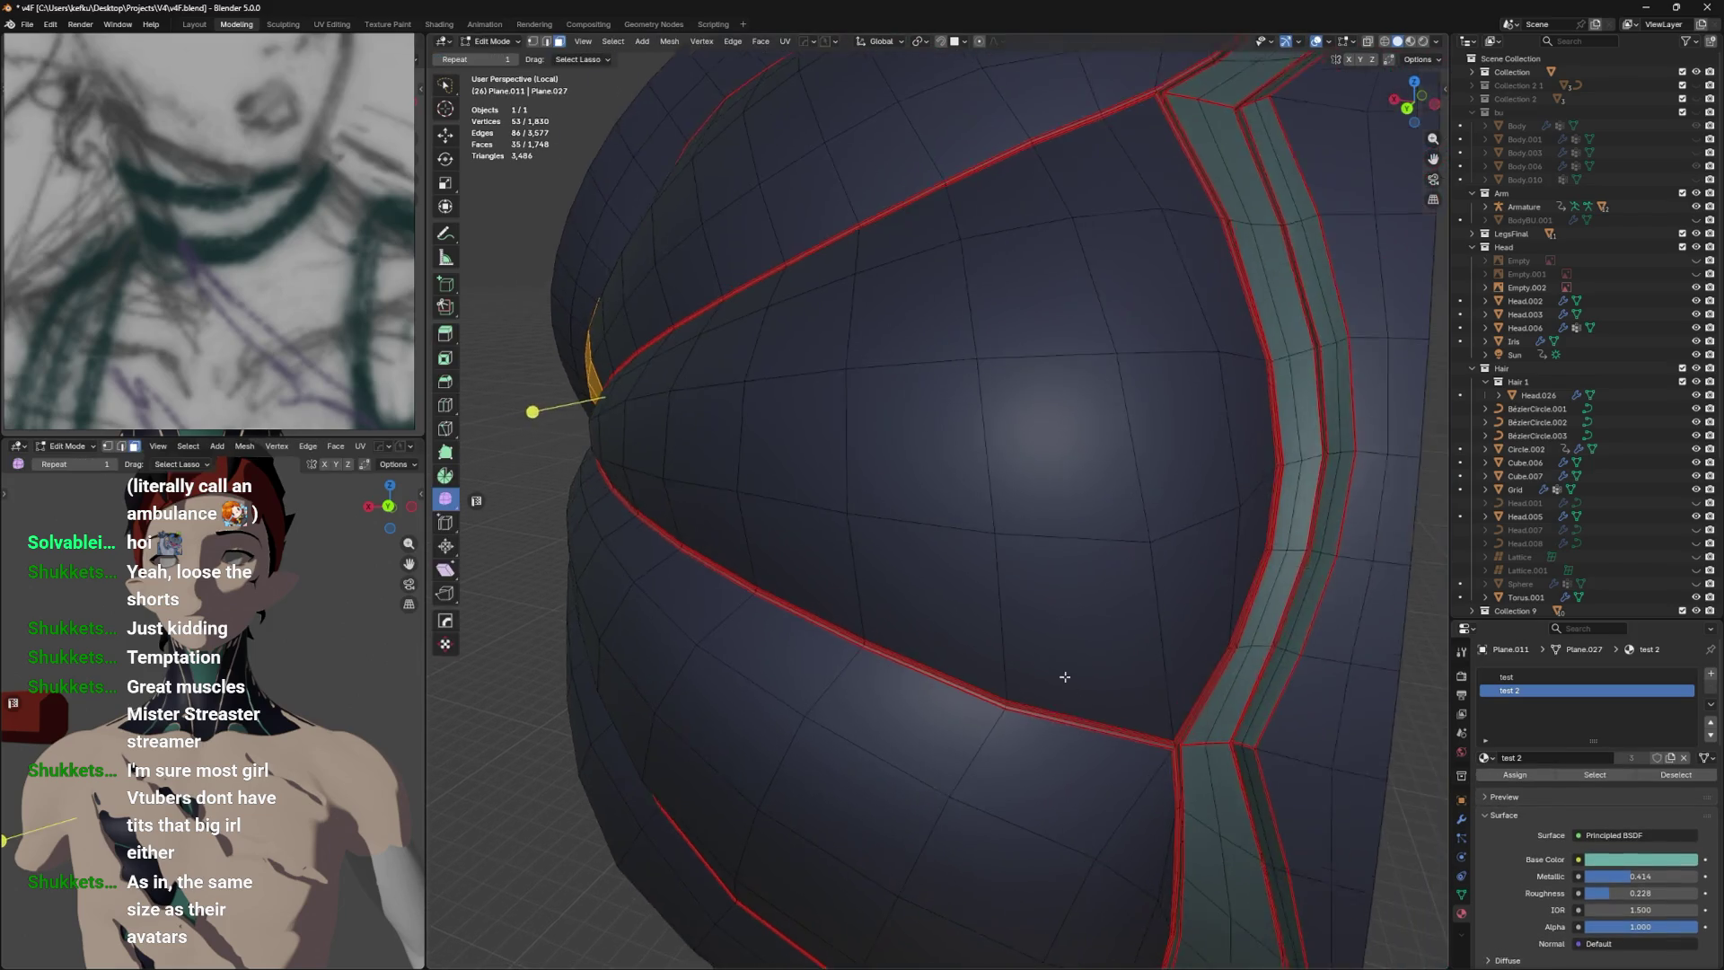
pyautogui.hotkey('ctrl', 's')
pyautogui.hotkey('ctrl', 'z')
pyautogui.hotkey('ctrl', 'z')
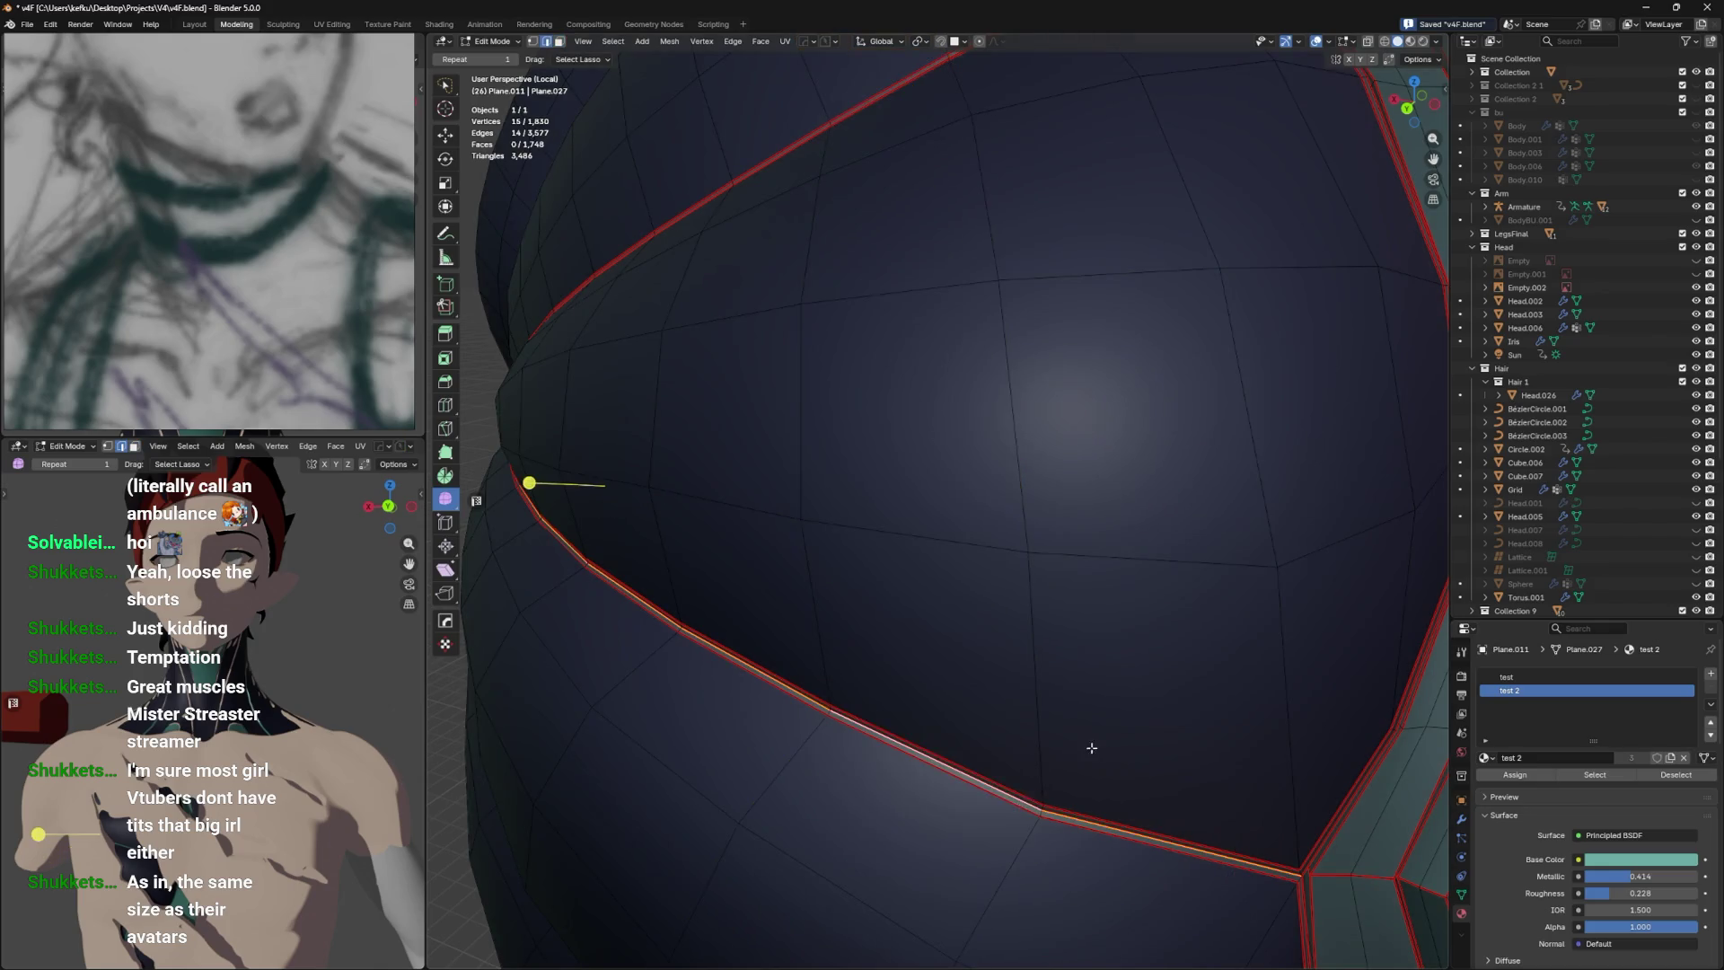
pyautogui.scroll(-3)
pyautogui.scroll(3)
# Orbit and zoom around the chest to inspect the curved seam path and its junction.
pyautogui.moveTo(1168, 698); pyautogui.dragTo(1187, 664)
pyautogui.scroll(-3)
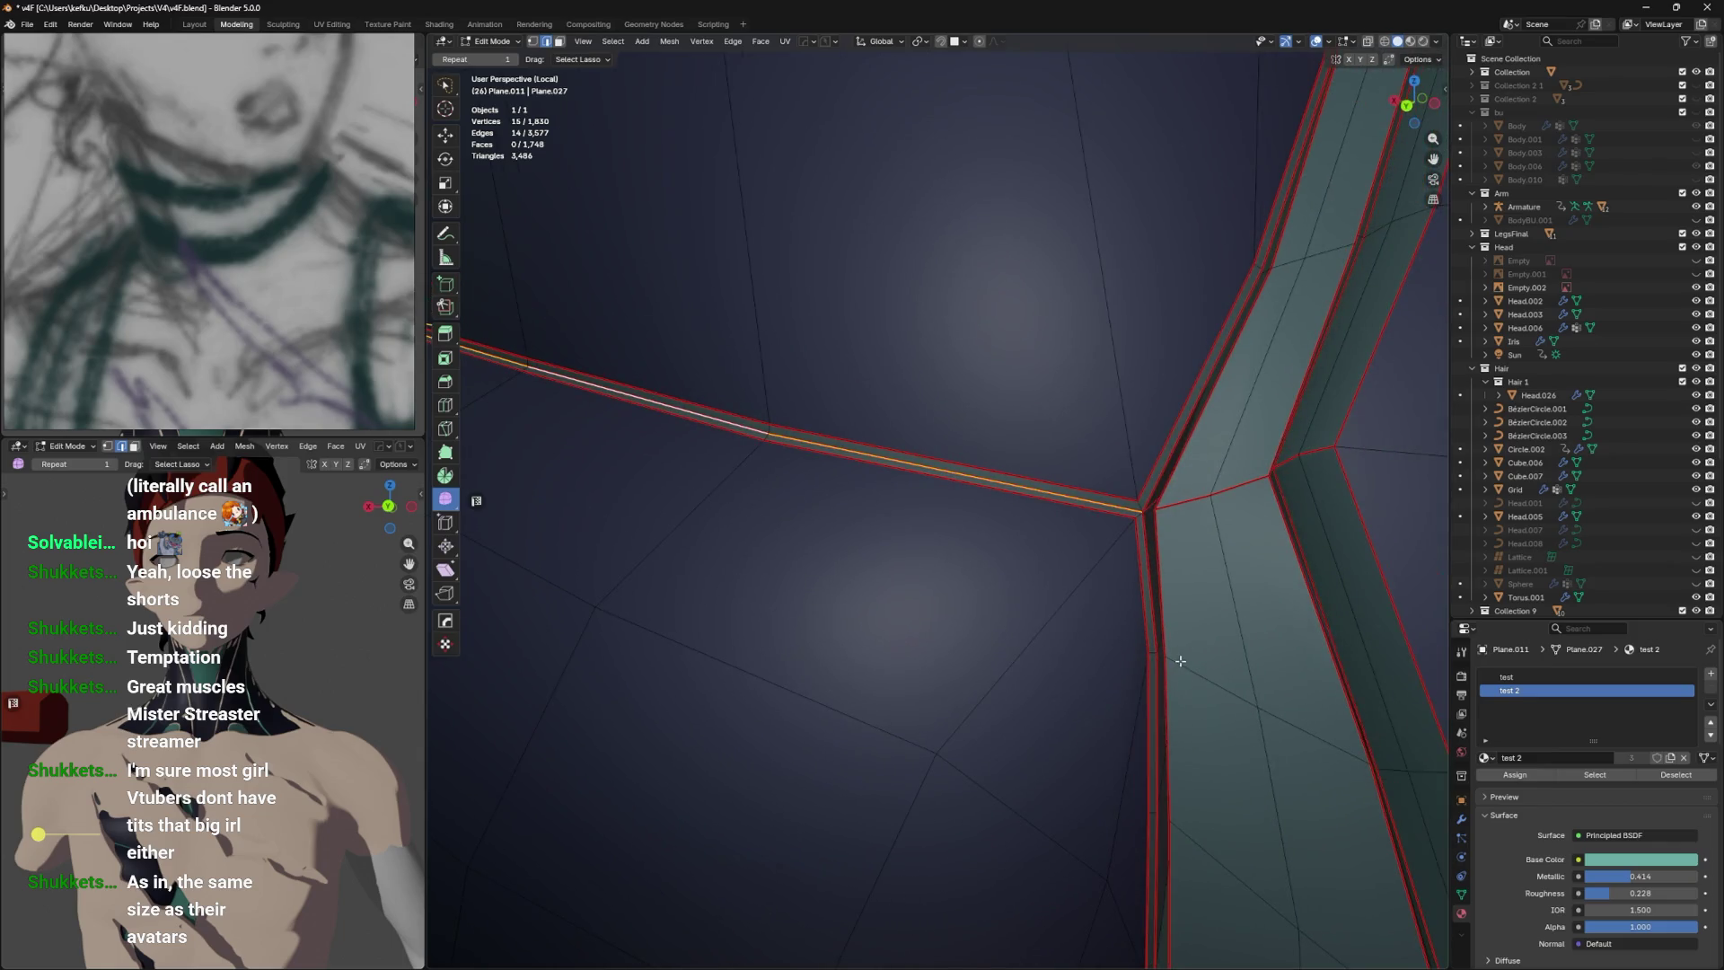
pyautogui.scroll(3)
pyautogui.moveTo(1221, 558); pyautogui.dragTo(1188, 622)
pyautogui.scroll(3)
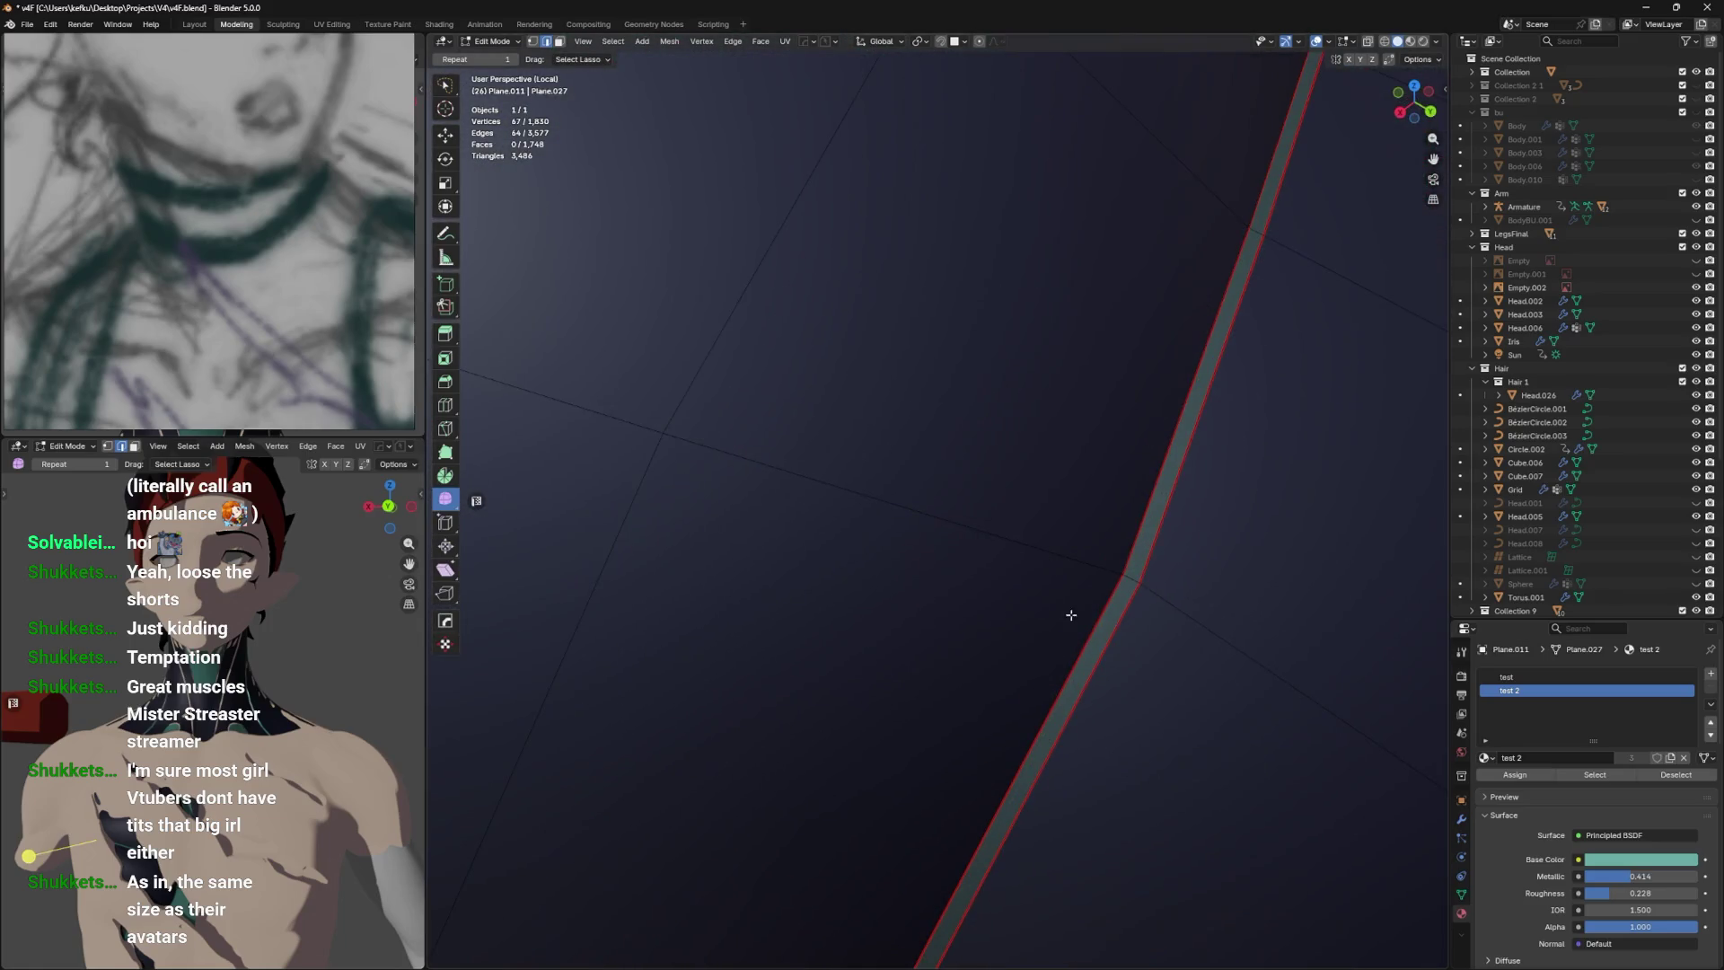
pyautogui.scroll(-3)
pyautogui.moveTo(1075, 556); pyautogui.dragTo(1201, 537)
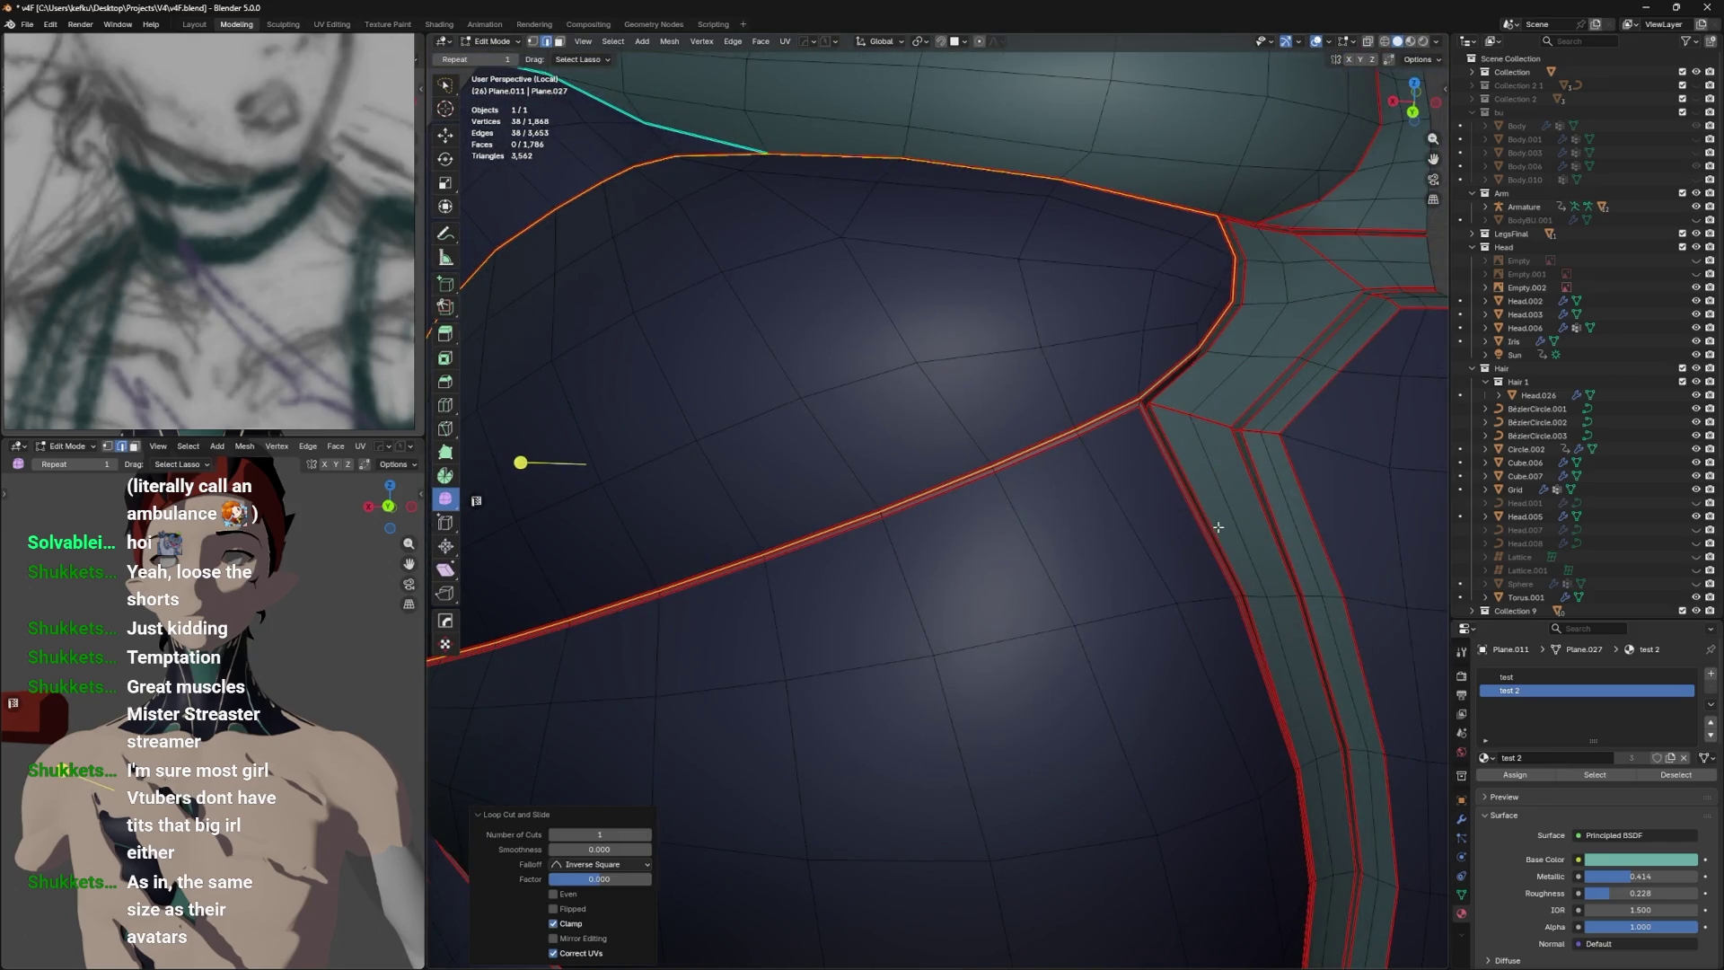
pyautogui.scroll(3)
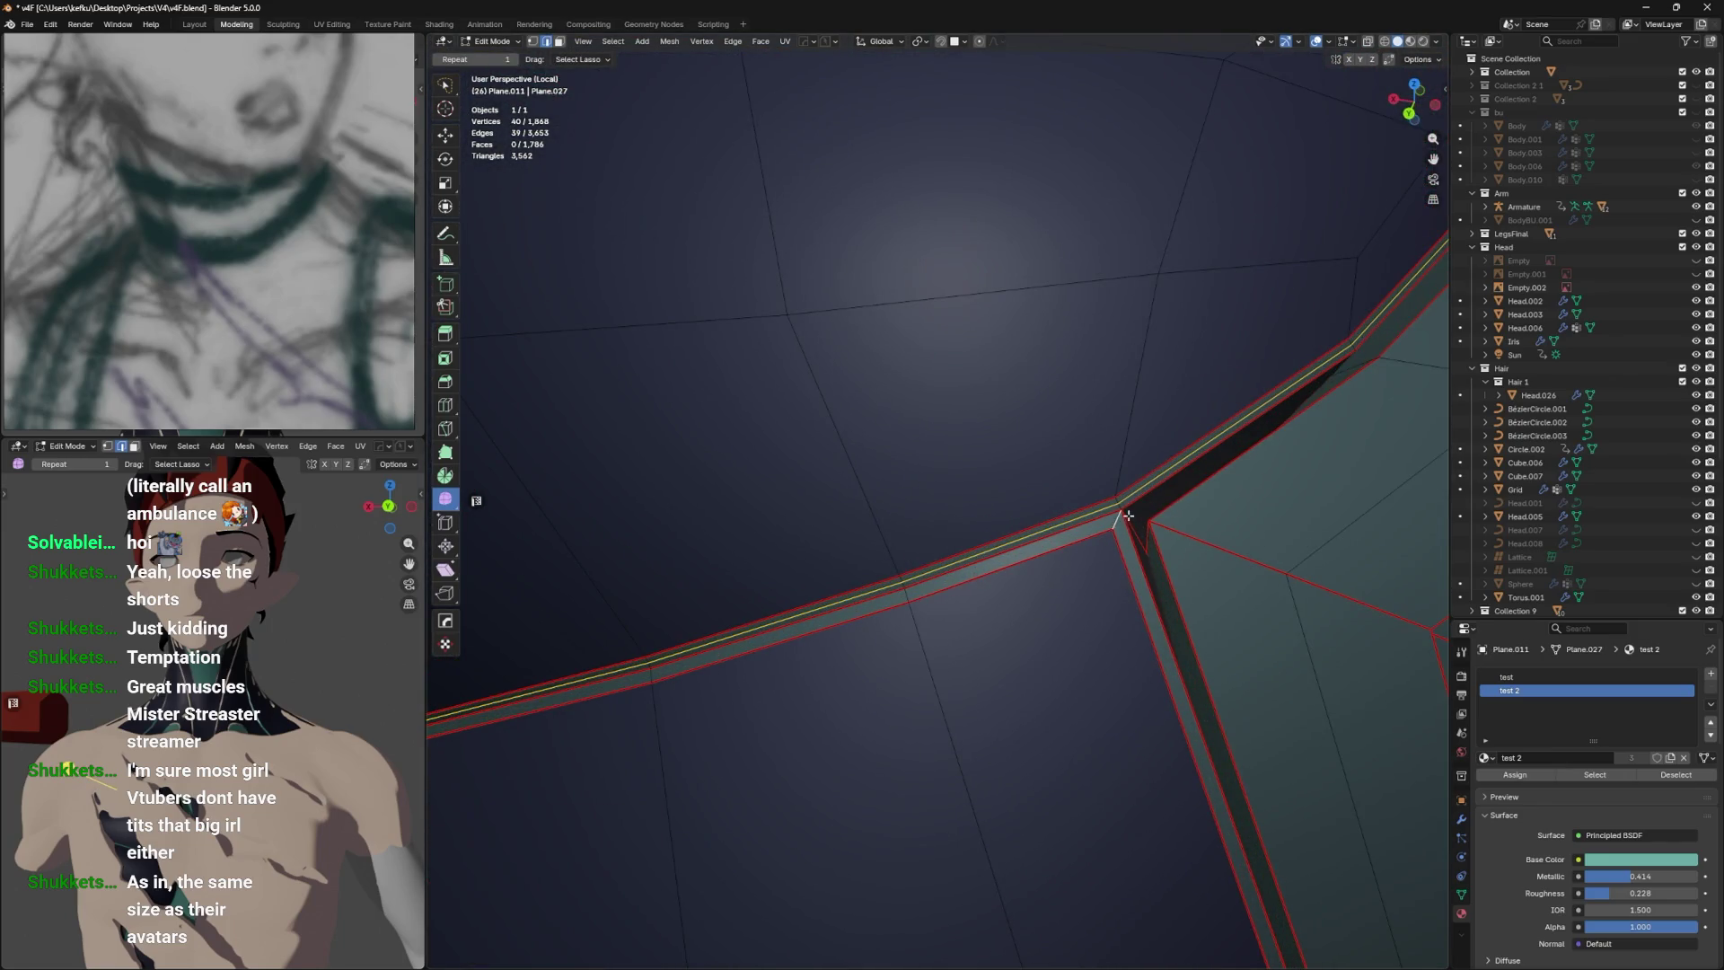
pyautogui.scroll(-3)
pyautogui.moveTo(1122, 508); pyautogui.dragTo(1279, 446)
pyautogui.scroll(3)
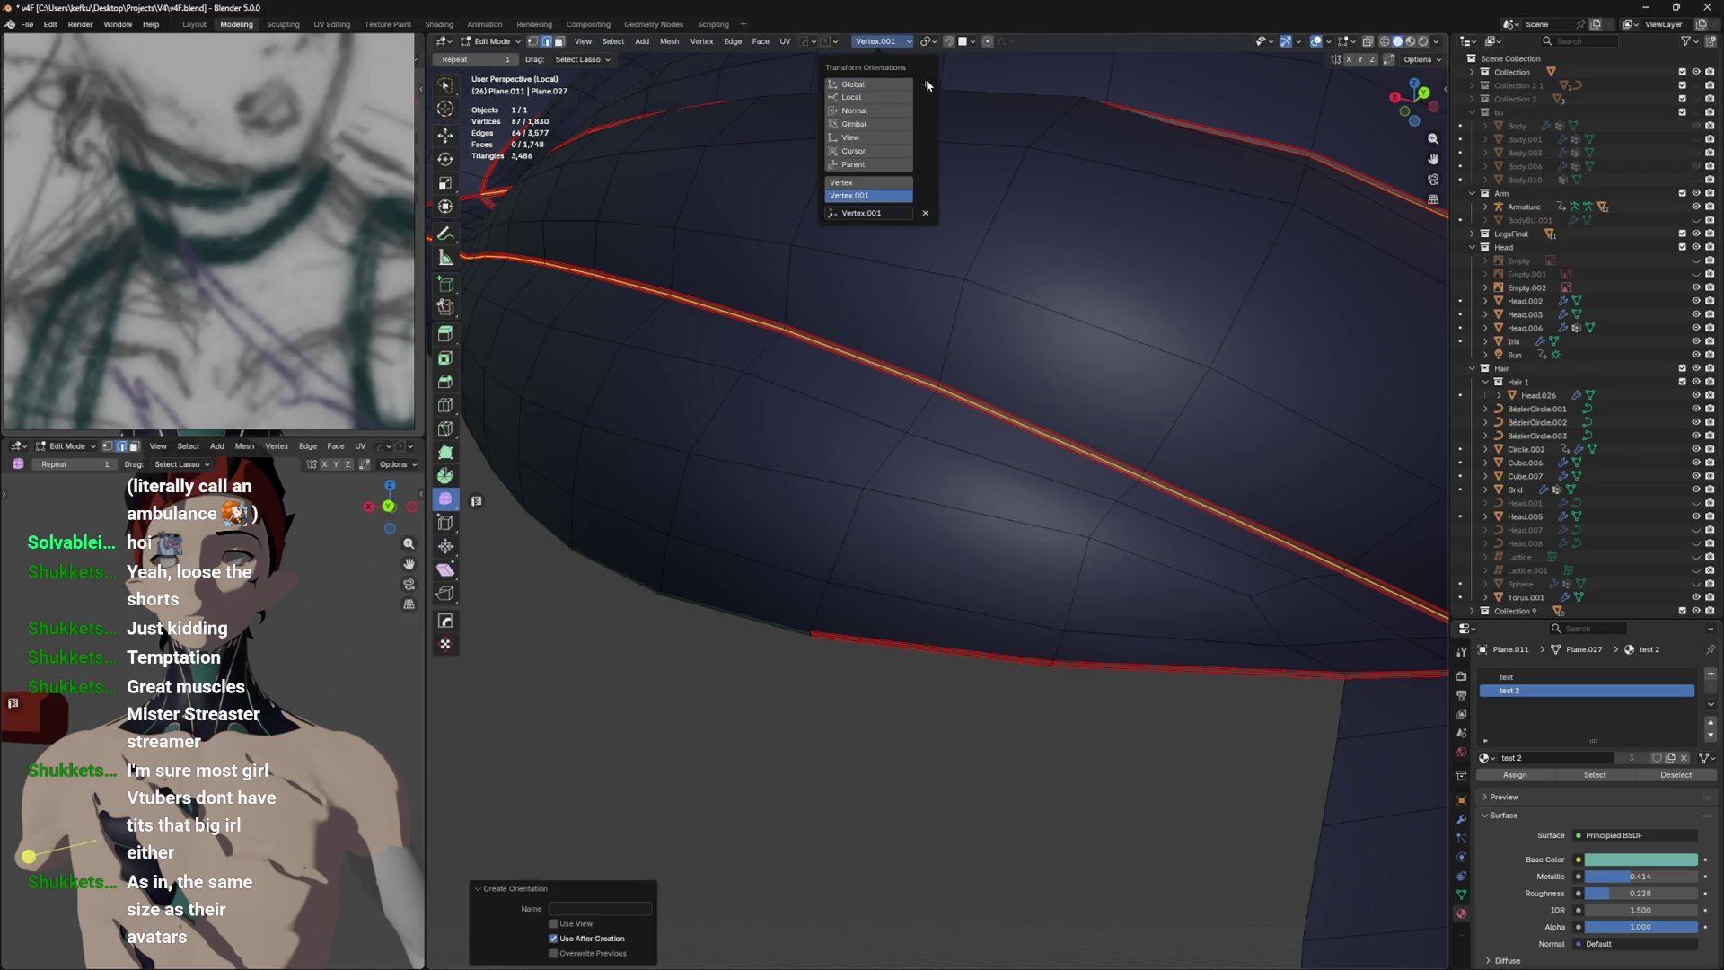
pyautogui.scroll(3)
# Move the selected seam edges, view the torso in Object Mode, and save v4F.blend.
pyautogui.press('g')
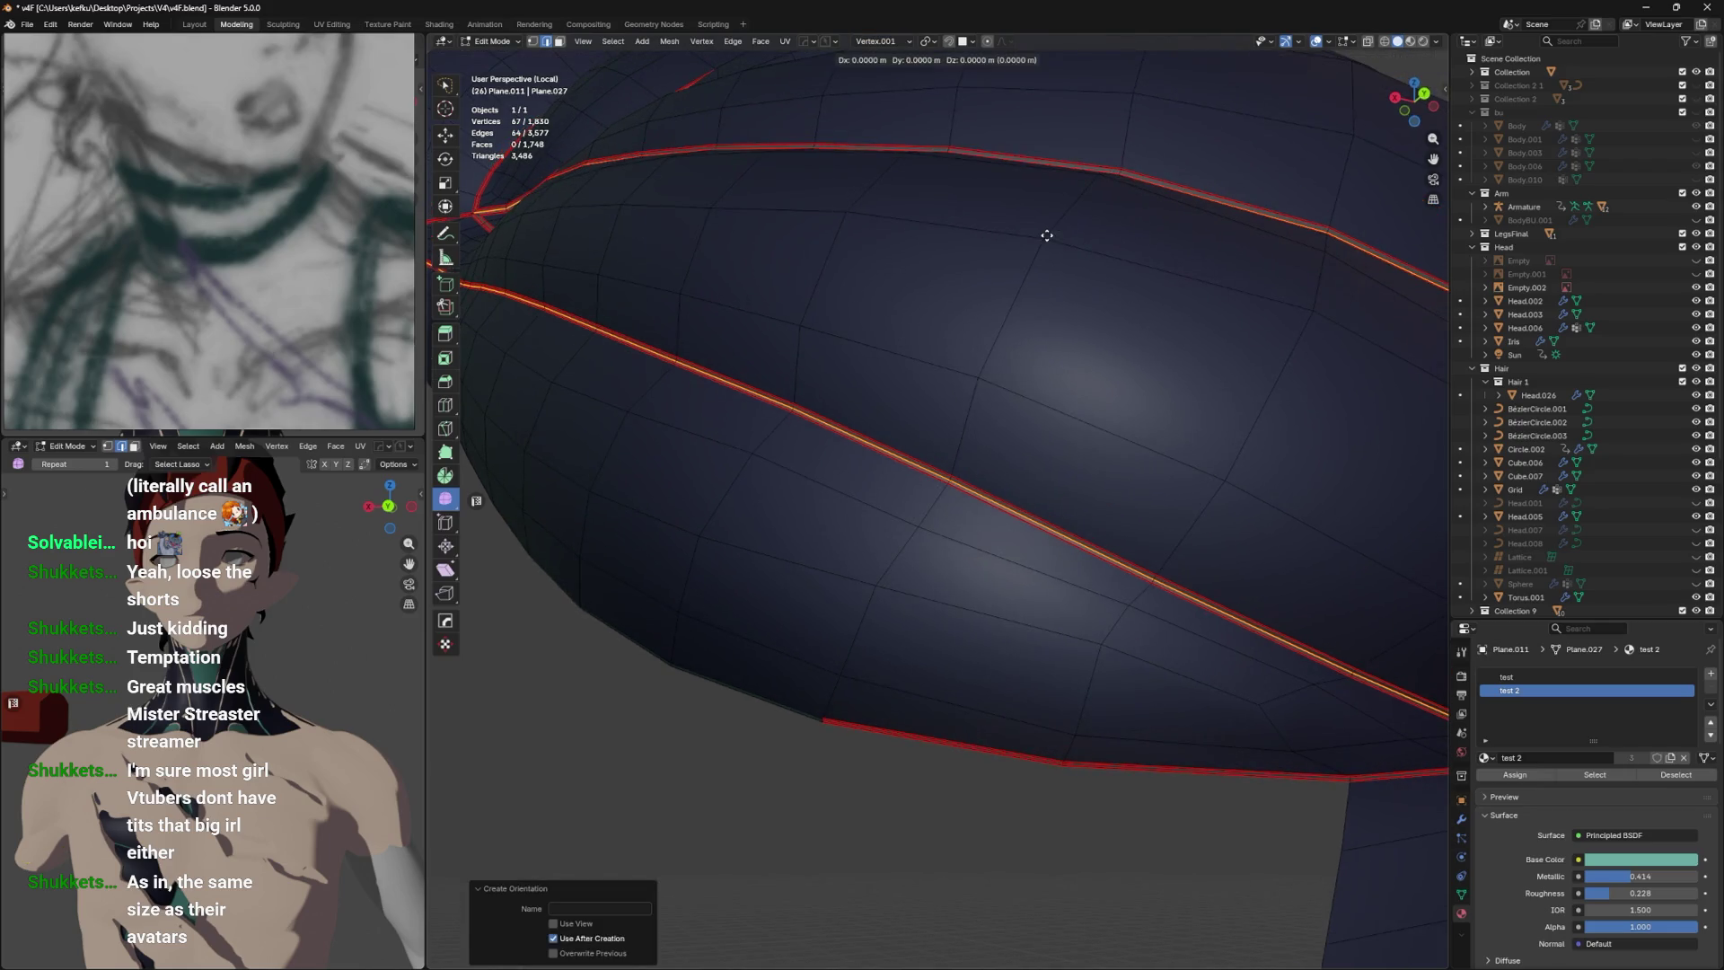
pyautogui.click(1039, 240)
pyautogui.press('Tab')
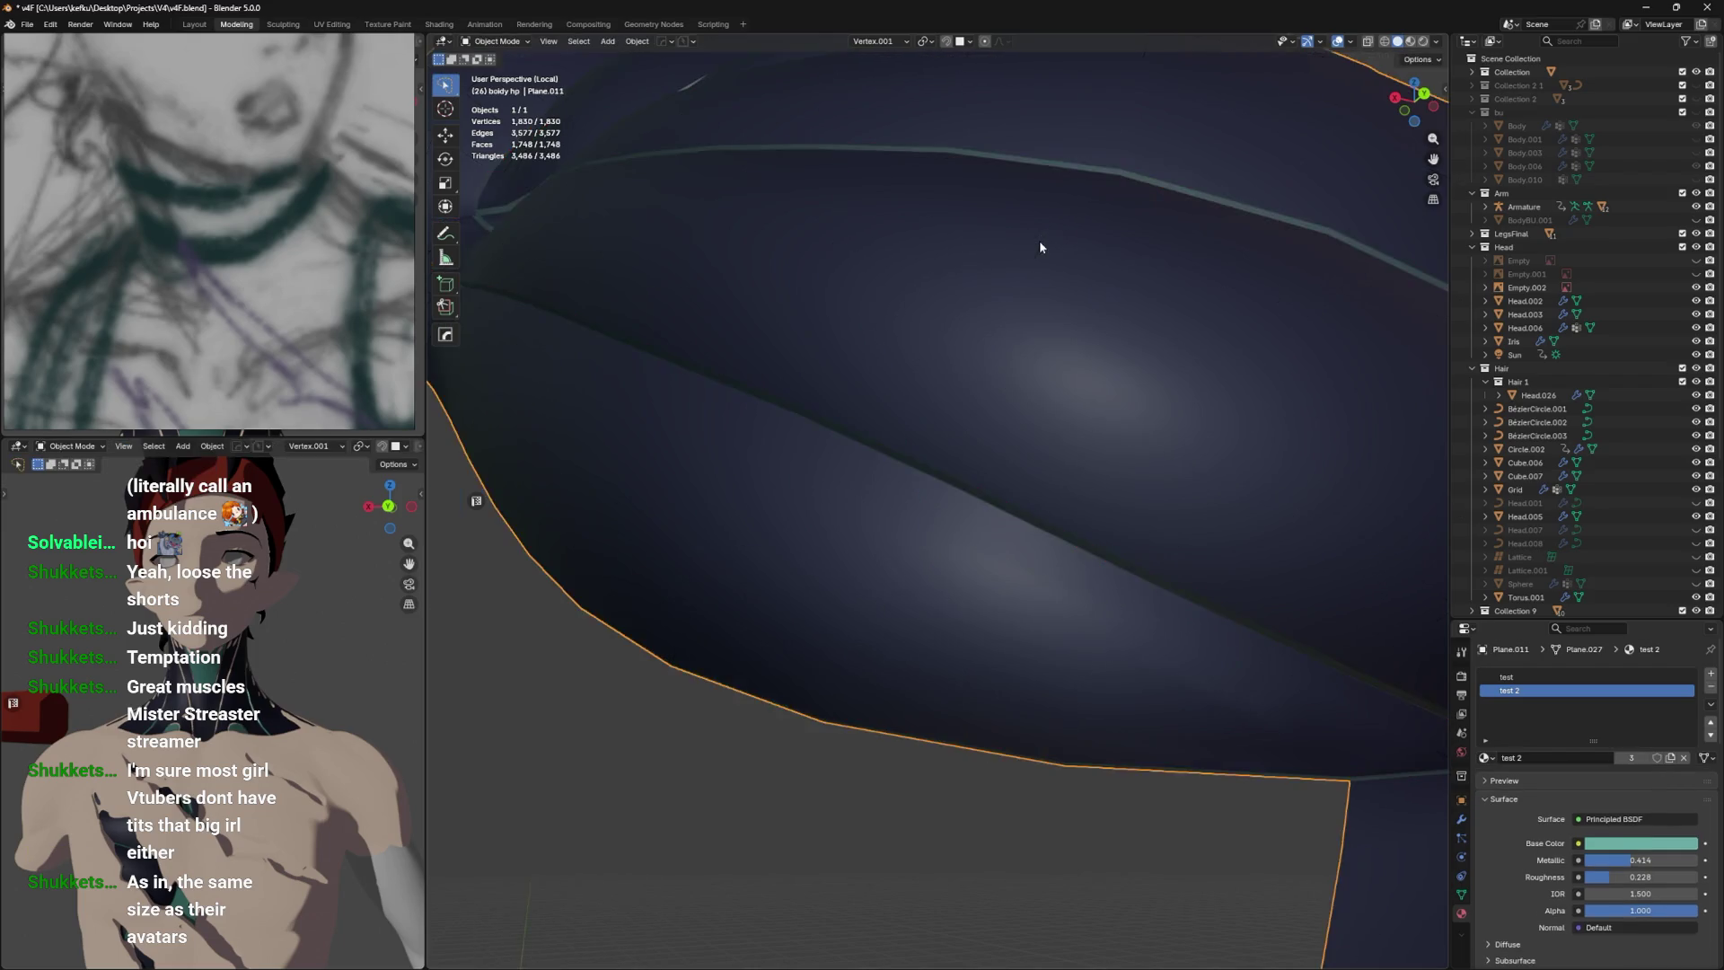
pyautogui.scroll(3)
pyautogui.press('Tab')
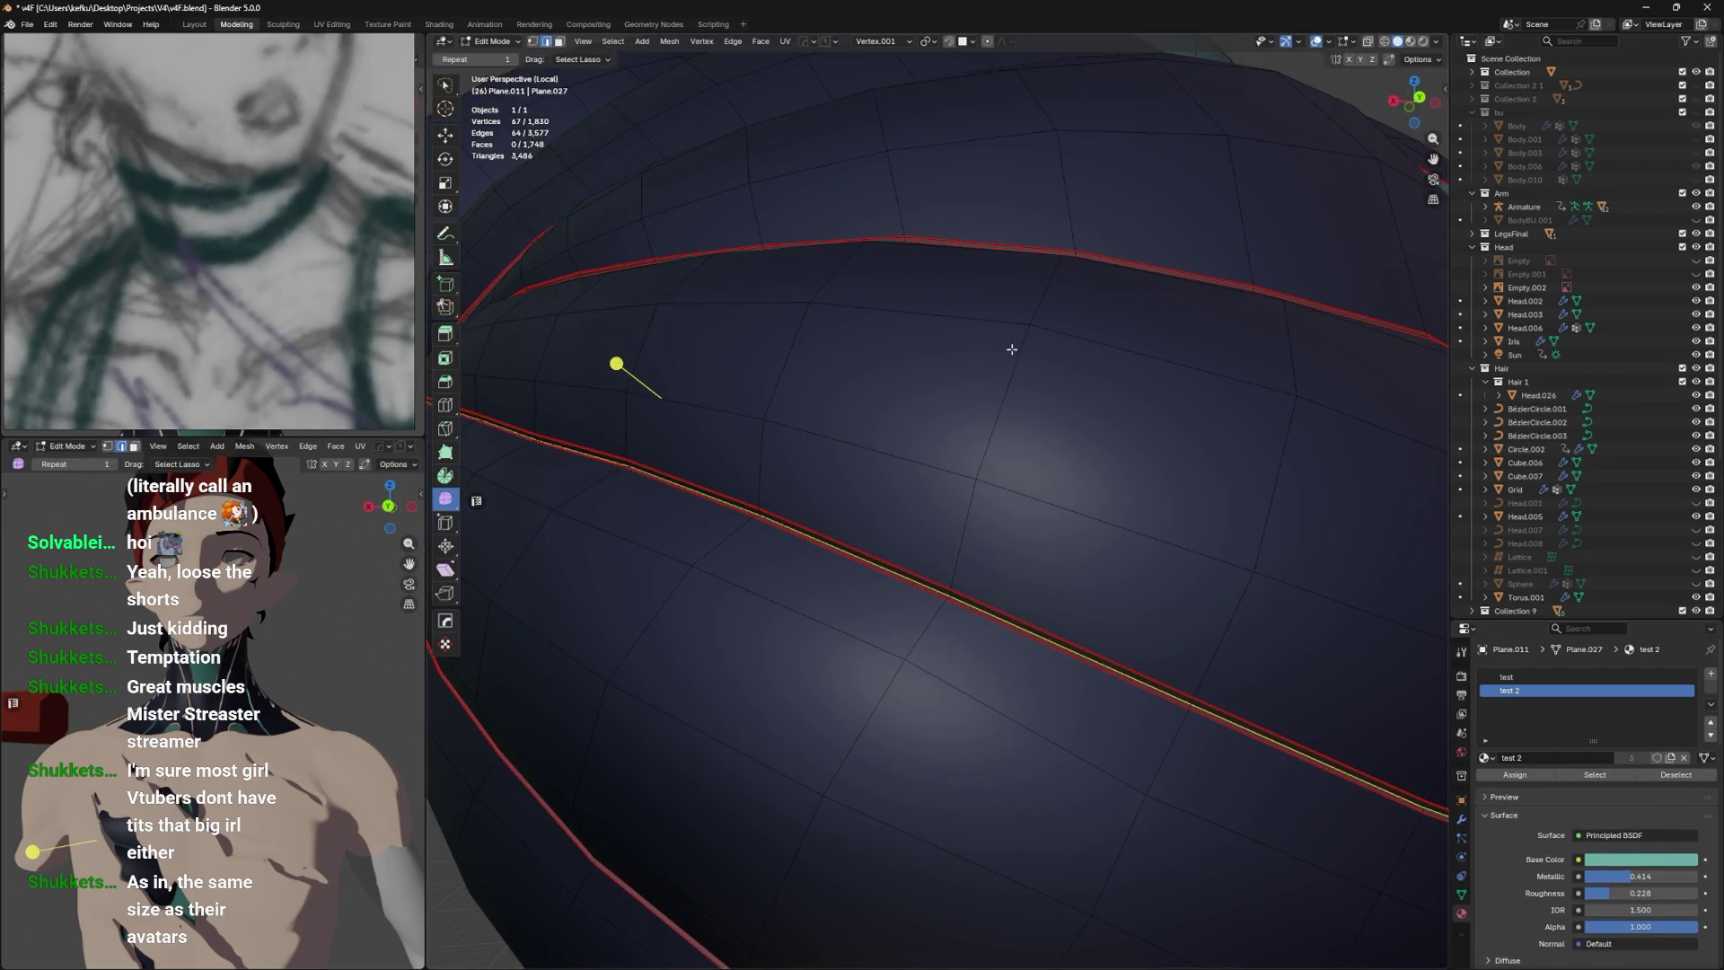
pyautogui.press('Tab')
pyautogui.hotkey('ctrl', 's')
pyautogui.scroll(-3)
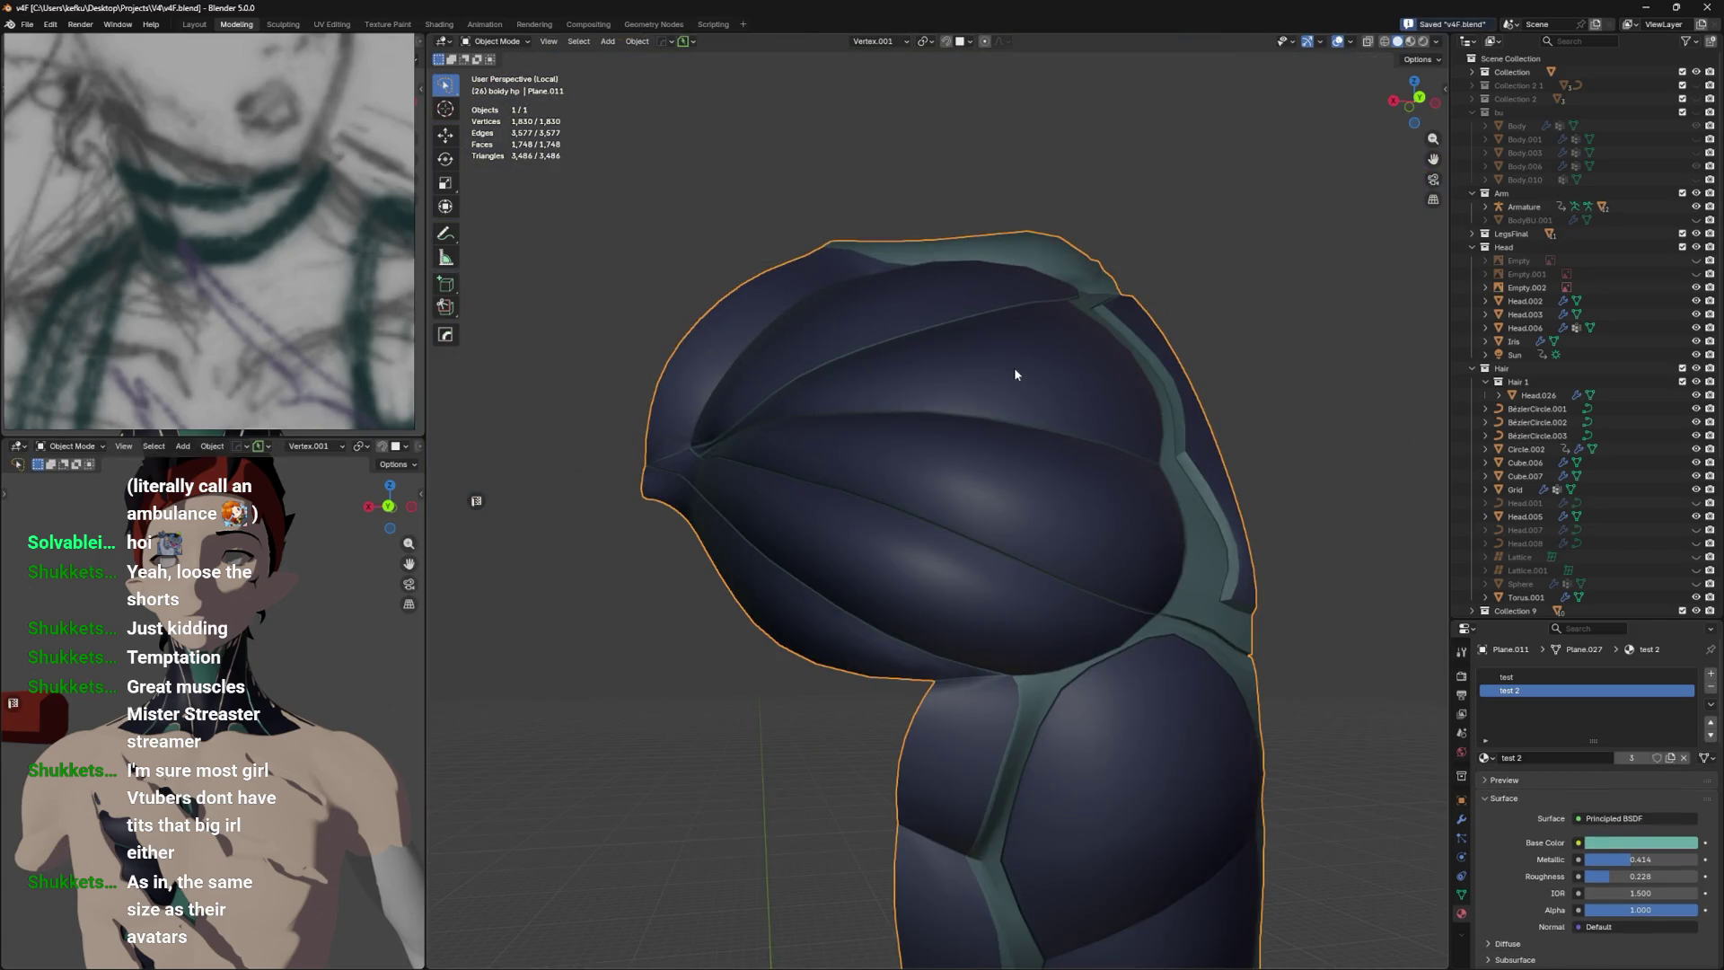
# Apply level 1 subdivision with Ctrl+1 and orbit to inspect the smoothed navy panels and teal bands.
pyautogui.hotkey('ctrl', '1')
pyautogui.hotkey('ctrl', 'z')
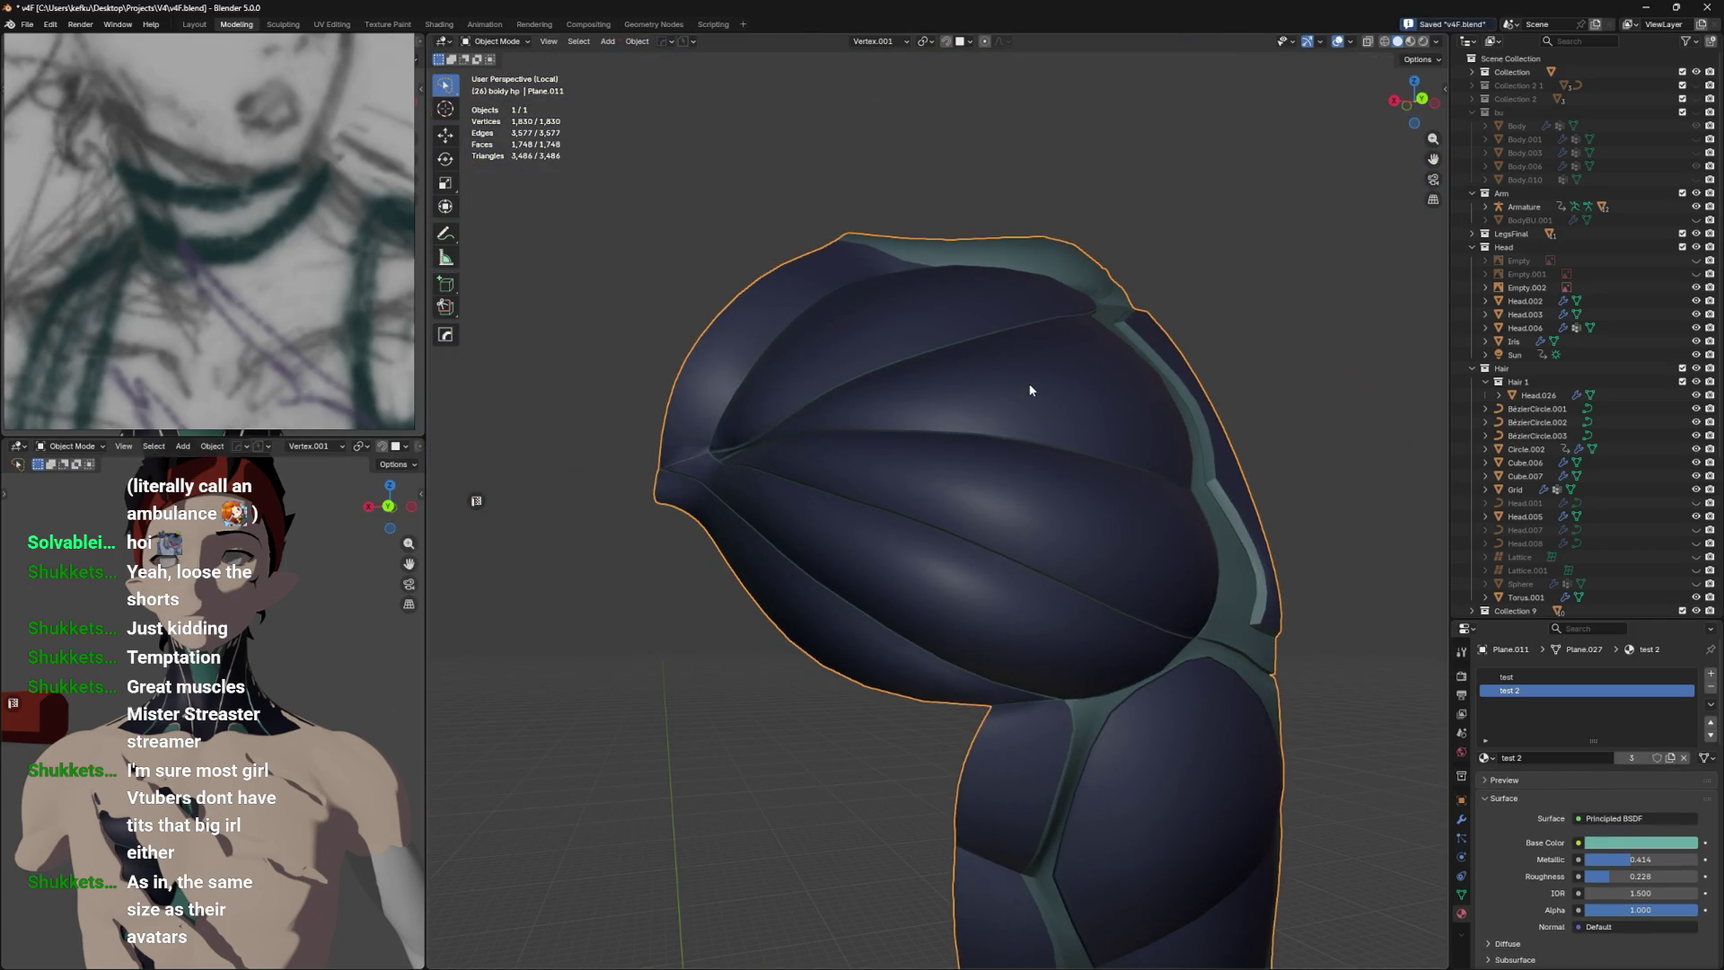
pyautogui.moveTo(1030, 388); pyautogui.dragTo(989, 374)
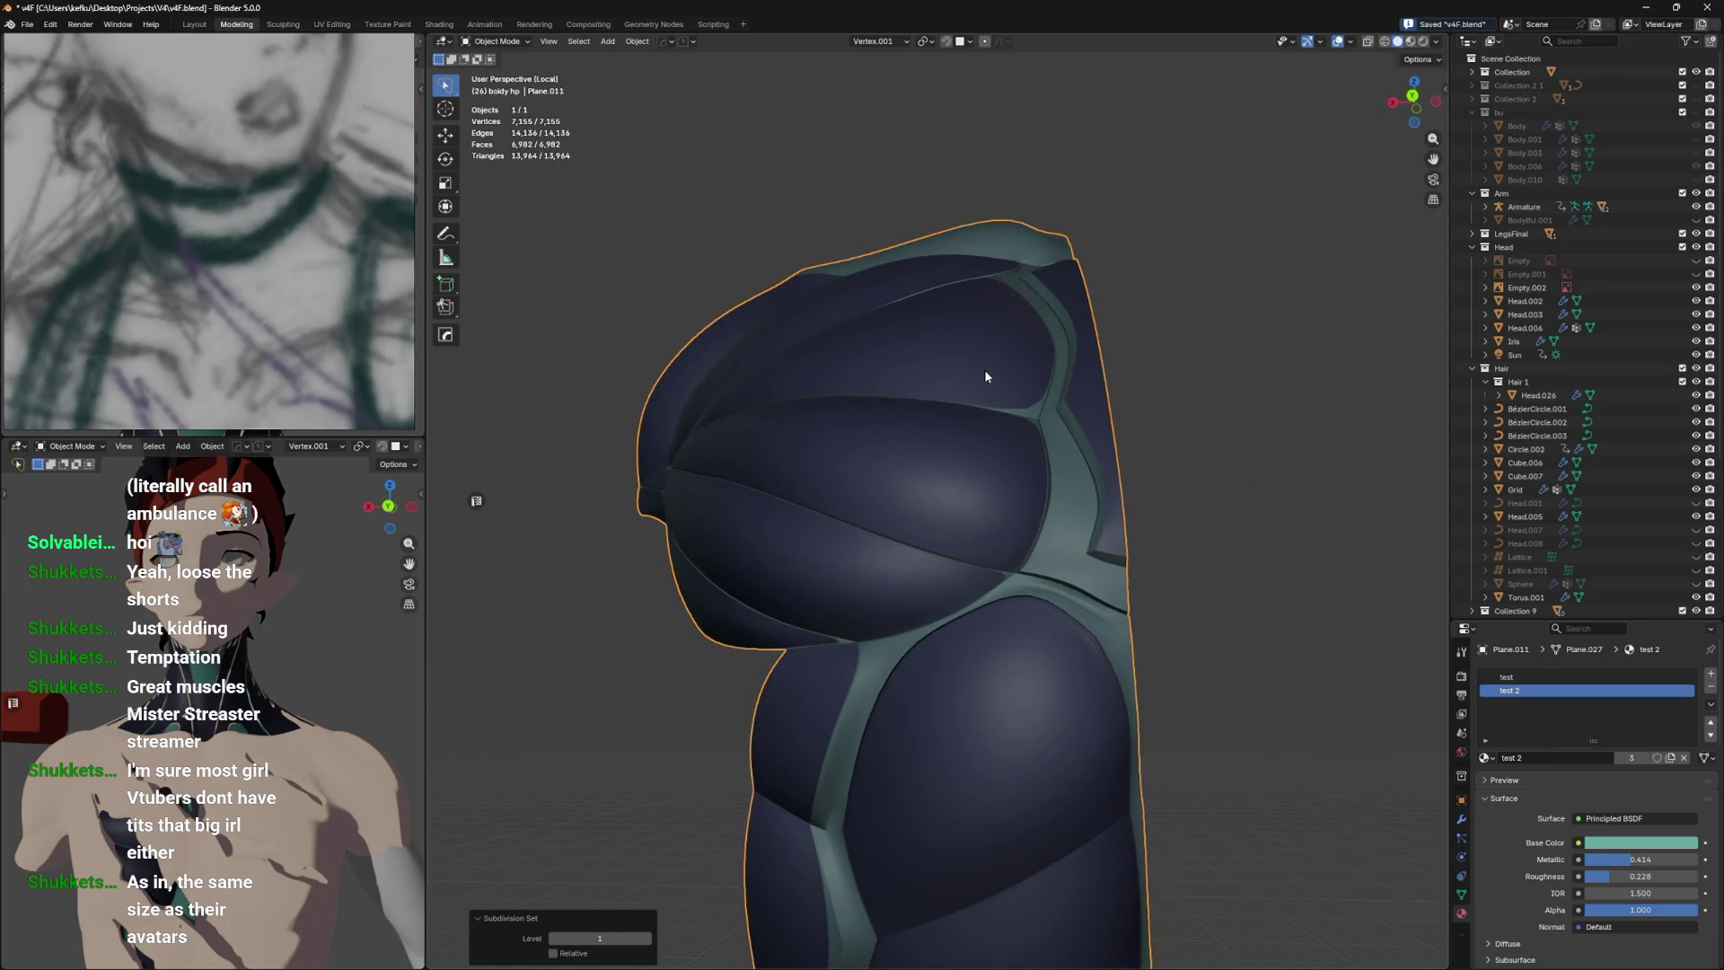
pyautogui.hotkey('ctrl', '1')
pyautogui.scroll(3)
pyautogui.moveTo(1006, 400); pyautogui.dragTo(1055, 477)
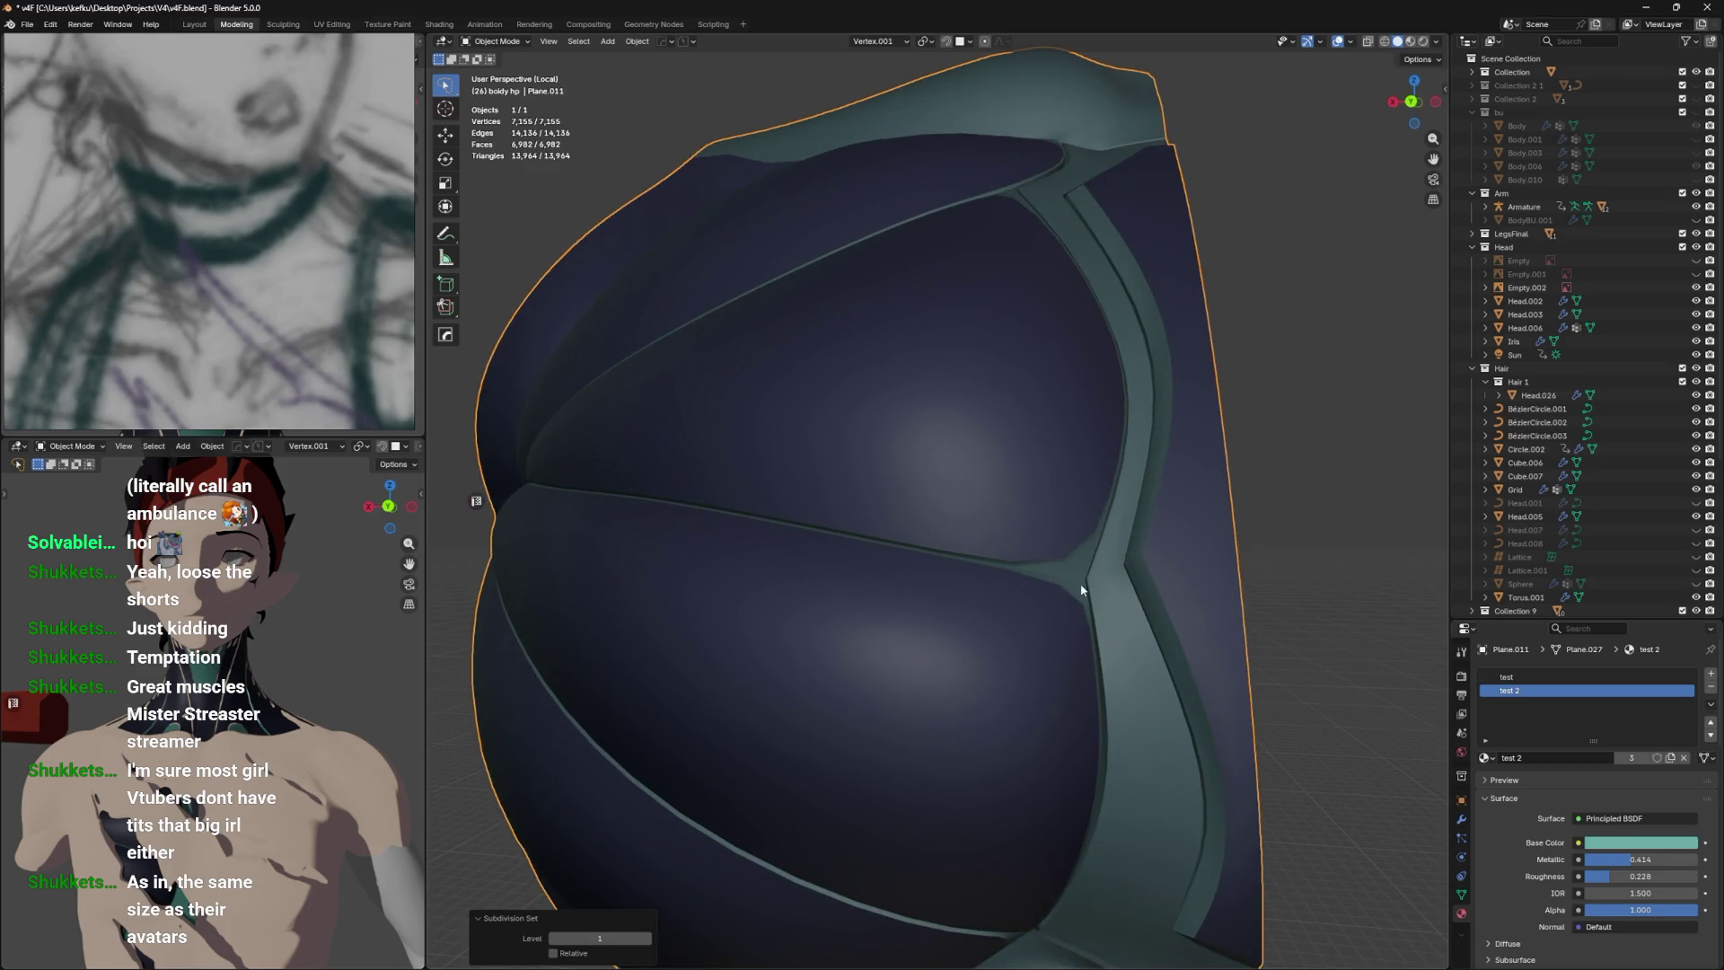
pyautogui.moveTo(1108, 543); pyautogui.dragTo(1082, 539)
pyautogui.scroll(3)
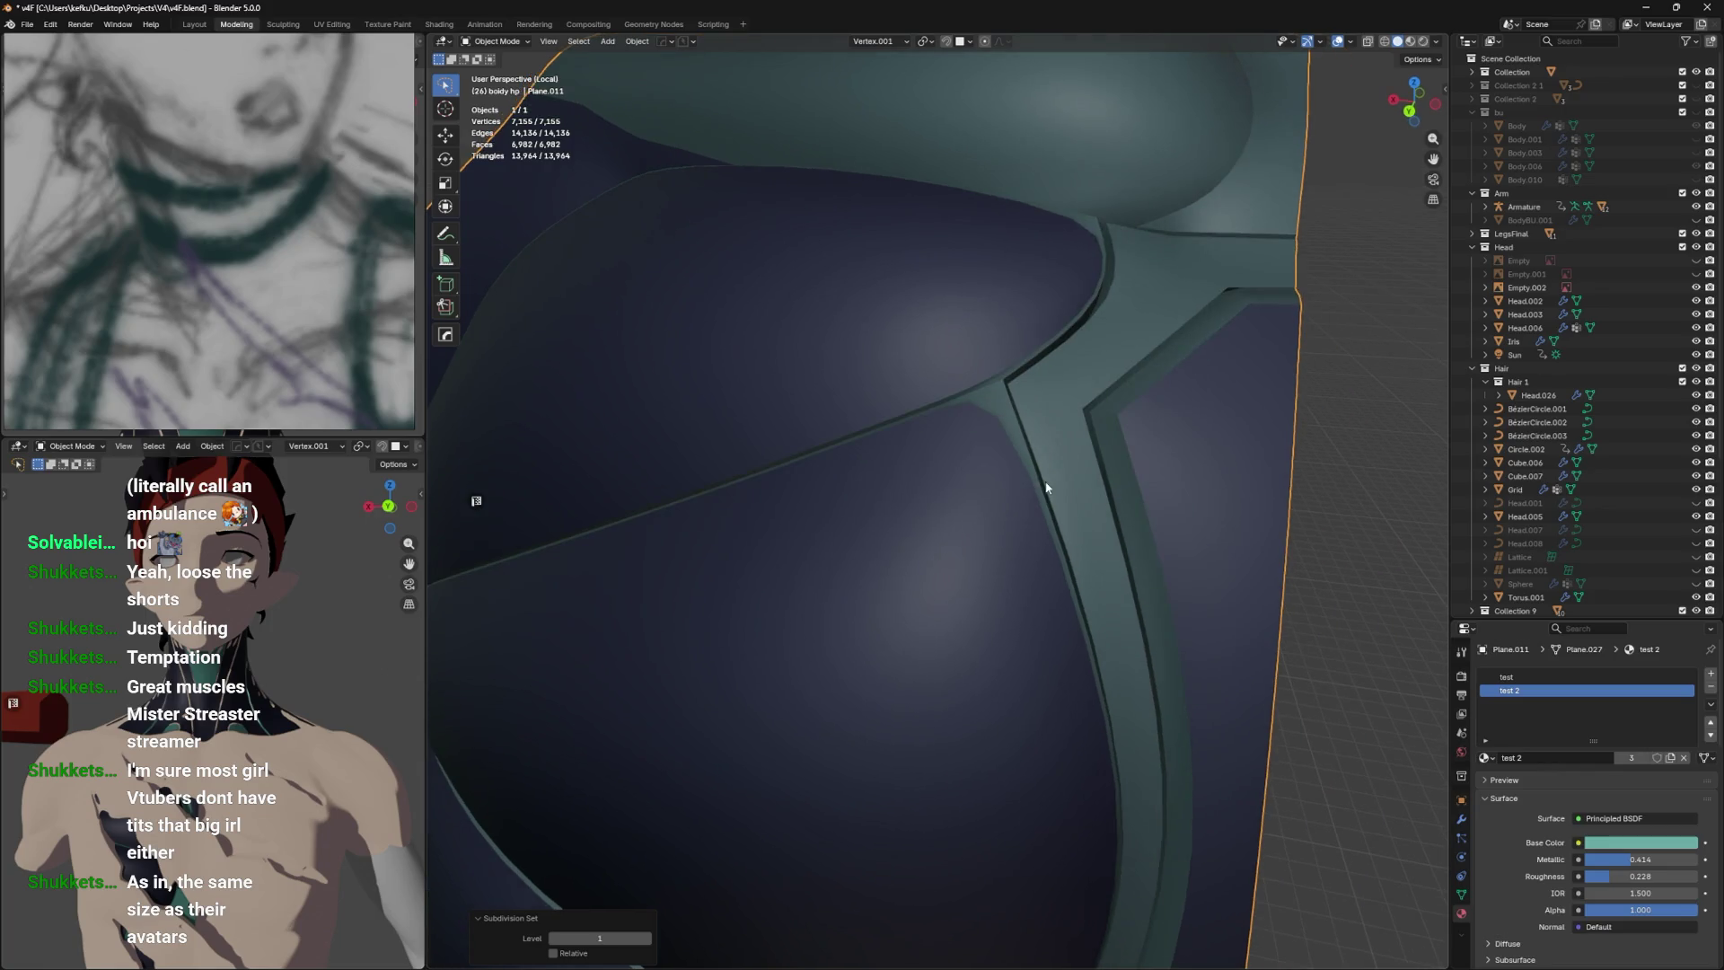
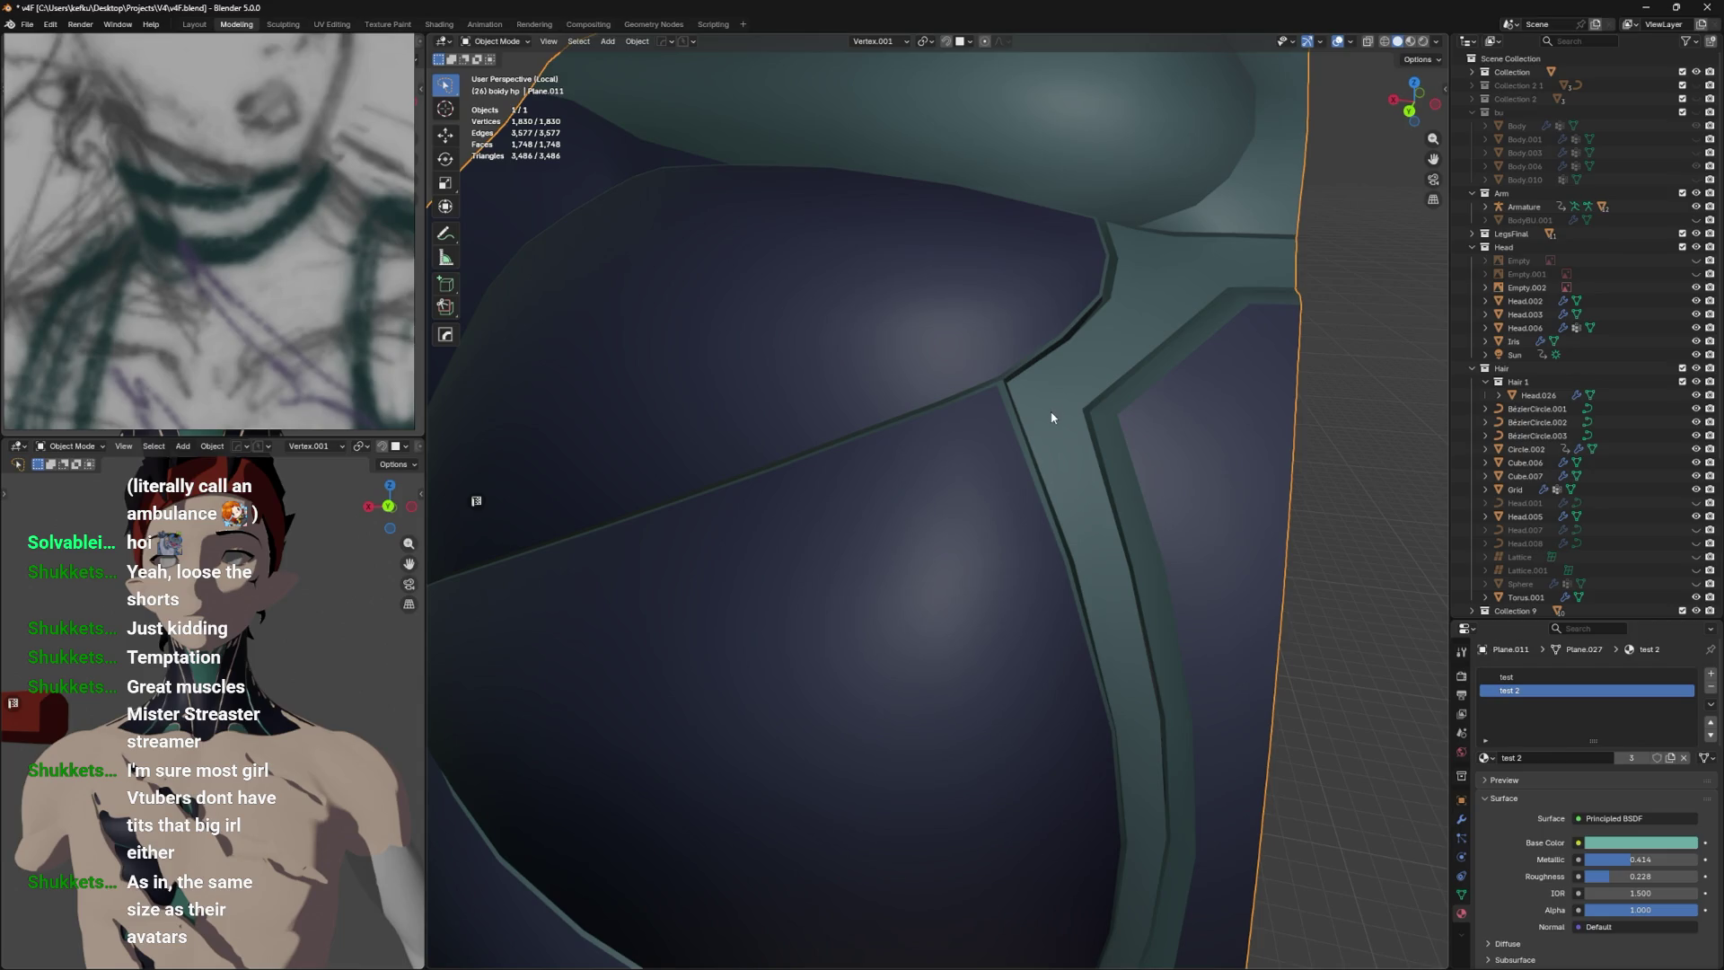
# Preview the body mesh at subdivision level 1 and inspect the chest groove seam edges in Edit Mode.
pyautogui.hotkey('ctrl', '1')
pyautogui.press('Tab')
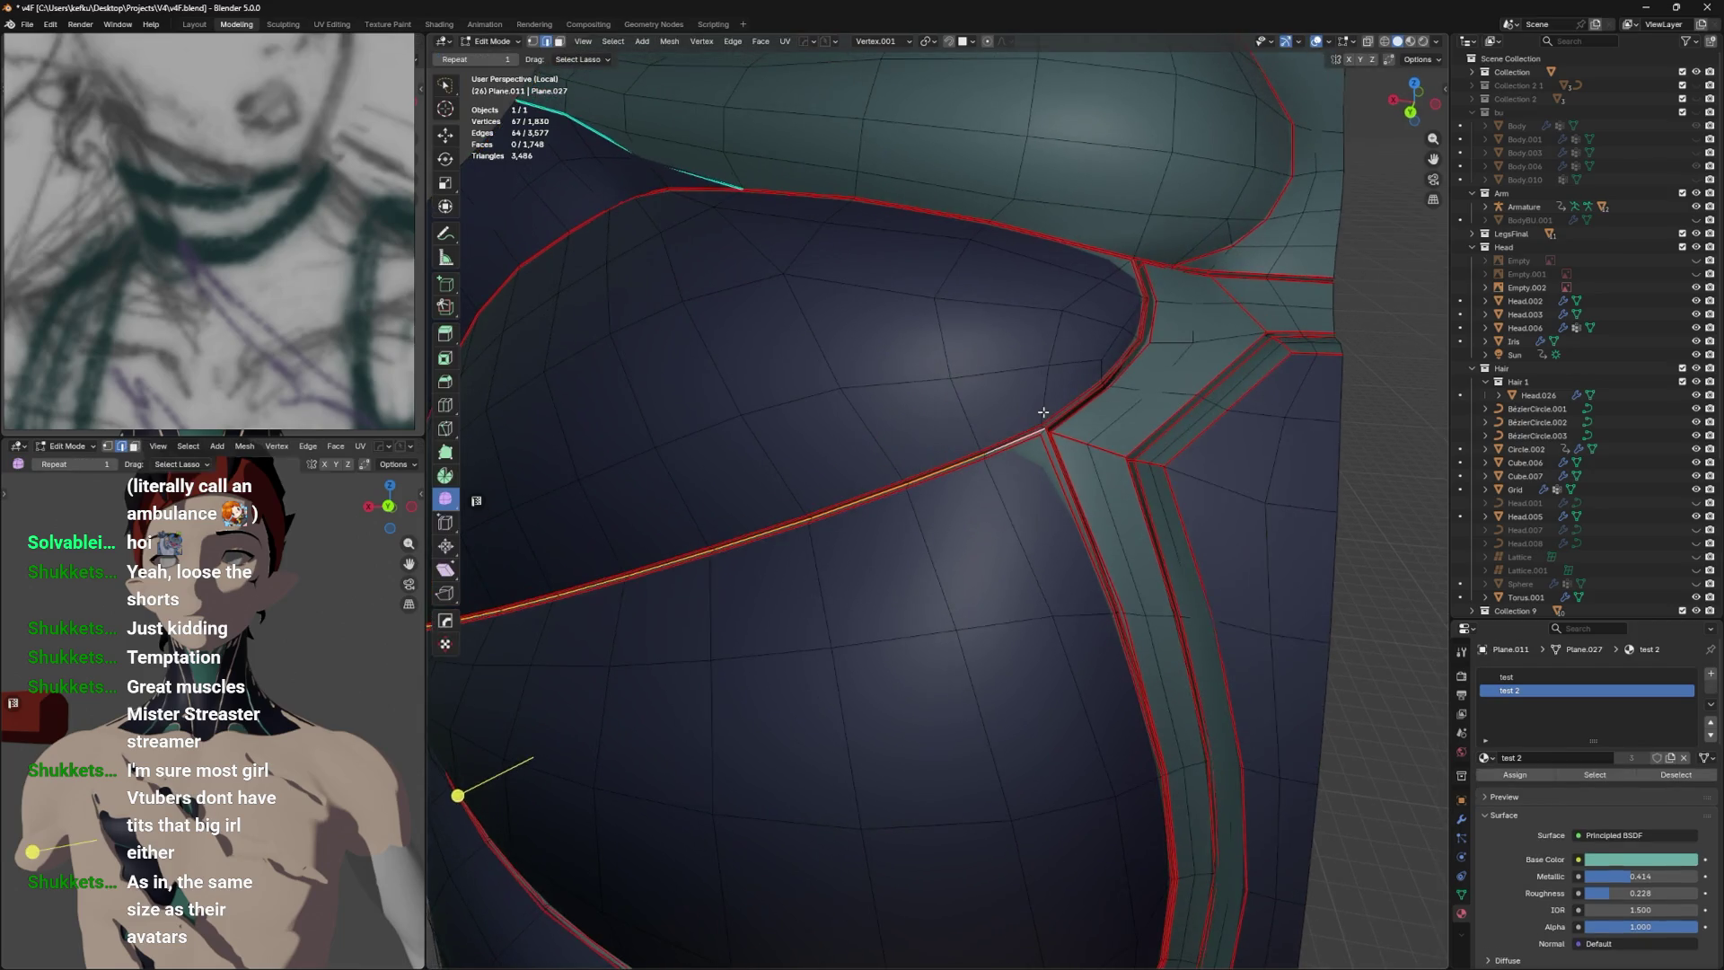
pyautogui.scroll(3)
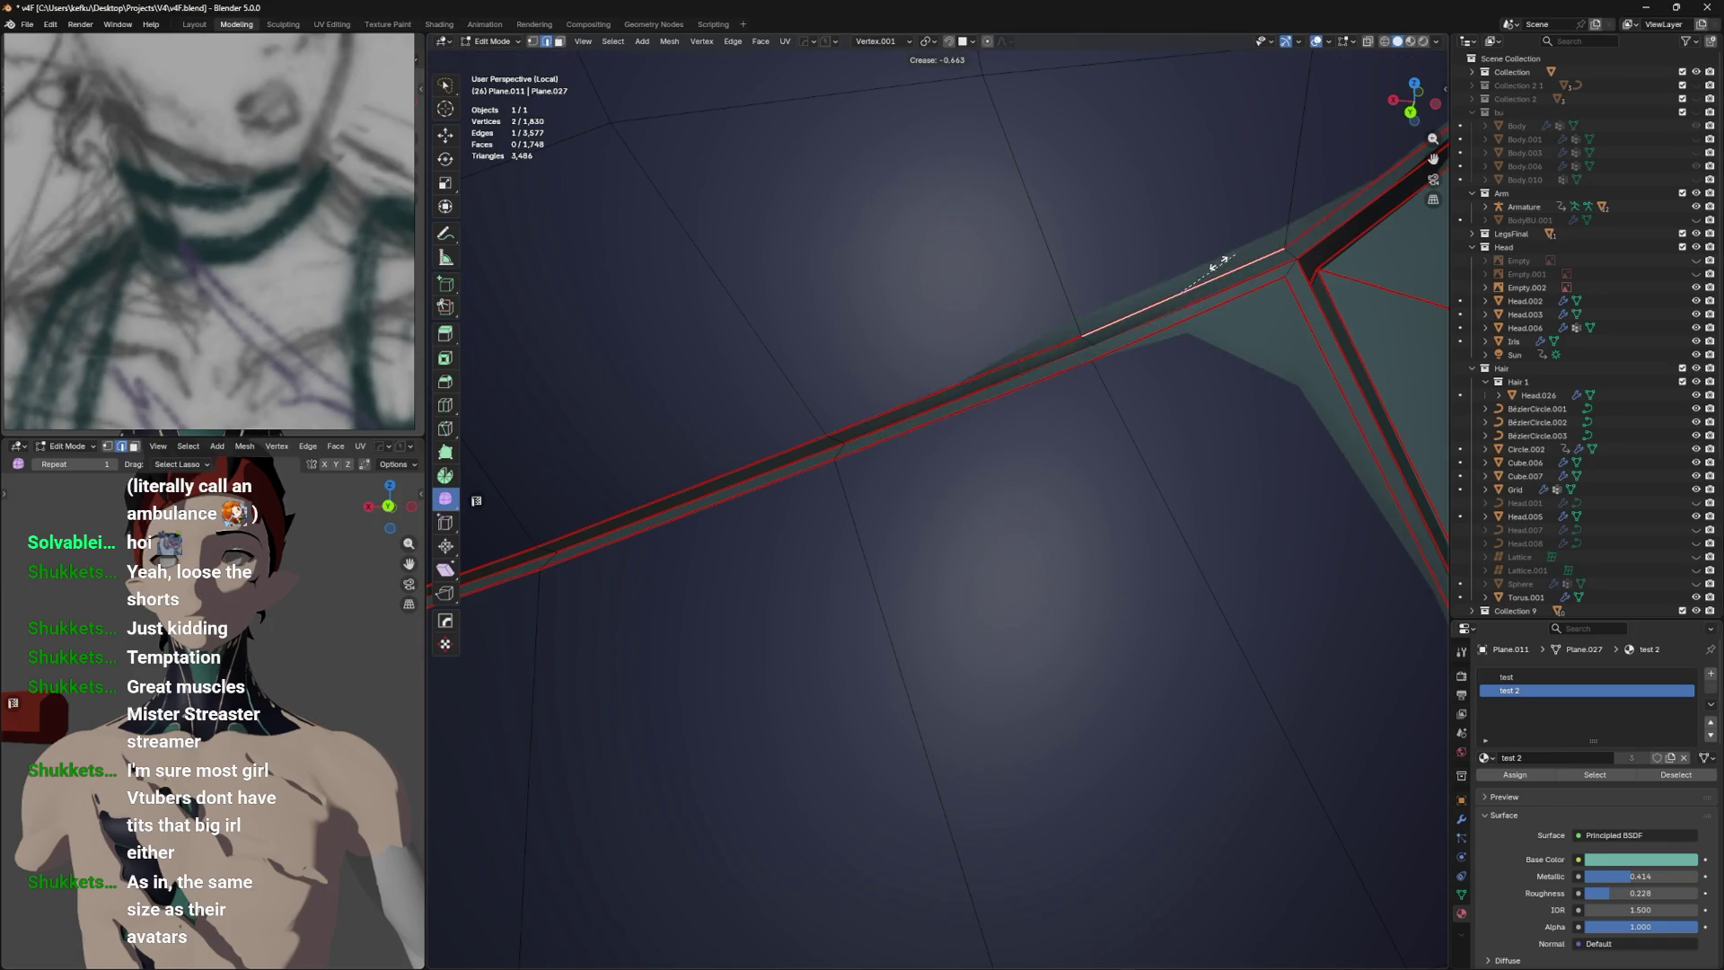
pyautogui.scroll(-3)
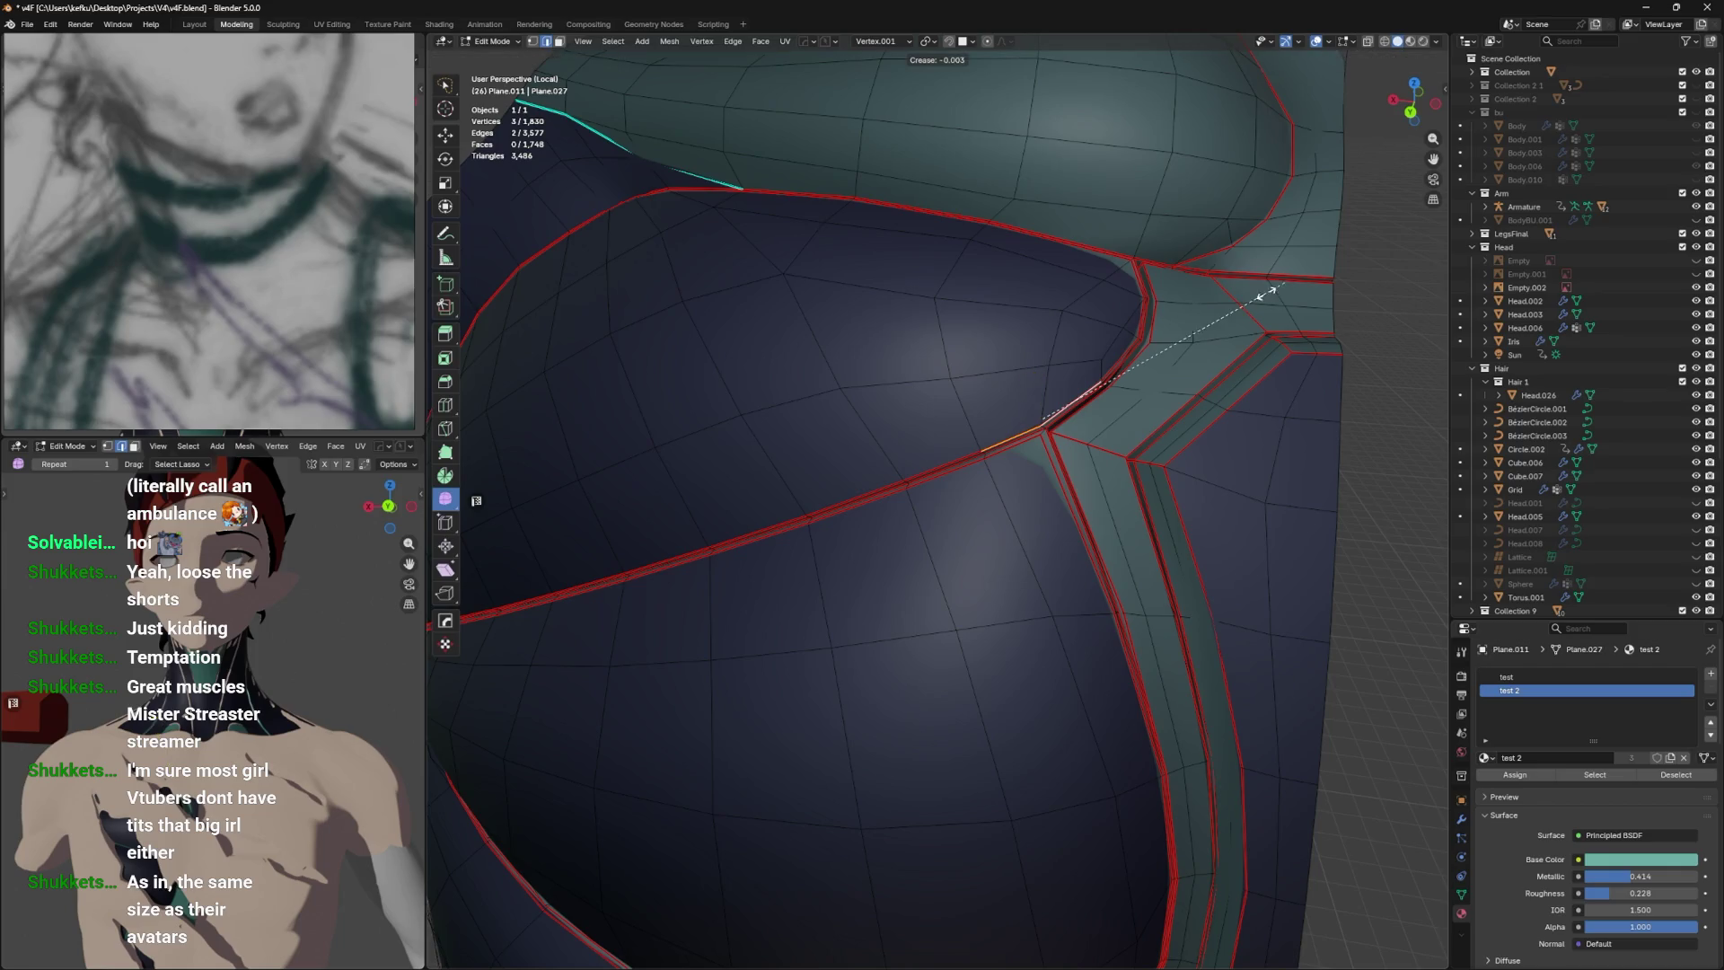
pyautogui.scroll(3)
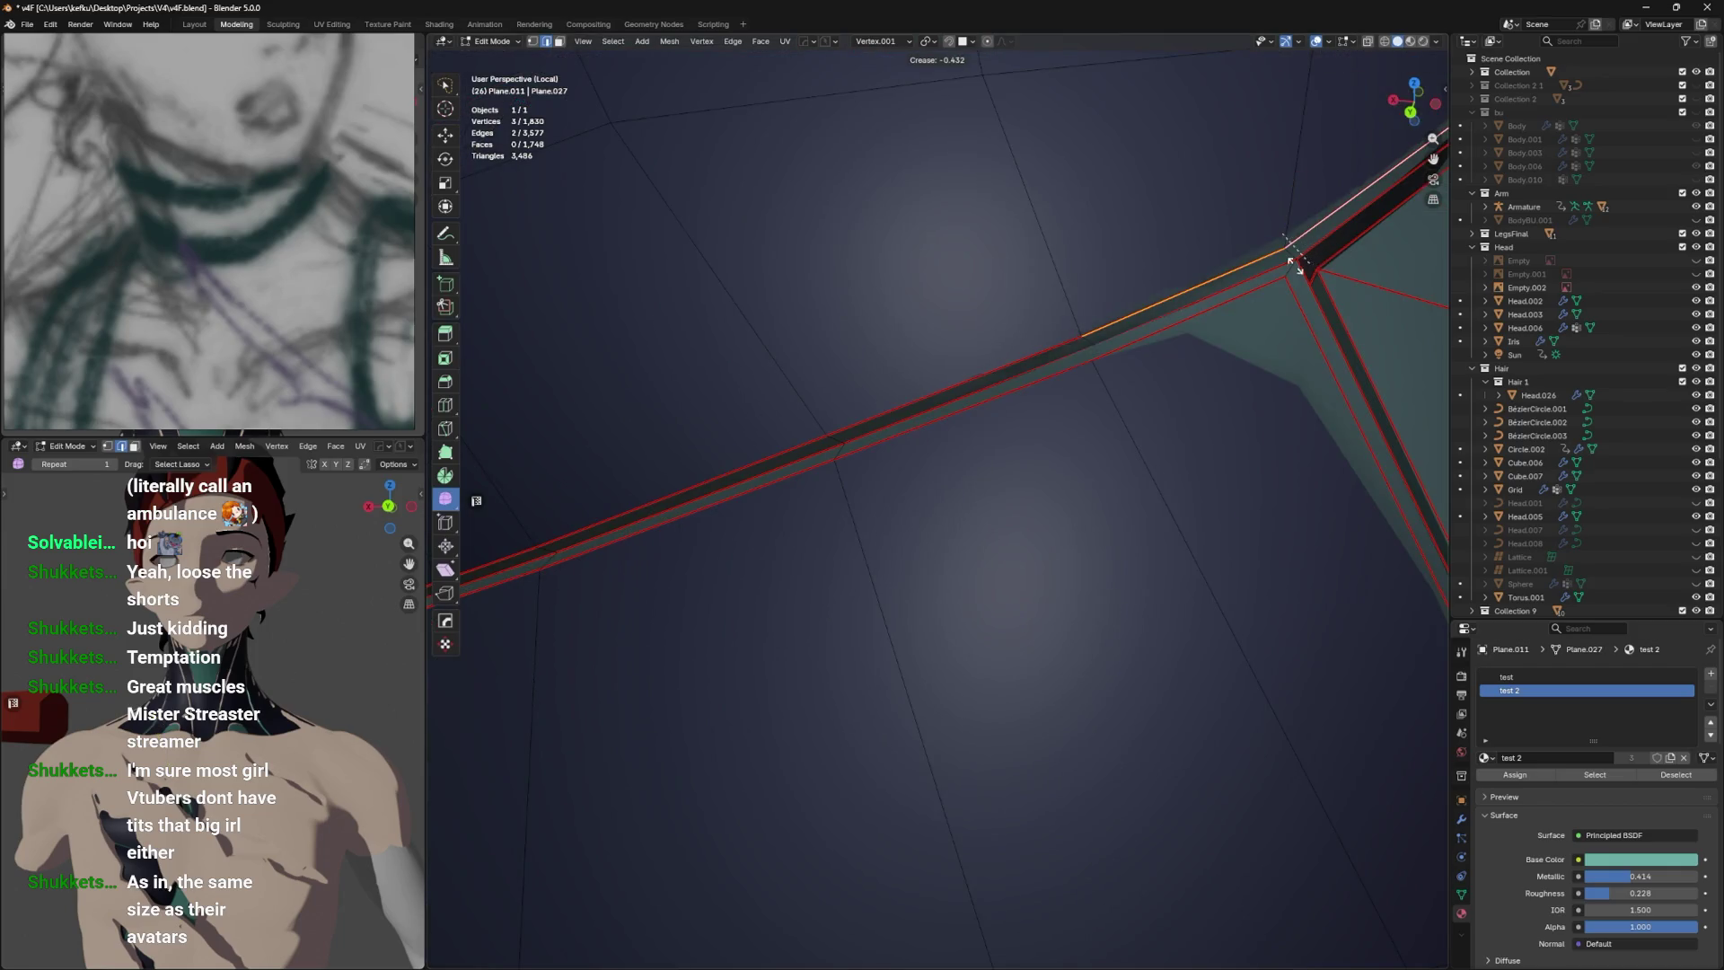
pyautogui.scroll(-3)
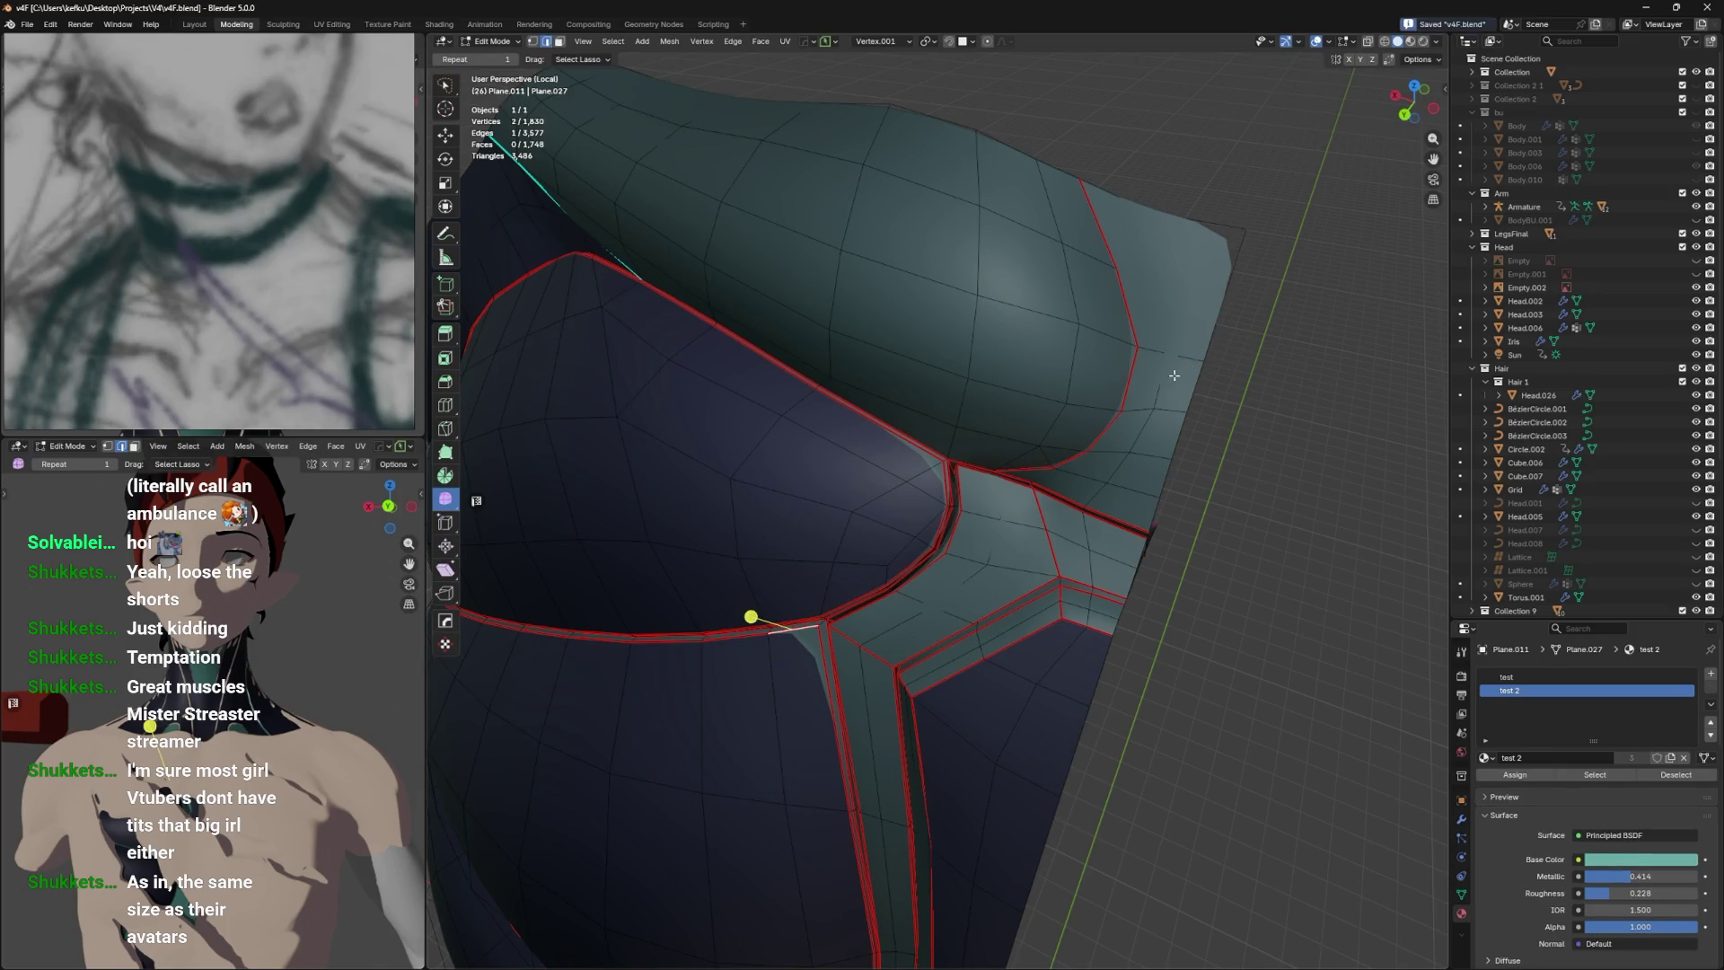
# Check the softened groove in Object Mode, then return to an edge-on Edit Mode view of the seam.
pyautogui.press('Tab')
pyautogui.scroll(3)
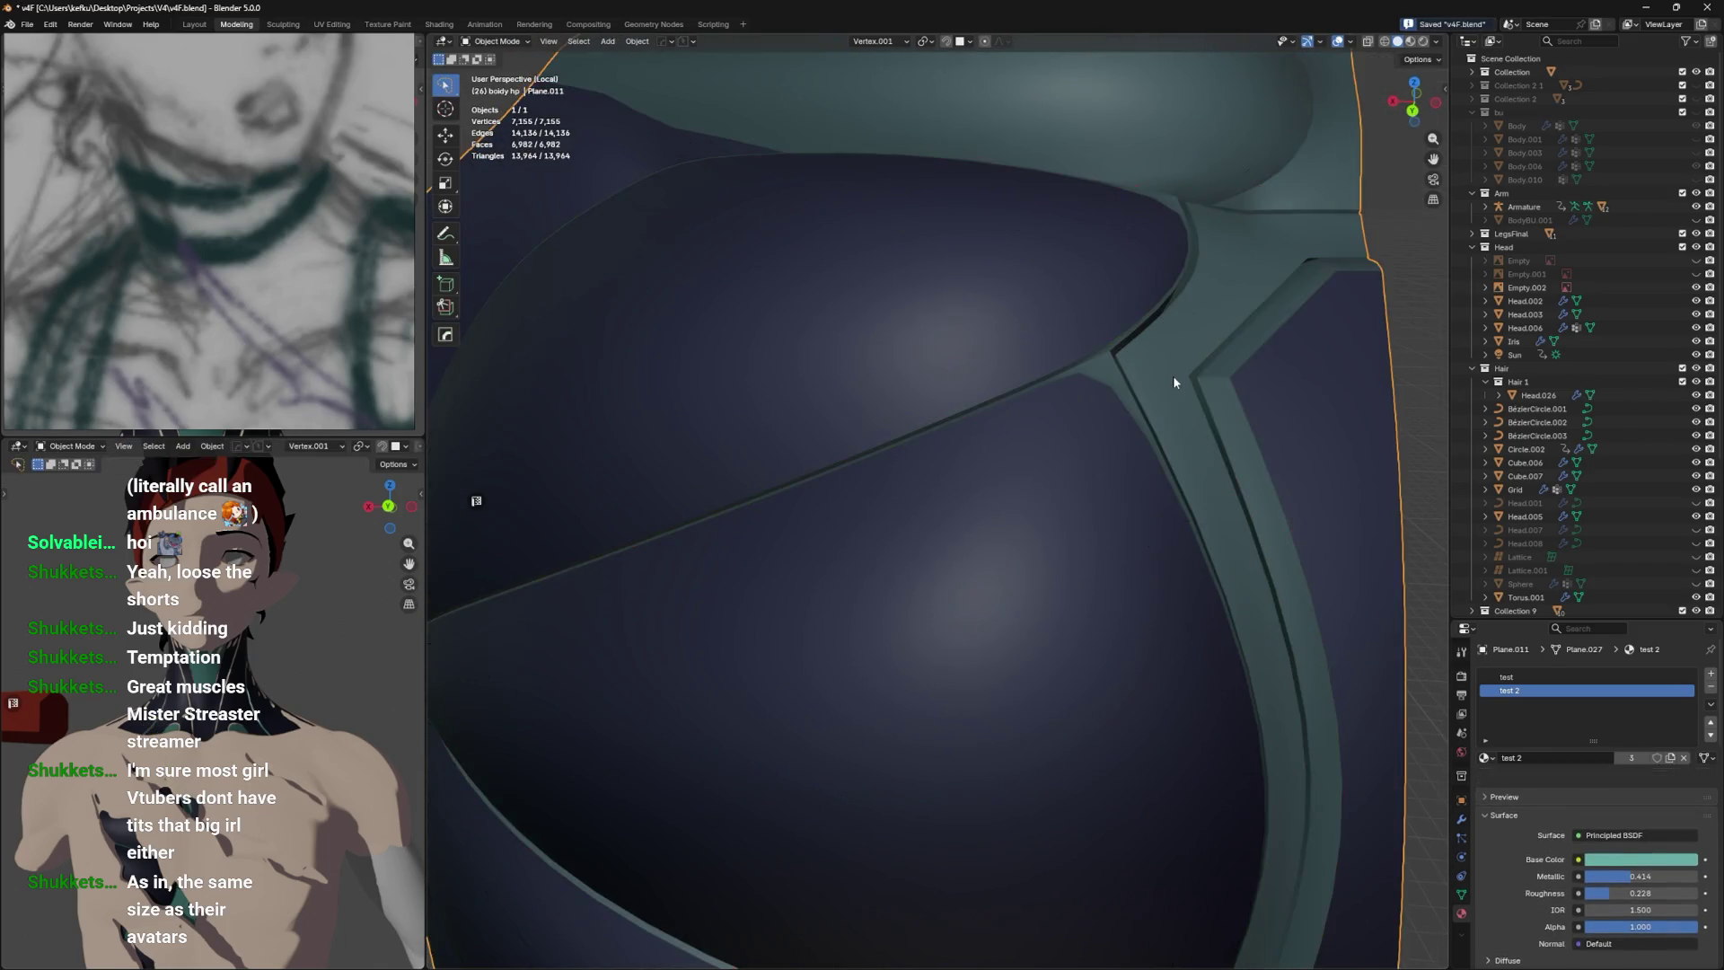
pyautogui.scroll(-3)
pyautogui.moveTo(1173, 376); pyautogui.dragTo(883, 392)
pyautogui.press('Tab')
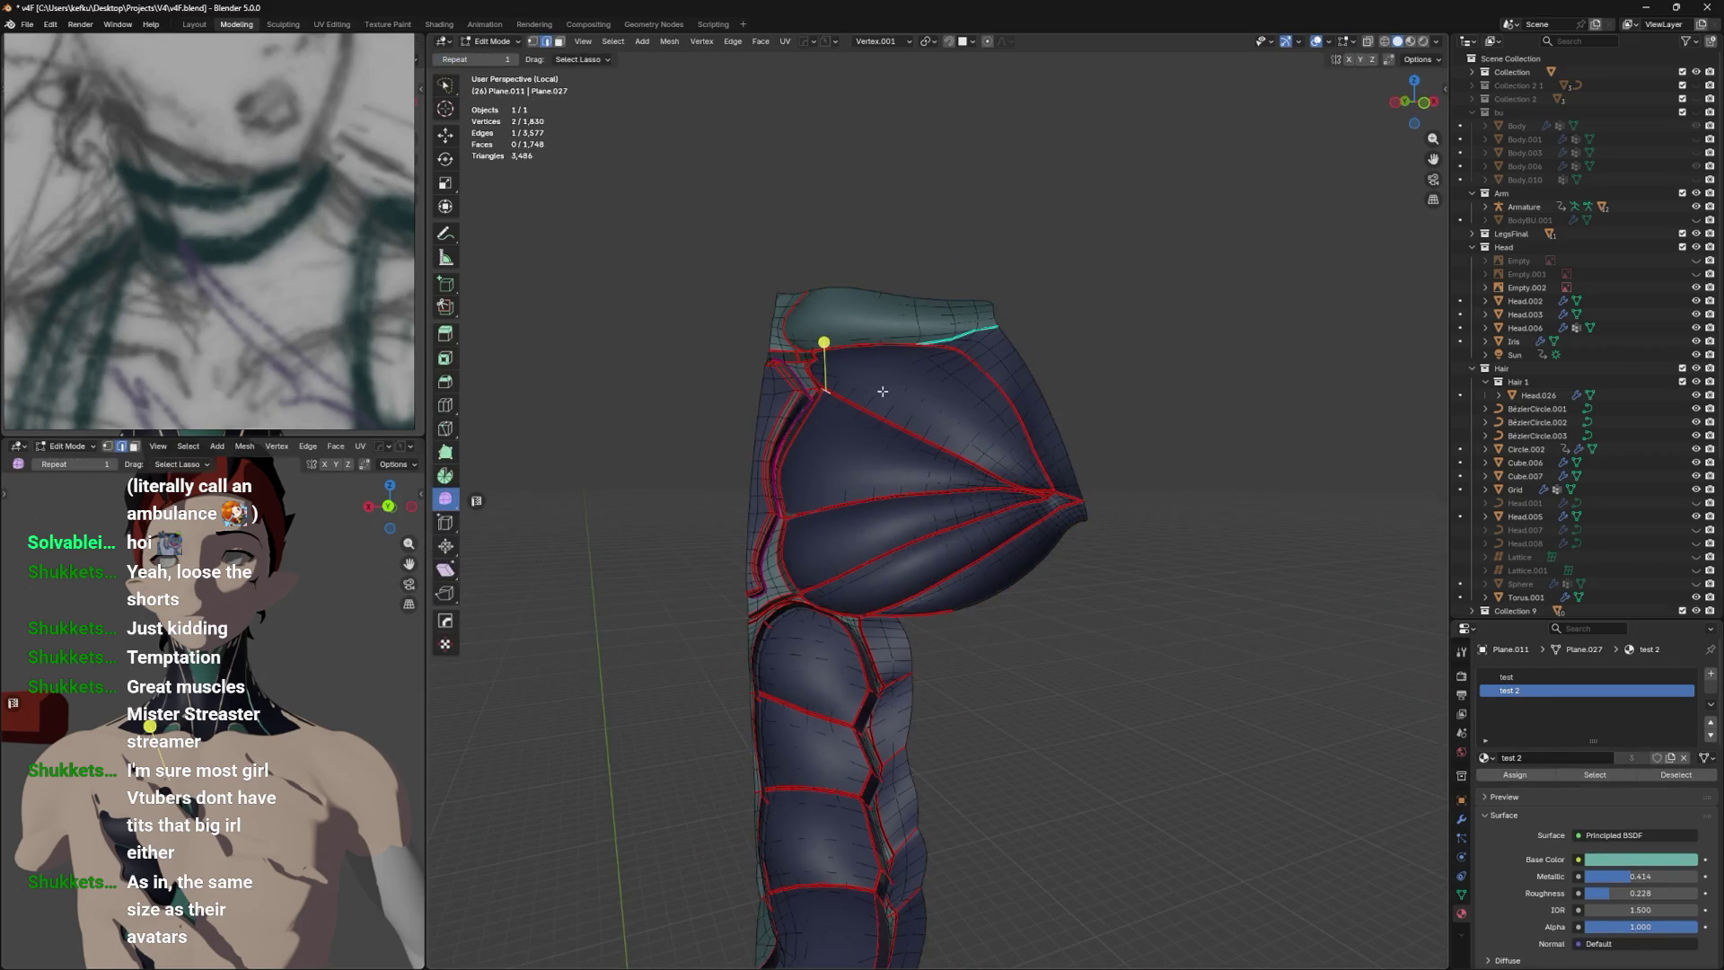
pyautogui.moveTo(927, 488); pyautogui.dragTo(1146, 457)
pyautogui.scroll(3)
# Select the strip's left edge loop, try dissolving it, and undo.
pyautogui.click(1057, 481)
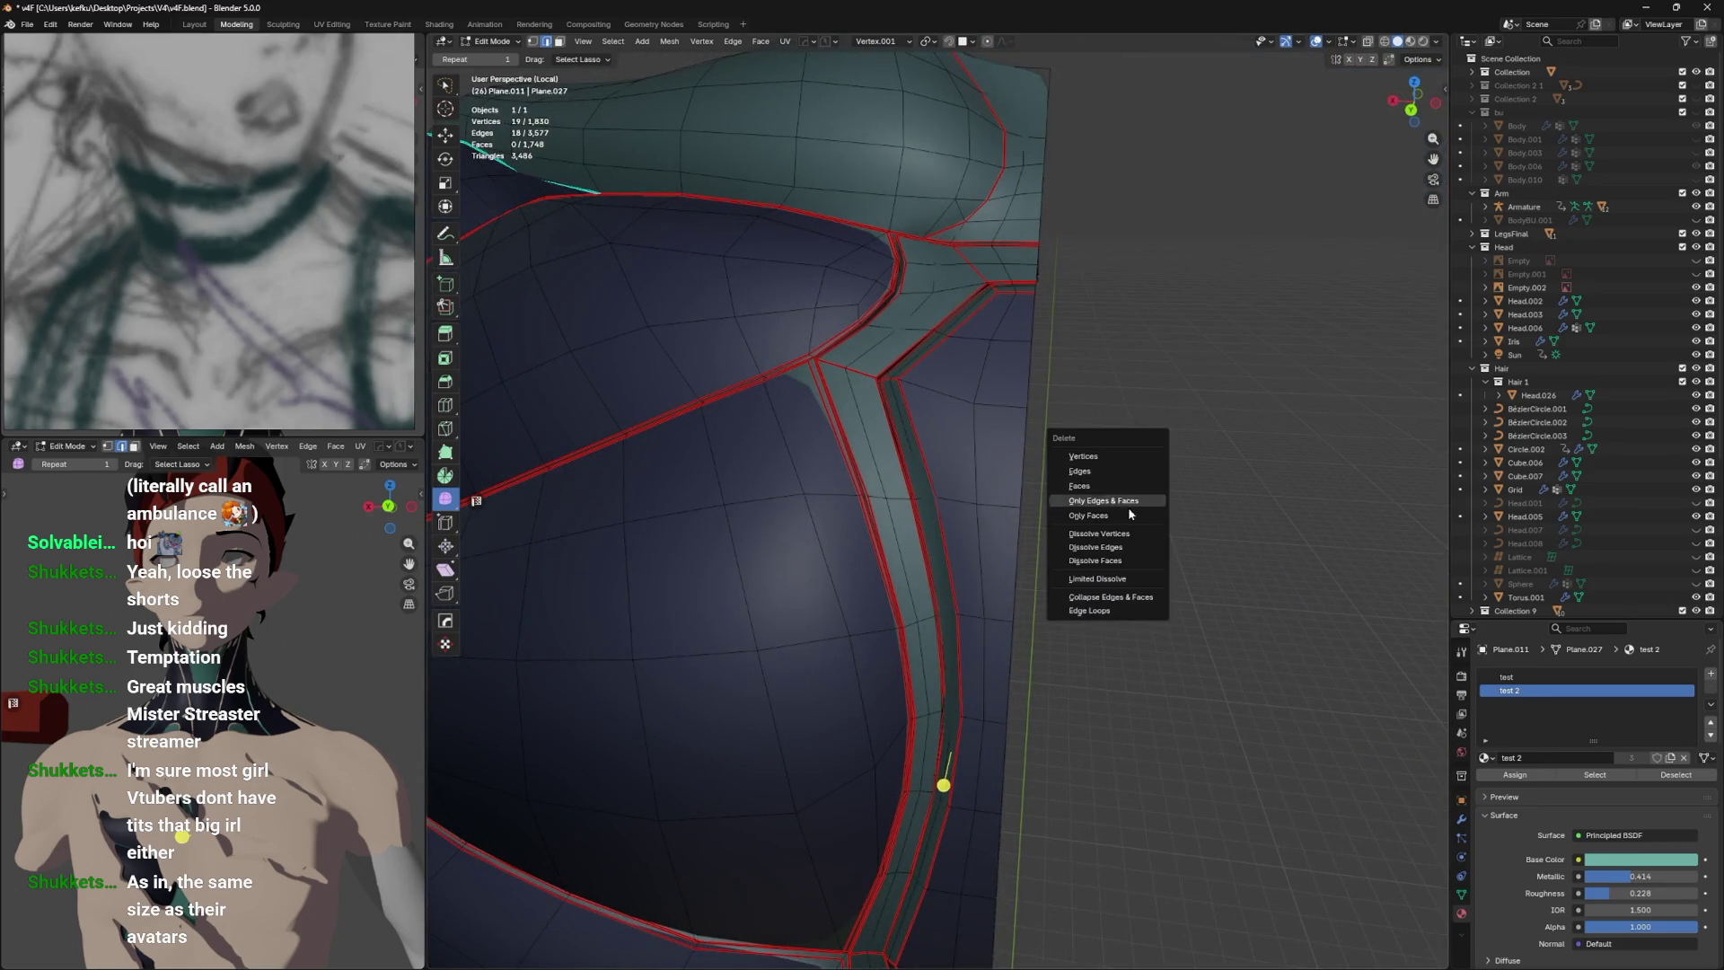
pyautogui.moveTo(1121, 538); pyautogui.dragTo(985, 577)
pyautogui.hotkey('ctrl', 'z')
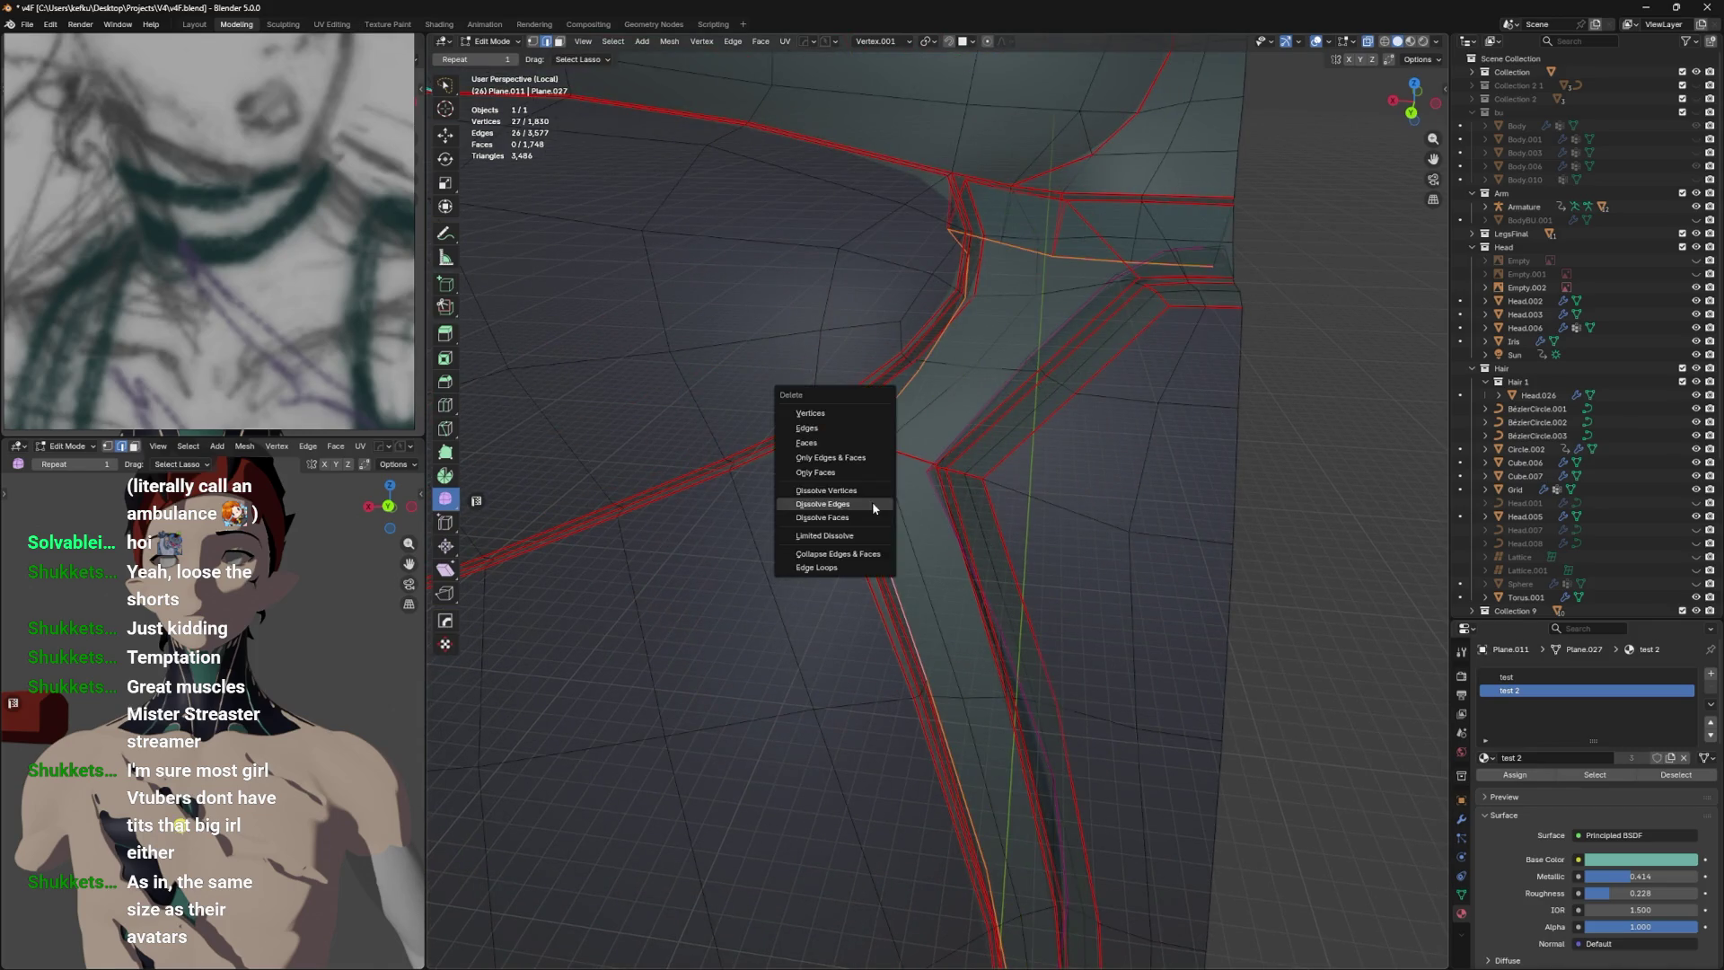
pyautogui.click(873, 507)
pyautogui.moveTo(874, 501); pyautogui.dragTo(936, 449)
pyautogui.scroll(3)
# Slide the 18-edge loop along the strip, check it in Object Mode, and save.
pyautogui.click(839, 462)
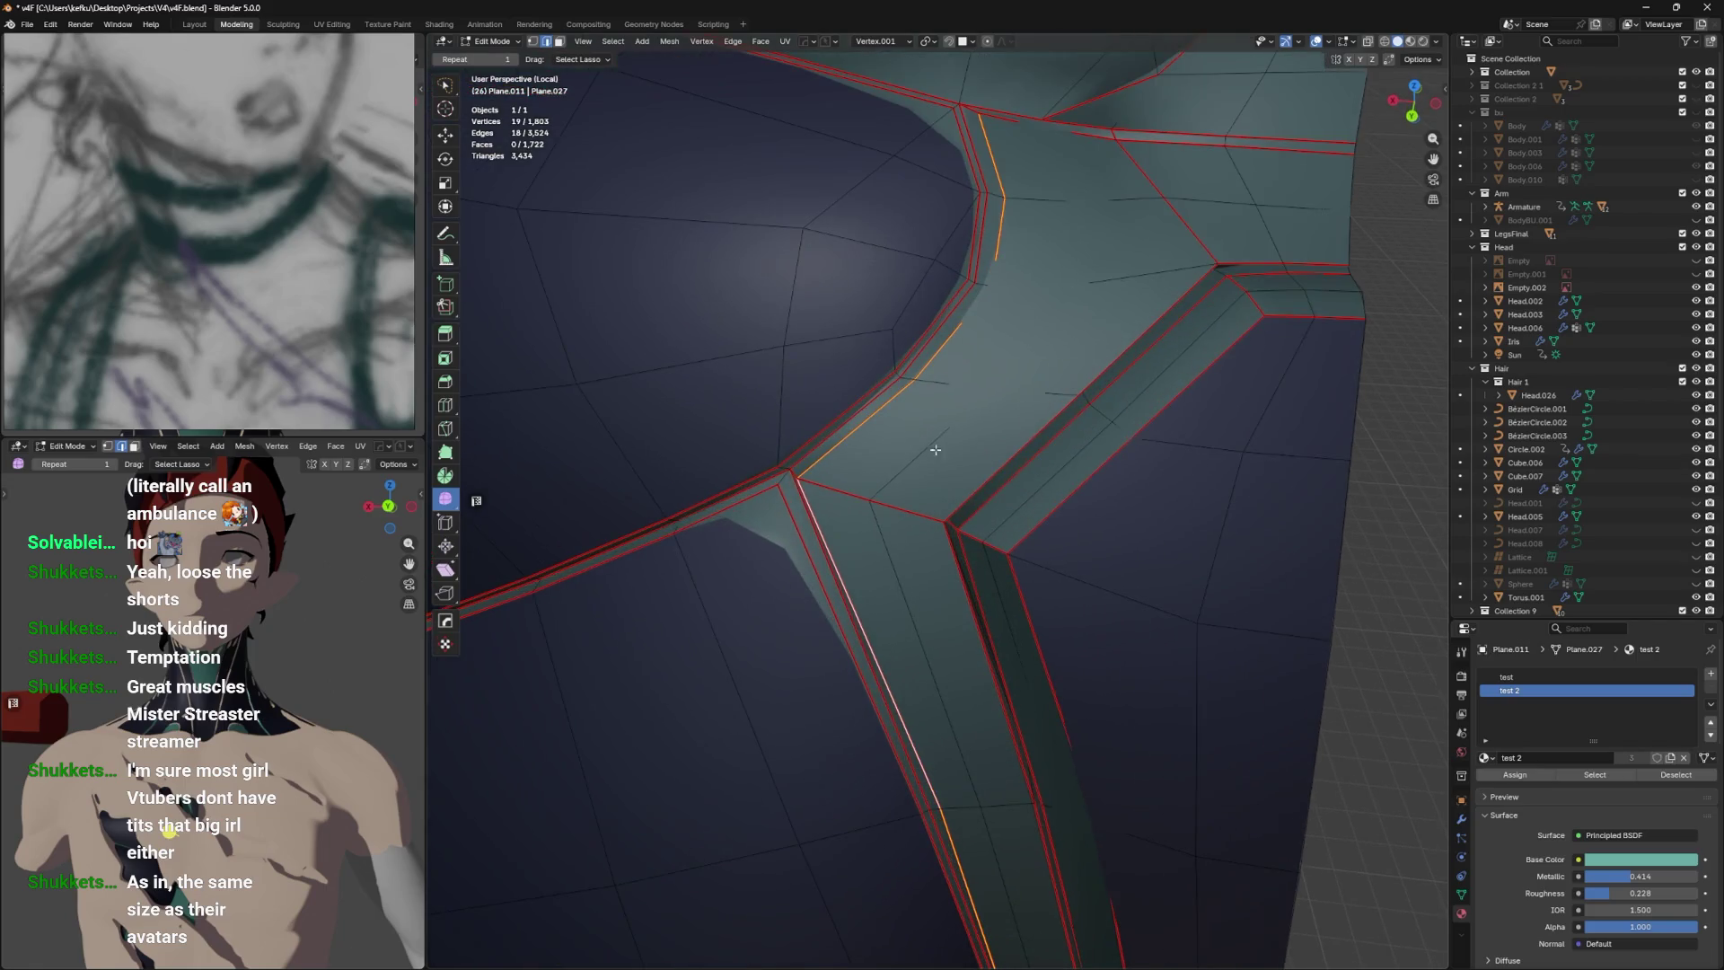
pyautogui.click(944, 448)
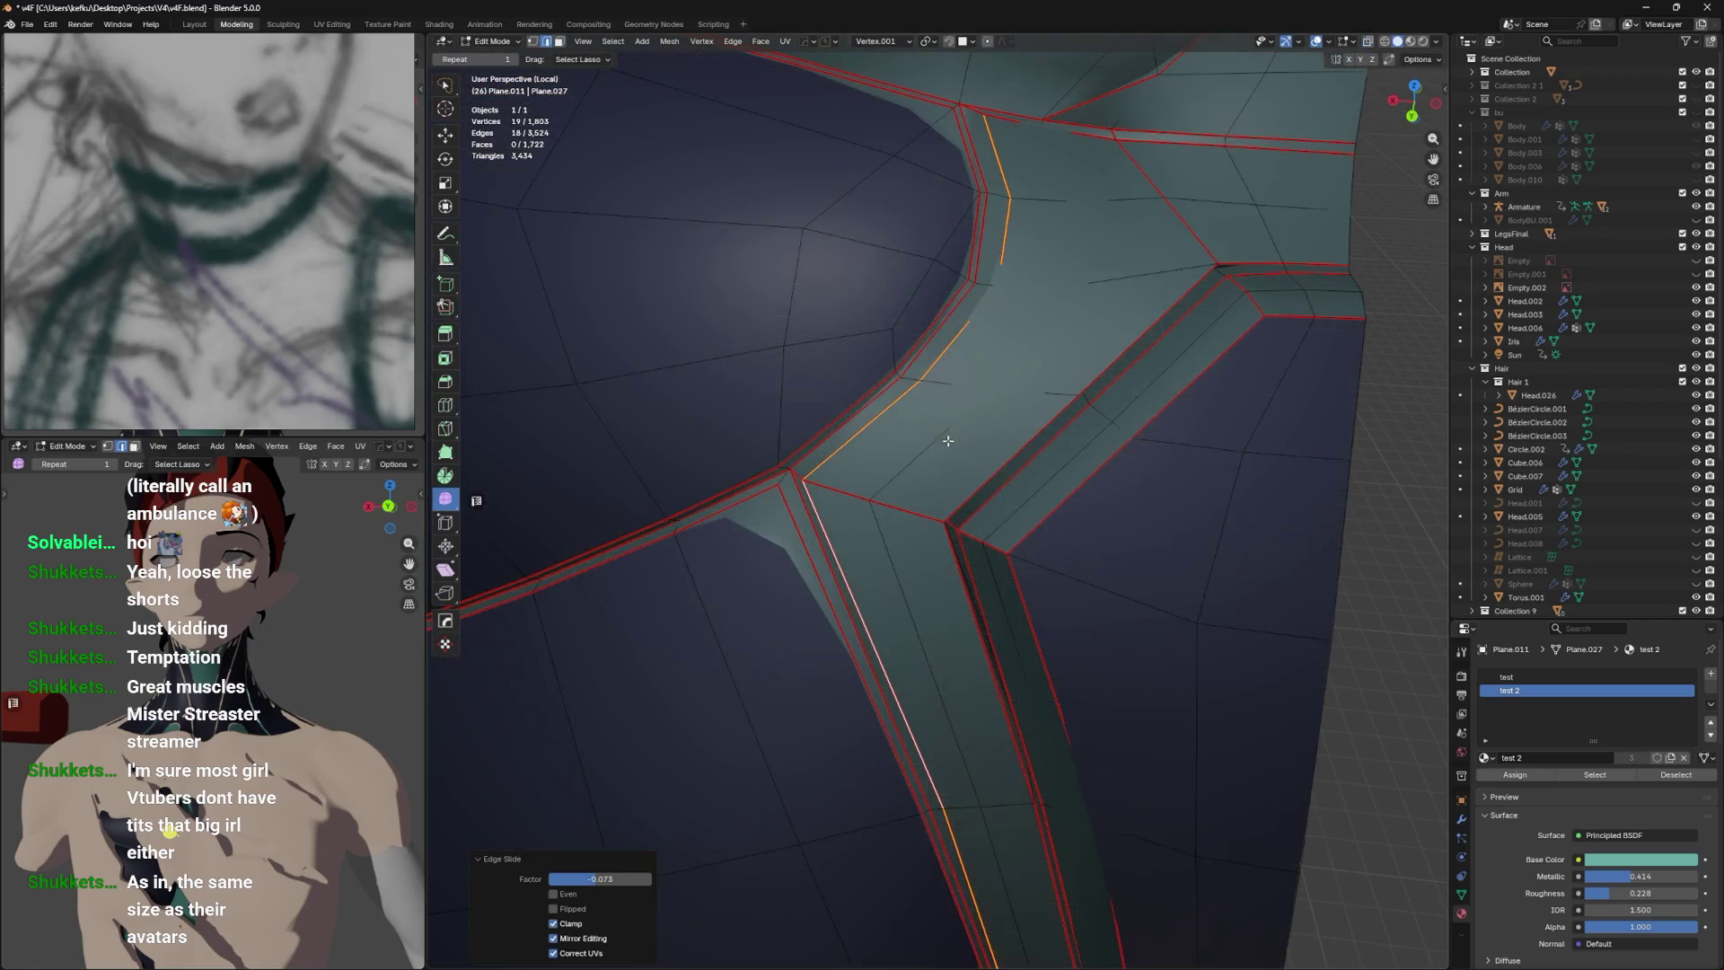
pyautogui.press('Tab')
pyautogui.moveTo(954, 434); pyautogui.dragTo(960, 344)
pyautogui.scroll(-3)
pyautogui.scroll(3)
pyautogui.press('Tab')
pyautogui.press('Tab')
pyautogui.press('Tab')
pyautogui.hotkey('ctrl', 's')
pyautogui.press('Tab')
pyautogui.scroll(3)
pyautogui.press('Tab')
# Edge-slide the side seam loop with G and review the reshaped torso from the side.
pyautogui.scroll(3)
pyautogui.click(986, 285)
pyautogui.click(984, 236)
pyautogui.moveTo(984, 236); pyautogui.dragTo(997, 377)
pyautogui.press('g')
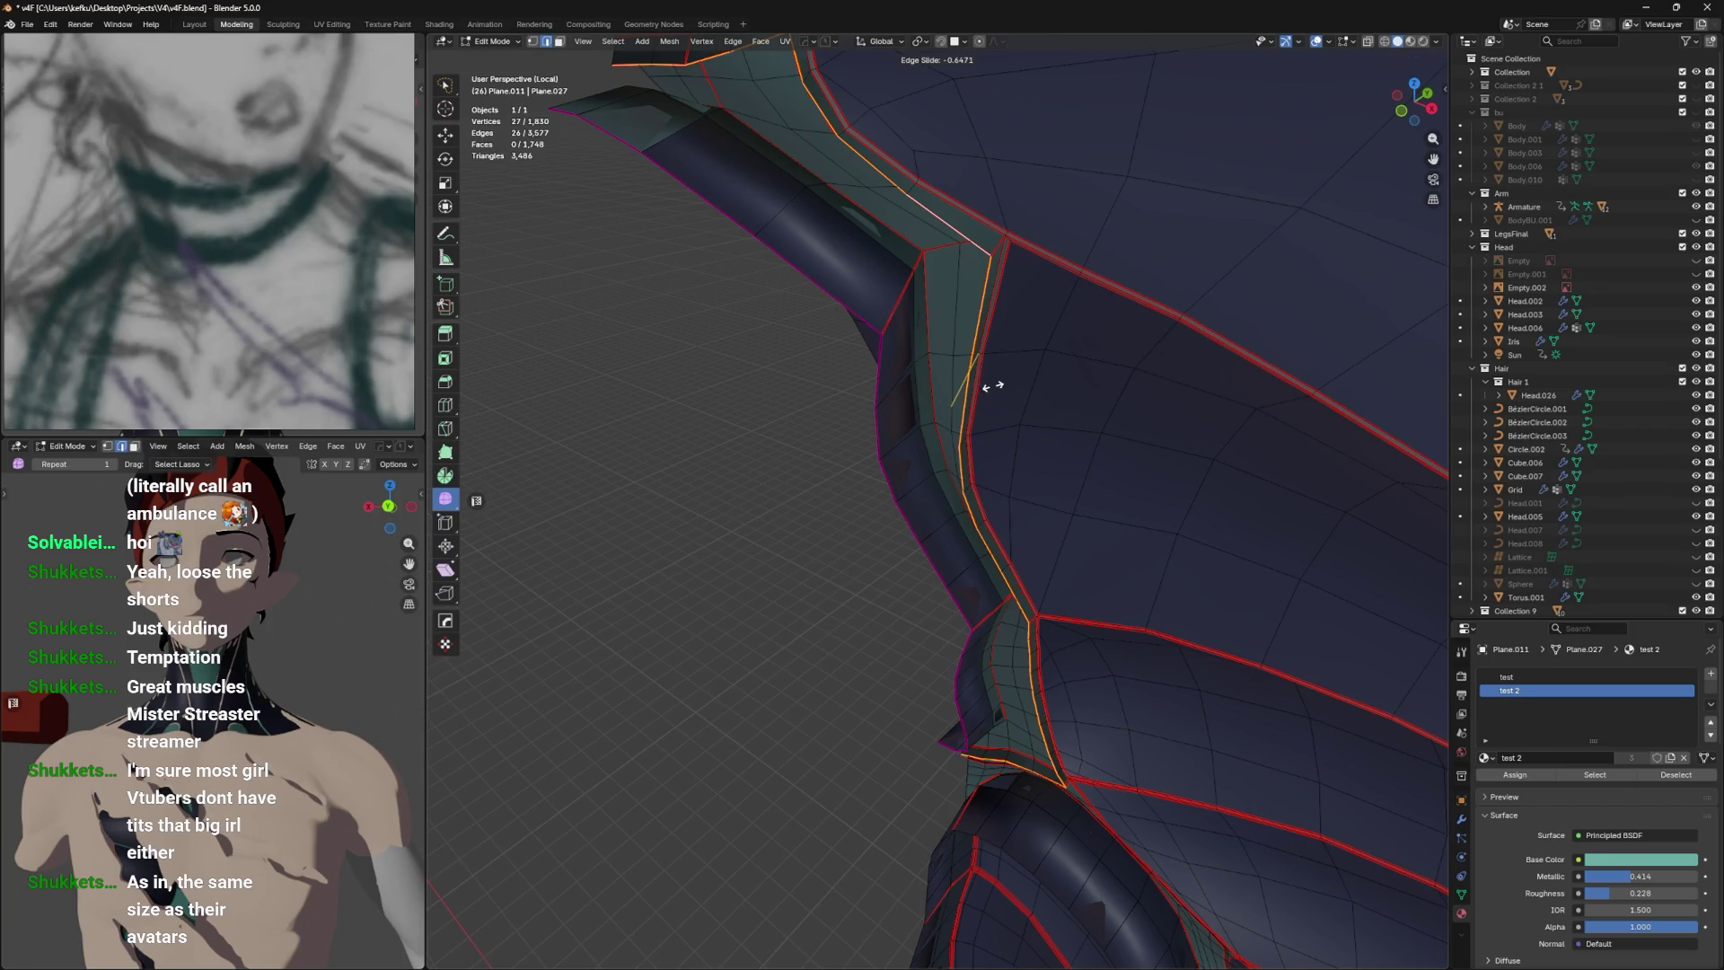
pyautogui.press('Tab')
pyautogui.moveTo(987, 317); pyautogui.dragTo(999, 547)
pyautogui.press('Tab')
pyautogui.press('Tab')
pyautogui.moveTo(1075, 503); pyautogui.dragTo(1169, 677)
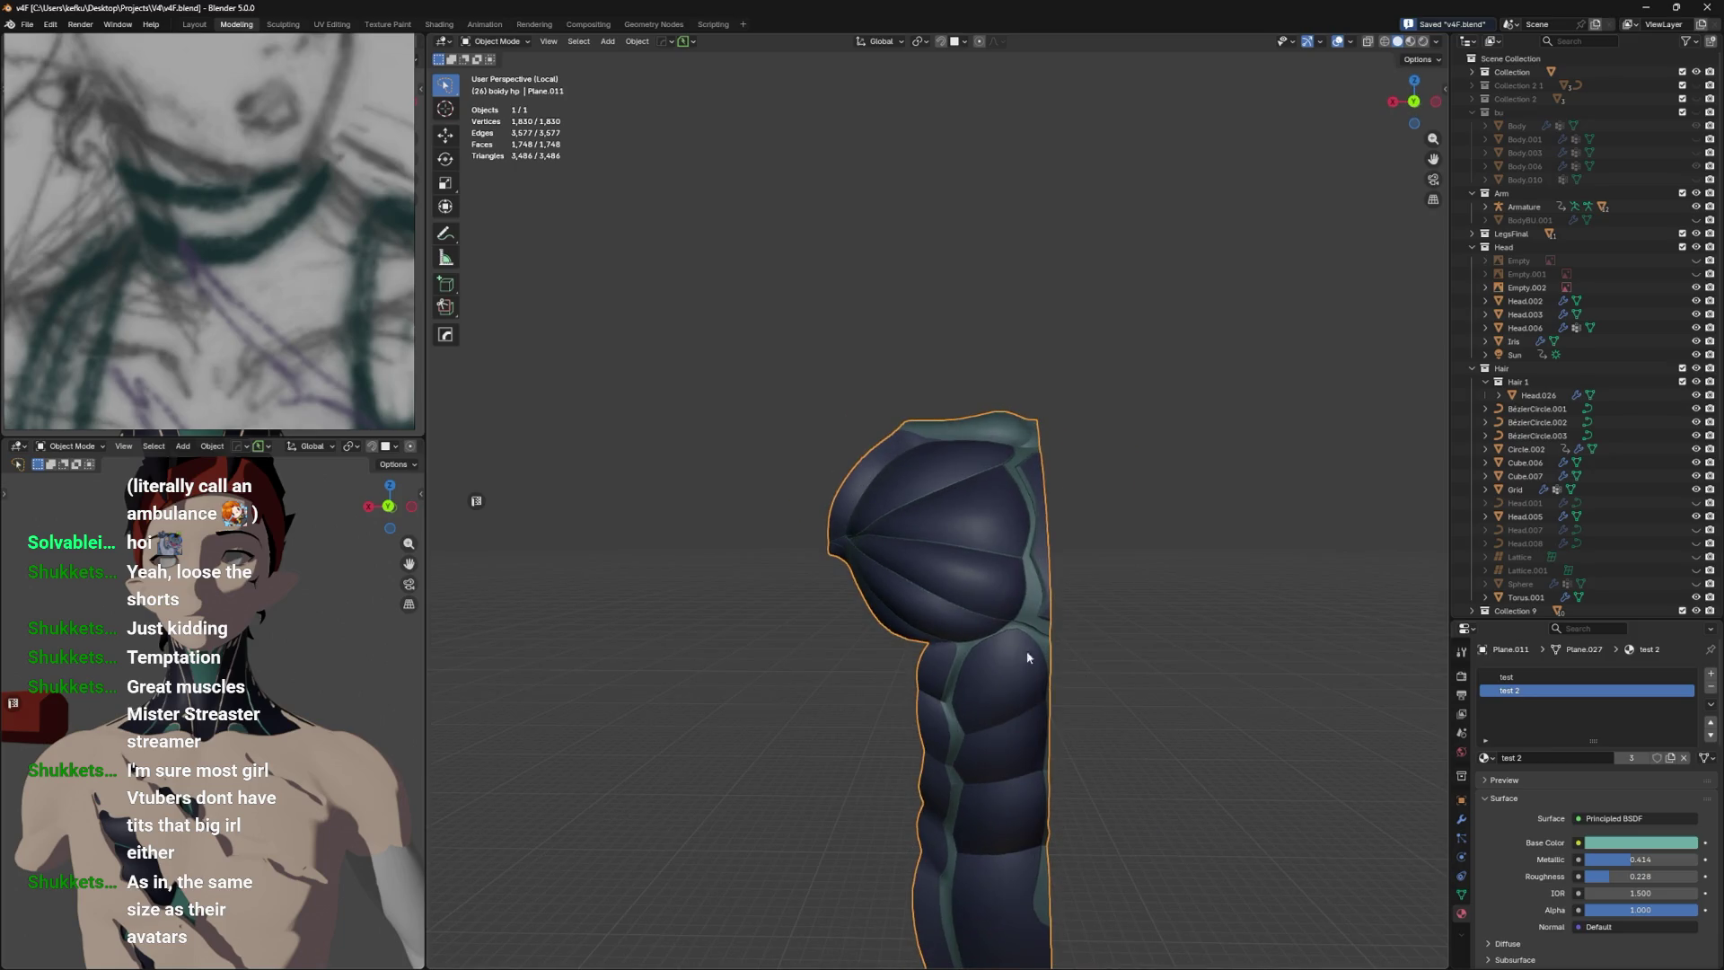
# Add a Mirror modifier to the torso from the Modifier tab.
pyautogui.click(1462, 820)
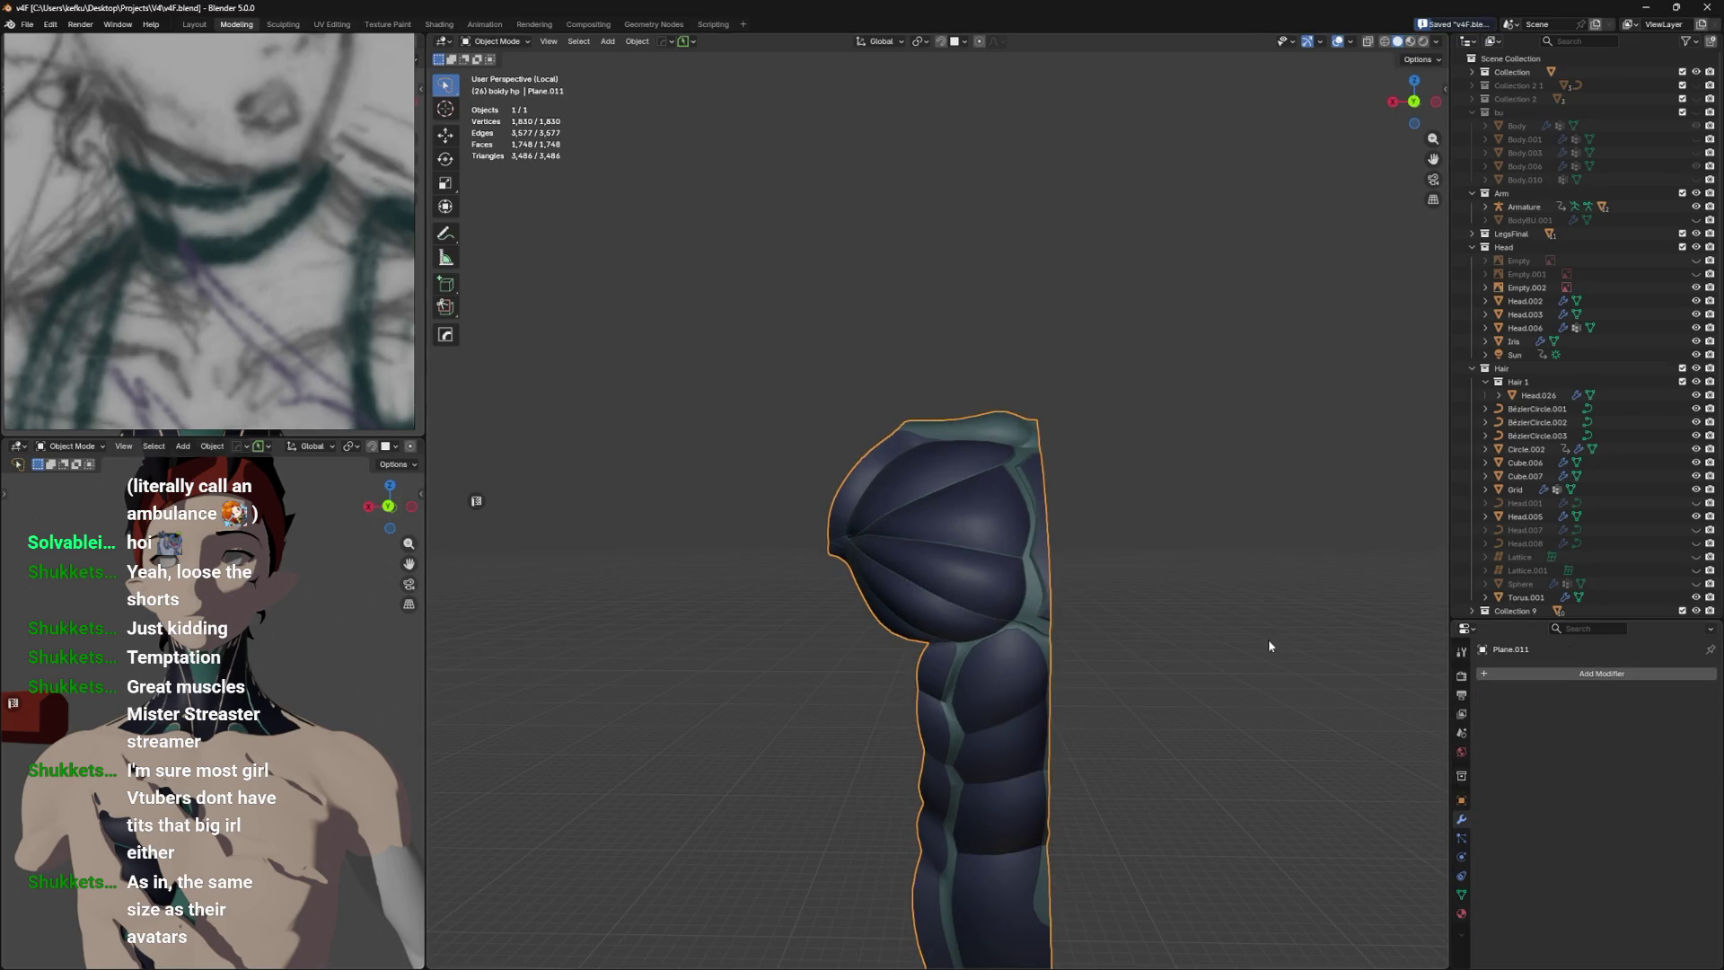
pyautogui.click(1479, 672)
pyautogui.moveTo(1477, 655)
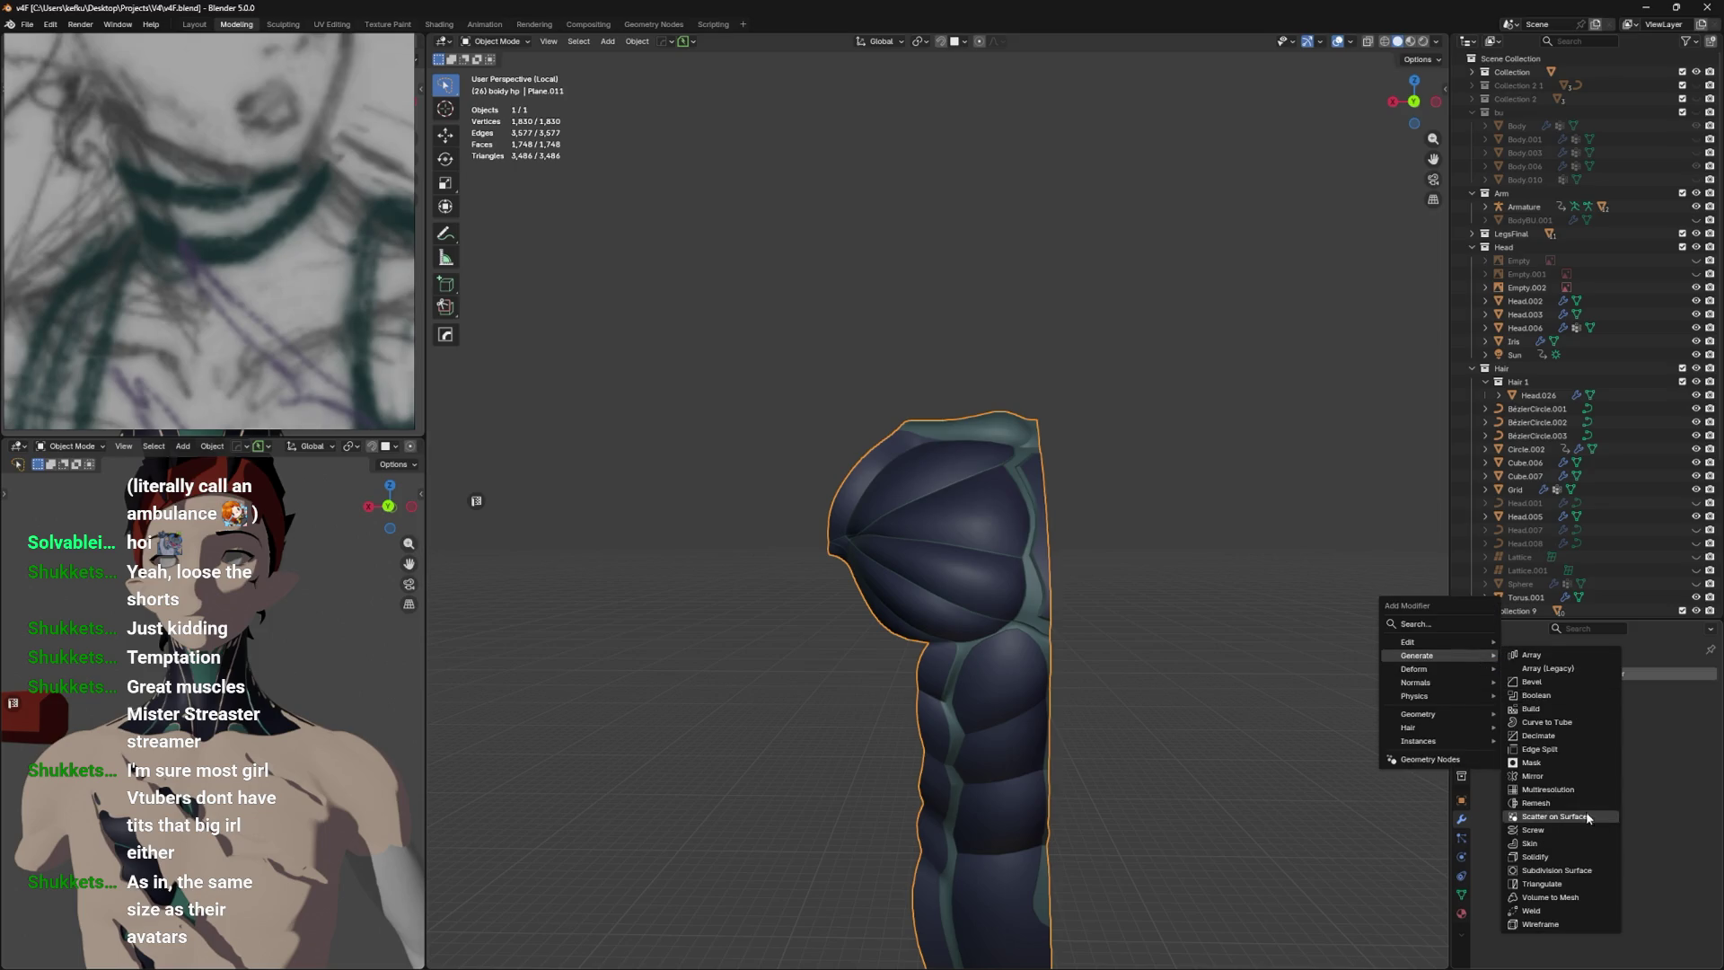
pyautogui.click(1584, 777)
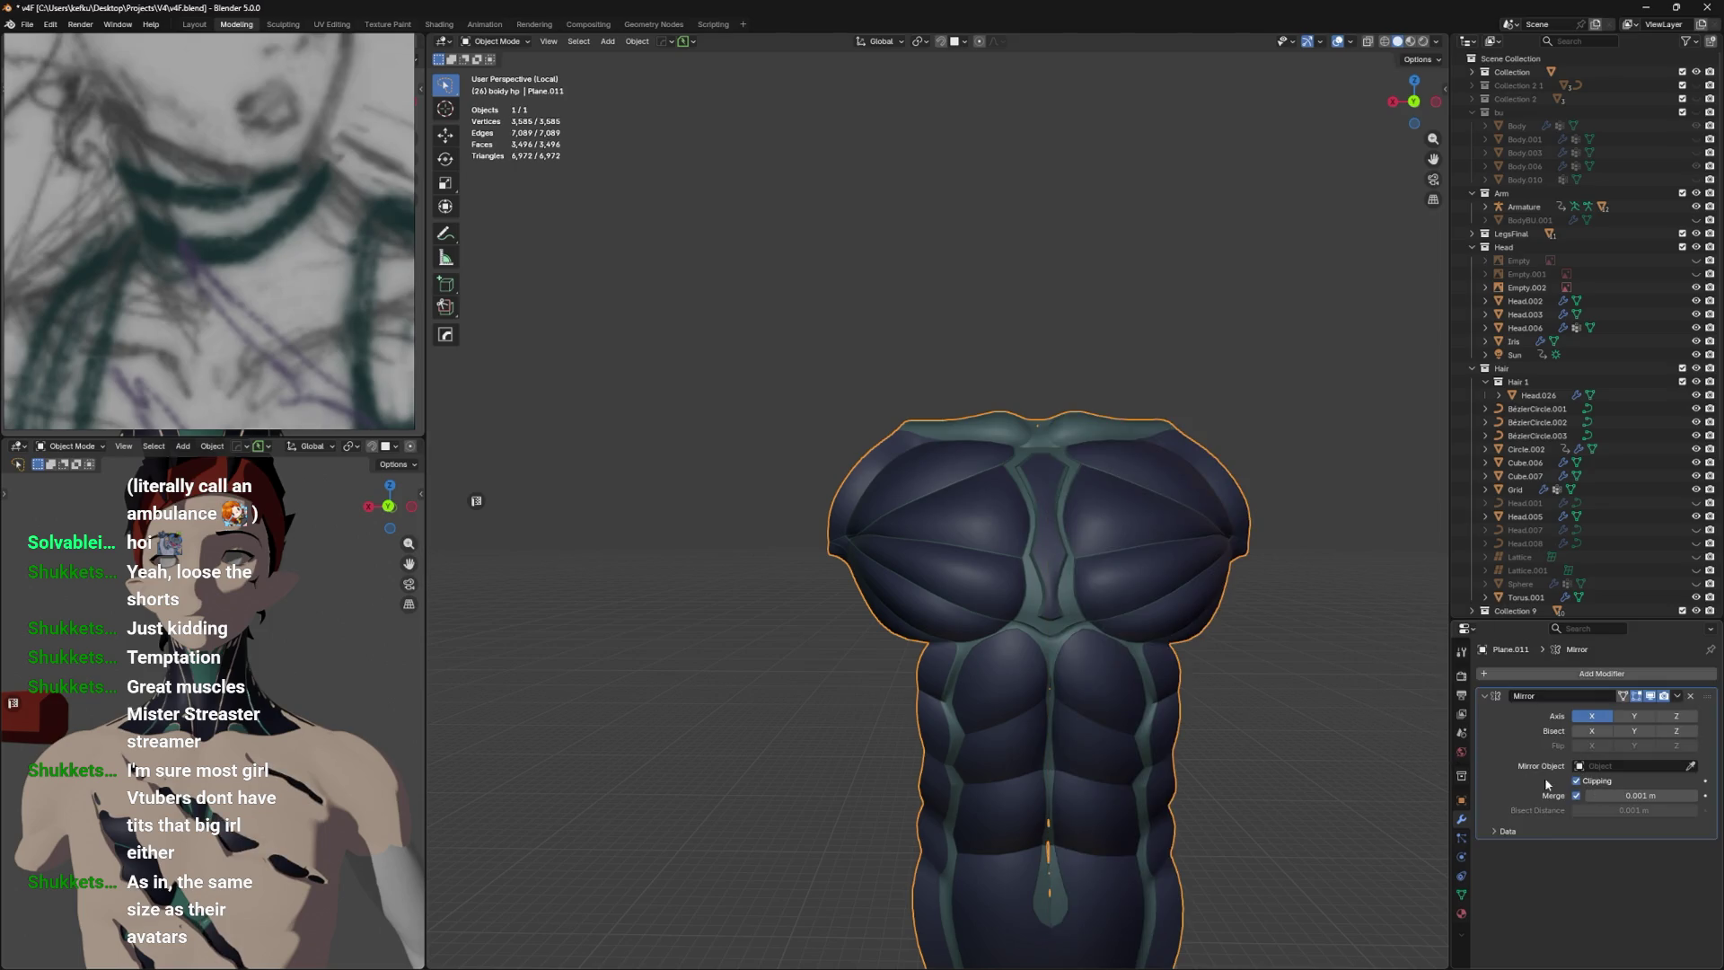
# Nudge the chest centre-line vertices slightly along X in Edit Mode.
pyautogui.press('Tab')
pyautogui.moveTo(1145, 682); pyautogui.dragTo(1061, 584)
pyautogui.scroll(3)
pyautogui.click(1022, 744)
pyautogui.moveTo(1022, 743); pyautogui.dragTo(1243, 787)
pyautogui.press('g')
pyautogui.click(1192, 559)
pyautogui.click(1227, 548)
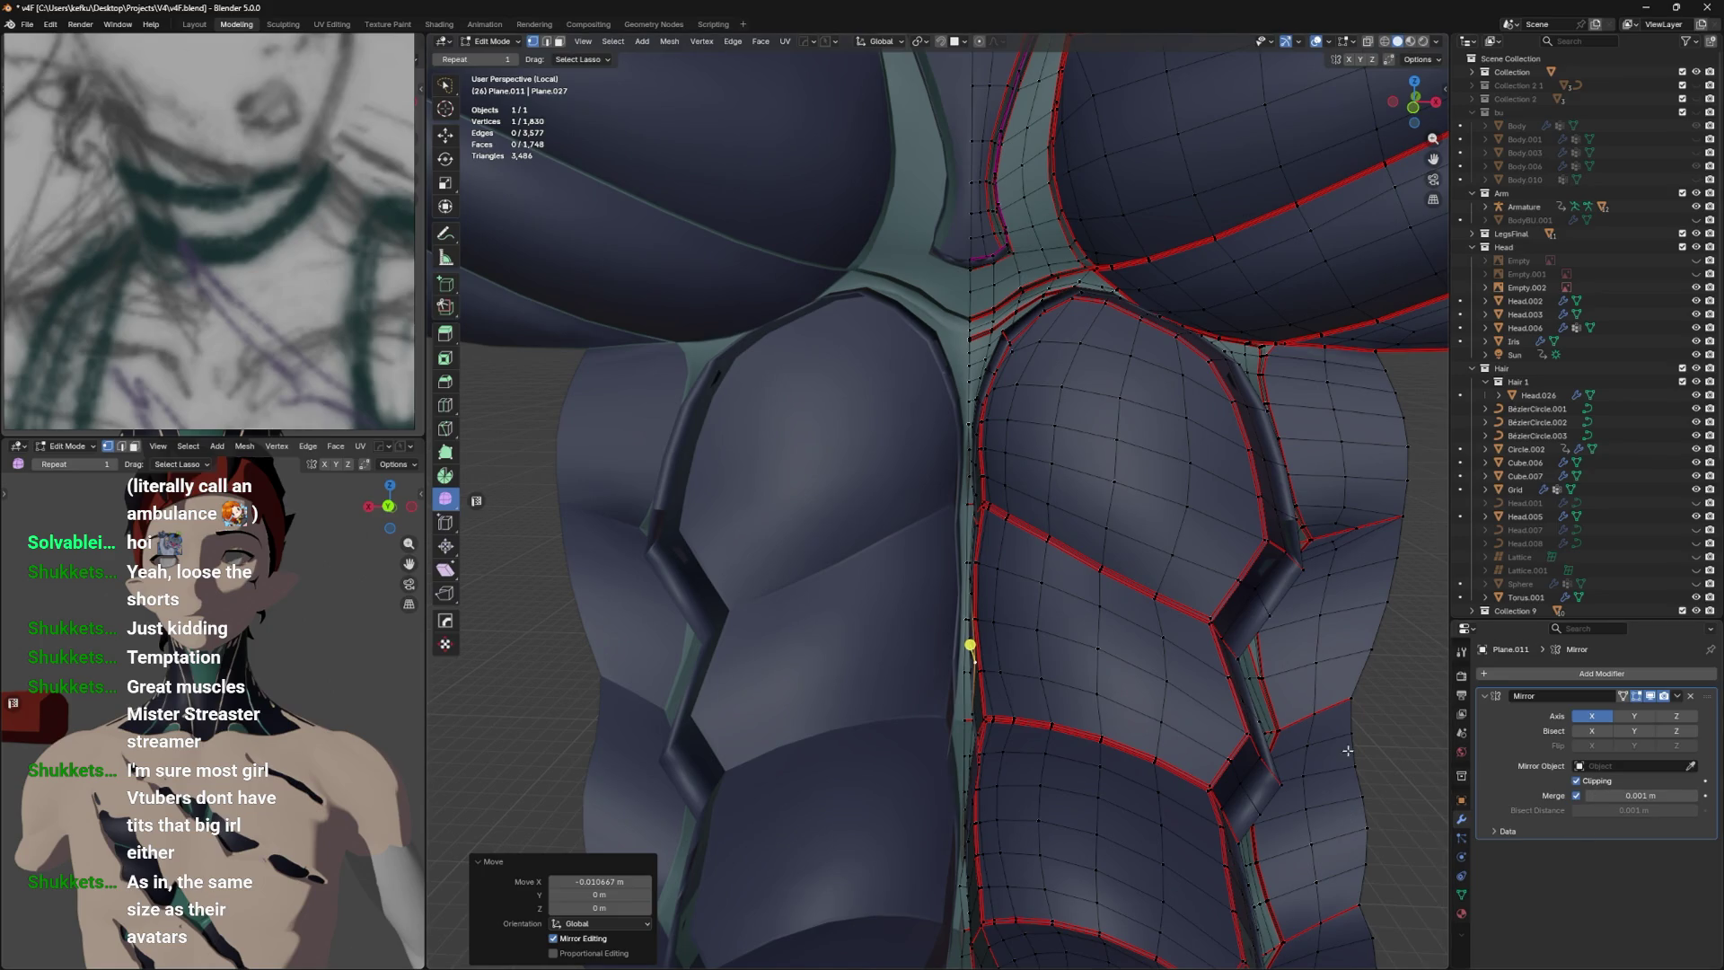
pyautogui.scroll(-3)
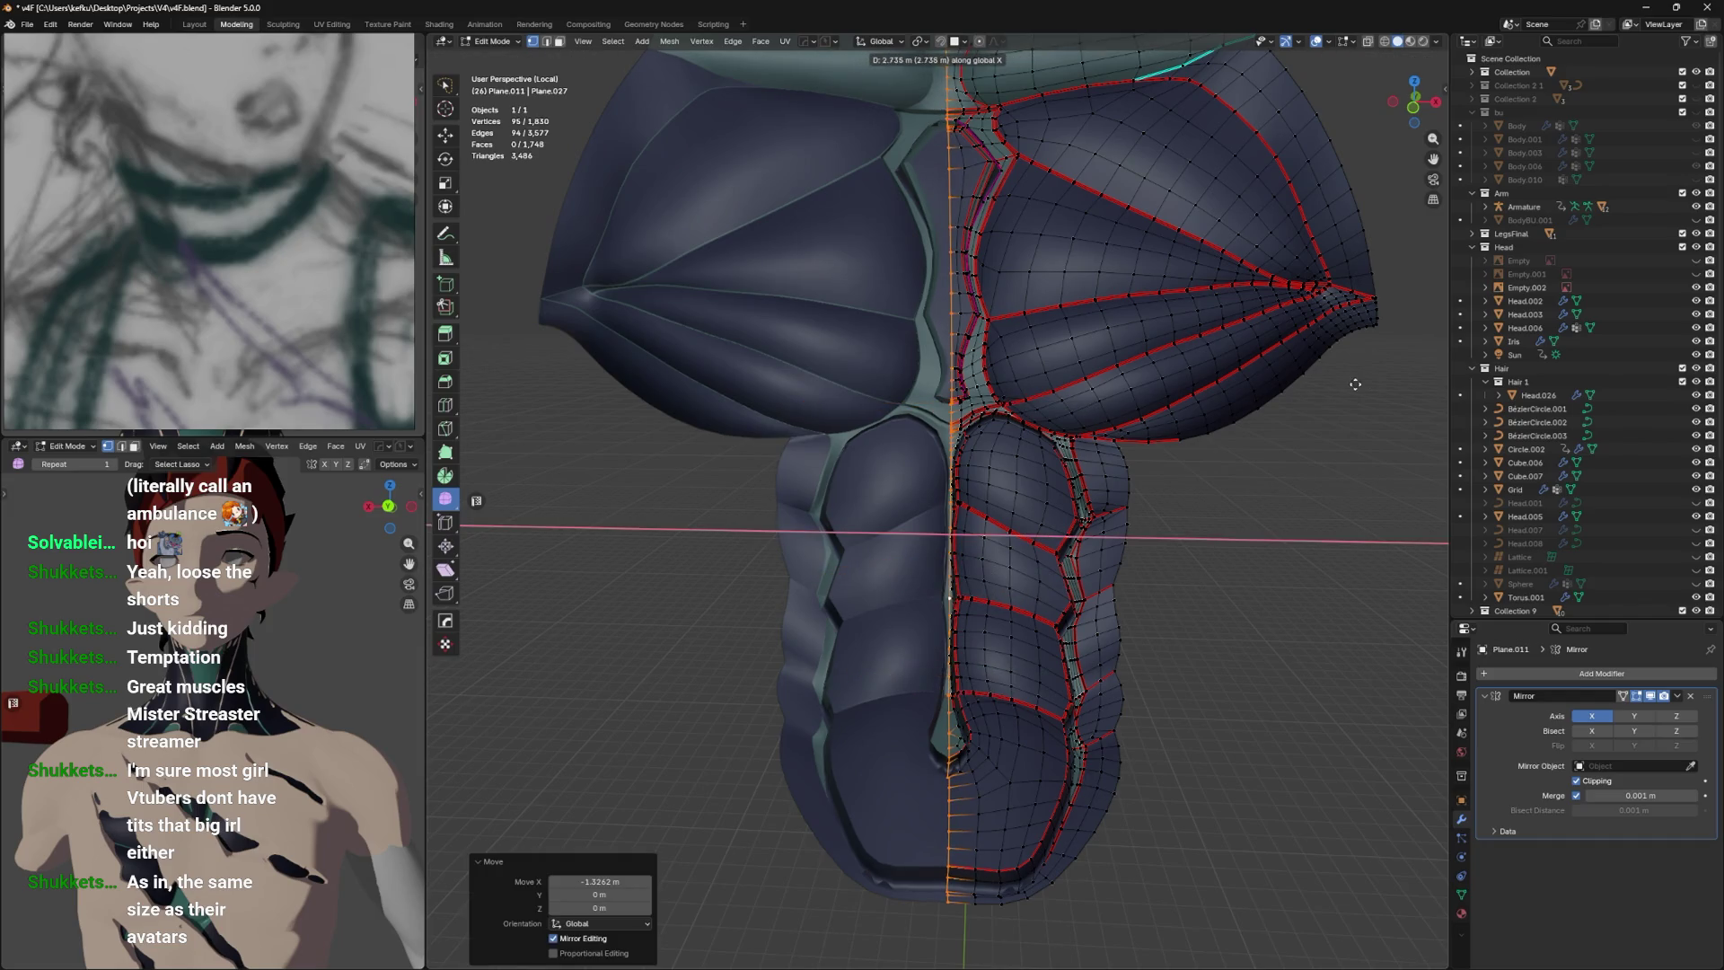
# Review the mirrored torso in Object Mode, save, and zoom back onto the chest centre seam.
pyautogui.press('Tab')
pyautogui.scroll(-3)
pyautogui.scroll(3)
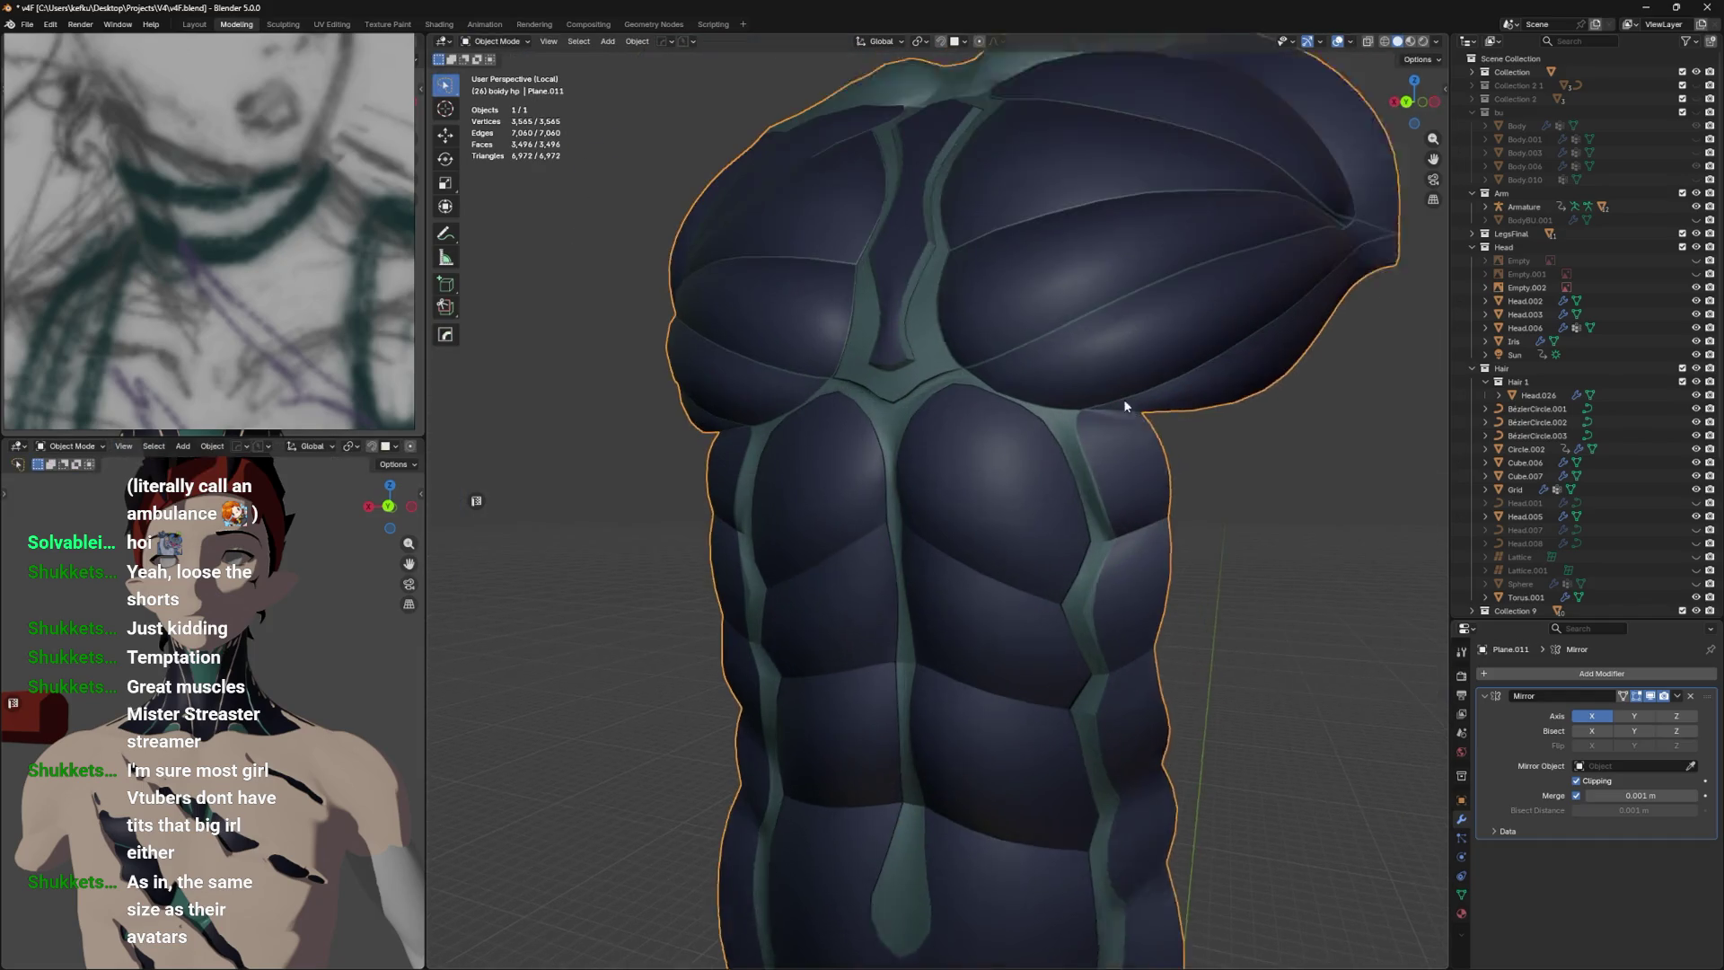
pyautogui.hotkey('ctrl', 's')
pyautogui.scroll(3)
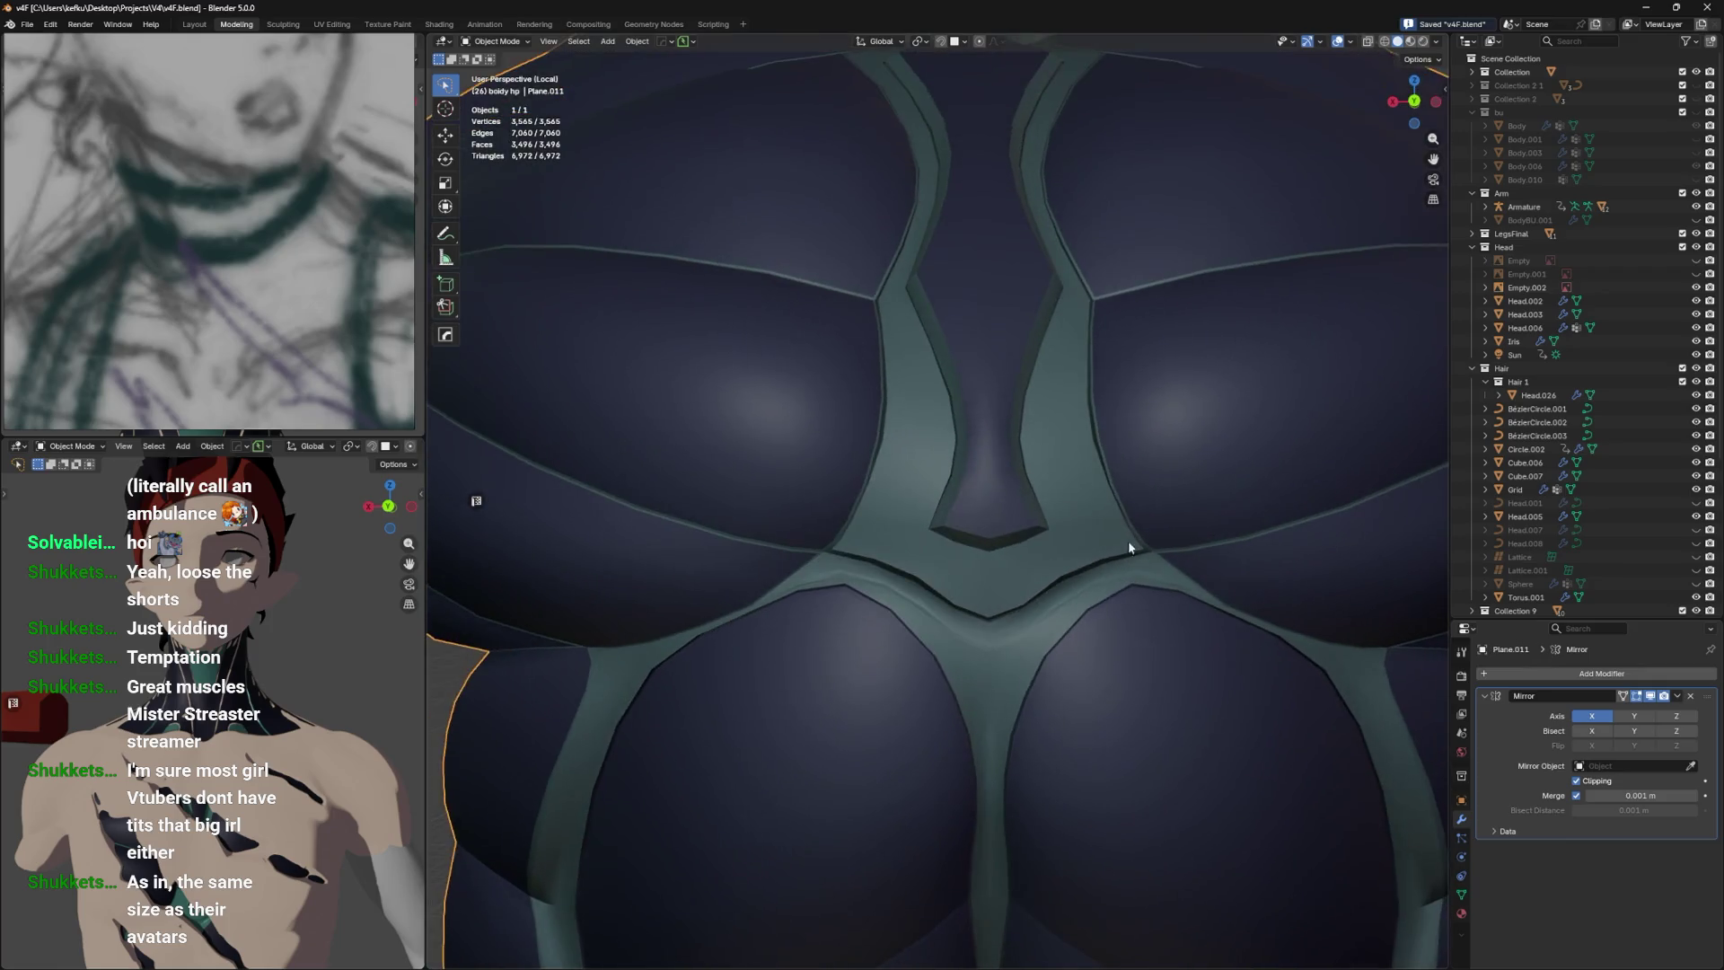
pyautogui.press('Tab')
pyautogui.moveTo(1058, 570); pyautogui.dragTo(1096, 503)
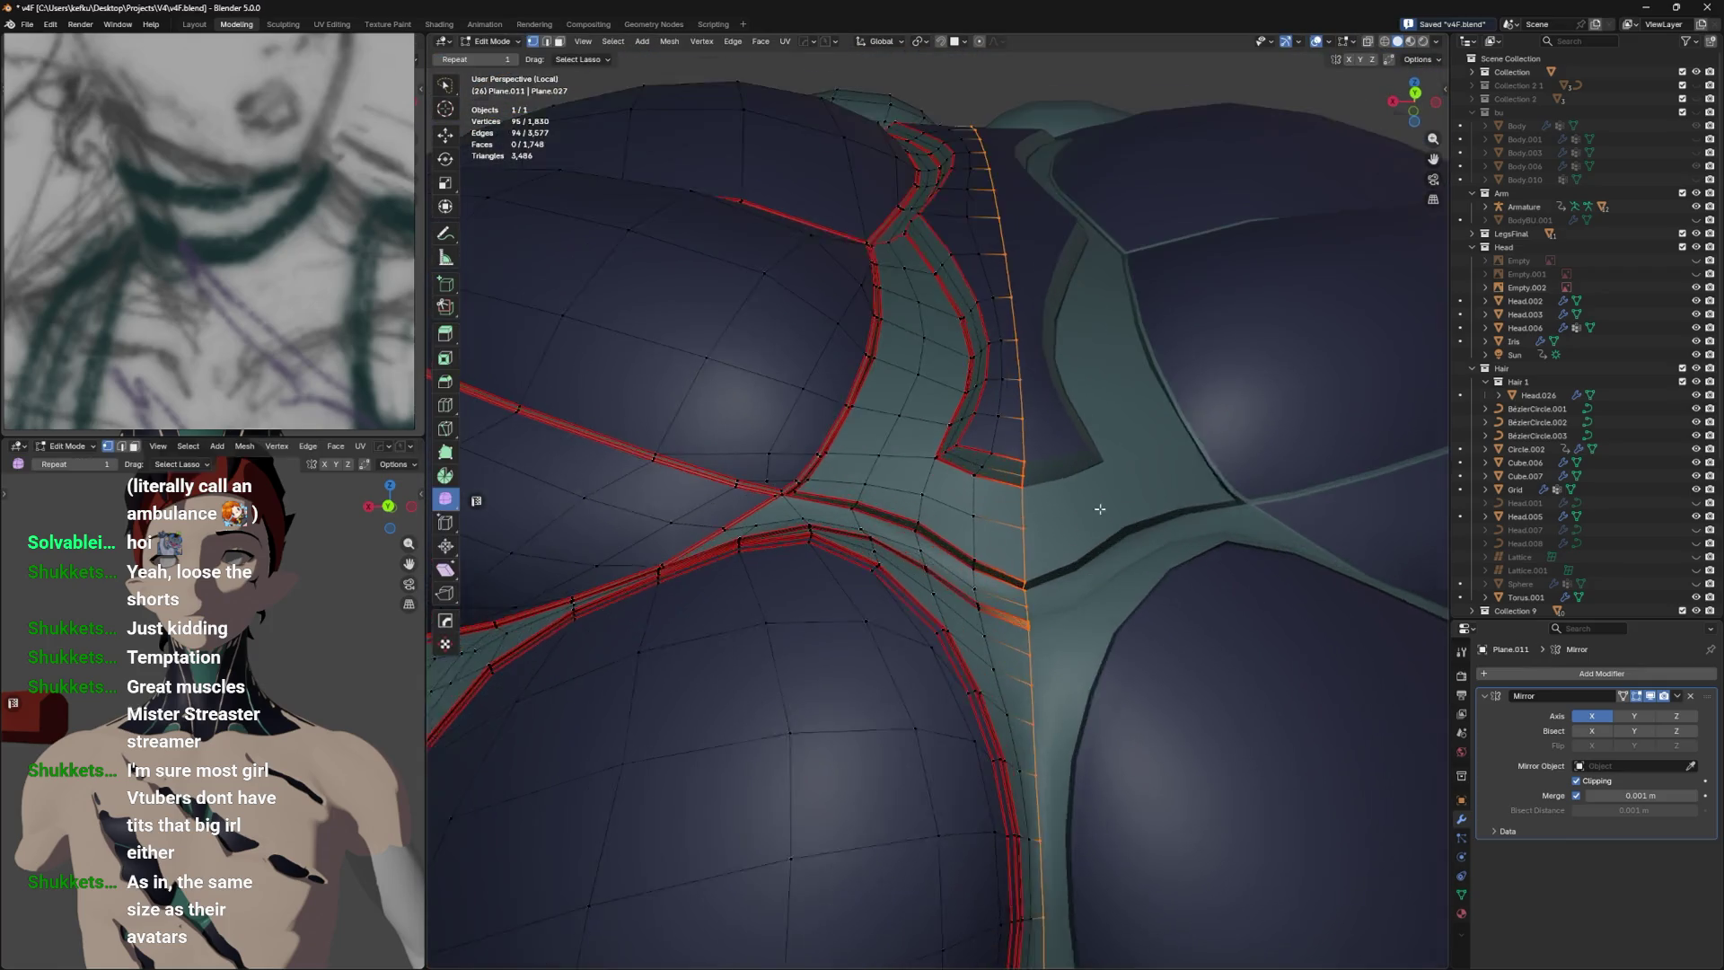
# Mark the chest seam edge as sharp.
pyautogui.scroll(3)
pyautogui.rightClick(988, 664)
pyautogui.click(988, 665)
pyautogui.moveTo(988, 693); pyautogui.dragTo(970, 705)
pyautogui.scroll(3)
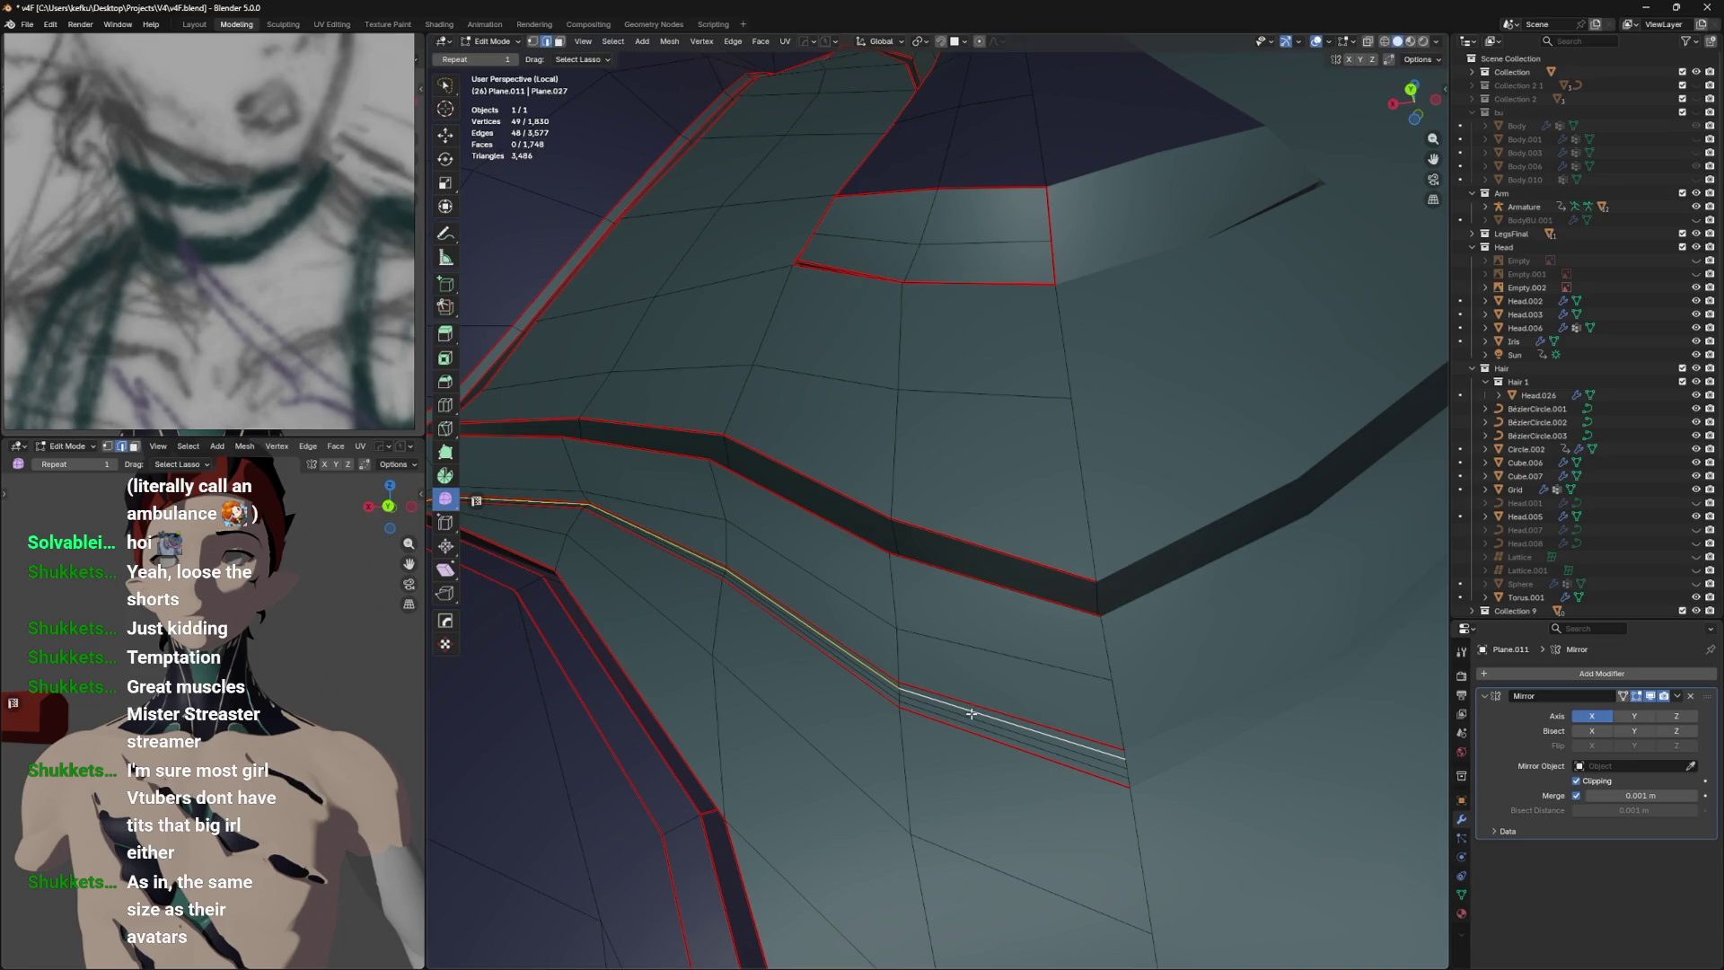
pyautogui.moveTo(968, 719); pyautogui.dragTo(1000, 593)
# Dissolve the extra edge loop on the seam strip and save the file.
pyautogui.press('x')
pyautogui.click(1062, 602)
pyautogui.scroll(-3)
pyautogui.hotkey('ctrl', 's')
pyautogui.press('Tab')
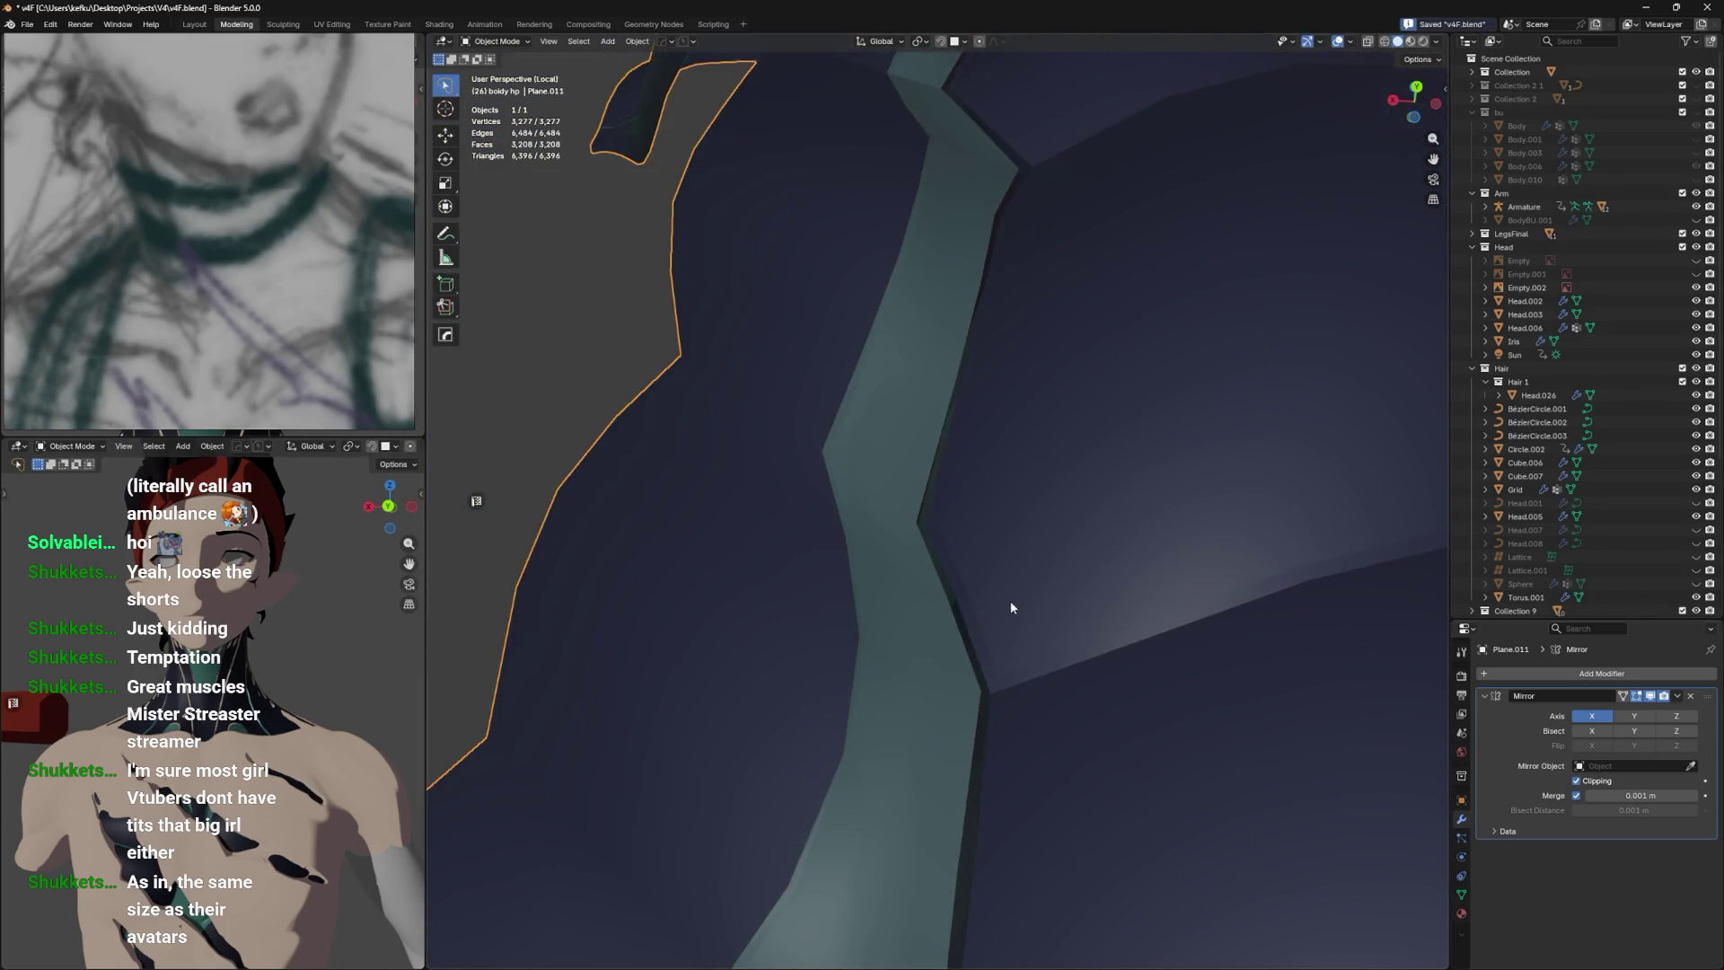
pyautogui.scroll(-3)
pyautogui.moveTo(1009, 654); pyautogui.dragTo(983, 645)
# Add a level-1 subdivision to the torso, reapplying it after an undo and save.
pyautogui.hotkey('ctrl', '1')
pyautogui.moveTo(992, 618); pyautogui.dragTo(1021, 740)
pyautogui.scroll(-3)
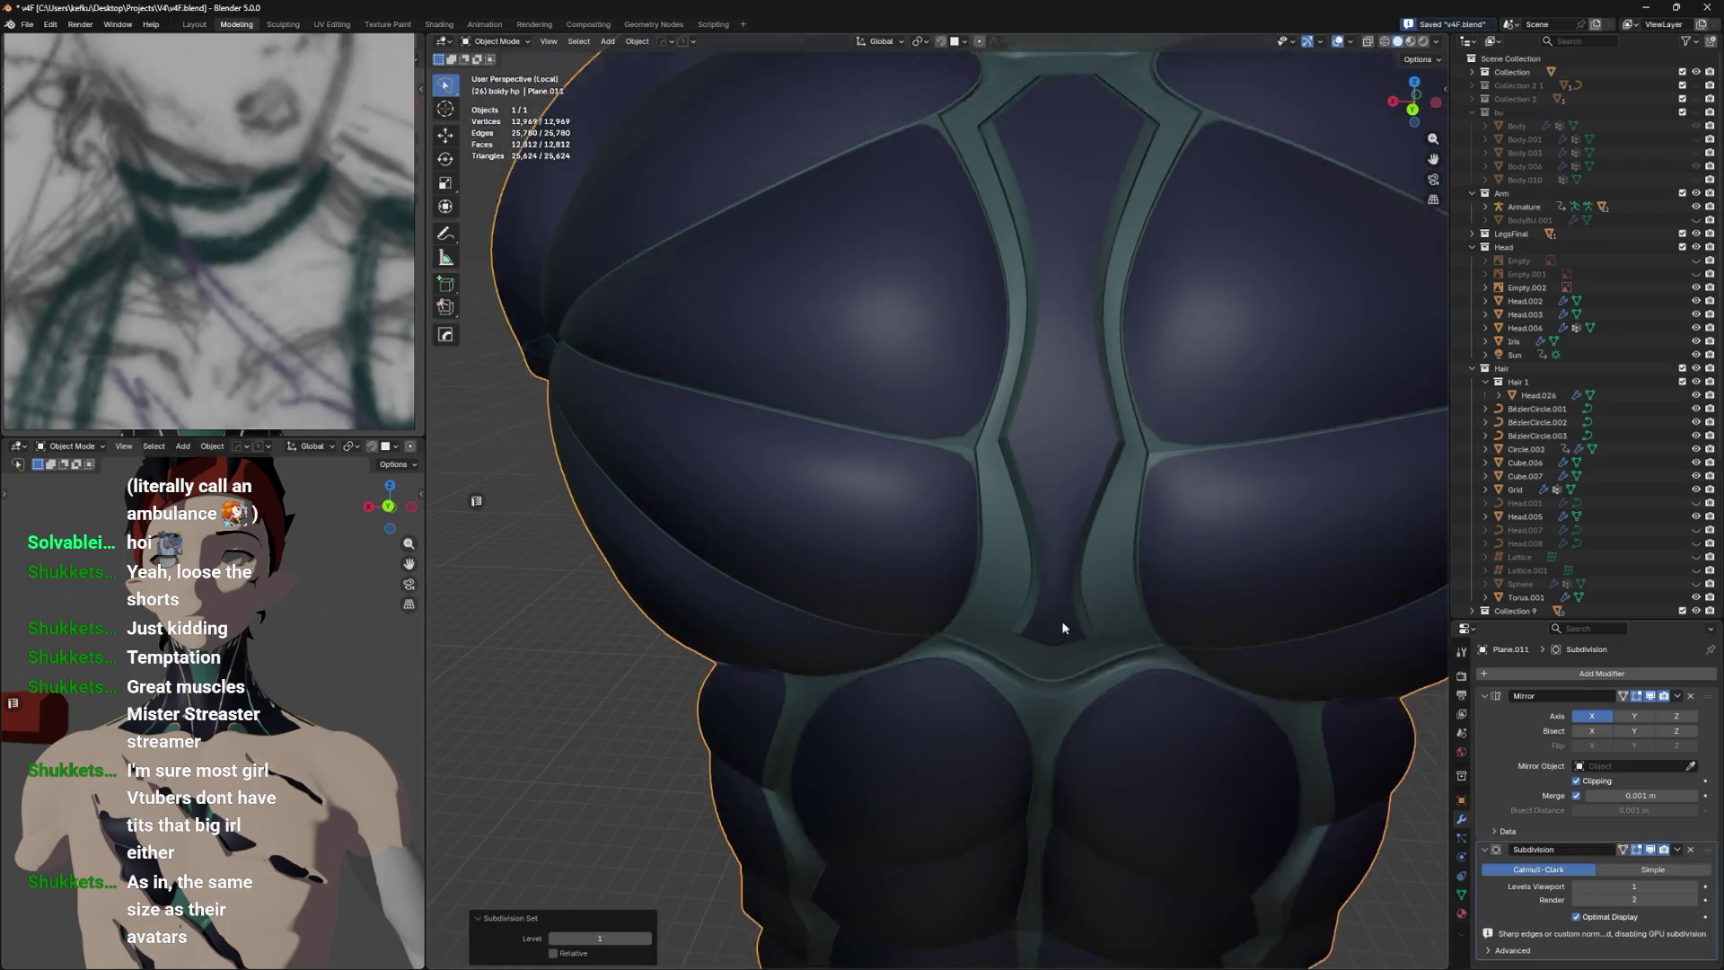
pyautogui.hotkey('ctrl', 'z')
pyautogui.scroll(3)
pyautogui.hotkey('ctrl', 's')
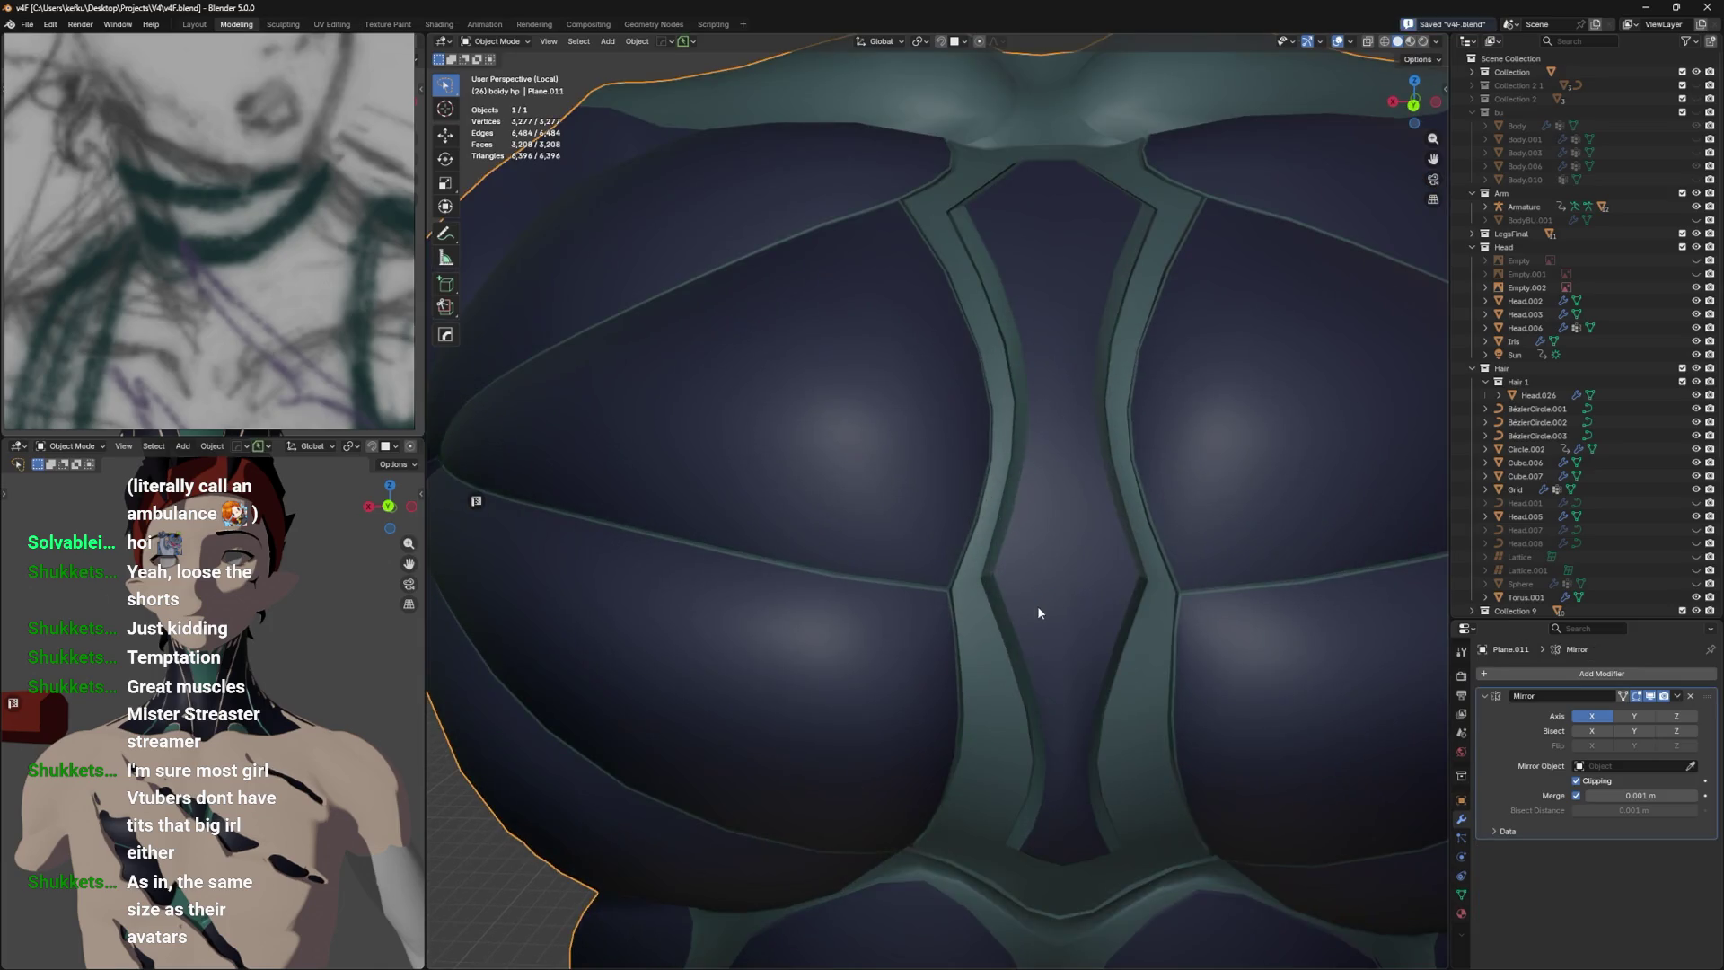
pyautogui.hotkey('ctrl', '1')
# Give the single junction edge beside the chest seam a full crease of 1.000.
pyautogui.press('Tab')
pyautogui.click(958, 620)
pyautogui.click(979, 626)
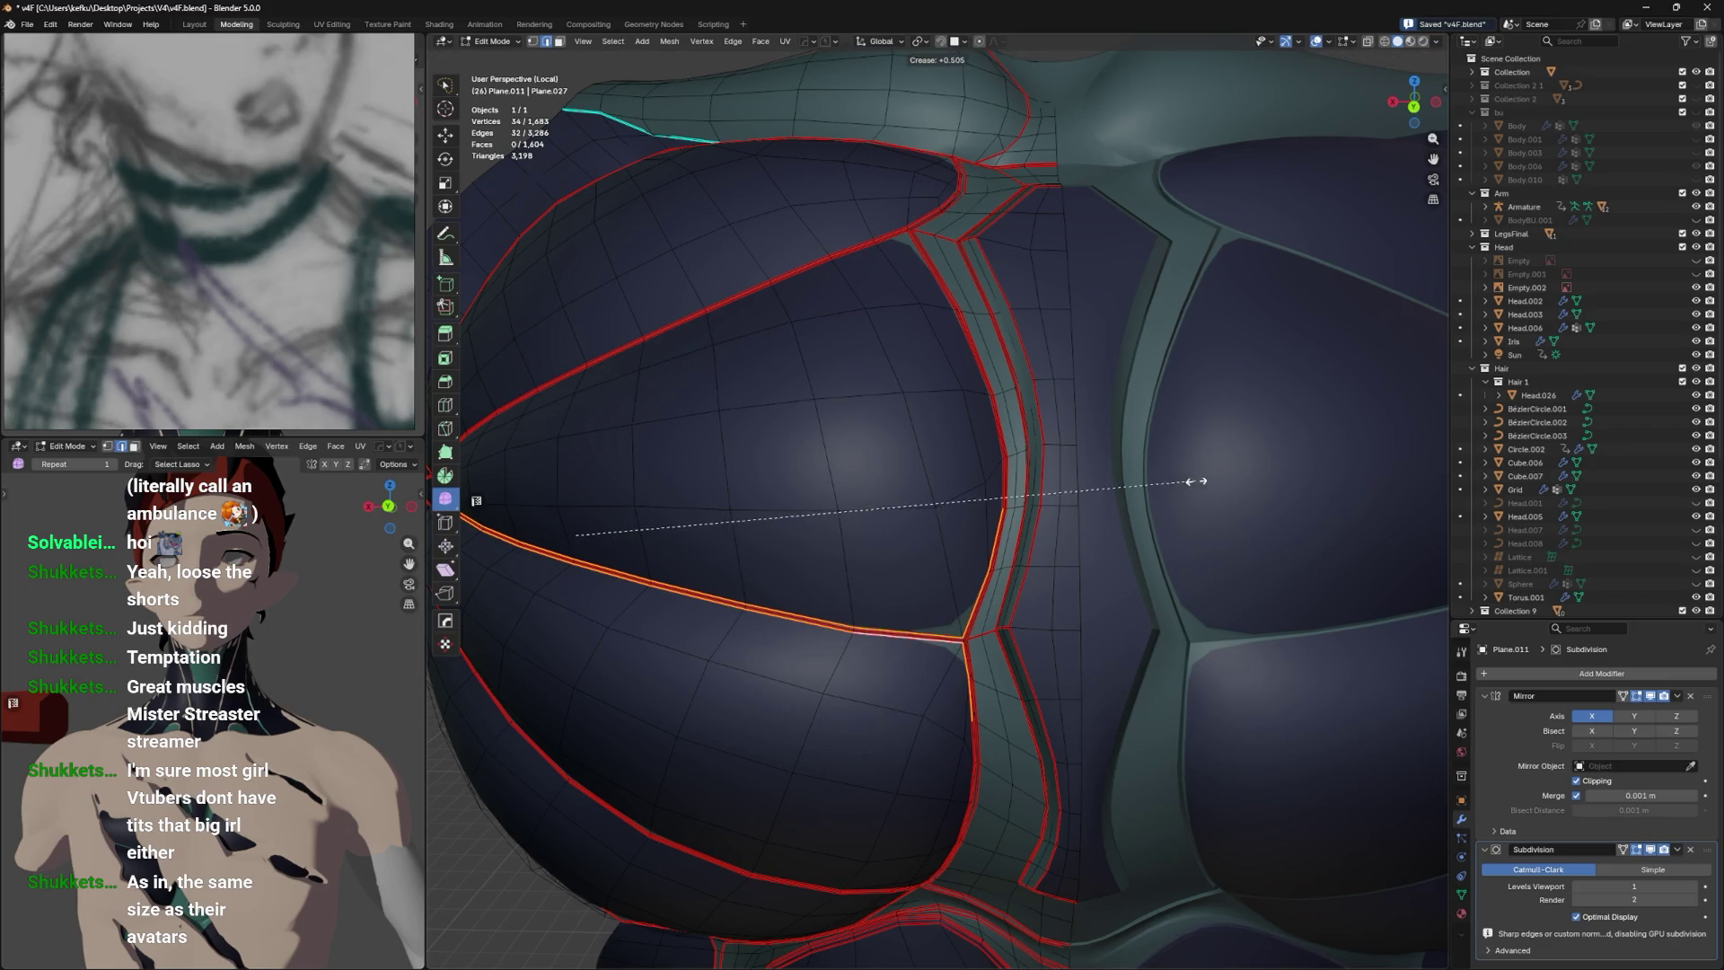
pyautogui.scroll(3)
pyautogui.click(962, 638)
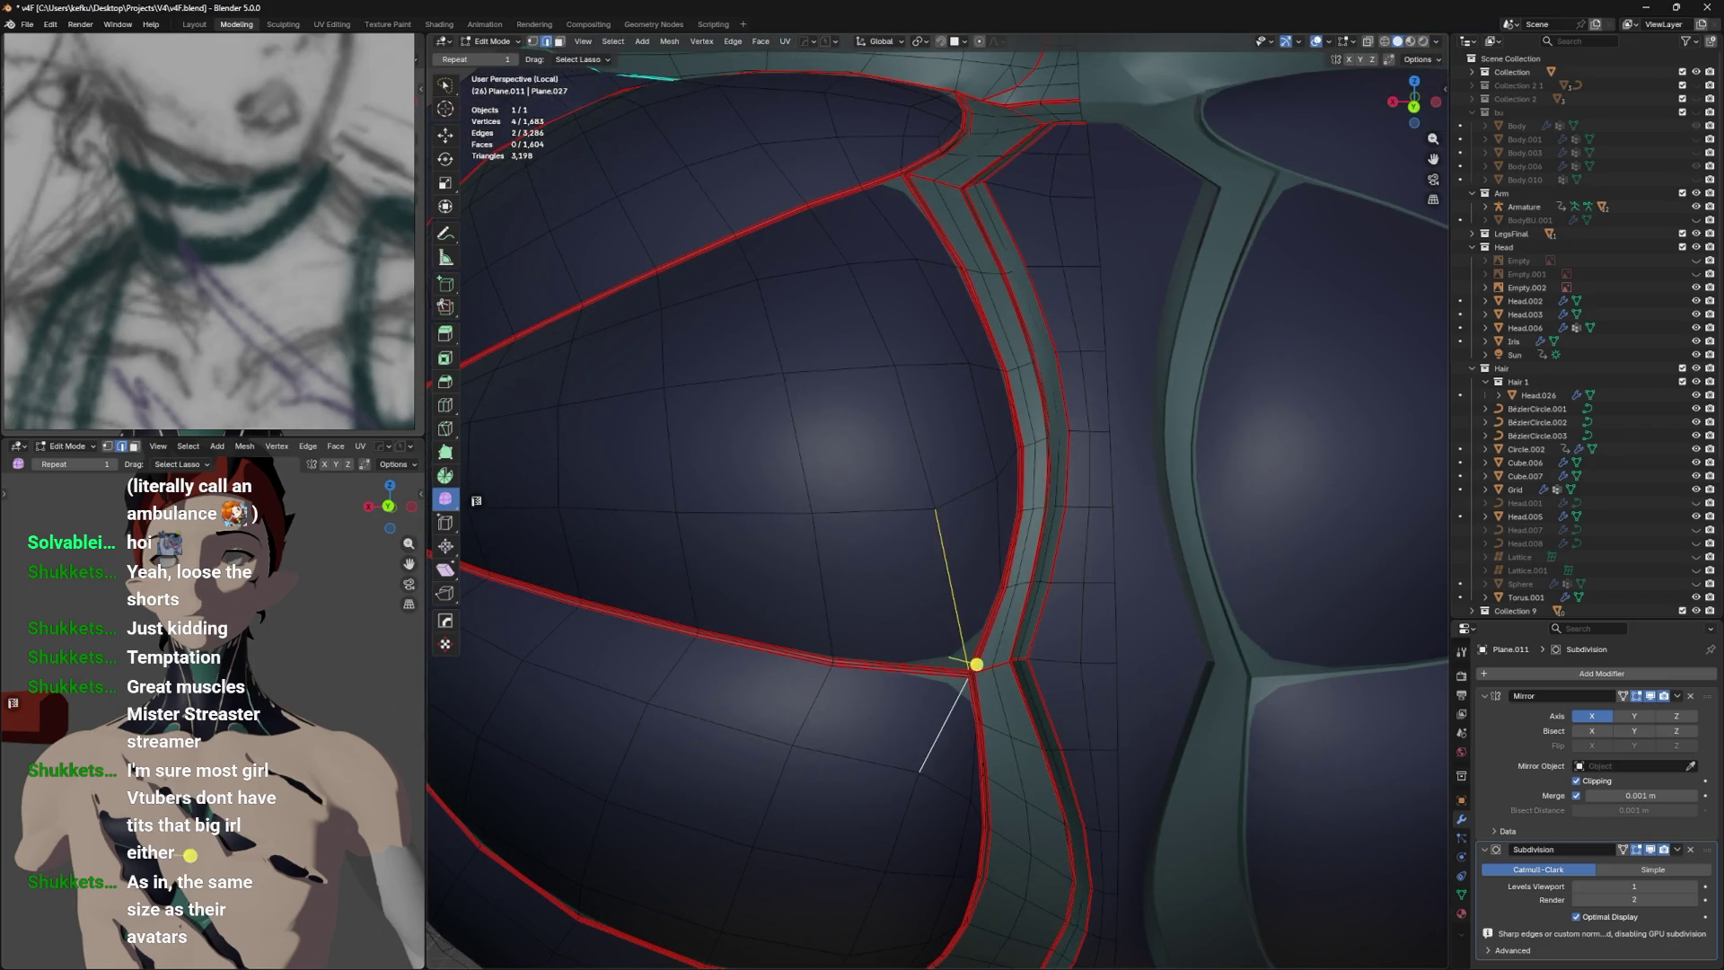
pyautogui.hotkey('shift', 'e')
pyautogui.click(1168, 521)
pyautogui.scroll(-3)
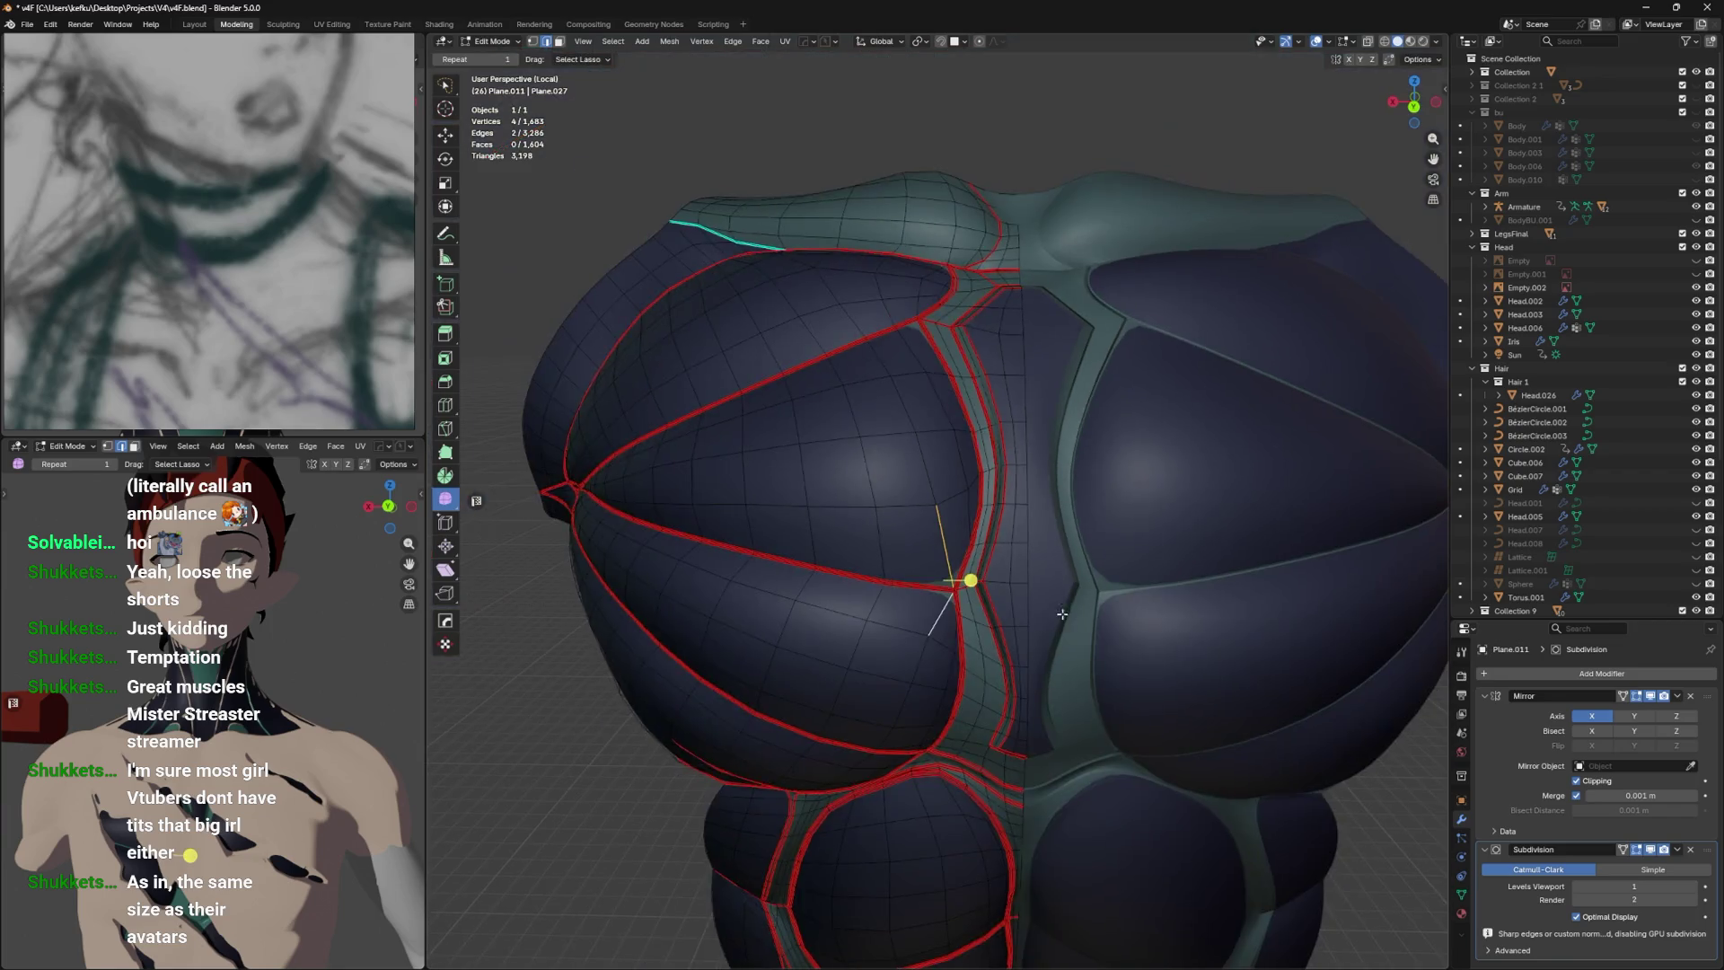
# Review the creased seam in Object Mode, save, and exit local view to show the full character.
pyautogui.press('Tab')
pyautogui.scroll(-3)
pyautogui.hotkey('ctrl', 's')
pyautogui.moveTo(1082, 620); pyautogui.dragTo(1092, 500)
pyautogui.scroll(3)
pyautogui.scroll(-3)
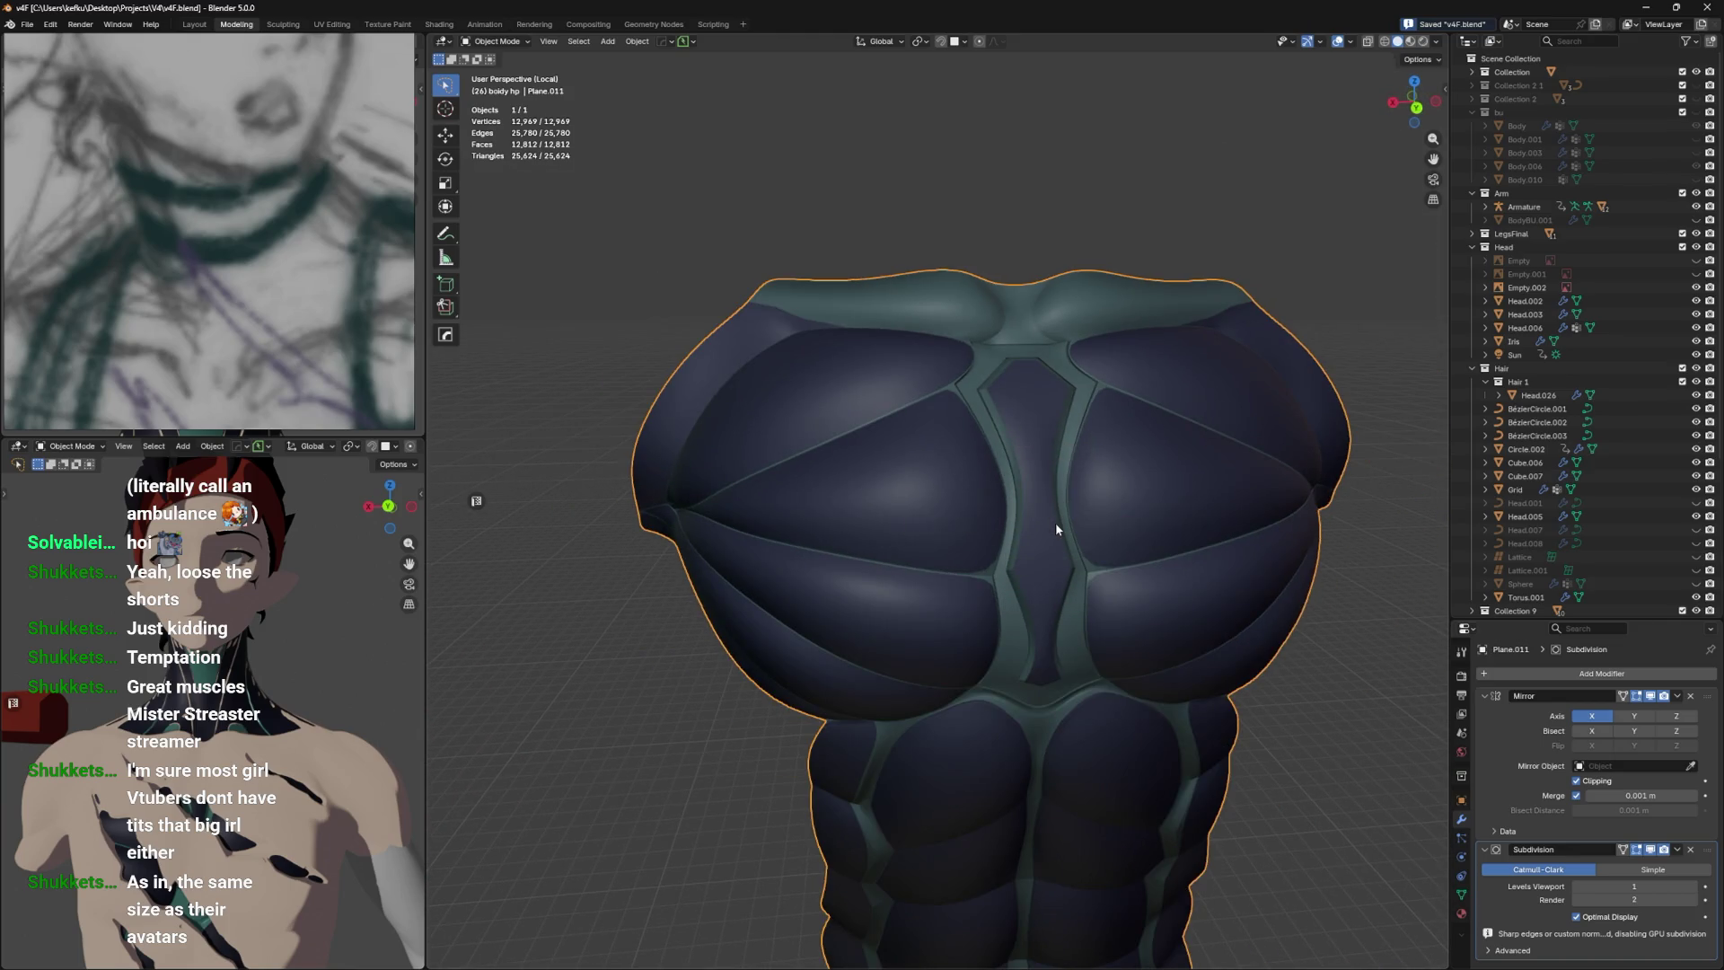
pyautogui.press('KP_Divide')
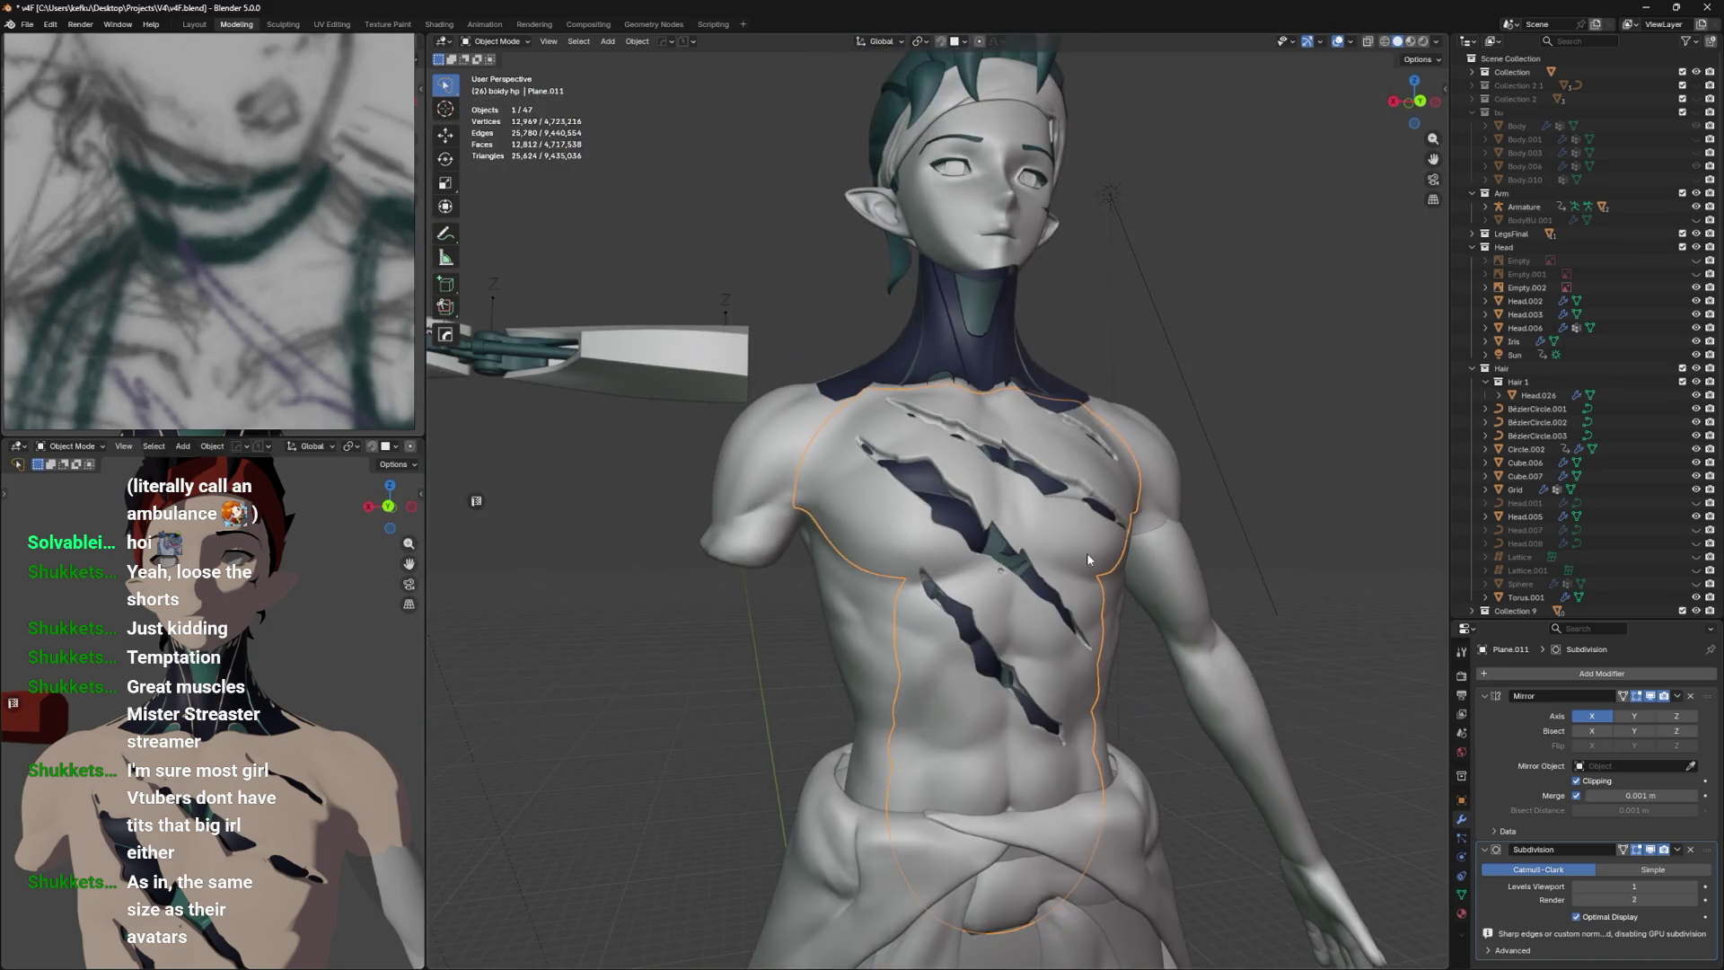
# Select only the neck piece, enter its Edit Mode, and save.
pyautogui.moveTo(1048, 573); pyautogui.dragTo(978, 563)
pyautogui.scroll(3)
pyautogui.hotkey('alt', 'a')
pyautogui.click(902, 245)
pyautogui.press('Tab')
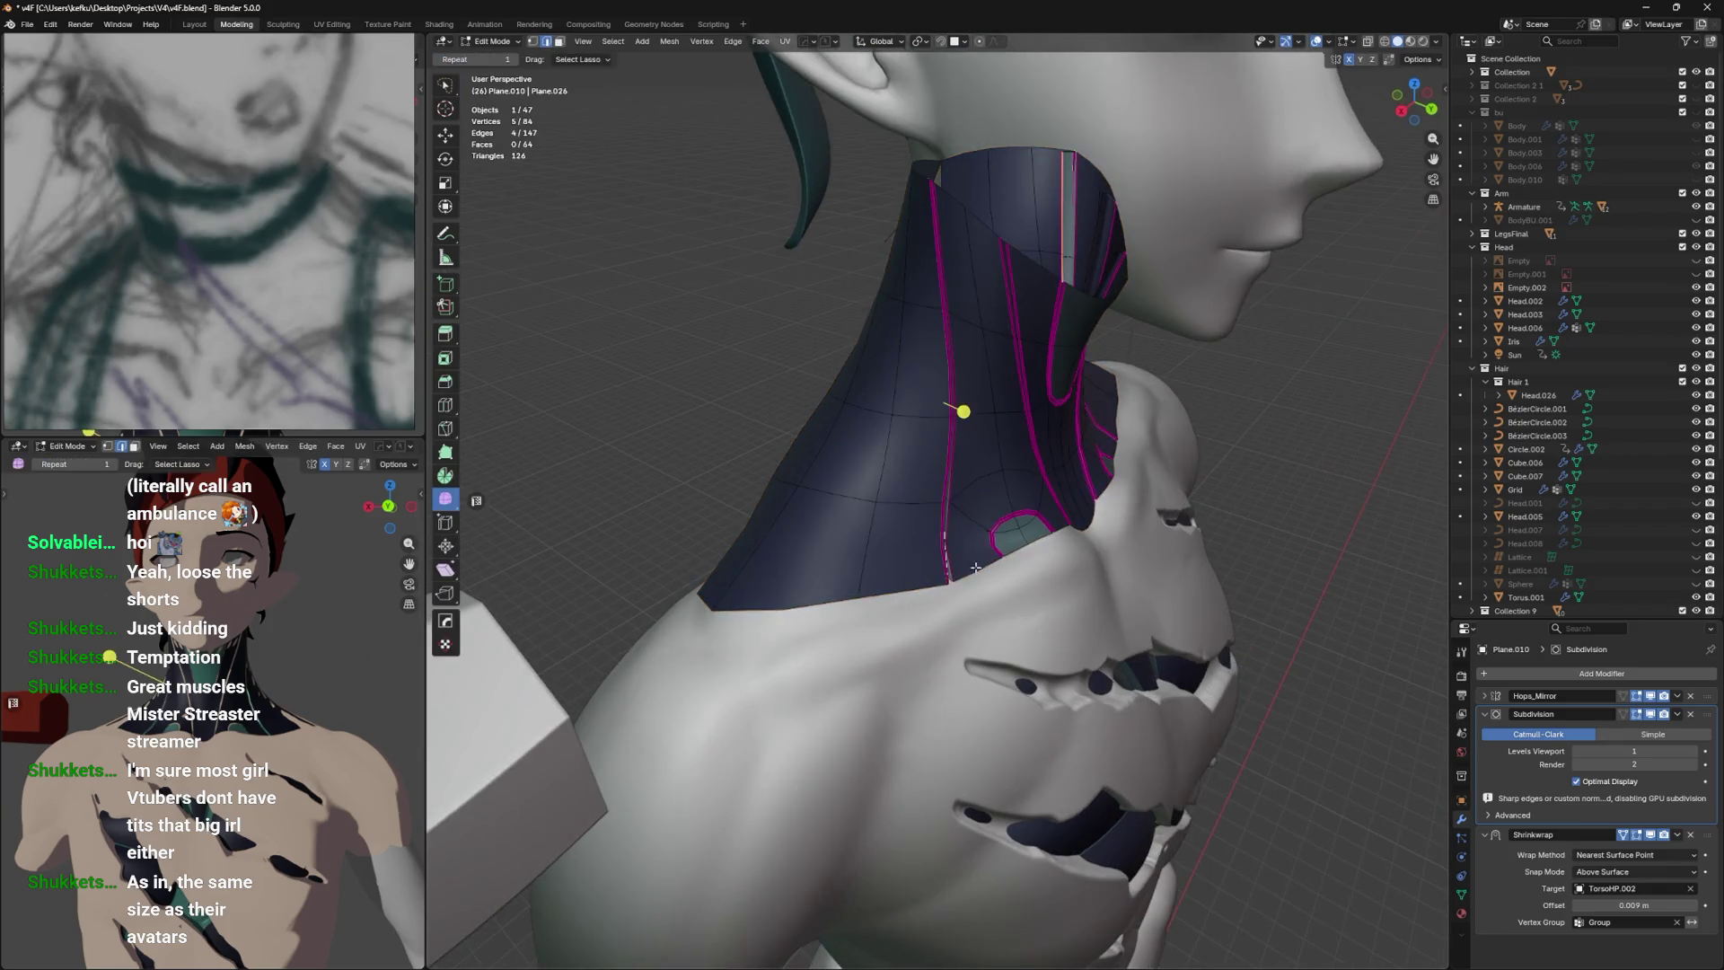
pyautogui.scroll(3)
pyautogui.hotkey('ctrl', 's')
# Bring the neck and shoulders into a frontal view and pick a vertex on the neck mesh.
pyautogui.moveTo(888, 484); pyautogui.dragTo(1027, 466)
pyautogui.scroll(-3)
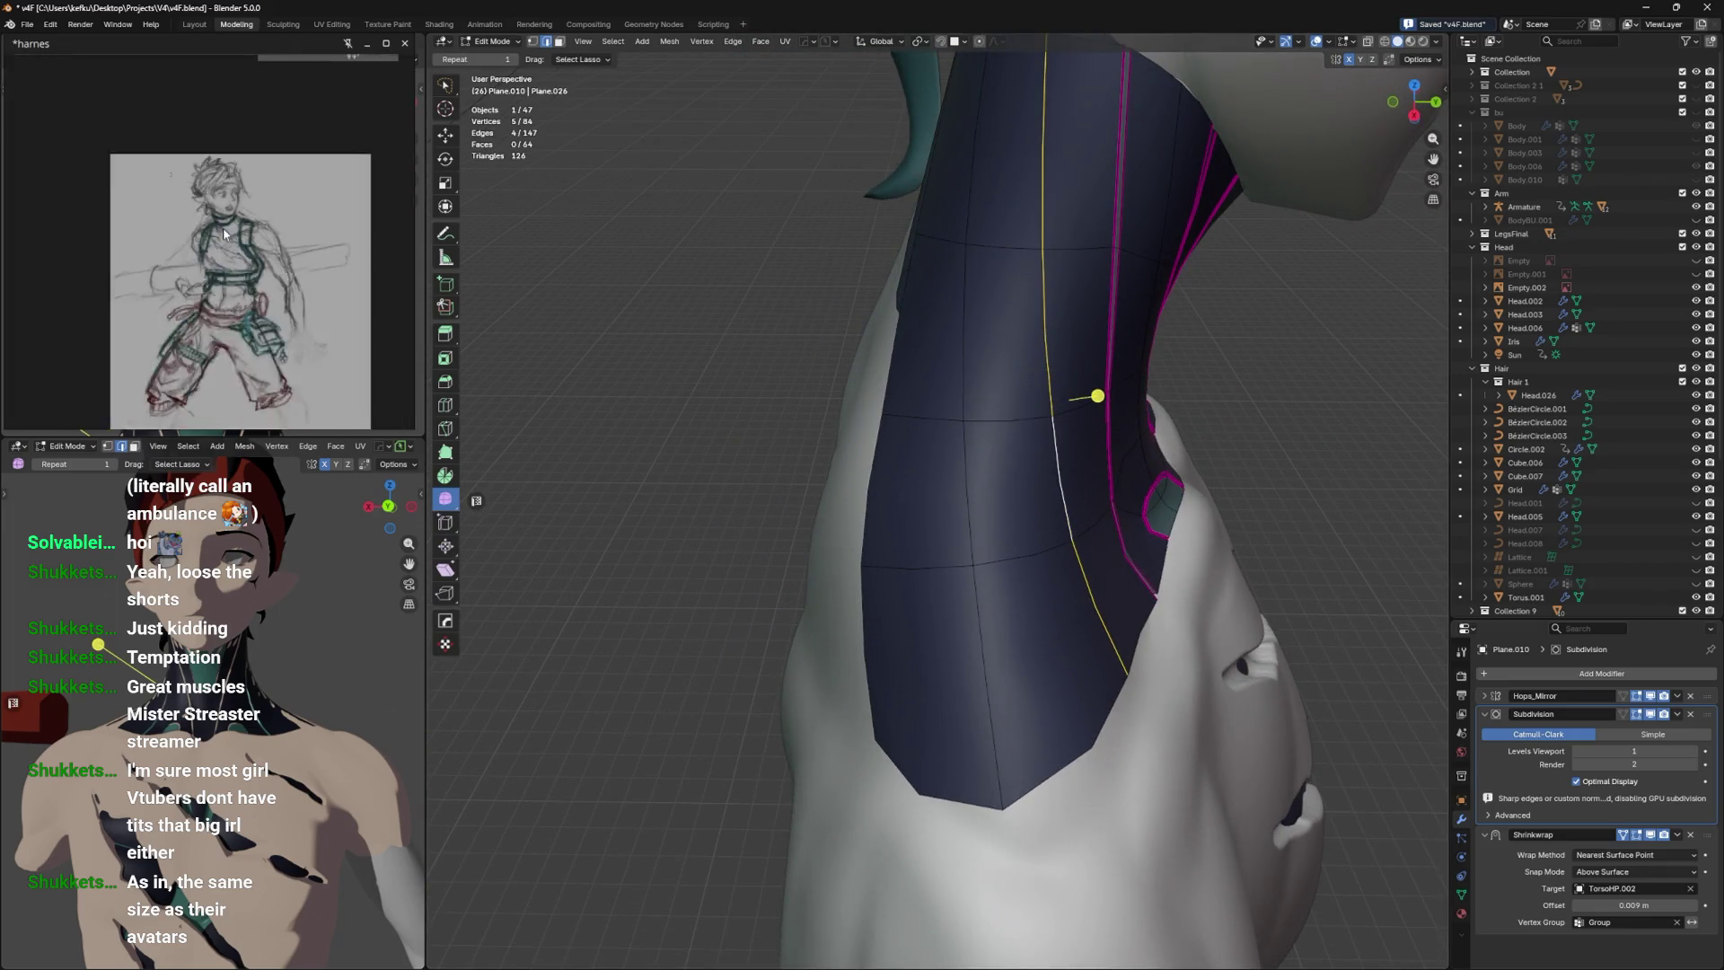
pyautogui.scroll(3)
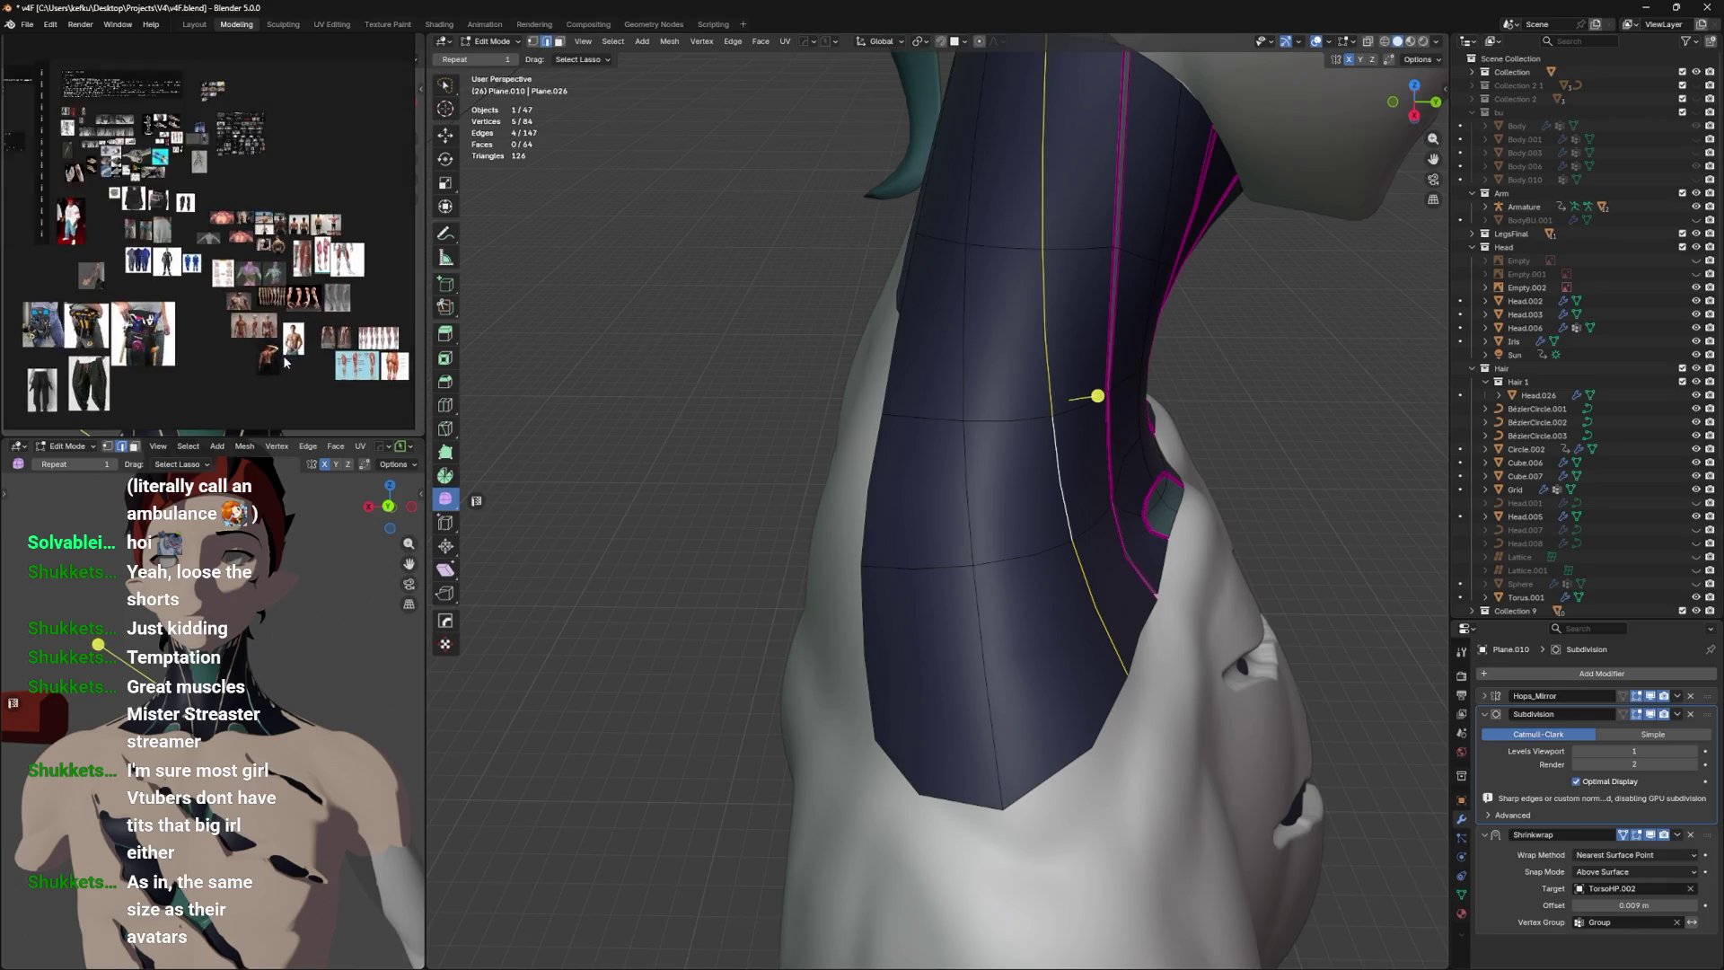
pyautogui.scroll(3)
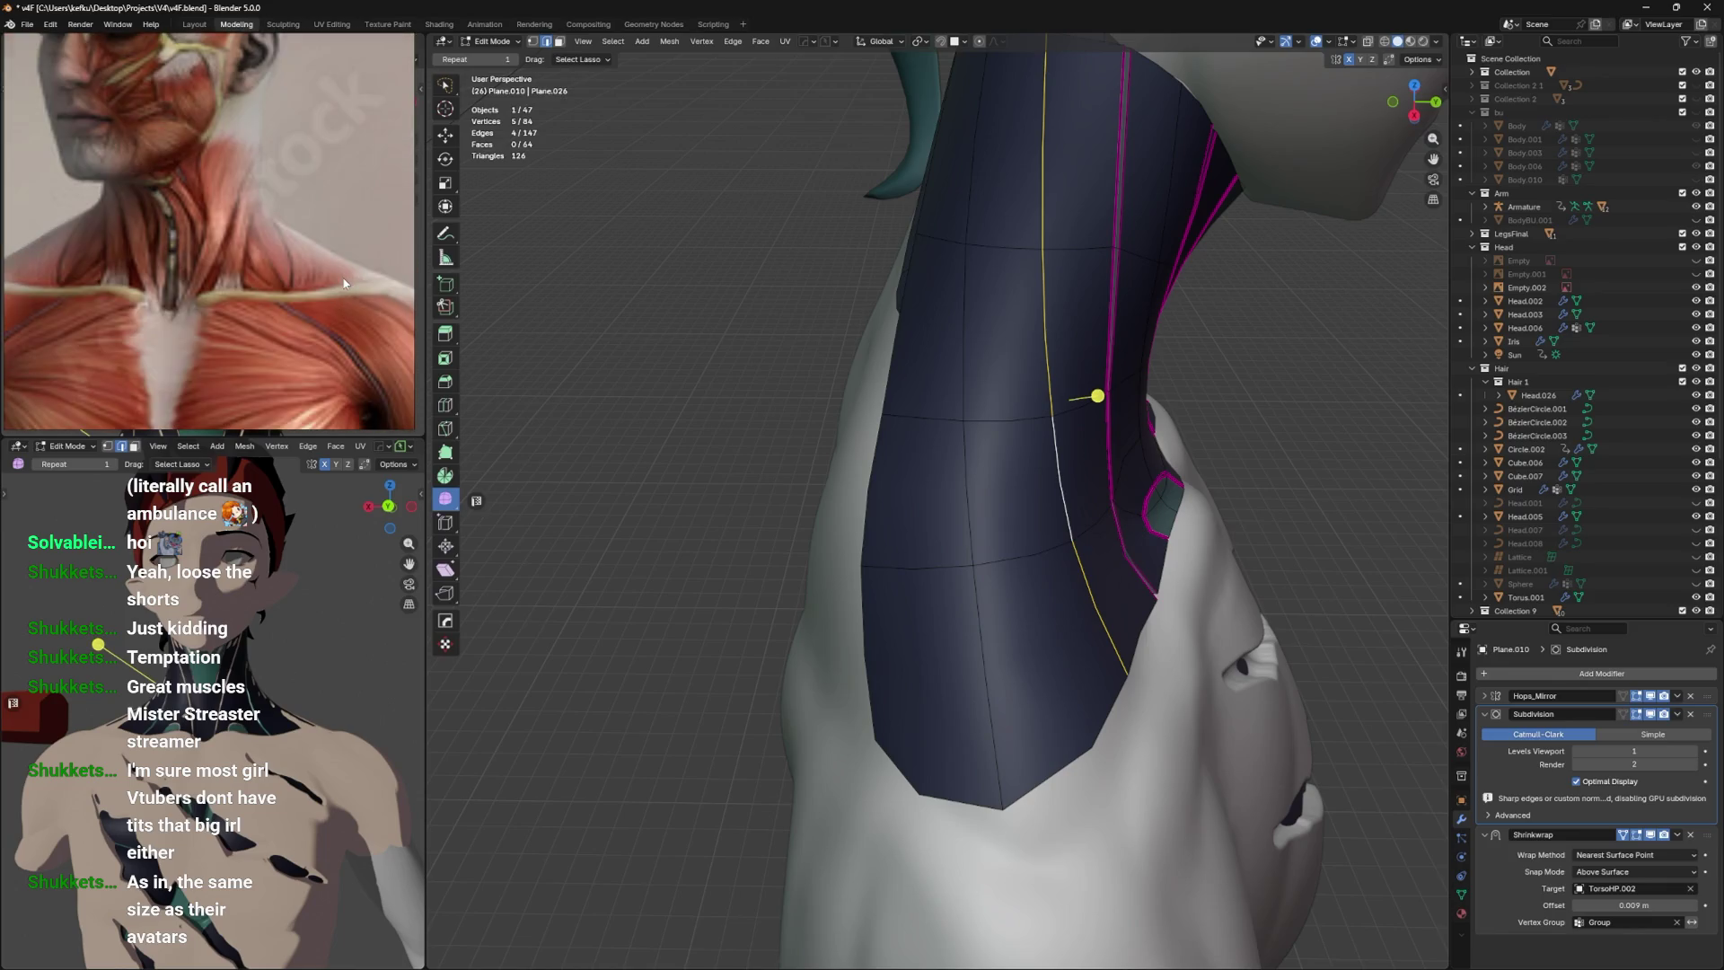
pyautogui.scroll(-3)
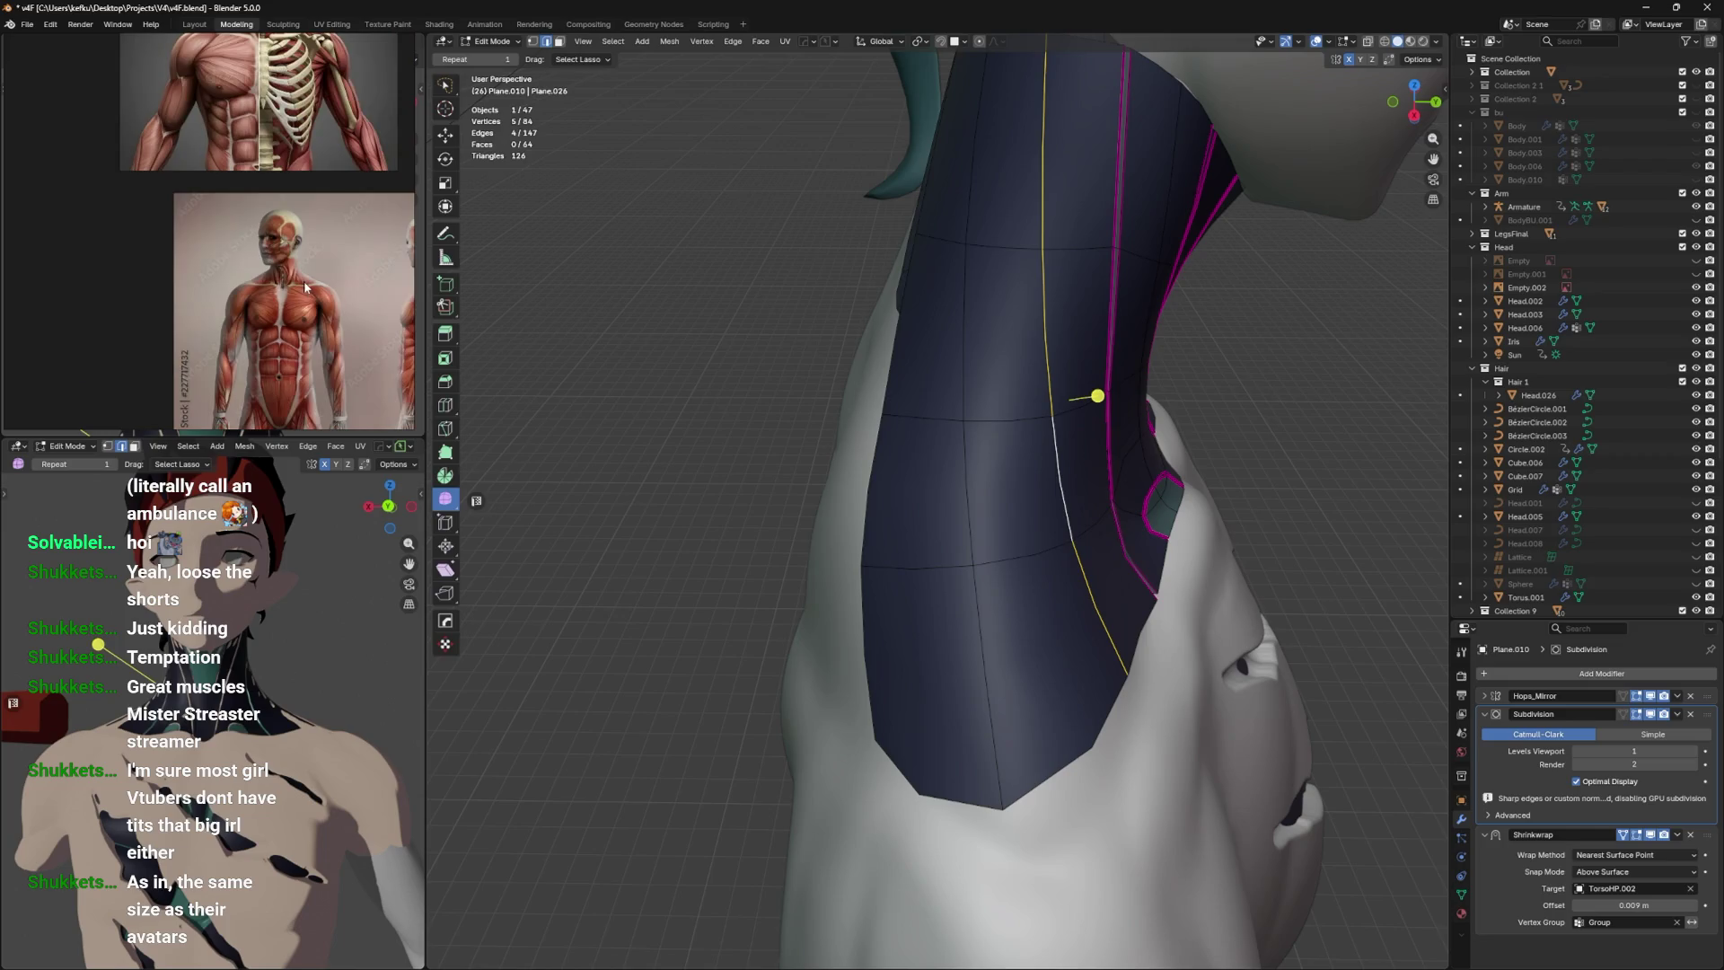
pyautogui.scroll(3)
pyautogui.scroll(3)
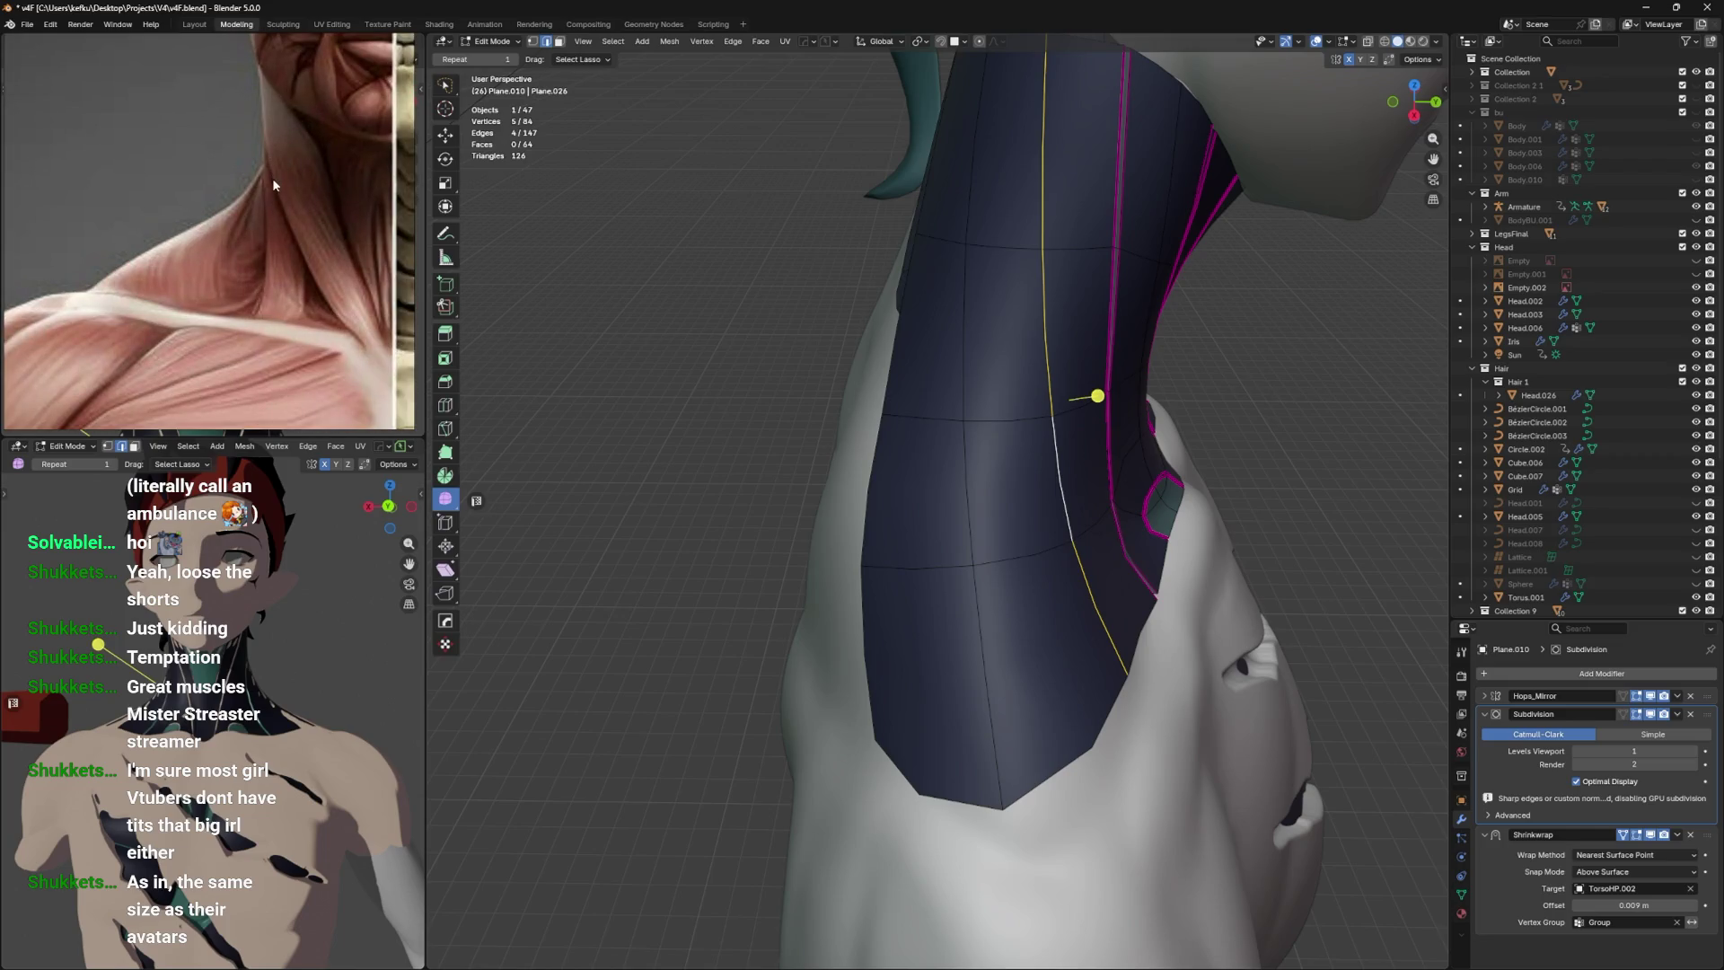
pyautogui.scroll(-3)
pyautogui.moveTo(1139, 564); pyautogui.dragTo(1101, 651)
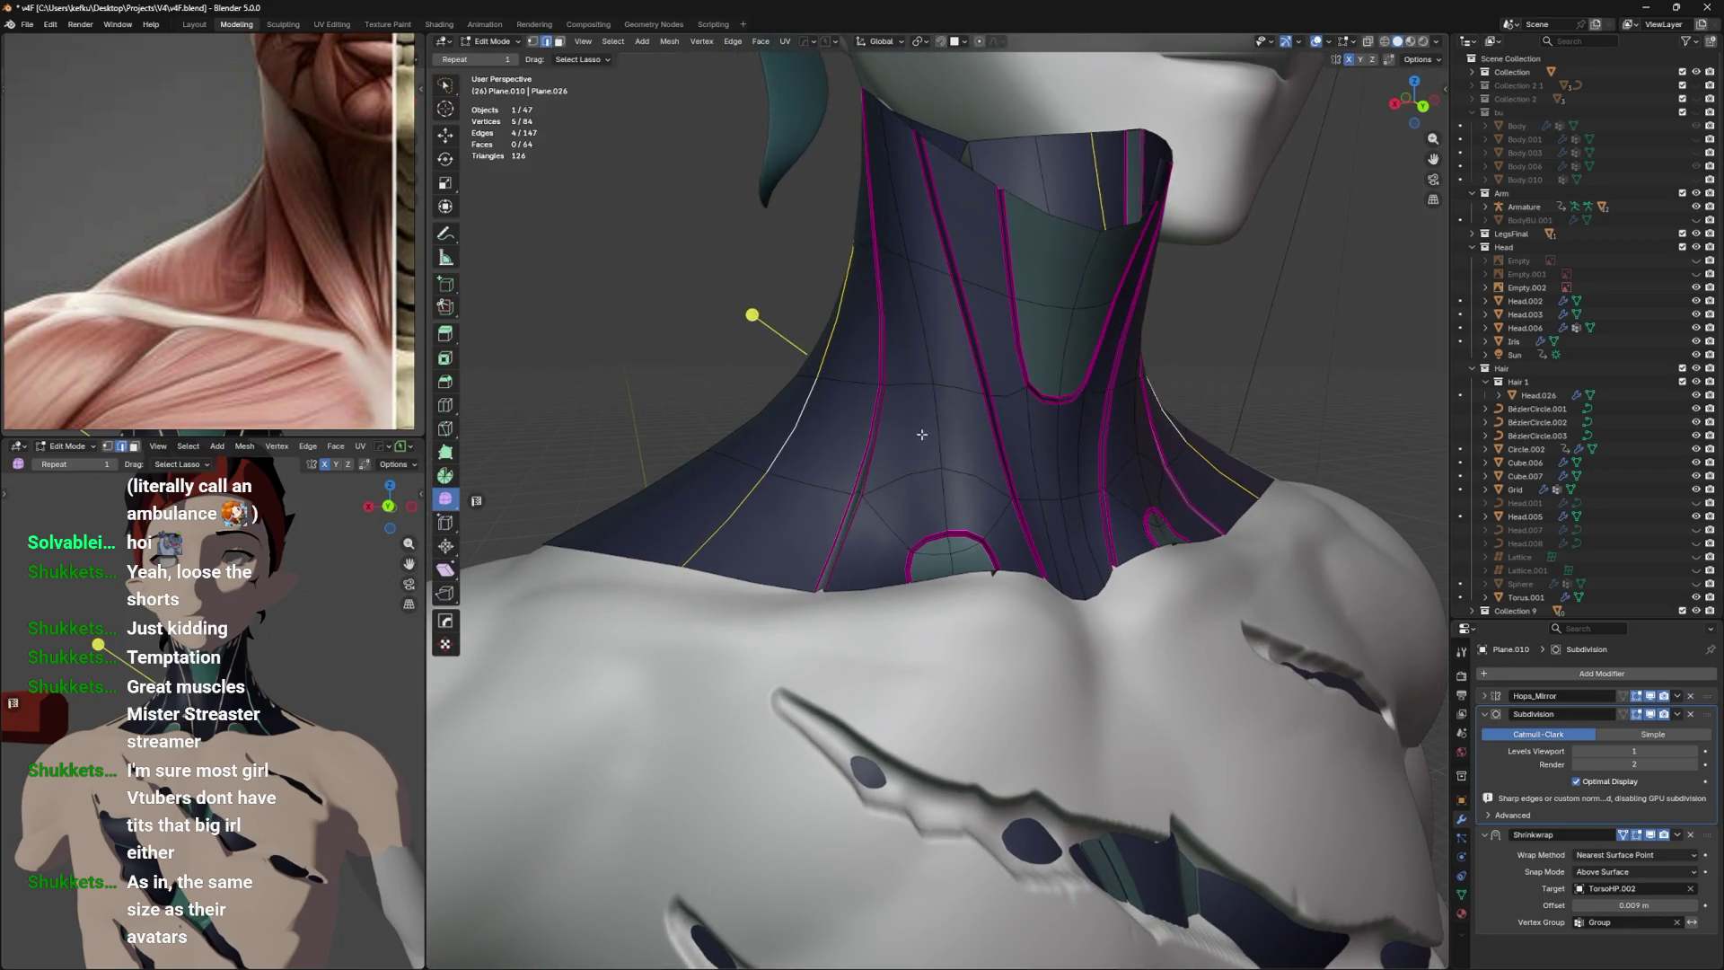
pyautogui.moveTo(994, 335); pyautogui.dragTo(968, 536)
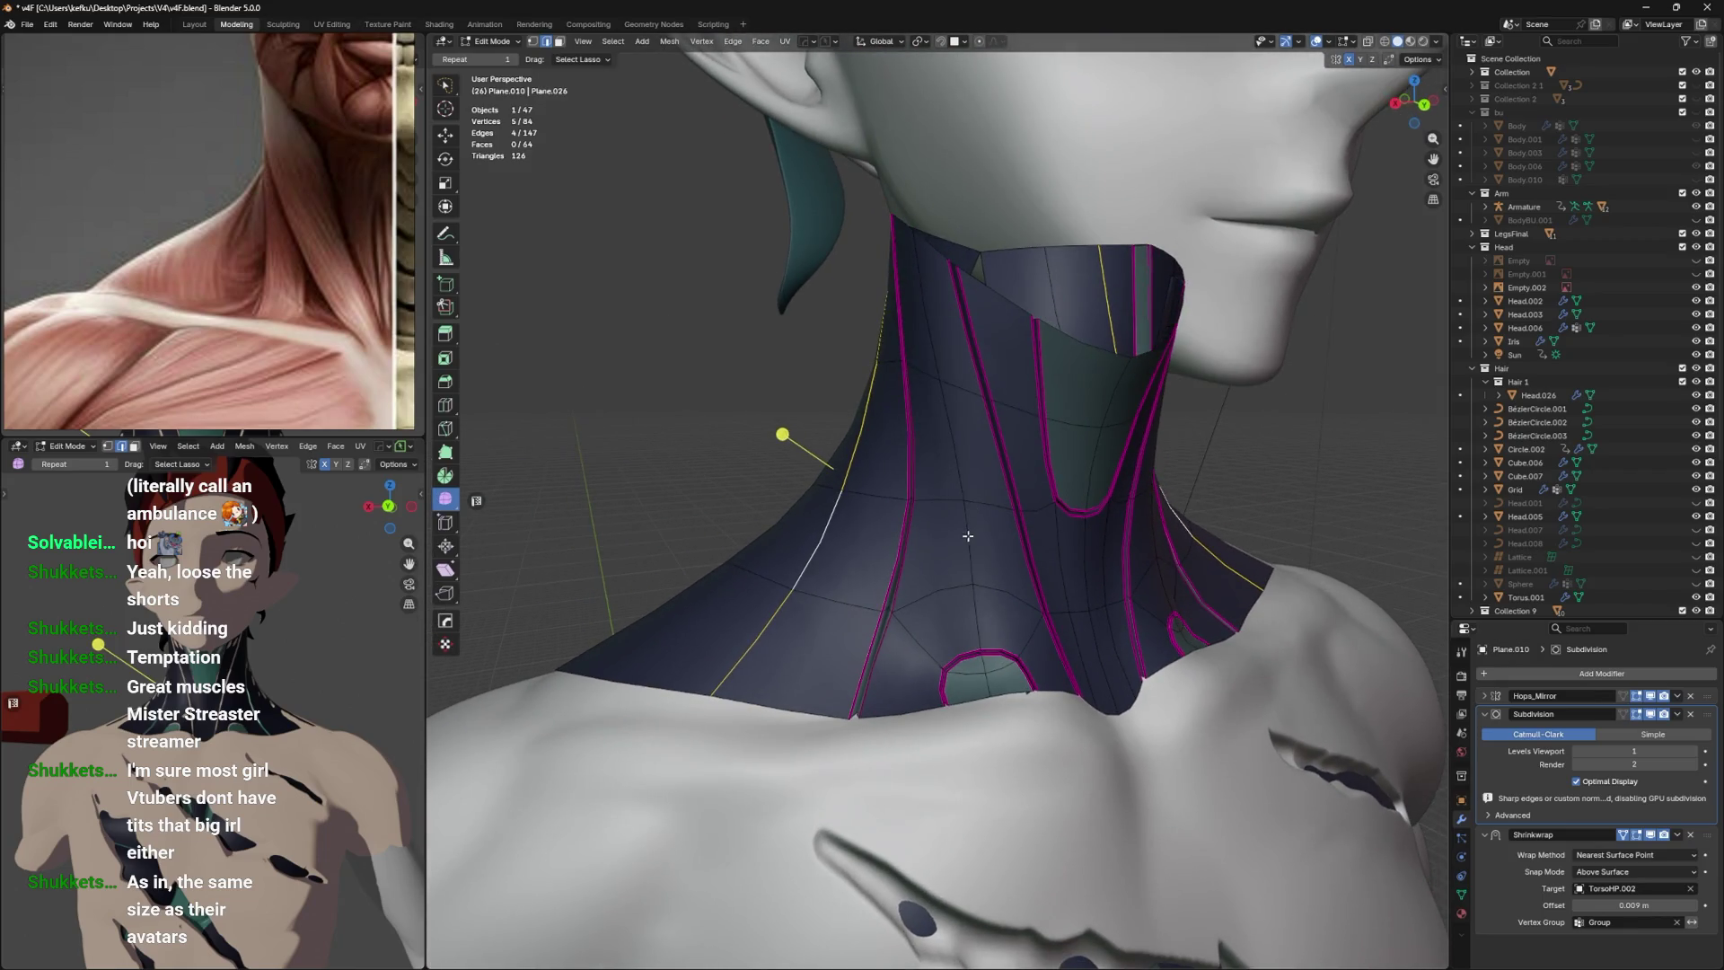
pyautogui.click(1007, 596)
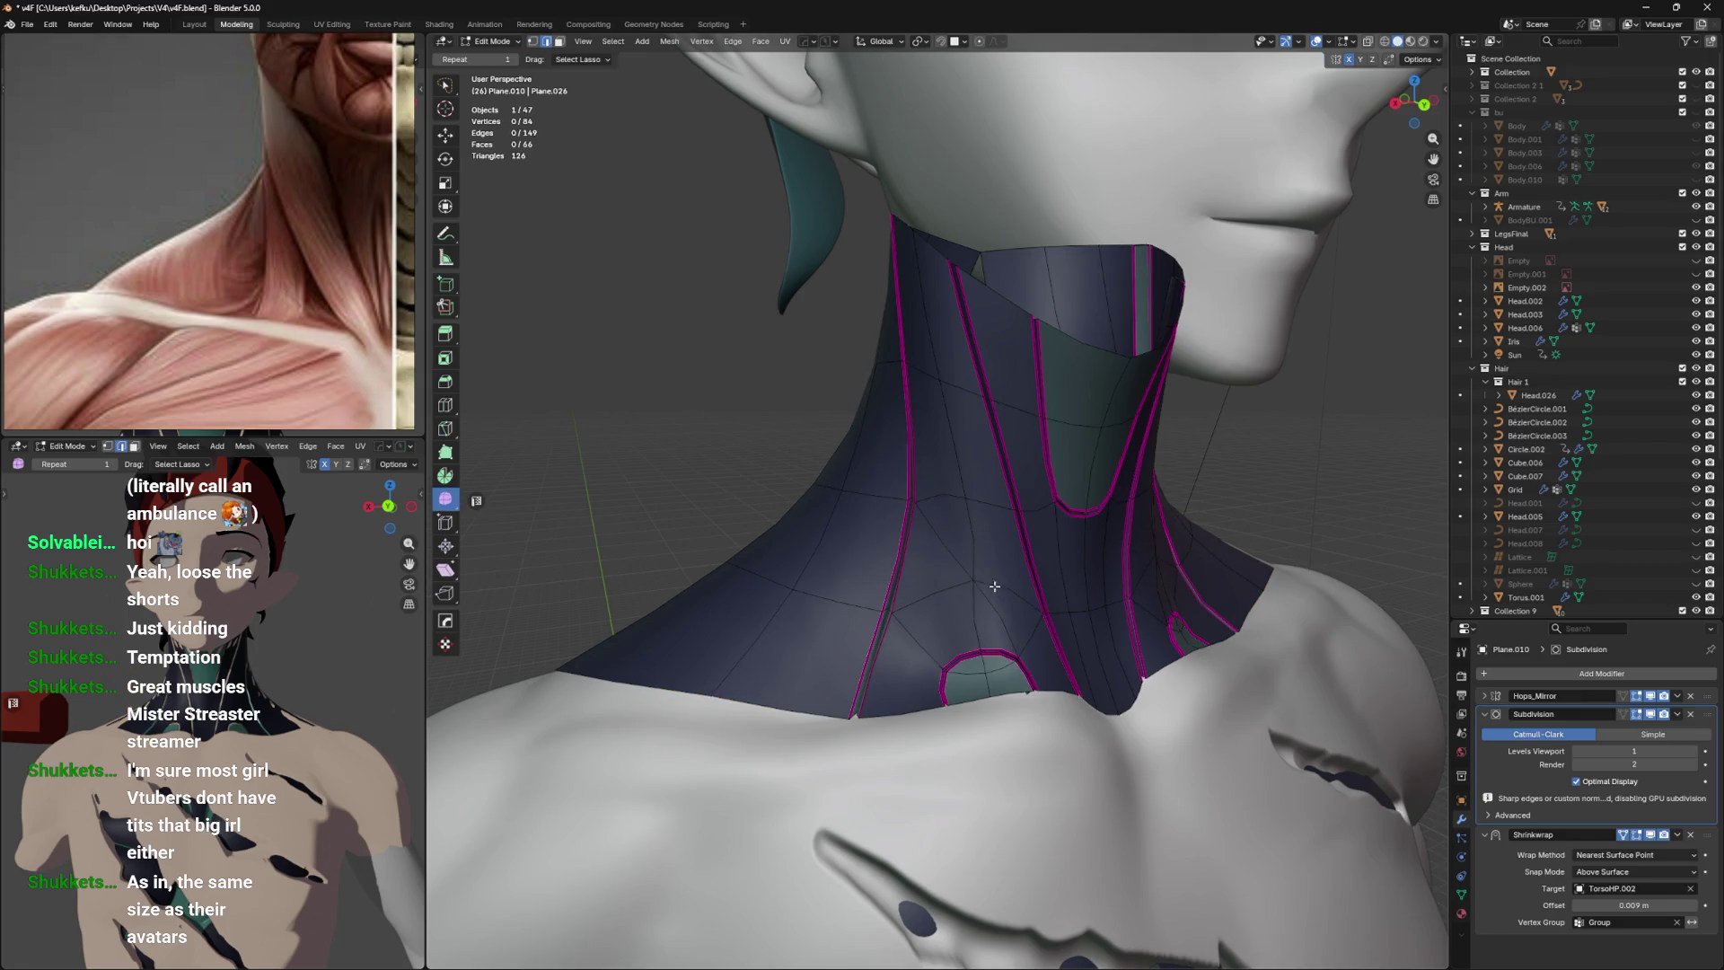
# In vertex mode, dissolve two stray edges on the neck, previewing the smoothed collar, then undo.
pyautogui.press('1')
pyautogui.press('x')
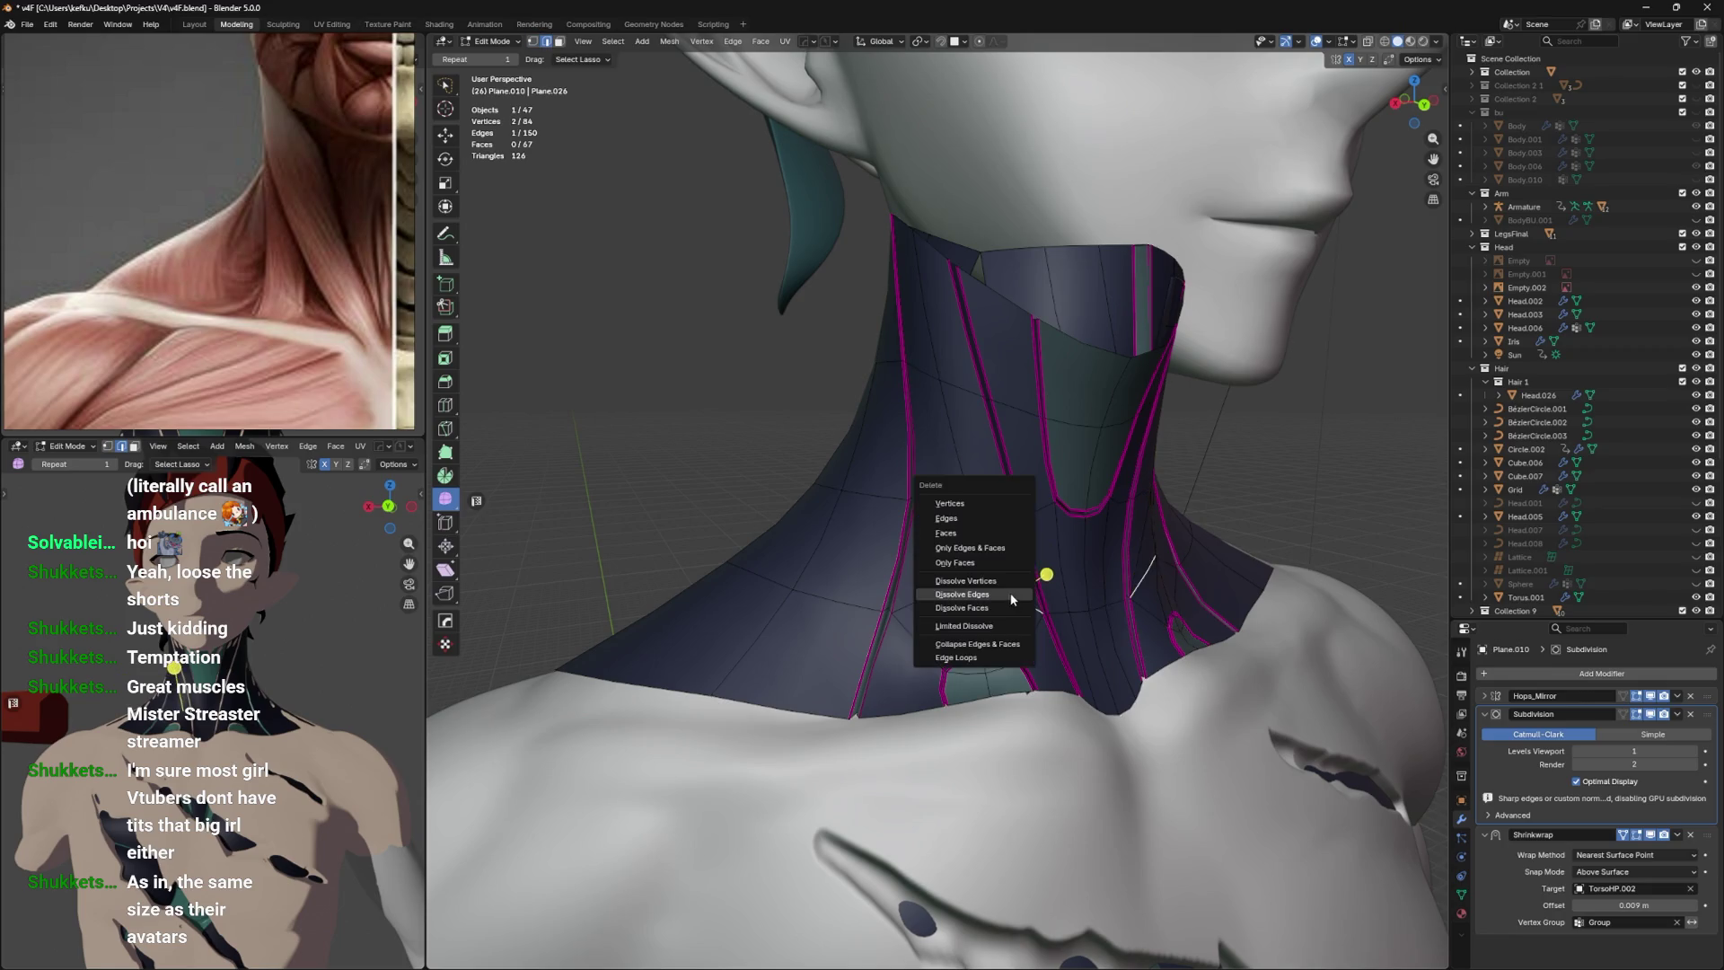
pyautogui.click(1009, 595)
pyautogui.press('x')
pyautogui.click(977, 558)
pyautogui.moveTo(977, 558); pyautogui.dragTo(963, 595)
pyautogui.press('Tab')
pyautogui.hotkey('ctrl', 'z')
pyautogui.hotkey('ctrl', 'z')
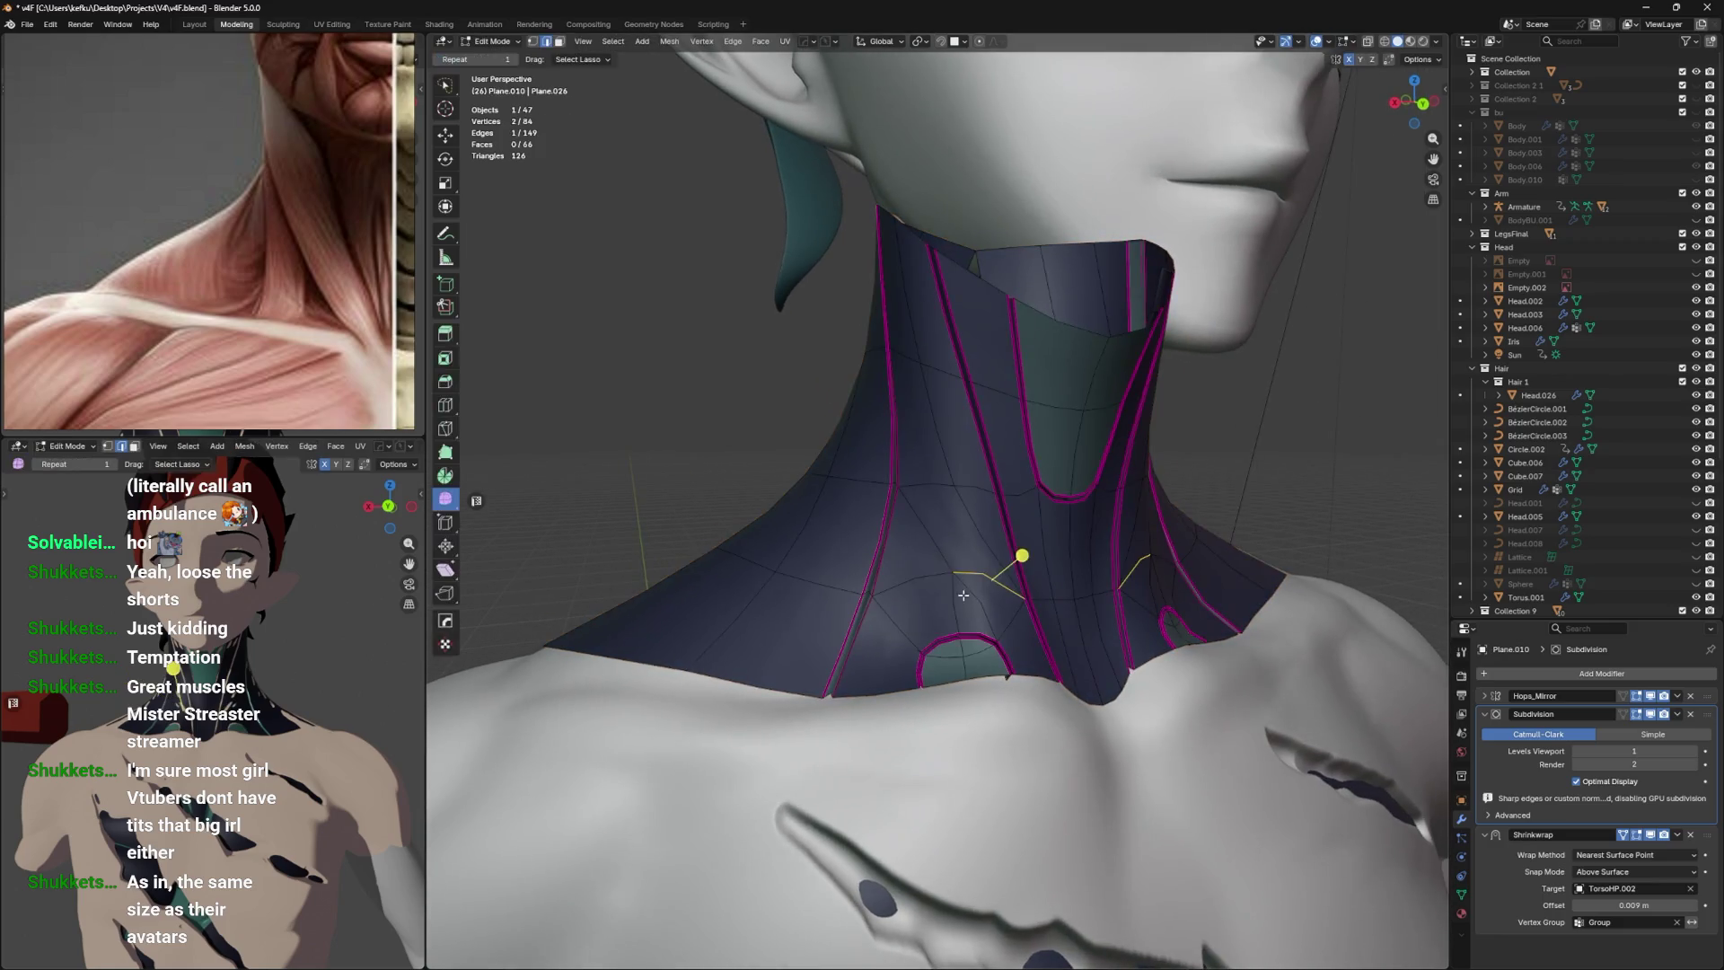
# Confirm a cut across the throat and dissolve another edge, checking the smoothed result.
pyautogui.press('Return')
pyautogui.press('Tab')
pyautogui.moveTo(958, 542); pyautogui.dragTo(1094, 473)
pyautogui.press('Tab')
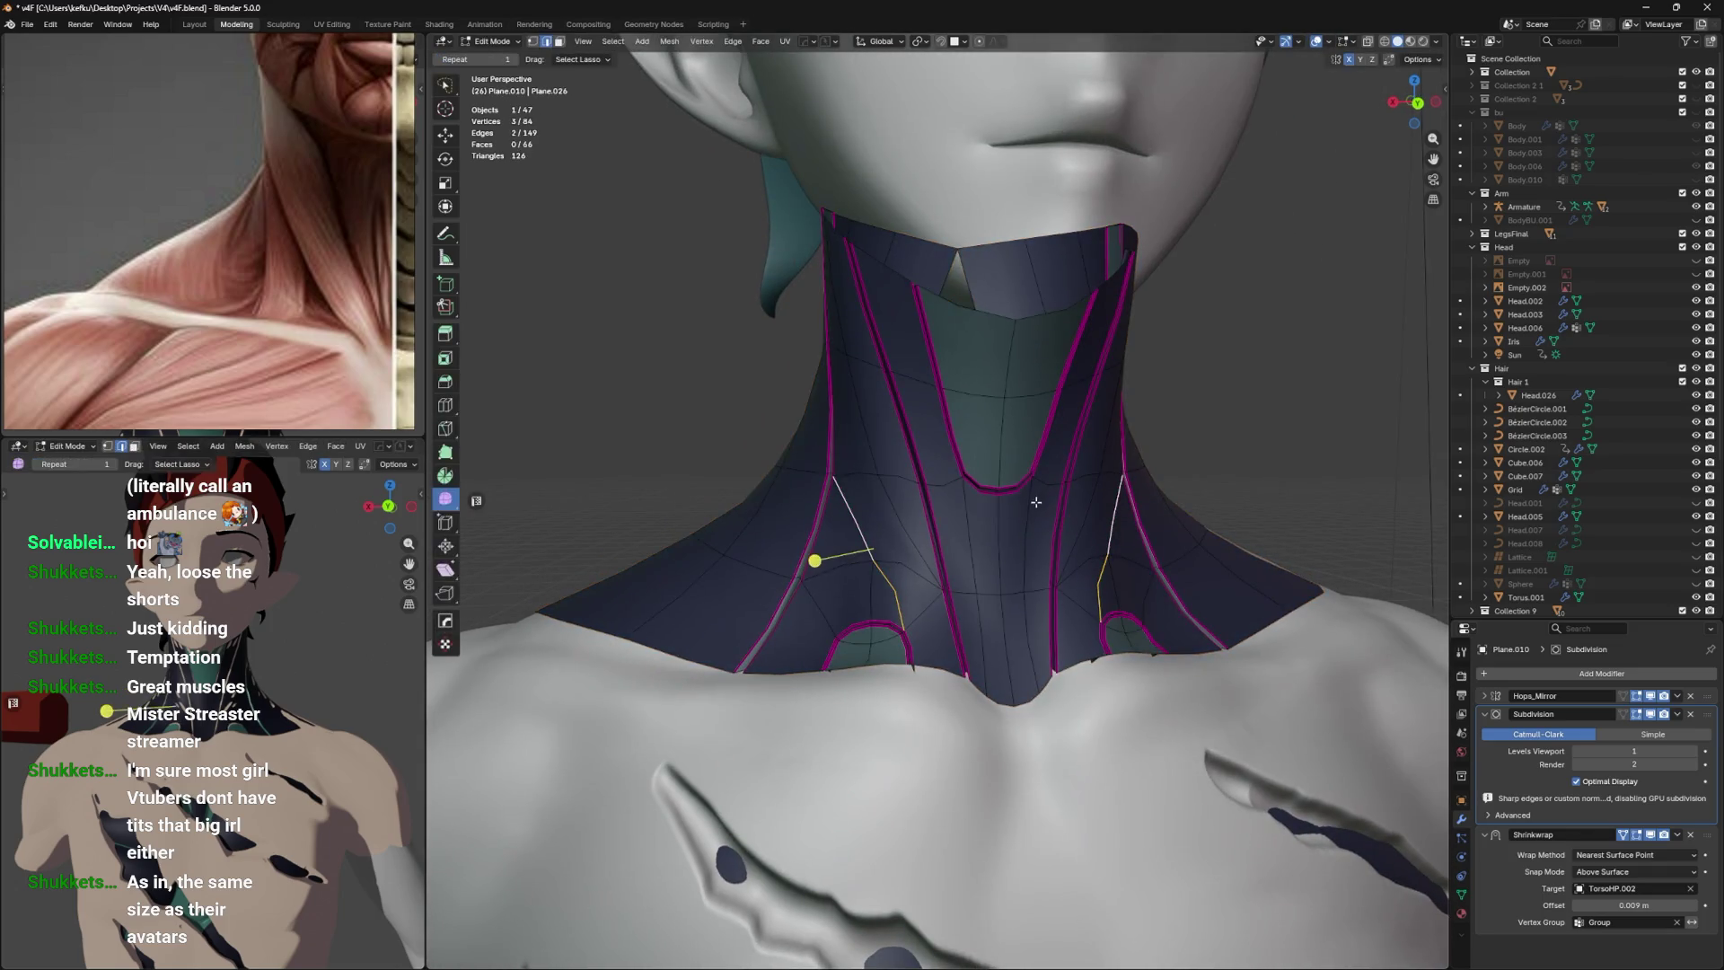
pyautogui.hotkey('ctrl', 'x')
pyautogui.press('1')
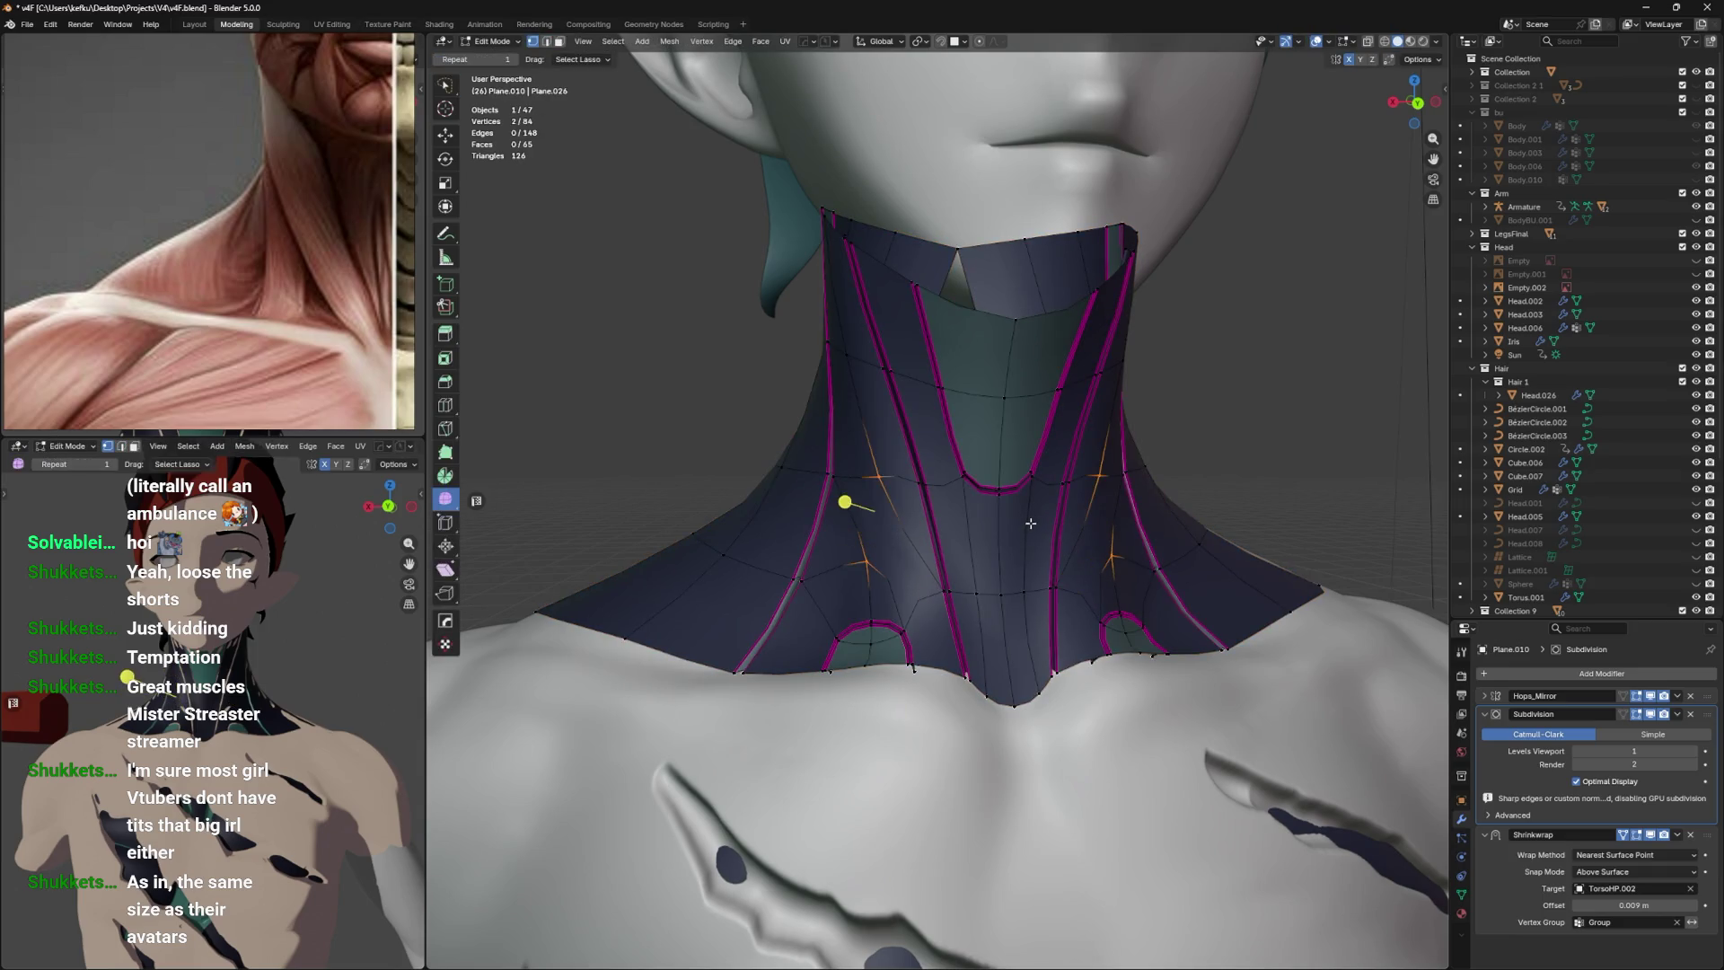
pyautogui.moveTo(1018, 537); pyautogui.dragTo(996, 628)
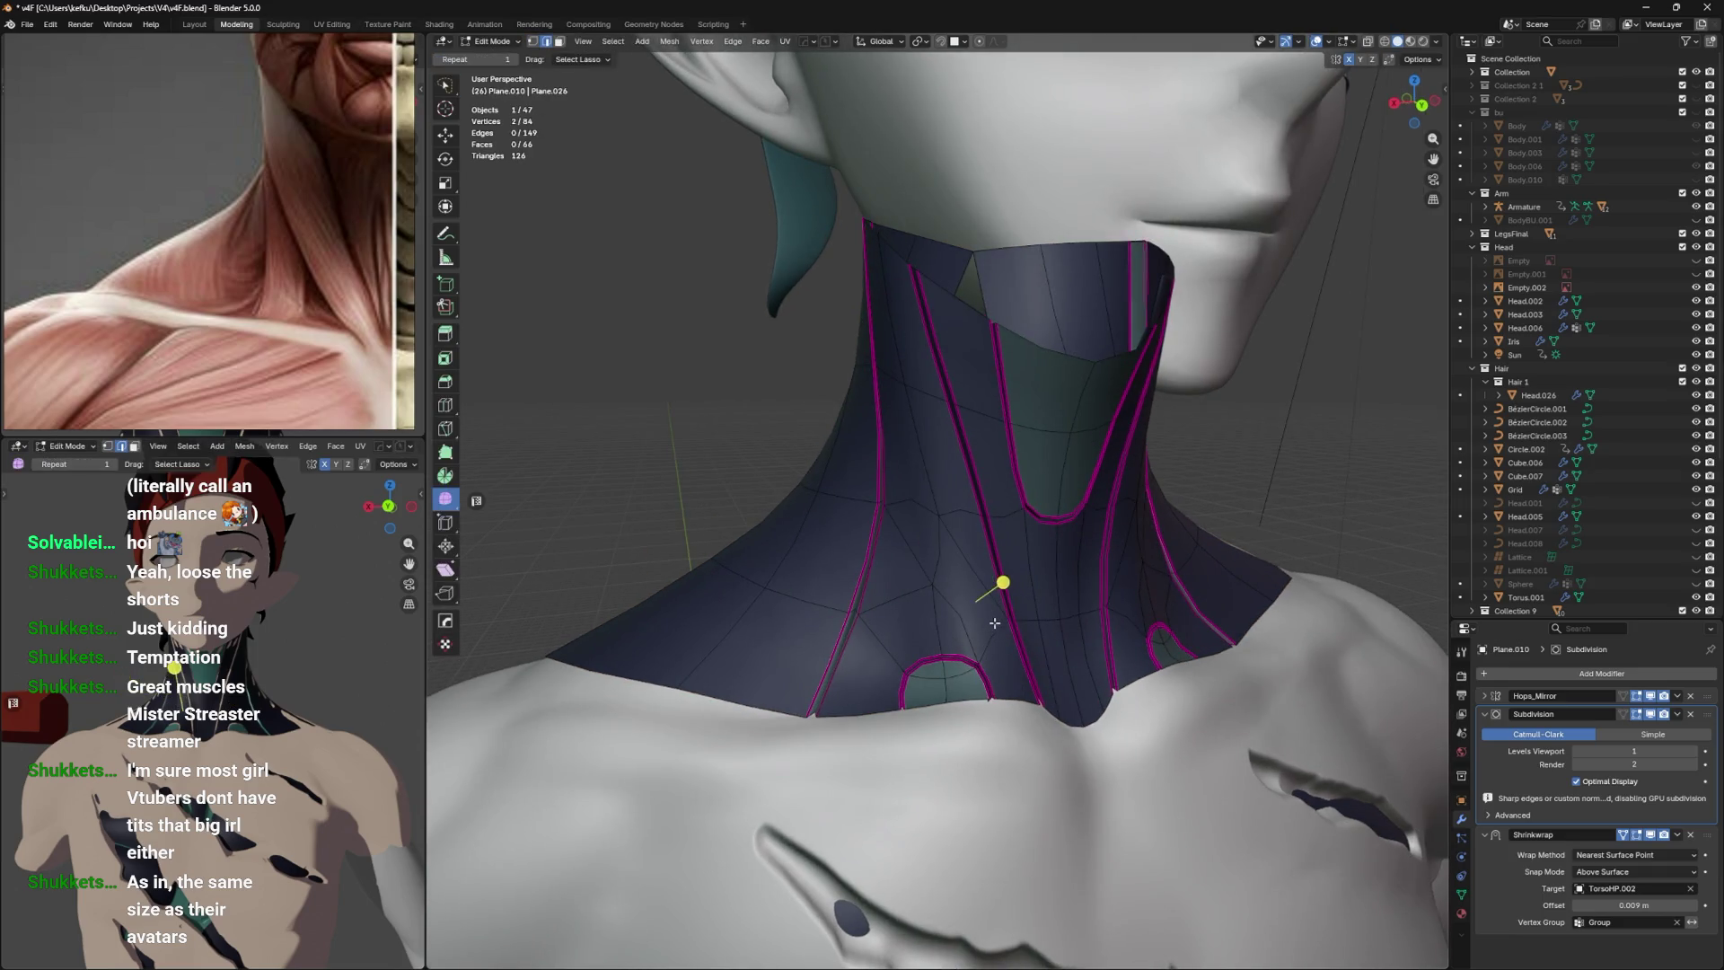
pyautogui.scroll(-3)
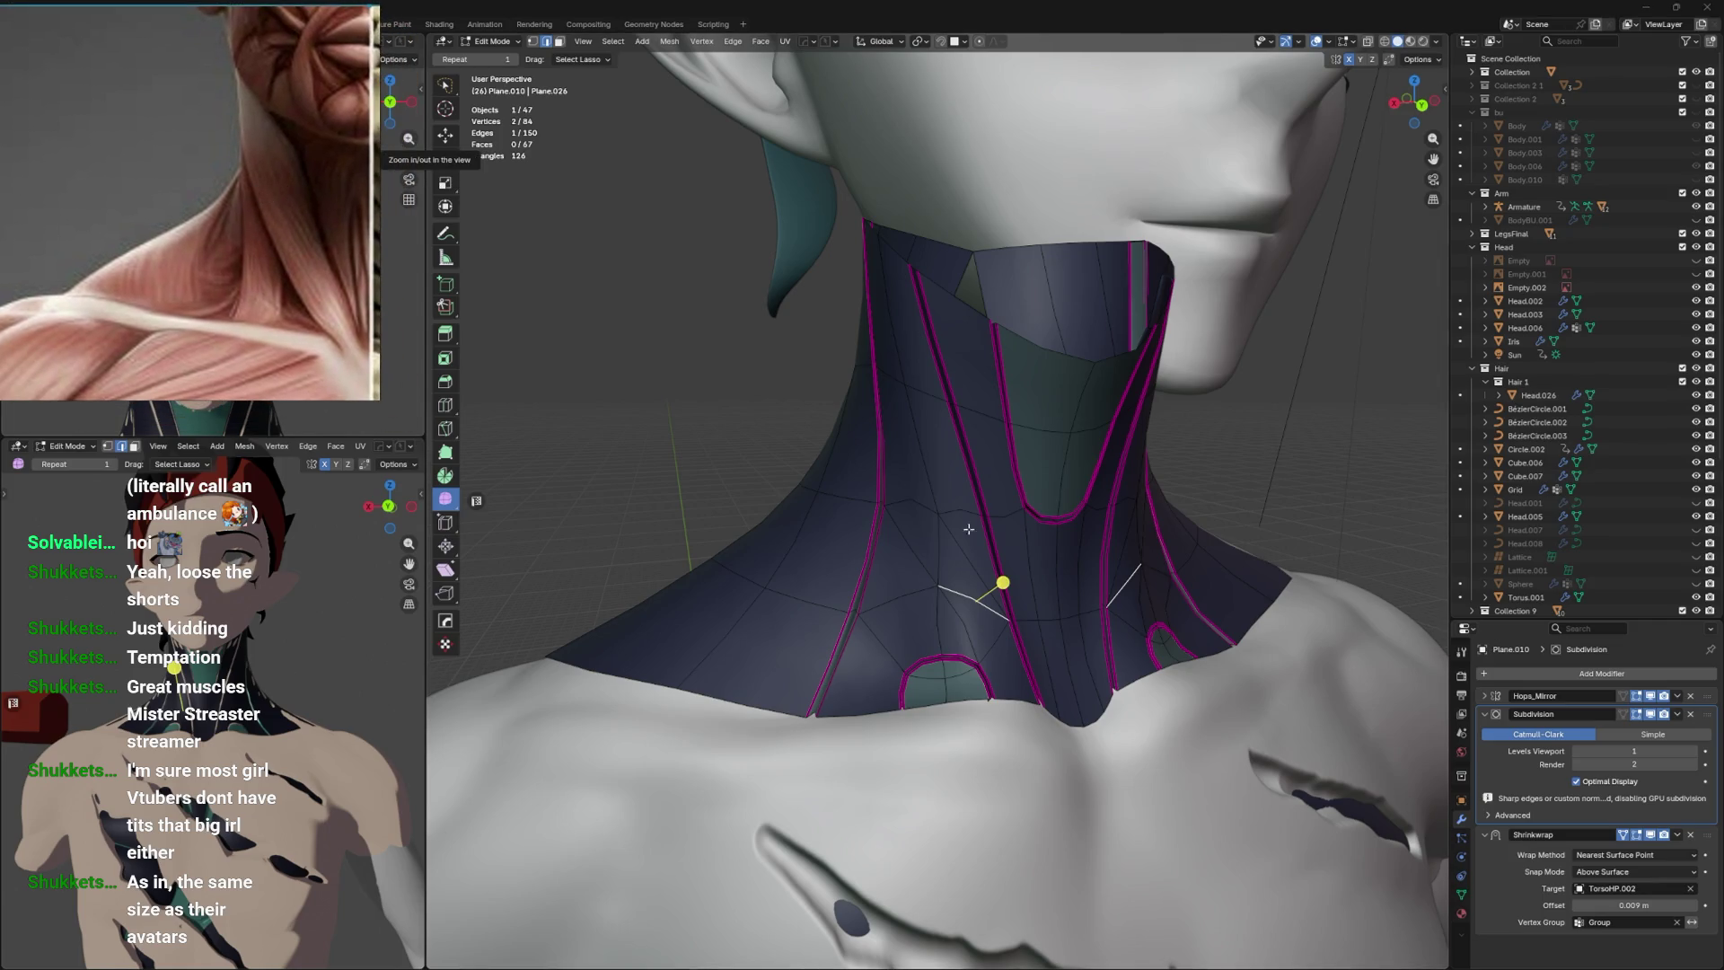
pyautogui.moveTo(957, 530); pyautogui.dragTo(956, 537)
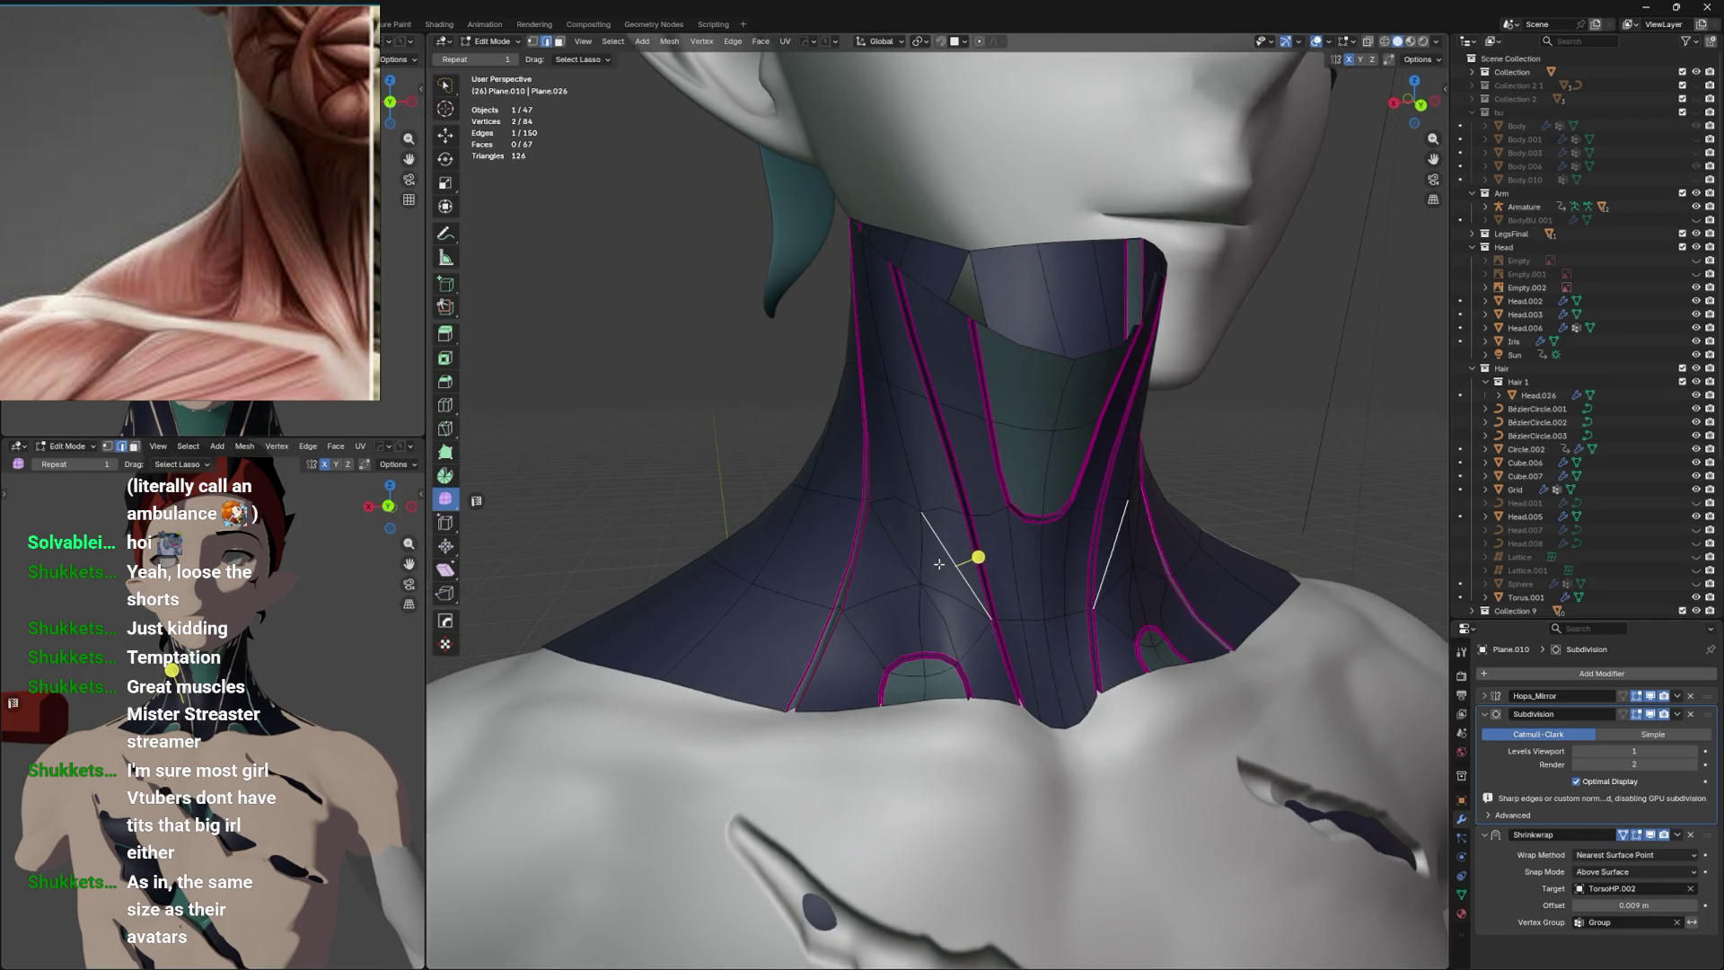
# Add a new horizontal edge loop across the throat of the neck strip.
pyautogui.hotkey('ctrl', 'r')
pyautogui.press('Escape')
pyautogui.hotkey('ctrl', 'r')
pyautogui.click(972, 564)
pyautogui.click(1009, 570)
pyautogui.scroll(3)
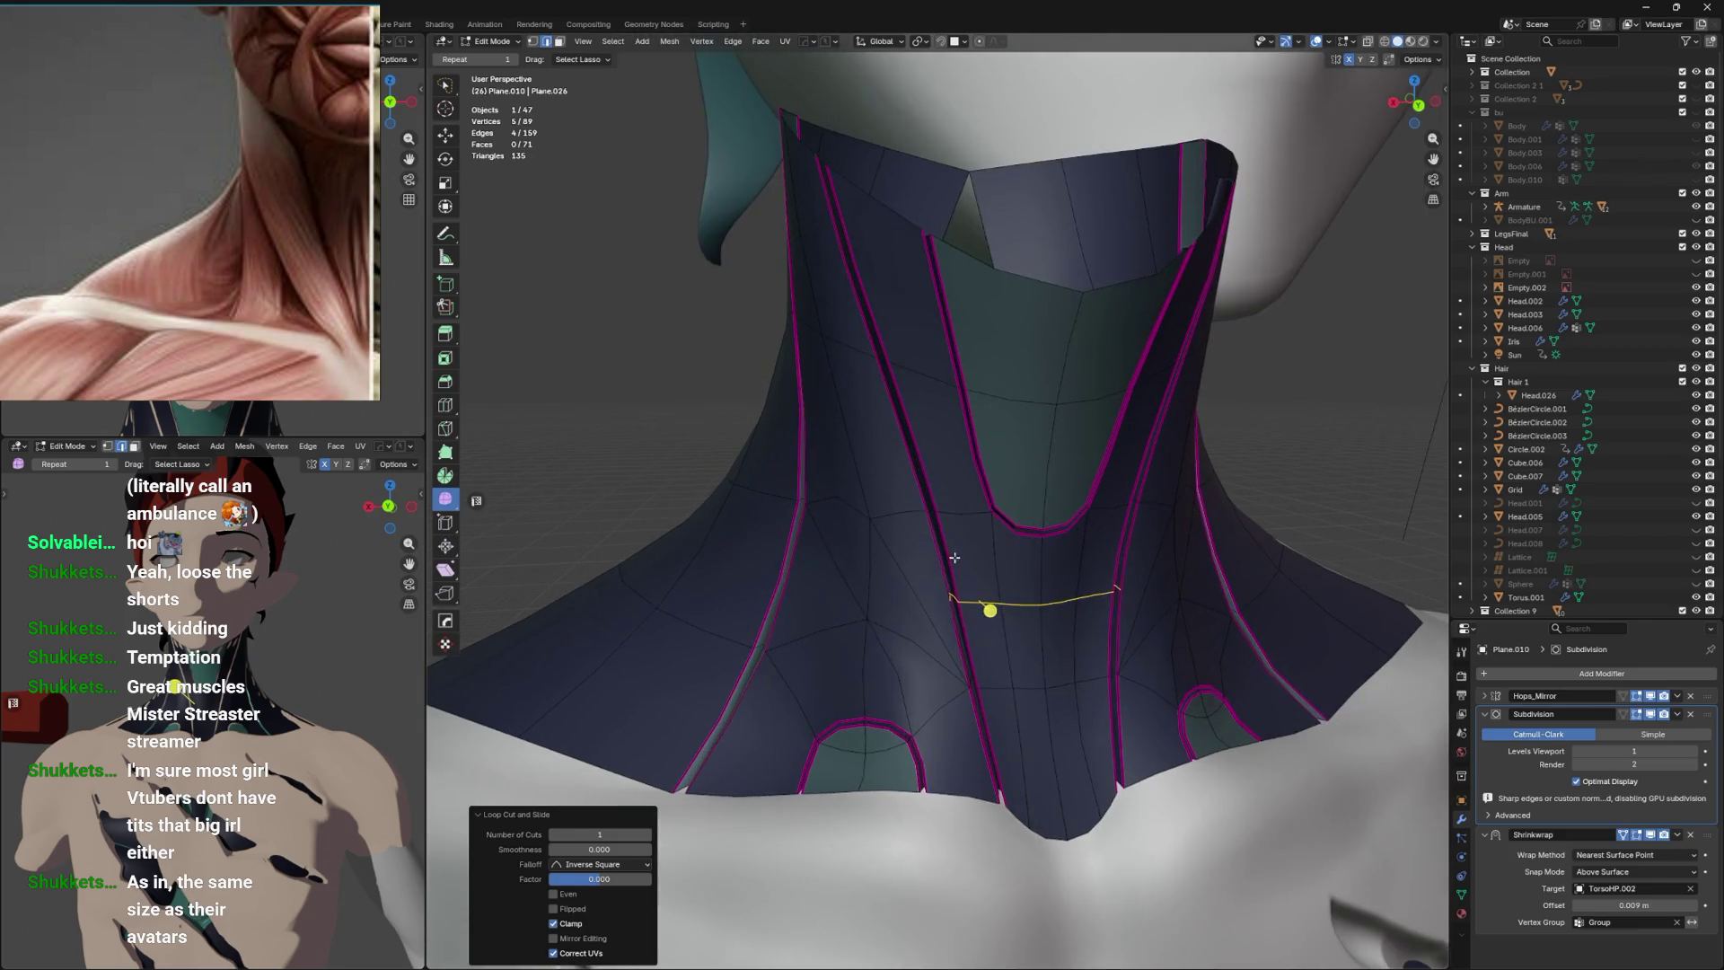
# Slide vertices on the new loop into place and dissolve the redundant edges near the throat.
pyautogui.click(853, 611)
pyautogui.press('j')
pyautogui.click(925, 600)
pyautogui.hotkey('shift', 'v')
pyautogui.click(845, 621)
pyautogui.click(906, 601)
pyautogui.press('x')
pyautogui.click(876, 580)
pyautogui.press('x')
pyautogui.click(907, 640)
pyautogui.moveTo(911, 634); pyautogui.dragTo(975, 617)
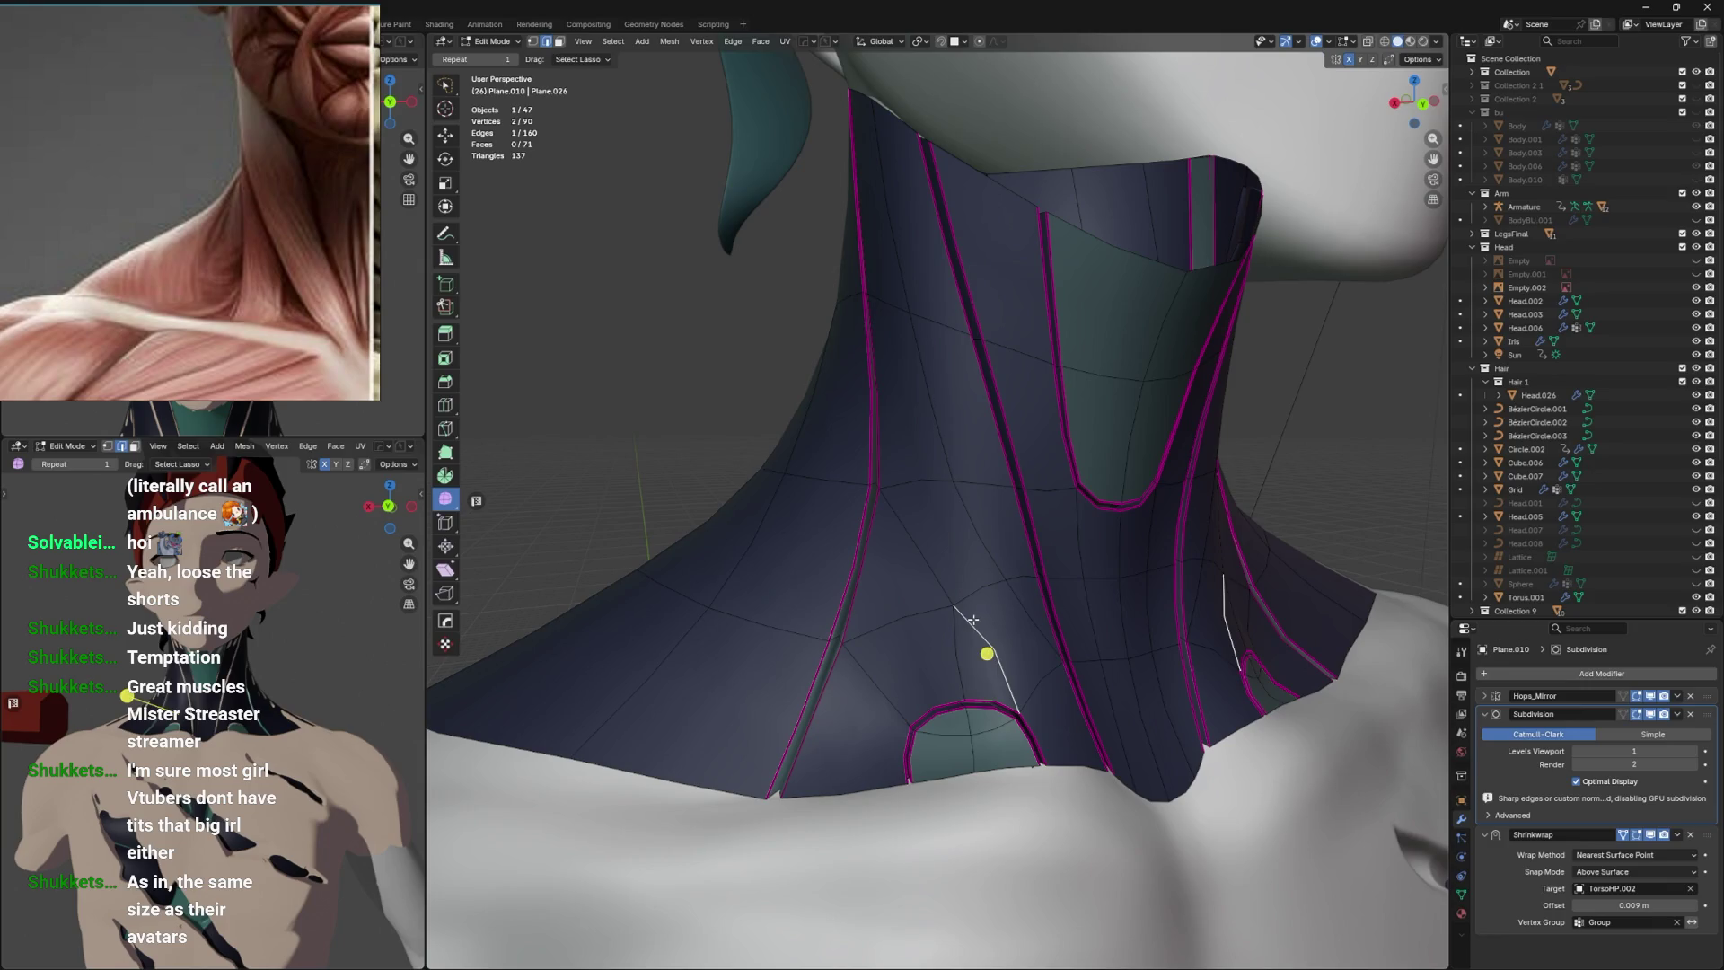
# Cut through the throat faces, undo an edge slide, and add another loop cut.
pyautogui.hotkey('ctrl', 'x')
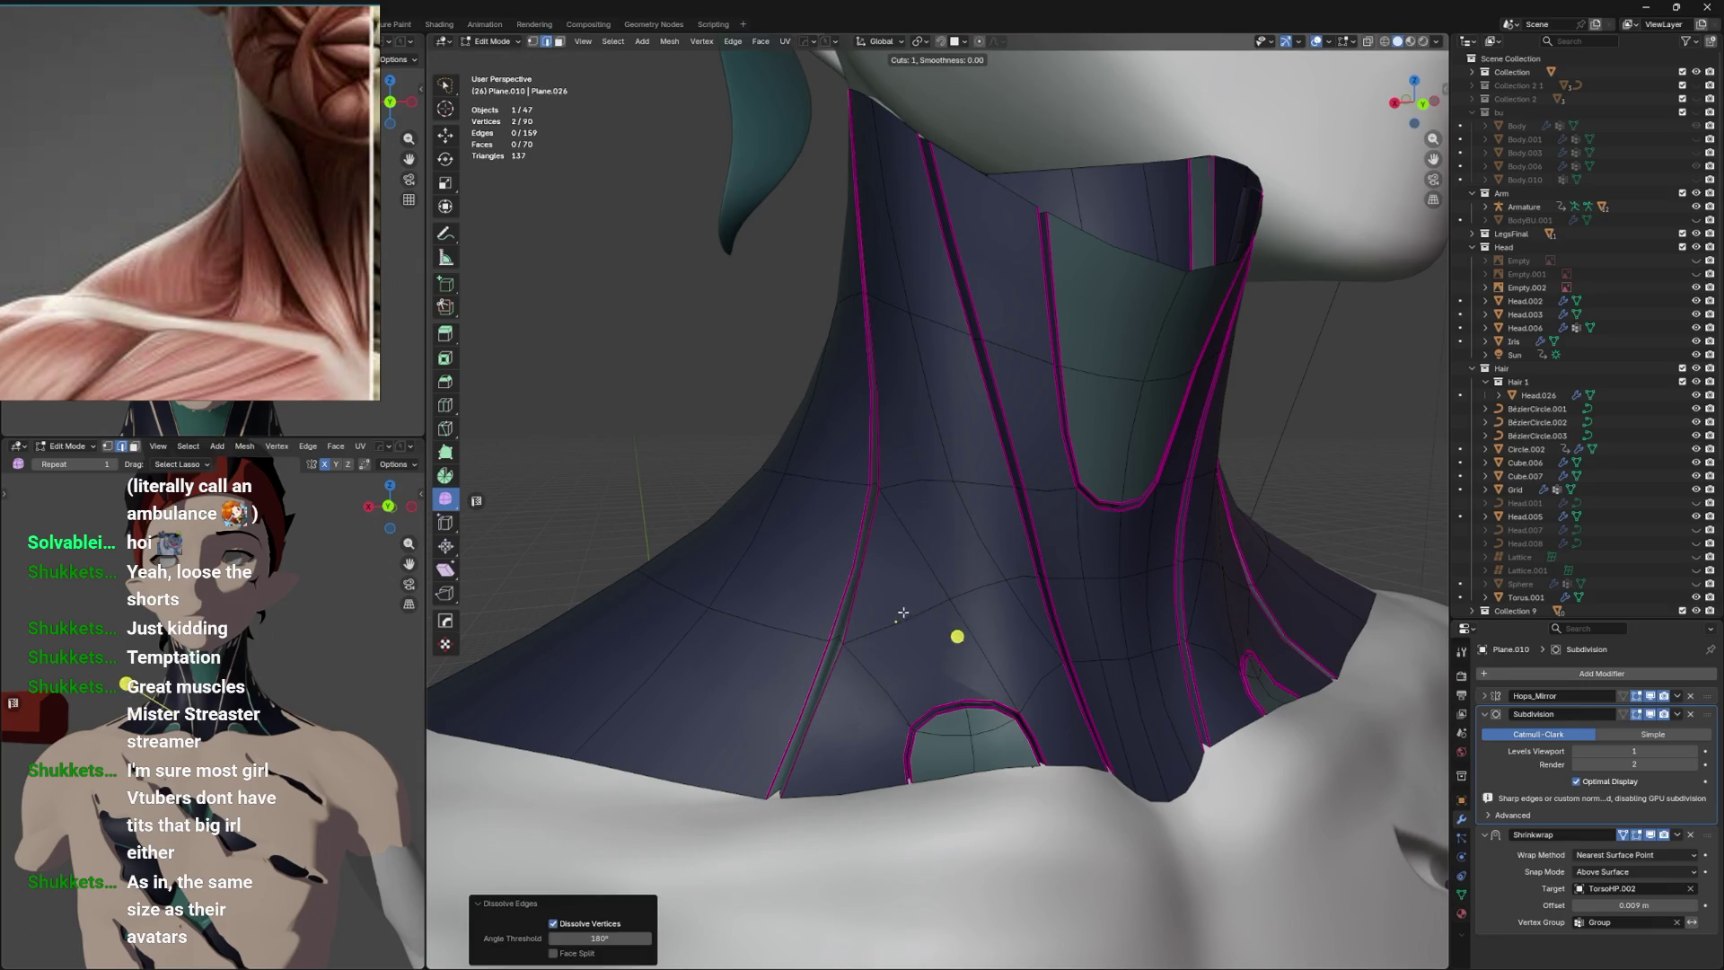
pyautogui.click(897, 620)
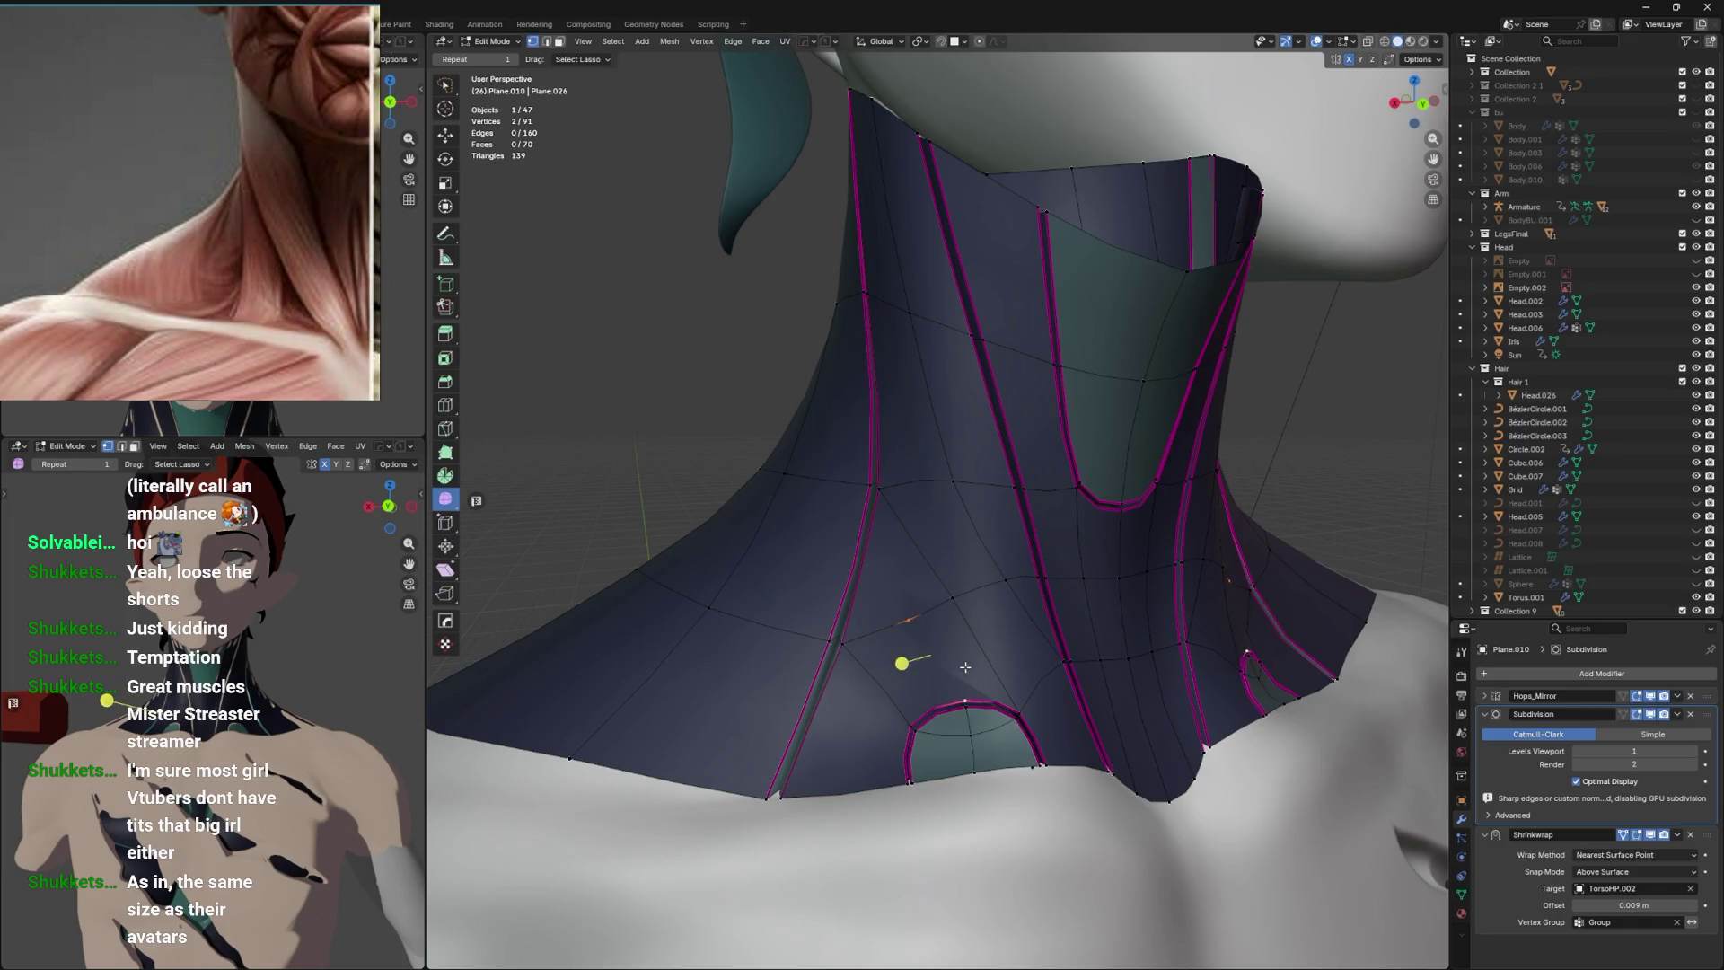
pyautogui.press('g')
pyautogui.press('g')
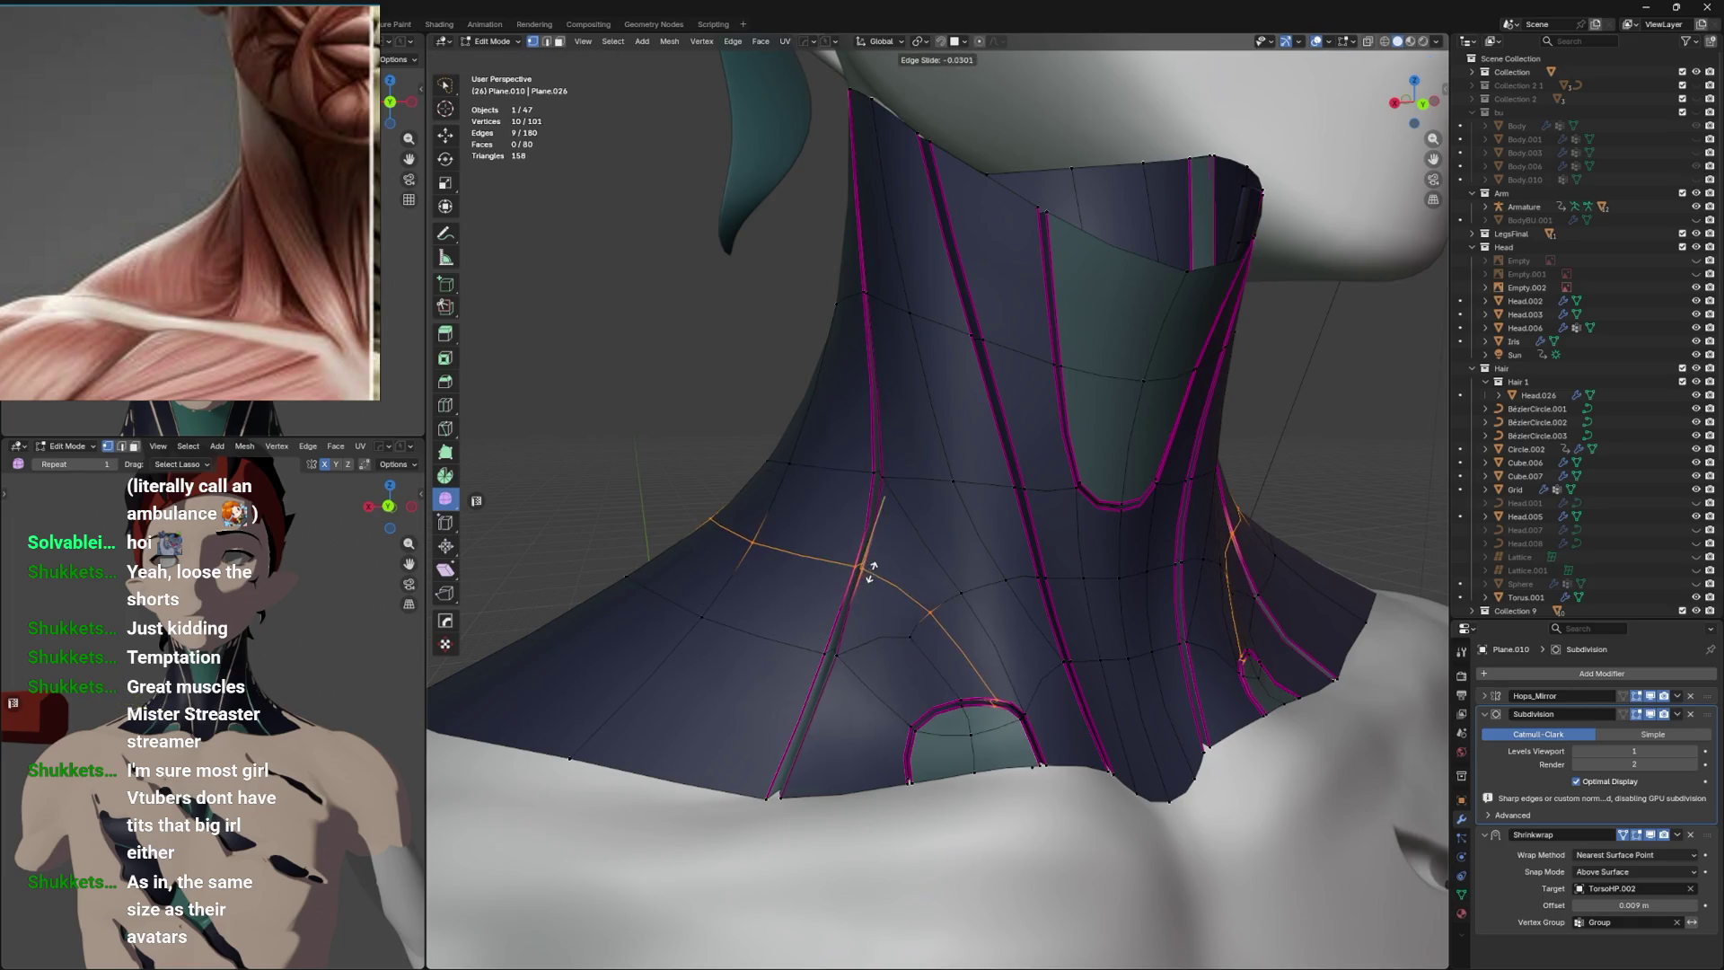
pyautogui.click(864, 567)
pyautogui.hotkey('ctrl', 'z')
pyautogui.hotkey('ctrl', 'r')
pyautogui.click(859, 565)
pyautogui.click(913, 601)
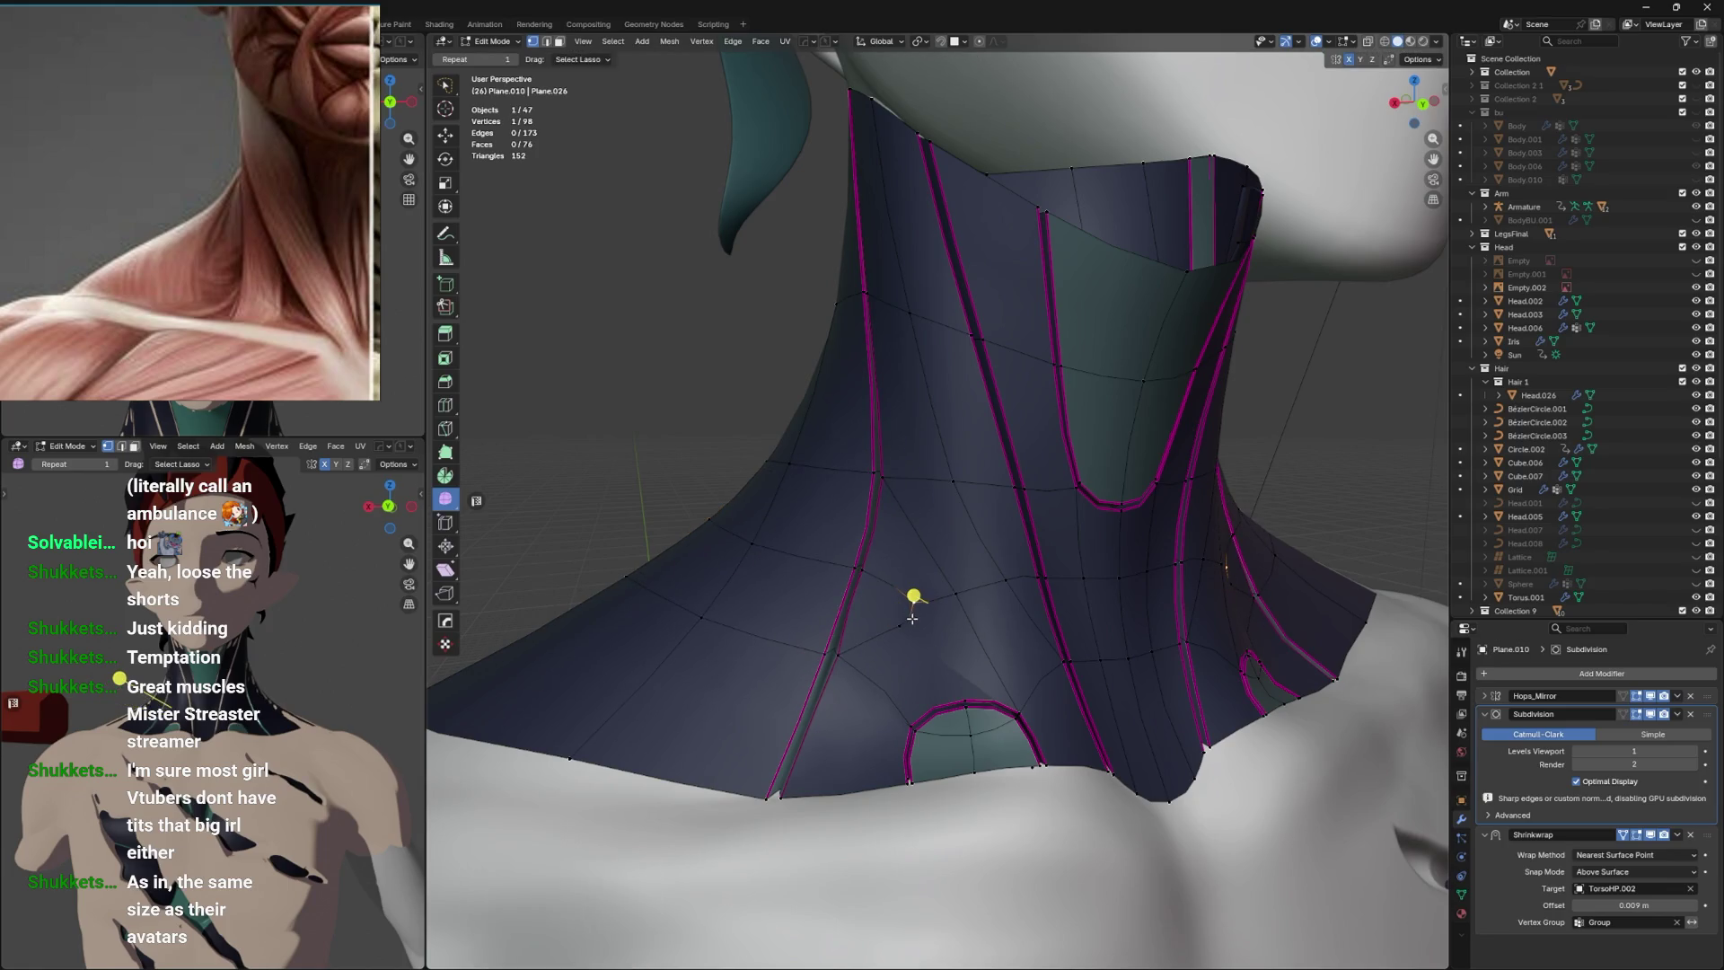
# Vertex-slide and merge the vertices of a throat edge into one.
pyautogui.hotkey('shift', 'v')
pyautogui.click(1371, 244)
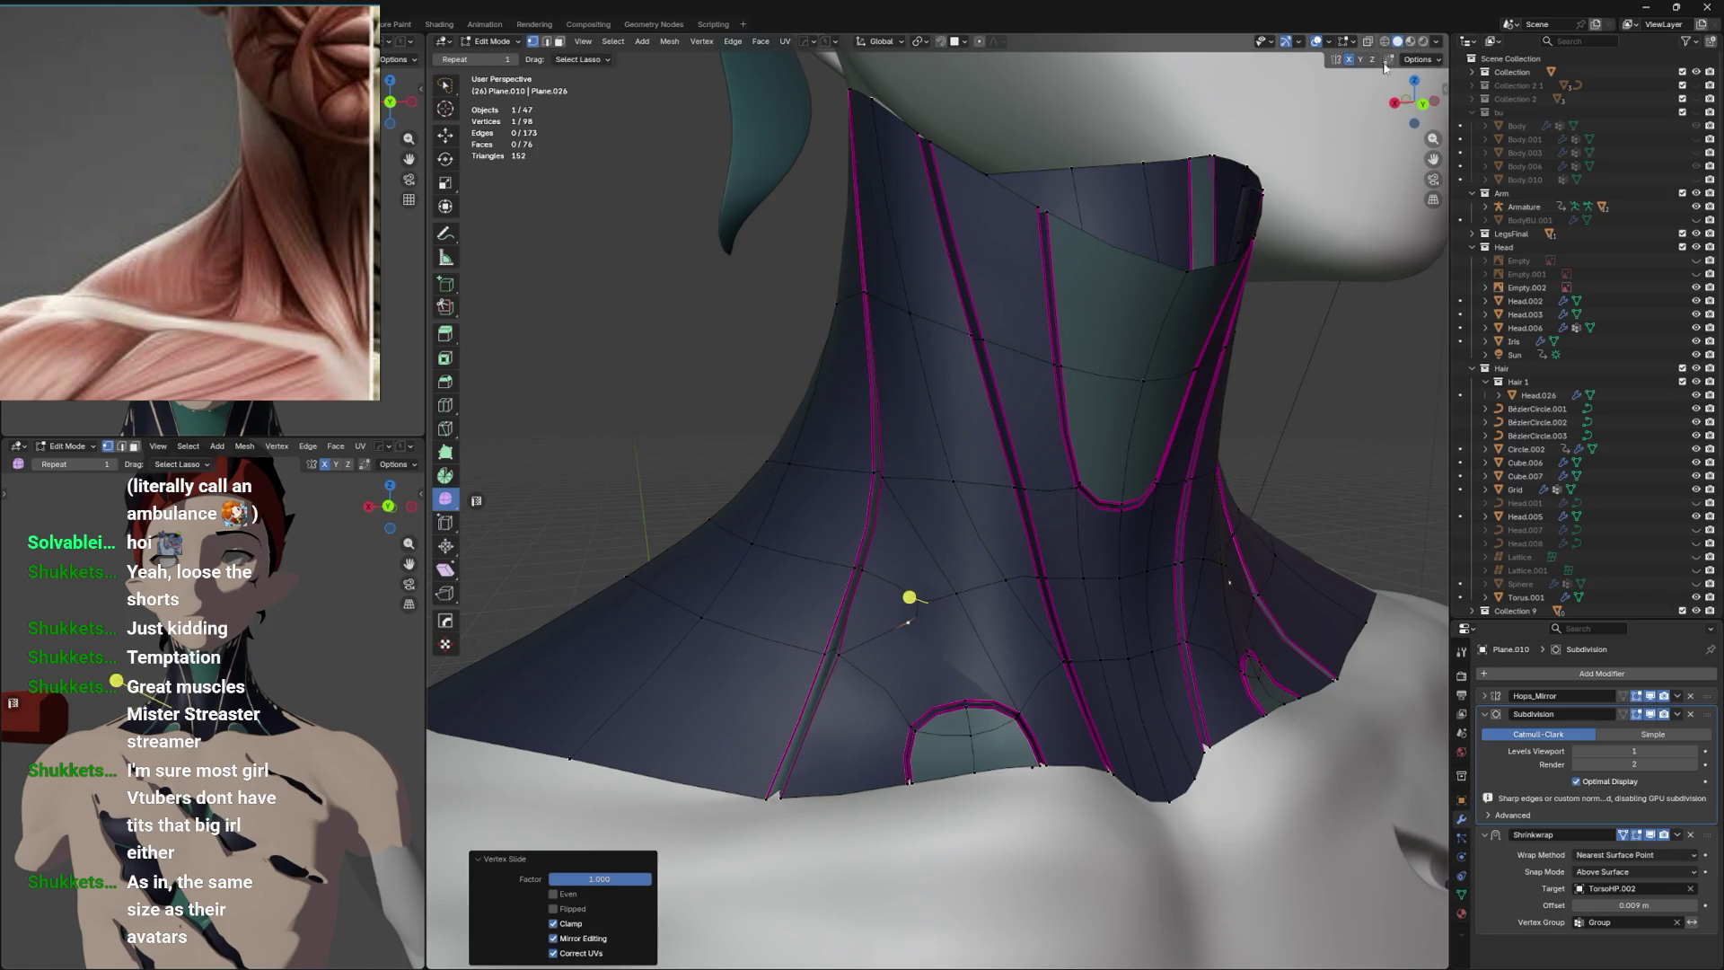
pyautogui.press('g')
pyautogui.click(1021, 330)
pyautogui.click(985, 680)
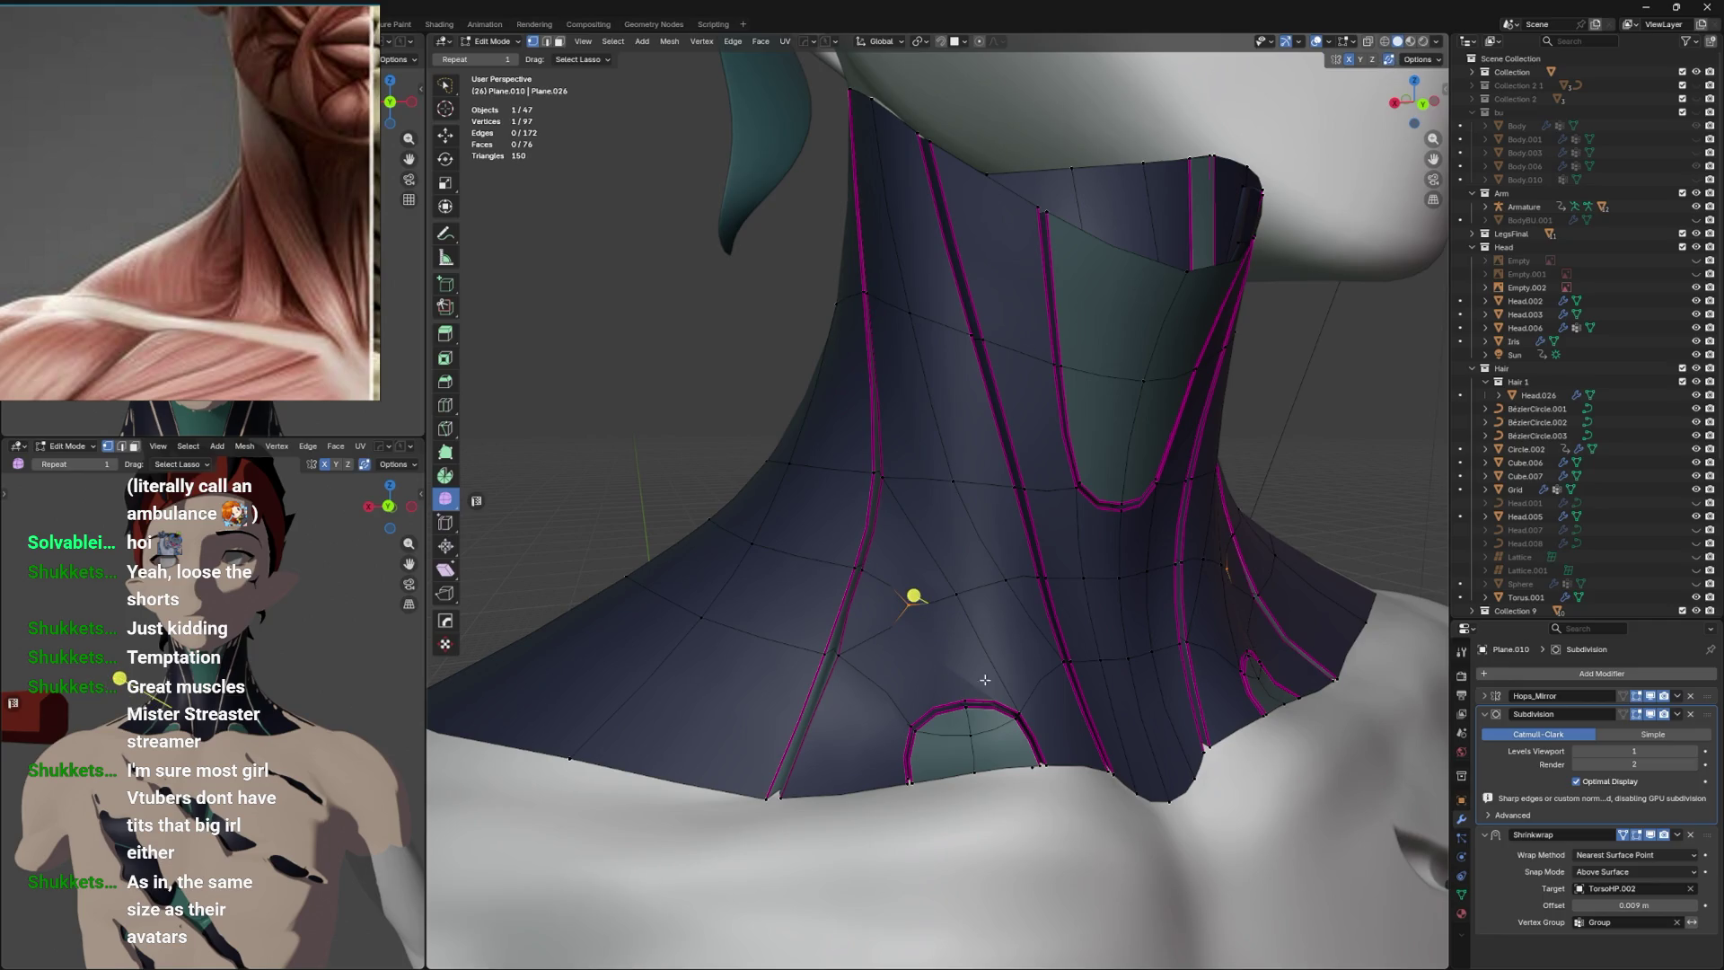
pyautogui.moveTo(995, 638); pyautogui.dragTo(967, 624)
pyautogui.hotkey('shift', 'v')
pyautogui.click(943, 634)
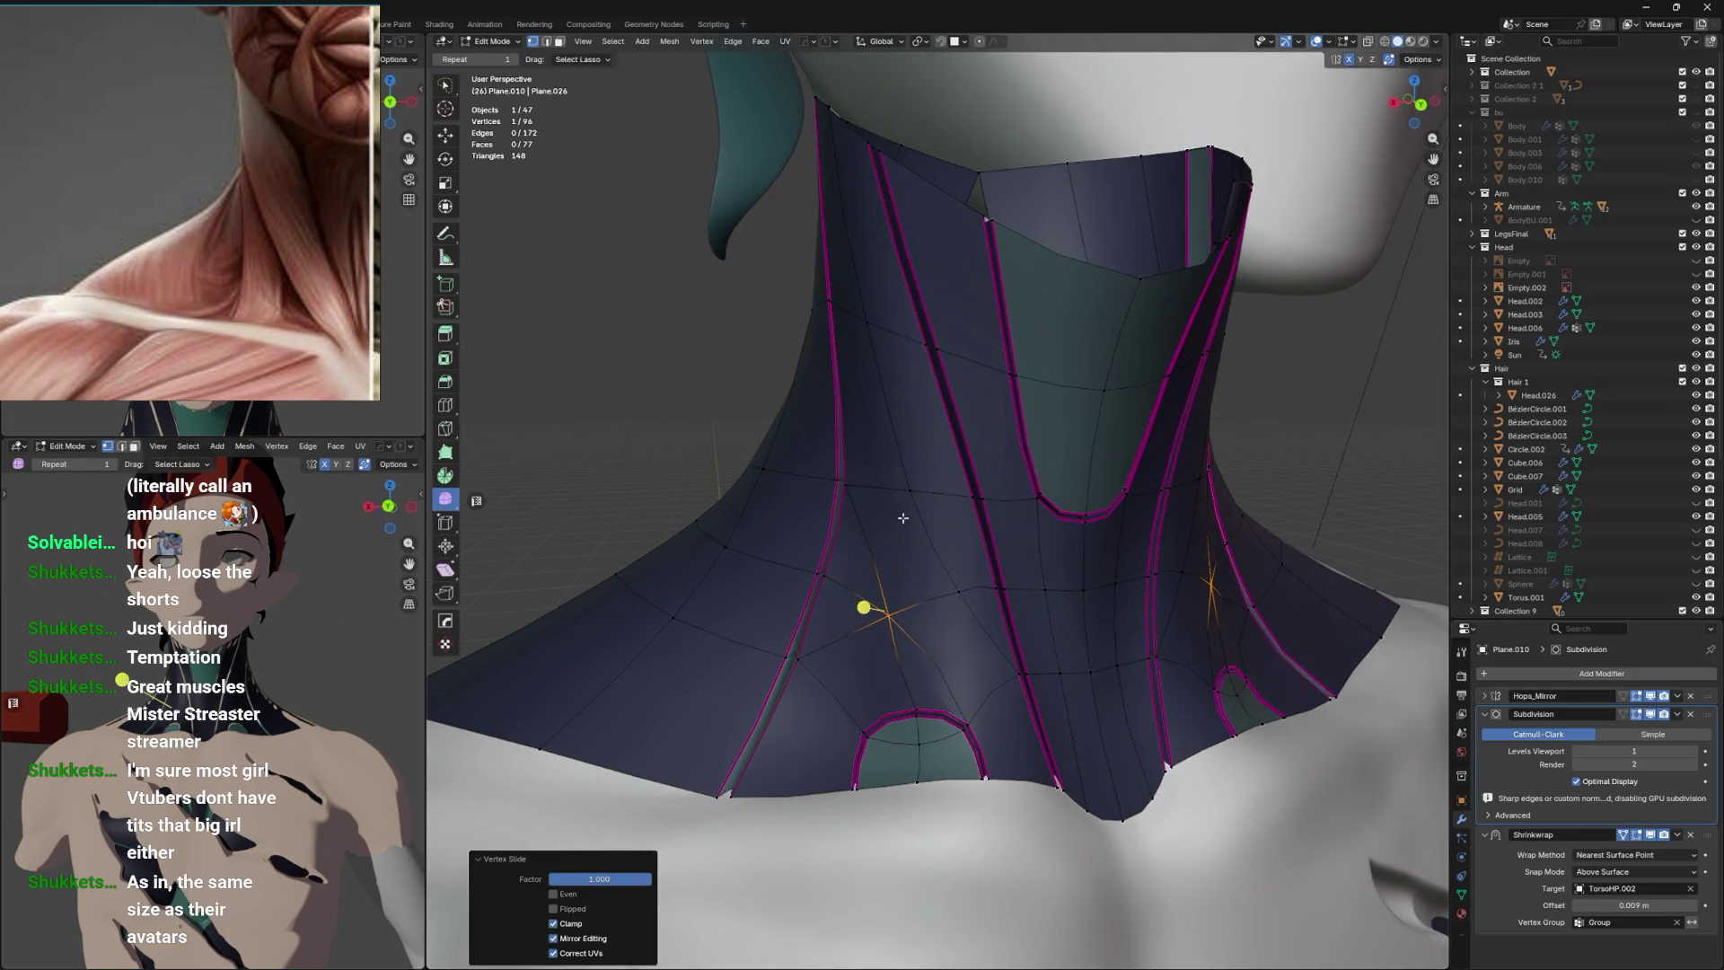
# Try merging and dissolving another throat vertex, undoing both attempts.
pyautogui.click(959, 593)
pyautogui.hotkey('shift', 'v')
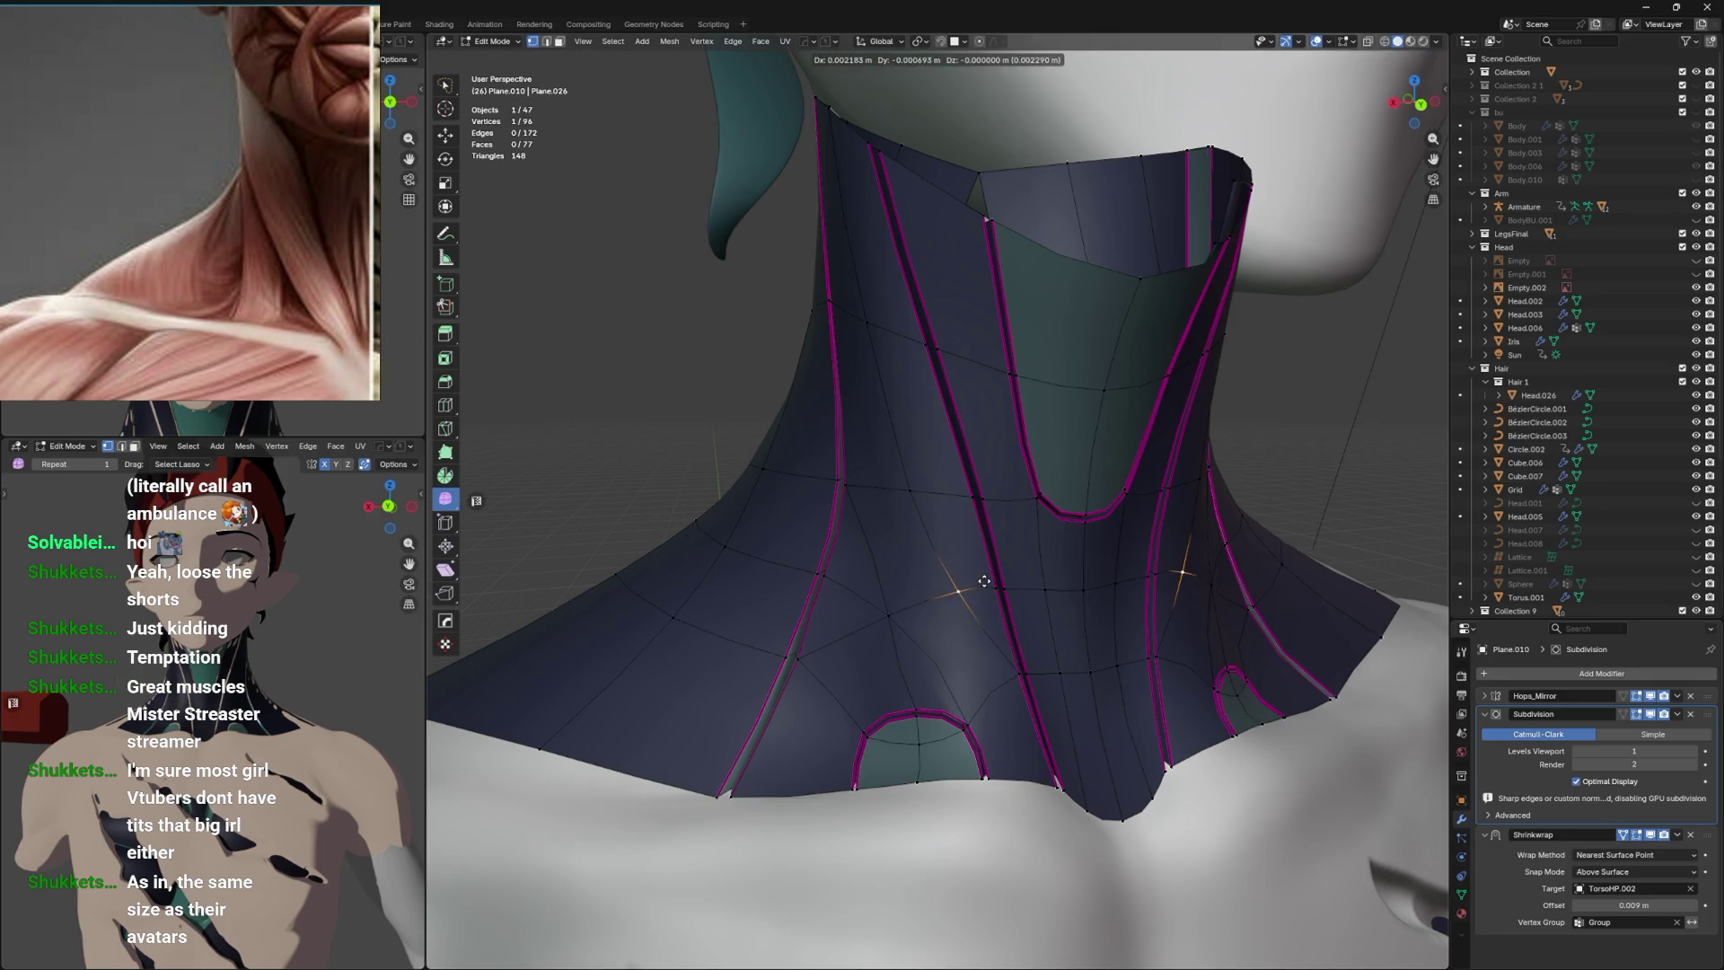
pyautogui.click(1063, 542)
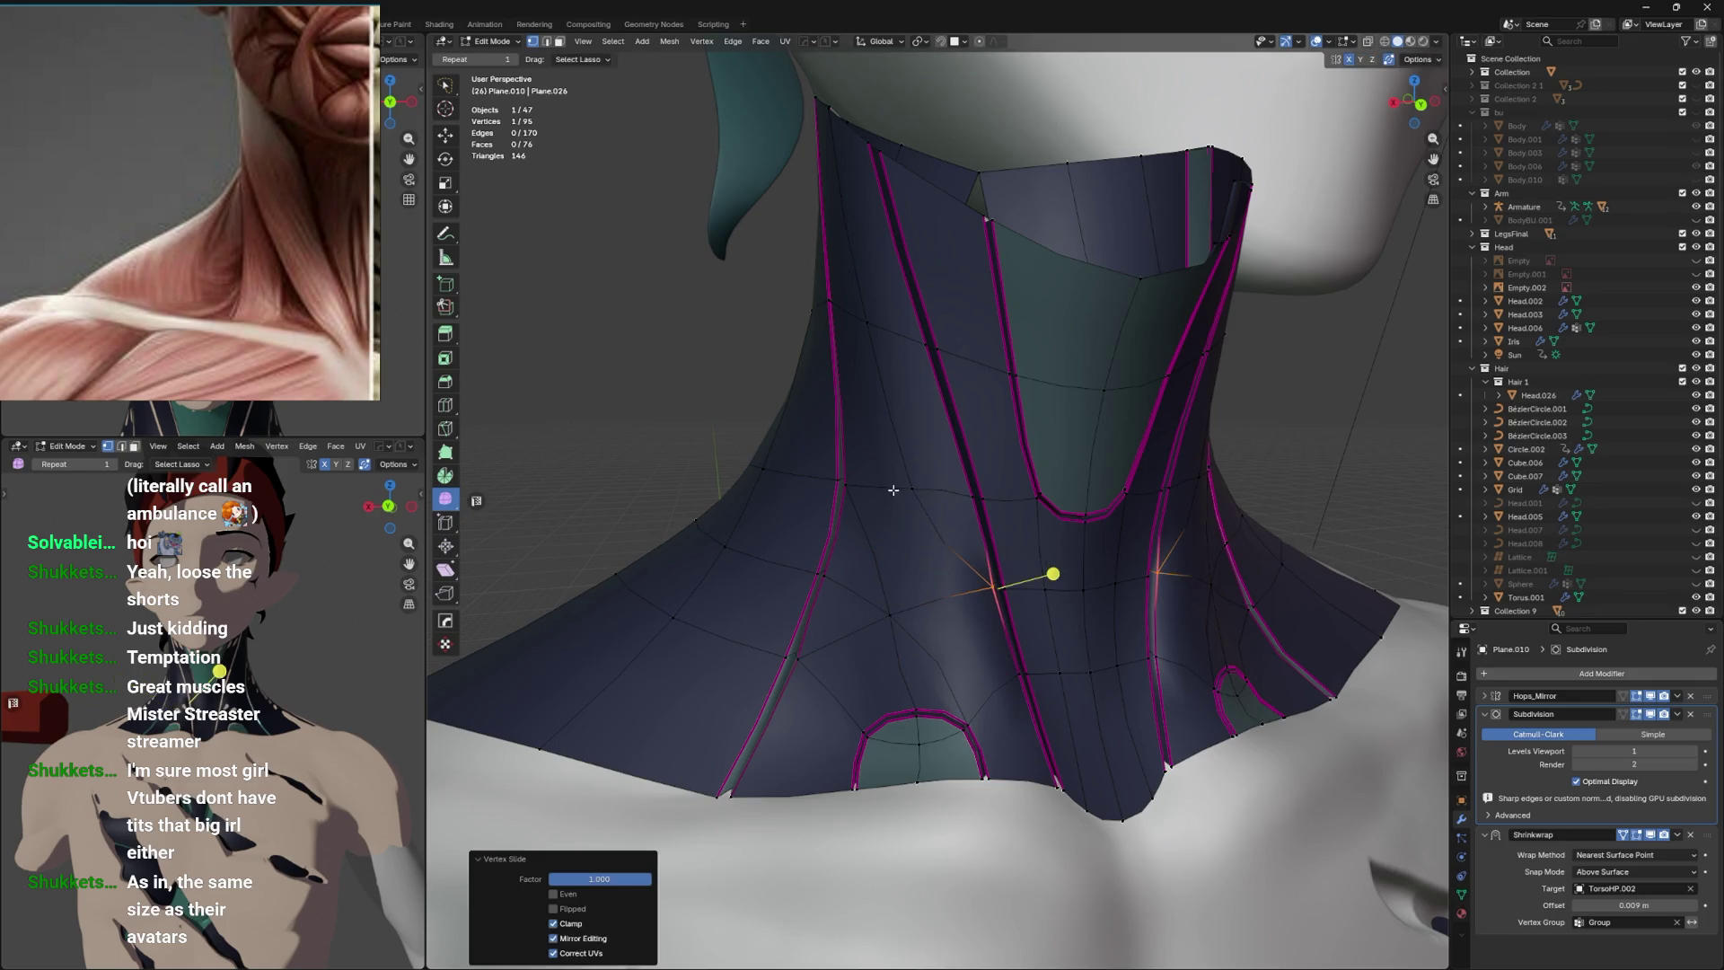
pyautogui.hotkey('ctrl', 'z')
pyautogui.moveTo(909, 474); pyautogui.dragTo(997, 691)
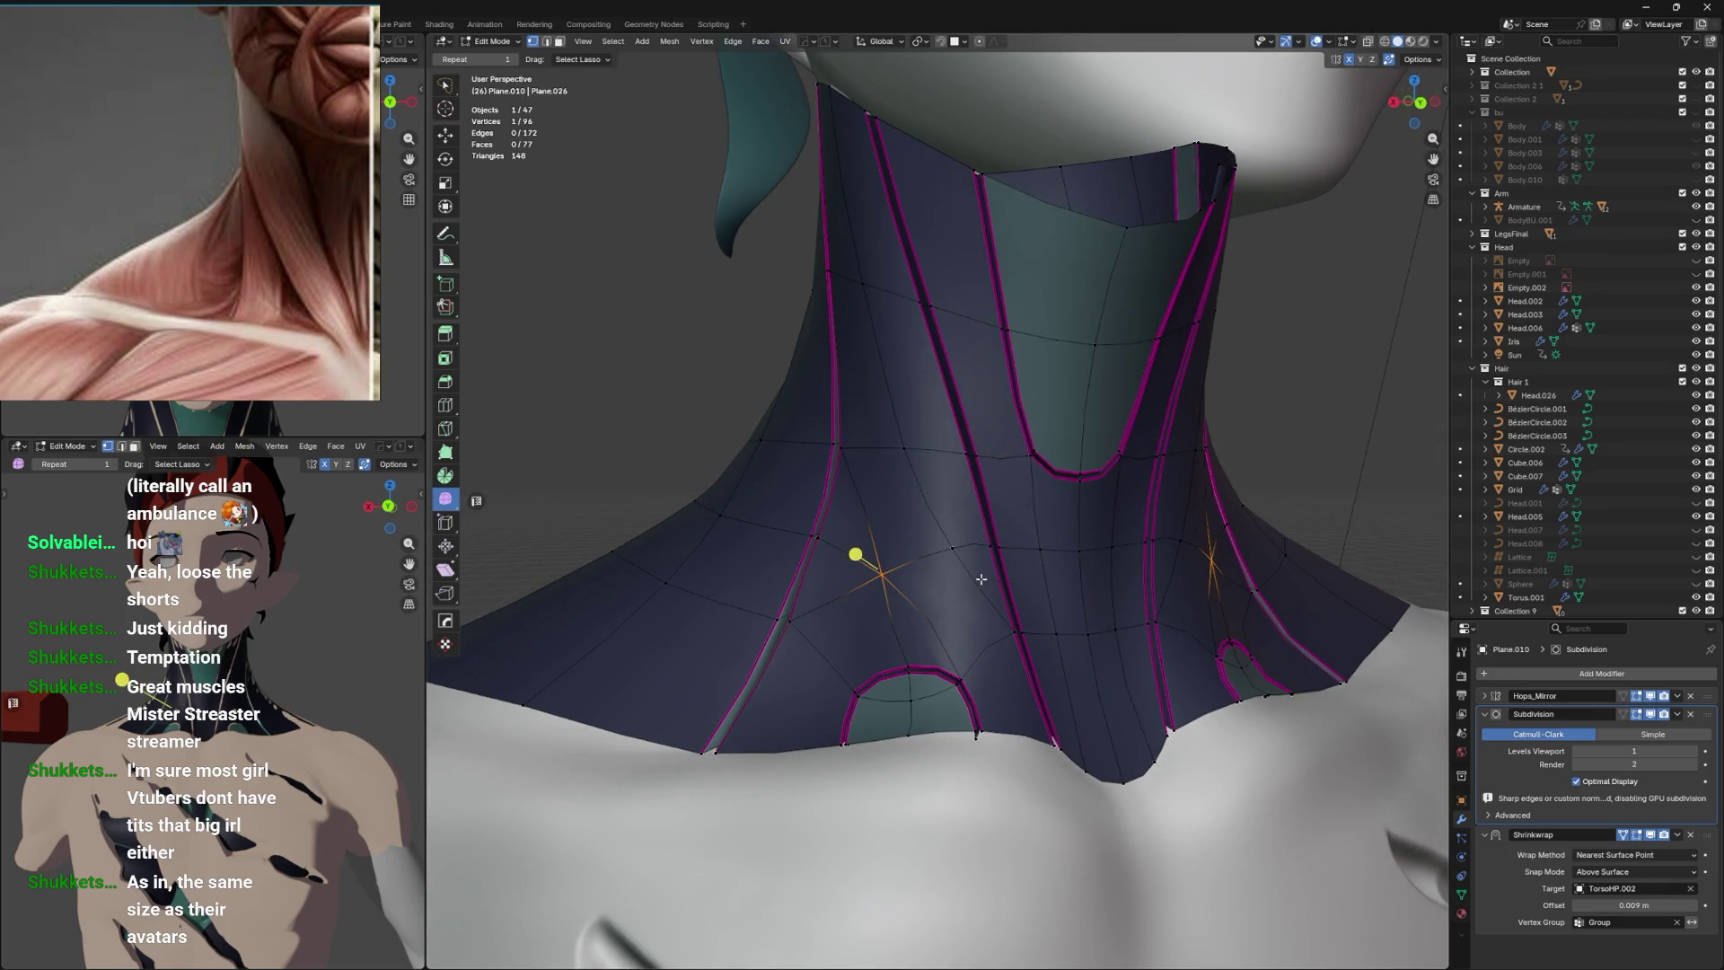
pyautogui.hotkey('shift', 'v')
pyautogui.click(999, 682)
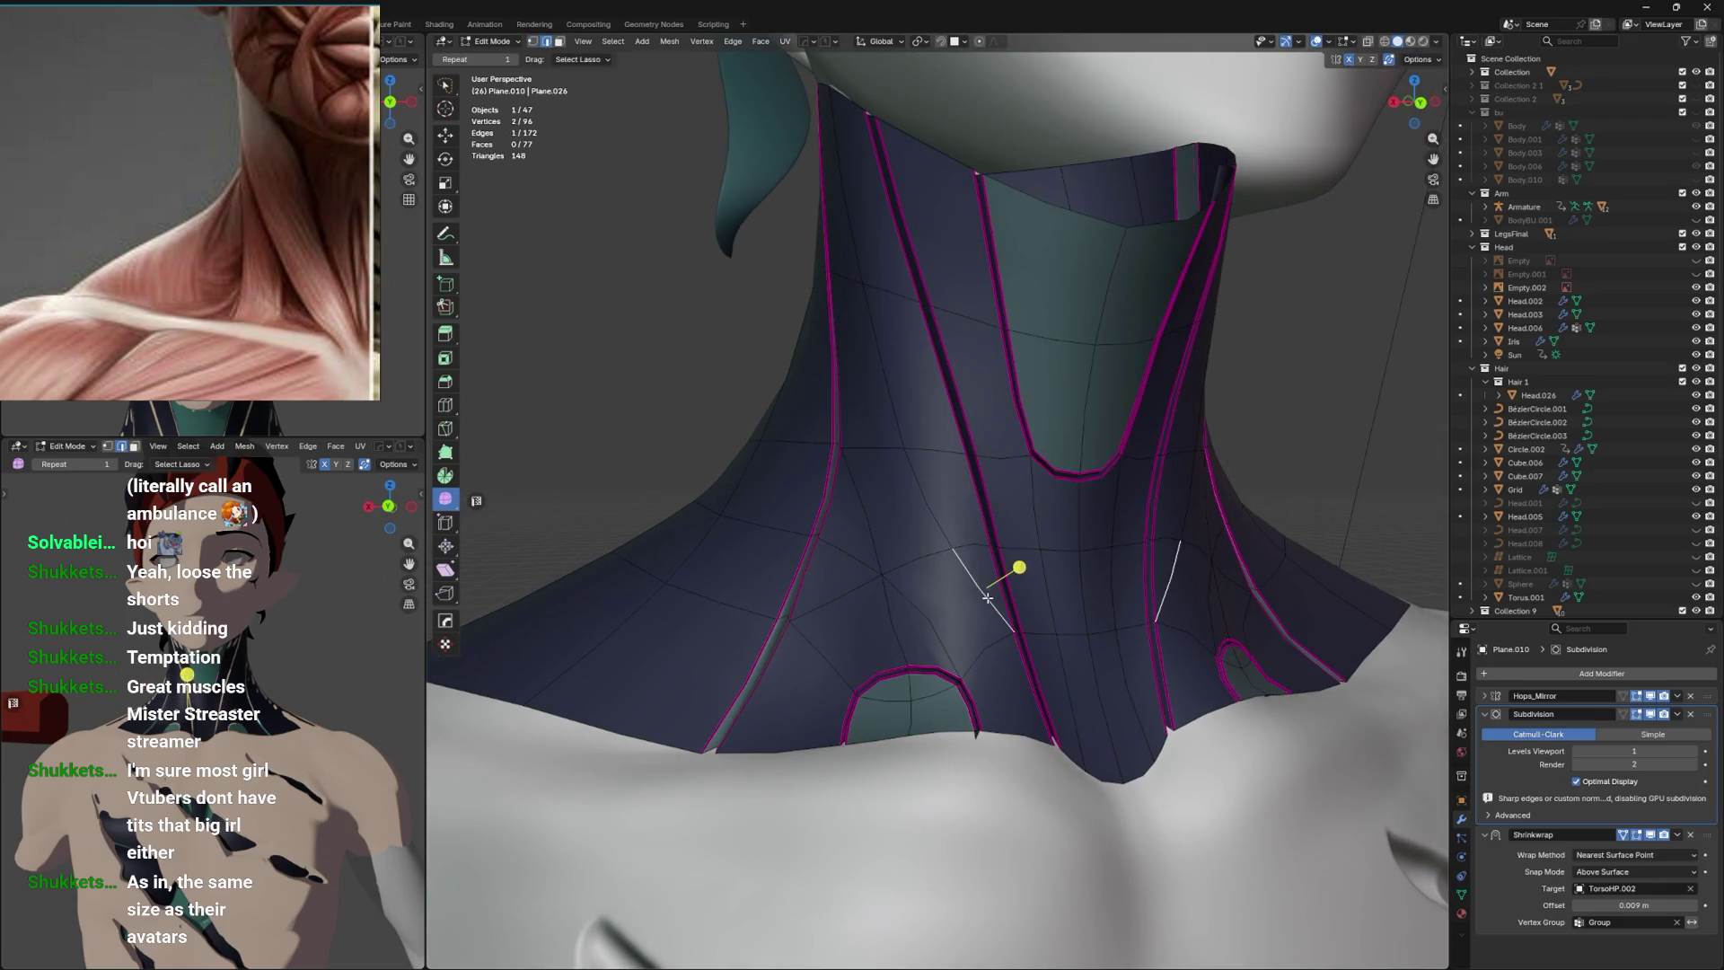
pyautogui.hotkey('ctrl', 'x')
pyautogui.hotkey('ctrl', 'z')
pyautogui.hotkey('ctrl', 'z')
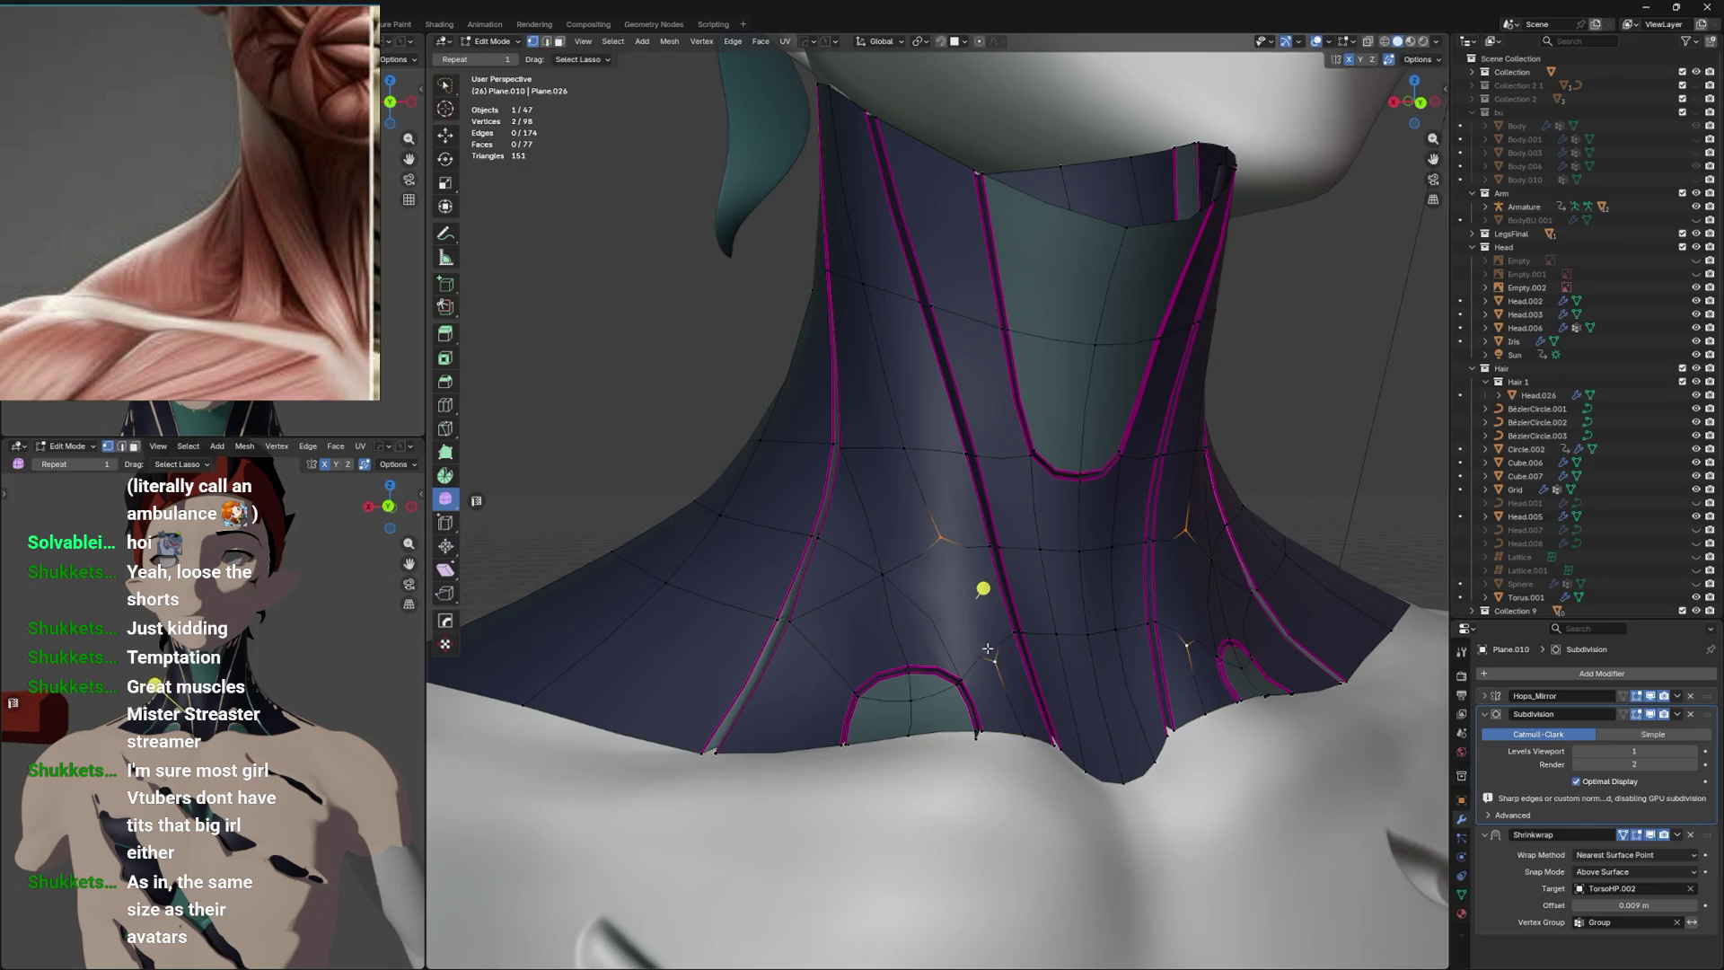
# Dissolve a stray edge near the throat and select an edge on the throat seam.
pyautogui.moveTo(1003, 593); pyautogui.dragTo(1045, 581)
pyautogui.click(1032, 592)
pyautogui.press('x')
pyautogui.click(990, 576)
pyautogui.moveTo(1044, 634); pyautogui.dragTo(990, 676)
pyautogui.click(1015, 650)
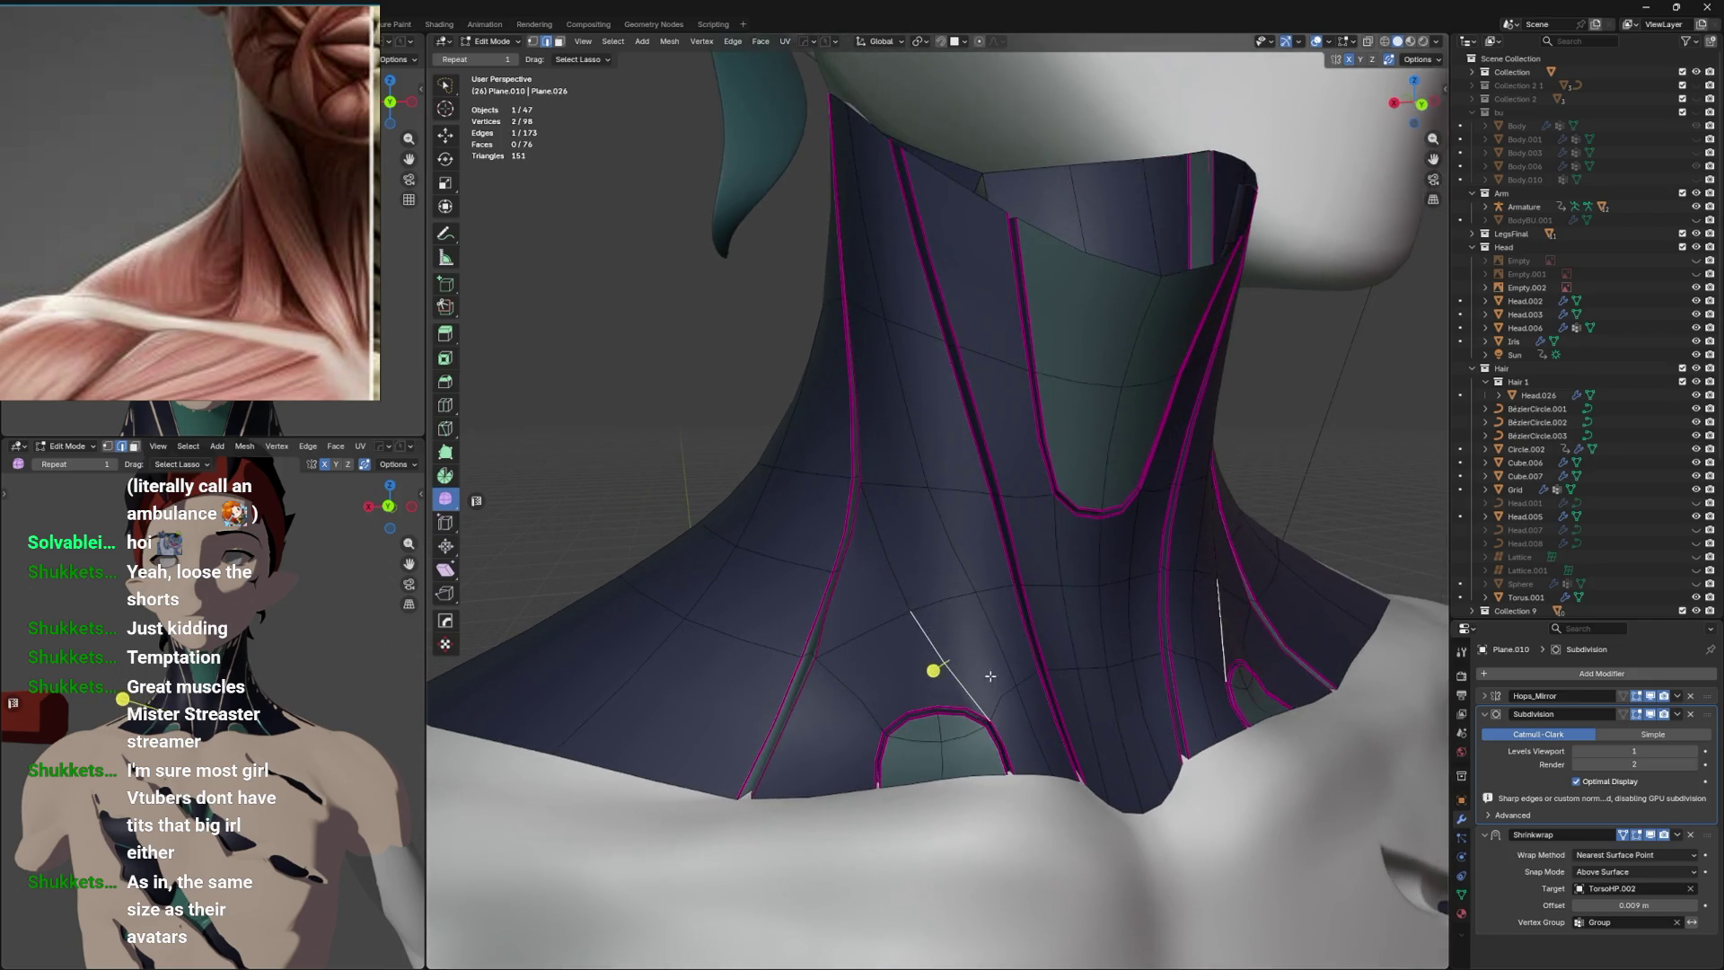
# Try a full crease on the selected throat seam edge, then undo it.
pyautogui.hotkey('shift', 'e')
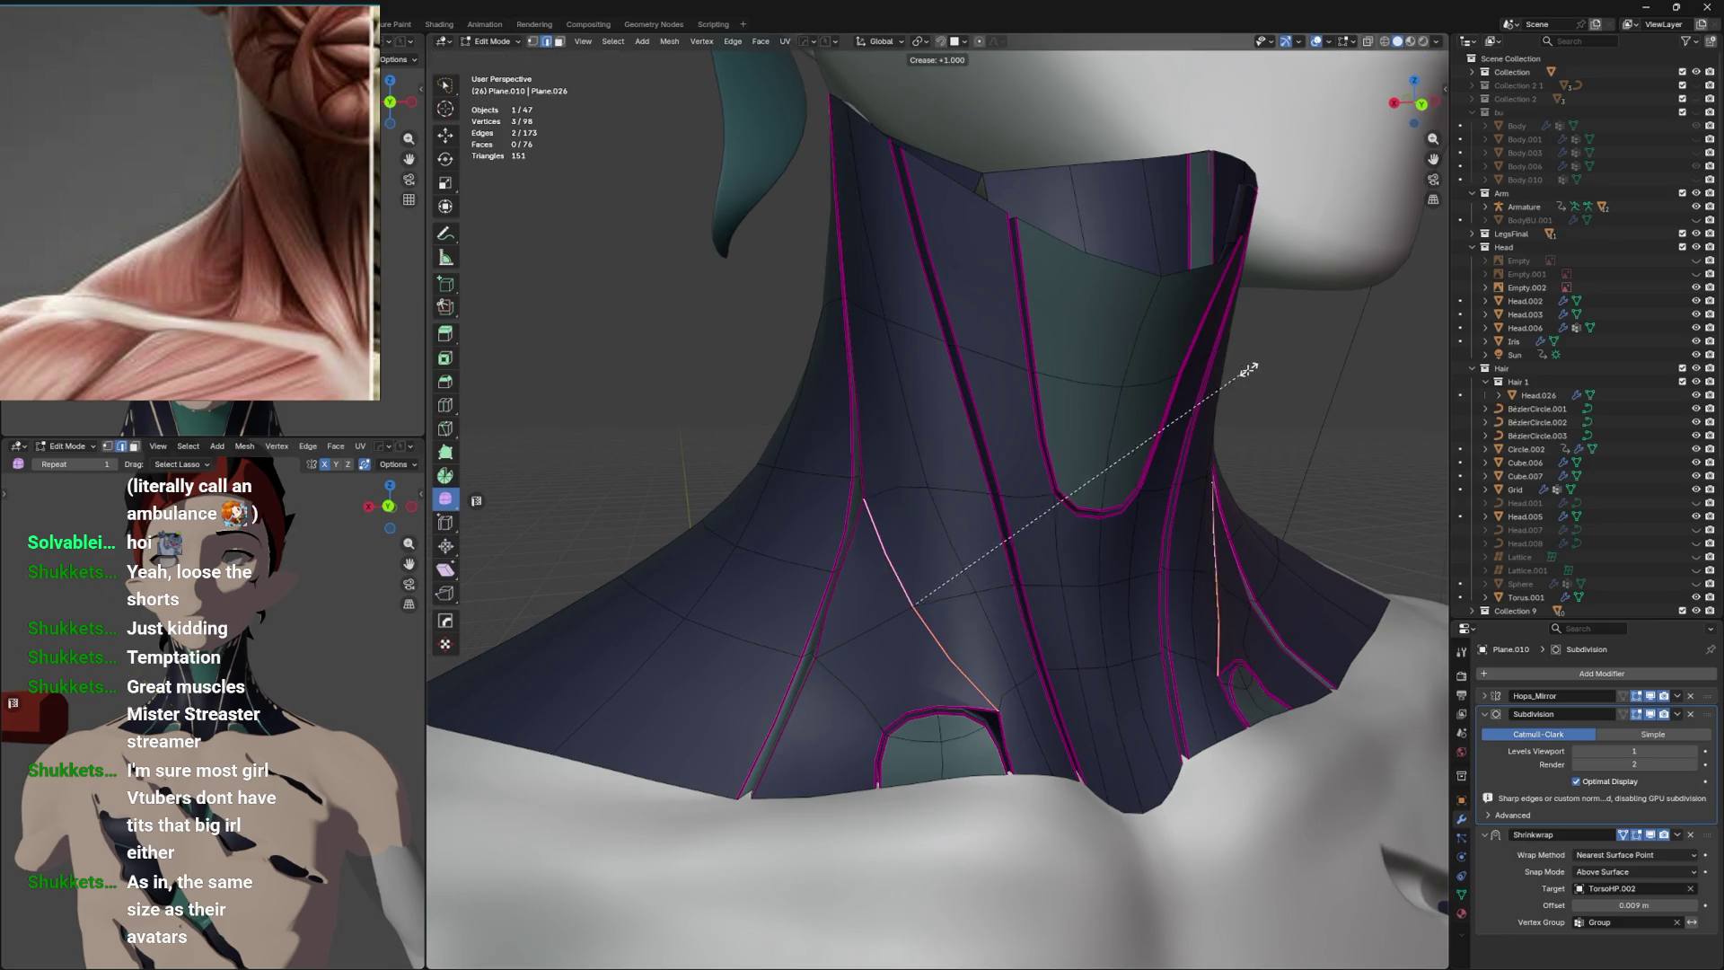
pyautogui.click(1251, 366)
pyautogui.moveTo(1251, 365); pyautogui.dragTo(1114, 466)
pyautogui.hotkey('ctrl', 'z')
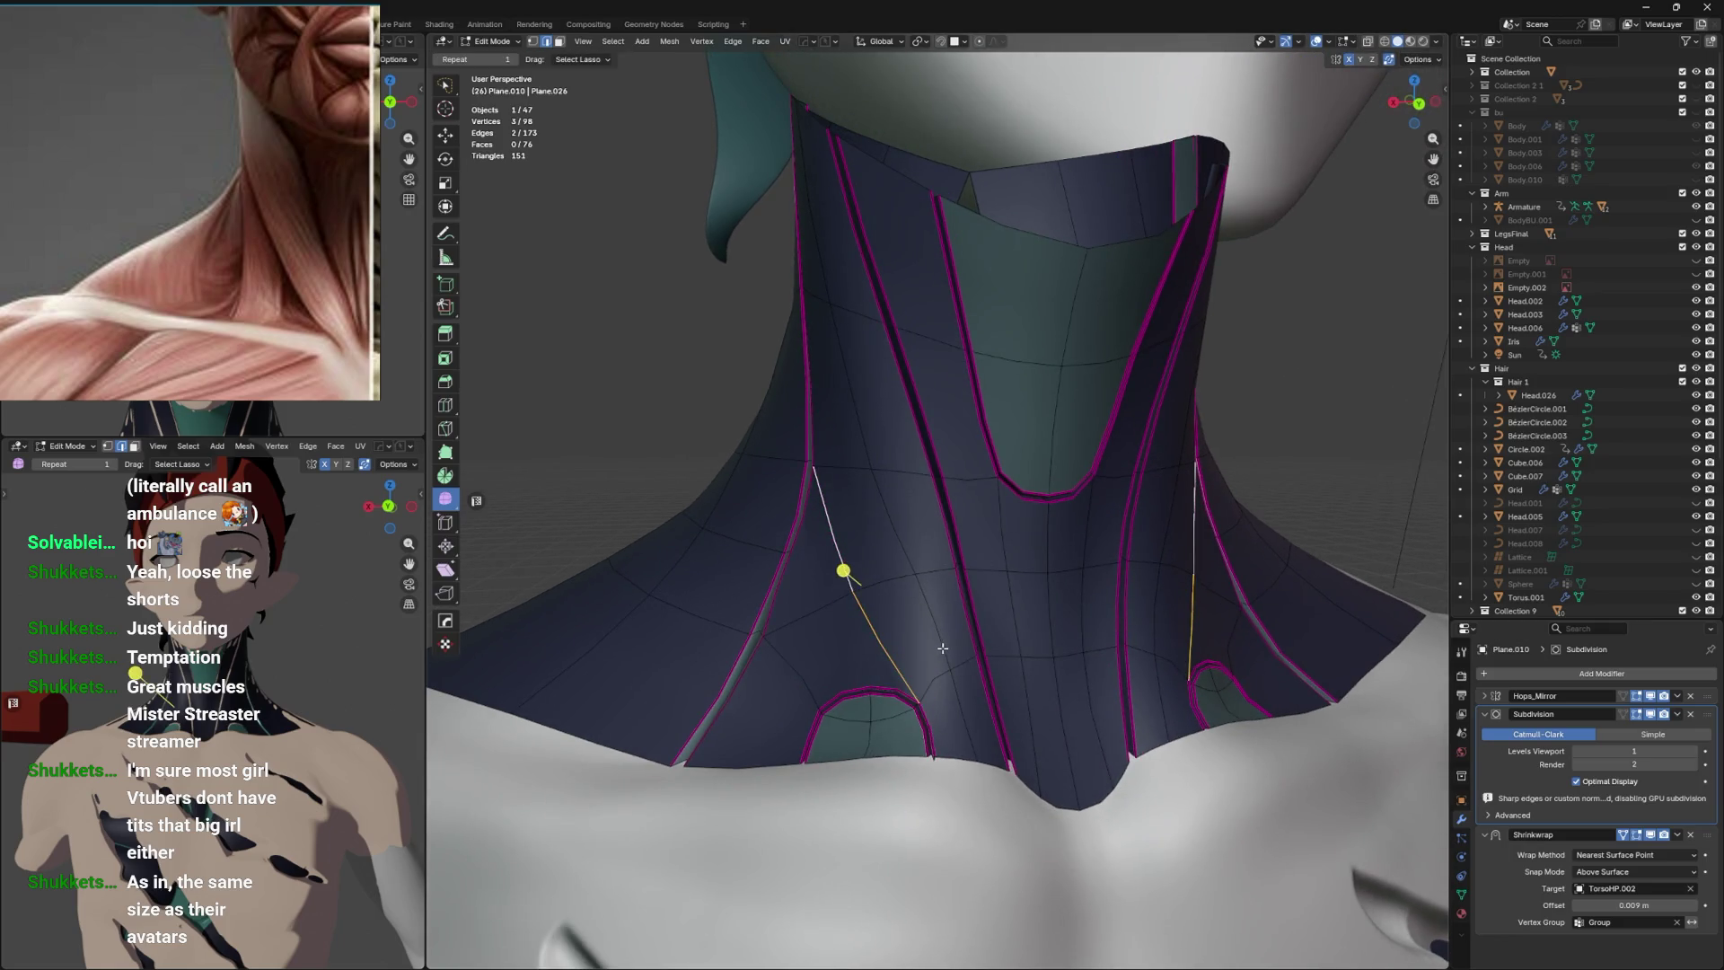
pyautogui.moveTo(941, 653); pyautogui.dragTo(962, 646)
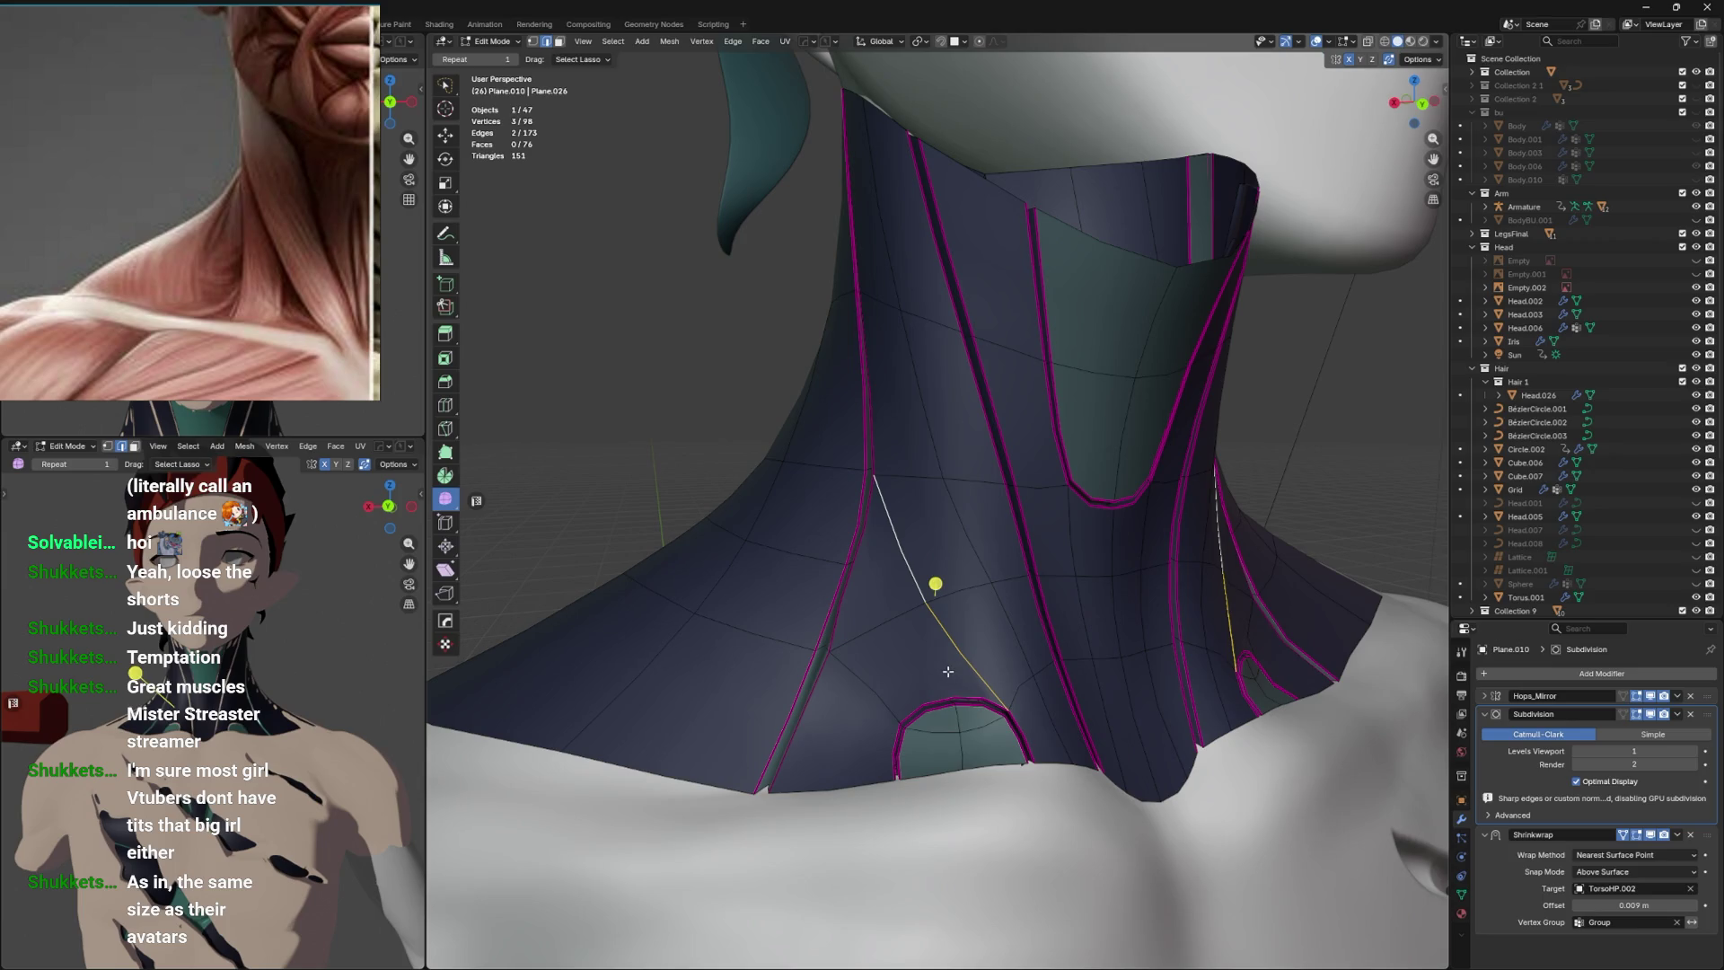
# Dissolve the two stray seam vertices and fully crease the front seam loop, previewing the smoothed neck.
pyautogui.press('1')
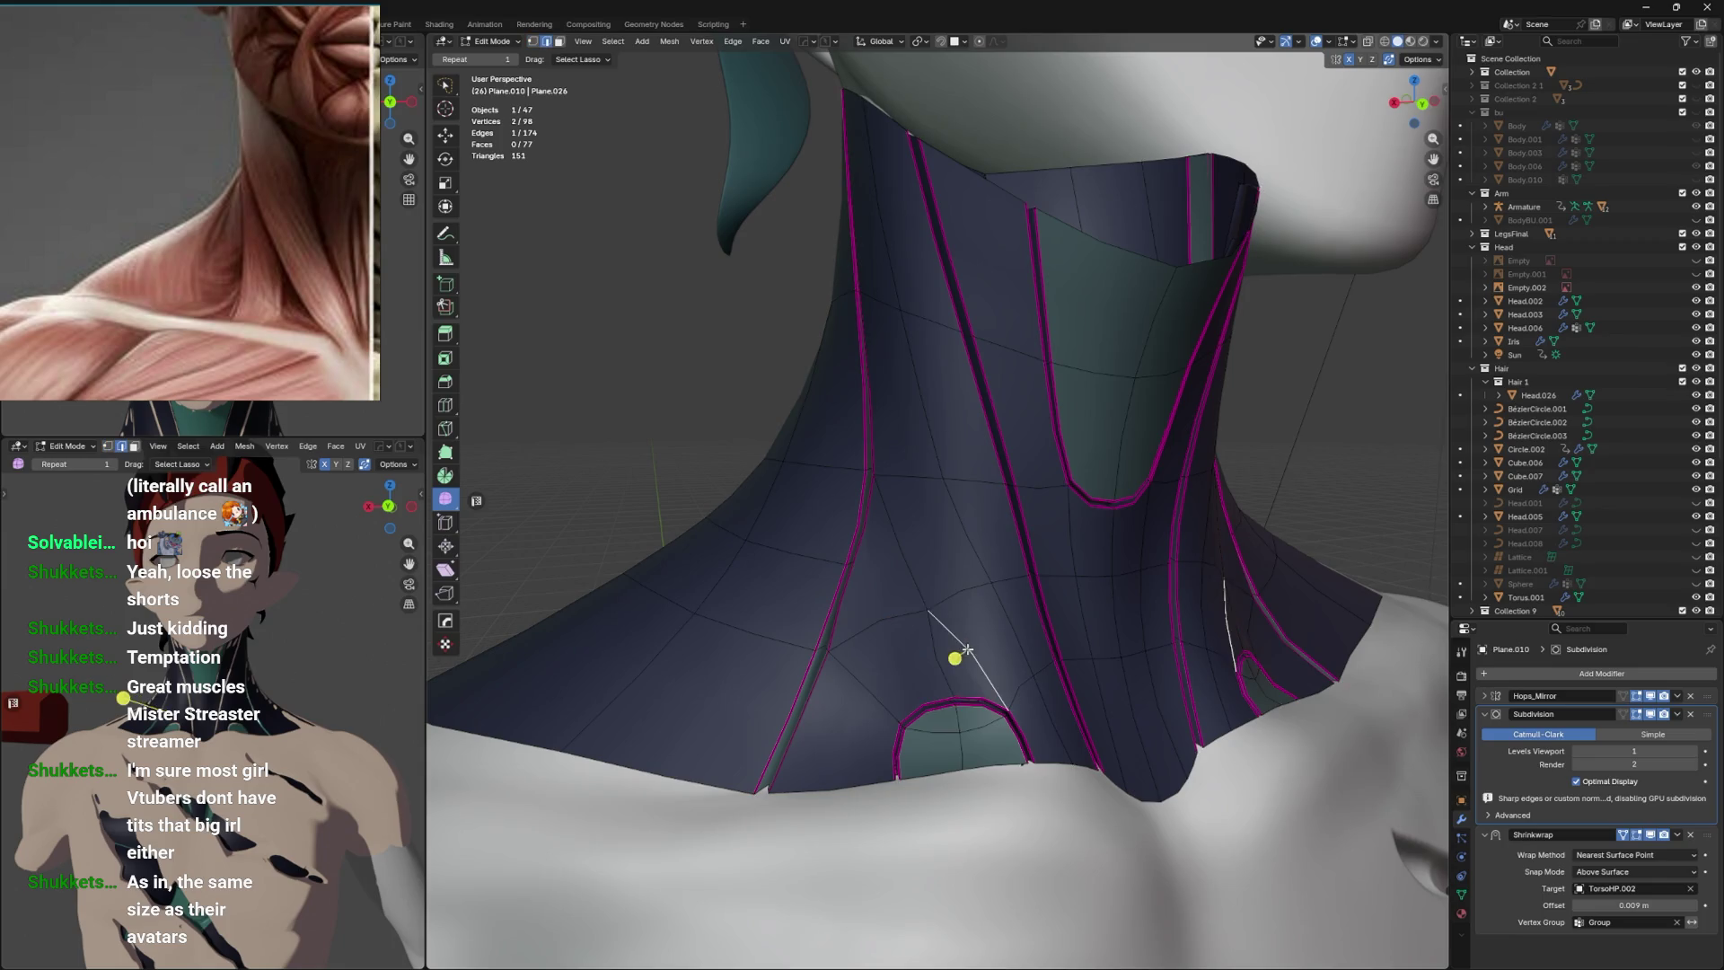
pyautogui.hotkey('ctrl', 'x')
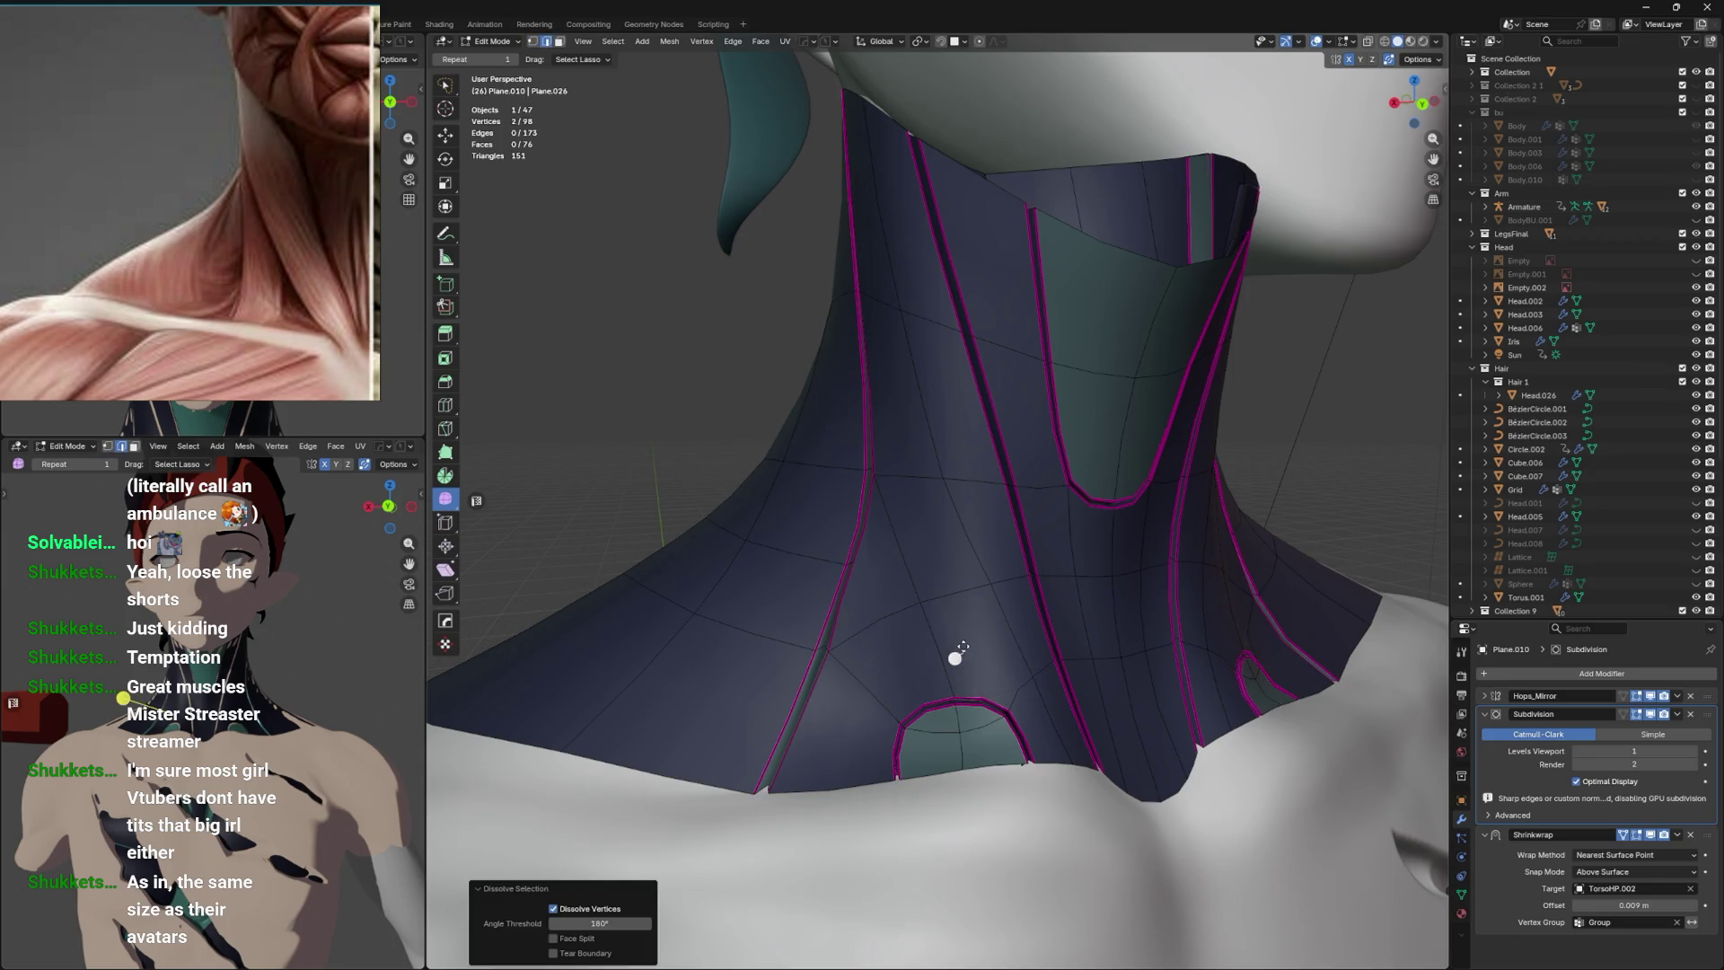
pyautogui.click(942, 640)
pyautogui.rightClick(943, 603)
pyautogui.press('Escape')
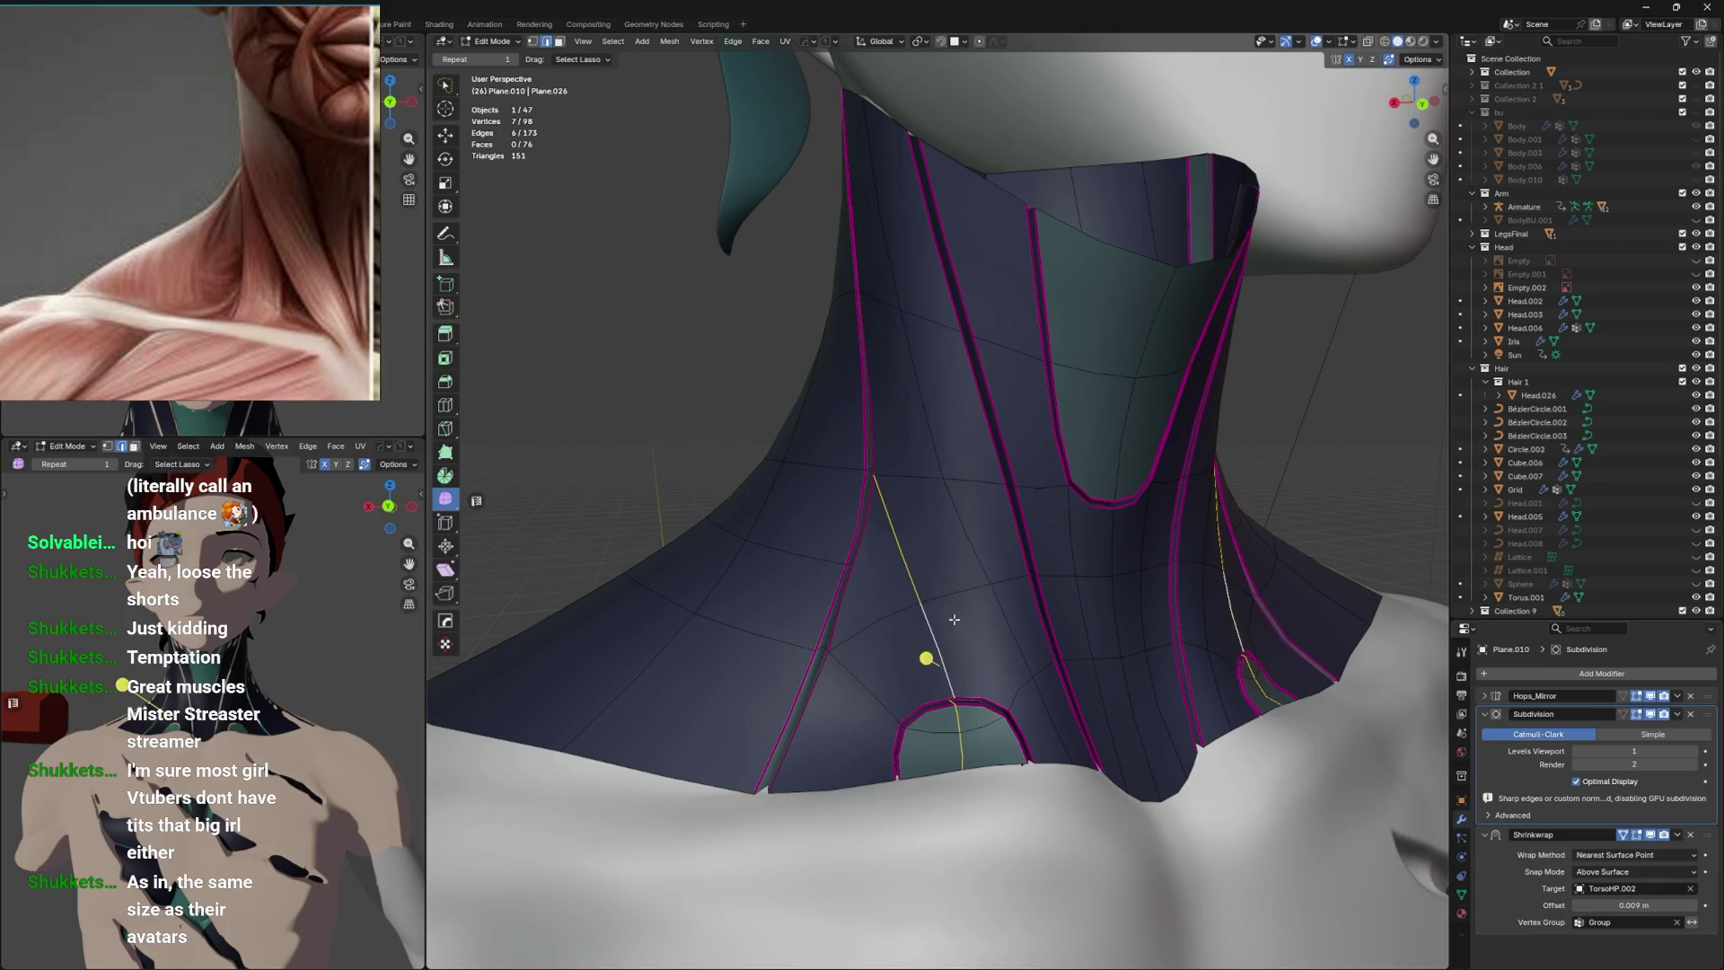
pyautogui.moveTo(1150, 400); pyautogui.dragTo(988, 653)
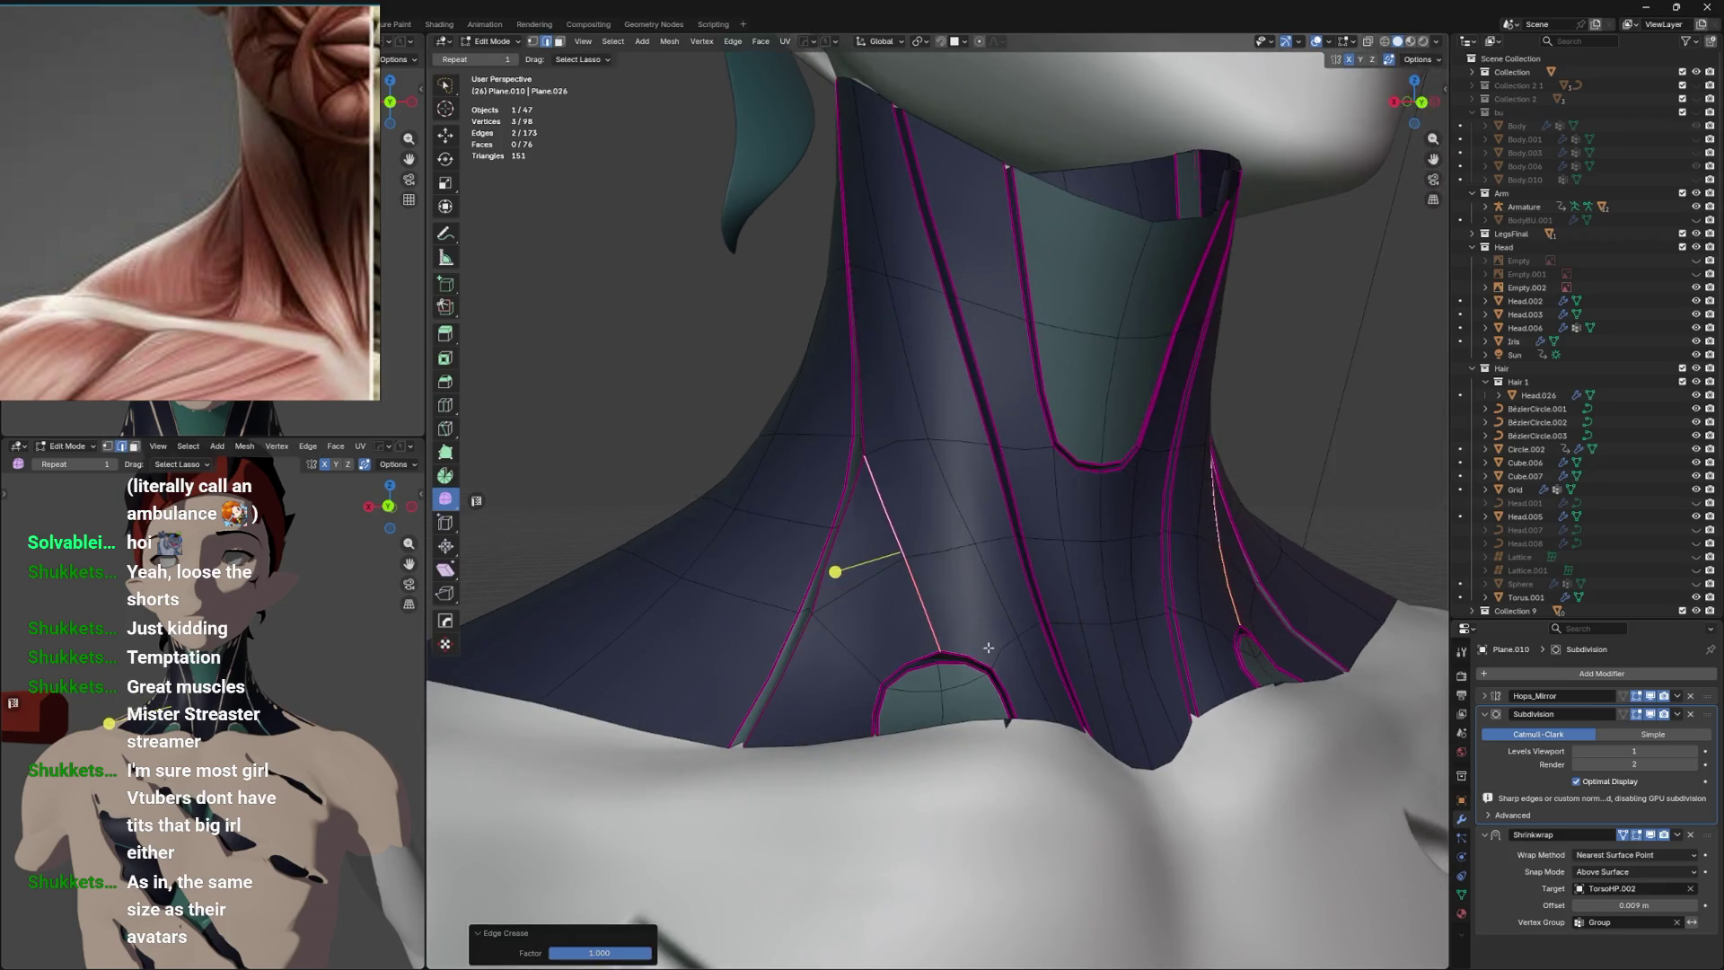
pyautogui.click(961, 659)
pyautogui.press('Tab')
pyautogui.moveTo(1104, 488); pyautogui.dragTo(1219, 615)
pyautogui.press('Tab')
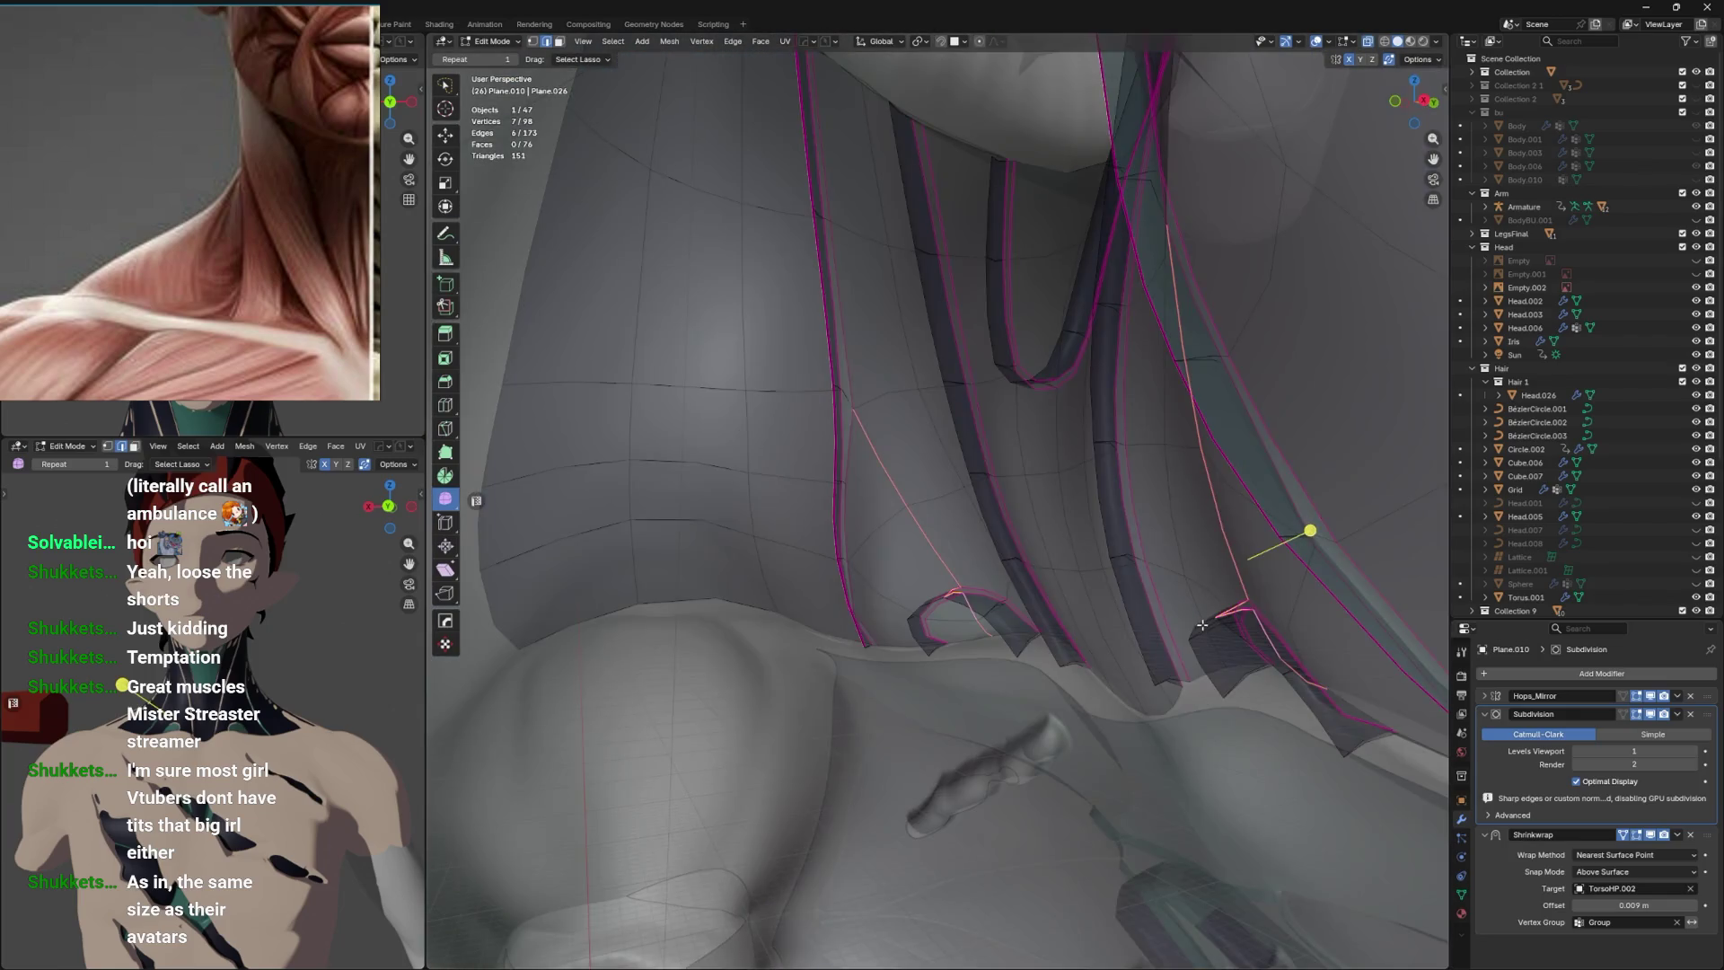
# Dissolve three sets of redundant edge rings on the neck piece.
pyautogui.press('x')
pyautogui.click(1219, 611)
pyautogui.moveTo(1222, 613); pyautogui.dragTo(1134, 623)
pyautogui.press('x')
pyautogui.click(934, 654)
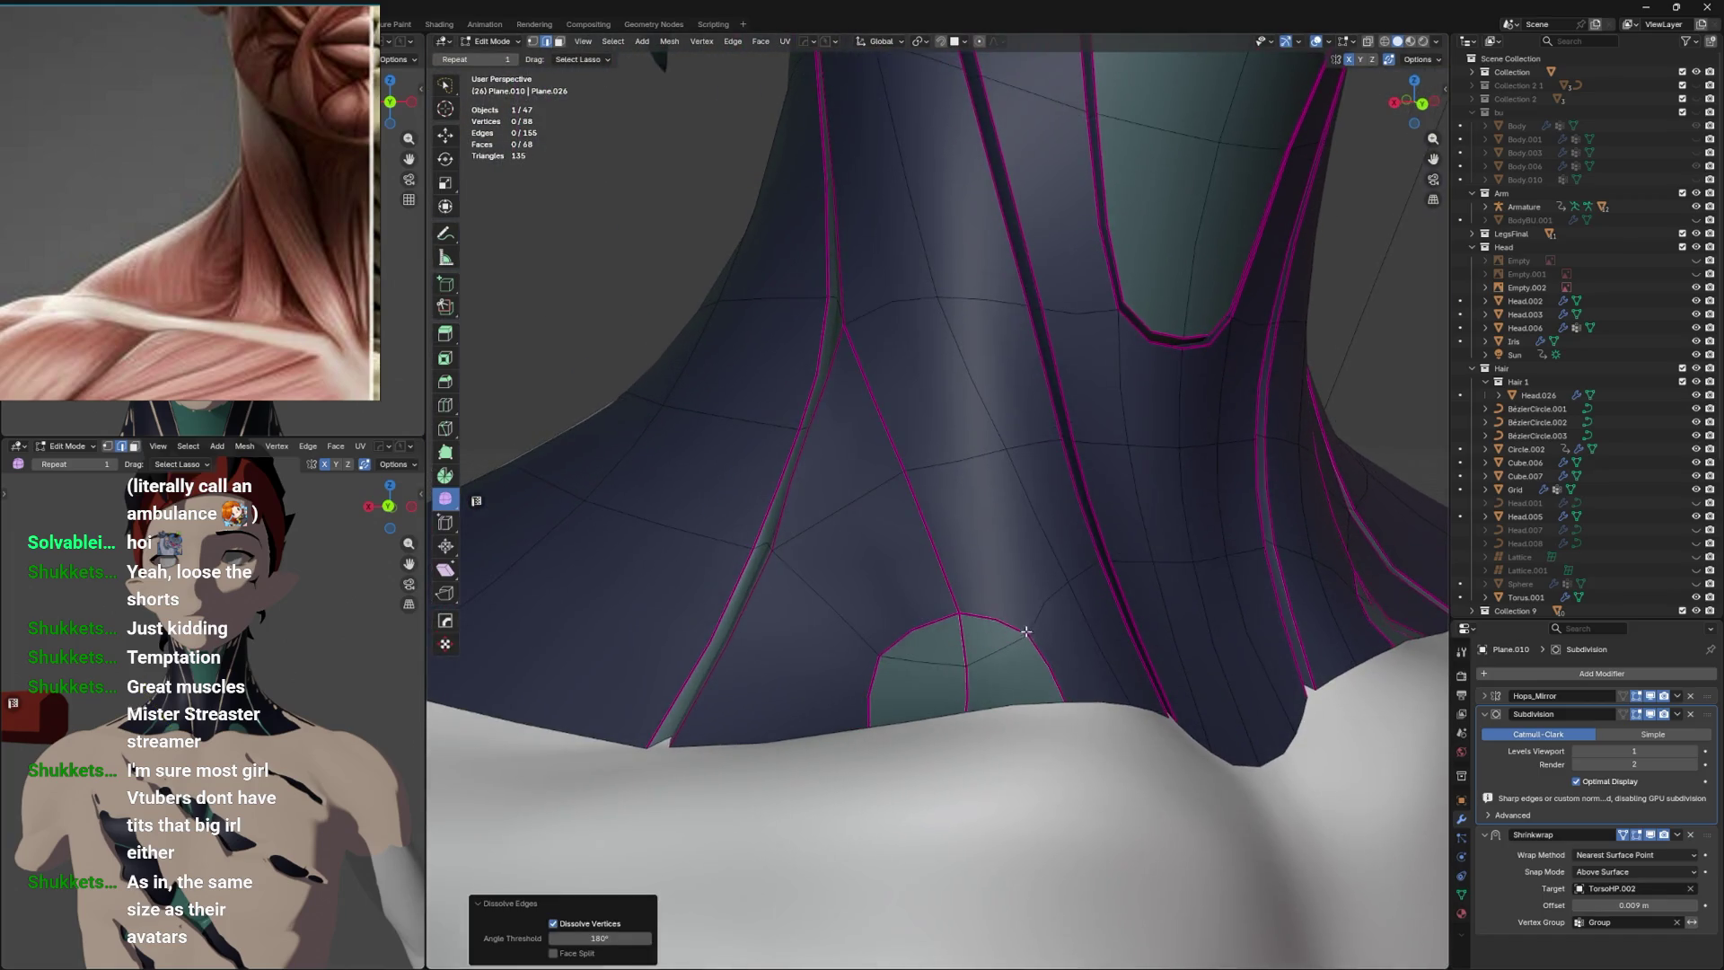
pyautogui.moveTo(992, 624); pyautogui.dragTo(1003, 649)
pyautogui.press('x')
pyautogui.click(989, 636)
pyautogui.moveTo(1011, 551); pyautogui.dragTo(878, 592)
# Crease a chosen edge on the side seam of the neck.
pyautogui.click(858, 575)
pyautogui.hotkey('shift', 'e')
pyautogui.click(997, 530)
pyautogui.click(876, 508)
pyautogui.hotkey('shift', 'e')
pyautogui.click(923, 488)
# Crease the short side seam edge to 1 and reselect the vertical seam edge.
pyautogui.click(839, 427)
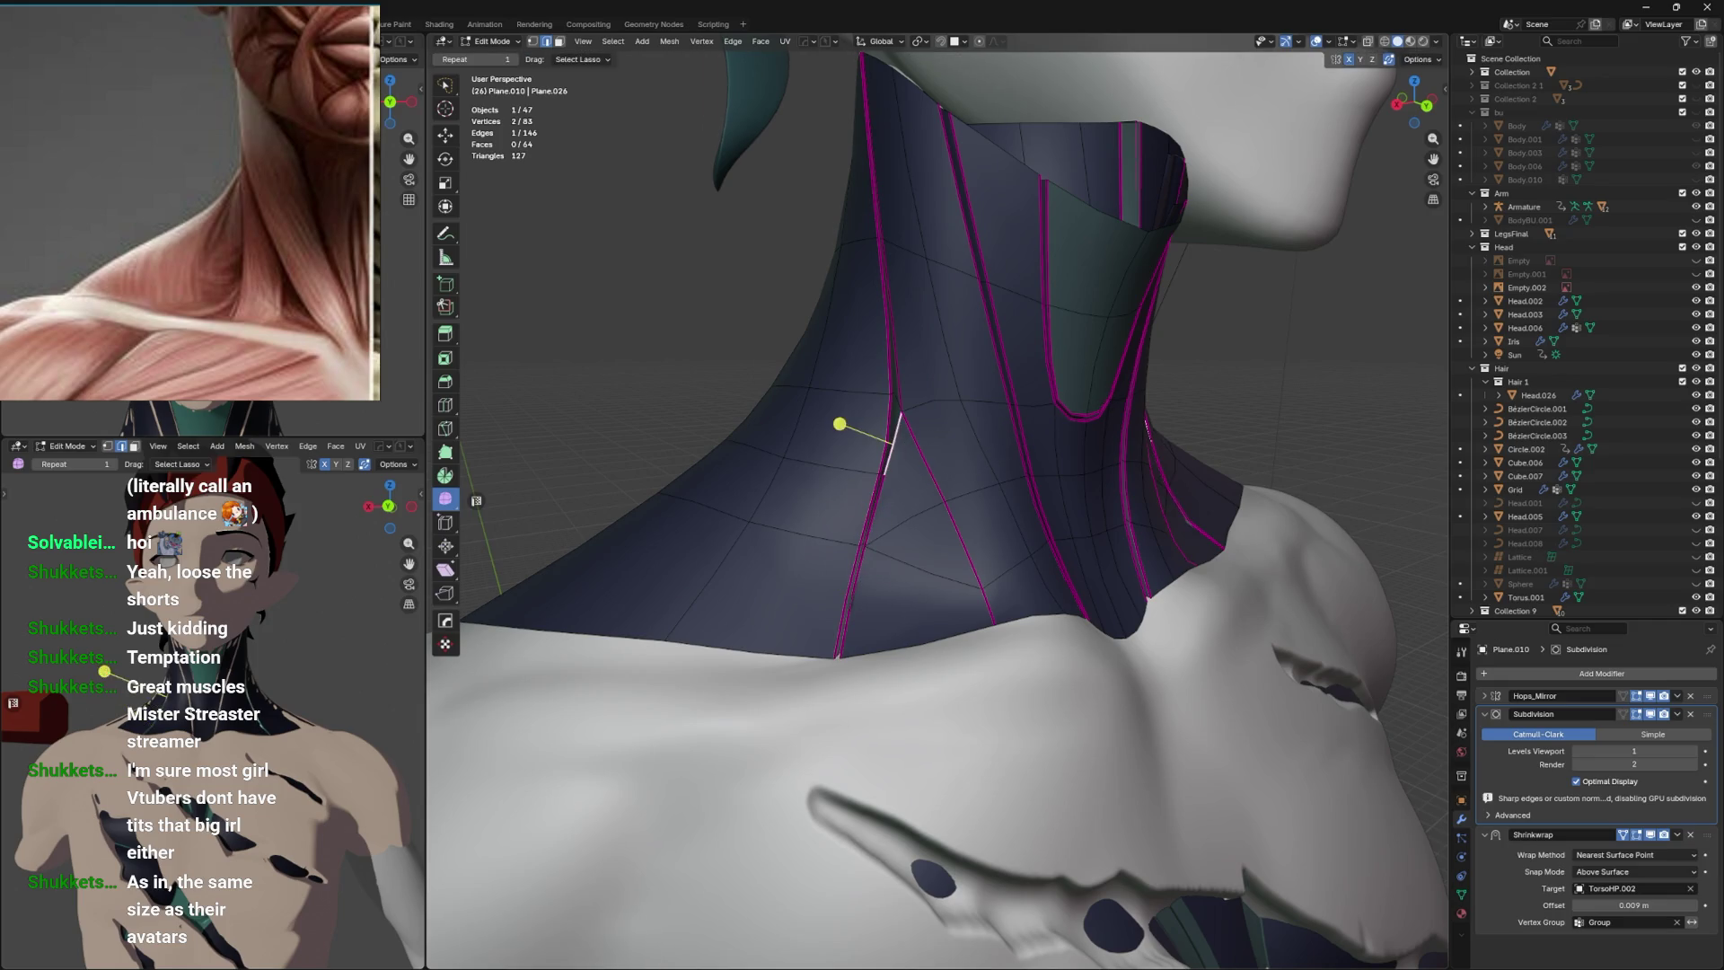
pyautogui.click(916, 409)
pyautogui.hotkey('shift', 'e')
pyautogui.press('1')
pyautogui.press('Return')
pyautogui.moveTo(916, 391); pyautogui.dragTo(971, 371)
pyautogui.click(947, 388)
pyautogui.click(929, 393)
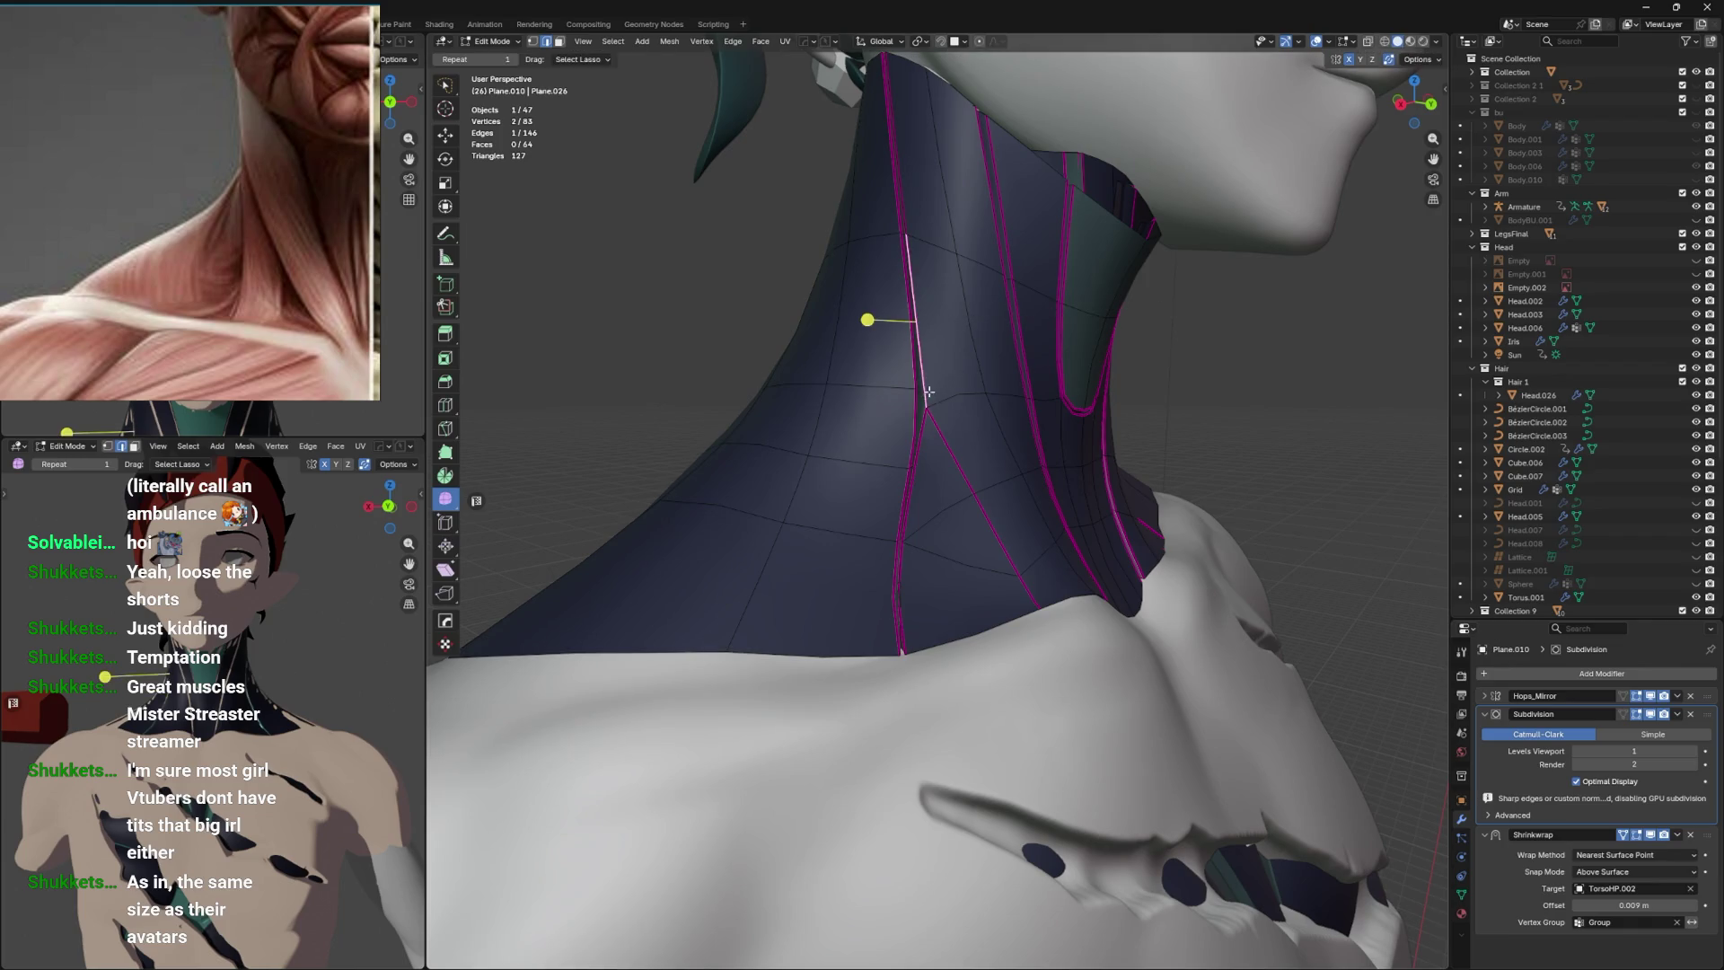
pyautogui.moveTo(920, 396); pyautogui.dragTo(936, 471)
pyautogui.scroll(3)
# Save the blend file, dissolve the selected seam edge, and save again.
pyautogui.hotkey('ctrl', 's')
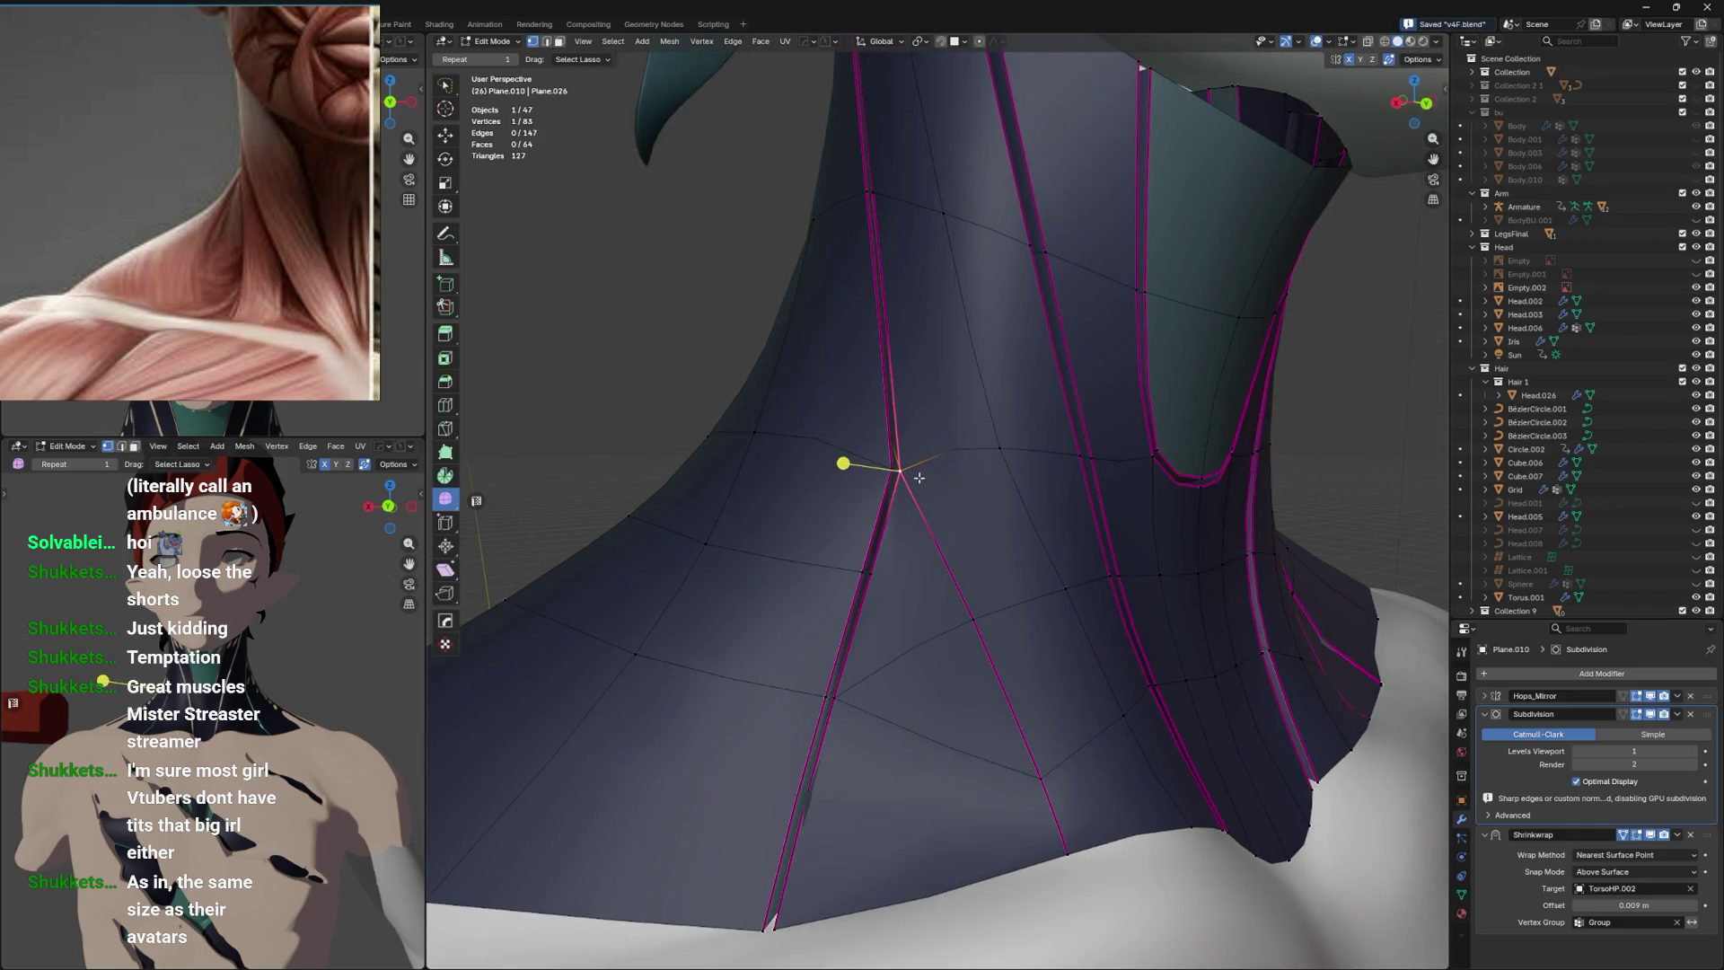
pyautogui.click(920, 478)
pyautogui.rightClick(928, 466)
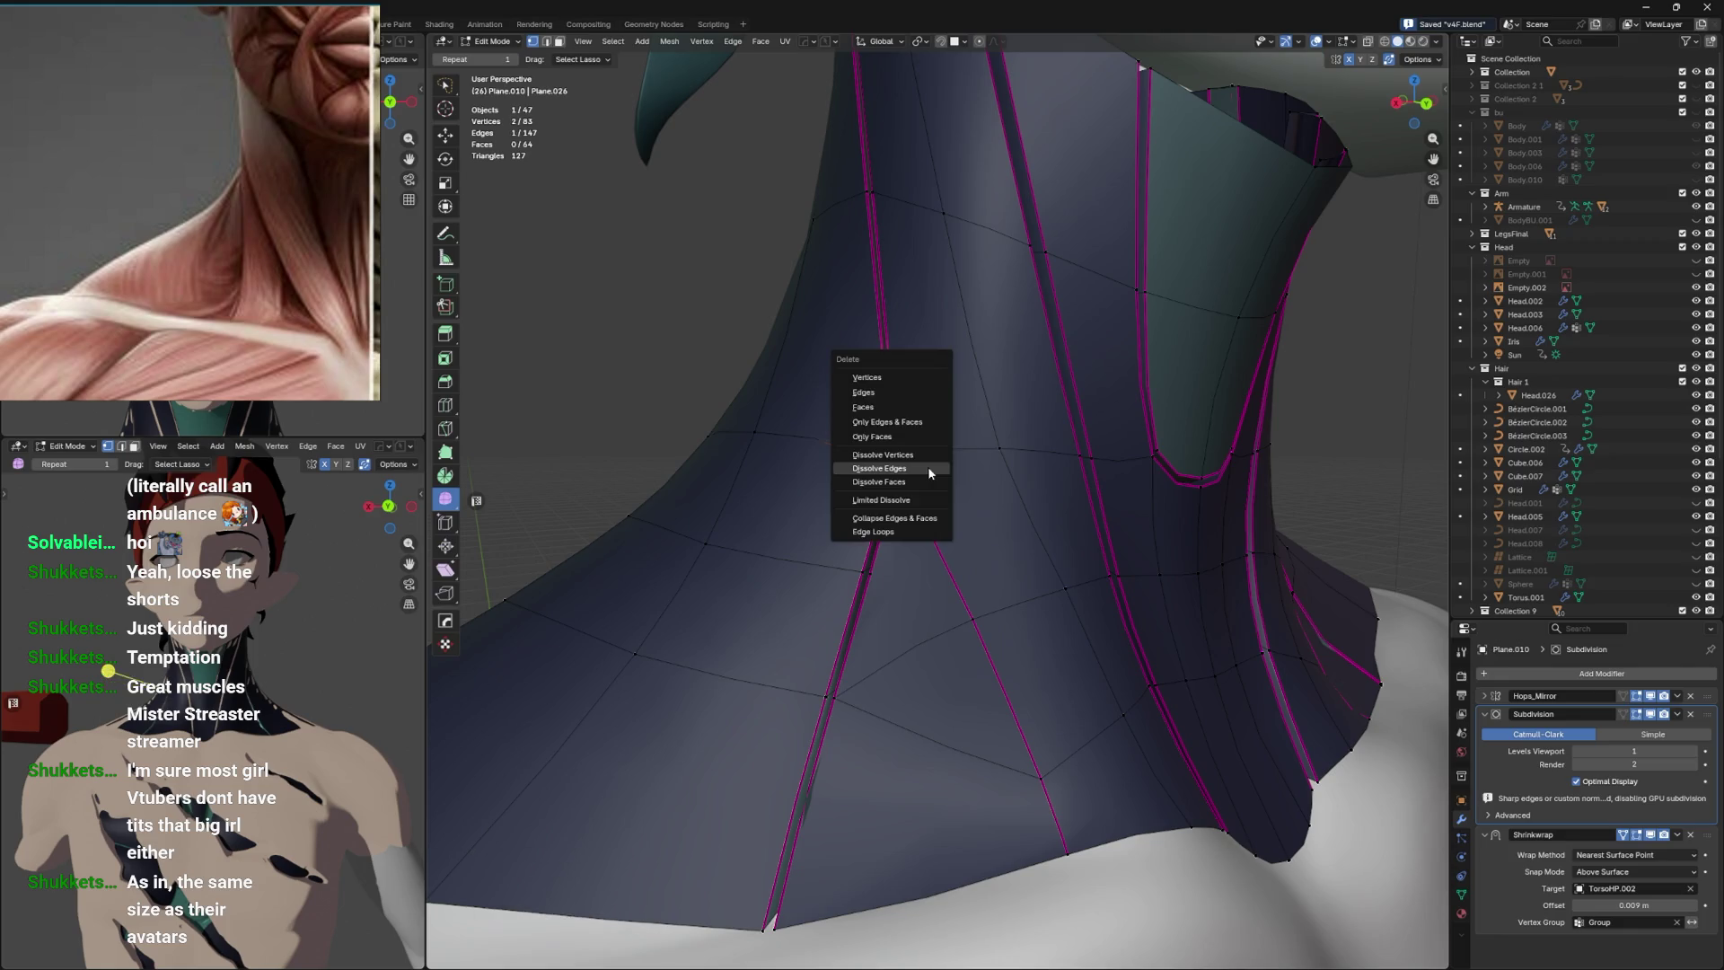
pyautogui.click(922, 392)
pyautogui.hotkey('ctrl', 's')
pyautogui.moveTo(960, 414); pyautogui.dragTo(925, 651)
# Reposition a front seam vertex by moving and sliding it onto the lower edge, then save.
pyautogui.click(910, 661)
pyautogui.press('g')
pyautogui.click(951, 618)
pyautogui.press('g')
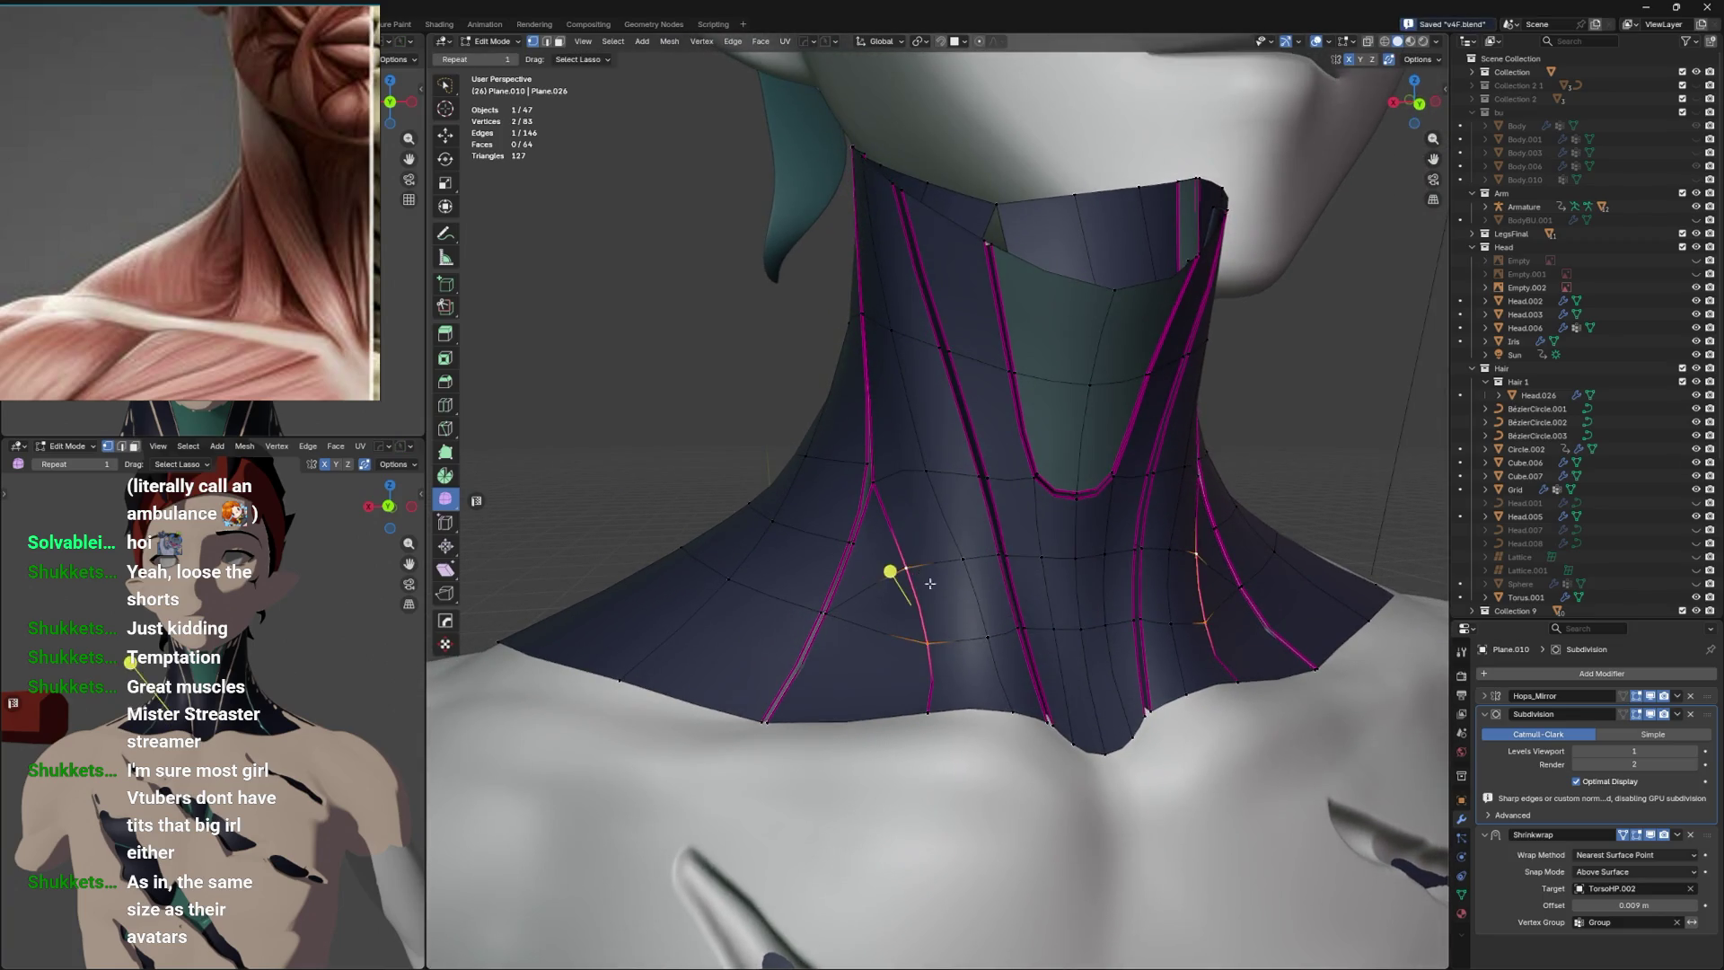
pyautogui.click(870, 569)
pyautogui.press('g')
pyautogui.click(924, 701)
pyautogui.press('g')
pyautogui.press('g')
pyautogui.moveTo(897, 704); pyautogui.dragTo(988, 612)
pyautogui.click(927, 653)
pyautogui.hotkey('ctrl', 's')
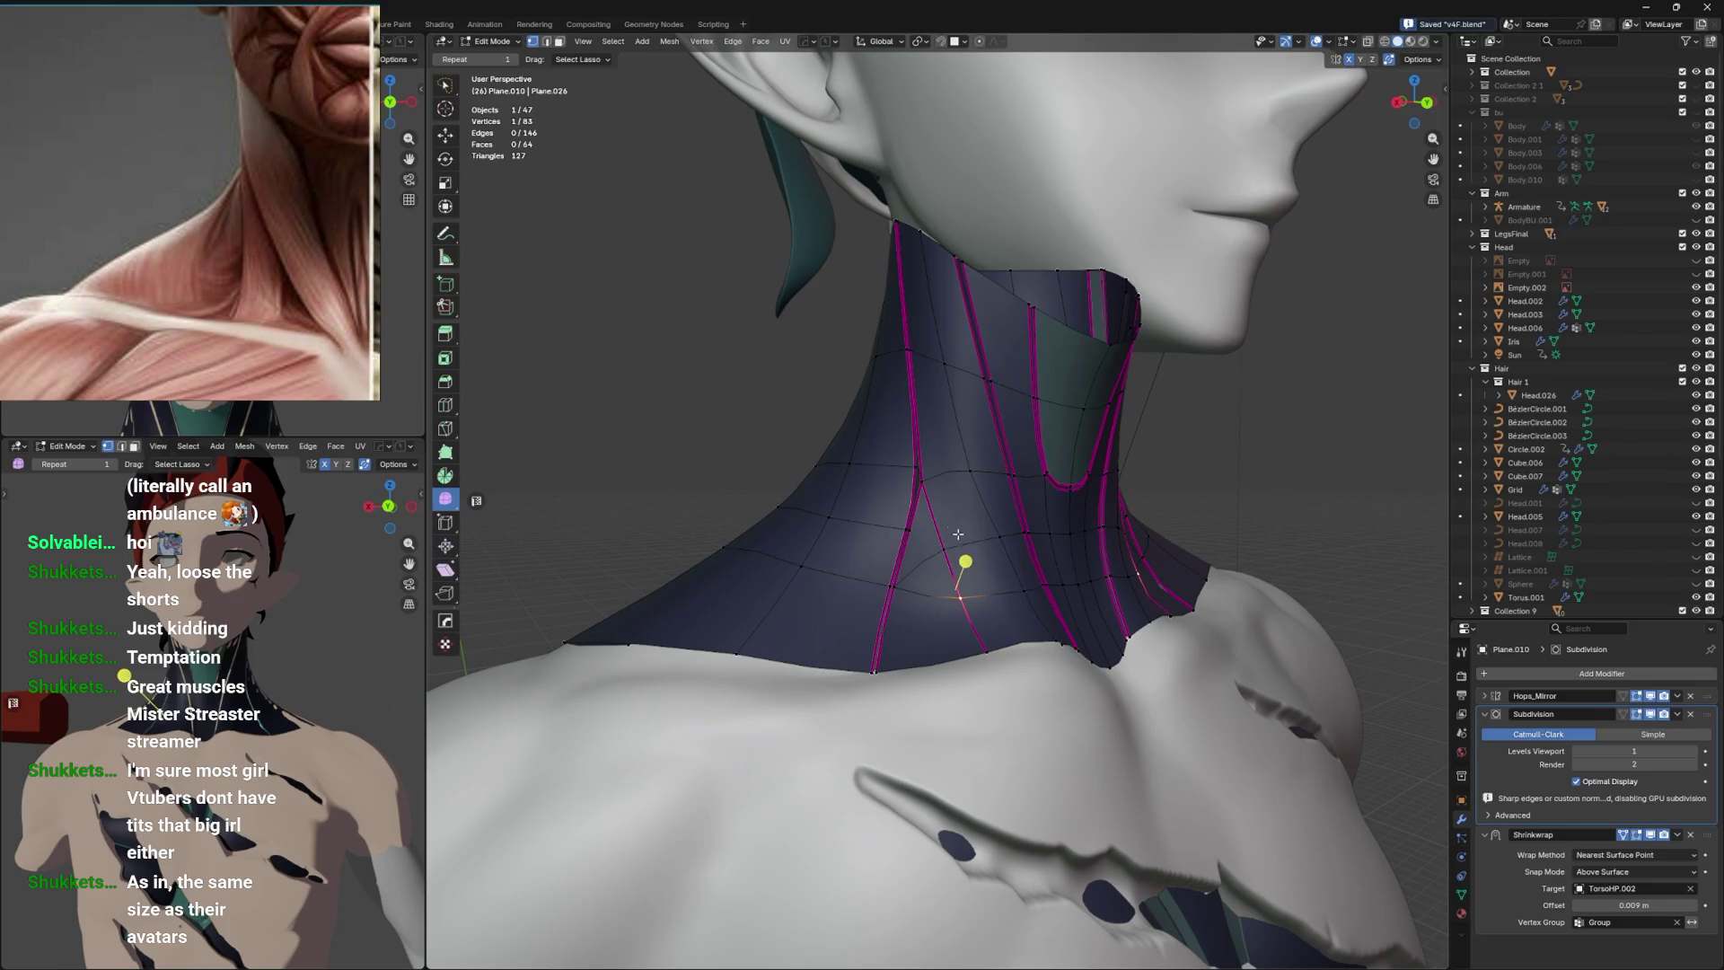
# Dissolve the selected back-of-neck vertices, then a side seam edge and its leftover vertex.
pyautogui.moveTo(965, 533); pyautogui.dragTo(877, 535)
pyautogui.click(1027, 547)
pyautogui.hotkey('ctrl', 'x')
pyautogui.moveTo(1005, 489); pyautogui.dragTo(951, 481)
pyautogui.scroll(3)
pyautogui.click(871, 548)
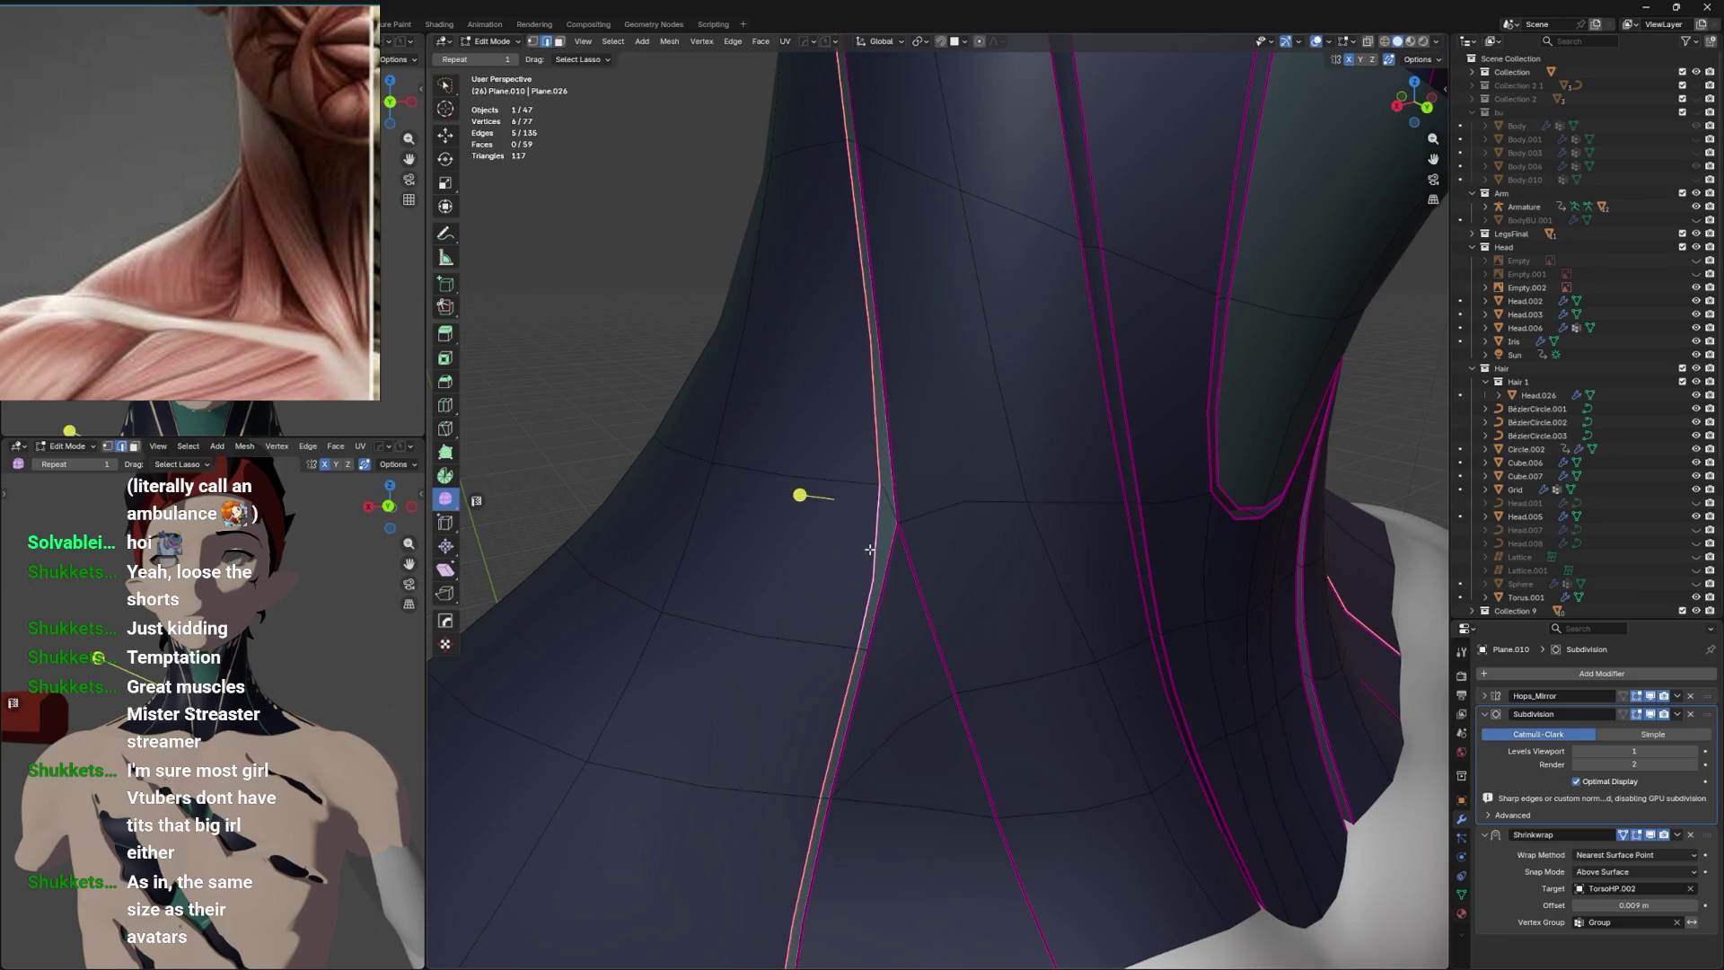
pyautogui.click(897, 560)
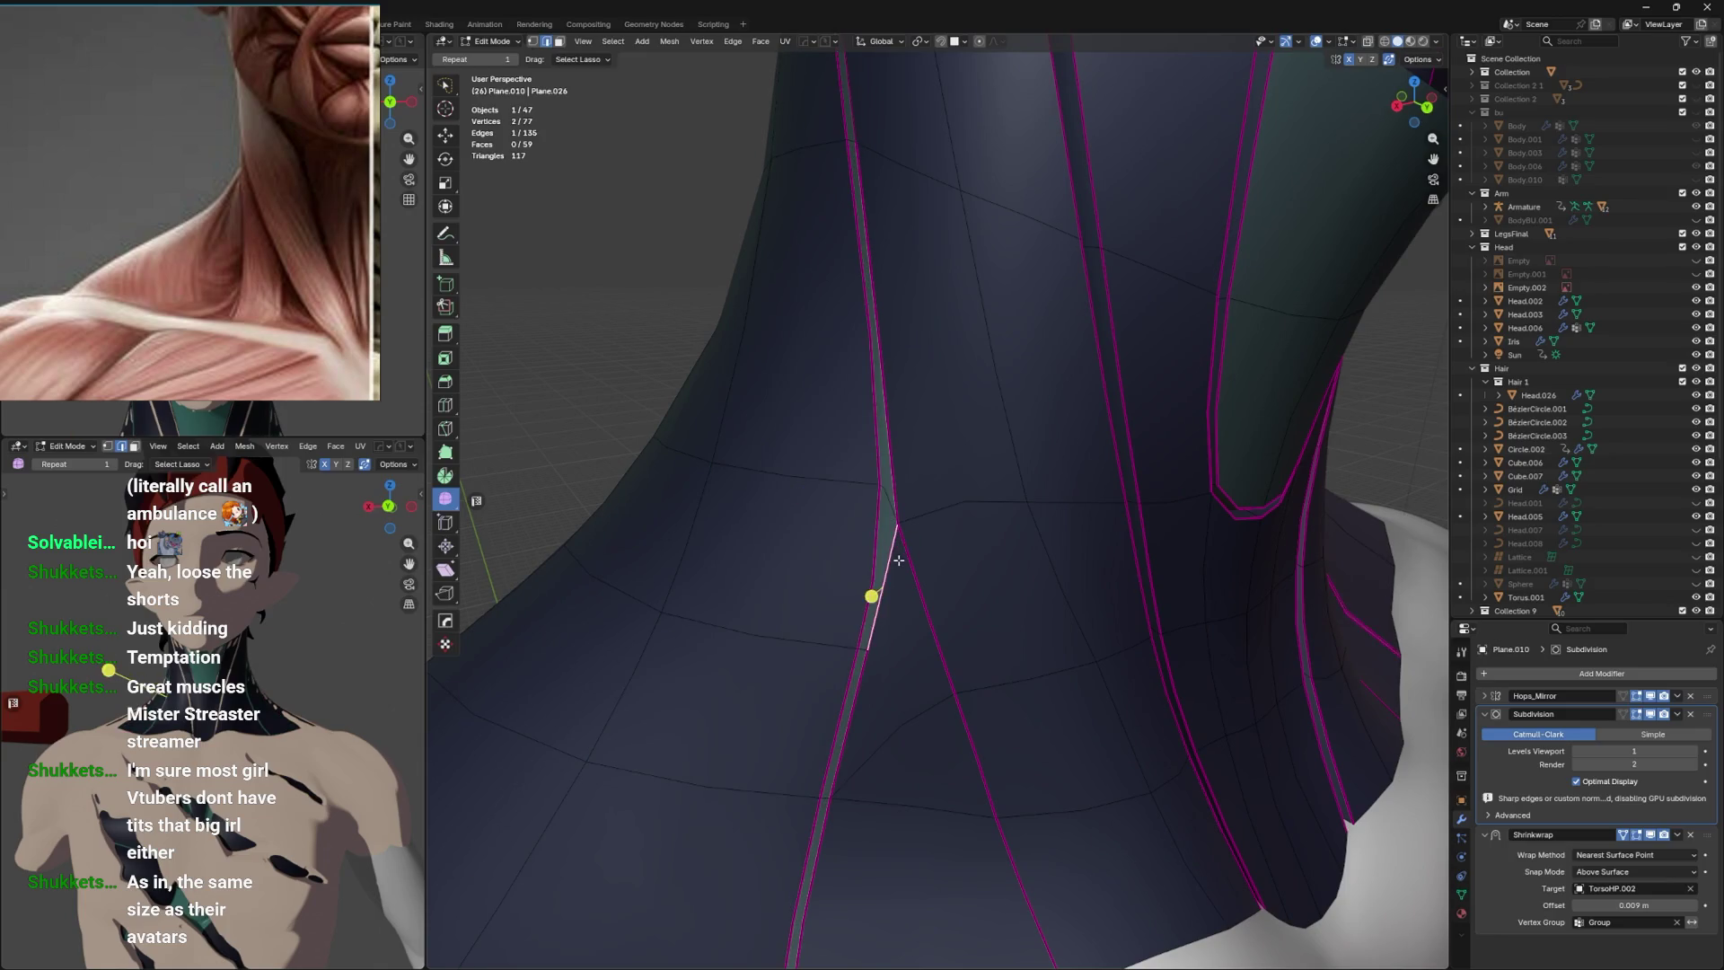
pyautogui.hotkey('ctrl', 'x')
pyautogui.hotkey('ctrl', 'x')
pyautogui.moveTo(875, 585); pyautogui.dragTo(903, 571)
pyautogui.hotkey('ctrl', 'x')
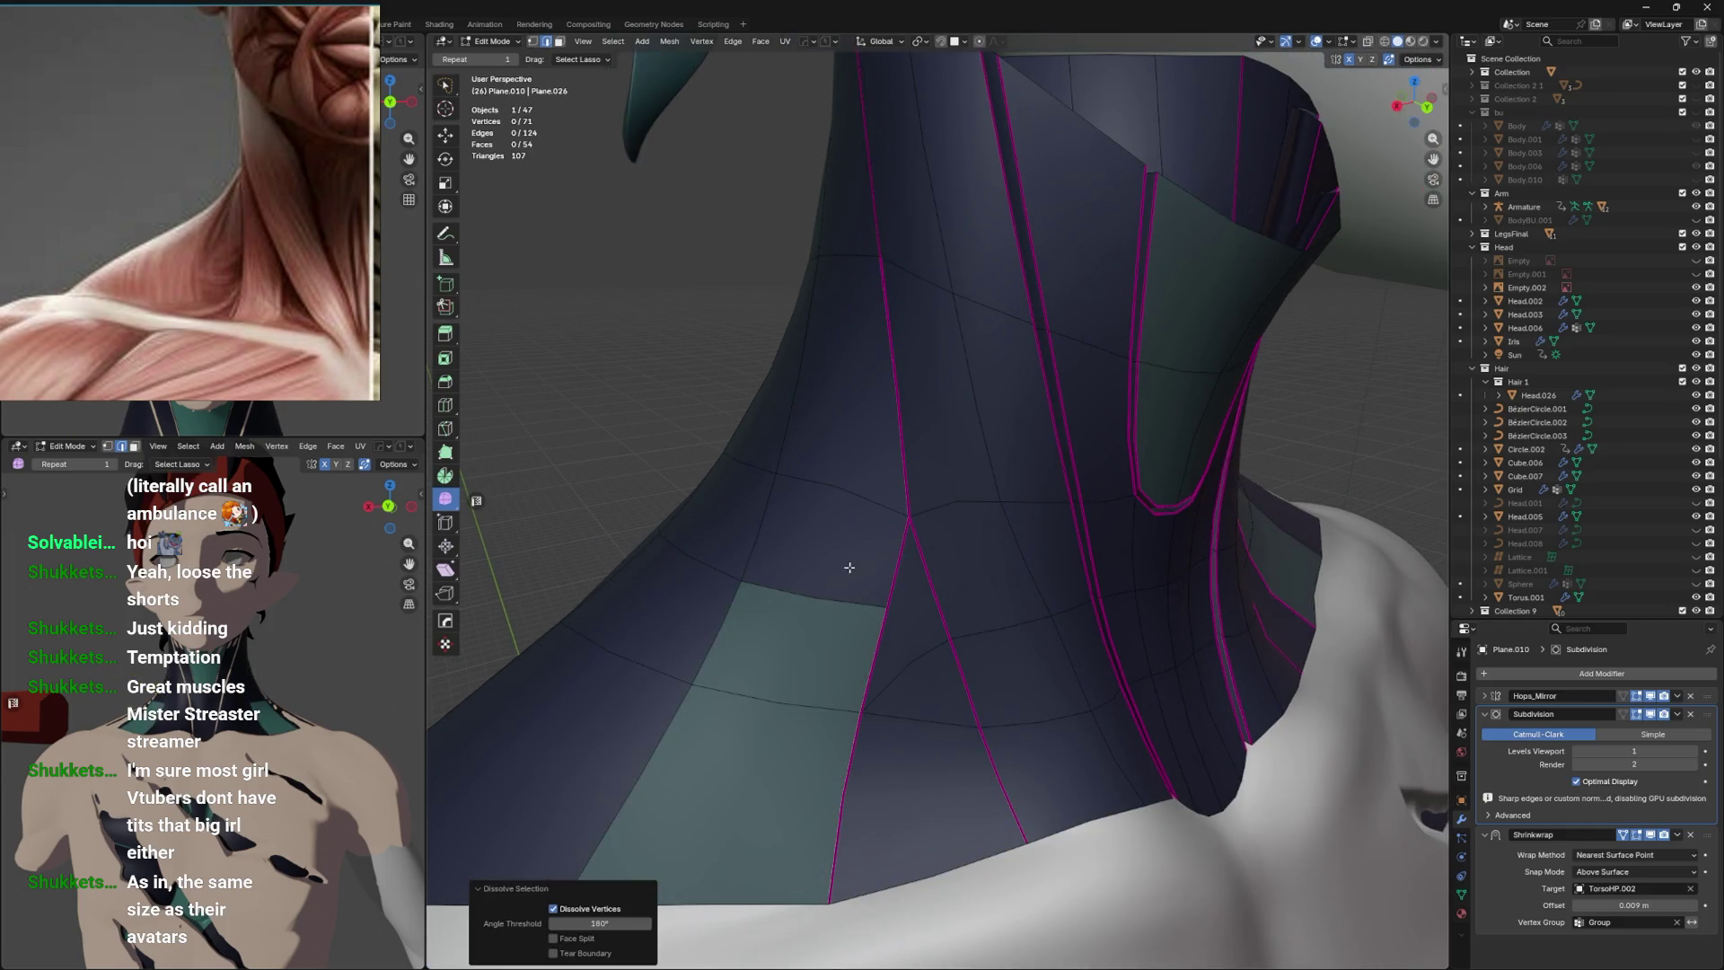
# Assign the 'test' material to the two pale faces on the lower neck.
pyautogui.click(788, 653)
pyautogui.click(762, 728)
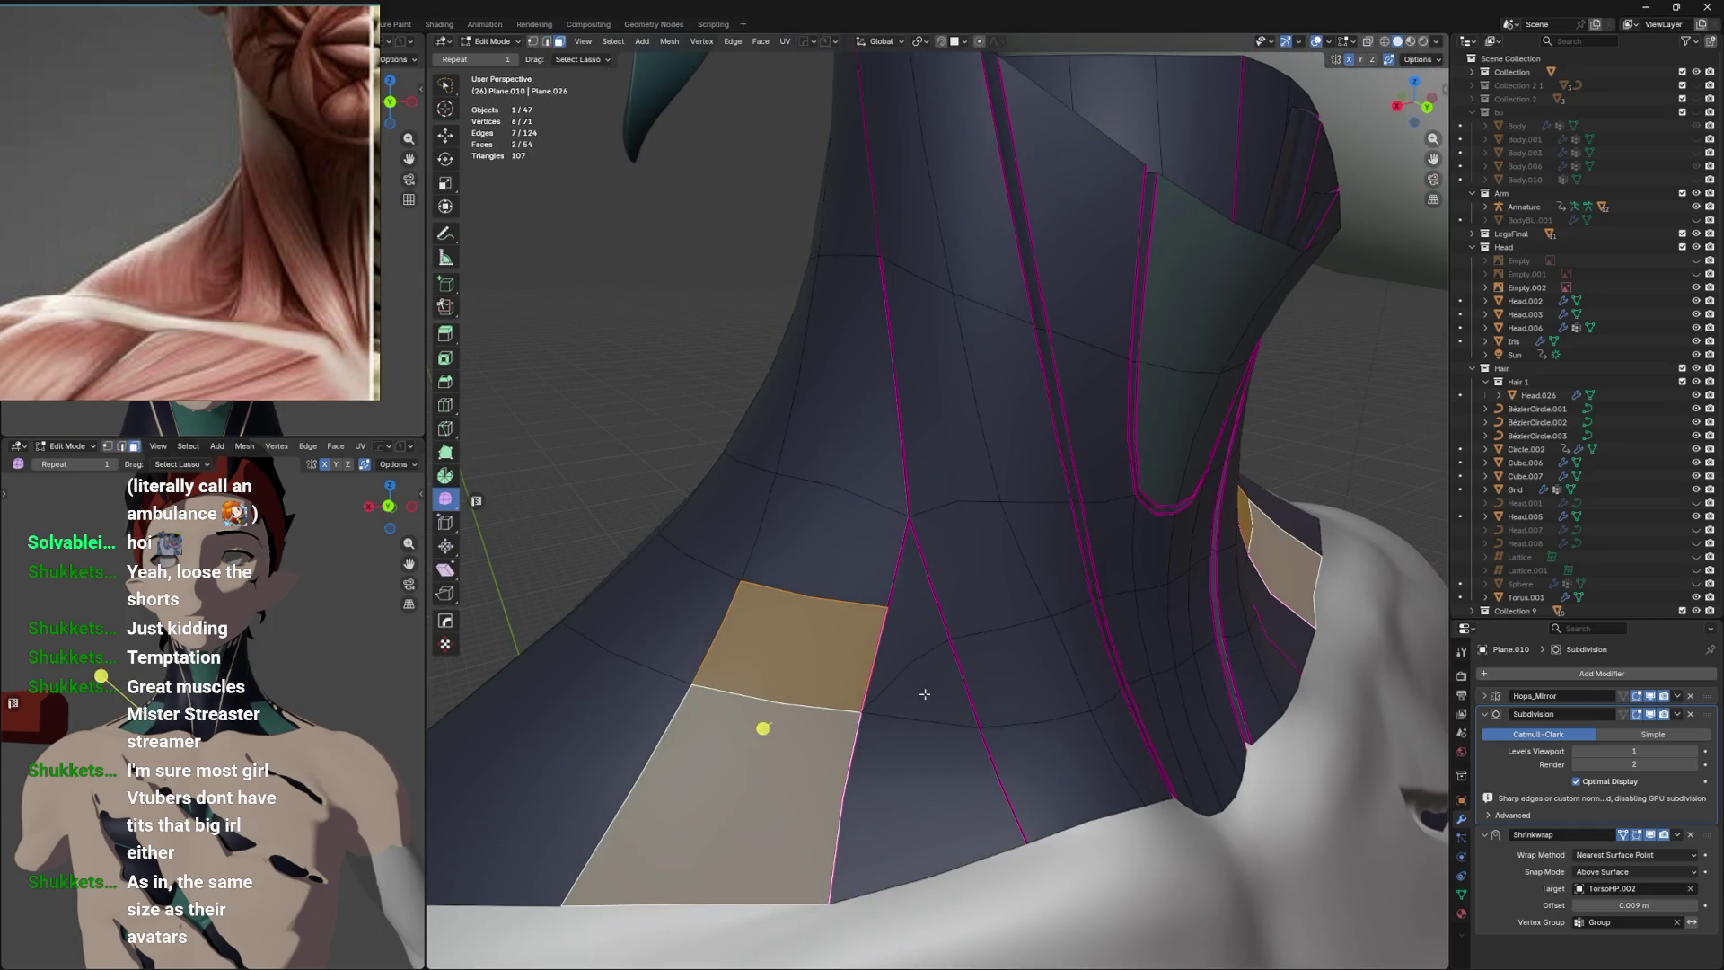
pyautogui.click(1463, 914)
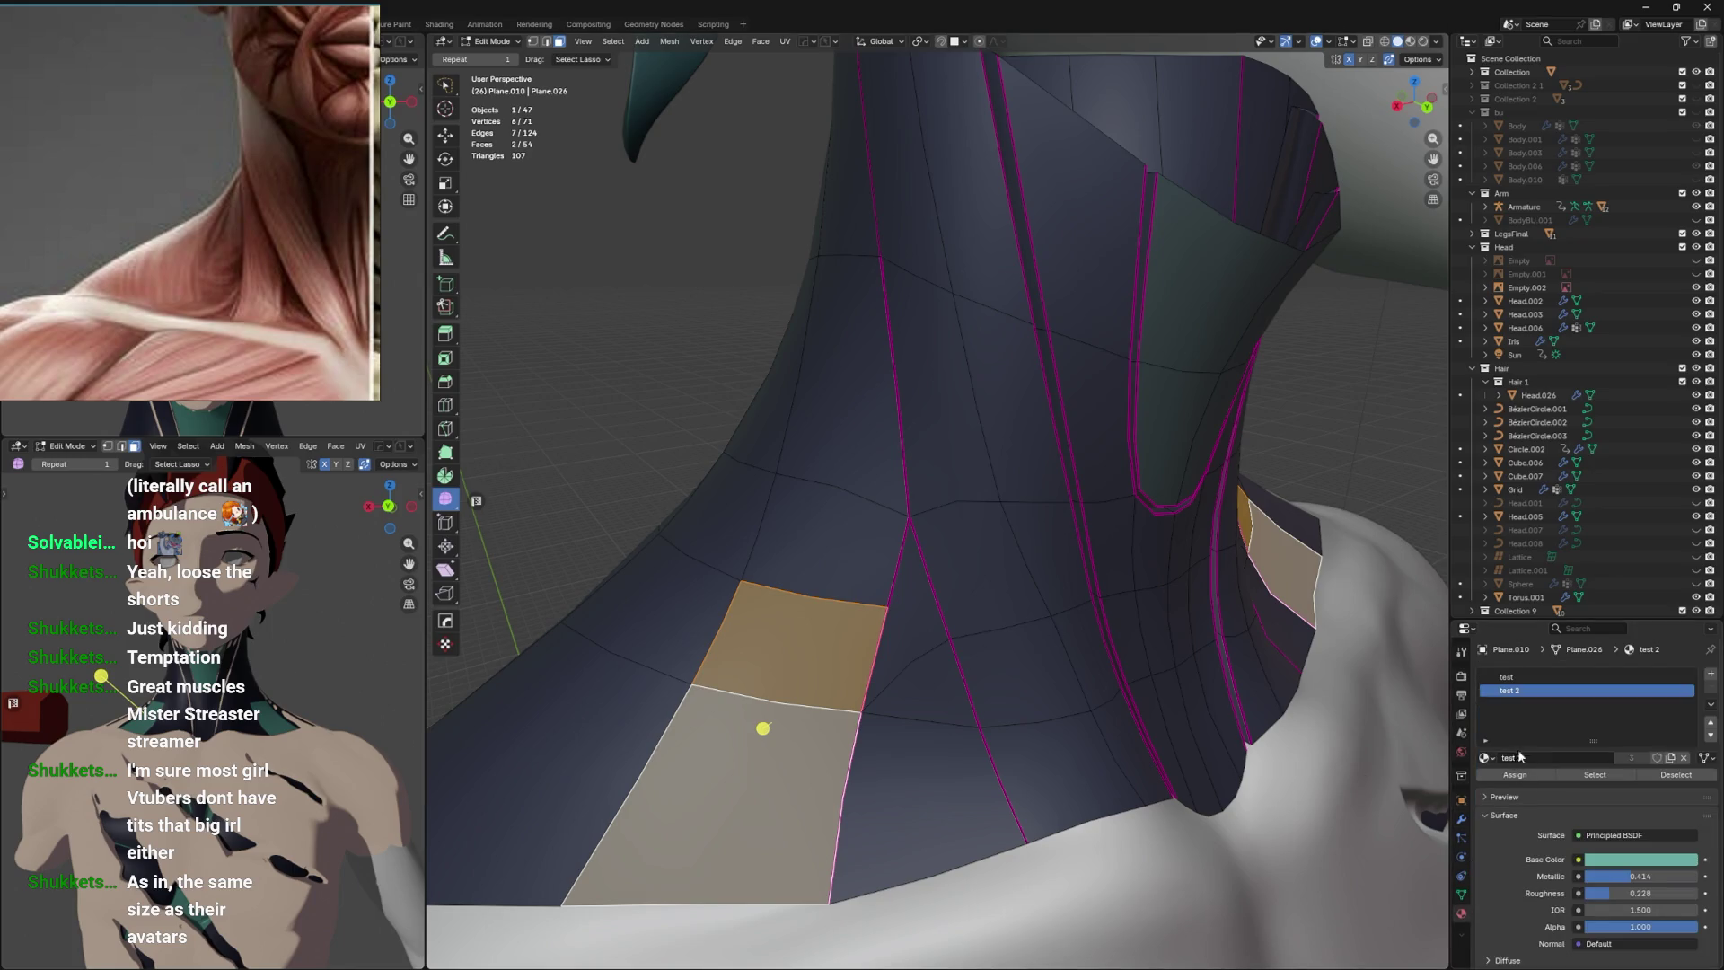
pyautogui.click(1518, 678)
pyautogui.click(1515, 774)
# In edge mode, dissolve two vertical edges on the neck and save the file.
pyautogui.moveTo(1006, 620); pyautogui.dragTo(990, 599)
pyautogui.press('2')
pyautogui.click(929, 453)
pyautogui.scroll(-3)
pyautogui.hotkey('ctrl', 's')
pyautogui.moveTo(992, 436); pyautogui.dragTo(949, 540)
pyautogui.click(907, 444)
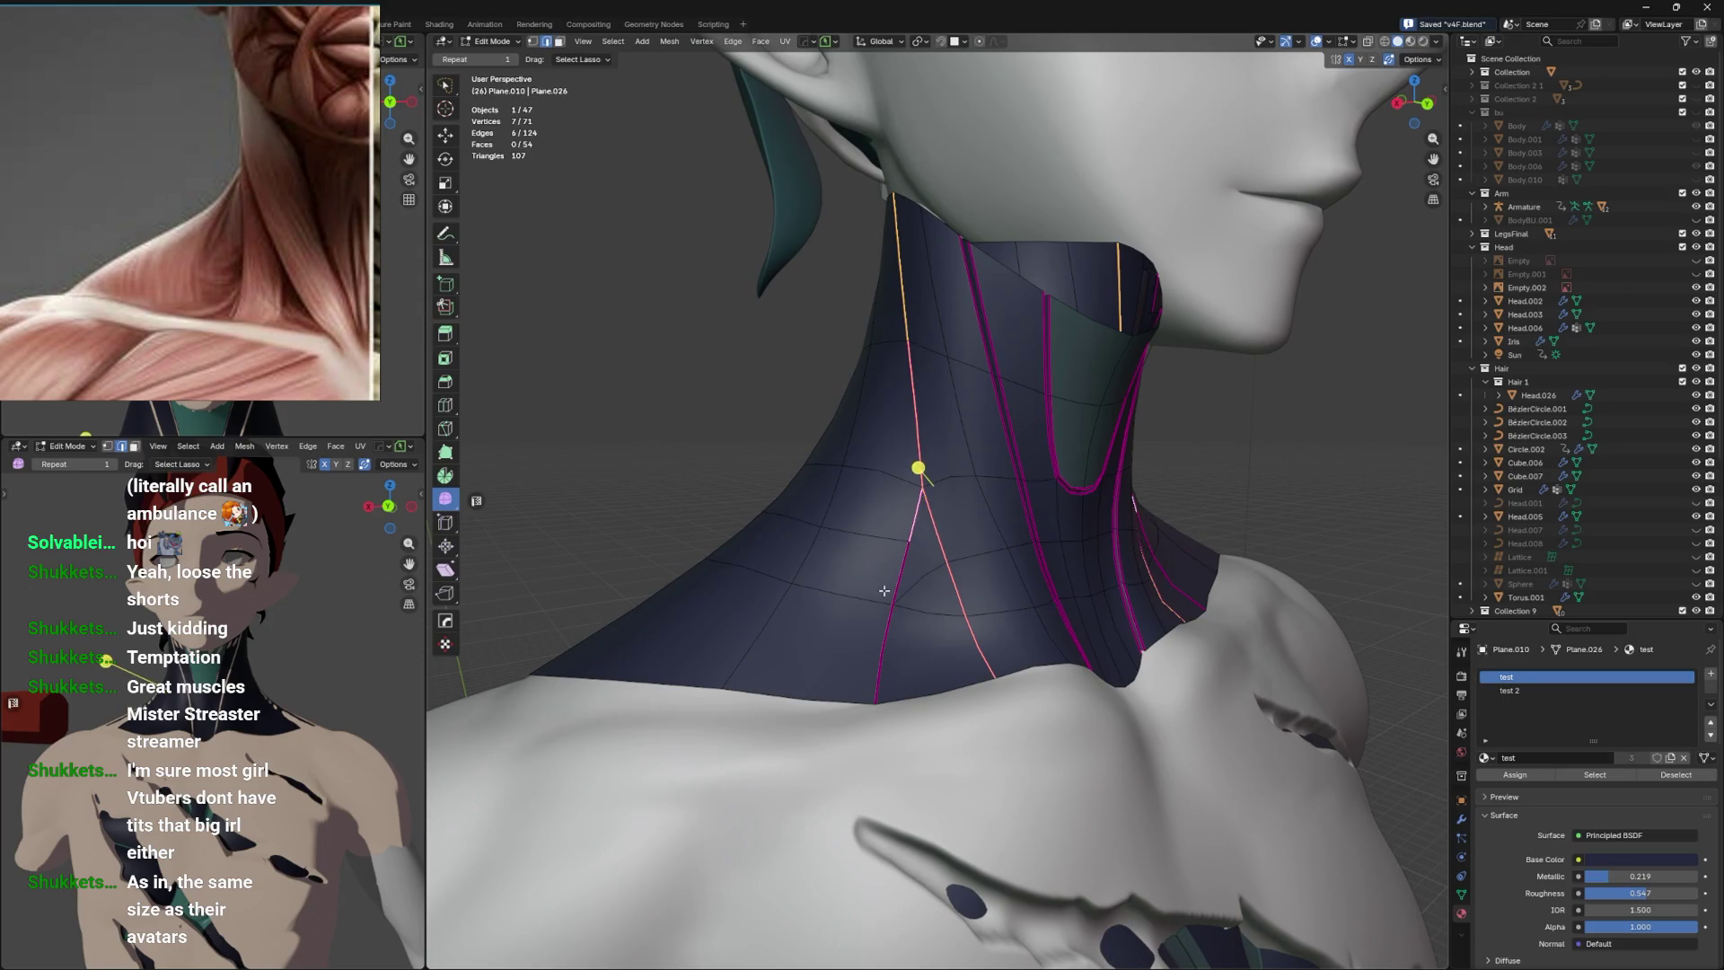
pyautogui.hotkey('ctrl', 'x')
# Dissolve a short vertical edge and a horizontal edge loop at the front, then save.
pyautogui.click(918, 545)
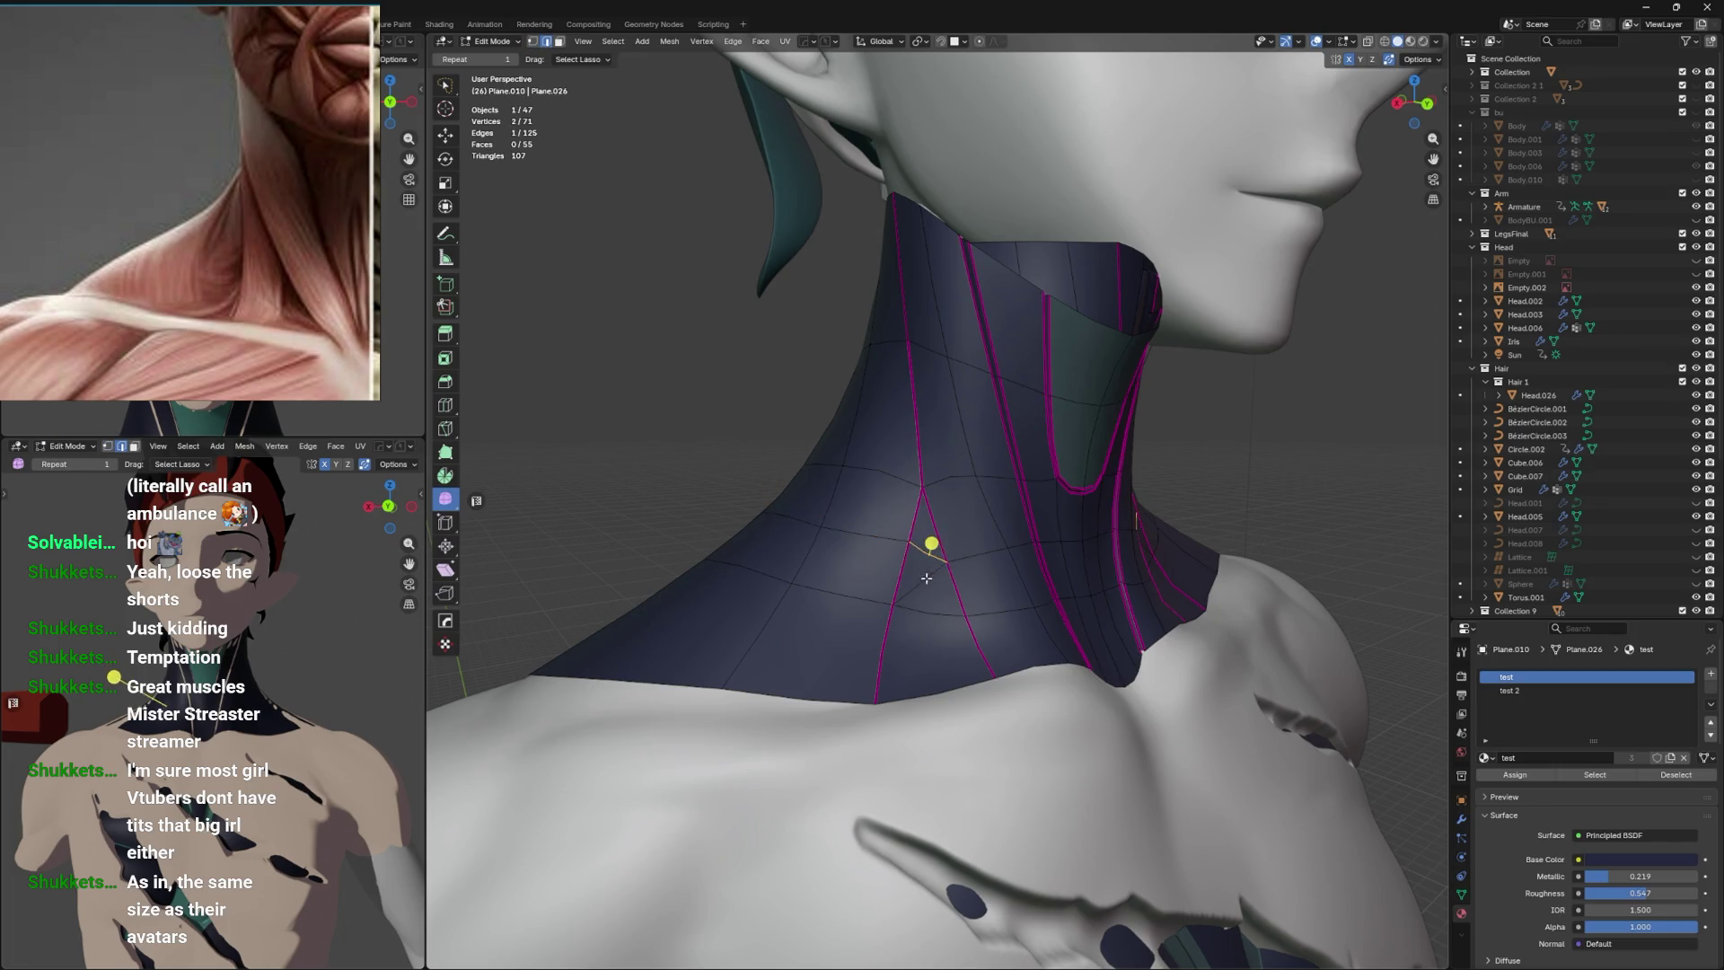
pyautogui.hotkey('ctrl', 'x')
pyautogui.moveTo(916, 570); pyautogui.dragTo(885, 557)
pyautogui.click(861, 548)
pyautogui.hotkey('ctrl', 'x')
pyautogui.hotkey('ctrl', 's')
# Bevel the seam edges into two-segment strips.
pyautogui.click(885, 557)
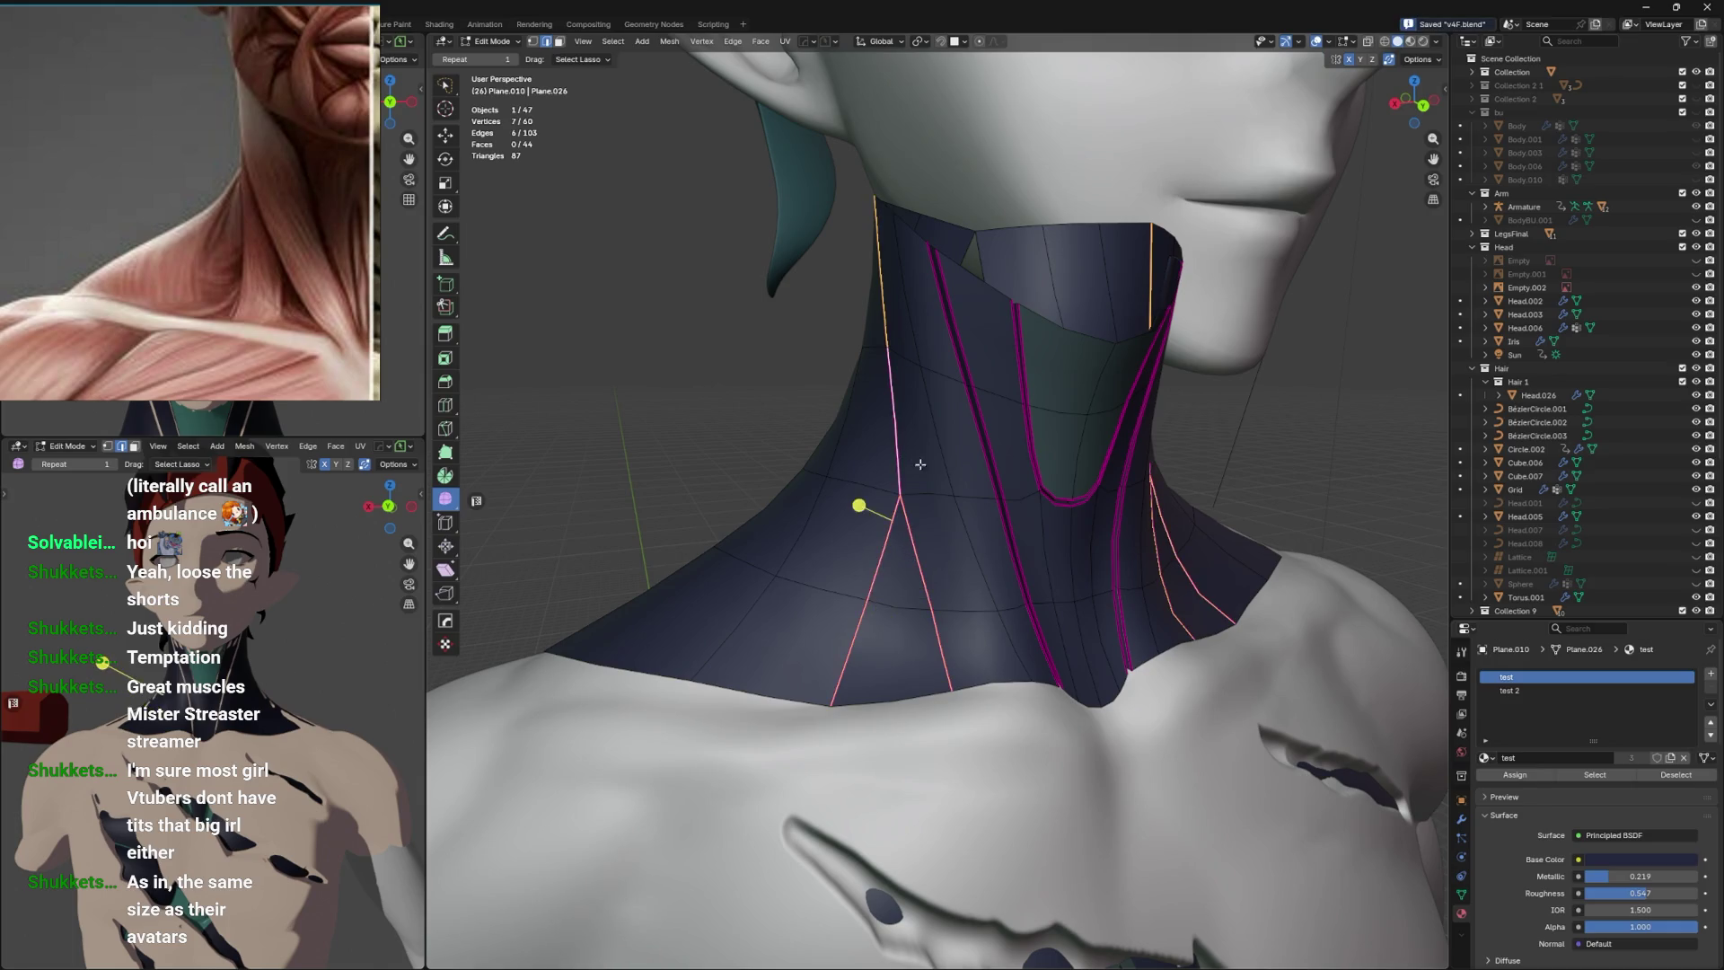
pyautogui.moveTo(921, 464); pyautogui.dragTo(1004, 450)
pyautogui.hotkey('ctrl', 'b')
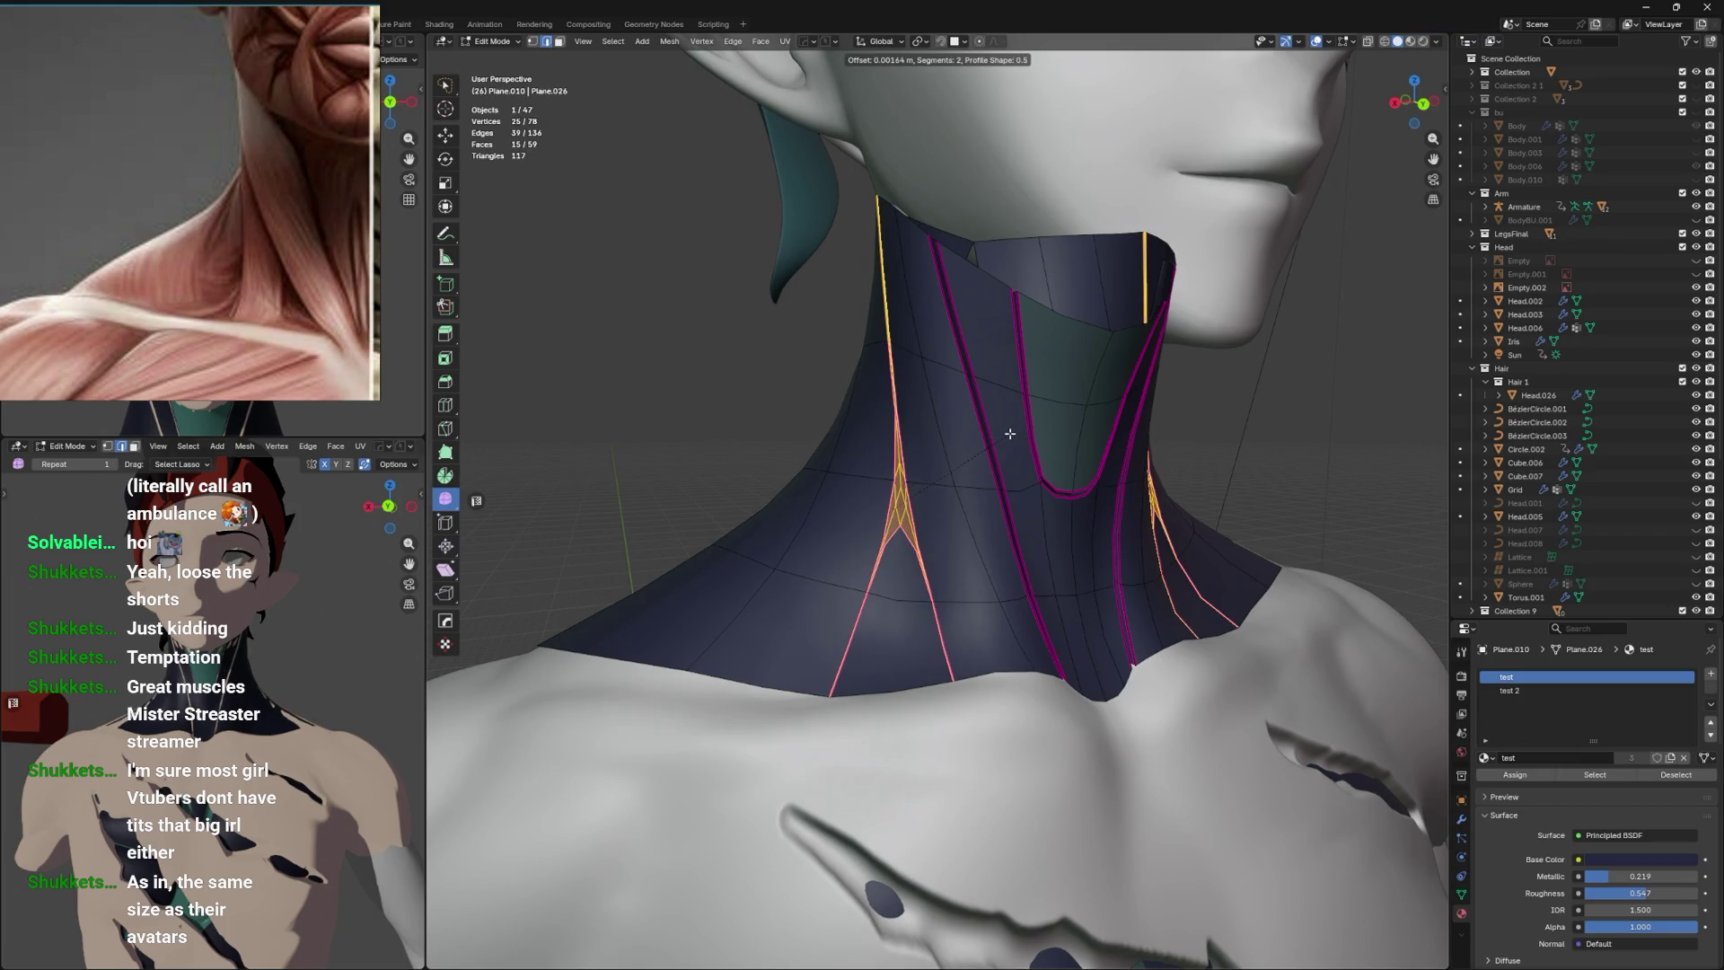
pyautogui.click(1011, 434)
# Select vertex paths along the new bevel, viewed from a lower angle.
pyautogui.scroll(3)
pyautogui.click(889, 527)
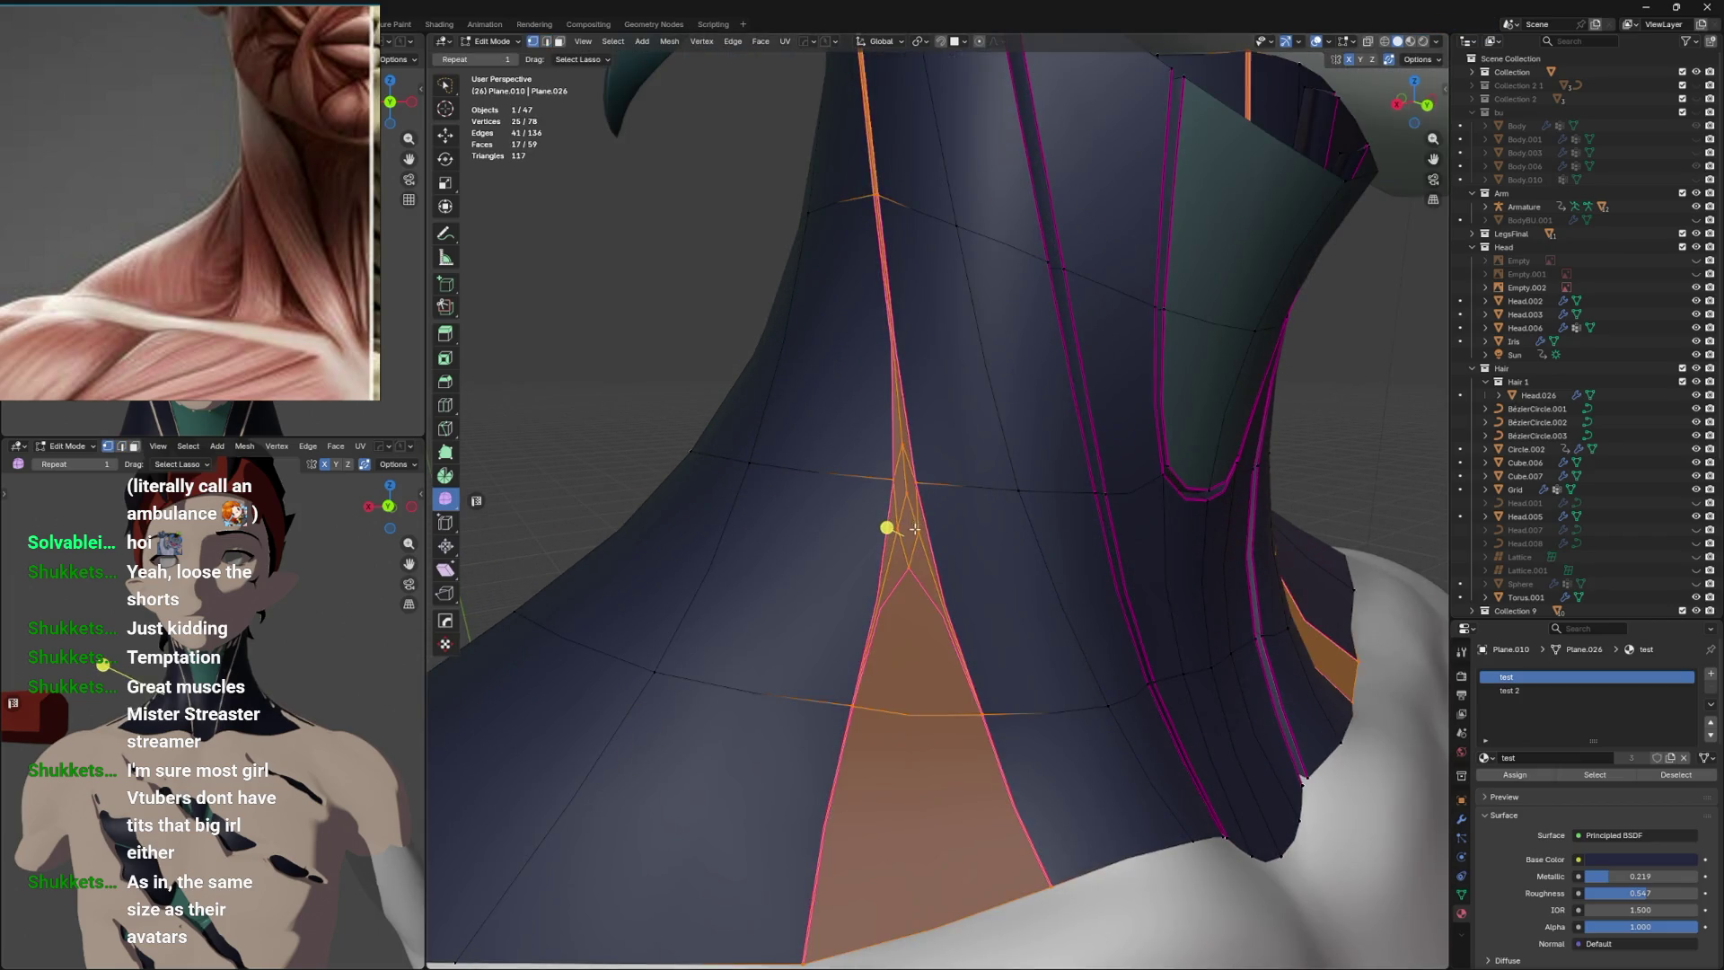
pyautogui.click(909, 533)
pyautogui.scroll(3)
pyautogui.click(894, 523)
pyautogui.click(892, 518)
pyautogui.moveTo(946, 483); pyautogui.dragTo(1128, 502)
pyautogui.click(1462, 895)
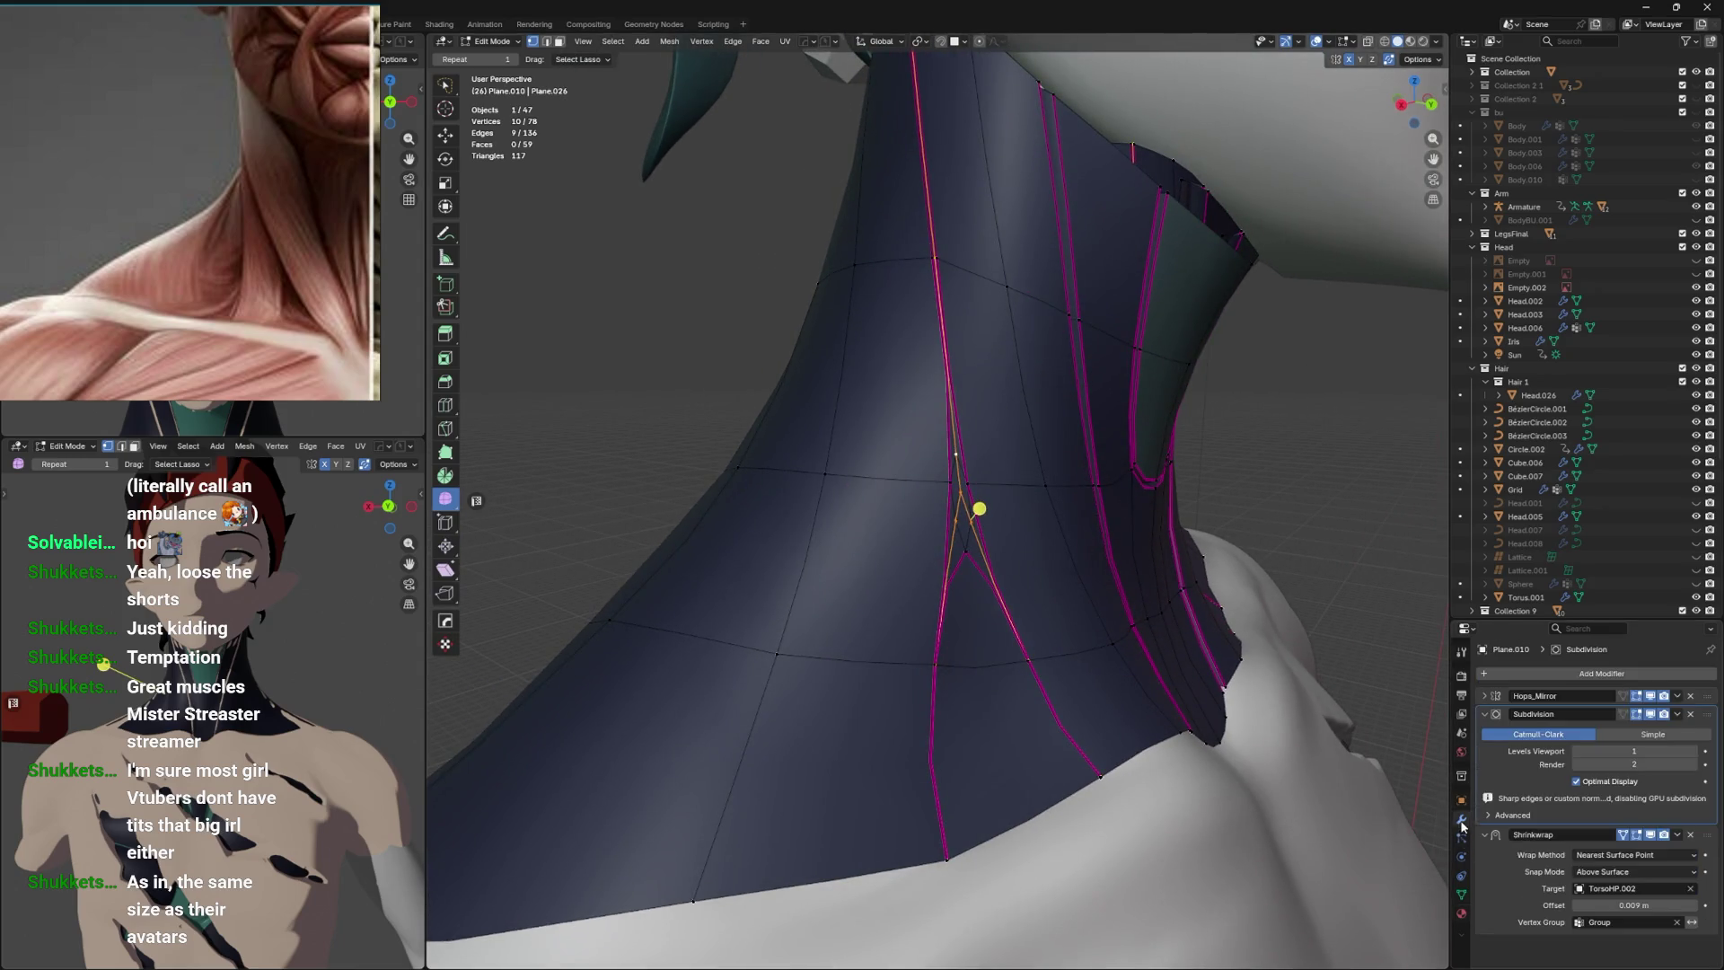
# Create a custom transform orientation from the selected fork vertices and test a Z move.
pyautogui.moveTo(978, 500); pyautogui.dragTo(1121, 493)
pyautogui.press('g')
pyautogui.press('y')
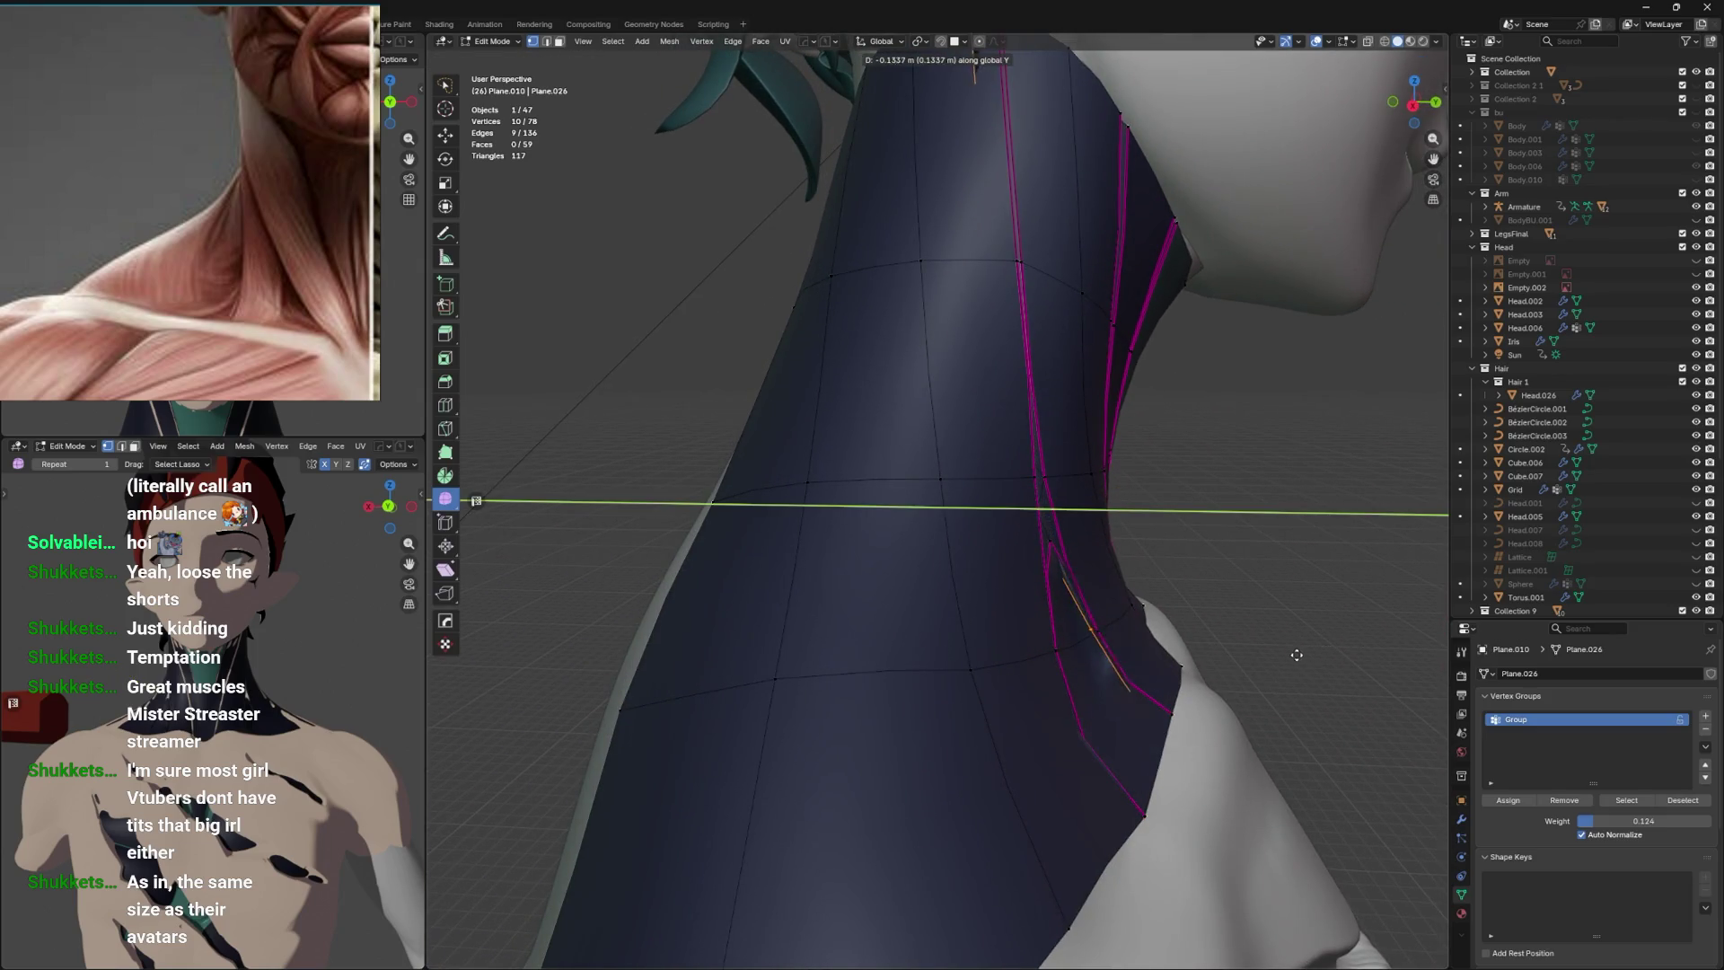
pyautogui.rightClick(1284, 652)
pyautogui.click(880, 41)
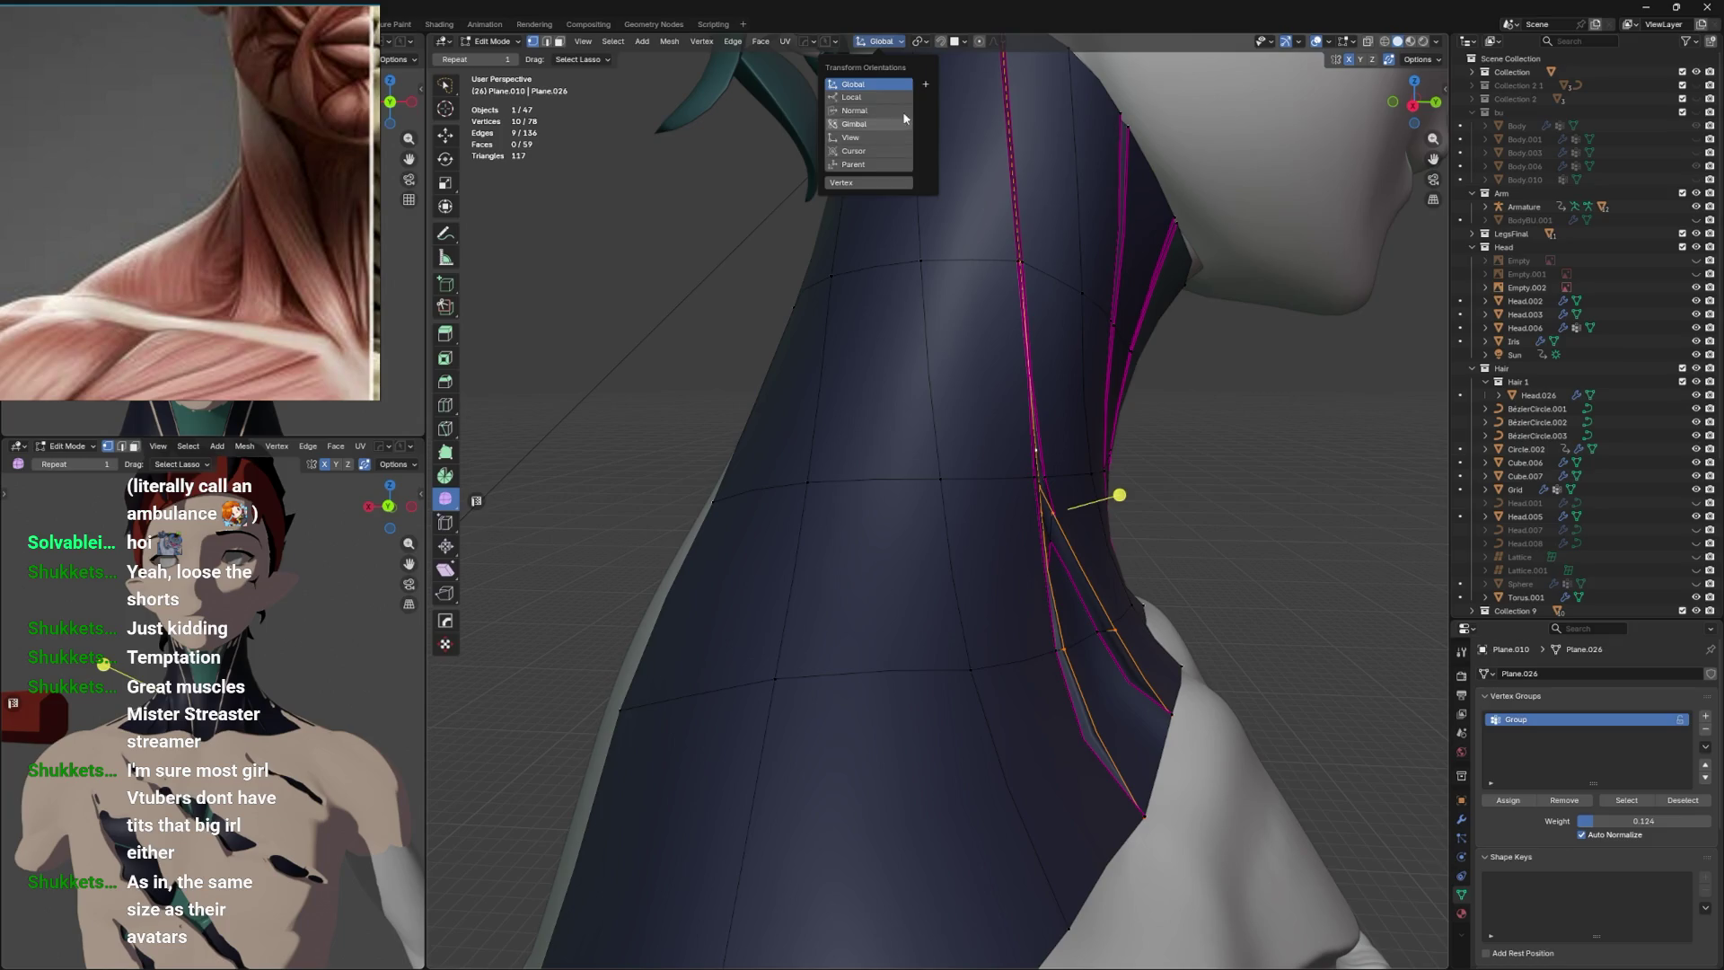
pyautogui.click(925, 83)
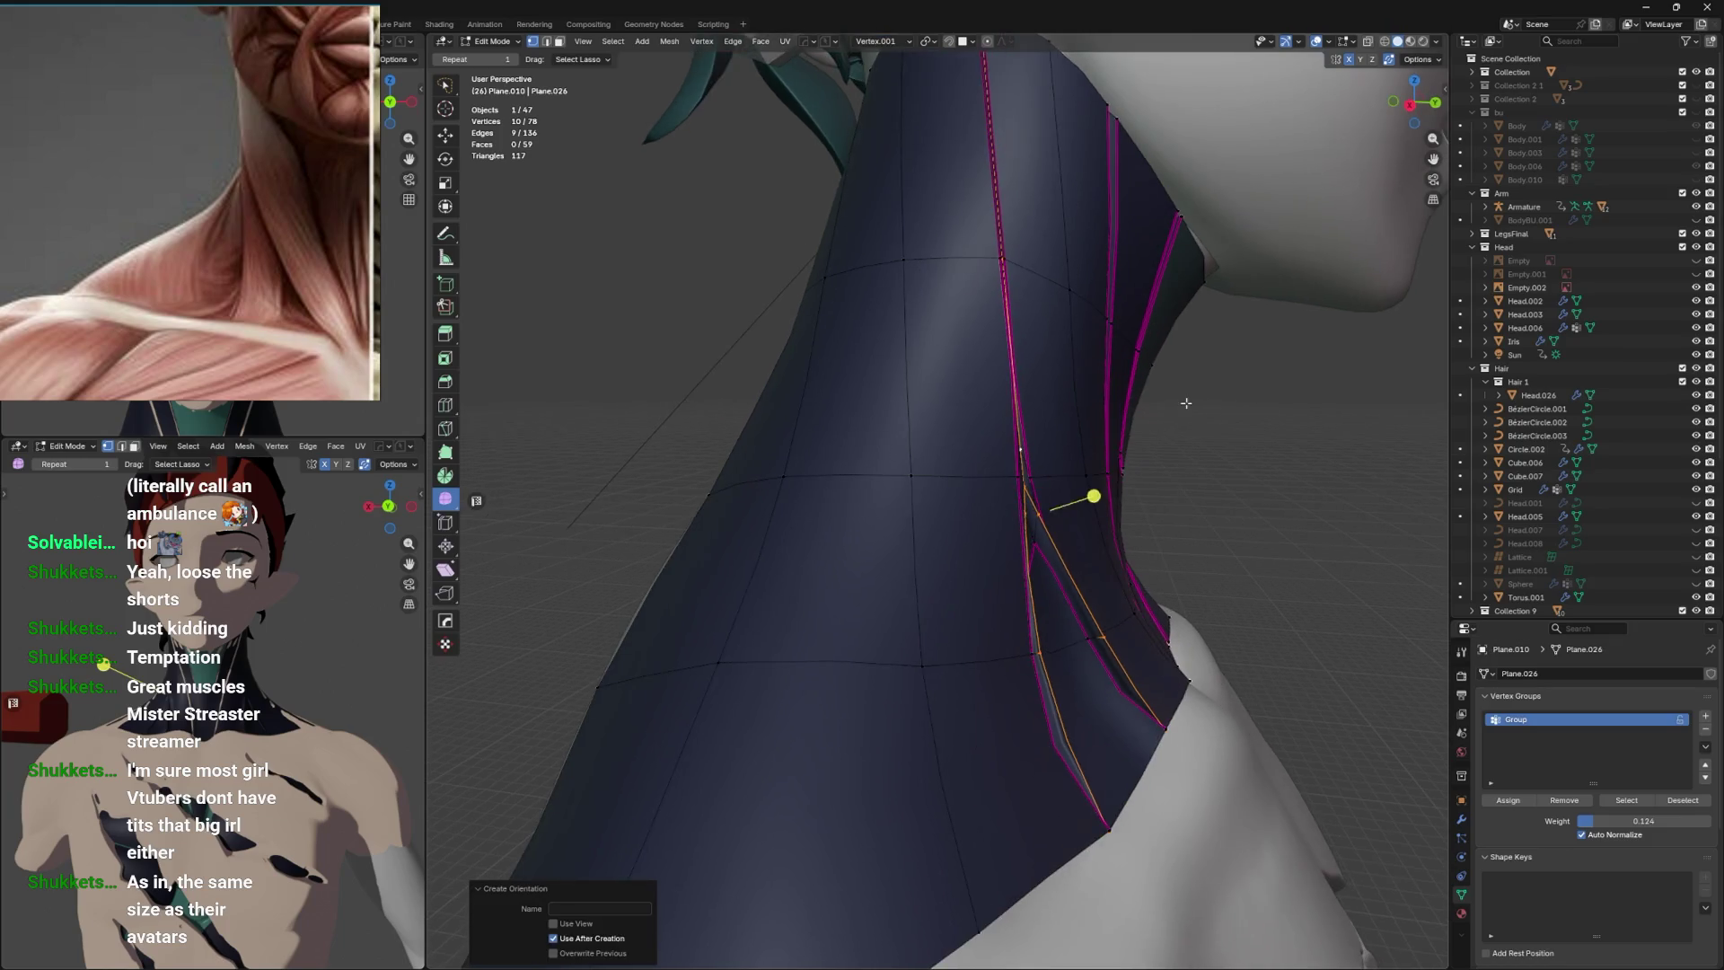
pyautogui.press('g')
pyautogui.press('z')
pyautogui.press('z')
pyautogui.press('Escape')
# Switch back to Global orientation and move the fork vertices along Y.
pyautogui.moveTo(1125, 418); pyautogui.dragTo(1087, 411)
pyautogui.click(882, 42)
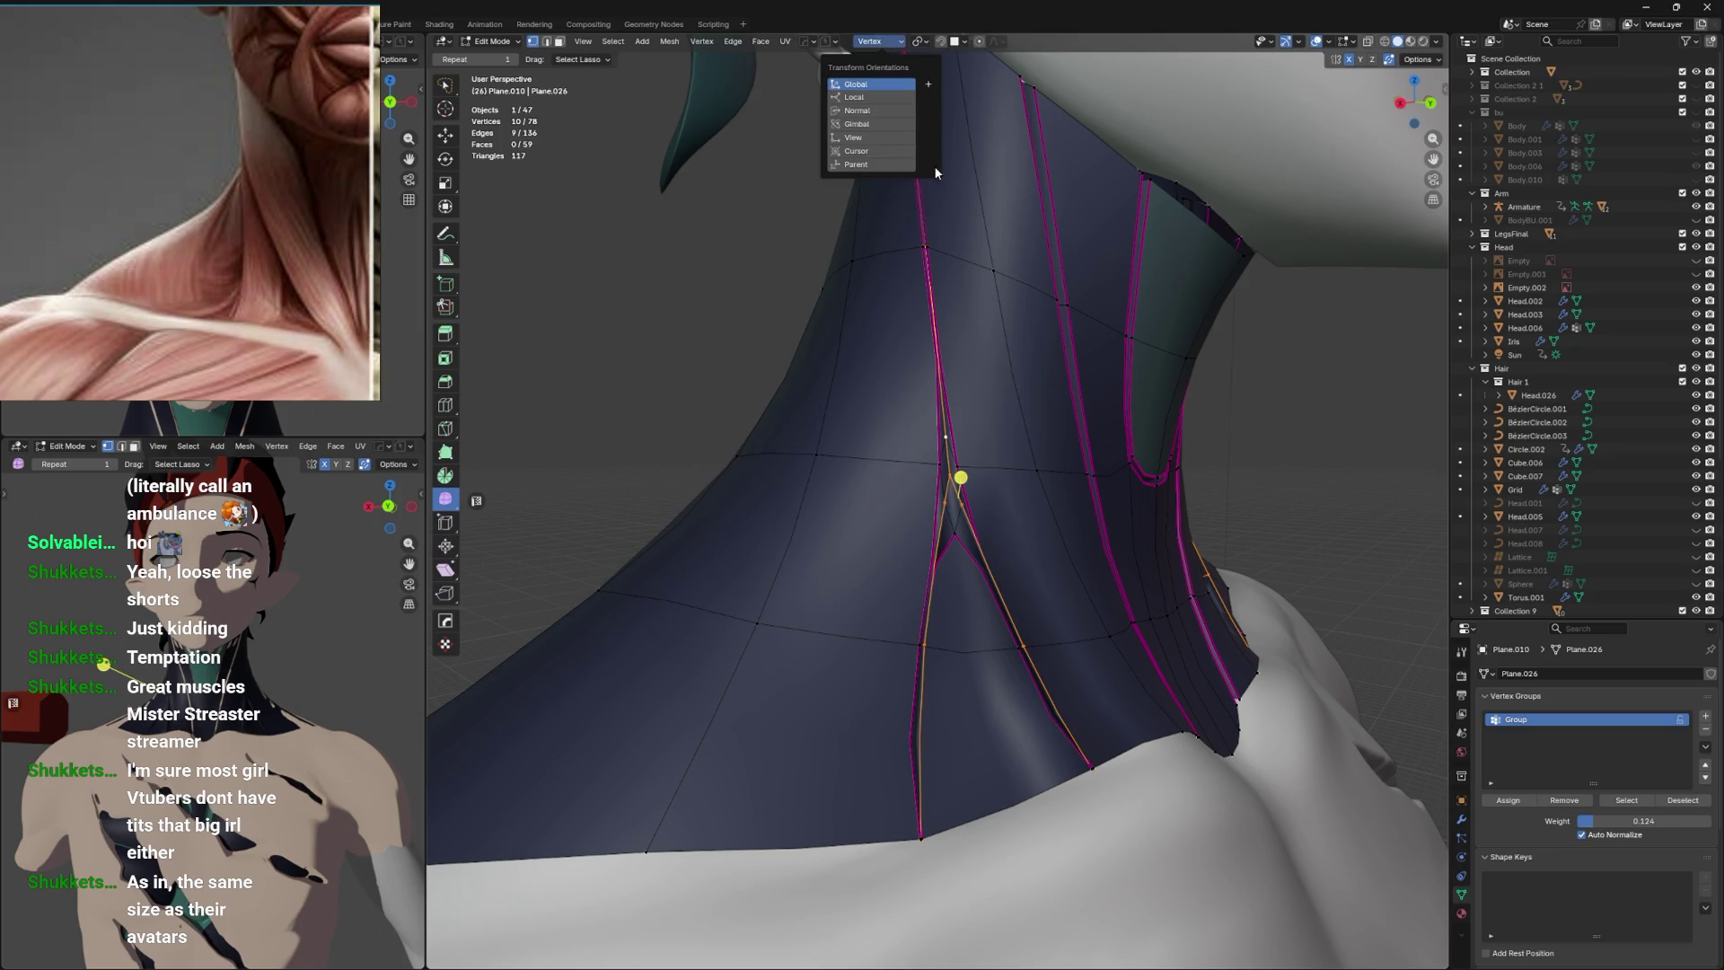
pyautogui.click(858, 84)
pyautogui.moveTo(898, 224); pyautogui.dragTo(944, 296)
pyautogui.press('g')
pyautogui.press('y')
pyautogui.click(1016, 299)
# Shift the fork vertices along Z, then along X.
pyautogui.press('g')
pyautogui.press('z')
pyautogui.click(951, 339)
pyautogui.press('g')
pyautogui.press('x')
pyautogui.click(986, 327)
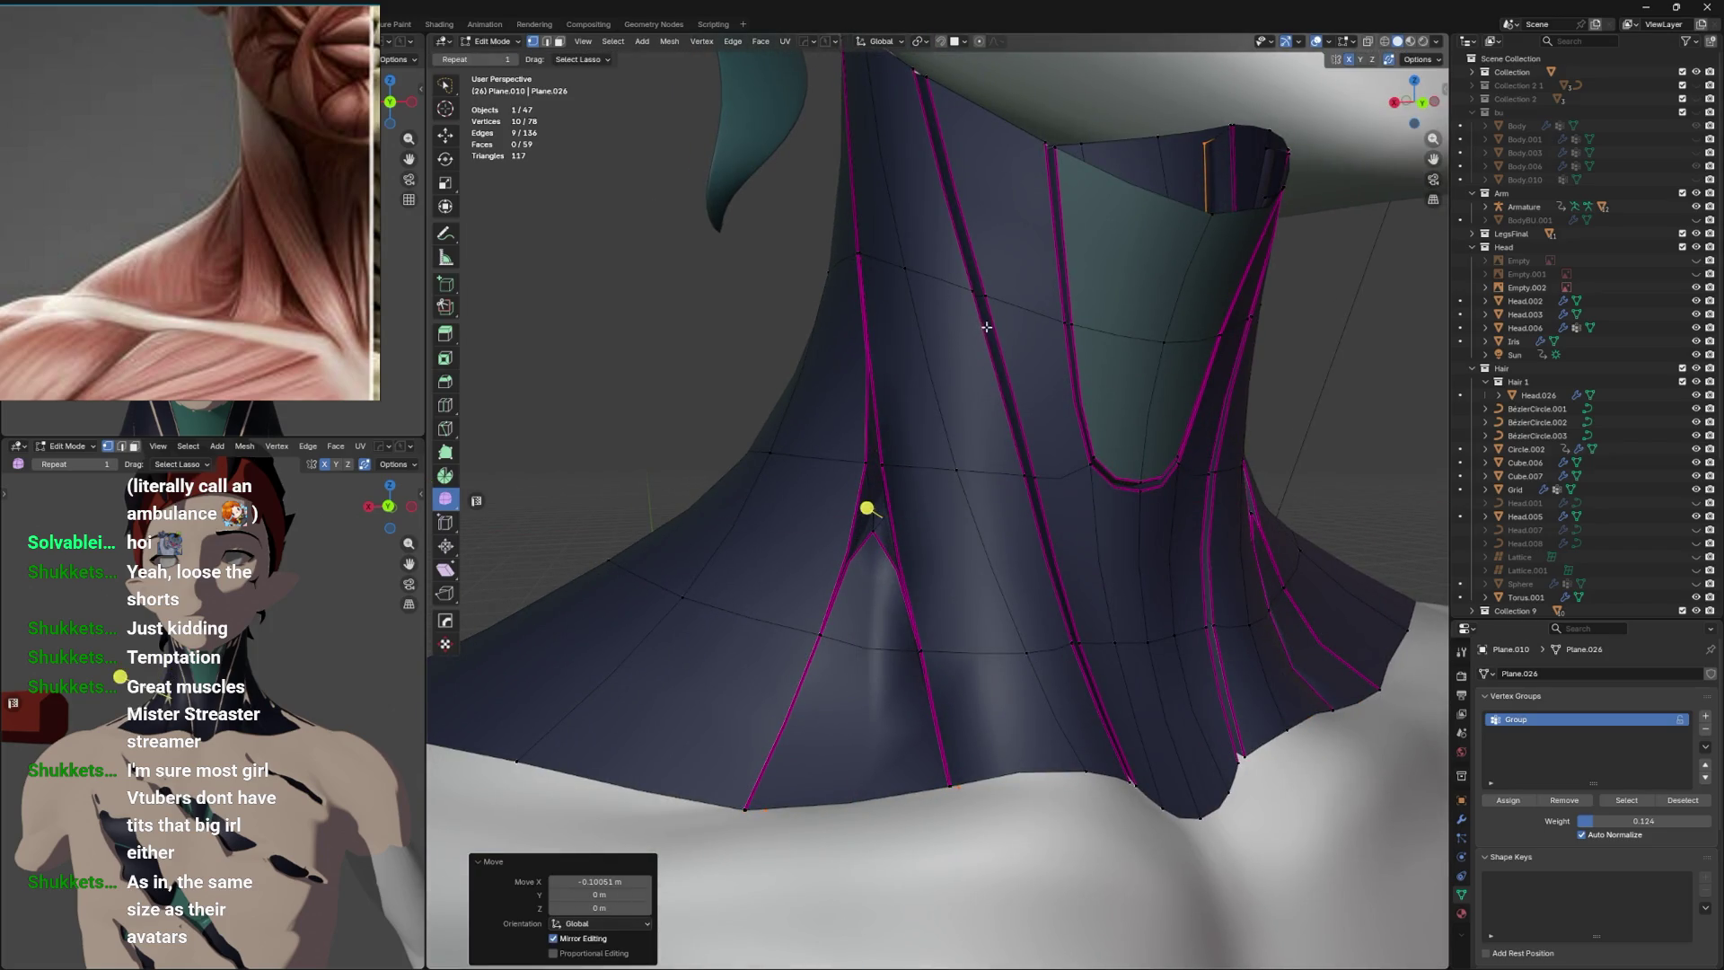
# Move the fork vertices along Y once more to settle the seam split.
pyautogui.moveTo(1282, 642); pyautogui.dragTo(1282, 619)
pyautogui.press('g')
pyautogui.press('y')
pyautogui.click(962, 500)
pyautogui.moveTo(961, 500); pyautogui.dragTo(916, 500)
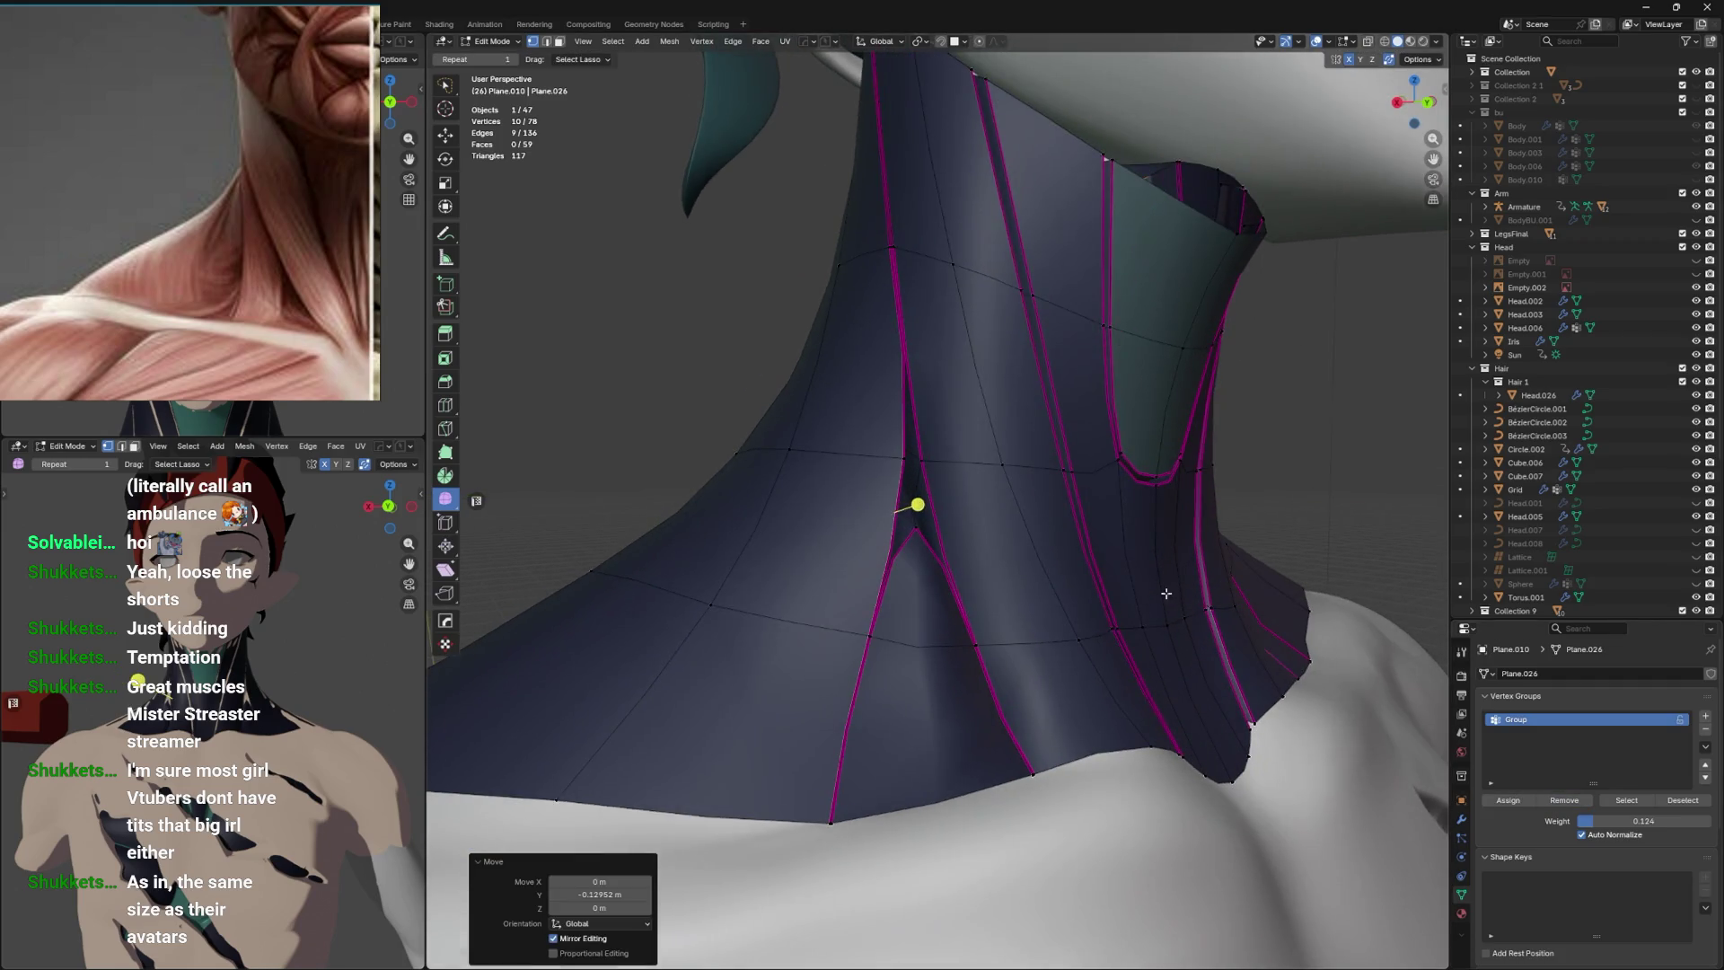
pyautogui.scroll(3)
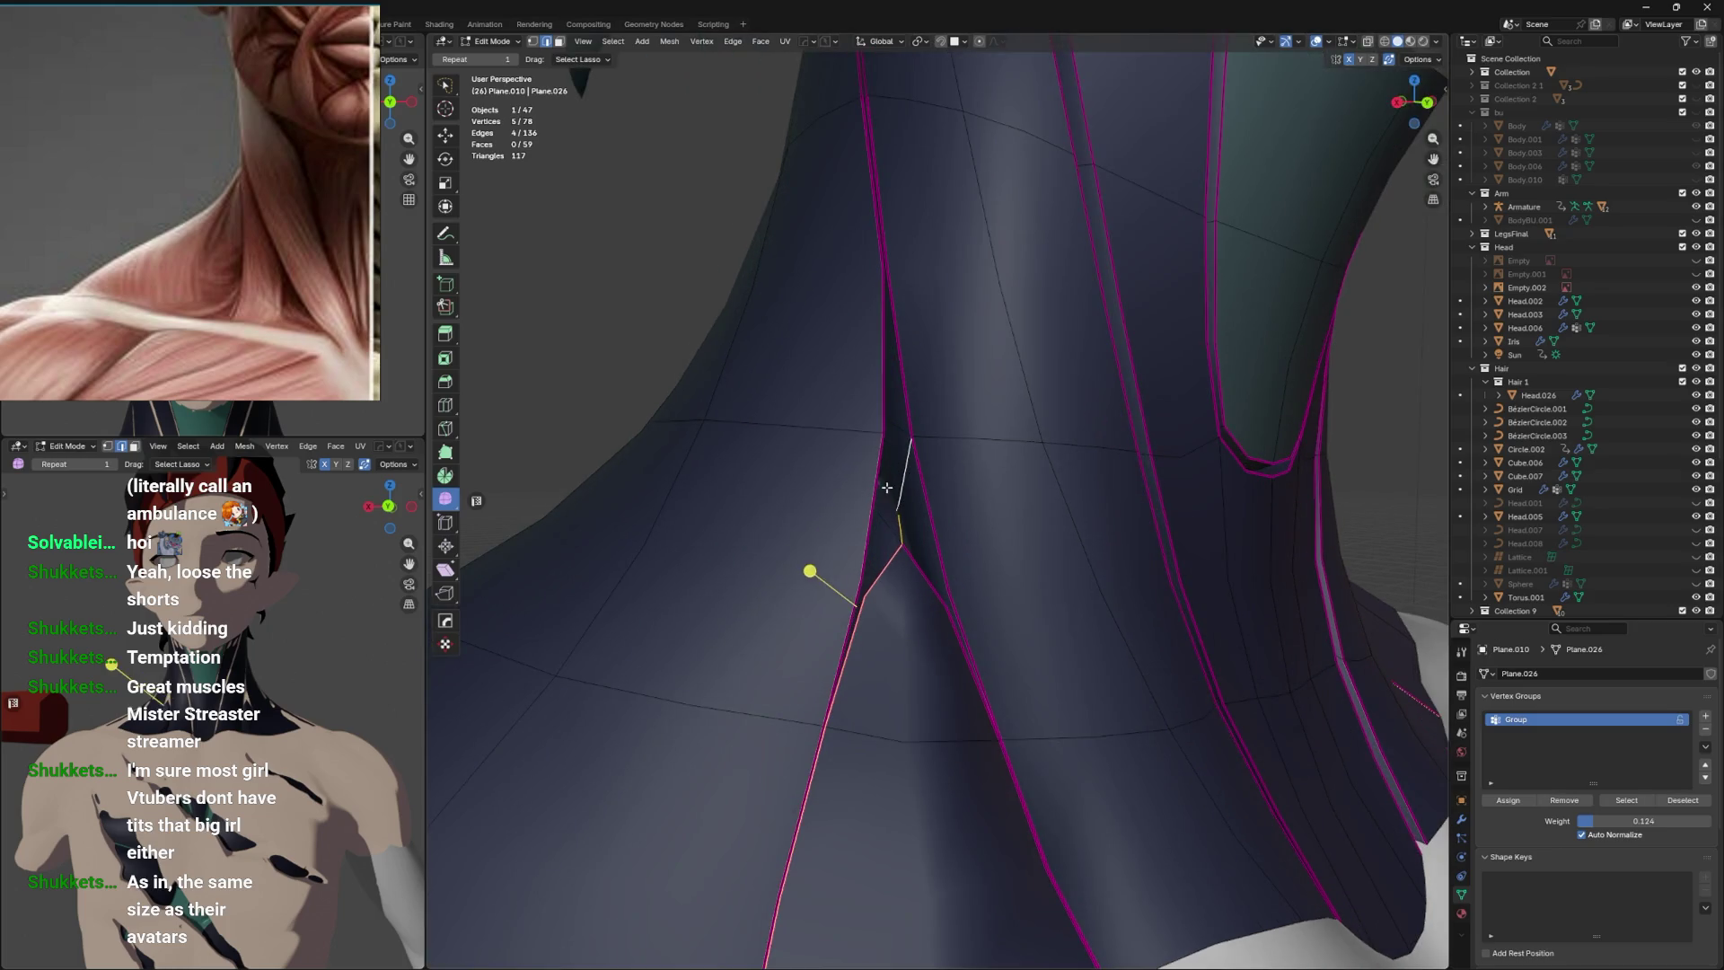
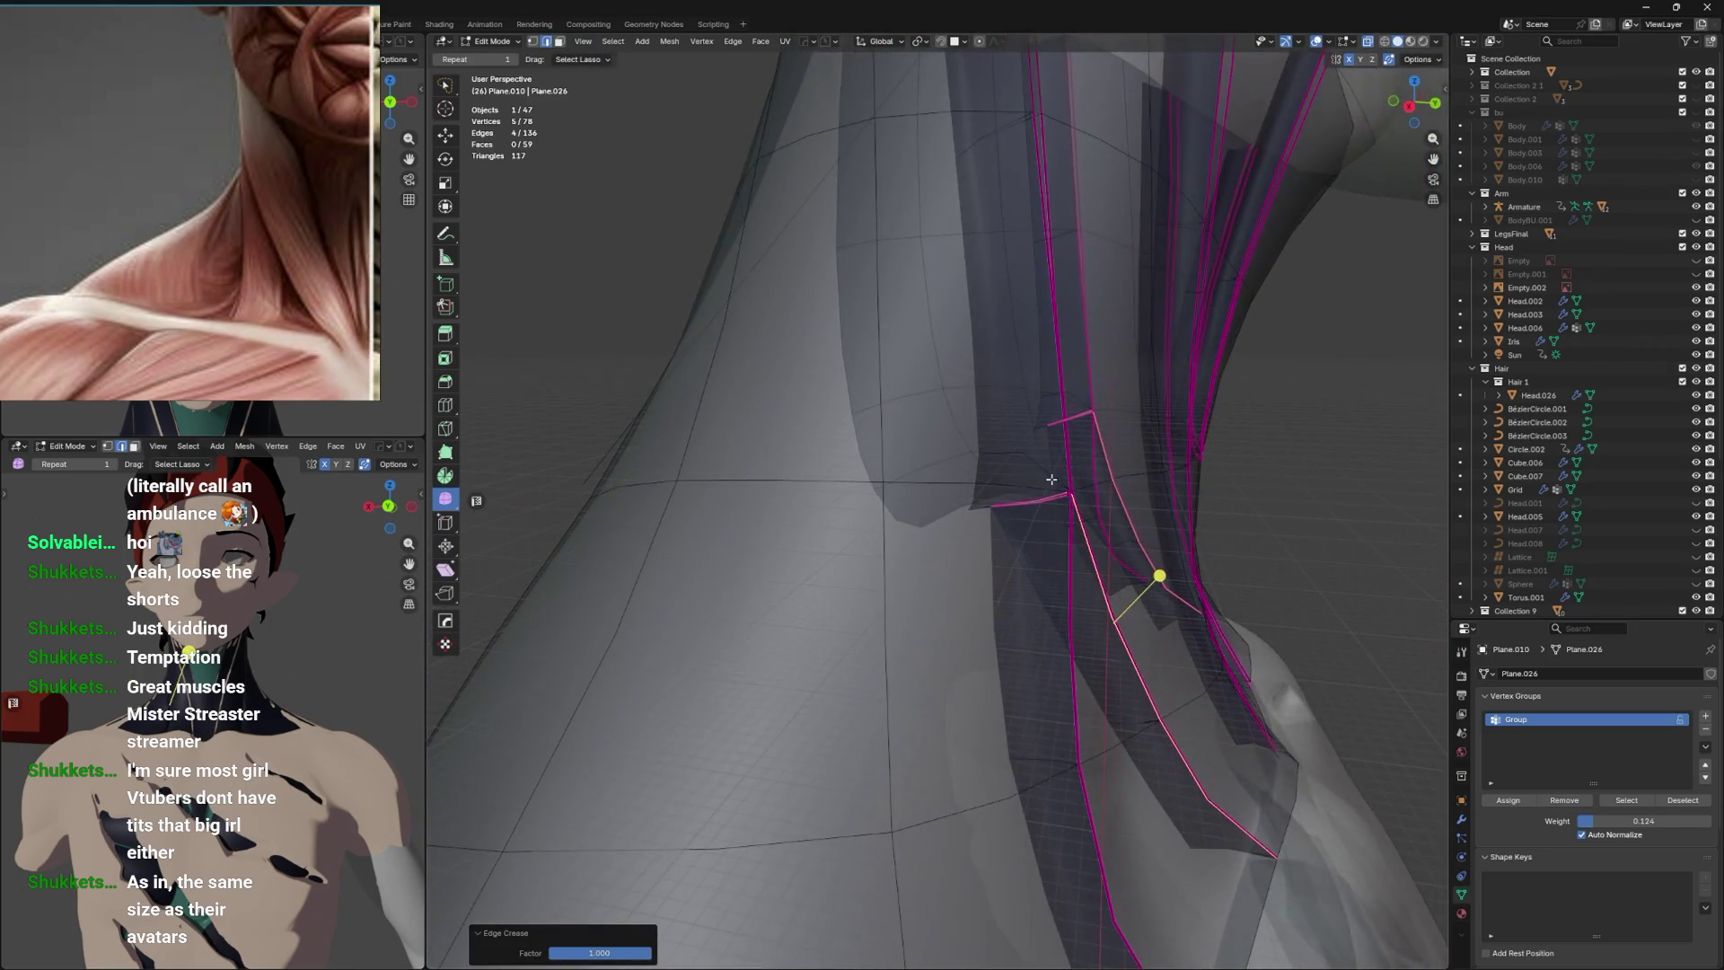
# Fully crease the collar's boundary edge loop with Shift+E and preview it in Object Mode.
pyautogui.click(1022, 341)
pyautogui.hotkey('shift', 'e')
pyautogui.press('Escape')
pyautogui.click(1015, 505)
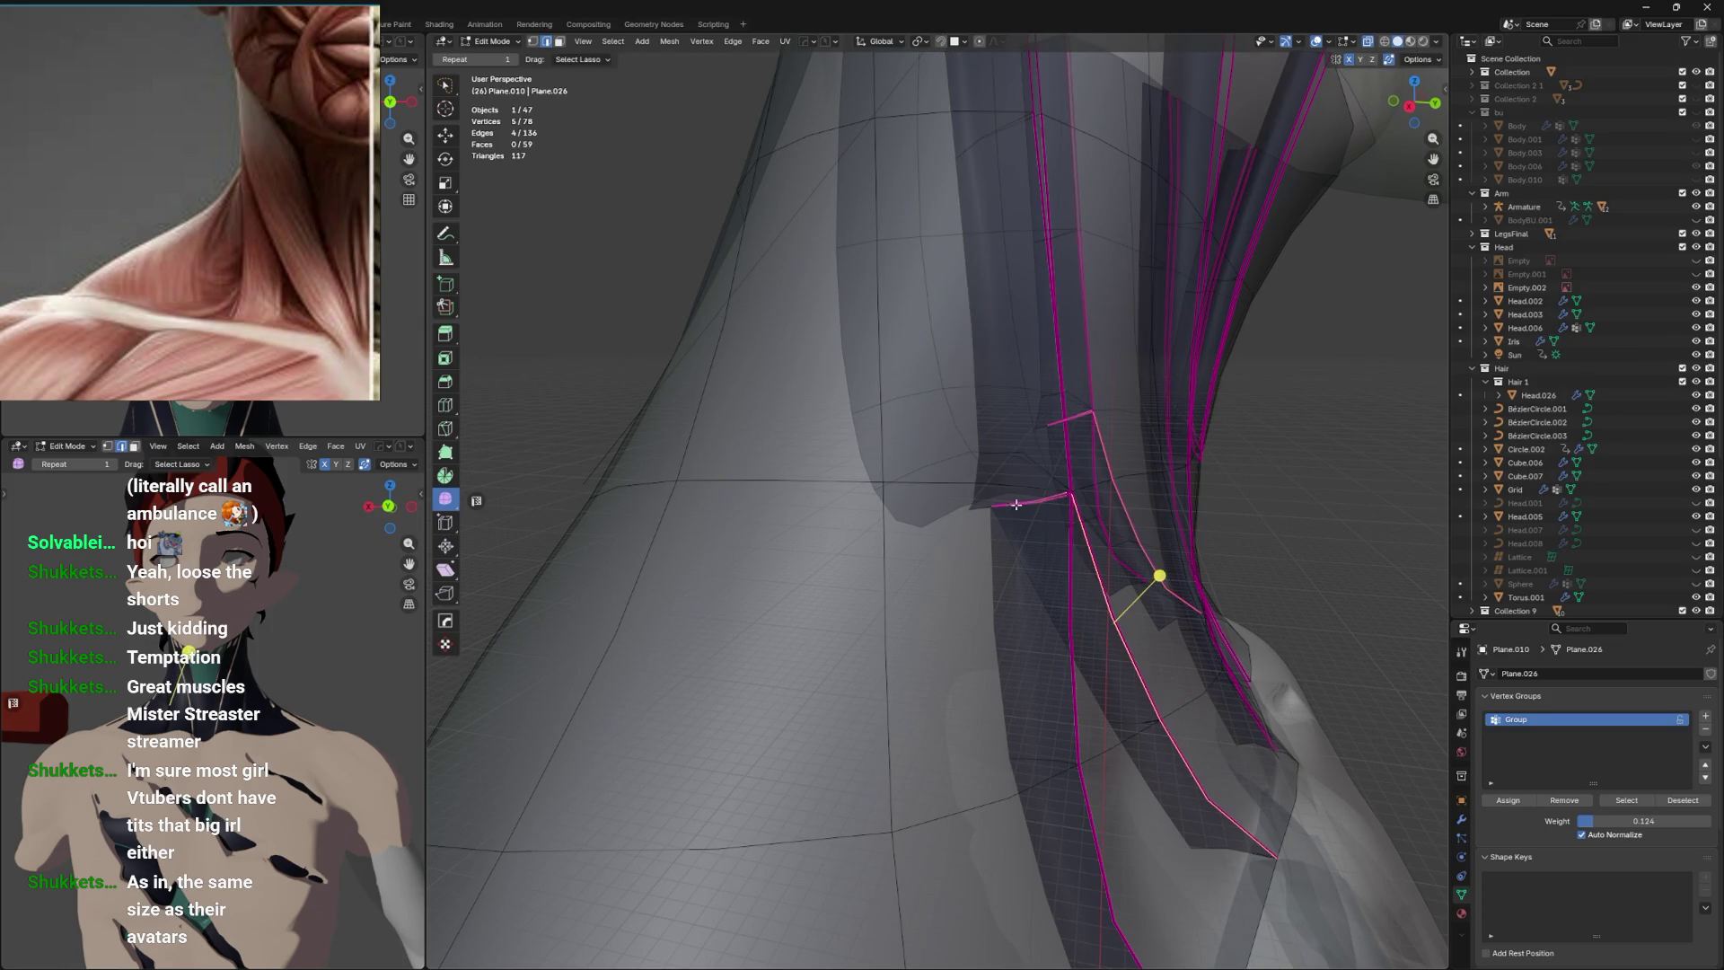
pyautogui.click(970, 539)
pyautogui.hotkey('shift', 'e')
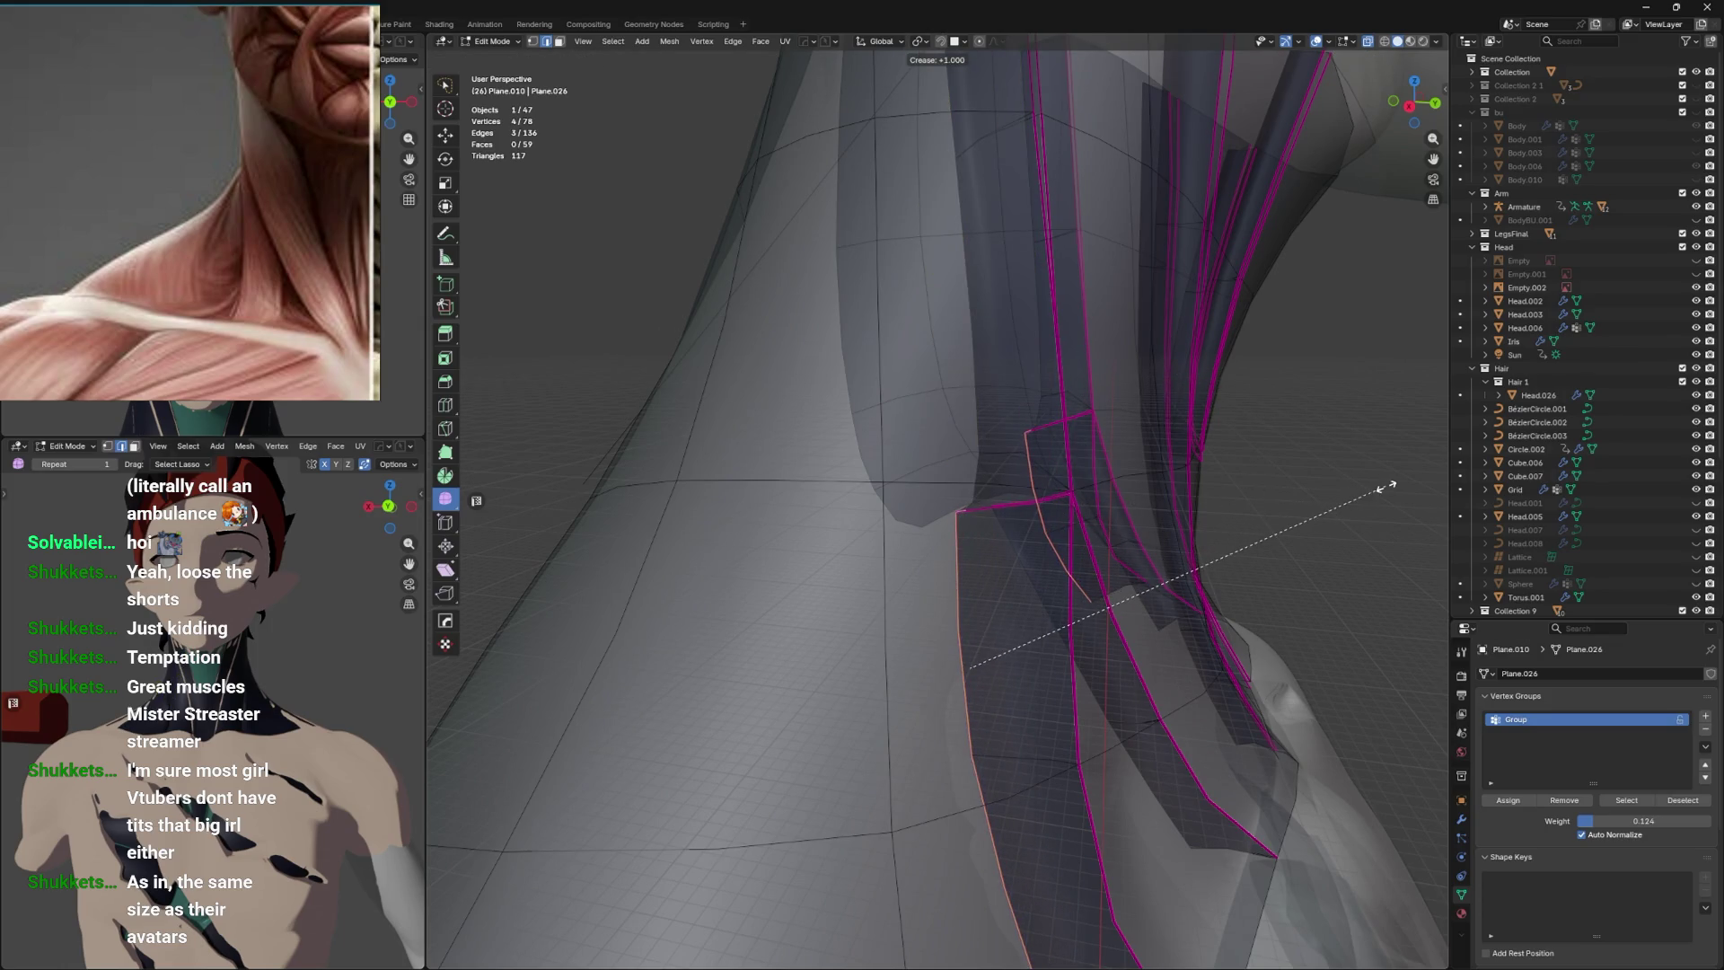
pyautogui.click(1386, 487)
pyautogui.click(1047, 547)
pyautogui.moveTo(1047, 547); pyautogui.dragTo(1253, 473)
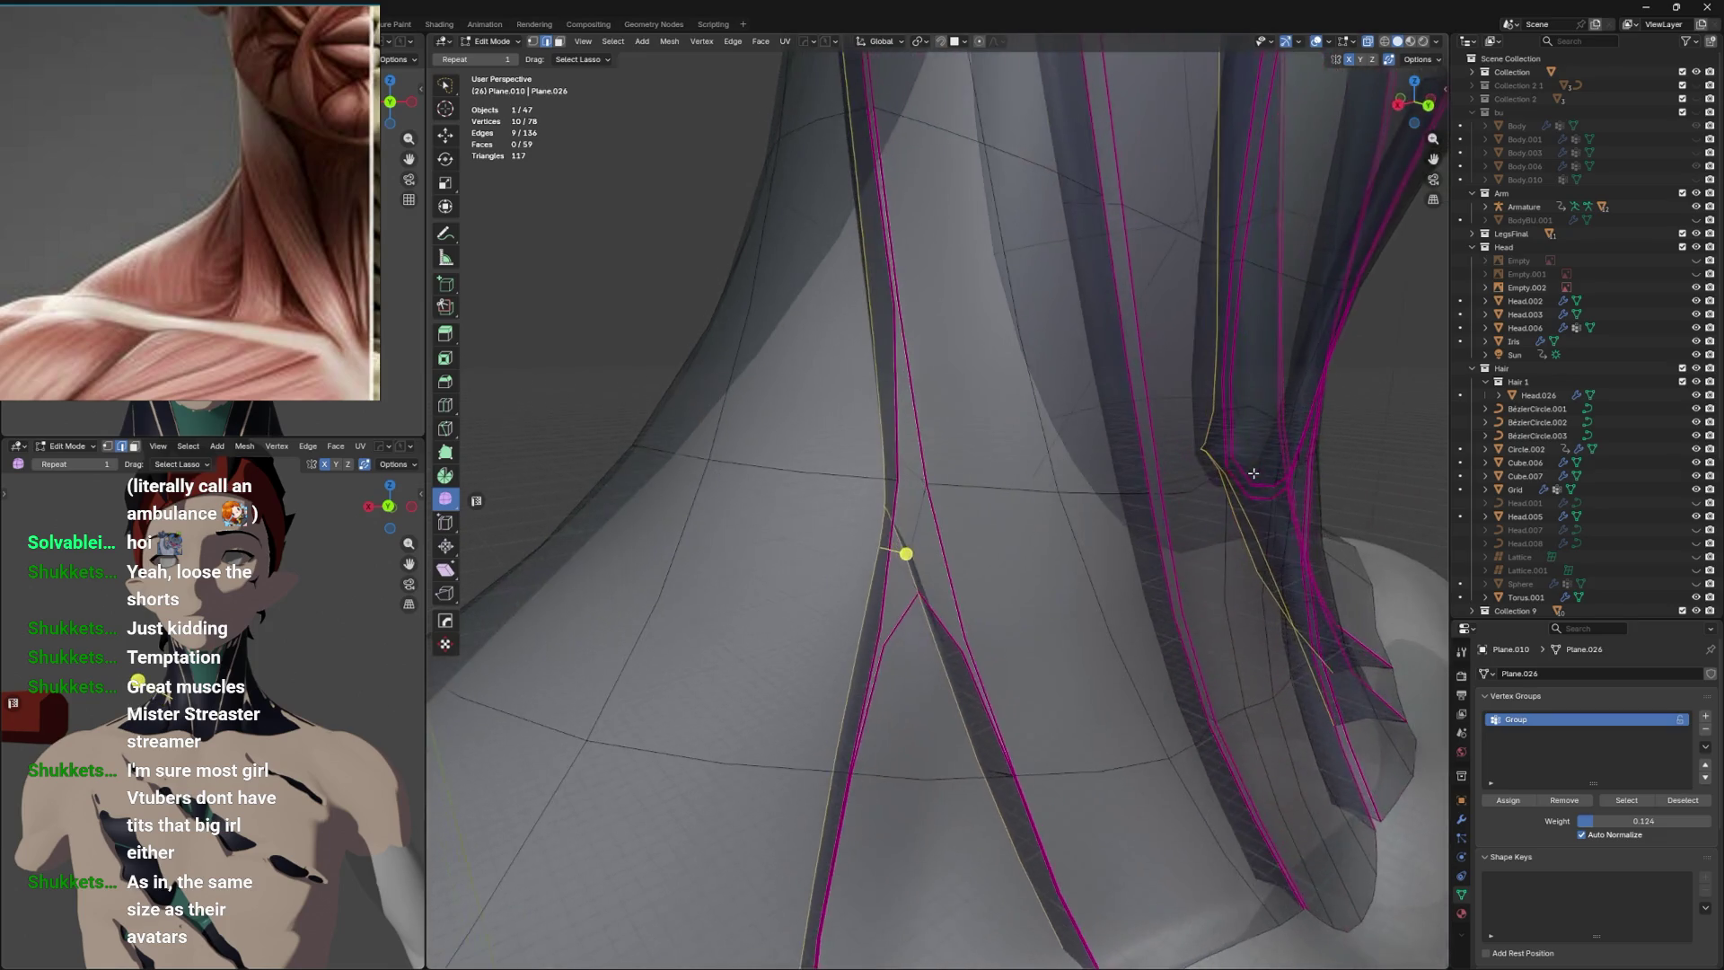
pyautogui.press('Tab')
pyautogui.hotkey('alt', 'z')
pyautogui.moveTo(974, 620); pyautogui.dragTo(931, 652)
pyautogui.moveTo(873, 495); pyautogui.dragTo(1004, 523)
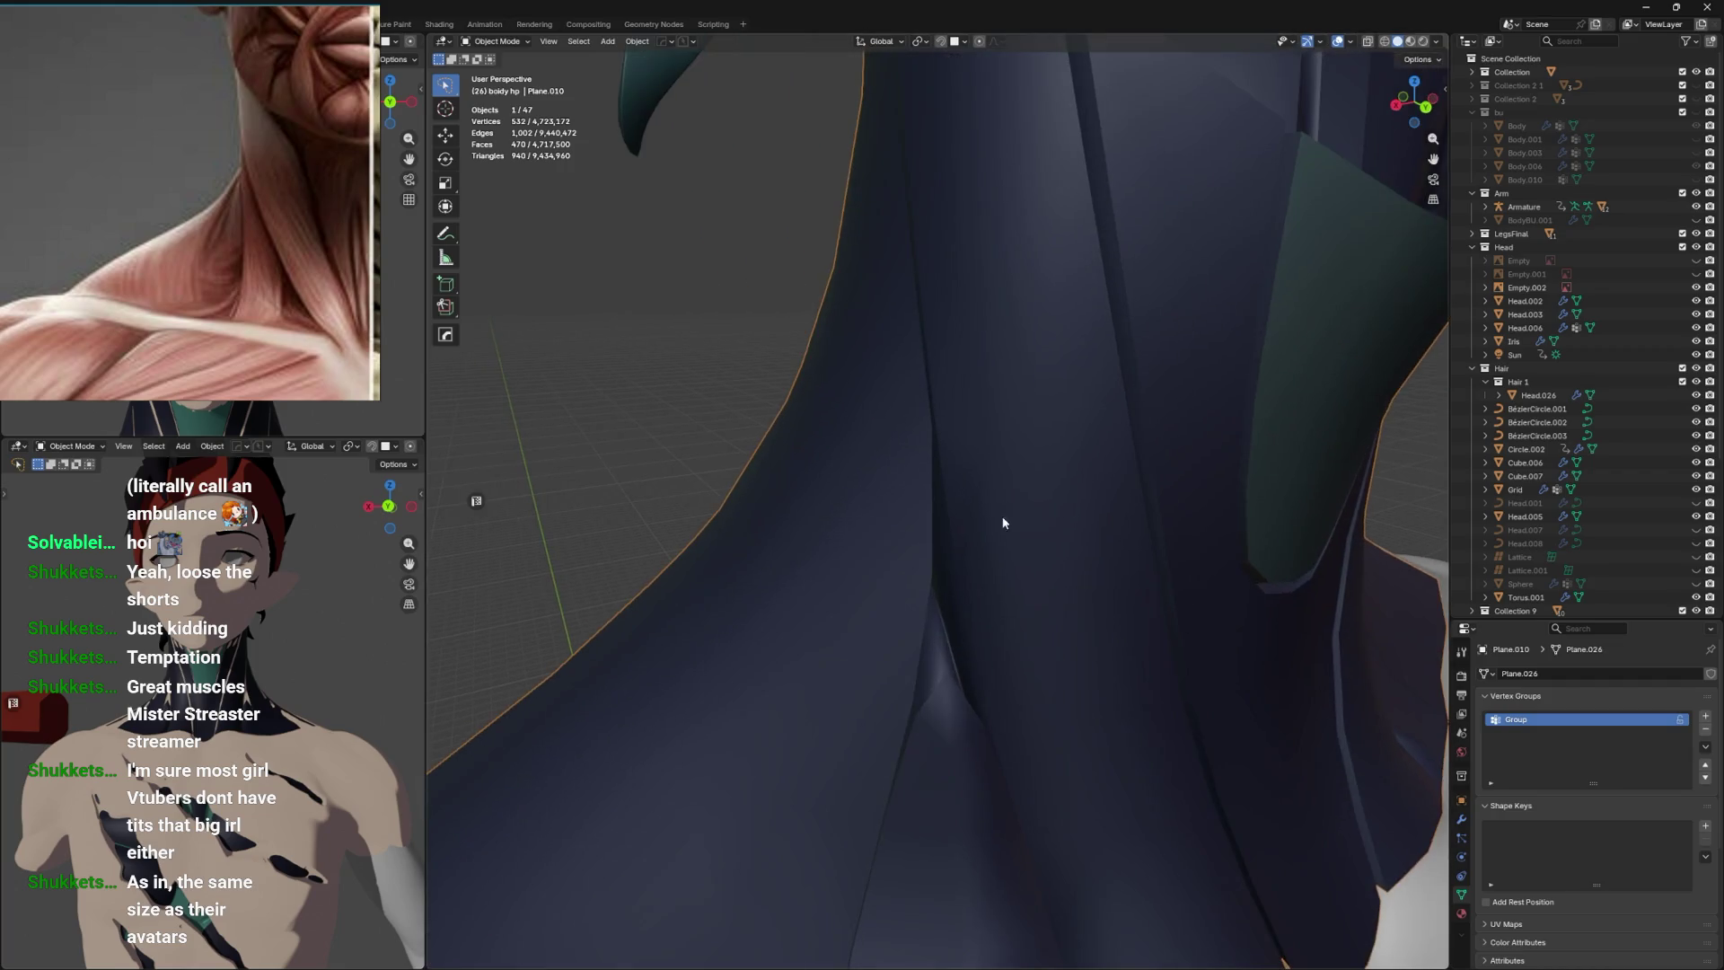
# Scale the seam junction vertices together to merge them, then nudge a nearby vertex.
pyautogui.press('Tab')
pyautogui.moveTo(957, 611); pyautogui.dragTo(900, 561)
pyautogui.hotkey('alt', 'z')
pyautogui.click(892, 652)
pyautogui.click(900, 561)
pyautogui.press('s')
pyautogui.click(895, 576)
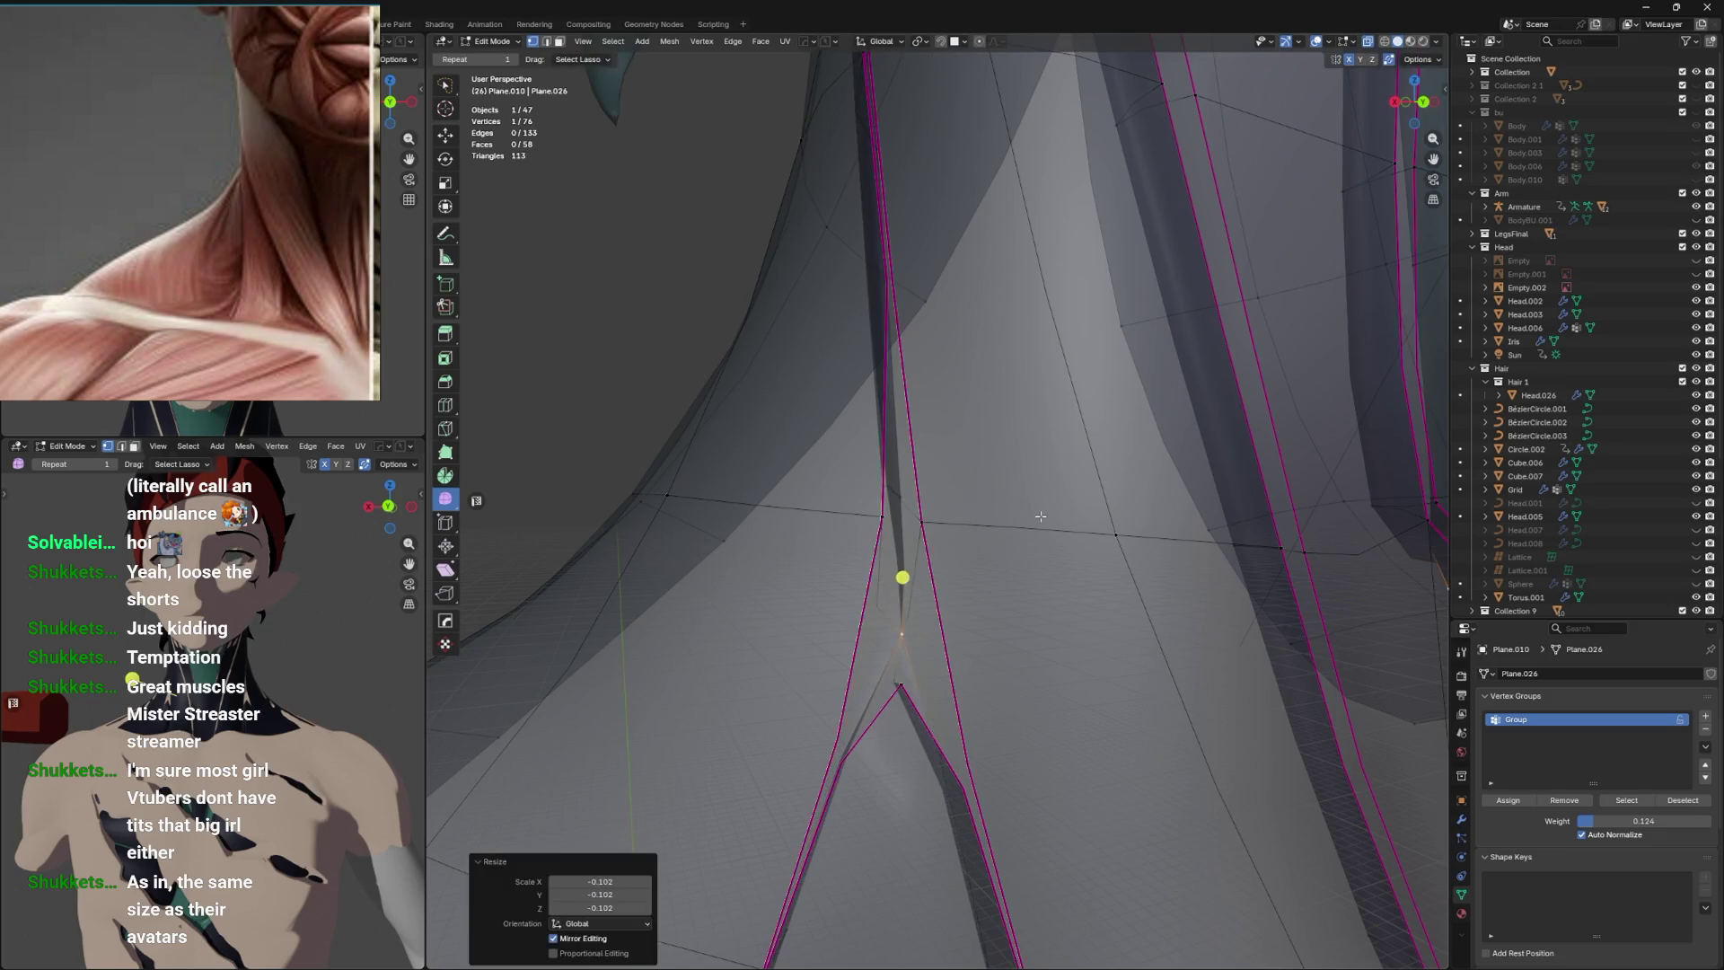
pyautogui.hotkey('alt', 'z')
pyautogui.click(919, 586)
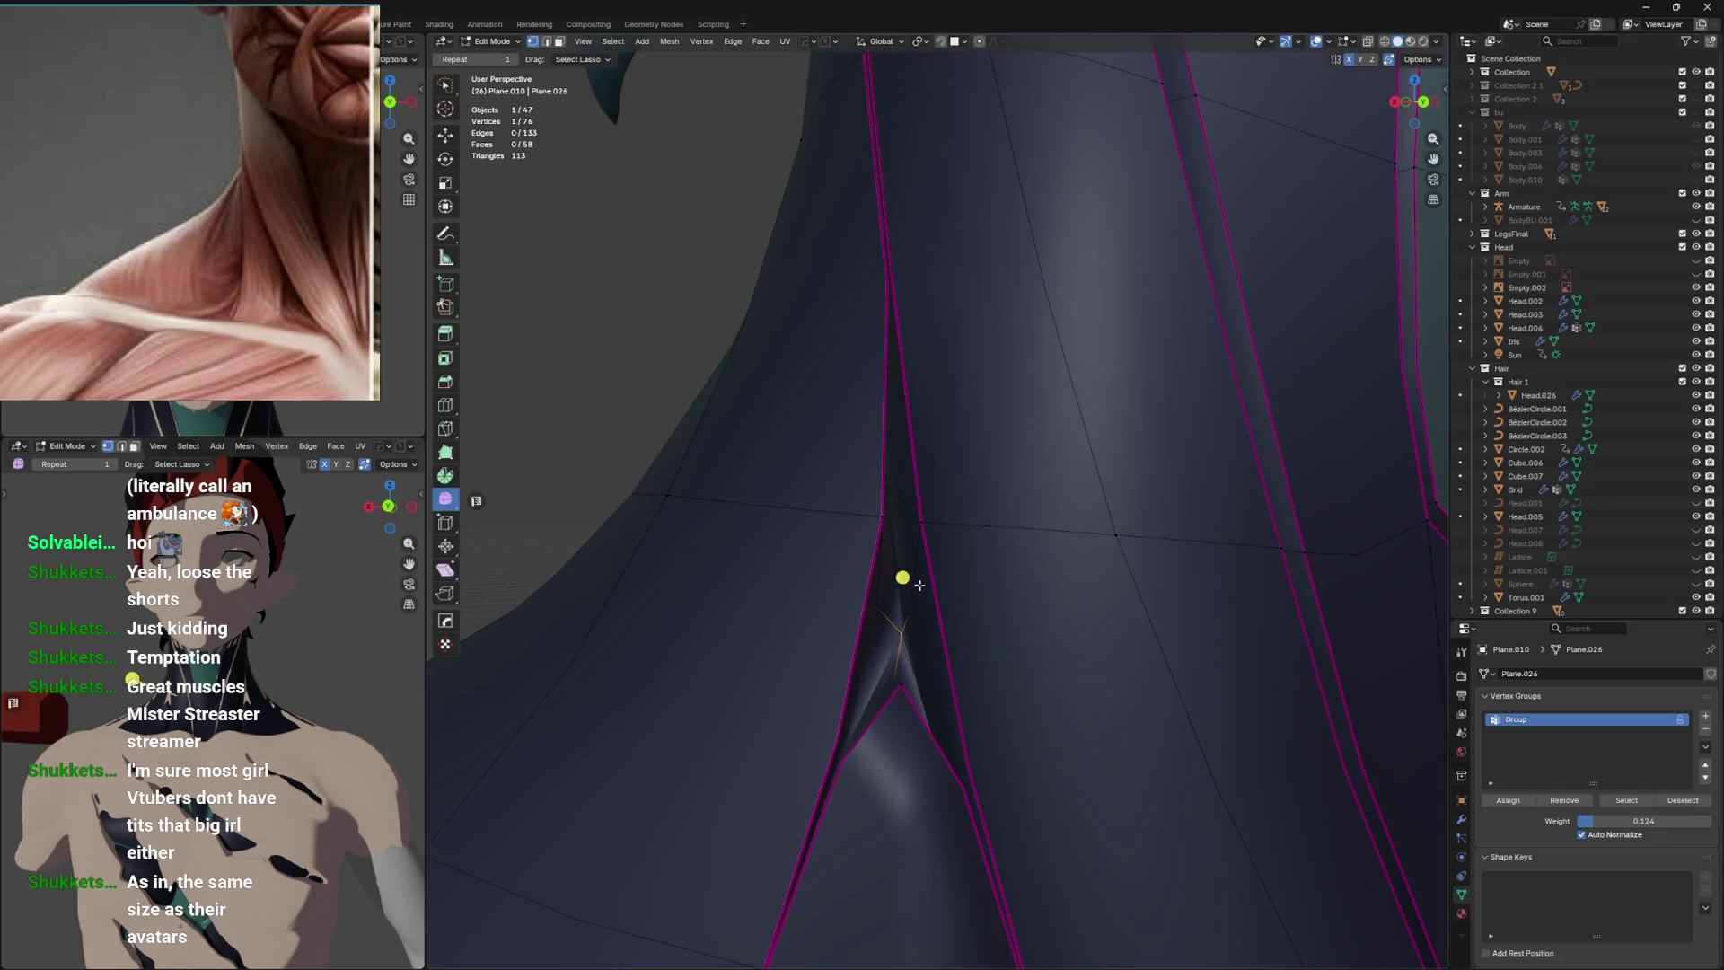
pyautogui.press('s')
pyautogui.click(1116, 493)
# Preview the collar in Object Mode and save the file.
pyautogui.press('Tab')
pyautogui.moveTo(1117, 493); pyautogui.dragTo(1075, 525)
pyautogui.scroll(-3)
pyautogui.hotkey('ctrl', 's')
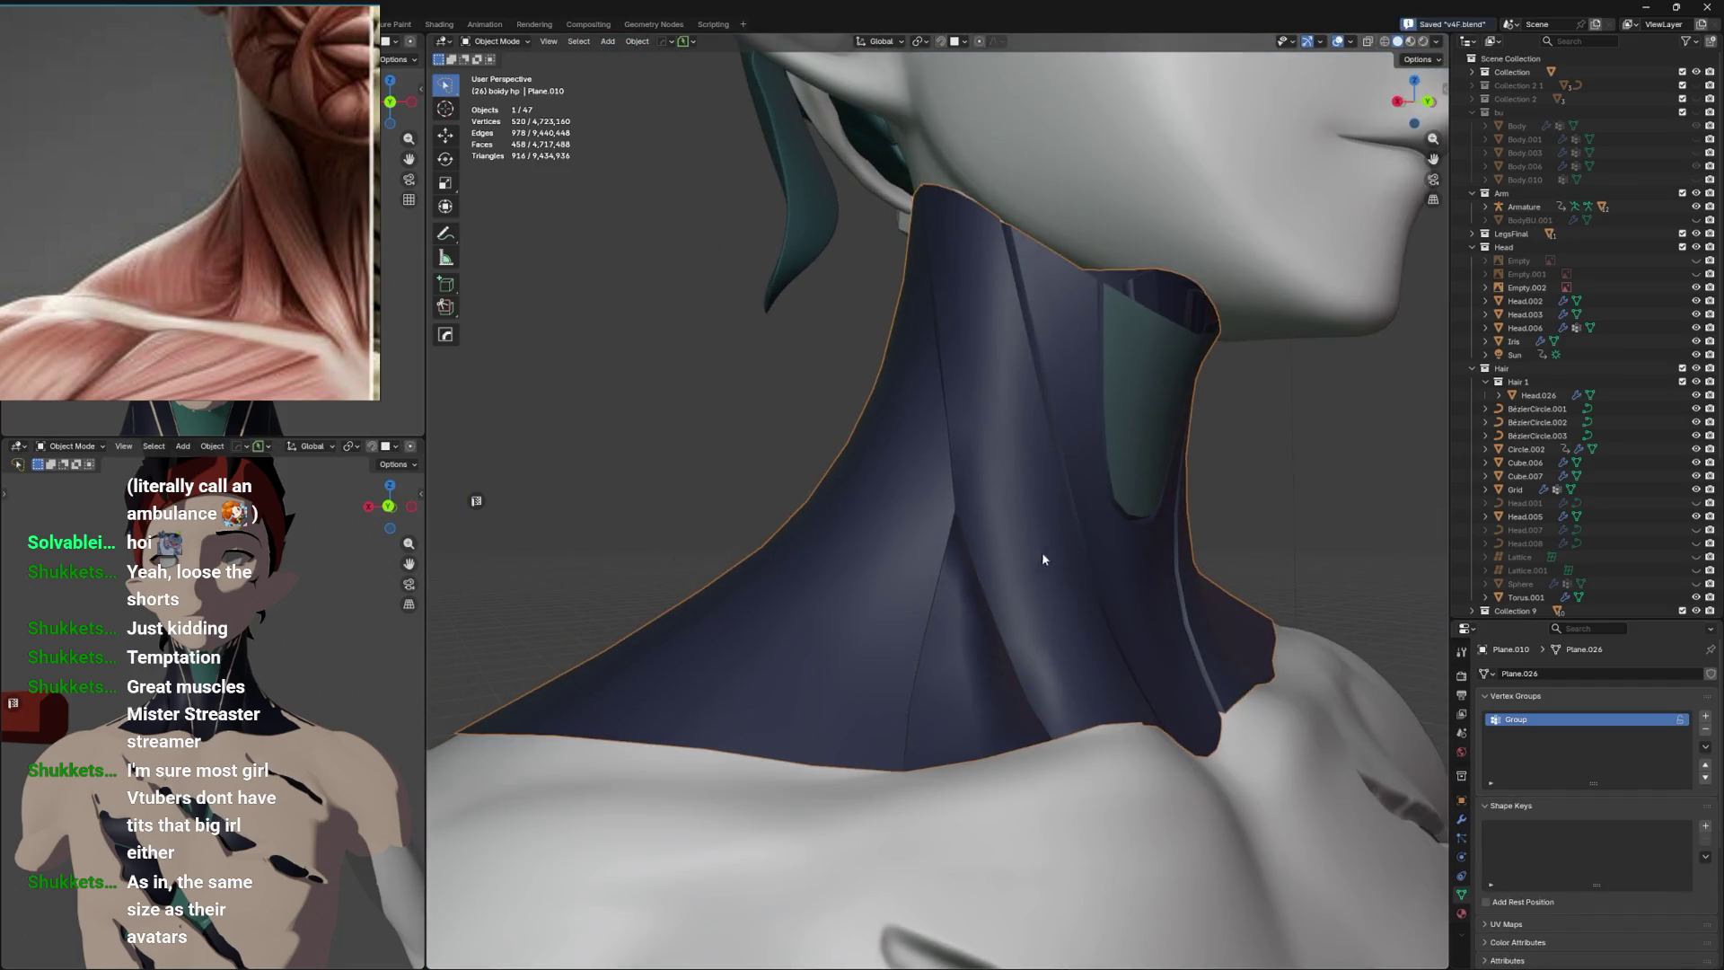
pyautogui.press('Tab')
pyautogui.scroll(3)
pyautogui.scroll(3)
# Edge-slide the seam edges above the junction, undoing the second slide.
pyautogui.click(935, 600)
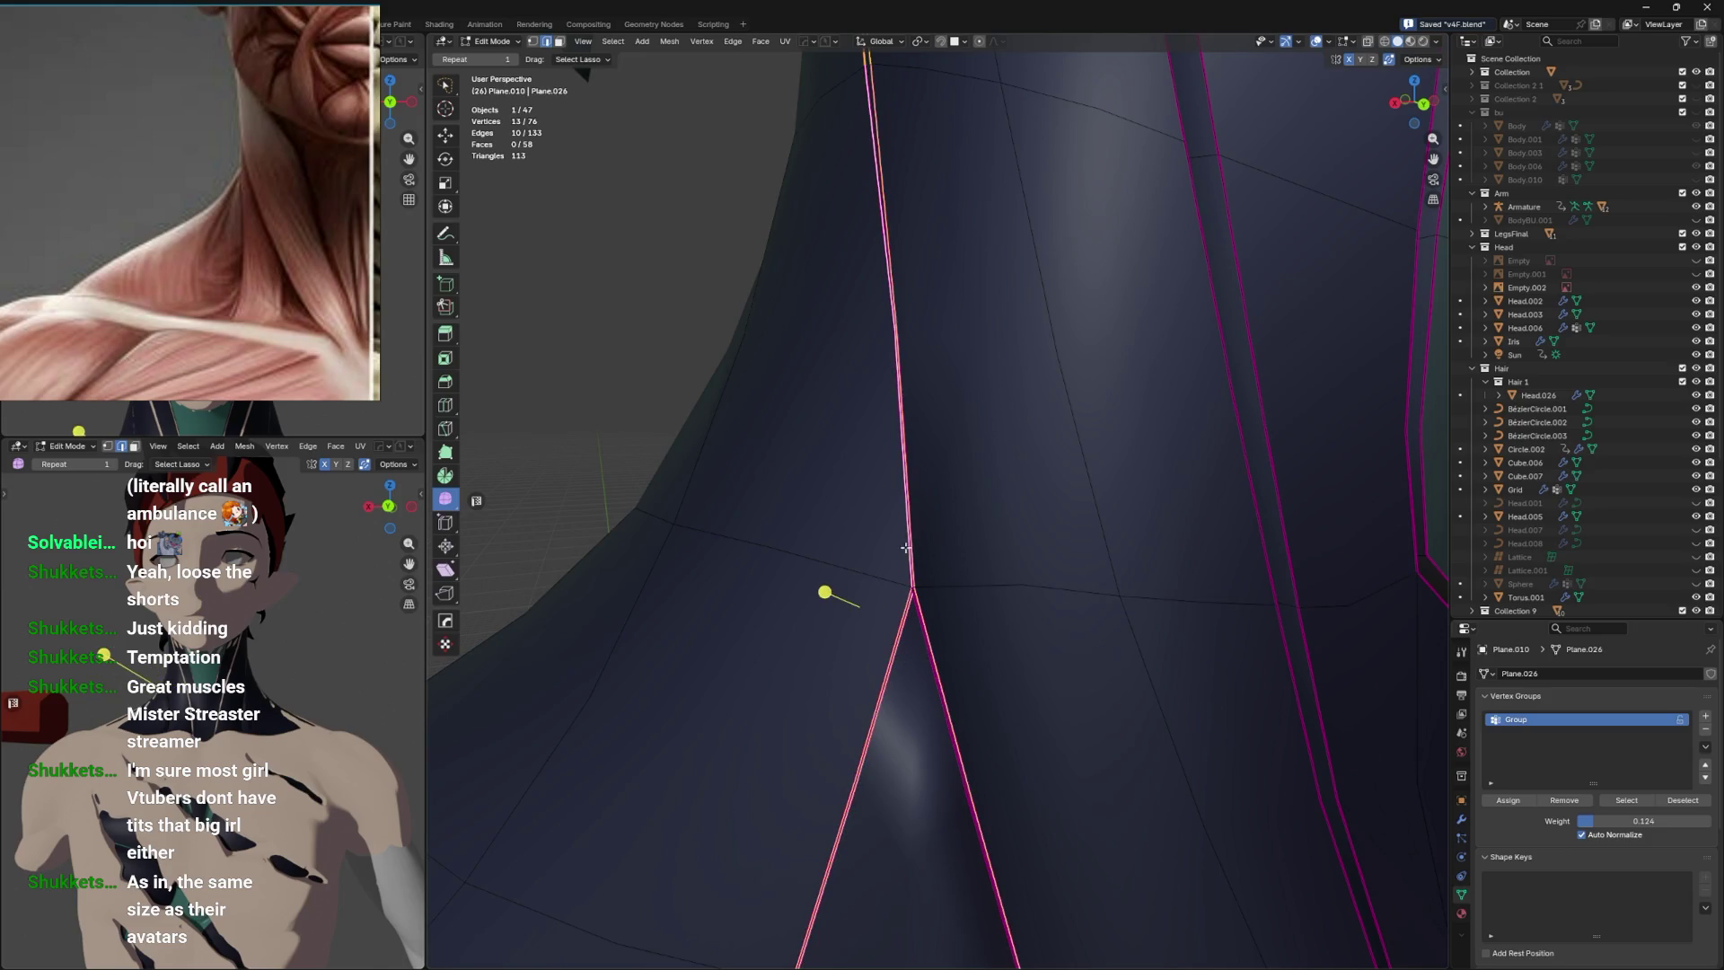
pyautogui.rightClick(919, 653)
pyautogui.click(919, 655)
pyautogui.press('Tab')
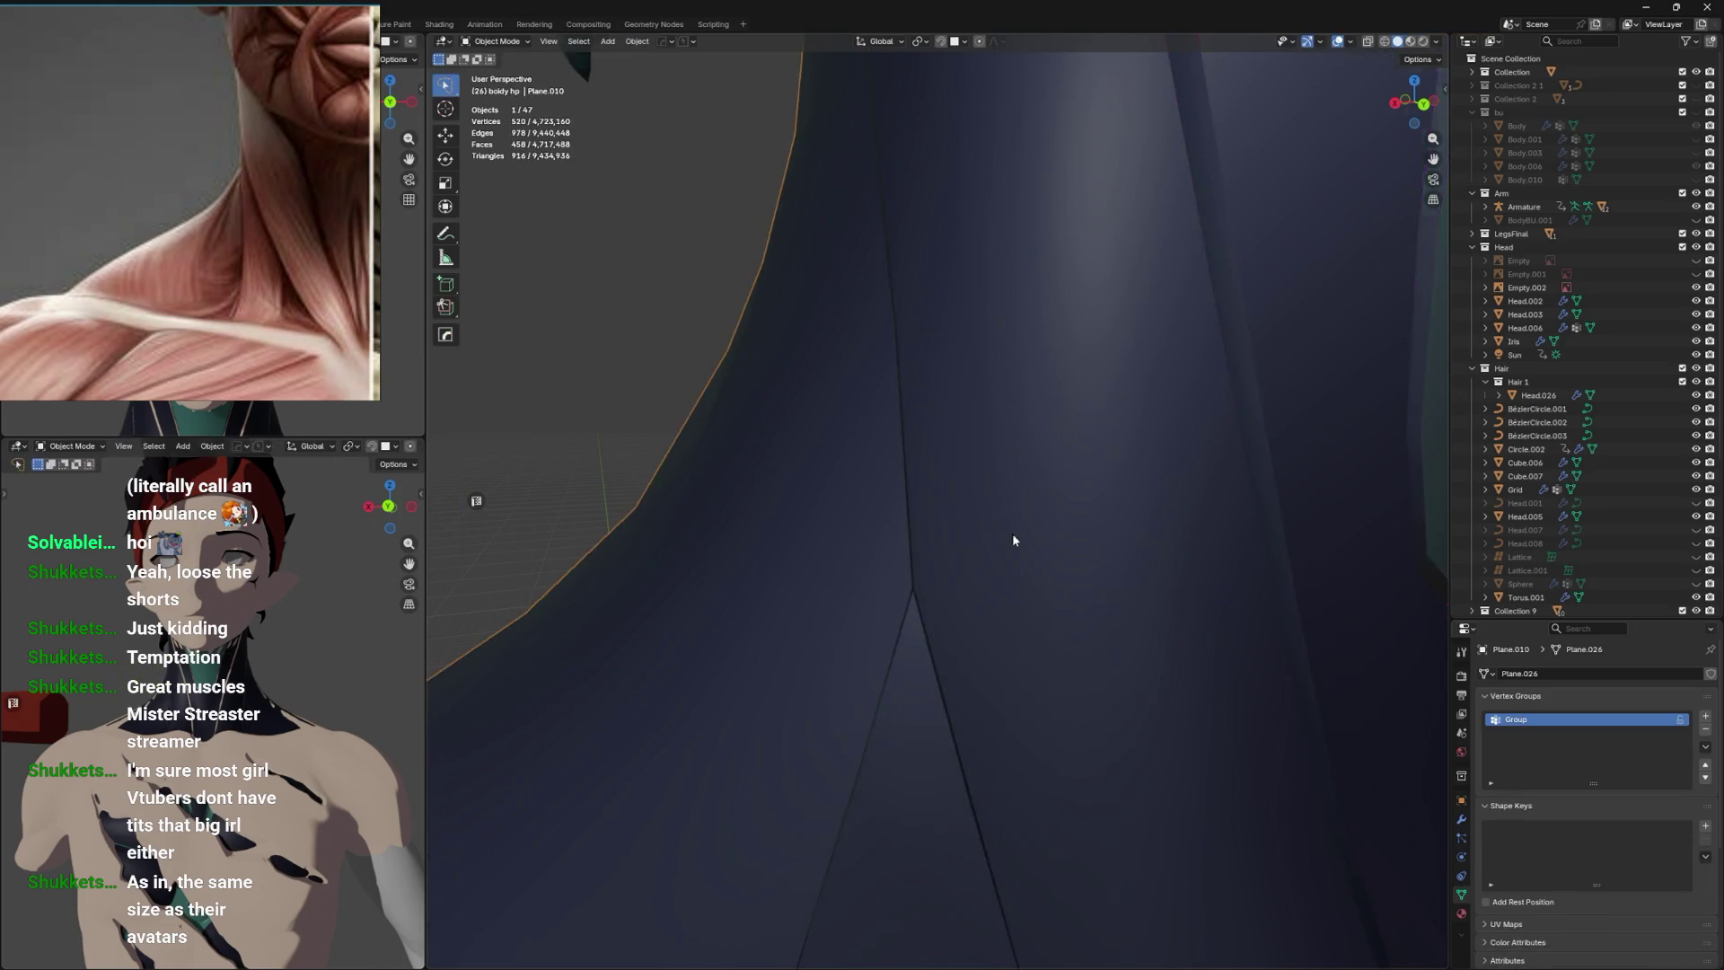
pyautogui.scroll(-3)
pyautogui.press('Tab')
pyautogui.scroll(3)
pyautogui.press('g')
pyautogui.press('g')
pyautogui.click(1015, 546)
pyautogui.click(1013, 840)
pyautogui.press('g')
pyautogui.press('g')
pyautogui.click(993, 559)
pyautogui.hotkey('ctrl', 'z')
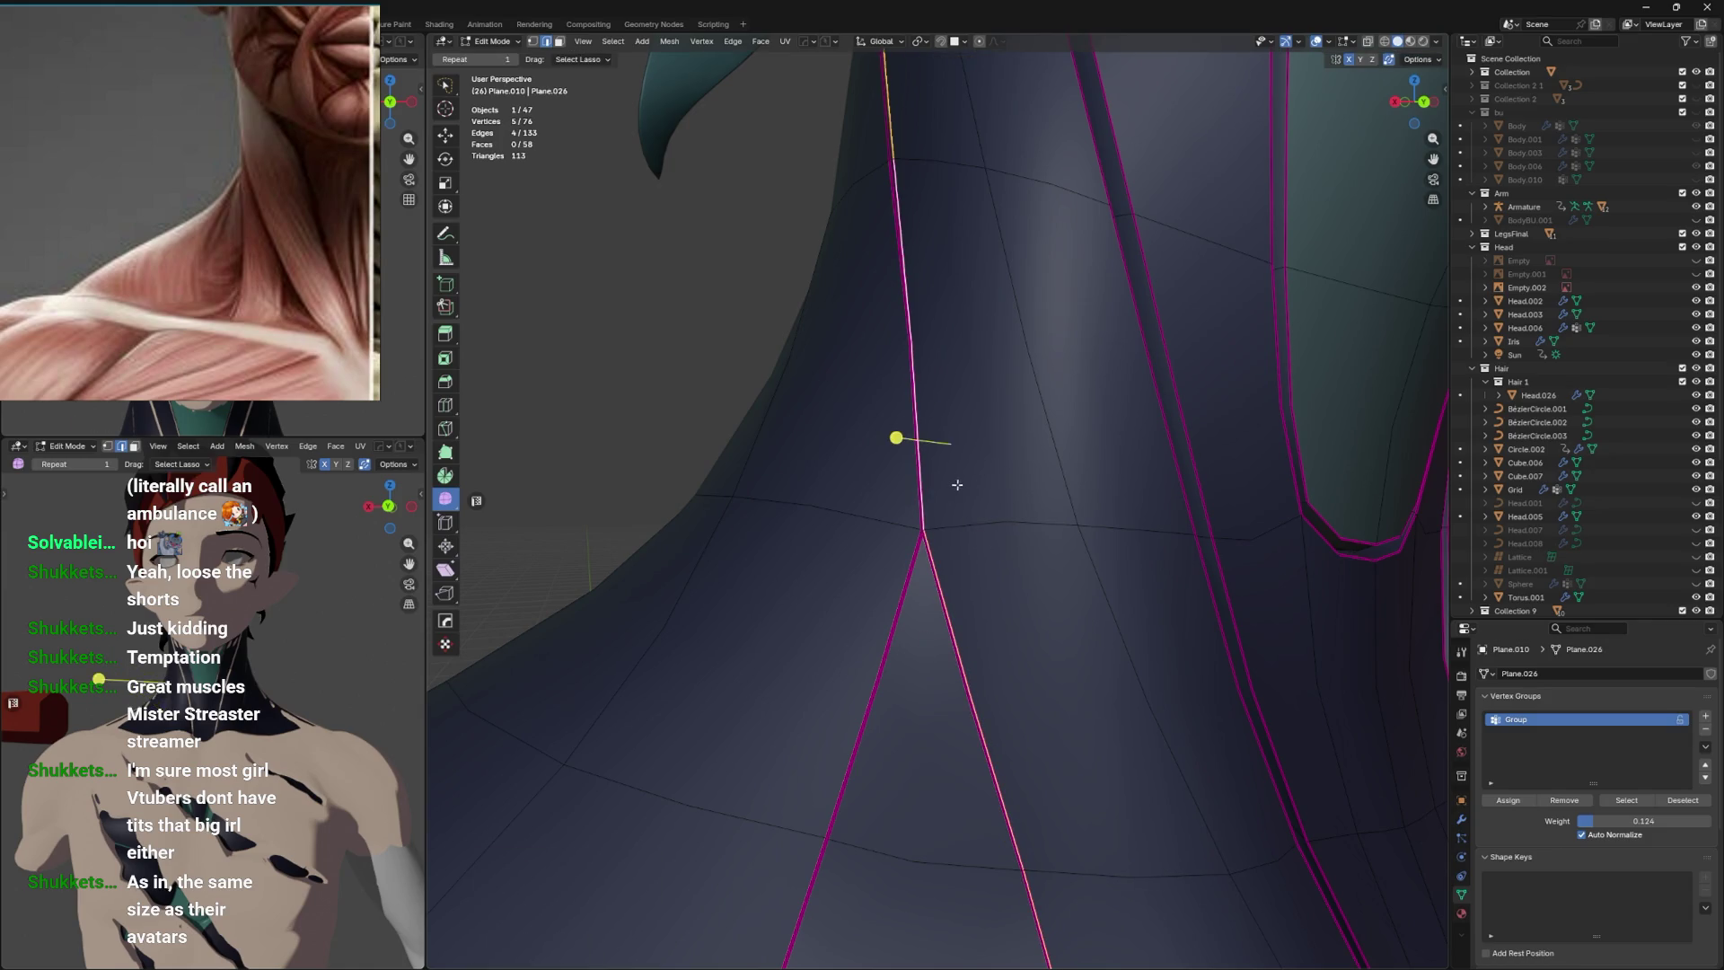
# Slide the lower seam edges and save the file.
pyautogui.moveTo(962, 486); pyautogui.dragTo(952, 540)
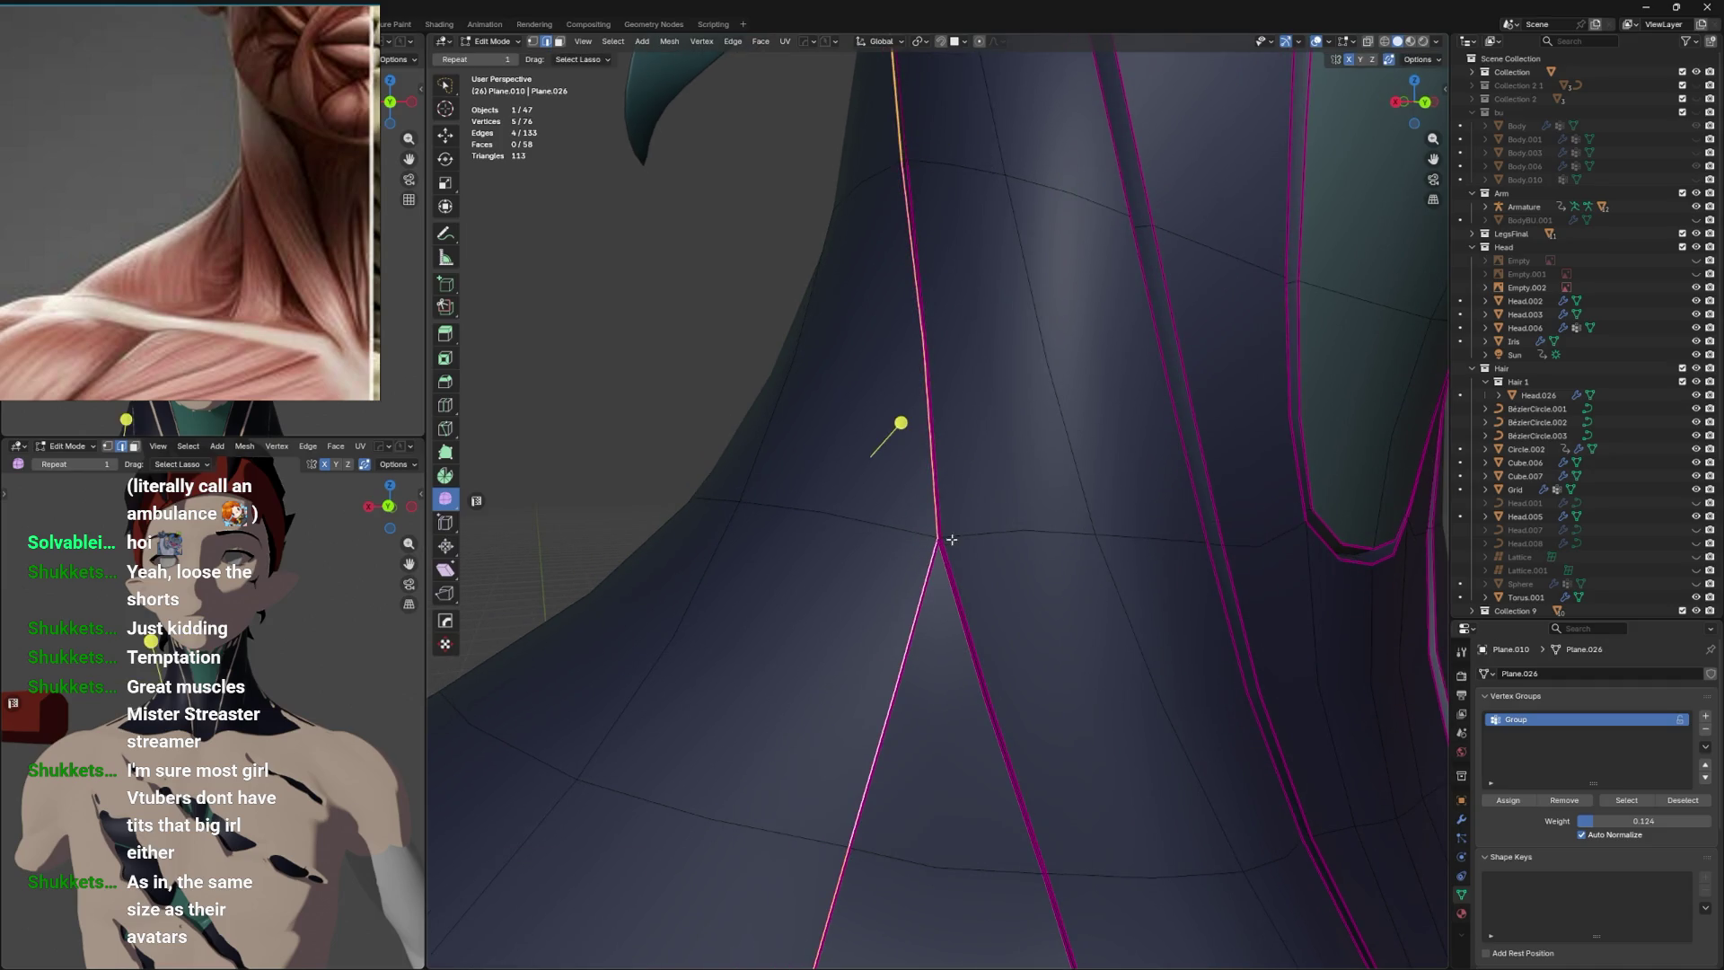
pyautogui.click(947, 544)
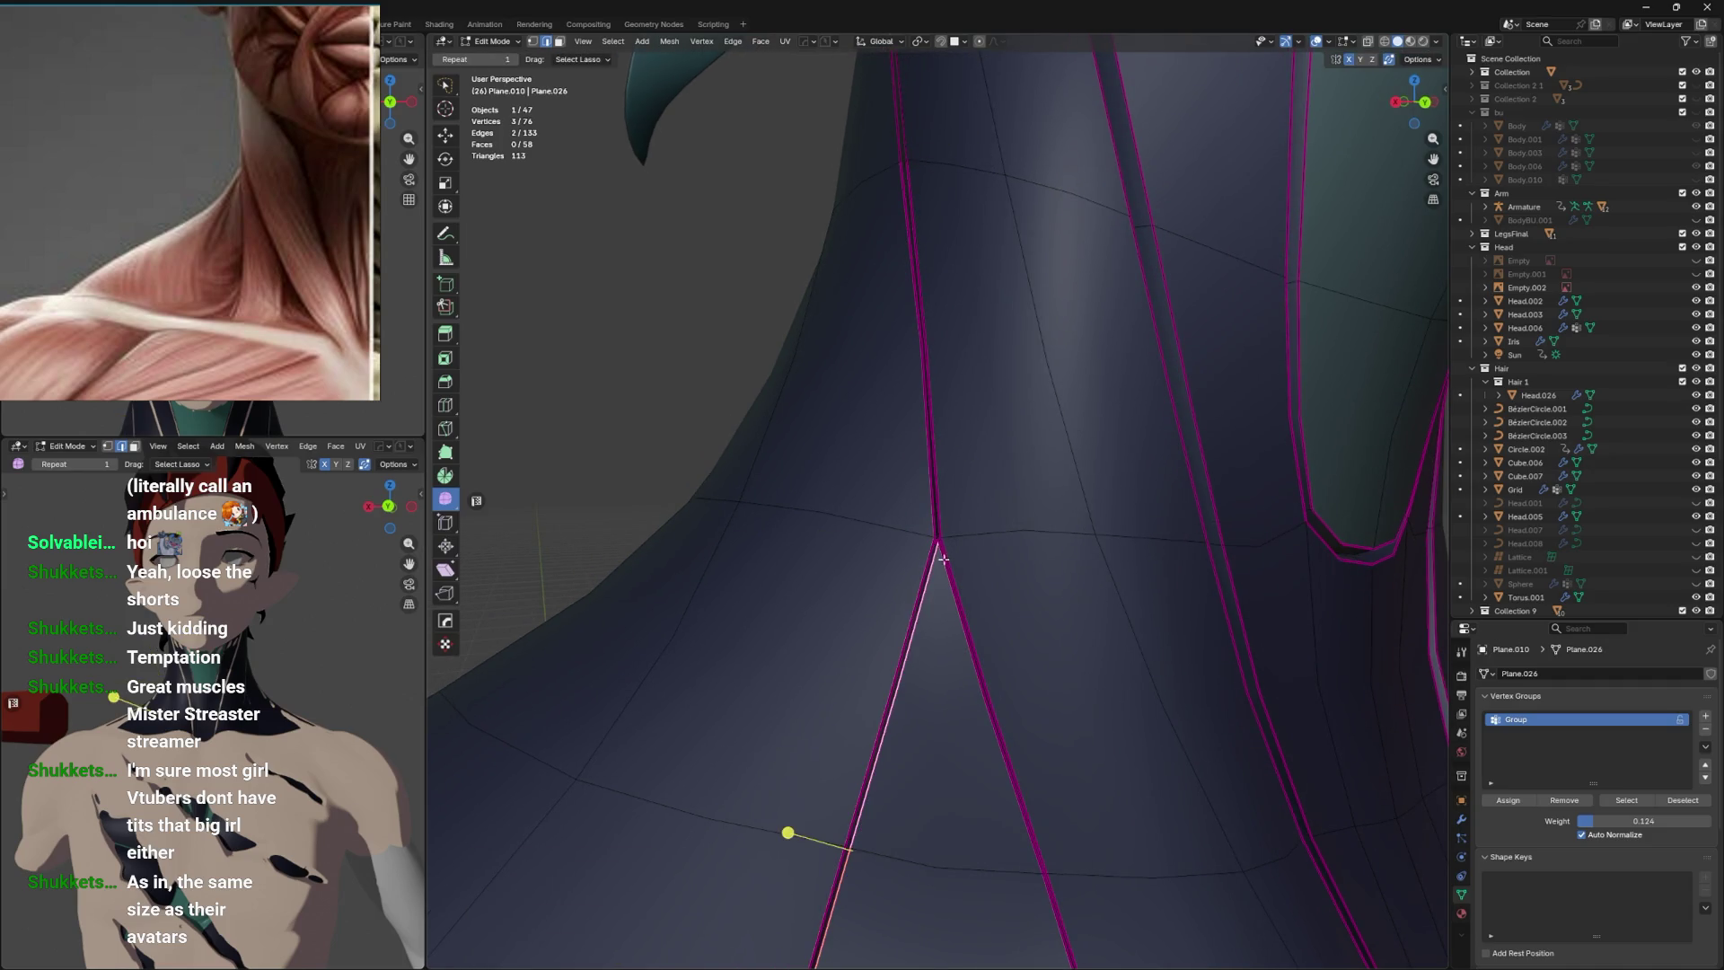
pyautogui.press('g')
pyautogui.press('g')
pyautogui.click(943, 566)
pyautogui.moveTo(943, 558); pyautogui.dragTo(973, 517)
pyautogui.hotkey('ctrl', 's')
# Select the strip faces around the seam junction, dropping stray lower-left faces.
pyautogui.click(979, 527)
pyautogui.click(982, 517)
pyautogui.moveTo(871, 533); pyautogui.dragTo(812, 543)
pyautogui.click(820, 544)
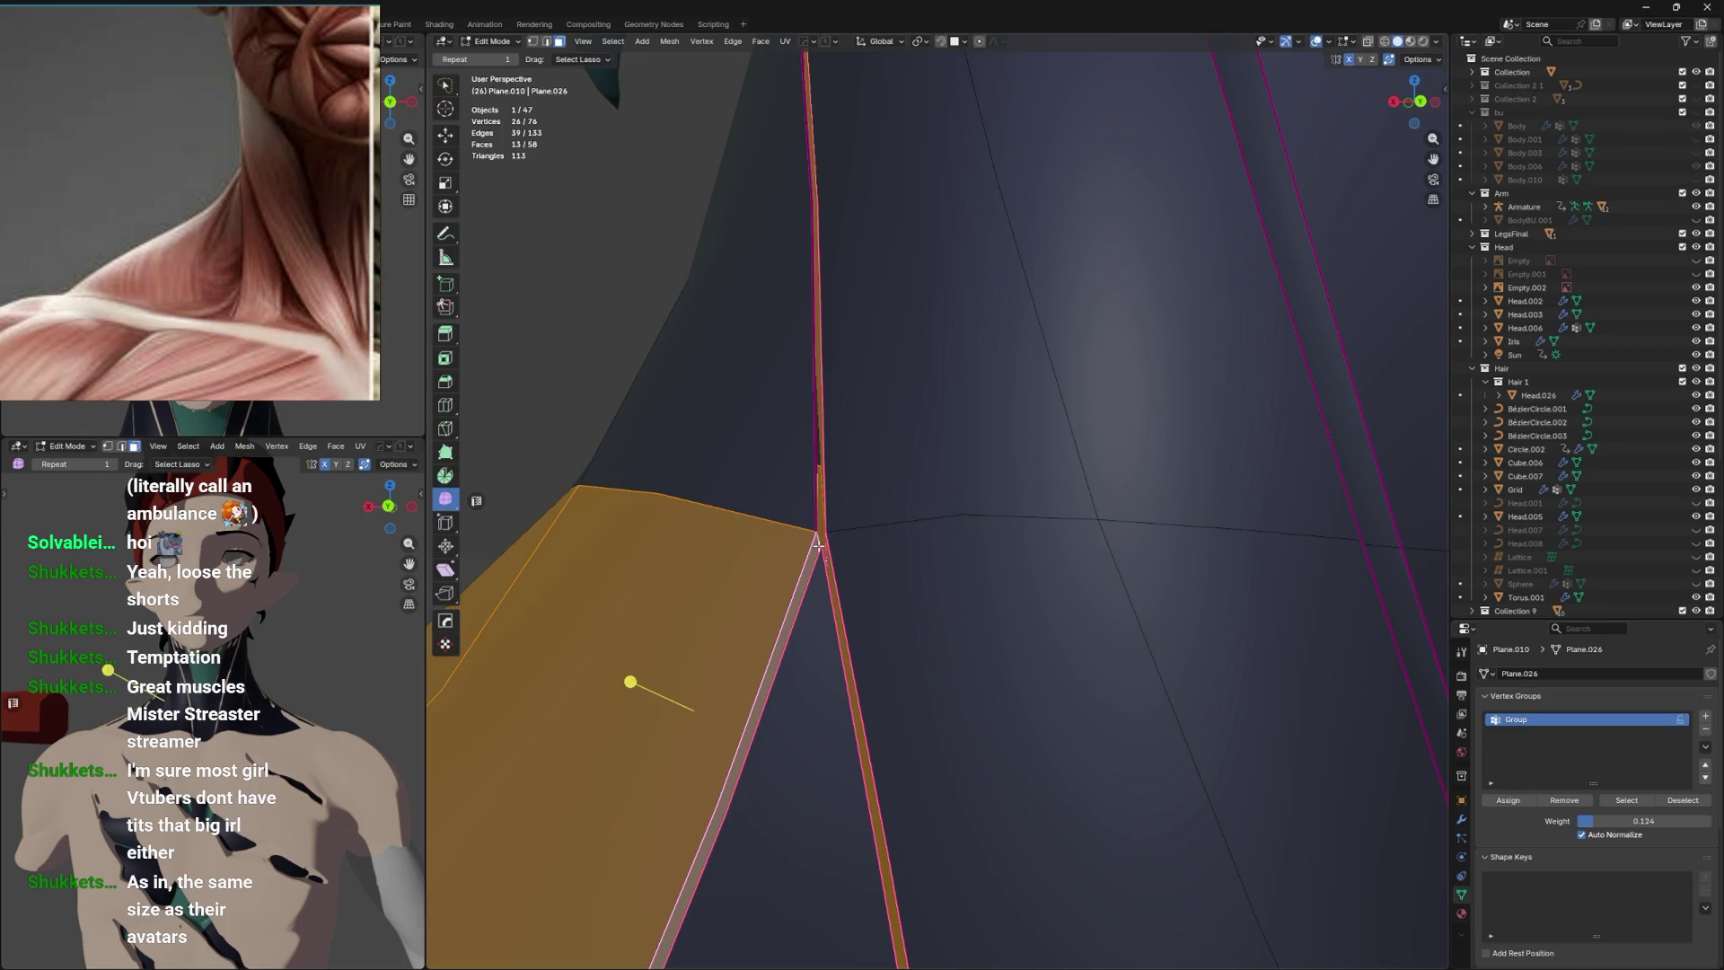
pyautogui.hotkey('alt', 'z')
pyautogui.hotkey('alt', 'z')
pyautogui.hotkey('alt', 'z')
pyautogui.hotkey('ctrl', 'z')
# Add the right strip faces from below and assign them to the Group vertex group.
pyautogui.moveTo(823, 553); pyautogui.dragTo(1051, 507)
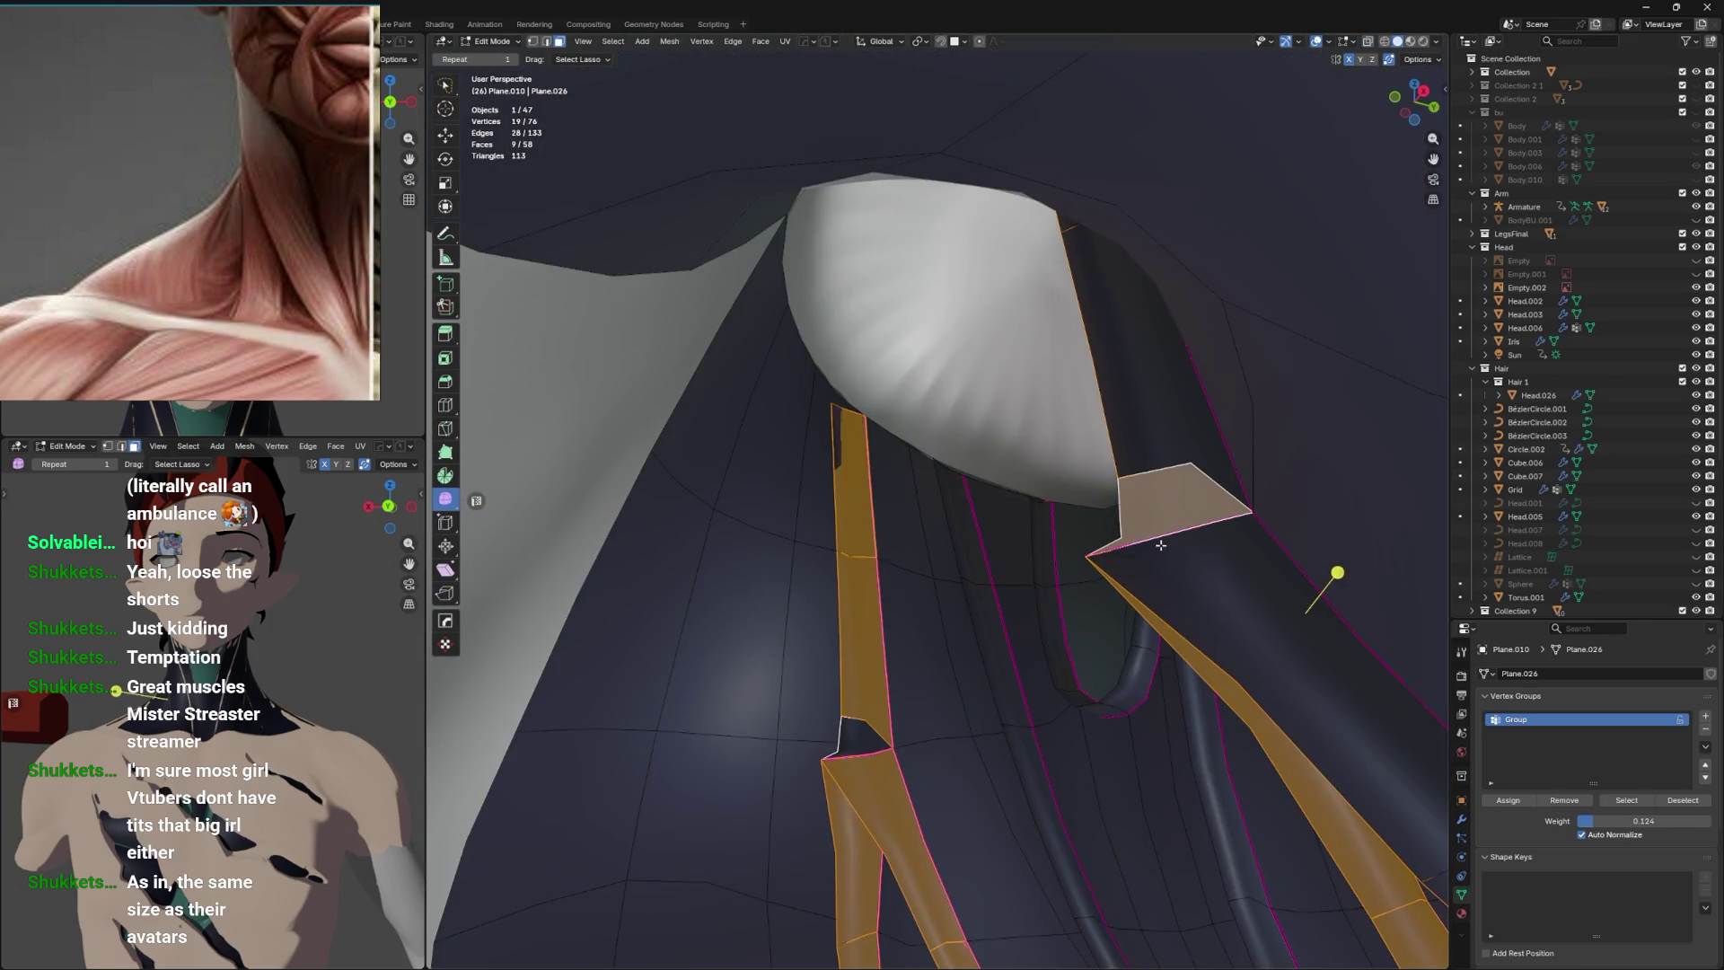
pyautogui.moveTo(1223, 609); pyautogui.dragTo(1097, 570)
pyautogui.click(1116, 501)
pyautogui.click(1069, 500)
pyautogui.moveTo(1070, 500); pyautogui.dragTo(996, 685)
pyautogui.click(1093, 601)
pyautogui.moveTo(1100, 745); pyautogui.dragTo(1111, 753)
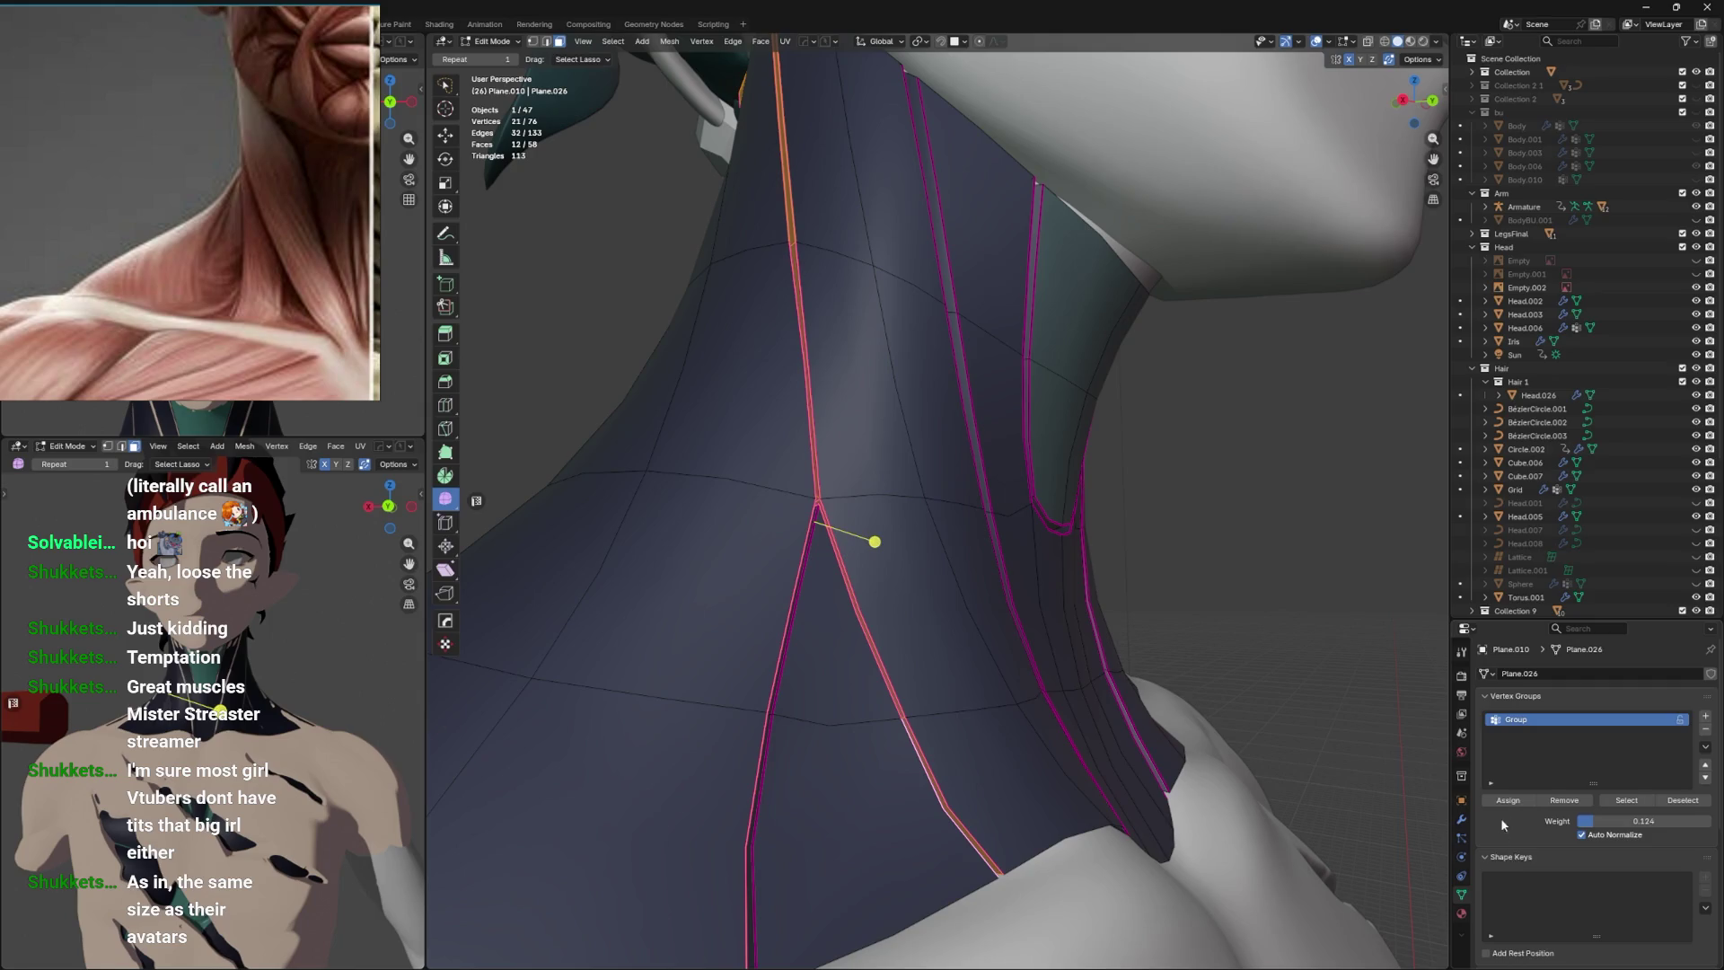
pyautogui.click(1521, 802)
# Assign the teal test 2 material to the left collar flap faces and preview the colours.
pyautogui.click(1462, 913)
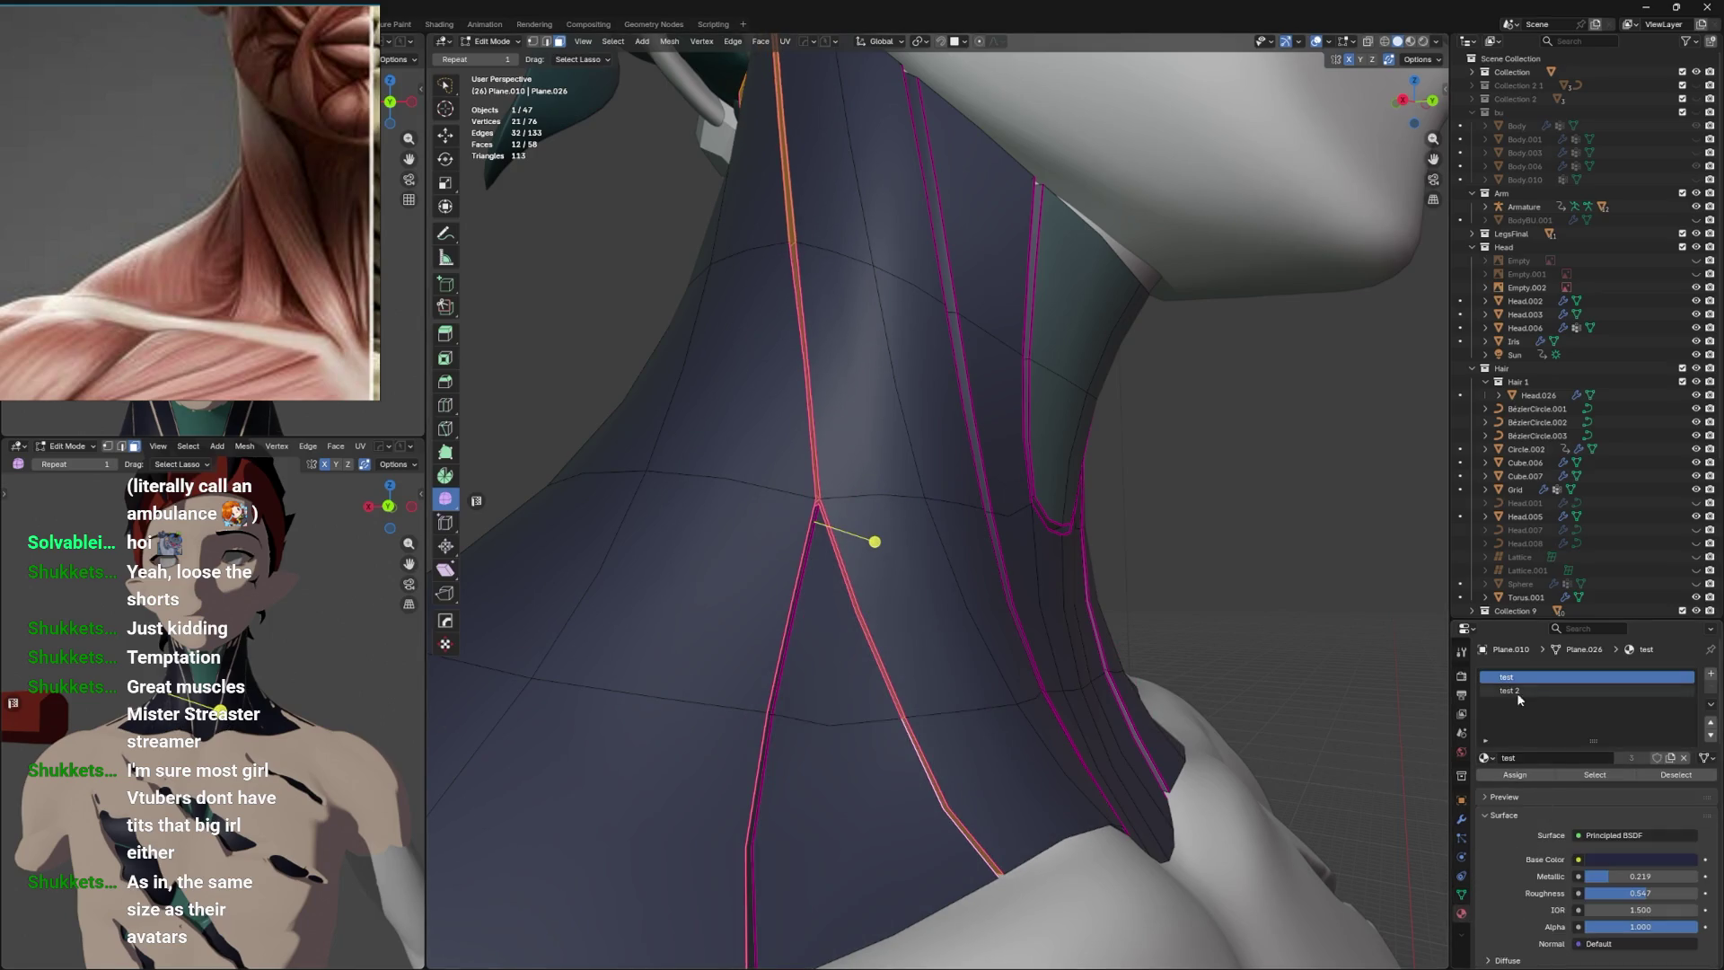
pyautogui.click(1519, 691)
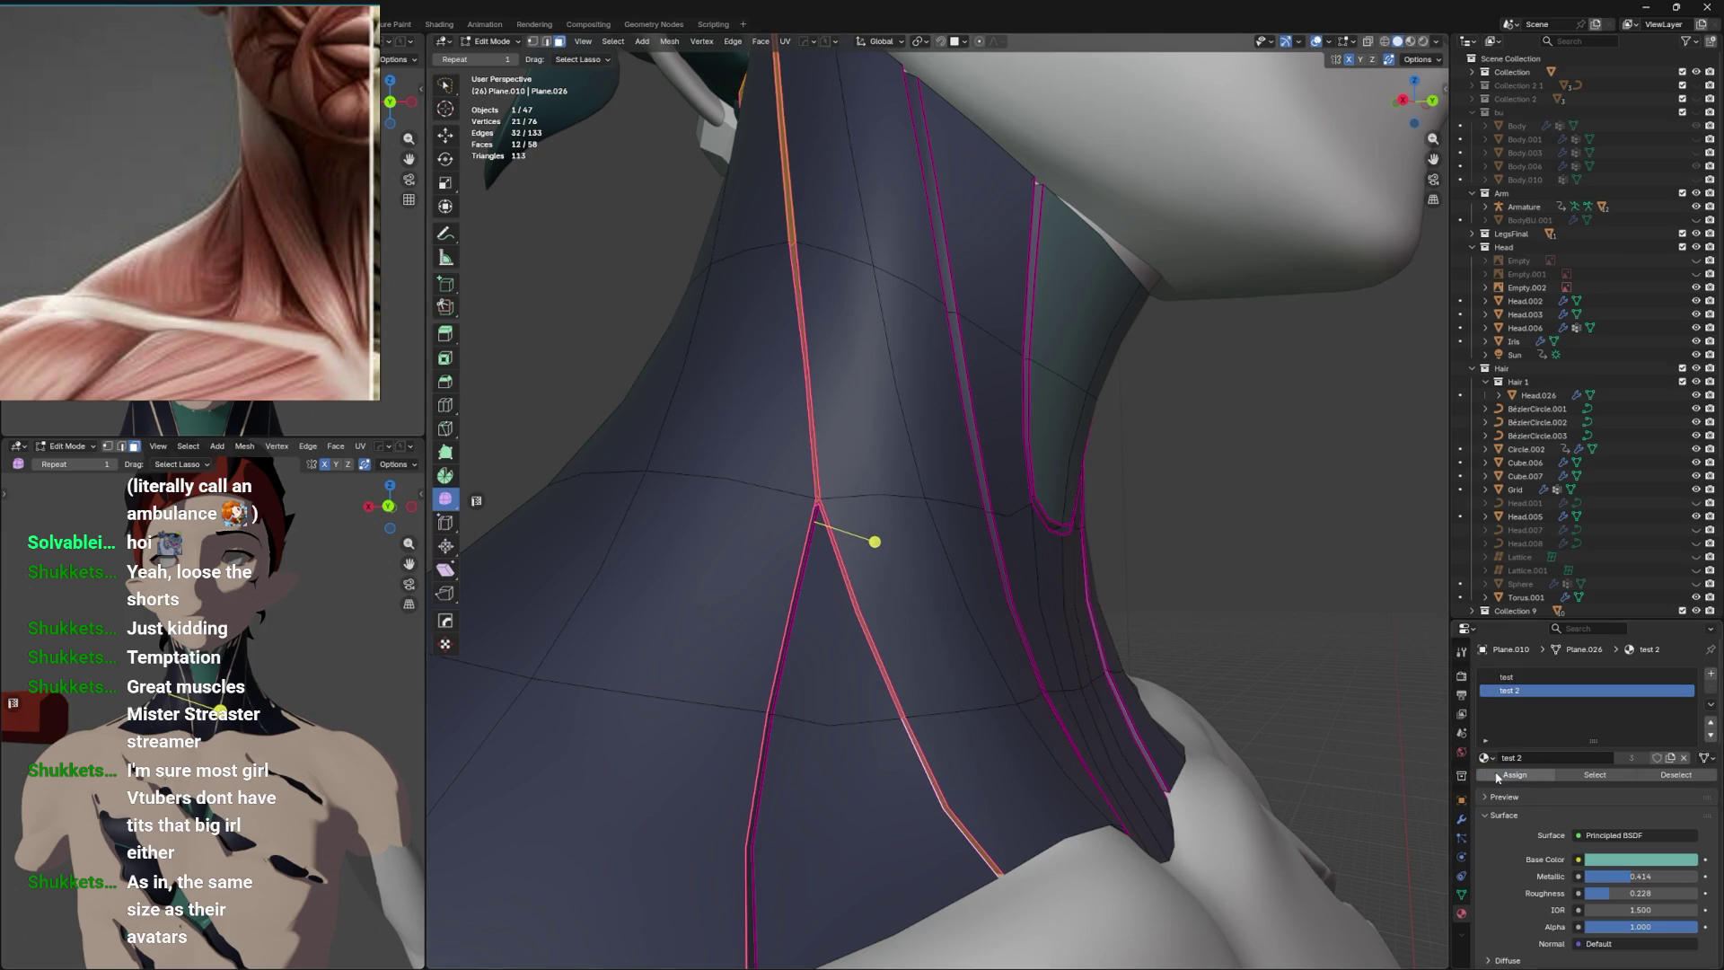
pyautogui.moveTo(1146, 721); pyautogui.dragTo(733, 572)
pyautogui.click(604, 525)
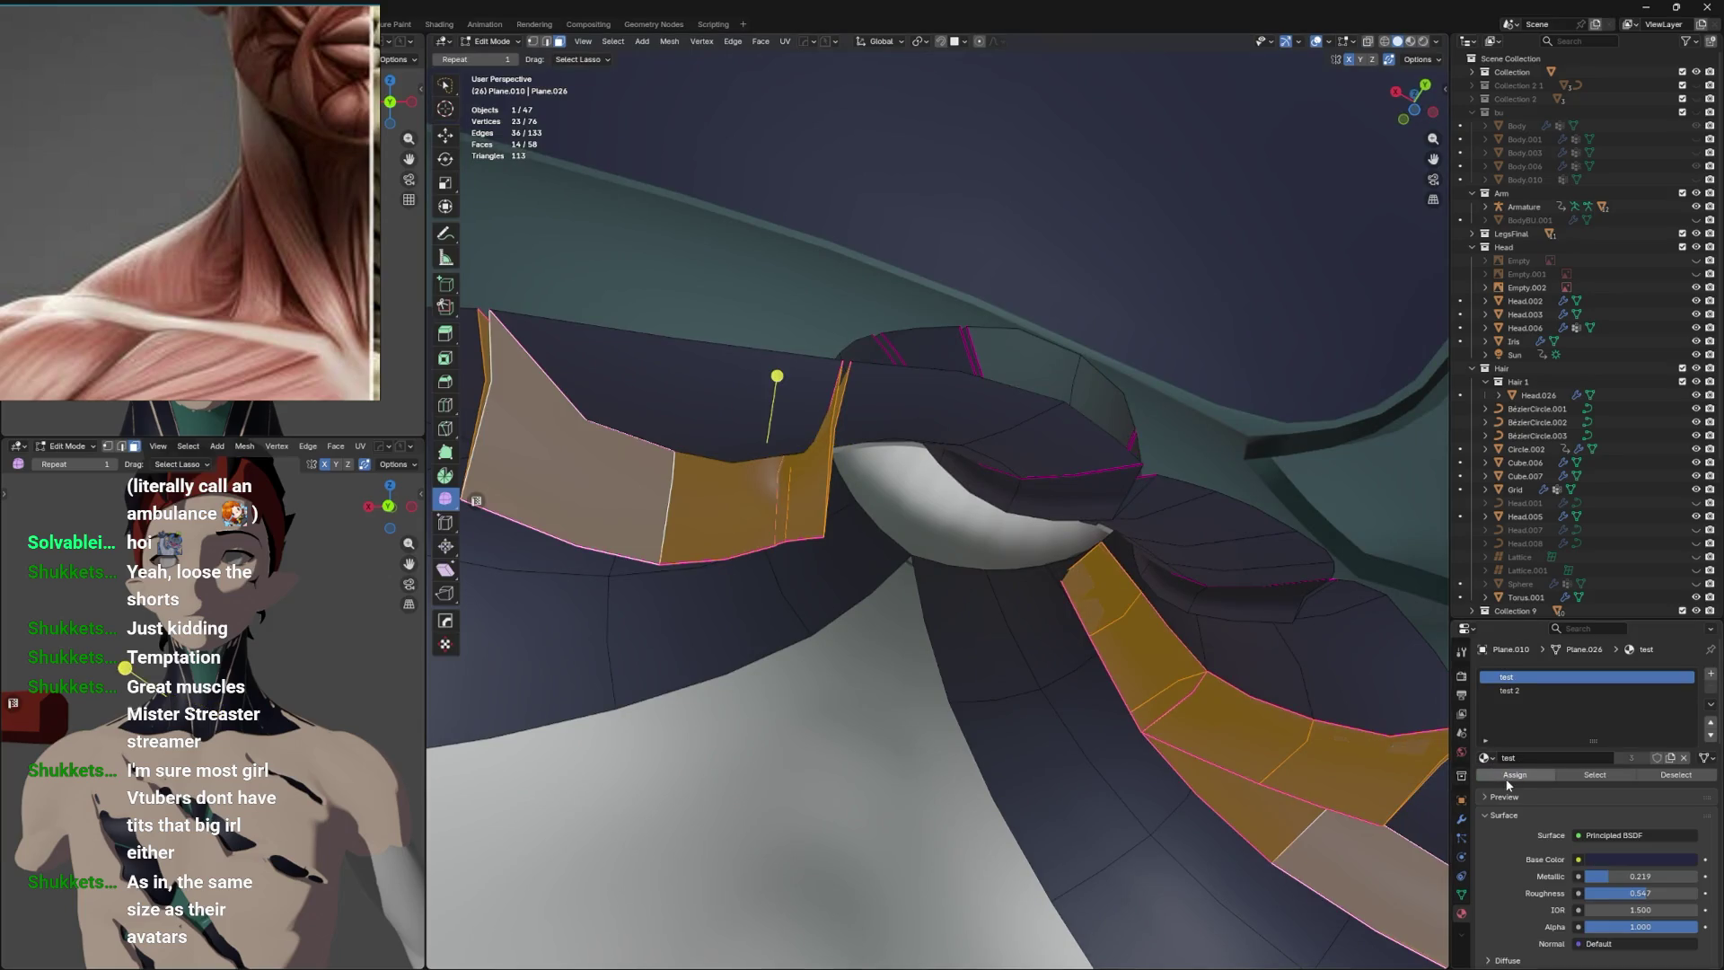
pyautogui.click(1516, 691)
pyautogui.click(1515, 774)
pyautogui.press('Tab')
pyautogui.press('KP_Decimal')
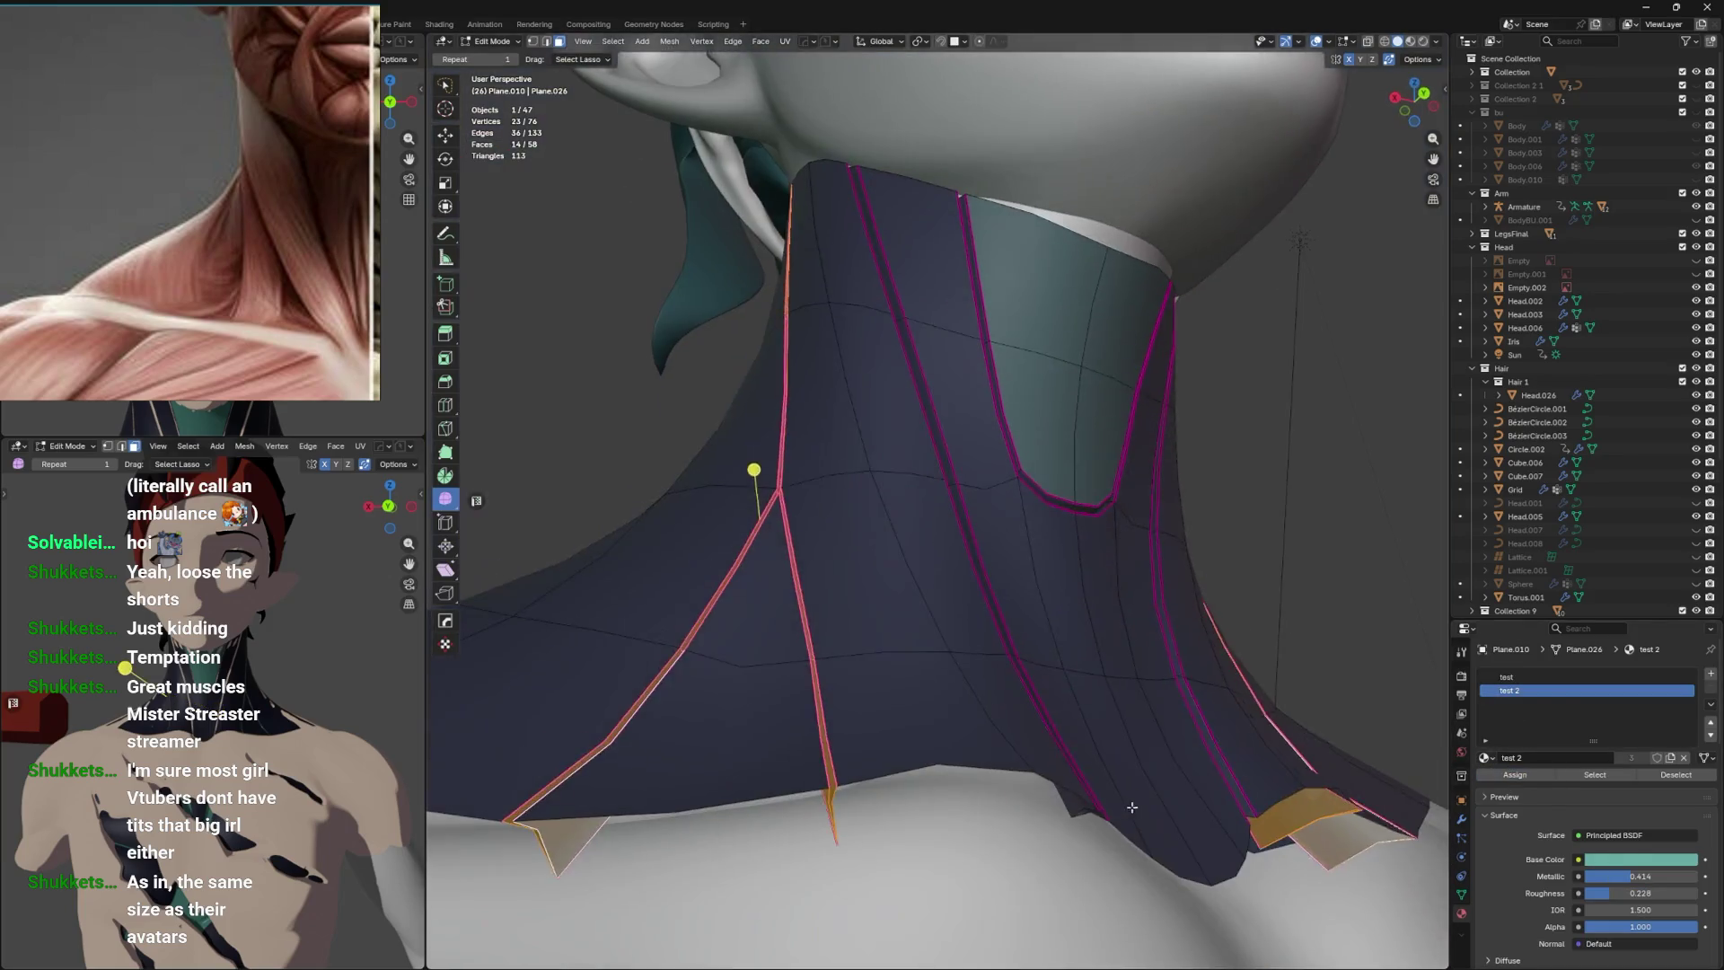
pyautogui.moveTo(1114, 788); pyautogui.dragTo(1140, 826)
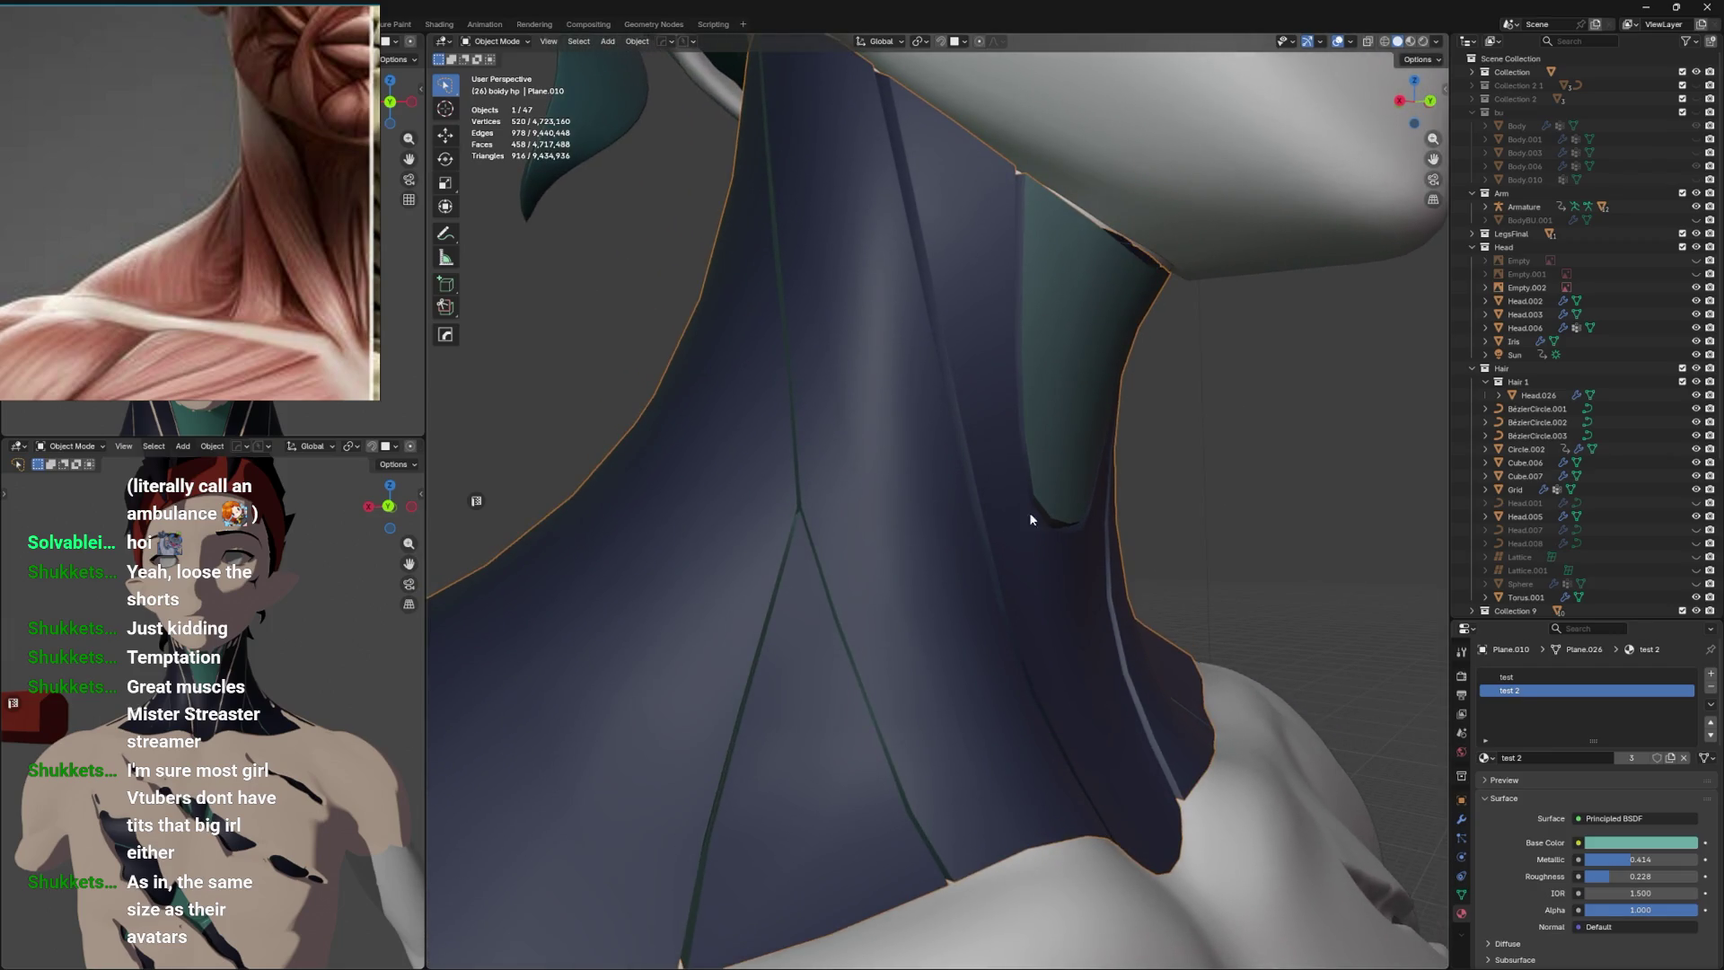
pyautogui.scroll(-3)
# Select the two vertical front strips and give them the test 2 material.
pyautogui.press('Tab')
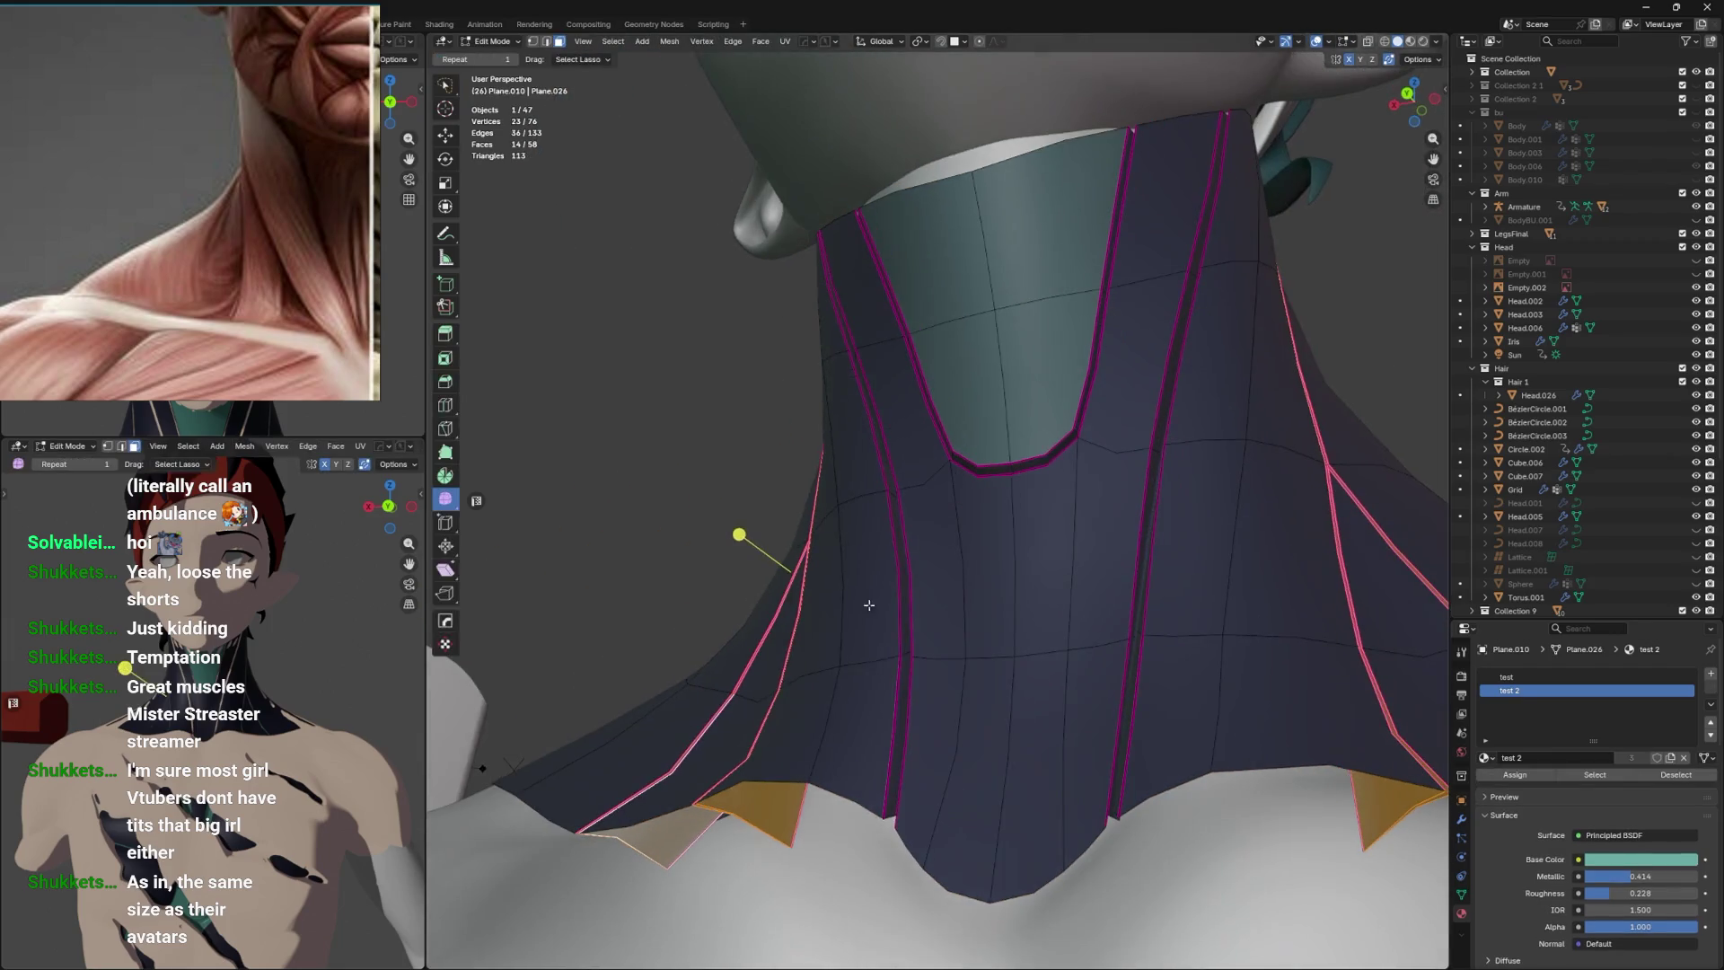
pyautogui.moveTo(884, 769); pyautogui.dragTo(1032, 598)
pyautogui.click(917, 612)
pyautogui.click(924, 608)
pyautogui.click(1024, 603)
pyautogui.click(1026, 605)
pyautogui.click(1025, 605)
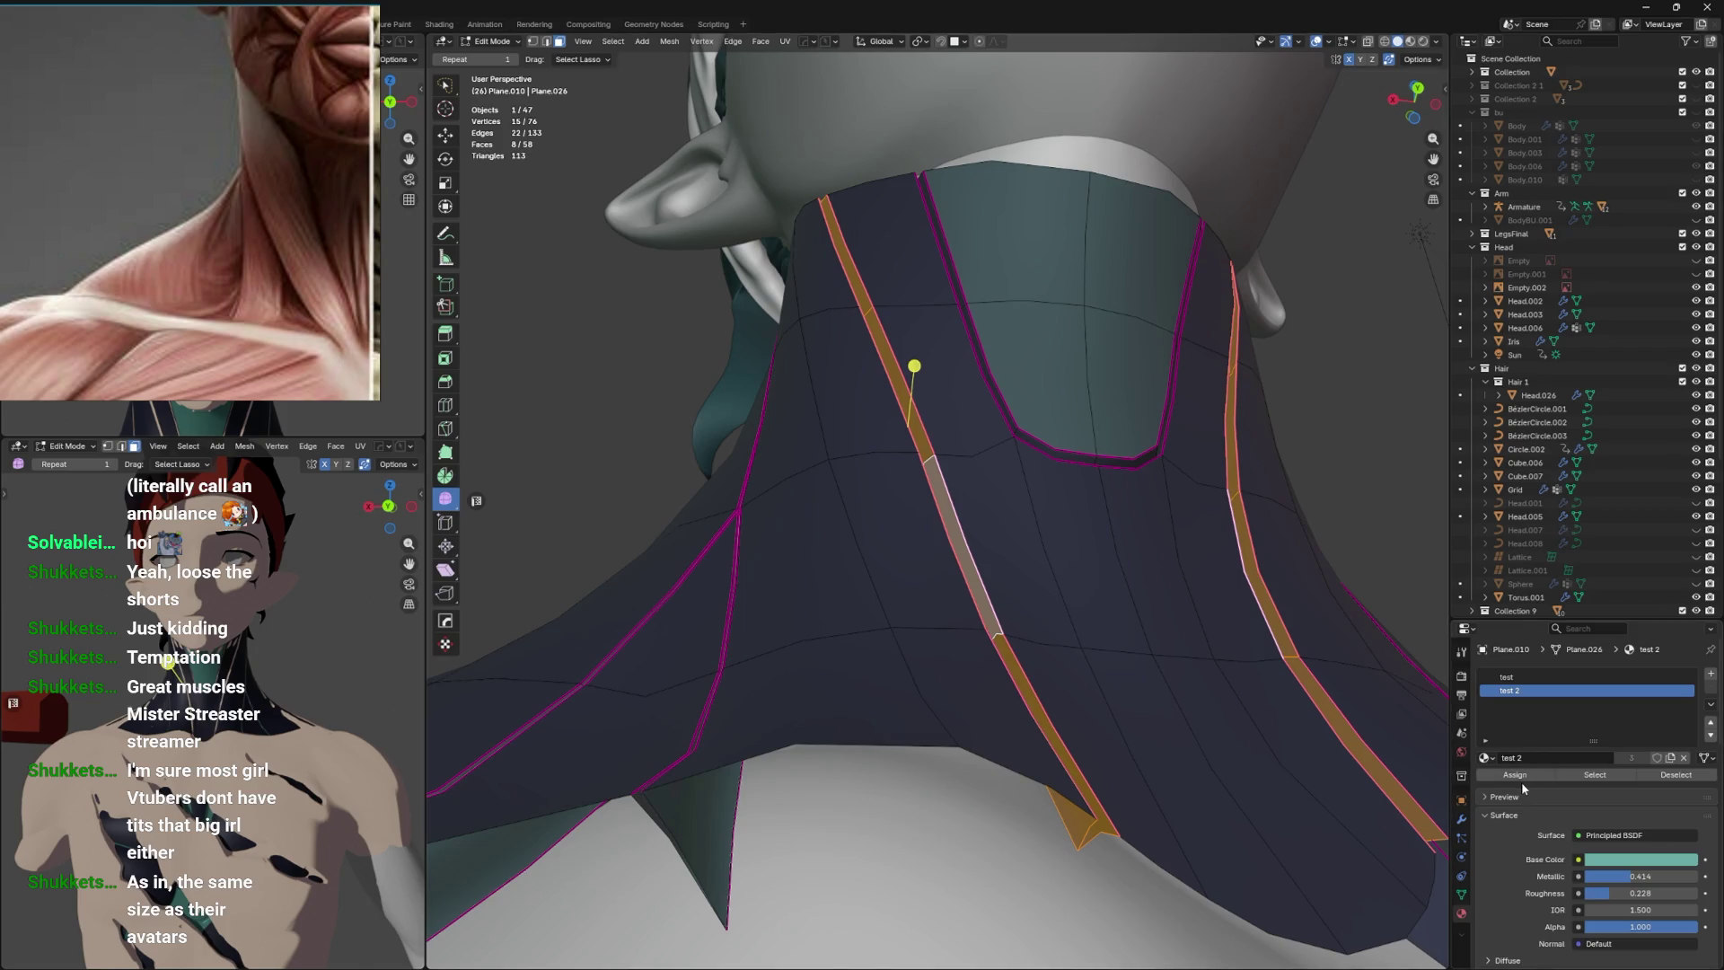
pyautogui.click(1522, 779)
# Smooth the seam edges from the context menu and check the collar in both modes.
pyautogui.press('Tab')
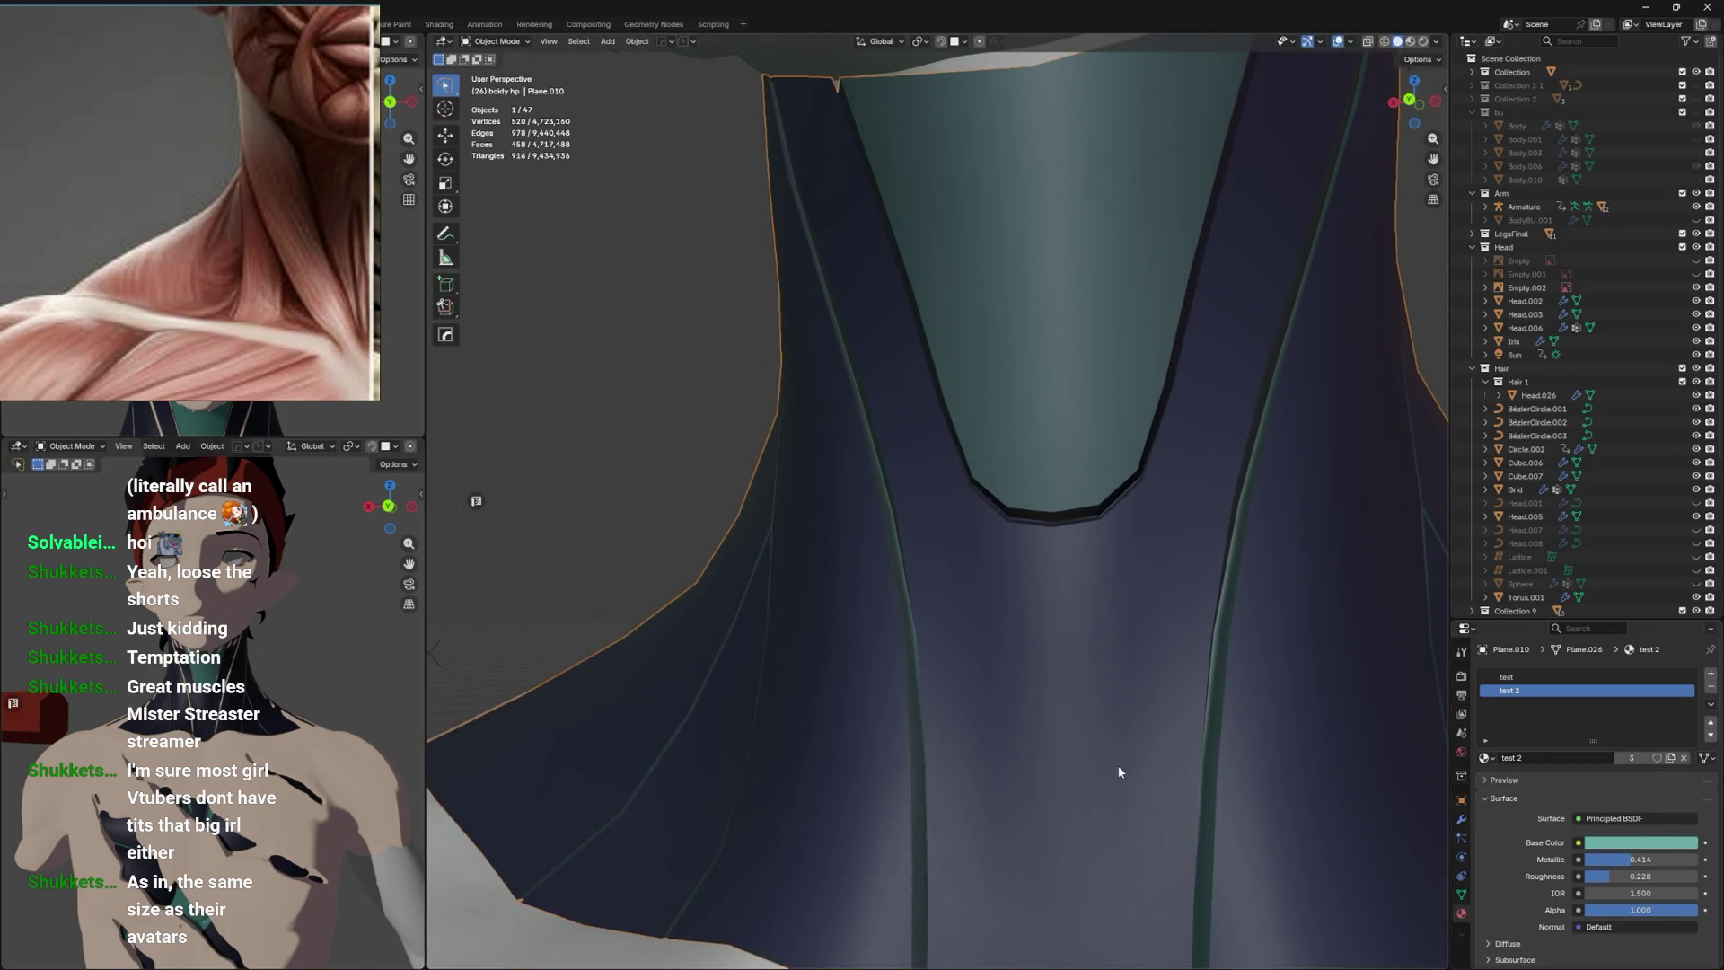
pyautogui.scroll(-3)
pyautogui.press('Tab')
pyautogui.click(937, 661)
pyautogui.rightClick(937, 661)
pyautogui.click(938, 661)
pyautogui.press('Tab')
pyautogui.scroll(3)
pyautogui.press('Tab')
pyautogui.press('Tab')
pyautogui.scroll(3)
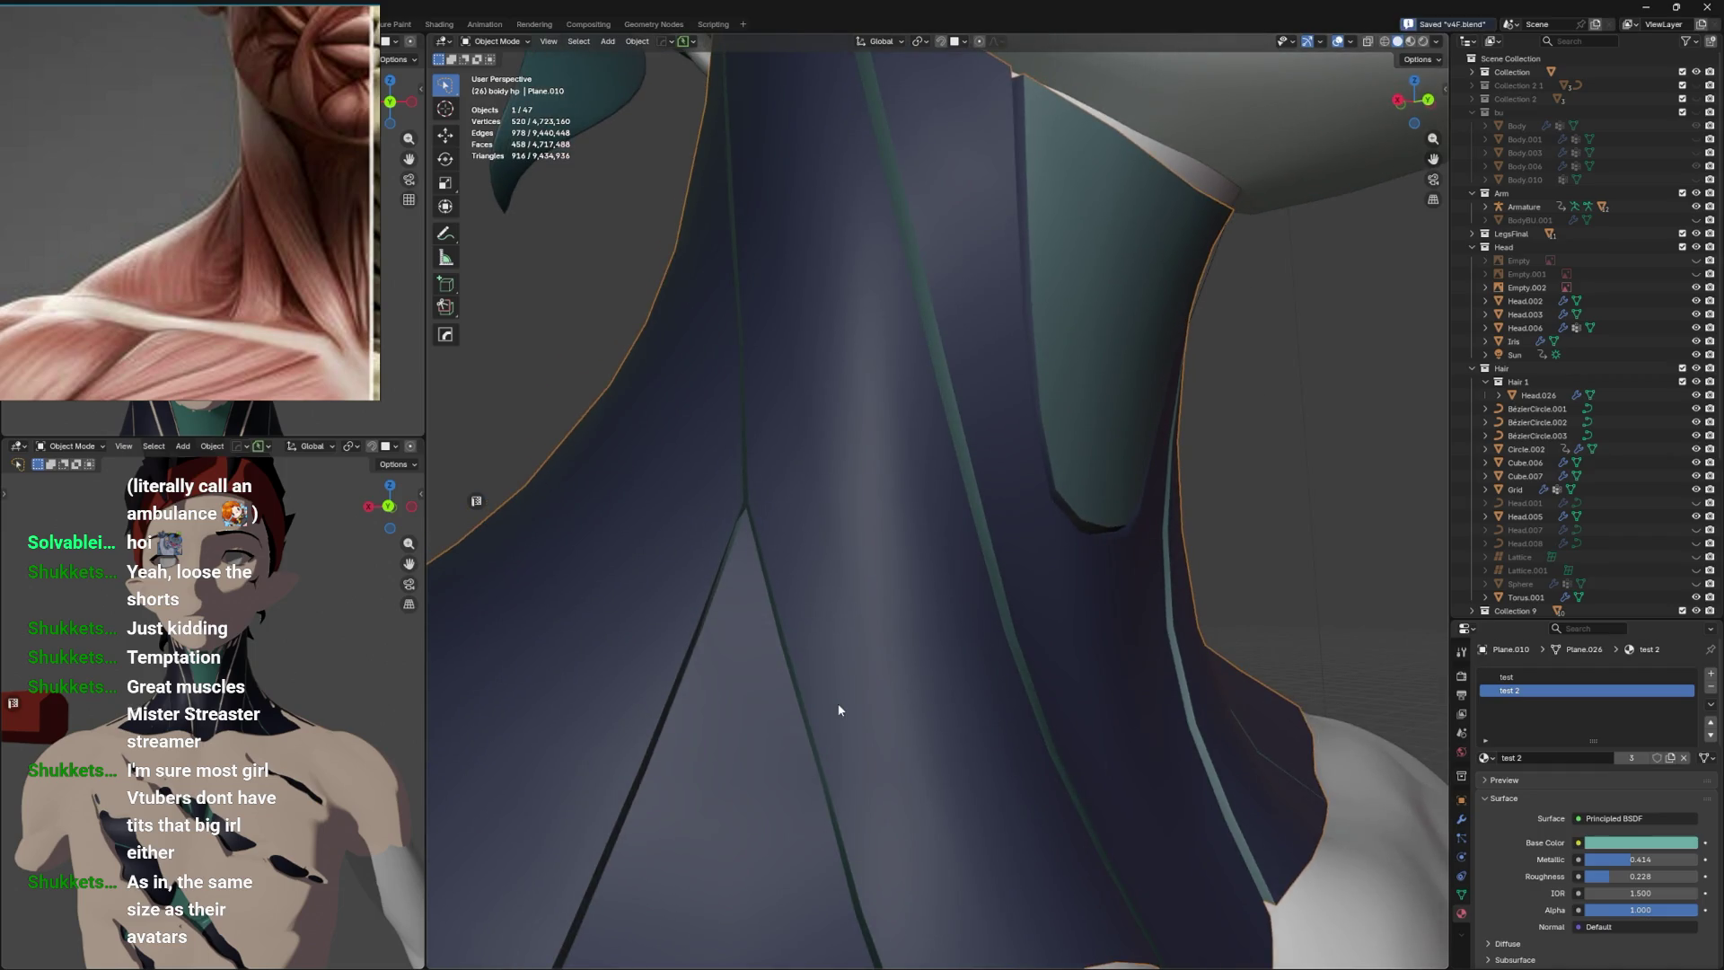
pyautogui.press('Tab')
pyautogui.moveTo(993, 461); pyautogui.dragTo(1131, 470)
pyautogui.press('Tab')
pyautogui.press('Tab')
pyautogui.press('Tab')
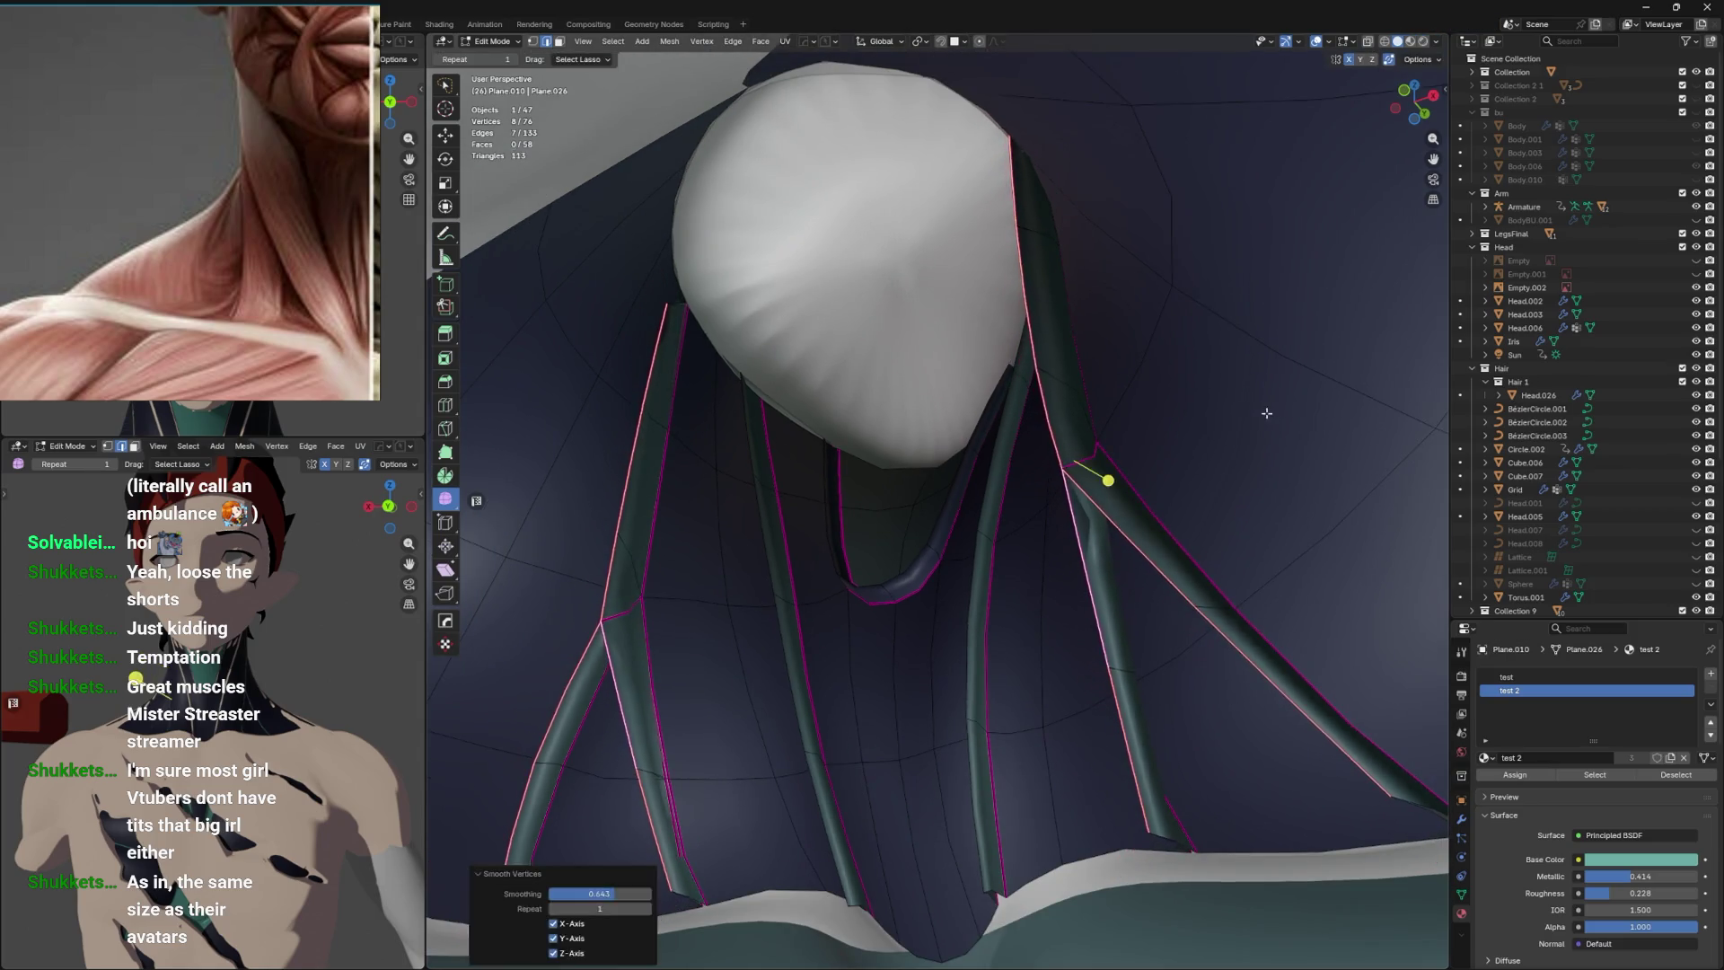
# Smooth and slide the selected collar strand vertices.
pyautogui.press('Tab')
pyautogui.hotkey('shift', 'v')
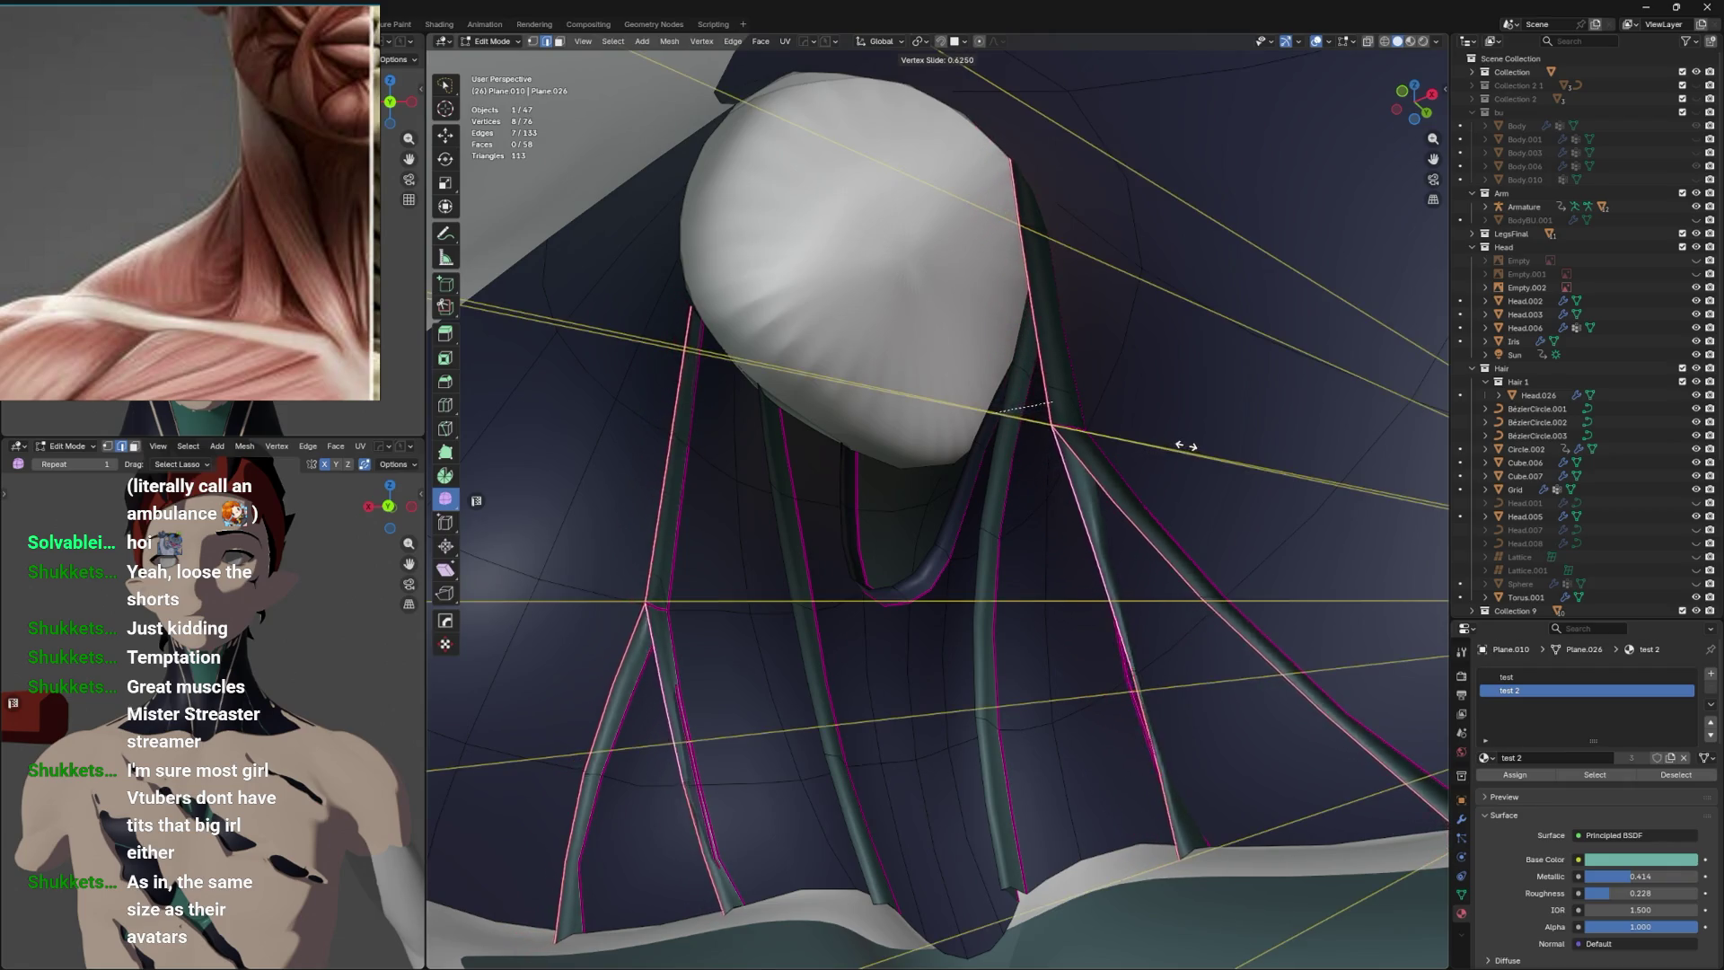
pyautogui.click(1182, 446)
pyautogui.moveTo(1182, 446); pyautogui.dragTo(935, 566)
pyautogui.scroll(-3)
# Try dissolving the selected edges and leftover vertex, then undo it.
pyautogui.press('x')
pyautogui.click(1137, 546)
pyautogui.press('x')
pyautogui.click(869, 582)
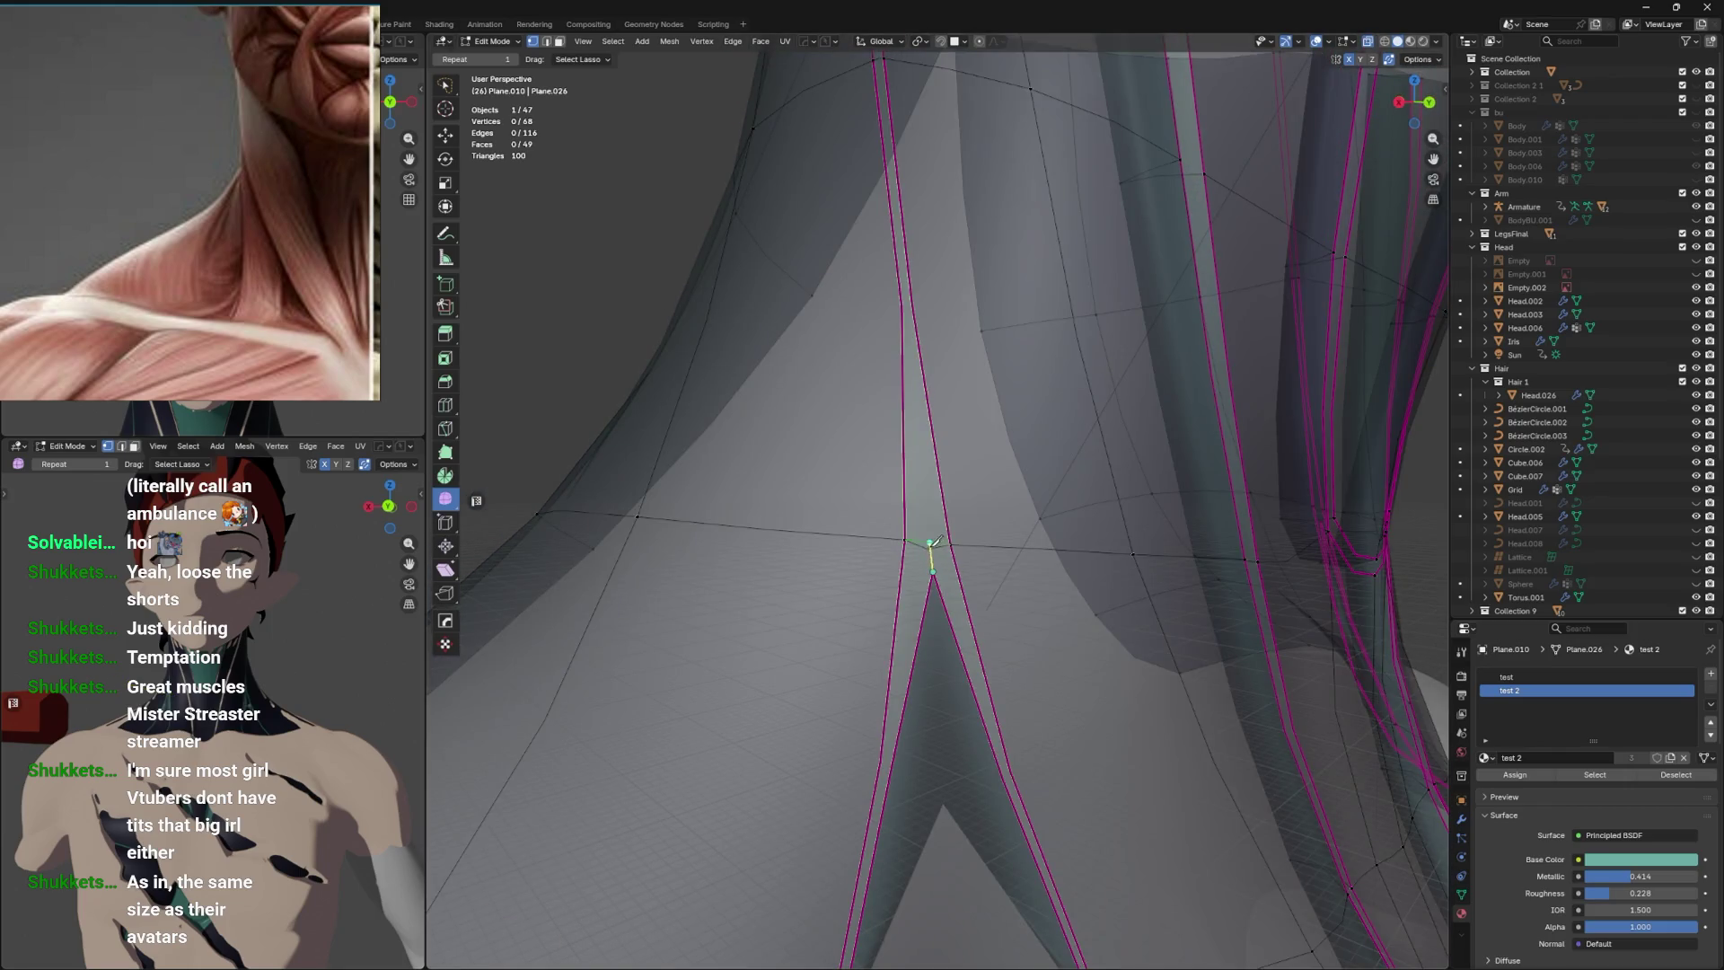
pyautogui.press('Tab')
pyautogui.click(947, 539)
pyautogui.moveTo(947, 539); pyautogui.dragTo(962, 555)
pyautogui.hotkey('ctrl', 'z')
pyautogui.hotkey('ctrl', 'z')
pyautogui.hotkey('ctrl', 'z')
# Move the seam junction vertex along Y, then undo back to the earlier shape.
pyautogui.click(1015, 539)
pyautogui.press('g')
pyautogui.press('y')
pyautogui.click(1019, 539)
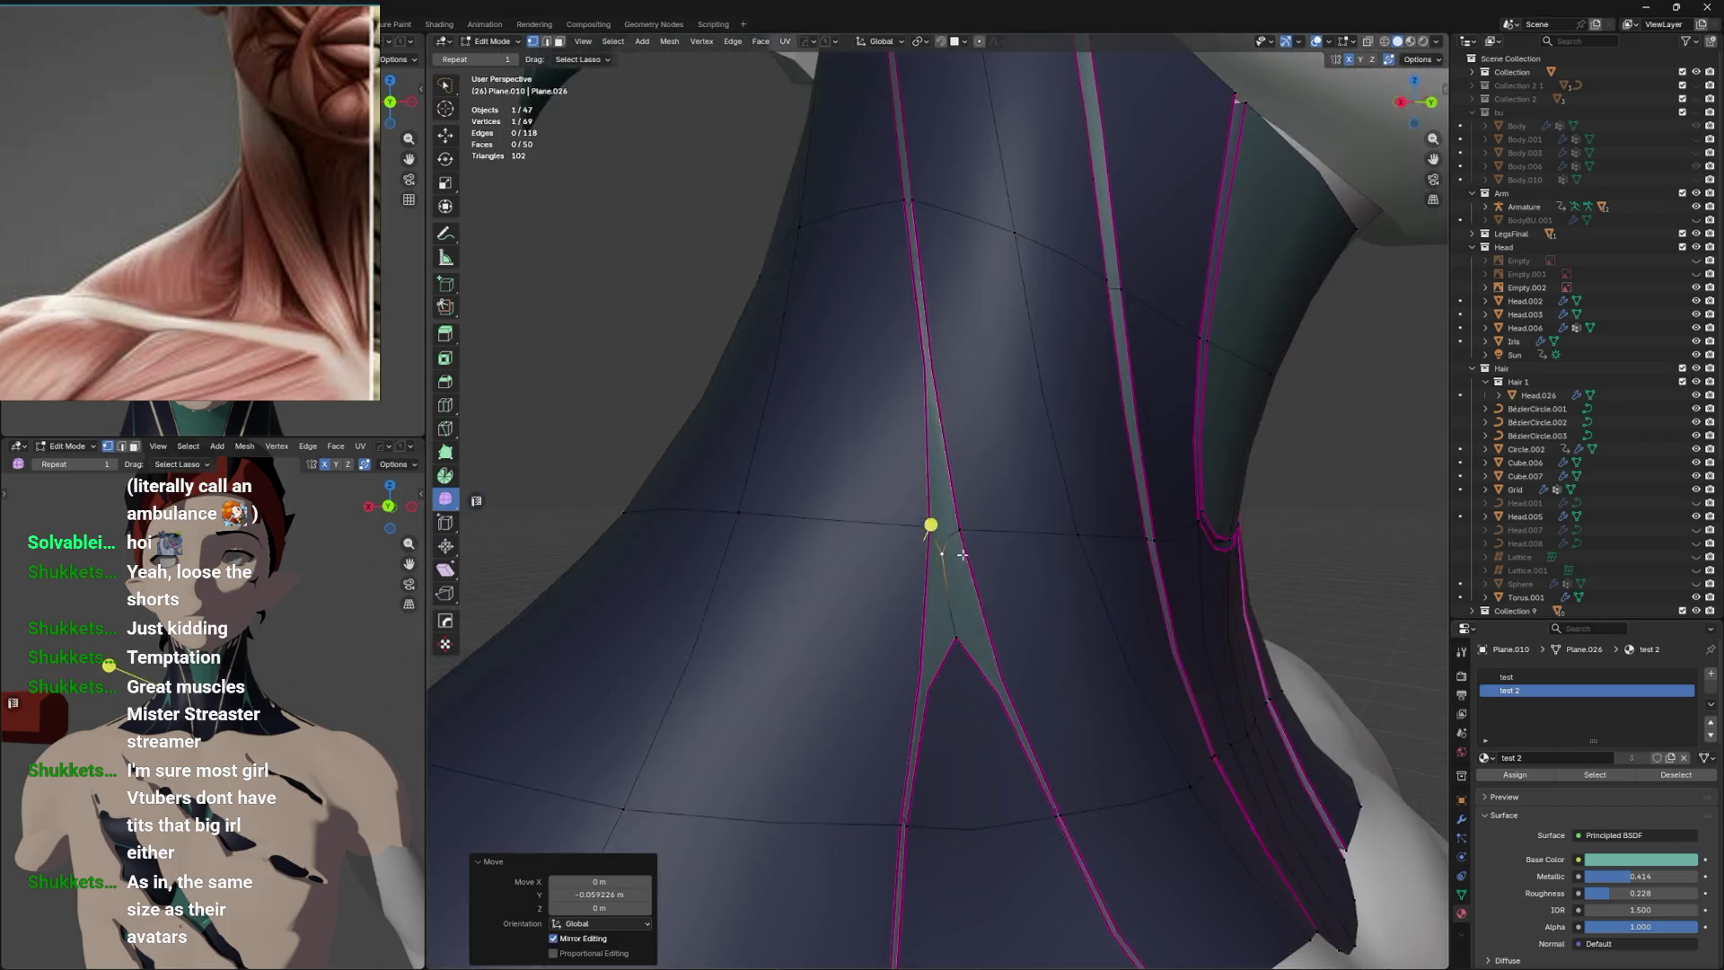
pyautogui.scroll(-3)
pyautogui.moveTo(920, 665); pyautogui.dragTo(1015, 578)
pyautogui.hotkey('ctrl', 'z')
pyautogui.hotkey('ctrl', 'z')
# Save the file and inspect the collar from the front and below.
pyautogui.scroll(-3)
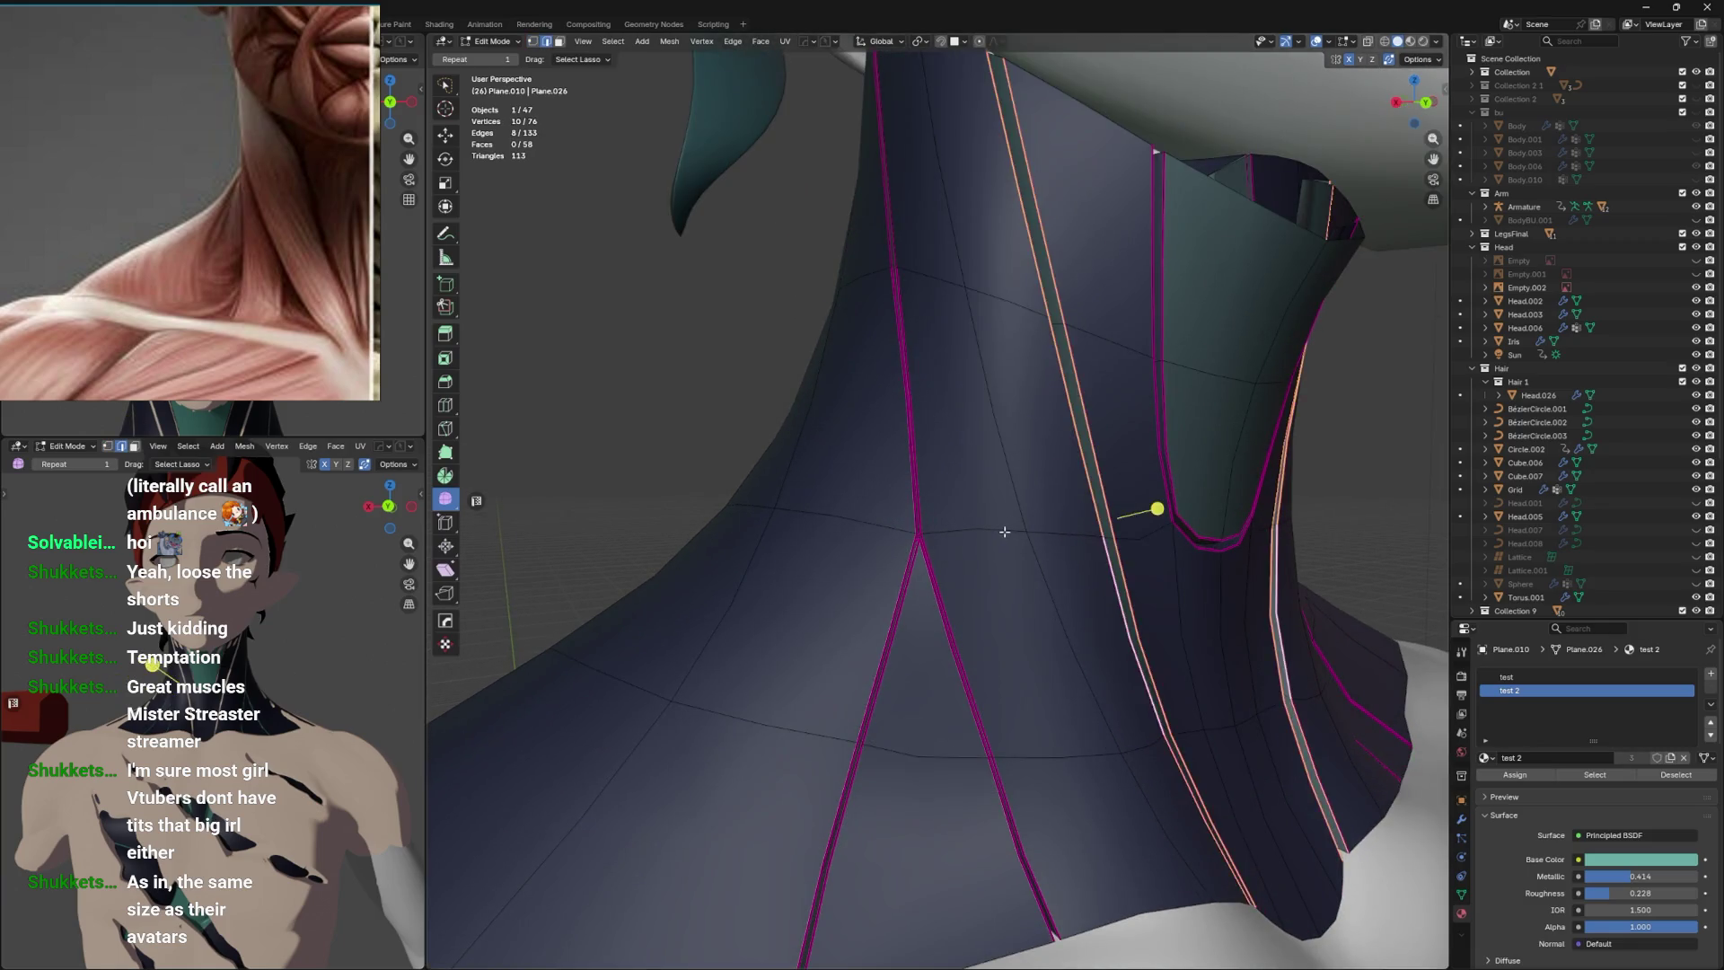
pyautogui.press('Tab')
pyautogui.hotkey('ctrl', 's')
pyautogui.moveTo(1024, 559); pyautogui.dragTo(1070, 558)
pyautogui.scroll(3)
pyautogui.press('Tab')
pyautogui.scroll(3)
pyautogui.moveTo(1108, 500); pyautogui.dragTo(1109, 506)
pyautogui.scroll(-3)
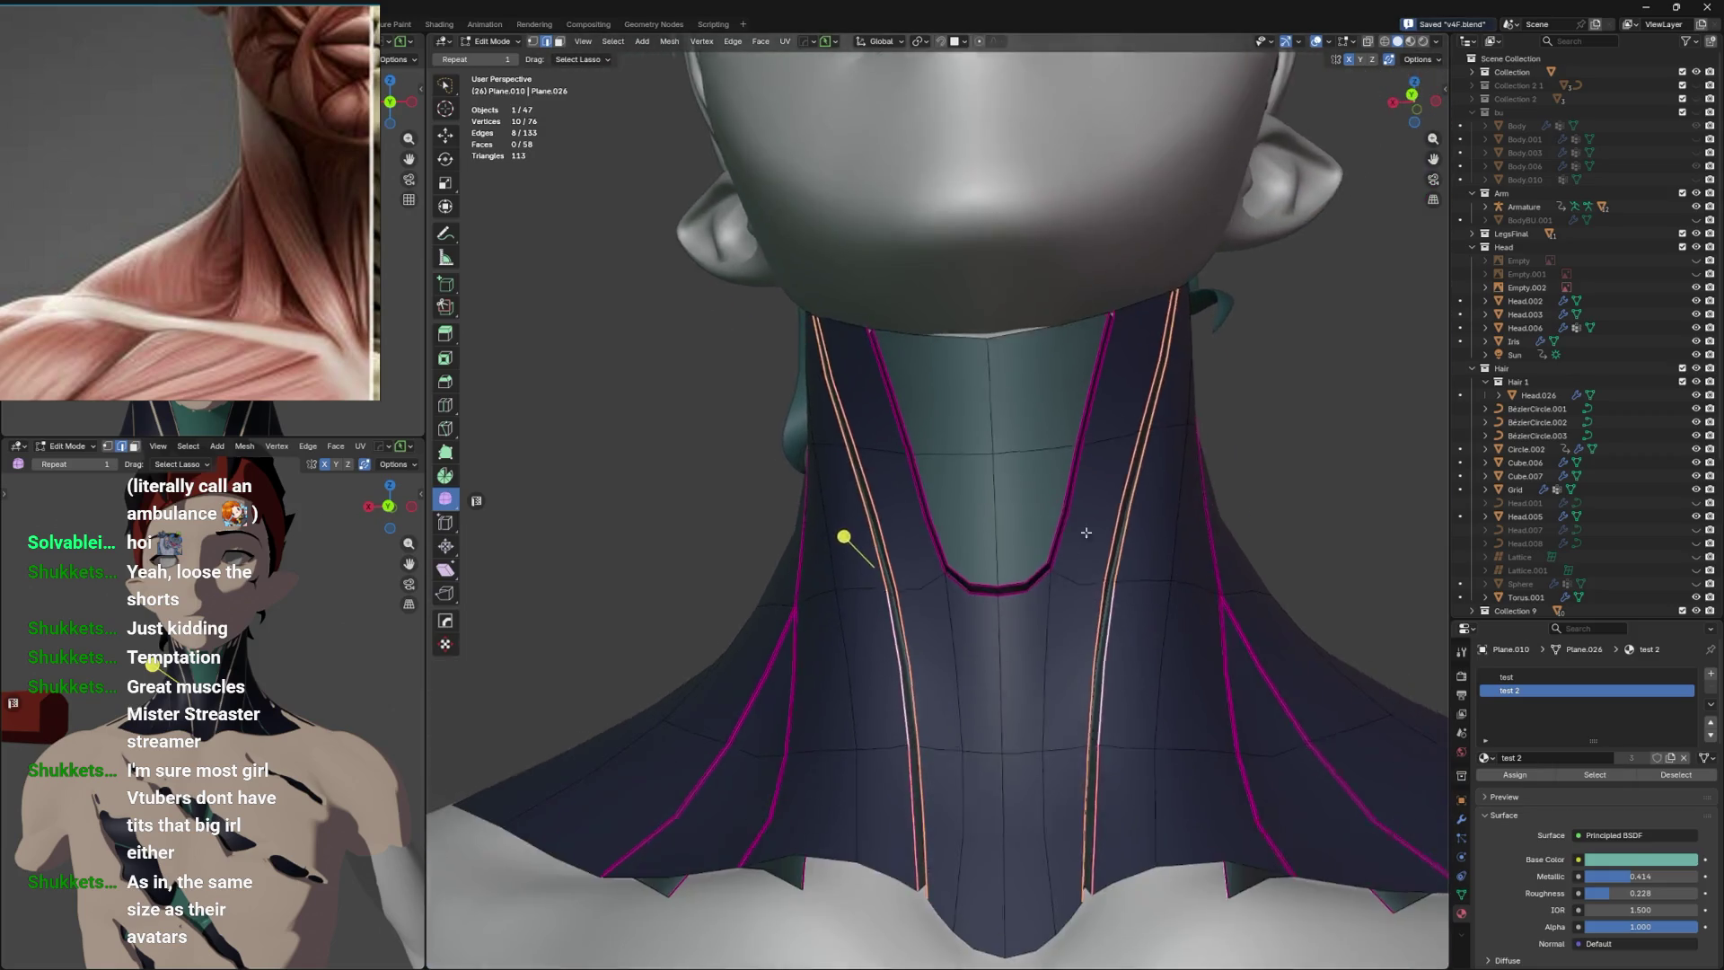
# Edge-slide a collar vertex into a new position and check the collar from several angles.
pyautogui.click(984, 637)
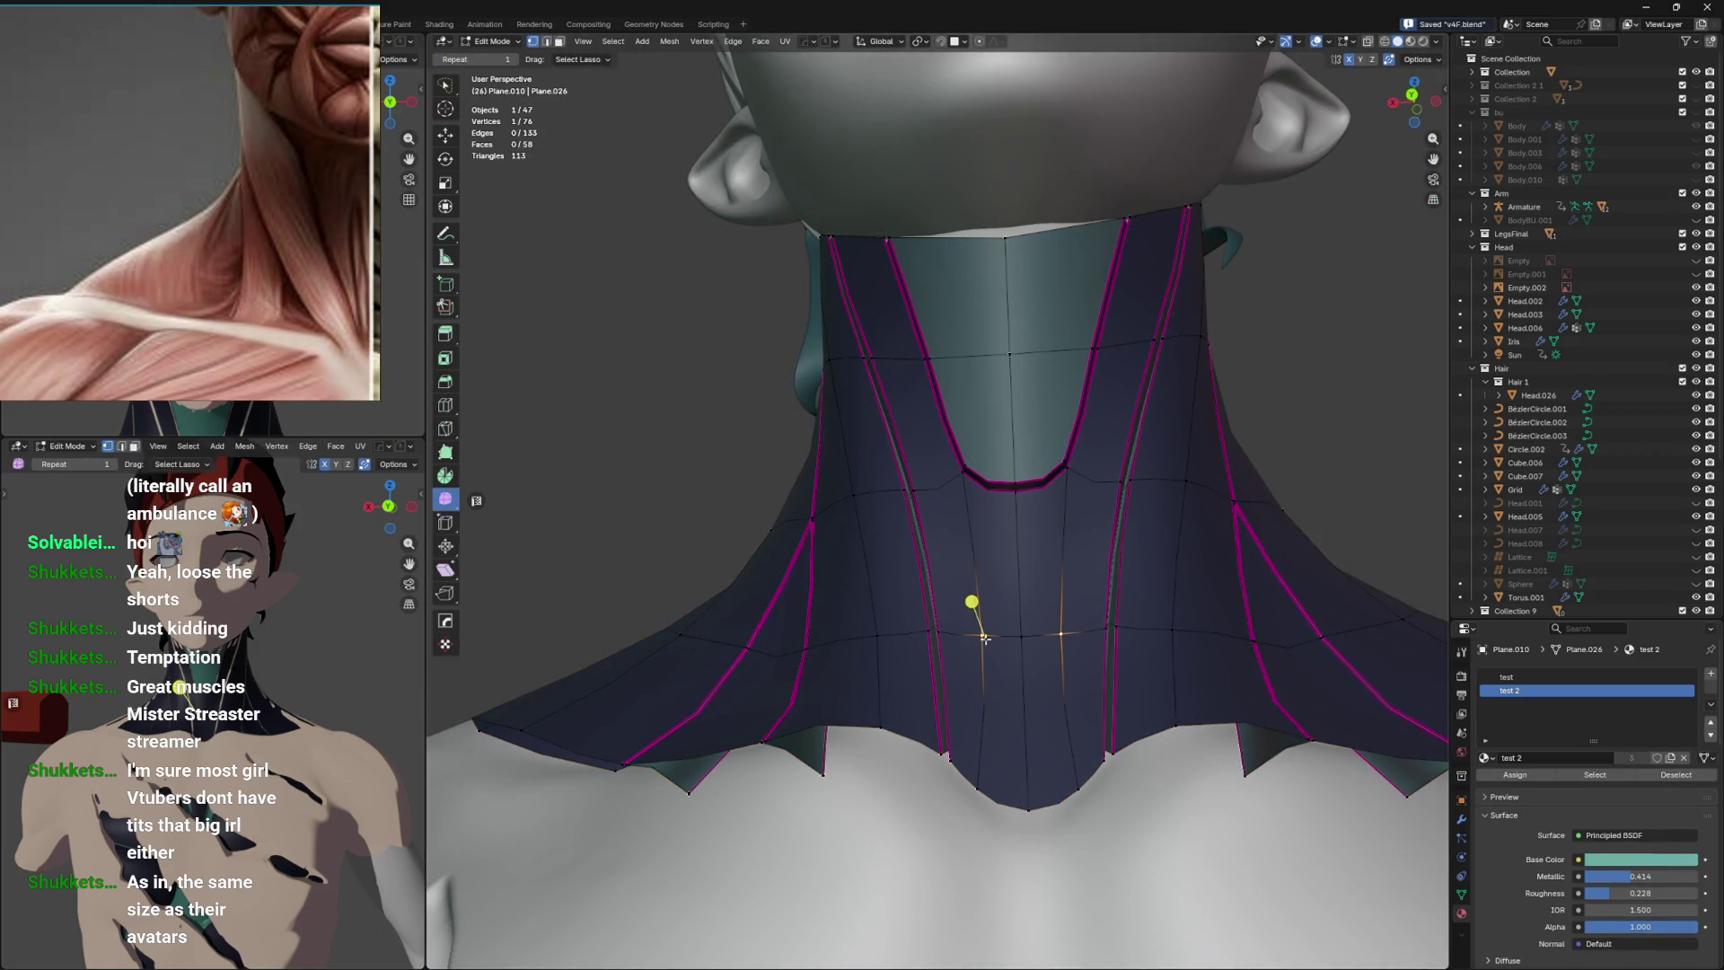
pyautogui.press('g')
pyautogui.press('g')
pyautogui.moveTo(975, 784); pyautogui.dragTo(1023, 640)
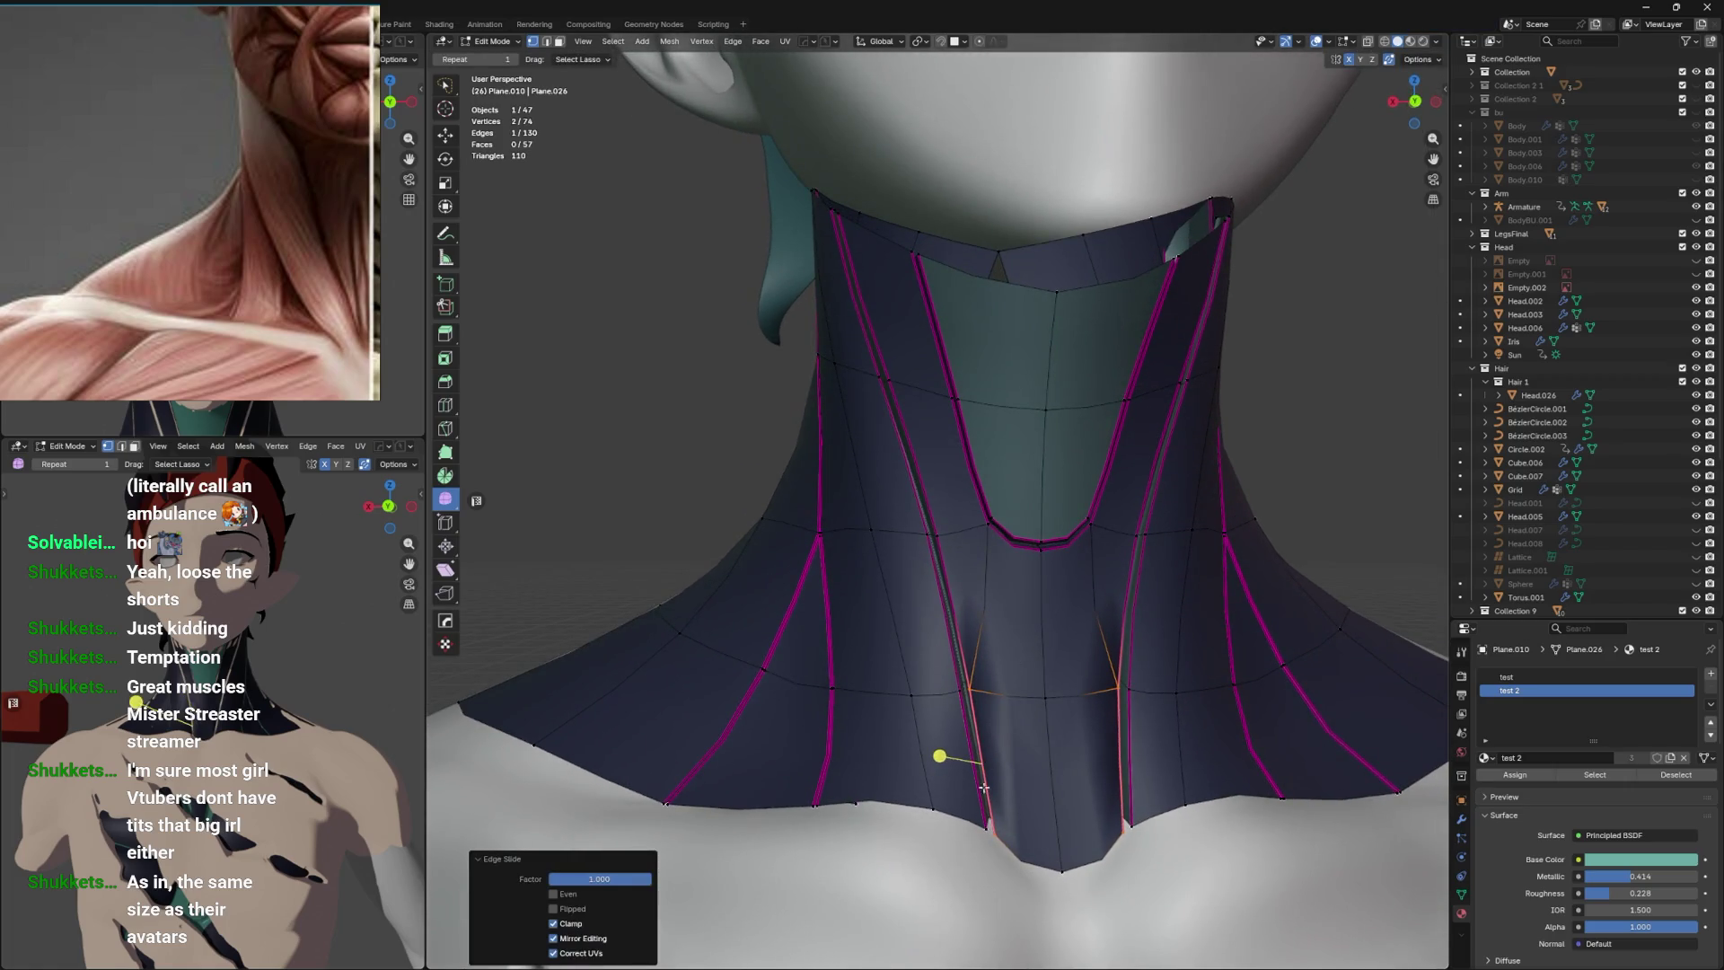
pyautogui.press('Tab')
pyautogui.moveTo(1032, 724); pyautogui.dragTo(1010, 748)
pyautogui.moveTo(1060, 618); pyautogui.dragTo(1116, 470)
pyautogui.moveTo(1184, 514); pyautogui.dragTo(1122, 629)
# Move another collar vertex about 0.24 m along the X axis.
pyautogui.press('Tab')
pyautogui.click(1120, 420)
pyautogui.press('g')
pyautogui.press('x')
pyautogui.click(809, 485)
# Toggle see-through display and compare the collar shape in Object and Edit Mode.
pyautogui.press('g')
pyautogui.hotkey('alt', 'z')
pyautogui.hotkey('alt', 'z')
pyautogui.press('Tab')
pyautogui.hotkey('alt', 'z')
pyautogui.hotkey('alt', 'z')
pyautogui.press('Tab')
pyautogui.hotkey('alt', 'z')
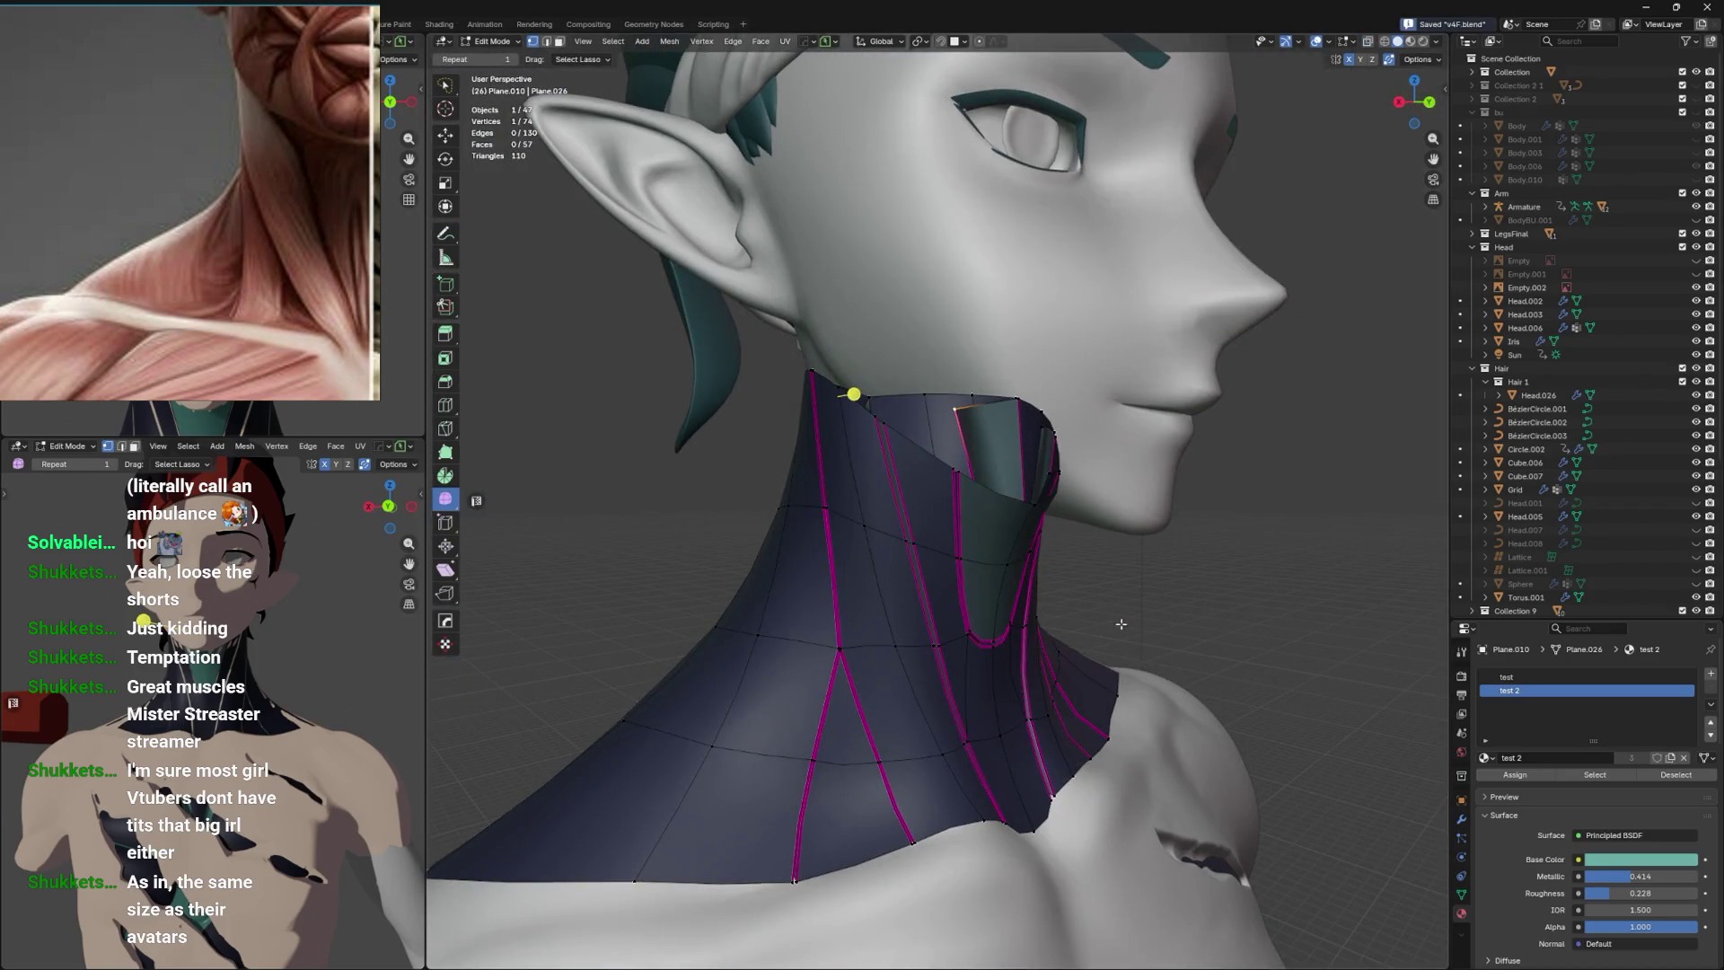
pyautogui.press('Tab')
# Orbit to the other side, zoom in and select the lower face between the seams.
pyautogui.moveTo(1214, 518); pyautogui.dragTo(1005, 612)
pyautogui.press('Tab')
pyautogui.scroll(3)
pyautogui.scroll(3)
pyautogui.click(1005, 612)
# Add the upper triangle, save, then inset the two faces and dissolve them into an outline.
pyautogui.click(1024, 546)
pyautogui.hotkey('ctrl', 's')
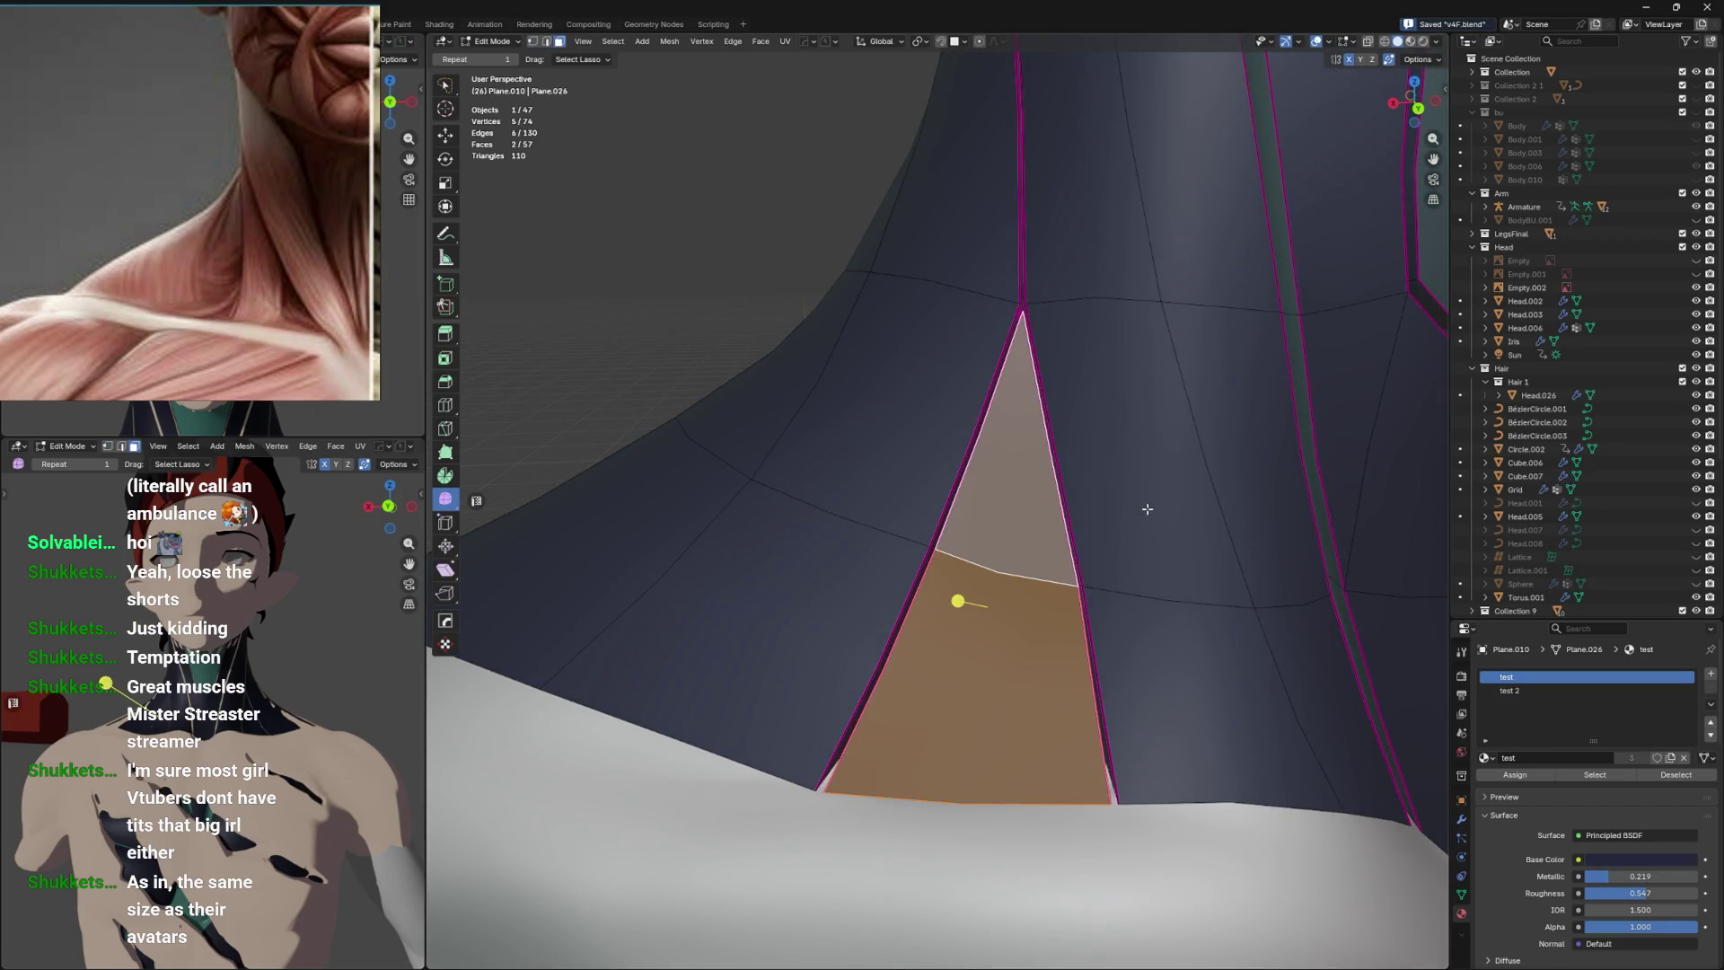
pyautogui.press('i')
pyautogui.click(964, 668)
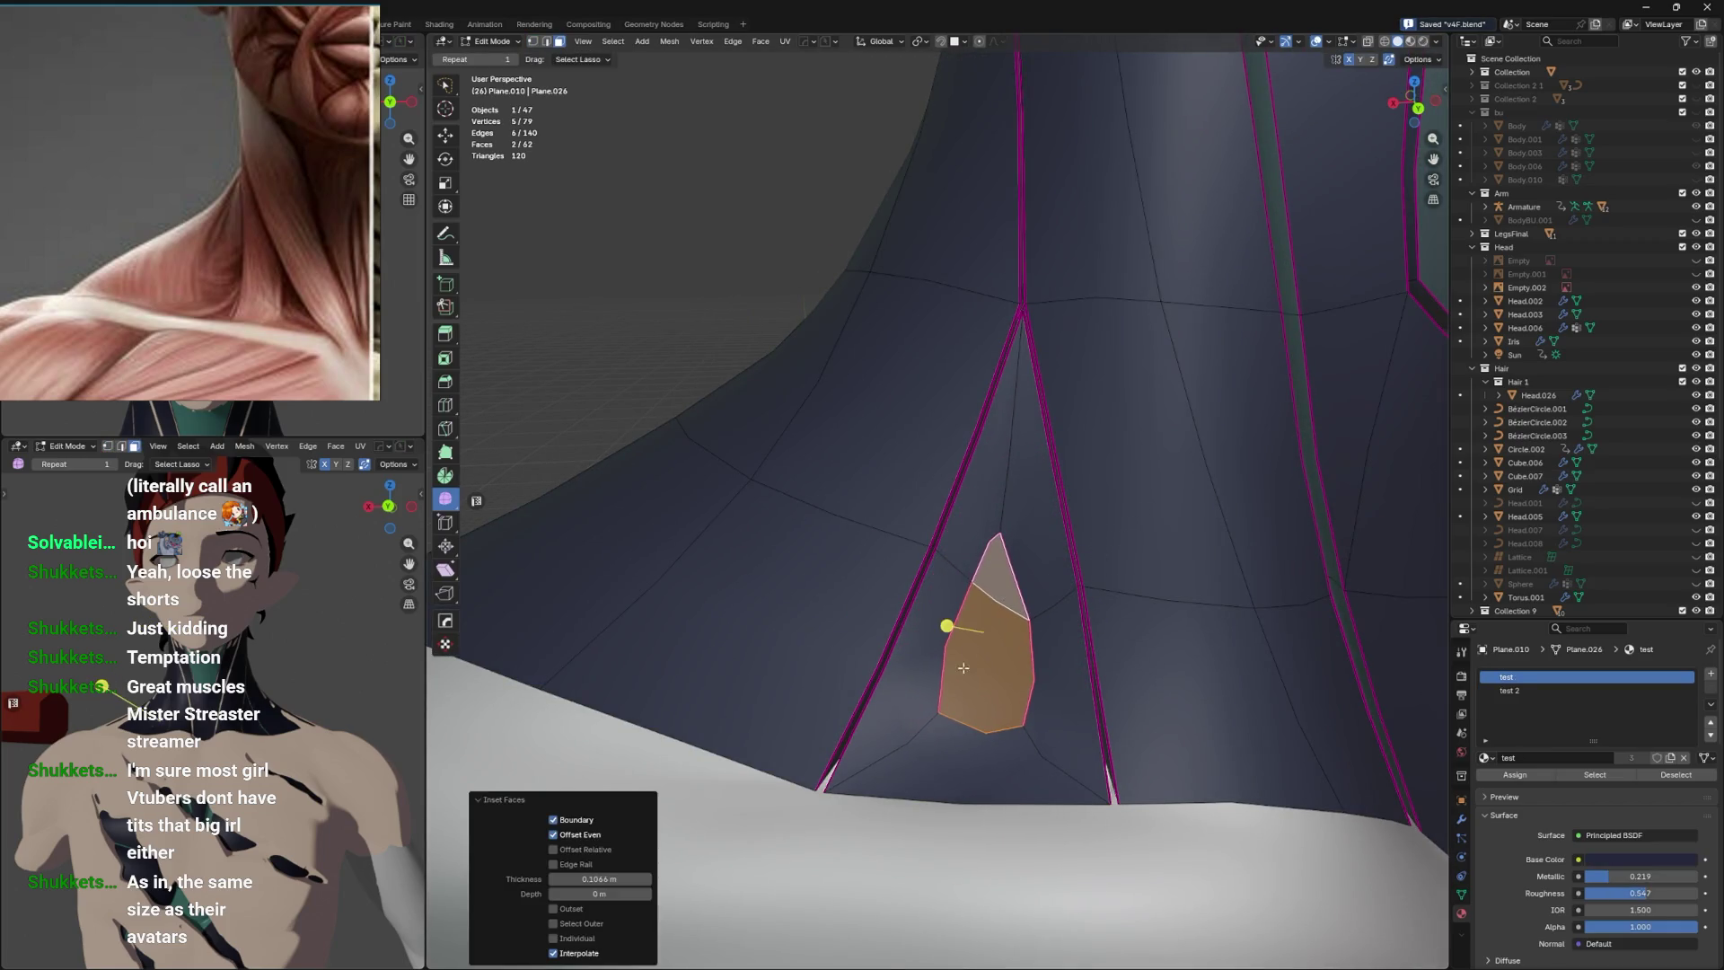
pyautogui.hotkey('ctrl', 'x')
pyautogui.hotkey('ctrl', 'z')
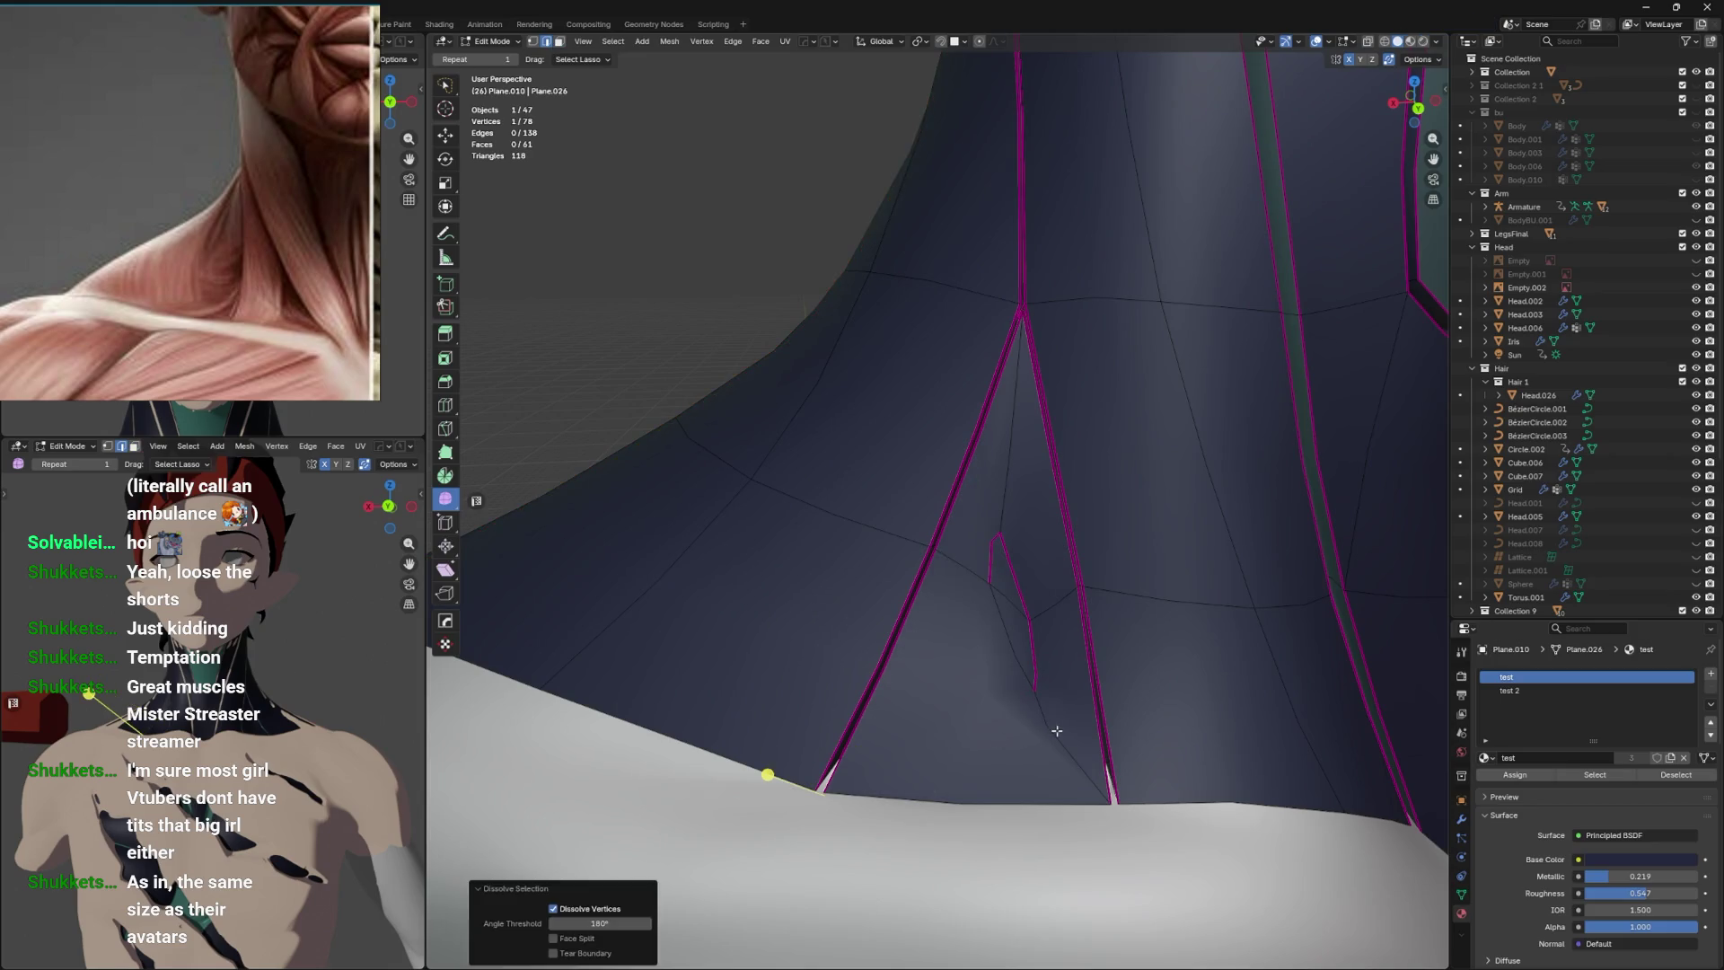
pyautogui.hotkey('ctrl', 'shift', 'z')
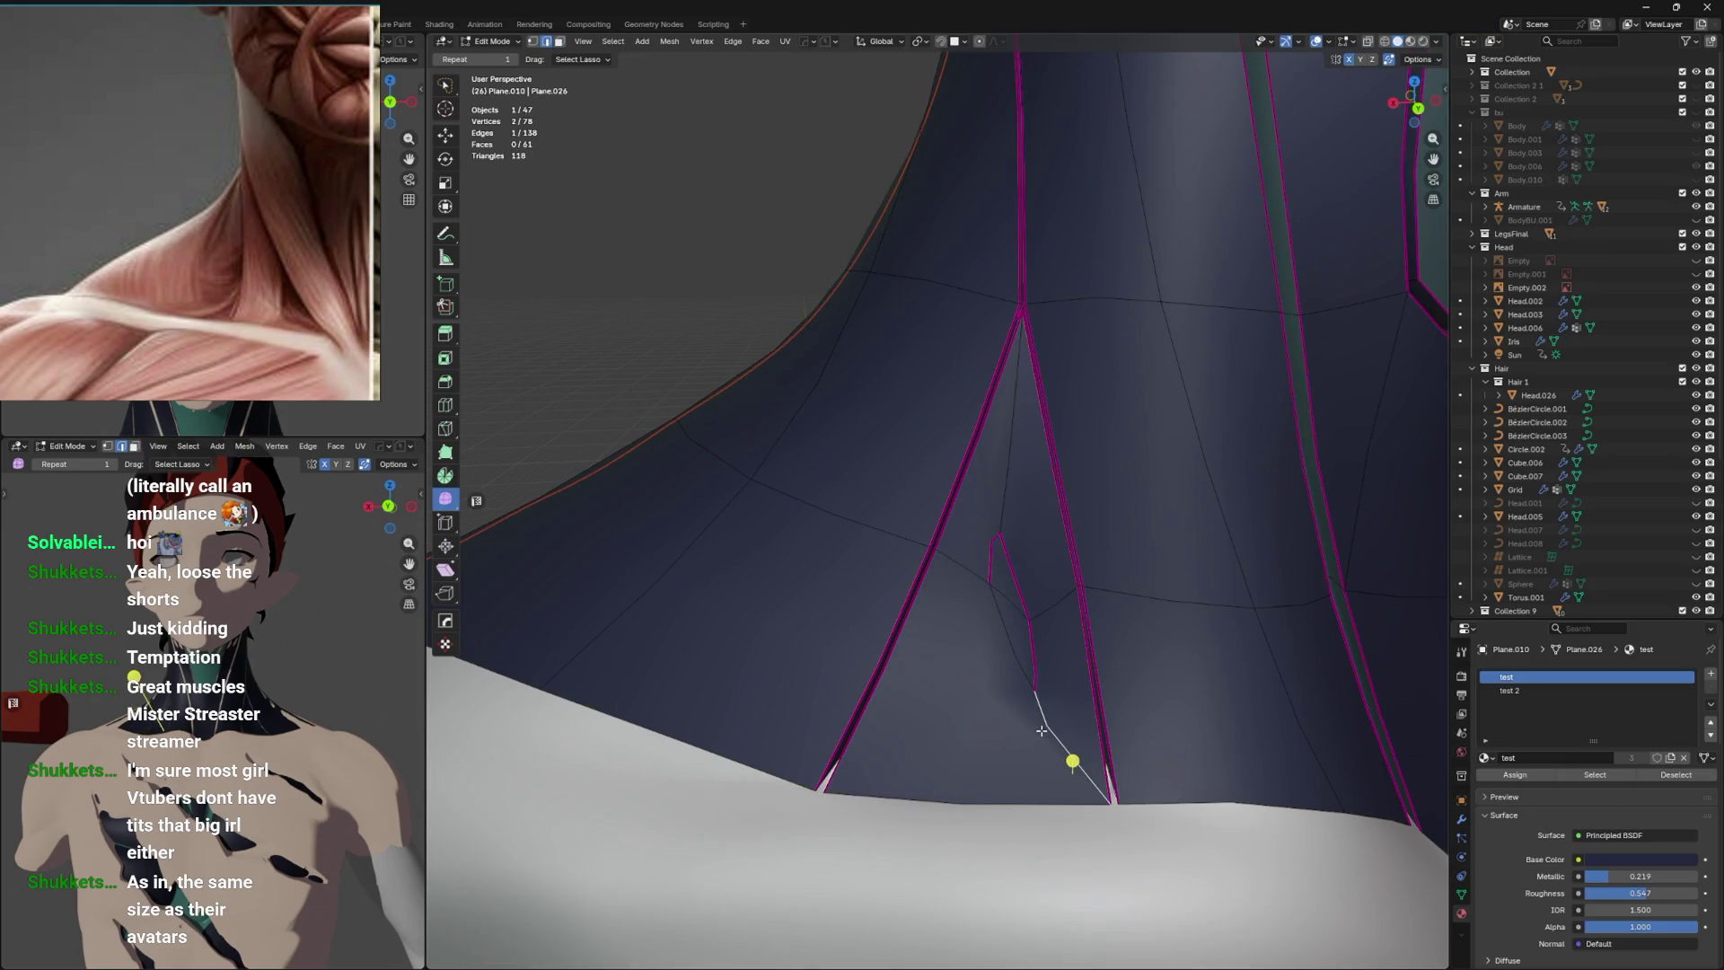
pyautogui.hotkey('ctrl', 'x')
pyautogui.hotkey('ctrl', 'z')
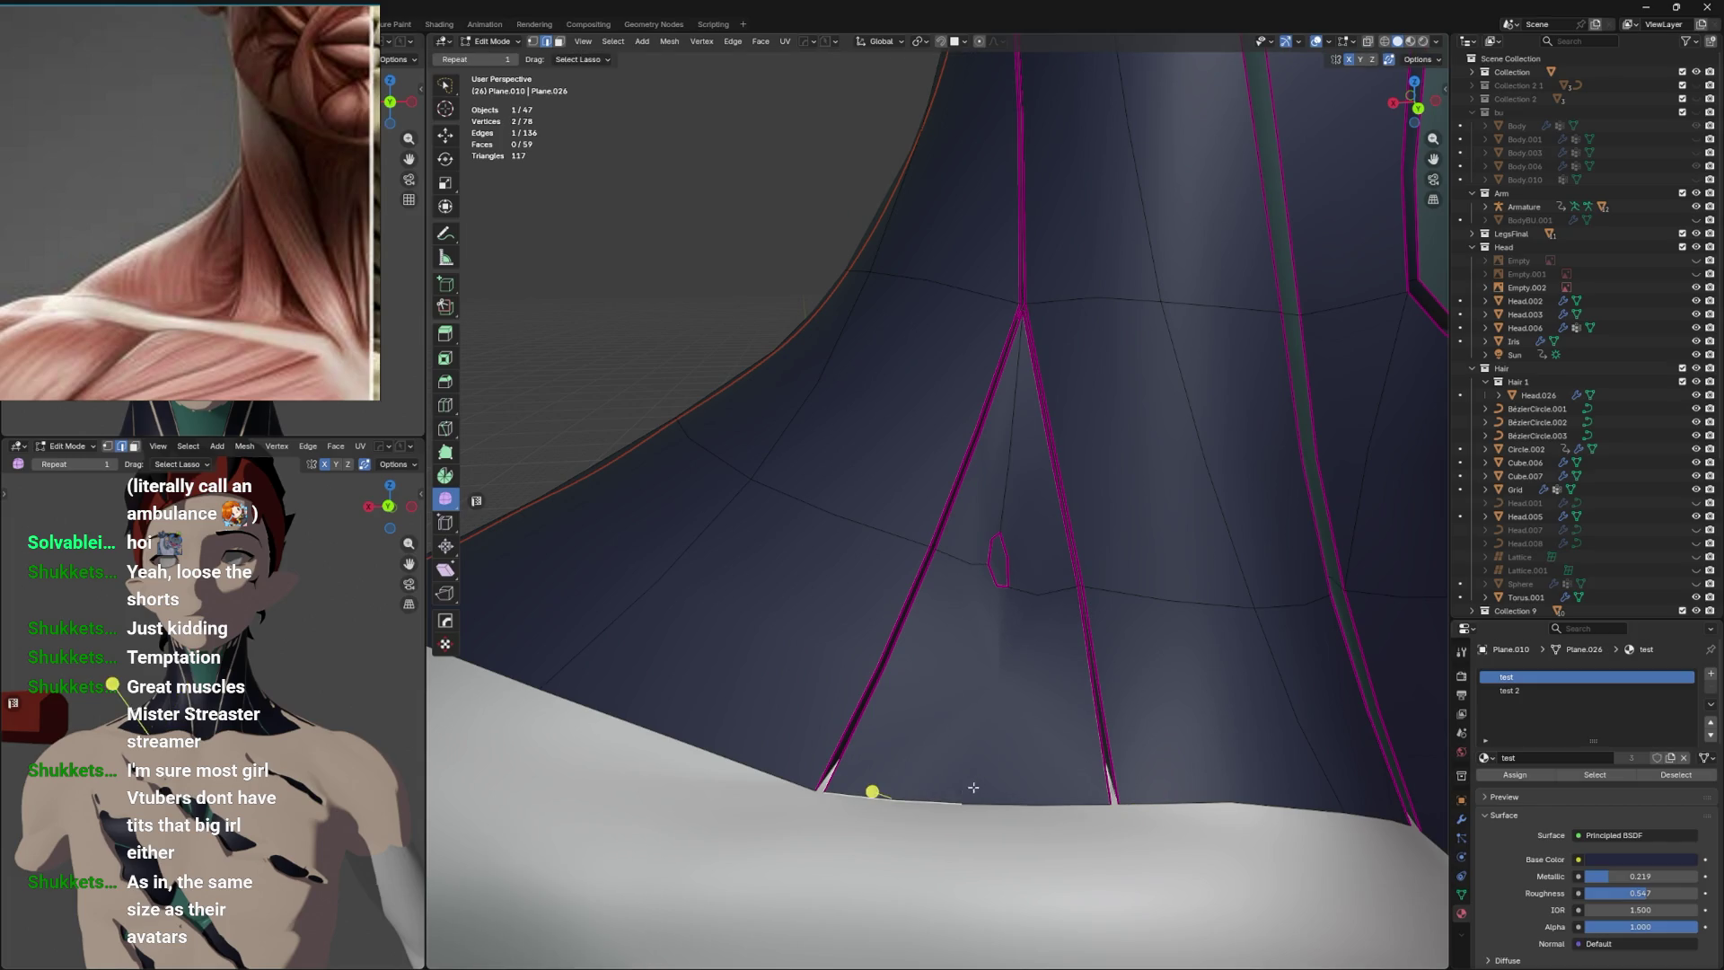
# Bevel the selected outline vertex with two segments.
pyautogui.hotkey('ctrl', 'shift', 'b')
pyautogui.click(1049, 725)
pyautogui.hotkey('ctrl', 'z')
pyautogui.hotkey('ctrl', 'shift', 'b')
pyautogui.scroll(-3)
pyautogui.click(1071, 706)
# Crease the edges of the small triangle face and clear their sharp marking.
pyautogui.click(976, 612)
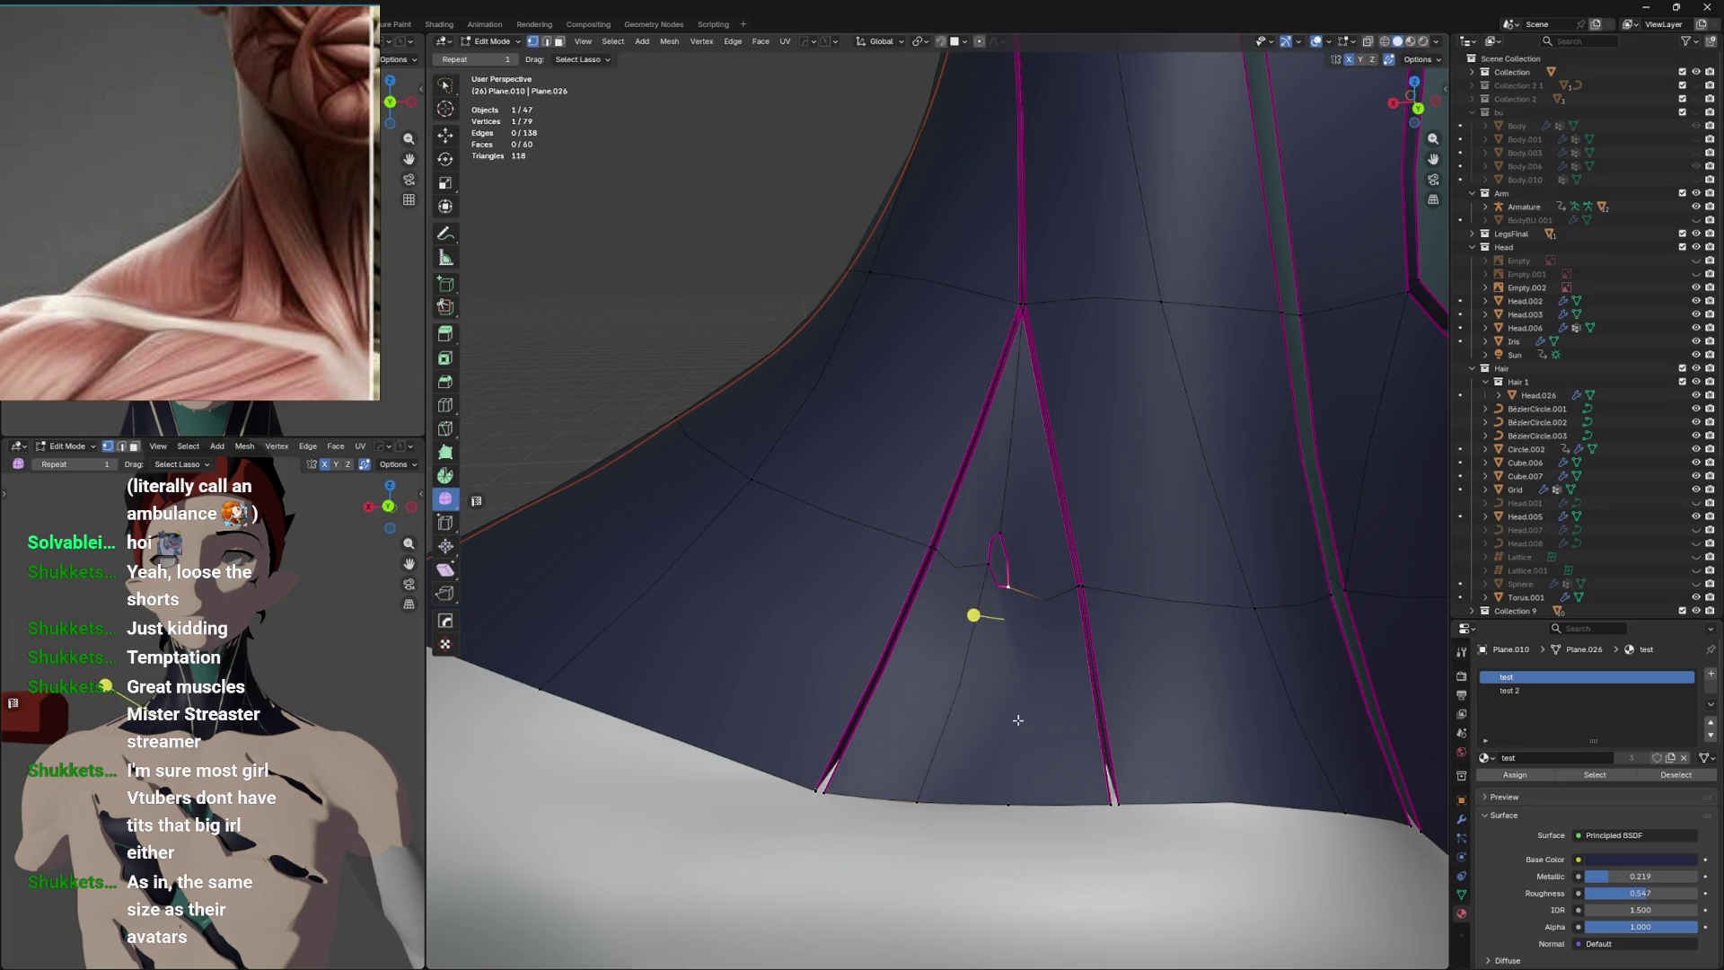
pyautogui.press('3')
pyautogui.click(998, 558)
pyautogui.hotkey('shift', 'e')
pyautogui.click(1187, 483)
pyautogui.press('1')
pyautogui.moveTo(1067, 556); pyautogui.dragTo(986, 607)
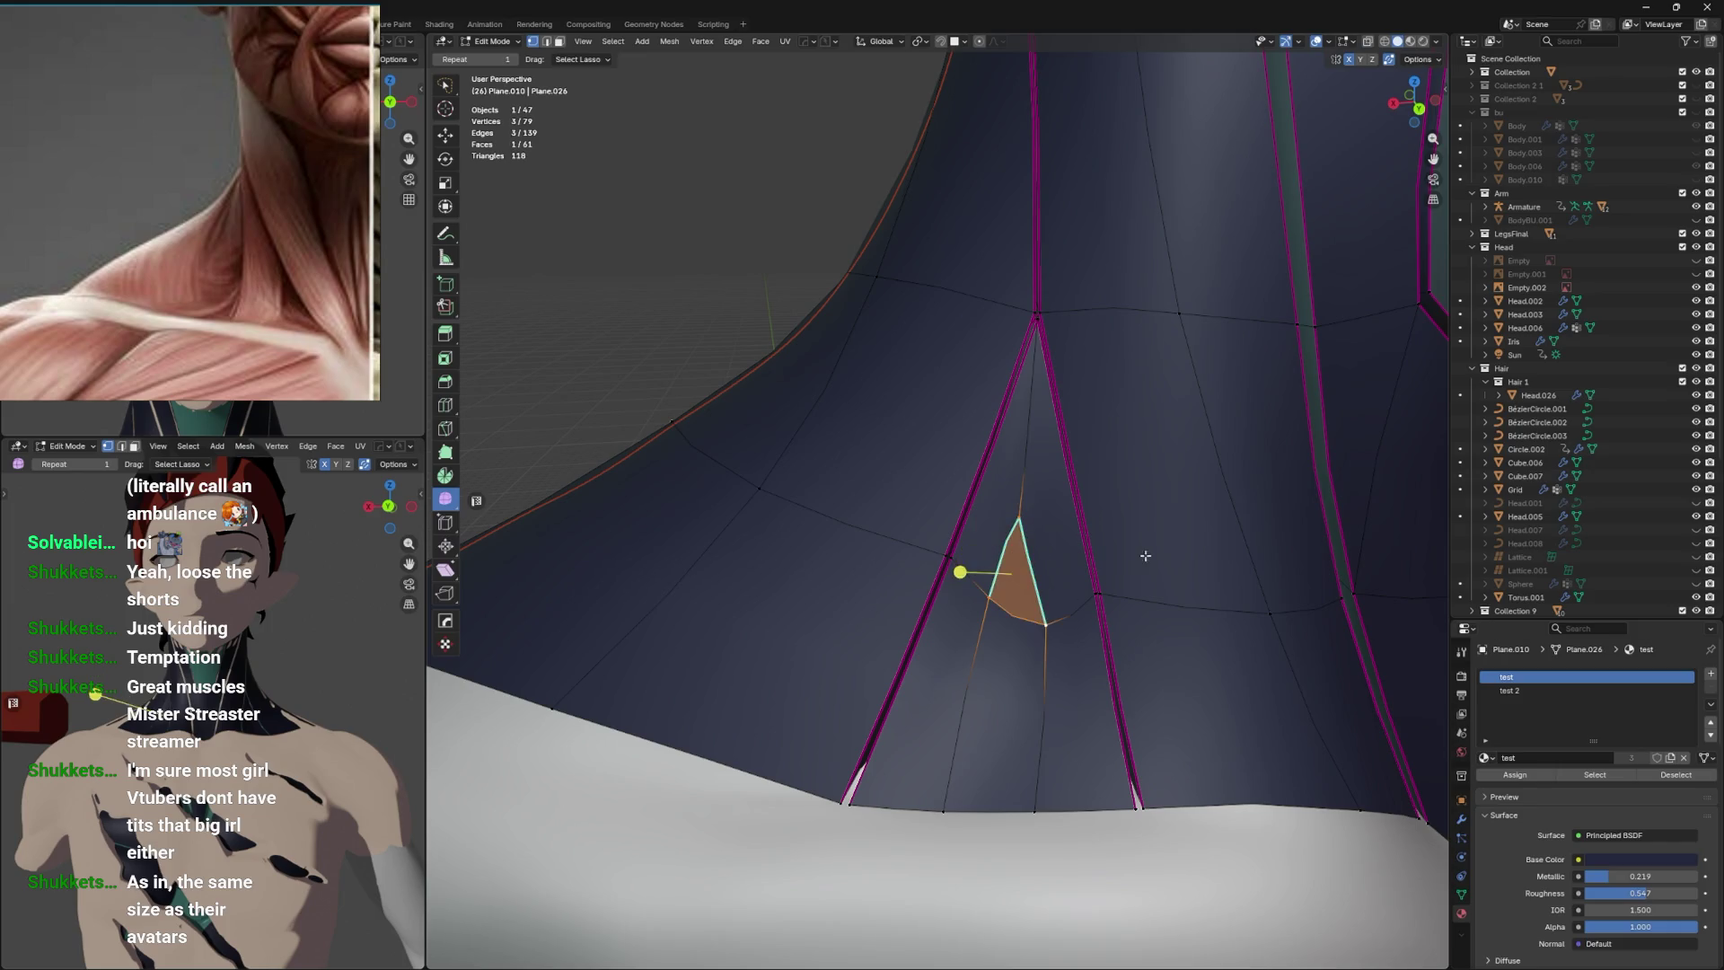
pyautogui.click(1192, 529)
pyautogui.hotkey('ctrl', 'e')
pyautogui.click(1189, 537)
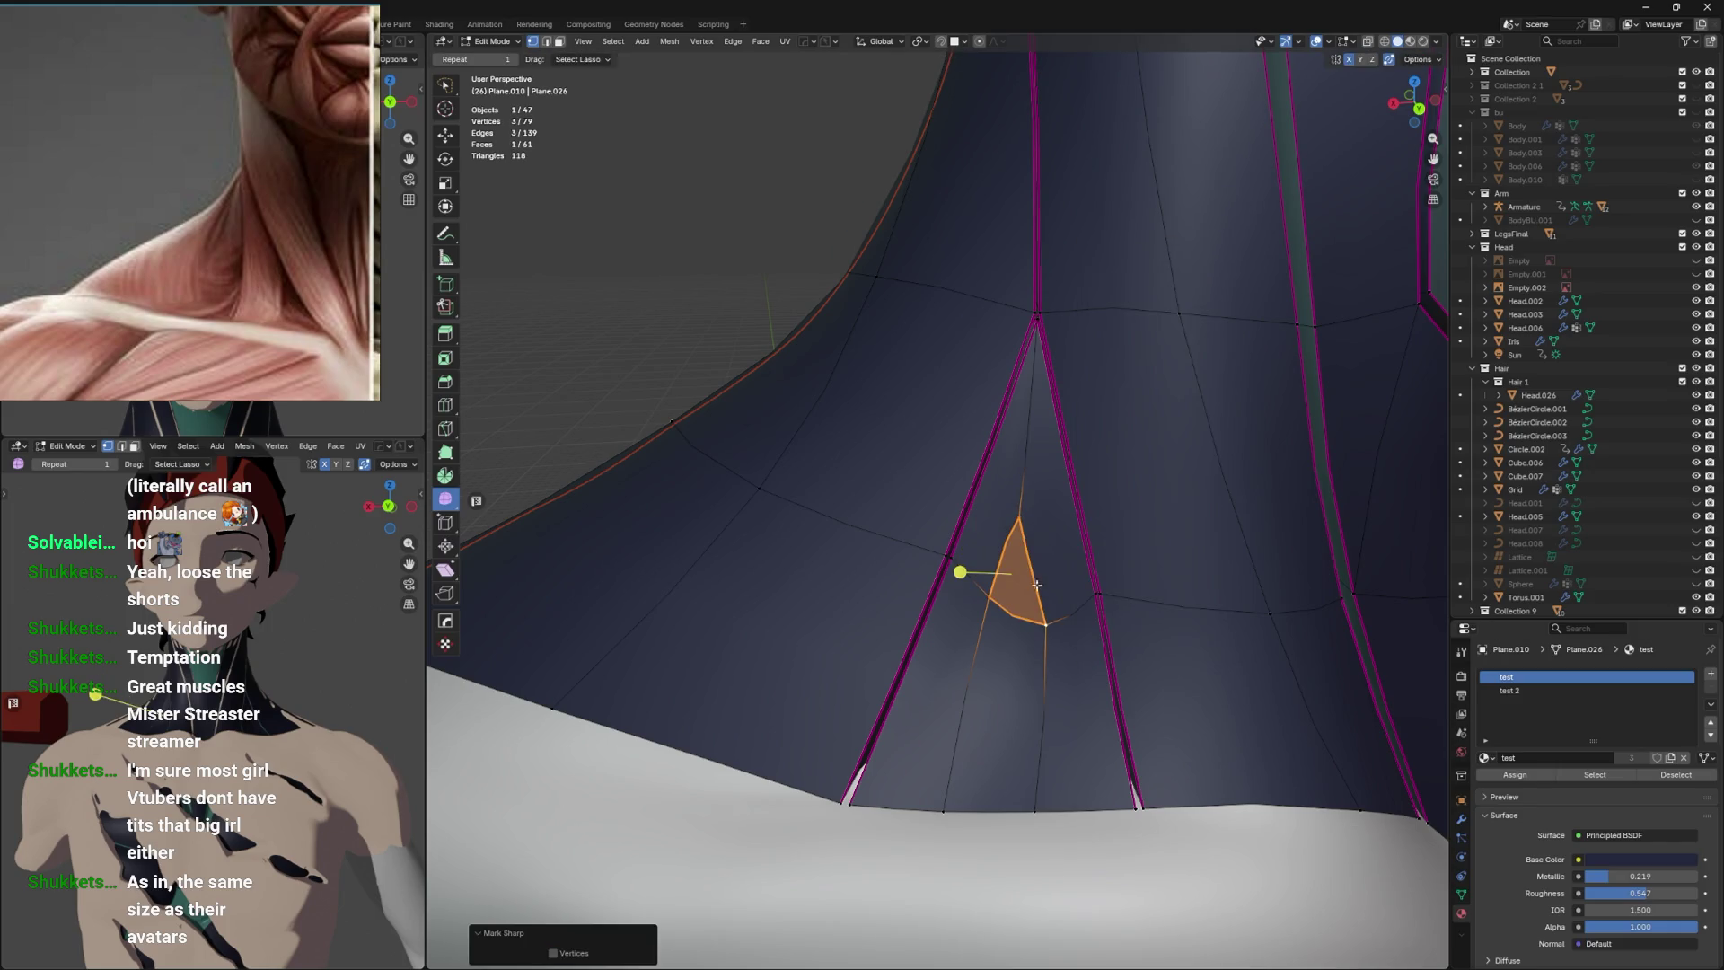
# Slide the vertex below the triangle and move the next outline vertex lower on the gash.
pyautogui.click(1046, 619)
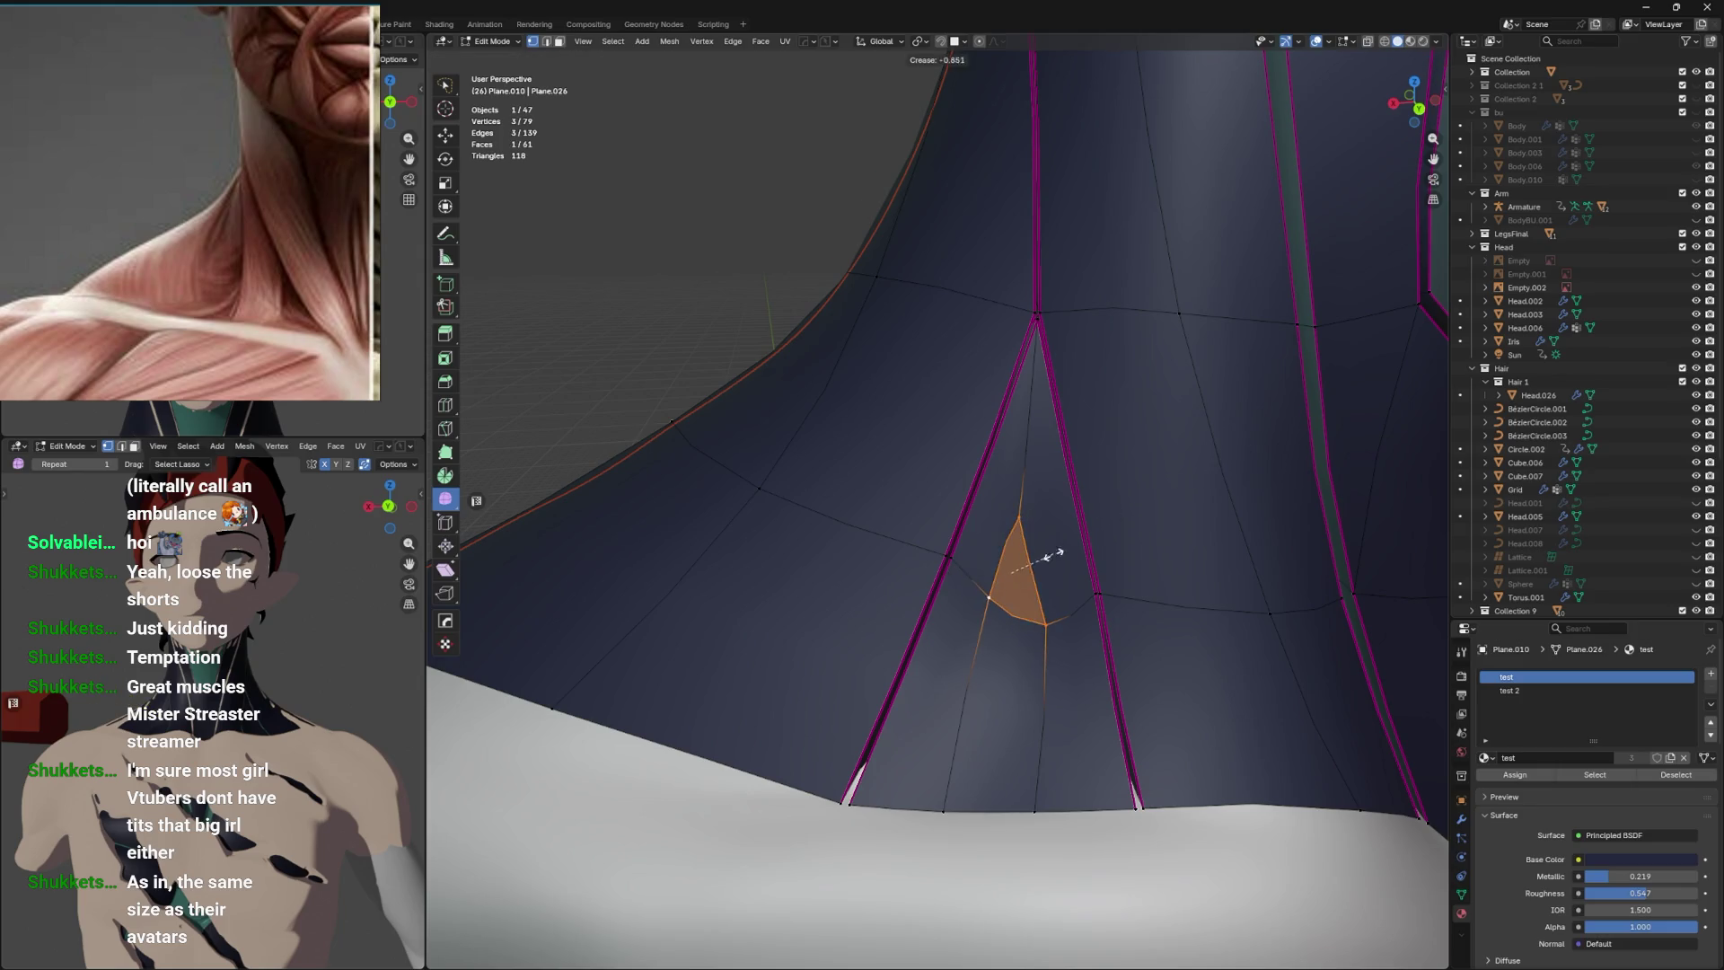
pyautogui.click(985, 581)
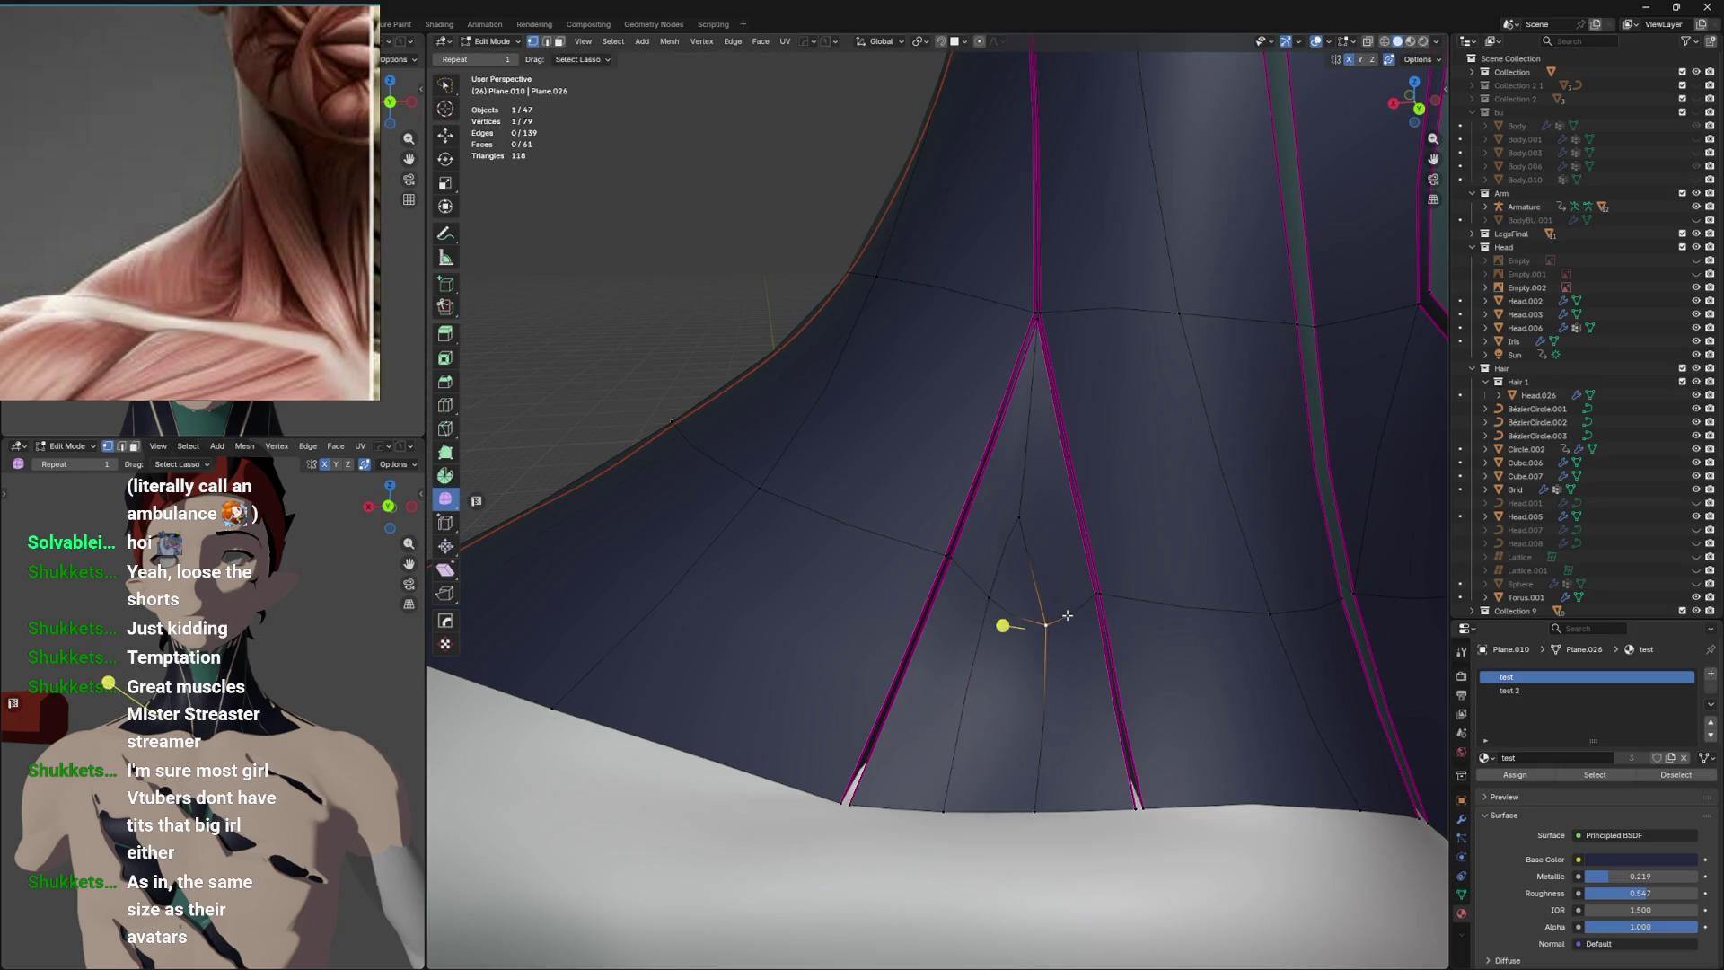
pyautogui.click(1073, 591)
pyautogui.click(1035, 811)
pyautogui.press('g')
pyautogui.click(1075, 811)
# Move another outline vertex and edge-slide an outline edge to refine the gash shape.
pyautogui.click(945, 813)
pyautogui.press('g')
pyautogui.click(874, 809)
pyautogui.click(993, 596)
pyautogui.press('g')
pyautogui.press('g')
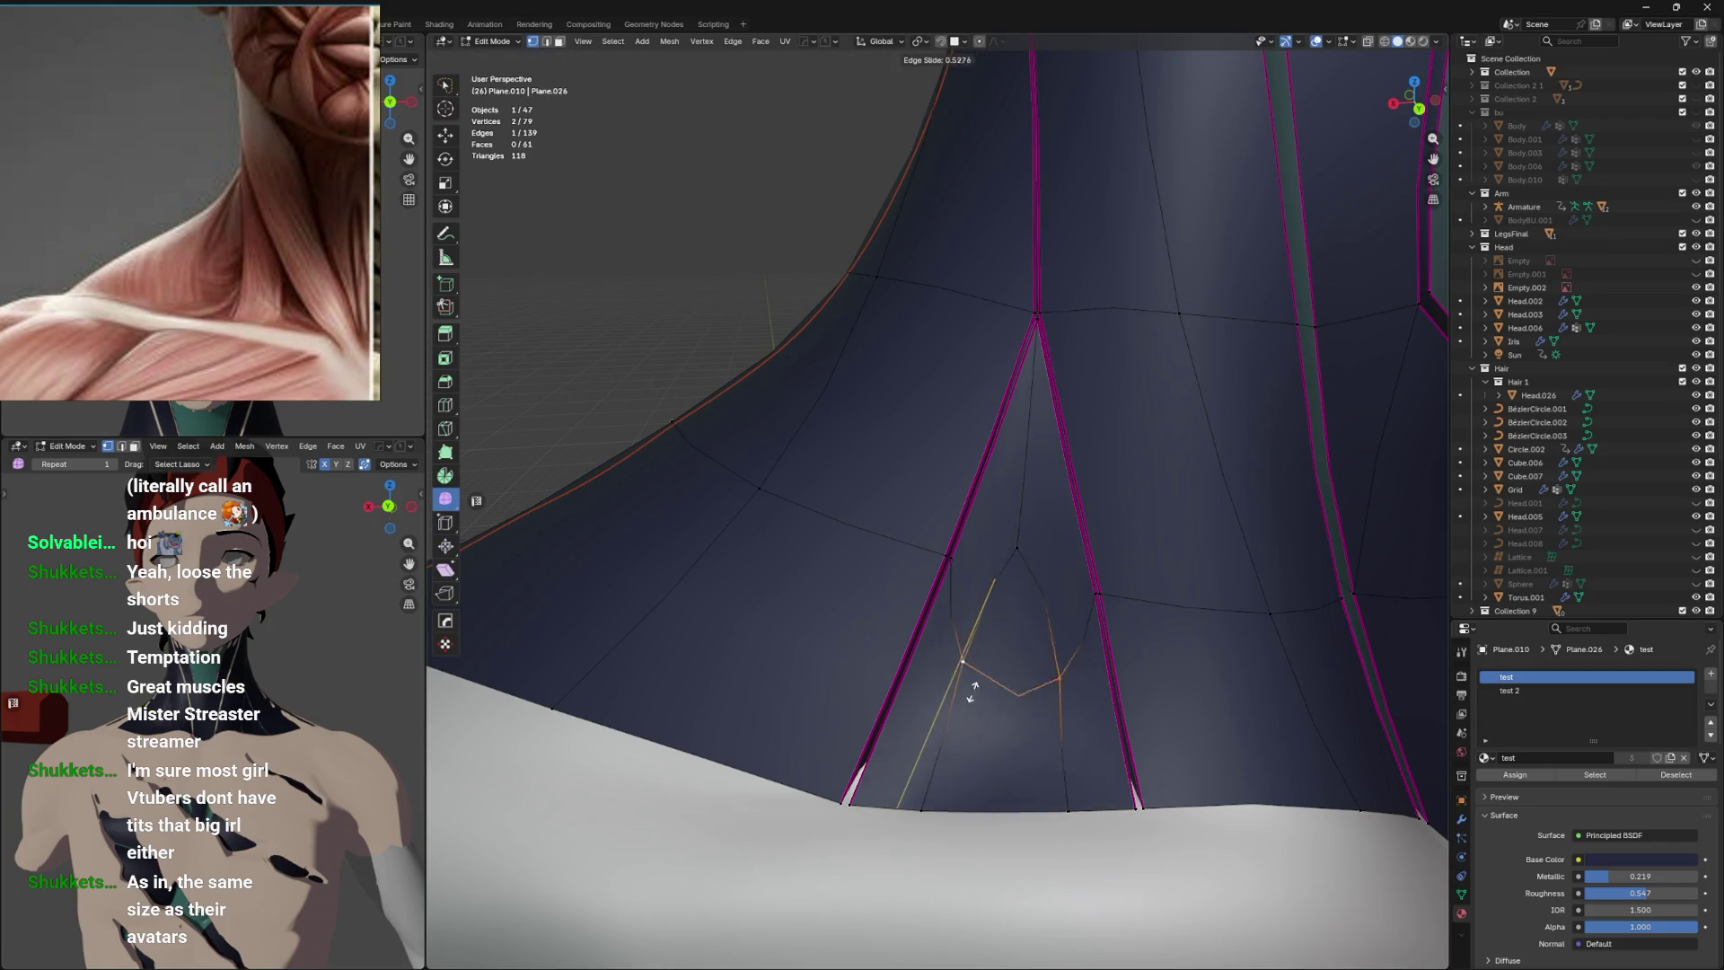
pyautogui.click(973, 669)
pyautogui.click(1019, 538)
# Slide the upper gash vertex and assign the test 2 material to both gash faces.
pyautogui.press('g')
pyautogui.press('g')
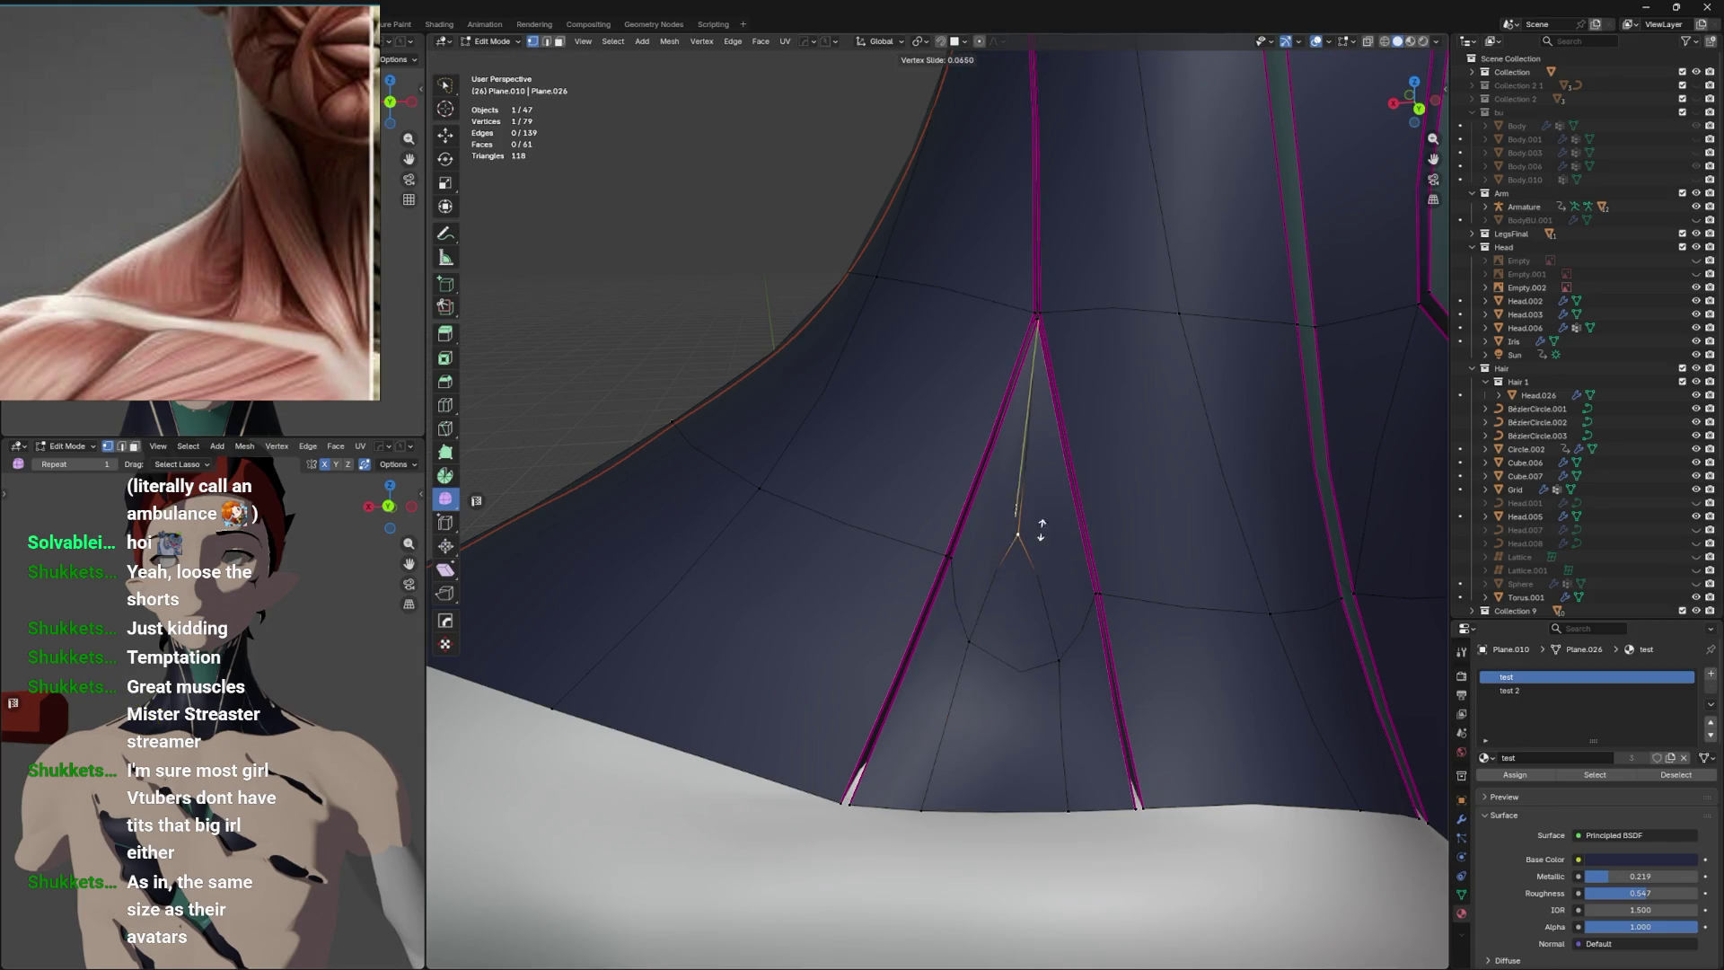
pyautogui.click(1016, 690)
pyautogui.press('3')
pyautogui.click(1001, 619)
pyautogui.click(994, 682)
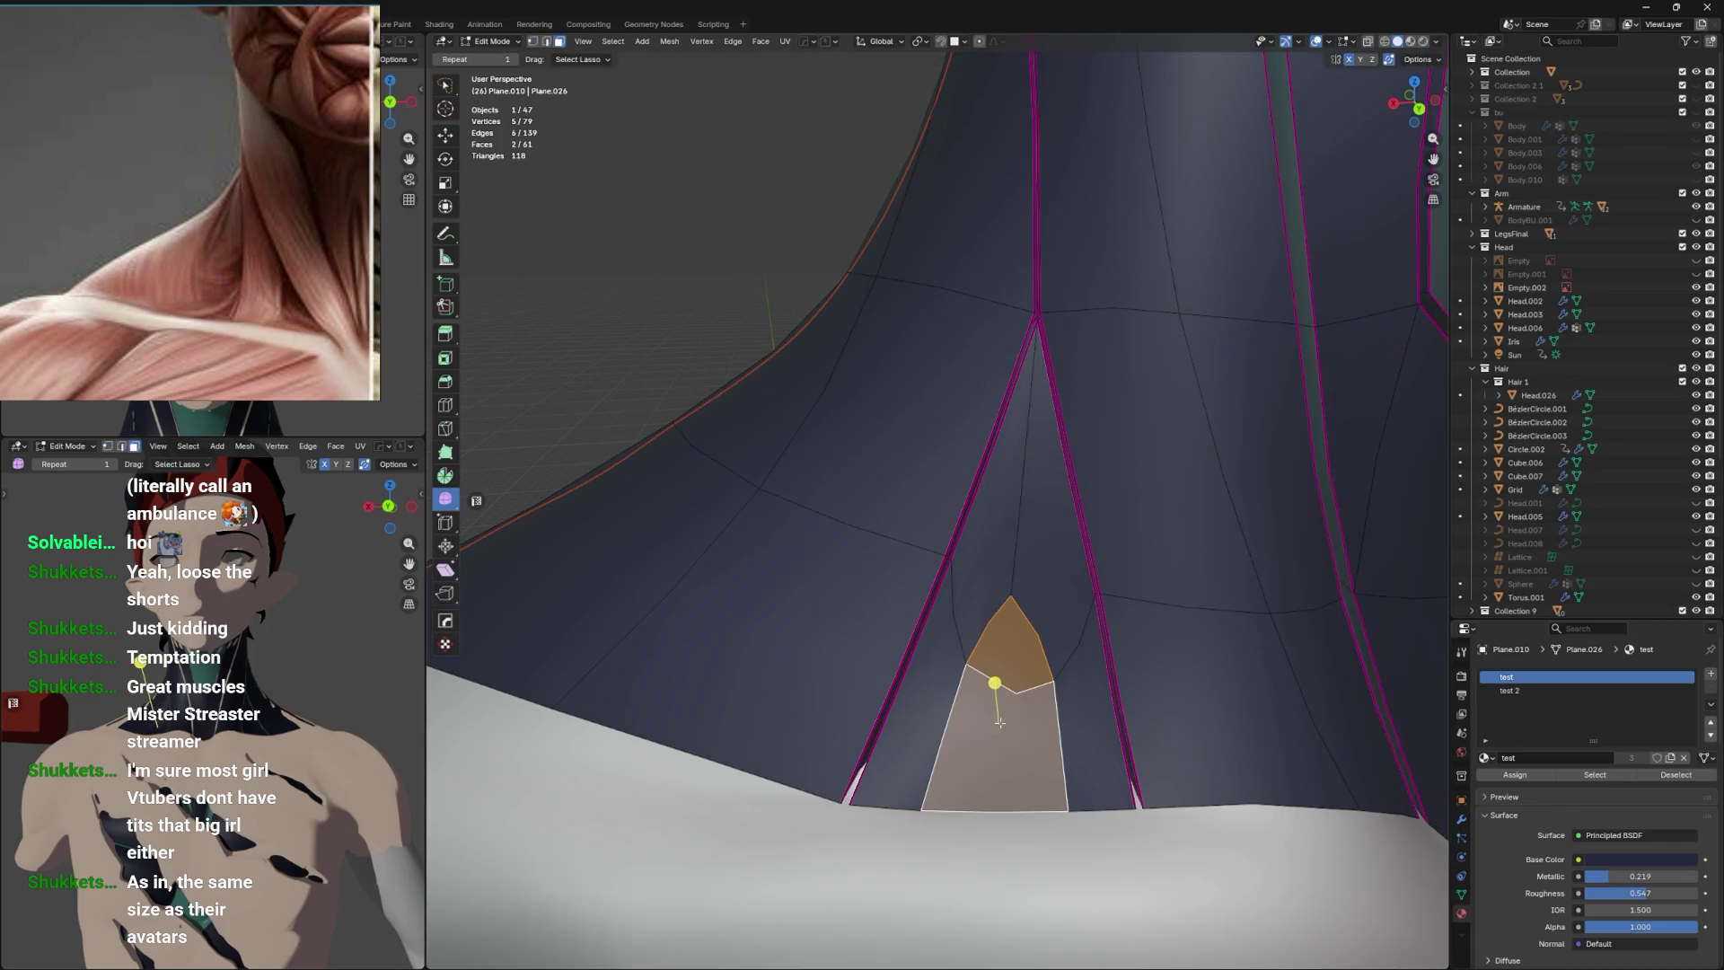
pyautogui.click(1516, 690)
pyautogui.click(1515, 774)
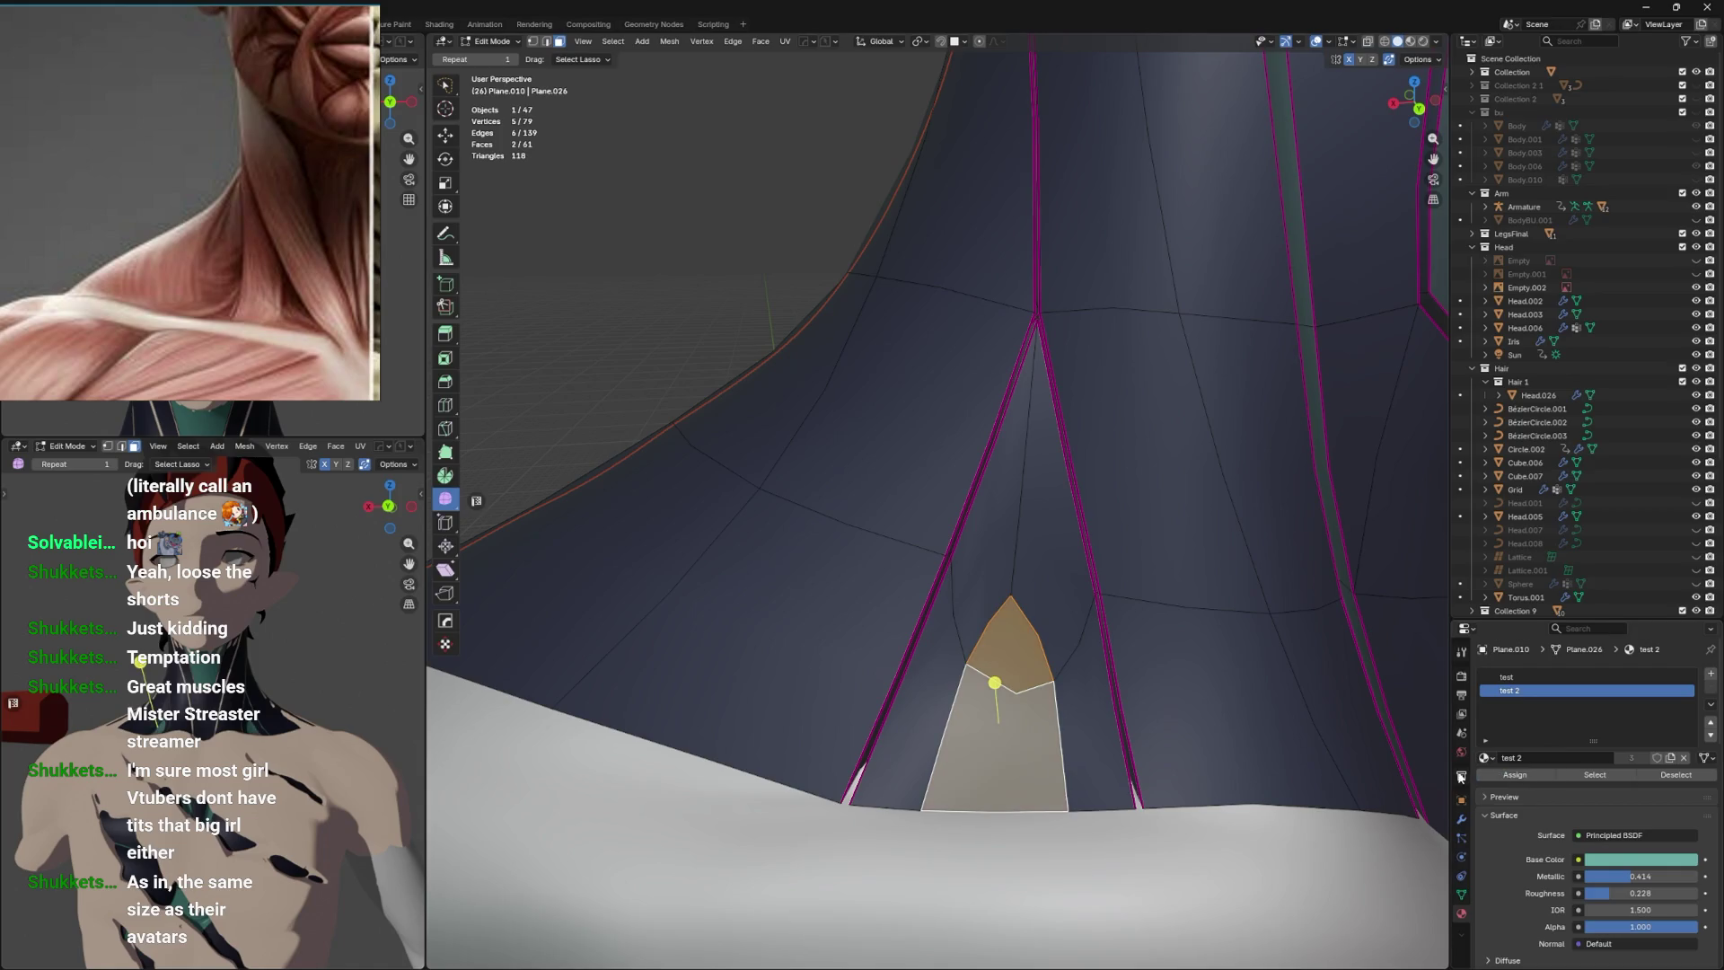
pyautogui.press('Tab')
pyautogui.scroll(-3)
pyautogui.moveTo(1091, 741); pyautogui.dragTo(1117, 725)
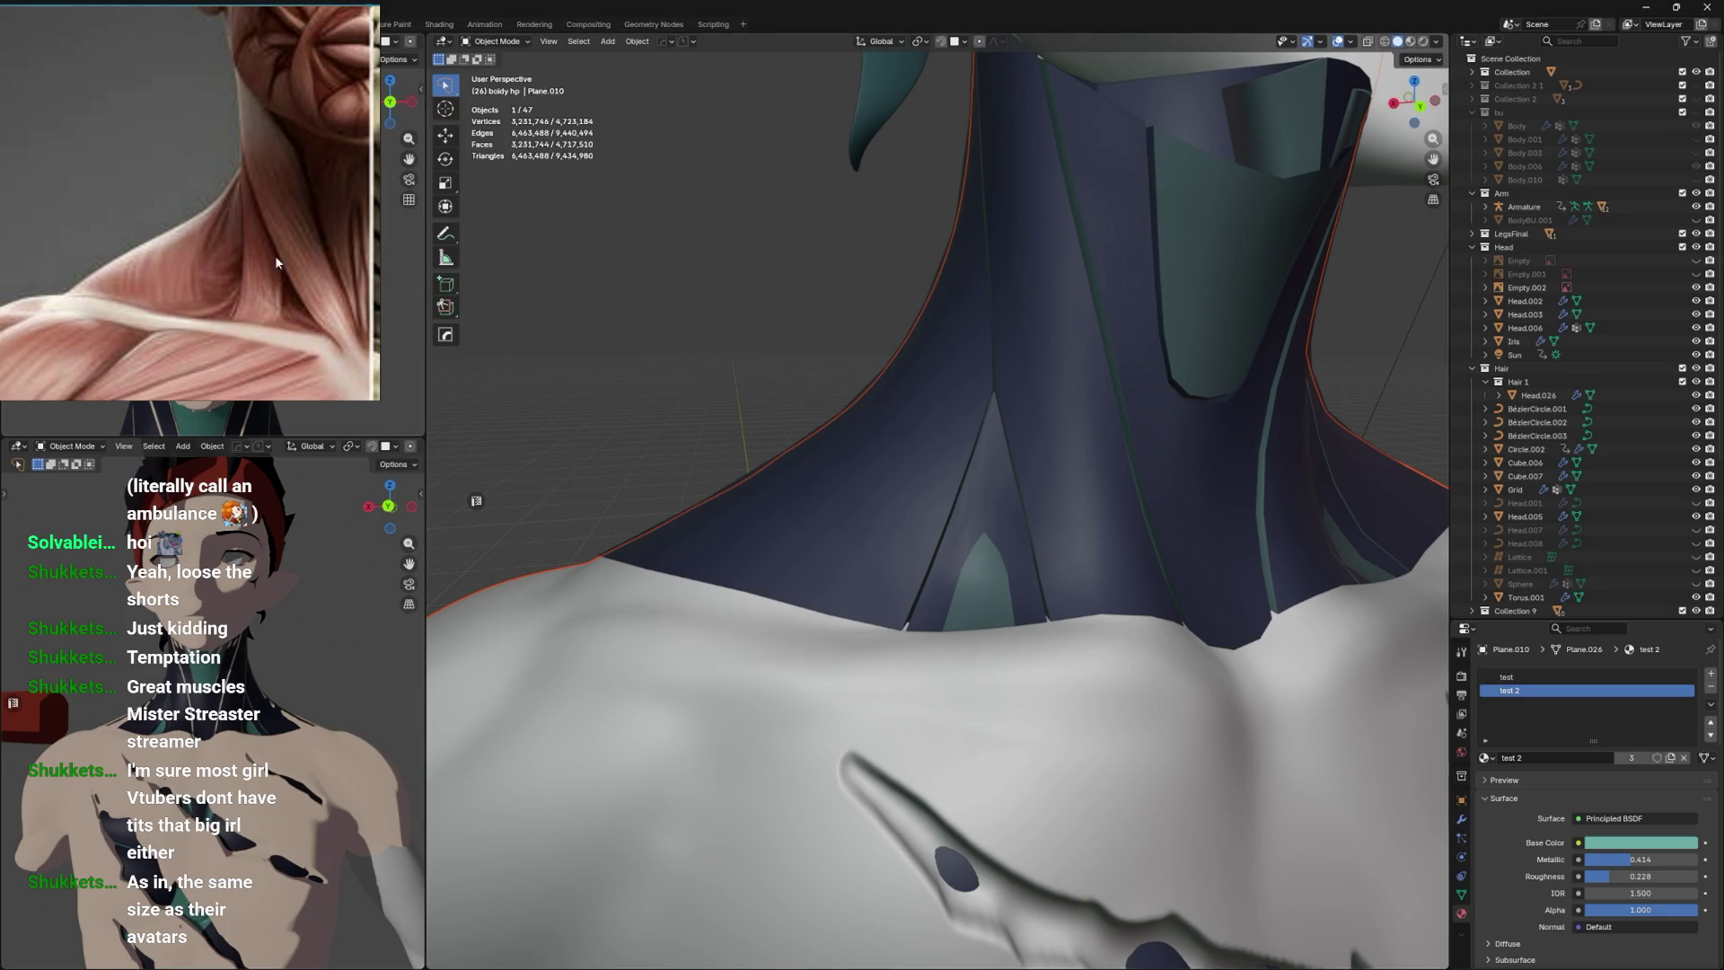
pyautogui.scroll(3)
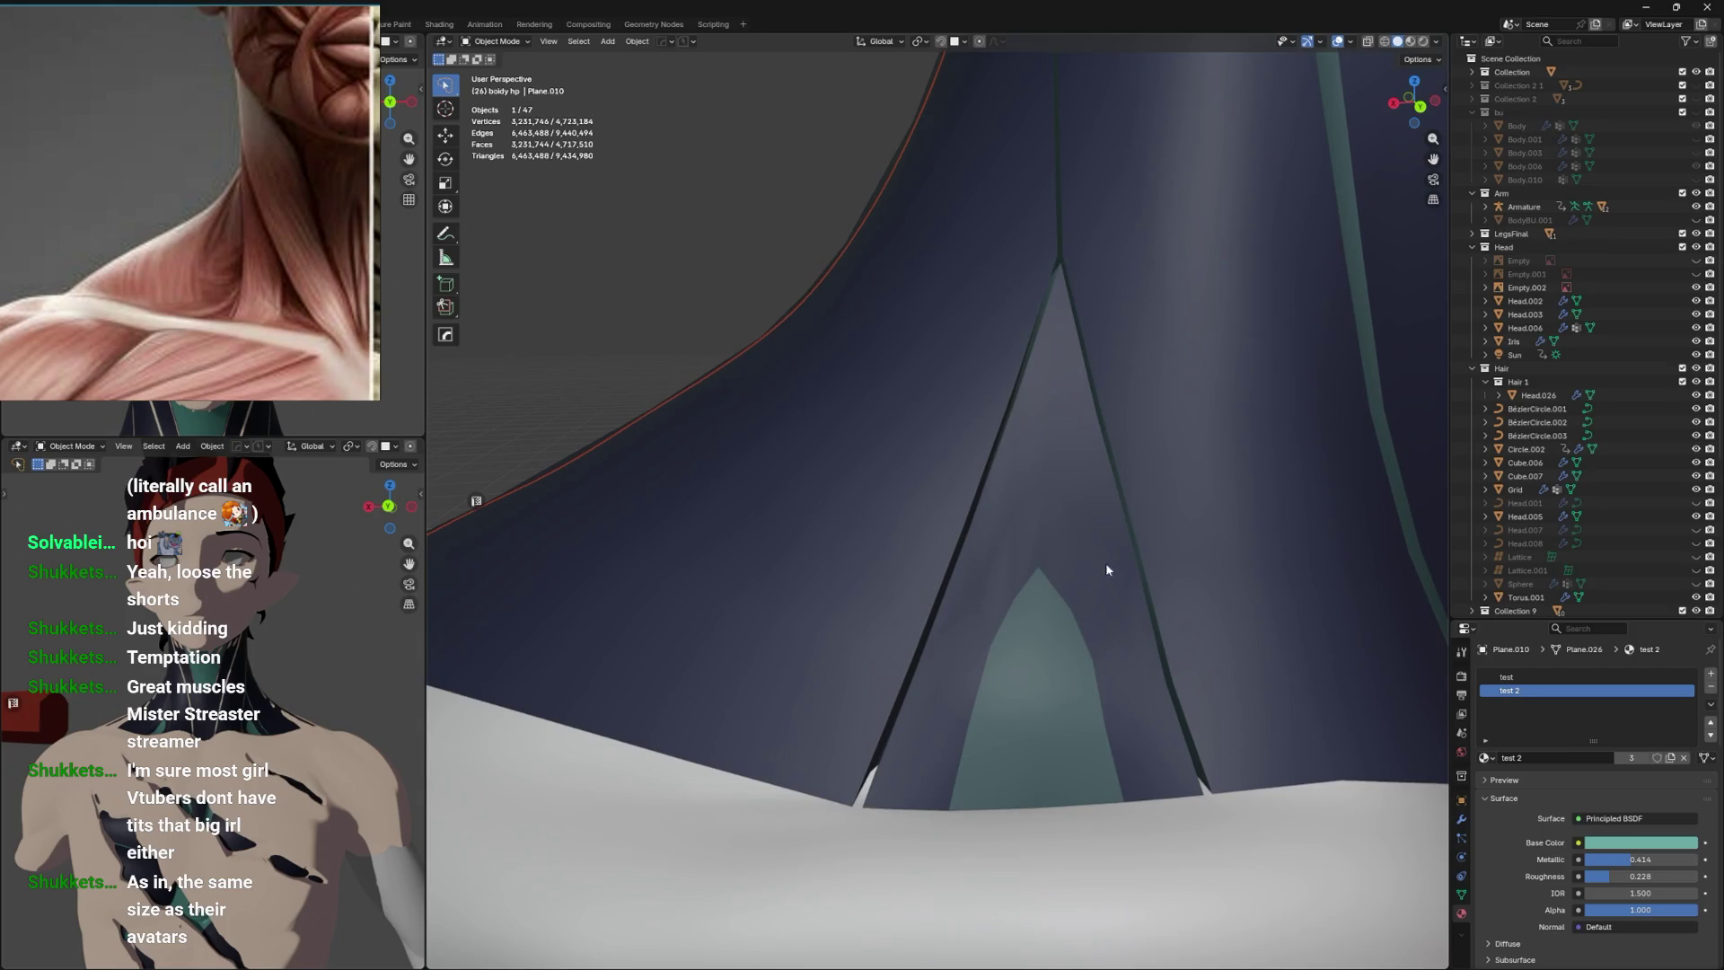
# Add an unslid loop cut around the collar across the gash.
pyautogui.press('Tab')
pyautogui.press('1')
pyautogui.click(1055, 596)
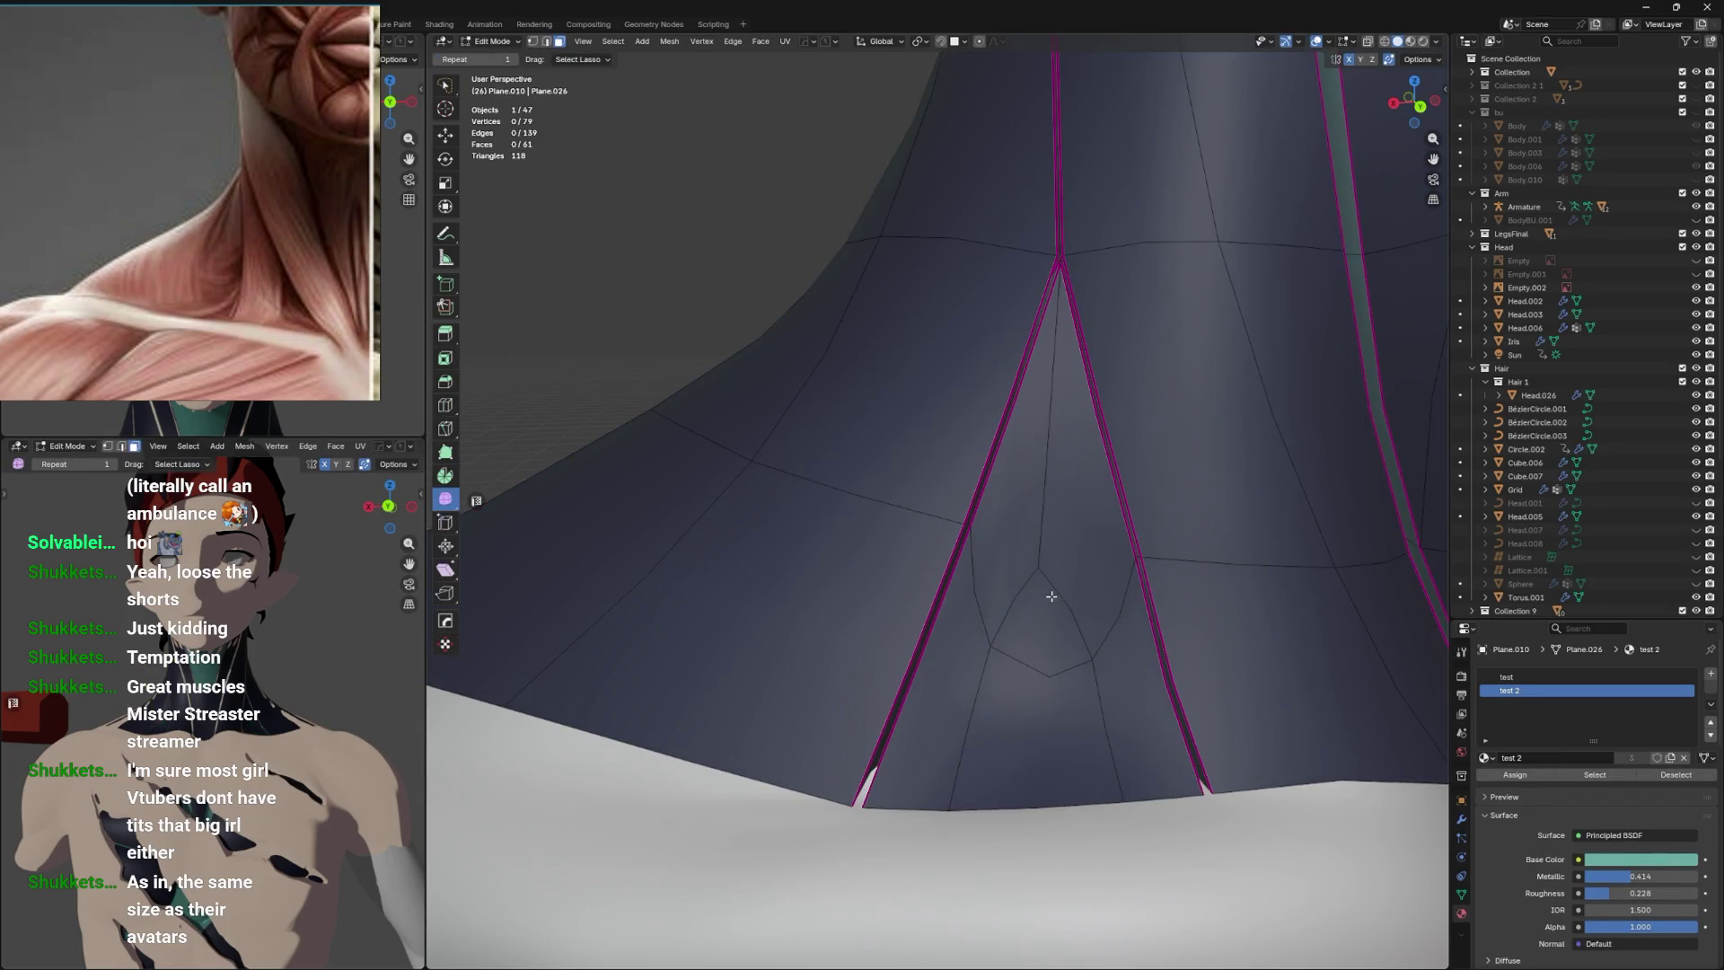
pyautogui.scroll(-3)
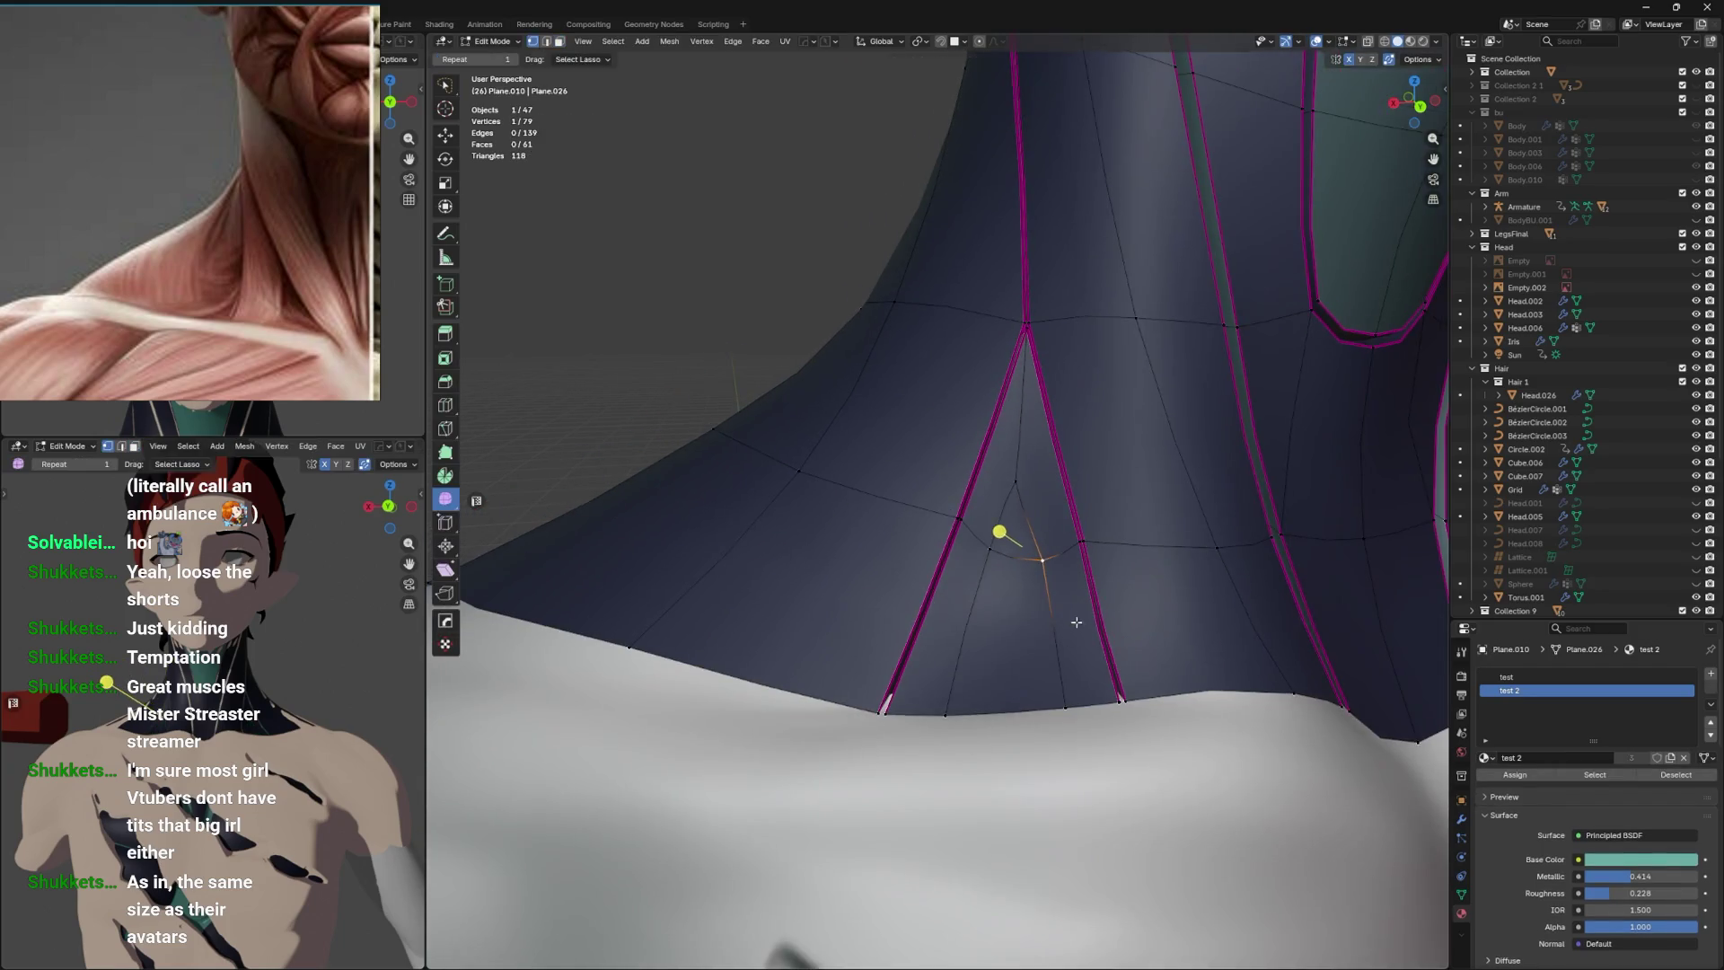
pyautogui.hotkey('ctrl', 'r')
pyautogui.click(1081, 620)
pyautogui.rightClick(1081, 620)
pyautogui.scroll(3)
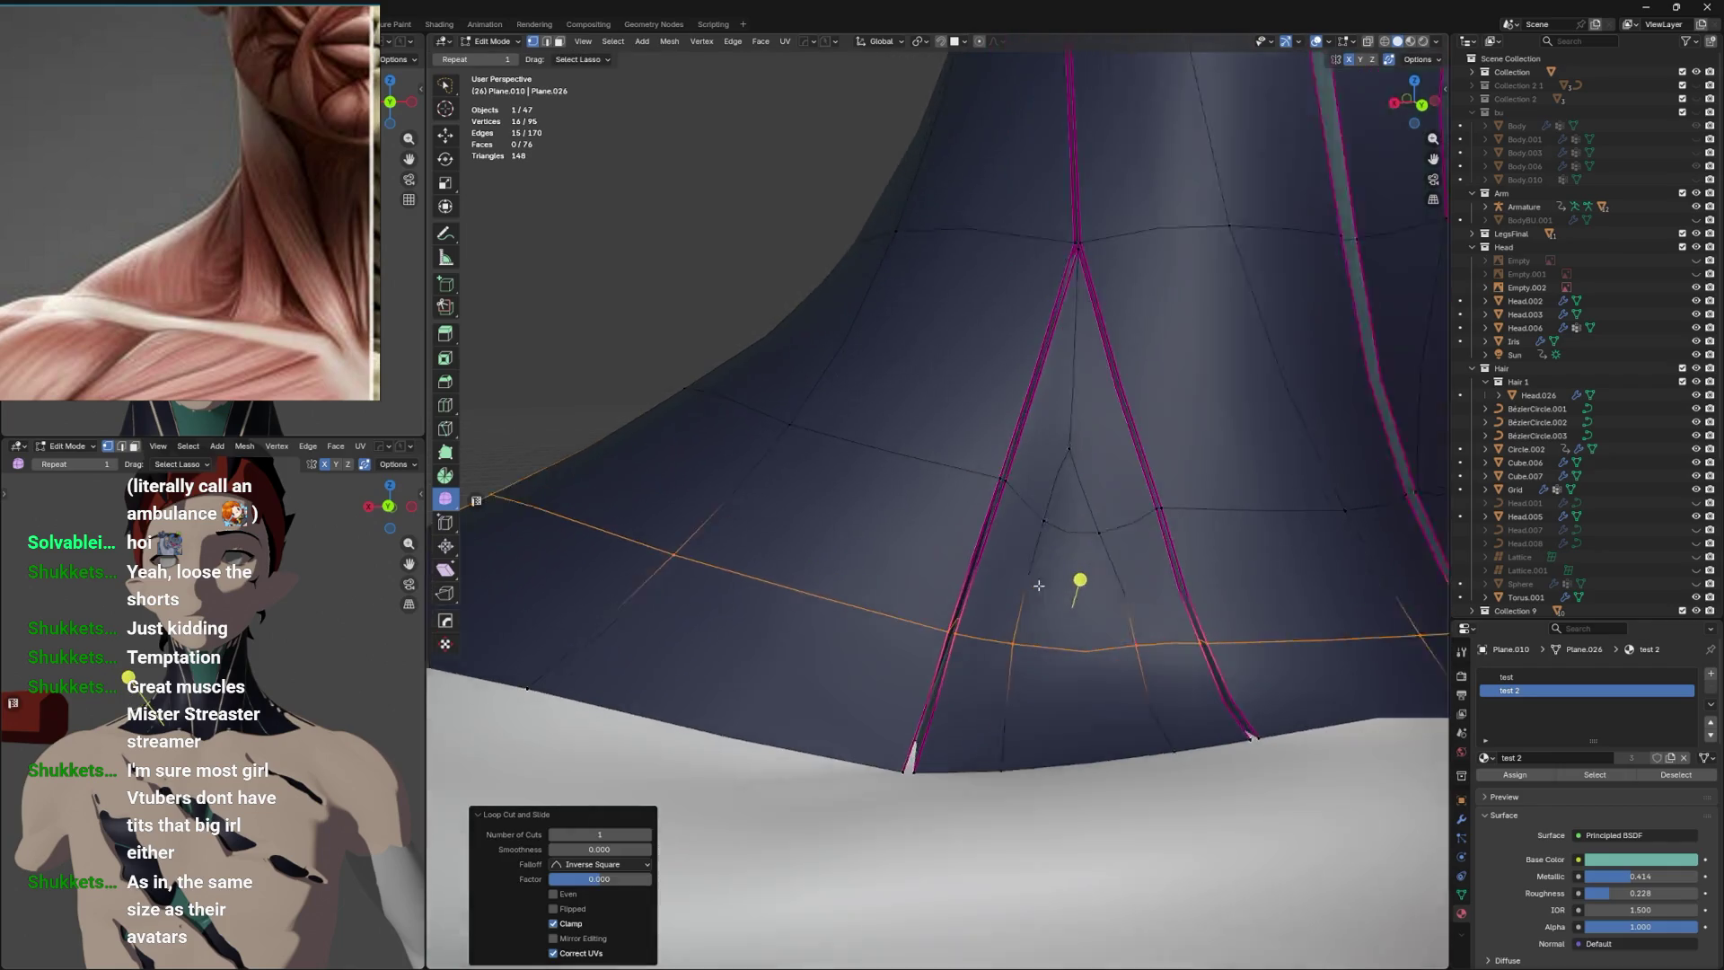
# Save, then slide new loop vertices onto their neighbours to merge them.
pyautogui.click(1056, 536)
pyautogui.hotkey('ctrl', 's')
pyautogui.press('g')
pyautogui.press('g')
pyautogui.click(959, 516)
pyautogui.press('g')
pyautogui.press('g')
pyautogui.click(1023, 603)
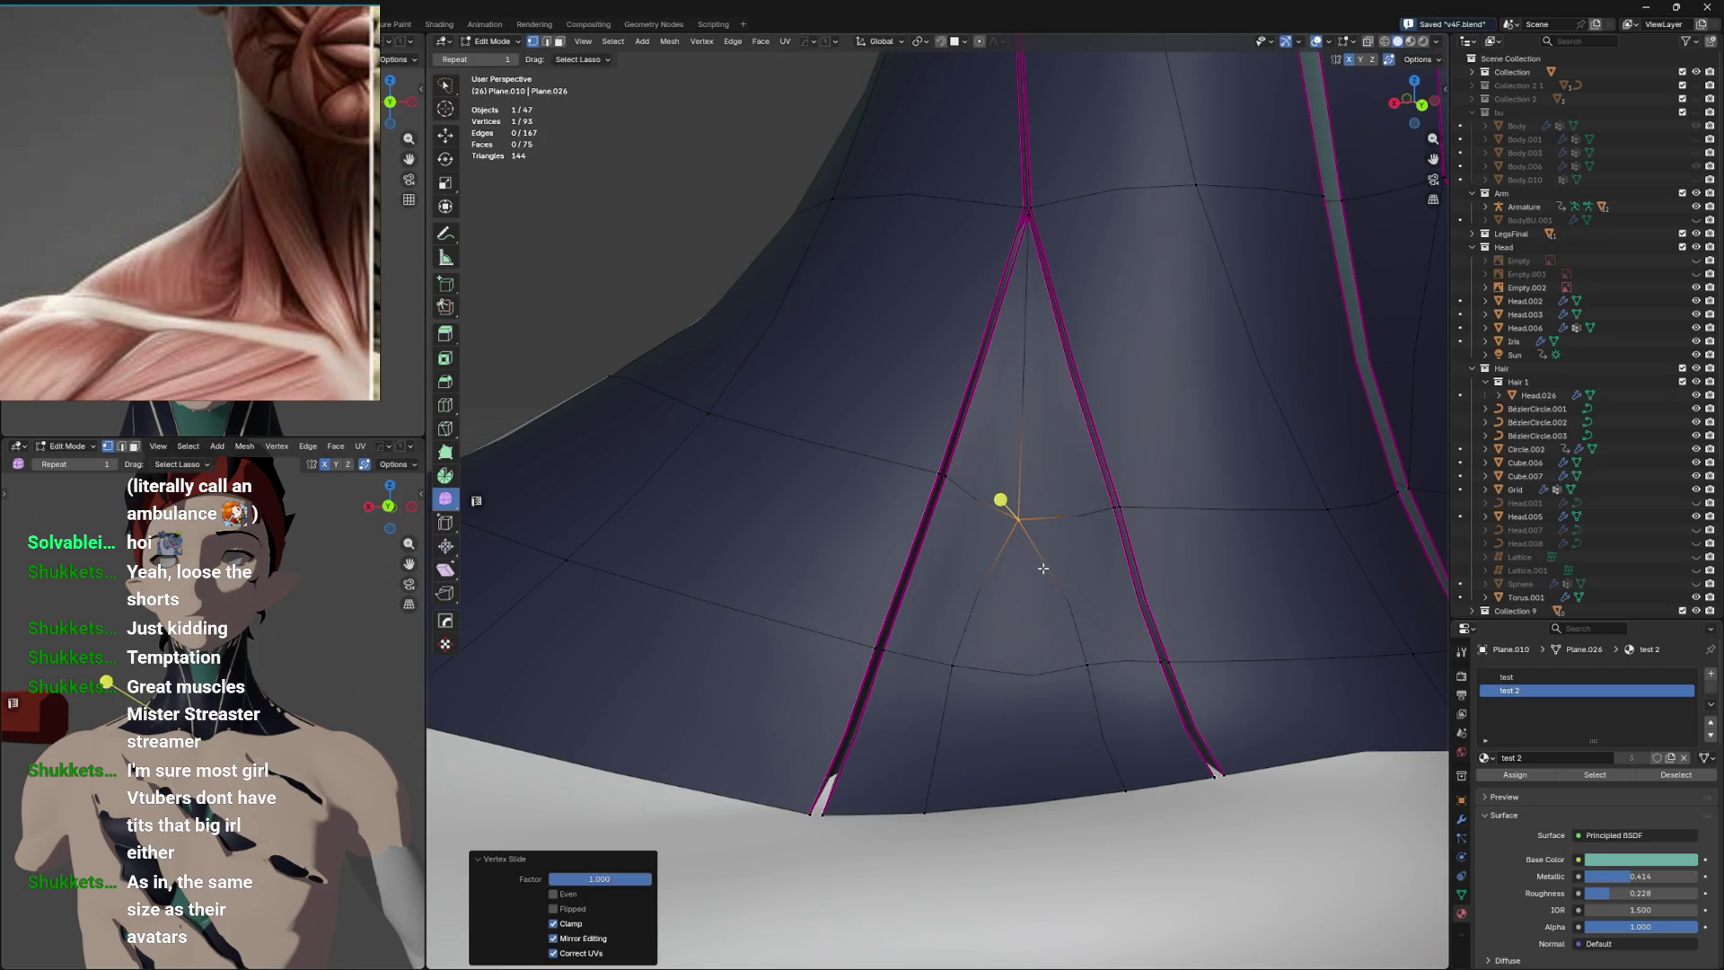
pyautogui.click(1047, 551)
pyautogui.moveTo(1038, 585); pyautogui.dragTo(1023, 595)
pyautogui.click(973, 580)
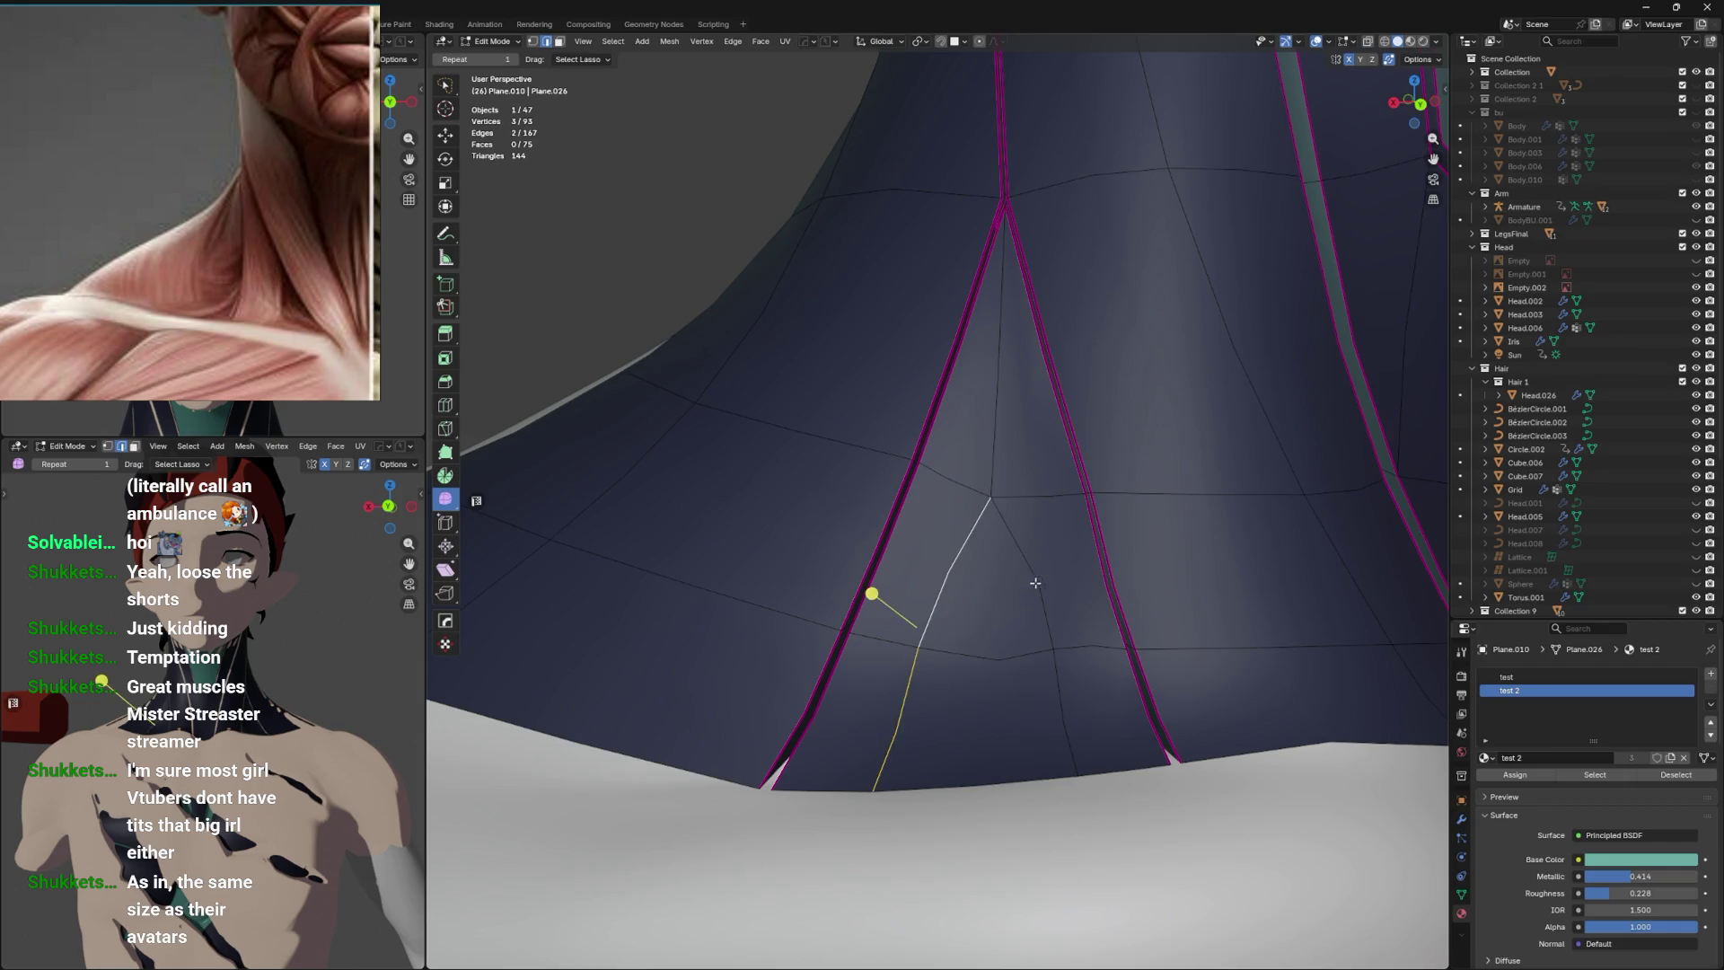
# Widen the bevel around the gash and push the inner gash vertices 0.137 m inward along Y.
pyautogui.click(1080, 545)
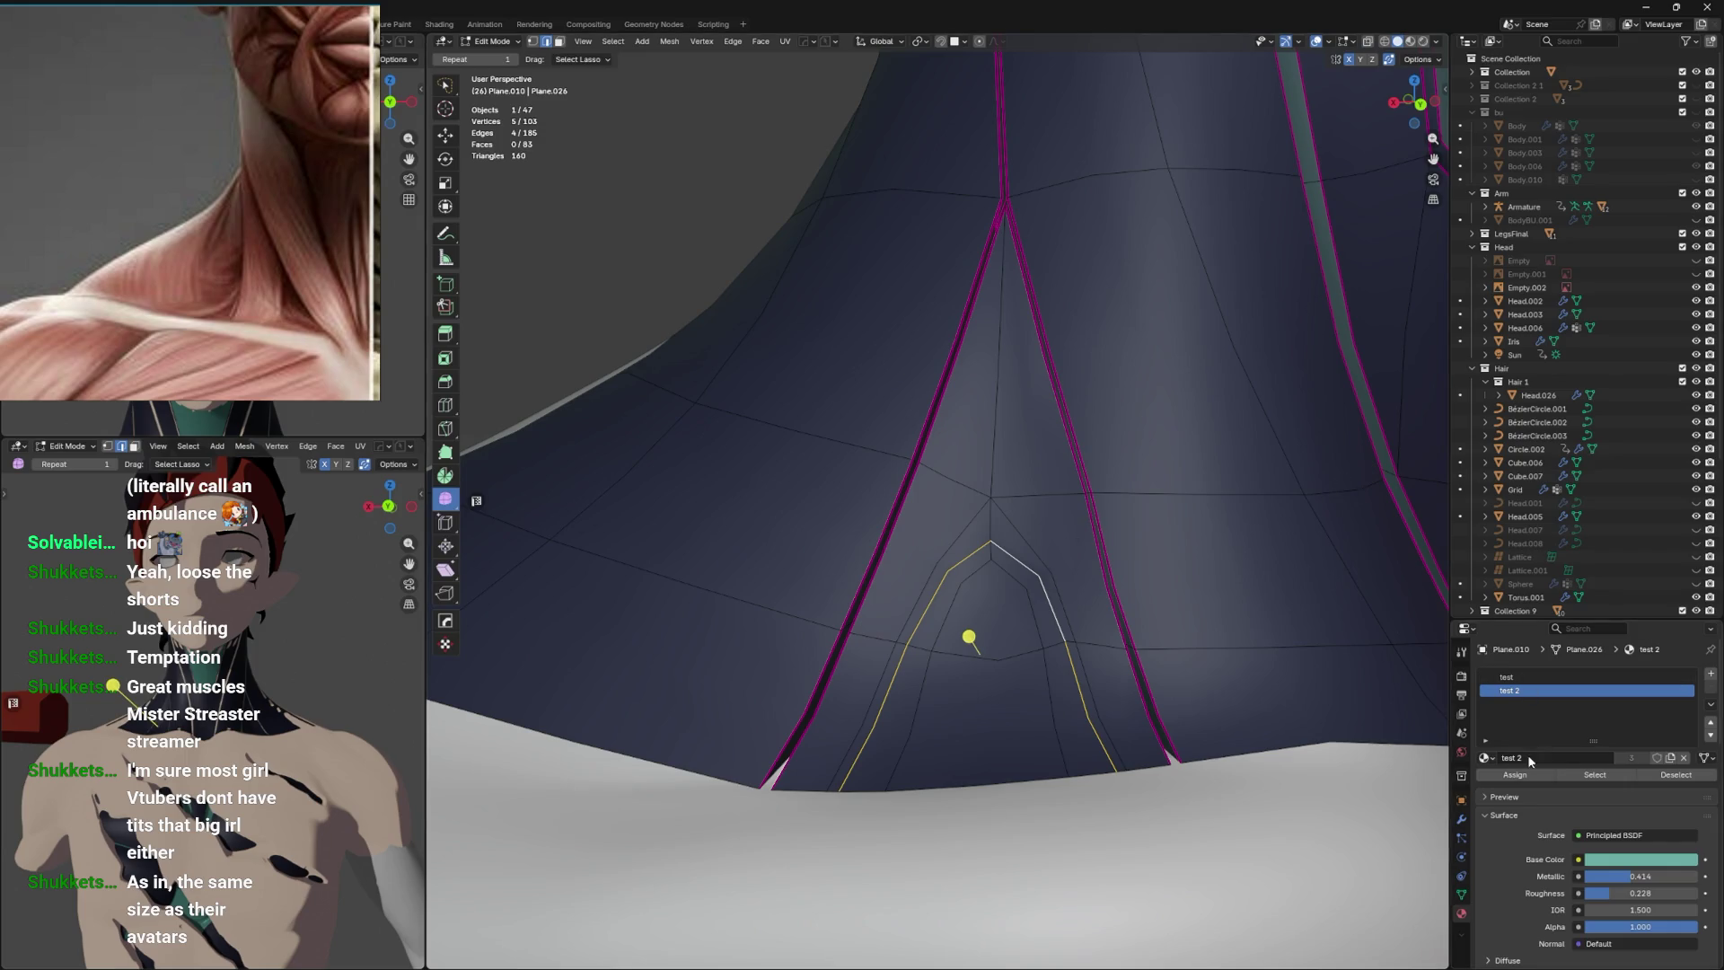
pyautogui.moveTo(969, 637); pyautogui.dragTo(1212, 755)
pyautogui.click(1461, 894)
pyautogui.click(1522, 799)
pyautogui.press('g')
pyautogui.press('y')
pyautogui.click(1273, 749)
# Shift the gash sideways along X, then fully crease the fold edges and mark them sharp.
pyautogui.press('g')
pyautogui.press('x')
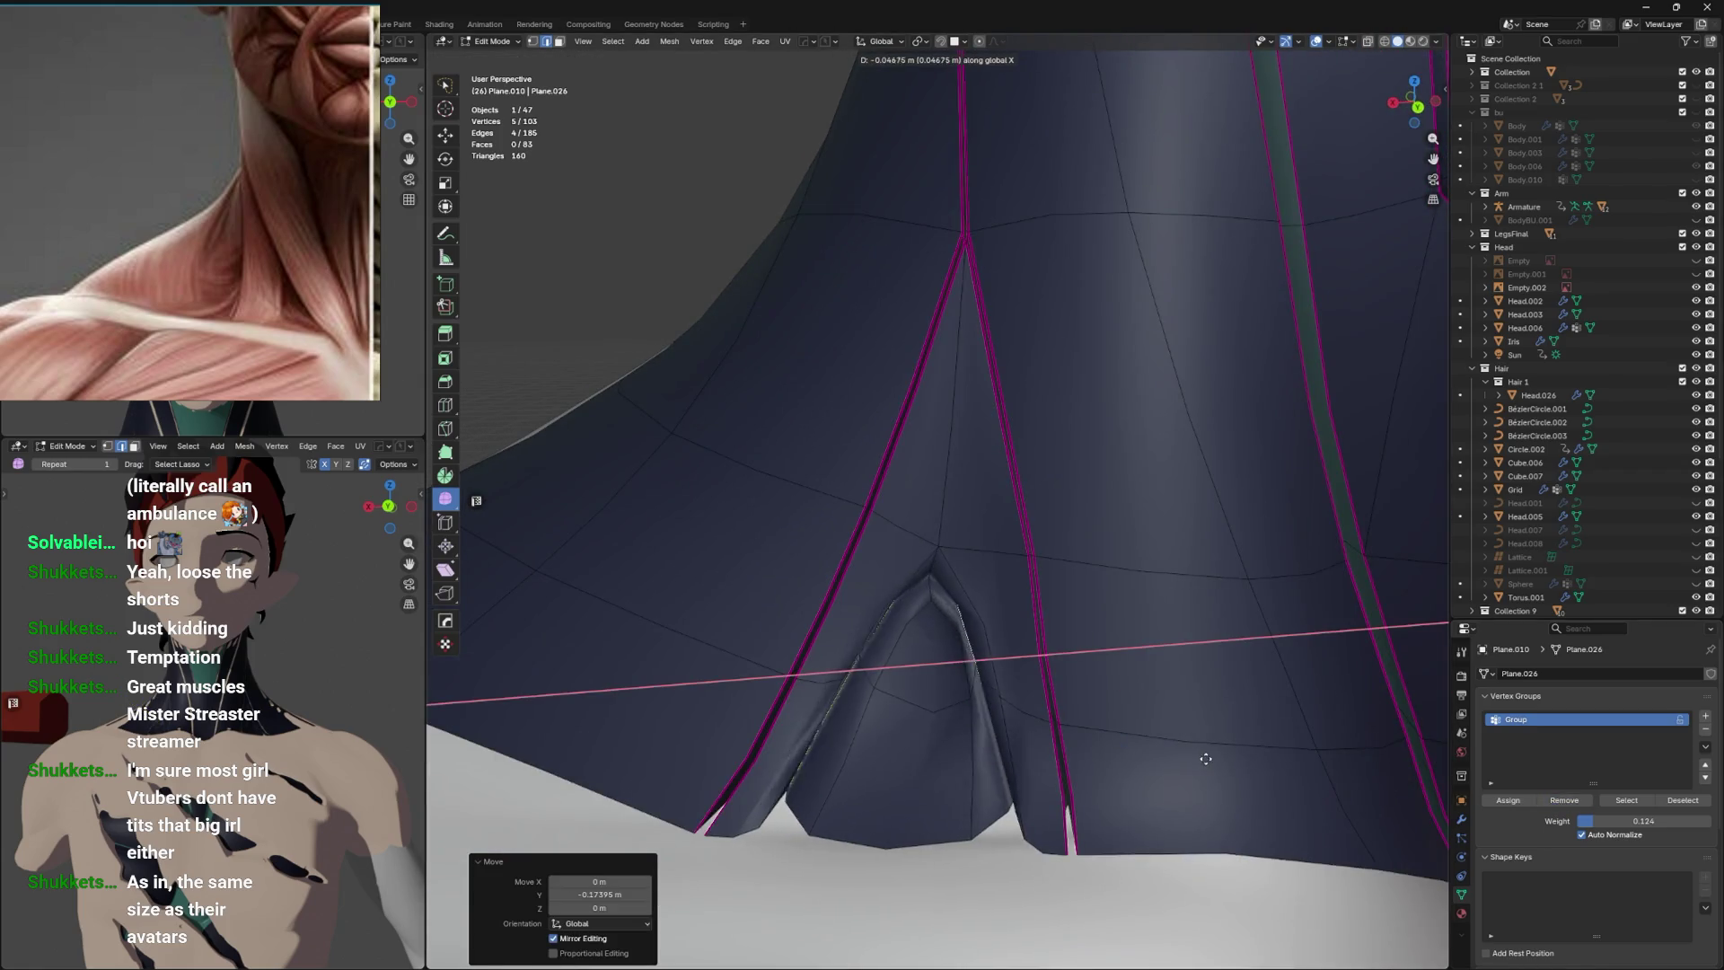
pyautogui.click(1202, 758)
pyautogui.click(907, 609)
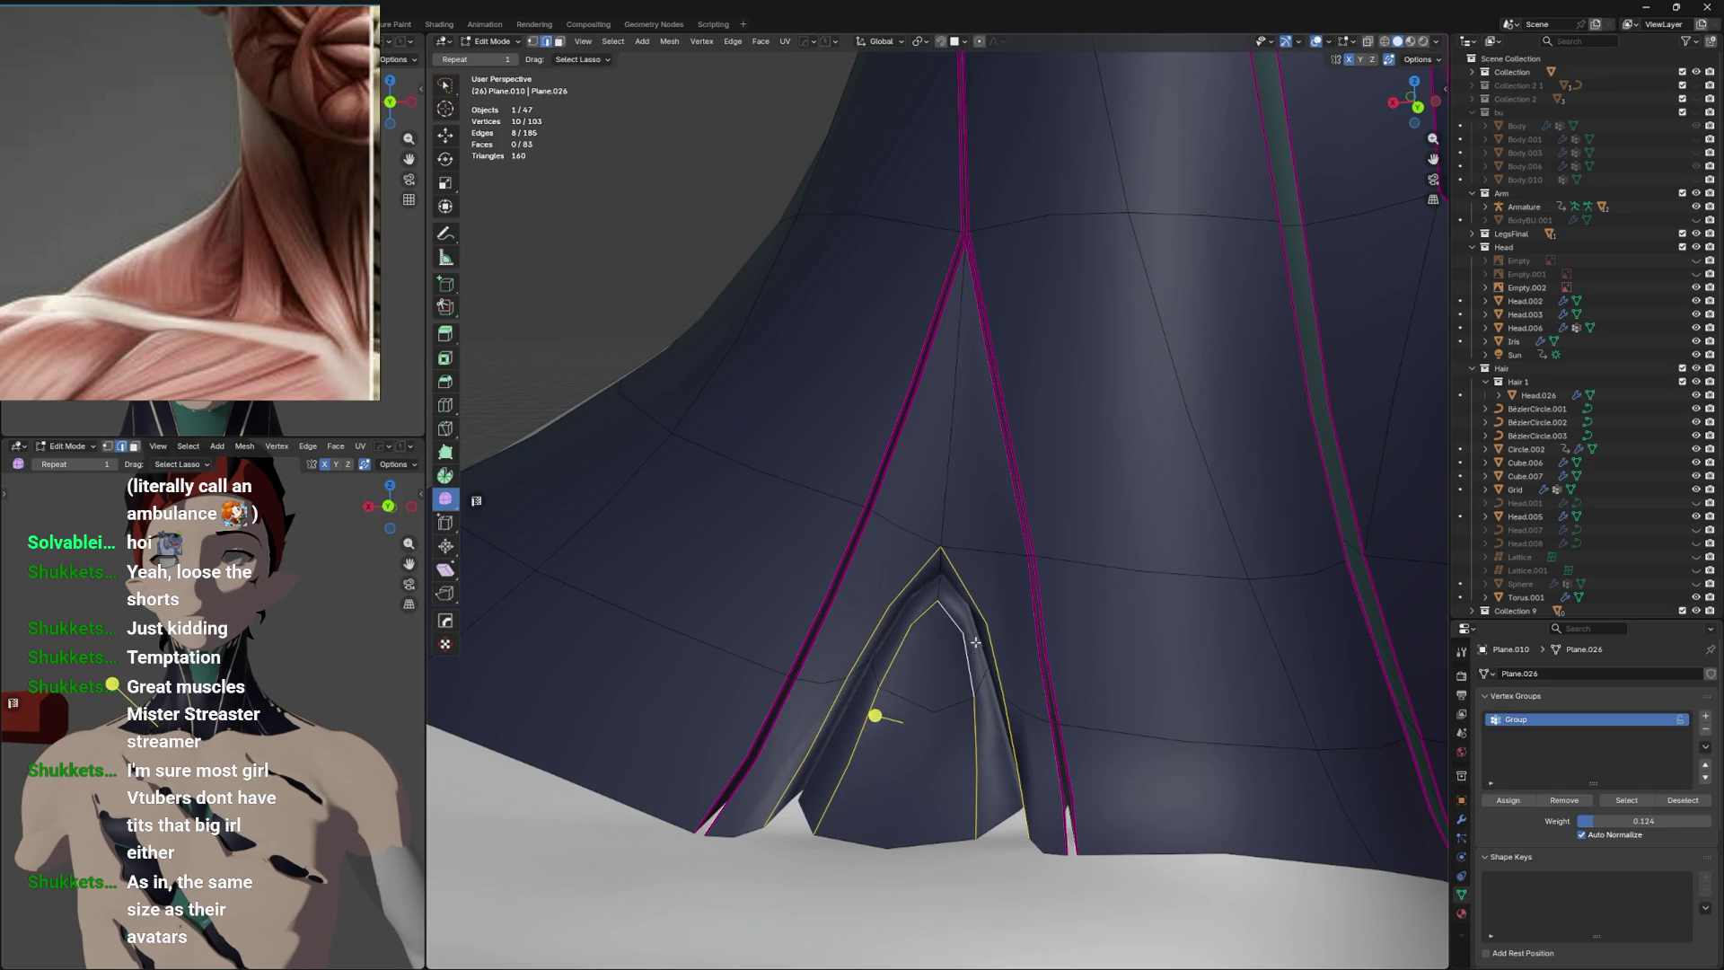
pyautogui.hotkey('shift', 'e')
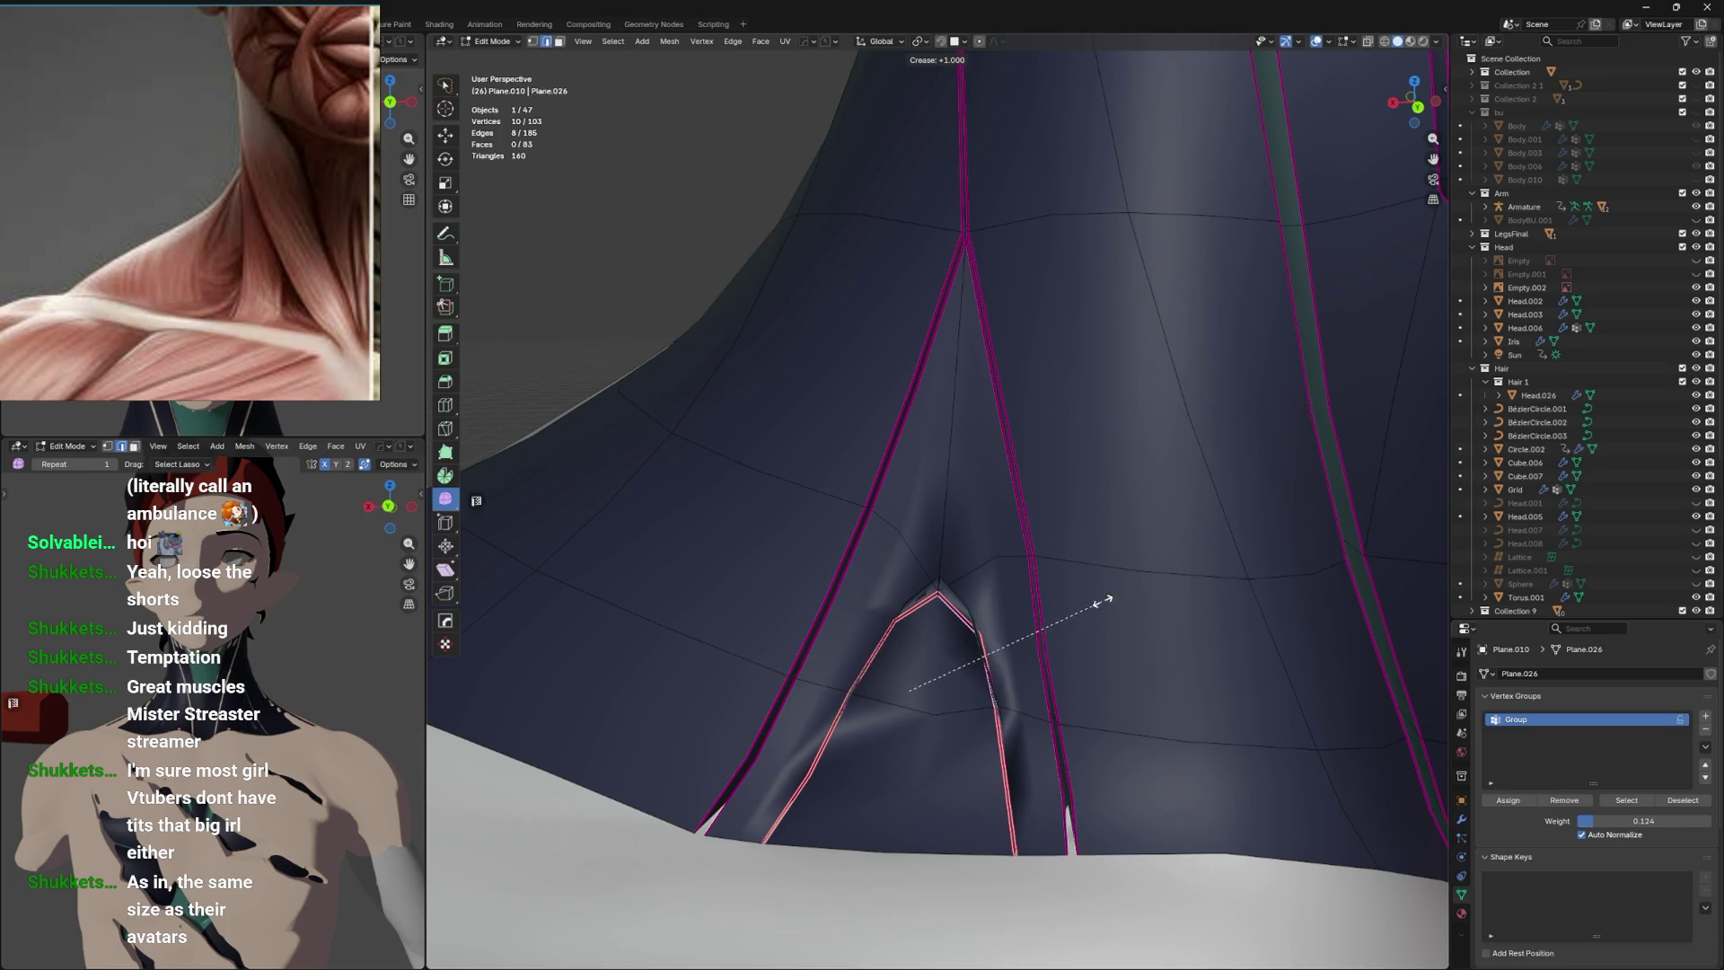
pyautogui.click(1028, 620)
pyautogui.rightClick(1032, 616)
pyautogui.click(1033, 616)
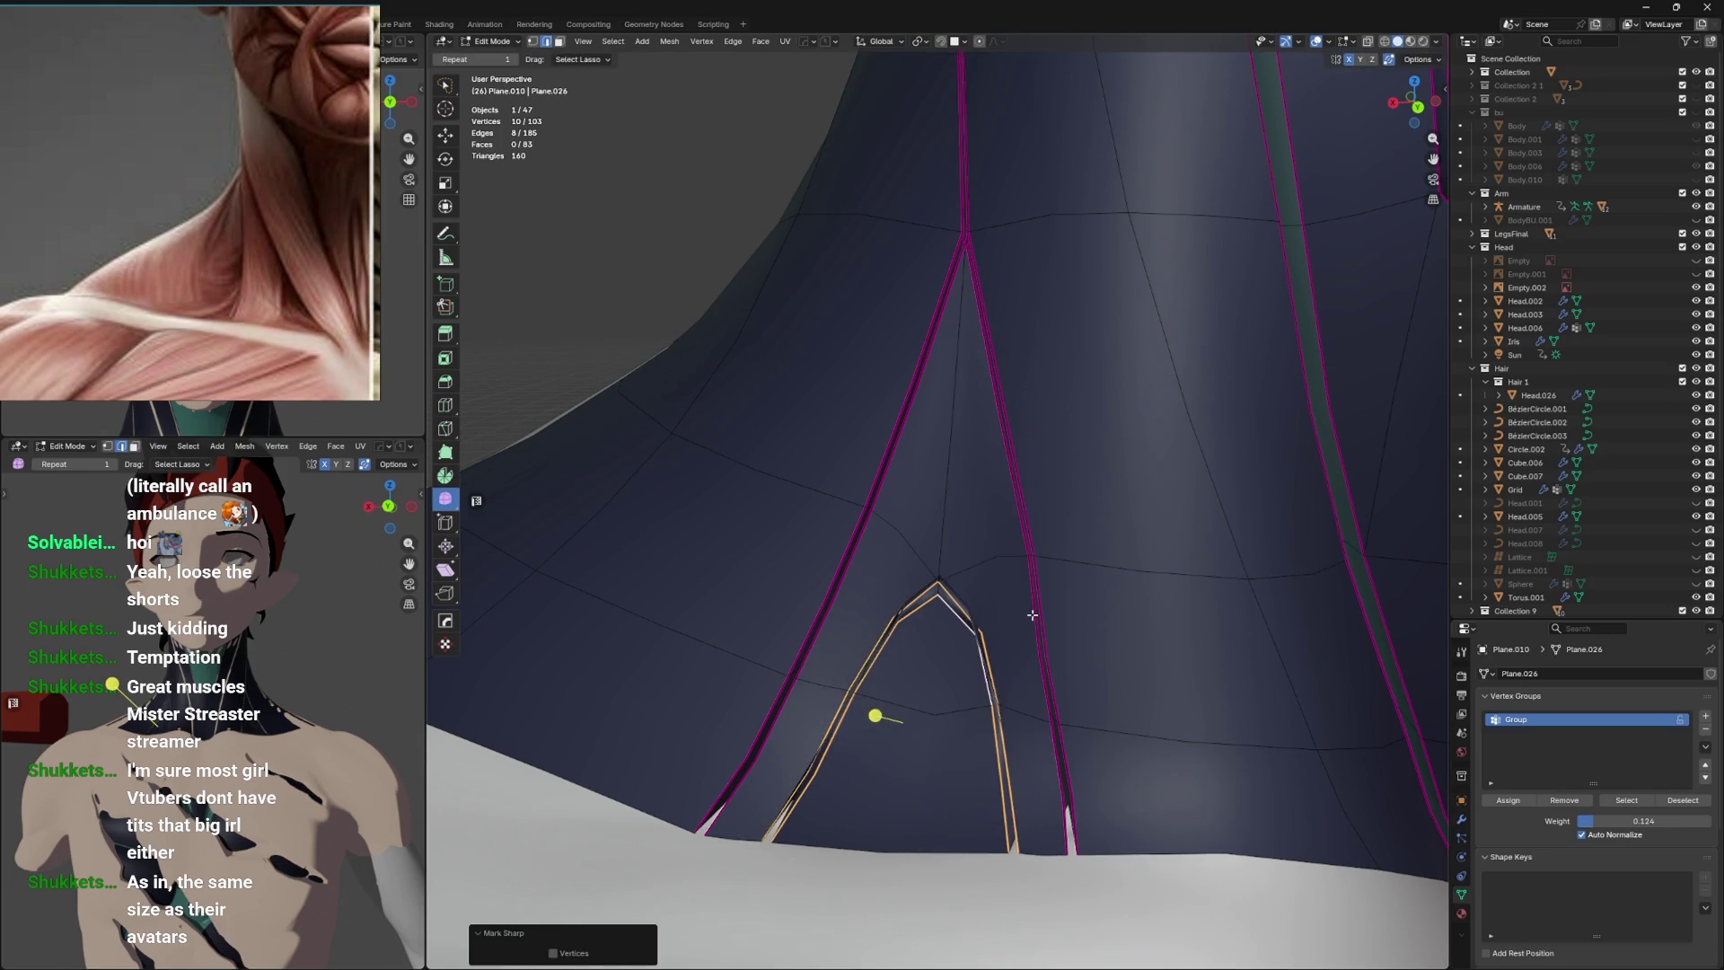
# Select one loop of the fold and move it vertically along Z.
pyautogui.hotkey('alt', 'z')
pyautogui.click(970, 597)
pyautogui.hotkey('alt', 'z')
pyautogui.moveTo(1021, 597); pyautogui.dragTo(1067, 614)
pyautogui.press('g')
pyautogui.press('z')
pyautogui.click(988, 608)
pyautogui.hotkey('alt', 'a')
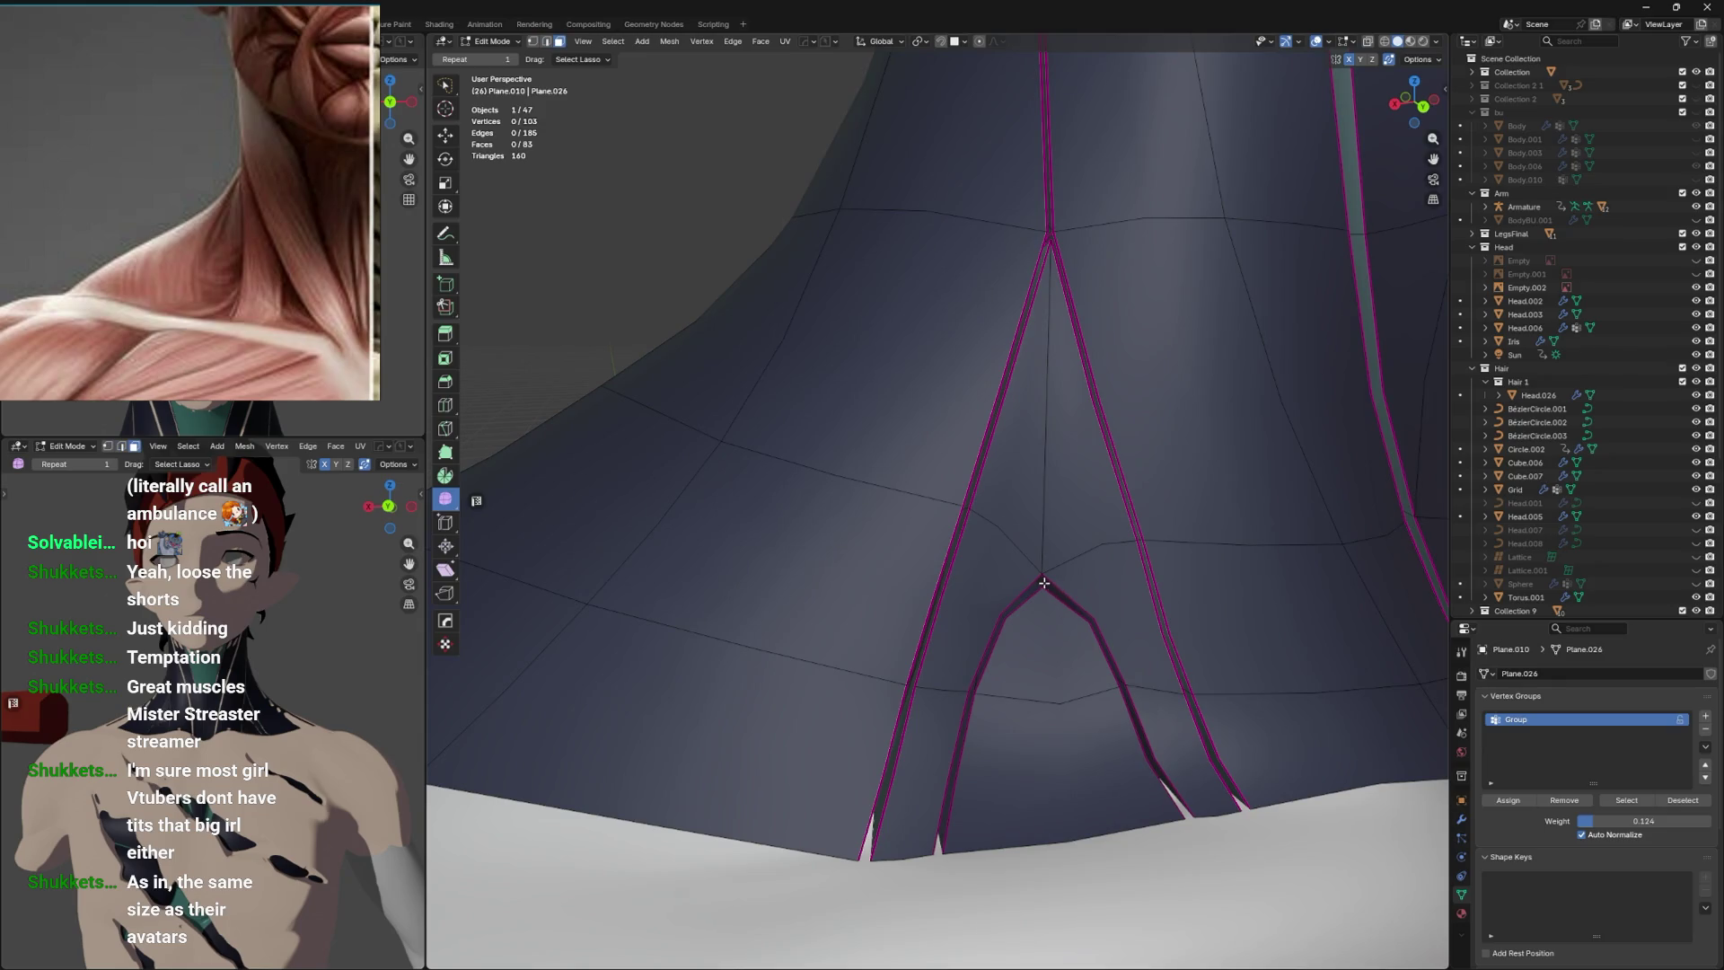
# Select the connected arch faces at the neck piece base and assign them the test 2 material.
pyautogui.click(1090, 709)
pyautogui.click(1117, 690)
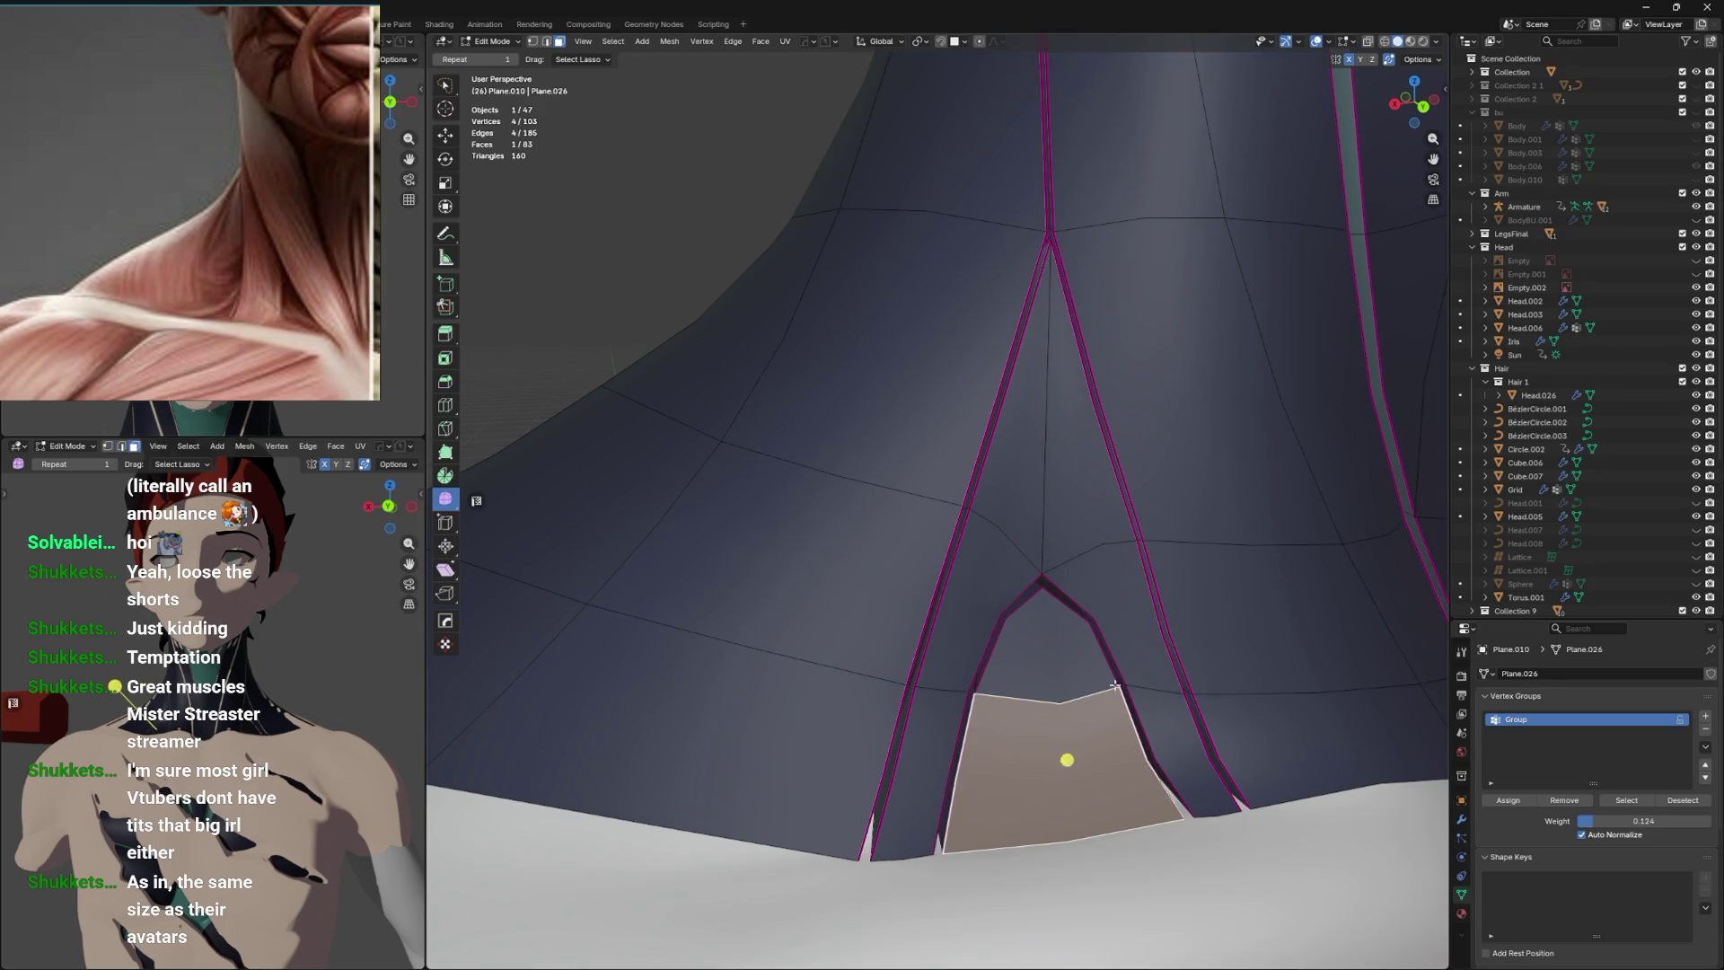
pyautogui.press('l')
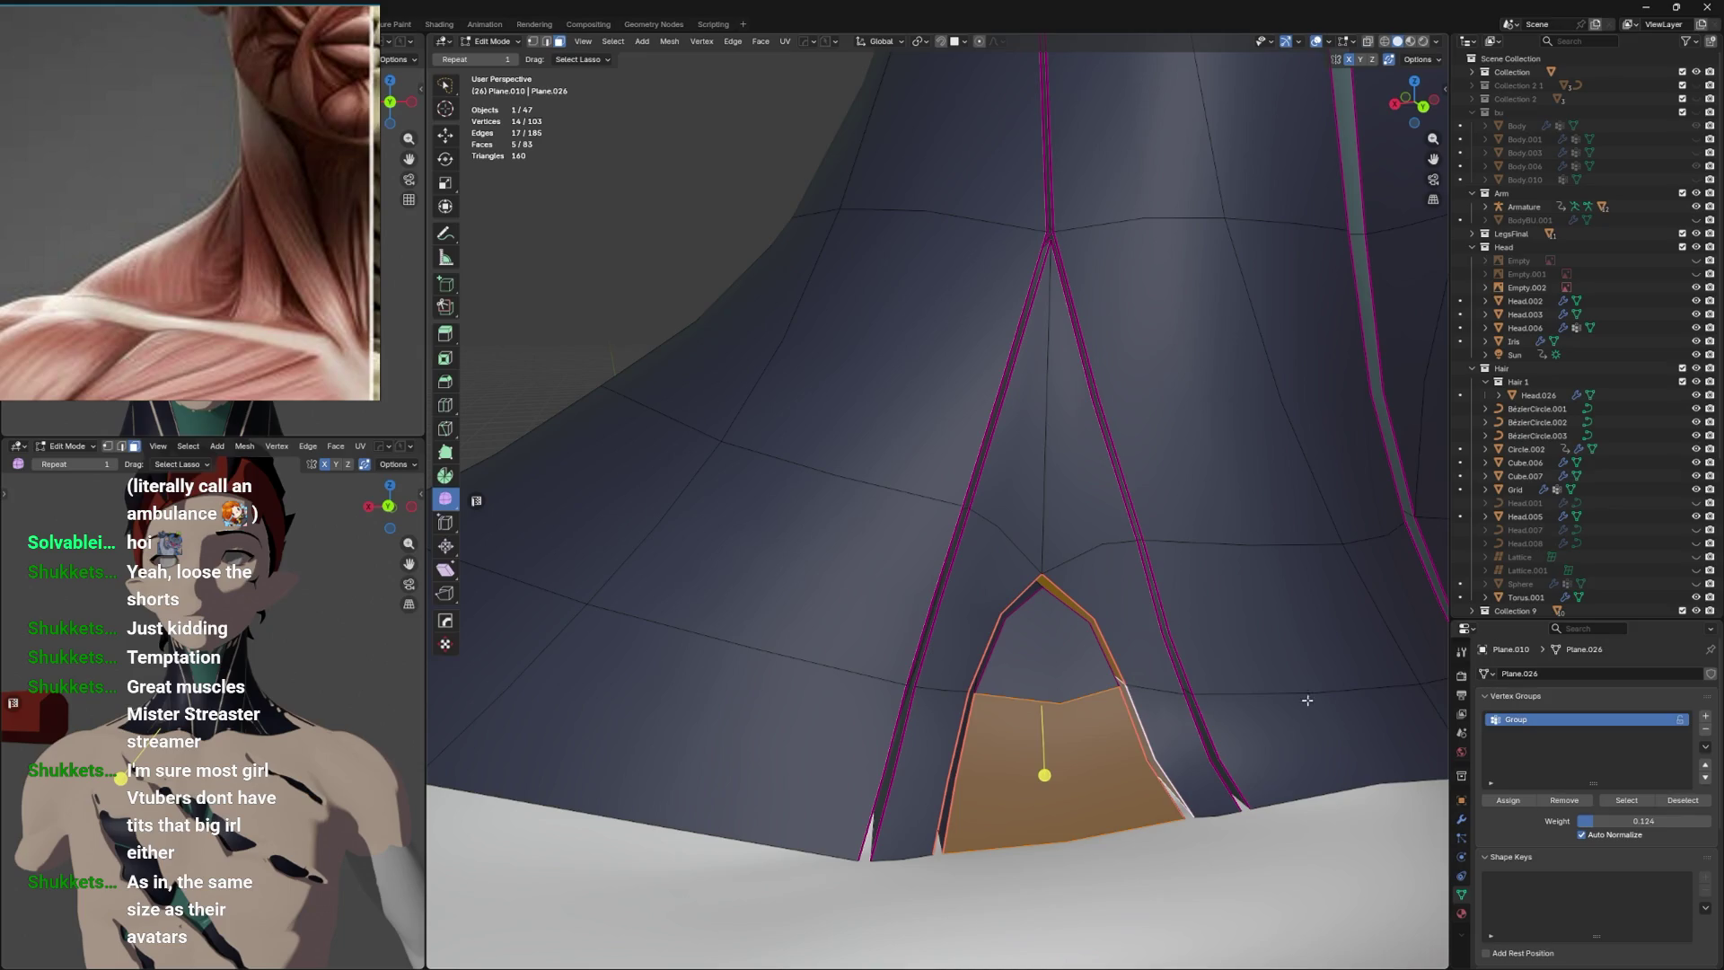
pyautogui.click(1045, 600)
pyautogui.press('1')
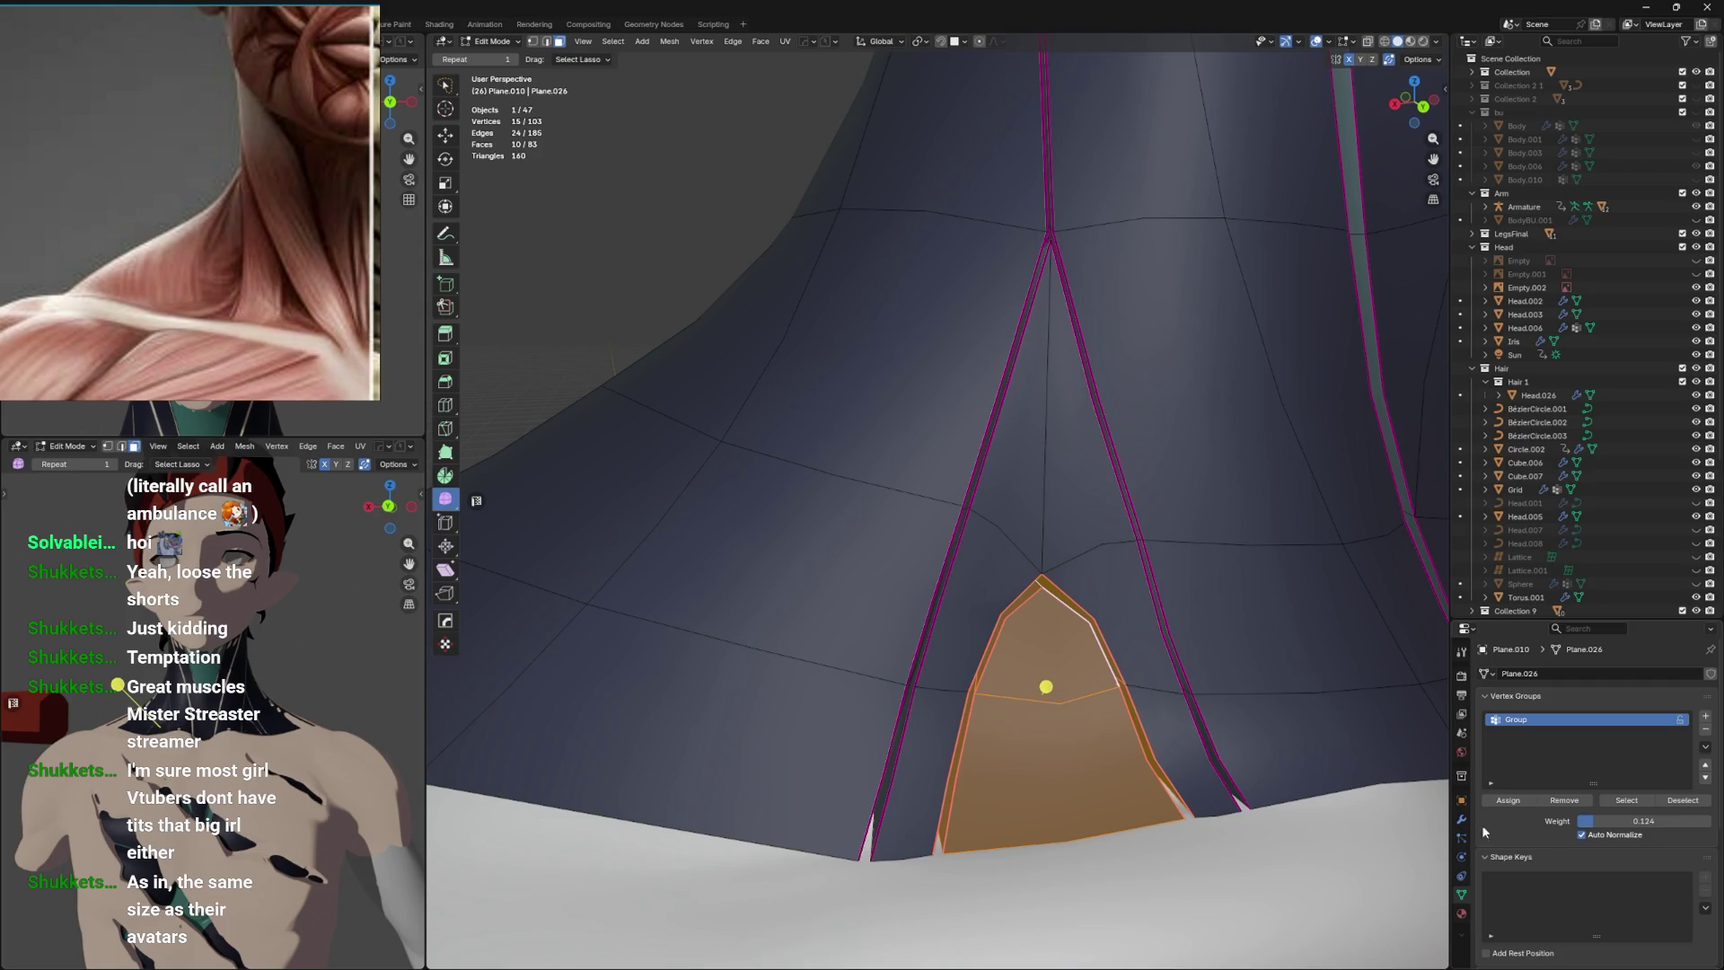
pyautogui.click(1462, 913)
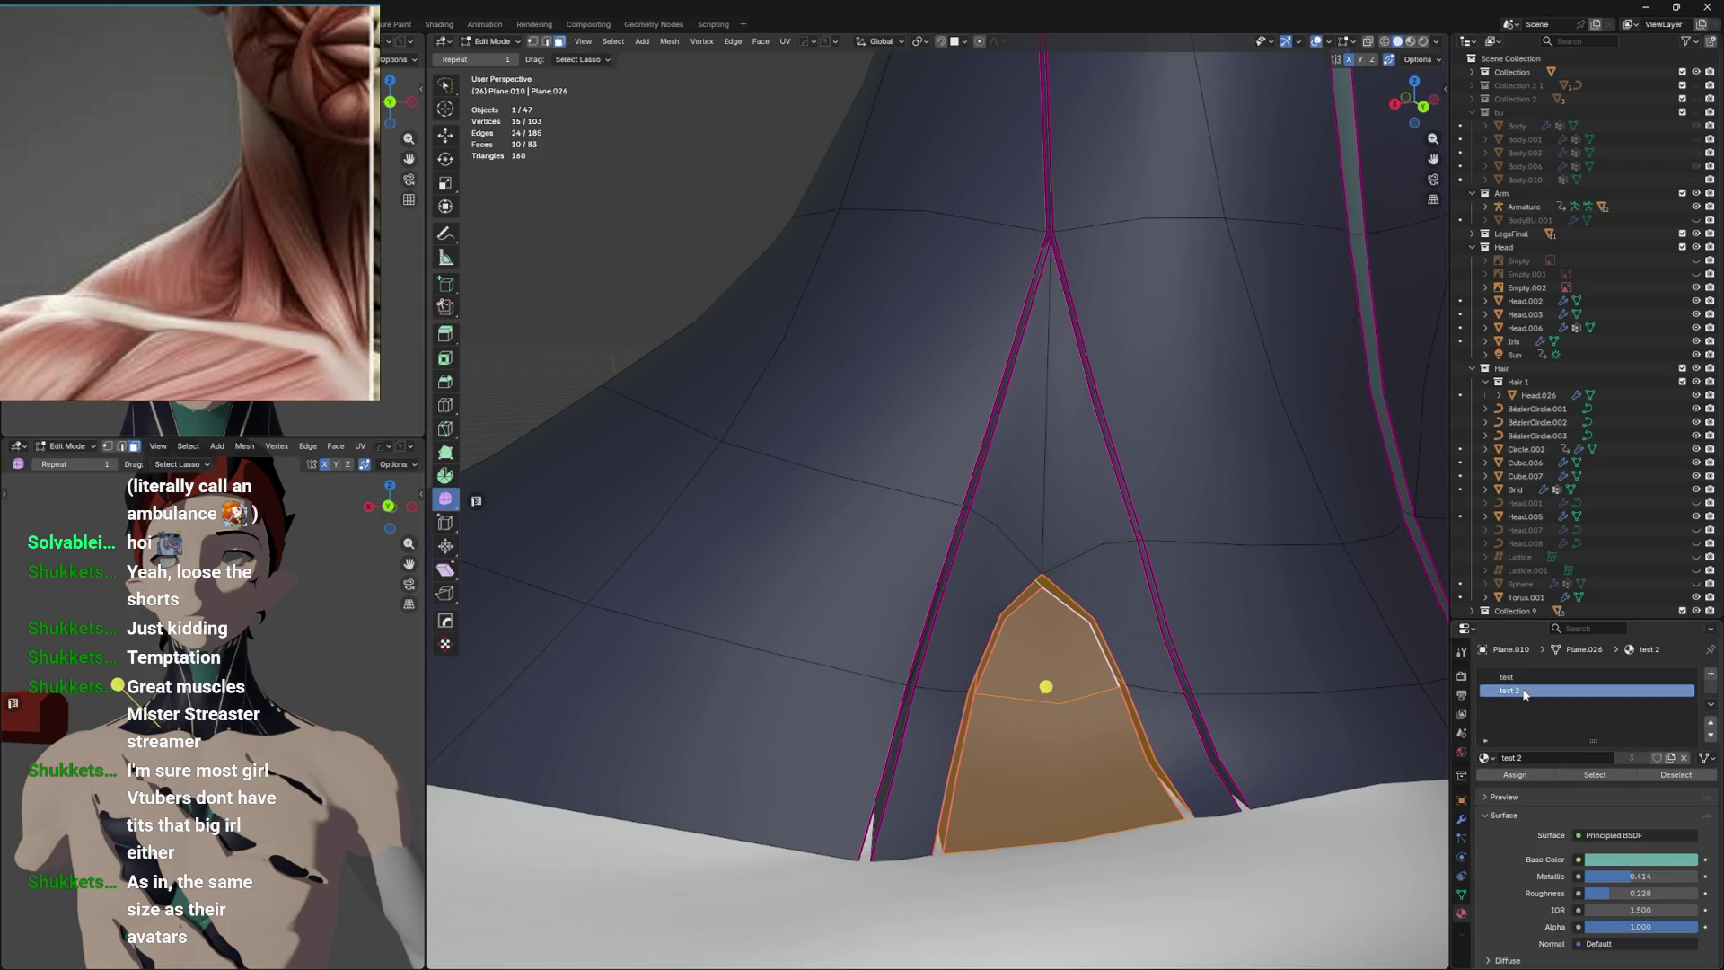
pyautogui.click(1525, 773)
pyautogui.press('Tab')
pyautogui.scroll(-3)
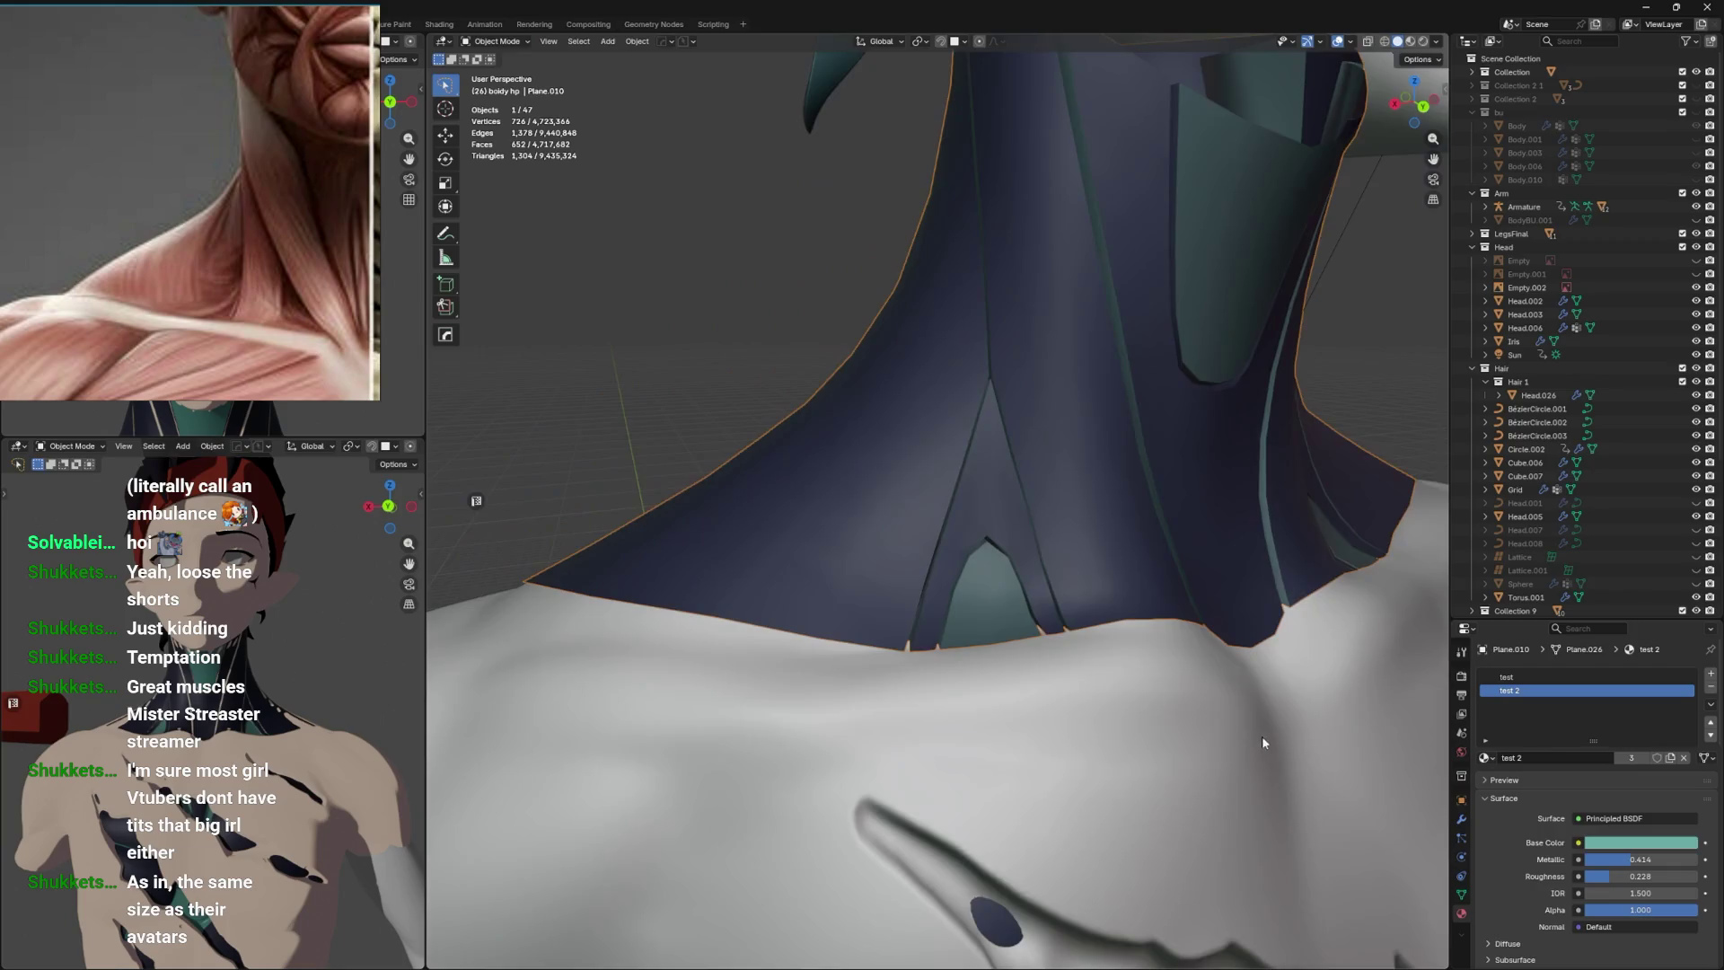
pyautogui.press('Tab')
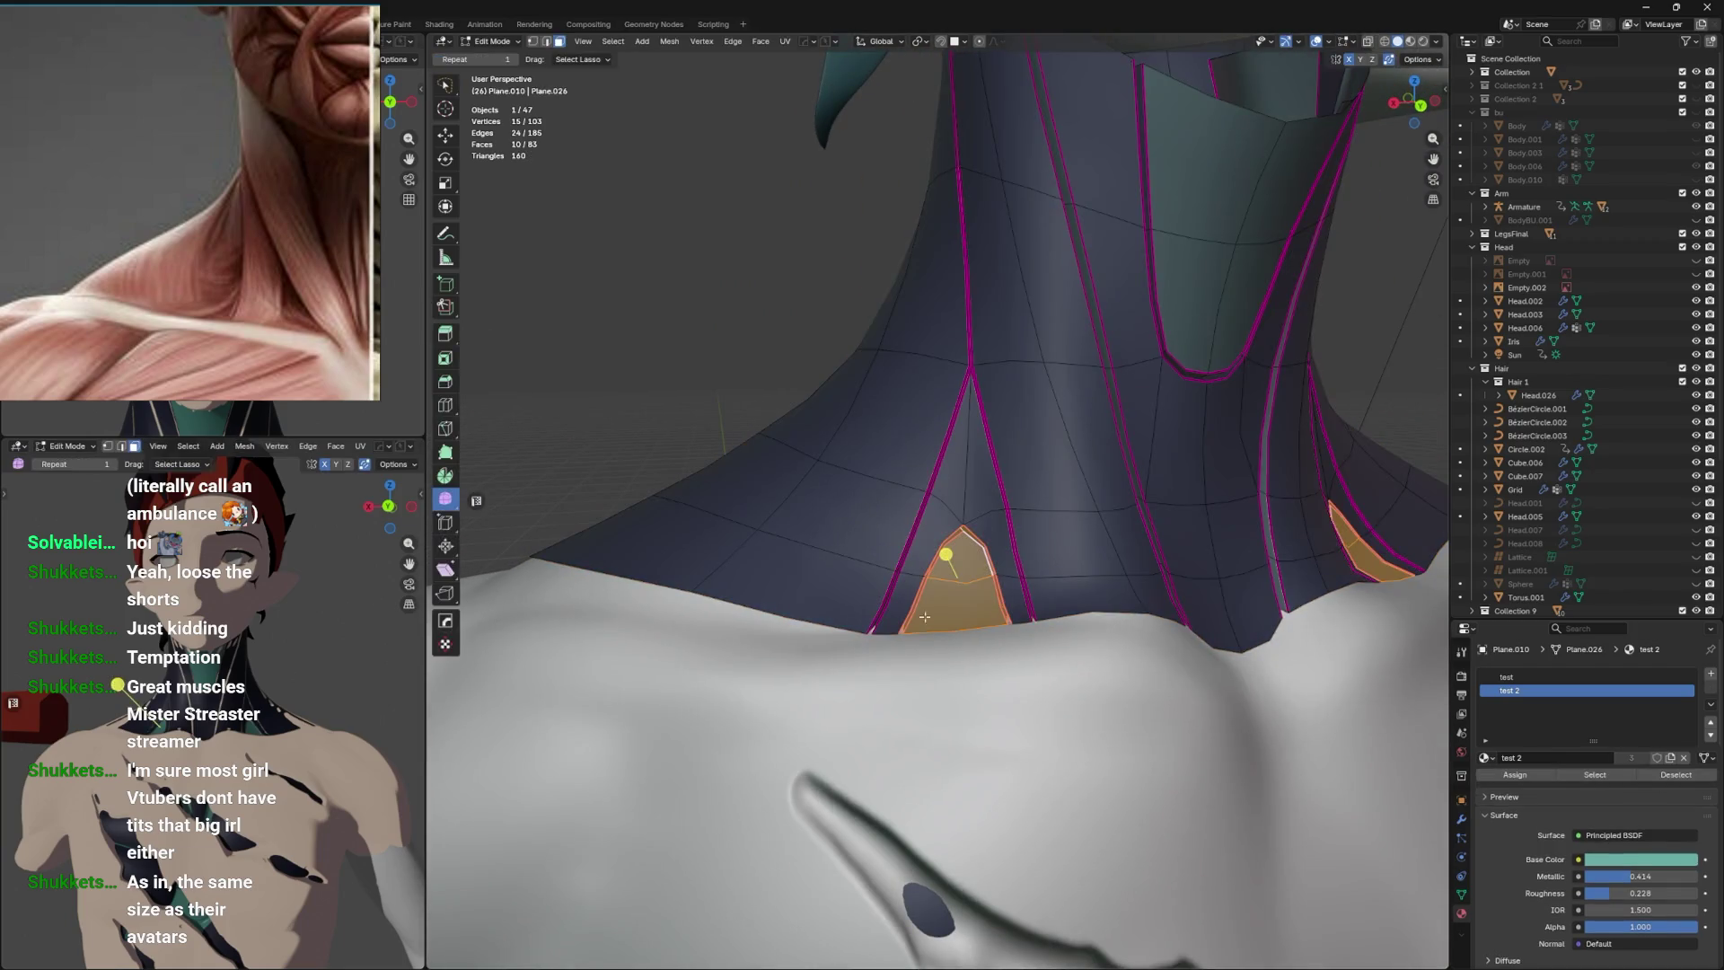
# Save the file, then try a fill on the arch-tip vertices and undo it.
pyautogui.scroll(3)
pyautogui.hotkey('ctrl', 's')
pyautogui.hotkey('alt', 'z')
pyautogui.moveTo(1023, 605); pyautogui.dragTo(979, 600)
pyautogui.press('1')
pyautogui.click(975, 599)
pyautogui.press('f')
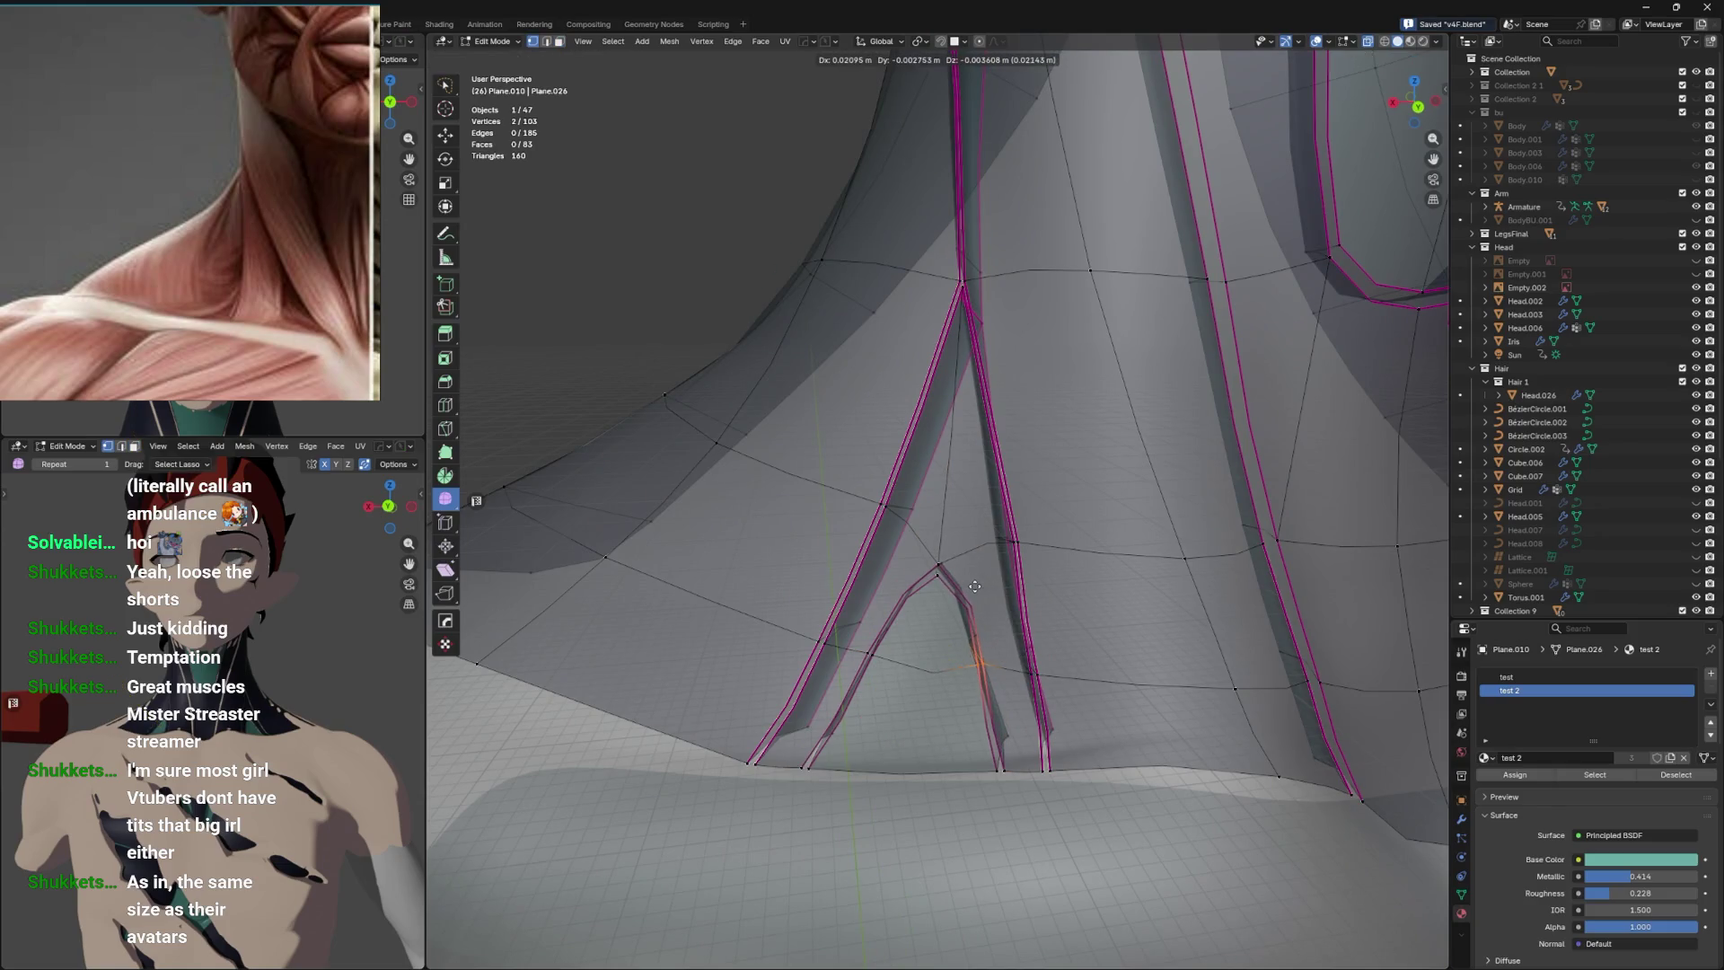
pyautogui.hotkey('ctrl', 'z')
pyautogui.hotkey('alt', 'z')
pyautogui.press('Tab')
# Add trial edge loops across the neck strips and undo each one.
pyautogui.moveTo(963, 645); pyautogui.dragTo(997, 578)
pyautogui.press('Tab')
pyautogui.hotkey('ctrl', 'r')
pyautogui.click(995, 626)
pyautogui.click(995, 626)
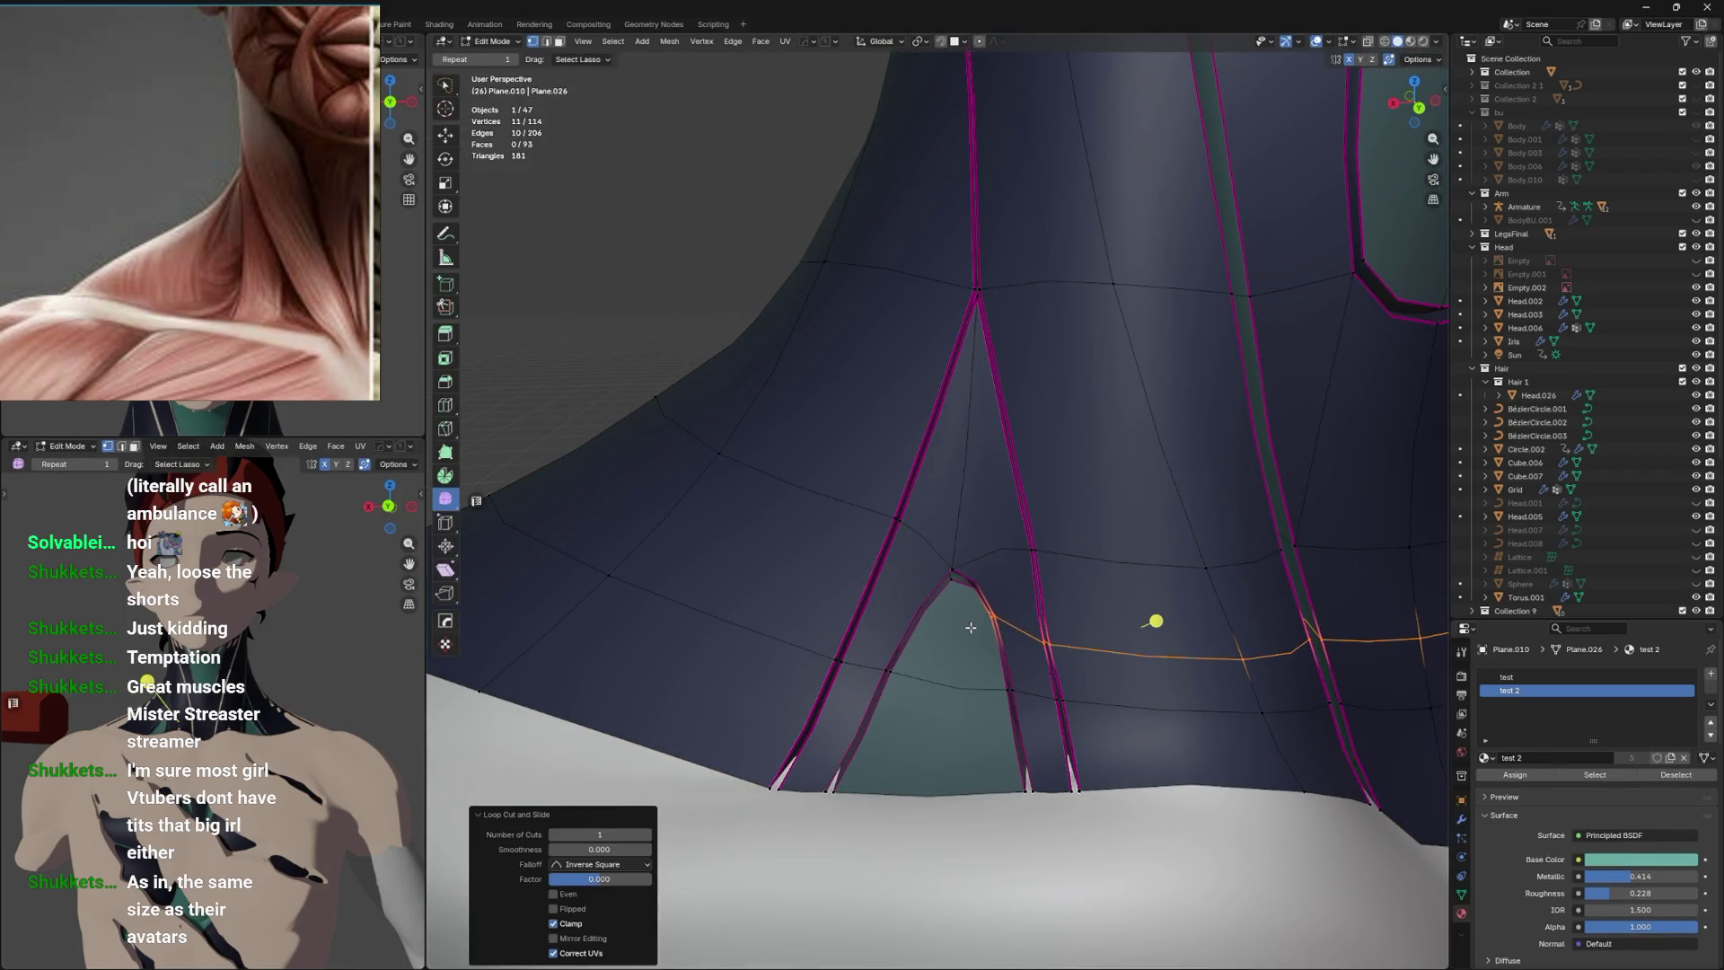
pyautogui.hotkey('ctrl', 'z')
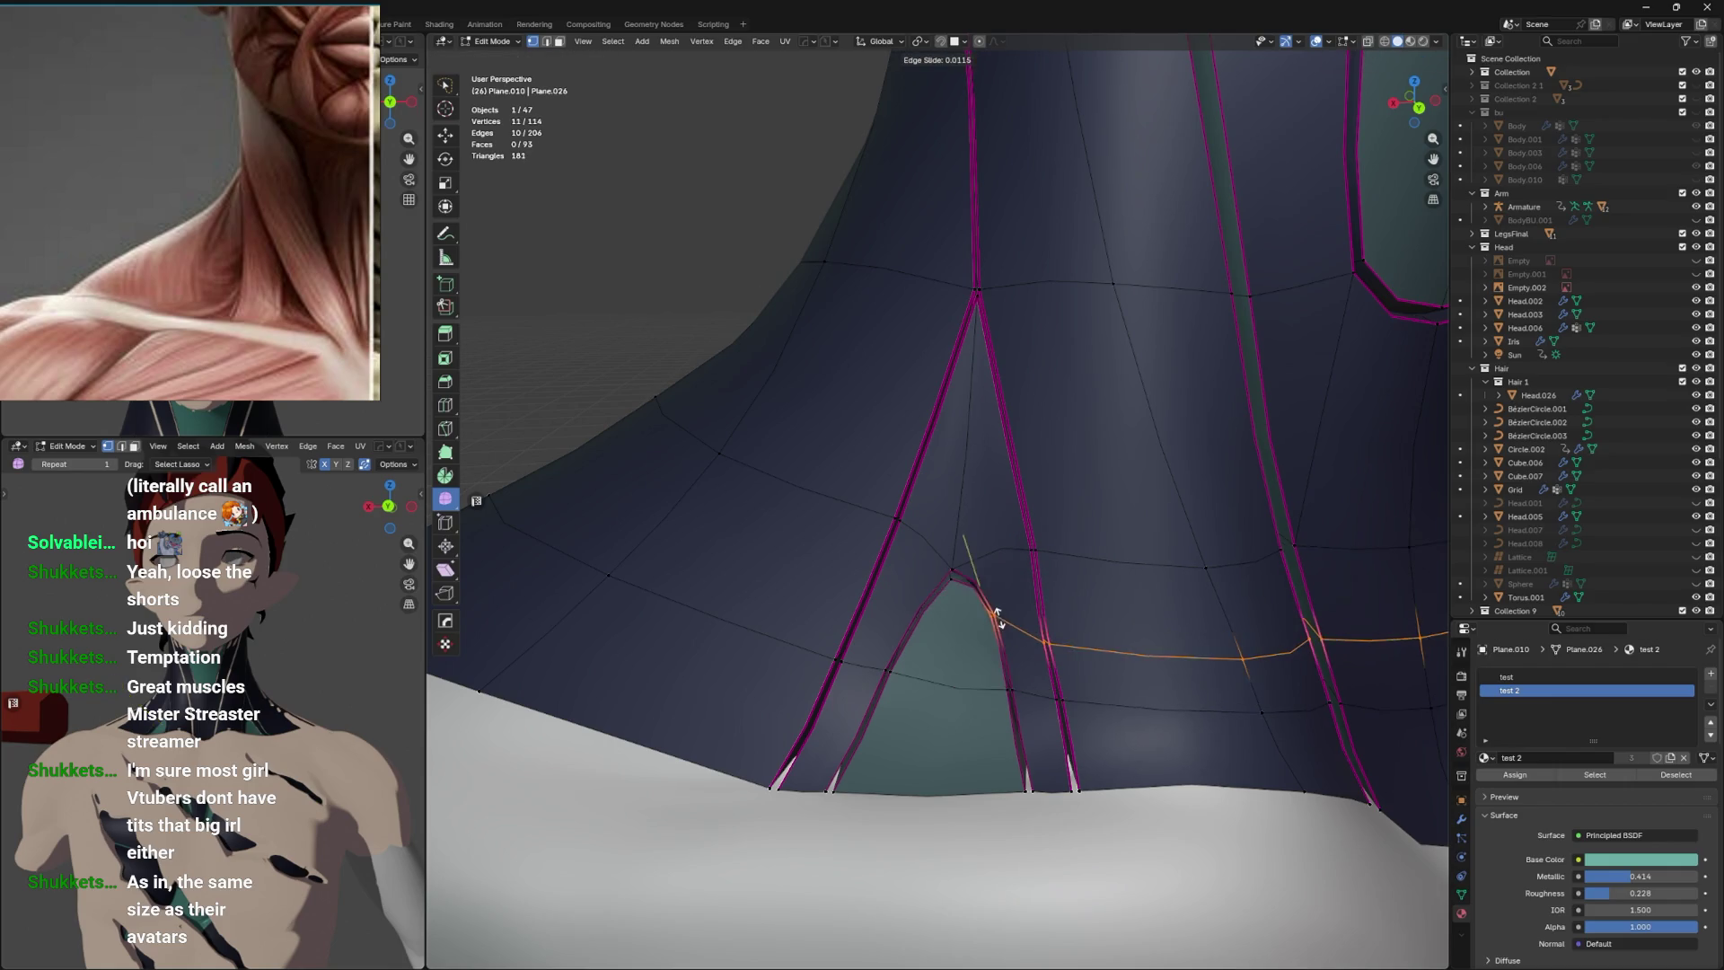
pyautogui.click(943, 606)
pyautogui.hotkey('ctrl', 'z')
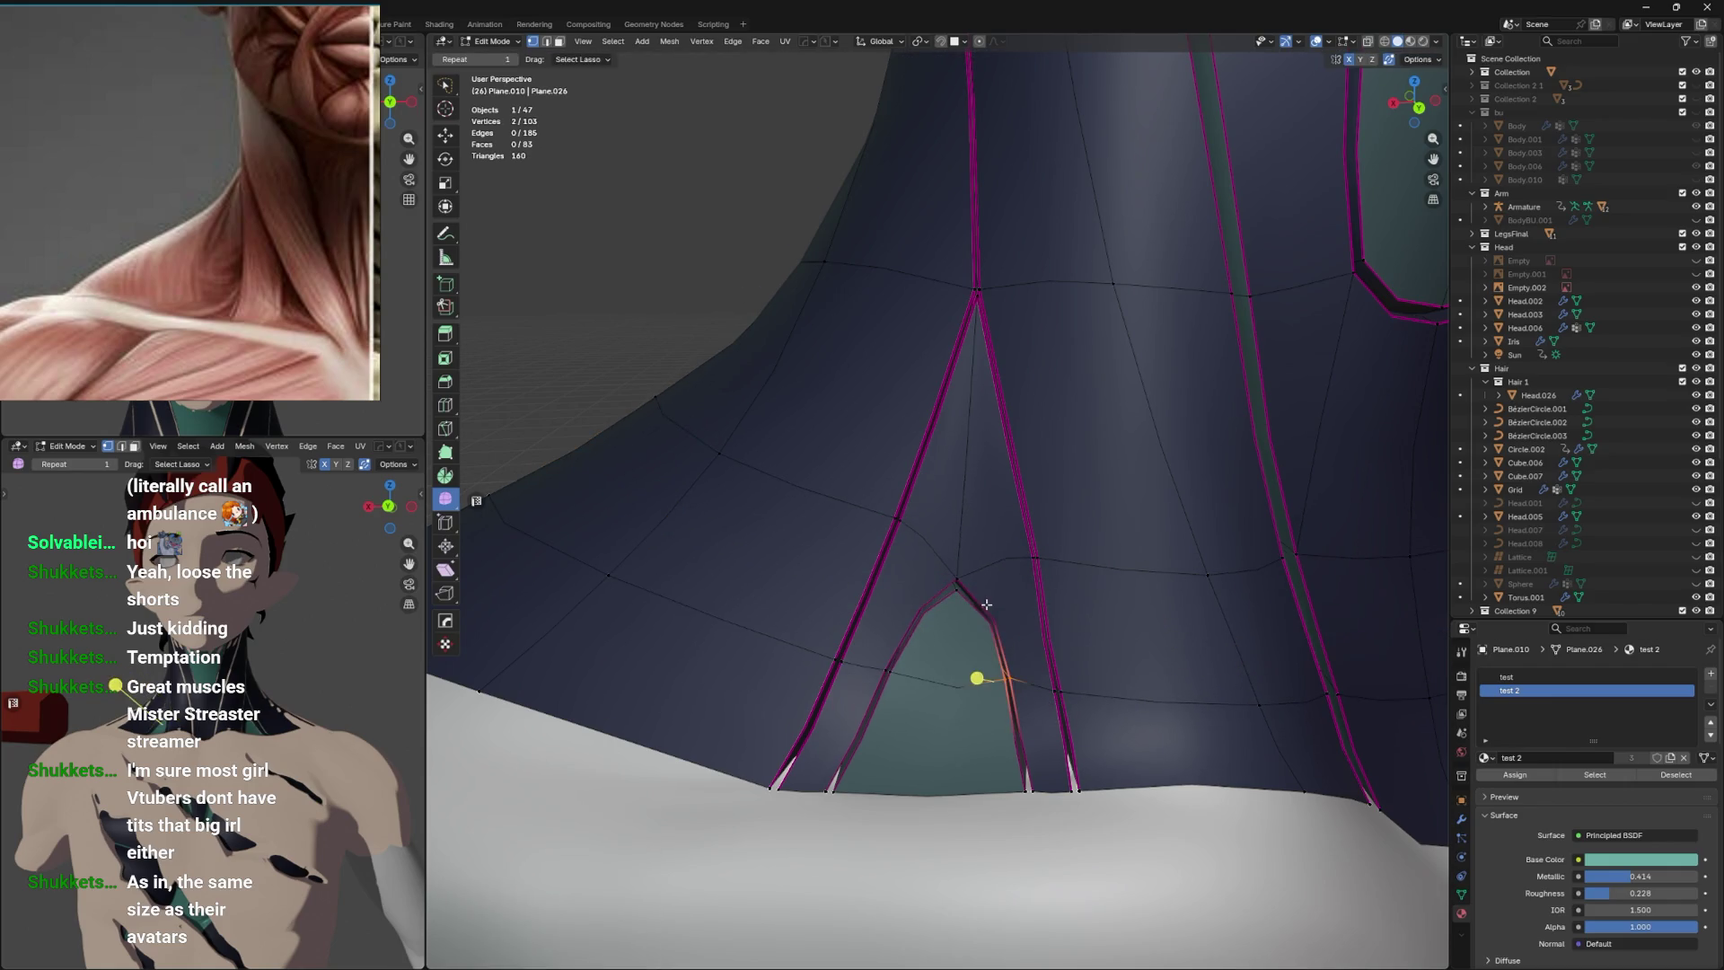
# Try another loop cut and a vertex slide at the arch tip, then undo back to the arch selection.
pyautogui.hotkey('ctrl', 'r')
pyautogui.click(931, 686)
pyautogui.hotkey('alt', 'z')
pyautogui.moveTo(933, 687); pyautogui.dragTo(934, 625)
pyautogui.hotkey('alt', 'z')
pyautogui.hotkey('shift', 'v')
pyautogui.click(972, 579)
pyautogui.press('Tab')
pyautogui.scroll(-3)
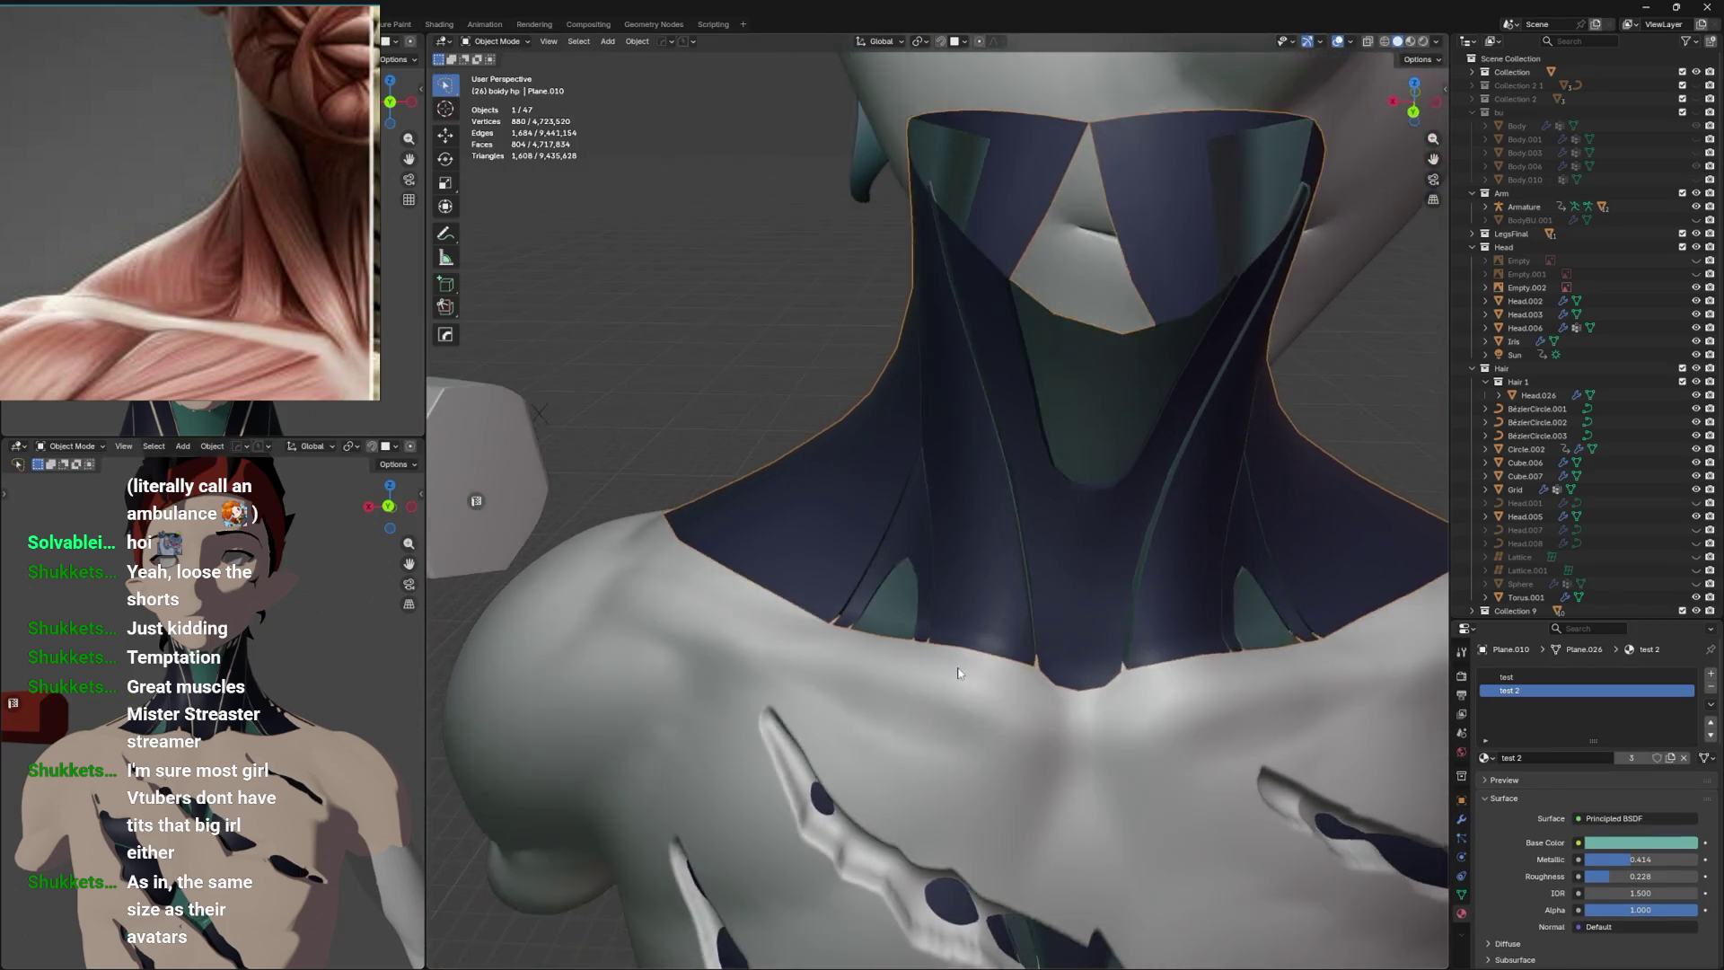
pyautogui.press('Tab')
pyautogui.hotkey('shift', 'v')
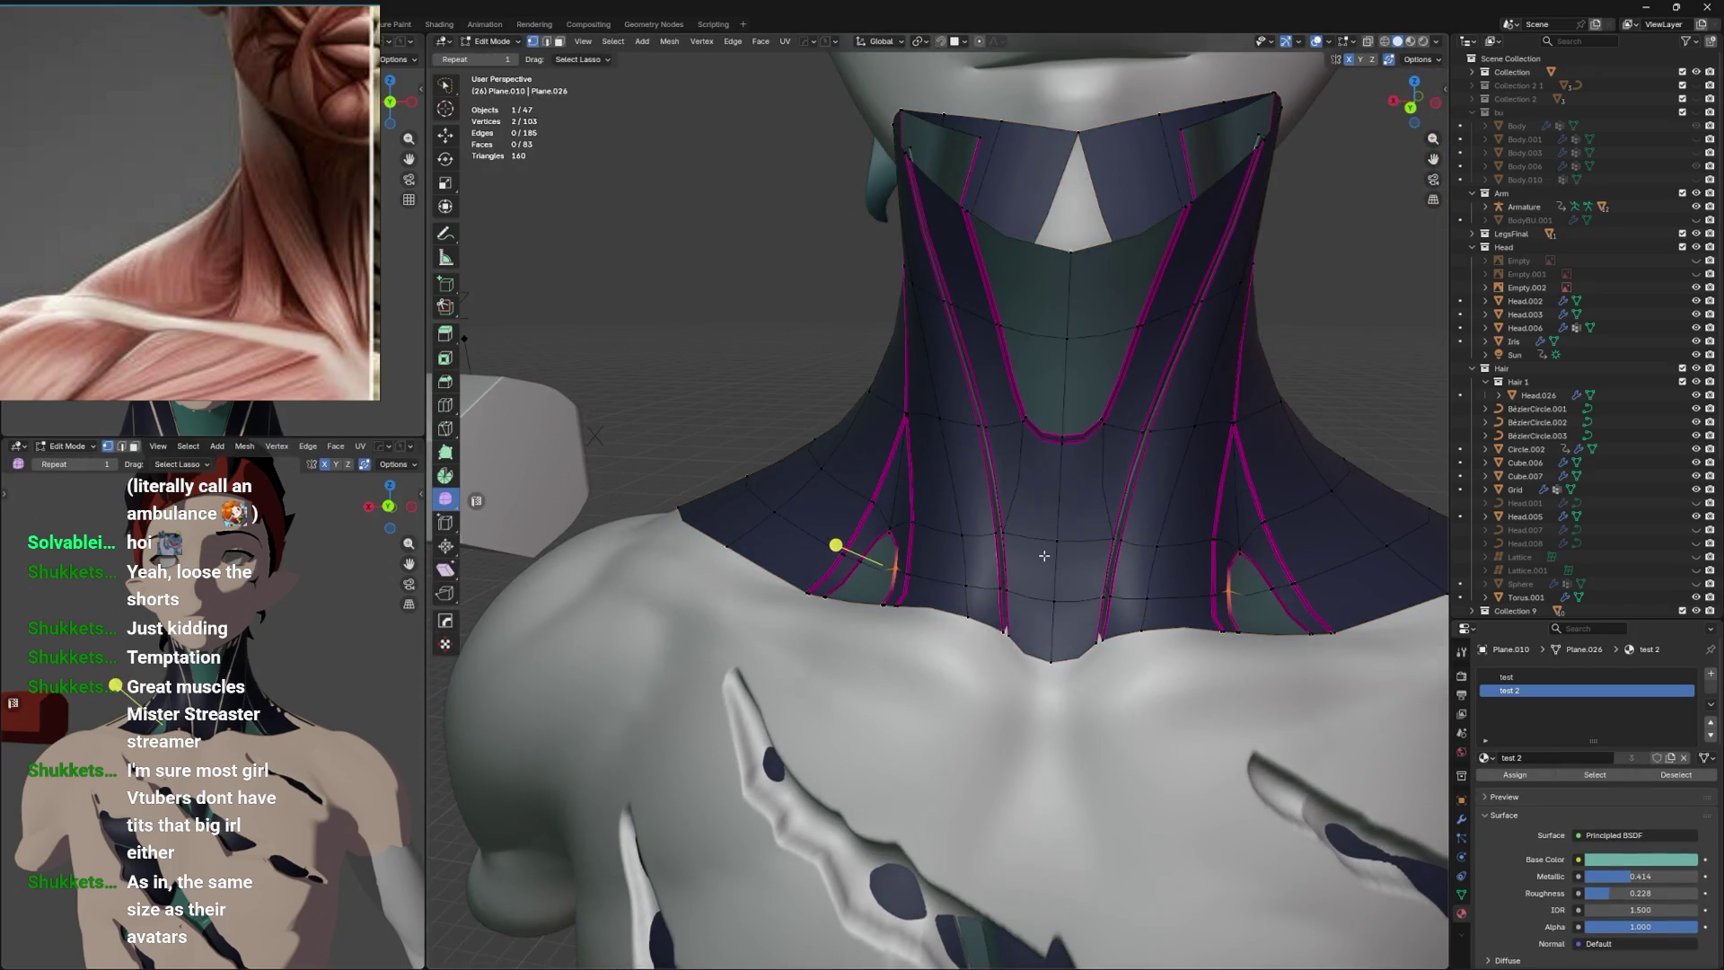
pyautogui.hotkey('ctrl', 'z')
pyautogui.hotkey('ctrl', 'z')
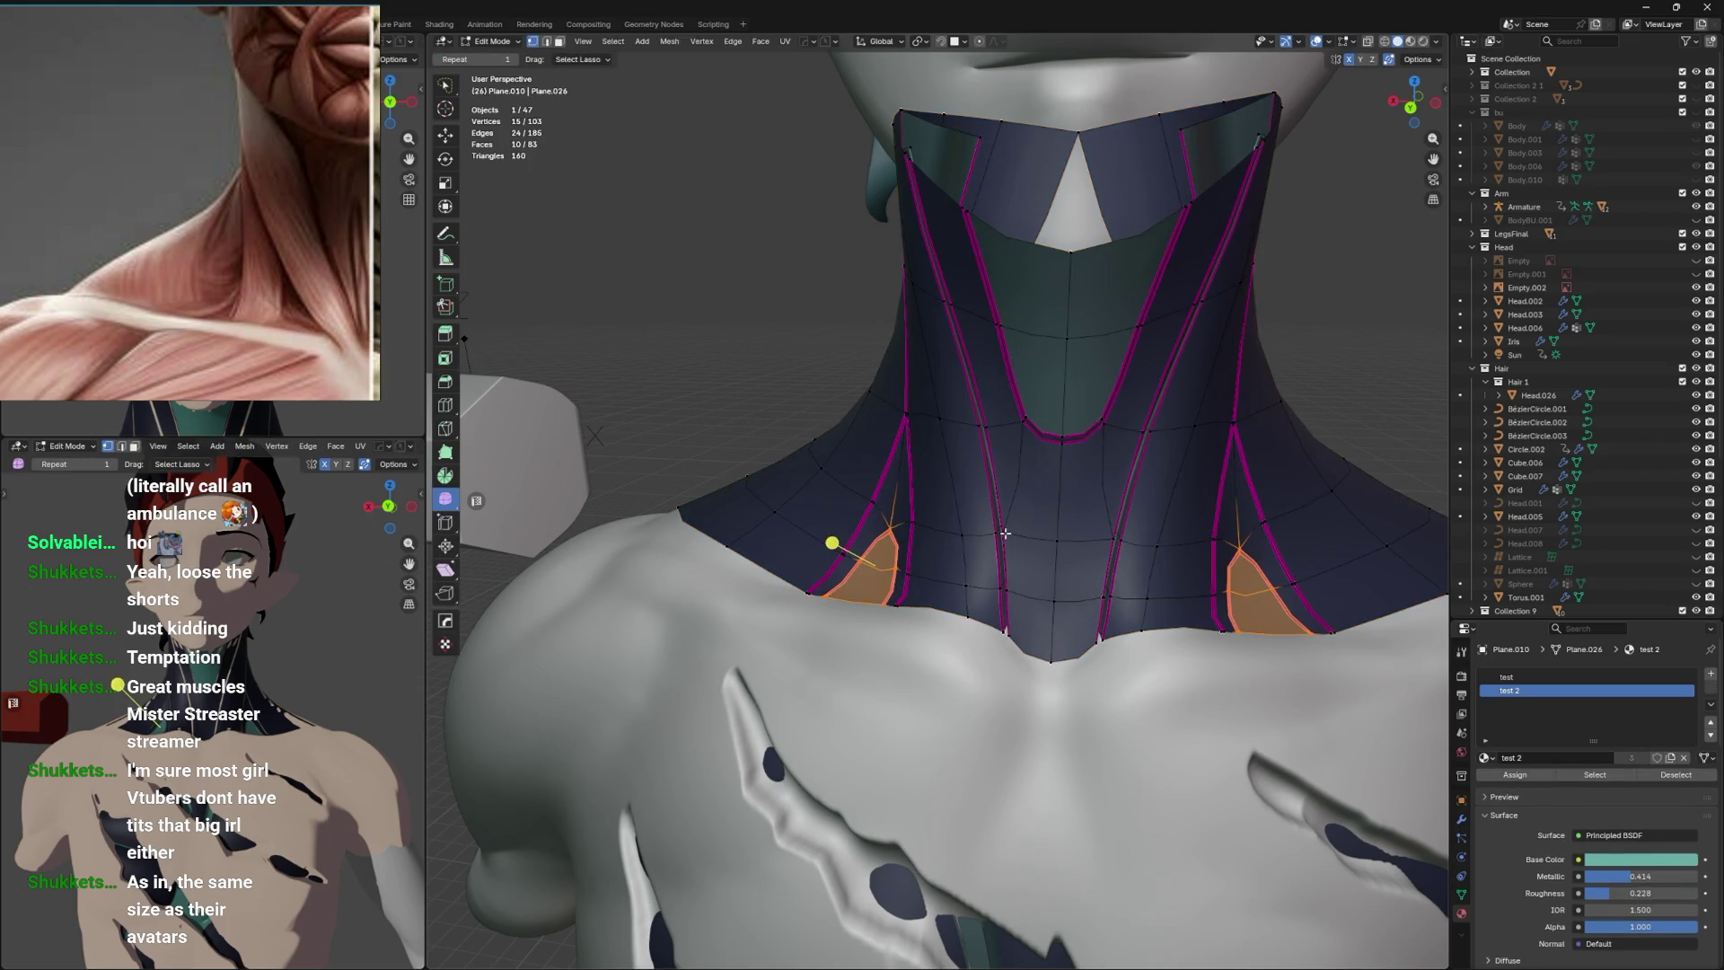
# Try level 2 and level 3 subdivision on the neck piece, undo both, and show its modifier stack.
pyautogui.press('Tab')
pyautogui.hotkey('ctrl', '2')
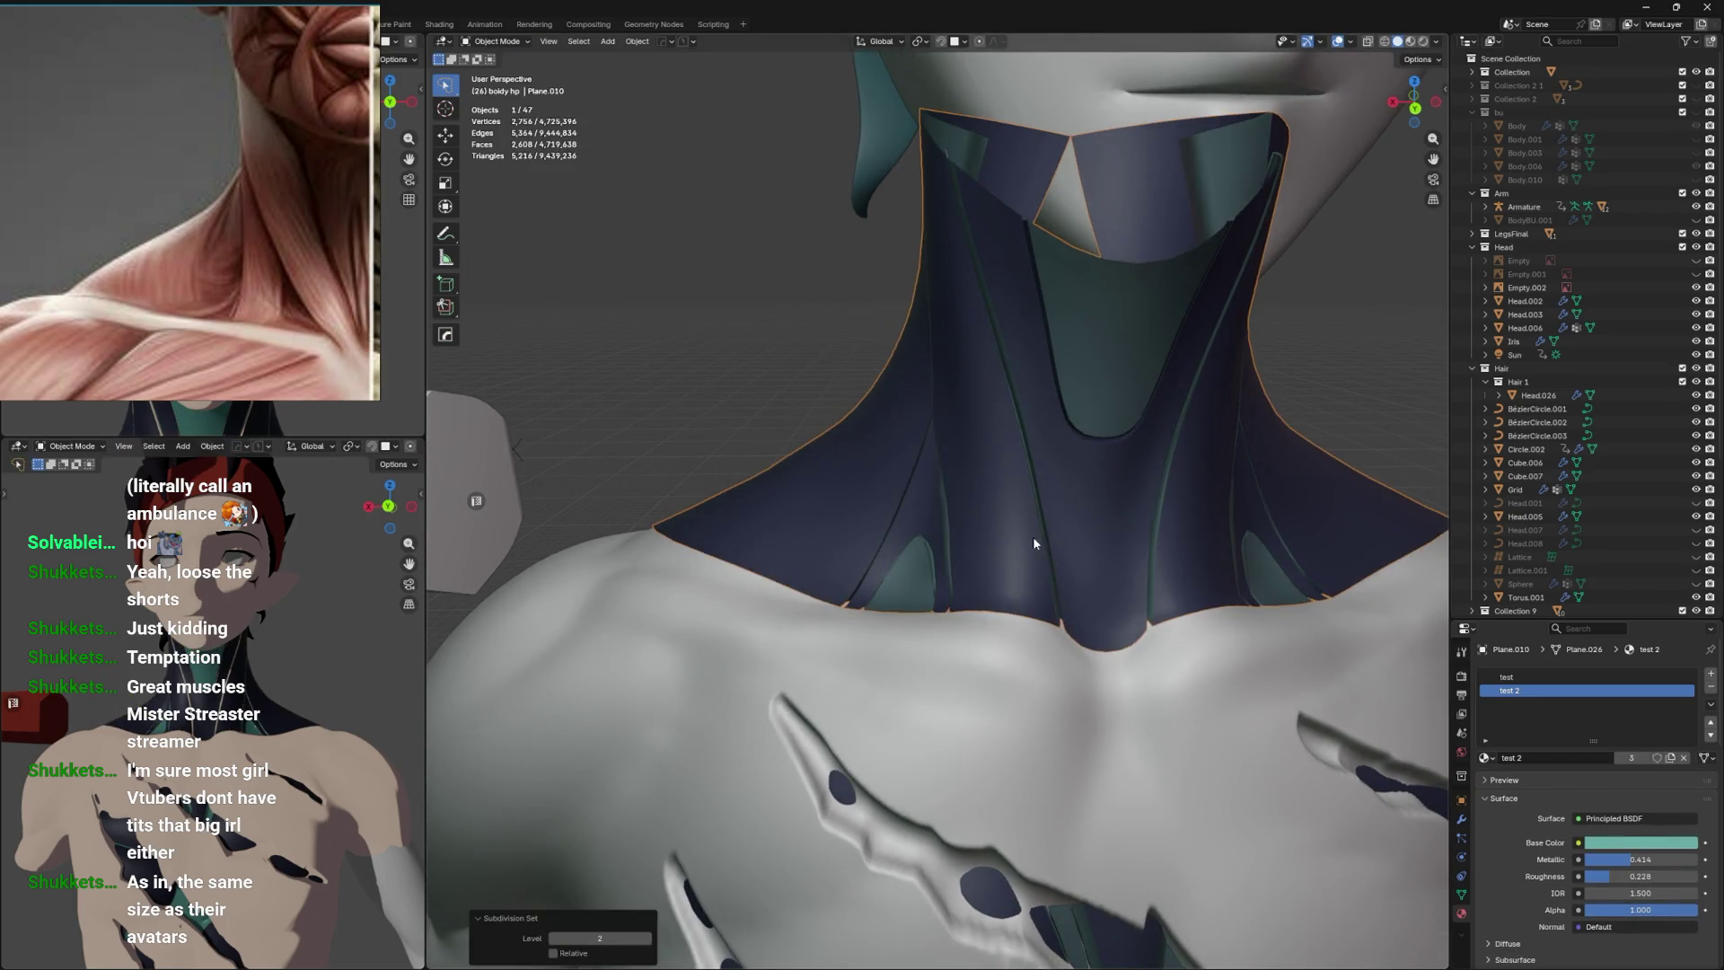
pyautogui.moveTo(1033, 537); pyautogui.dragTo(1063, 538)
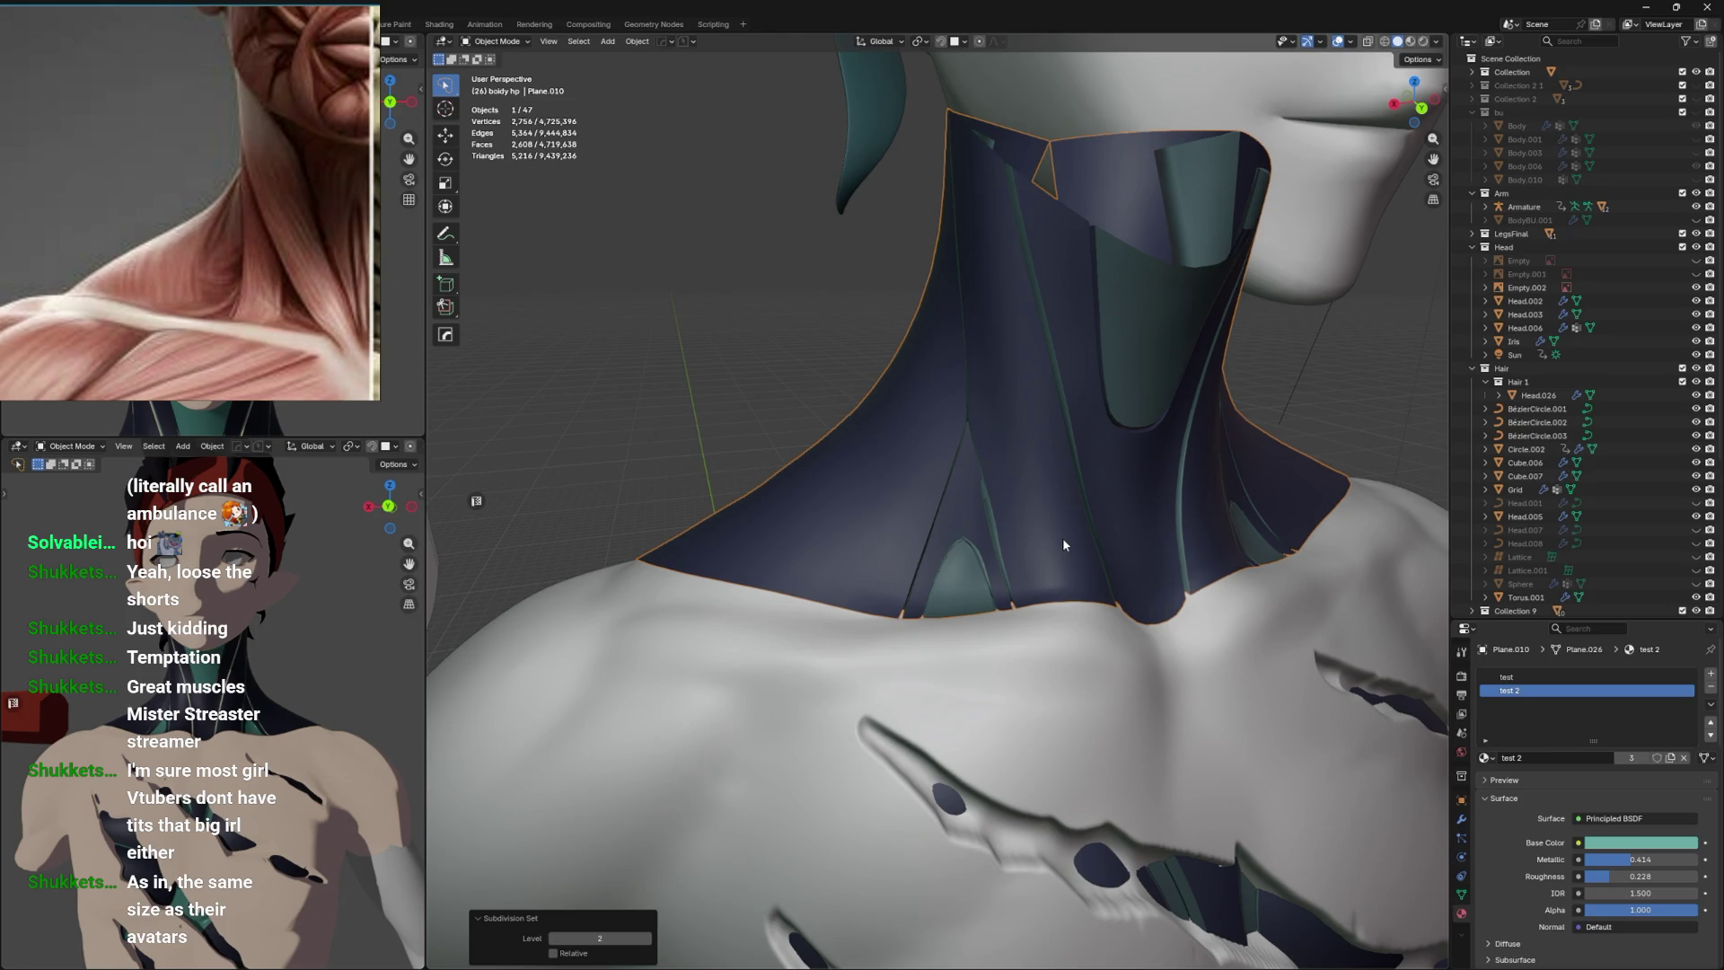
pyautogui.scroll(3)
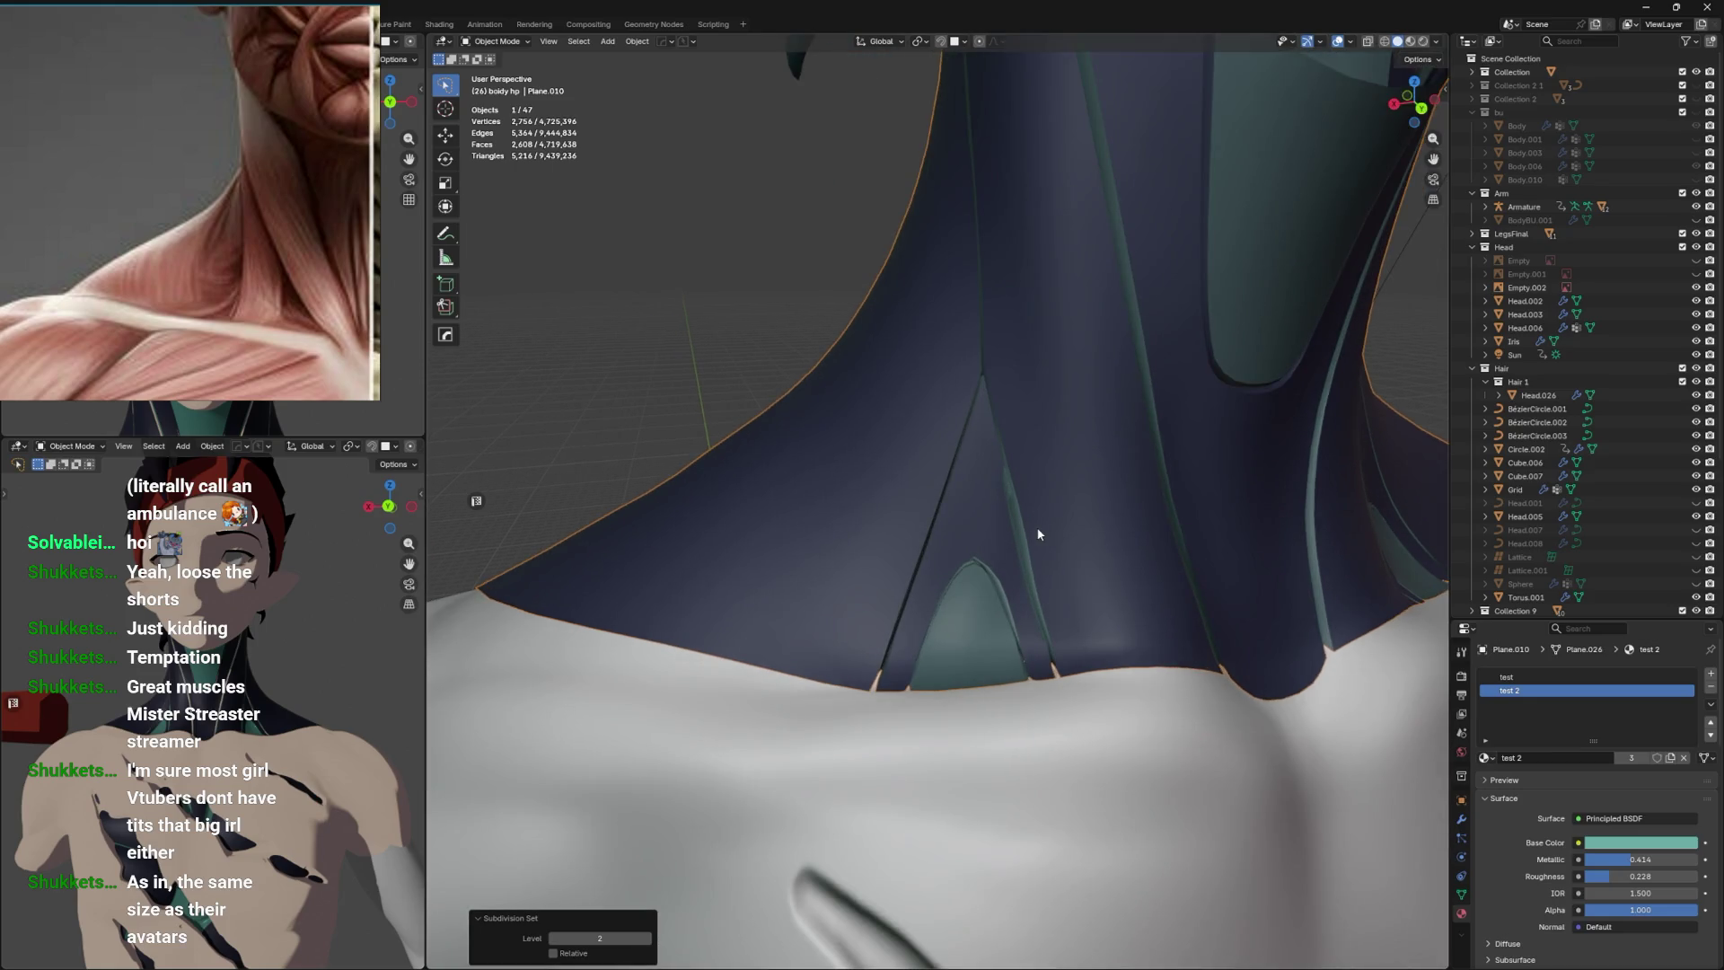
pyautogui.scroll(-3)
pyautogui.moveTo(1042, 530); pyautogui.dragTo(1068, 509)
pyautogui.scroll(3)
pyautogui.hotkey('ctrl', 'z')
pyautogui.hotkey('ctrl', '3')
pyautogui.hotkey('ctrl', 'z')
pyautogui.click(1463, 820)
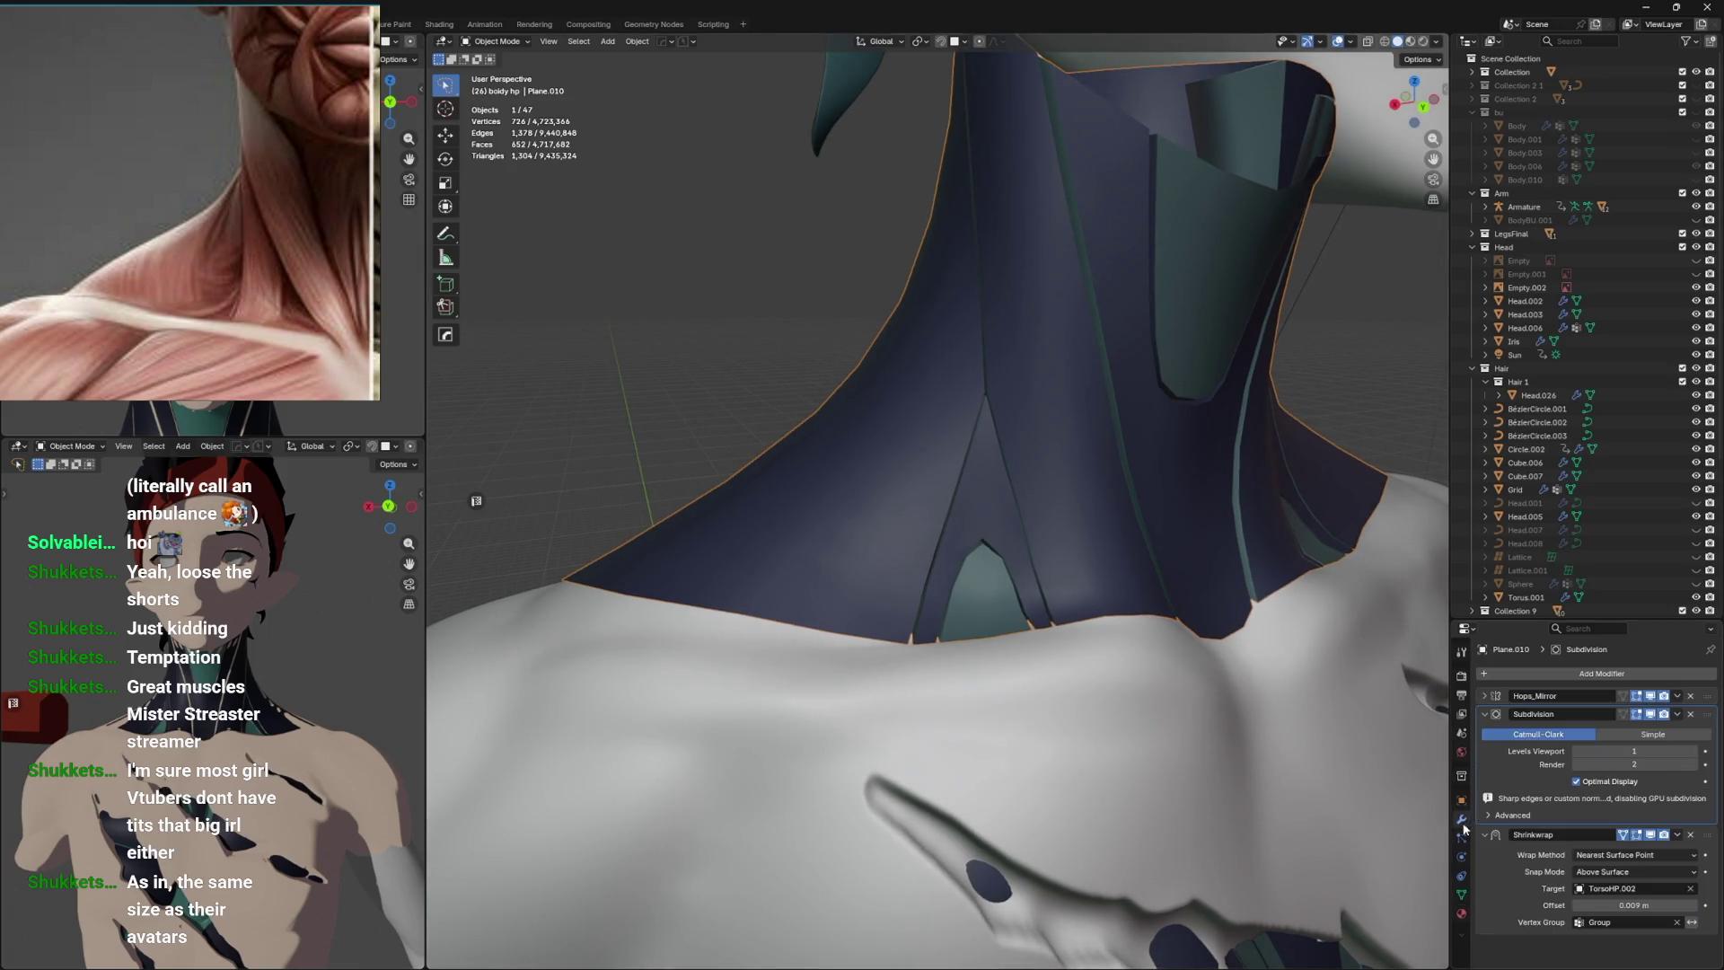
# Raise the collar's viewport Subdivision level to 2 and crease the edge loop along the strip side.
pyautogui.click(1483, 833)
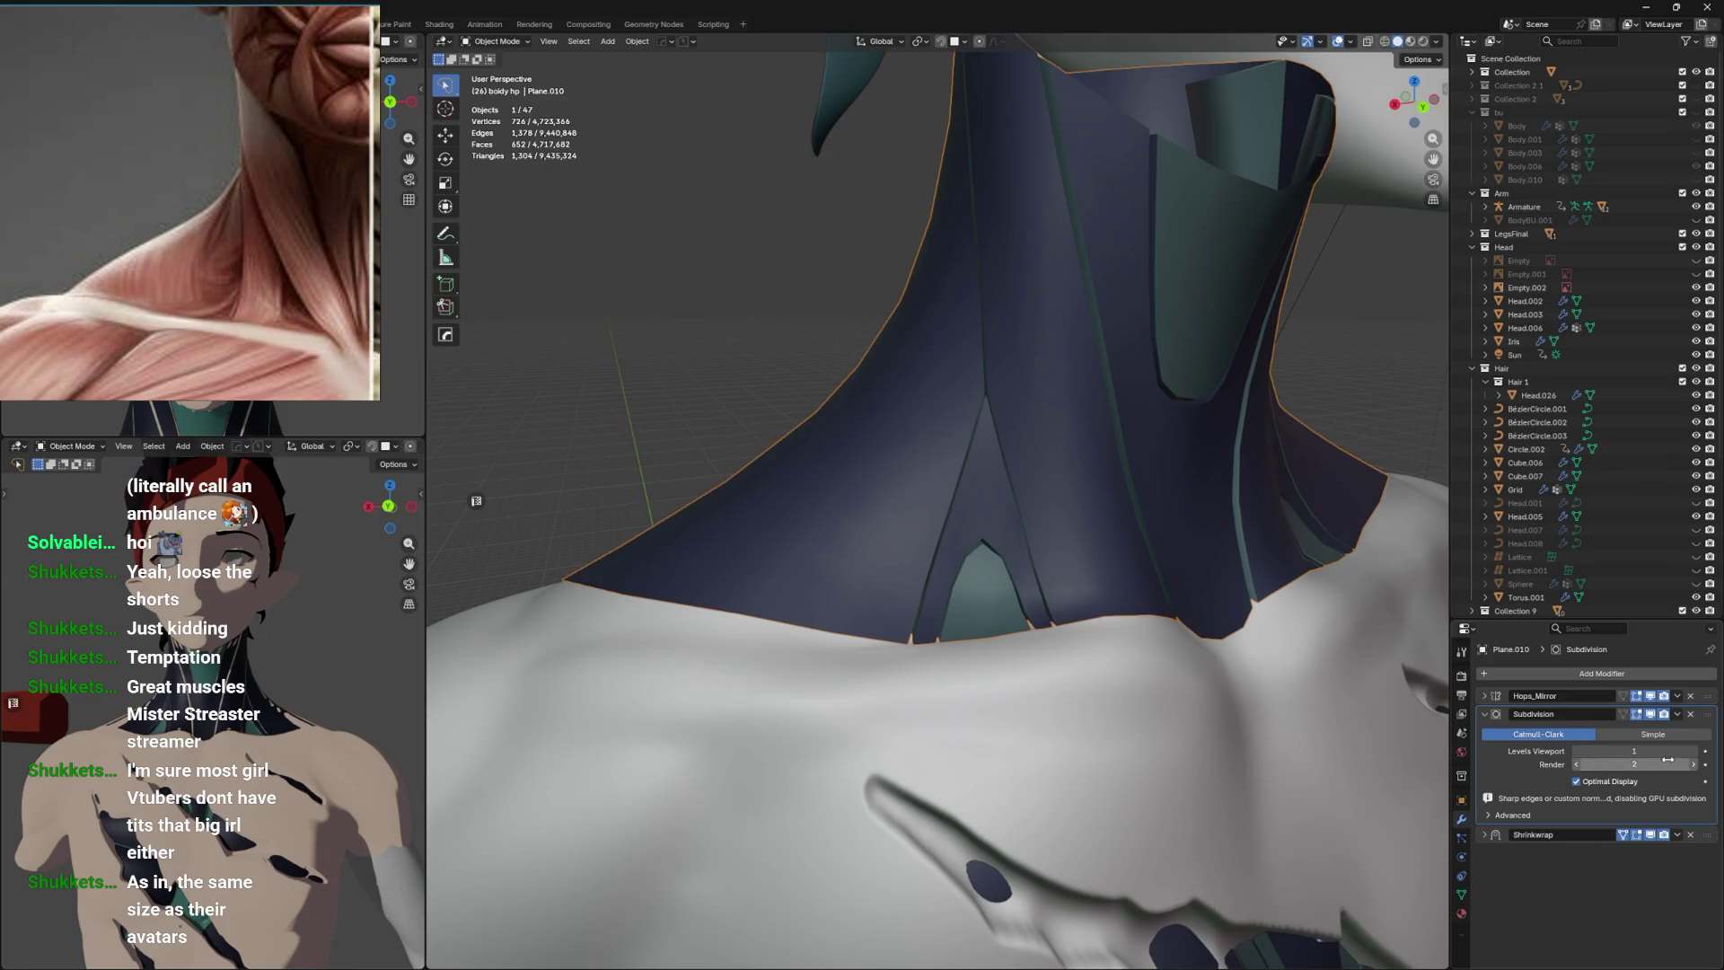
pyautogui.click(1693, 752)
pyautogui.press('Tab')
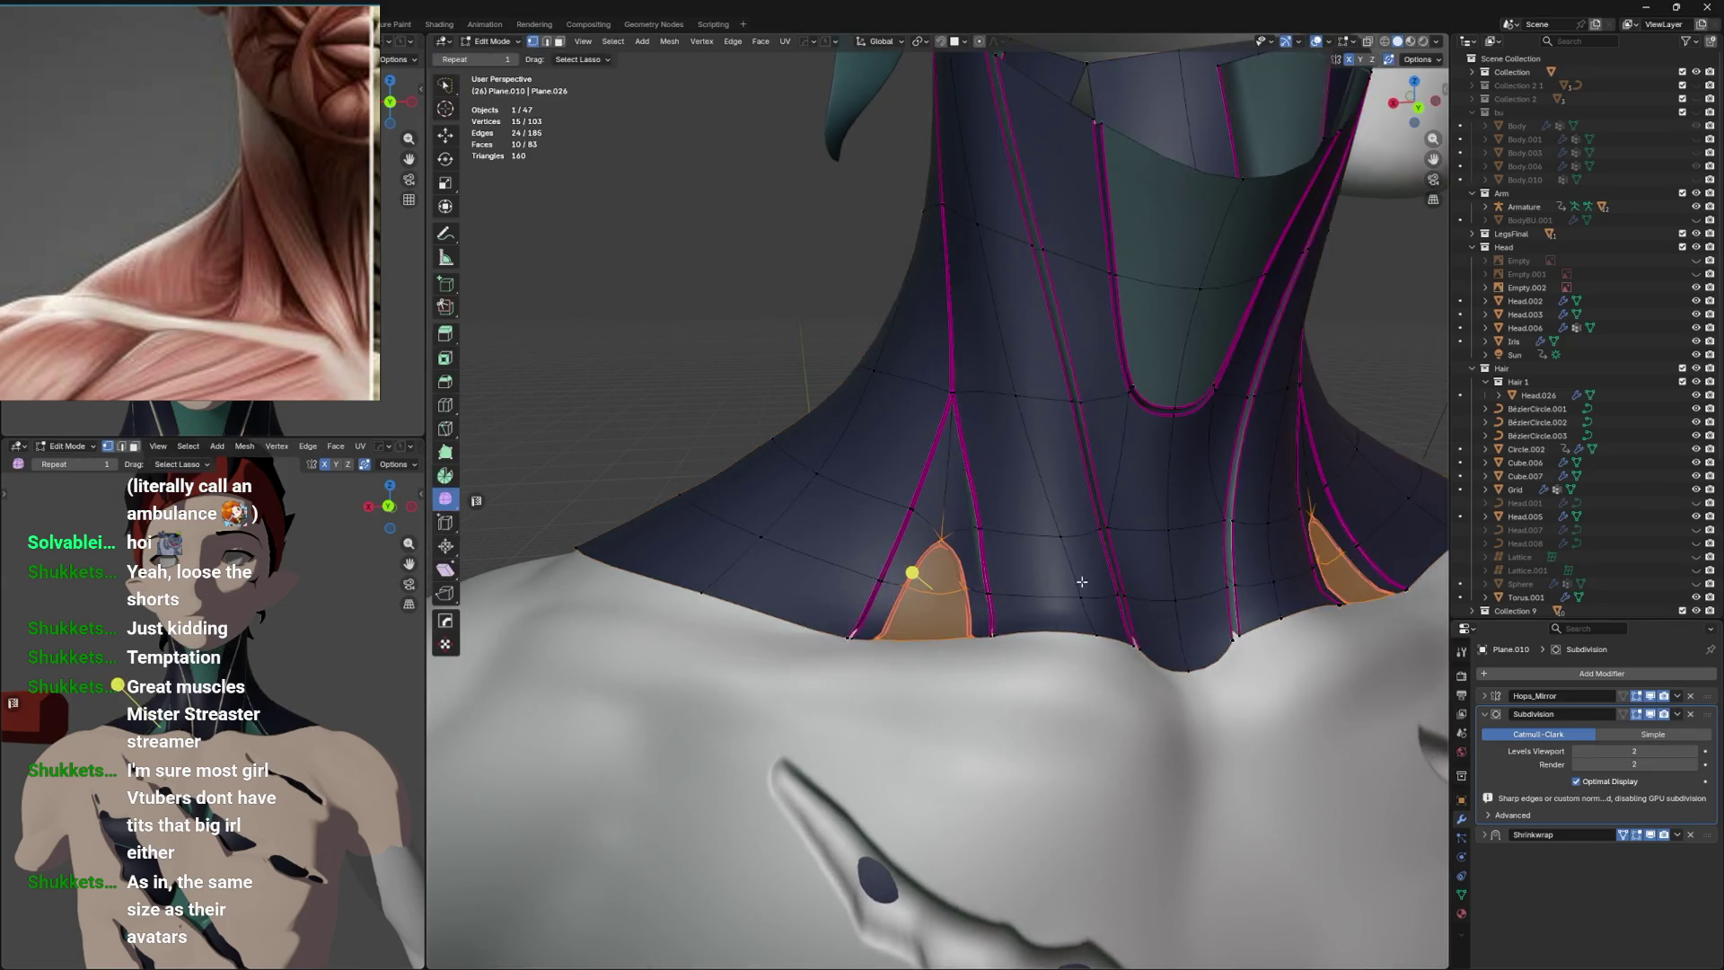
pyautogui.click(1005, 573)
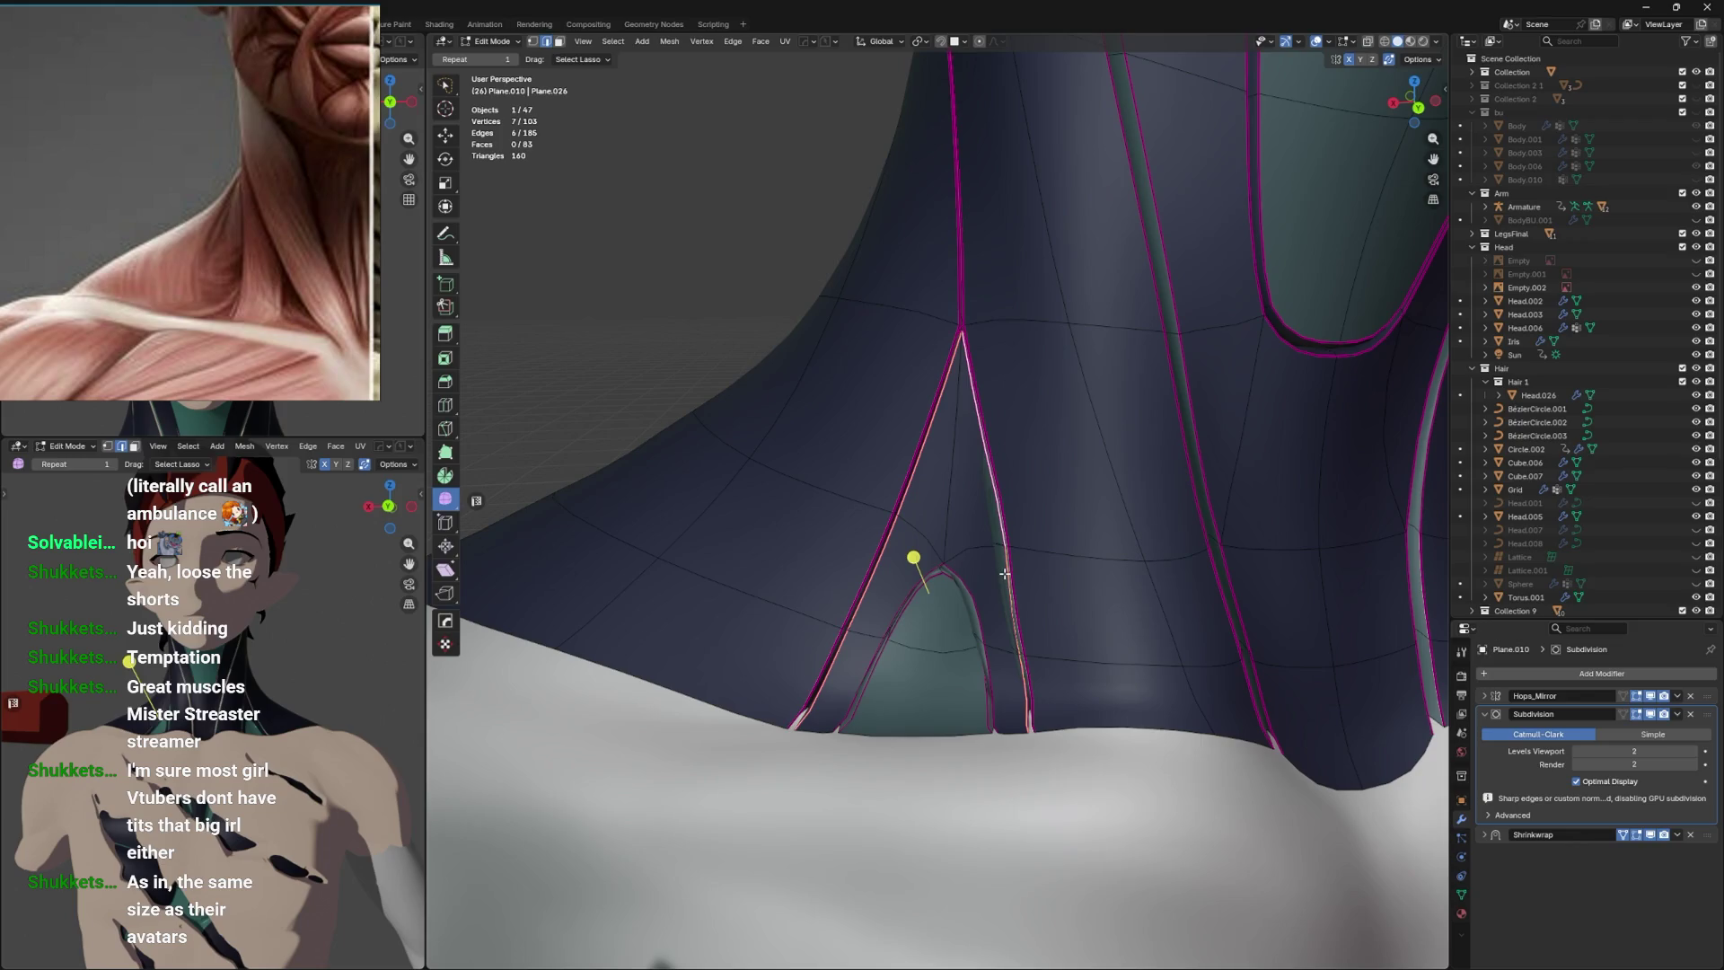
pyautogui.click(1266, 580)
# Grab a single arch vertex of the neck wrap, shift it right, then lower it.
pyautogui.hotkey('alt', 'z')
pyautogui.moveTo(935, 562); pyautogui.dragTo(1023, 535)
pyautogui.click(1011, 543)
pyautogui.press('g')
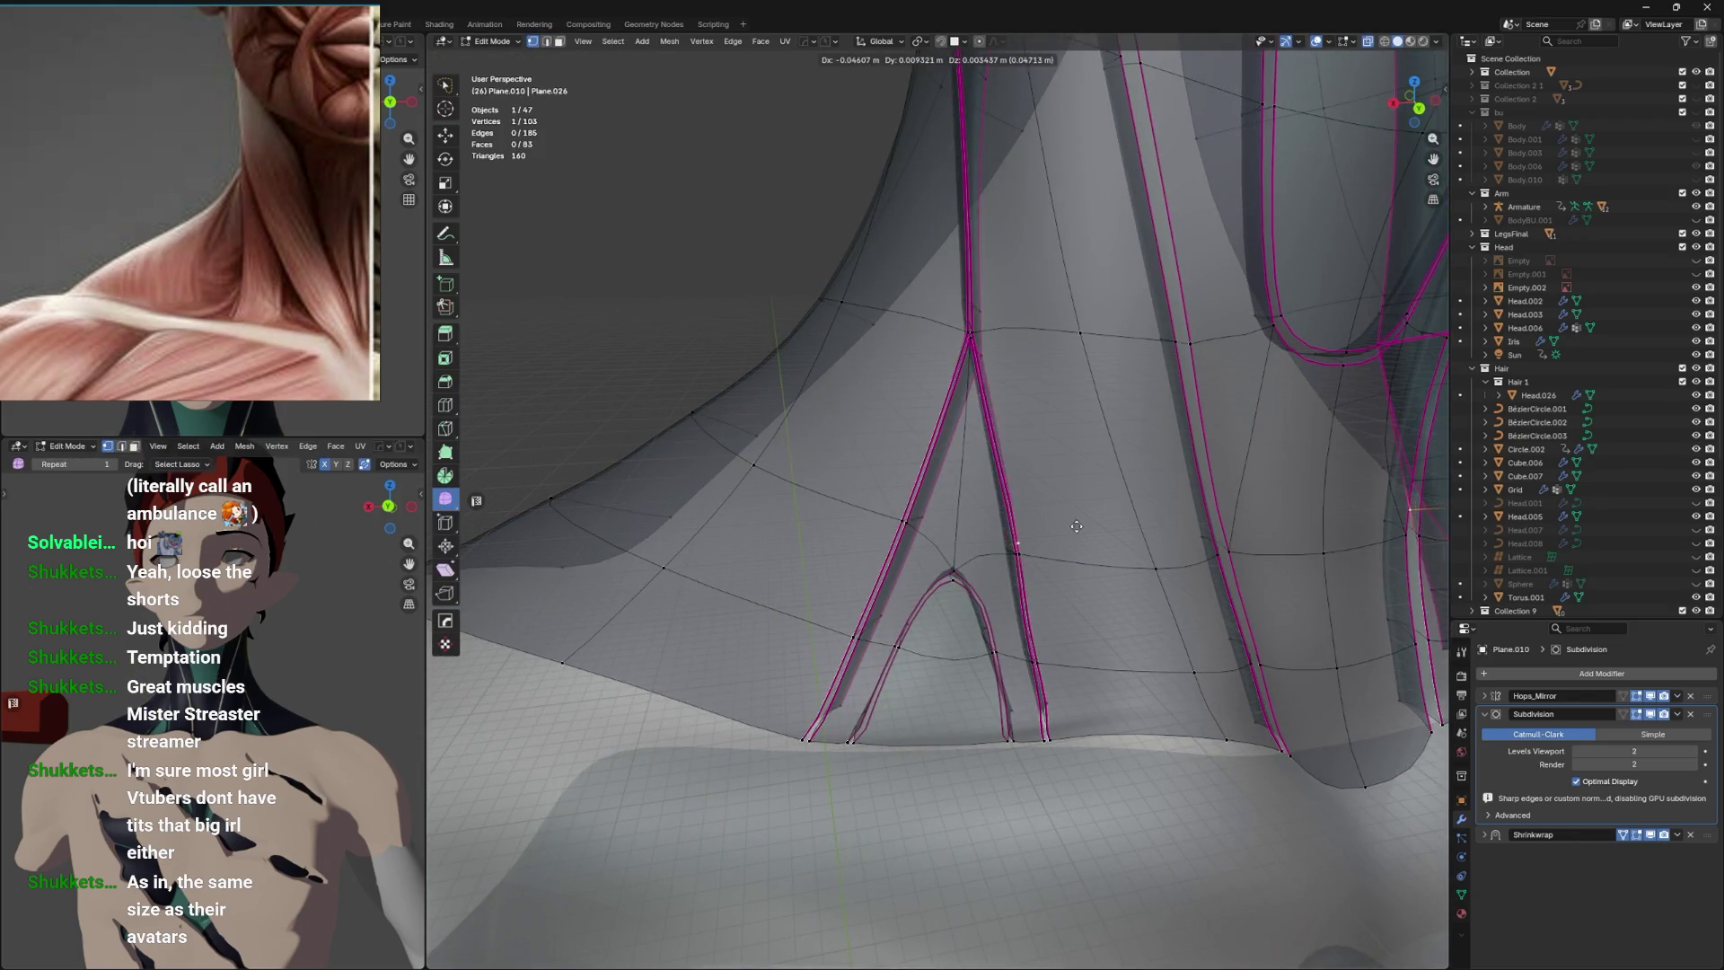
pyautogui.click(1074, 531)
pyautogui.hotkey('alt', 'z')
pyautogui.press('g')
pyautogui.click(1099, 532)
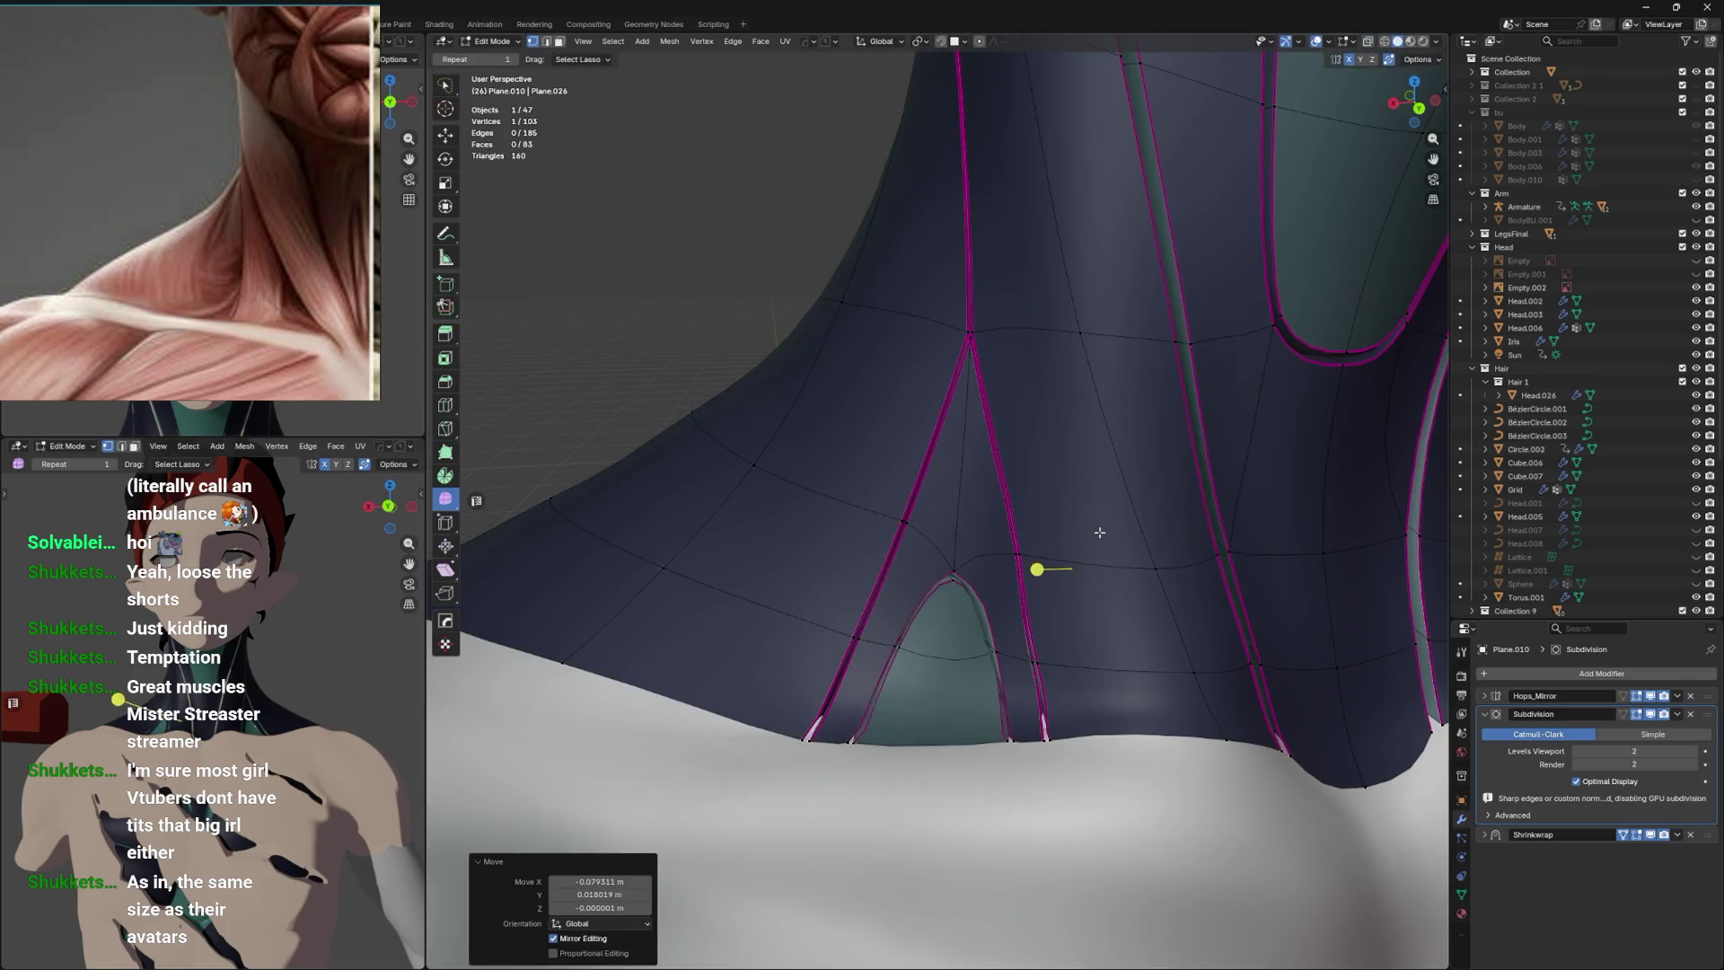
pyautogui.hotkey('alt', 'z')
pyautogui.press('g')
pyautogui.click(1093, 641)
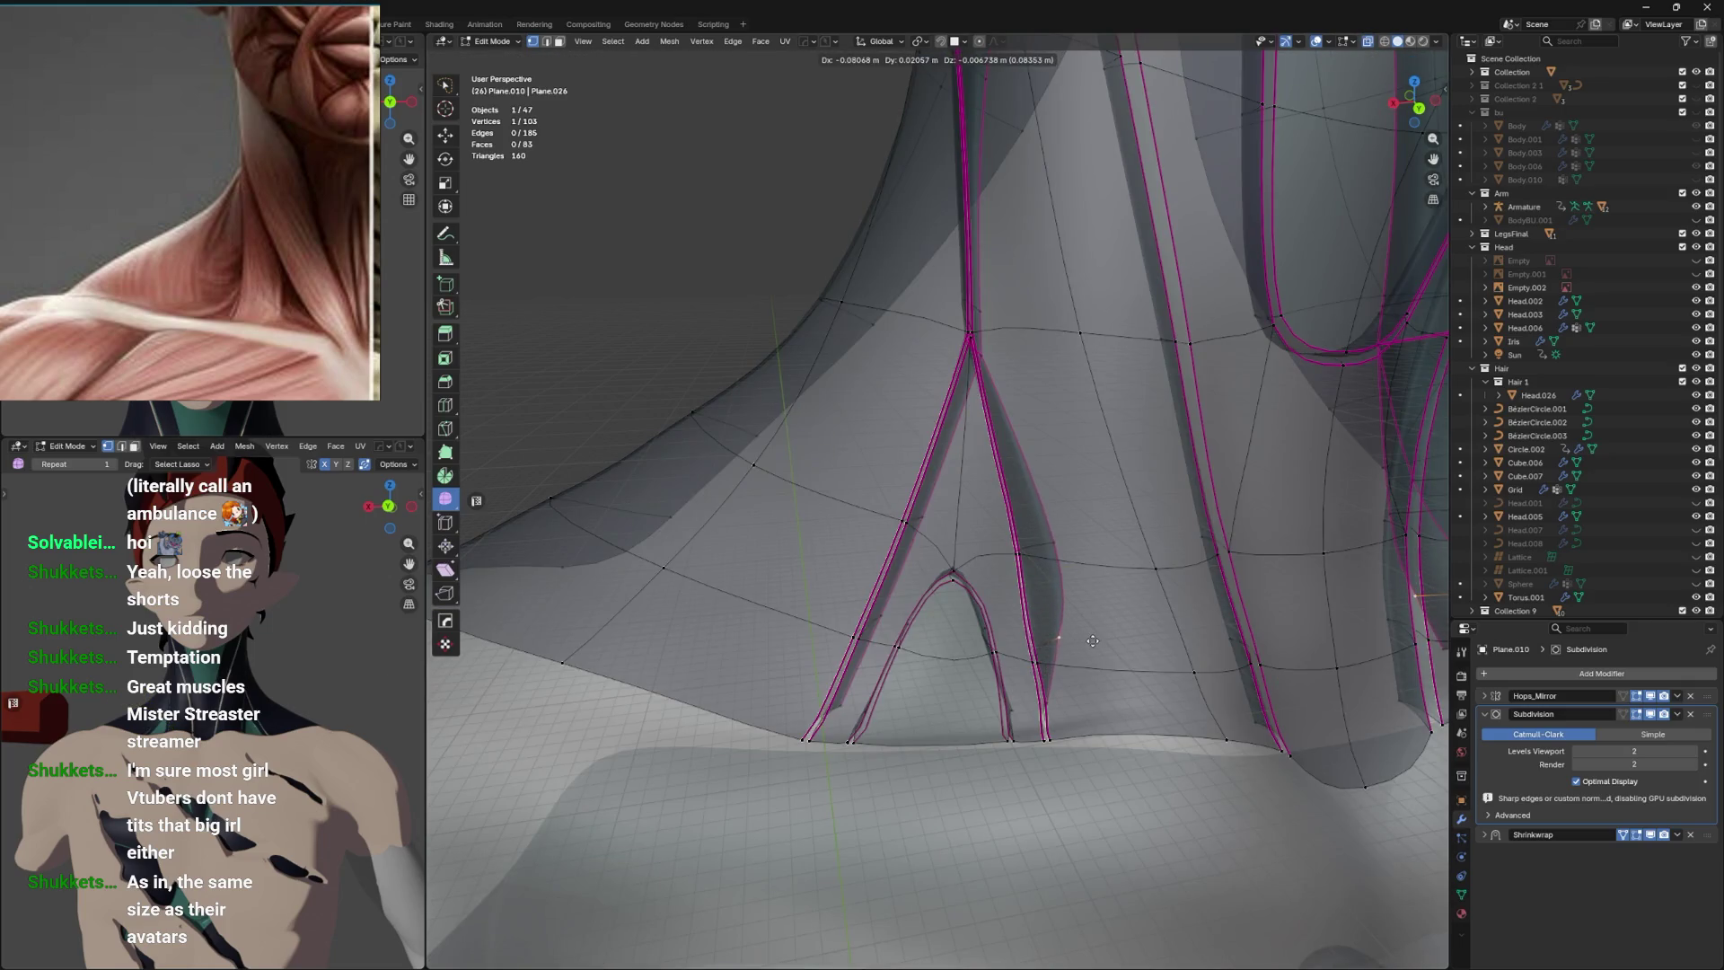
pyautogui.hotkey('alt', 'z')
# Keep nudging the arch vertex into place, checking the strip from below.
pyautogui.hotkey('alt', 'z')
pyautogui.press('g')
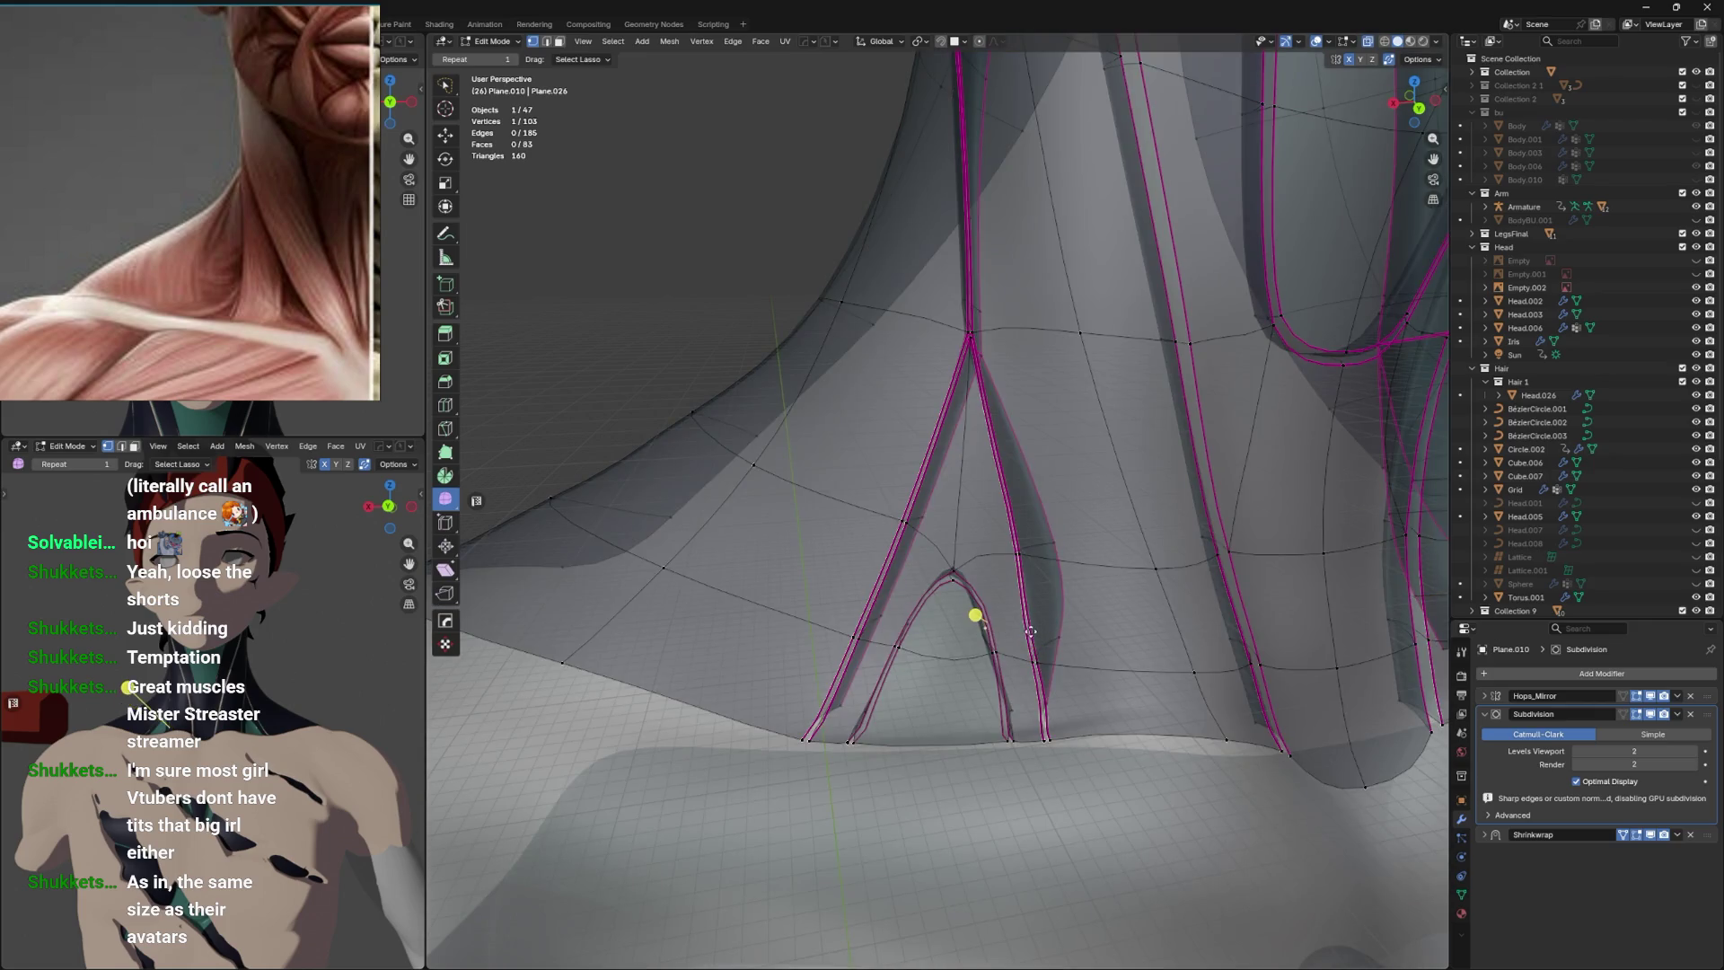
pyautogui.click(1054, 622)
pyautogui.hotkey('alt', 'z')
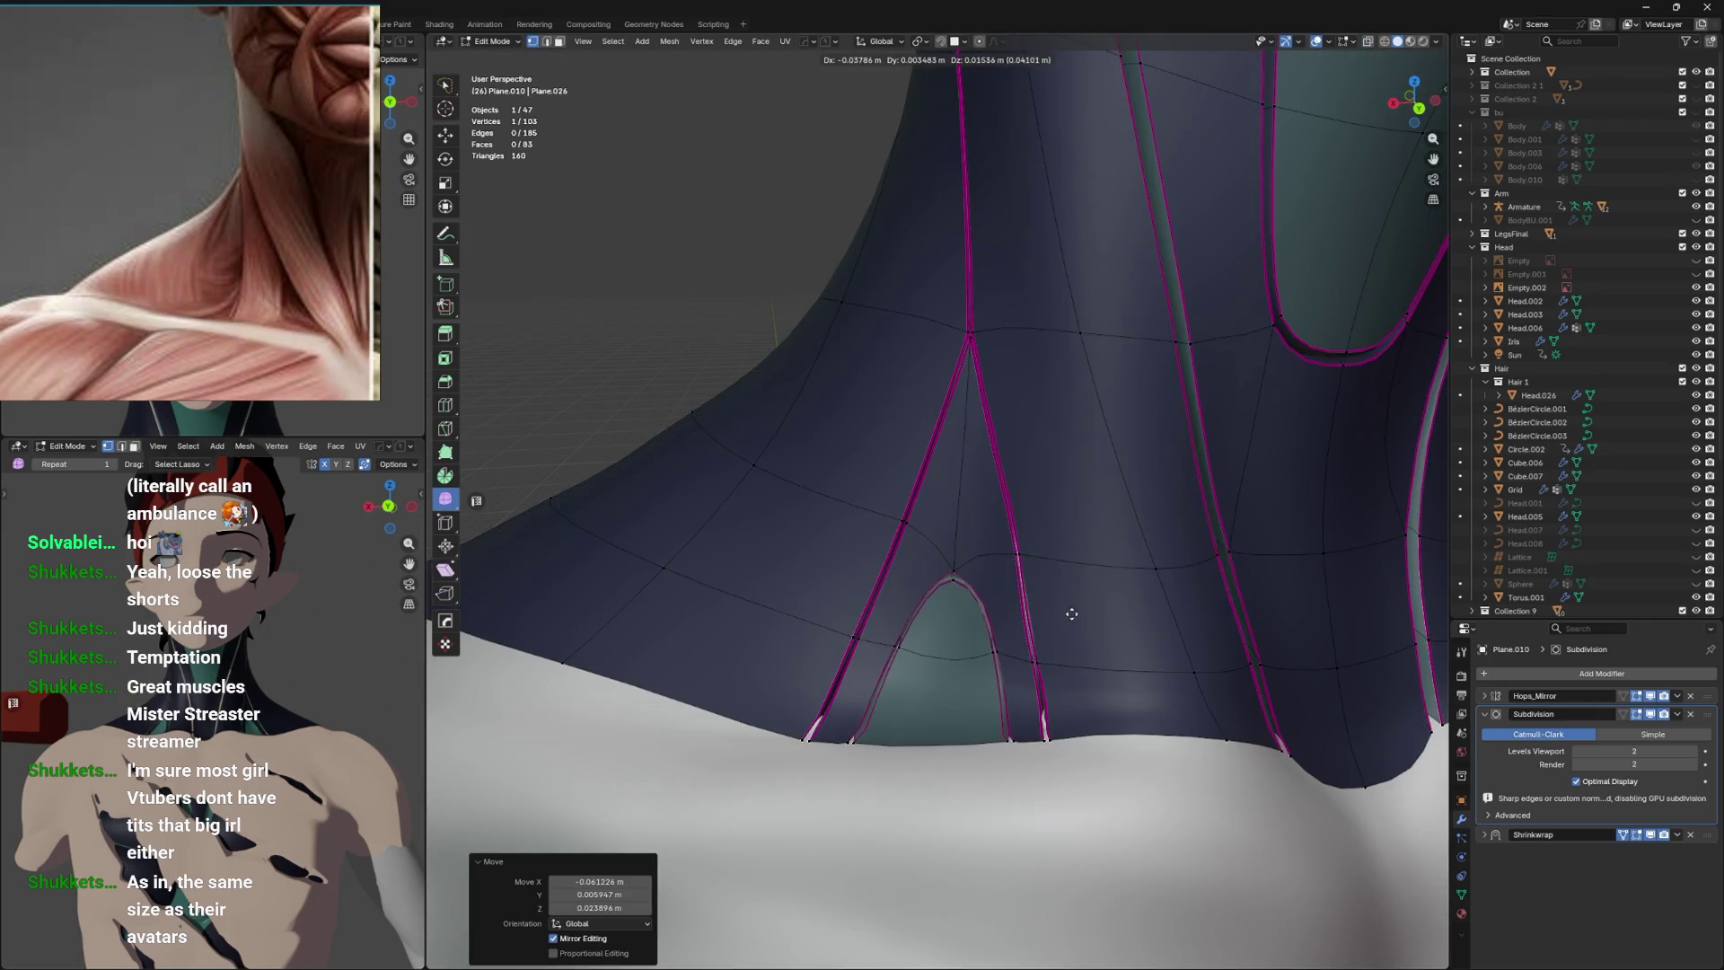
pyautogui.moveTo(1046, 611); pyautogui.dragTo(1058, 518)
pyautogui.press('g')
pyautogui.click(1047, 608)
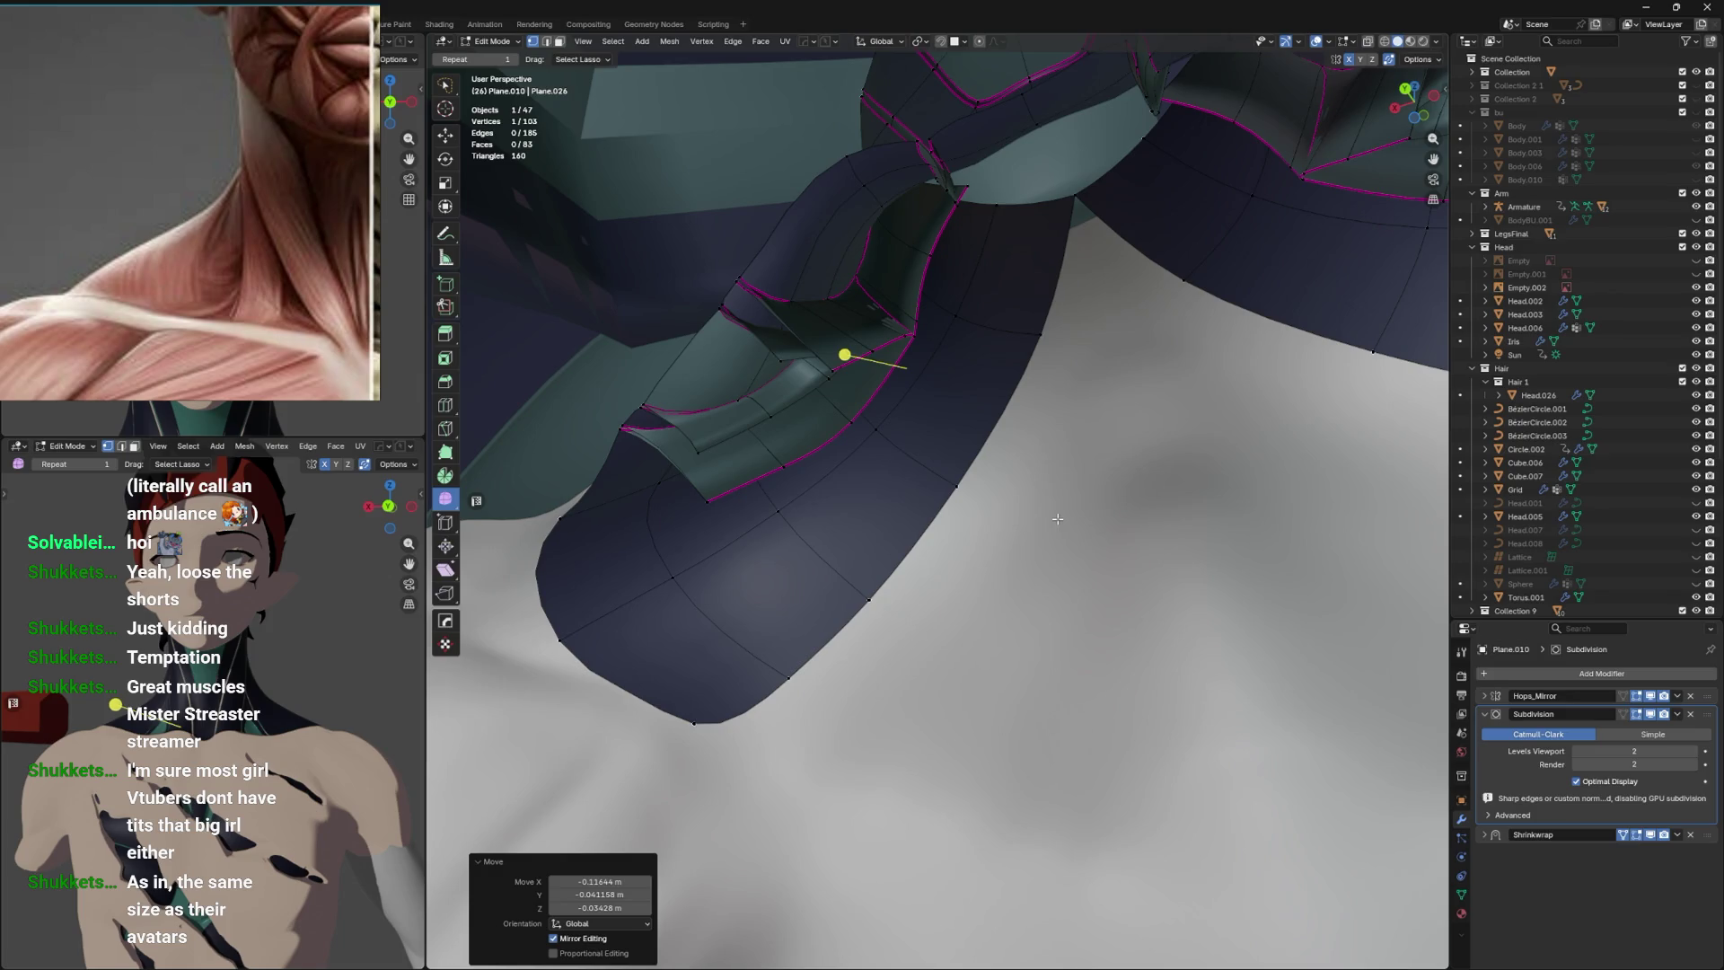
pyautogui.moveTo(1137, 442); pyautogui.dragTo(1016, 592)
pyautogui.hotkey('alt', 'z')
pyautogui.press('g')
pyautogui.click(1033, 687)
pyautogui.hotkey('alt', 'z')
# Add more arch vertices to the selection and lower the arch, undoing a stray edge-loop selection.
pyautogui.hotkey('alt', 'z')
pyautogui.click(1077, 658)
pyautogui.press('g')
pyautogui.click(1082, 607)
pyautogui.hotkey('alt', 'z')
pyautogui.hotkey('alt', 'z')
pyautogui.press('g')
pyautogui.click(1007, 708)
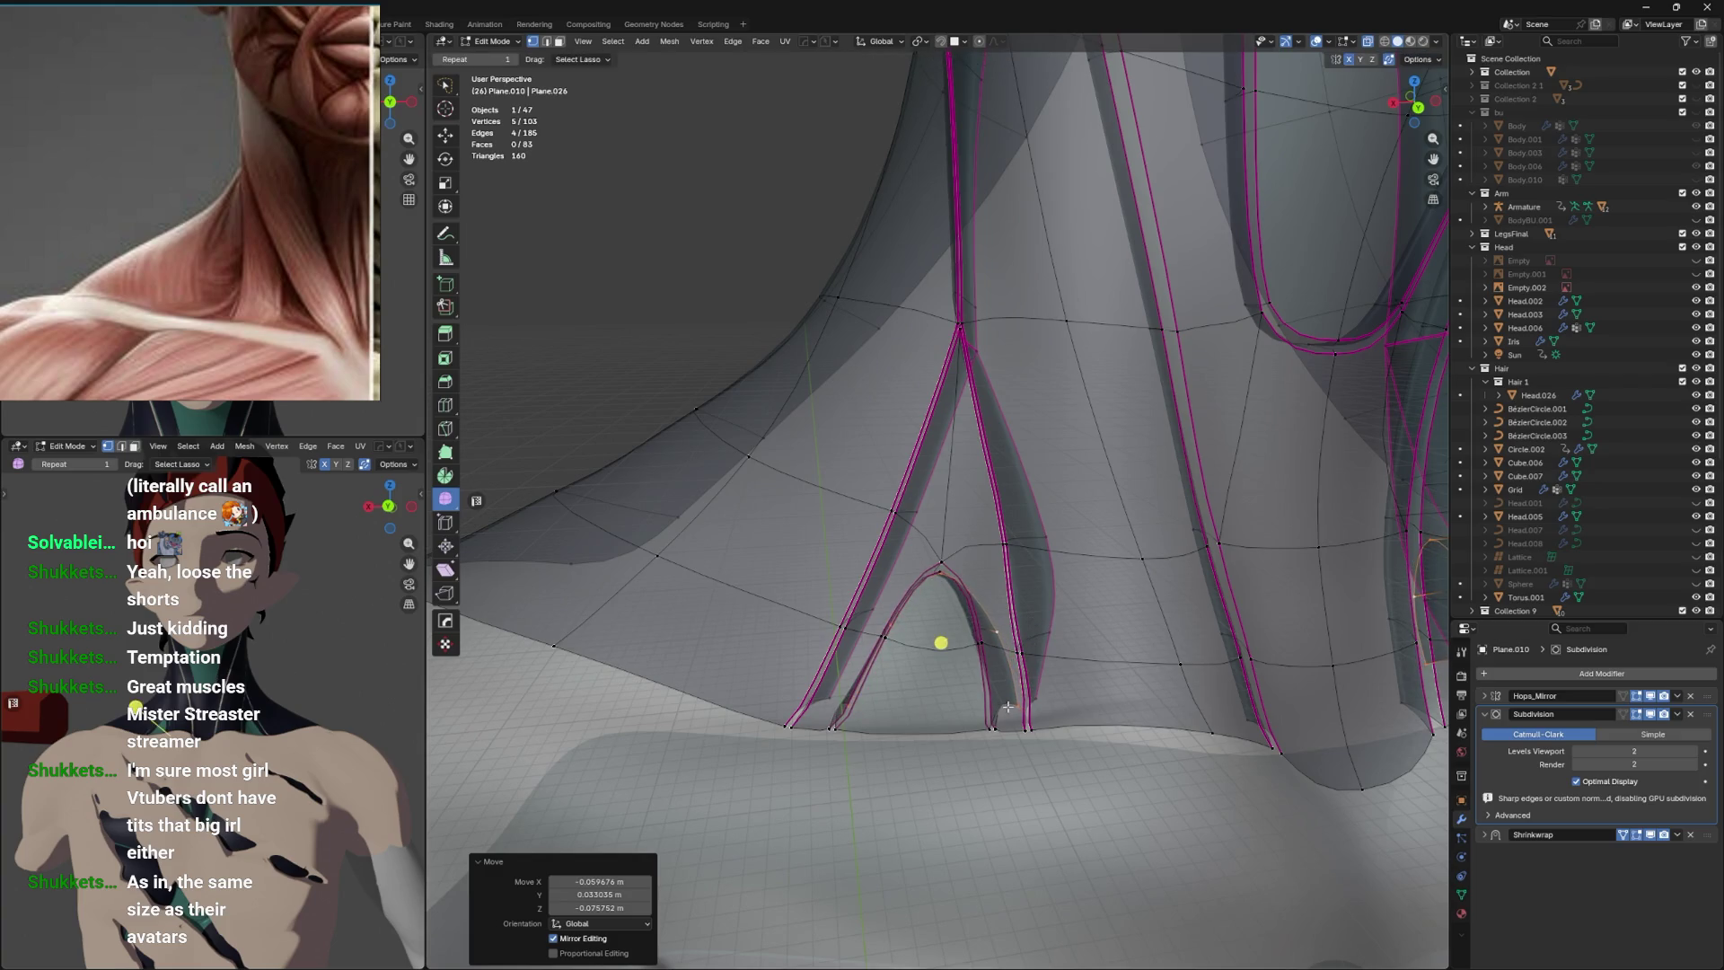
pyautogui.click(996, 630)
pyautogui.hotkey('alt', 'z')
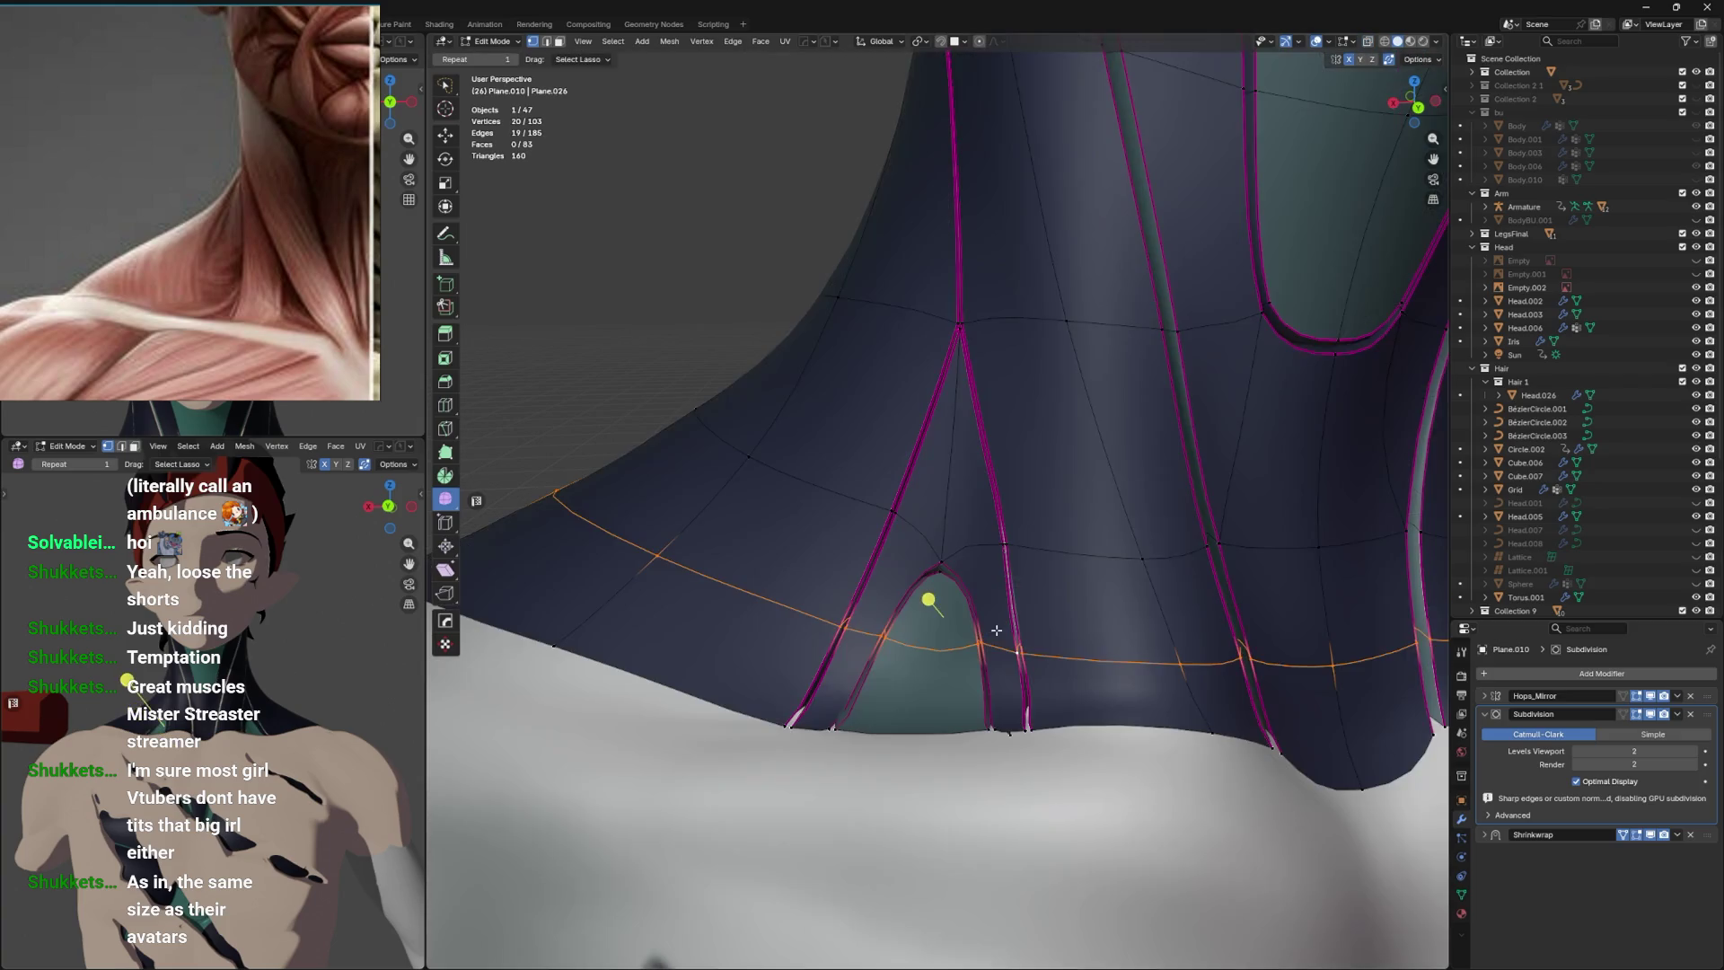
pyautogui.hotkey('ctrl', 'z')
pyautogui.hotkey('alt', 'z')
pyautogui.hotkey('alt', 'z')
pyautogui.moveTo(989, 616); pyautogui.dragTo(1007, 629)
pyautogui.press('g')
pyautogui.press('Escape')
# Lower another single arch vertex, check the shape in Object Mode, and move one more vertex.
pyautogui.hotkey('alt', 'z')
pyautogui.click(878, 695)
pyautogui.moveTo(878, 695); pyautogui.dragTo(895, 707)
pyautogui.press('g')
pyautogui.click(908, 730)
pyautogui.hotkey('alt', 'z')
pyautogui.press('Tab')
pyautogui.press('Tab')
pyautogui.press('Tab')
pyautogui.press('Tab')
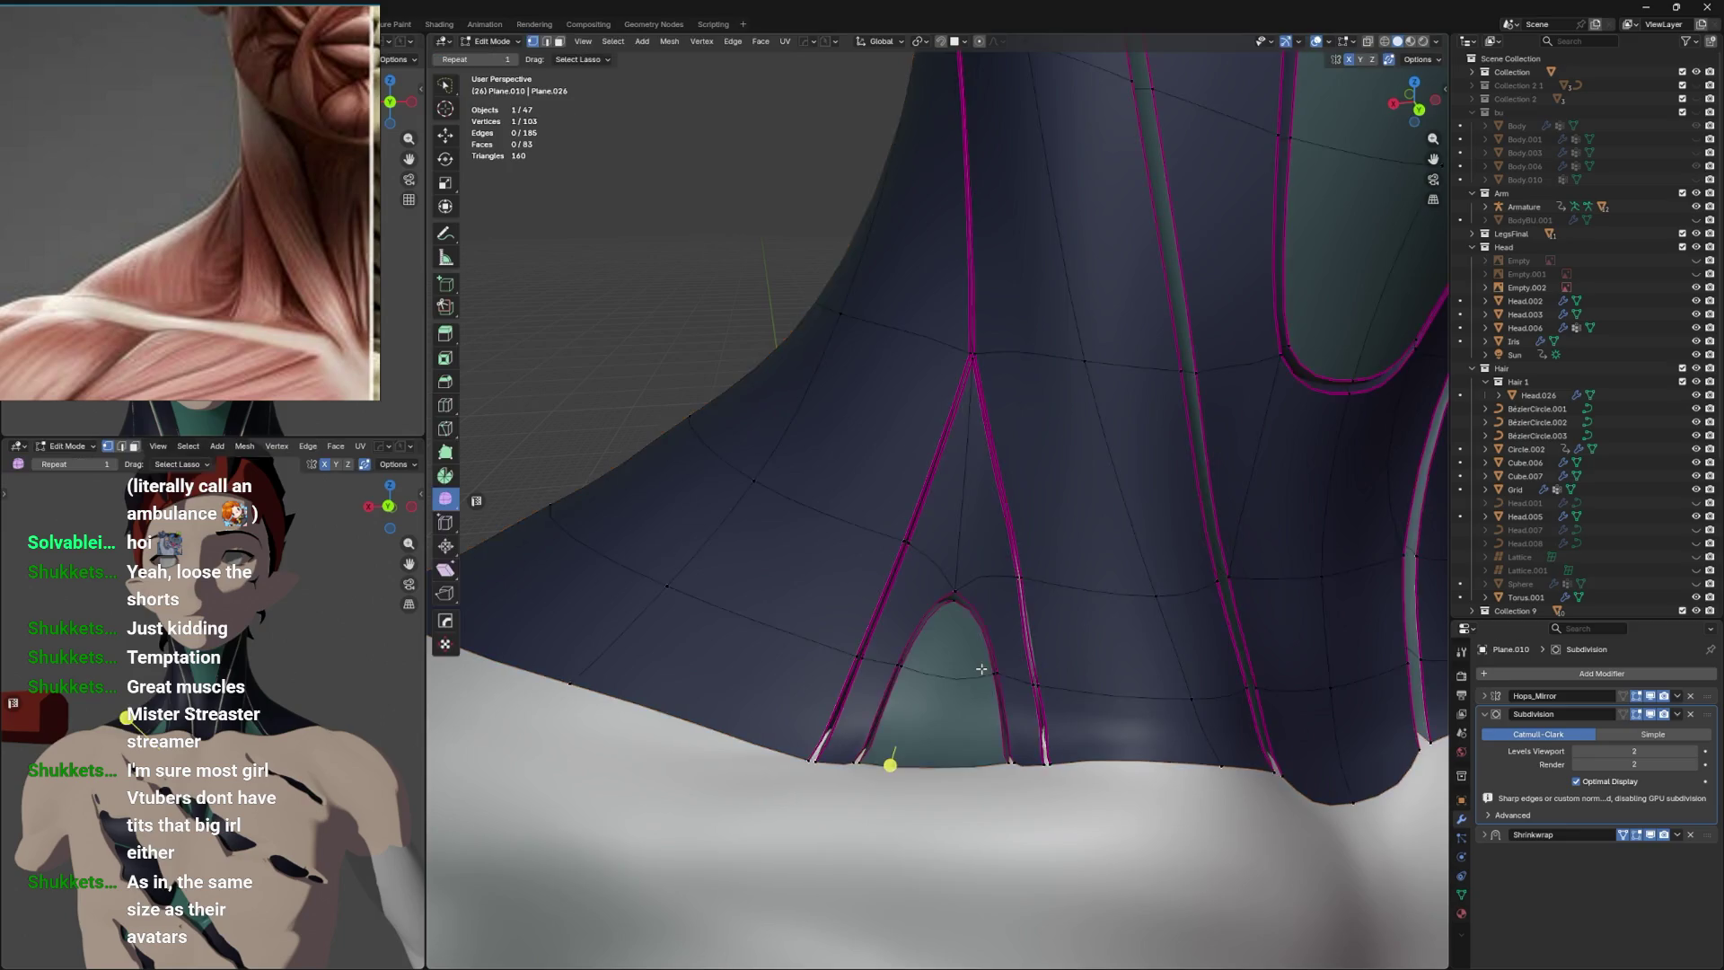
pyautogui.hotkey('alt', 'z')
pyautogui.moveTo(1038, 656); pyautogui.dragTo(1060, 650)
pyautogui.press('g')
pyautogui.click(1127, 641)
# Select more strap vertices and move them up into new positions around the neck.
pyautogui.click(1127, 629)
pyautogui.click(1122, 539)
pyautogui.moveTo(1122, 538); pyautogui.dragTo(1173, 524)
pyautogui.press('g')
pyautogui.click(1132, 512)
pyautogui.click(1167, 557)
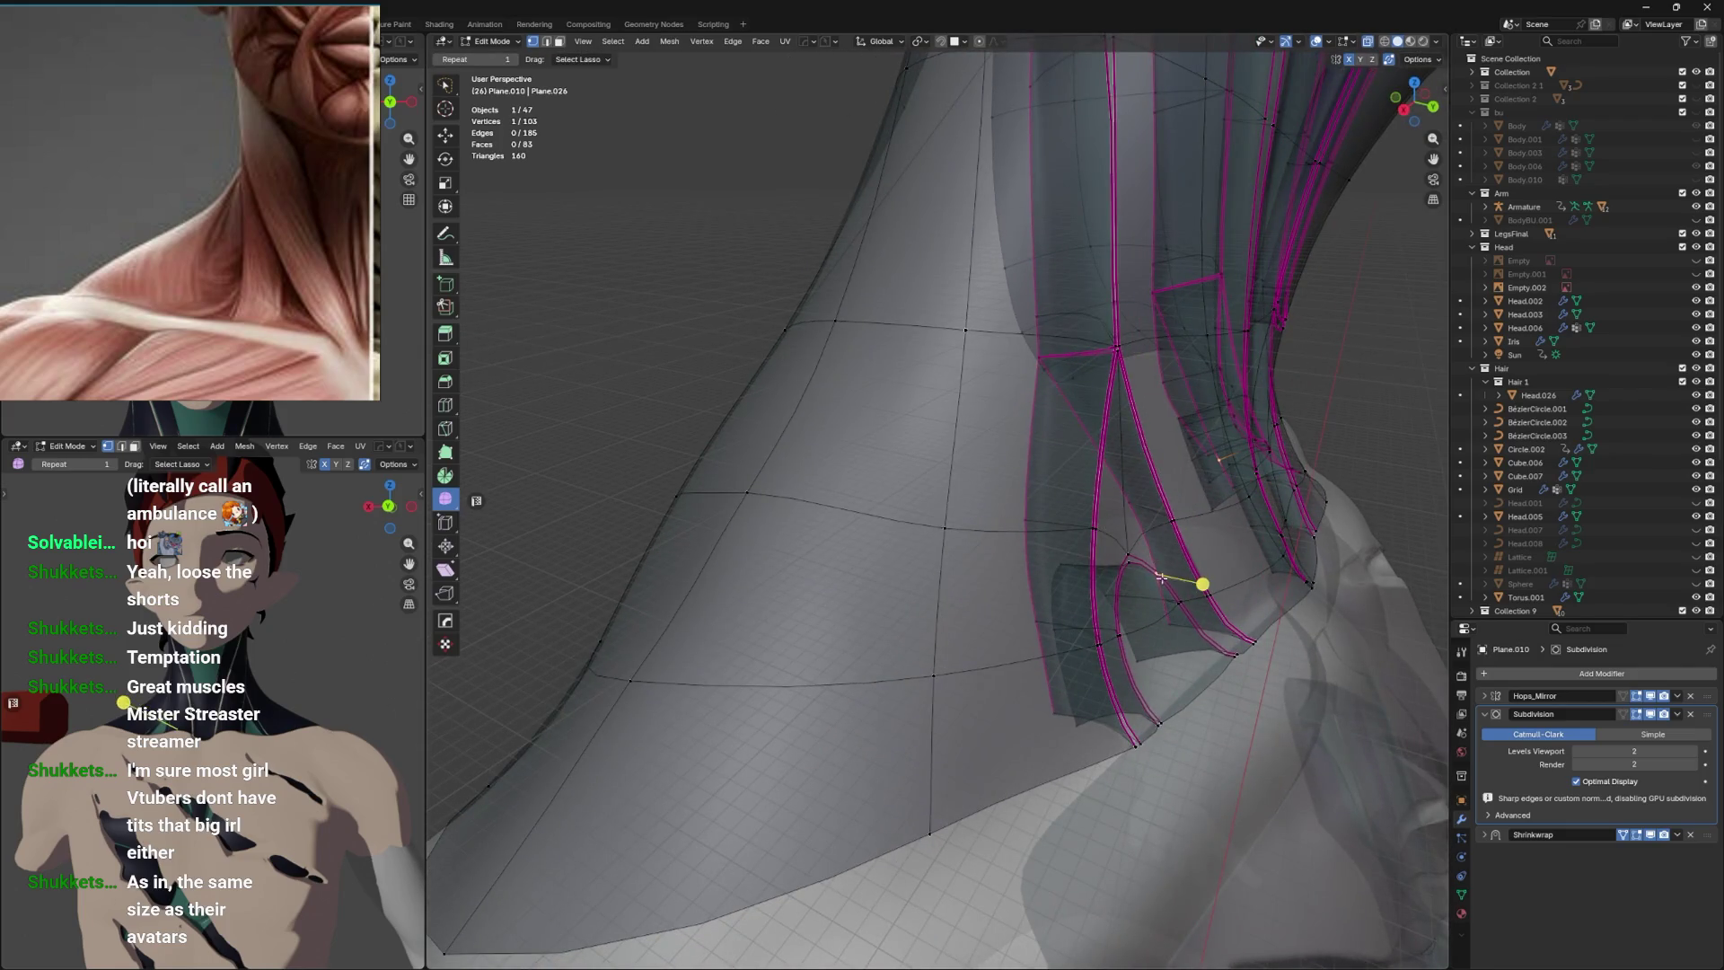
pyautogui.moveTo(1167, 626); pyautogui.dragTo(1118, 503)
pyautogui.press('g')
pyautogui.click(1111, 486)
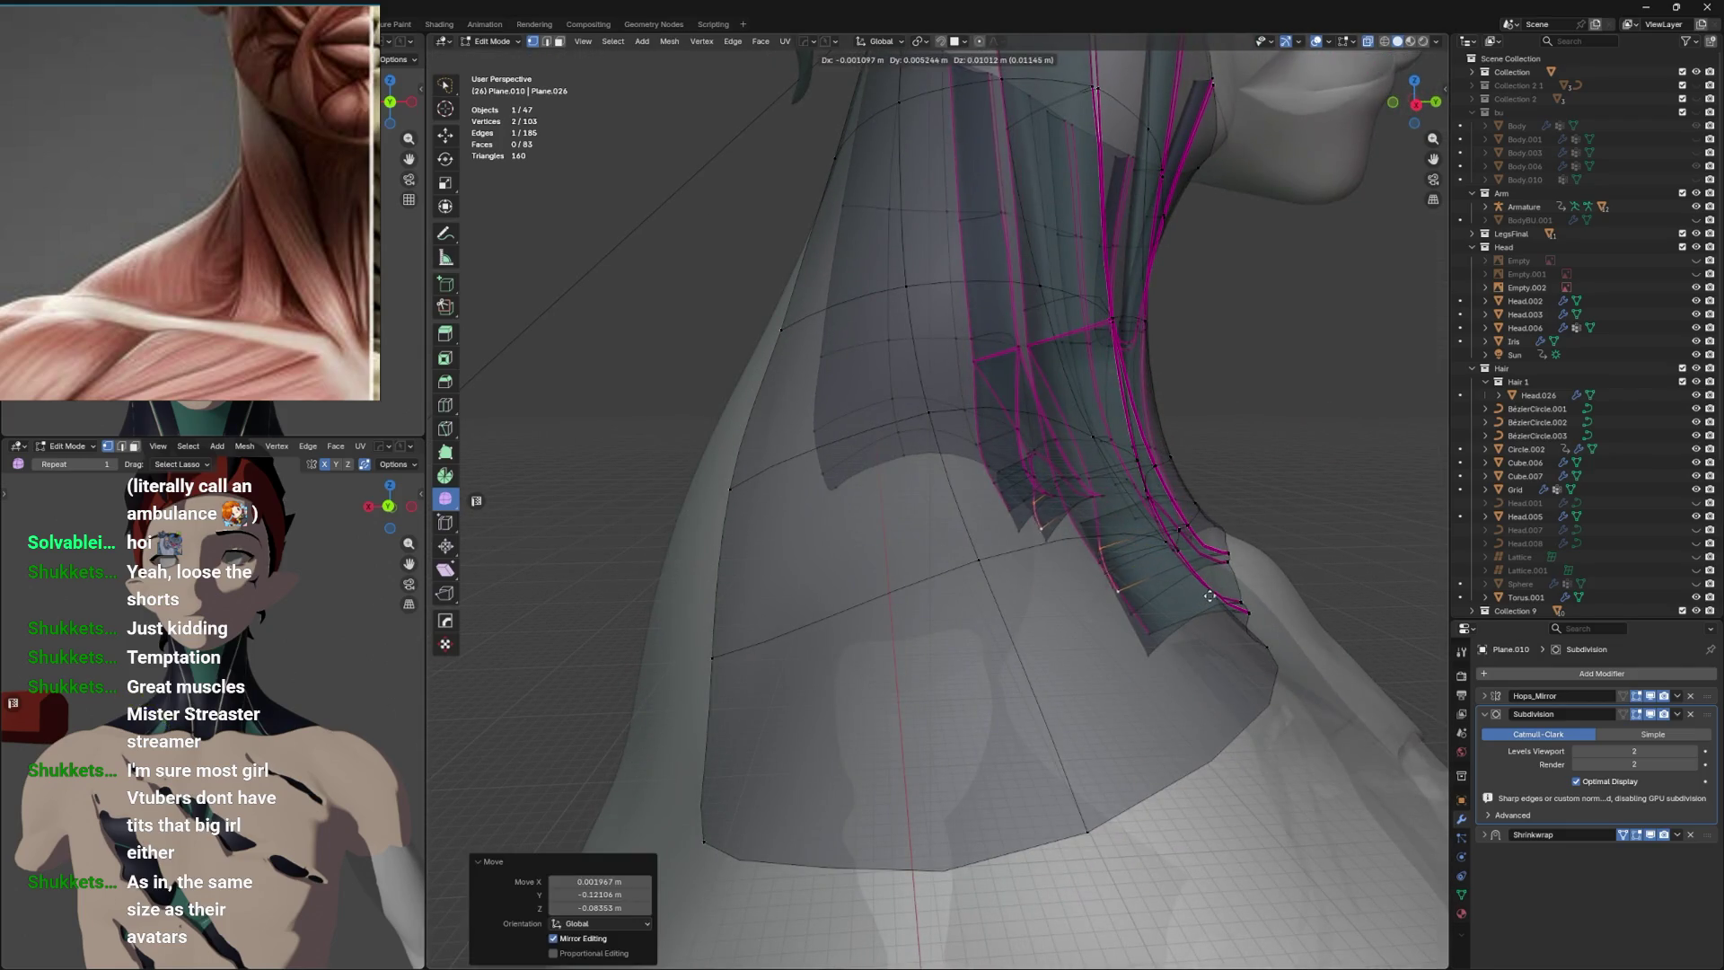
pyautogui.press('g')
pyautogui.click(1082, 458)
# Return to Object Mode, review the whole neck wrap, save, and reselect the dark neck wrap.
pyautogui.press('Tab')
pyautogui.moveTo(1082, 458); pyautogui.dragTo(988, 565)
pyautogui.scroll(-3)
pyautogui.hotkey('ctrl', 's')
pyautogui.click(704, 357)
pyautogui.moveTo(705, 357); pyautogui.dragTo(1075, 536)
pyautogui.click(941, 397)
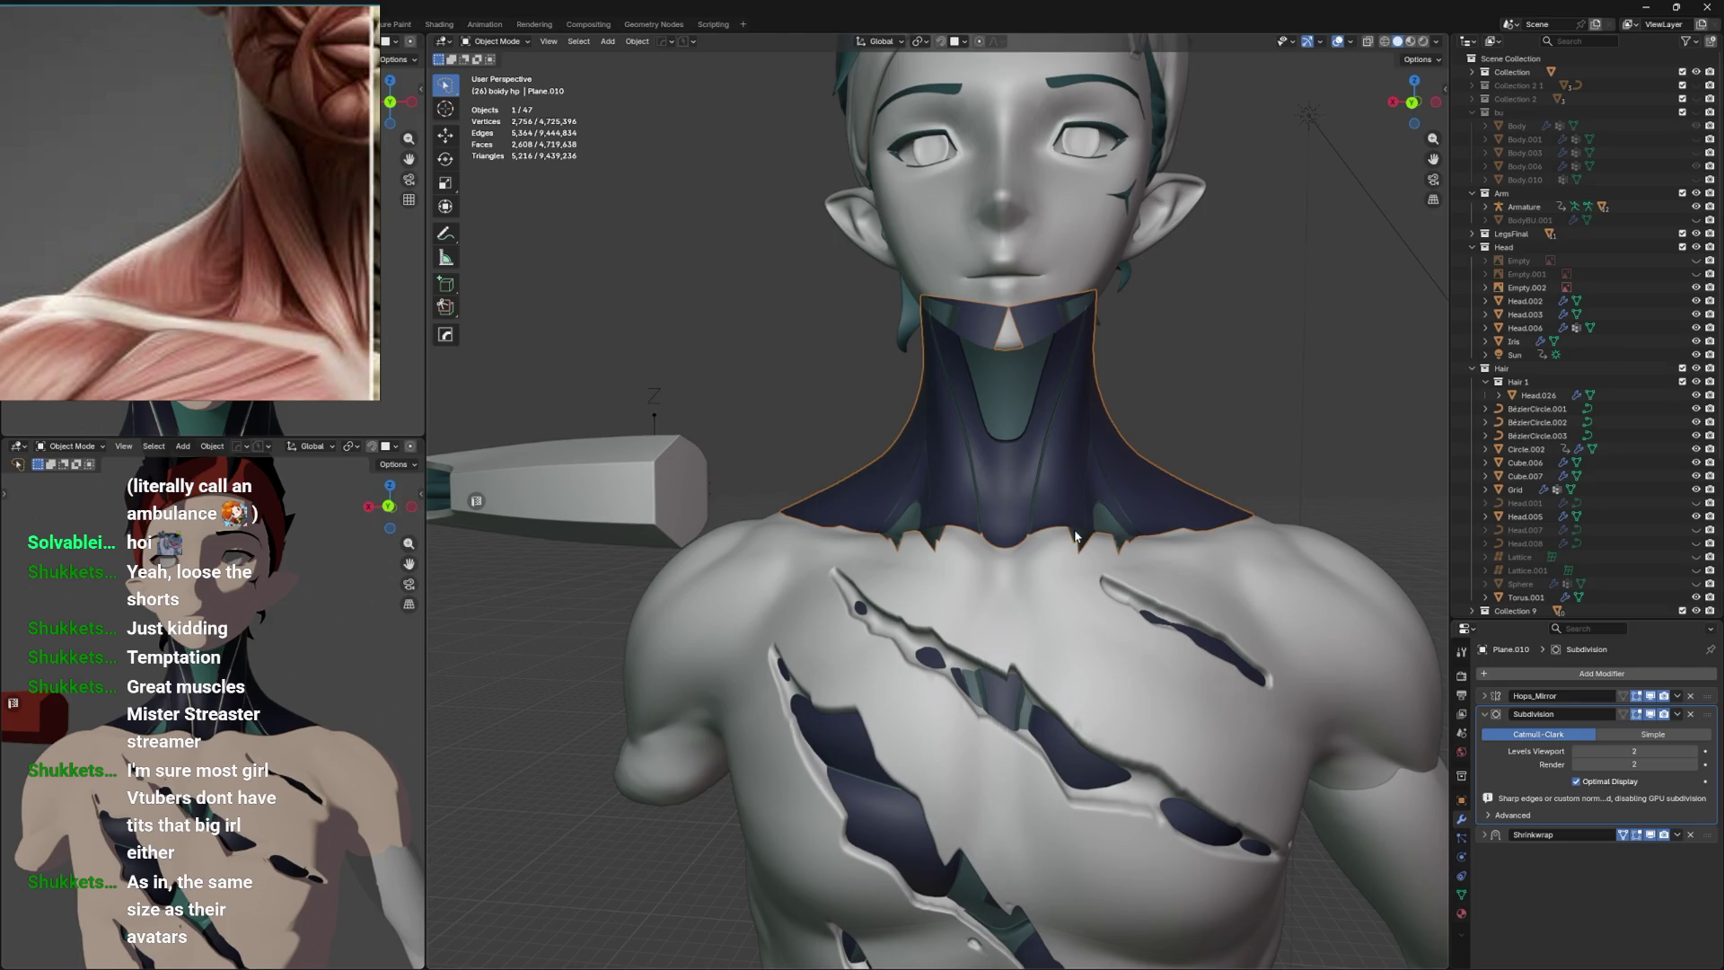
# Deselect everything, save, and switch the viewport to Material Preview shading.
pyautogui.moveTo(1007, 281); pyautogui.dragTo(988, 538)
pyautogui.hotkey('alt', 'a')
pyautogui.hotkey('ctrl', 's')
pyautogui.press('z')
pyautogui.moveTo(947, 639); pyautogui.dragTo(1024, 535)
pyautogui.scroll(3)
# Inspect the neck wrap Plane.010 and torso TorsoHP.002 from a three-quarter view, then save.
pyautogui.click(1048, 499)
pyautogui.hotkey('alt', 'a')
pyautogui.moveTo(1129, 574); pyautogui.dragTo(897, 665)
pyautogui.scroll(3)
pyautogui.scroll(3)
pyautogui.scroll(-3)
pyautogui.moveTo(927, 550); pyautogui.dragTo(957, 583)
pyautogui.click(920, 634)
pyautogui.hotkey('ctrl', 's')
# Select the mirrored chest piece Plane.011, view it from the front, and save again.
pyautogui.scroll(3)
pyautogui.click(952, 479)
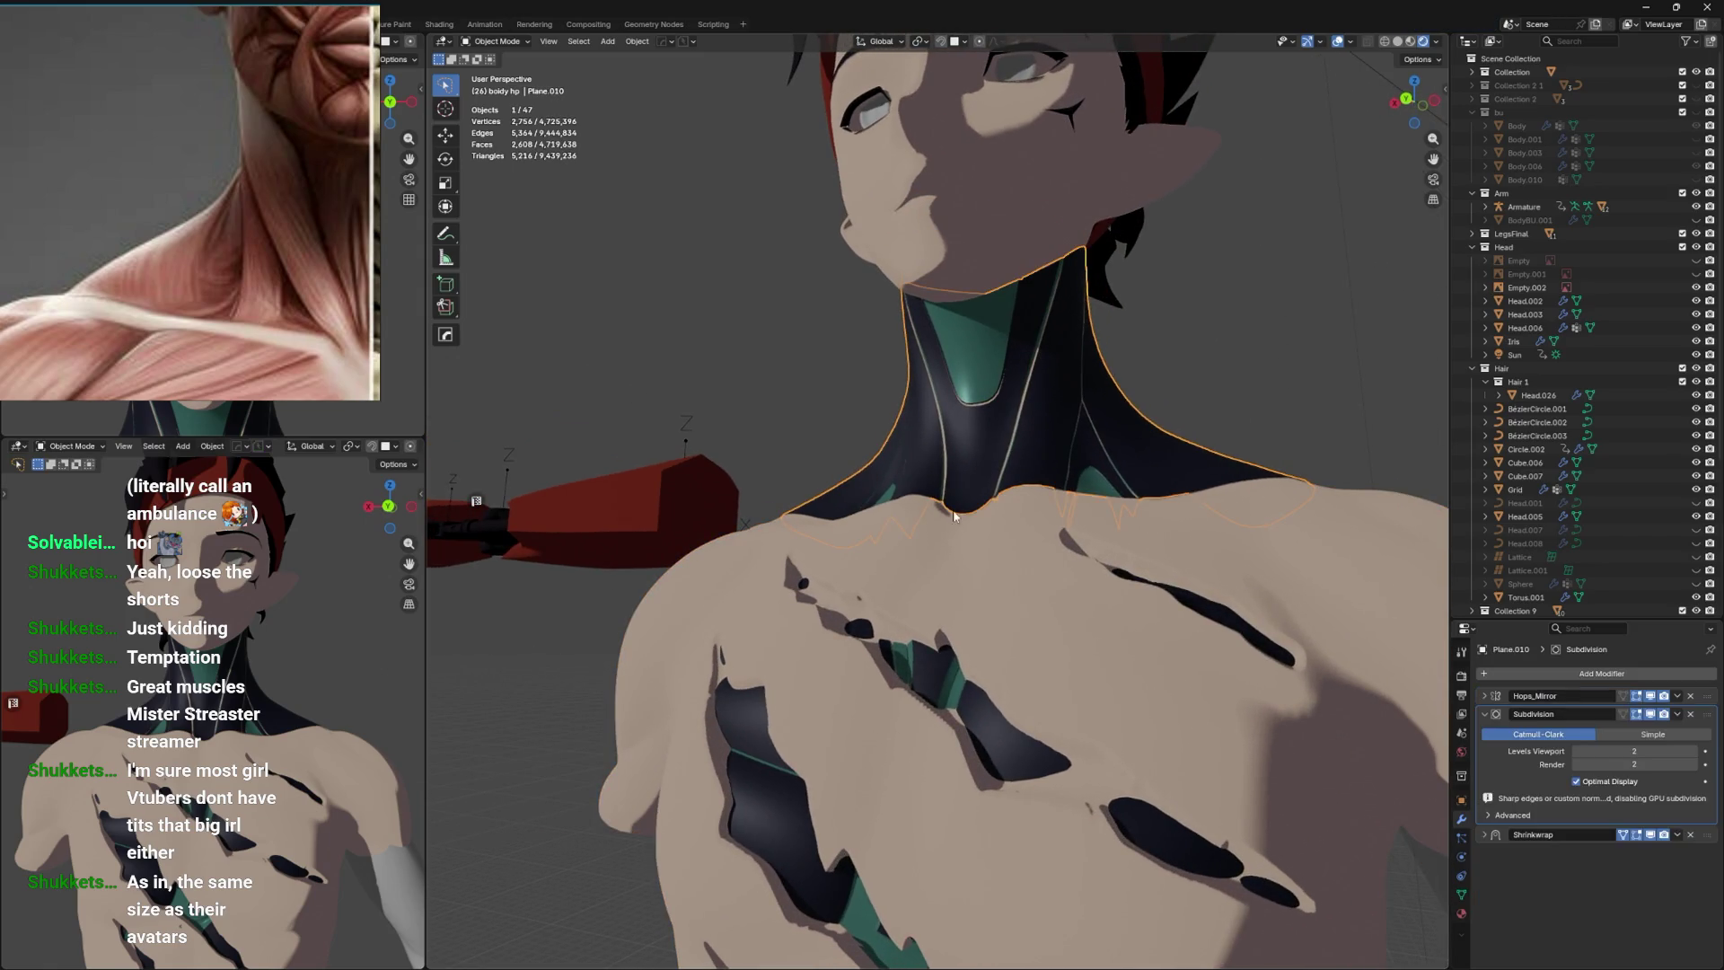
pyautogui.click(930, 677)
pyautogui.moveTo(930, 678); pyautogui.dragTo(931, 471)
pyautogui.scroll(-3)
pyautogui.hotkey('ctrl', 's')
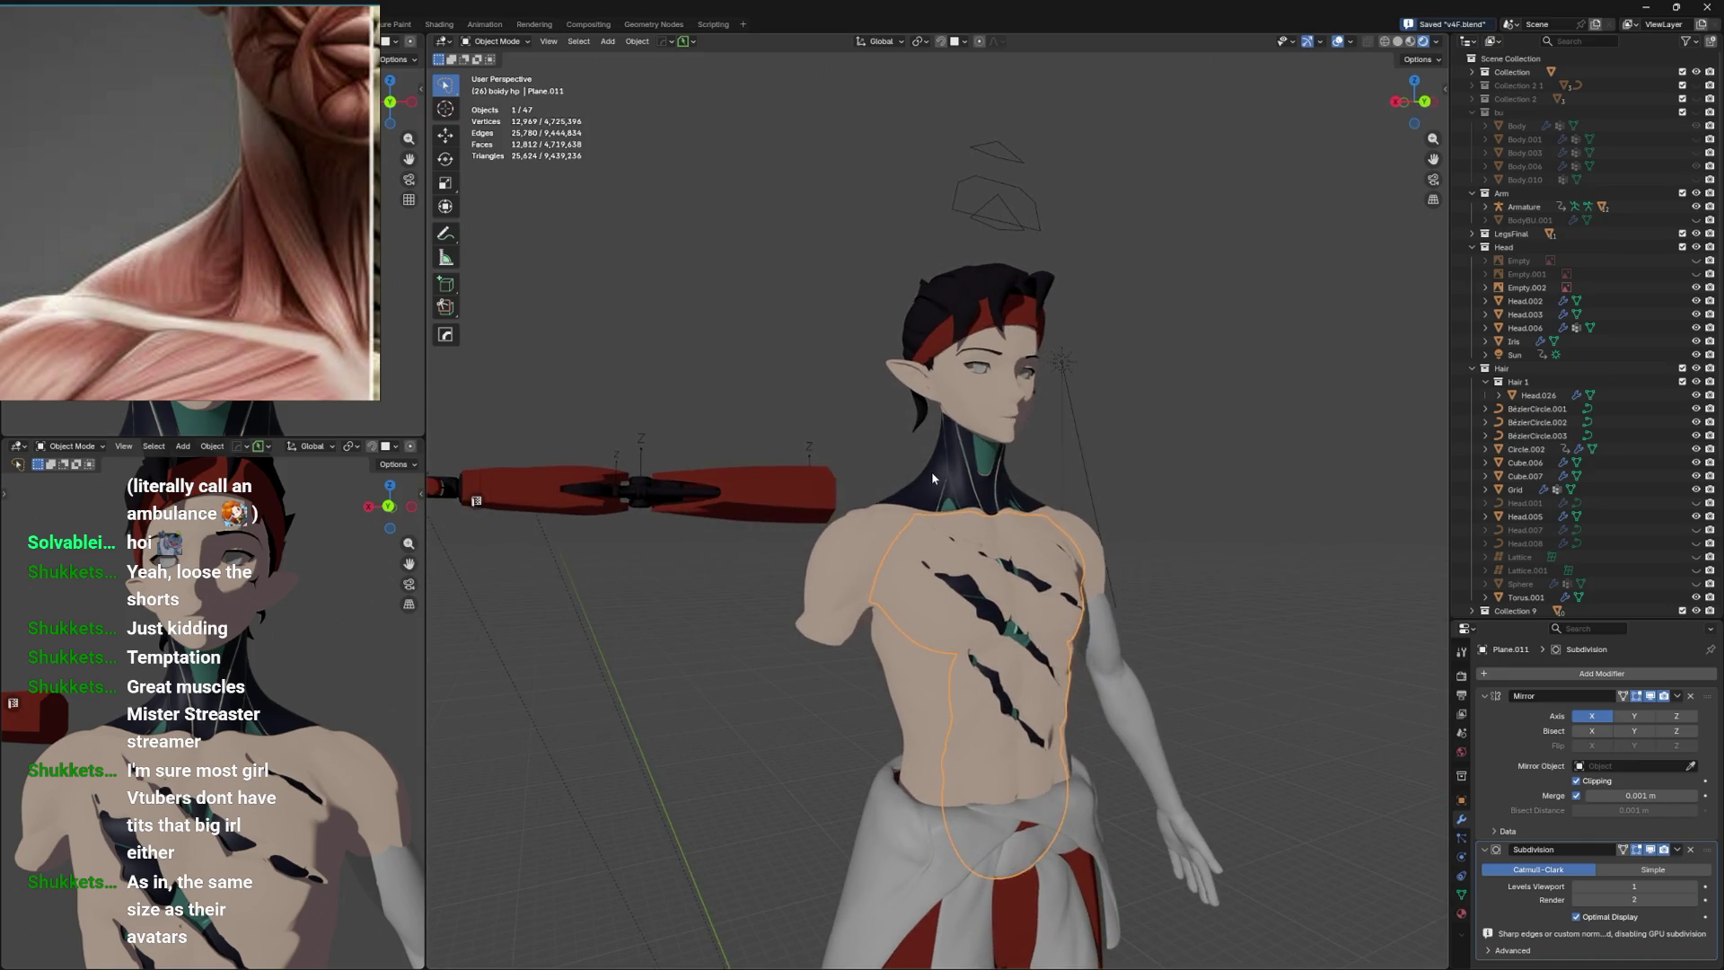
# Set the neck wrap Plane.010 to display in front and save the file.
pyautogui.click(930, 474)
pyautogui.click(1462, 800)
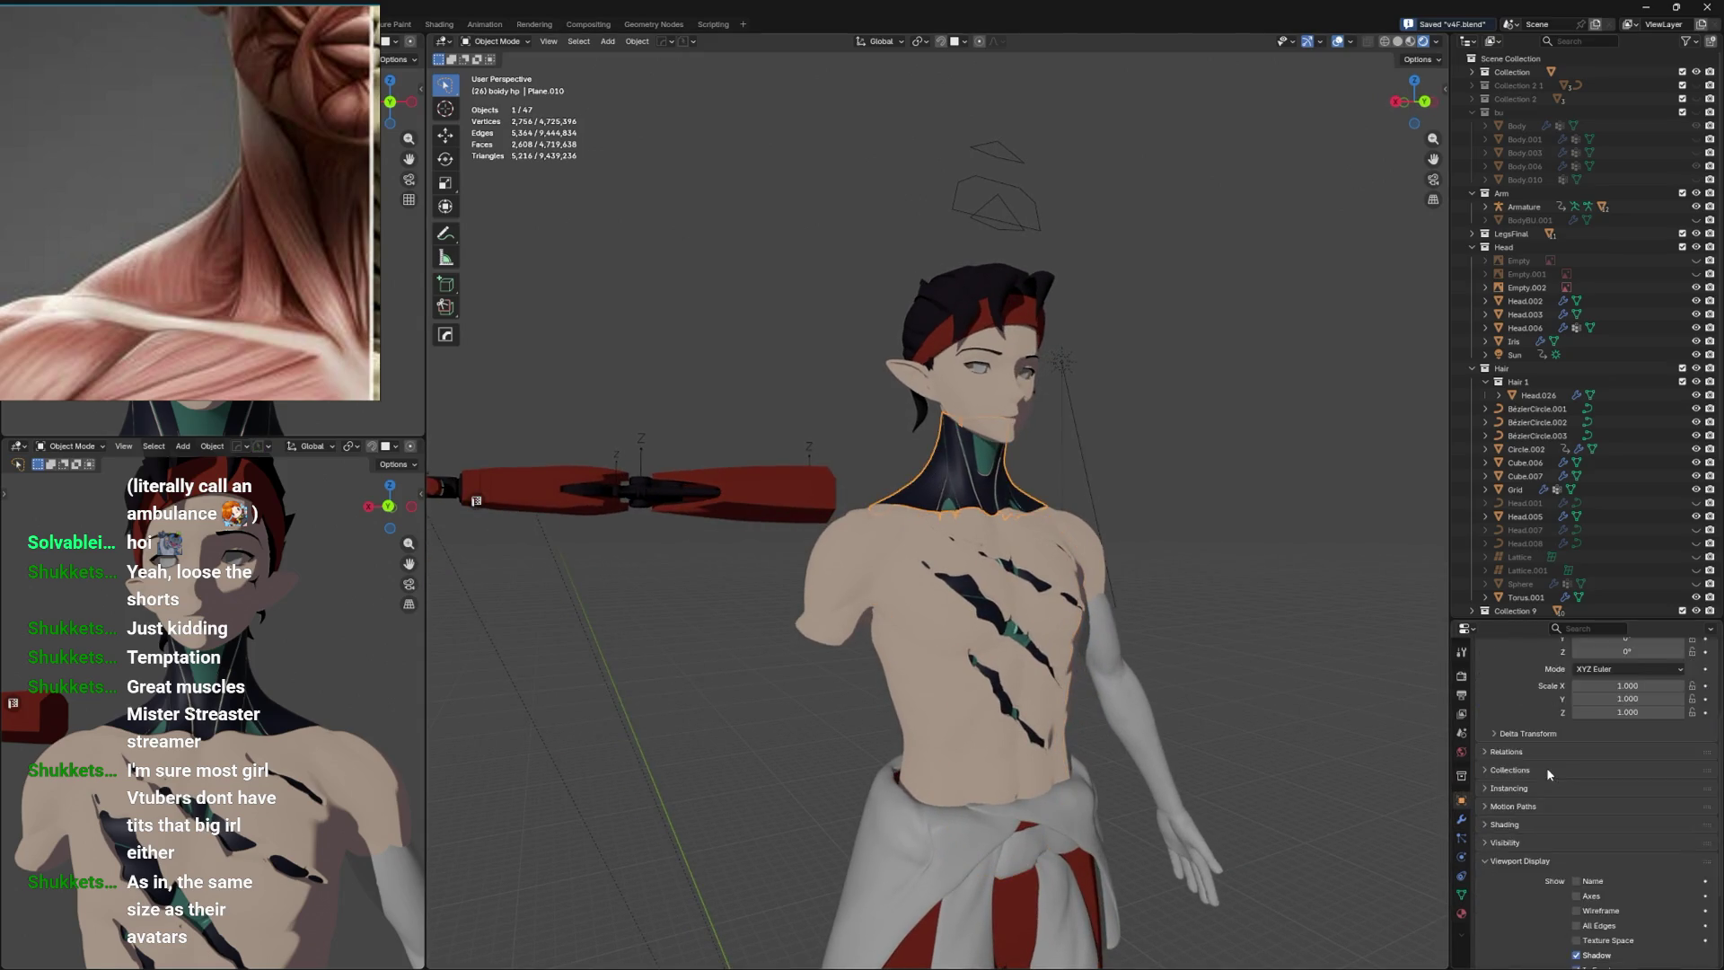
pyautogui.click(1595, 854)
pyautogui.moveTo(1203, 639); pyautogui.dragTo(932, 489)
pyautogui.scroll(3)
pyautogui.hotkey('ctrl', 's')
pyautogui.moveTo(1039, 504); pyautogui.dragTo(1074, 489)
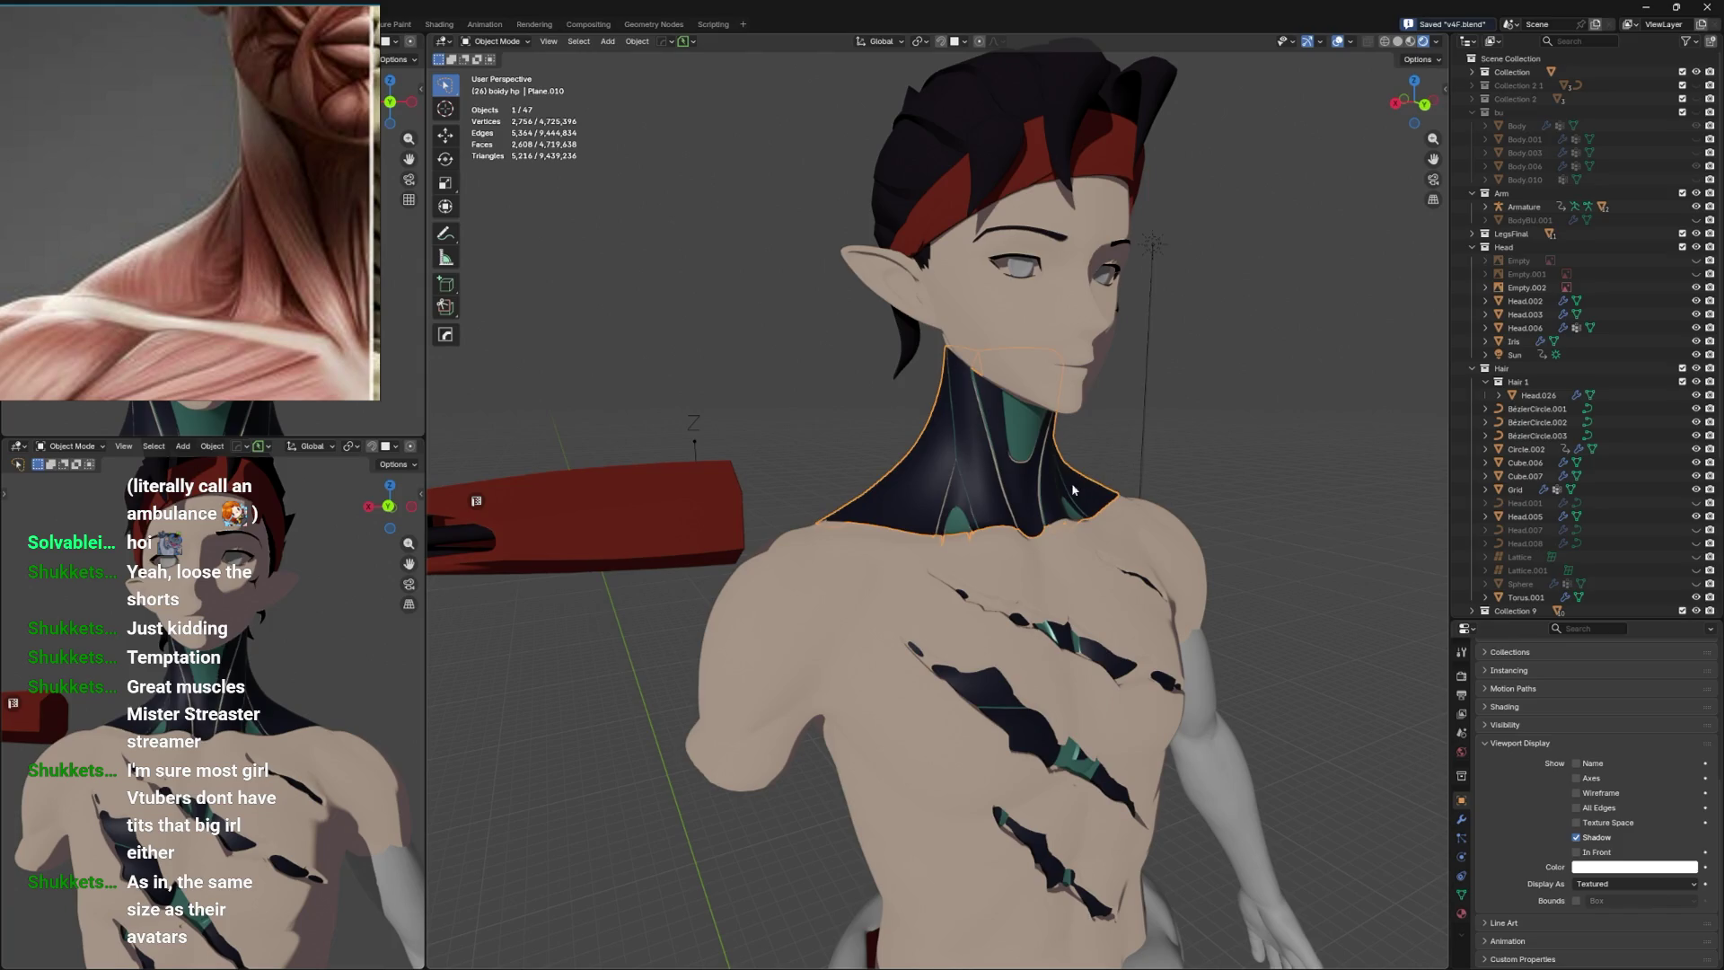
pyautogui.scroll(-3)
# Duplicate the neck wrap in place as Plane.012 and hide the original Plane.010.
pyautogui.hotkey('shift', 'd')
pyautogui.press('Escape')
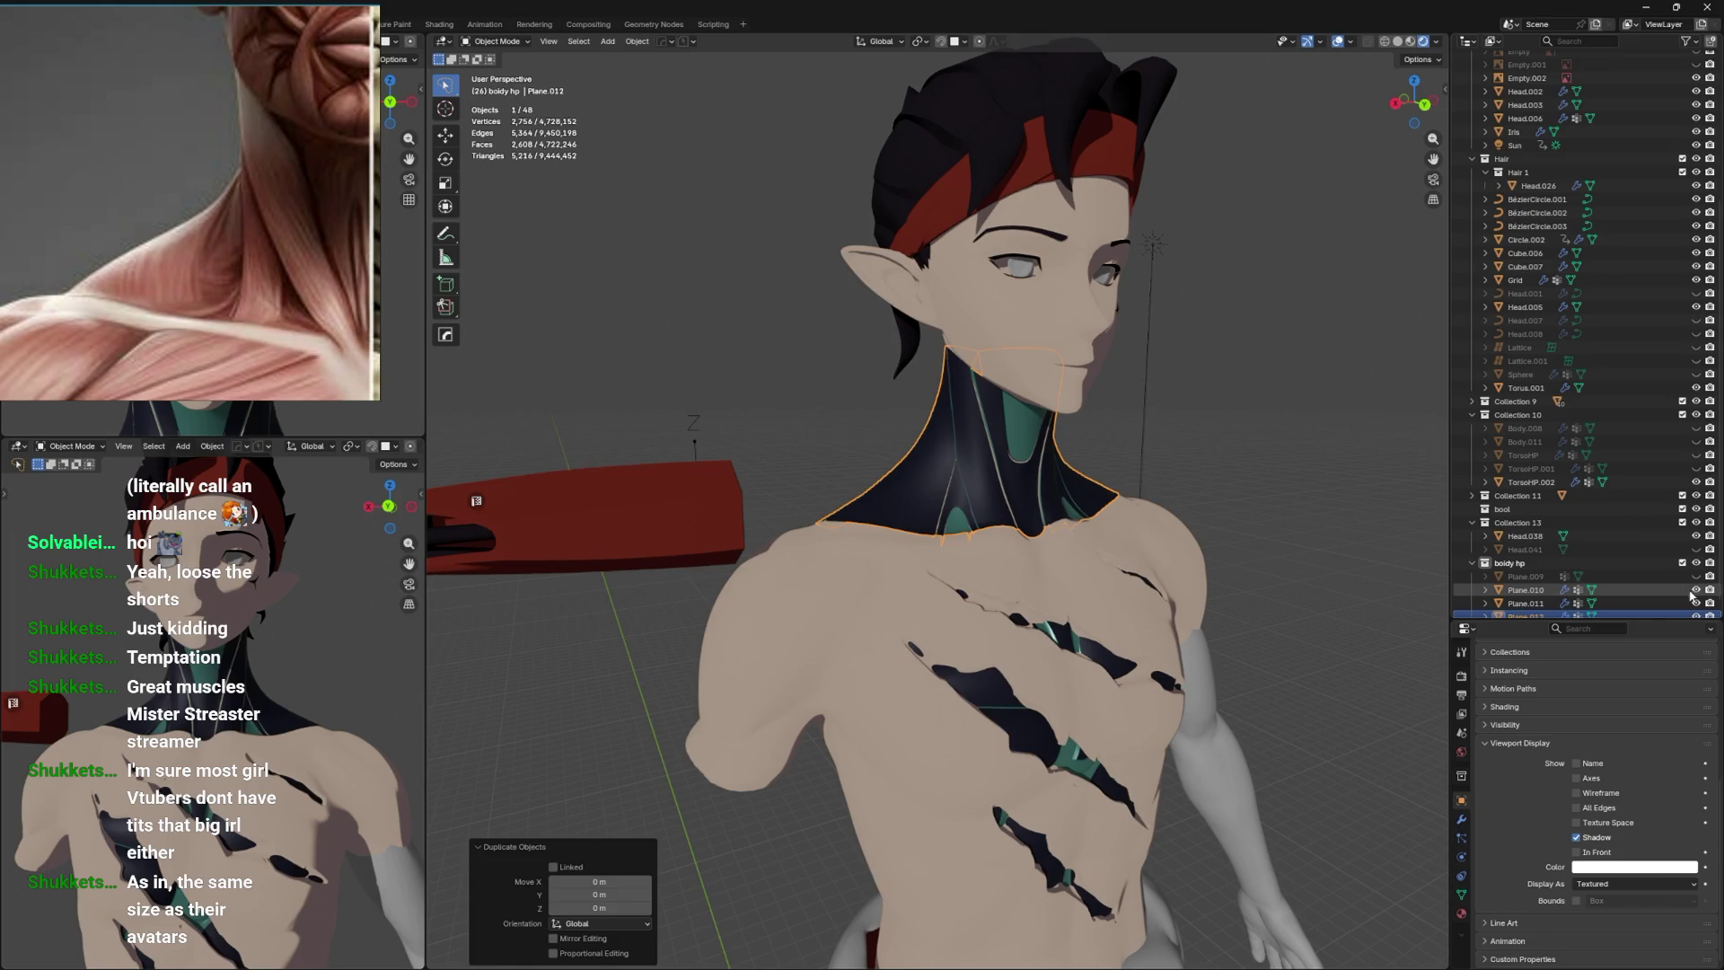
pyautogui.click(1697, 590)
pyautogui.click(1697, 616)
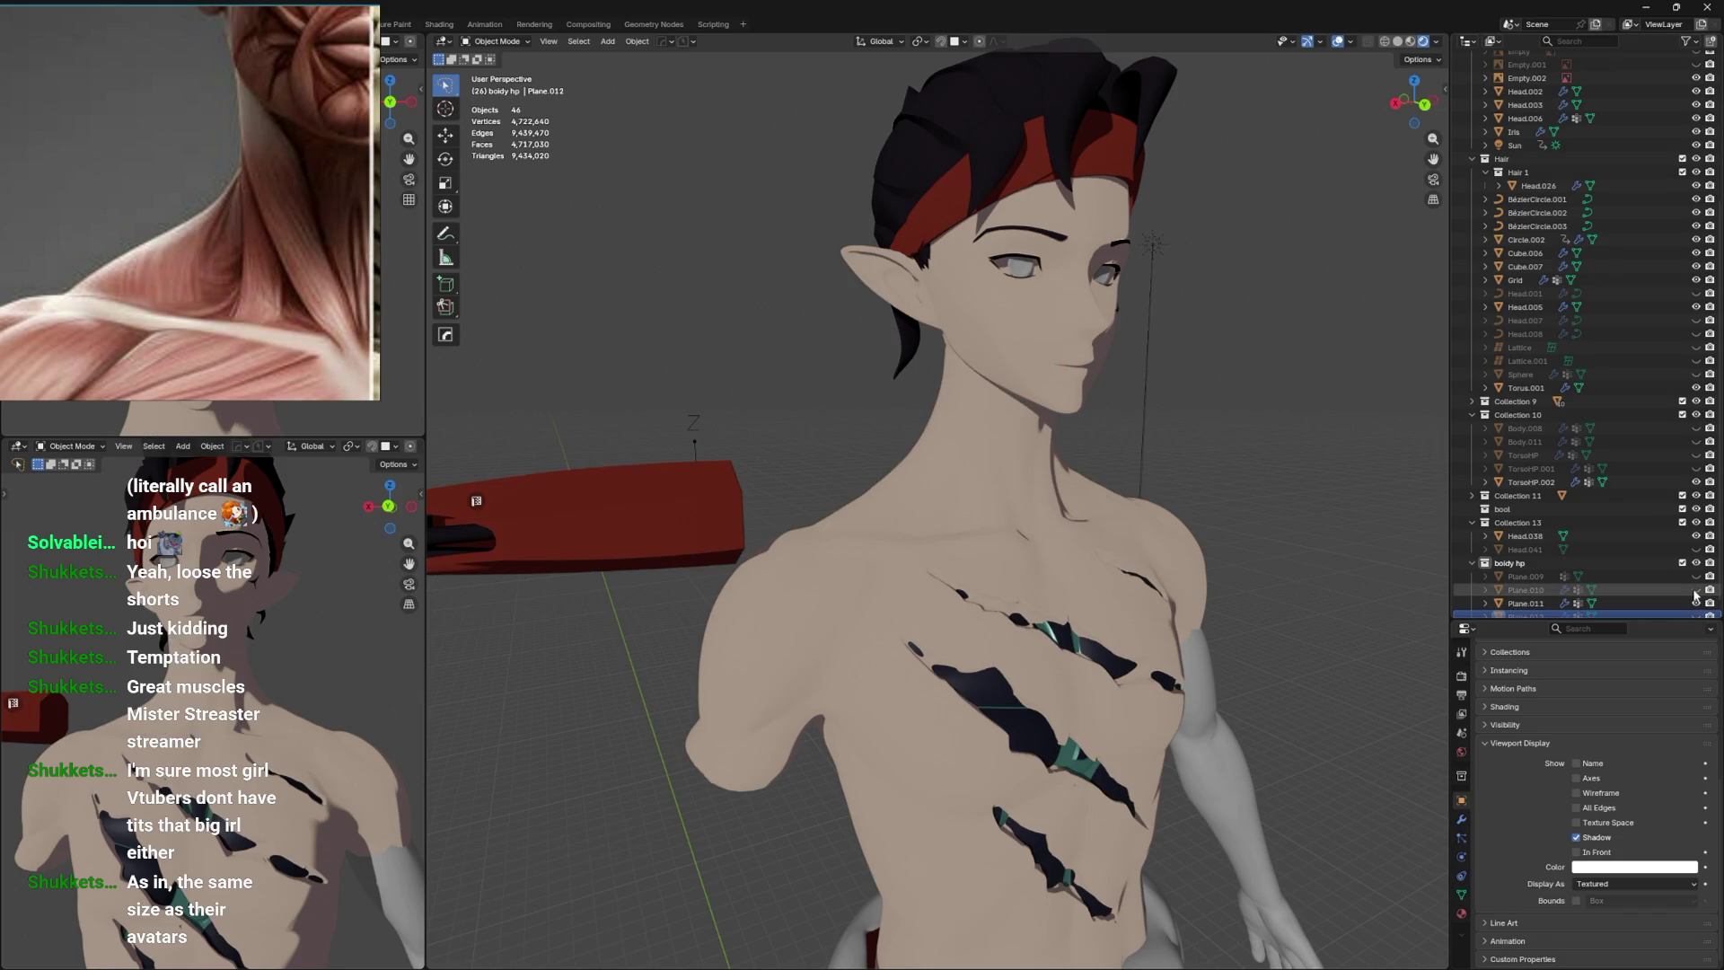
pyautogui.scroll(-3)
pyautogui.click(1696, 603)
pyautogui.click(1527, 603)
# Apply Plane.012's mirror, subdivision and shrinkwrap modifiers and enter Edit Mode.
pyautogui.click(1461, 819)
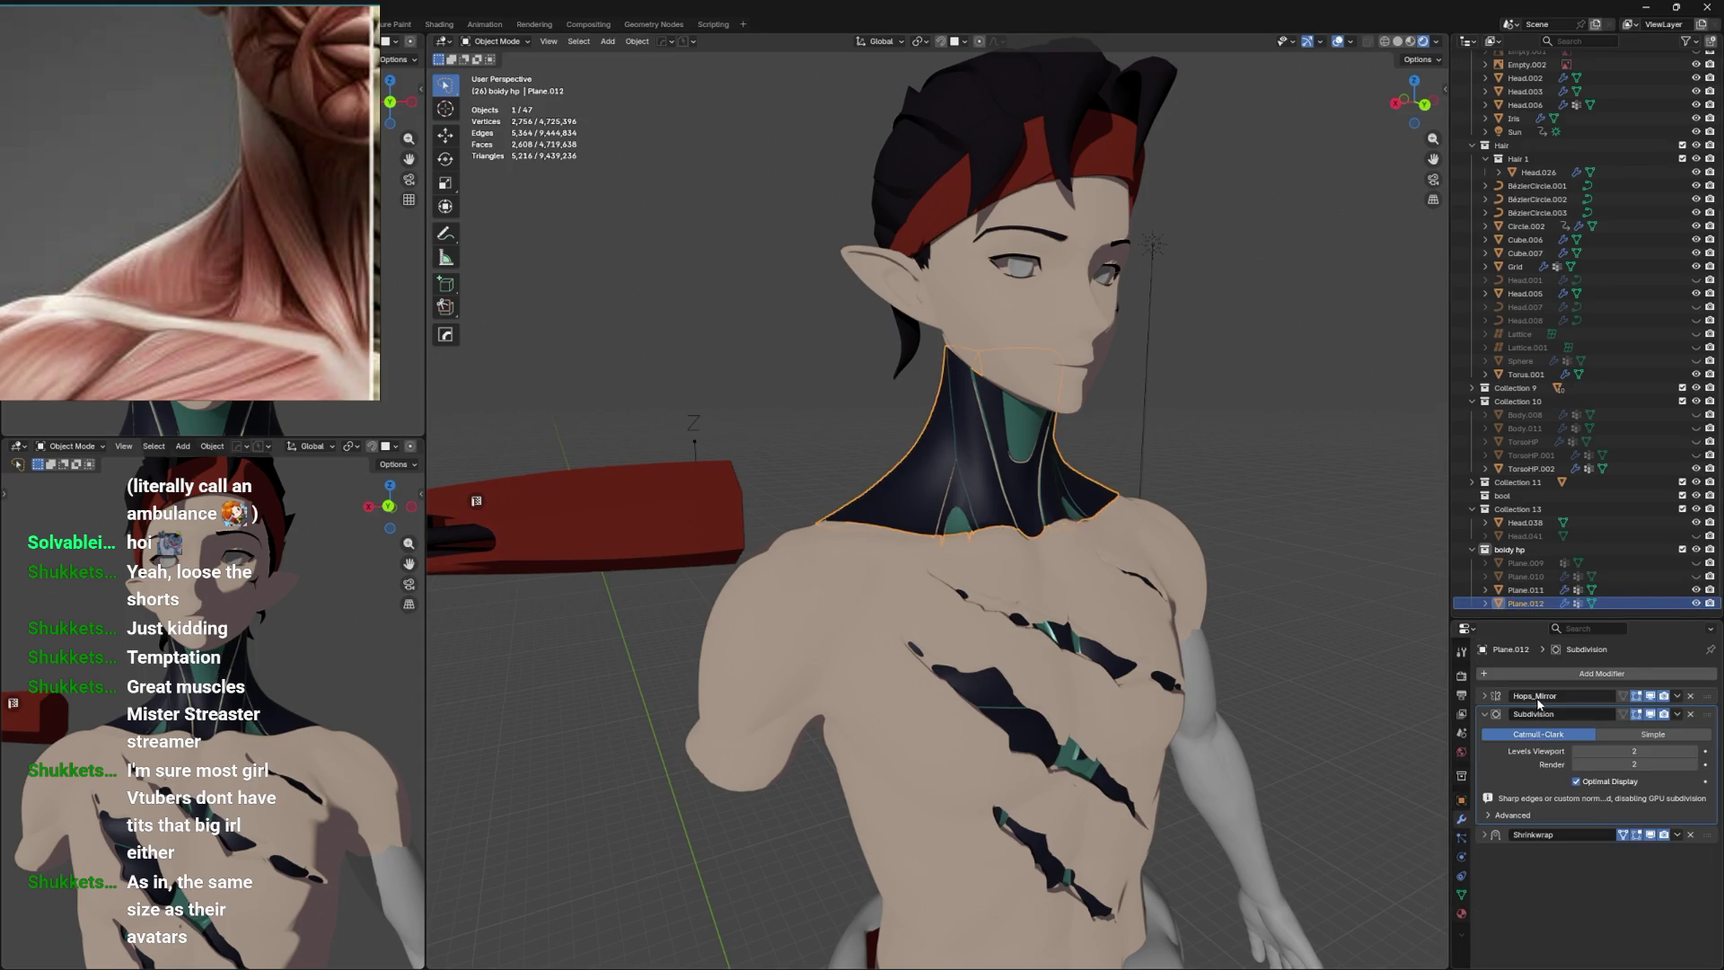
pyautogui.hotkey('ctrl', 'a')
pyautogui.hotkey('ctrl', 'a')
pyautogui.hotkey('ctrl', 'a')
pyautogui.moveTo(1302, 620); pyautogui.dragTo(1159, 502)
pyautogui.press('Tab')
pyautogui.moveTo(1187, 394); pyautogui.dragTo(1113, 392)
# Try scaling the neck mesh to 0.969, then undo and cancel so it stays full size.
pyautogui.press('s')
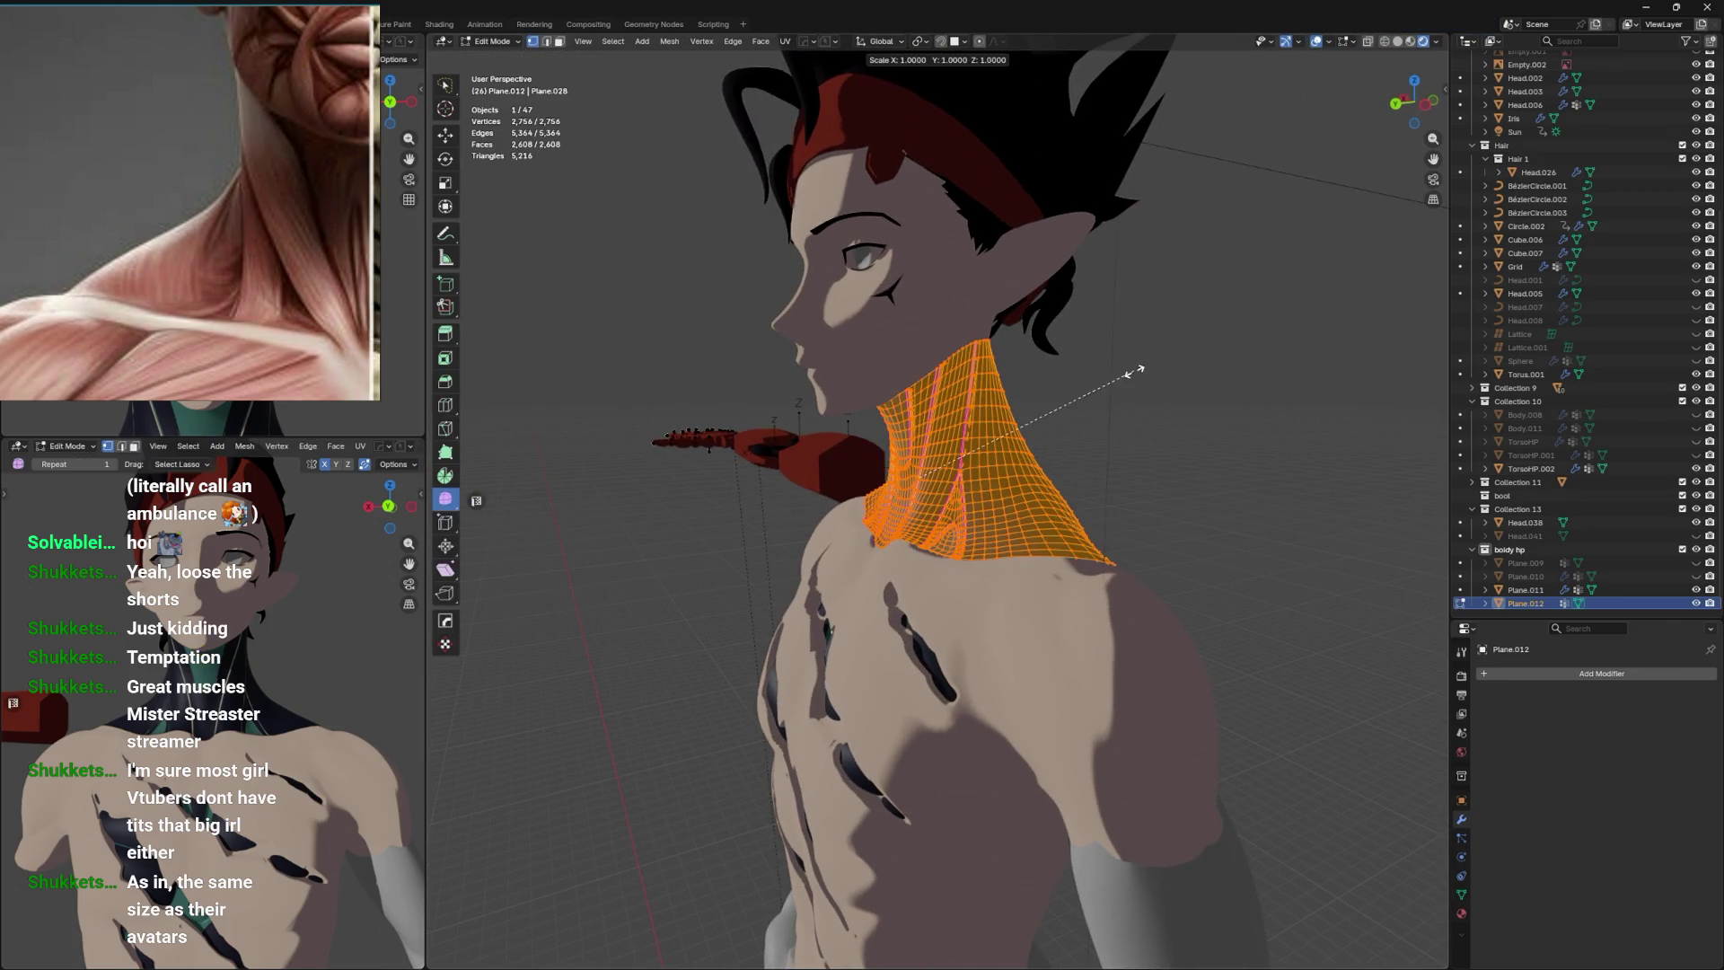
pyautogui.press('Escape')
pyautogui.press('s')
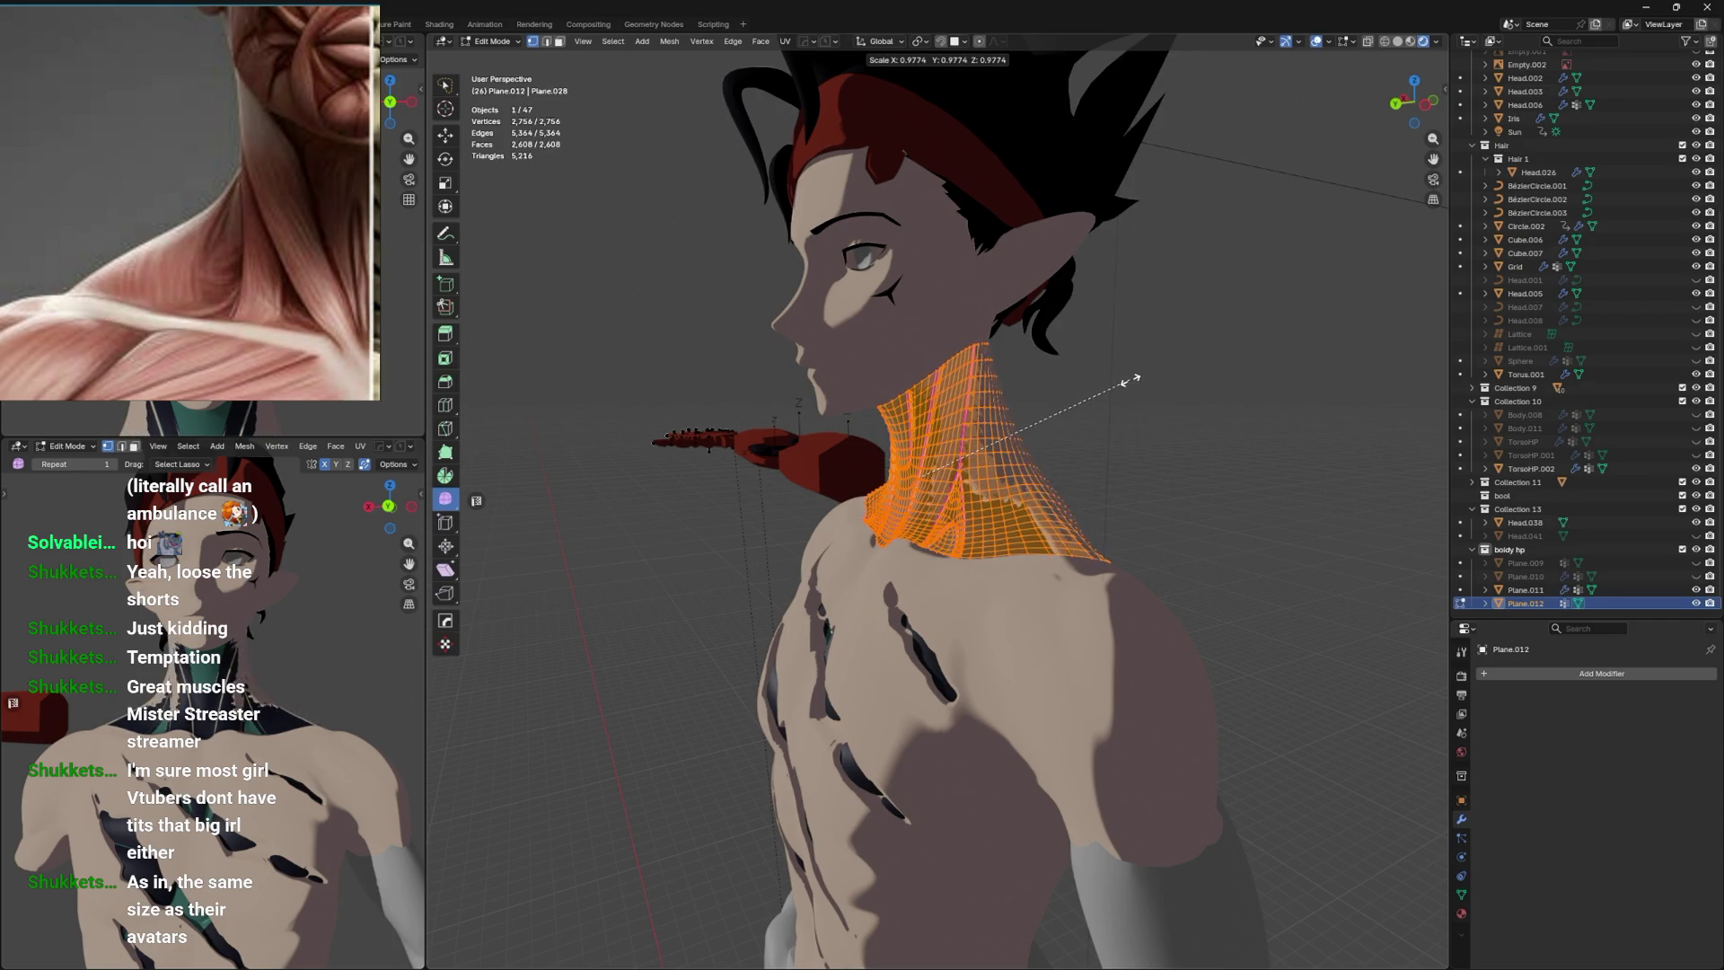
pyautogui.click(1129, 382)
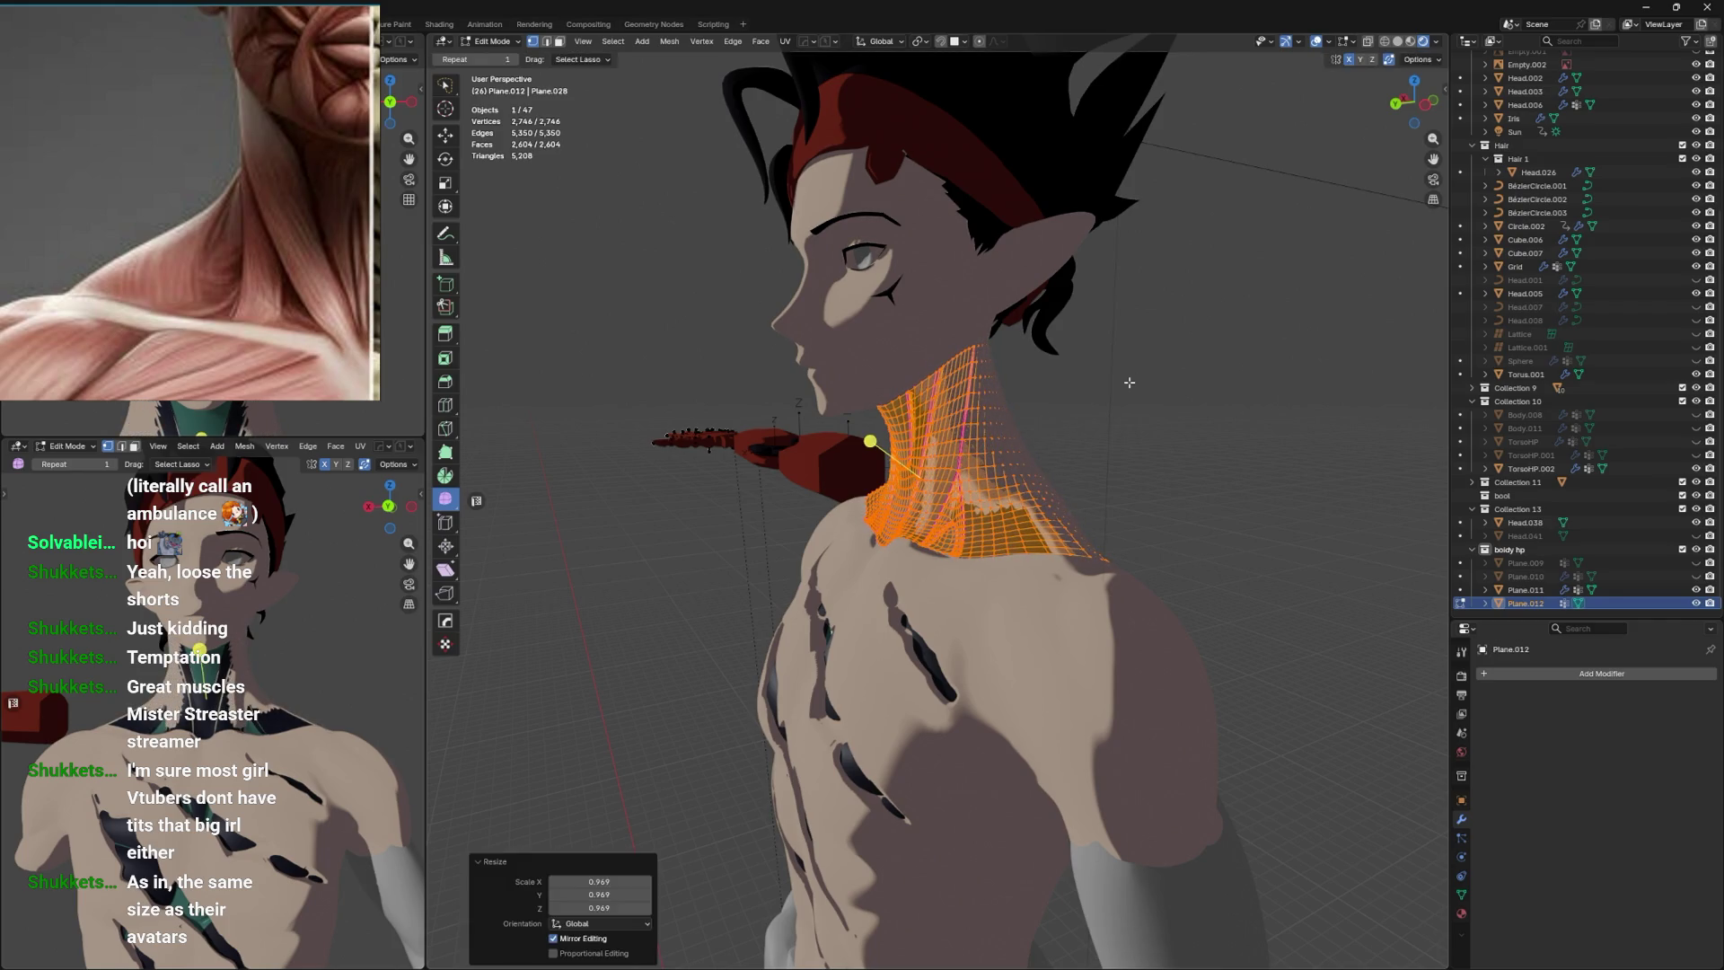
pyautogui.hotkey('ctrl', 'z')
pyautogui.moveTo(1129, 383); pyautogui.dragTo(1039, 396)
pyautogui.press('s')
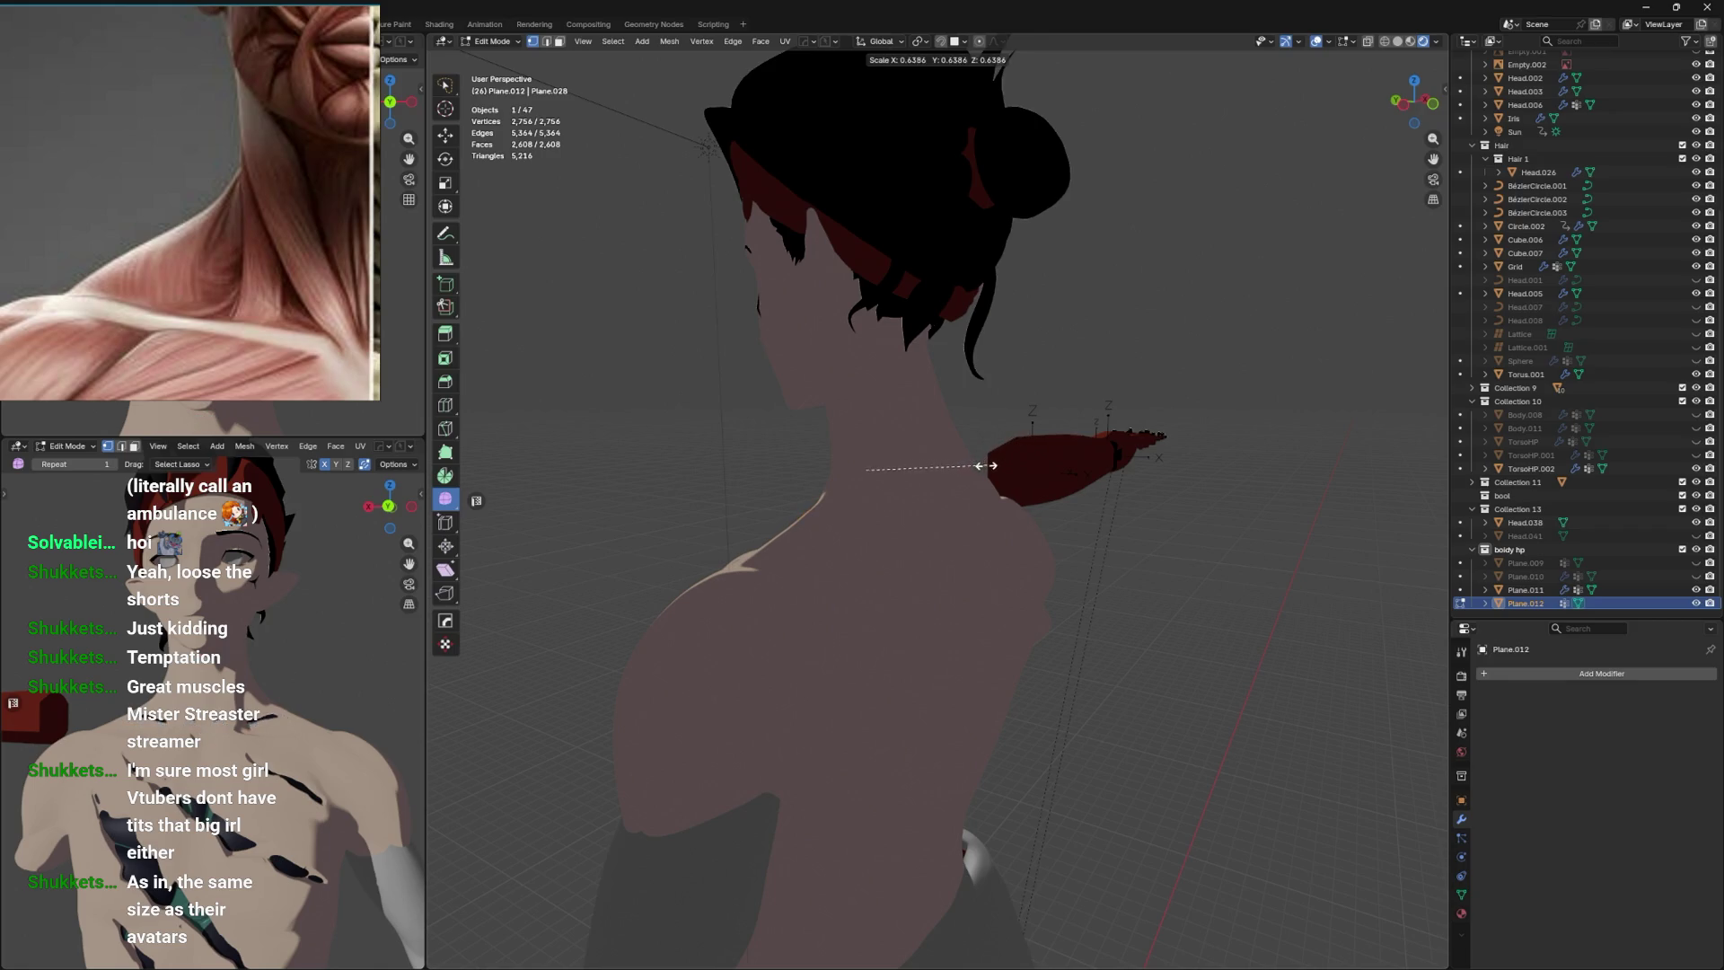
pyautogui.rightClick(983, 459)
# Return to Object Mode and reselect the neck piece Plane.012.
pyautogui.moveTo(968, 439); pyautogui.dragTo(1070, 437)
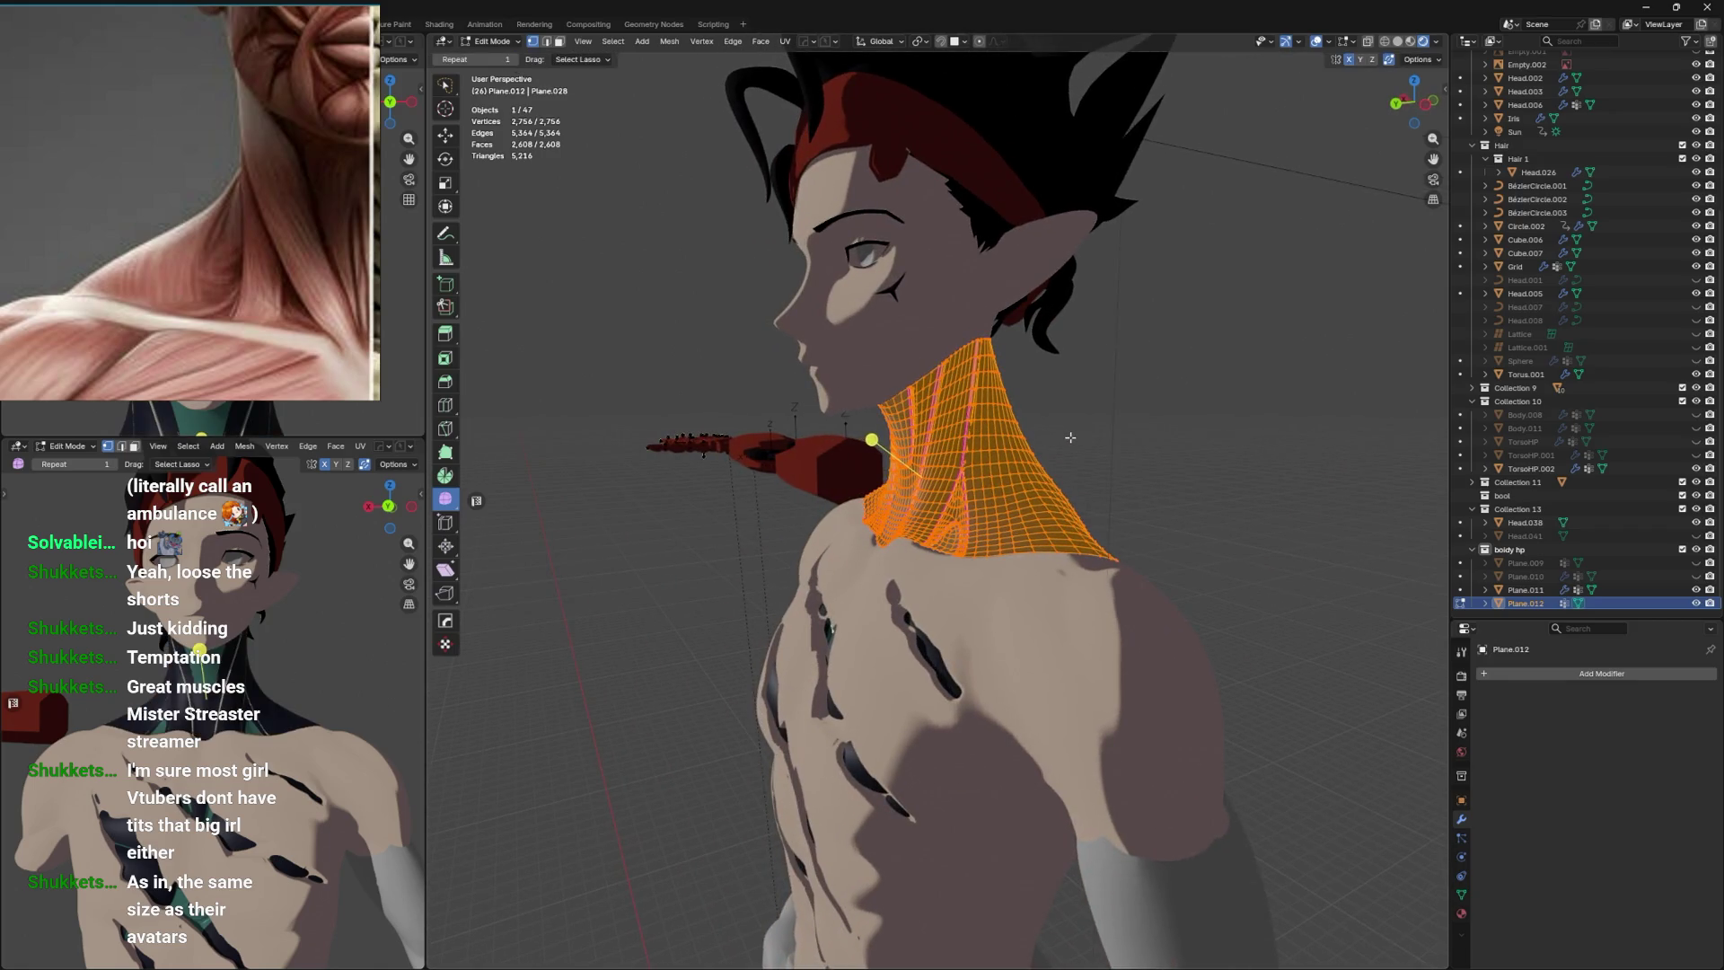
pyautogui.hotkey('ctrl', 'Tab')
pyautogui.click(847, 481)
pyautogui.moveTo(847, 481); pyautogui.dragTo(845, 579)
pyautogui.click(845, 579)
pyautogui.click(948, 502)
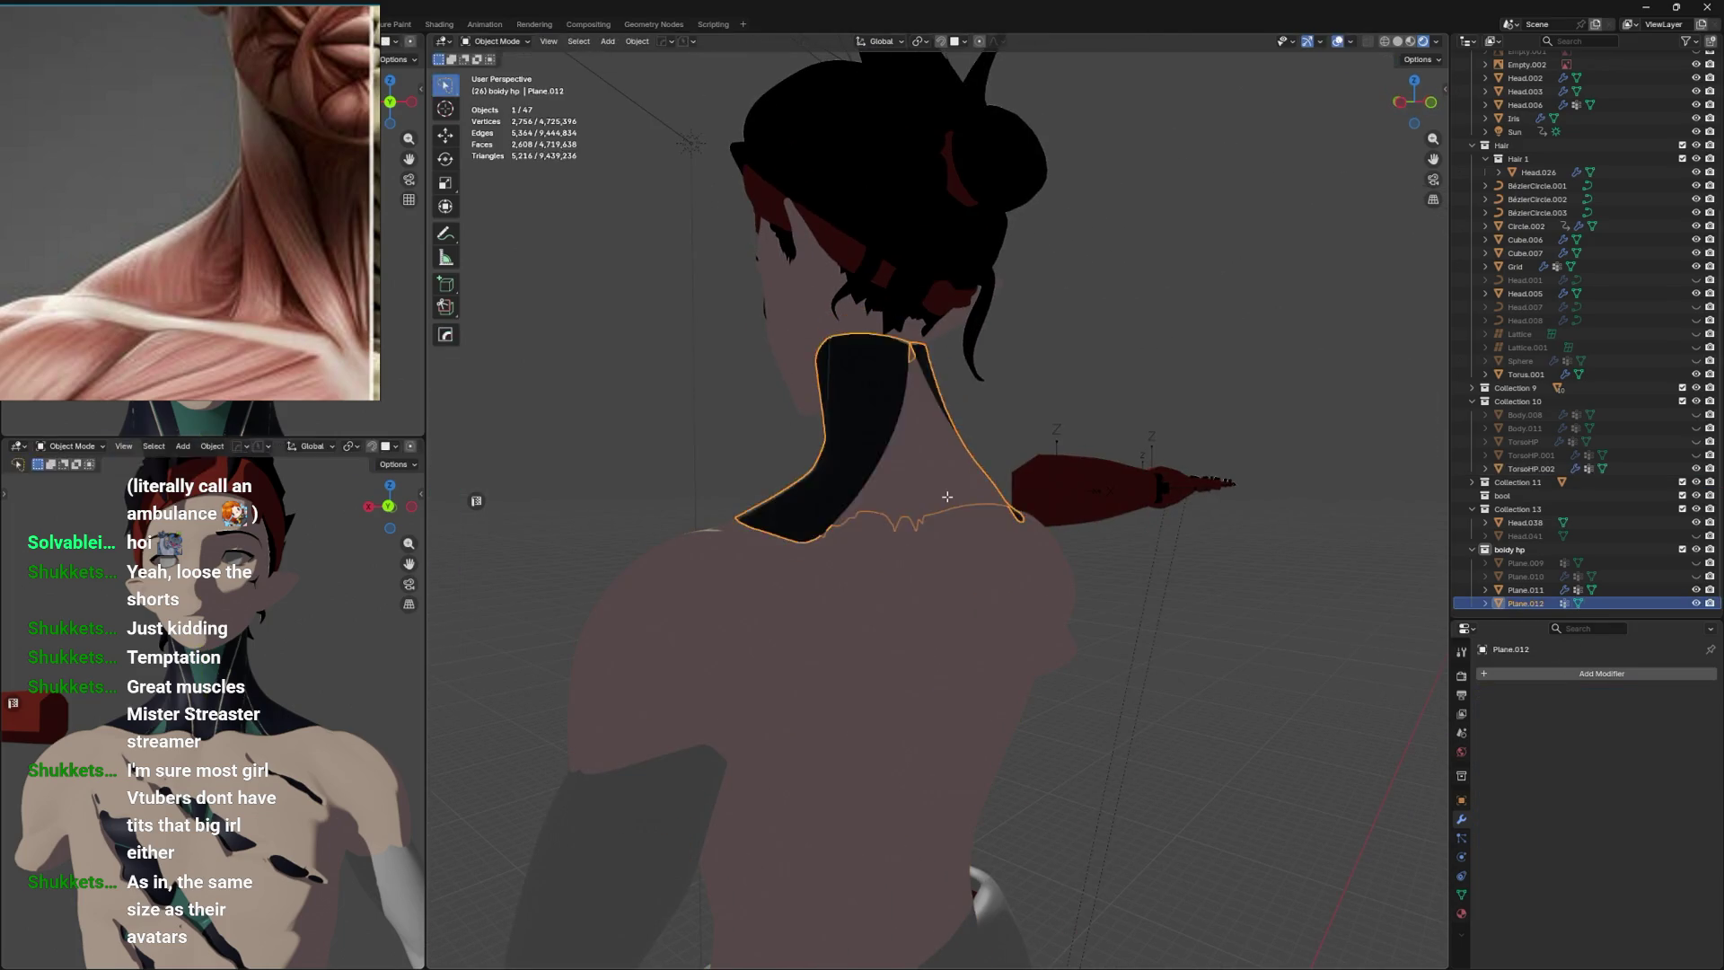
# Remove the Subdivision modifier and lower the Shrinkwrap offset to -0.029 m.
pyautogui.click(1690, 696)
pyautogui.click(1487, 696)
pyautogui.moveTo(1428, 665); pyautogui.dragTo(1180, 607)
pyautogui.hotkey('alt', 'z')
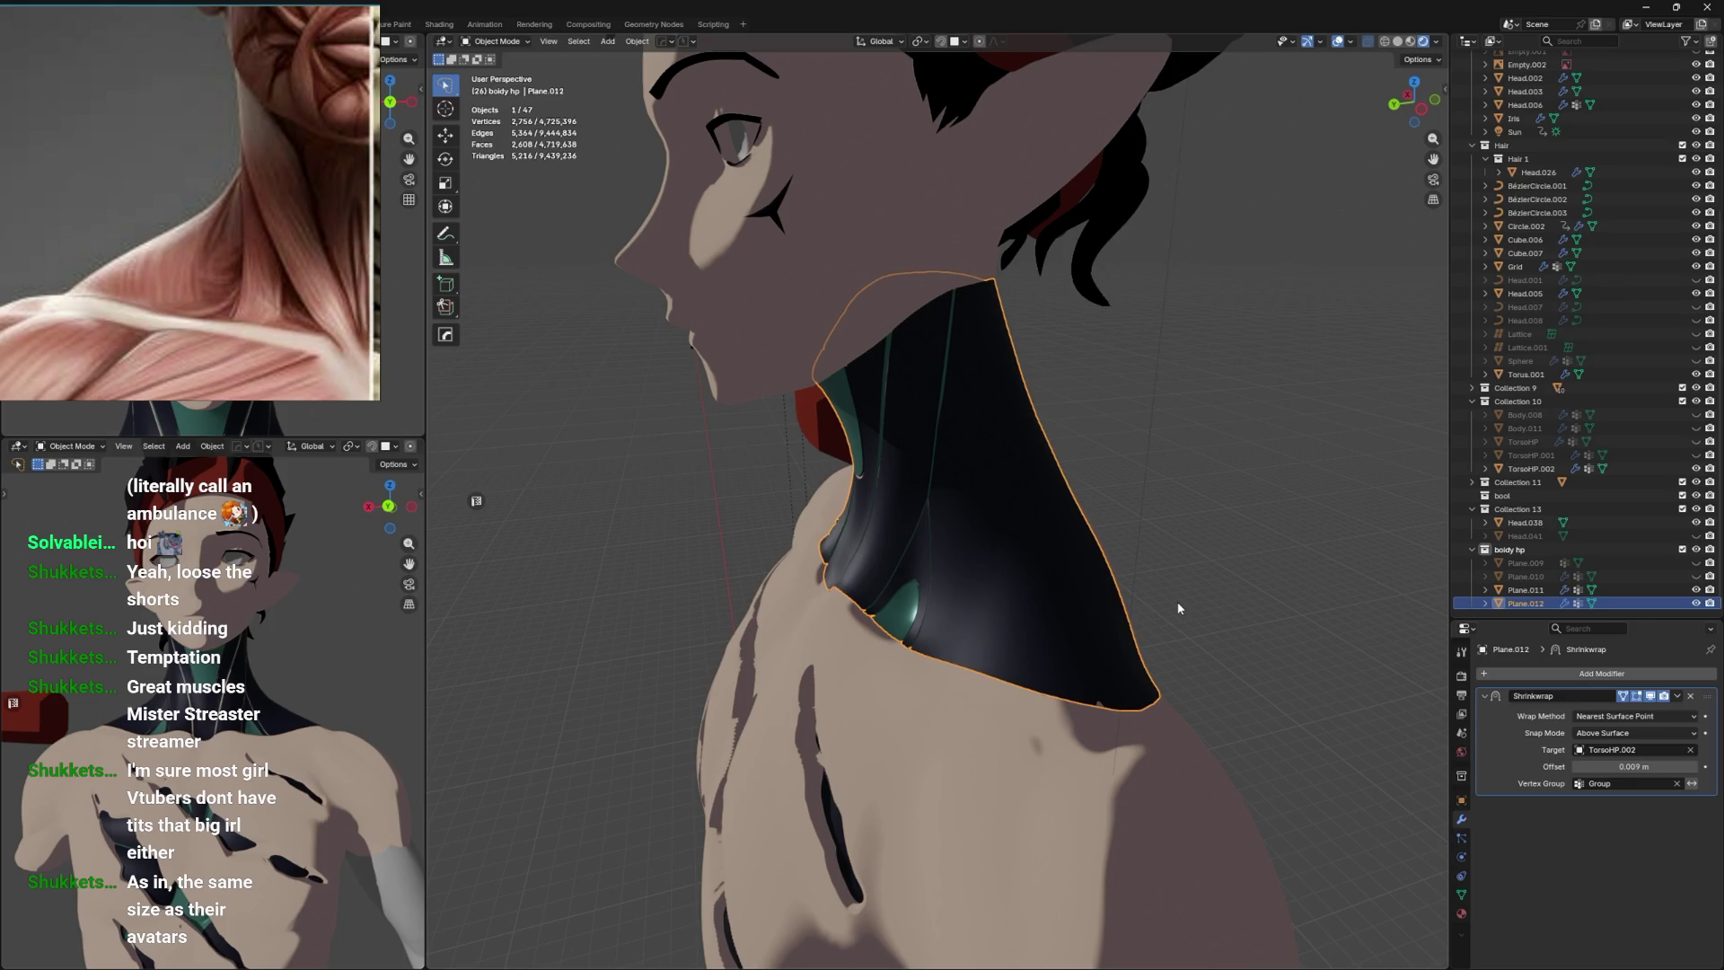
pyautogui.moveTo(1607, 767); pyautogui.dragTo(1572, 767)
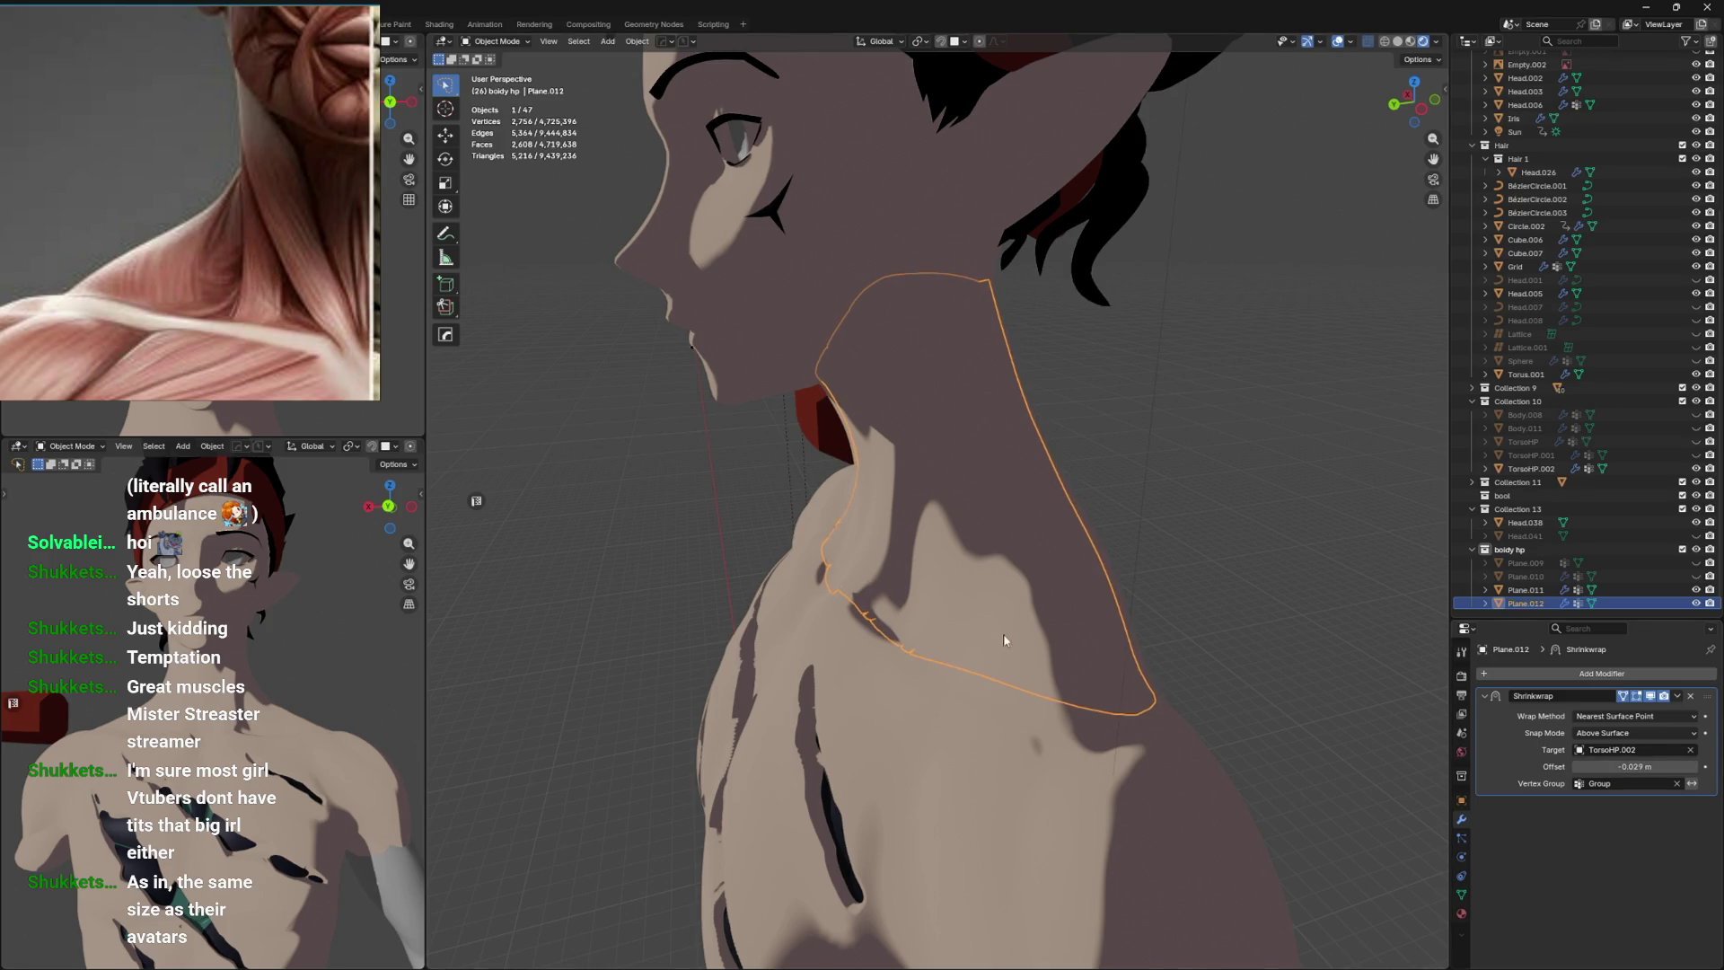
# Select the torso TorsoHP.002.
pyautogui.moveTo(1004, 633); pyautogui.dragTo(1135, 616)
pyautogui.click(951, 436)
pyautogui.hotkey('ctrl', 'Tab')
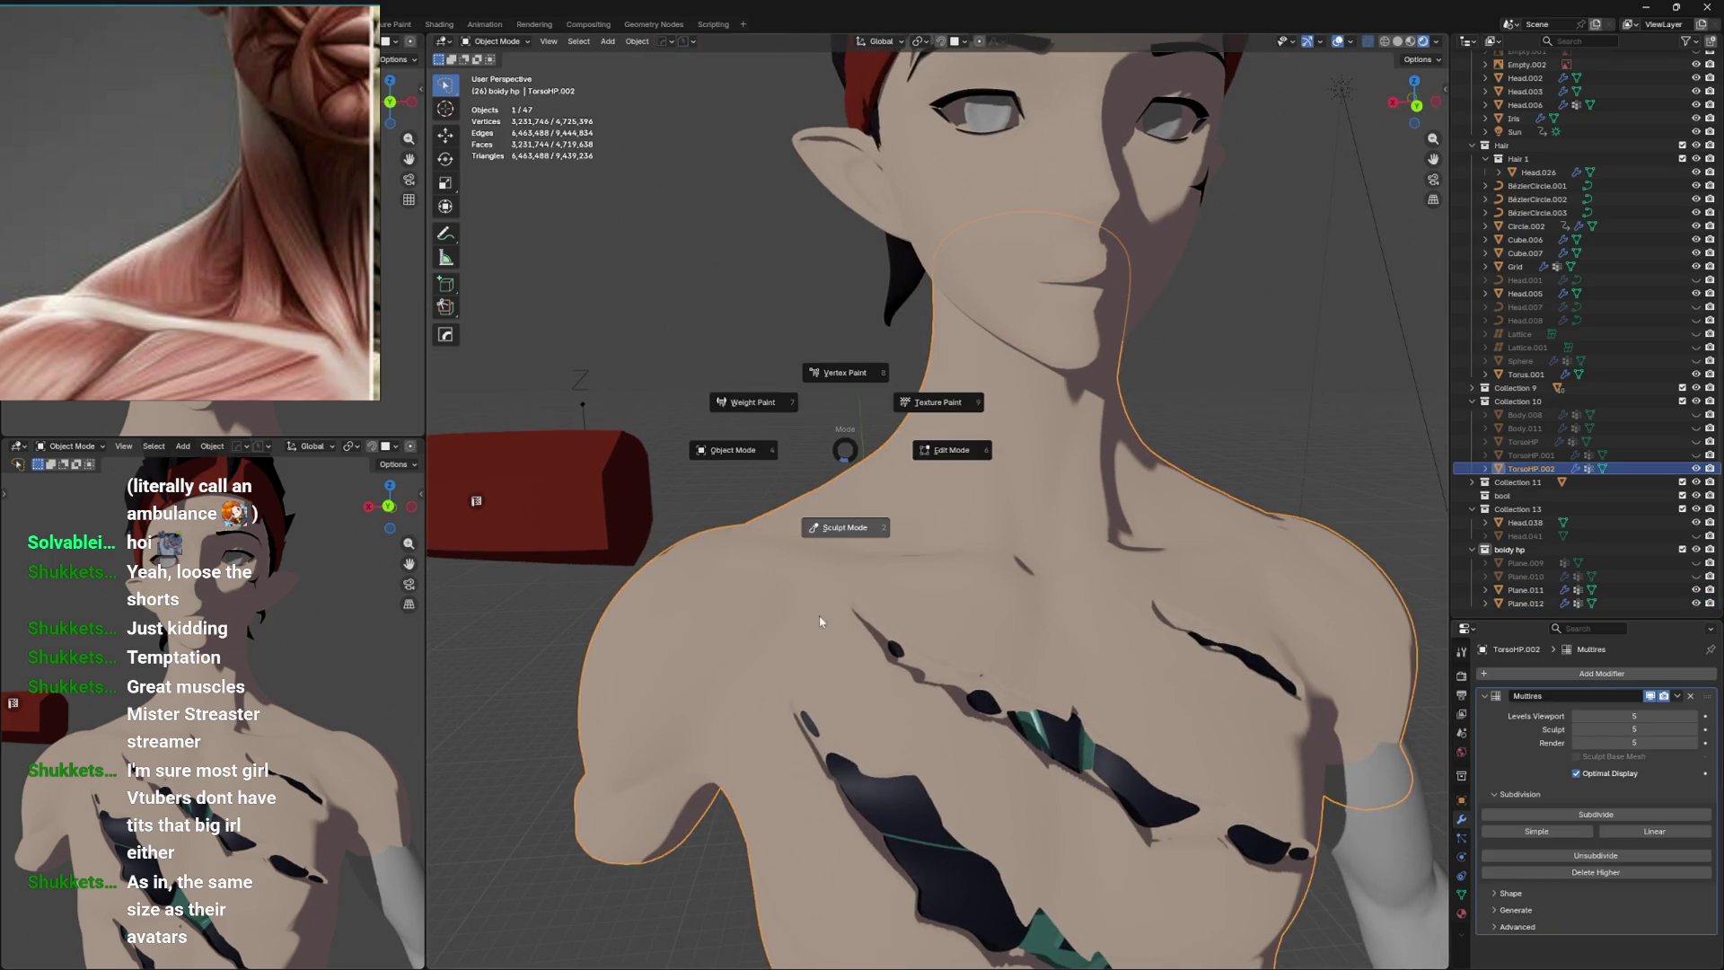
# Switch the torso between Sculpt and Object Mode several times, ending in Object Mode.
pyautogui.click(899, 531)
pyautogui.hotkey('ctrl', 'Tab')
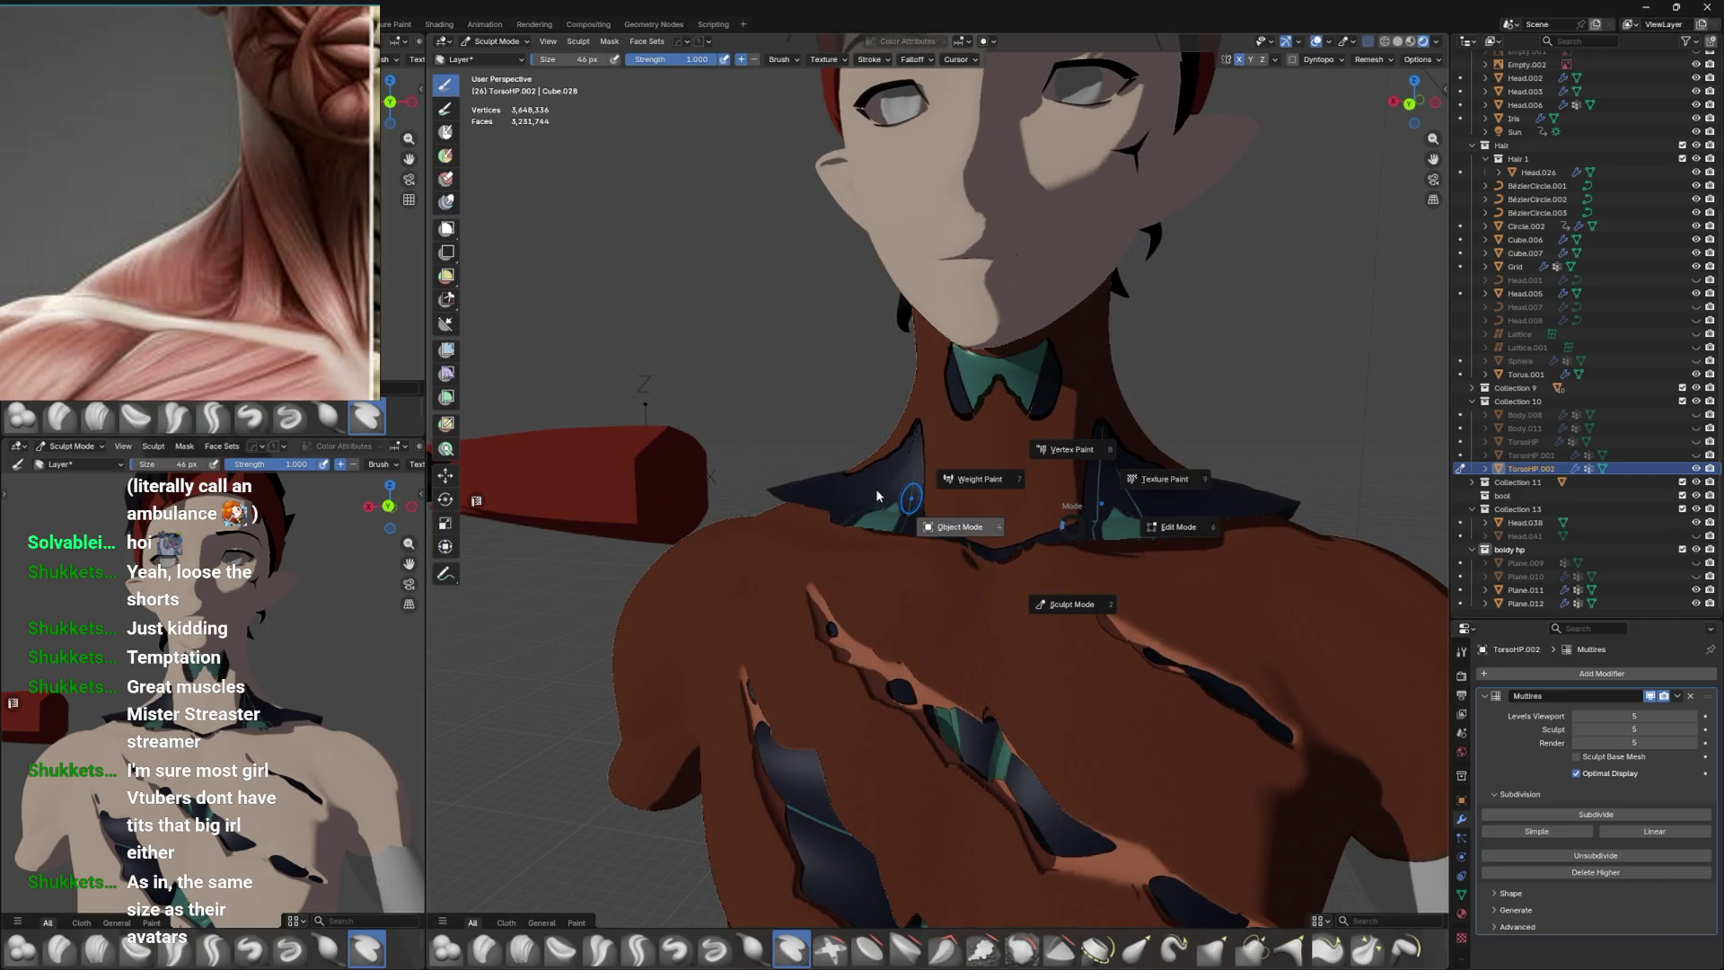
pyautogui.click(940, 525)
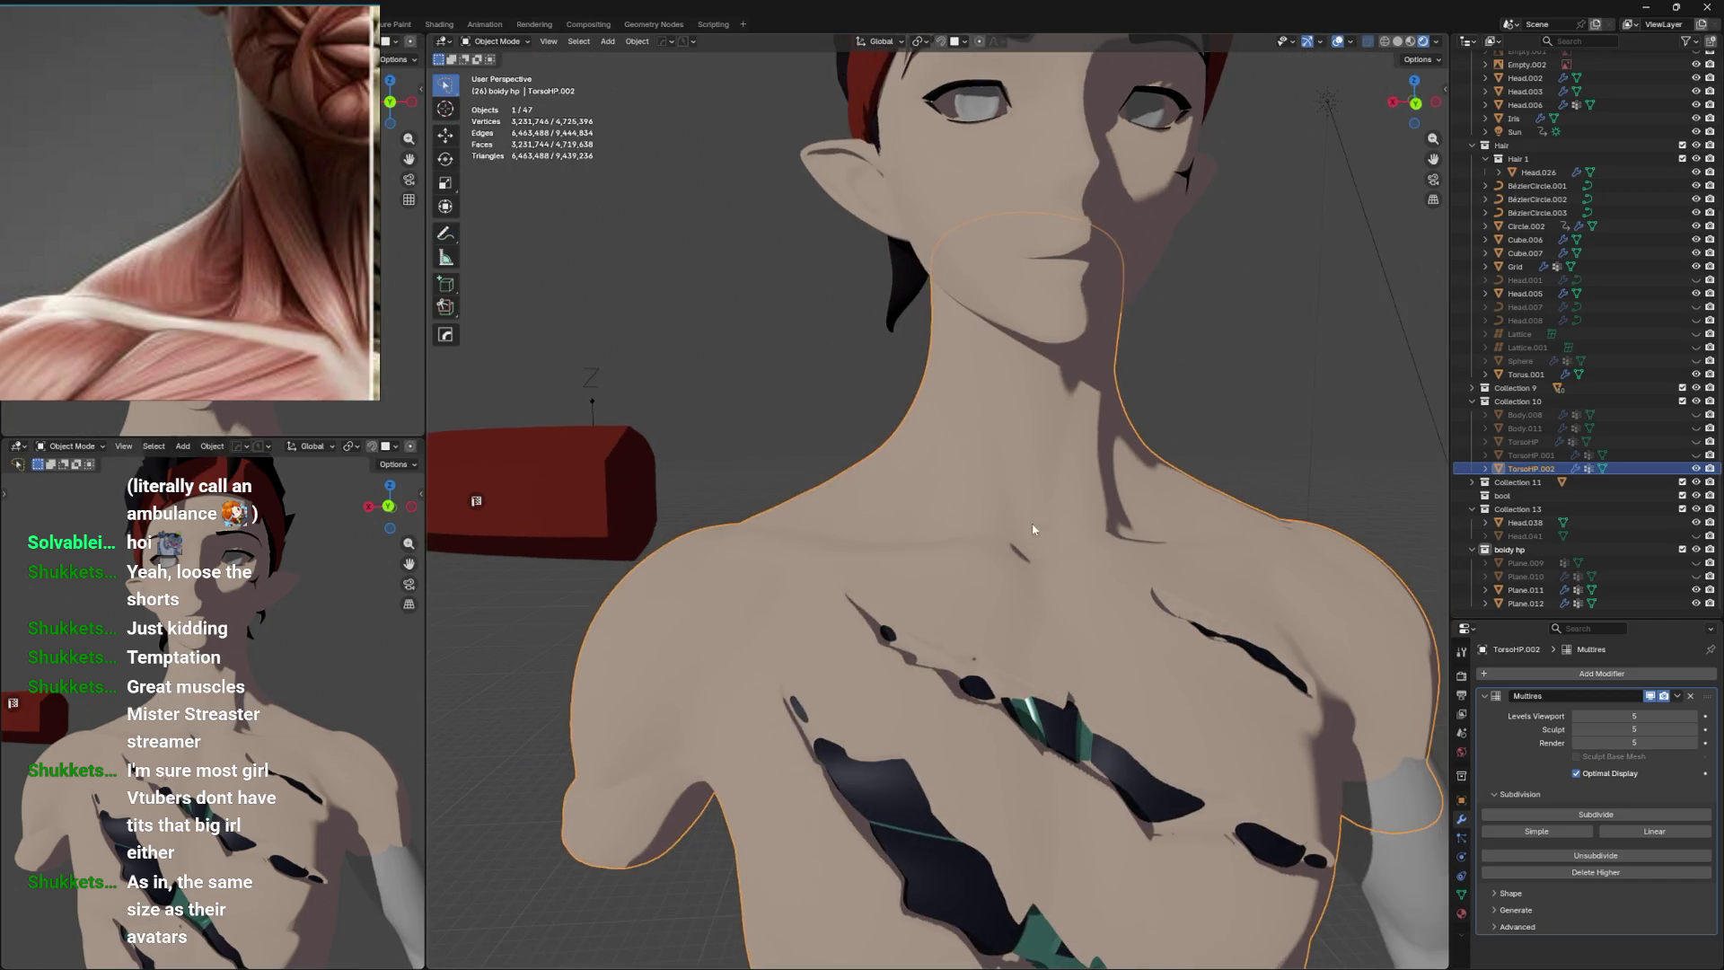
pyautogui.hotkey('ctrl', 'Tab')
pyautogui.click(1161, 659)
pyautogui.moveTo(1181, 627); pyautogui.dragTo(961, 539)
pyautogui.hotkey('ctrl', 'Tab')
pyautogui.click(994, 573)
pyautogui.hotkey('ctrl', 'Tab')
pyautogui.click(938, 669)
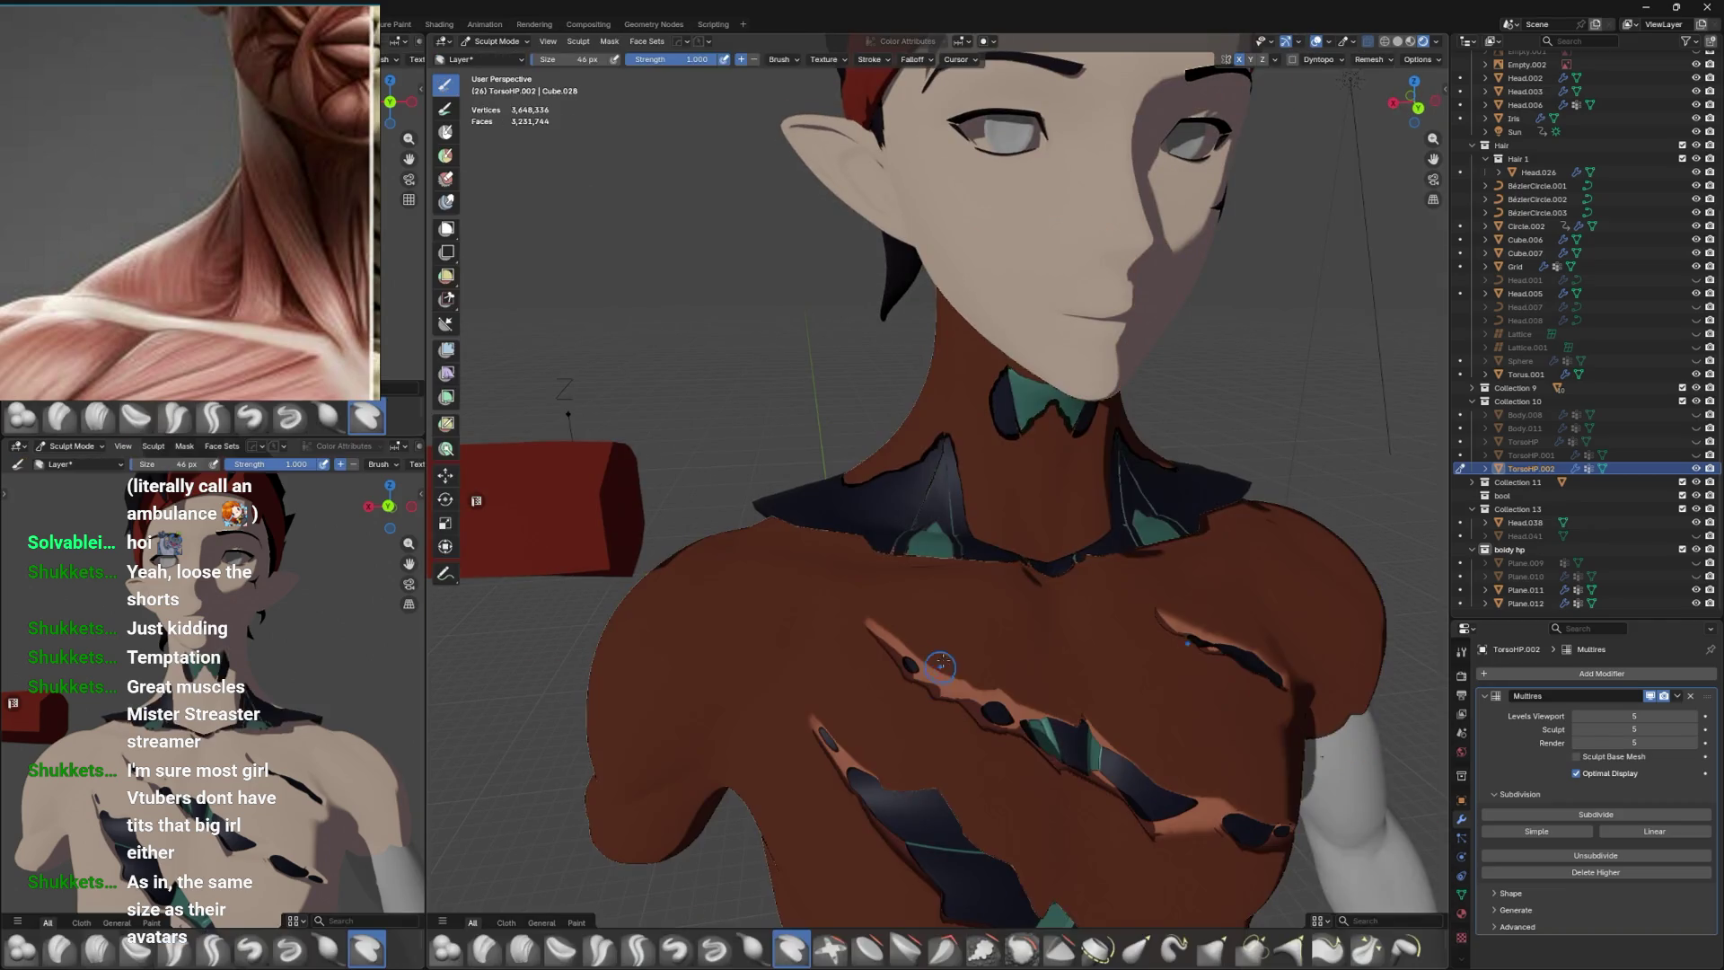
pyautogui.moveTo(993, 608); pyautogui.dragTo(1121, 530)
pyautogui.hotkey('ctrl', 'Tab')
pyautogui.click(870, 576)
# Switch to Solid shading with X-ray, save, and select Plane.012.
pyautogui.hotkey('alt', 'z')
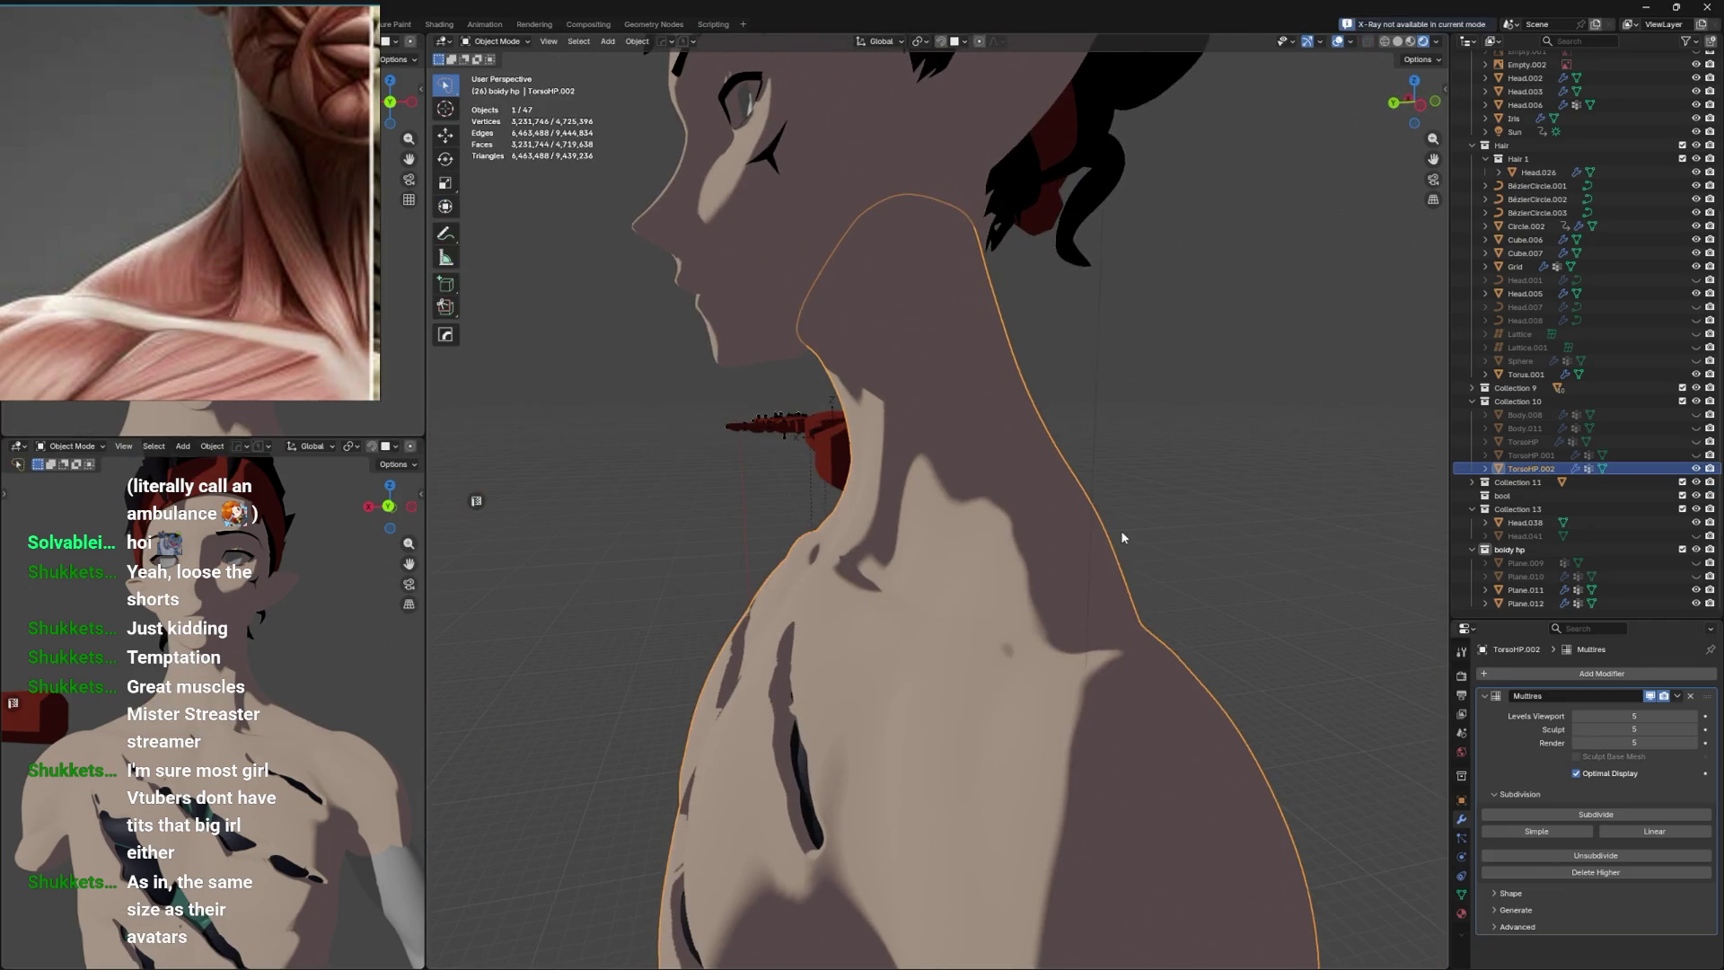
pyautogui.press('z')
pyautogui.click(1138, 516)
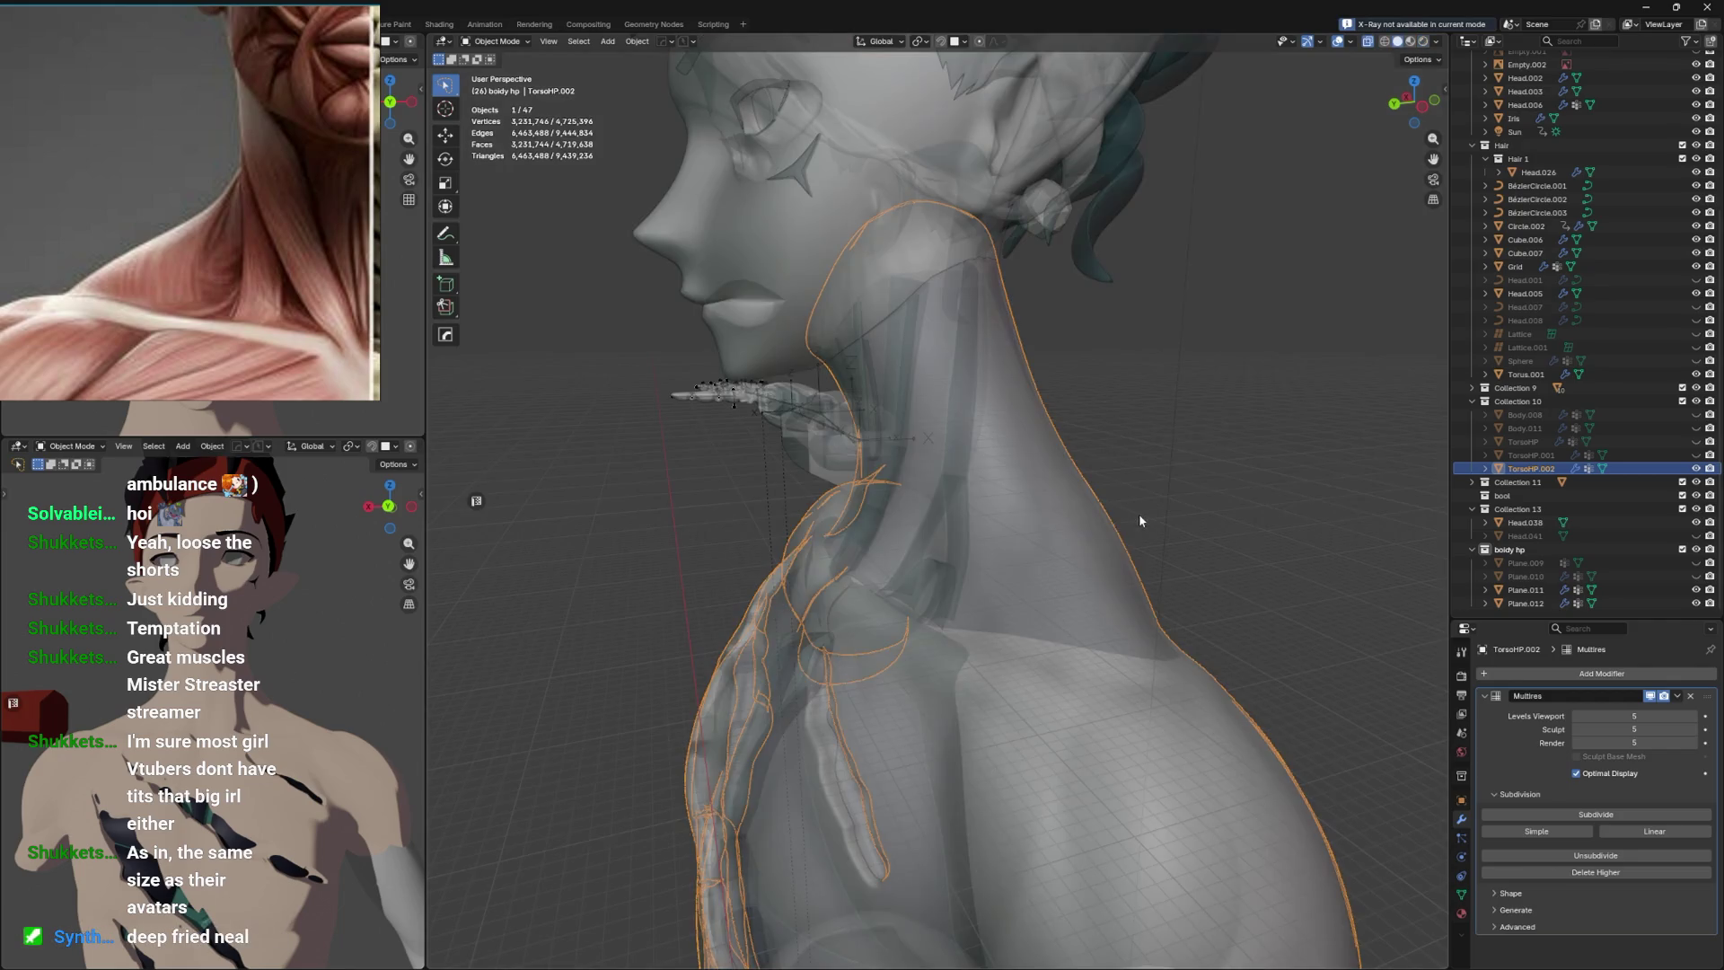
pyautogui.moveTo(1137, 526); pyautogui.dragTo(1241, 469)
pyautogui.hotkey('ctrl', 's')
pyautogui.click(1123, 498)
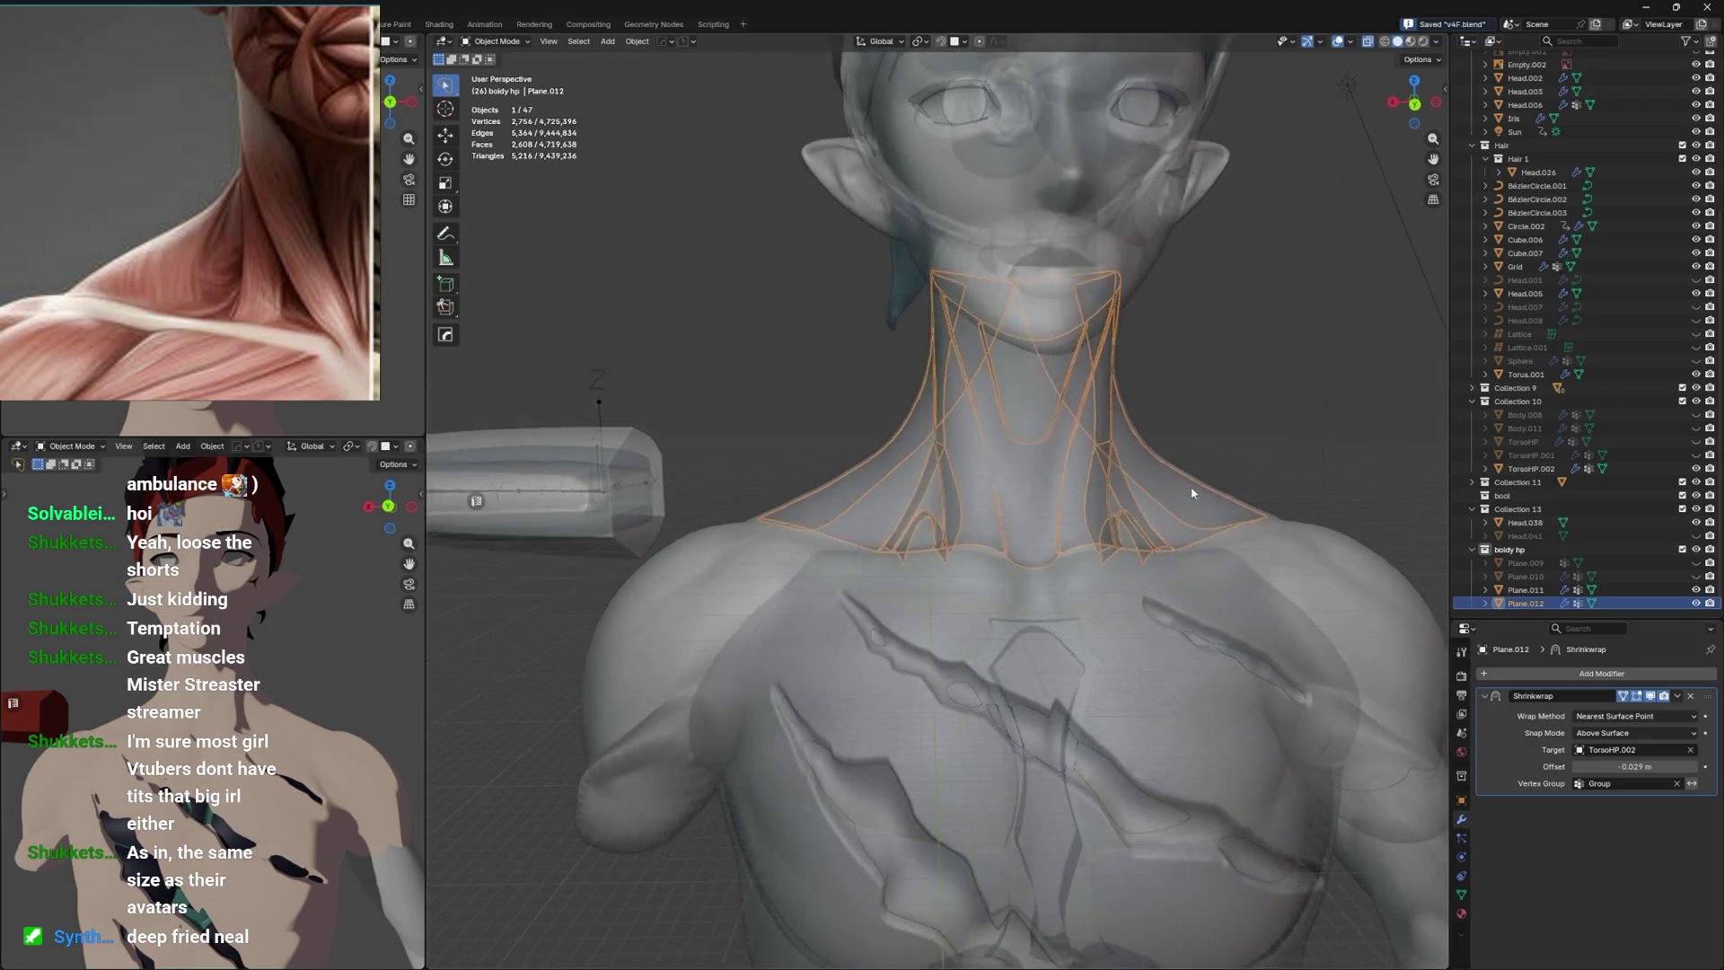
# Push the Shrinkwrap offset further below the skin and check the torso in Sculpt Mode.
pyautogui.hotkey('alt', 'z')
pyautogui.moveTo(1635, 766); pyautogui.dragTo(1609, 766)
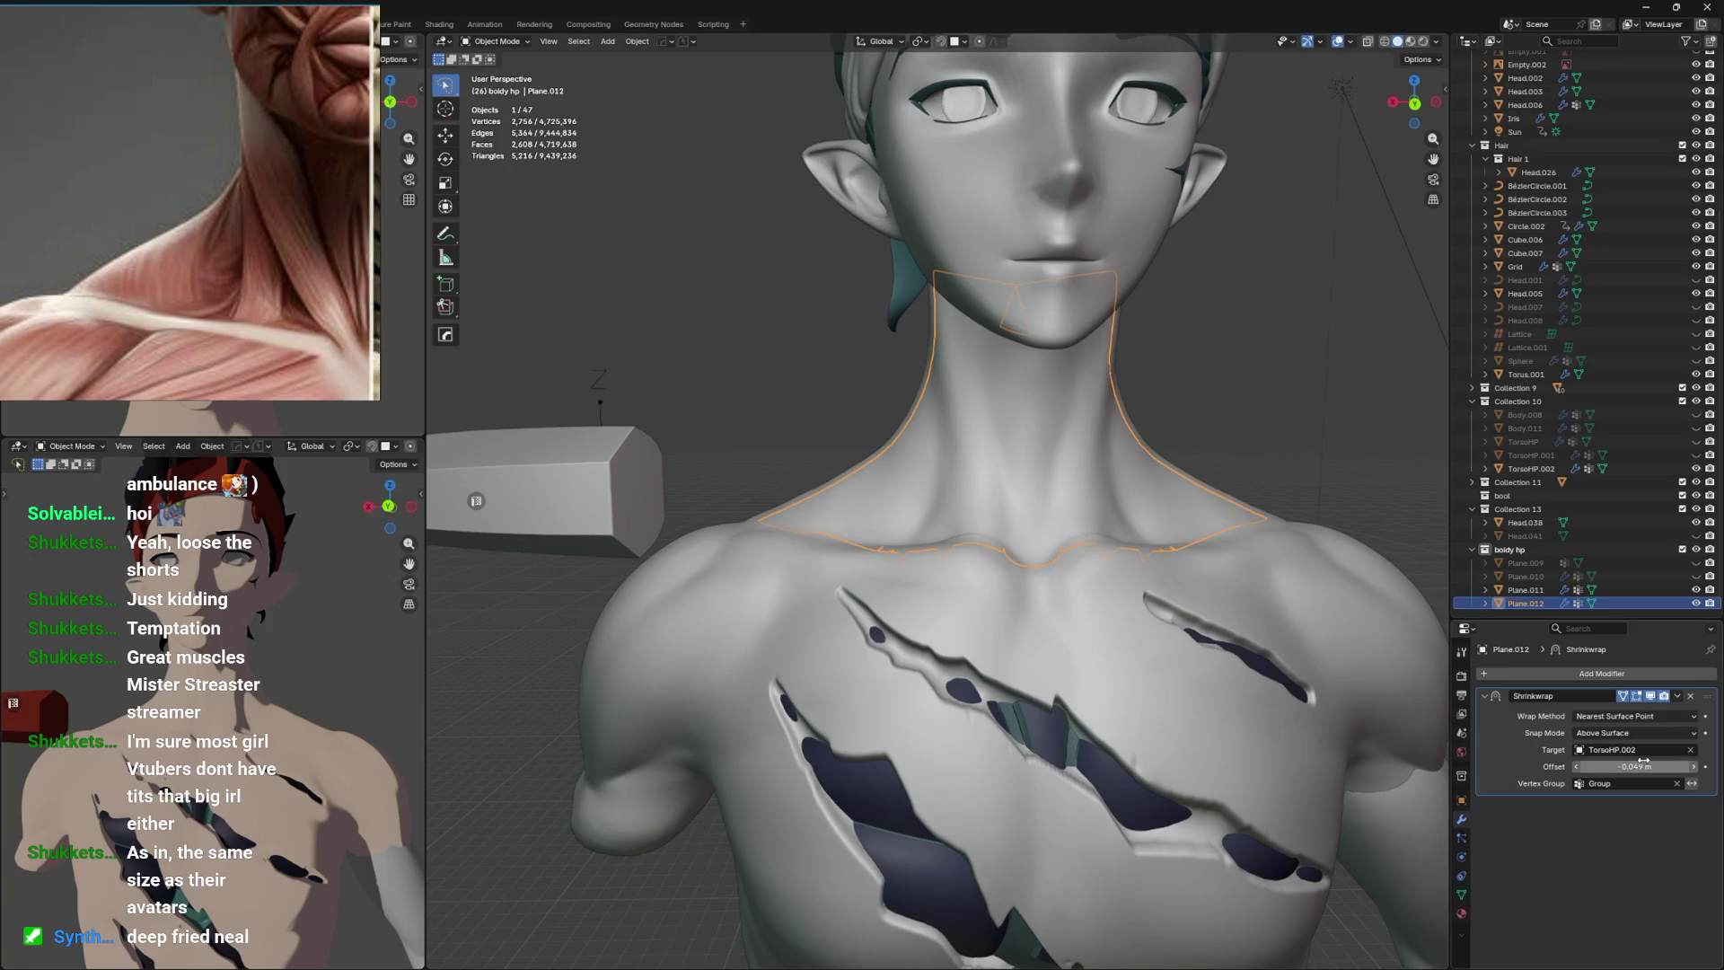
pyautogui.click(1189, 488)
pyautogui.hotkey('alt', 'z')
pyautogui.hotkey('alt', 'z')
pyautogui.hotkey('ctrl', 'Tab')
pyautogui.click(1124, 503)
pyautogui.moveTo(1121, 519); pyautogui.dragTo(1029, 510)
pyautogui.moveTo(1138, 515); pyautogui.dragTo(1042, 522)
pyautogui.hotkey('ctrl', 'Tab')
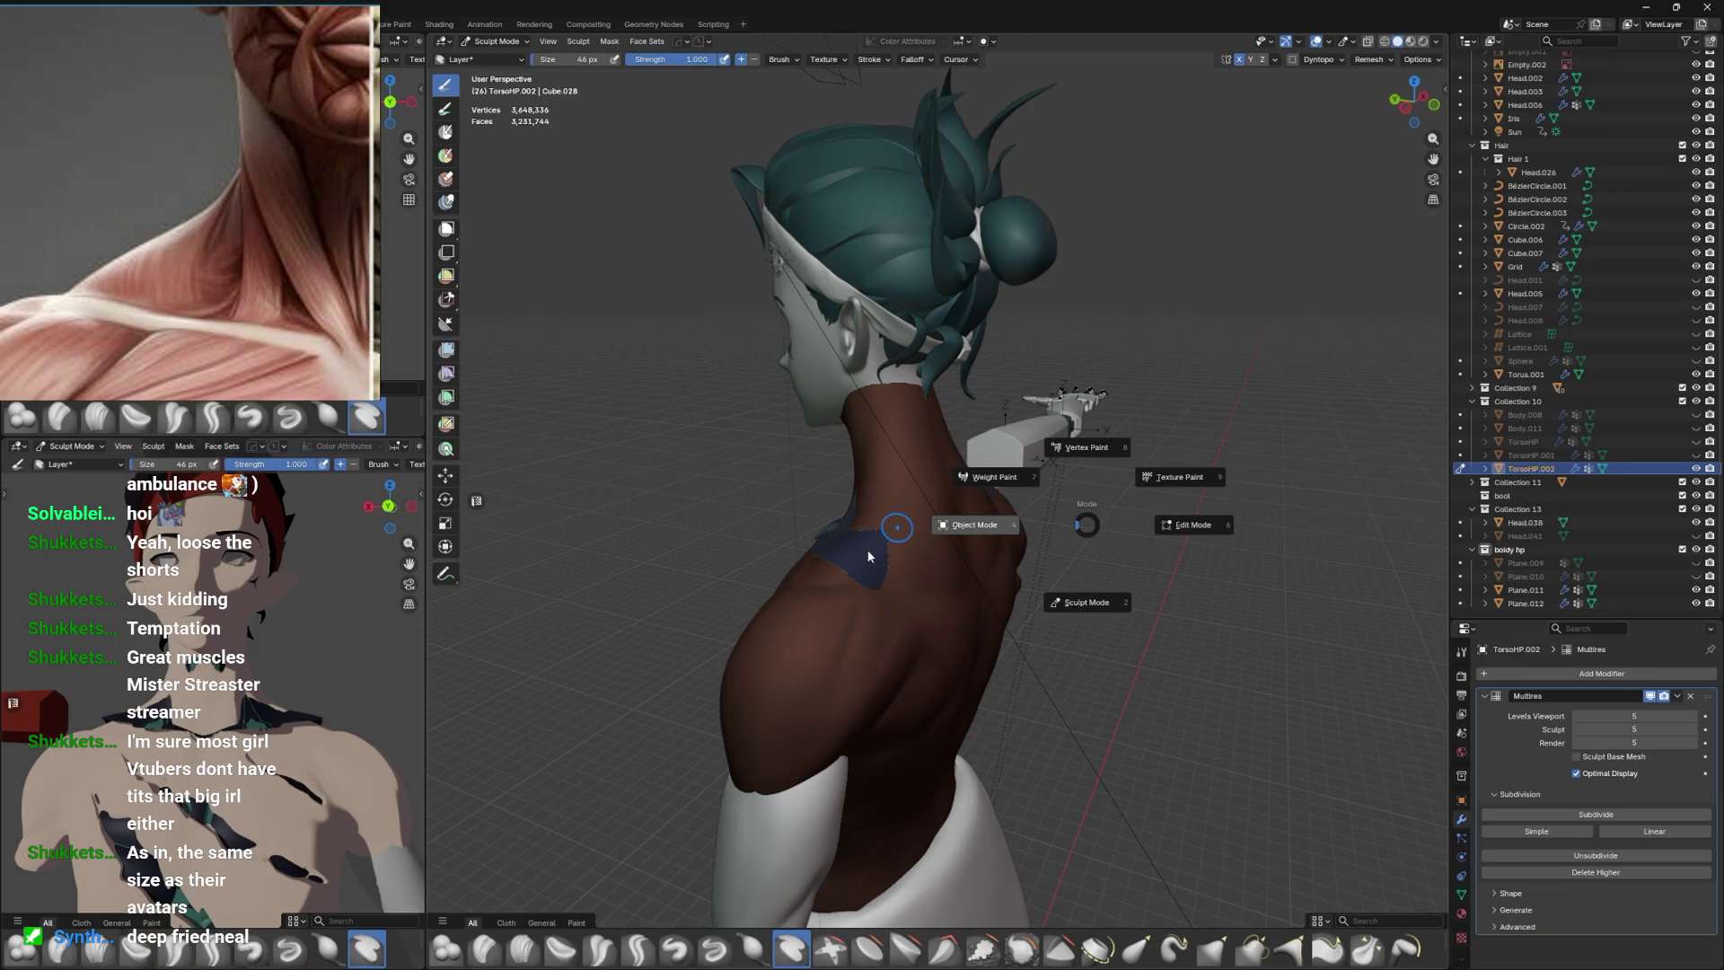
pyautogui.click(859, 560)
# Reselect Plane.012 among overlapping objects and toggle its visibility in the outliner.
pyautogui.click(860, 558)
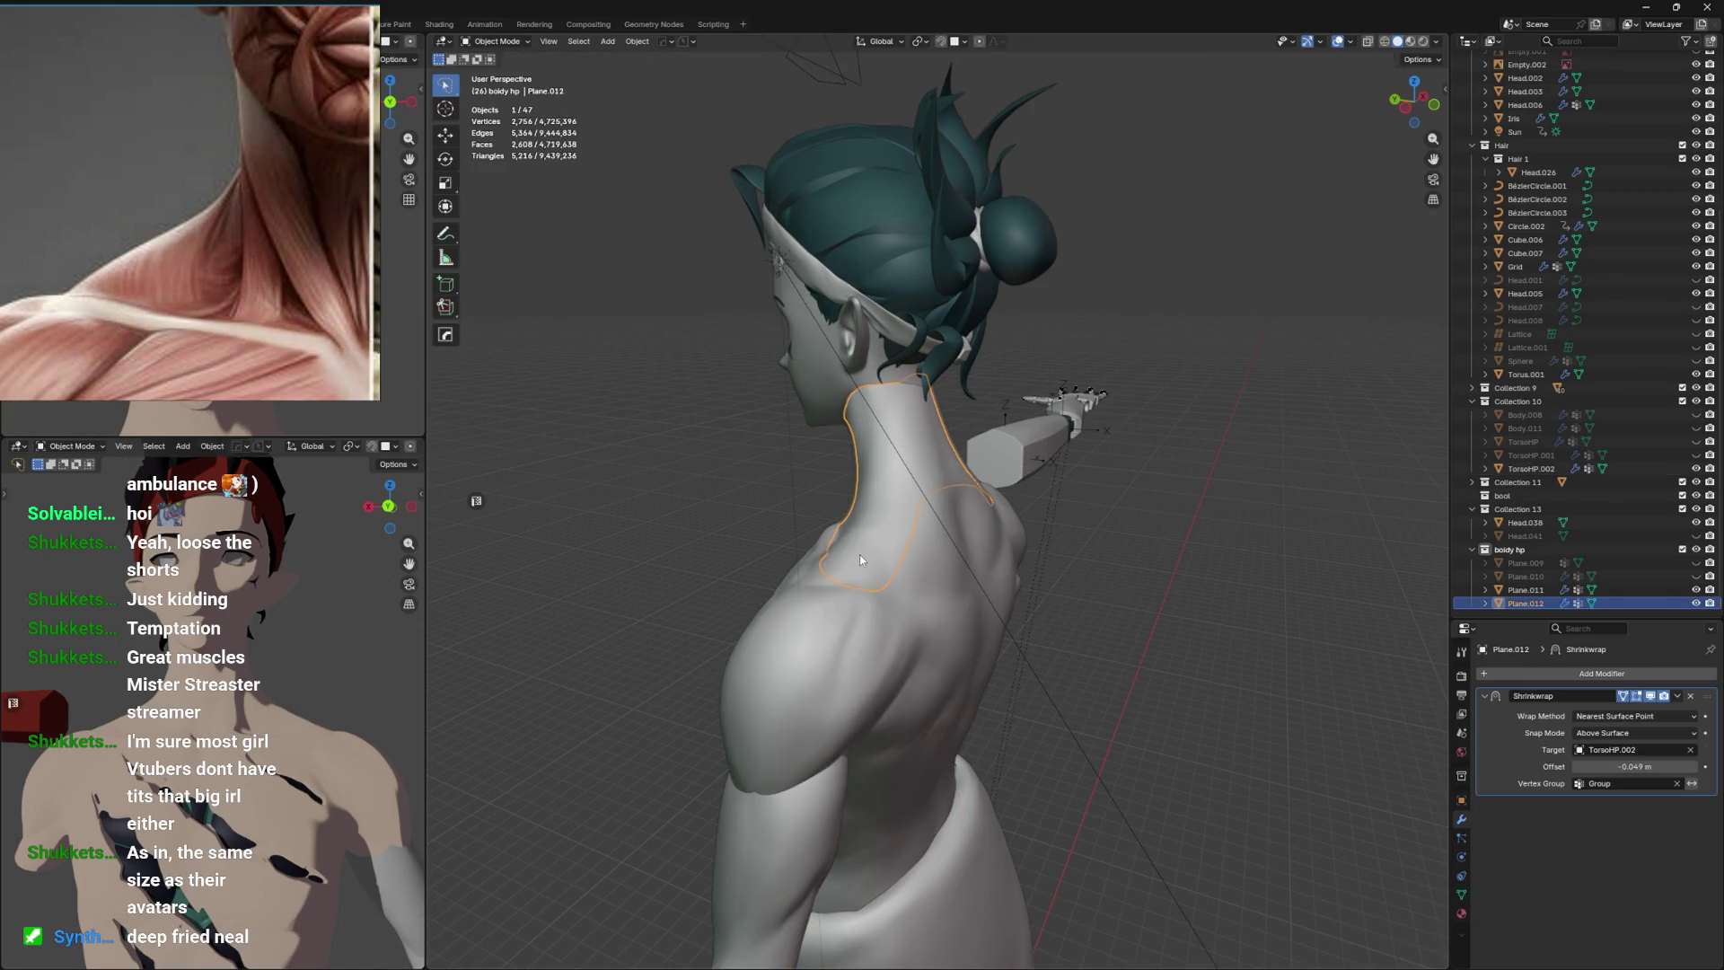
pyautogui.click(859, 553)
pyautogui.click(859, 553)
pyautogui.click(859, 553)
pyautogui.moveTo(860, 553); pyautogui.dragTo(1119, 549)
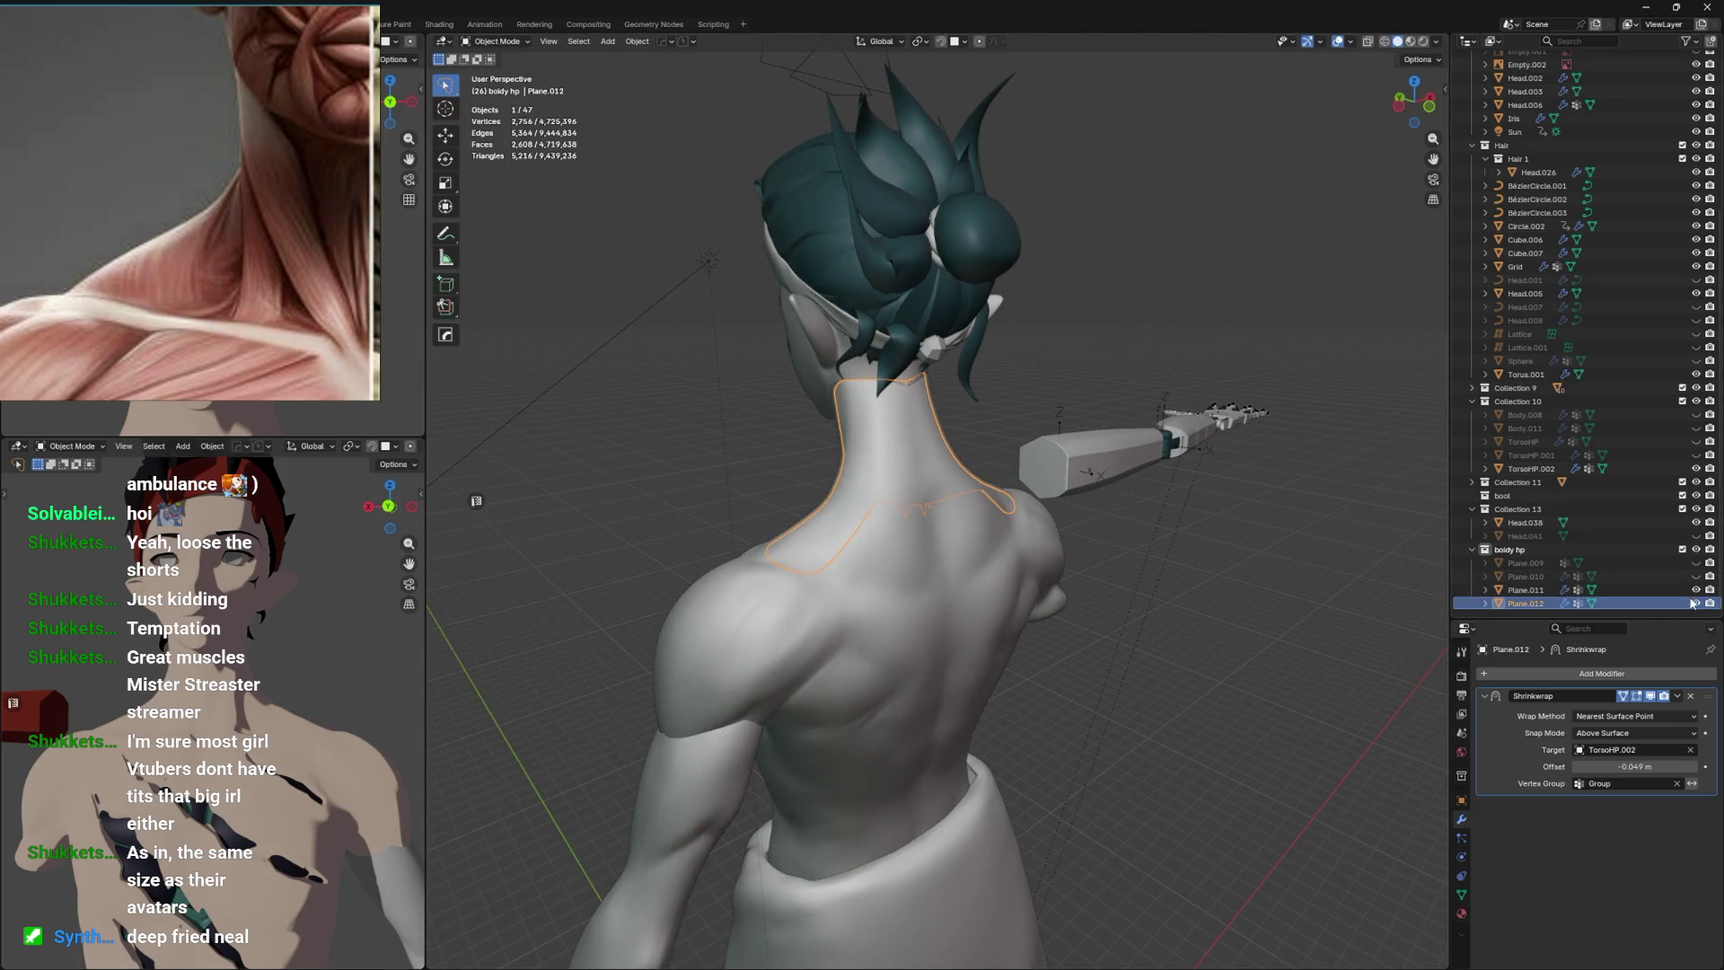
pyautogui.click(1695, 603)
pyautogui.click(1695, 604)
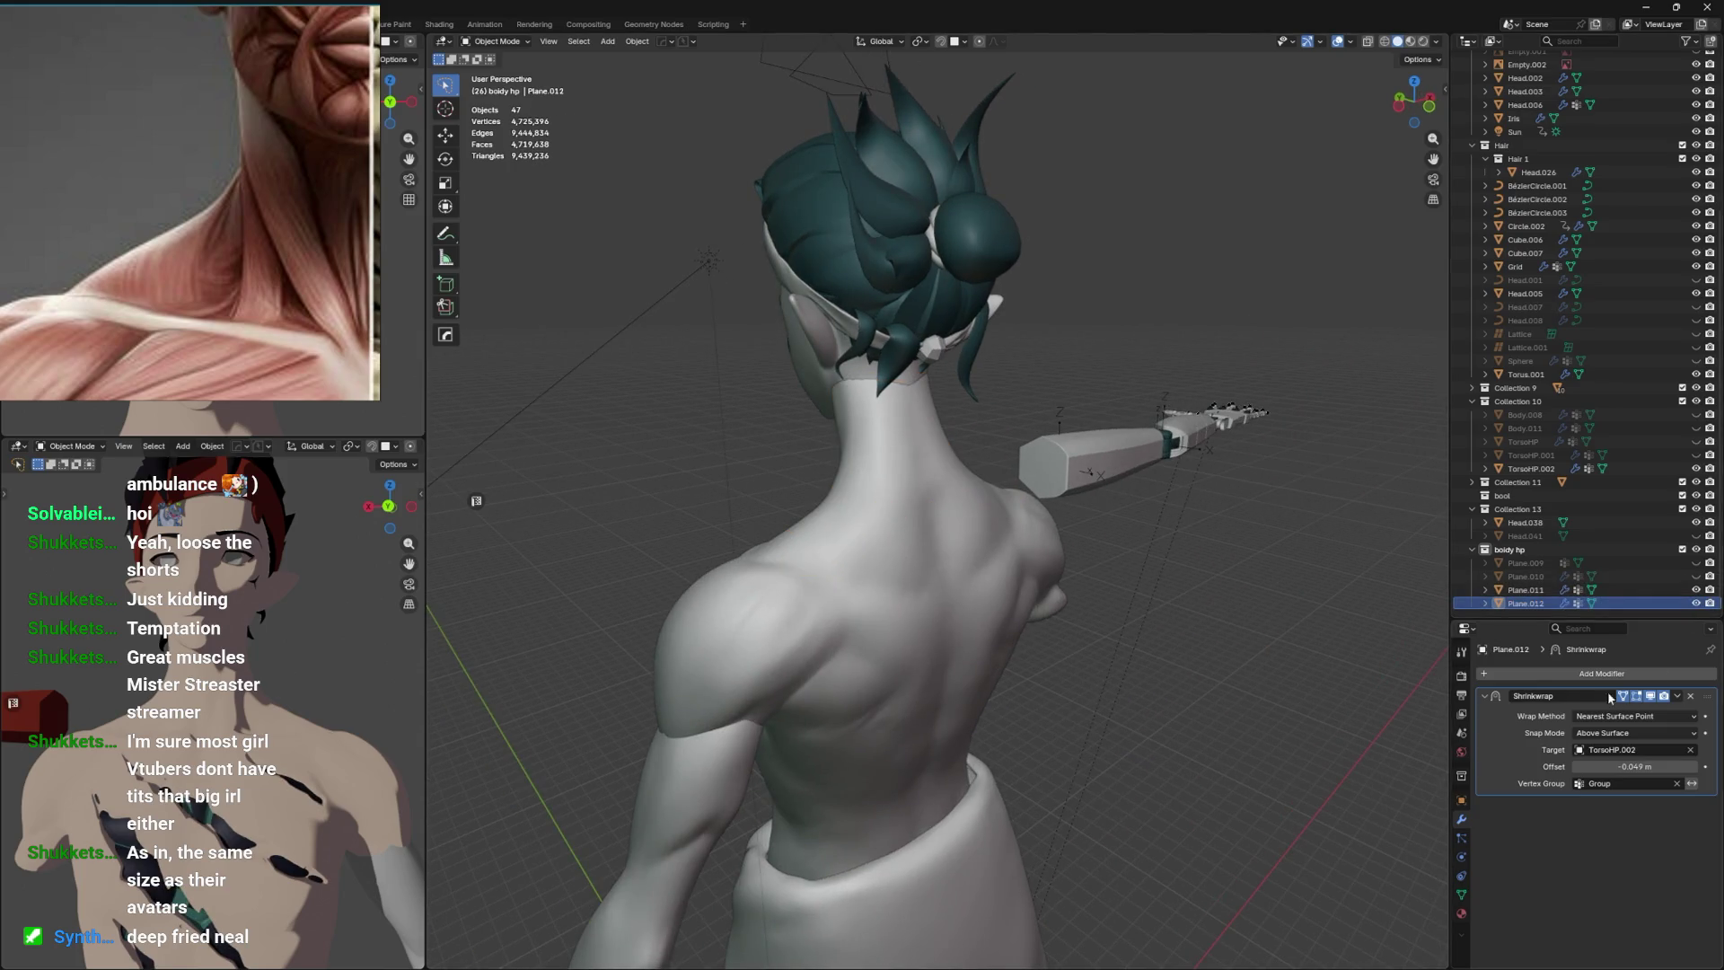
pyautogui.click(1697, 603)
pyautogui.click(1527, 604)
# Apply Plane.012's Shrinkwrap and view the model in Back Orthographic with X-ray.
pyautogui.moveTo(1122, 583); pyautogui.dragTo(1437, 683)
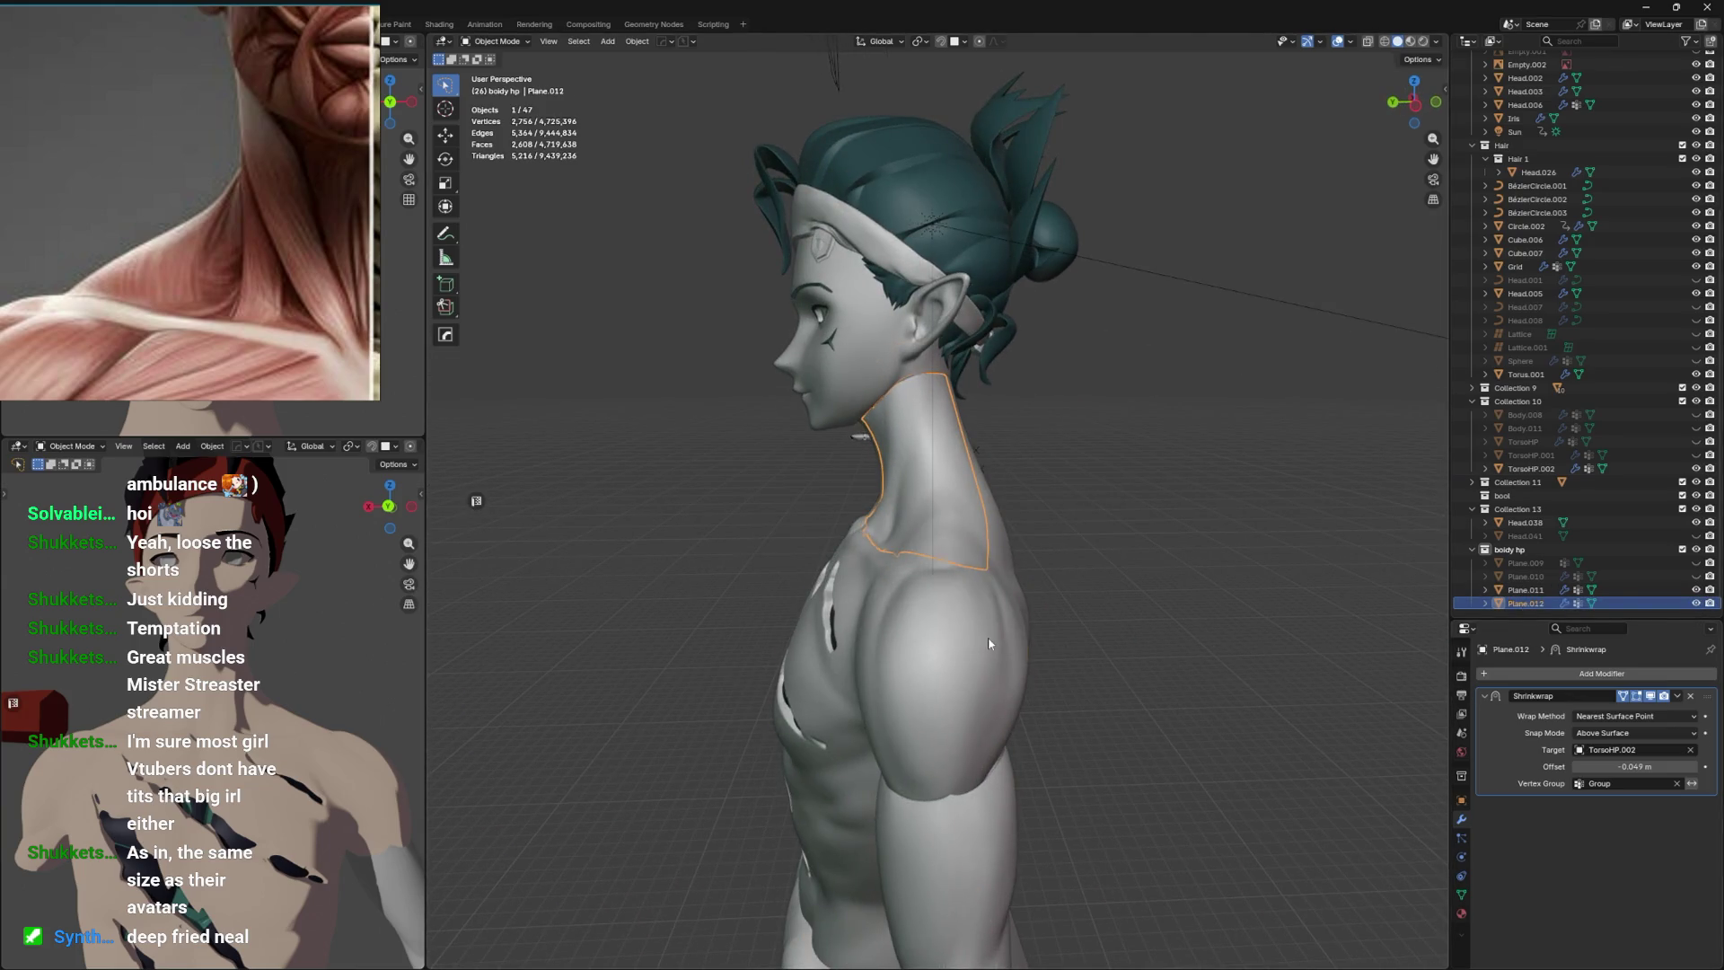
pyautogui.click(990, 643)
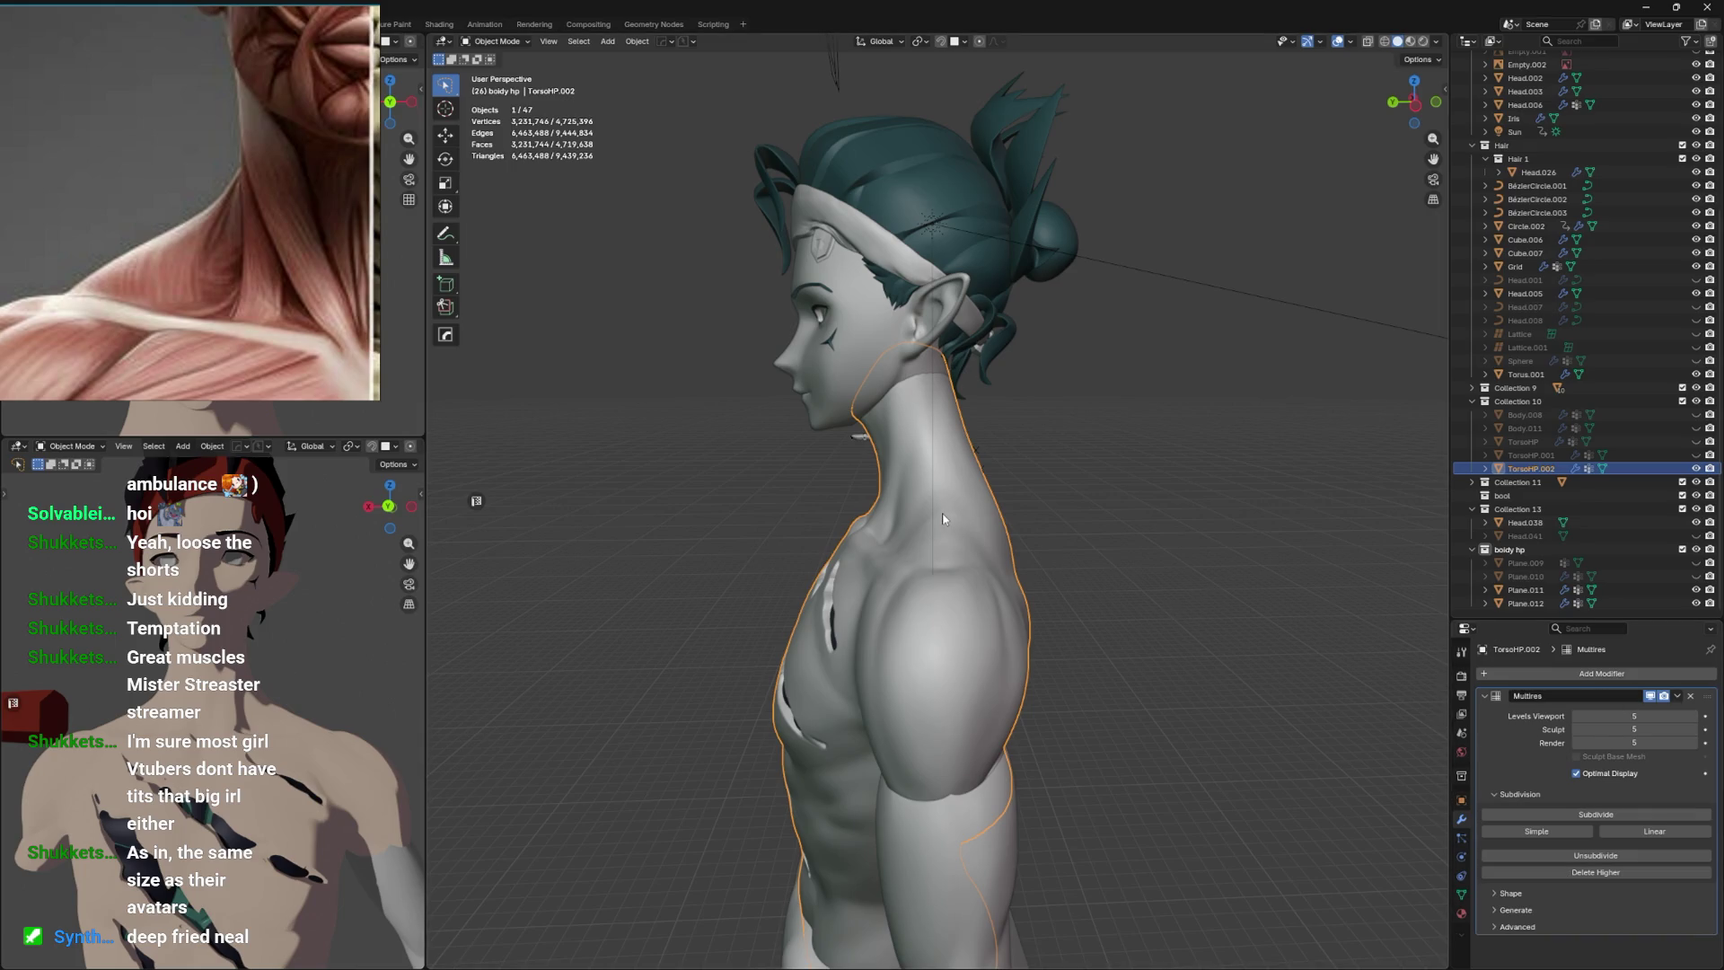
pyautogui.click(943, 519)
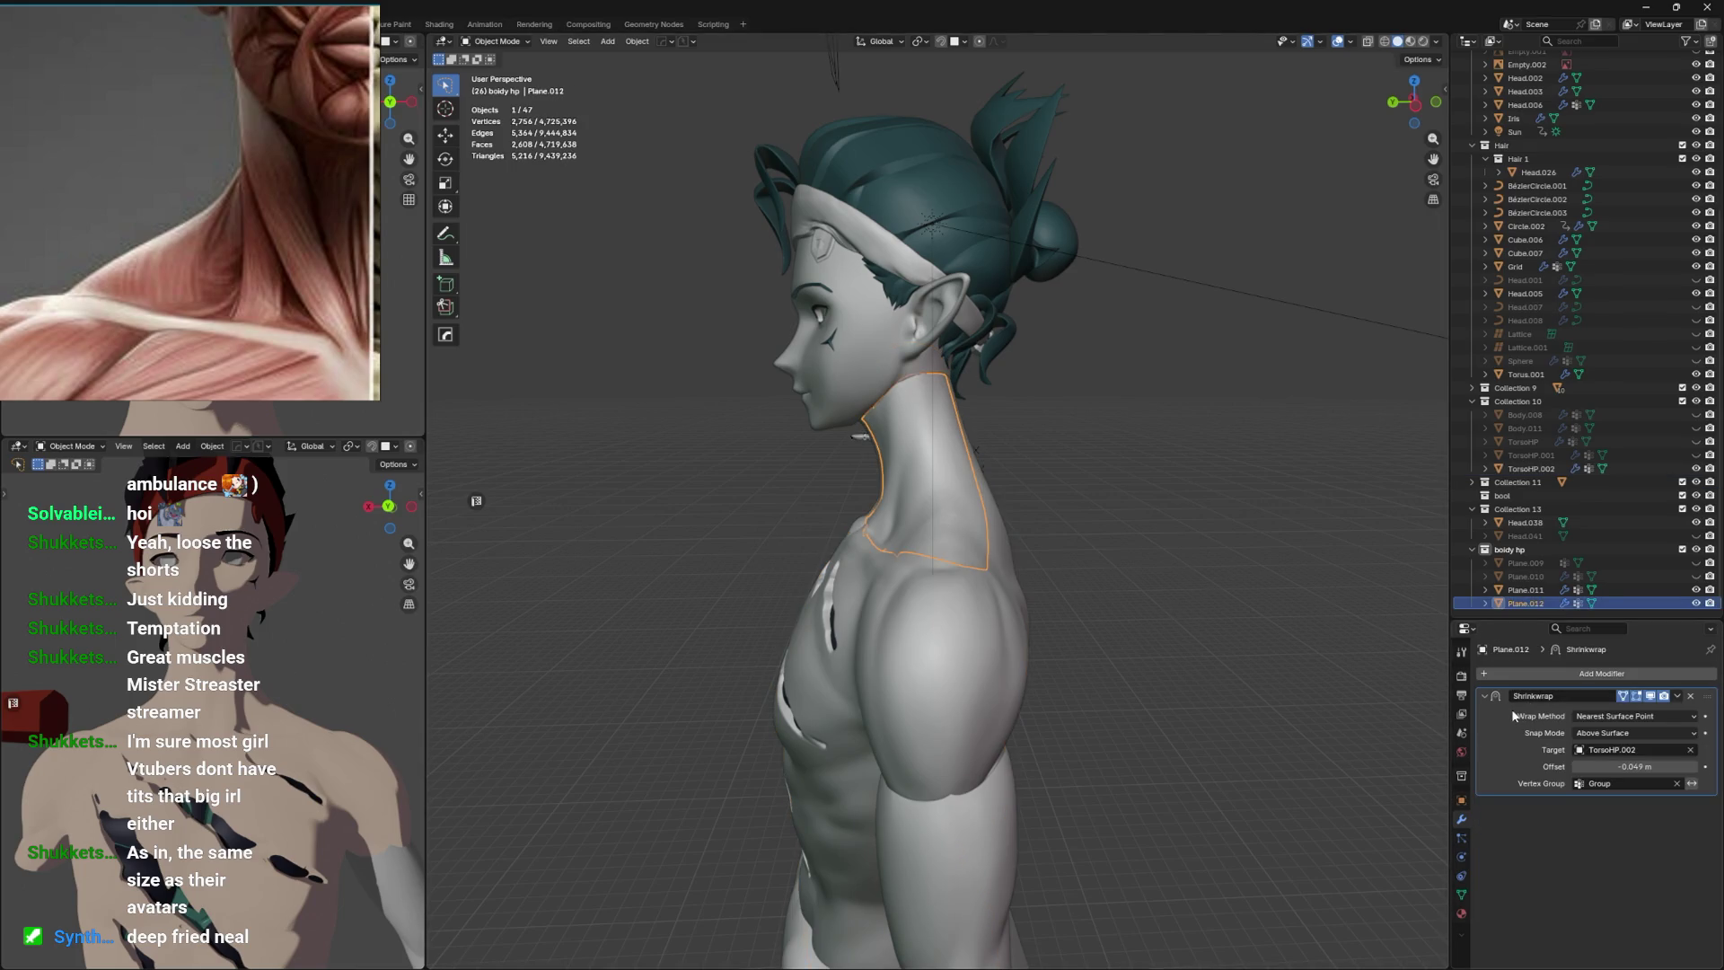
pyautogui.hotkey('ctrl', 'a')
pyautogui.moveTo(880, 530); pyautogui.dragTo(986, 466)
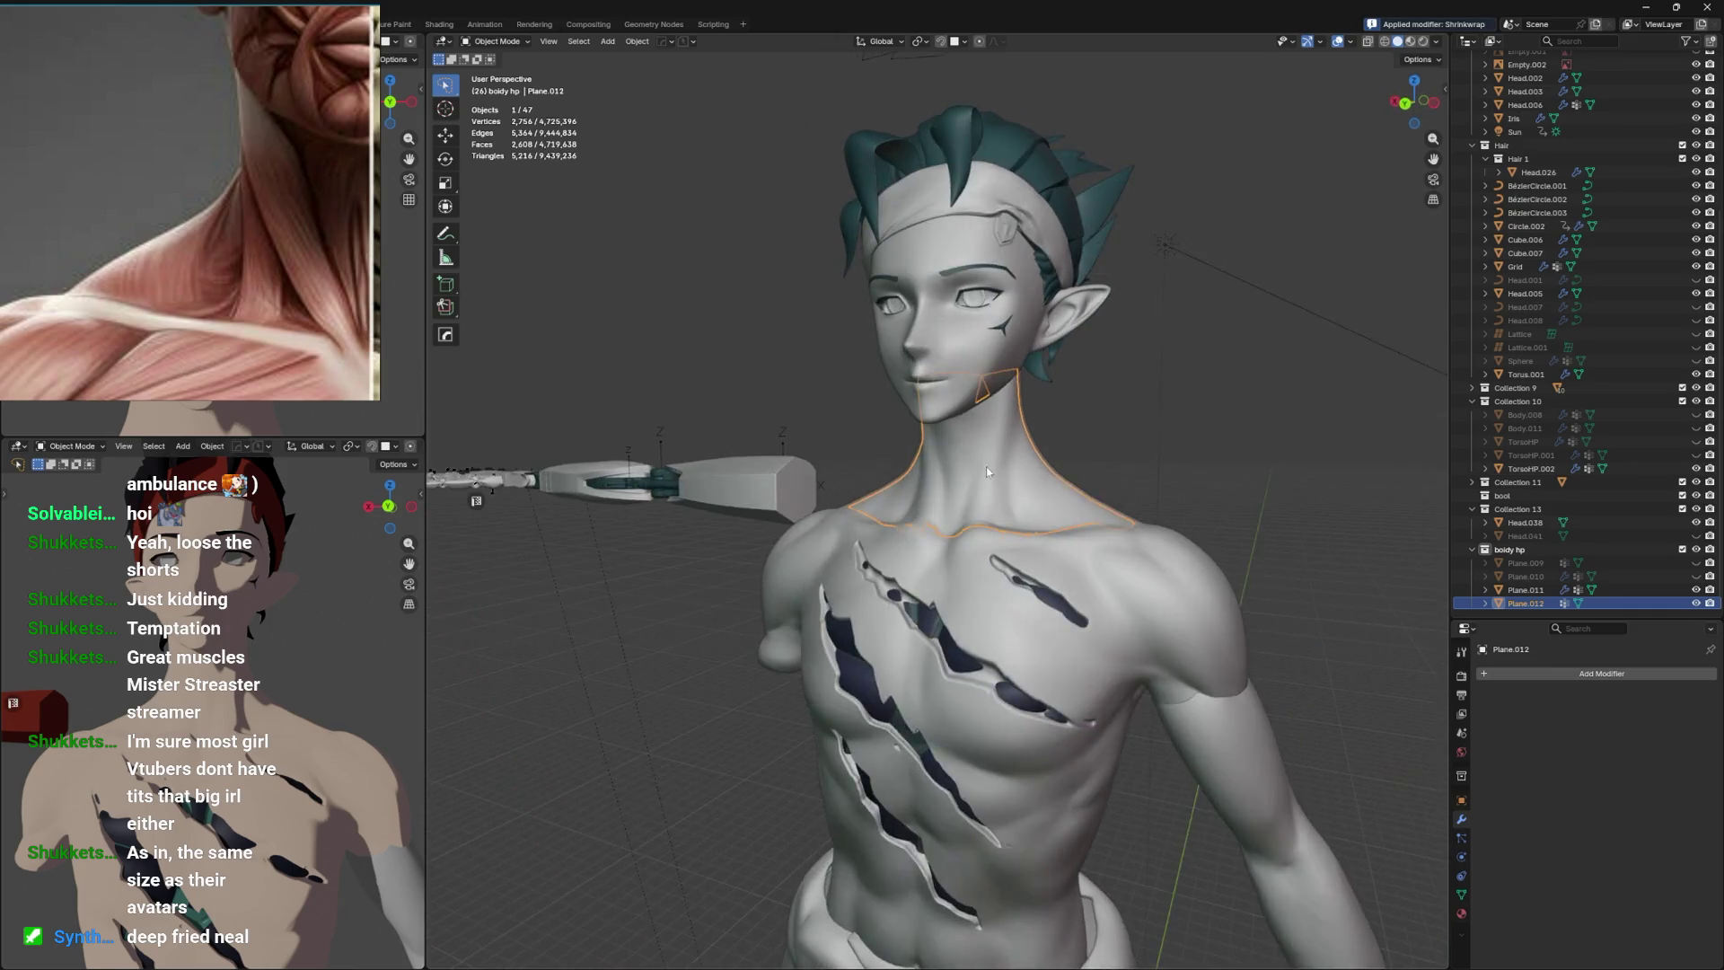
pyautogui.hotkey('alt', 'z')
pyautogui.hotkey('alt', 'z')
pyautogui.press('ctrl+KP_1')
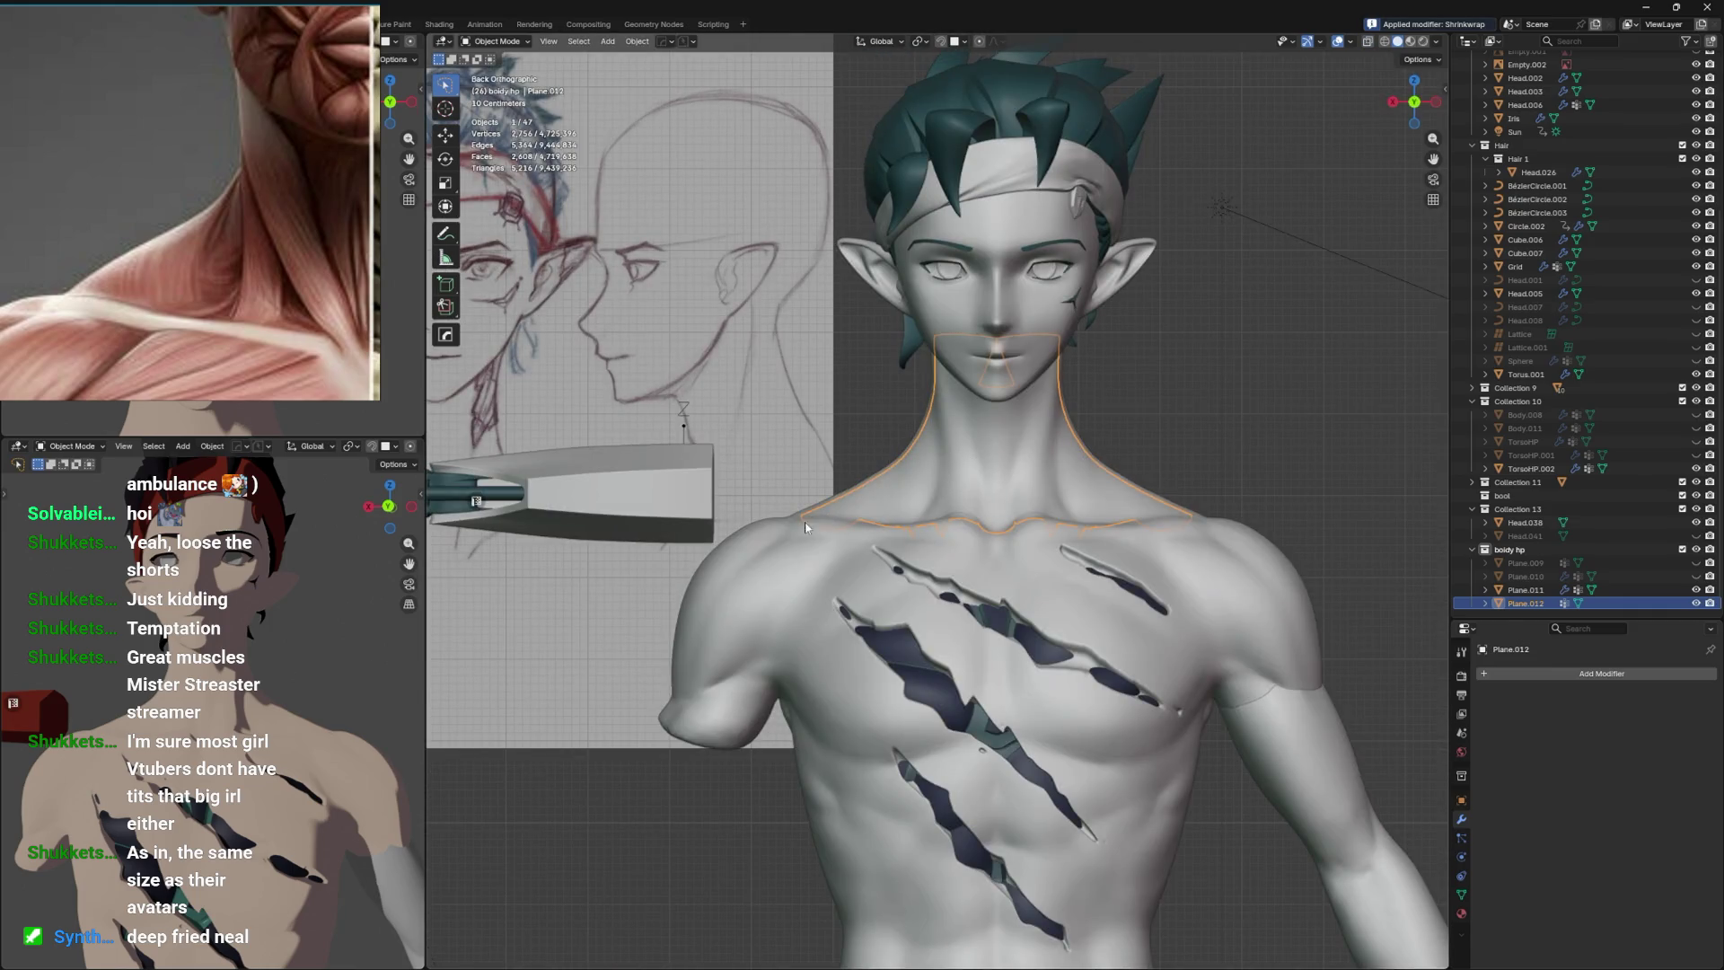
# Put TorsoHP.002 into Sculpt Mode and centre the view on the neck.
pyautogui.click(806, 527)
pyautogui.hotkey('ctrl', 'Tab')
pyautogui.scroll(3)
pyautogui.moveTo(847, 546); pyautogui.dragTo(896, 505)
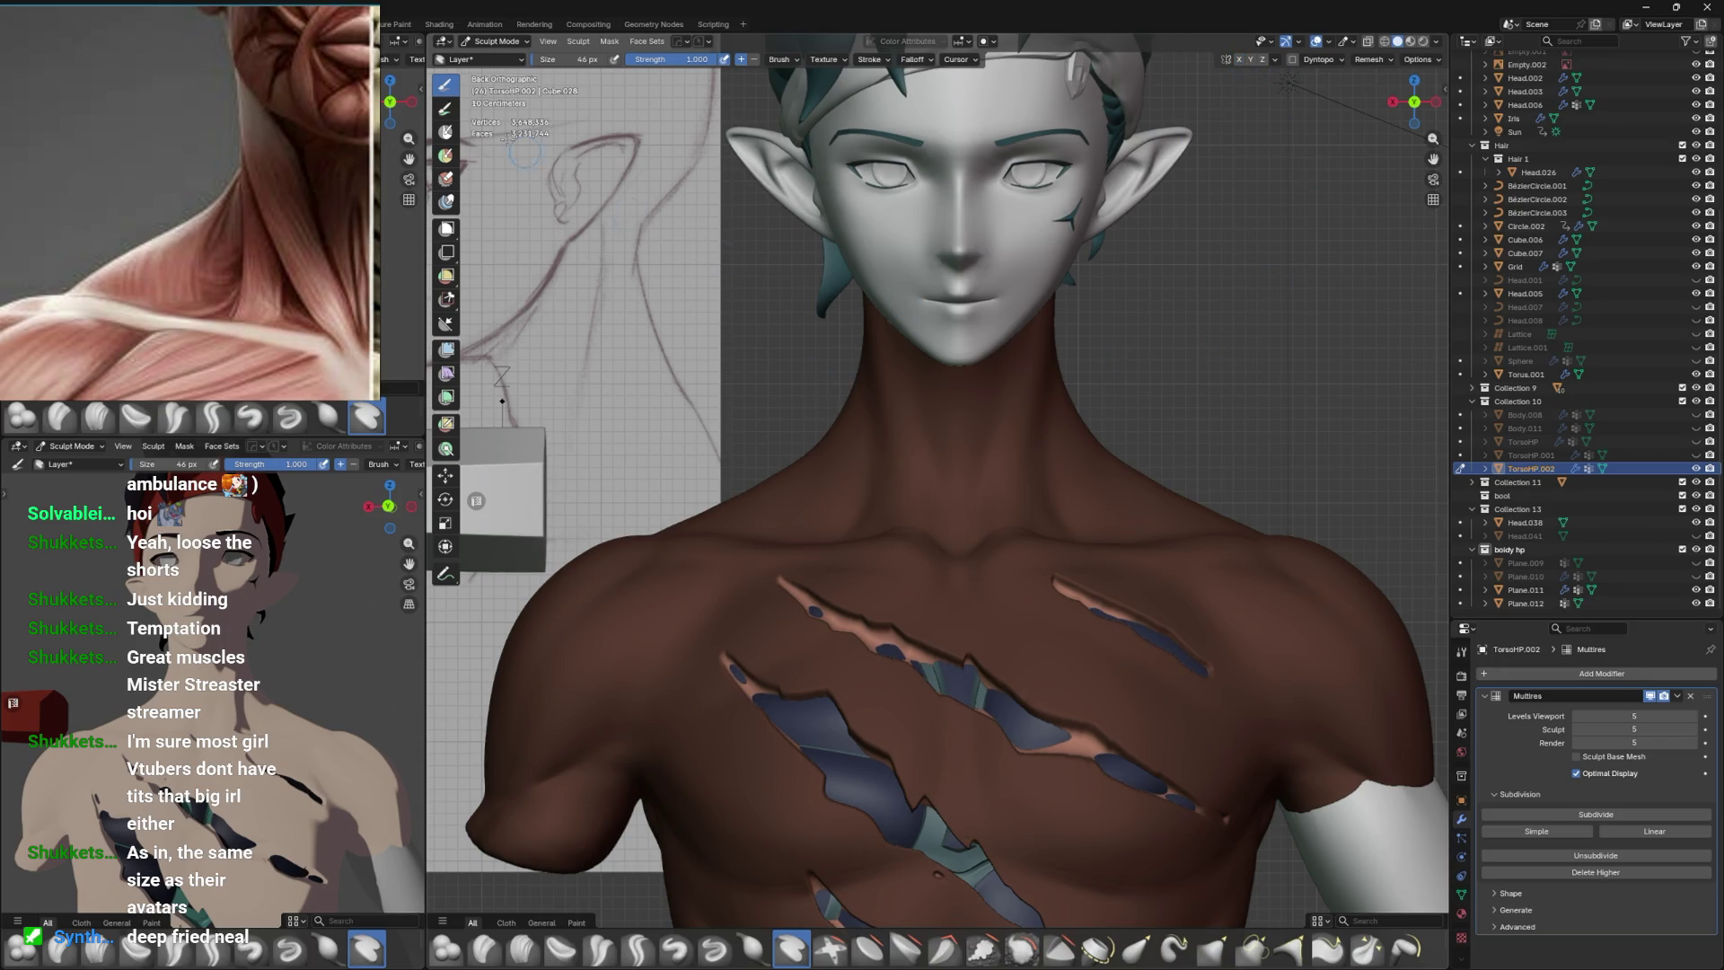
# Paint a mask strip down the neck toward the collarbone and erase its edges jagged.
pyautogui.click(446, 131)
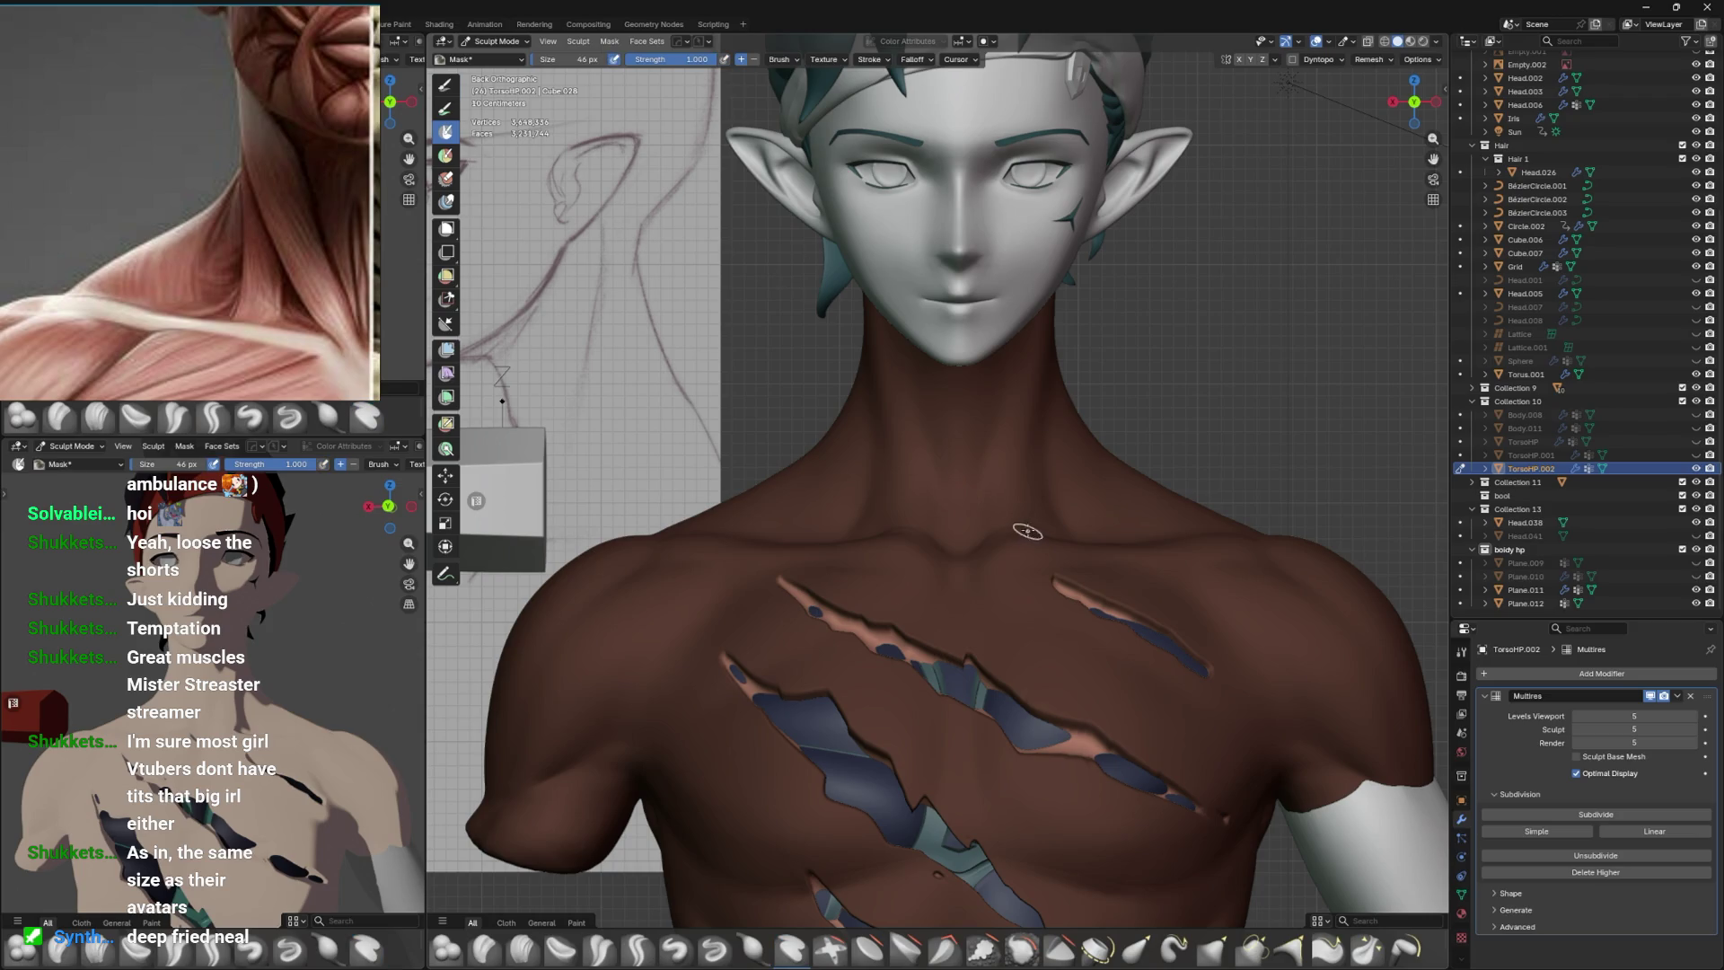
pyautogui.moveTo(1005, 504); pyautogui.dragTo(964, 467)
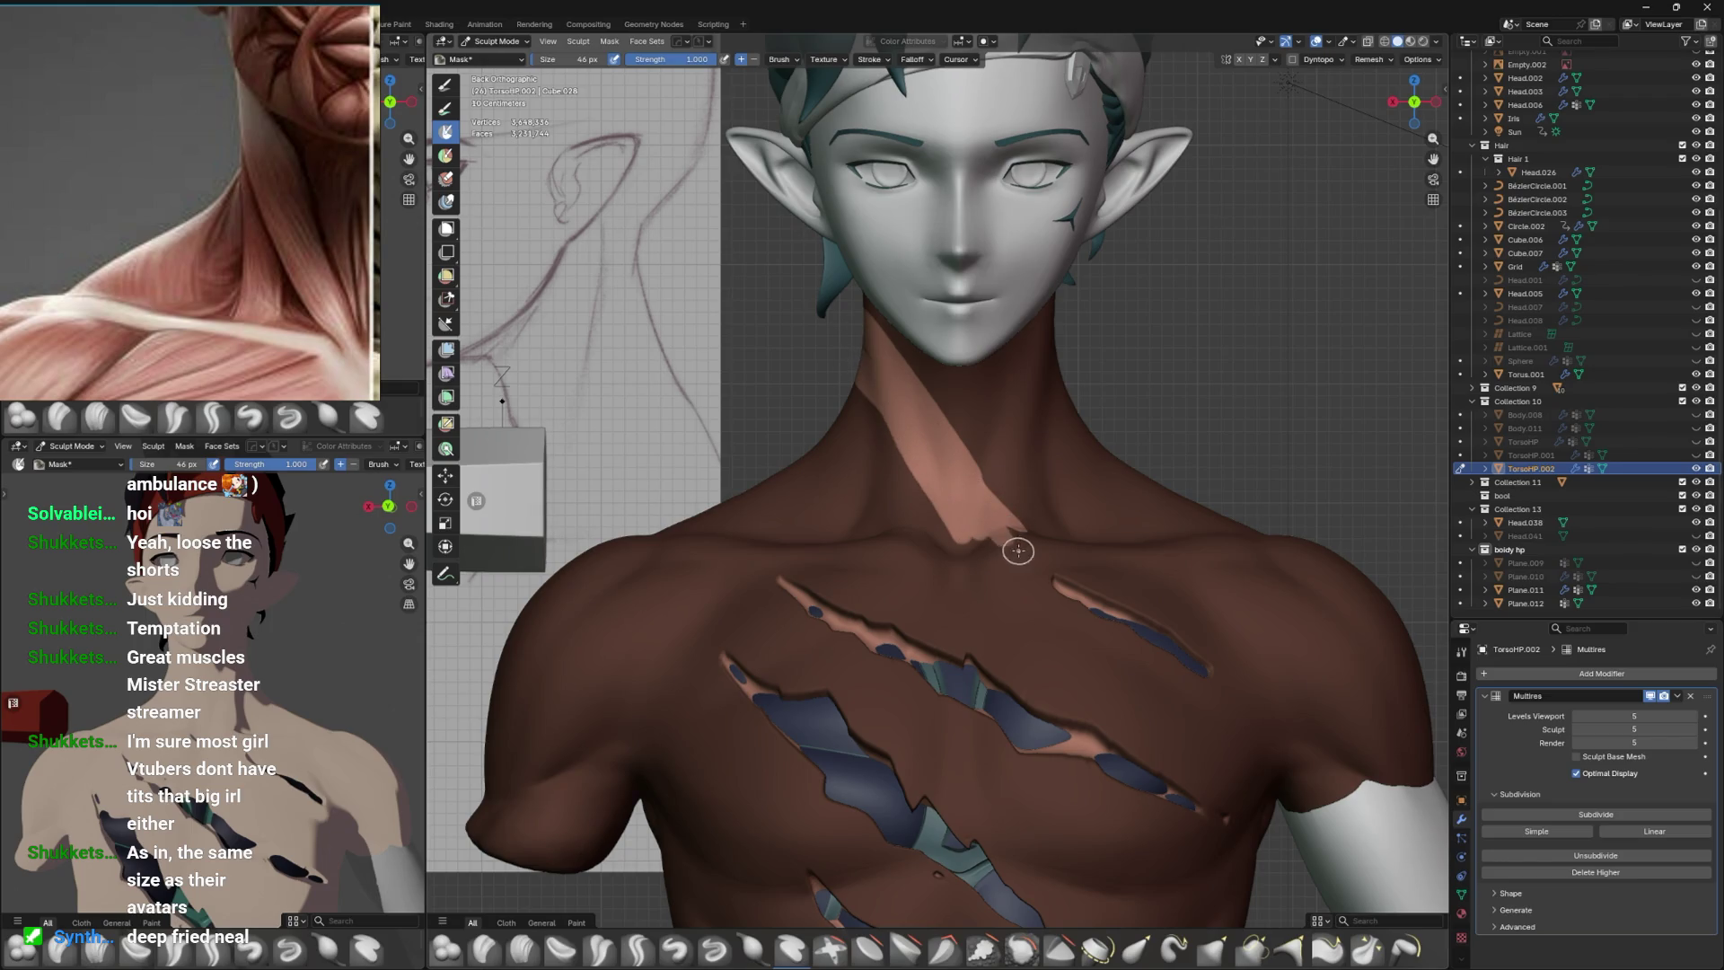
pyautogui.moveTo(1032, 556); pyautogui.dragTo(1013, 566)
pyautogui.moveTo(1013, 566); pyautogui.dragTo(1053, 594)
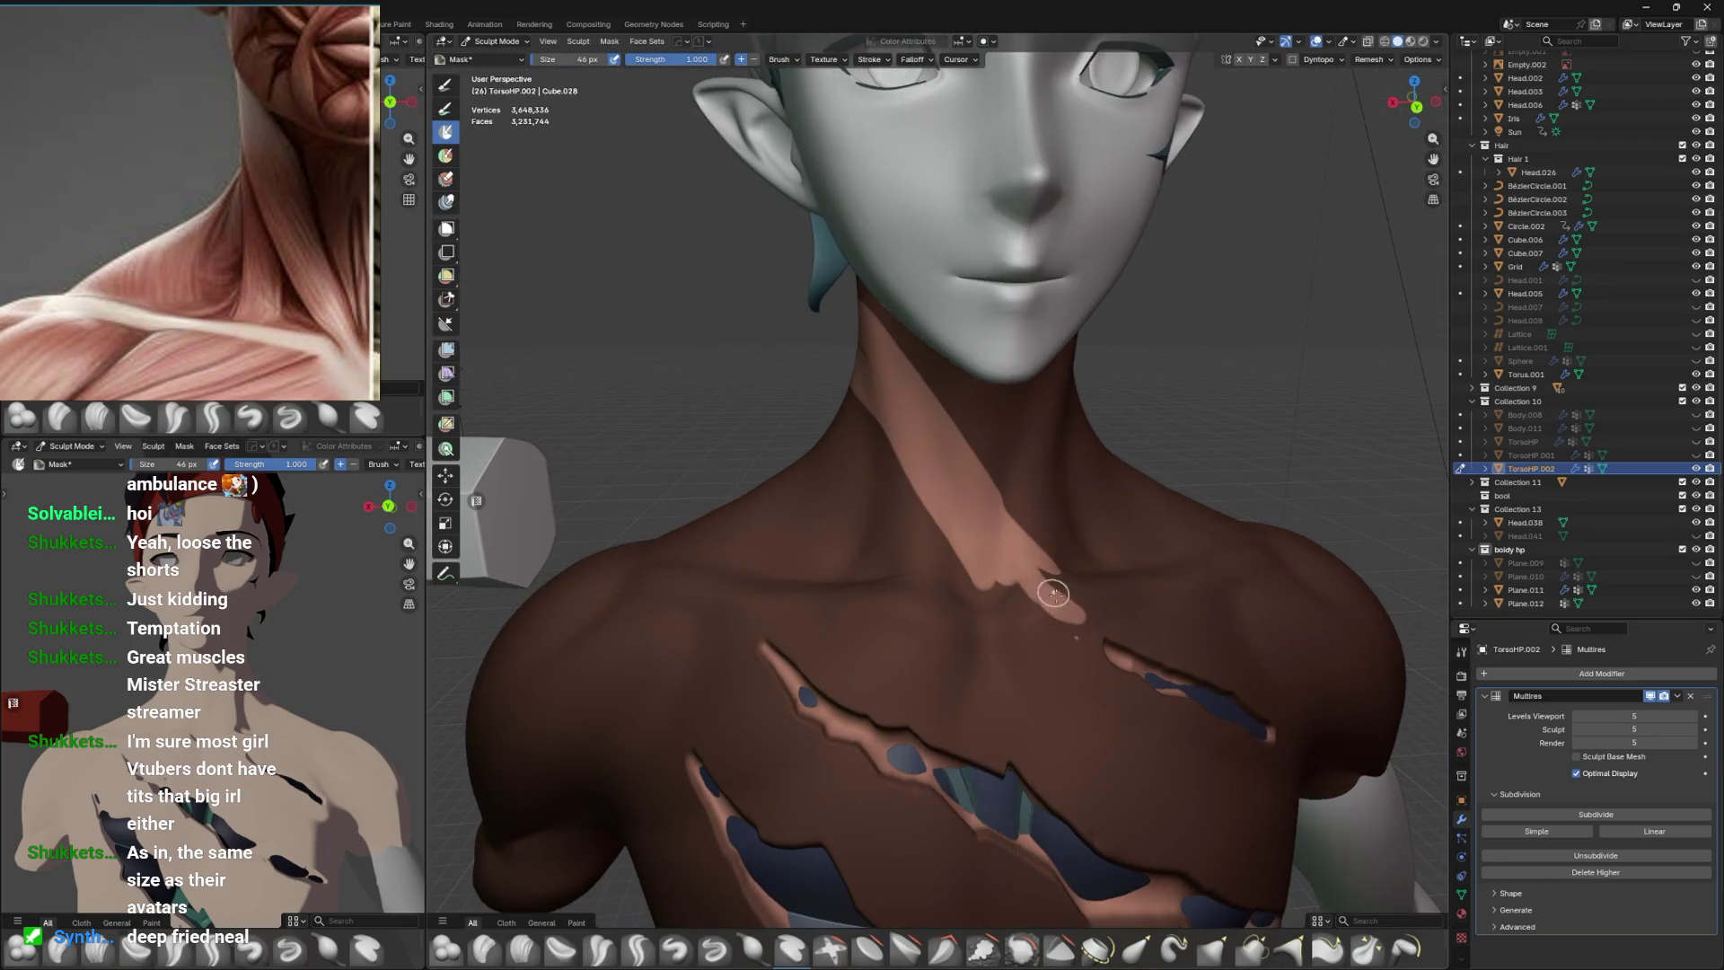
pyautogui.moveTo(1083, 618); pyautogui.dragTo(1053, 570)
pyautogui.moveTo(1033, 582); pyautogui.dragTo(924, 392)
pyautogui.moveTo(924, 393); pyautogui.dragTo(1047, 396)
pyautogui.moveTo(989, 375); pyautogui.dragTo(914, 337)
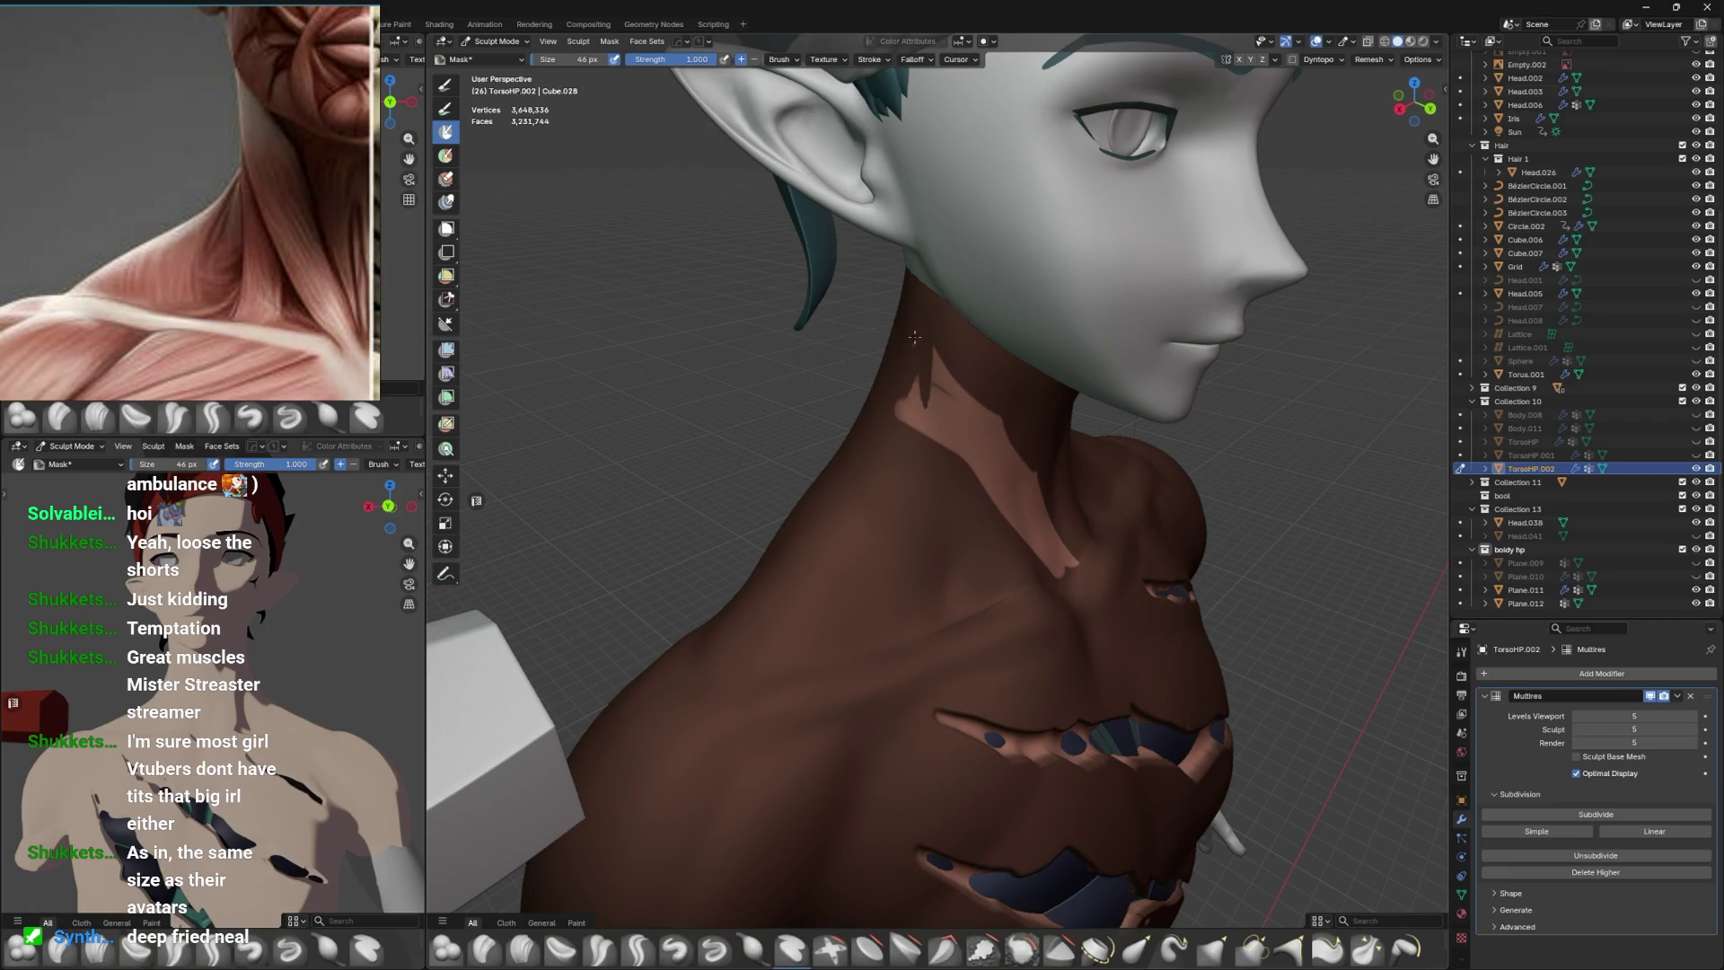
pyautogui.moveTo(904, 422); pyautogui.dragTo(921, 490)
pyautogui.moveTo(903, 398); pyautogui.dragTo(940, 381)
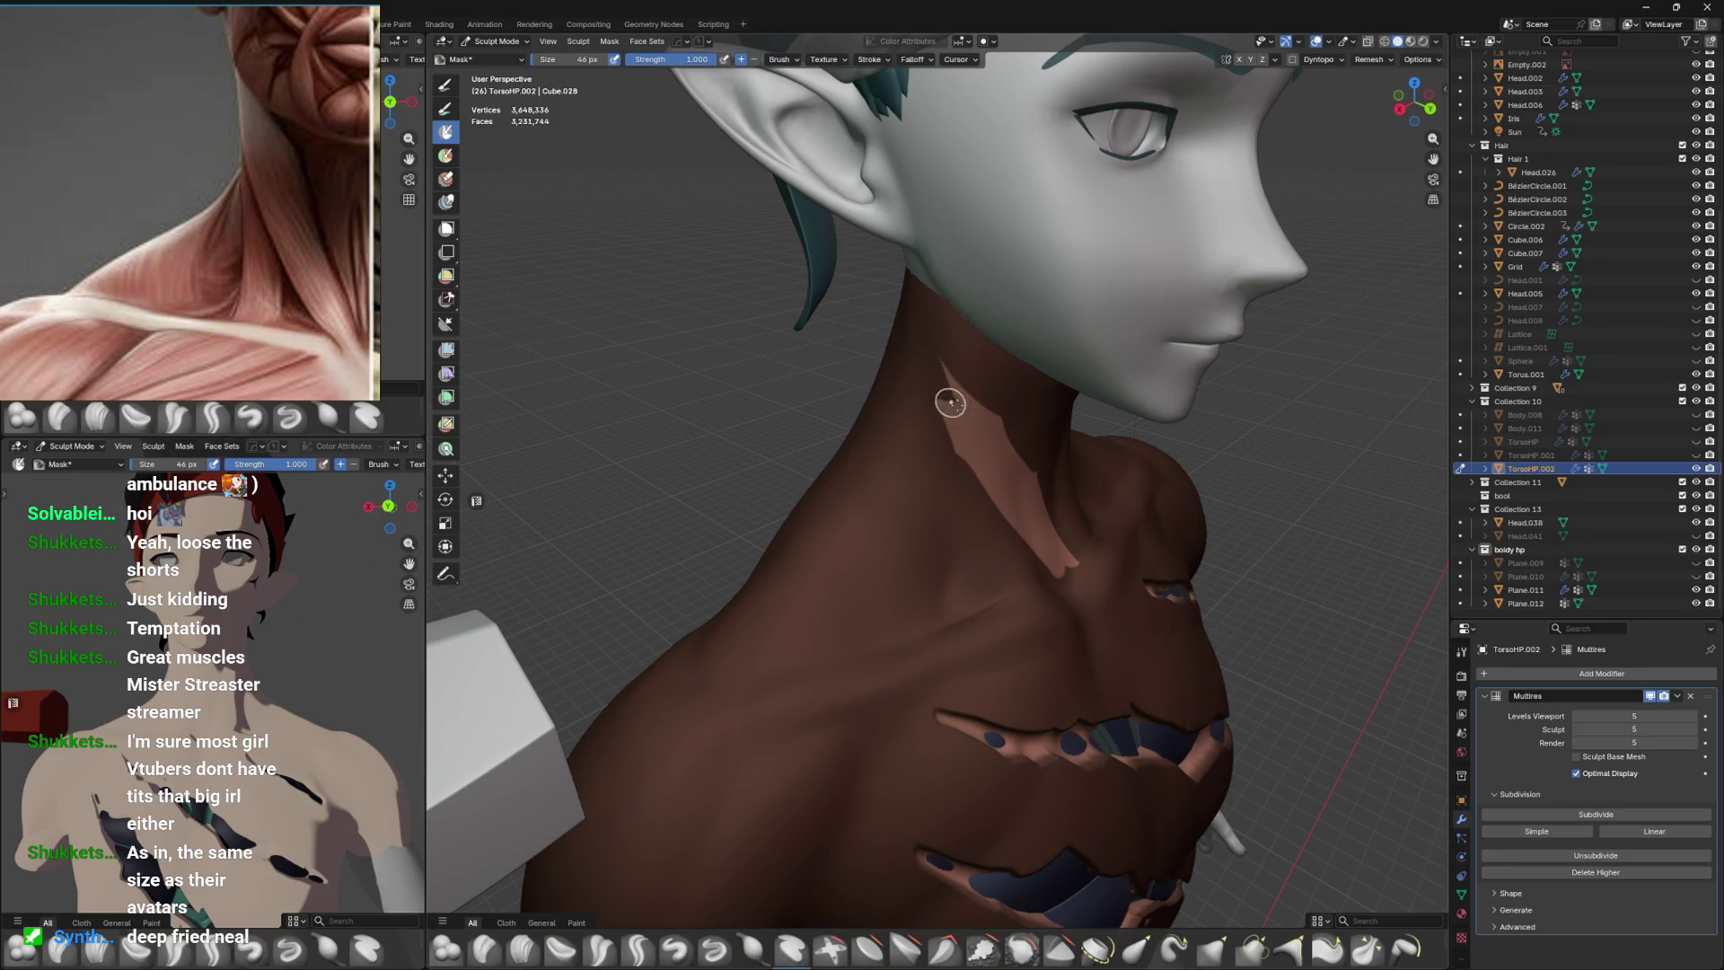
pyautogui.moveTo(947, 475); pyautogui.dragTo(958, 461)
# Add a jagged branch and extend the neck mask toward the jaw, shrinking the brush to 34 px.
pyautogui.moveTo(1040, 455); pyautogui.dragTo(913, 416)
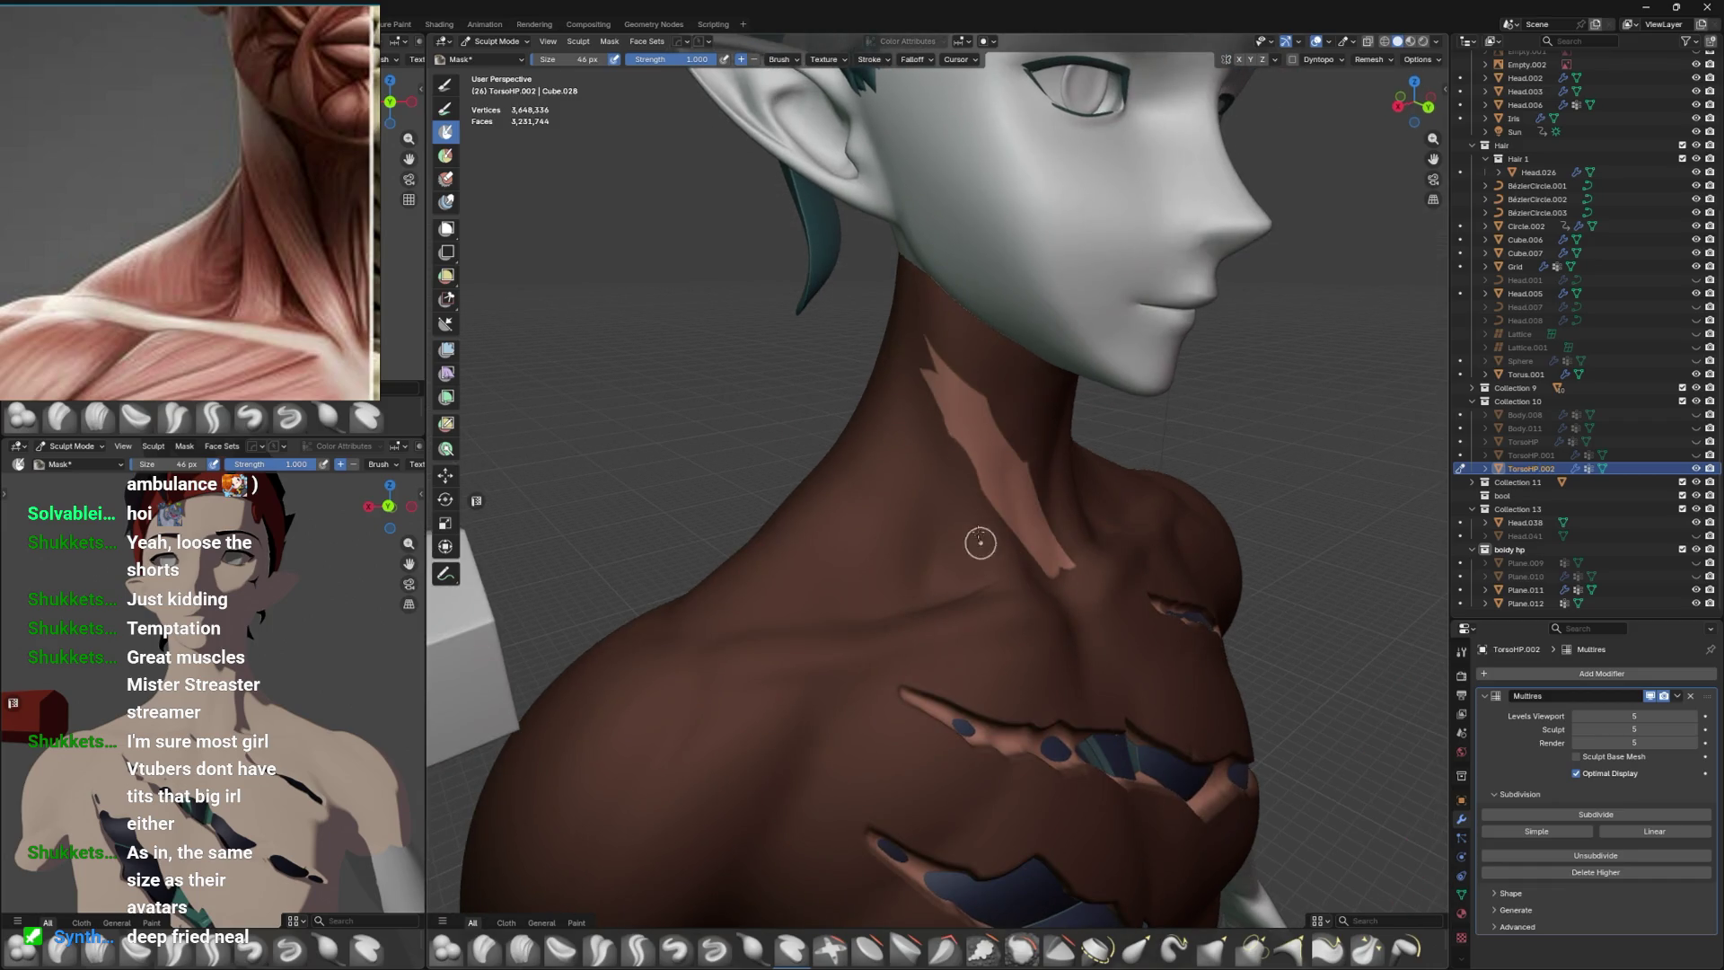
pyautogui.moveTo(995, 519); pyautogui.dragTo(970, 504)
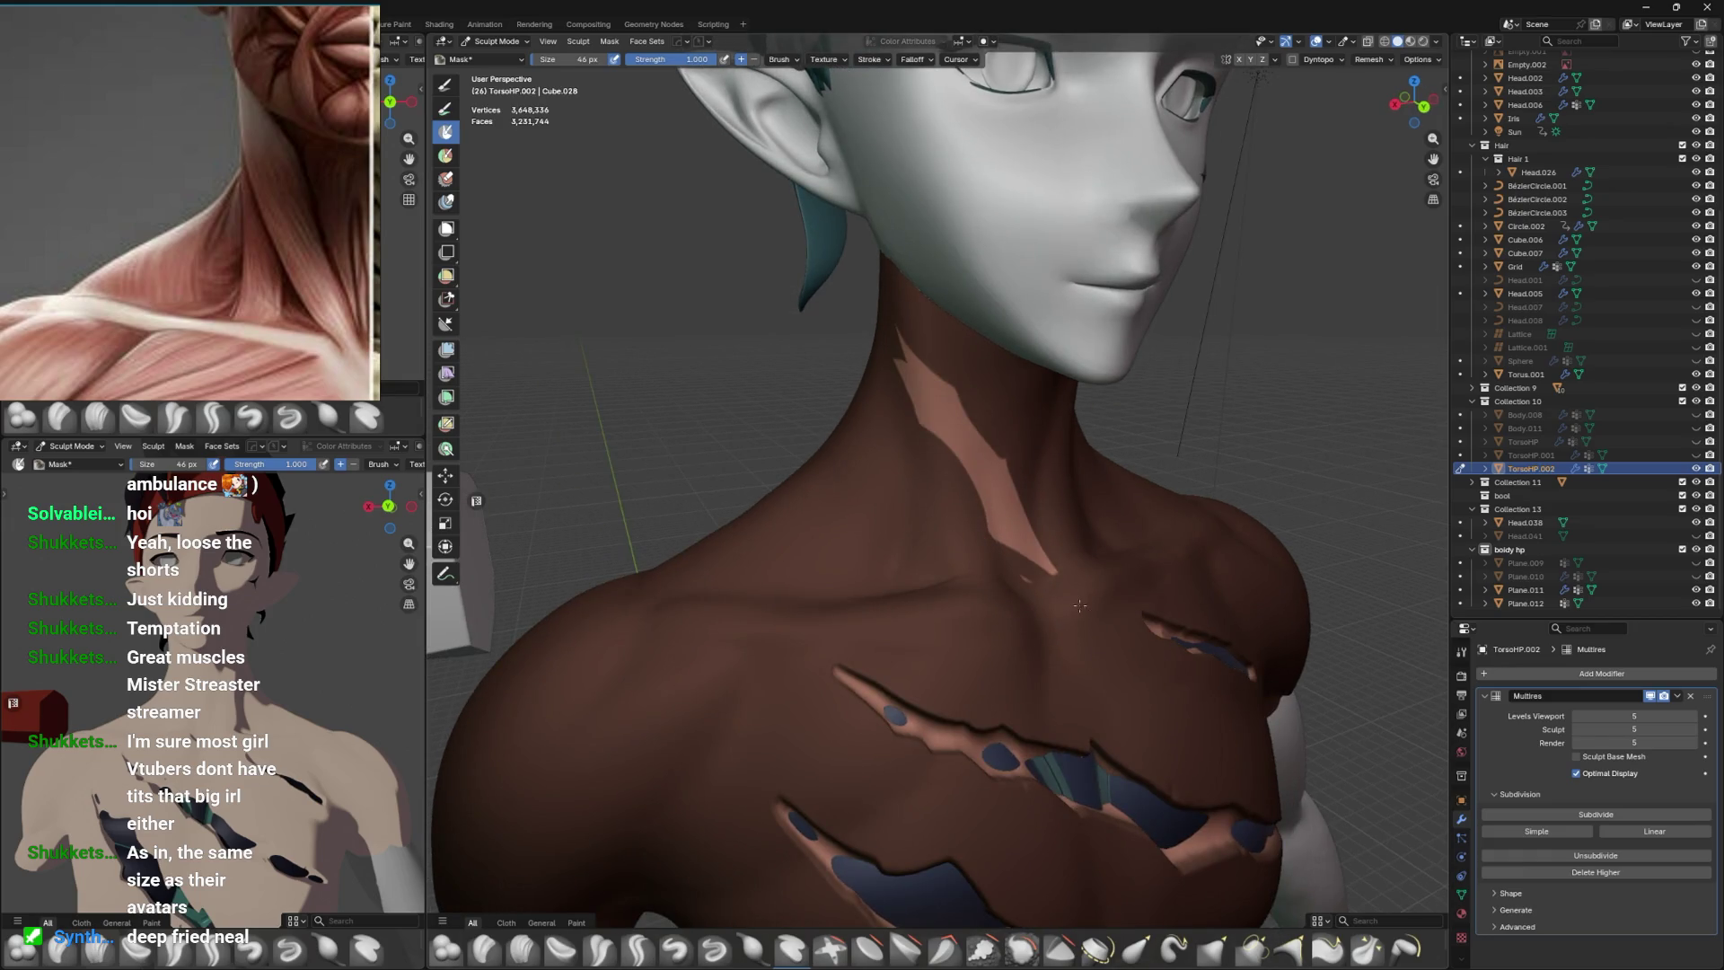
pyautogui.moveTo(1006, 540); pyautogui.dragTo(1076, 600)
pyautogui.moveTo(1030, 573); pyautogui.dragTo(1060, 431)
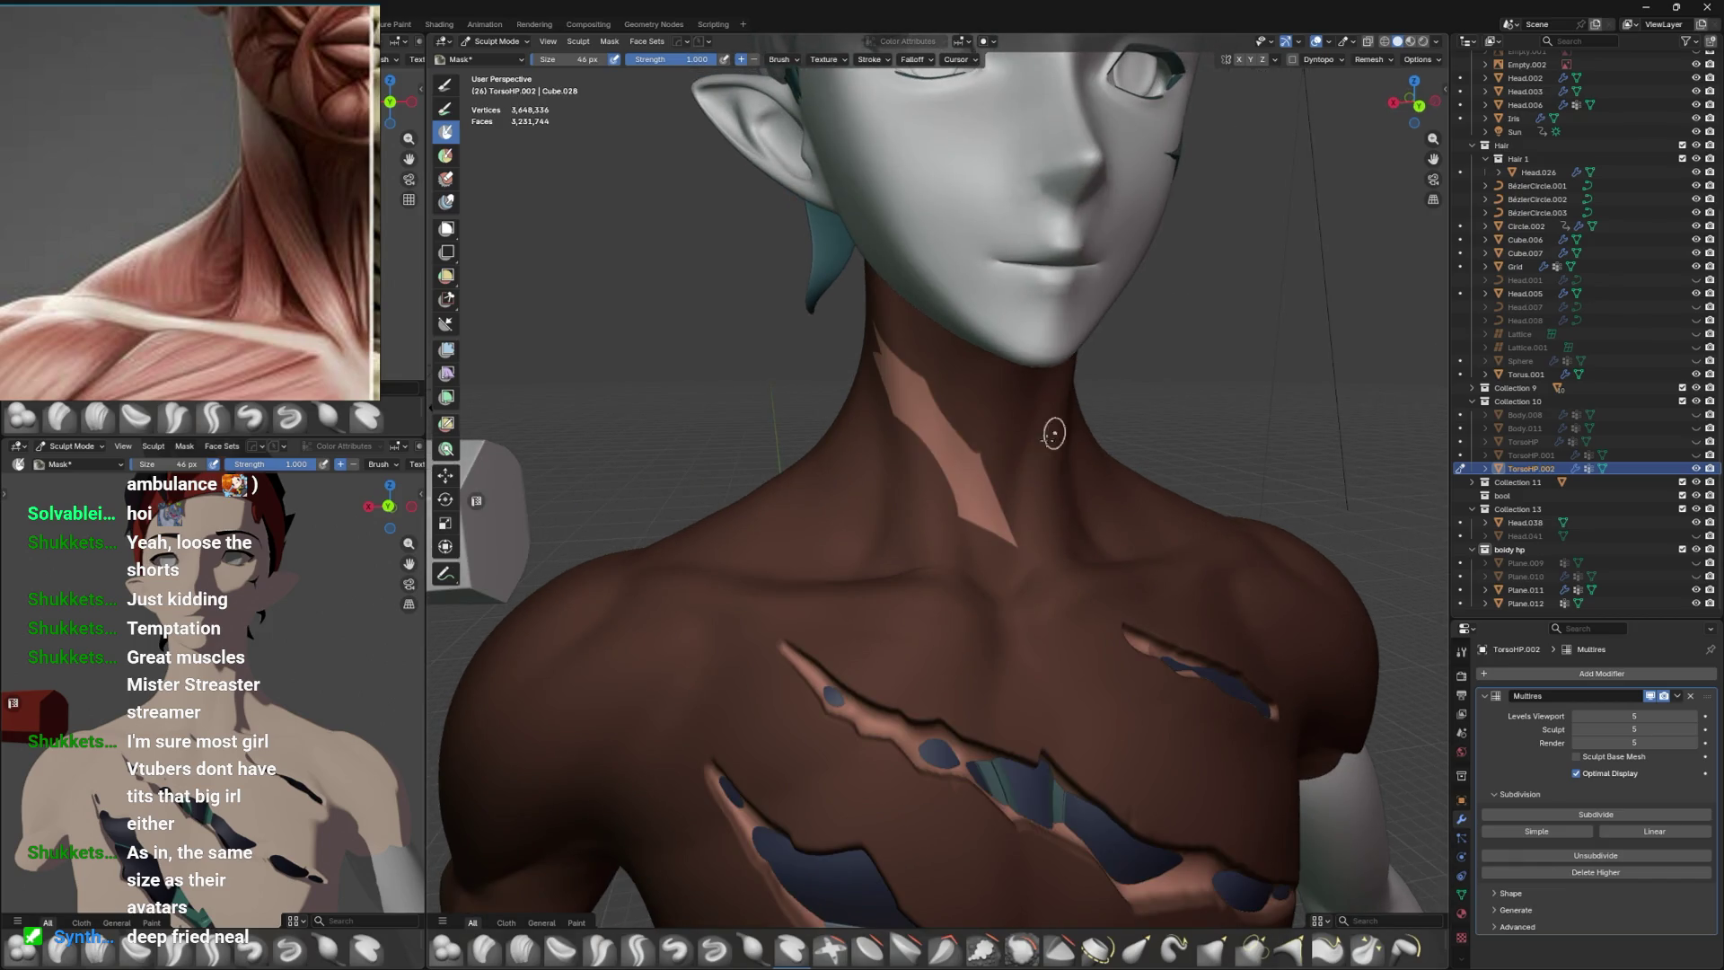
pyautogui.moveTo(966, 482); pyautogui.dragTo(882, 452)
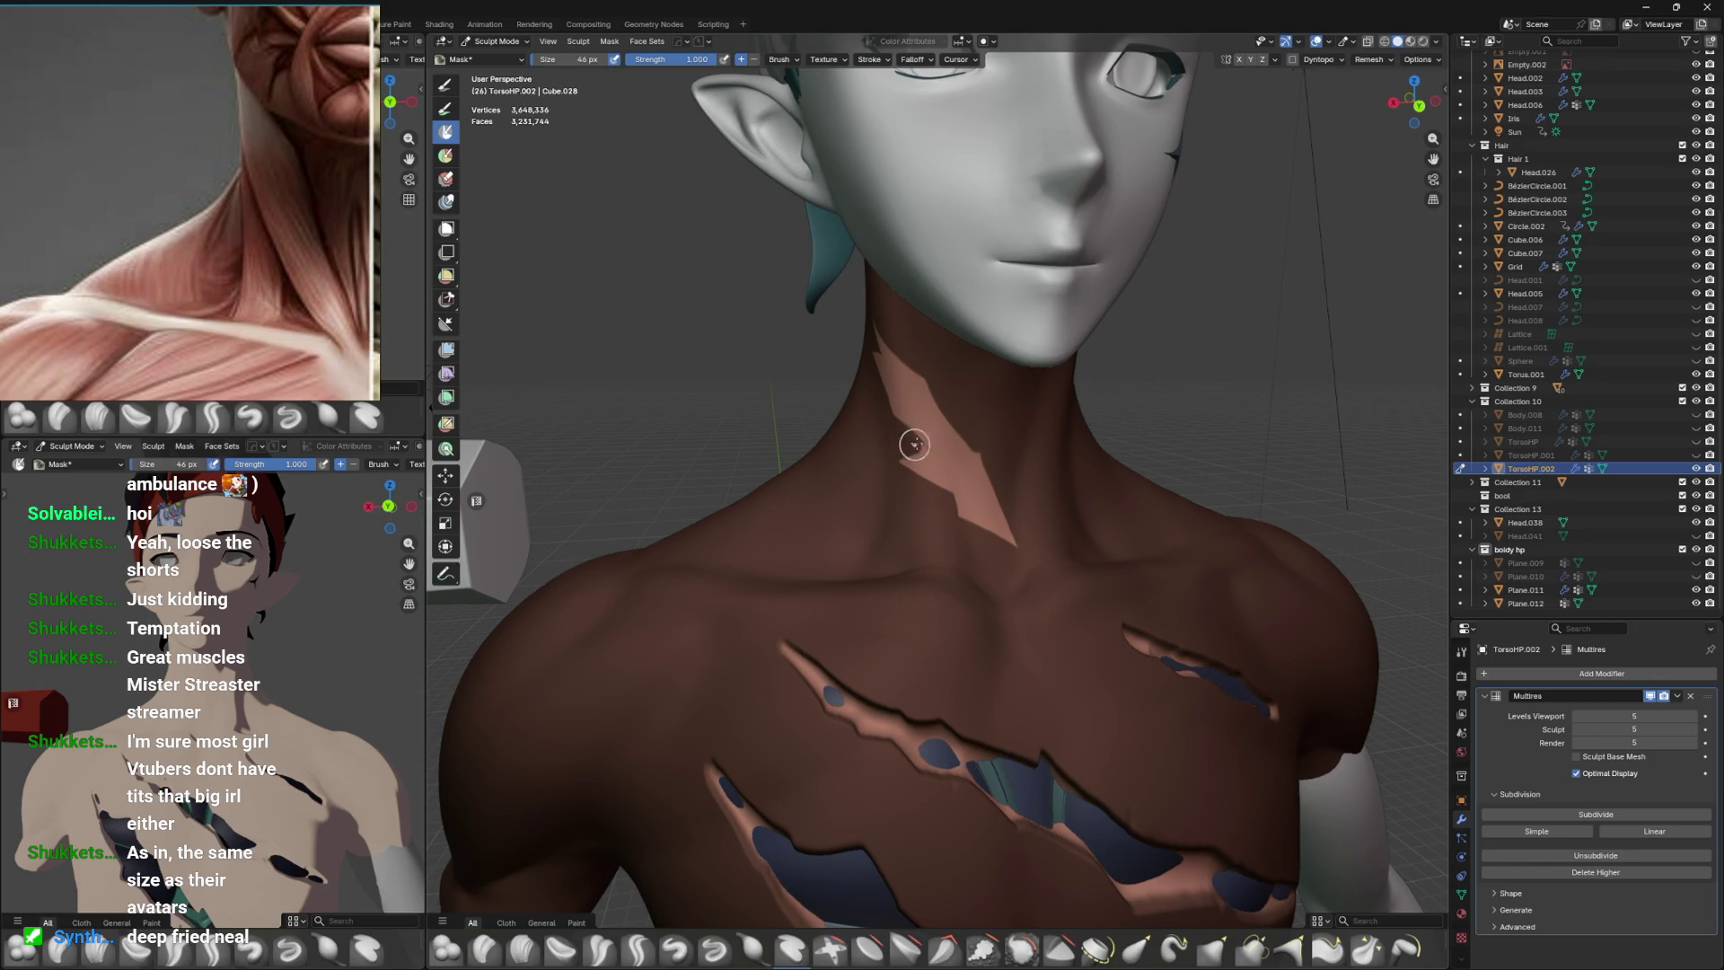
pyautogui.moveTo(925, 422); pyautogui.dragTo(986, 465)
pyautogui.moveTo(909, 375); pyautogui.dragTo(915, 386)
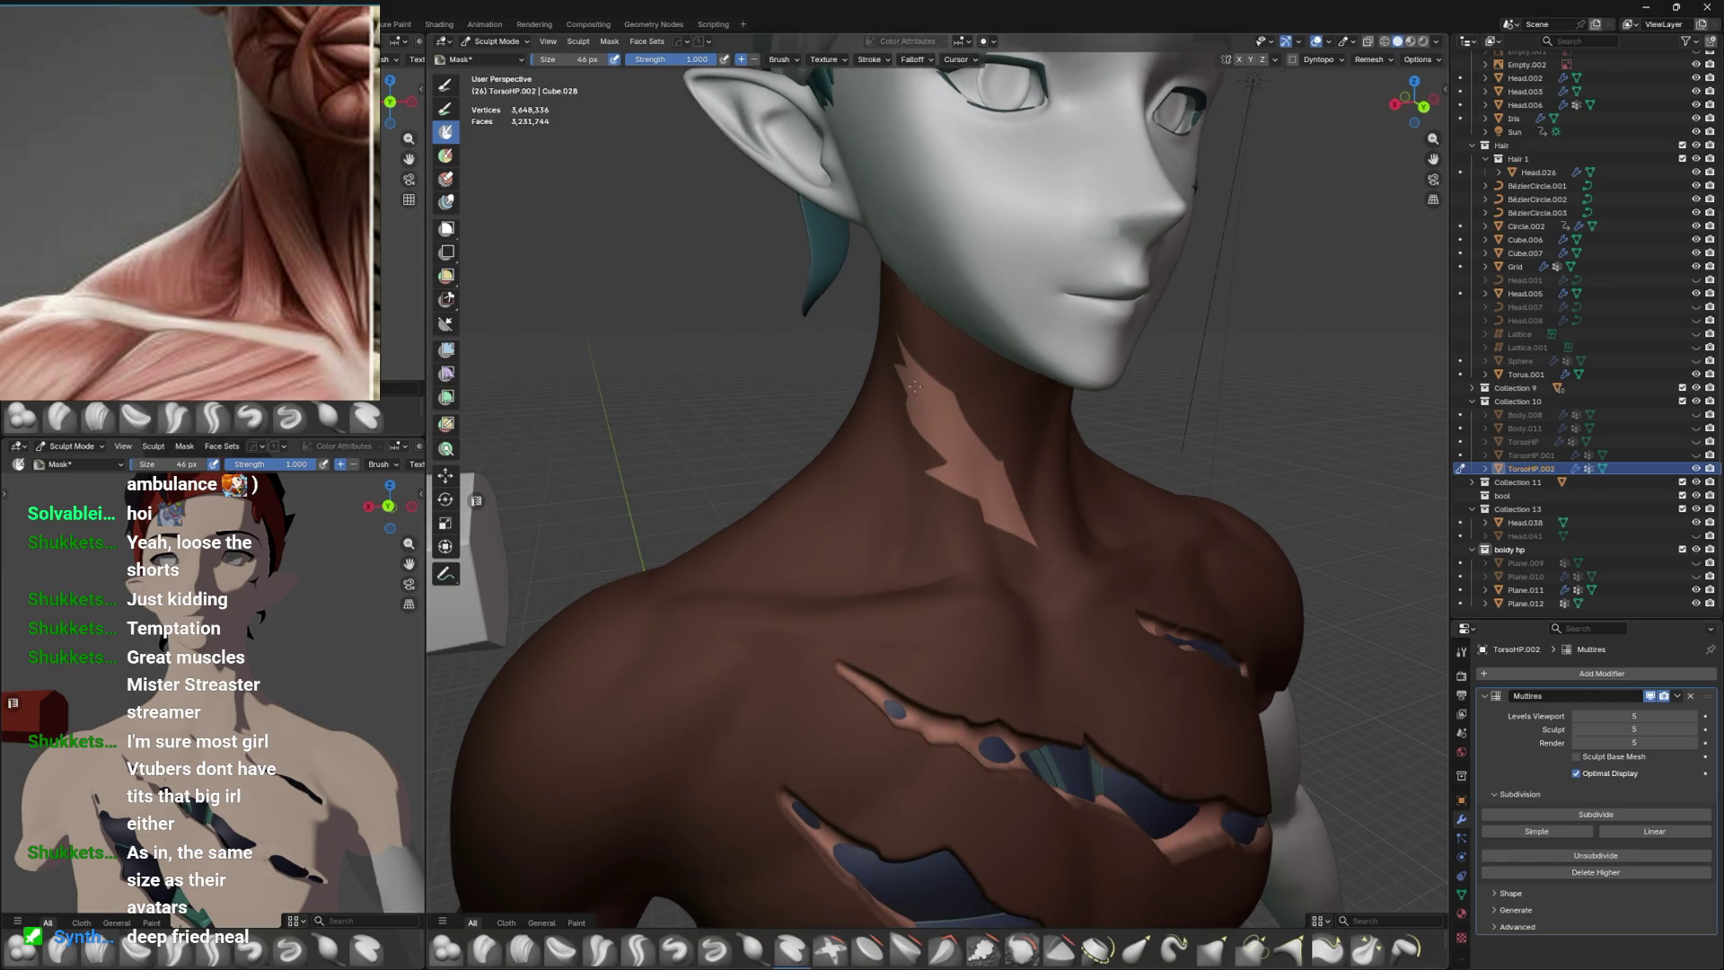
pyautogui.moveTo(938, 411); pyautogui.dragTo(1010, 437)
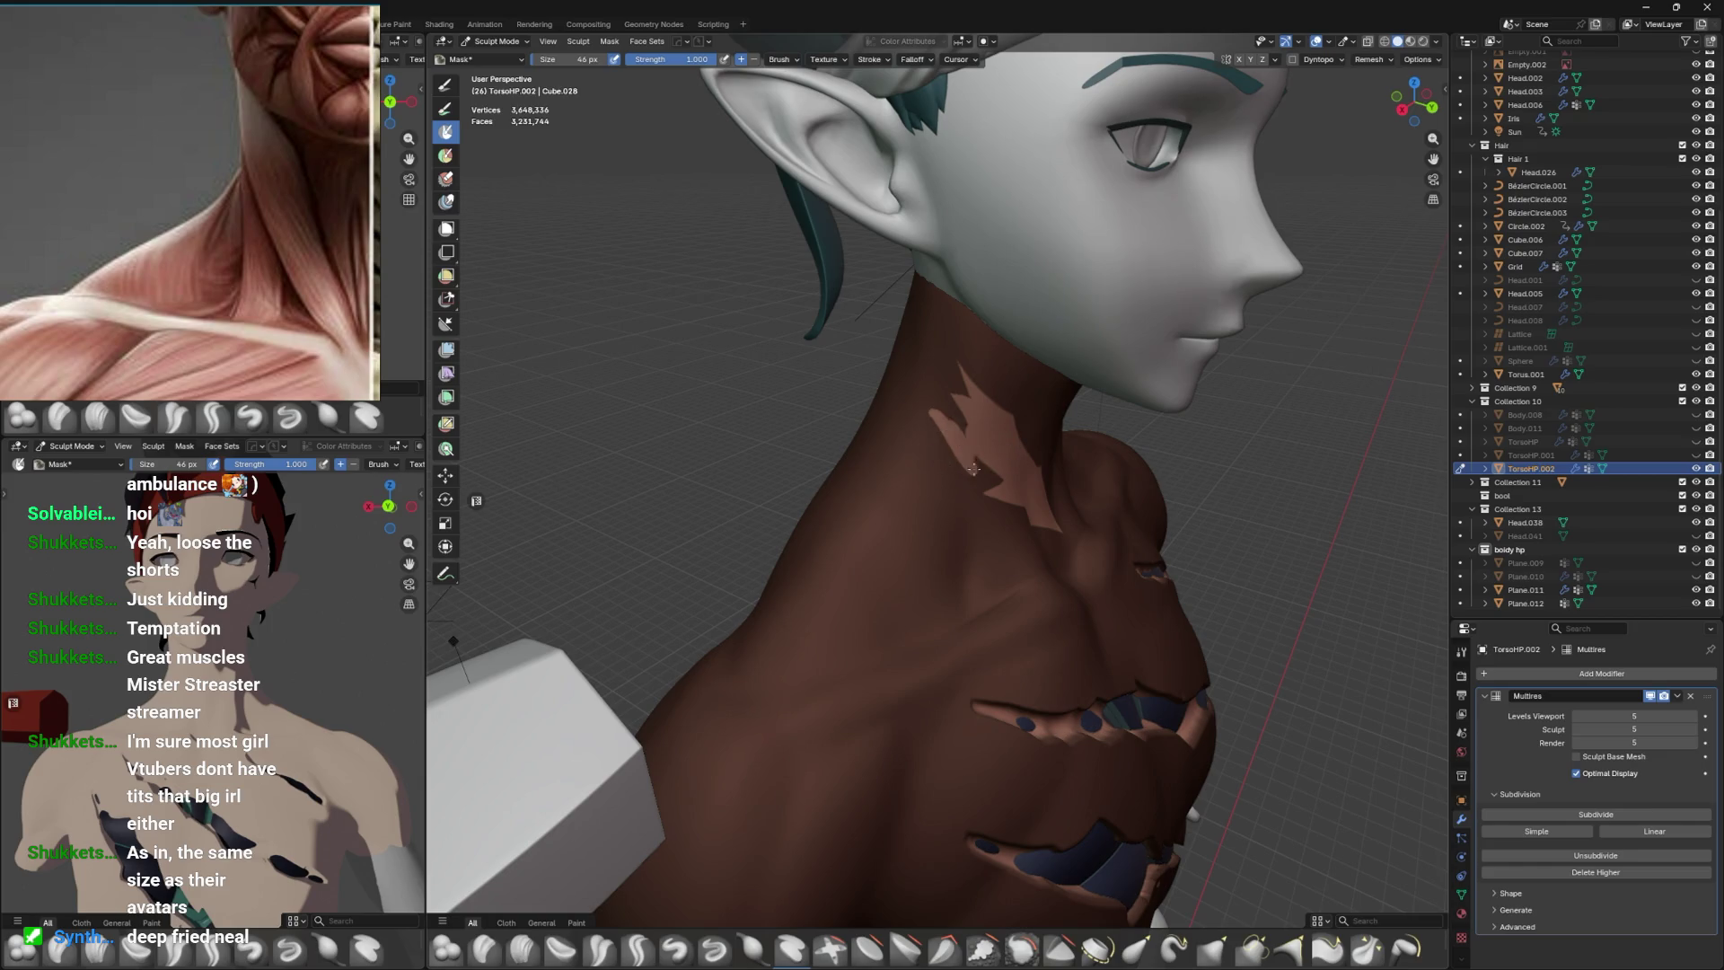
pyautogui.moveTo(945, 430); pyautogui.dragTo(949, 424)
pyautogui.moveTo(996, 416); pyautogui.dragTo(982, 367)
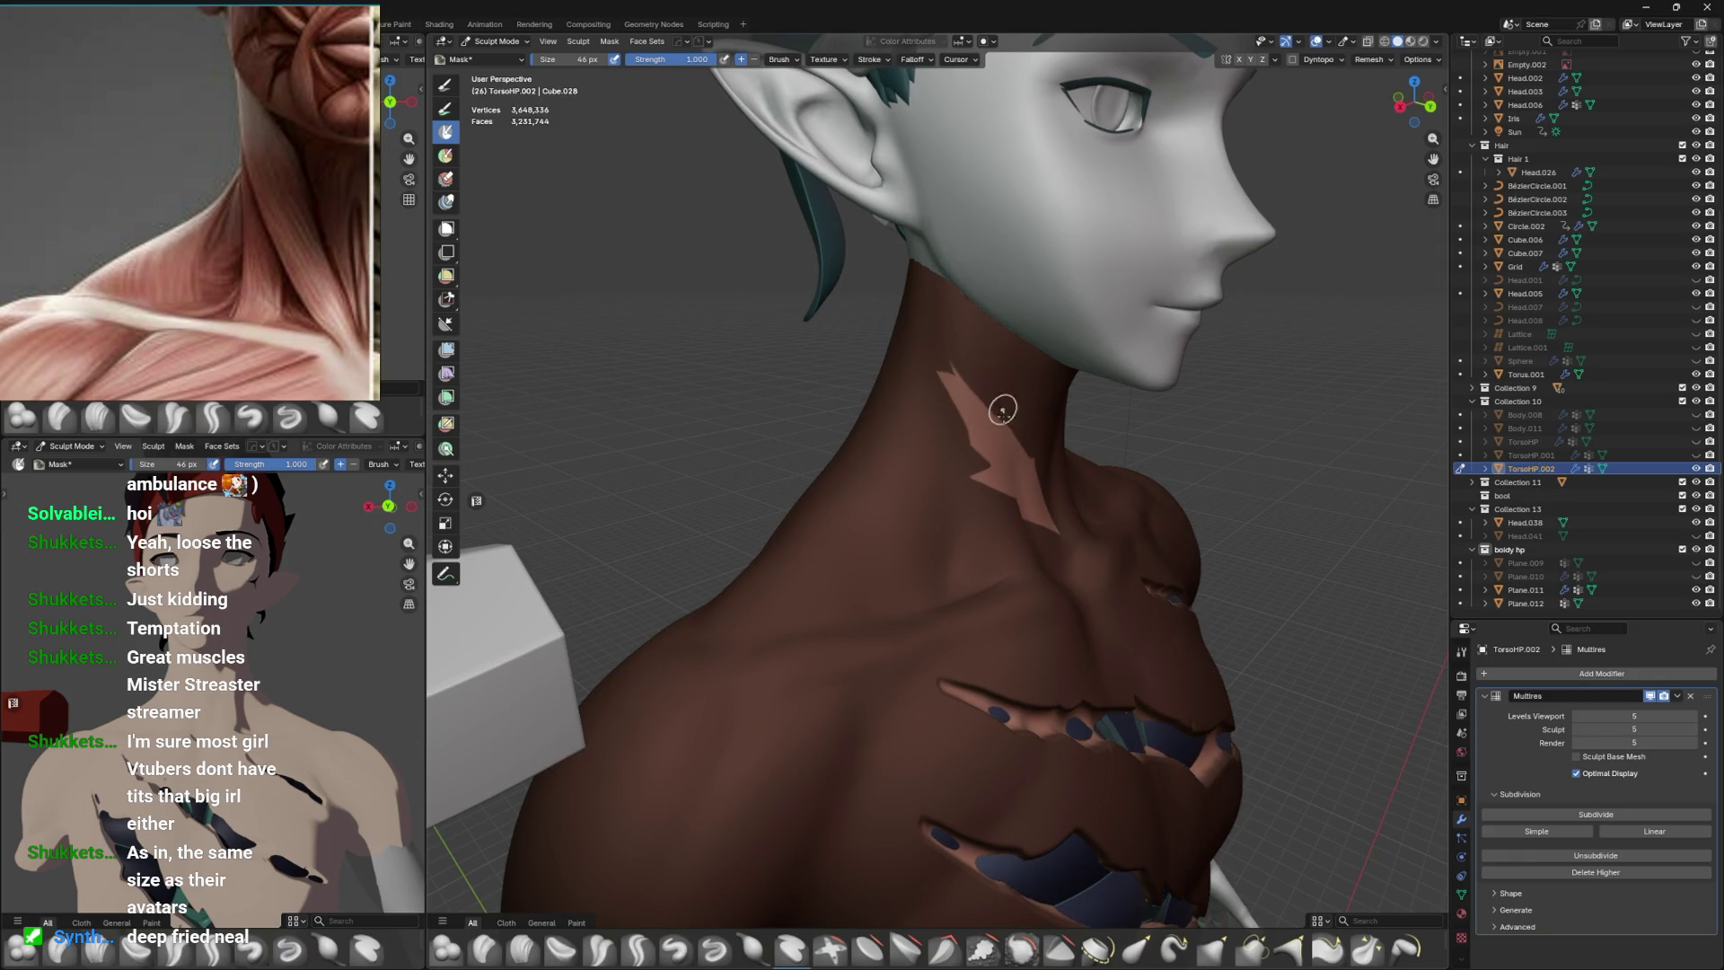
pyautogui.moveTo(931, 315); pyautogui.dragTo(918, 289)
pyautogui.moveTo(983, 425); pyautogui.dragTo(934, 297)
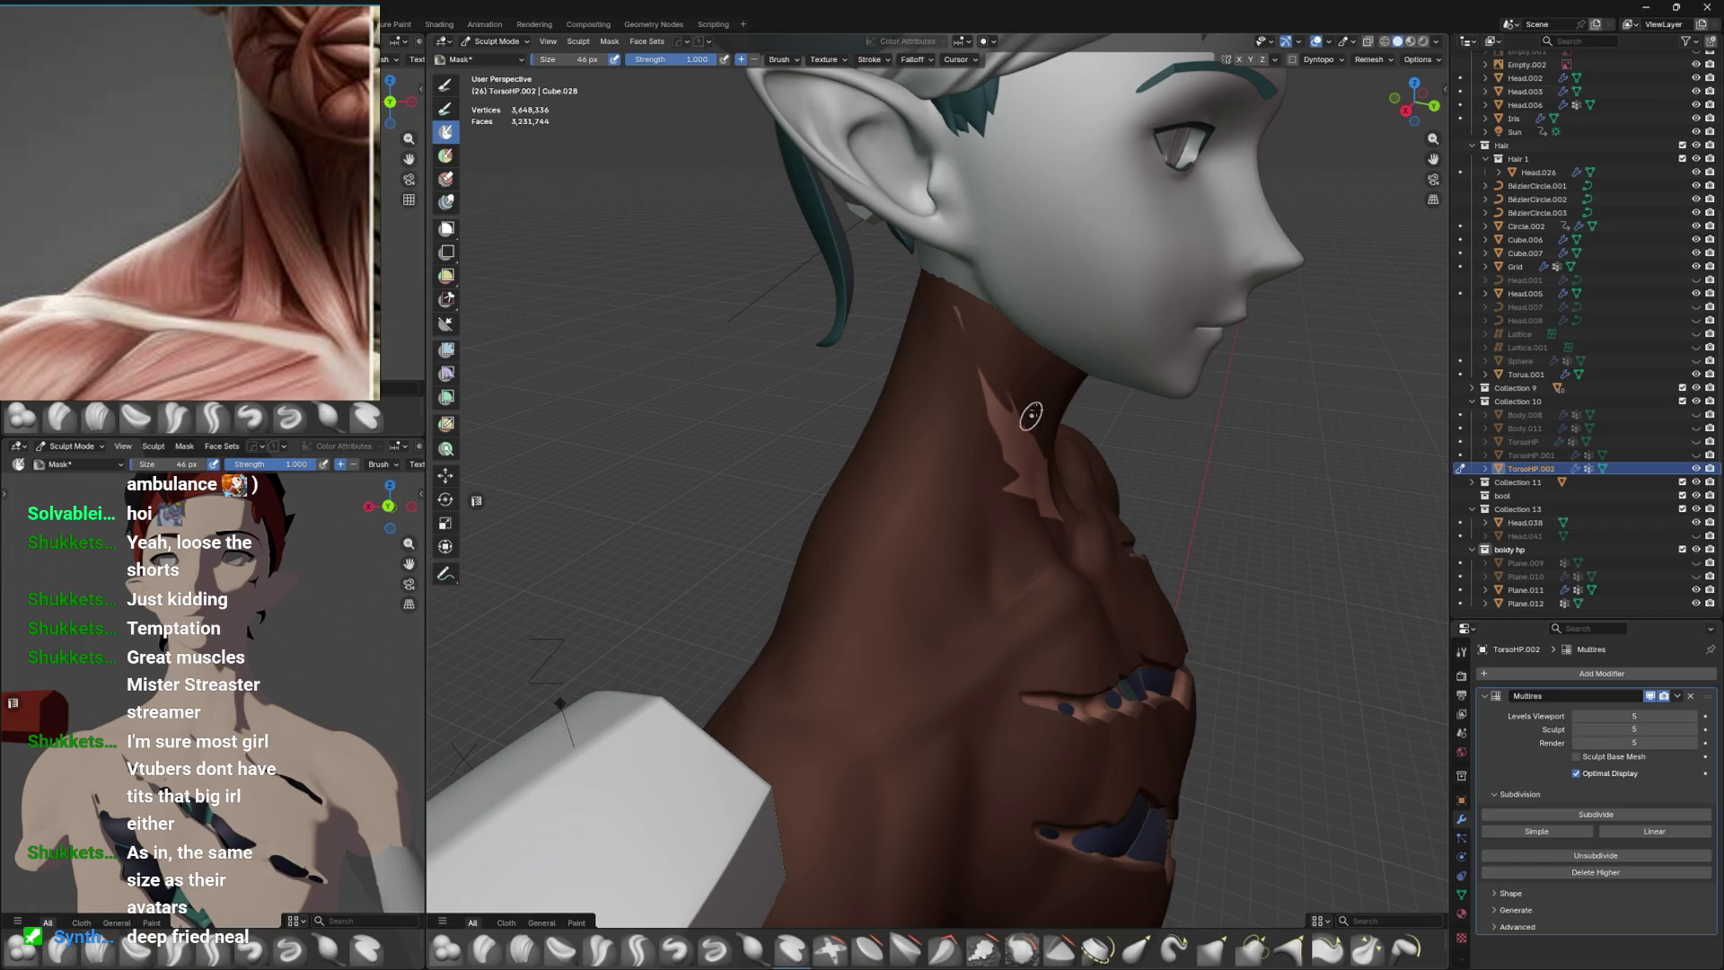
pyautogui.press('[')
pyautogui.press('[')
pyautogui.press('[')
pyautogui.moveTo(1027, 381); pyautogui.dragTo(973, 566)
pyautogui.moveTo(1023, 512); pyautogui.dragTo(1034, 497)
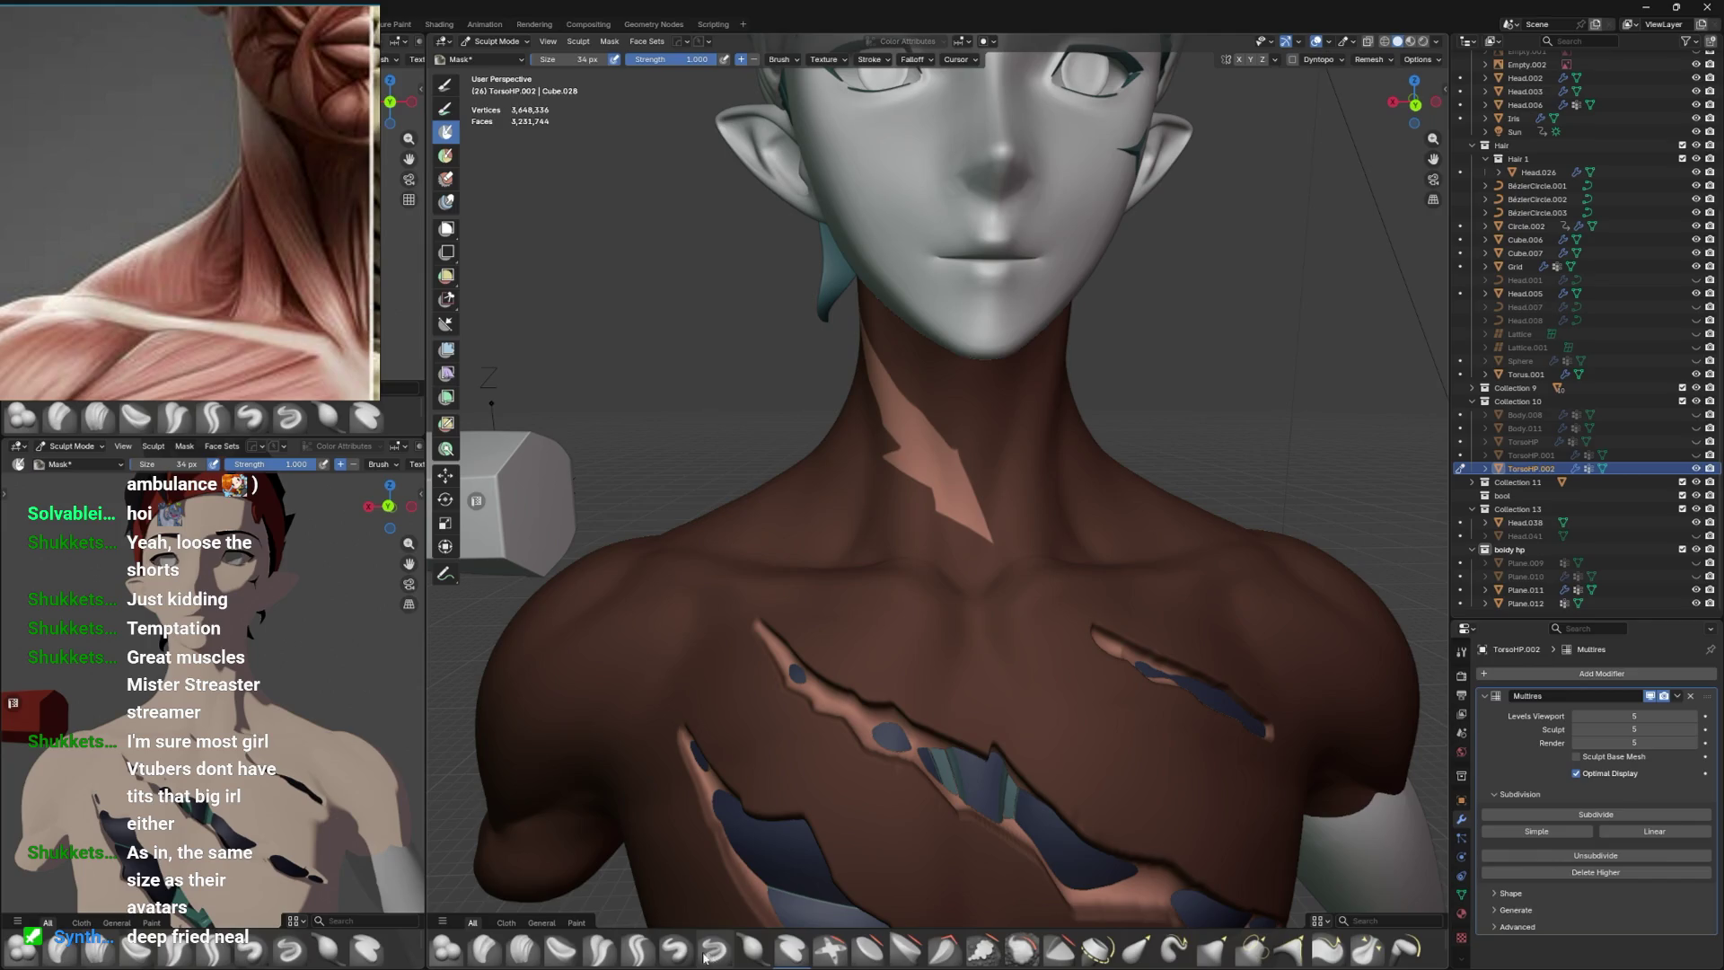
# Stroke the masked strip with the Layer brush to carve the neck gash.
pyautogui.click(791, 948)
pyautogui.moveTo(967, 561); pyautogui.dragTo(835, 395)
pyautogui.moveTo(870, 315); pyautogui.dragTo(943, 231)
pyautogui.moveTo(894, 256); pyautogui.dragTo(953, 502)
pyautogui.moveTo(1116, 500); pyautogui.dragTo(1070, 492)
pyautogui.hotkey('ctrl', 'Tab')
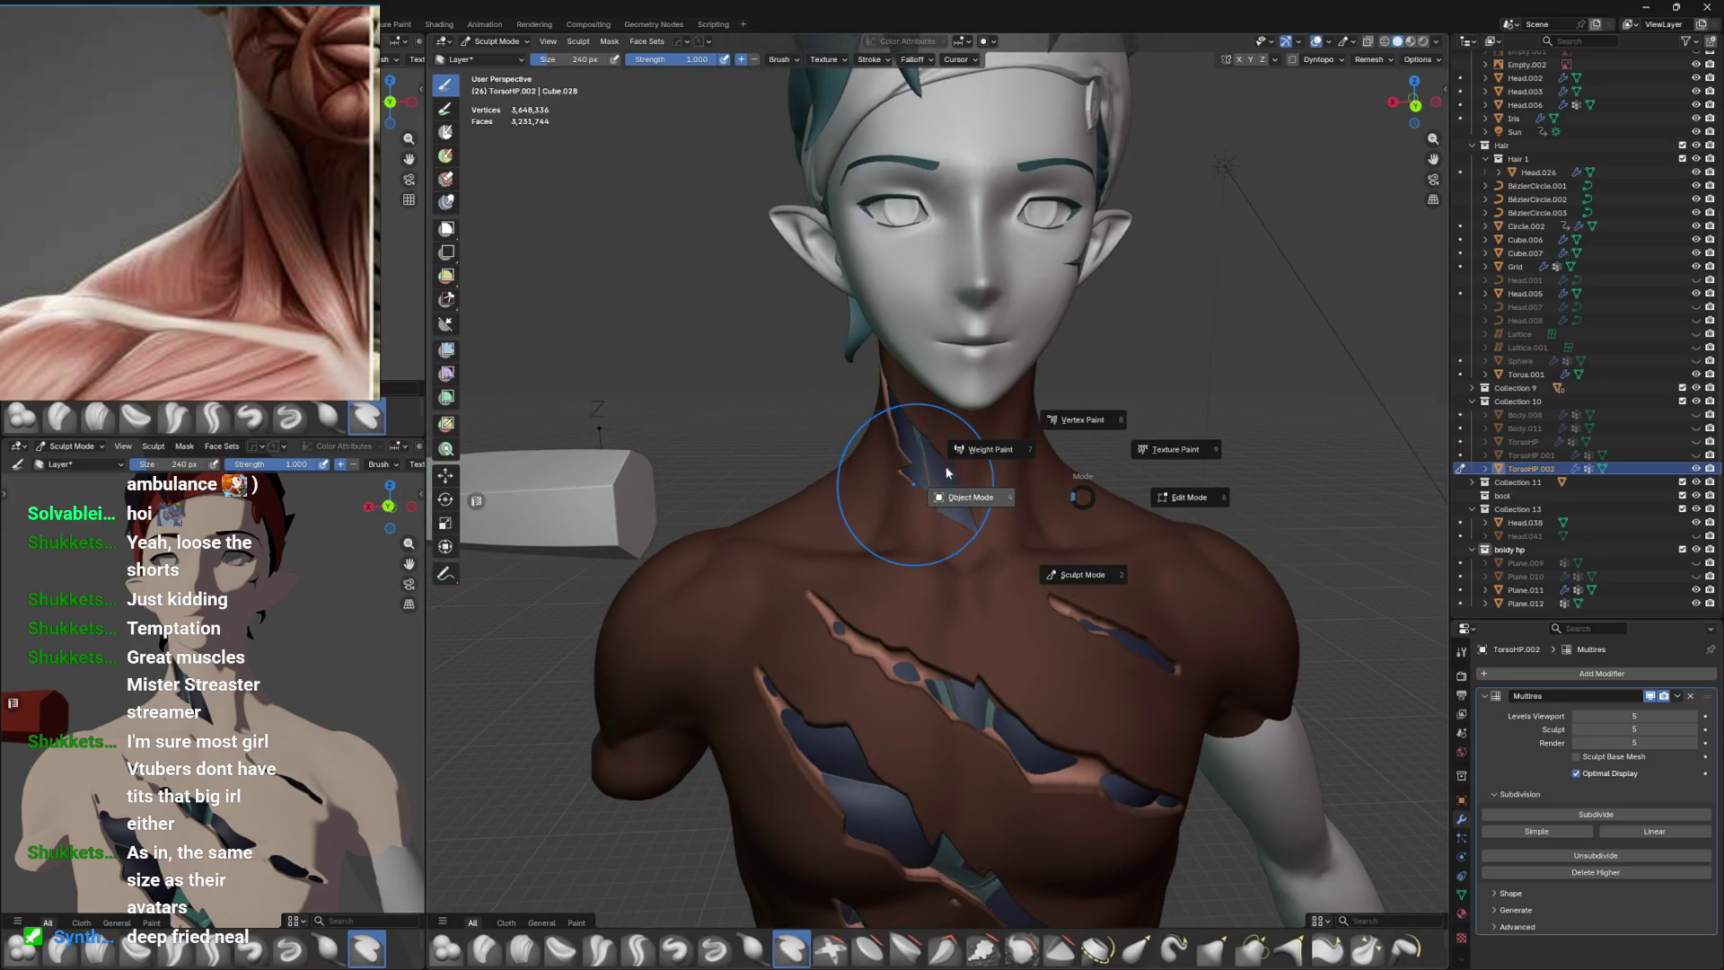
# Return to Object Mode and show the torso in Rendered shading with its skin and hair colours.
pyautogui.click(995, 493)
pyautogui.moveTo(1042, 494); pyautogui.dragTo(945, 449)
pyautogui.press('z')
pyautogui.click(1086, 359)
pyautogui.click(1128, 388)
pyautogui.click(934, 438)
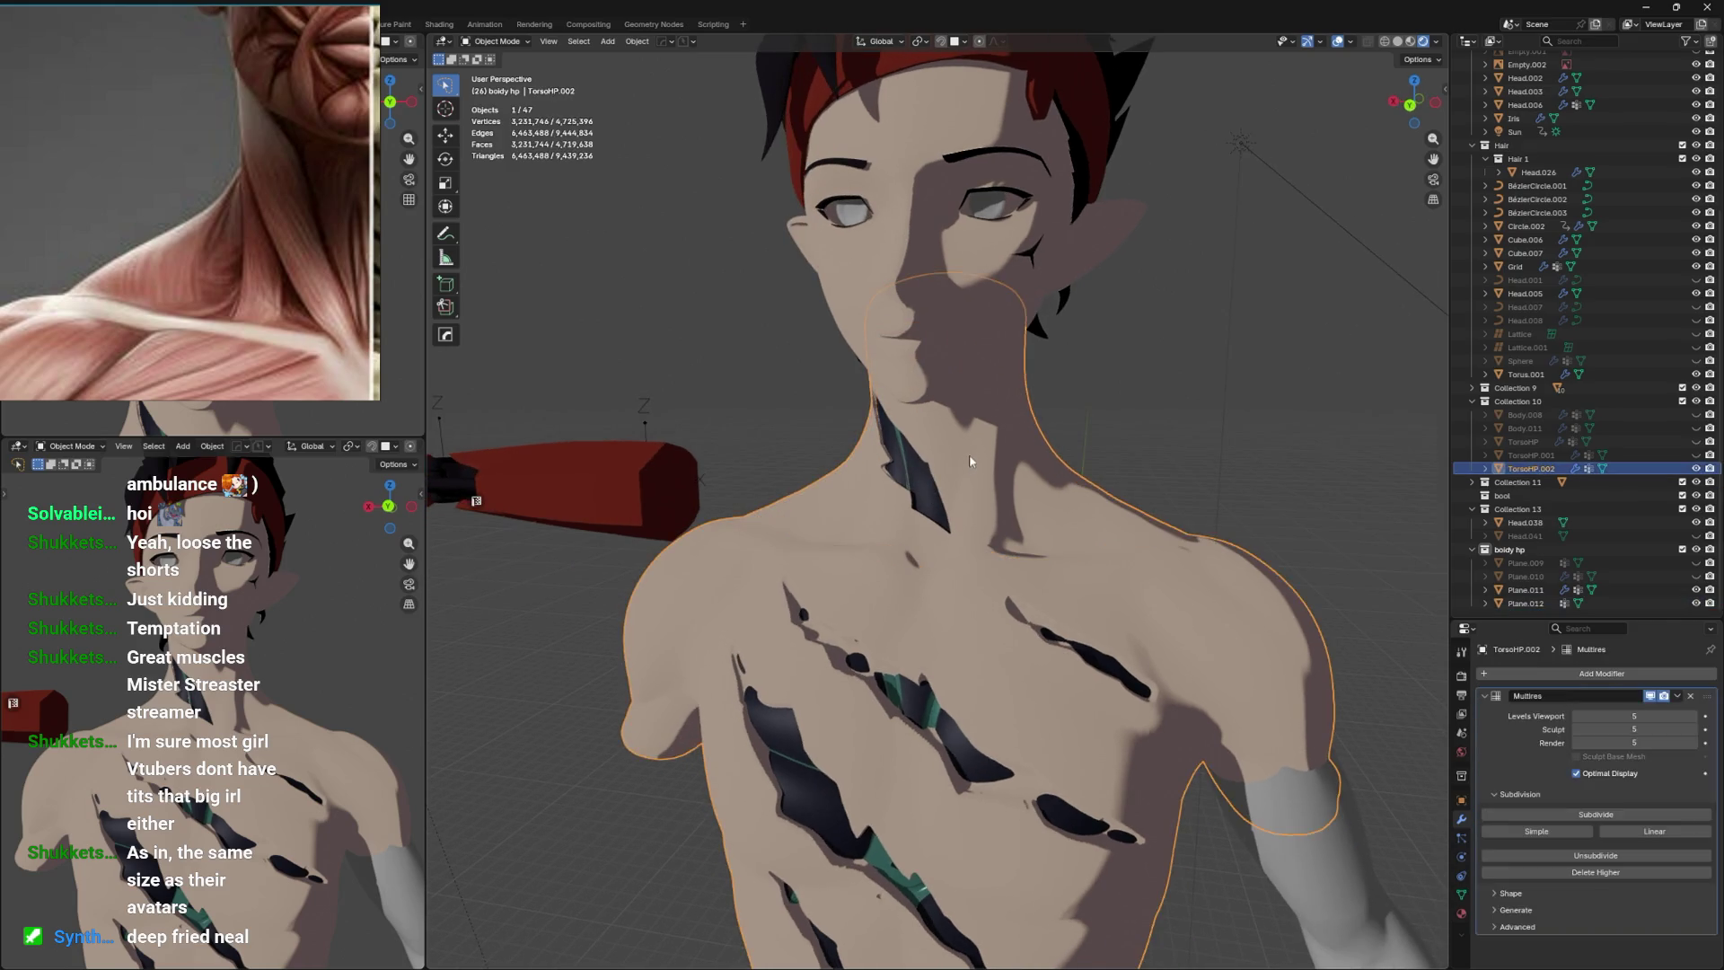
# Put the torso back in Sculpt Mode and reduce the brush size to 72 px.
pyautogui.hotkey('ctrl', 'Tab')
pyautogui.click(970, 530)
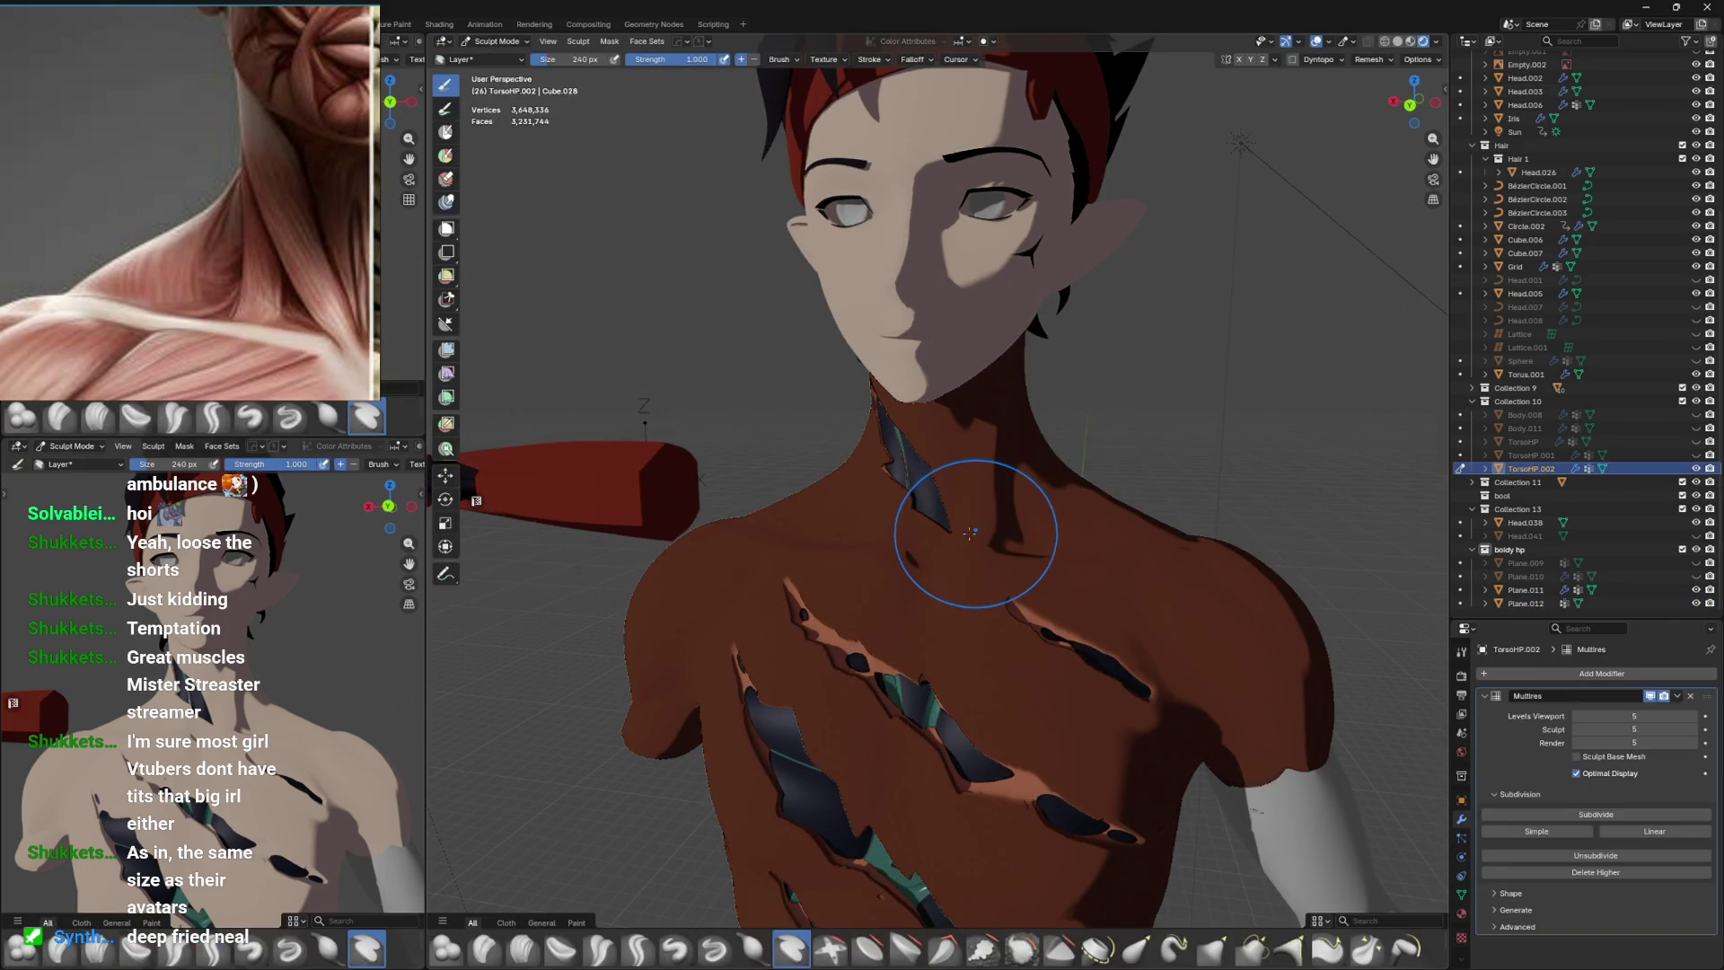
pyautogui.hotkey('ctrl', 'Tab')
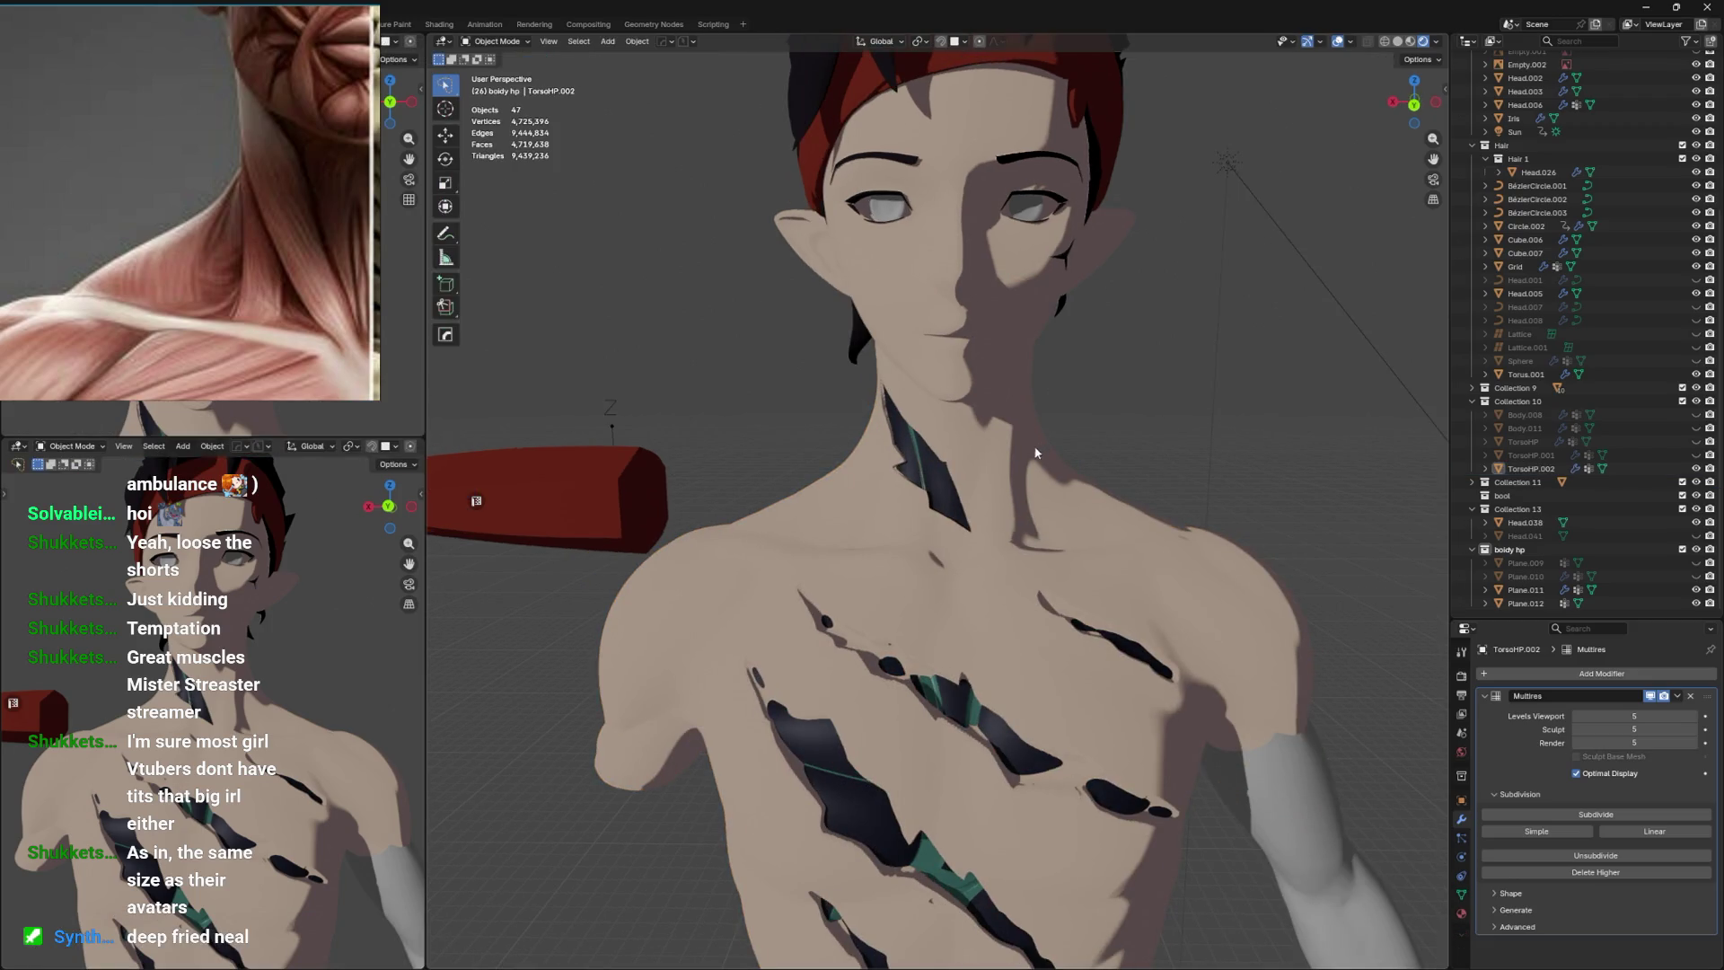
pyautogui.hotkey('ctrl', 'Tab')
pyautogui.moveTo(1021, 501); pyautogui.dragTo(982, 518)
pyautogui.scroll(3)
pyautogui.press('f')
pyautogui.click(958, 500)
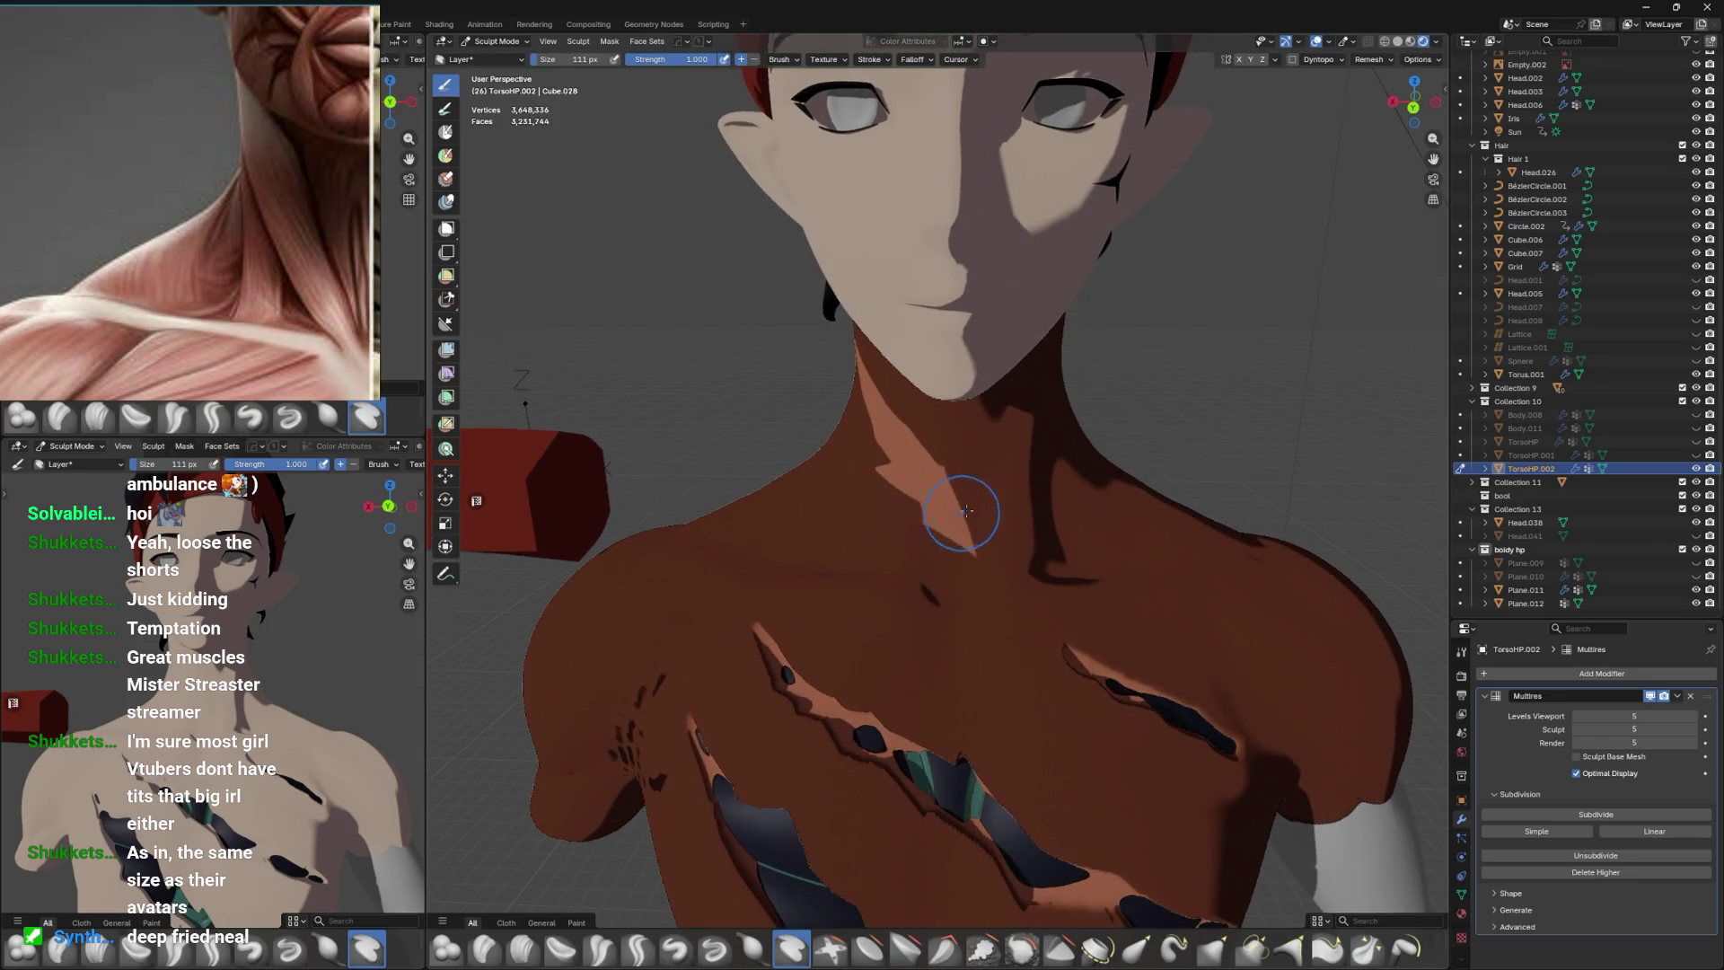
pyautogui.moveTo(956, 521); pyautogui.dragTo(974, 489)
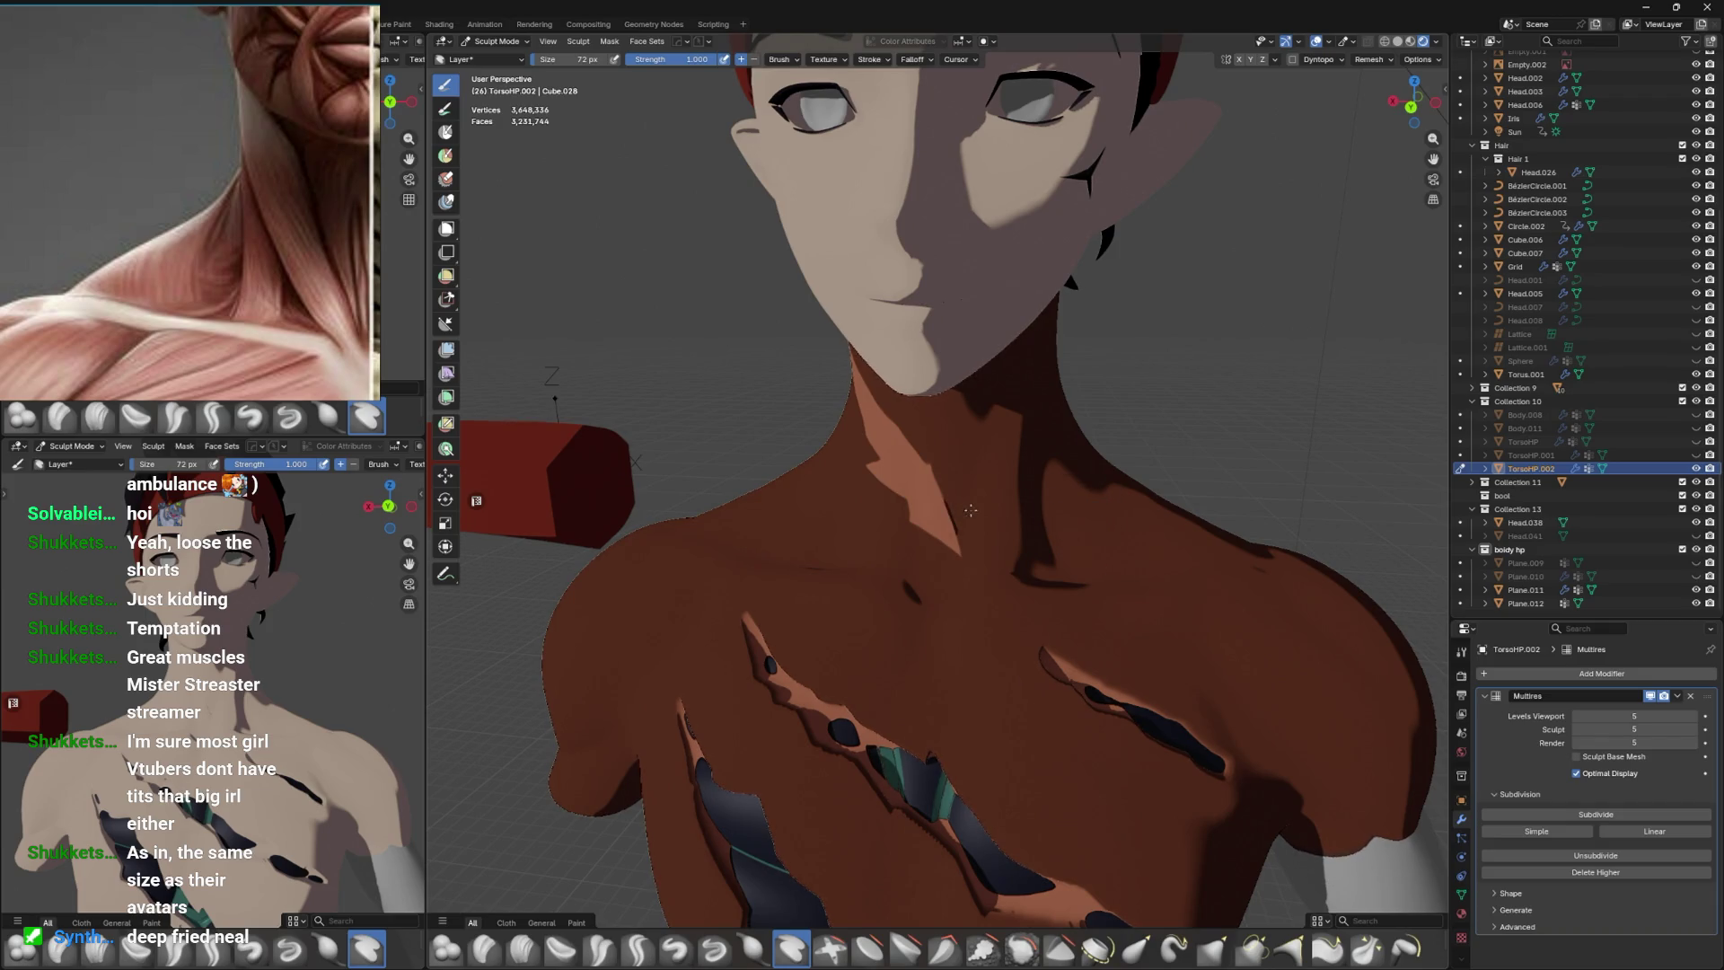
# Switch to the Mask brush at 56 px and paint a mask patch on the neck.
pyautogui.press('m')
pyautogui.moveTo(1041, 327); pyautogui.dragTo(1039, 555)
pyautogui.moveTo(1010, 549); pyautogui.dragTo(988, 493)
pyautogui.hotkey('alt', 'z')
pyautogui.moveTo(934, 395); pyautogui.dragTo(942, 364)
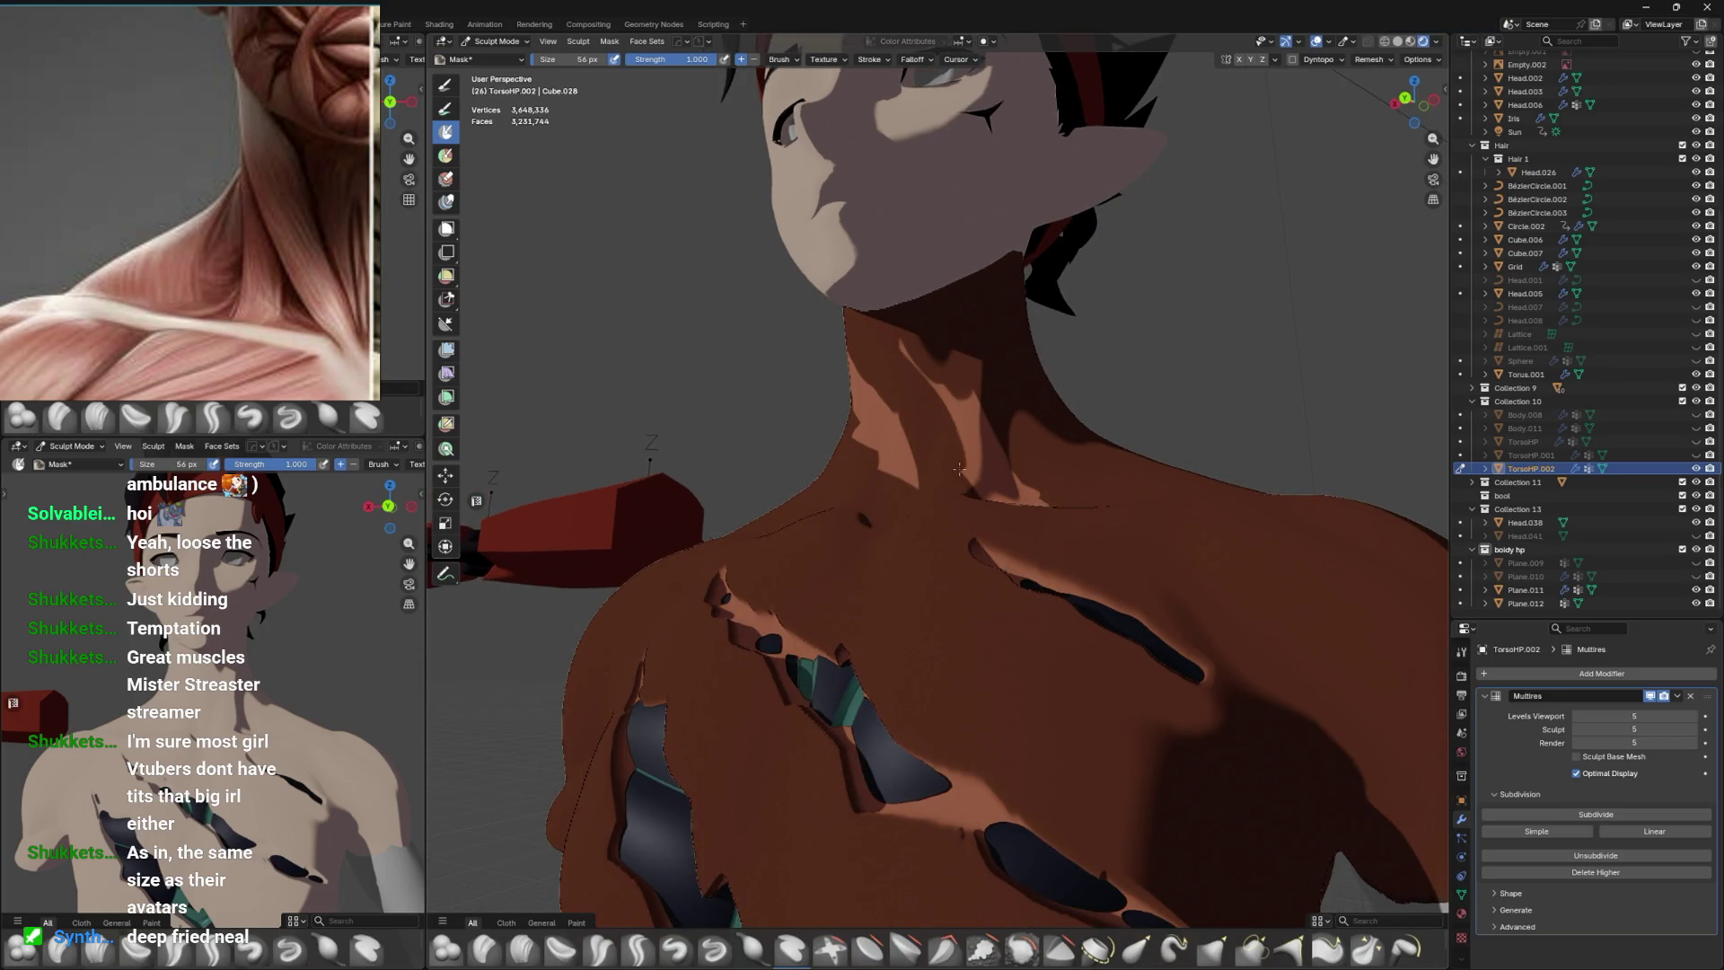
# Paint a mask streak down the front of the neck.
pyautogui.moveTo(901, 356); pyautogui.dragTo(888, 294)
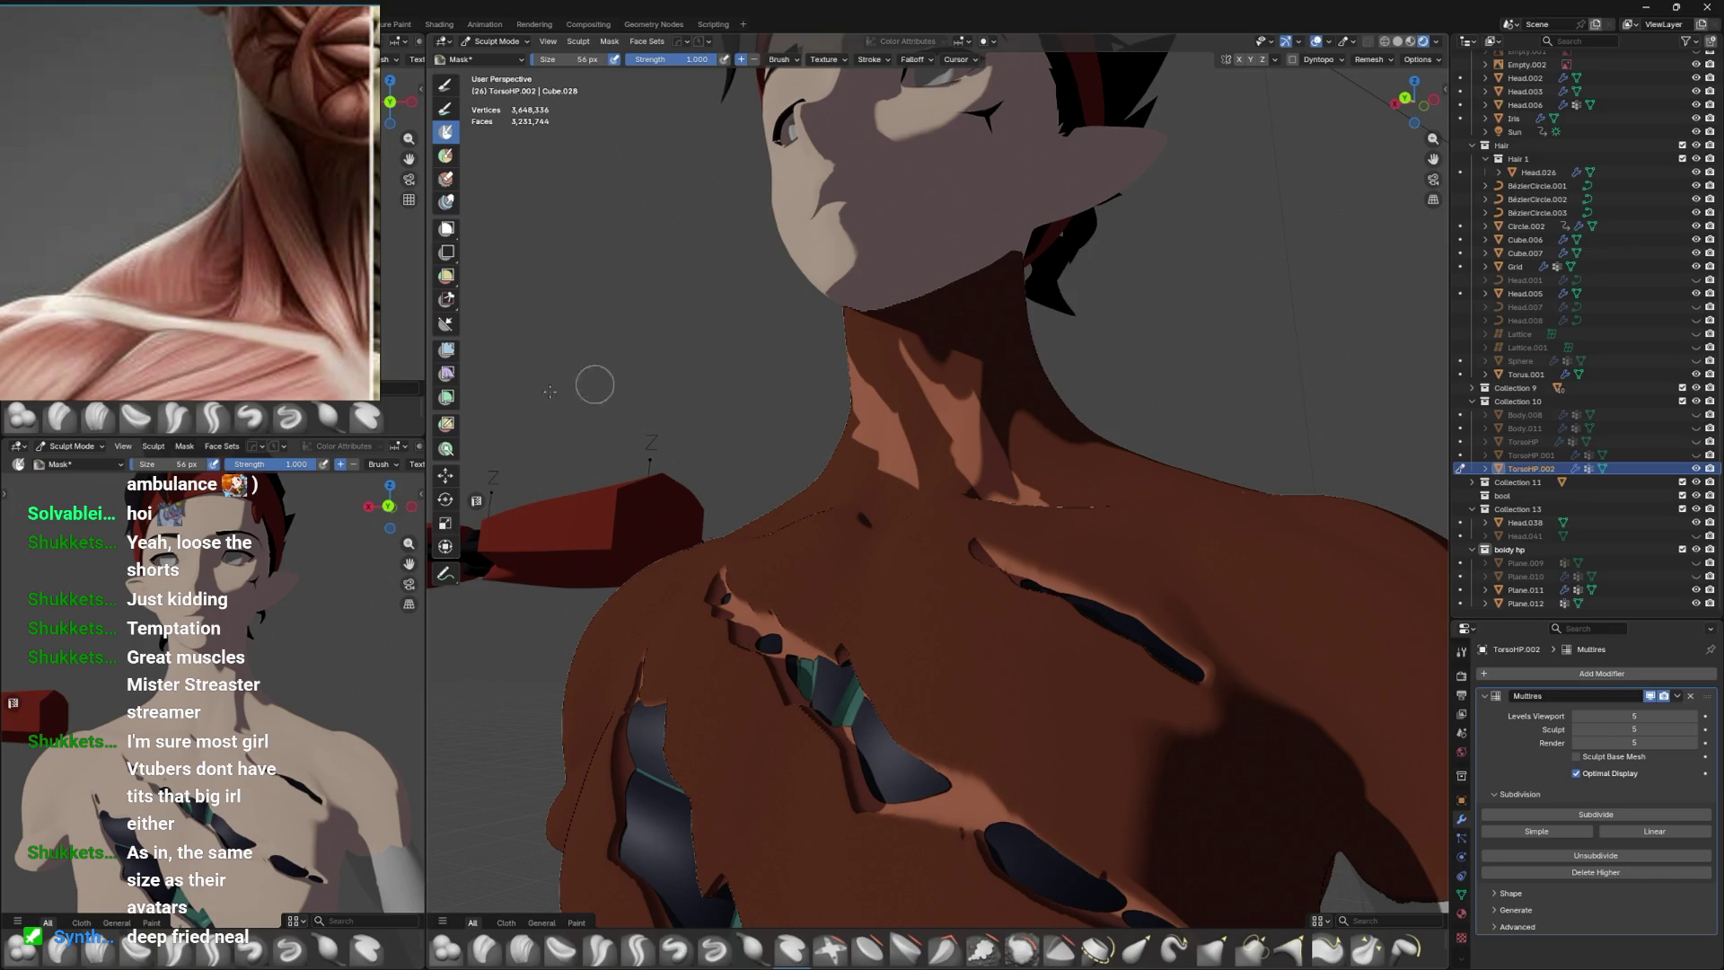
pyautogui.scroll(-3)
pyautogui.scroll(-3)
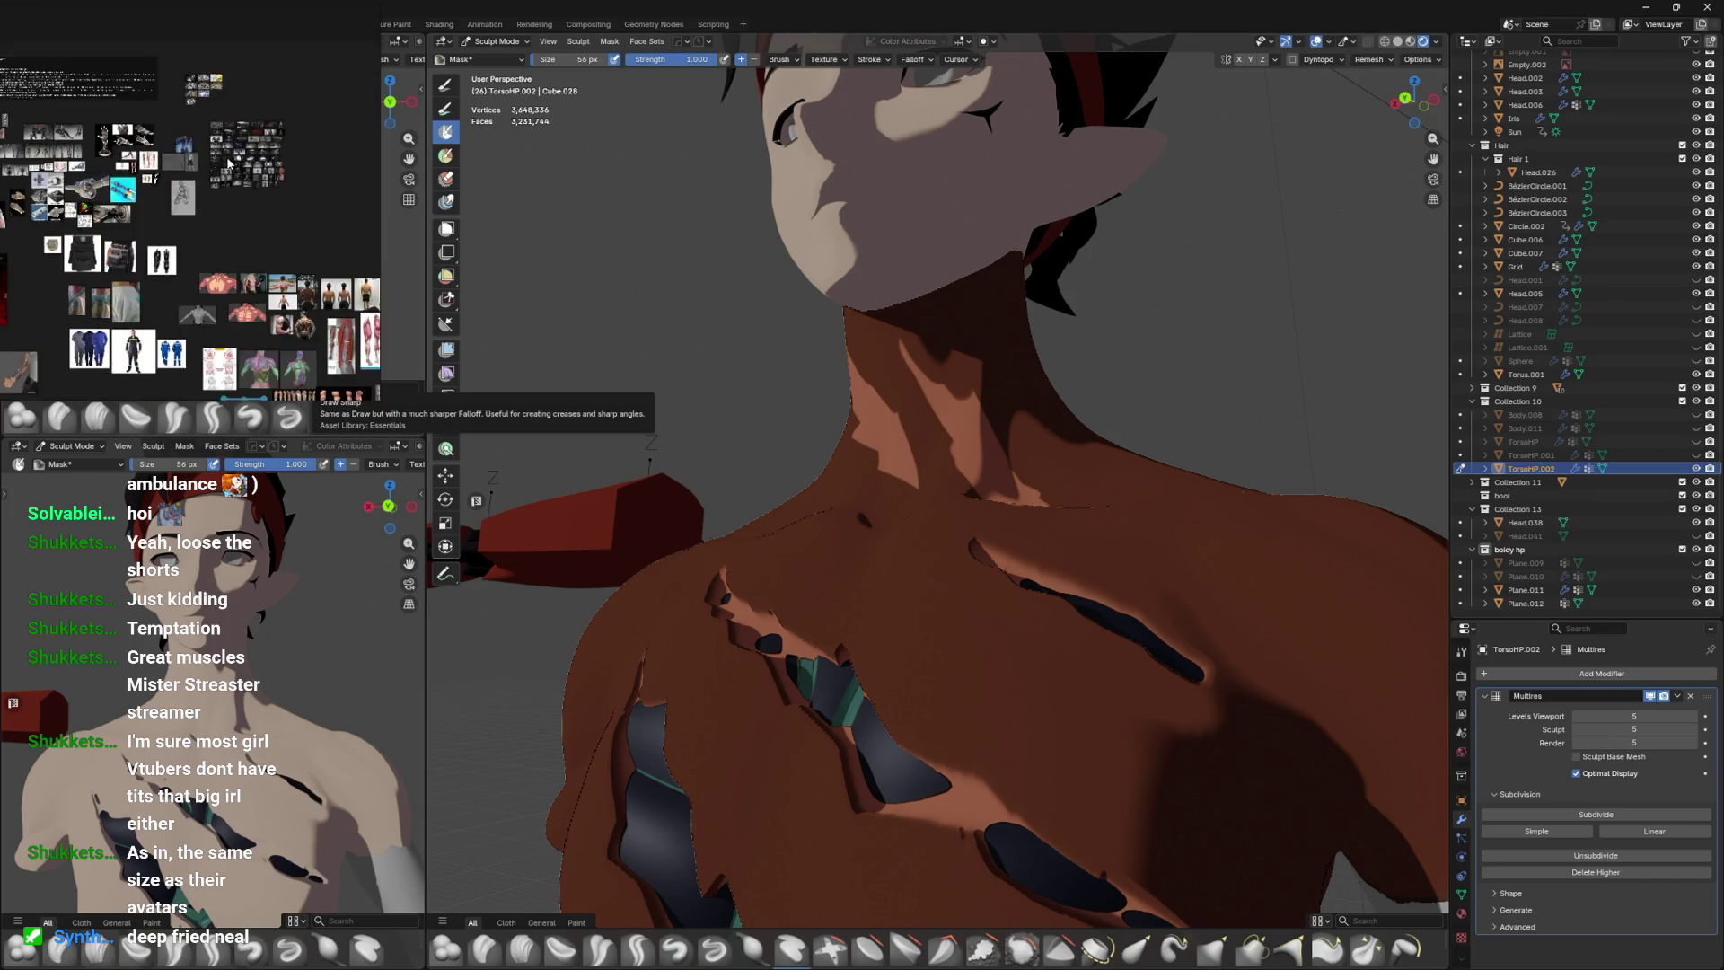
pyautogui.scroll(3)
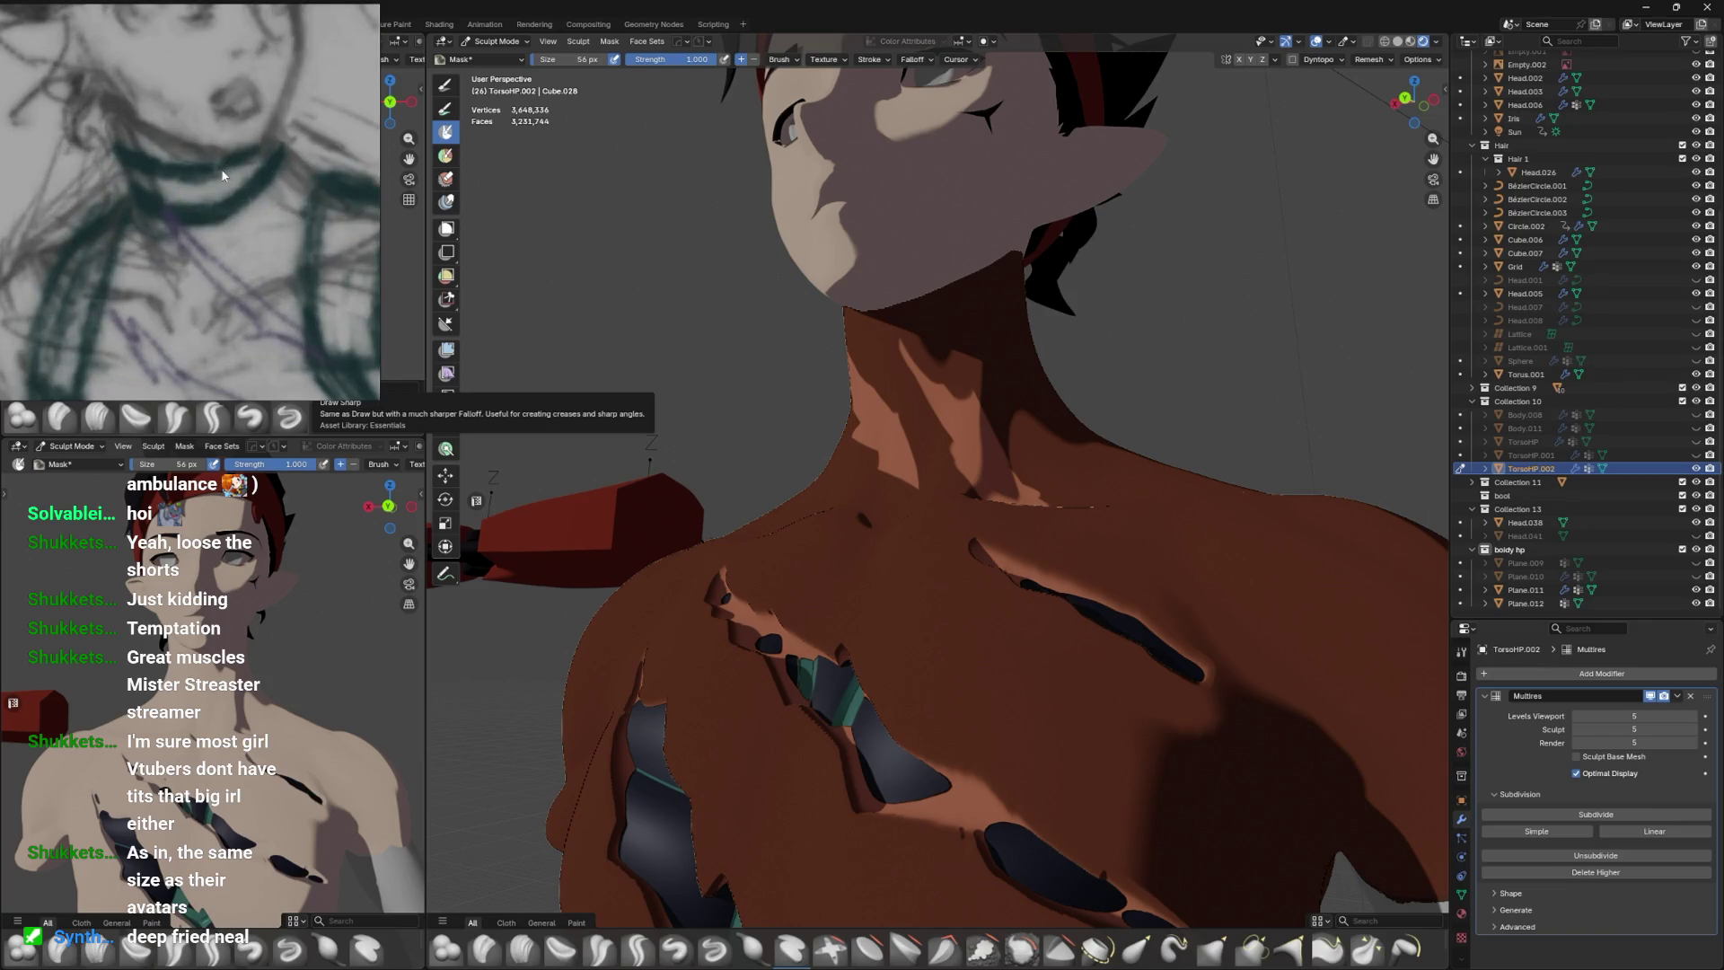
pyautogui.moveTo(939, 346); pyautogui.dragTo(952, 377)
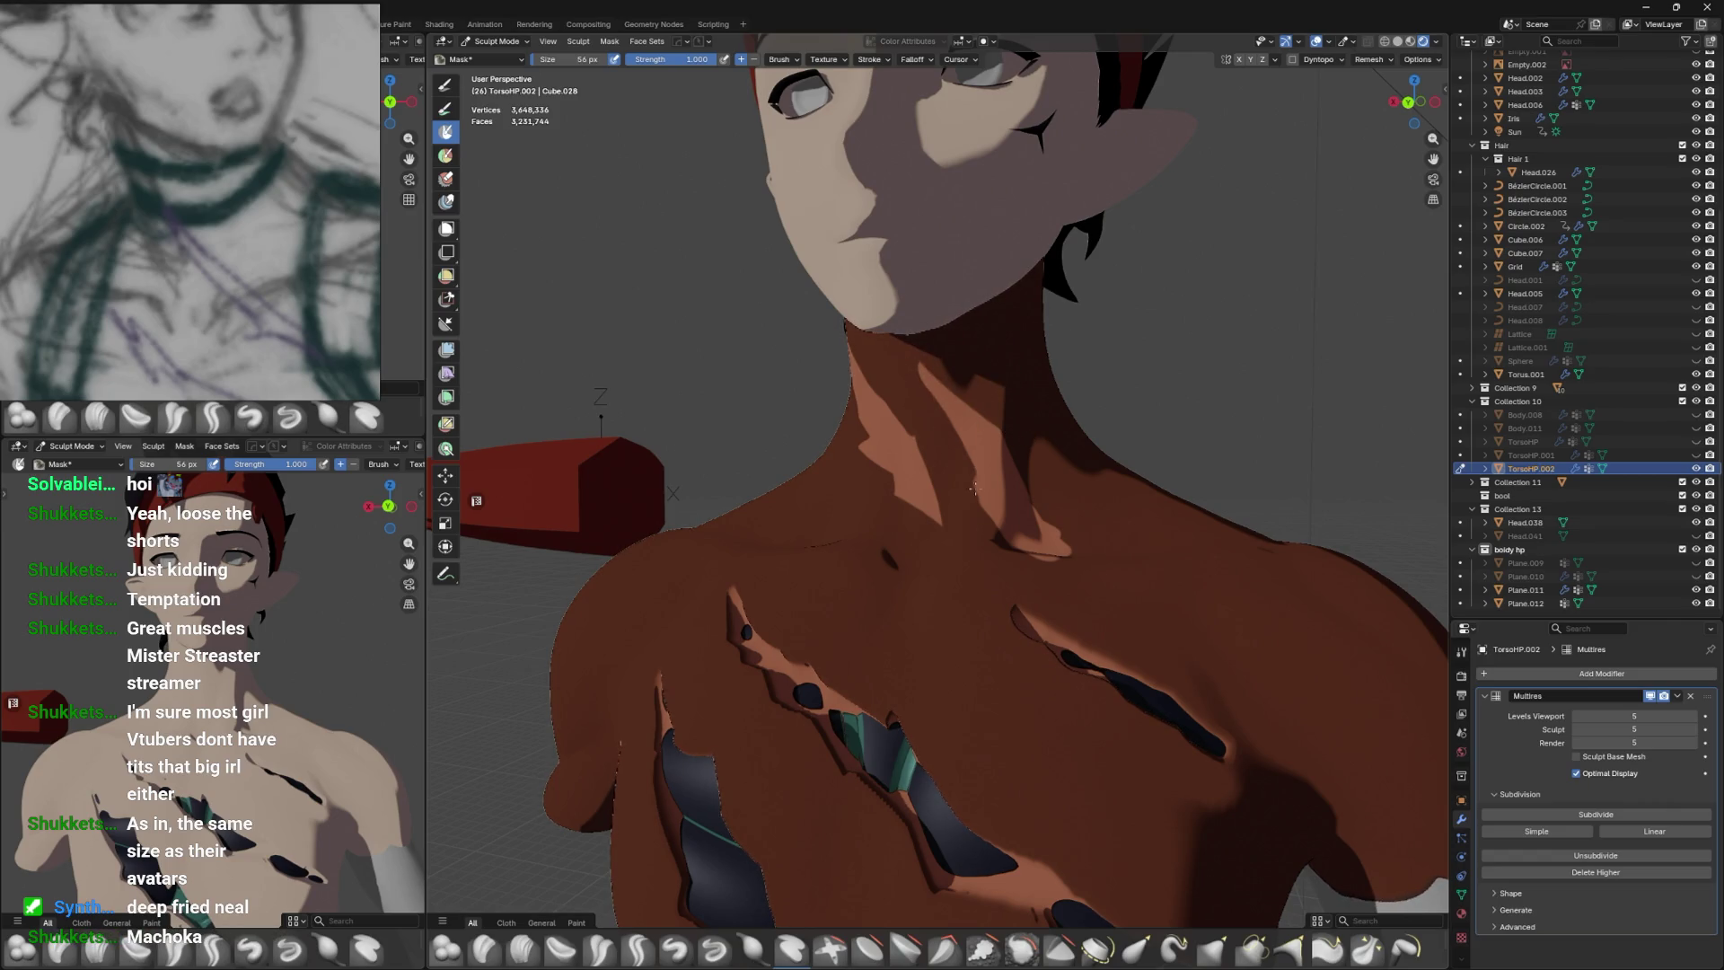
pyautogui.moveTo(980, 468); pyautogui.dragTo(1011, 556)
# Shrink the Mask brush to 45 px, paint and erase mask along the neck side, then choose Flatten/Contrast.
pyautogui.moveTo(985, 450); pyautogui.dragTo(1105, 288)
pyautogui.moveTo(1059, 370); pyautogui.dragTo(966, 452)
pyautogui.press('[')
pyautogui.press('[')
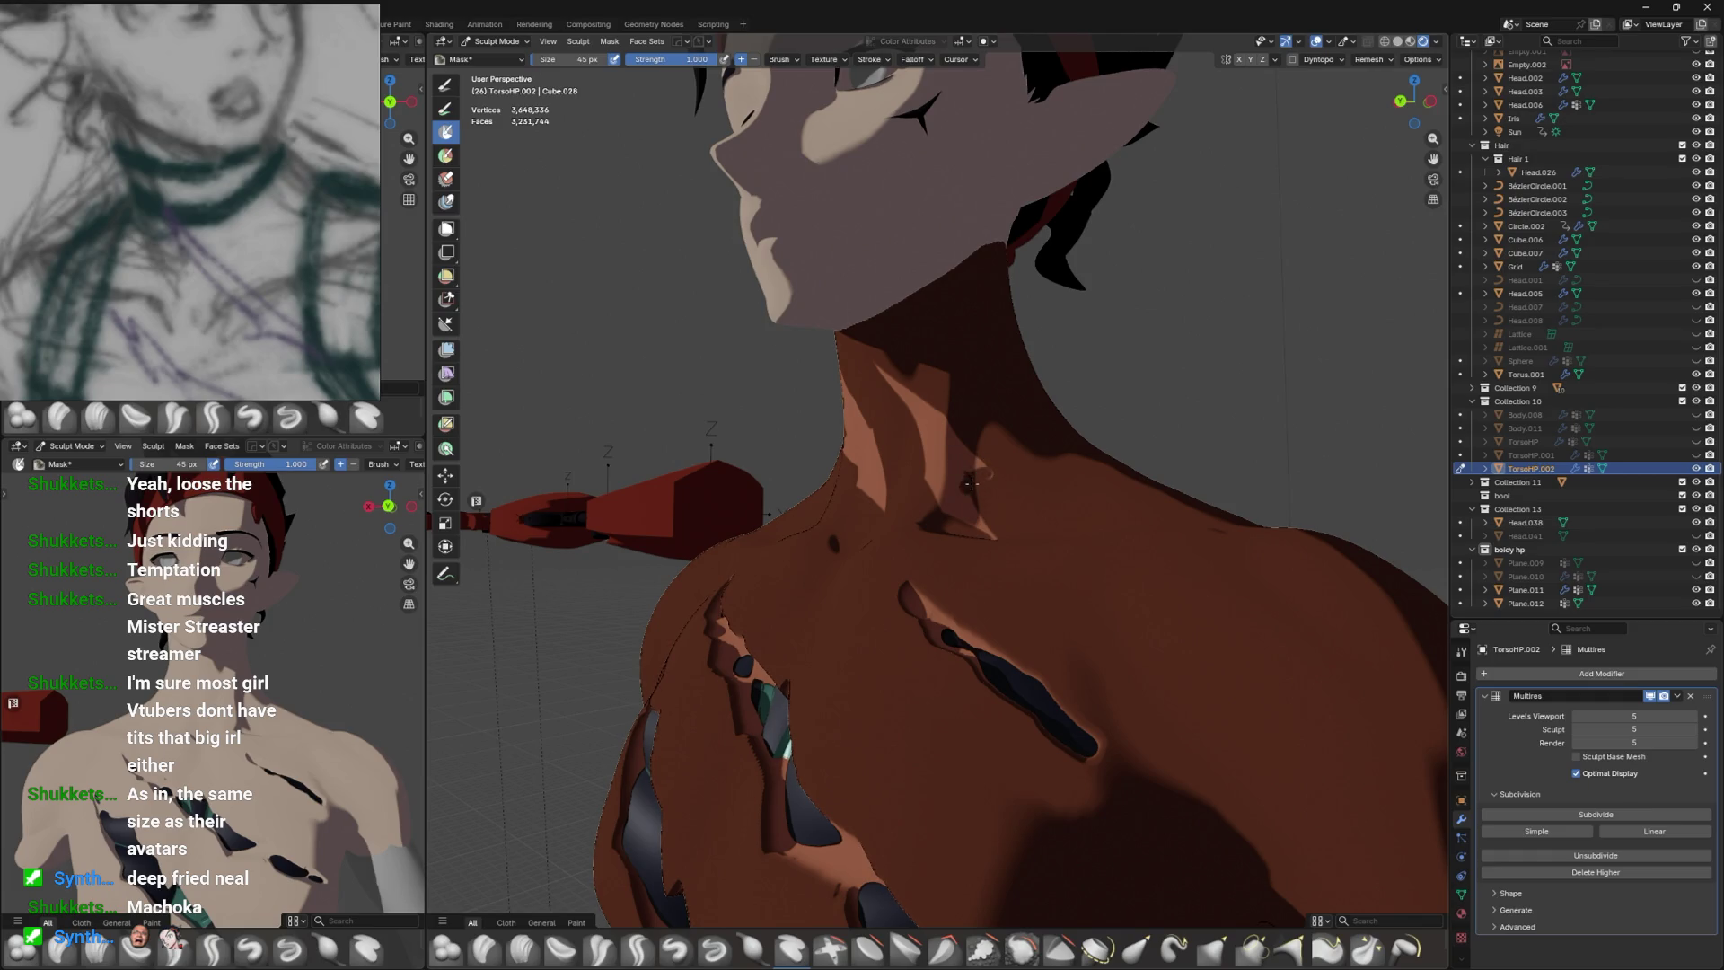
pyautogui.moveTo(970, 467); pyautogui.dragTo(989, 512)
pyautogui.moveTo(983, 402); pyautogui.dragTo(1000, 400)
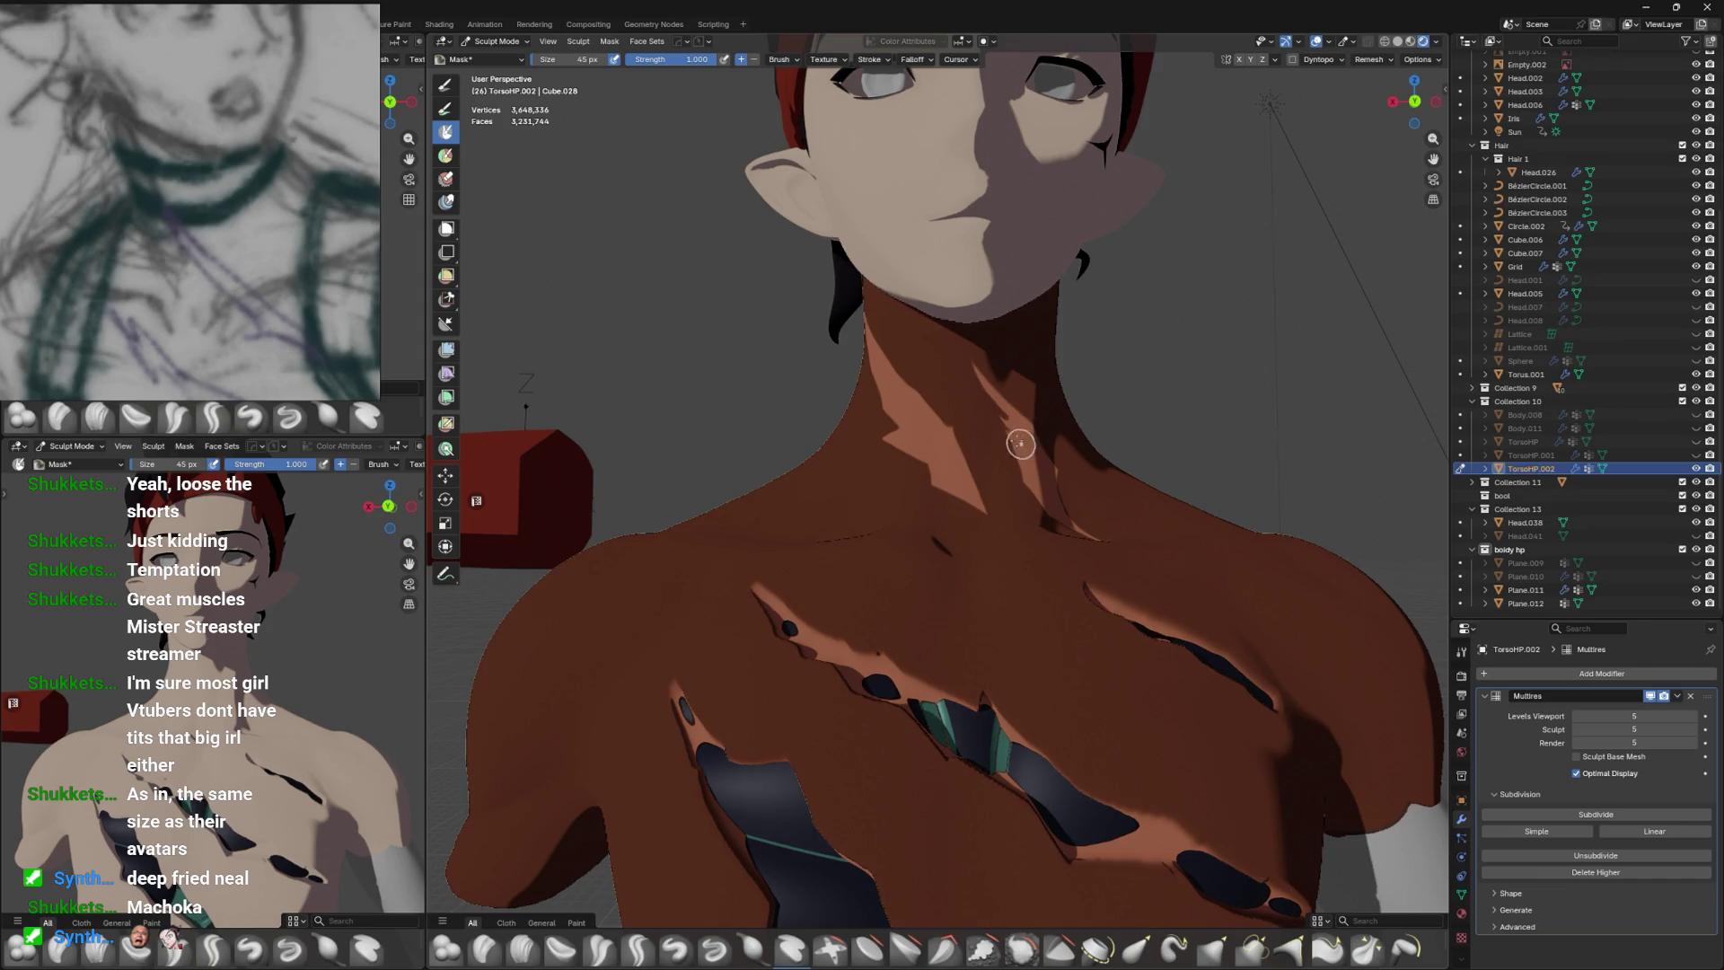
pyautogui.moveTo(997, 399); pyautogui.dragTo(1014, 437)
pyautogui.moveTo(914, 332); pyautogui.dragTo(1016, 440)
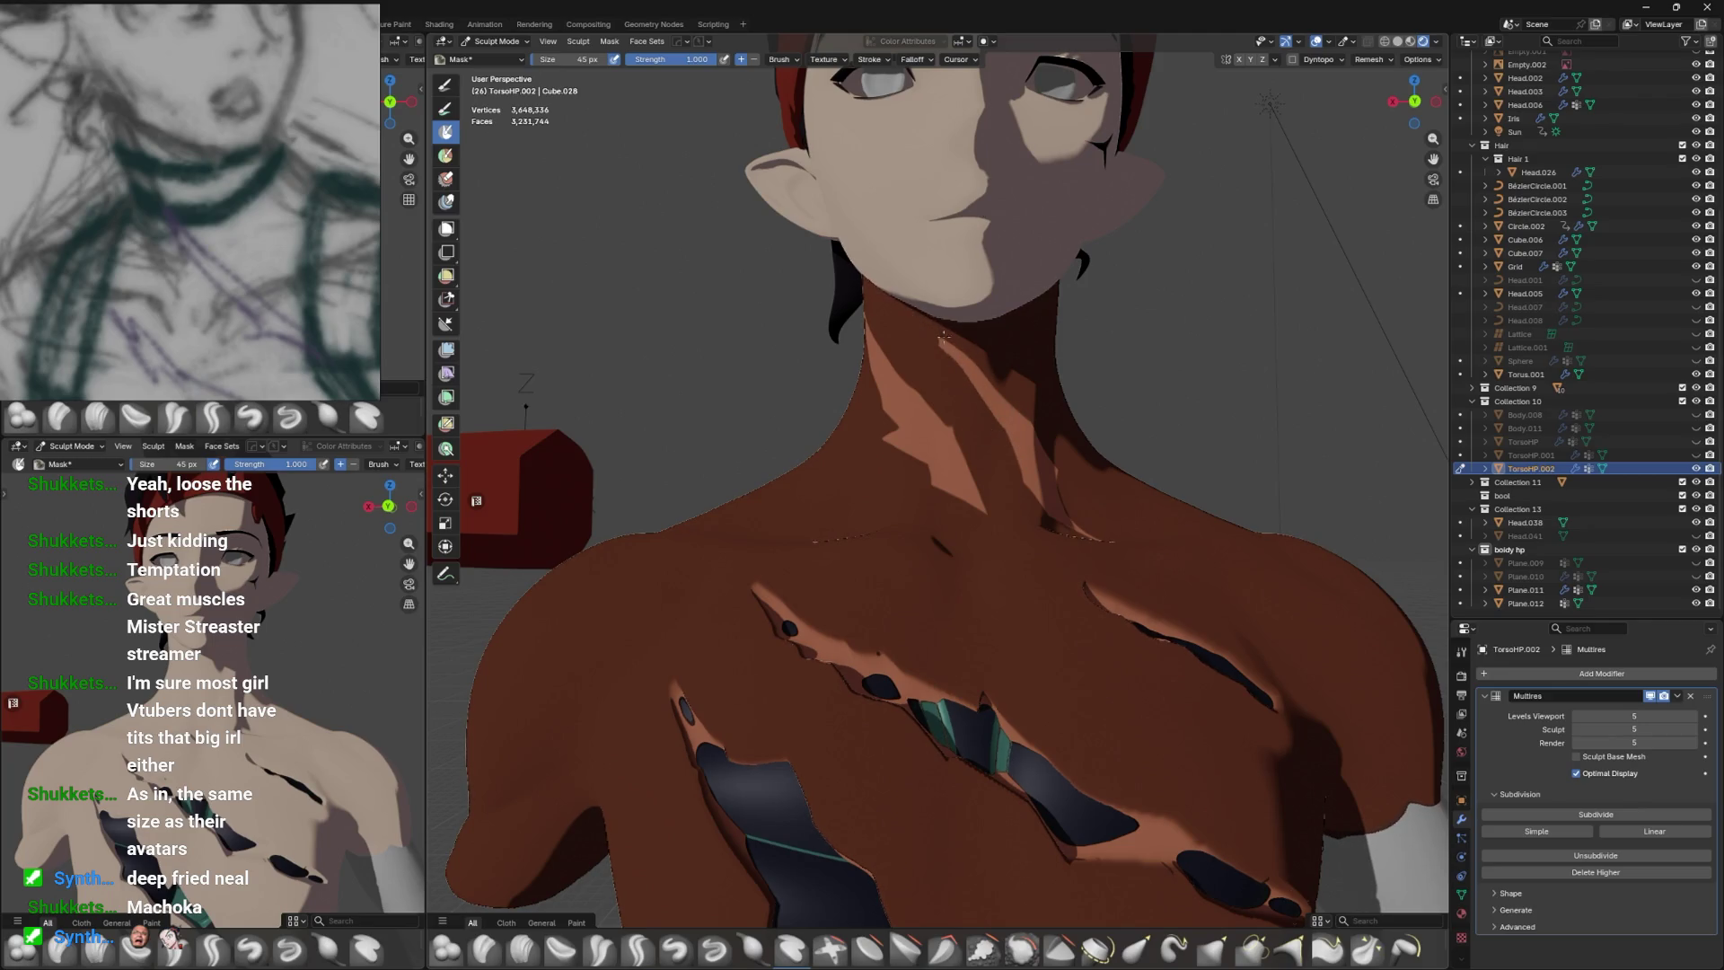
pyautogui.moveTo(1085, 453); pyautogui.dragTo(1065, 457)
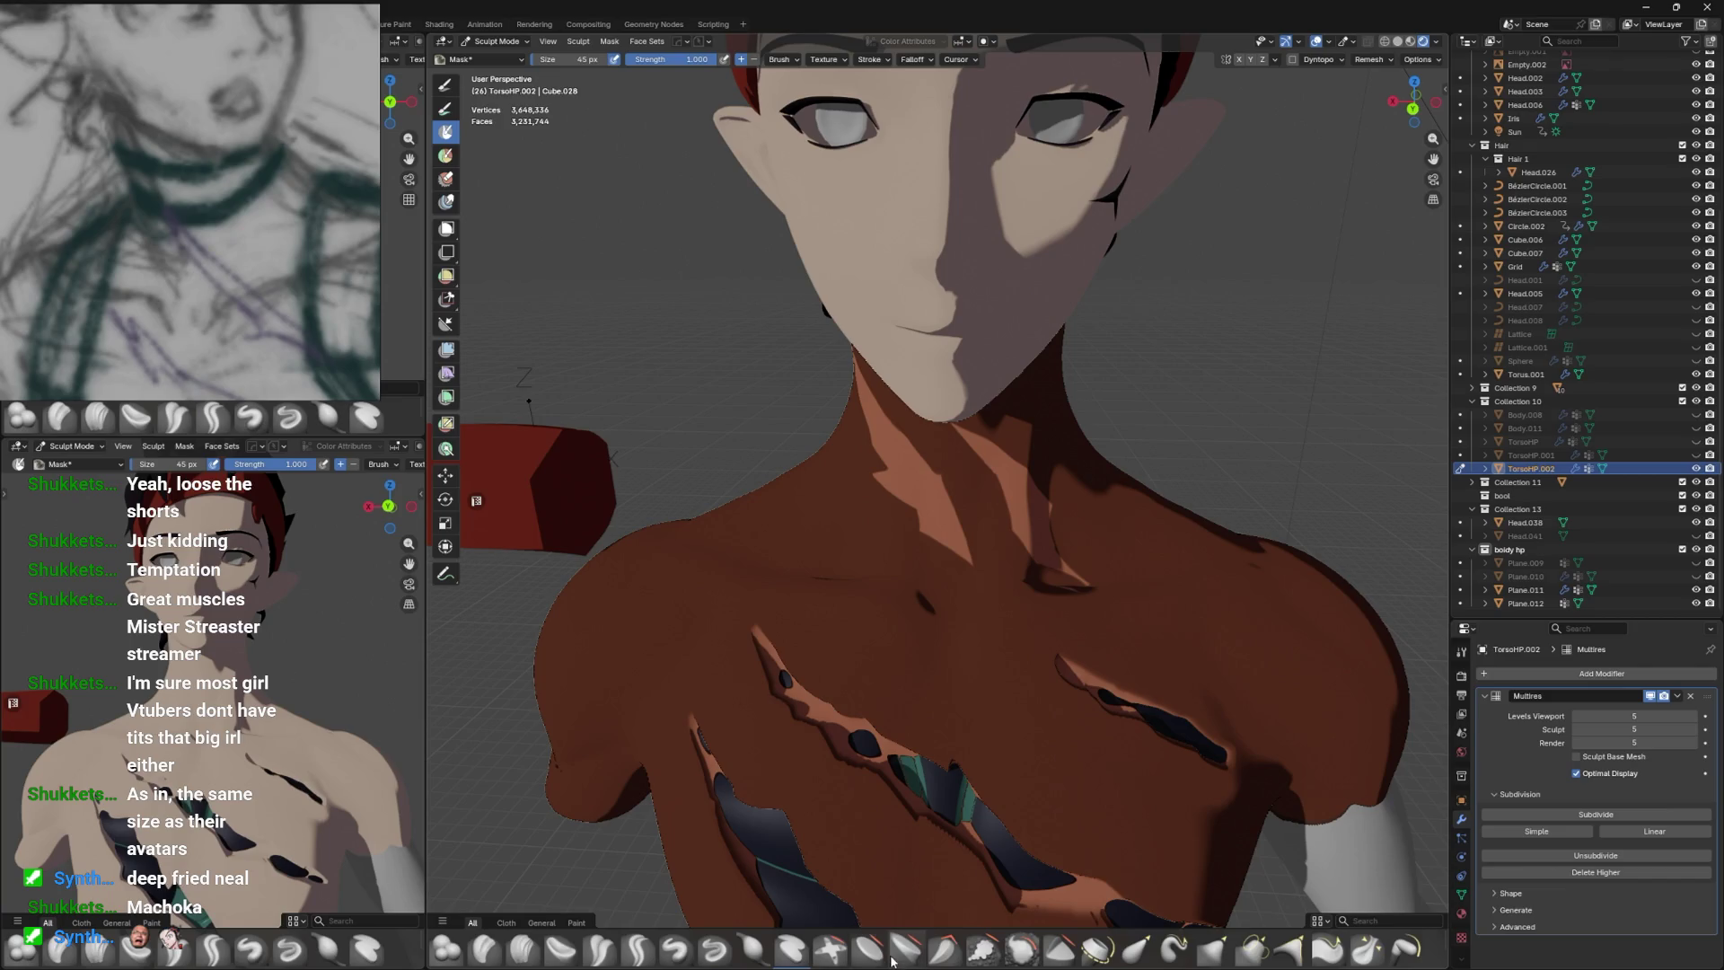
pyautogui.click(868, 948)
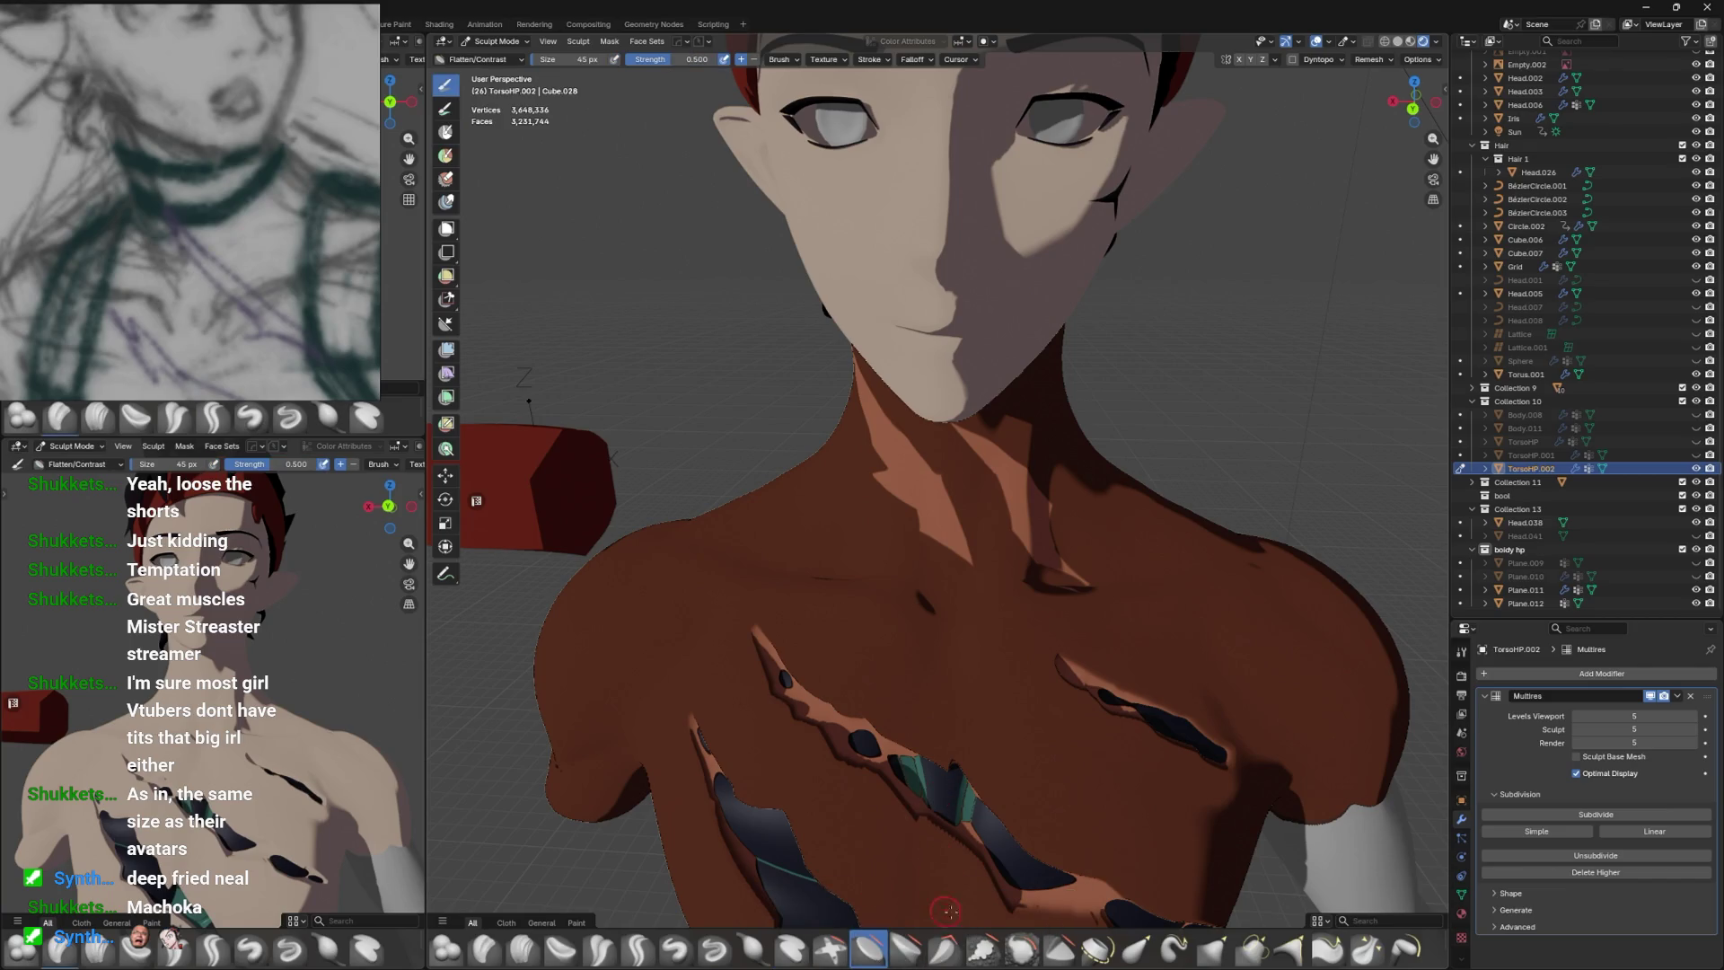
# Switch to the Layer brush at 219 px and carve dark gash cuts down the neck.
pyautogui.click(804, 944)
pyautogui.press('f')
pyautogui.click(962, 520)
pyautogui.moveTo(962, 520); pyautogui.dragTo(1155, 482)
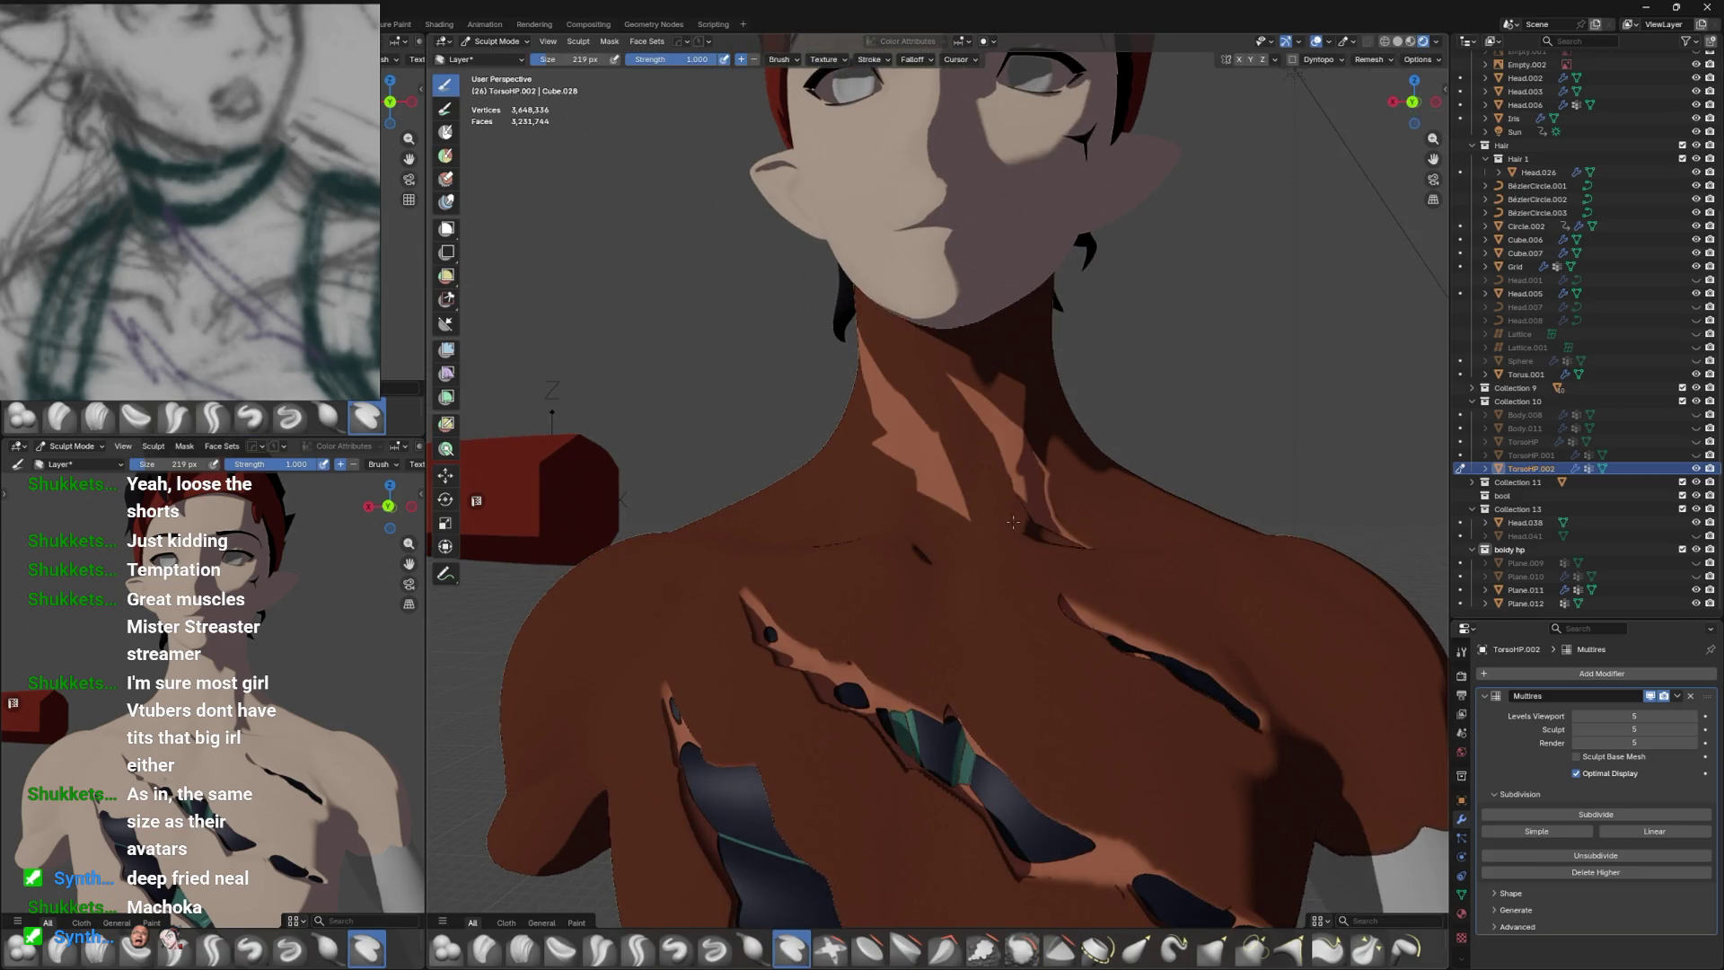
pyautogui.moveTo(848, 343); pyautogui.dragTo(1013, 303)
pyautogui.moveTo(911, 309); pyautogui.dragTo(1041, 508)
pyautogui.moveTo(1041, 508); pyautogui.dragTo(1071, 387)
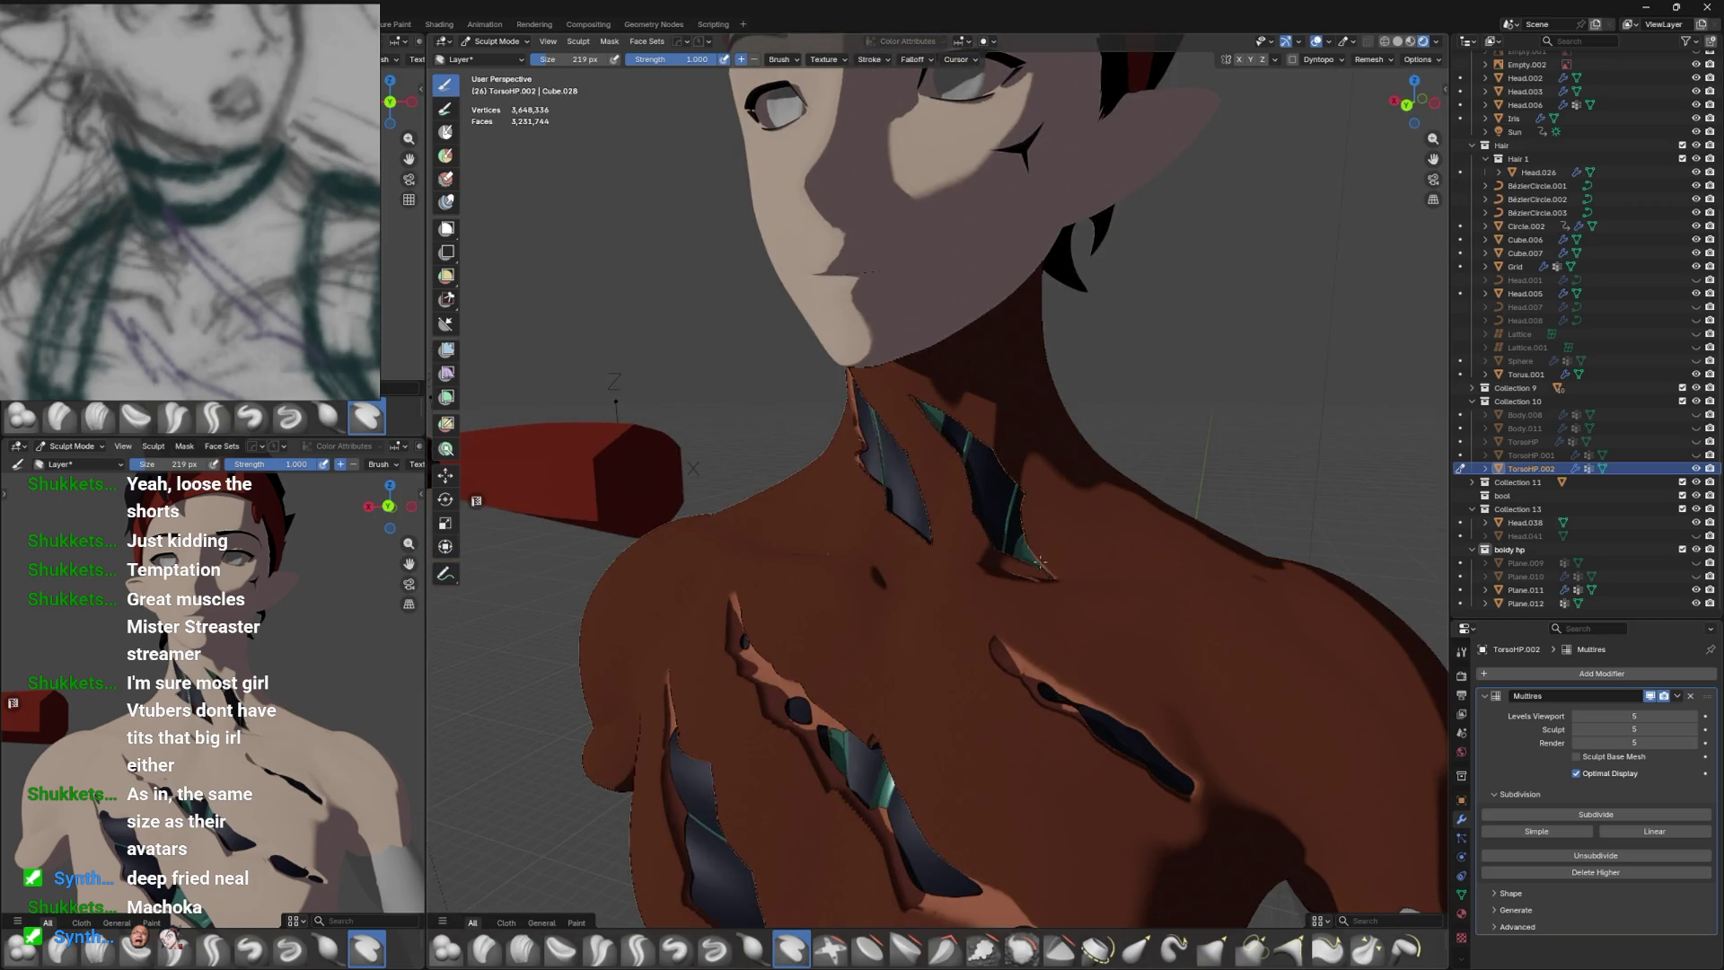
pyautogui.moveTo(1116, 539); pyautogui.dragTo(1069, 521)
pyautogui.moveTo(907, 377); pyautogui.dragTo(972, 332)
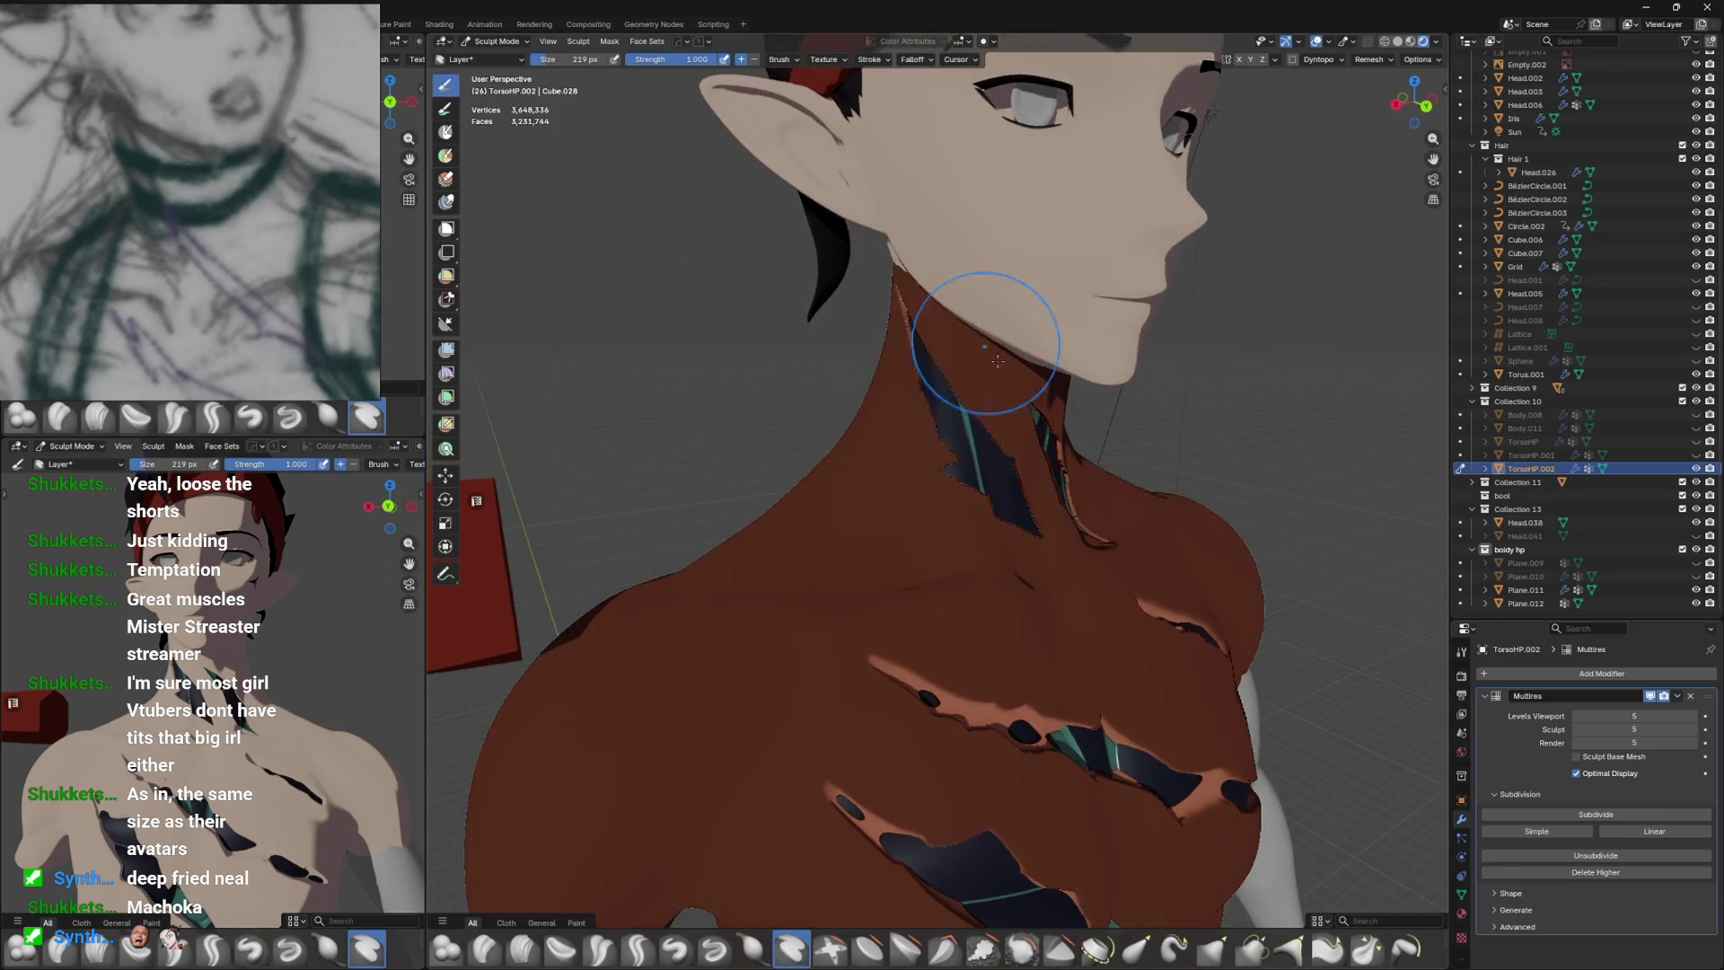
# Return to Object Mode, inspect the gashes from the front, and save as v4F.blend.
pyautogui.hotkey('ctrl', 'Tab')
pyautogui.press('4')
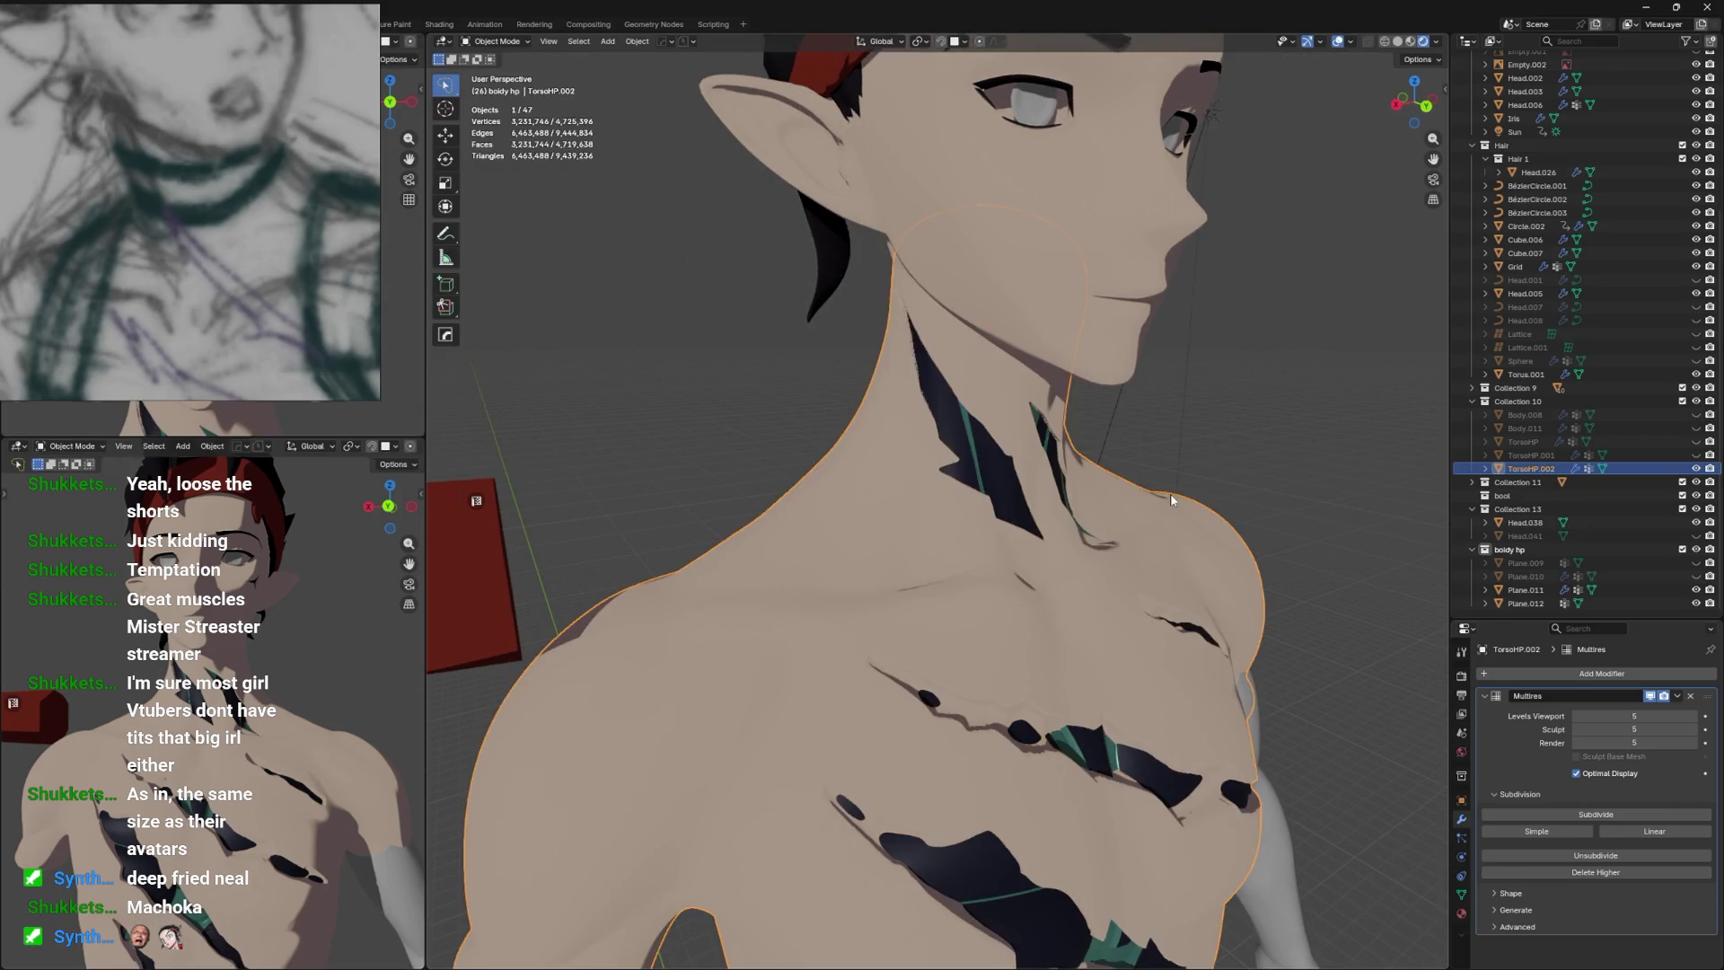
pyautogui.moveTo(1173, 501); pyautogui.dragTo(1123, 484)
pyautogui.click(1206, 427)
pyautogui.scroll(3)
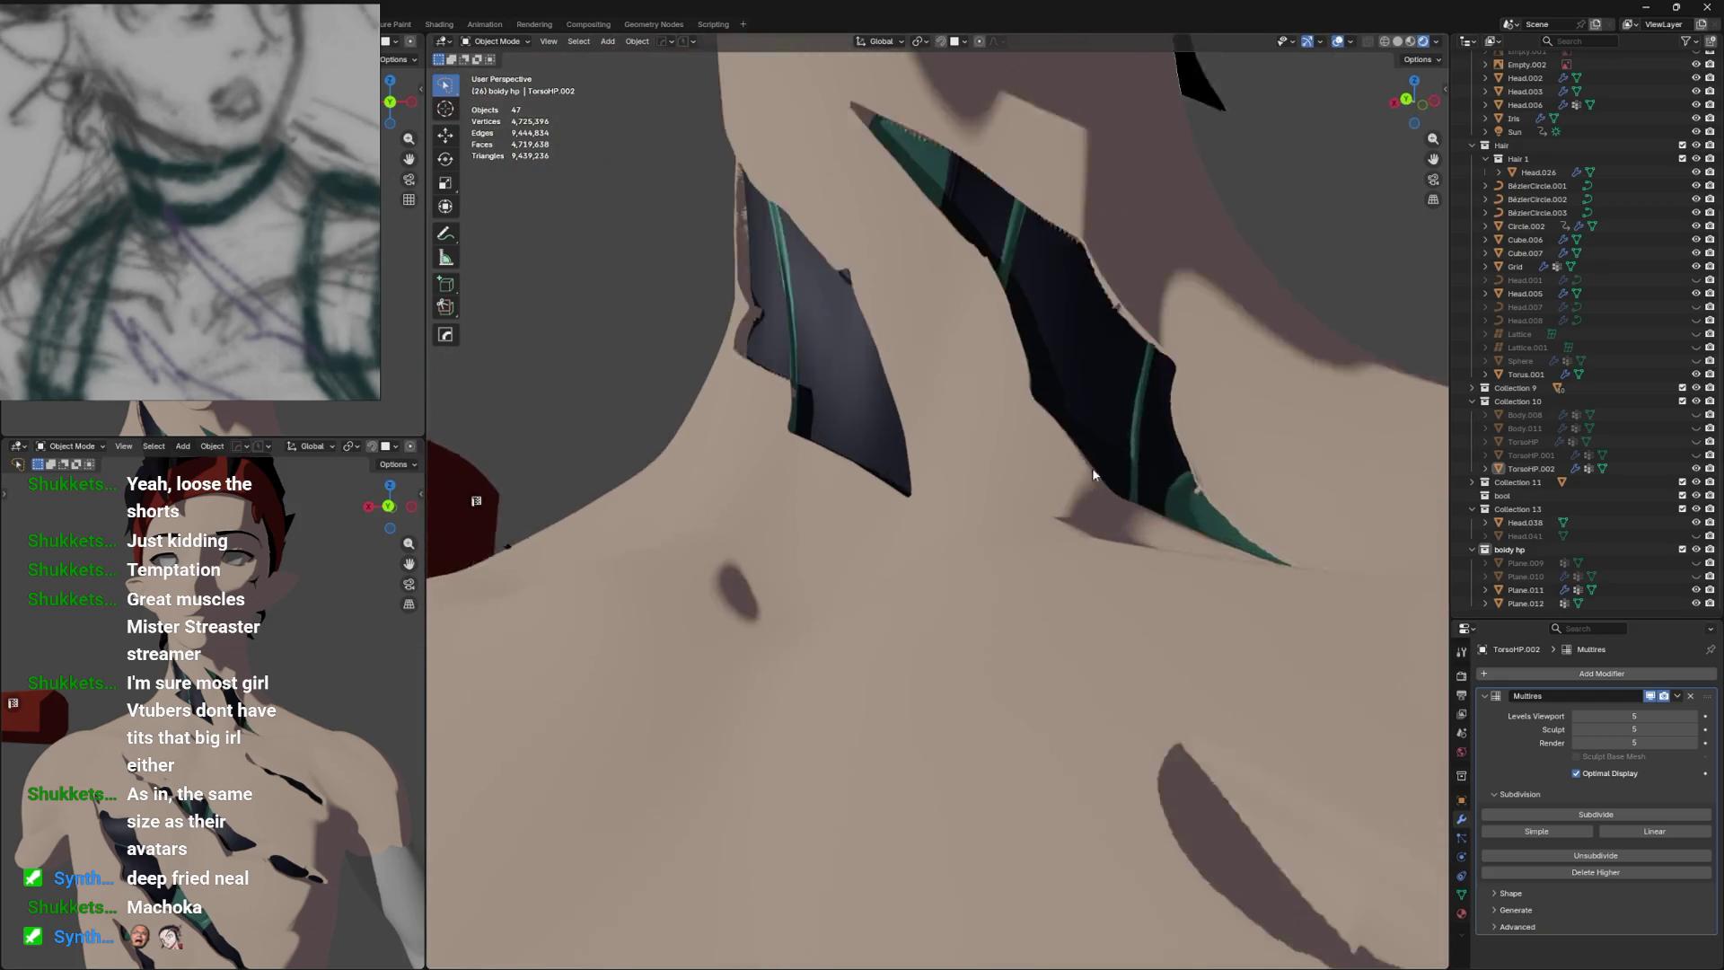
pyautogui.scroll(-3)
pyautogui.moveTo(1032, 631); pyautogui.dragTo(979, 548)
pyautogui.scroll(3)
pyautogui.hotkey('ctrl', 's')
pyautogui.scroll(-3)
pyautogui.scroll(-3)
pyautogui.scroll(3)
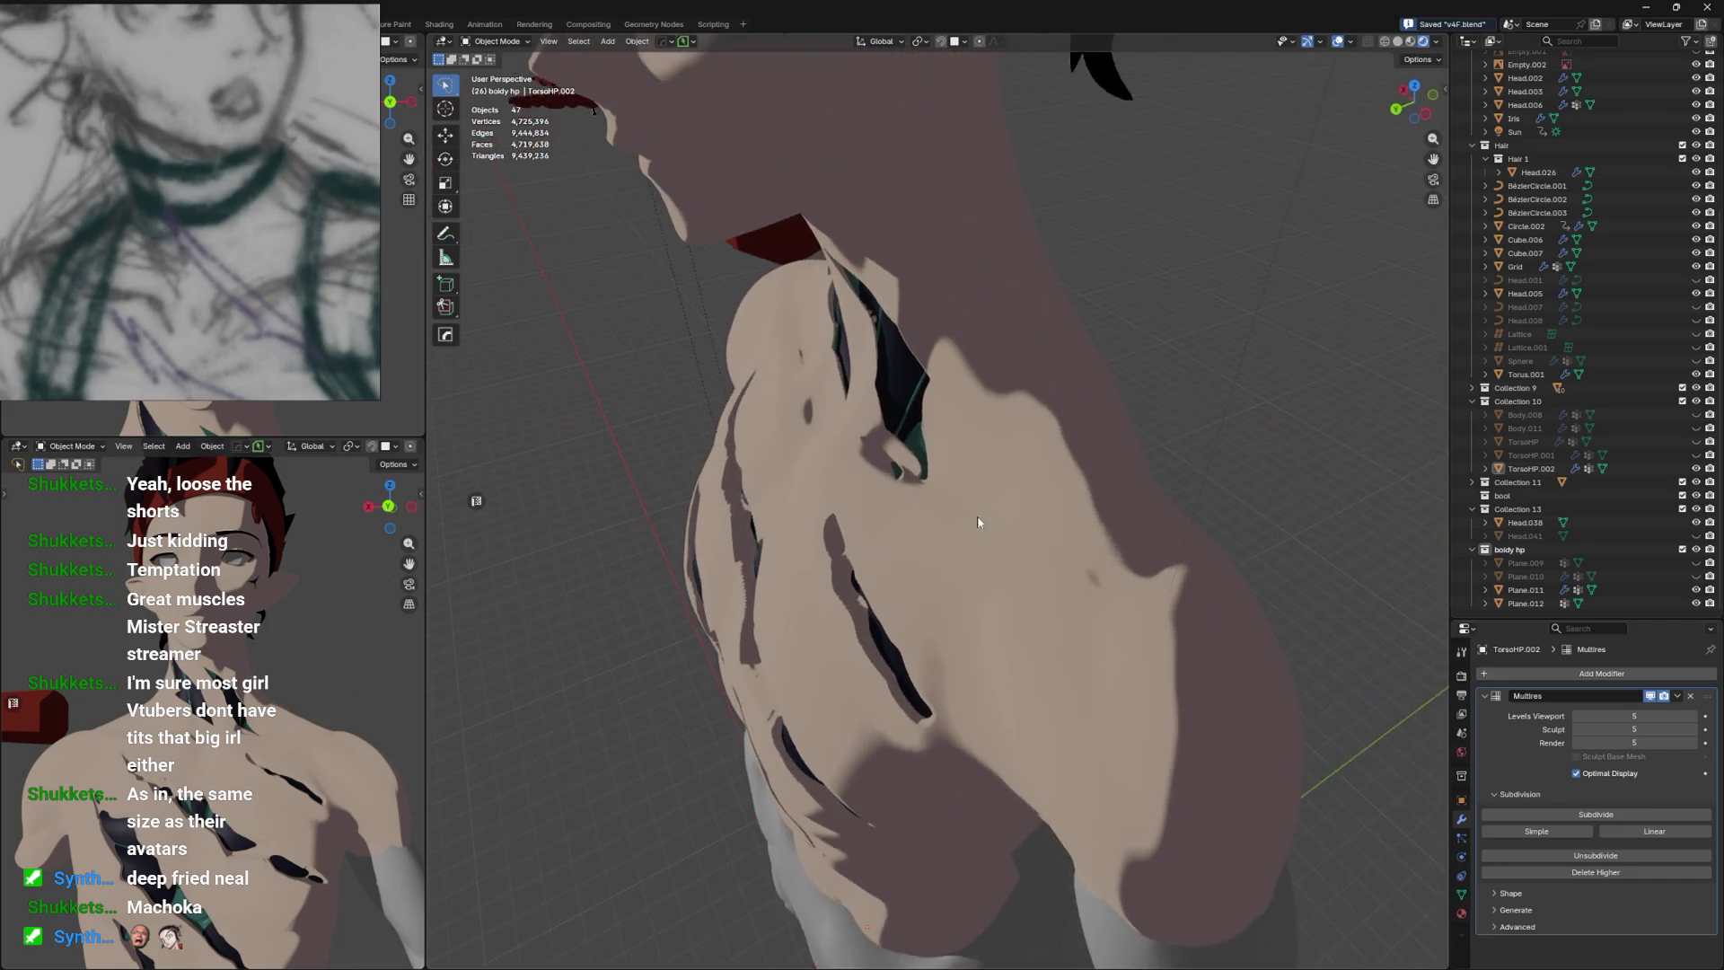
# Reselect the torso, re-enter Sculpt Mode, crease the chest, and switch to the Mask brush.
pyautogui.click(984, 491)
pyautogui.hotkey('alt', 'a')
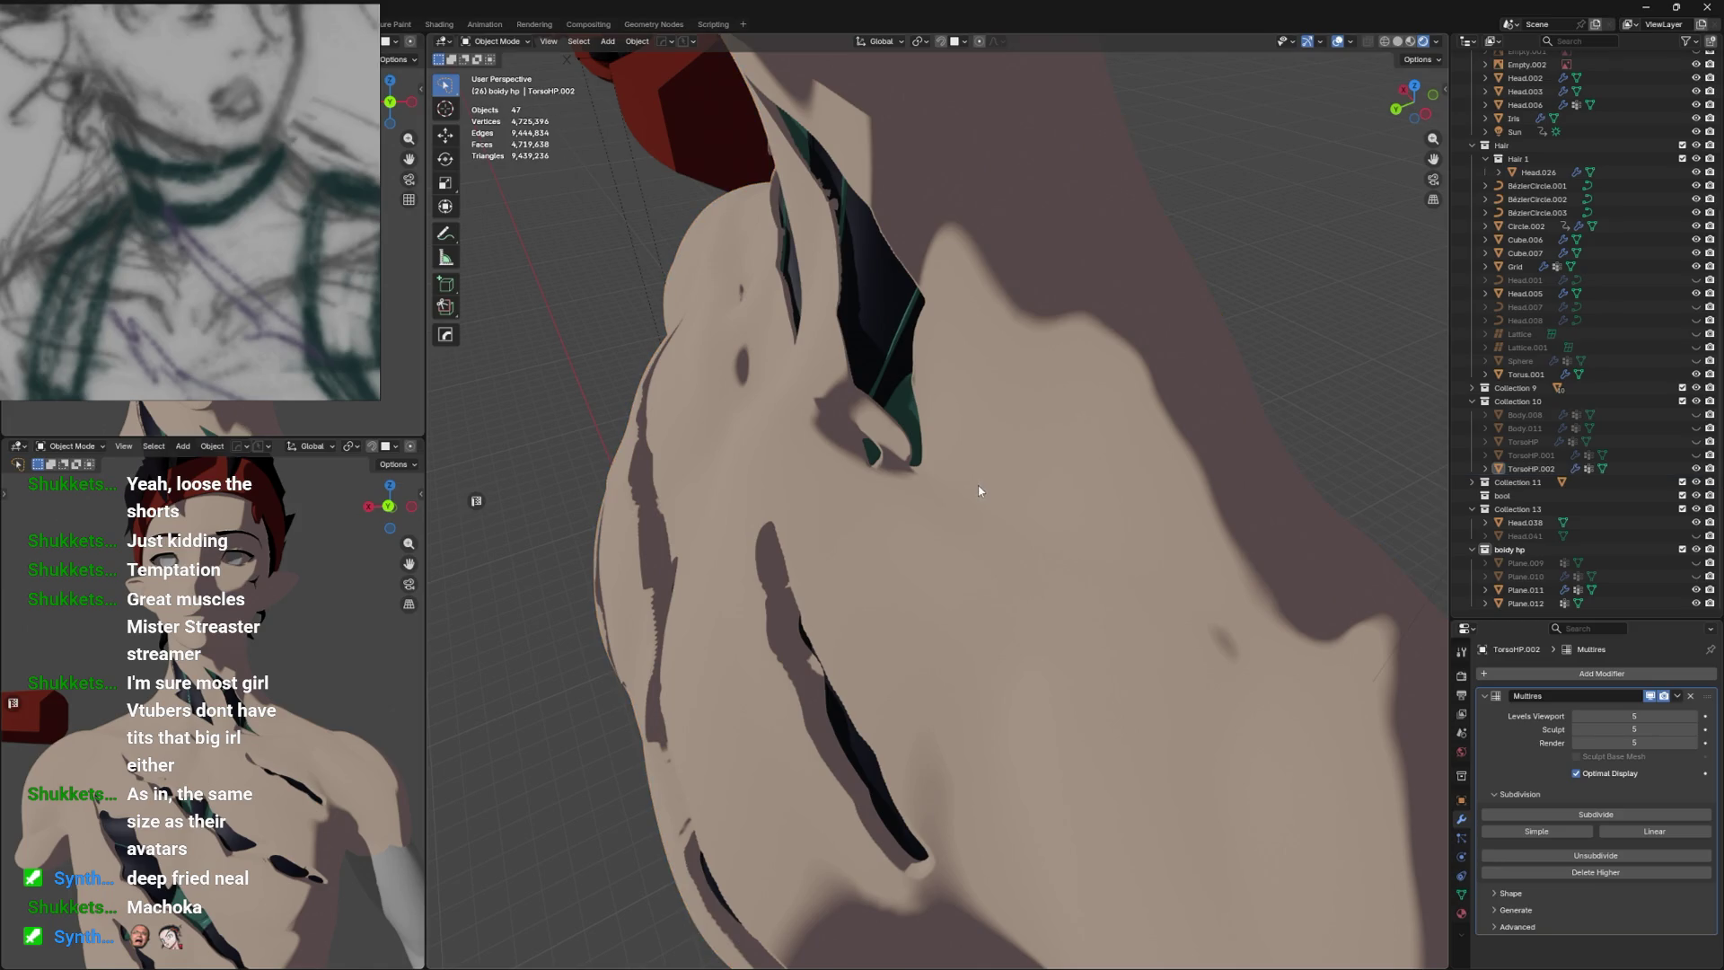
pyautogui.click(988, 475)
pyautogui.hotkey('ctrl', 'Tab')
pyautogui.moveTo(988, 475); pyautogui.dragTo(965, 531)
pyautogui.scroll(3)
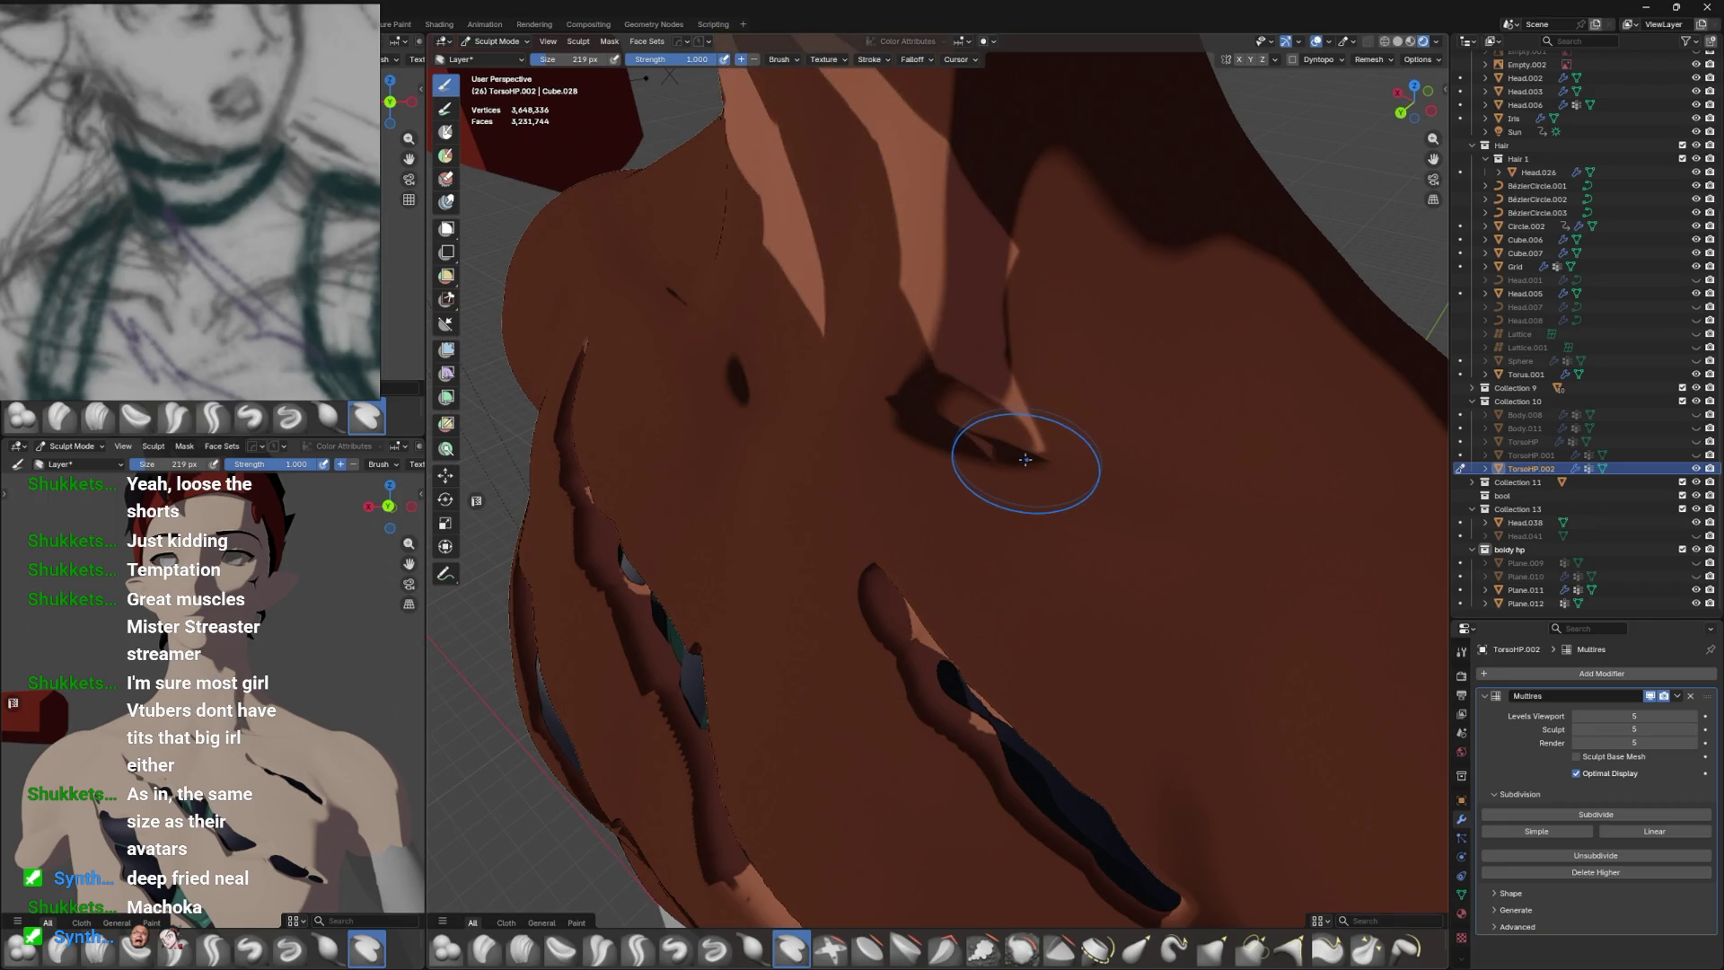
pyautogui.moveTo(952, 447); pyautogui.dragTo(1006, 453)
pyautogui.click(449, 133)
pyautogui.moveTo(820, 288); pyautogui.dragTo(1063, 520)
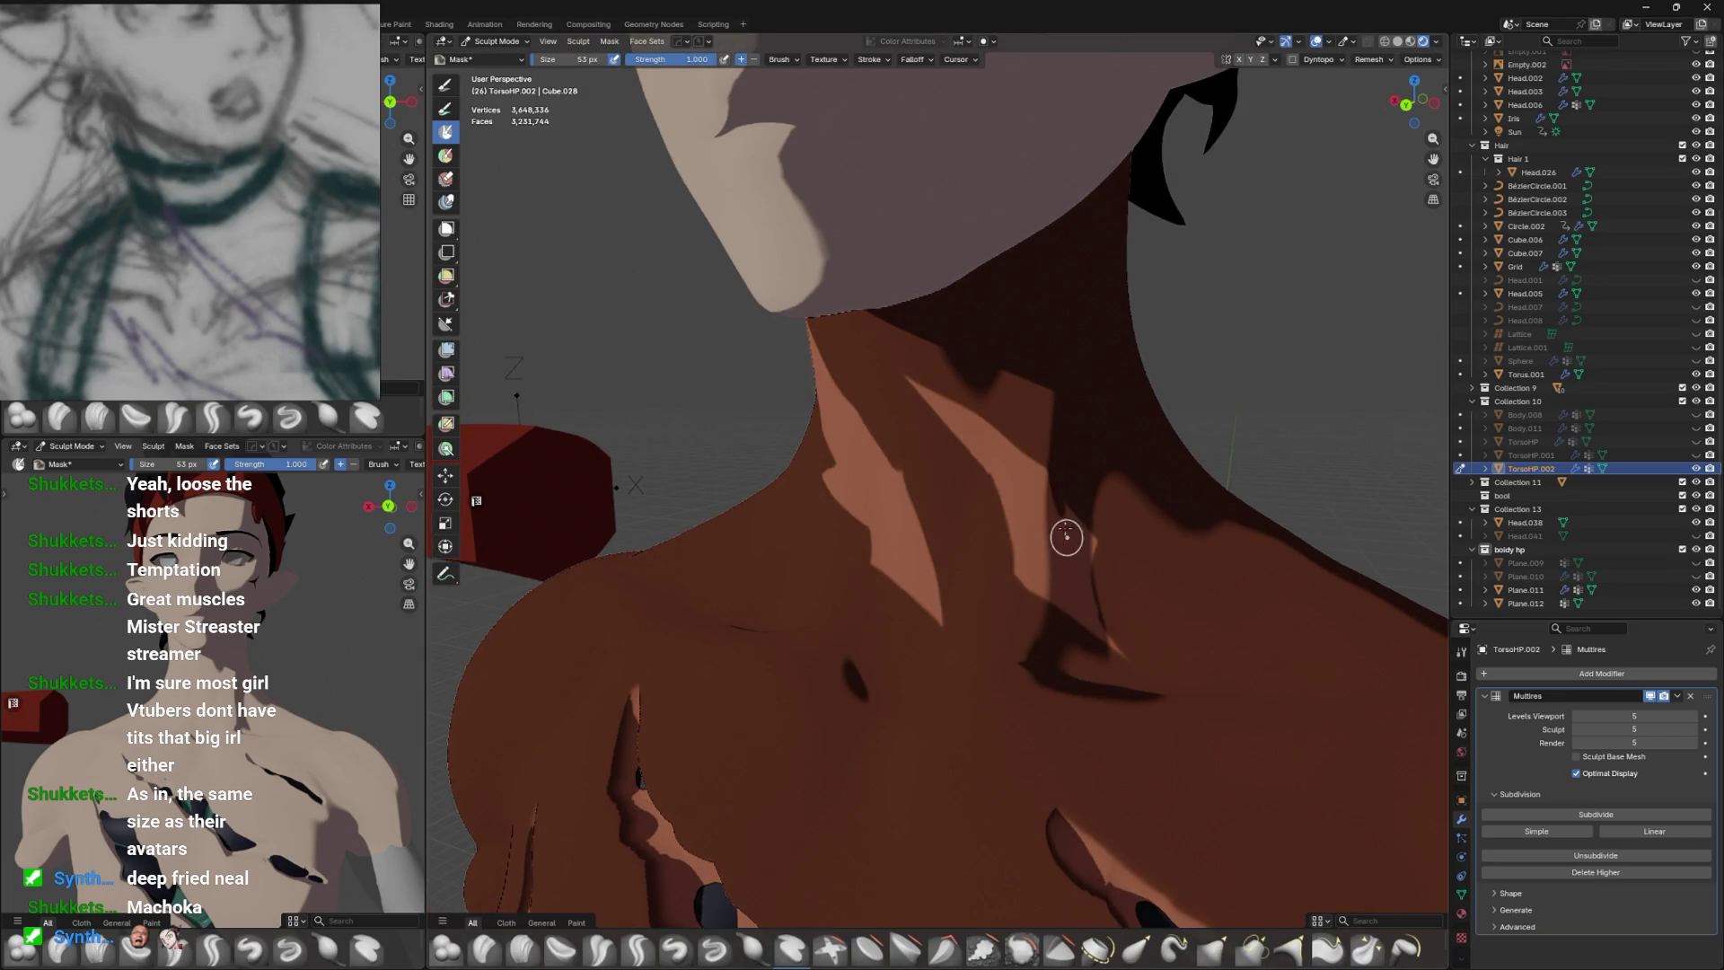
# Dab a small mask spot on the throat, check it from several angles, and save v4F.blend.
pyautogui.click(1037, 436)
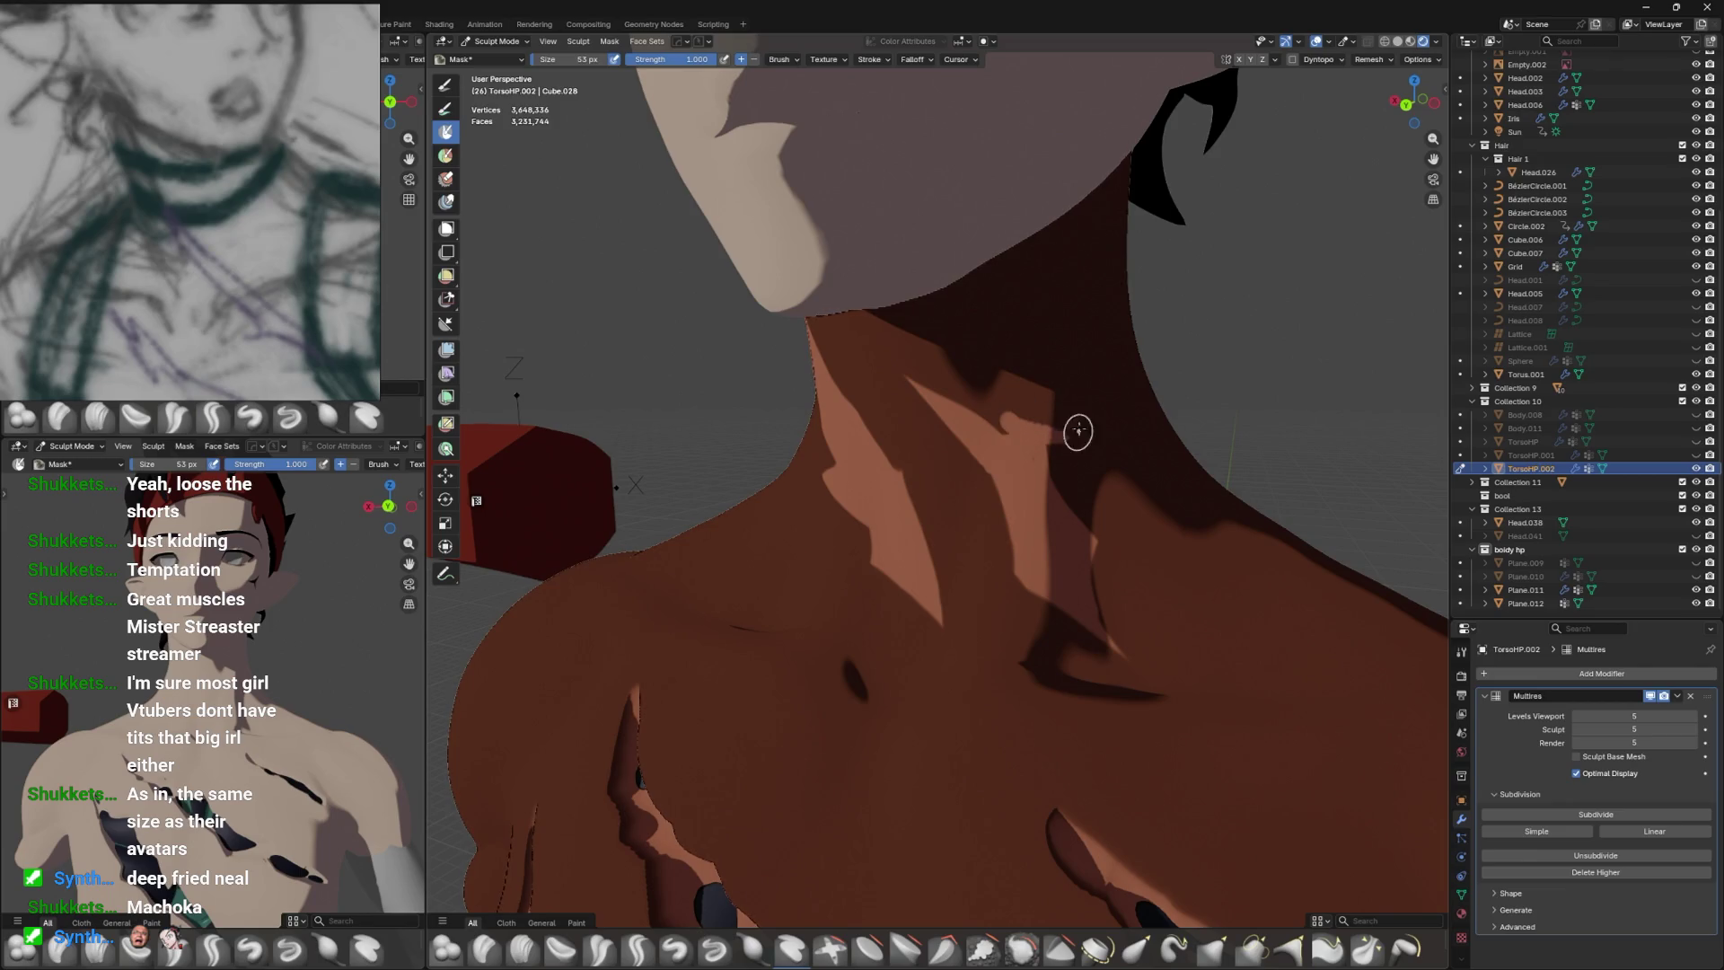
pyautogui.moveTo(1093, 431); pyautogui.dragTo(1096, 297)
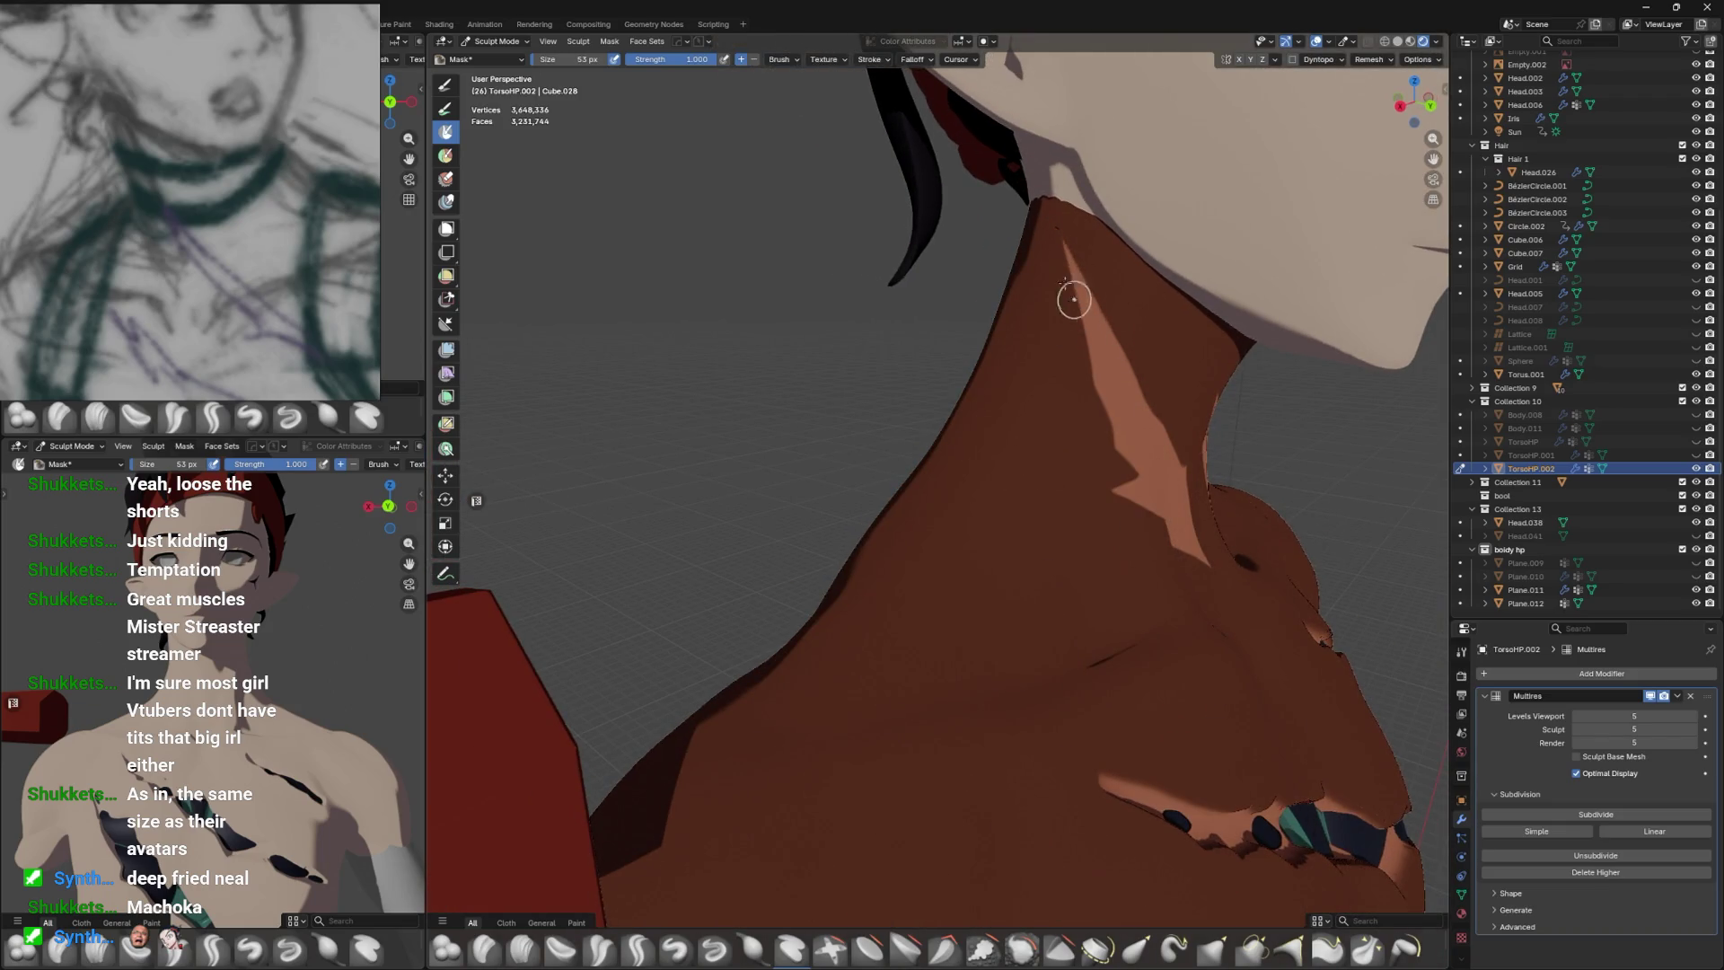
pyautogui.moveTo(1042, 243); pyautogui.dragTo(1046, 229)
pyautogui.moveTo(1117, 300); pyautogui.dragTo(1070, 410)
pyautogui.hotkey('ctrl', 's')
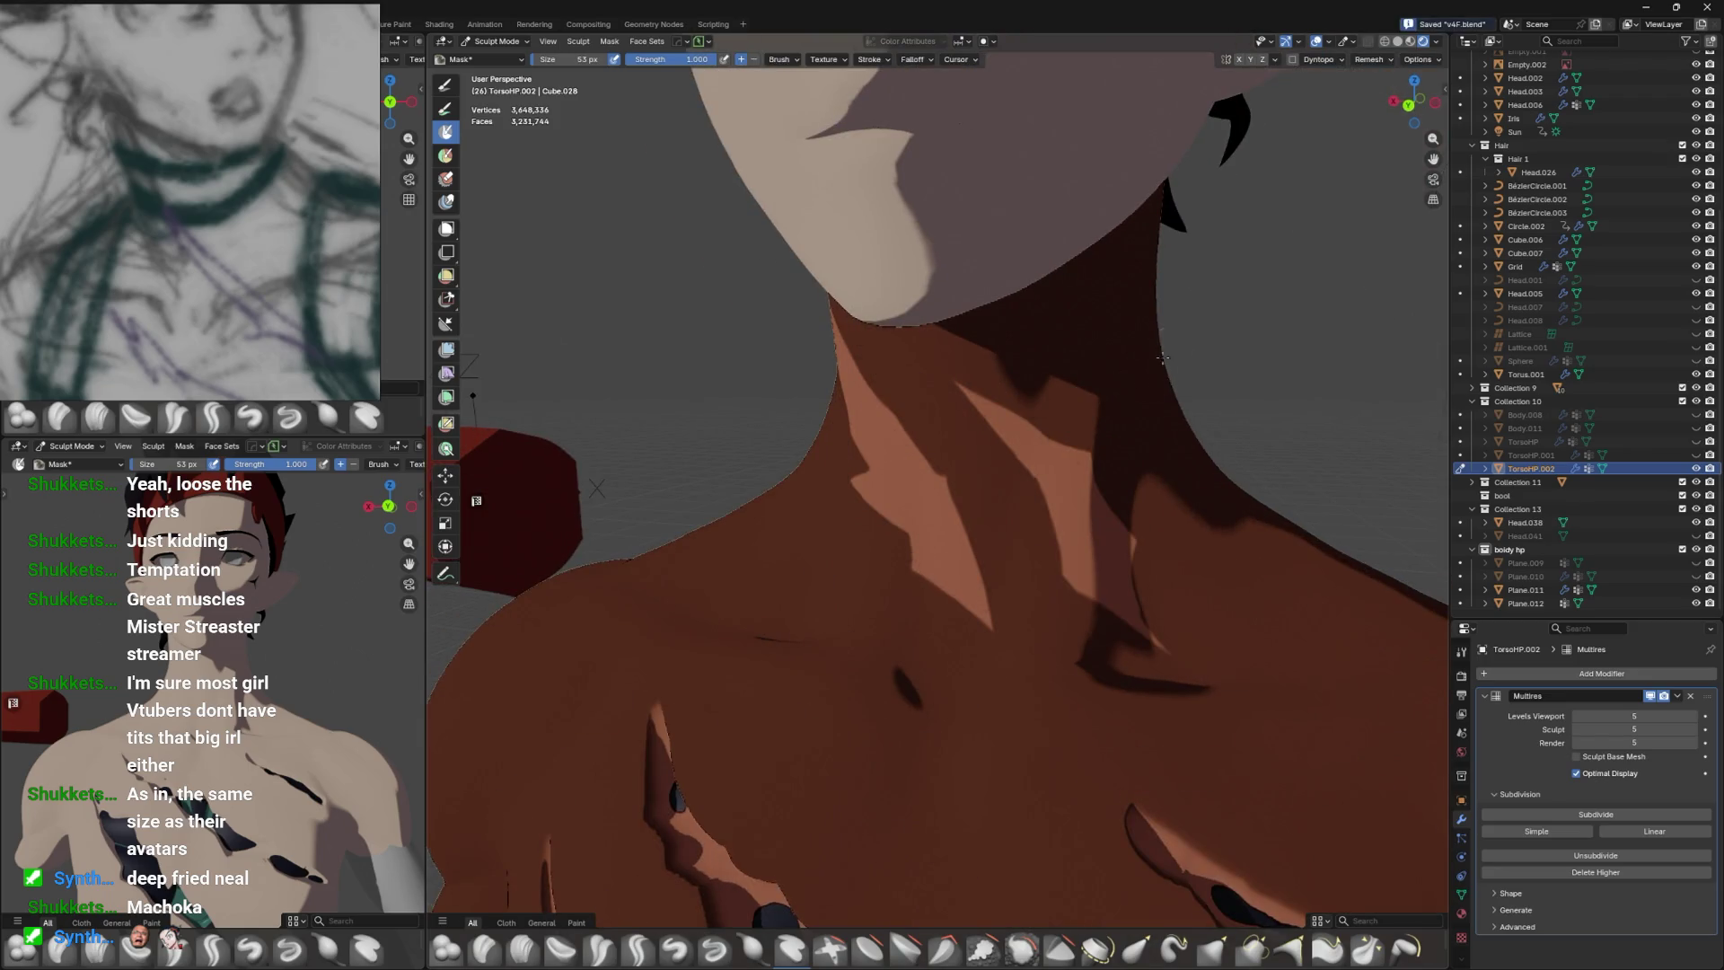
# Select the Layer brush from the brush shelf.
pyautogui.moveTo(1170, 339); pyautogui.dragTo(778, 399)
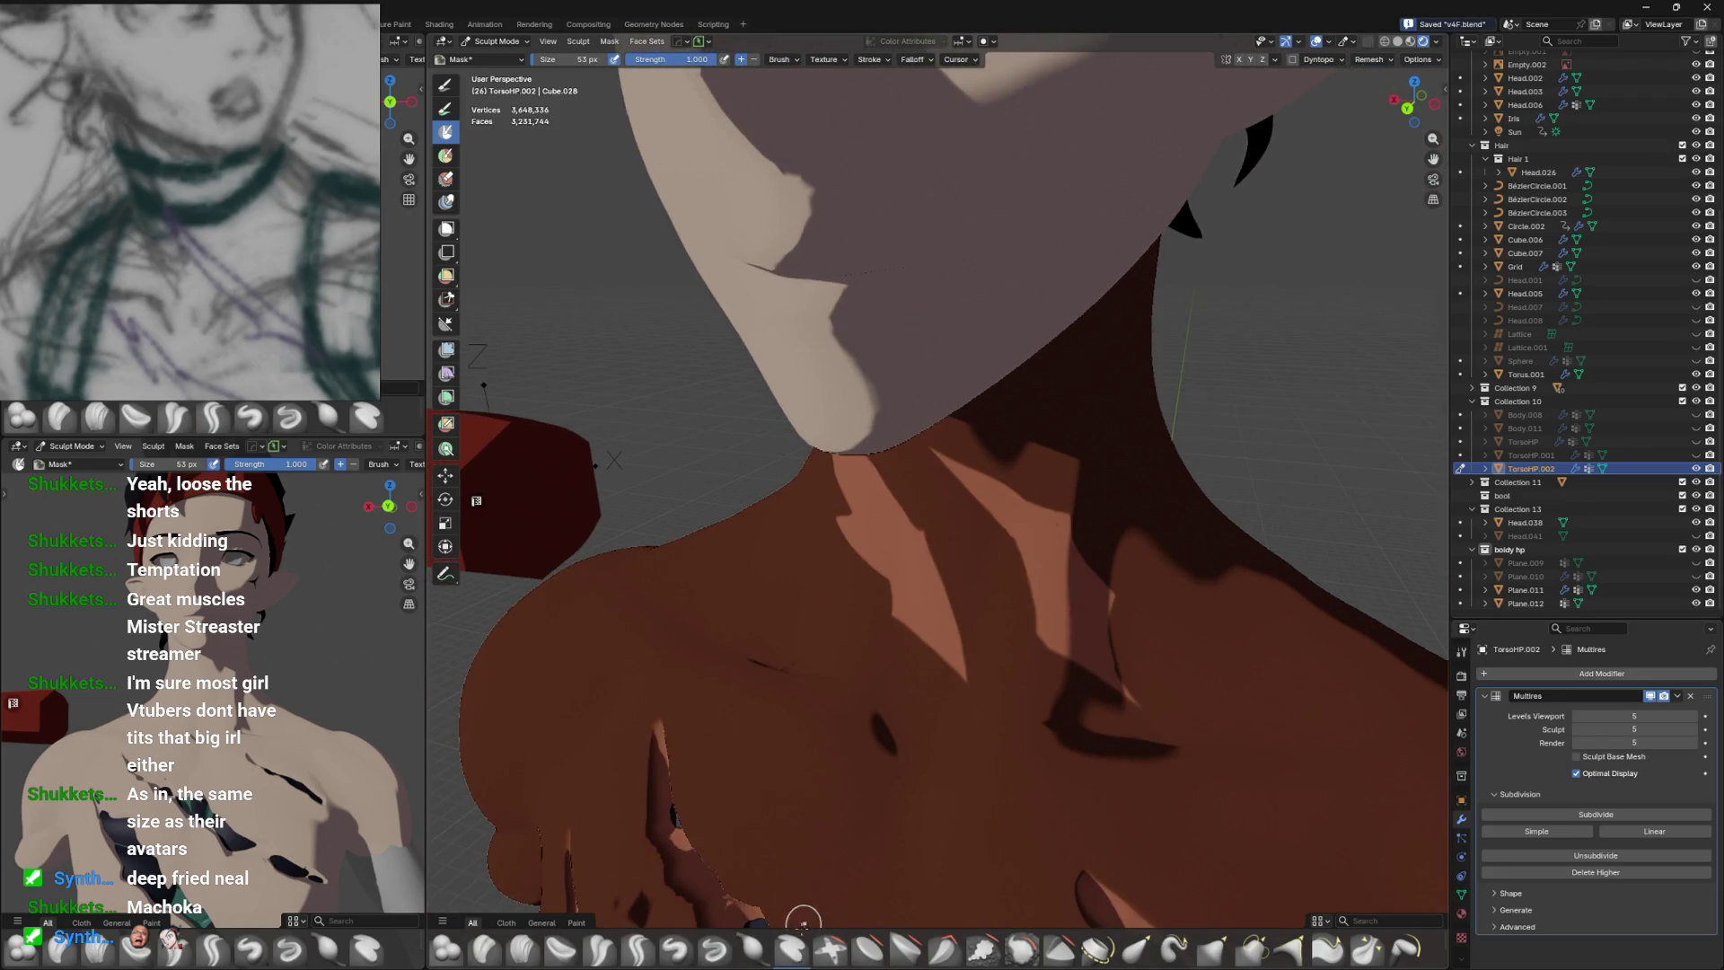
pyautogui.click(792, 947)
pyautogui.scroll(-3)
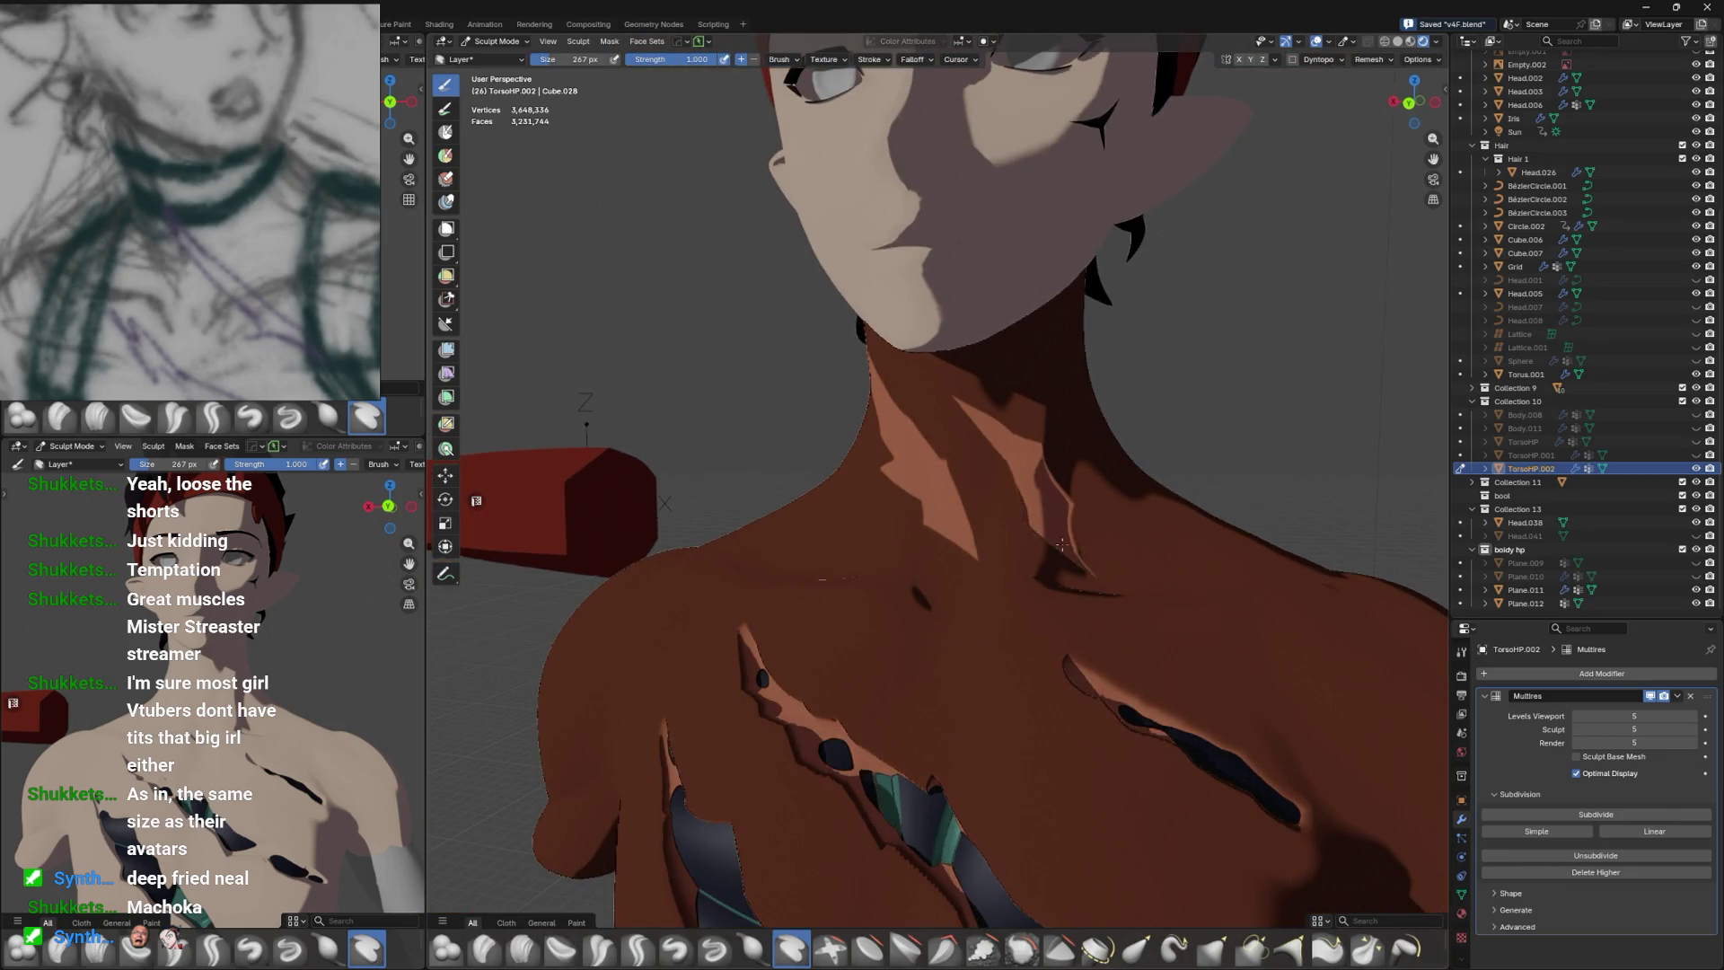
# Carve dark slits along the neck with the Layer brush.
pyautogui.moveTo(876, 396); pyautogui.dragTo(1006, 305)
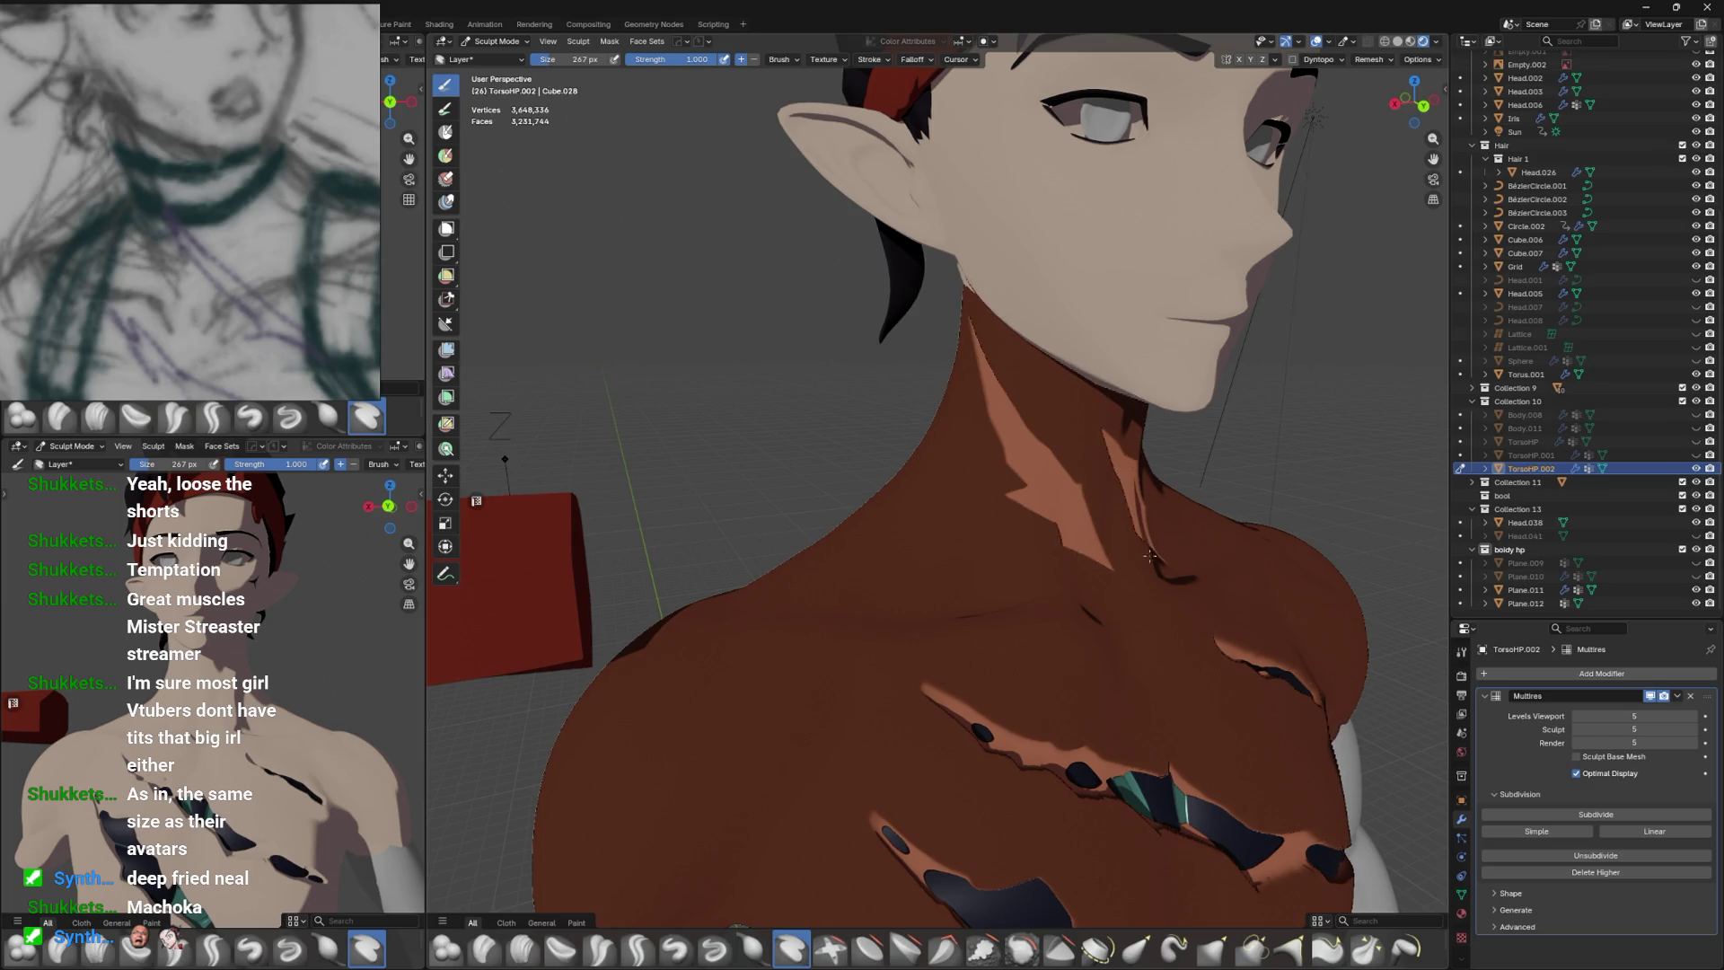
pyautogui.moveTo(1155, 561); pyautogui.dragTo(1033, 508)
pyautogui.moveTo(1033, 507); pyautogui.dragTo(953, 353)
pyautogui.moveTo(952, 352); pyautogui.dragTo(1009, 386)
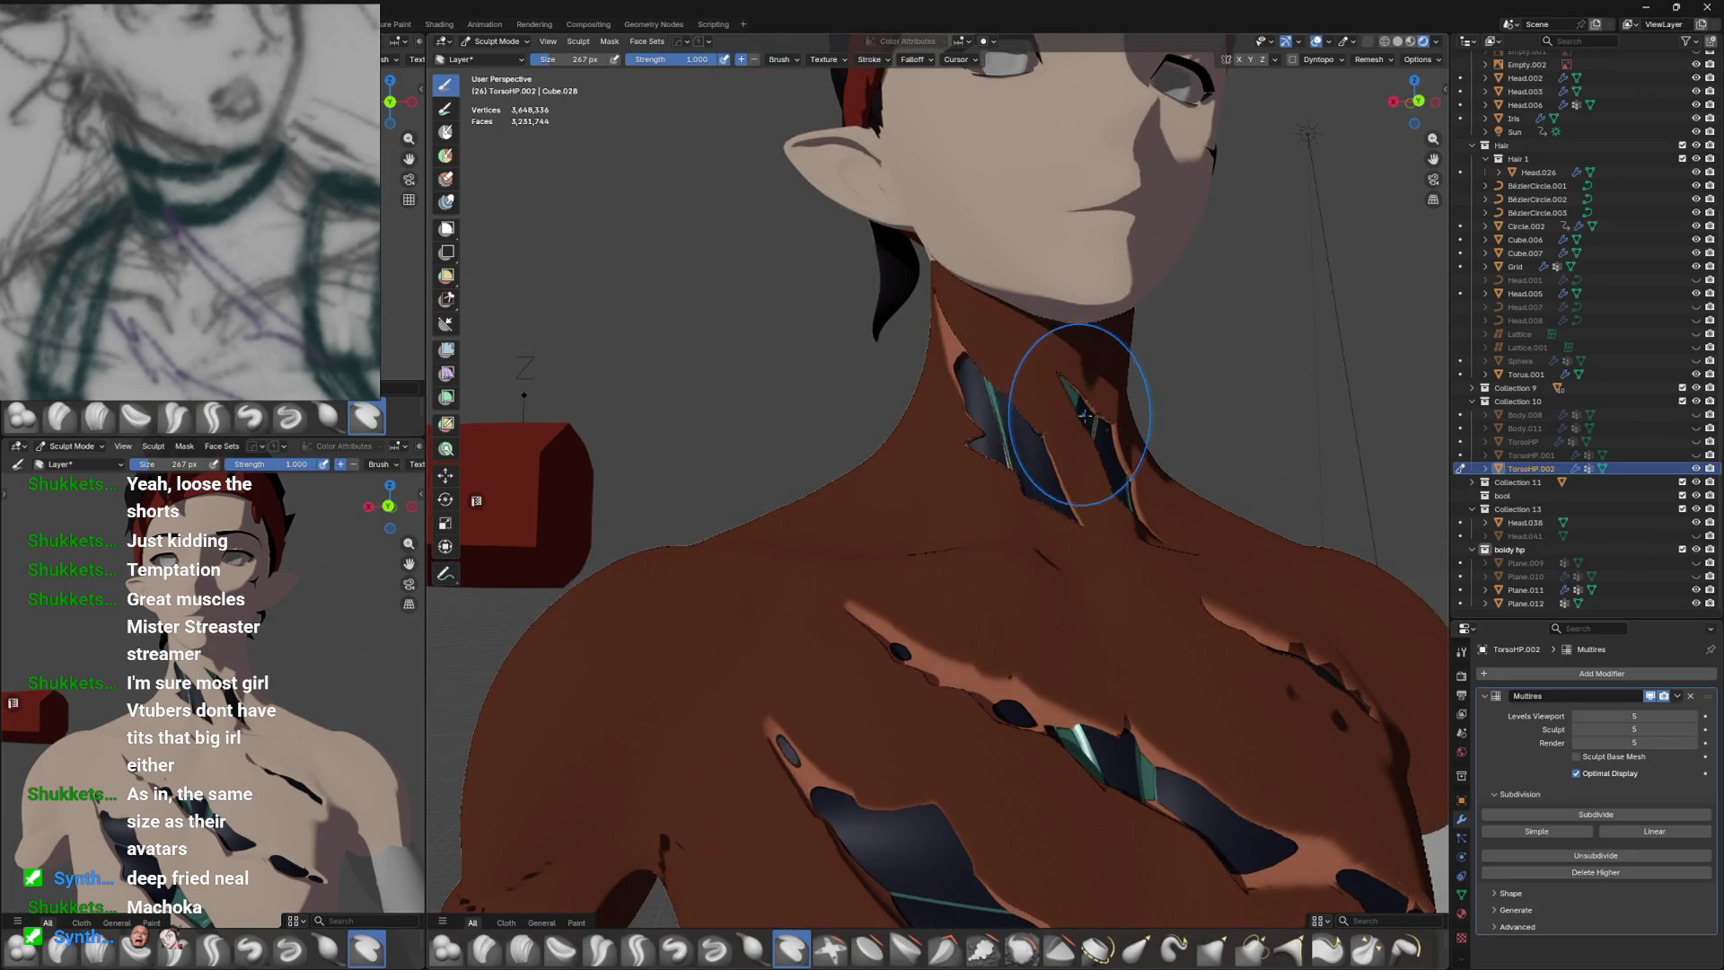
pyautogui.moveTo(1117, 473); pyautogui.dragTo(1047, 539)
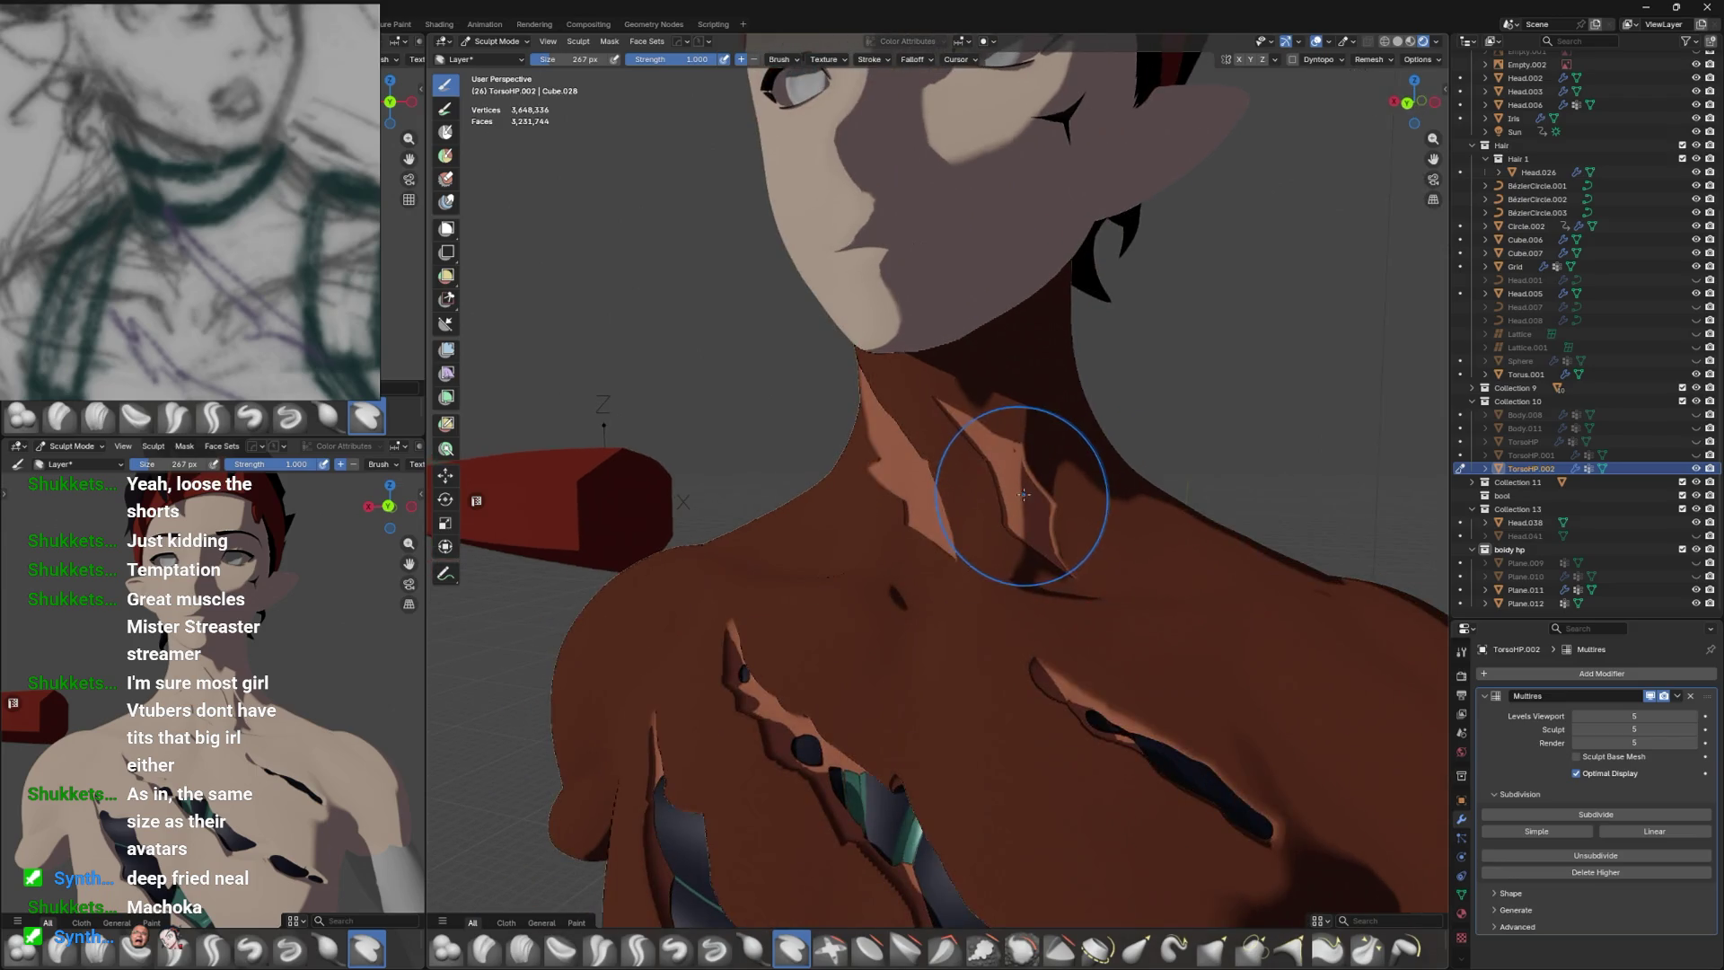
# Switch to the Mask brush at 236 px and paint mask across the throat.
pyautogui.click(446, 132)
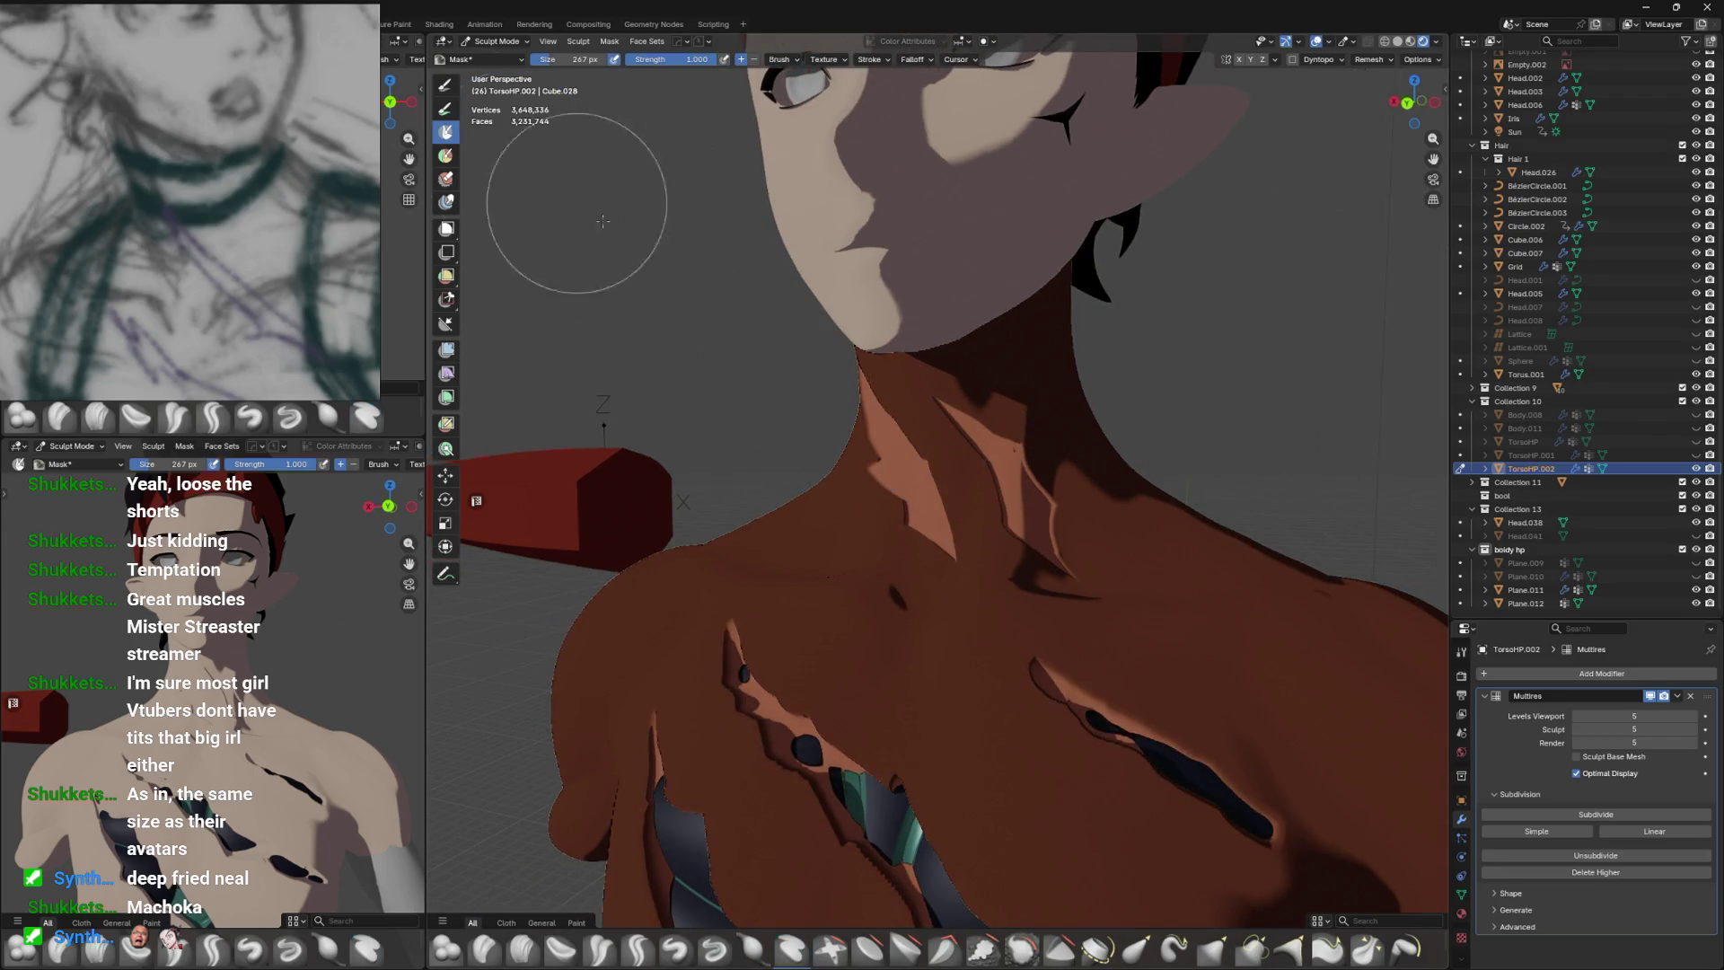
pyautogui.moveTo(1005, 452); pyautogui.dragTo(994, 327)
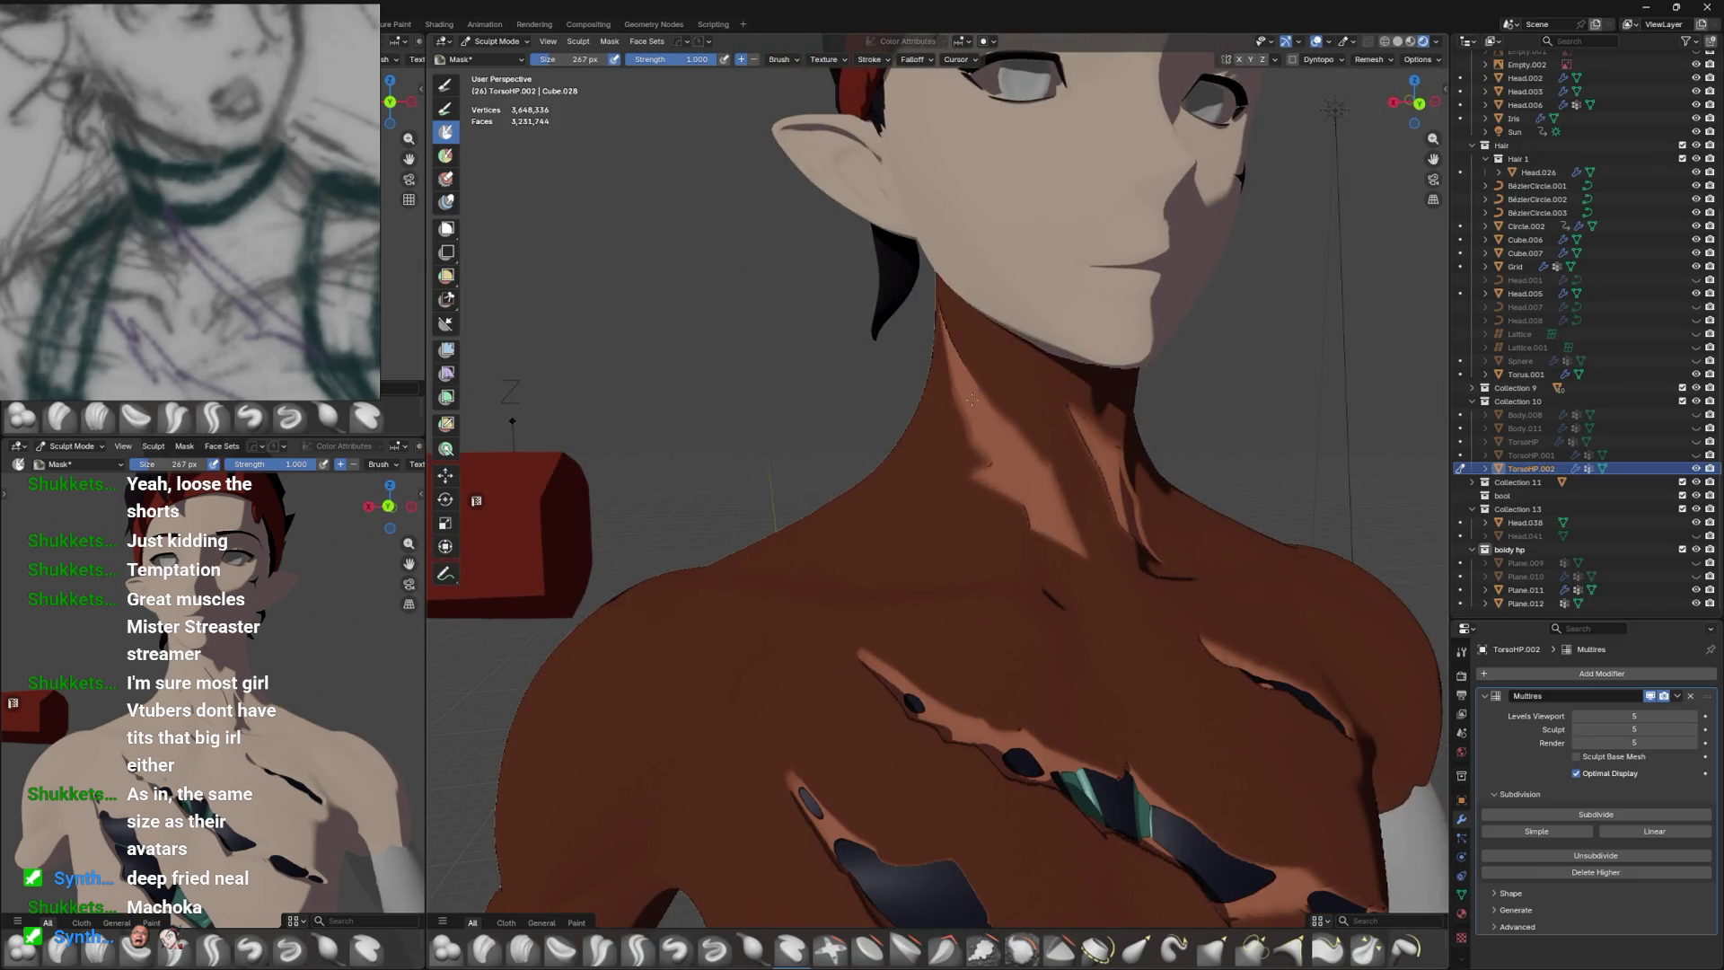
pyautogui.press('f')
pyautogui.click(1063, 503)
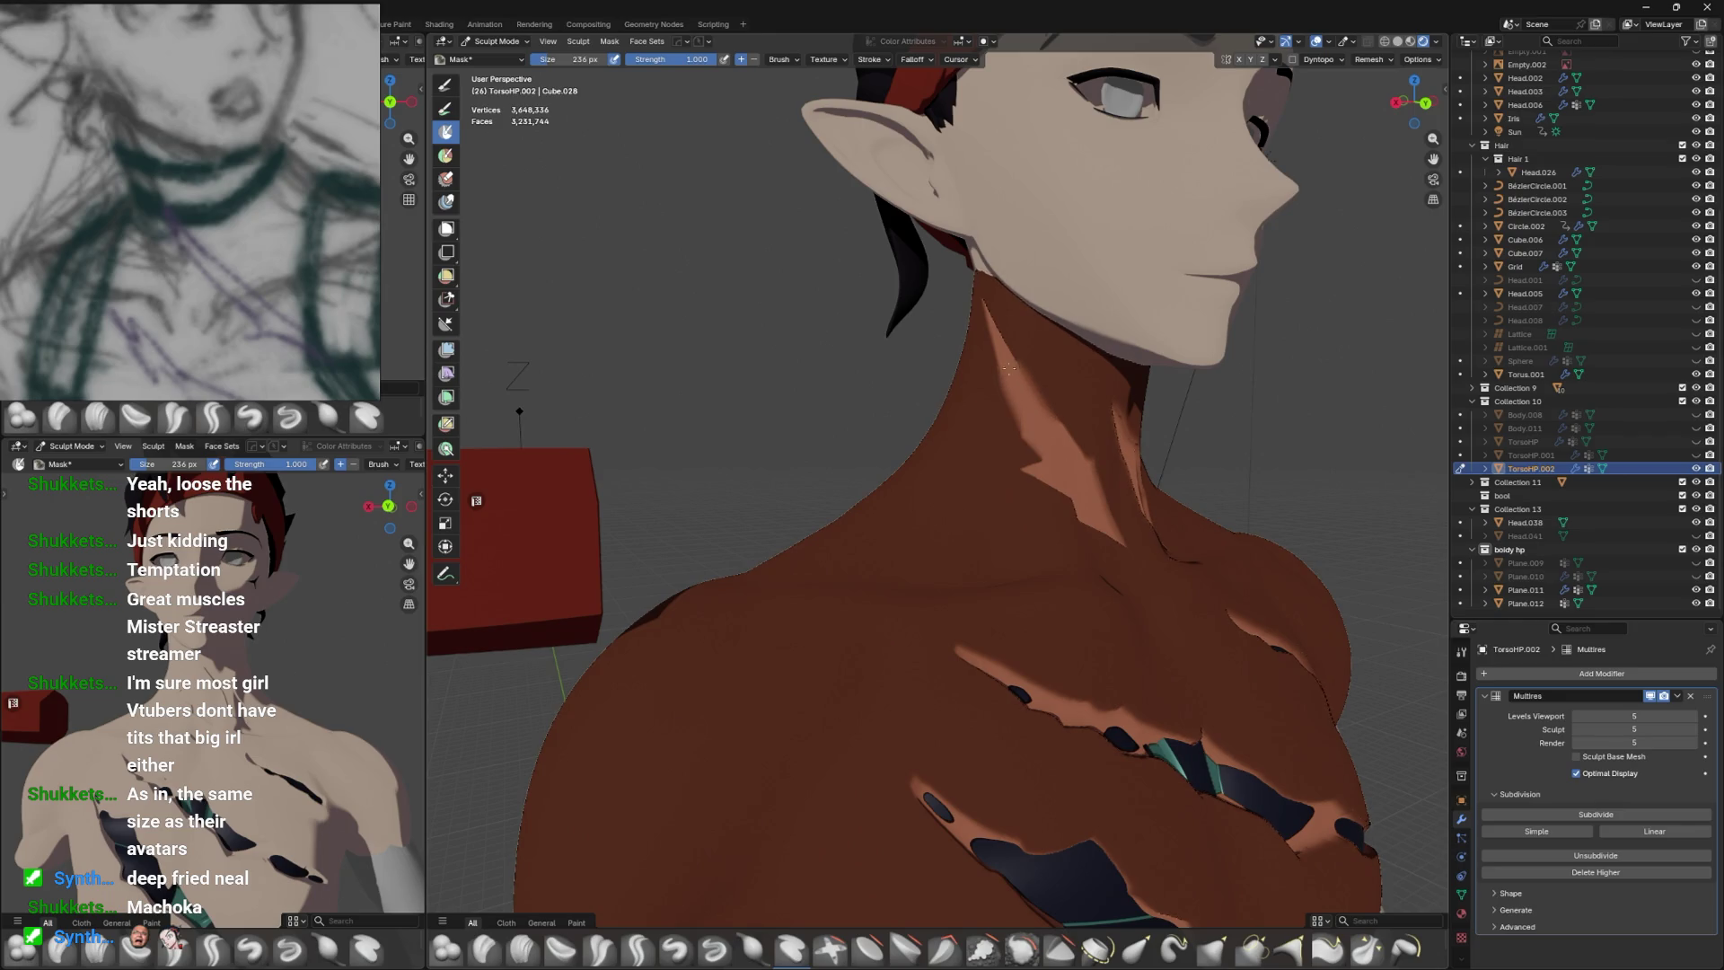
pyautogui.moveTo(1114, 390); pyautogui.dragTo(983, 460)
pyautogui.moveTo(1051, 514); pyautogui.dragTo(911, 294)
# Return to the Layer brush and reduce it to 182 px.
pyautogui.click(790, 948)
pyautogui.moveTo(965, 410); pyautogui.dragTo(1035, 339)
pyautogui.moveTo(988, 424); pyautogui.dragTo(1041, 539)
pyautogui.press('f')
pyautogui.click(1049, 573)
# Drop to Object Mode, save the file, then reselect the torso and re-enter Sculpt Mode.
pyautogui.hotkey('ctrl', 'Tab')
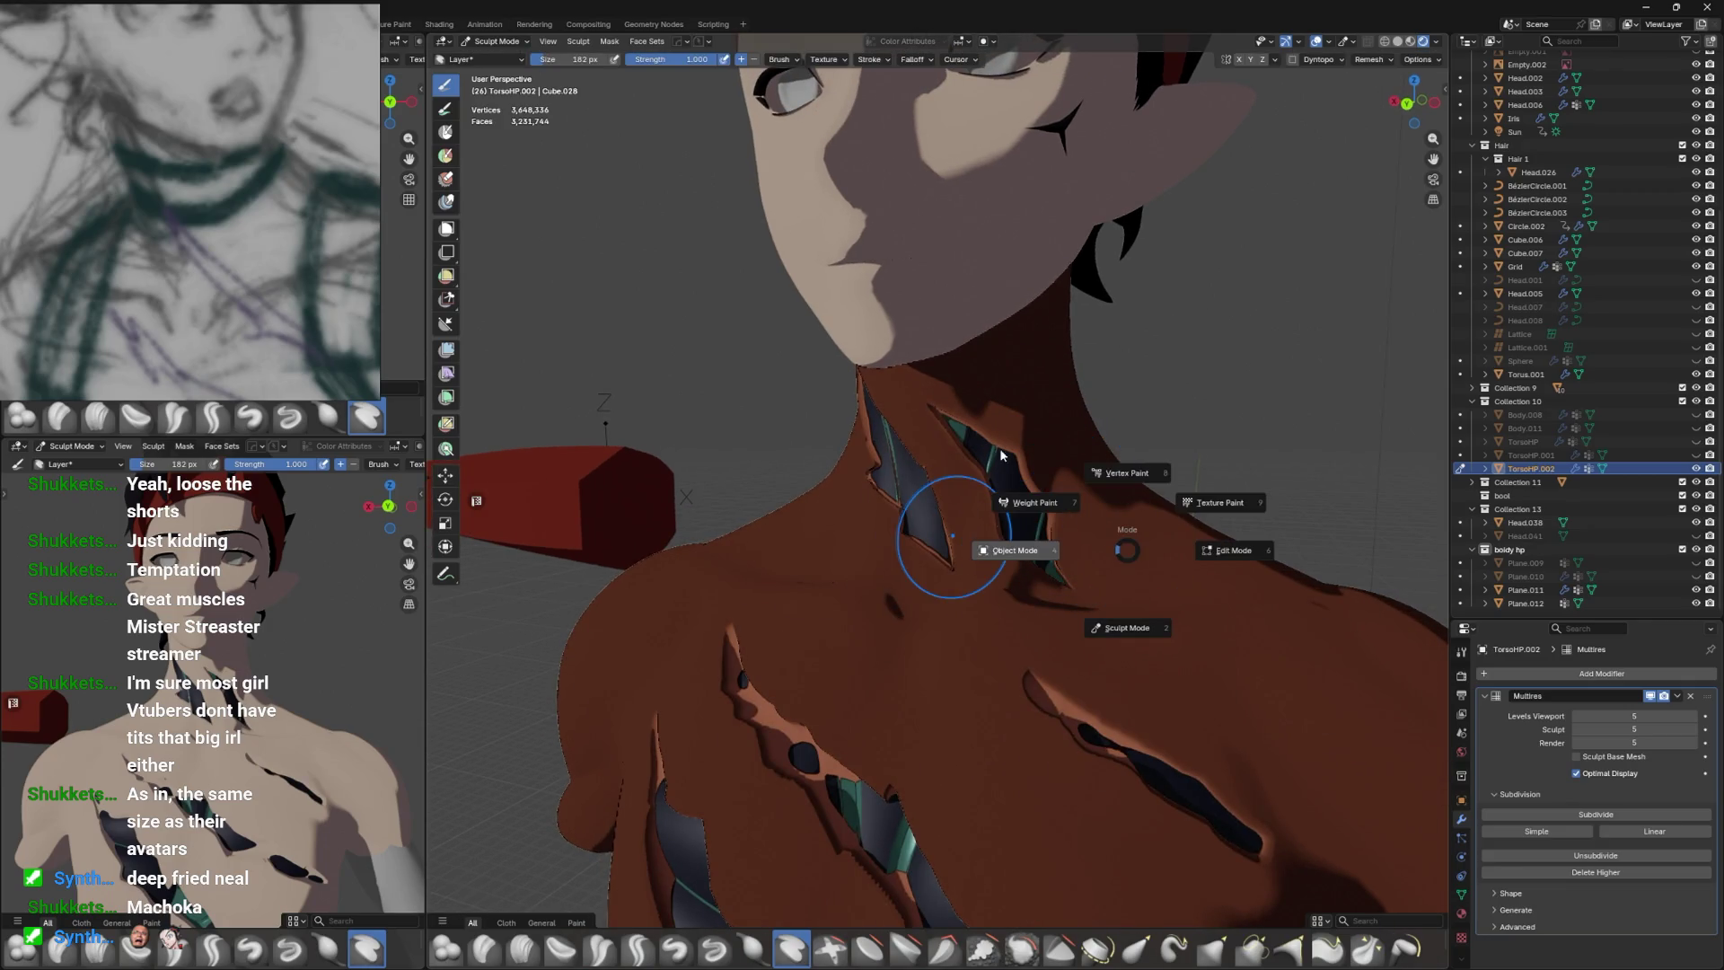
pyautogui.click(1062, 486)
pyautogui.moveTo(1063, 483); pyautogui.dragTo(971, 471)
pyautogui.hotkey('ctrl', 's')
pyautogui.click(971, 471)
pyautogui.hotkey('ctrl', 'Tab')
pyautogui.click(952, 603)
pyautogui.moveTo(986, 539); pyautogui.dragTo(924, 577)
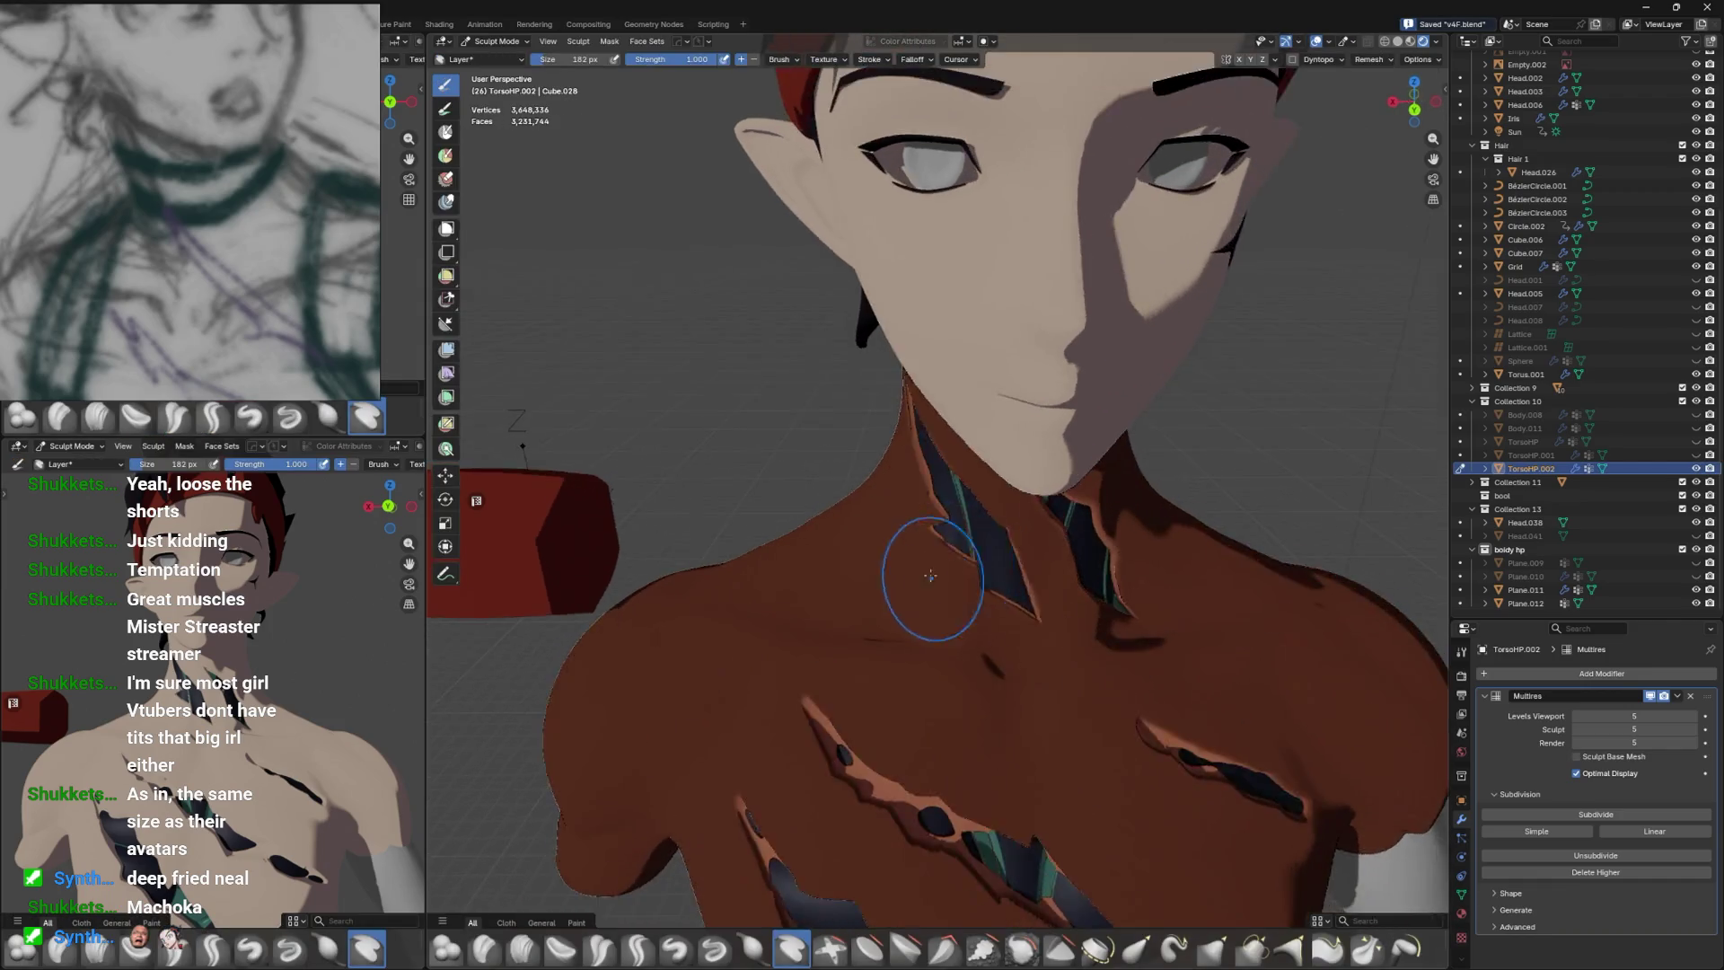
pyautogui.scroll(3)
pyautogui.scroll(-3)
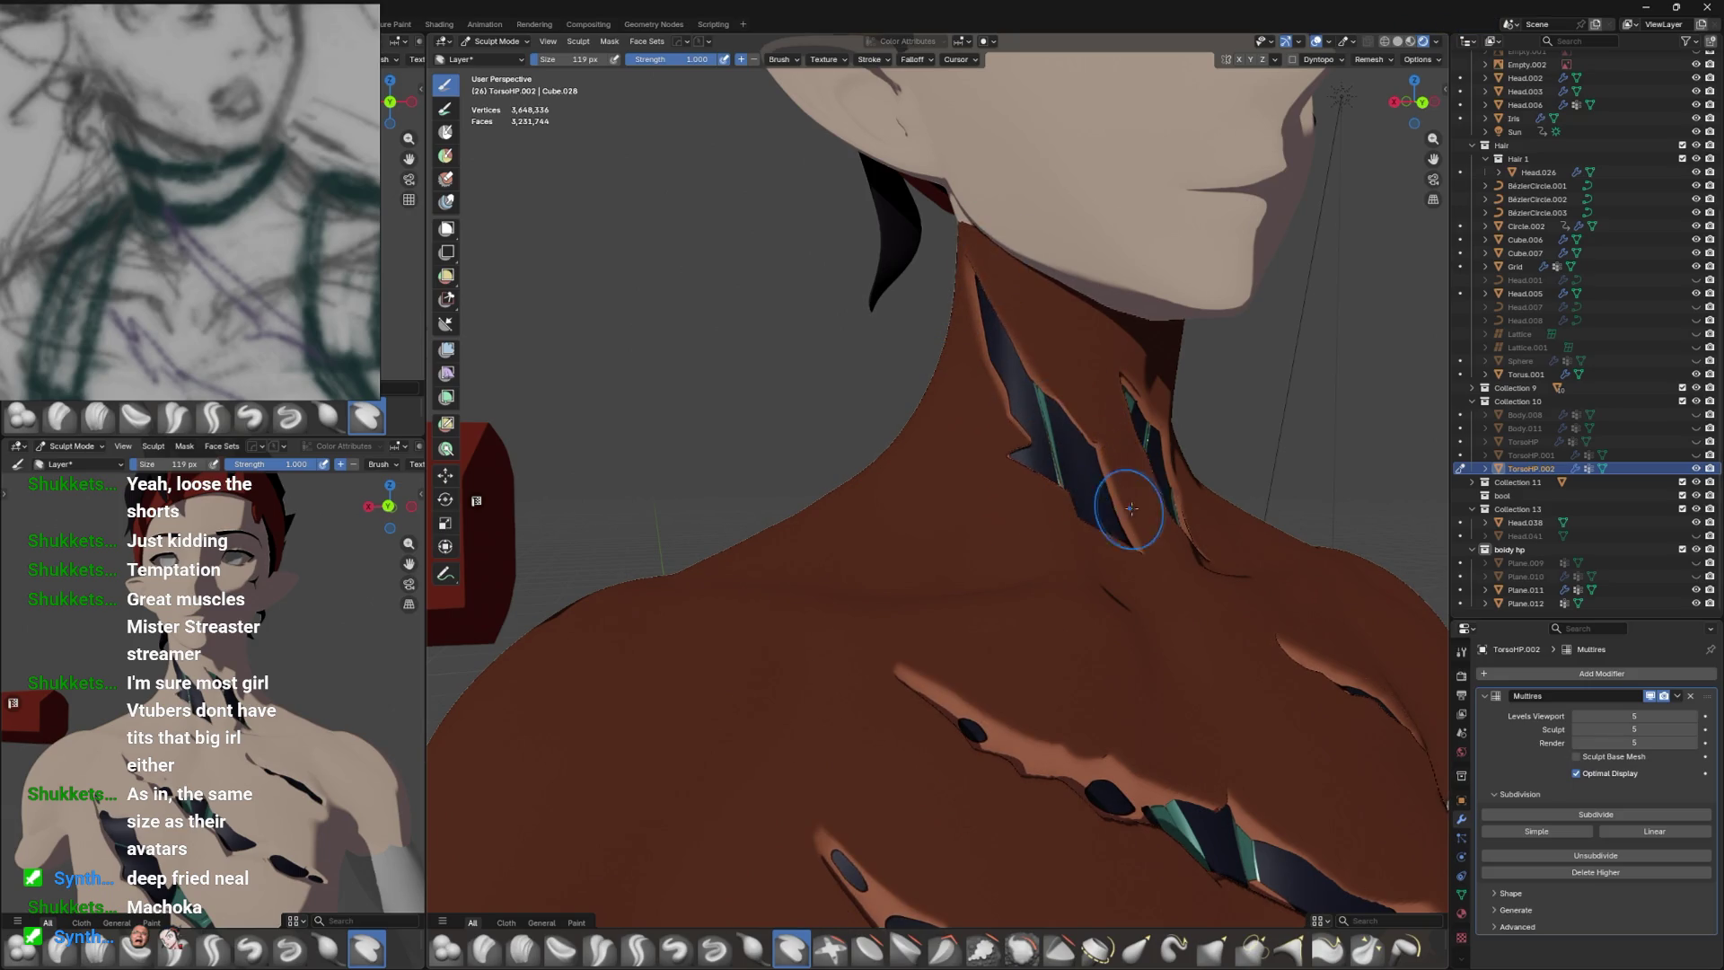
# Shrink the Layer brush to 68 px, then 48 px, while refining the neck wound.
pyautogui.moveTo(1064, 463); pyautogui.dragTo(965, 549)
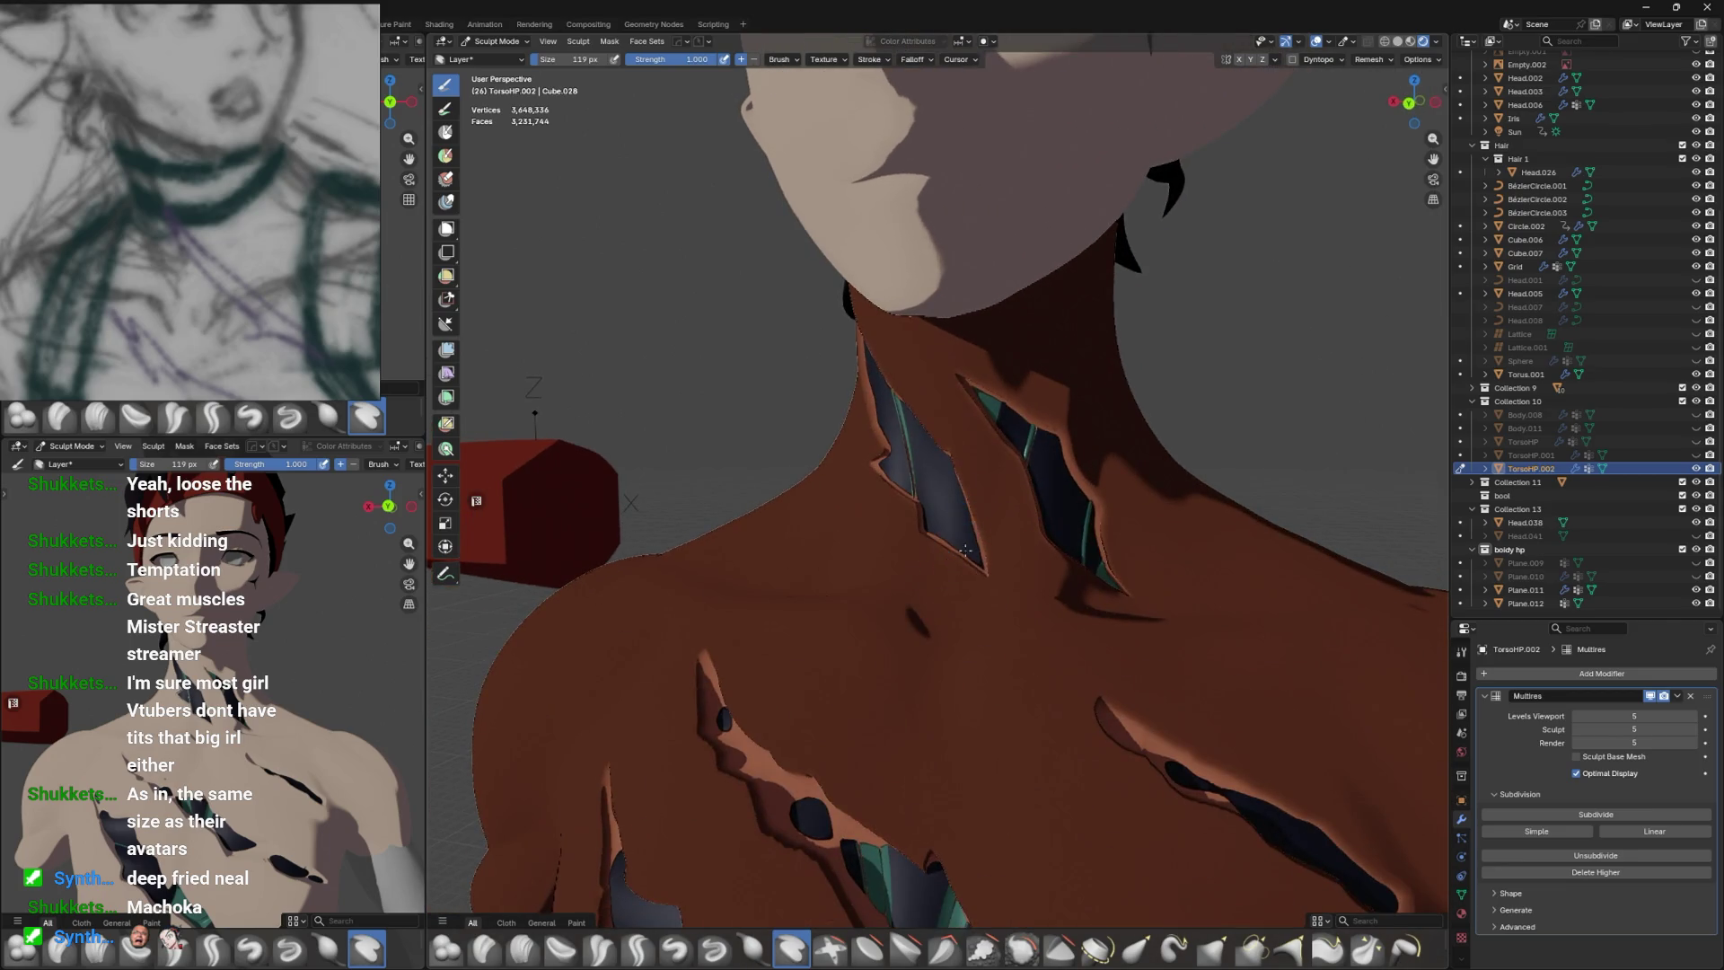
pyautogui.moveTo(932, 486); pyautogui.dragTo(951, 503)
pyautogui.press('f')
pyautogui.click(949, 472)
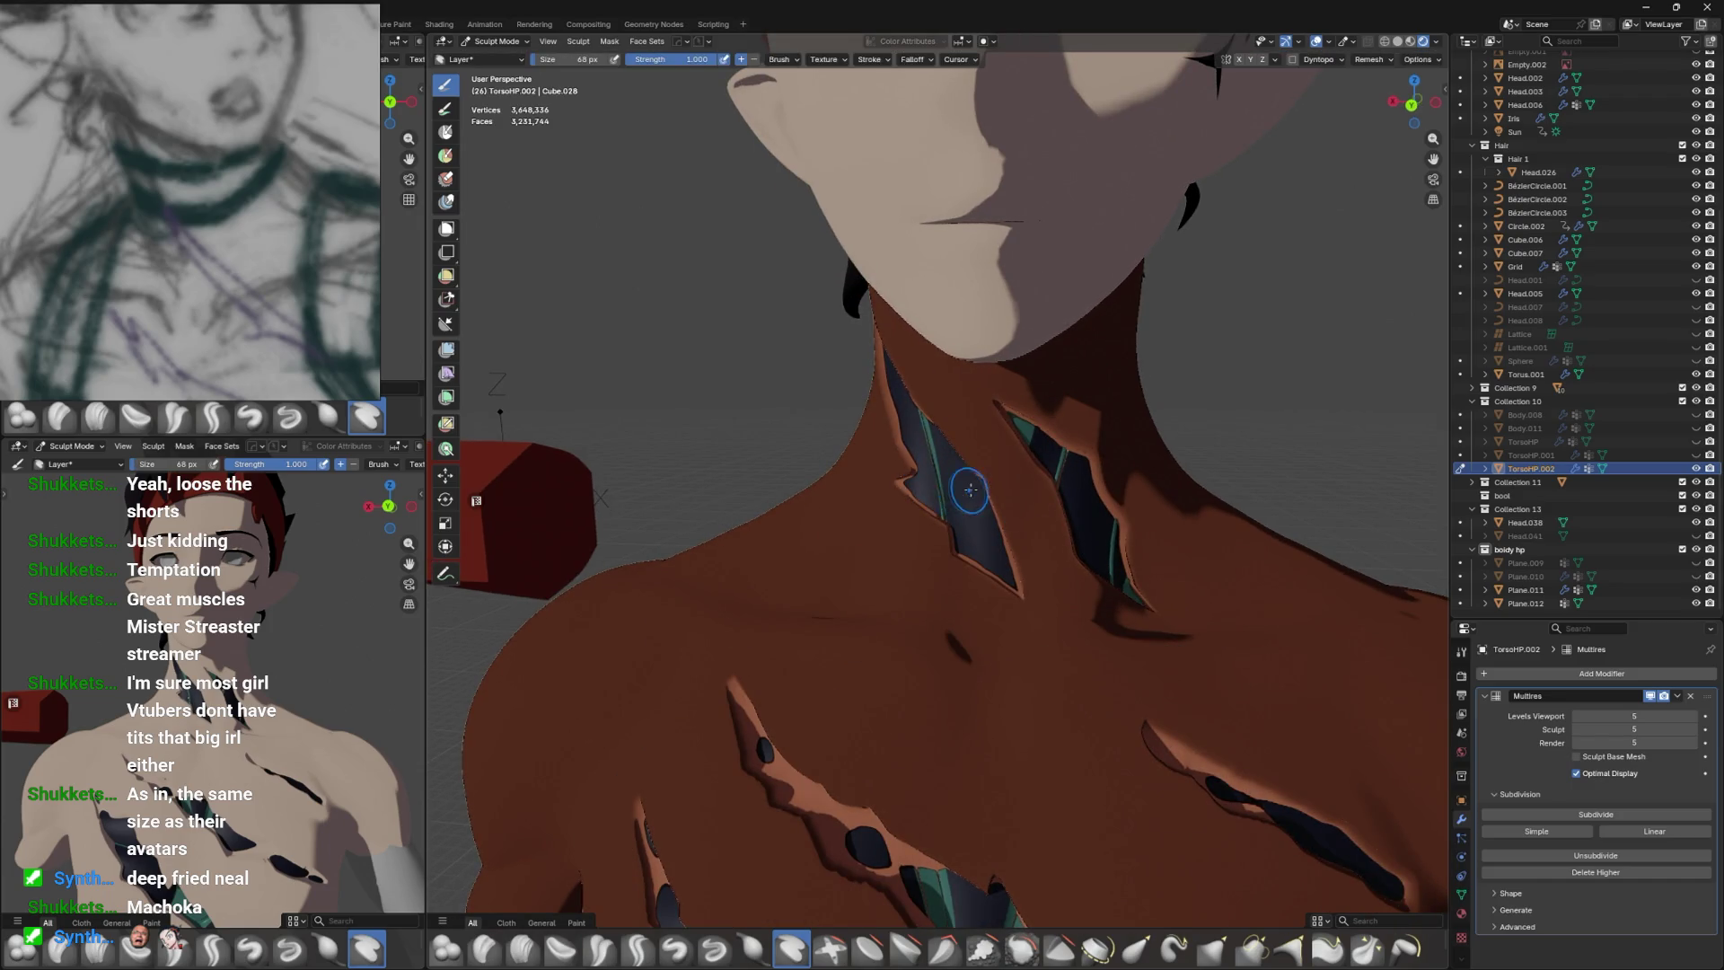
pyautogui.moveTo(944, 513); pyautogui.dragTo(1071, 575)
pyautogui.moveTo(1058, 634); pyautogui.dragTo(1112, 404)
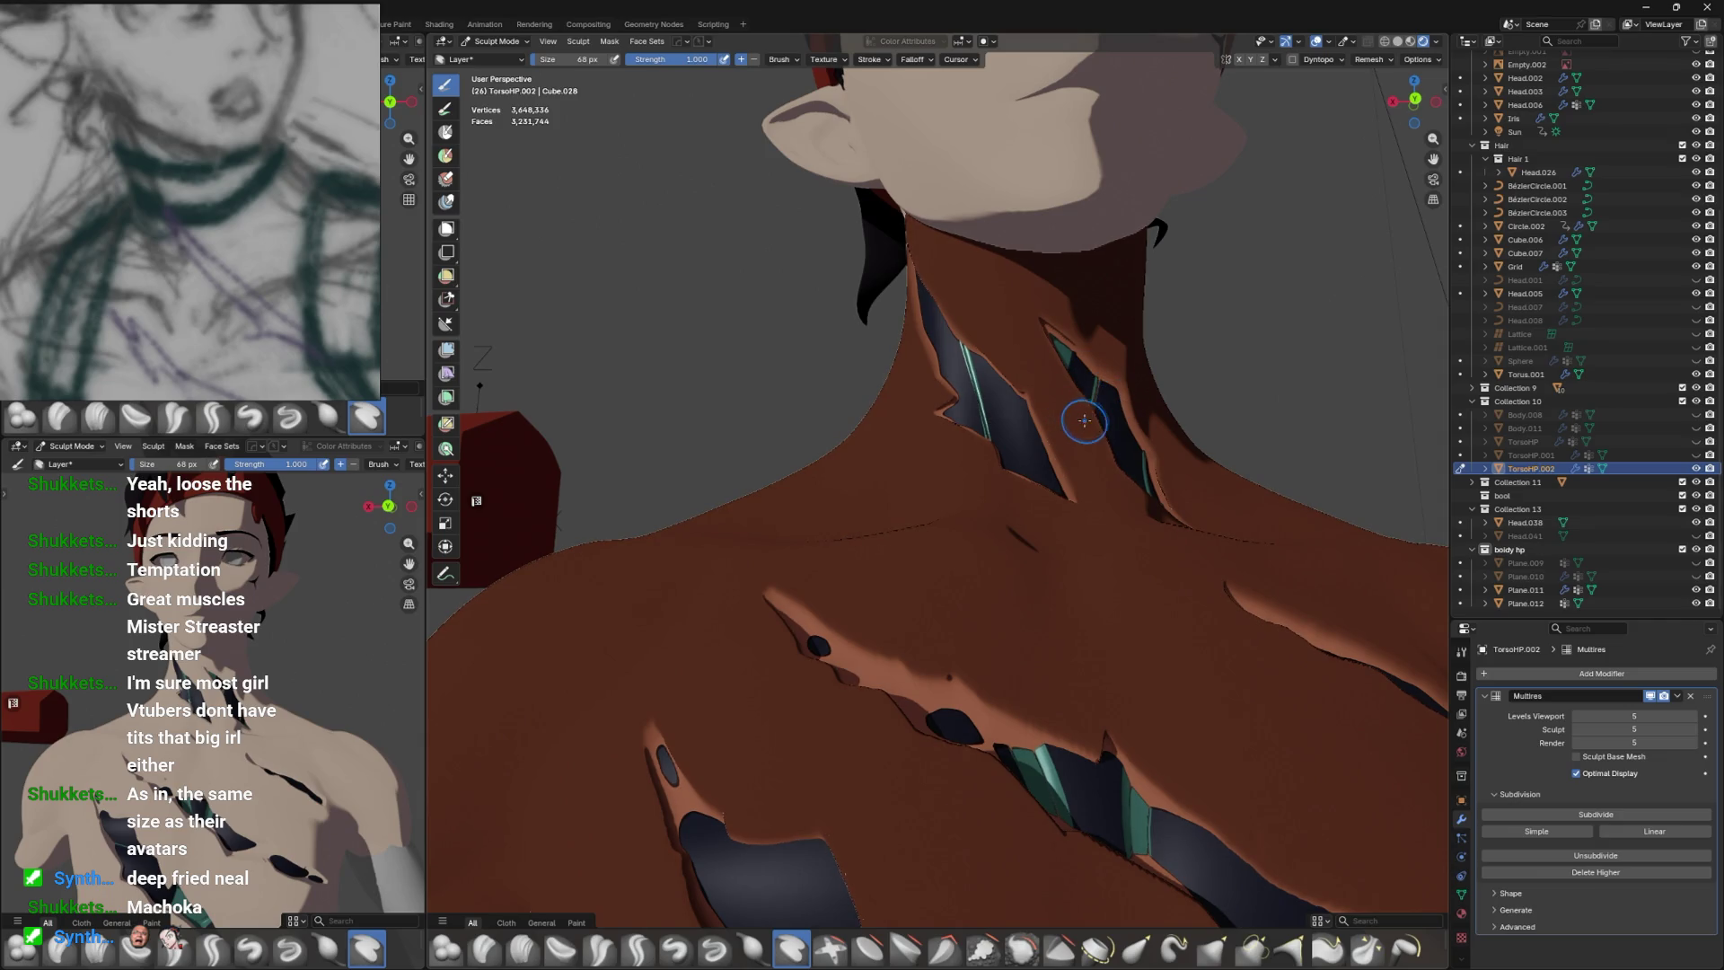
pyautogui.moveTo(1116, 406); pyautogui.dragTo(1071, 413)
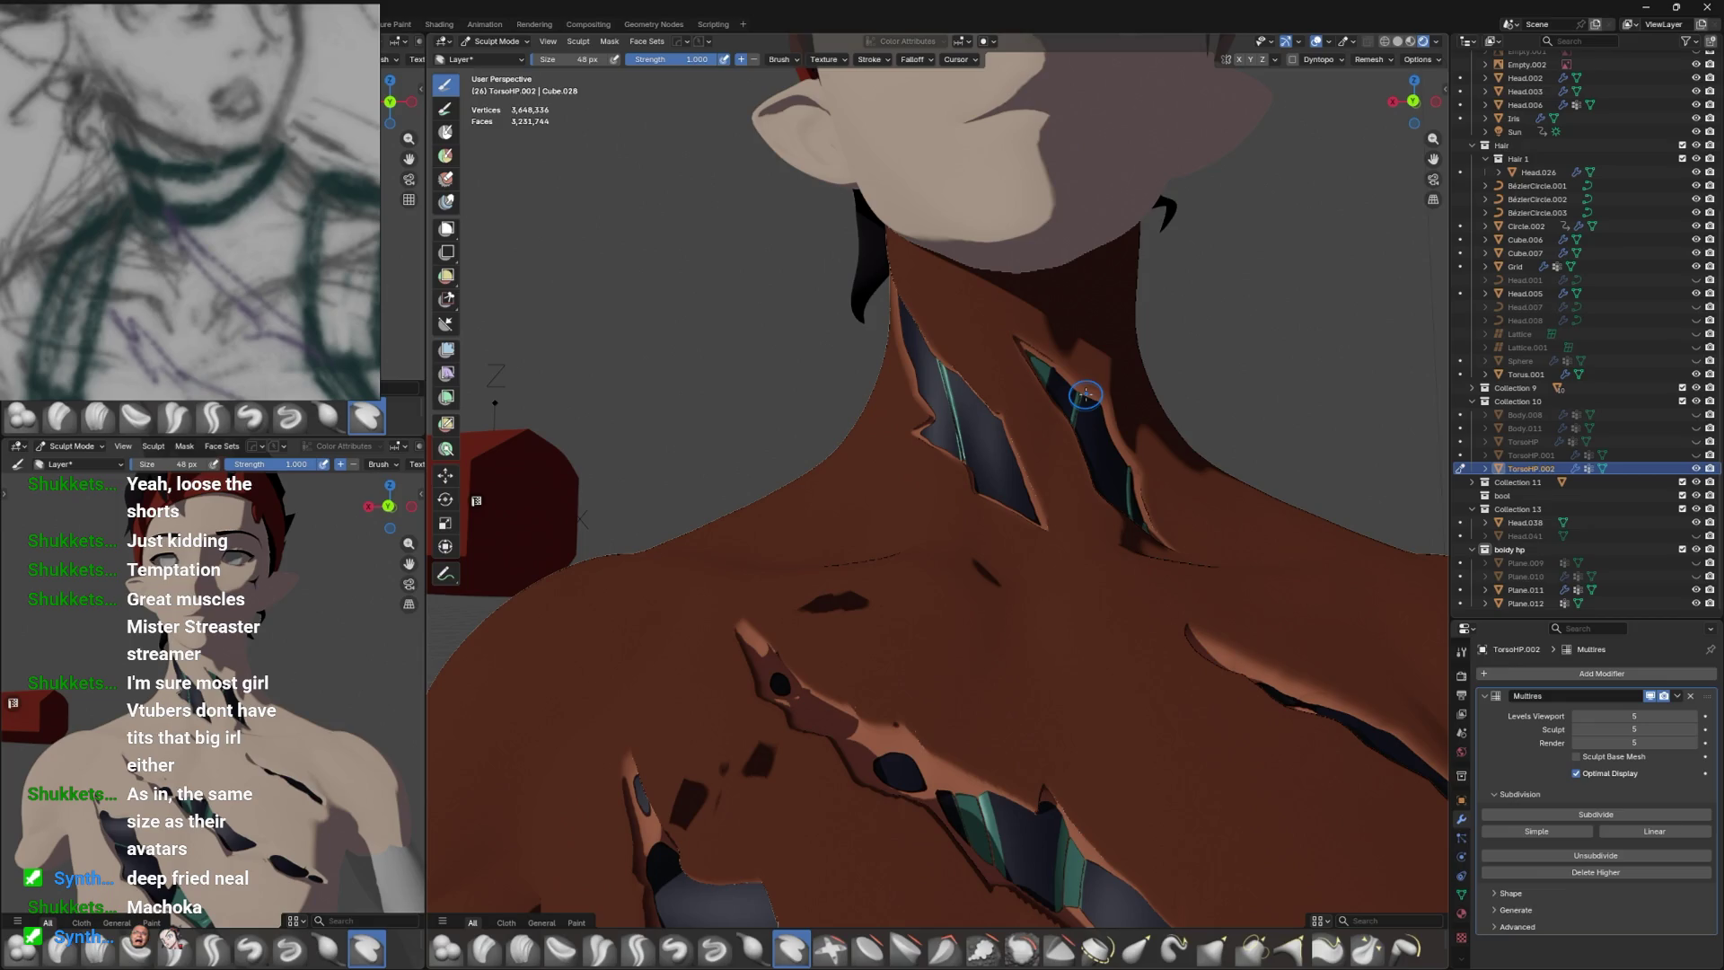
pyautogui.moveTo(1108, 466); pyautogui.dragTo(1112, 513)
pyautogui.hotkey('ctrl', 'Tab')
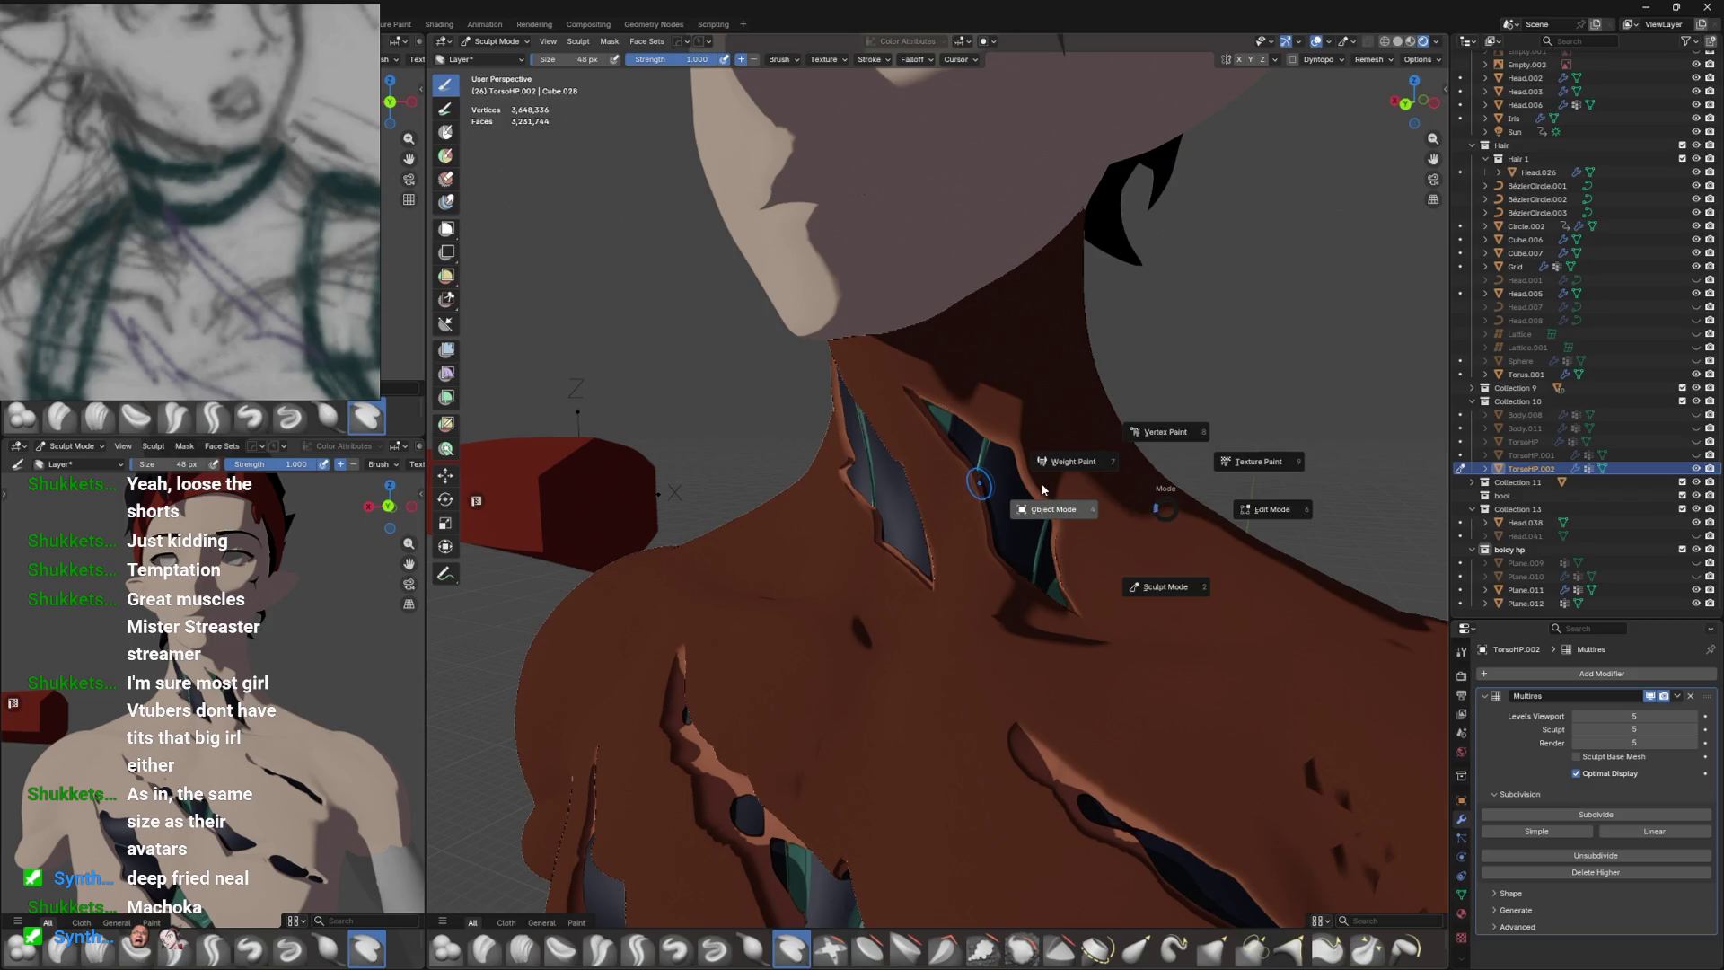
# Leave Sculpt Mode for Object Mode, select TorsoHP.002, and save the file.
pyautogui.click(1042, 523)
pyautogui.scroll(-3)
pyautogui.moveTo(1017, 556); pyautogui.dragTo(1060, 510)
pyautogui.scroll(3)
pyautogui.click(1049, 519)
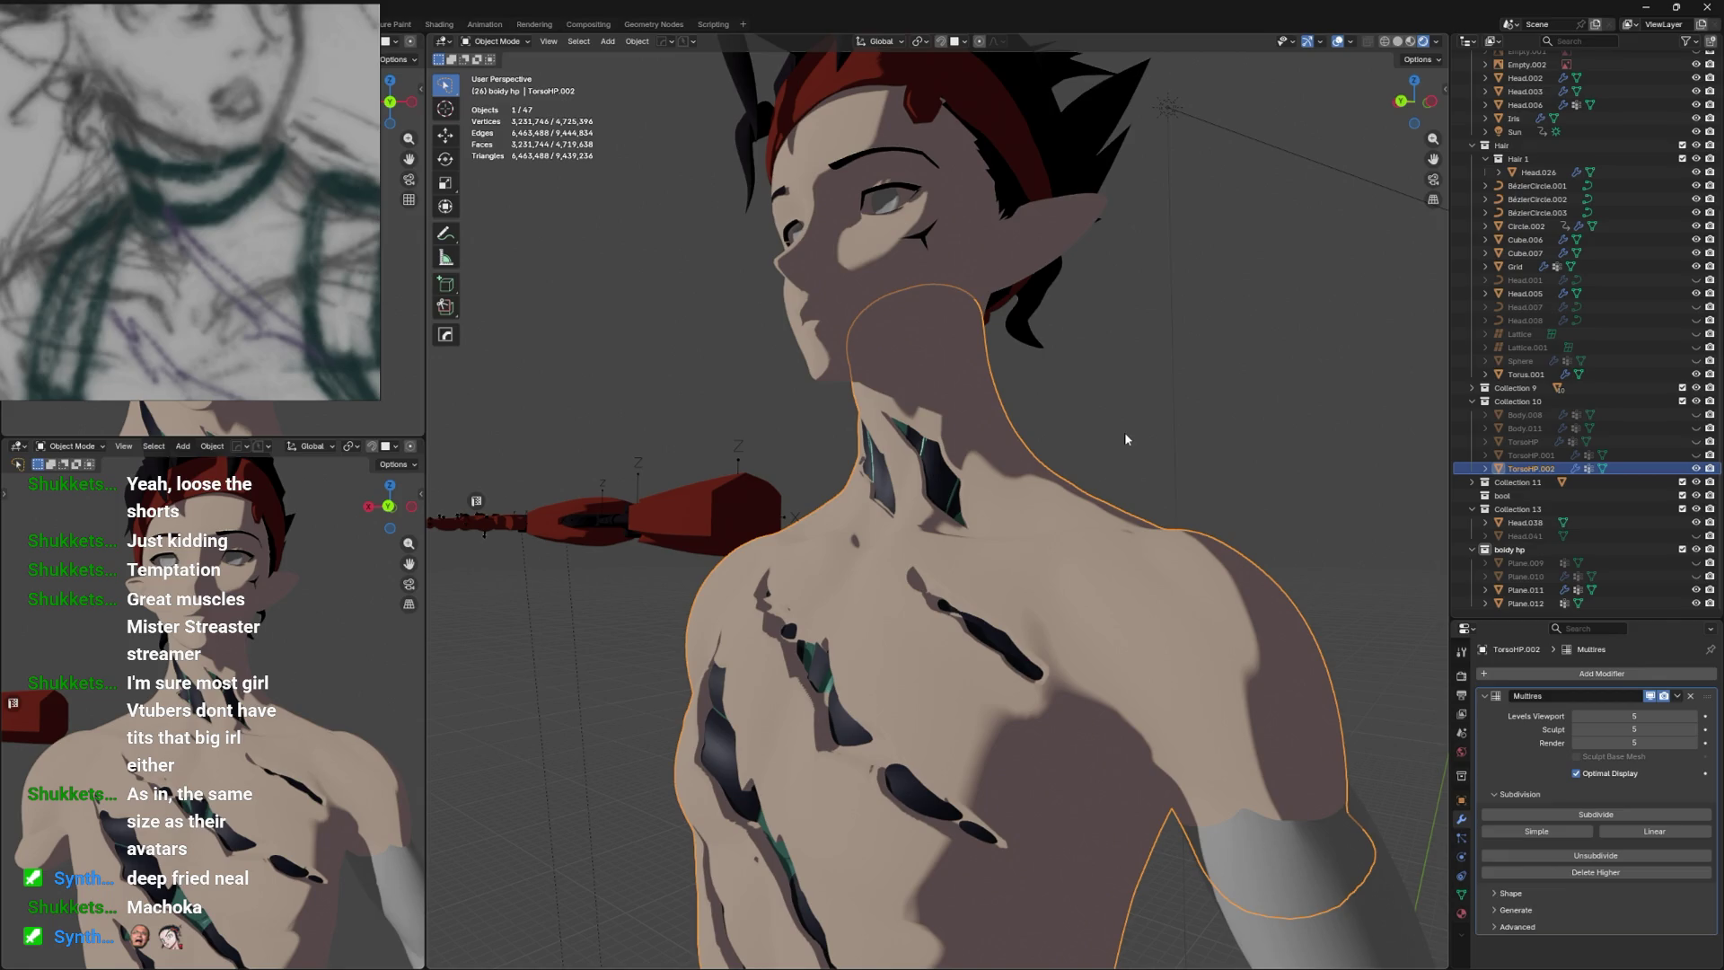
pyautogui.moveTo(1125, 433); pyautogui.dragTo(942, 518)
pyautogui.hotkey('ctrl', 's')
# View the character from the back in Solid shading, save, and make the boidy hp collection active.
pyautogui.press('ctrl+KP_1')
pyautogui.click(1121, 481)
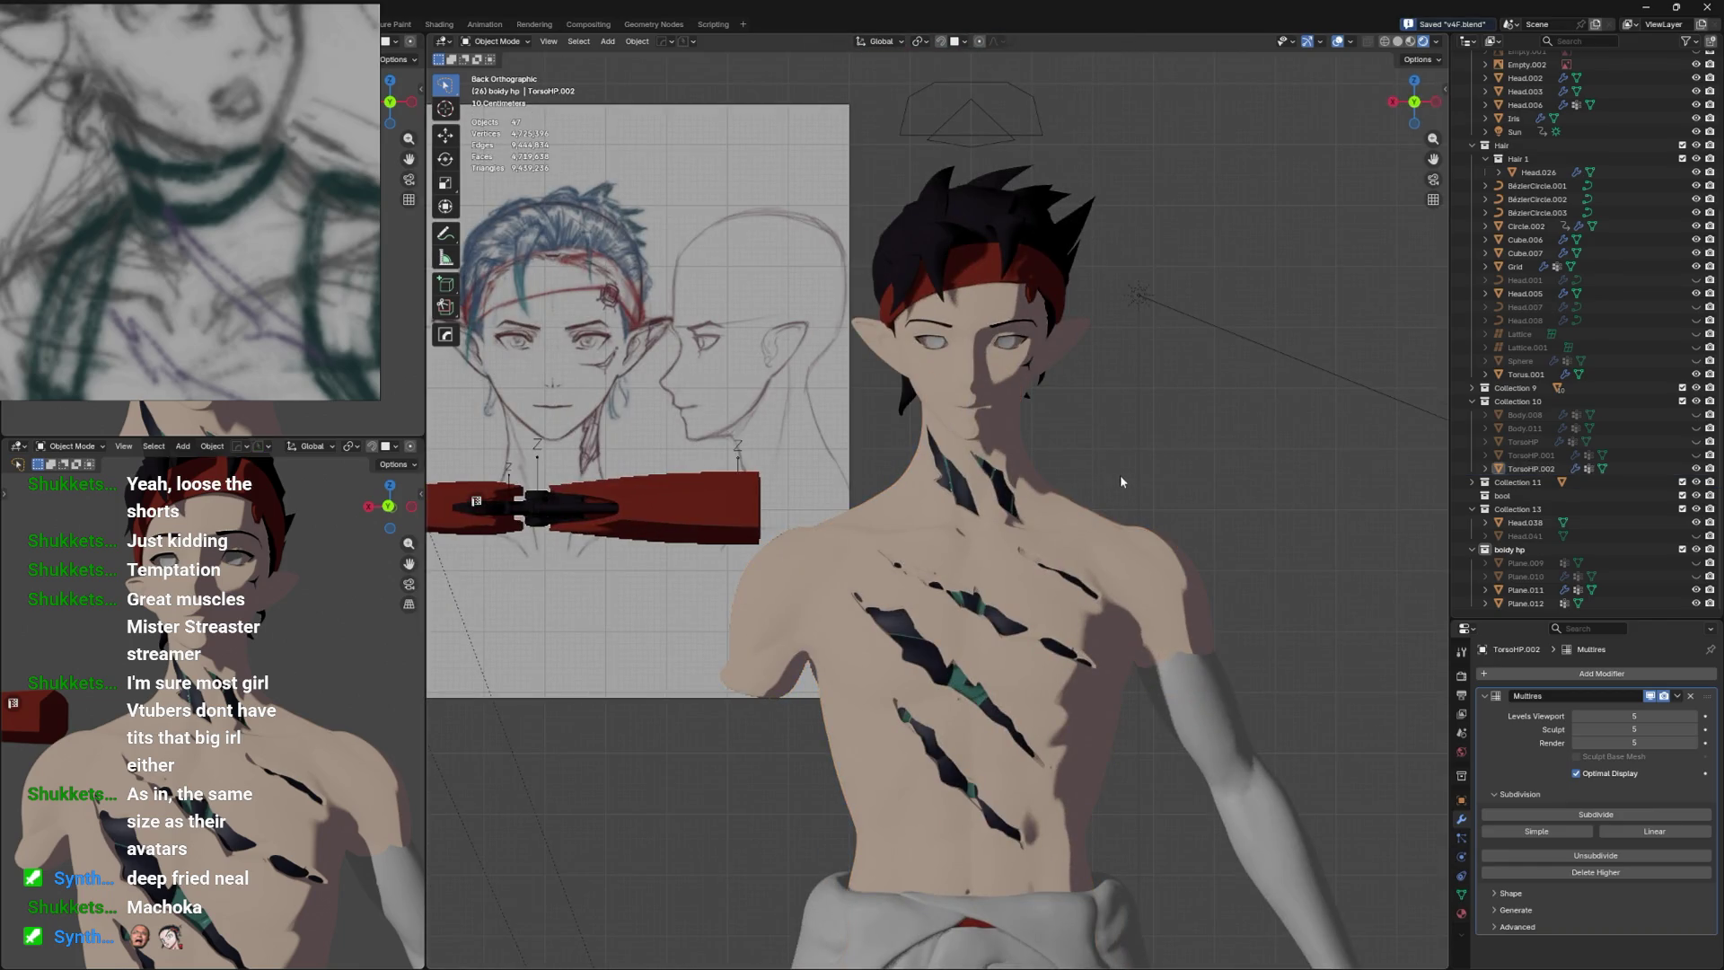
pyautogui.click(1220, 406)
pyautogui.moveTo(1219, 406); pyautogui.dragTo(925, 525)
pyautogui.scroll(3)
pyautogui.hotkey('ctrl', 's')
pyautogui.click(918, 528)
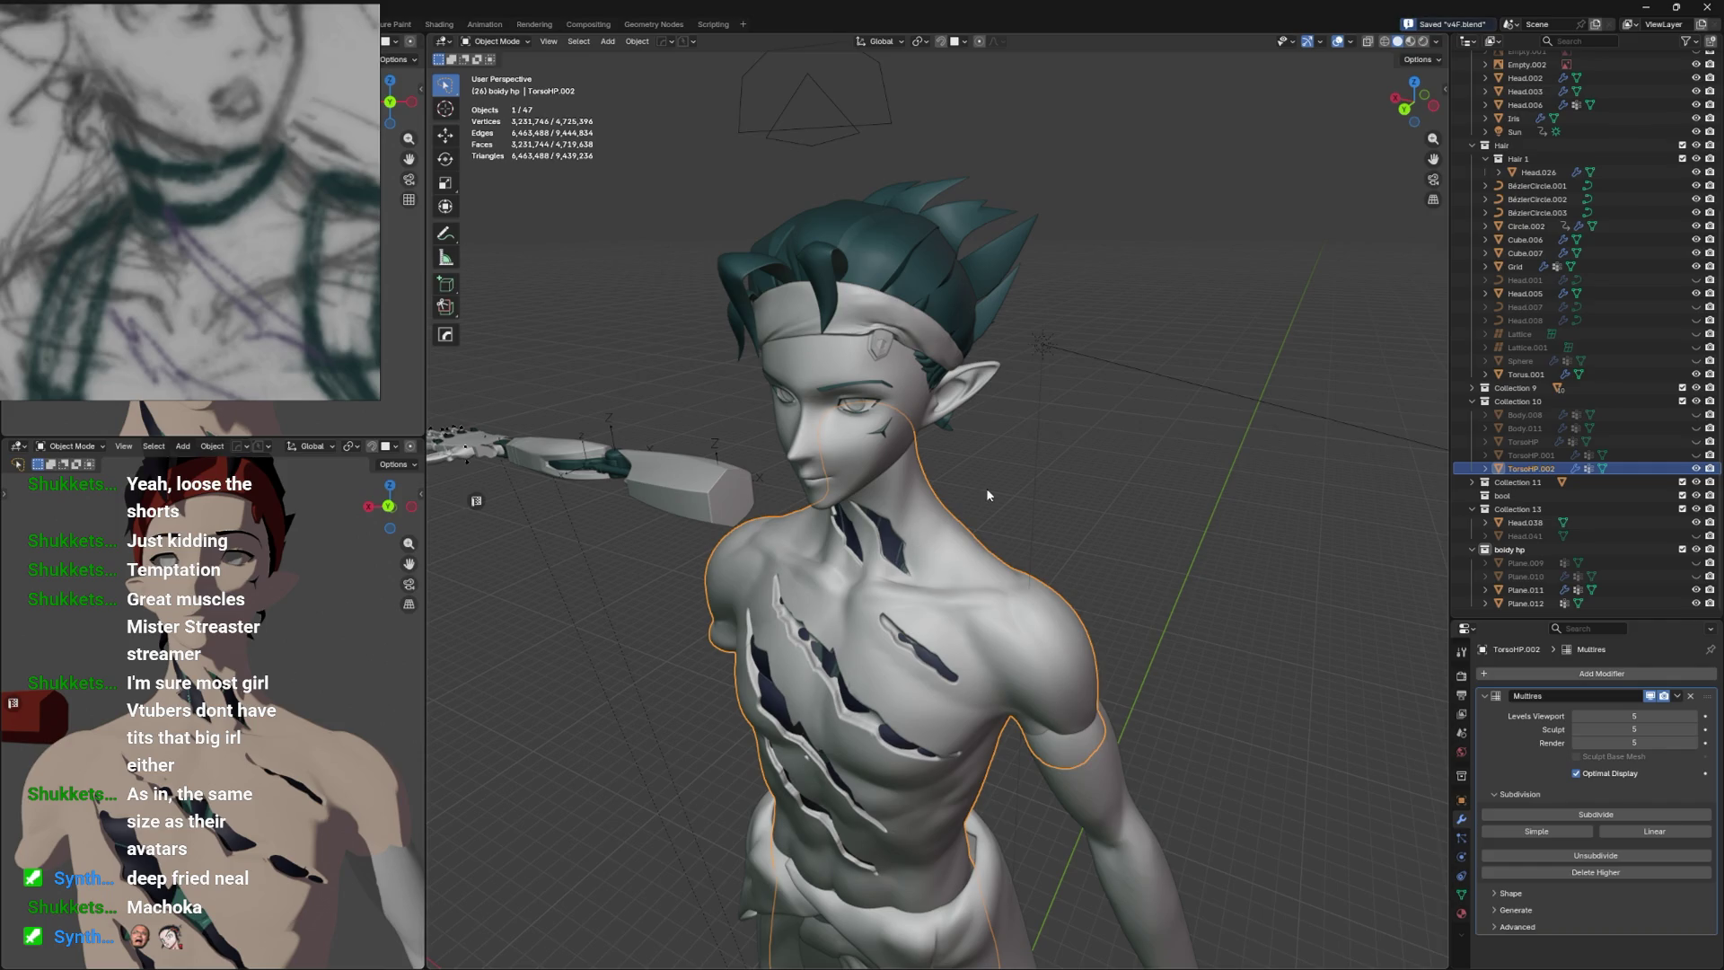
pyautogui.click(1518, 550)
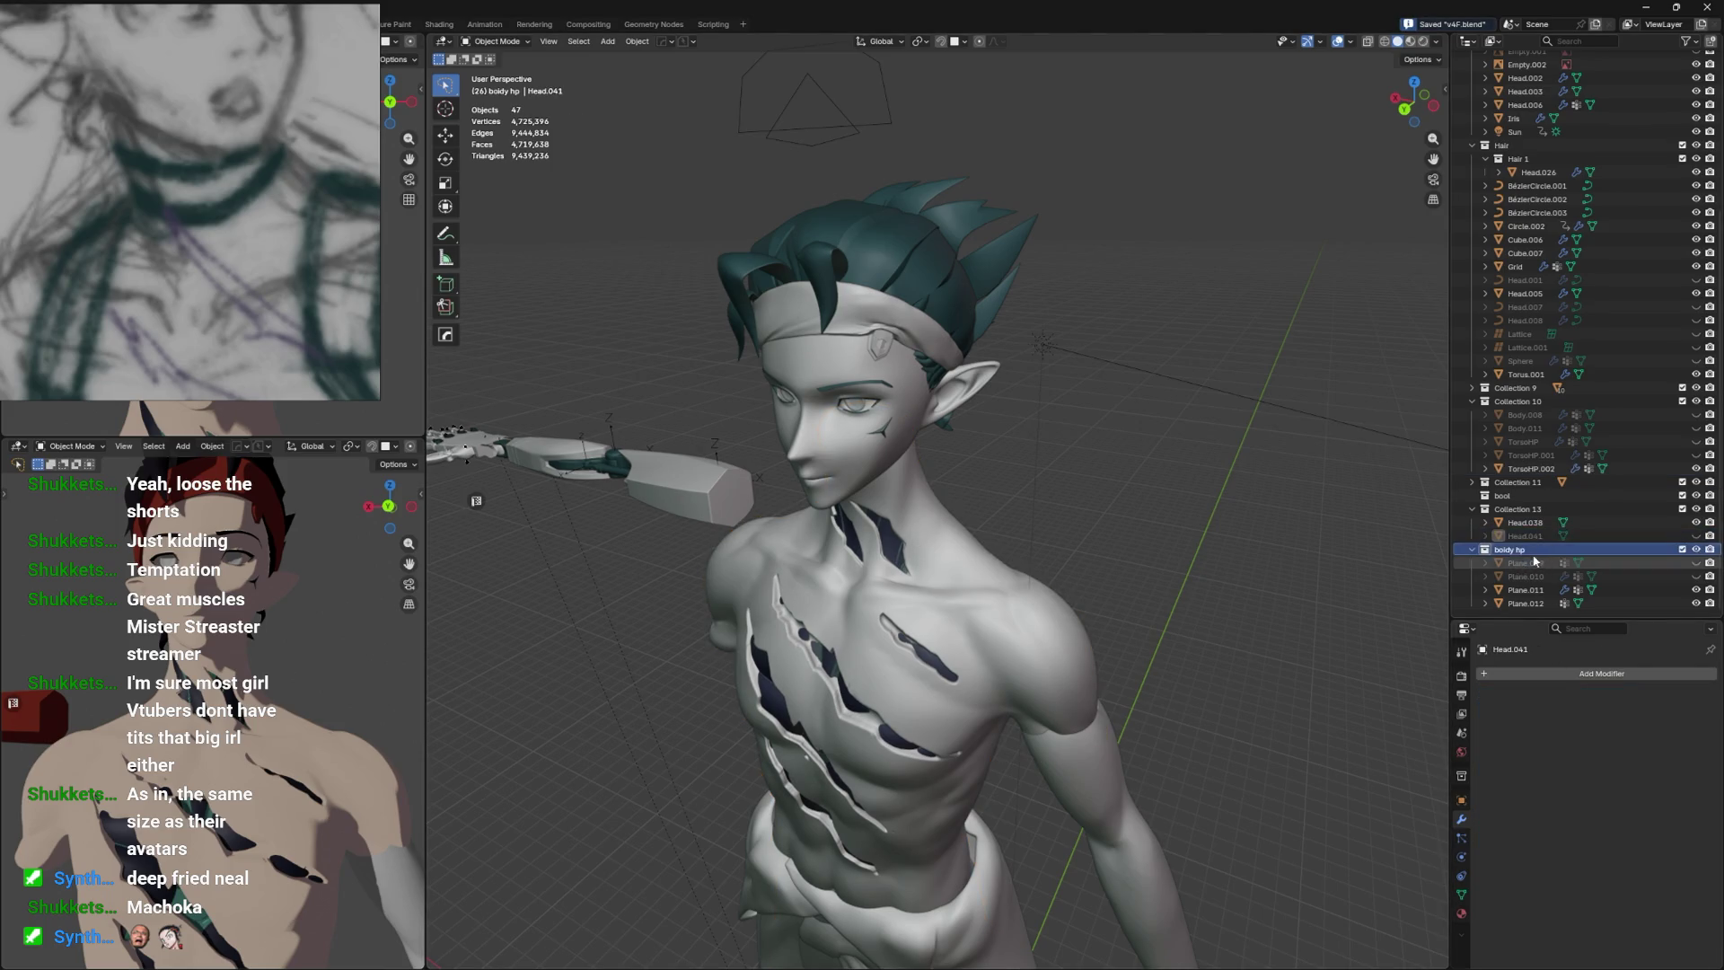
pyautogui.scroll(-3)
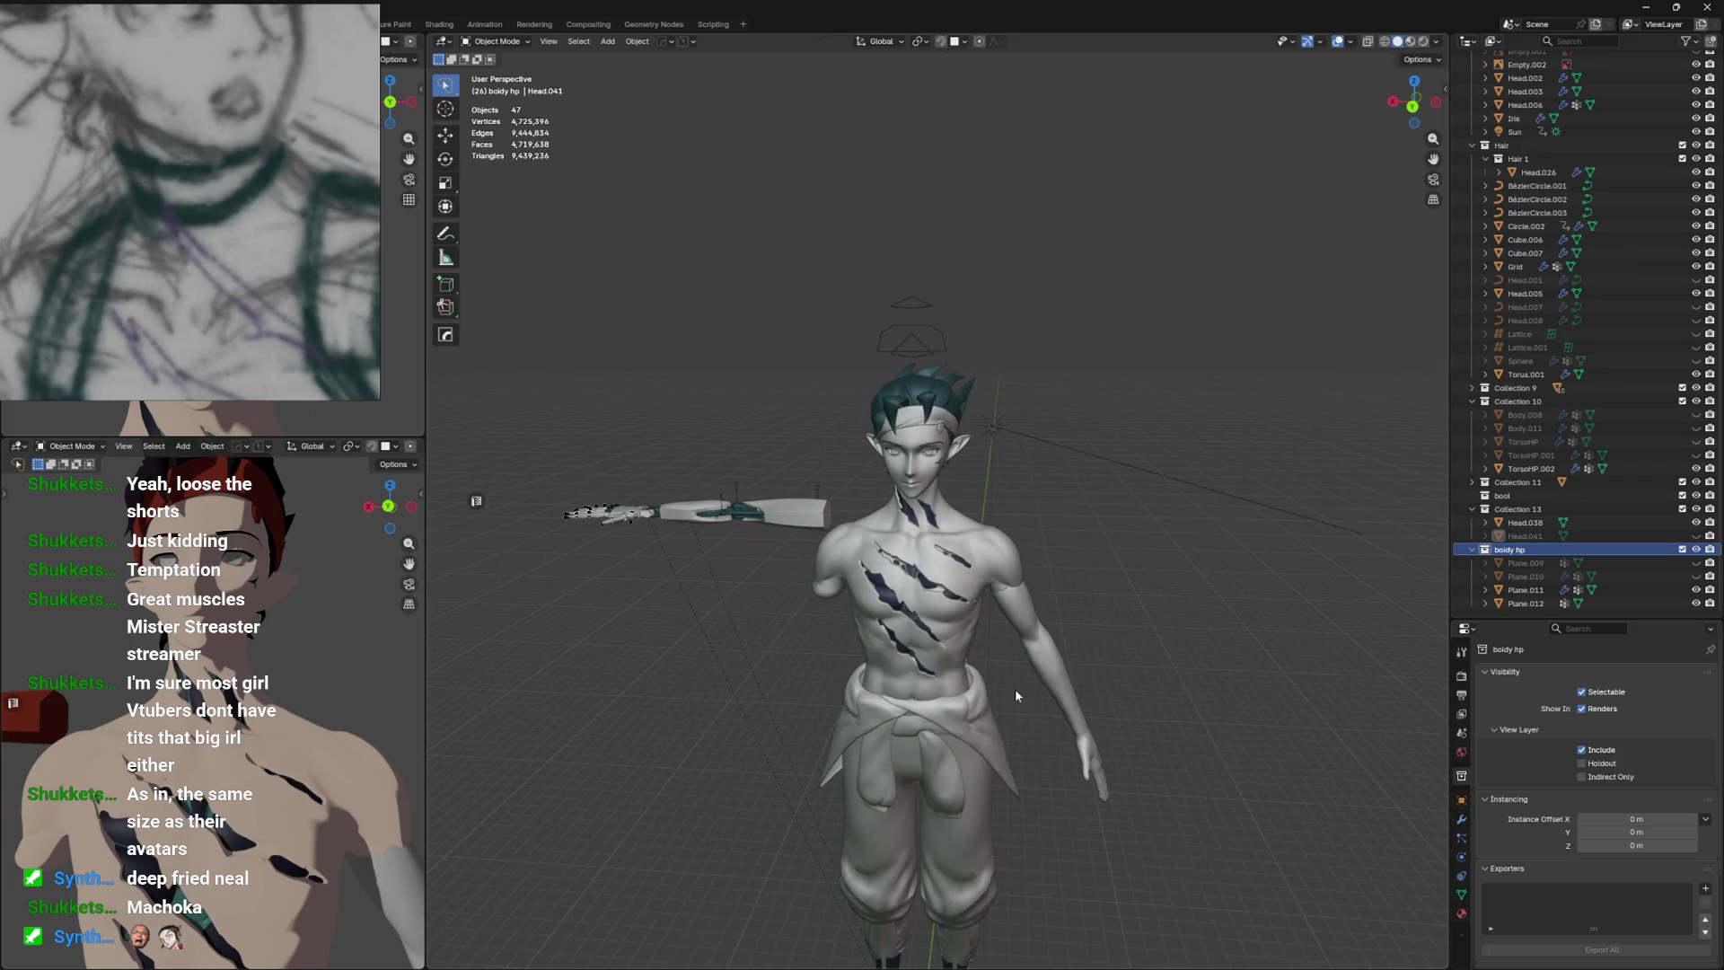
# Add a mesh circle and raise it vertically to neck height.
pyautogui.hotkey('shift', 'a')
pyautogui.moveTo(1025, 683)
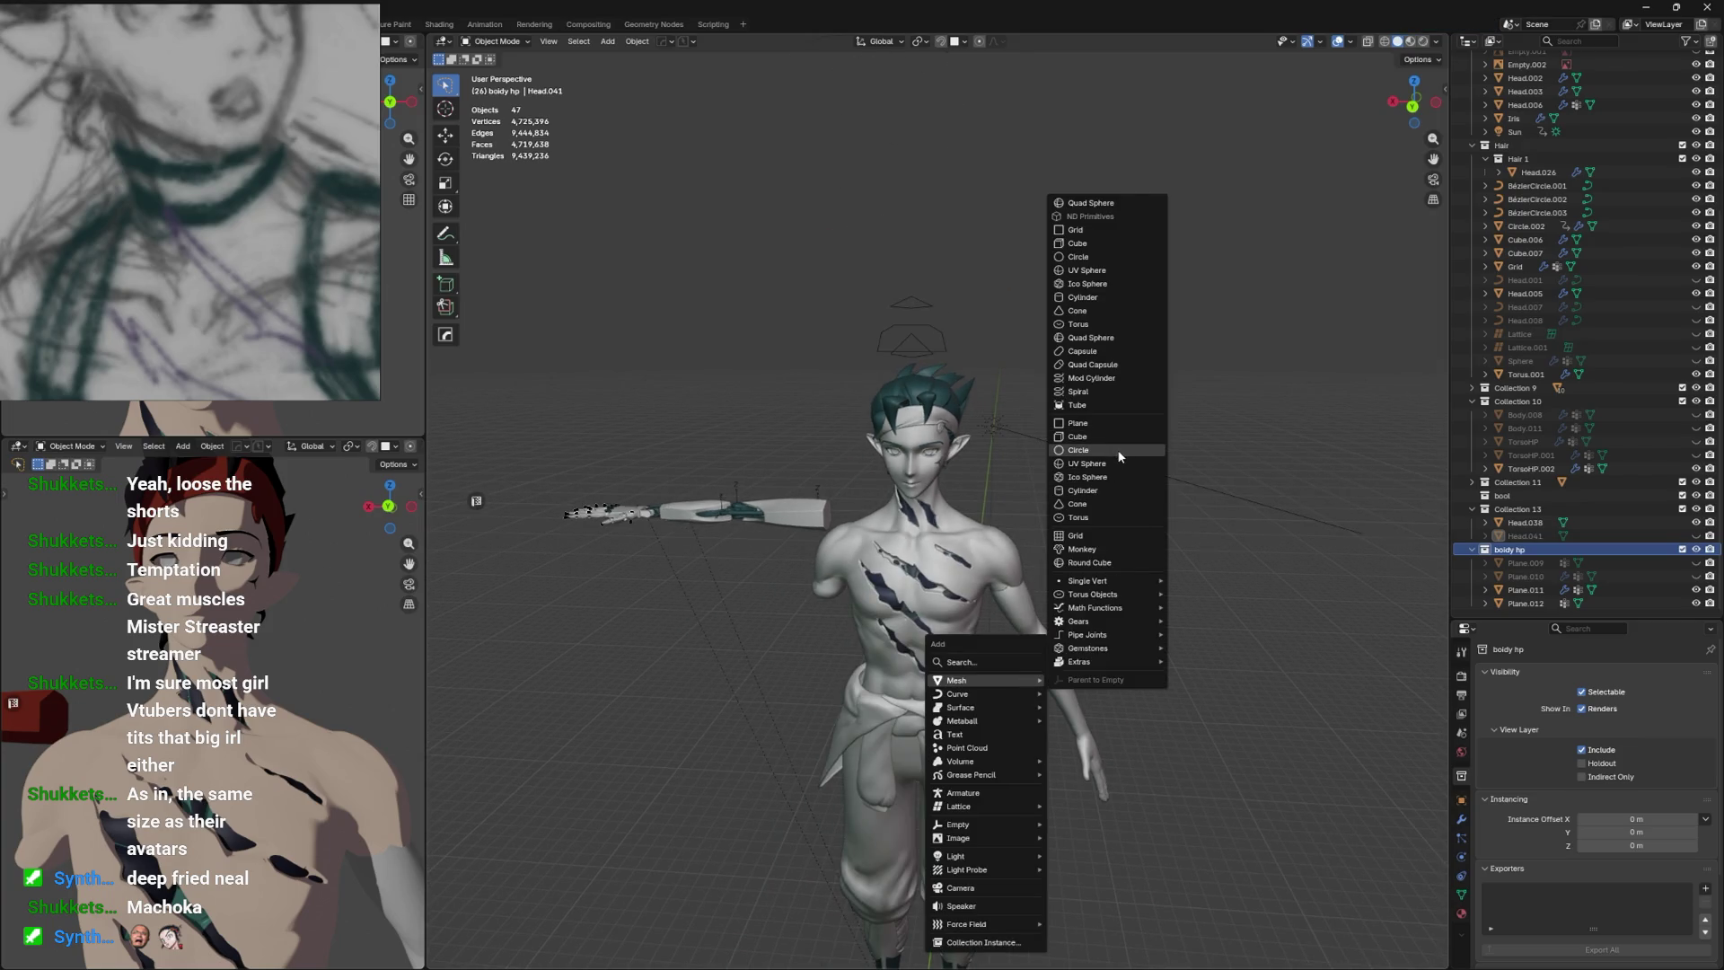
pyautogui.click(1120, 457)
pyautogui.press('Tab')
pyautogui.press('g')
pyautogui.press('z')
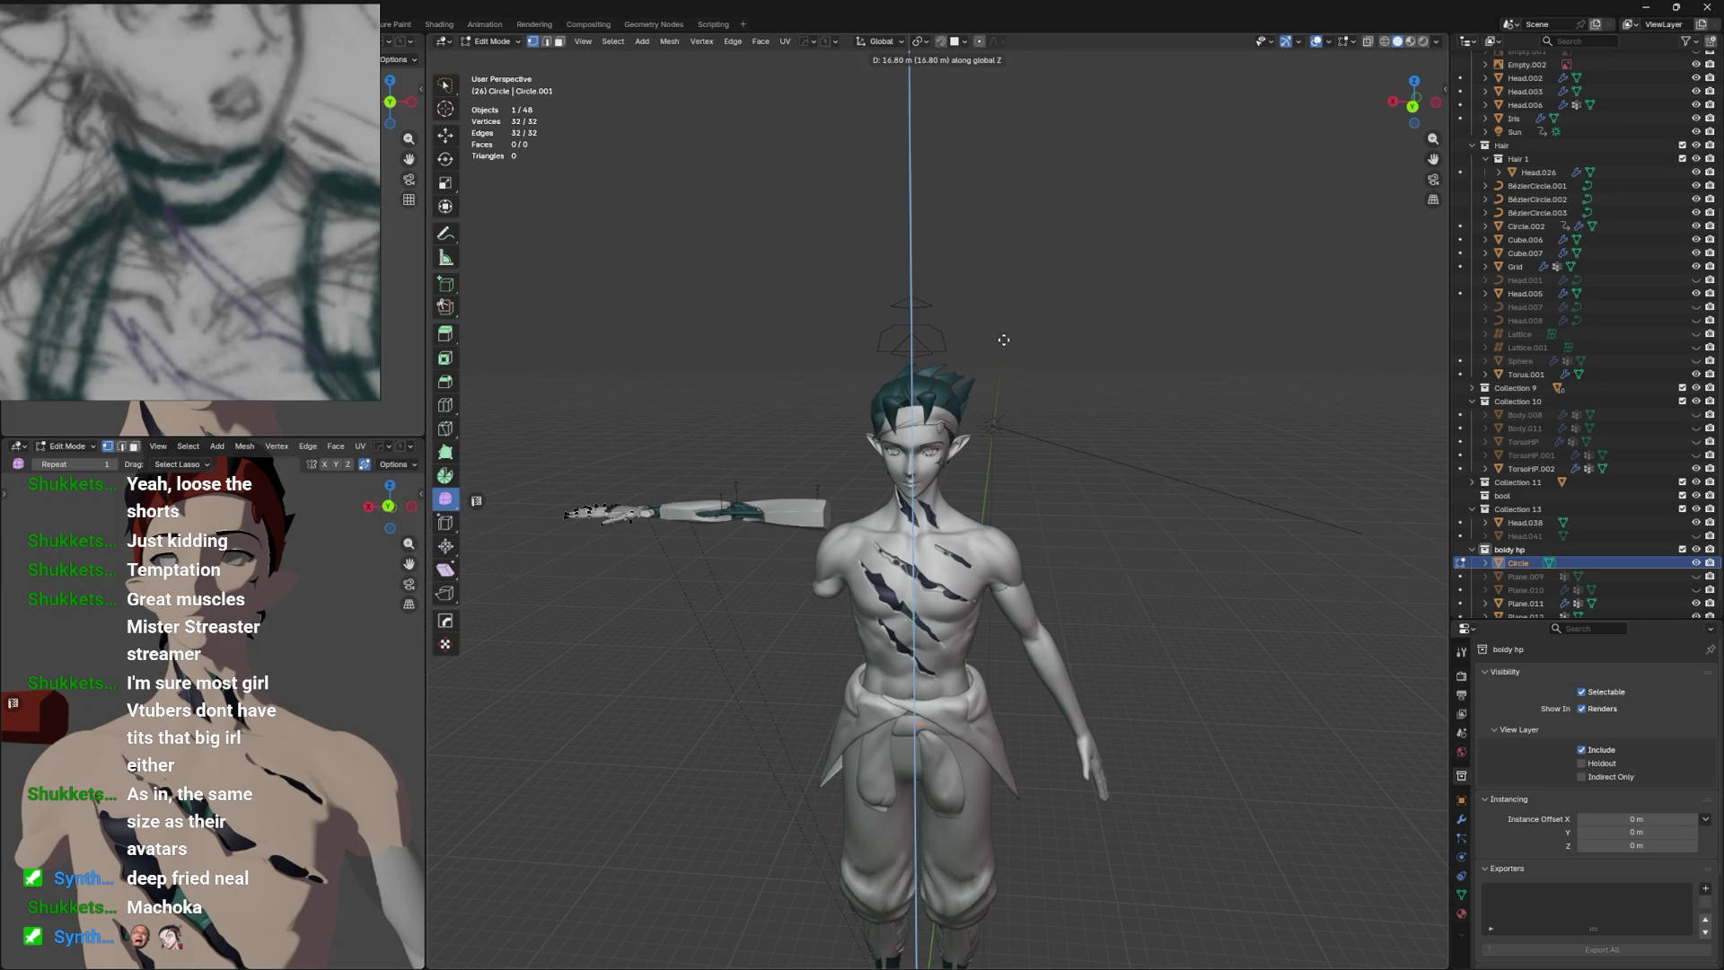
pyautogui.click(1003, 341)
# From a side view, adjust the circle's height and its front-to-back Y position on the neck.
pyautogui.scroll(3)
pyautogui.moveTo(981, 442); pyautogui.dragTo(898, 433)
pyautogui.press('g')
pyautogui.press('z')
pyautogui.click(925, 431)
pyautogui.press('g')
pyautogui.press('y')
pyautogui.click(914, 435)
# Tilt the circle 19.1° to follow the neck, scale it to 1.079, and save.
pyautogui.press('ctrl+KP_3')
pyautogui.press('r')
pyautogui.click(959, 388)
pyautogui.press('r')
pyautogui.click(963, 388)
pyautogui.press('s')
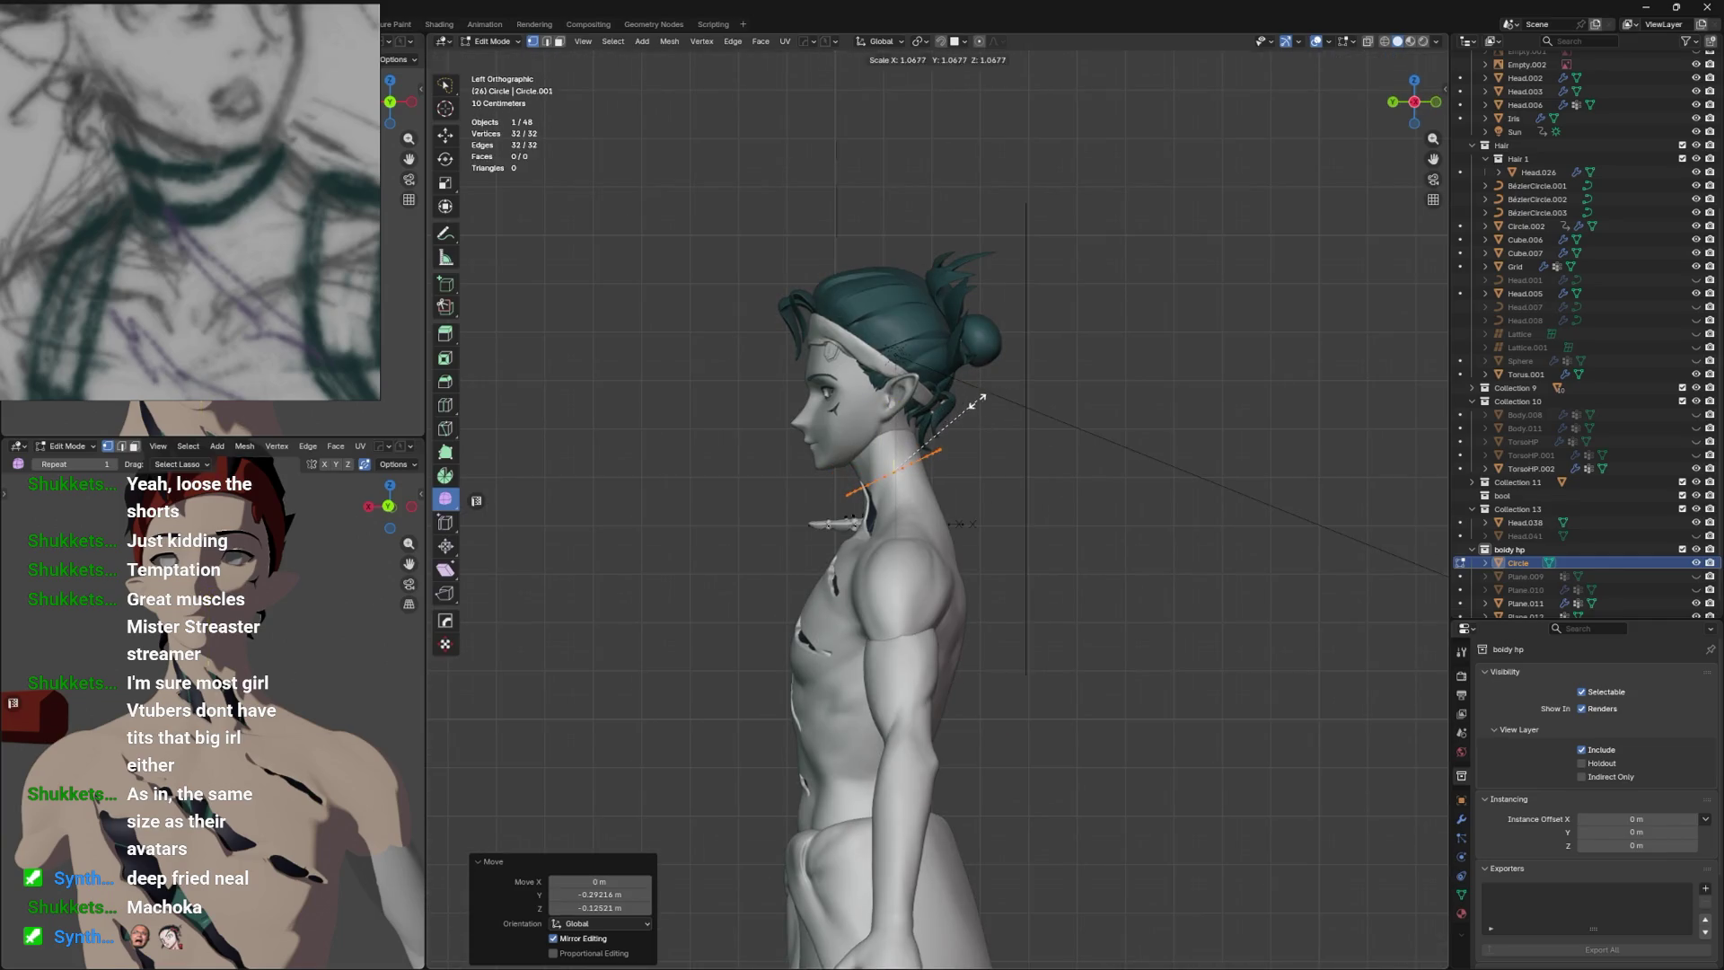
pyautogui.click(975, 399)
pyautogui.press('ctrl+KP_1')
pyautogui.scroll(3)
pyautogui.hotkey('ctrl', 's')
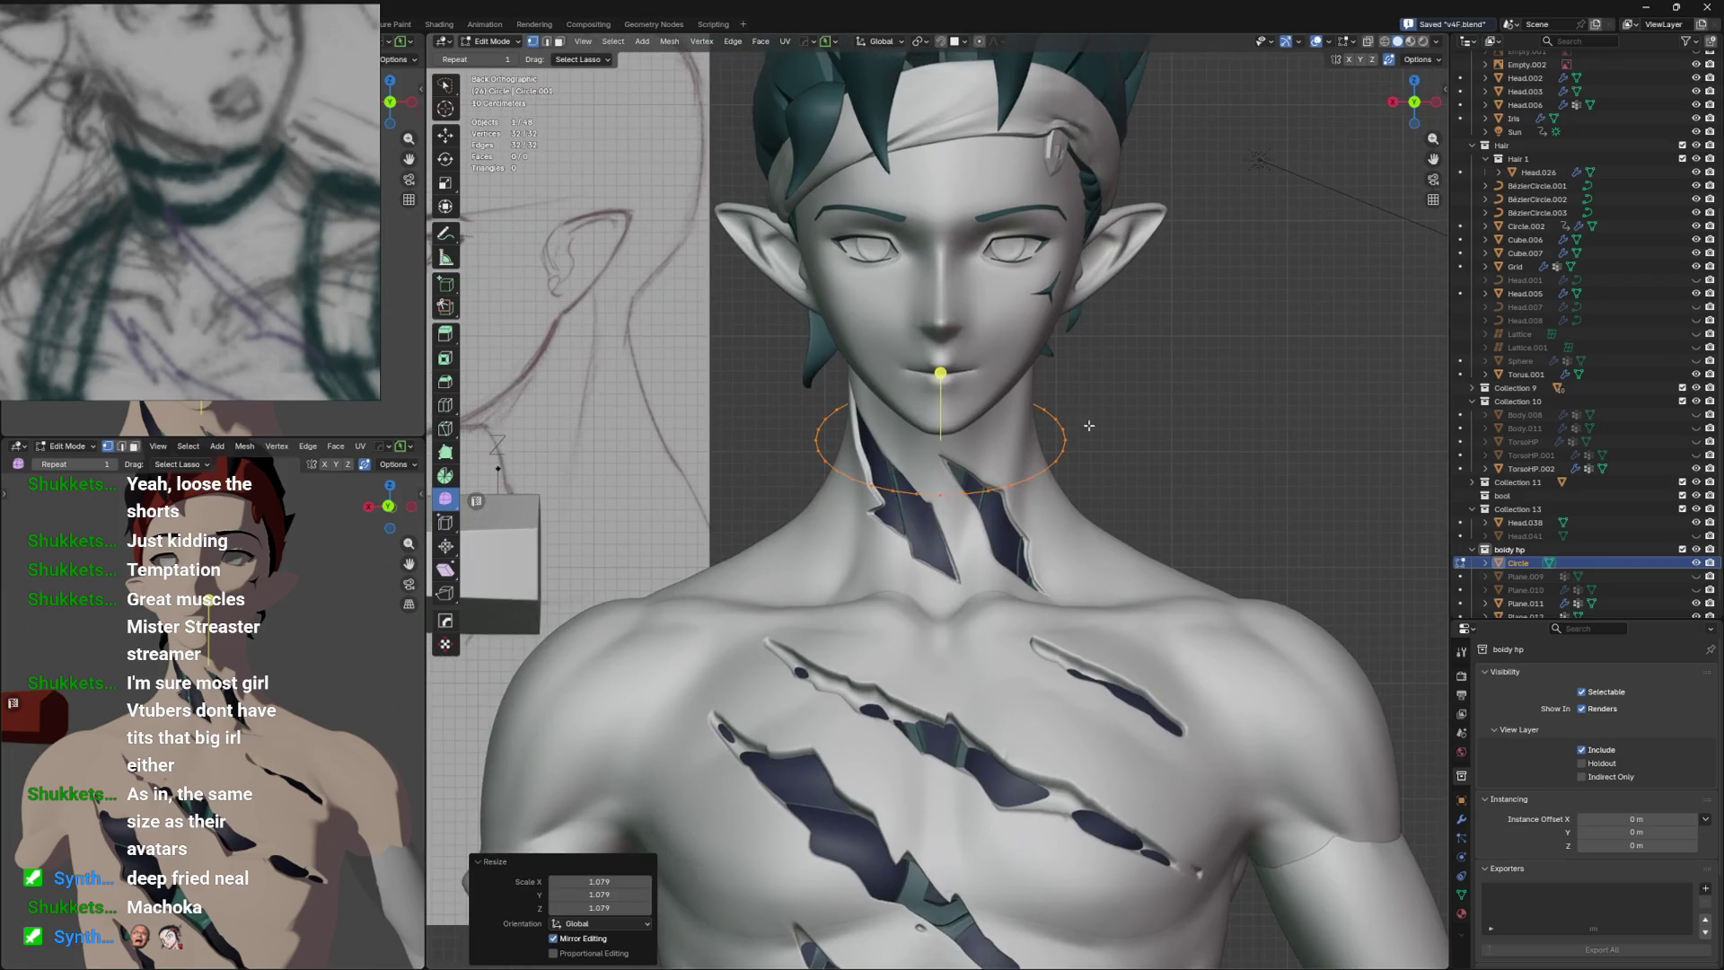
# Add a Shrinkwrap modifier to the circle targeting TorsoHP.
pyautogui.moveTo(1186, 455); pyautogui.dragTo(987, 467)
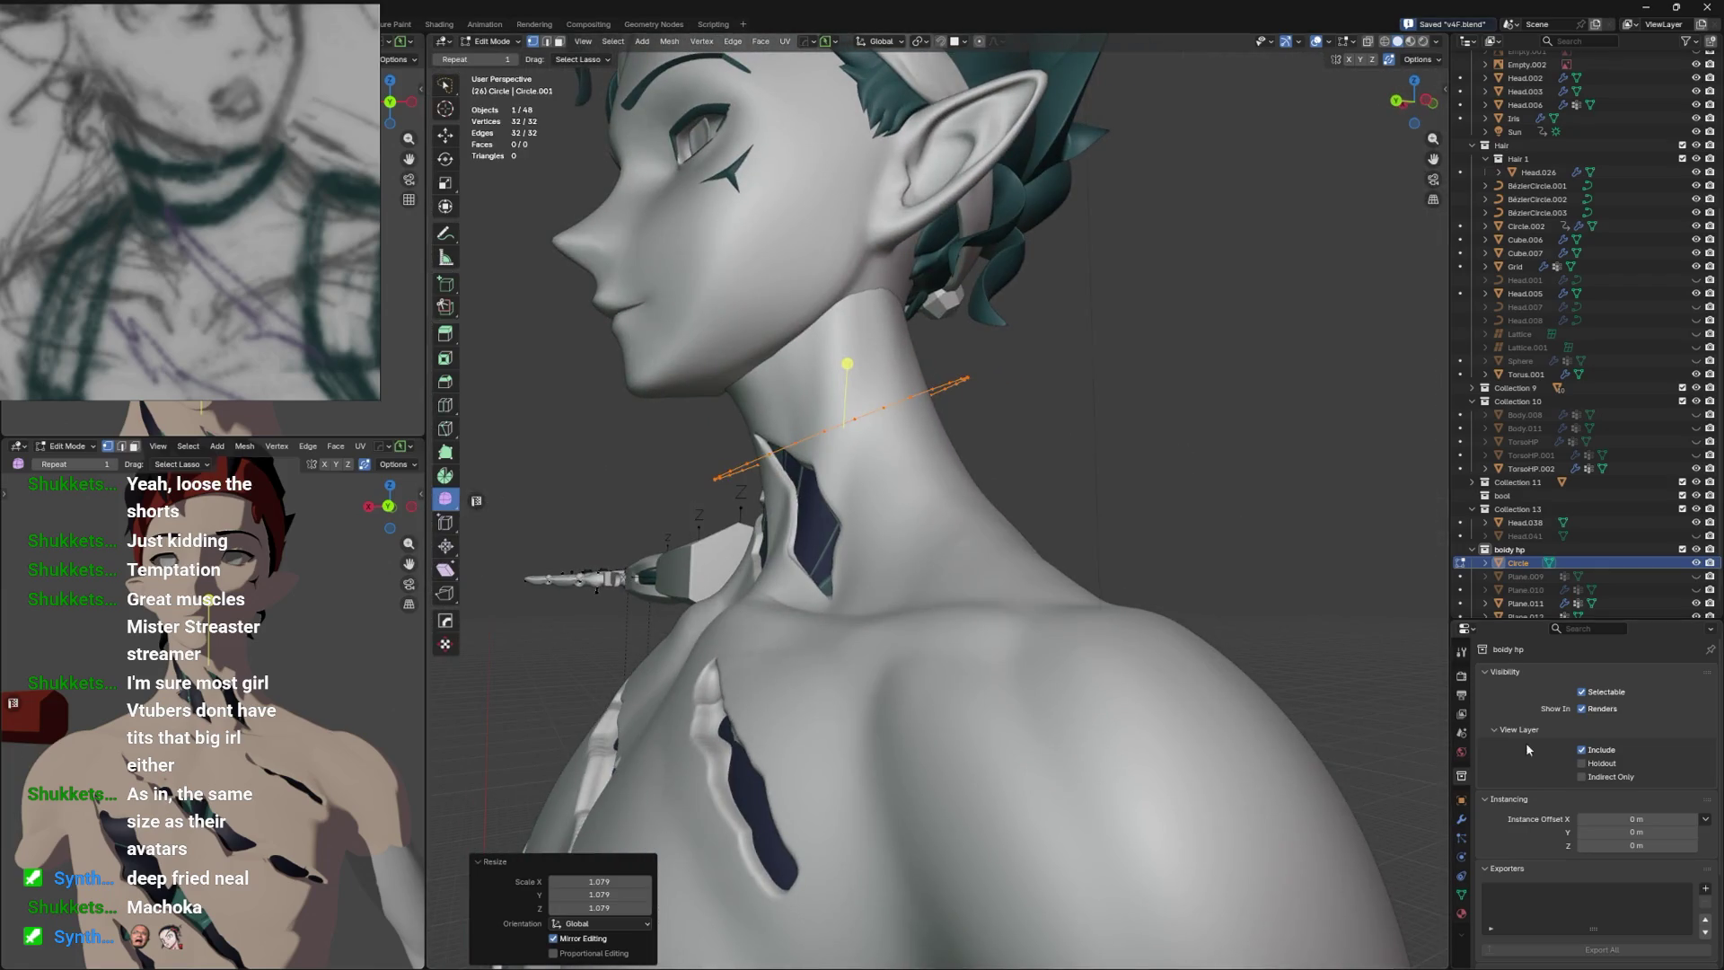
pyautogui.click(1463, 820)
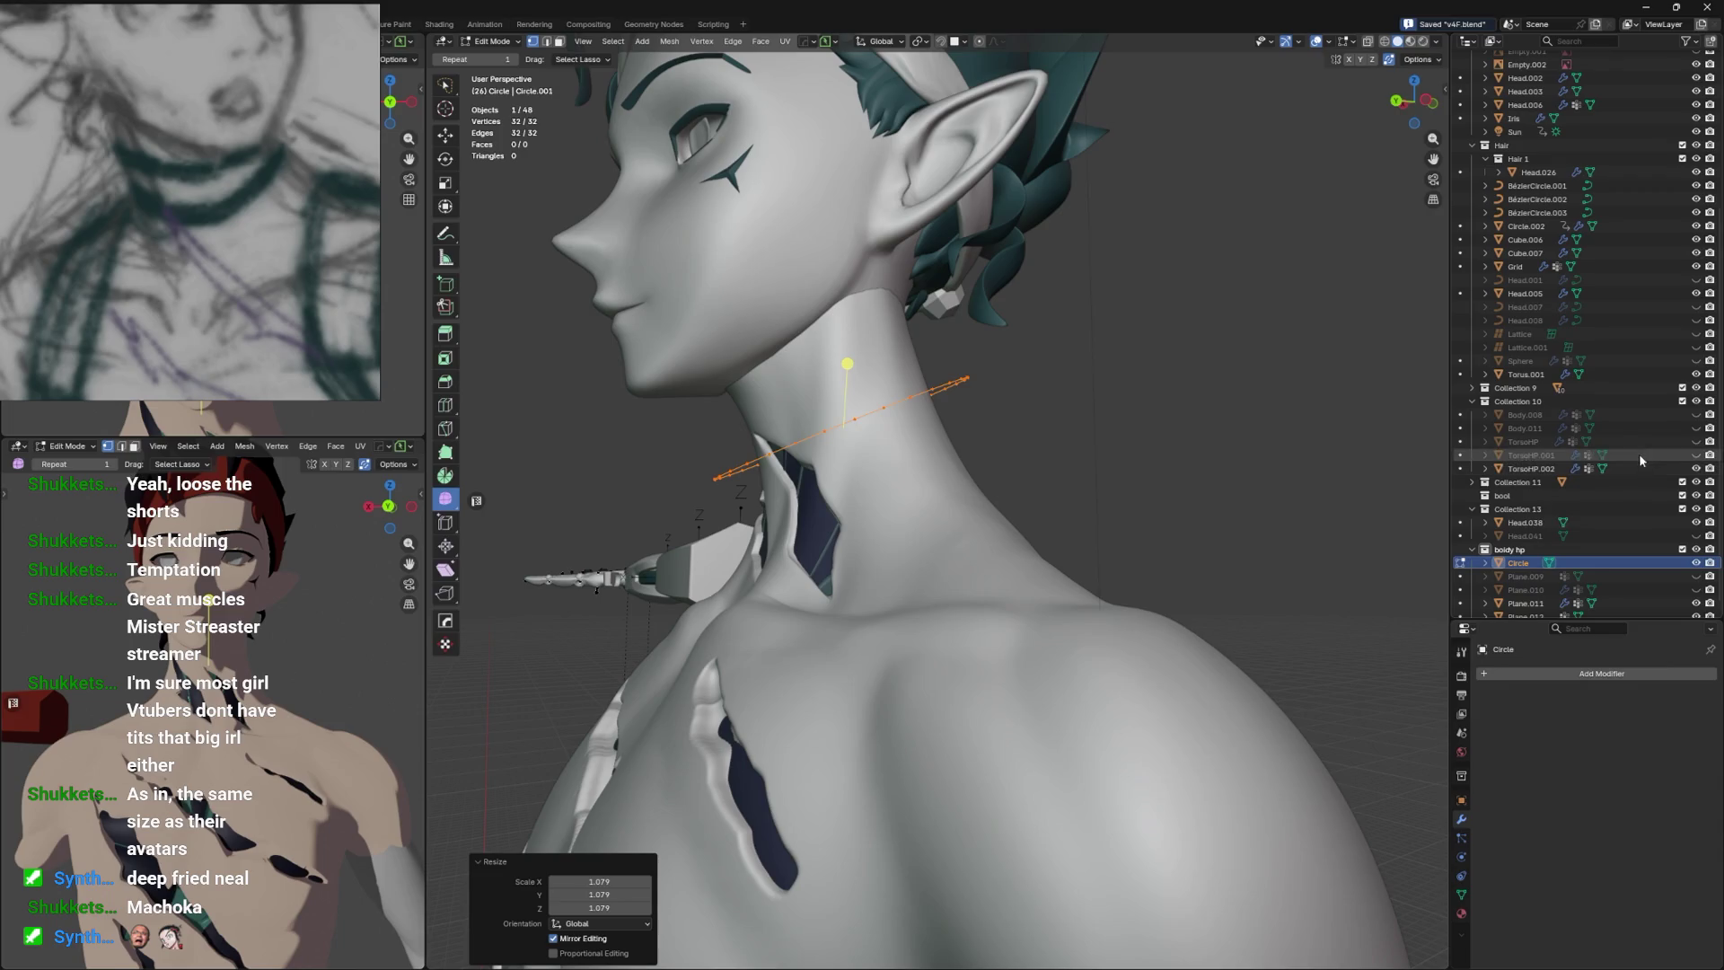
pyautogui.click(1565, 683)
pyautogui.moveTo(1558, 690)
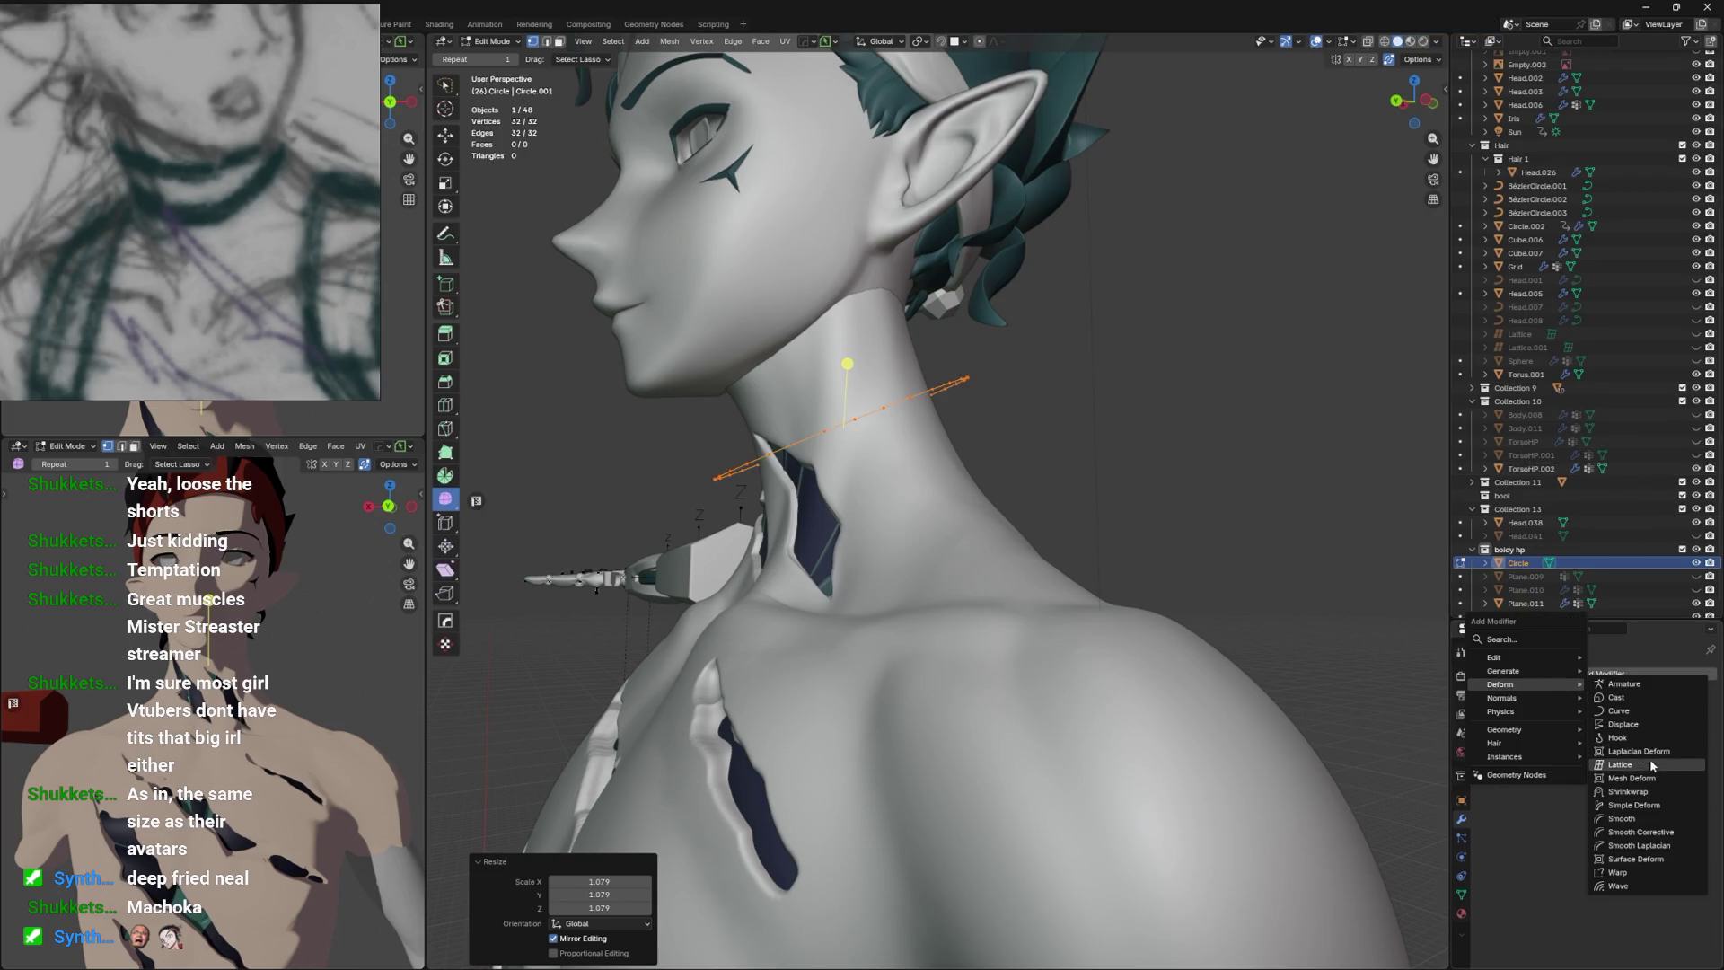
pyautogui.click(1651, 791)
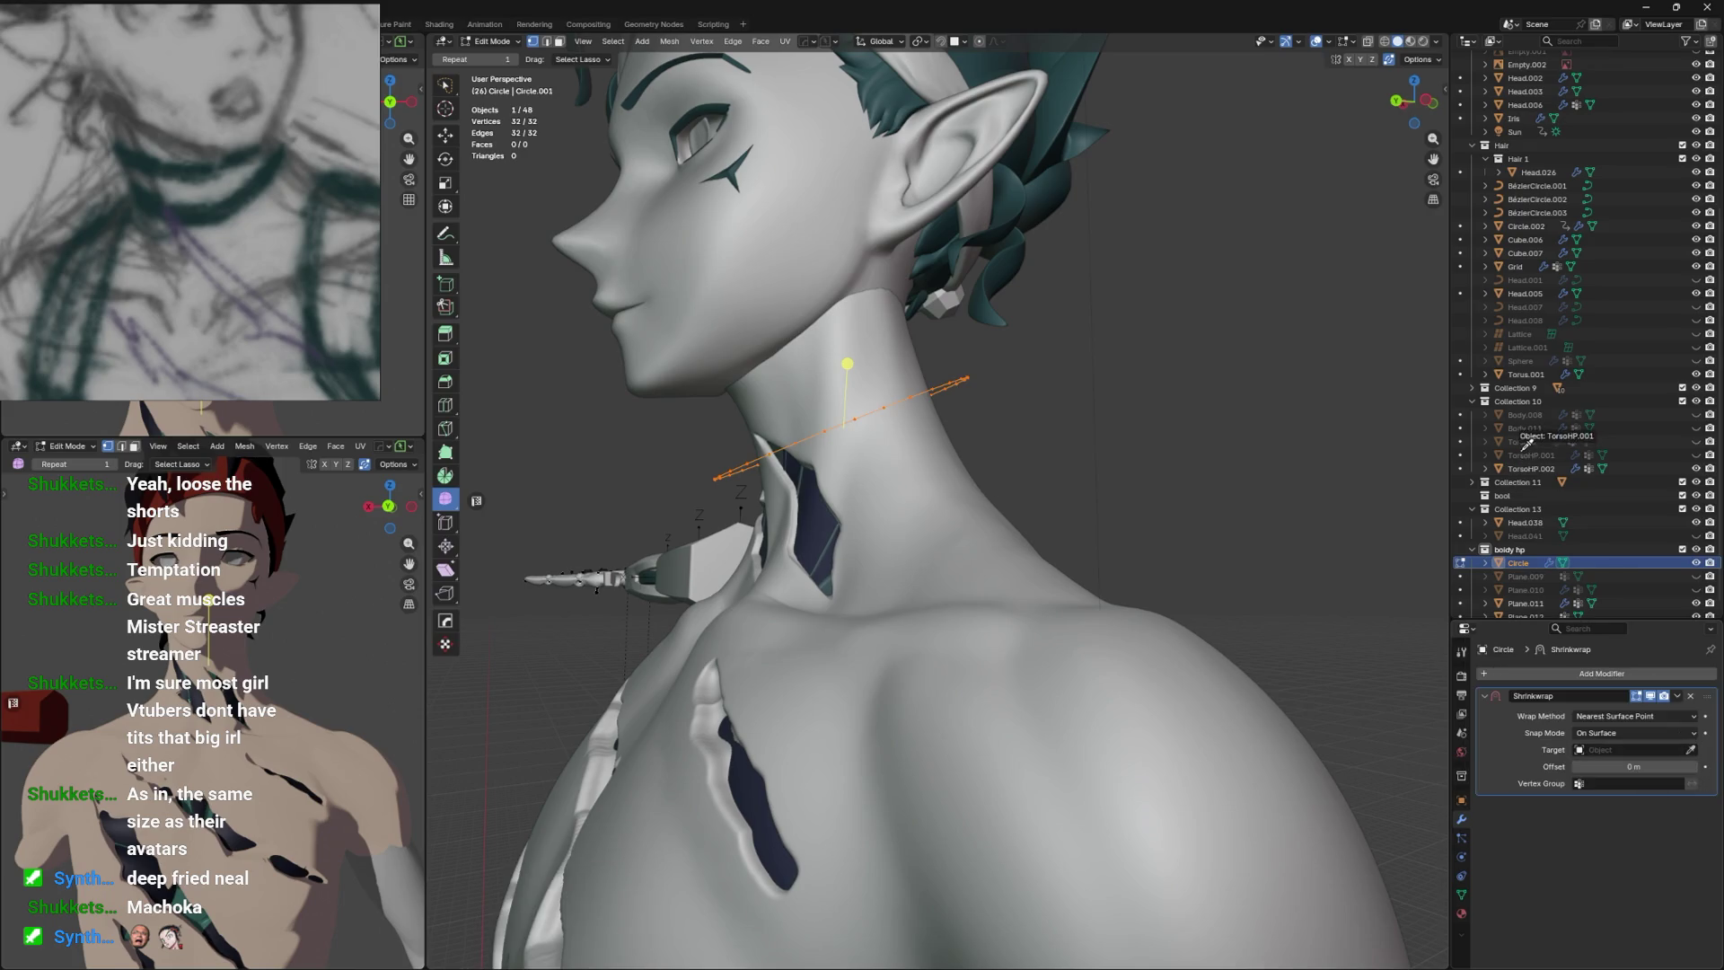
pyautogui.click(1529, 433)
pyautogui.moveTo(952, 539); pyautogui.dragTo(997, 409)
# Rotate the ring -8.07°, make it a 0.128 m extruded curve band, and duplicate it lower.
pyautogui.press('r')
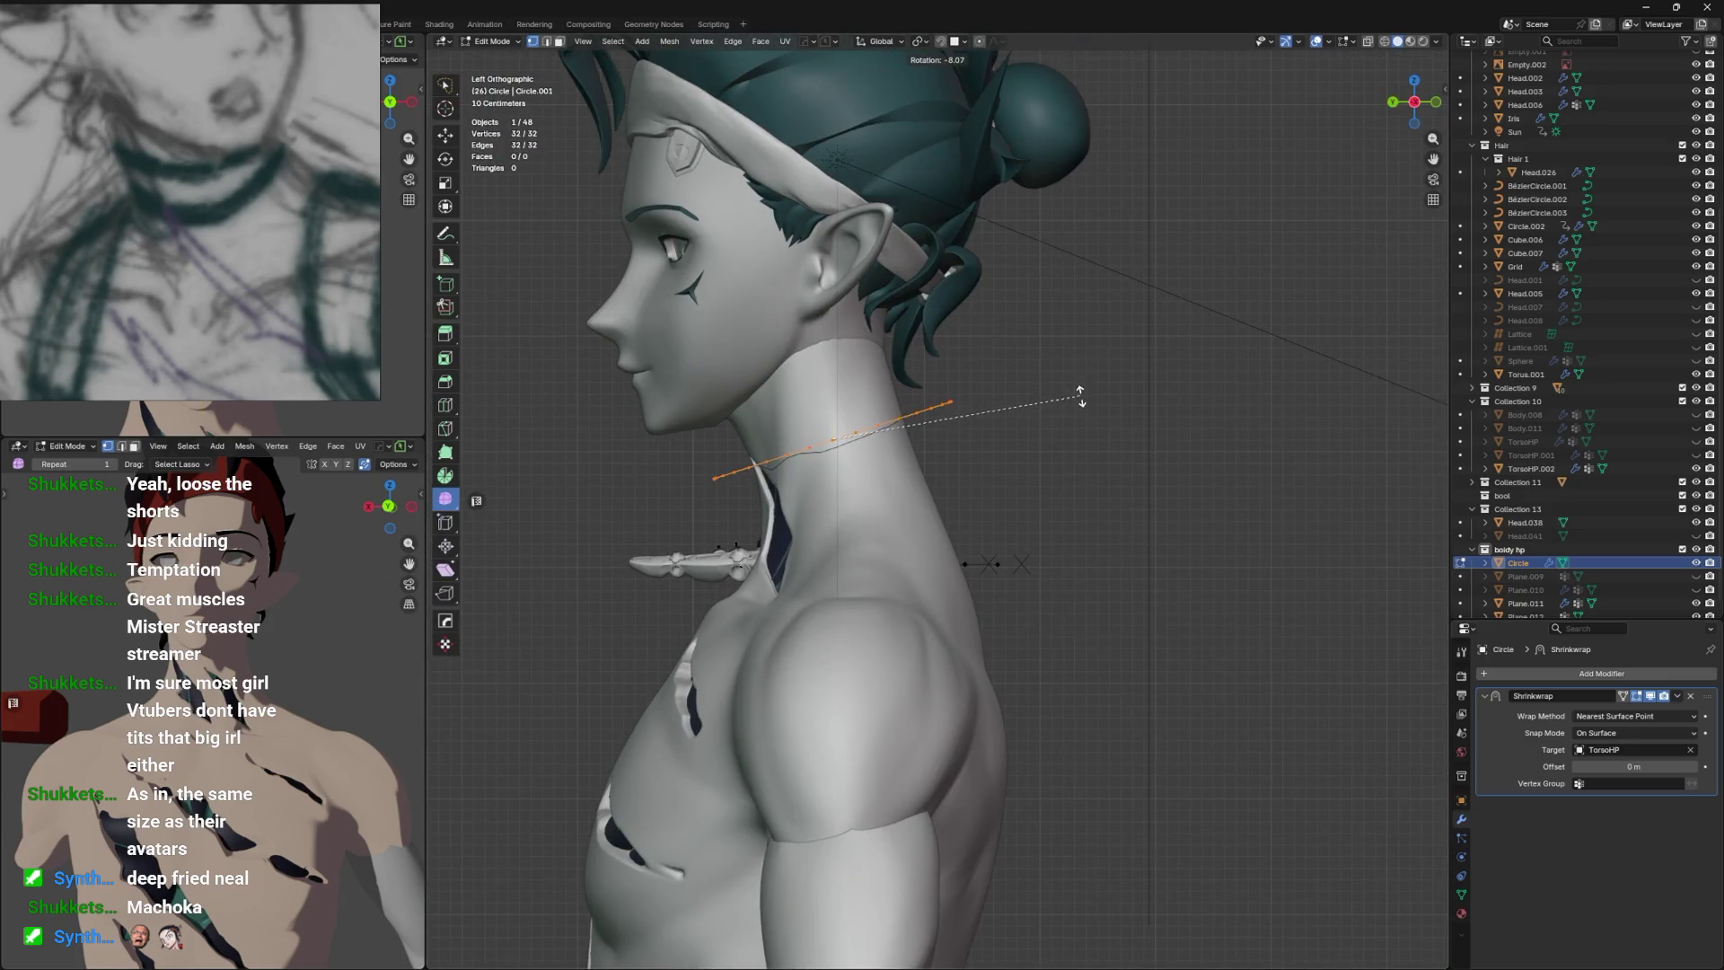
pyautogui.click(1060, 382)
pyautogui.press('Tab')
pyautogui.hotkey('ctrl', 's')
pyautogui.press('Tab')
pyautogui.click(1461, 876)
pyautogui.hotkey('shift', 'd')
# Tilt the duplicate ring, then undo the duplicated lower ring.
pyautogui.press('r')
pyautogui.click(967, 447)
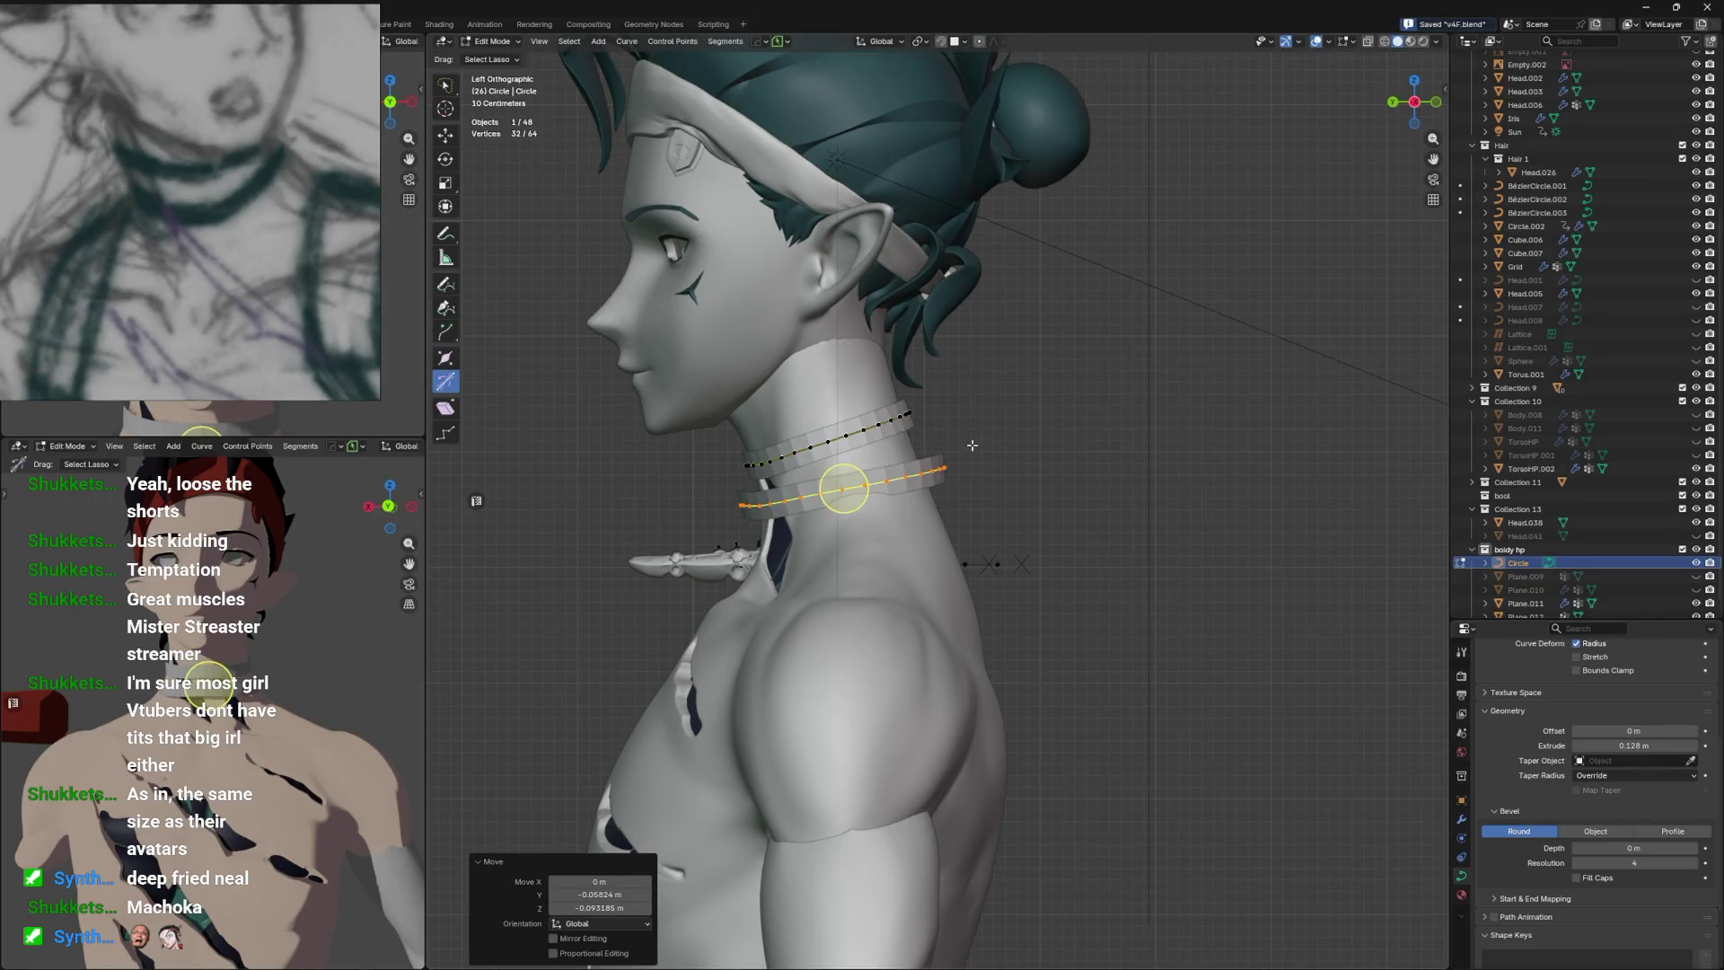
pyautogui.moveTo(966, 446); pyautogui.dragTo(1011, 437)
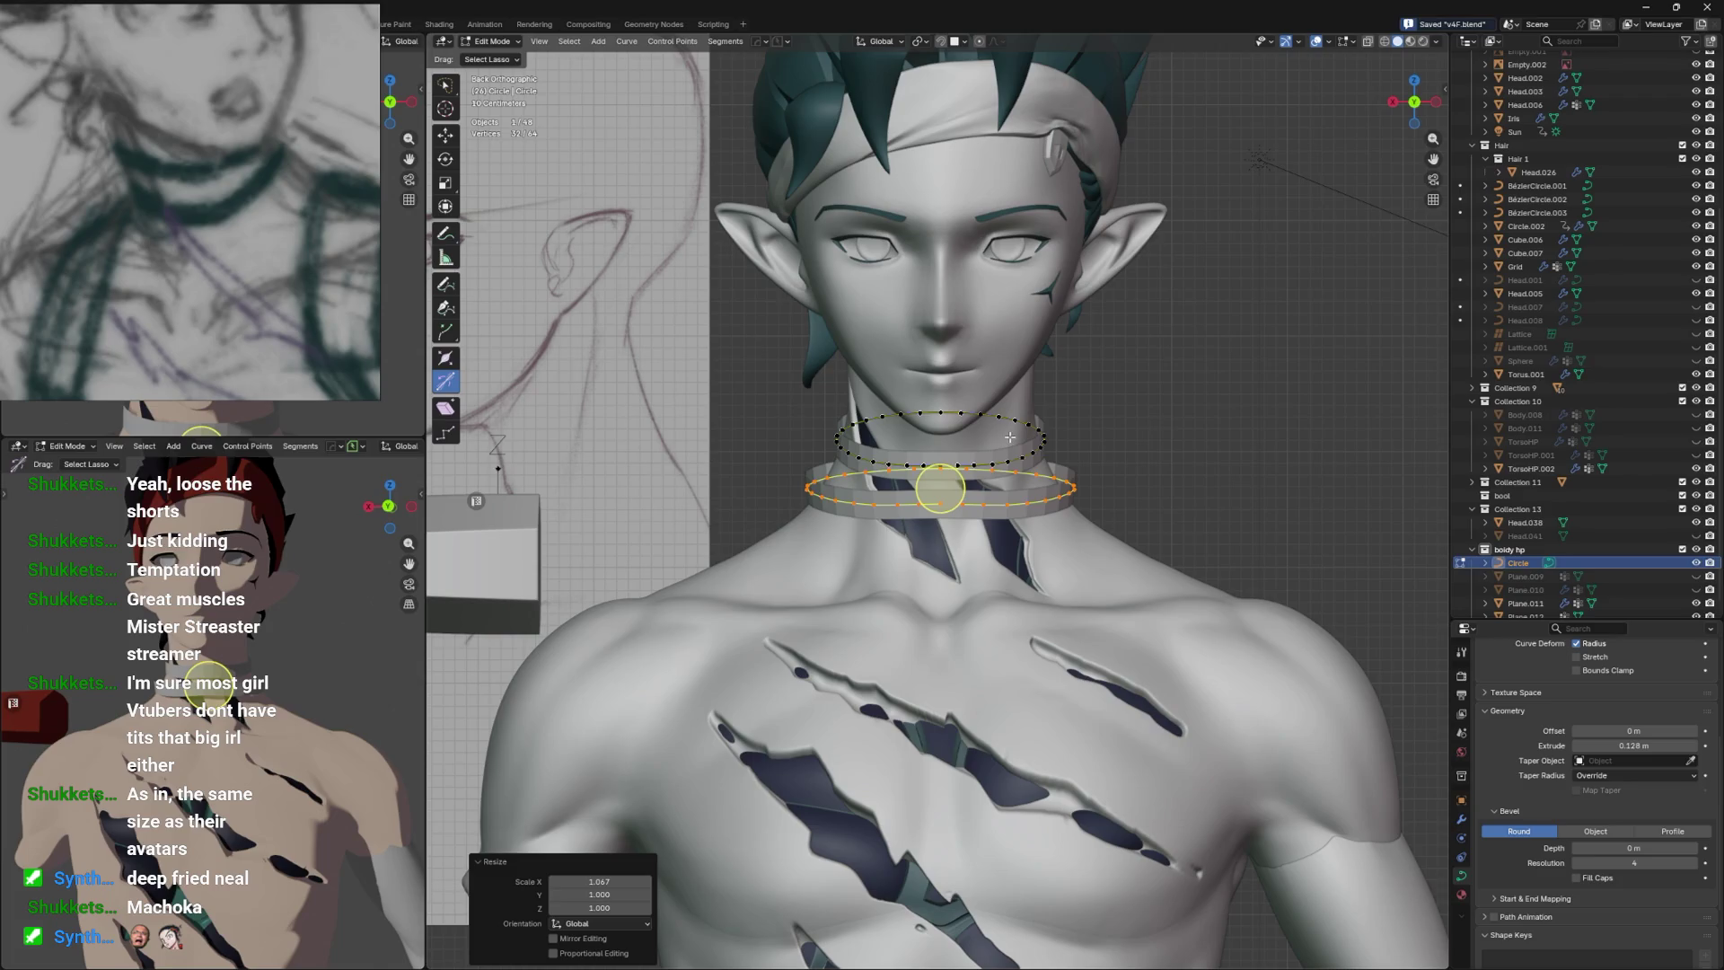
pyautogui.hotkey('ctrl', 'z')
pyautogui.hotkey('ctrl', 'z')
pyautogui.moveTo(1015, 435); pyautogui.dragTo(946, 418)
# Scale the ring to 1.054, duplicate it higher, rotate the copy 3.64° and tilt its points.
pyautogui.press('s')
pyautogui.click(951, 422)
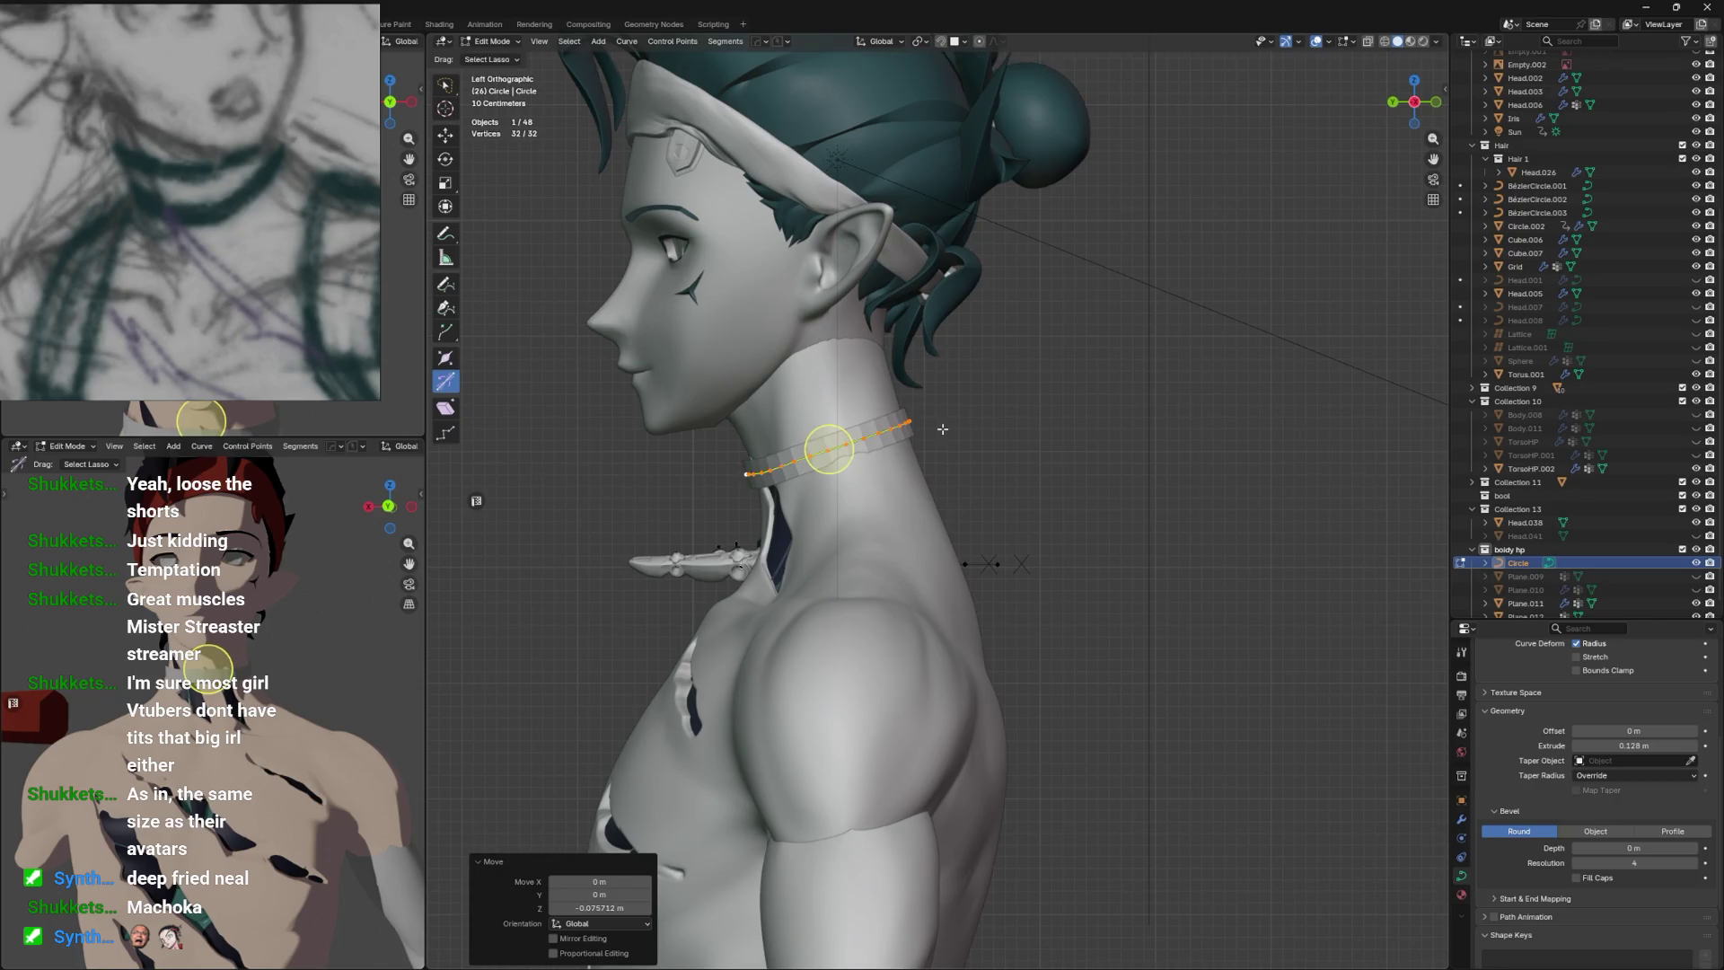
pyautogui.hotkey('shift', 'd')
pyautogui.click(934, 384)
pyautogui.press('s')
pyautogui.press('Escape')
pyautogui.press('r')
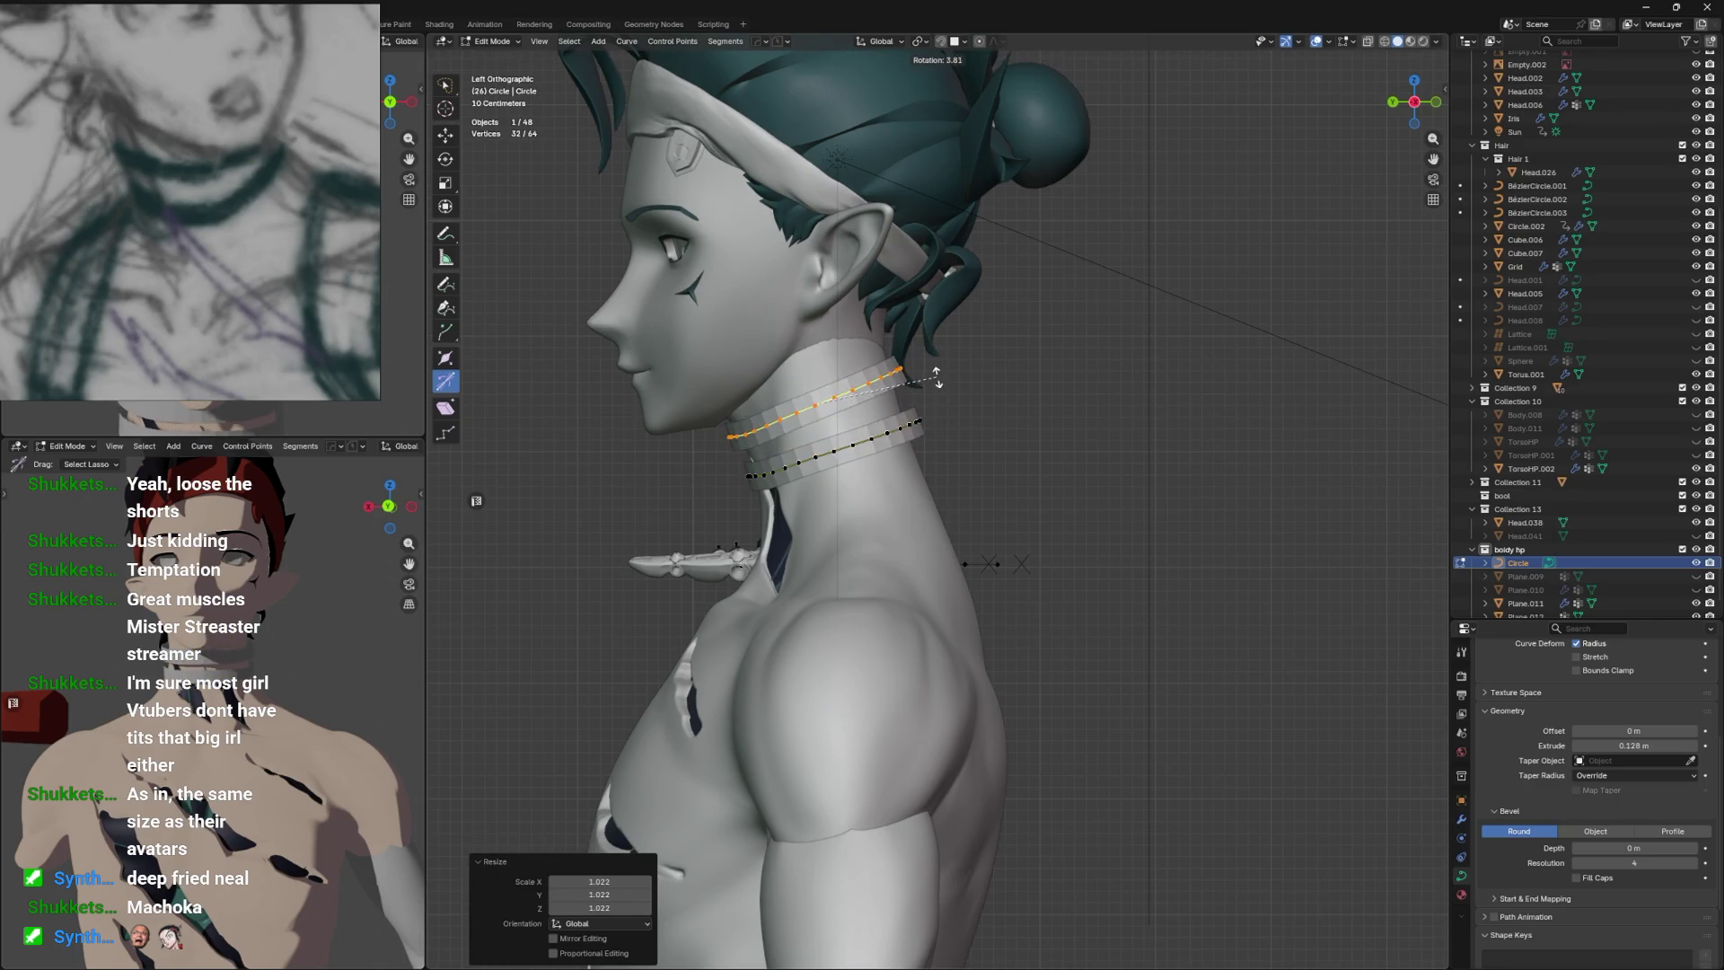
pyautogui.click(934, 381)
pyautogui.hotkey('ctrl', 't')
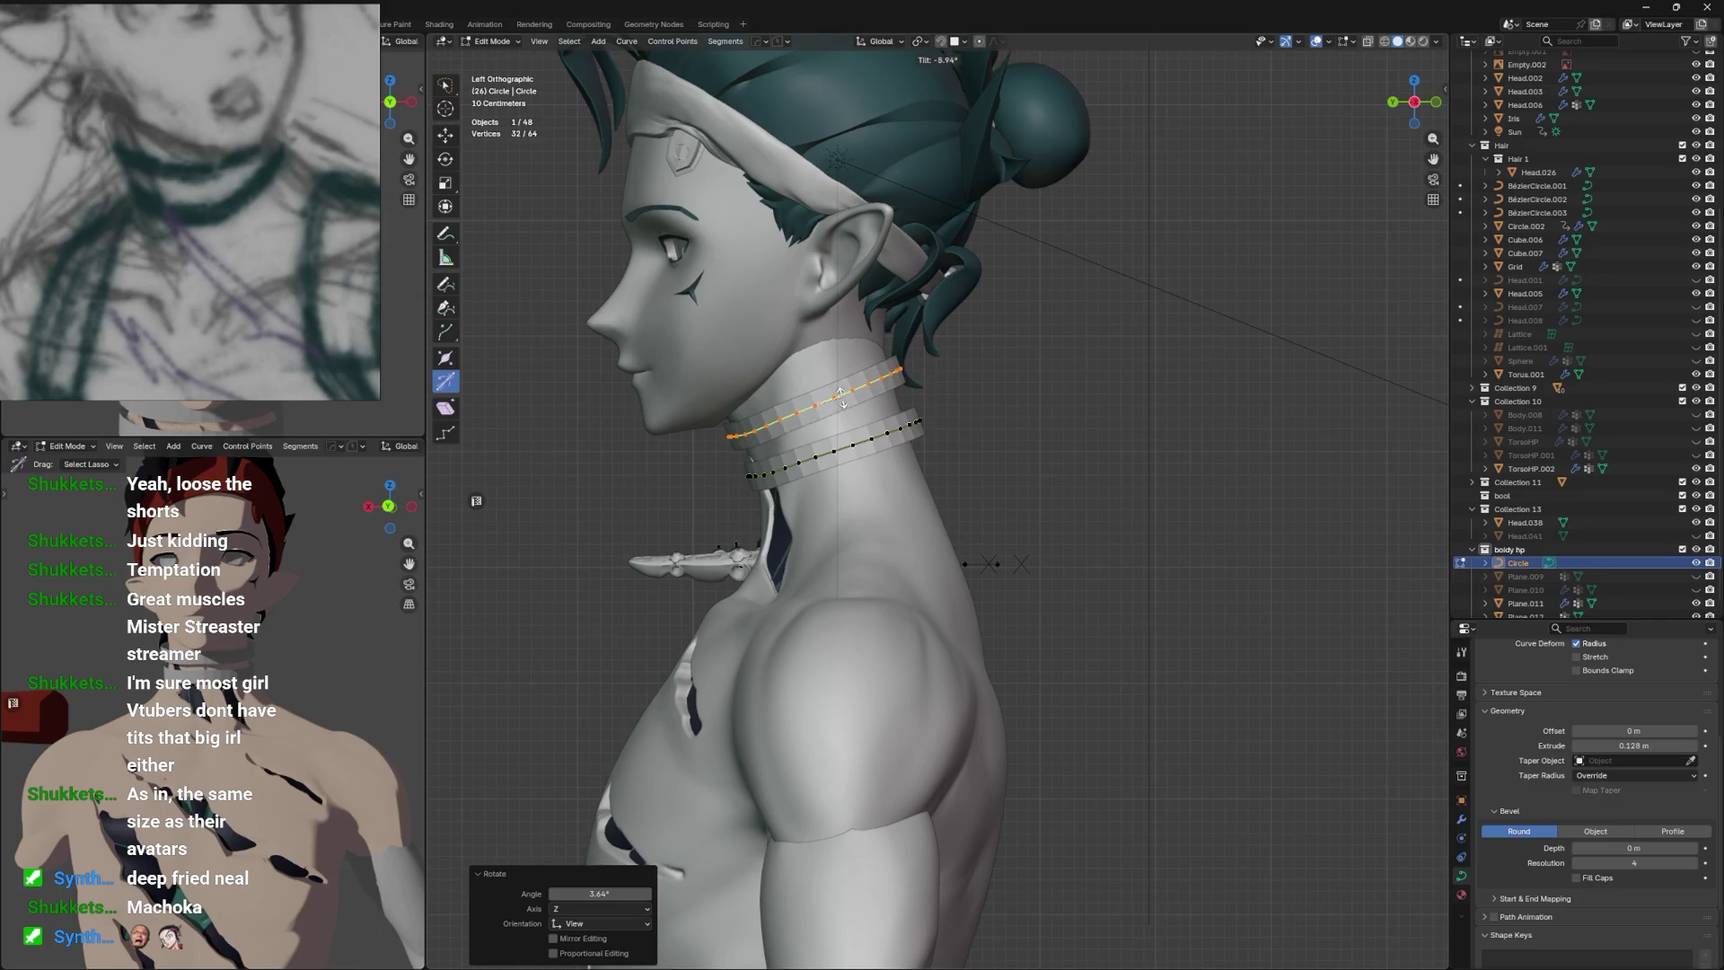
pyautogui.click(842, 396)
# Scale the lower ring 1.048 in Y, rotate it 2.01°, and drop it about 0.045 m.
pyautogui.click(834, 449)
pyautogui.hotkey('ctrl', 'l')
pyautogui.press('s')
pyautogui.press('y')
pyautogui.click(898, 432)
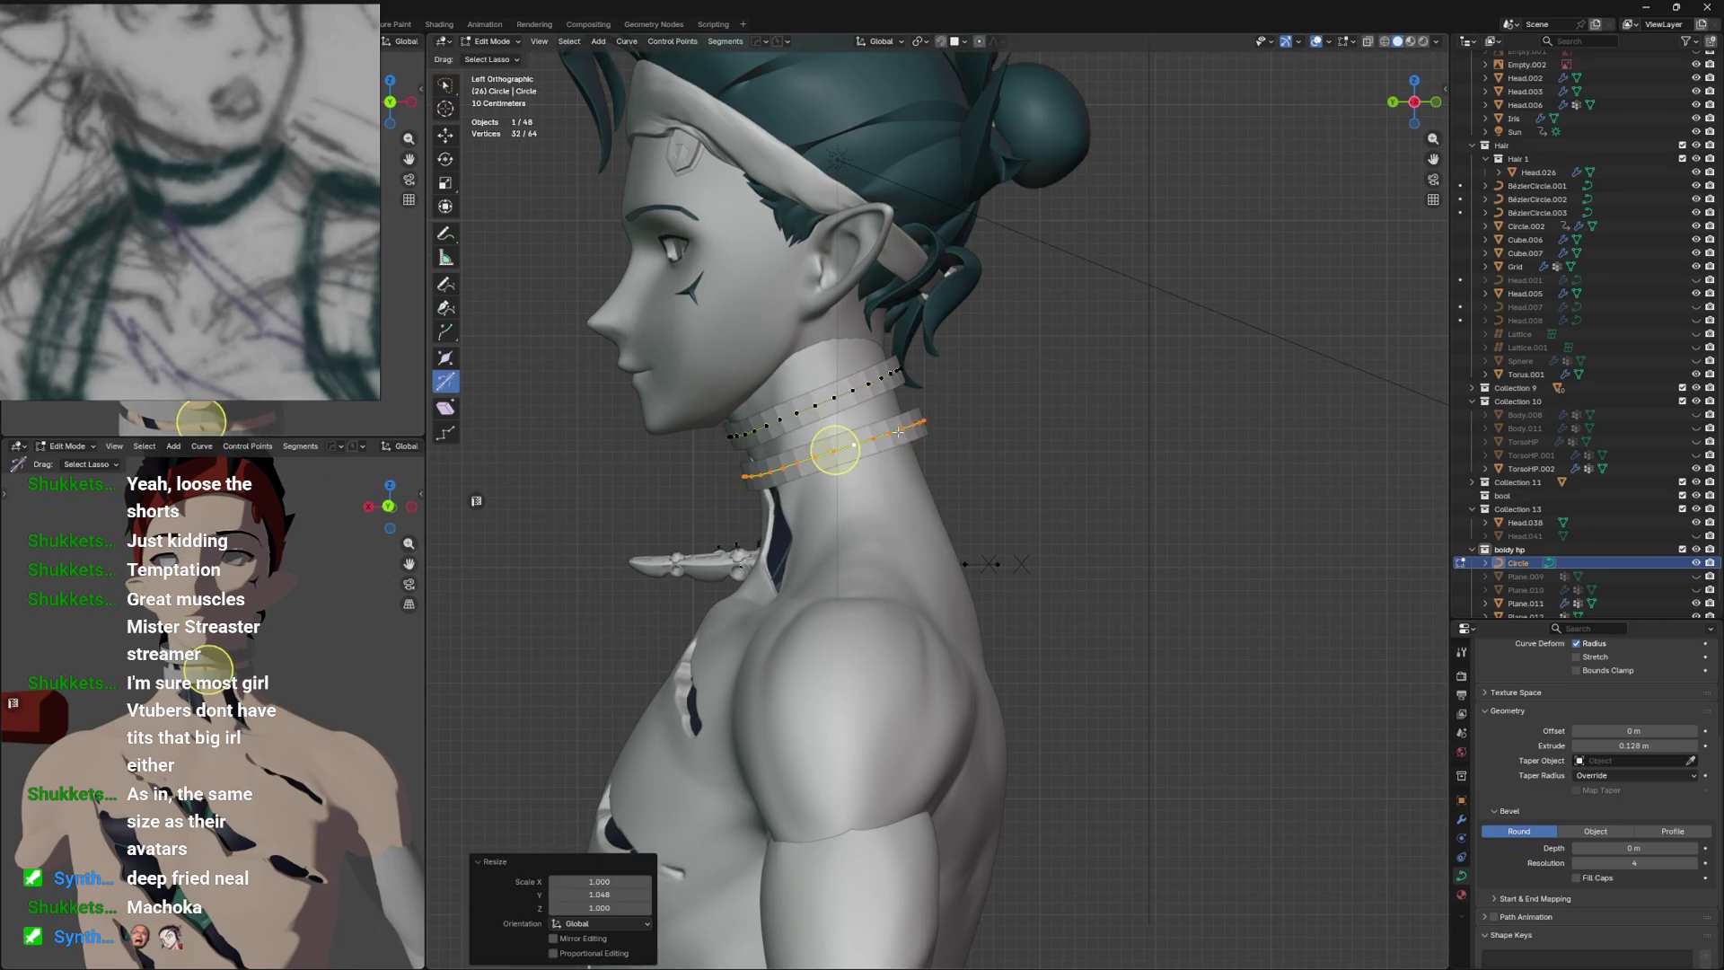
pyautogui.press('r')
pyautogui.click(933, 421)
pyautogui.press('g')
pyautogui.press('z')
pyautogui.click(932, 425)
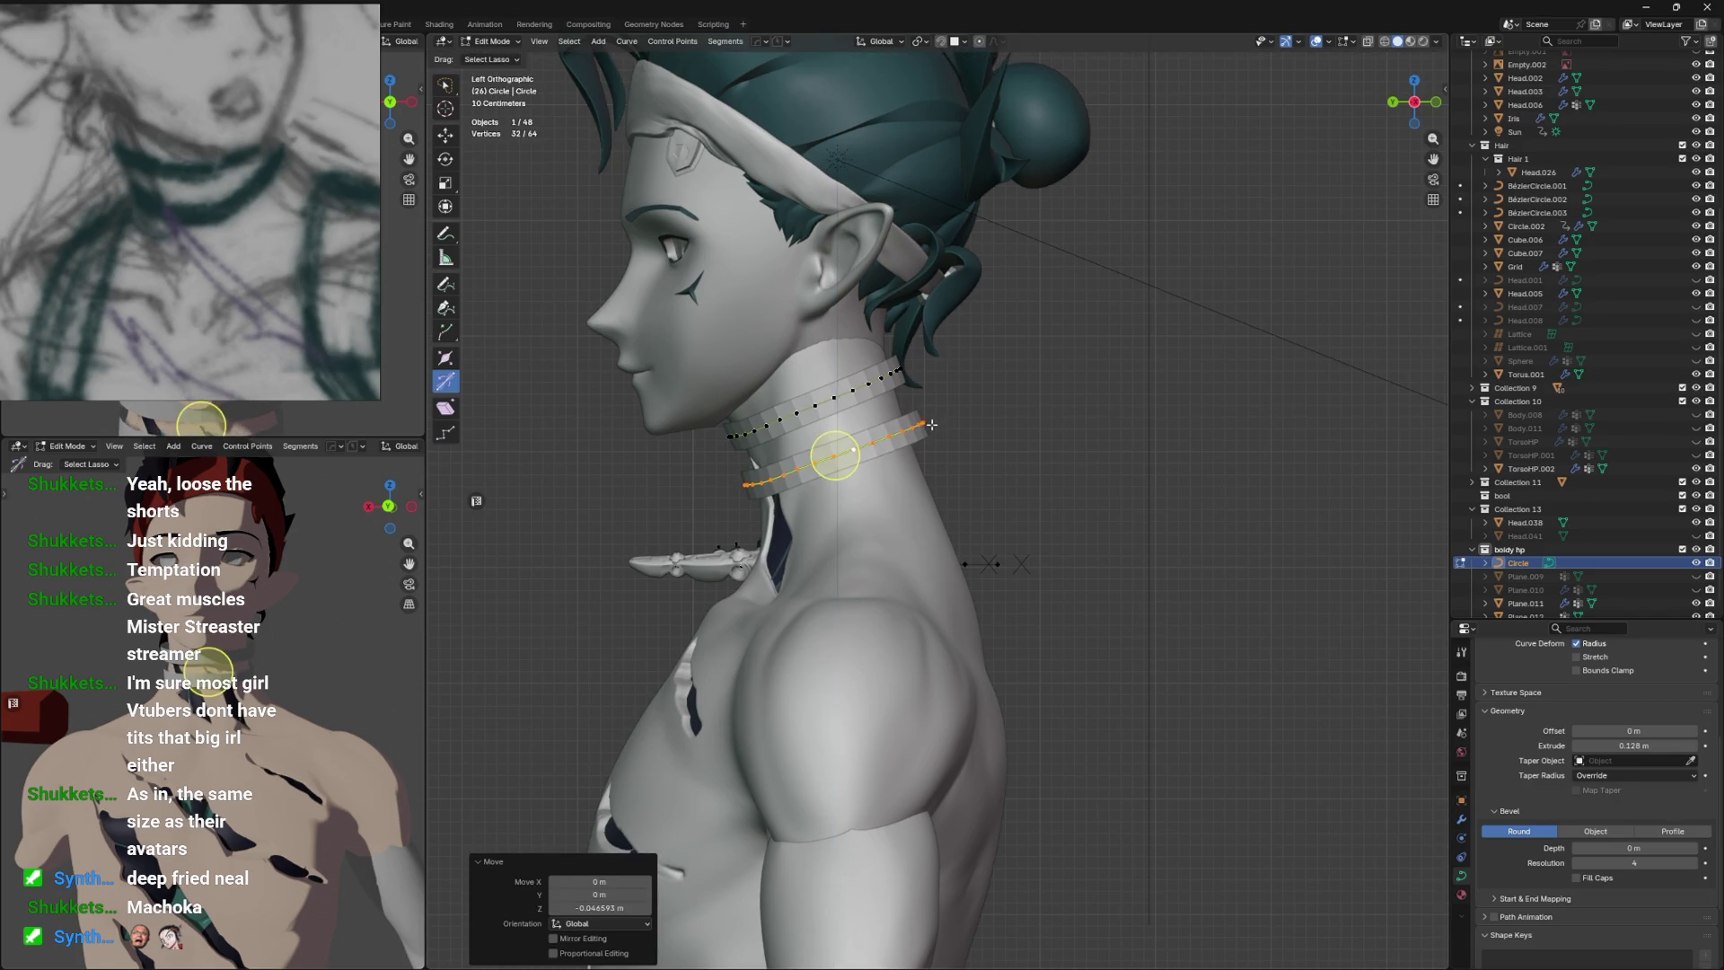
pyautogui.press('Tab')
# Inspect the two neck rings from the front and from above.
pyautogui.moveTo(951, 417); pyautogui.dragTo(1166, 444)
pyautogui.scroll(3)
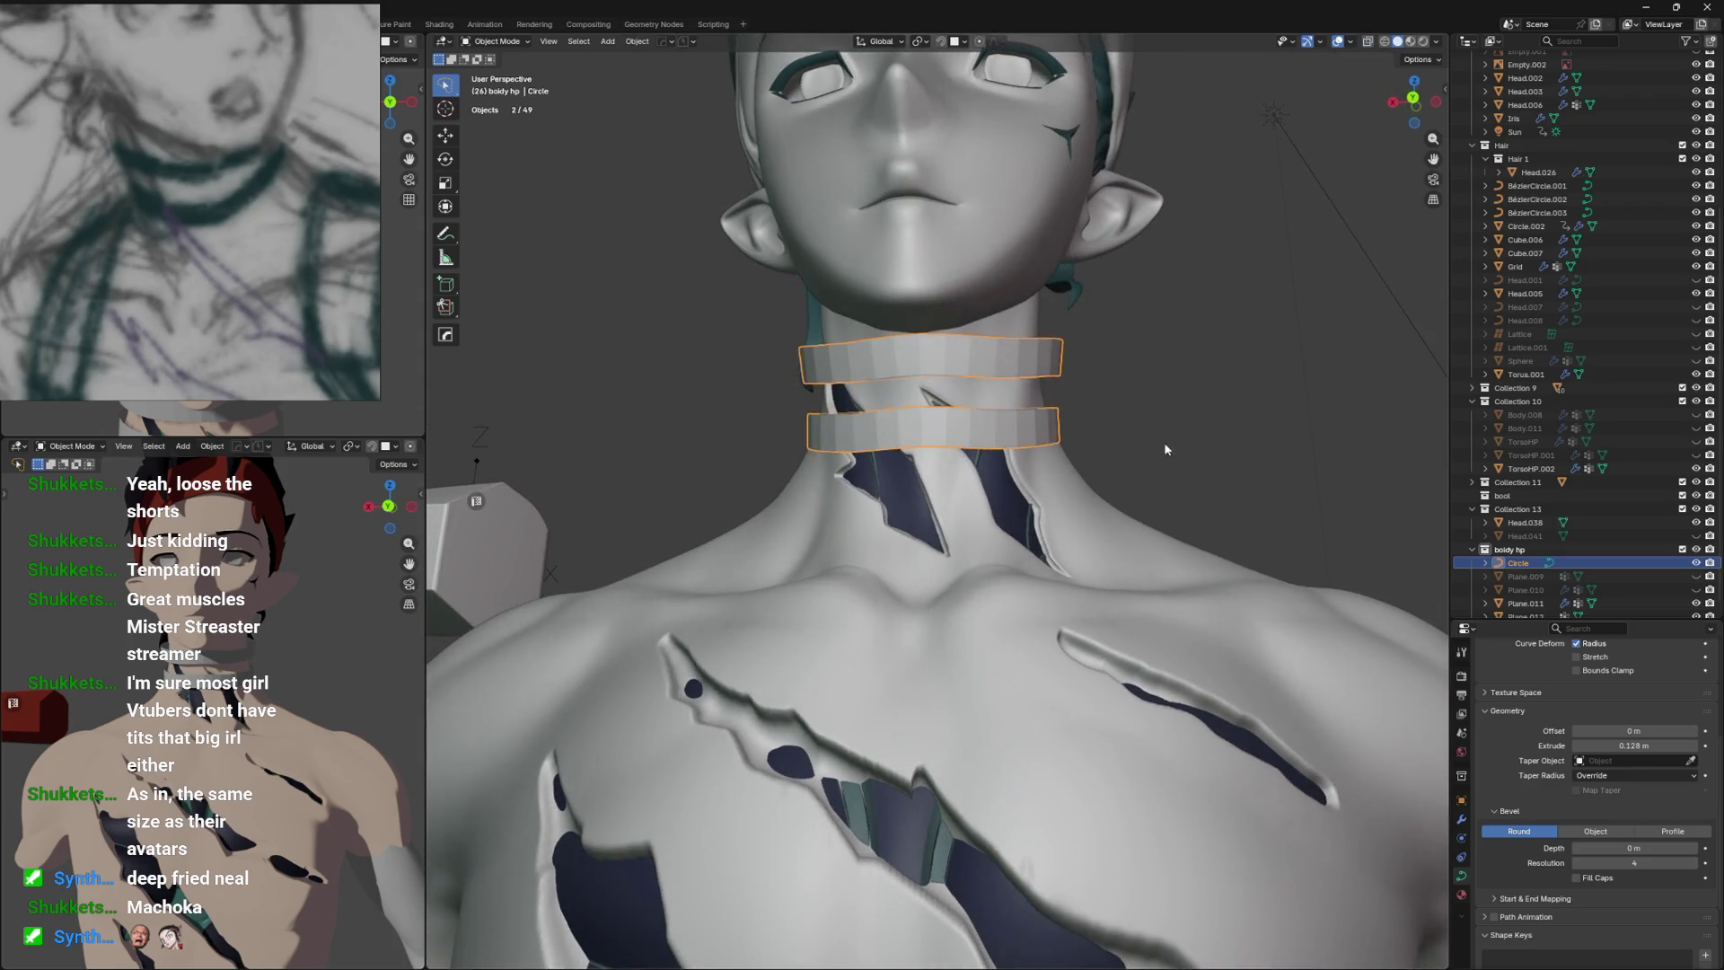
pyautogui.press('Tab')
pyautogui.click(932, 427)
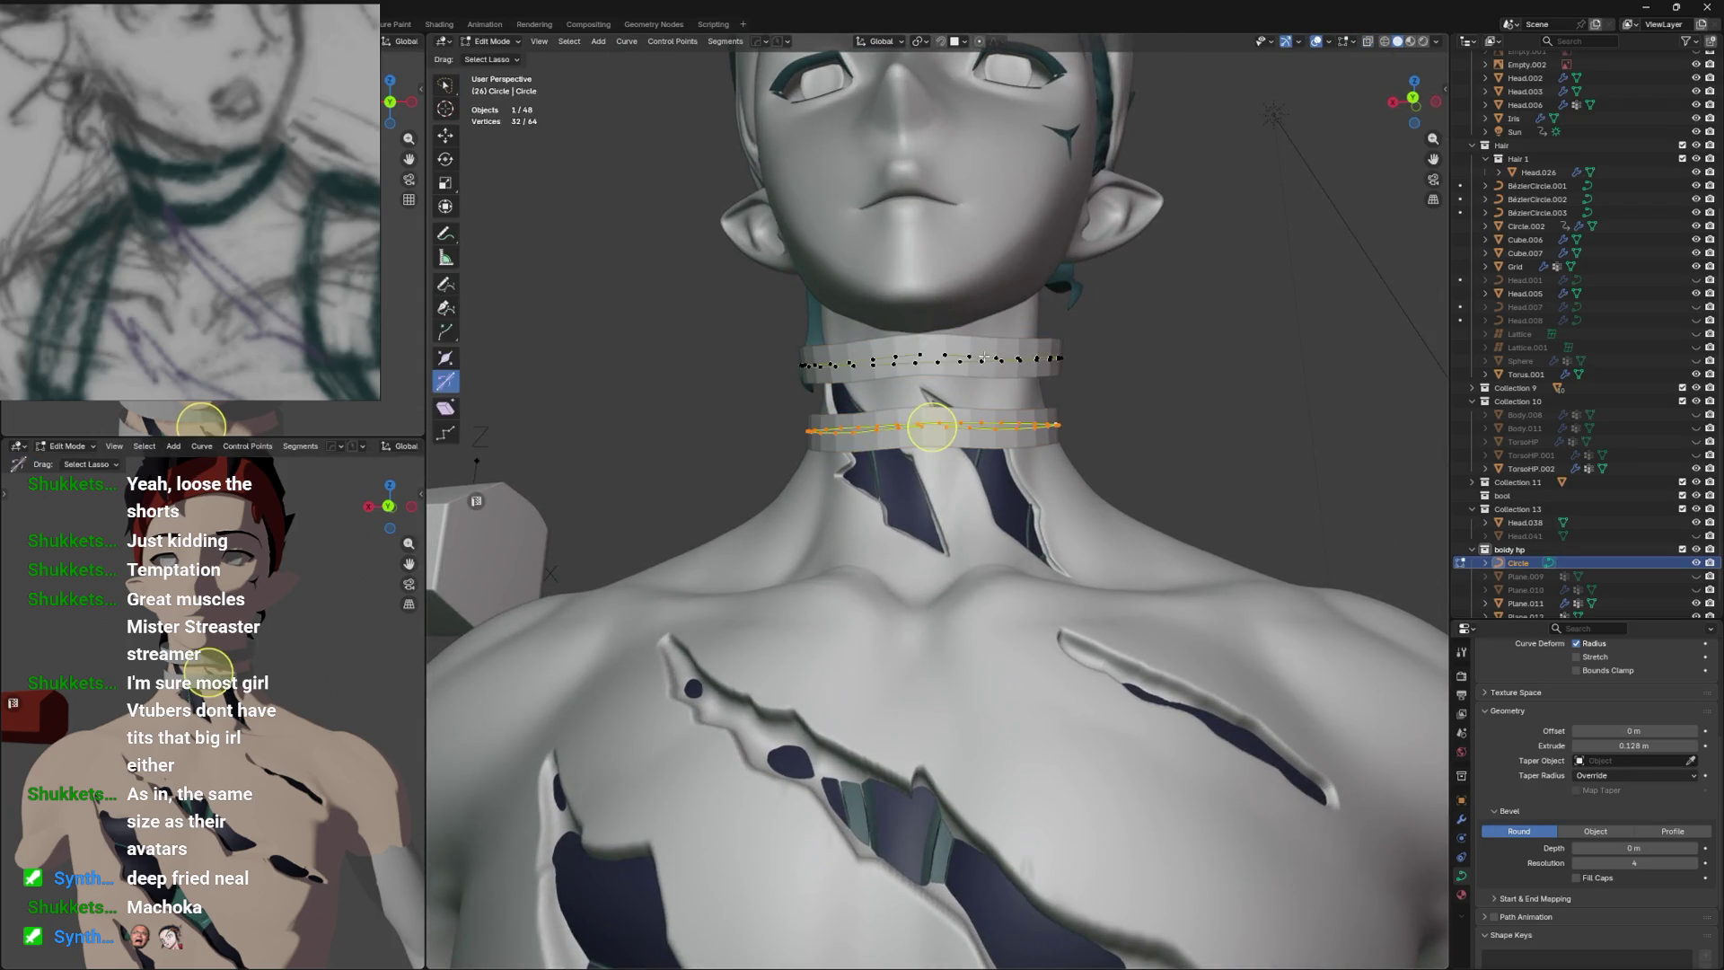
pyautogui.moveTo(932, 427); pyautogui.dragTo(1029, 451)
pyautogui.press('Tab')
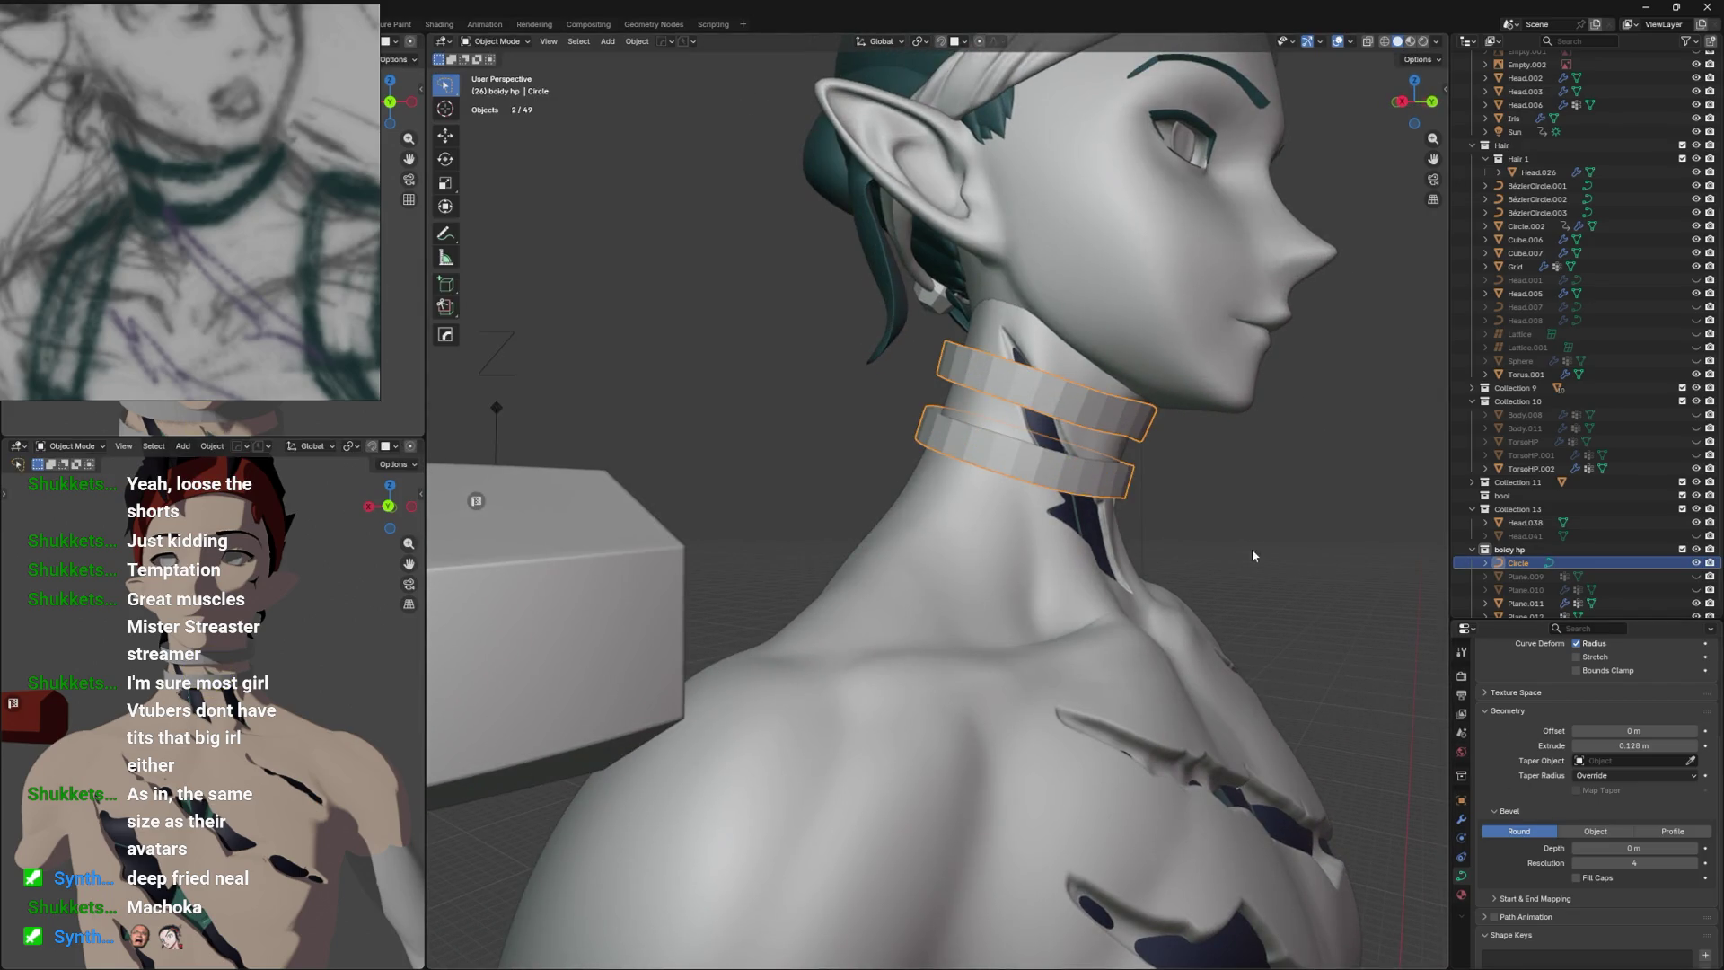
pyautogui.click(1459, 818)
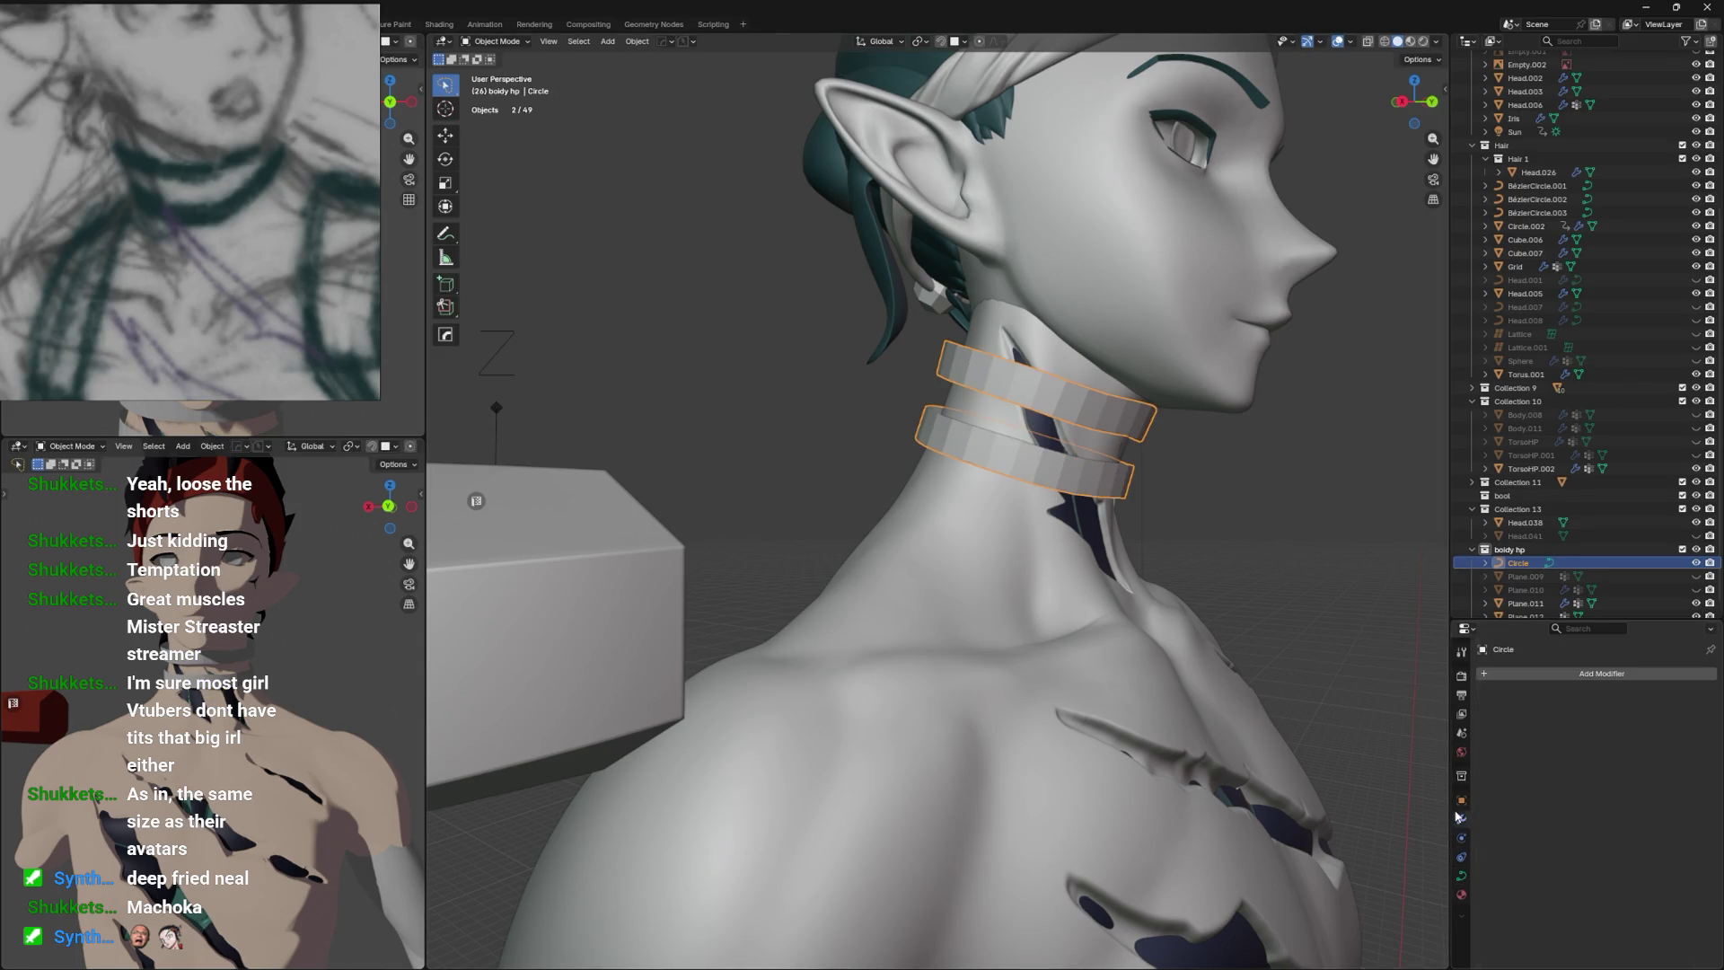
# Convert the rings to a mesh and shrinkwrap them to TorsoHP, Above Surface, 0.014 m offset.
pyautogui.press('F3')
pyautogui.write('convert')
pyautogui.click(1382, 635)
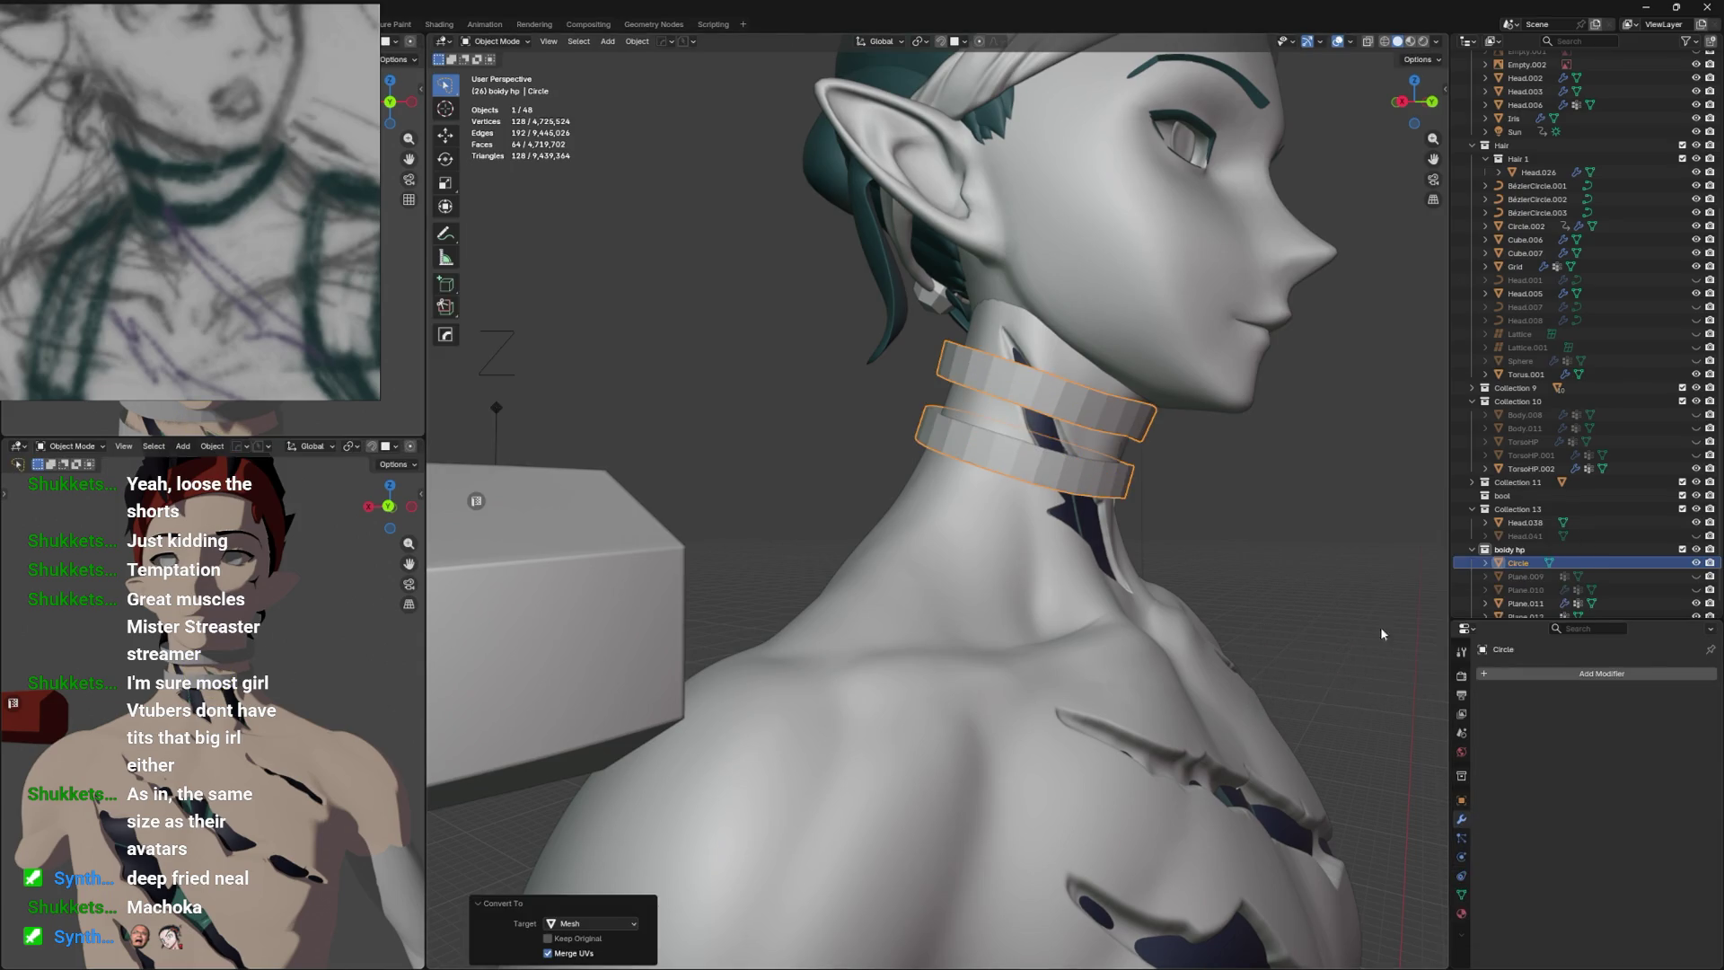
pyautogui.click(1497, 677)
pyautogui.moveTo(1498, 680)
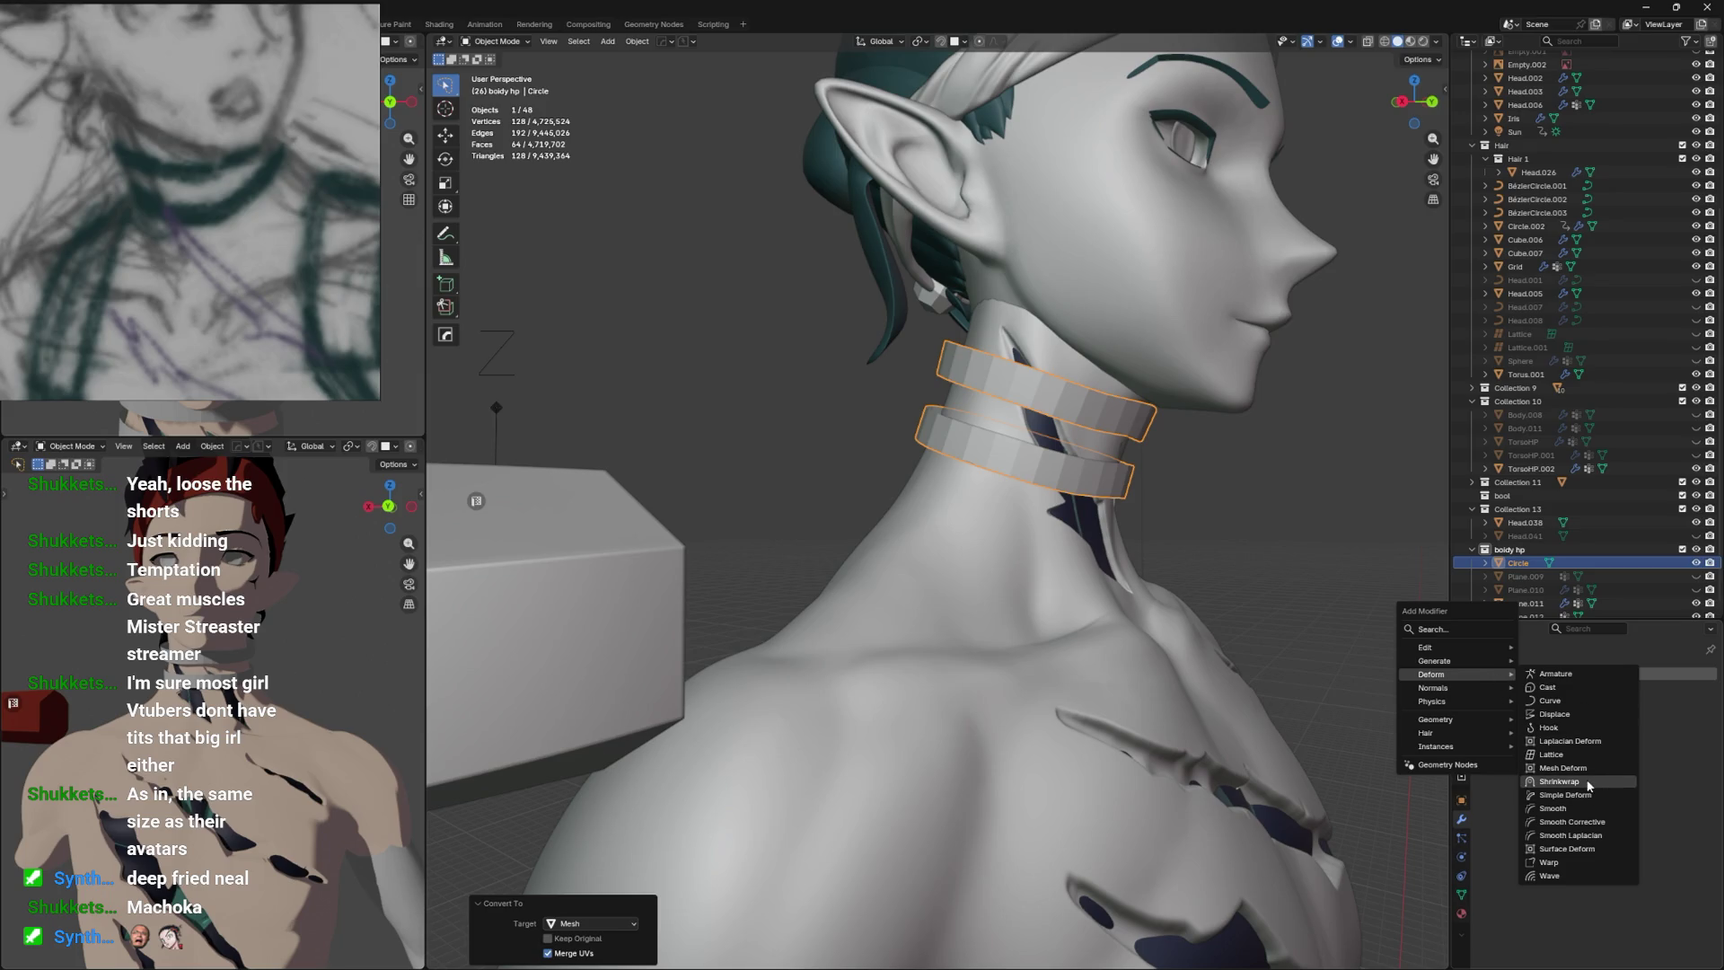
pyautogui.click(1571, 781)
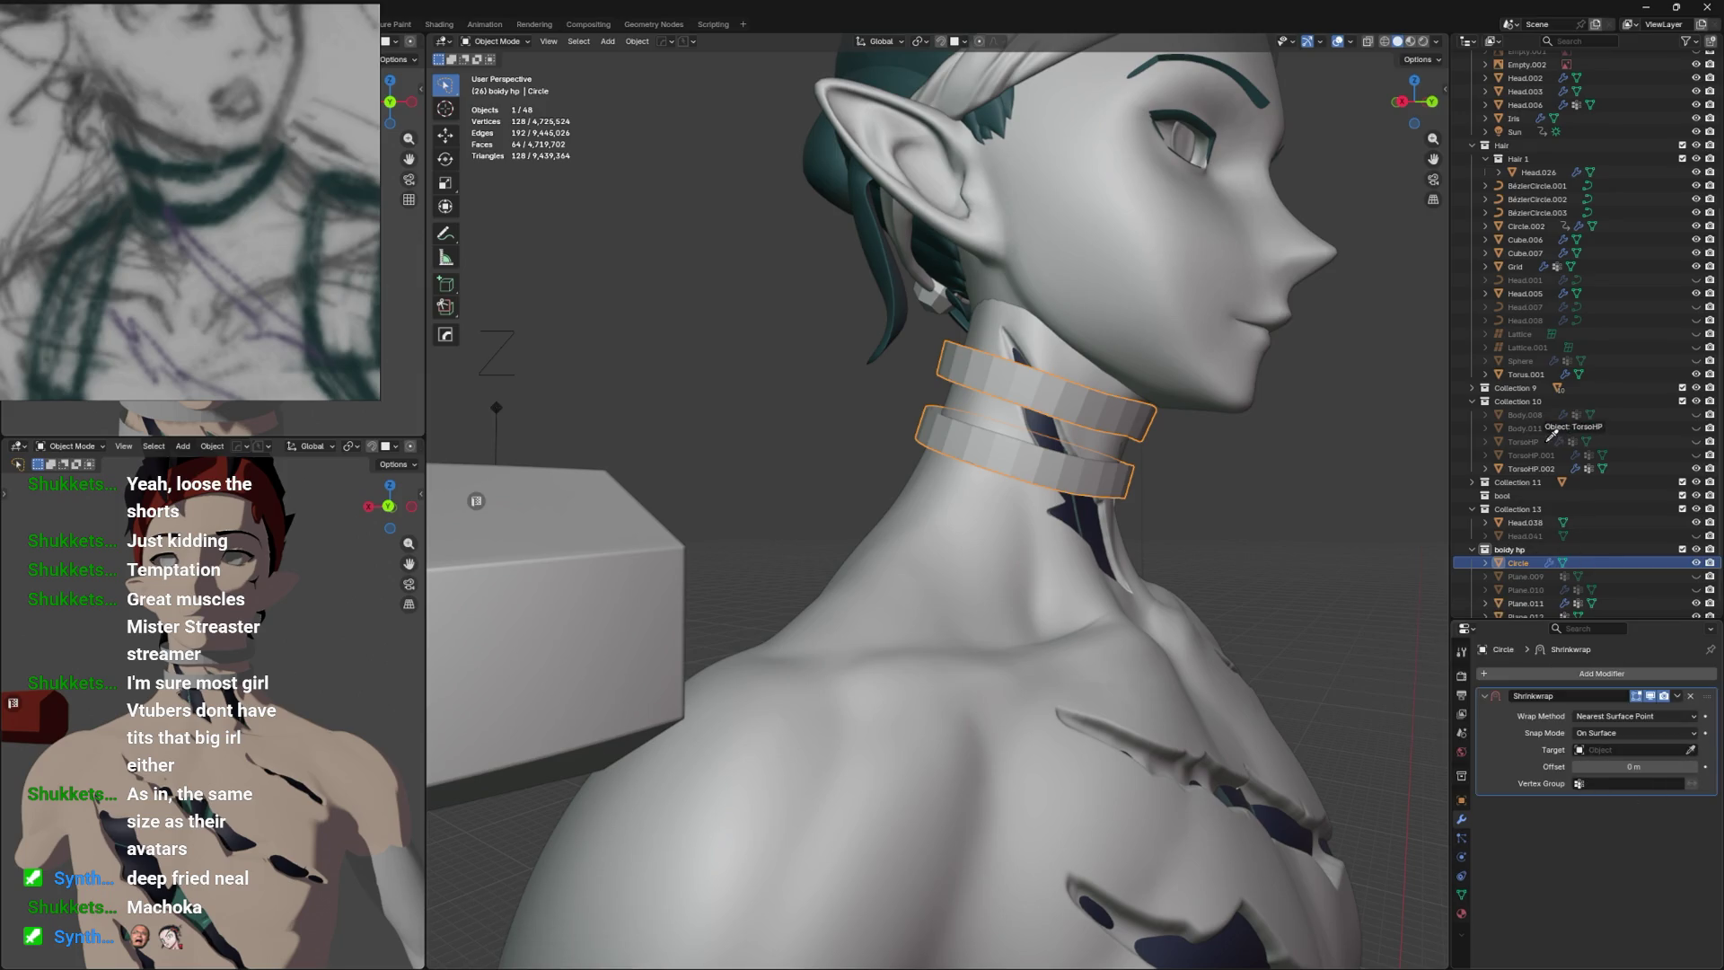
pyautogui.click(1530, 436)
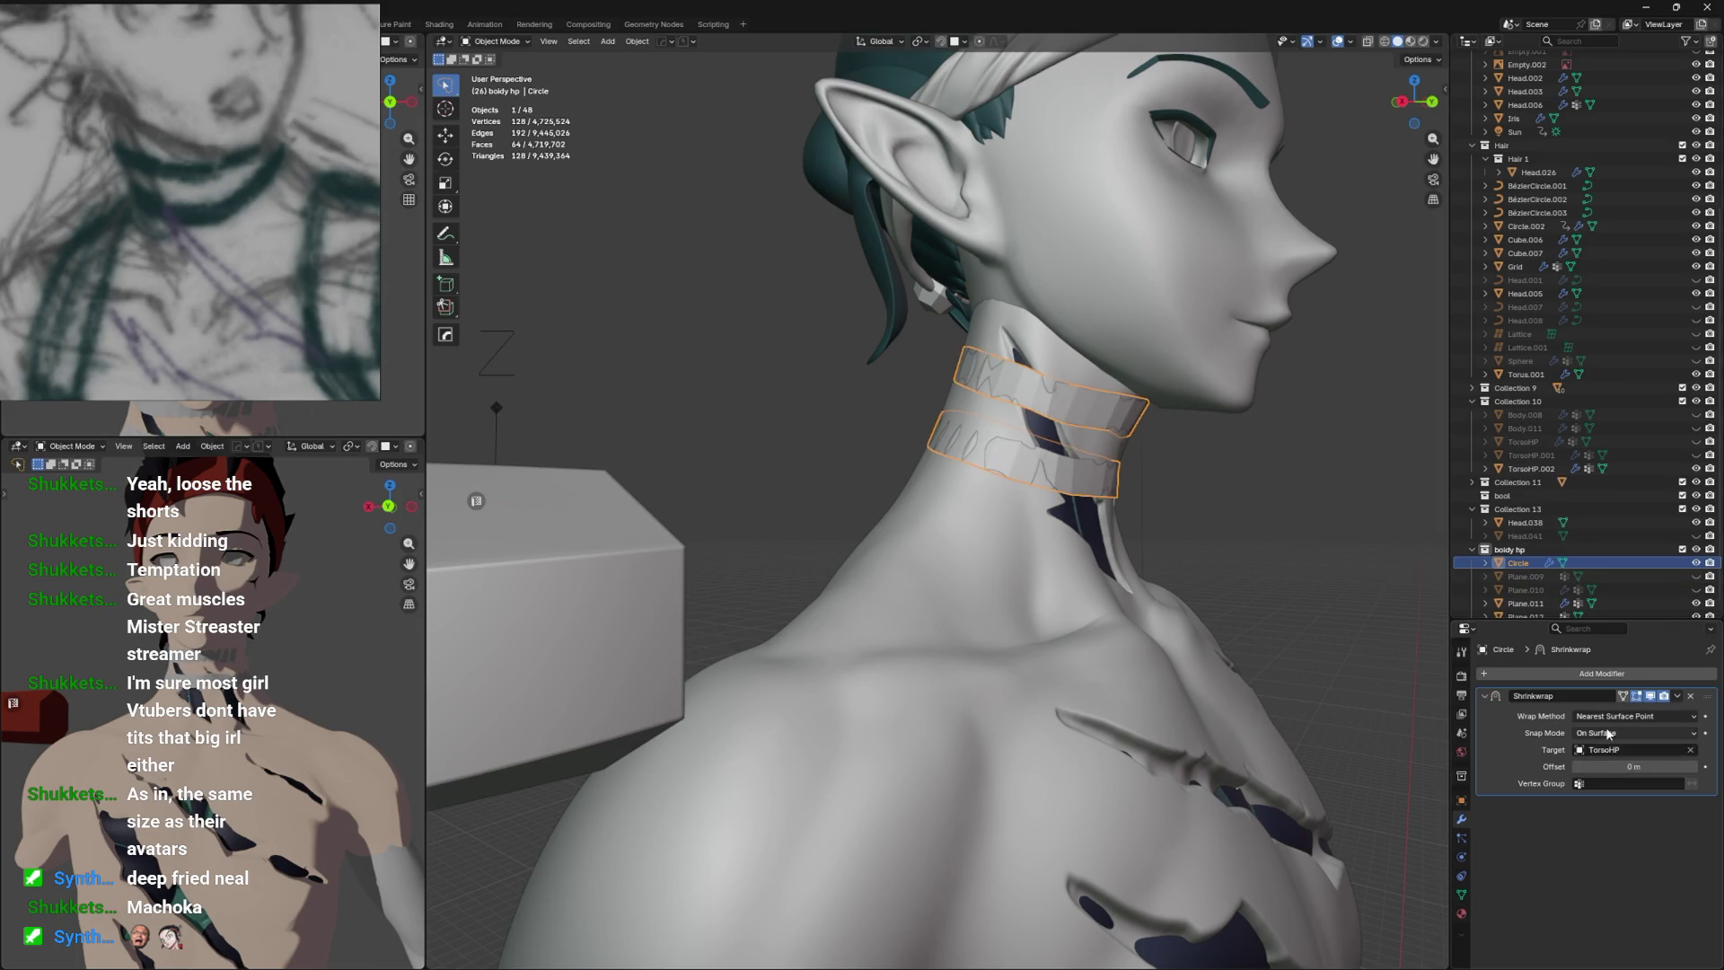
pyautogui.click(1607, 734)
pyautogui.click(1616, 810)
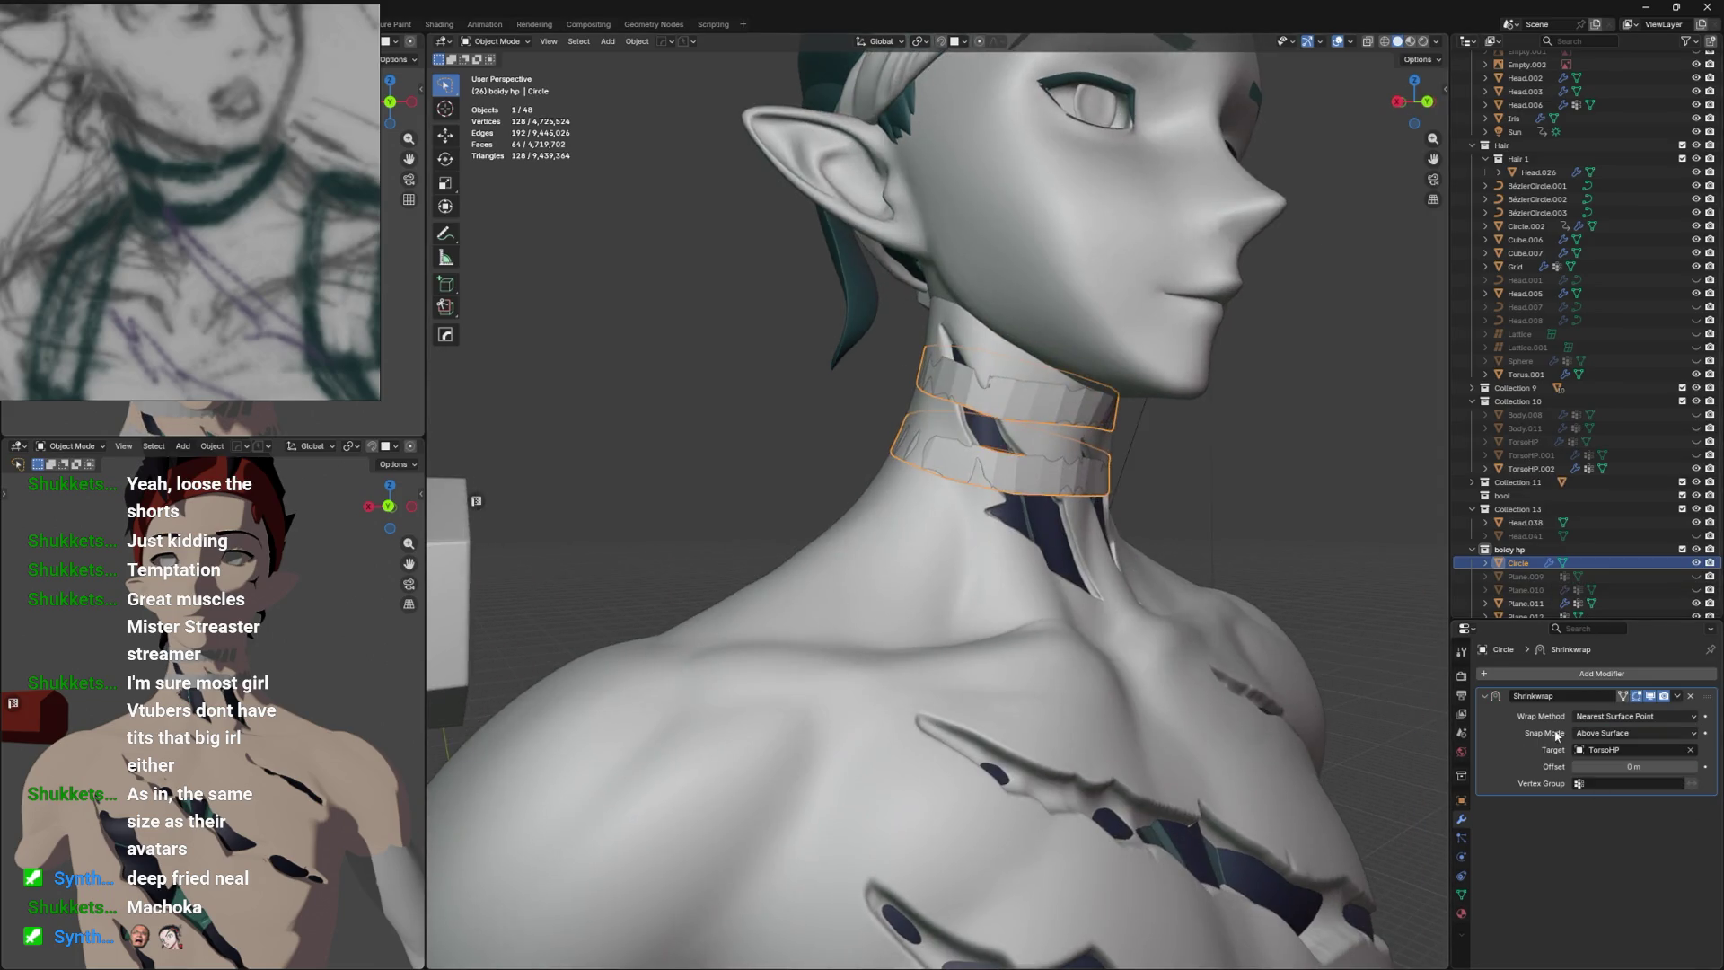
pyautogui.moveTo(1626, 764); pyautogui.dragTo(1639, 764)
# Smooth all collar vertices with a 0.321 factor and return to Object Mode.
pyautogui.moveTo(1401, 619); pyautogui.dragTo(1275, 602)
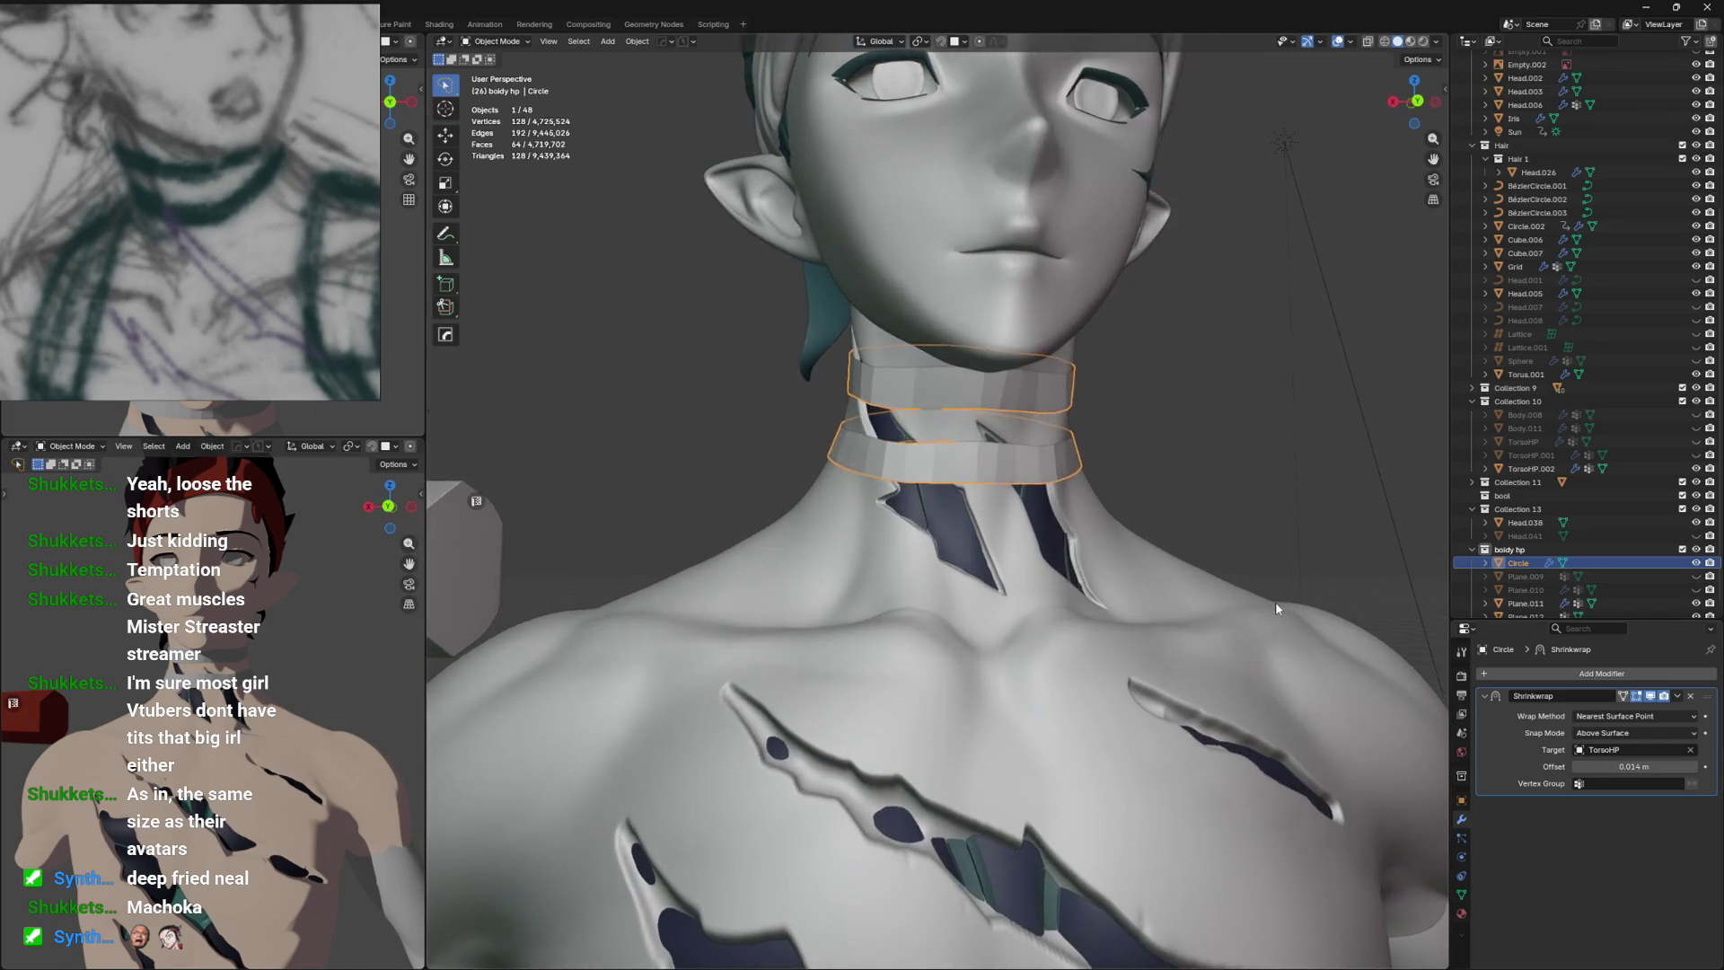
pyautogui.press('Tab')
pyautogui.hotkey('alt', 'a')
pyautogui.press('a')
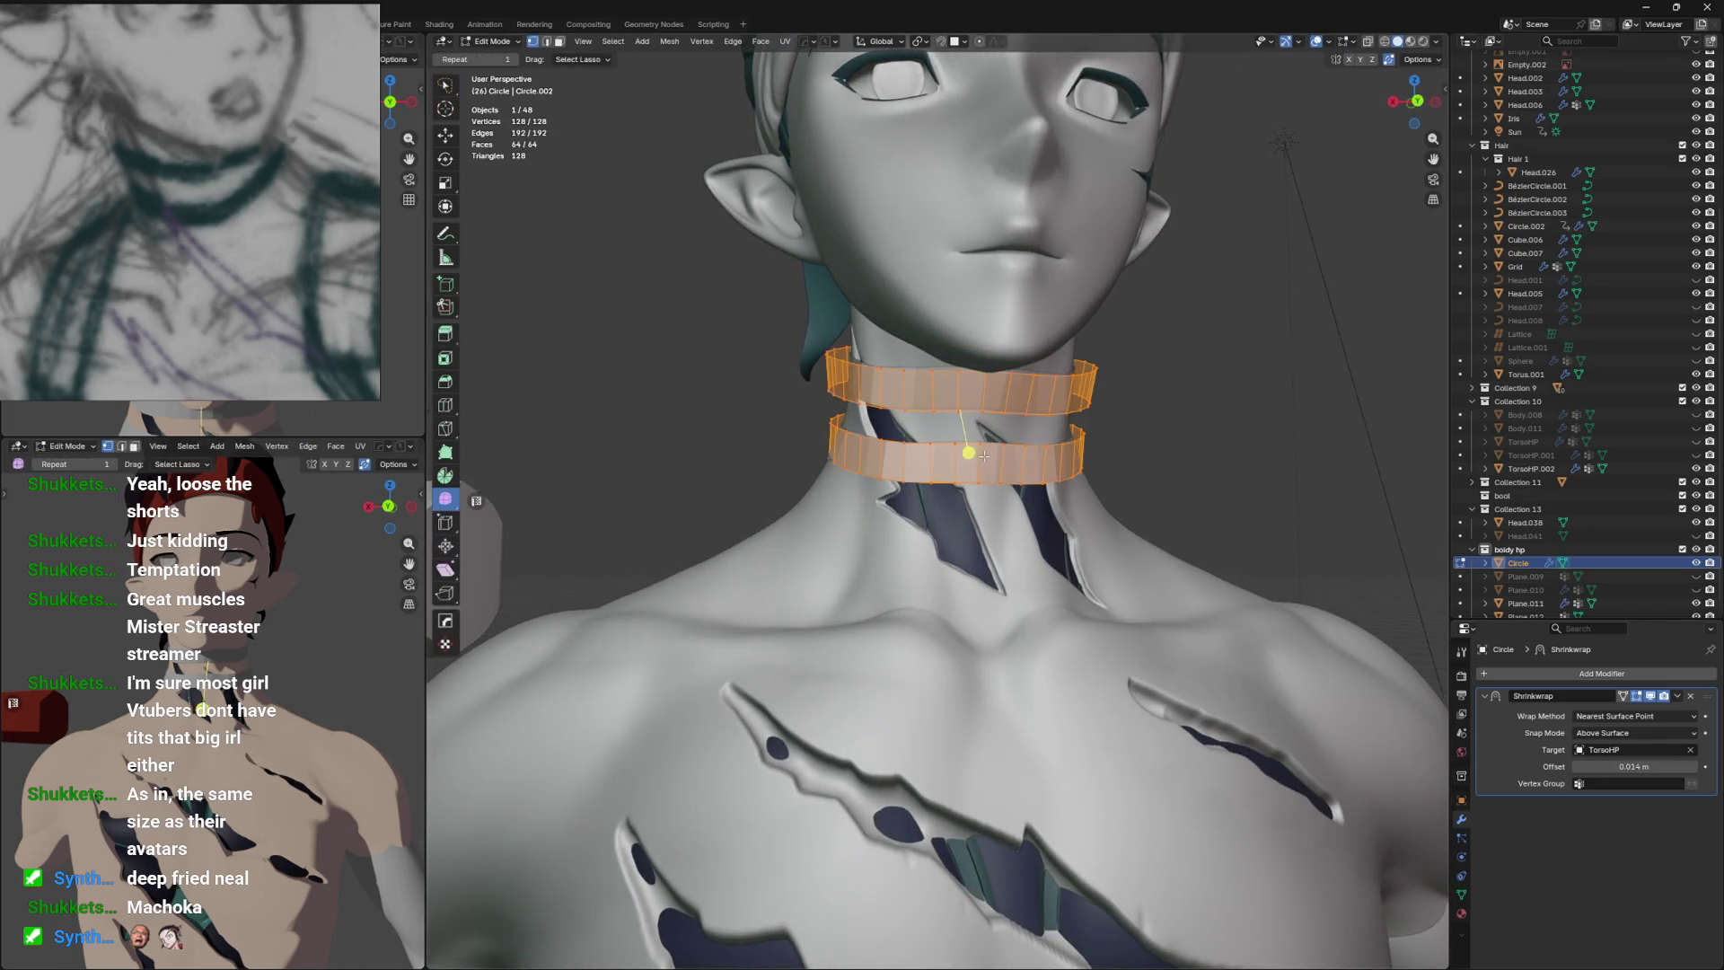
pyautogui.rightClick(977, 454)
pyautogui.click(975, 453)
pyautogui.moveTo(600, 893); pyautogui.dragTo(595, 894)
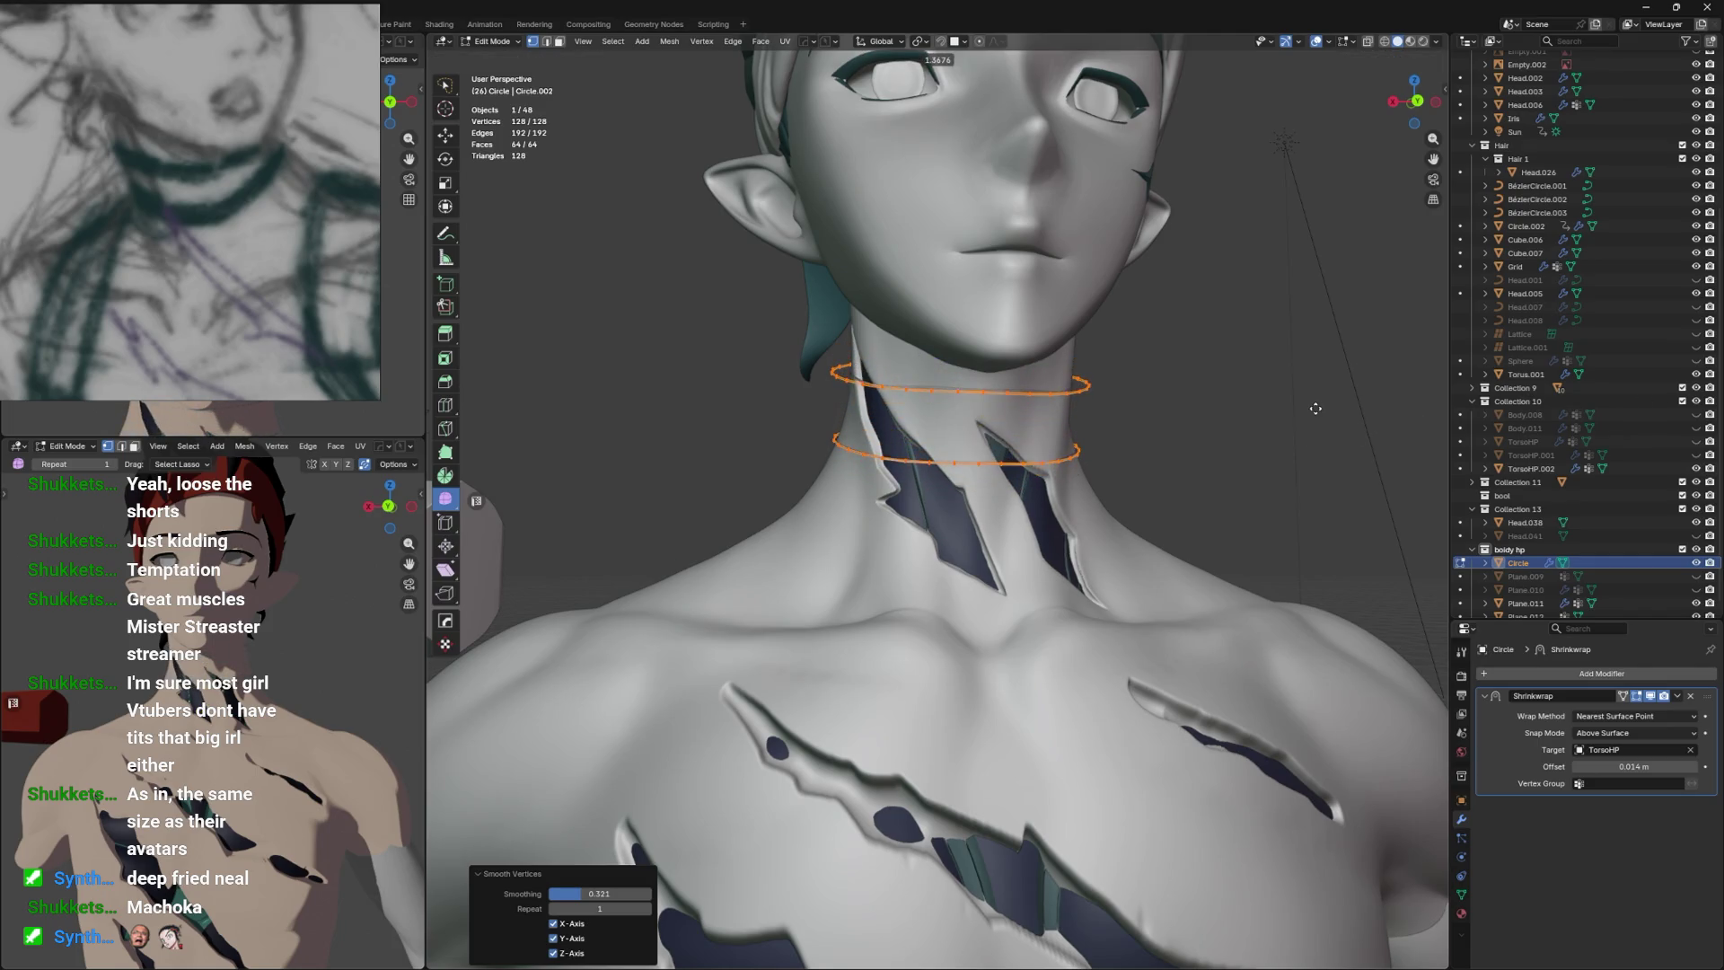
pyautogui.press('Escape')
pyautogui.click(968, 409)
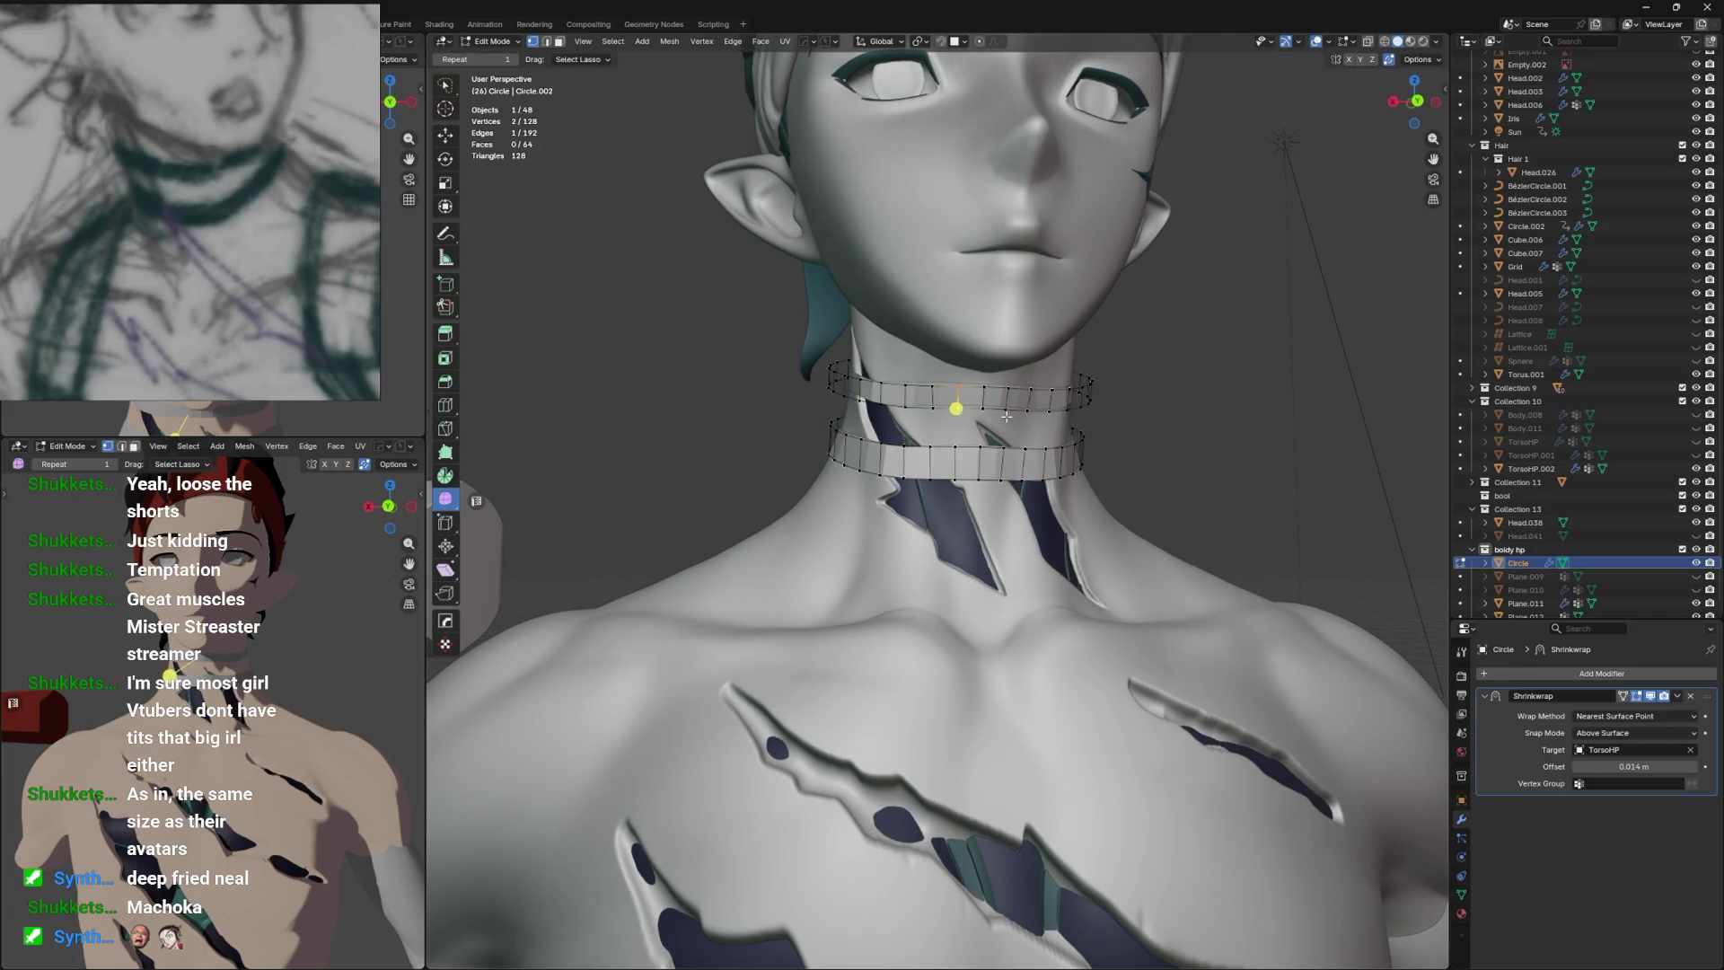
pyautogui.press('Tab')
pyautogui.moveTo(1004, 413); pyautogui.dragTo(1150, 489)
pyautogui.click(1462, 914)
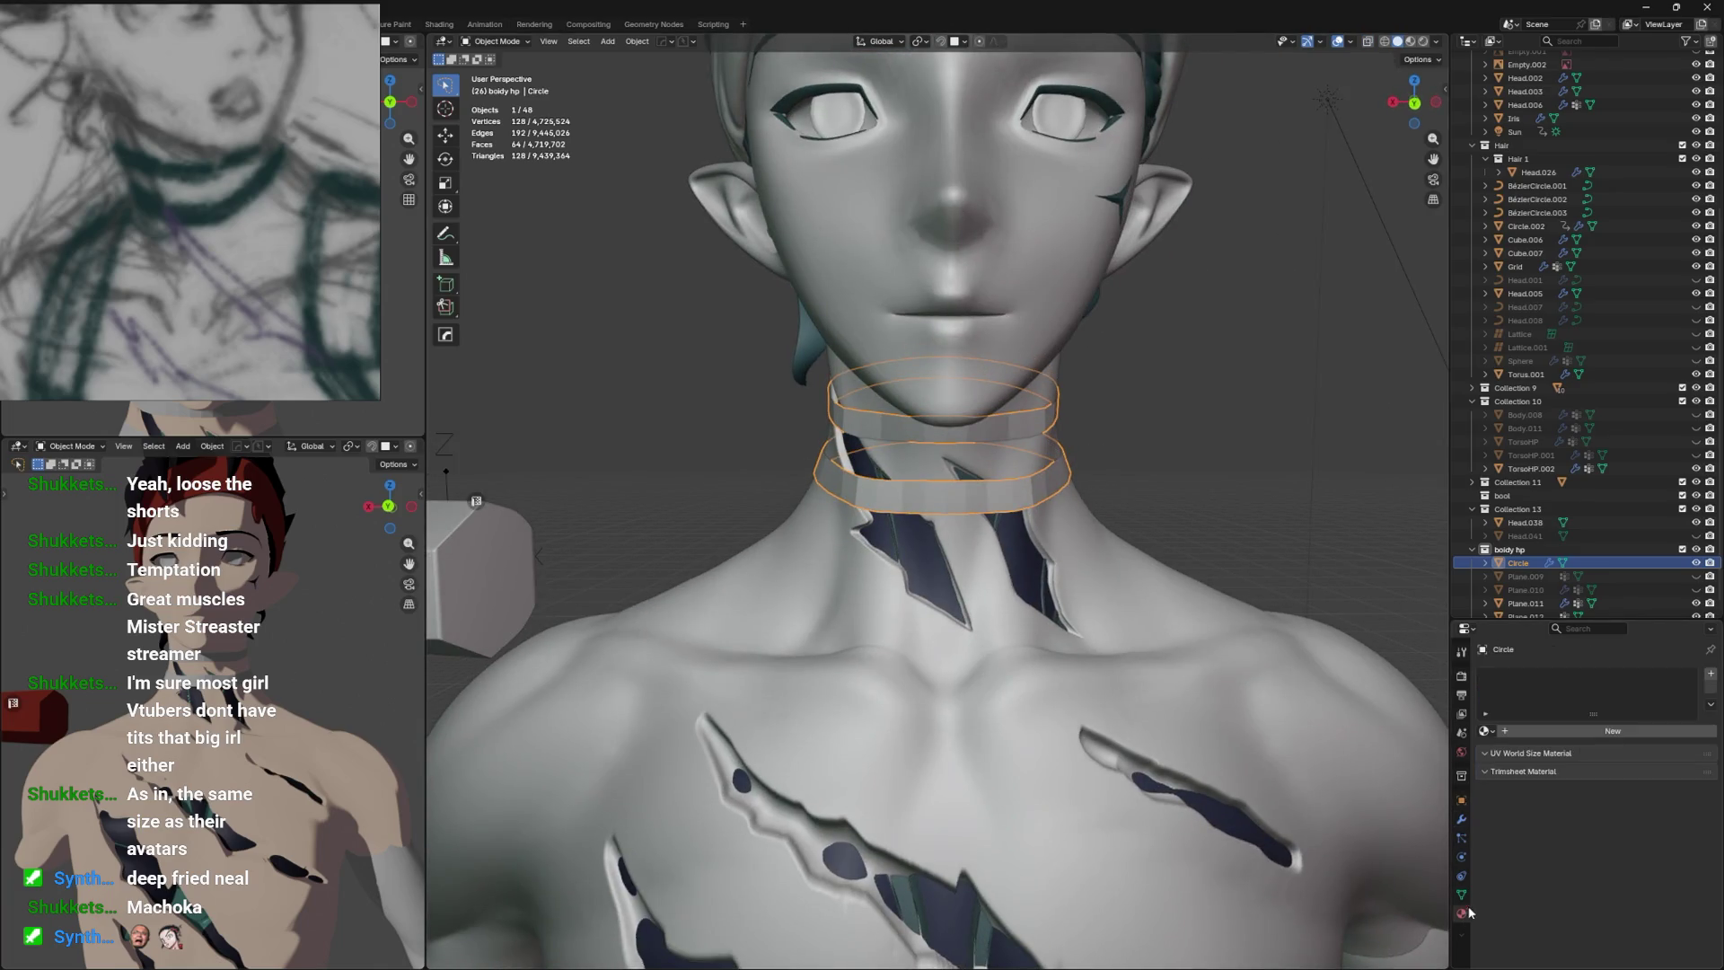
# Assign the Hair material to the collar rings.
pyautogui.click(1487, 731)
pyautogui.write('hair')
pyautogui.press('Return')
pyautogui.moveTo(1162, 491); pyautogui.dragTo(1053, 467)
pyautogui.click(1107, 460)
pyautogui.click(925, 449)
# Scale the whole collar slightly in Edit Mode, discarding a trial tilt.
pyautogui.press('Tab')
pyautogui.press('a')
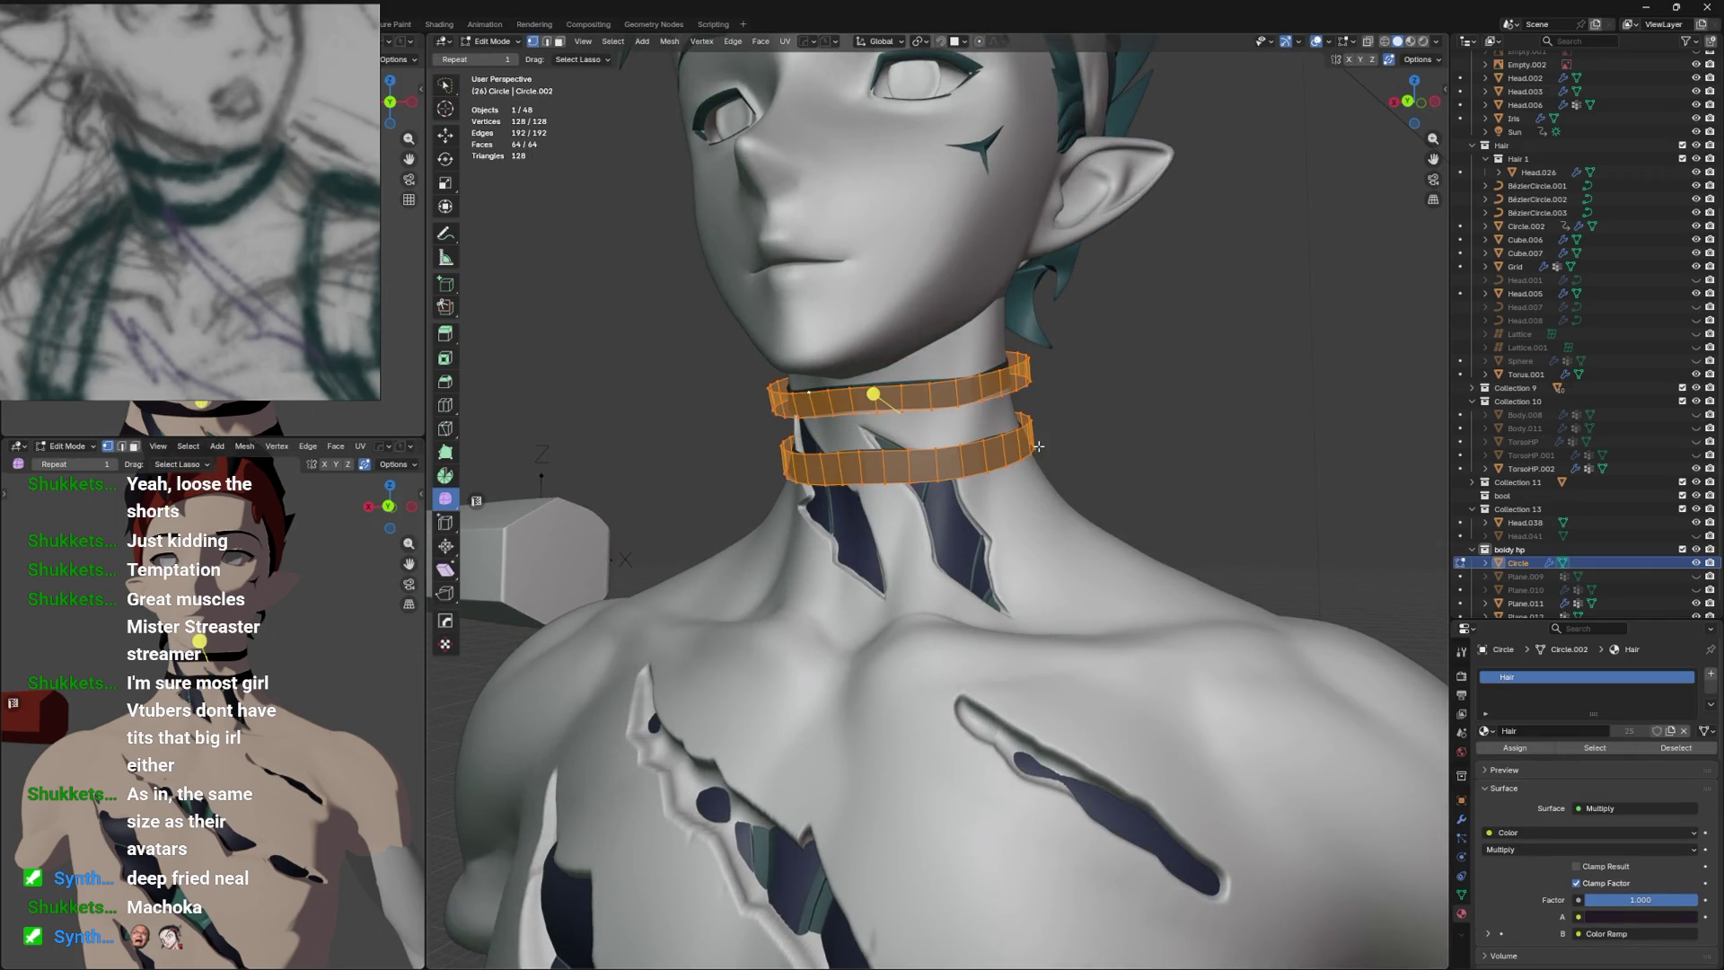
pyautogui.press('s')
pyautogui.click(1049, 440)
pyautogui.hotkey('alt', 's')
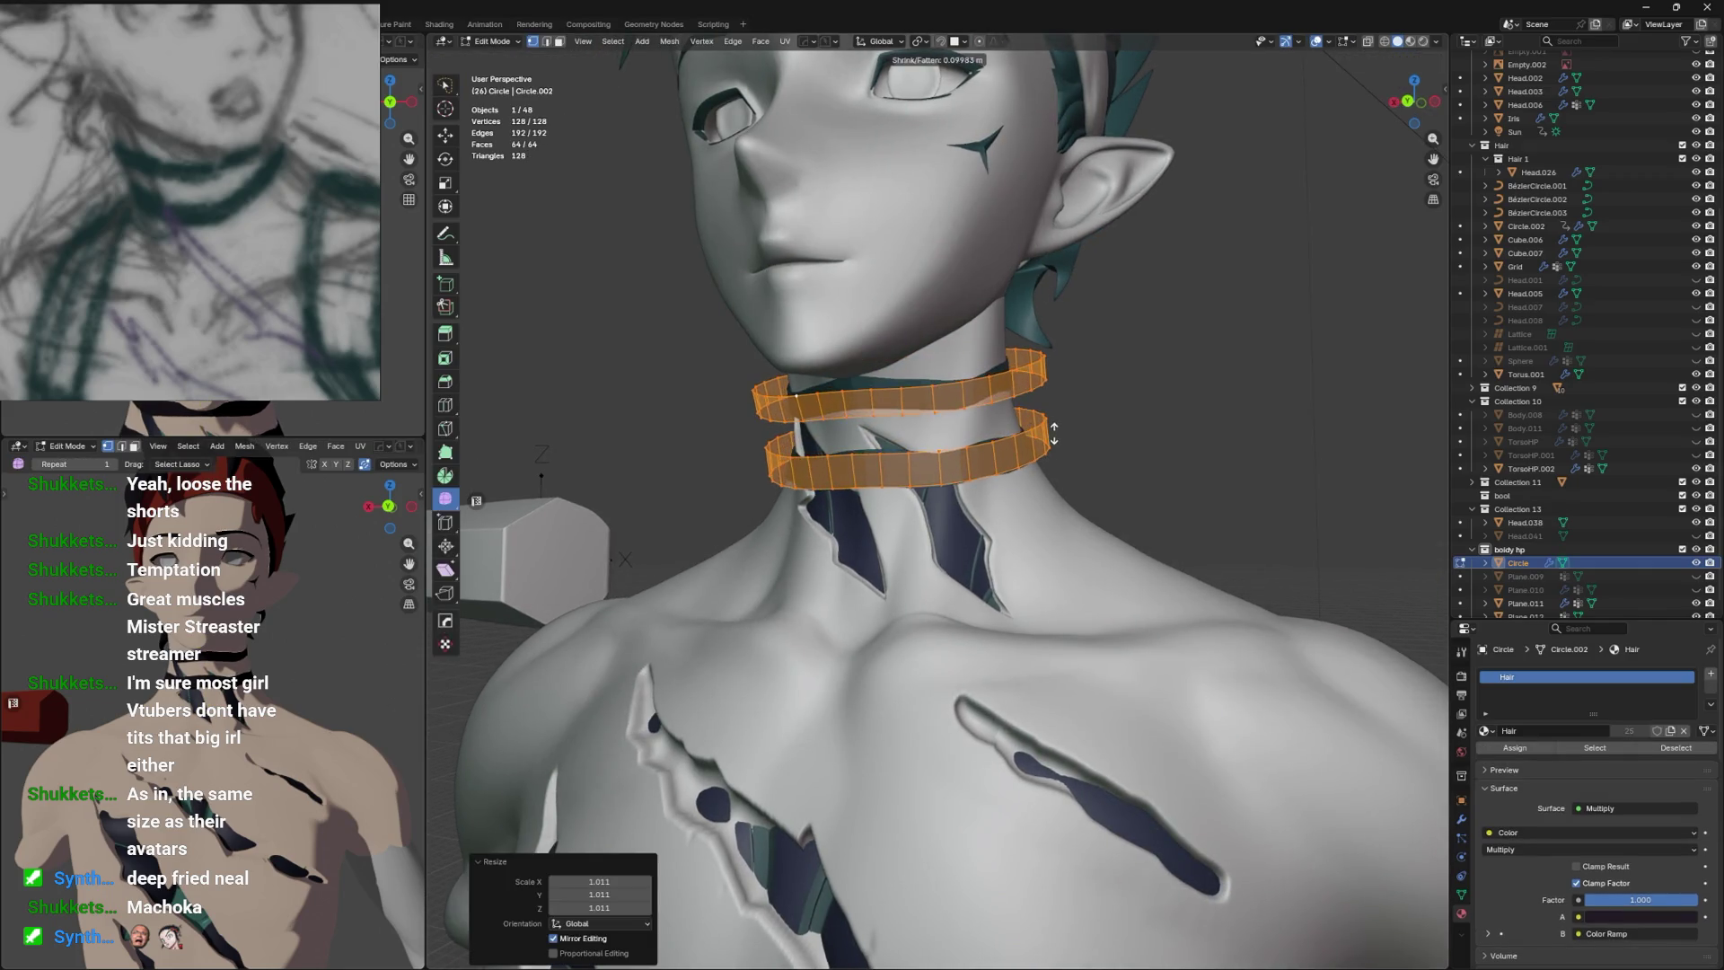
pyautogui.moveTo(1038, 432); pyautogui.dragTo(1012, 416)
pyautogui.press('r')
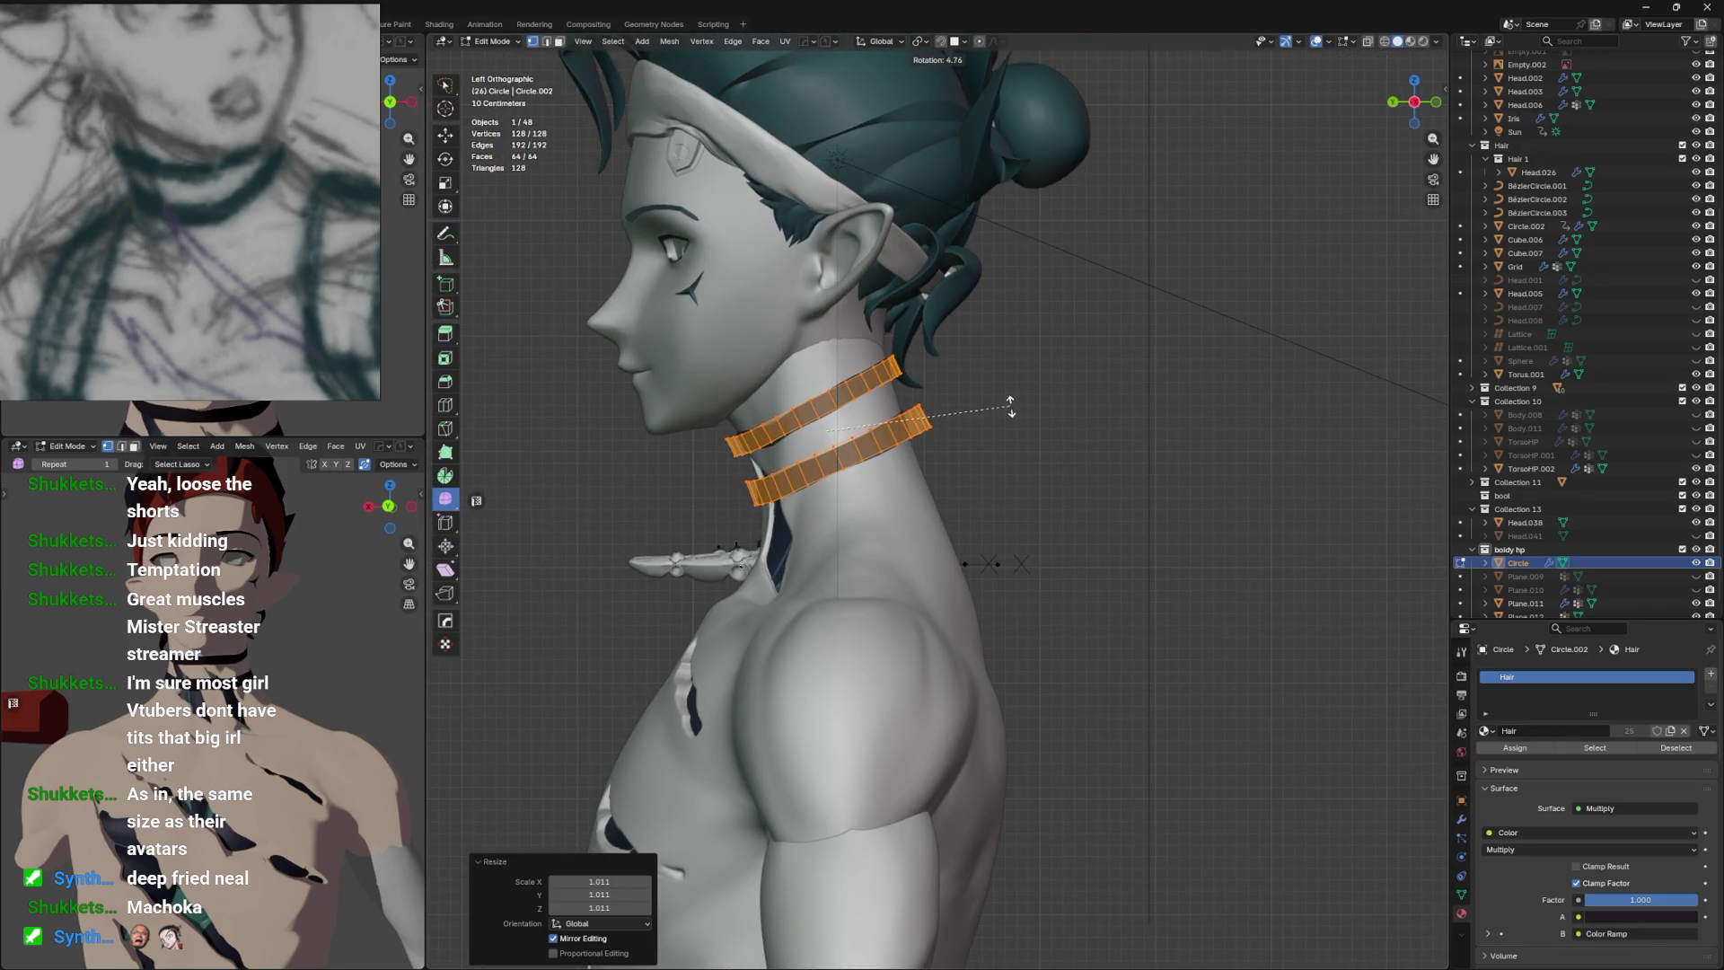
pyautogui.click(1000, 409)
pyautogui.press('r')
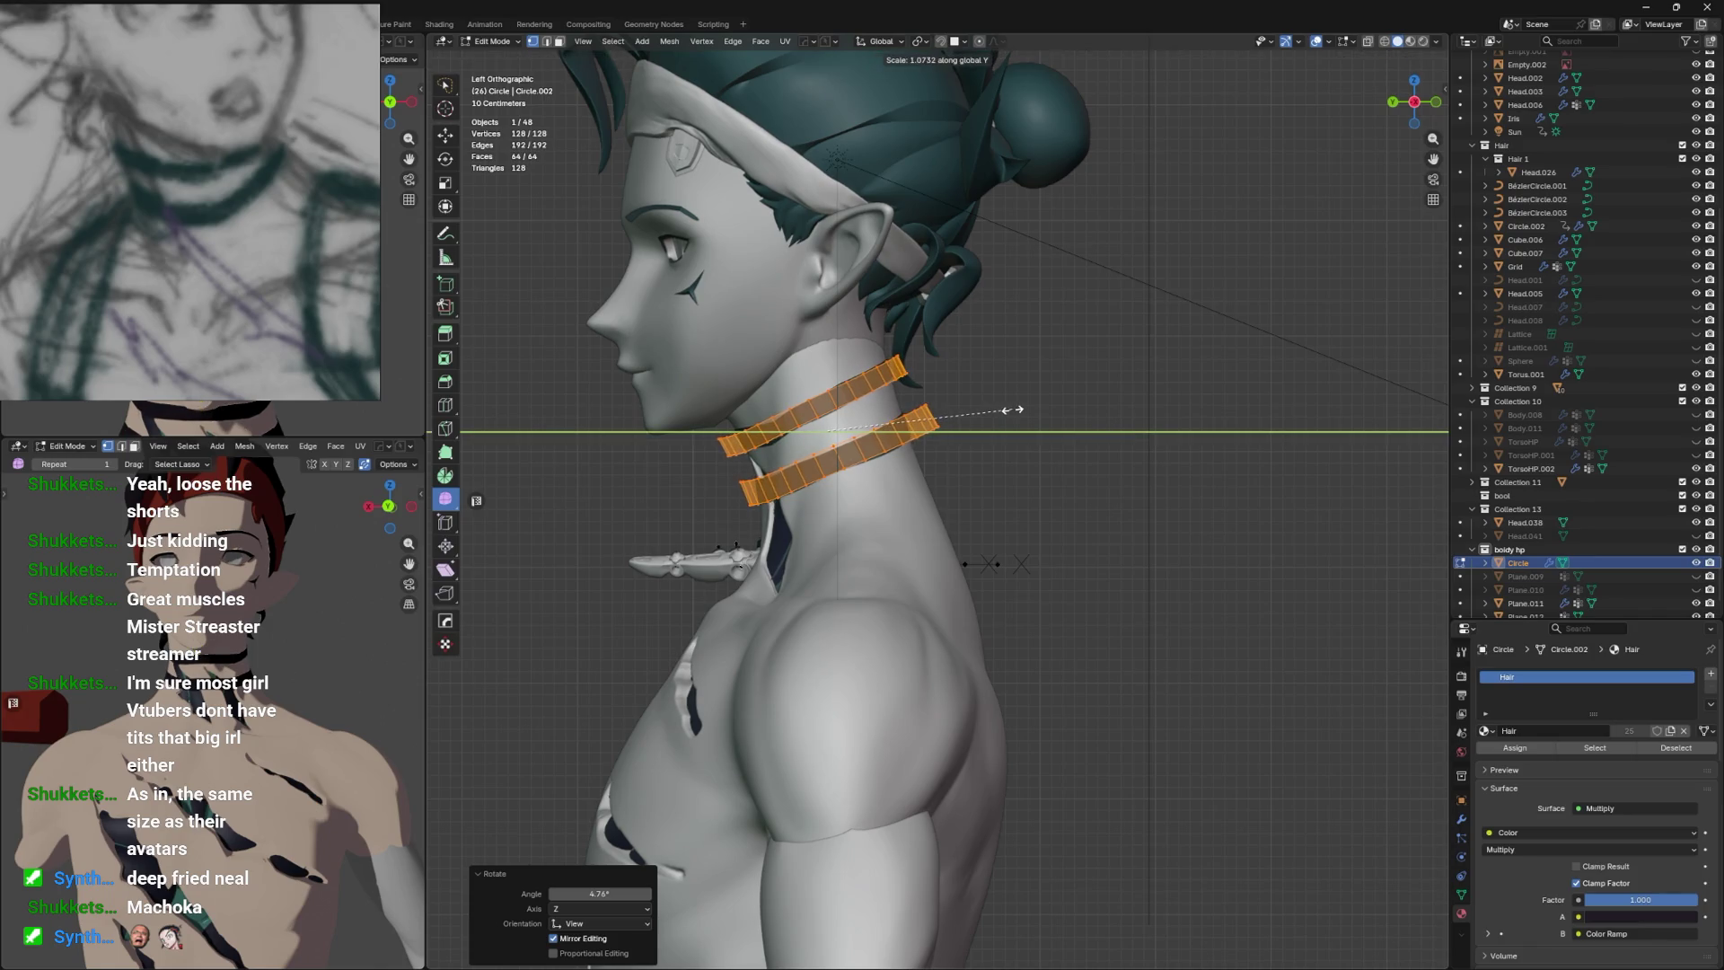
pyautogui.press('Escape')
pyautogui.hotkey('ctrl', 'z')
pyautogui.press('r')
pyautogui.click(1011, 405)
pyautogui.press('Tab')
# In Material Preview, switch the collar's material from Skin to the red Clothes material.
pyautogui.moveTo(935, 412); pyautogui.dragTo(1052, 466)
pyautogui.press('z')
pyautogui.click(1141, 466)
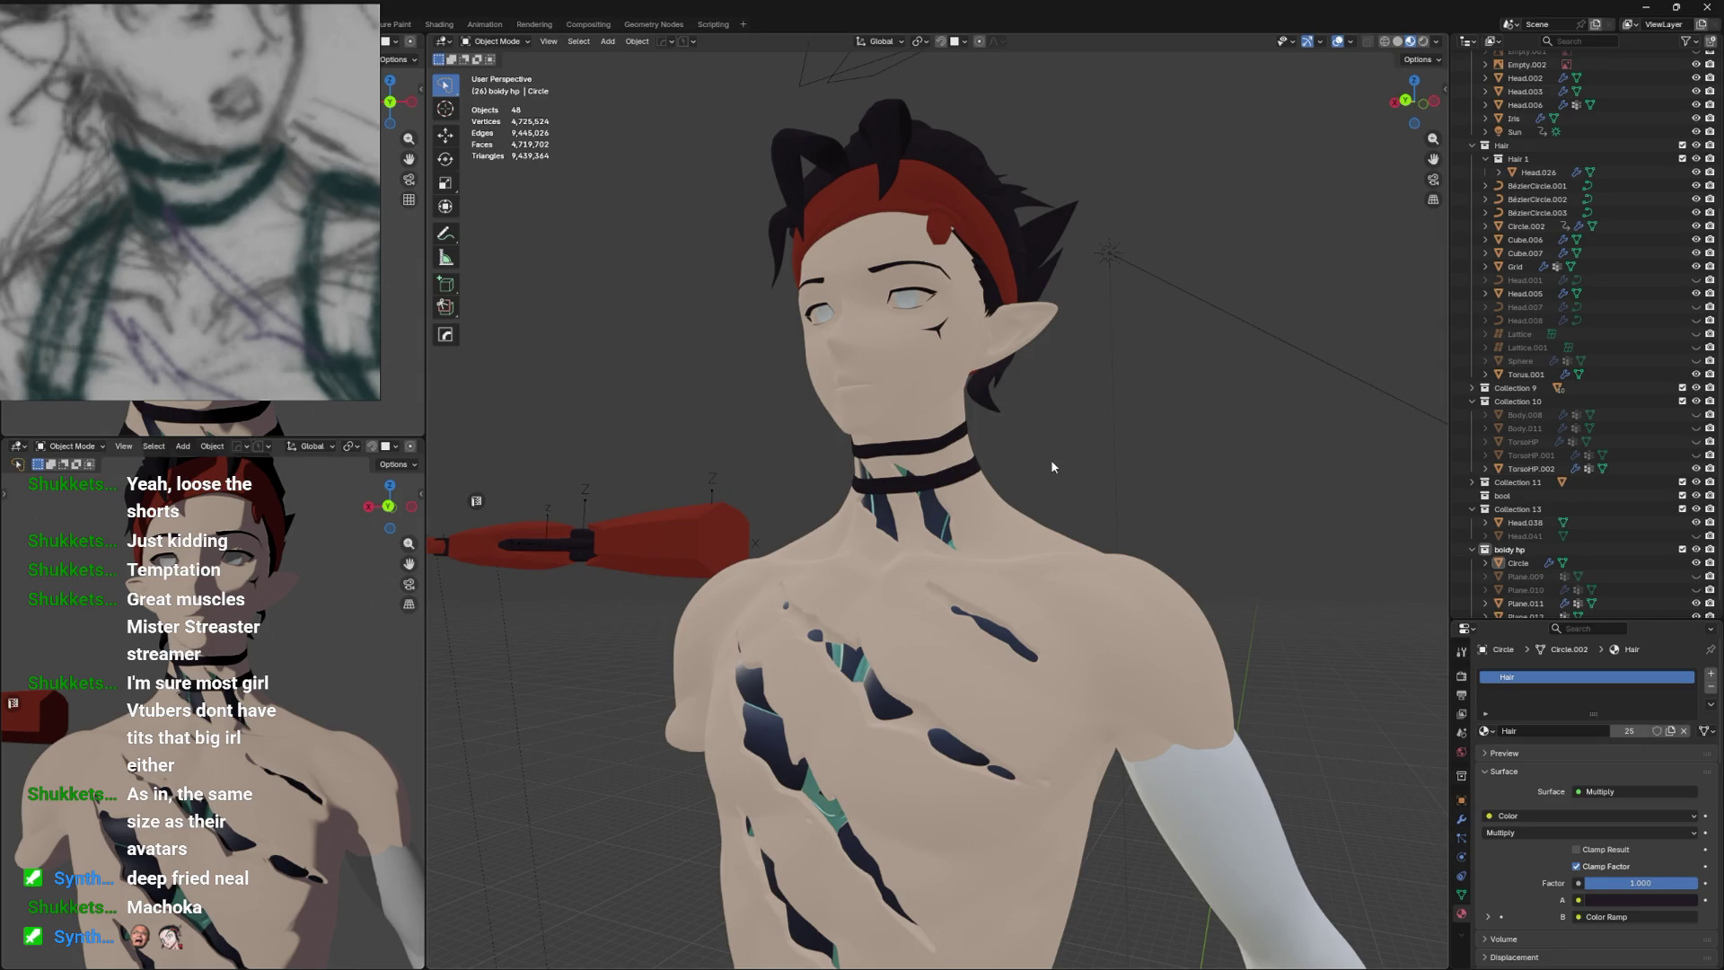
pyautogui.moveTo(794, 515); pyautogui.dragTo(892, 536)
pyautogui.scroll(3)
pyautogui.click(979, 496)
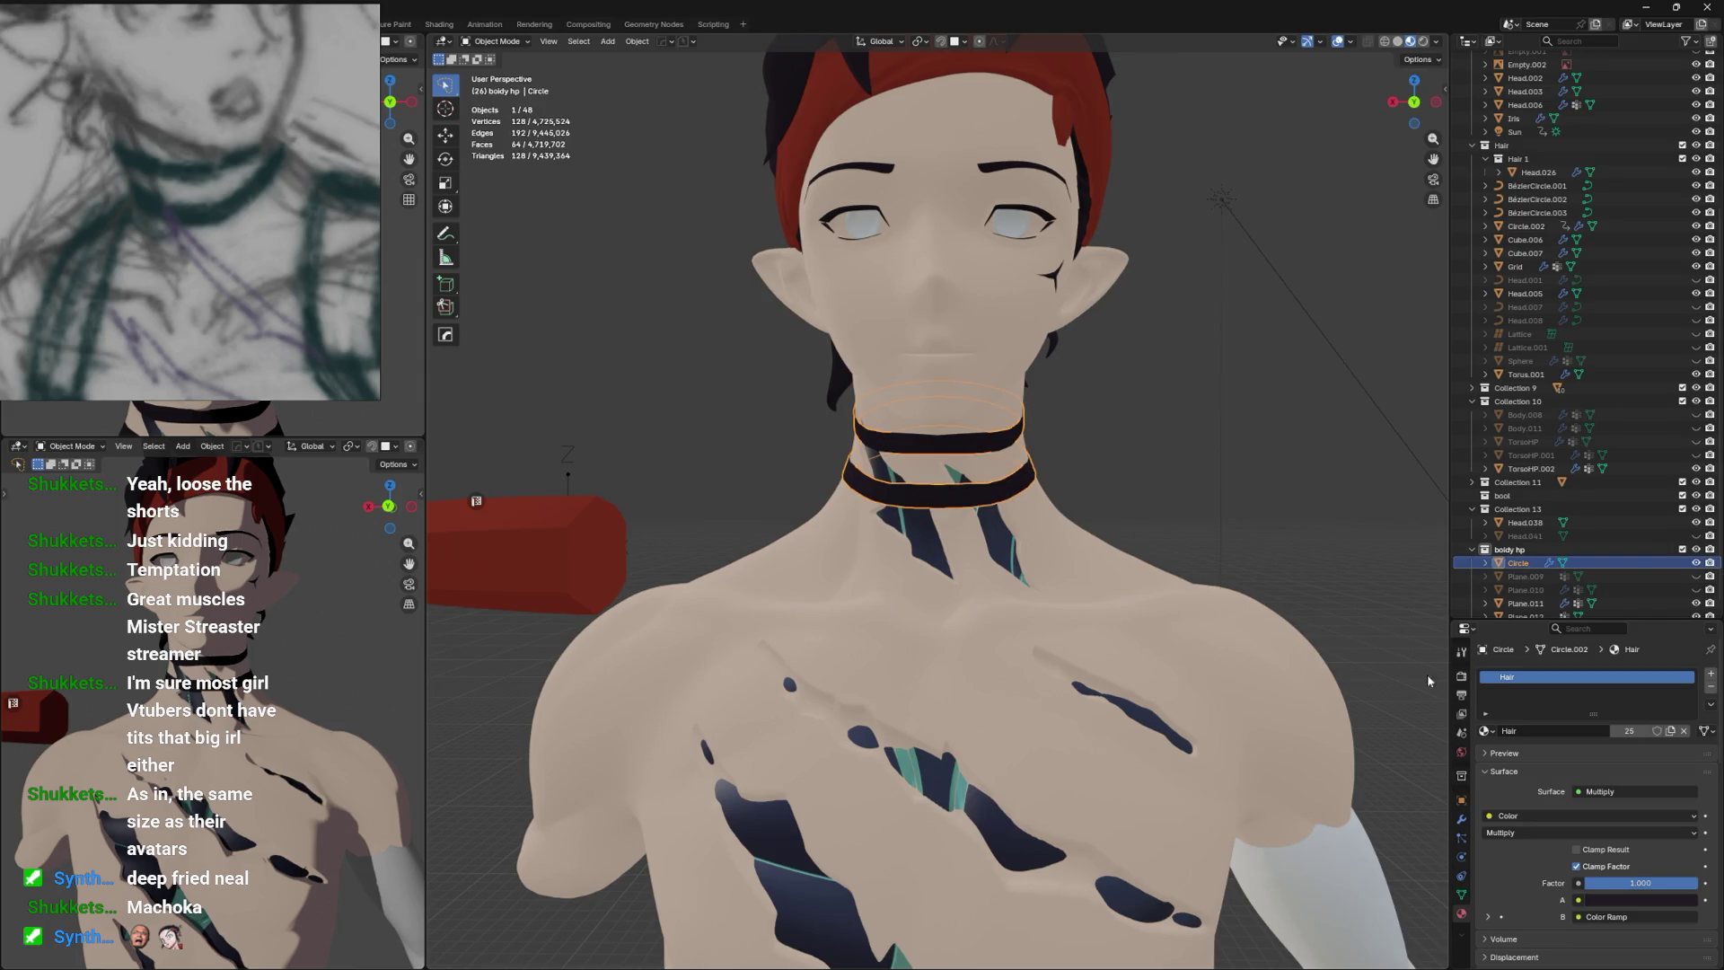
pyautogui.click(1488, 731)
pyautogui.click(1509, 778)
pyautogui.click(1487, 731)
pyautogui.click(1510, 749)
# Apply the collar's Shrinkwrap modifier permanently to the mesh.
pyautogui.moveTo(1239, 575); pyautogui.dragTo(1205, 574)
pyautogui.click(1333, 577)
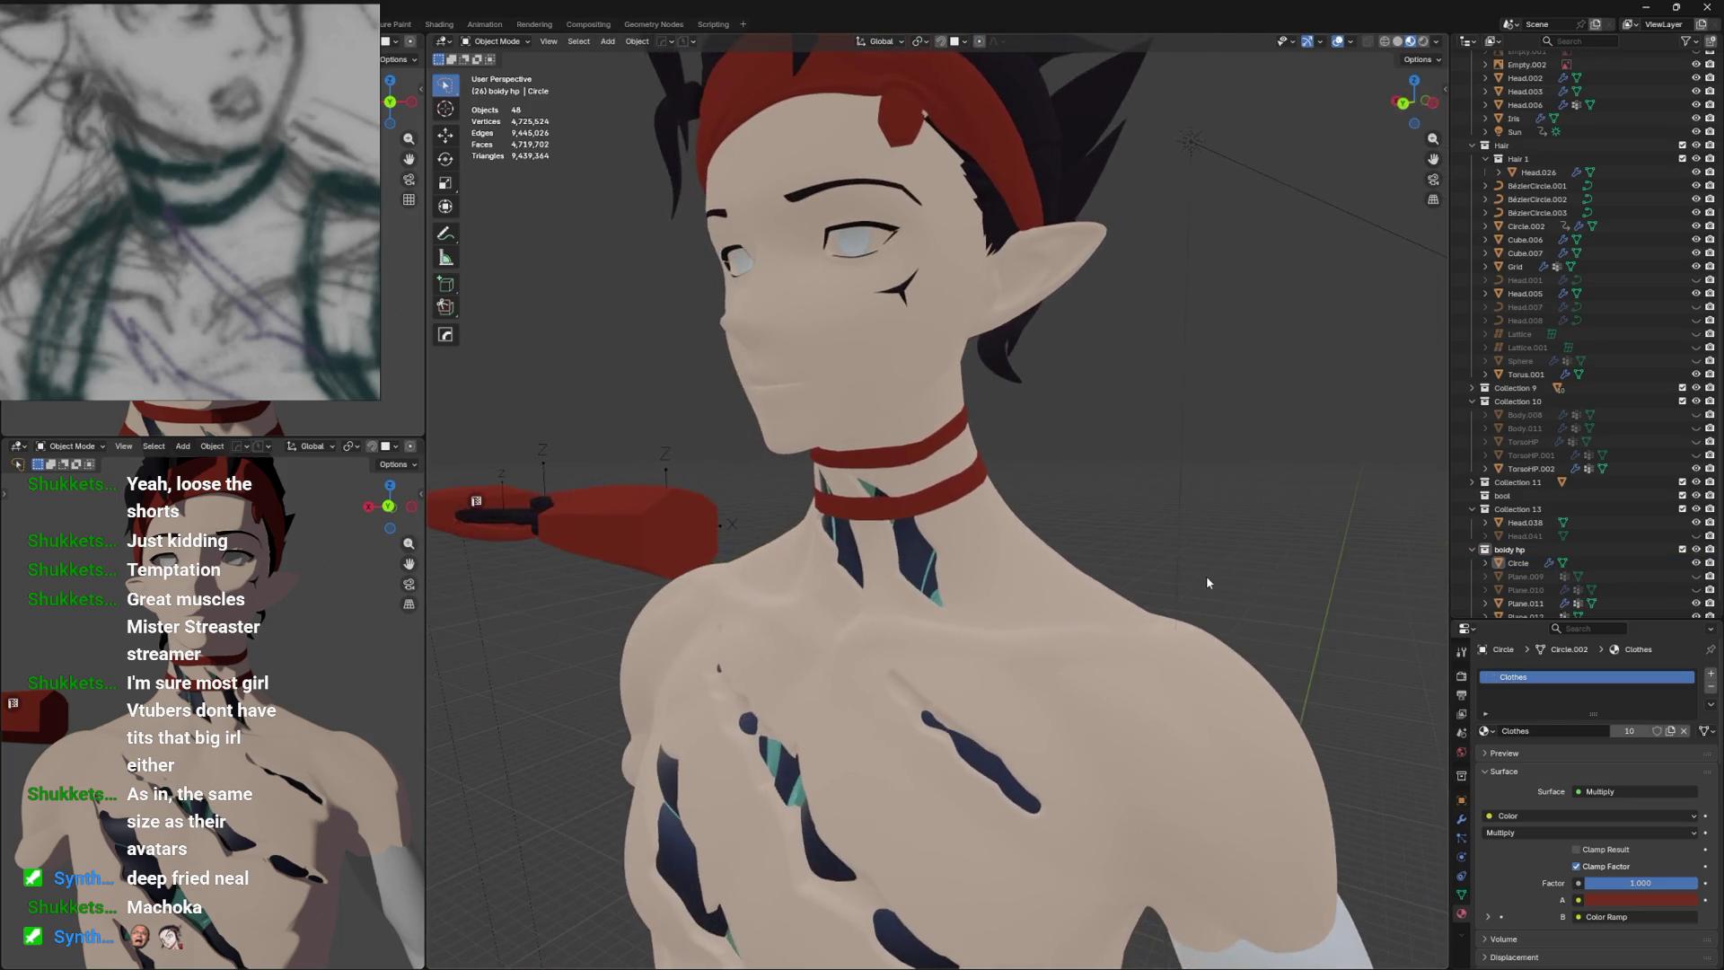
pyautogui.click(934, 443)
pyautogui.moveTo(934, 443); pyautogui.dragTo(1107, 509)
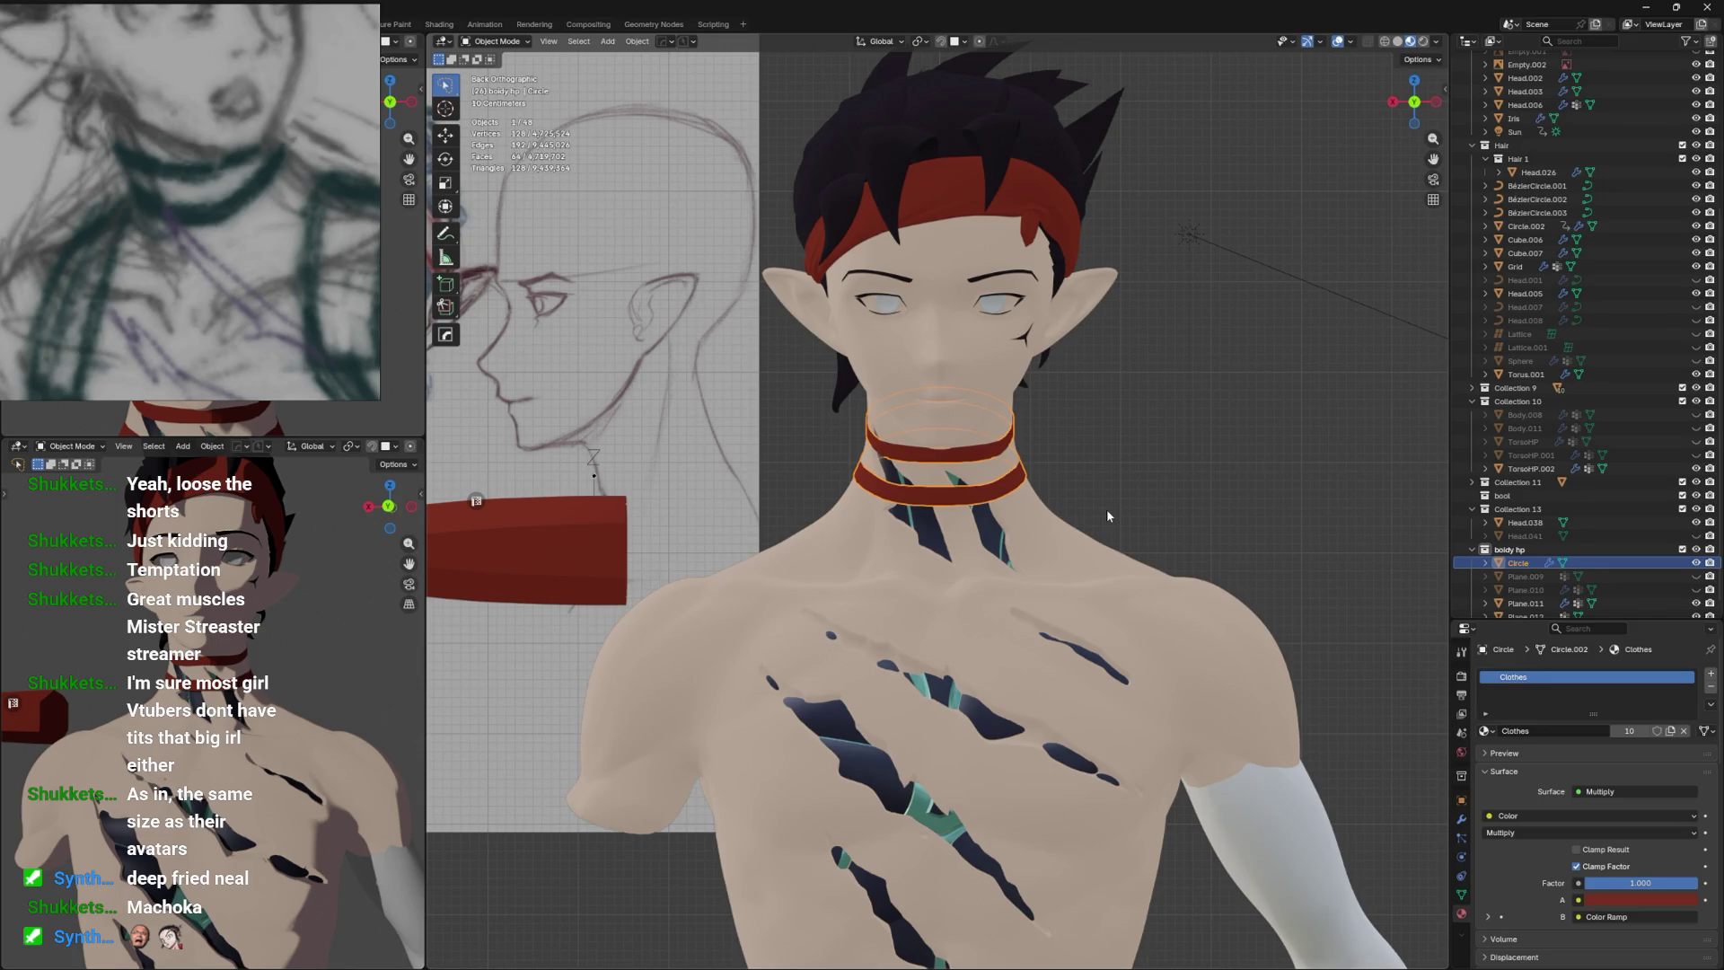
pyautogui.moveTo(1305, 742); pyautogui.dragTo(1078, 395)
pyautogui.click(1461, 819)
pyautogui.hotkey('ctrl', 'a')
pyautogui.press('Tab')
# Select both band end faces and extrude them along their normals to give the bands thickness.
pyautogui.click(862, 346)
pyautogui.click(937, 422)
pyautogui.rightClick(1077, 396)
pyautogui.moveTo(1096, 391)
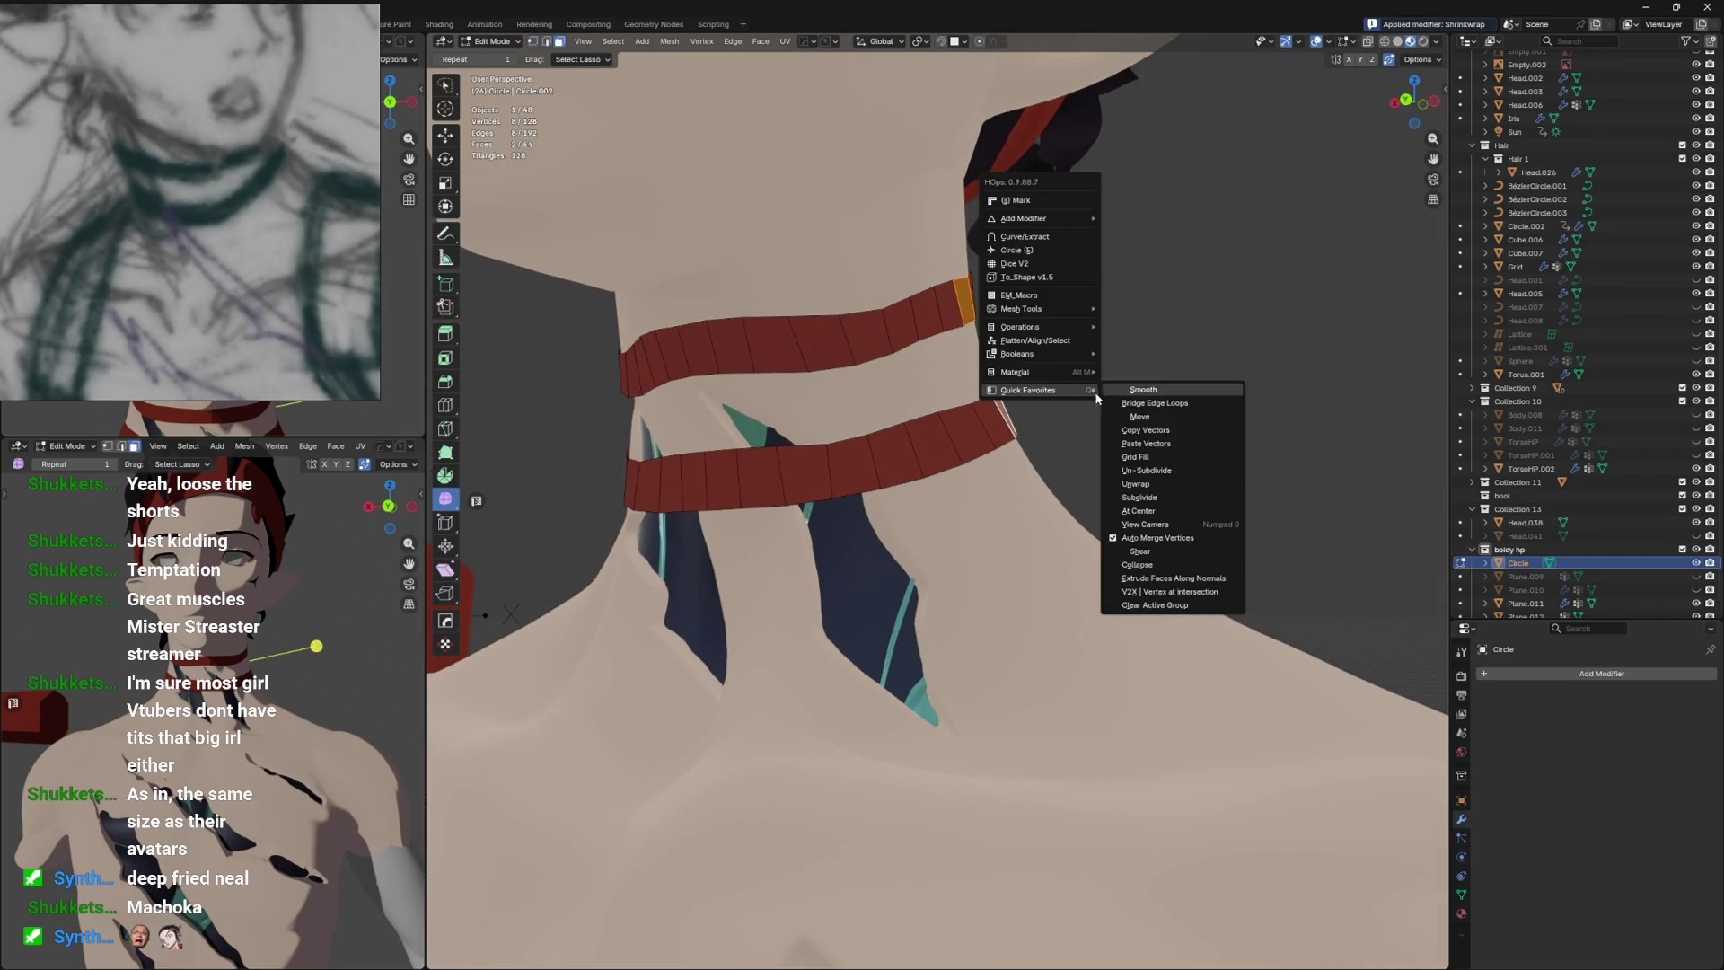
pyautogui.click(1167, 582)
pyautogui.click(1190, 567)
# Scale the band ends down and thin them with shrink/fatten.
pyautogui.moveTo(1220, 557); pyautogui.dragTo(1168, 467)
pyautogui.press('s')
pyautogui.click(1191, 453)
pyautogui.hotkey('alt', 's')
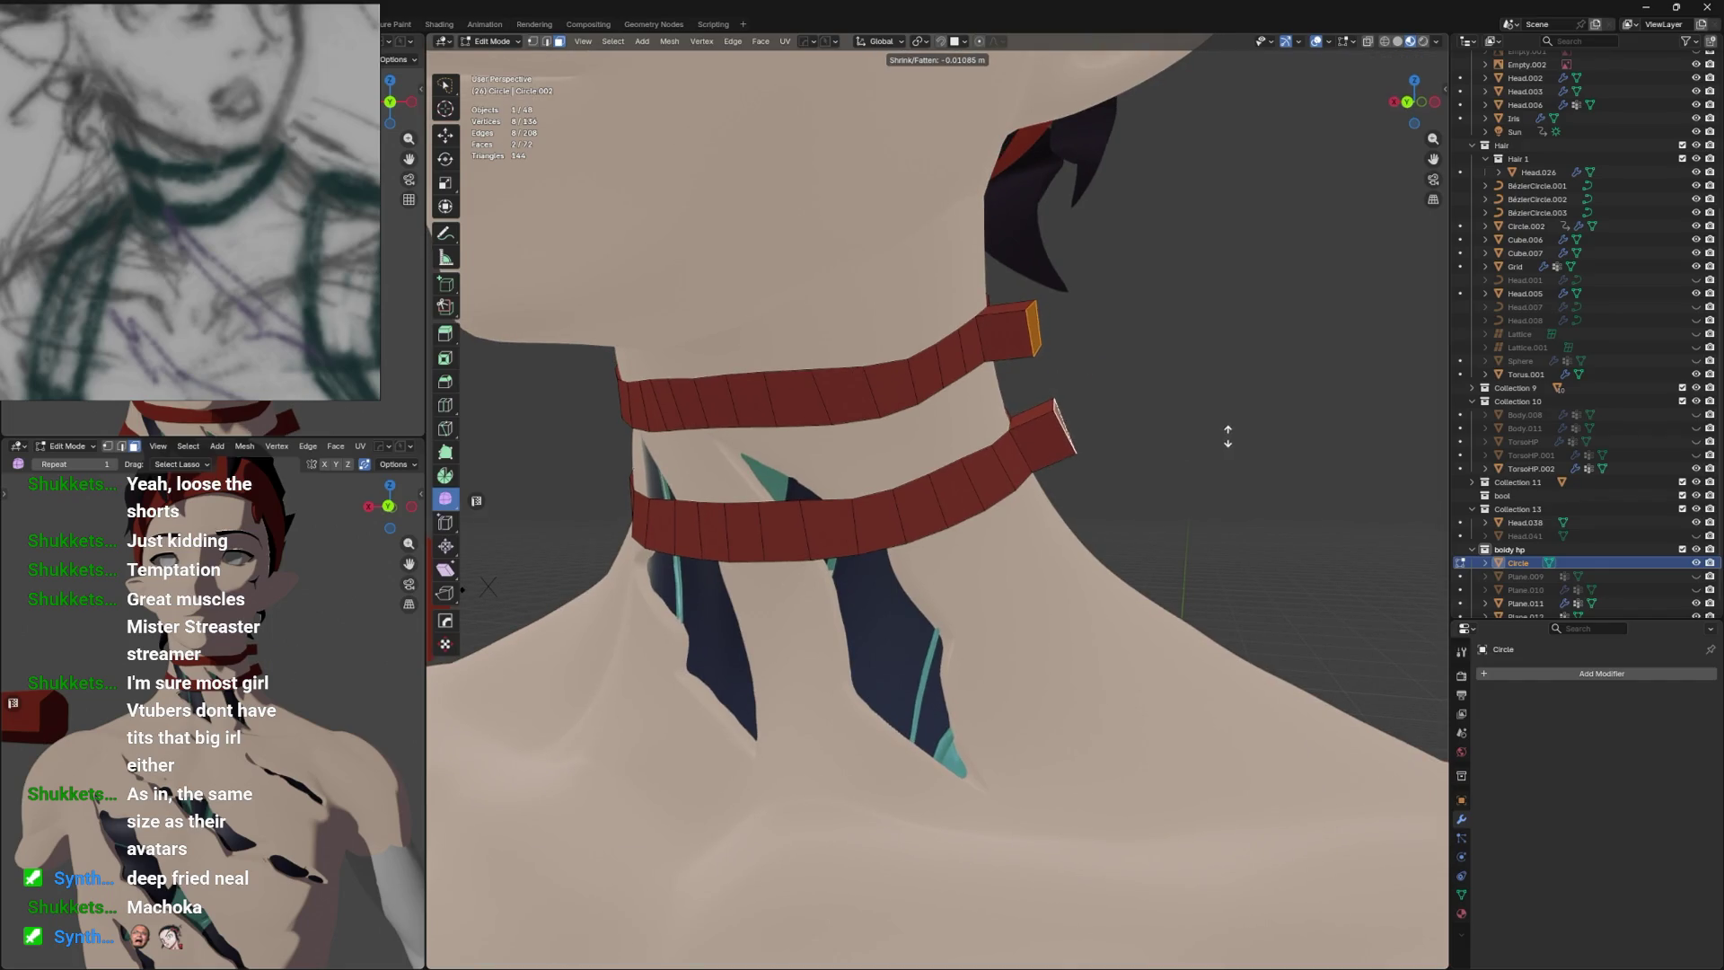
pyautogui.click(1161, 443)
pyautogui.click(959, 42)
pyautogui.press('s')
pyautogui.click(1083, 266)
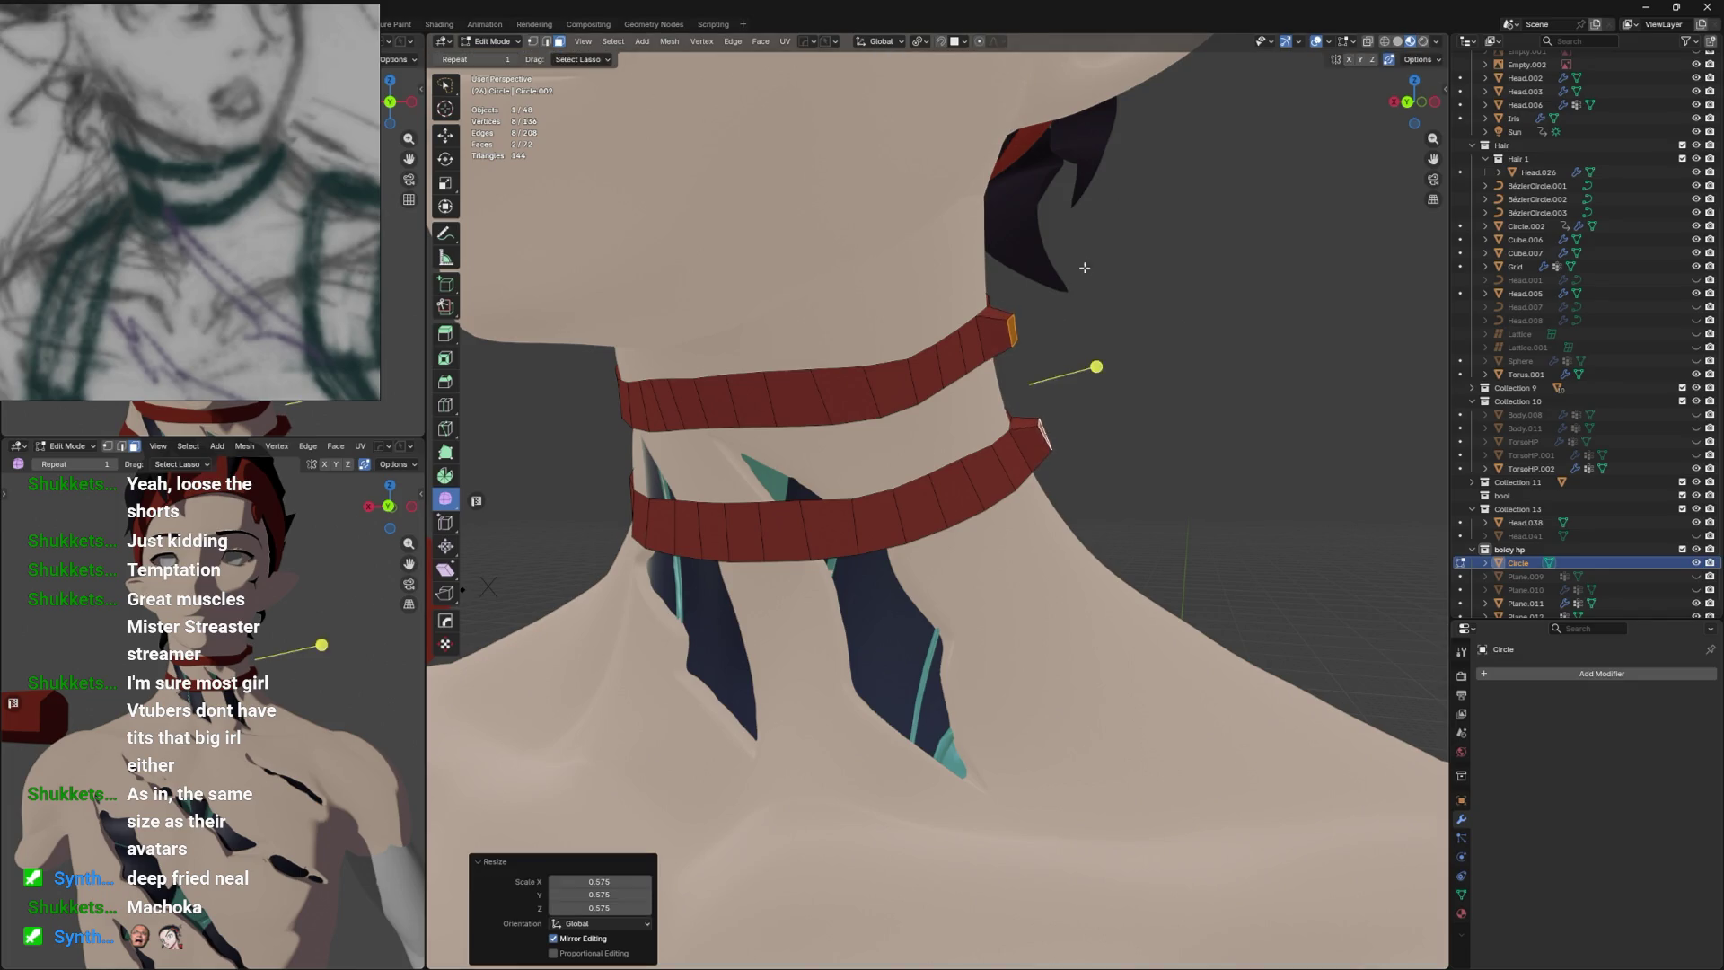
# Move an end edge off the collar and extrude the band end edges into short strap tails.
pyautogui.moveTo(1082, 267); pyautogui.dragTo(763, 337)
pyautogui.click(741, 359)
pyautogui.hotkey('shift', 'd')
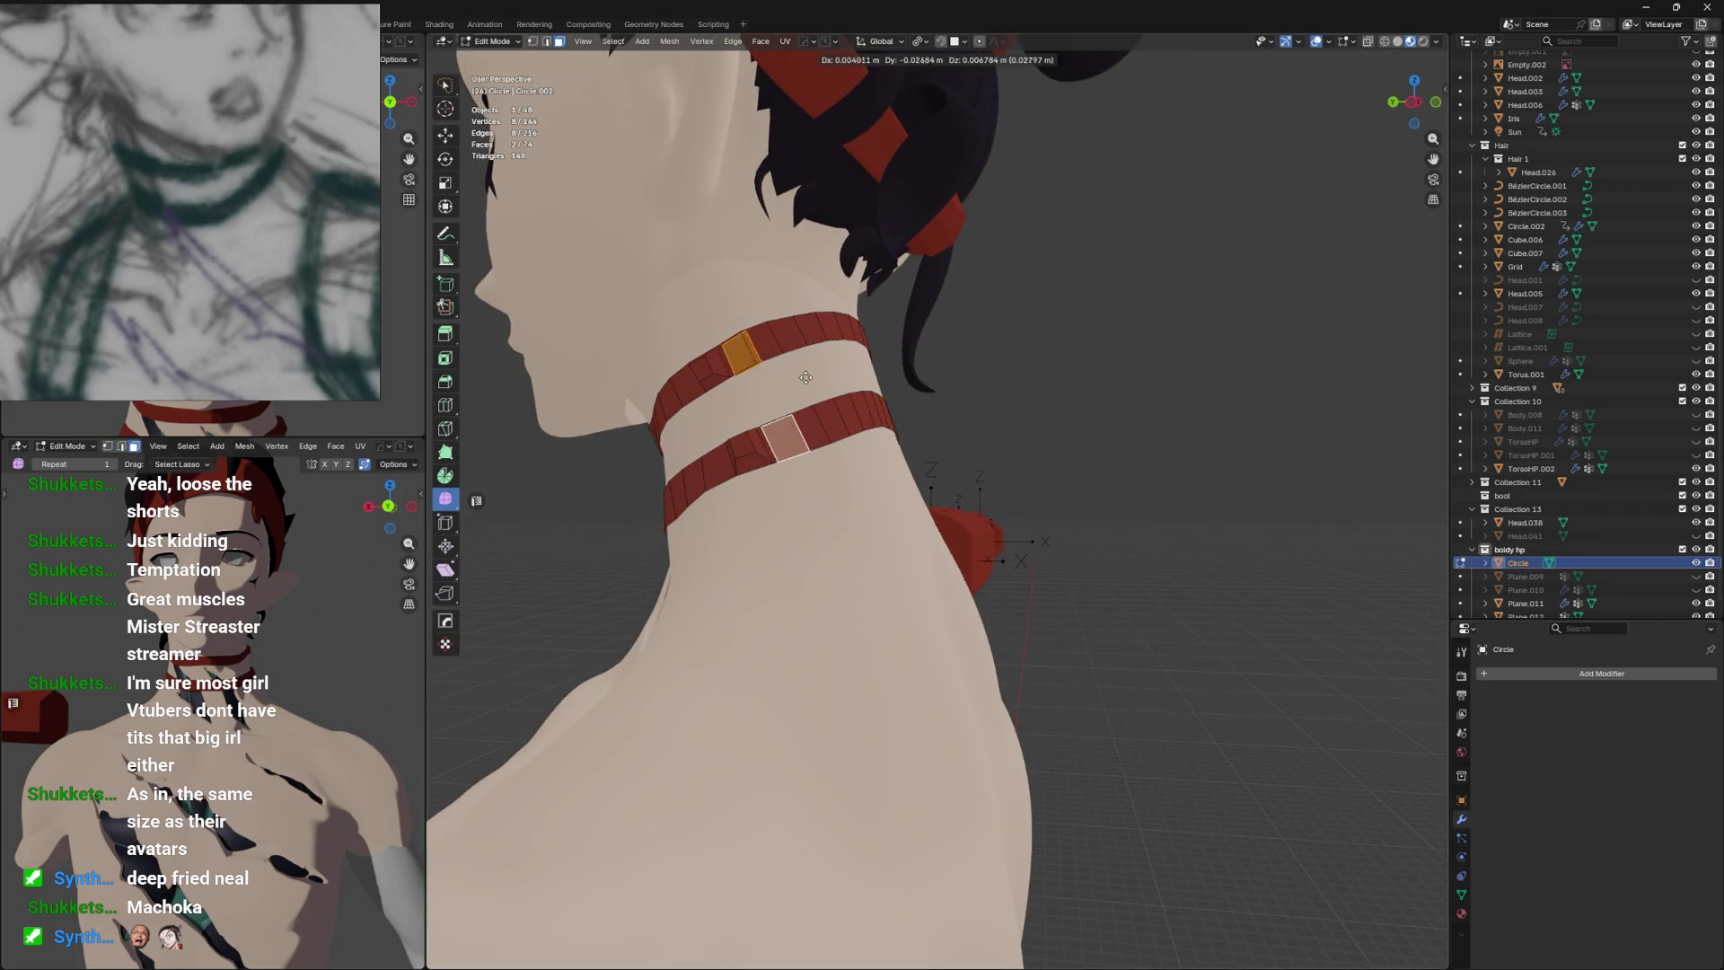
pyautogui.rightClick(793, 372)
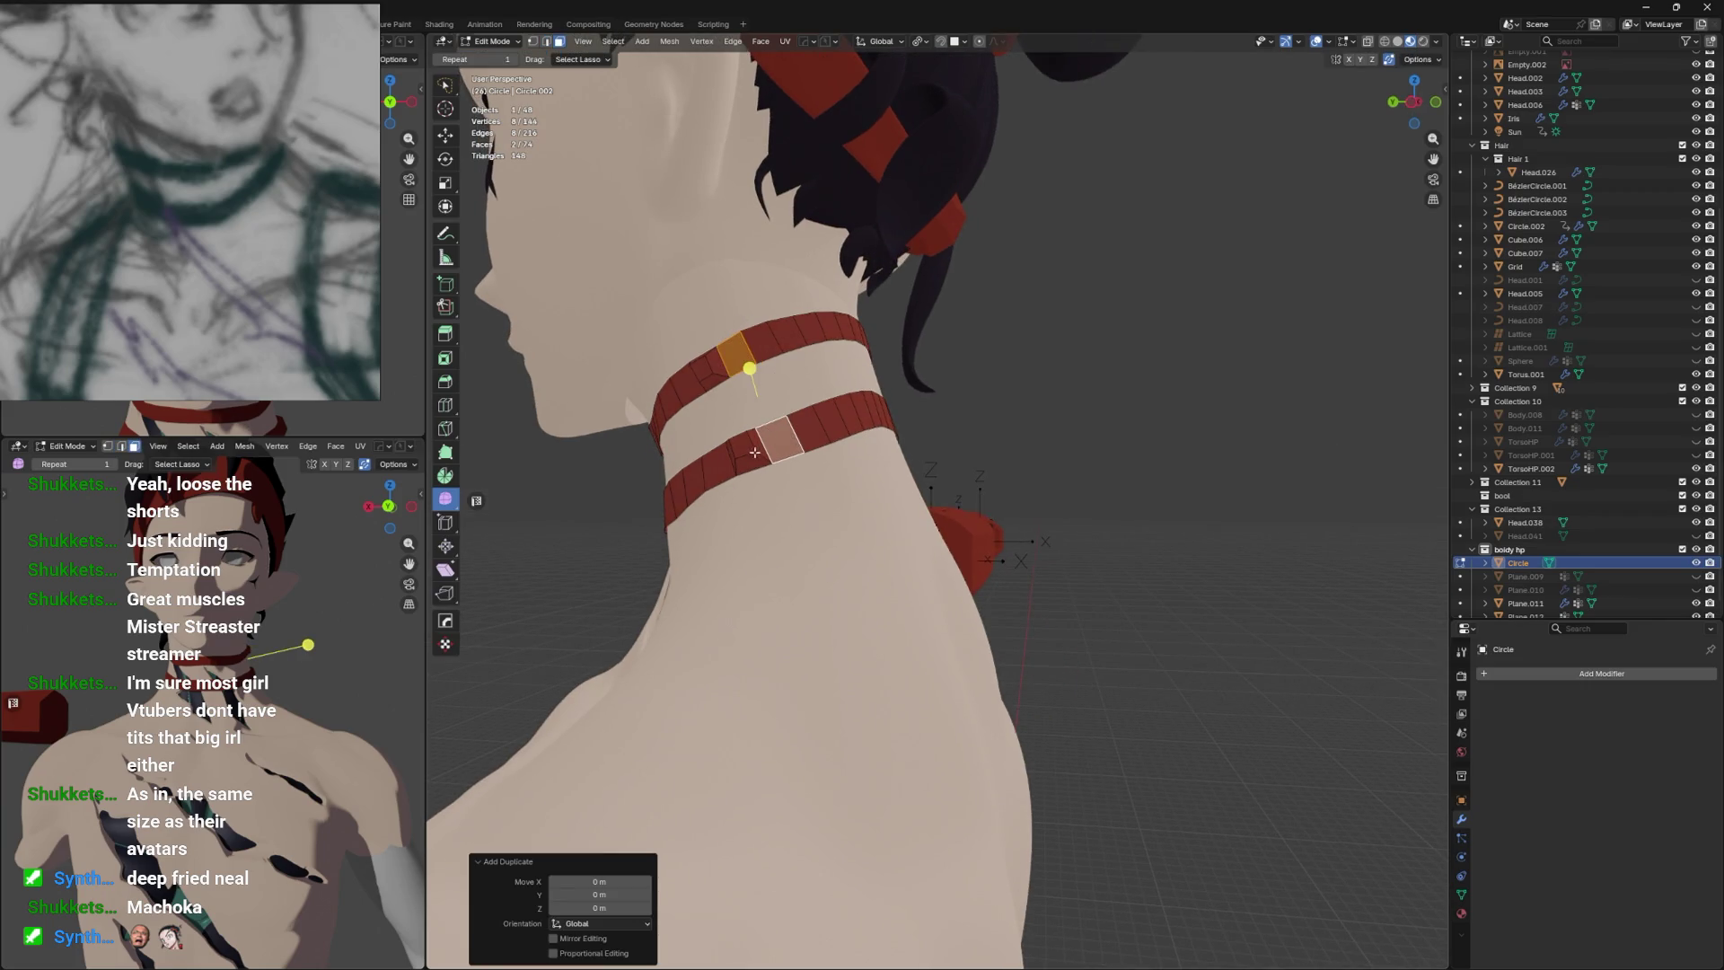
pyautogui.click(754, 450)
pyautogui.click(756, 458)
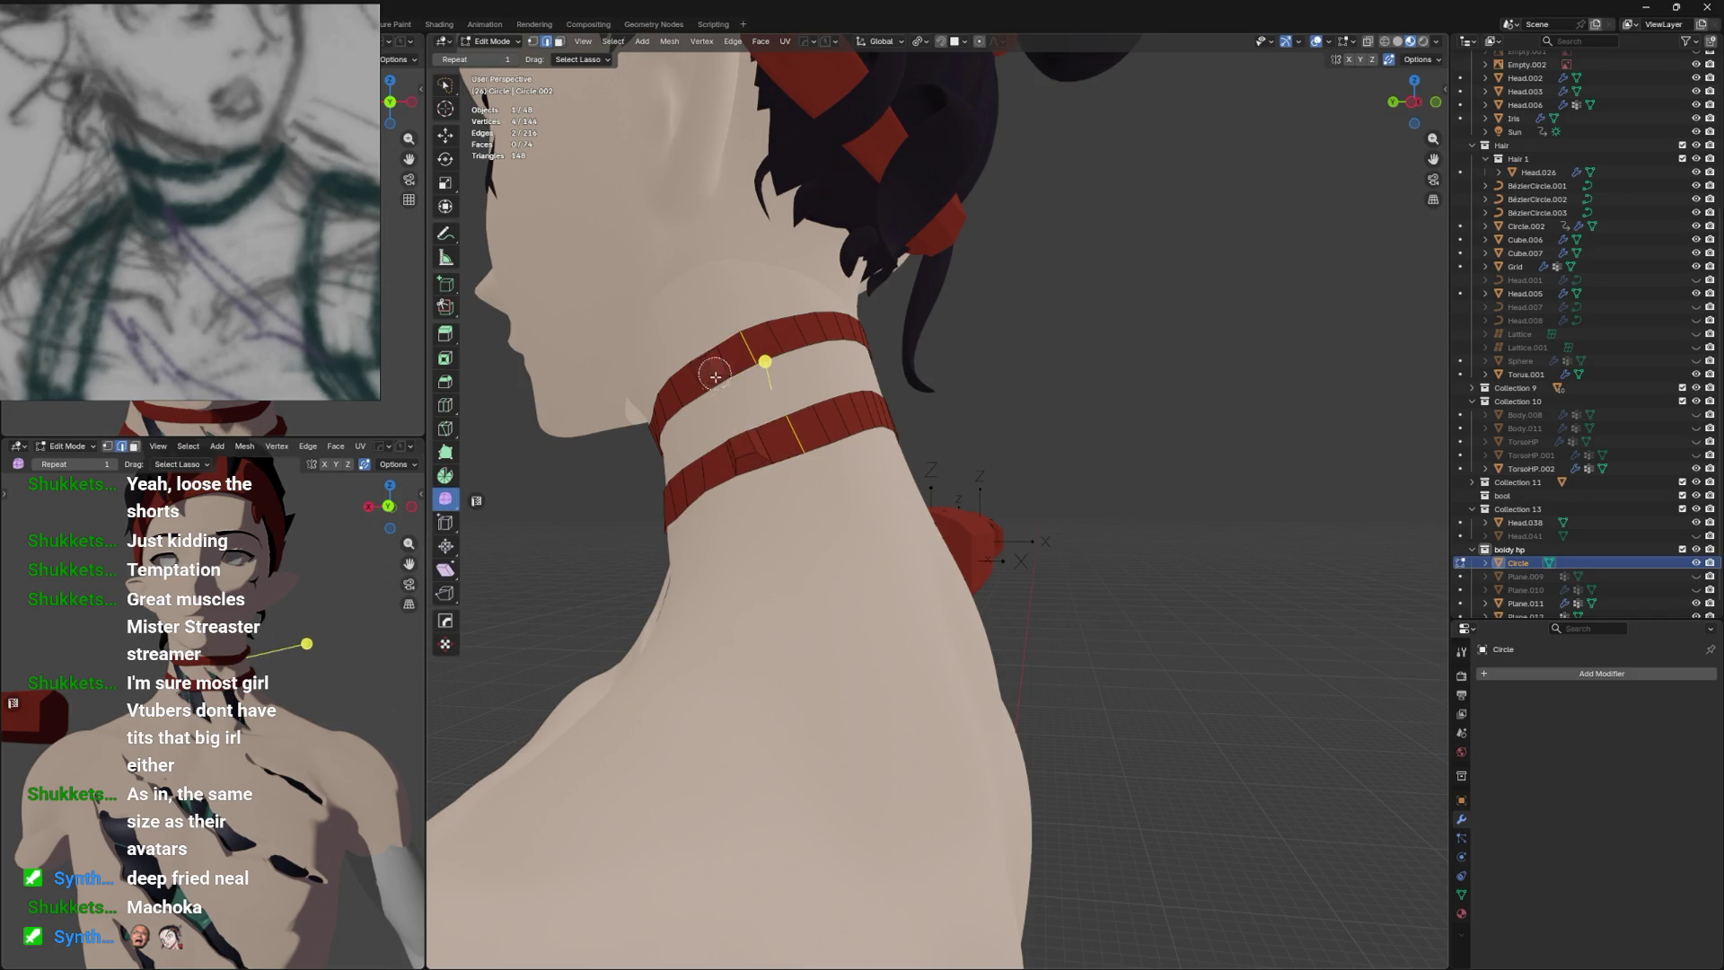
pyautogui.moveTo(765, 350); pyautogui.dragTo(1143, 232)
pyautogui.click(795, 374)
pyautogui.press('e')
pyautogui.click(799, 377)
# Reposition the end edges of the lower and upper strap tails.
pyautogui.scroll(3)
pyautogui.click(1060, 444)
pyautogui.press('g')
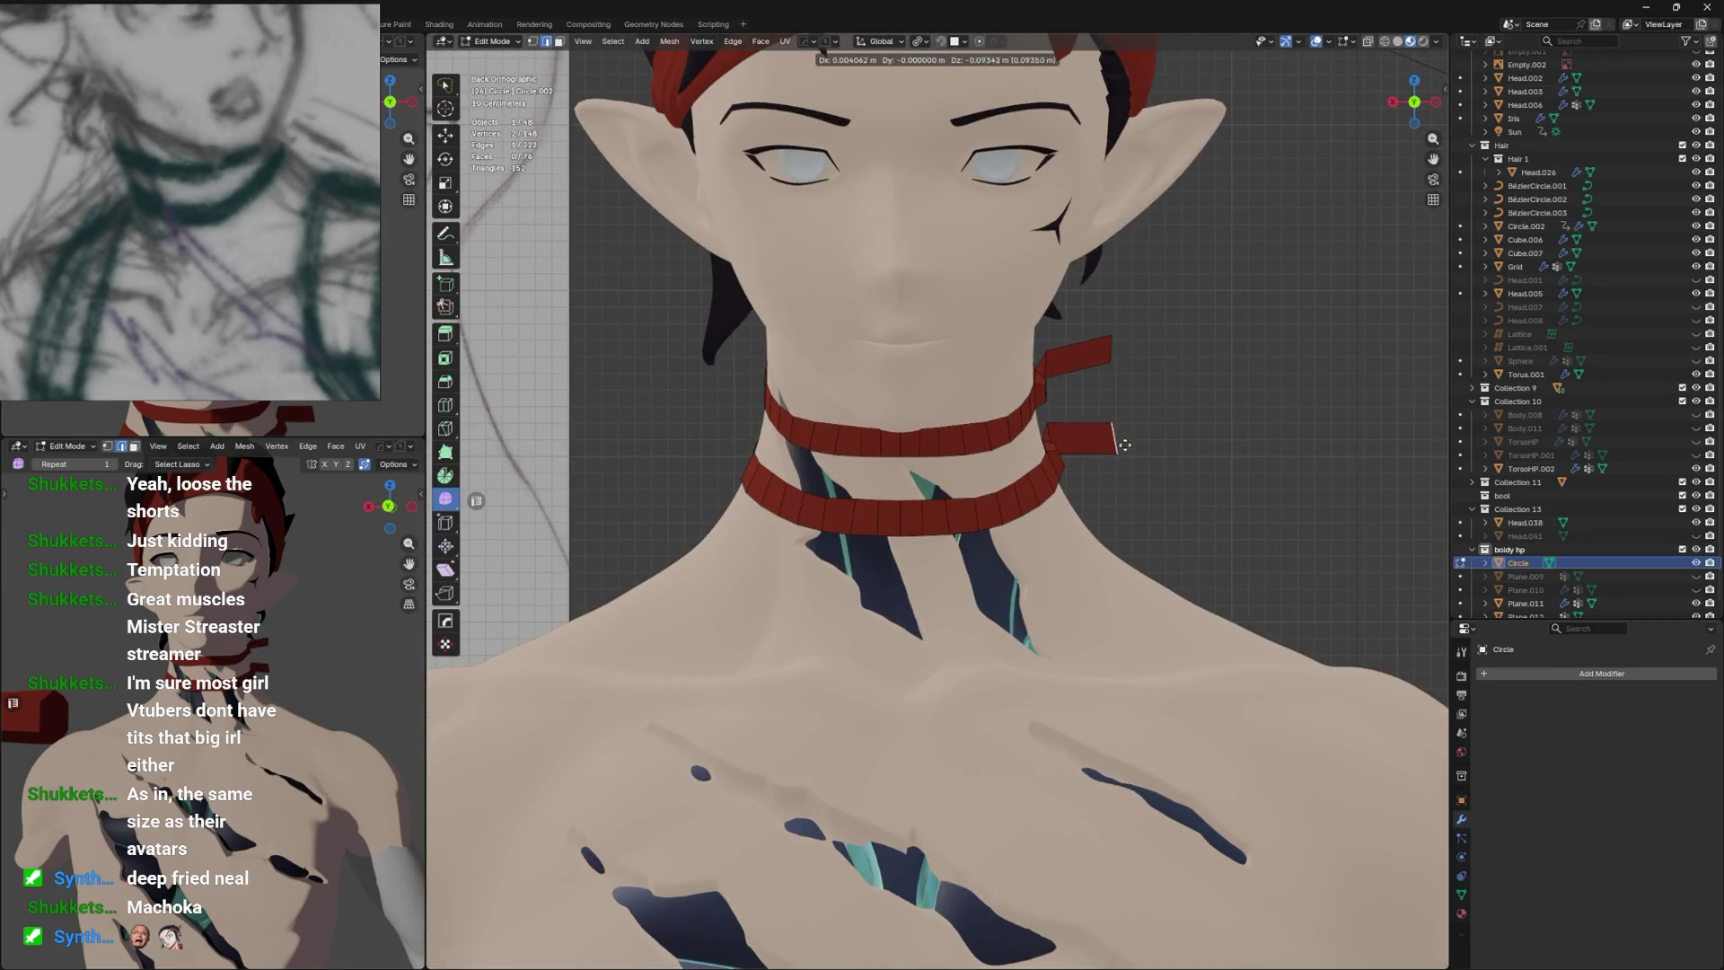
pyautogui.click(1084, 446)
pyautogui.click(1055, 366)
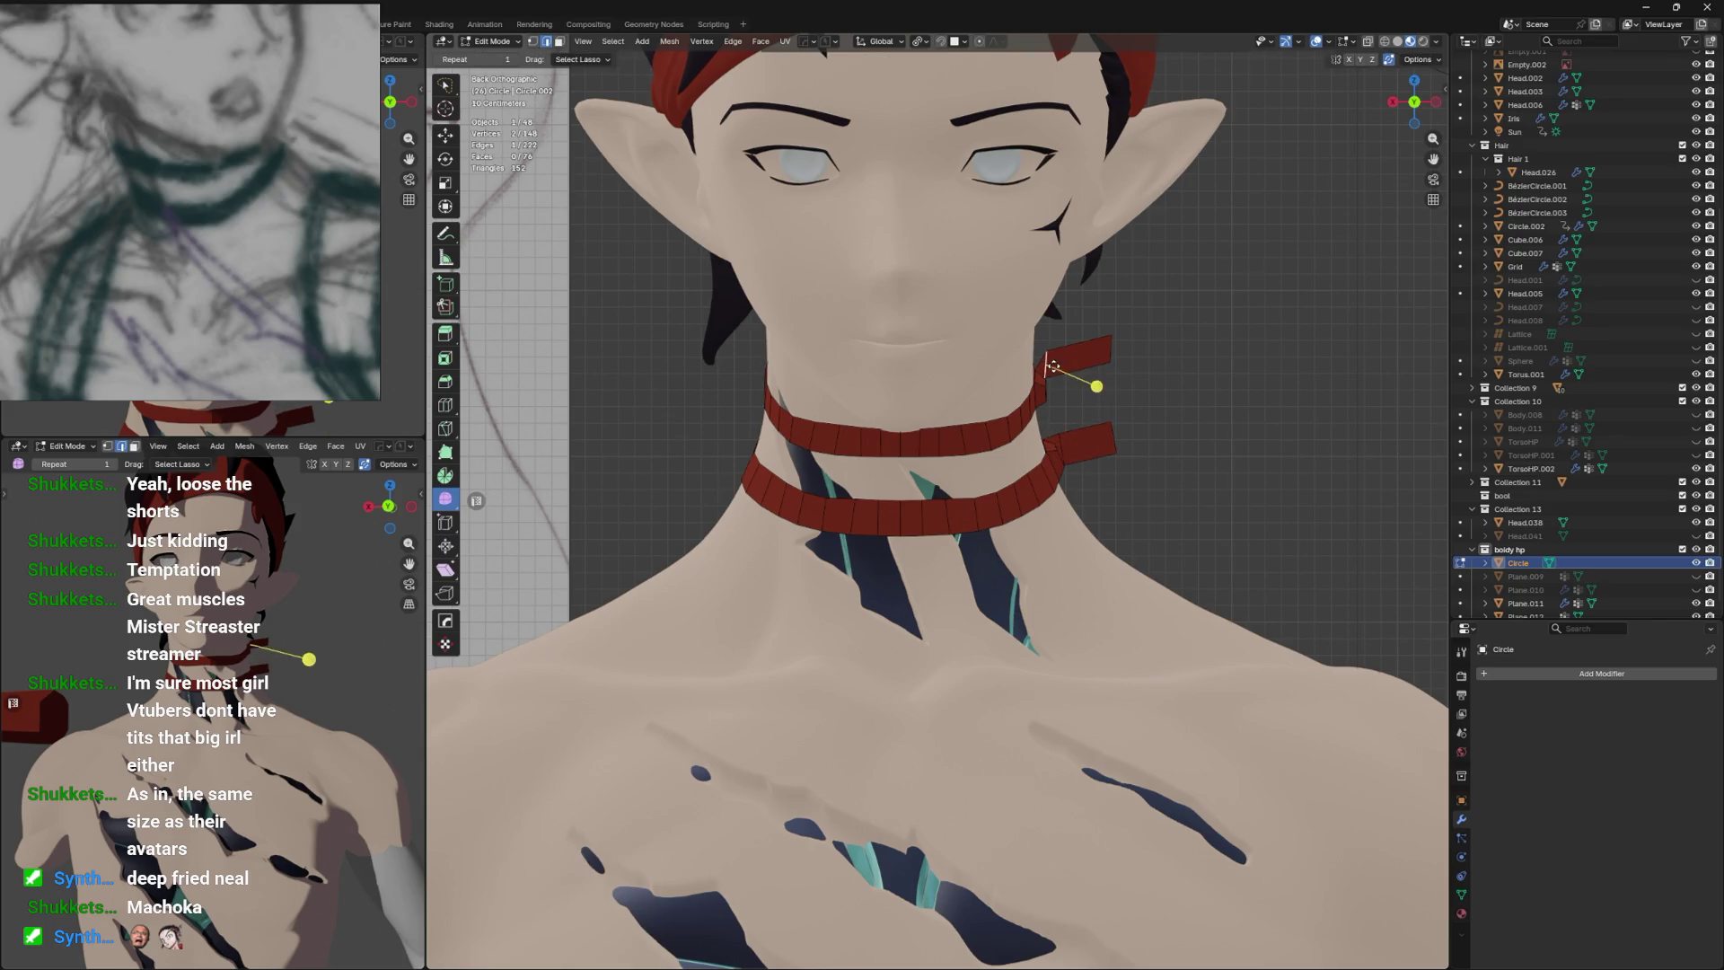
pyautogui.press('g')
pyautogui.click(1073, 370)
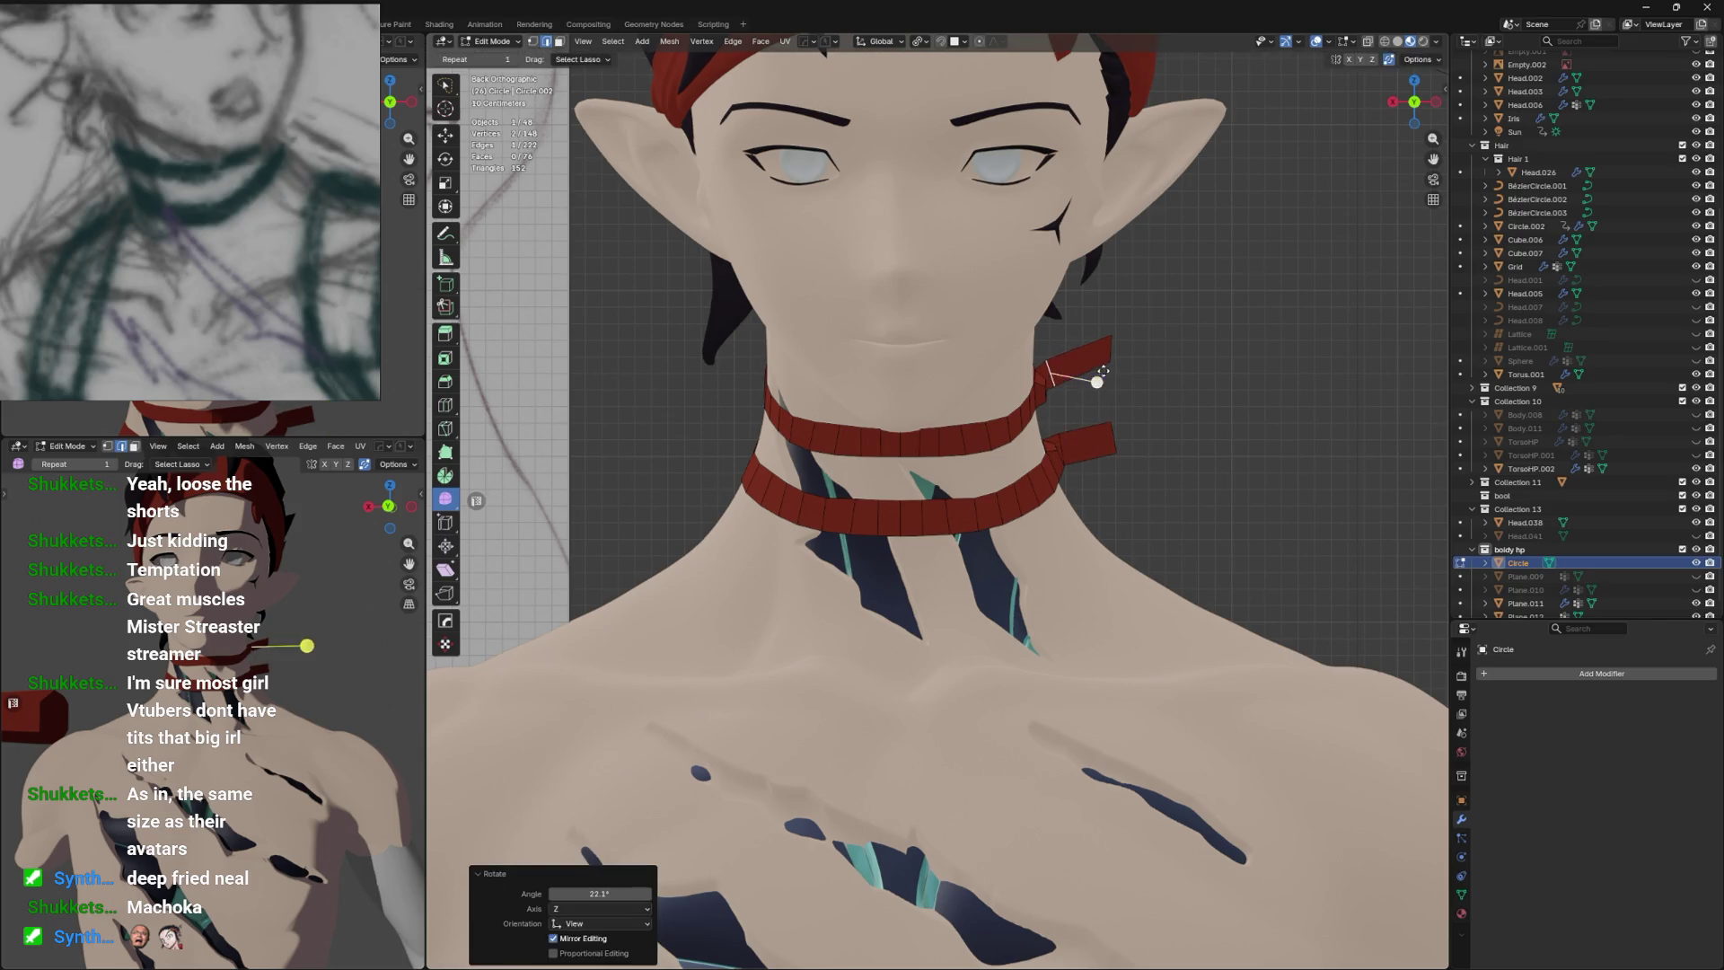
# Lower the lower strap's end edge and rotate it to angle outward.
pyautogui.click(1113, 440)
pyautogui.press('g')
pyautogui.click(1065, 447)
pyautogui.press('r')
pyautogui.click(1129, 492)
pyautogui.press('g')
pyautogui.click(1136, 485)
# Rotate, scale and shift the lower strap end to the right and down.
pyautogui.moveTo(1136, 485); pyautogui.dragTo(979, 359)
pyautogui.press('g')
pyautogui.rightClick(860, 505)
pyautogui.click(895, 437)
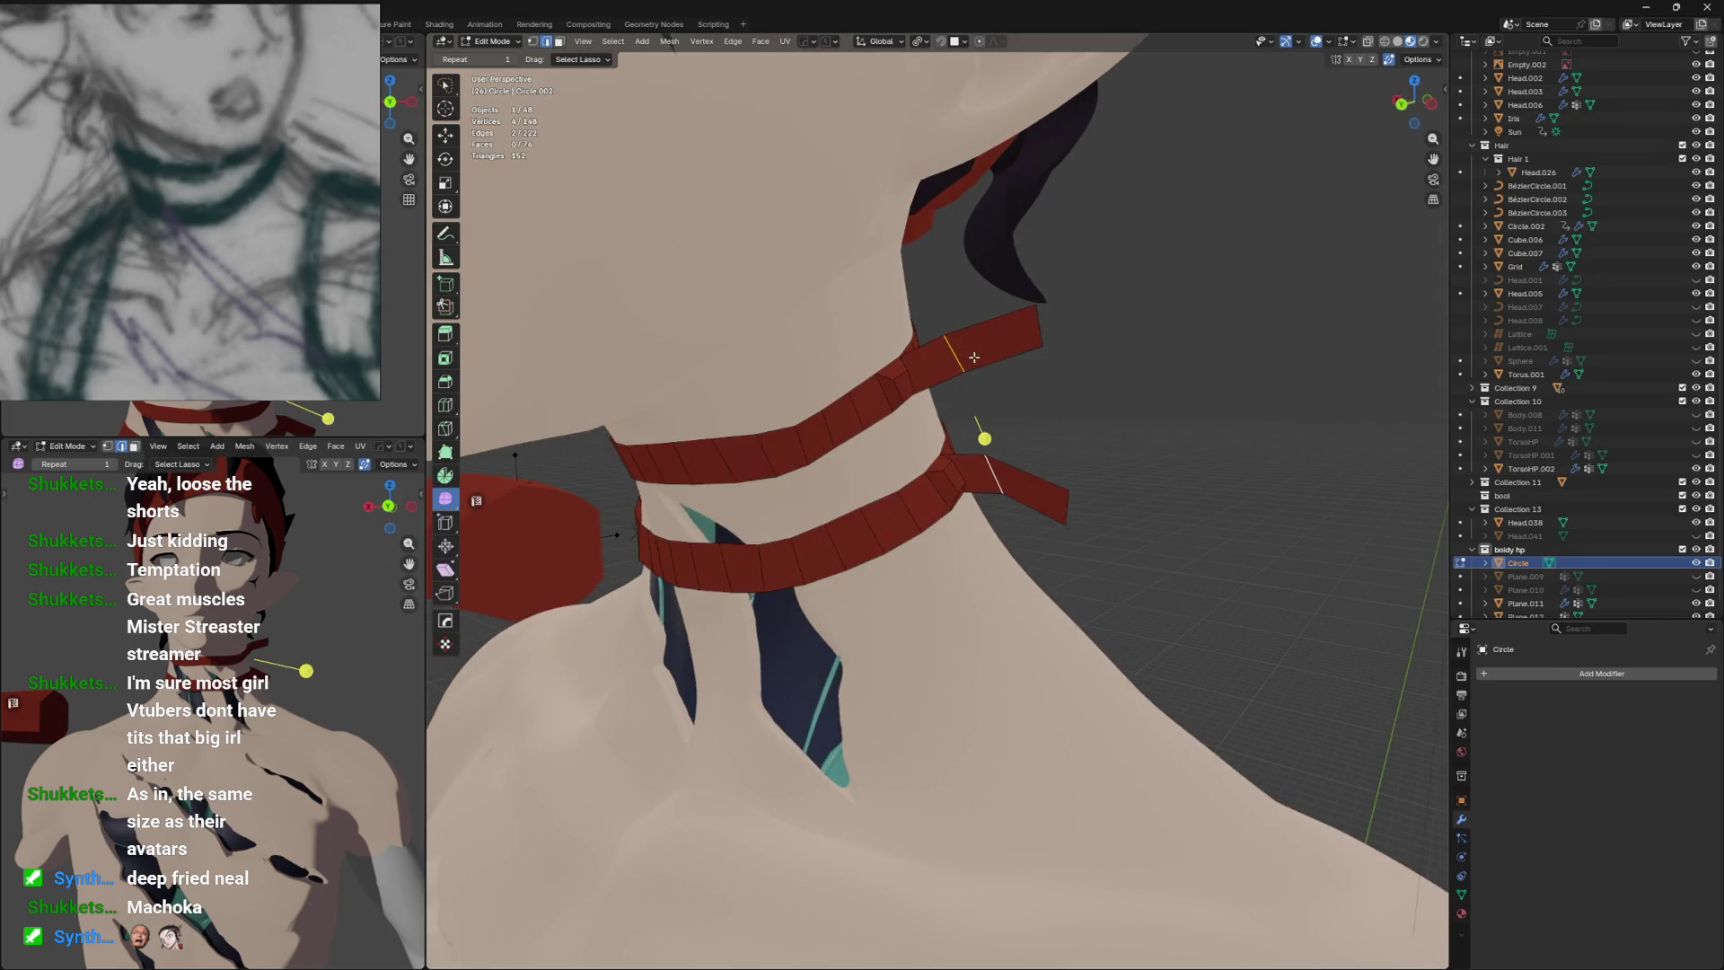
pyautogui.click(1011, 461)
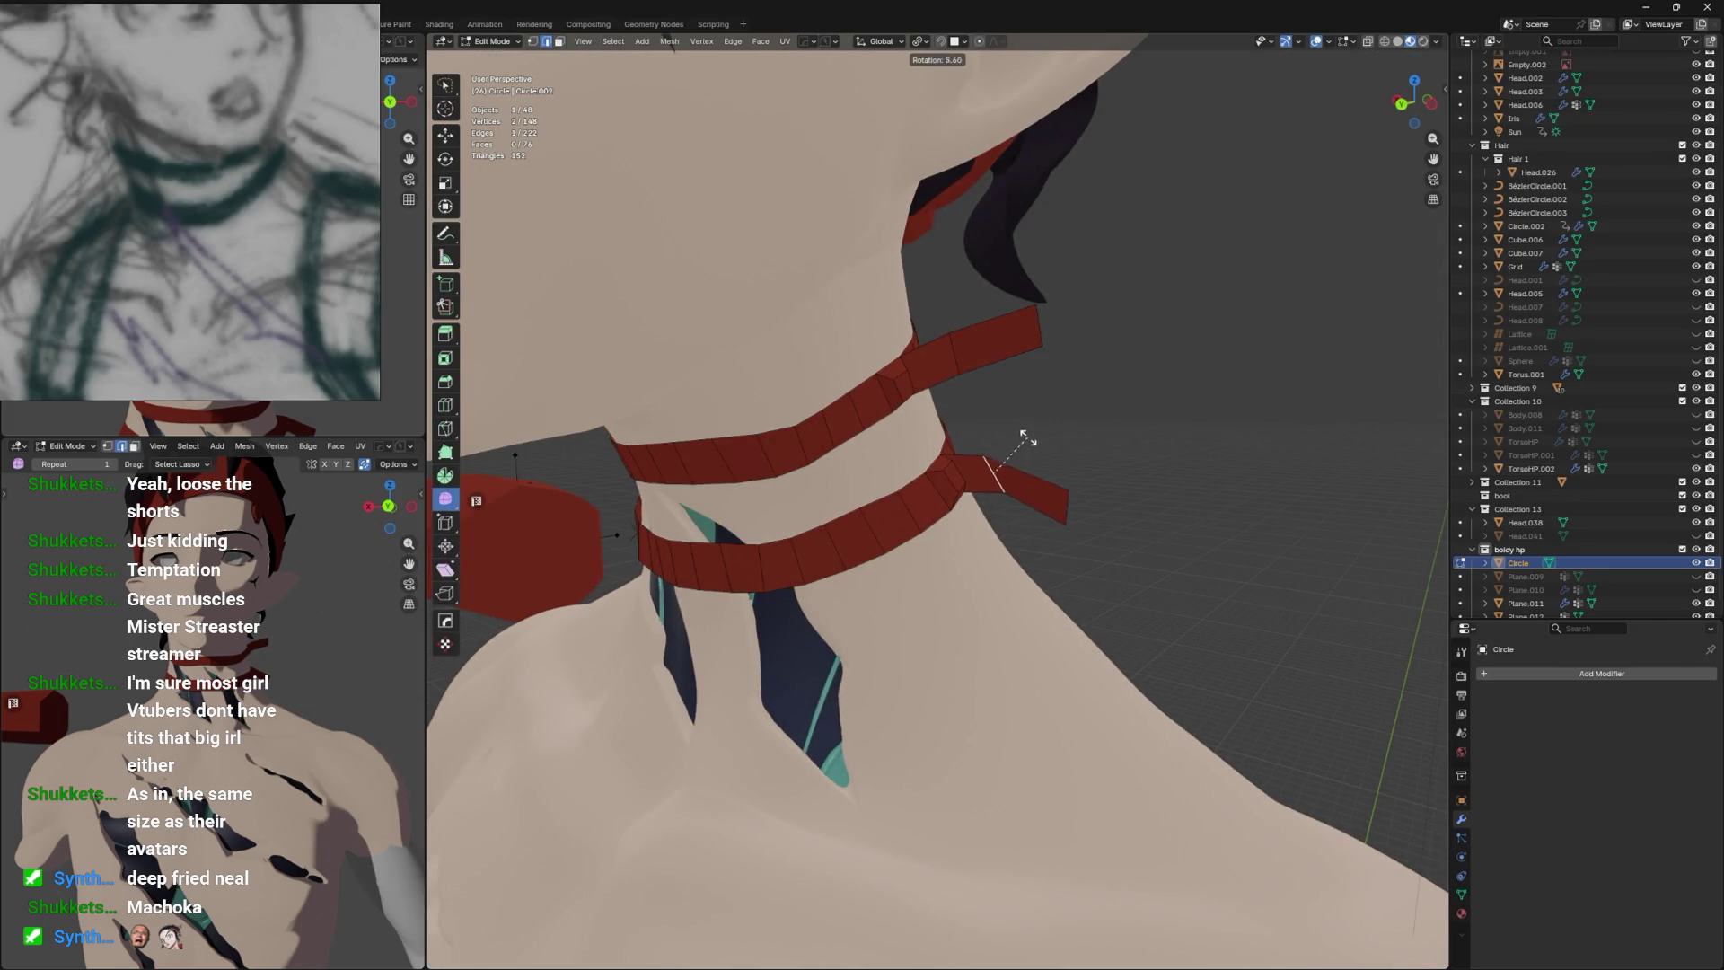
pyautogui.click(1028, 438)
pyautogui.moveTo(1028, 438); pyautogui.dragTo(1097, 453)
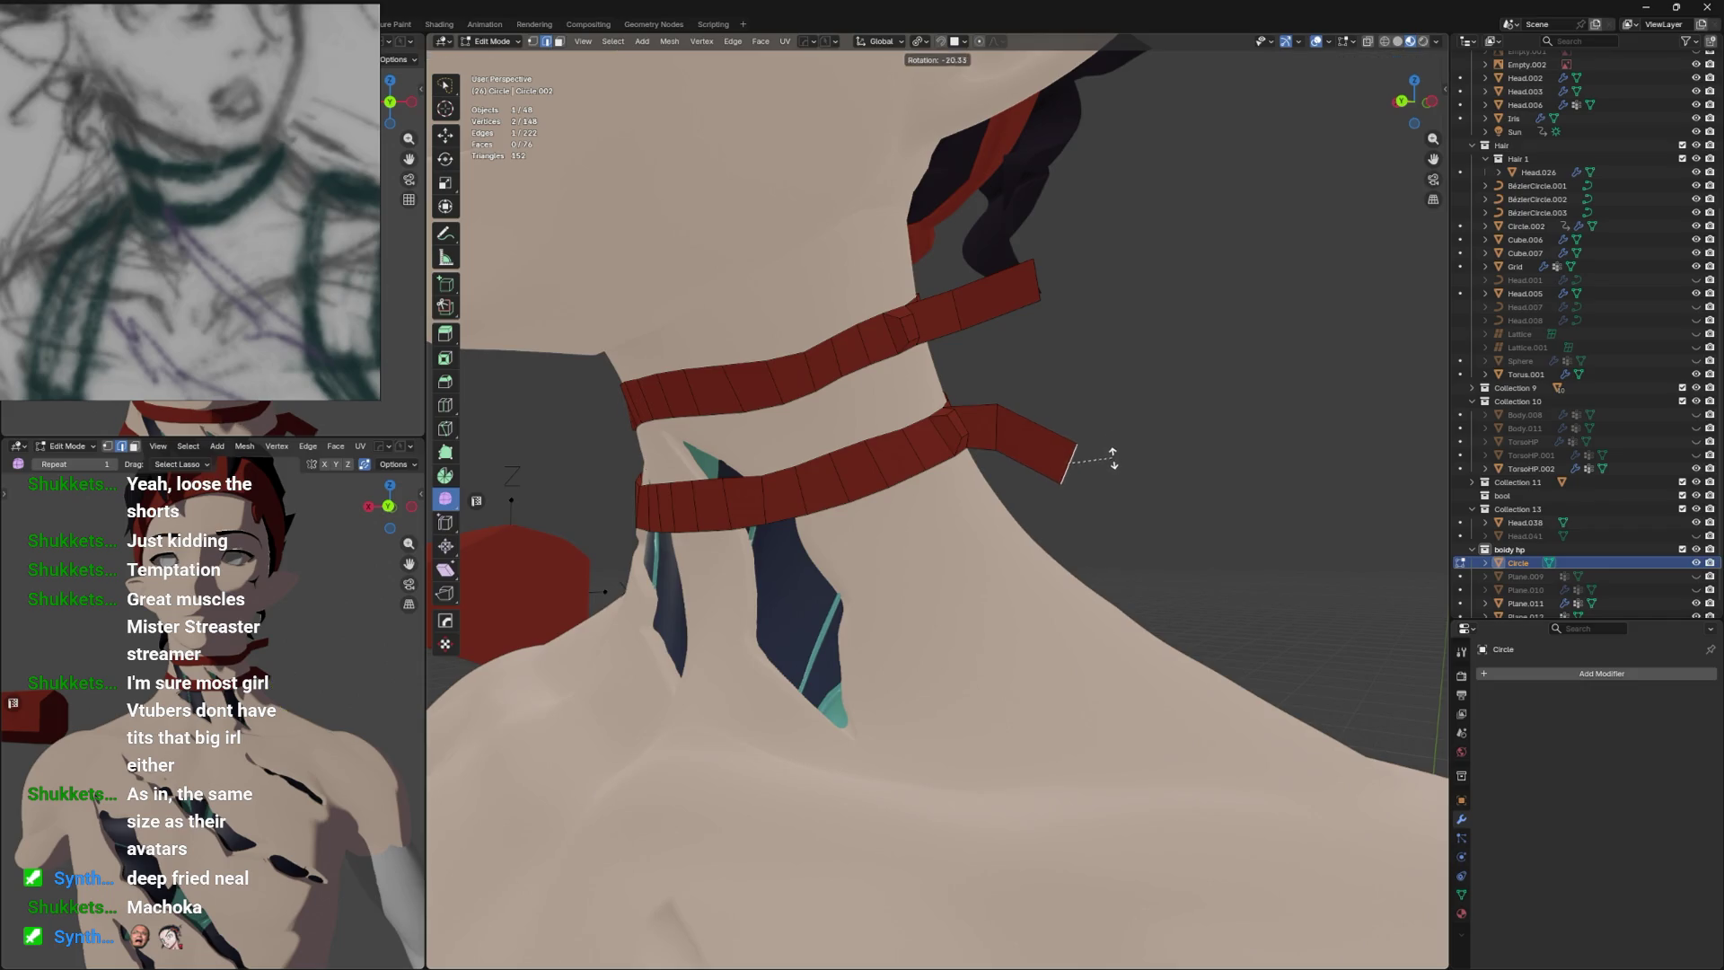
pyautogui.click(1113, 456)
pyautogui.press('s')
pyautogui.press('g')
pyautogui.click(1169, 453)
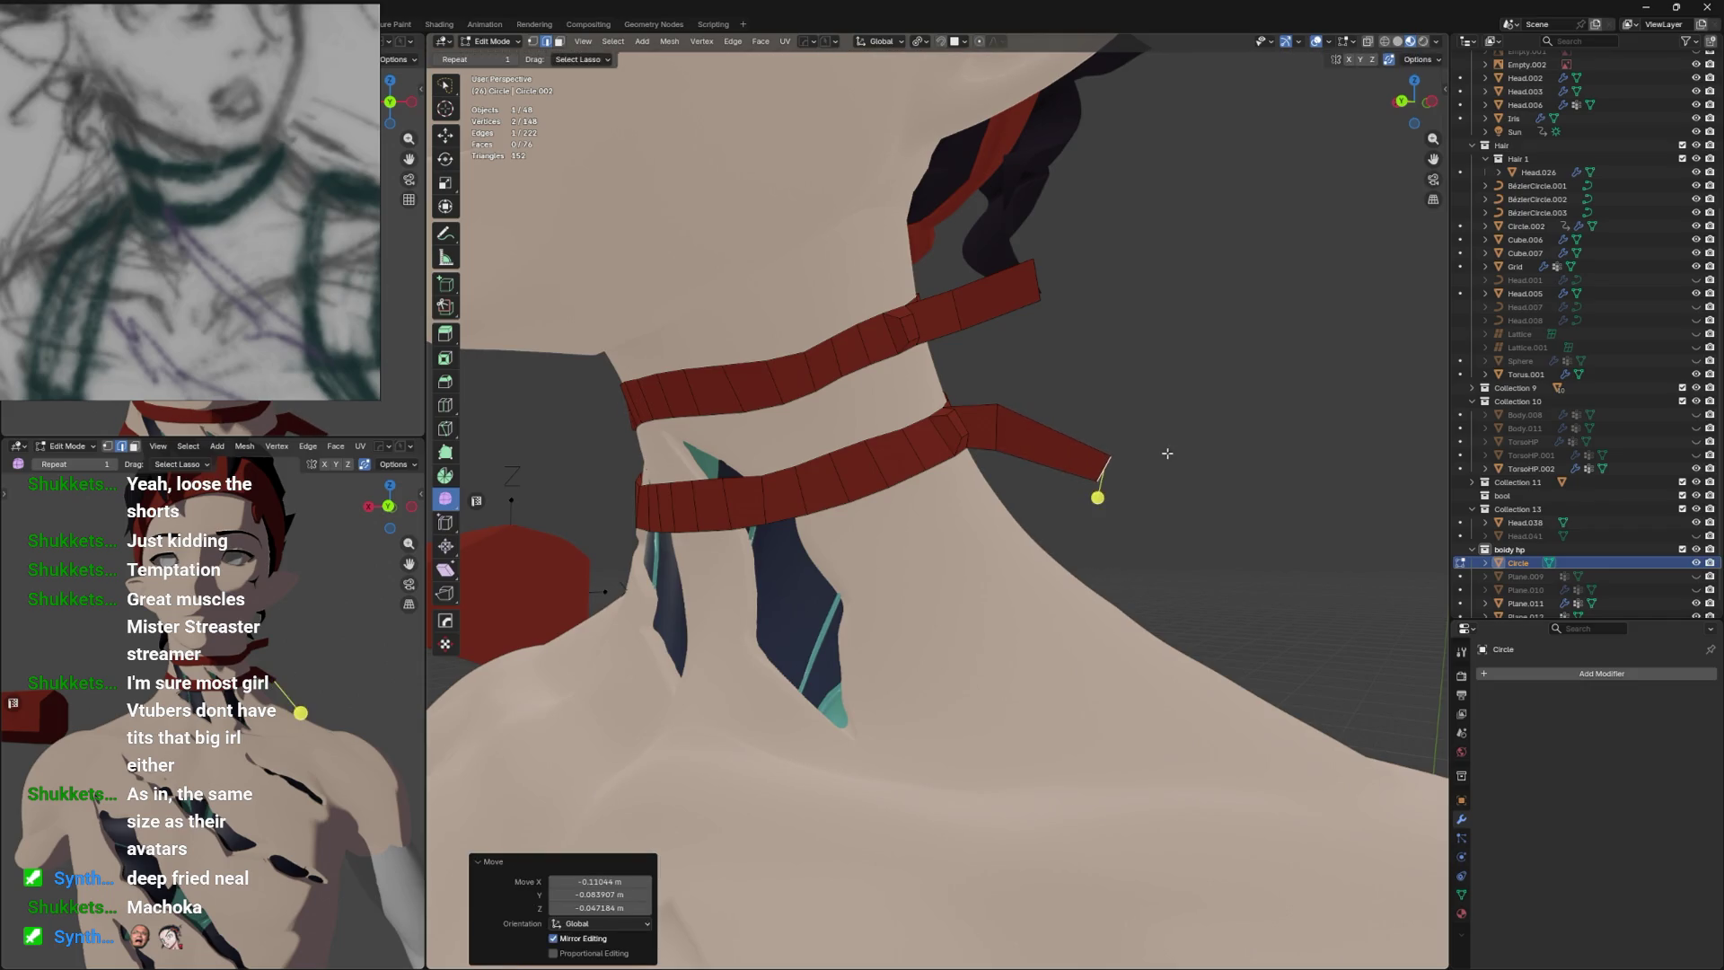
# Move the upper strap's end edge right and scale it narrower.
pyautogui.click(1051, 278)
pyautogui.press('g')
pyautogui.click(1123, 296)
pyautogui.press('s')
pyautogui.click(1090, 302)
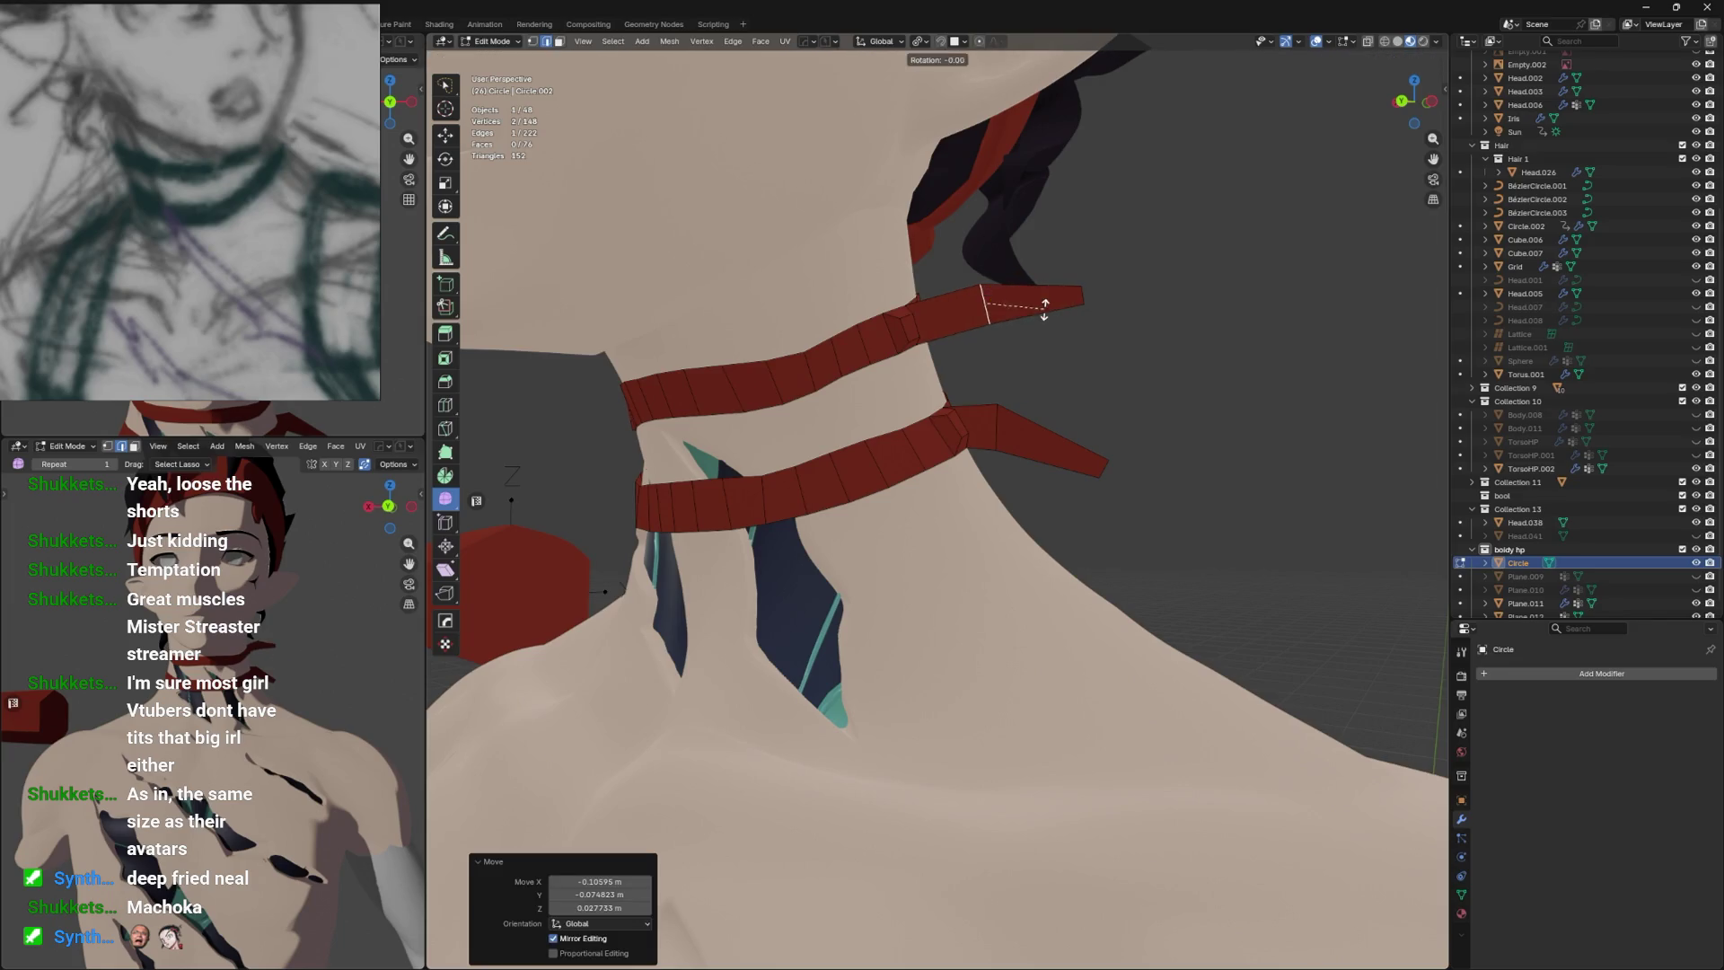
# Rotate an edge on the lower strap tail slightly.
pyautogui.click(1020, 422)
pyautogui.press('g')
pyautogui.click(1033, 422)
pyautogui.press('r')
pyautogui.press('Escape')
pyautogui.click(978, 315)
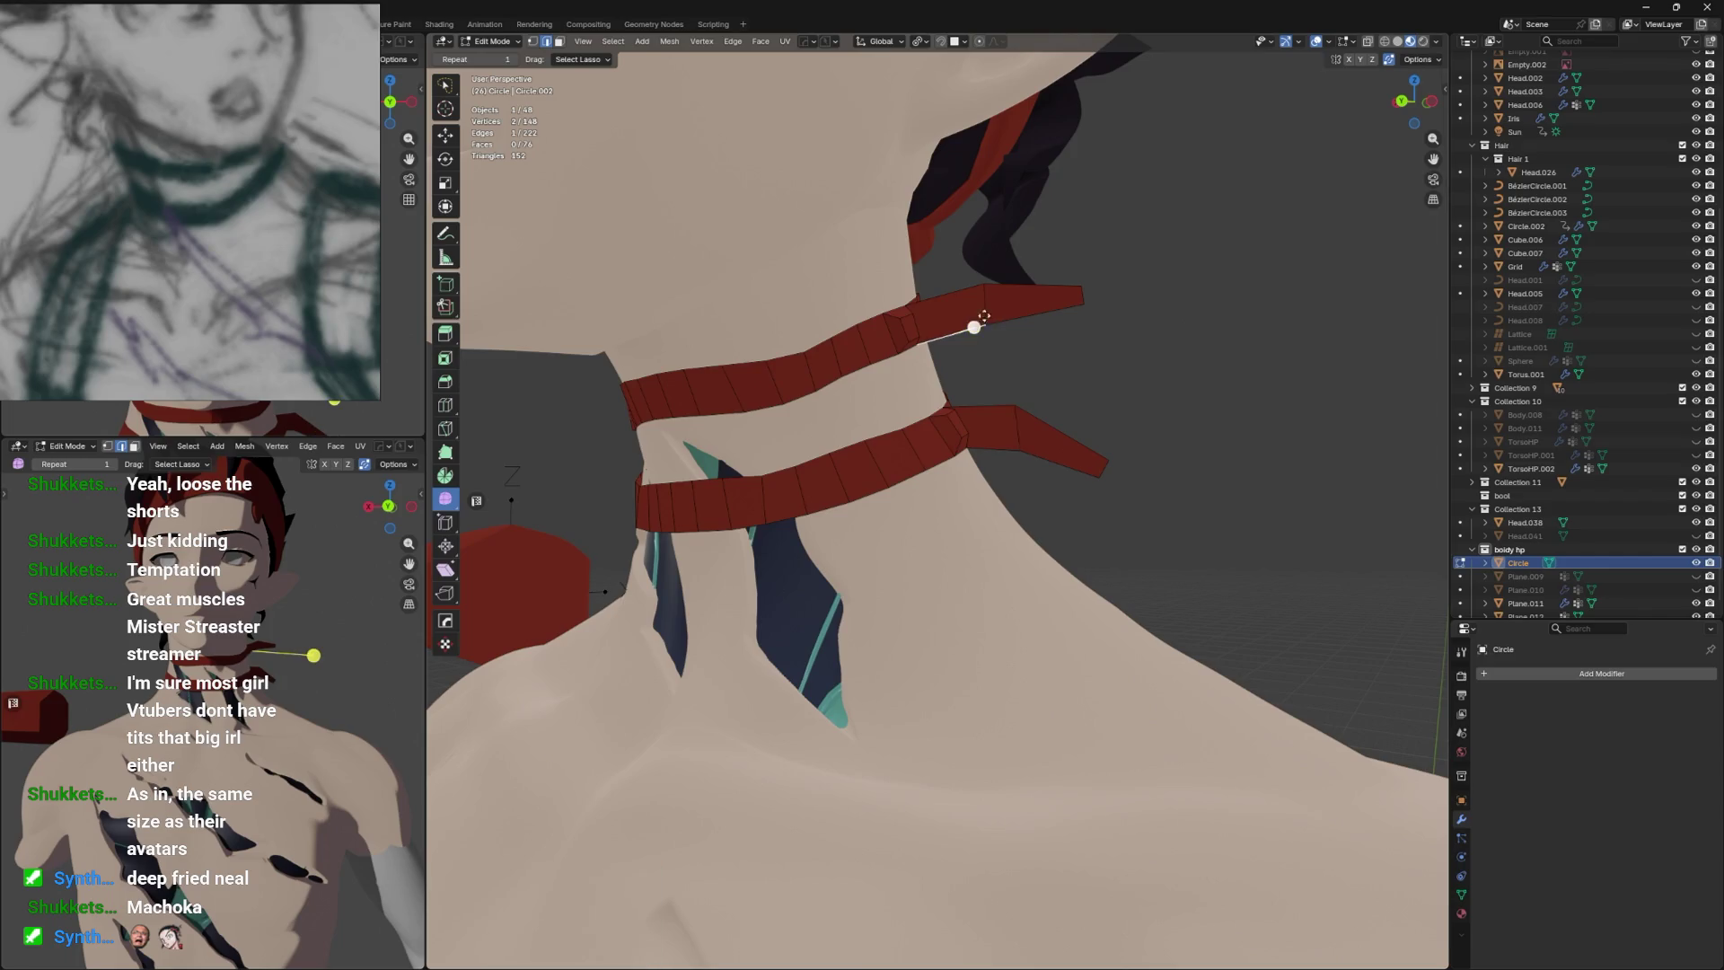
# Bevel one edge across each strap tail into 2 segments, about 0.217 m wide.
pyautogui.click(986, 303)
pyautogui.click(1018, 430)
pyautogui.moveTo(1019, 429); pyautogui.dragTo(979, 386)
pyautogui.hotkey('ctrl', 'b')
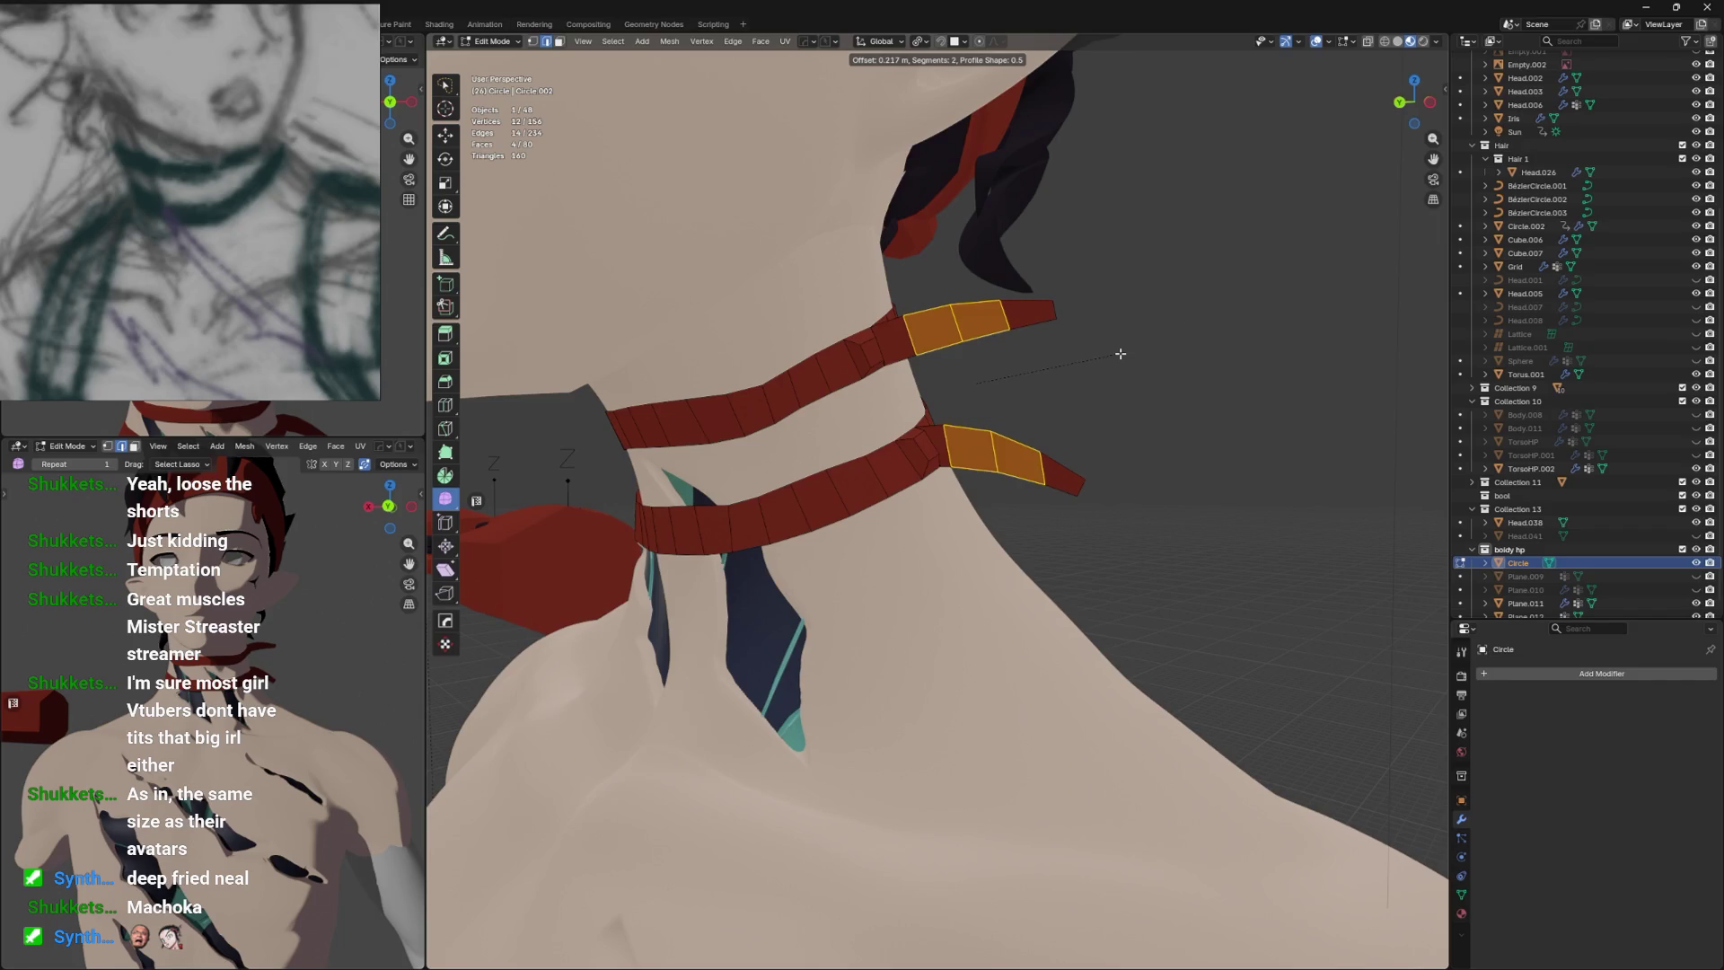
# Confirm the two-segment bevel on the strap tails and inspect it around the neck.
pyautogui.click(1123, 361)
pyautogui.press('Tab')
pyautogui.press('Tab')
pyautogui.moveTo(1124, 364); pyautogui.dragTo(1016, 367)
pyautogui.moveTo(1085, 417); pyautogui.dragTo(1006, 432)
# Select the tip faces on the upper and lower strap tails and switch to vertex selection.
pyautogui.click(901, 382)
pyautogui.click(905, 507)
pyautogui.moveTo(905, 507); pyautogui.dragTo(1086, 446)
pyautogui.press('q')
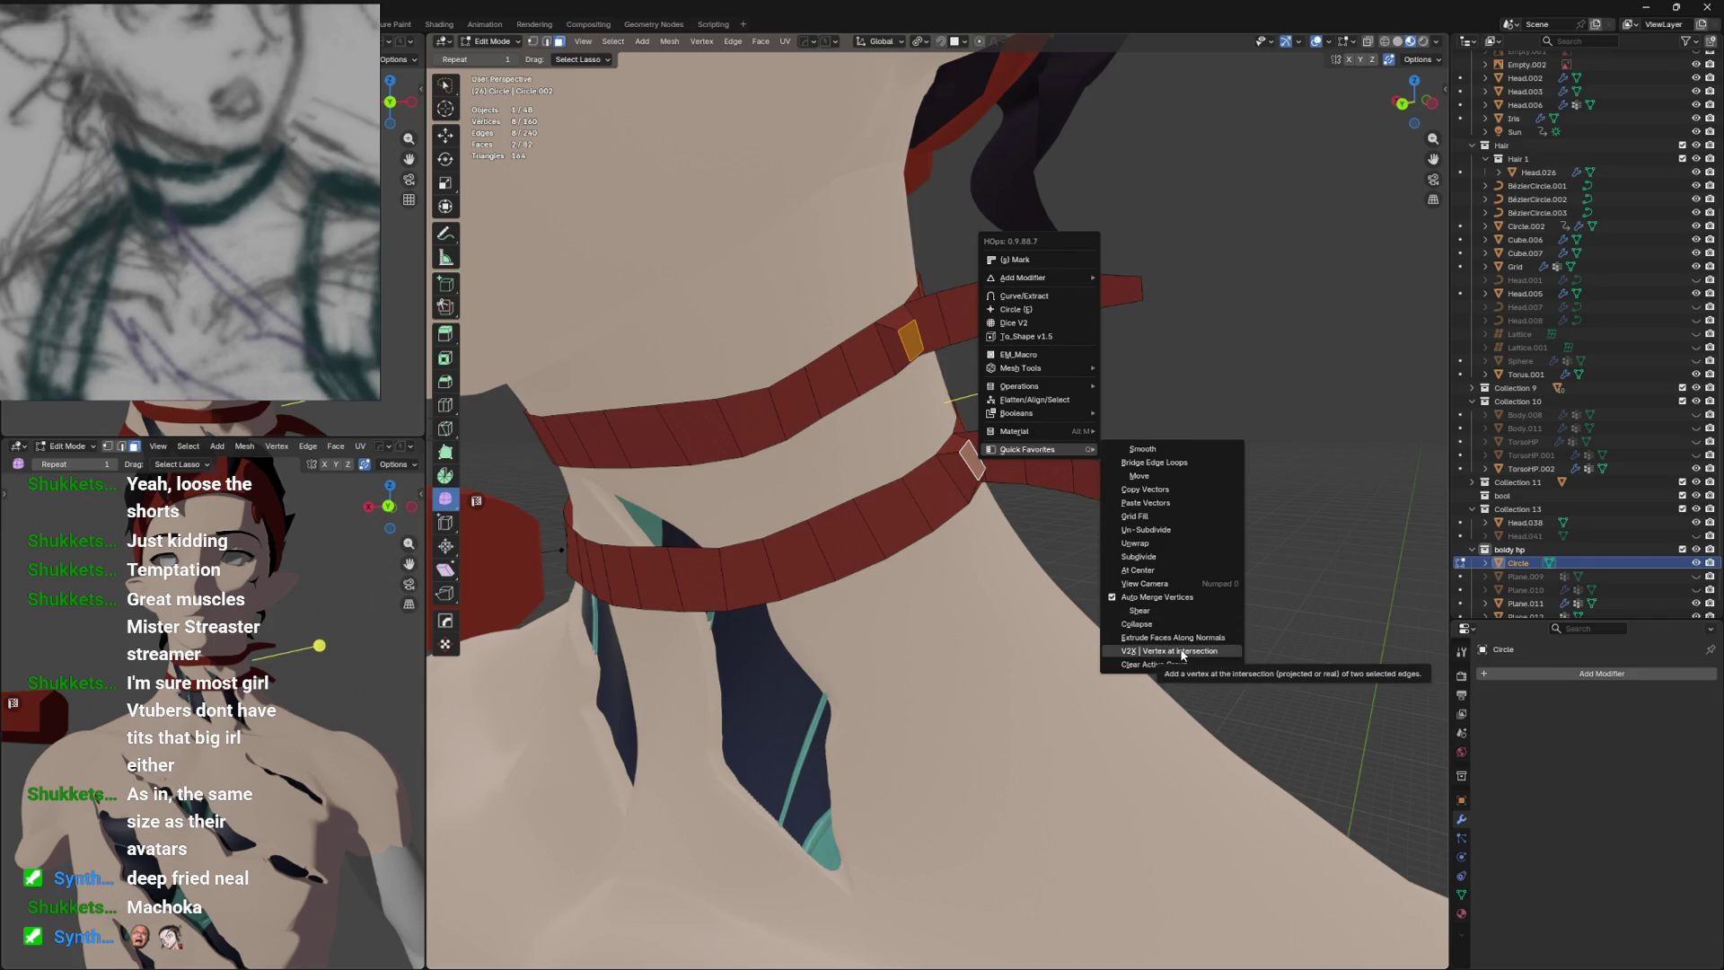
pyautogui.moveTo(1032, 629); pyautogui.dragTo(886, 626)
pyautogui.press('1')
pyautogui.moveTo(869, 447); pyautogui.dragTo(1074, 499)
# Move and scale the strap tip vertices into shape, return to Object Mode, and save.
pyautogui.press('g')
pyautogui.press('Escape')
pyautogui.press('g')
pyautogui.click(1217, 437)
pyautogui.press('s')
pyautogui.click(1269, 440)
pyautogui.press('Tab')
pyautogui.hotkey('ctrl', 's')
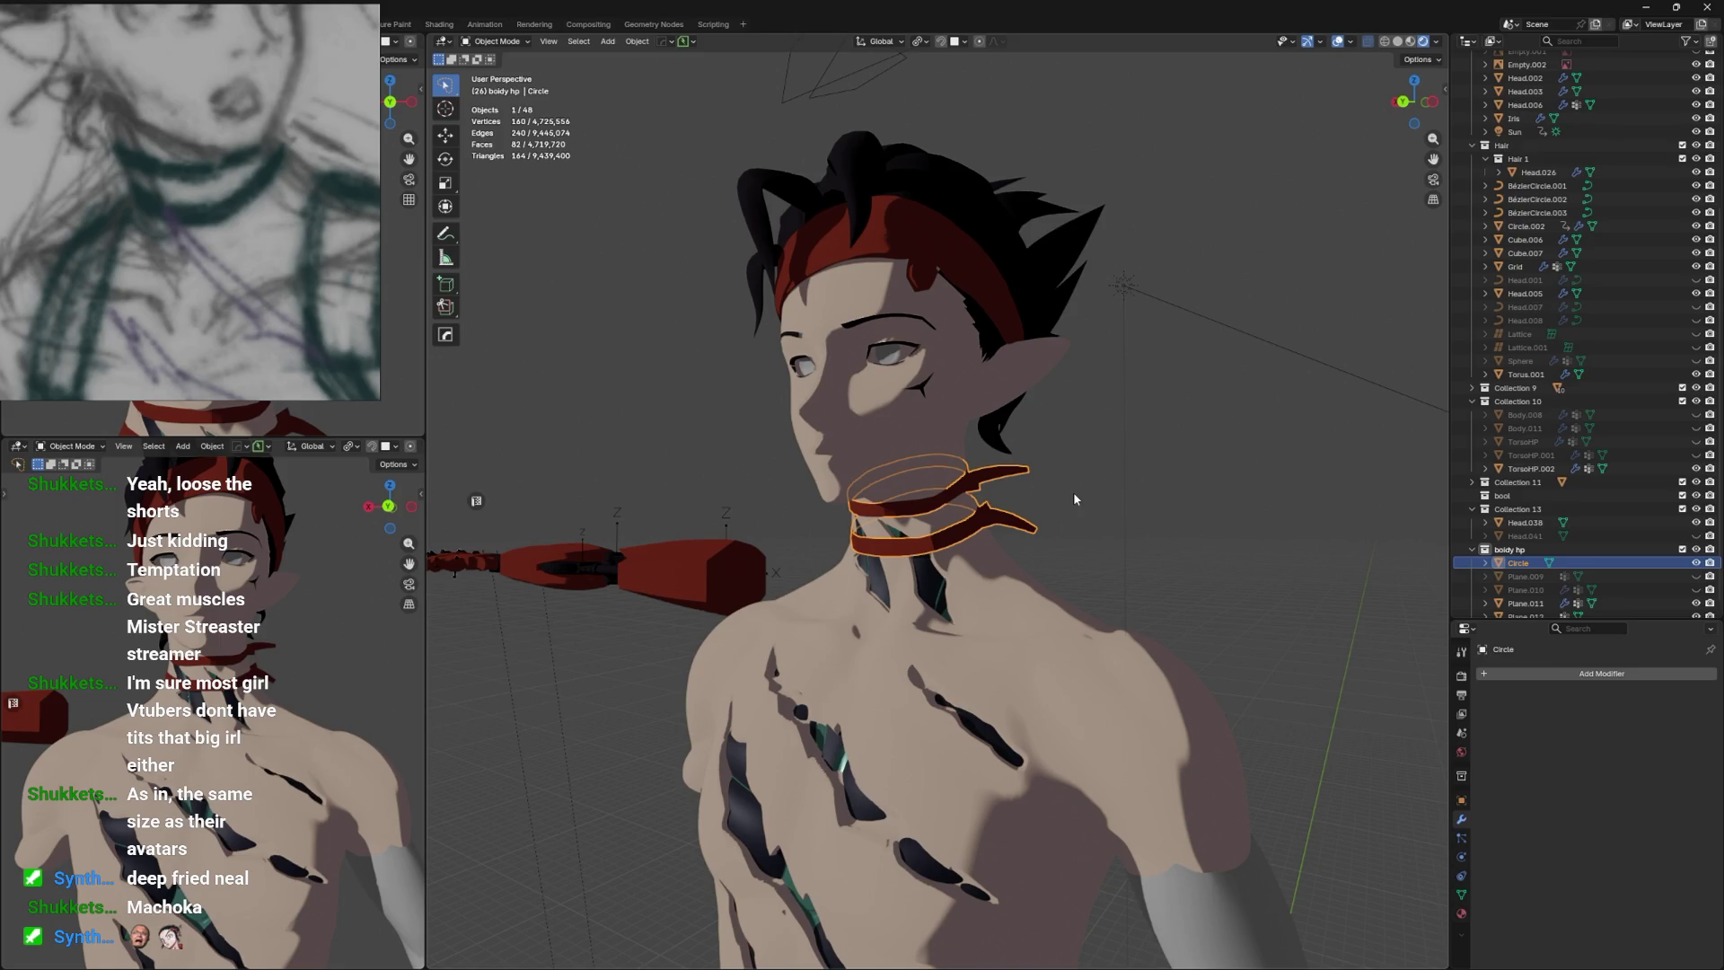
pyautogui.moveTo(976, 341); pyautogui.dragTo(977, 287)
pyautogui.press('ctrl+KP_1')
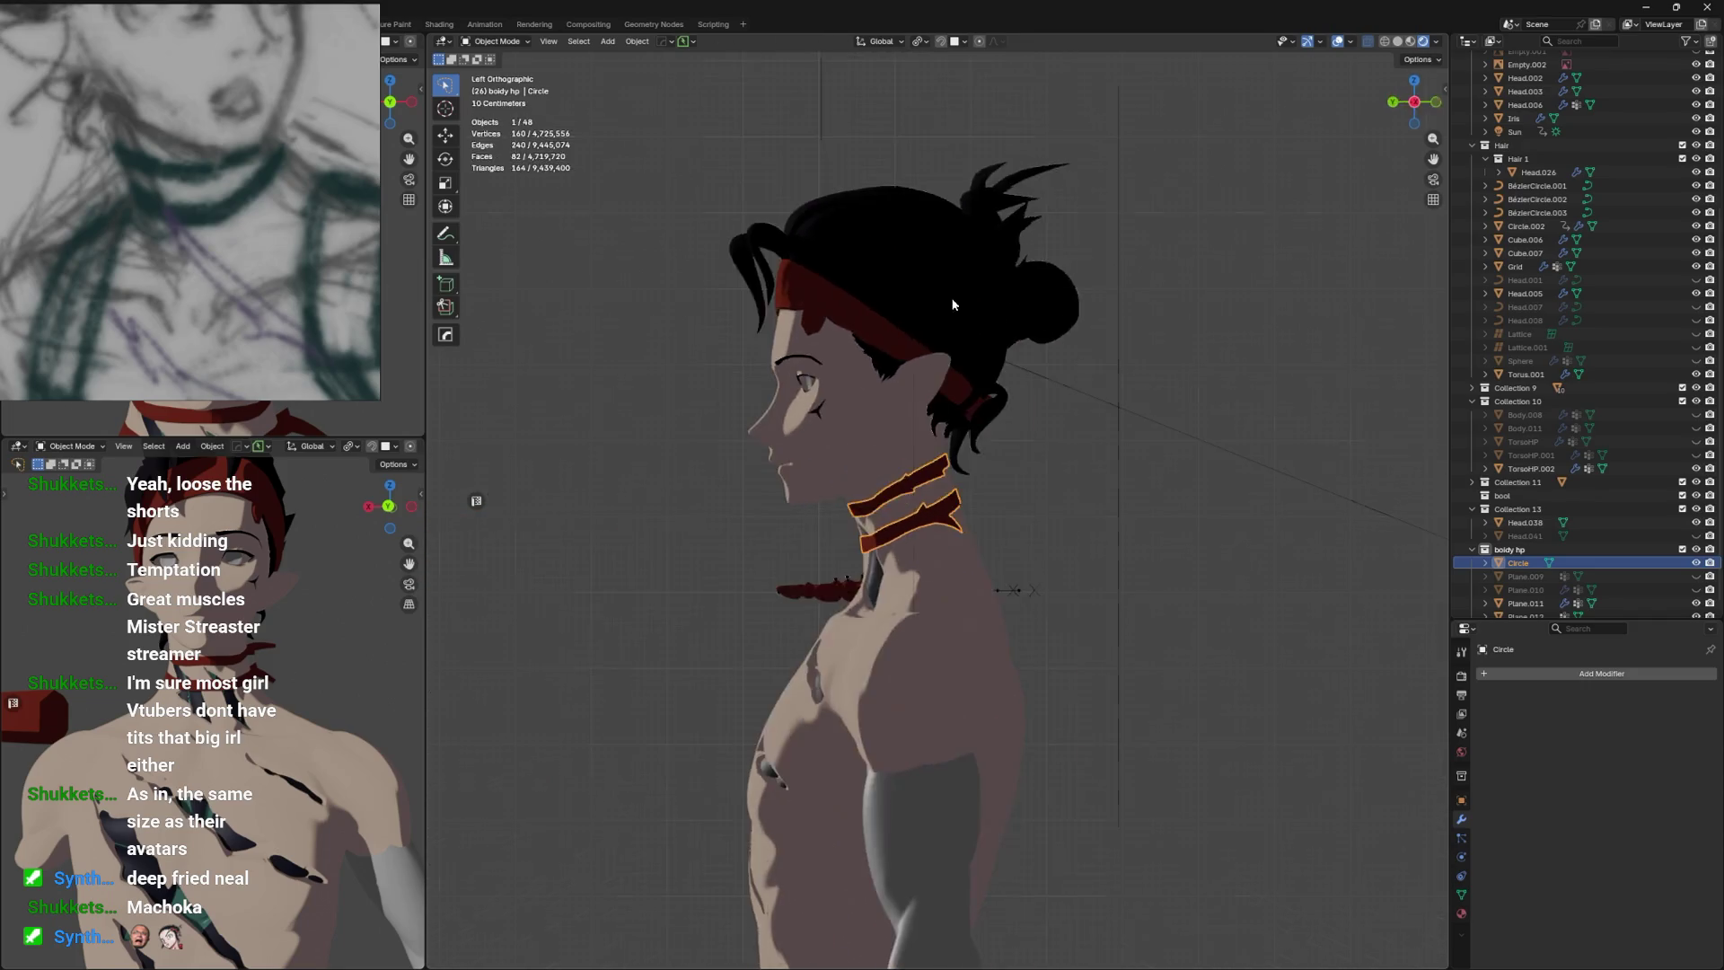
pyautogui.scroll(3)
pyautogui.hotkey('ctrl', 's')
pyautogui.moveTo(1066, 334); pyautogui.dragTo(1016, 414)
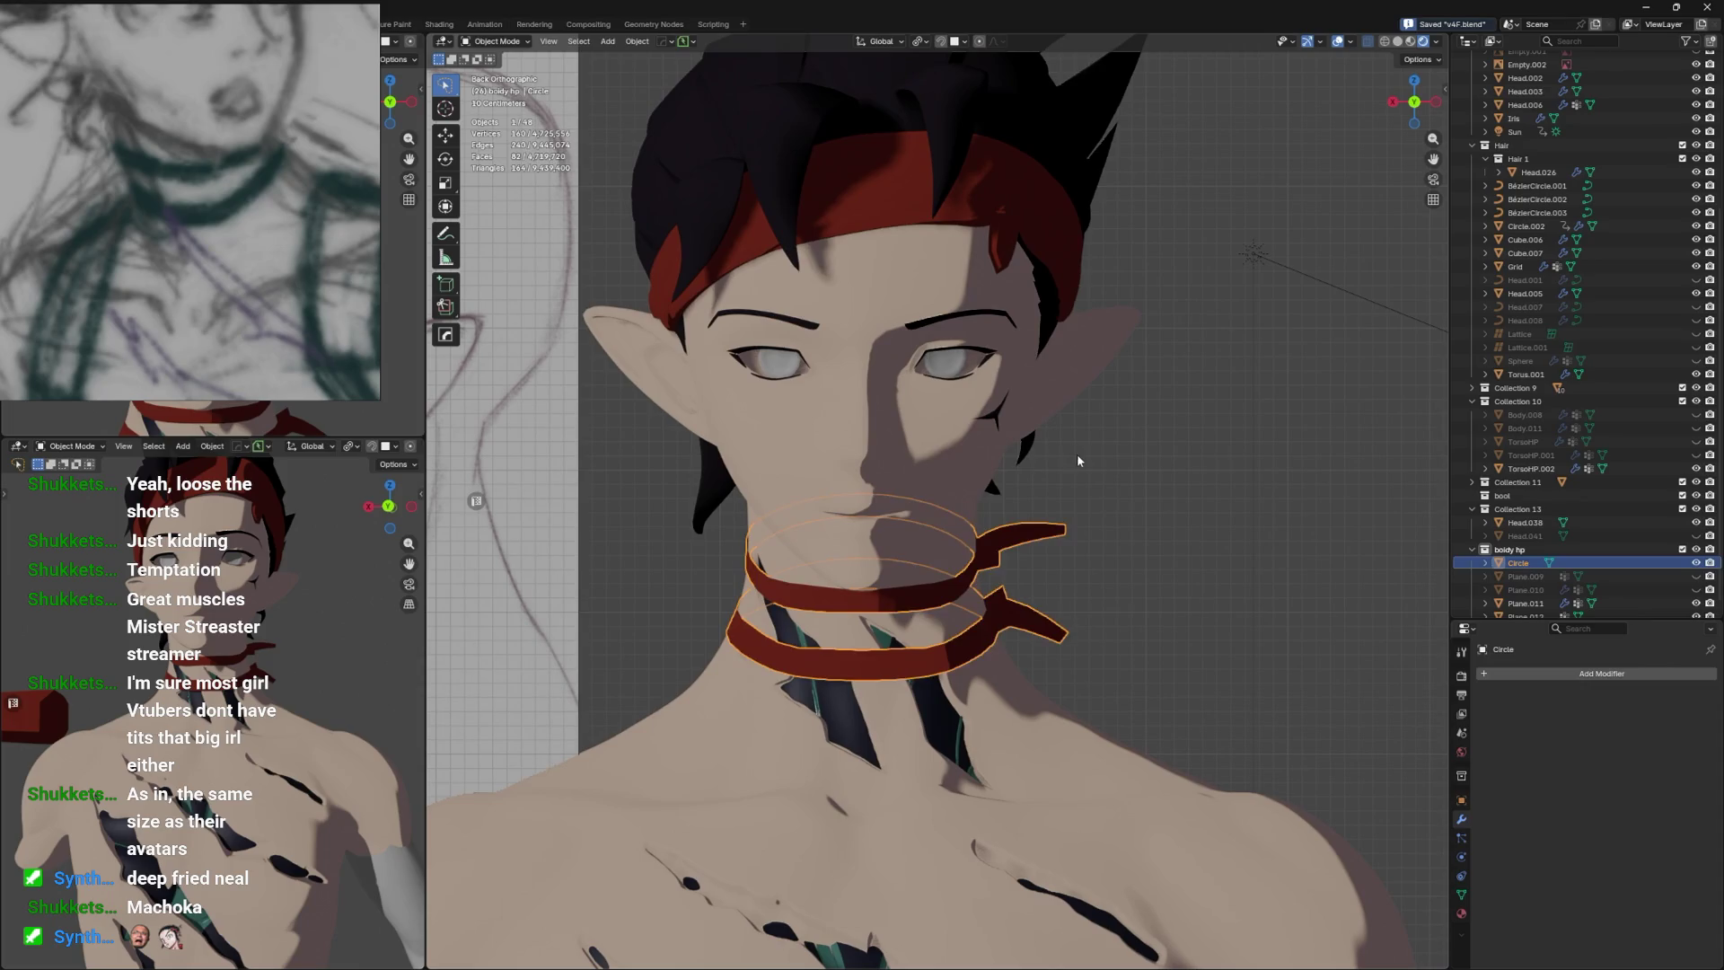
pyautogui.scroll(-3)
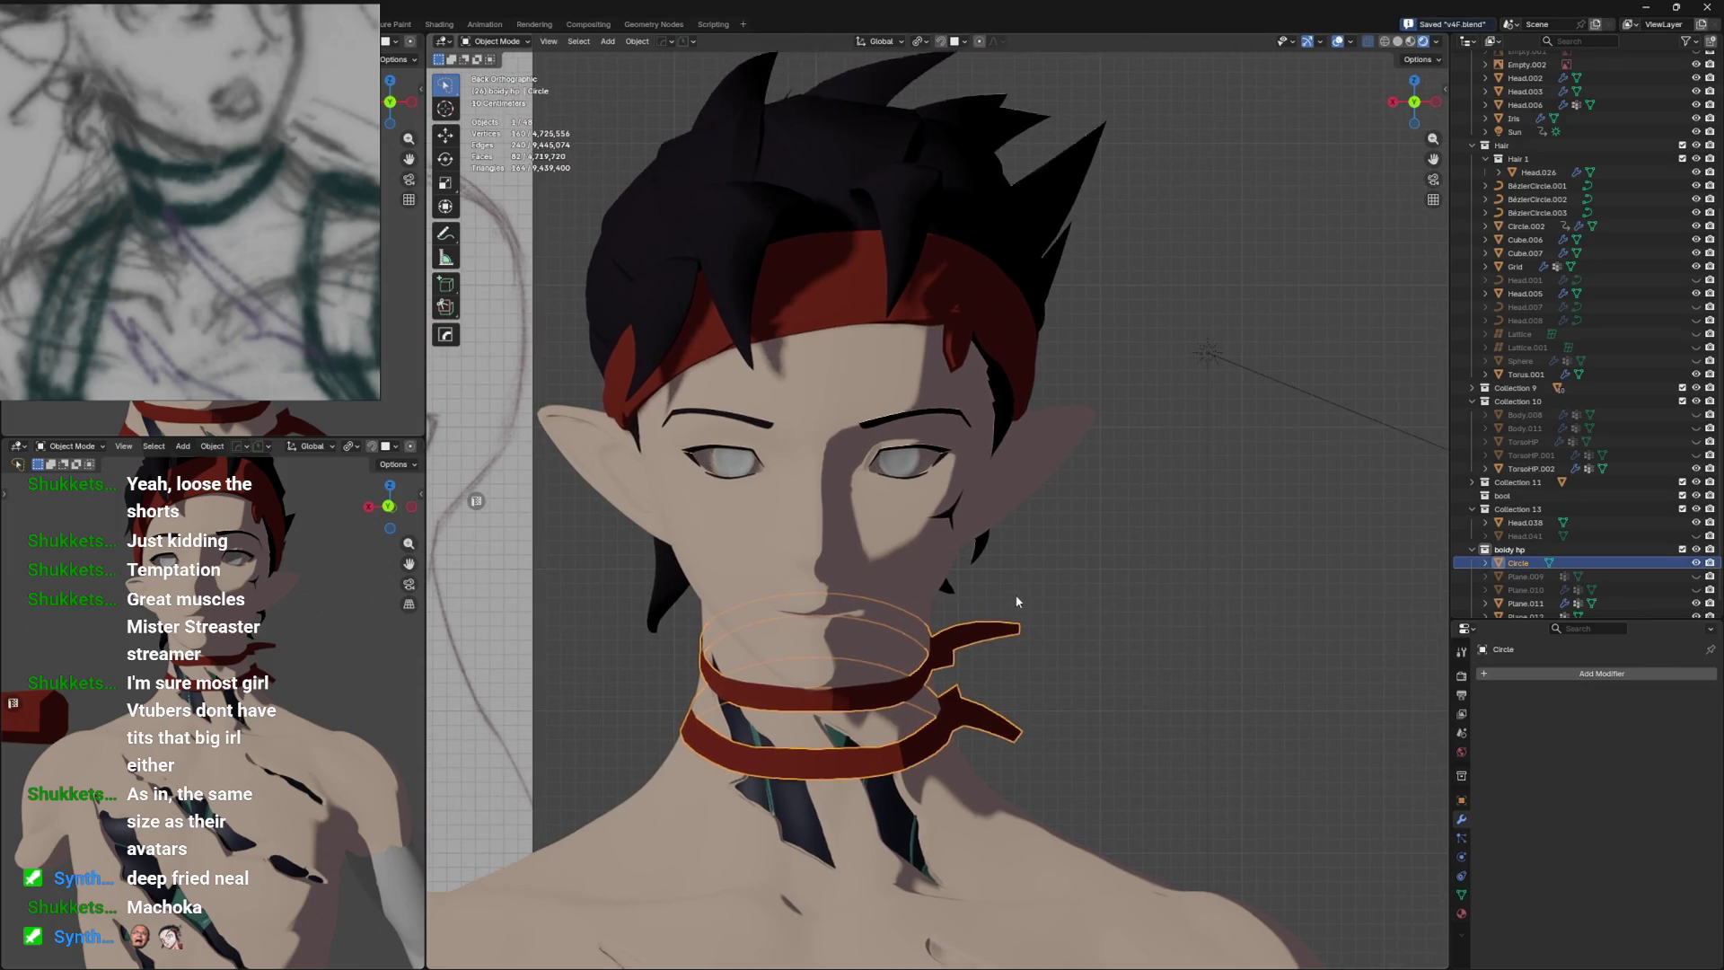
pyautogui.moveTo(1049, 509); pyautogui.dragTo(1146, 391)
pyautogui.hotkey('alt', 'z')
pyautogui.press('KP_5')
pyautogui.click(1053, 302)
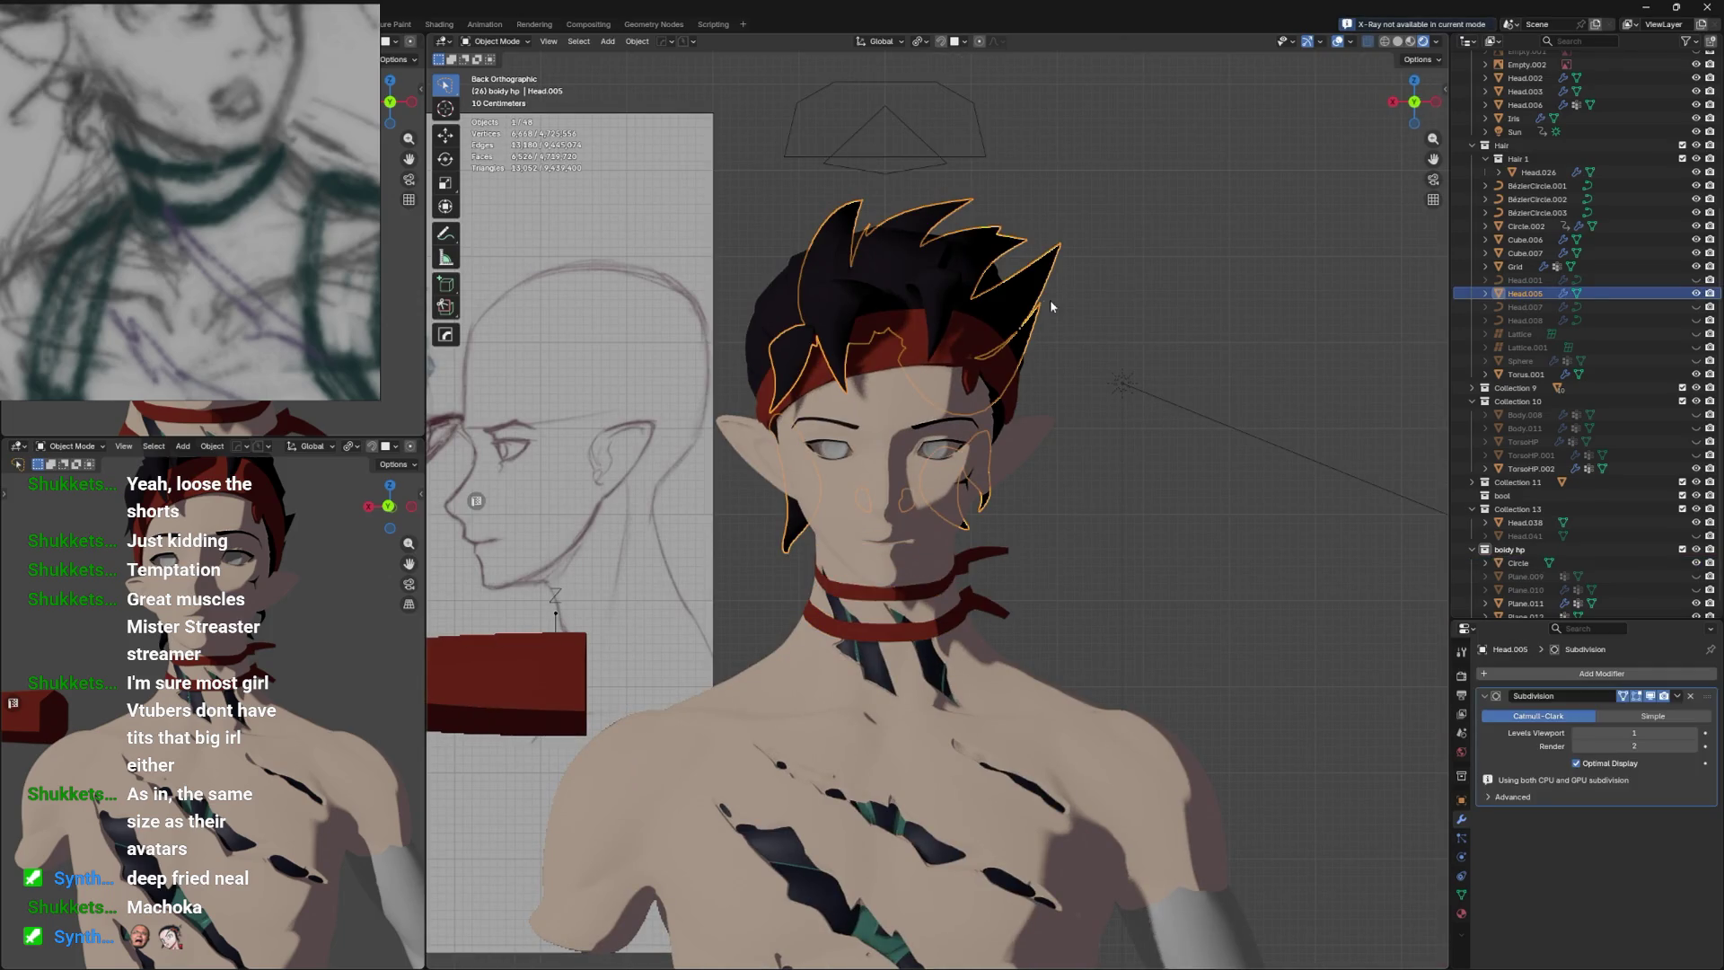
# Select the hair object Head.005 and view it in solid shading with X-ray on.
pyautogui.moveTo(1060, 308); pyautogui.dragTo(907, 357)
pyautogui.click(1123, 379)
pyautogui.click(988, 334)
pyautogui.press('Tab')
pyautogui.press('z')
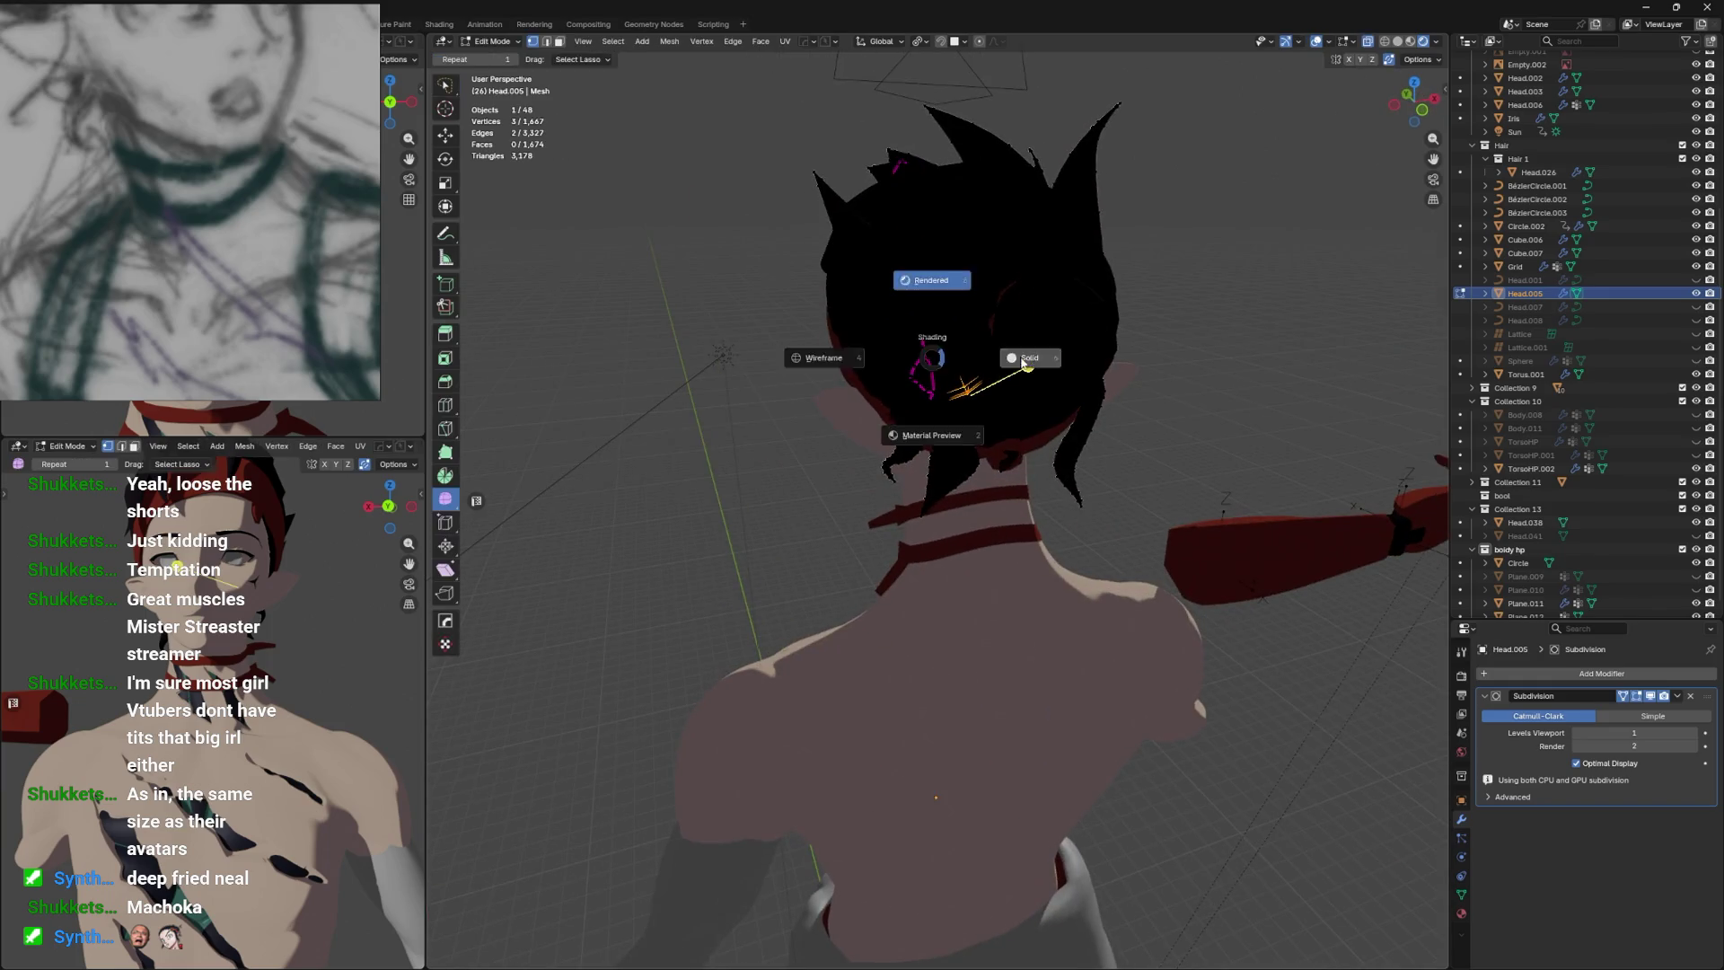
pyautogui.click(982, 351)
pyautogui.hotkey('alt', 'z')
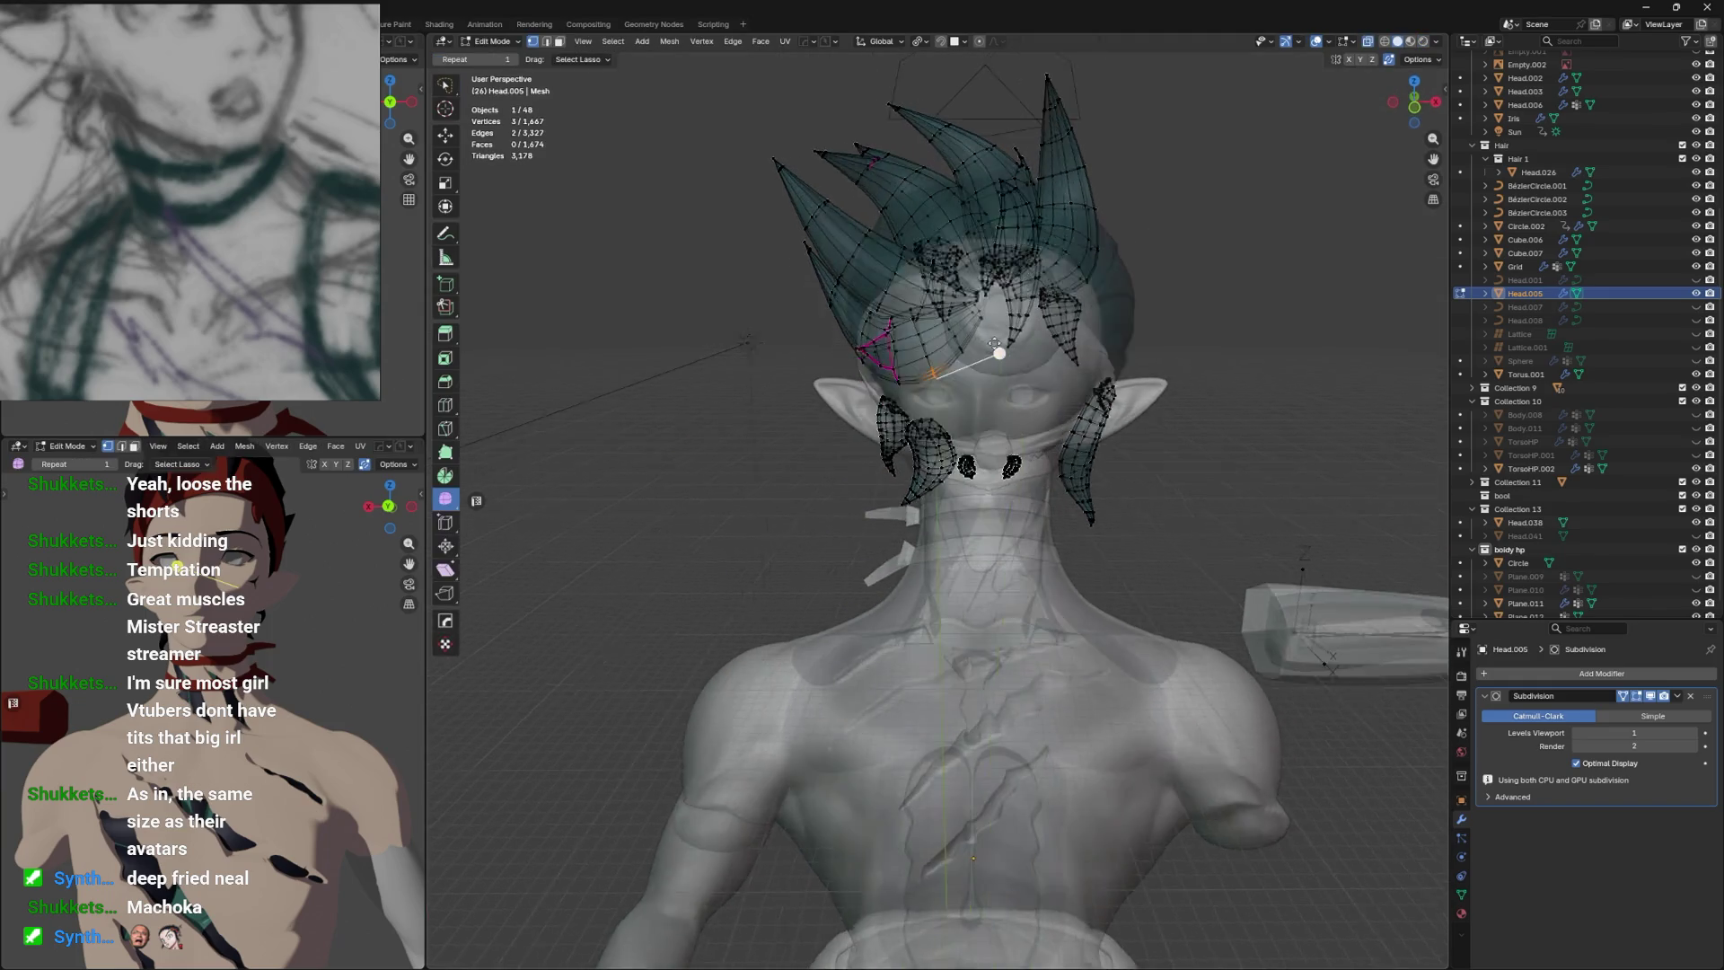
pyautogui.press('Tab')
# Snap to the back orthographic view, turn X-ray off, and save the file.
pyautogui.moveTo(985, 343); pyautogui.dragTo(1157, 316)
pyautogui.press('ctrl+KP_1')
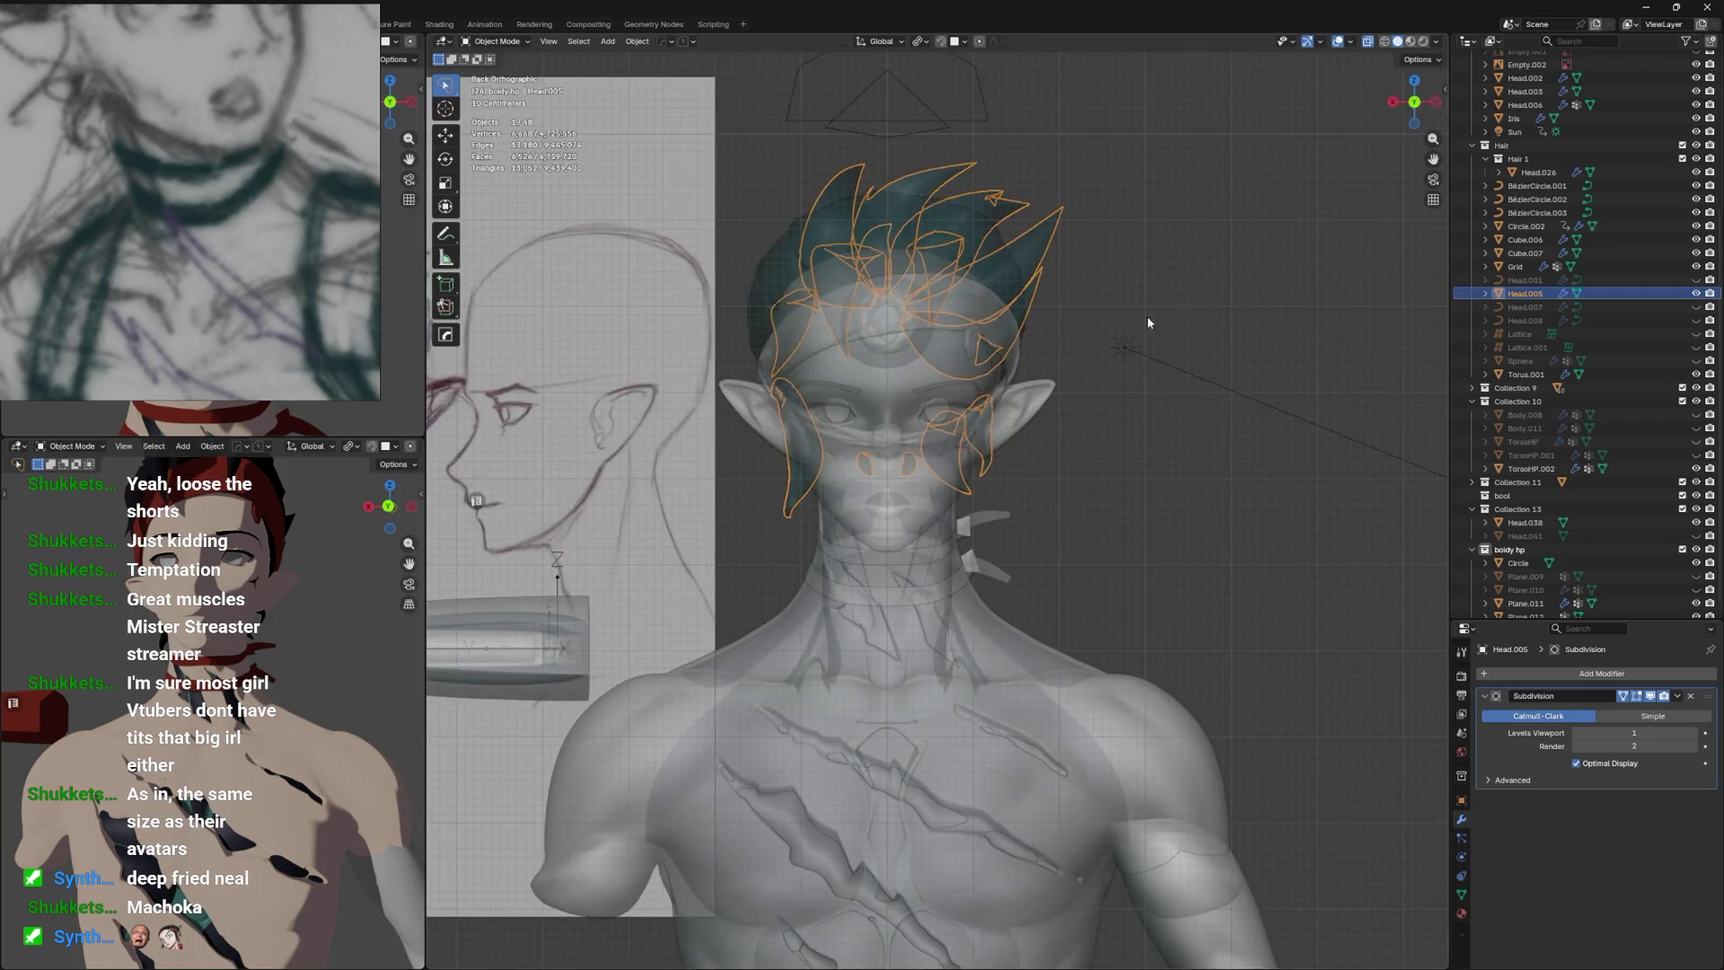
pyautogui.hotkey('alt', 'z')
pyautogui.hotkey('ctrl', 's')
# Select the choker Circle in Material Preview and apply Shade Smooth to it.
pyautogui.click(1155, 285)
pyautogui.moveTo(1120, 374); pyautogui.dragTo(1101, 343)
pyautogui.scroll(-3)
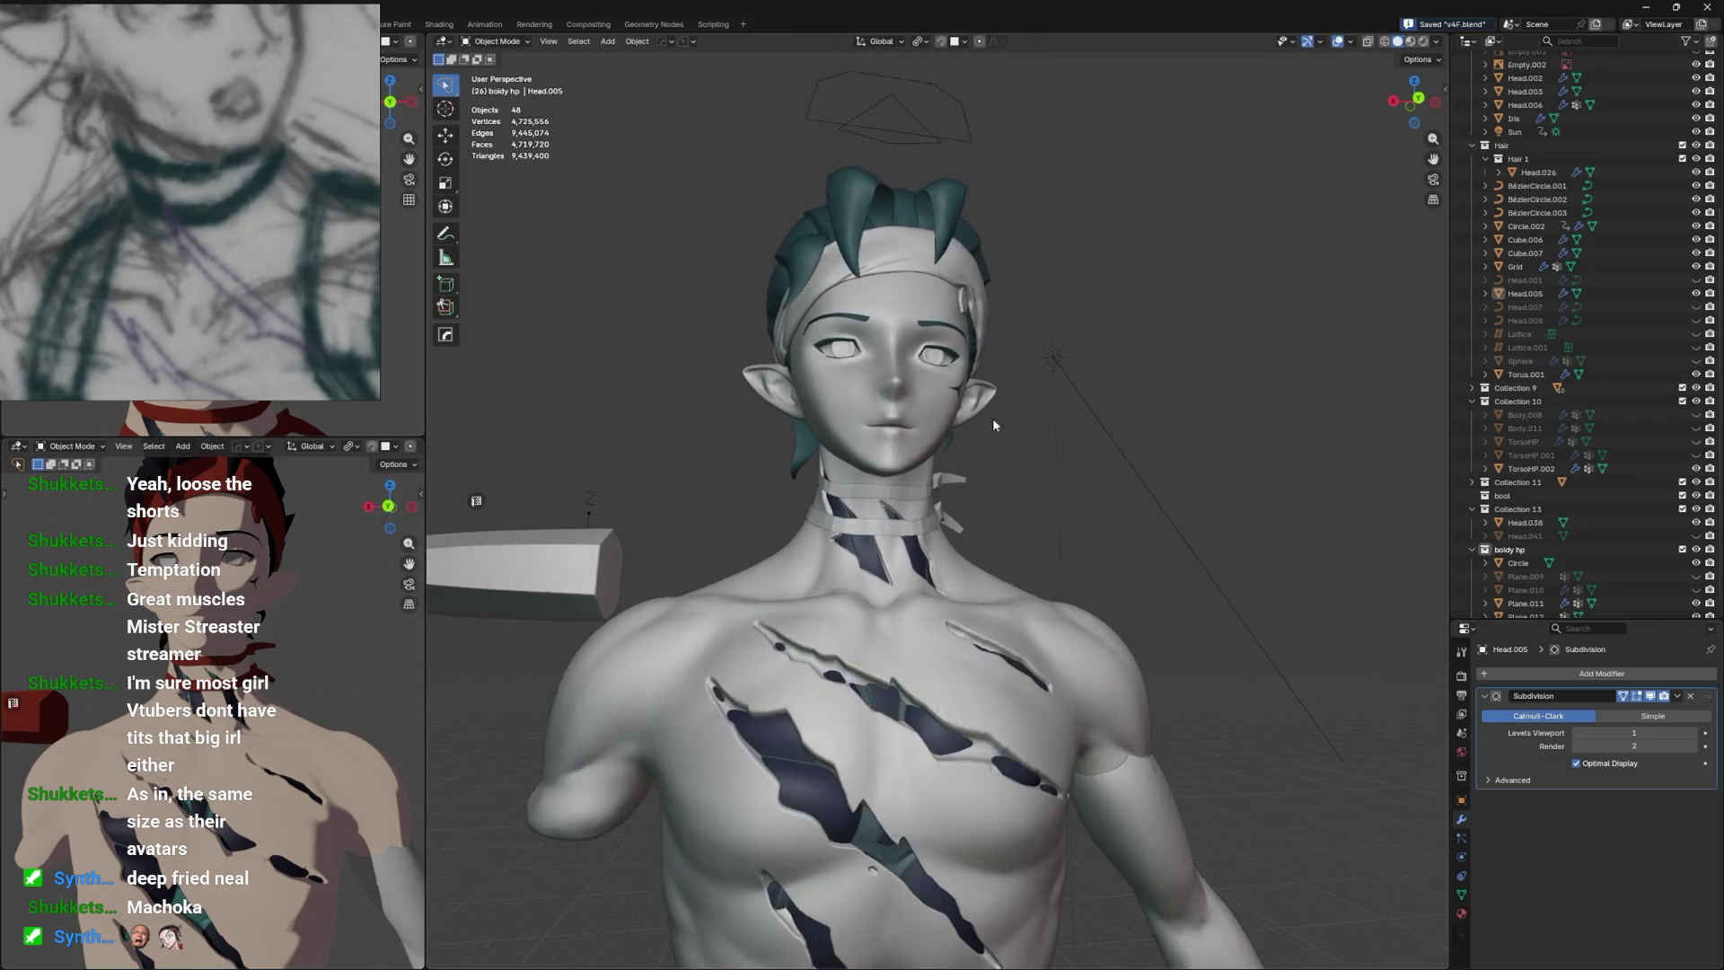
pyautogui.click(988, 490)
pyautogui.press('z')
pyautogui.scroll(3)
pyautogui.rightClick(993, 499)
pyautogui.moveTo(1001, 521)
pyautogui.click(1069, 564)
pyautogui.moveTo(1059, 539); pyautogui.dragTo(943, 482)
pyautogui.scroll(3)
pyautogui.scroll(-3)
pyautogui.scroll(3)
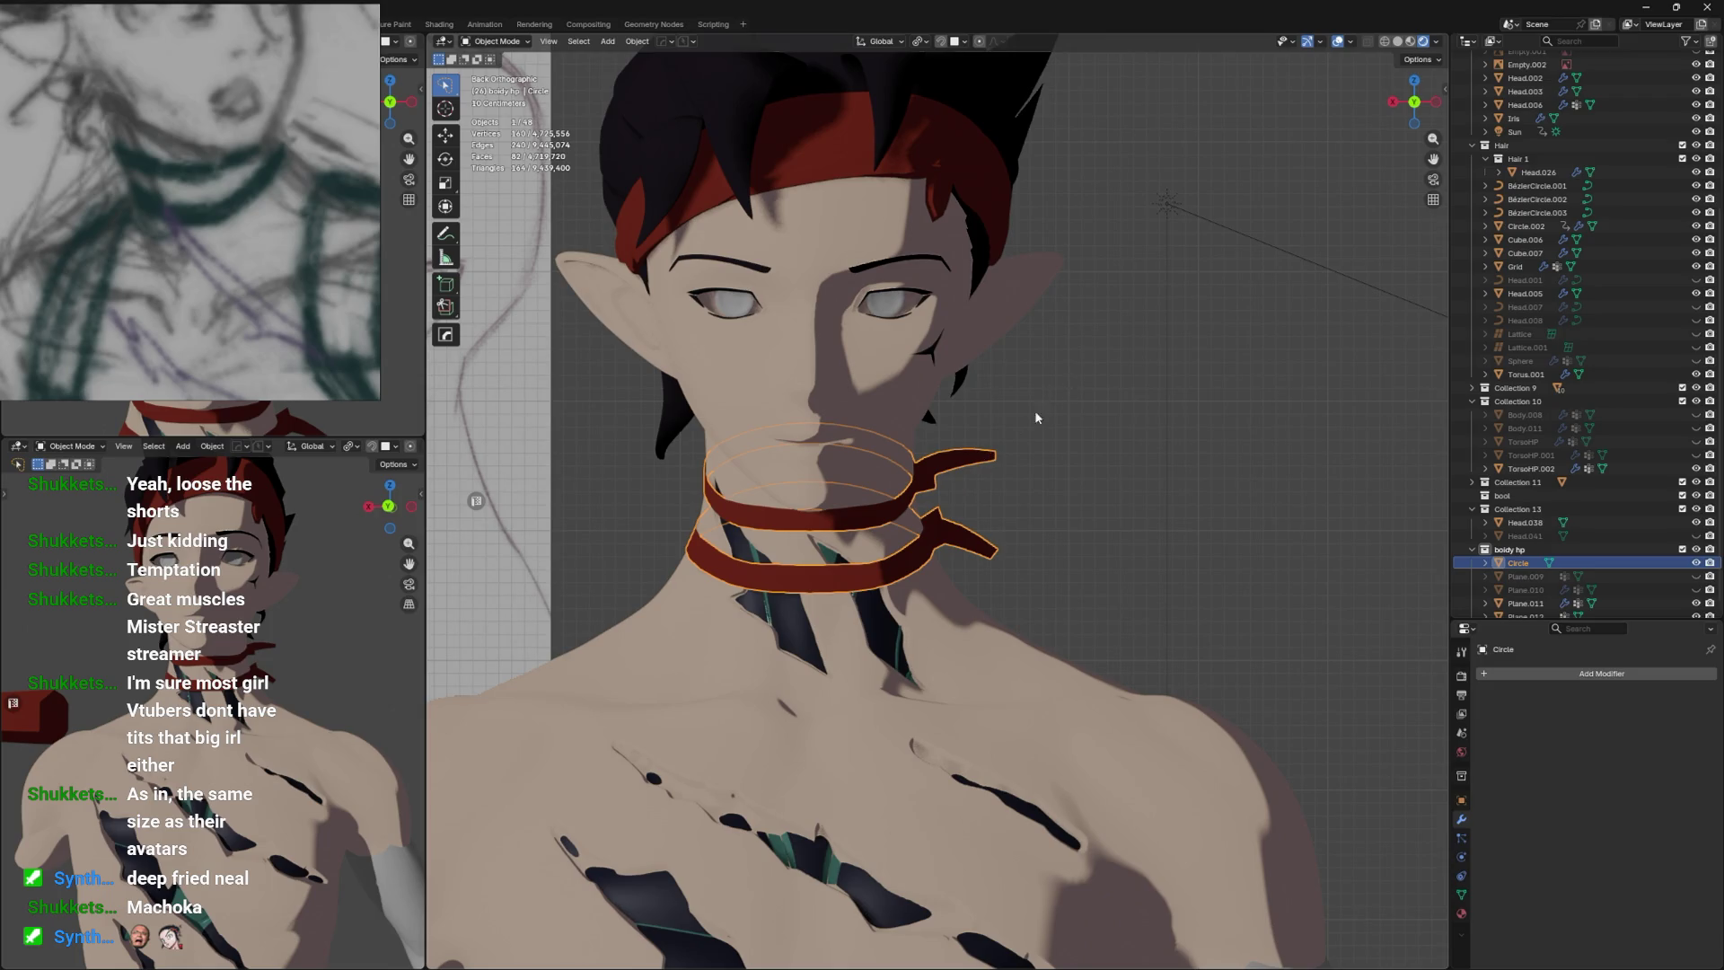
# Scale the choker by -1 on X to flip the strap tails, deselect it, and save.
pyautogui.scroll(-3)
pyautogui.scroll(-3)
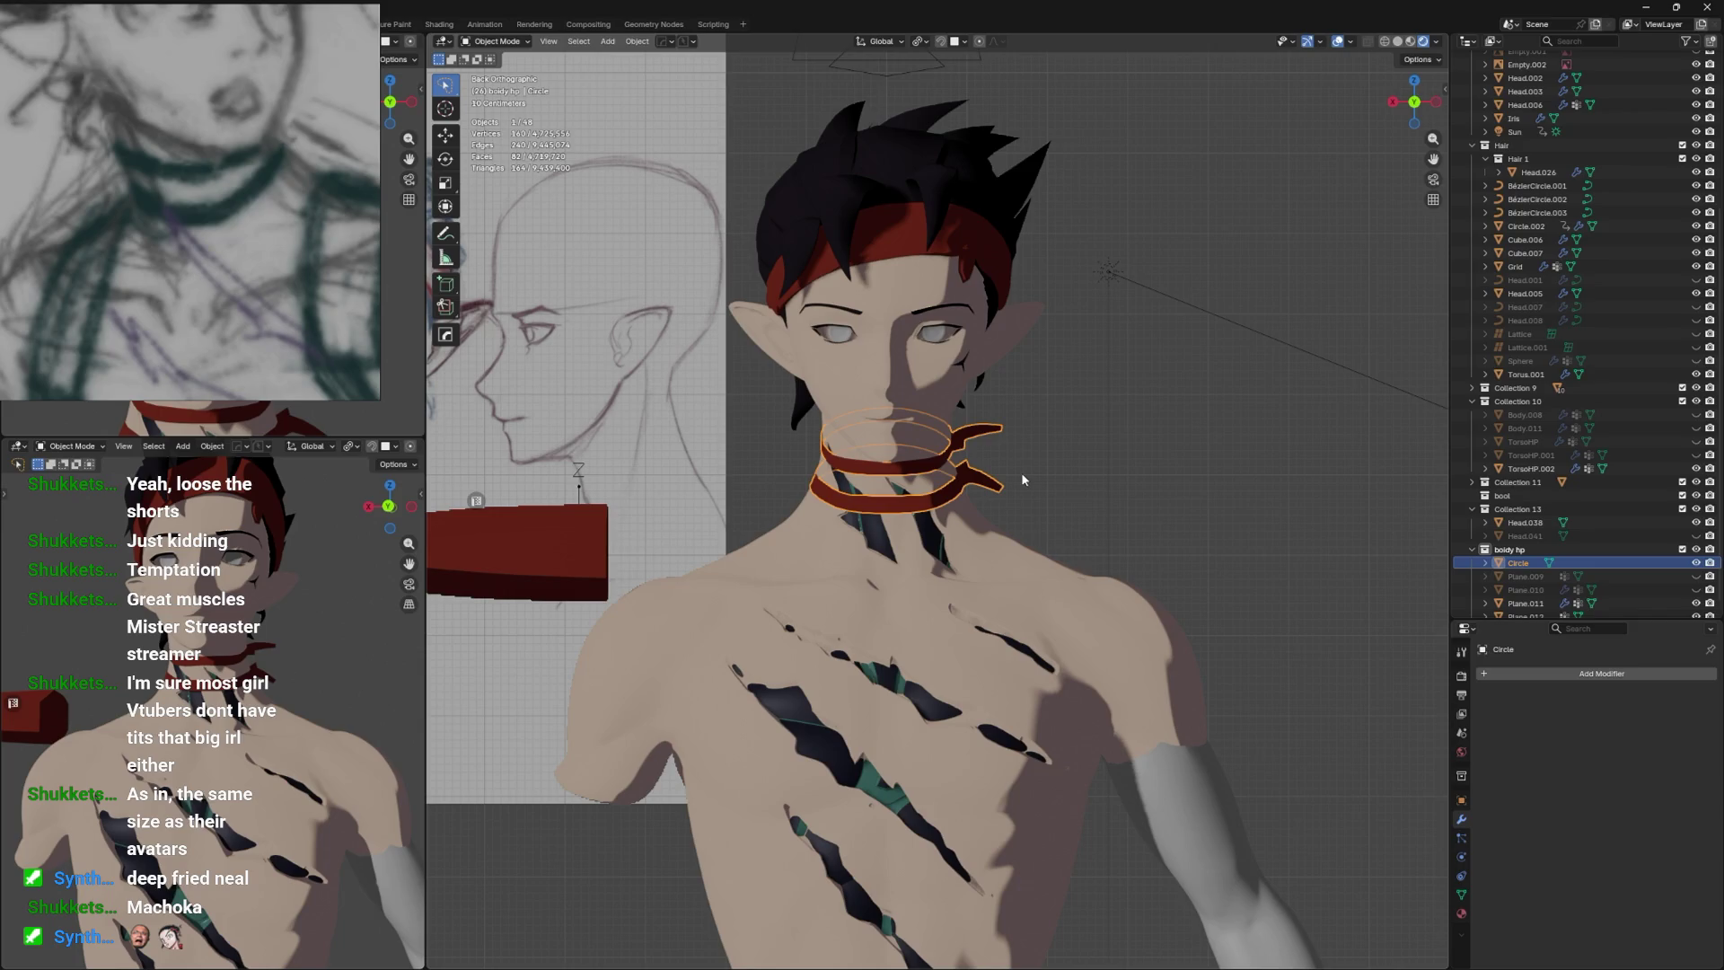
pyautogui.press('s')
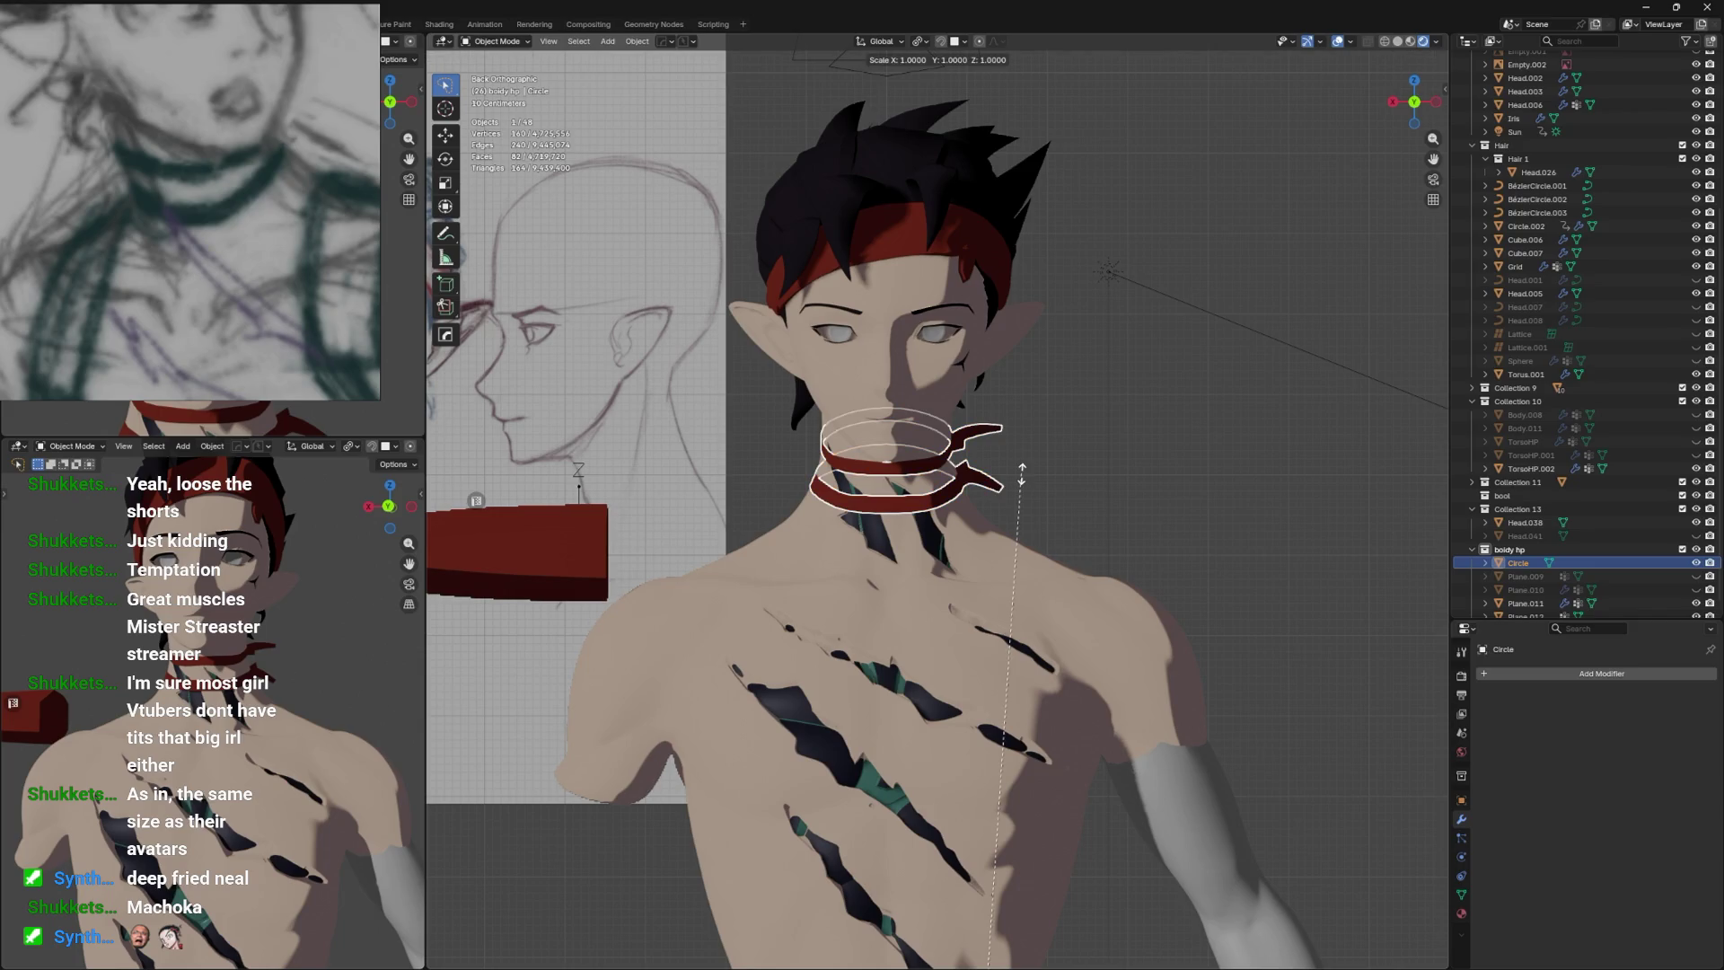
pyautogui.write('x-1')
pyautogui.press('Return')
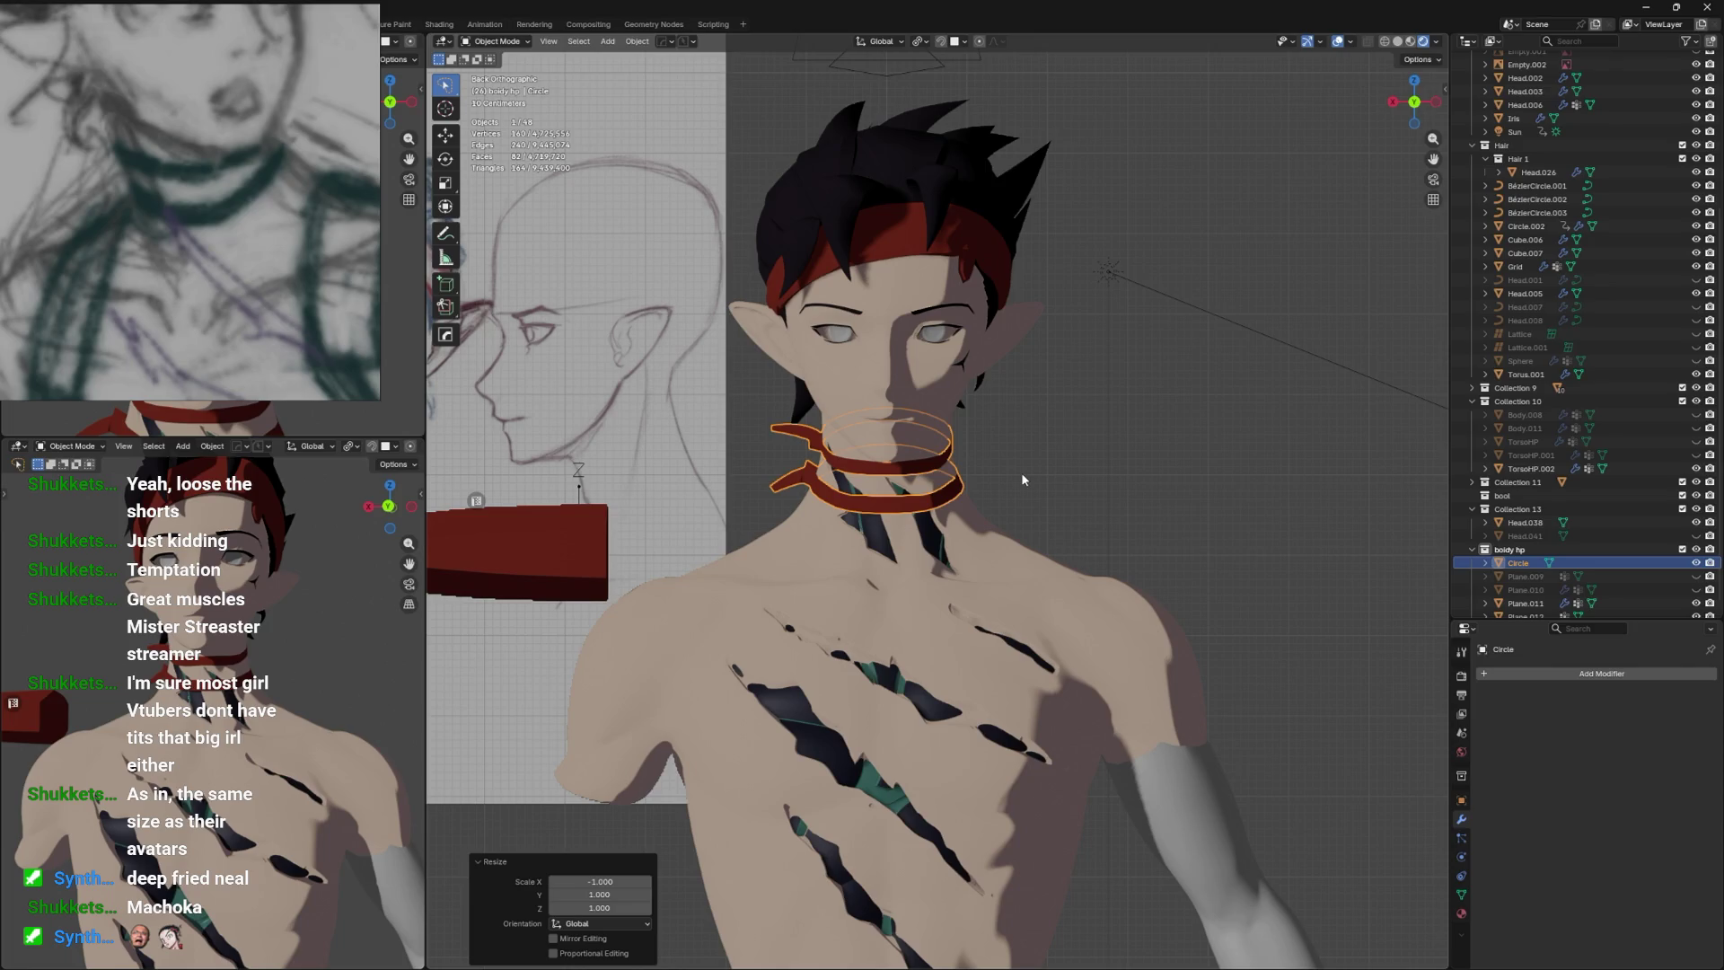
pyautogui.click(1017, 430)
pyautogui.scroll(-3)
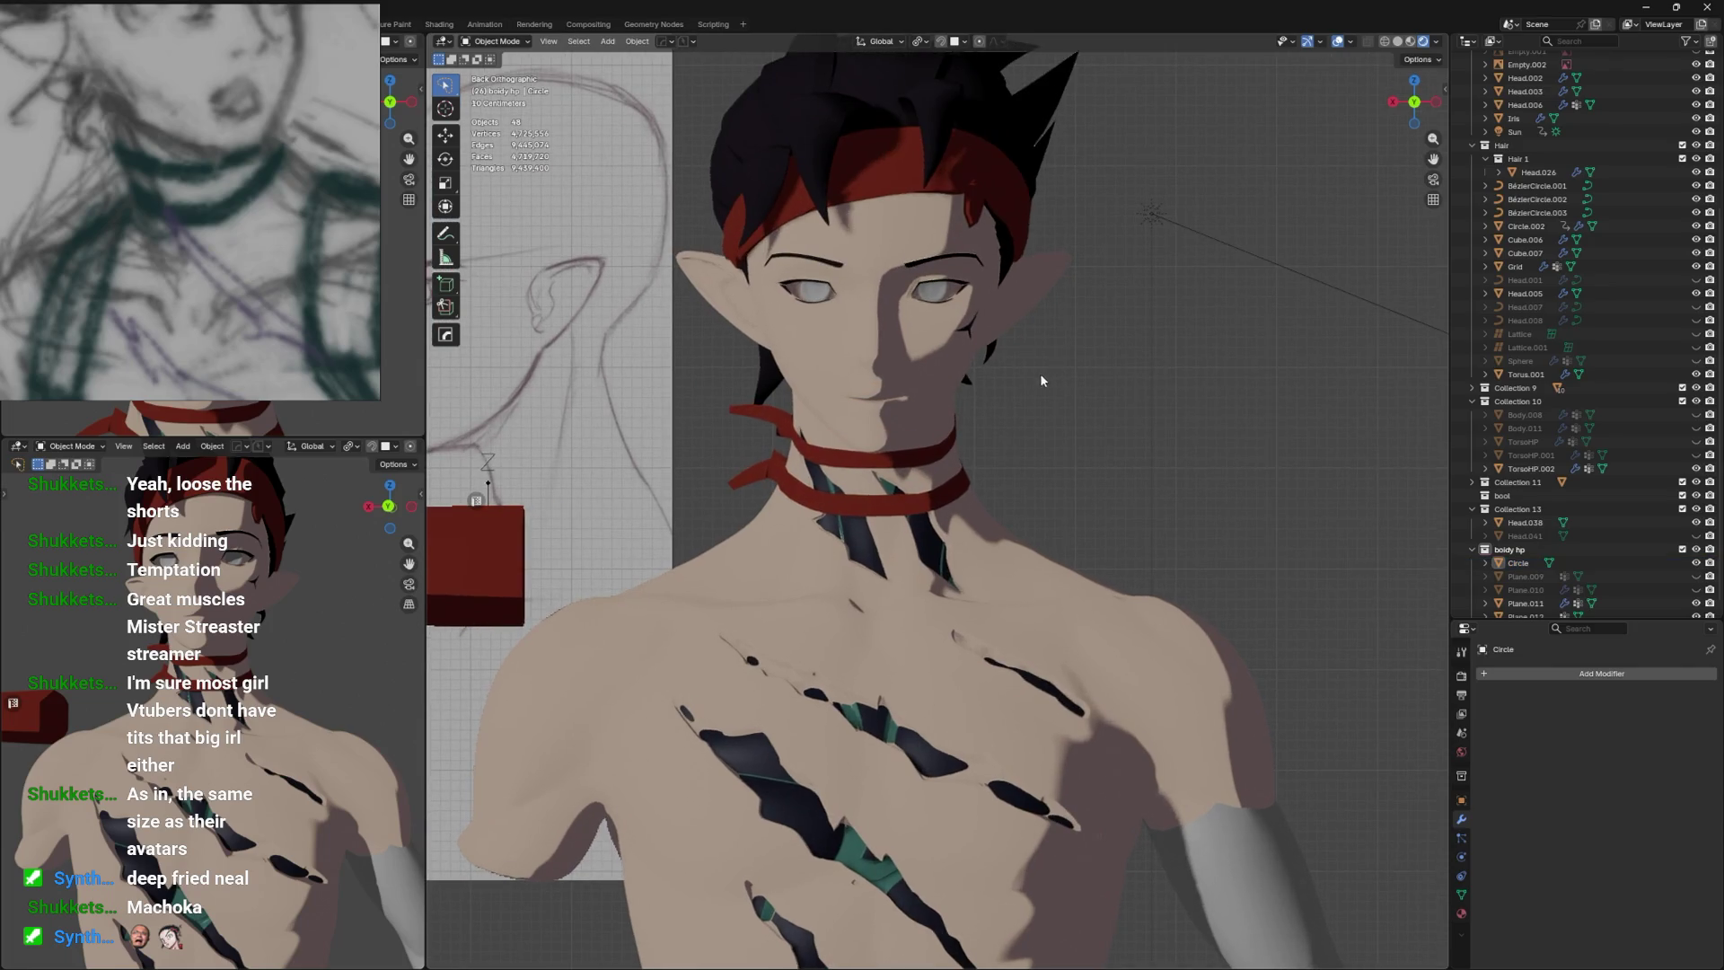
pyautogui.hotkey('ctrl', 's')
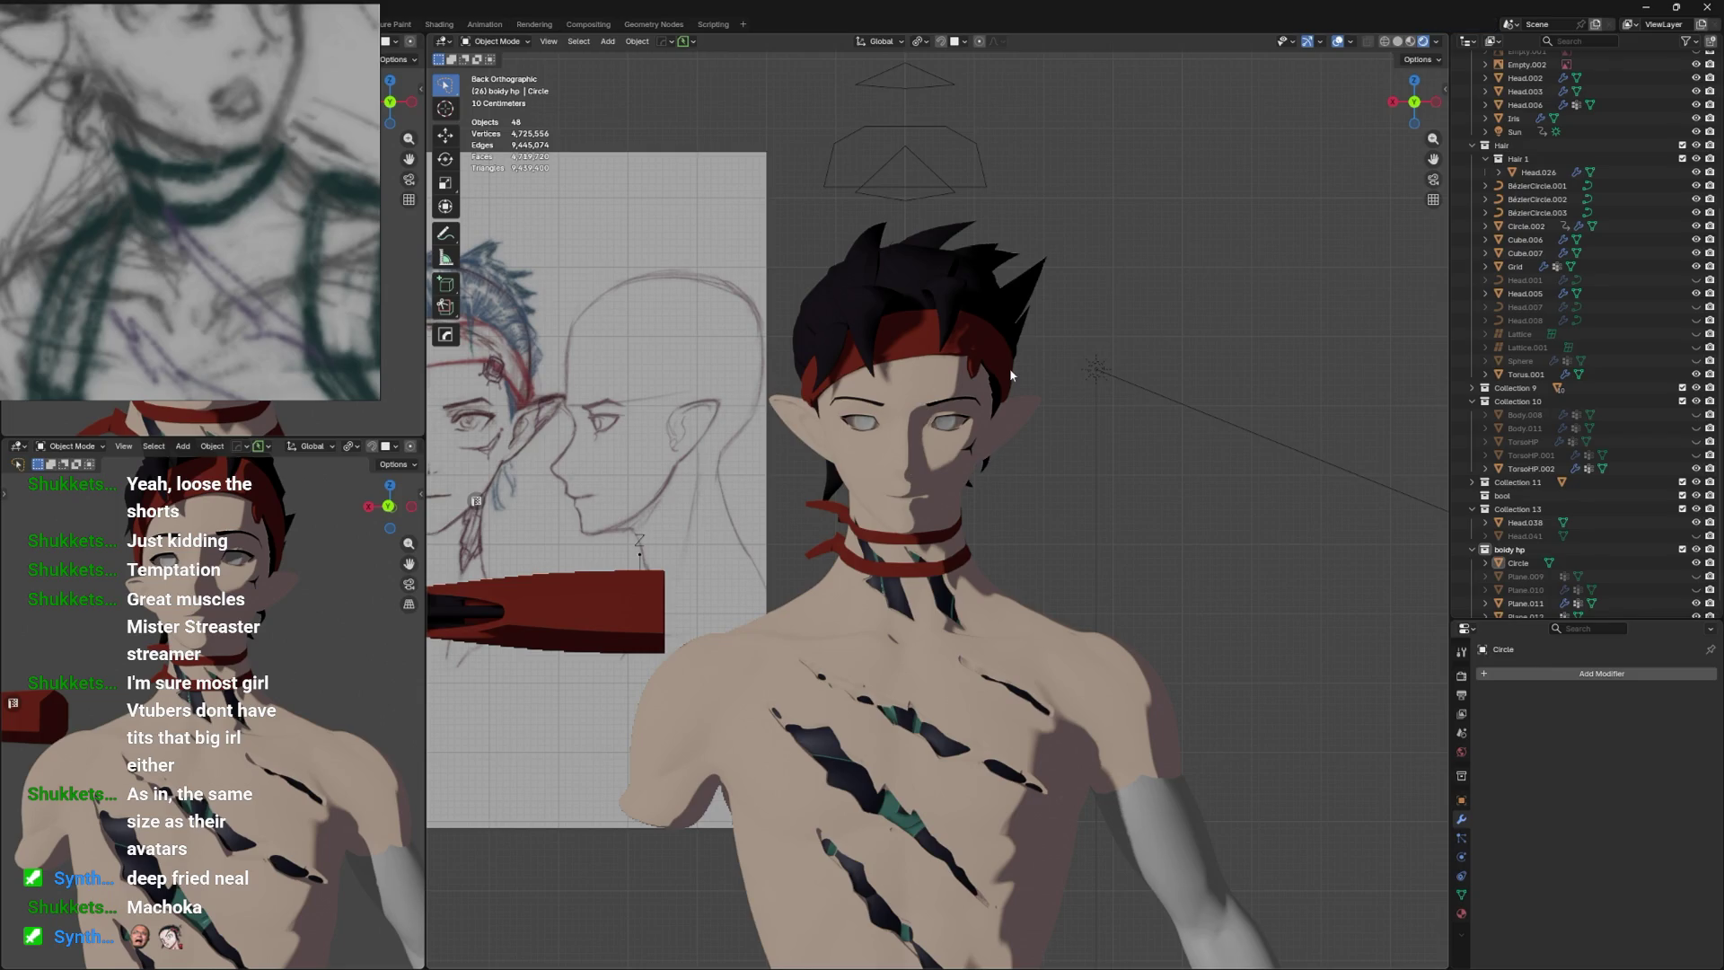
pyautogui.moveTo(1011, 375); pyautogui.dragTo(948, 490)
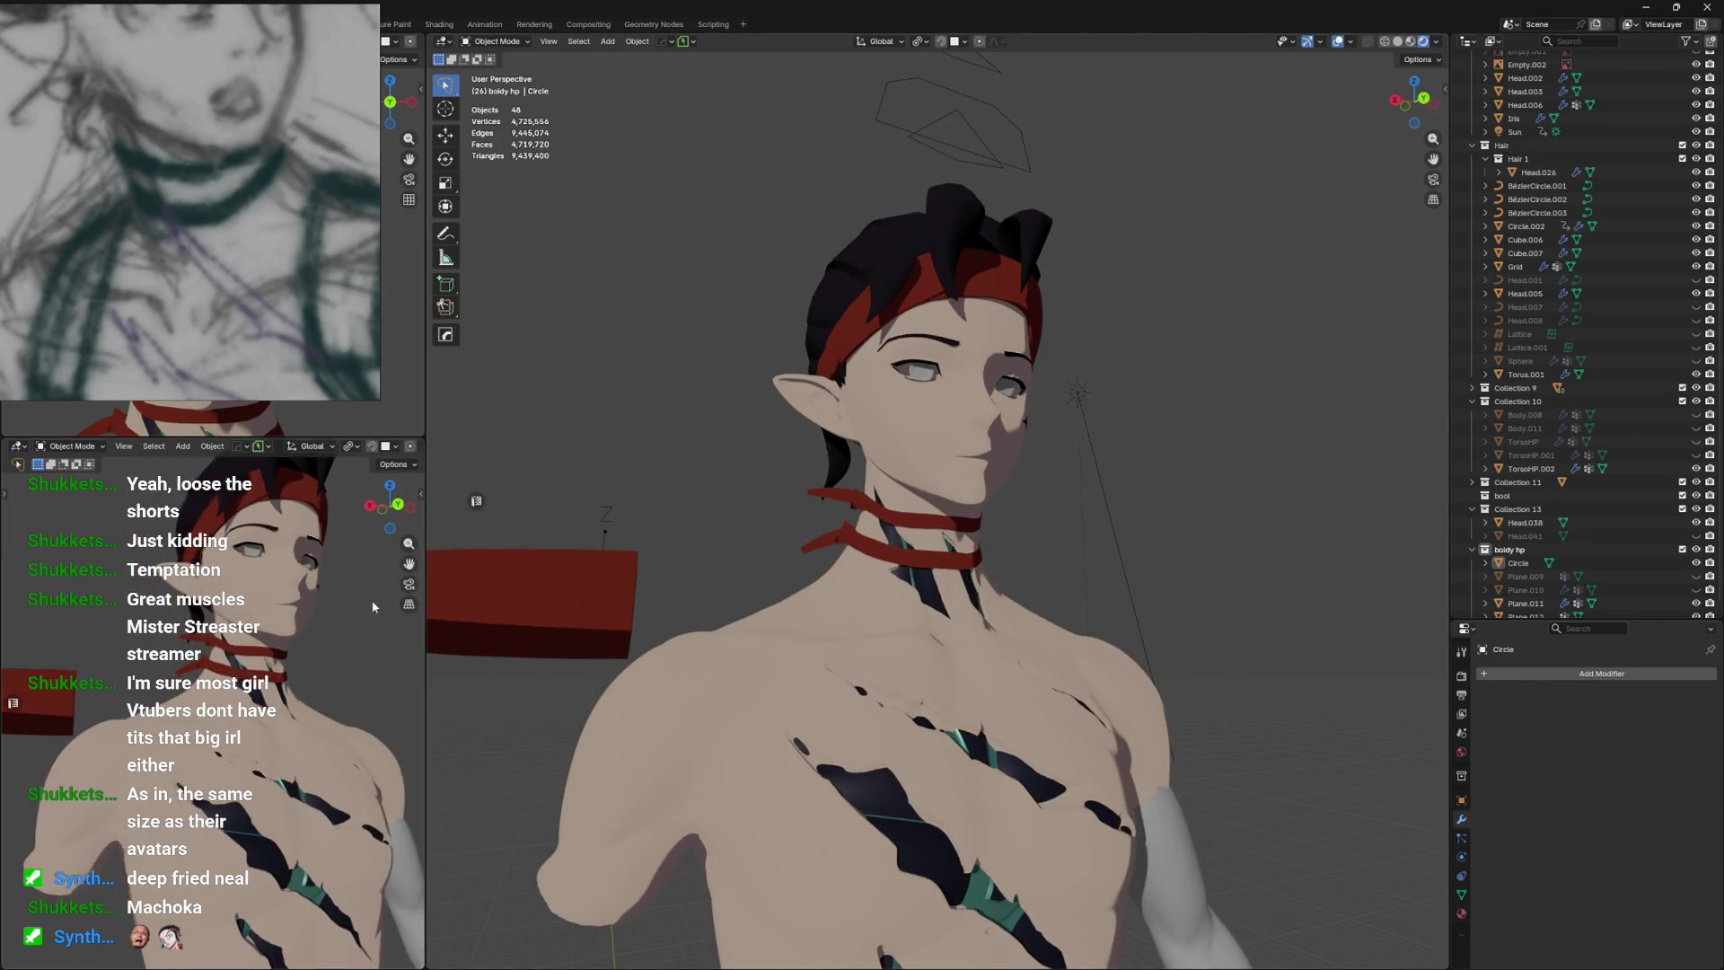
pyautogui.scroll(3)
pyautogui.scroll(-3)
pyautogui.moveTo(332, 602); pyautogui.dragTo(343, 680)
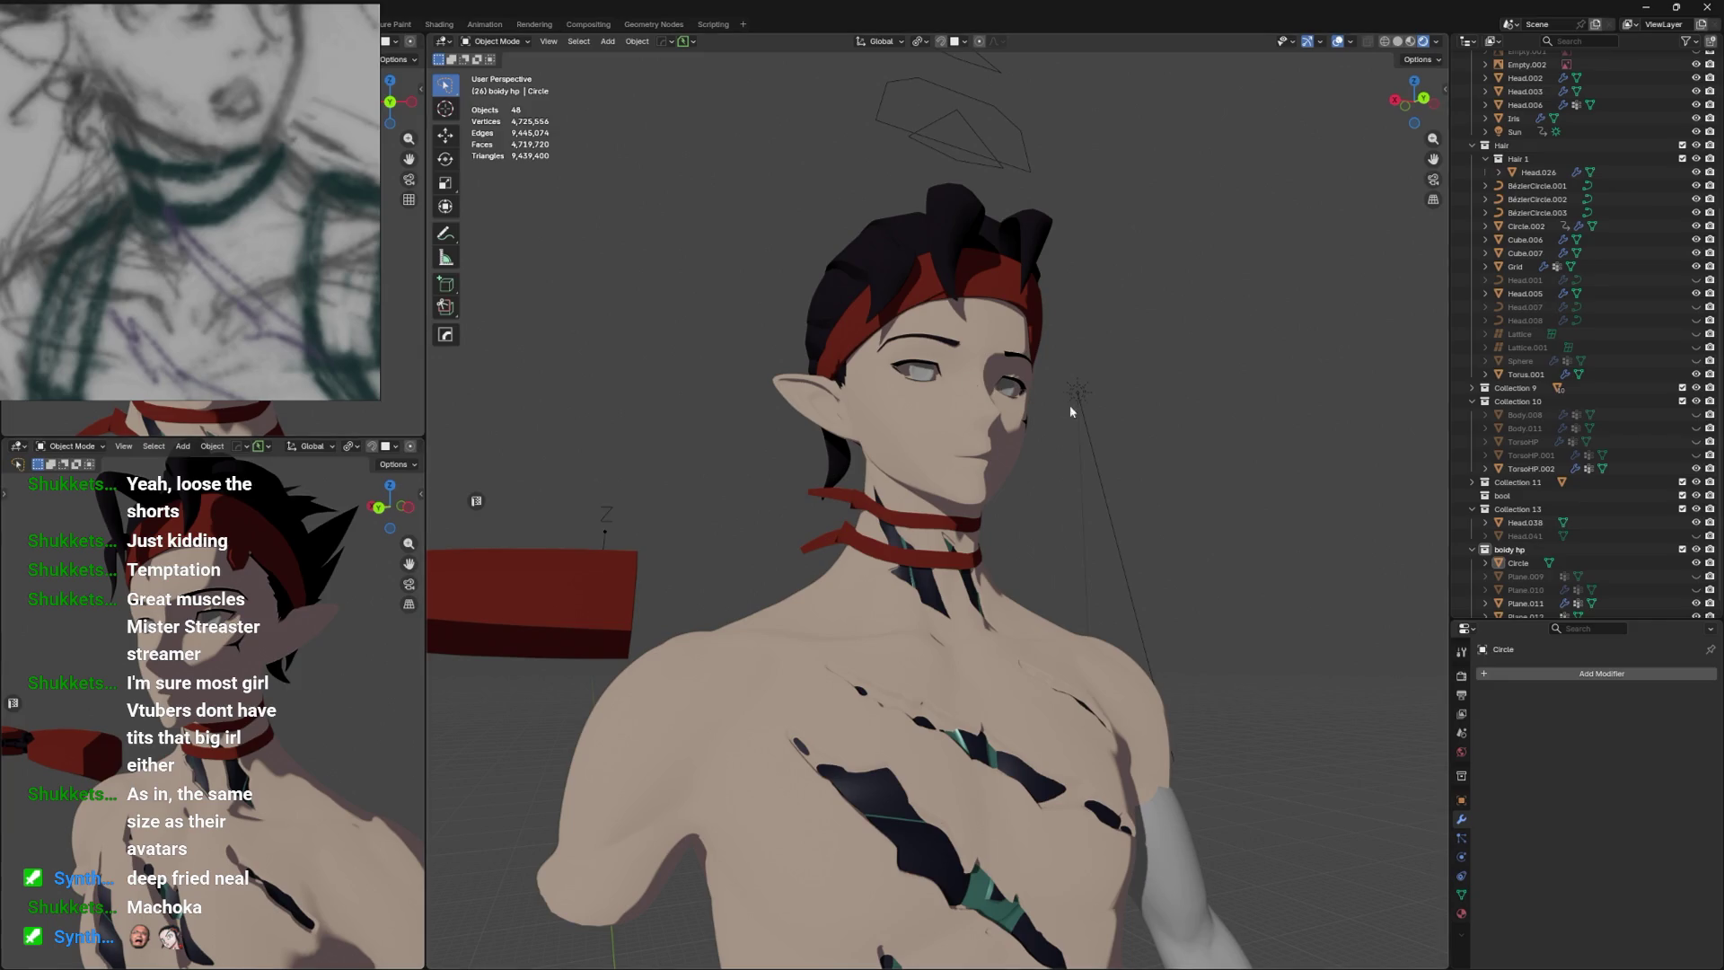
# Select the choker Circle, show its material settings, and assign the test material.
pyautogui.moveTo(925, 413); pyautogui.dragTo(967, 524)
pyautogui.click(961, 527)
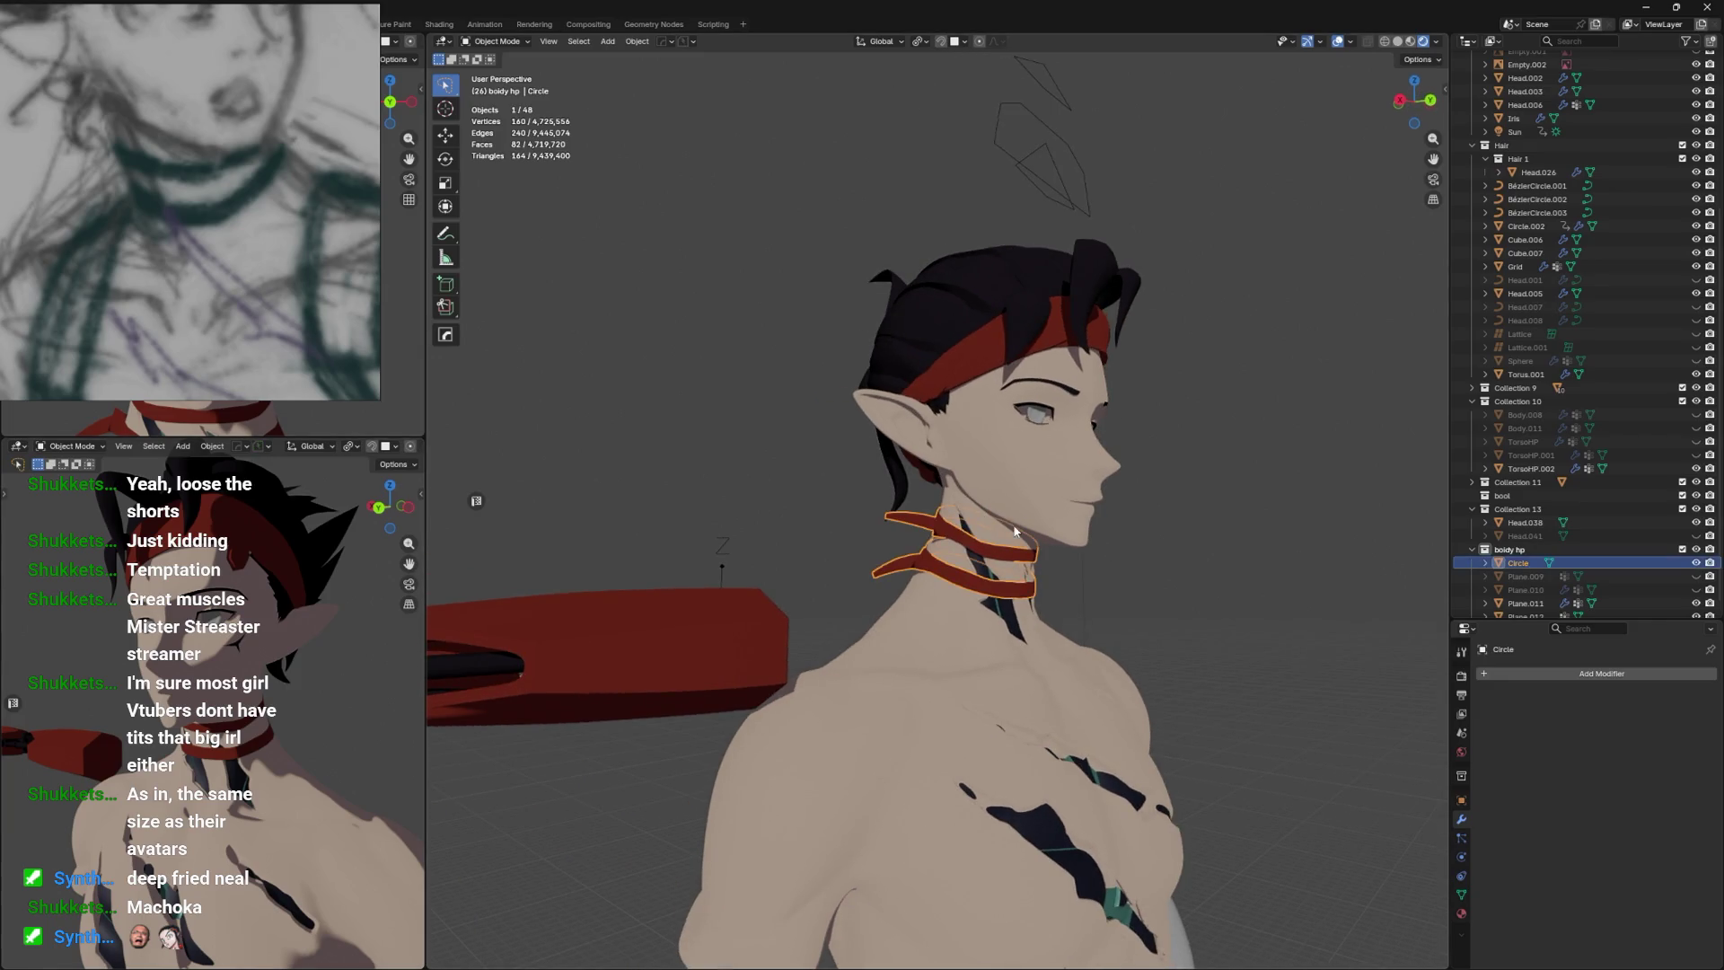
pyautogui.click(1462, 913)
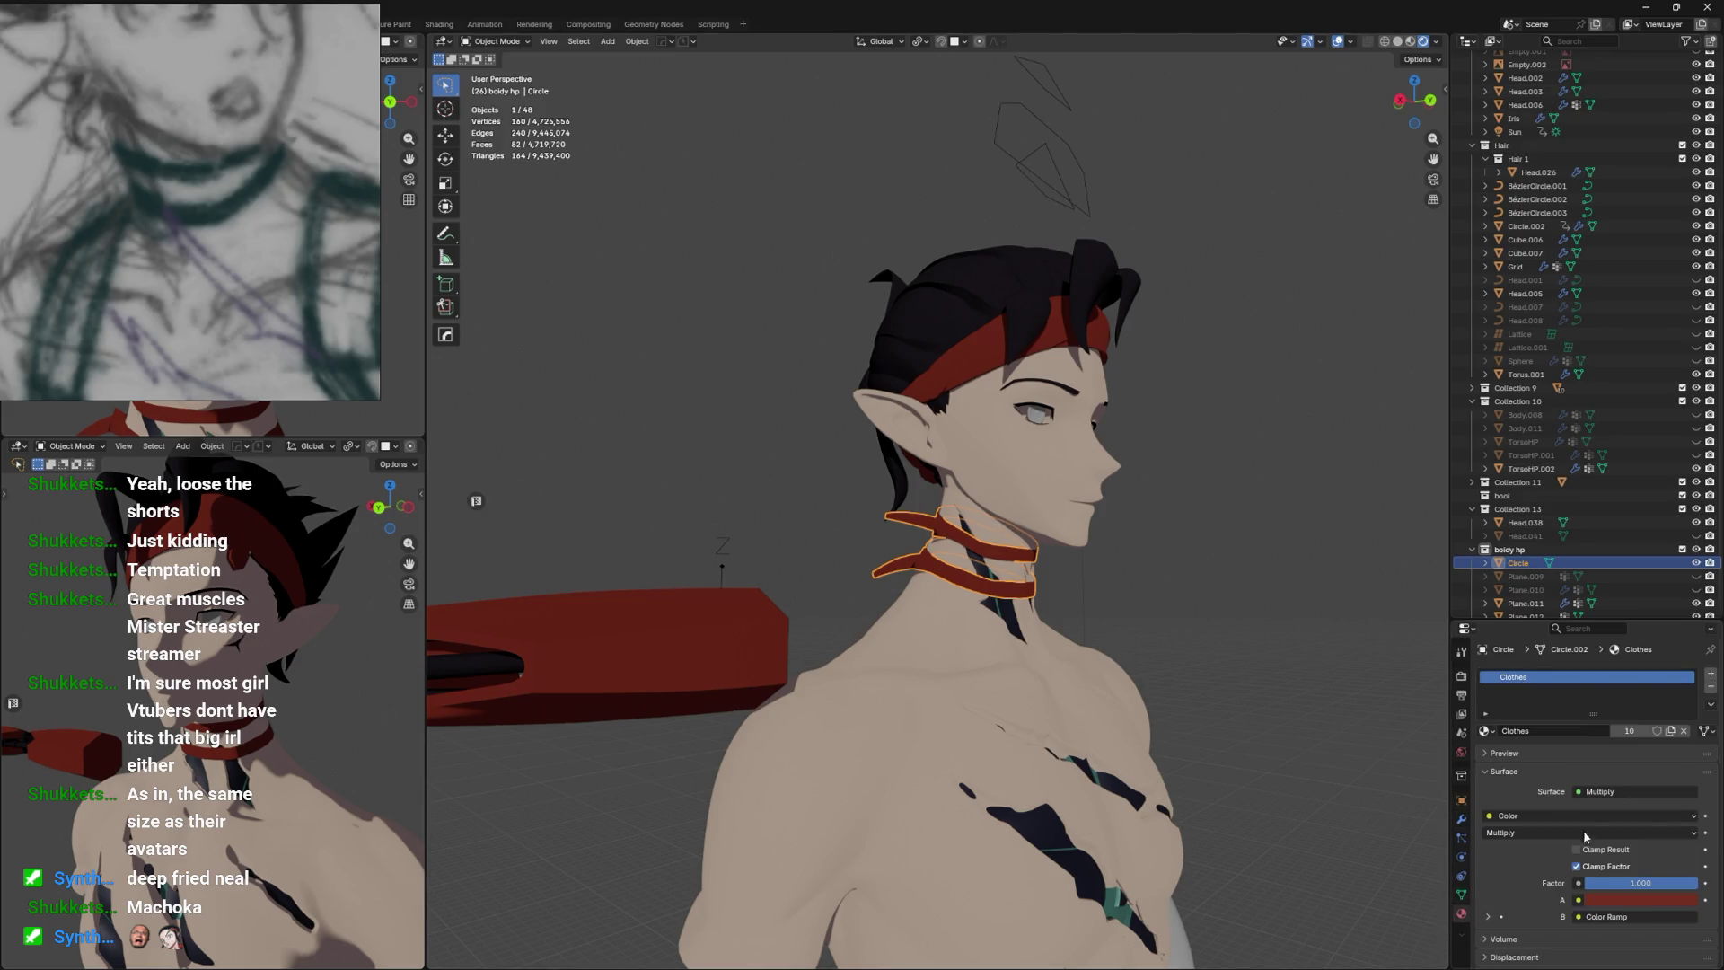
pyautogui.moveTo(1275, 719); pyautogui.dragTo(1020, 674)
pyautogui.scroll(3)
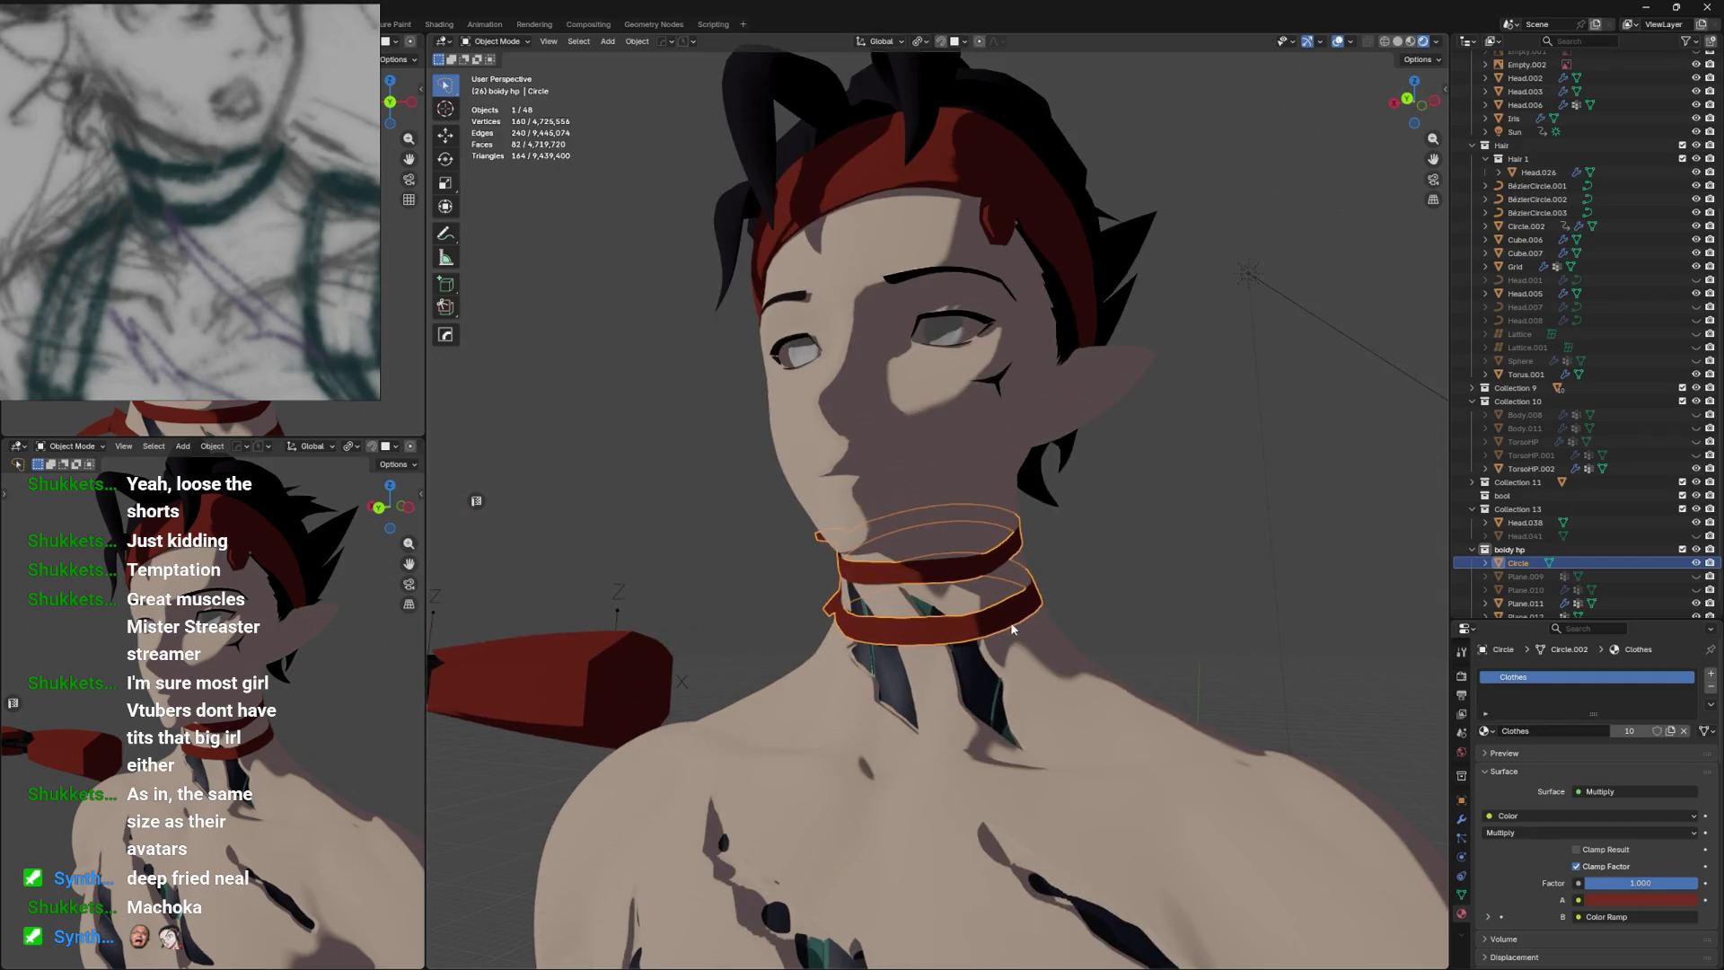
pyautogui.click(1487, 732)
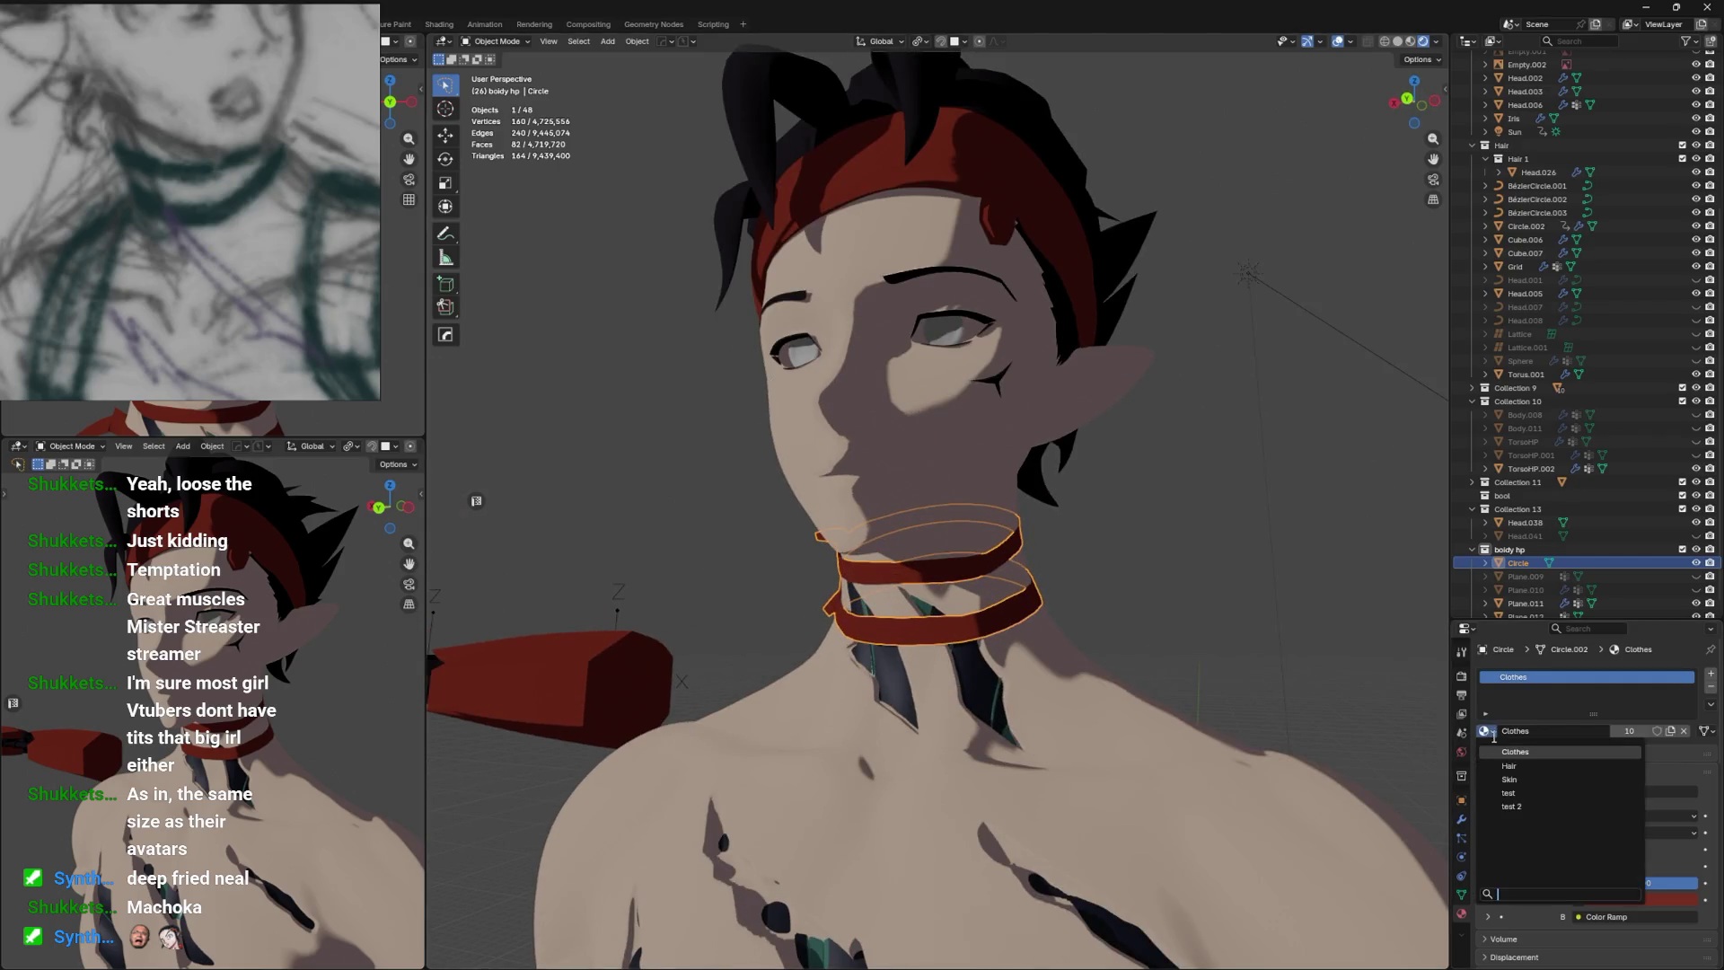
pyautogui.click(1509, 793)
# Reselect the choker and switch it back to the red Clothes material.
pyautogui.moveTo(1358, 747); pyautogui.dragTo(1181, 679)
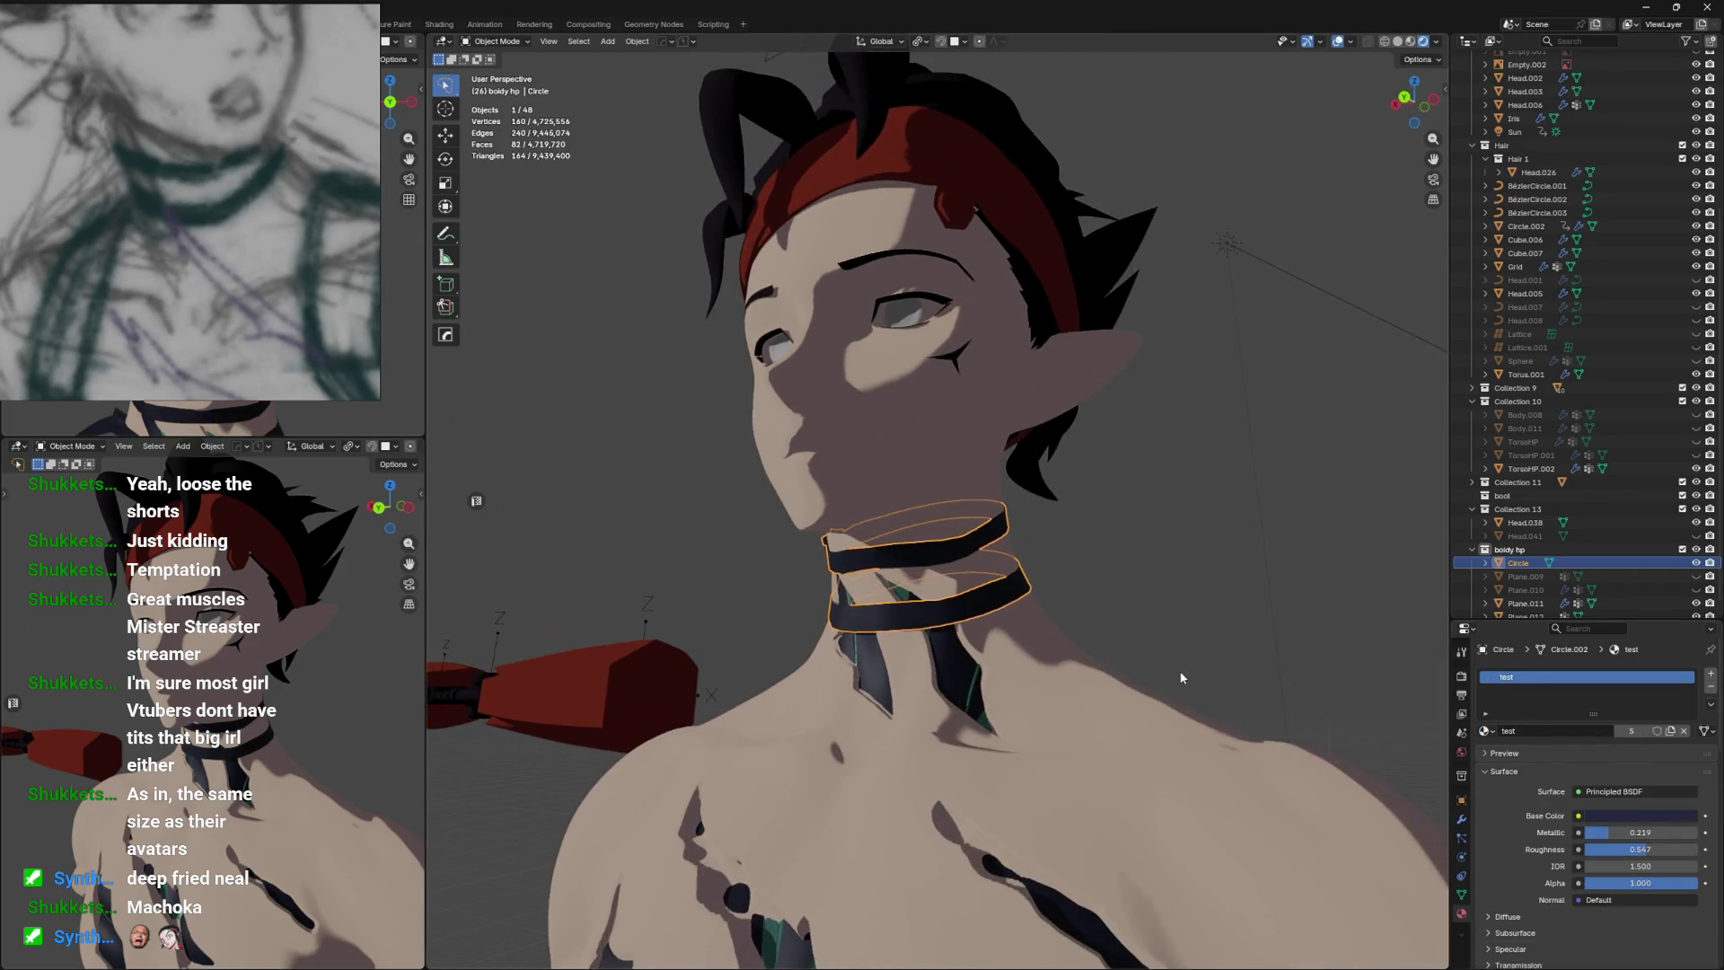
pyautogui.moveTo(557, 628); pyautogui.dragTo(765, 620)
pyautogui.click(778, 592)
pyautogui.click(906, 550)
pyautogui.click(1487, 731)
pyautogui.click(1515, 752)
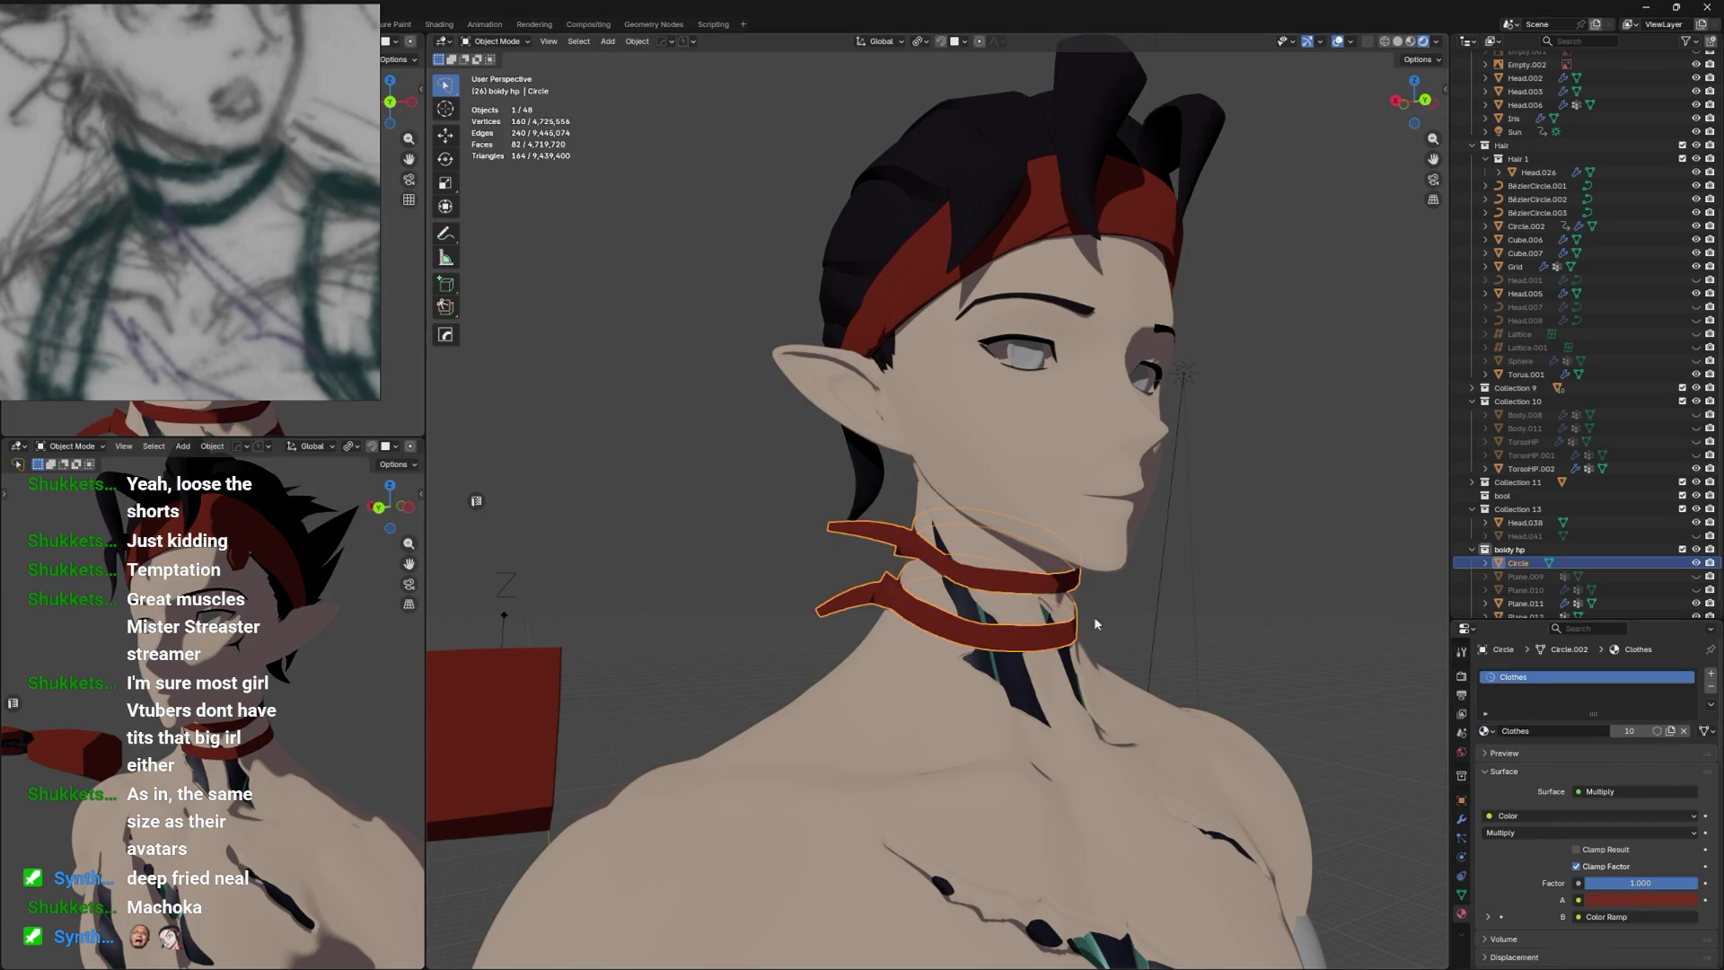